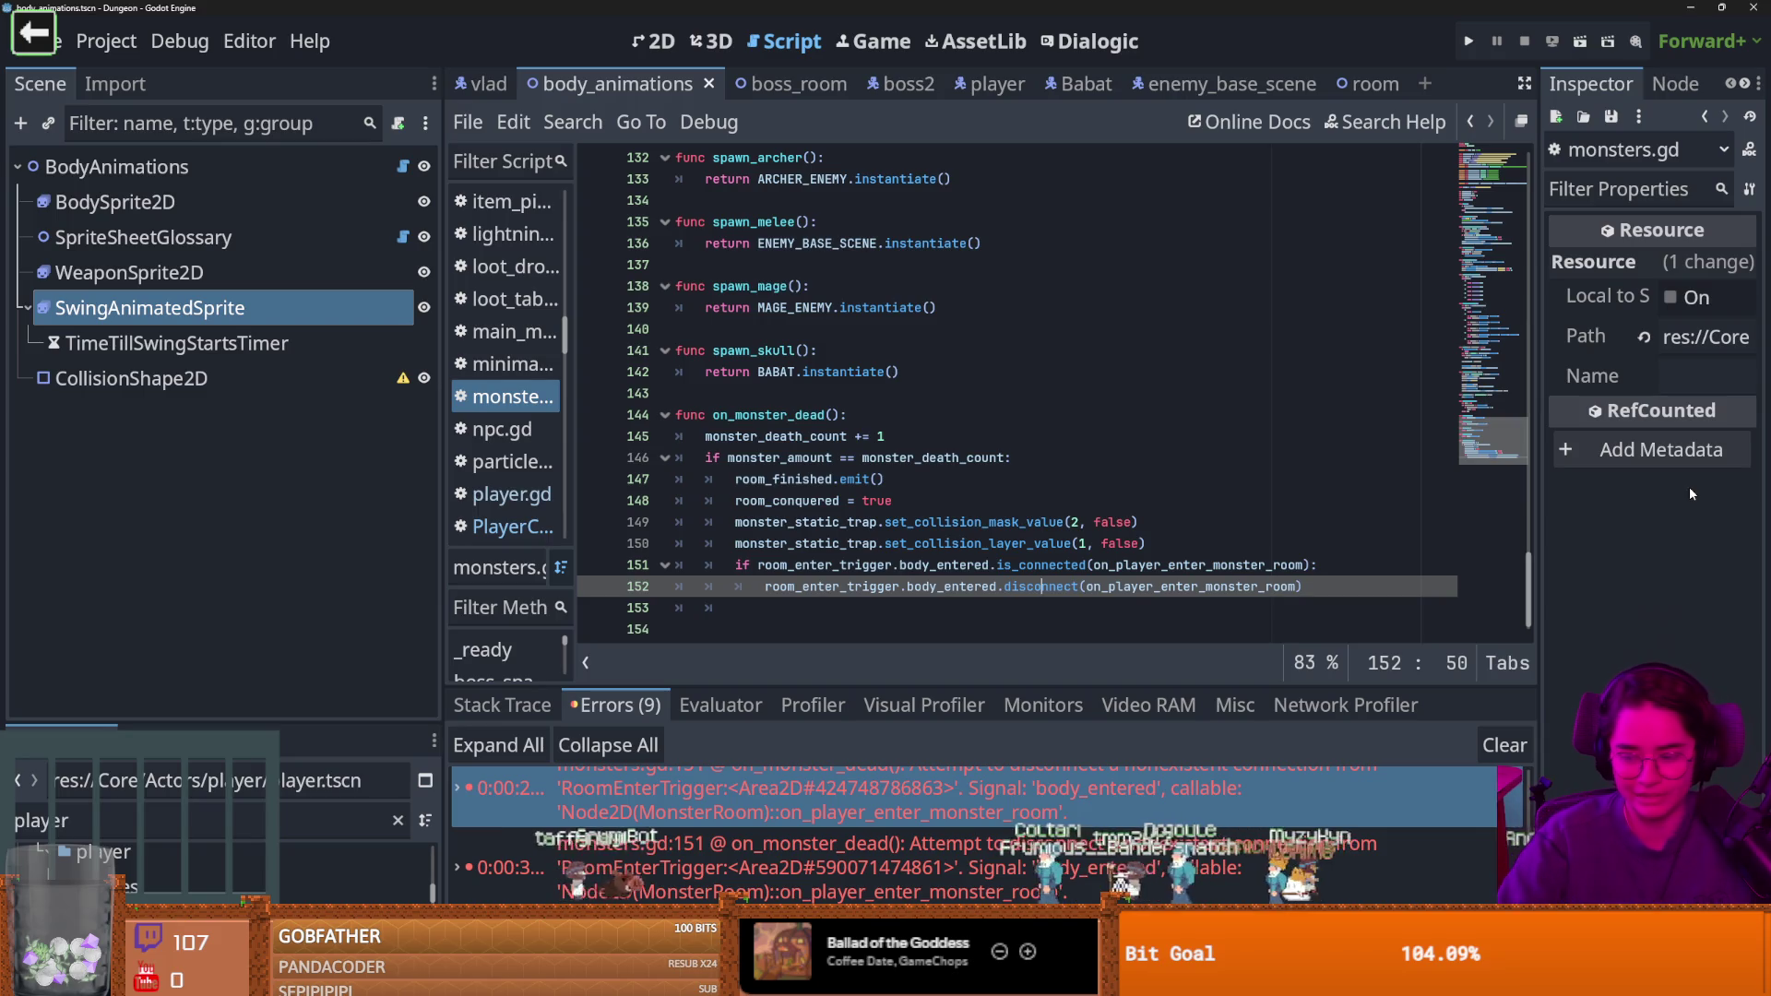
Save monsters.gd with its is_connected-guarded disconnect on line 152, then launch the game.
click(1167, 570)
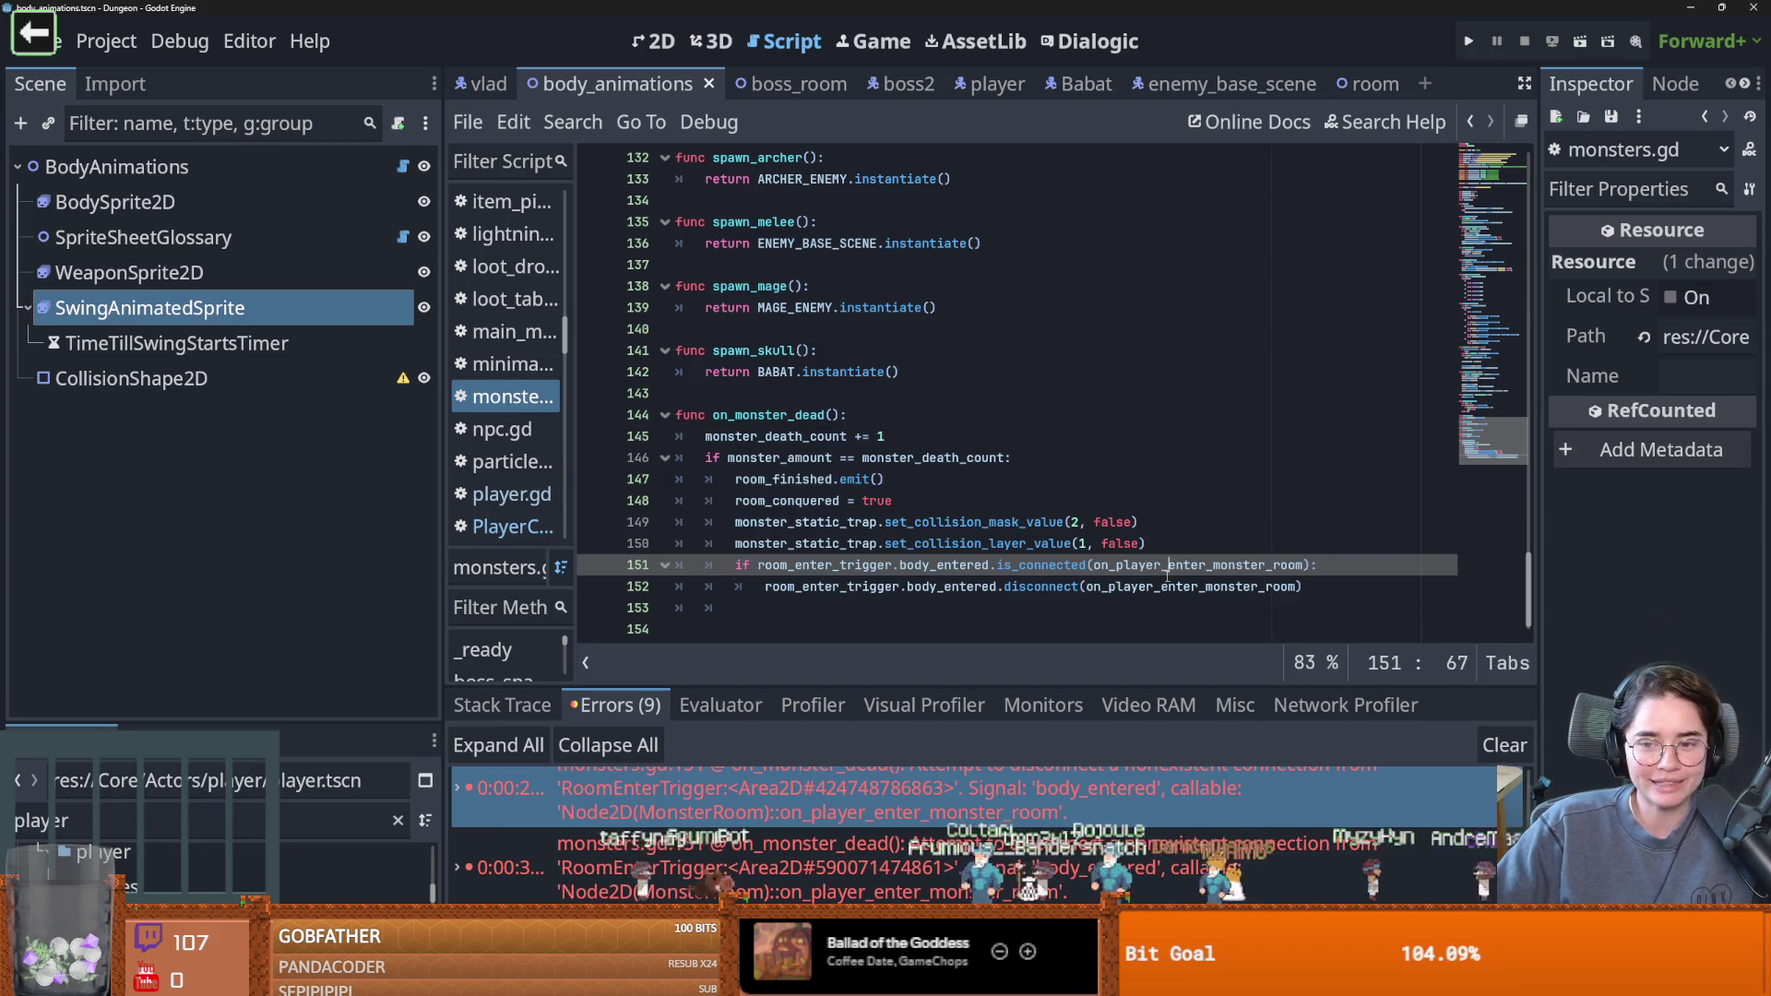
key(ctrl+s)
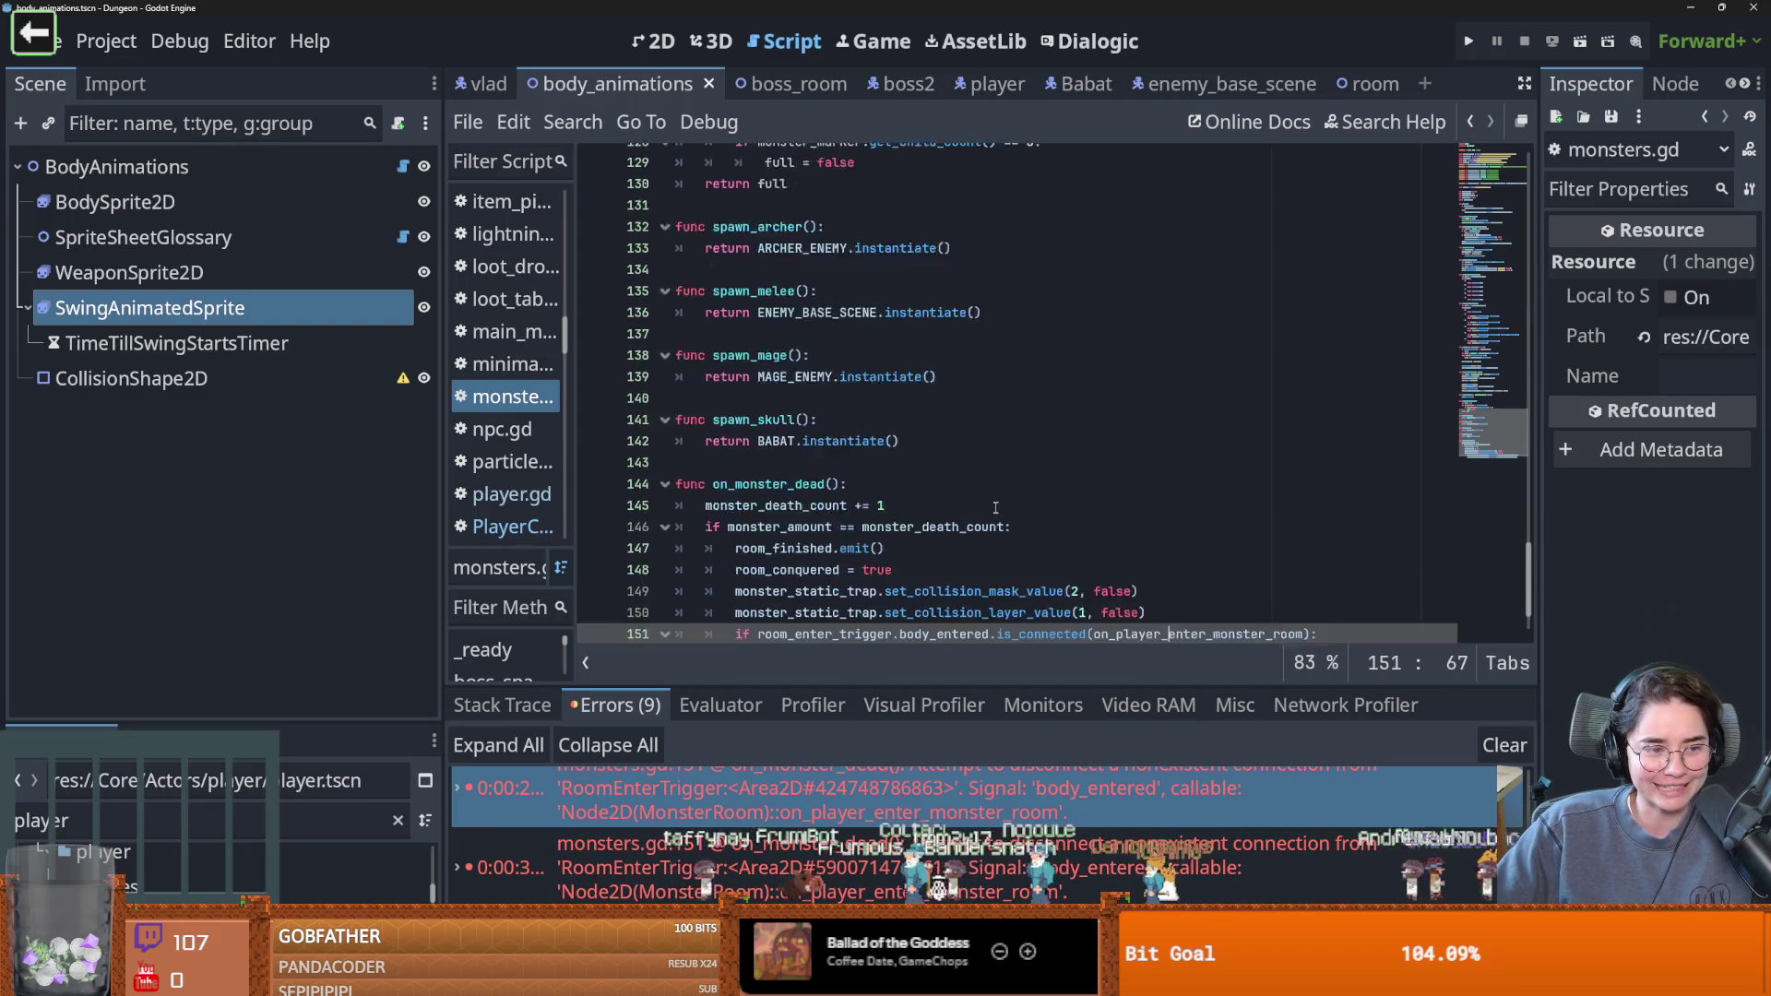
key(Down)
key(Down)
key(ctrl+s)
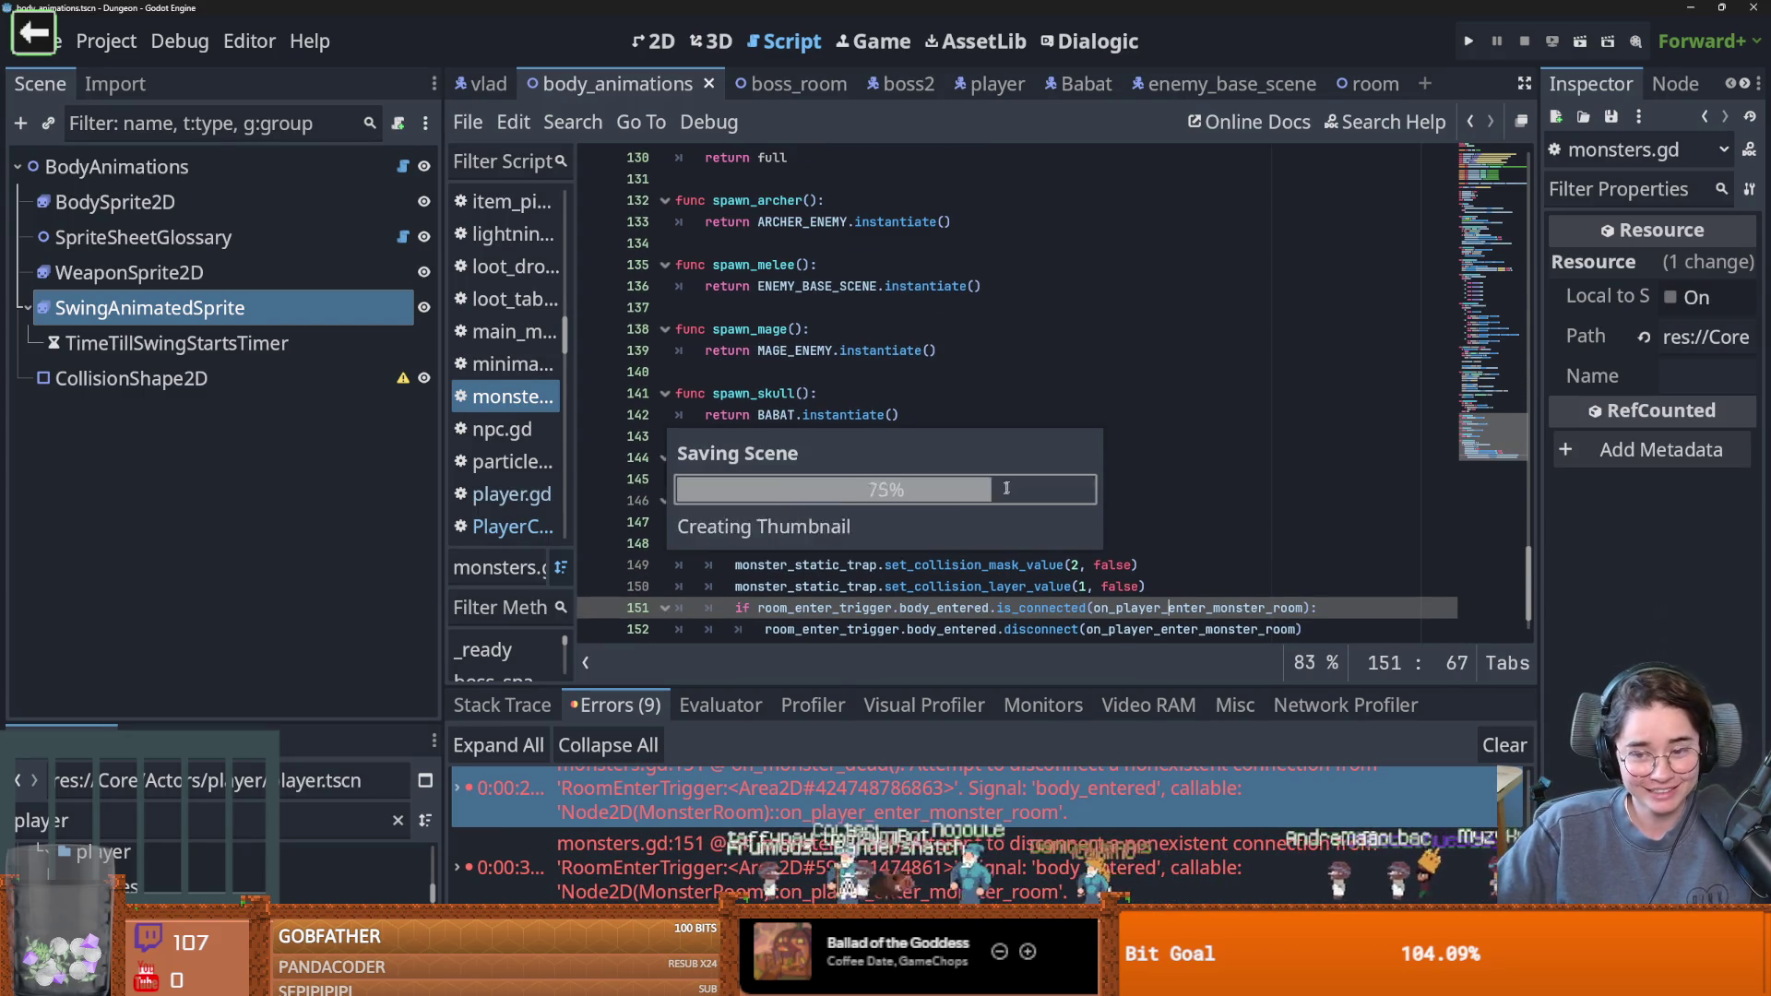
key(Up)
key(Up)
key(Up)
key(ctrl+s)
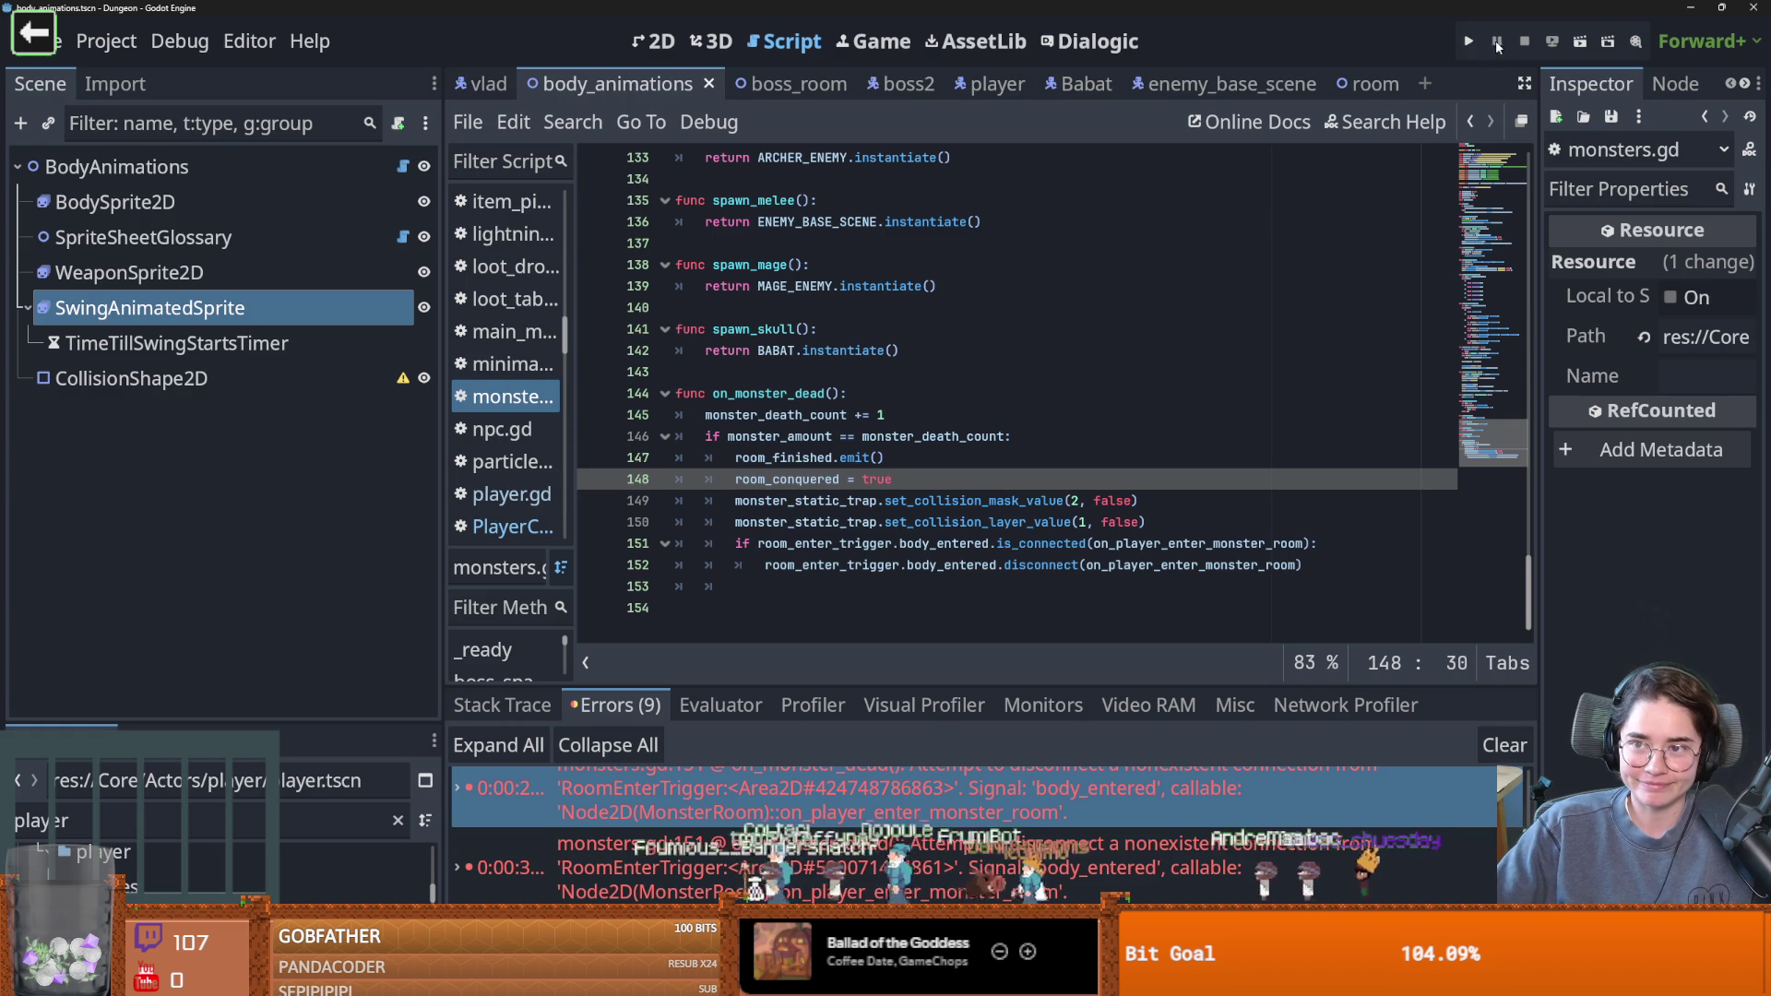
click(1468, 40)
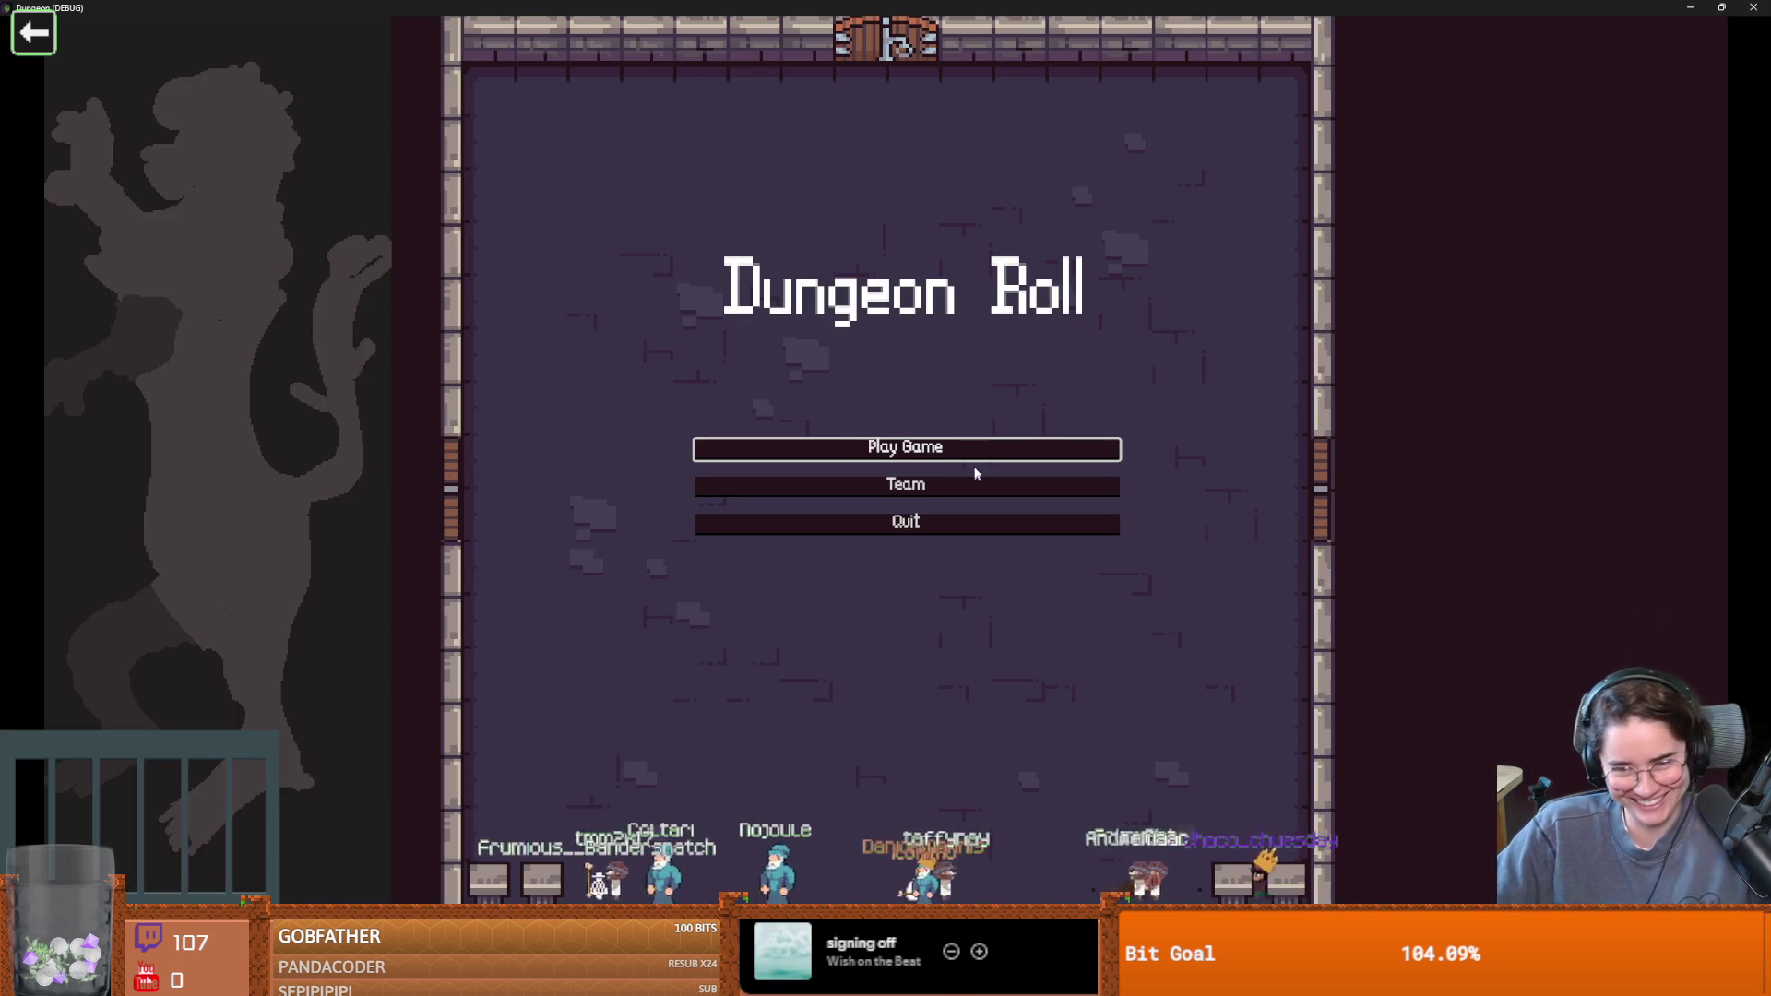
Start a new game as the Warrior and walk through the west door into a skull room.
click(922, 450)
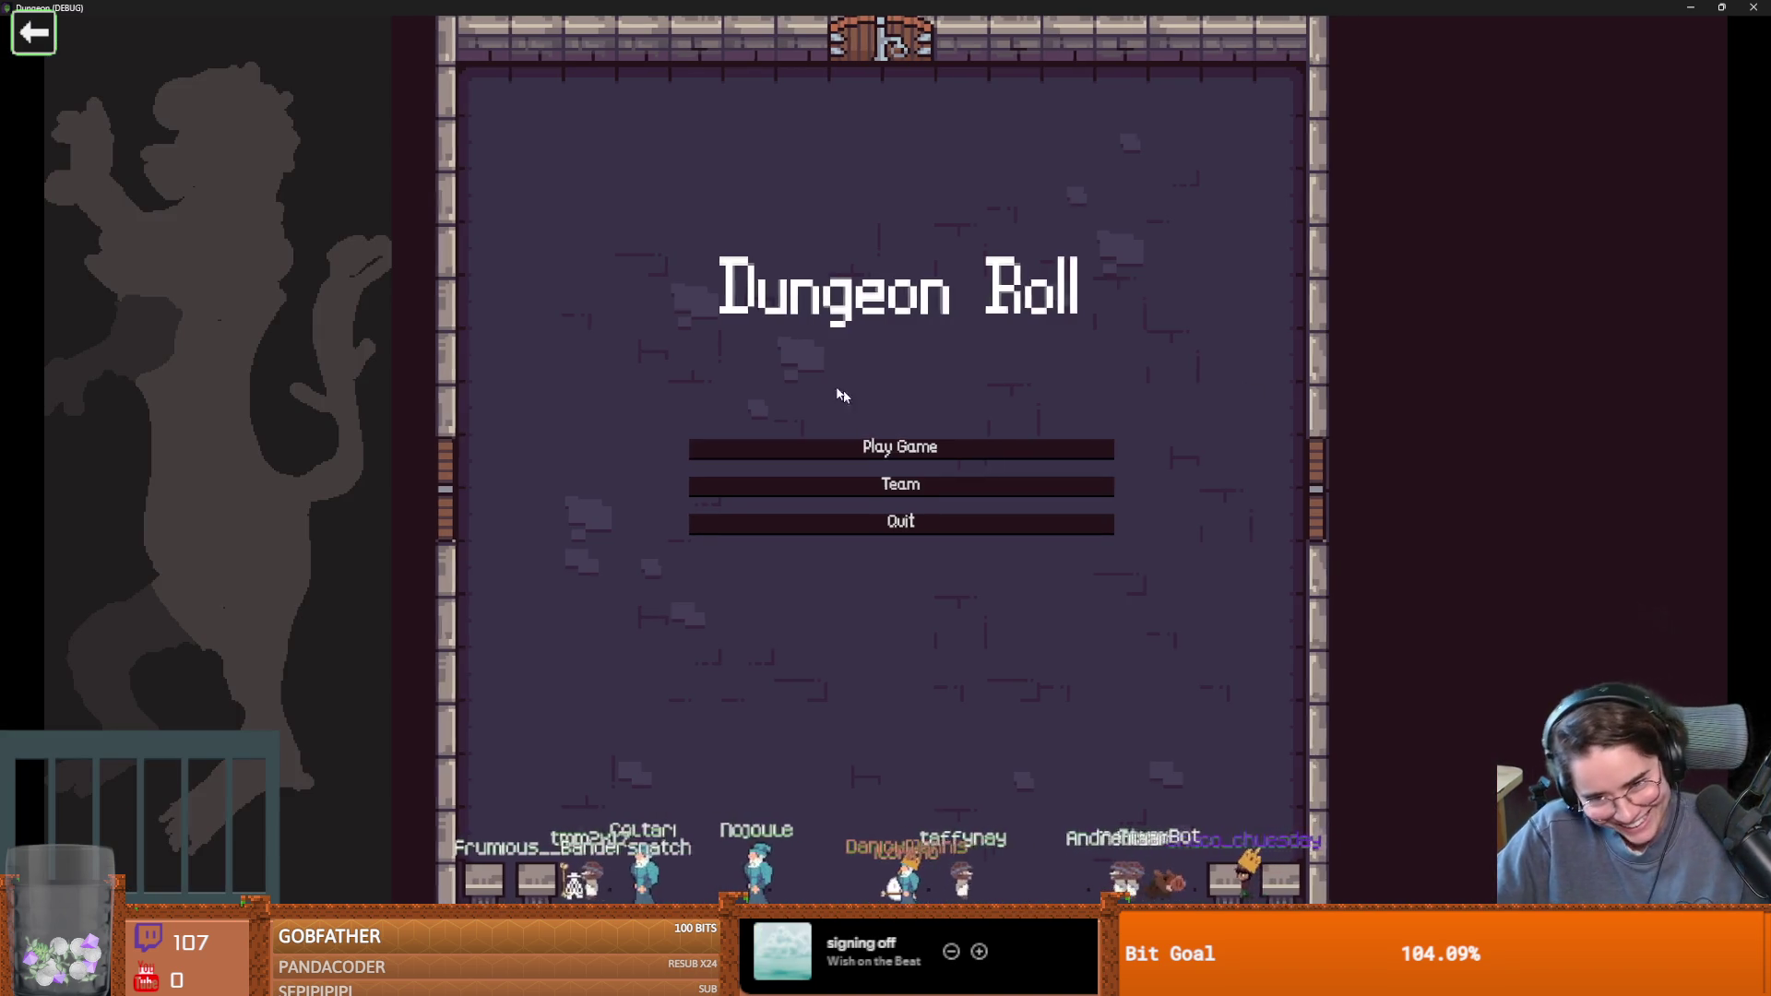
click(790, 374)
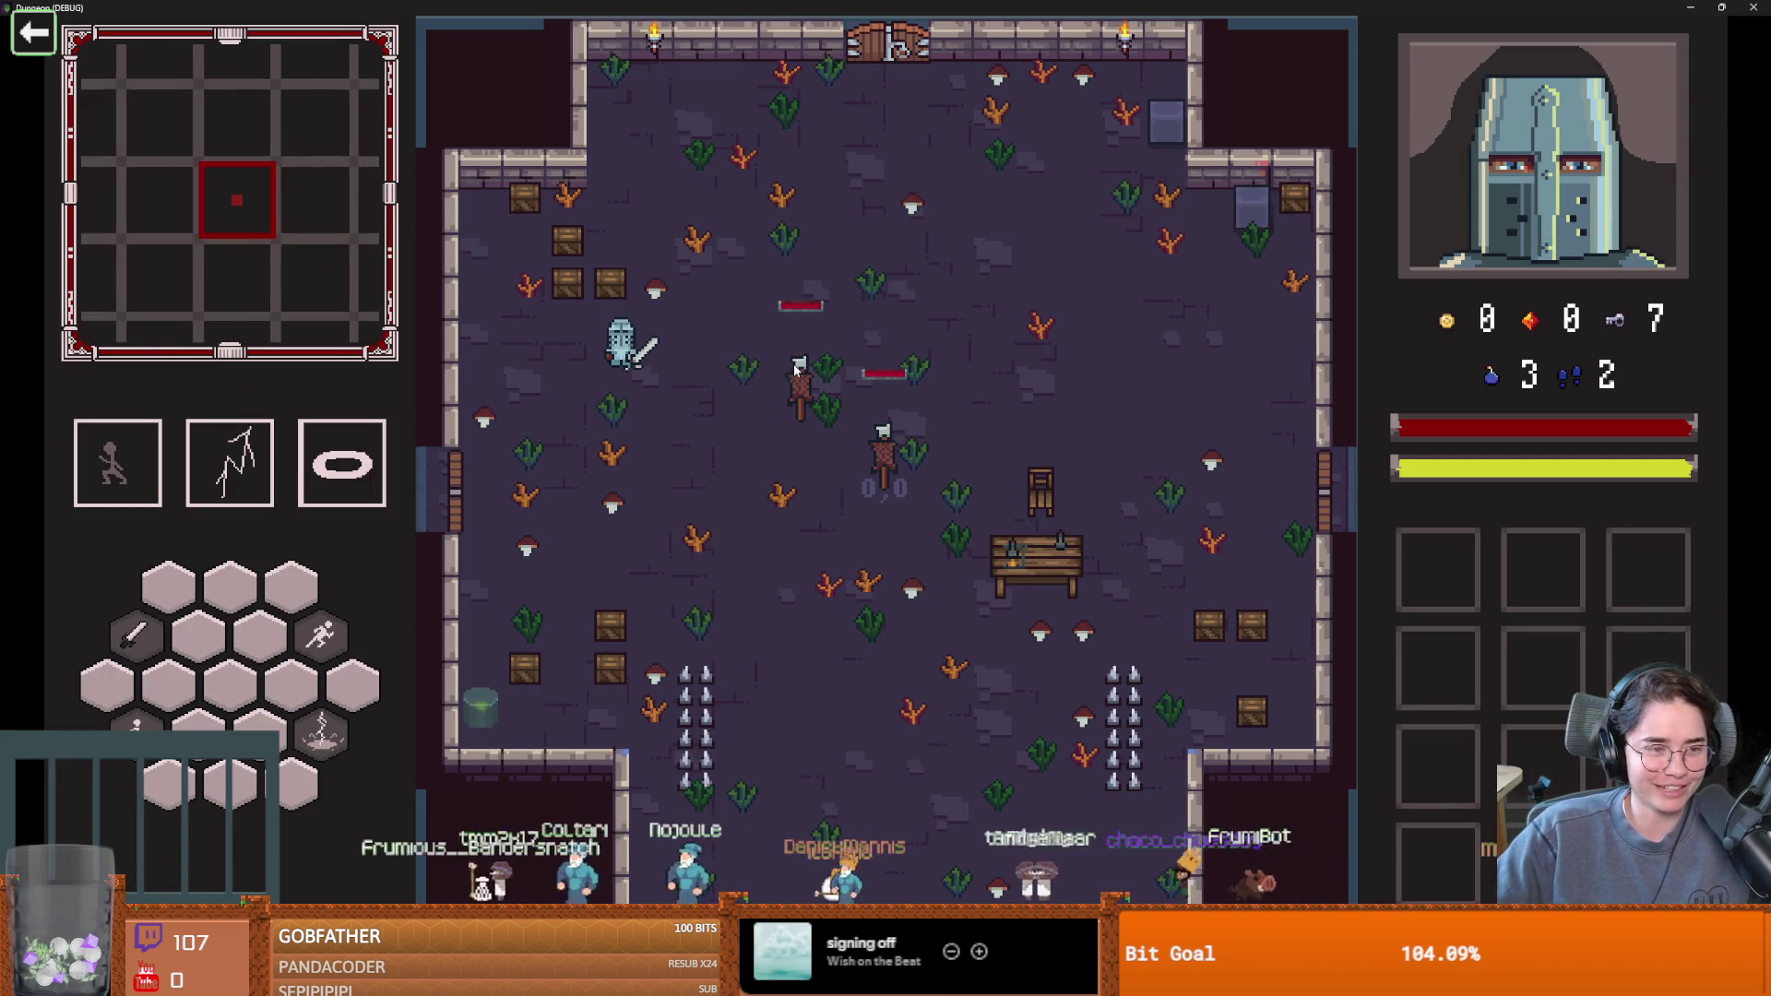
key(s)
key(a)
key(a)
key(s)
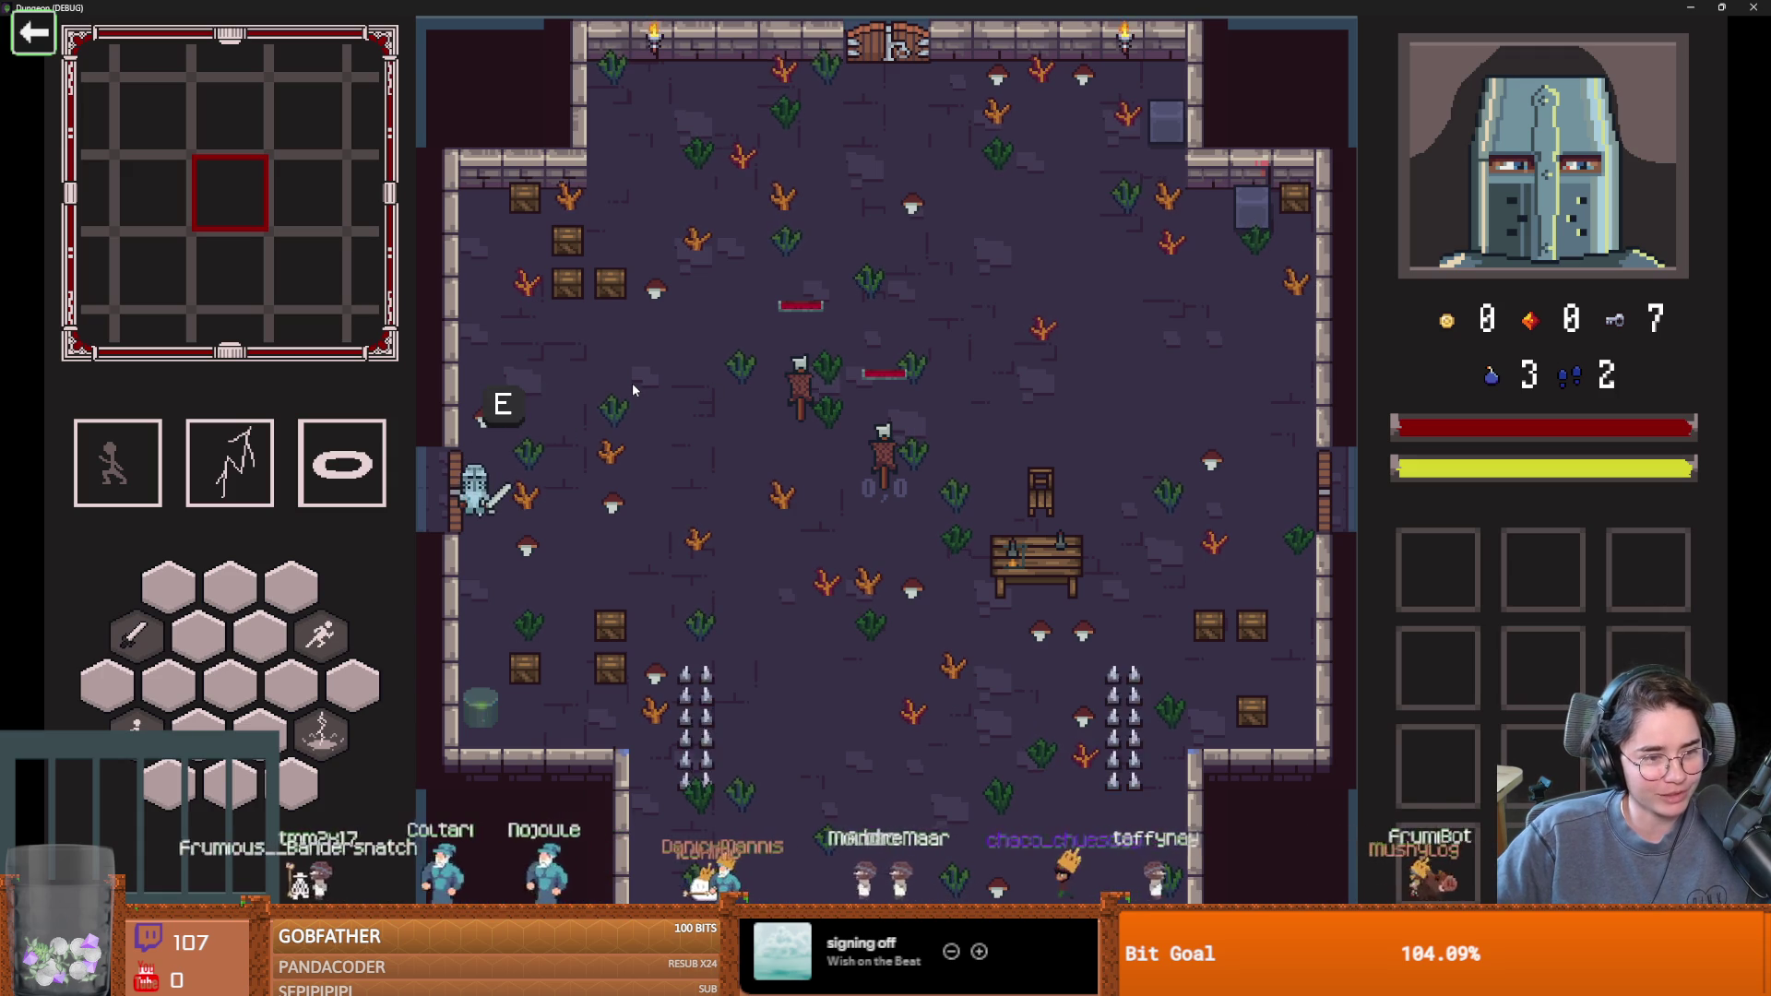
key(e)
key(e)
key(a)
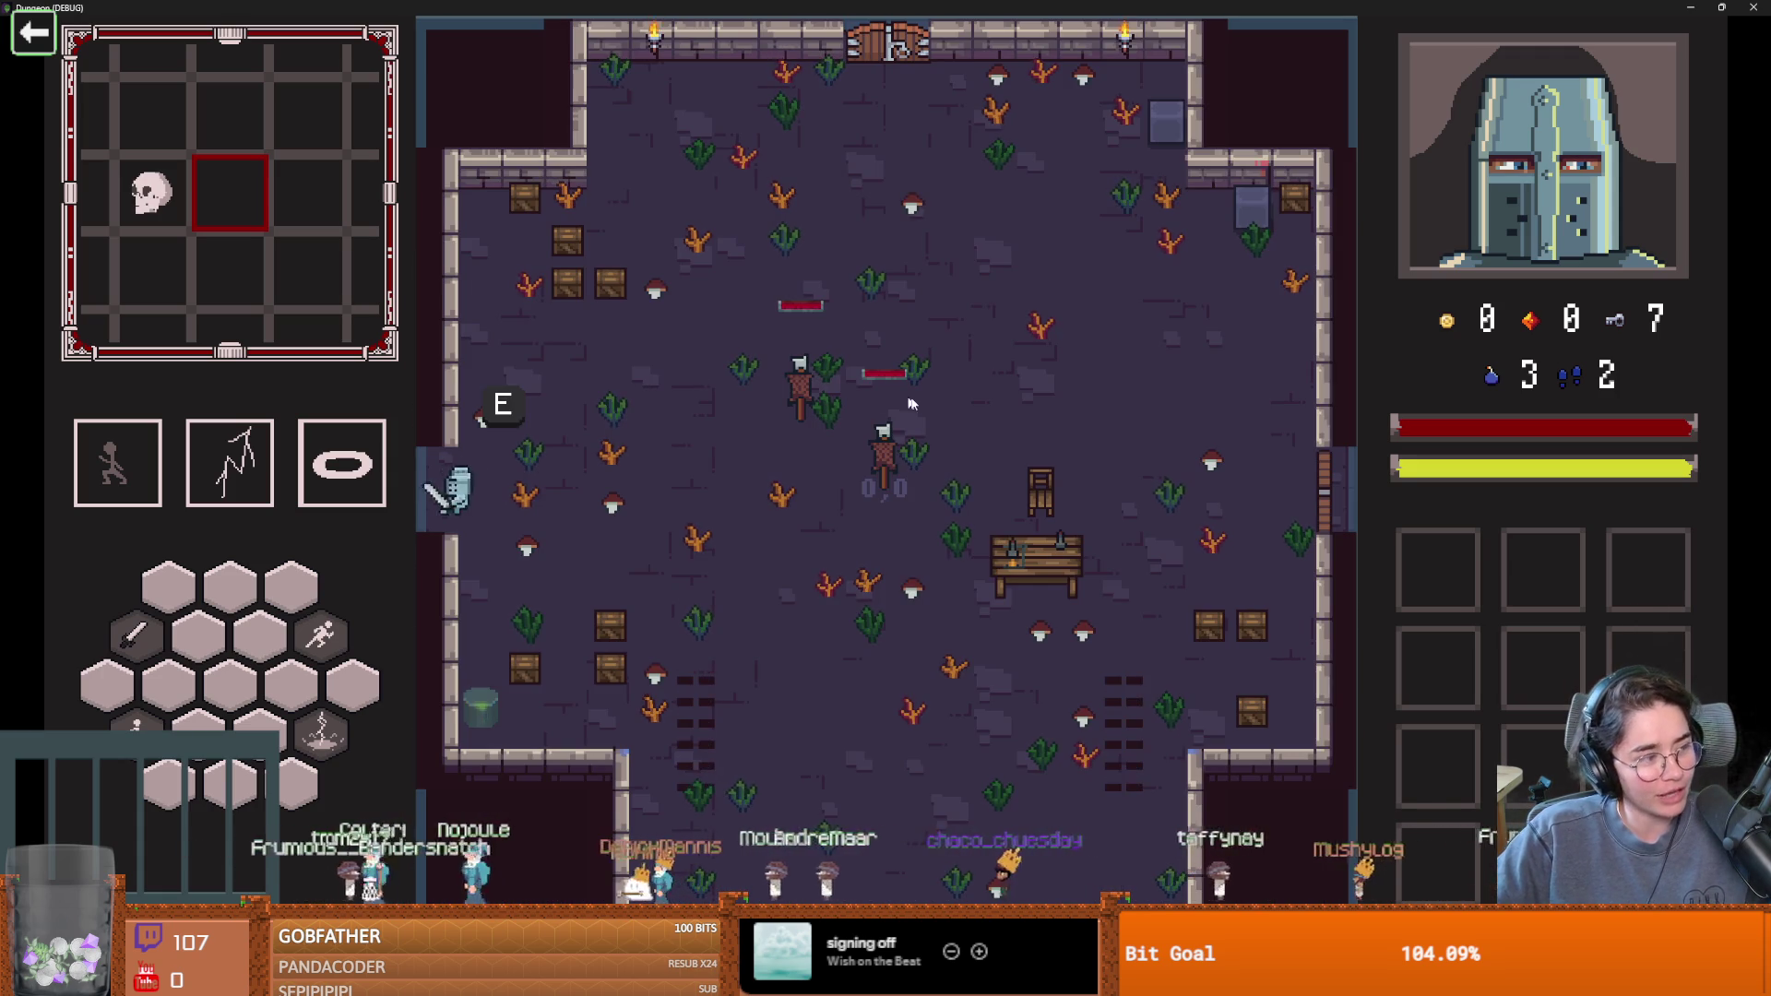
key(space)
Fight the bat and nearby enemies with lightning and sword slashes.
key(a)
key(s)
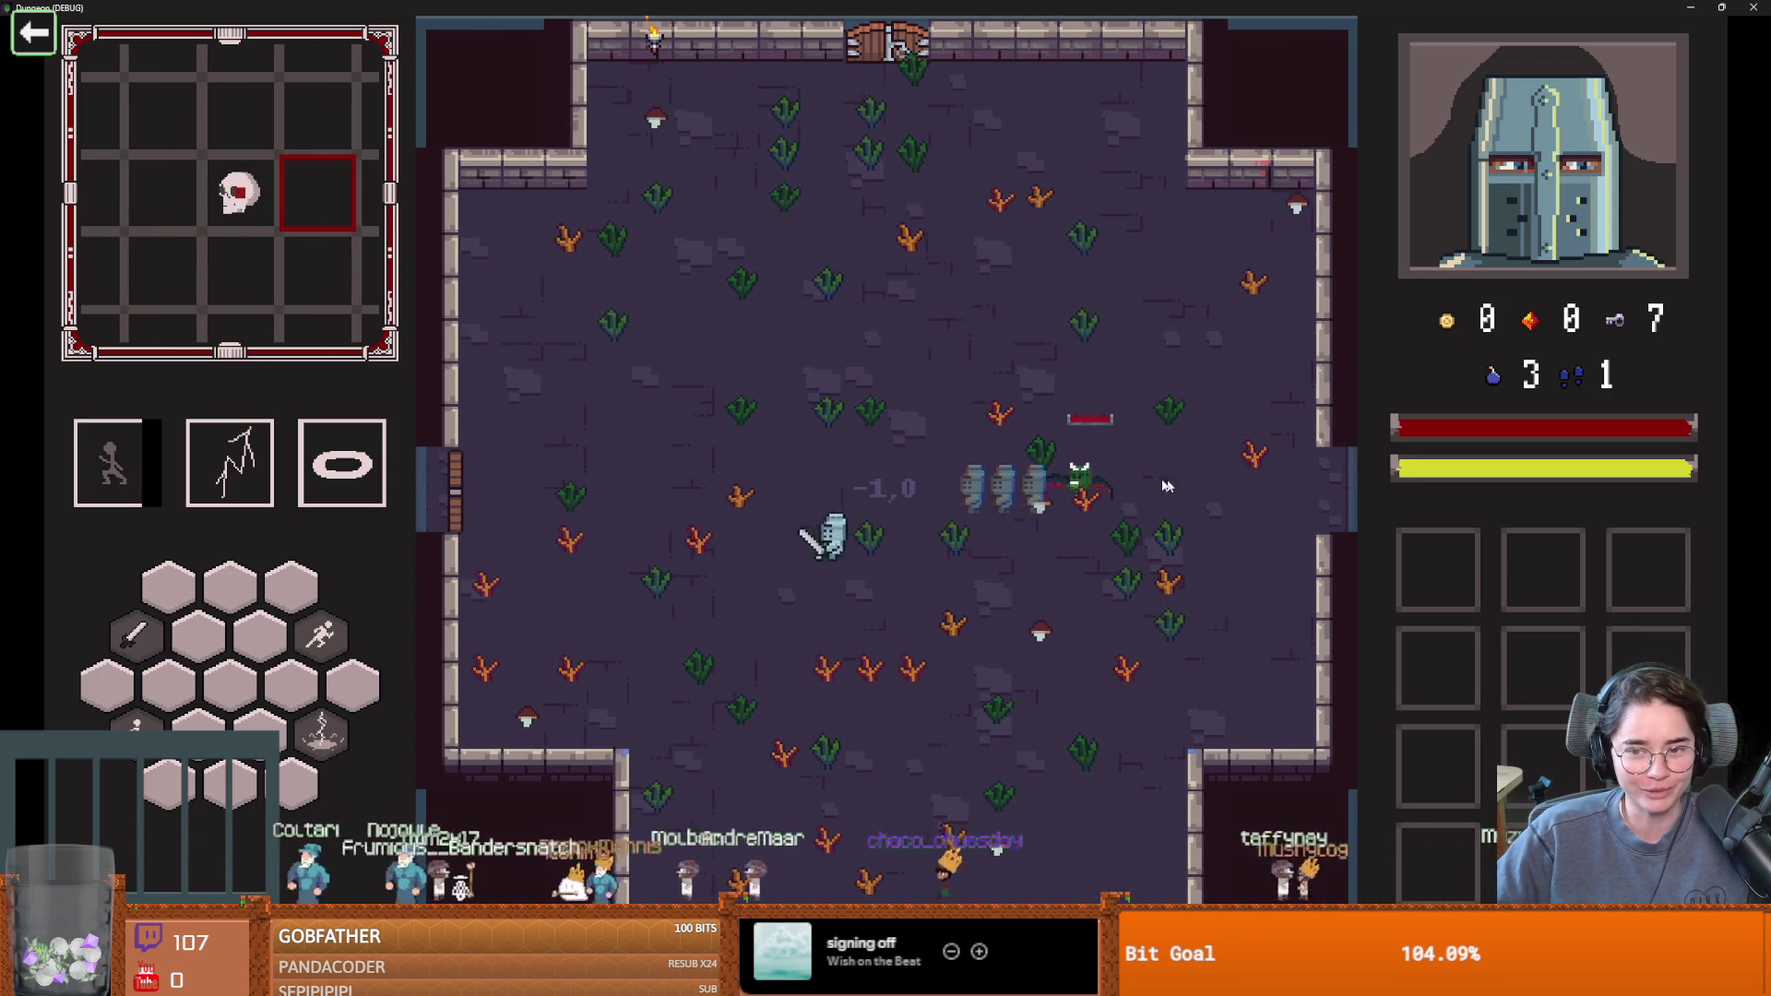
key(q)
key(w)
key(d)
click(1107, 462)
key(a)
click(1216, 600)
key(a)
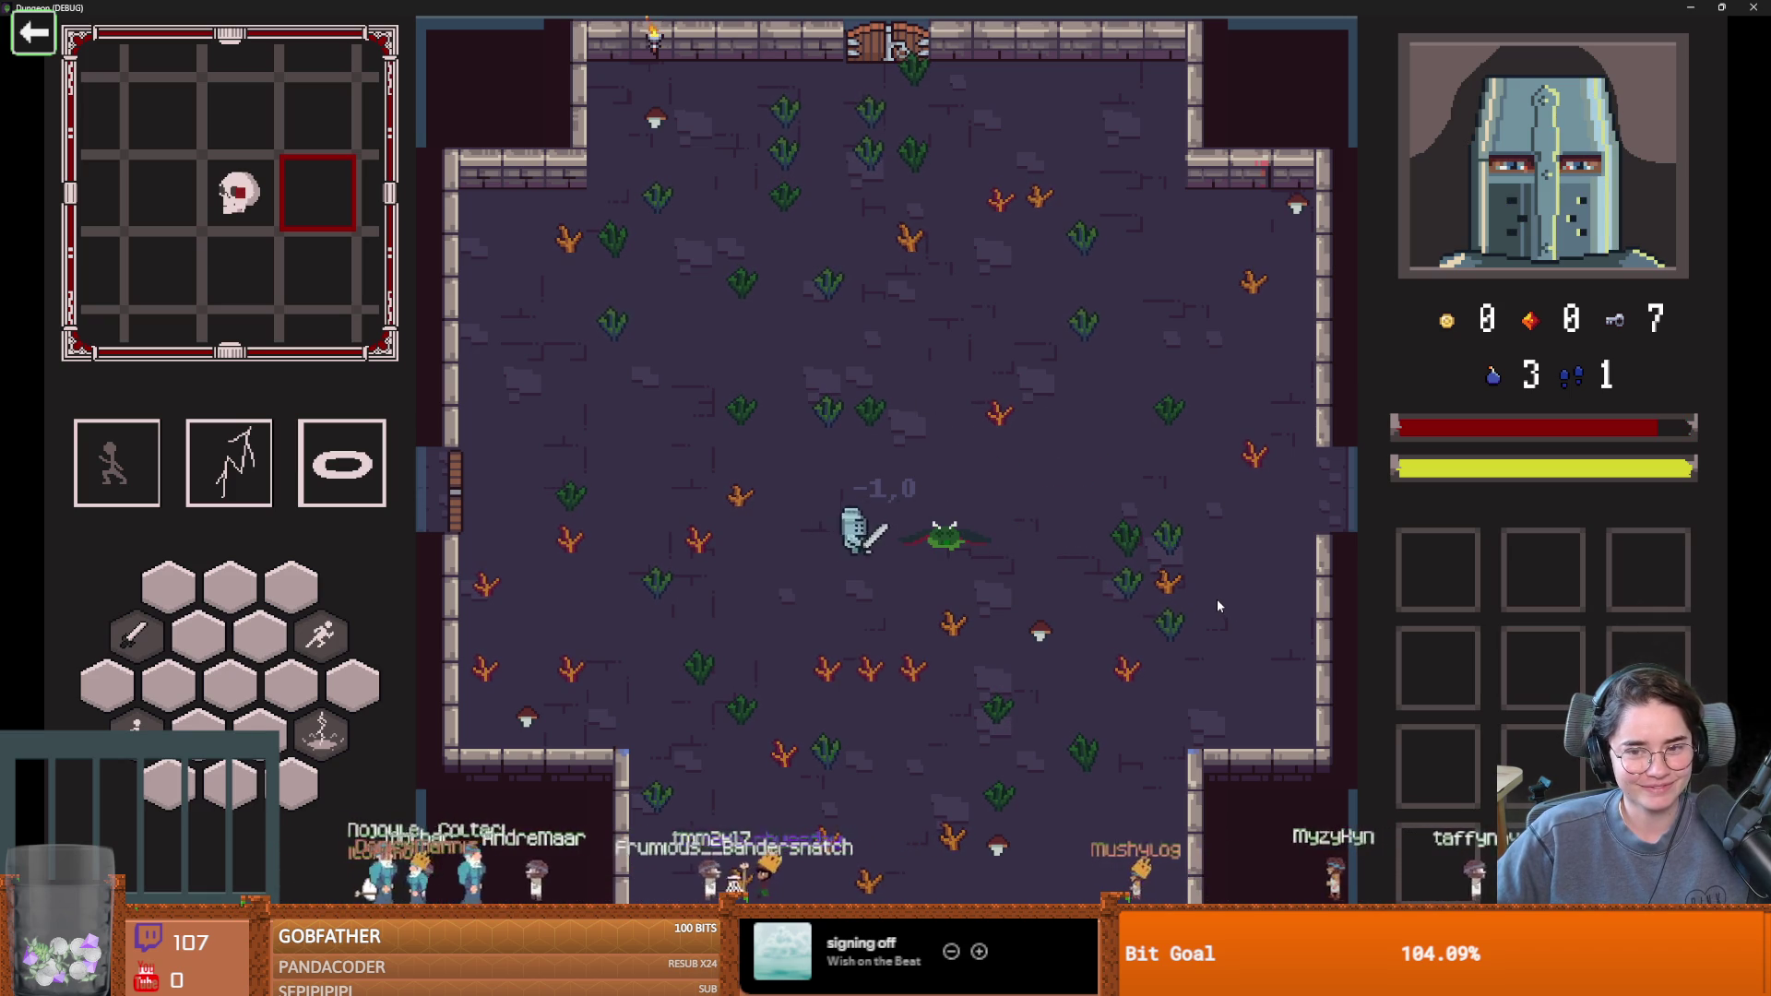
key(d)
key(a)
key(d)
click(1216, 599)
Move the knight around the room and dash to the top door.
key(a)
key(w)
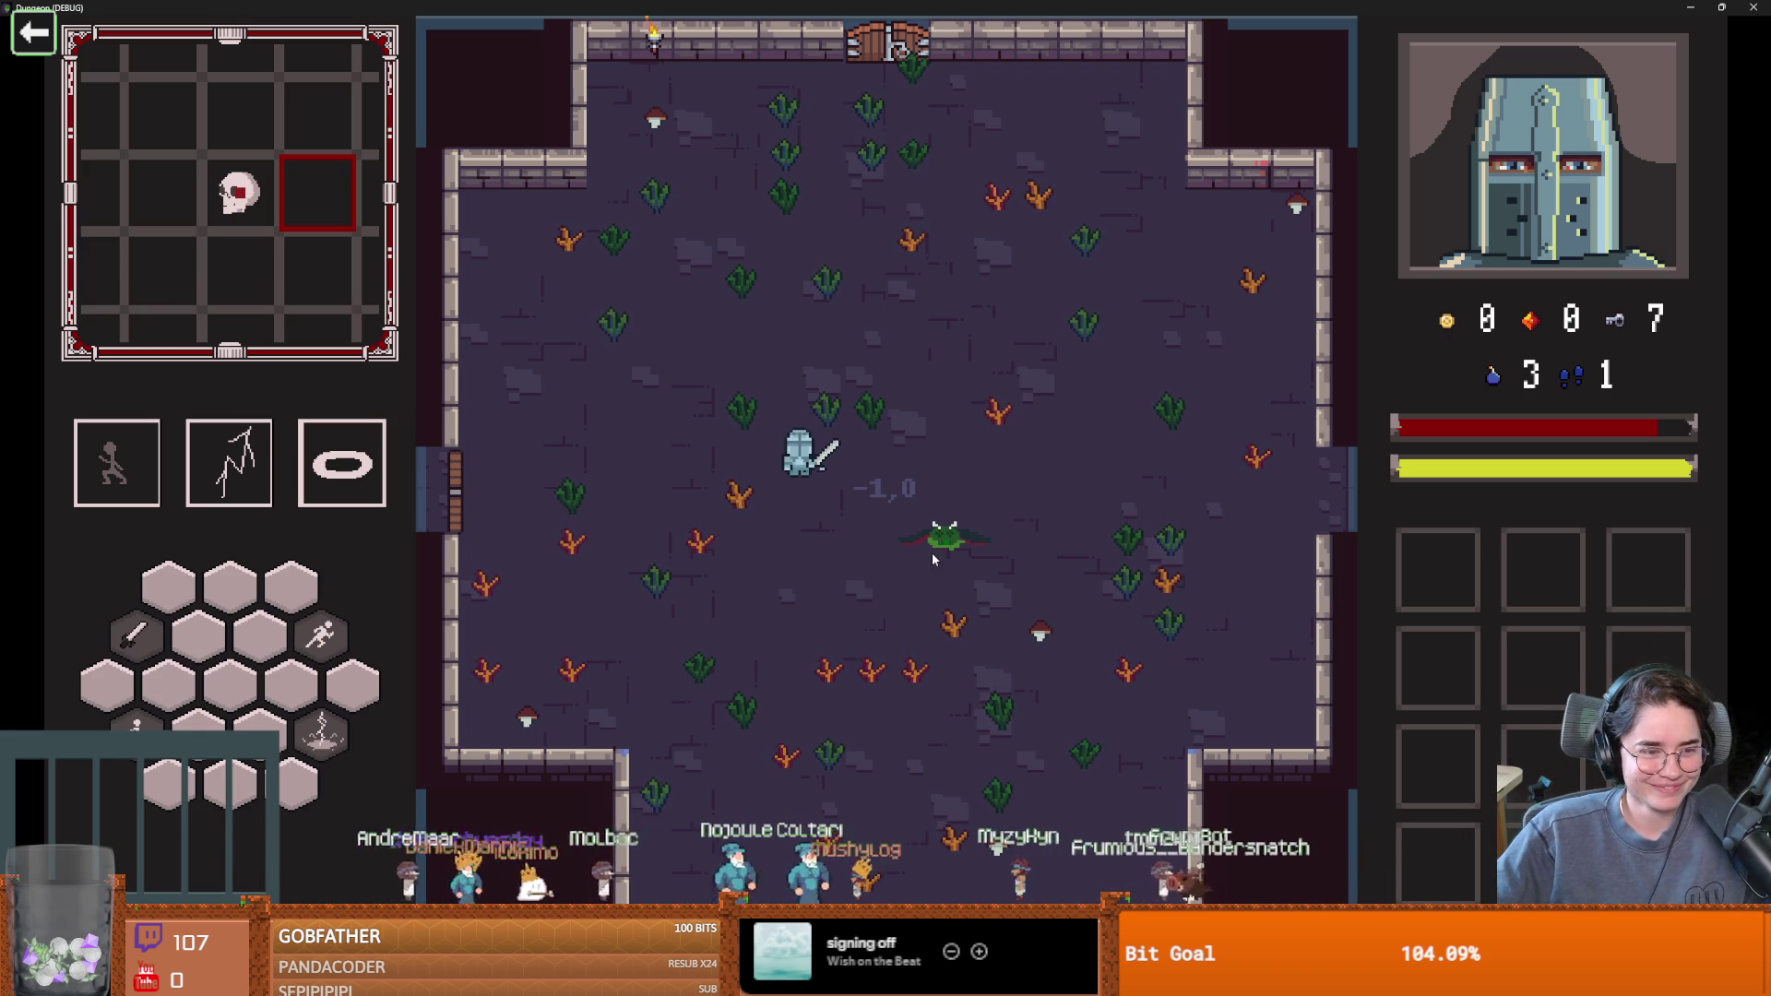
key(w)
key(d)
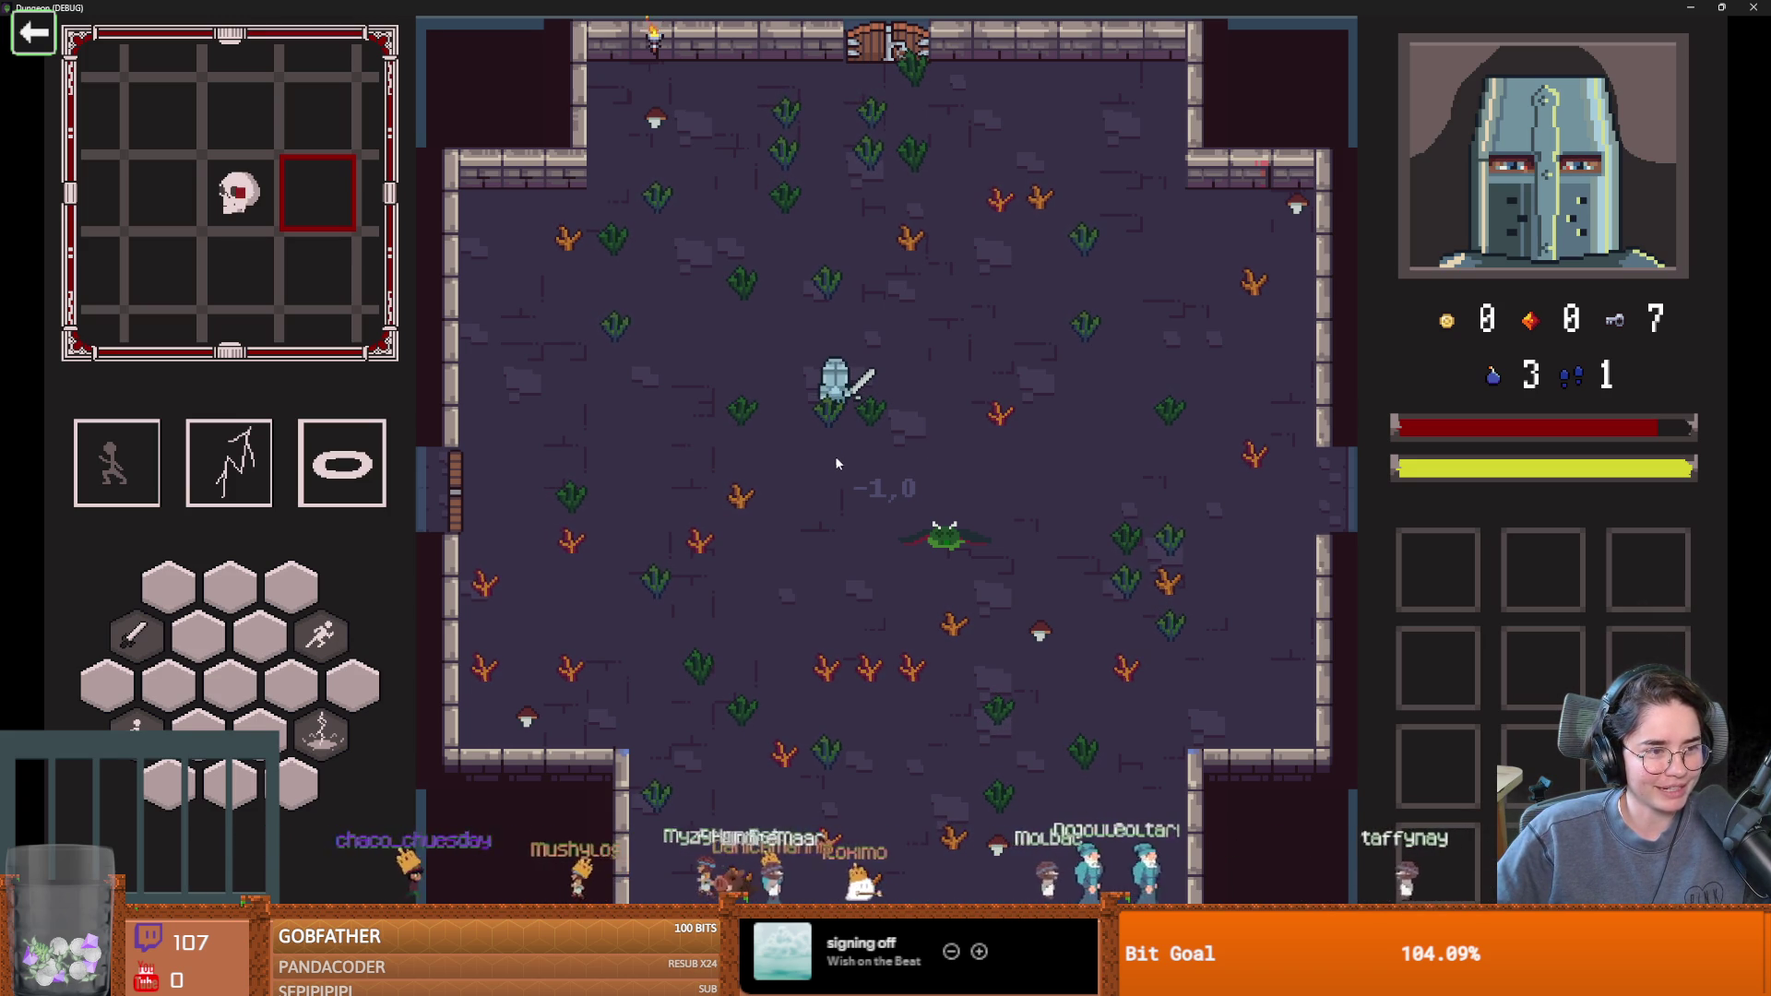
key(a)
key(w)
key(space)
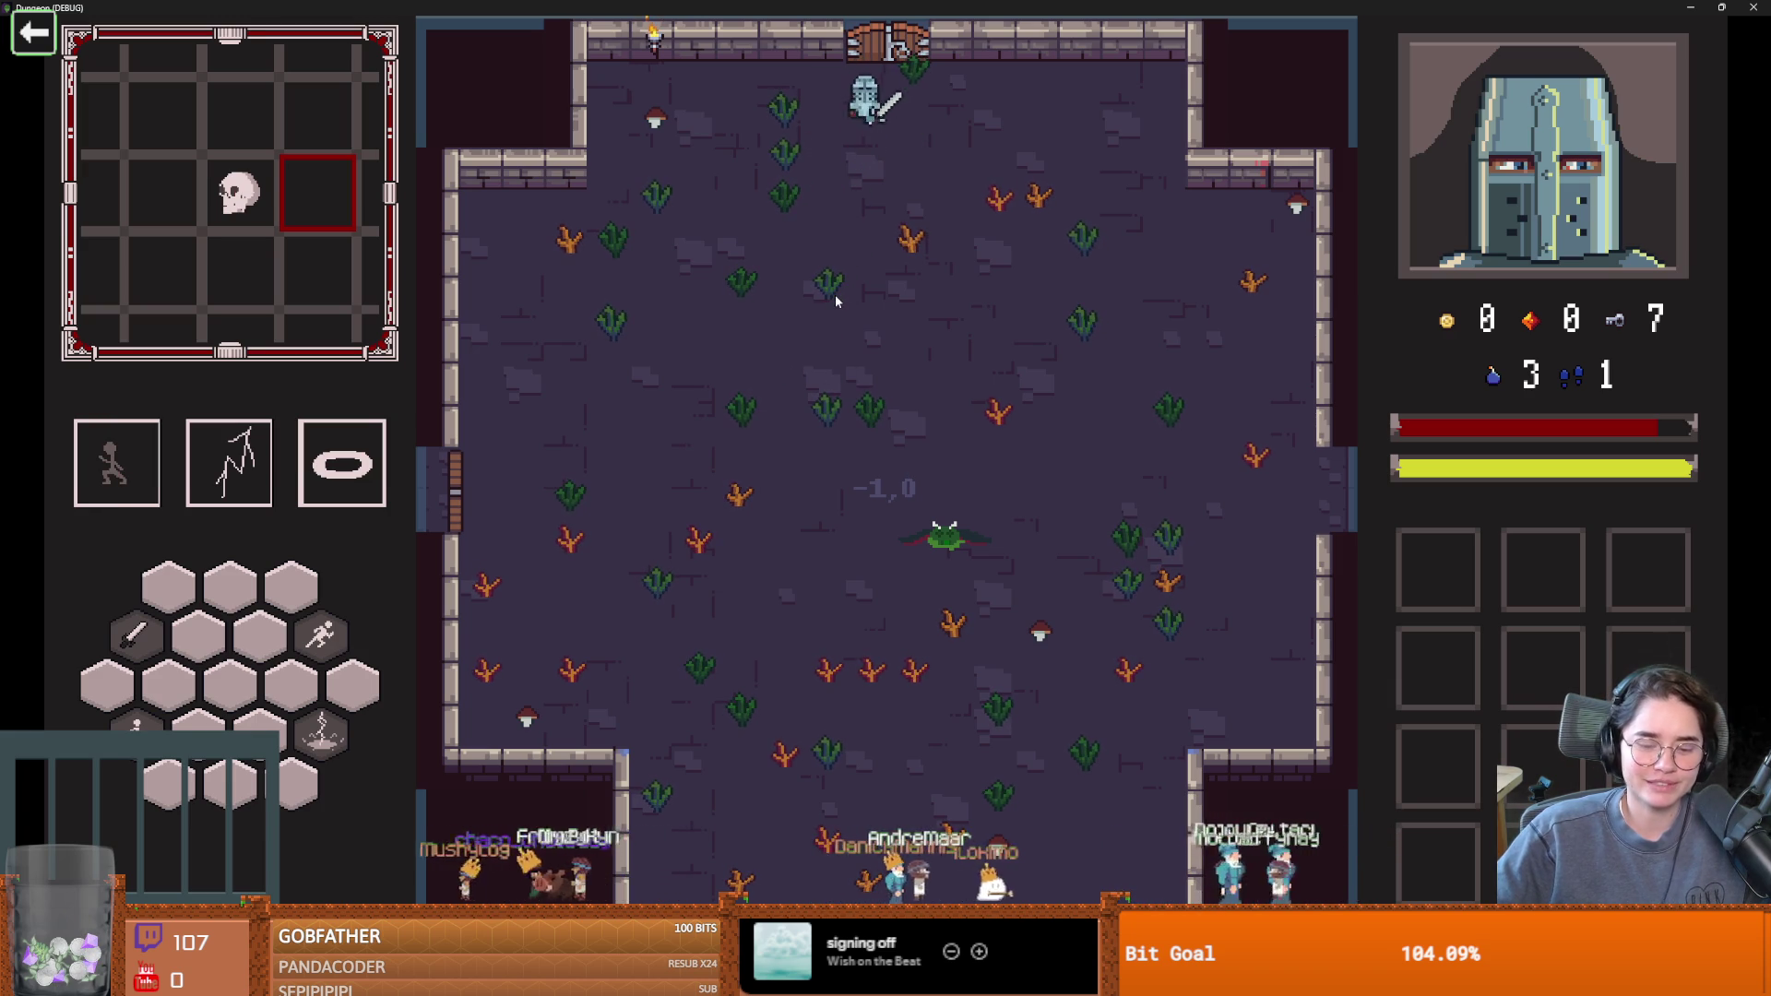
Run to_before_boss_room from the debug console, then leave fullscreen and stop the game.
key(grave)
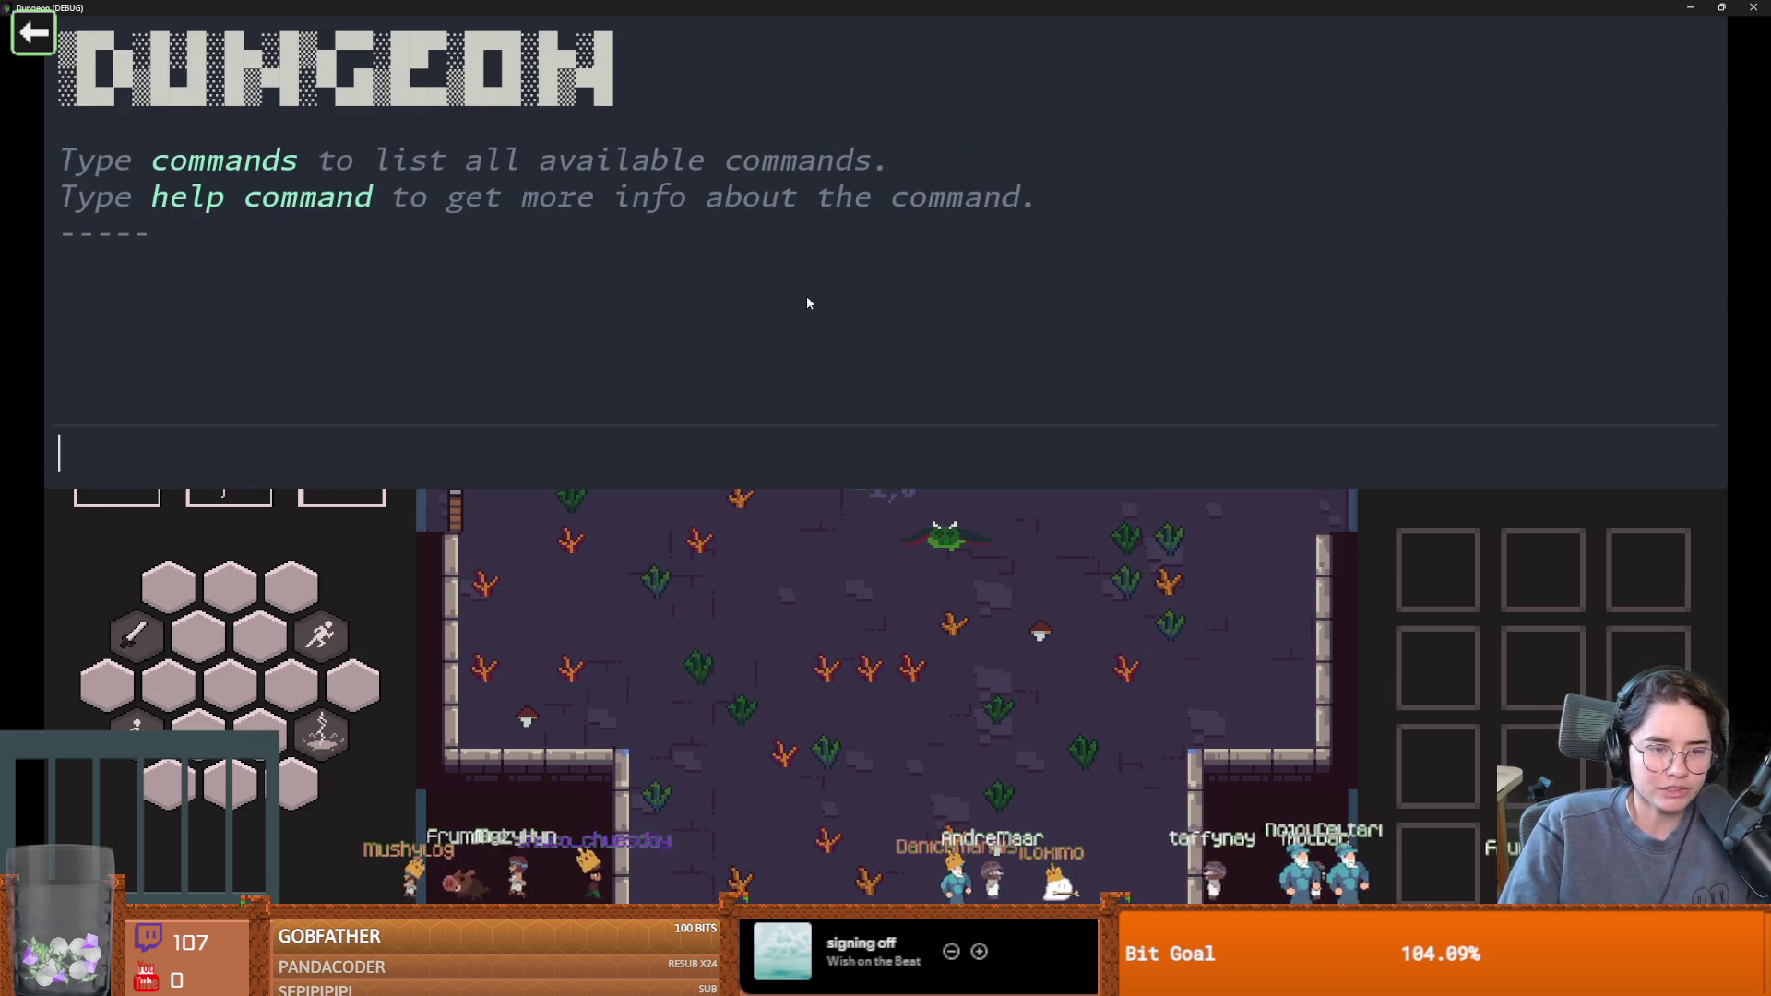
text(to_)
key(Tab)
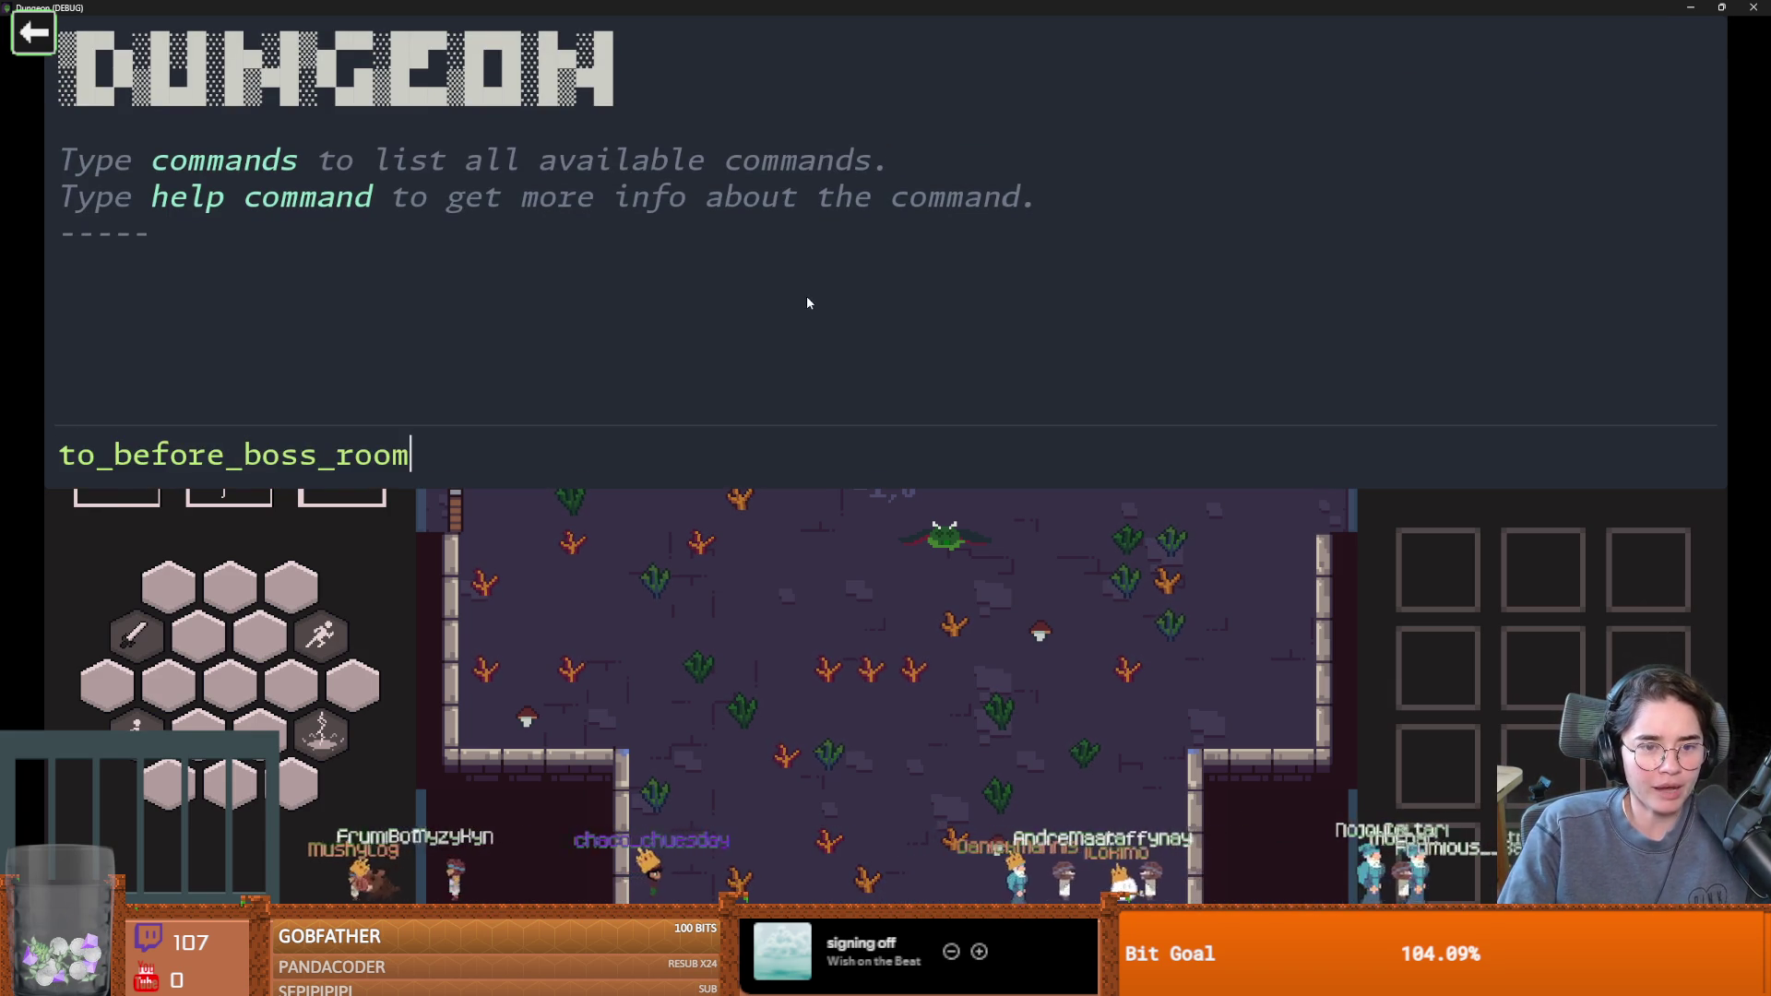
key(Return)
key(grave)
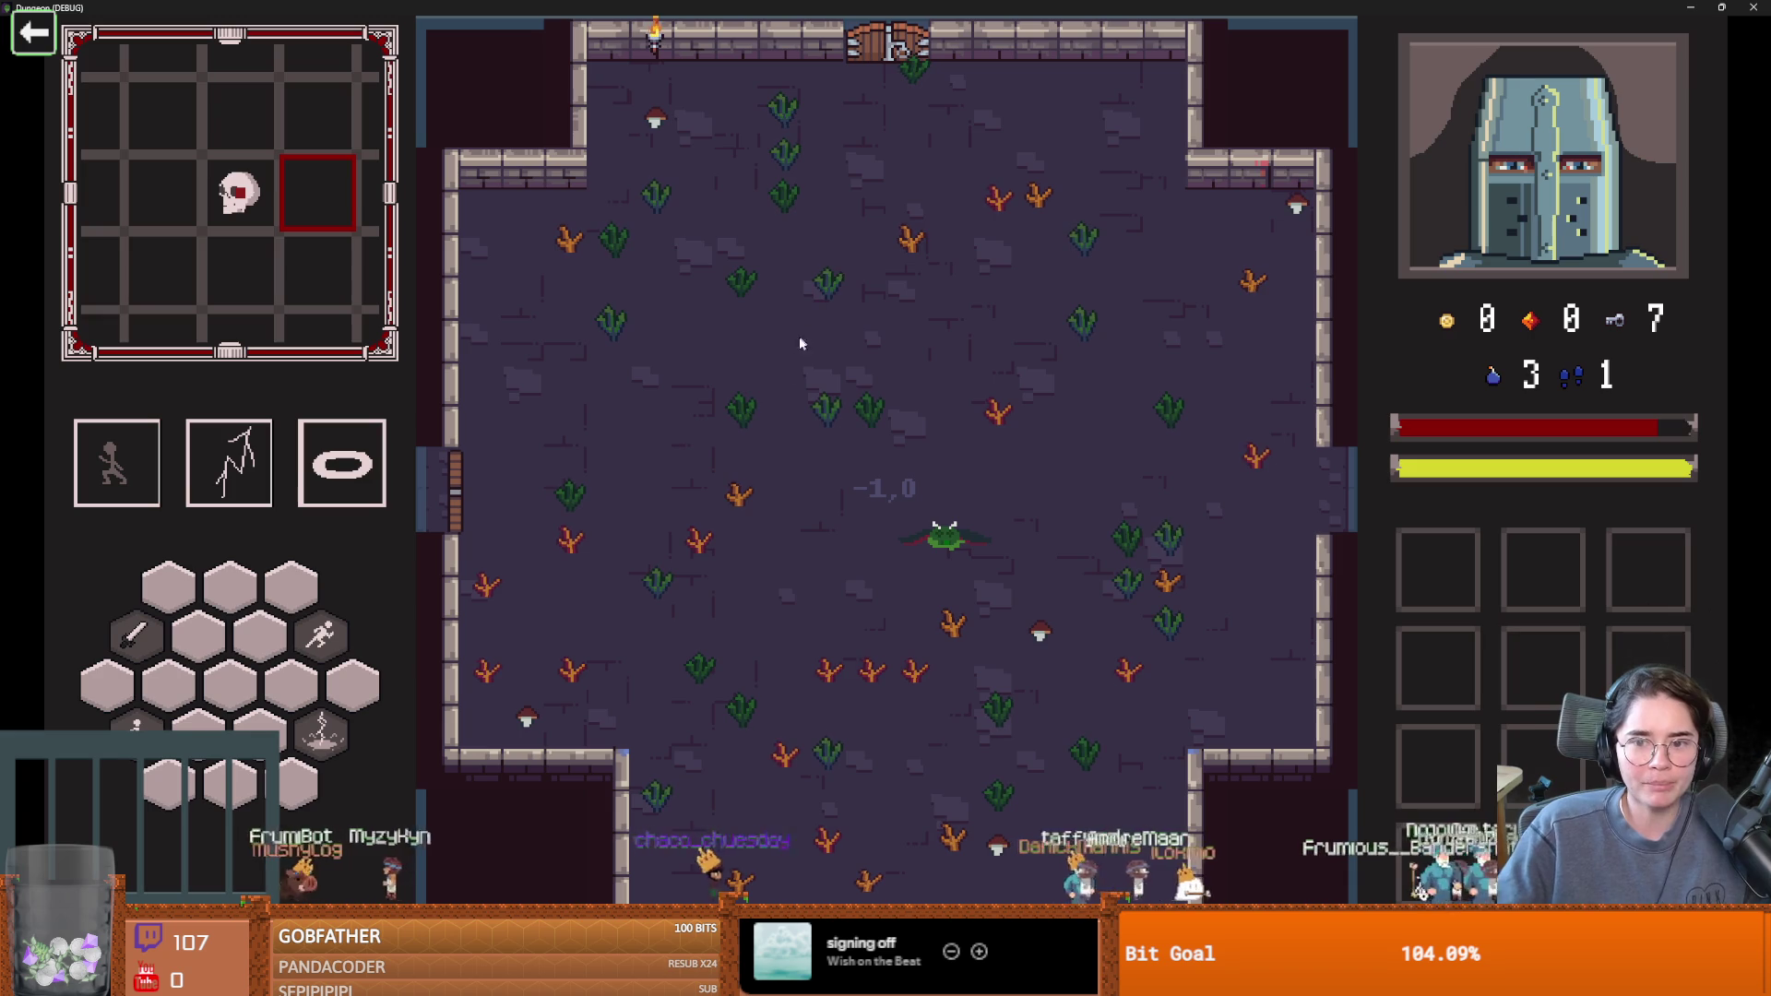
key(alt+Tab)
key(F8)
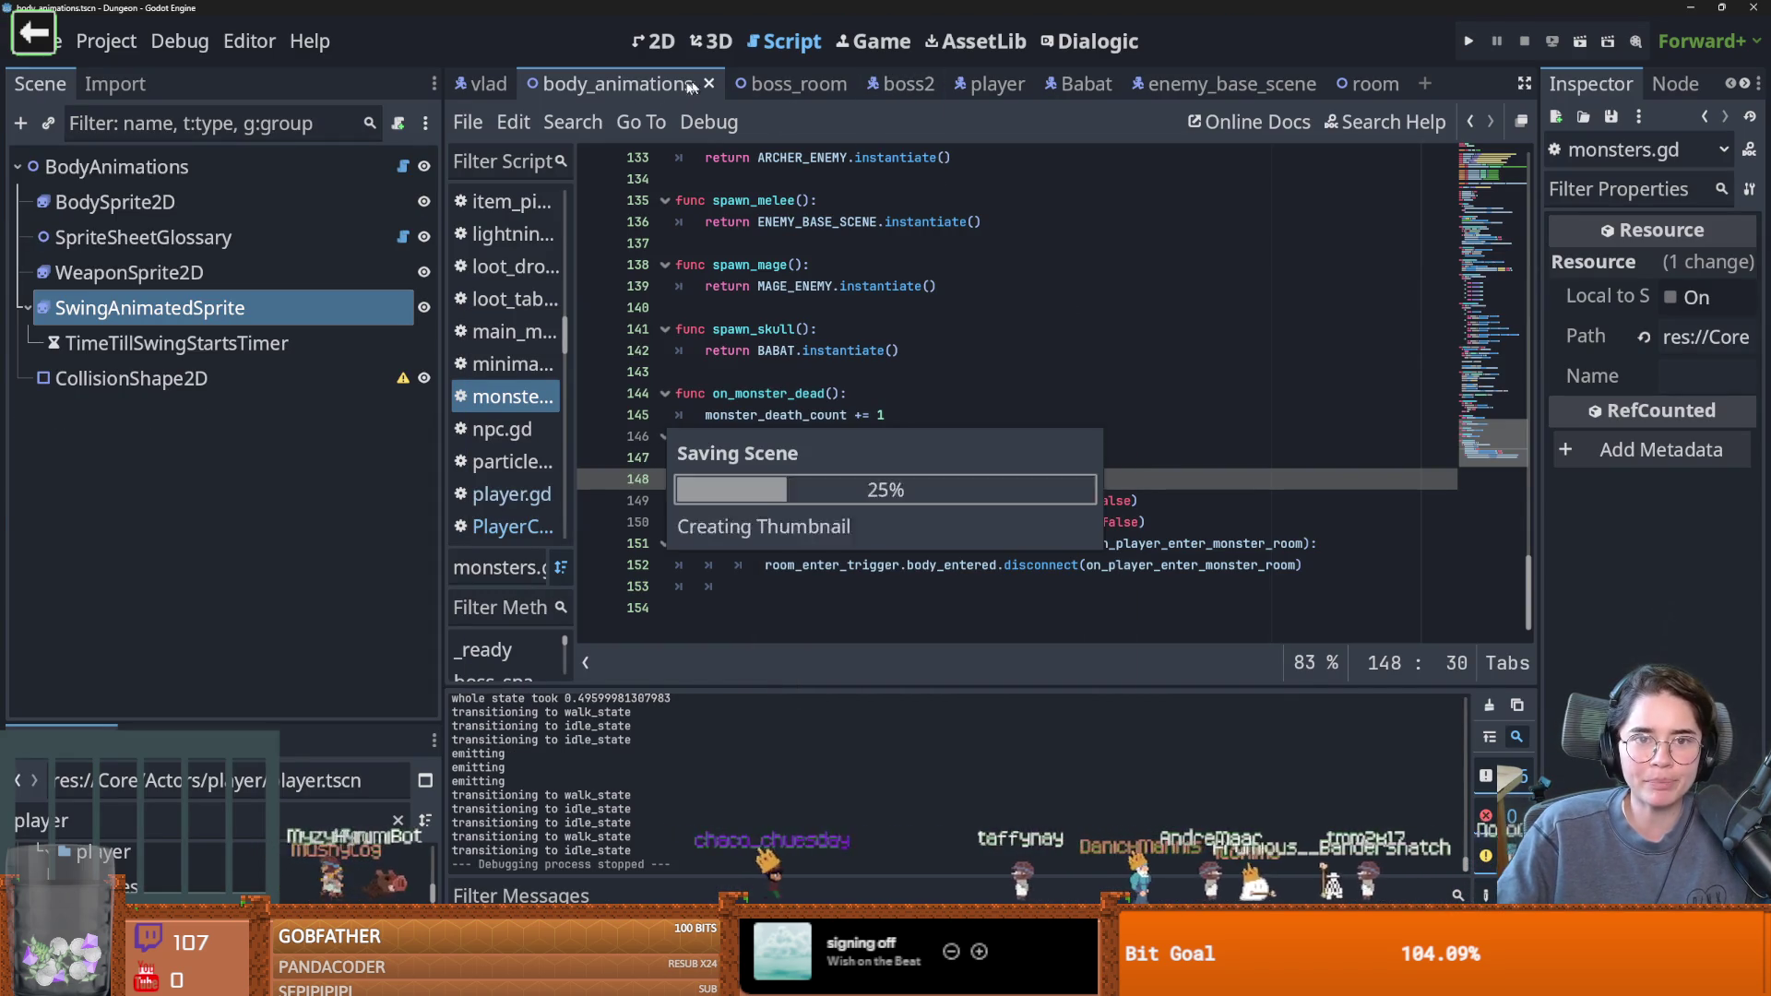
Switch from boss_room to the room scene, open the Monsters script, and browse script history.
click(777, 83)
click(1371, 83)
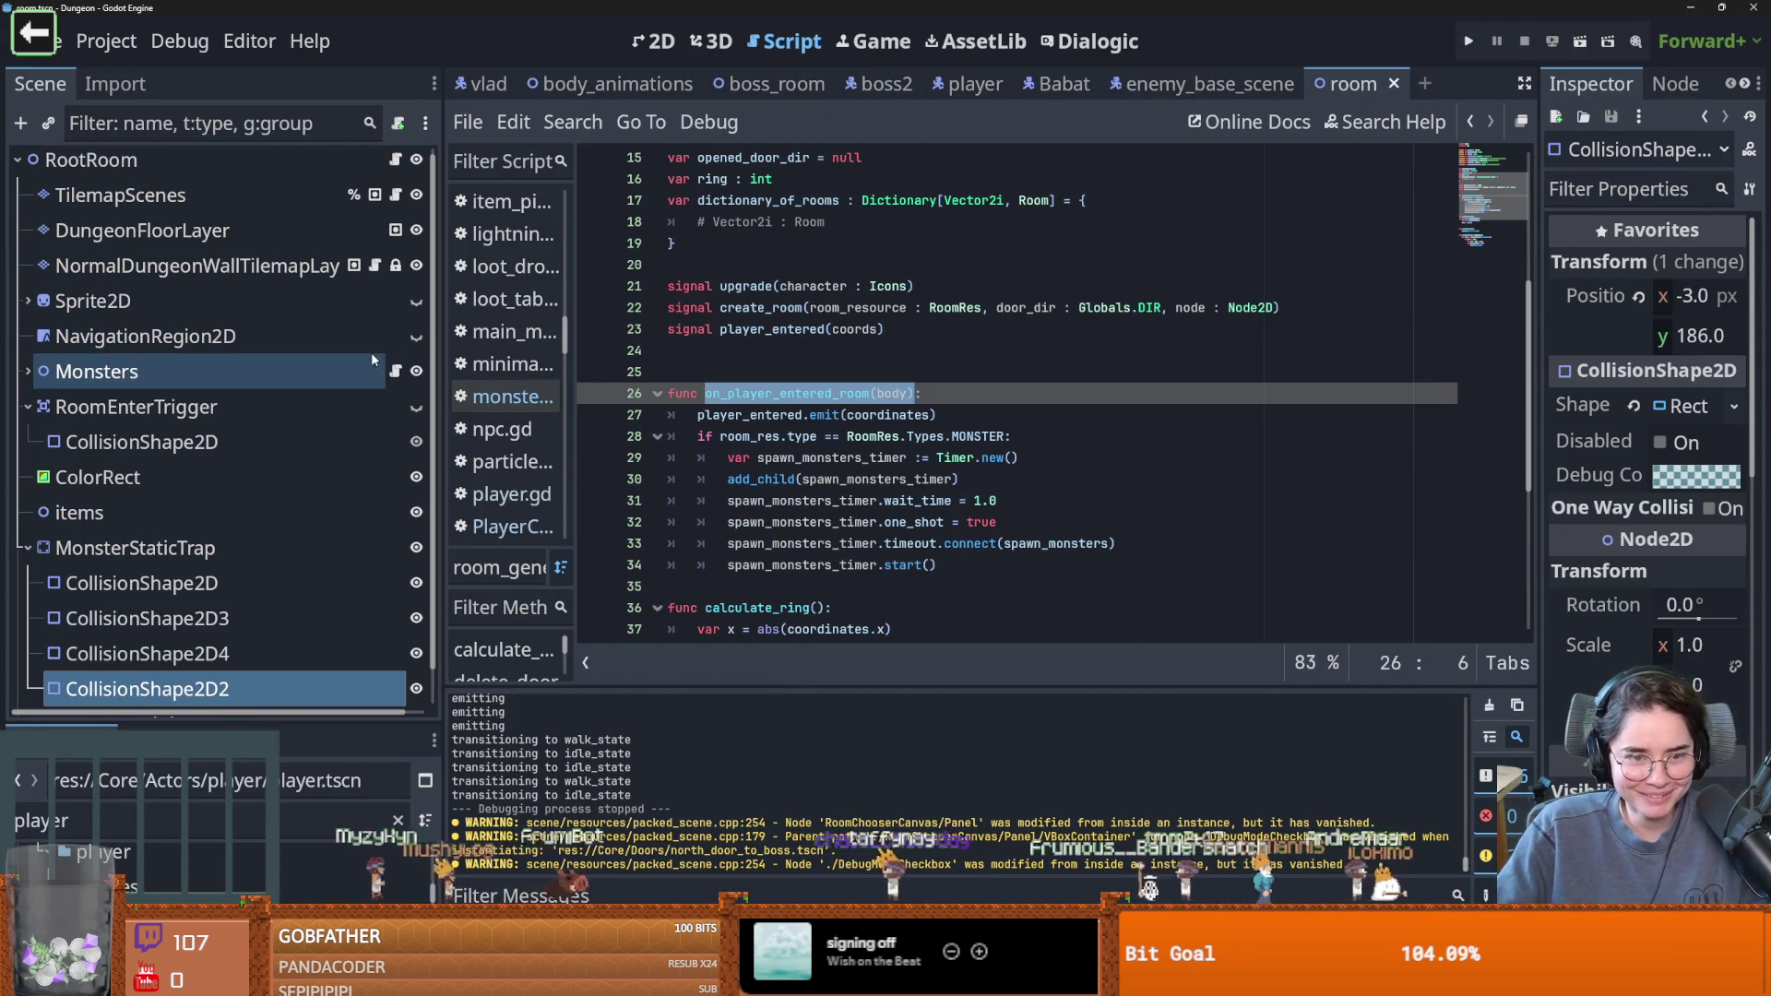
click(395, 371)
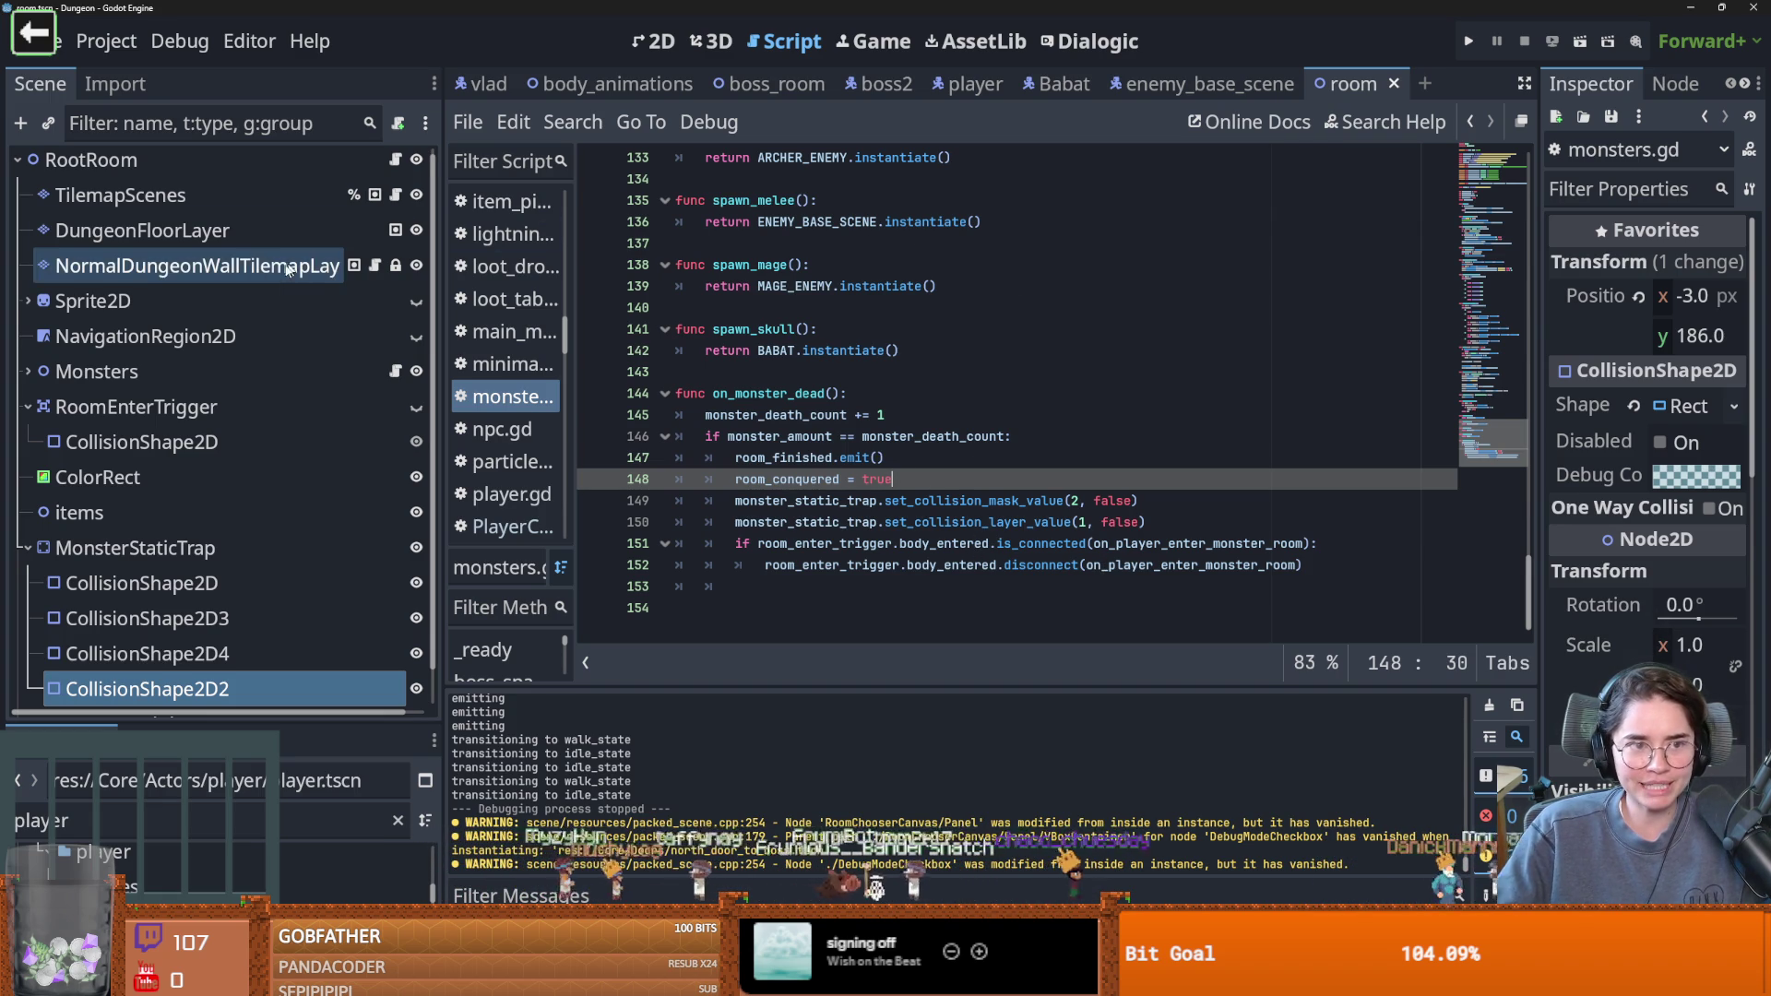
scroll(138, 221, up, 1)
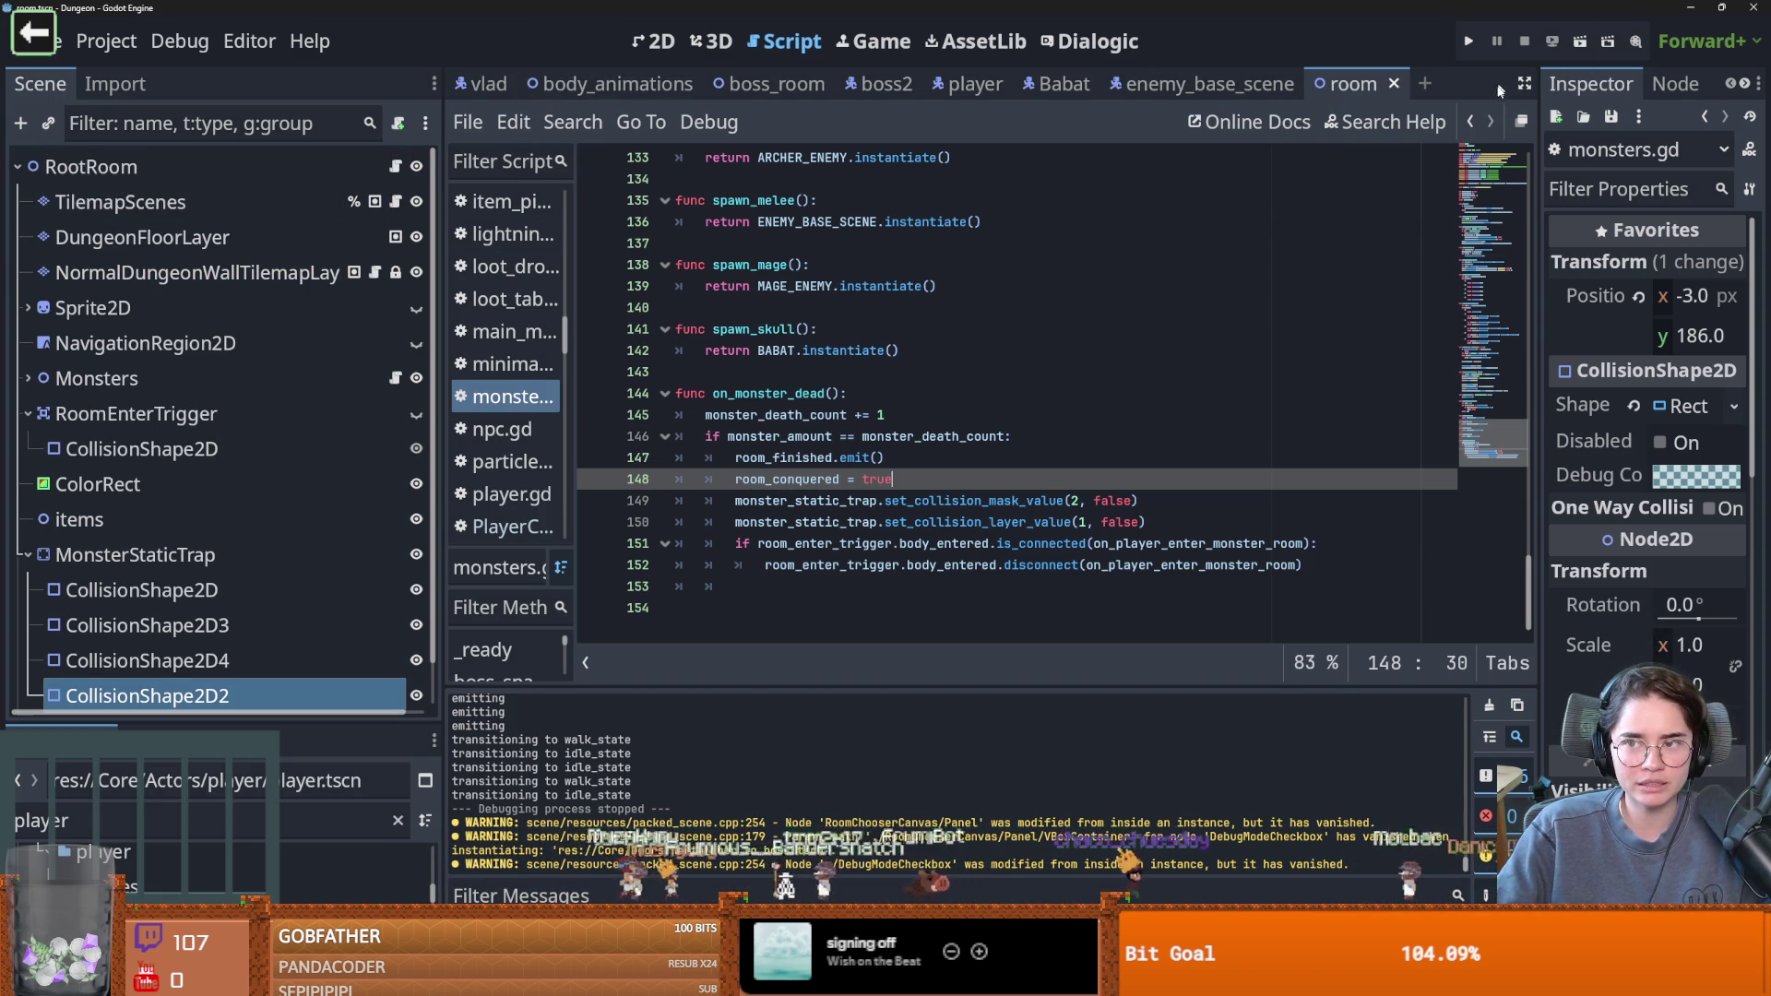
click(1471, 129)
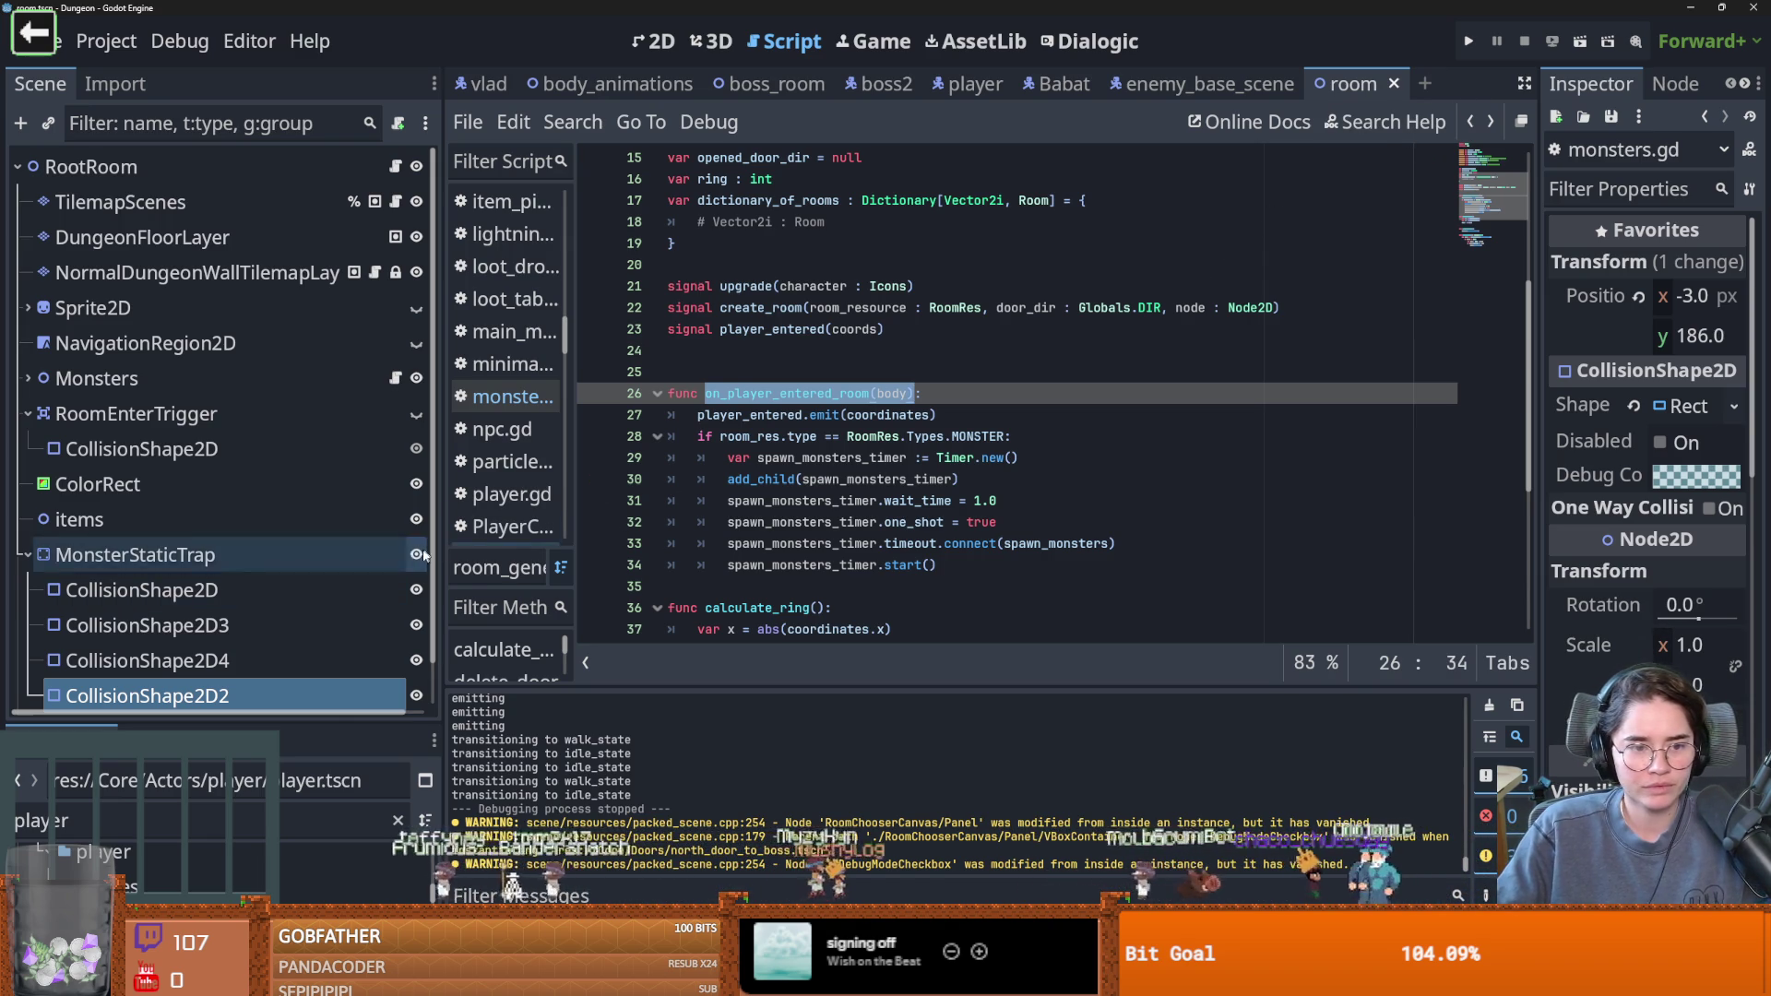
scroll(1305, 149, up, 5)
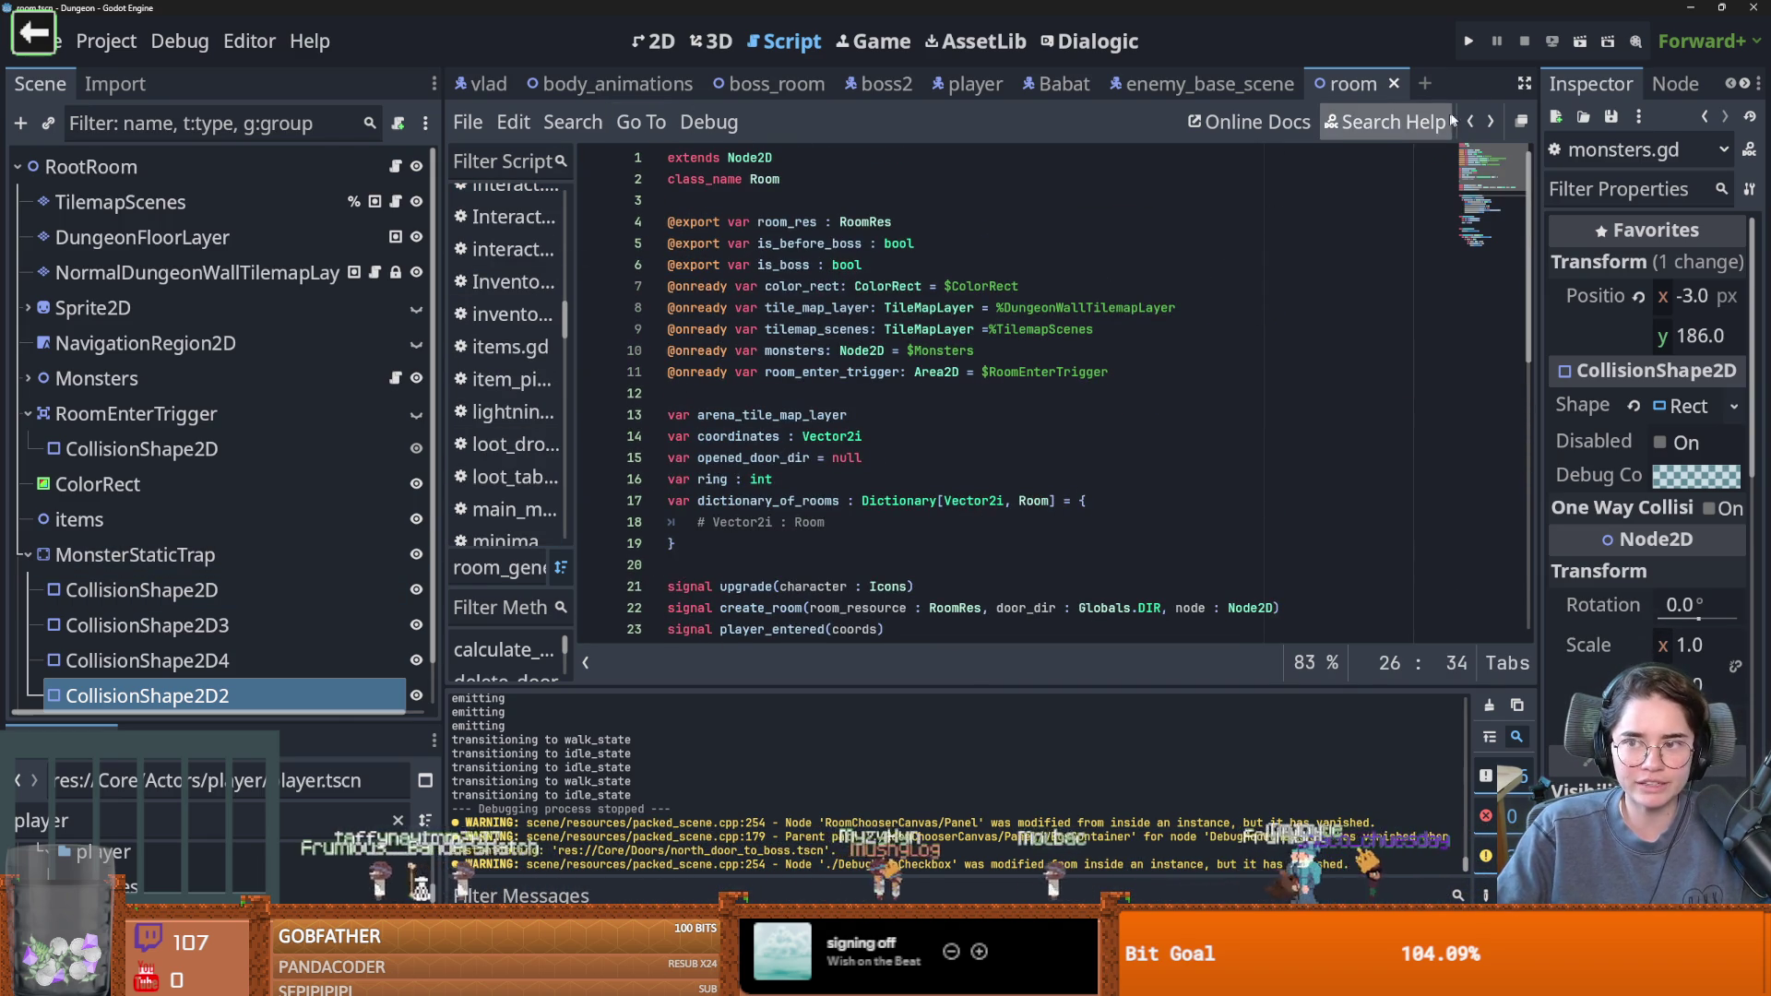
click(1490, 121)
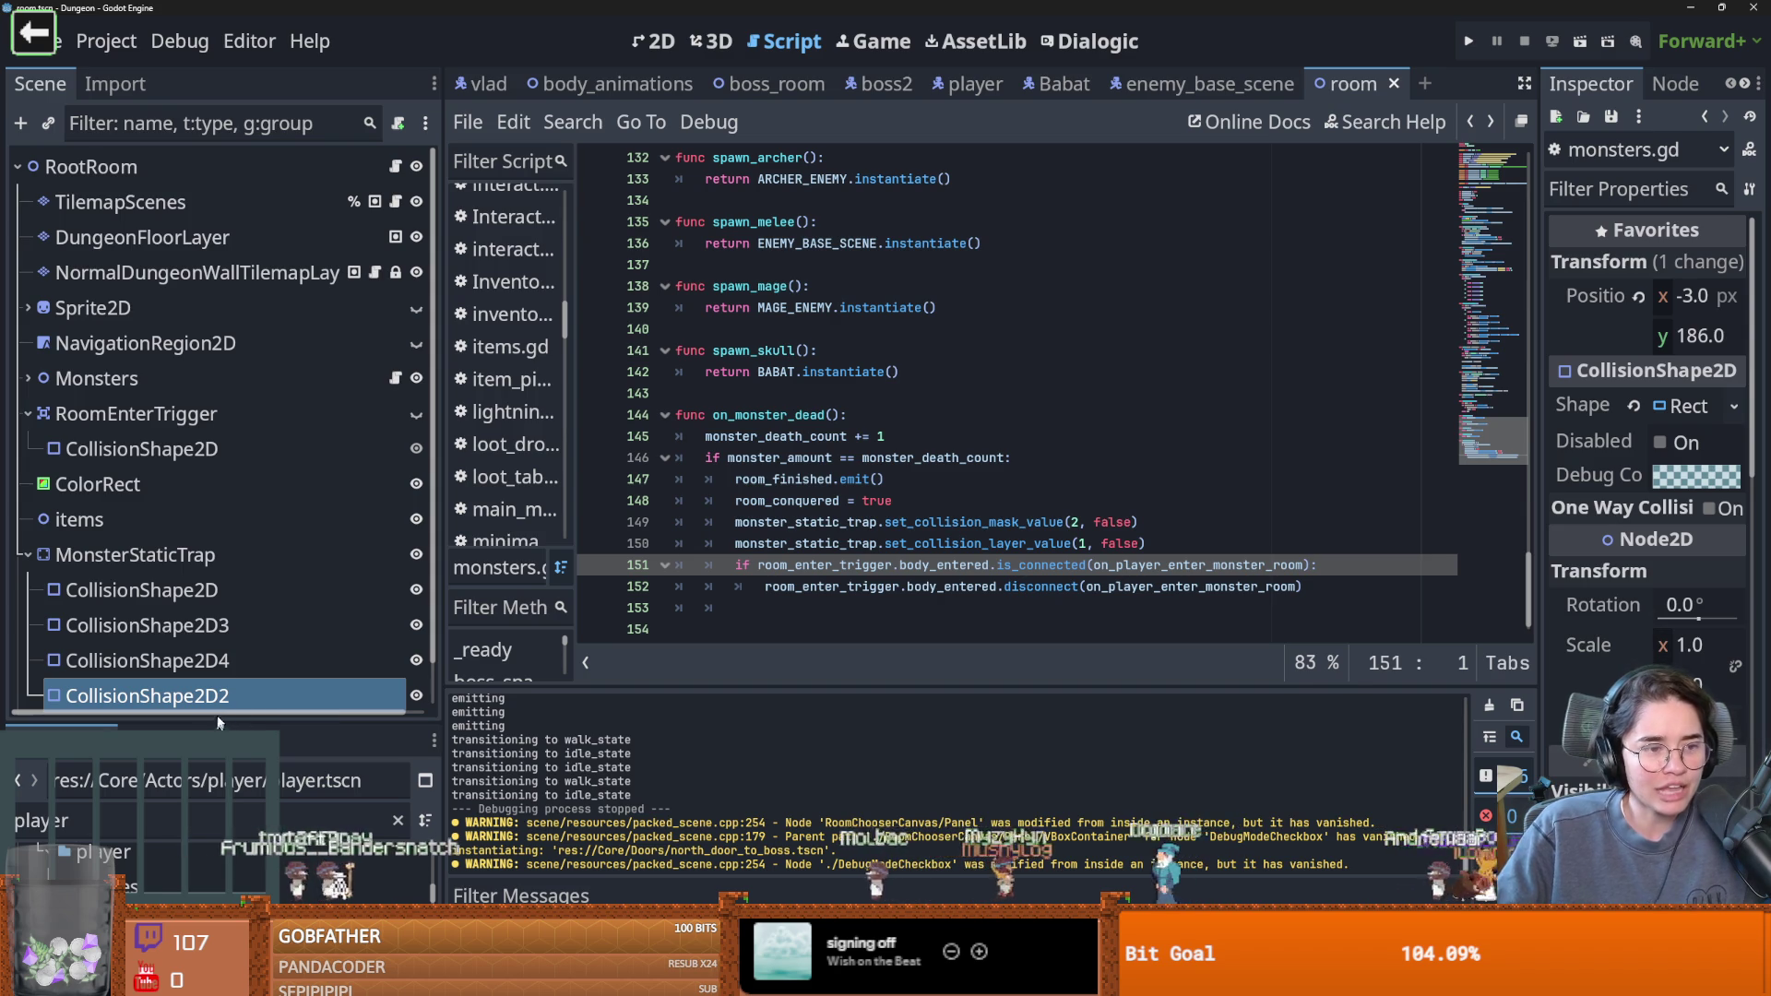
Enlarge the FileSystem dock and filter its files by 'tile'.
mouse_move(216, 720)
mouse_down()
mouse_move(357, 398)
mouse_move(357, 358)
mouse_up()
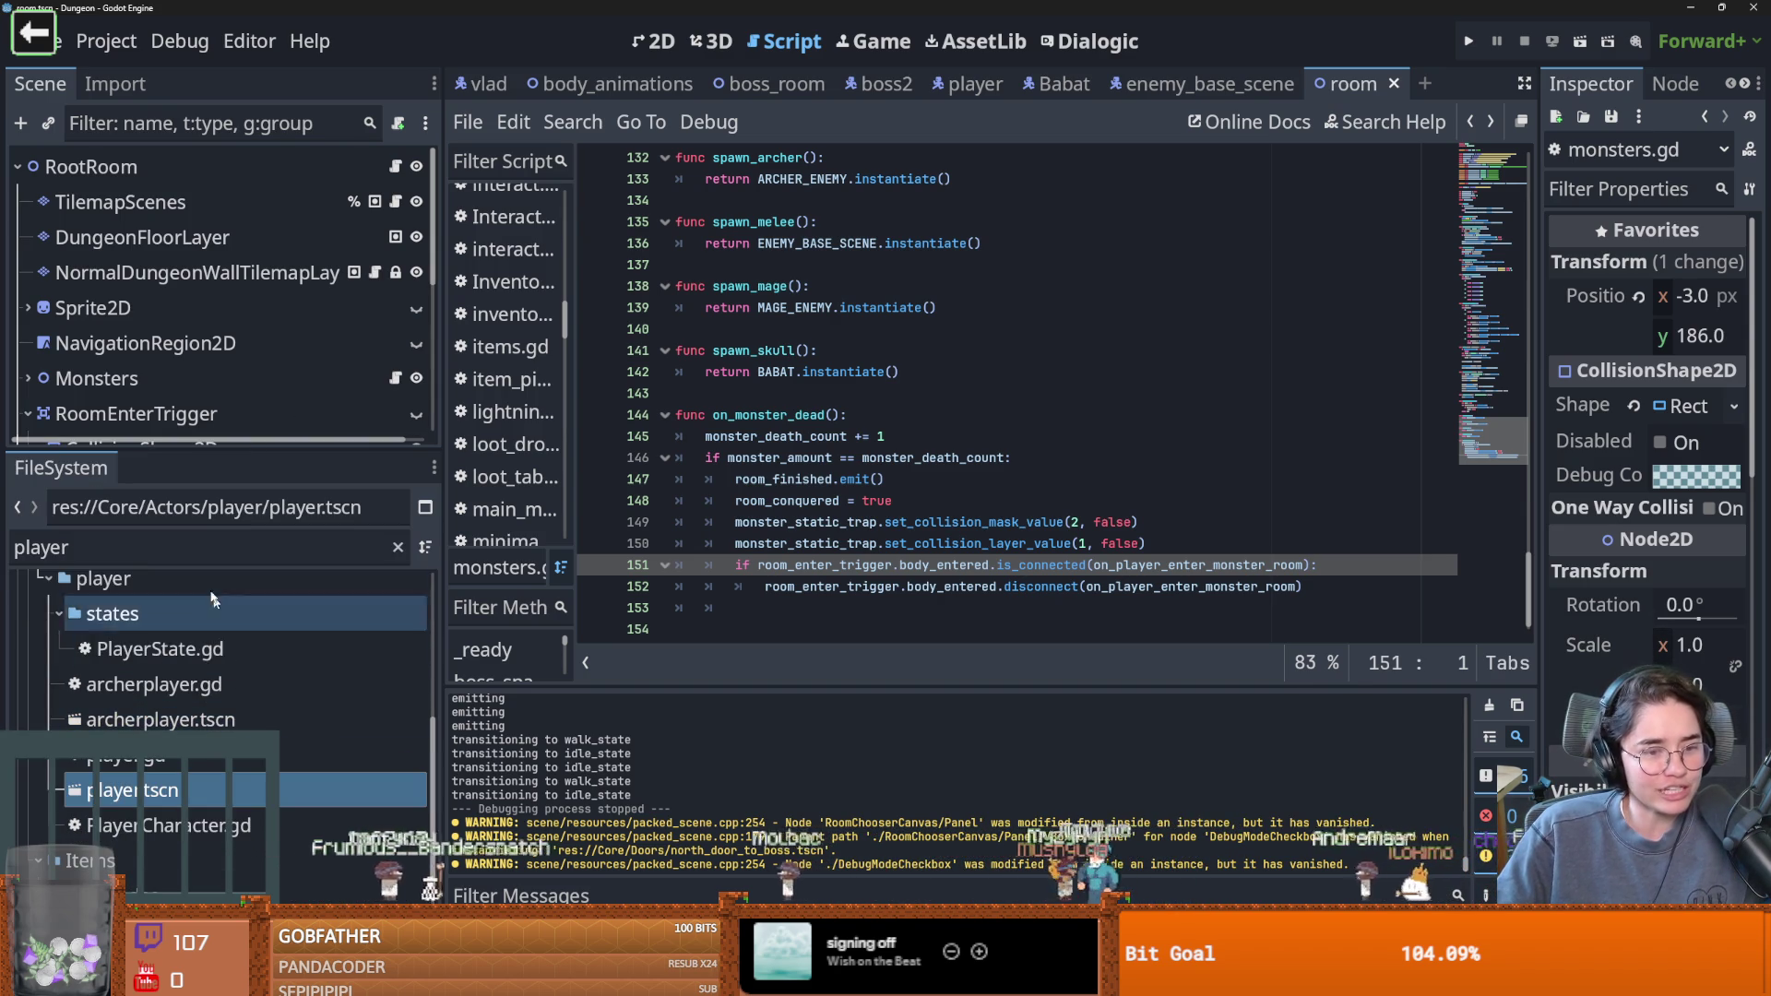
double_click(196, 548)
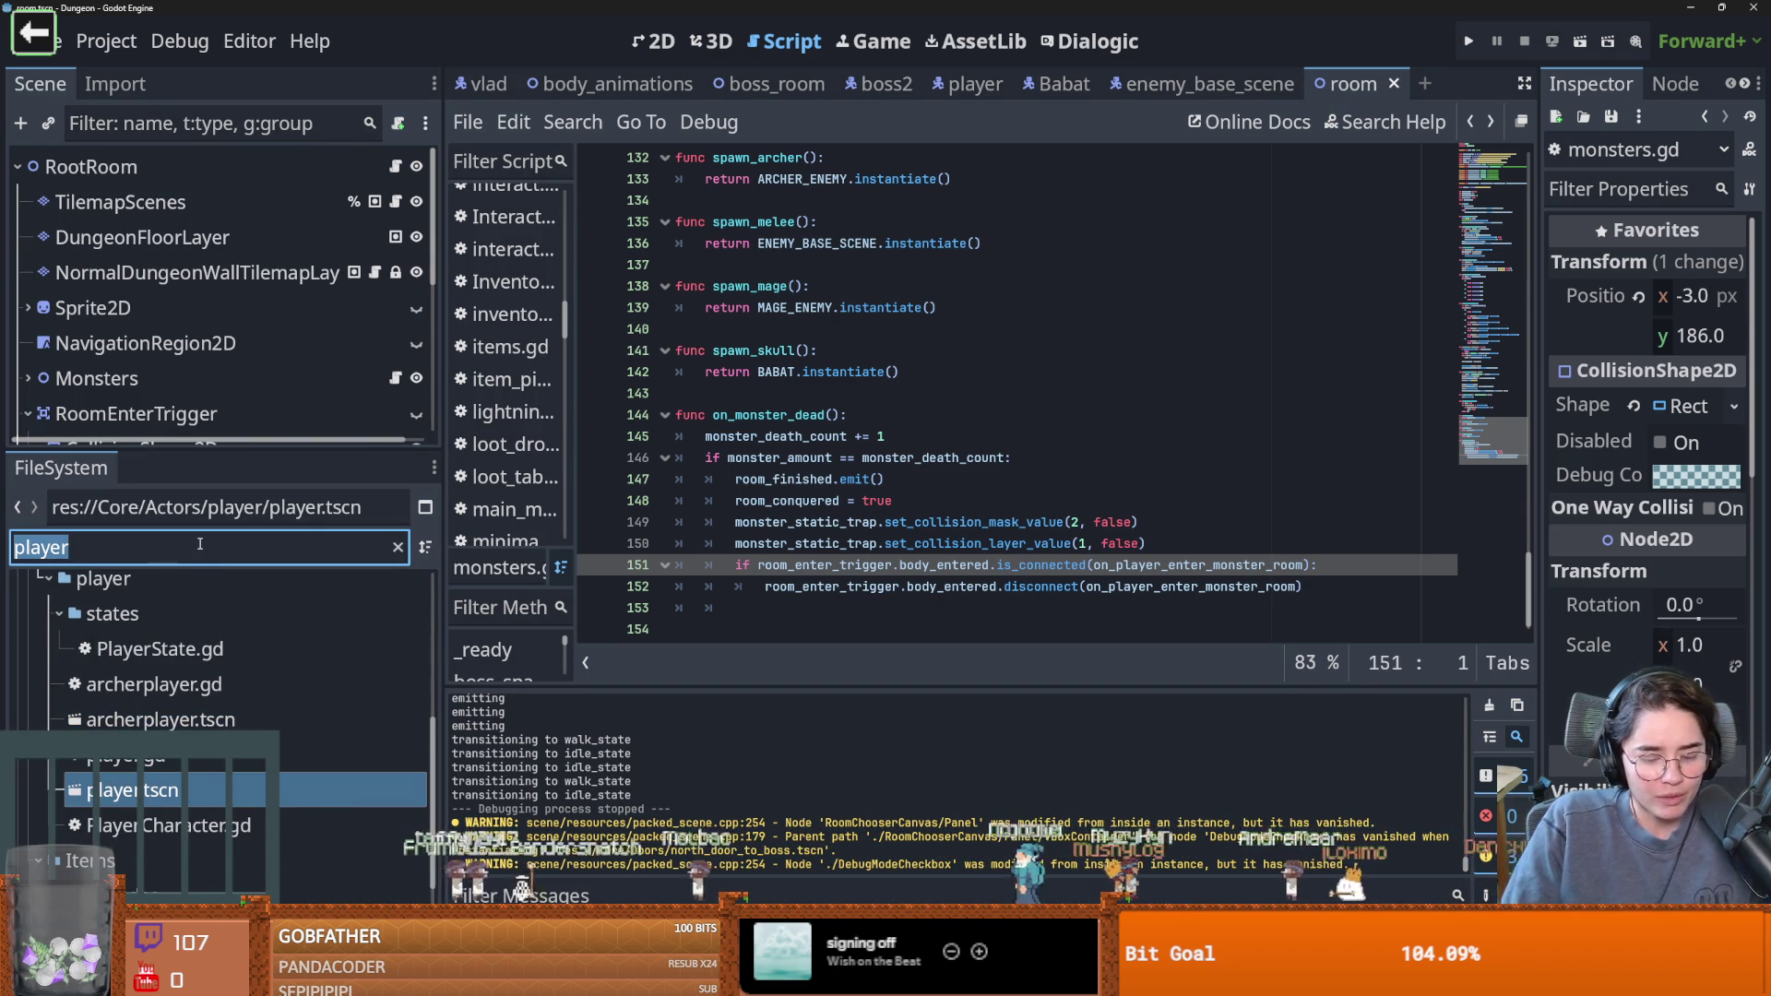
text(tile)
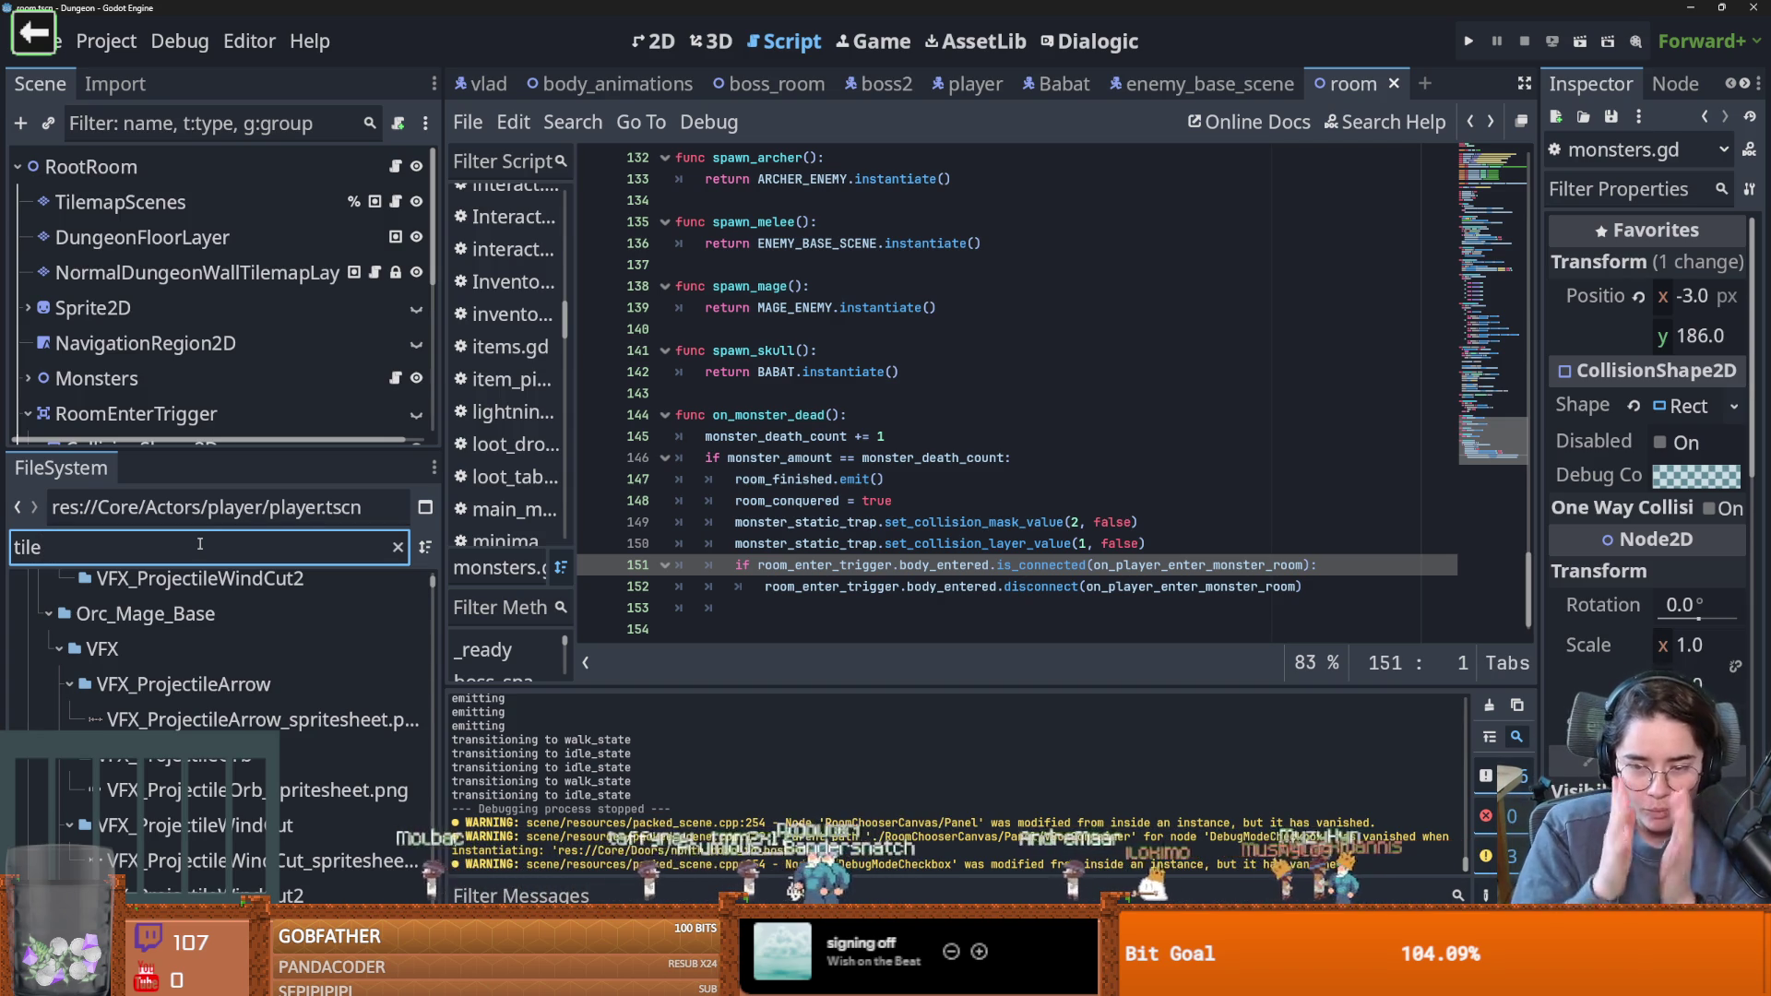
scroll(341, 679, down, 10)
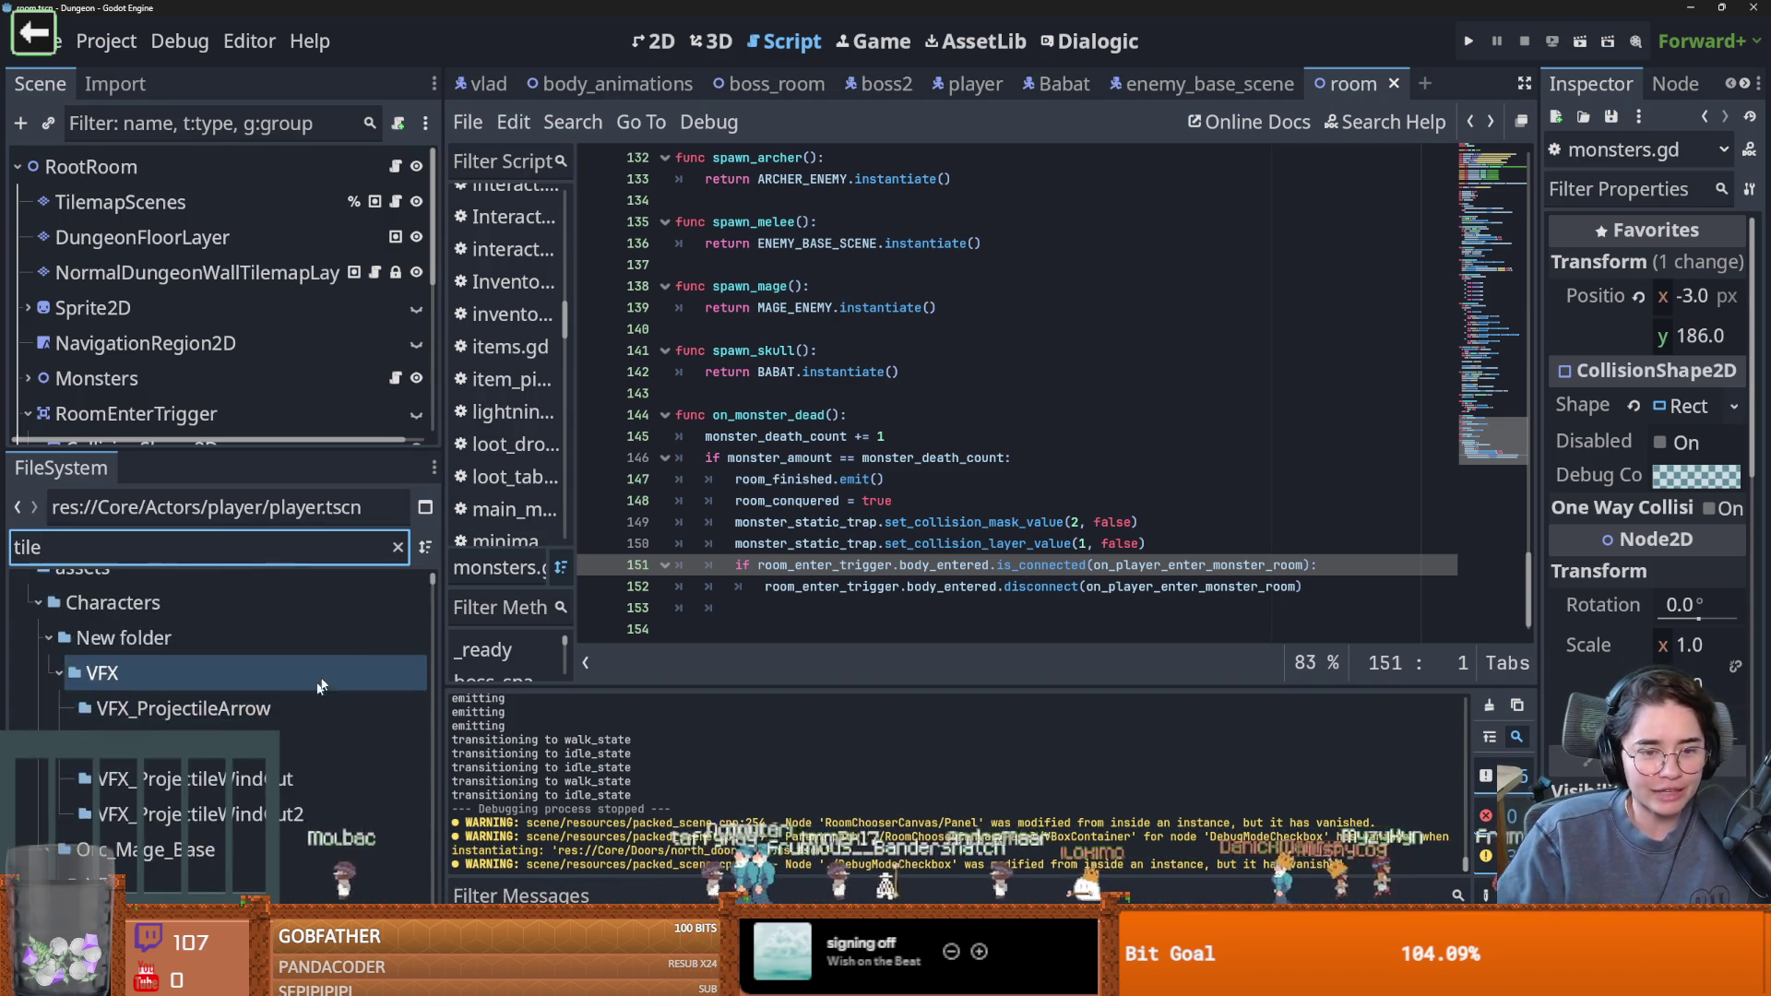
scroll(310, 782, up, 10)
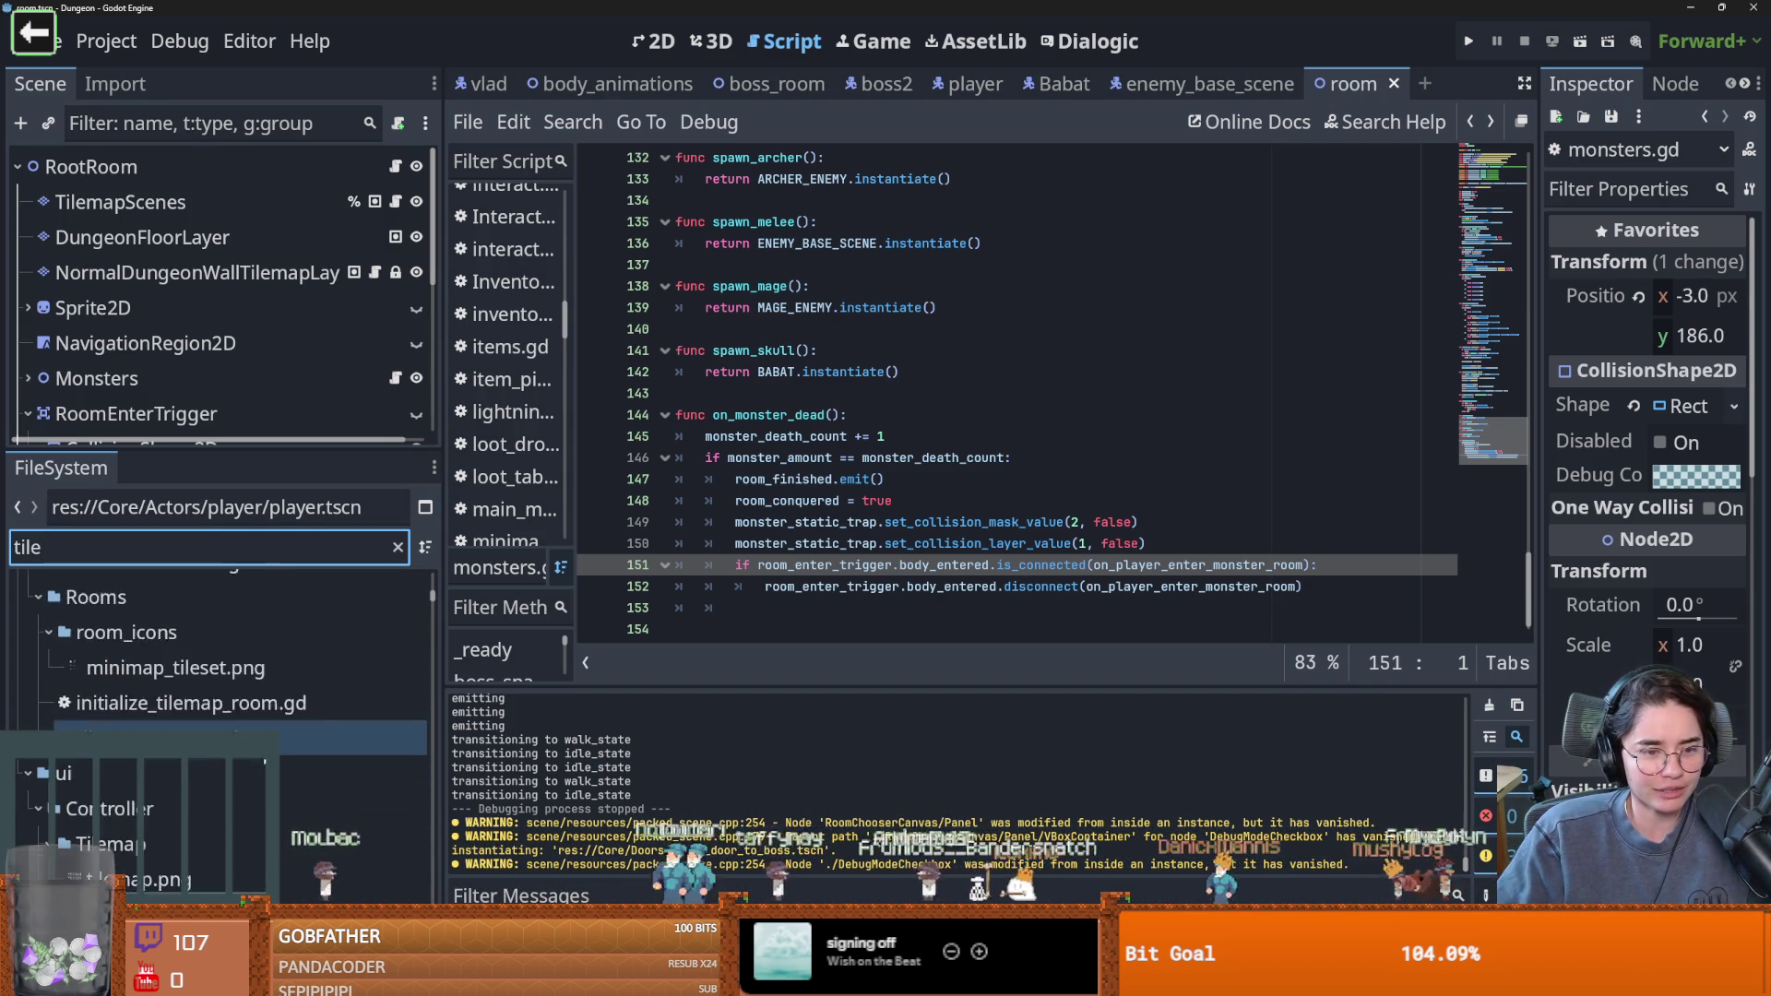
scroll(216, 780, up, 10)
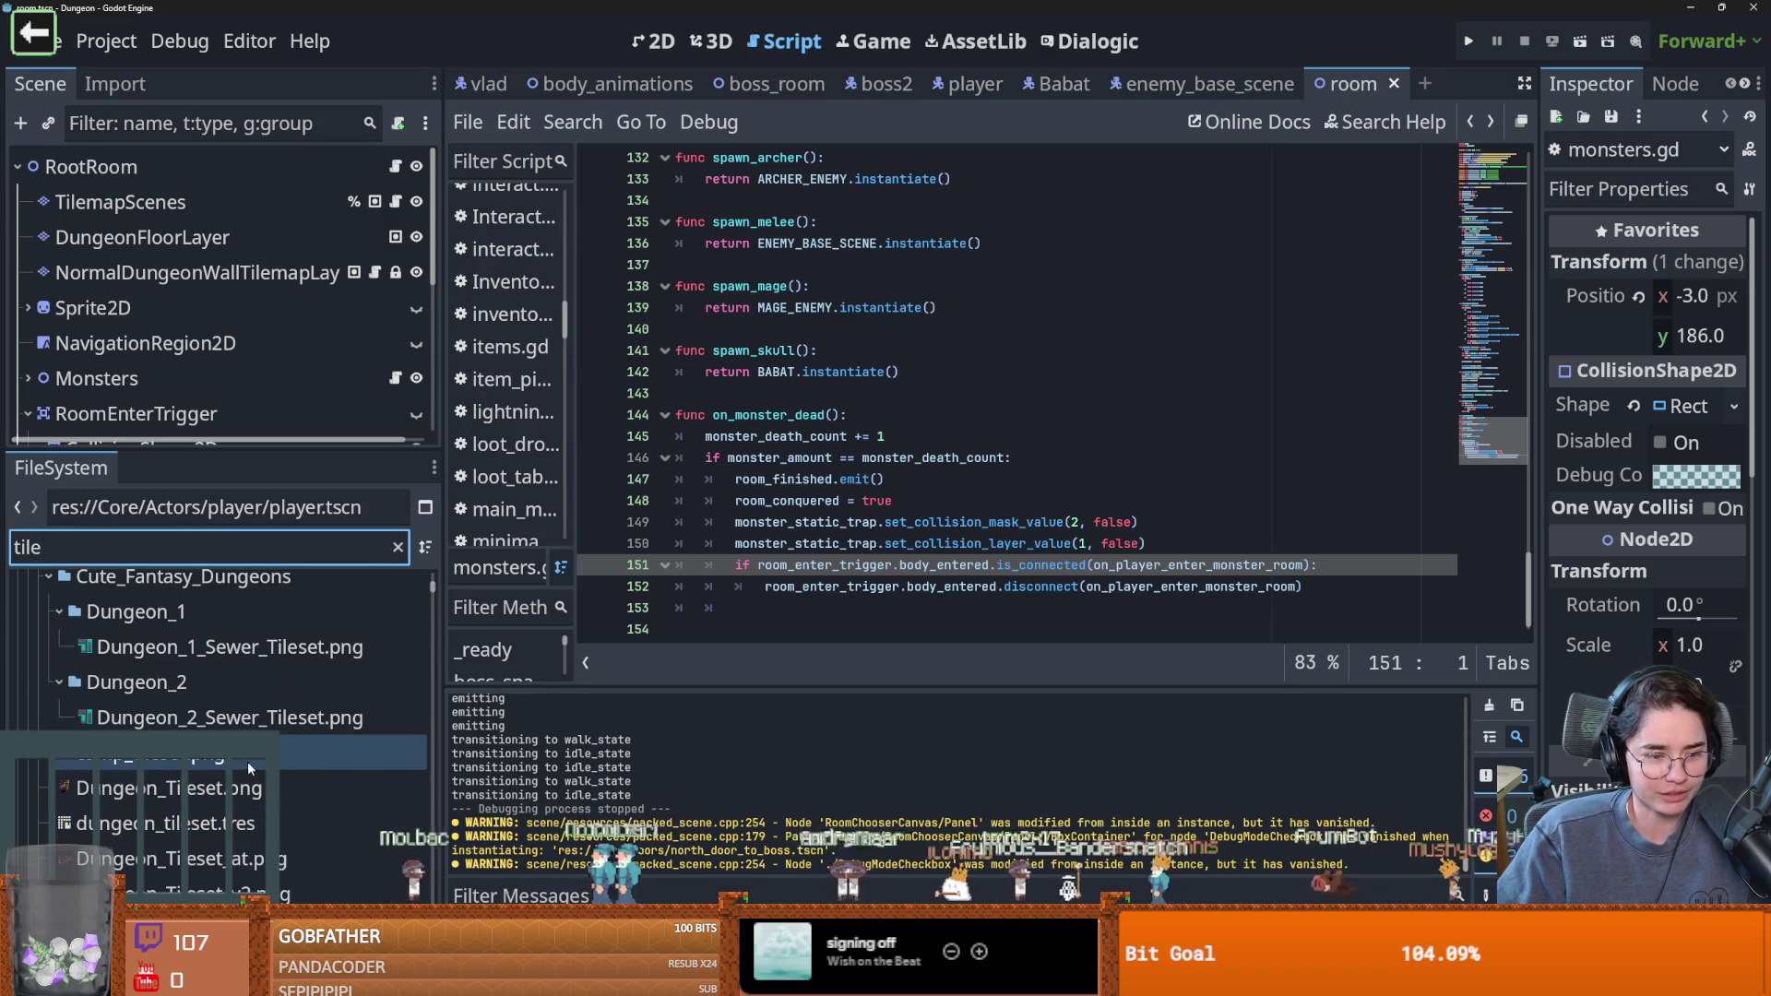
Collapse the Characters, assets and Core folders and open TilemapArena.tscn.
click(92, 602)
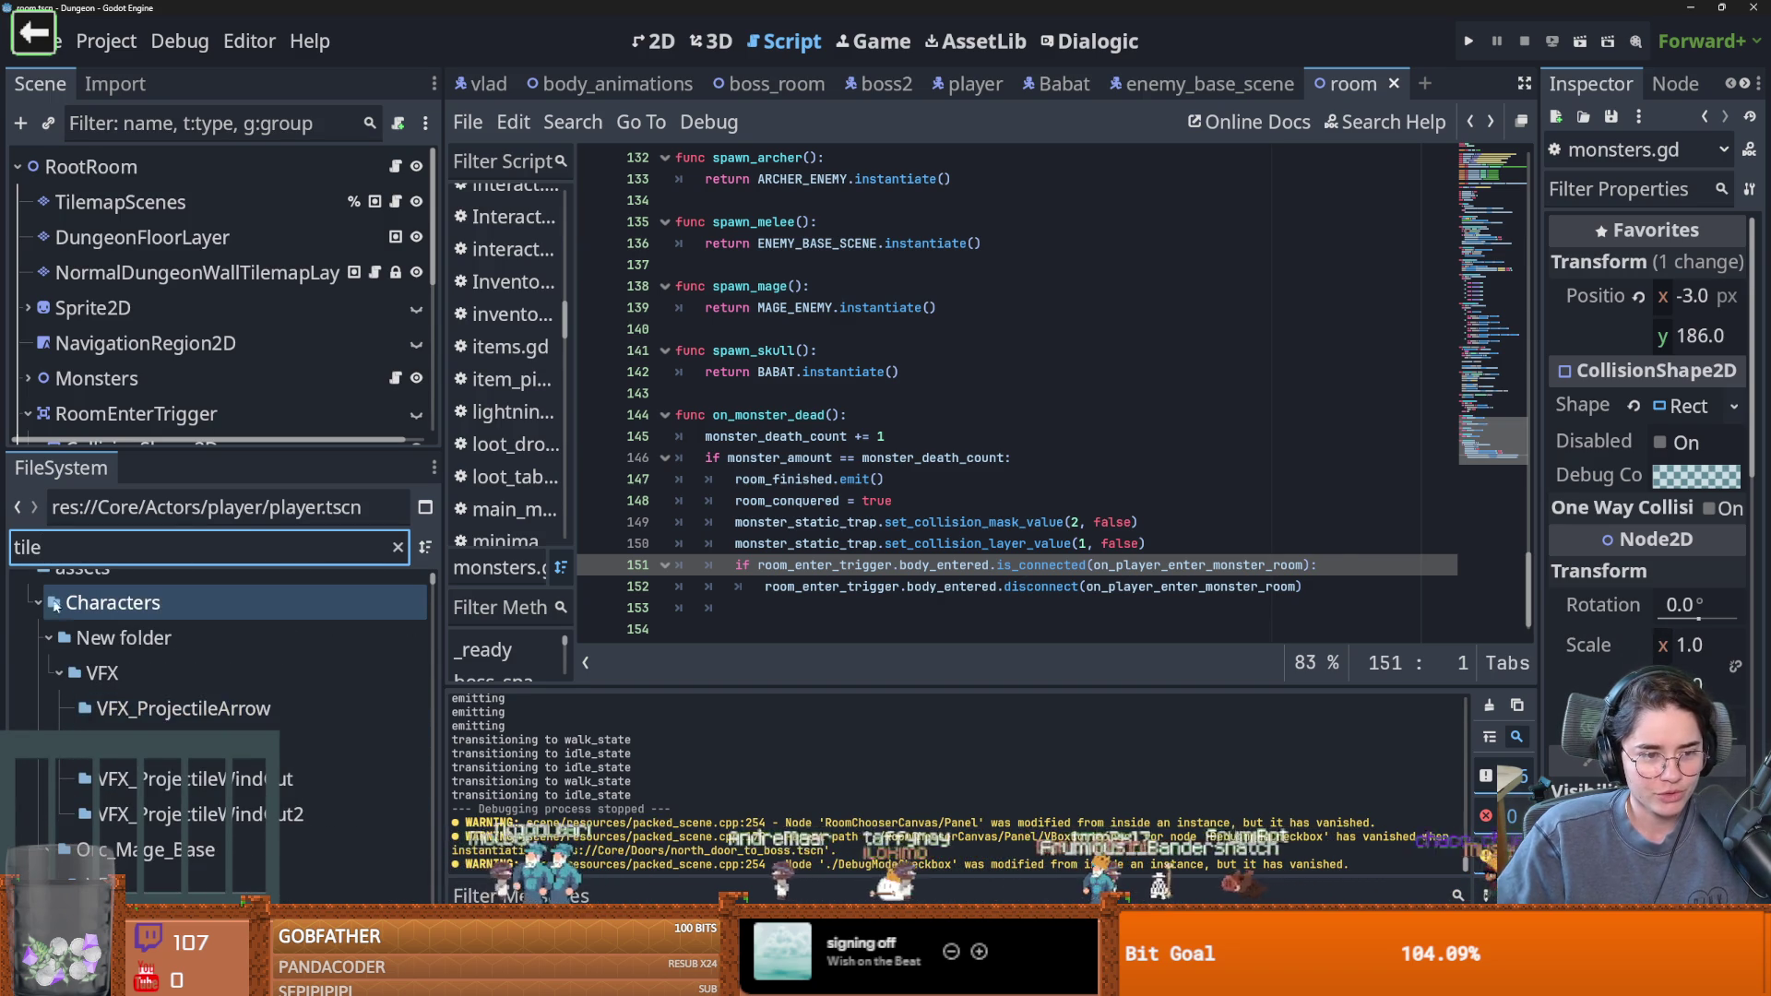
click(38, 602)
click(83, 638)
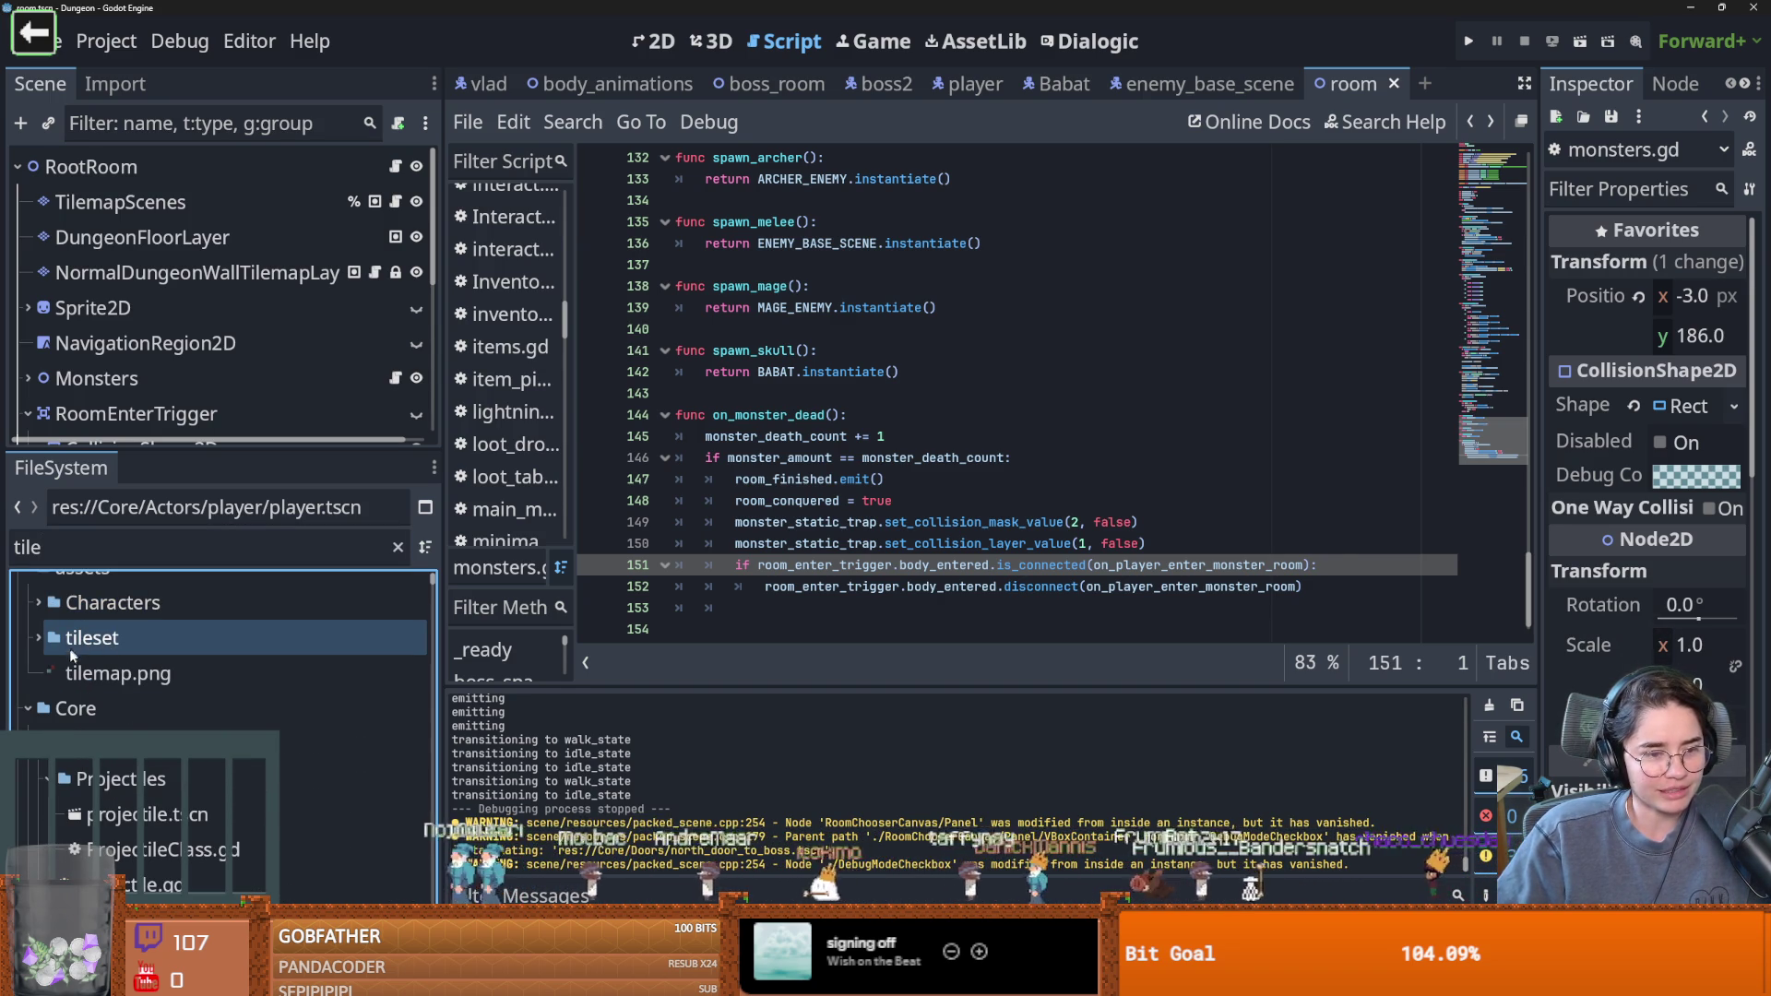
scroll(56, 645, up, 3)
click(74, 661)
click(27, 662)
click(37, 693)
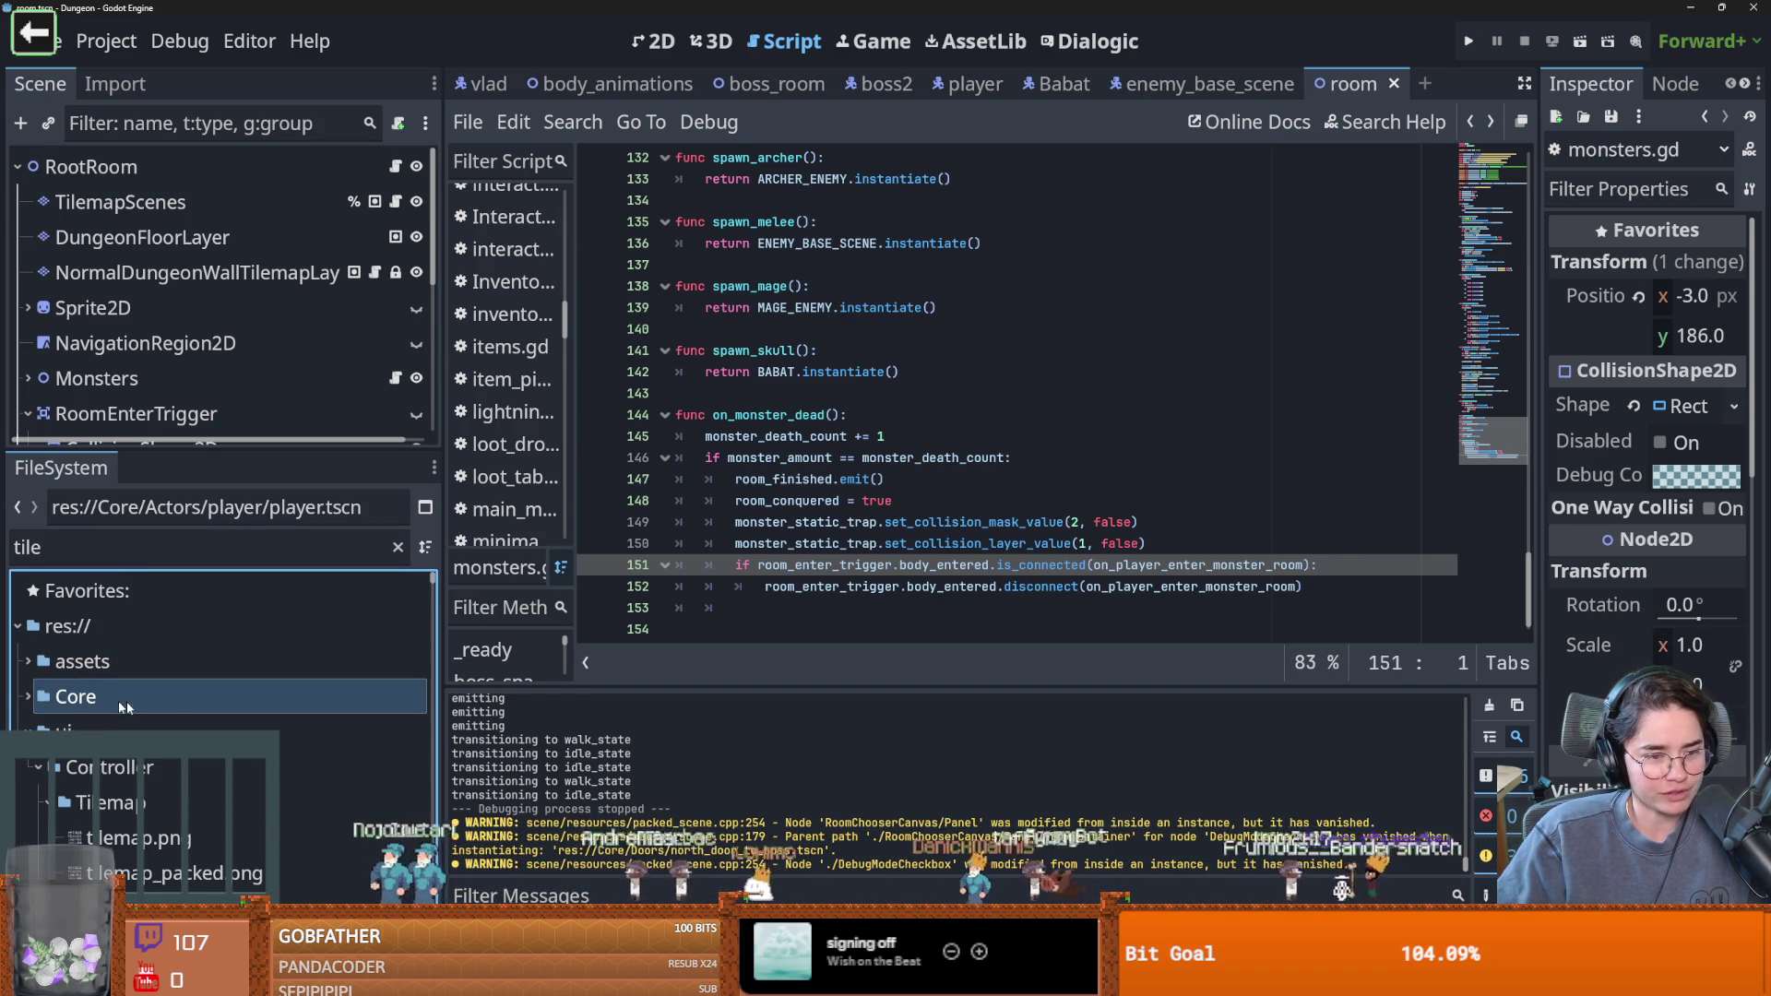
click(27, 696)
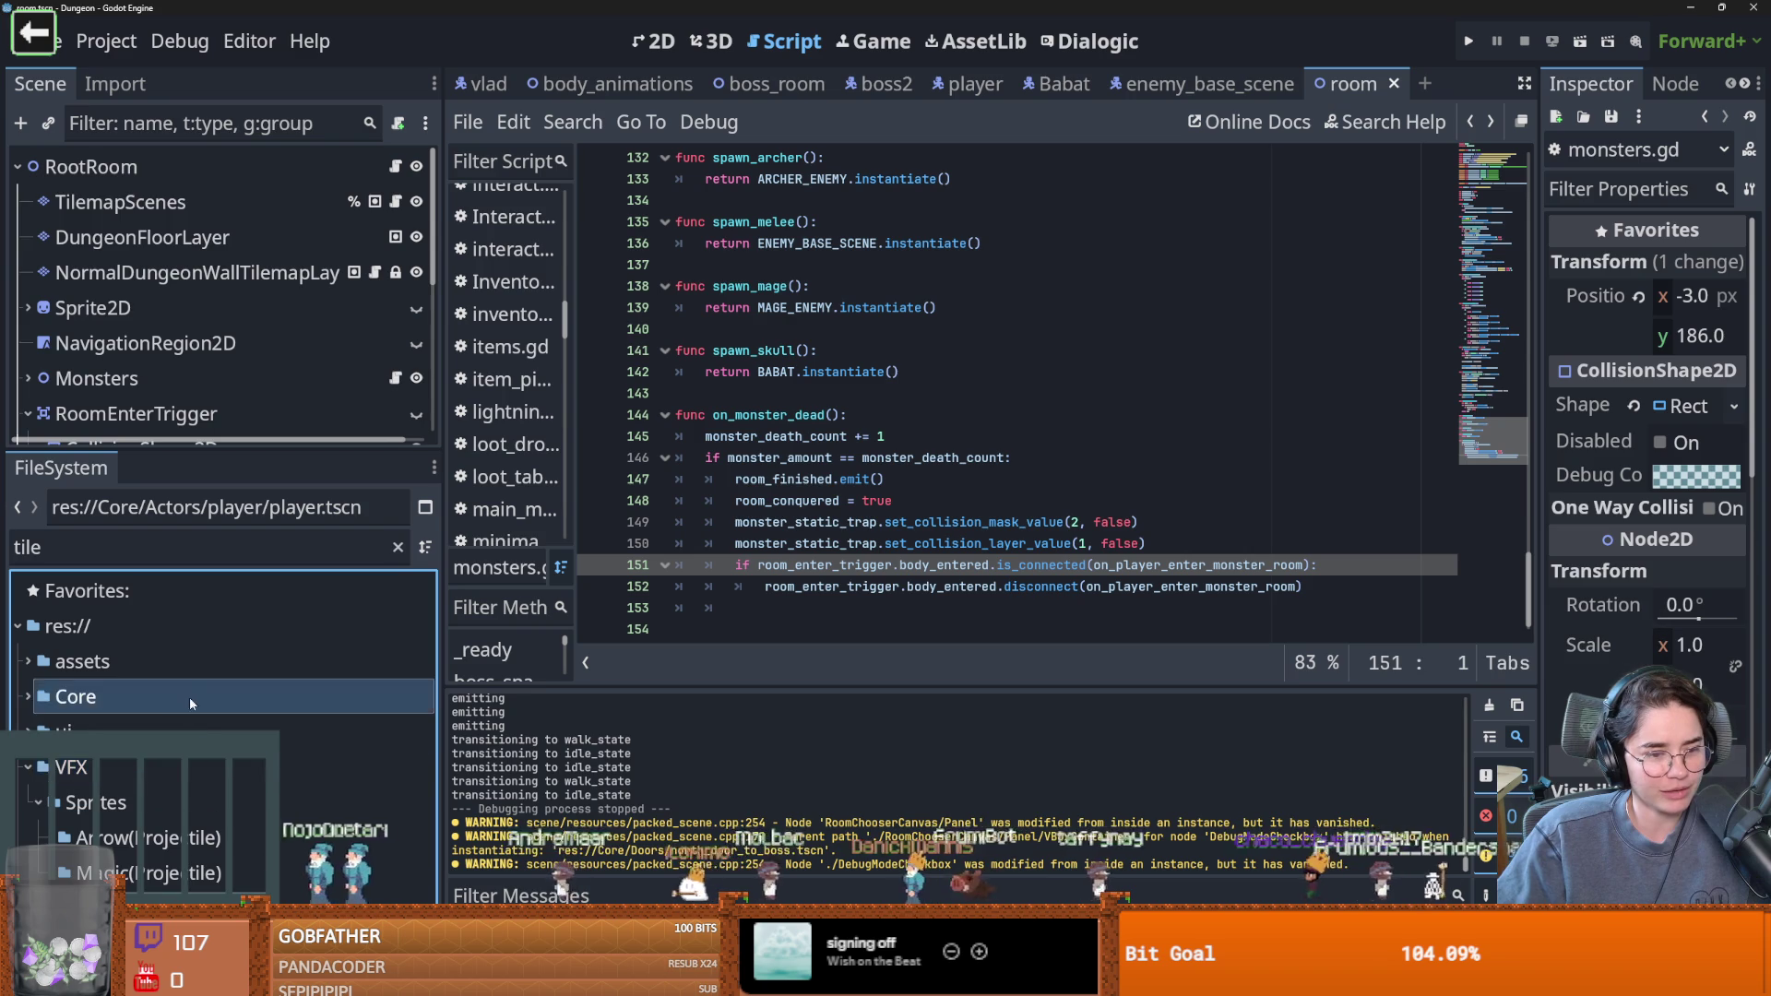
double_click(138, 873)
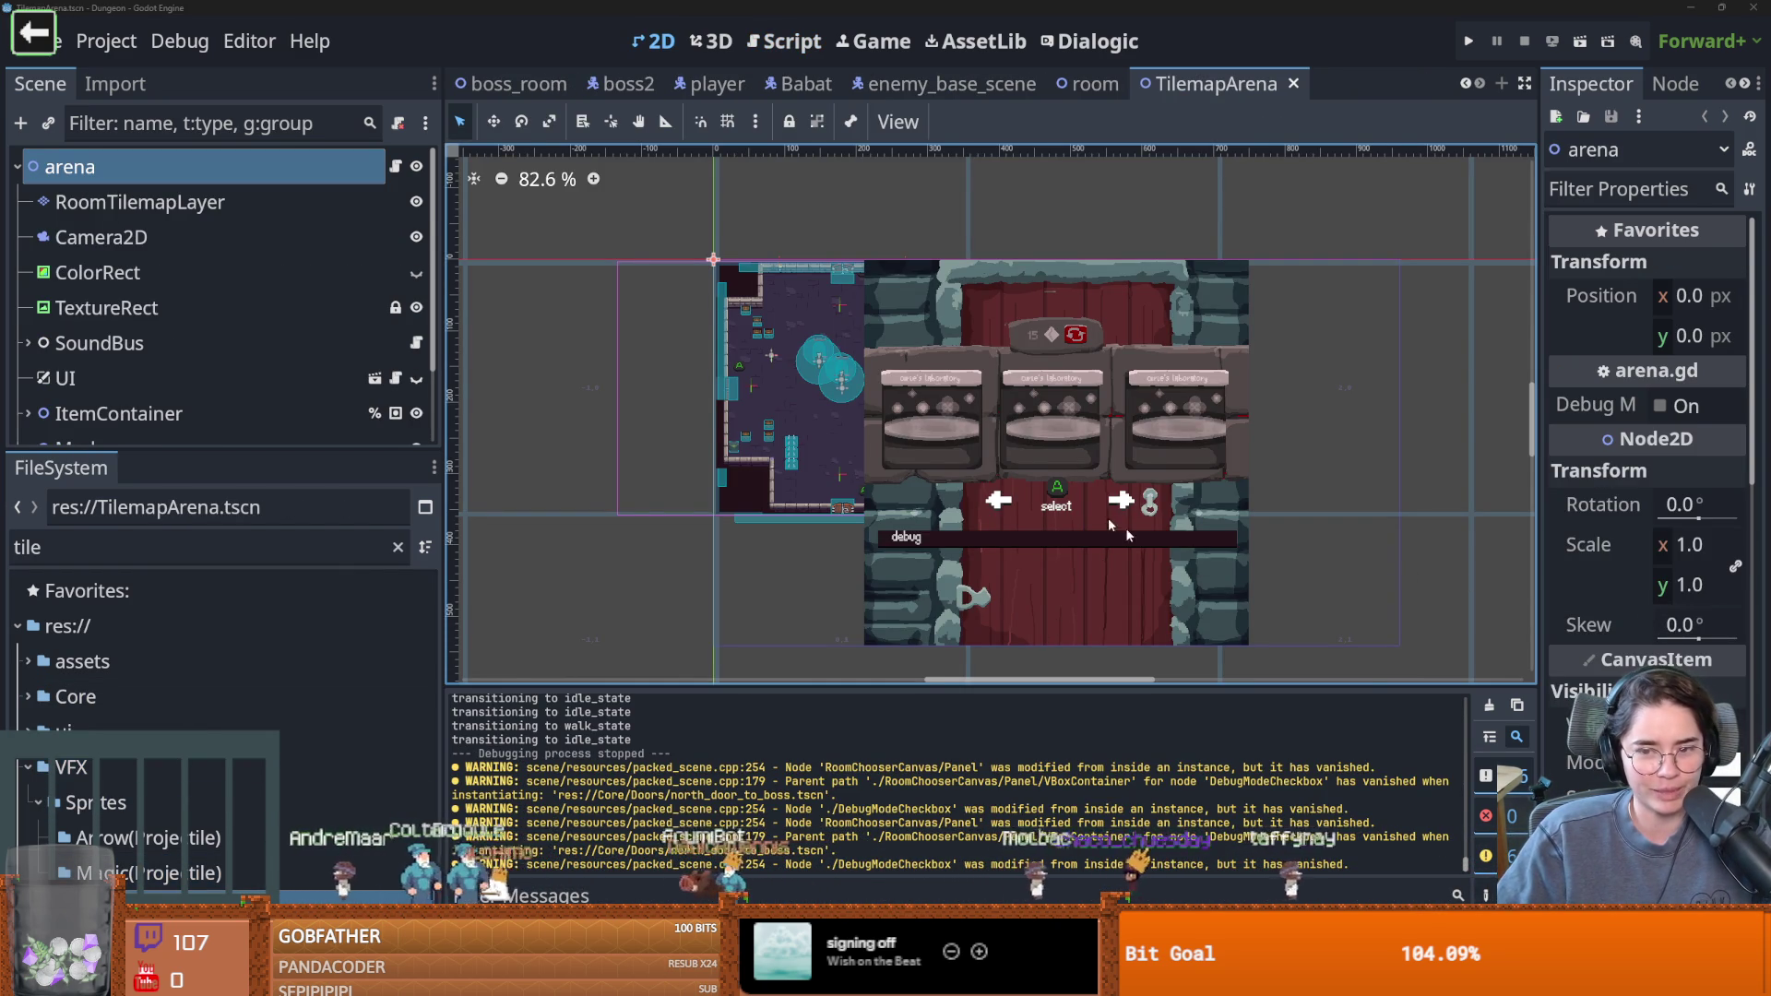
scroll(1113, 461, down, 1)
scroll(1098, 443, up, 3)
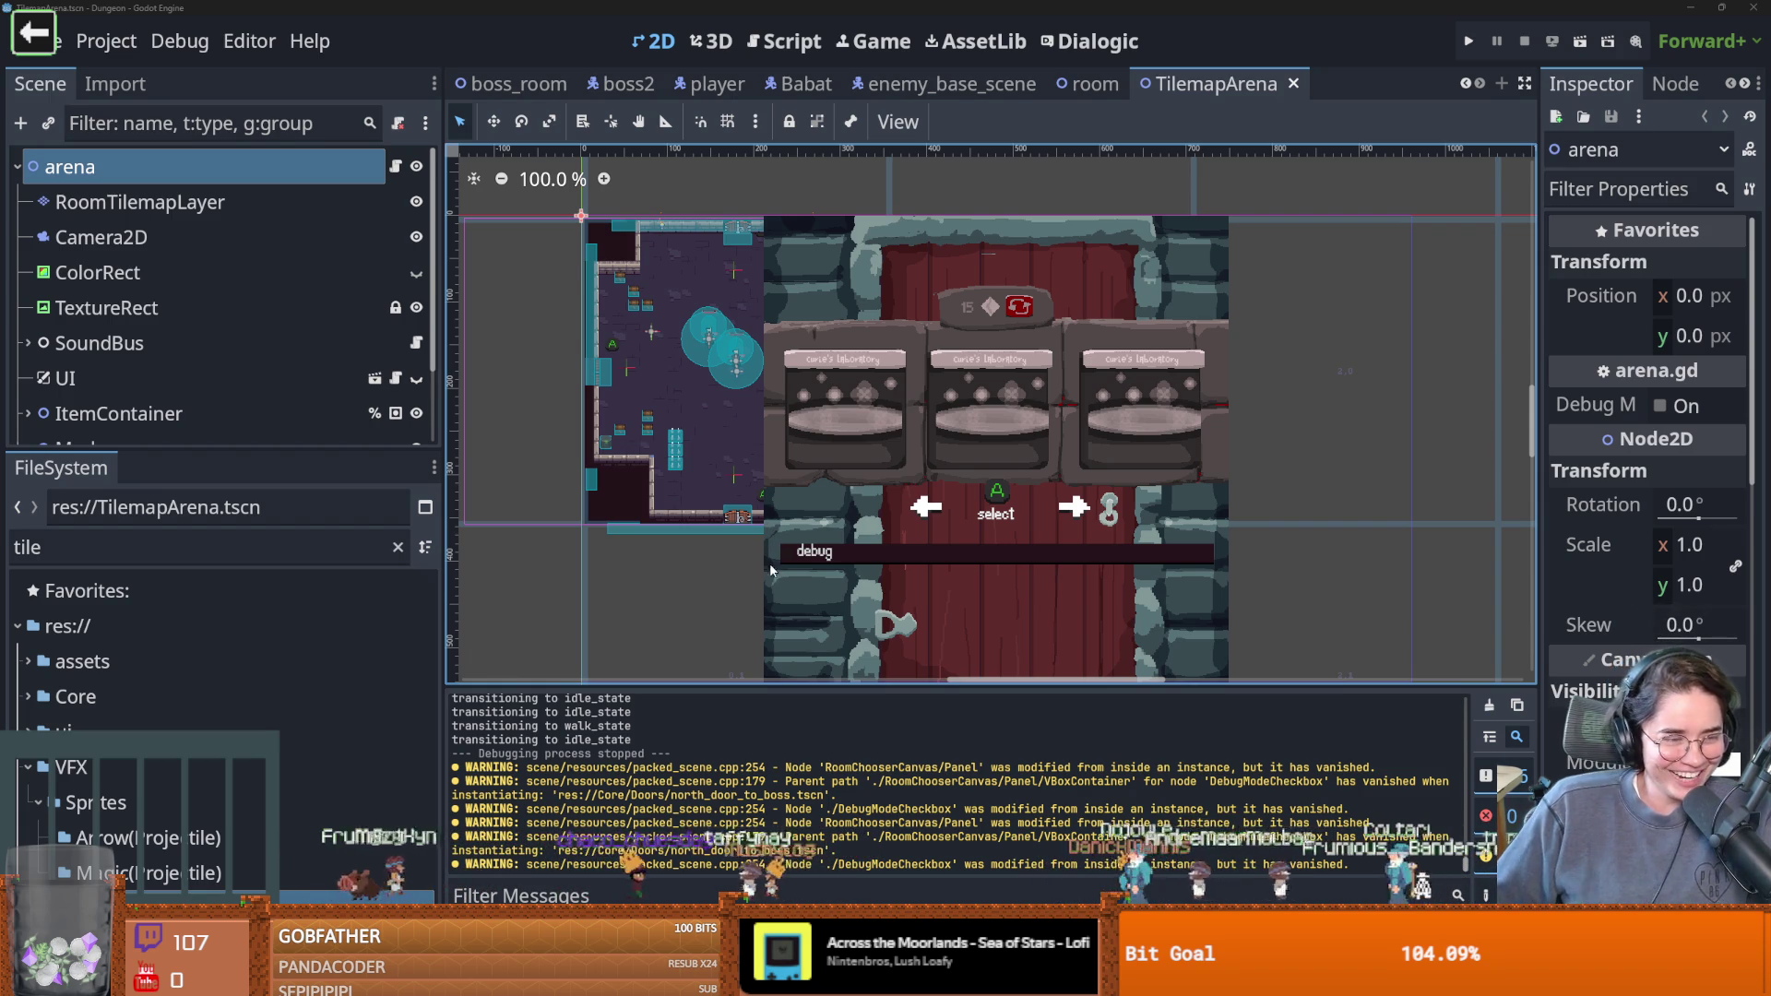
Save the TilemapArena scene.
key(ctrl+s)
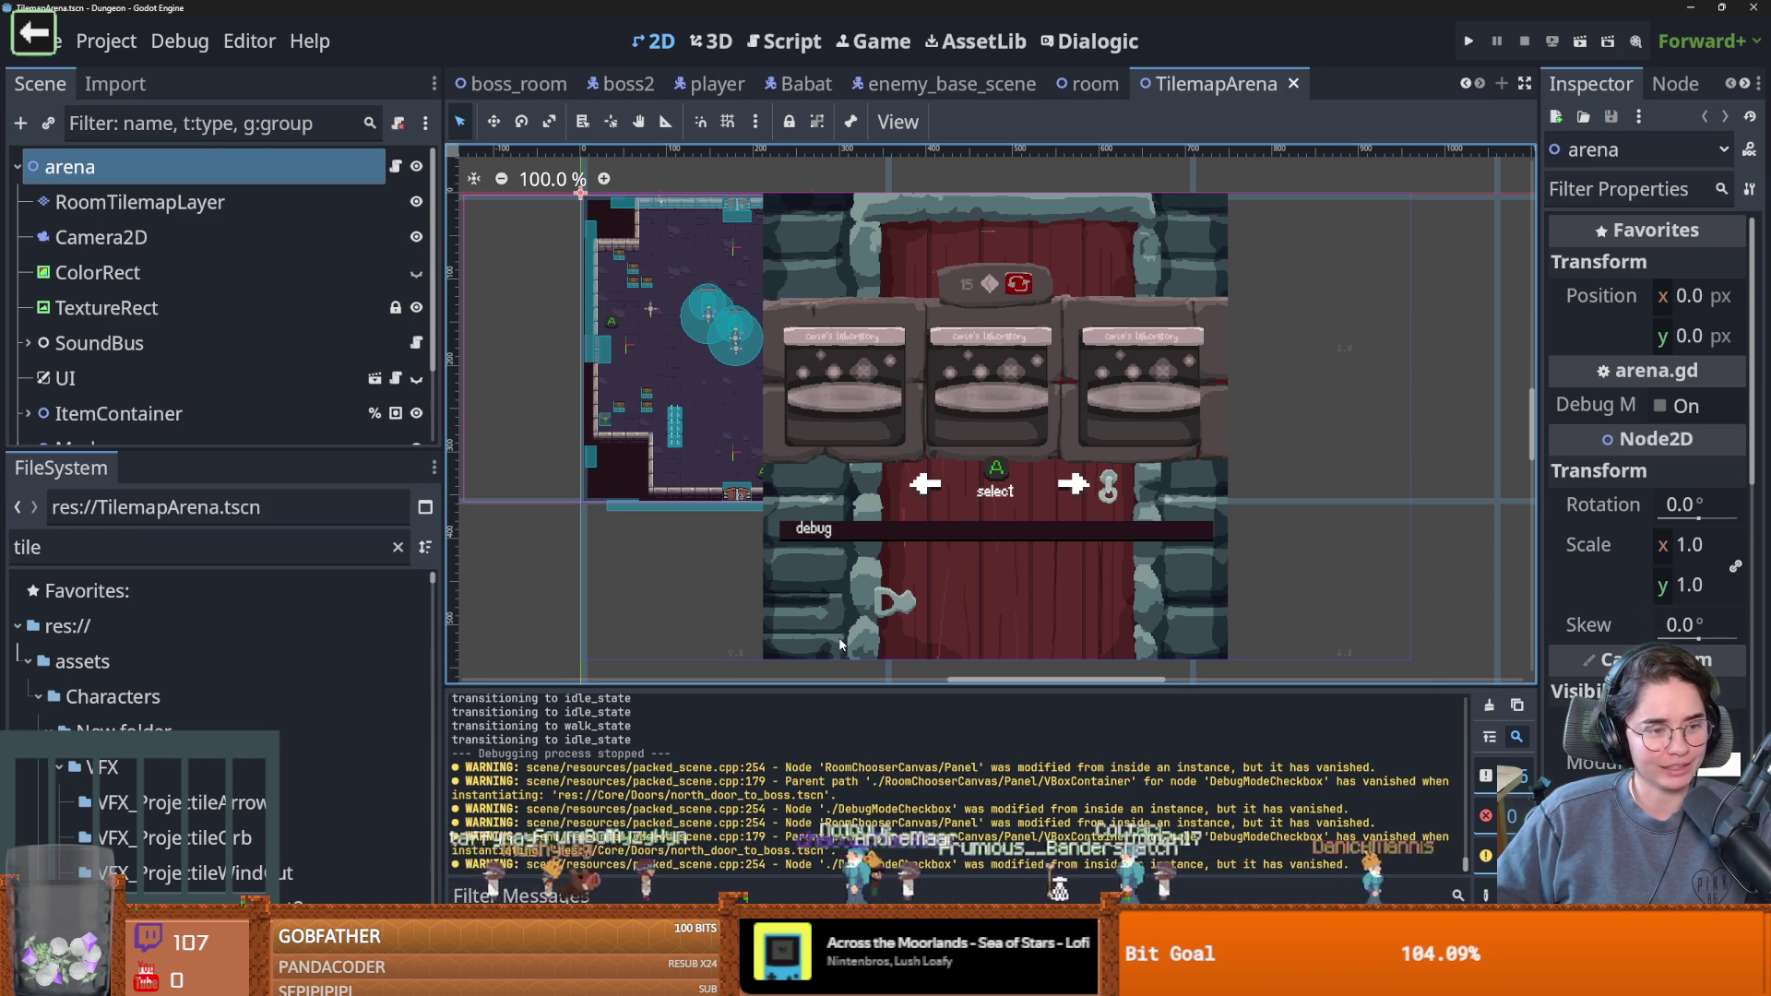
key(ctrl+s)
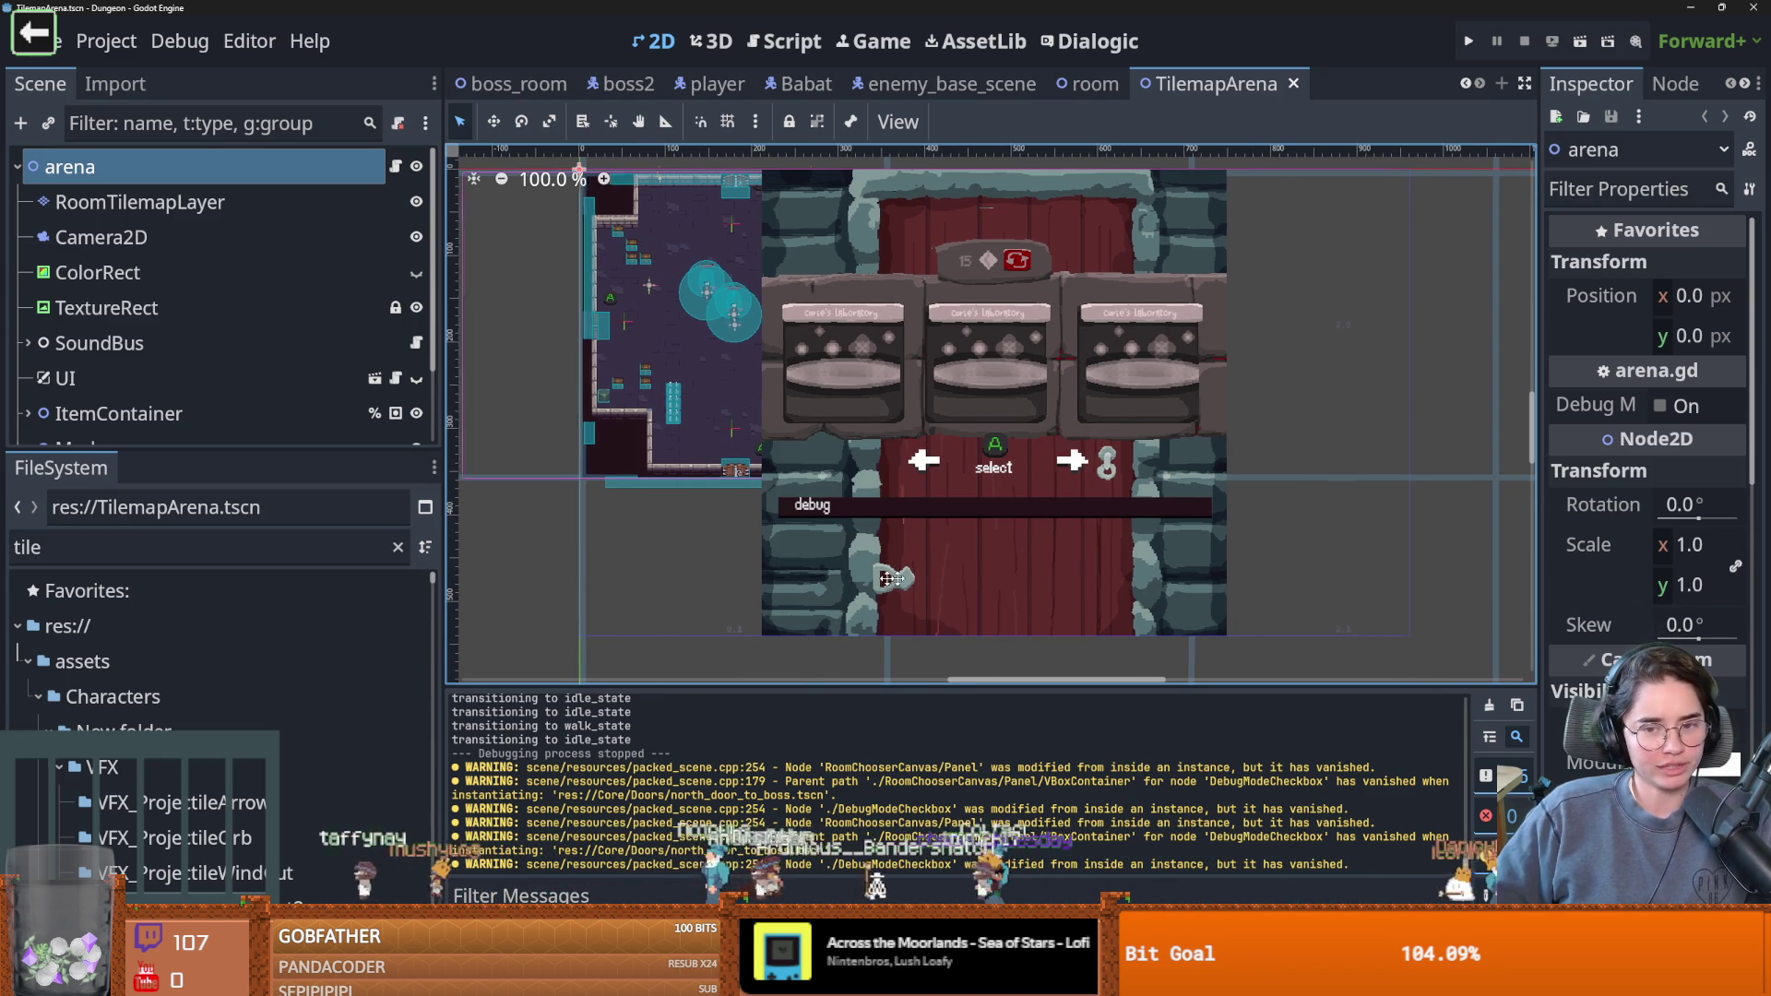
scroll(738, 563, right, 3)
scroll(660, 548, left, 1)
key(ctrl+s)
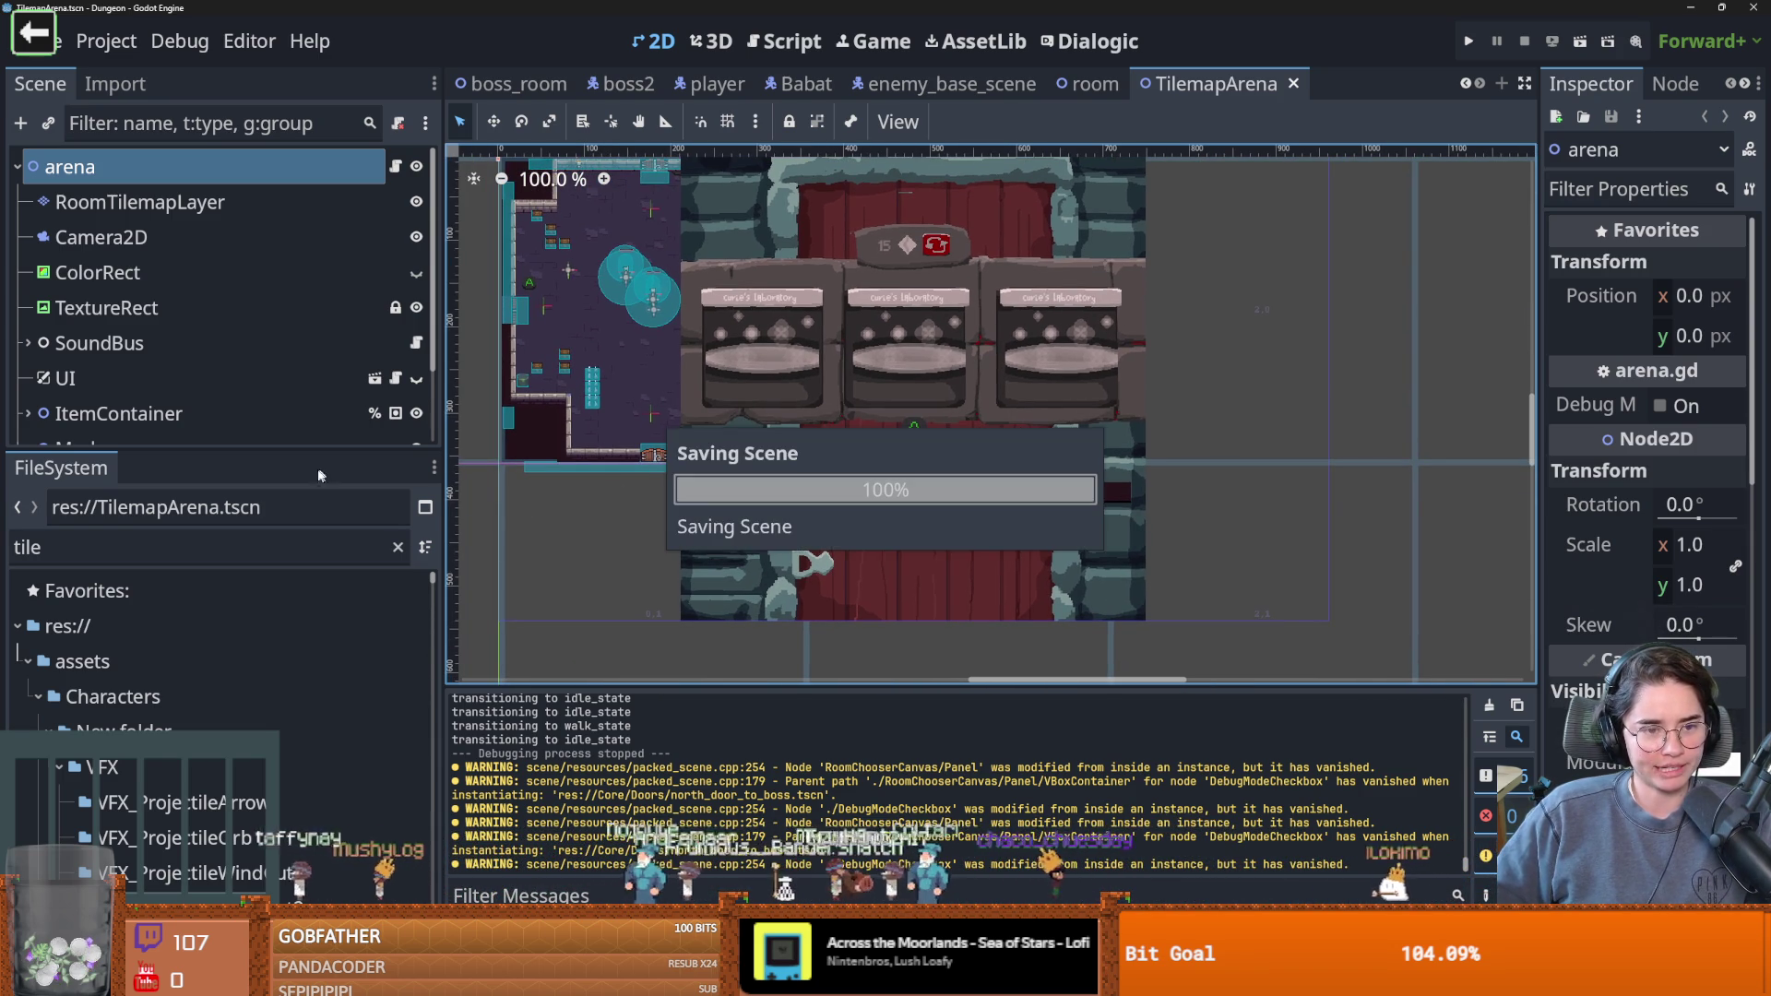
Enlarge the Scene dock to list every arena node, select Markers, and widen the node tree.
drag(308, 450, 386, 701)
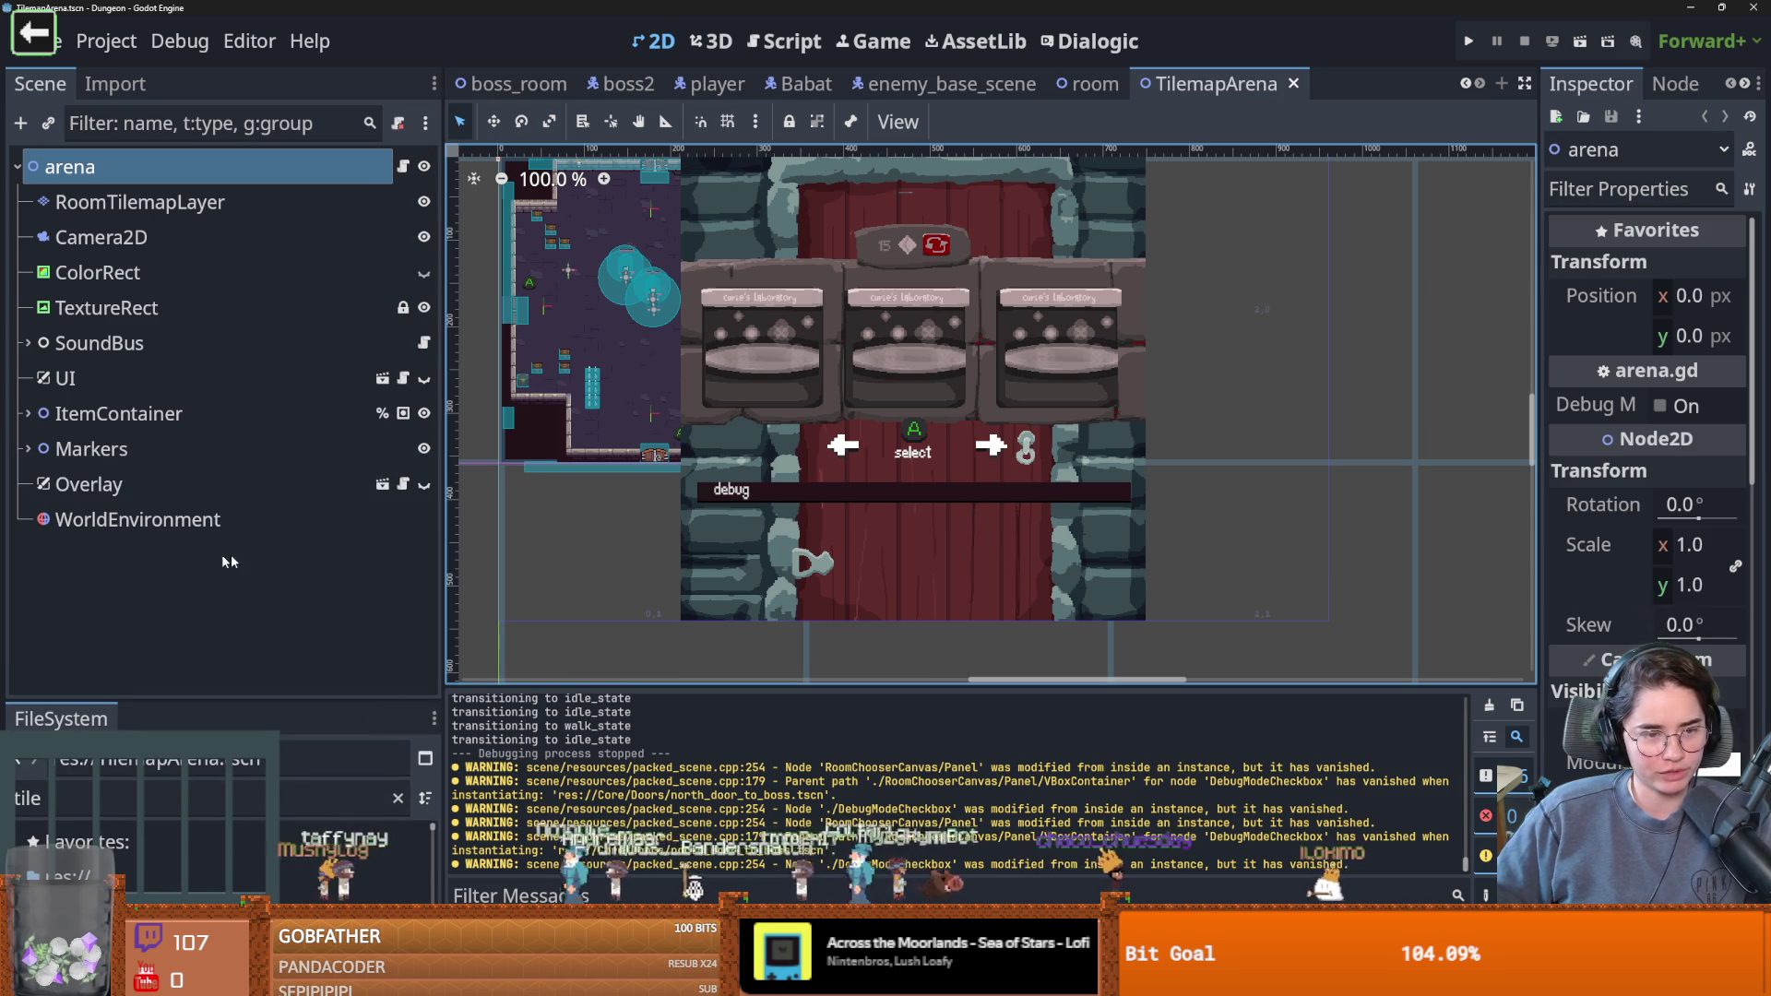
click(293, 483)
click(296, 449)
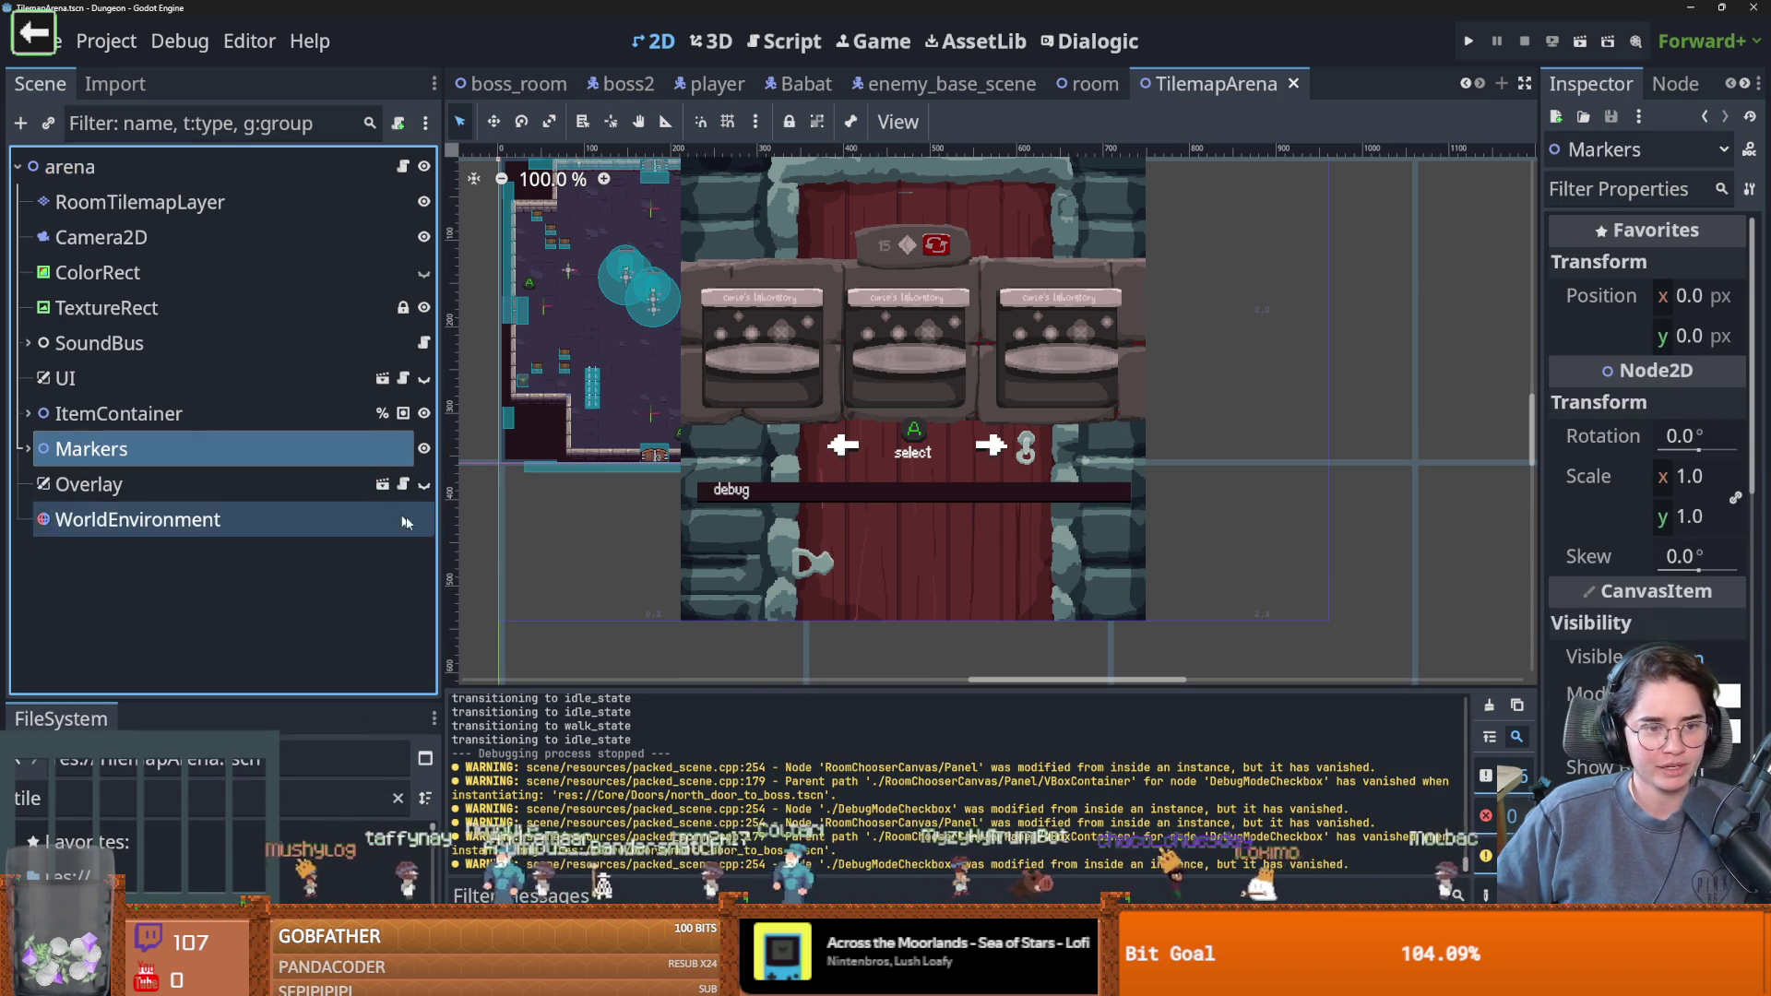
key(ctrl+s)
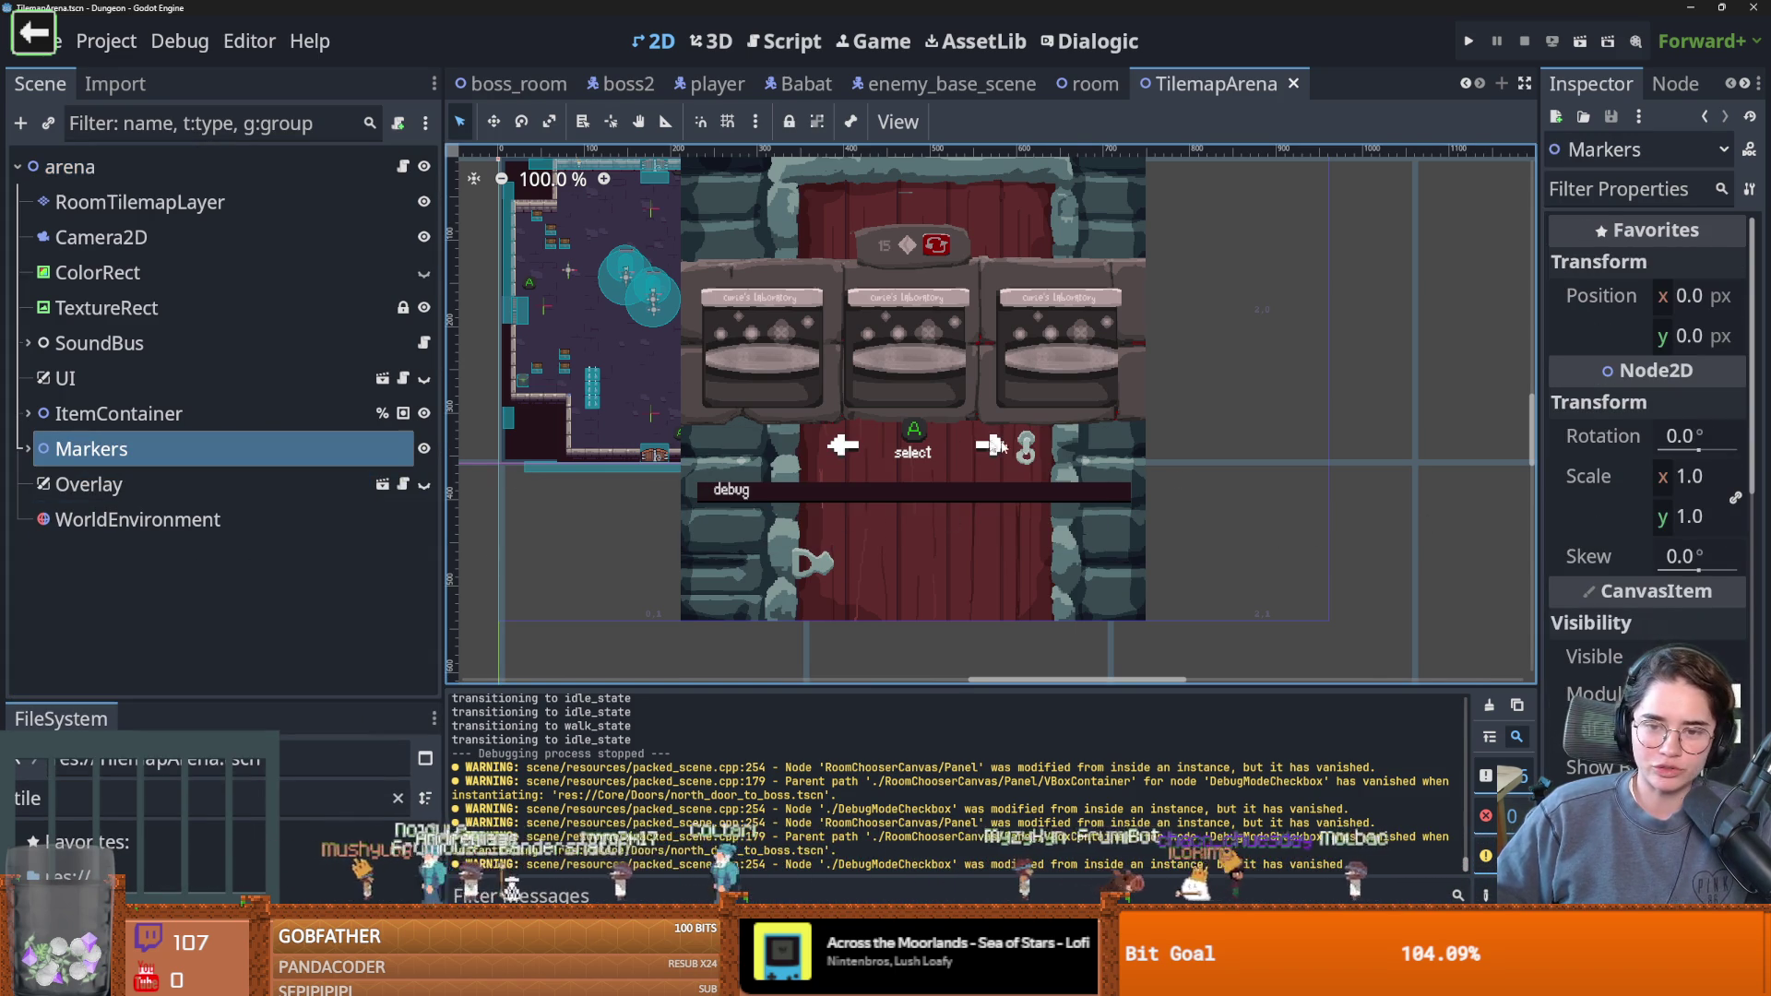
scroll(1020, 418, up, 4)
key(ctrl+s)
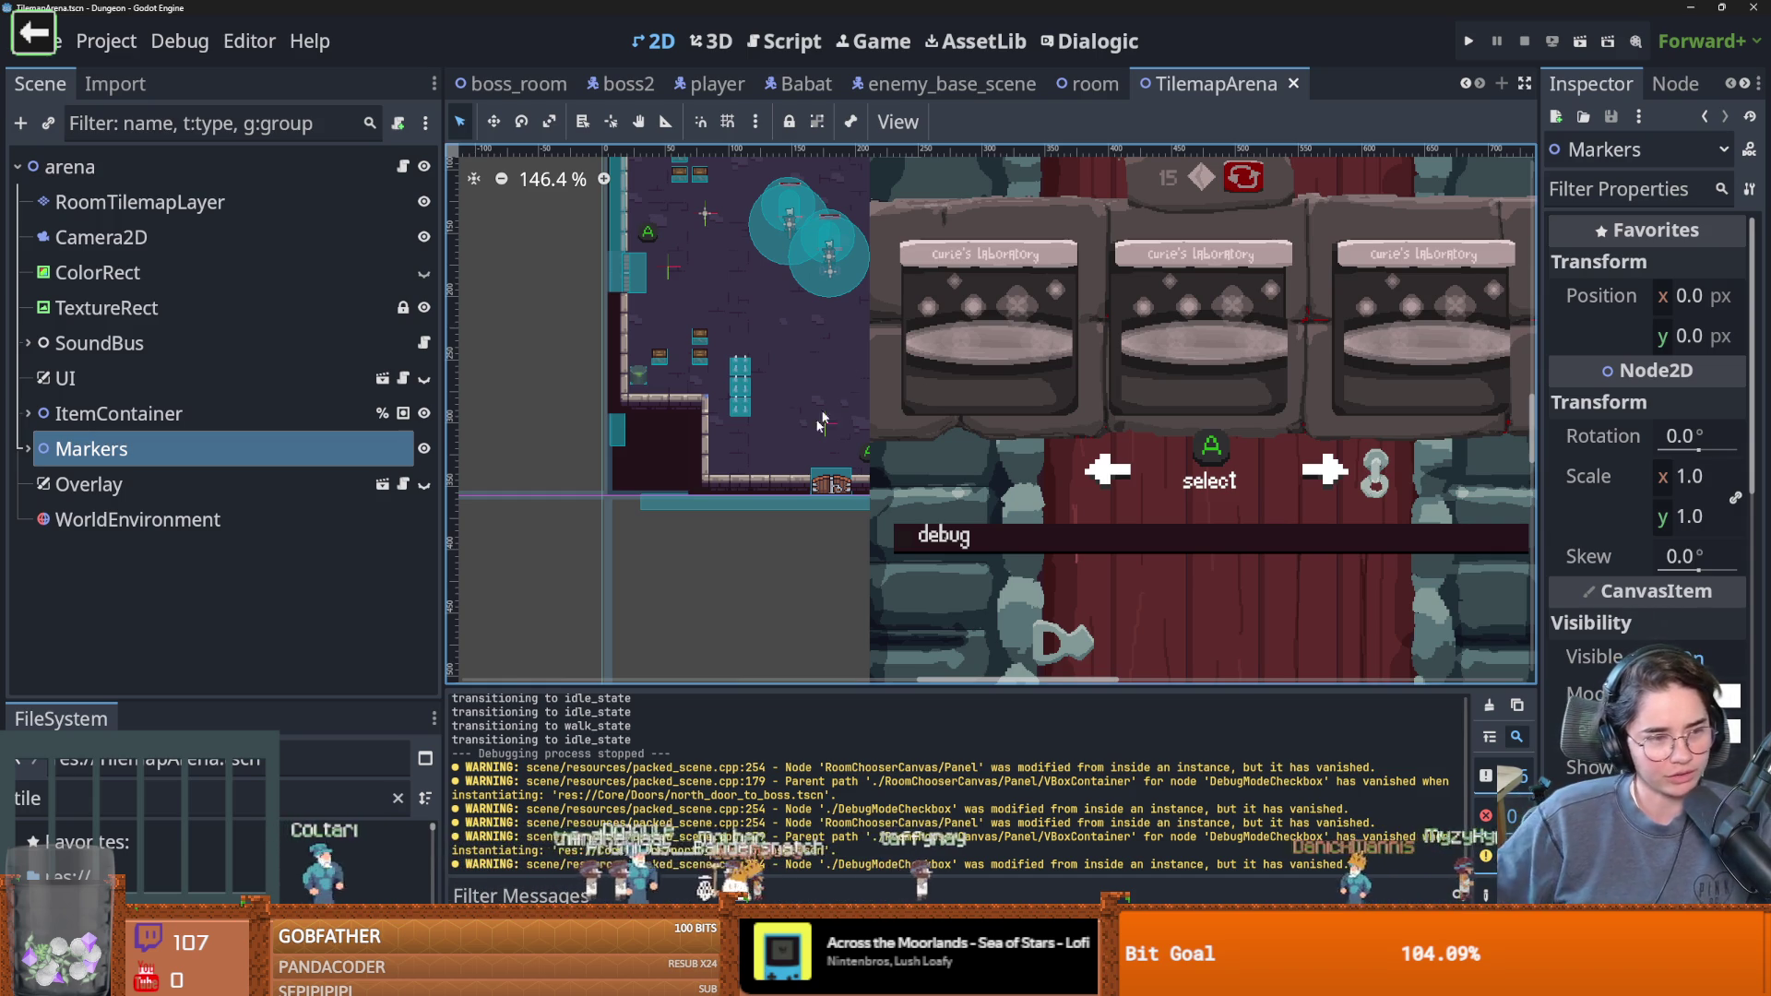
scroll(978, 426, up, 2)
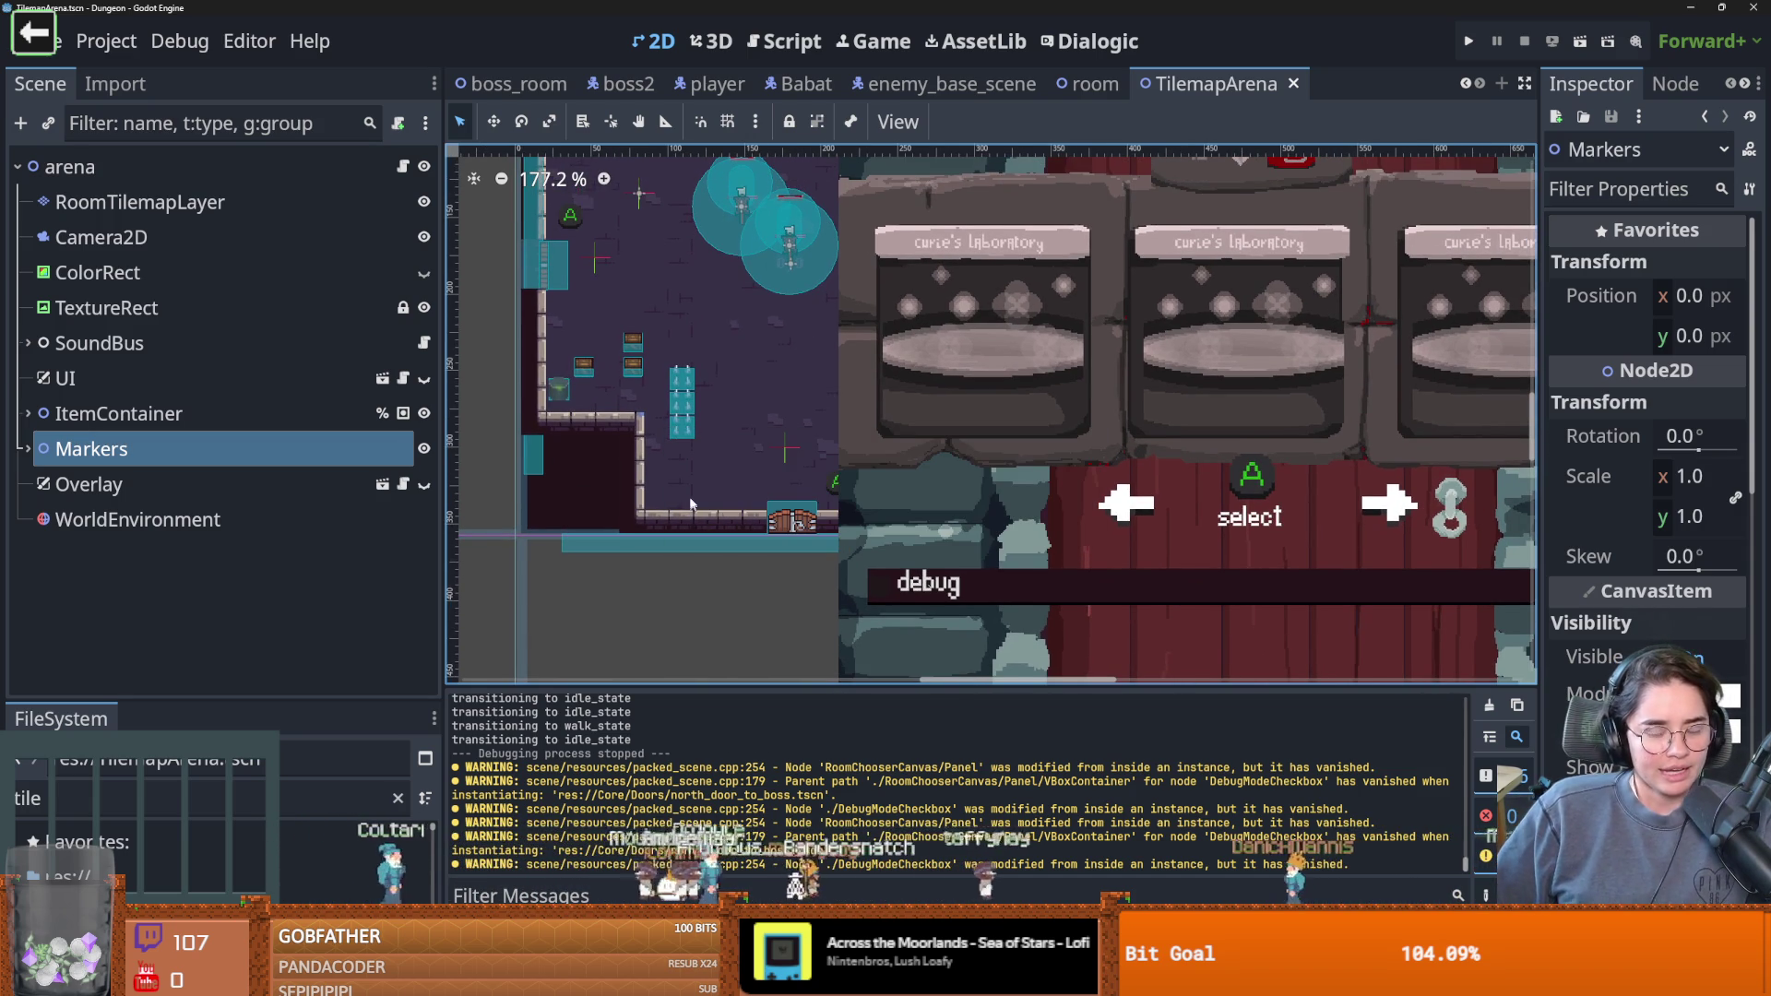
scroll(751, 441, left, 1)
key(ctrl+s)
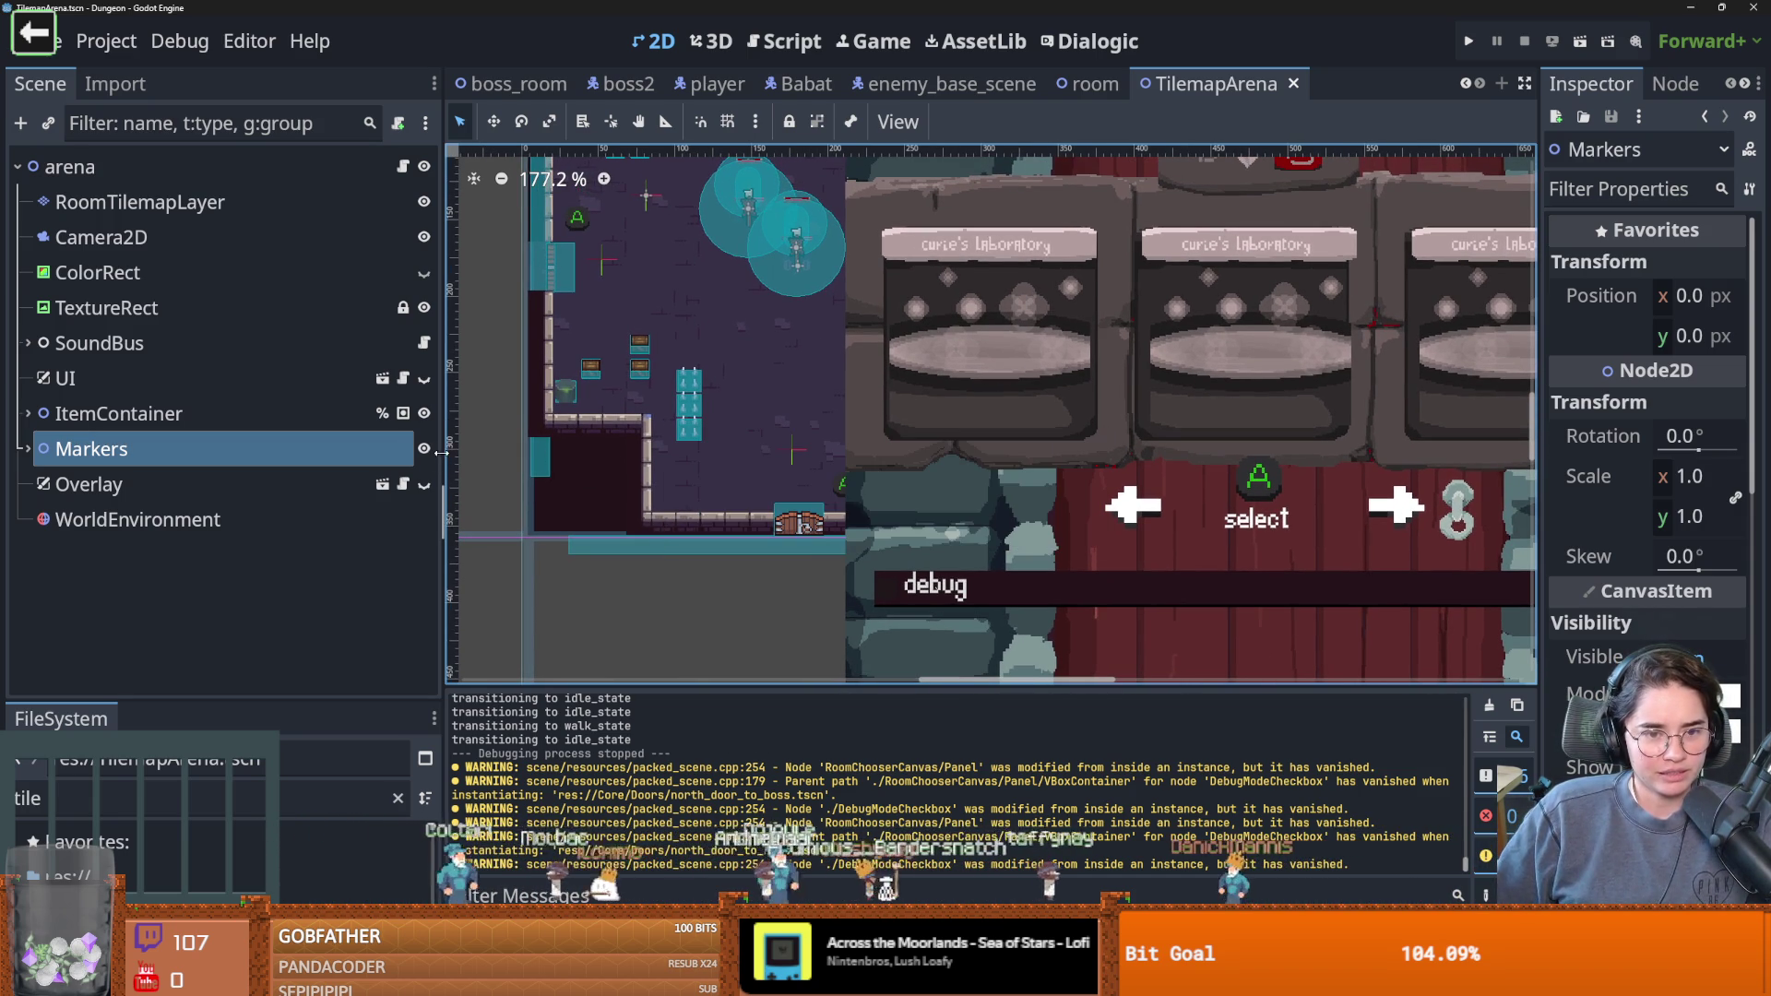
drag(444, 452, 529, 474)
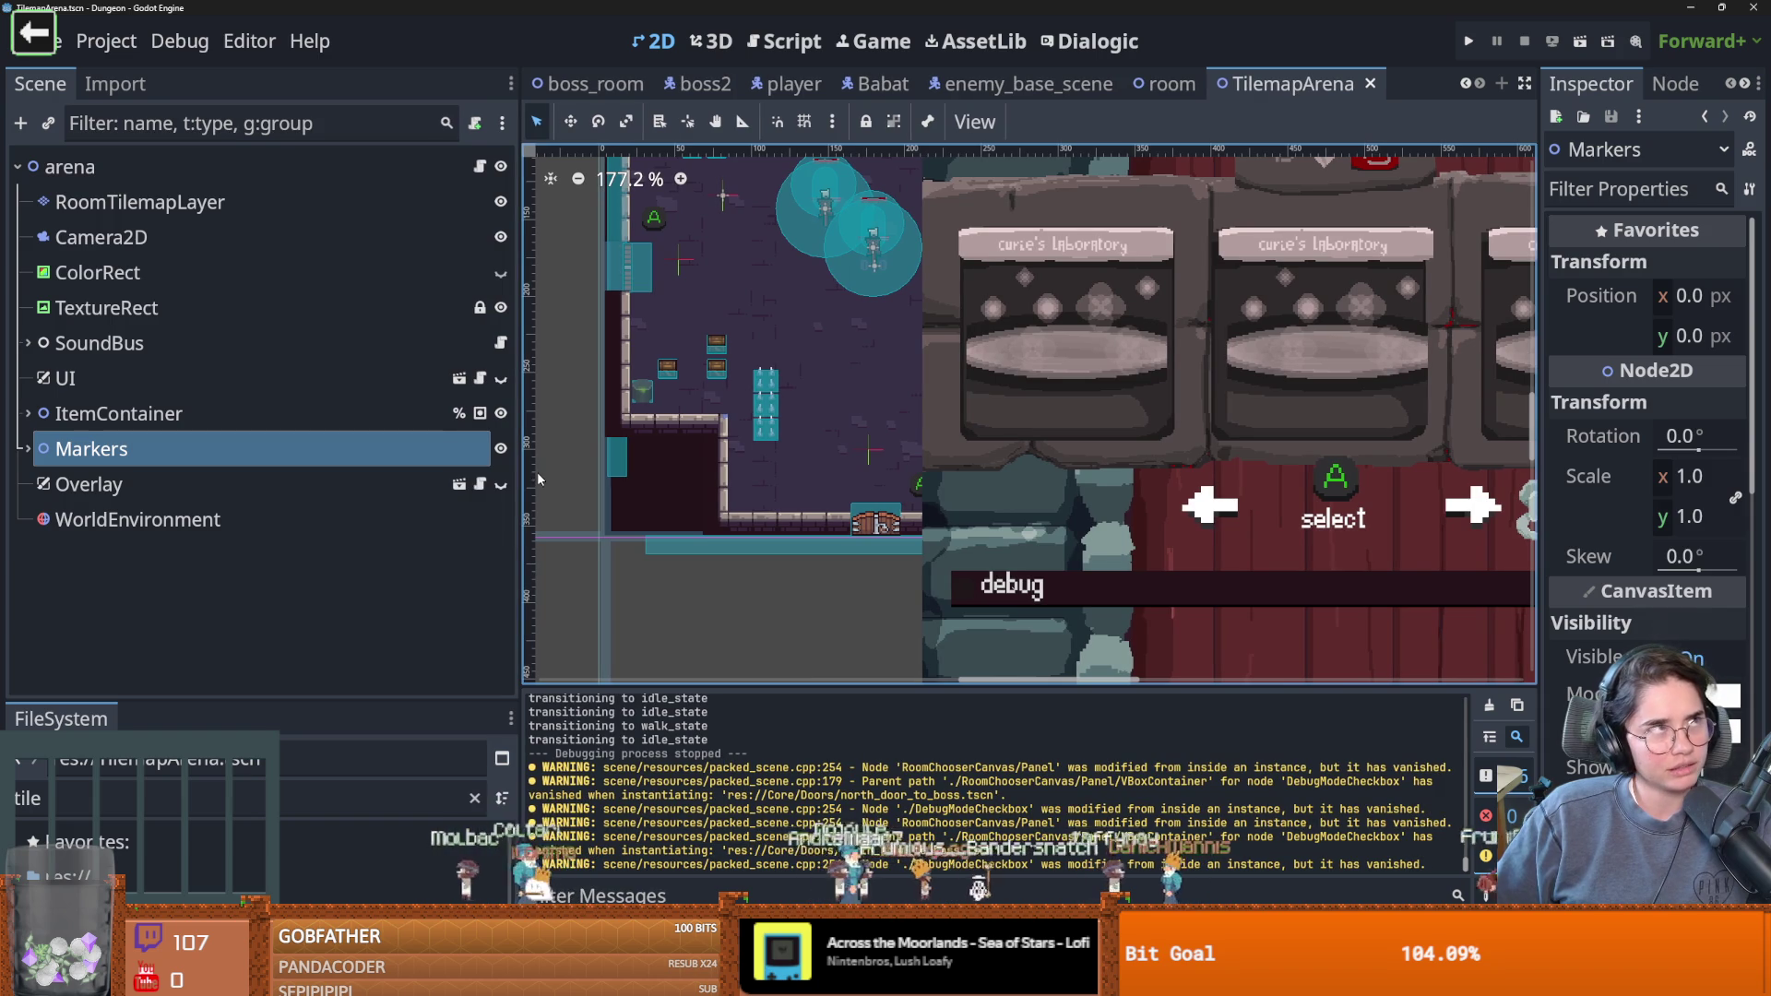
Pan the arena view downward, save the scene, and narrow the node tree.
scroll(704, 476, right, 2)
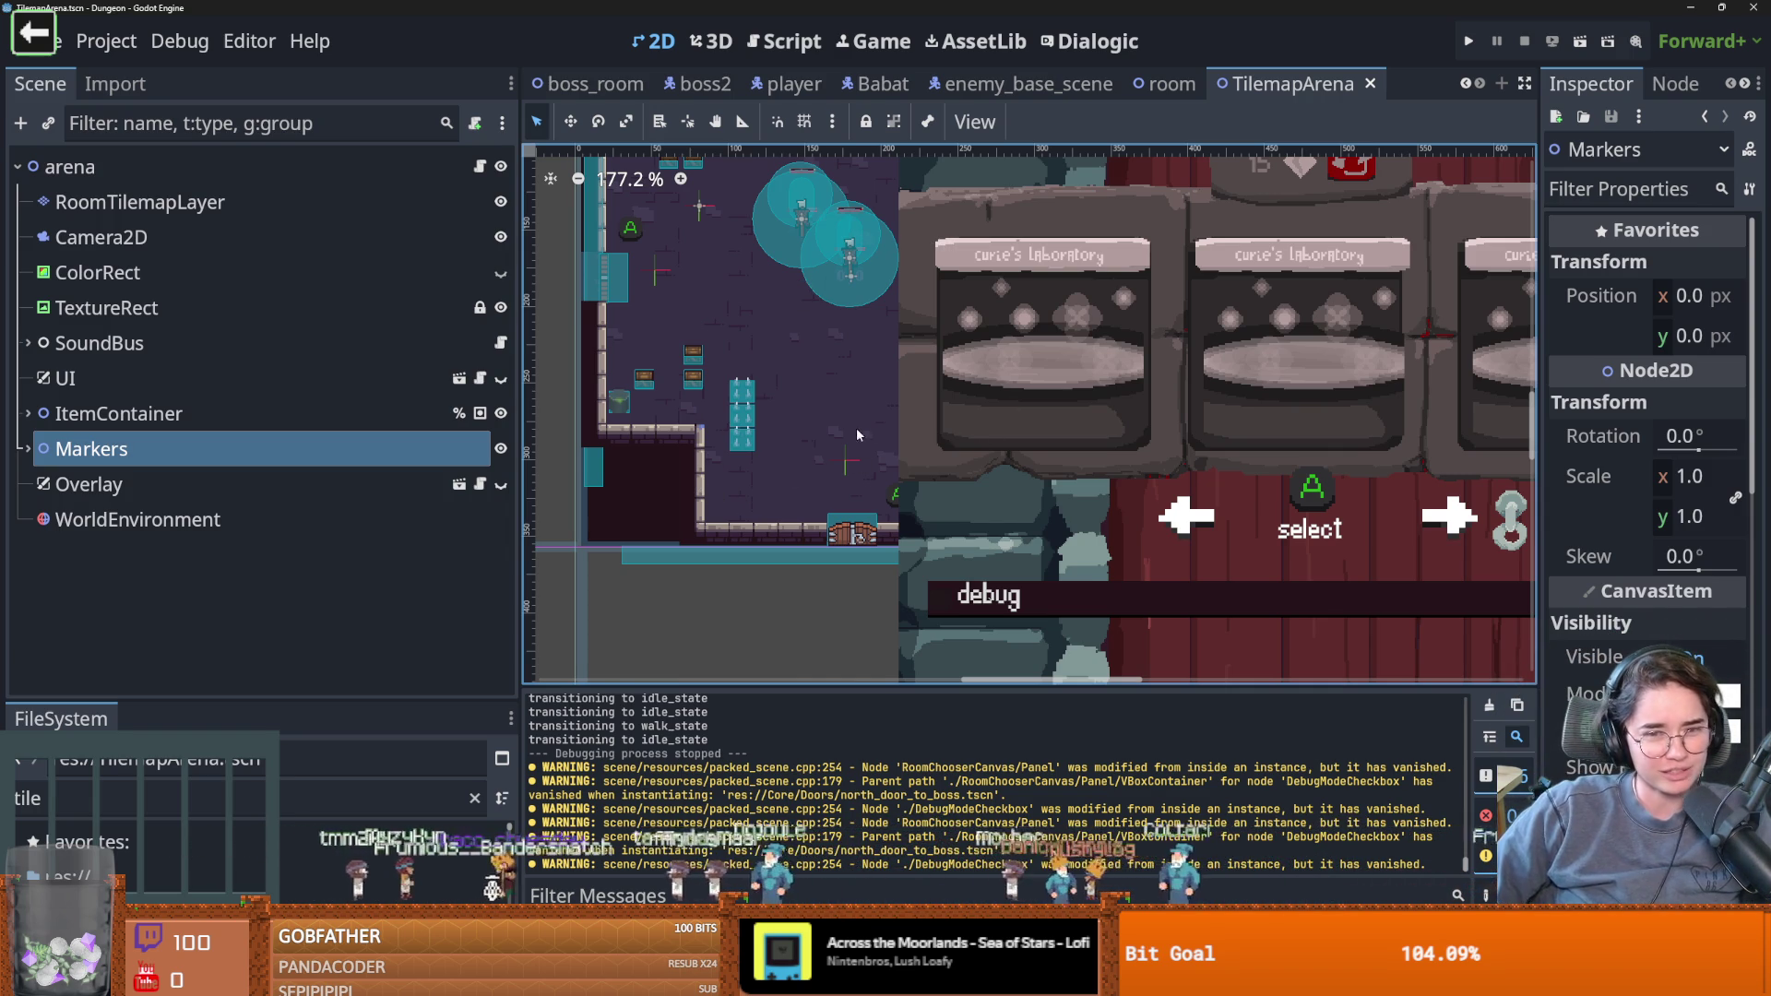
scroll(923, 406, left, 3)
key(ctrl+s)
mouse_move(984, 368)
mouse_down()
mouse_move(987, 396)
mouse_move(935, 476)
mouse_move(932, 434)
mouse_up()
key(ctrl+s)
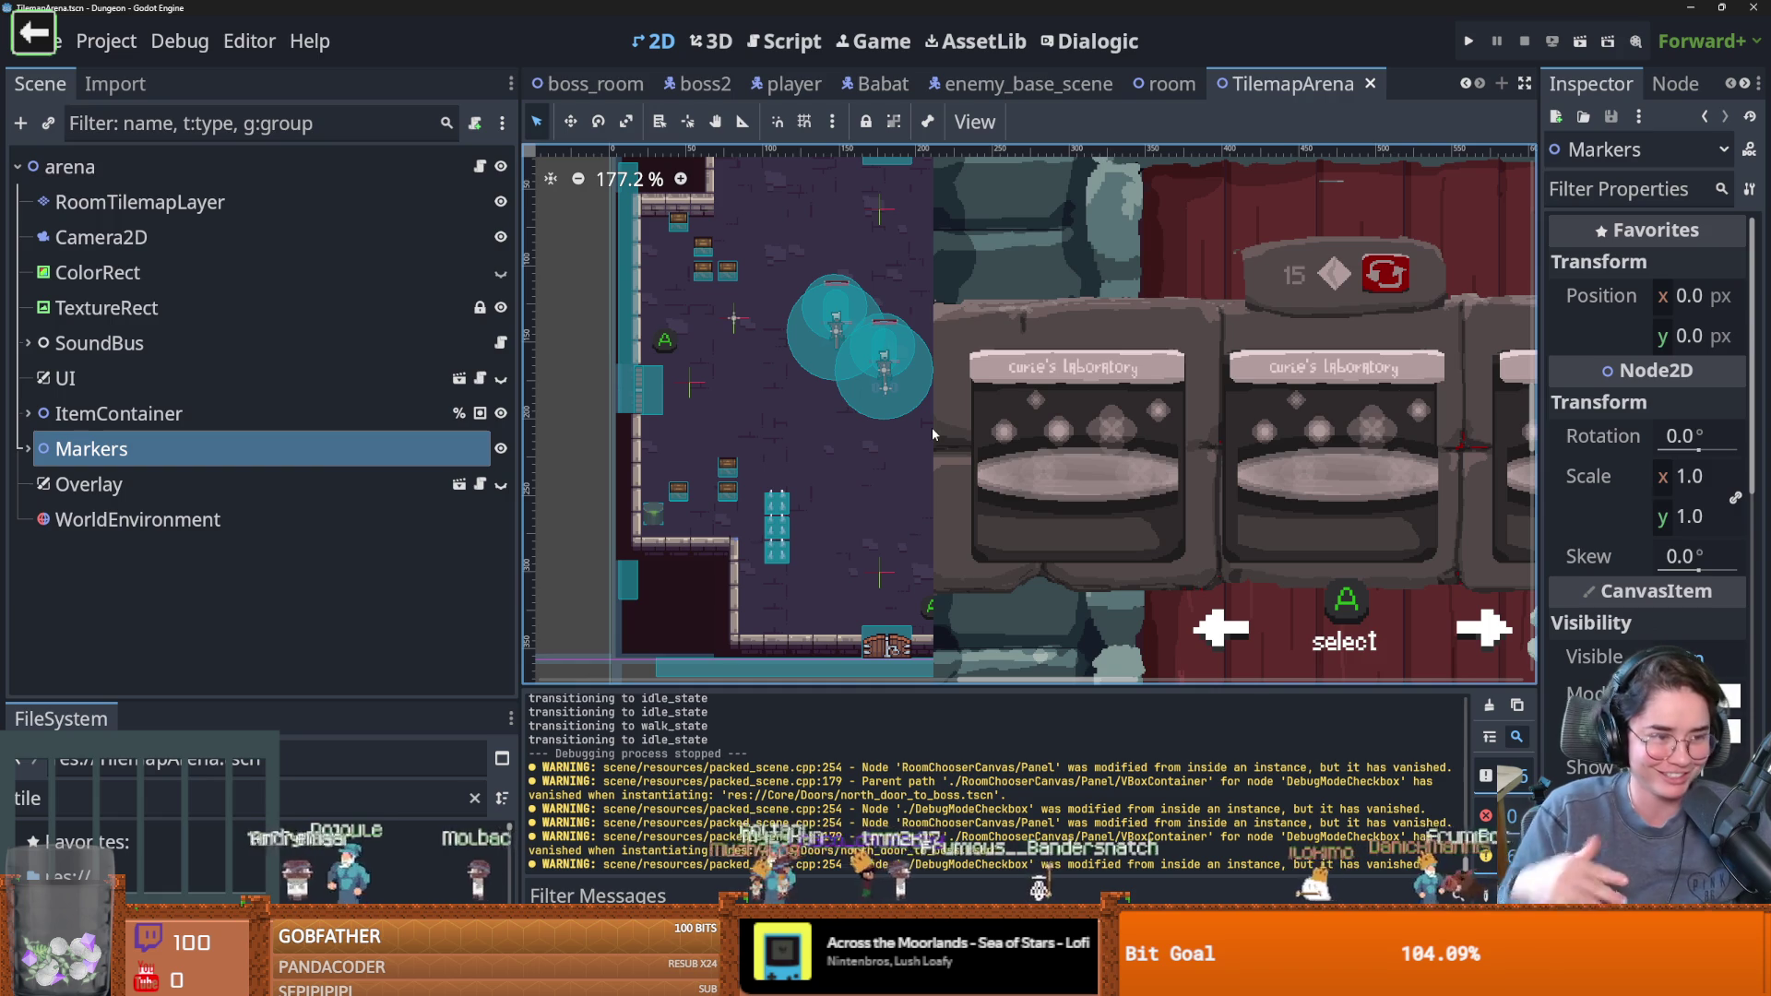
scroll(906, 368, up, 1)
key(ctrl+s)
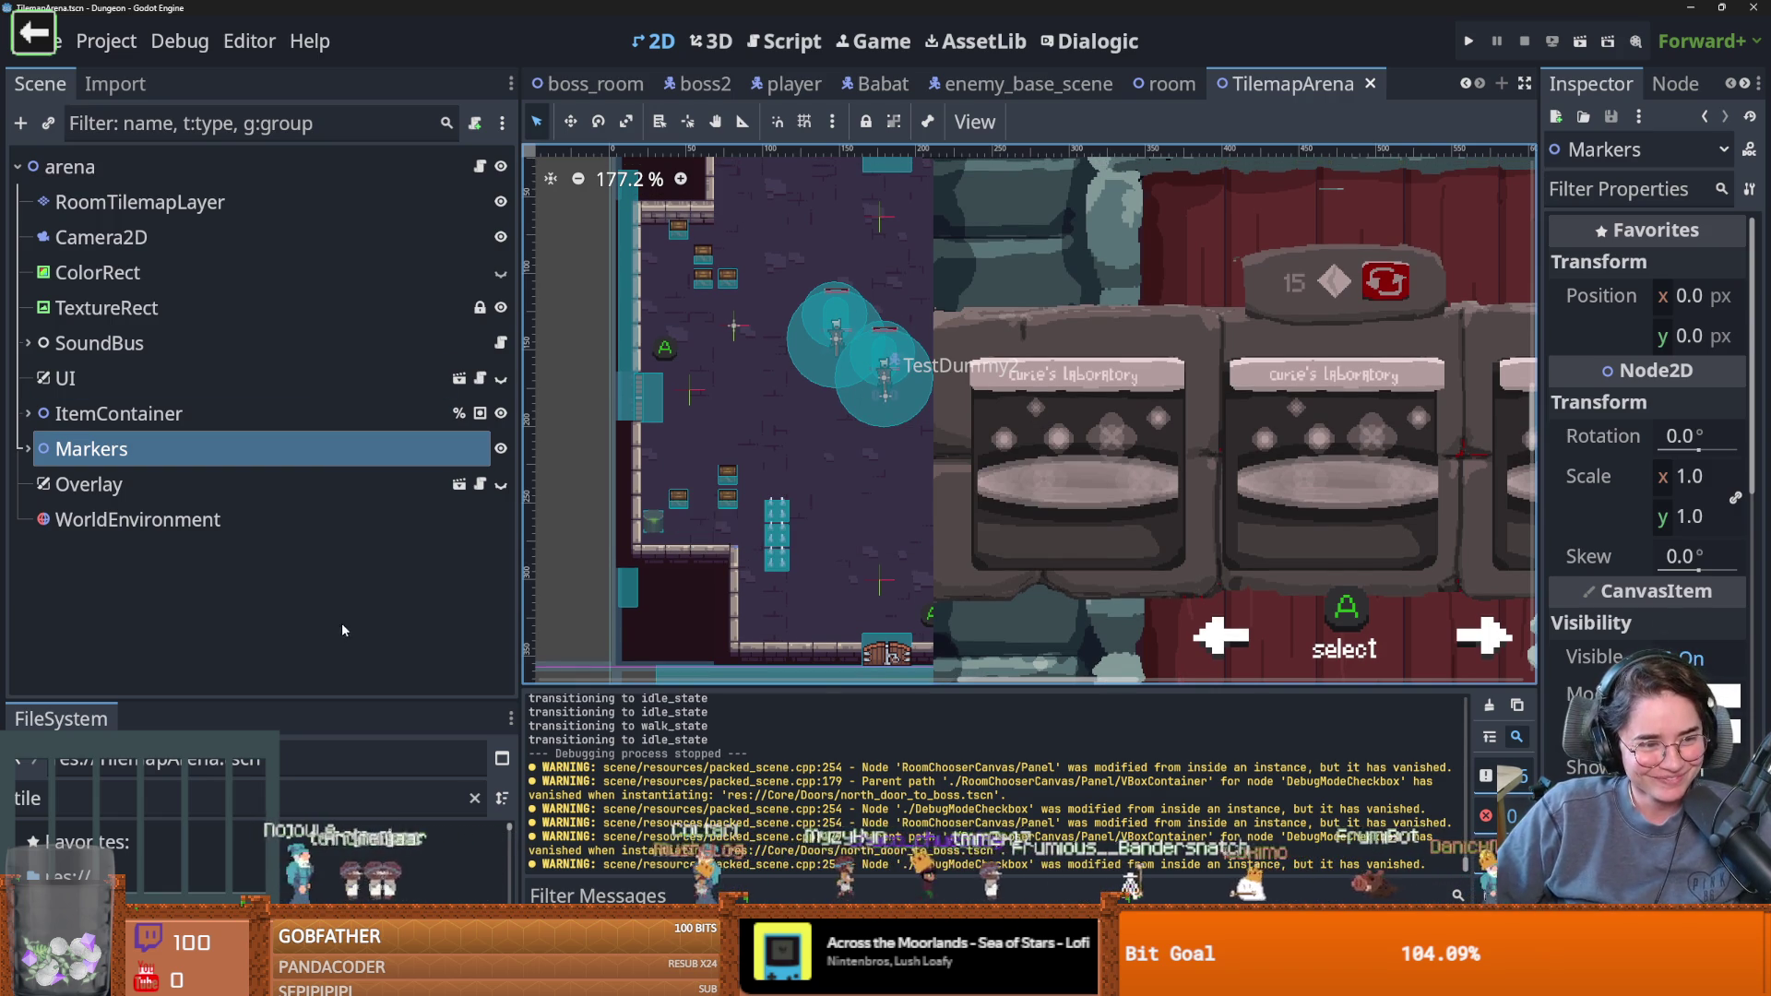
drag(521, 593, 492, 600)
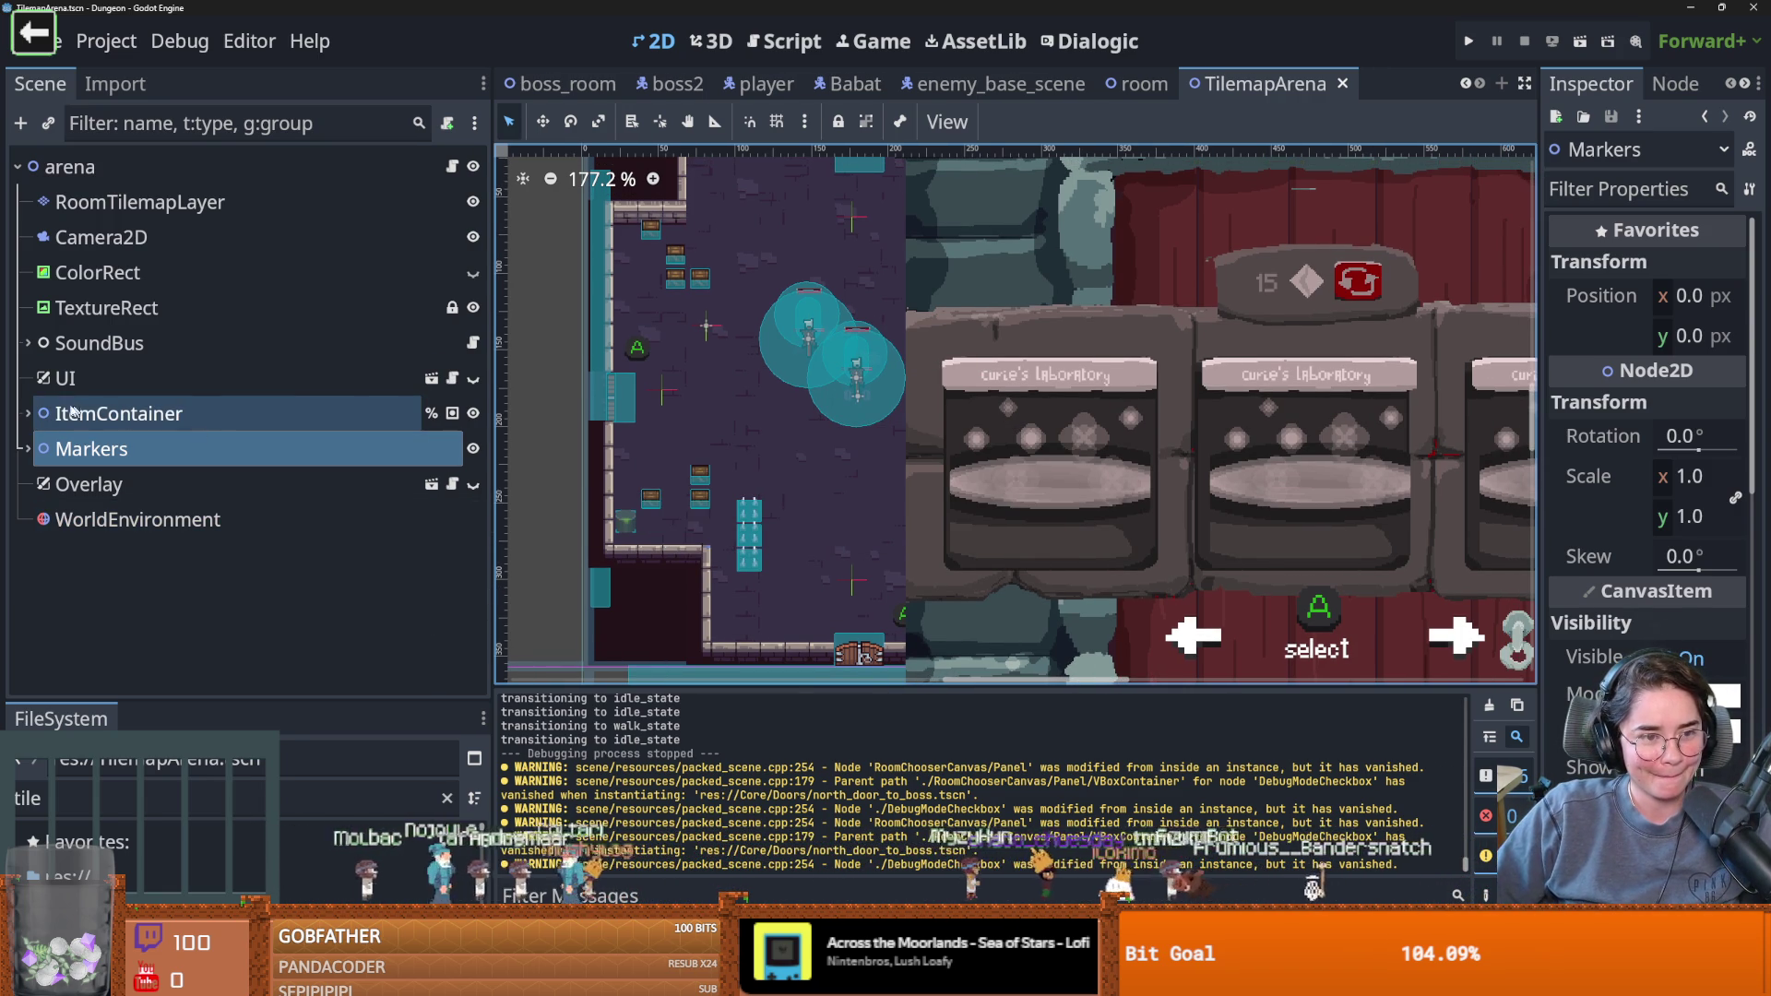
Peek at Markers' children, then open arena.gd from the TilemapArena scene's script icon.
click(35, 449)
click(35, 449)
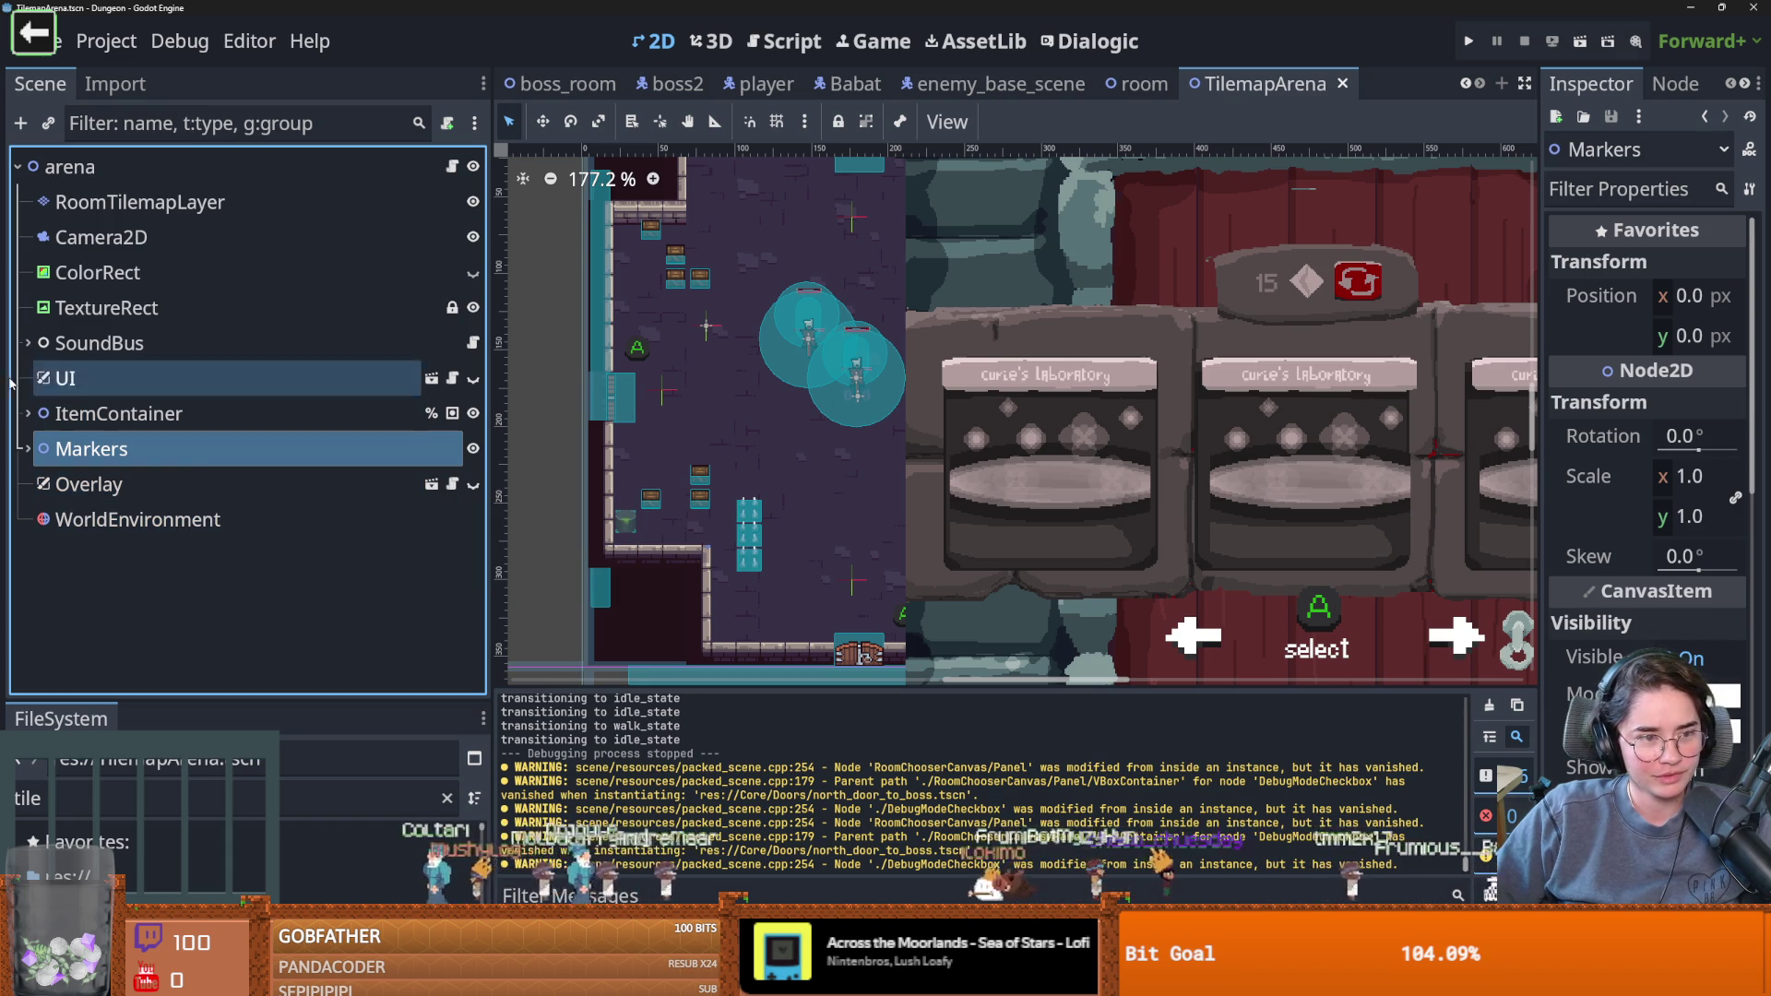
scroll(735, 452, down, 2)
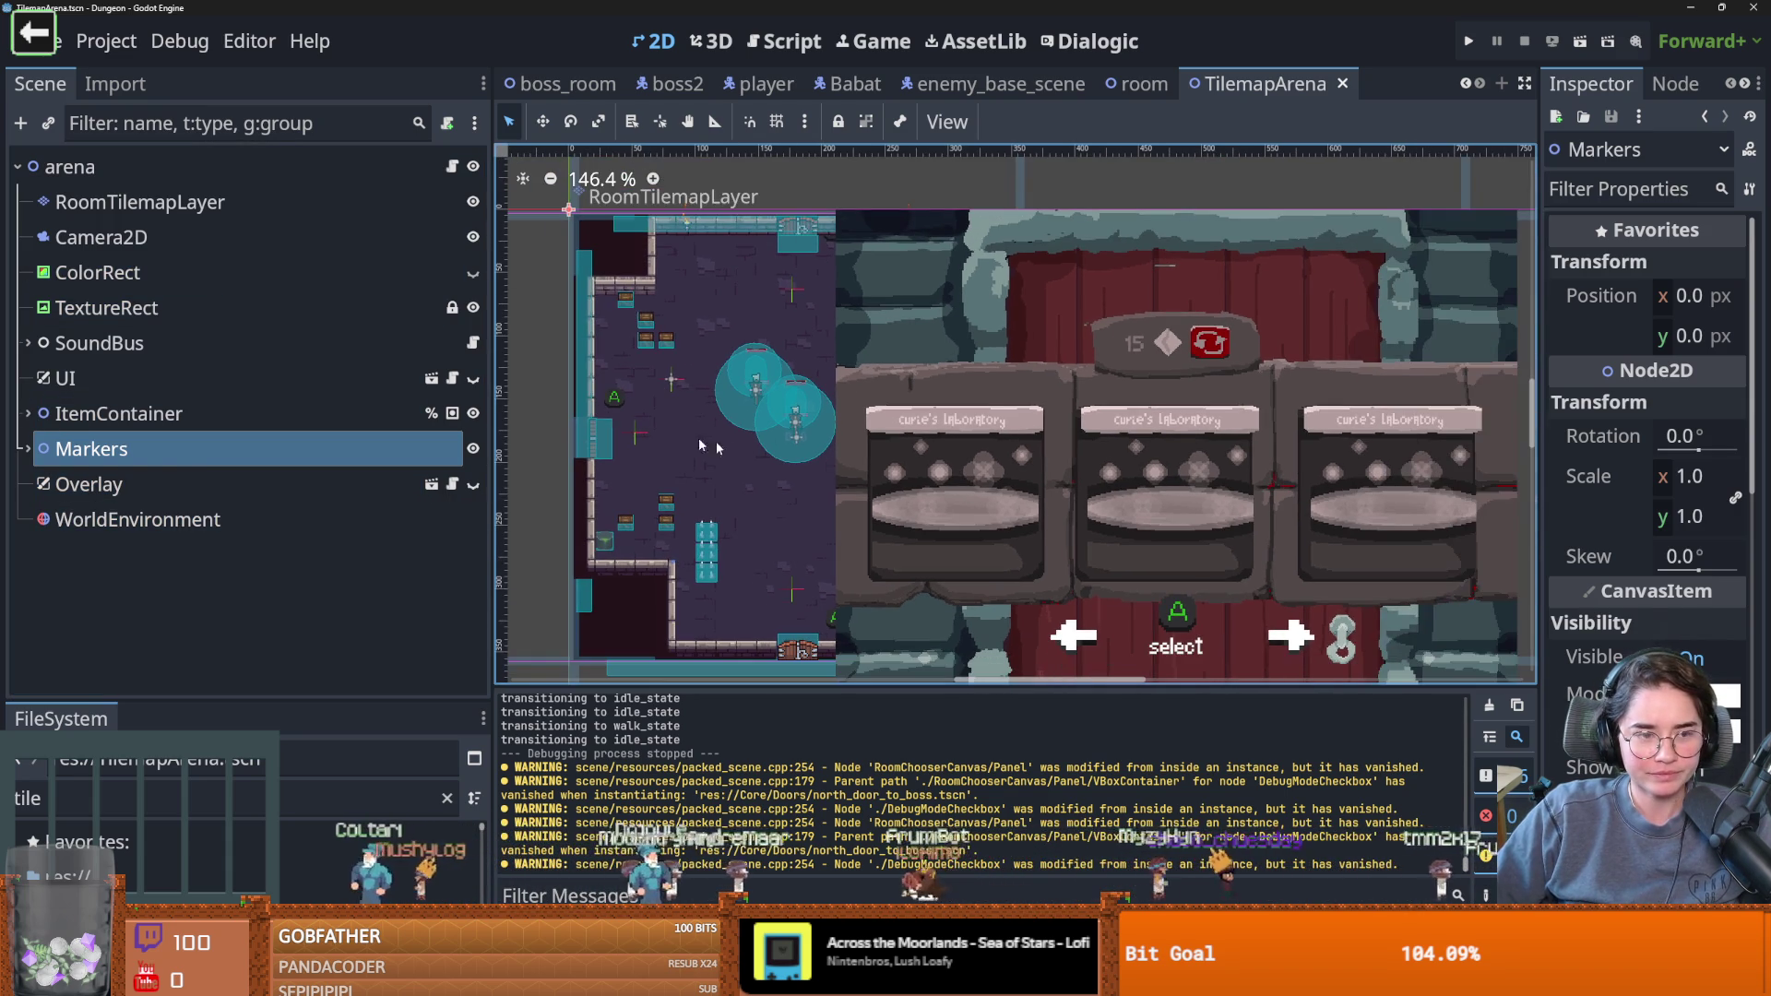
key(ctrl+s)
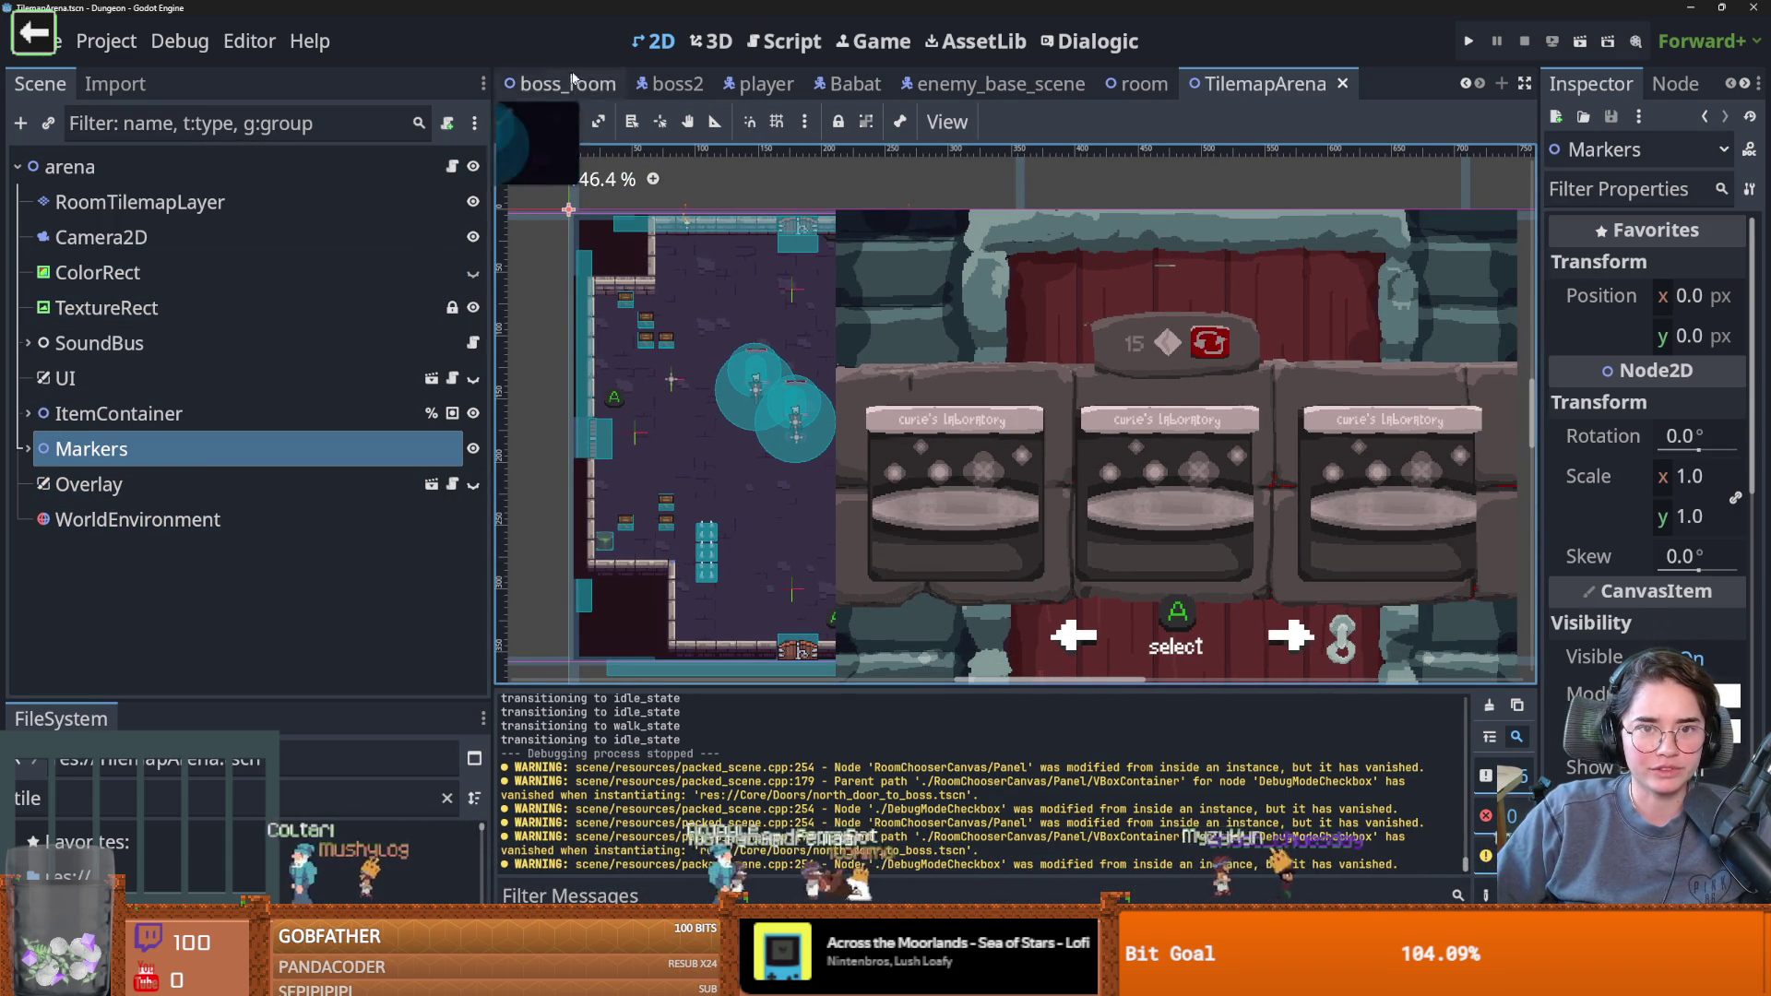
click(1113, 81)
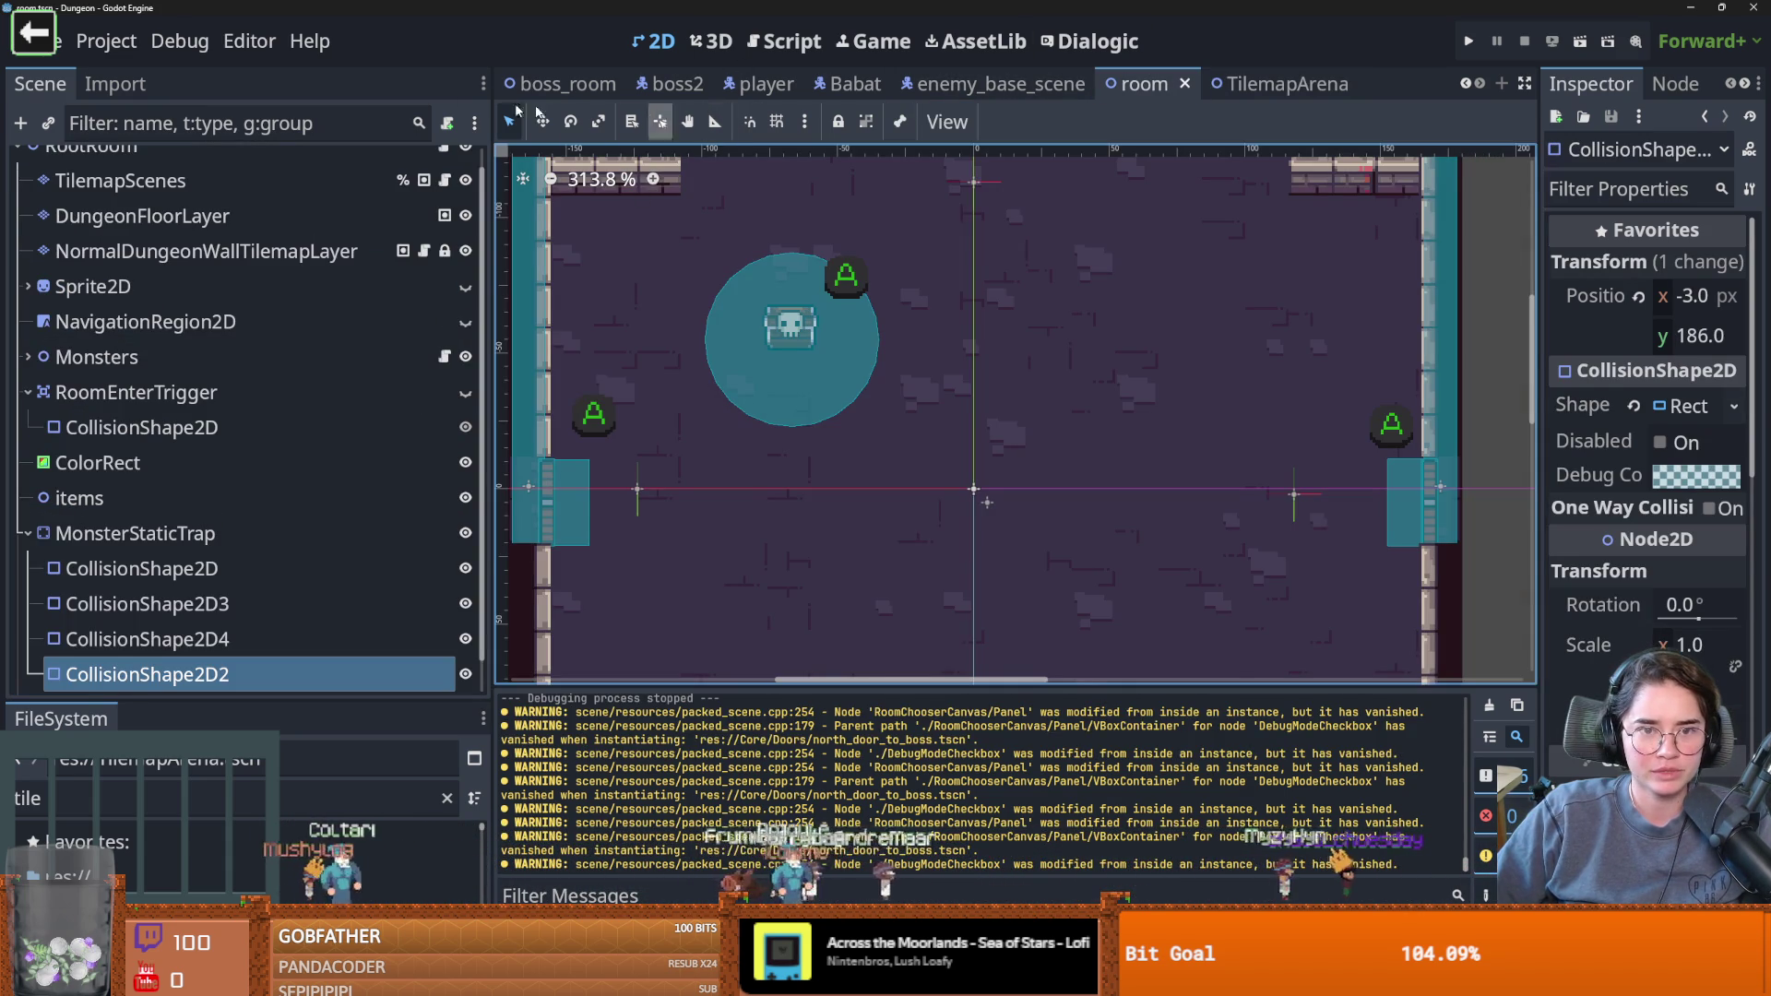
click(1287, 83)
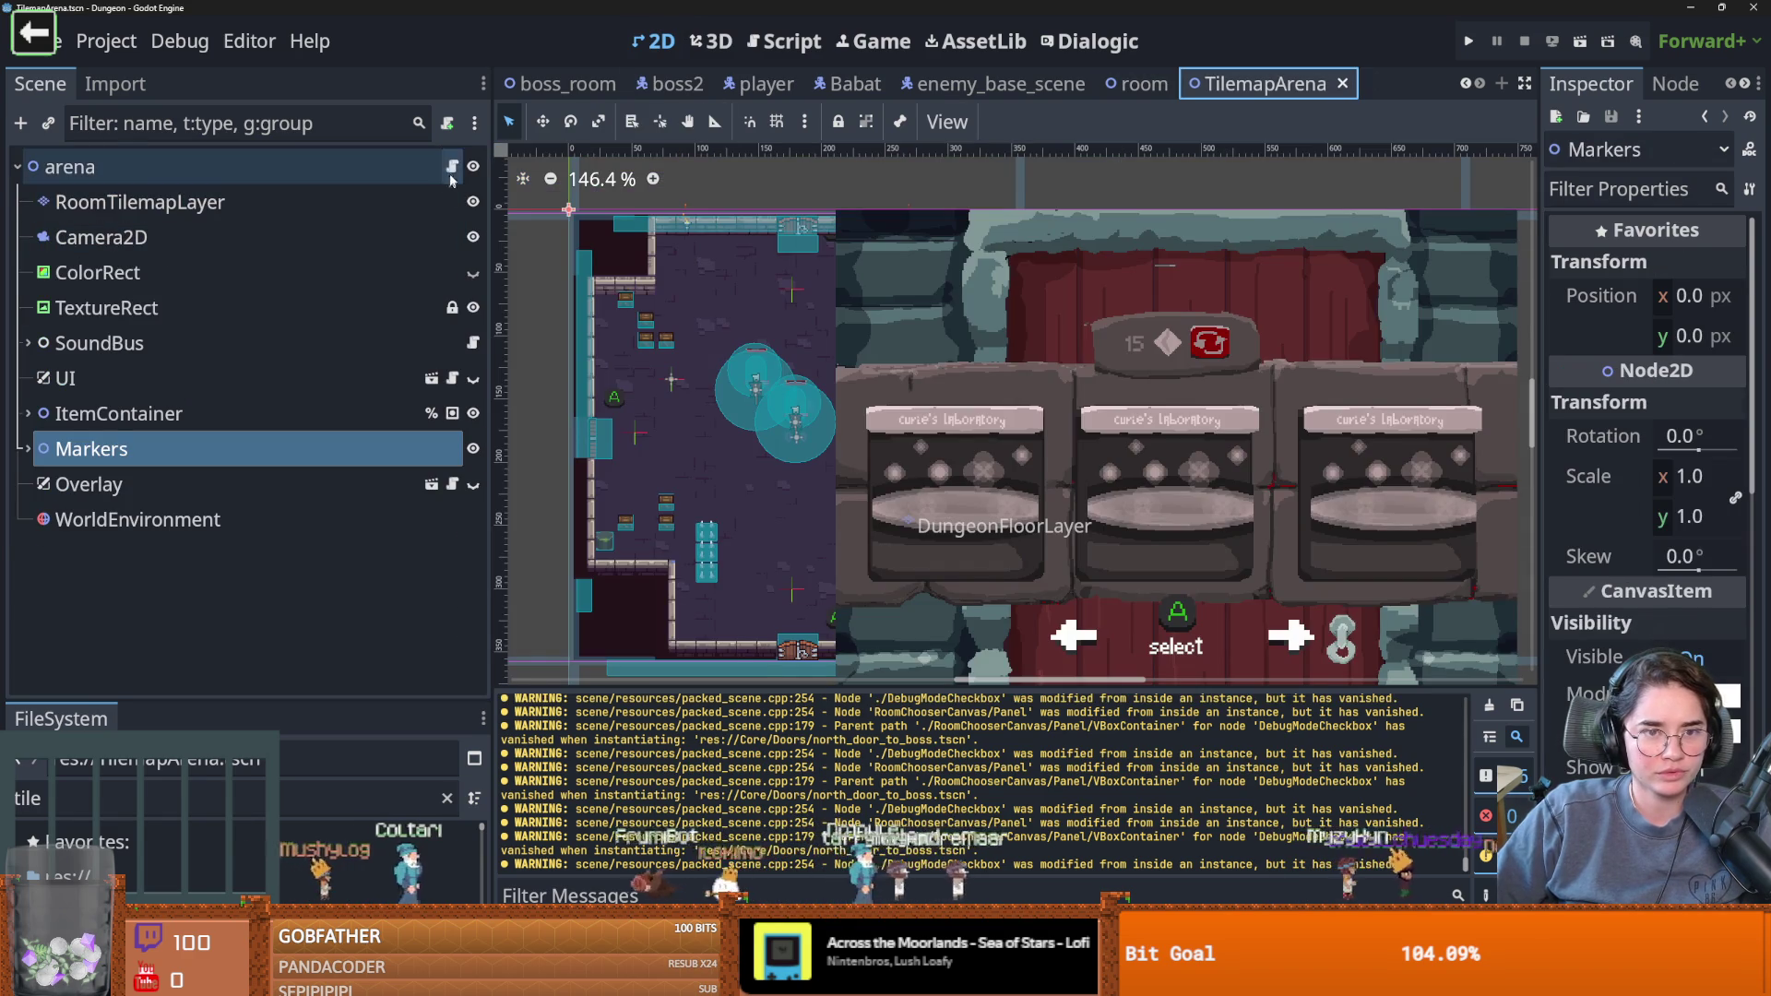
click(453, 166)
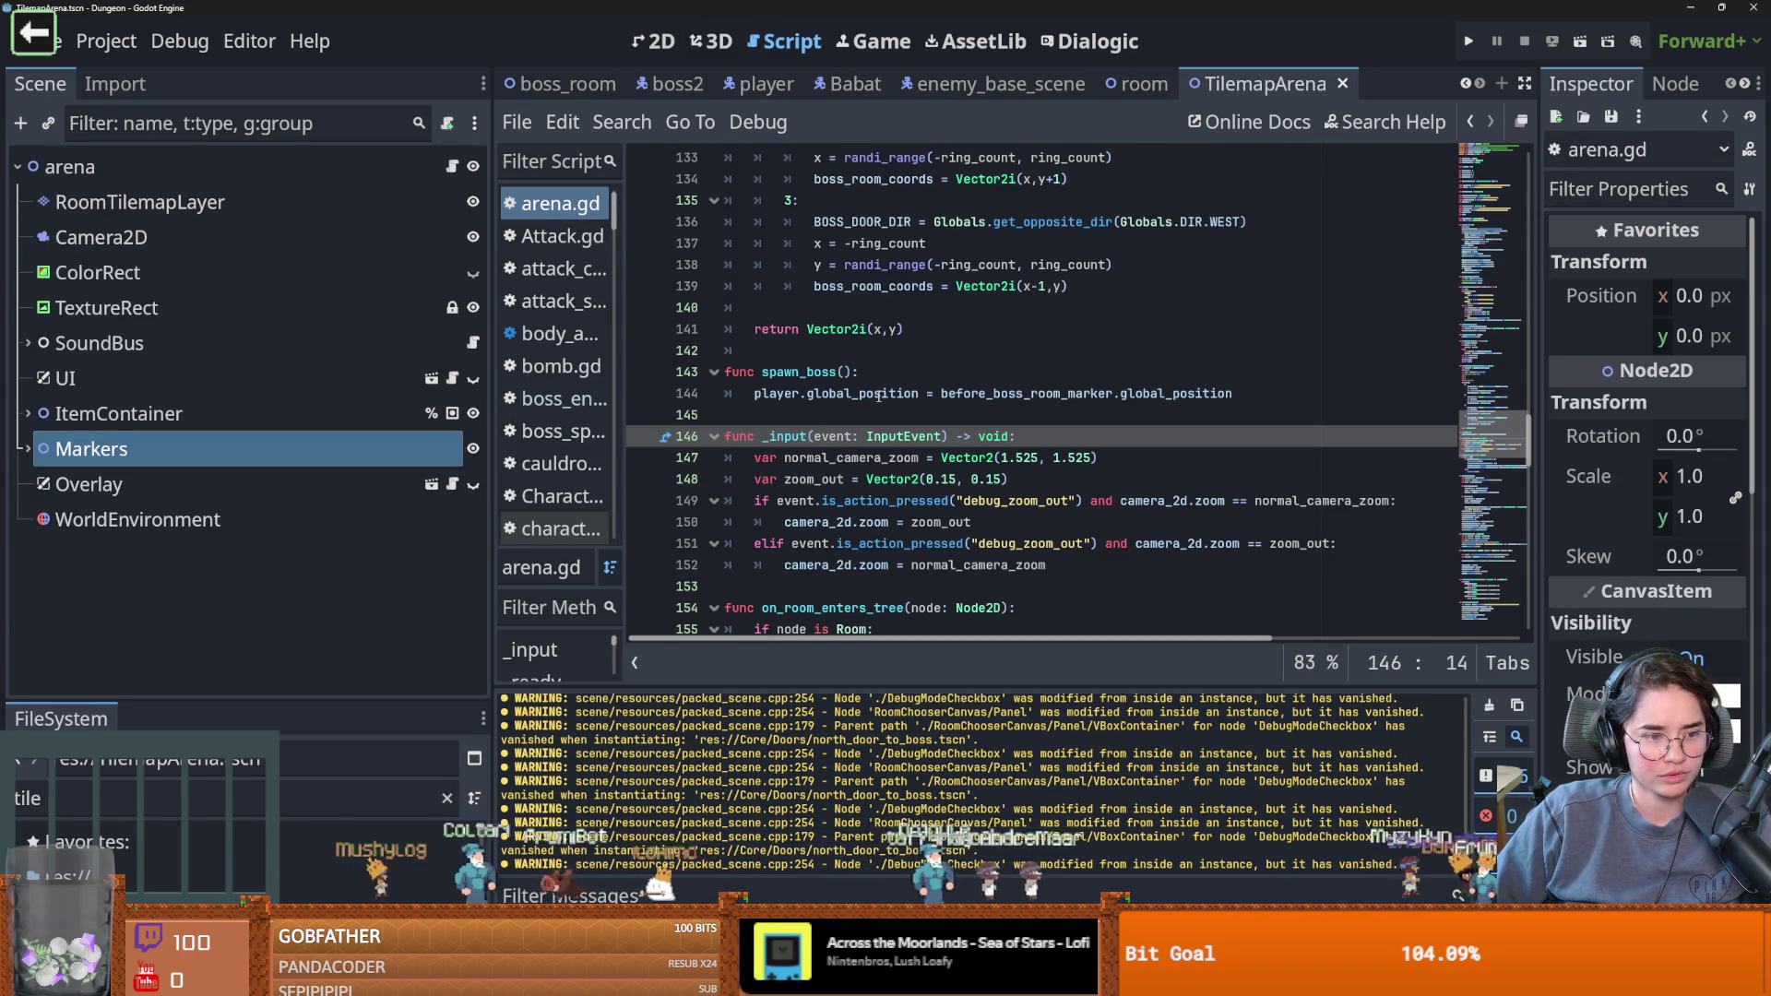
Review arena.gd's _ready code around the randomize() call and save the scene and script.
scroll(999, 468, up, 8)
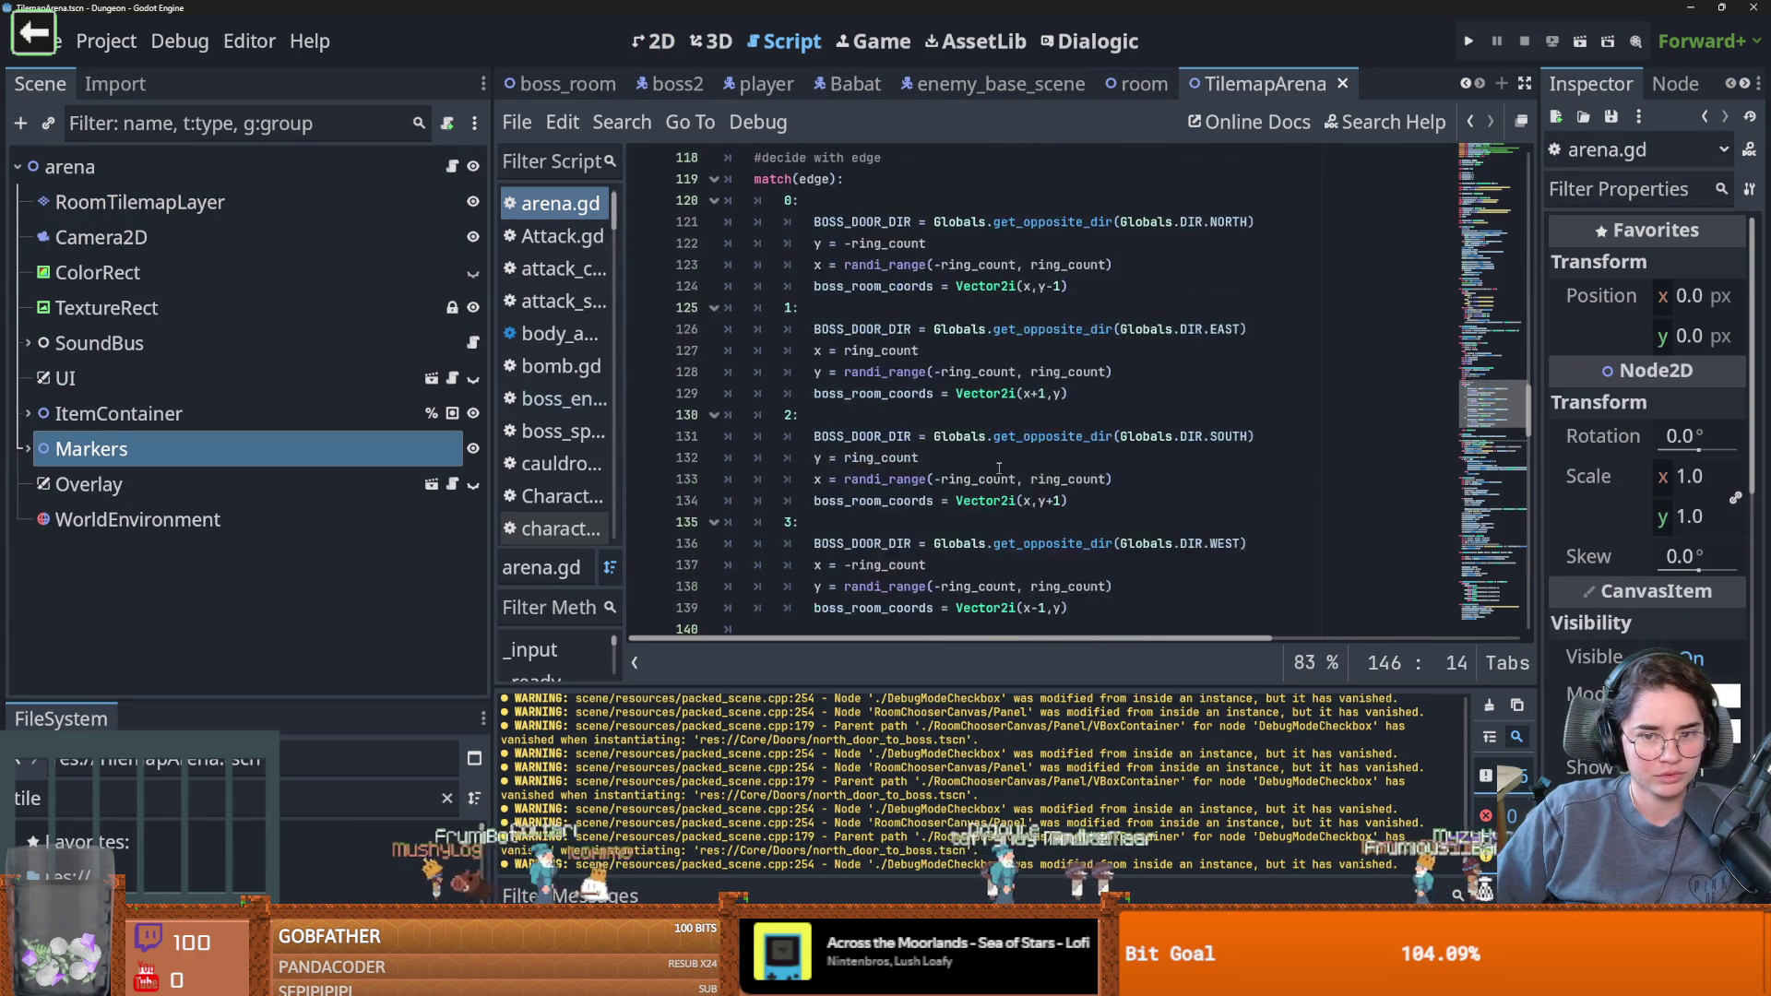
scroll(999, 468, up, 17)
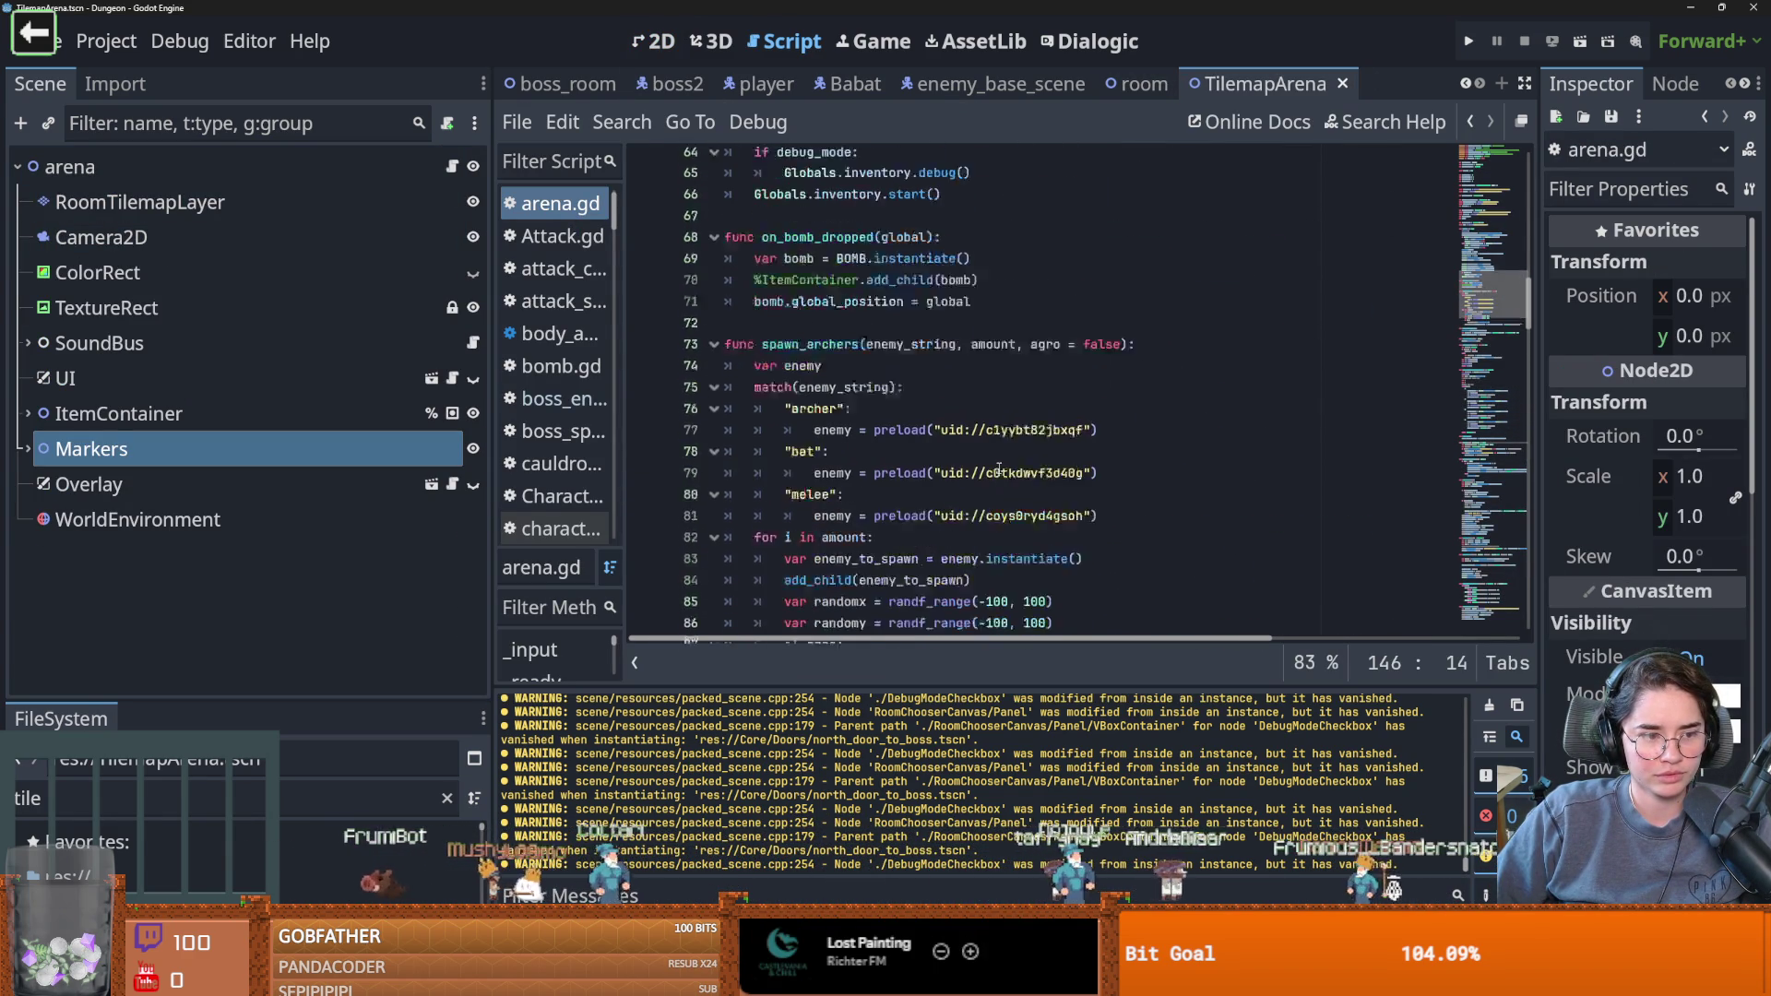
scroll(999, 468, up, 2)
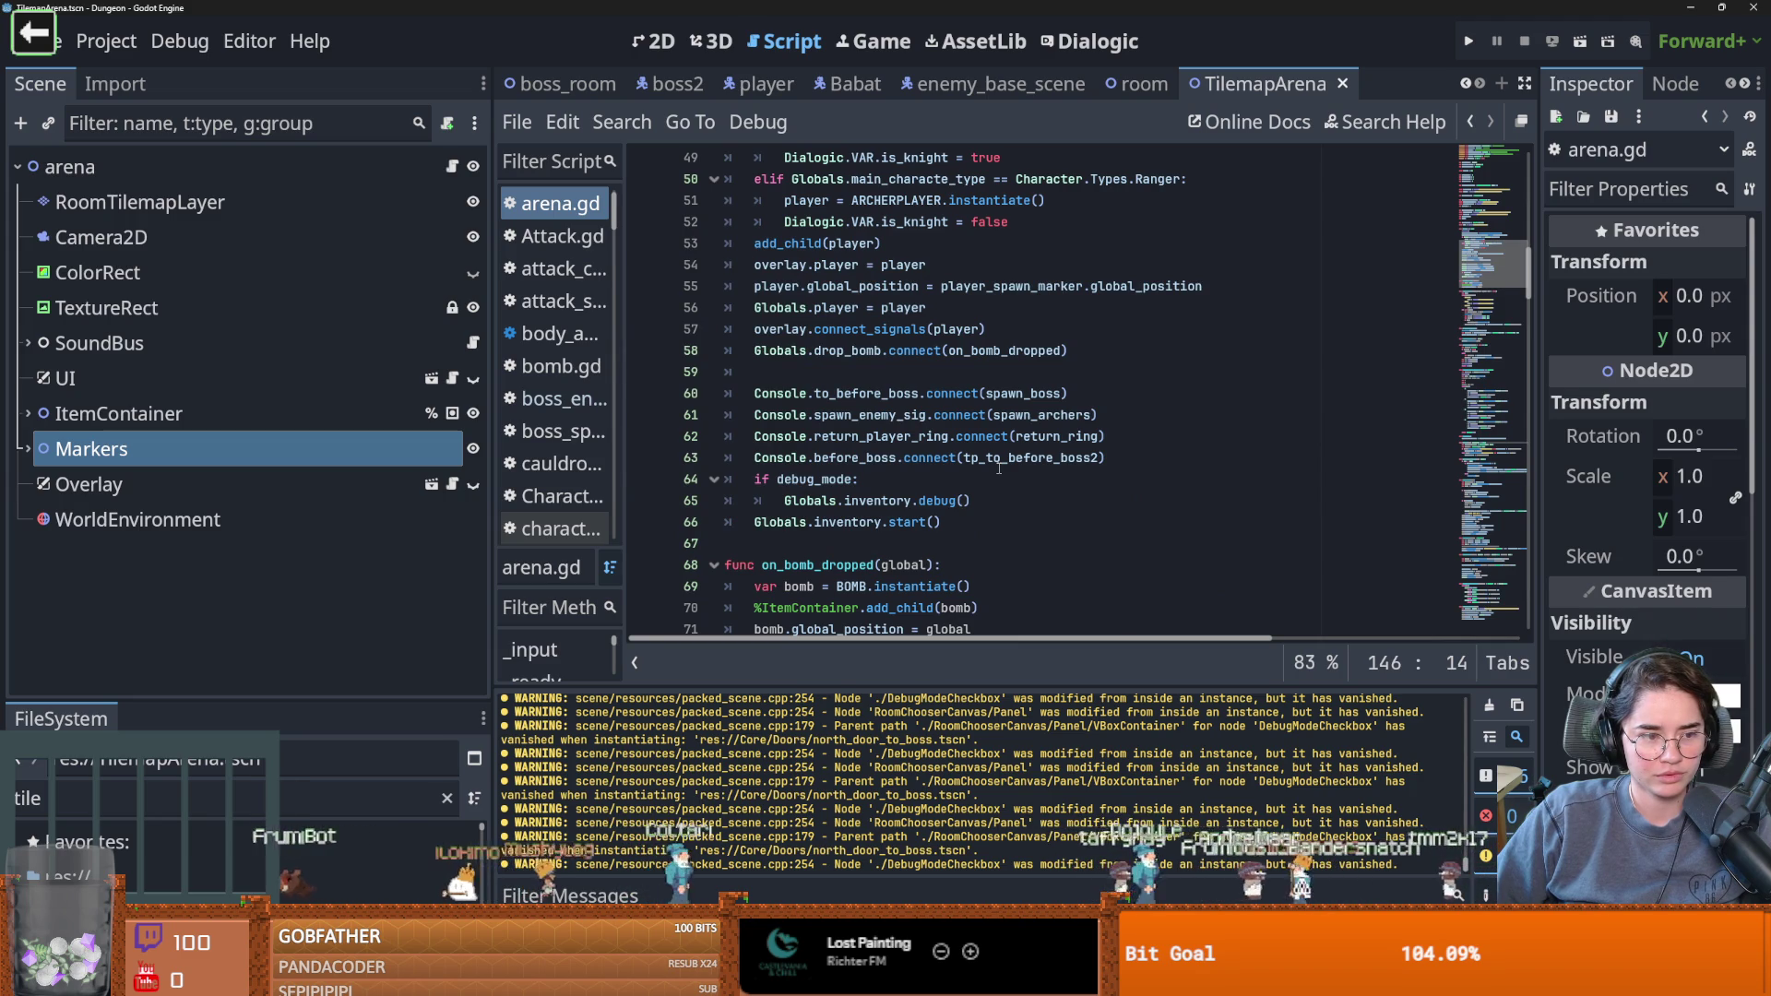
scroll(999, 468, up, 6)
scroll(999, 469, down, 1)
click(884, 378)
key(ctrl+s)
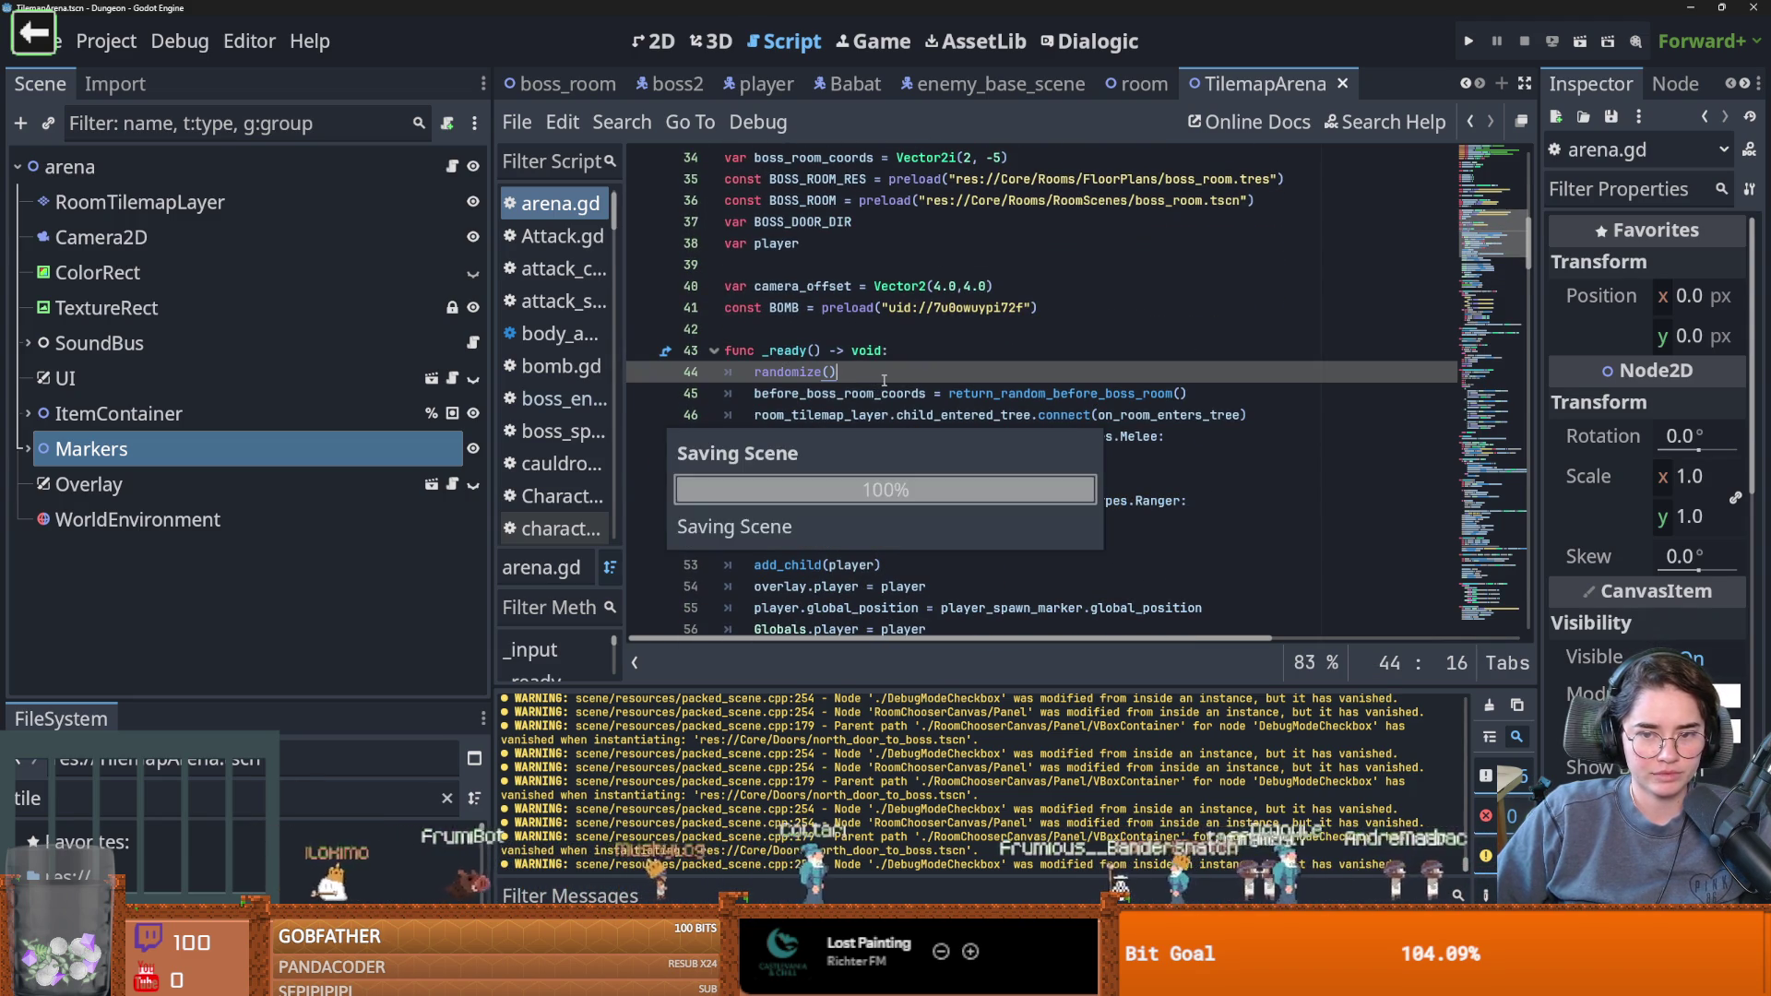
scroll(830, 479, down, 3)
scroll(812, 569, down, 1)
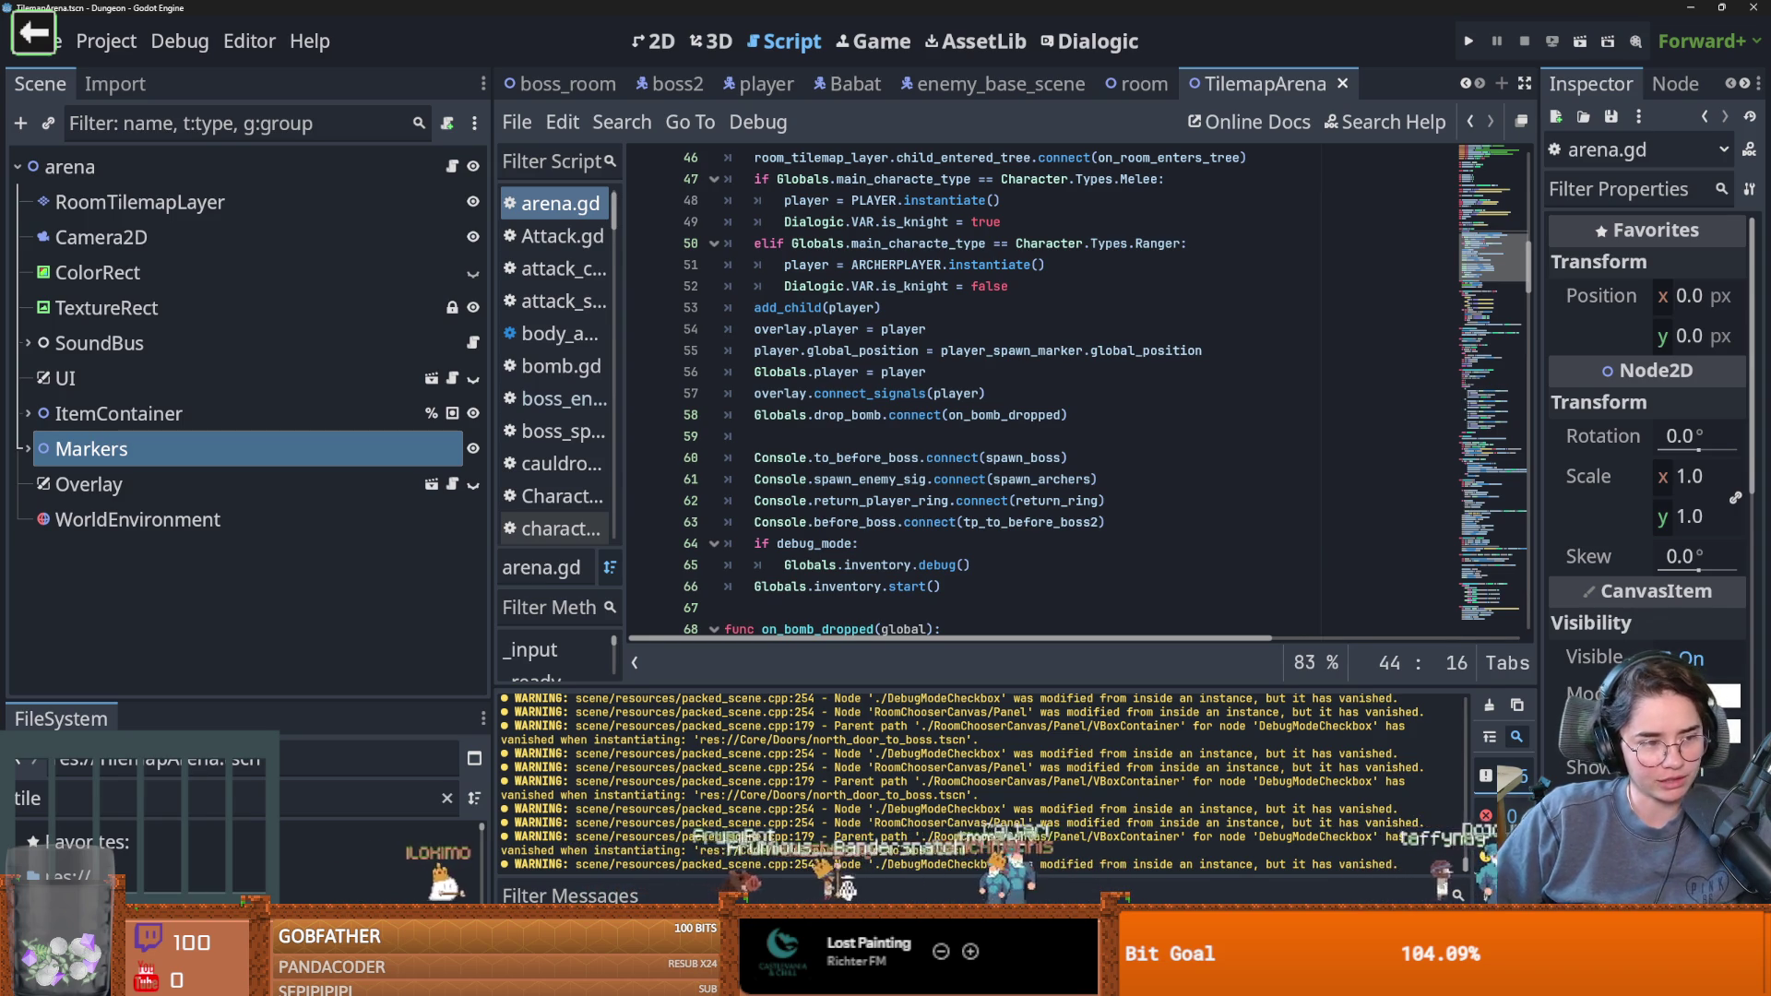
scroll(775, 505, up, 4)
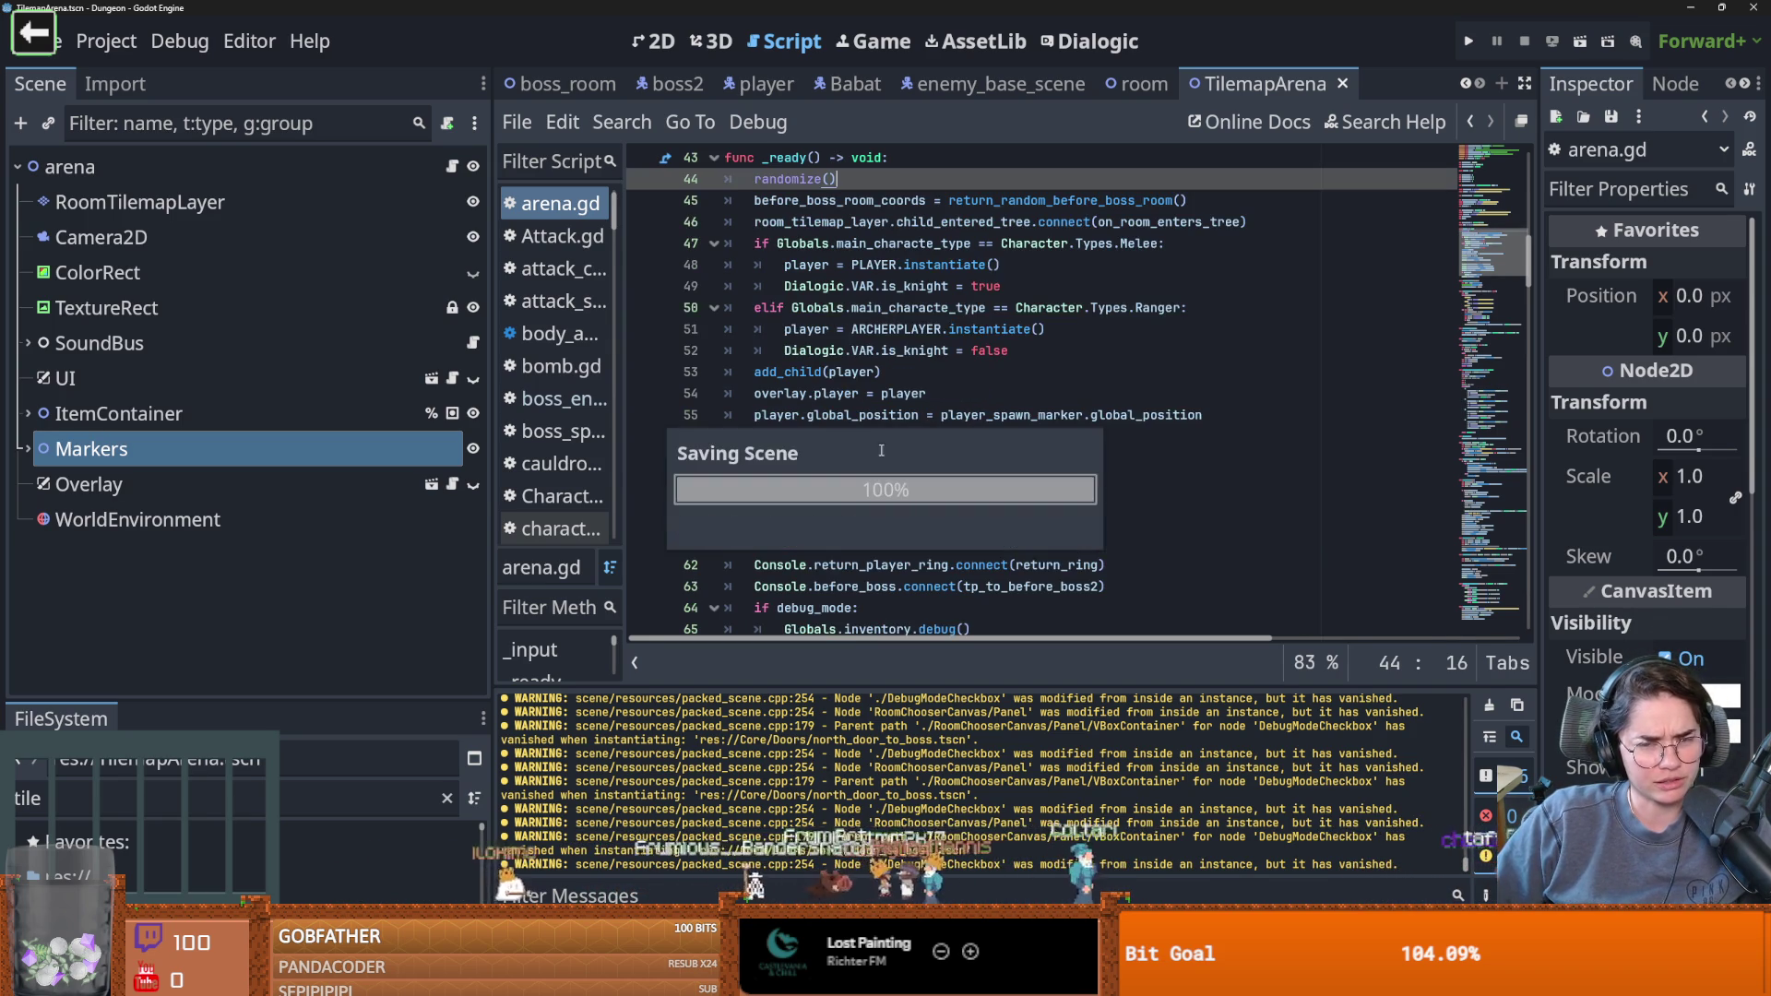
click(872, 332)
key(ctrl+s)
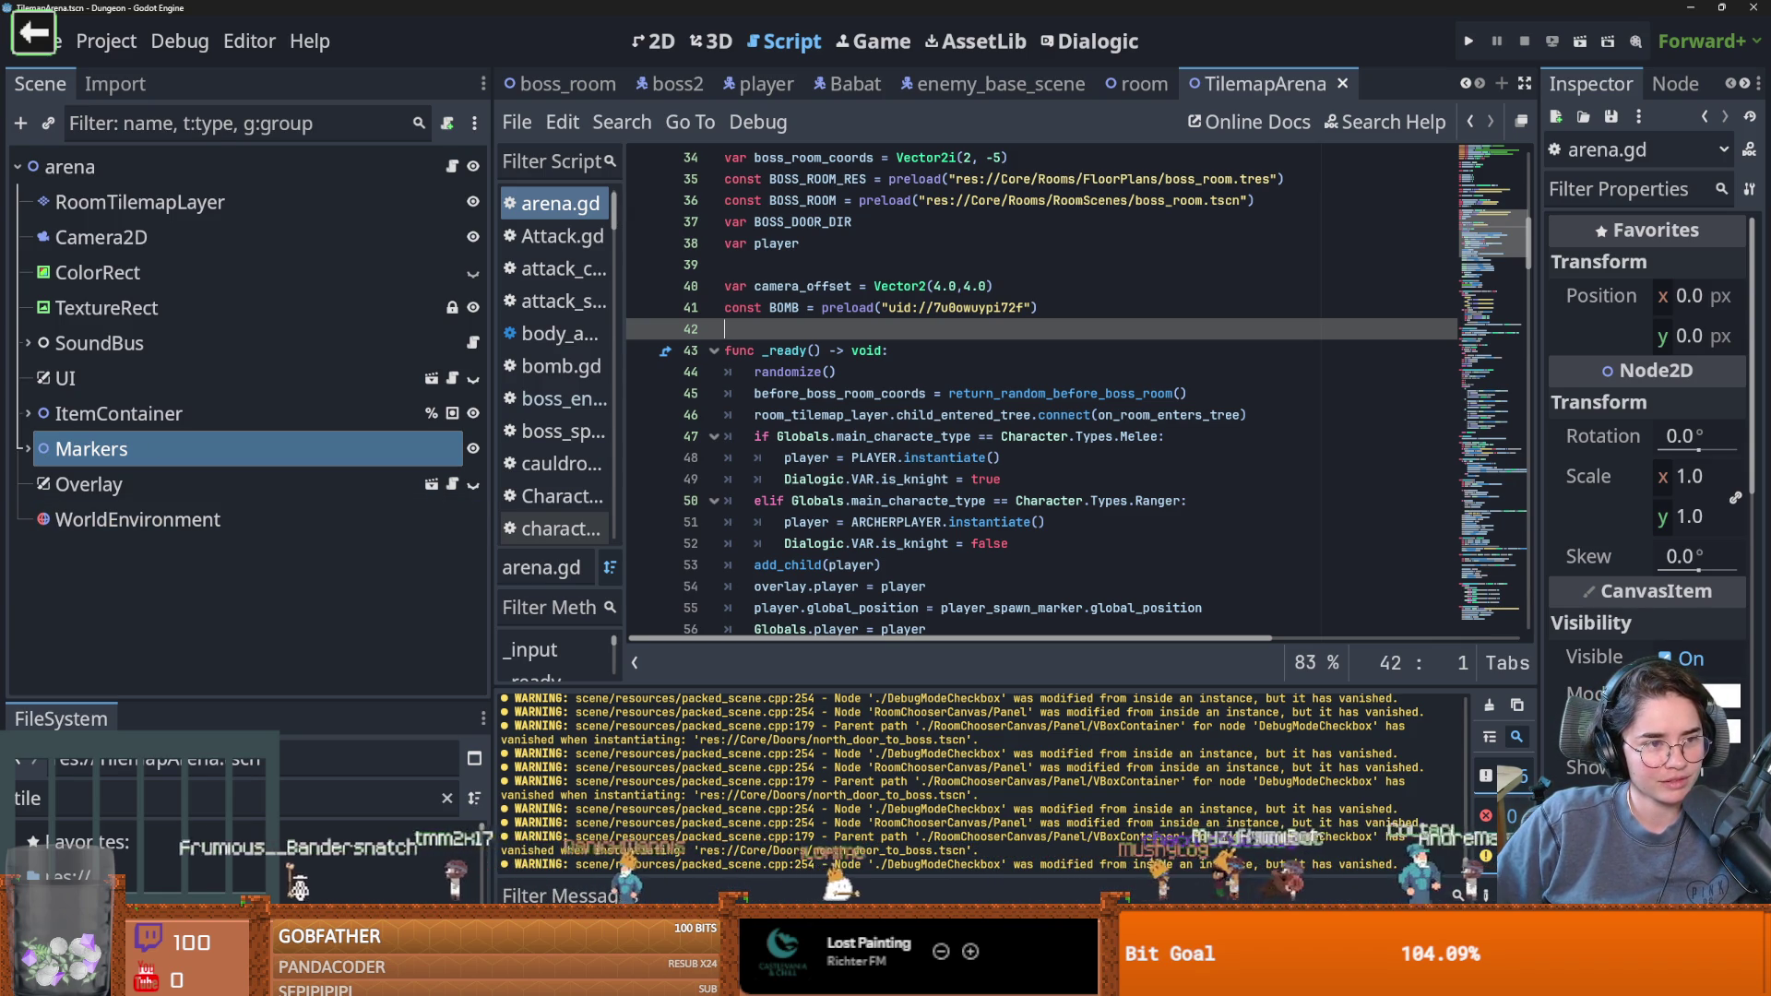
Widen the code editor and inspect the room_tilemap_layer connection on line 46.
click(909, 415)
drag(621, 569, 354, 544)
scroll(711, 474, down, 2)
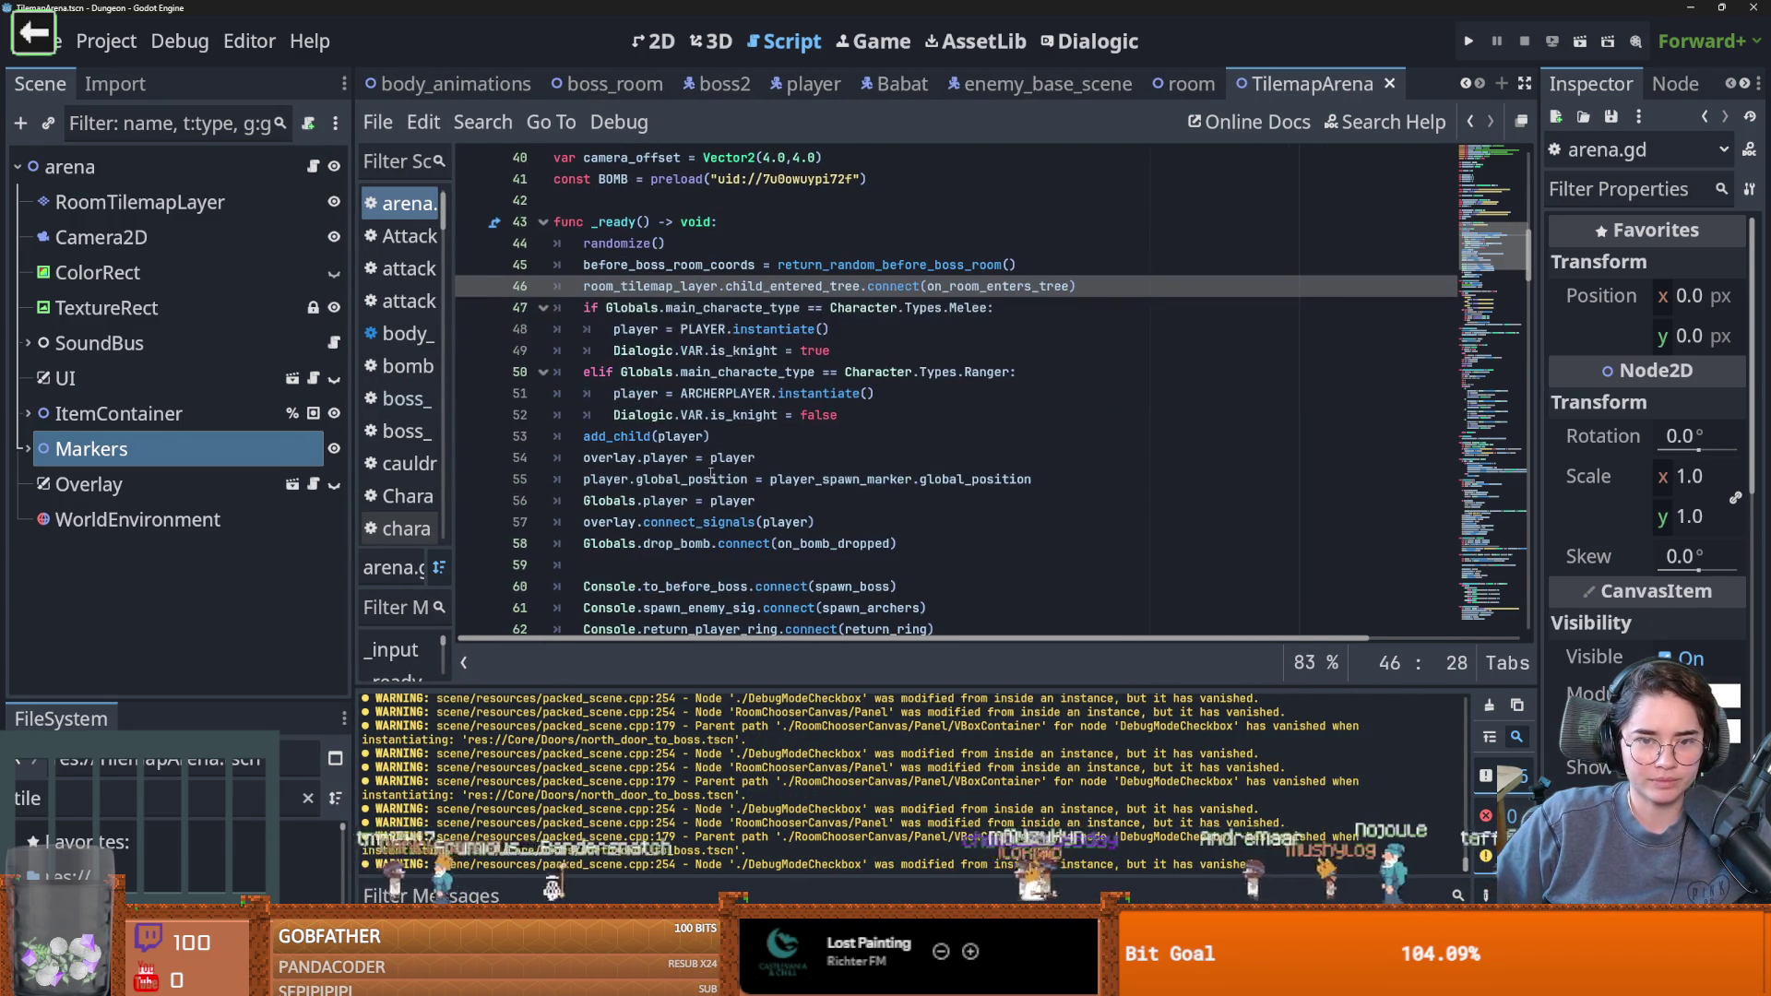
double_click(630, 288)
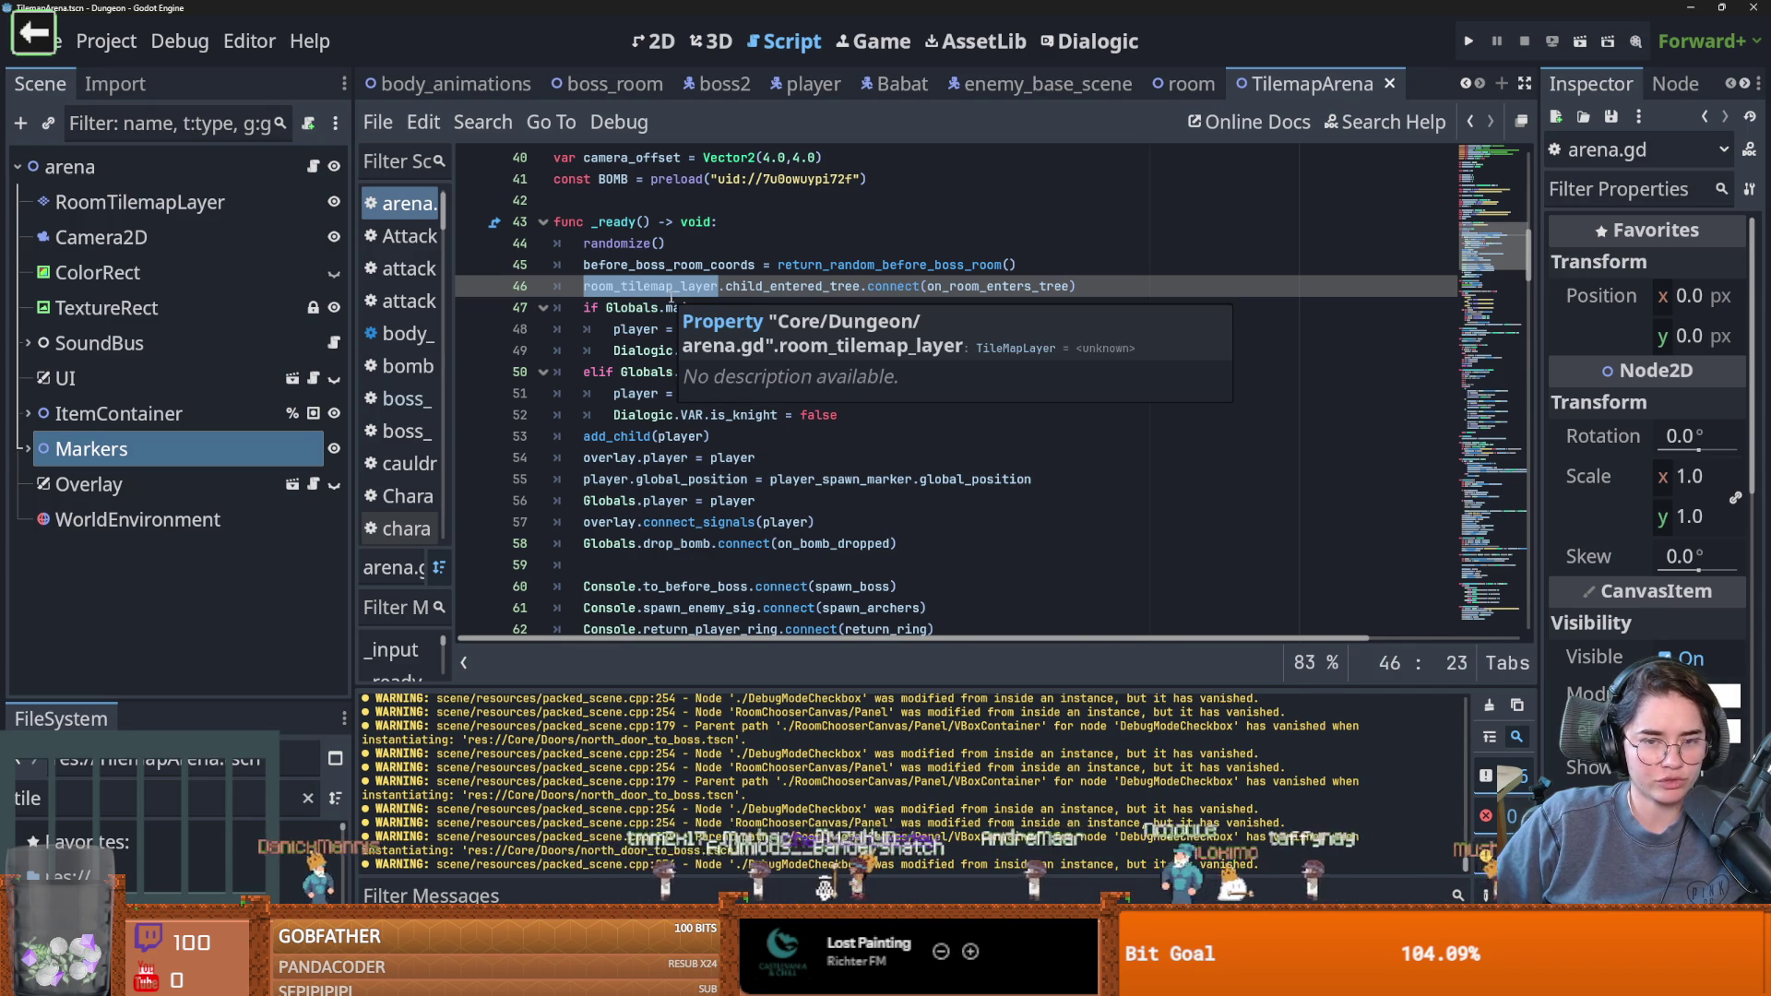
scroll(762, 499, down, 2)
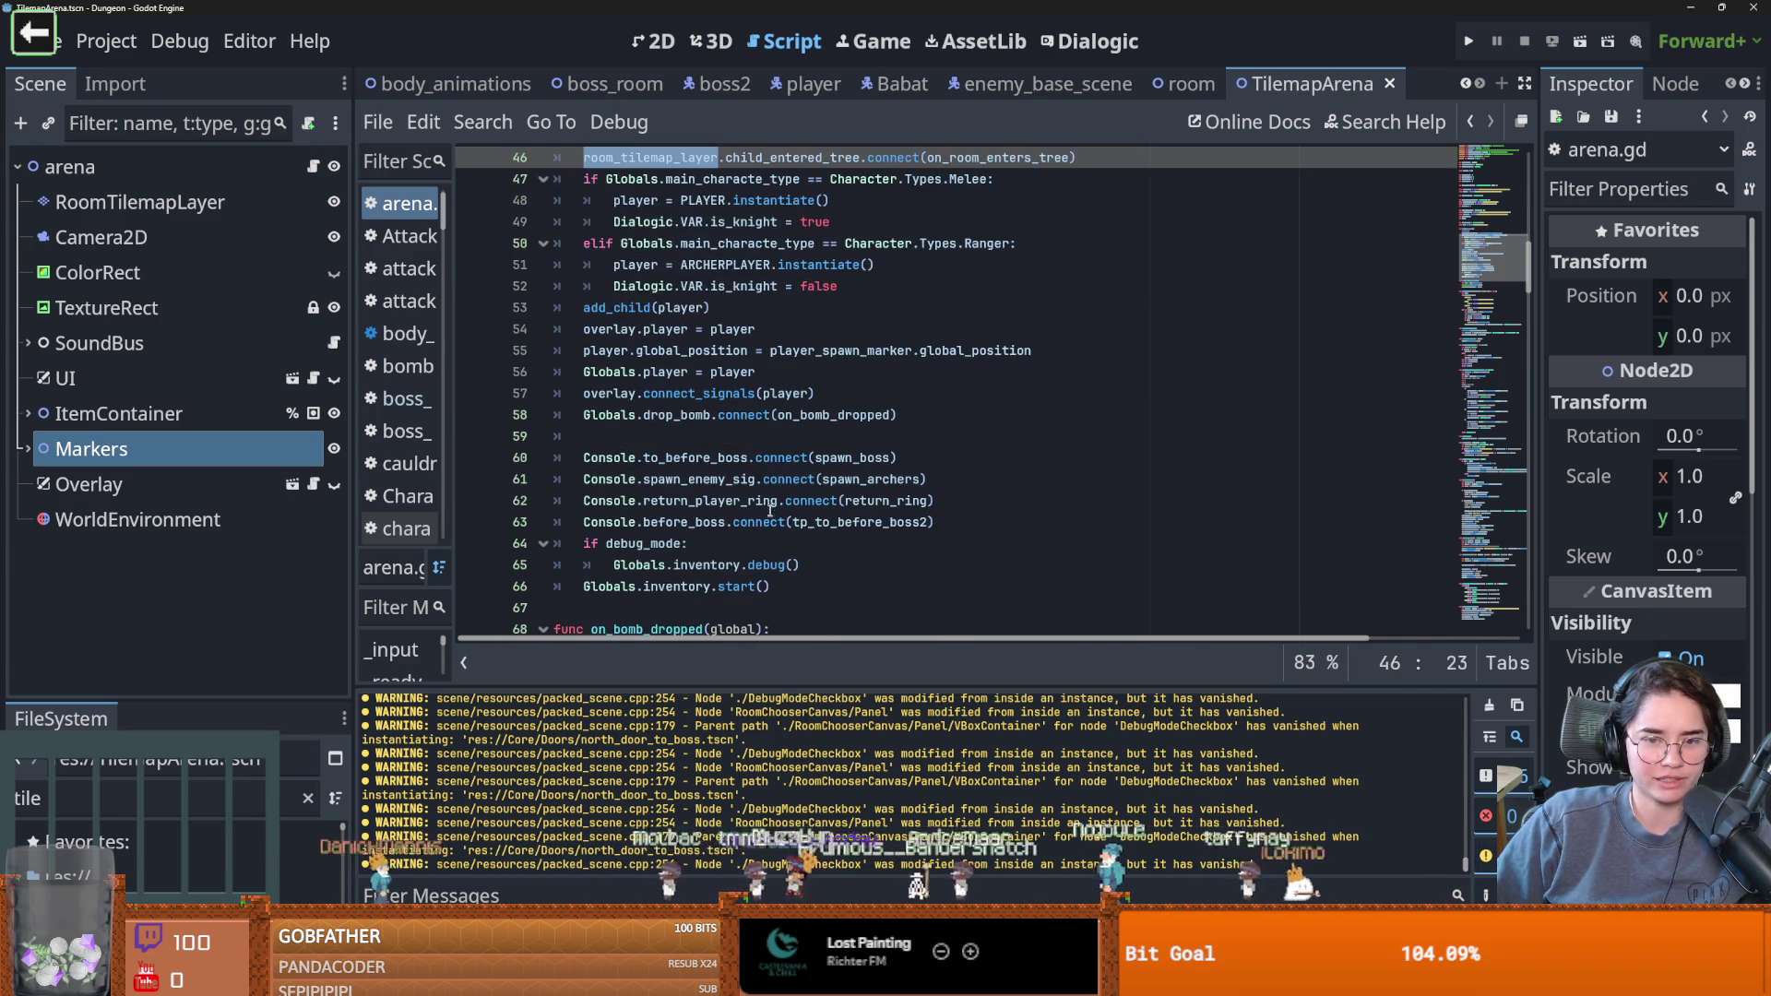
Insert a blank line after line 63 and save arena.gd.
click(938, 513)
key(Return)
key(ctrl+s)
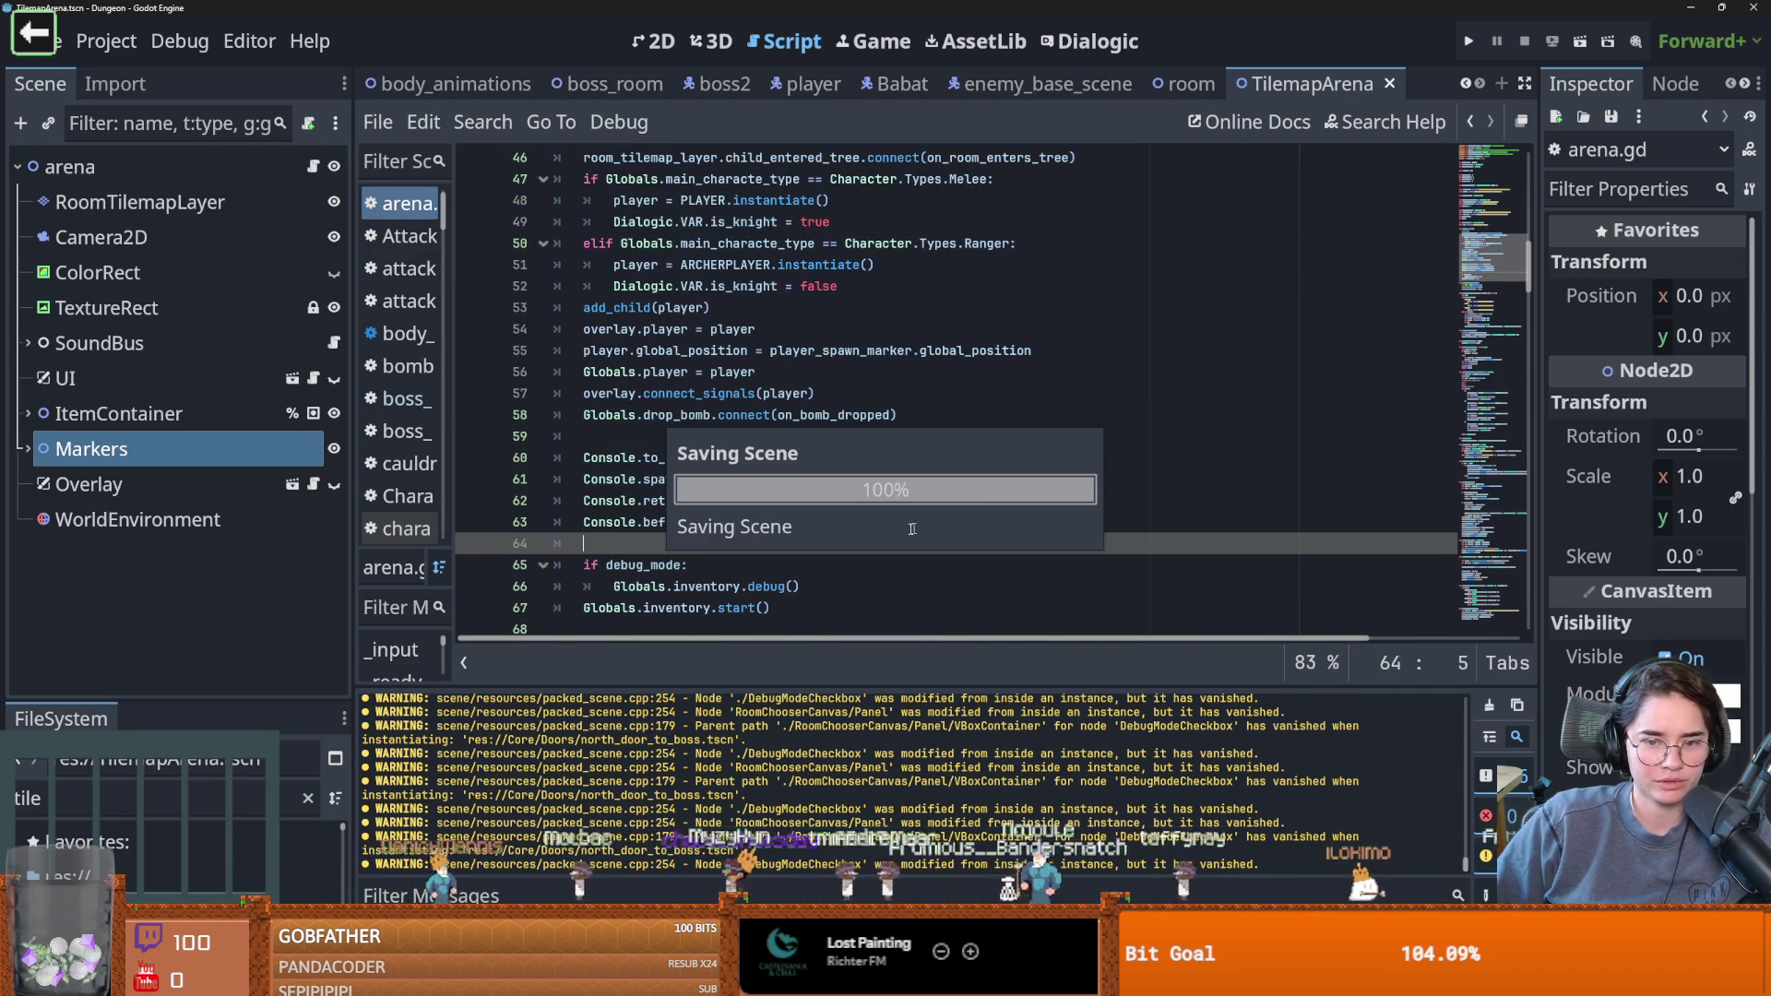
click(673, 522)
double_click(672, 522)
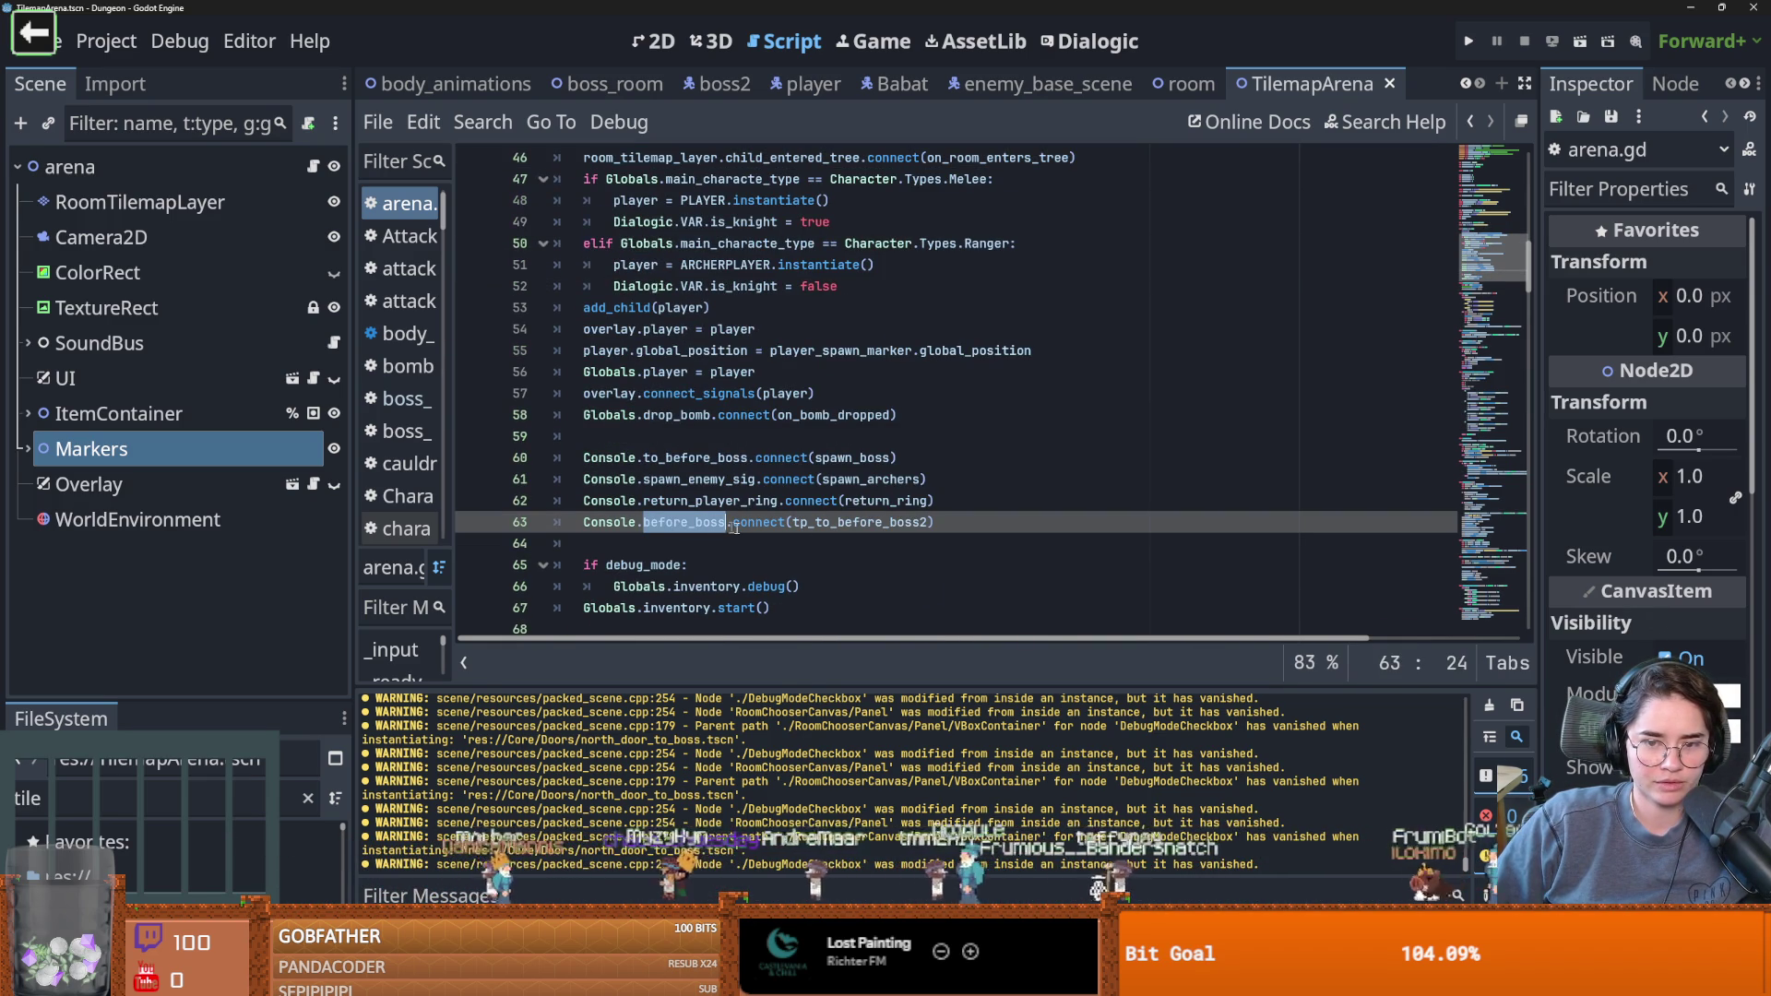
Jump to tp_to_before_boss2, set a breakpoint on the move_camera line 93, and run the project.
ctrl+click(837, 527)
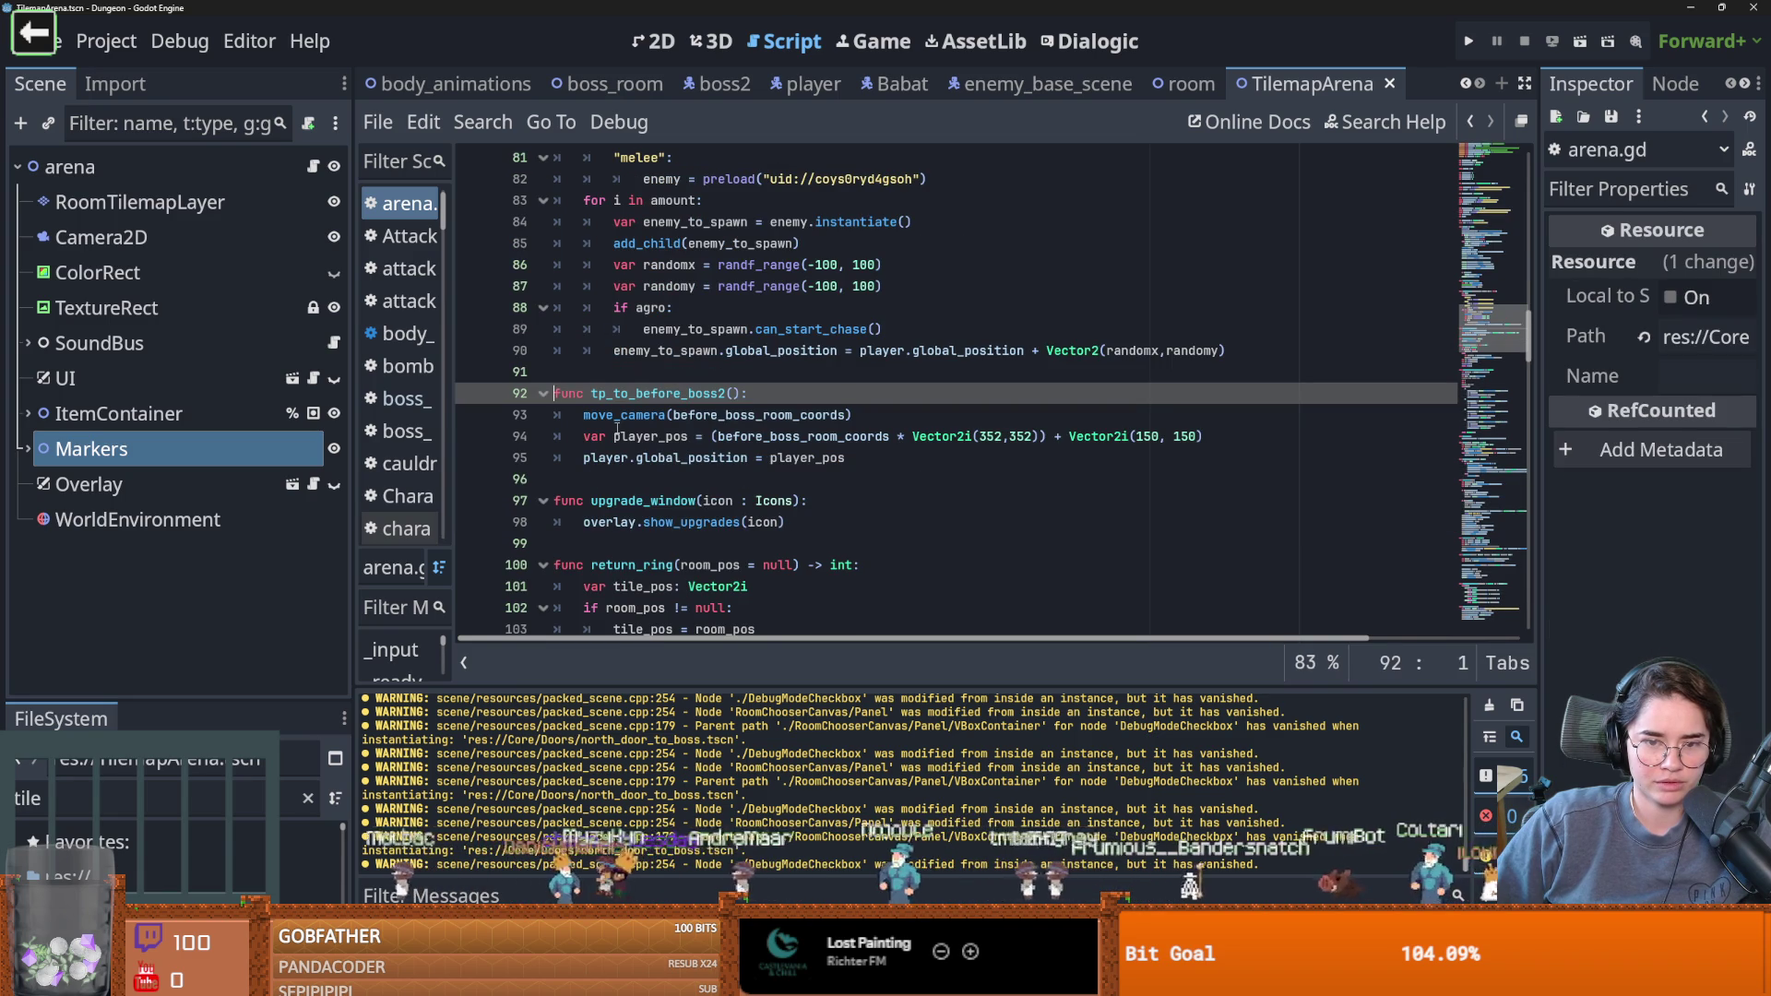
key(Down)
key(Down)
key(Down)
double_click(653, 452)
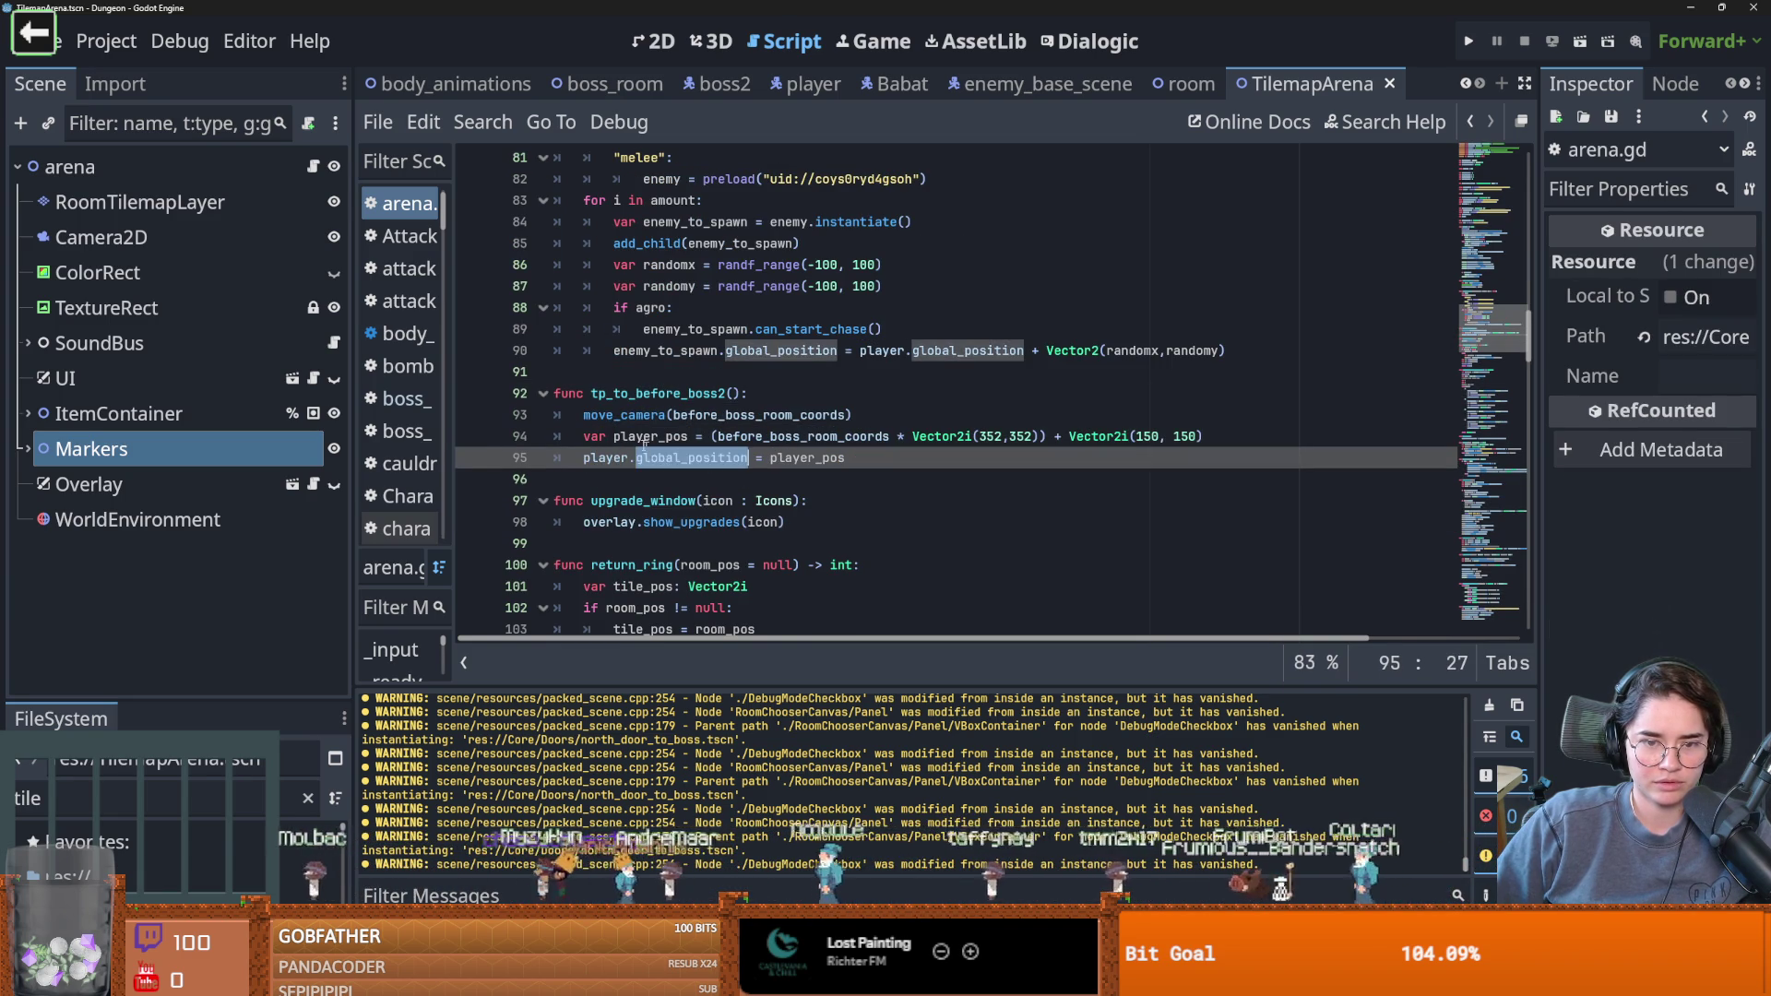
key(Up)
key(Up)
key(Home)
key(ctrl+shift+Right)
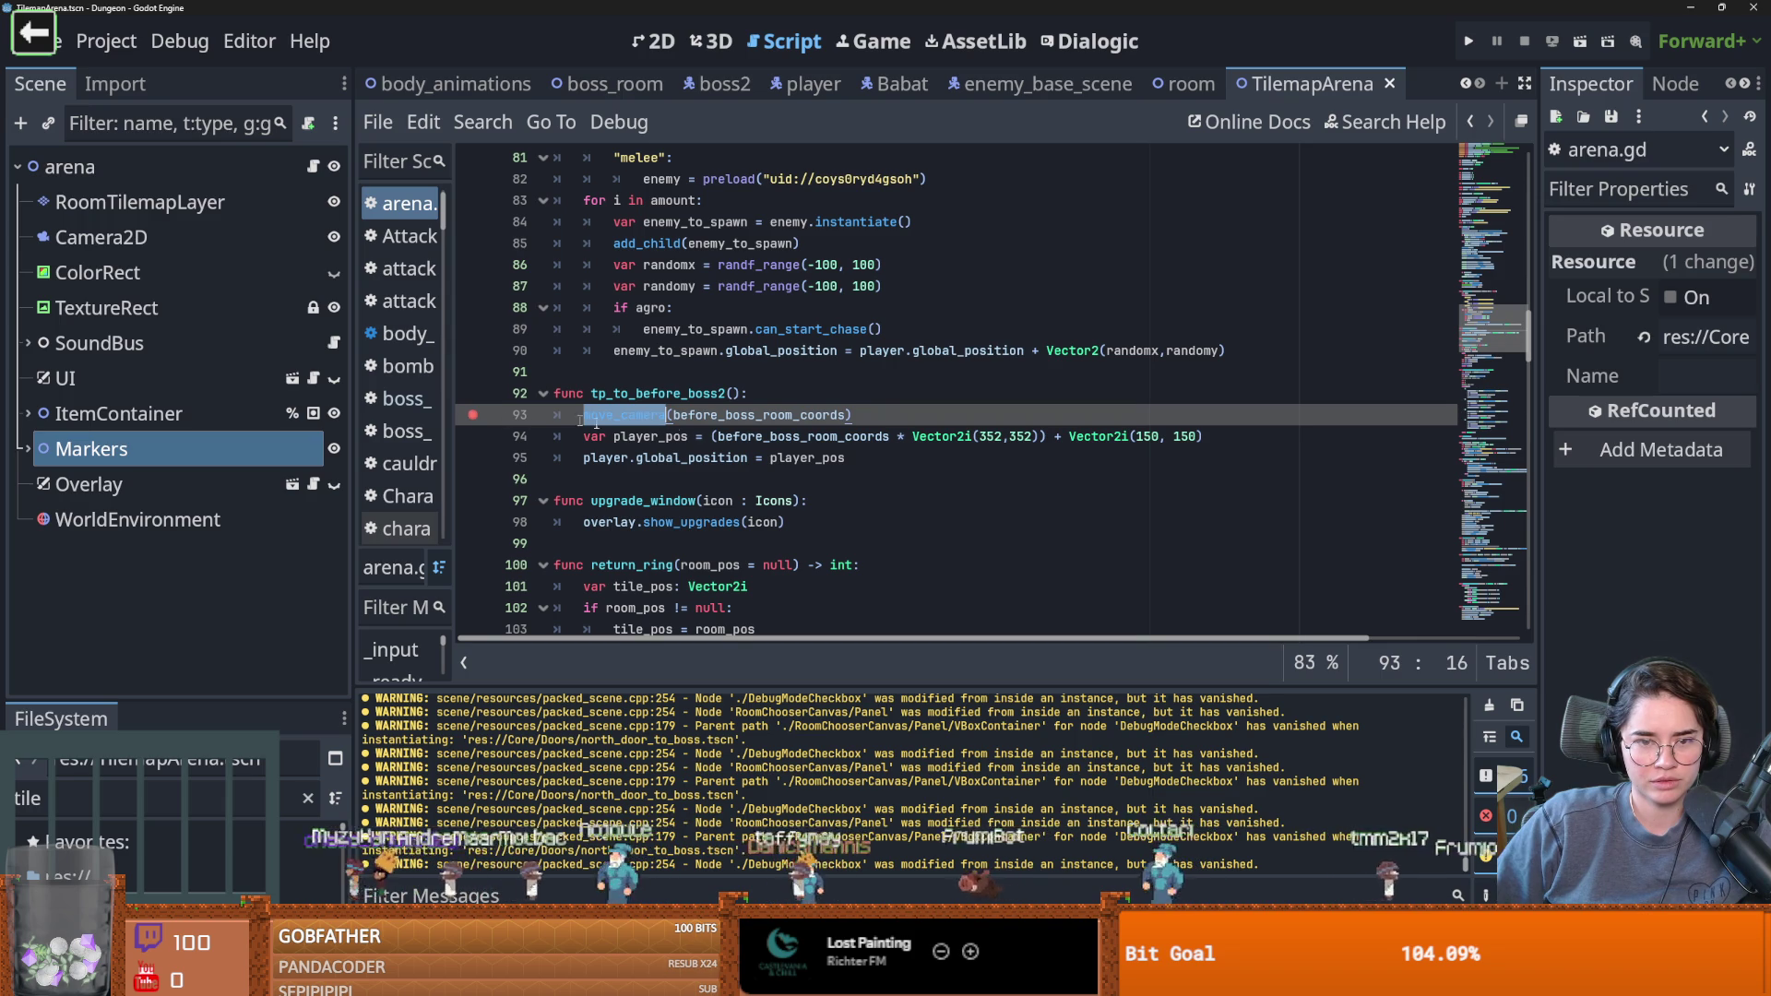
click(1469, 41)
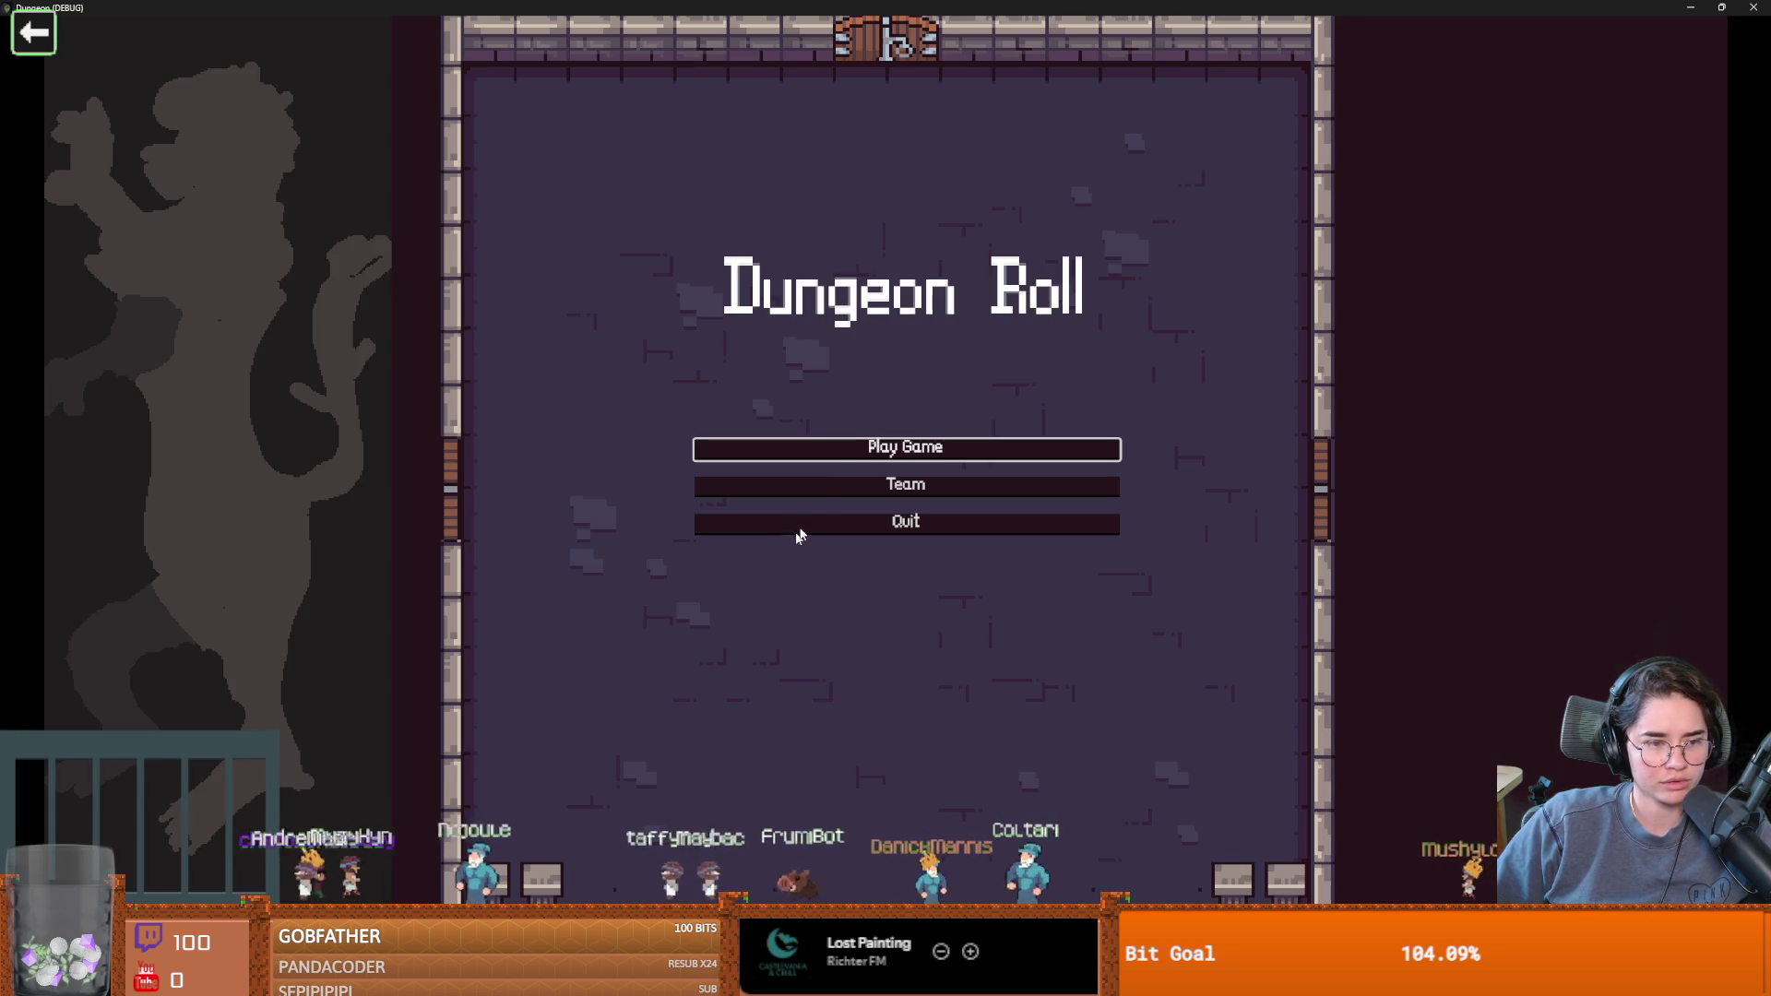
Start a new game as the Warrior and run to_before_boss_room from the debug console.
click(828, 452)
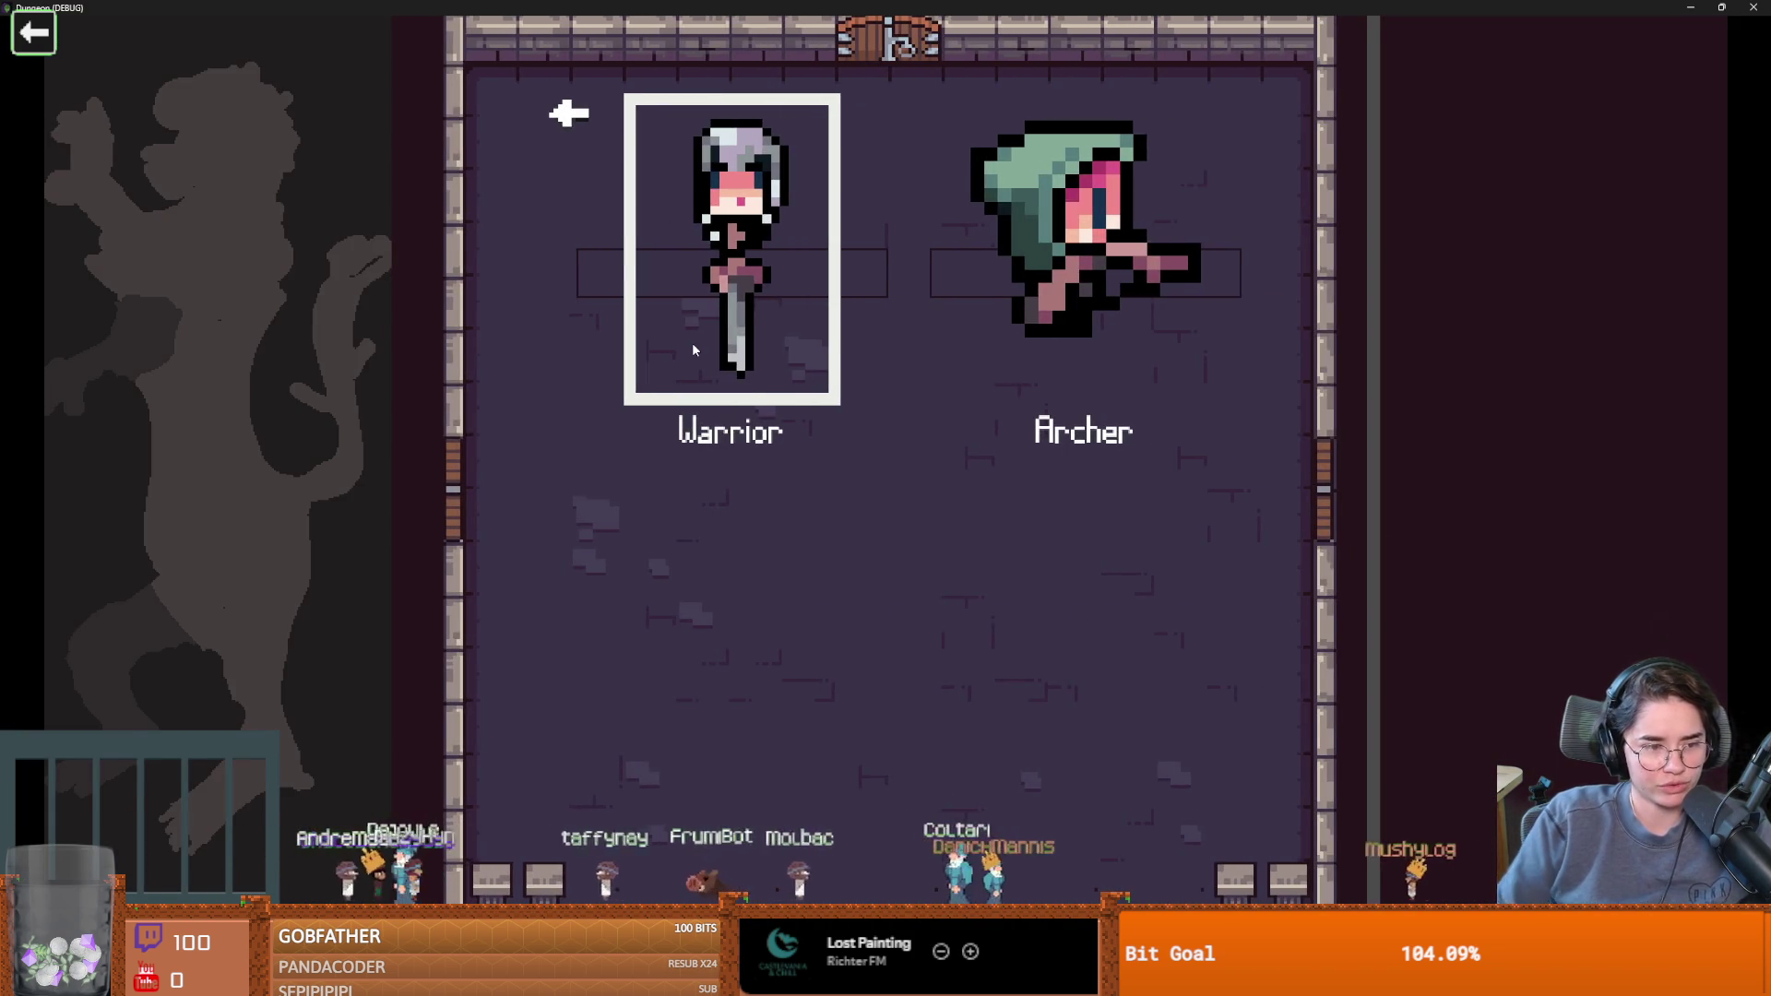
click(693, 347)
key(grave)
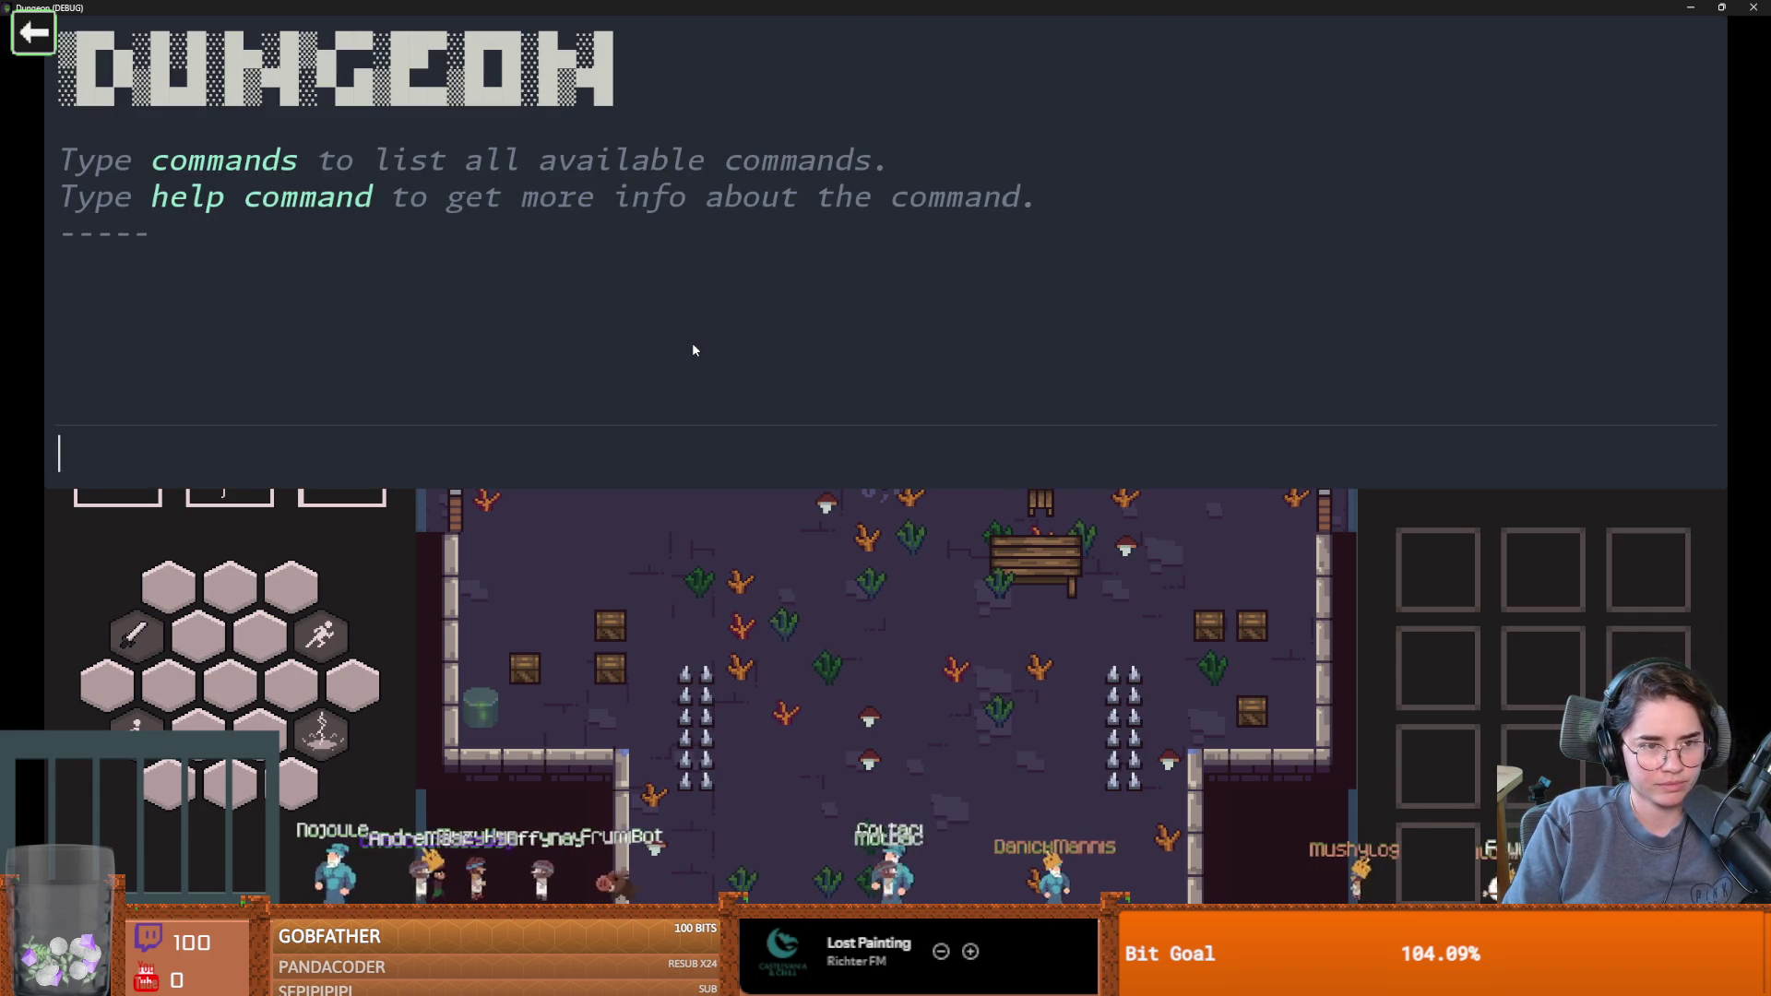
text(to_)
key(Tab)
key(Return)
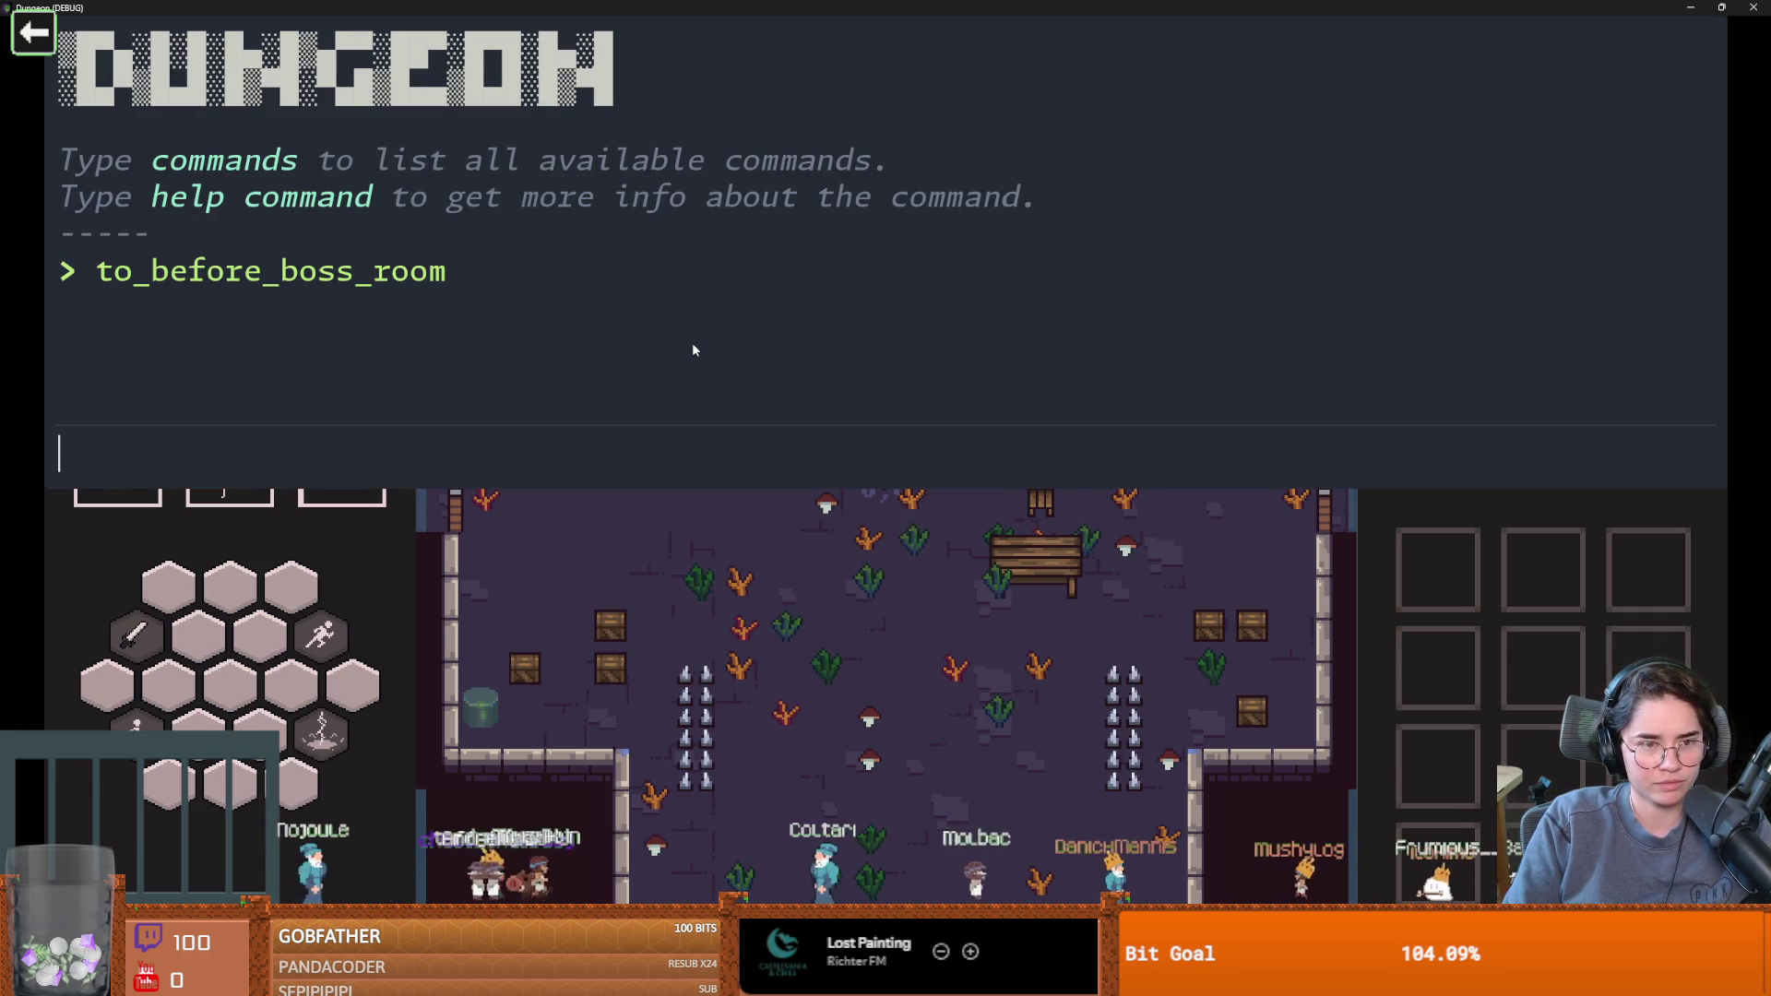
key(grave)
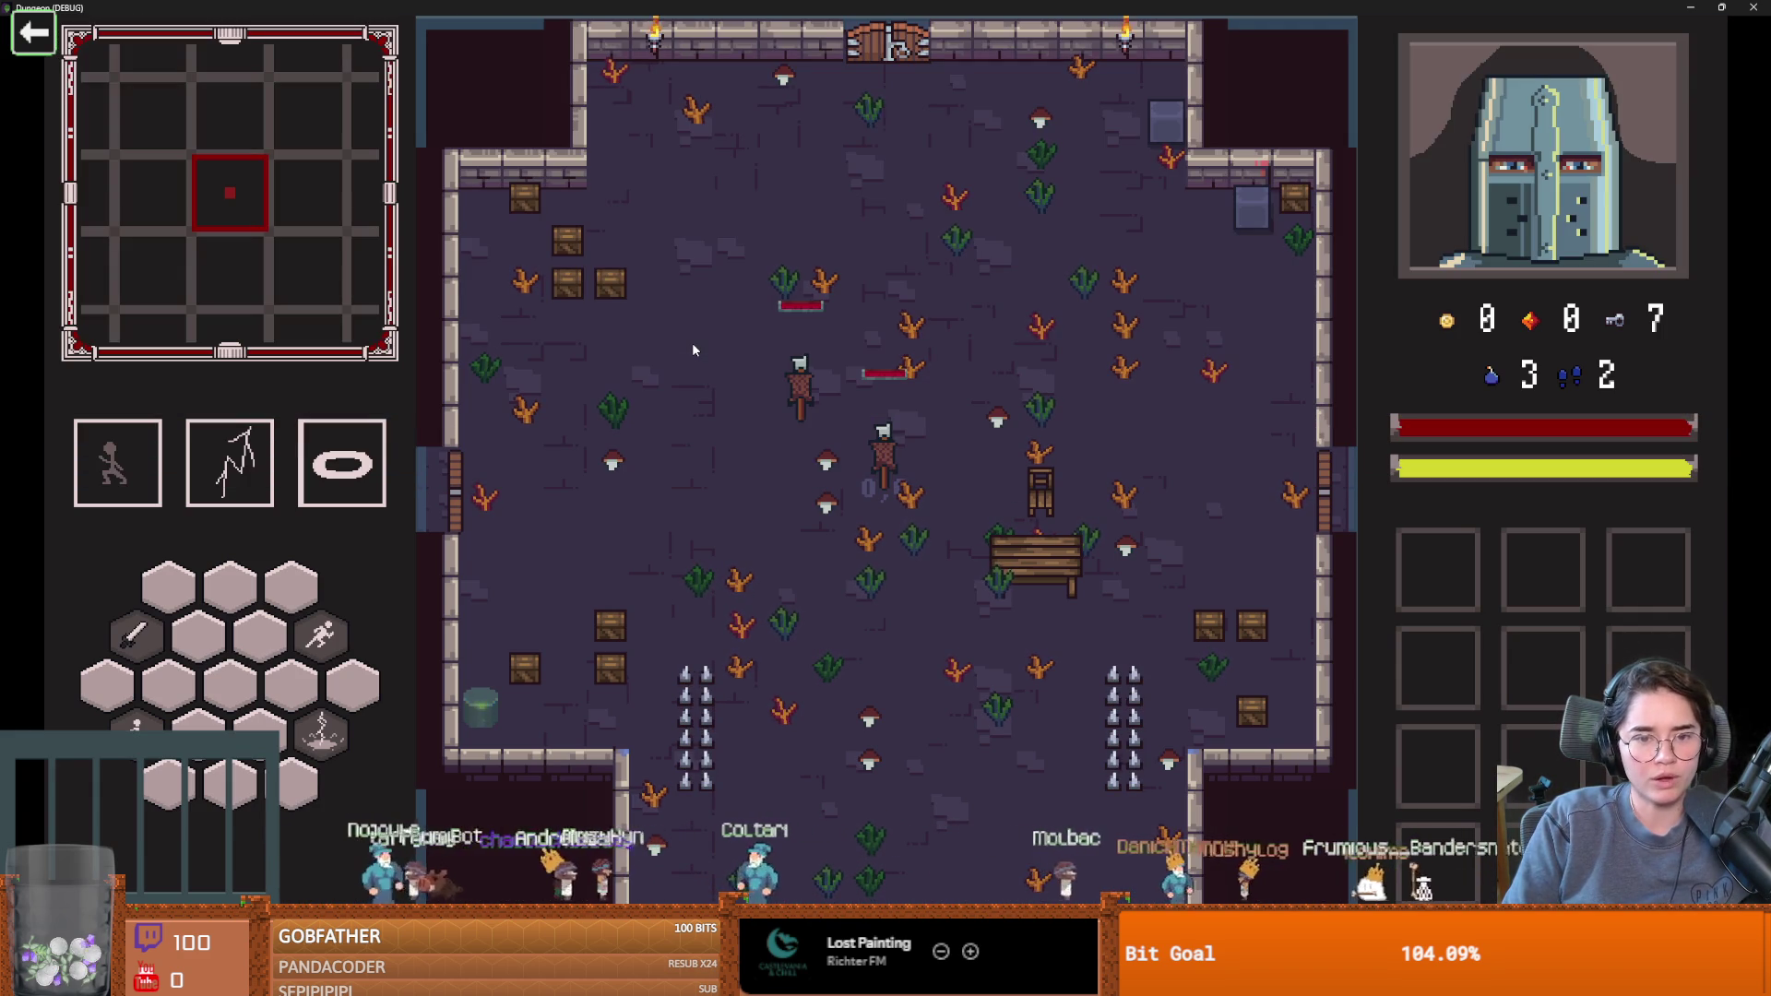
List the console commands, then run tp_to_before_boss to hit the line 93 breakpoint.
key(grave)
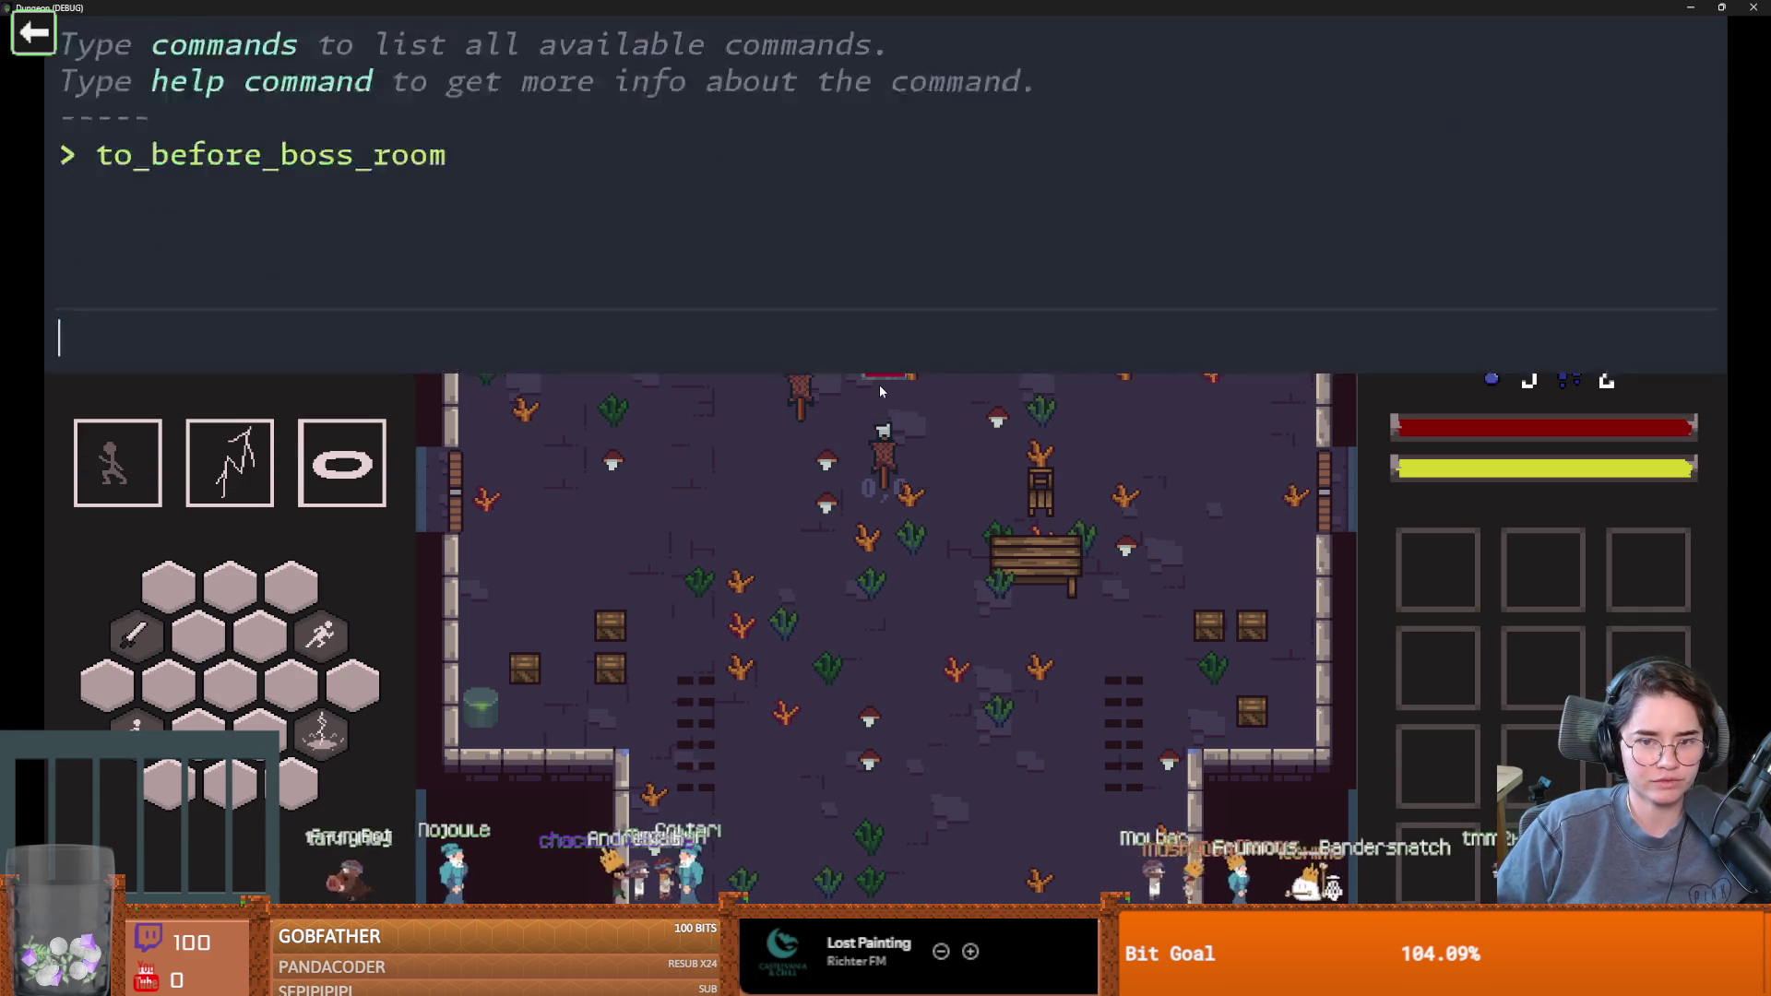
text(t)
key(BackSpace)
text(commands)
key(Return)
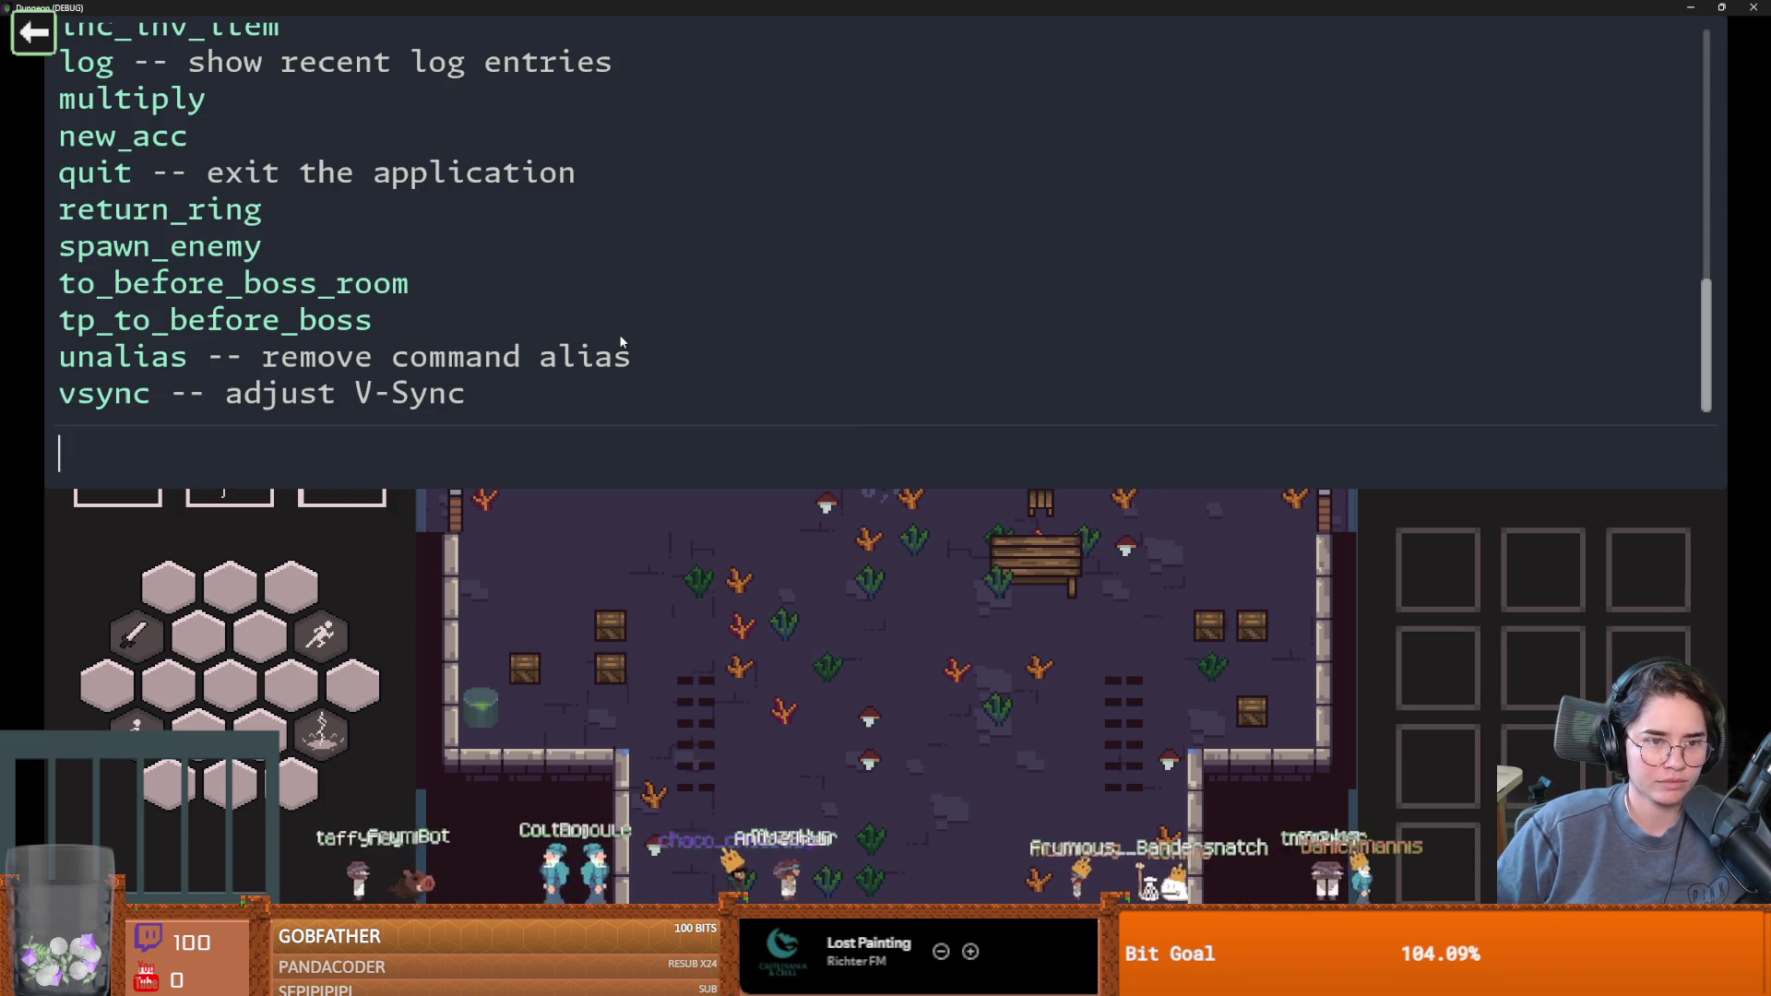
text(tp)
key(Tab)
key(Return)
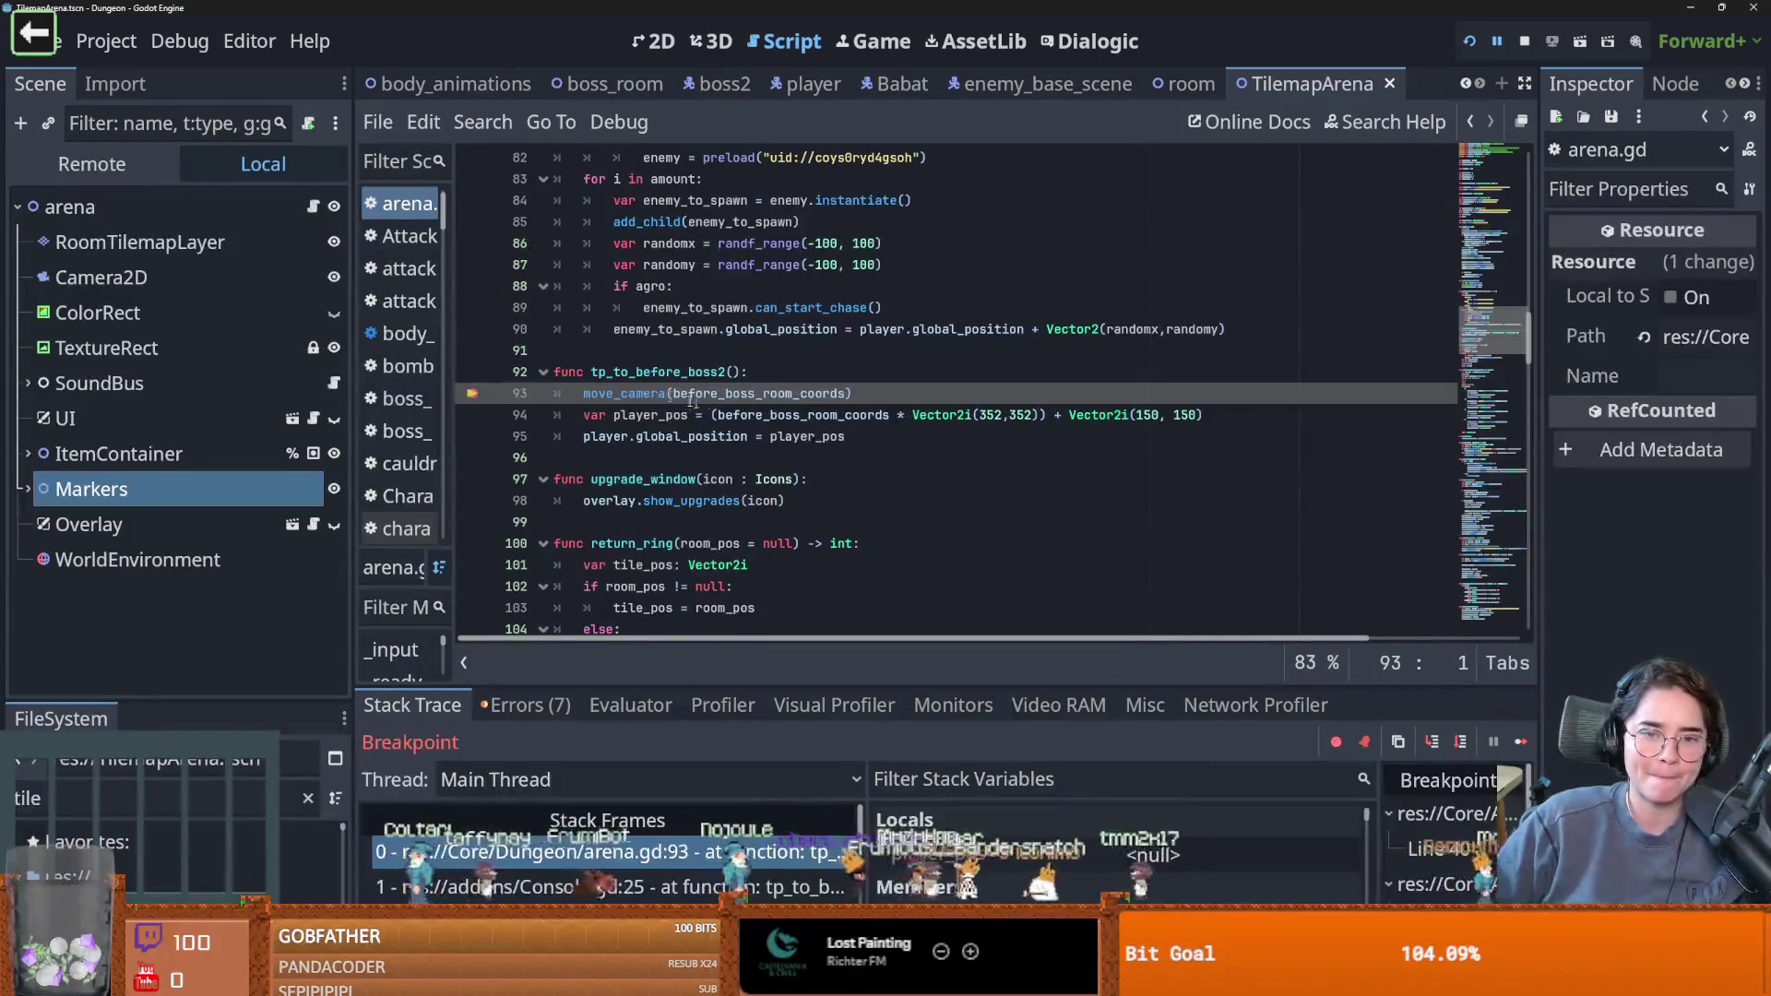
Resume past the breakpoint and close the running game window to end debugging.
click(1517, 744)
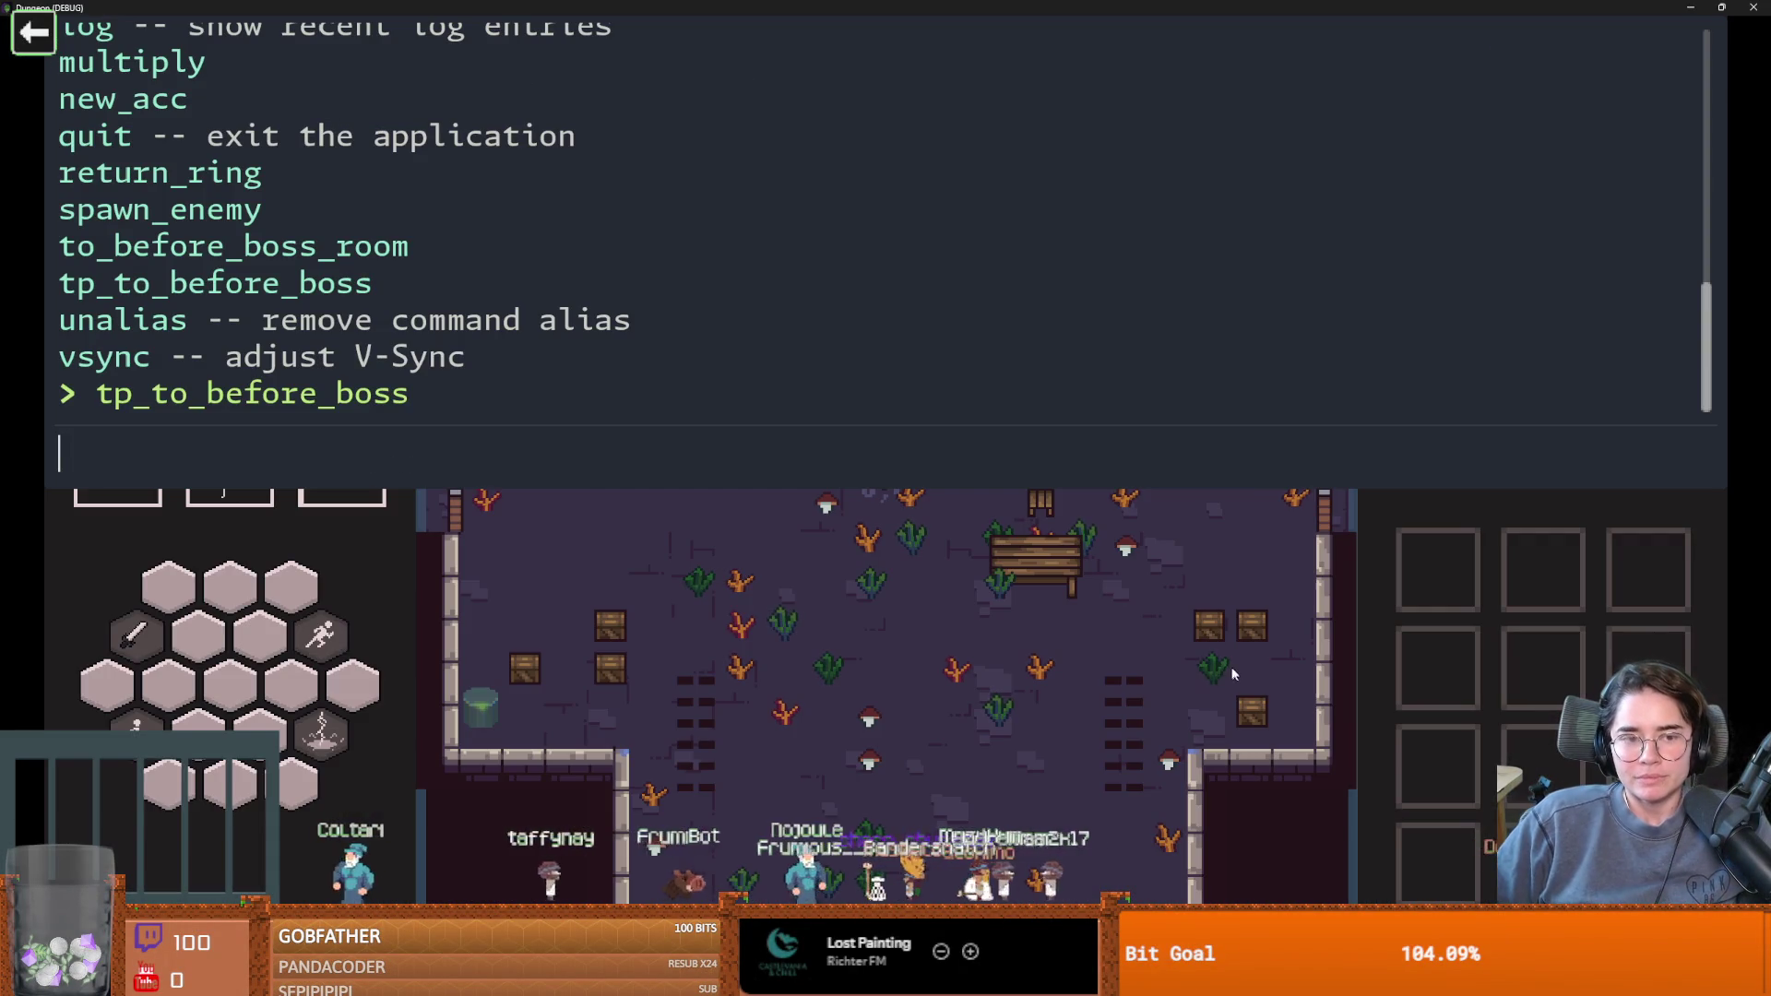
double_click(1667, 6)
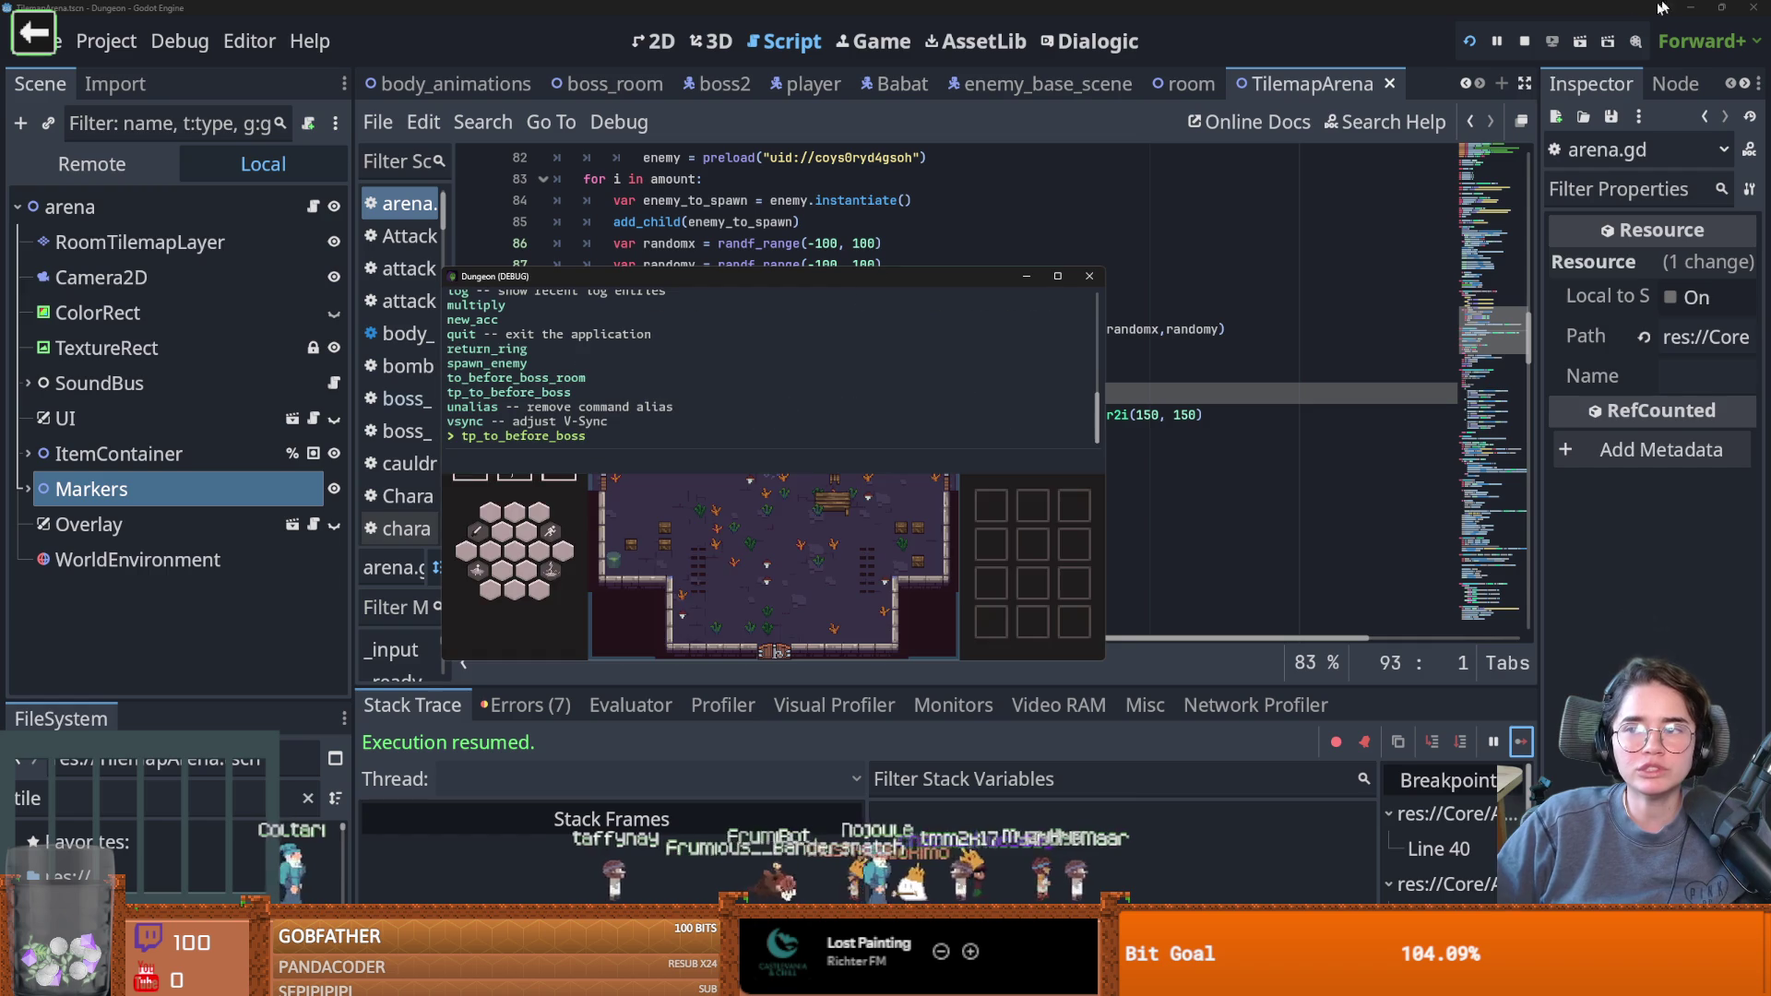
click(1089, 276)
Select before_boss_room_coords on line 45 of arena.gd's _ready function.
scroll(766, 394, up, 9)
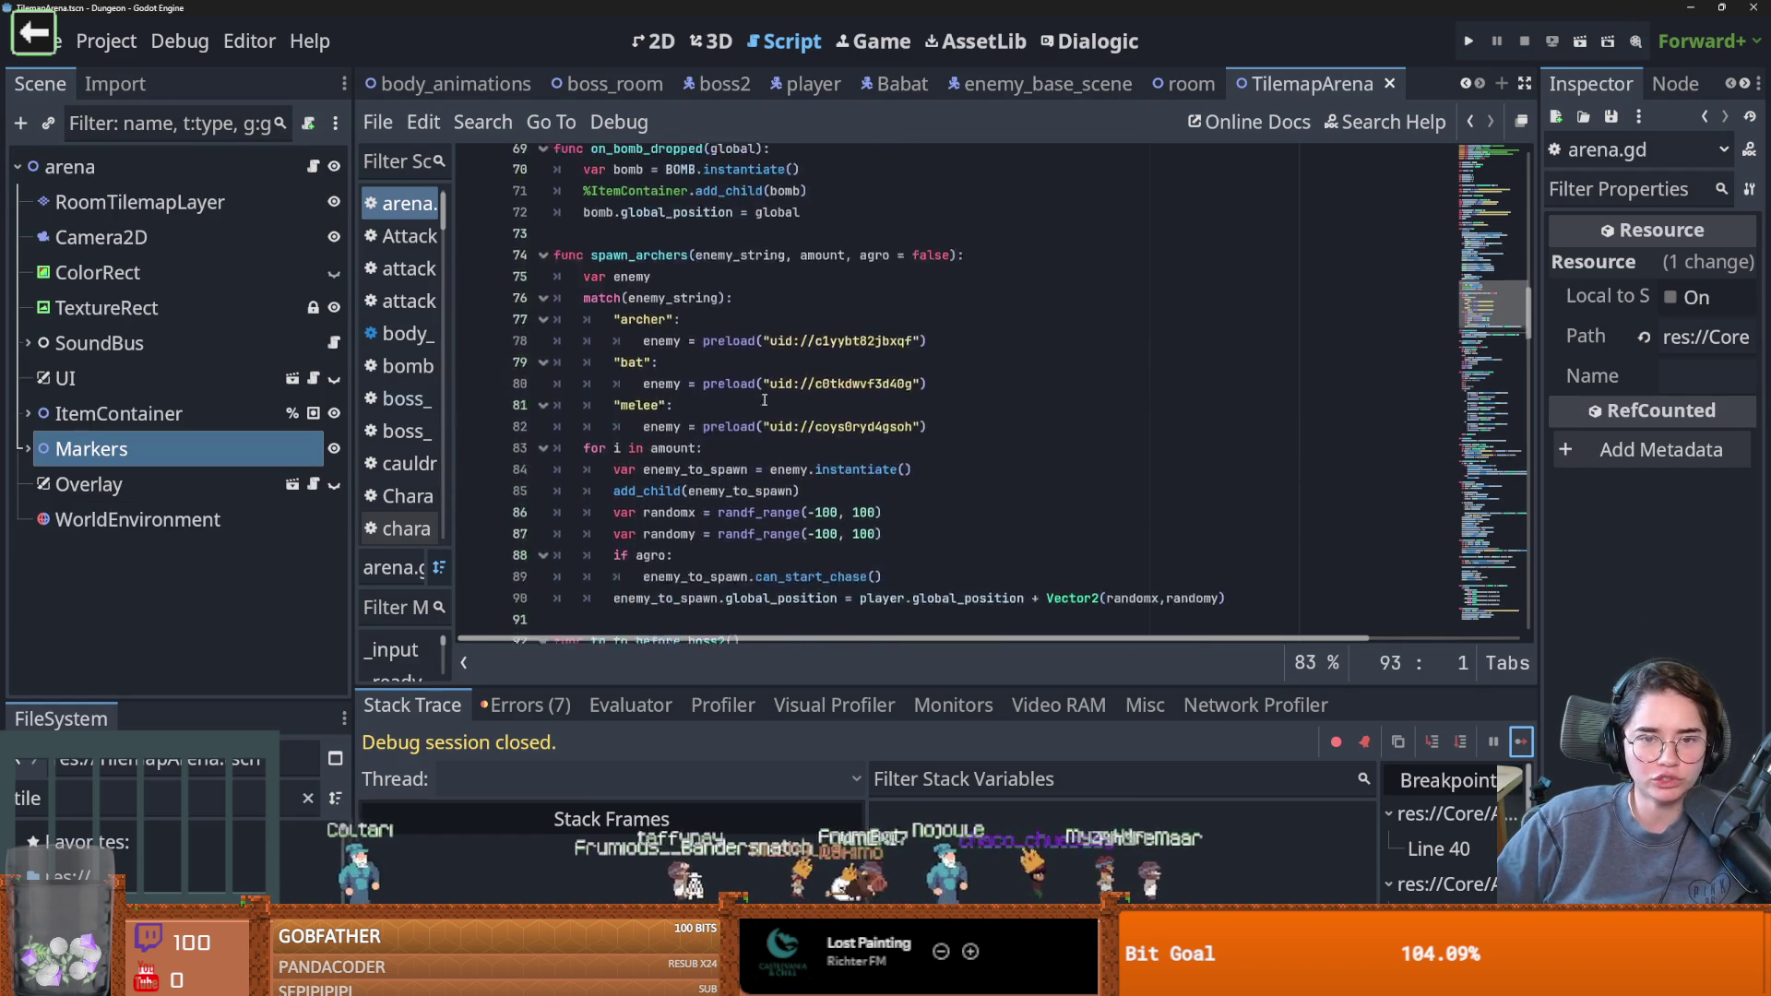
scroll(765, 394, up, 7)
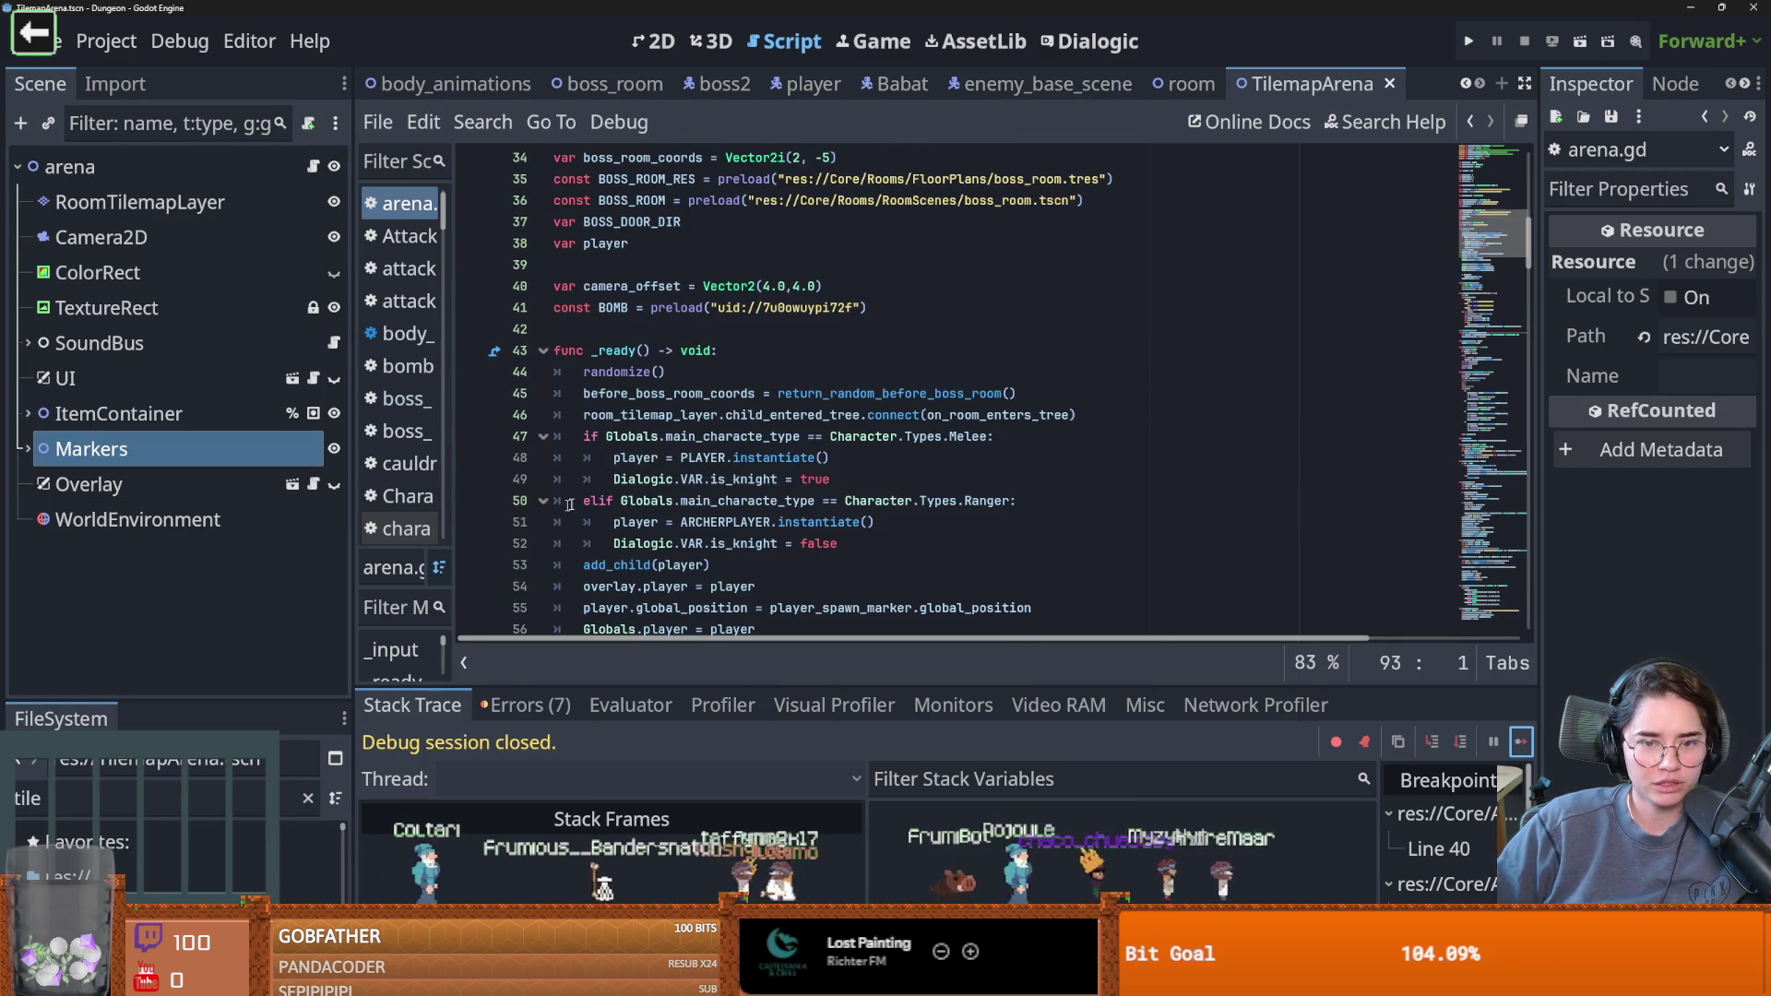
double_click(700, 395)
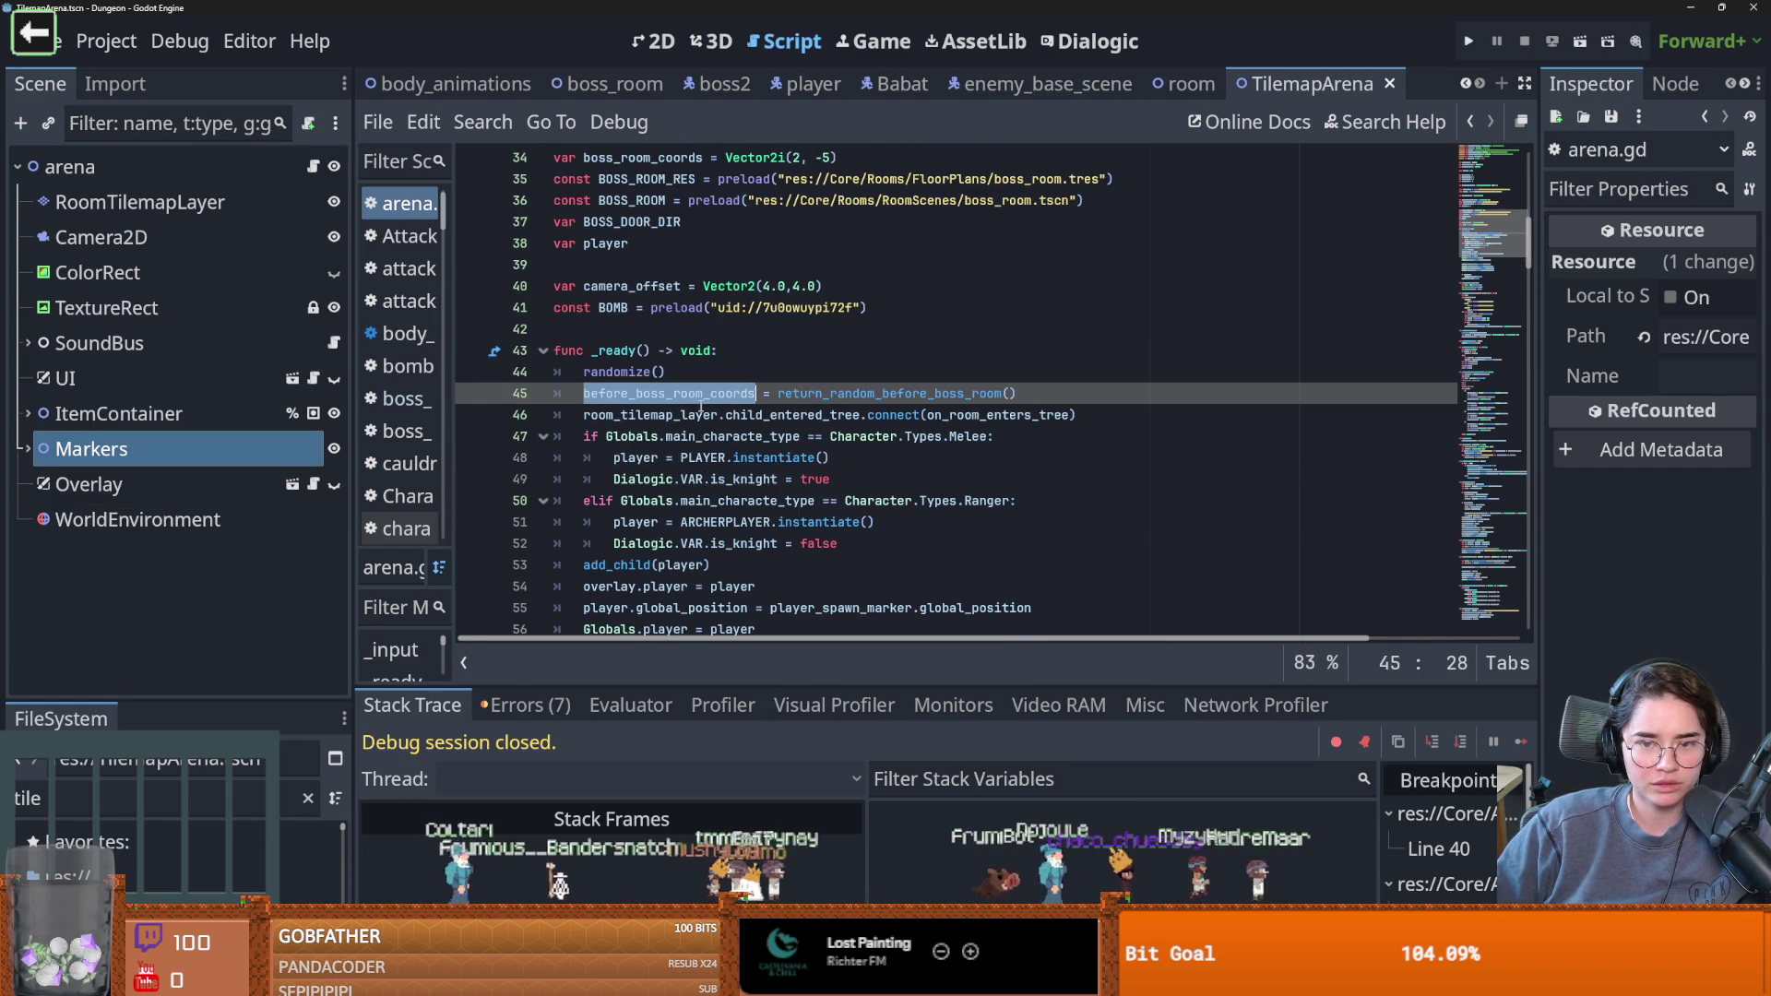
Jump to the return_random_before_boss_room definition and look over its code.
ctrl+click(862, 395)
scroll(873, 406, down, 4)
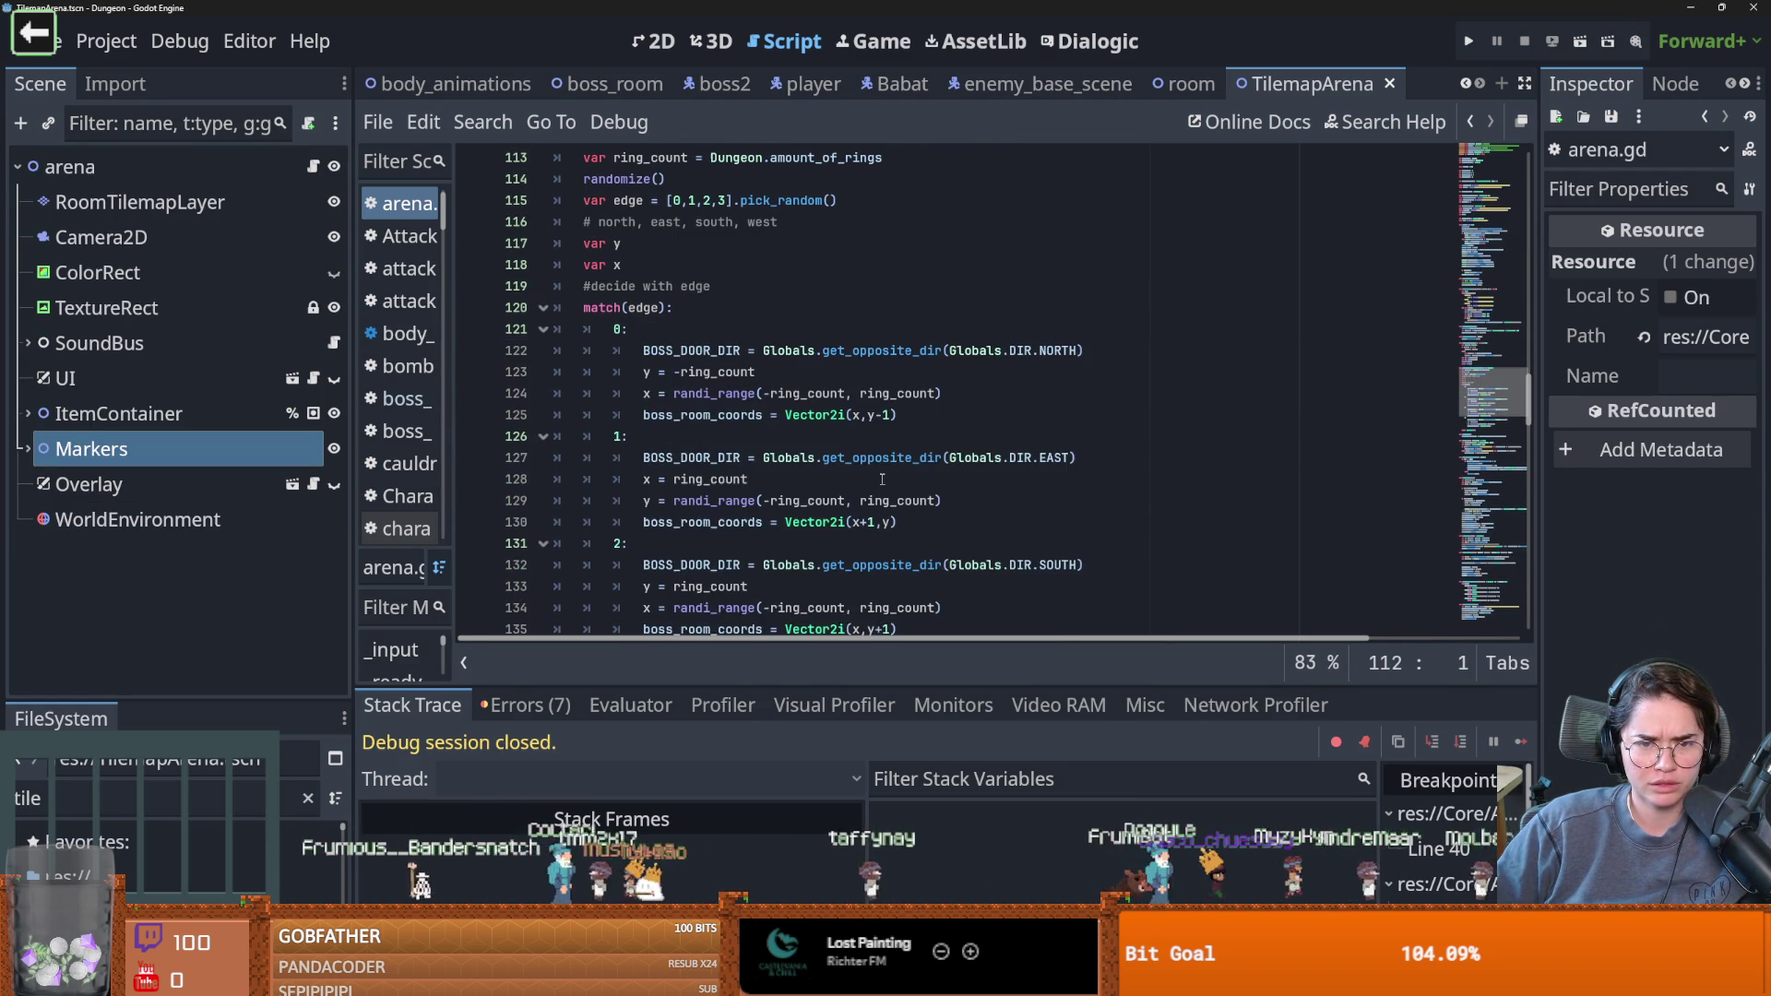
scroll(882, 479, up, 3)
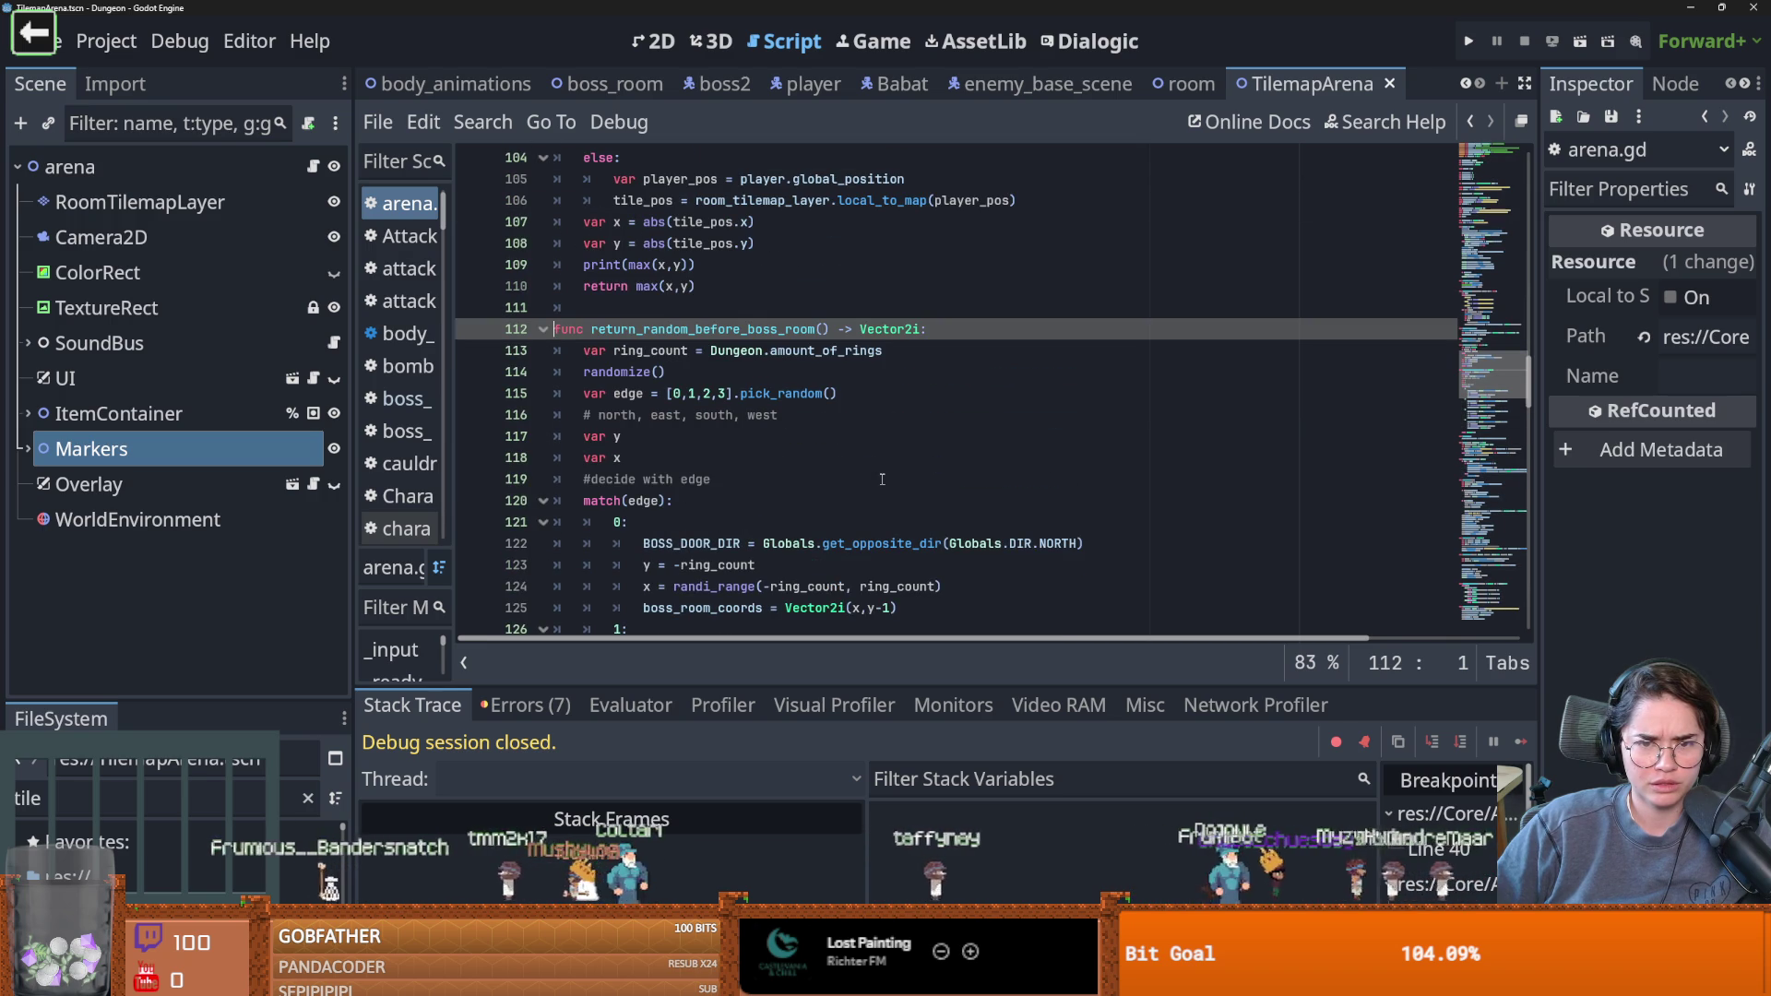
scroll(882, 479, up, 12)
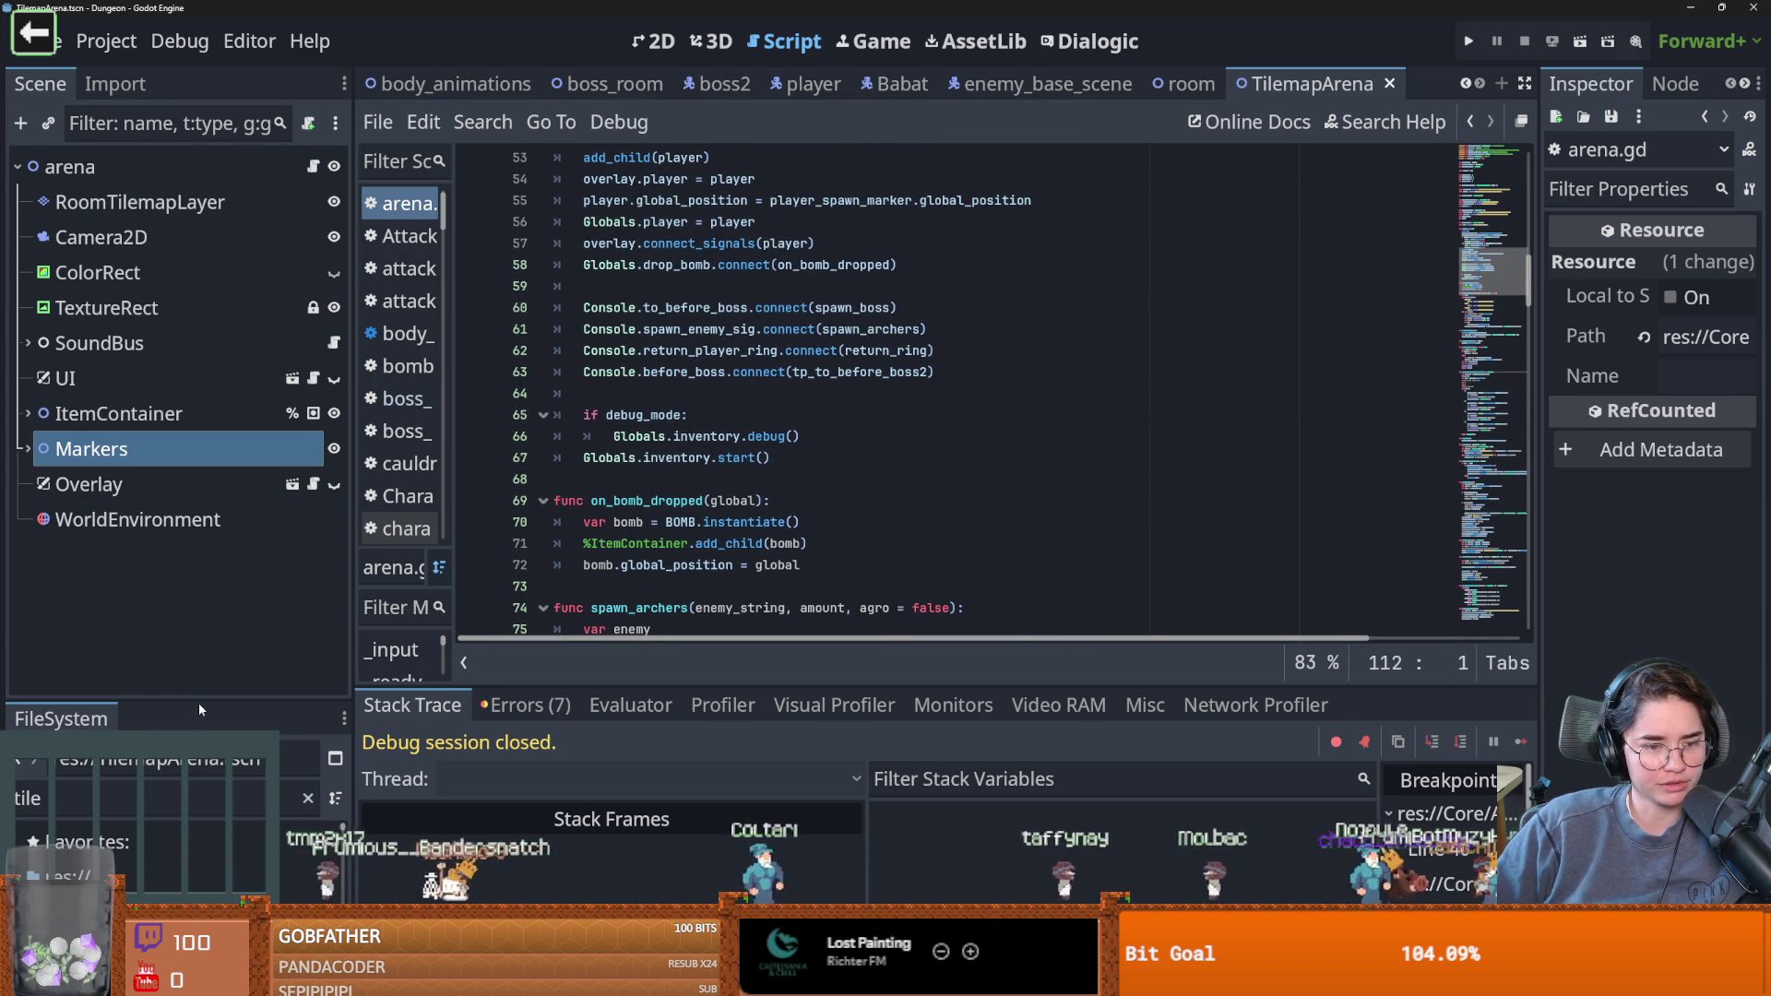
Enlarge the FileSystem panel, clear its tile filter, and open Console.gd from the full list.
drag(197, 703, 236, 514)
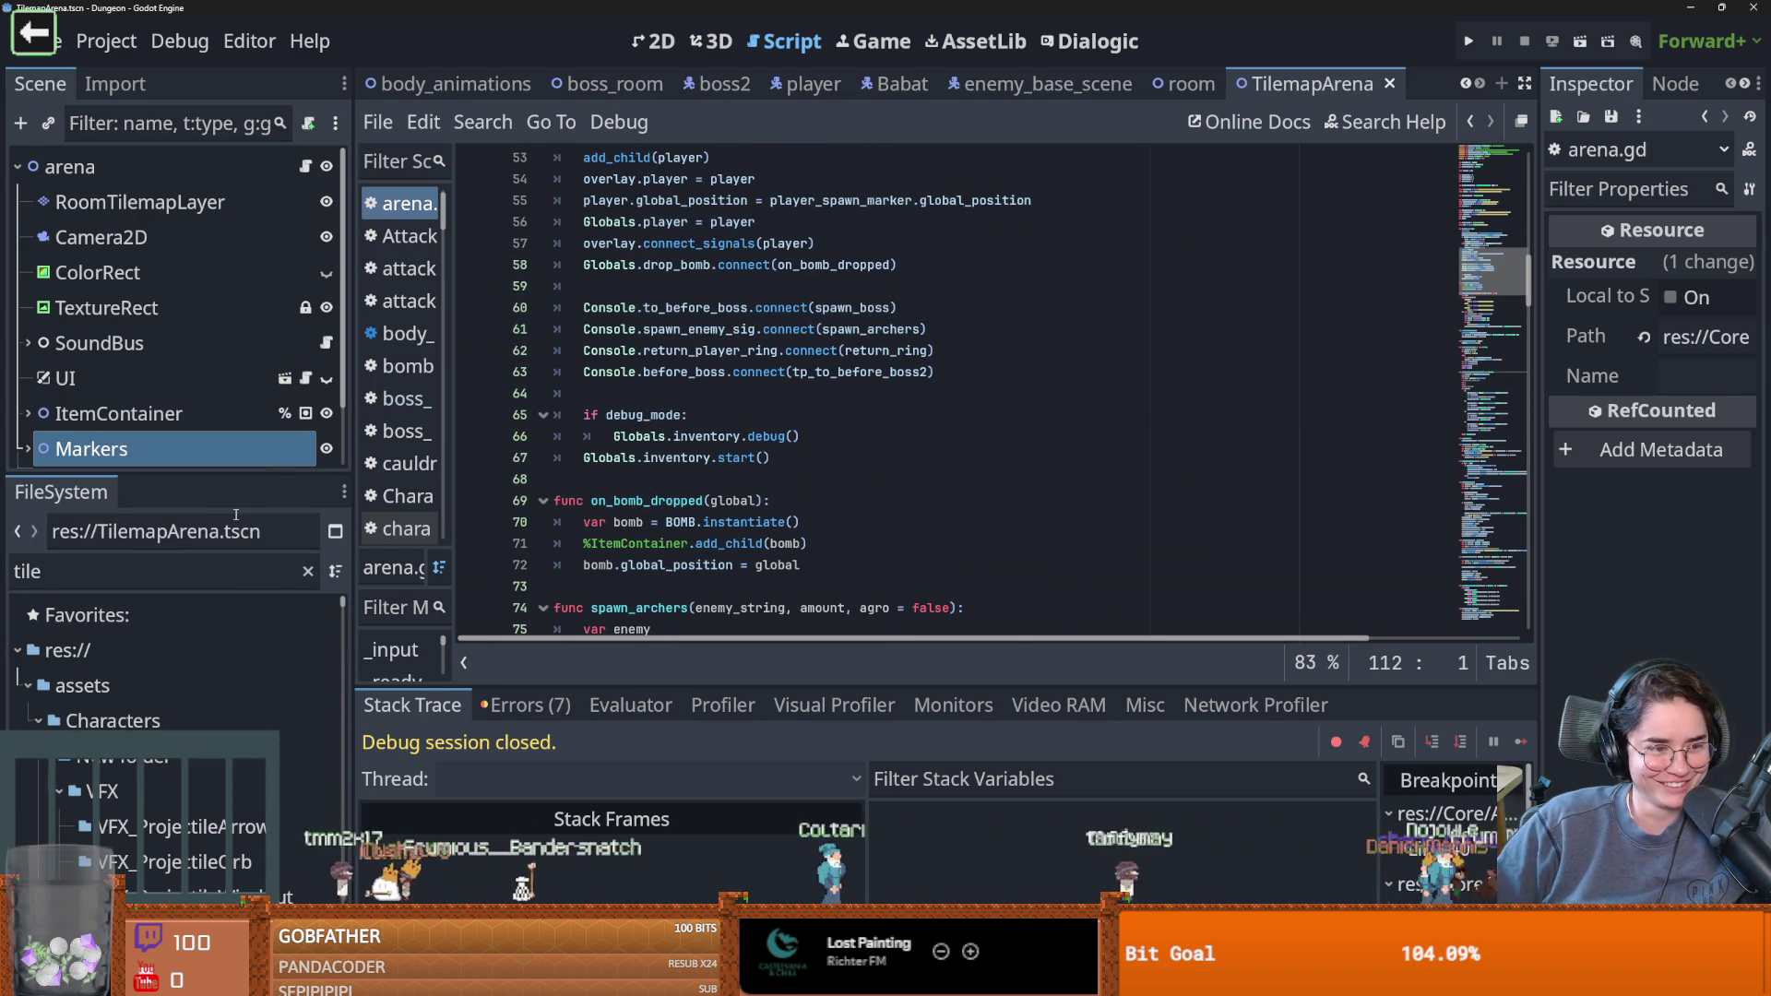
double_click(108, 571)
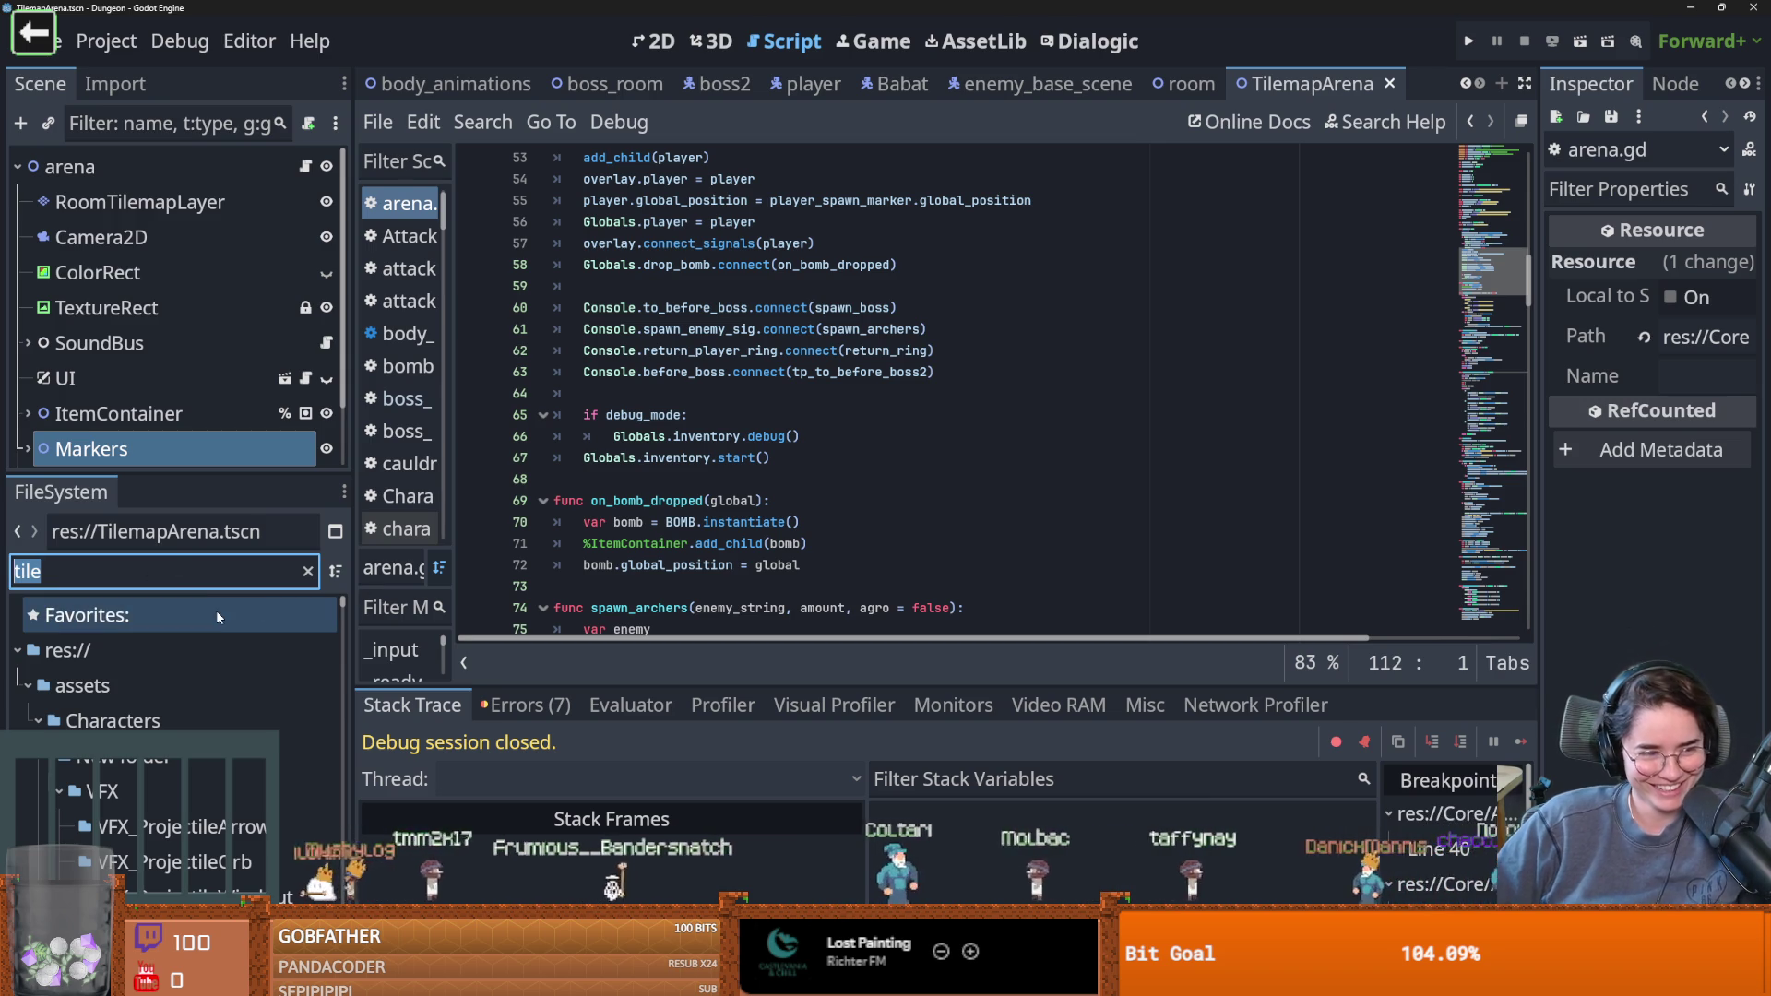
key(BackSpace)
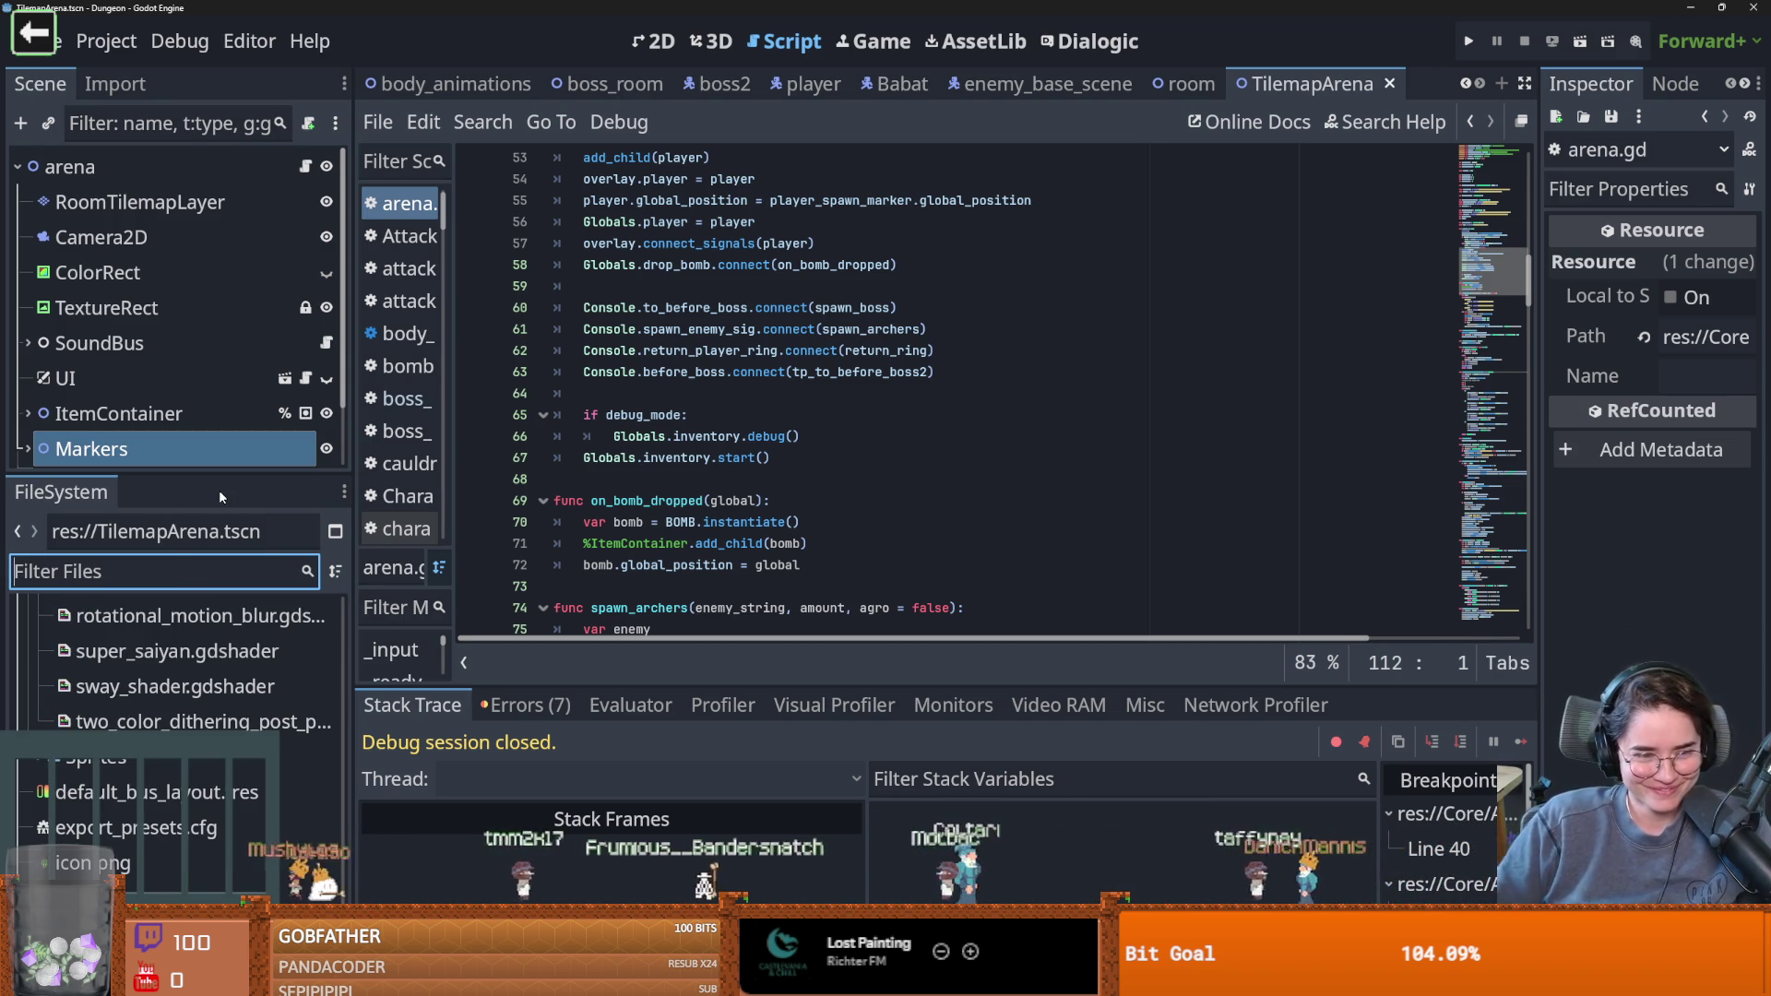
scroll(749, 459, up, 6)
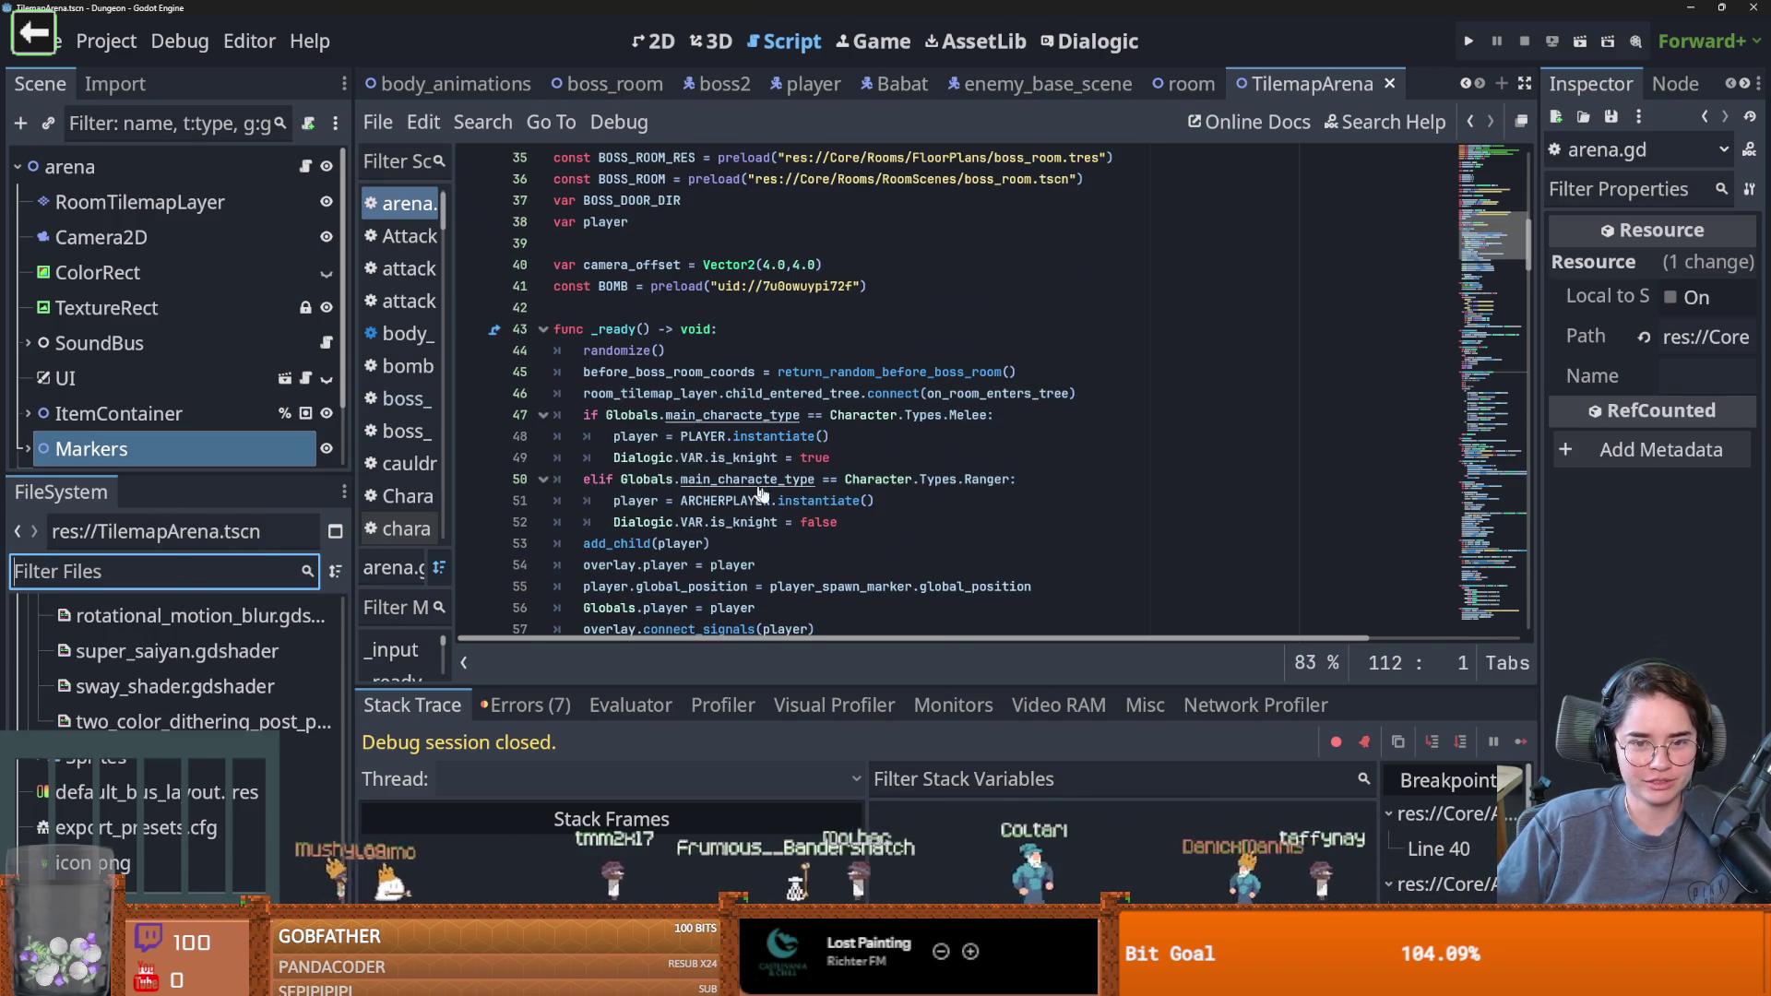
scroll(817, 510, down, 2)
scroll(750, 514, down, 1)
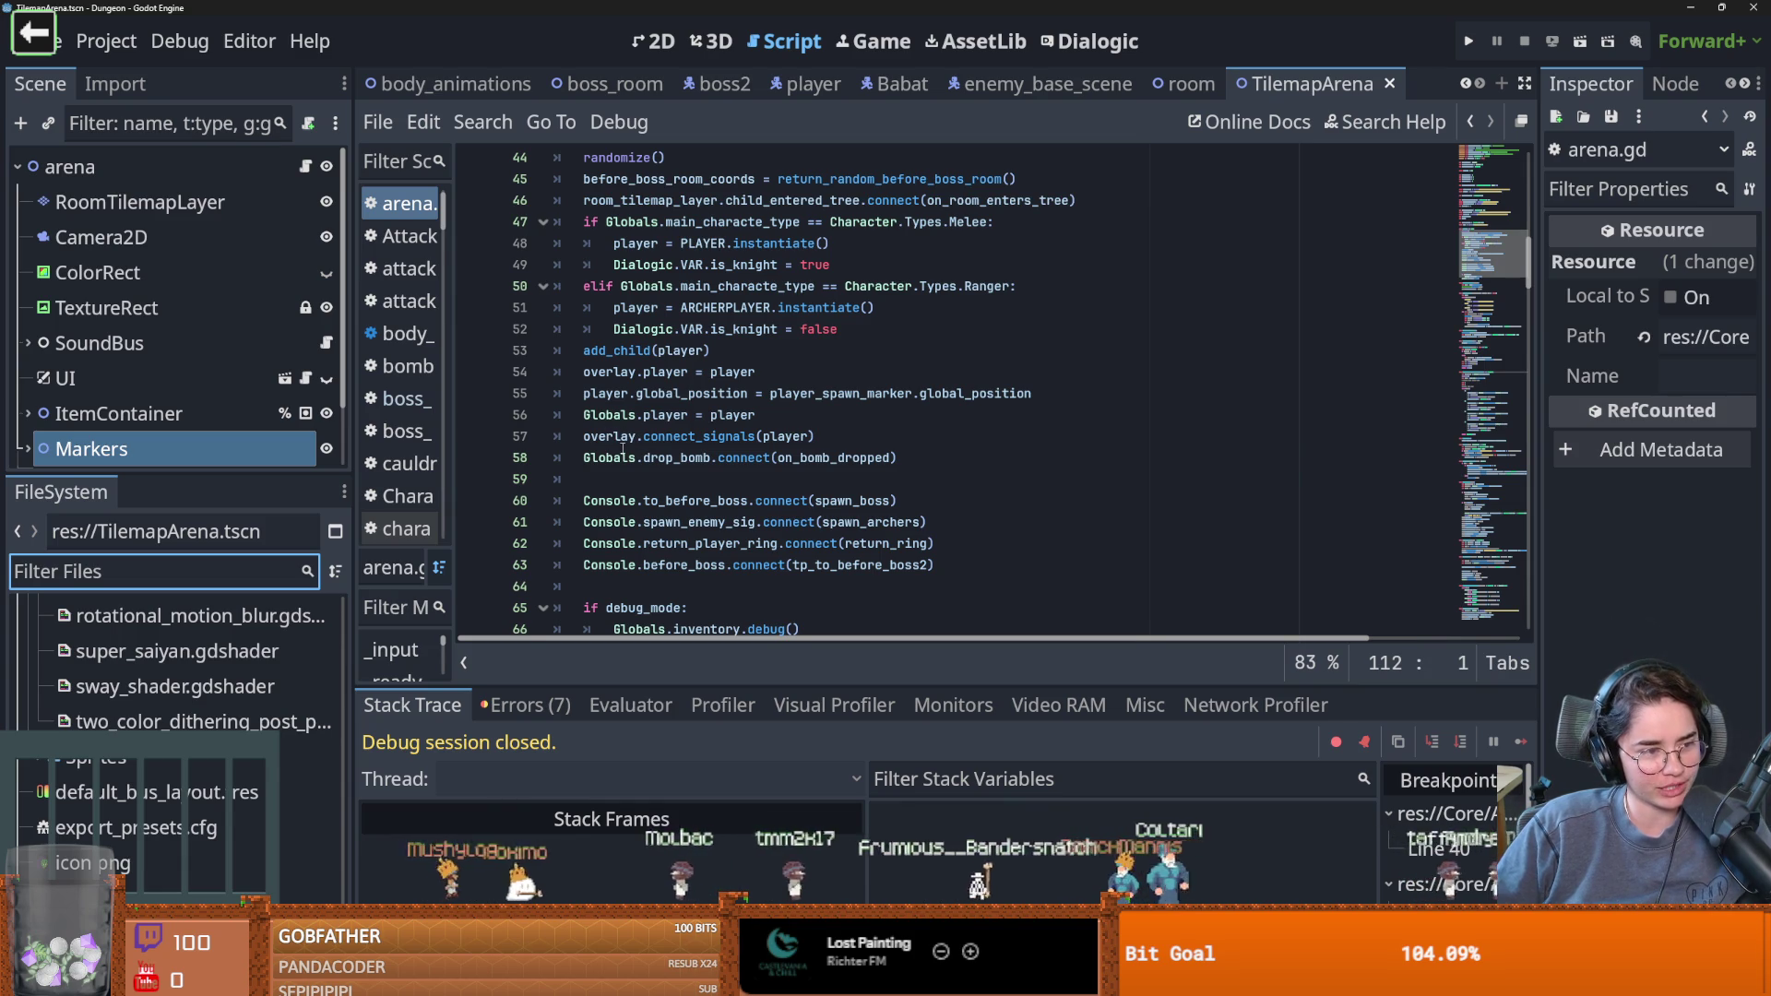
scroll(677, 501, up, 1)
scroll(677, 500, down, 3)
ctrl+click(604, 436)
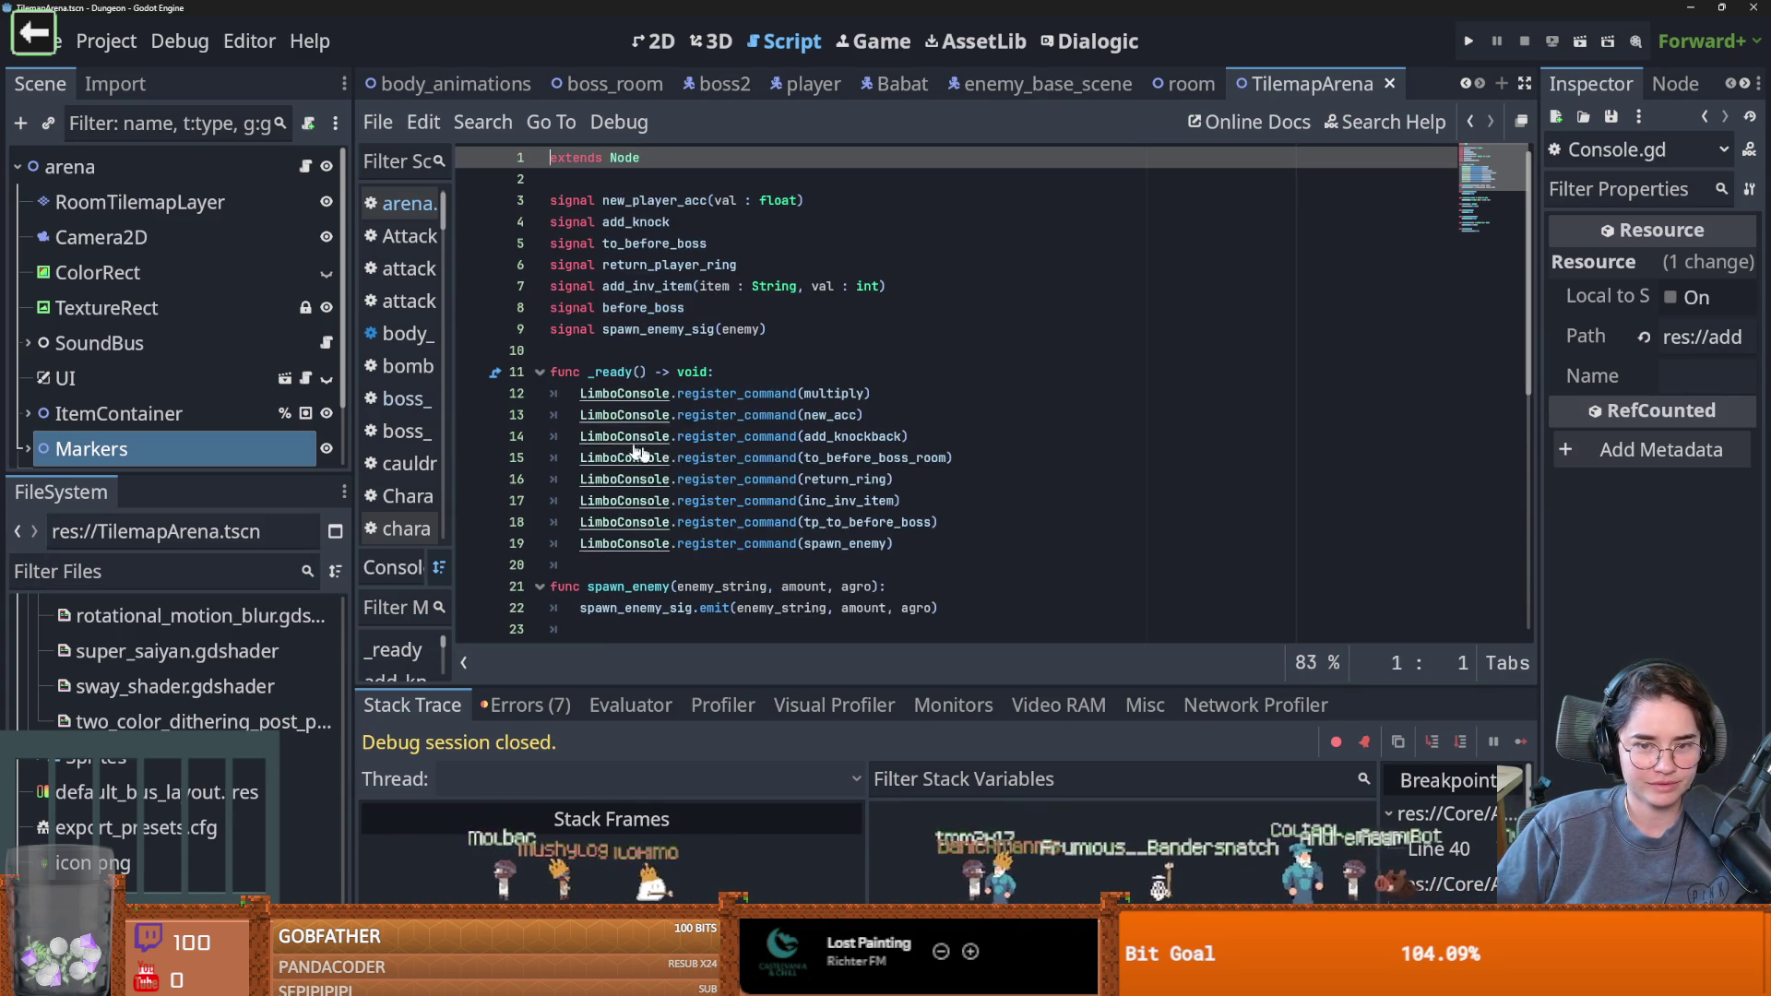
Follow to_before_boss_room in Console.gd, then search arena.gd for the to_before_boss signal.
scroll(695, 471, down, 3)
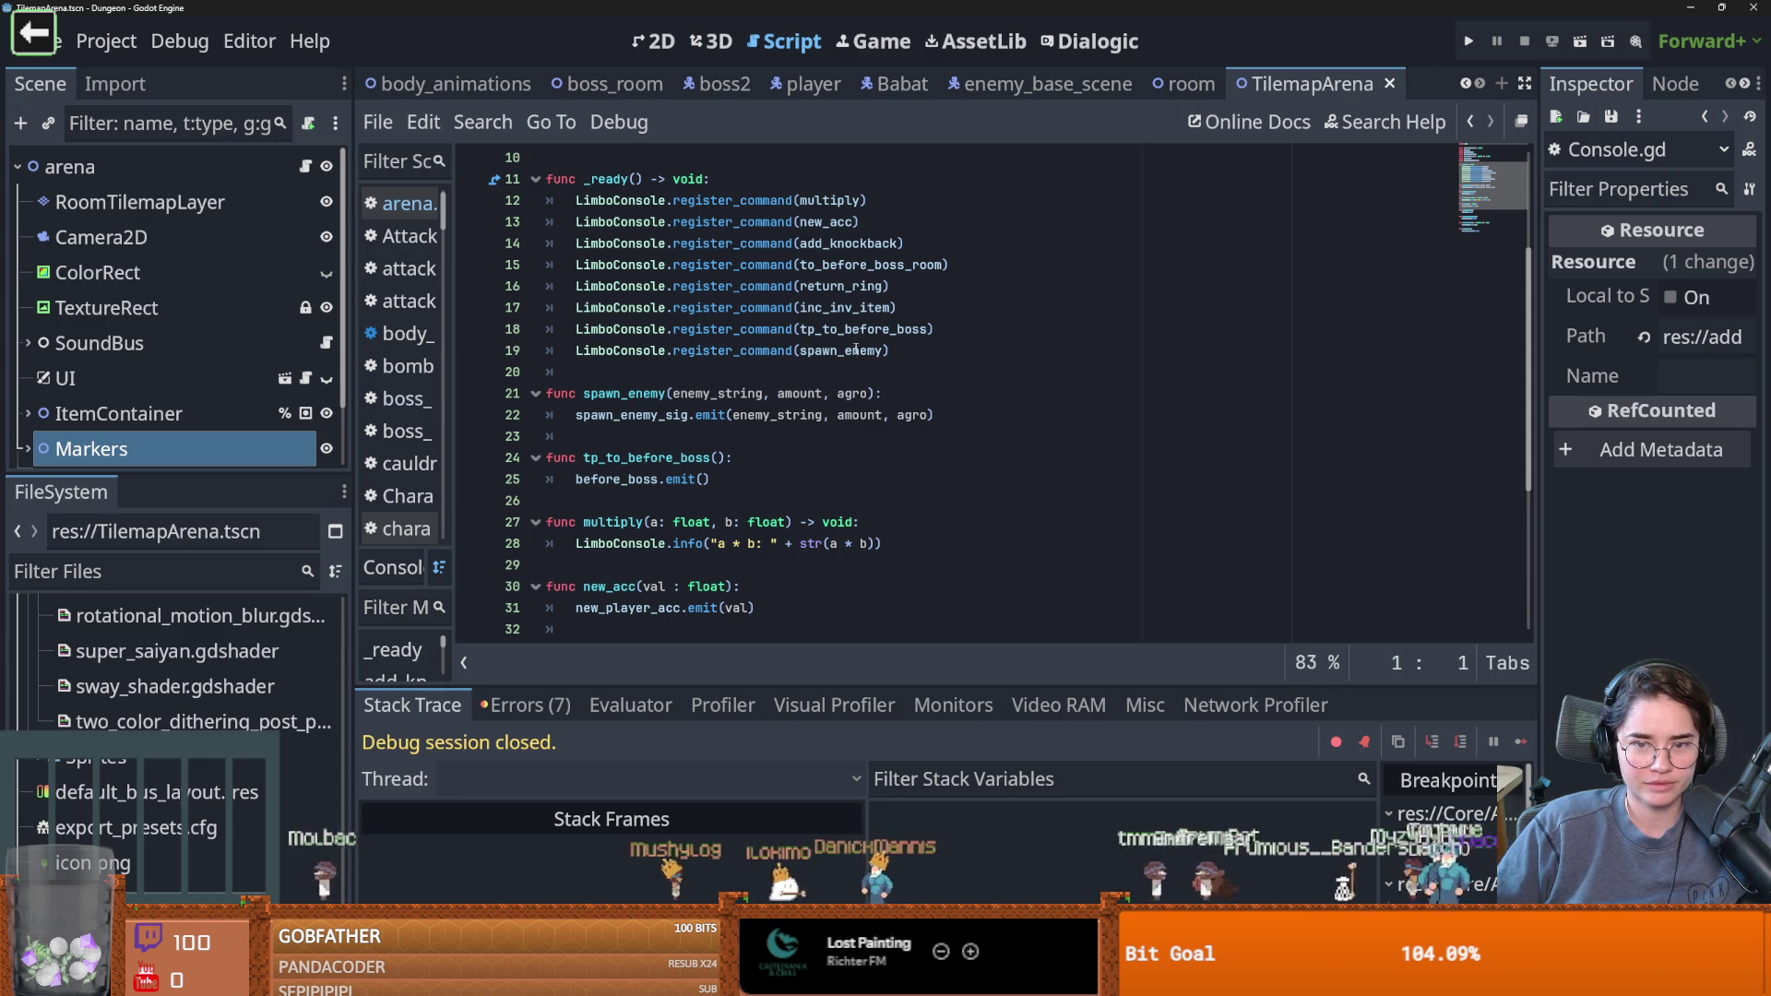
click(858, 264)
ctrl+click(858, 265)
double_click(625, 457)
key(ctrl+c)
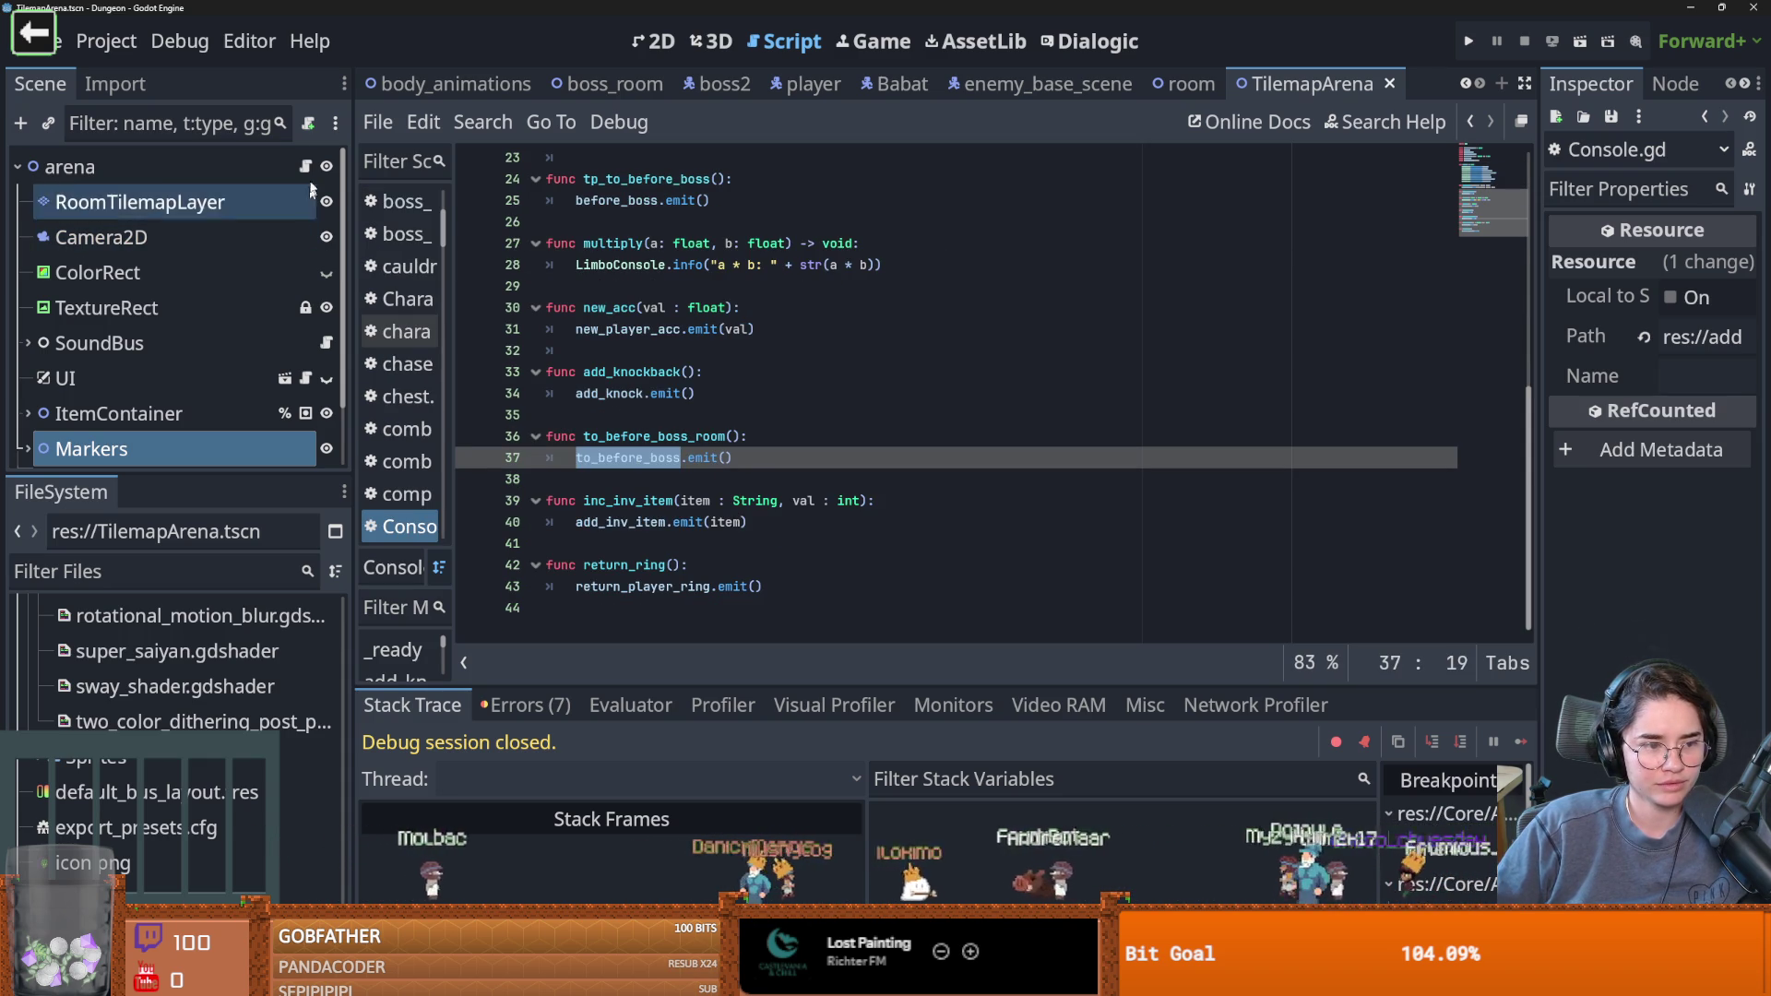
click(306, 166)
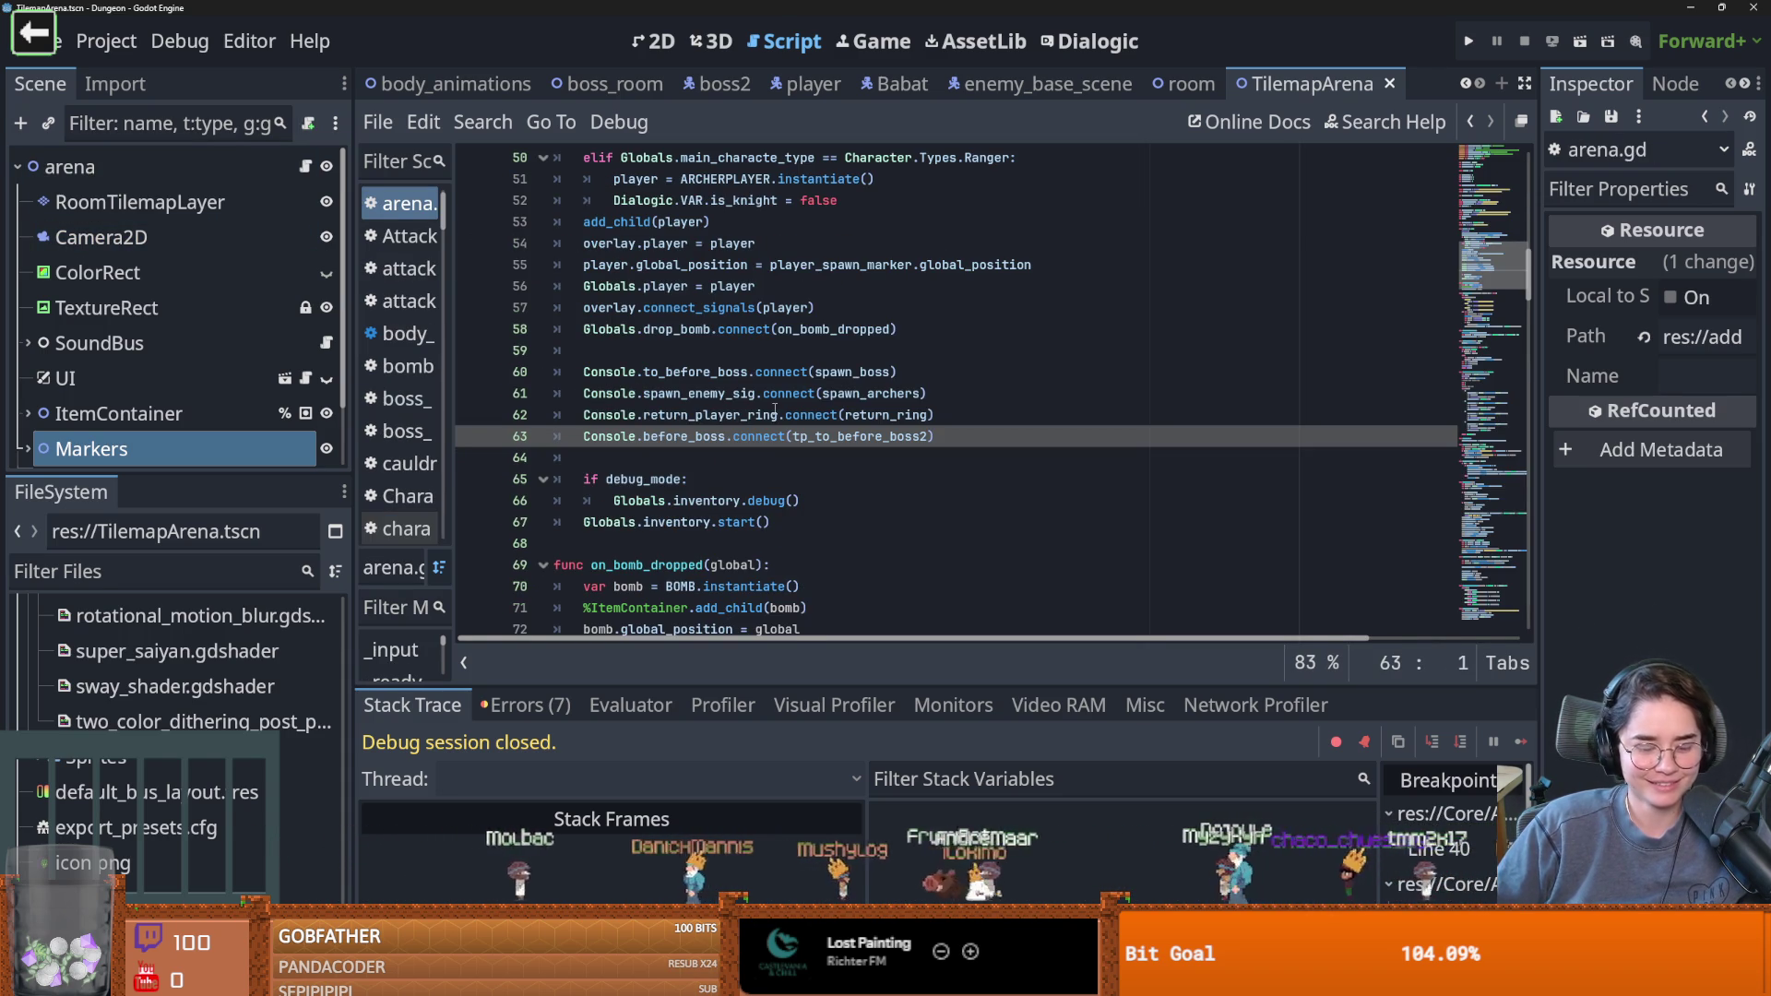
key(ctrl+f)
key(ctrl+v)
key(Return)
key(Return)
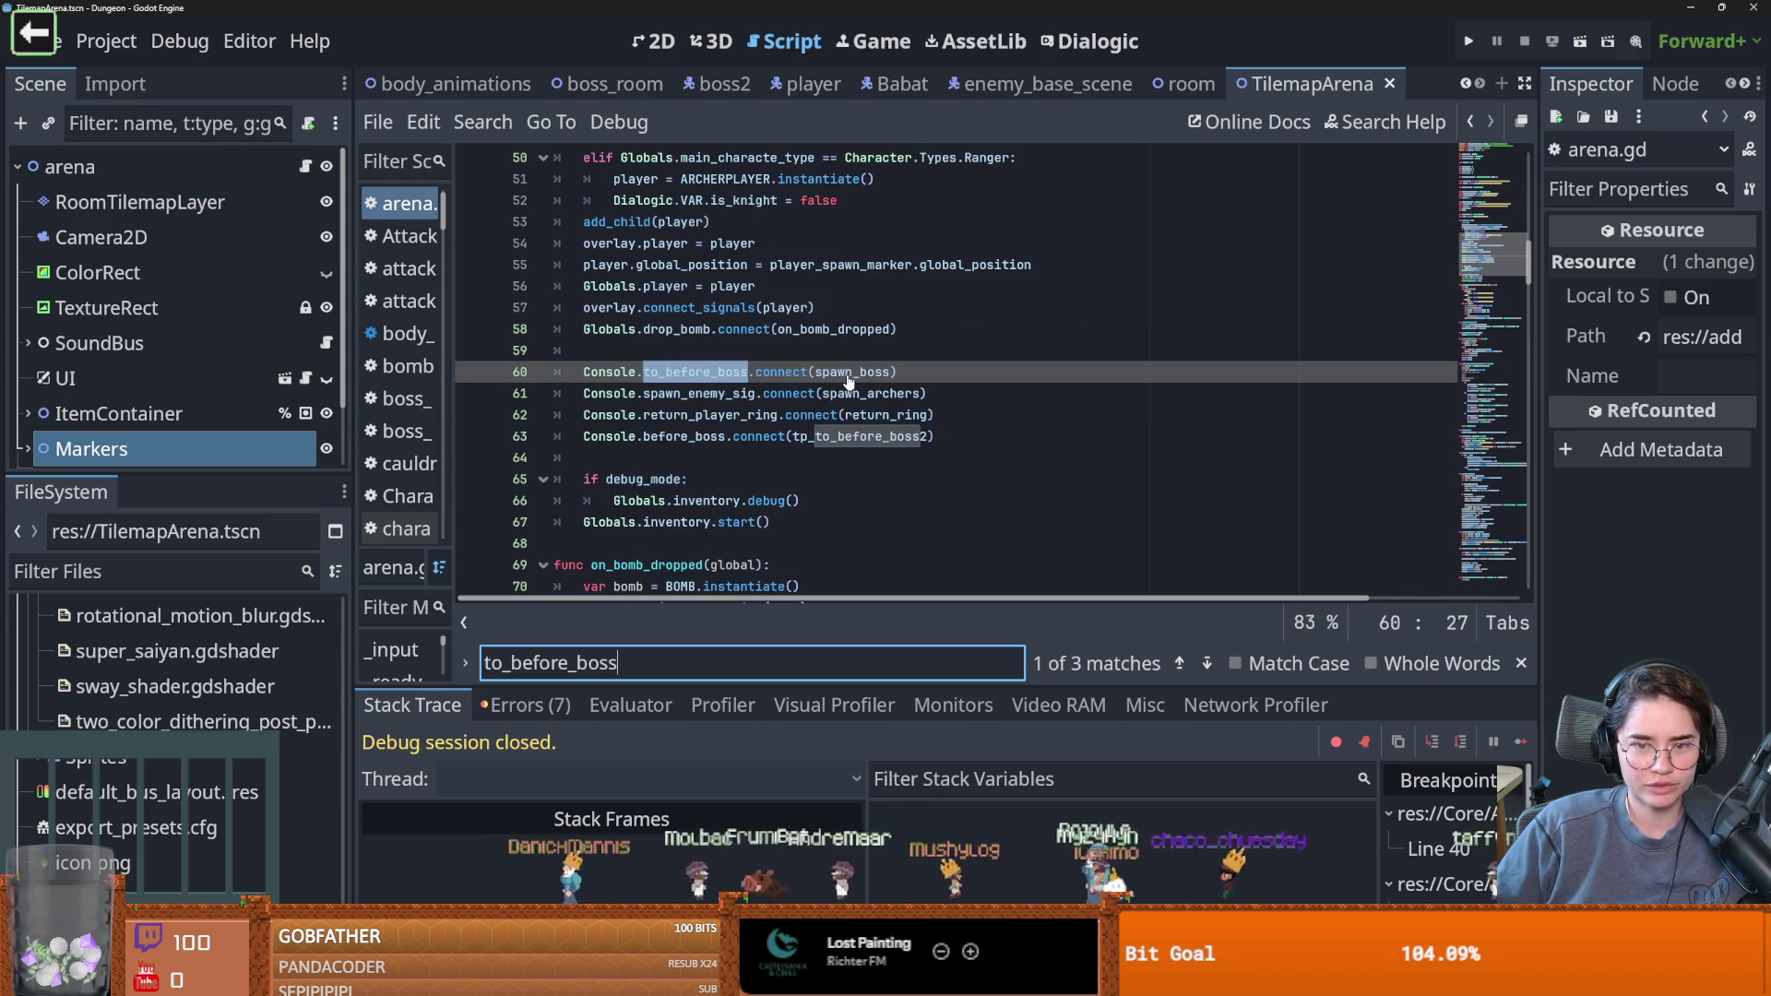
Inspect spawn_boss and its before_boss_room_marker code in arena.gd, then delete the function.
ctrl+click(849, 372)
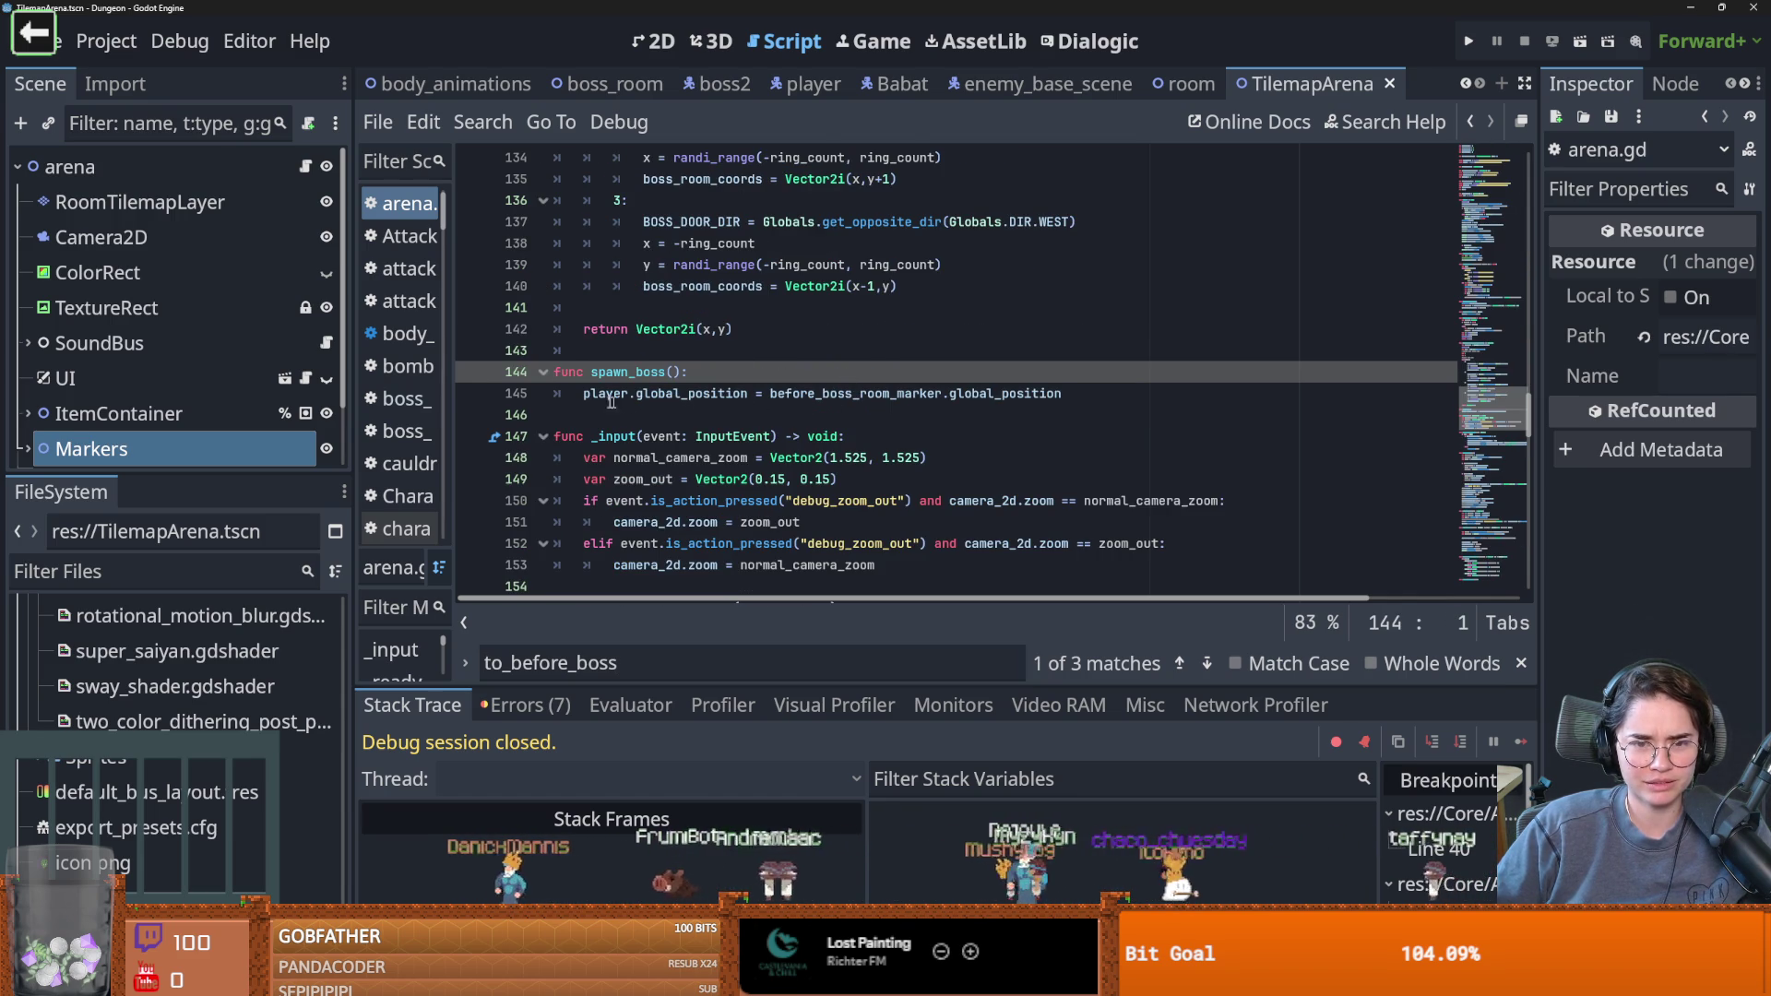
drag(785, 394, 1041, 403)
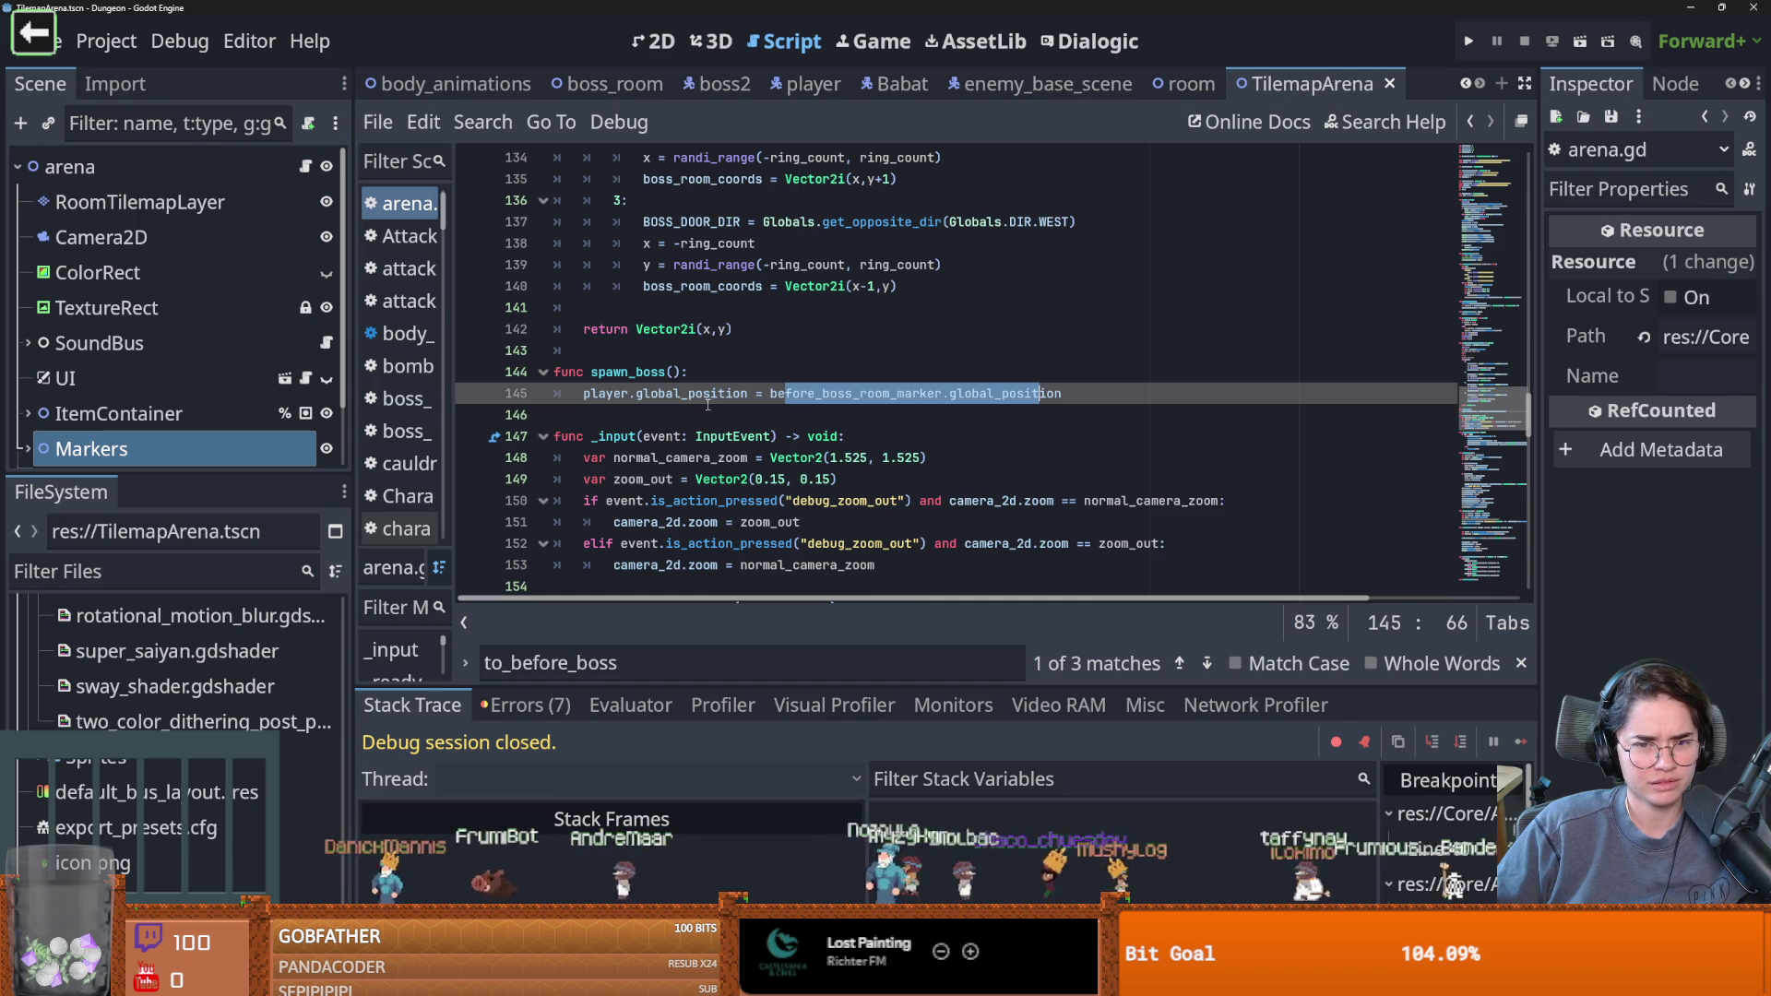
double_click(616, 392)
double_click(692, 394)
drag(806, 394, 982, 393)
scroll(801, 466, up, 1)
scroll(800, 466, up, 5)
scroll(801, 466, down, 8)
drag(1062, 265, 450, 233)
key(BackSpace)
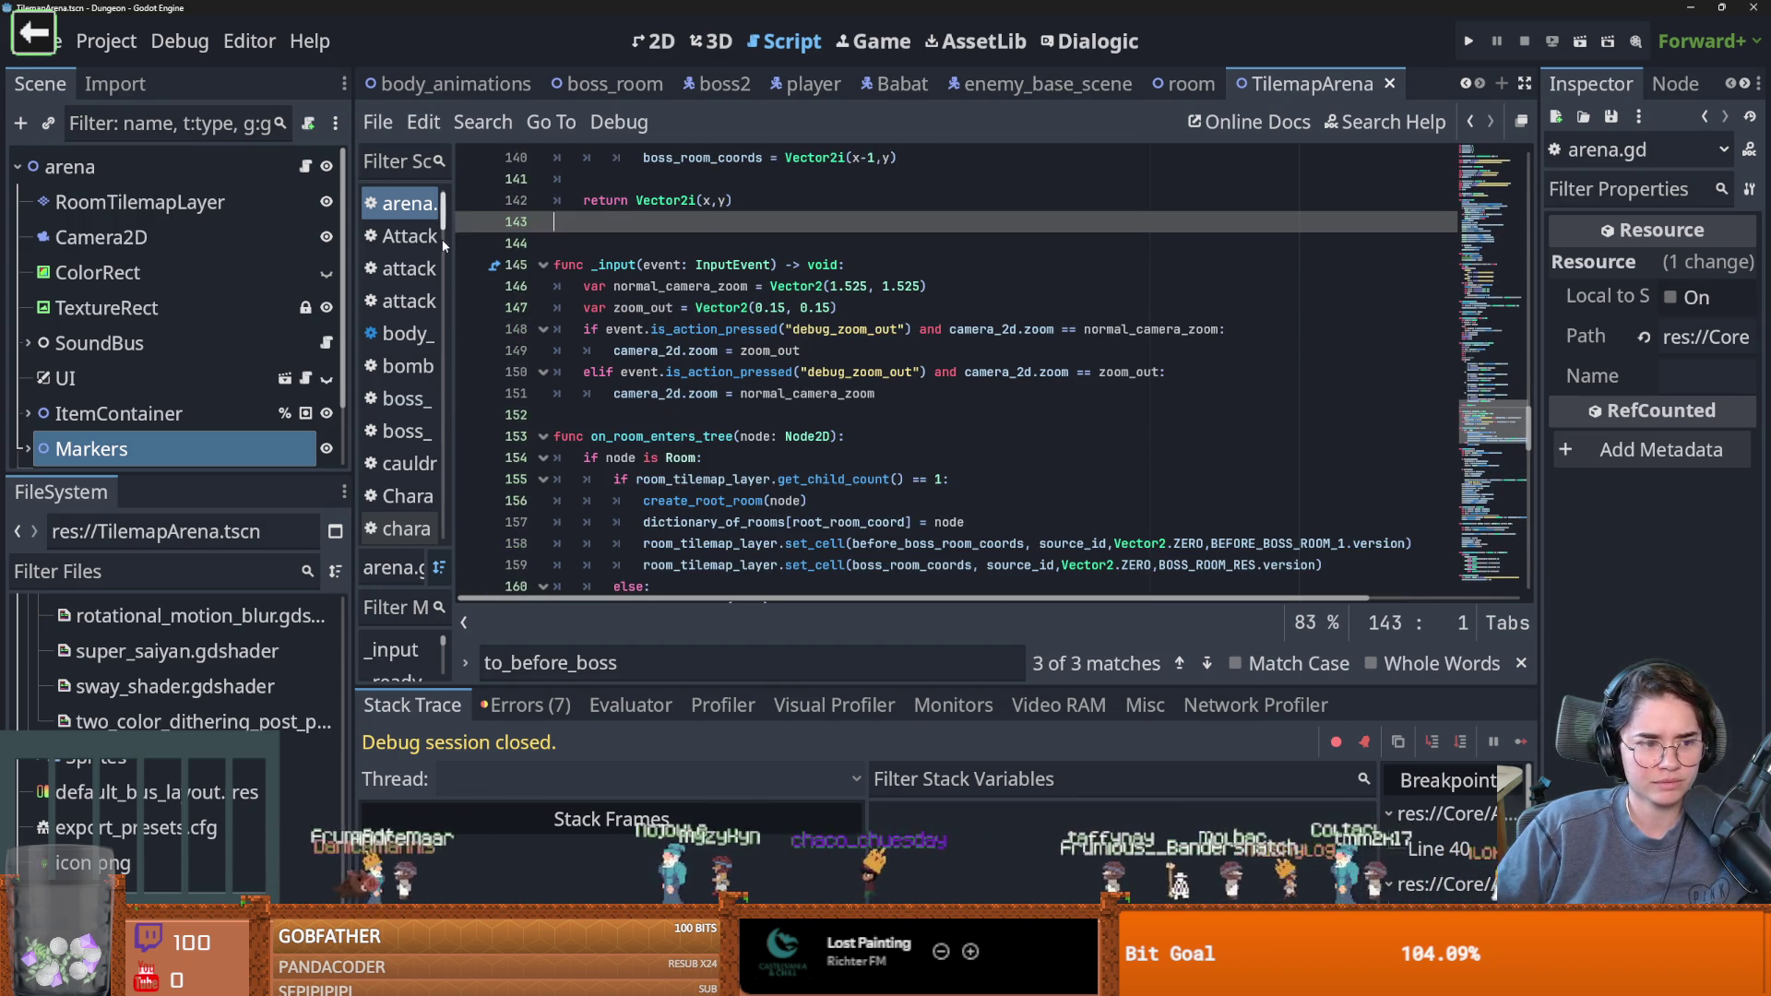
Save arena.gd and delete the erroring spawn_boss connection line.
key(ctrl+s)
scroll(776, 387, up, 6)
scroll(776, 387, up, 17)
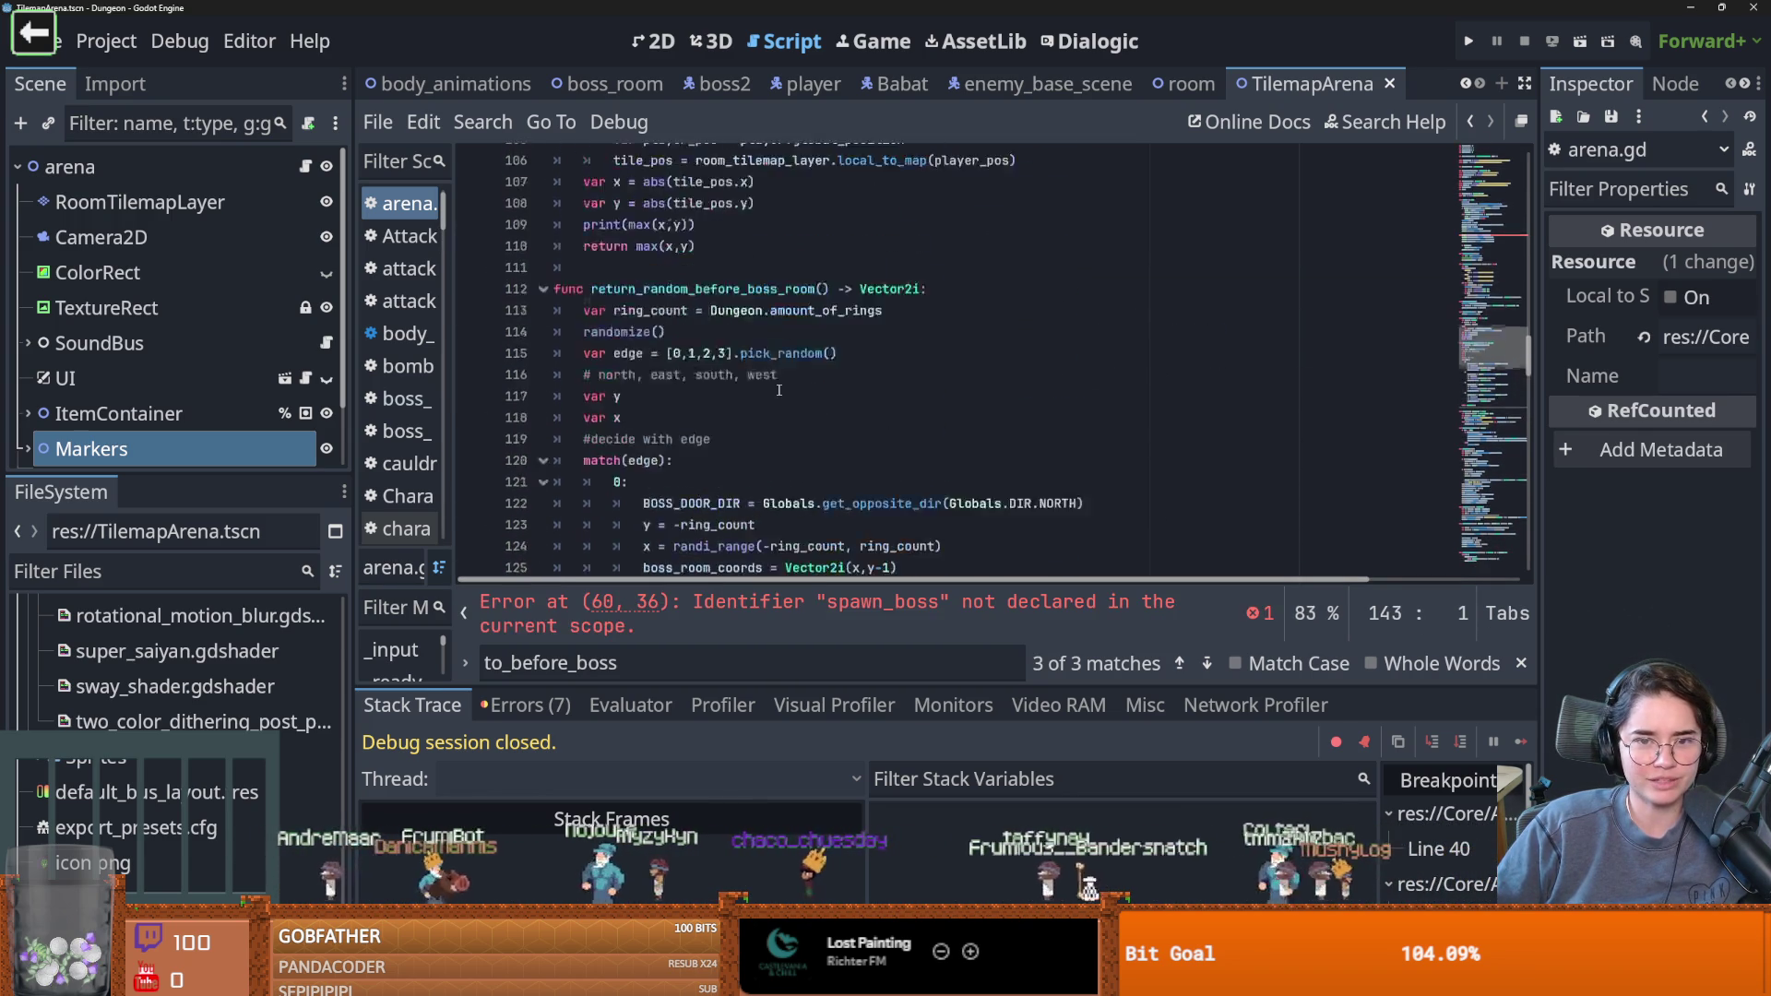
scroll(778, 395, down, 3)
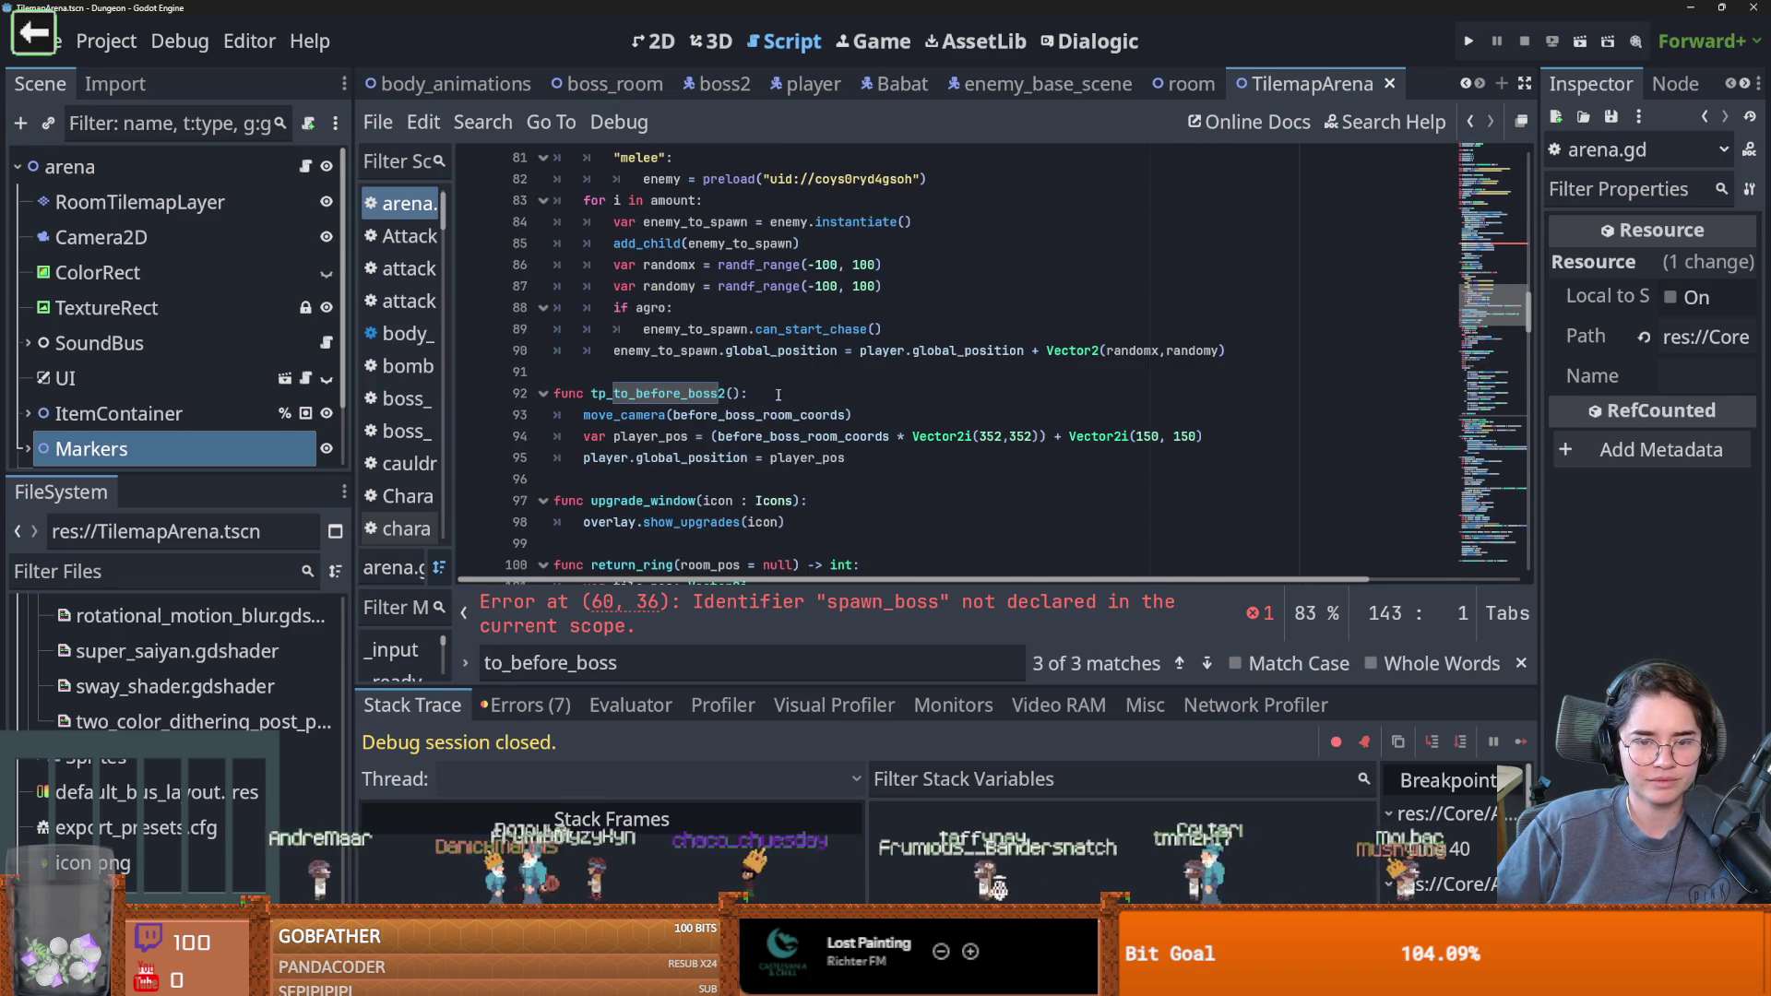
scroll(722, 394, up, 7)
scroll(722, 394, up, 4)
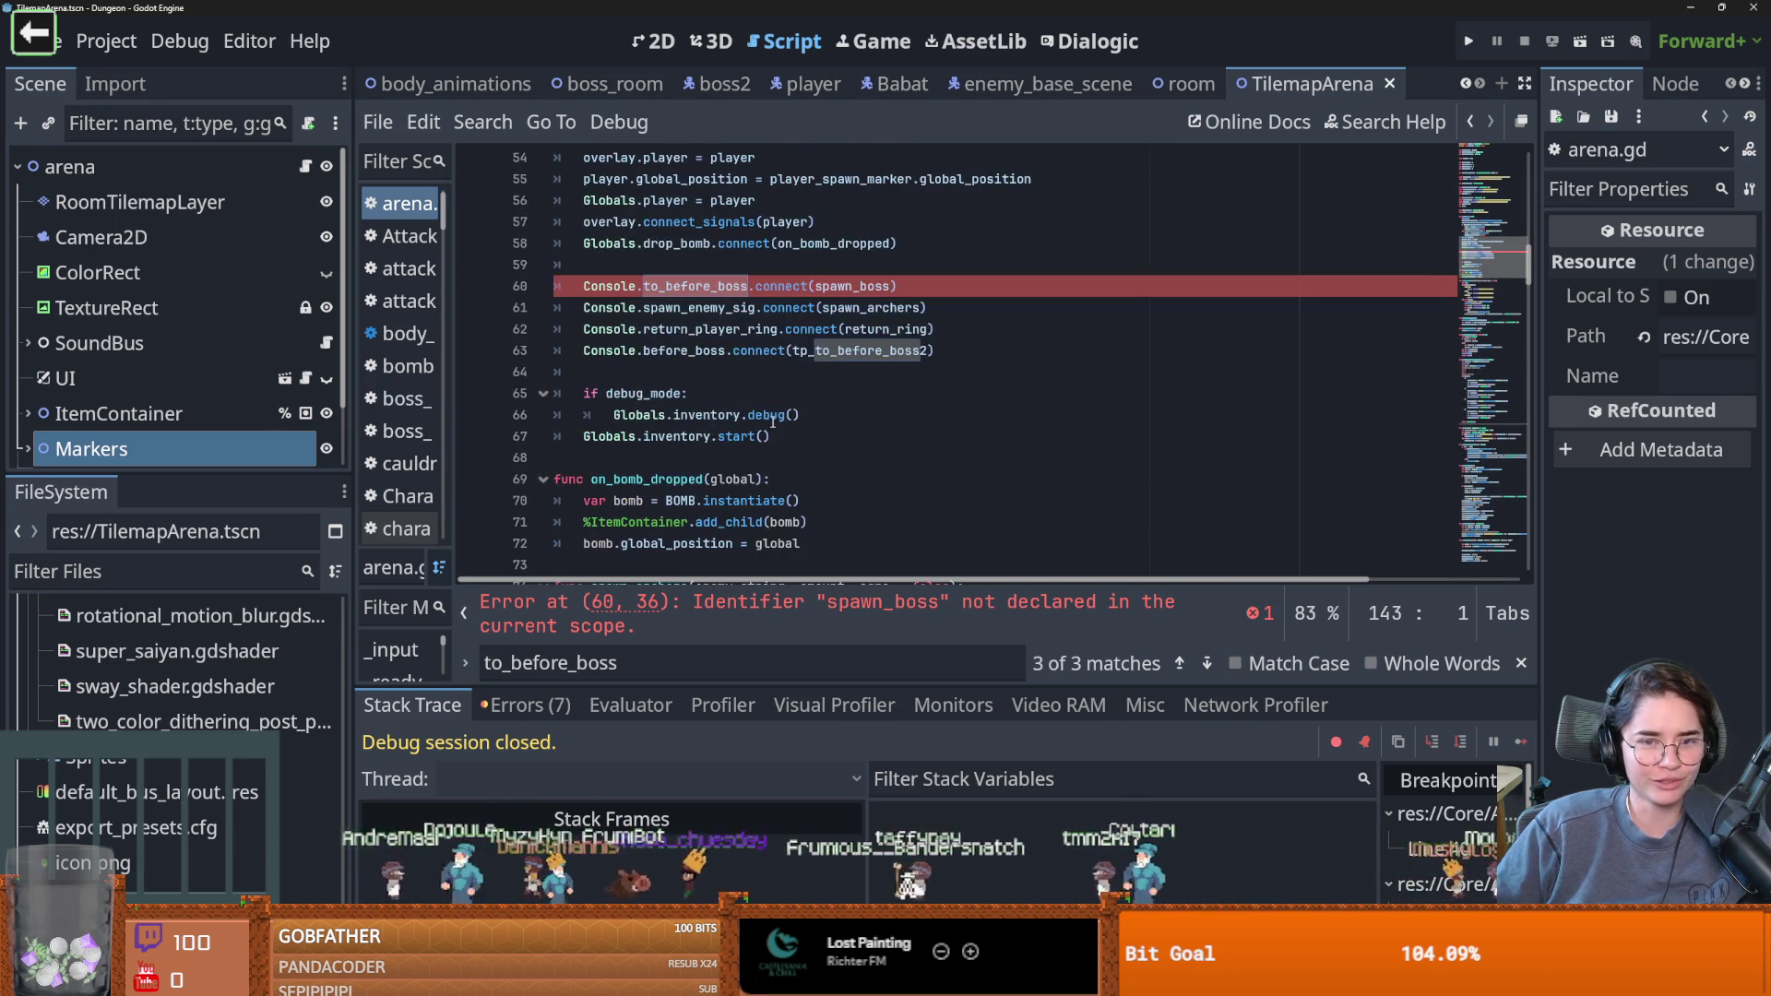
click(506, 414)
key(Delete)
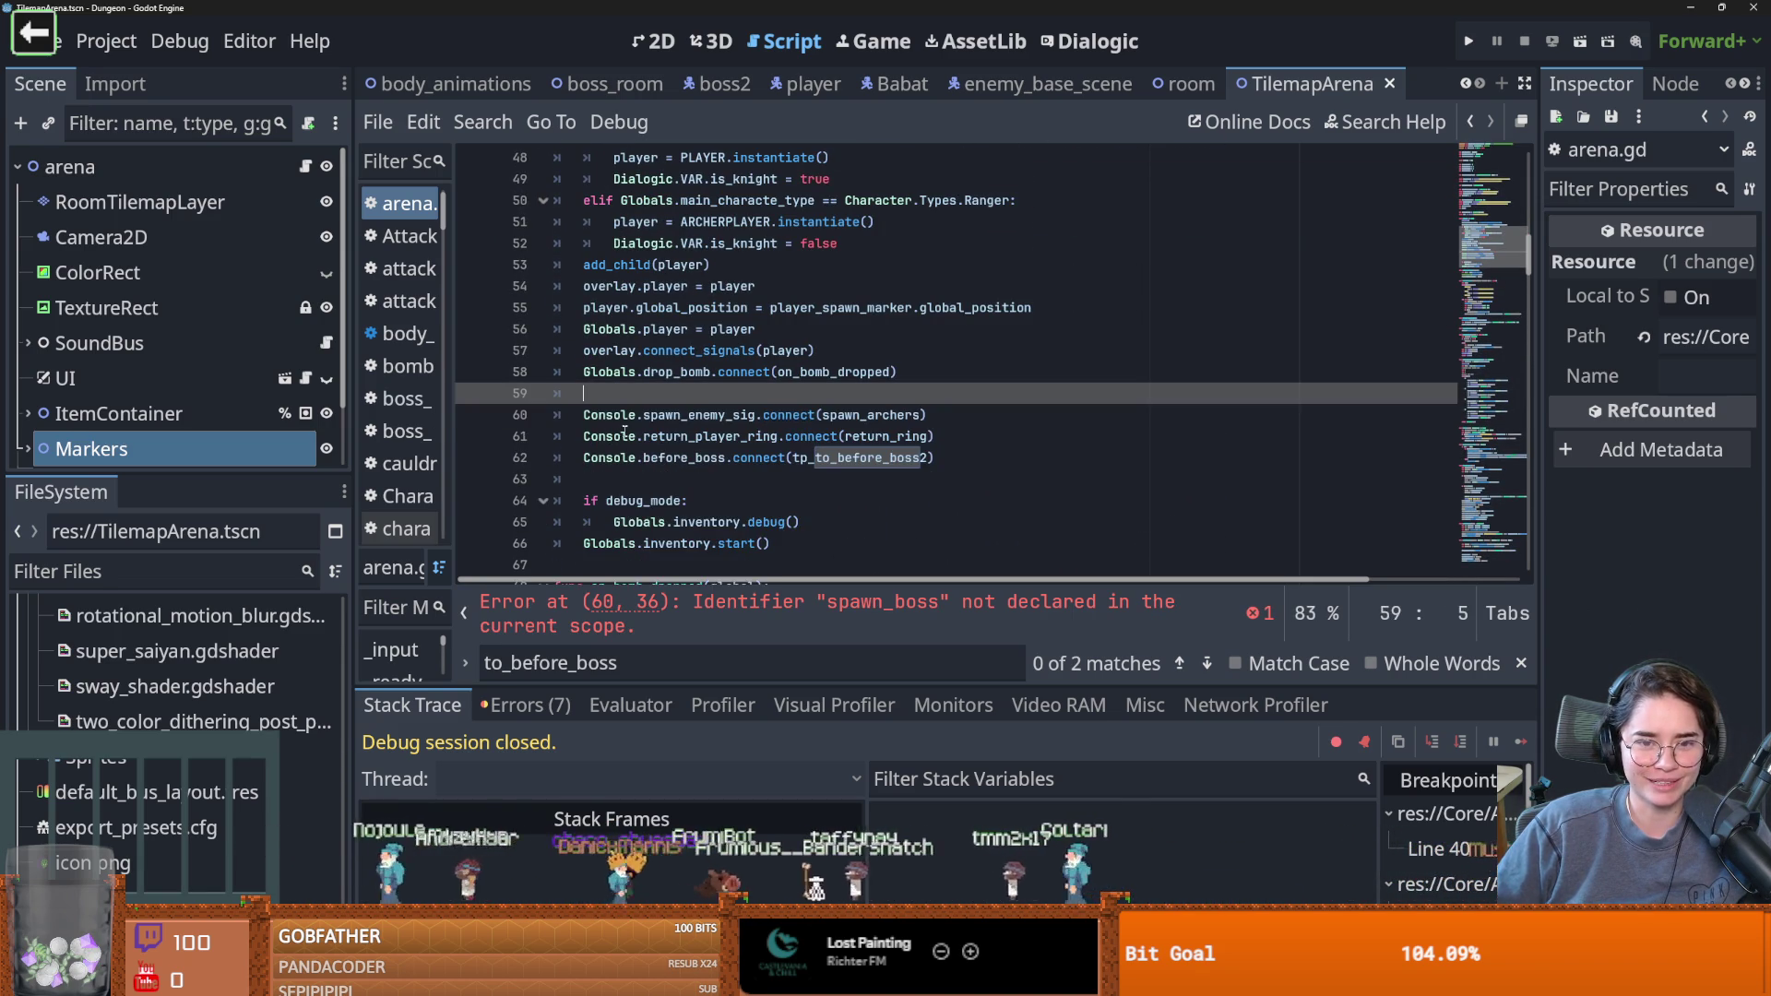
In Console.gd, delete the to_before_boss_room function and its command registration, then save.
ctrl+click(606, 426)
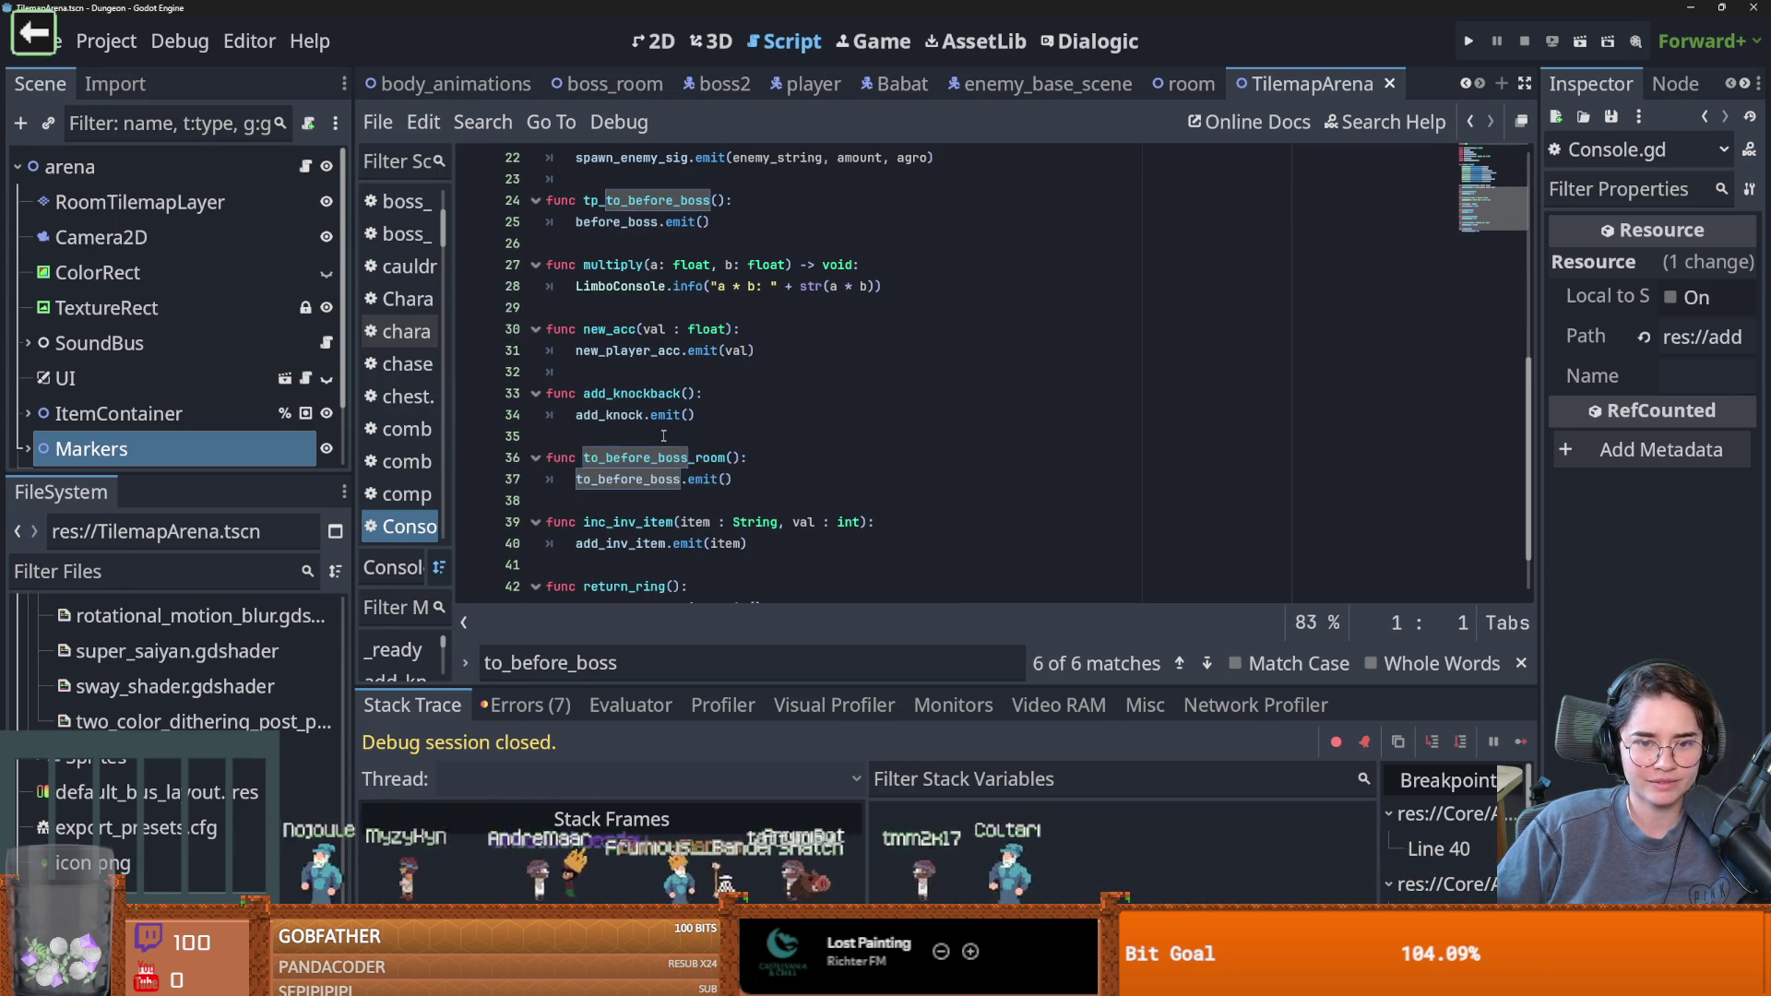
key(shift+Up)
key(ctrl+shift+k)
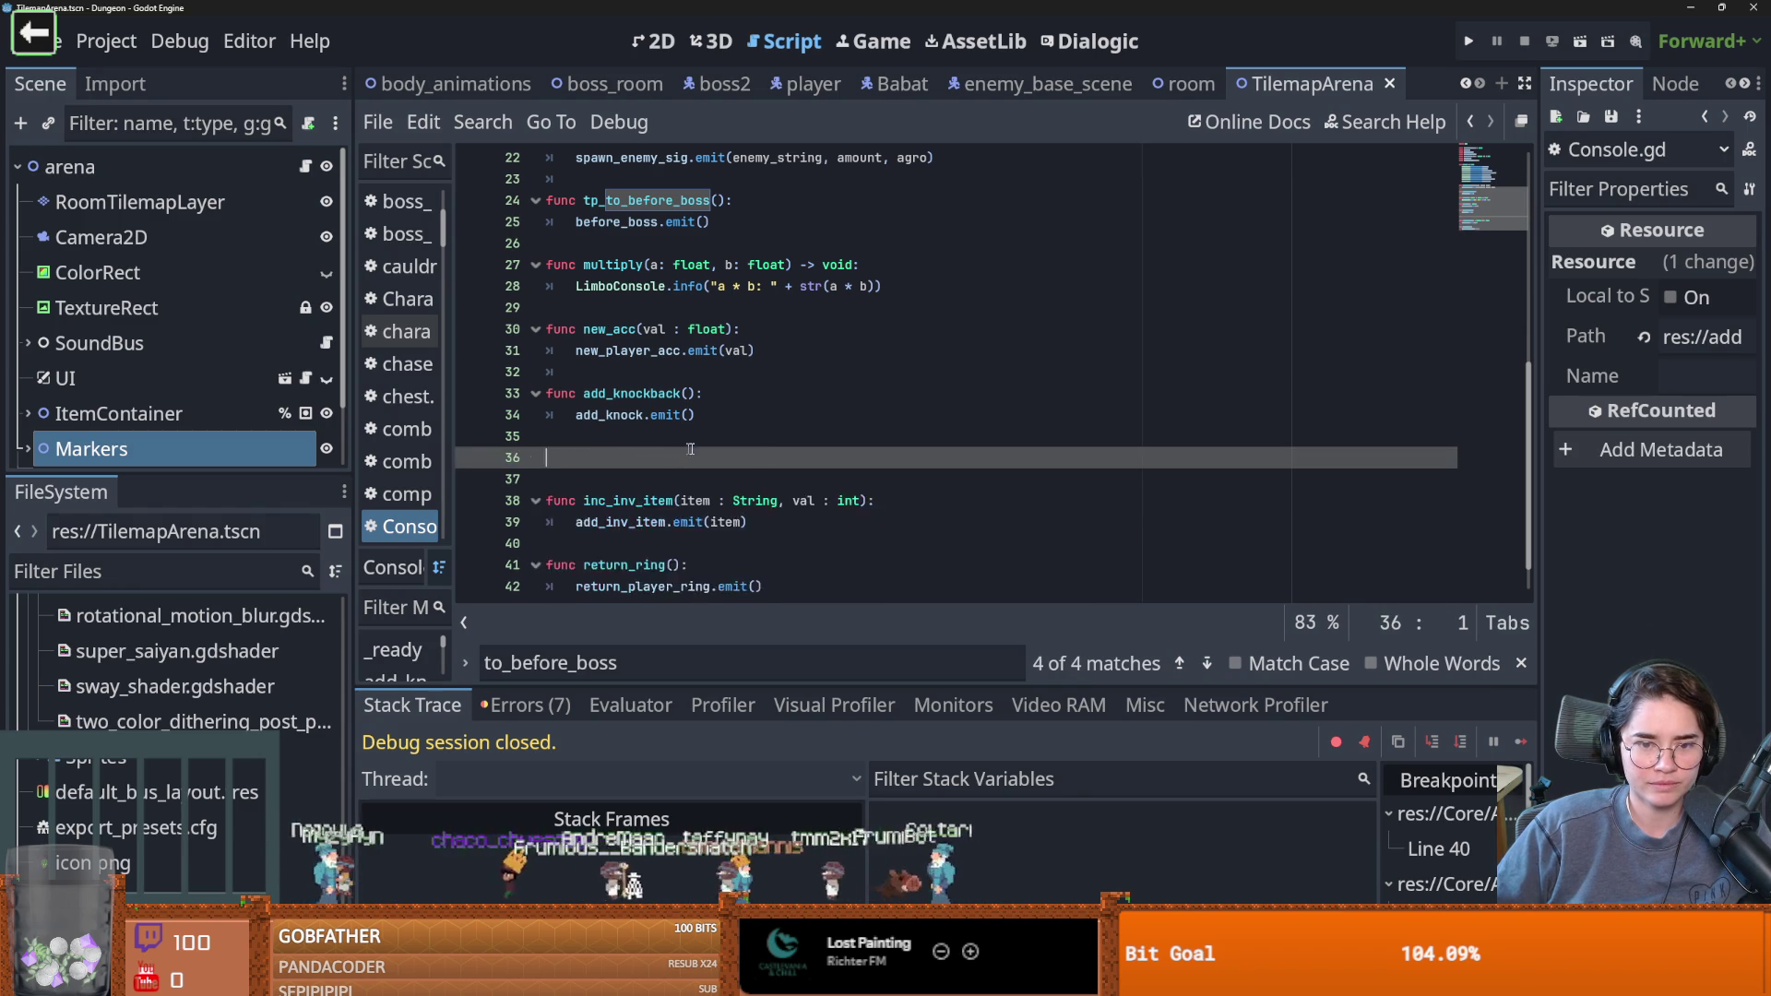
scroll(736, 406, up, 5)
drag(956, 330, 549, 329)
key(BackSpace)
key(BackSpace)
key(ctrl+s)
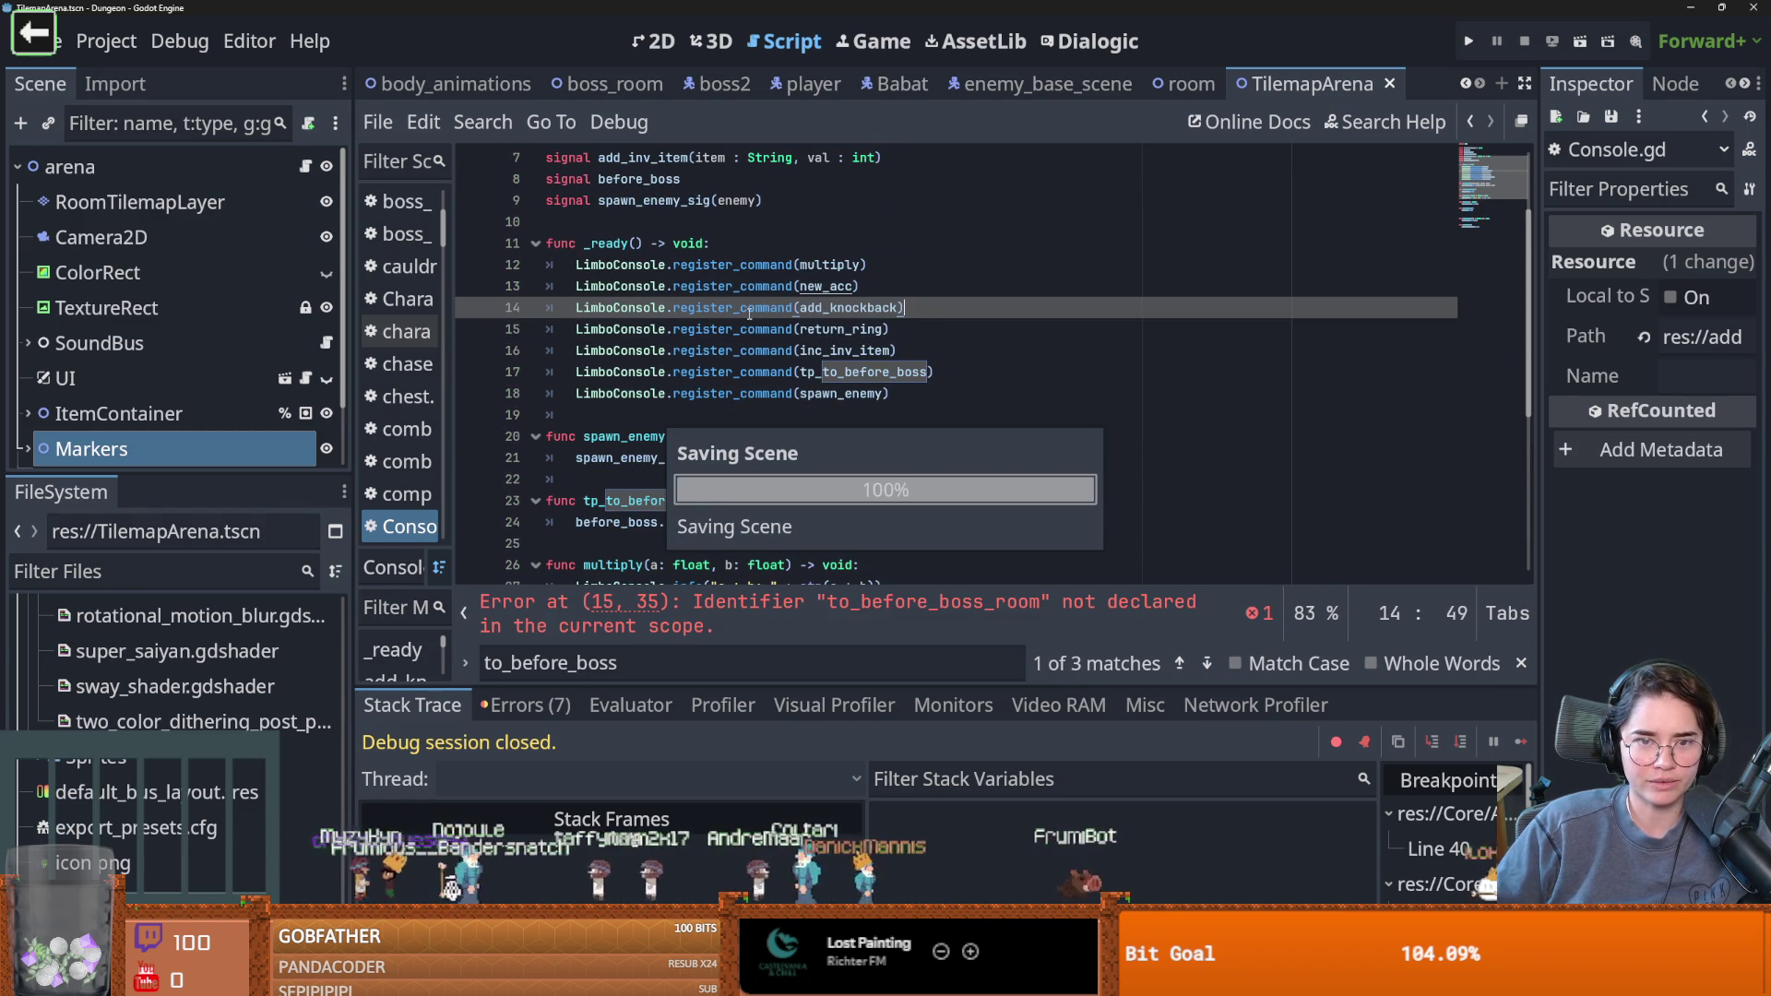
Delete the to_before_boss signal from Console.gd and run the project with F5.
scroll(722, 300, up, 2)
drag(683, 307, 547, 307)
scroll(663, 338, down, 6)
scroll(660, 351, up, 5)
scroll(657, 388, down, 2)
double_click(637, 458)
scroll(655, 416, up, 3)
triple_click(635, 243)
key(BackSpace)
key(BackSpace)
key(F5)
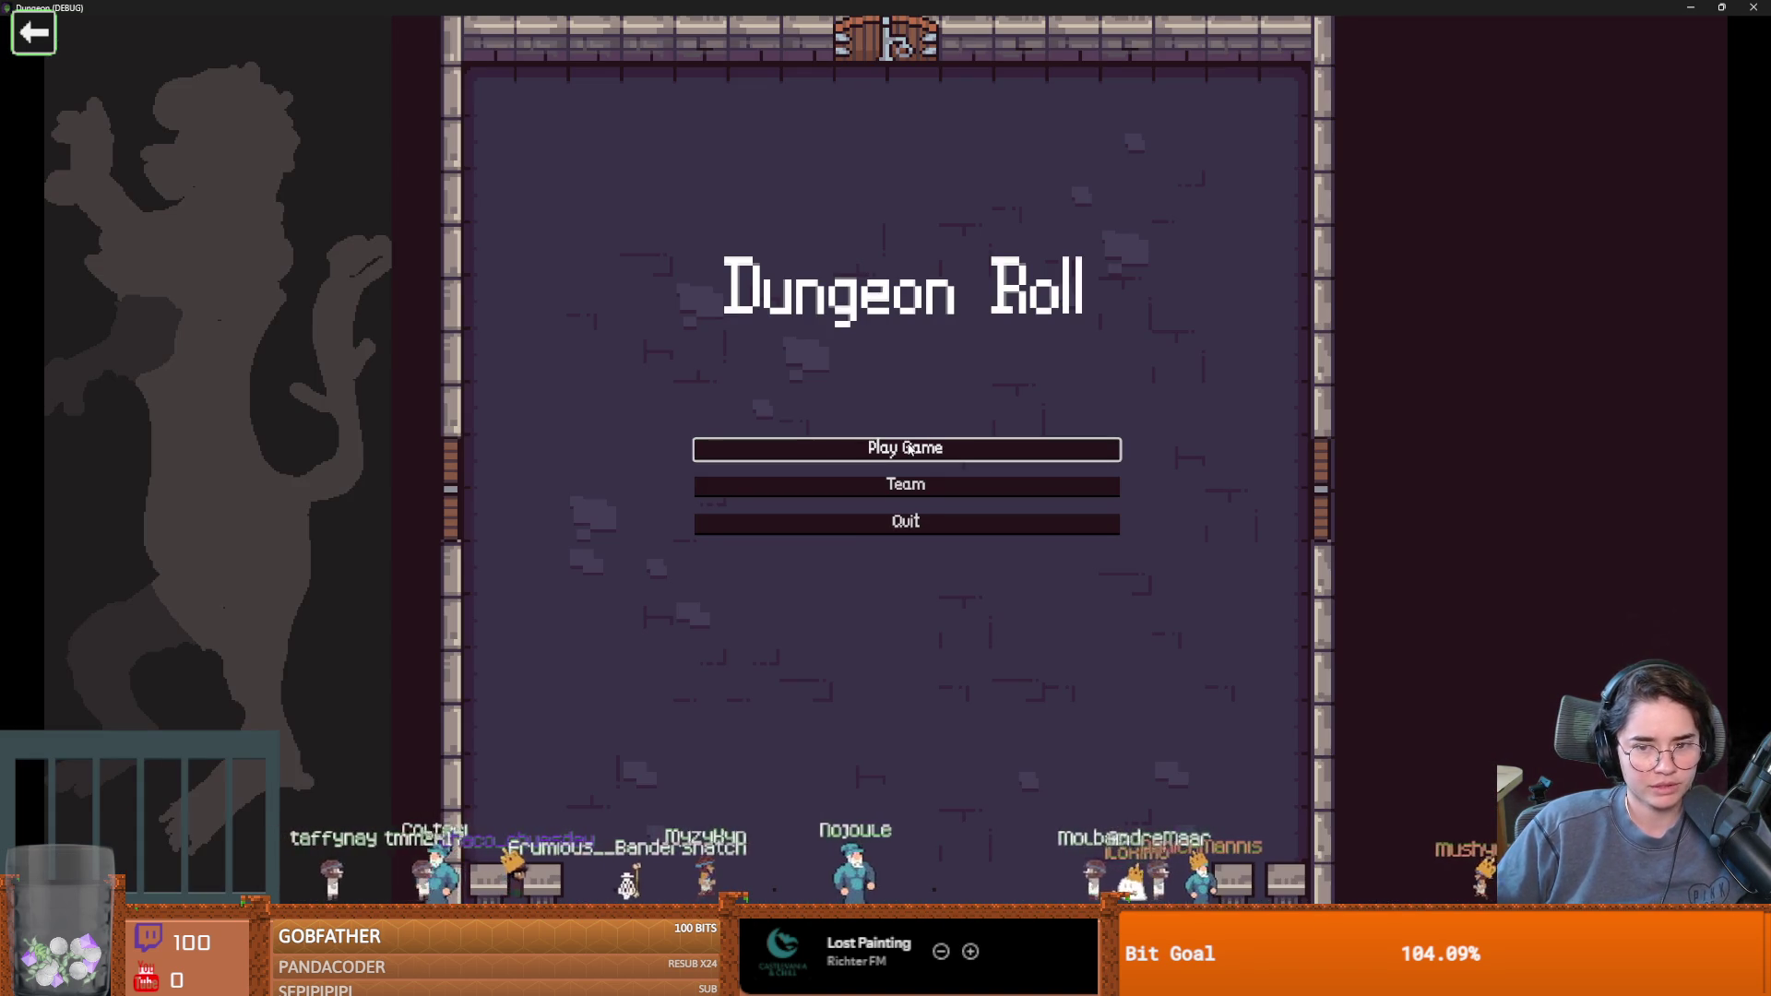
Start a new game as the Warrior, list console commands, and run tp_to_before_boss.
click(908, 449)
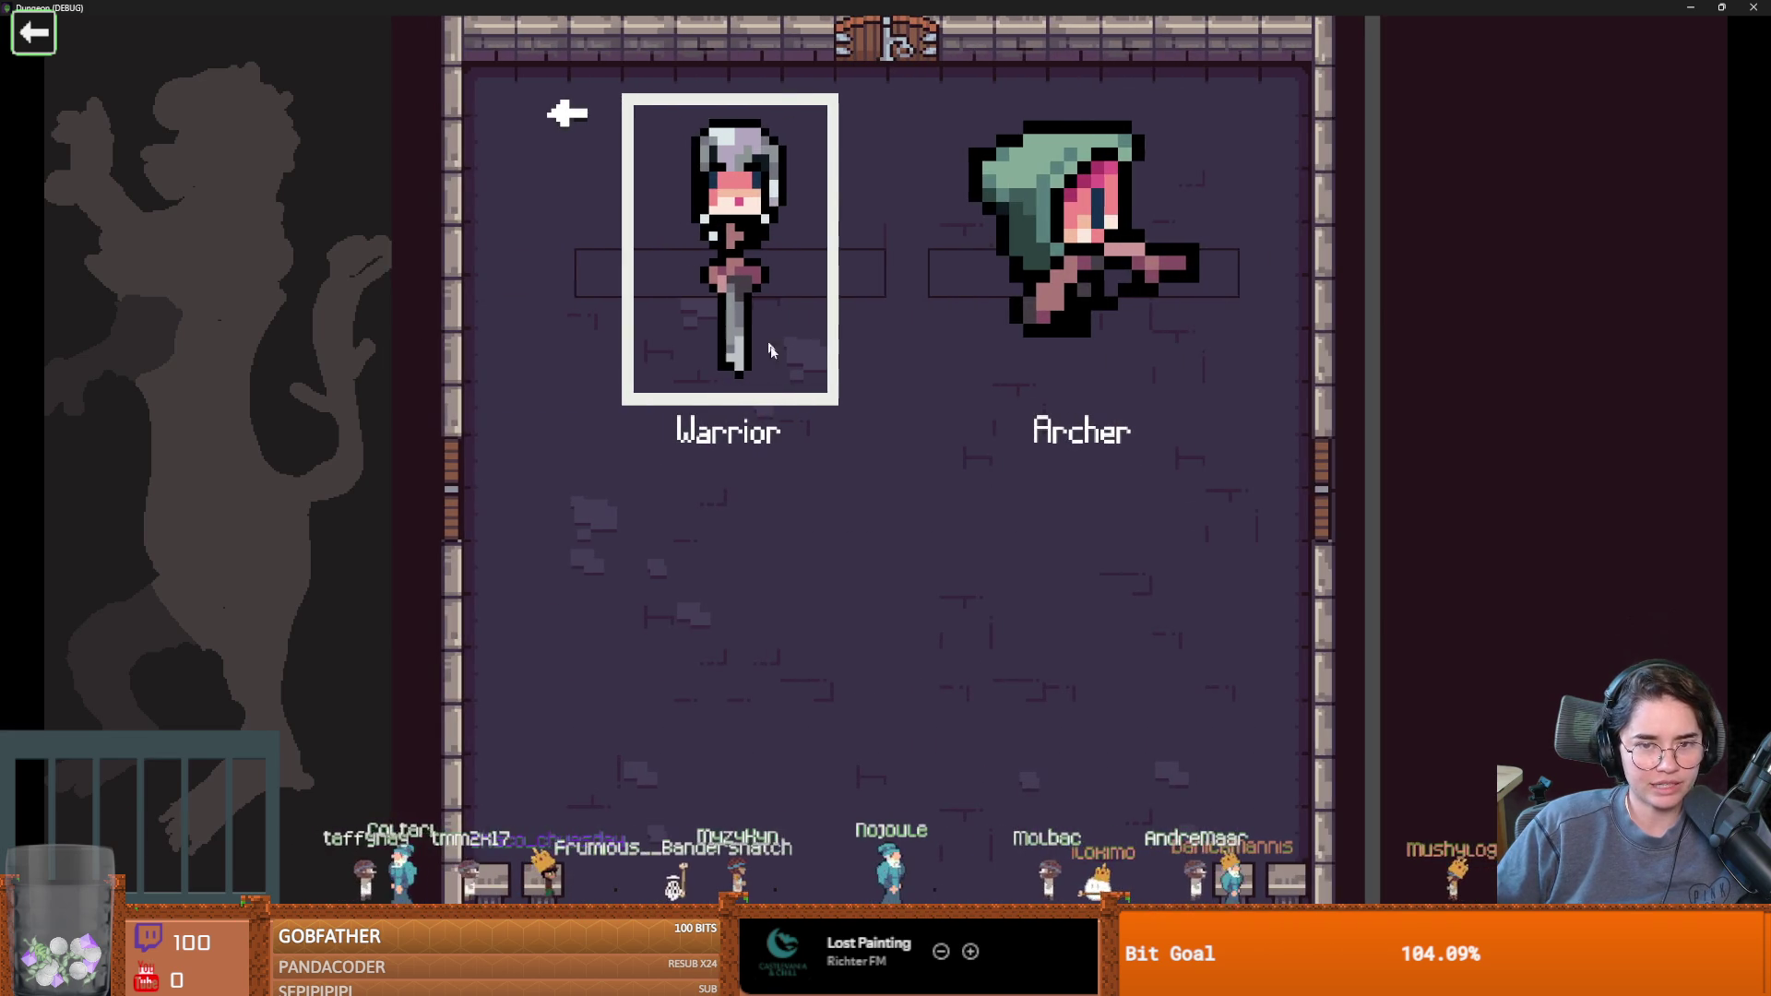
key(Return)
key(grave)
text(comma)
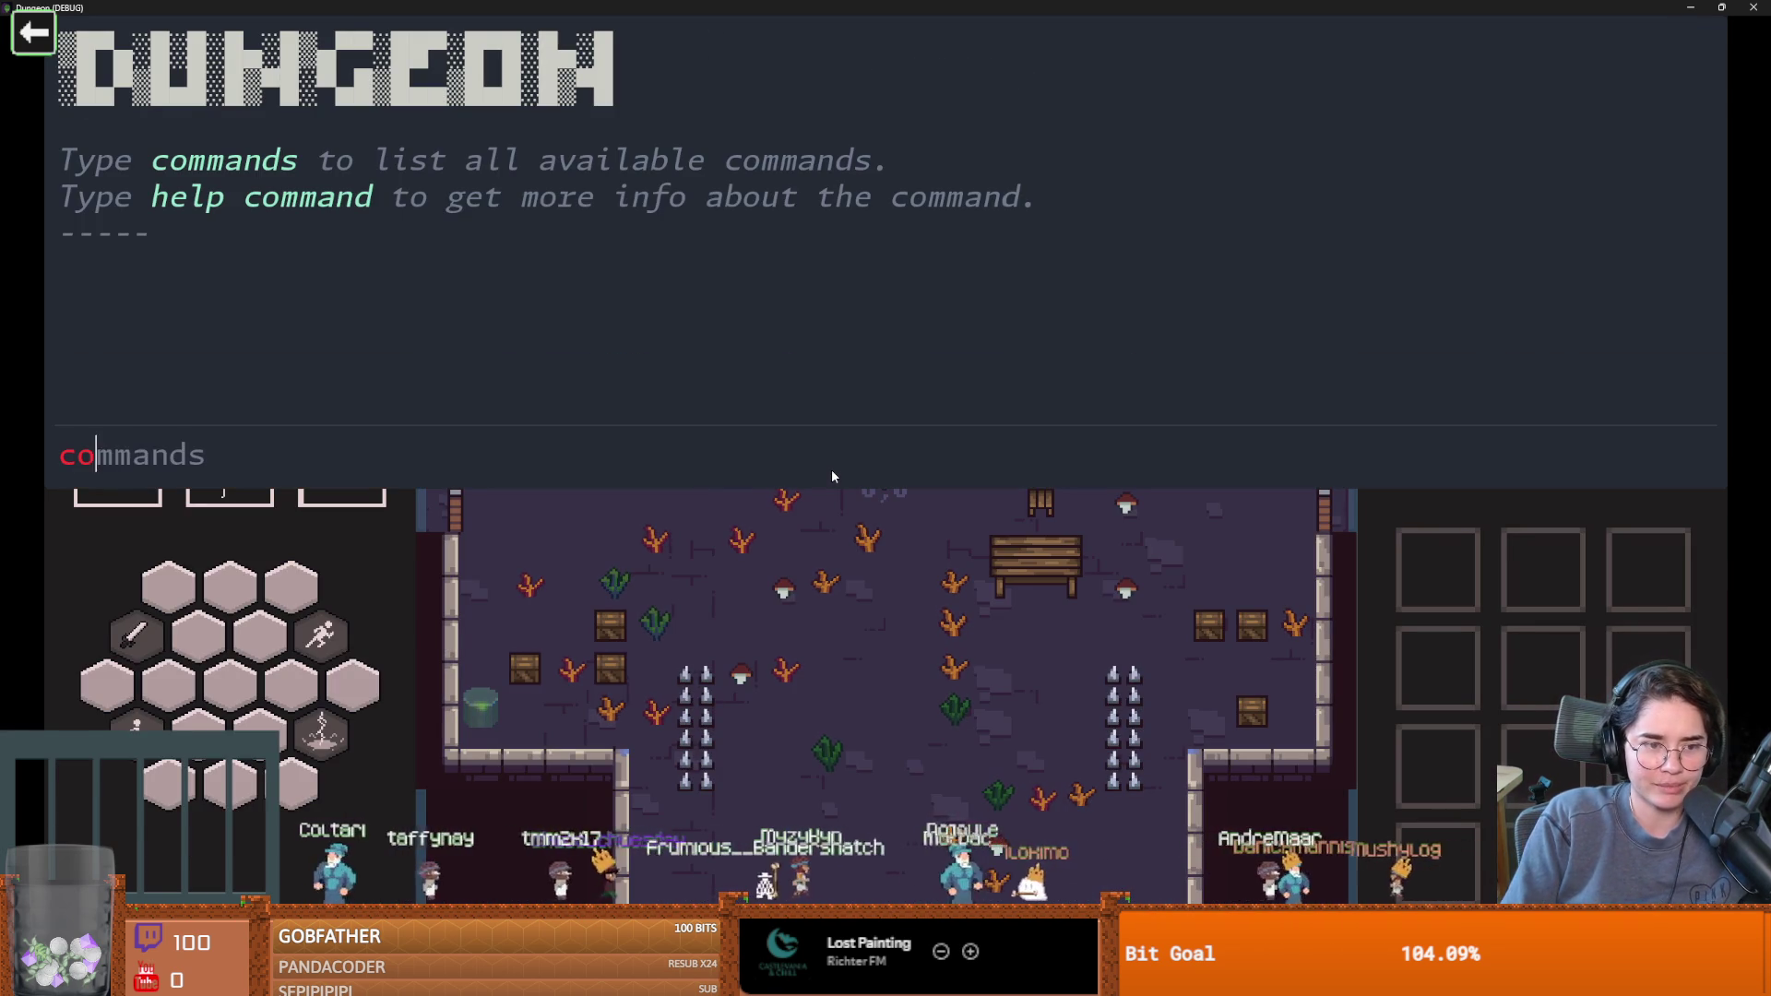
text(nds)
key(Return)
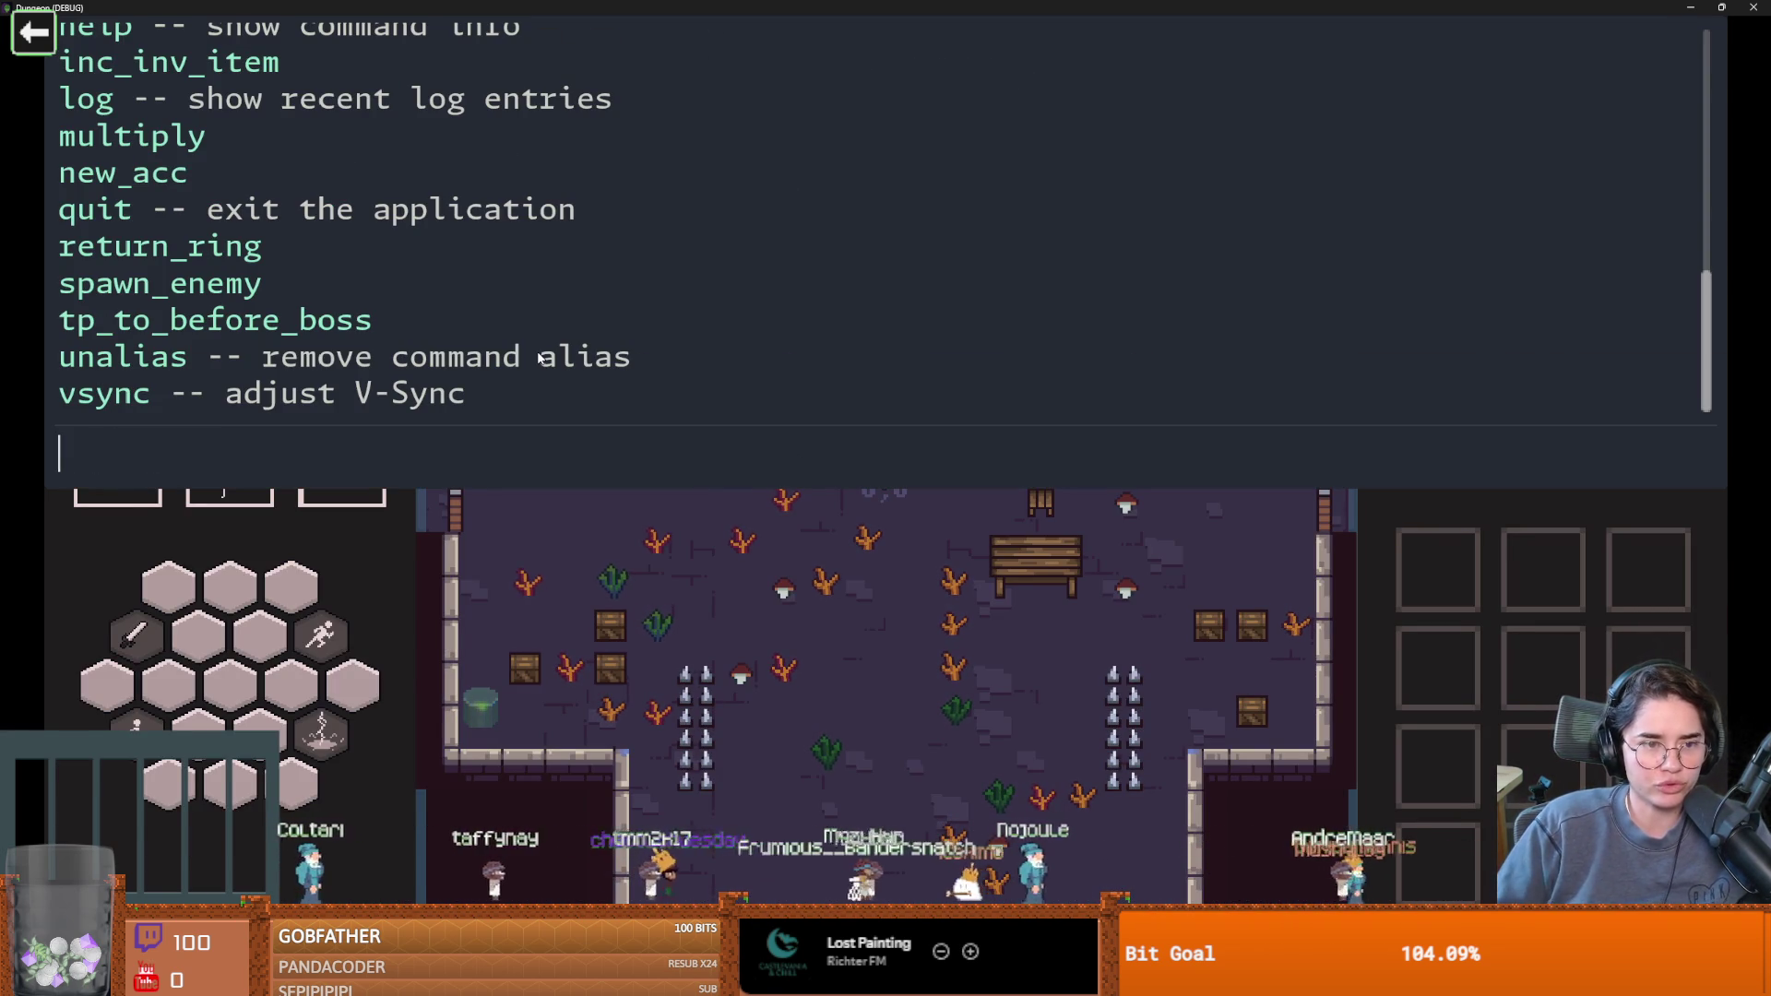
text(tp)
key(Tab)
key(Return)
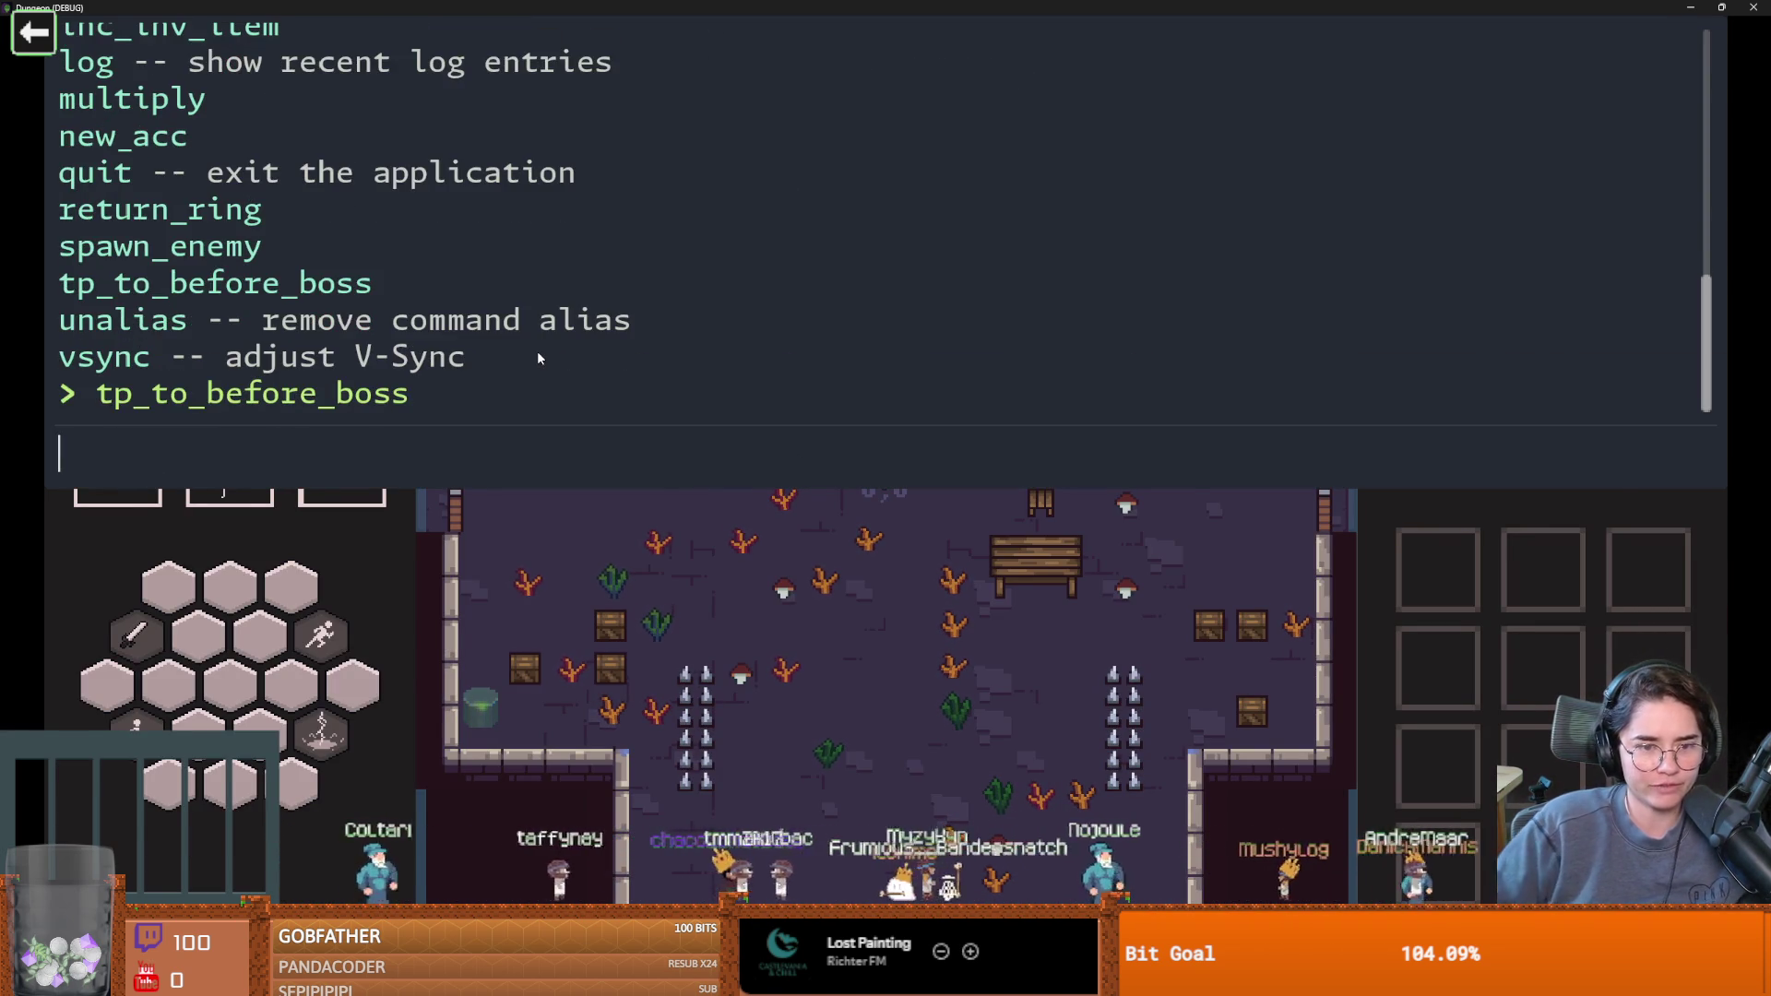
key(grave)
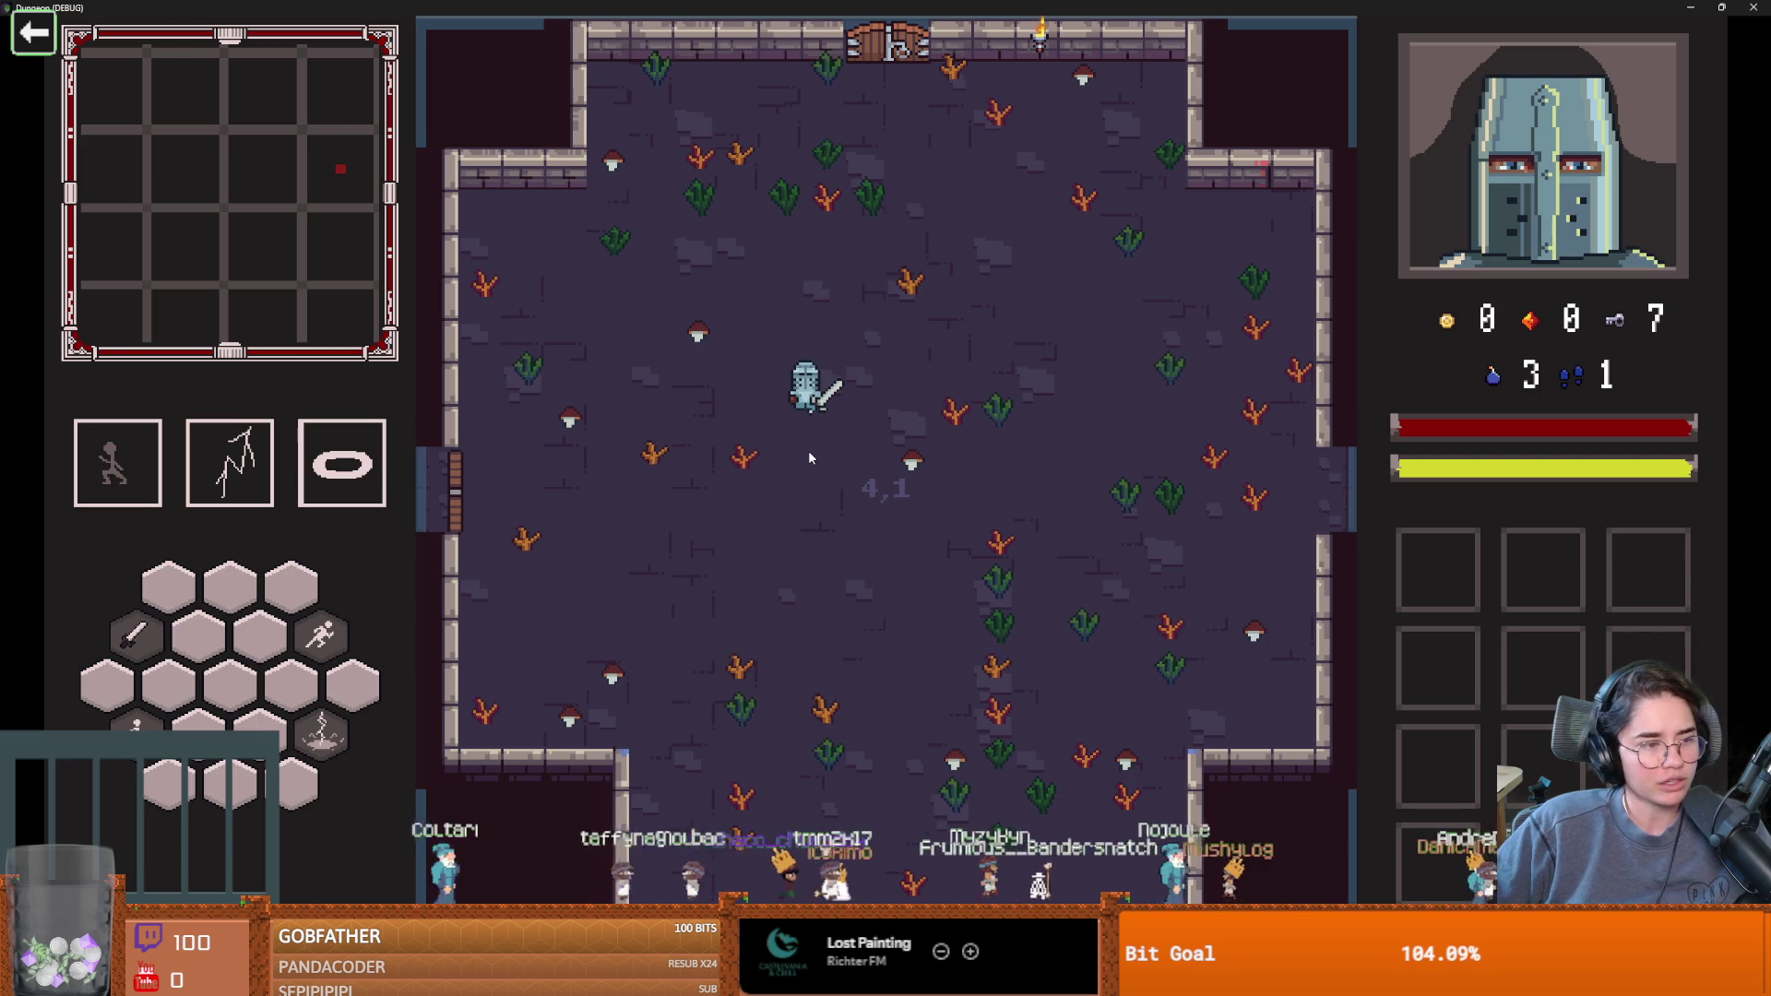
Toggle the debug map, walk and dash the knight right, then stop the game.
key(m)
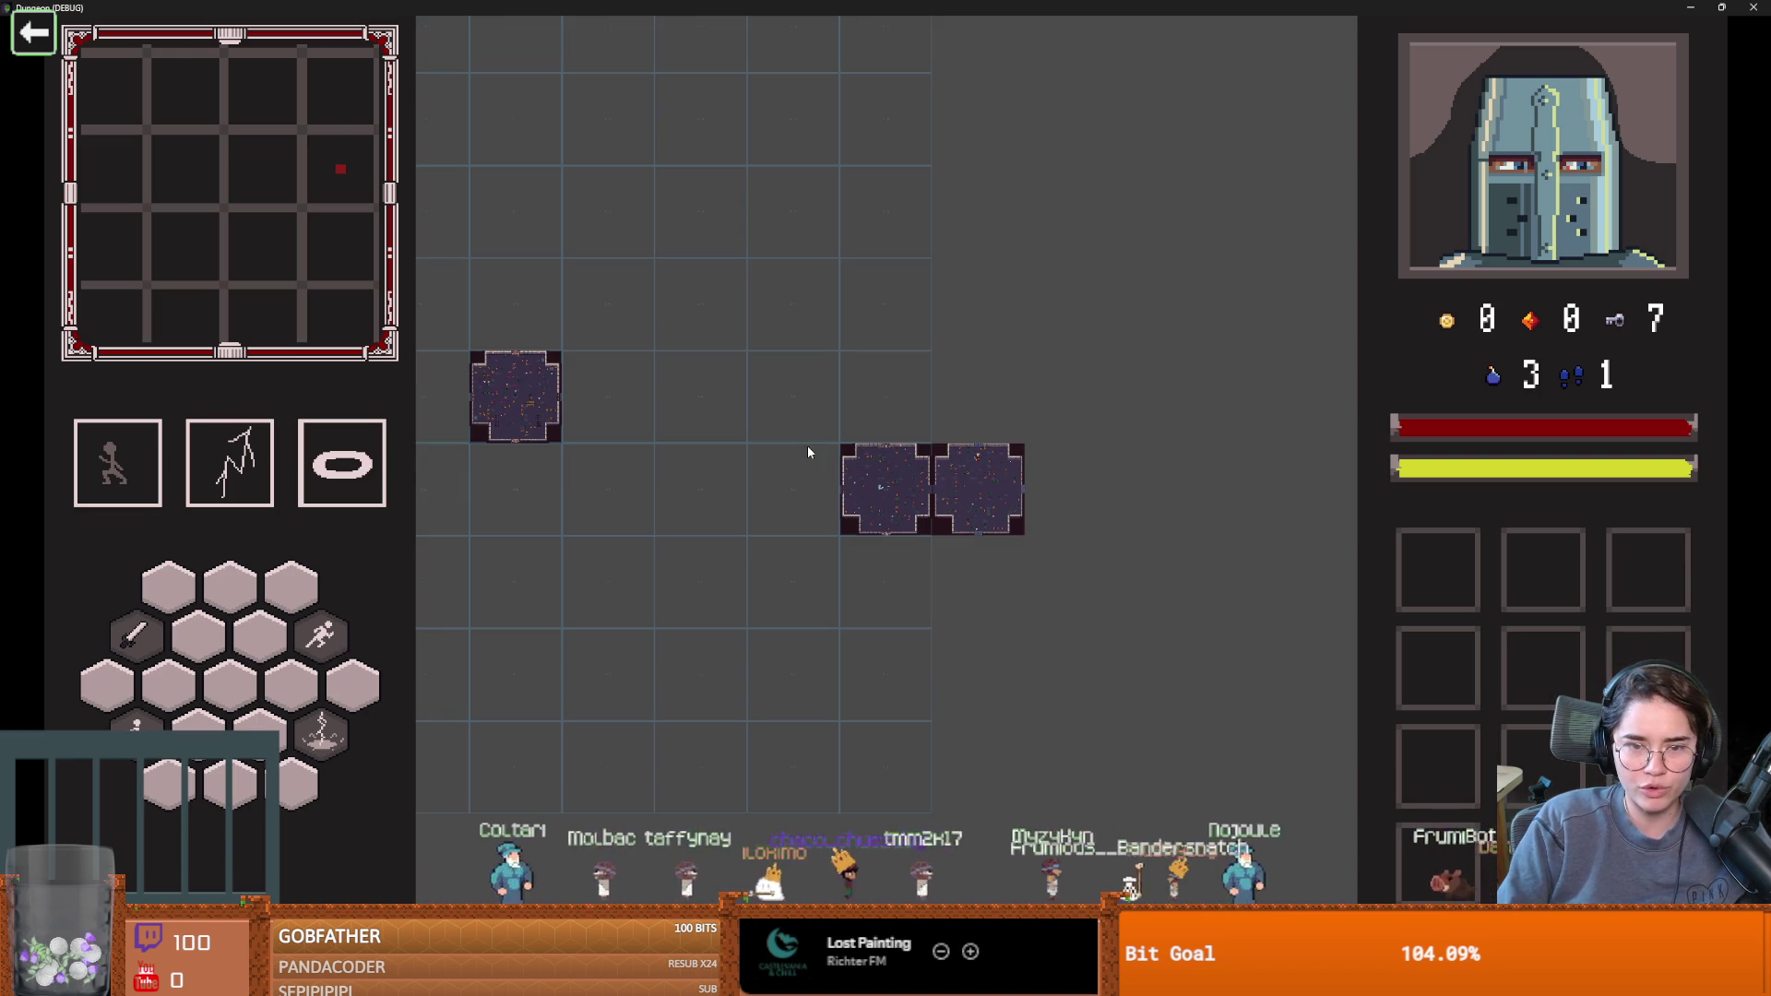
key(m)
key(d)
key(space)
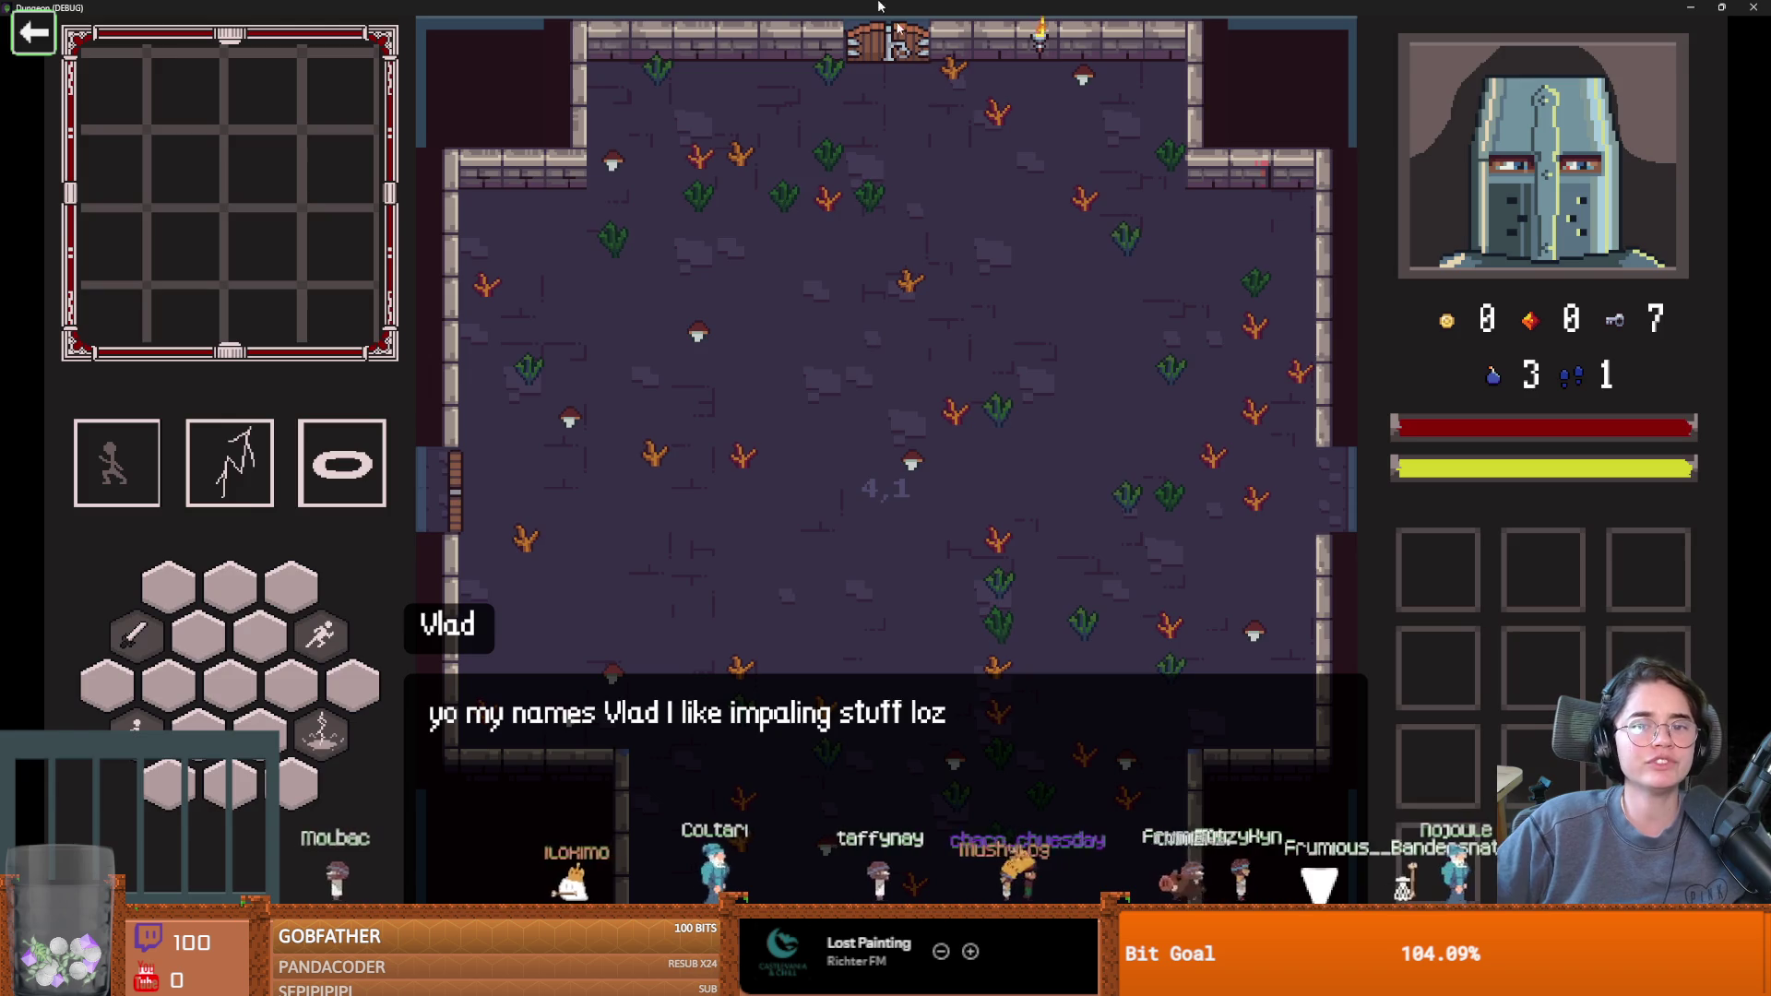
drag(947, 7, 544, 448)
click(838, 445)
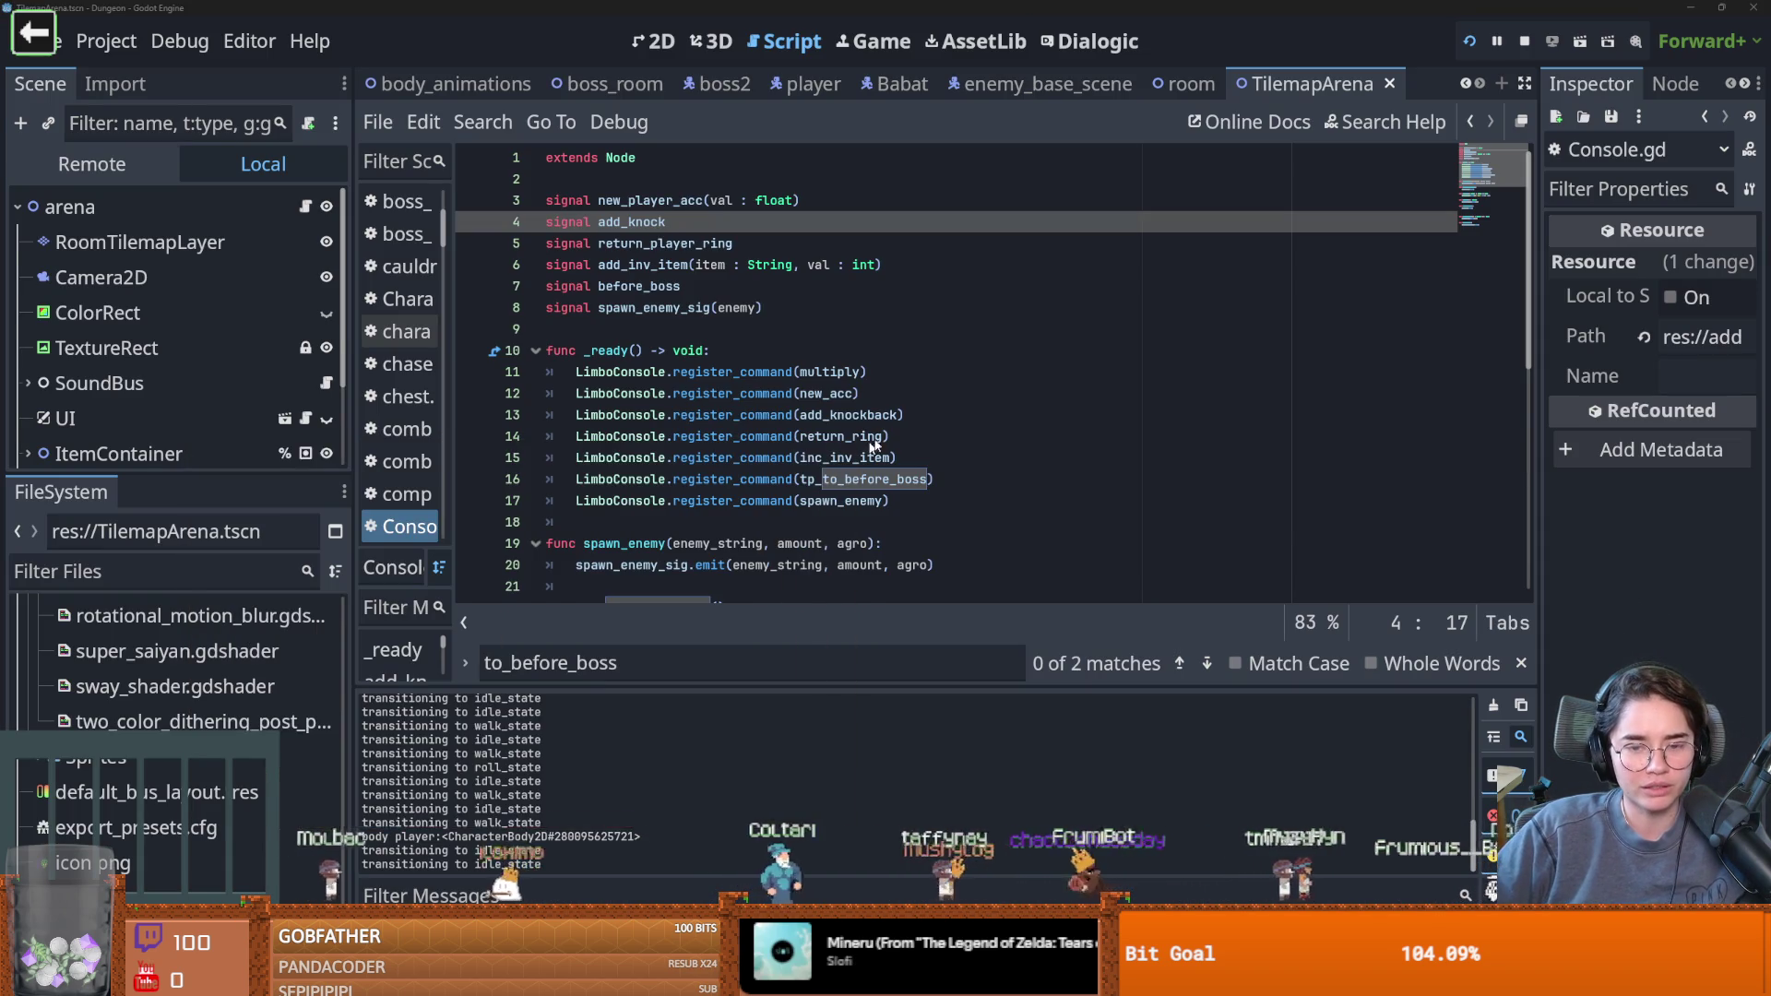
click(795, 456)
scroll(795, 456, down, 7)
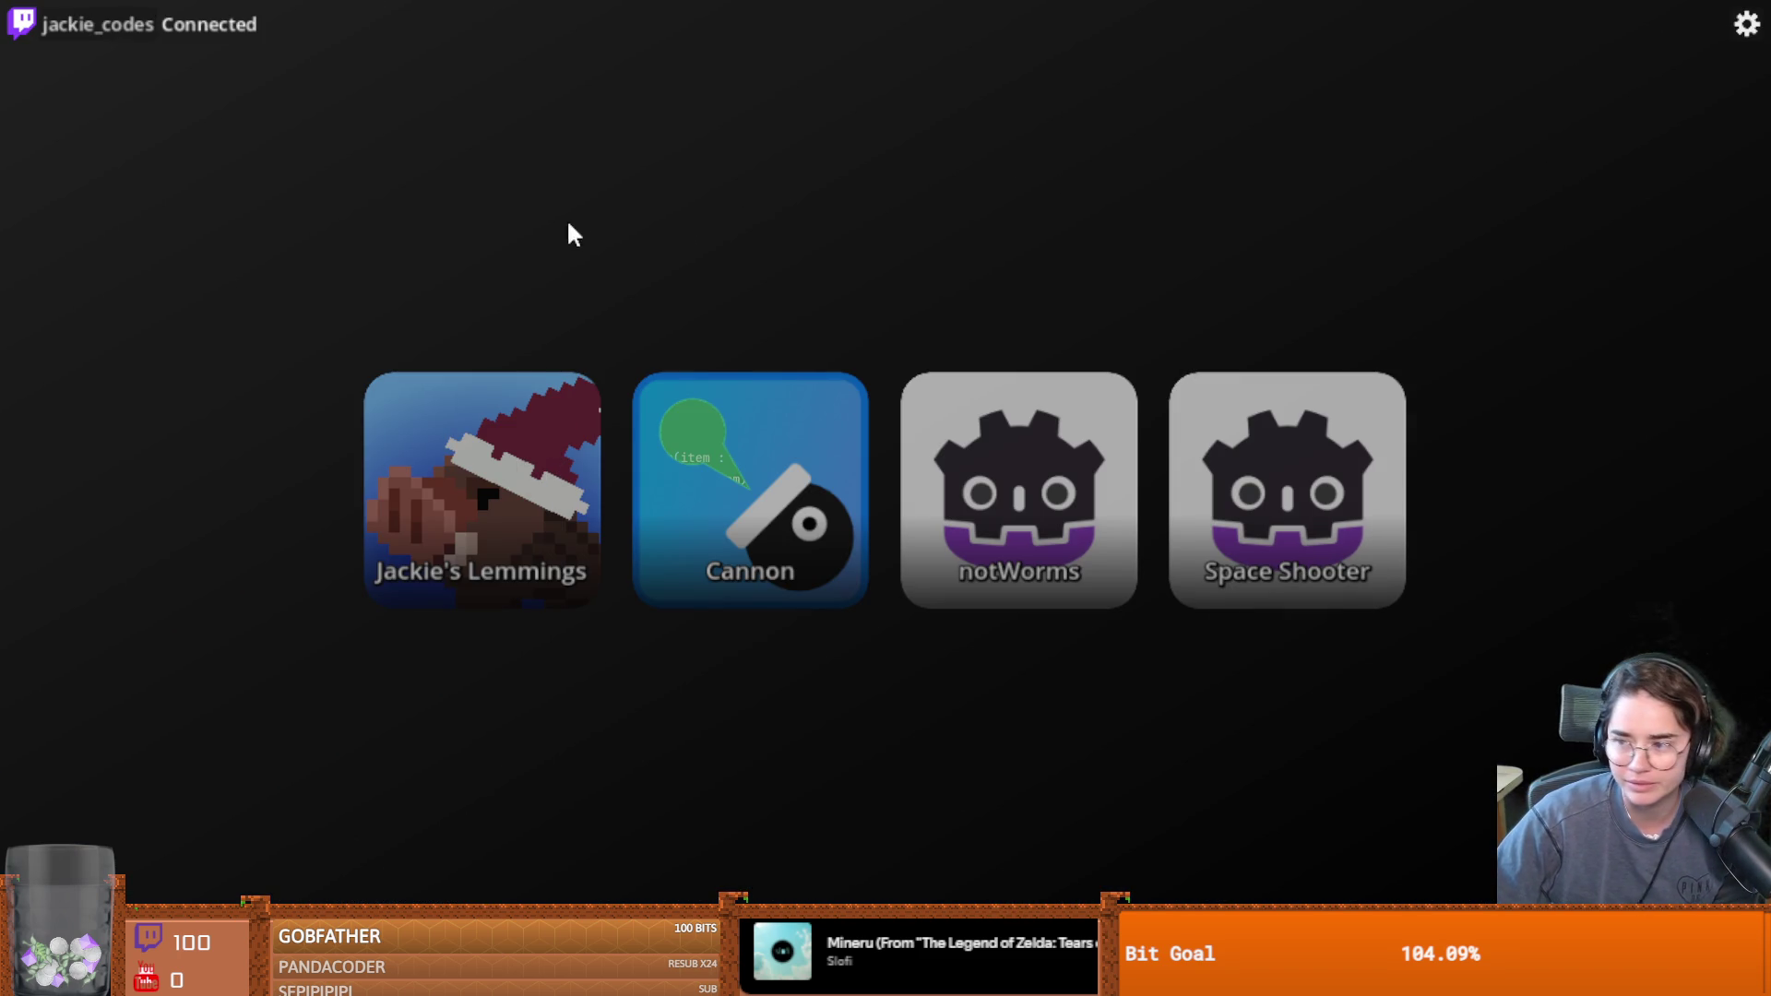
Play the Cannon game from the launcher, then return to the game-selection menu.
click(724, 499)
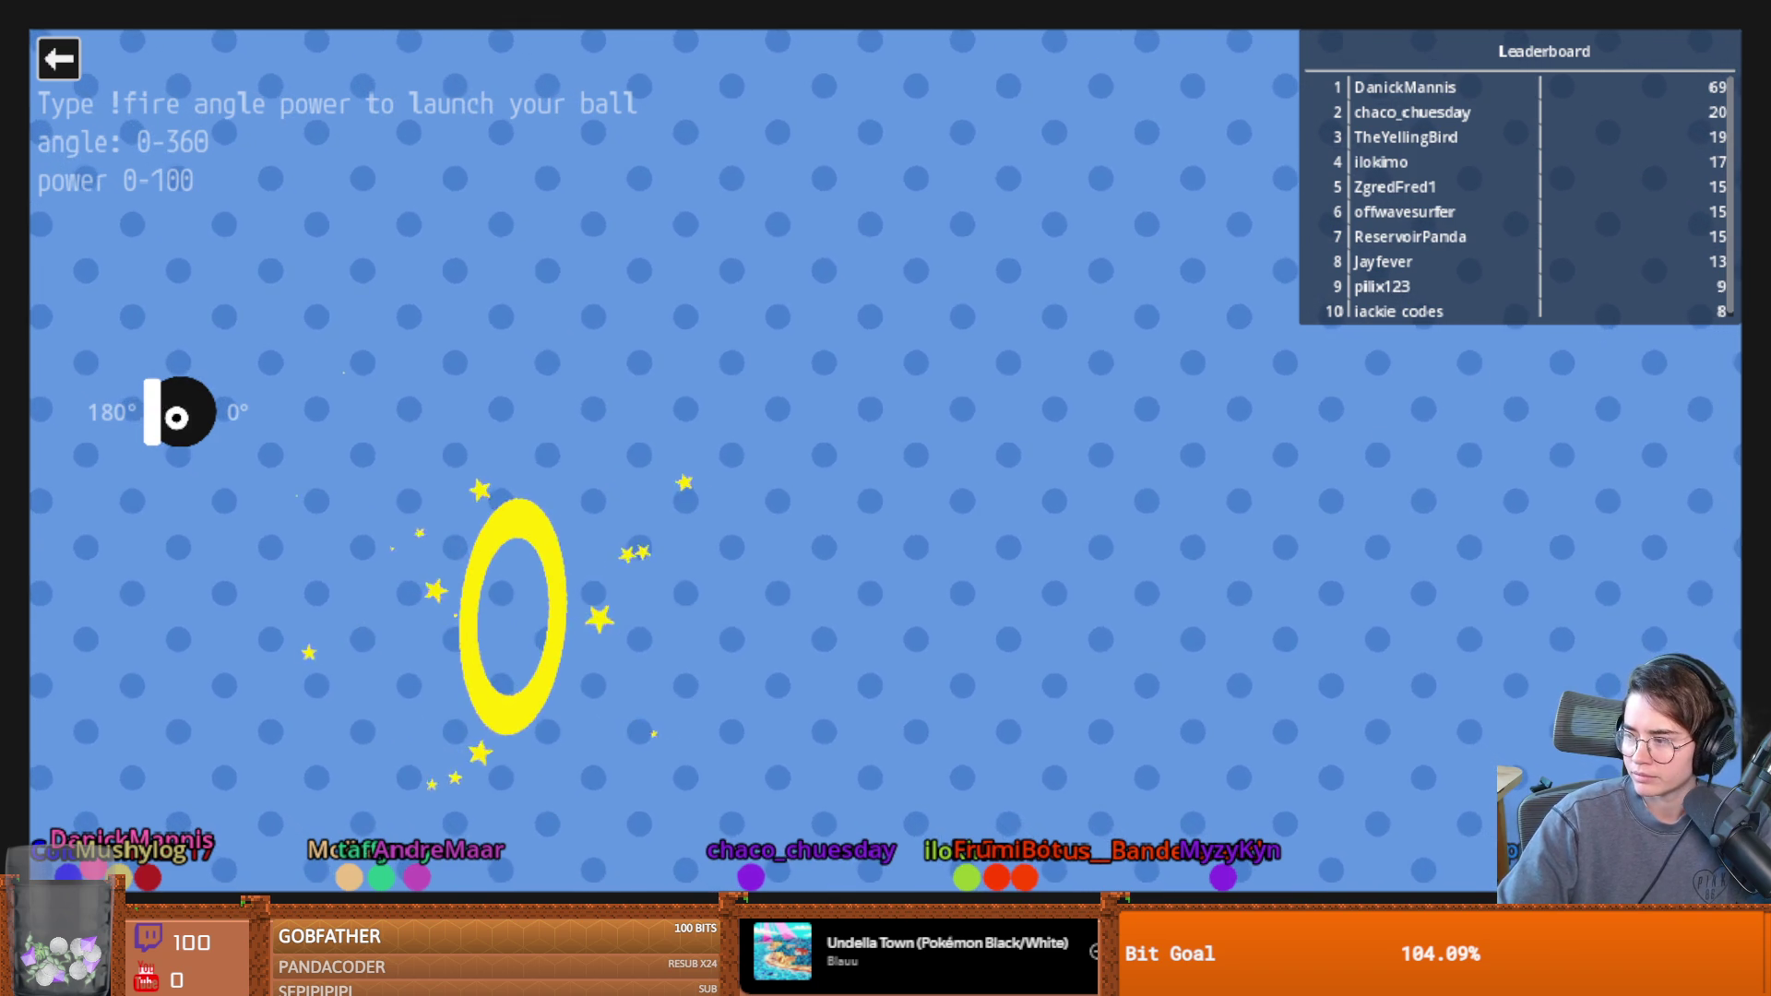
click(59, 59)
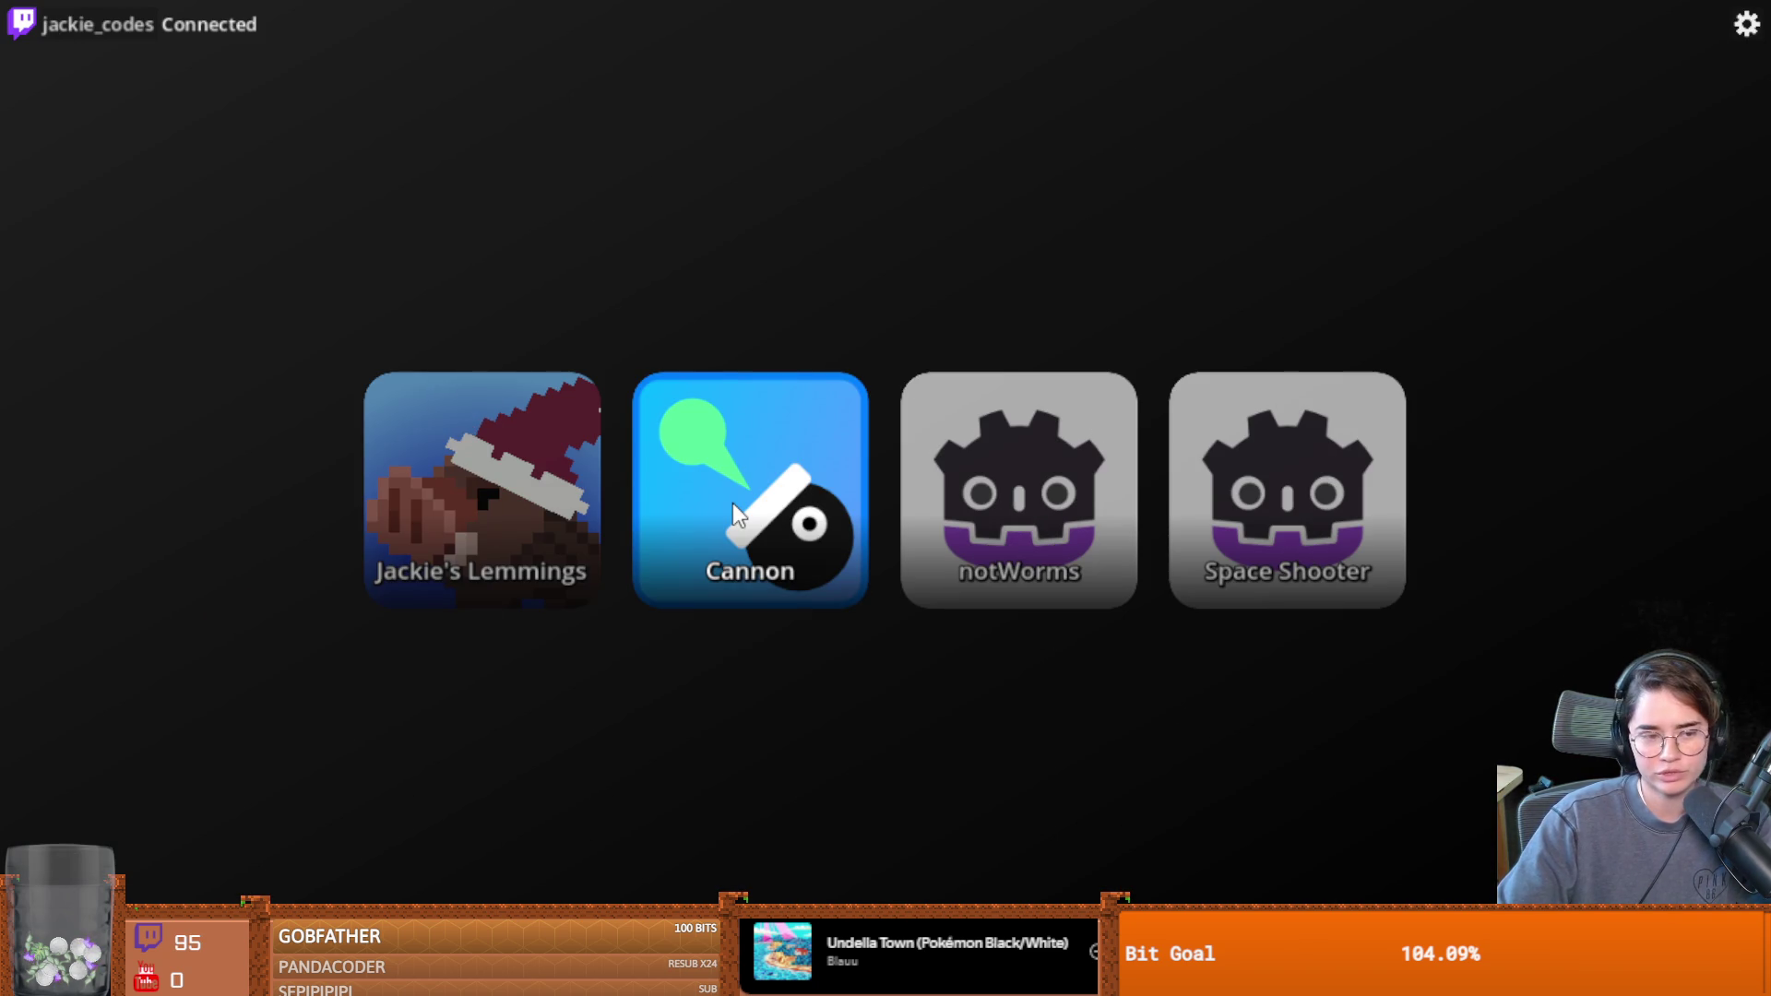
Close the game launcher to get back to Console.gd in the editor.
click(499, 482)
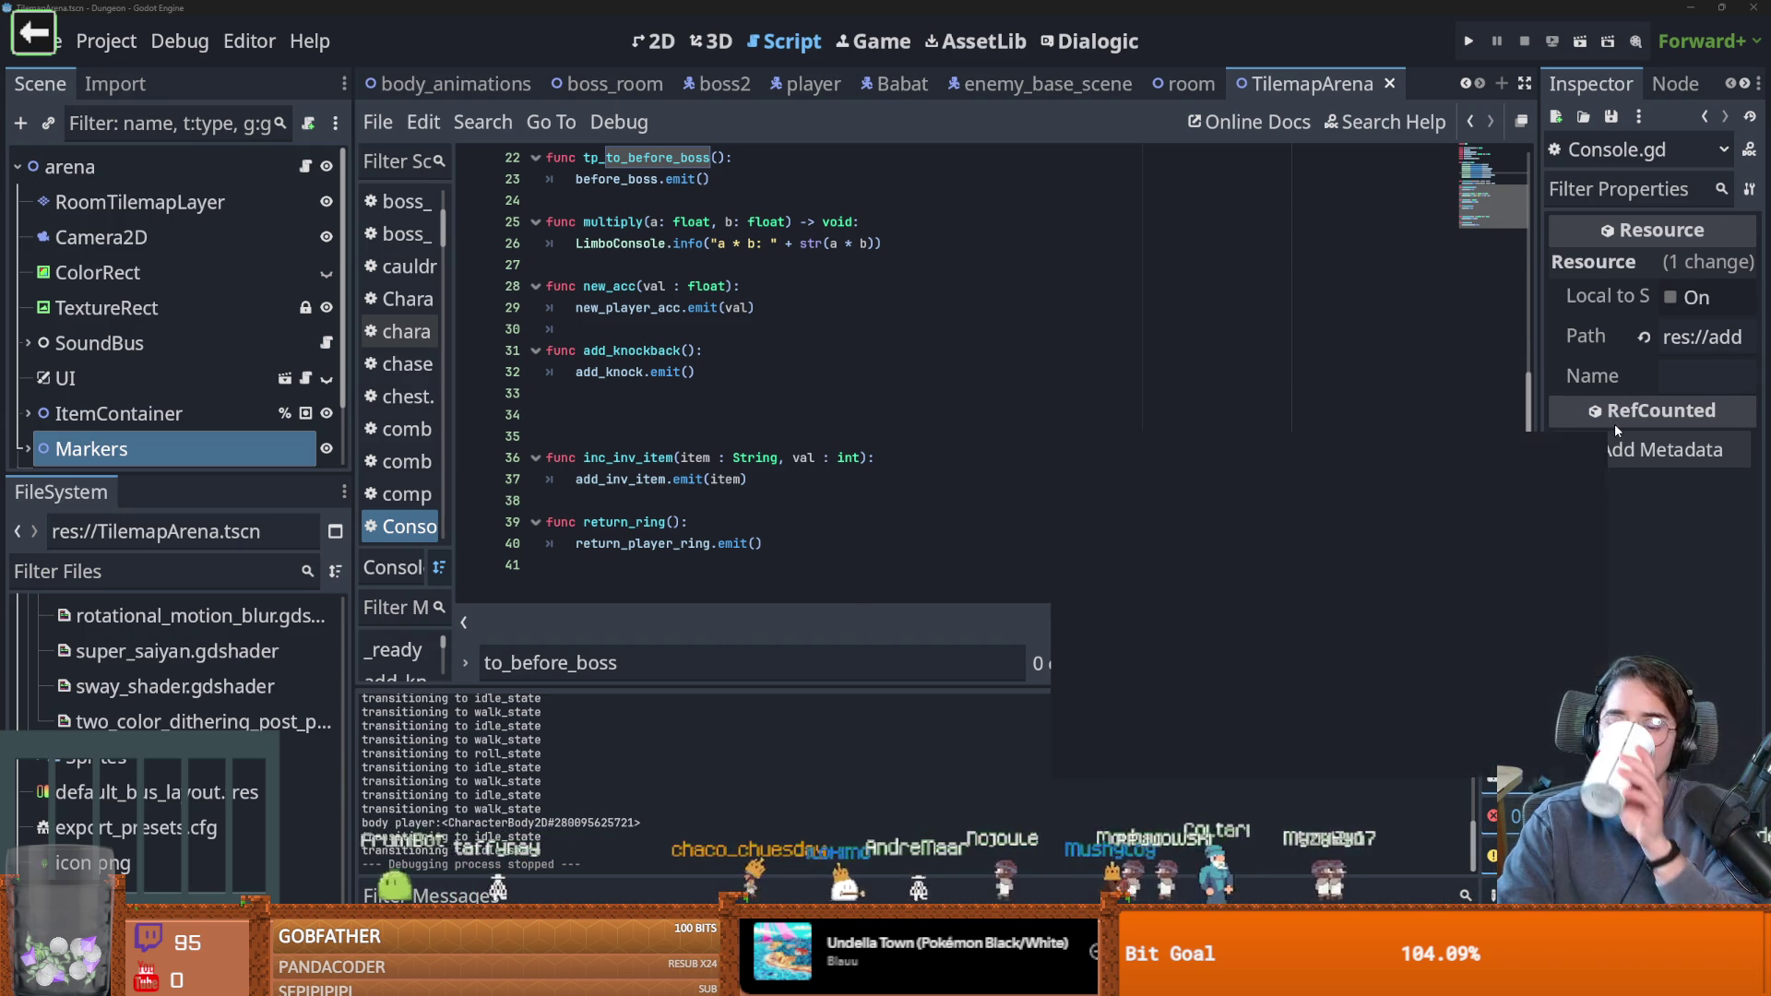
mouse_move(1614, 424)
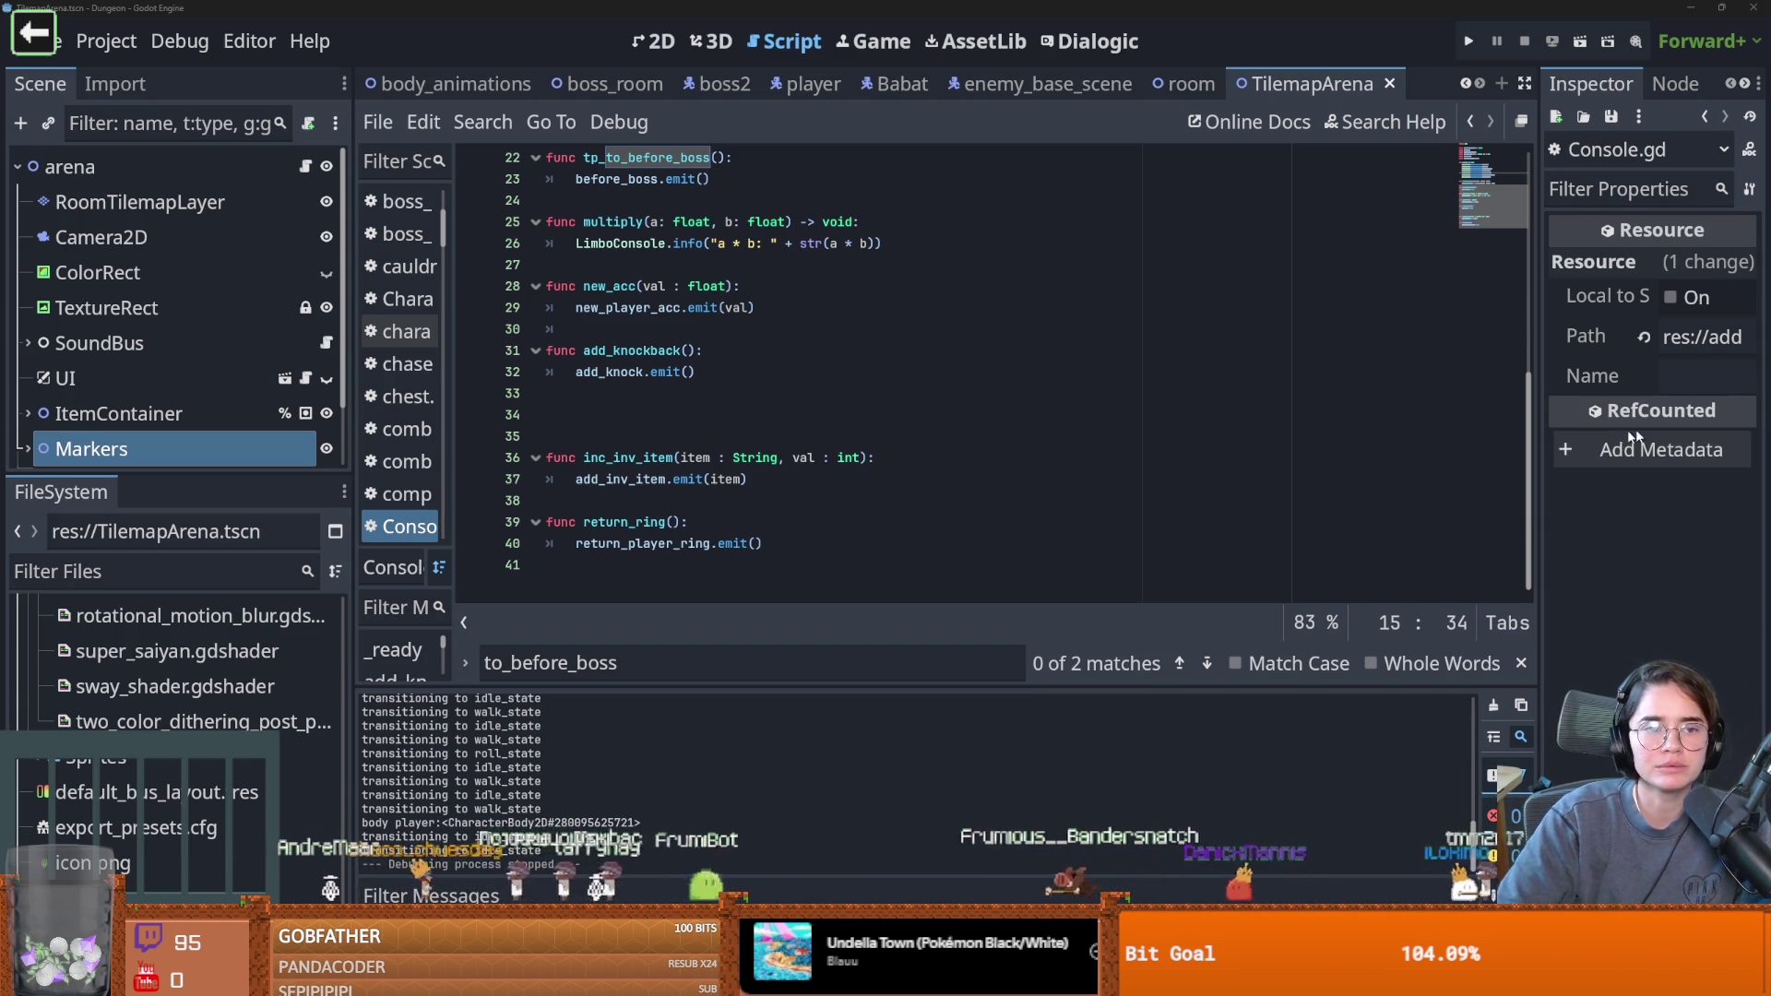
Relaunch the game, run tp_to_before_boss, move the knight down into the boss room, then stop it.
click(1468, 42)
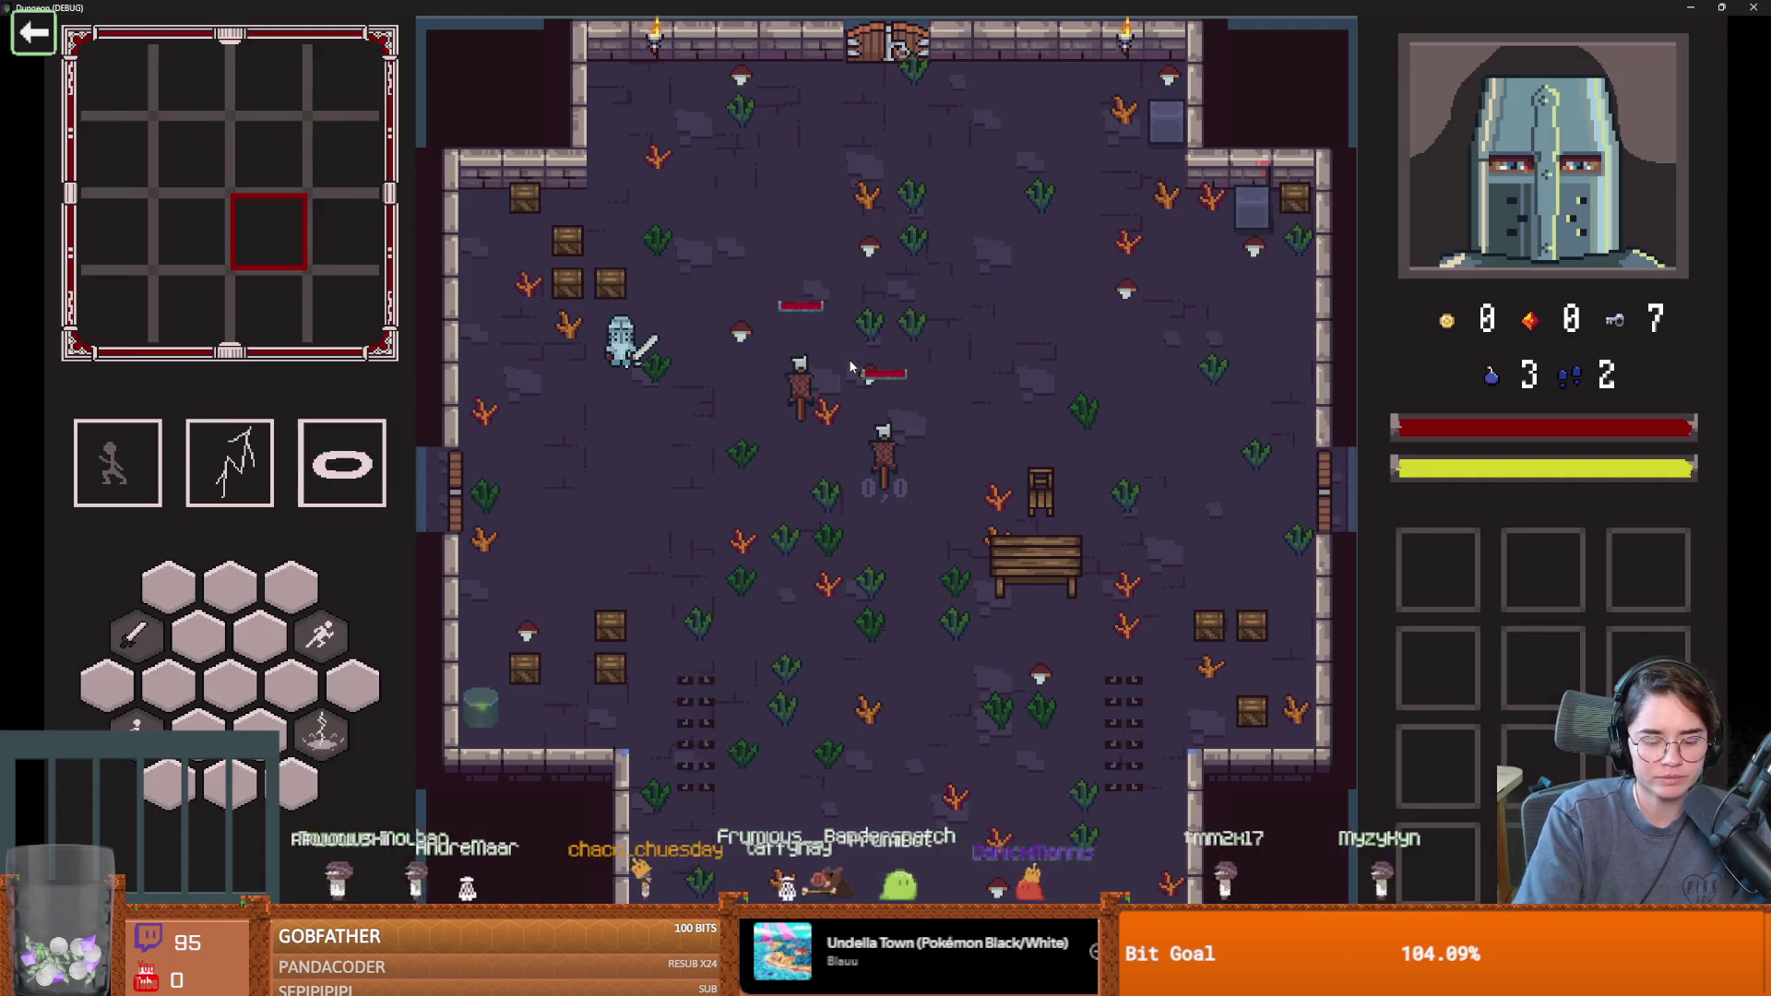
key(grave)
key(Tab)
key(Return)
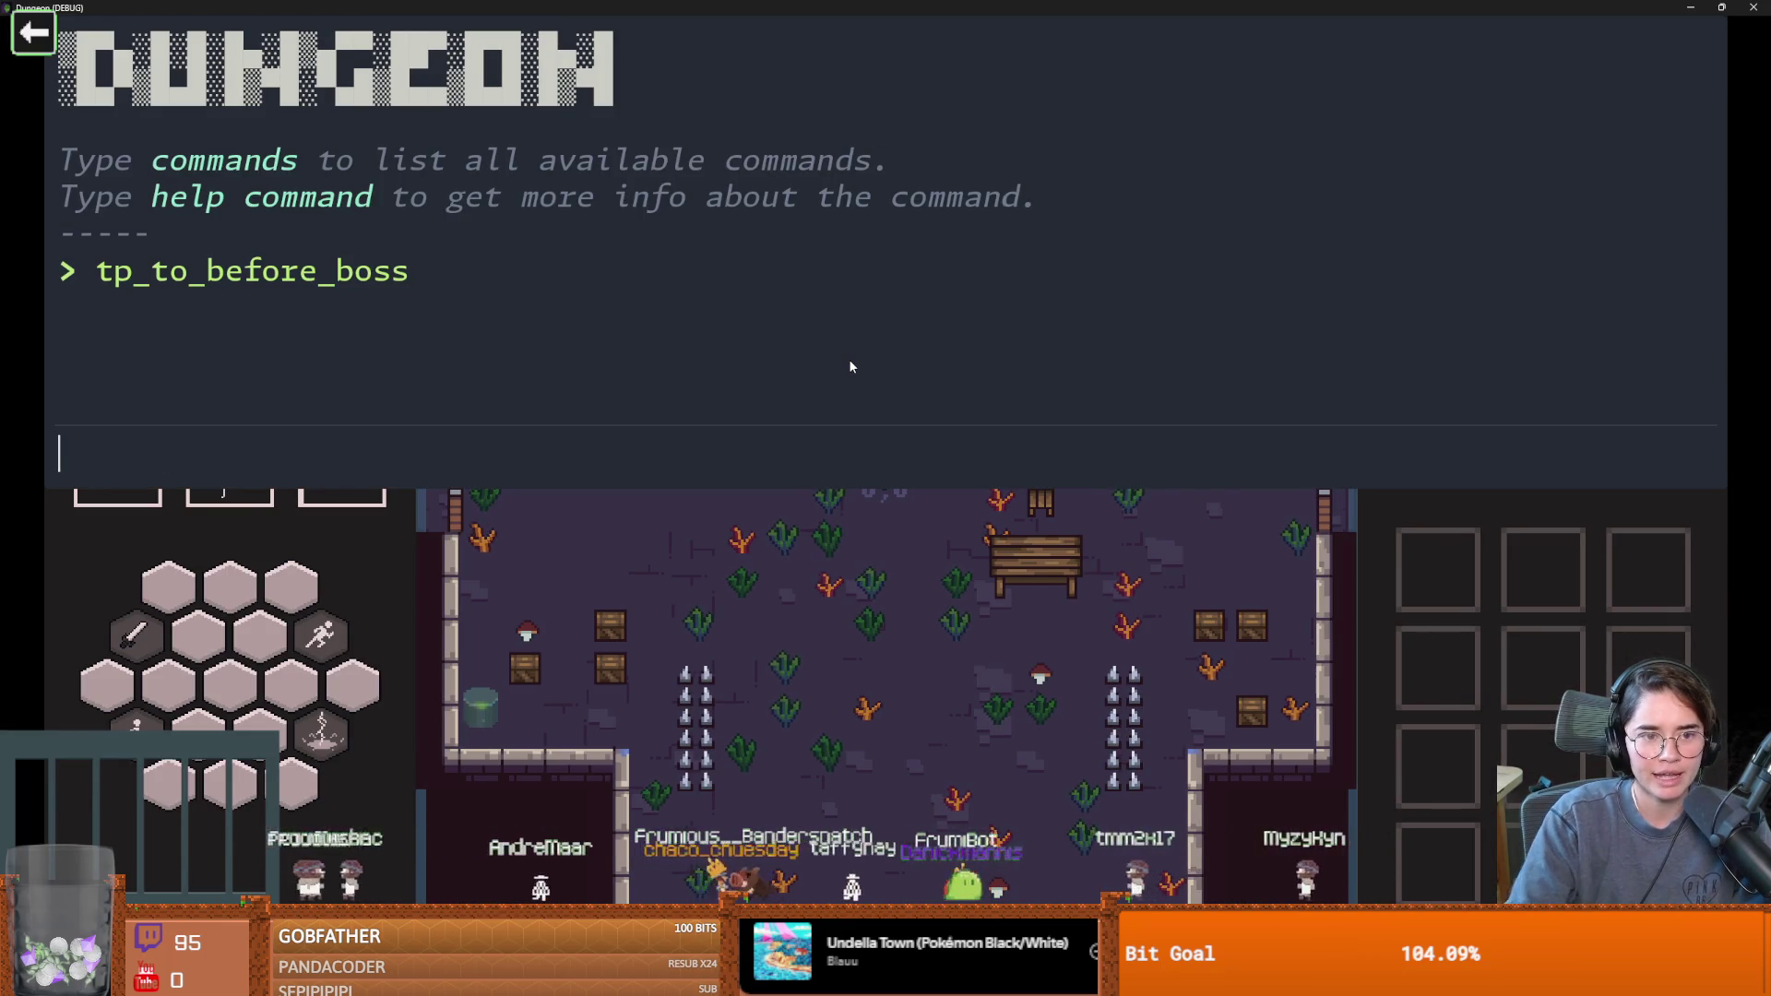
key(grave)
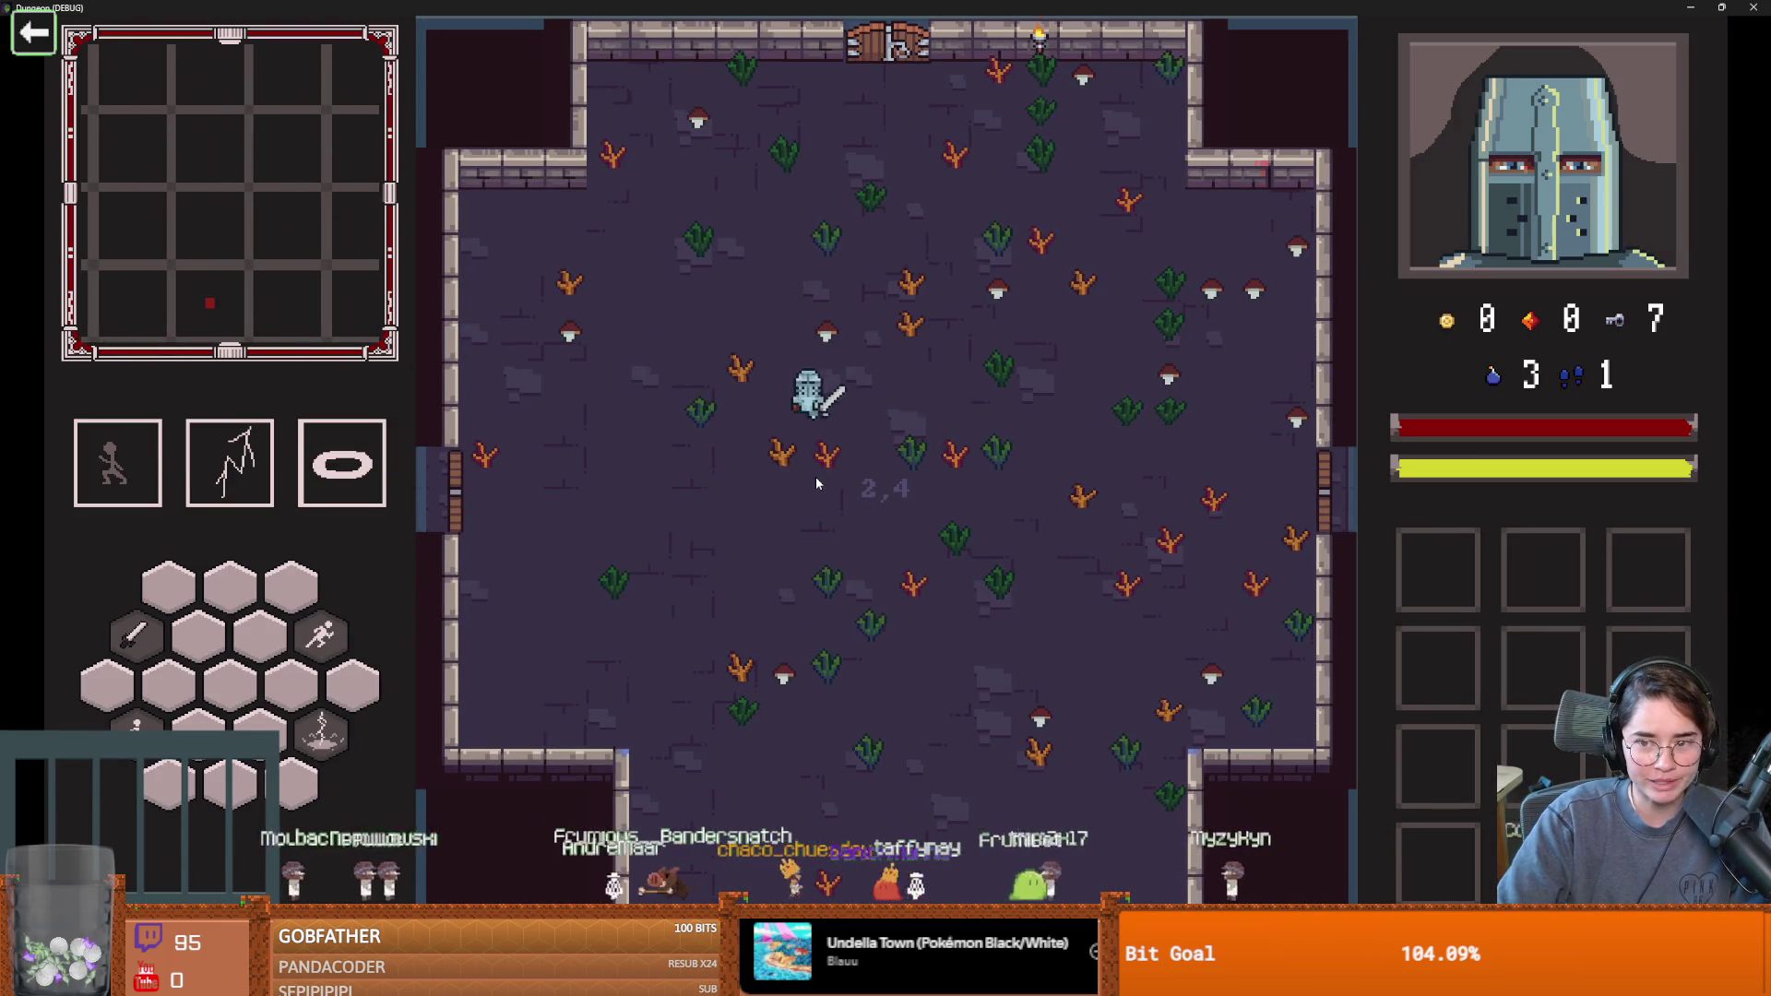
key(space)
key(s)
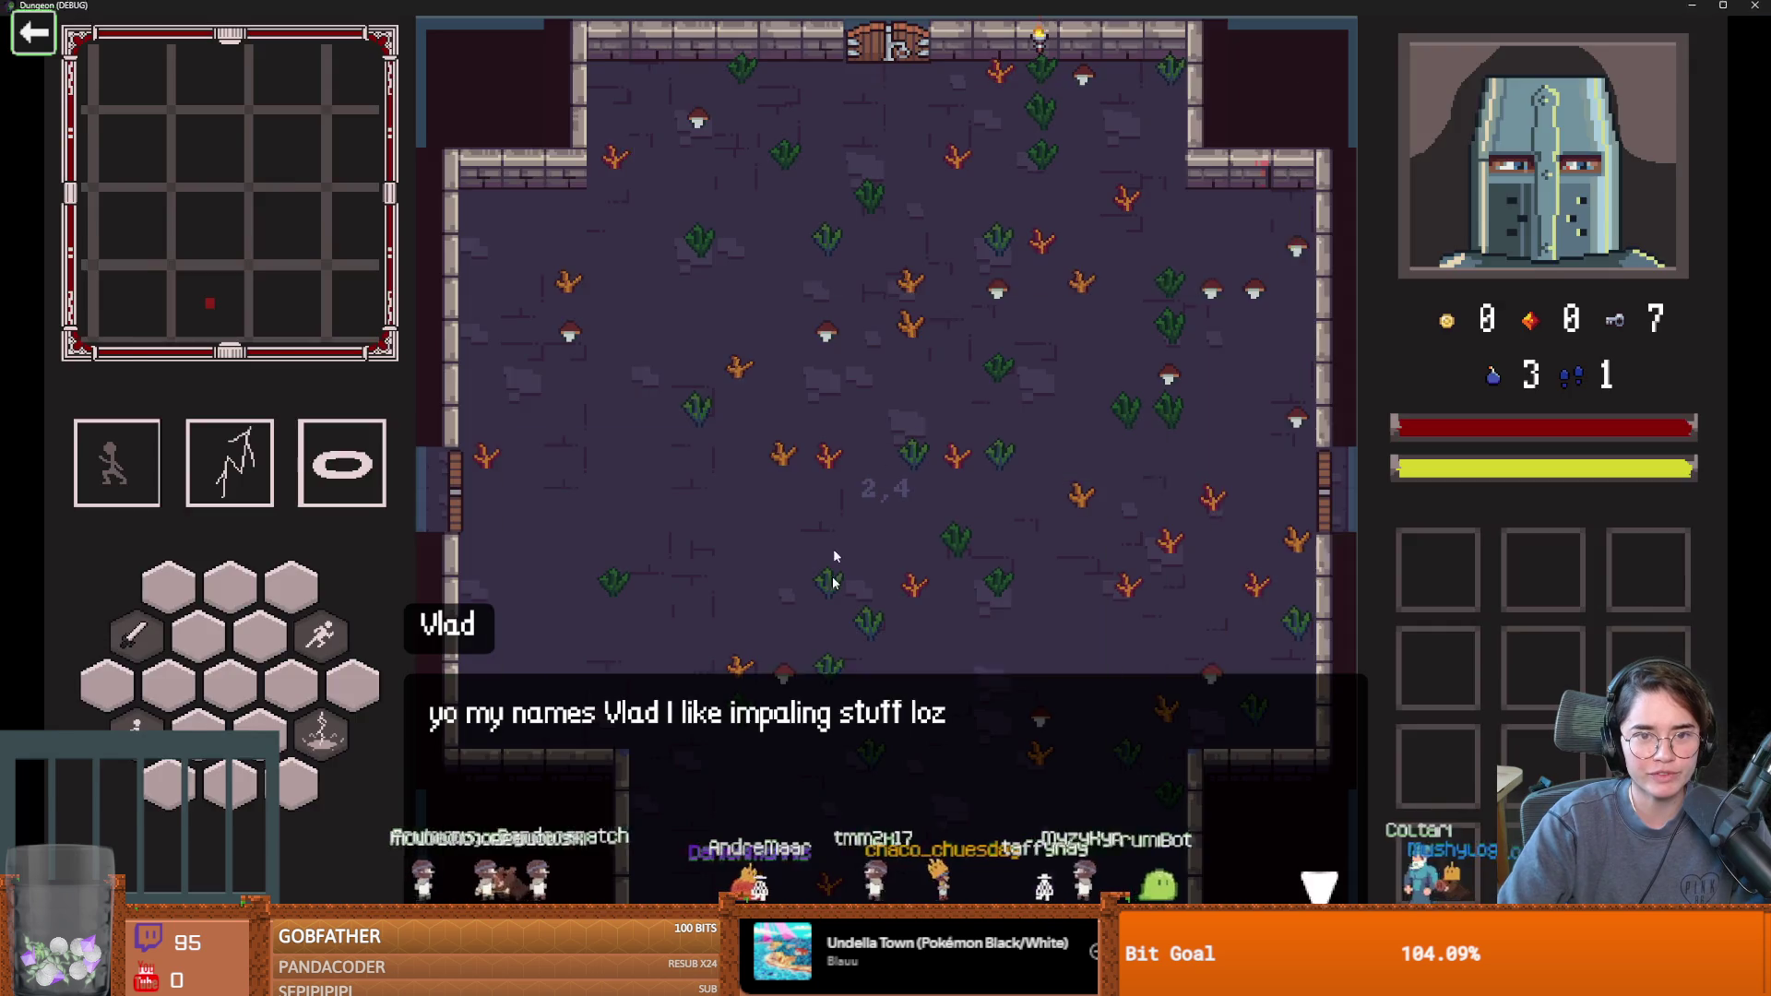
key(super+Down)
click(1086, 551)
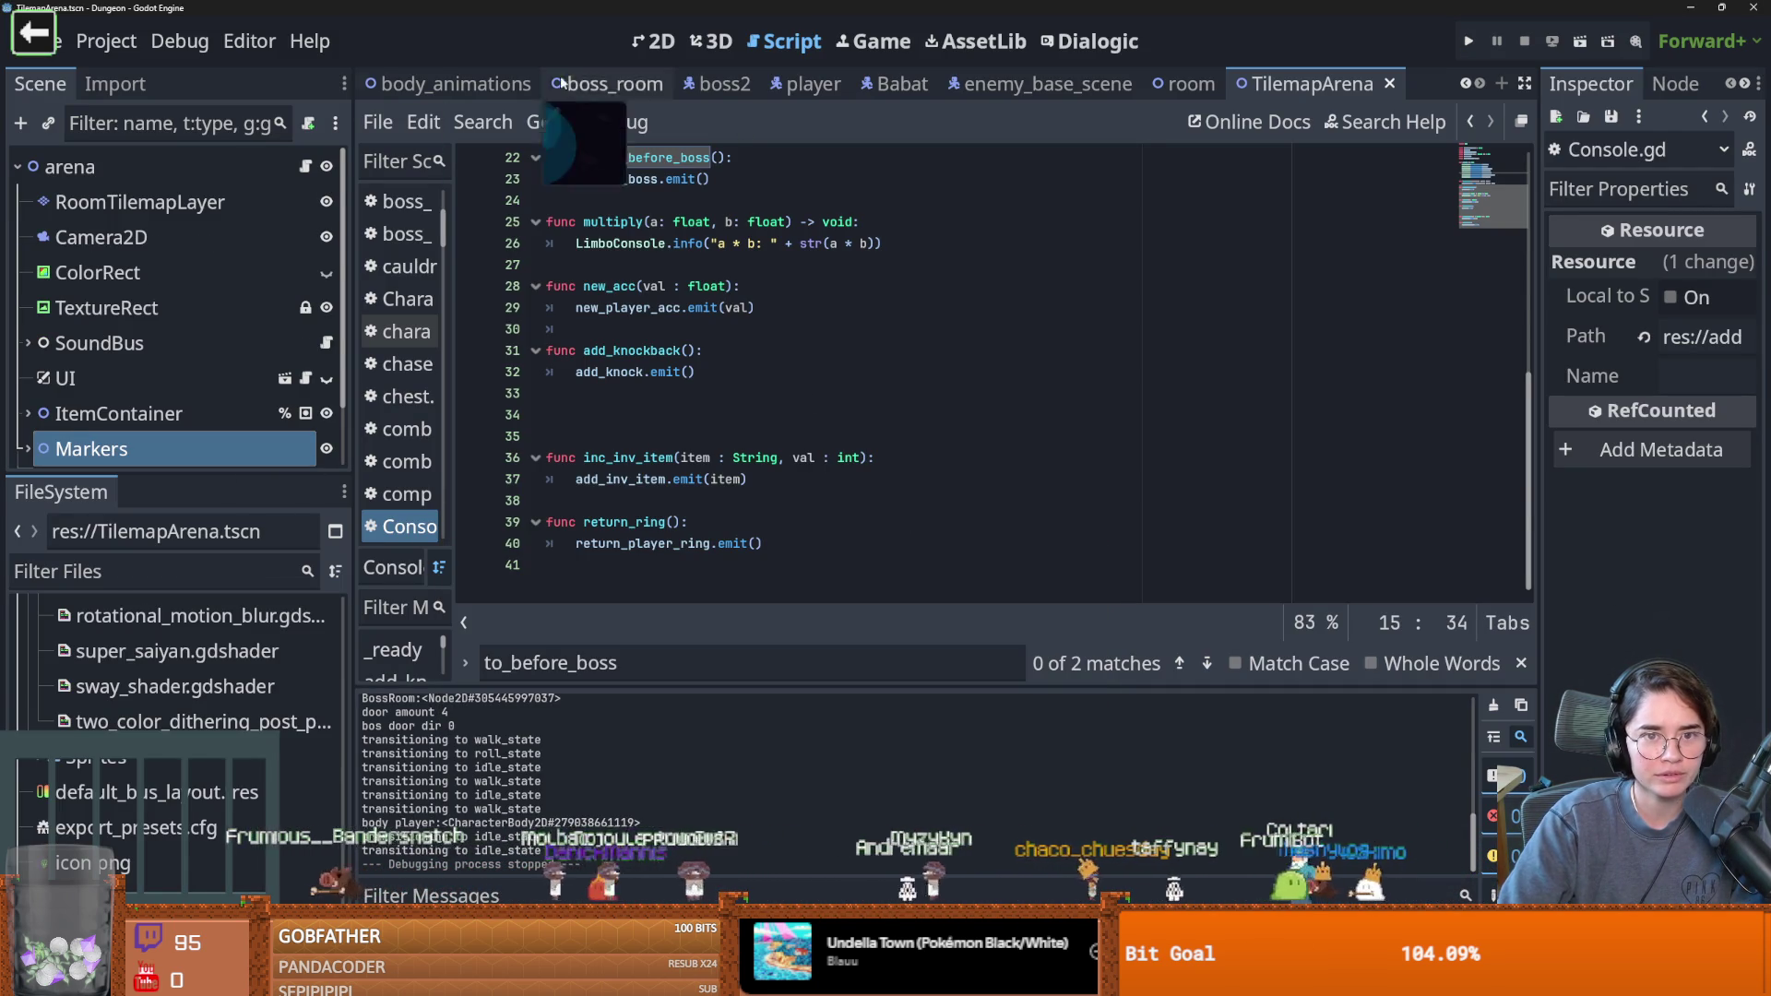
Review the to_before_boss connection and spawn_boss code in arena.gd.
click(306, 166)
scroll(718, 449, up, 5)
scroll(747, 386, down, 9)
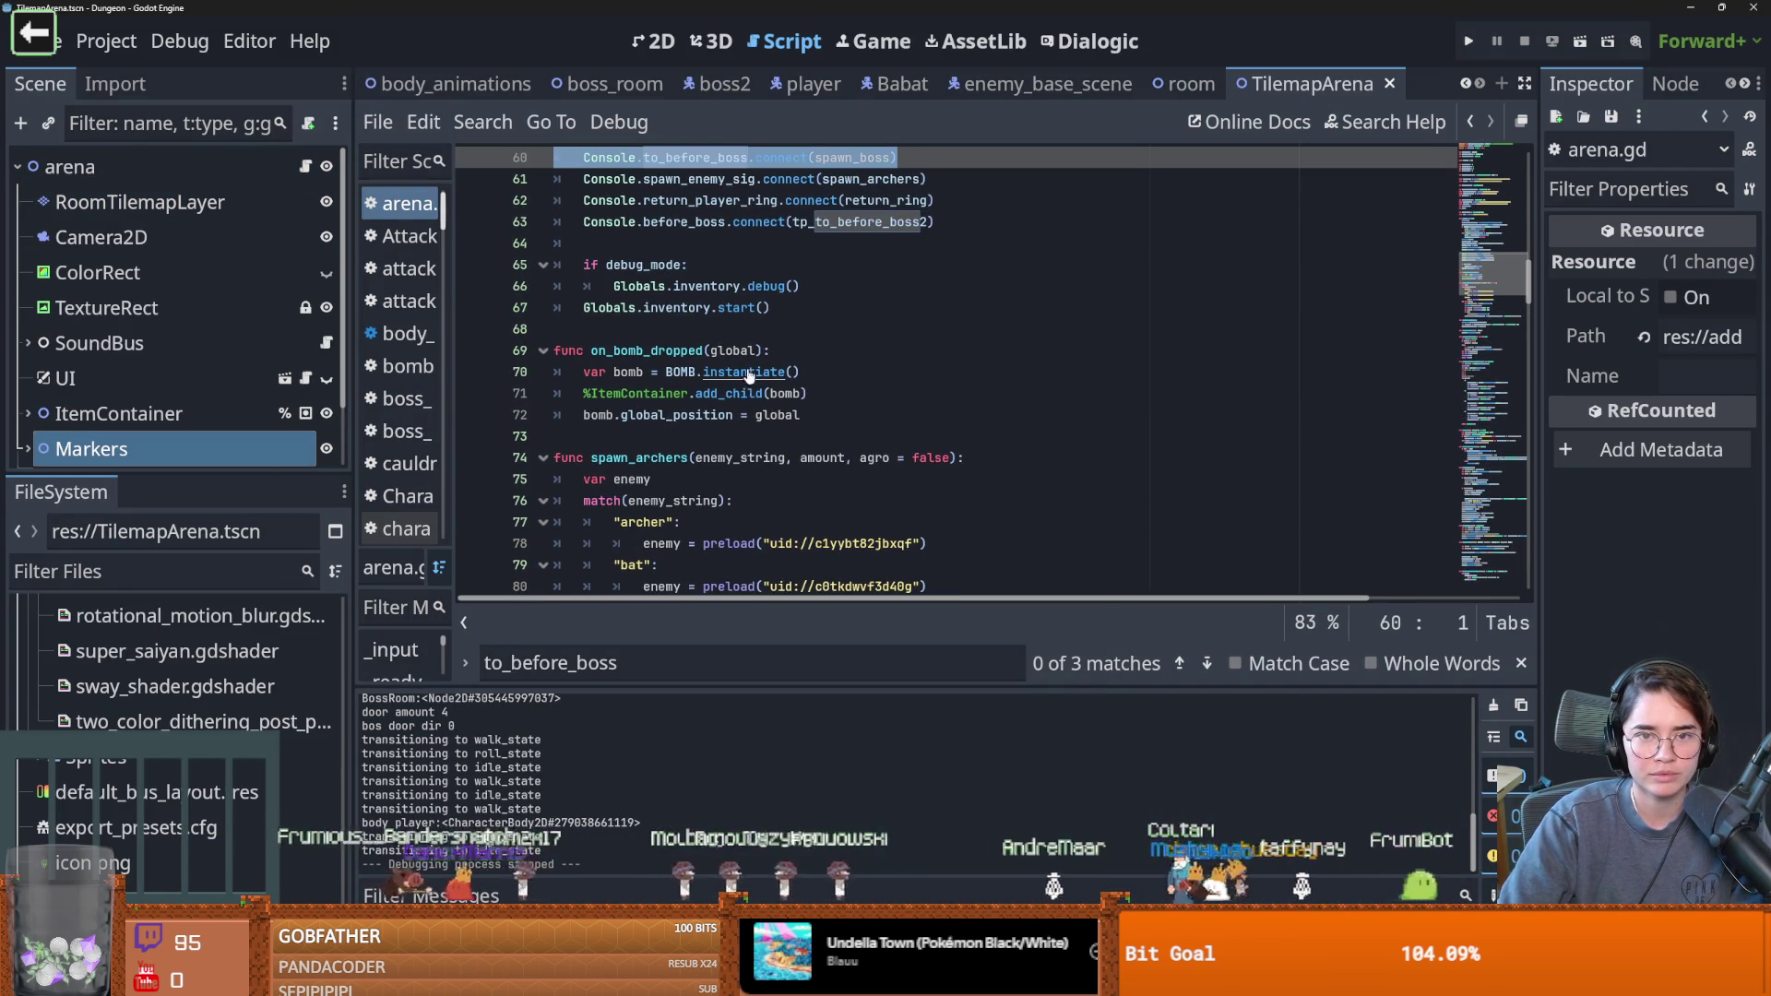
key(ctrl+z)
key(ctrl+z)
key(ctrl+z)
scroll(777, 427, down, 1)
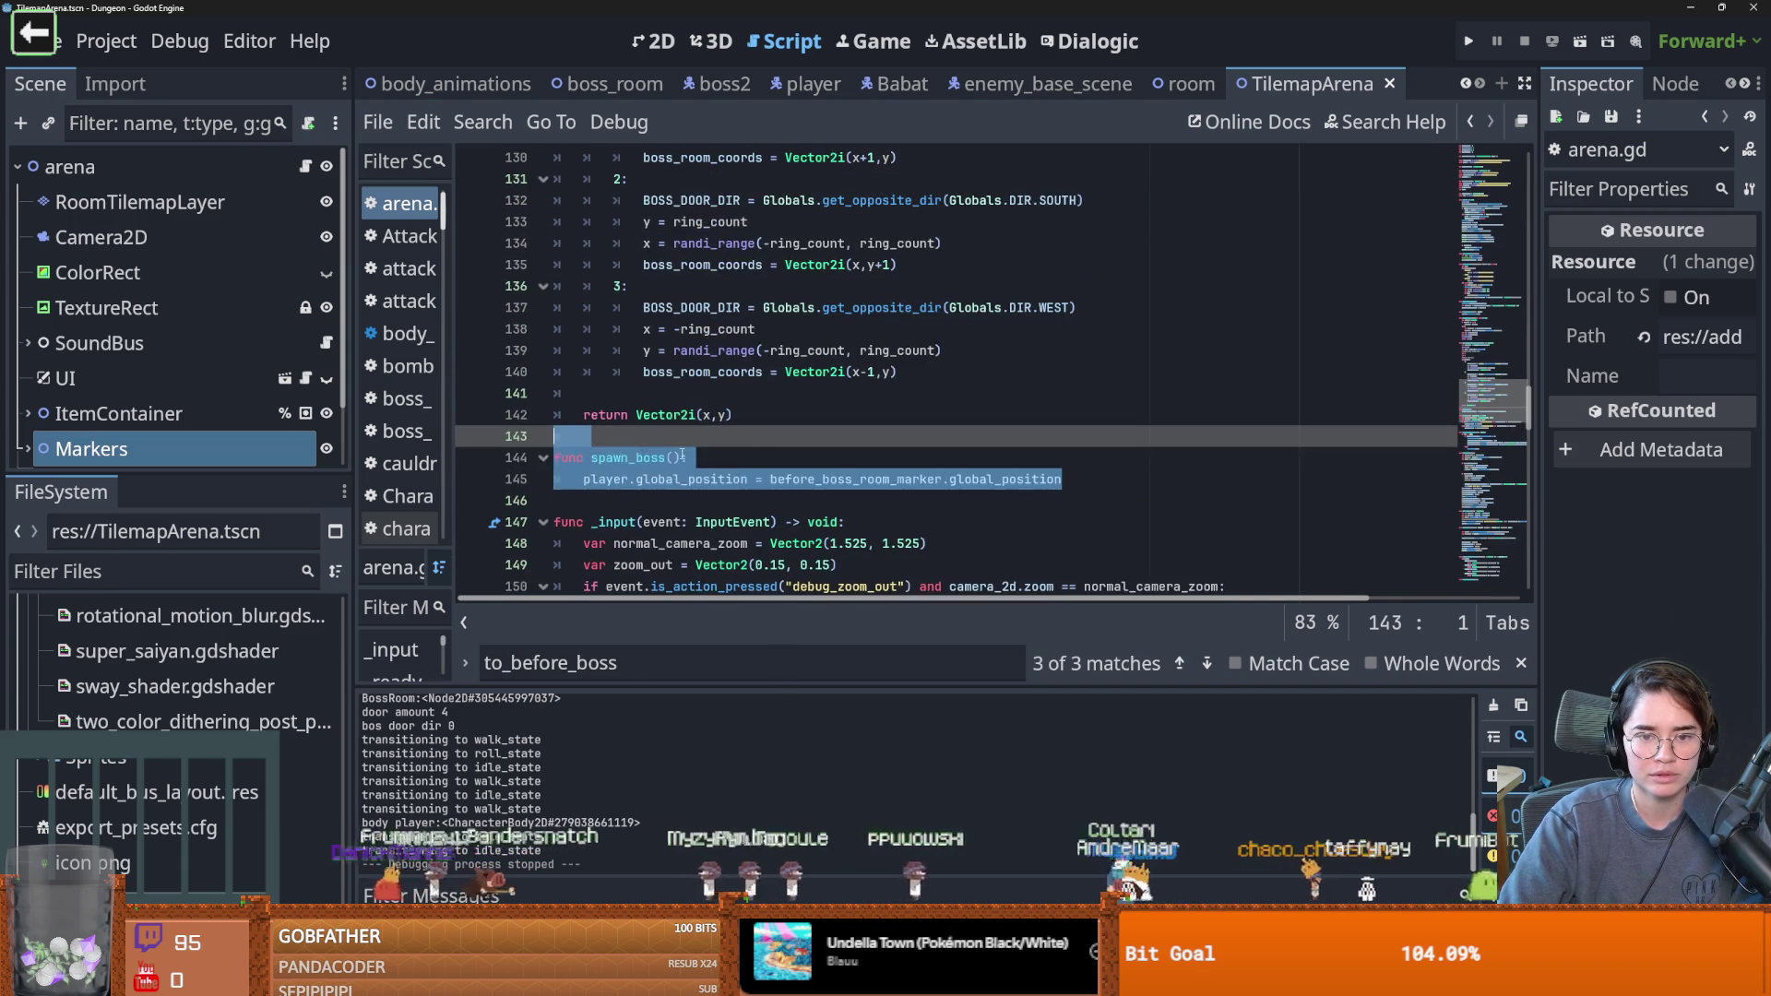
click(684, 457)
key(ctrl+z)
key(ctrl+z)
key(ctrl+z)
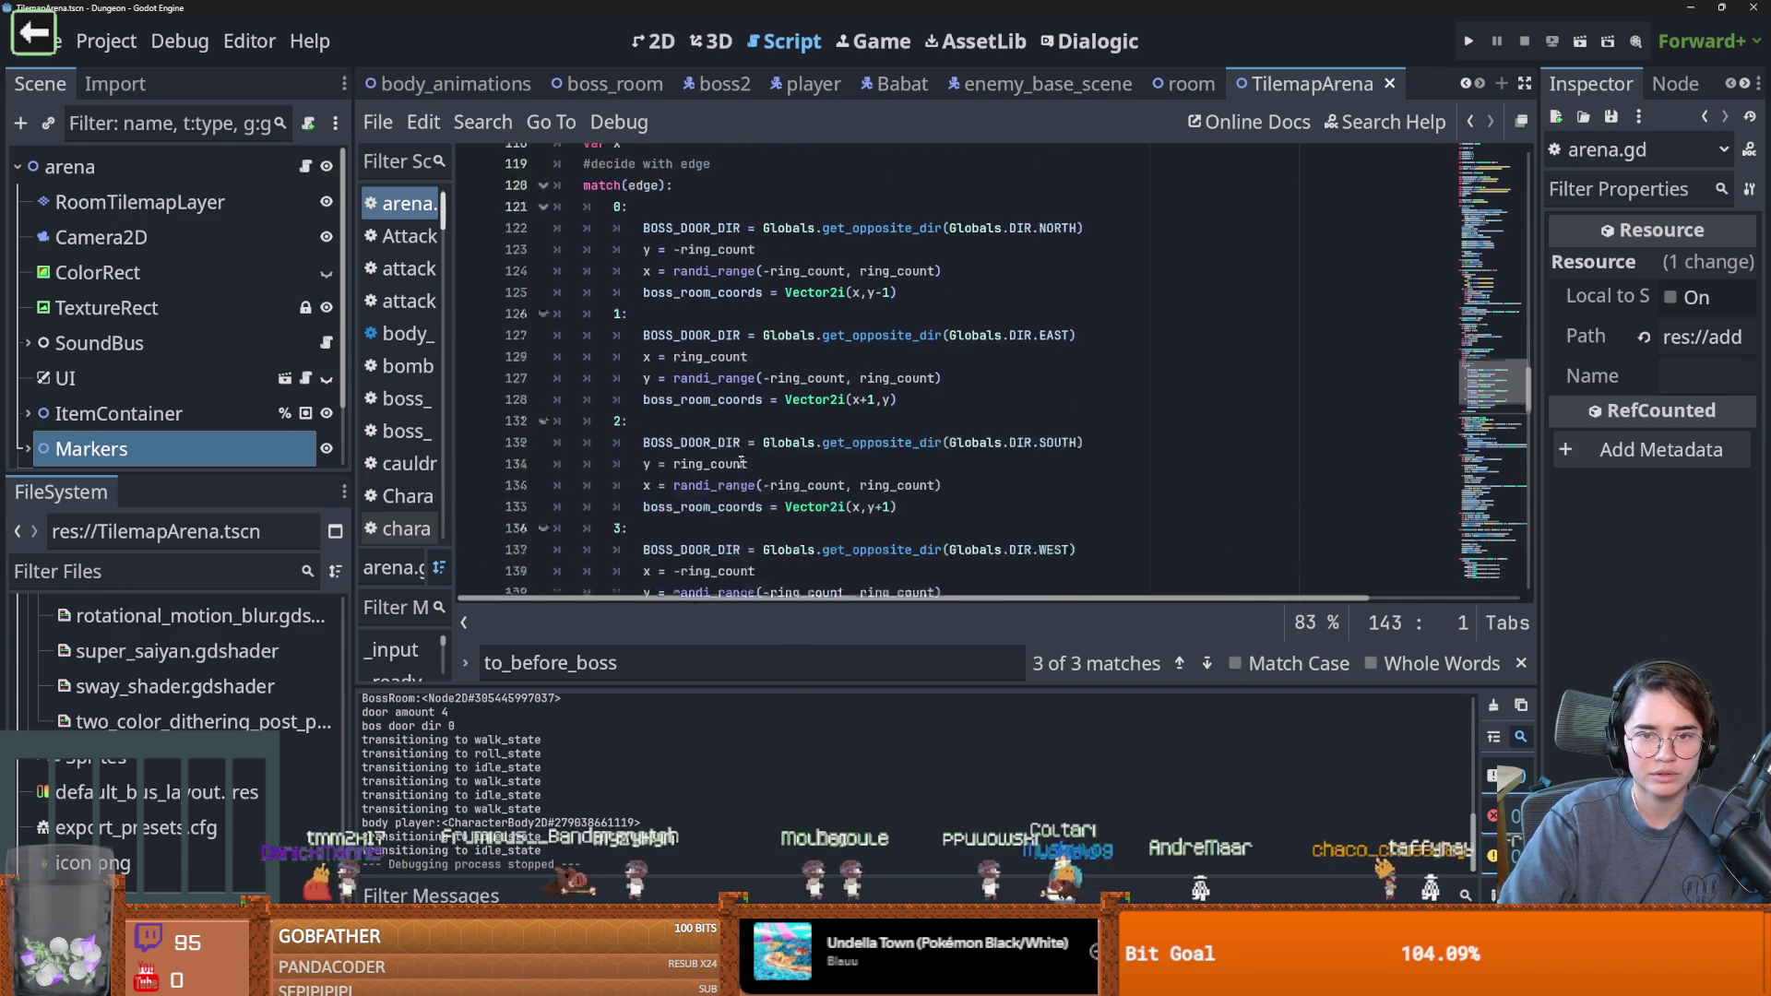
scroll(743, 461, up, 4)
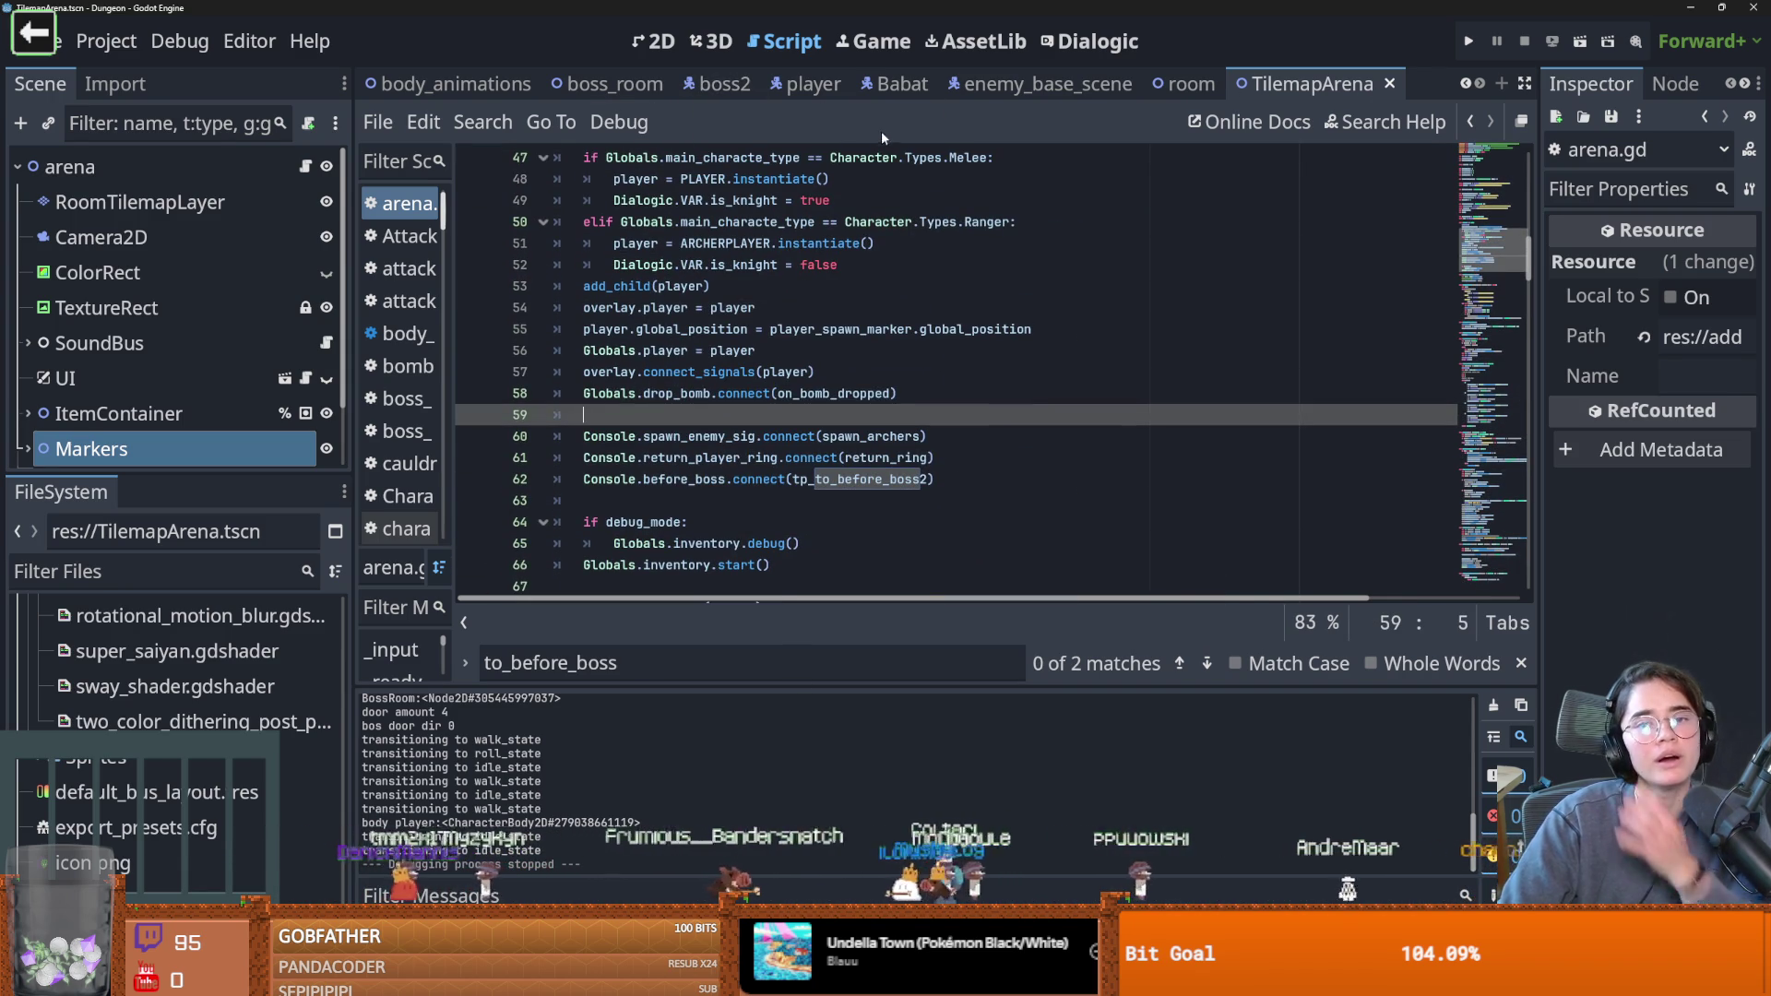
Close the TilemapArena scene and switch through the vlad scene to the room scene.
key(ctrl+n)
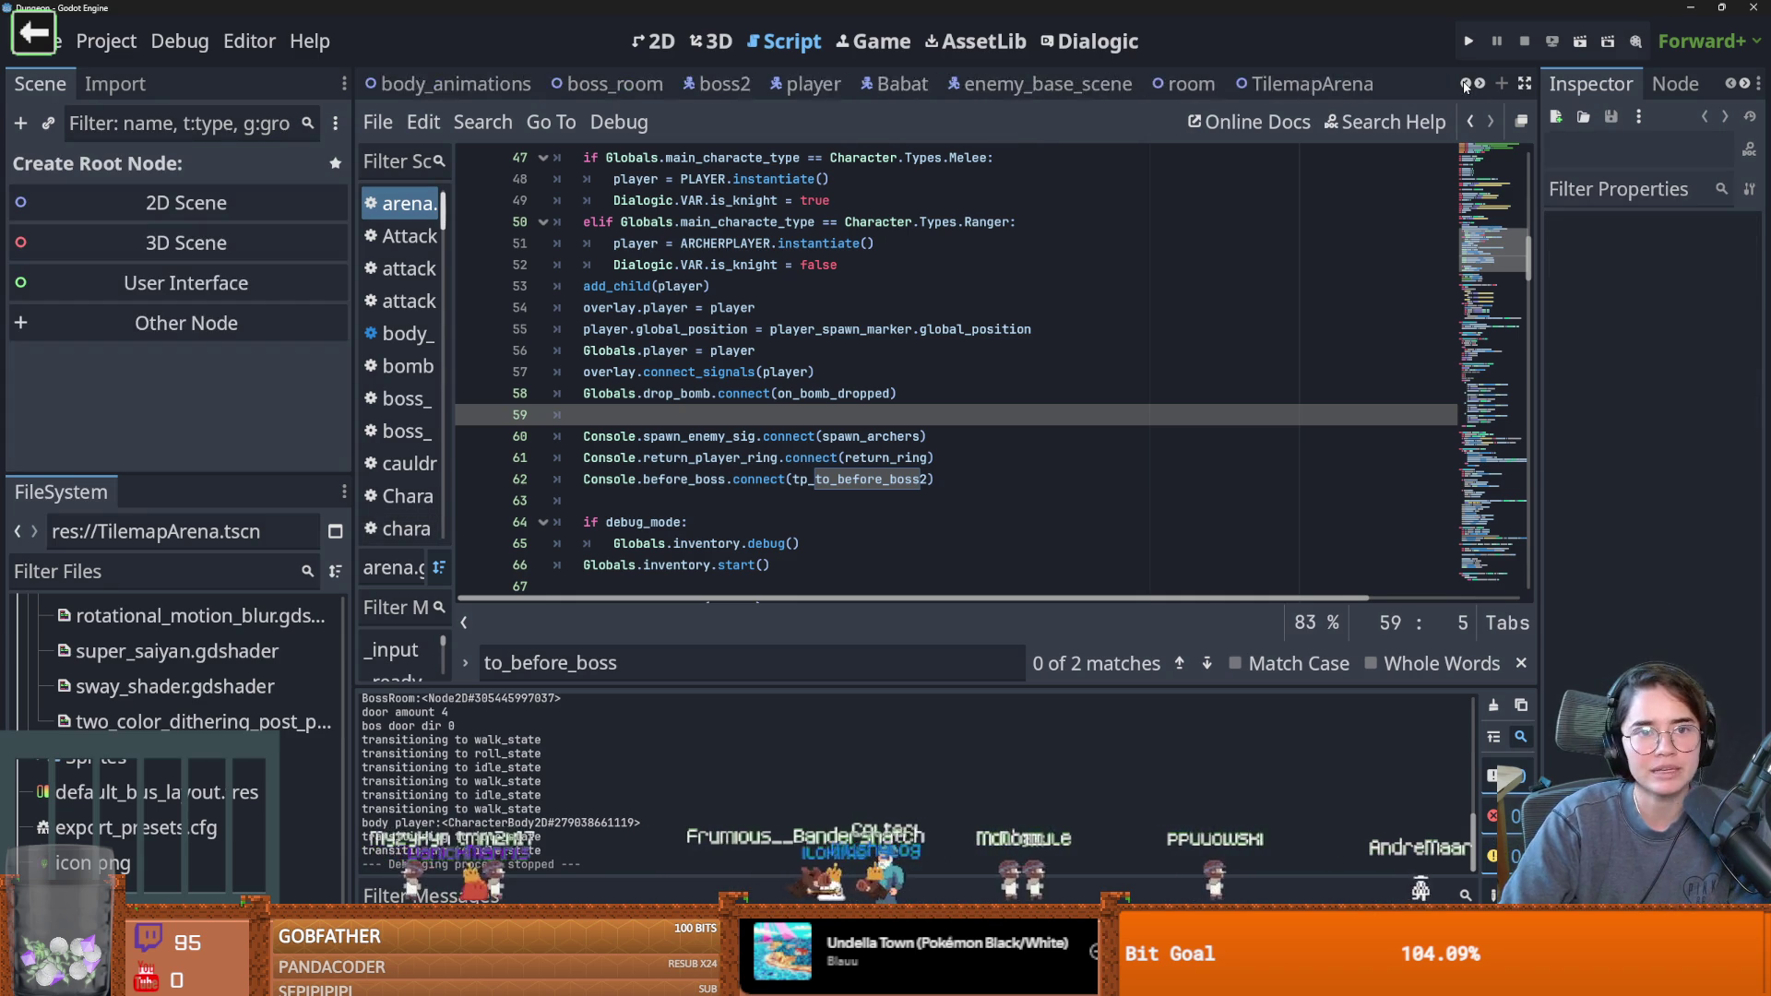
click(1465, 83)
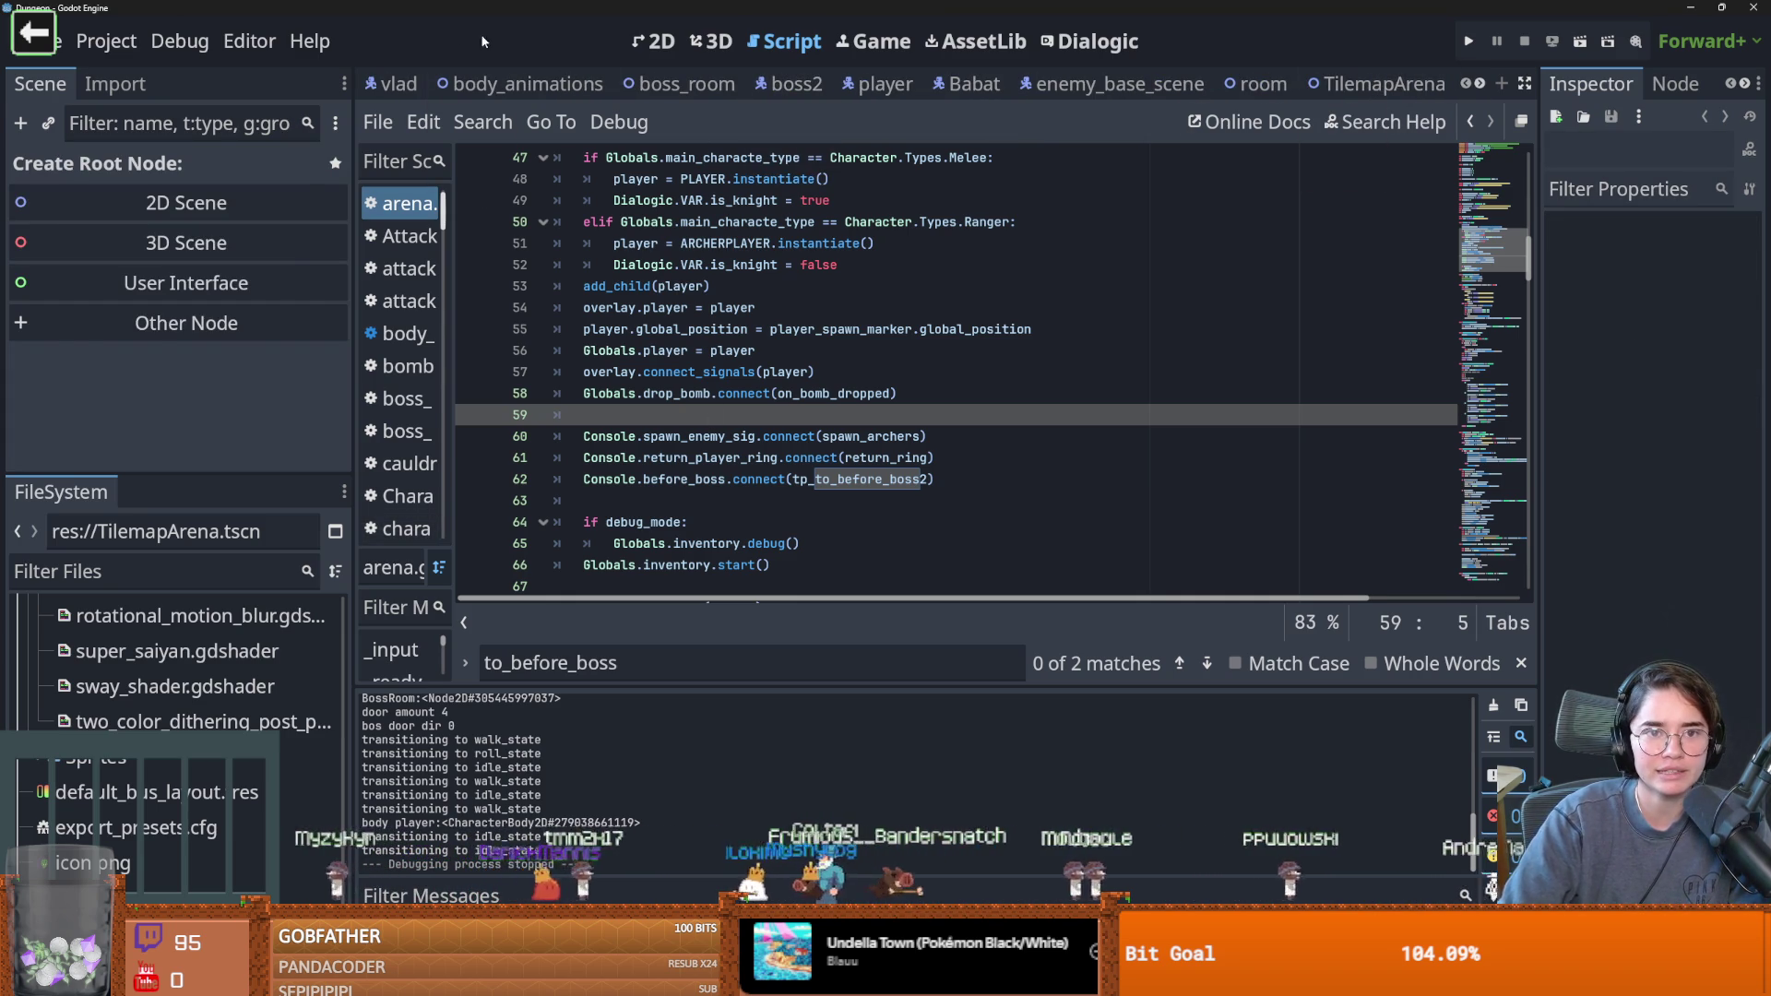
key(ctrl+Tab)
click(1282, 84)
scroll(282, 295, up, 3)
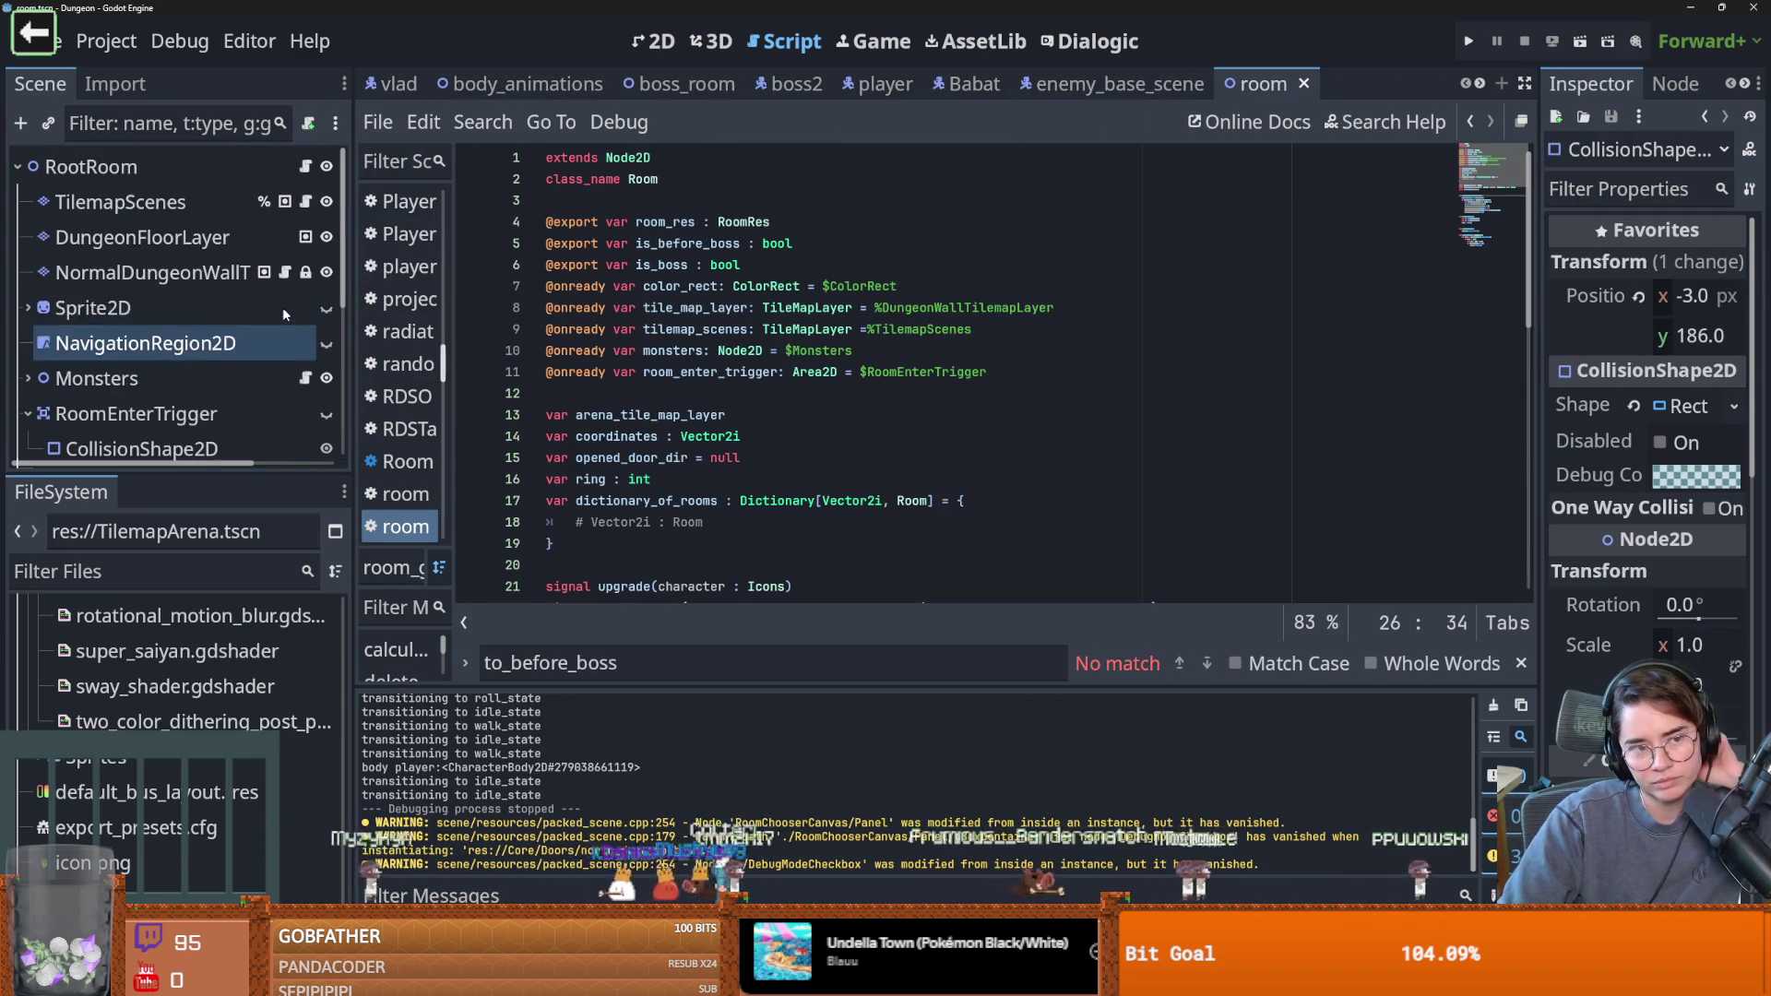
Open monsters.gd and go to the on_player_enter_monster_room function header.
click(305, 379)
scroll(813, 442, up, 14)
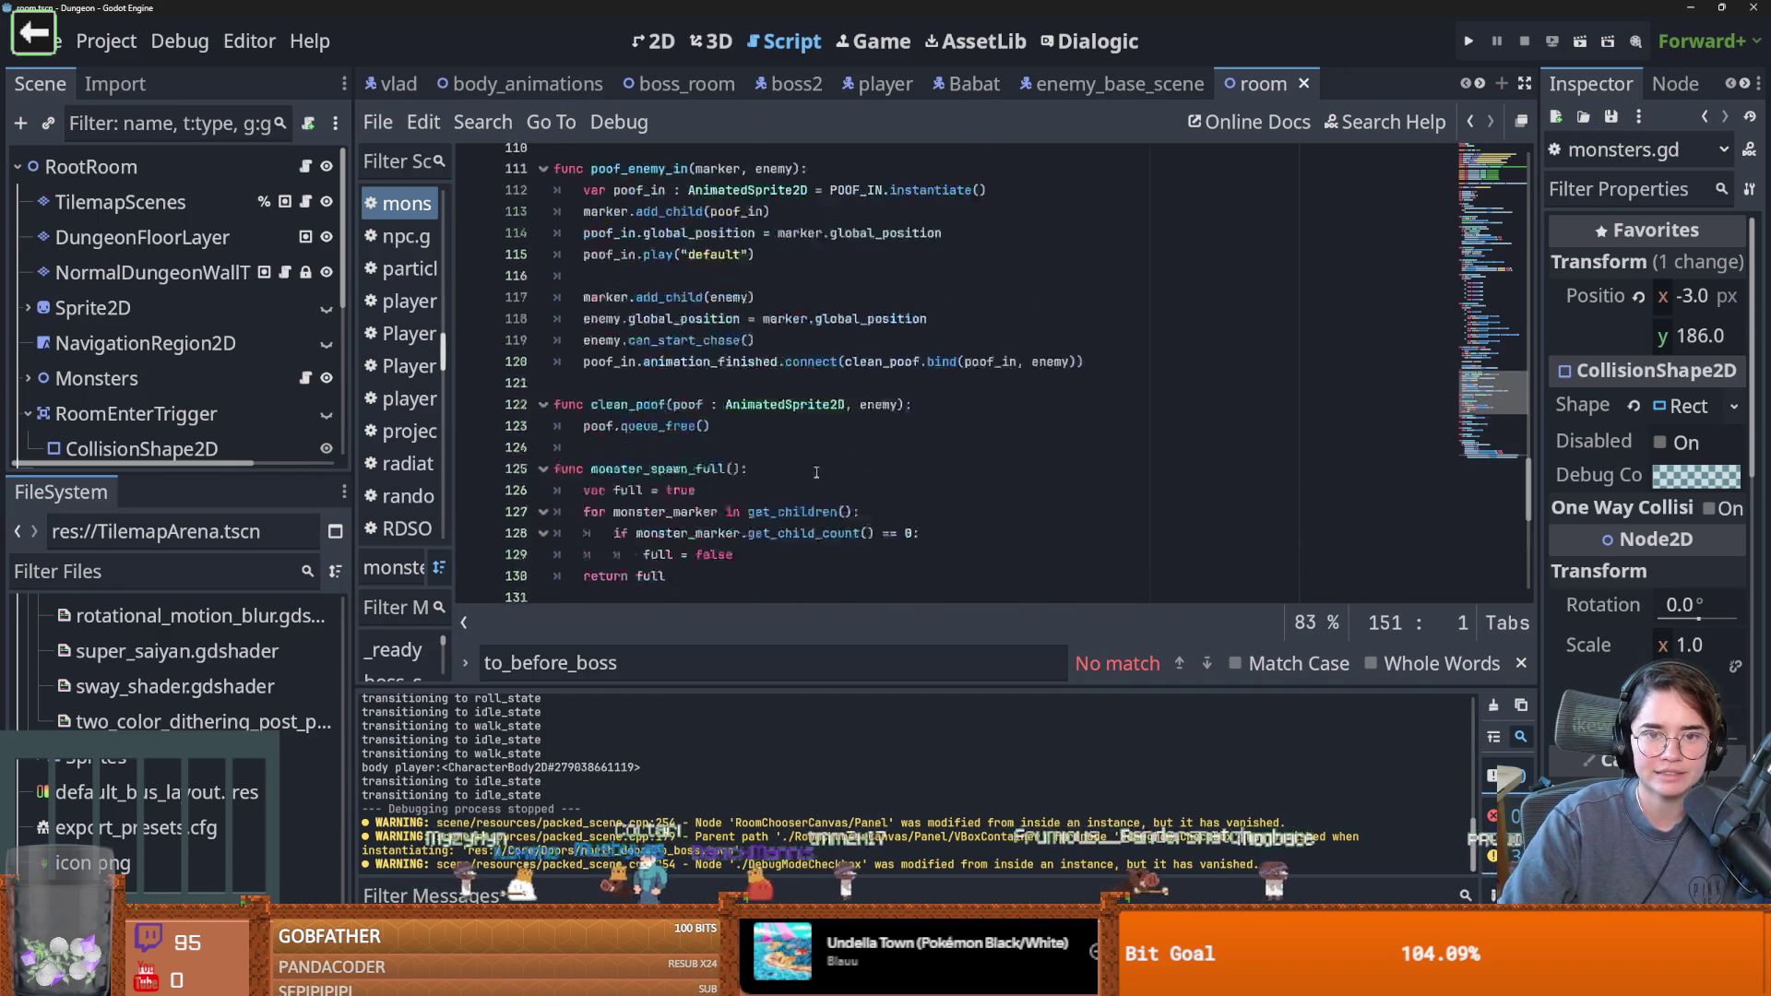
scroll(834, 463, up, 13)
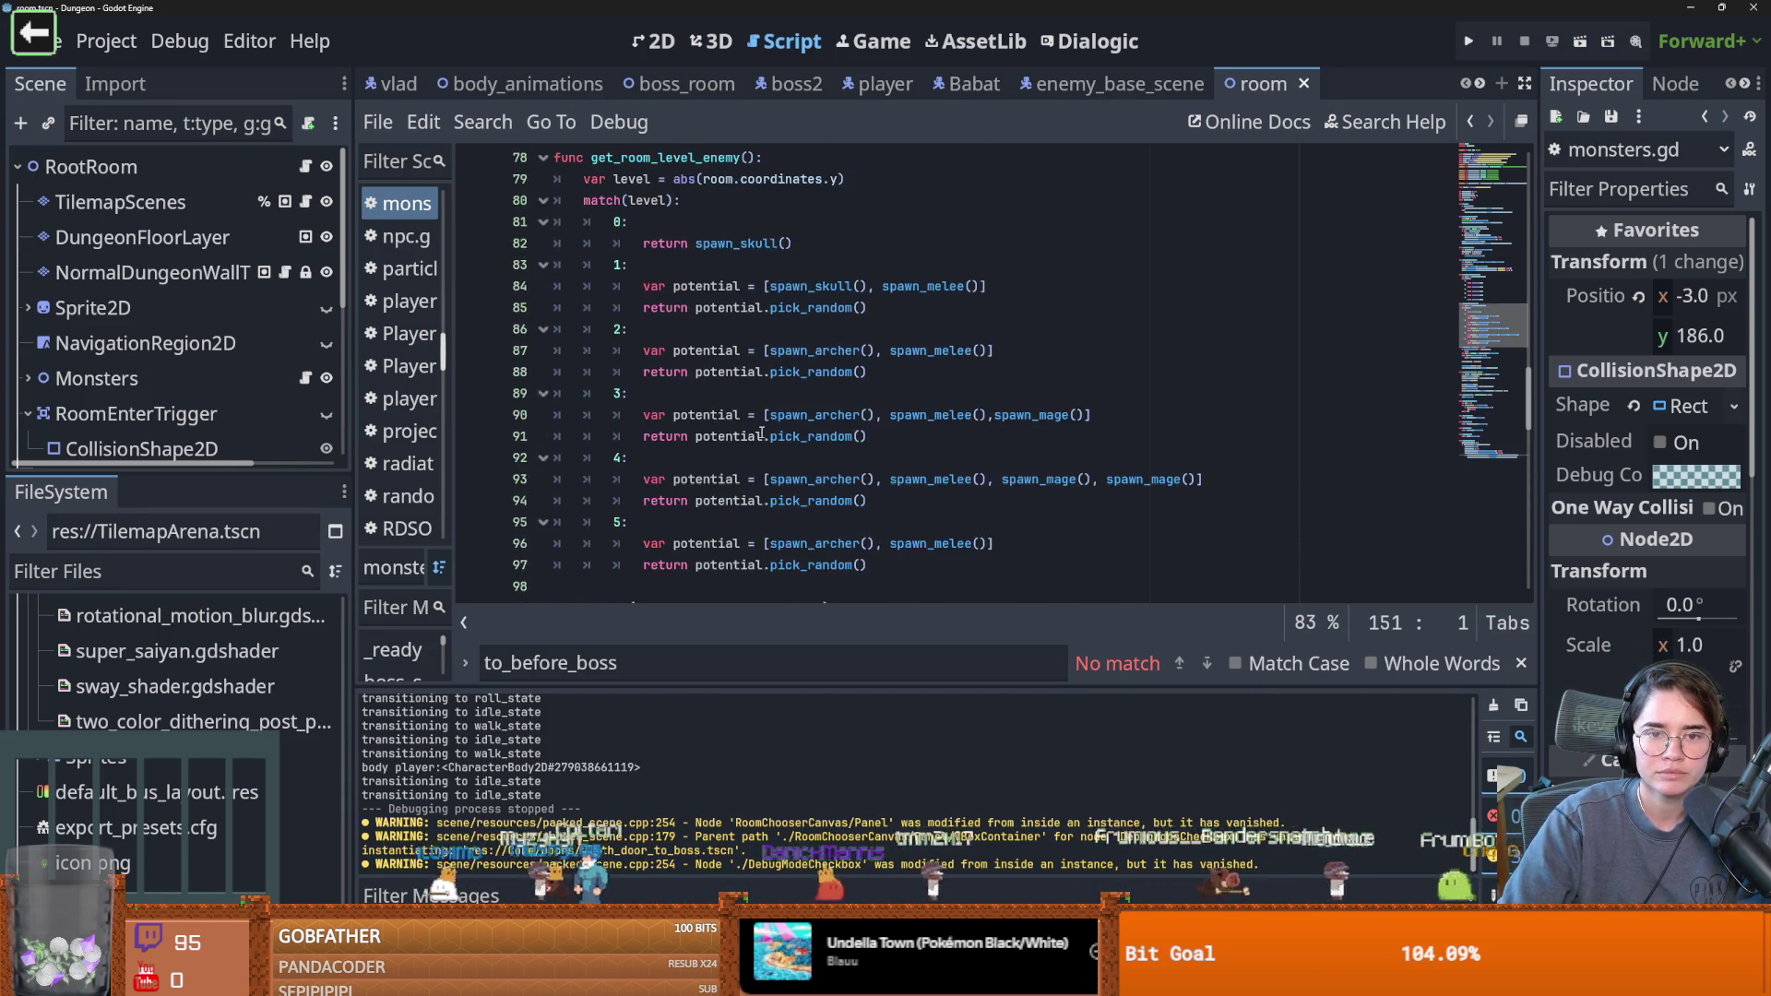
scroll(763, 432, up, 7)
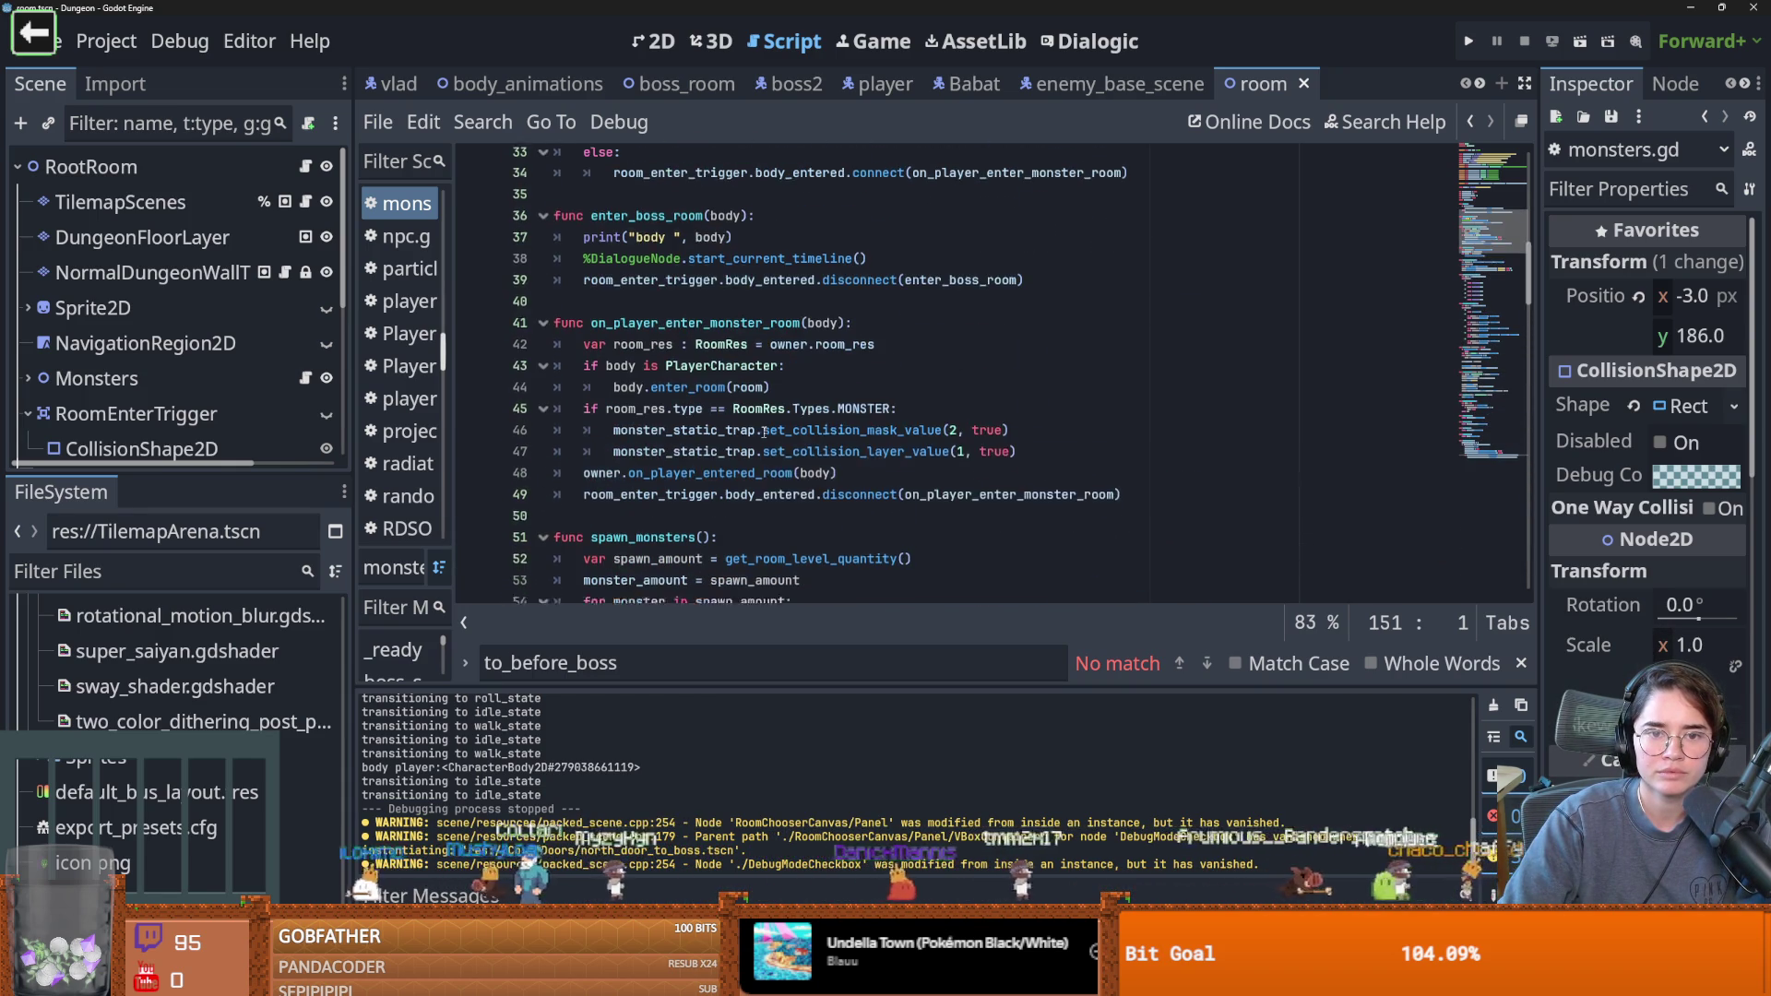
click(741, 329)
Add 'if body is PlayerCharacter:' under the header and indent lines 43–50 beneath it.
click(892, 332)
key(Return)
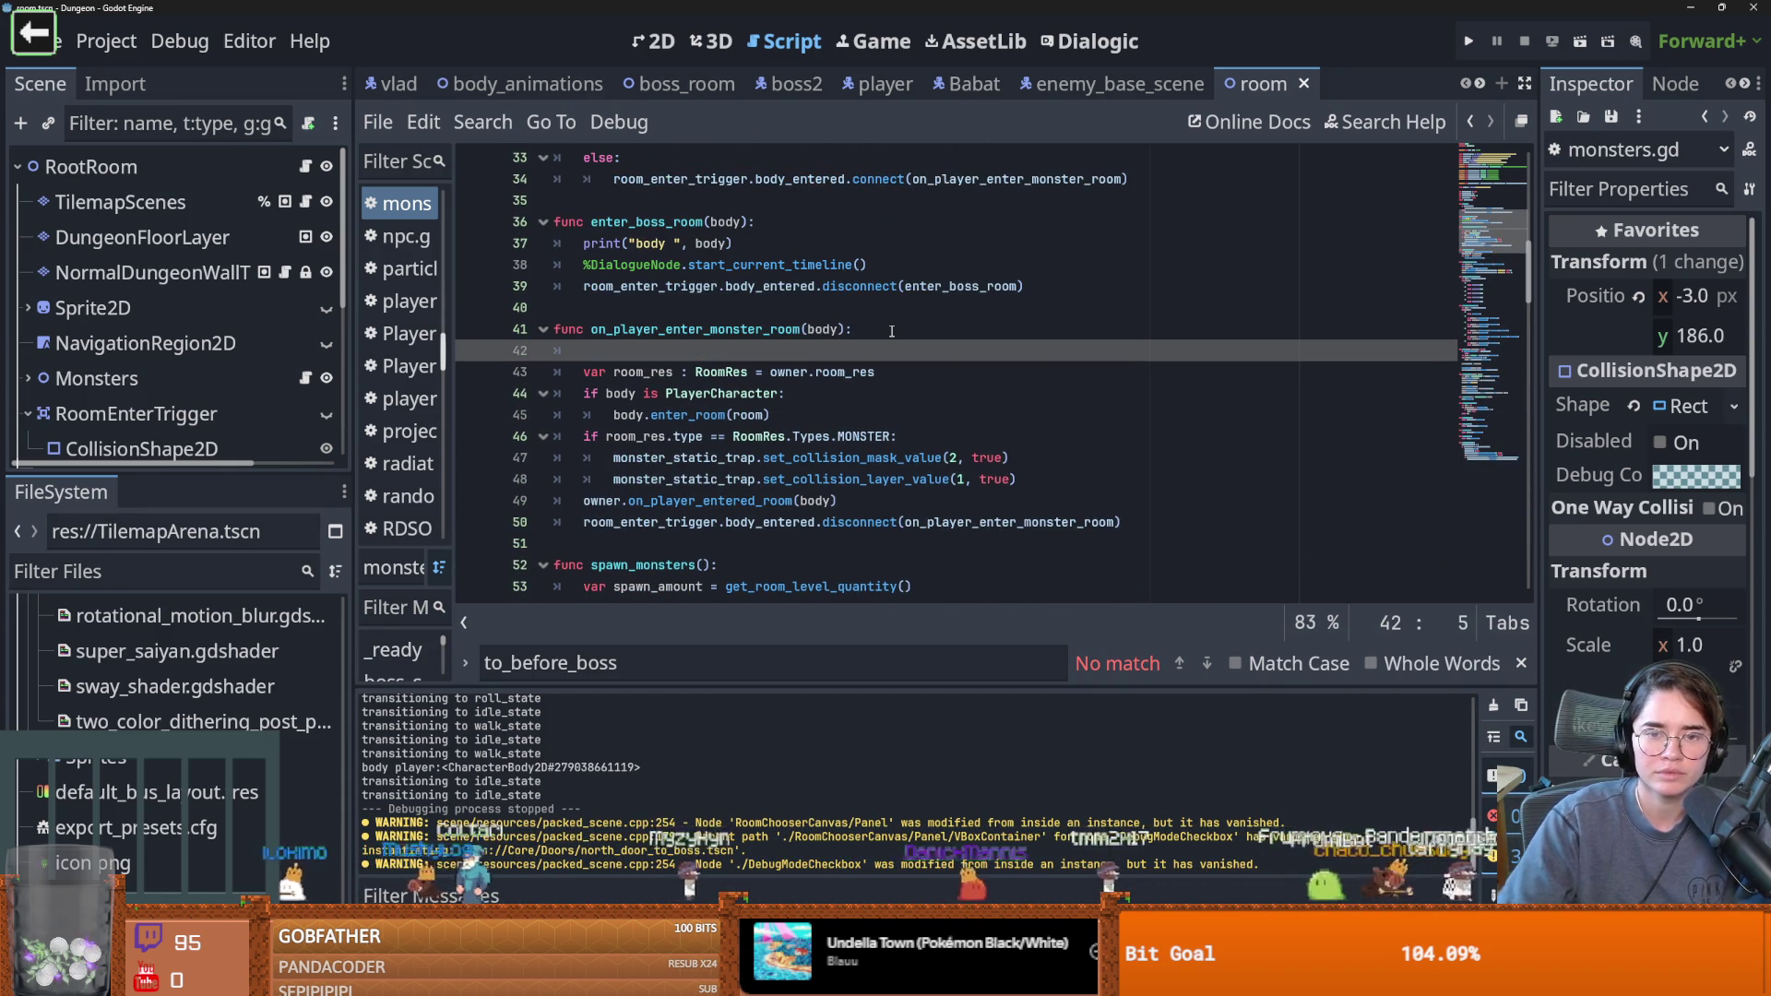
text(if body is P)
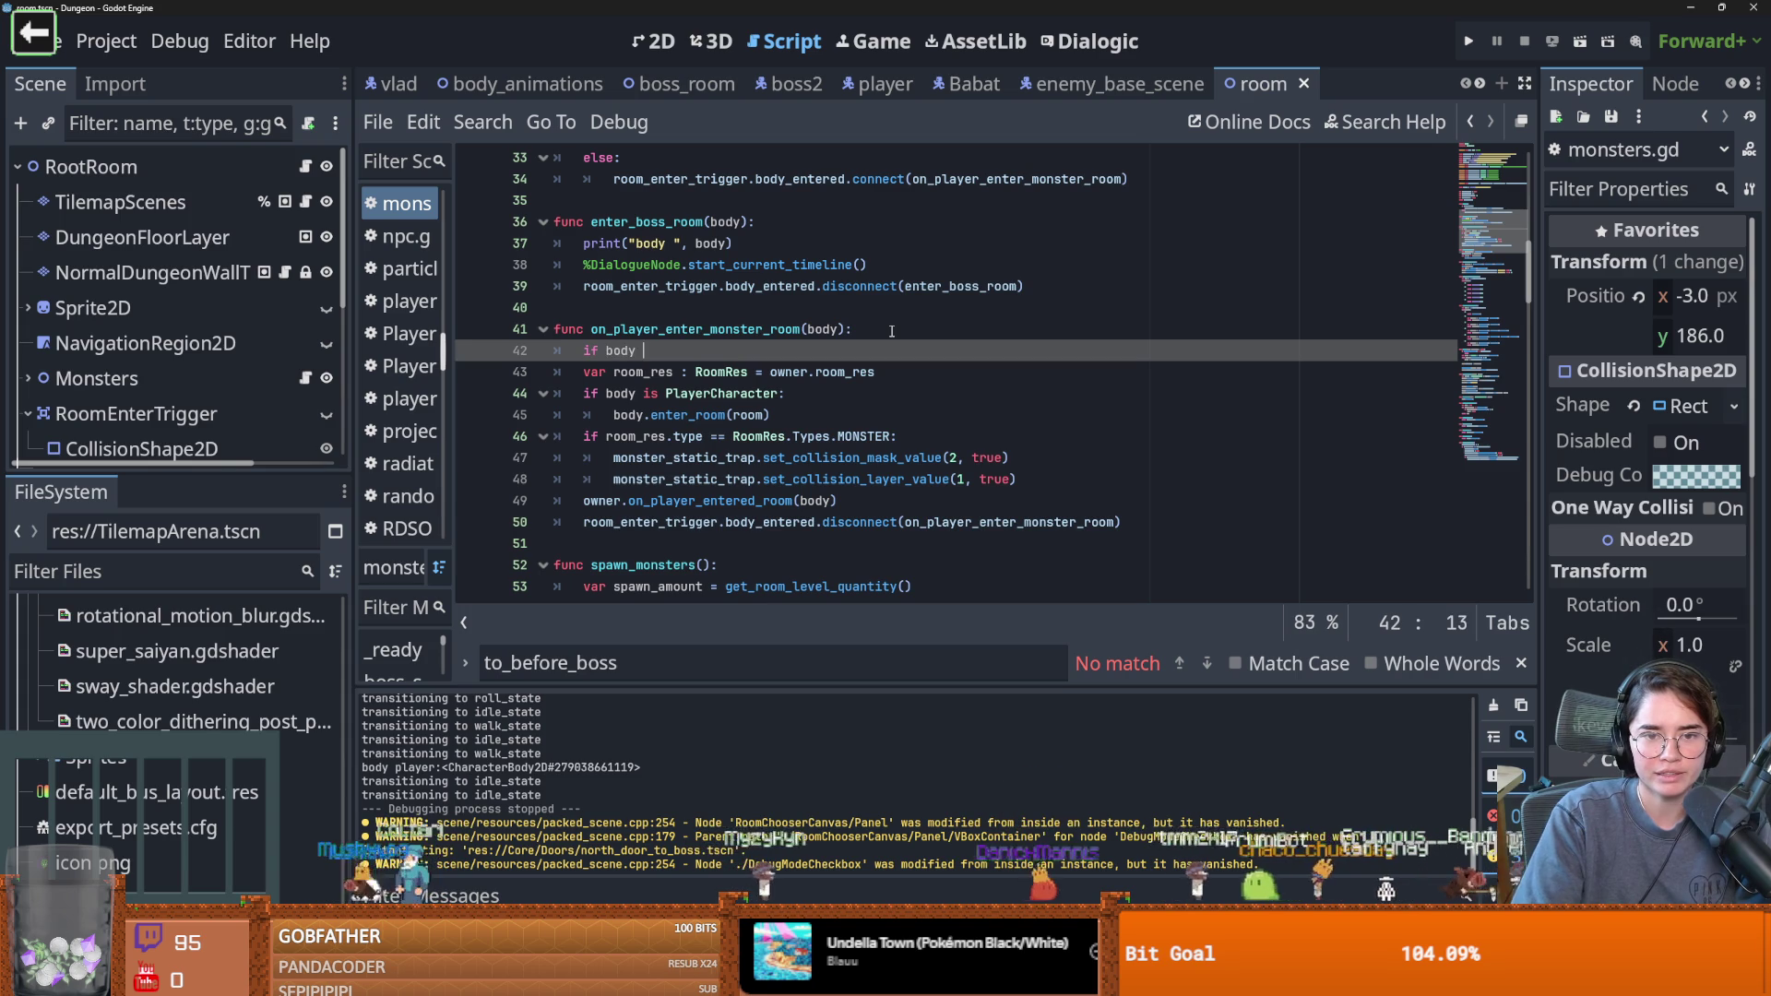
key(Return)
text(:)
drag(583, 372, 762, 522)
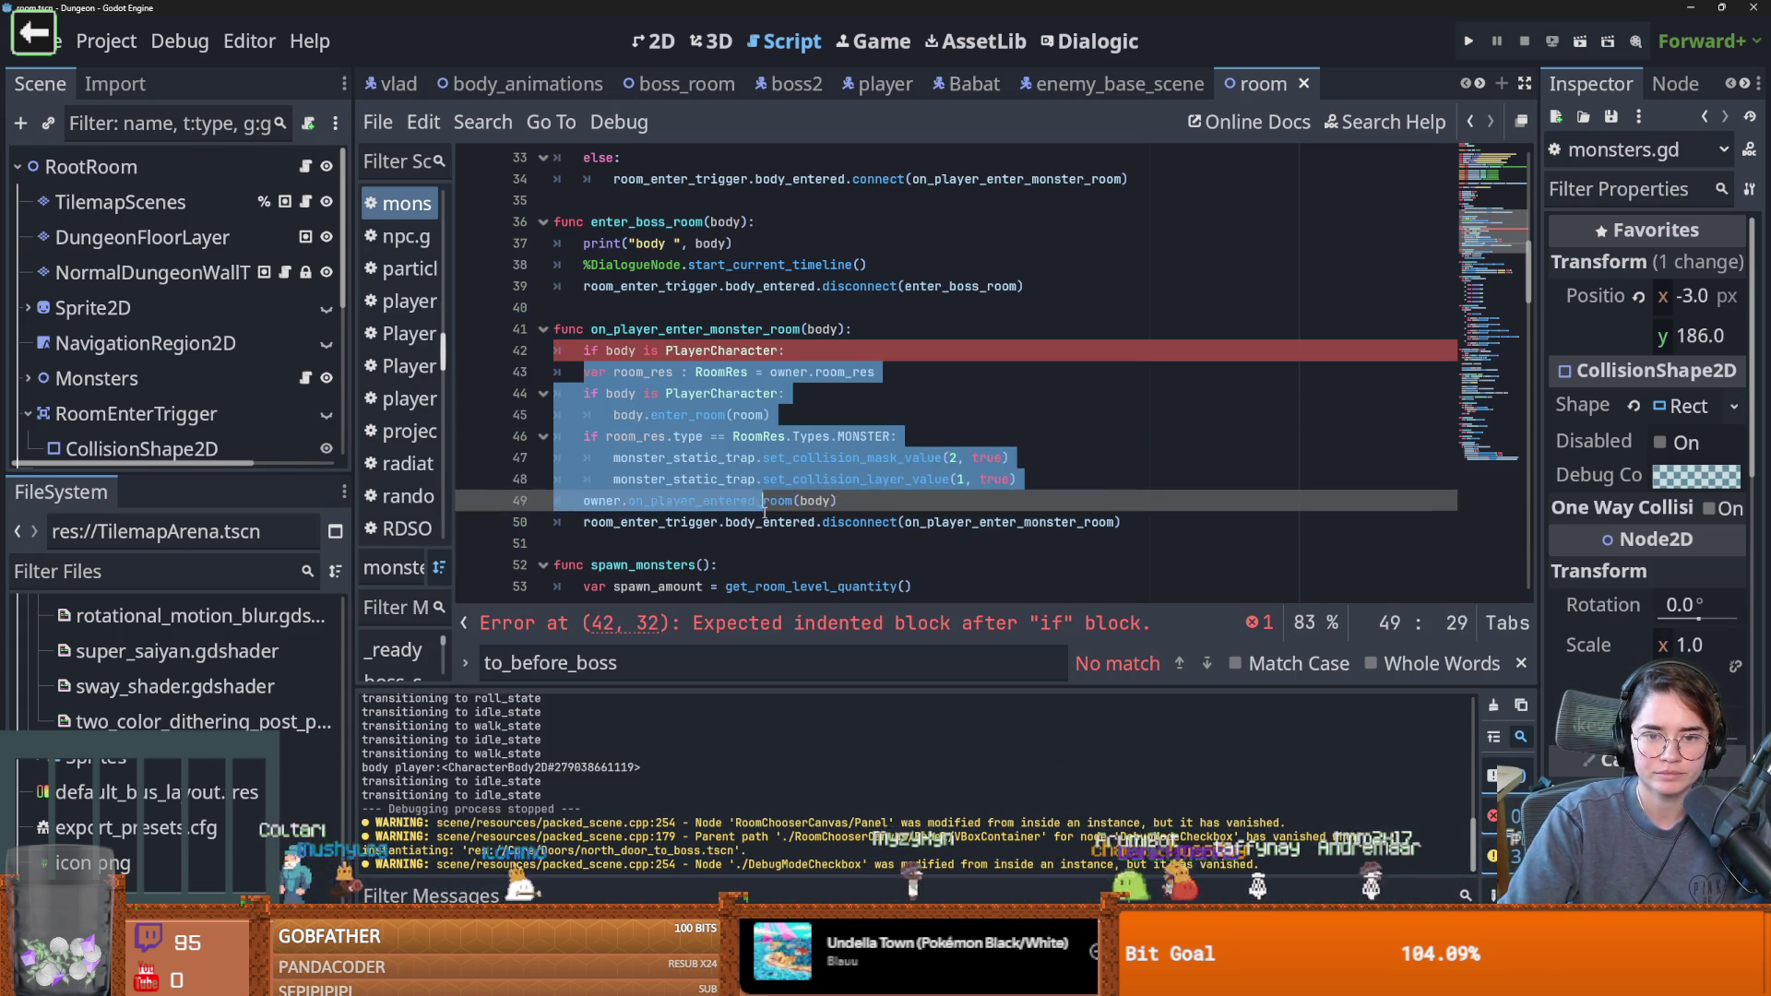
key(Tab)
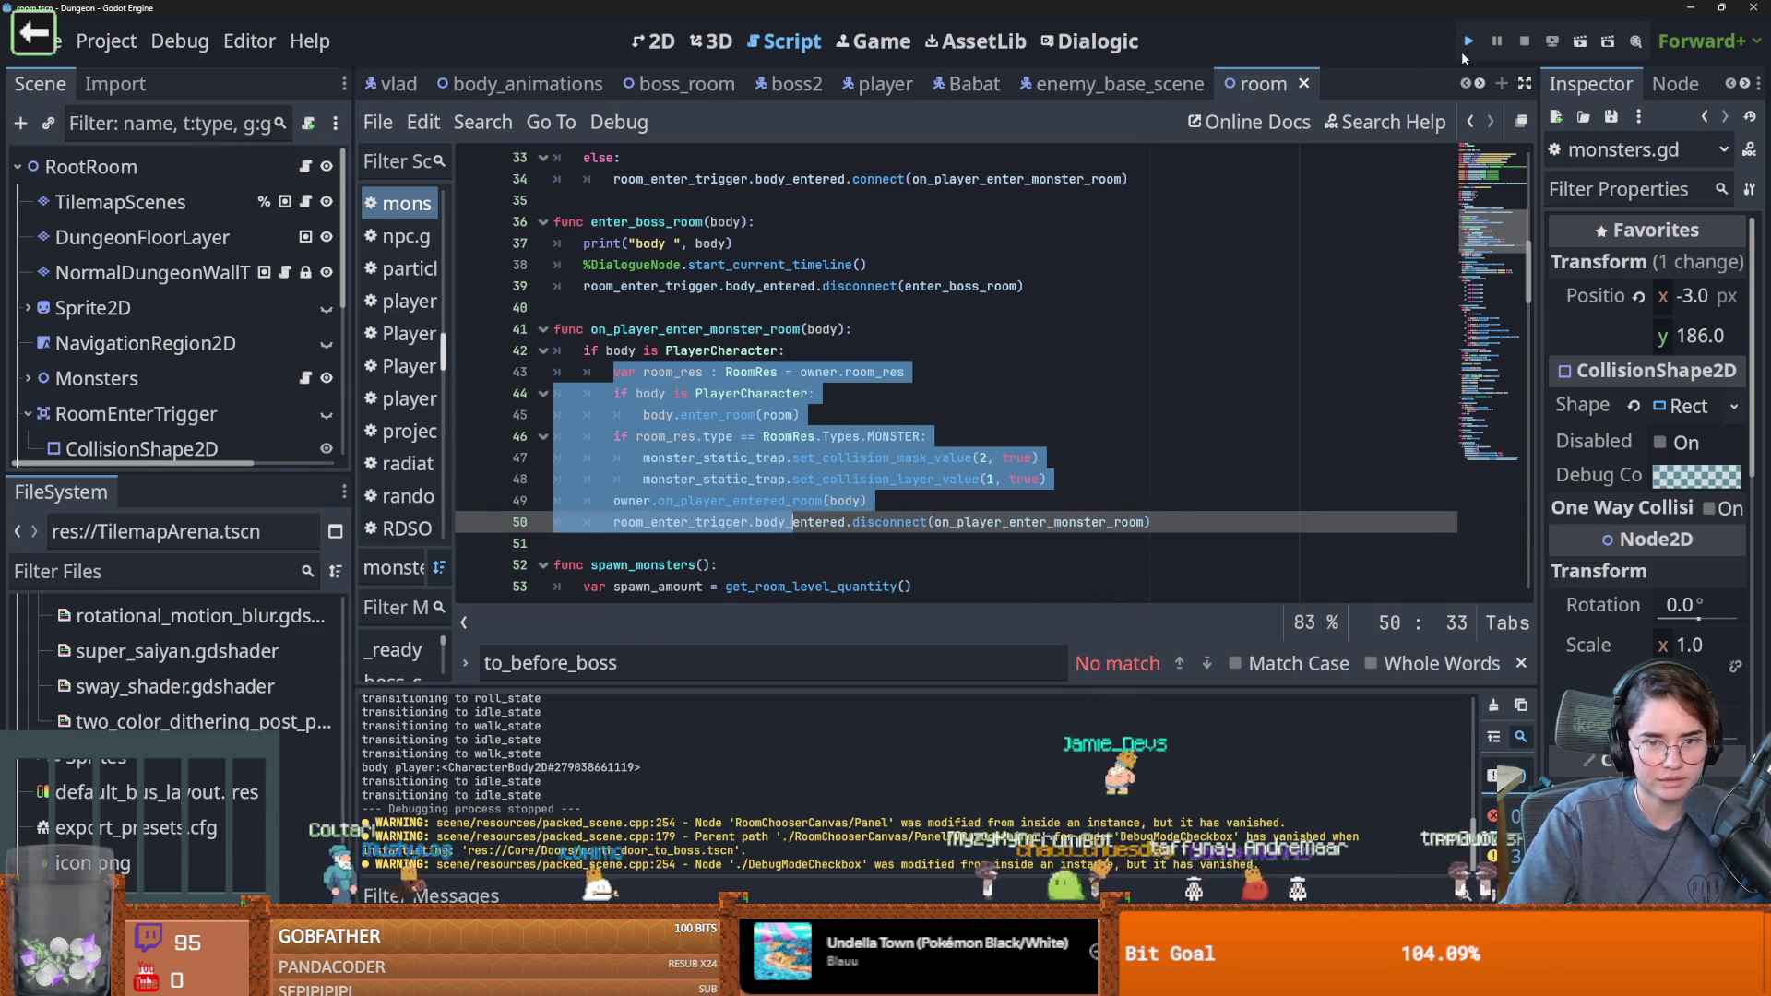
Run the game as Warrior, teleport with tp_to_before_boss, walk into Vlad's room, then stop it.
click(1465, 45)
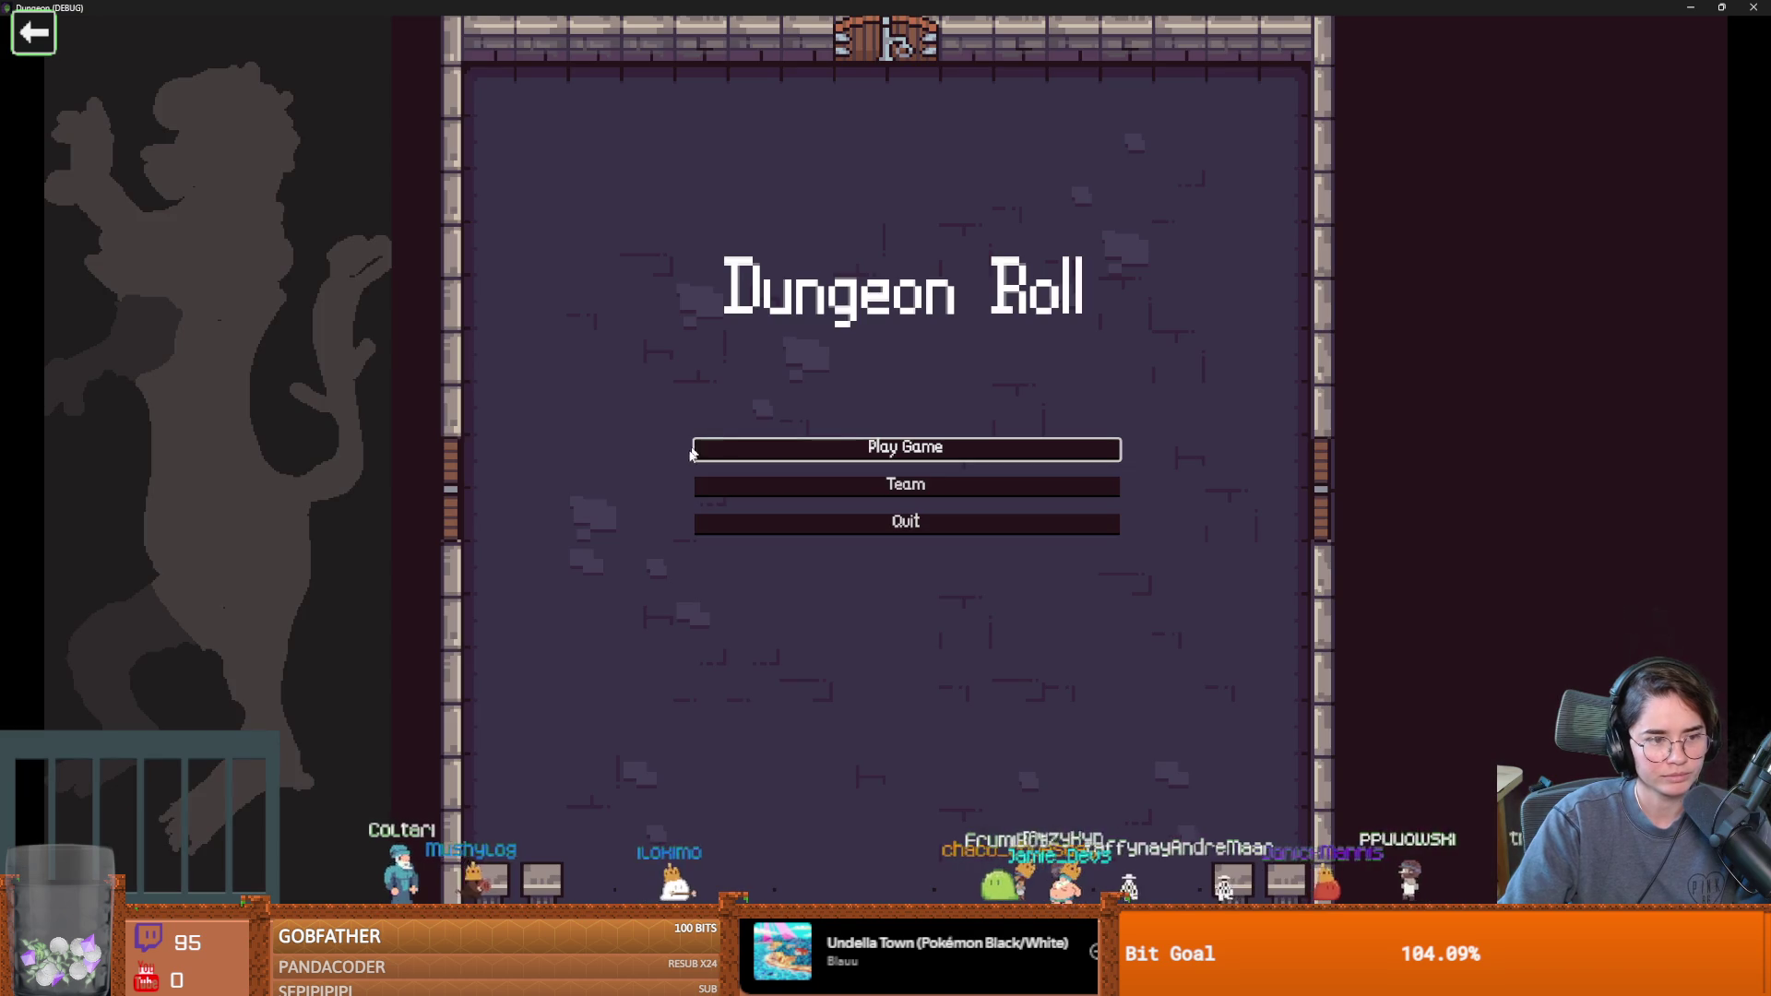
click(738, 421)
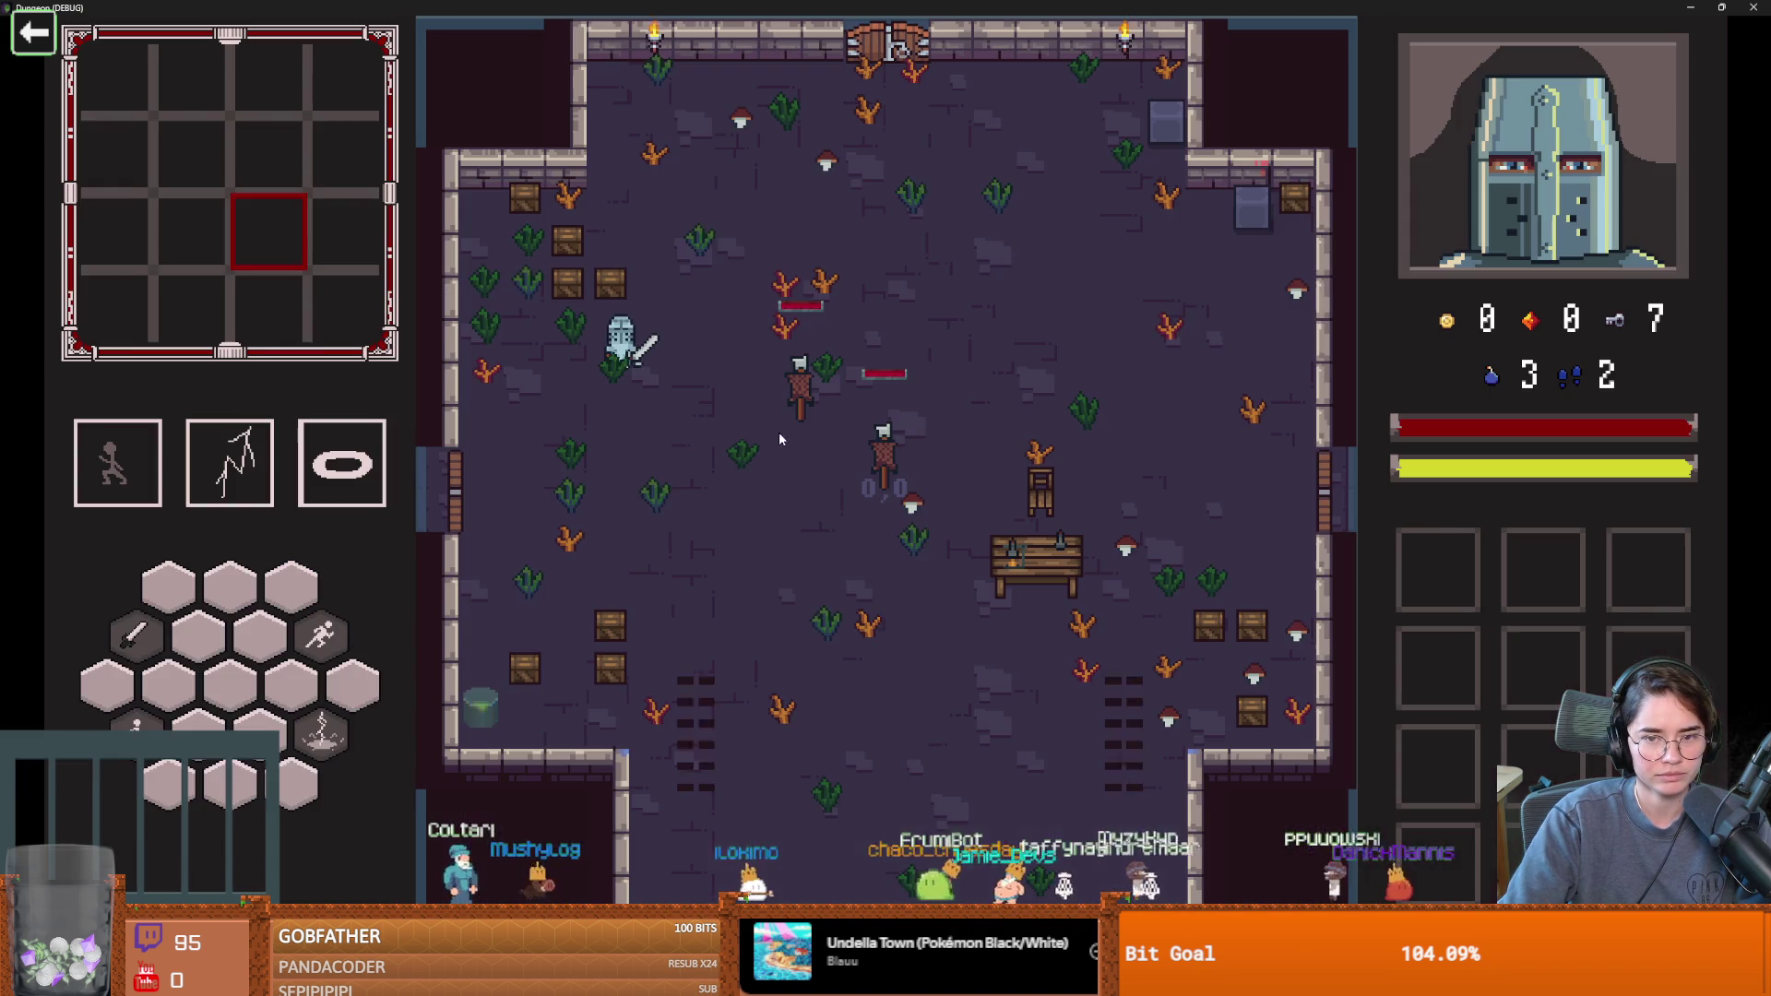
key(grave)
key(Up)
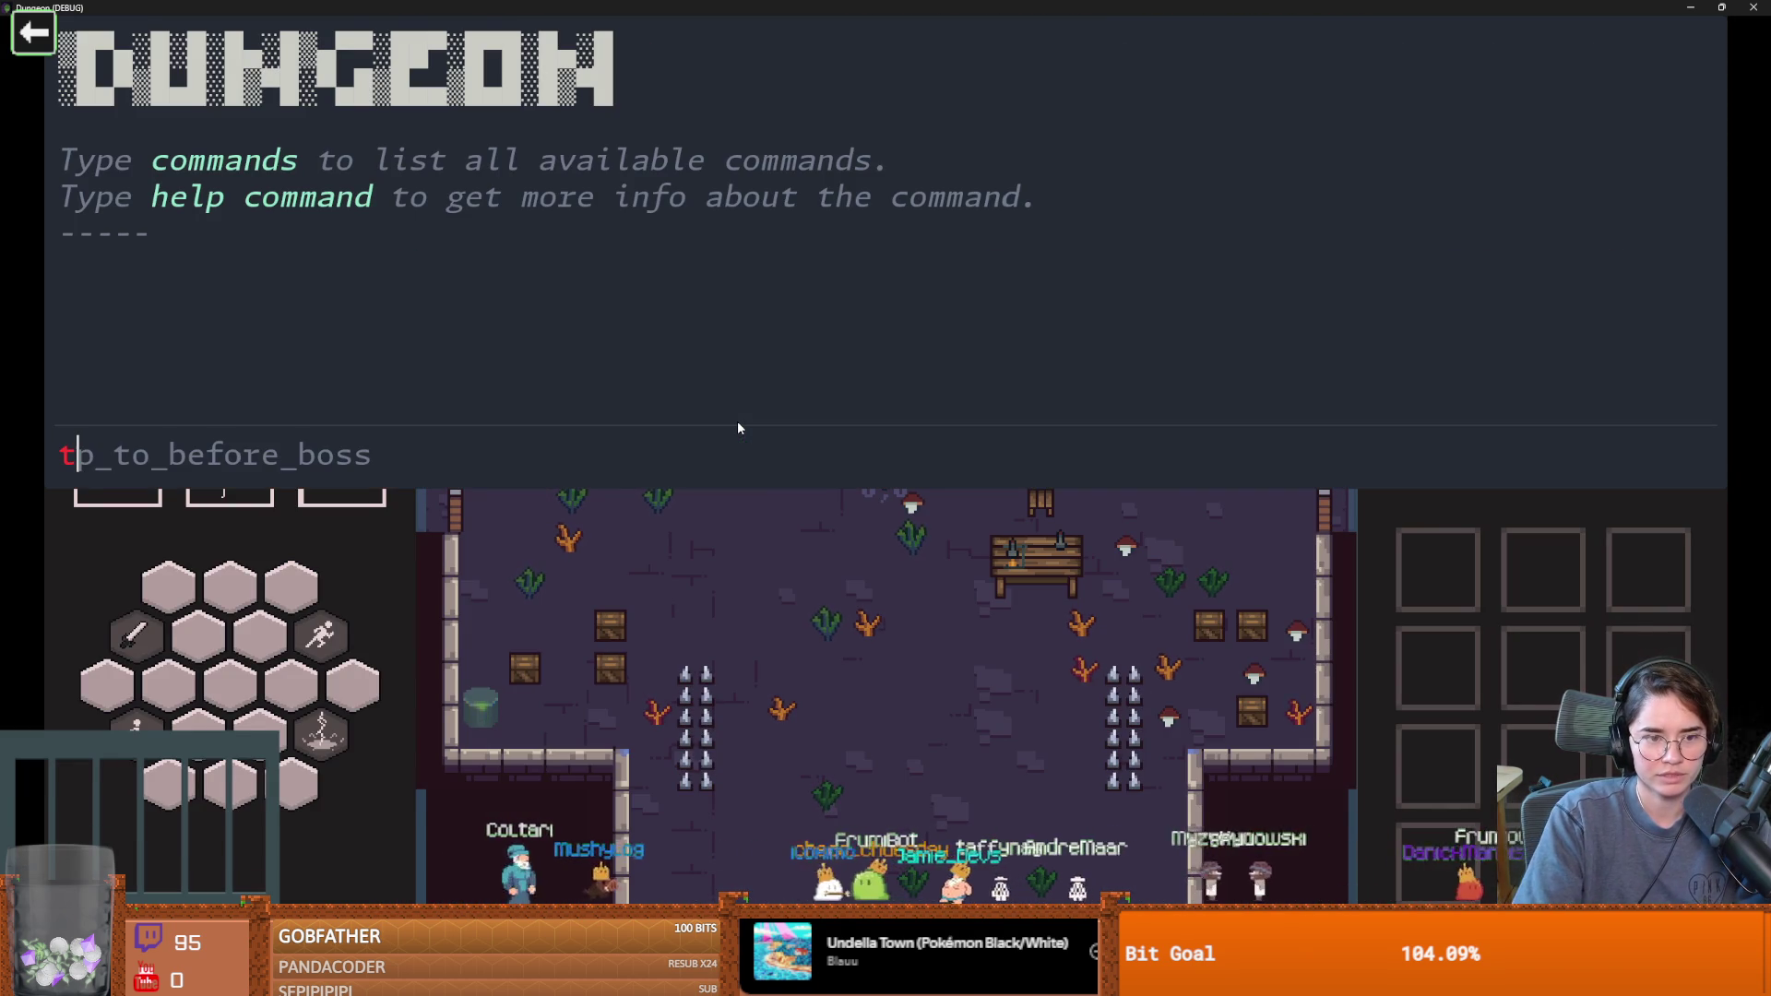
key(Return)
key(Escape)
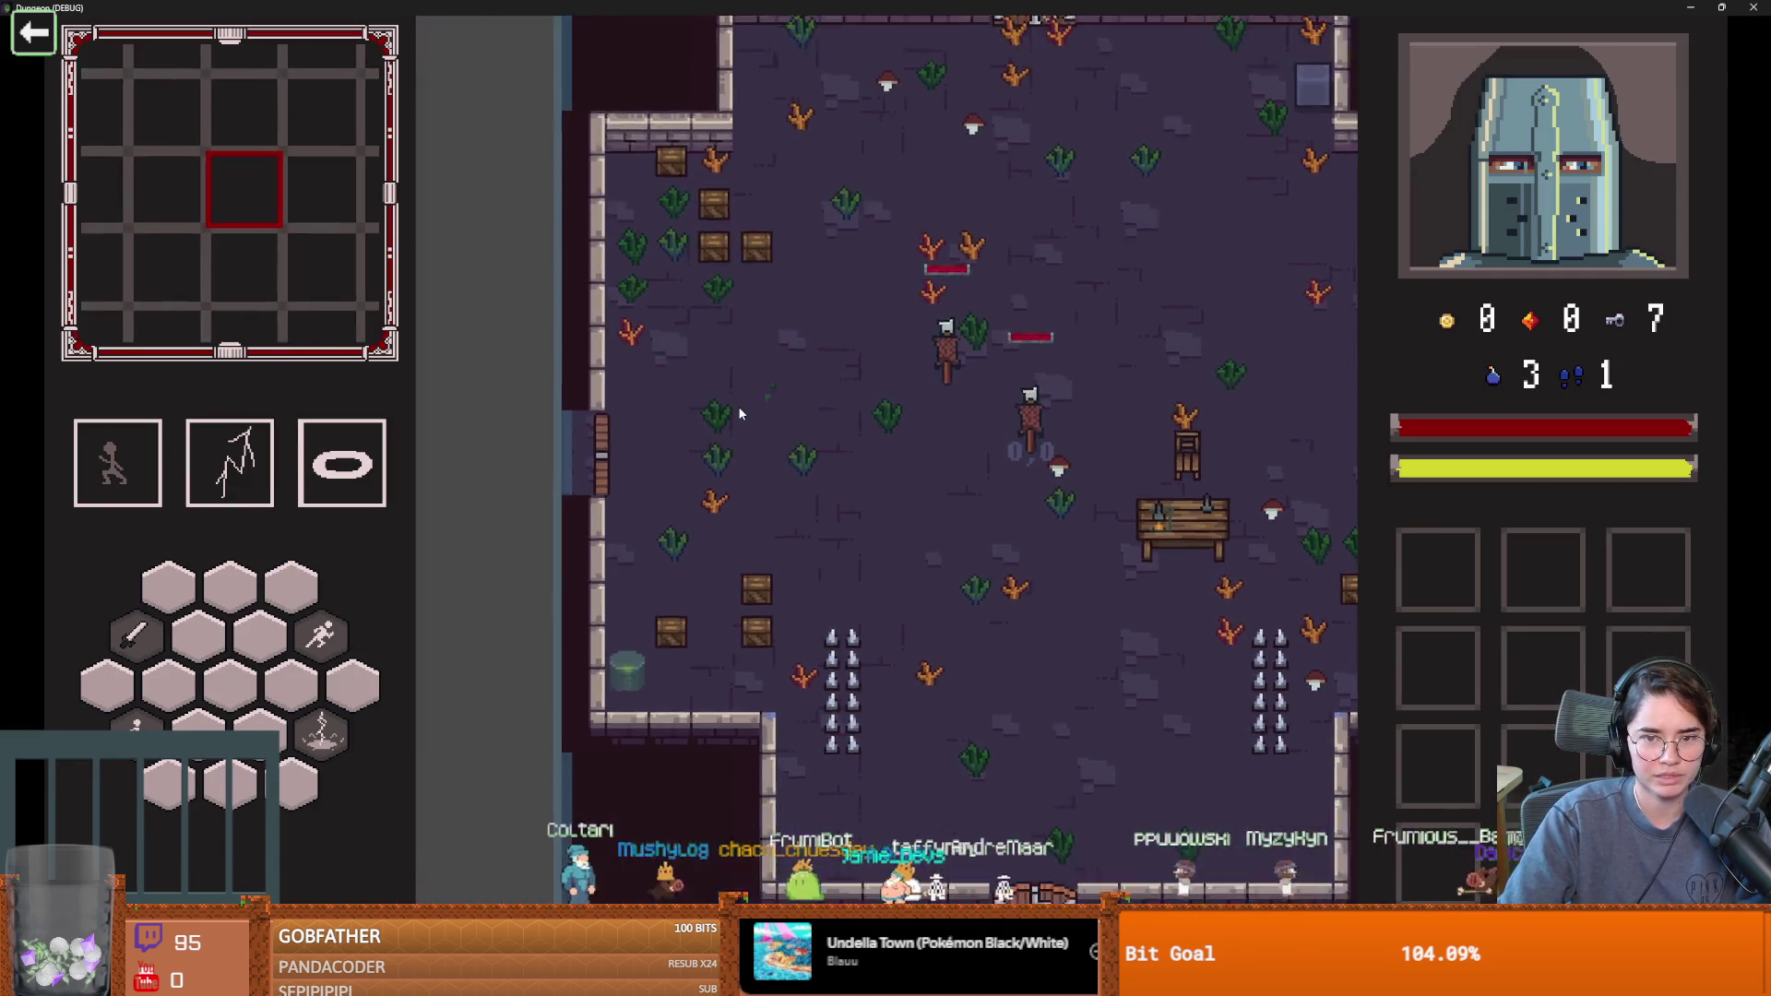
key(s)
key(a)
key(a)
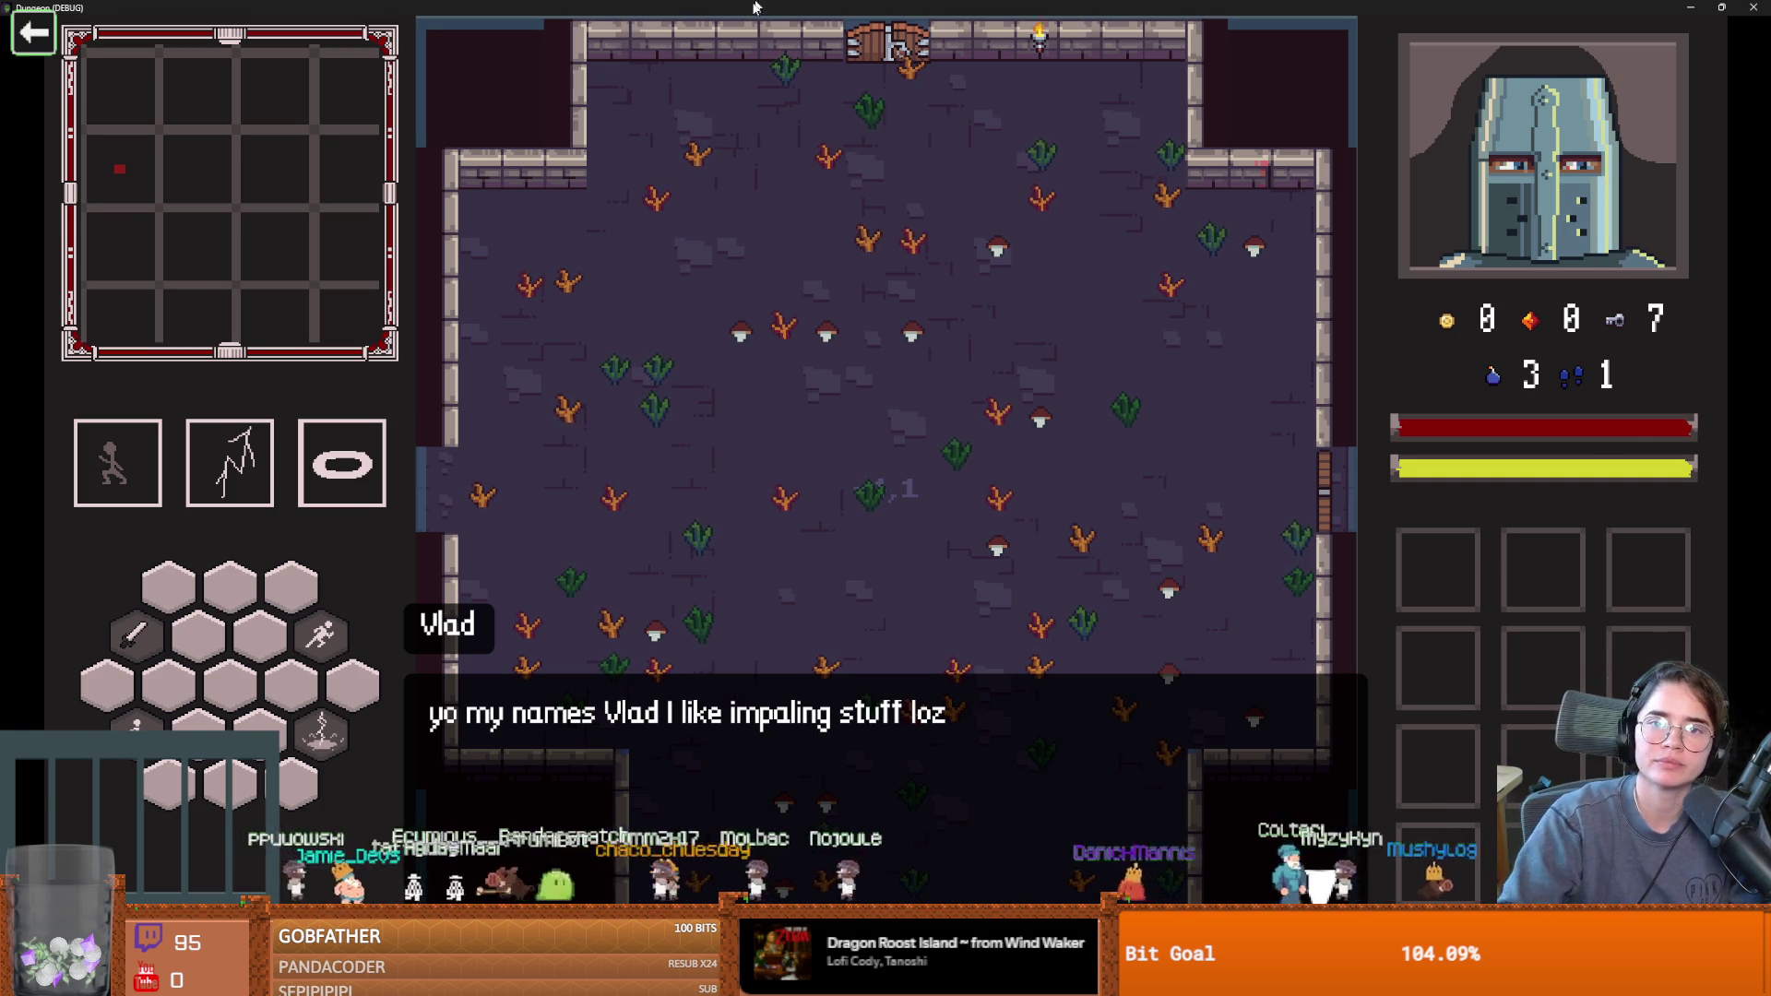
key(F8)
Inspect the boss_room scene's BossRoom root and RoomEnterTrigger collision shape in the 2D view.
click(686, 83)
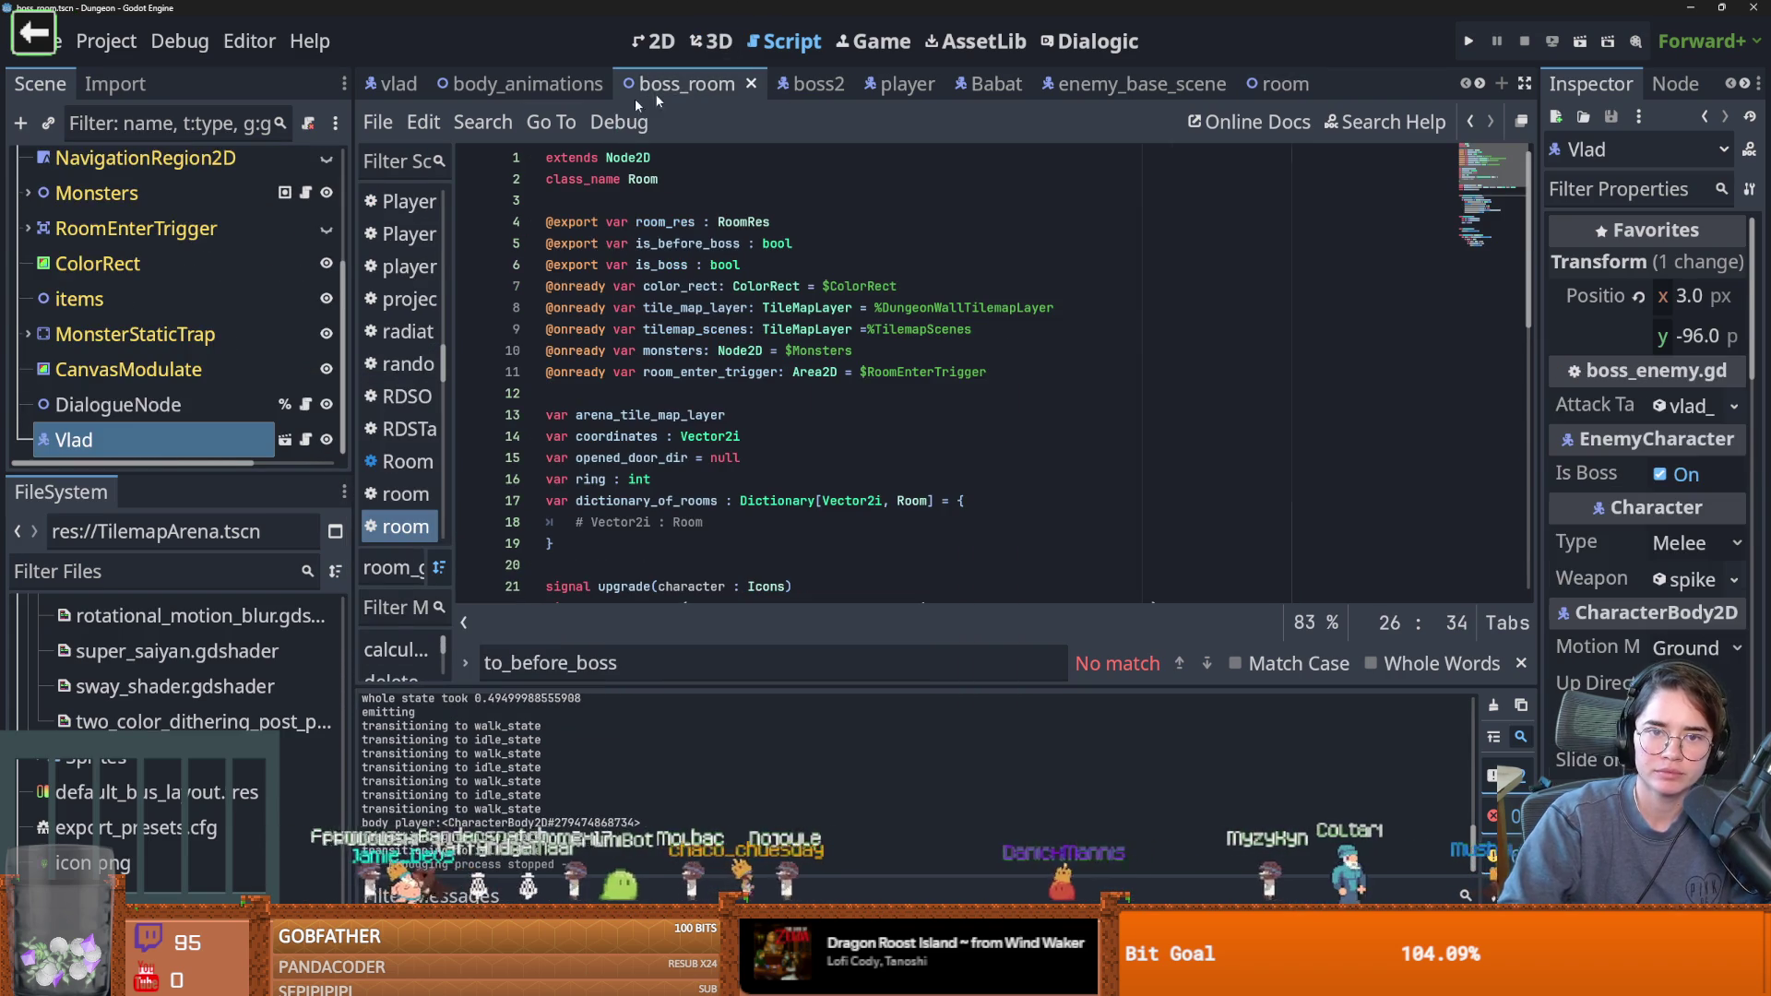
scroll(224, 287, up, 4)
click(91, 166)
click(661, 41)
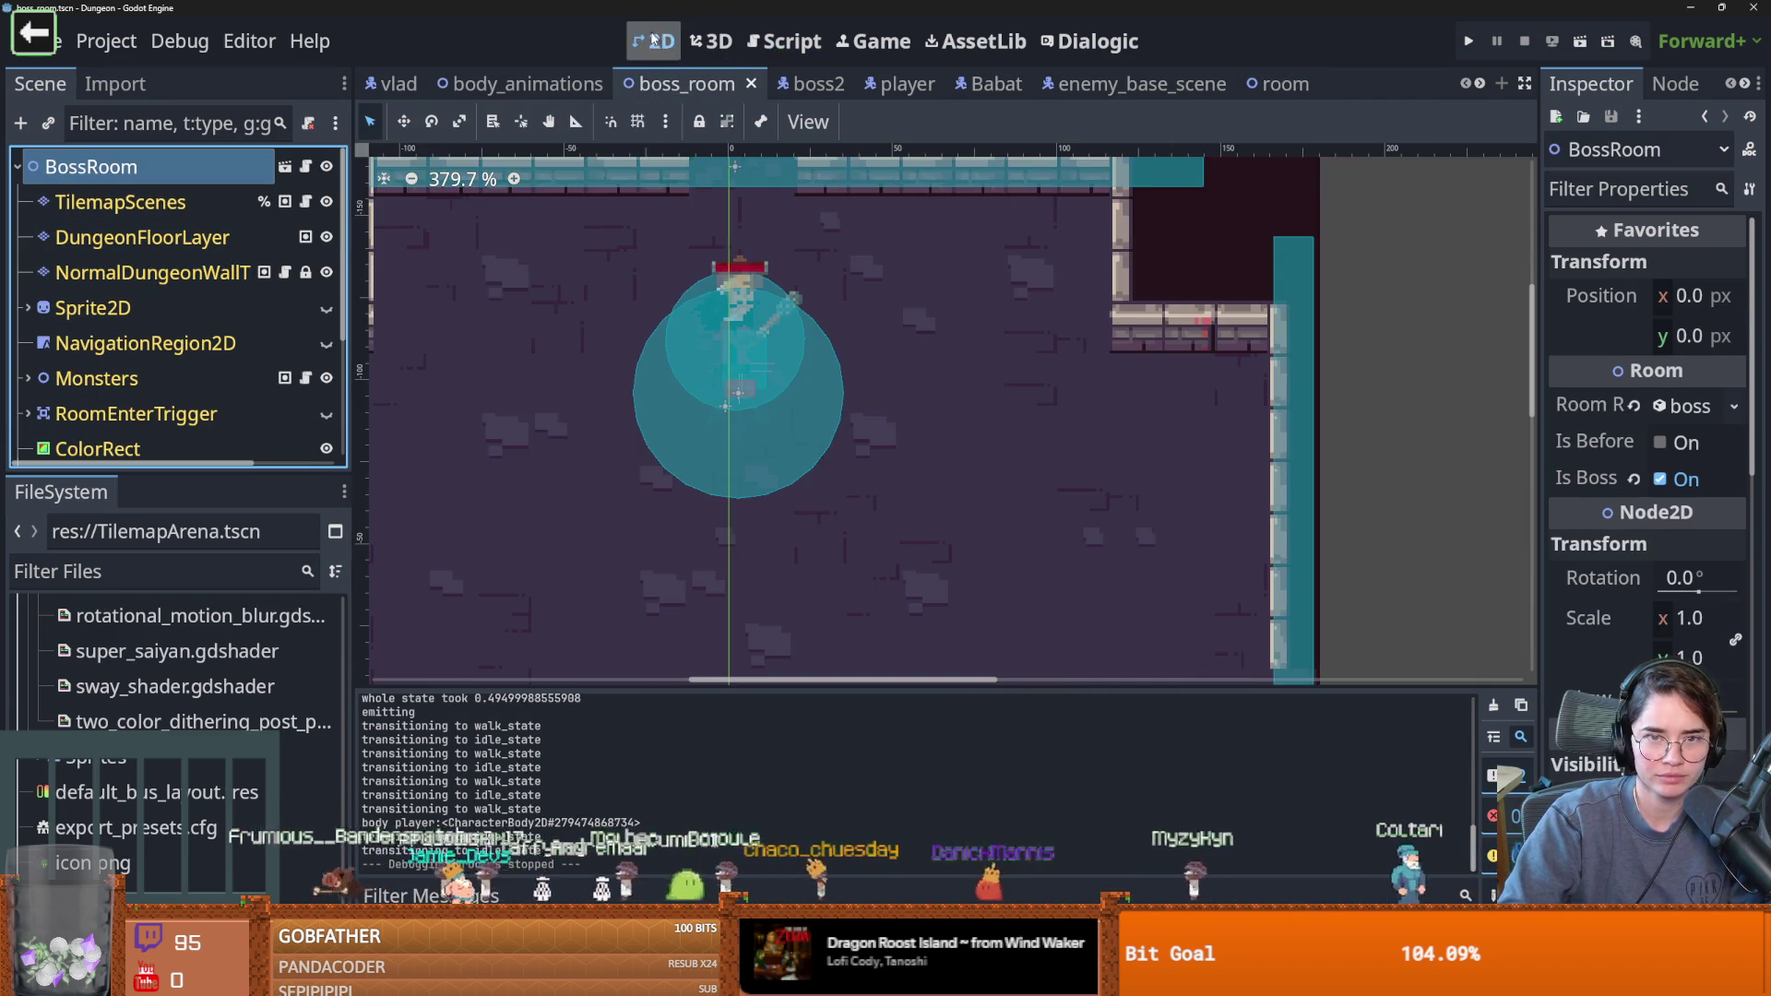
scroll(714, 442, down, 5)
scroll(750, 233, up, 1)
scroll(231, 369, down, 5)
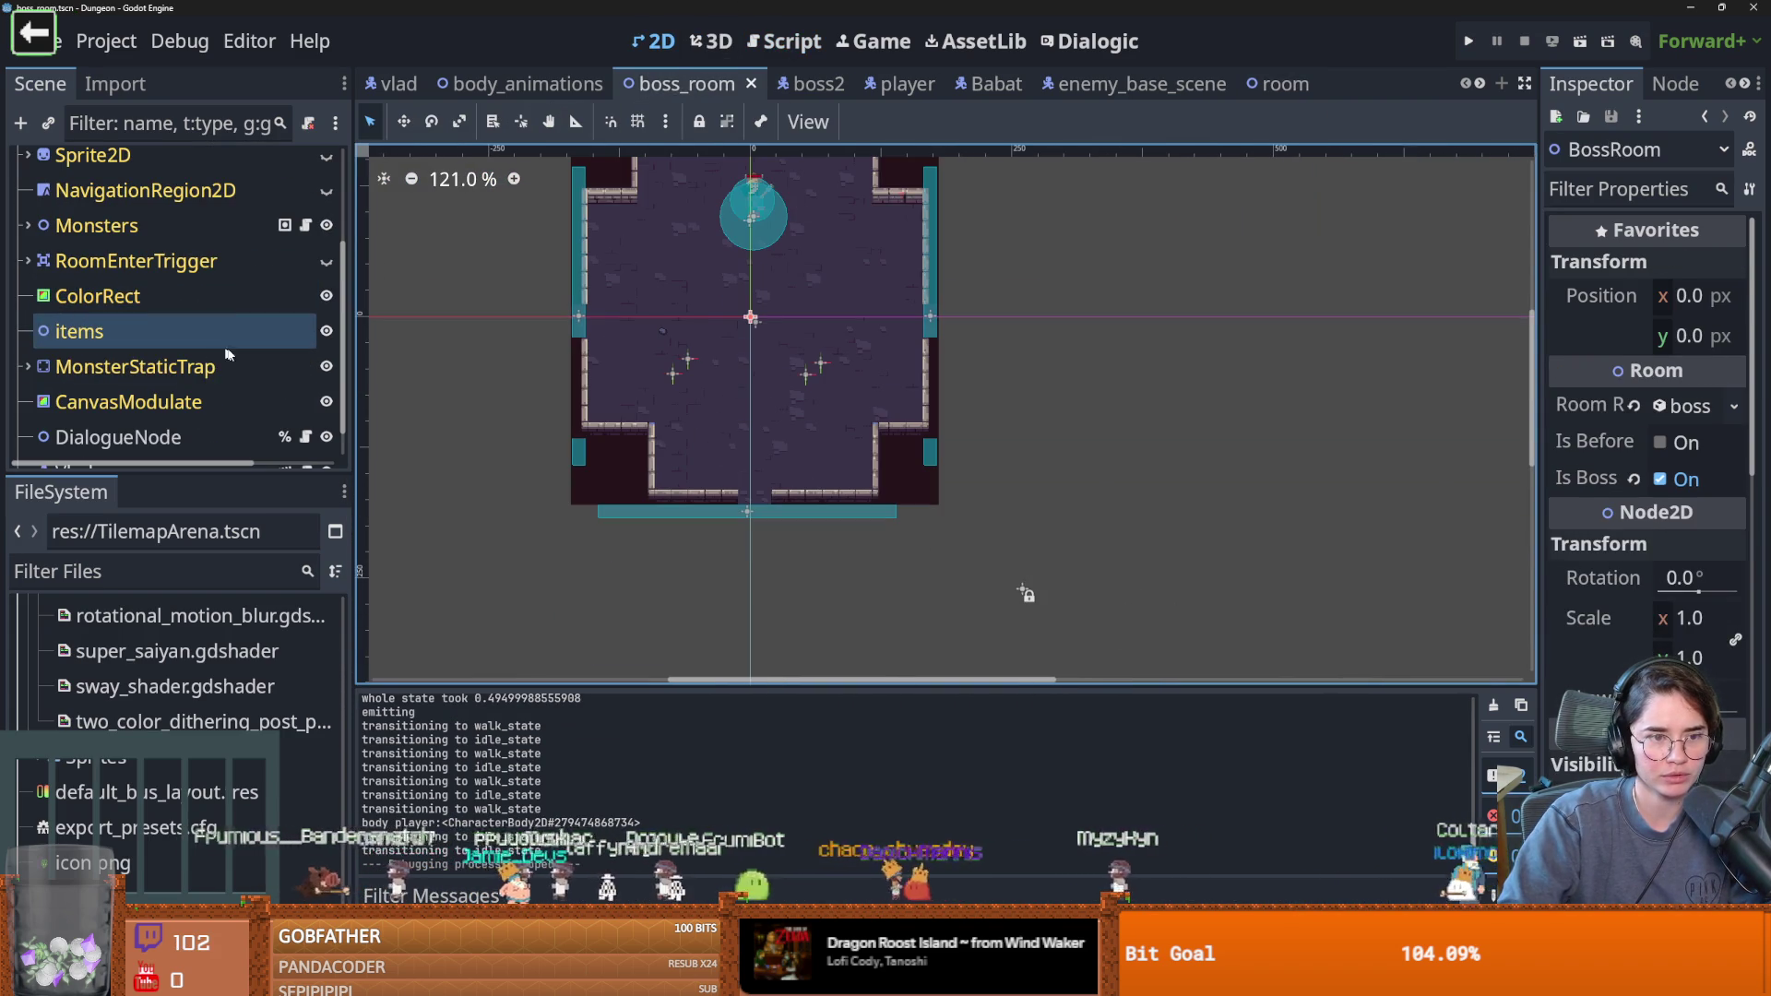
scroll(184, 351, up, 1)
click(97, 296)
click(135, 263)
click(22, 265)
scroll(238, 309, up, 4)
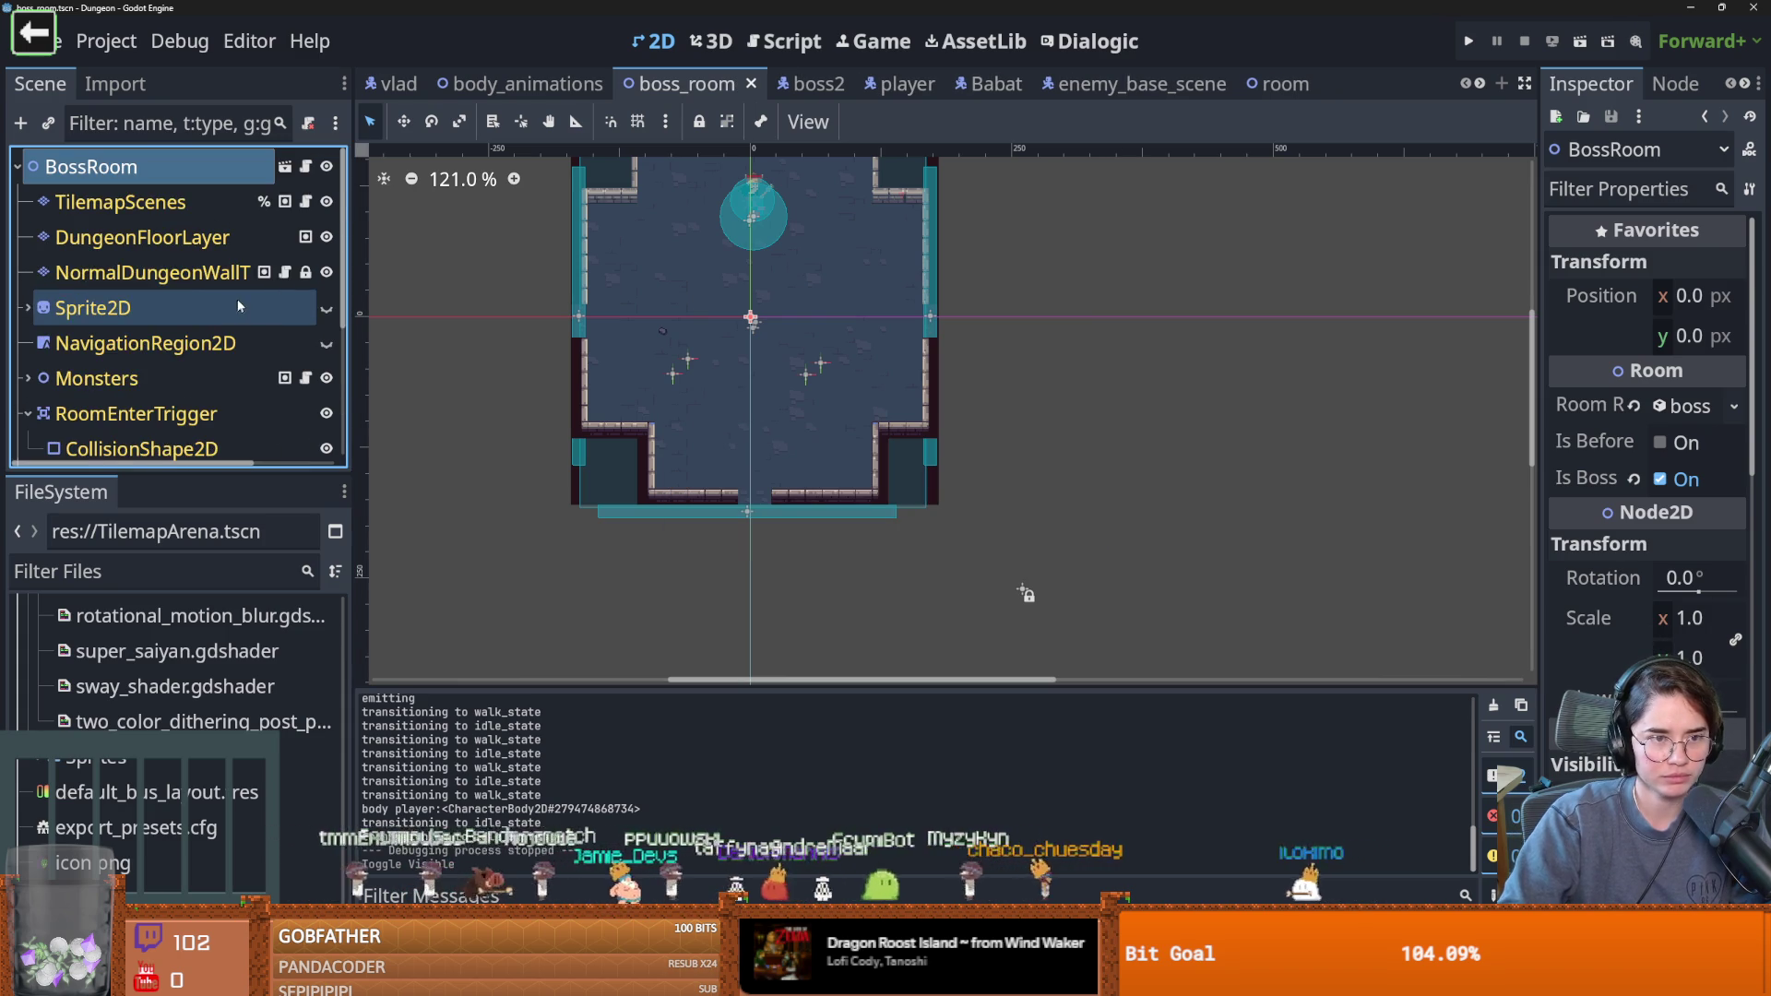
Review monsters.gd's room-entry code, highlighting the on_monster_dead function name.
click(286, 377)
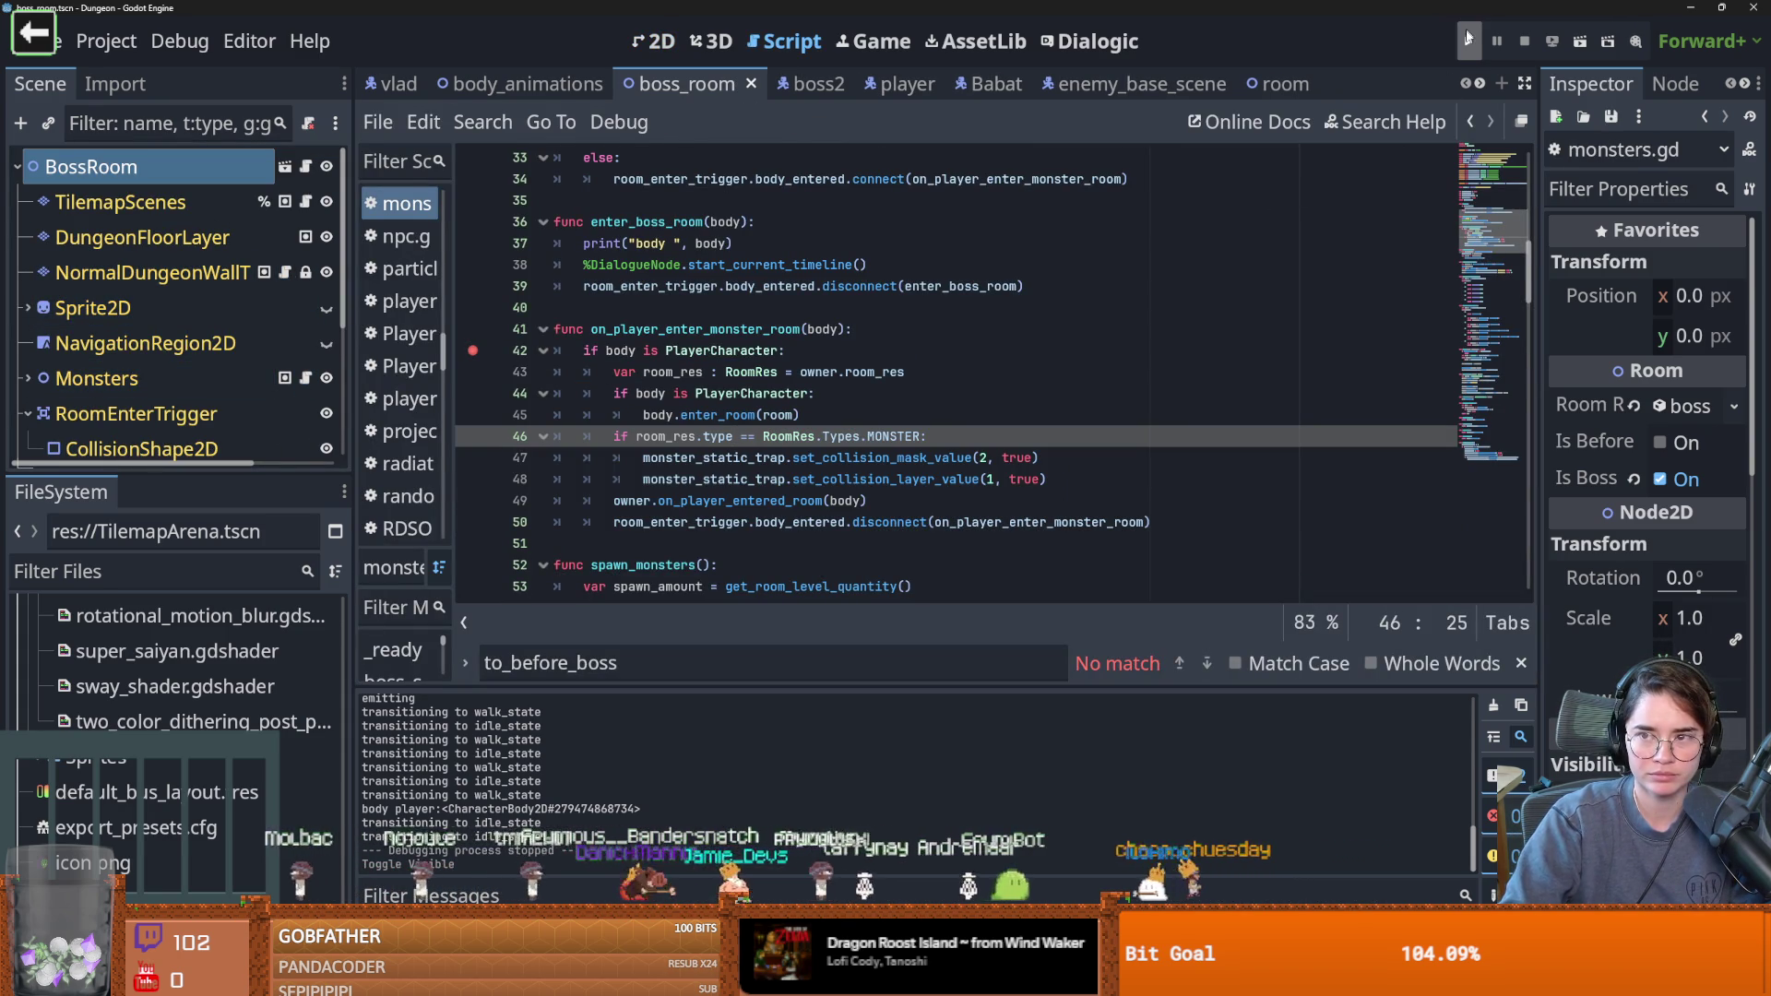
scroll(885, 570, down, 10)
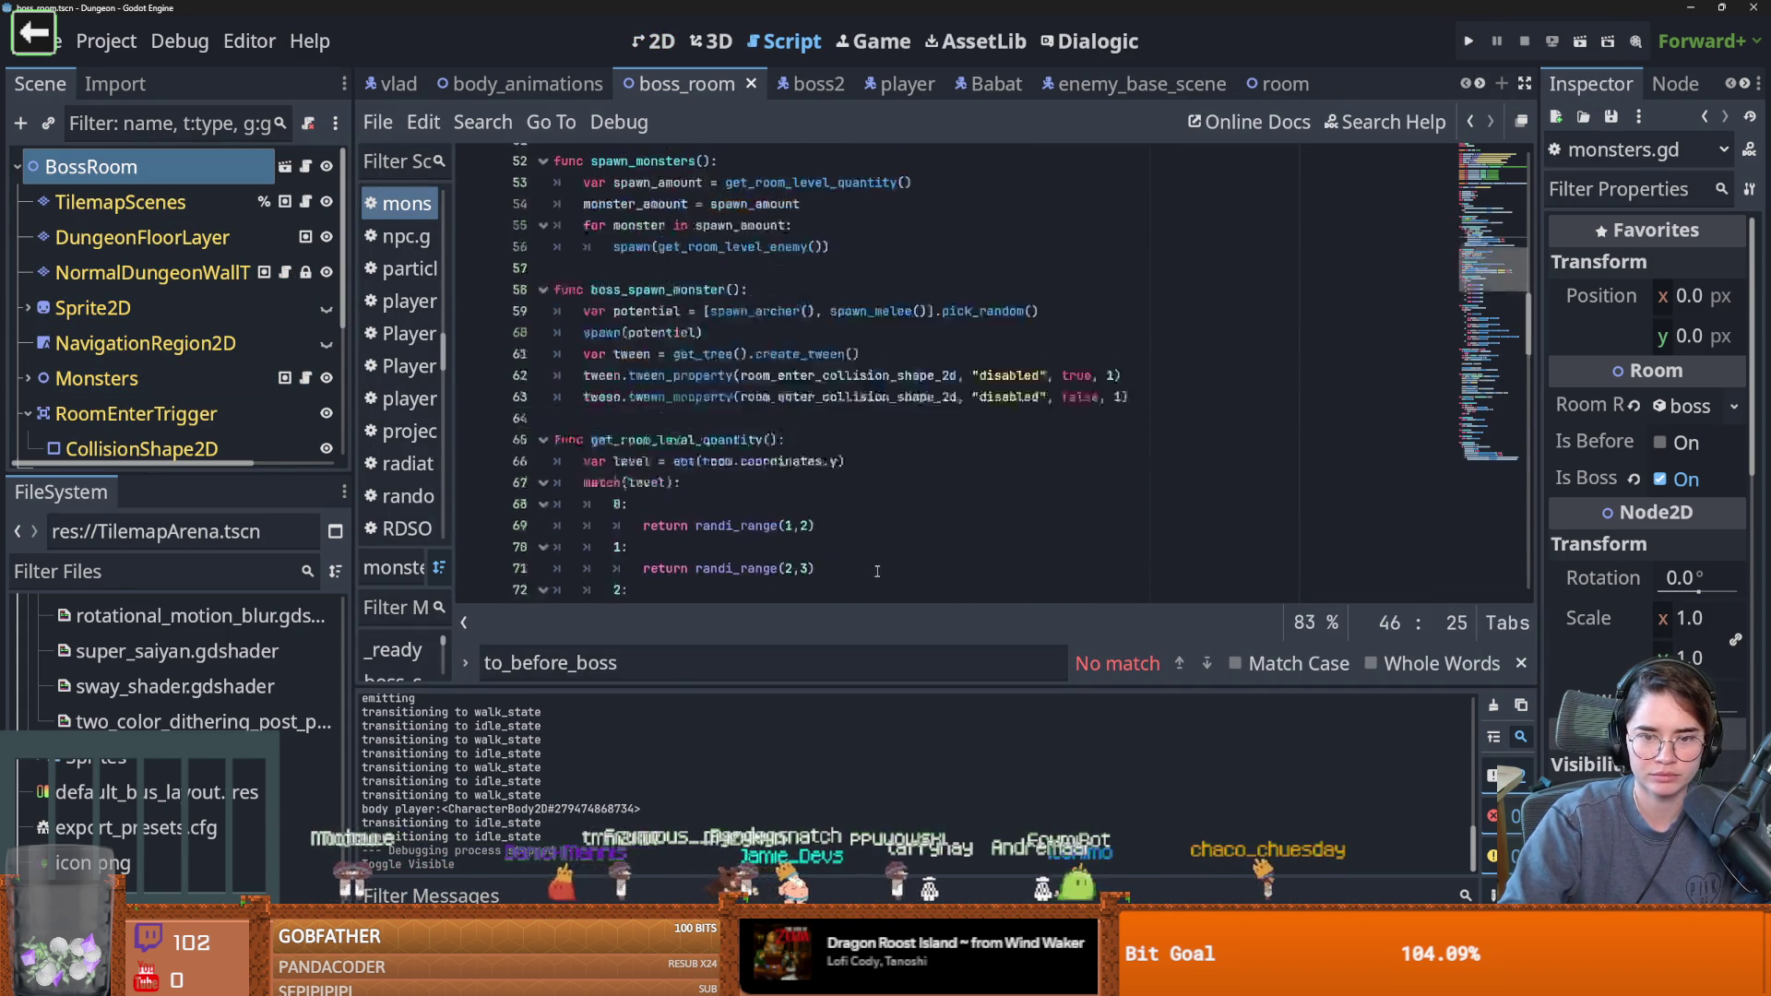
scroll(885, 570, down, 8)
double_click(830, 522)
double_click(655, 350)
scroll(824, 472, up, 5)
scroll(825, 472, up, 11)
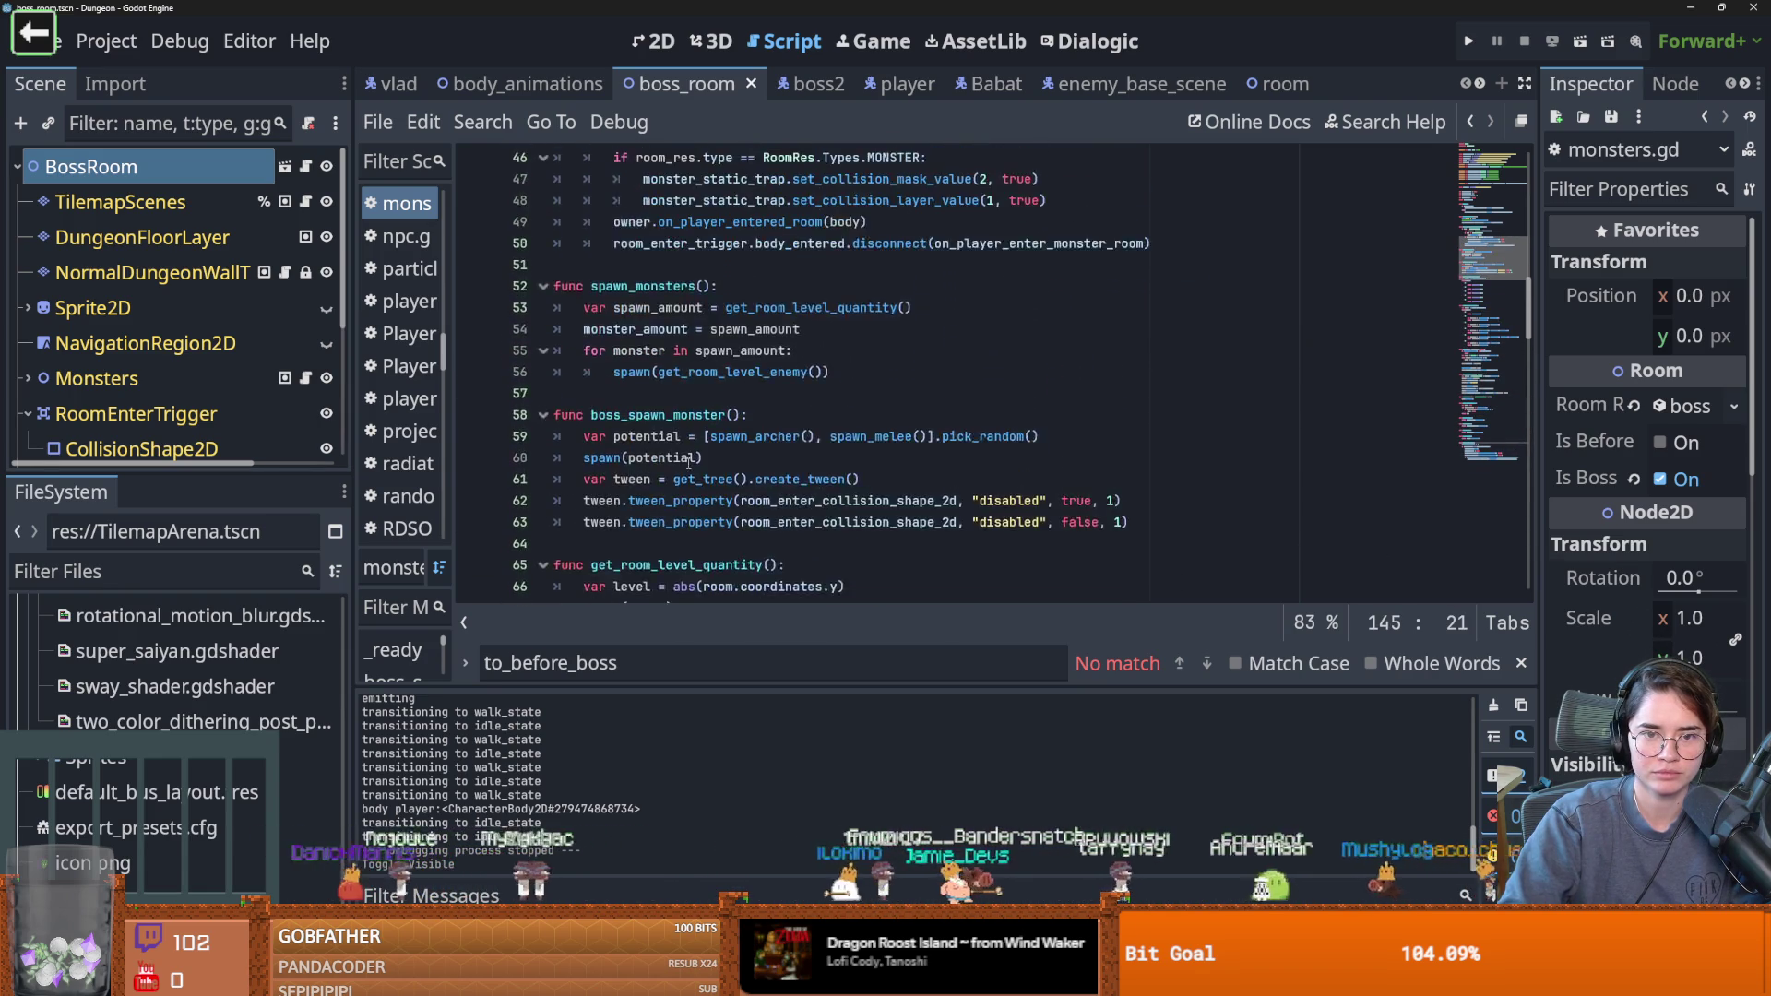
scroll(688, 463, up, 4)
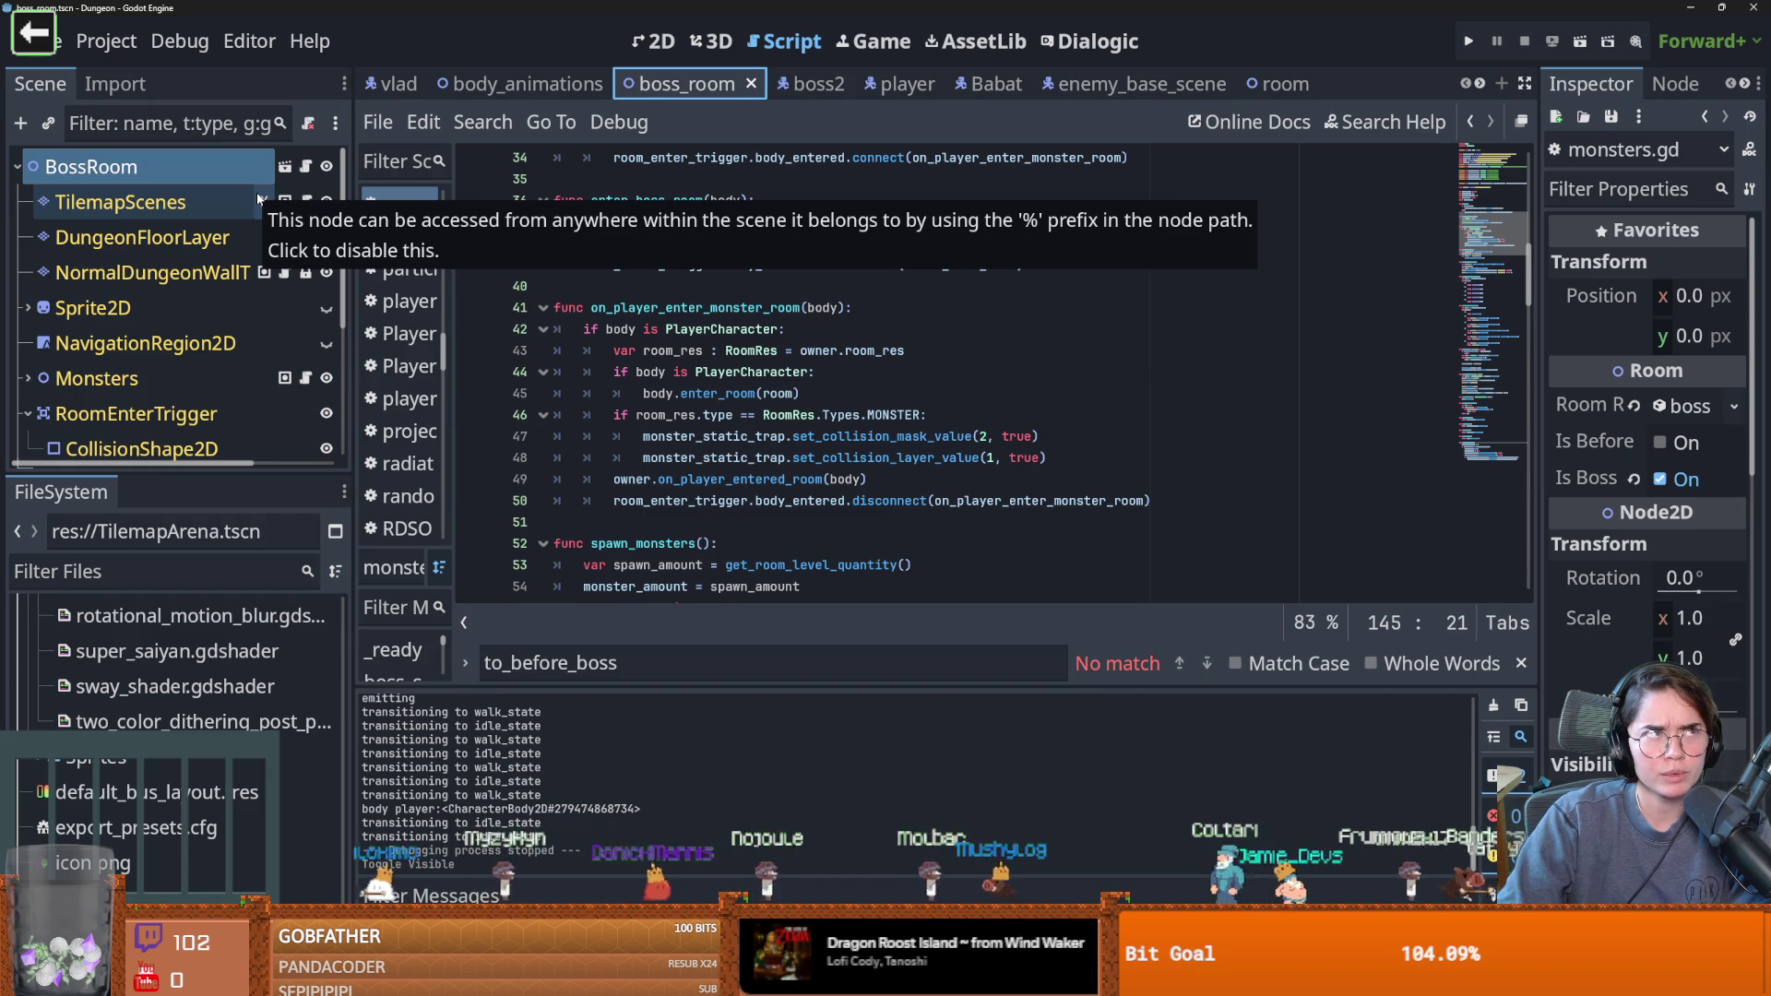
Look over the boss room's own script and the enemy_base_scene scene.
click(306, 166)
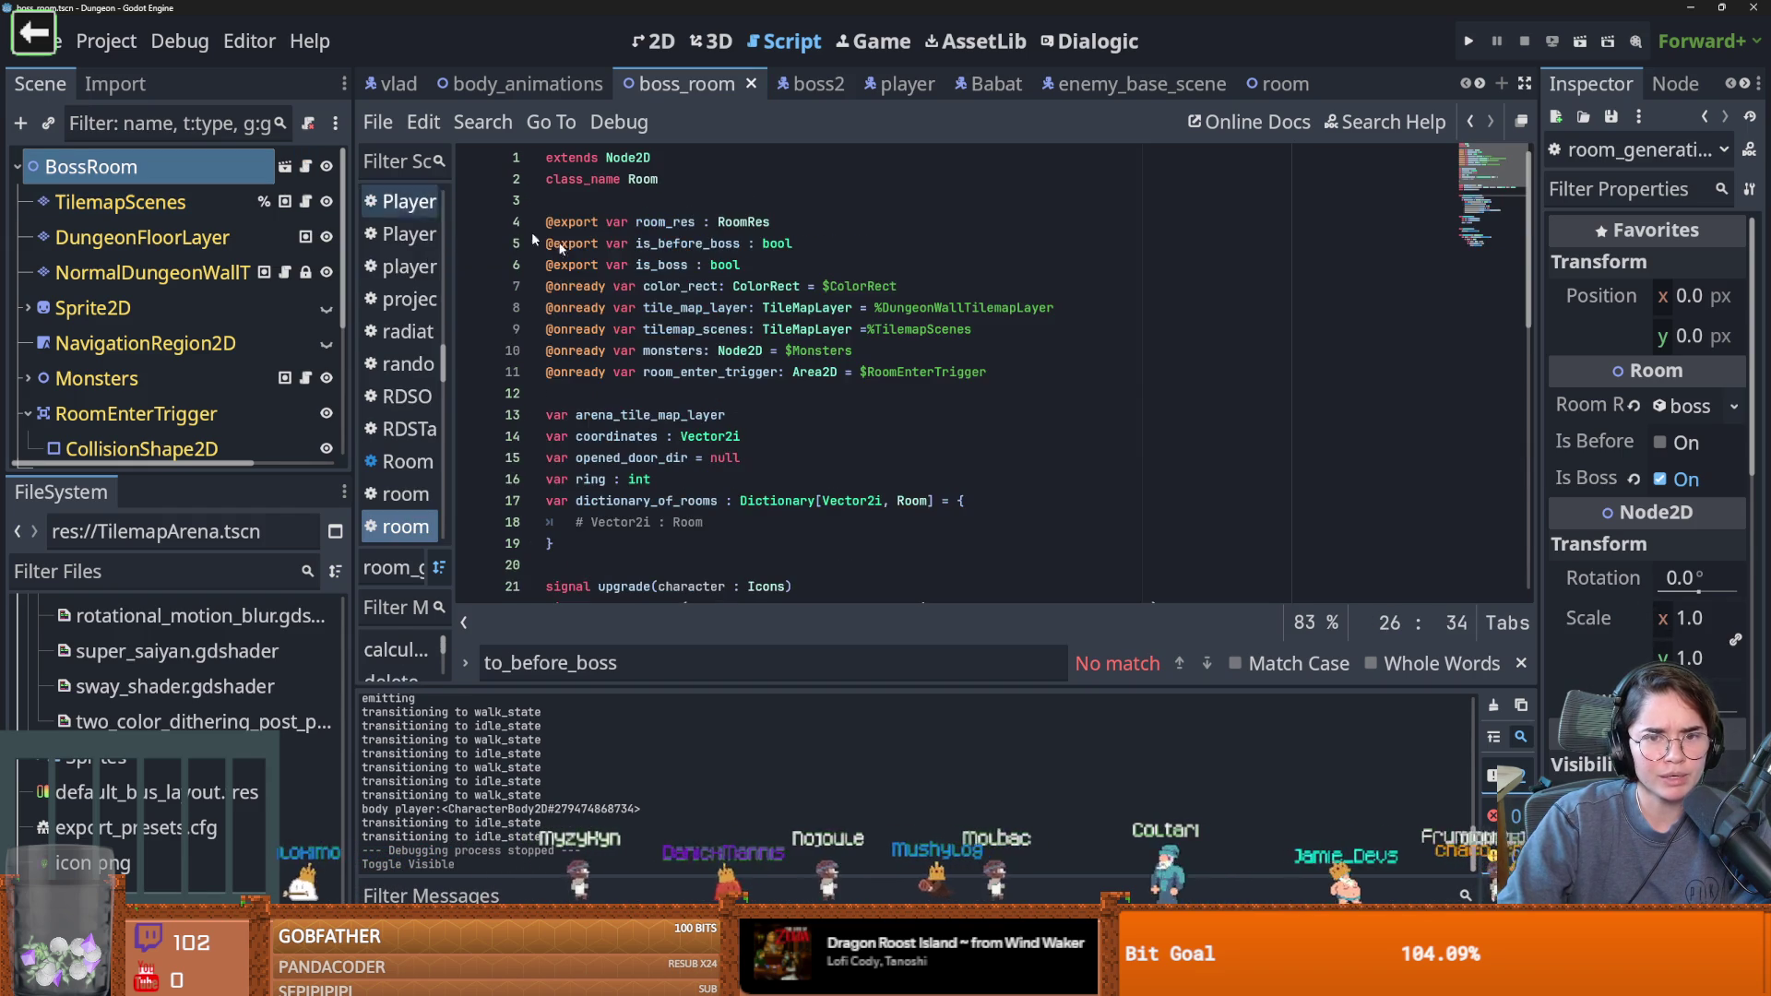
scroll(783, 506, down, 9)
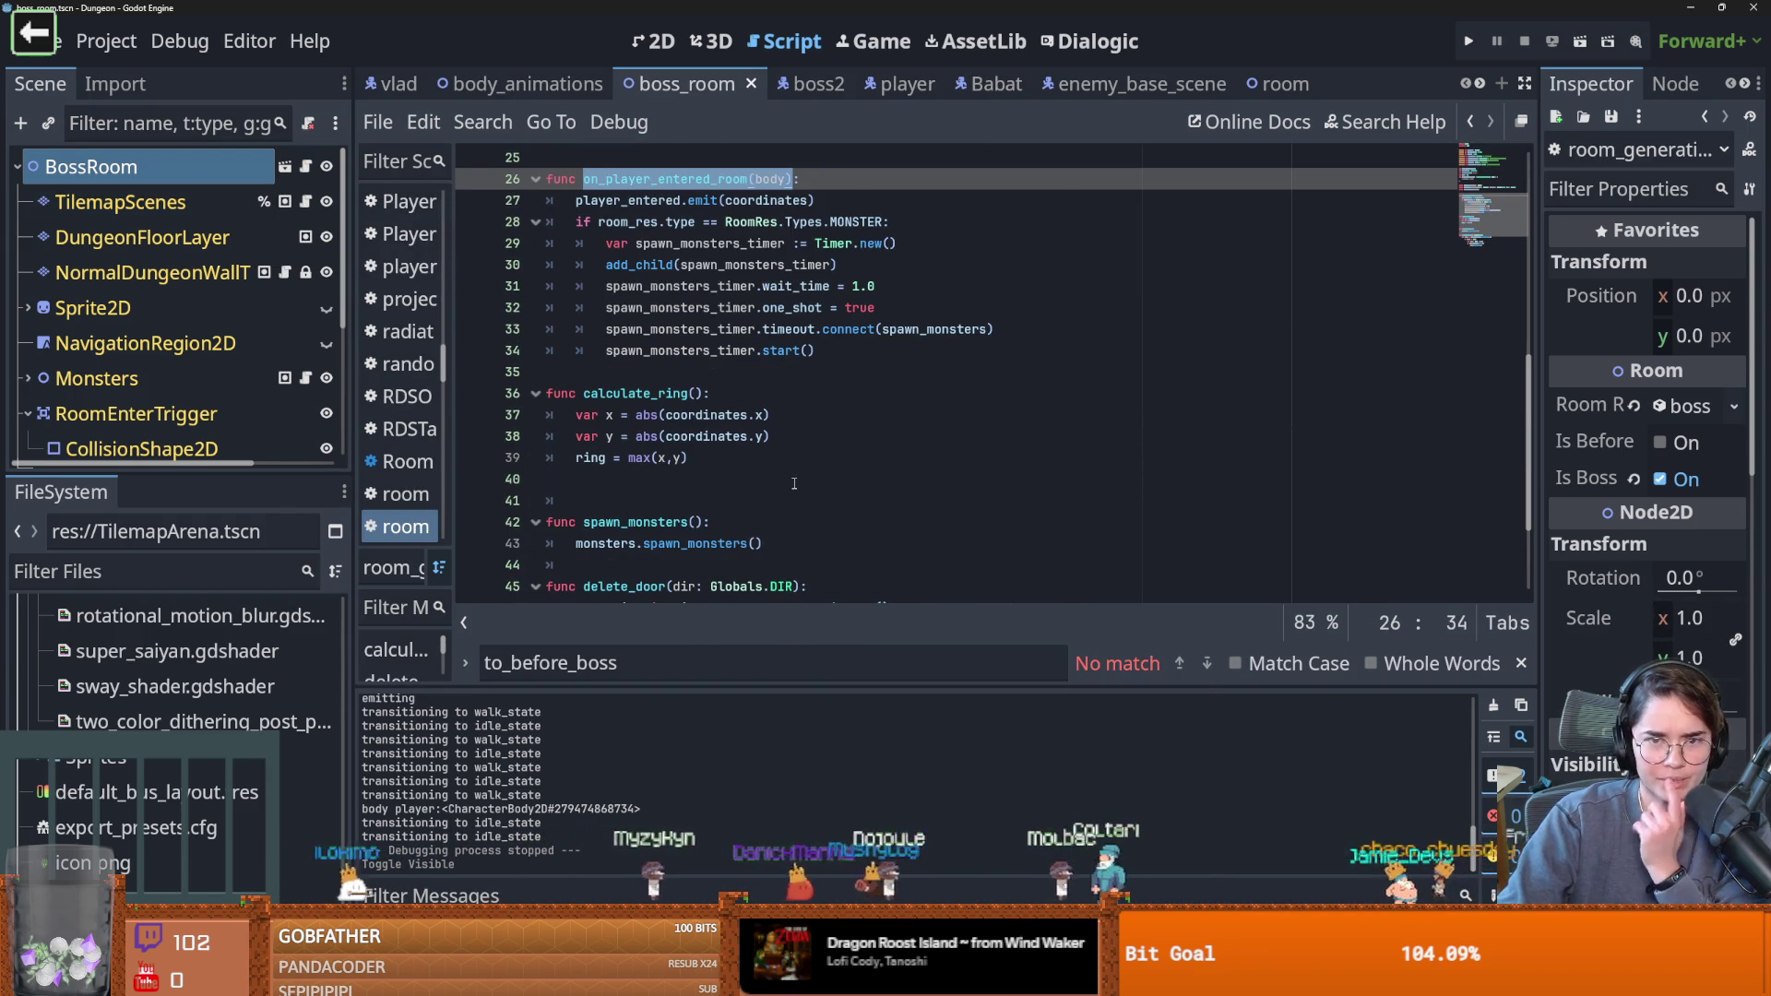
scroll(792, 503, down, 1)
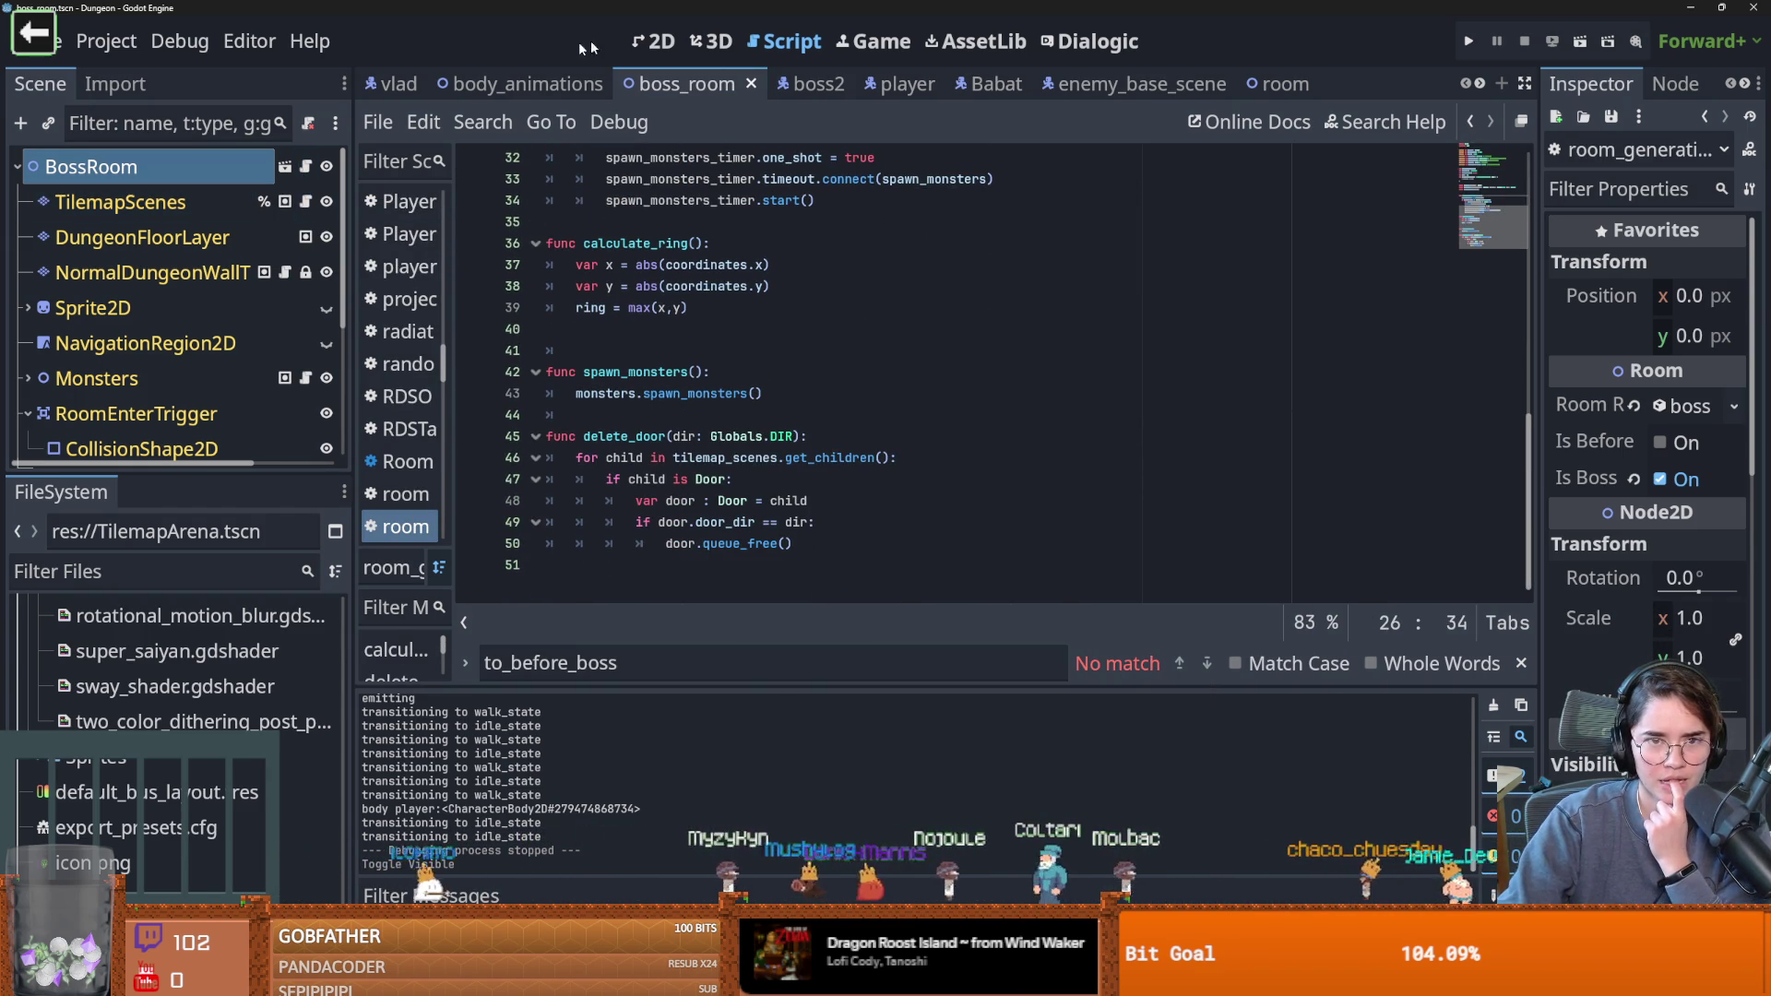
click(1149, 87)
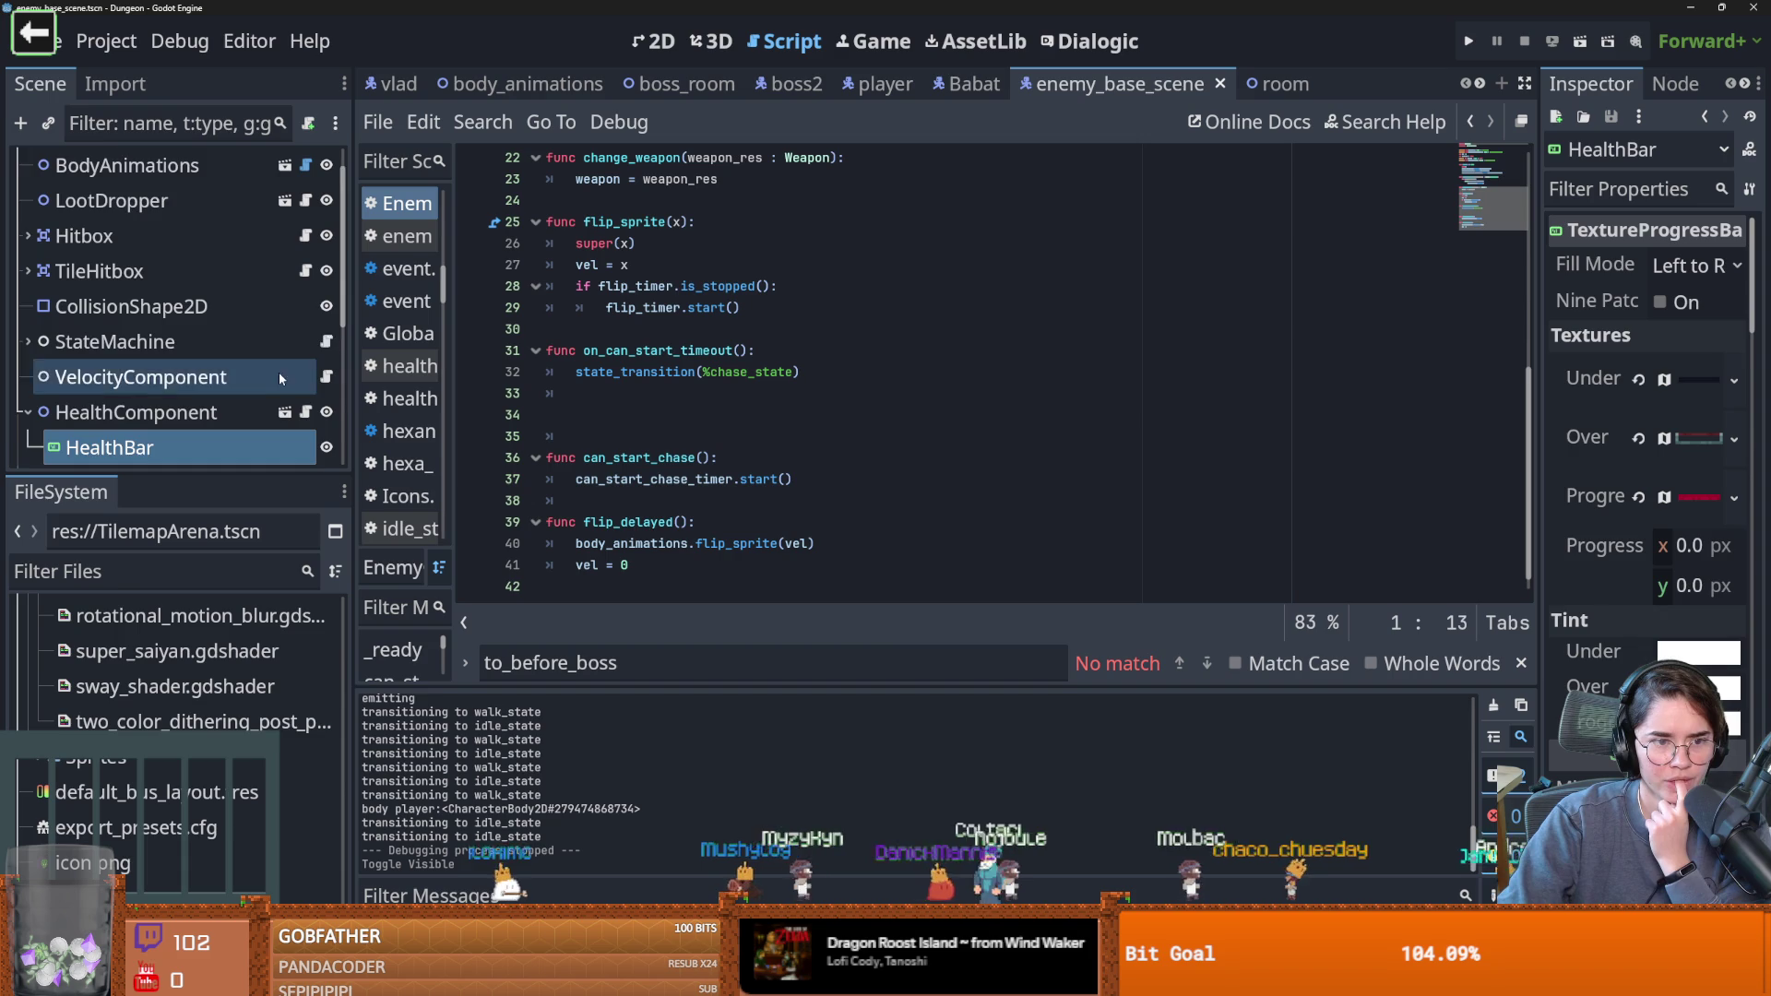
scroll(1199, 86, down, 3)
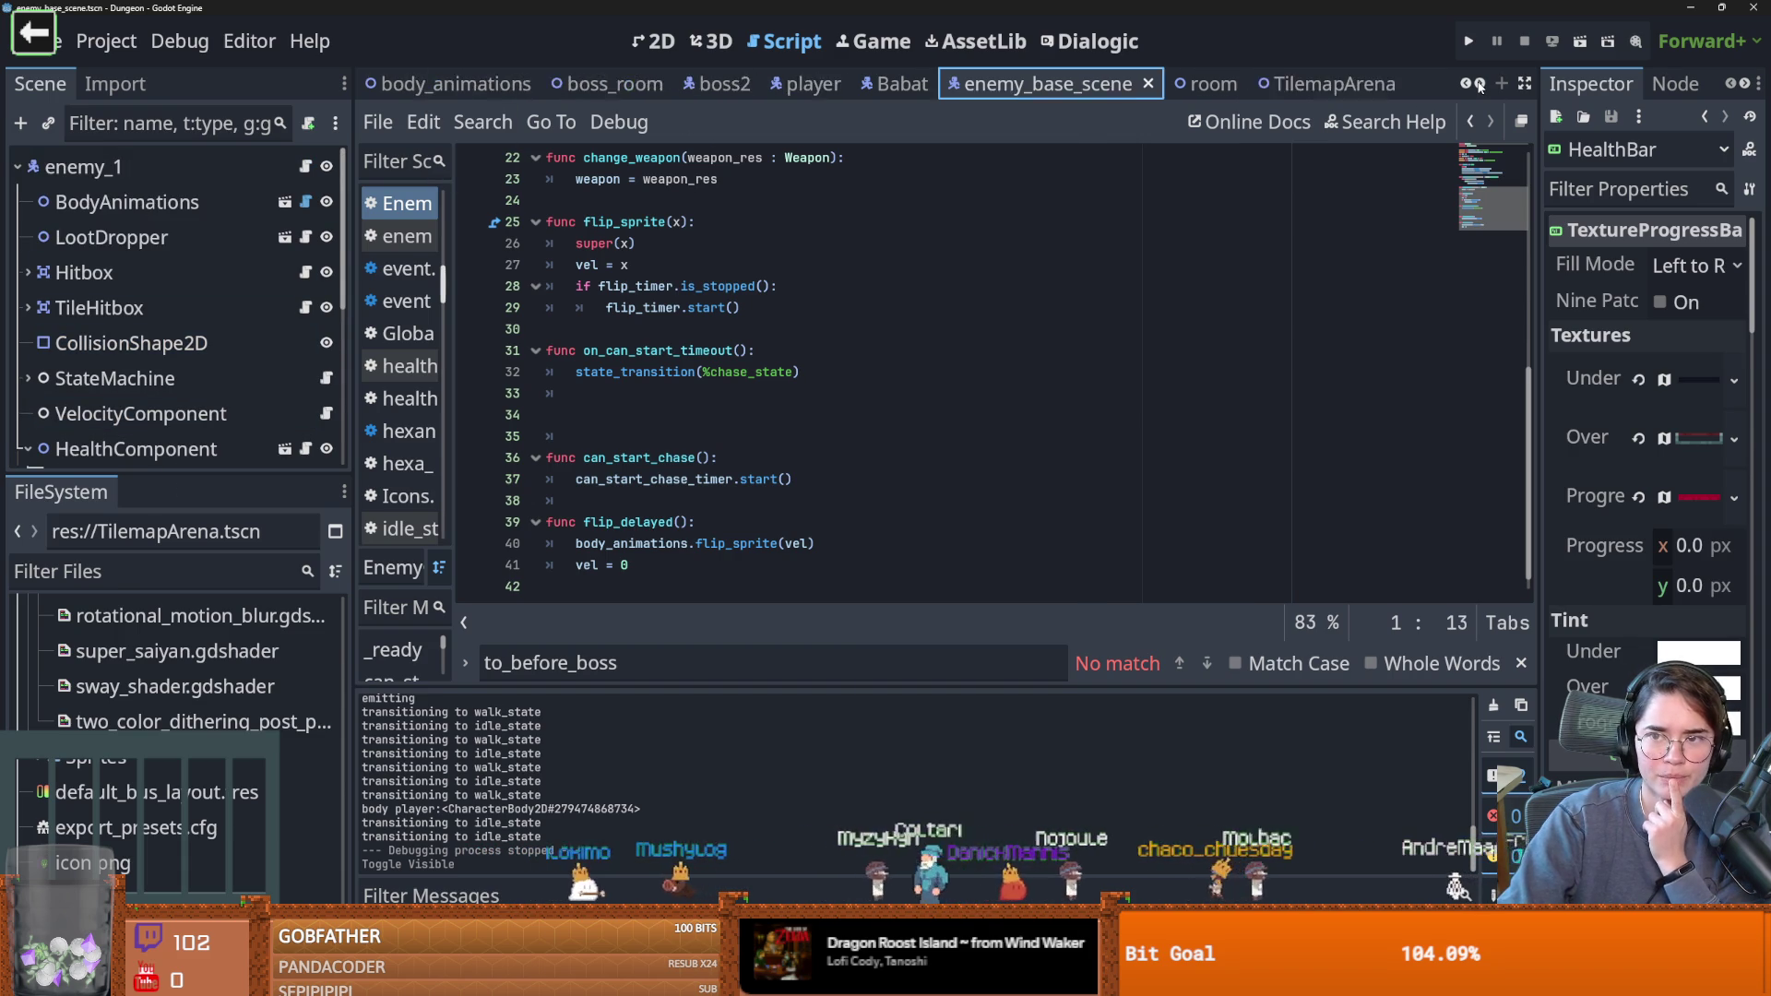
Read through the TilemapArena scene's arena.gd script, then start and stop a test run.
click(1112, 88)
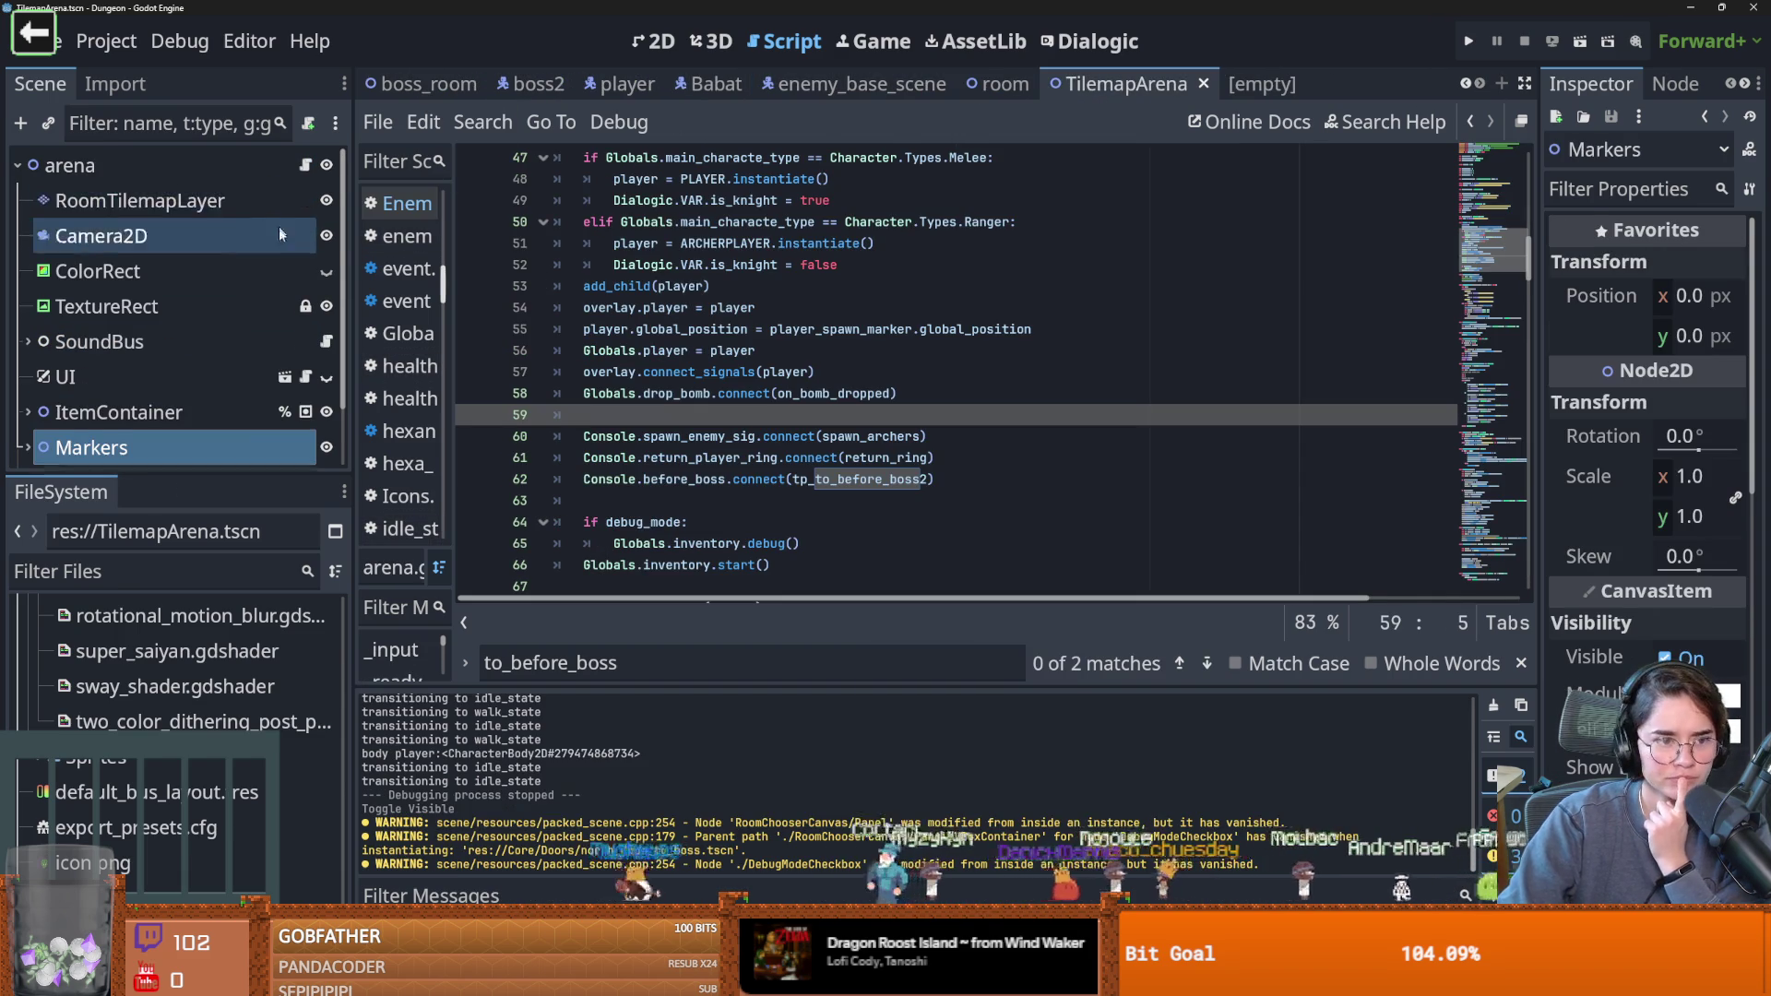
click(305, 169)
scroll(817, 453, down, 5)
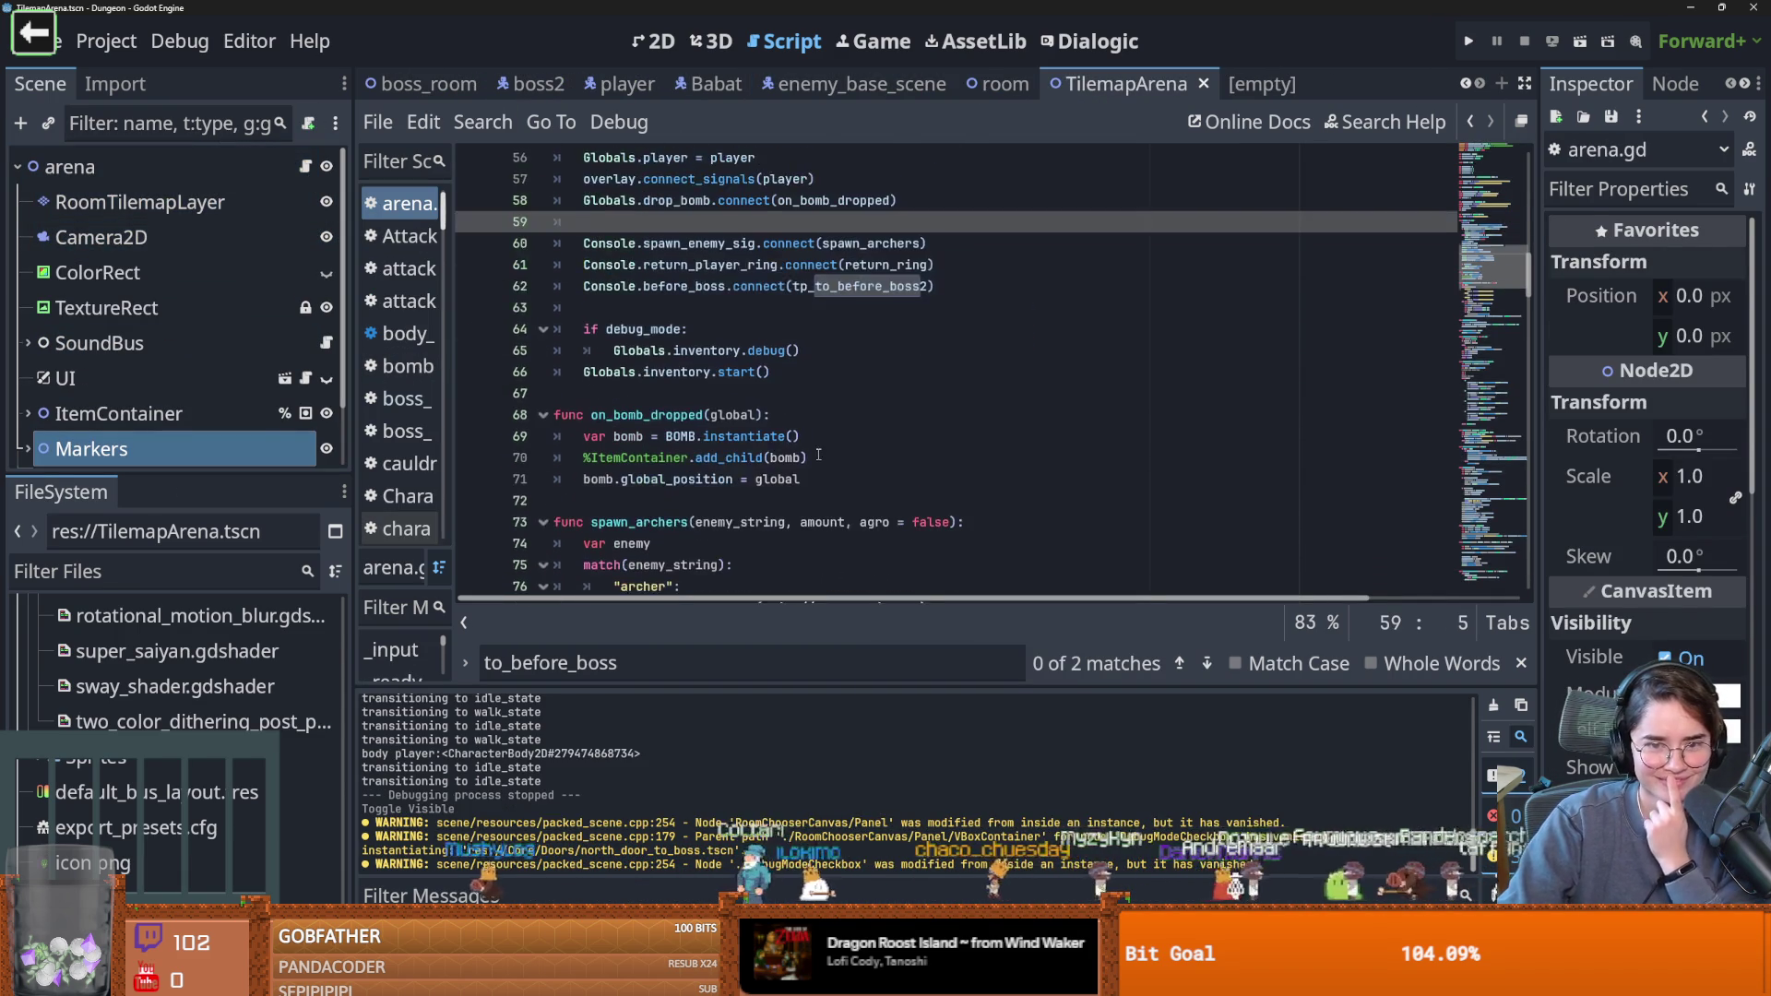
scroll(817, 453, down, 12)
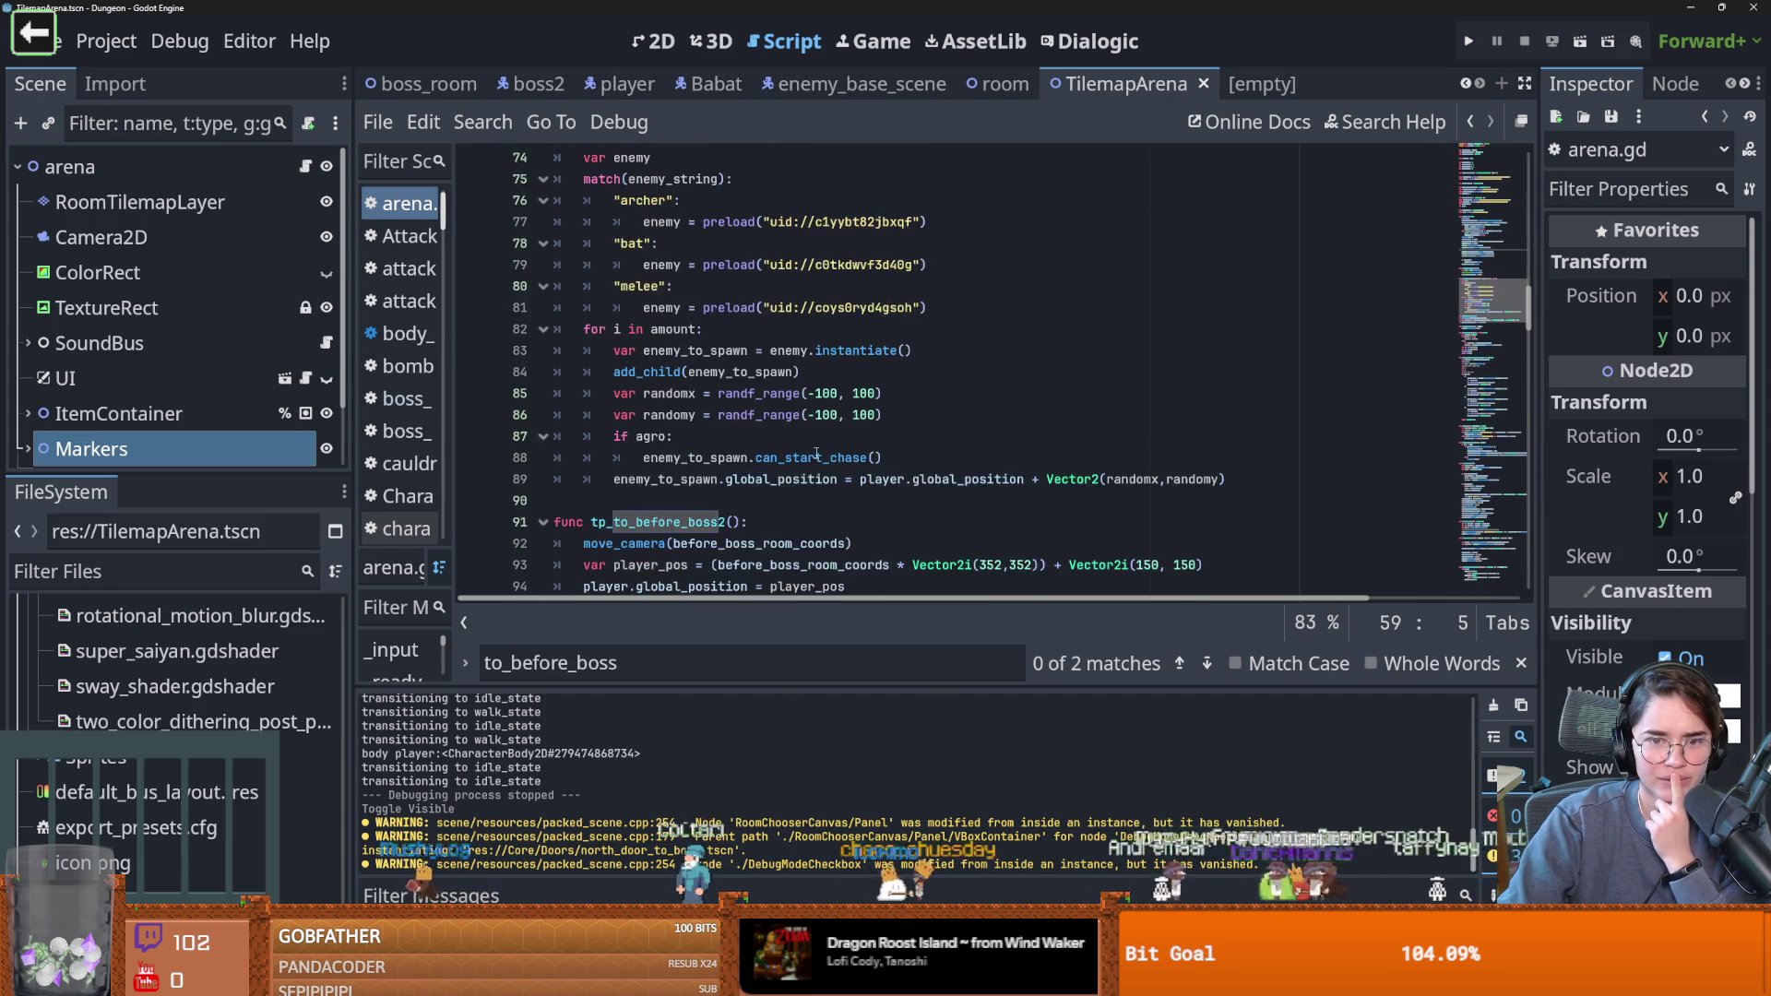
scroll(817, 453, down, 13)
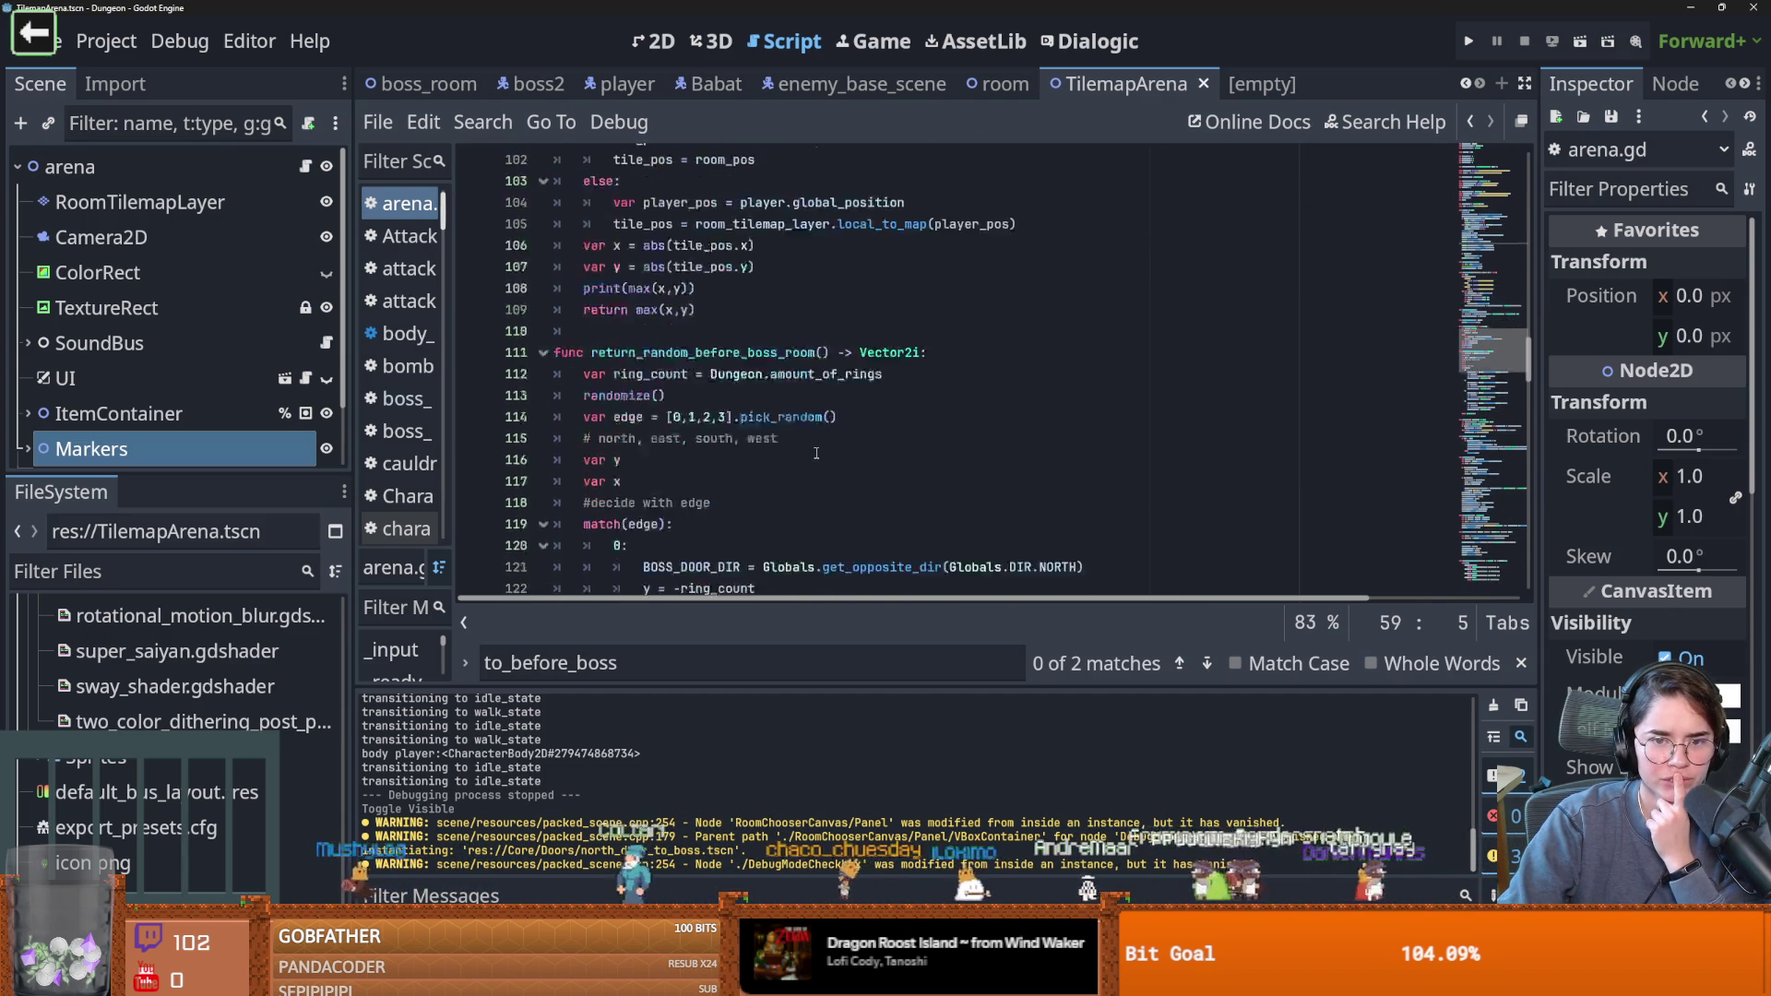
scroll(817, 453, down, 3)
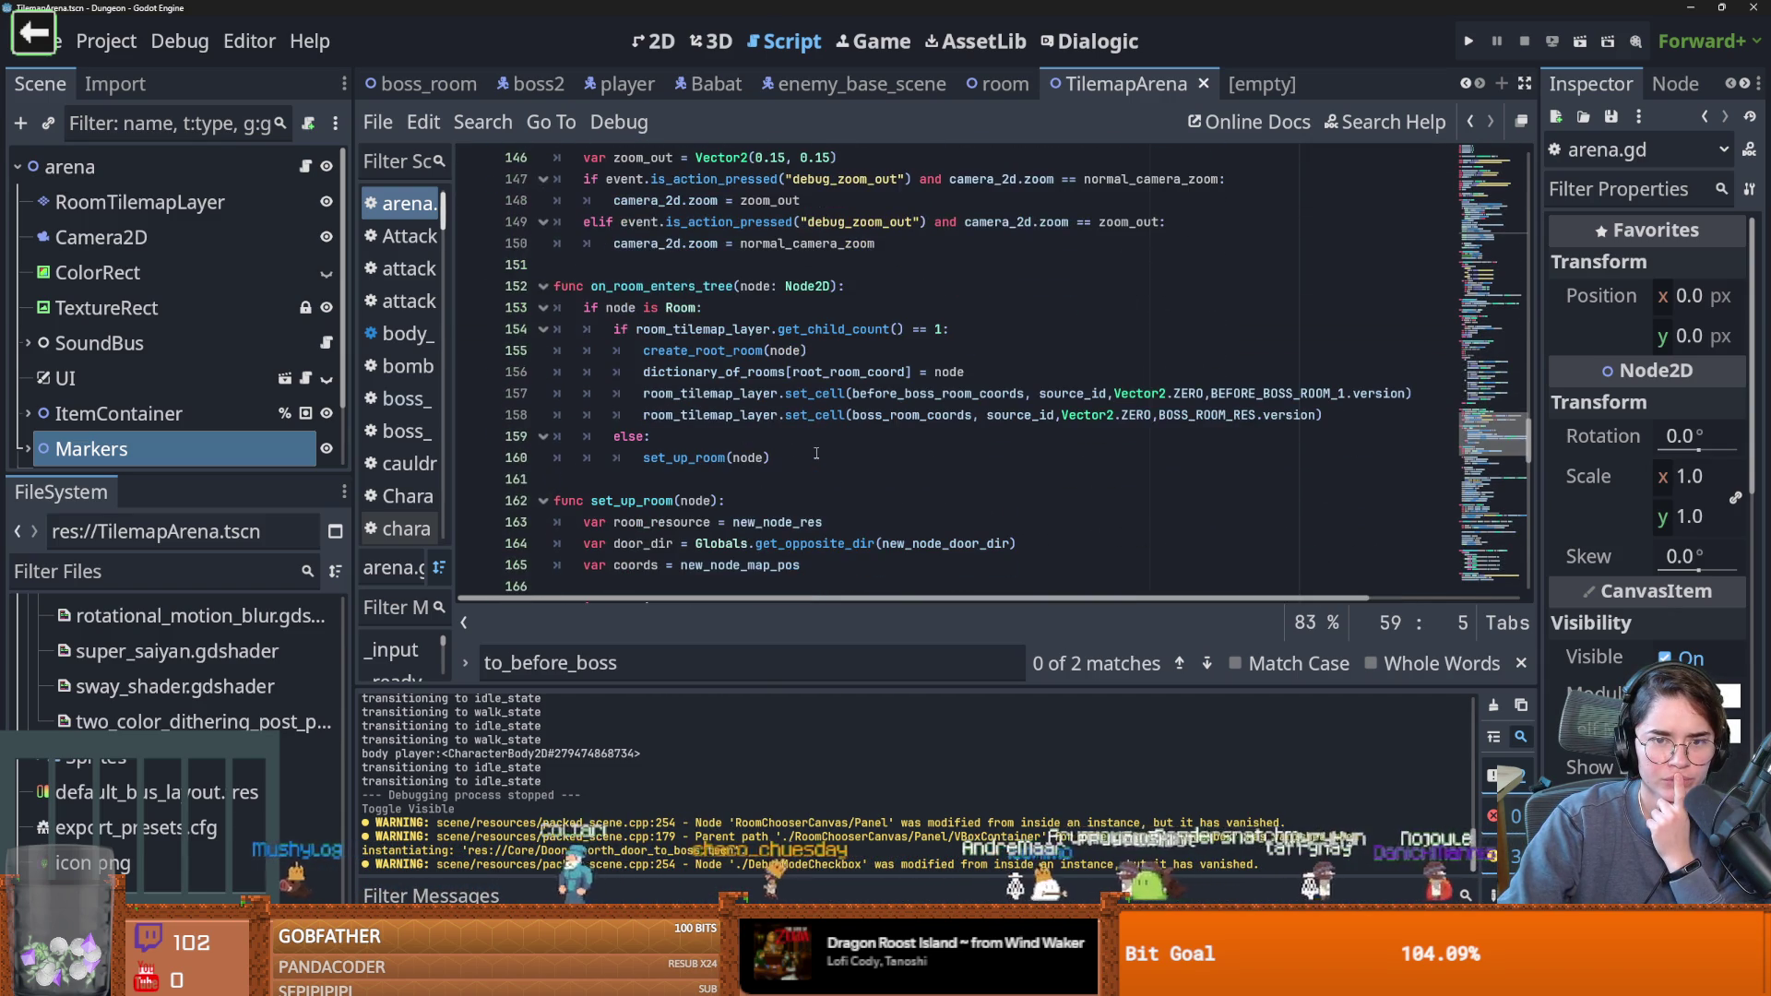
scroll(817, 453, down, 2)
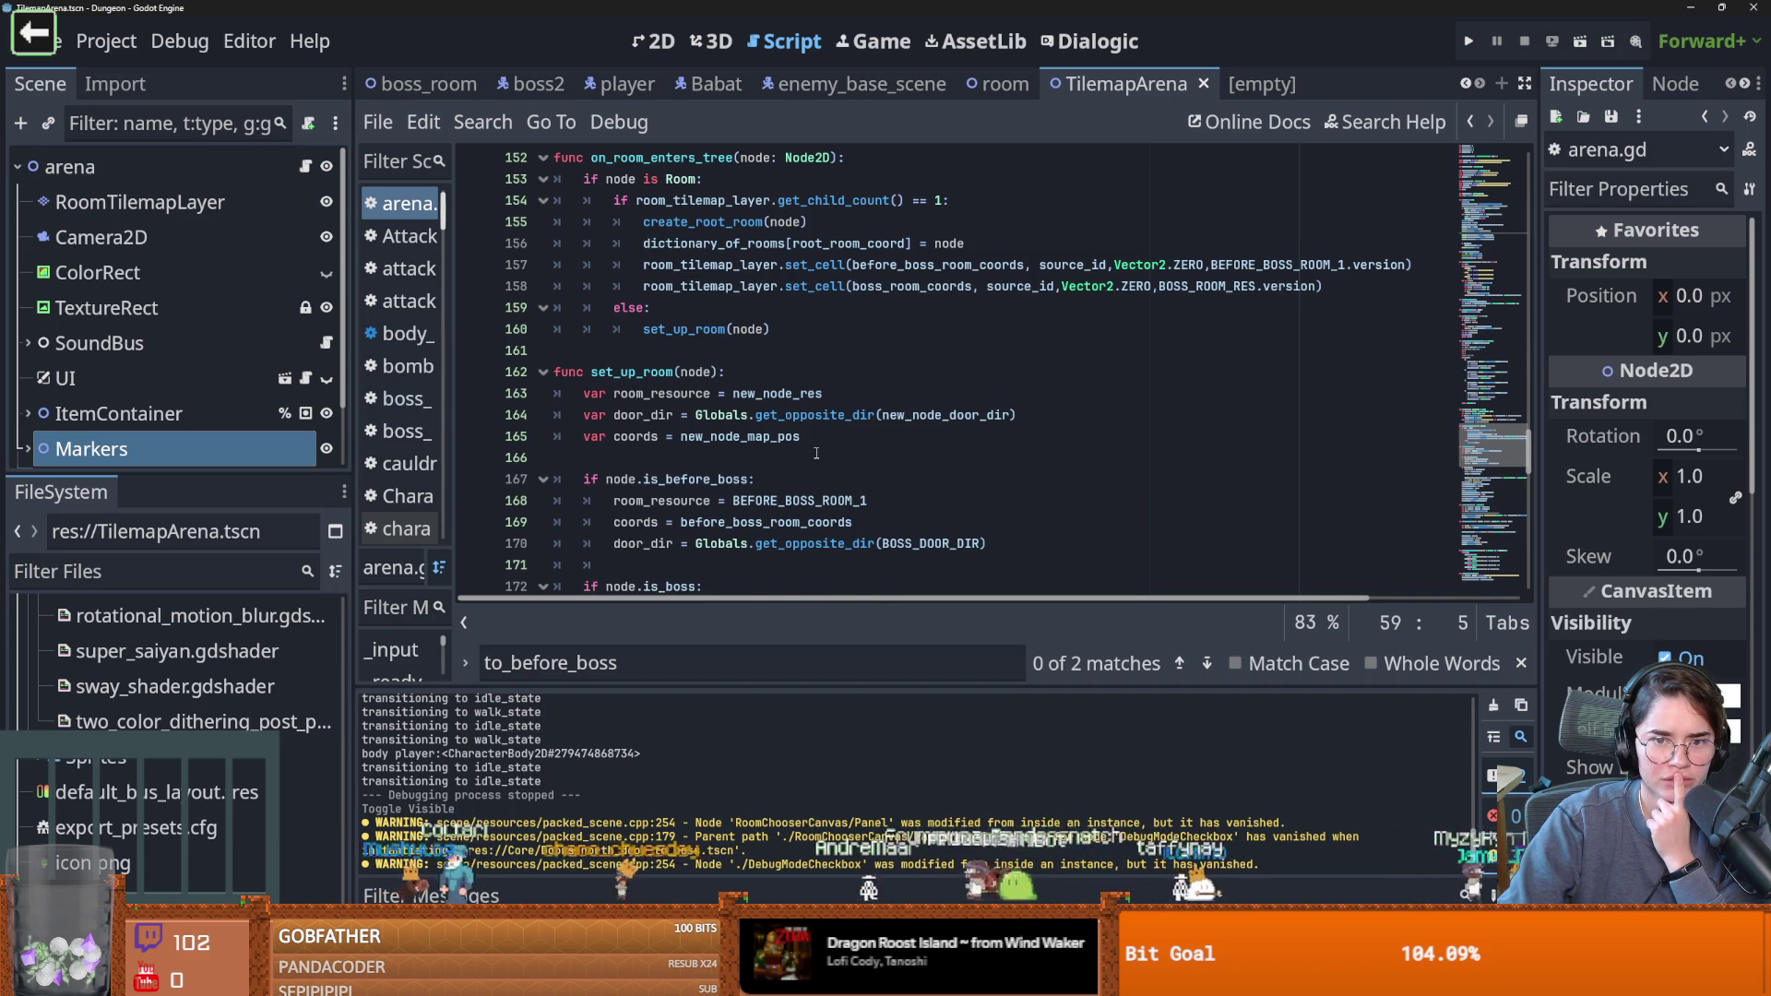
scroll(816, 453, down, 4)
scroll(817, 453, down, 3)
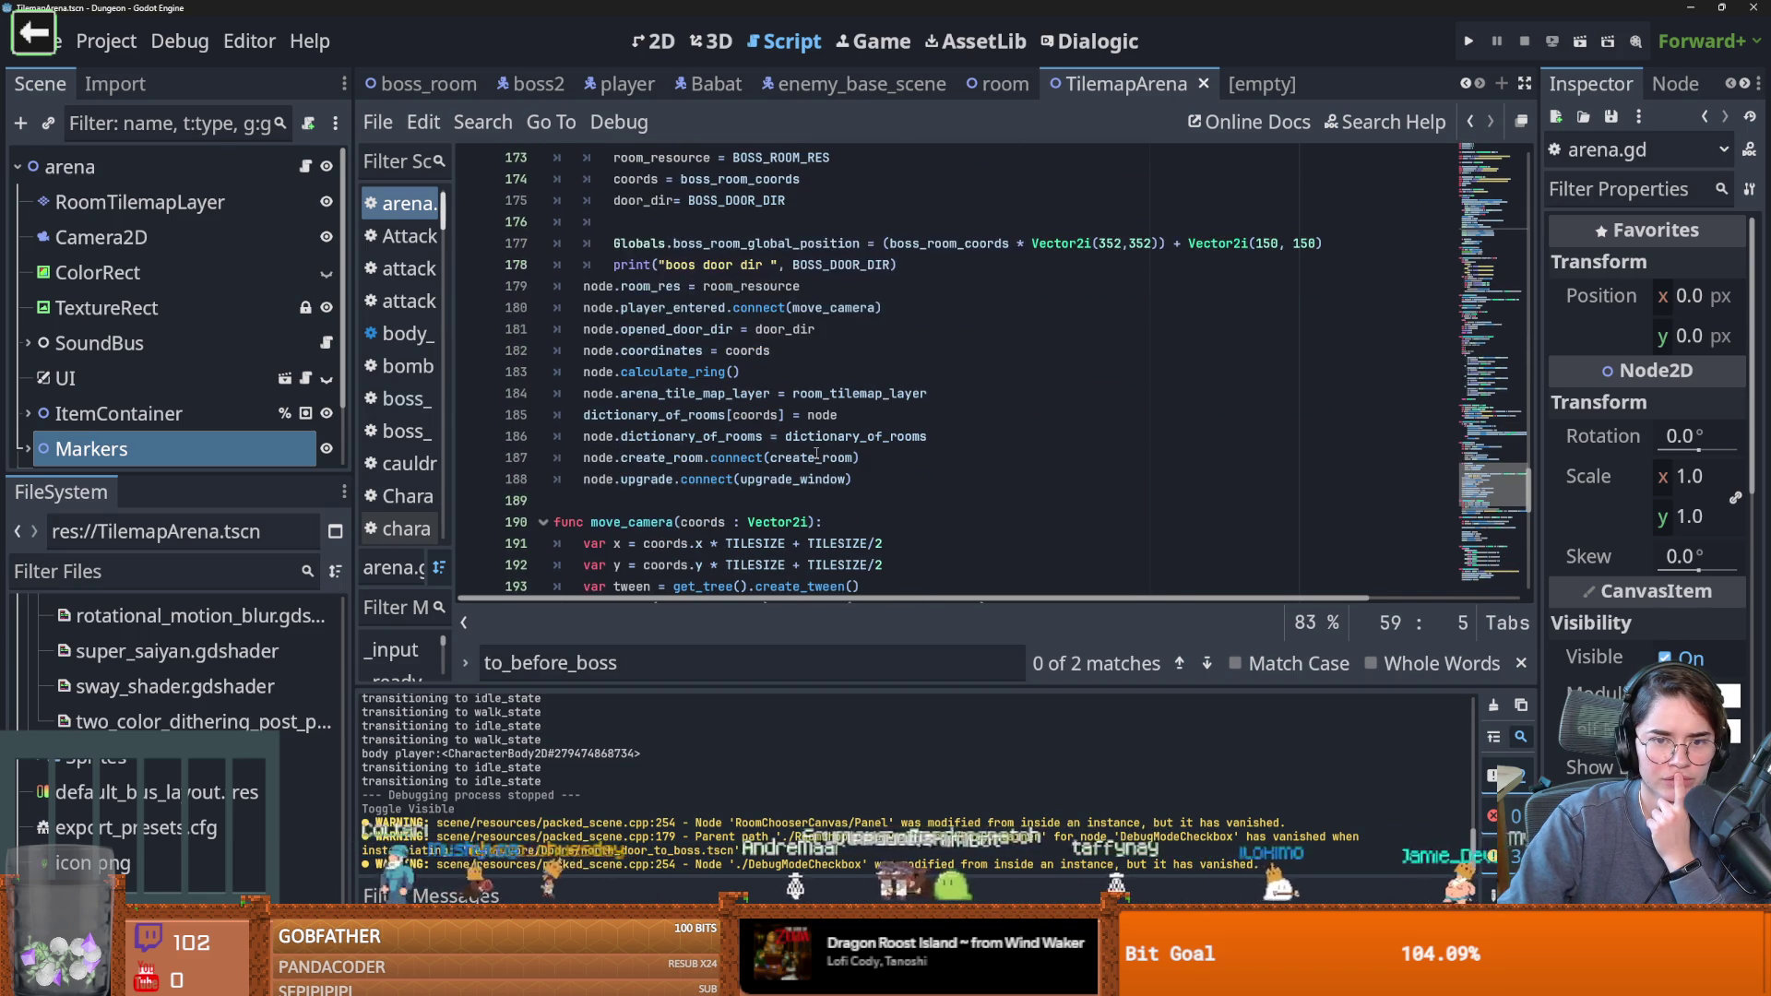
scroll(817, 453, down, 3)
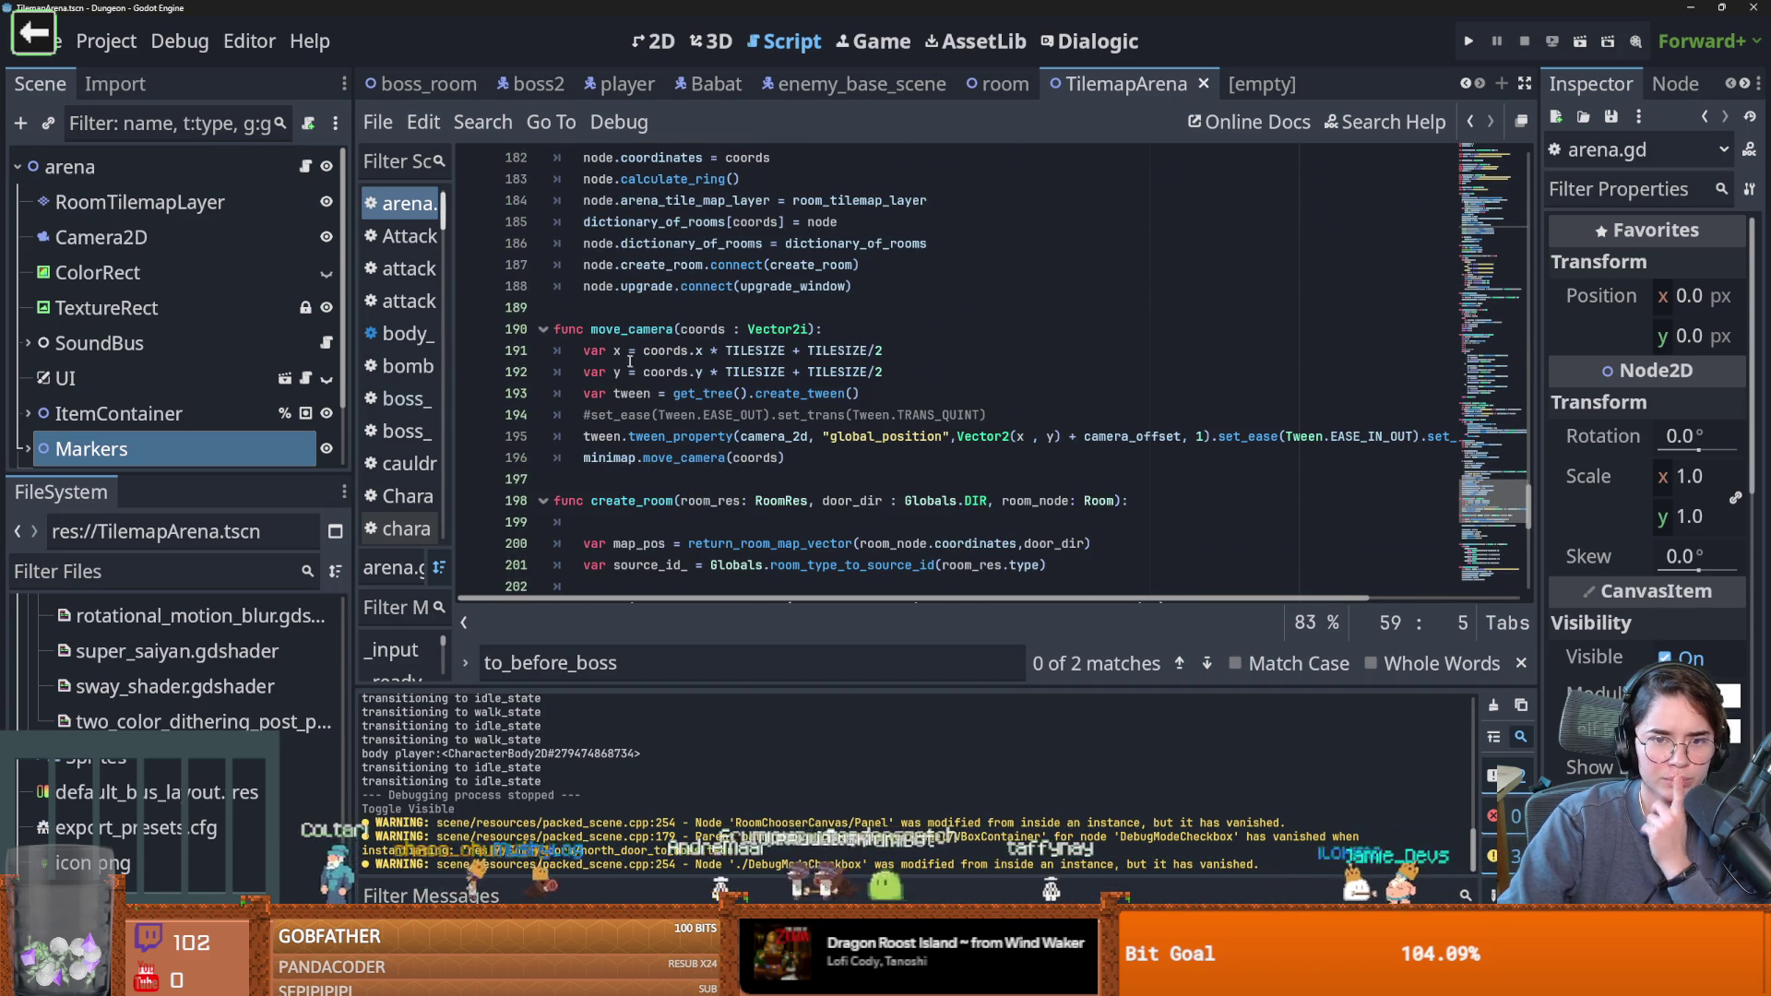
click(1472, 43)
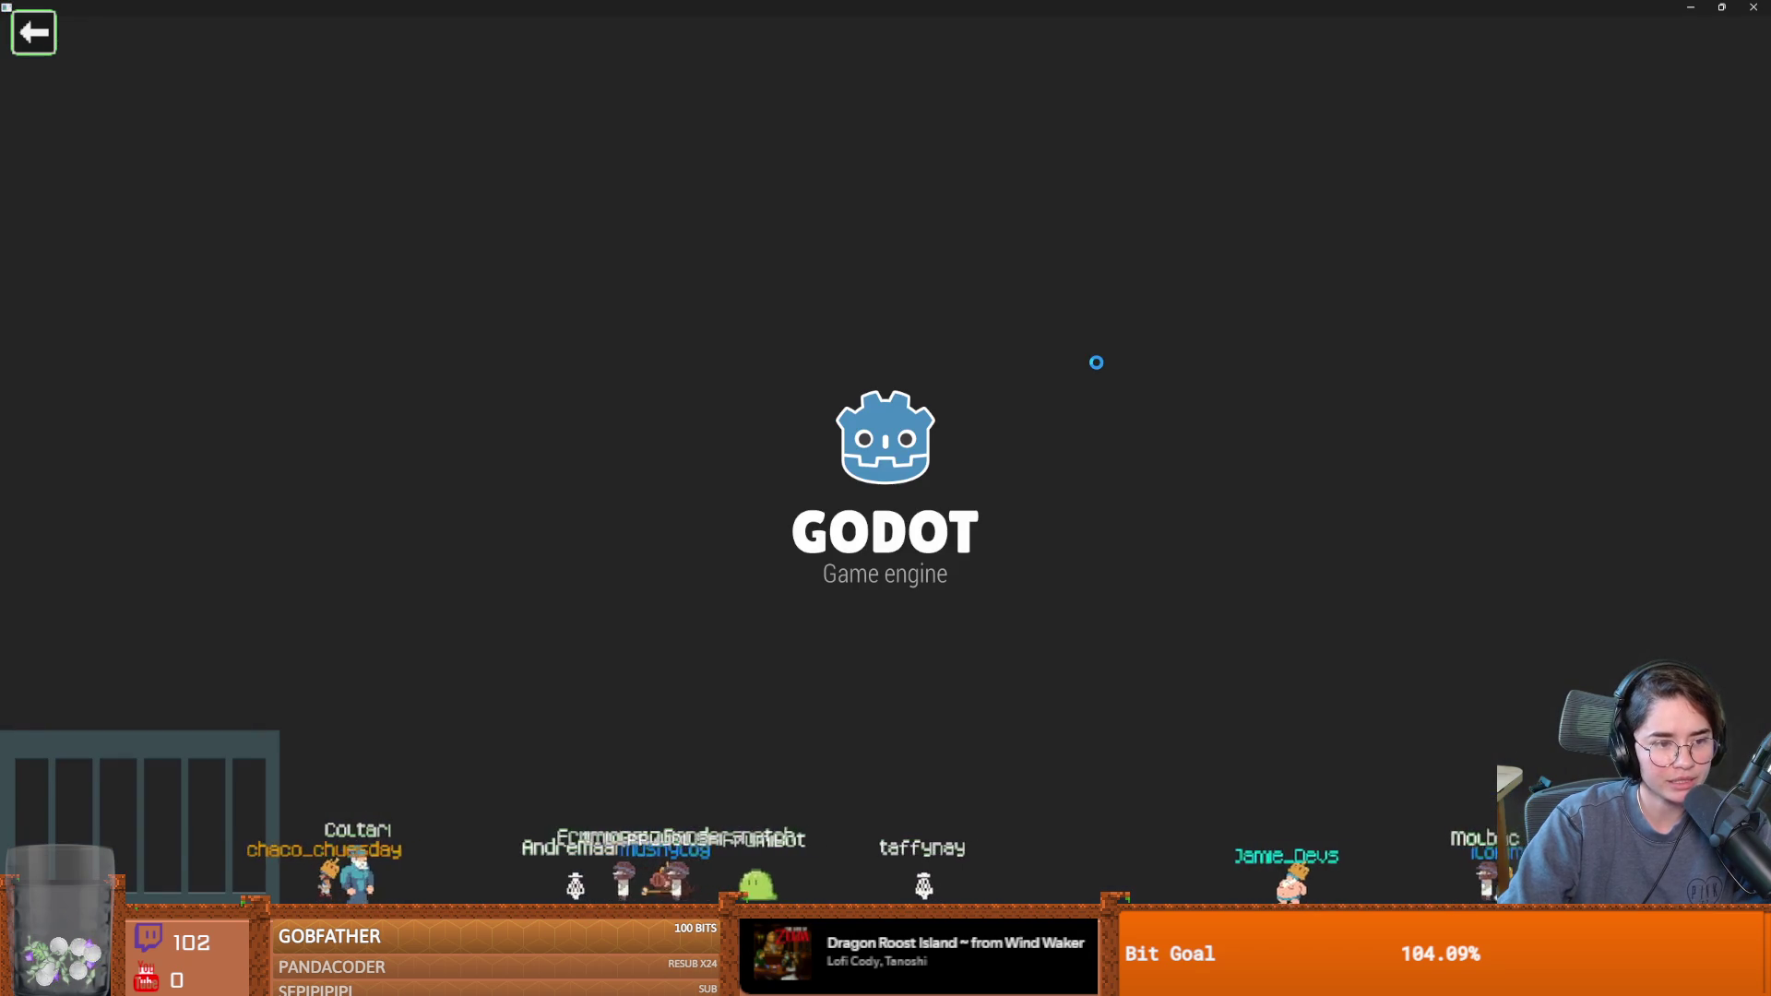
key(F8)
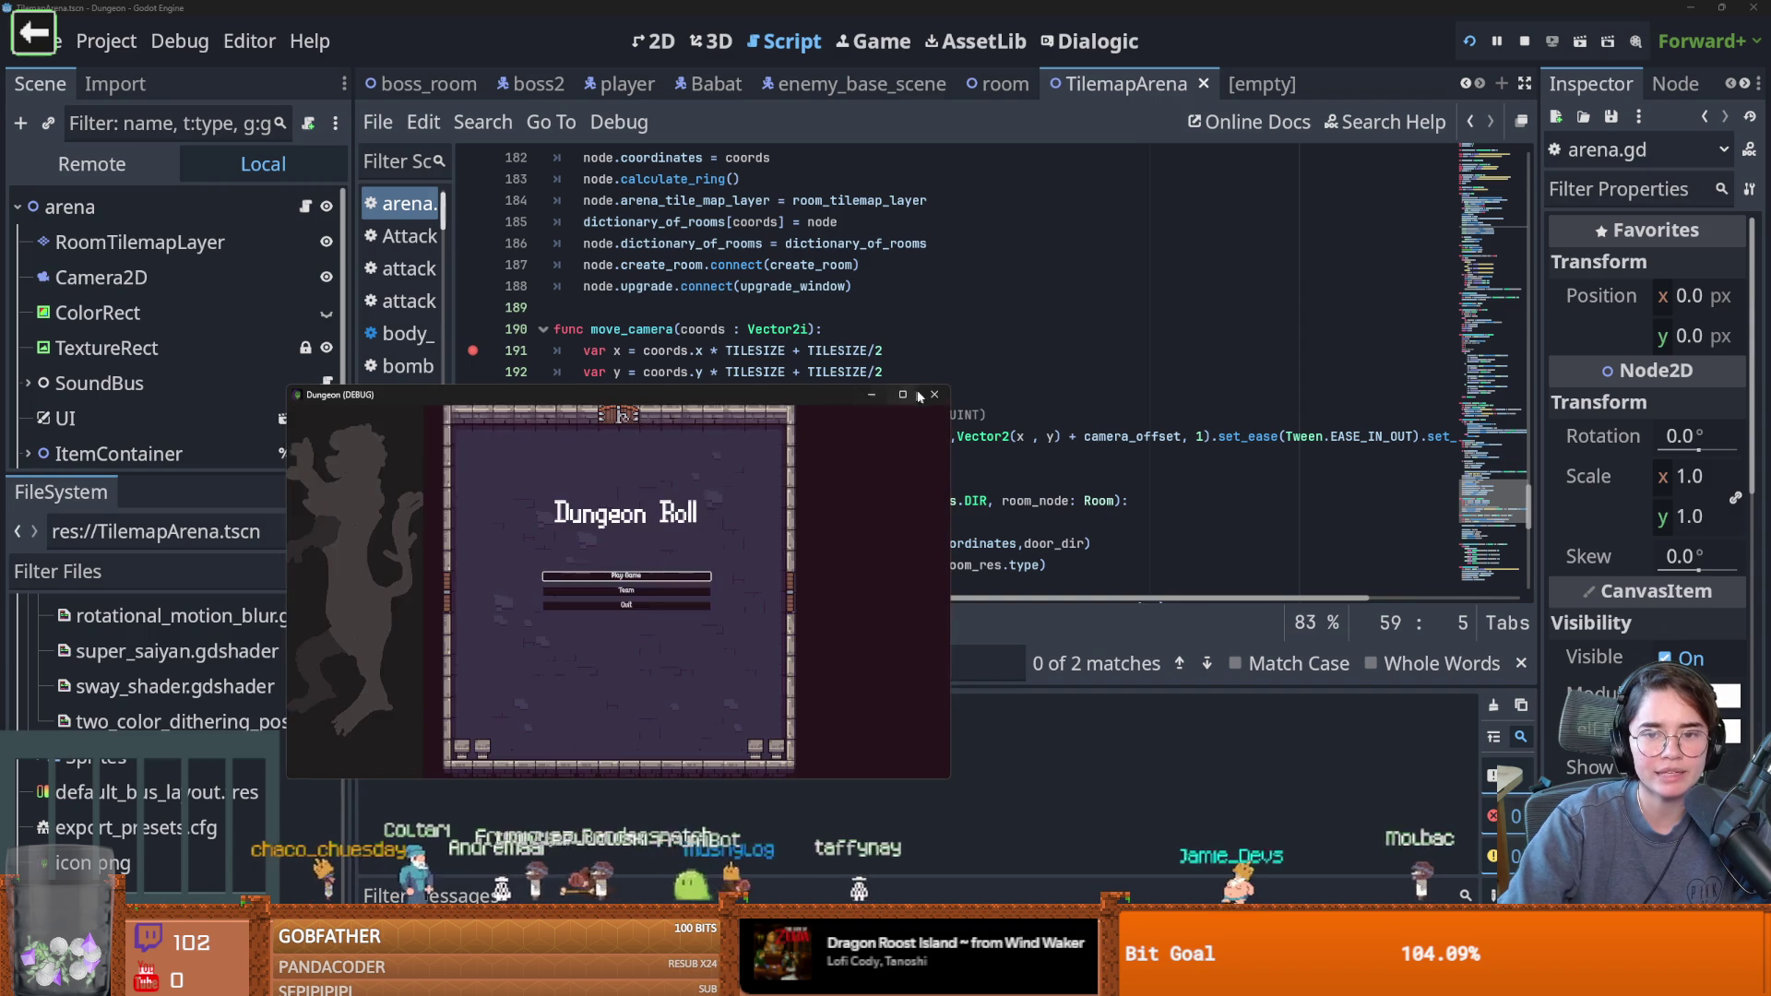
Highlight move_camera's uses in arena.gd, locate its connect call, and relaunch the game.
double_click(673, 331)
scroll(775, 405, up, 4)
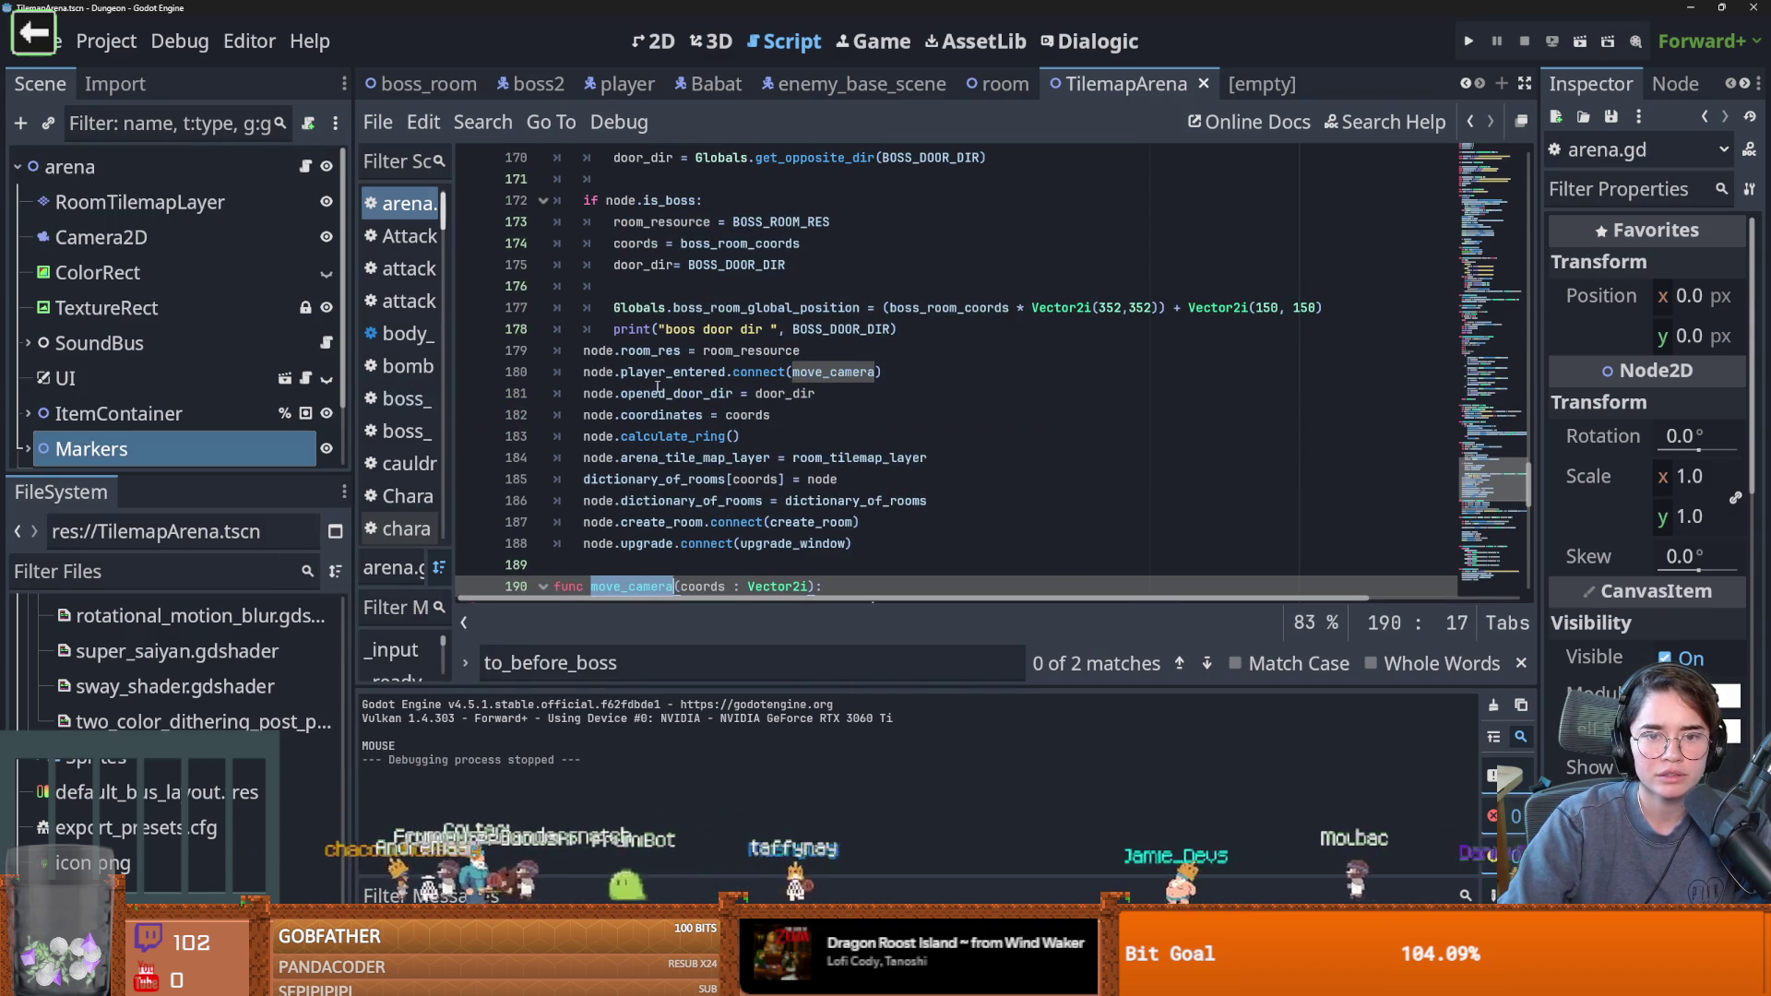
scroll(682, 391, up, 2)
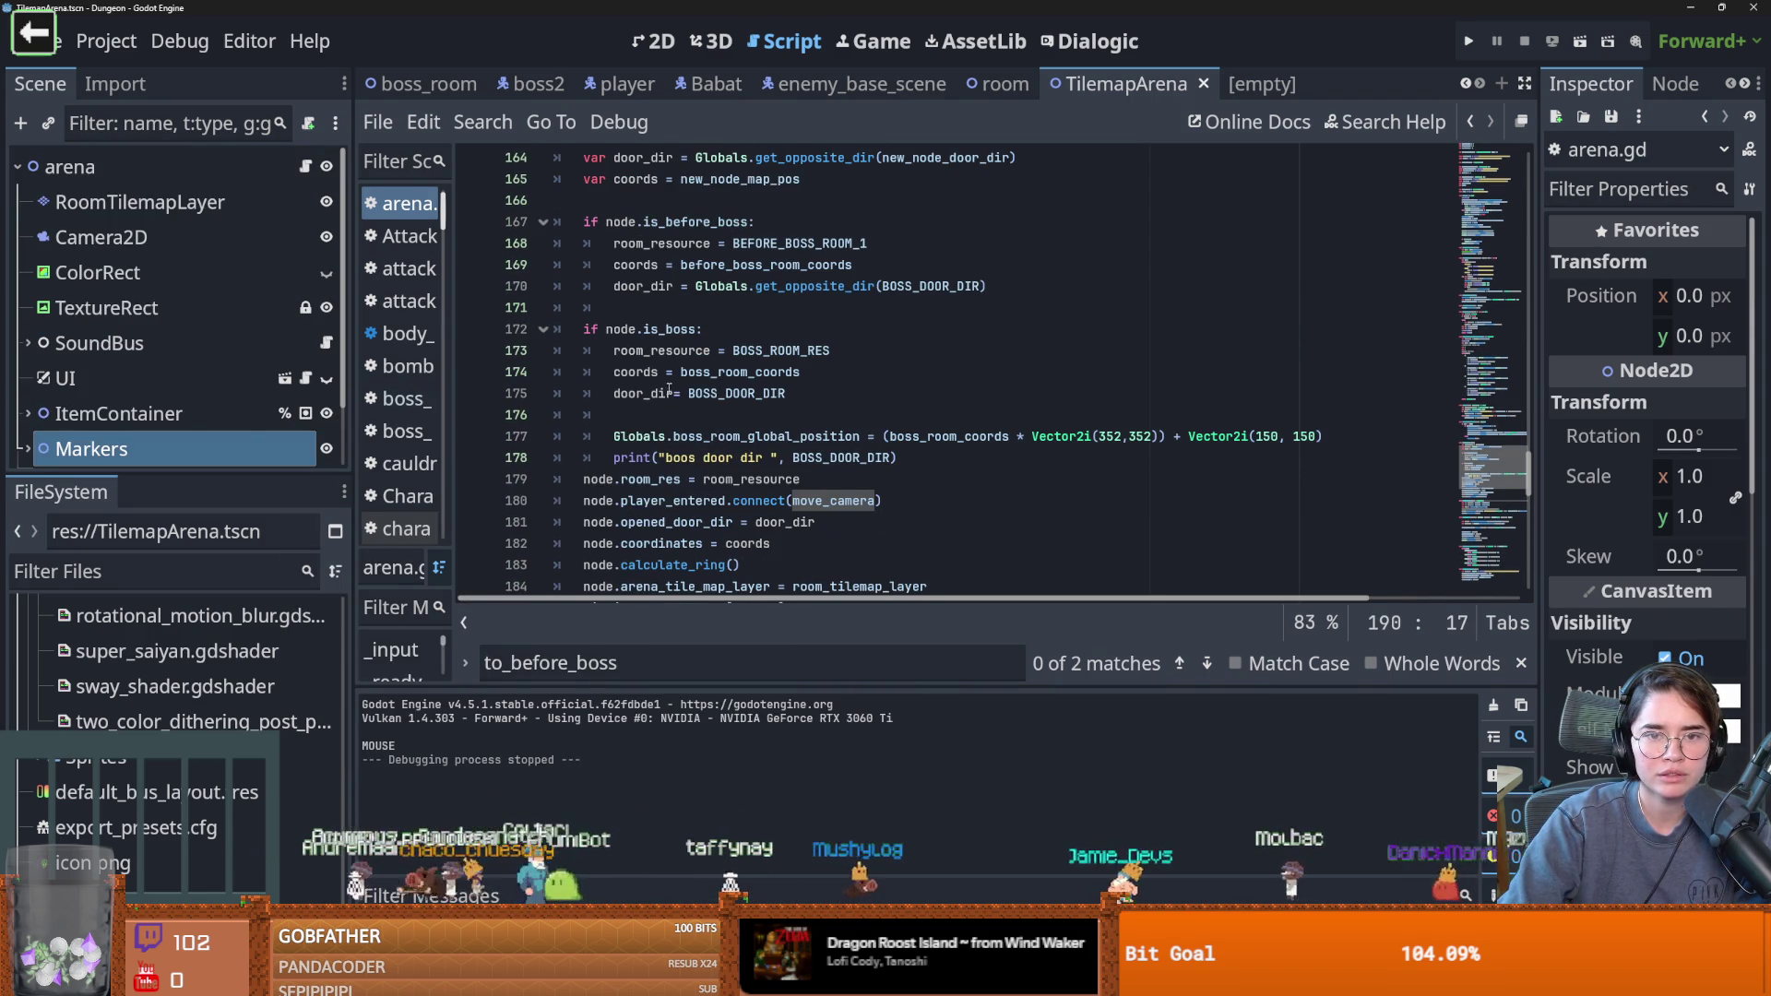
scroll(678, 376, down, 4)
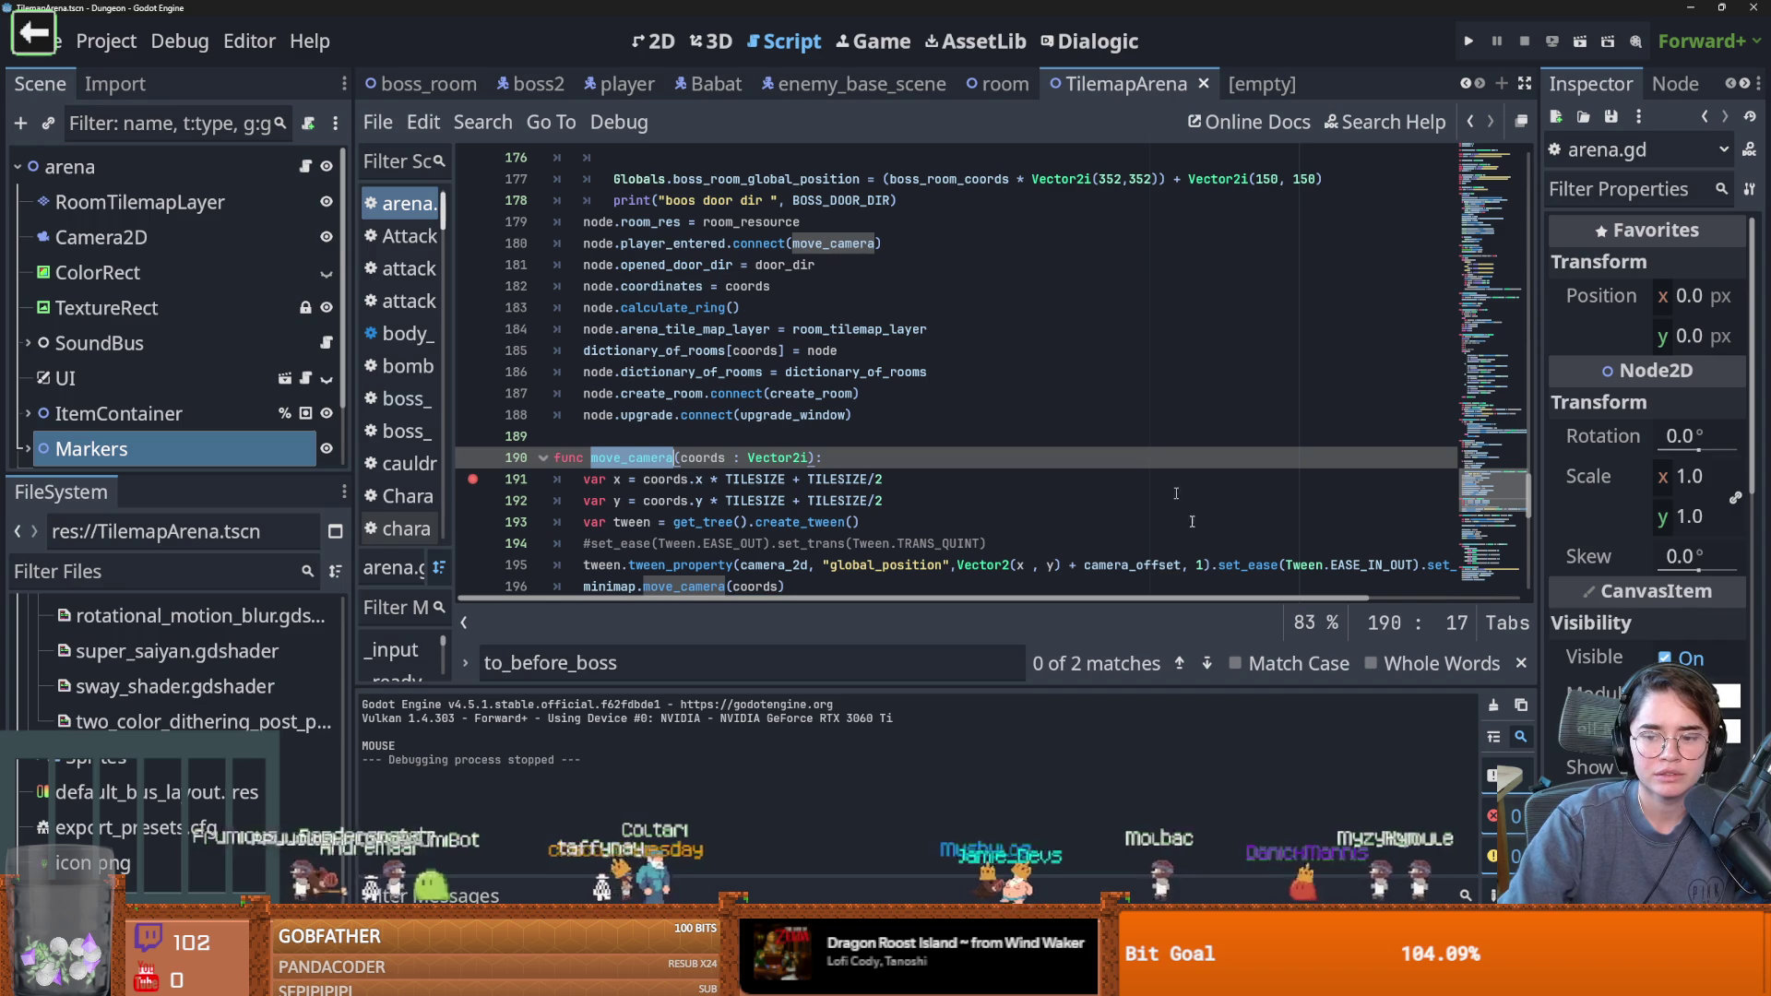
click(1468, 41)
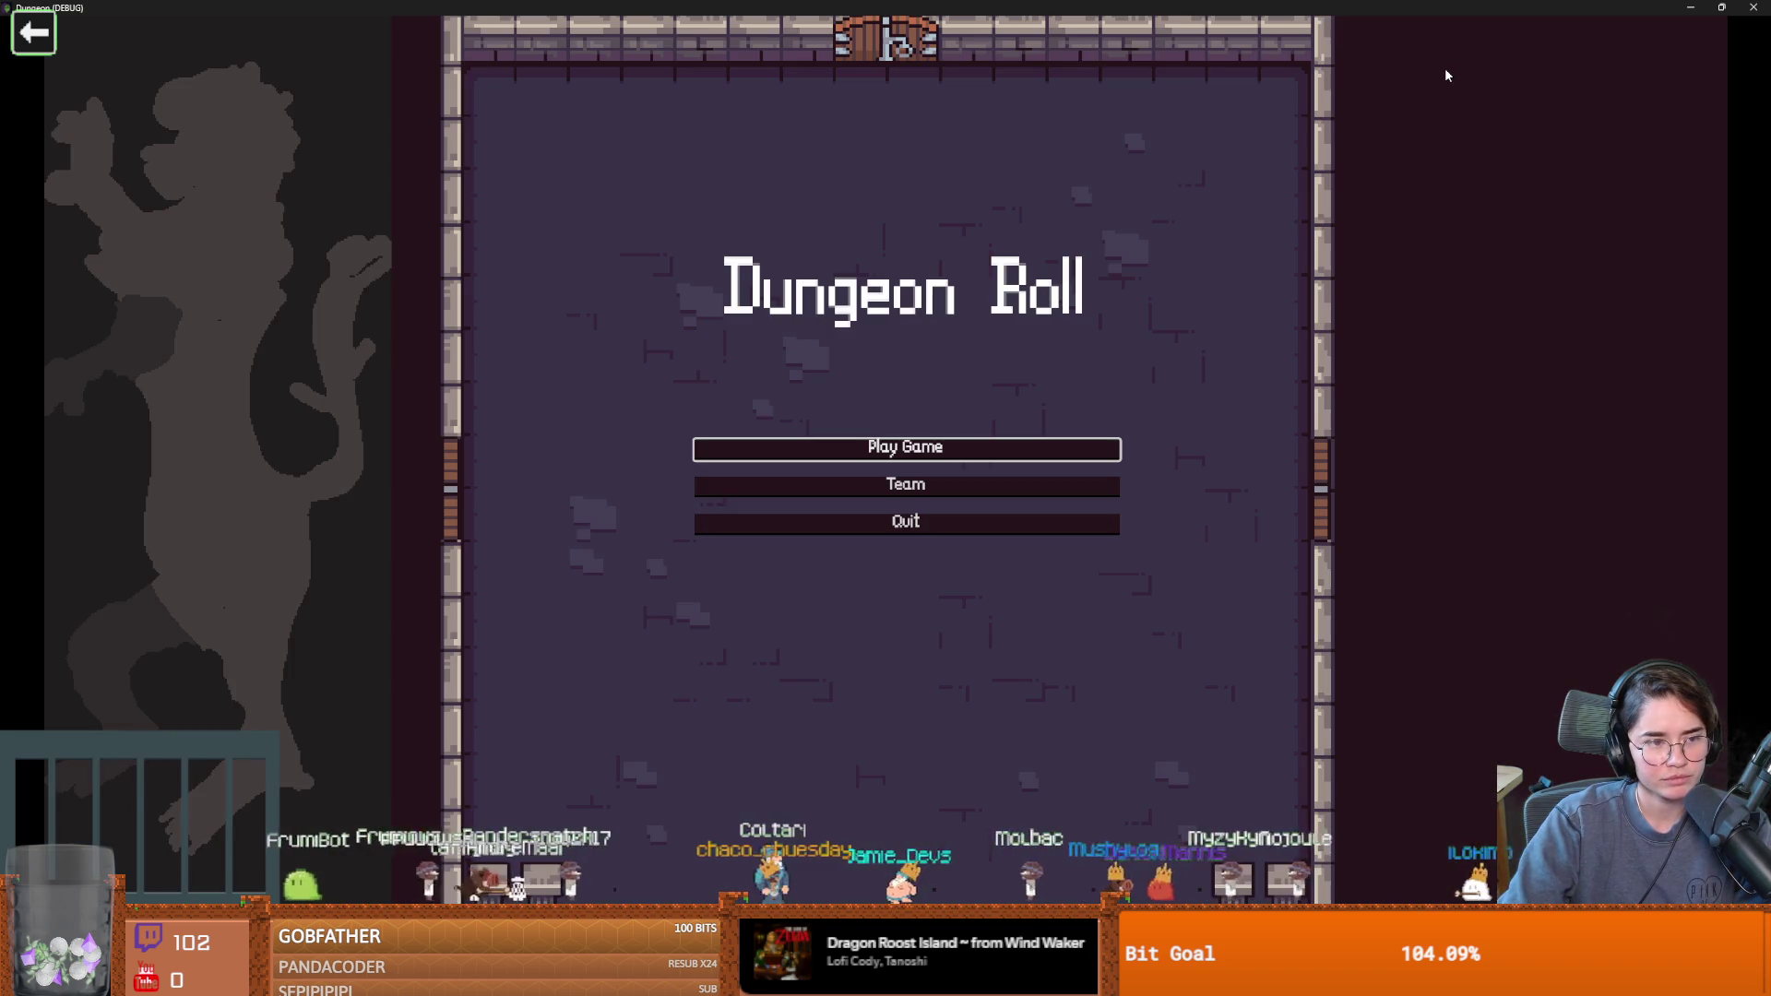
Start a new game, teleport with tp_to_before_boss, and continue past the line-191 breakpoint.
key(Return)
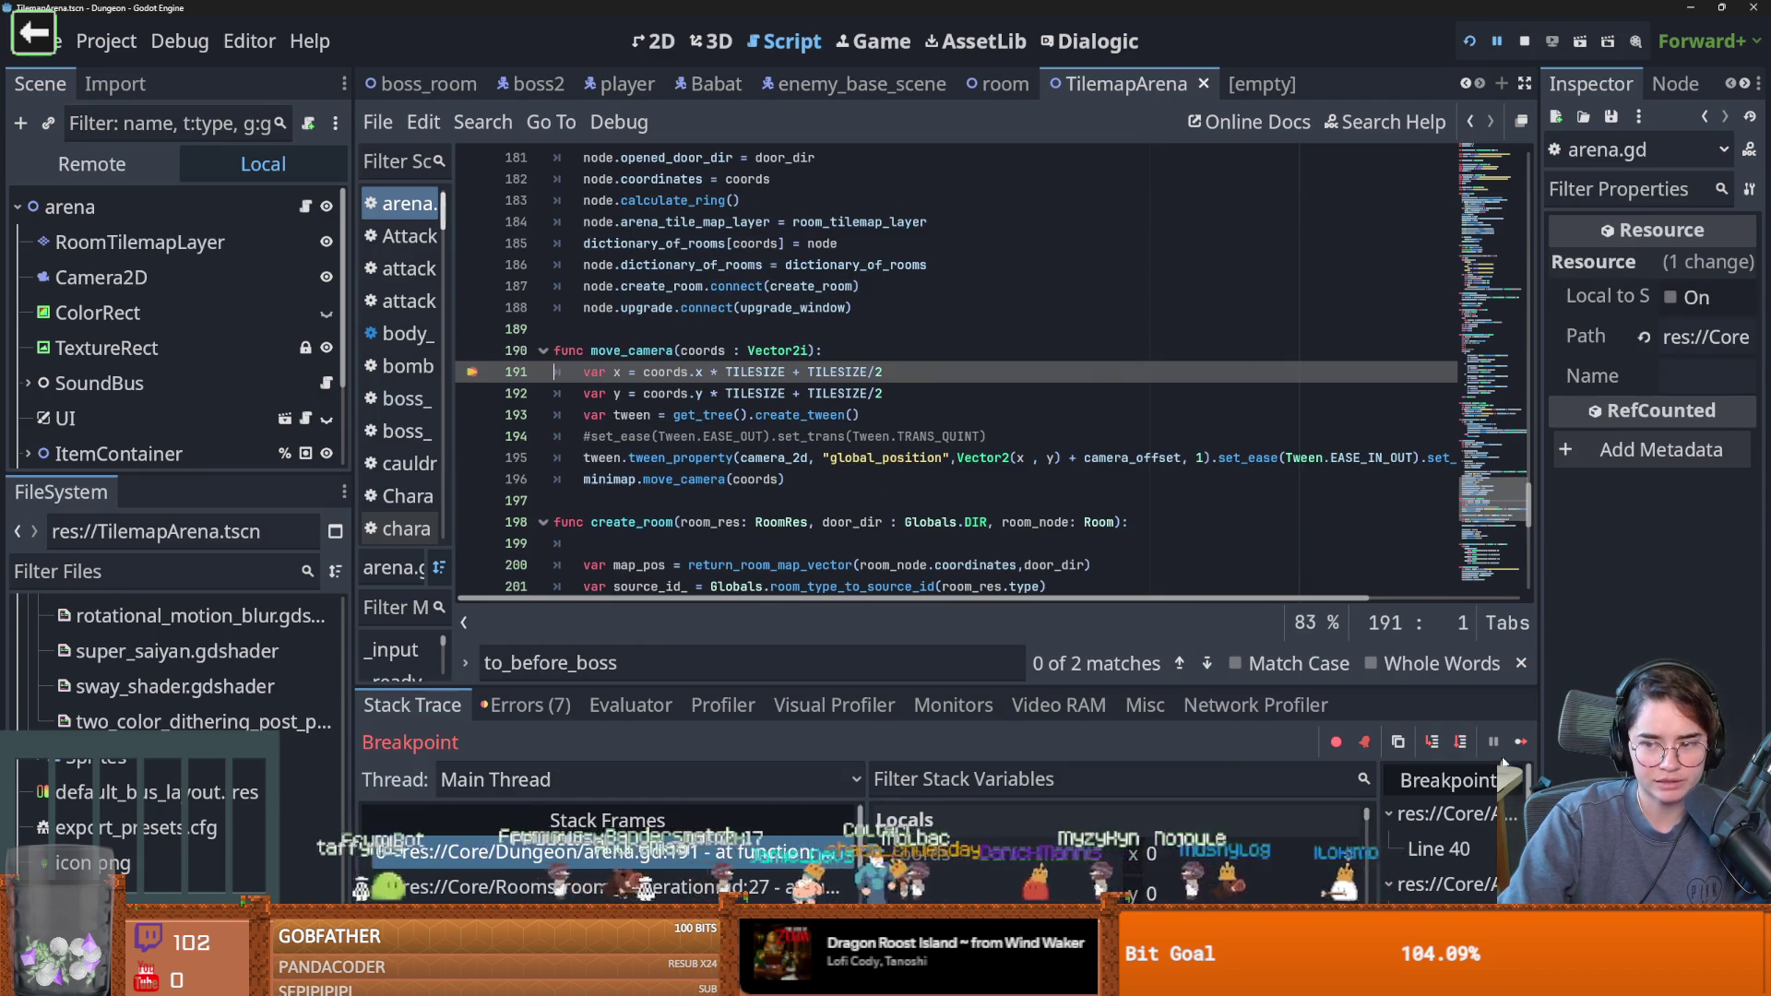
click(1521, 742)
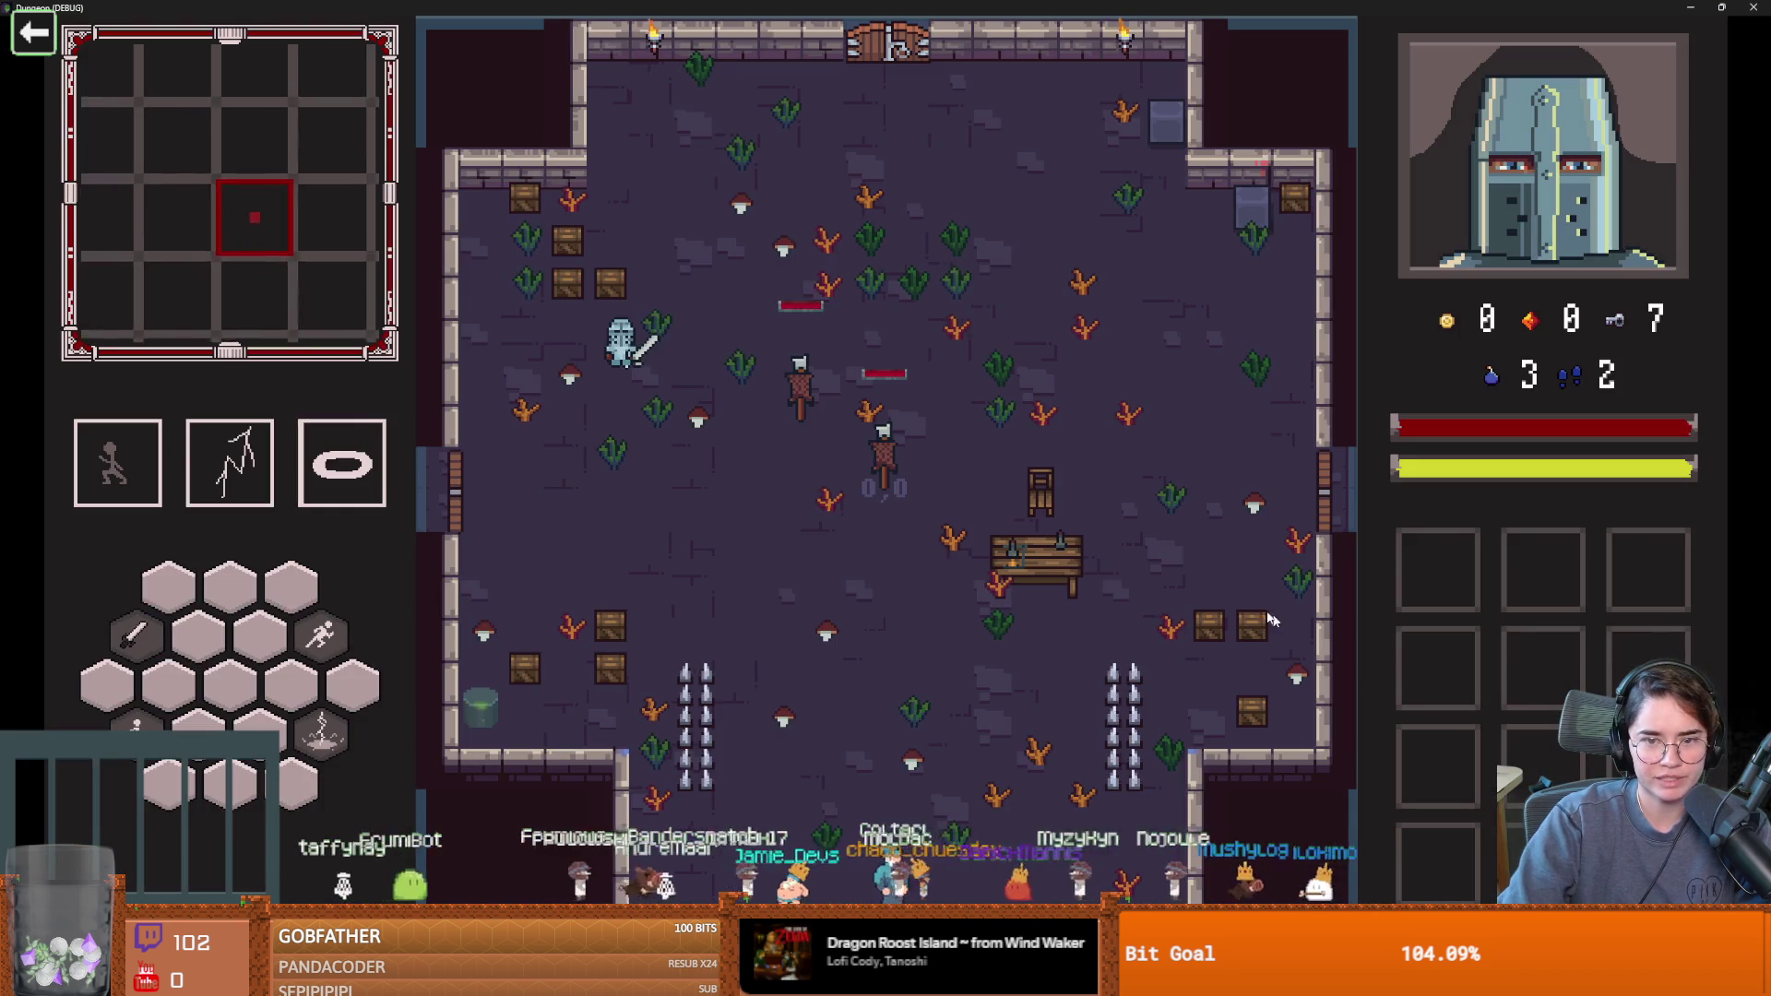
key(grave)
text(t)
key(Tab)
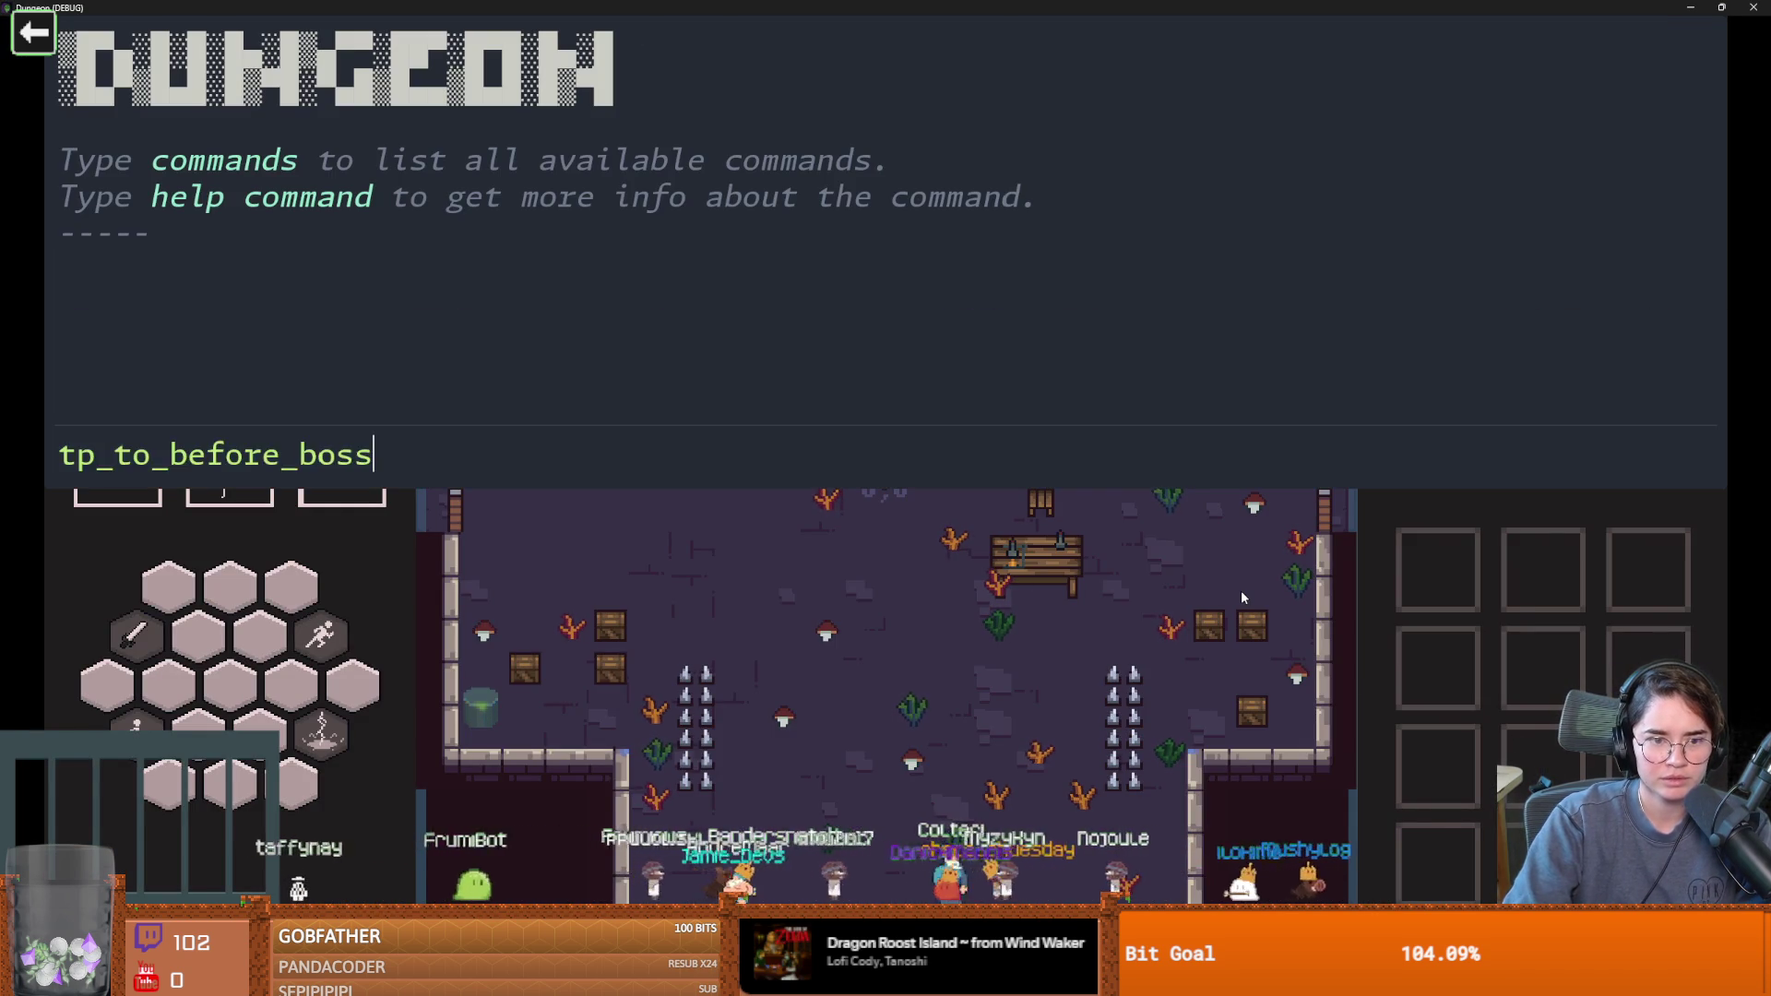
key(Return)
click(1522, 742)
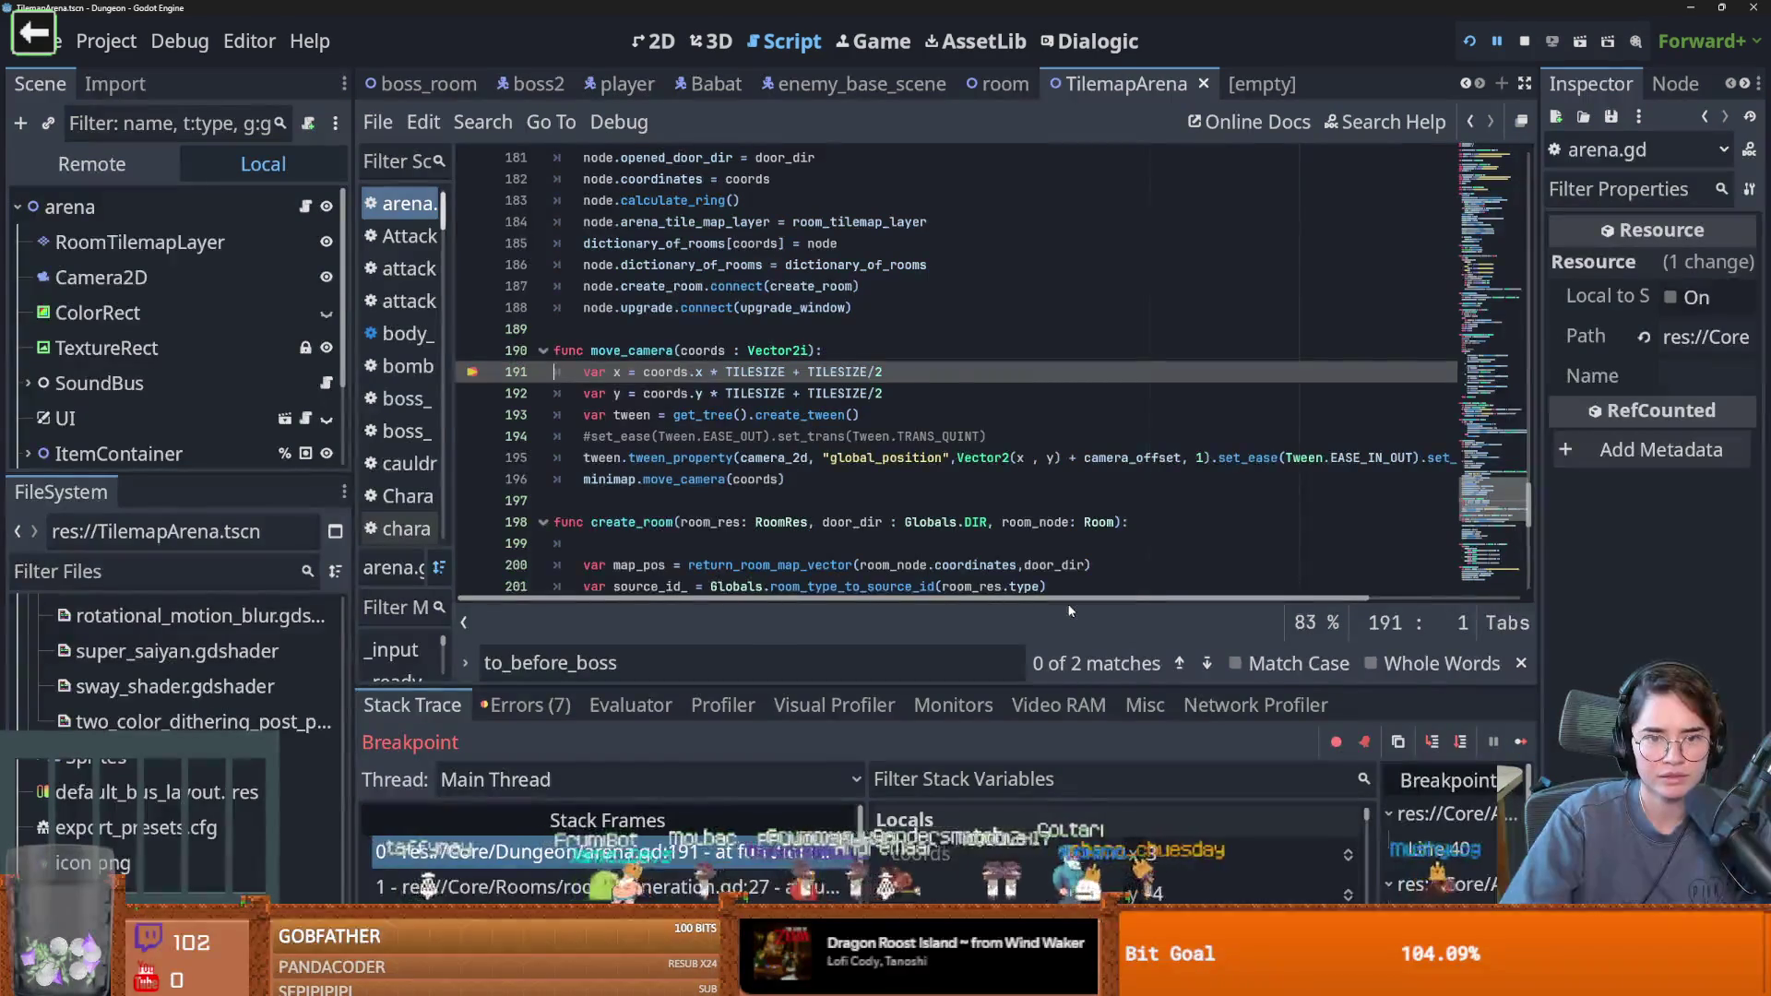
key(F12)
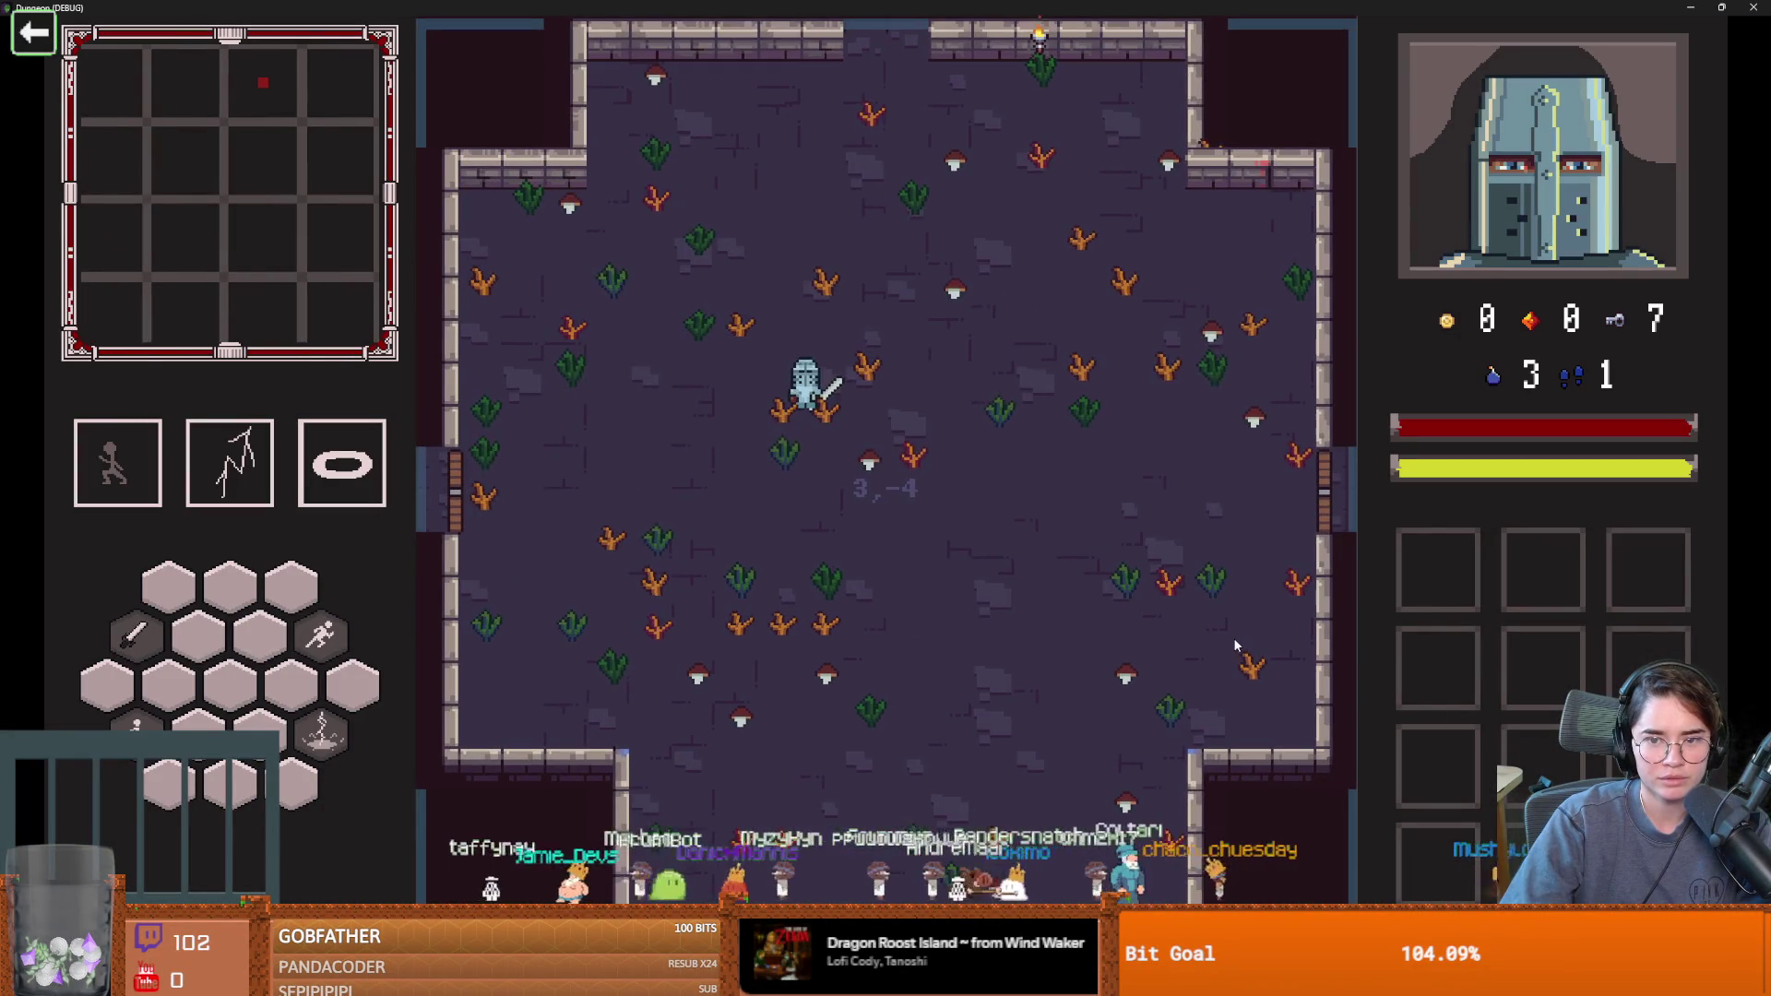
Walk the knight up through the top doorway, then close the game window.
key(w)
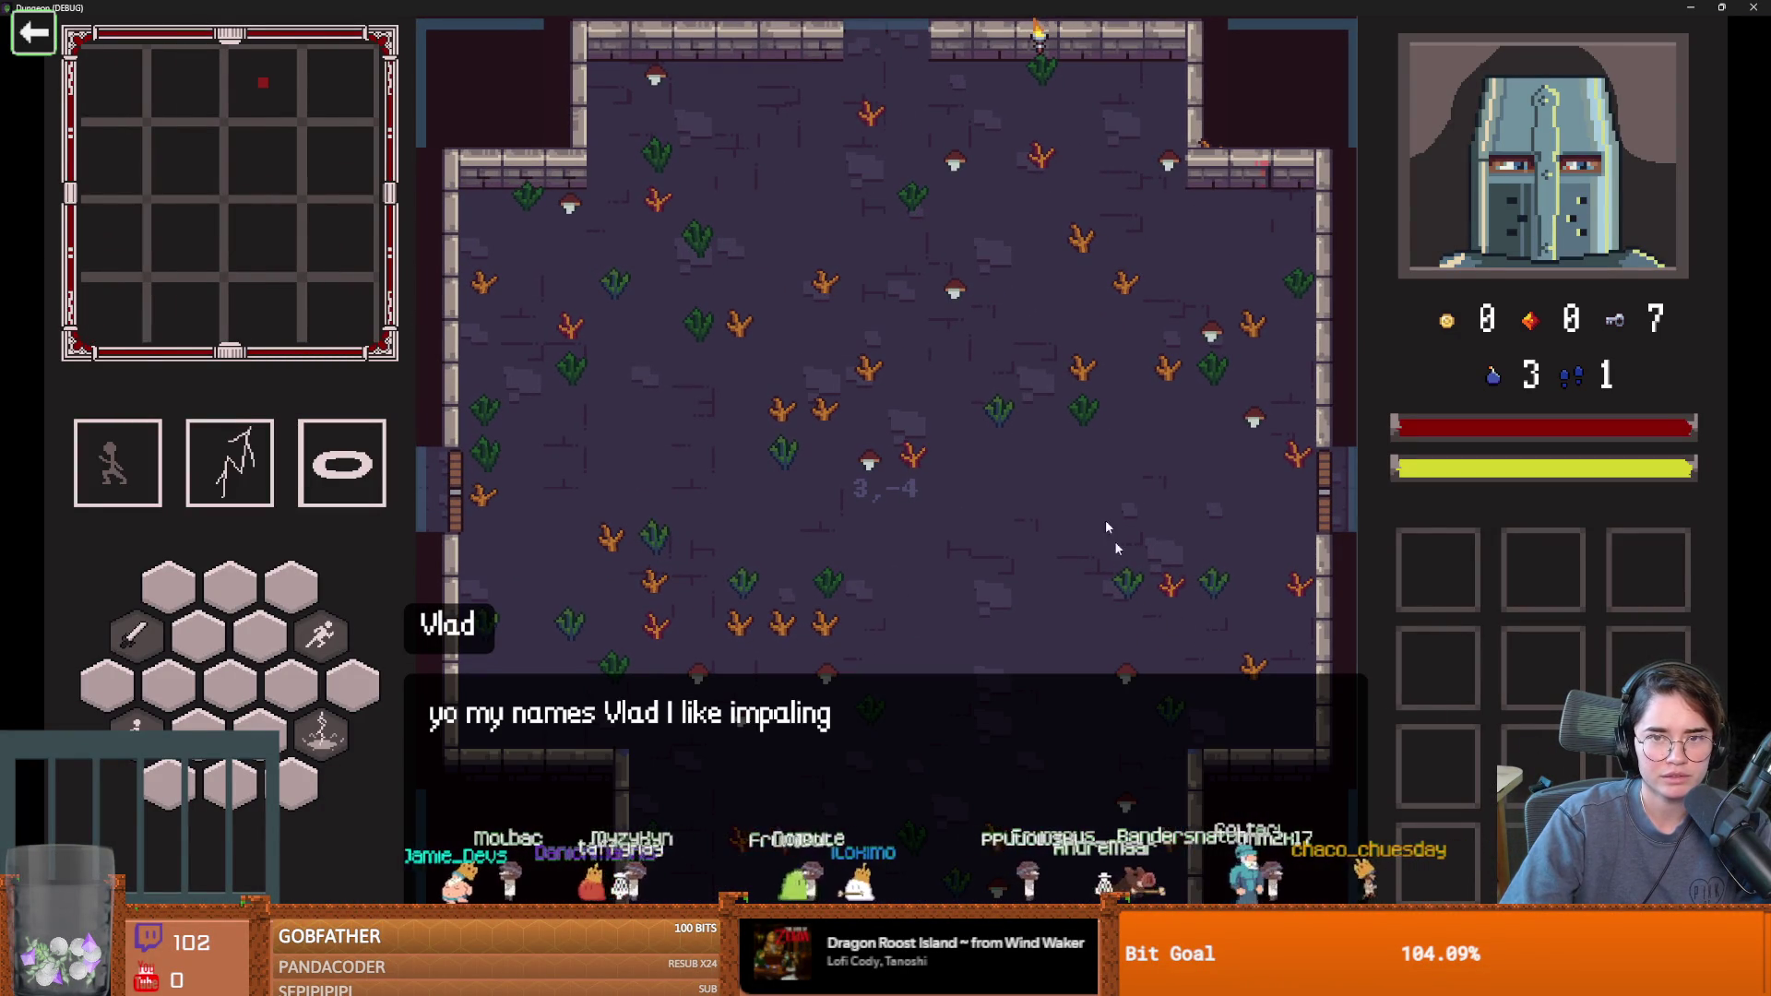
double_click(805, 7)
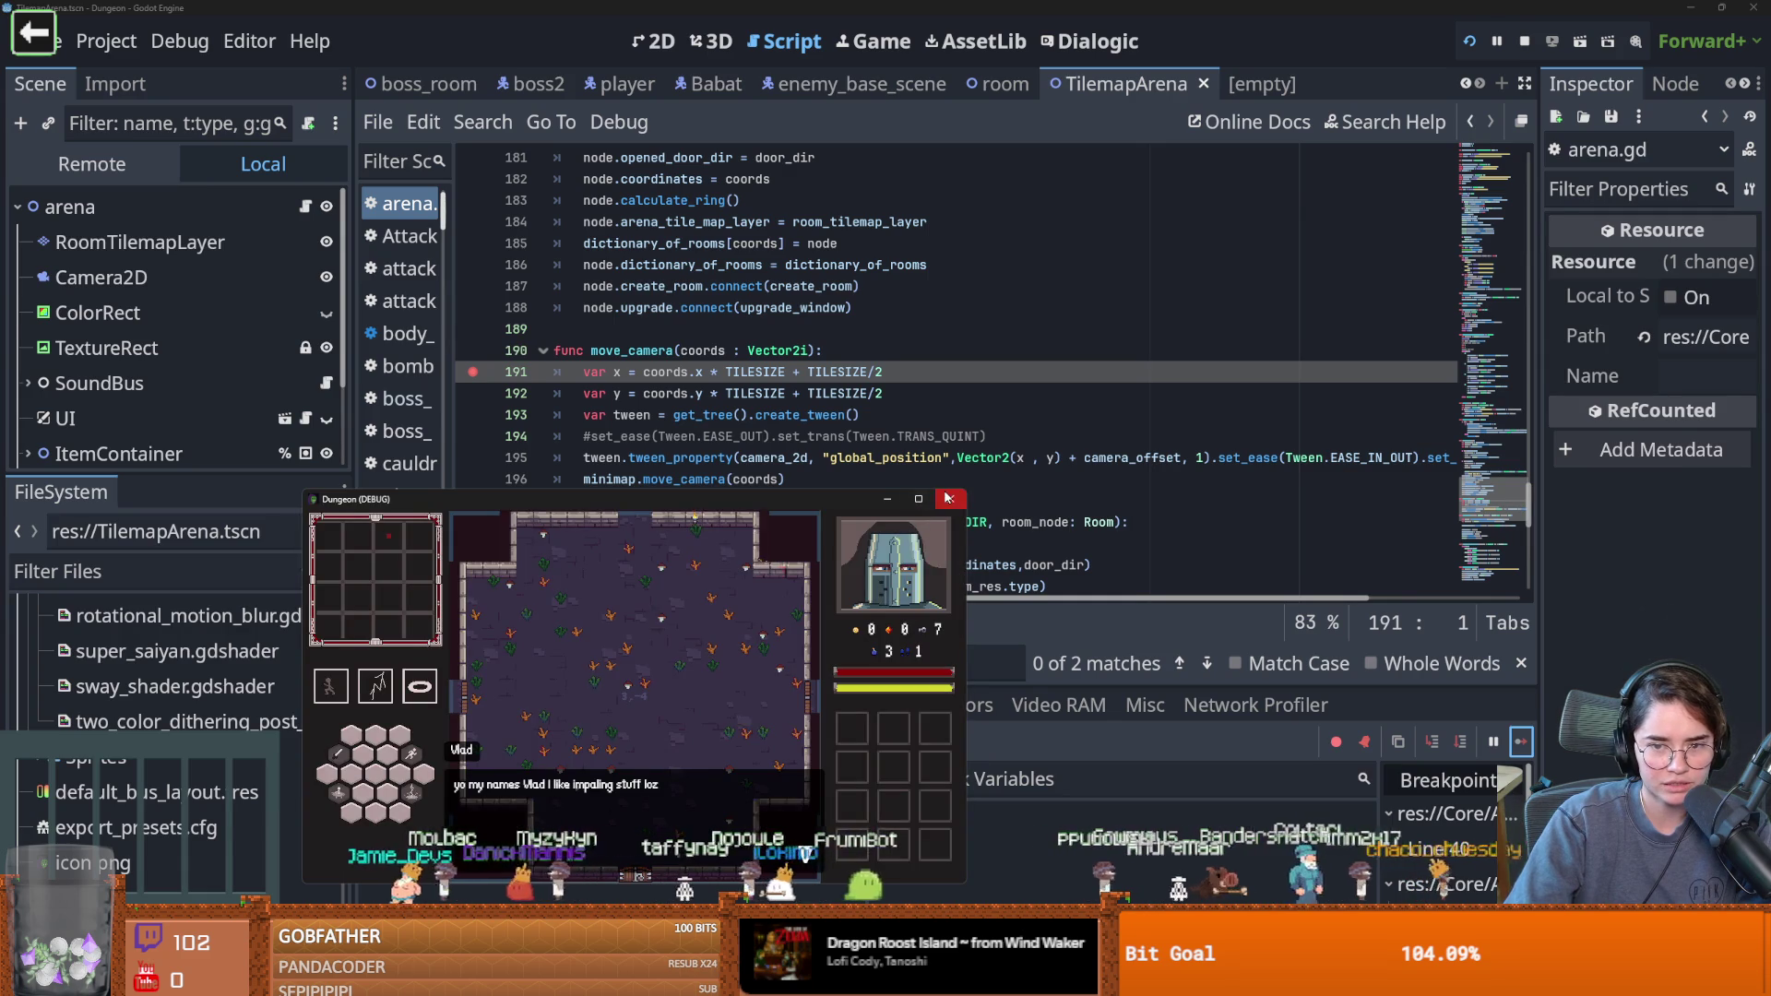
click(948, 498)
scroll(626, 512, up, 2)
scroll(626, 512, up, 2)
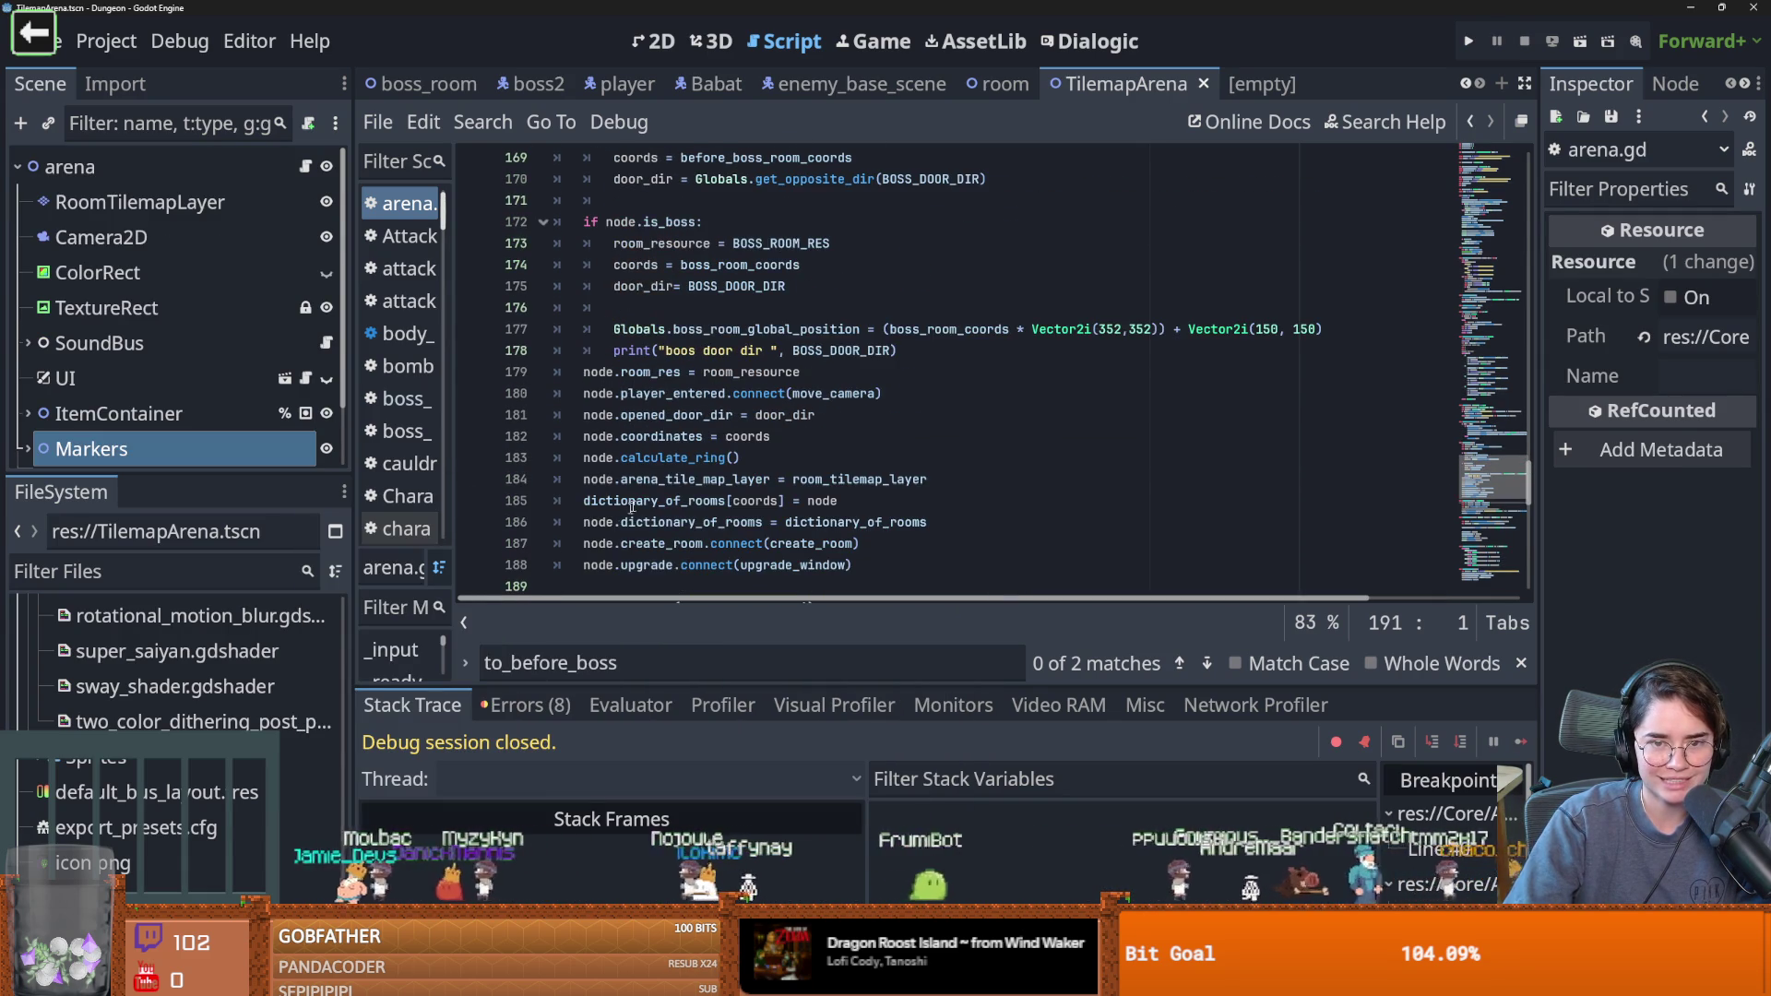
Check the move_camera connection on arena.gd line 180.
double_click(816, 395)
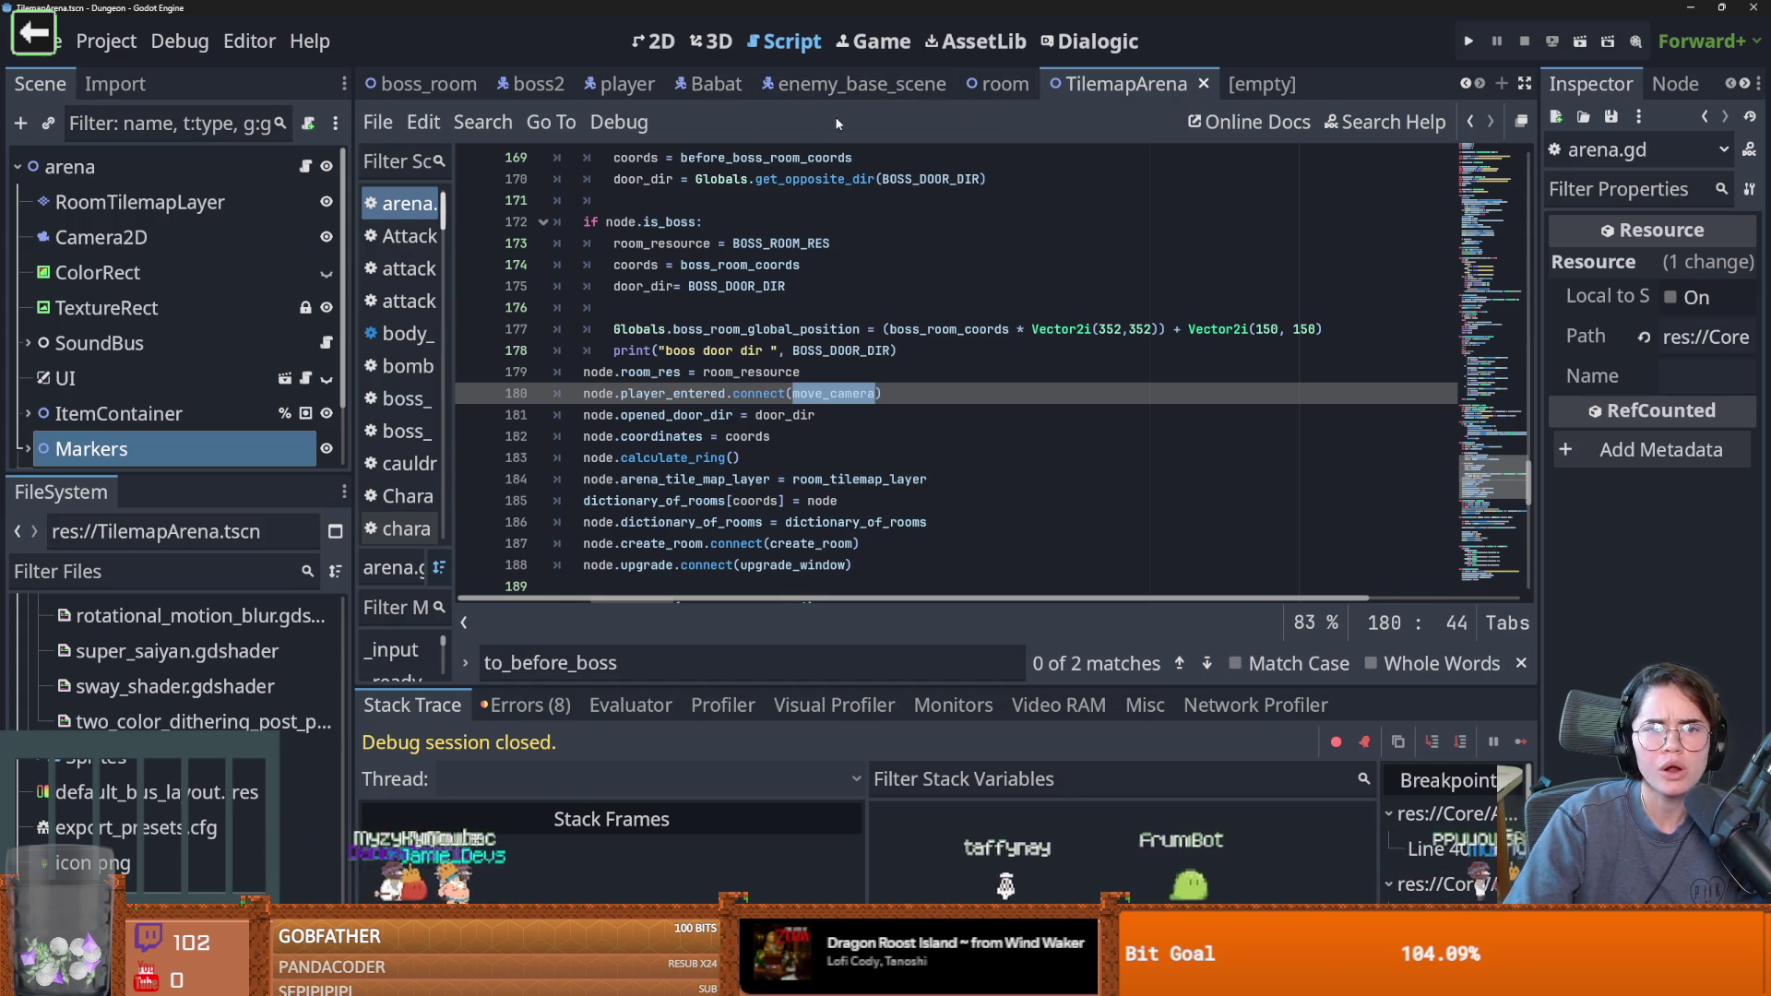
click(406, 84)
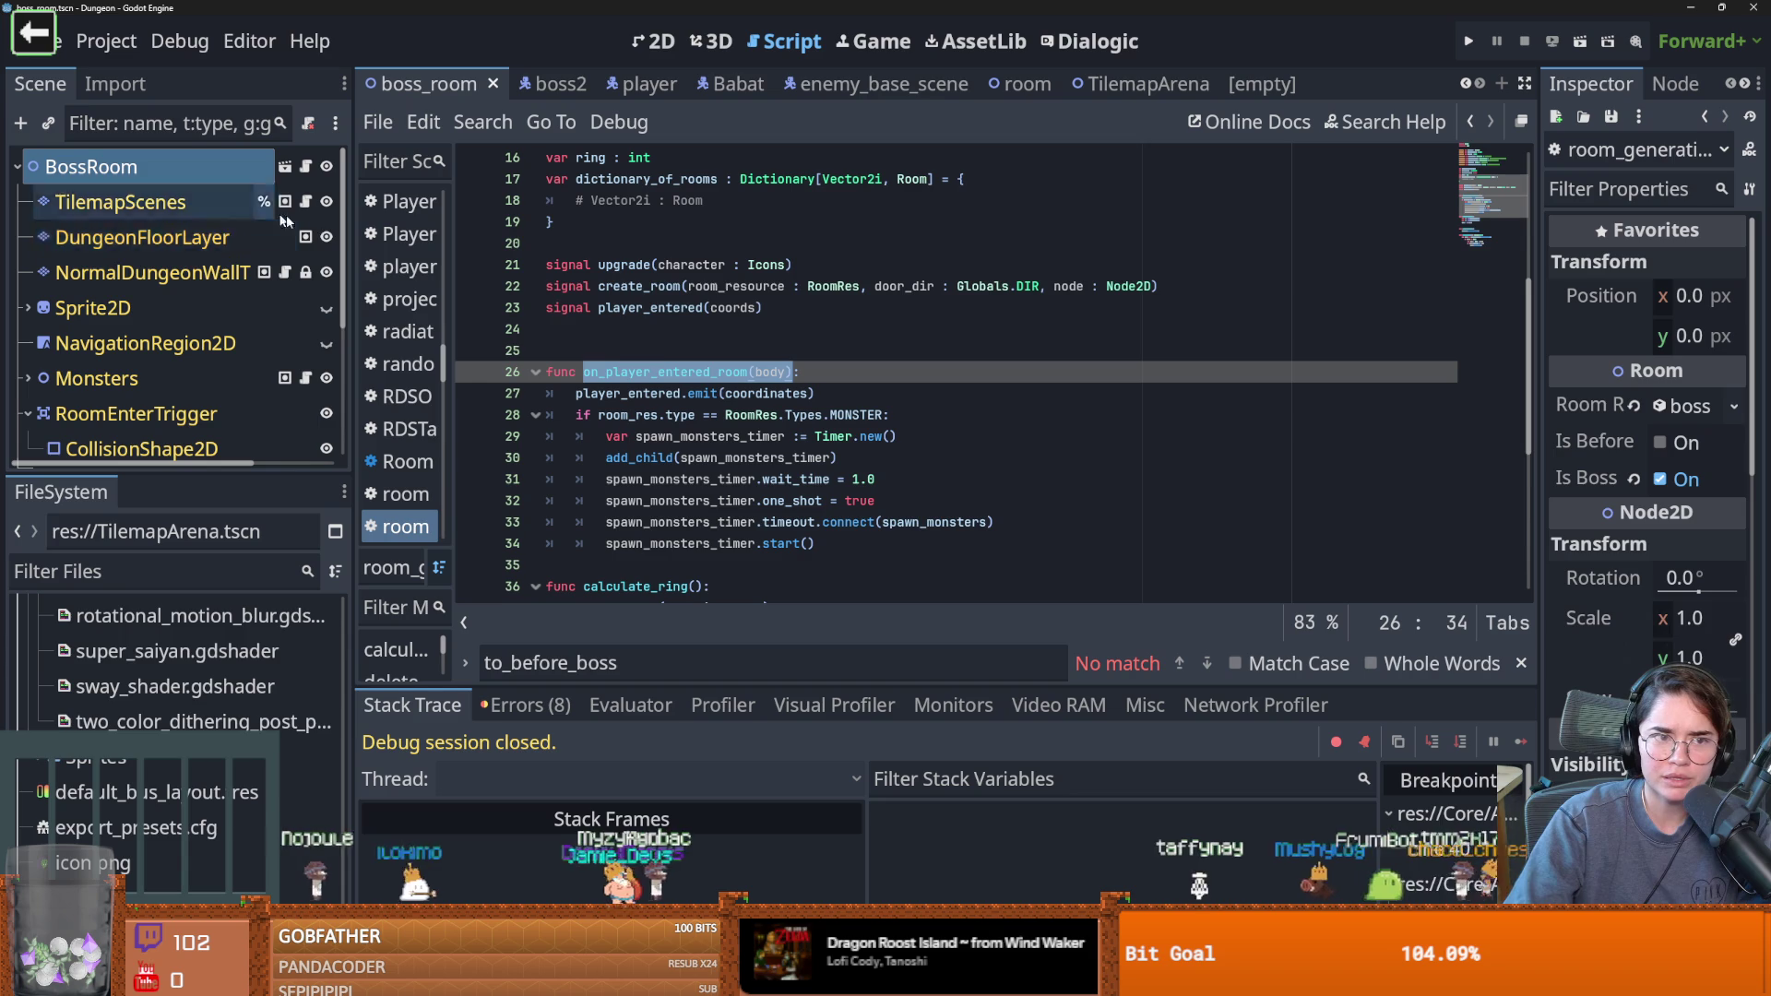
click(1469, 123)
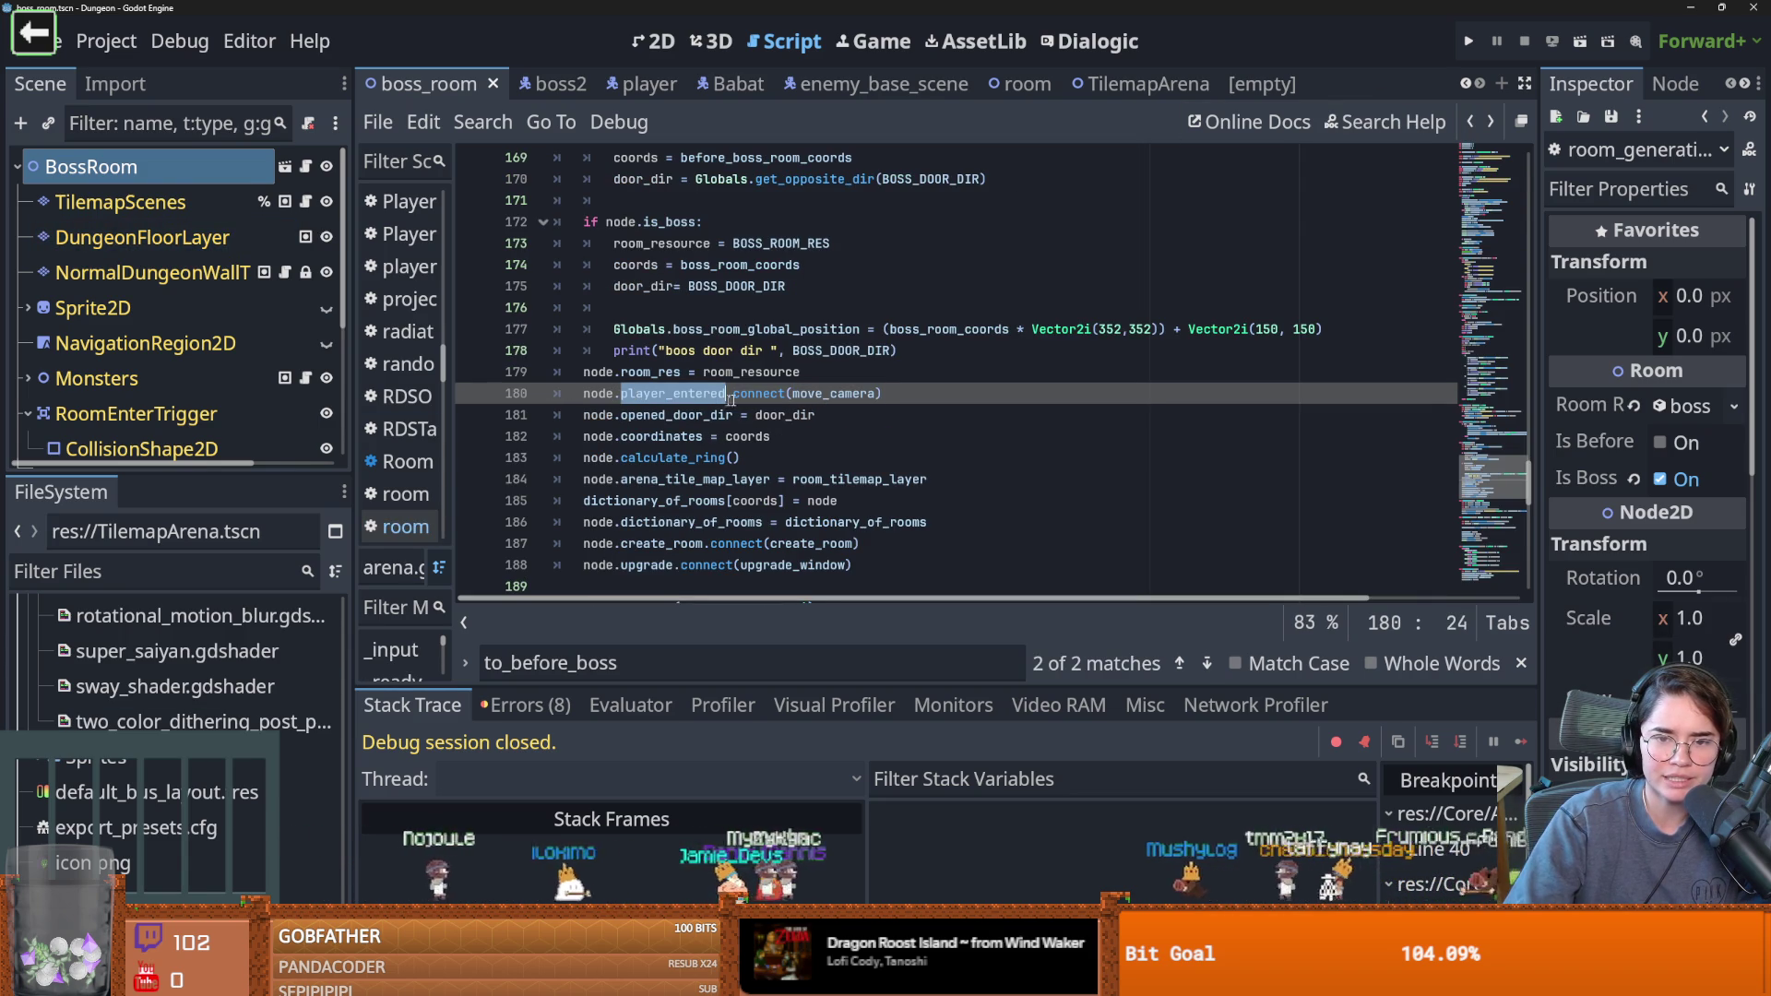
double_click(833, 394)
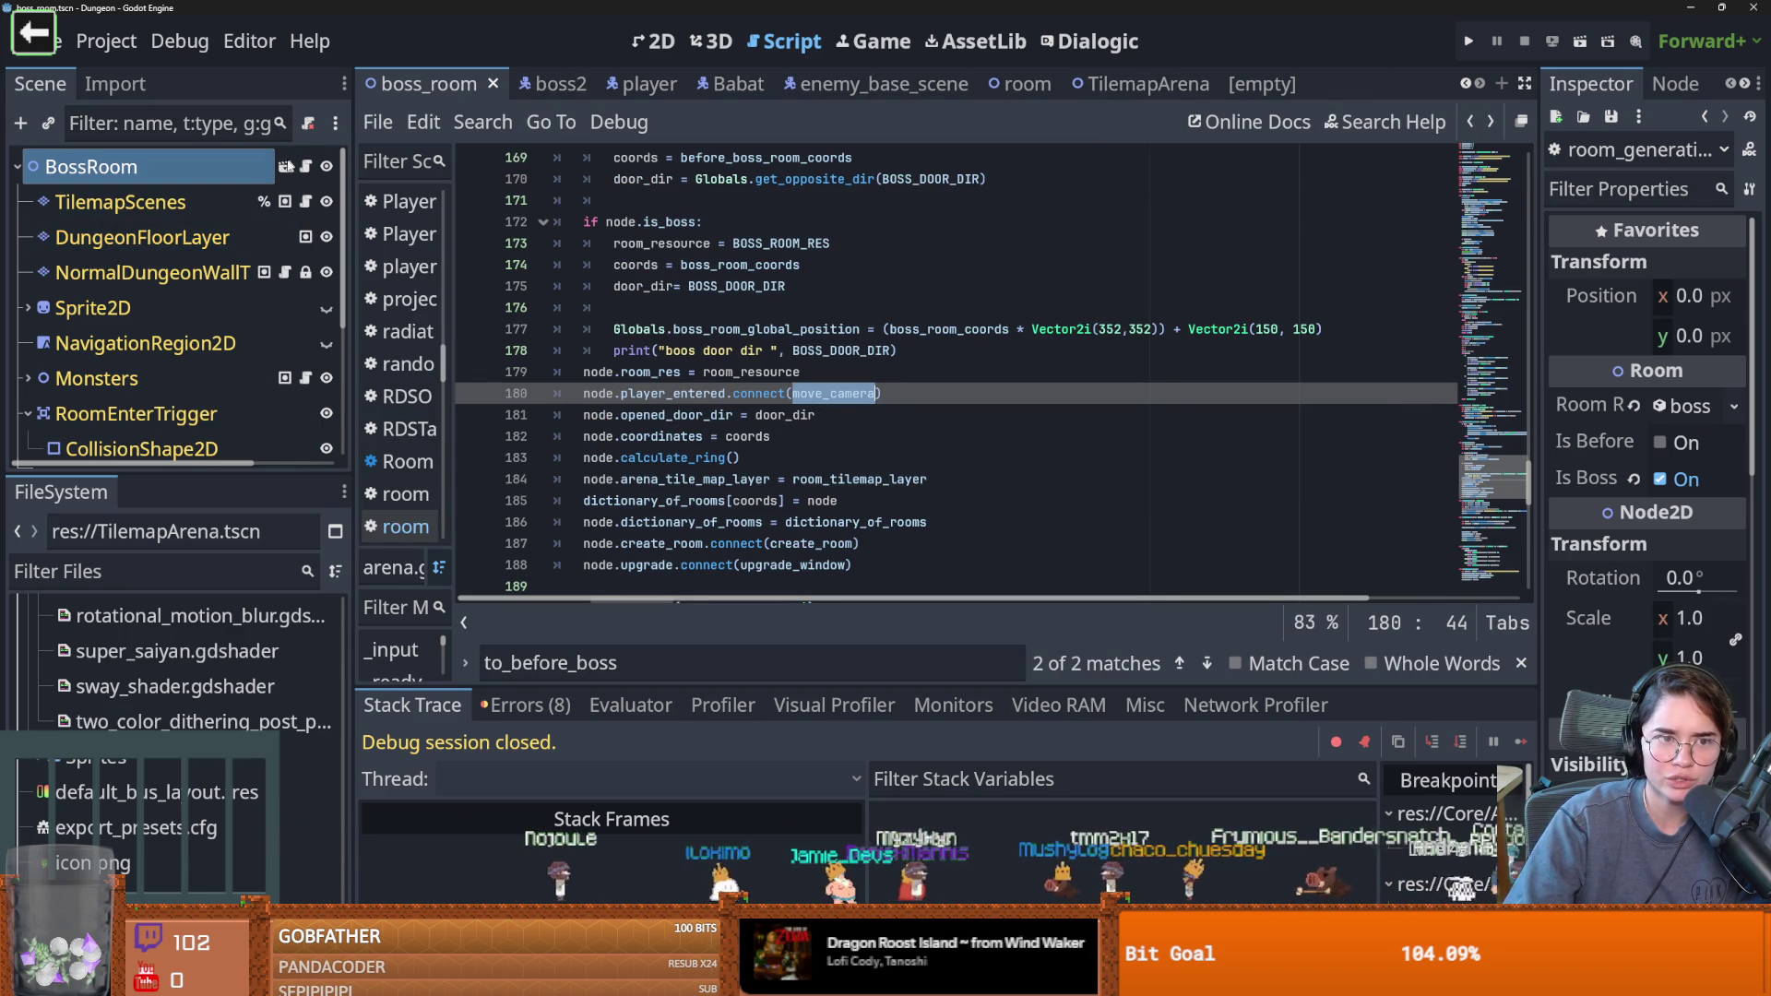
Trace the player_entered signal and on_player_entered_room function in BossRoom's script.
click(306, 169)
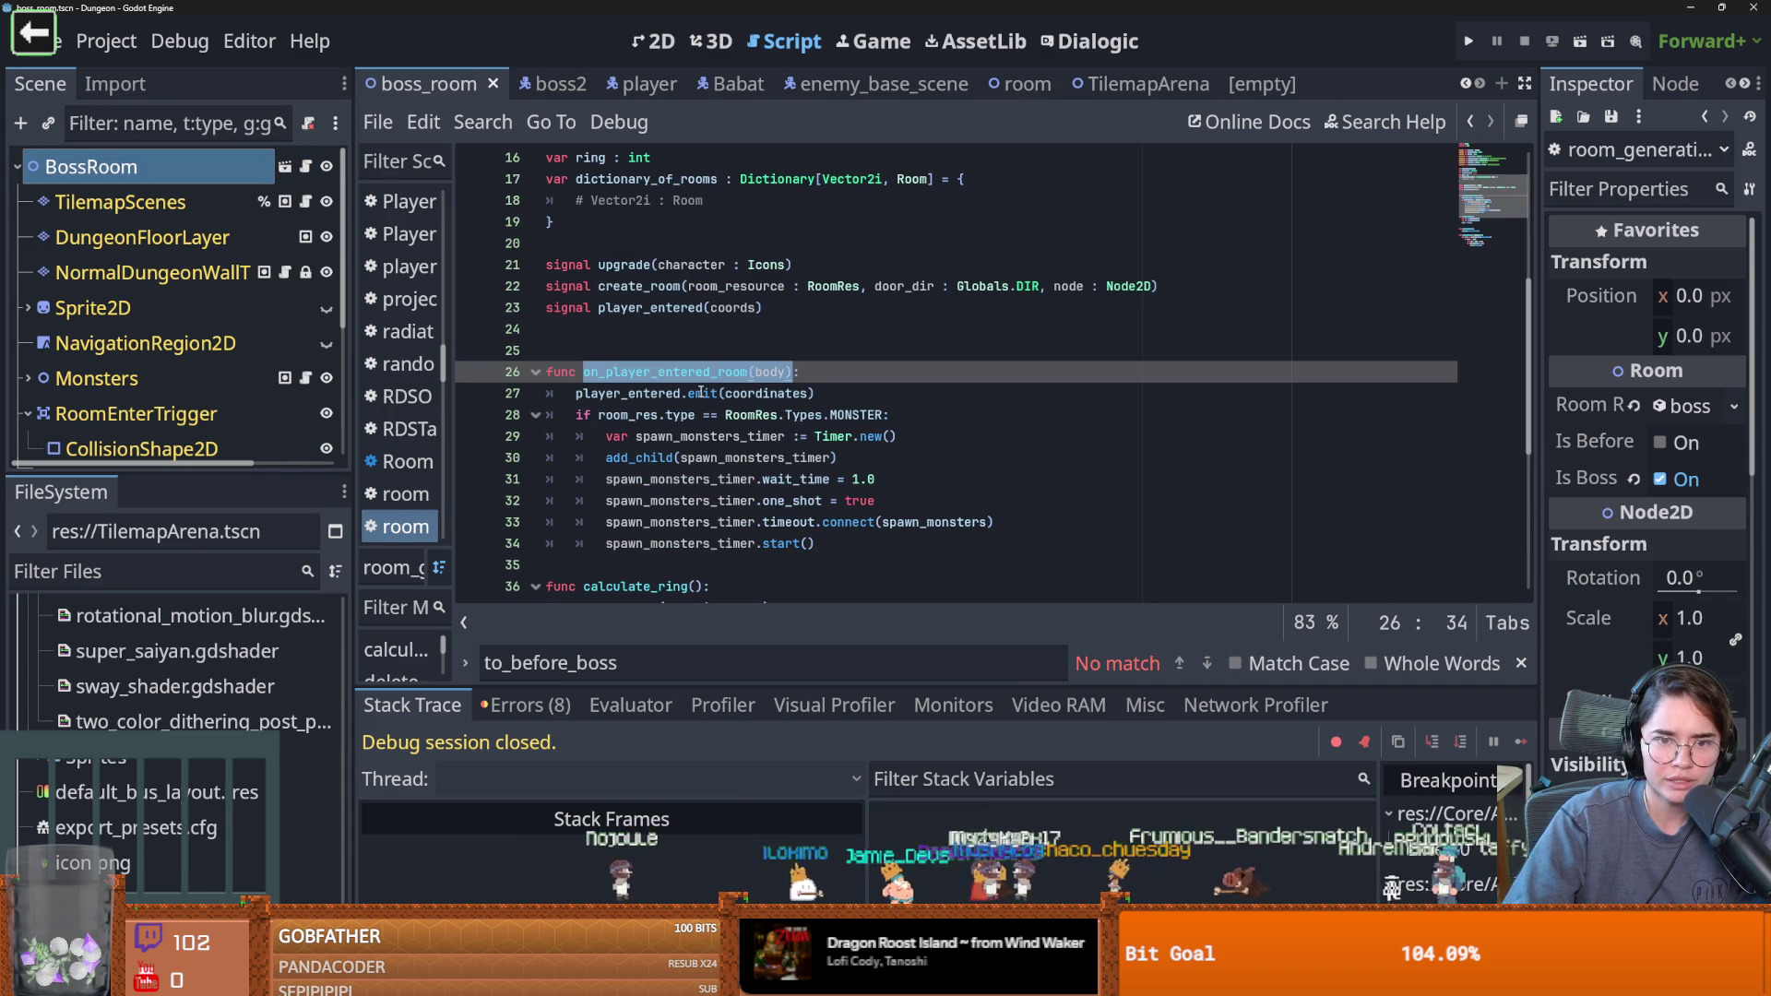
double_click(682, 309)
scroll(678, 304, down, 2)
double_click(670, 268)
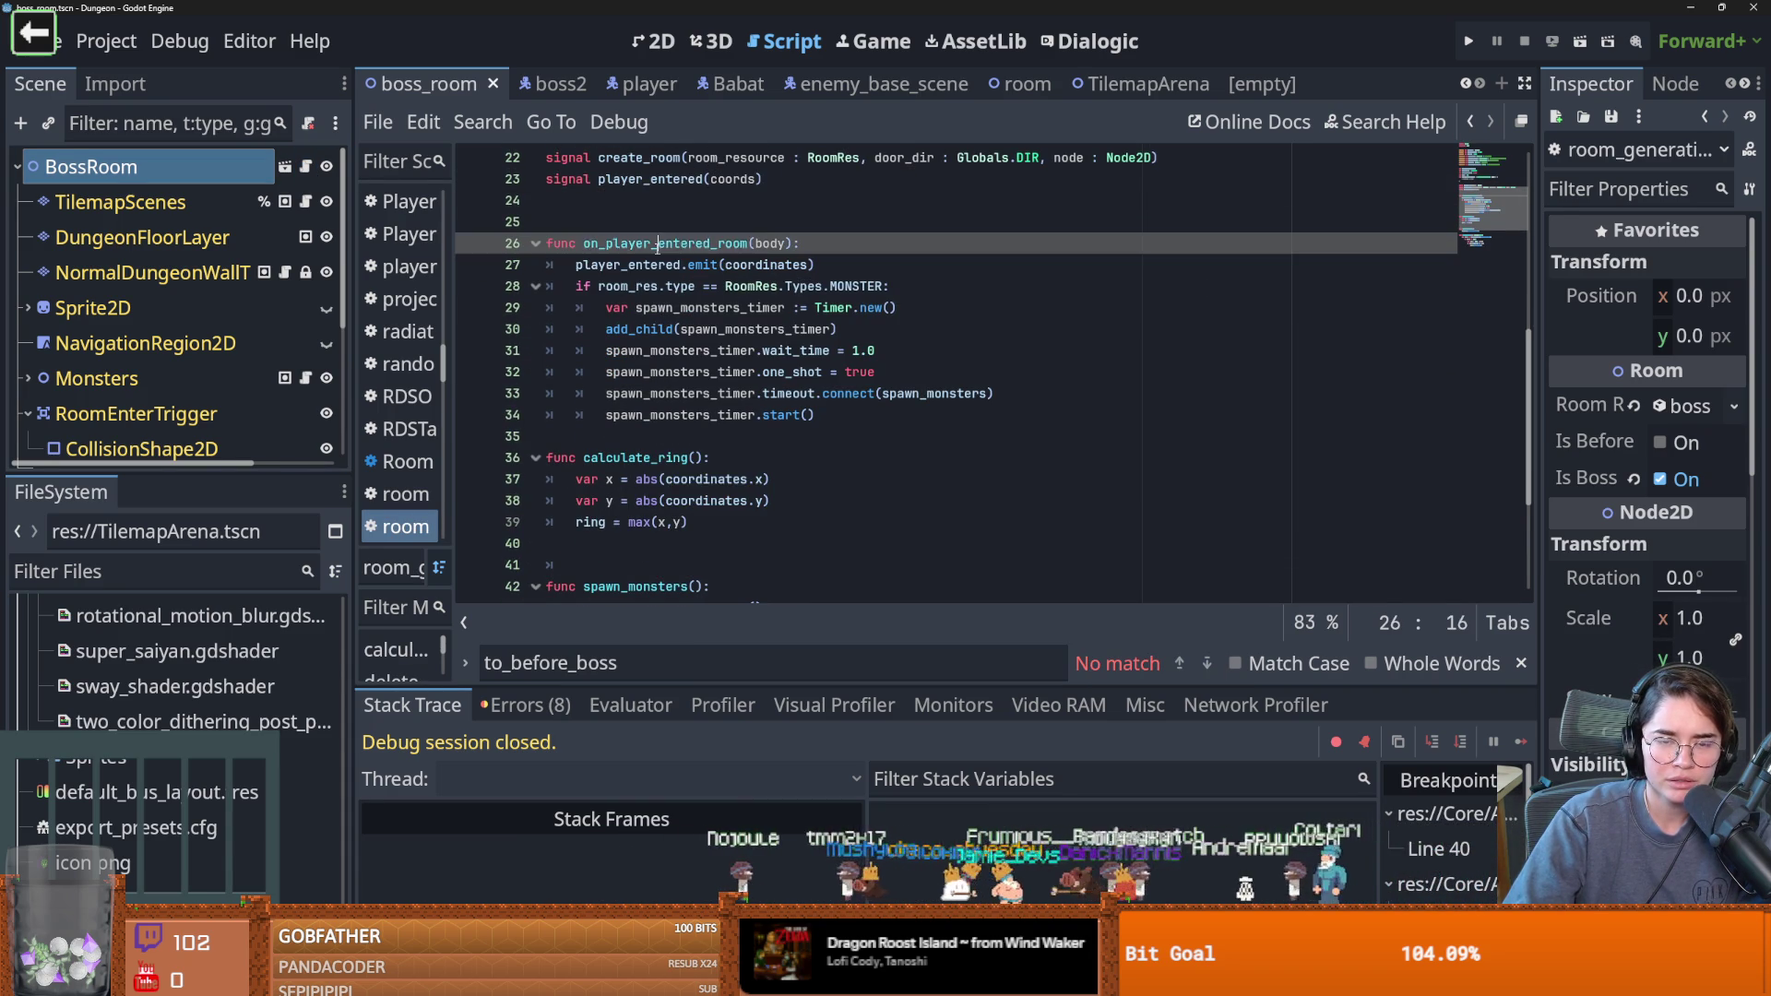
double_click(670, 244)
scroll(669, 277, up, 1)
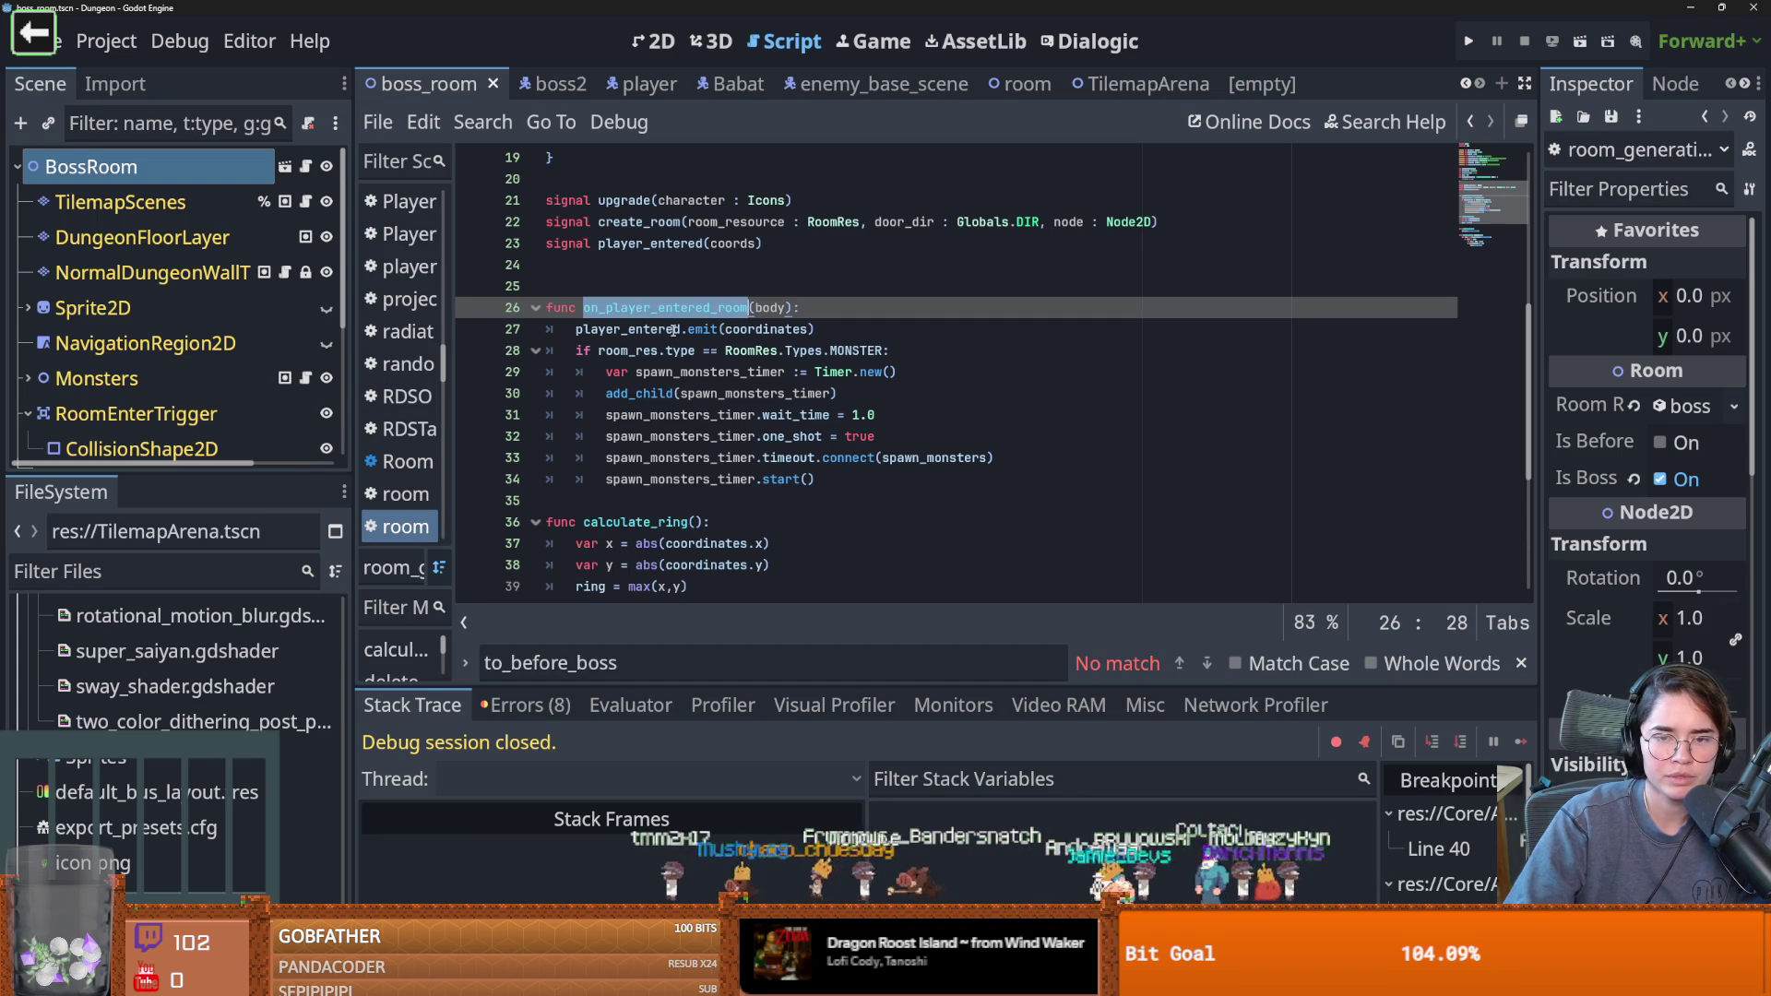
scroll(302, 343, down, 1)
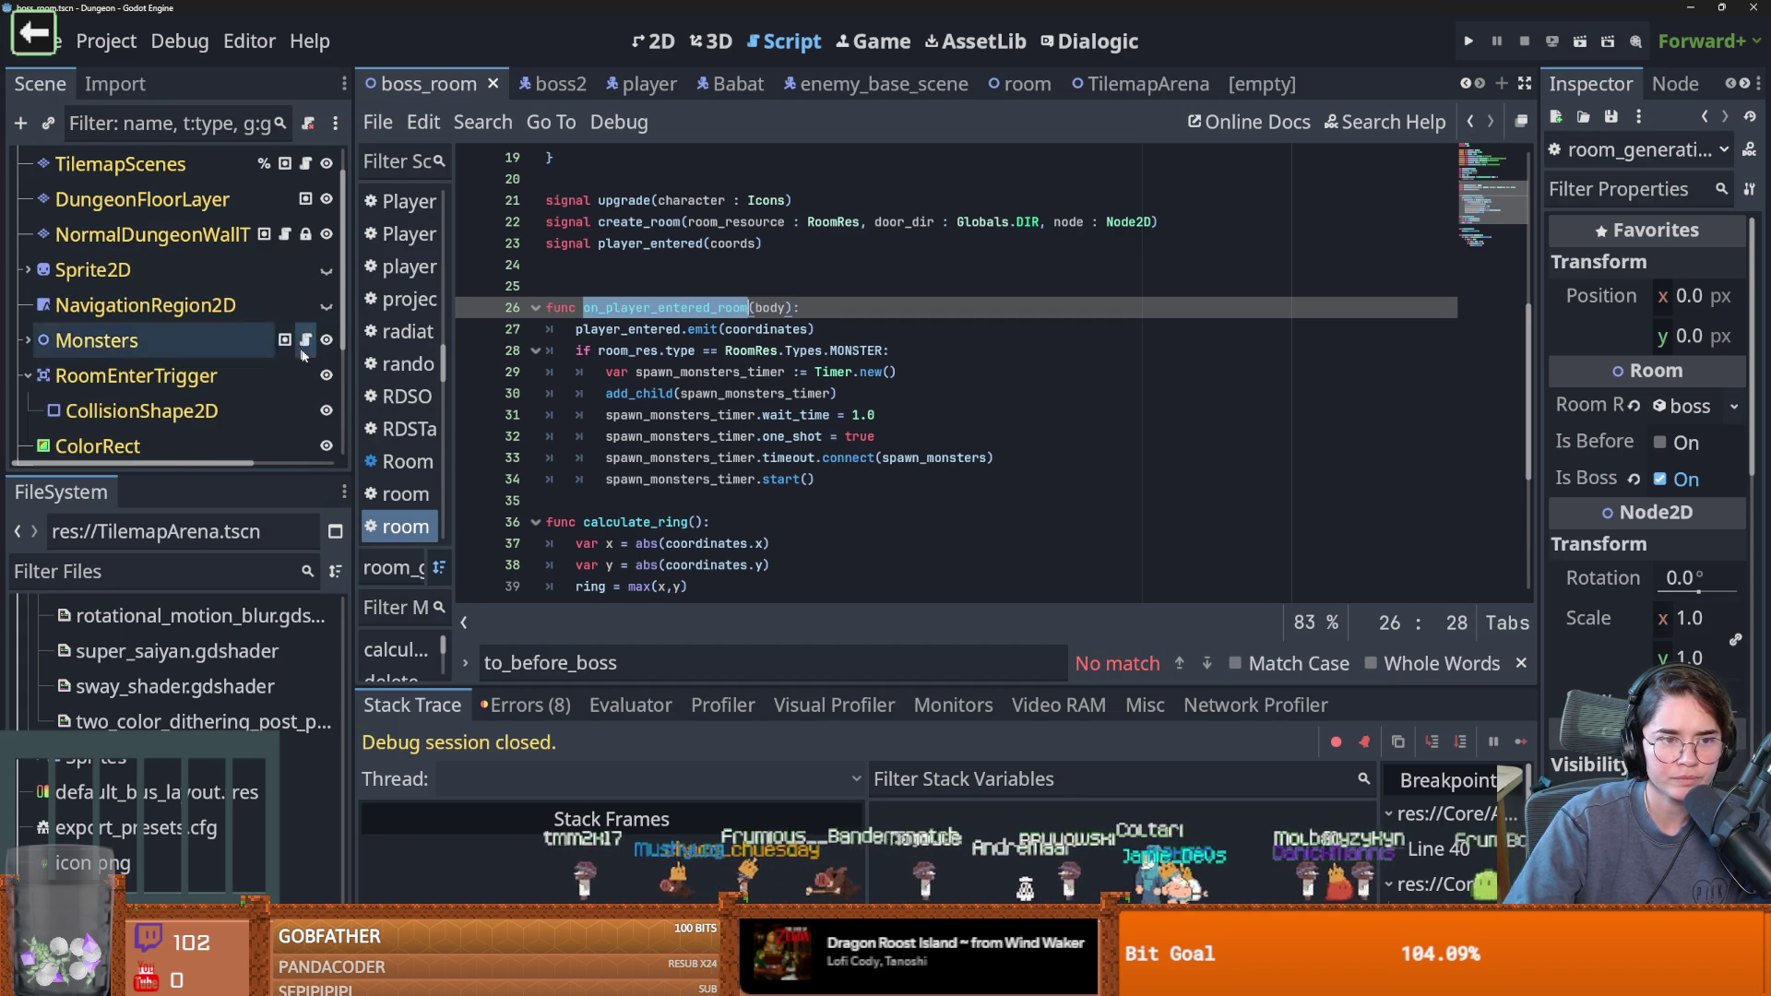
Open monsters.gd at line 44 in the monster-room entry handler.
click(316, 375)
click(730, 415)
click(720, 501)
click(698, 373)
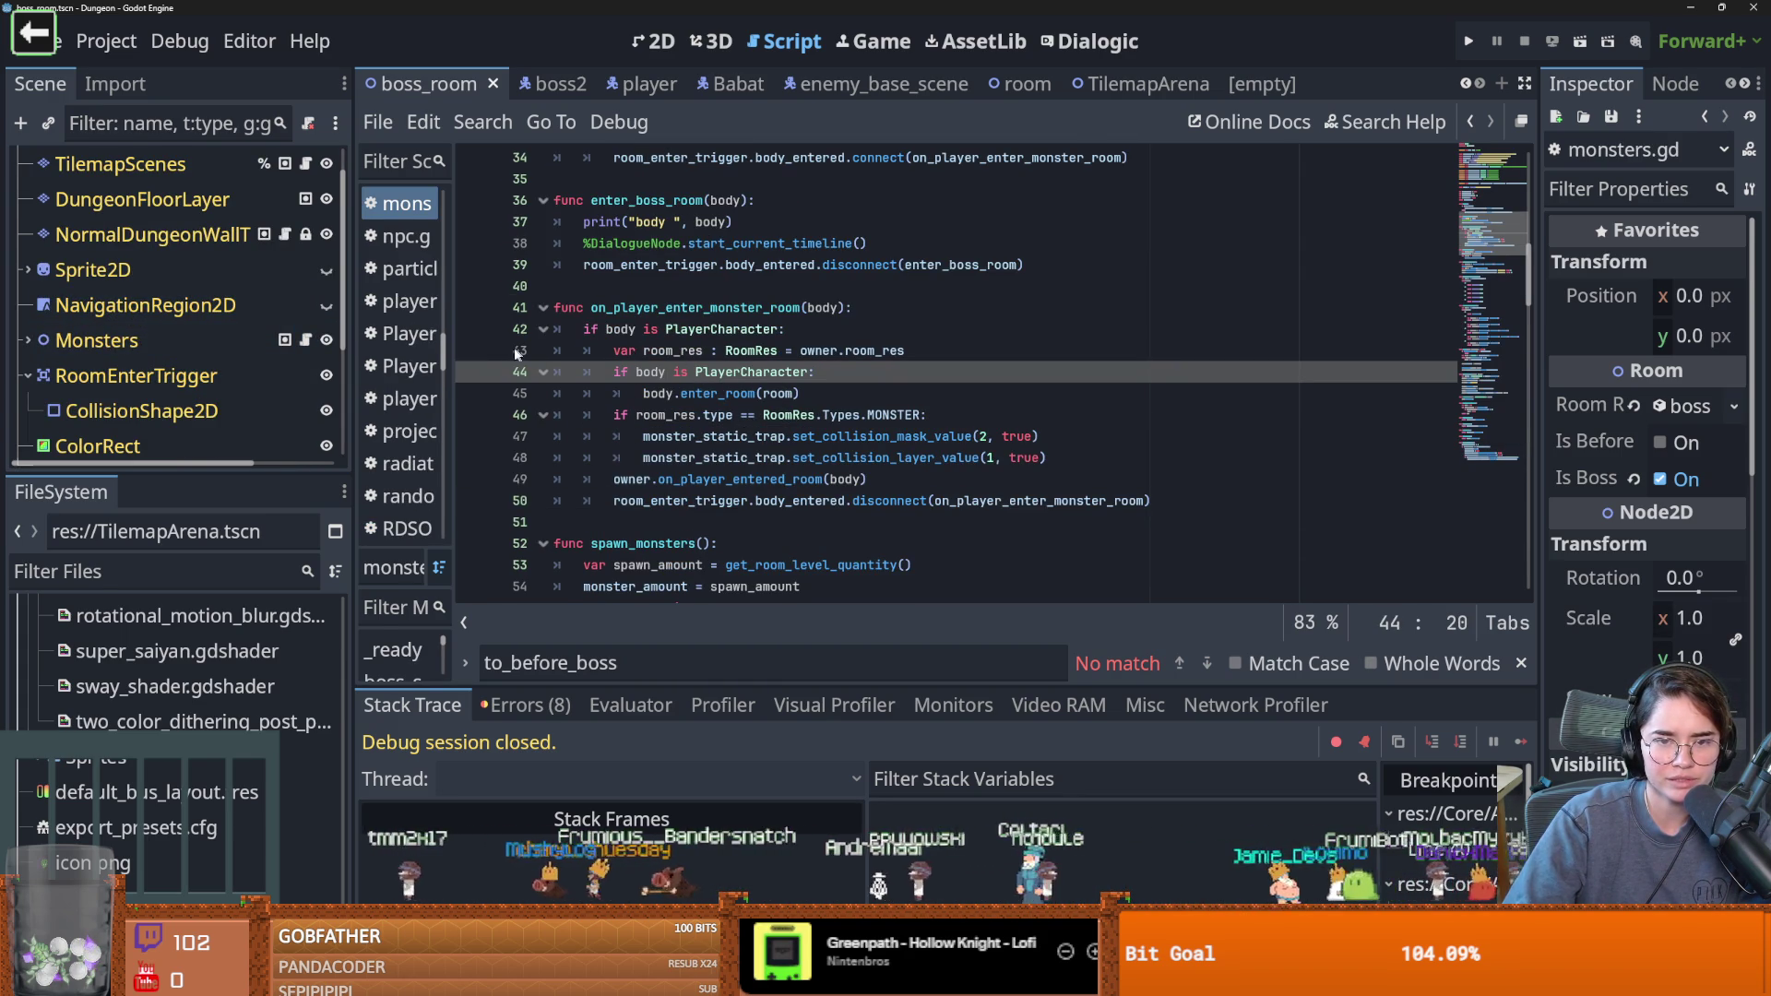
Examine on_player_enter_monster_room and its on_player_entered_room call on line 49.
click(820, 310)
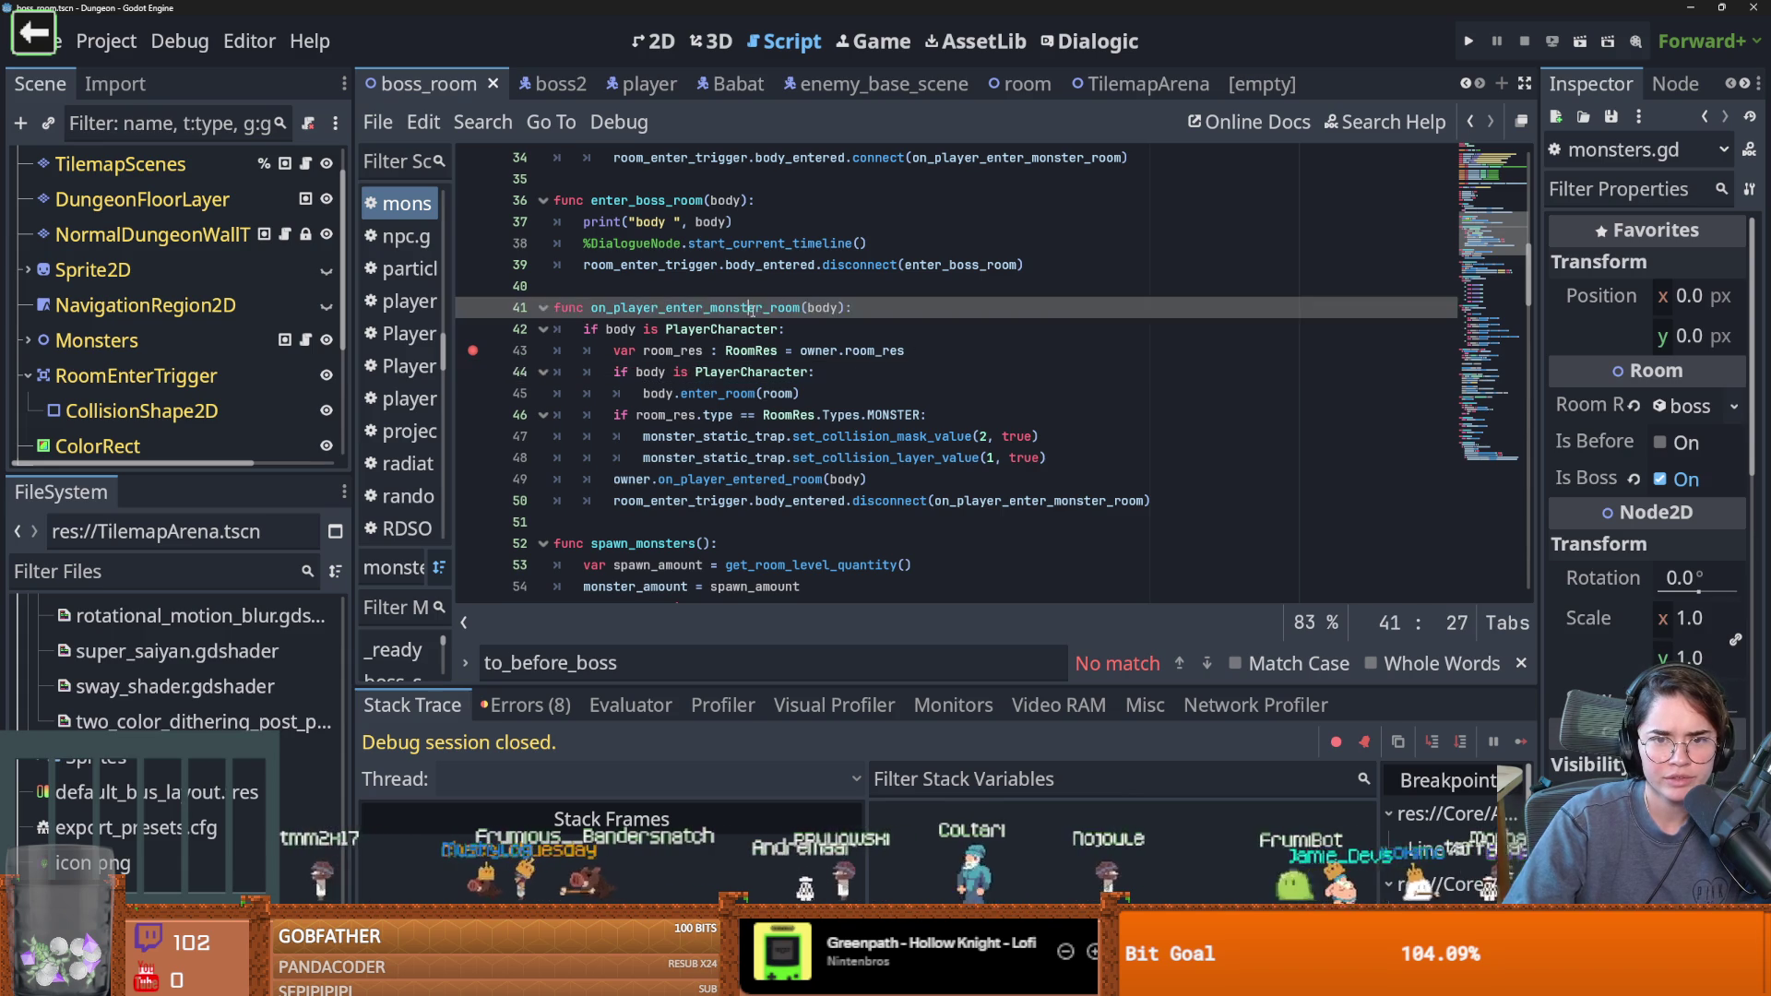
scroll(785, 387, up, 2)
click(738, 565)
click(729, 501)
click(756, 437)
scroll(720, 452, down, 5)
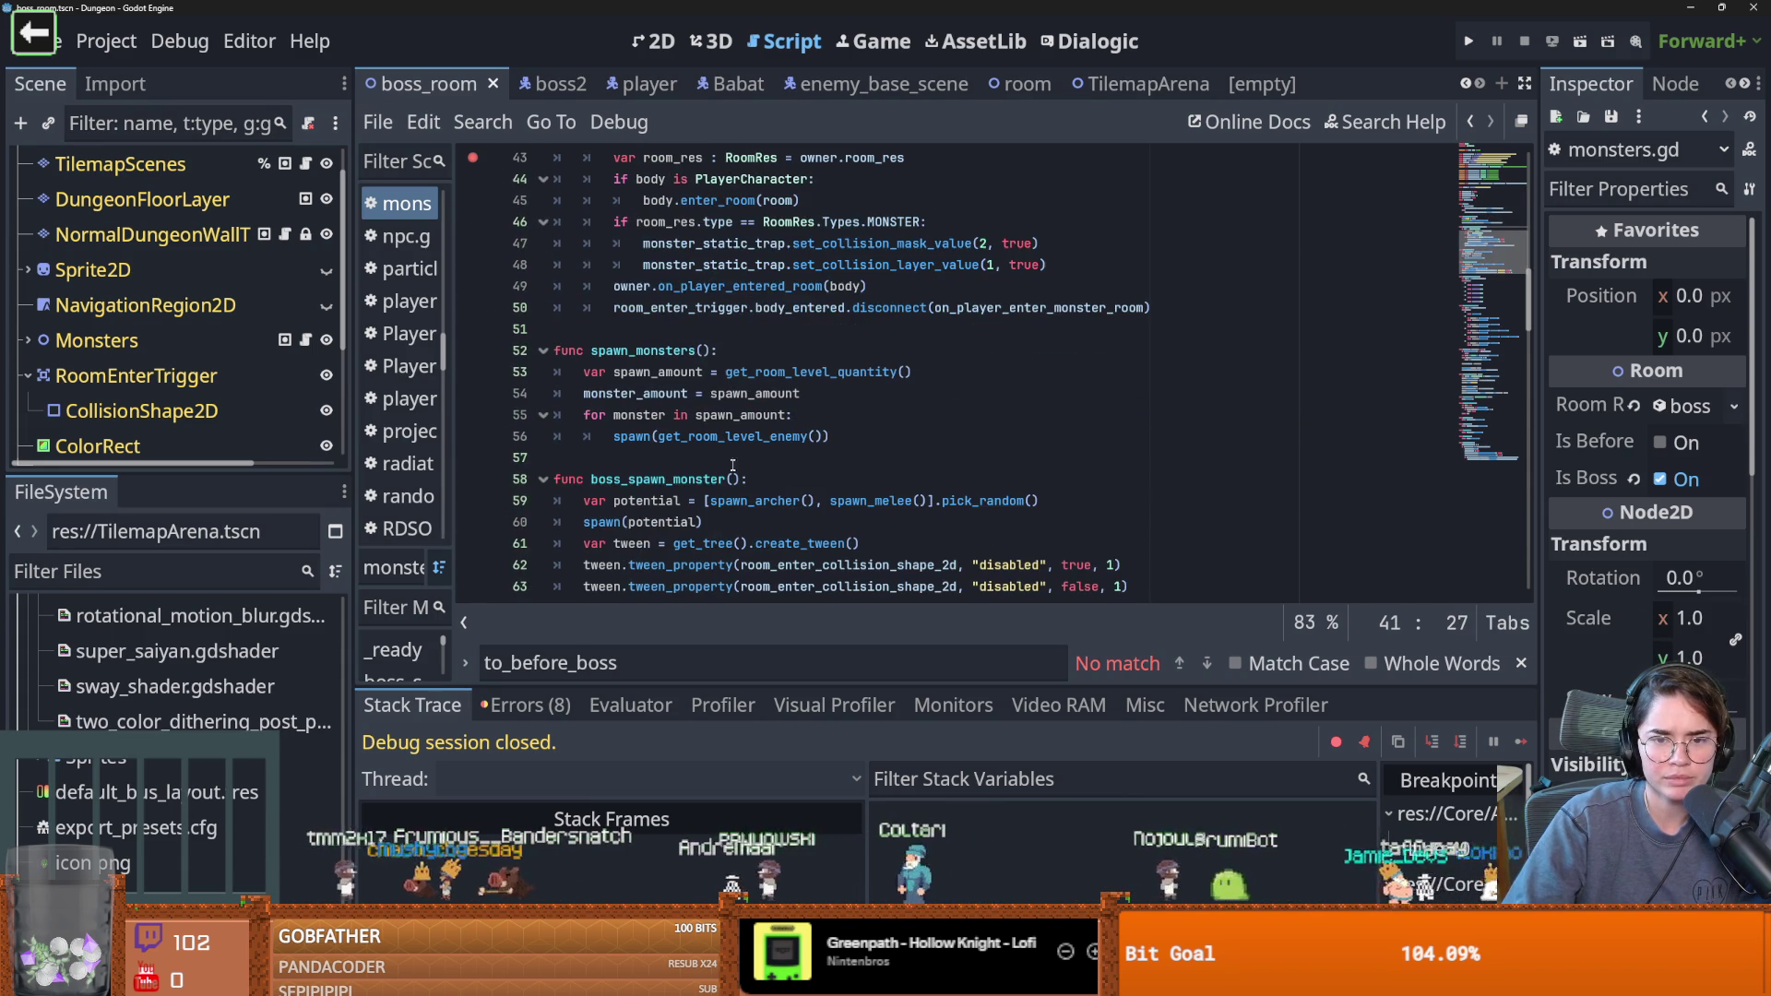
double_click(729, 286)
scroll(784, 351, up, 3)
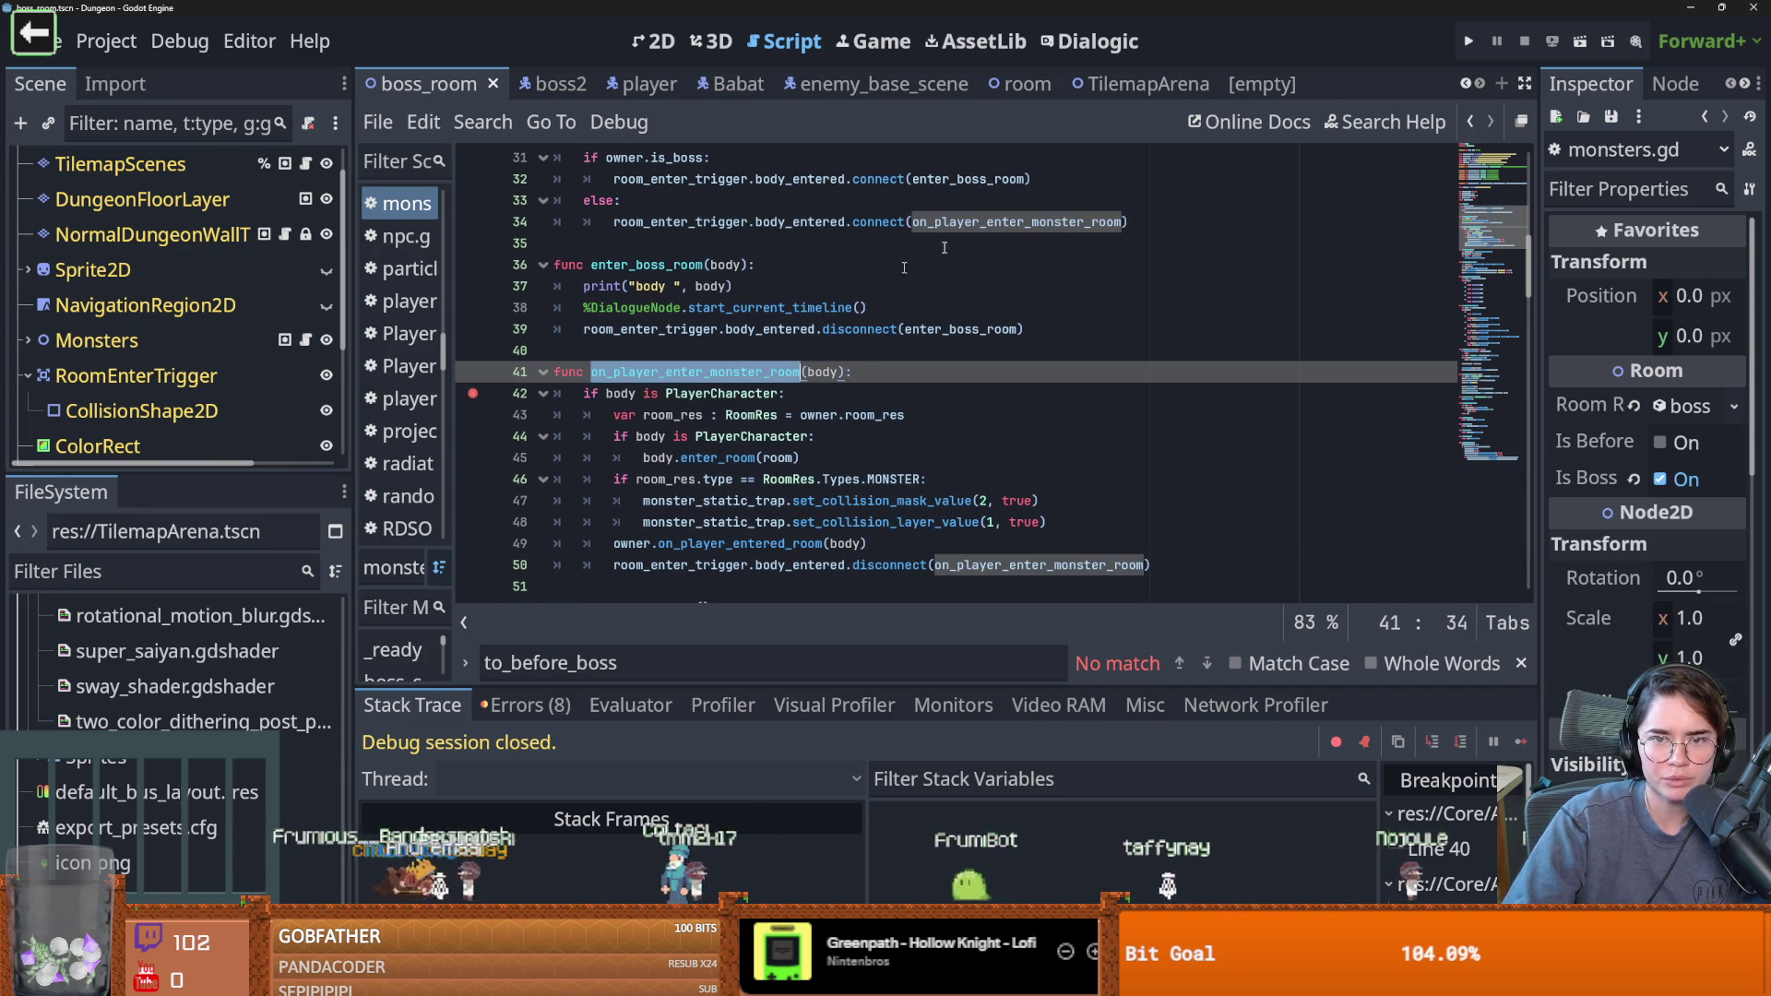
Find on_player_enter_monster_room's definition and enter_boss_room's signal connections in _ready.
ctrl+click(1034, 500)
scroll(1046, 251, up, 1)
scroll(965, 339, down, 2)
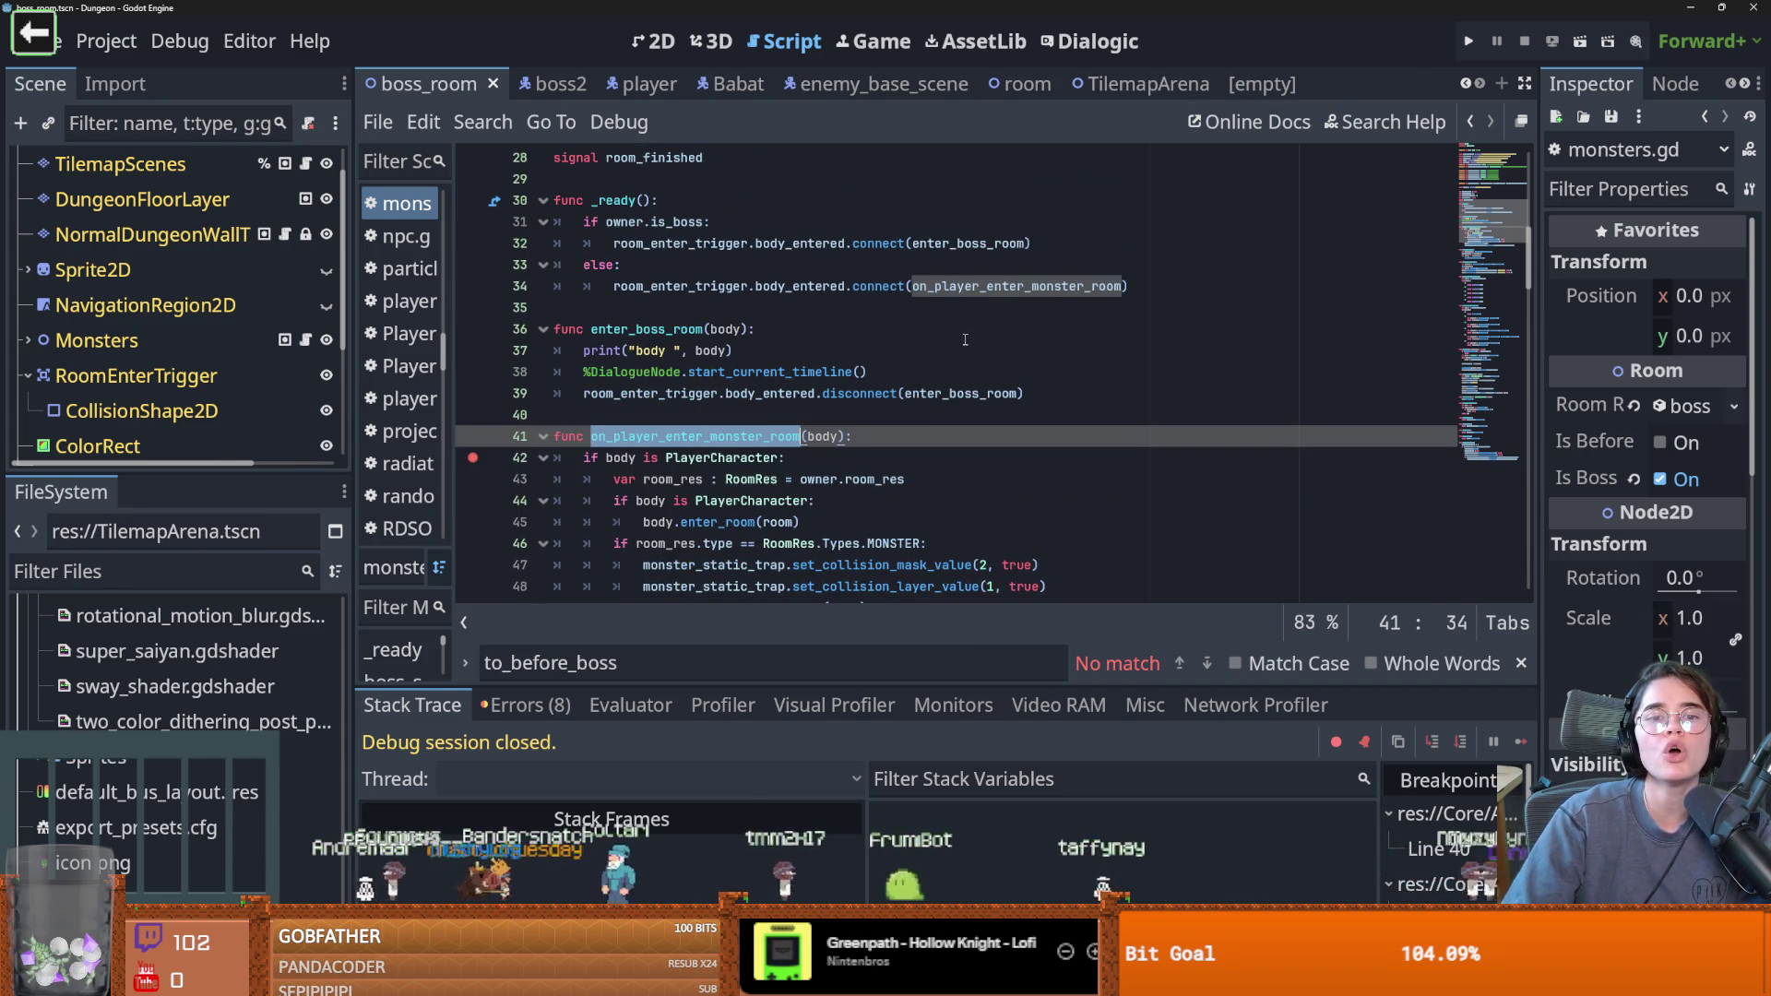
click(985, 294)
double_click(968, 244)
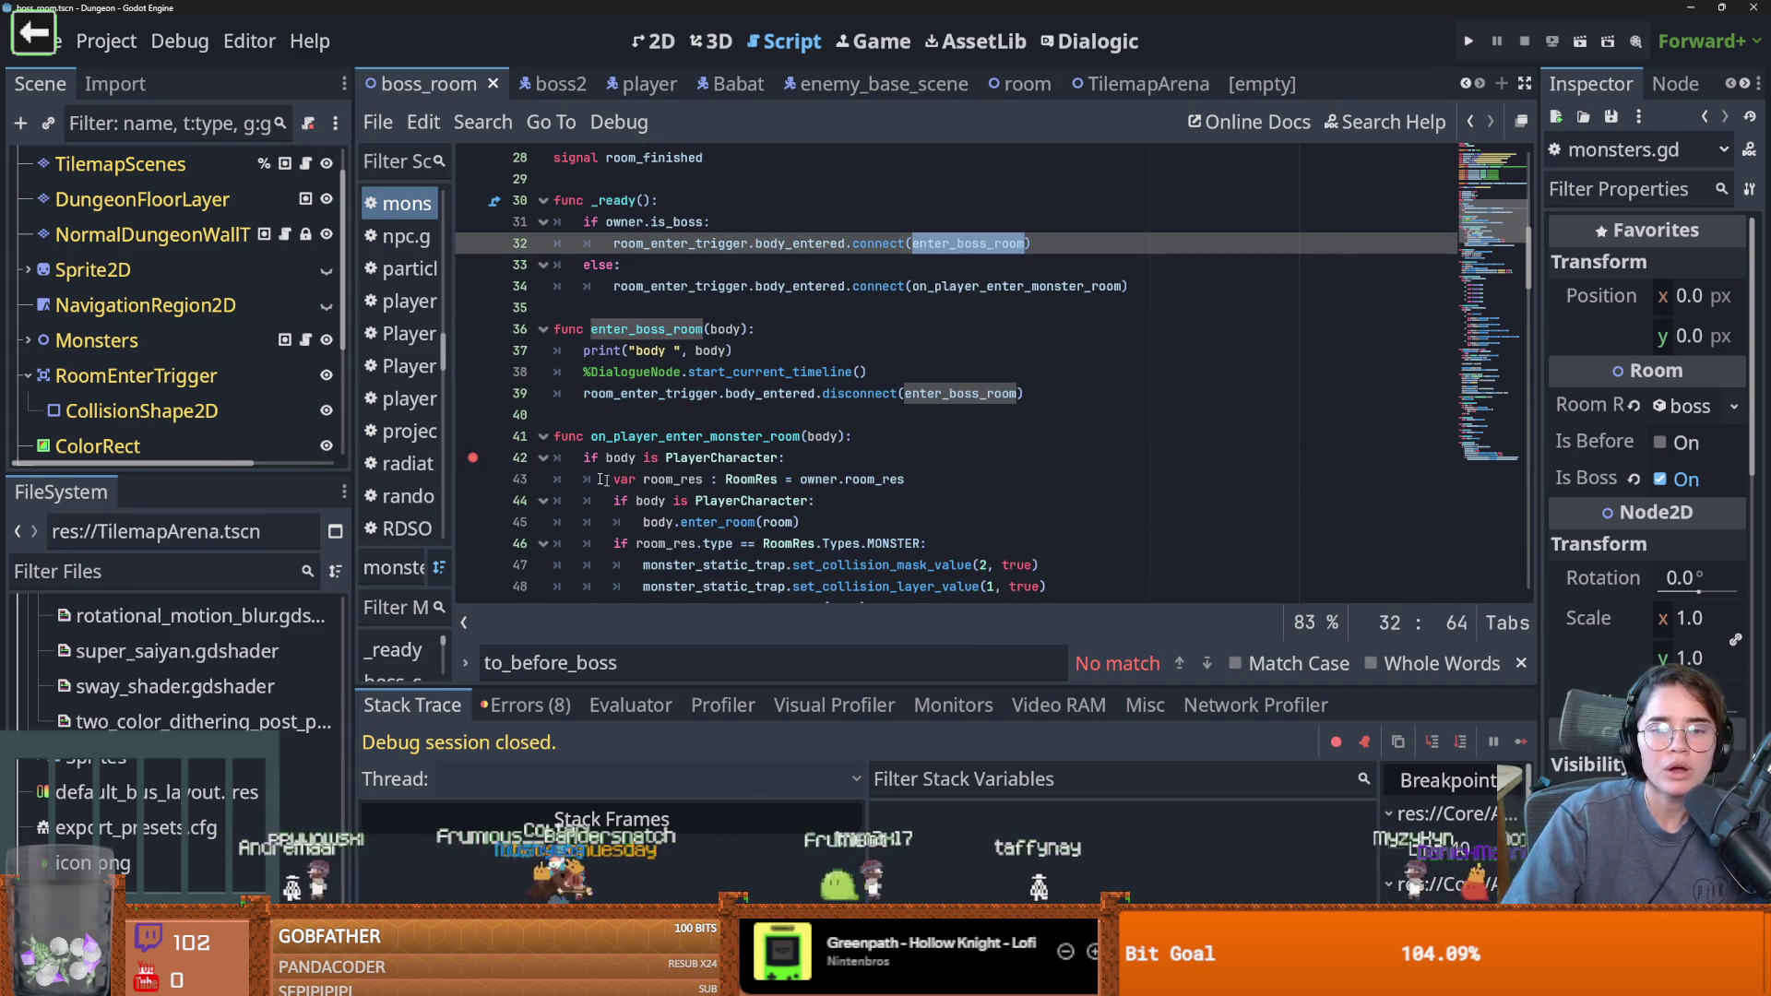
Insert an on_player_enter_monster_room(body) call above the disconnect in enter_boss_room, then run with F5.
drag(847, 437, 591, 436)
click(1039, 397)
key(Return)
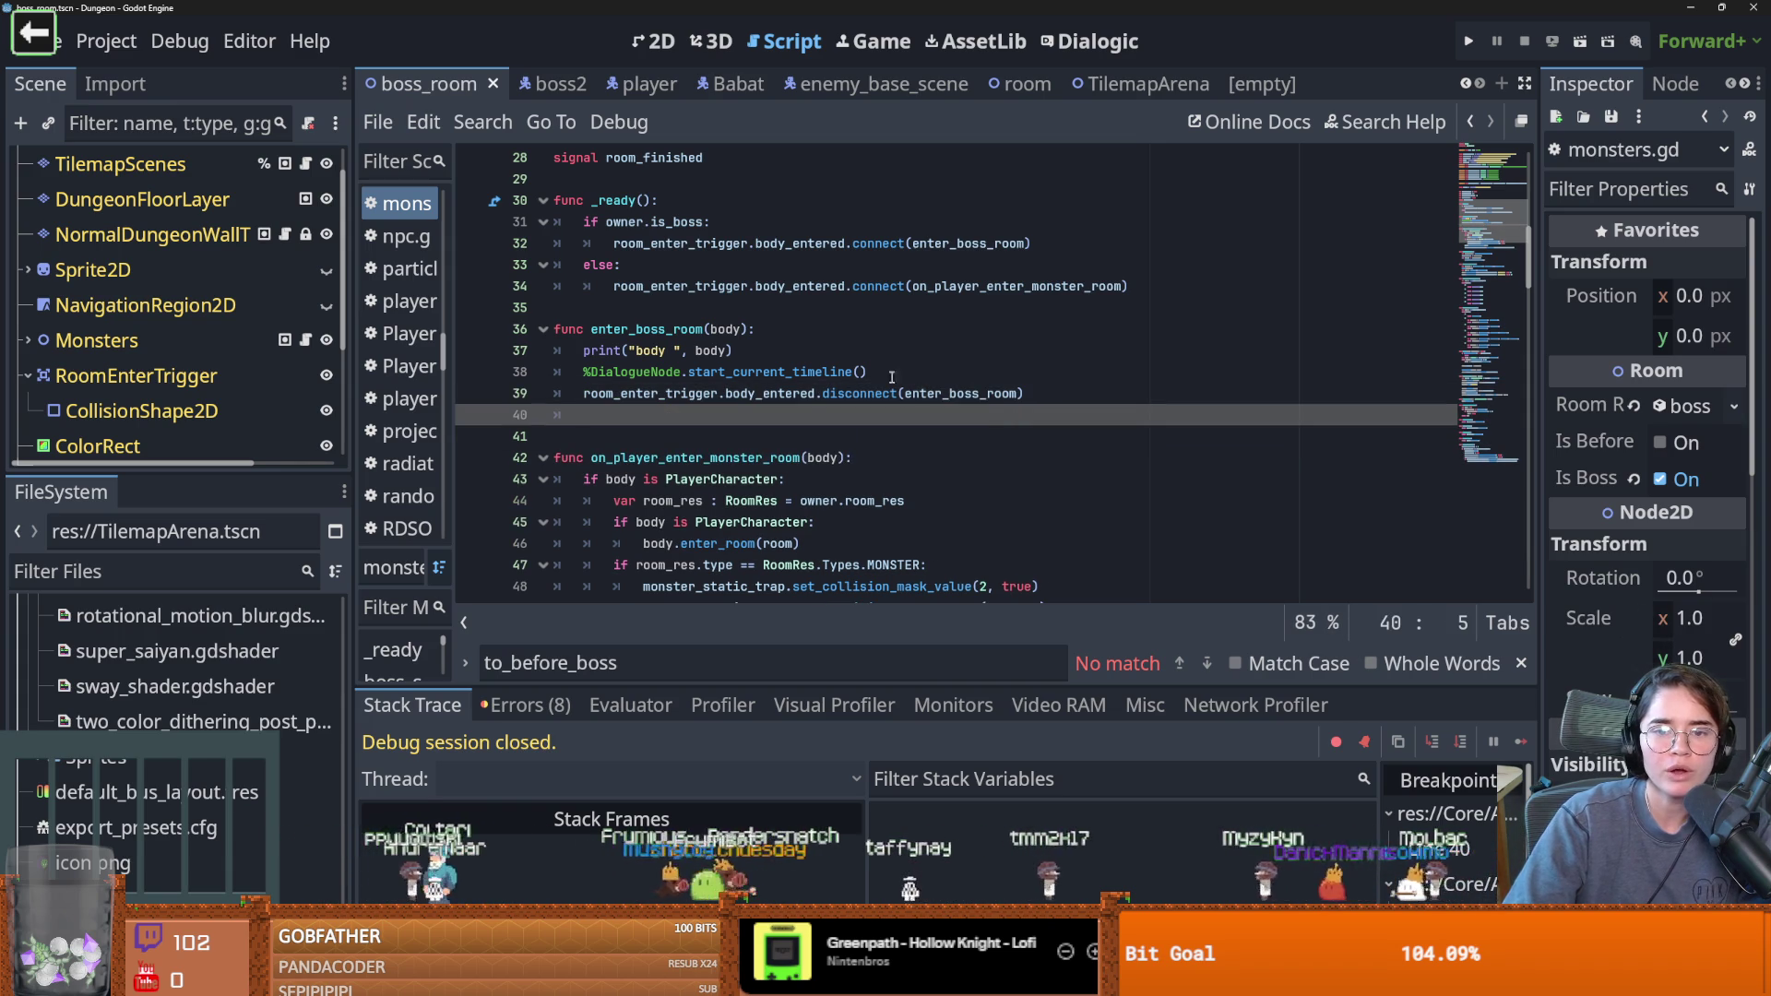
key(Up)
key(ctrl+shift+Return)
text(on_player_enter_monster_room(body))
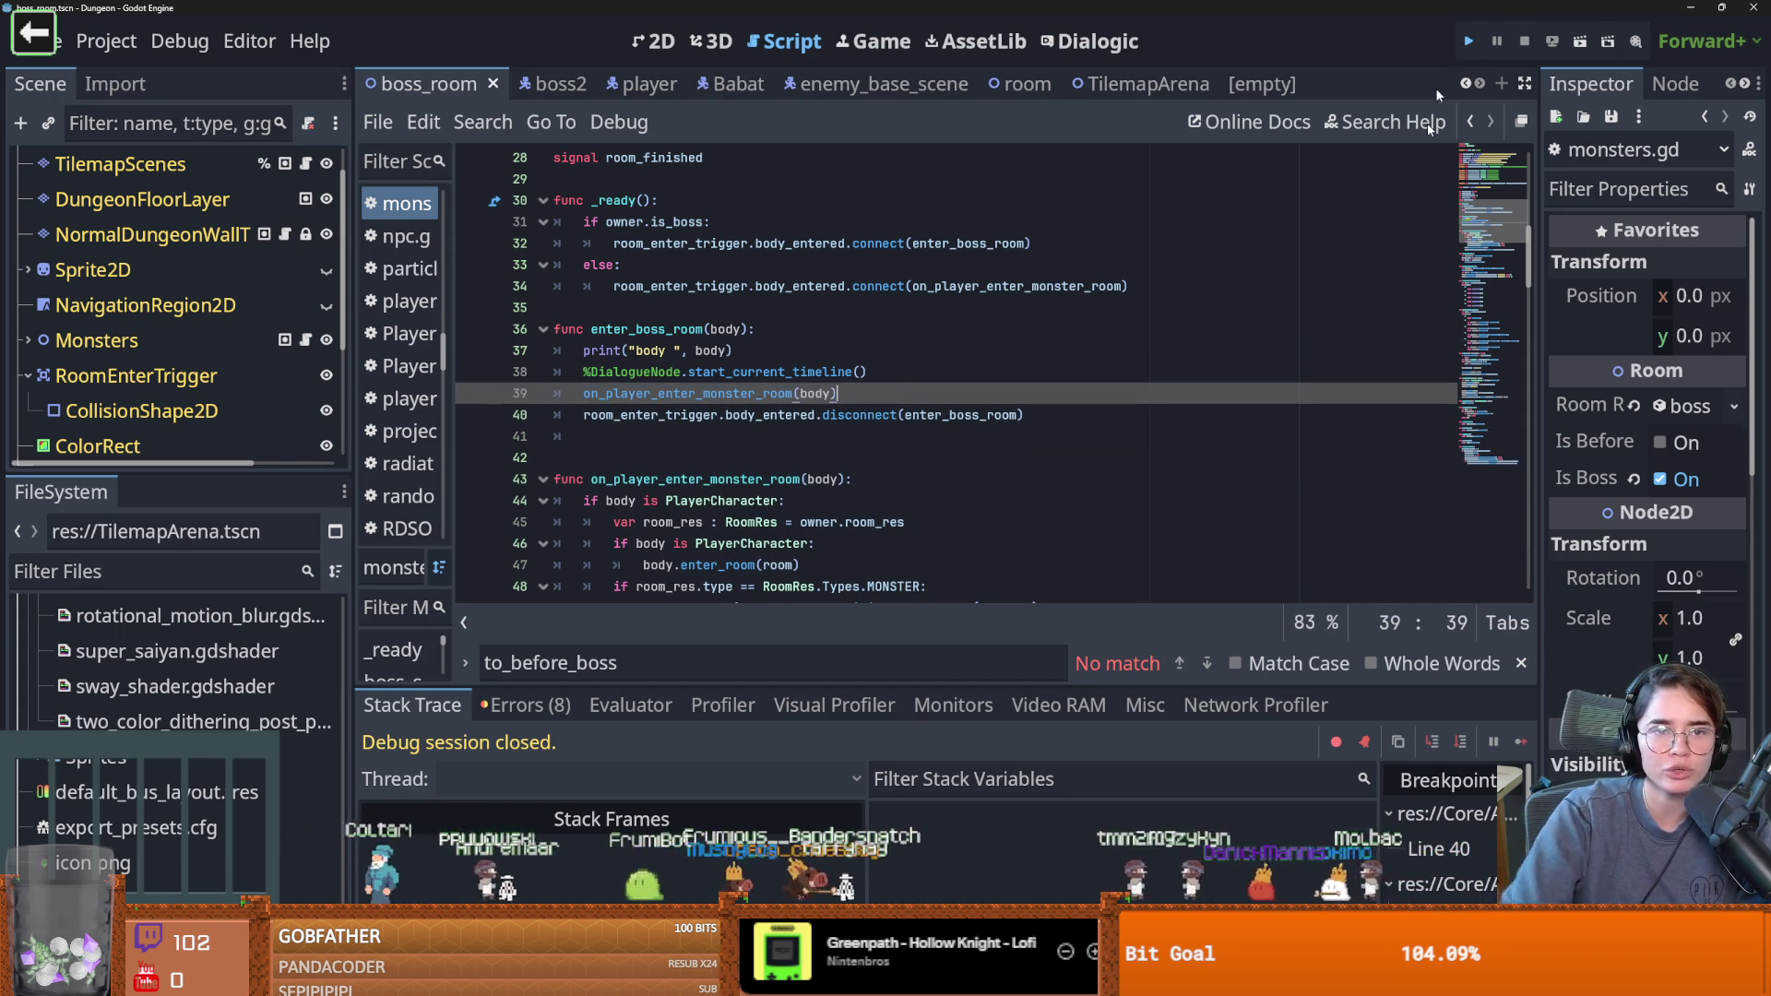
key(F5)
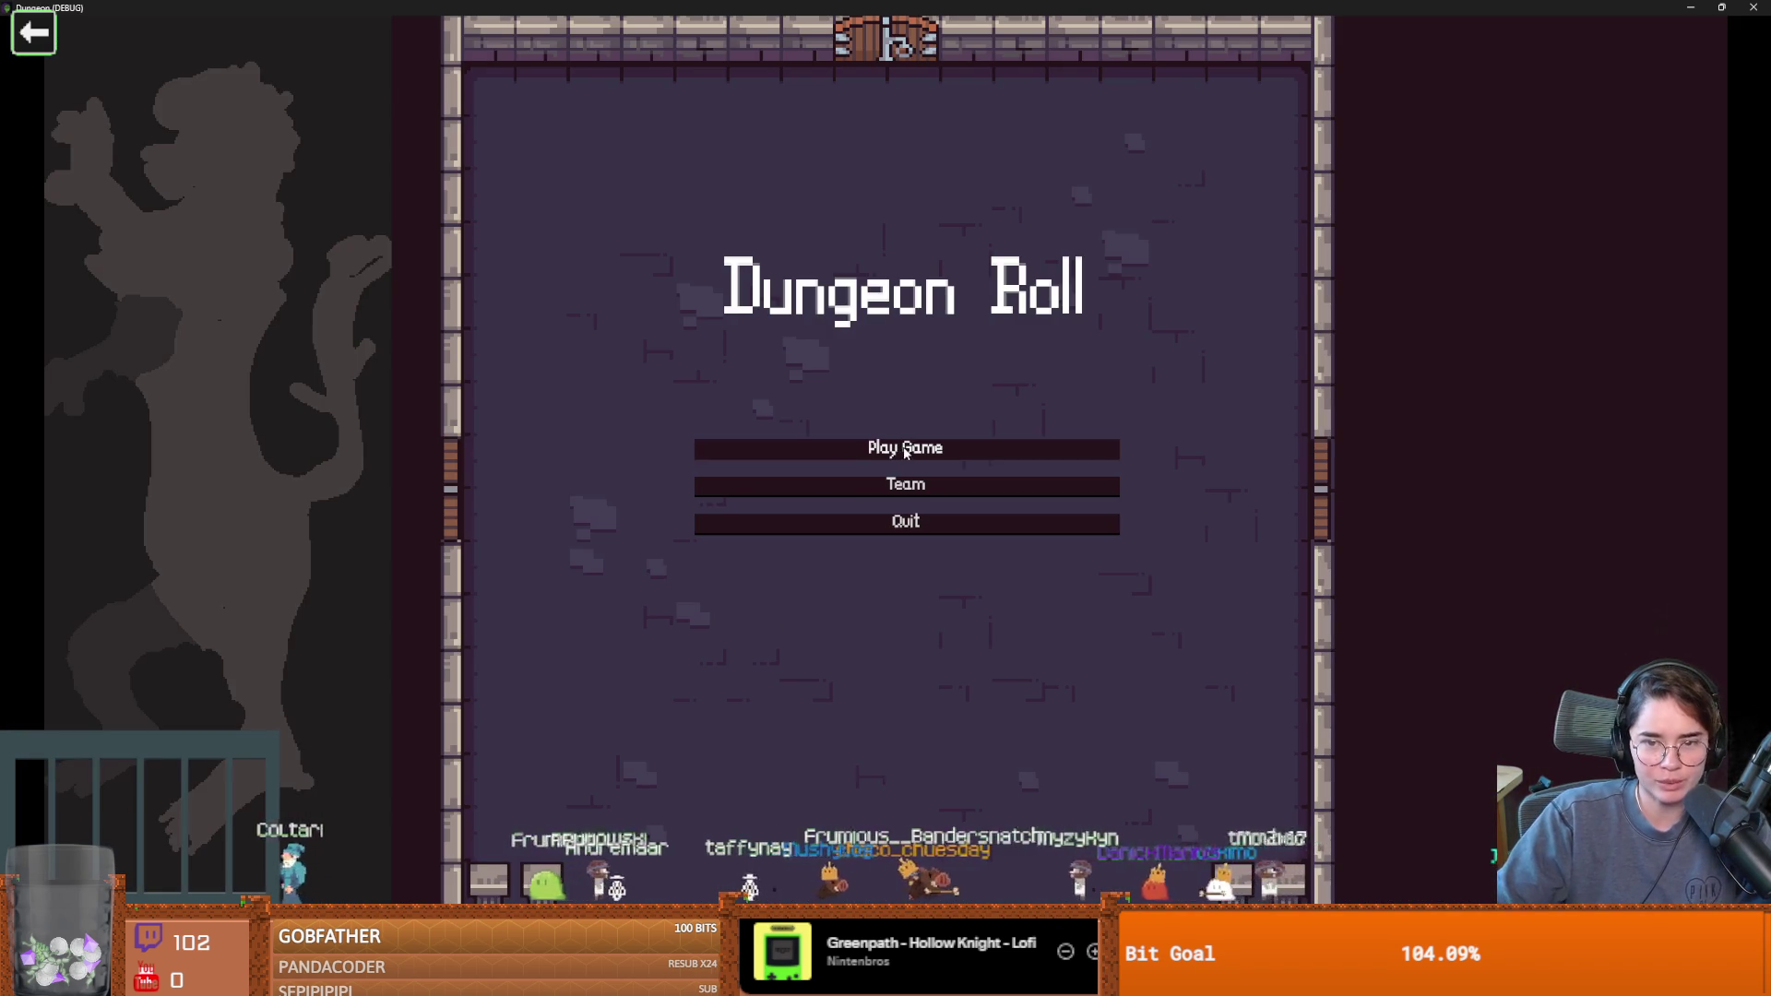
Start a new Warrior game and teleport with the tp_to_before_boss console command.
click(886, 452)
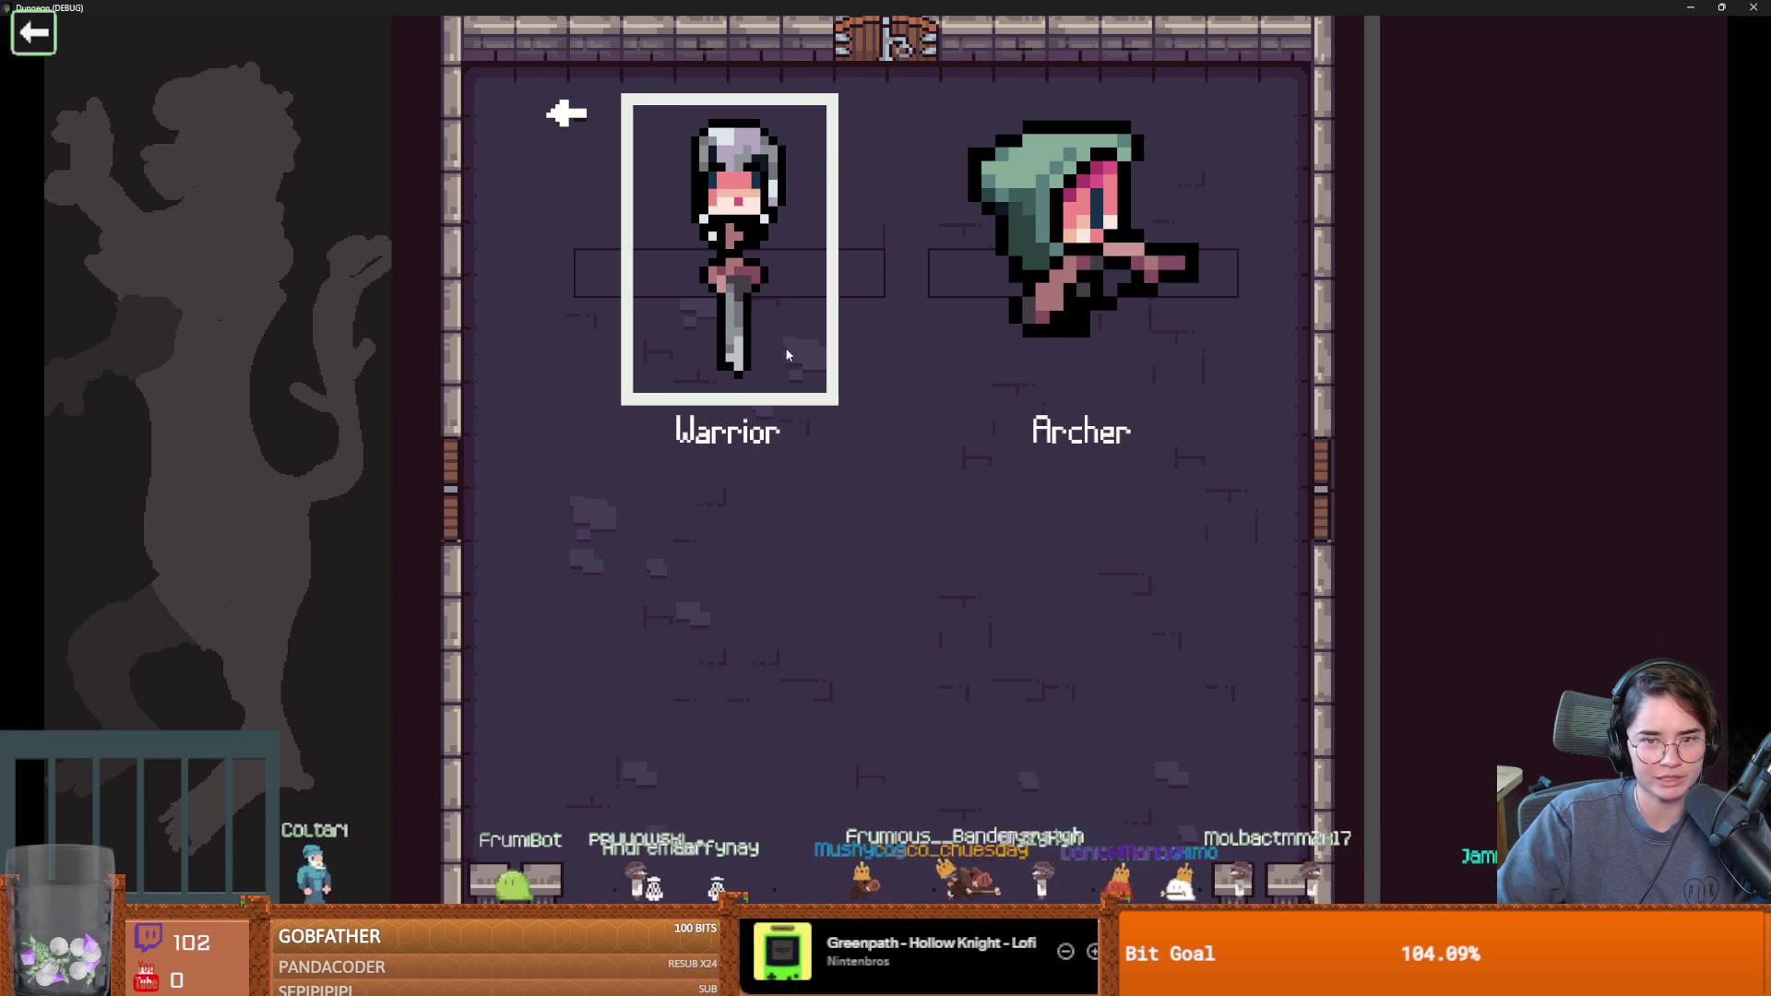
click(626, 385)
key(grave)
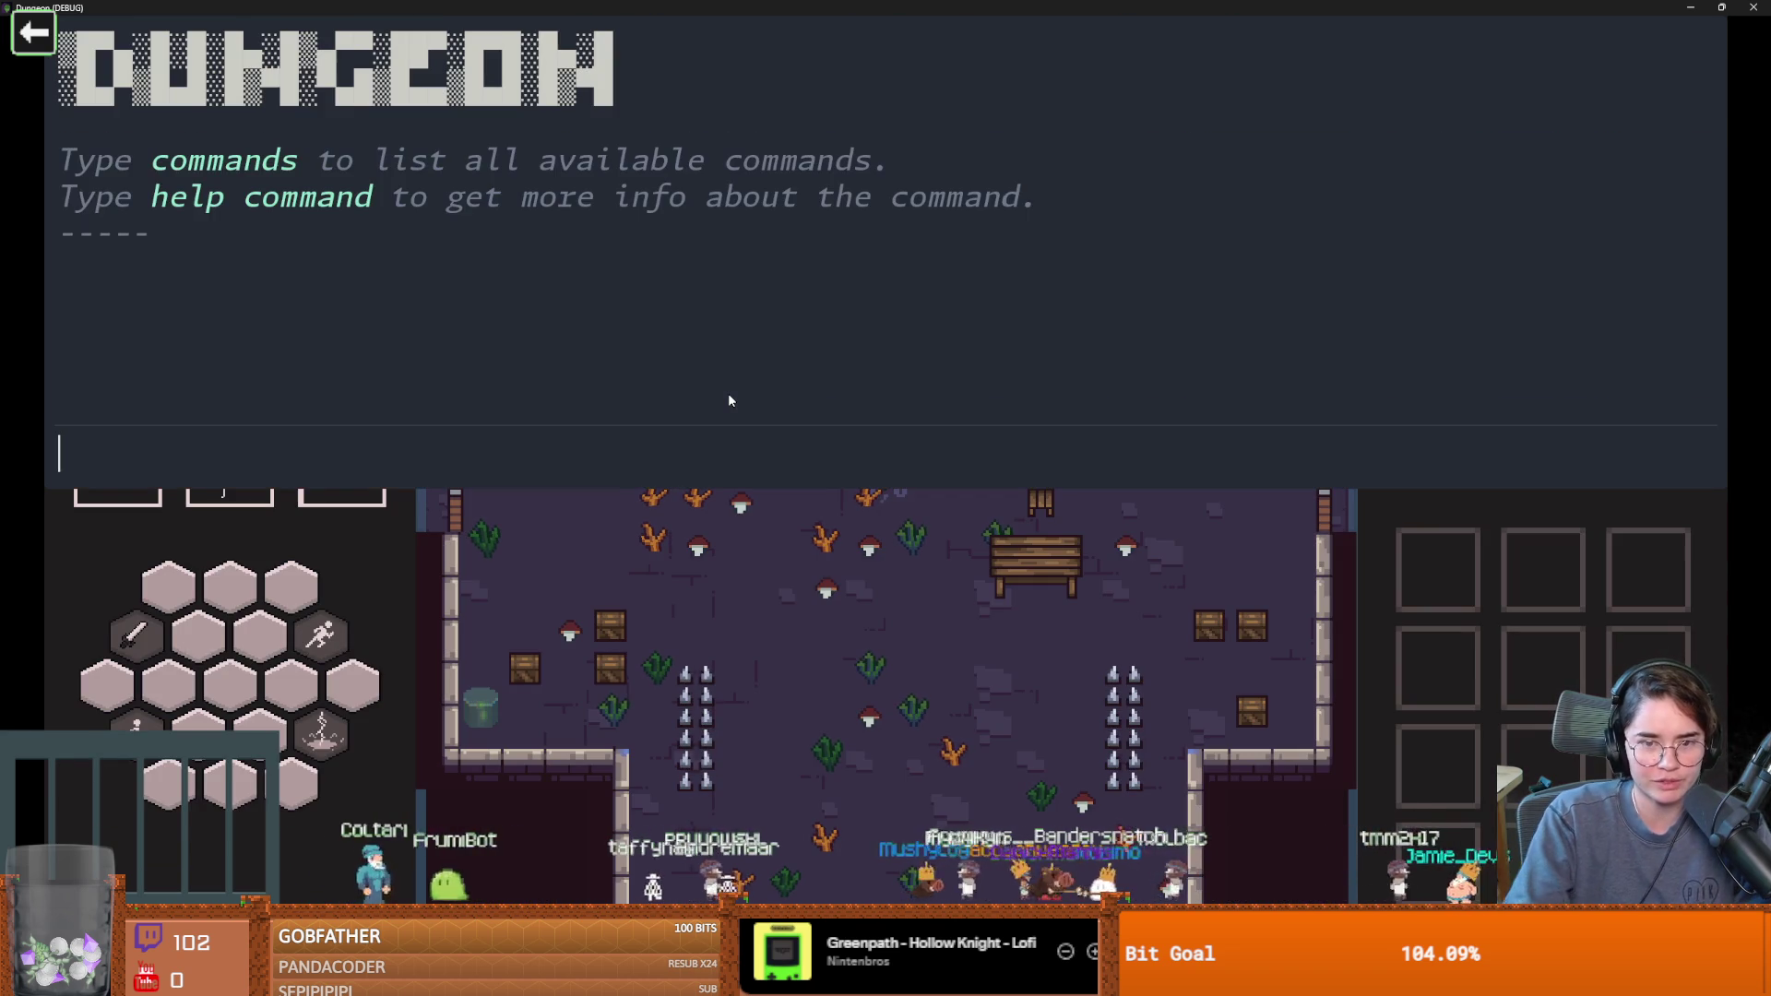
text(tp)
key(Tab)
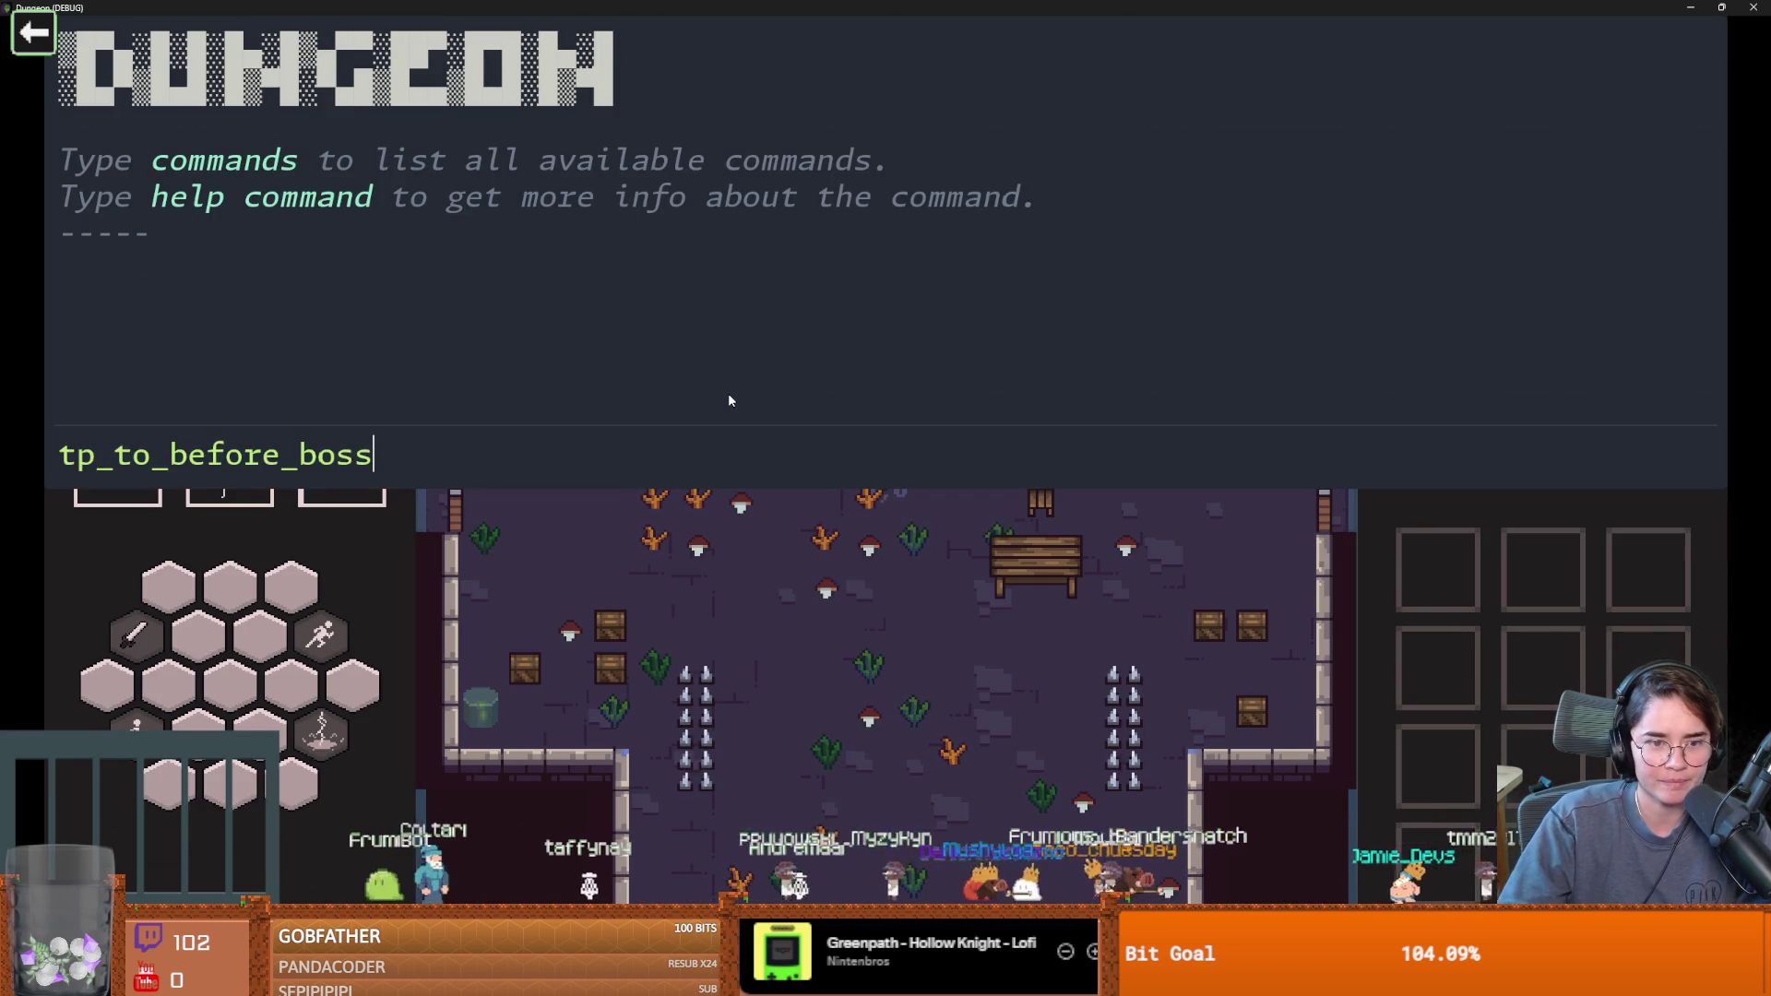
key(Return)
key(grave)
Walk up into Vlad's boss room, dismiss his dialog, and close the game.
key(a)
key(w)
key(space)
key(w)
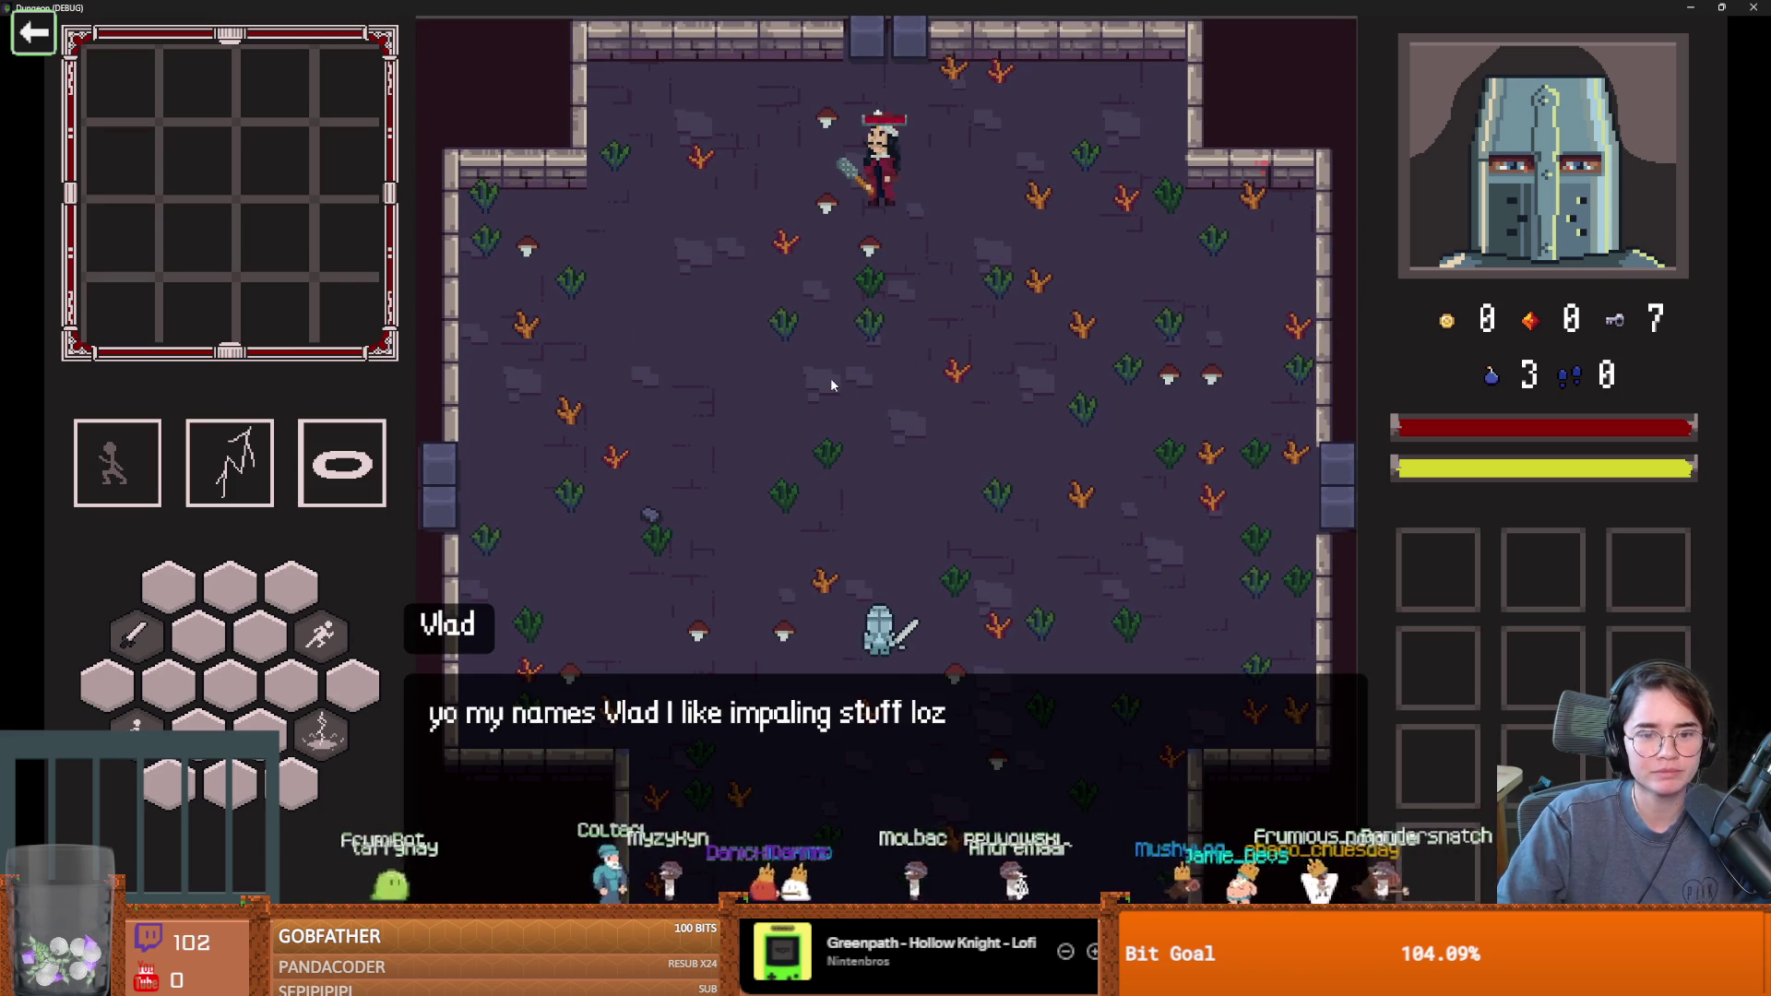
click(845, 468)
key(a)
key(d)
key(a)
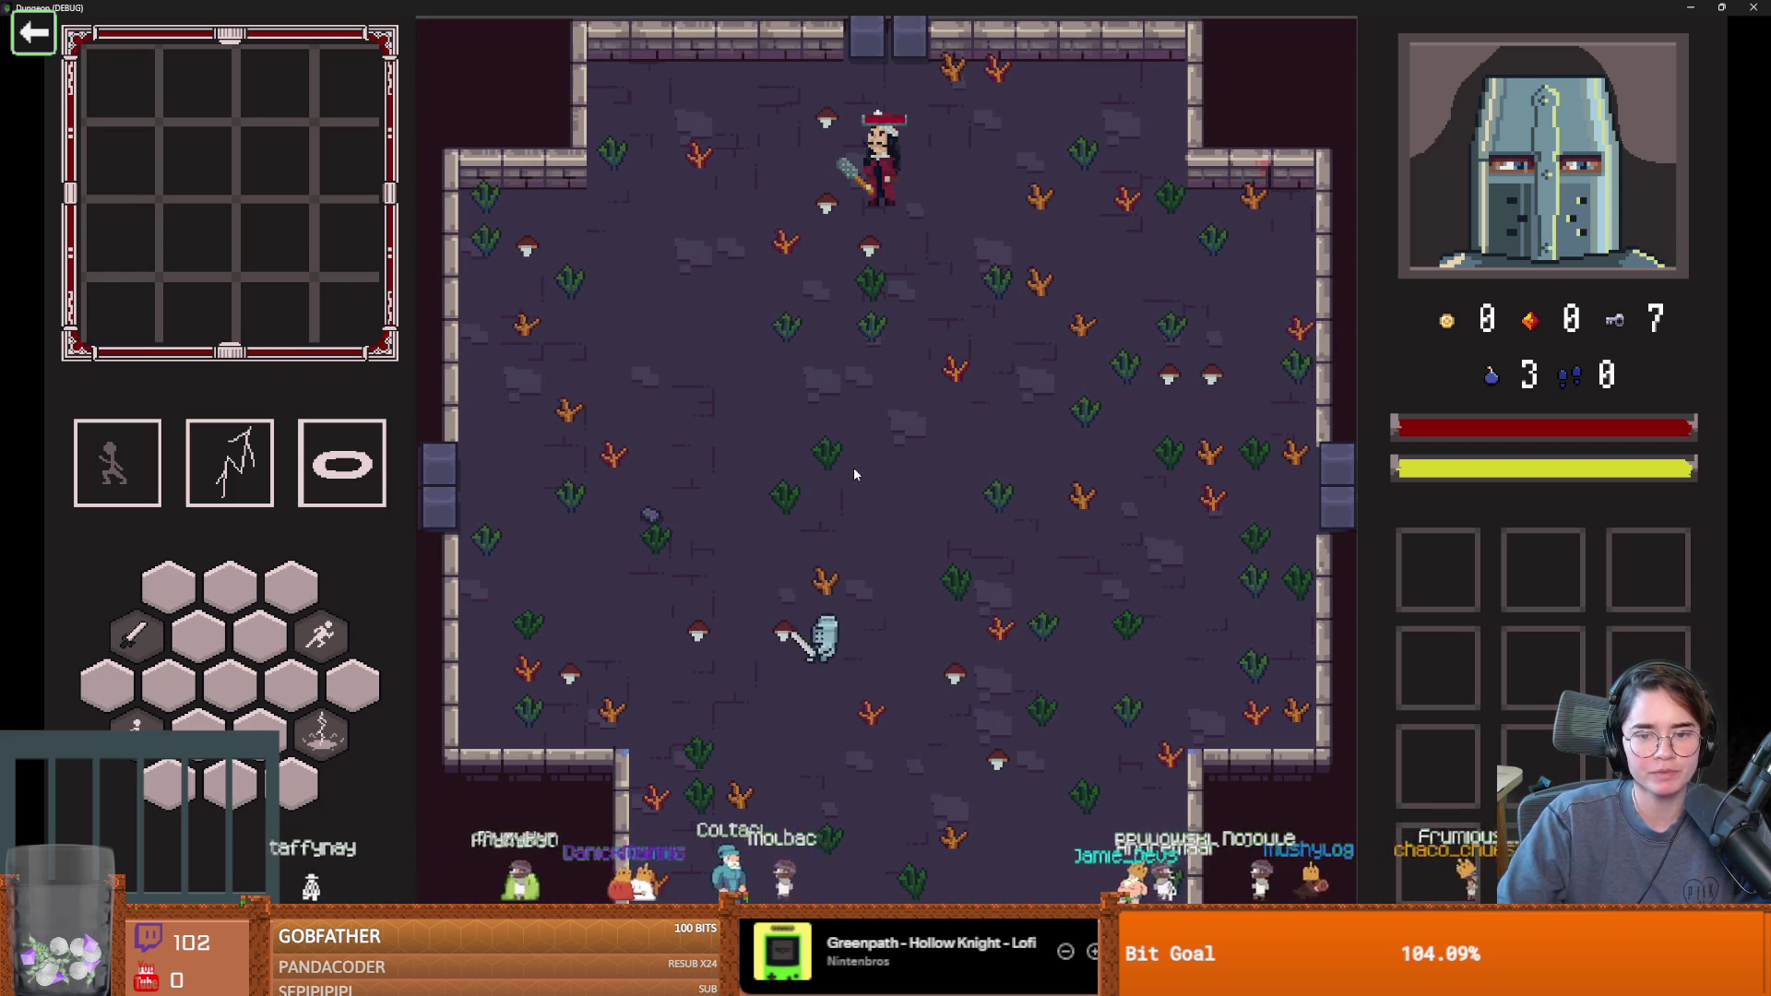
key(d)
key(super+Down)
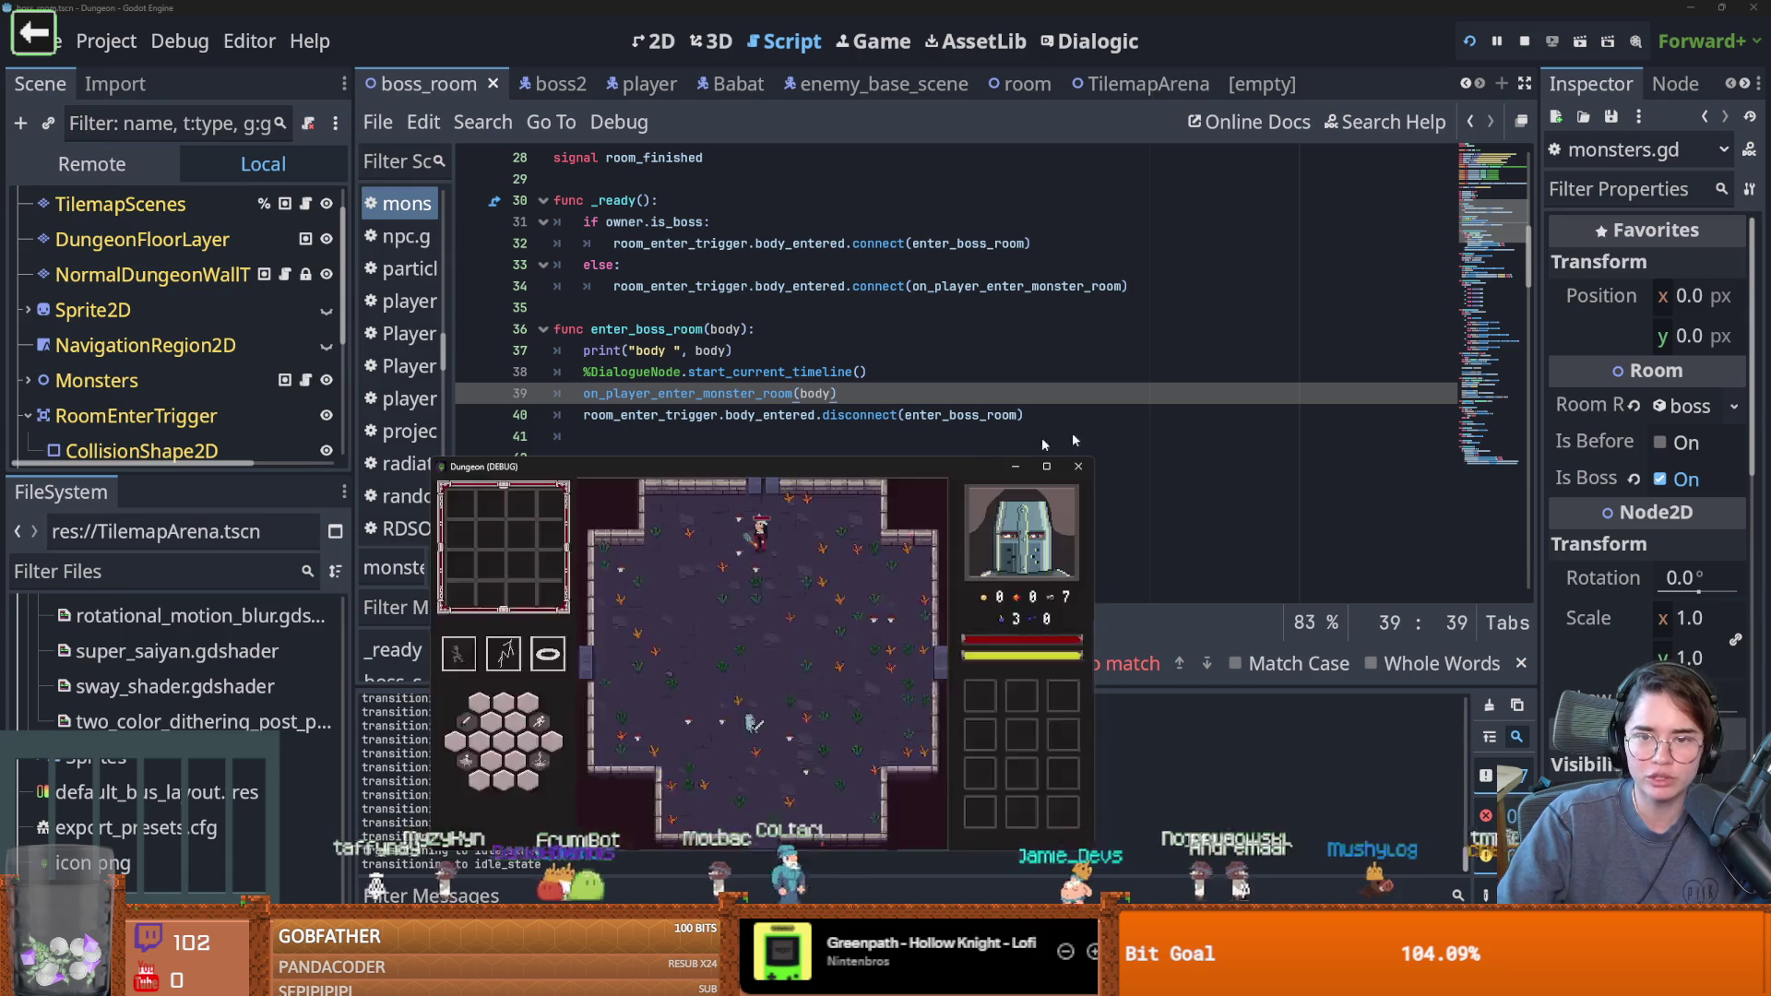
click(1078, 466)
key(alt+Tab)
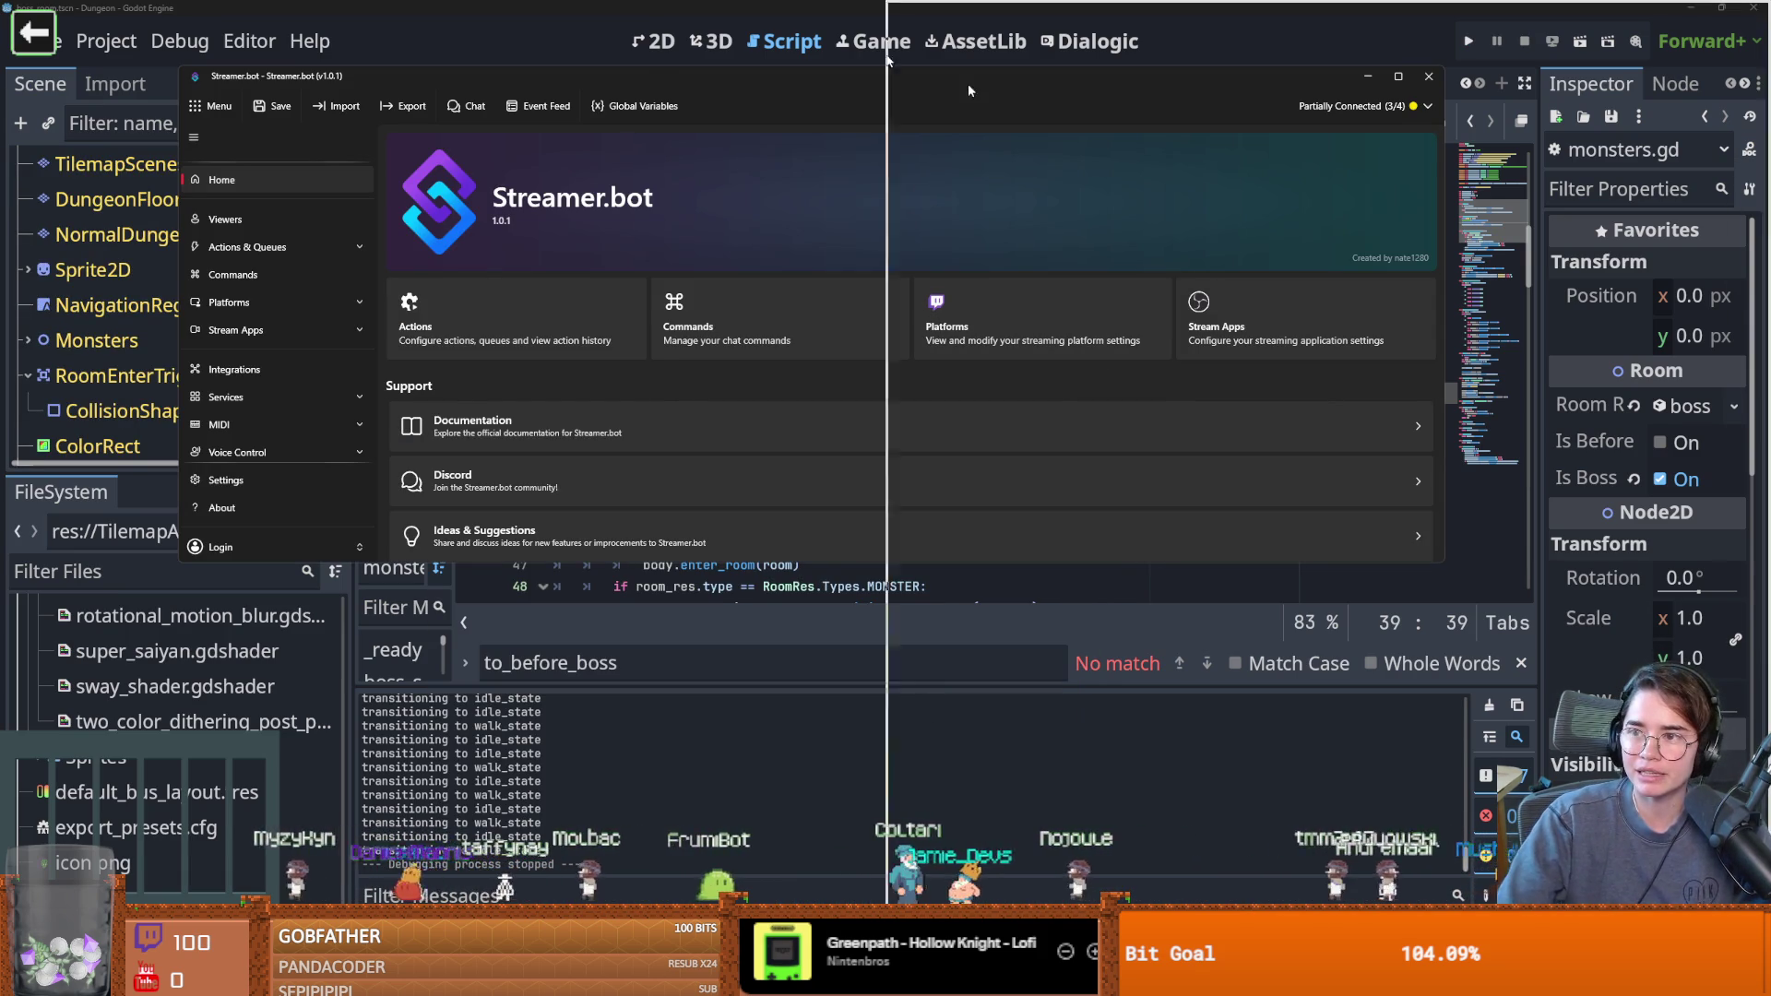
Review the Console.gd, arena.gd, monsters.gd and boss_room.tscn diffs in GitHub Desktop.
key(alt+Tab)
click(216, 145)
click(119, 162)
key(Down)
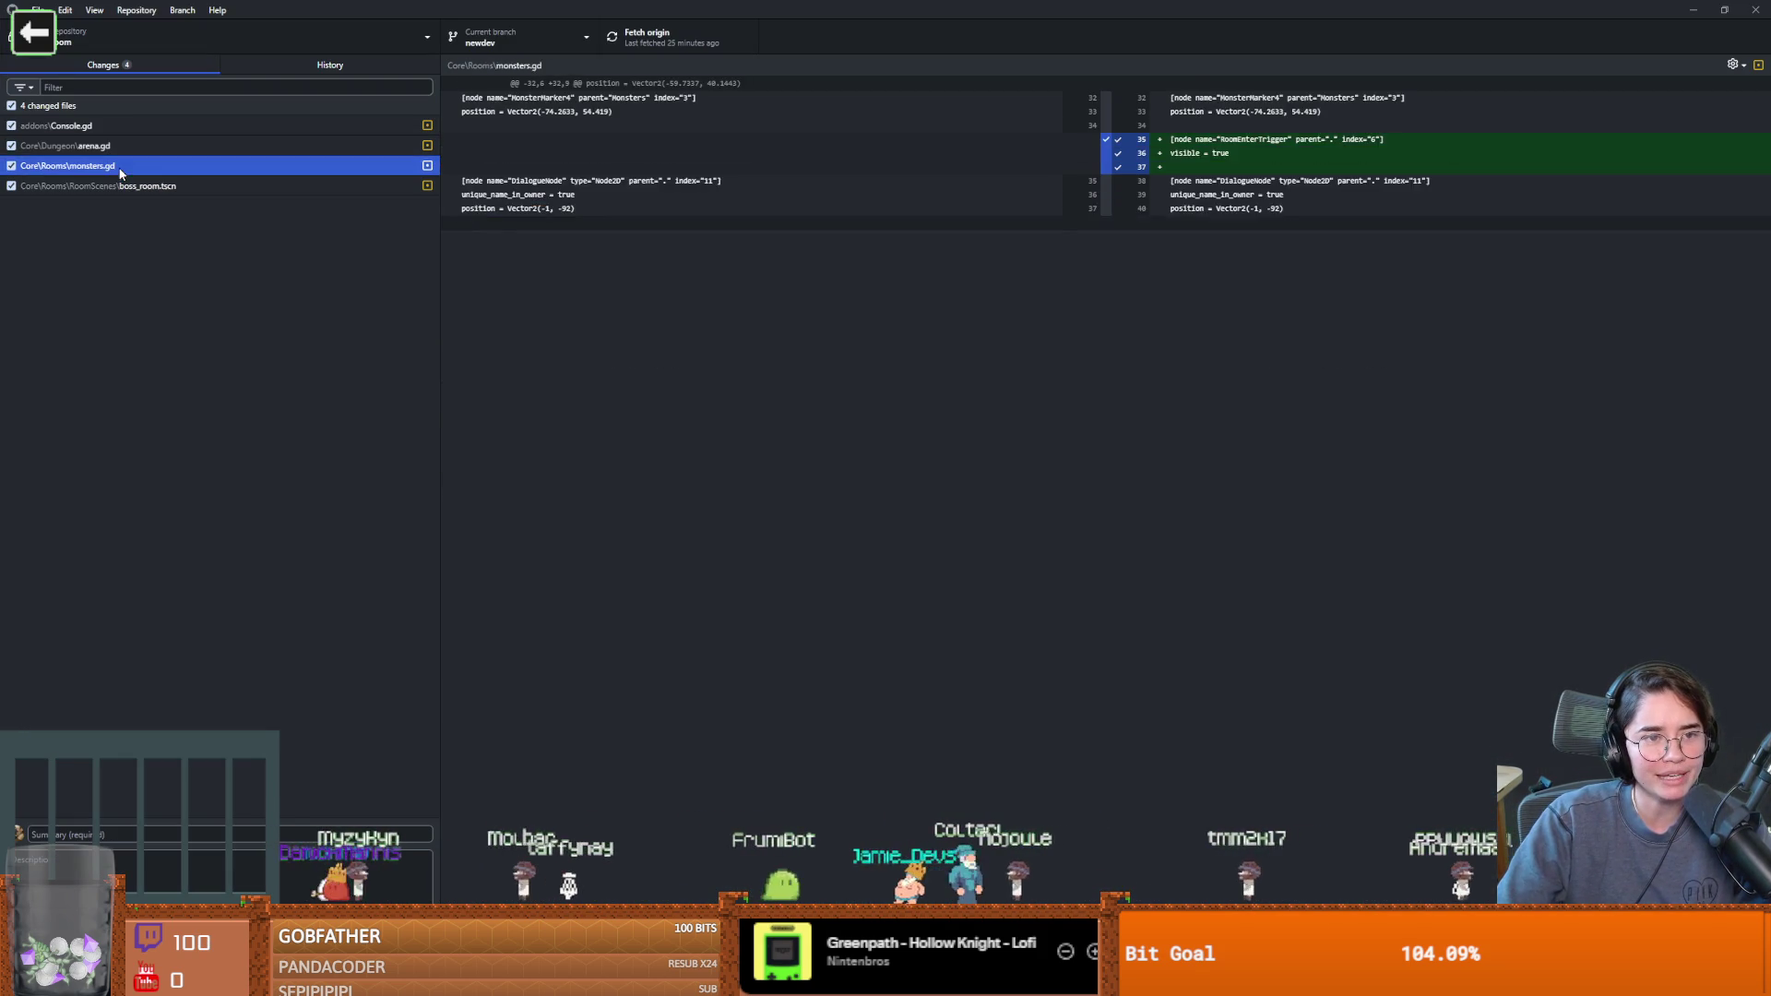
key(Up)
key(Up)
key(Down)
key(Down)
key(Up)
key(Up)
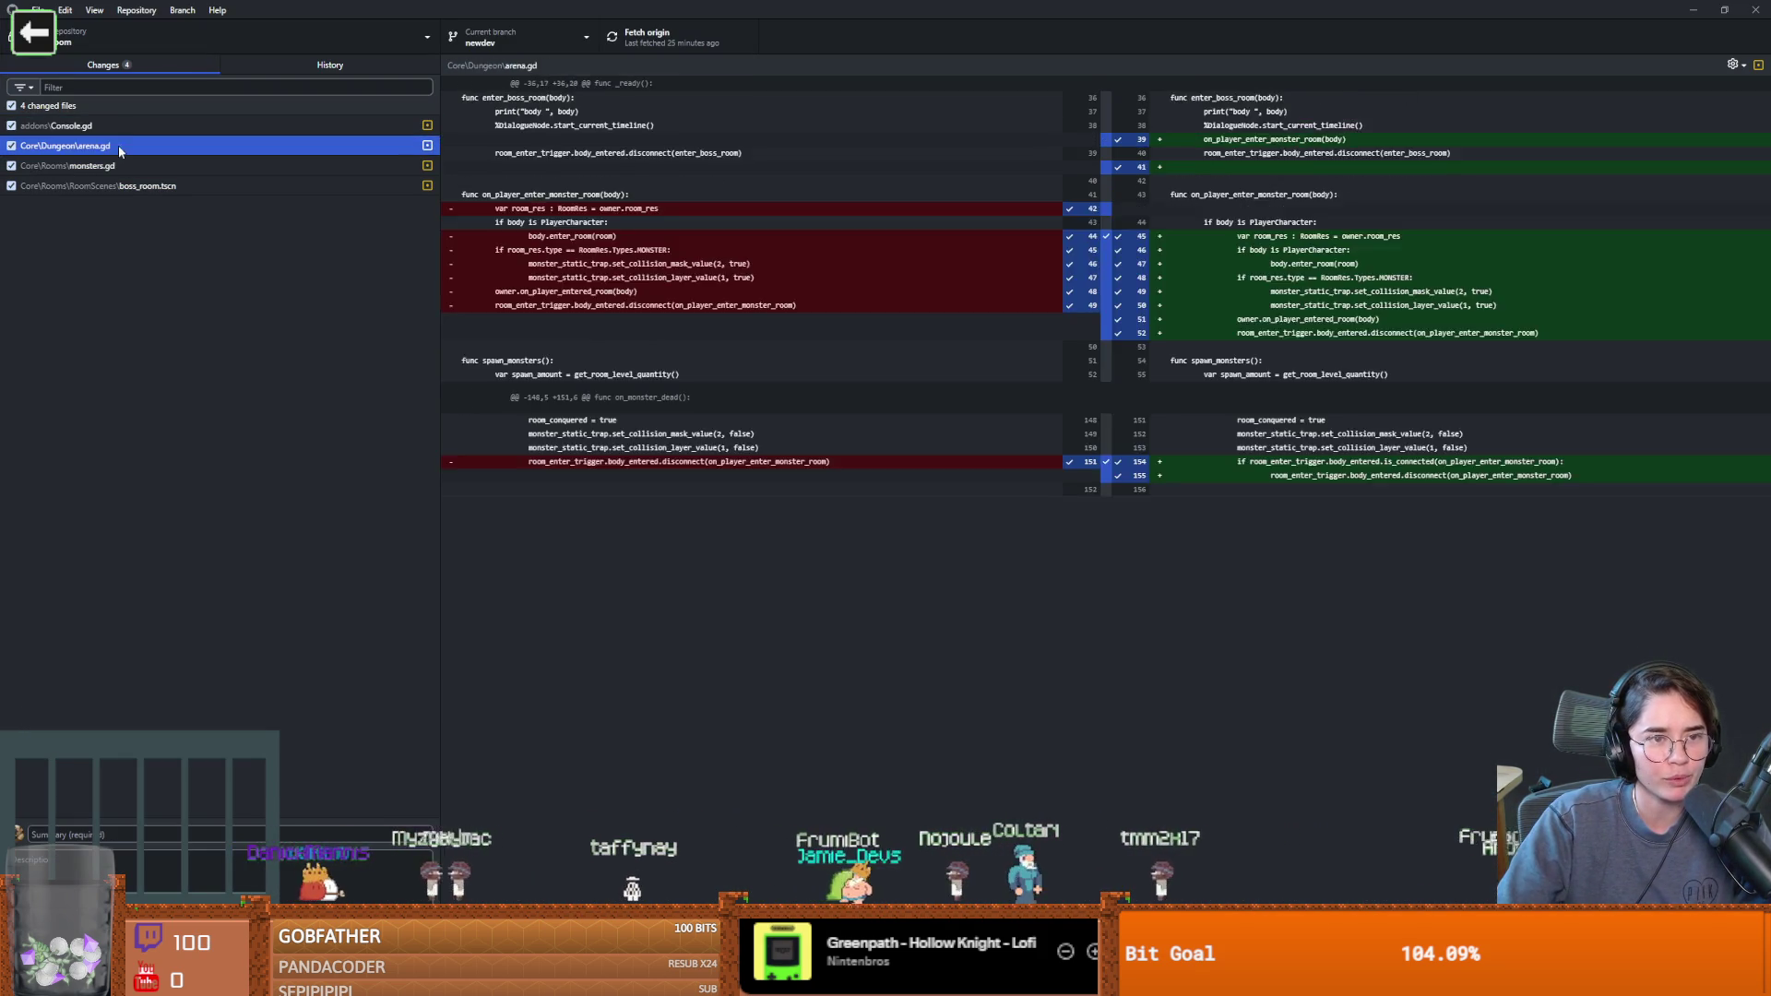
key(Up)
key(Down)
key(Down)
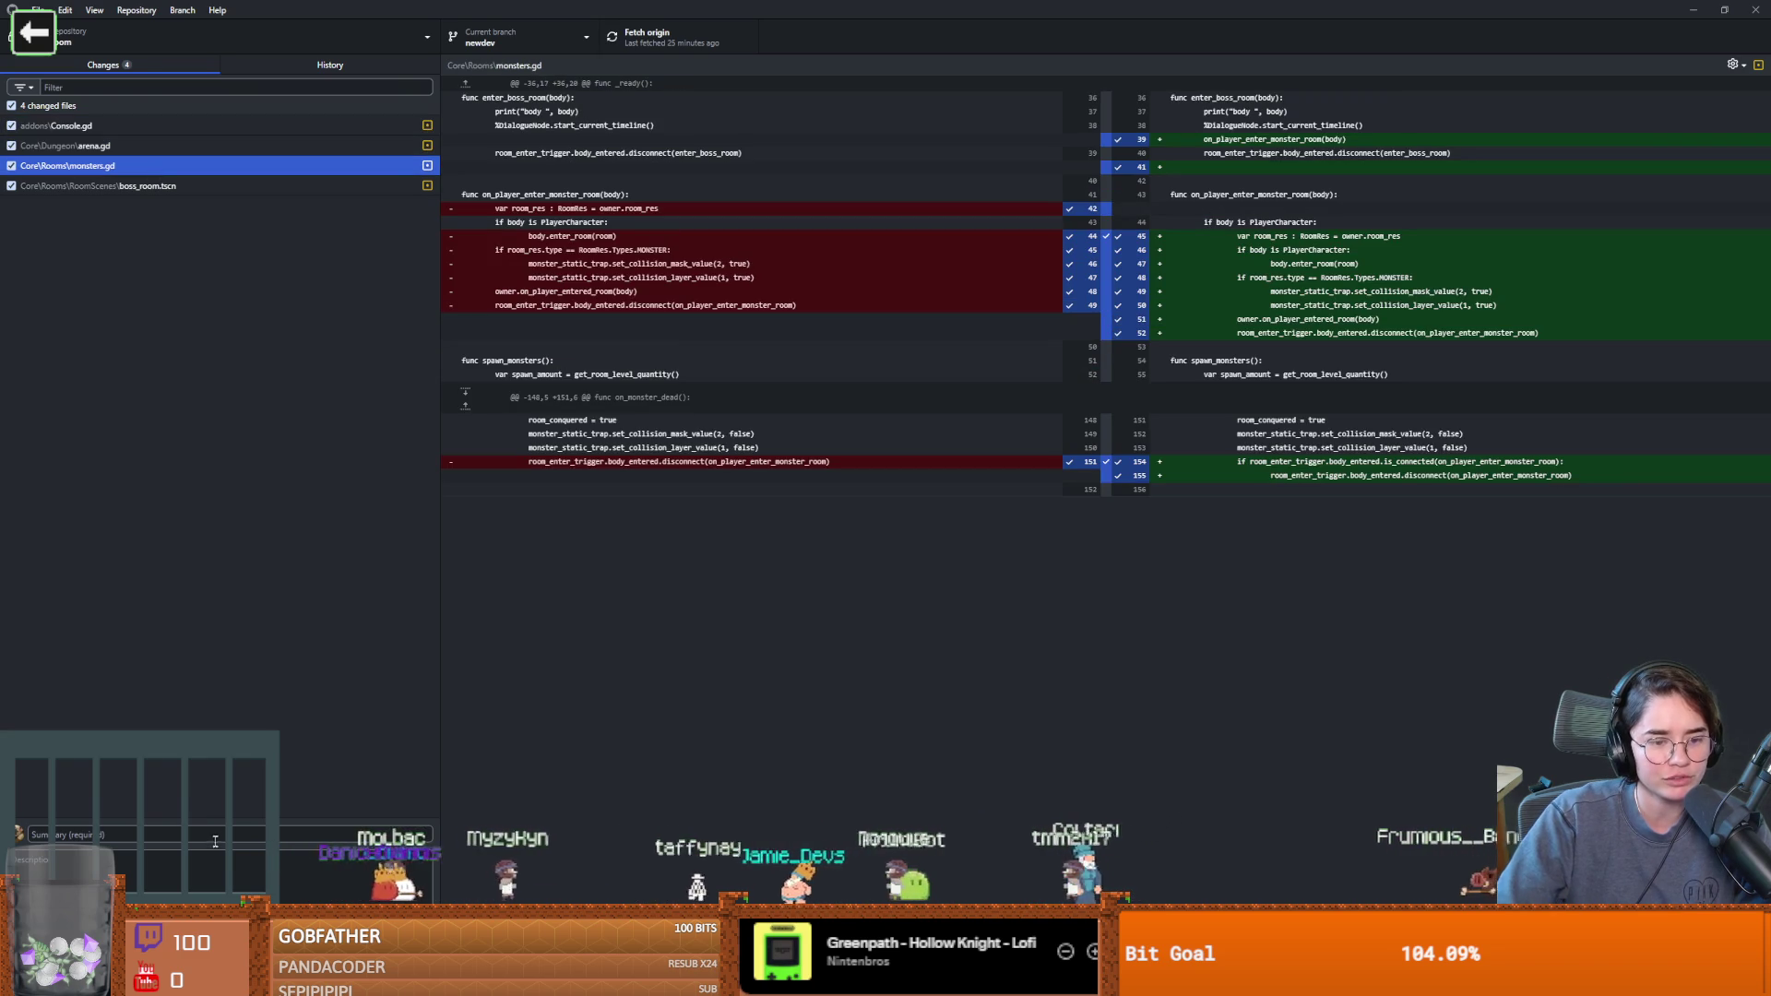
Commit the changes to newdev with a 'broken' summary and push to origin.
click(216, 835)
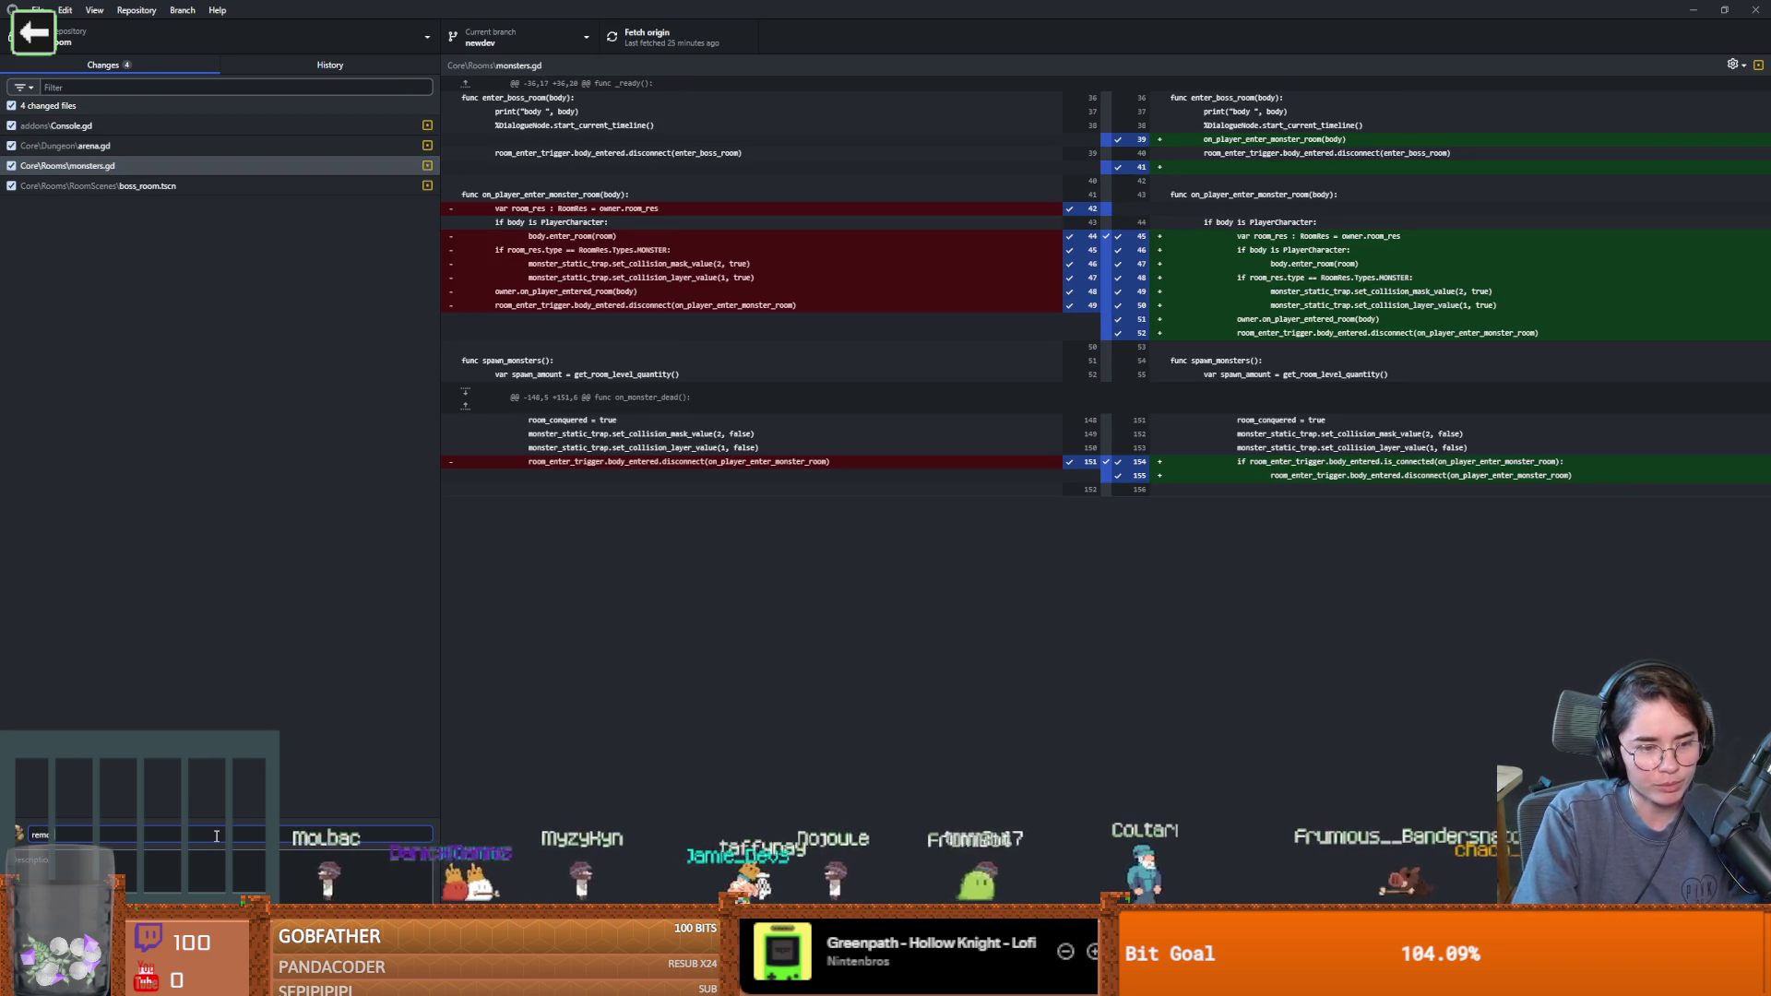
text(broken onsole fun ion, fixed r ove camera for before d)
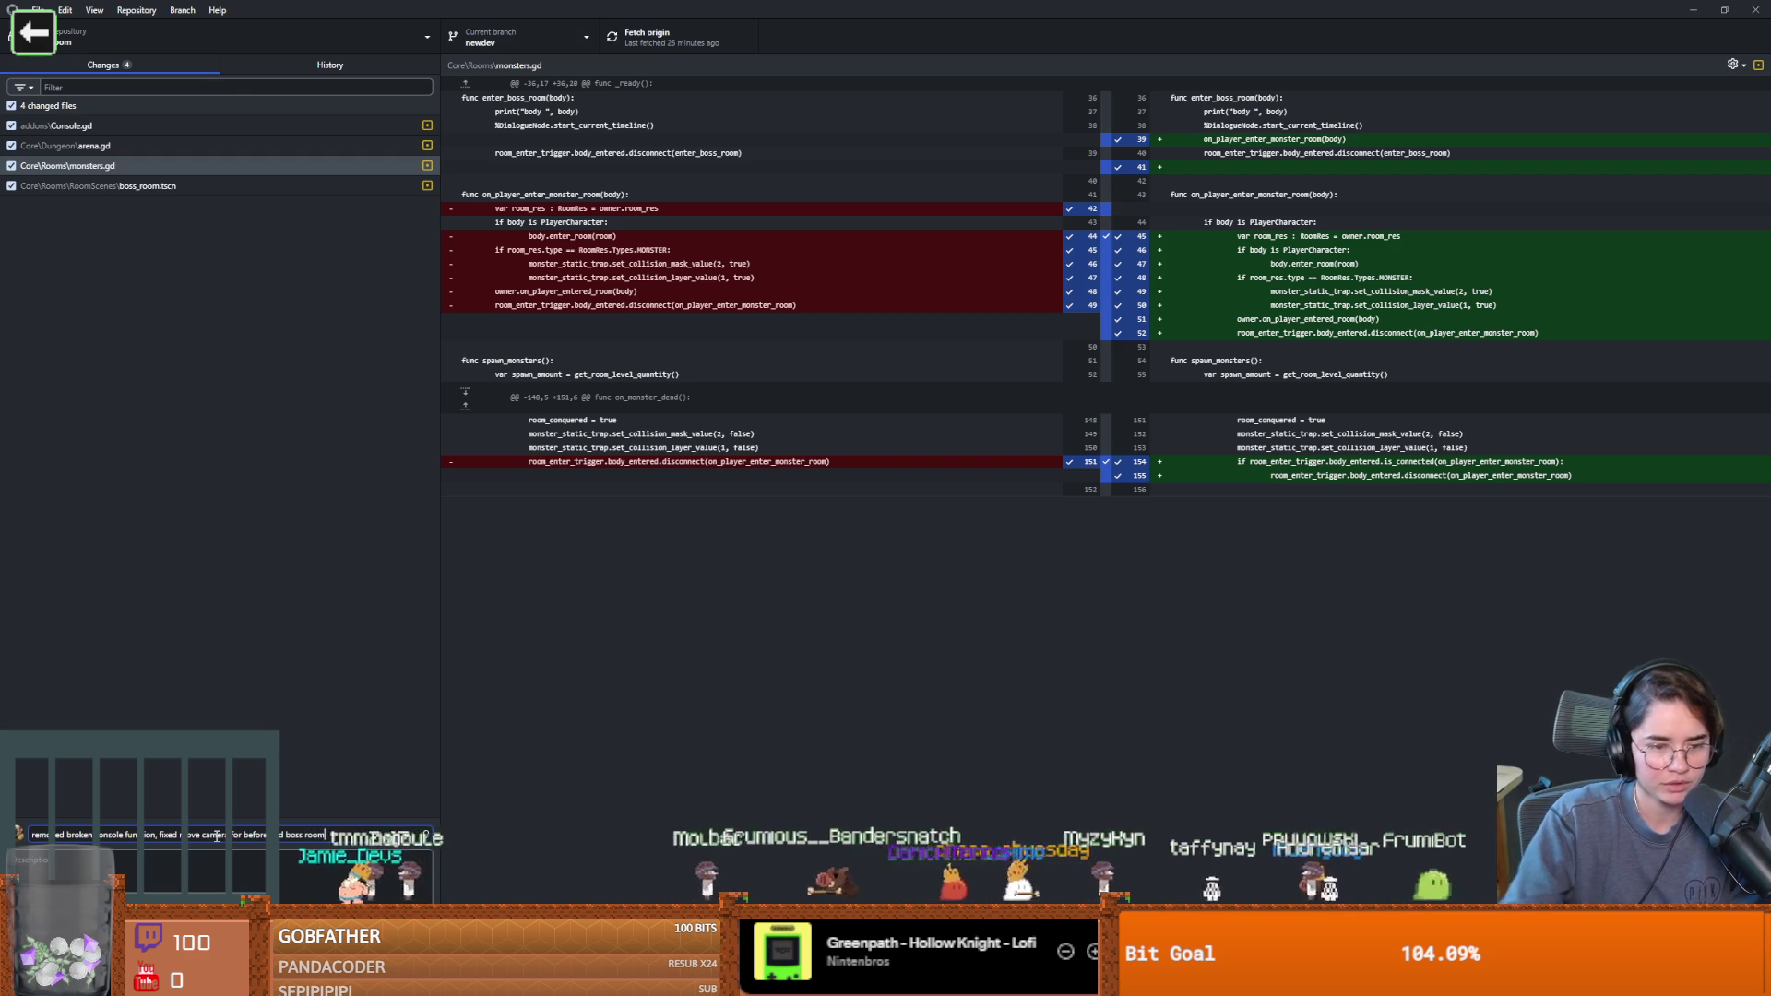
key(ctrl+Return)
key(ctrl+p)
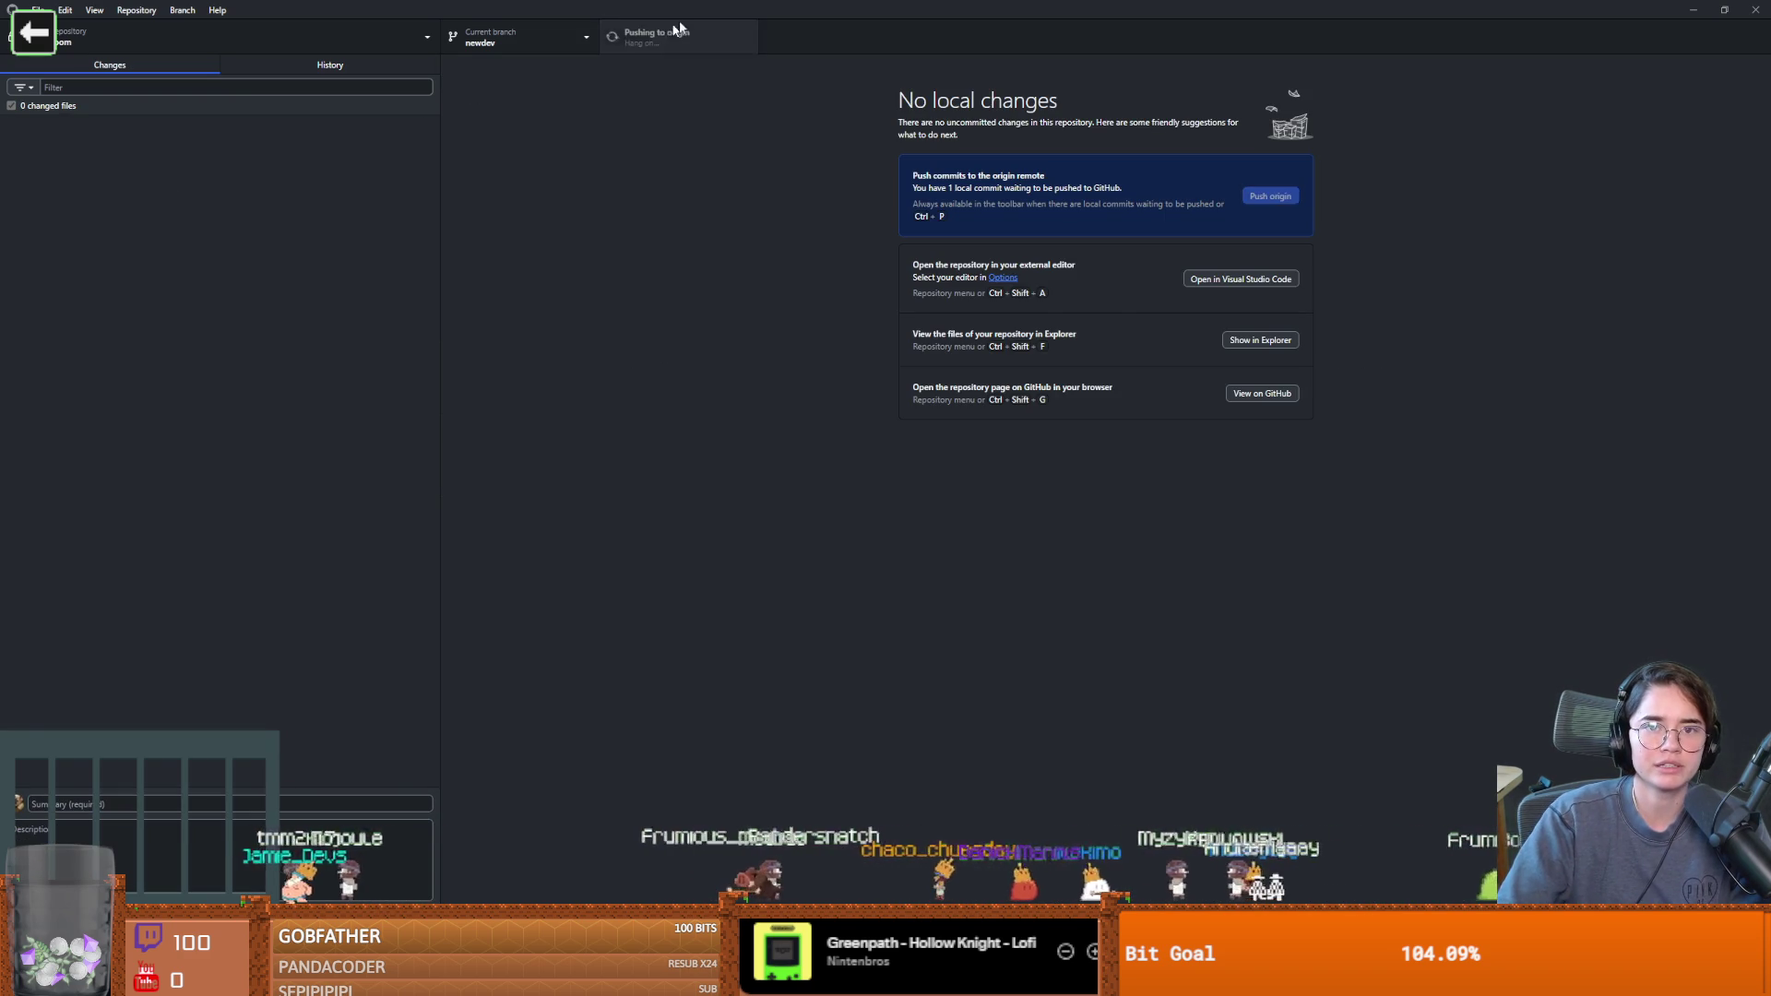
key(alt+Tab)
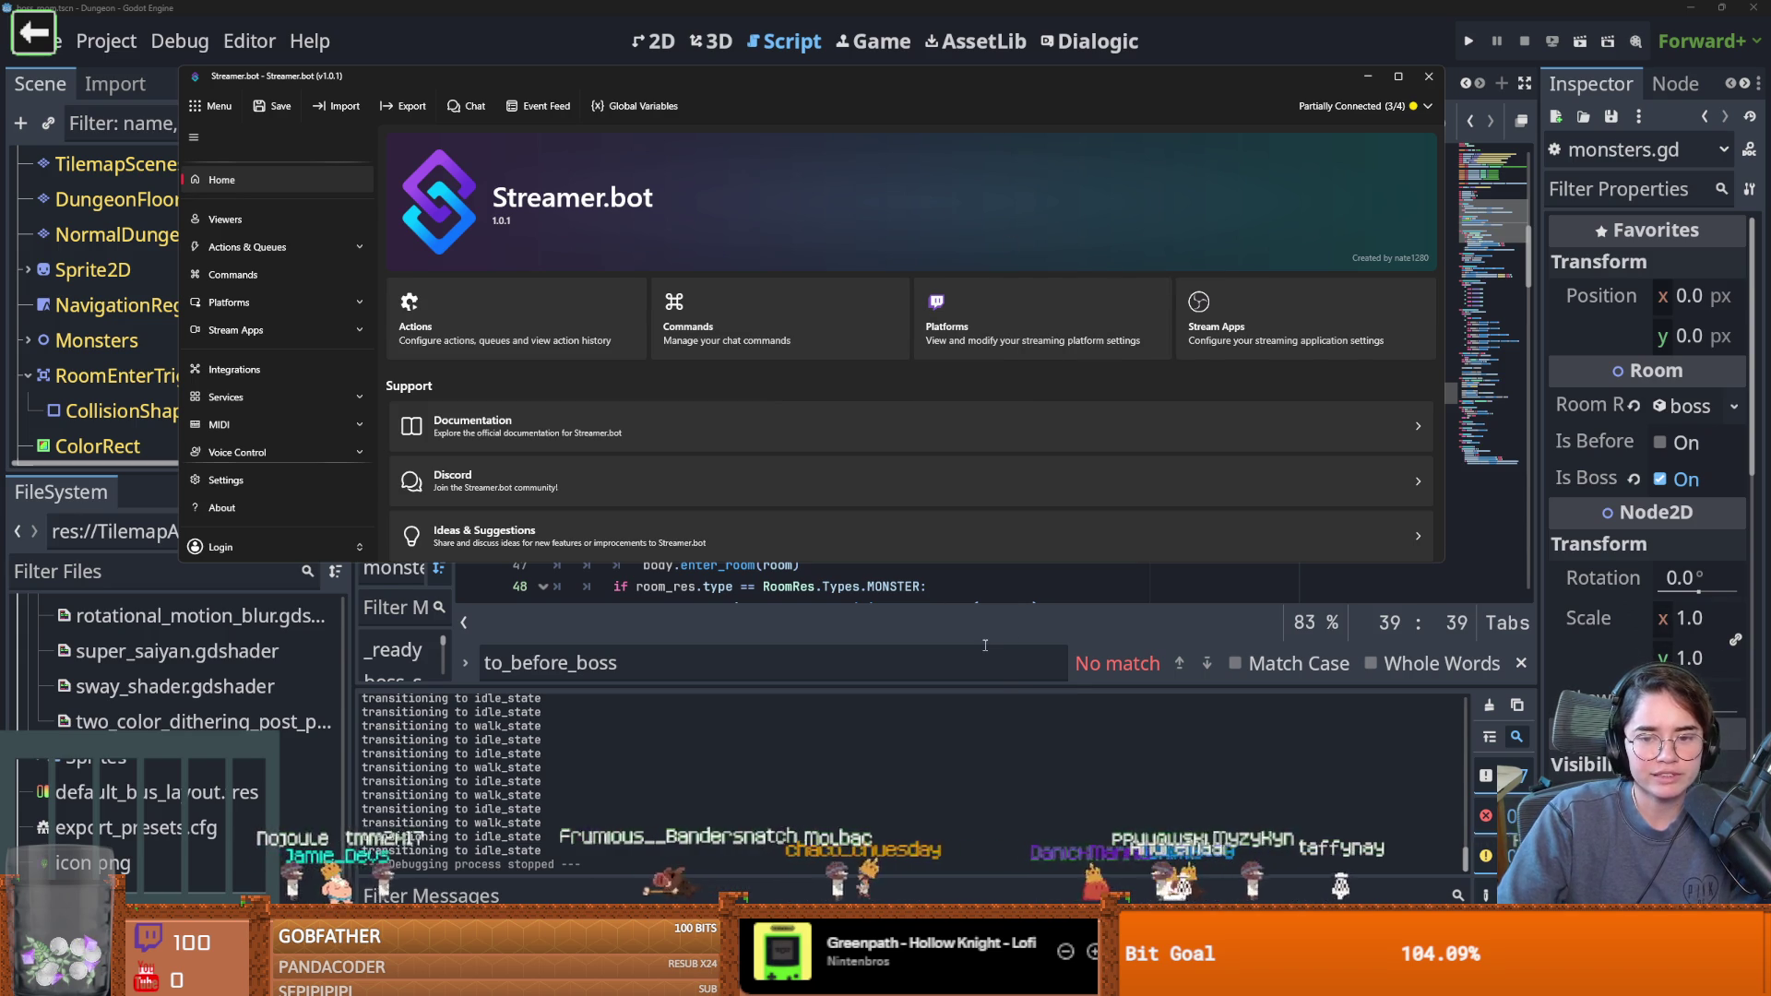
Bring the Godot editor back in front of Streamer.bot.
click(985, 644)
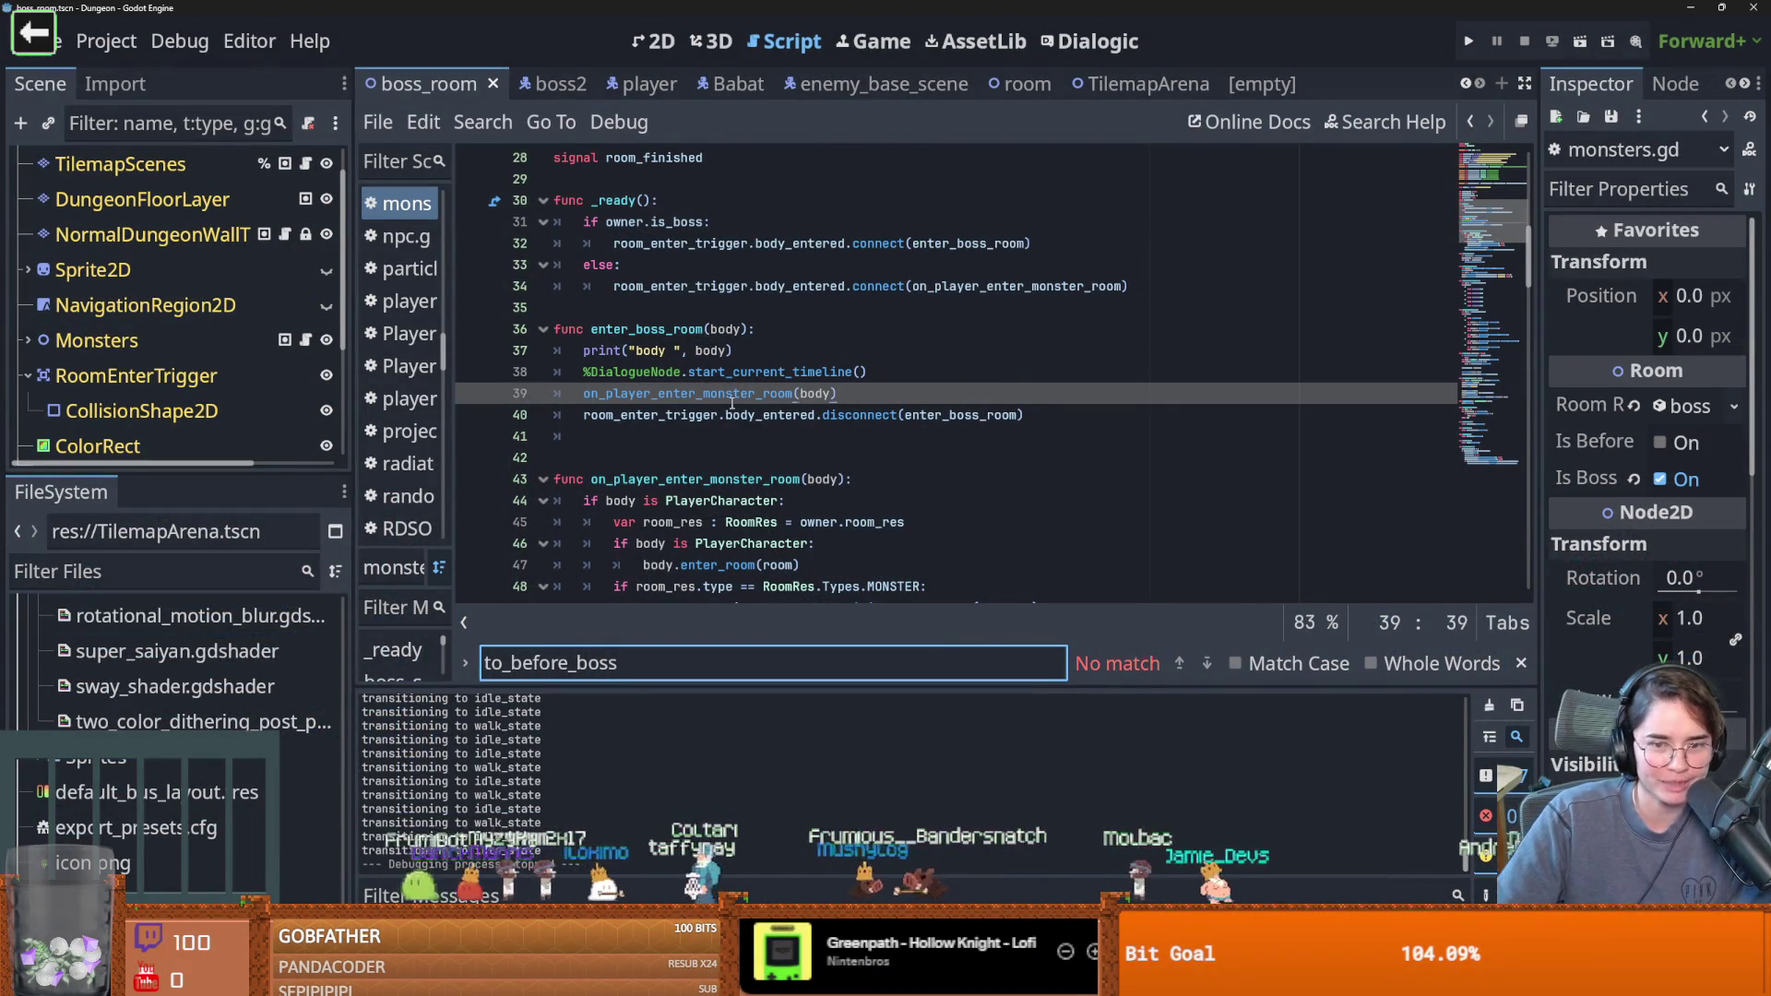
Save the MonsterRoom script, clear the old to_before_boss search, and return to line 17.
click(731, 399)
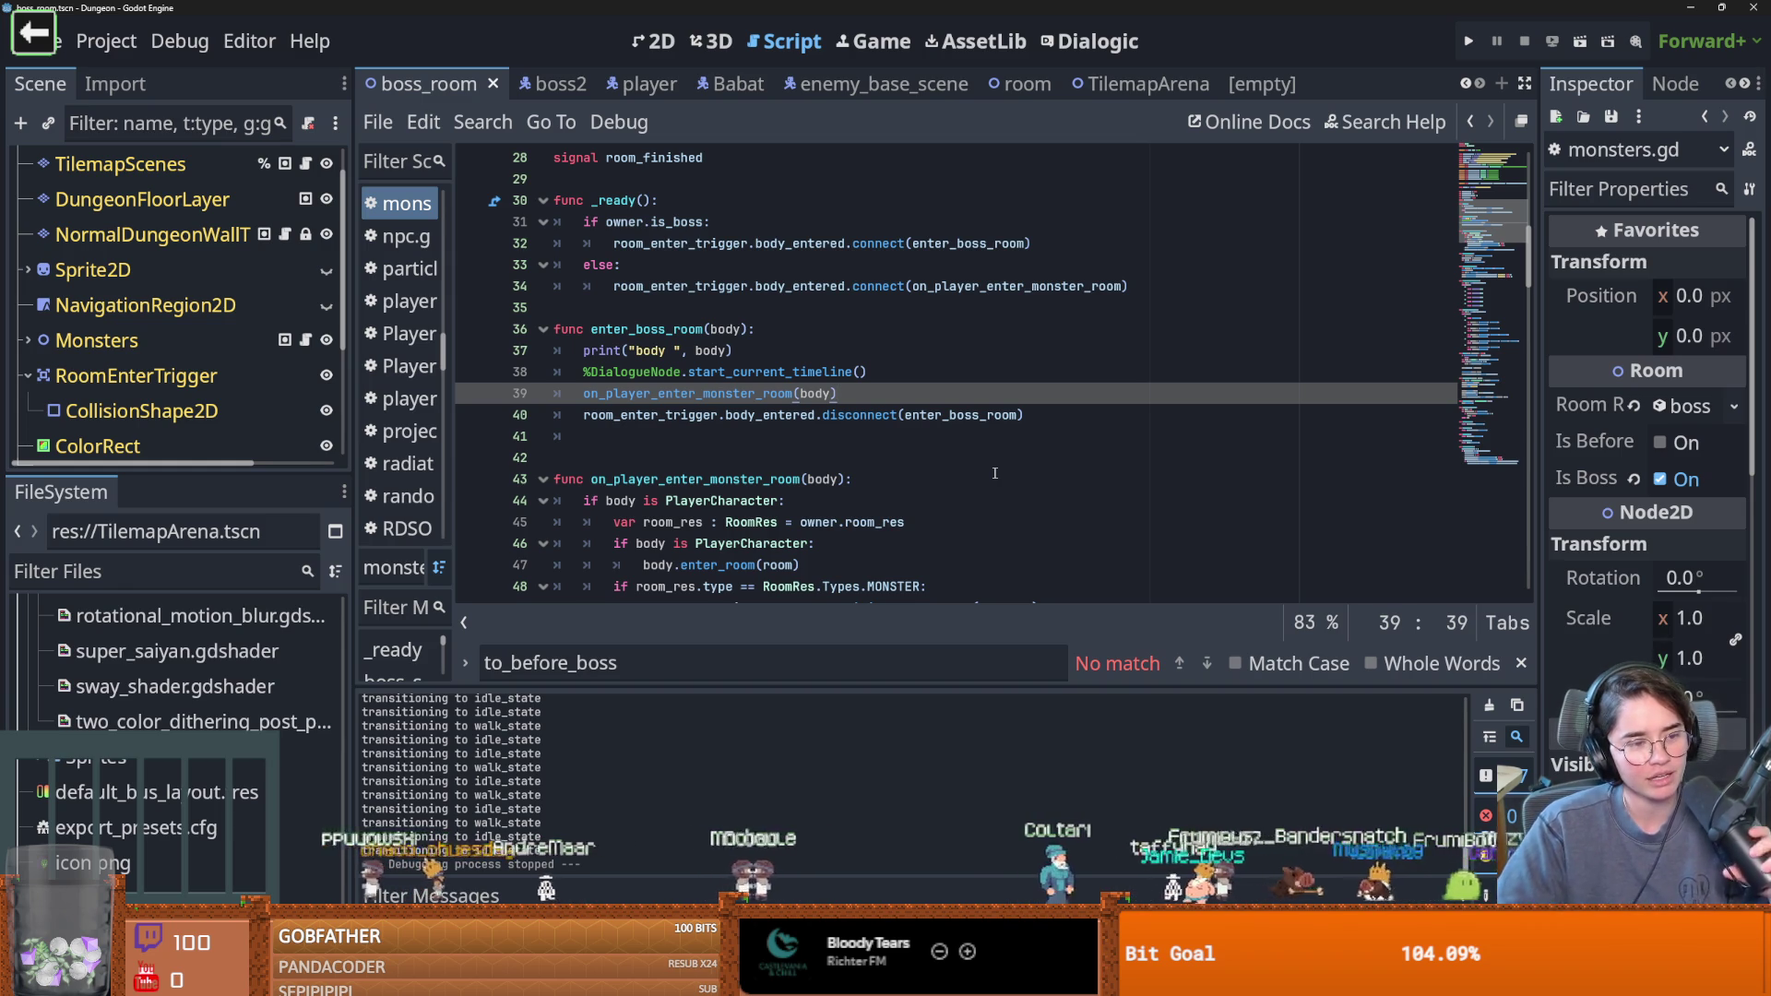
key(Down)
key(Down)
key(ctrl+s)
scroll(791, 544, up, 8)
scroll(789, 565, up, 1)
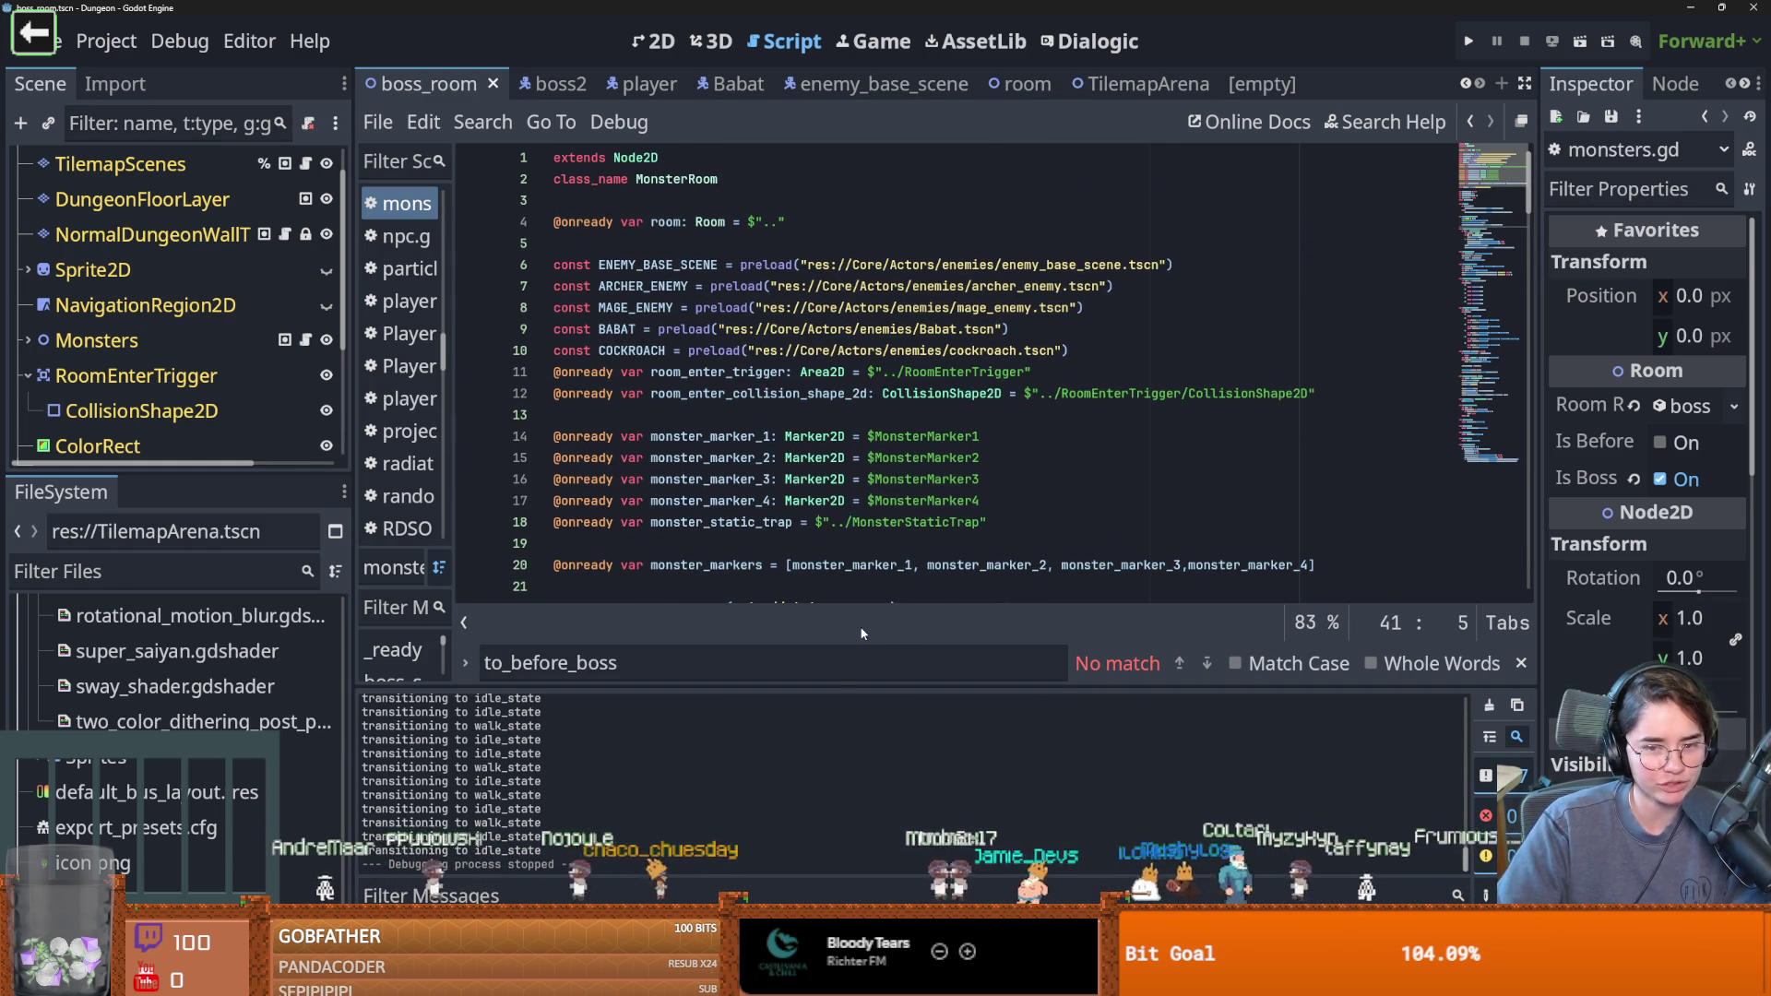
key(ctrl+f)
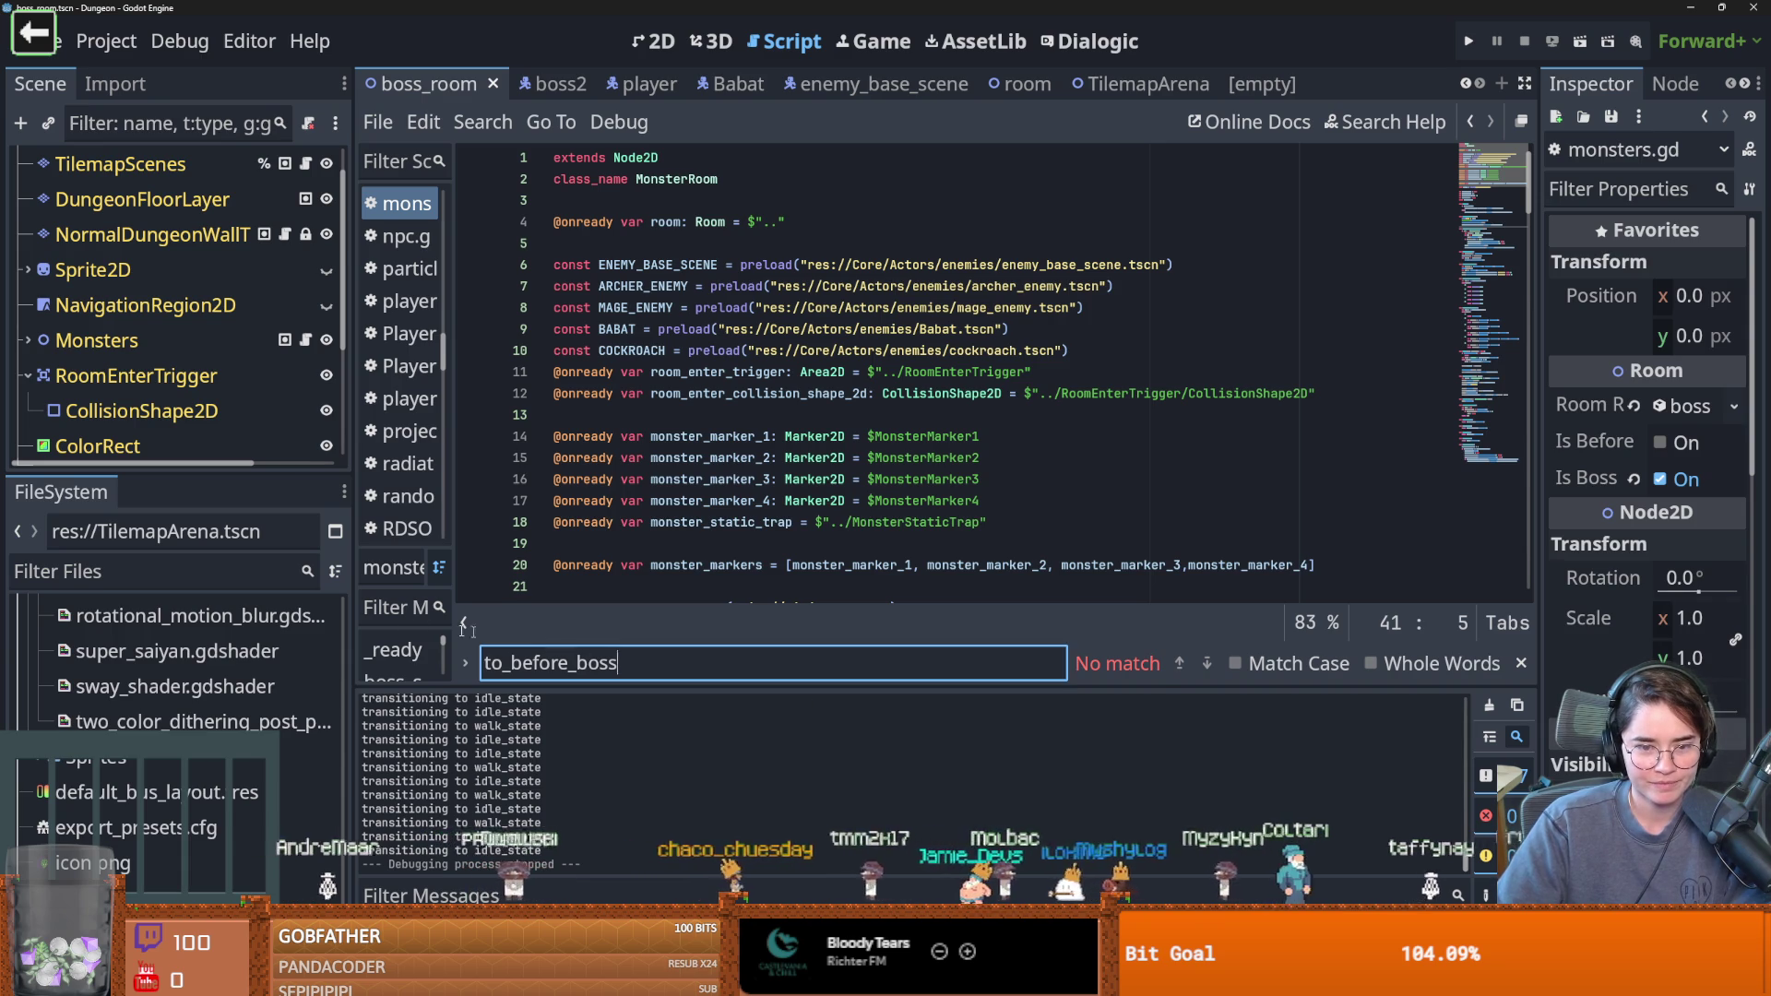
key(BackSpace)
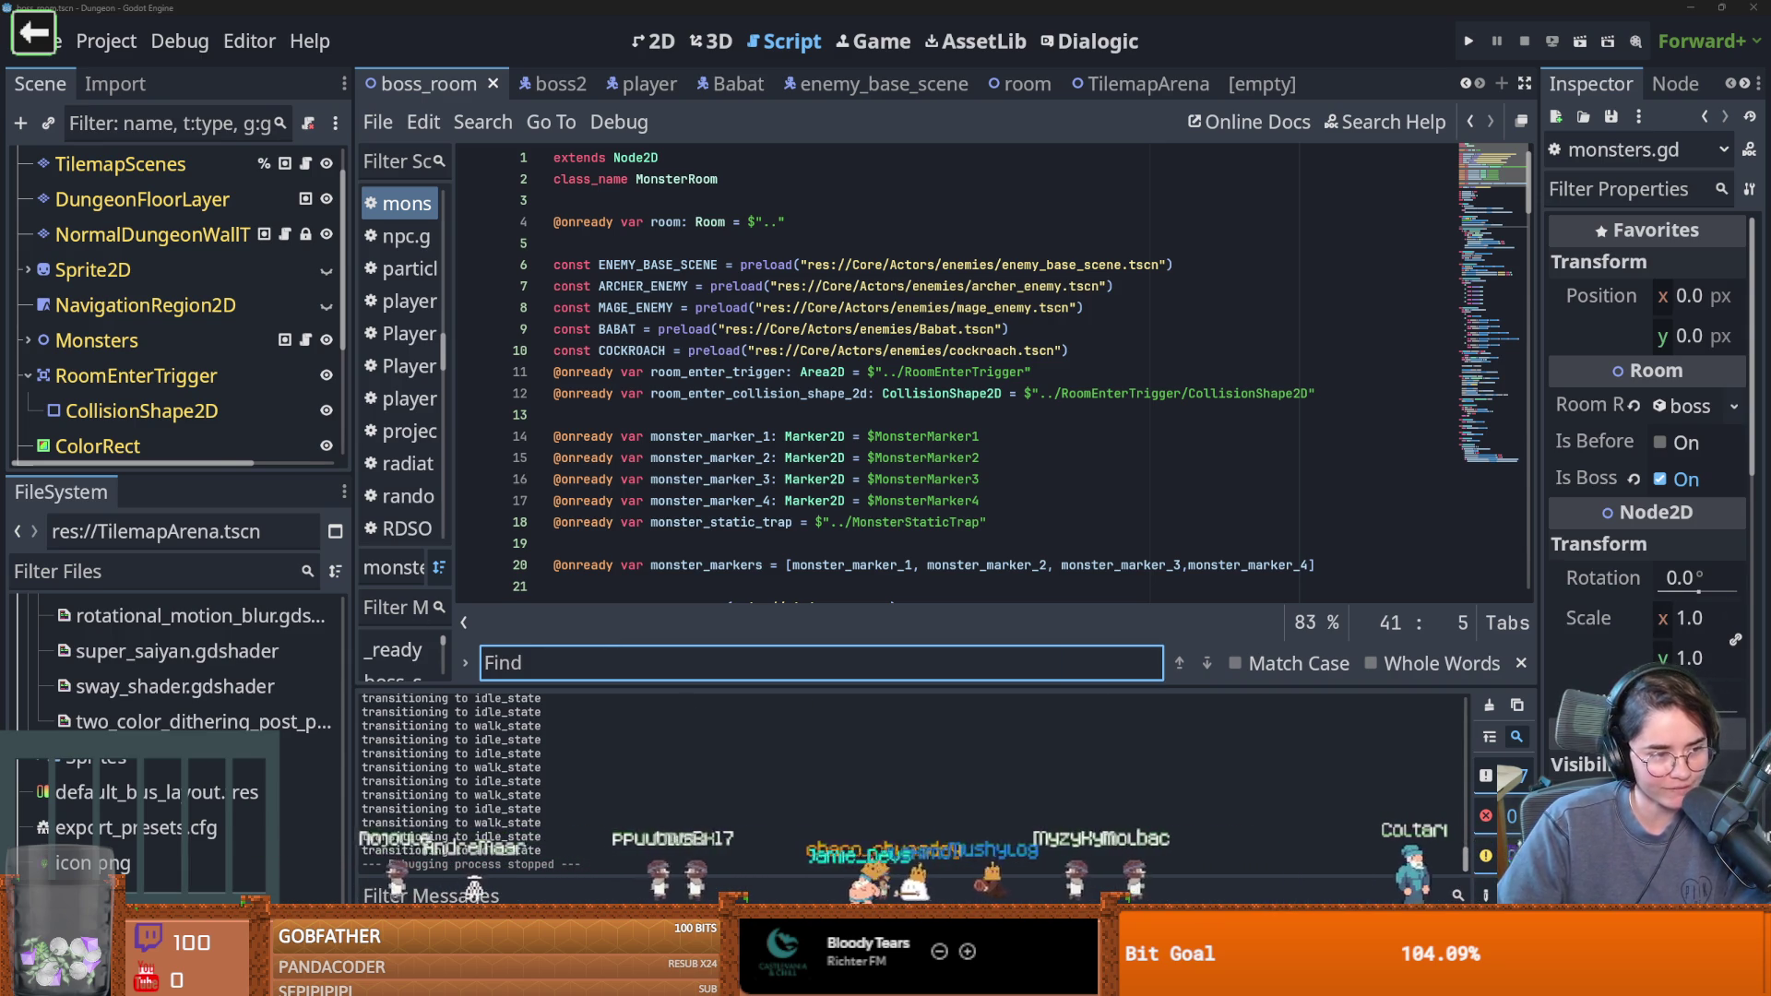
click(938, 501)
click(864, 416)
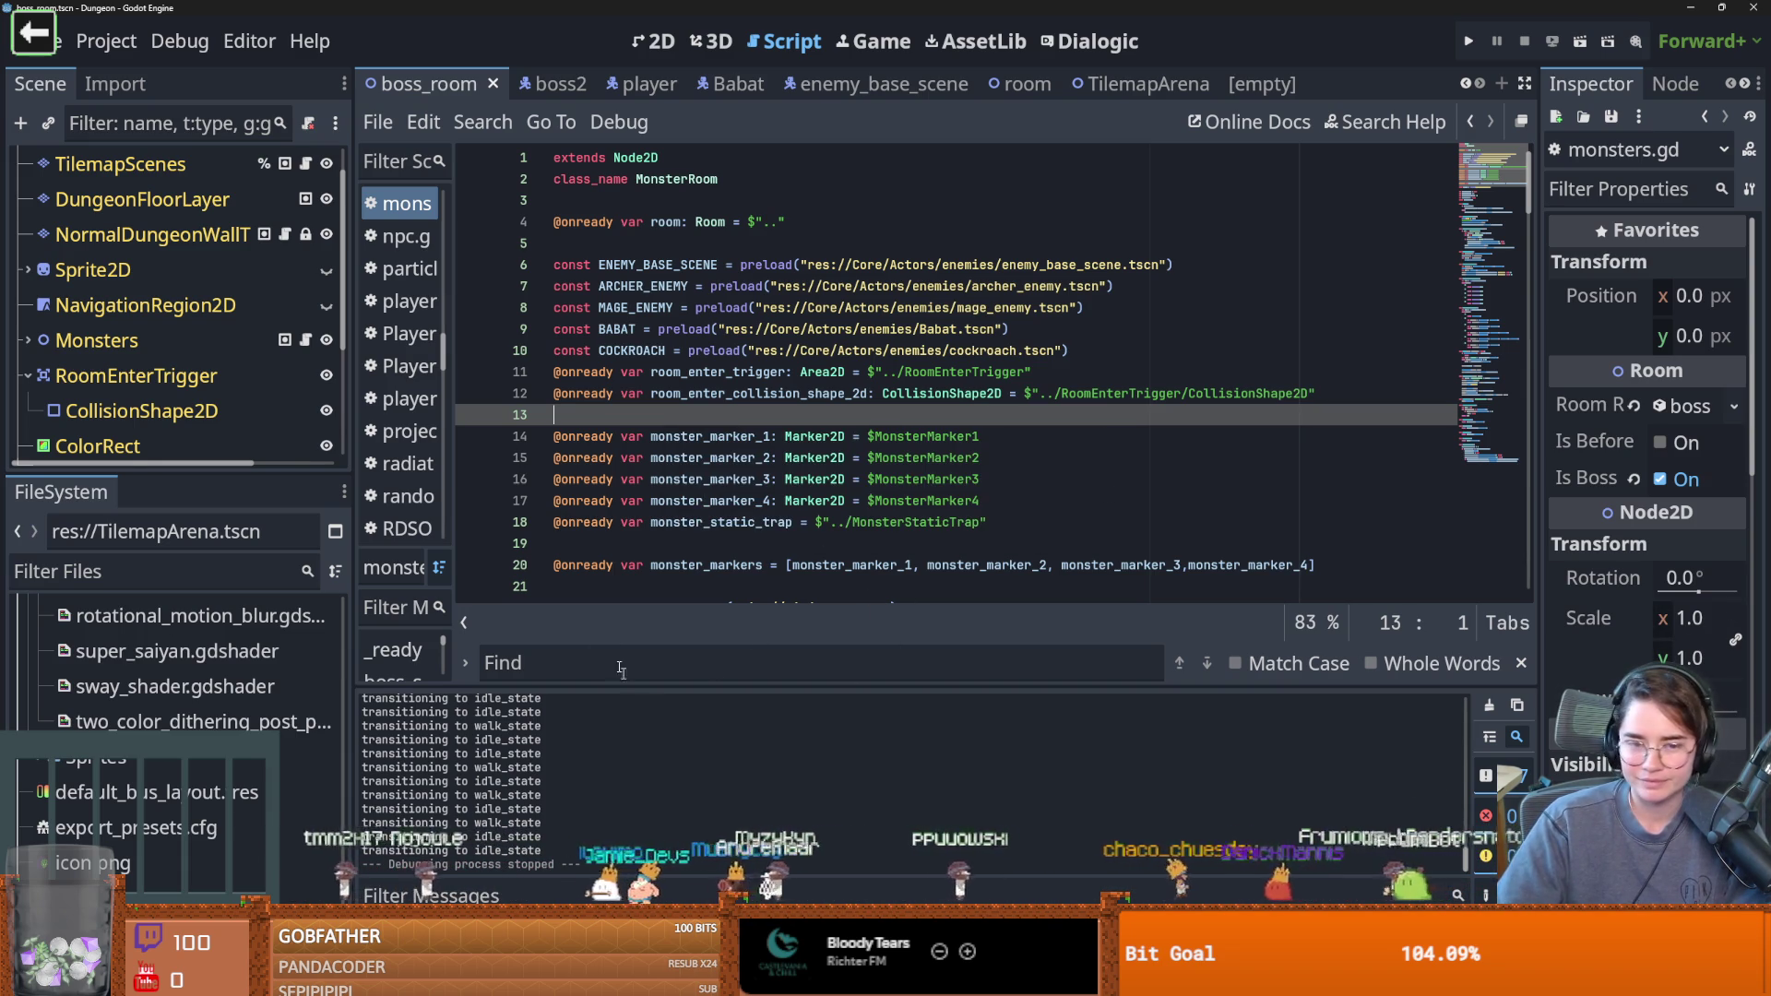
click(647, 501)
Enlarge the scene tree, select the BossRoom root node and save the boss_room scene.
drag(285, 477, 268, 651)
click(96, 418)
key(Left)
key(Left)
key(Left)
key(ctrl+s)
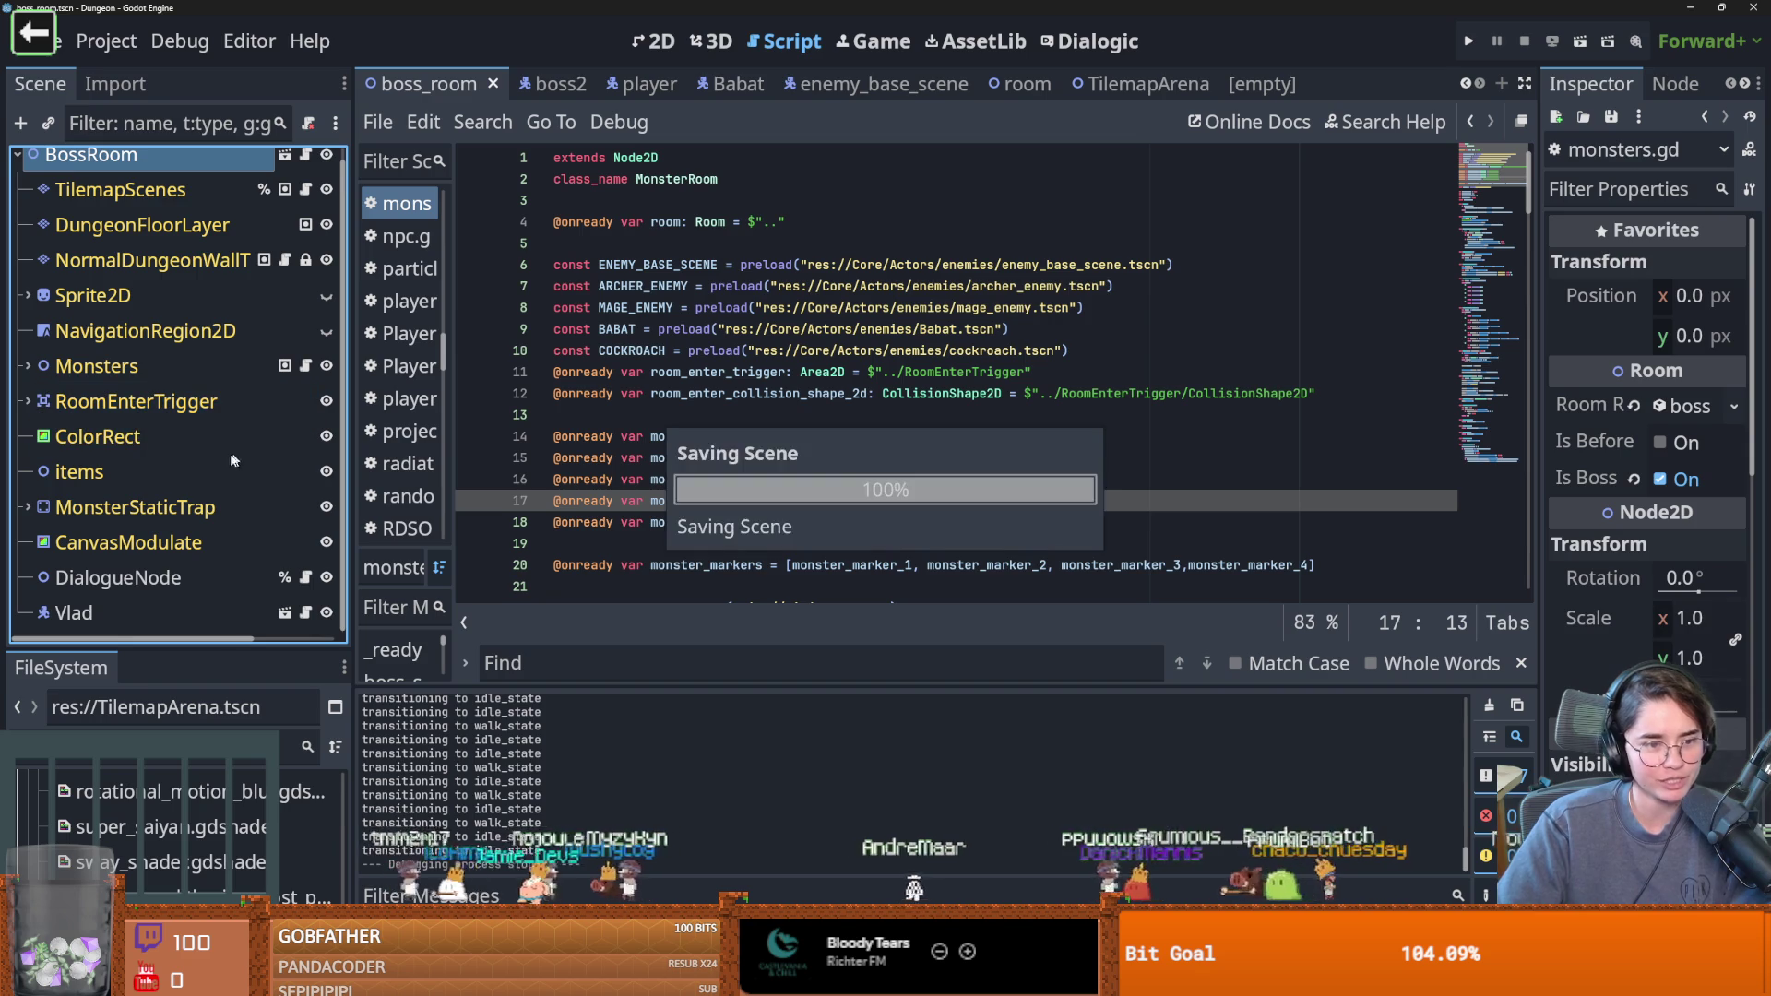
click(867, 84)
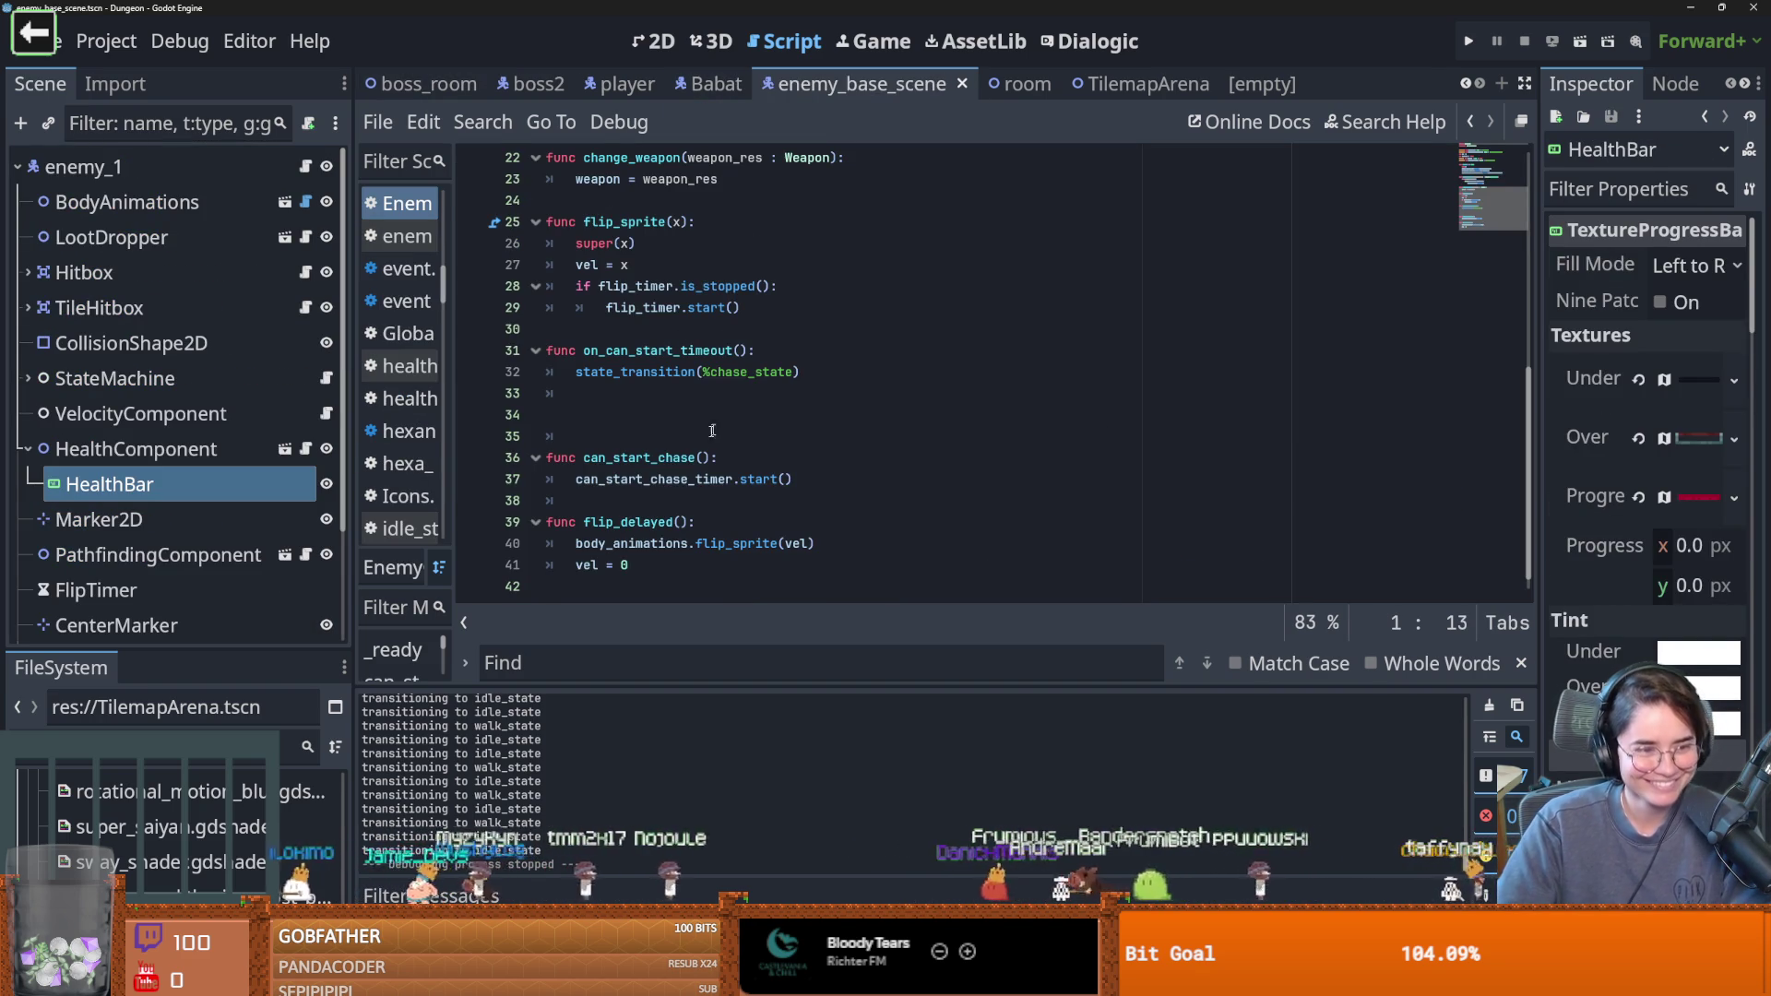
Open the Debugger's Errors list and jump to the monsters.gd line 52 disconnect error.
scroll(724, 409, up, 5)
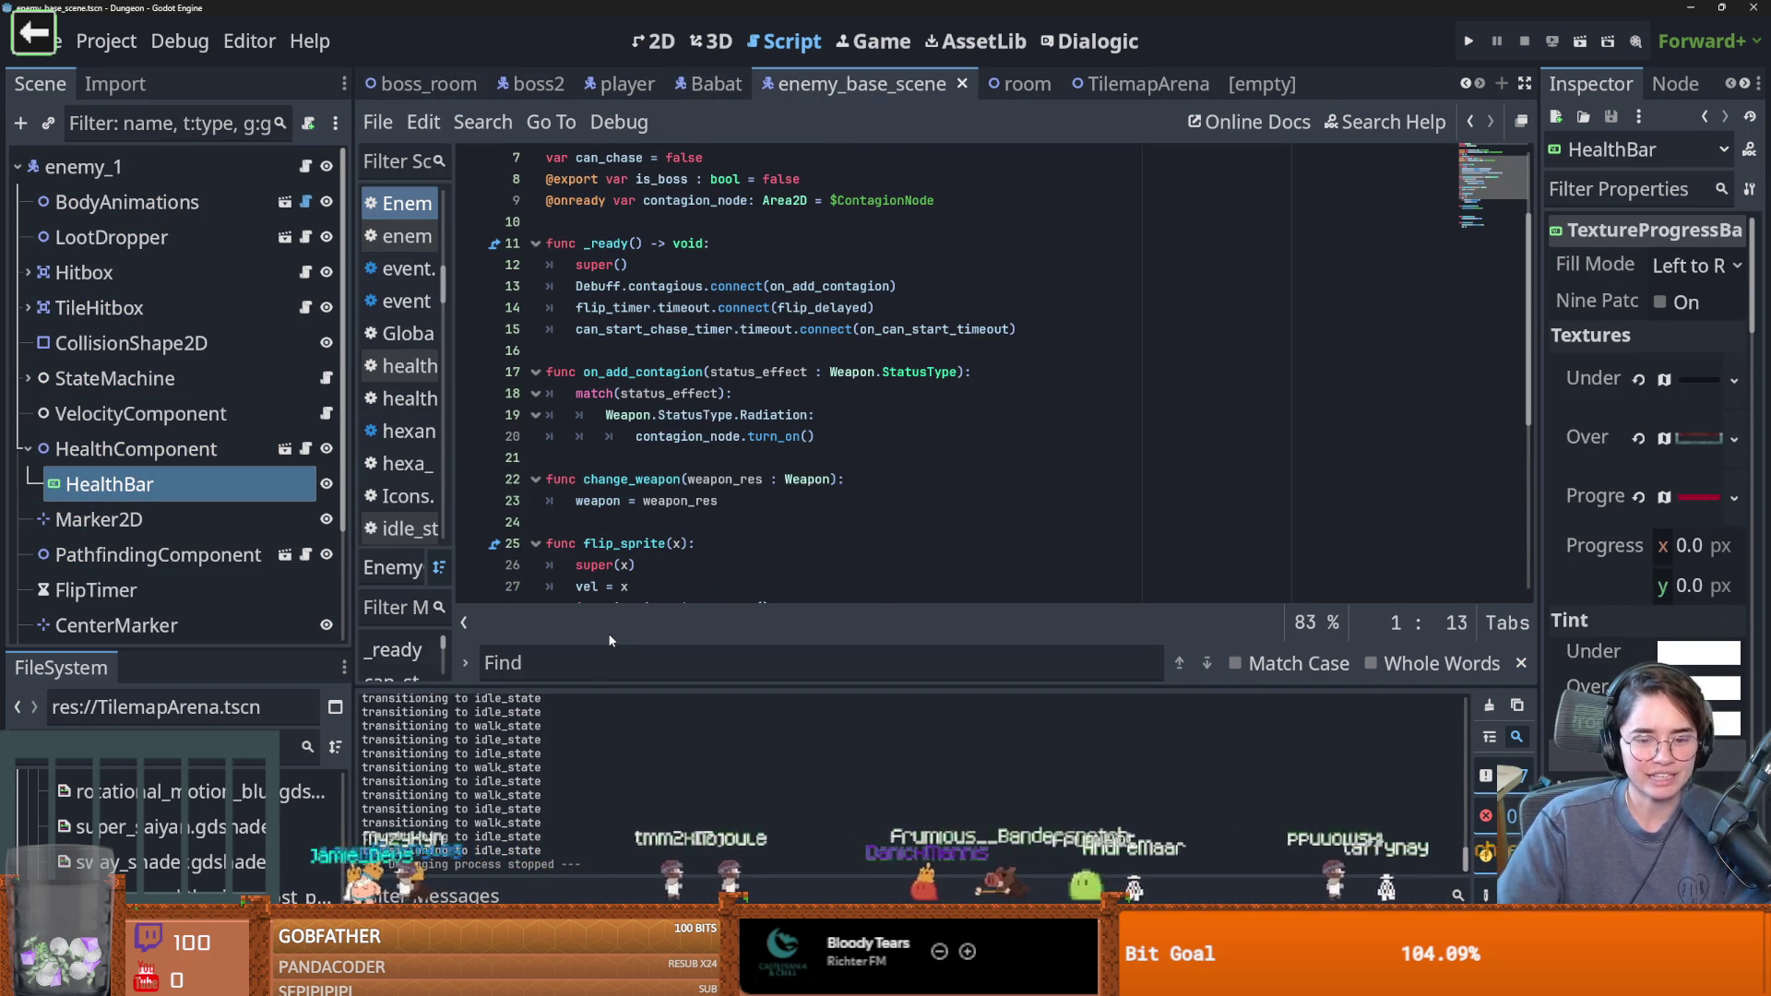
key(alt+d)
click(525, 704)
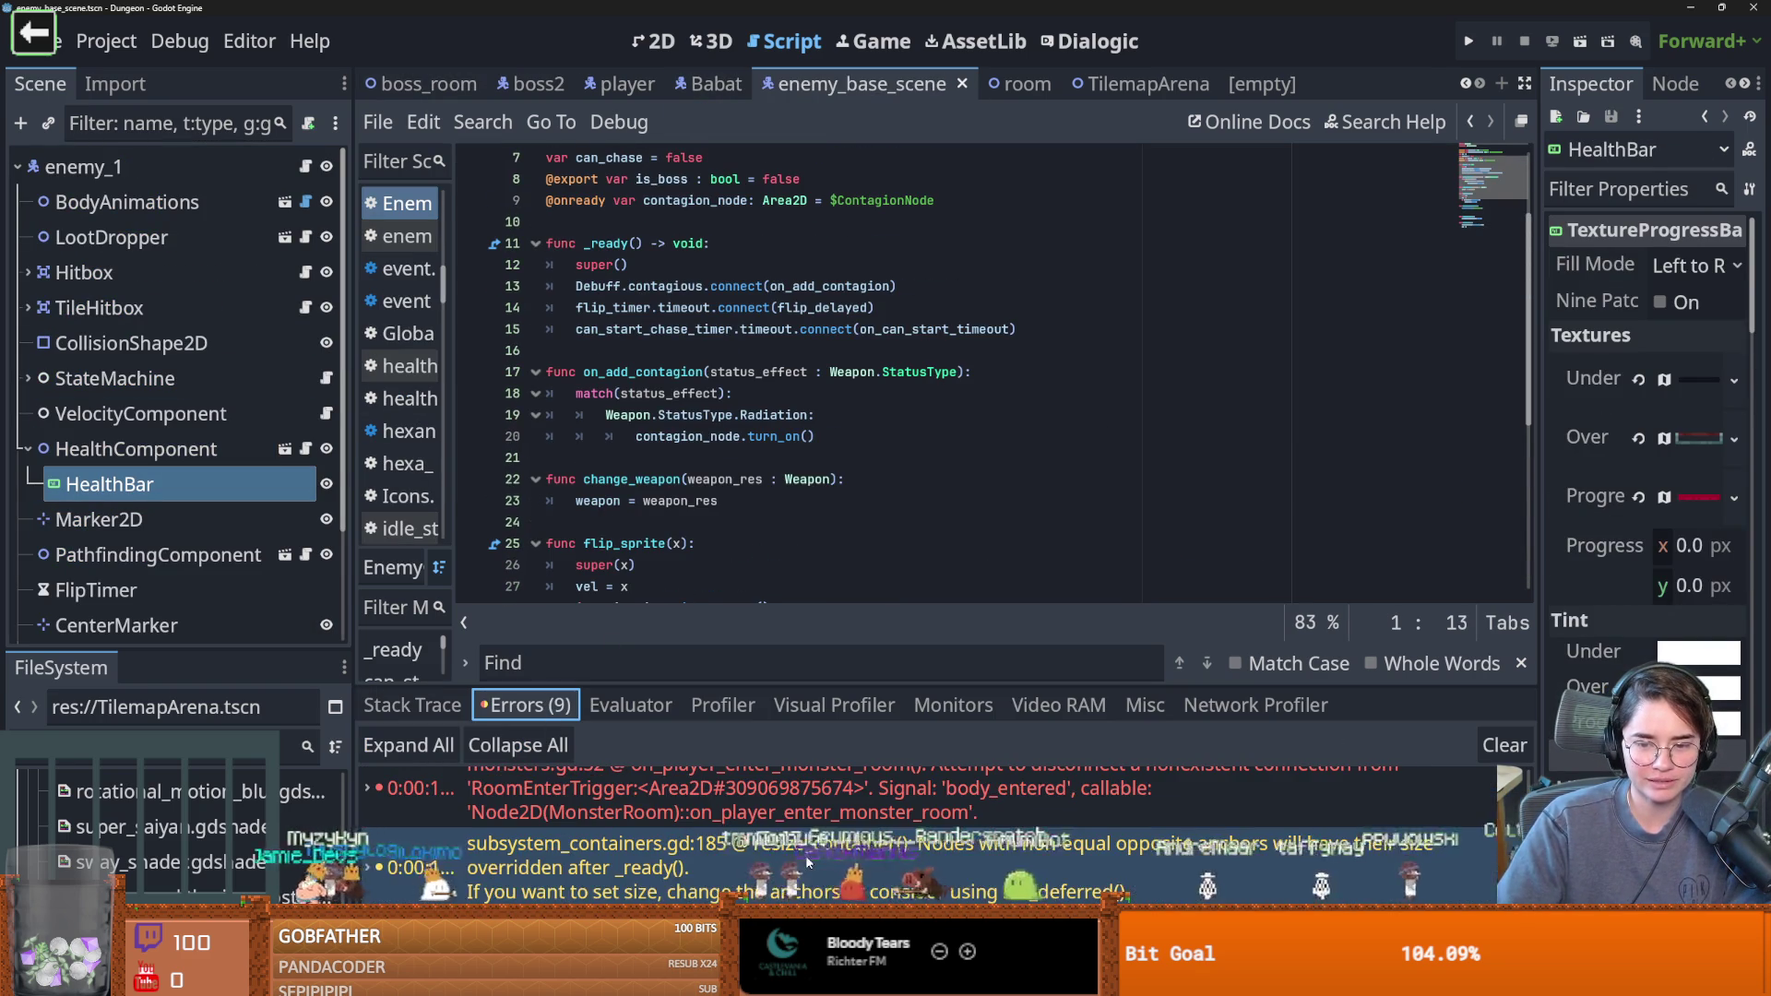
double_click(829, 789)
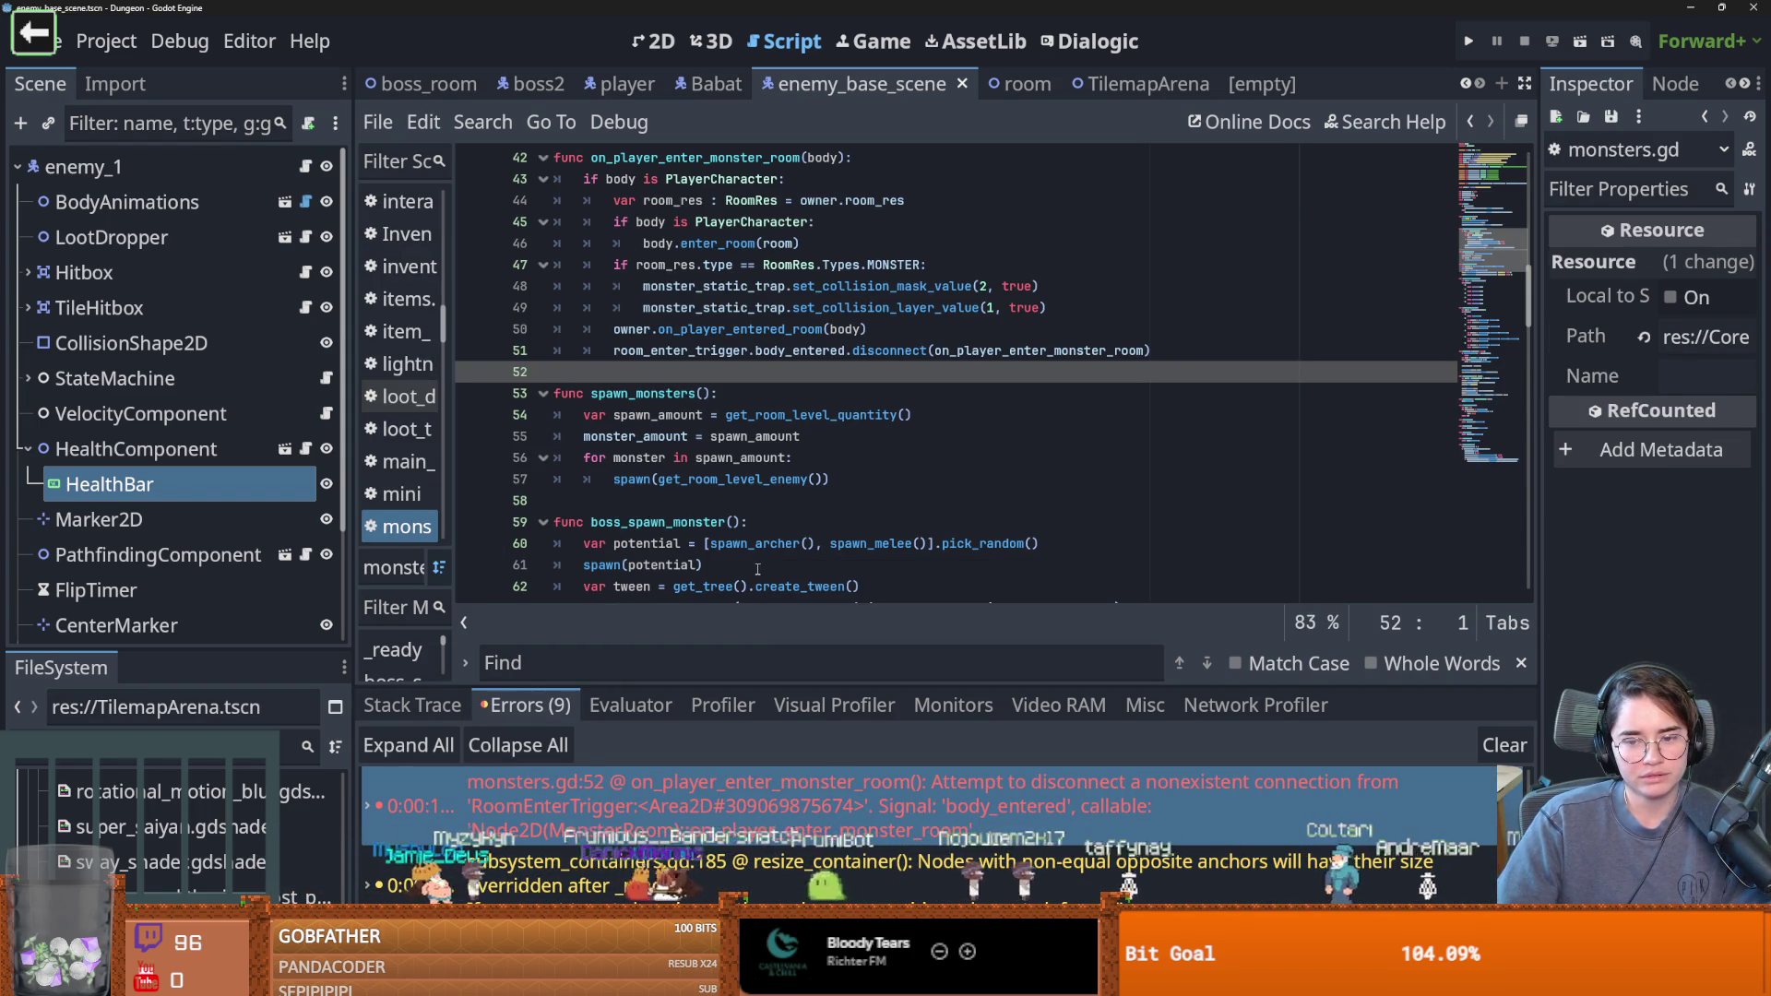
double_click(815, 792)
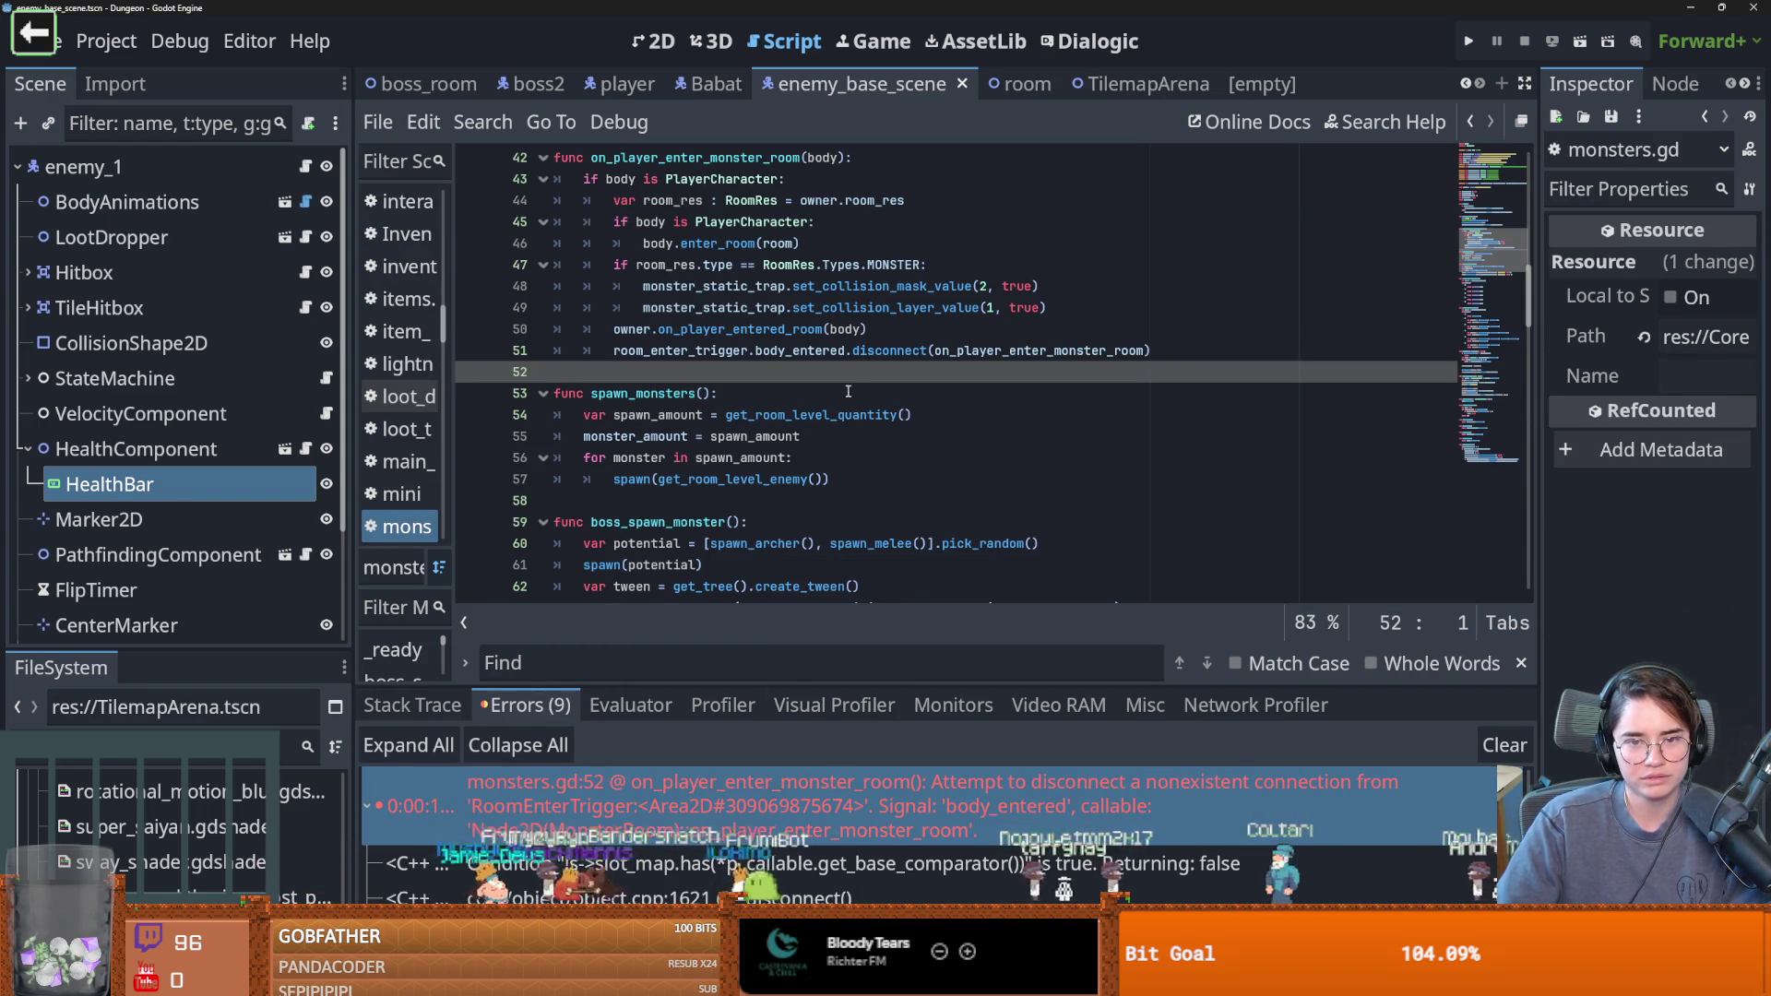
key(ctrl+s)
Add an 'if is_connected(...):' condition line above the body_entered disconnect call in monsters.gd.
click(892, 329)
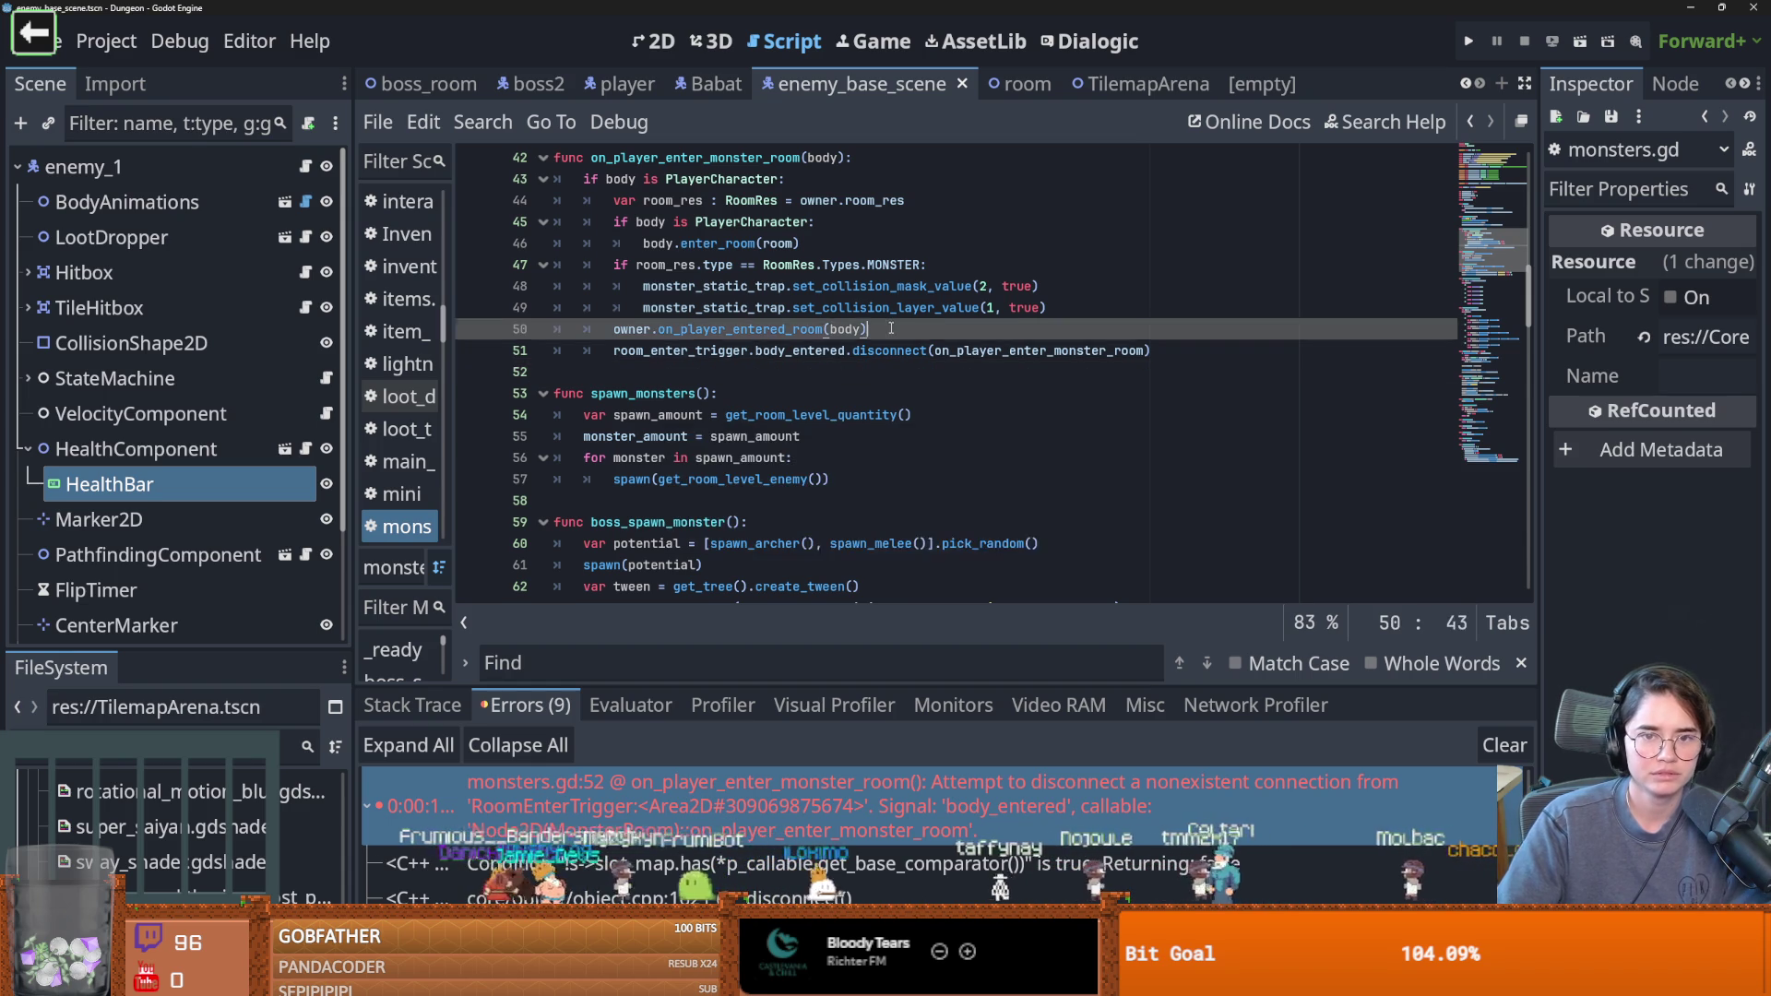
key(Return)
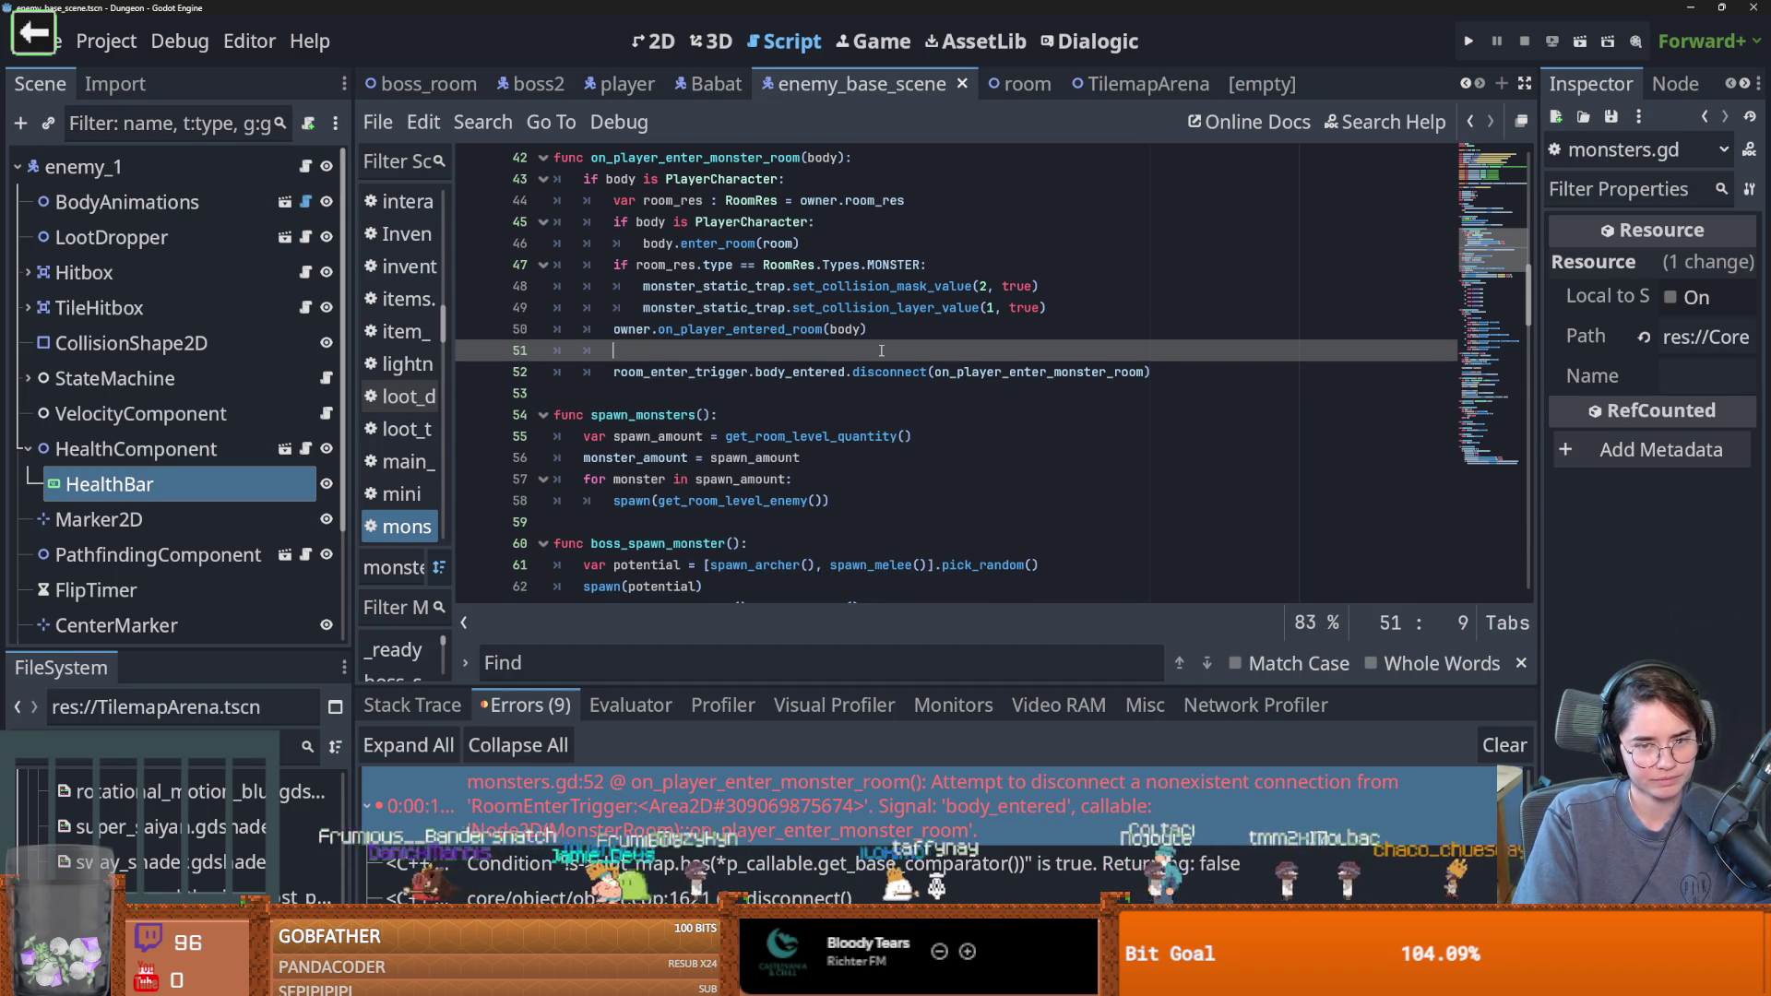
text(if)
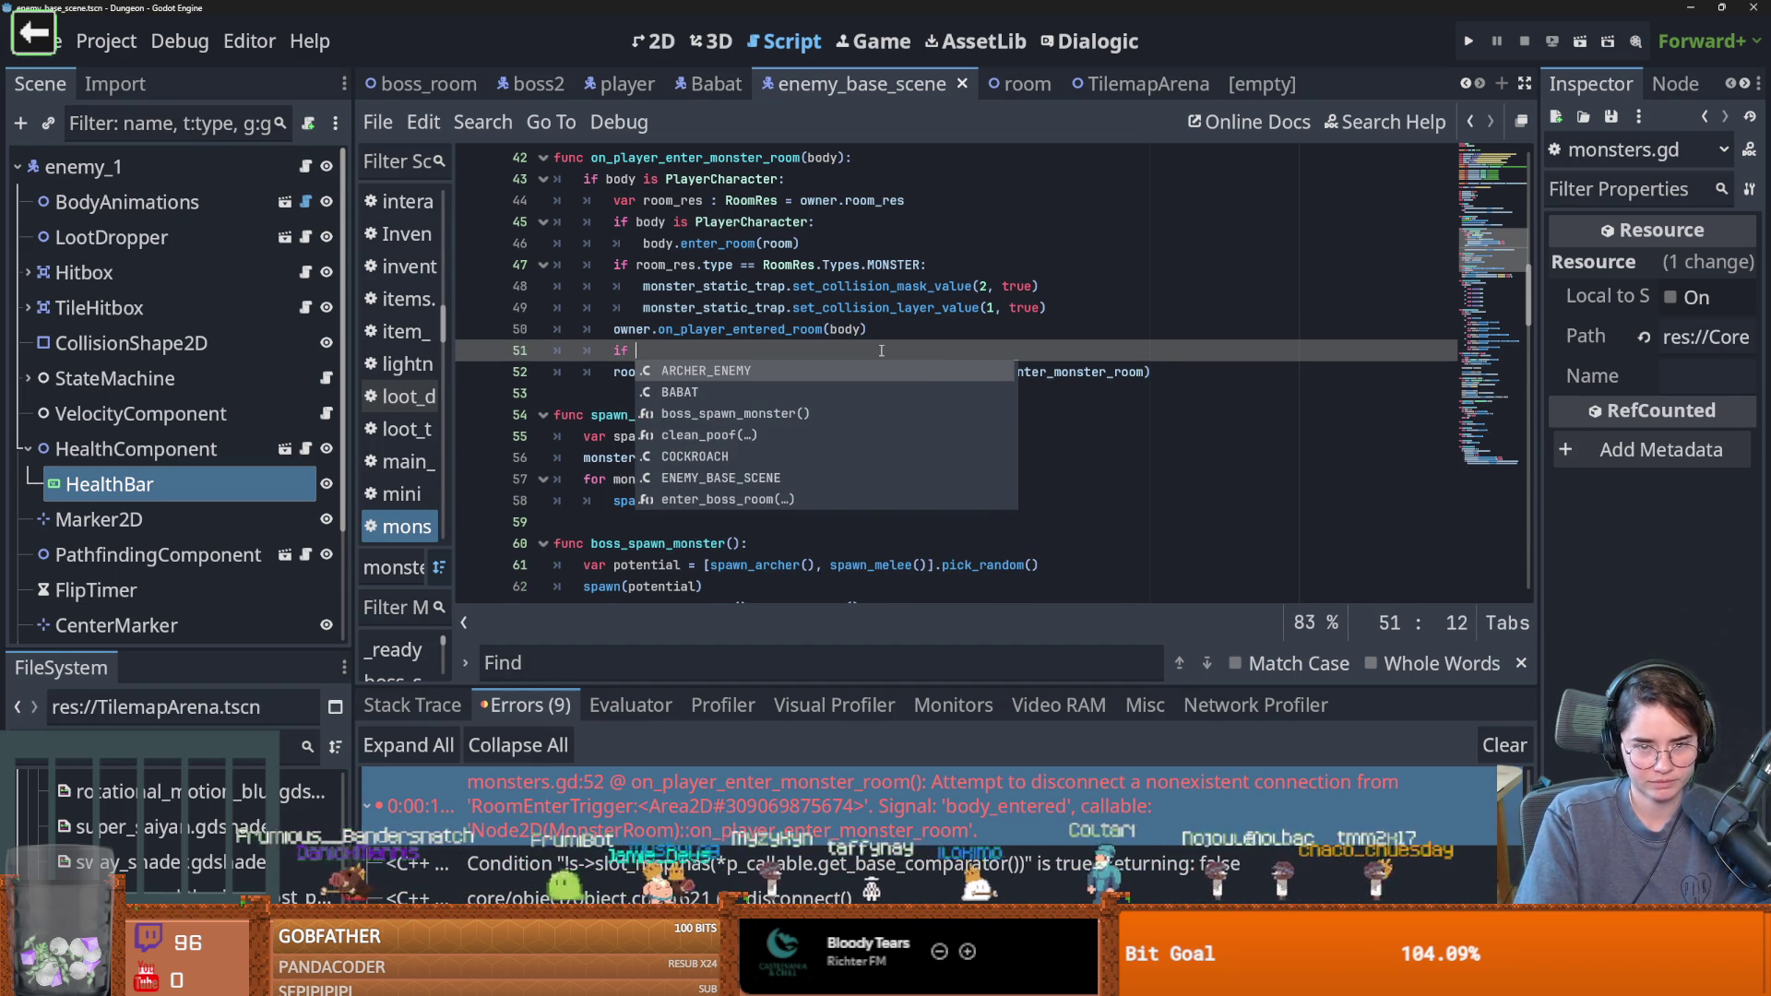
click(1099, 313)
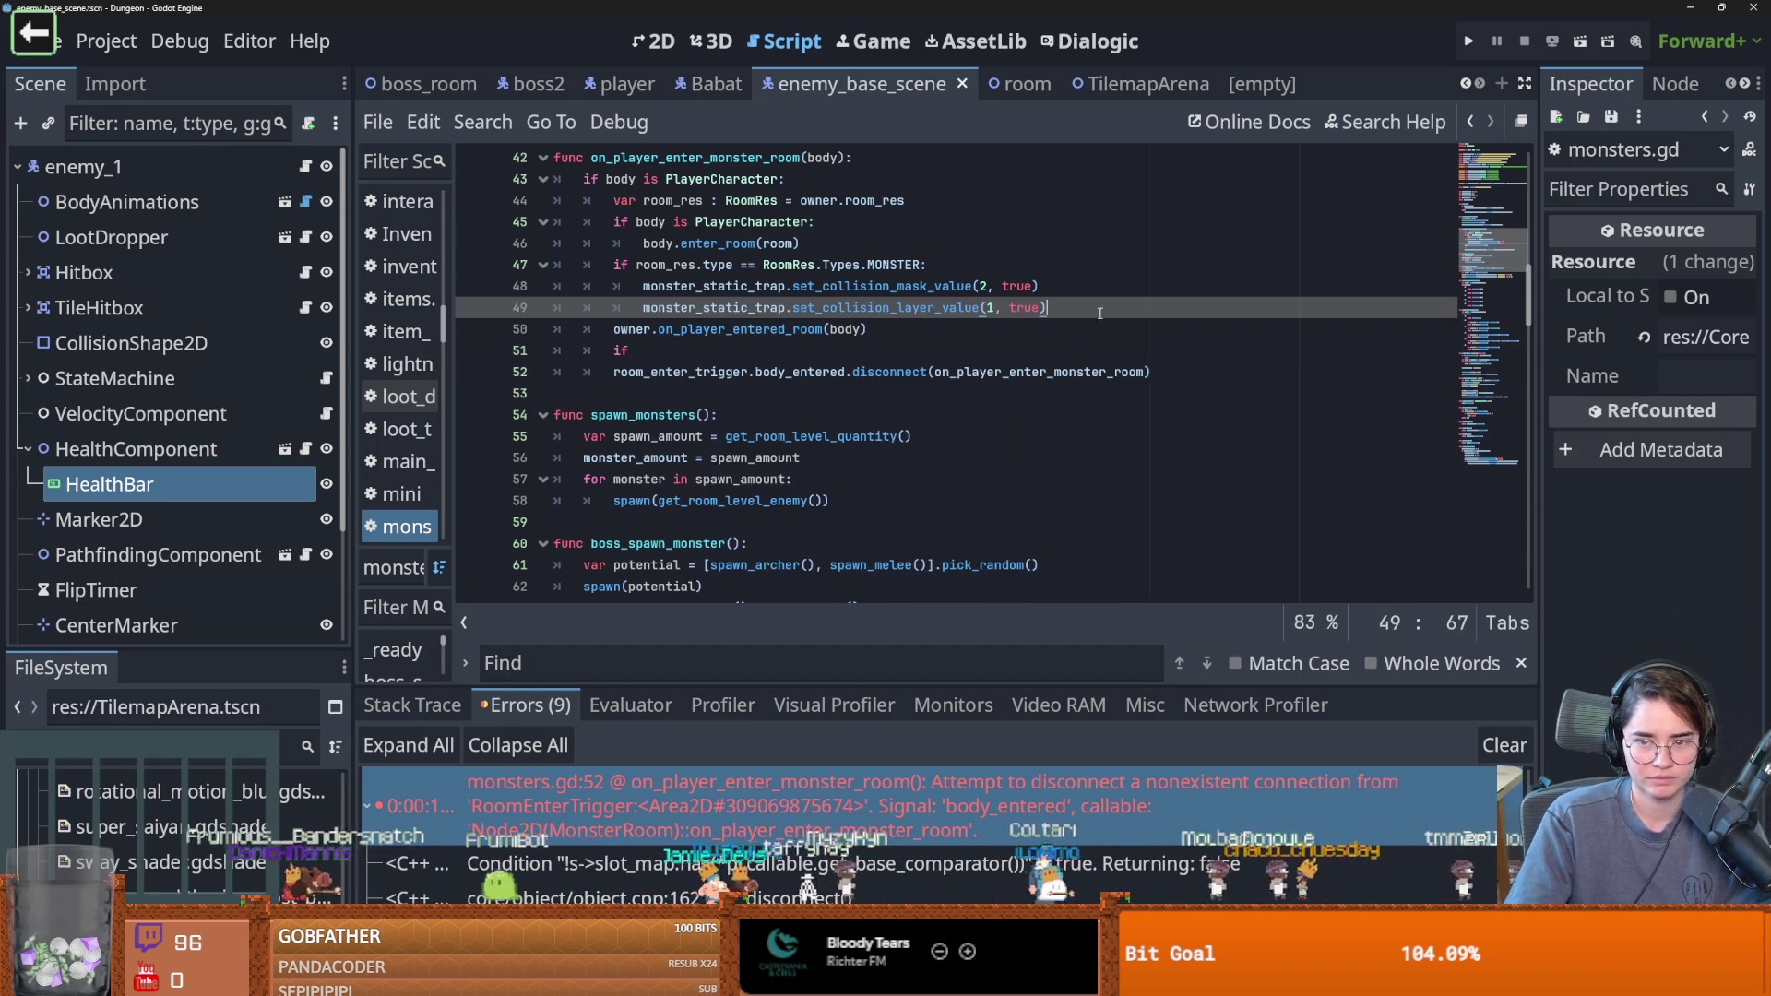
click(661, 360)
text(room_enter_trigger.body_entered.disconnect(on_player_enter_monster_room))
double_click(900, 350)
text(is_connected)
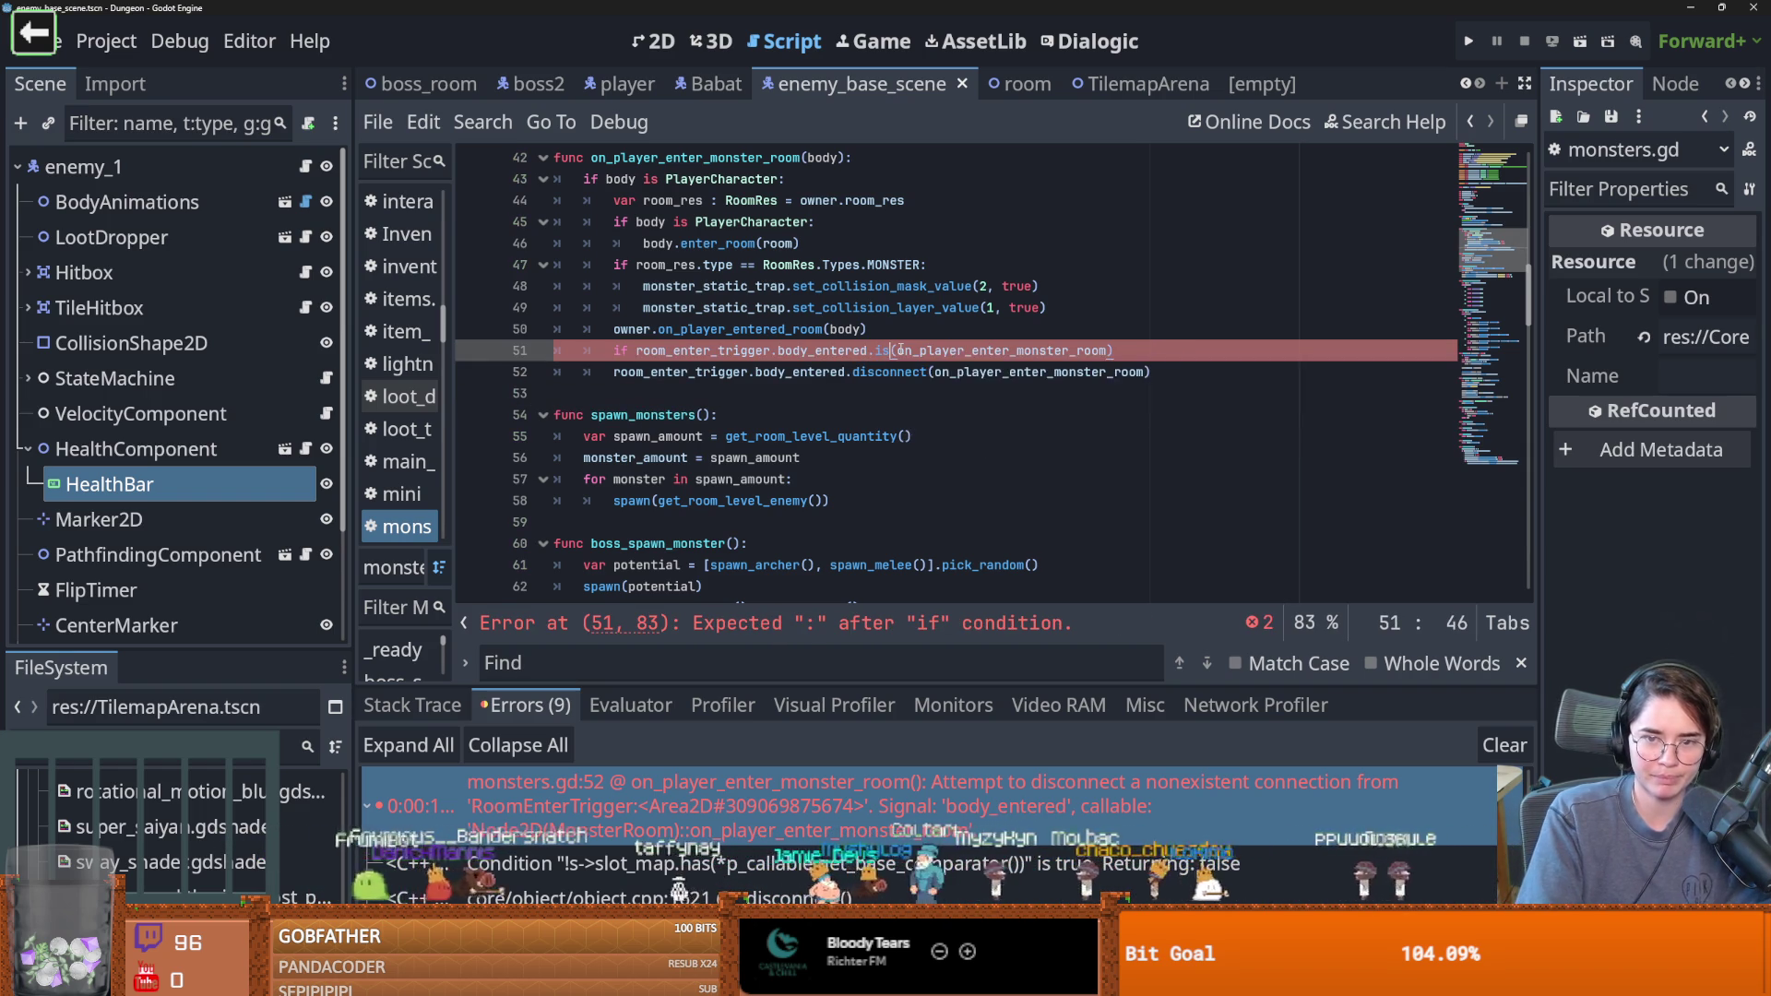
click(1235, 352)
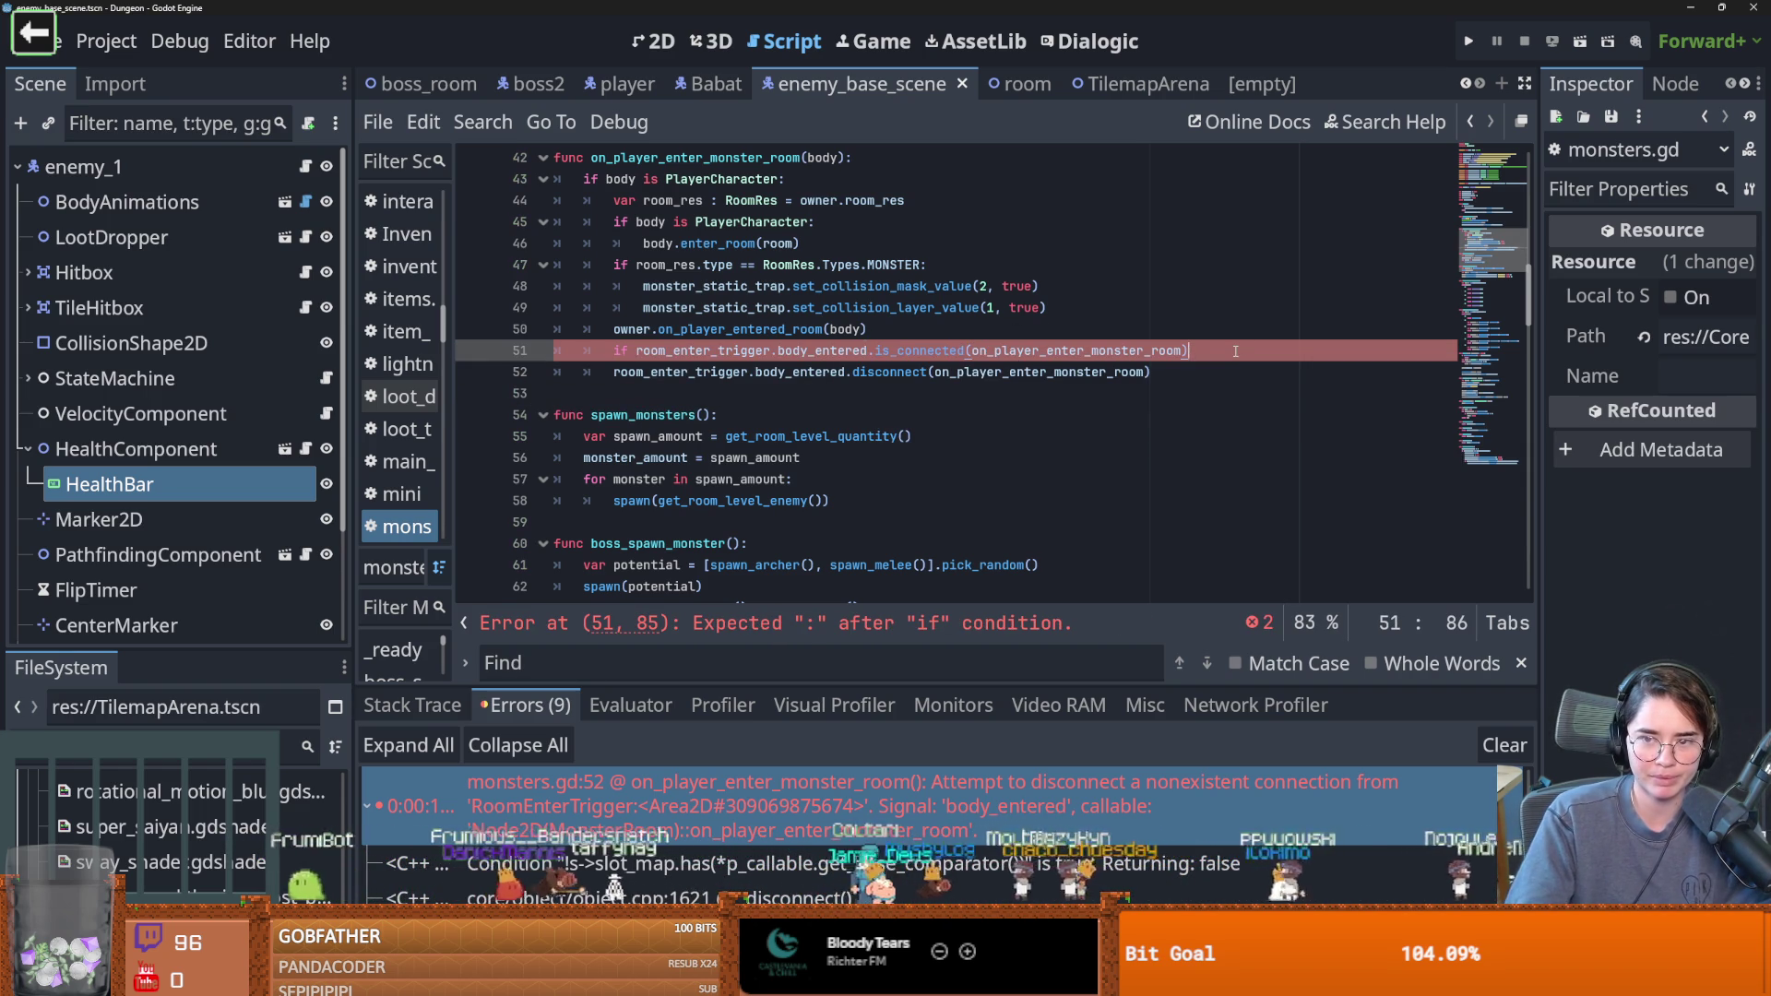
text(:)
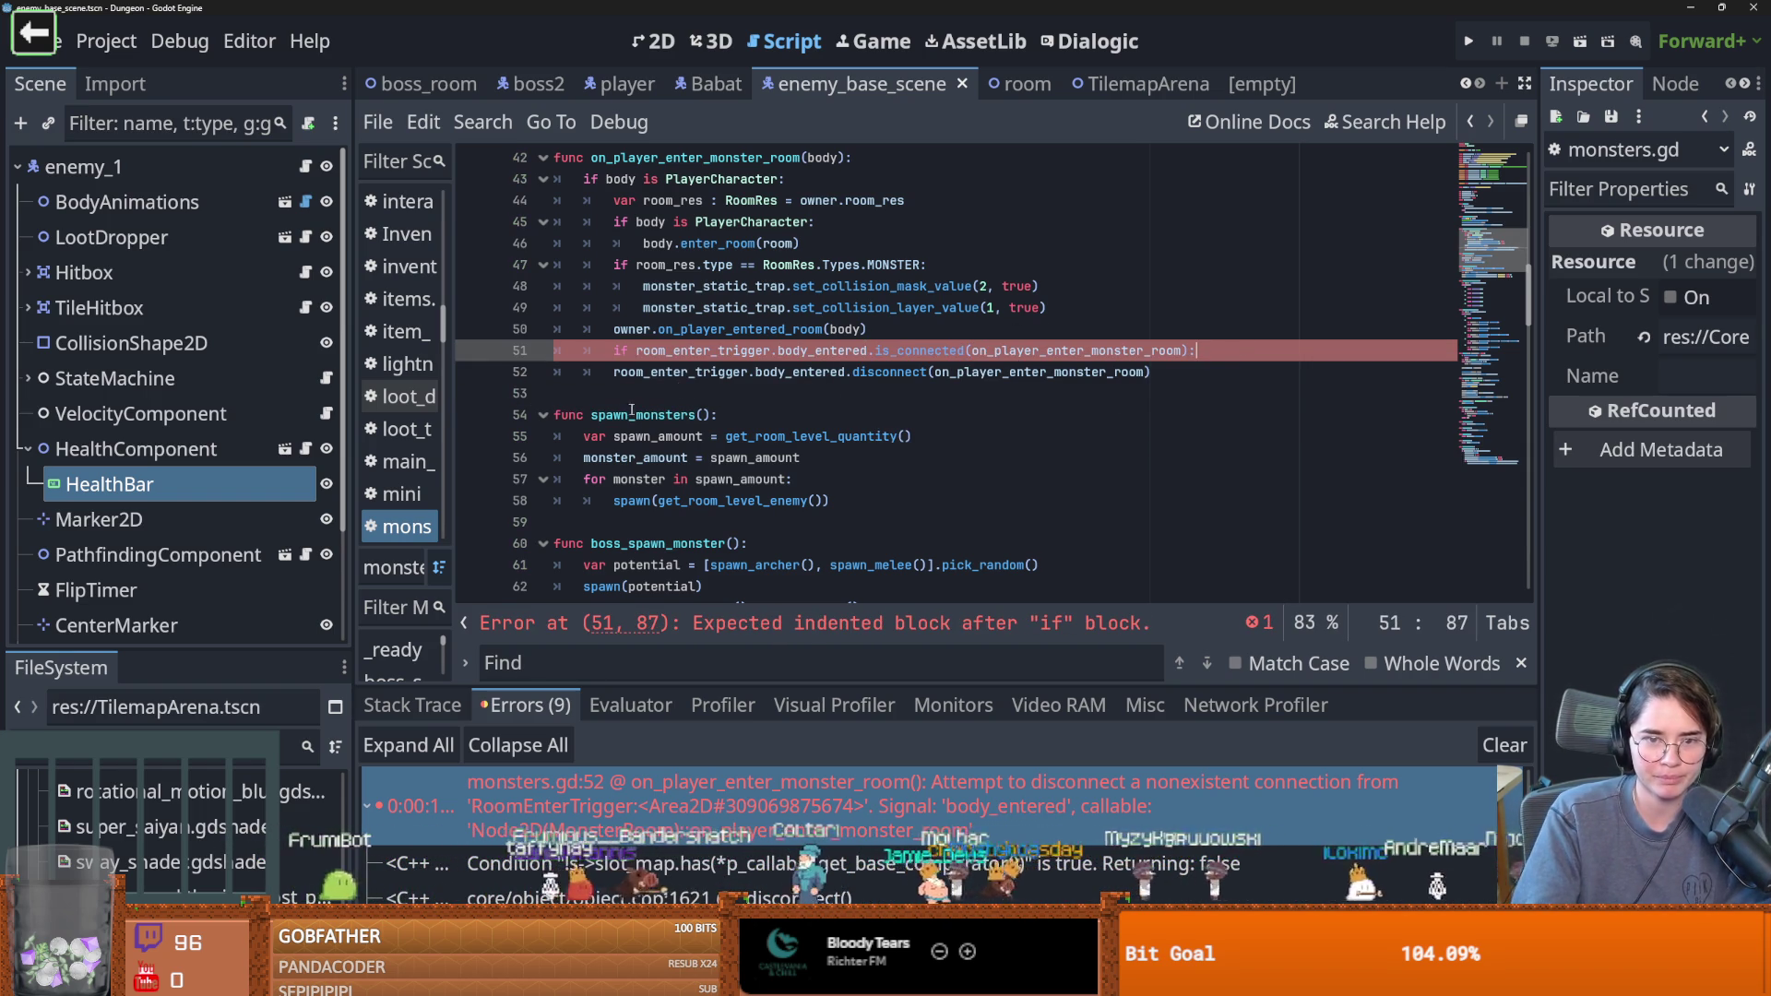
Indent the disconnect call under the is_connected check and save monsters.gd.
click(605, 374)
key(Tab)
key(ctrl+s)
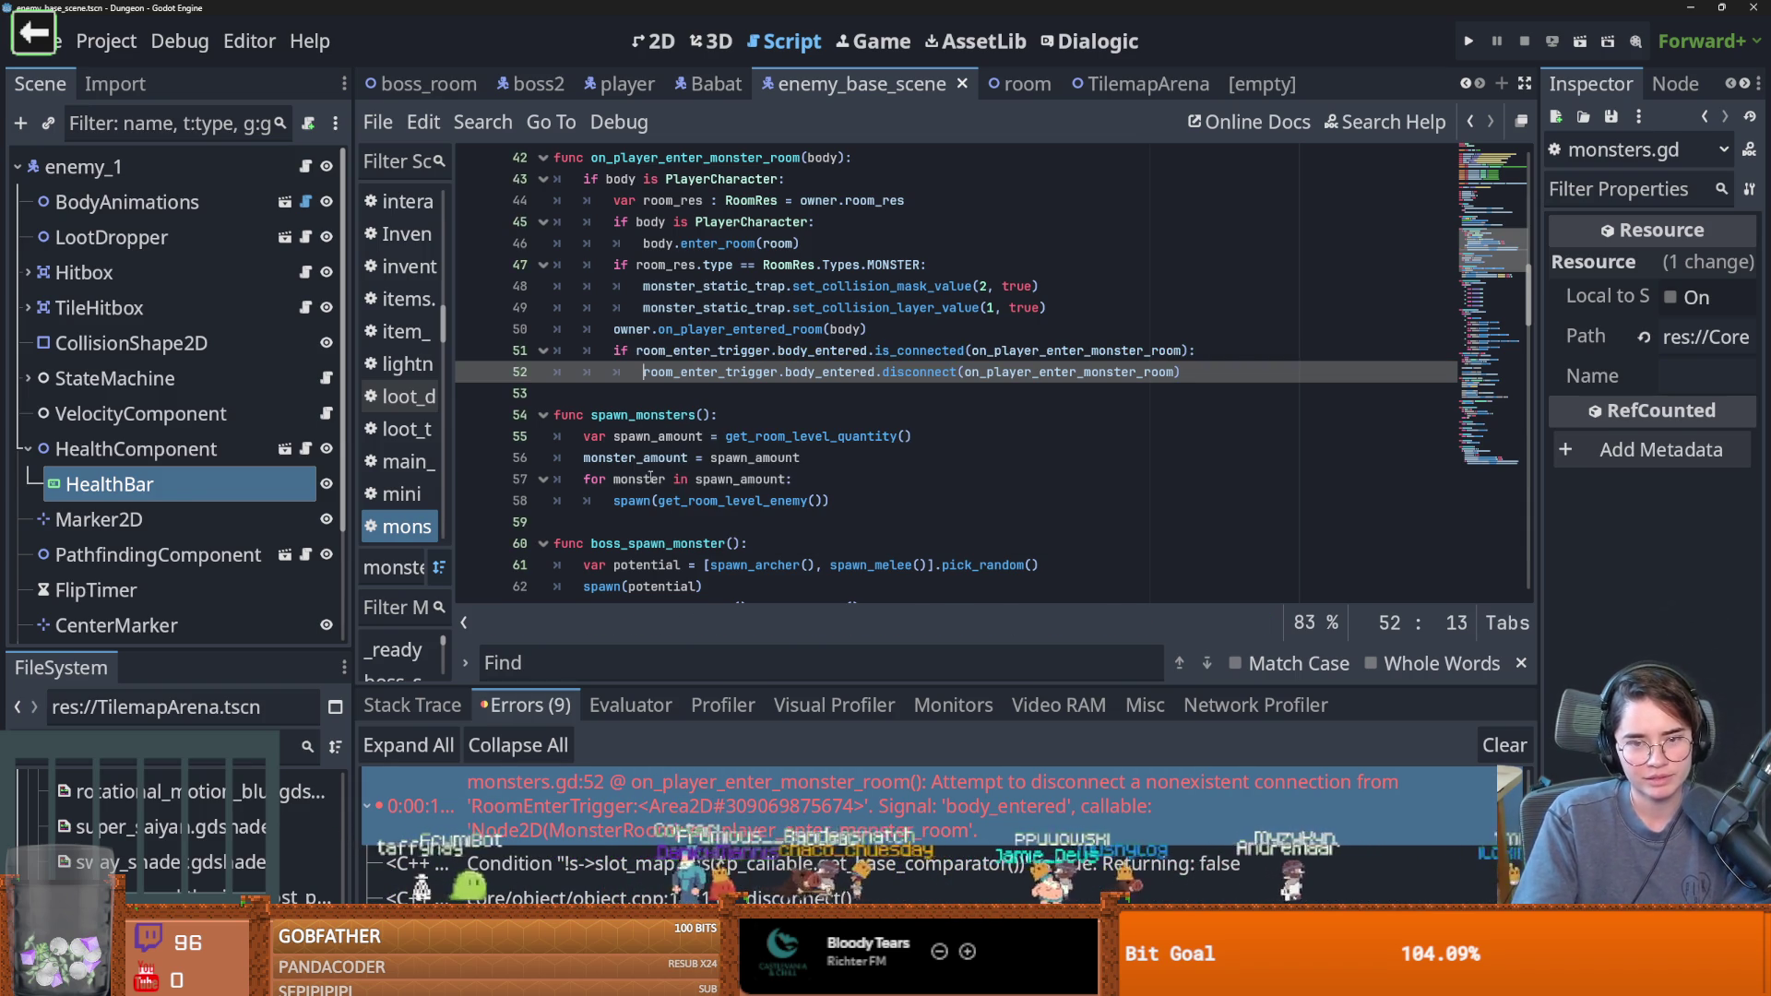
key(ctrl+s)
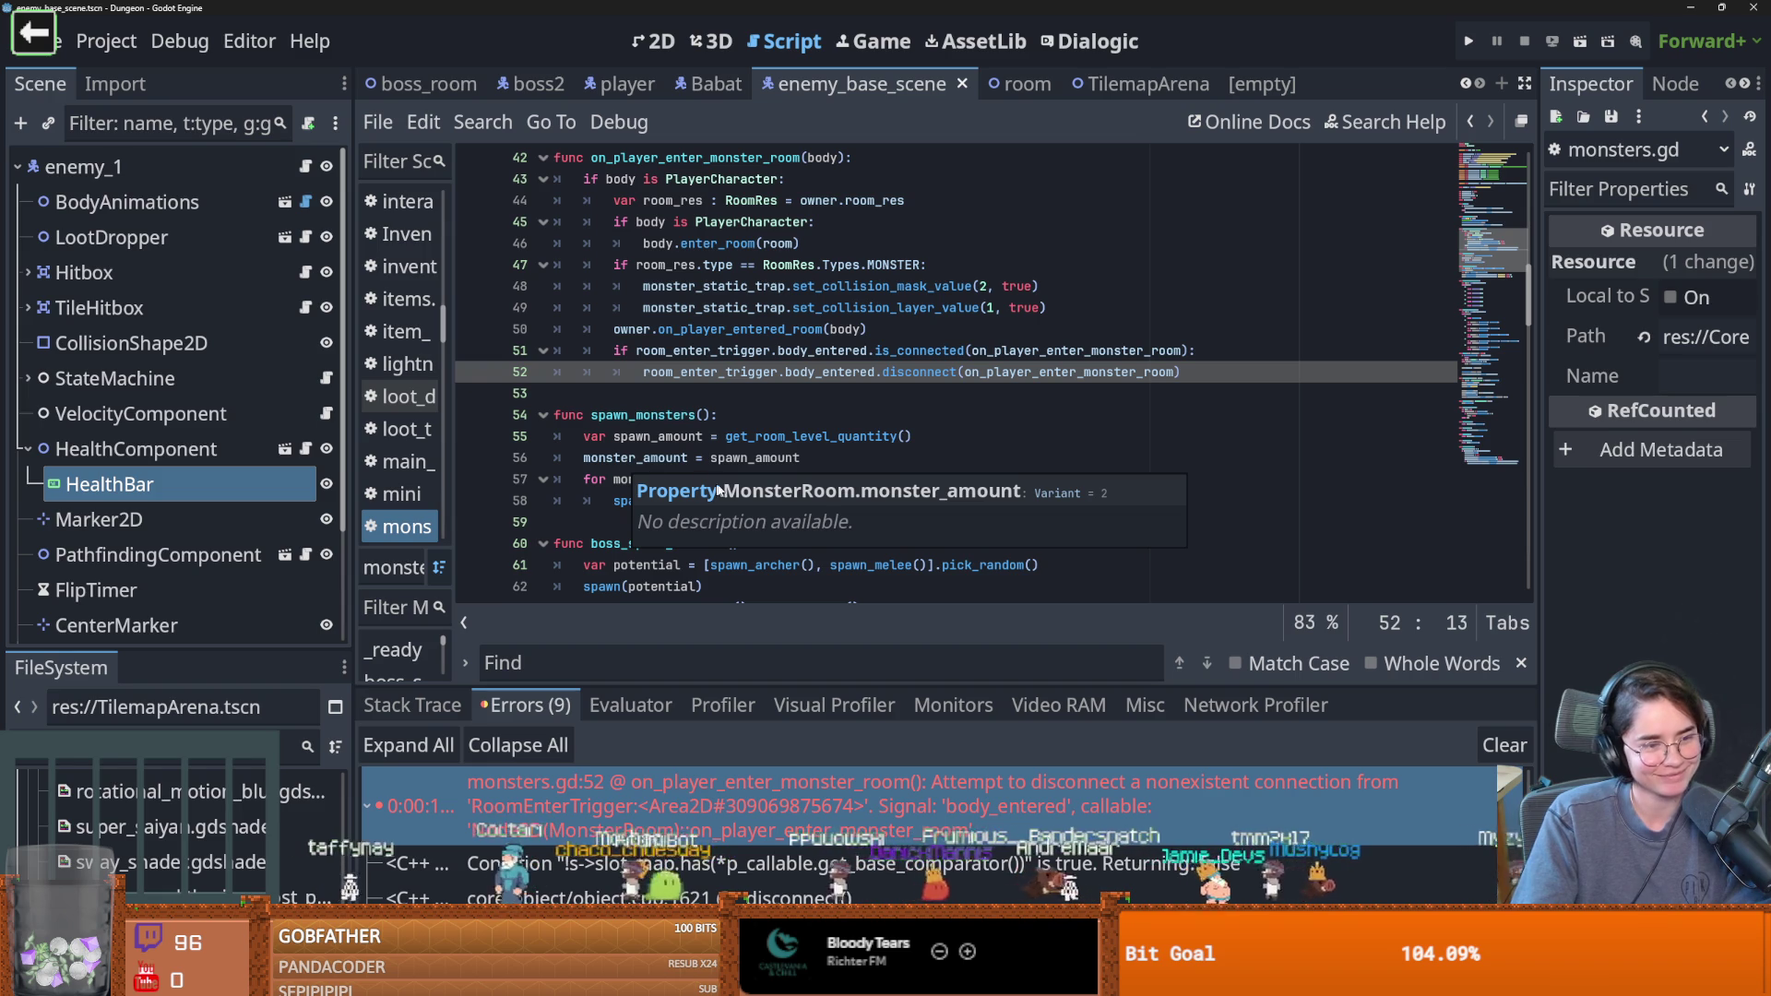
click(909, 436)
key(ctrl+s)
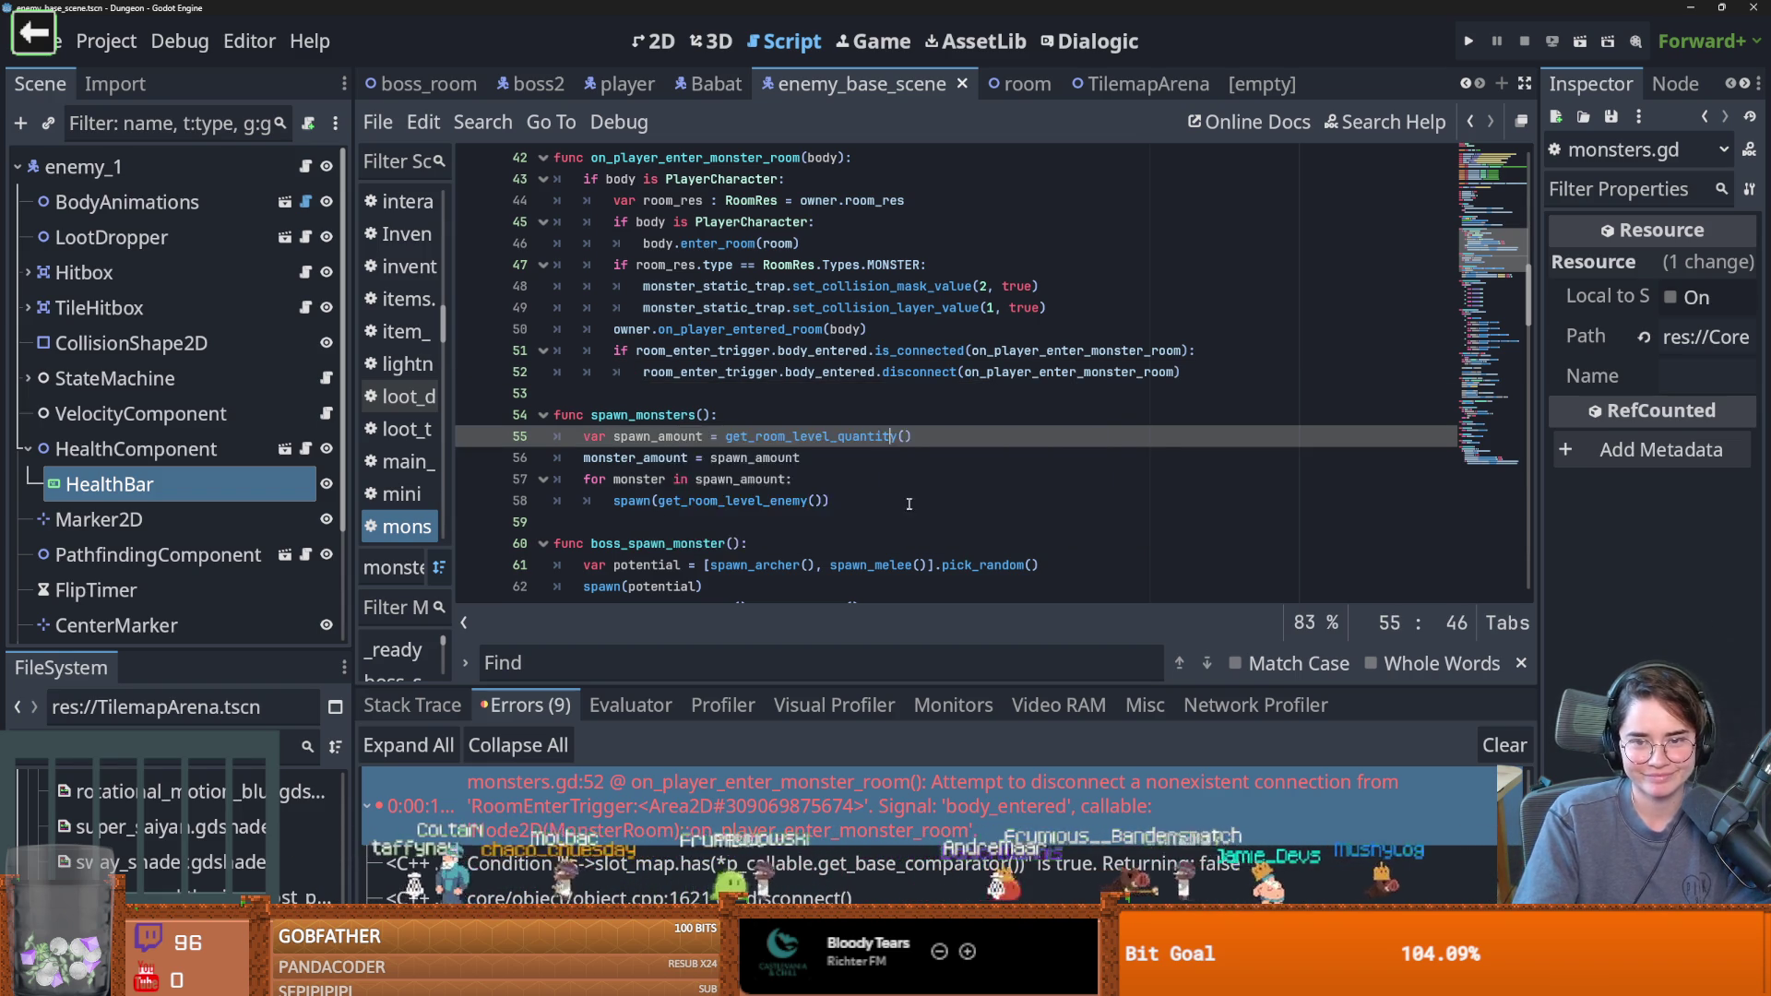
scroll(908, 507, up, 3)
click(965, 825)
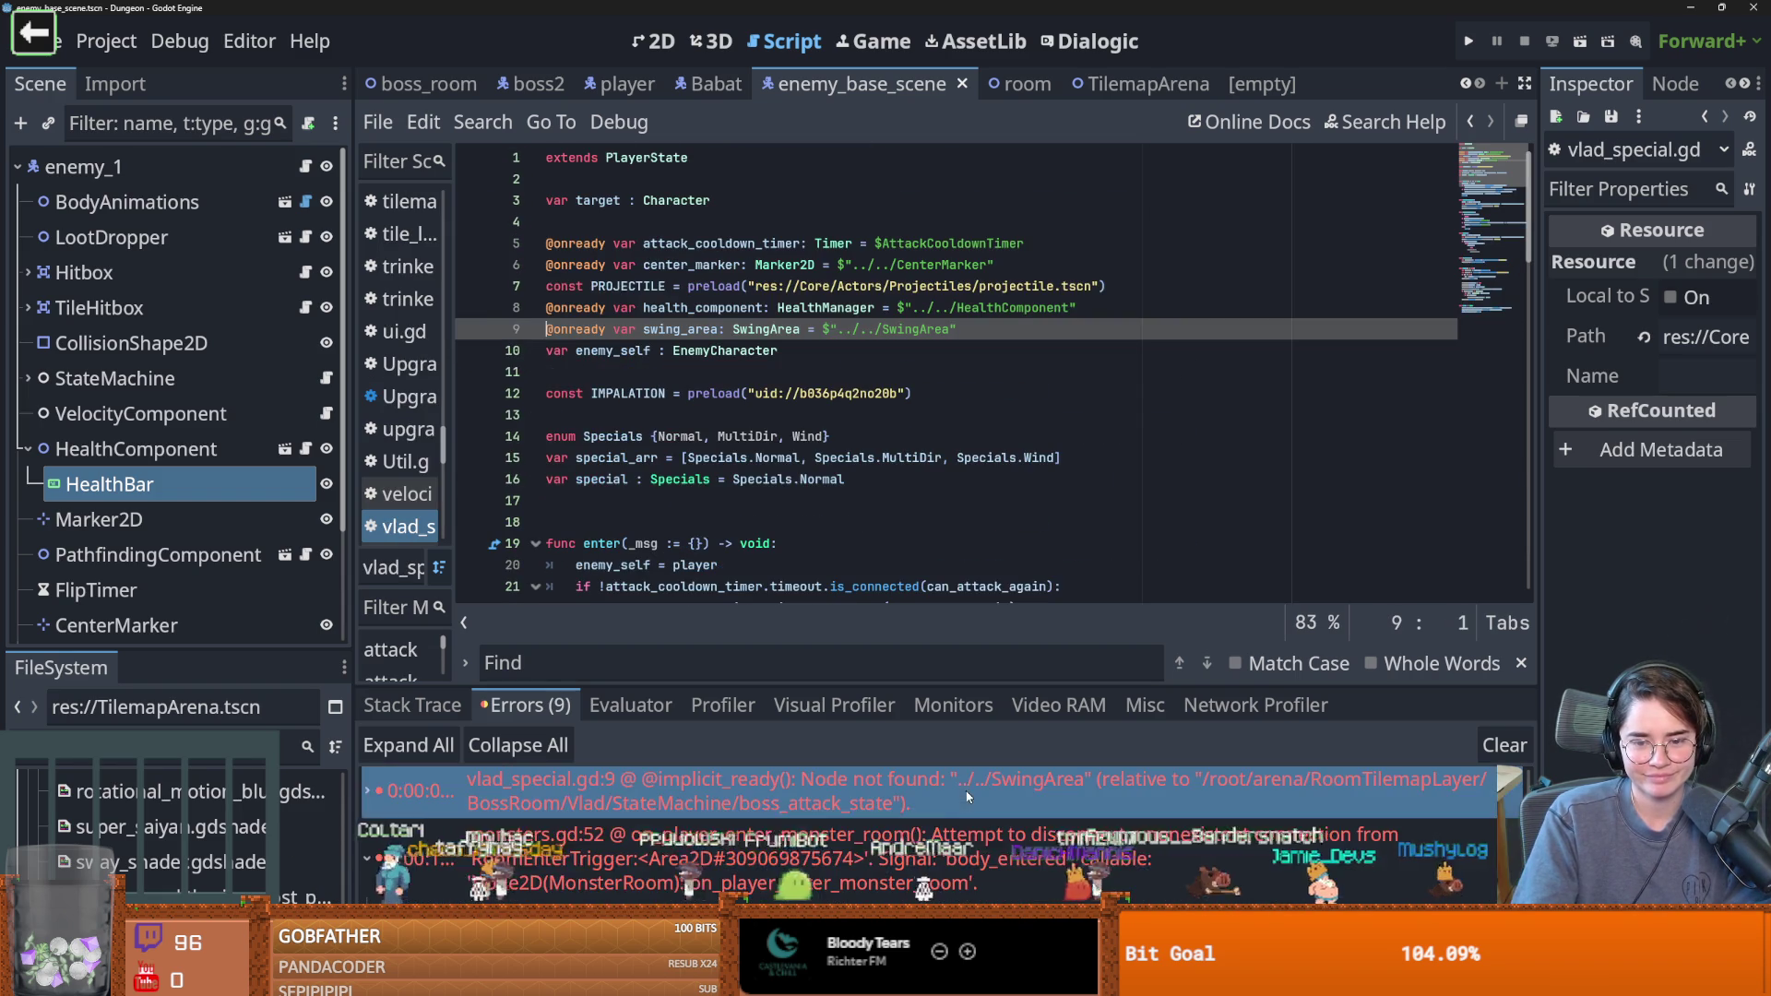
Delete the swing_area declaration from vlad_special.gd and save the script.
scroll(913, 827, up, 1)
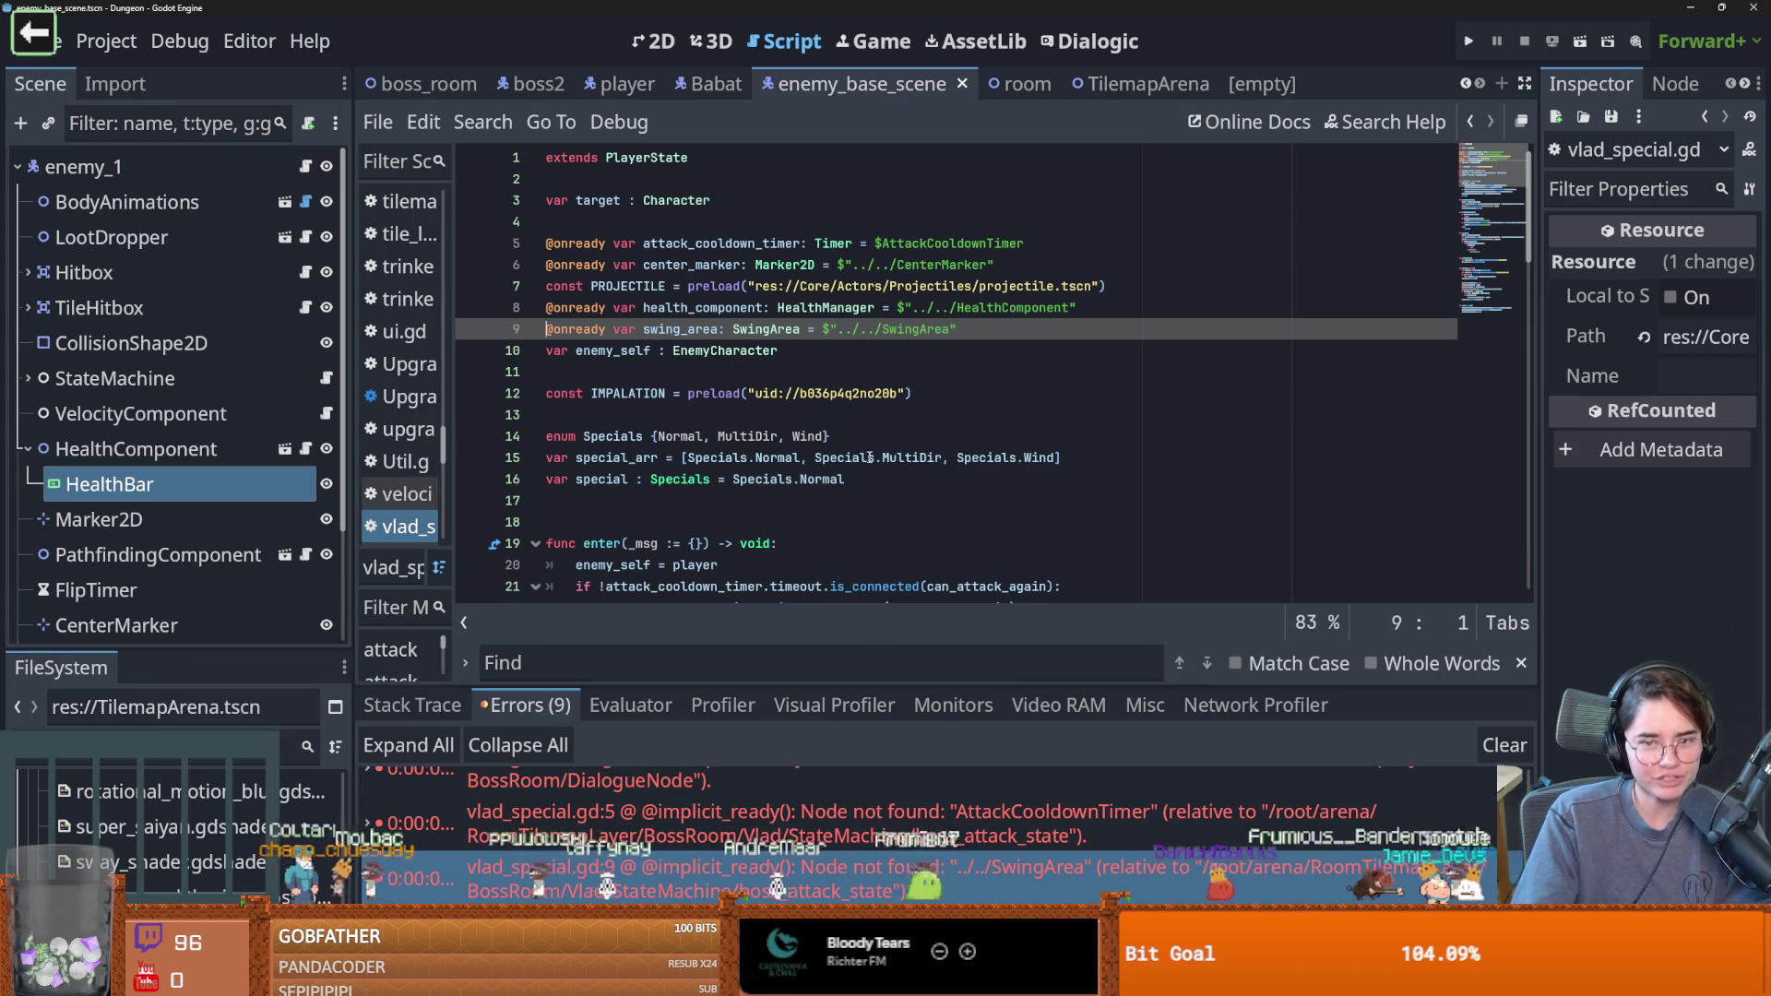
double_click(682, 329)
scroll(822, 497, down, 15)
scroll(822, 497, up, 15)
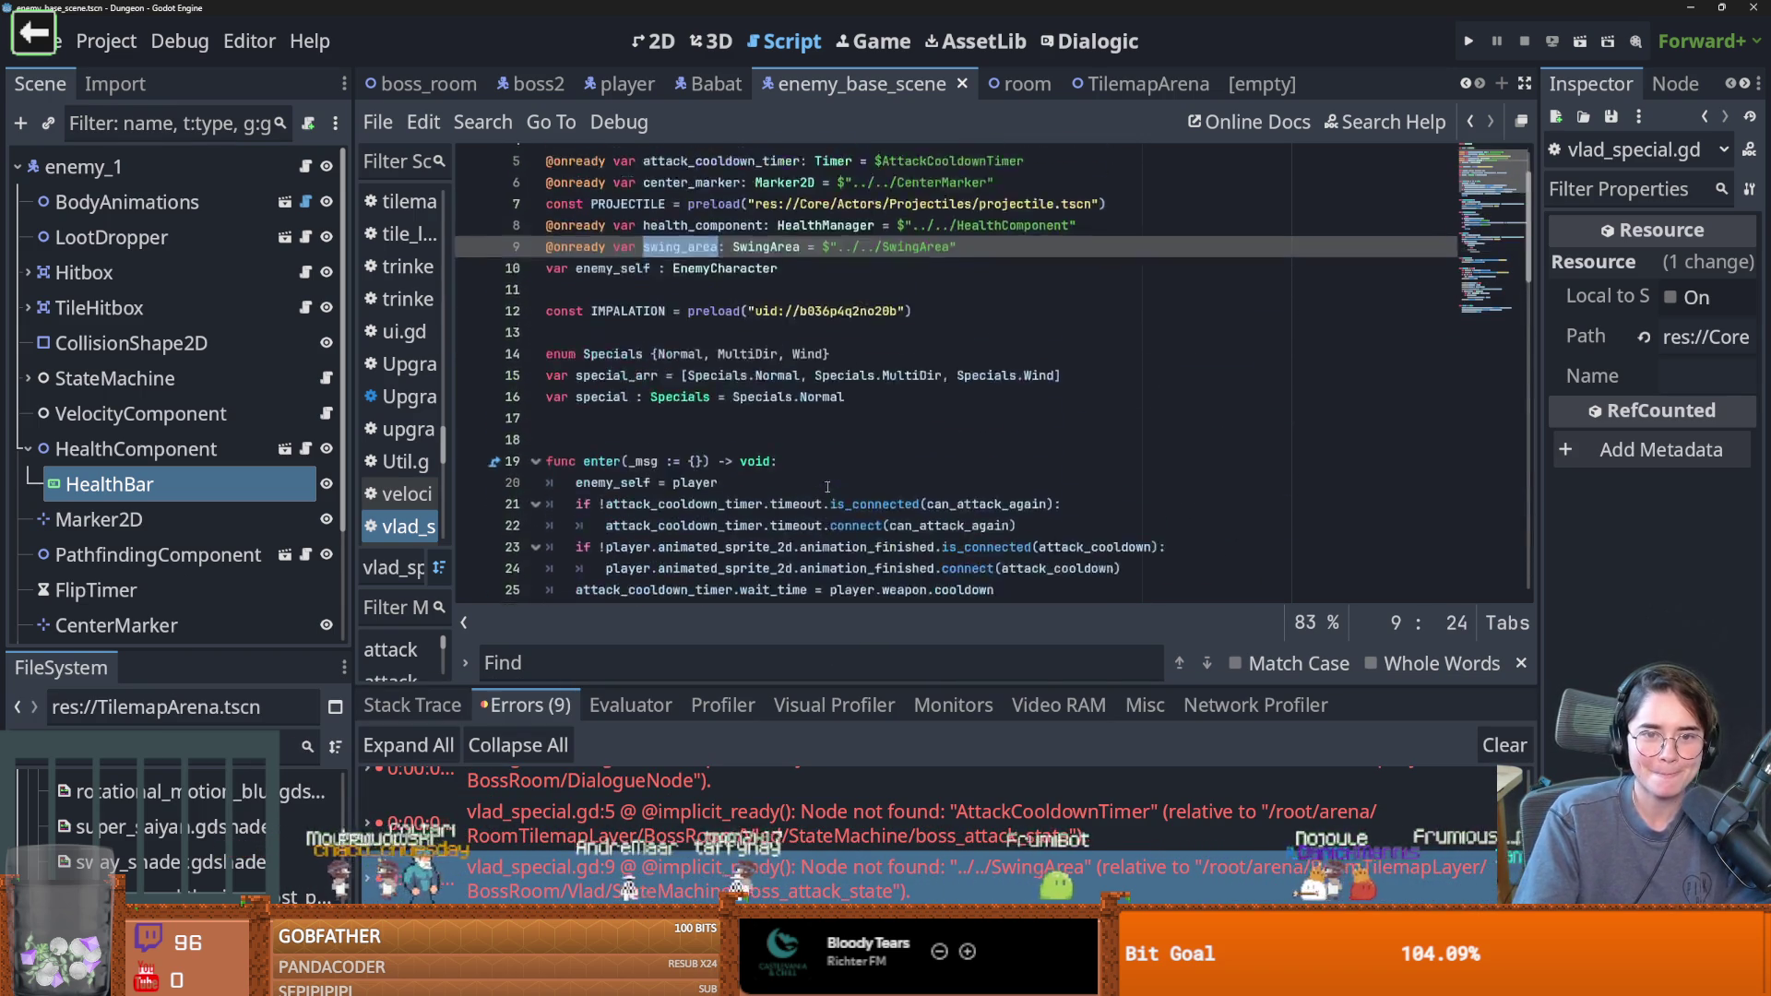
click(1015, 327)
key(shift+Home)
key(BackSpace)
key(BackSpace)
key(ctrl+s)
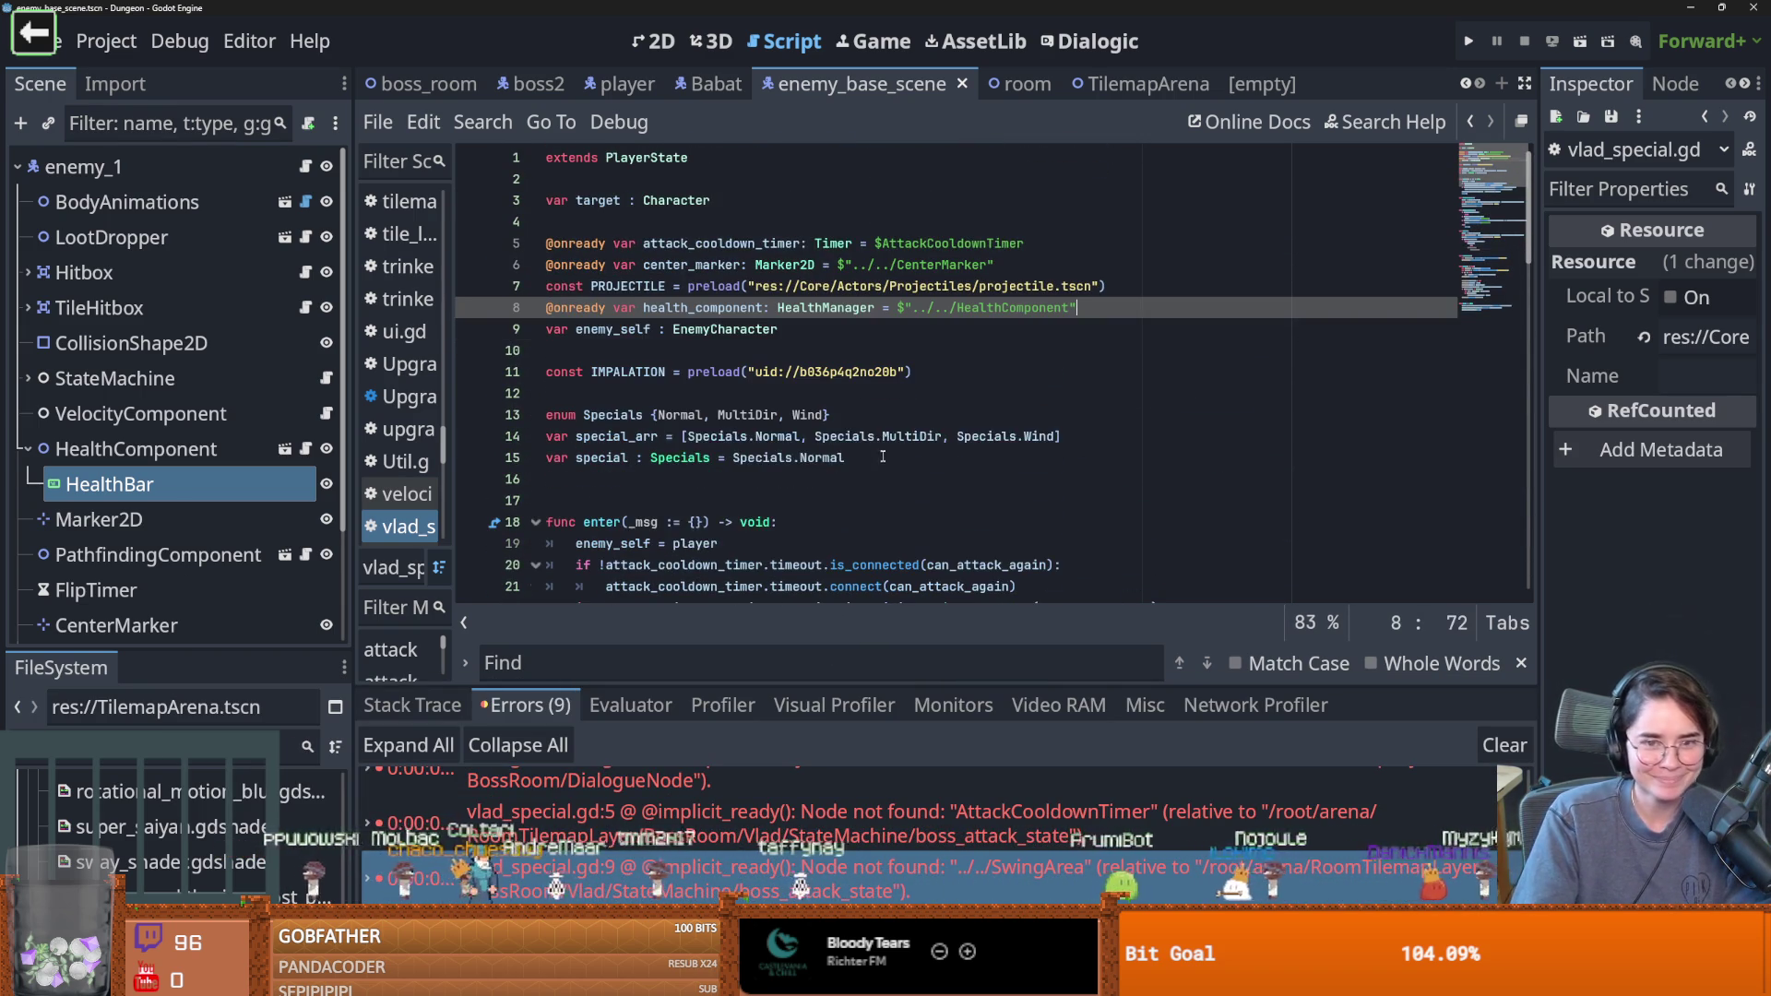
Inspect the AttackCooldownTimer error by highlighting every use of attack_cooldown_timer.
click(760, 821)
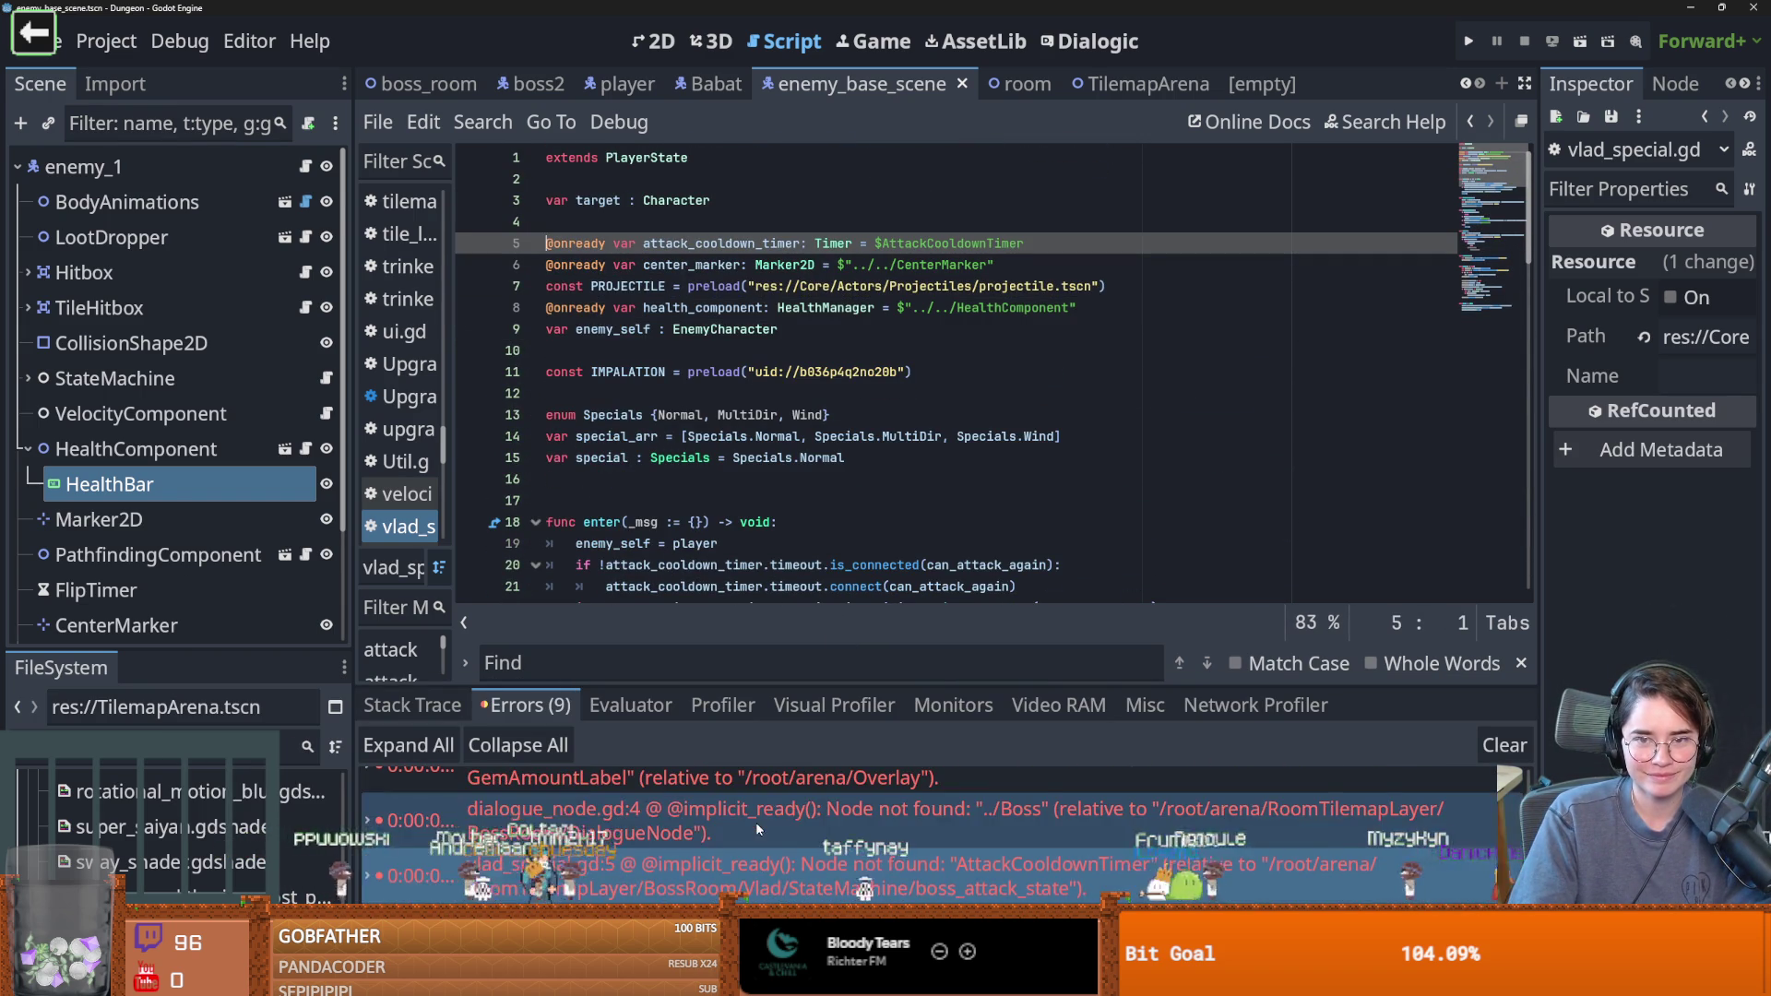
double_click(722, 243)
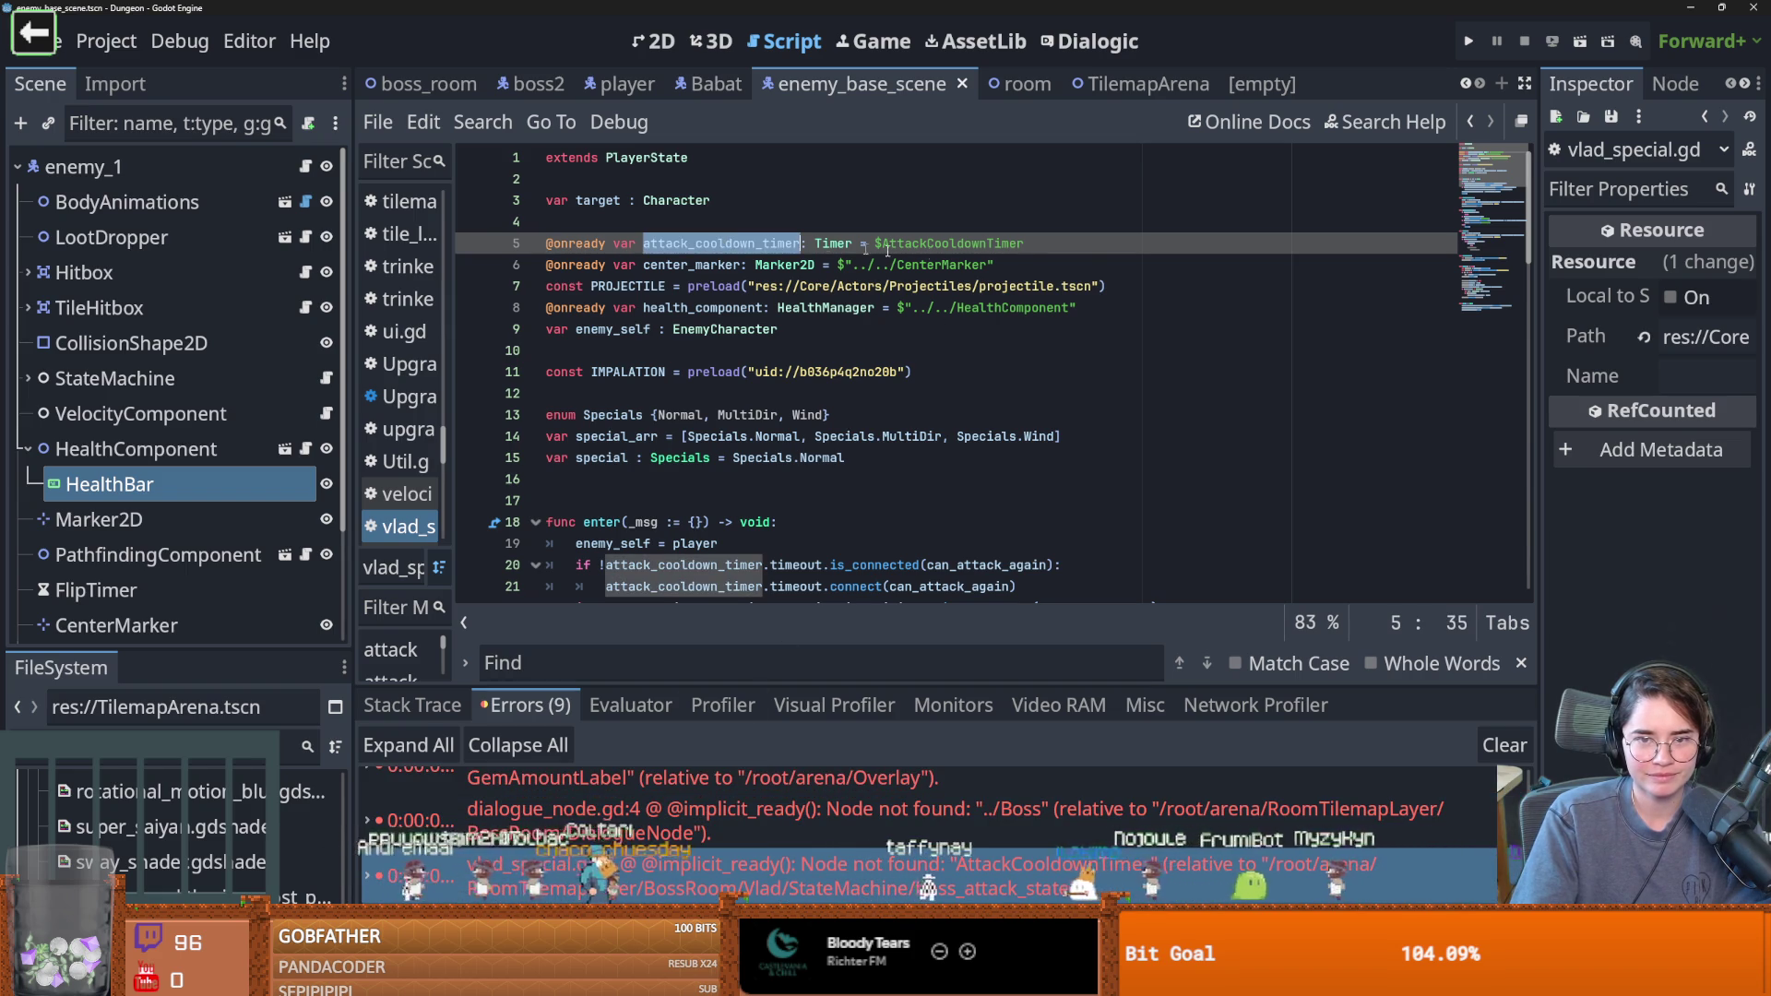
scroll(829, 372, down, 1)
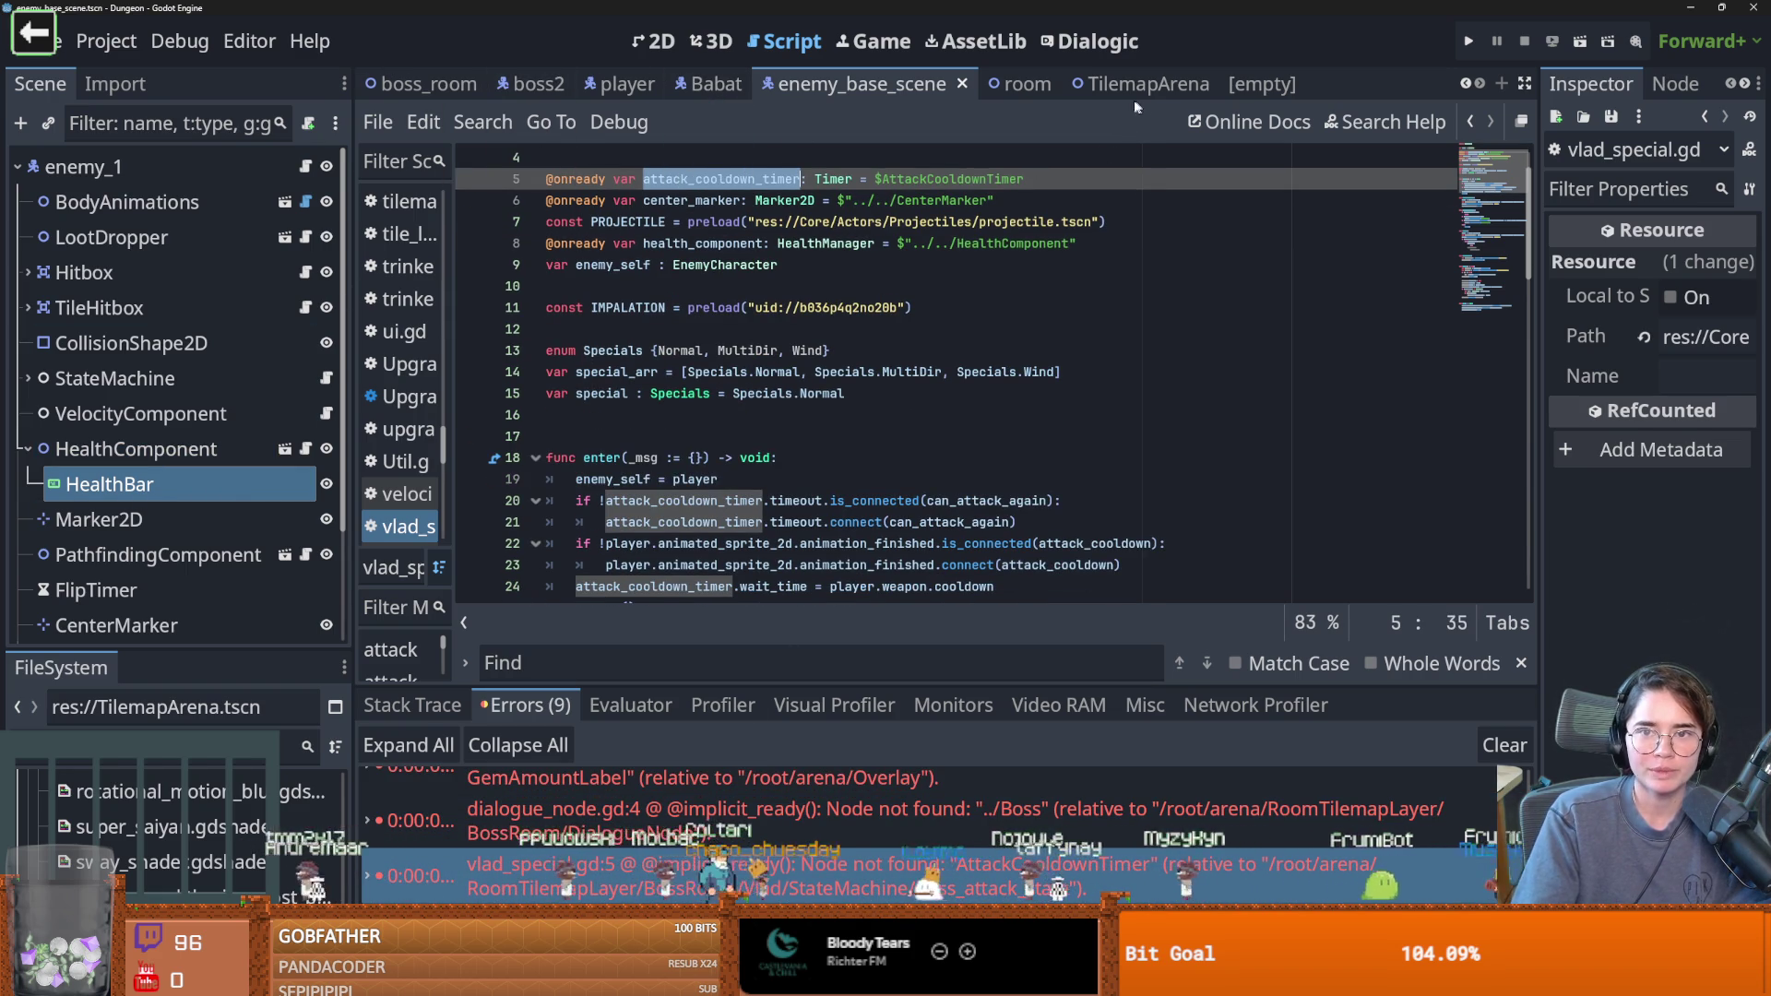
scroll(1318, 87, up, 2)
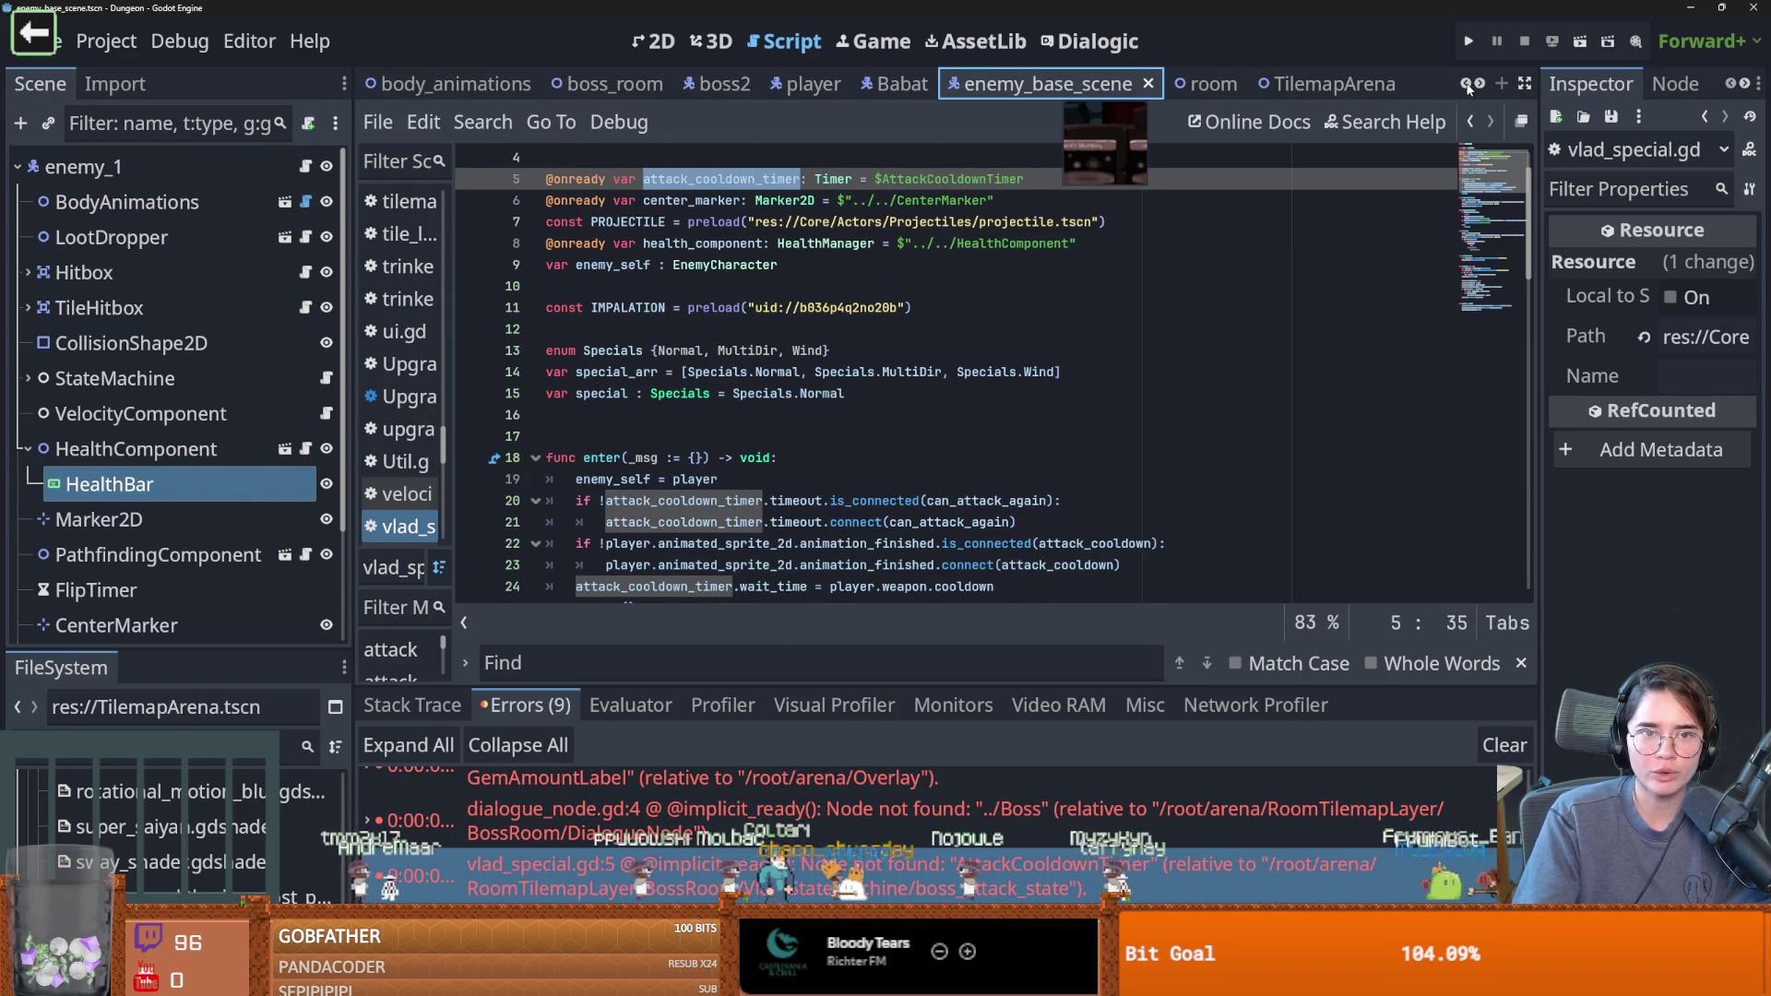
click(399, 84)
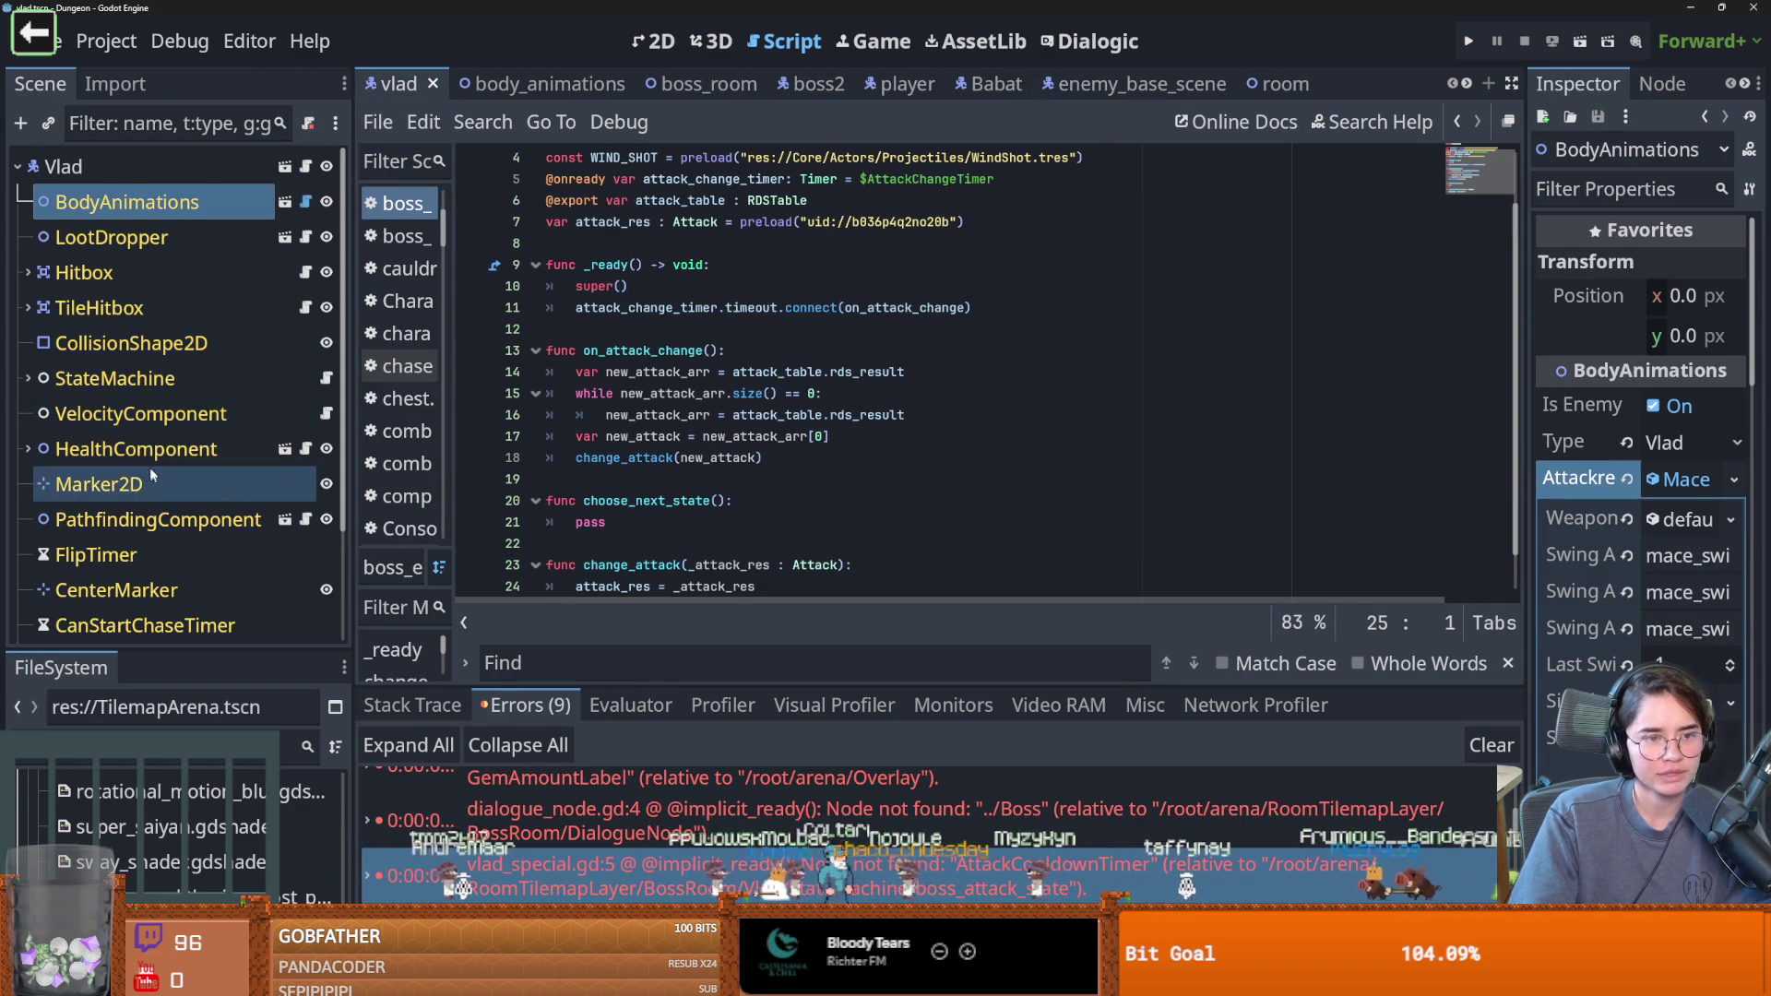
Expand Vlad's StateMachine and choose Add Child Node on boss_attack_state.
scroll(154, 462, down, 2)
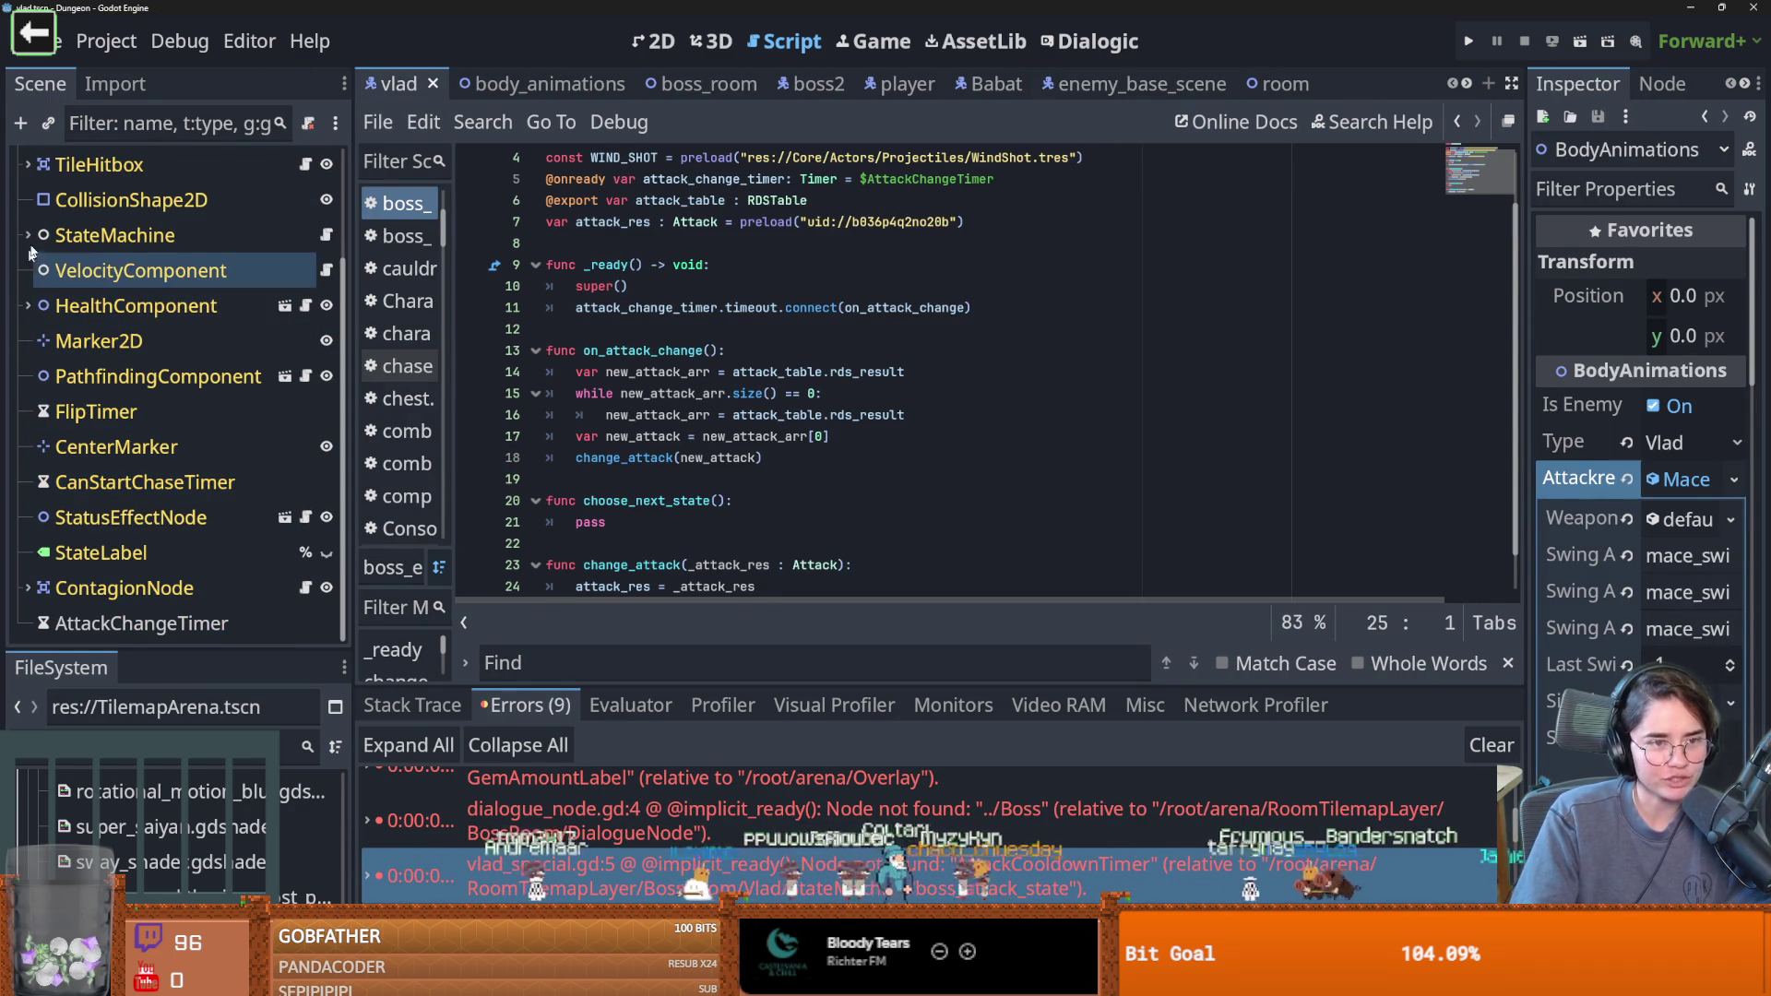
click(42, 234)
click(29, 235)
click(161, 481)
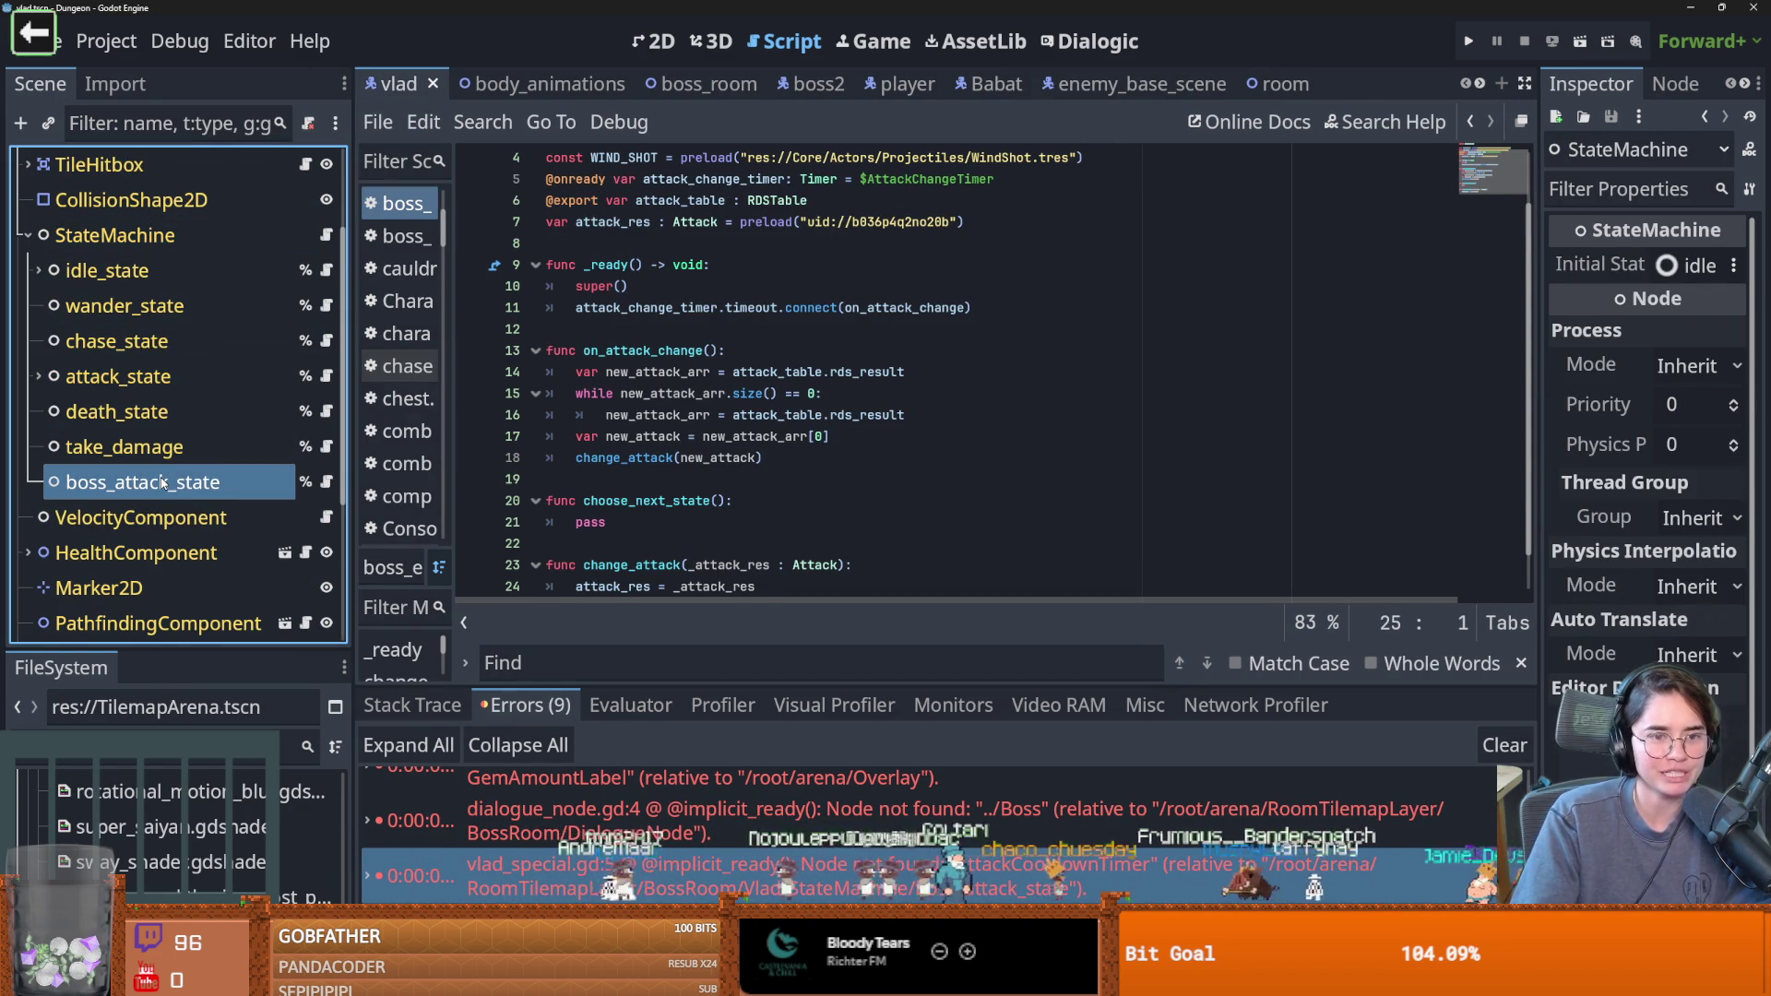
right_click(162, 482)
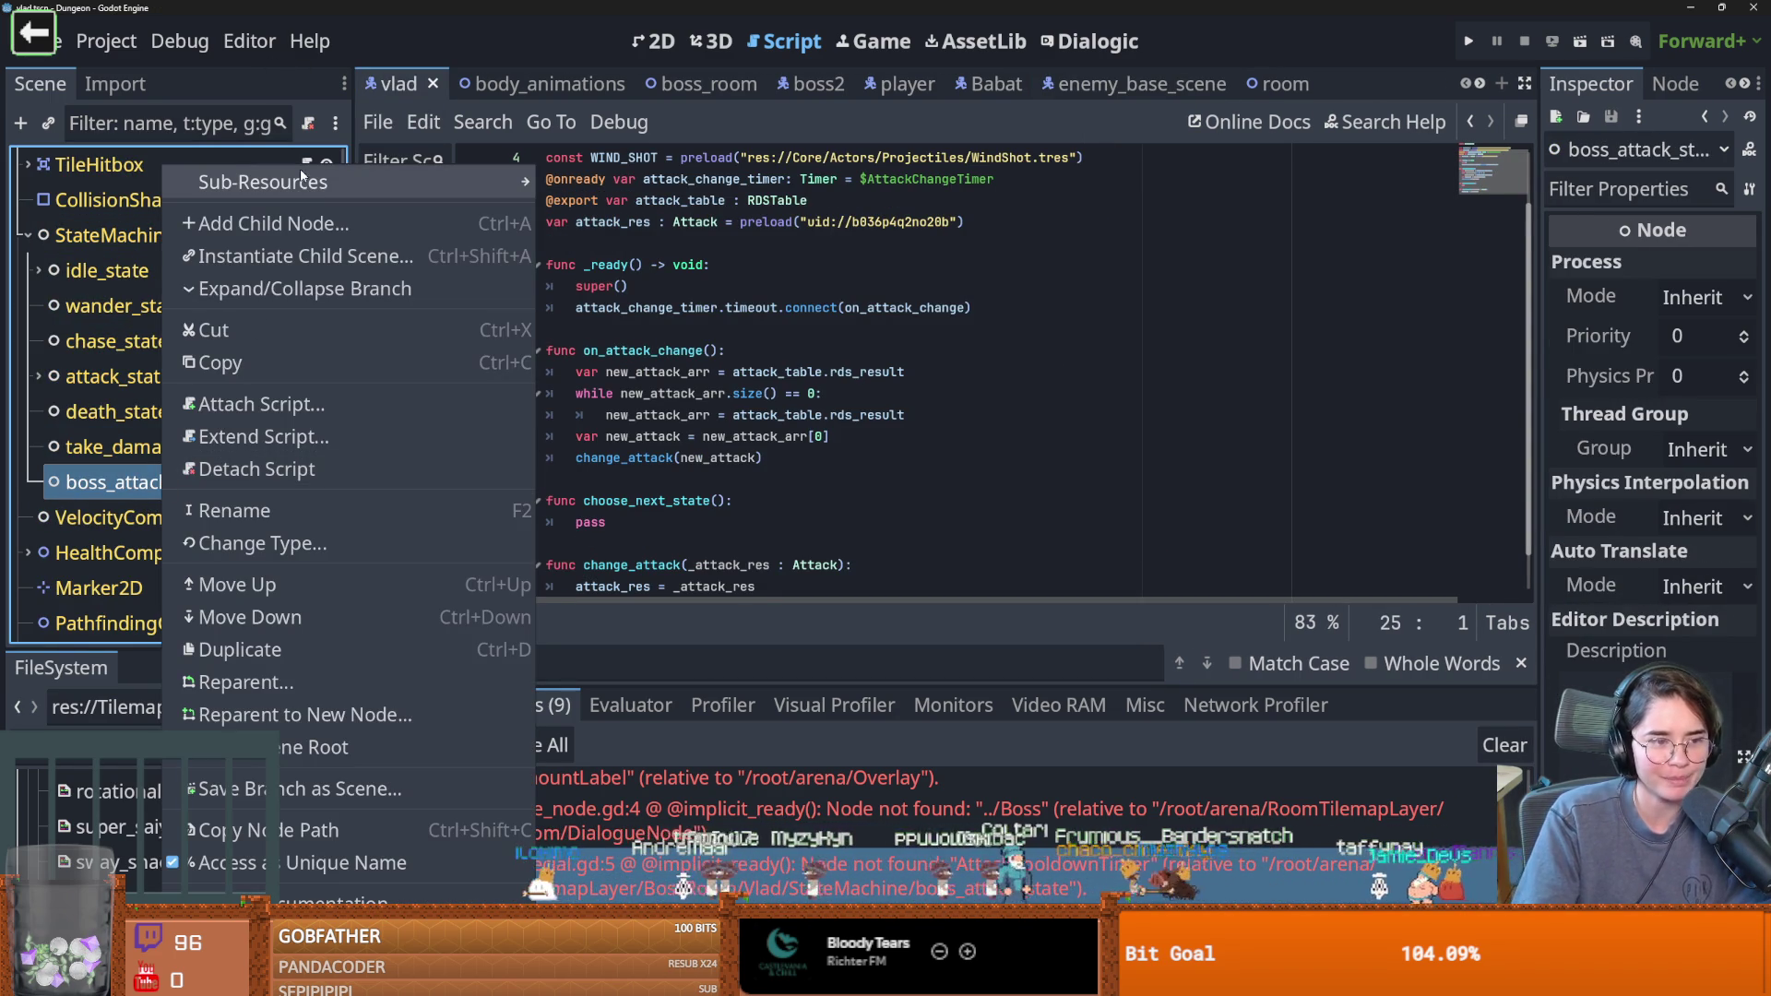
click(296, 218)
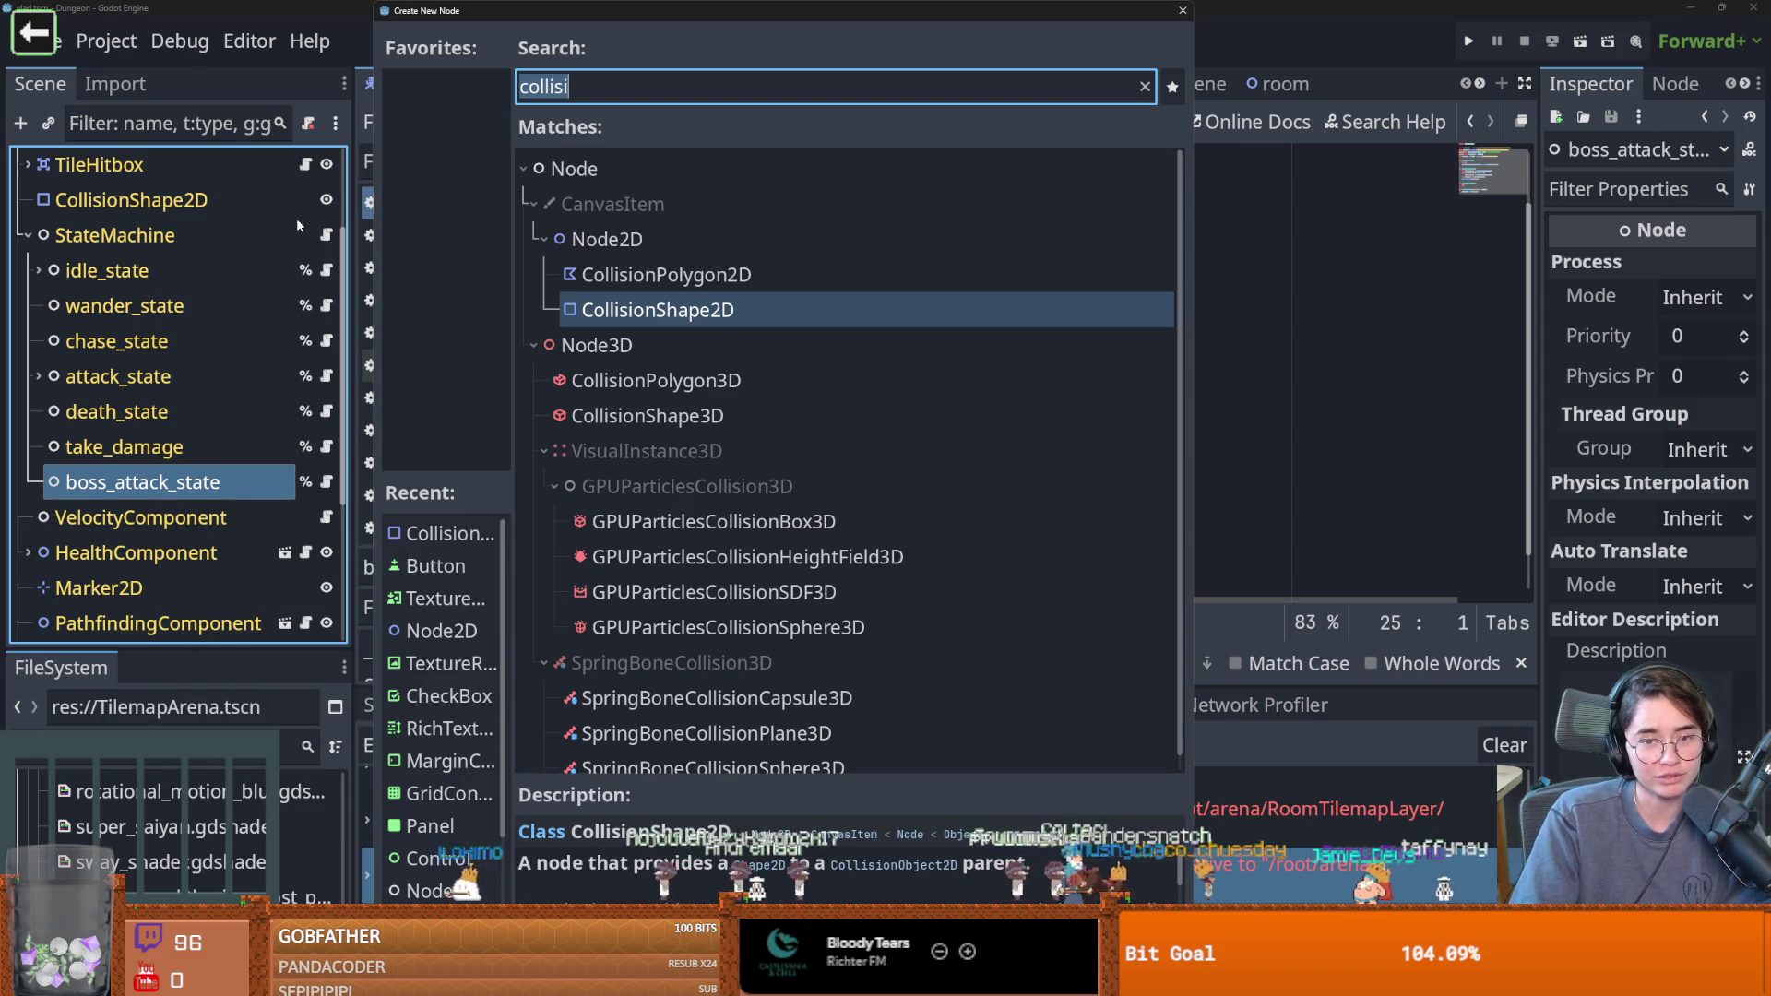
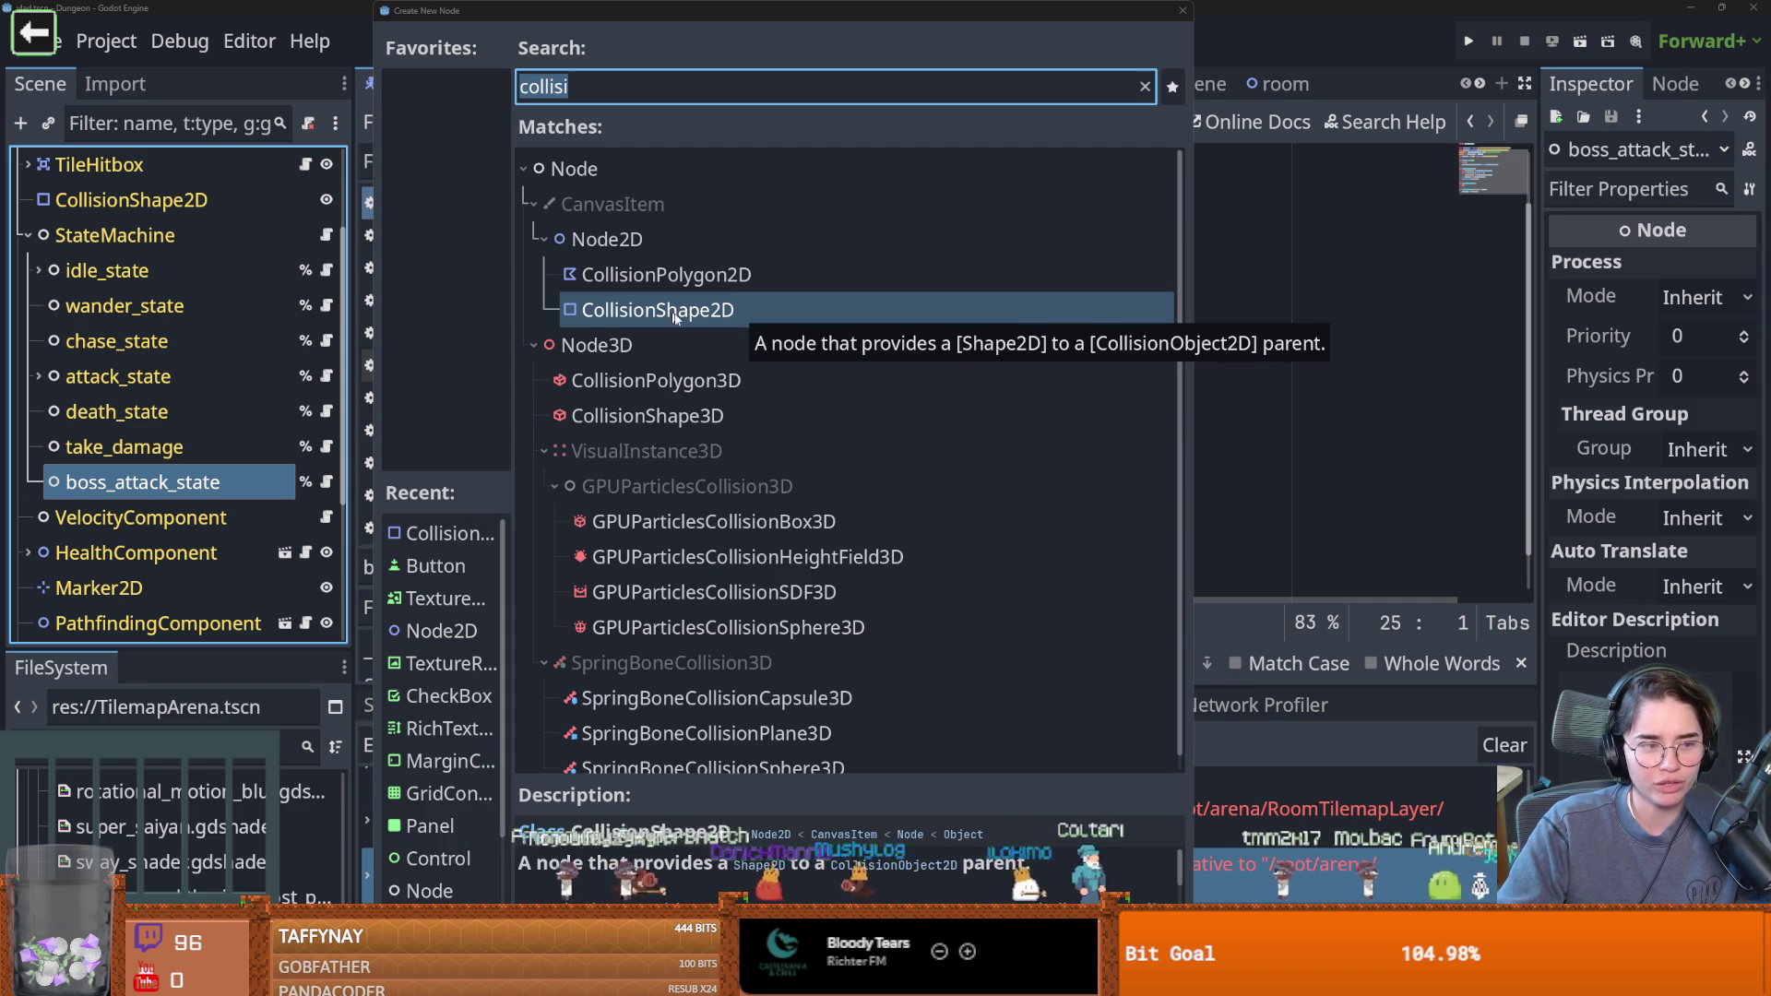
Add a Timer node as a child of boss_attack_state.
click(849, 887)
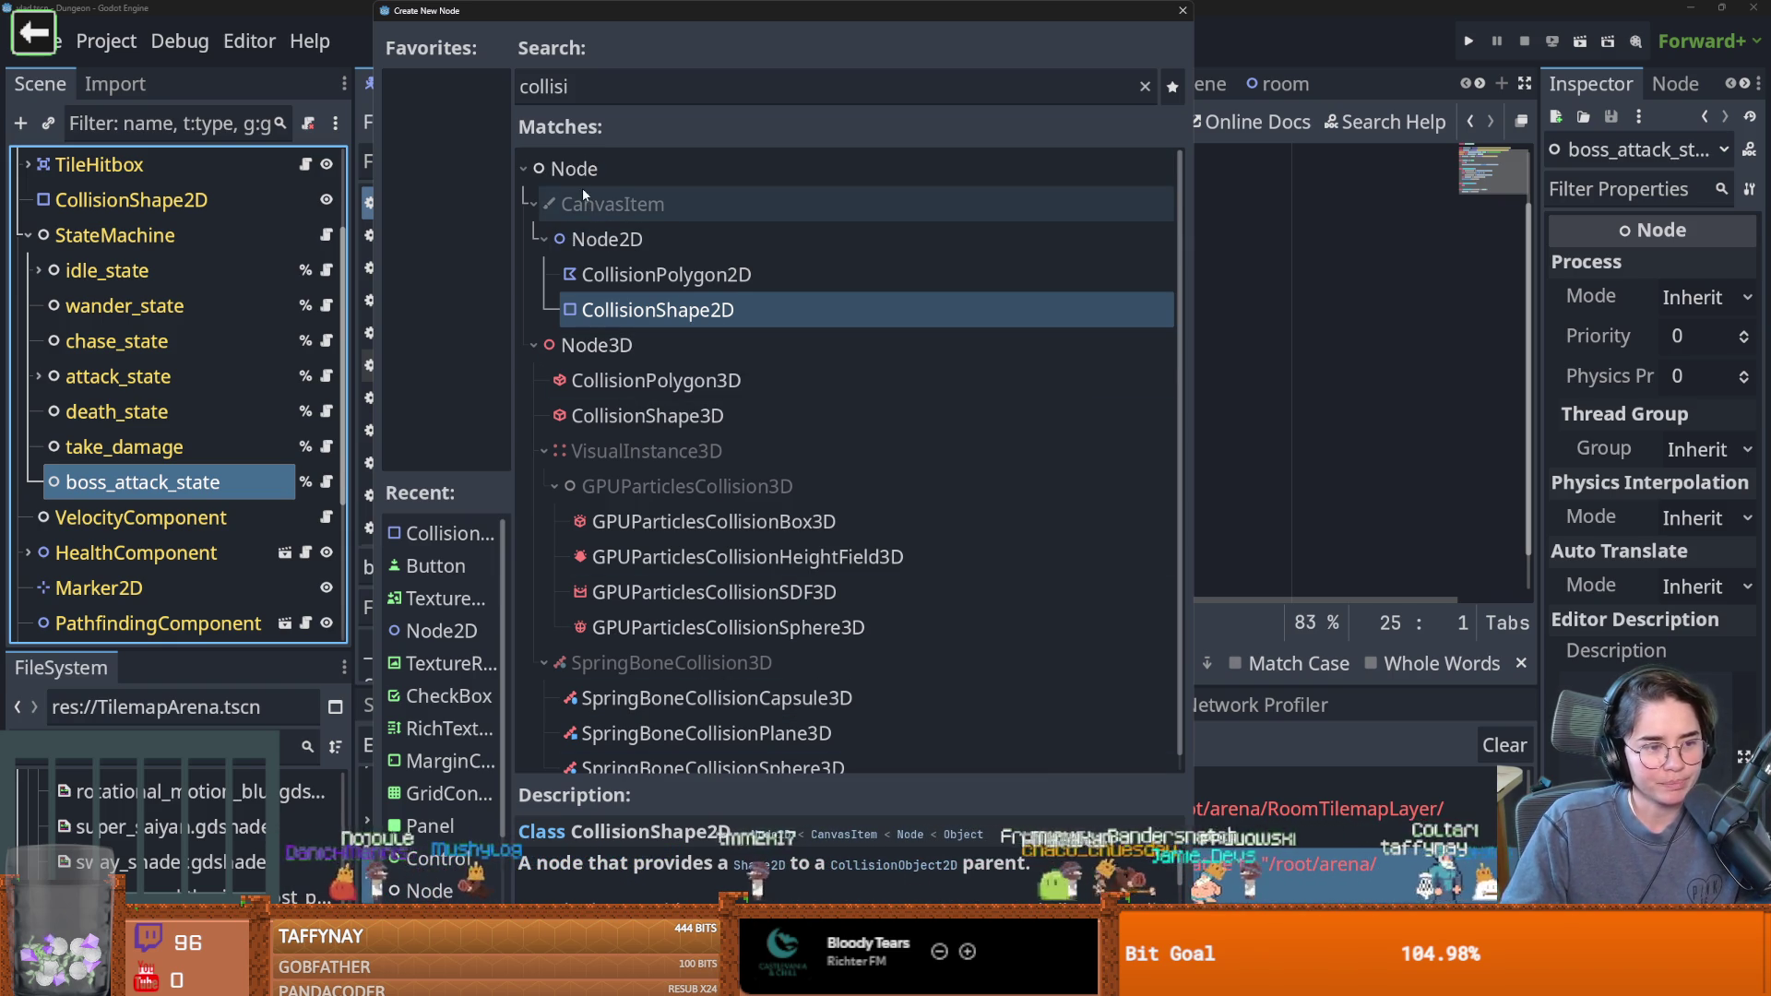
click(221, 67)
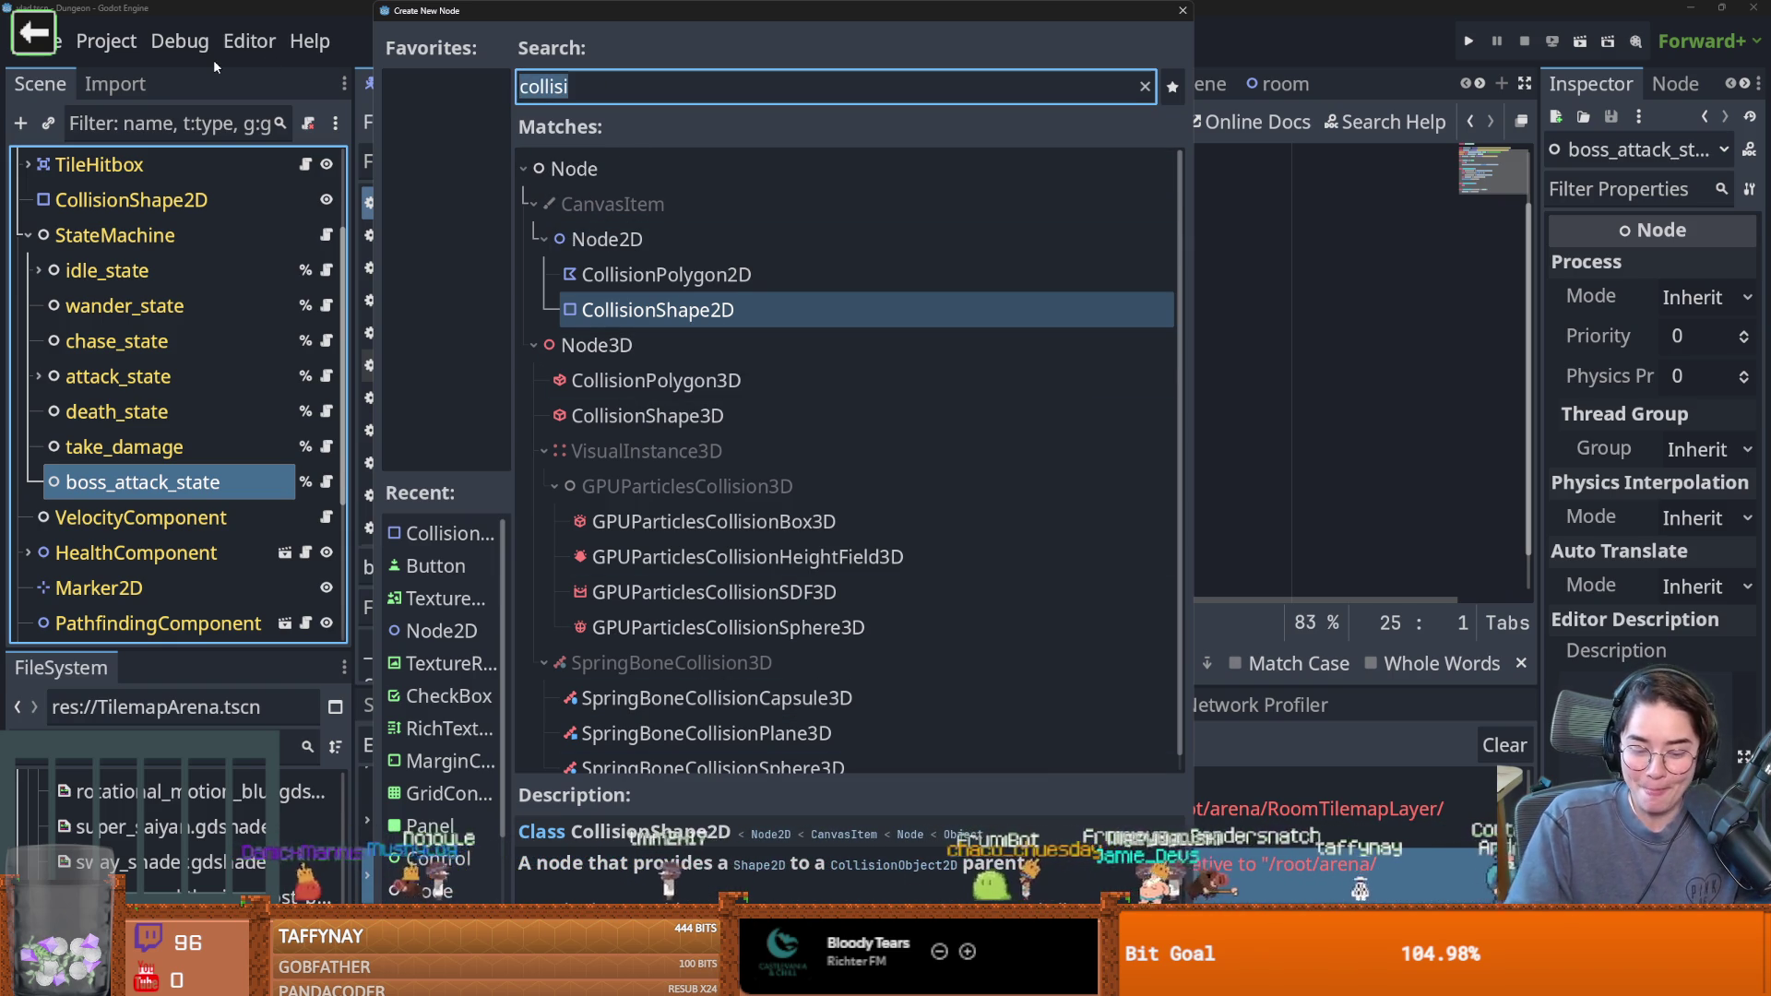
text(tim)
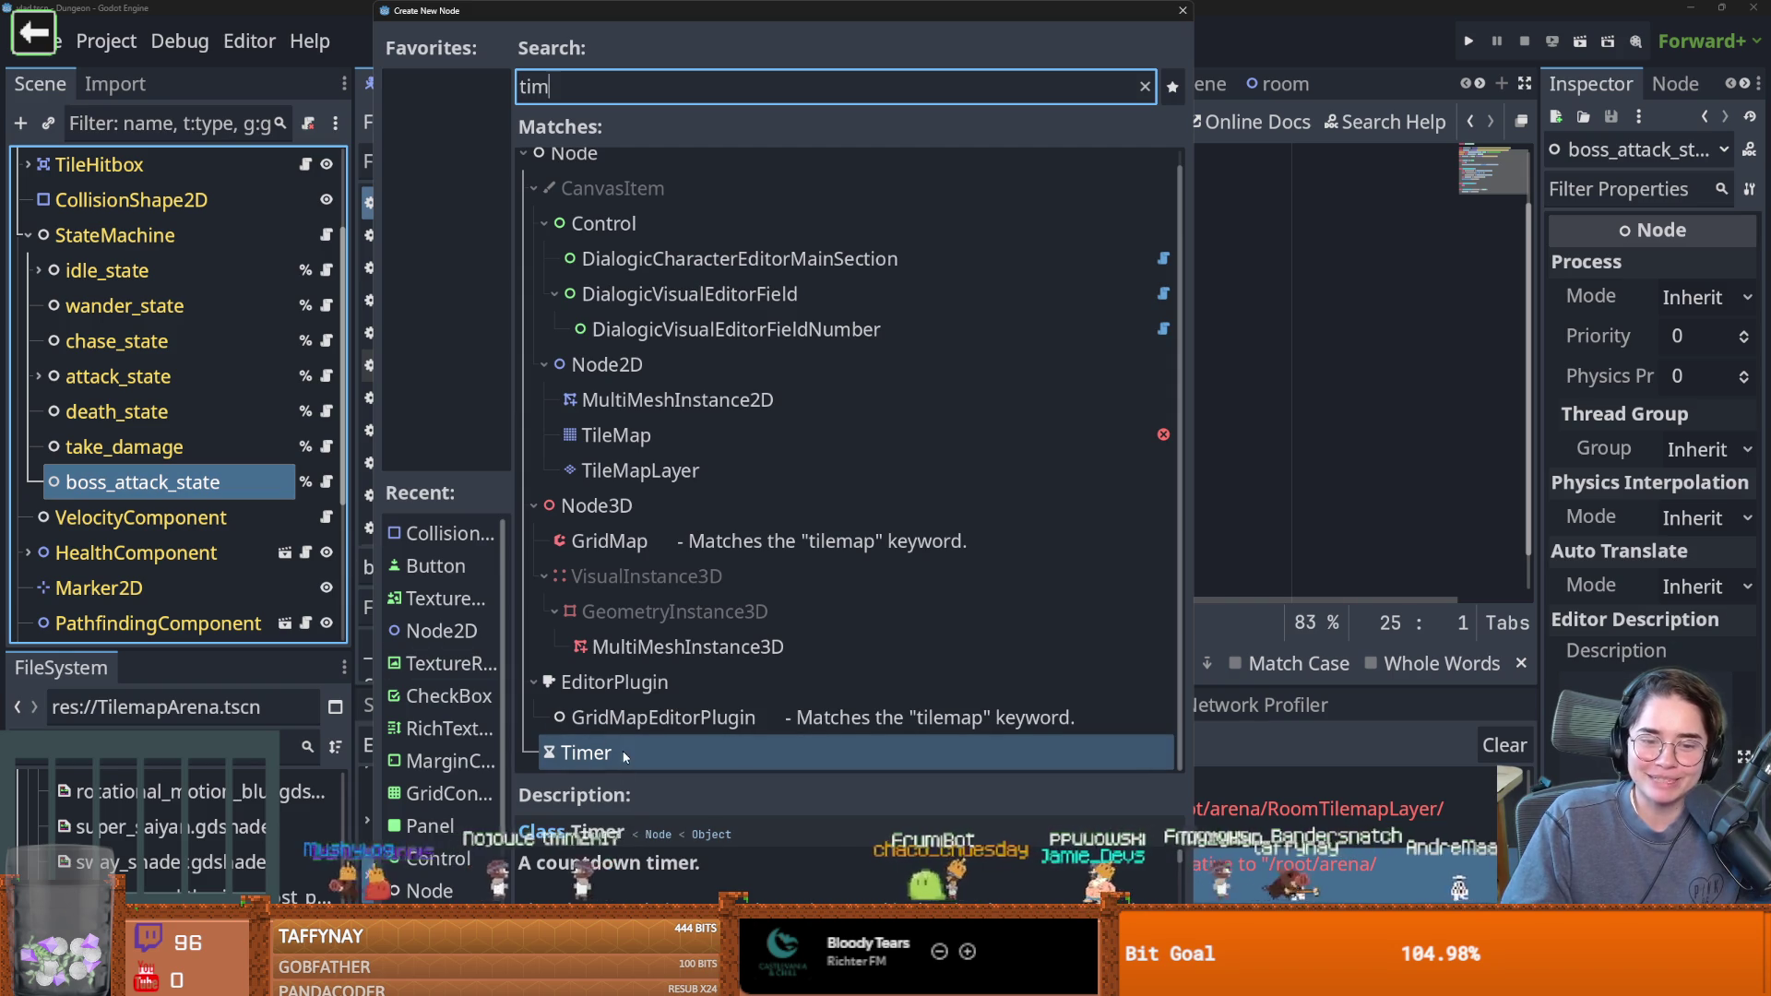
double_click(622, 751)
Rename the new Timer to AttackChangeTimer, using the name copied from script line 5.
double_click(156, 509)
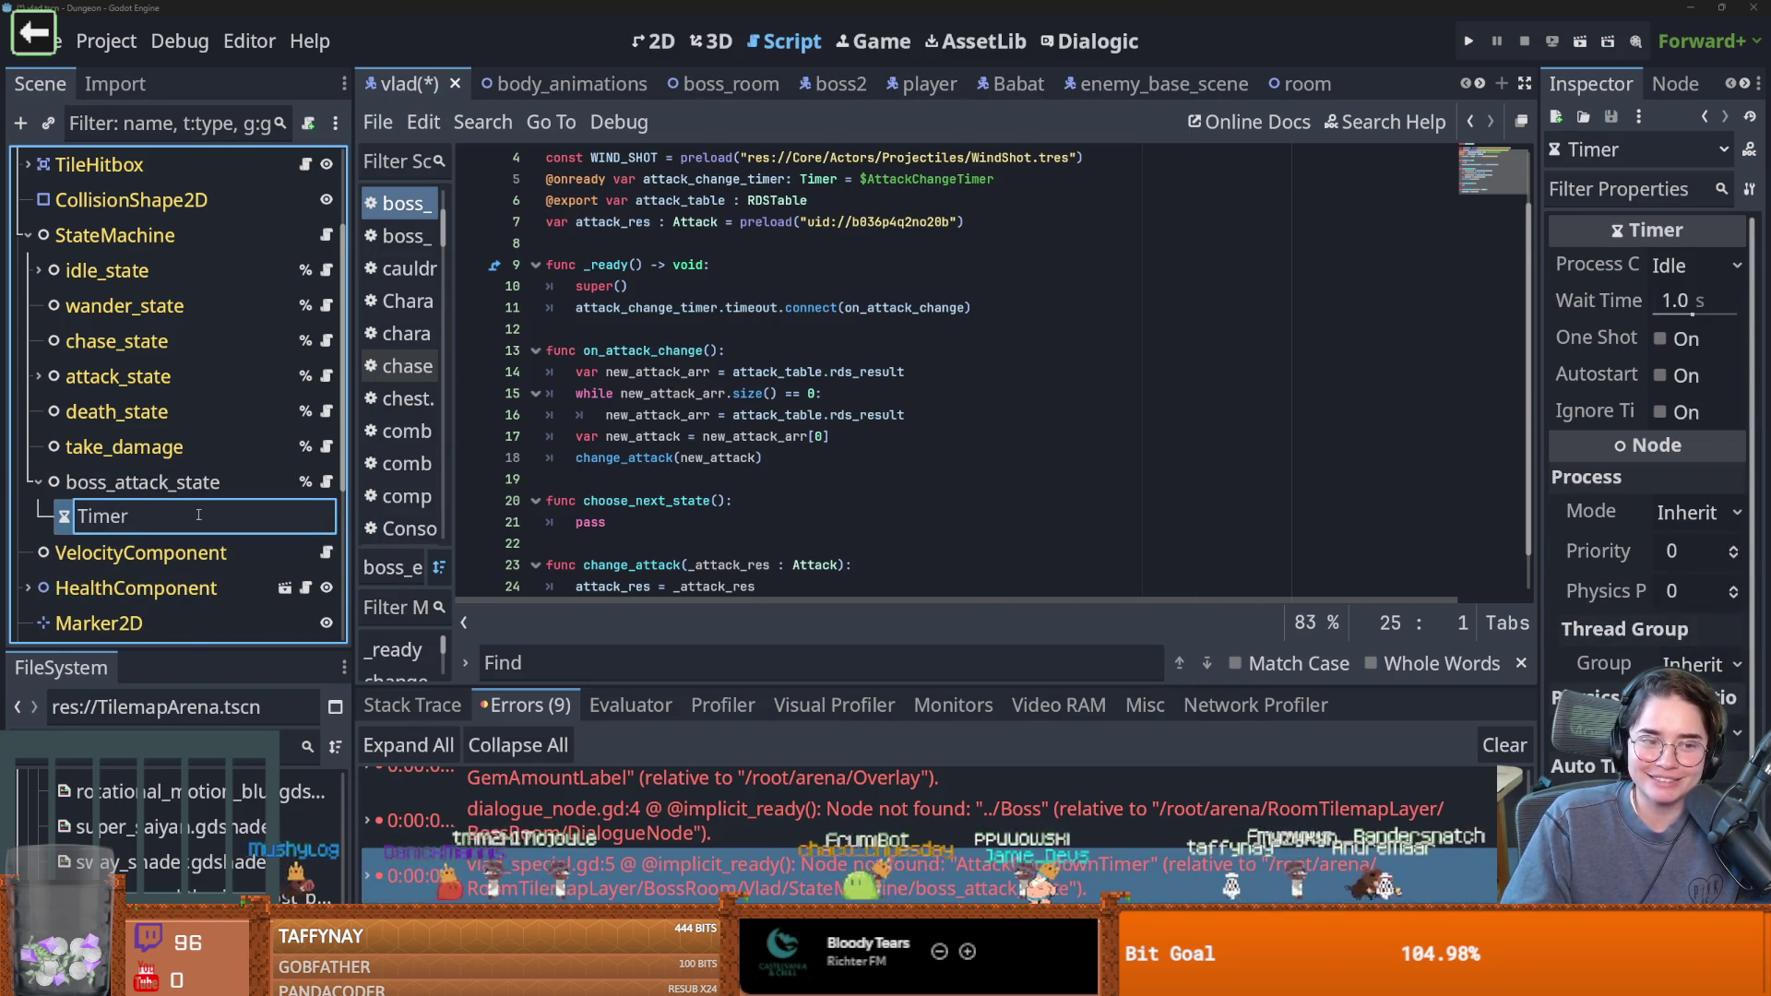
key(Return)
double_click(153, 526)
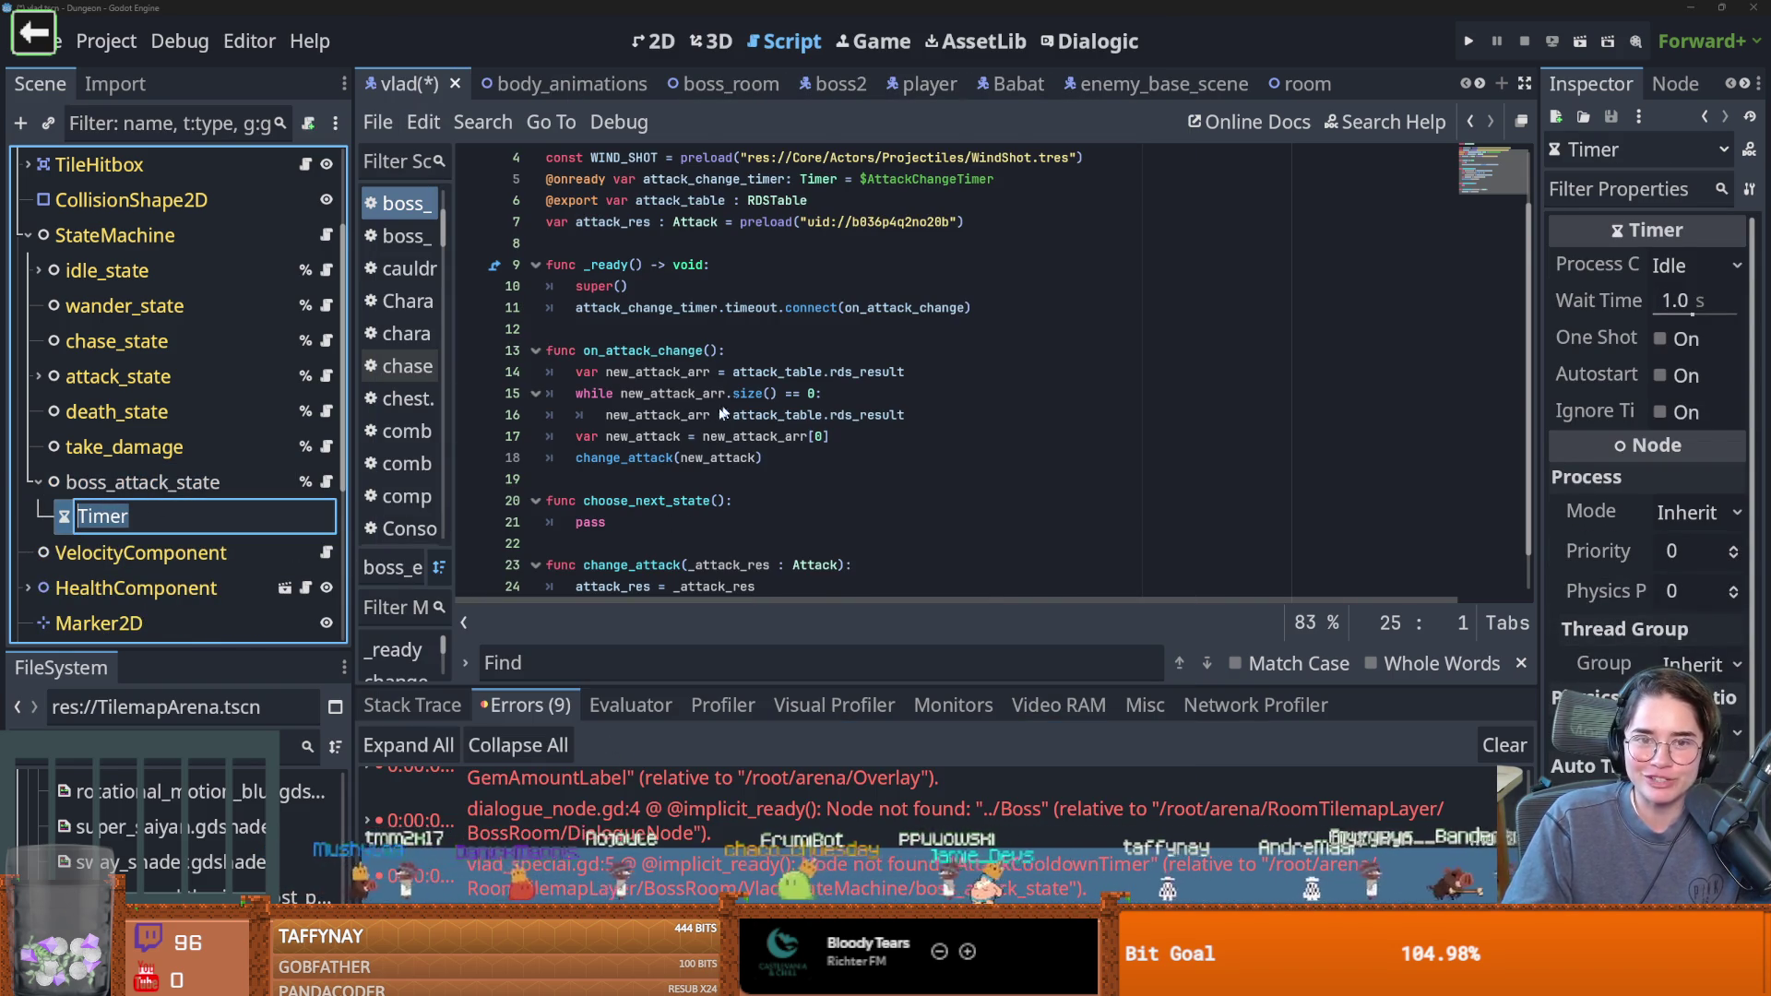
scroll(694, 297, up, 1)
key(Return)
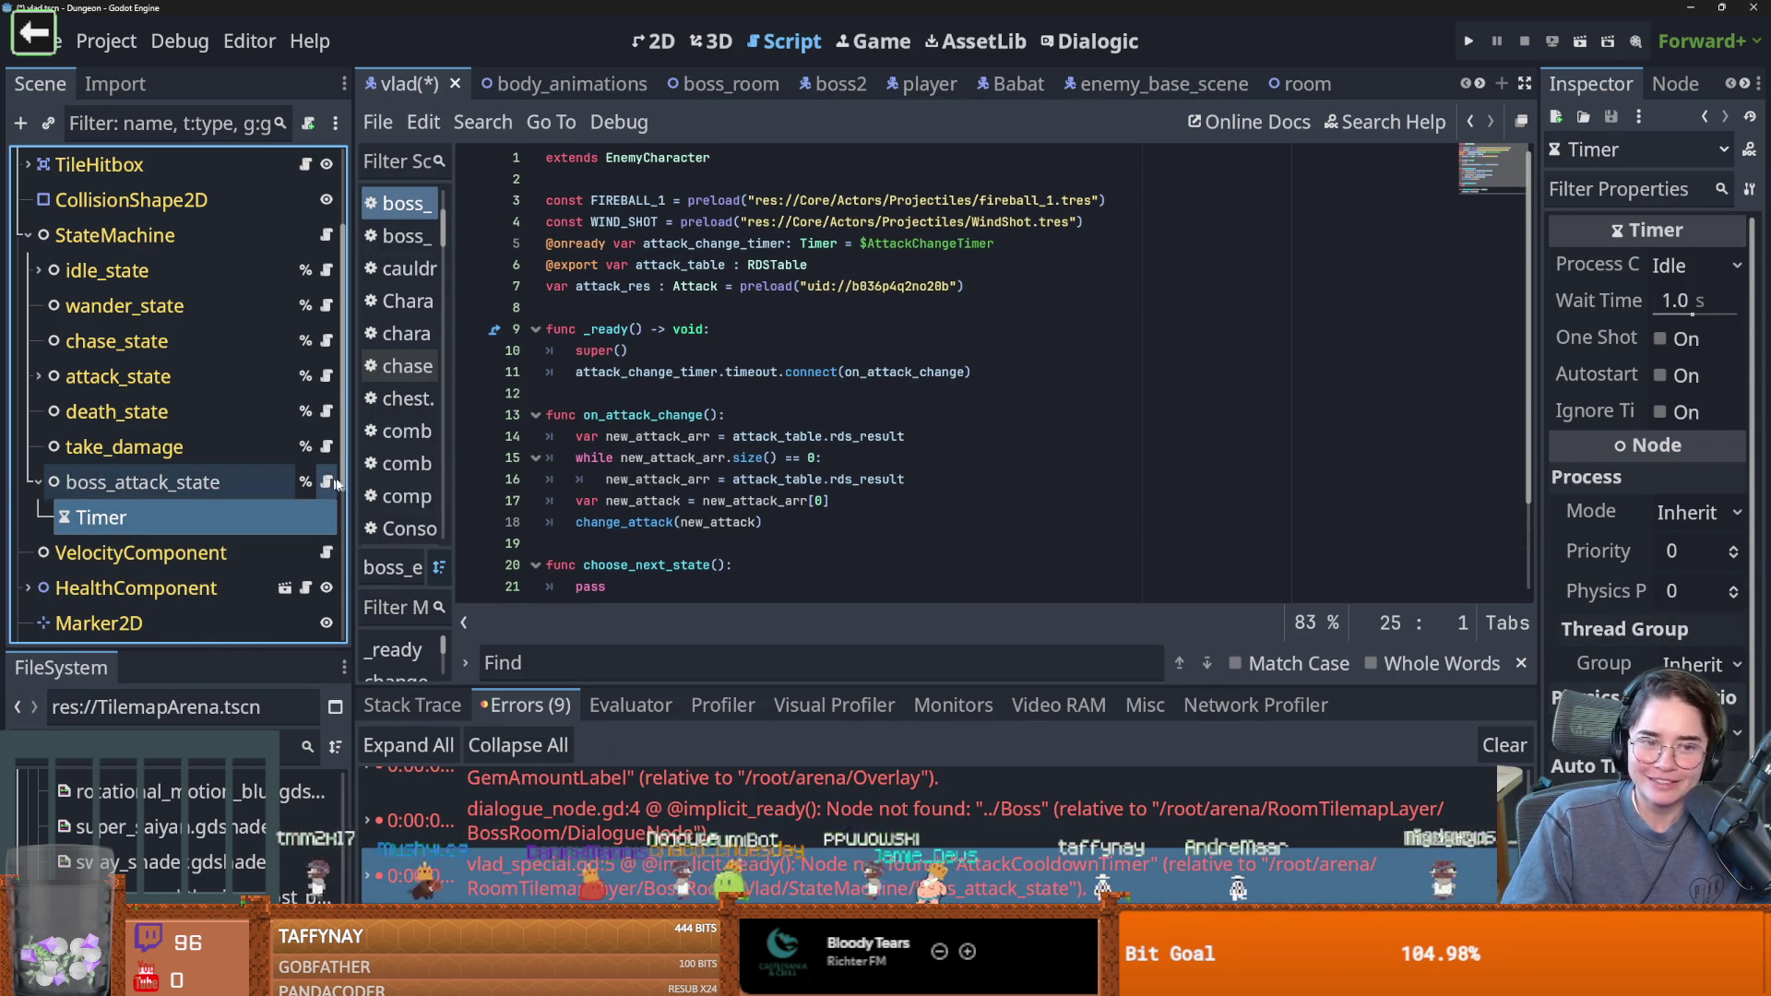
double_click(899, 244)
key(ctrl+c)
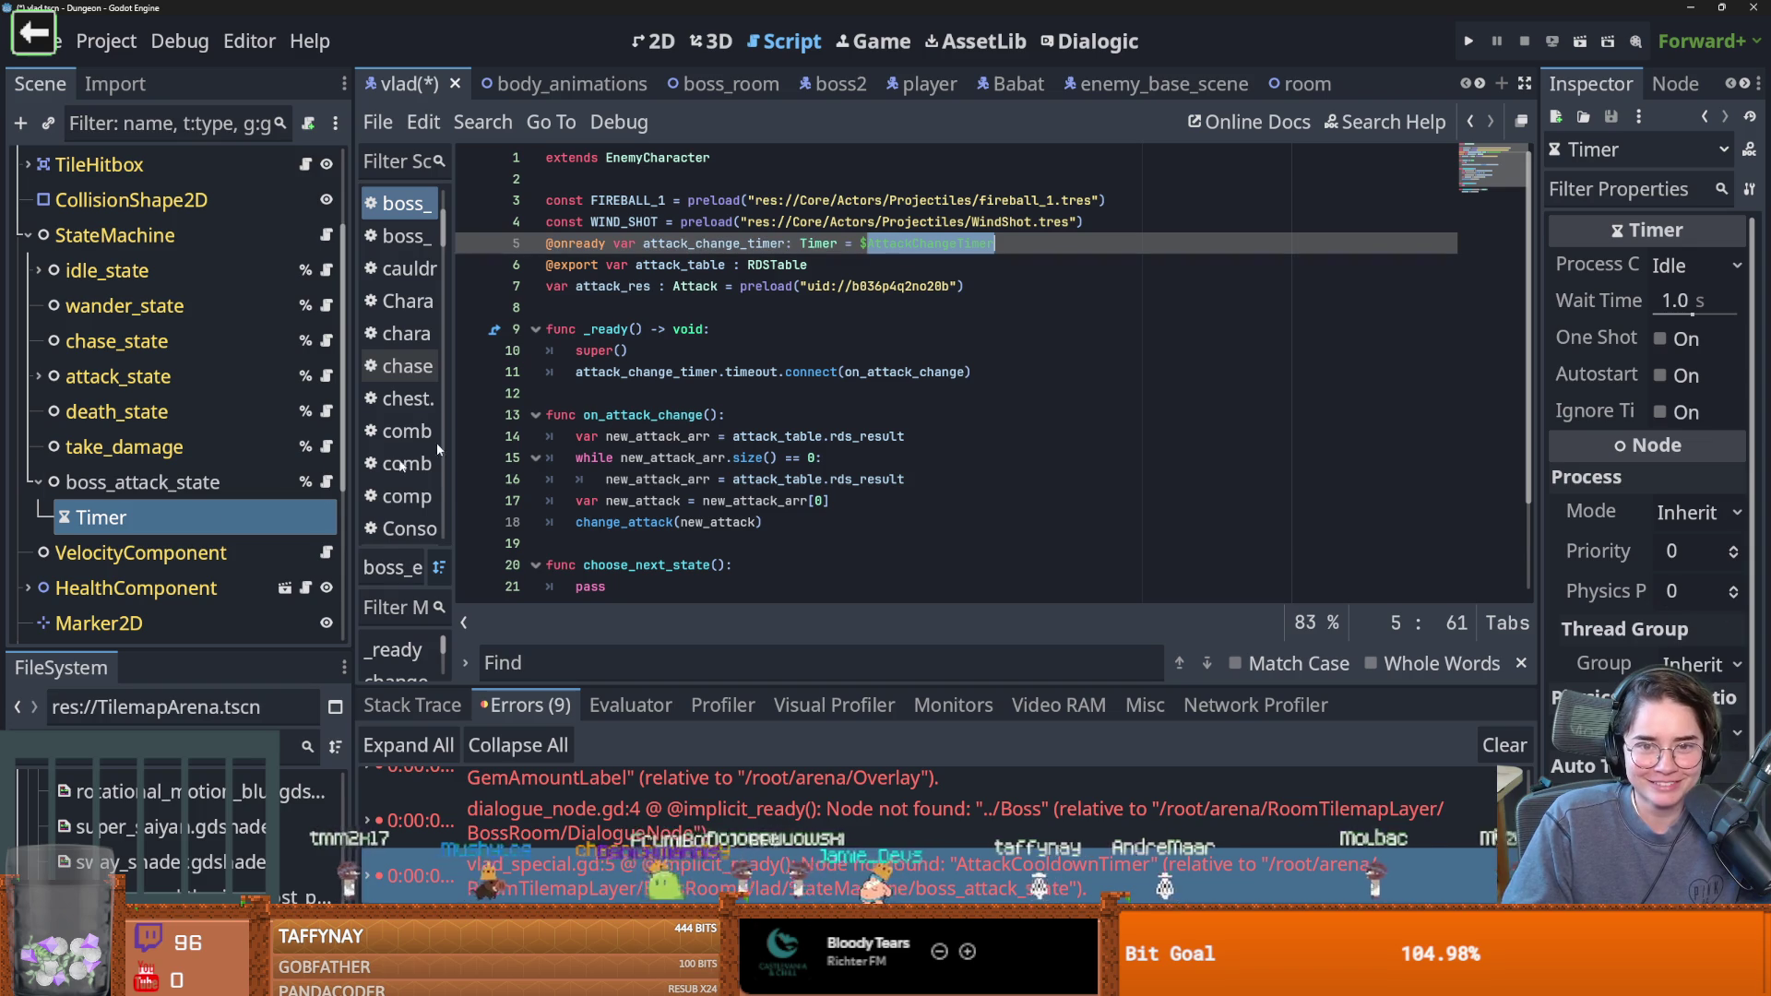
double_click(102, 517)
key(ctrl+v)
key(Return)
Save the scene and place the cursor around line 7 of the script.
key(ctrl+s)
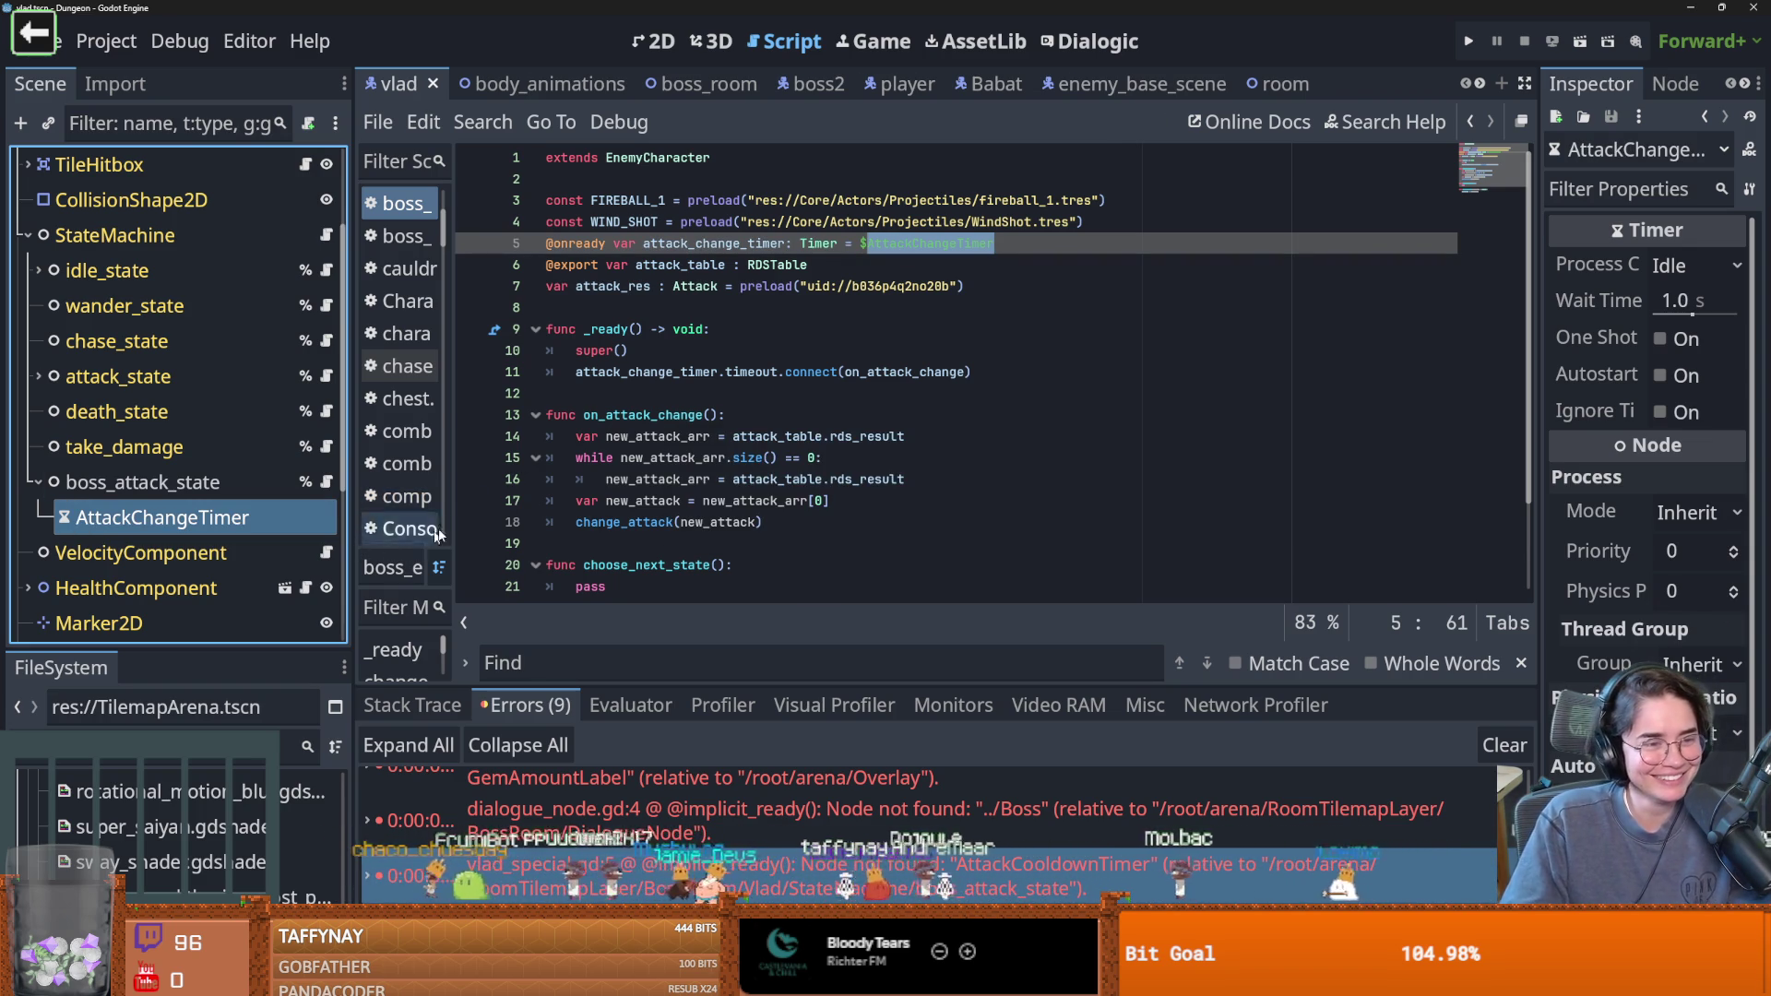
key(ctrl+s)
click(703, 371)
click(627, 286)
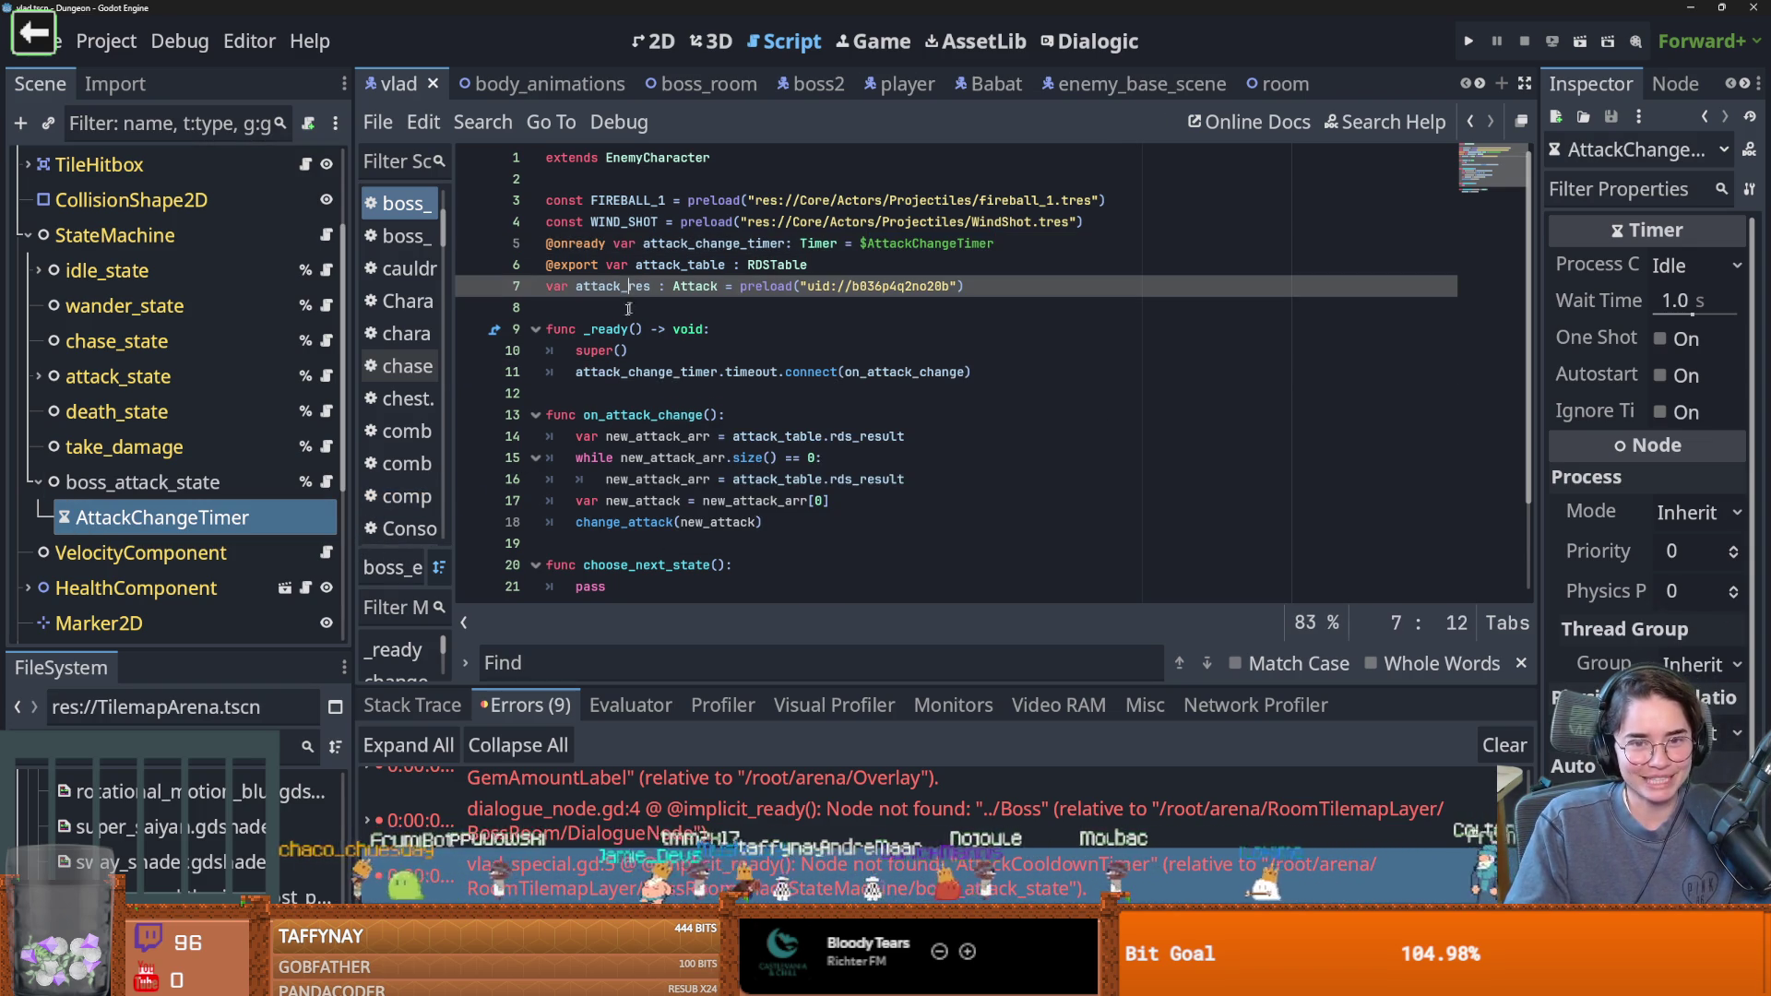
Widen the Inspector panel so full property names show, then save the scene.
drag(1553, 489, 1352, 489)
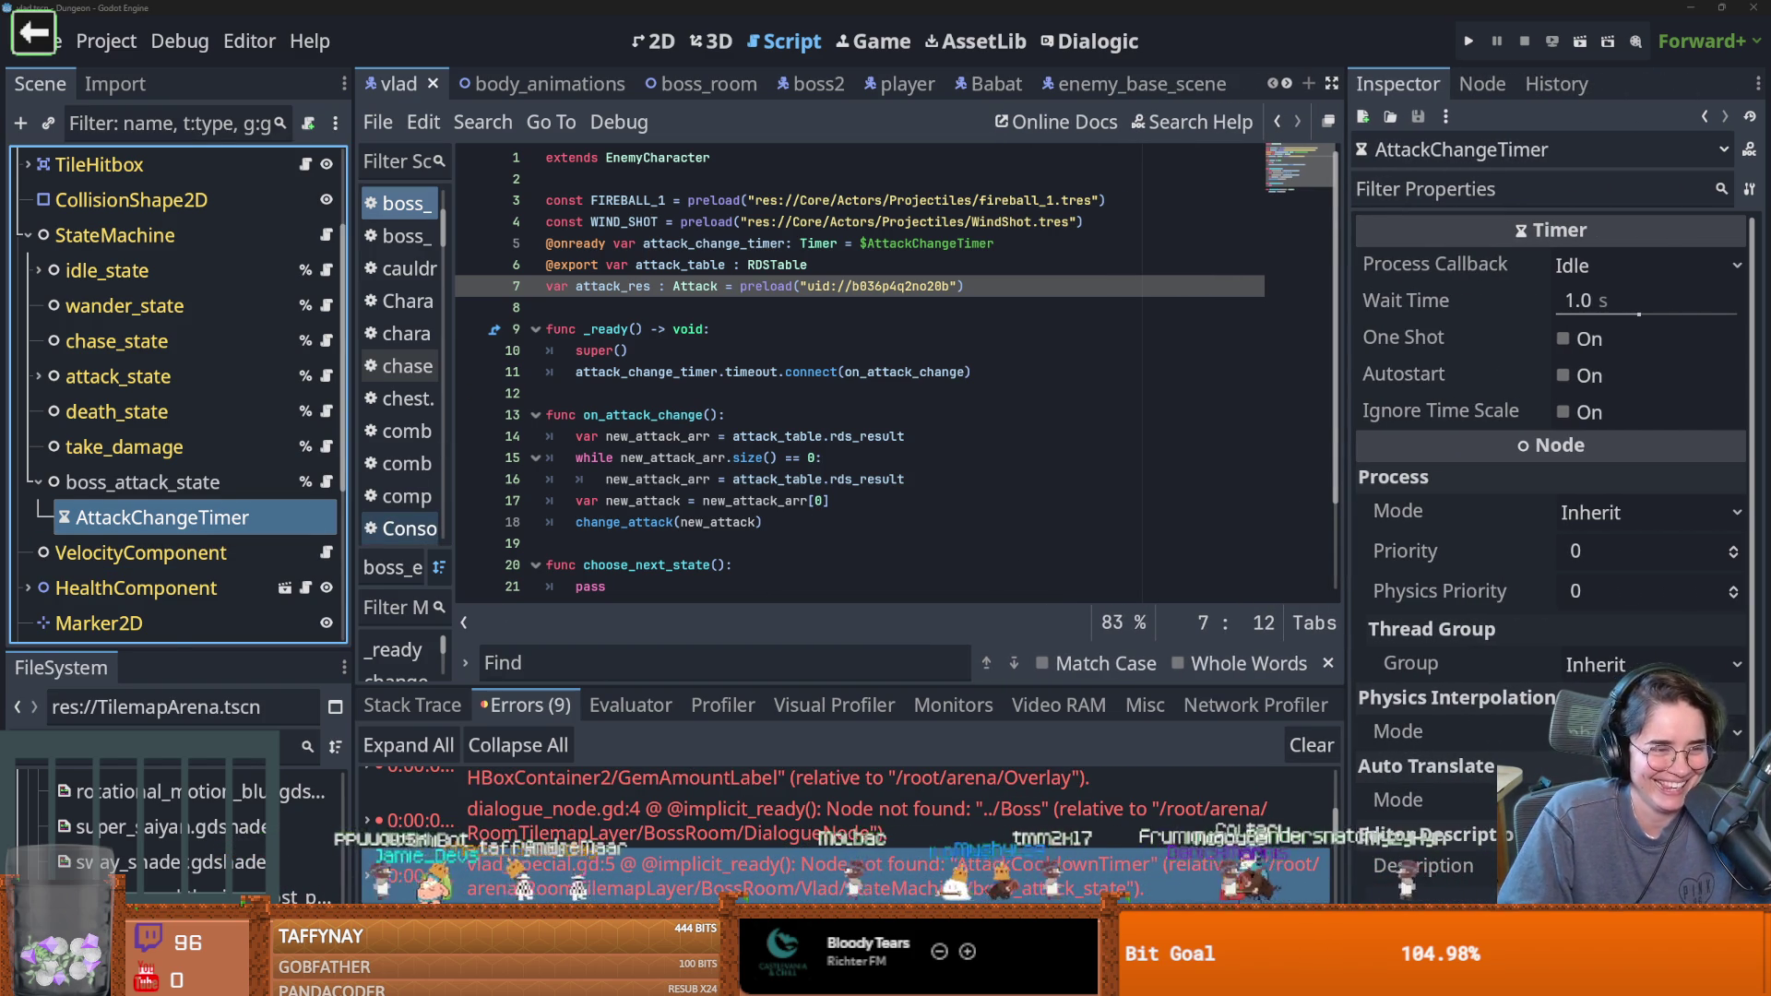
click(984, 482)
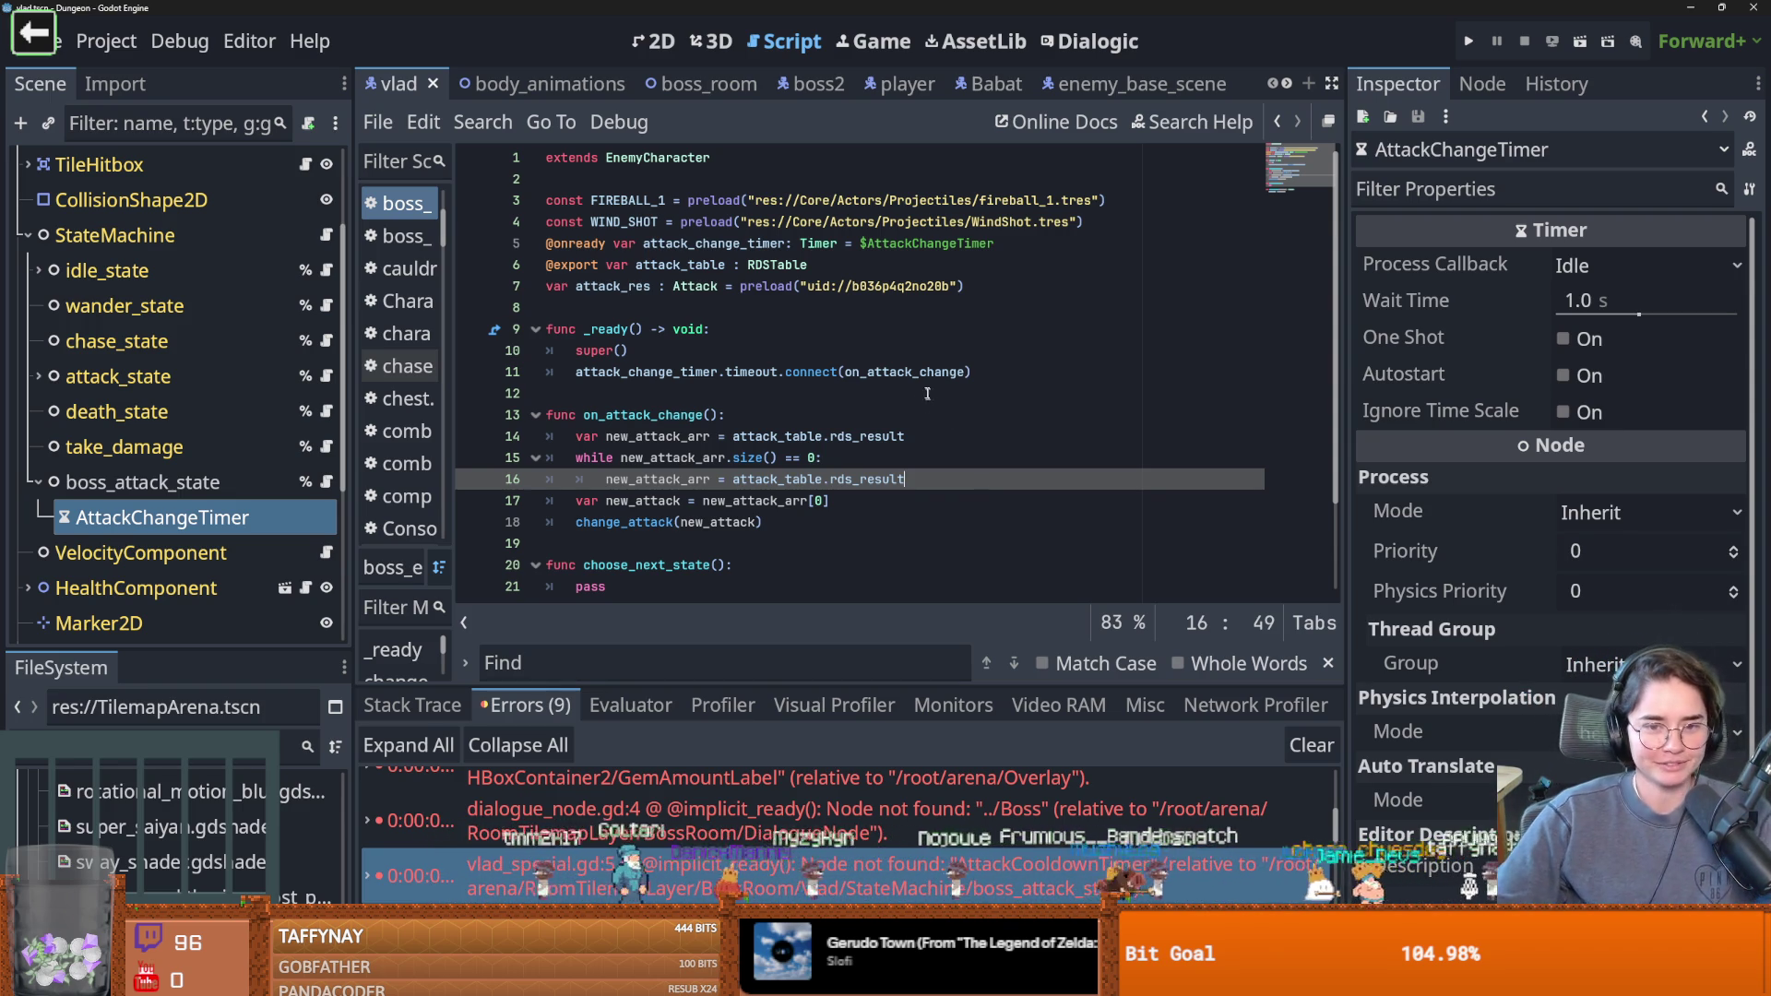
click(833, 500)
key(ctrl+s)
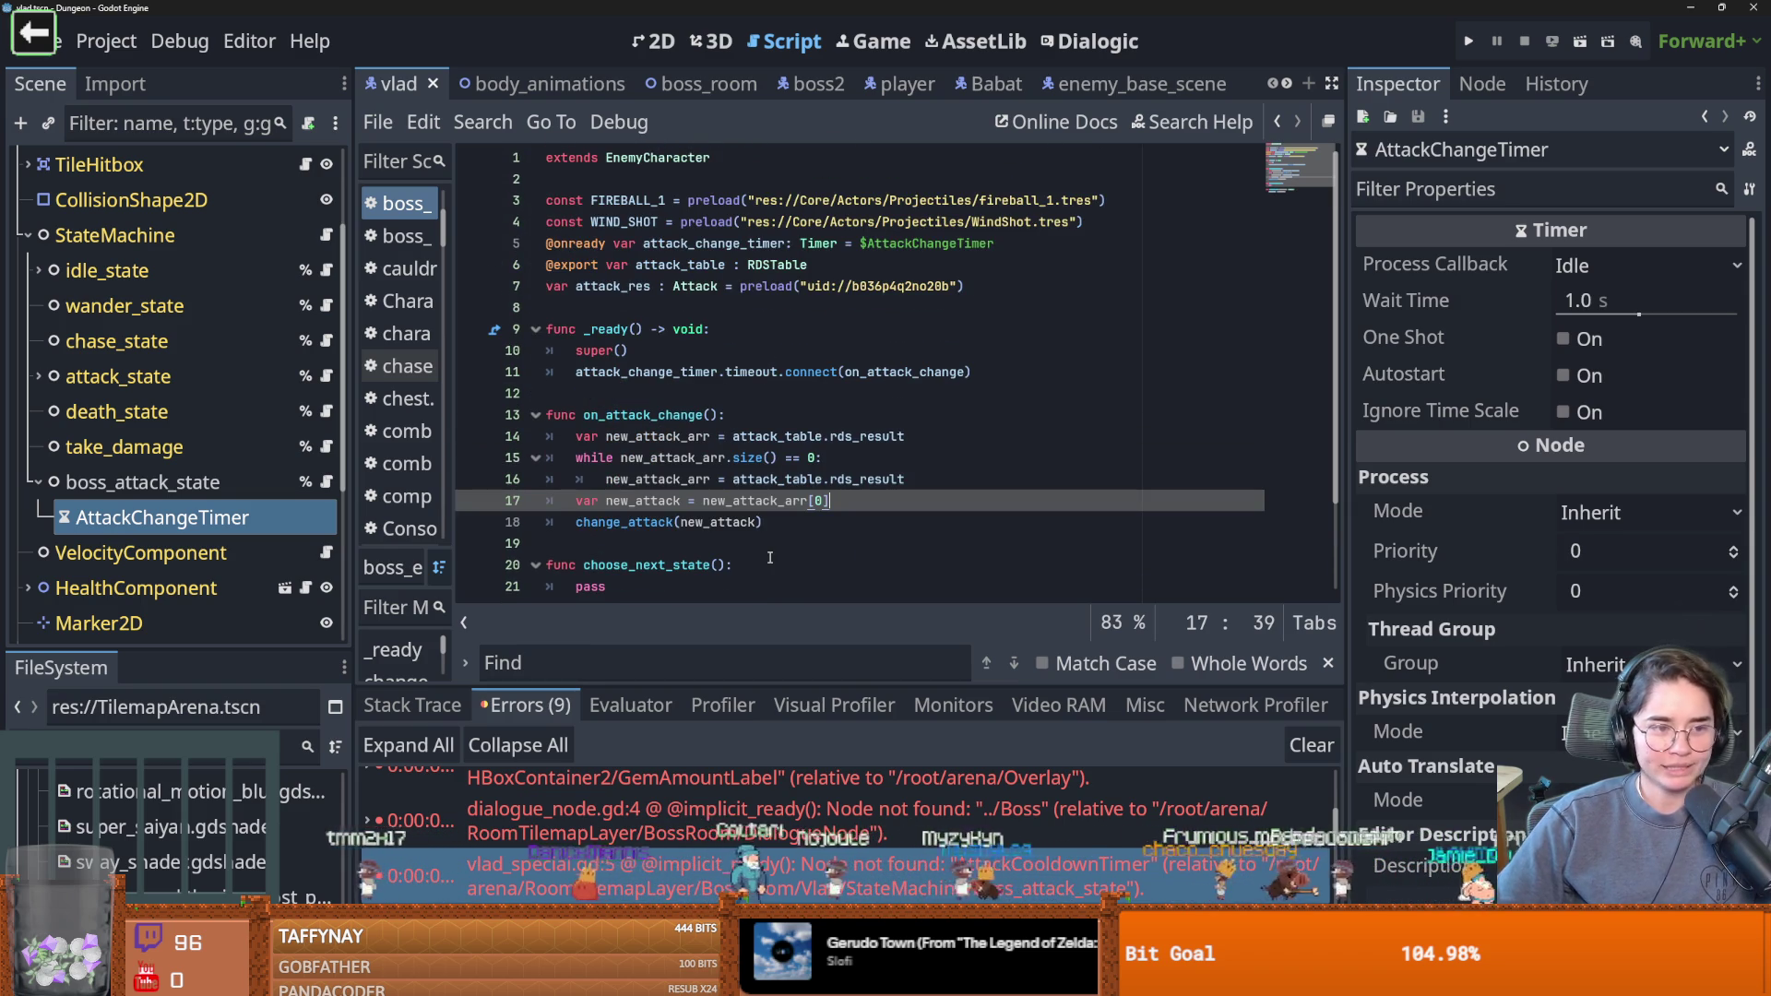
key(ctrl+s)
Jump to the CoinAmountLabel error in character_overlay.gd.
click(645, 395)
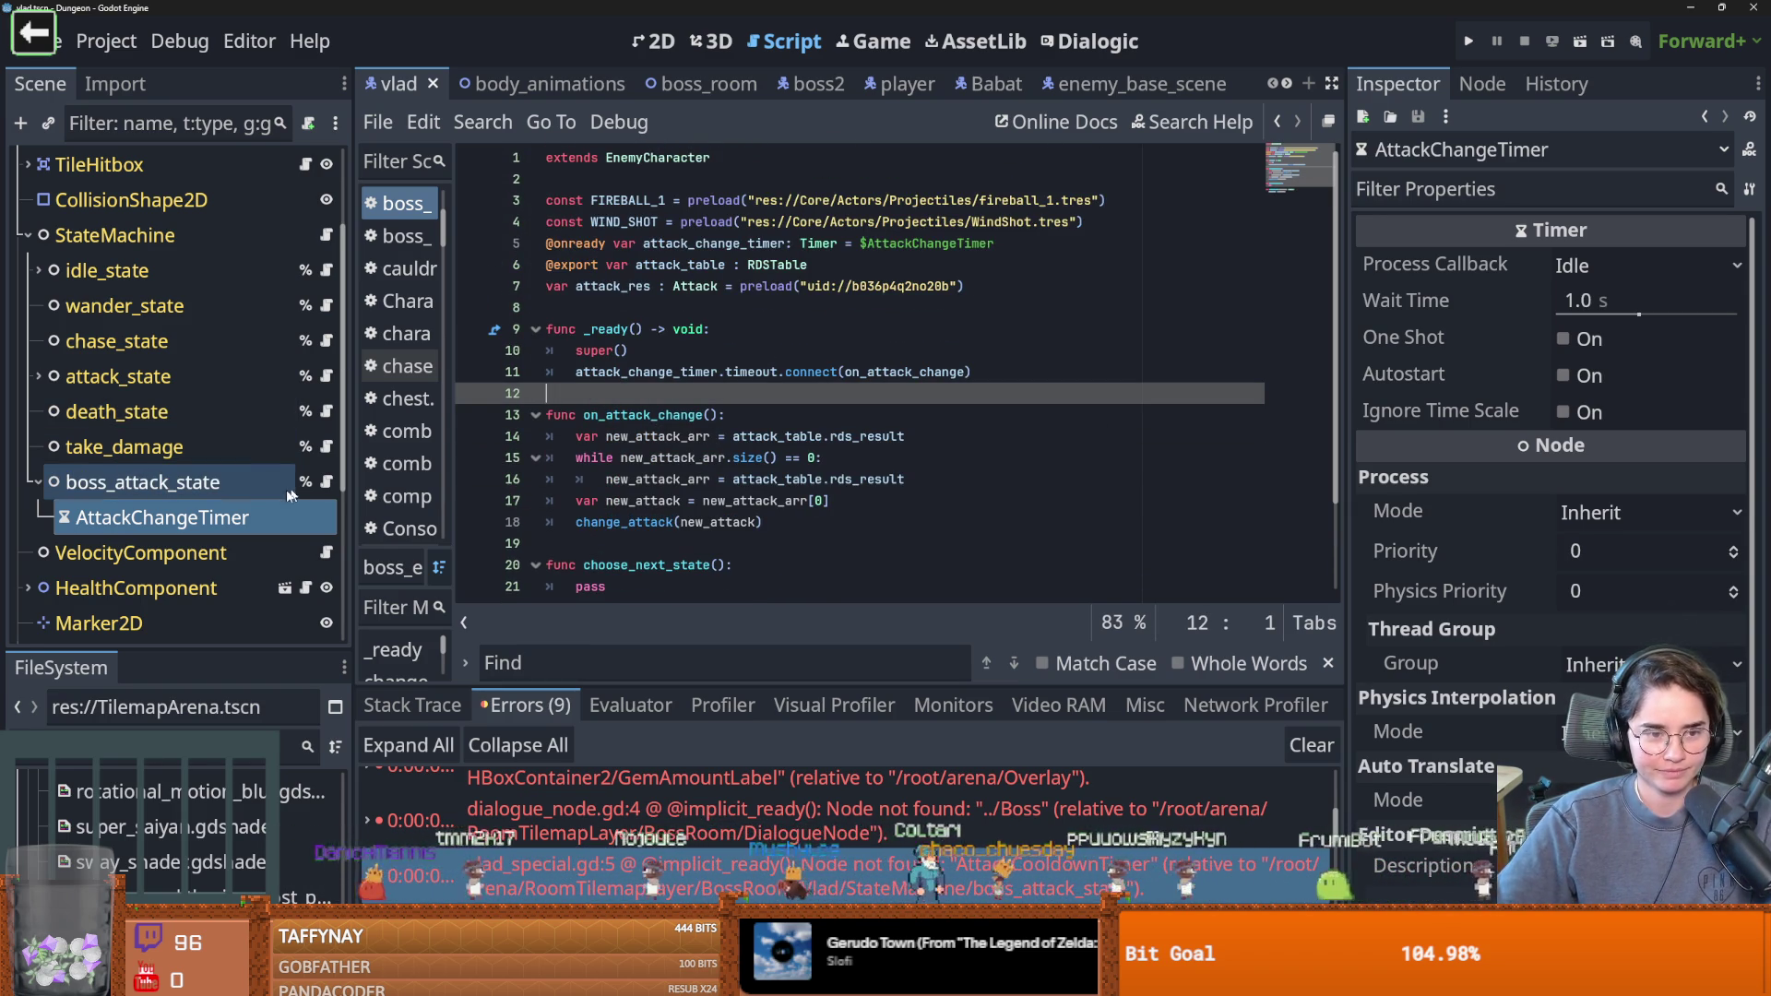
scroll(699, 789, up, 1)
scroll(698, 789, up, 1)
click(829, 777)
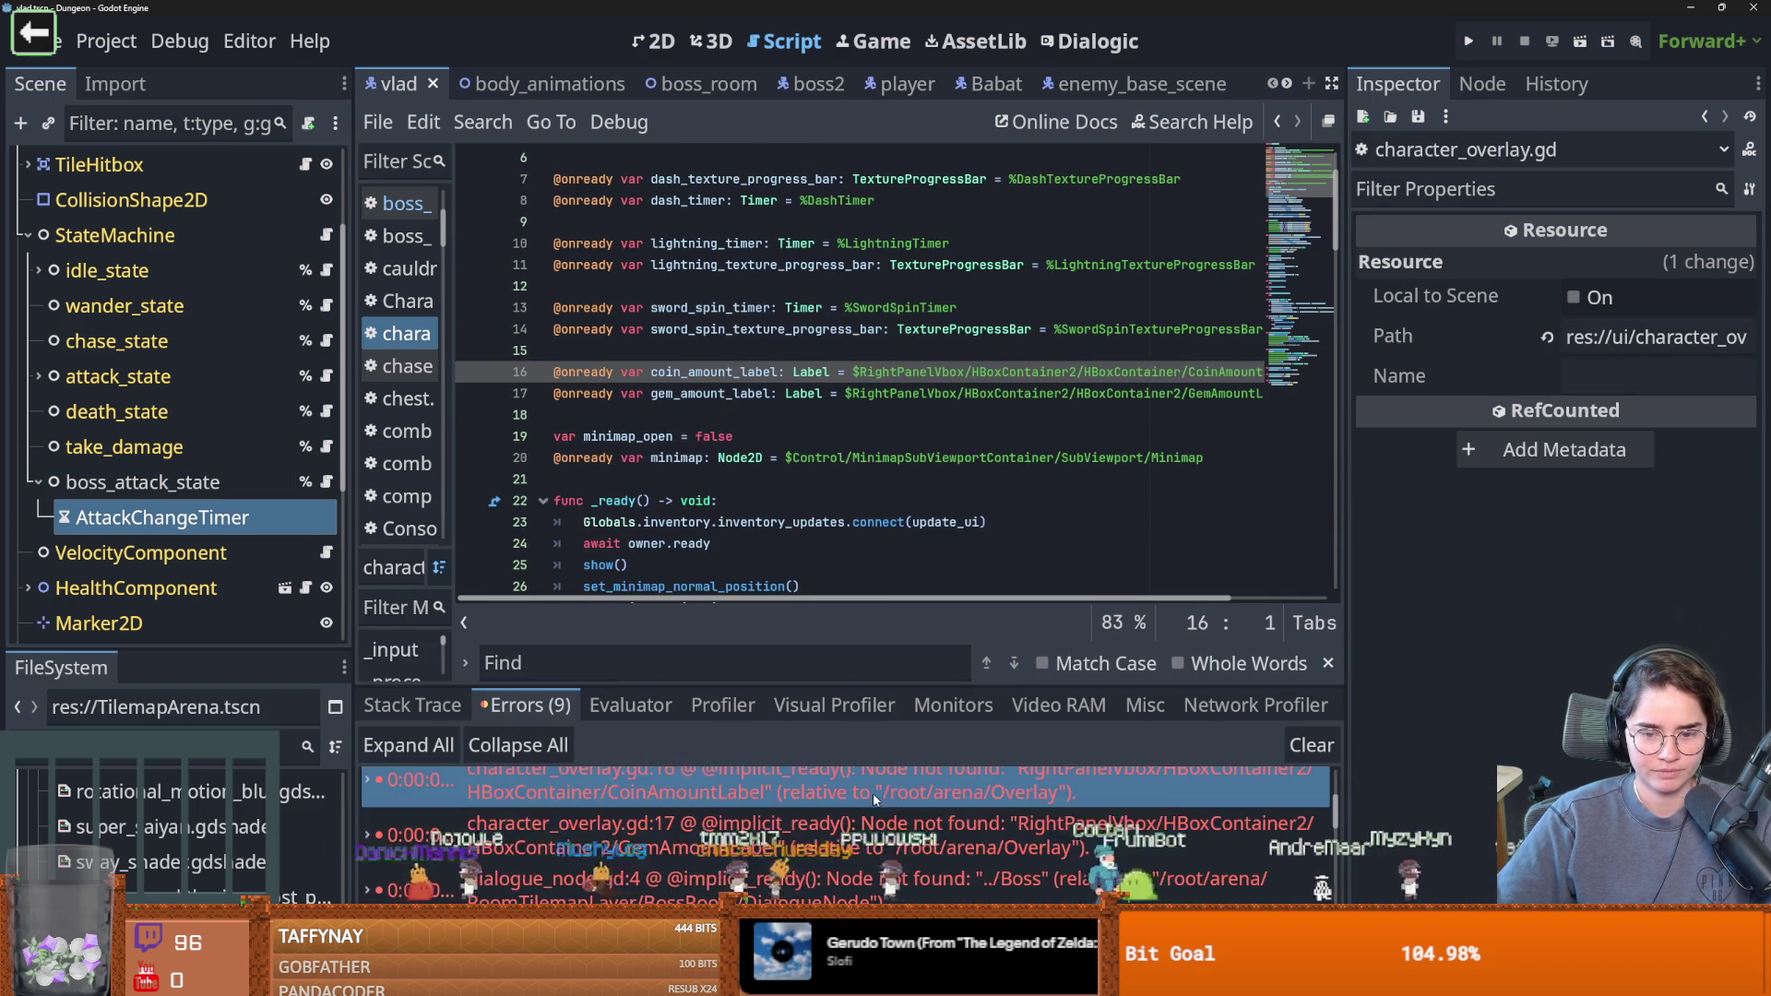
Remove the coin_amount_label and gem_amount_label declarations (lines 16–17) and save.
scroll(872, 793, up, 1)
double_click(710, 372)
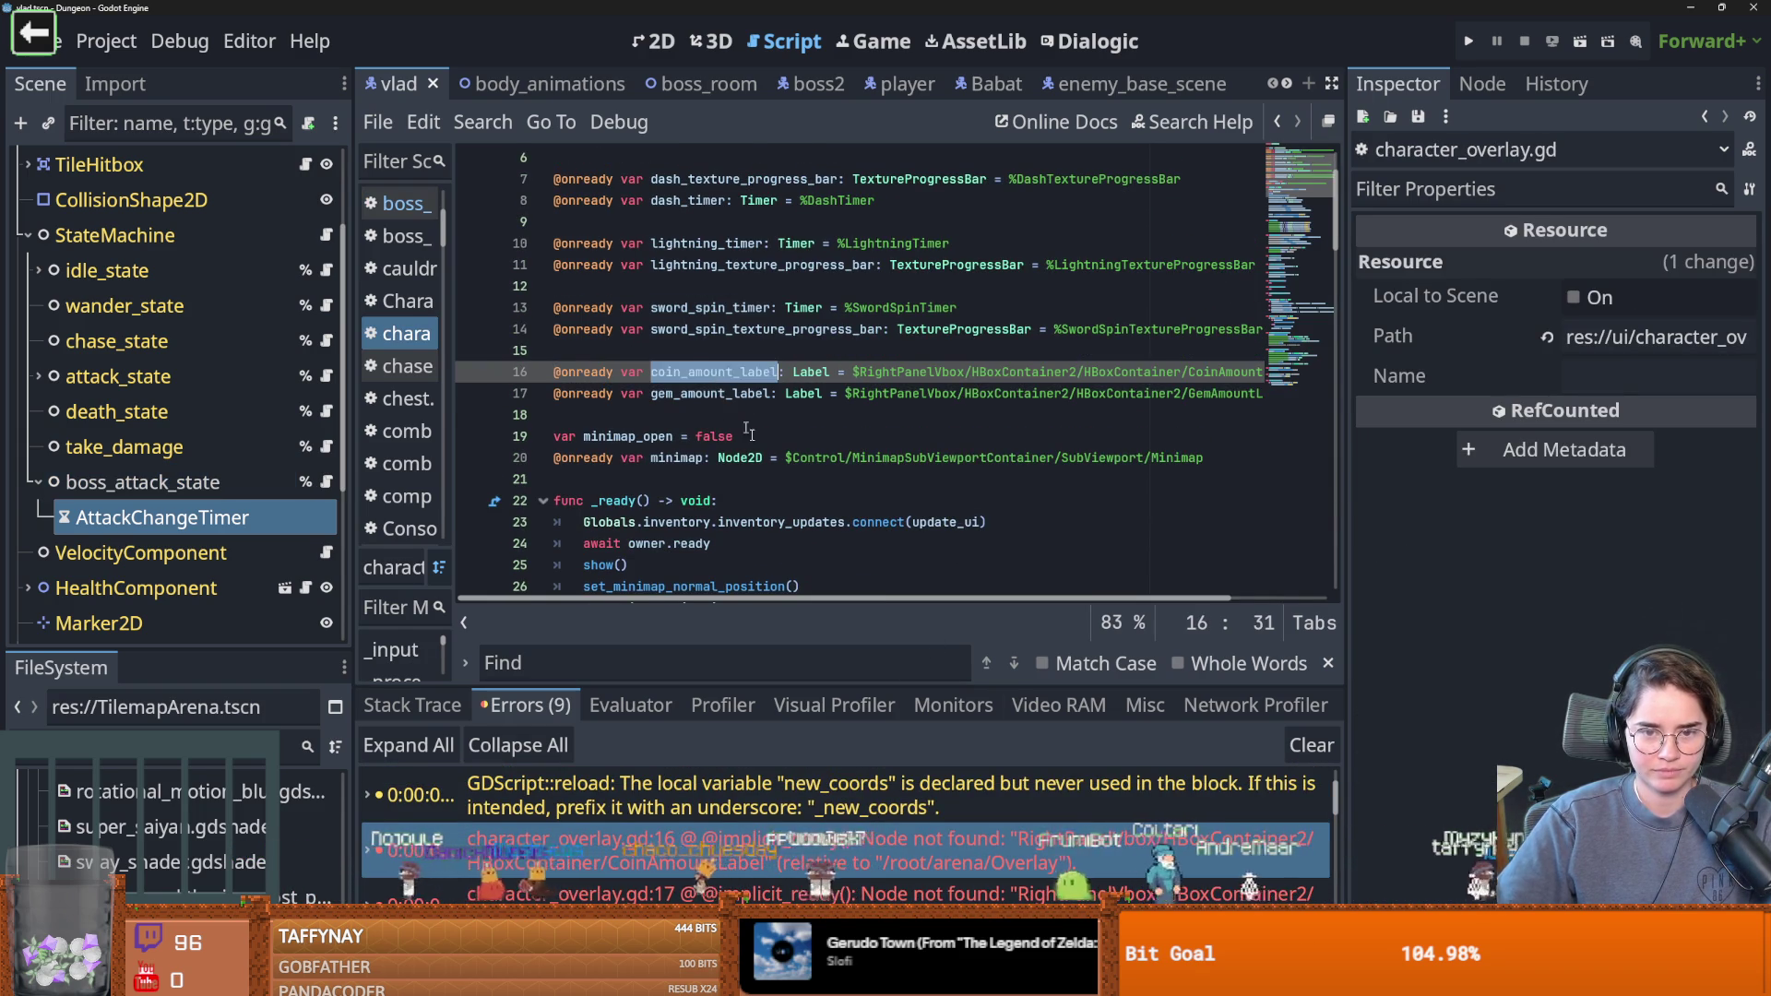
scroll(802, 482, down, 7)
scroll(802, 483, down, 7)
scroll(715, 362, up, 11)
key(ctrl+z)
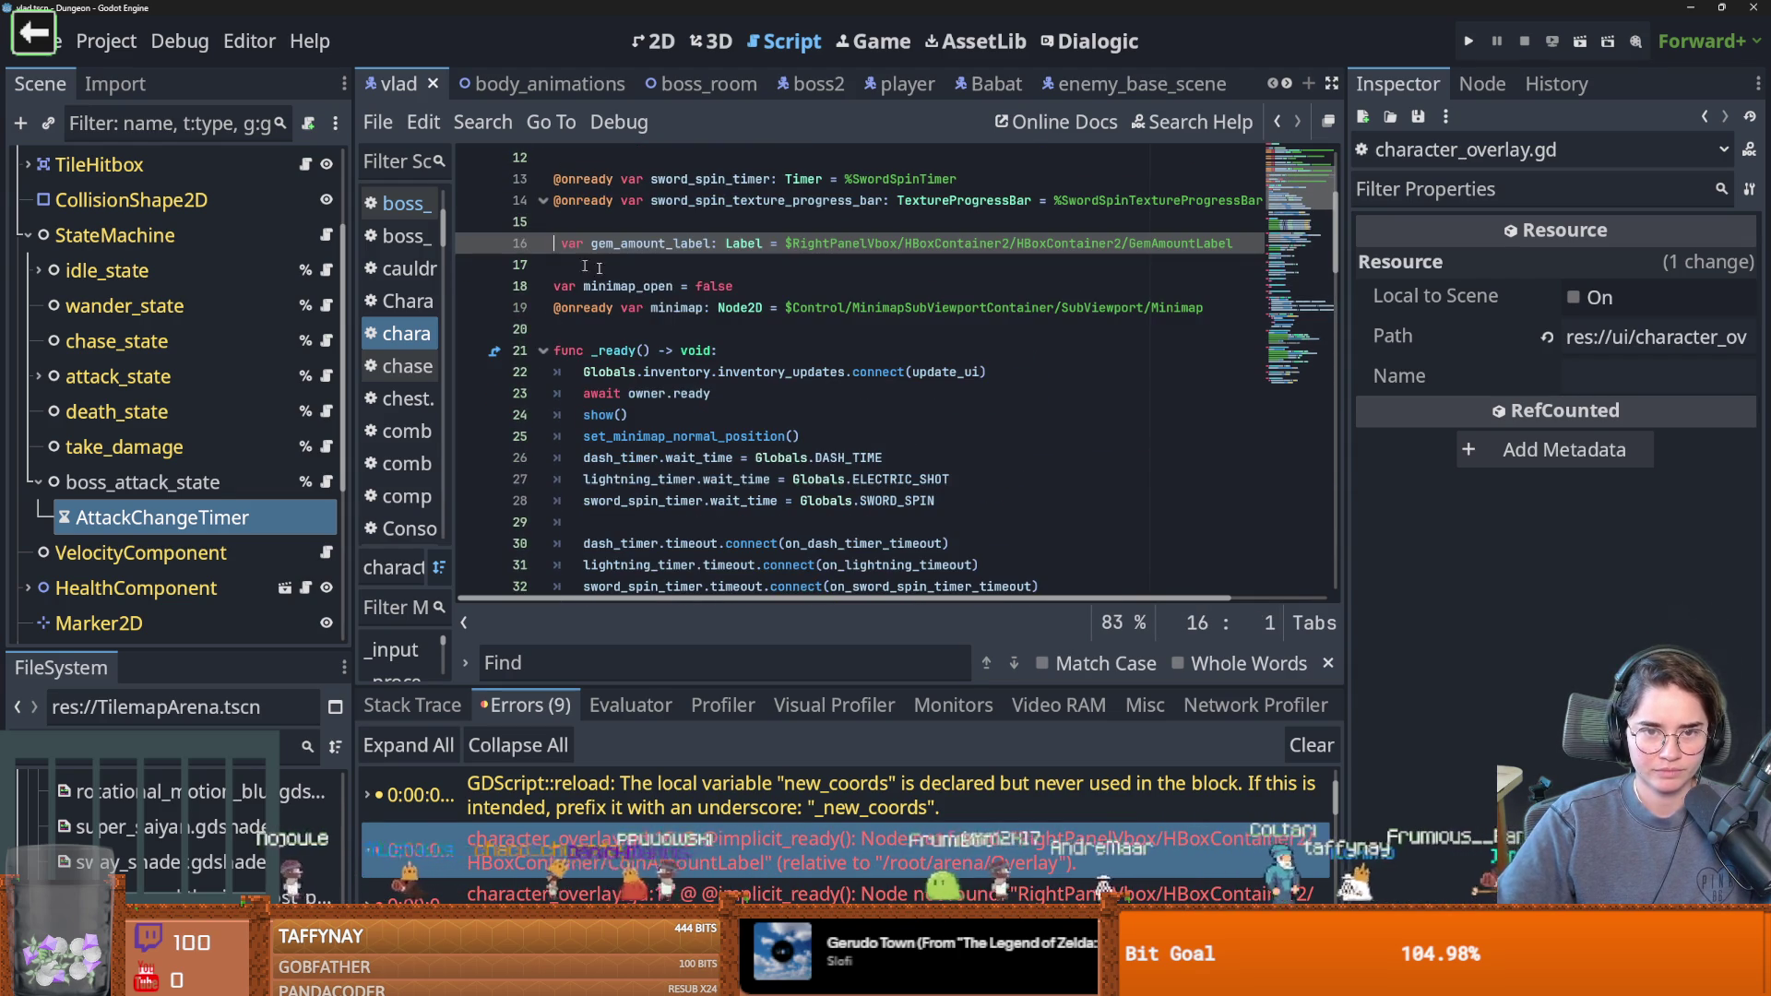
click(528, 242)
key(BackSpace)
key(ctrl+s)
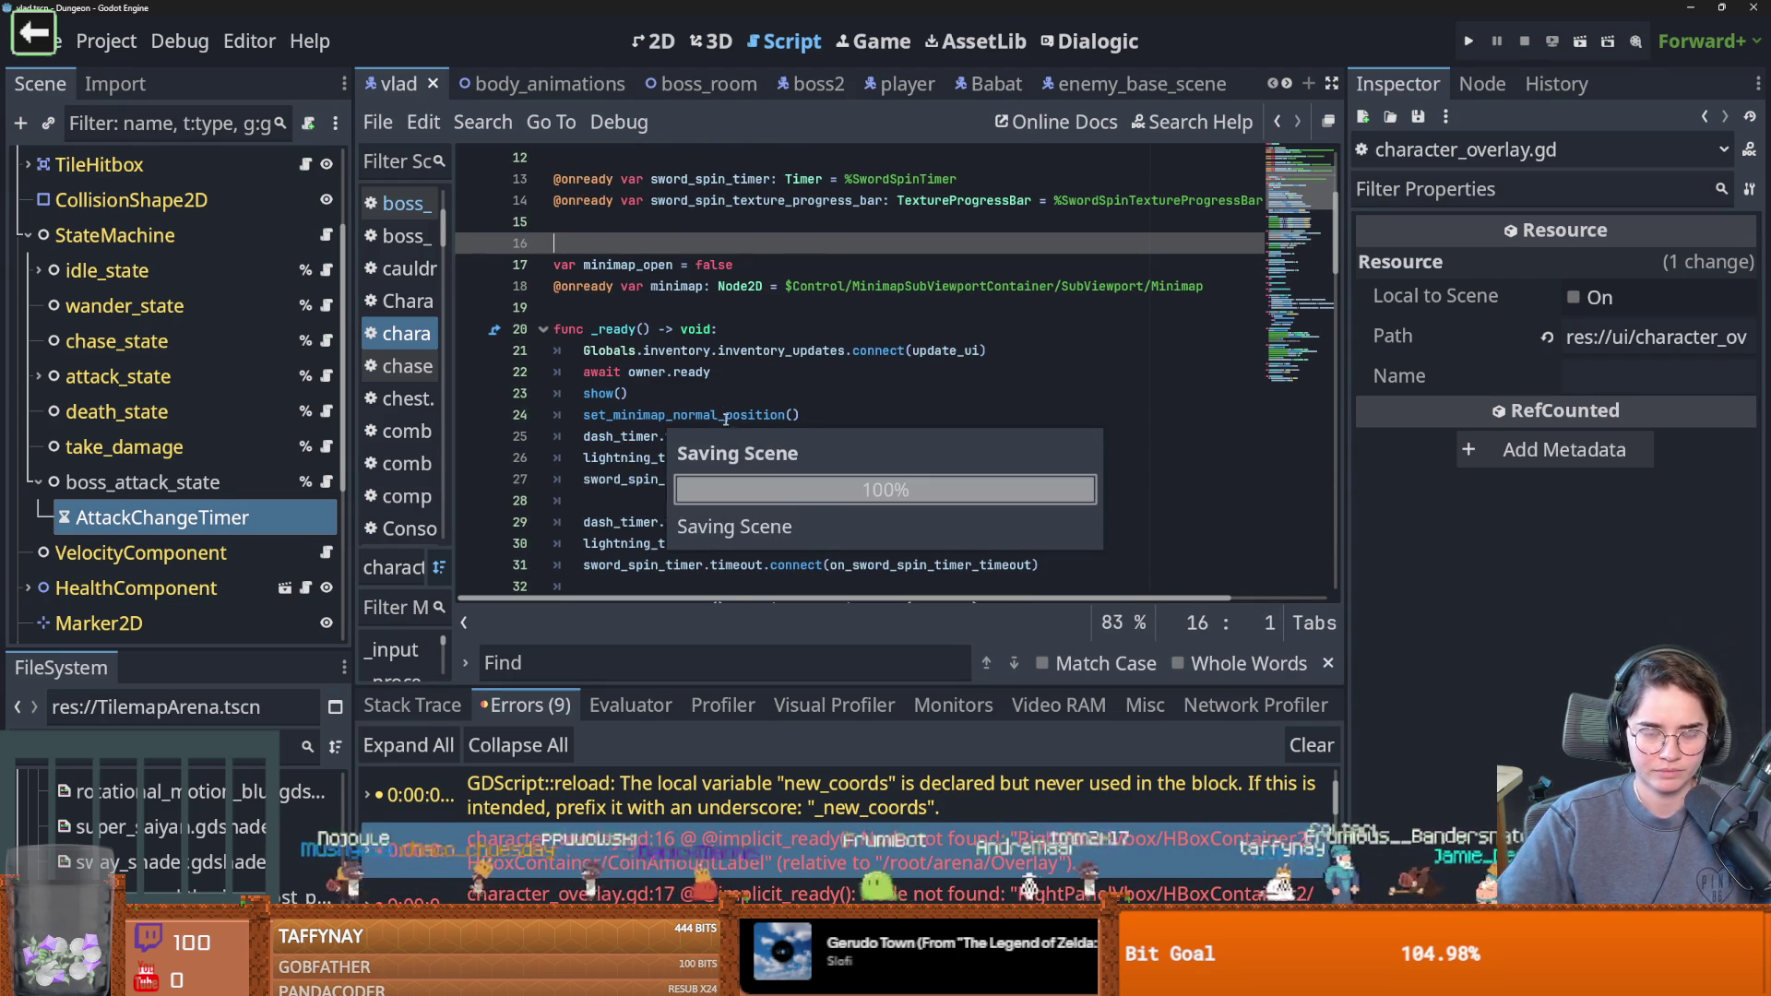
Run the project with F5.
scroll(856, 469, down, 8)
scroll(856, 469, down, 20)
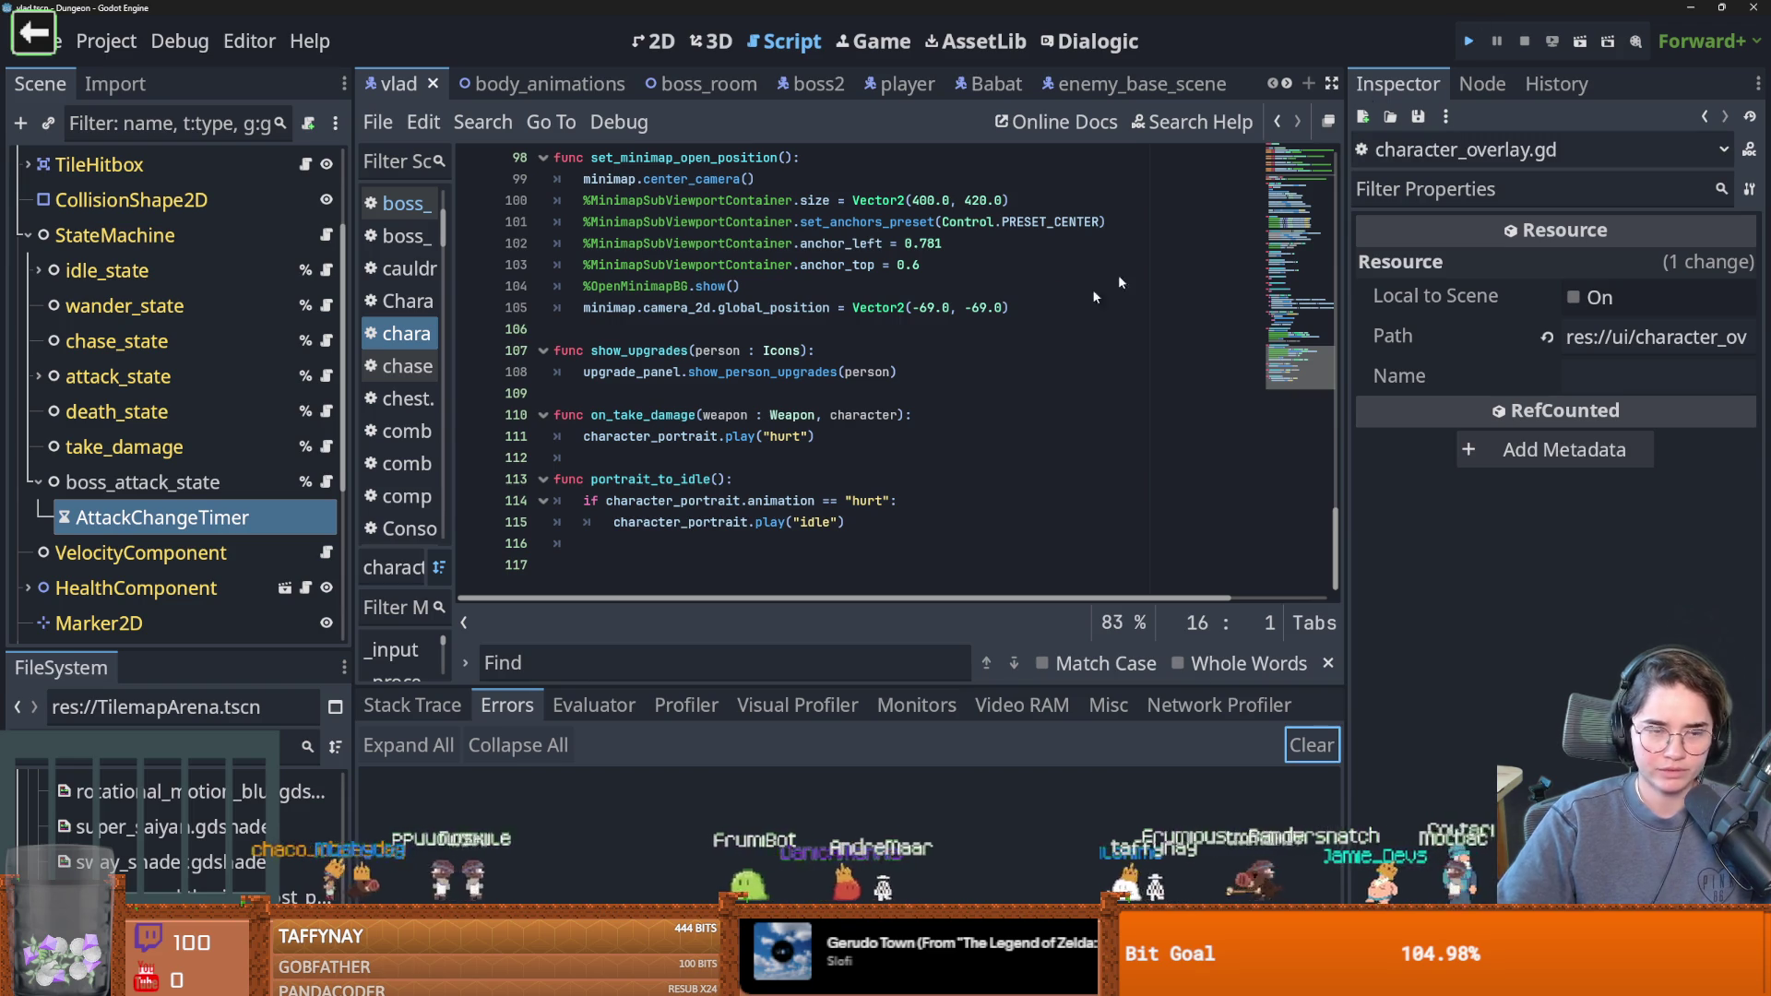
key(F5)
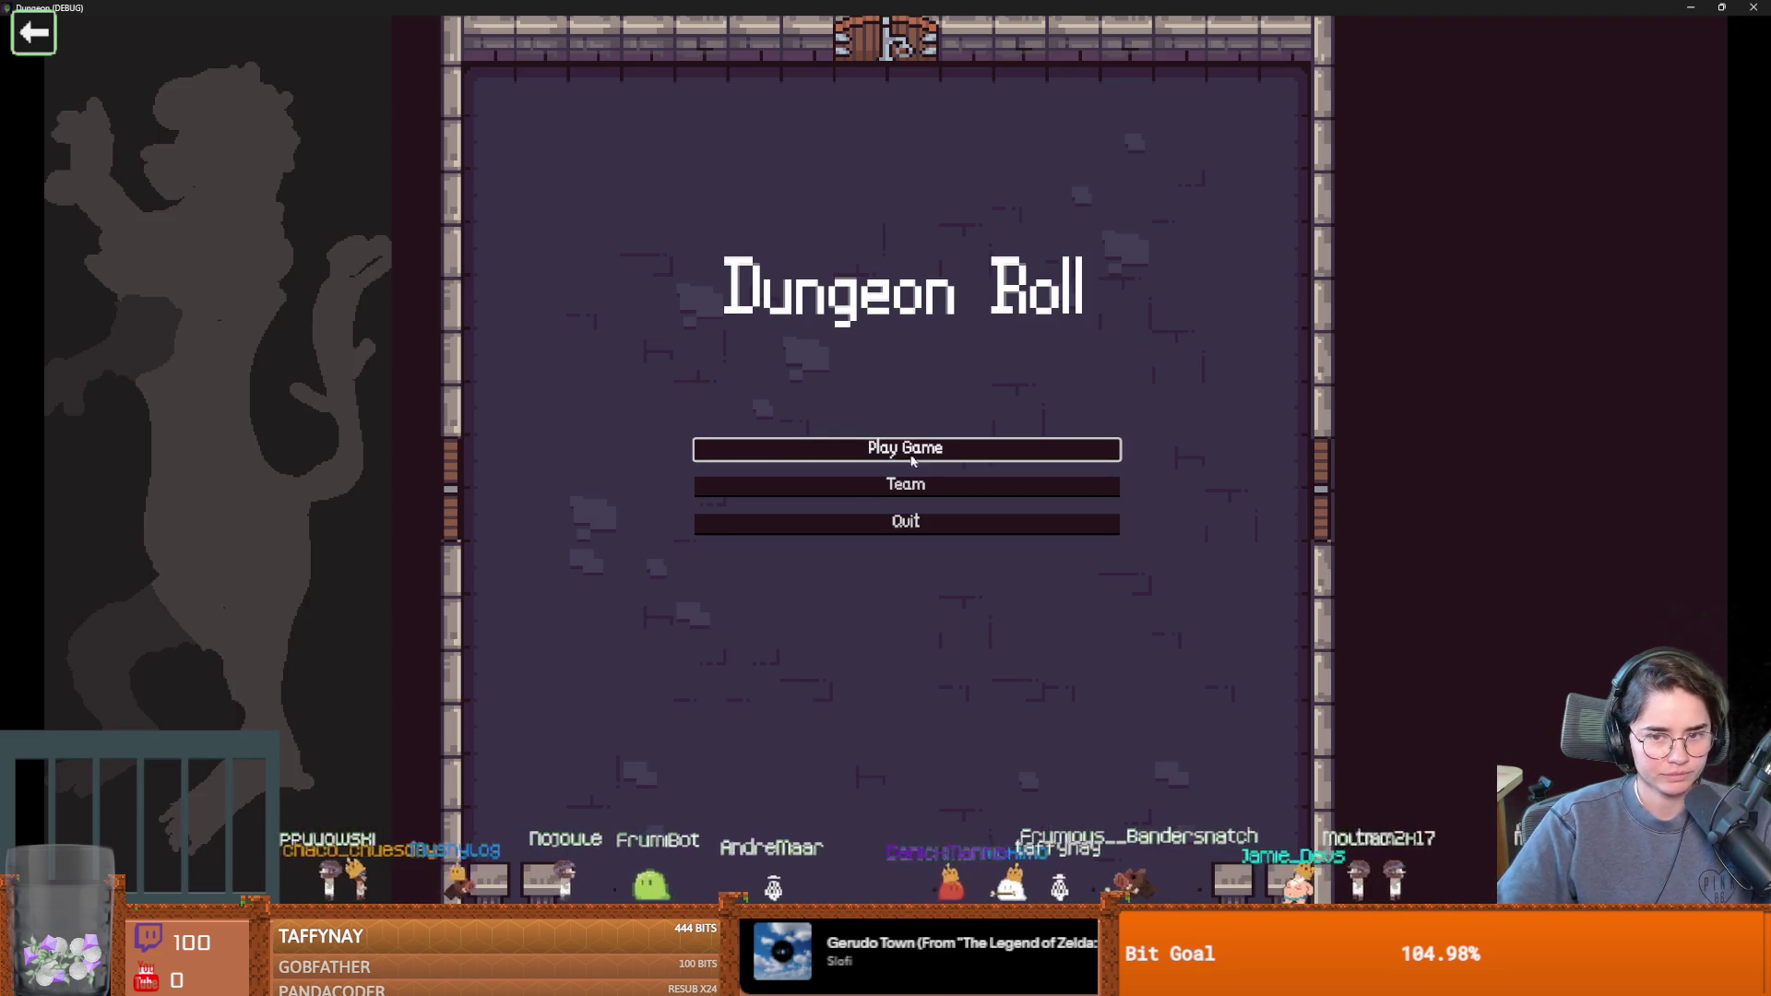
Start a new game as the Warrior and run tp_to_before_boss in the debug console.
click(911, 457)
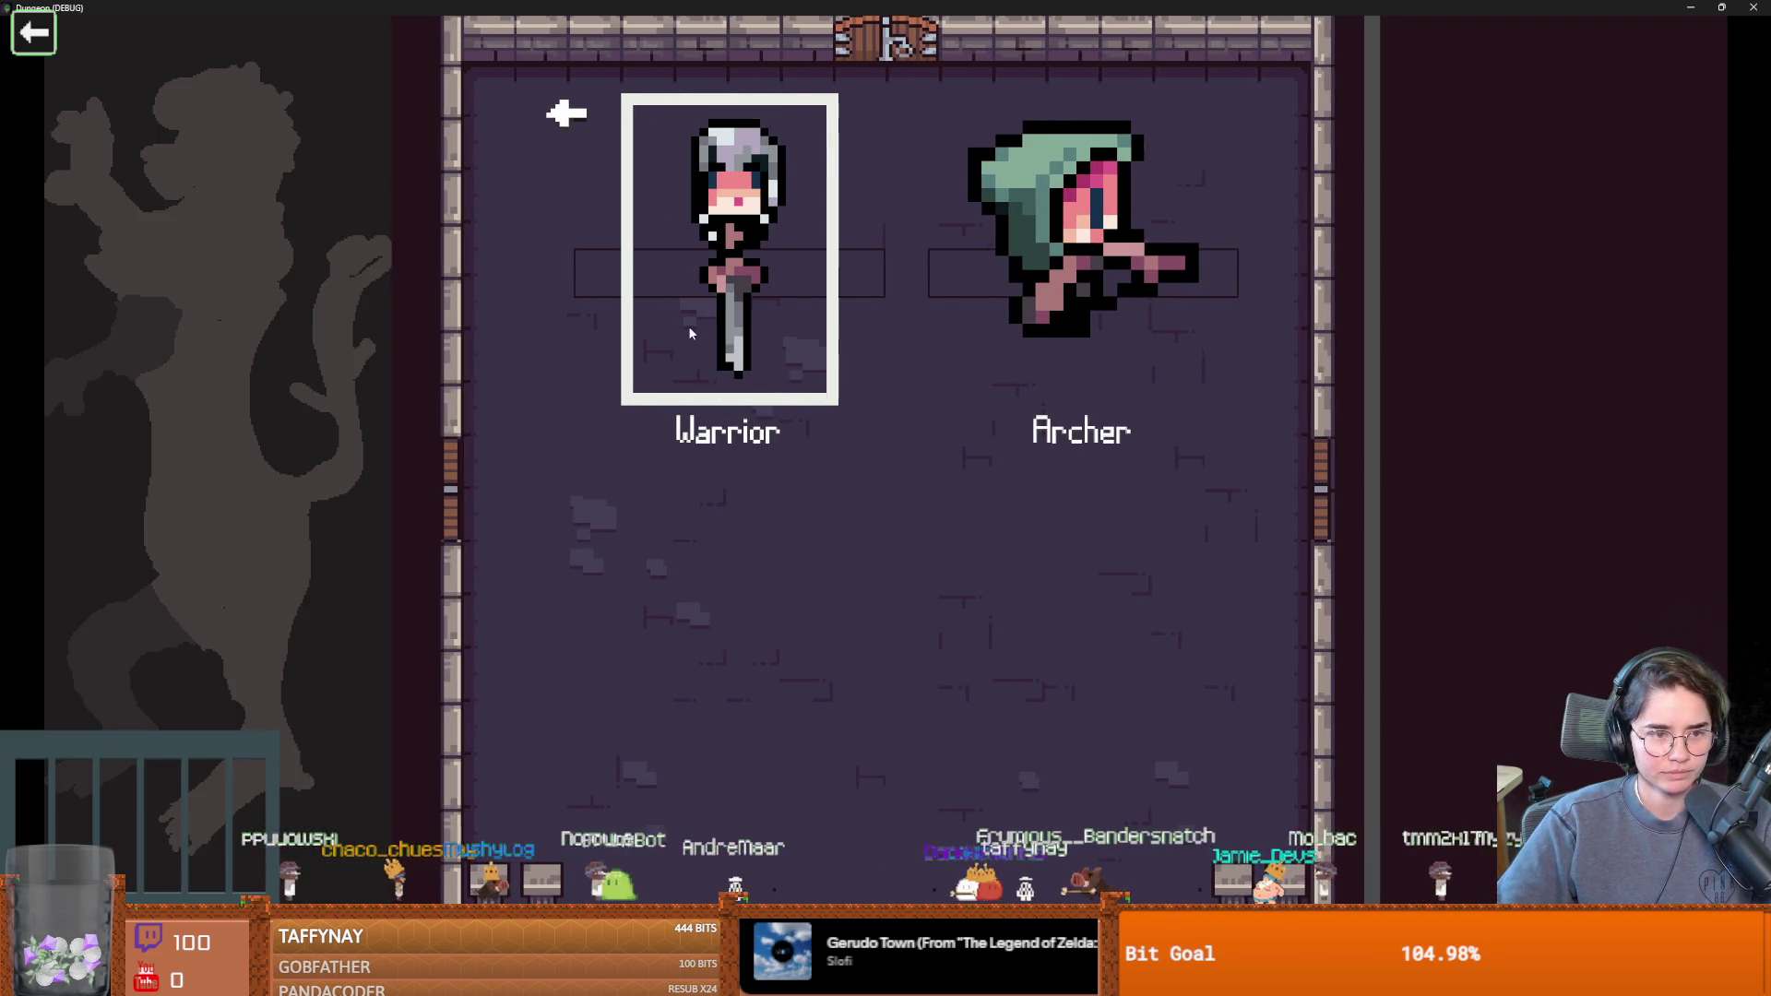
click(745, 403)
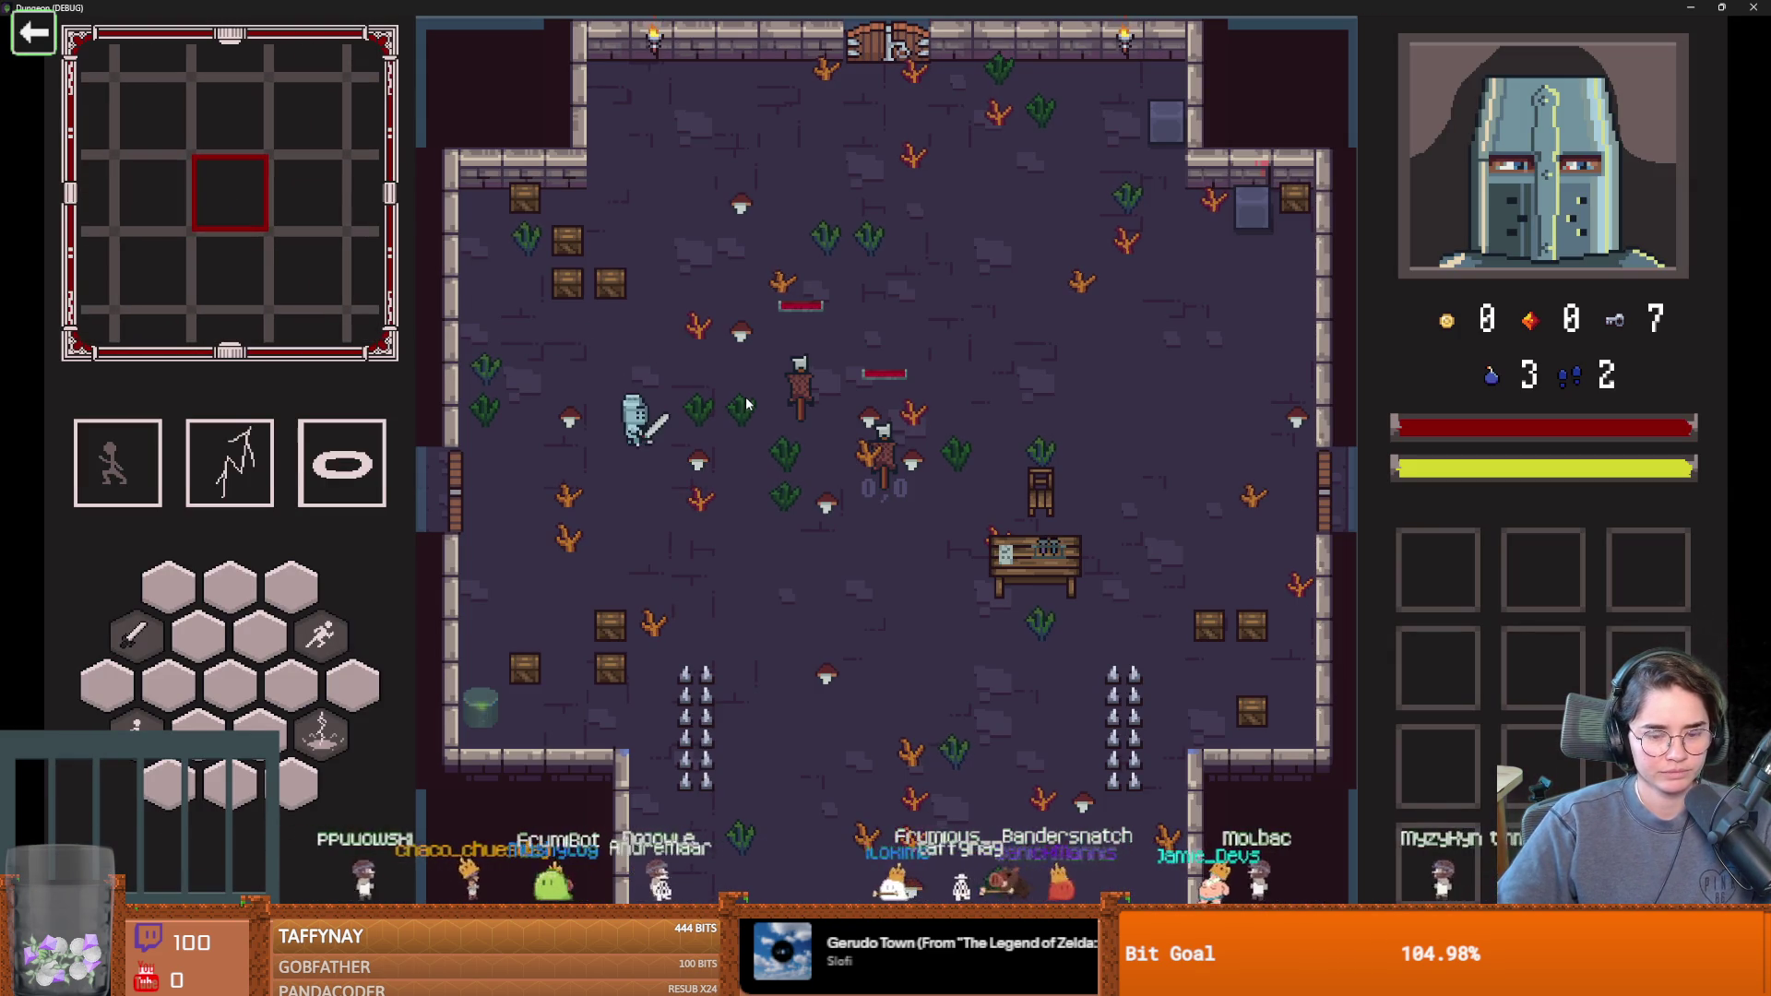
key(grave)
text(tp)
key(Tab)
key(Return)
Close the console, minimize the game window, and open the dialogue_node.gd line 4 error.
key(grave)
key(super+Down)
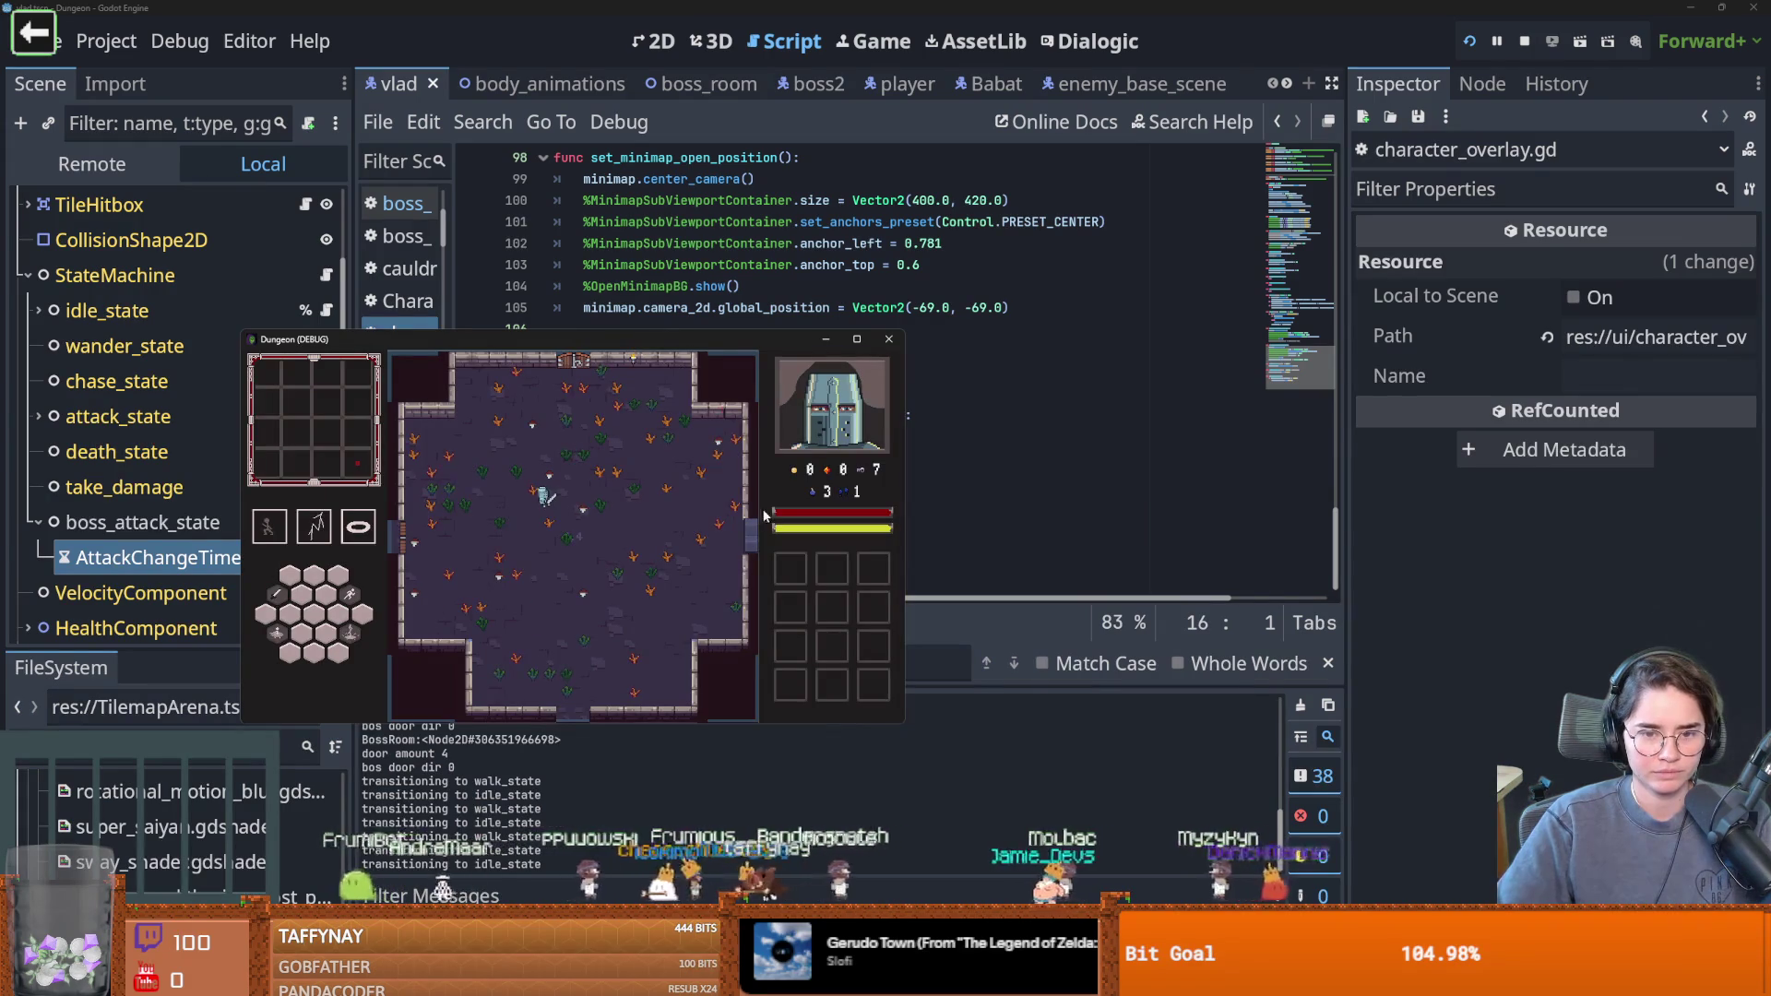
key(super+Down)
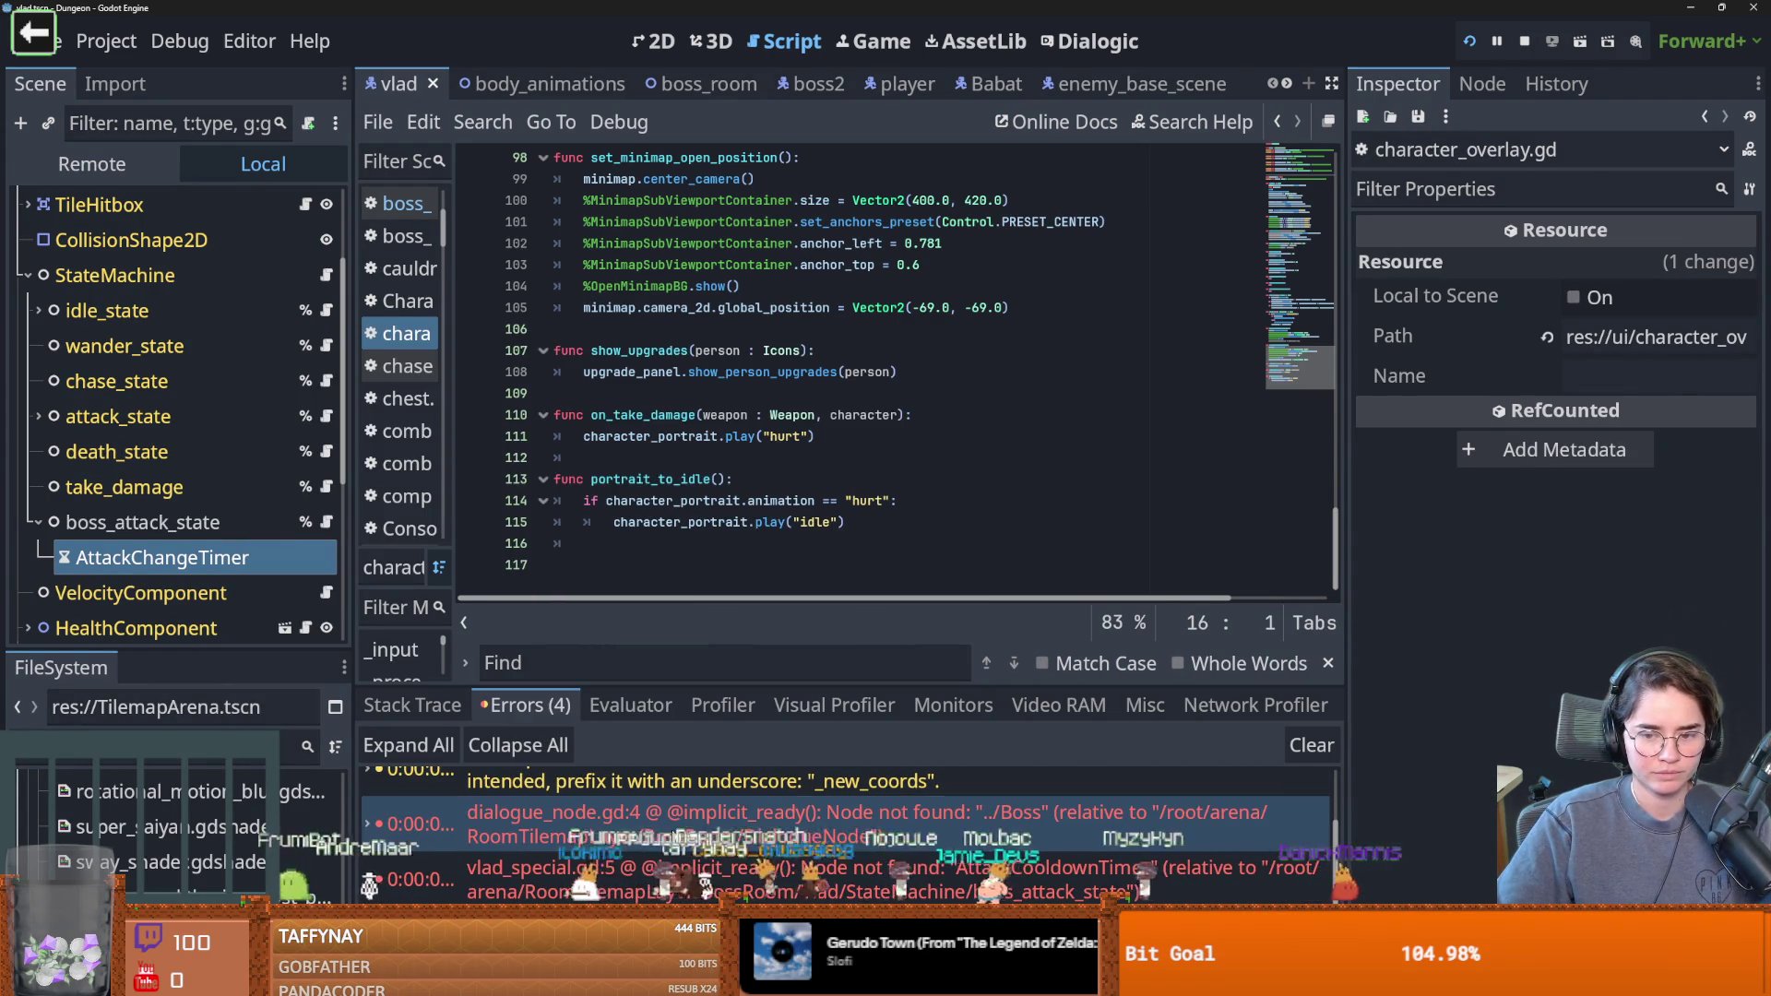
double_click(830, 812)
Delete the extra blank line after line 4 of dialogue_node.gd, widen the script list, and save.
click(654, 251)
key(BackSpace)
drag(455, 501, 602, 504)
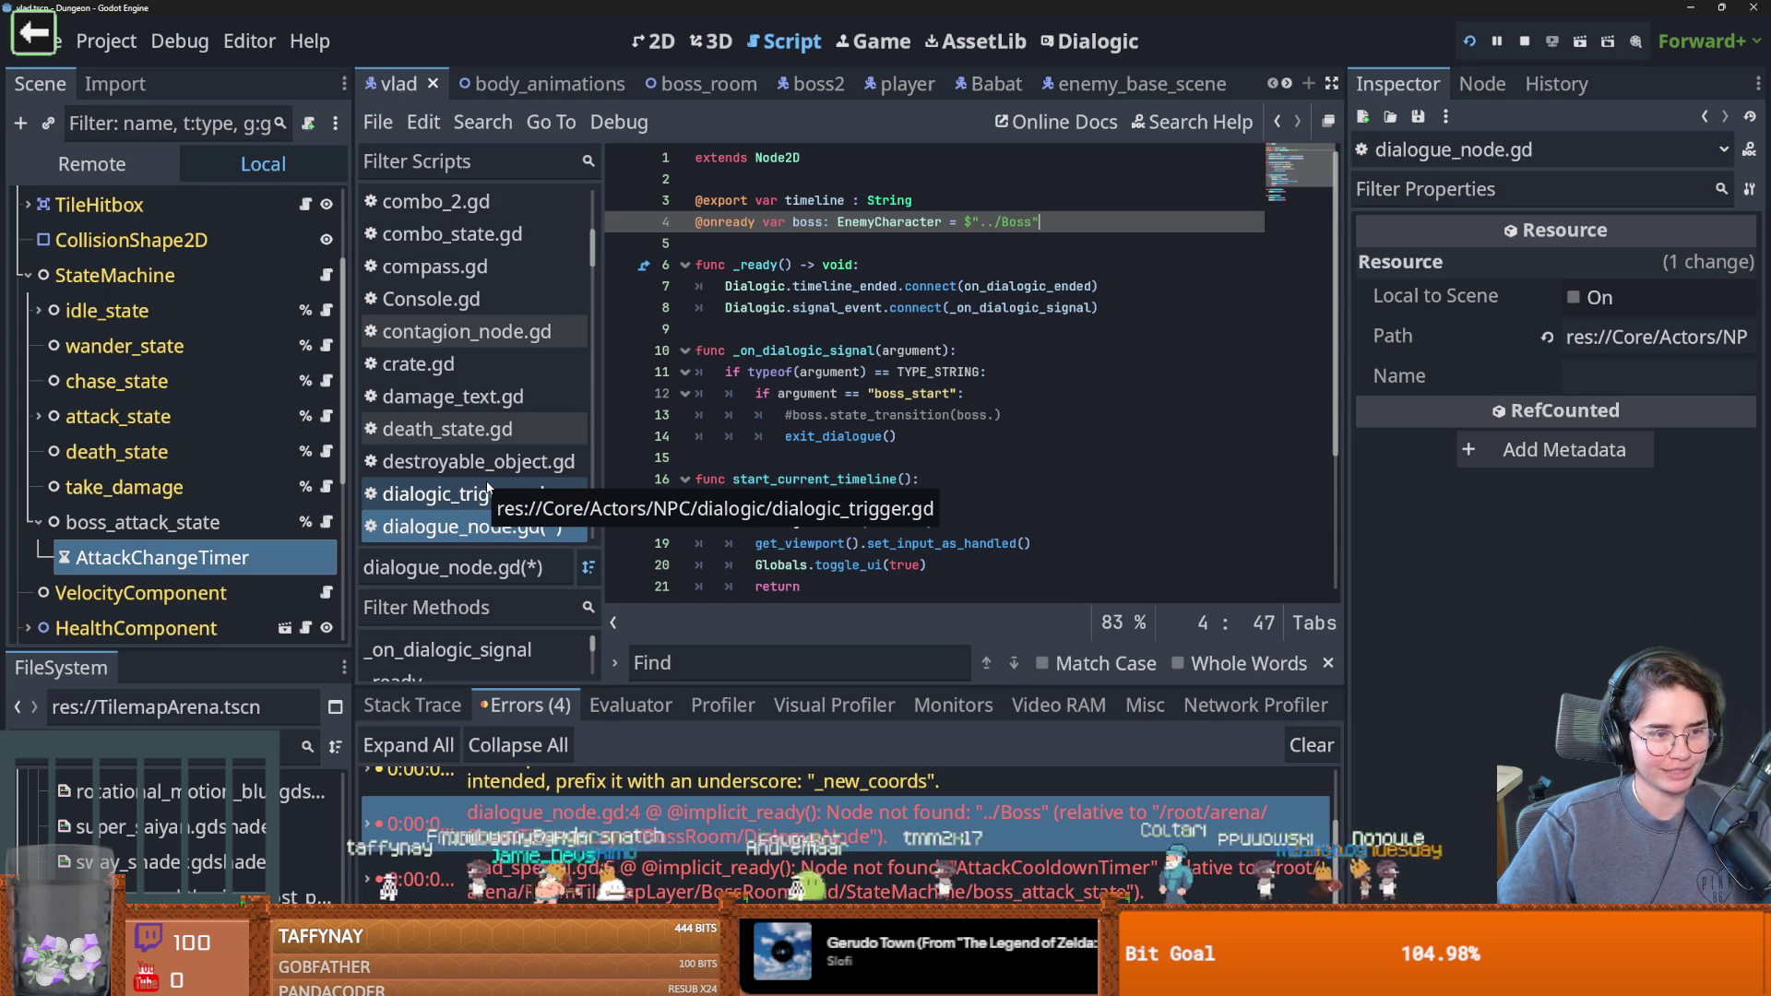
click(803, 371)
key(ctrl+s)
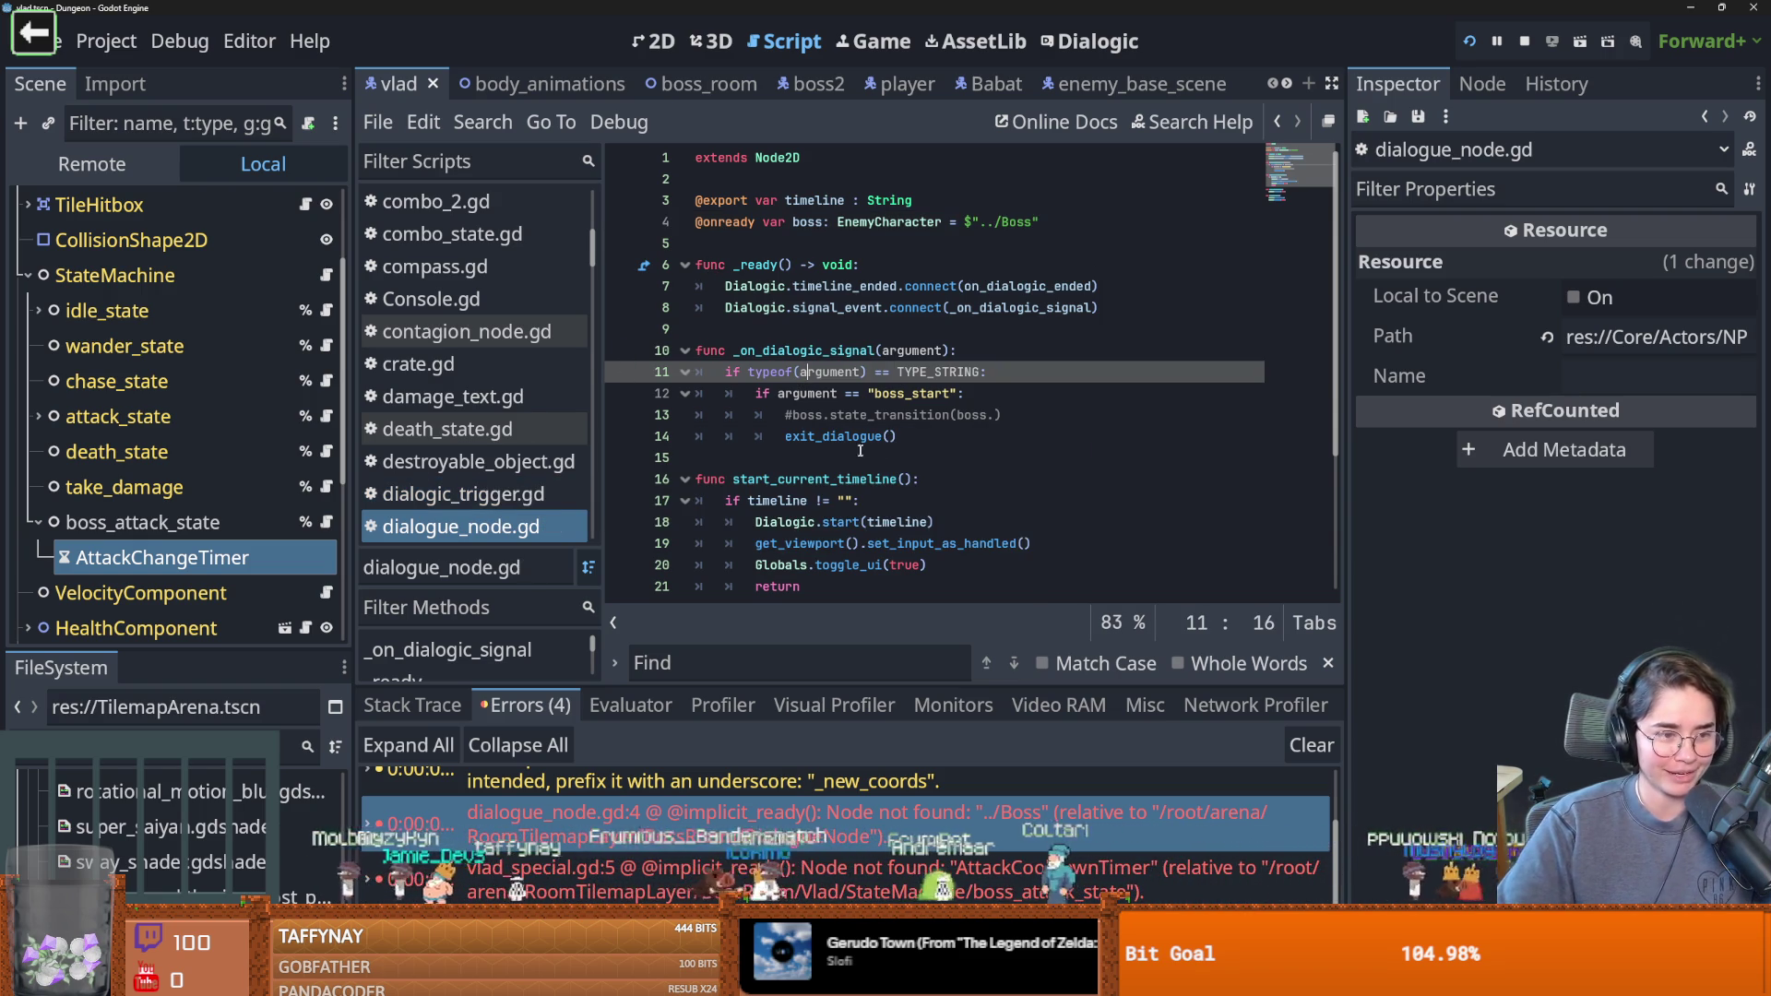
key(ctrl+s)
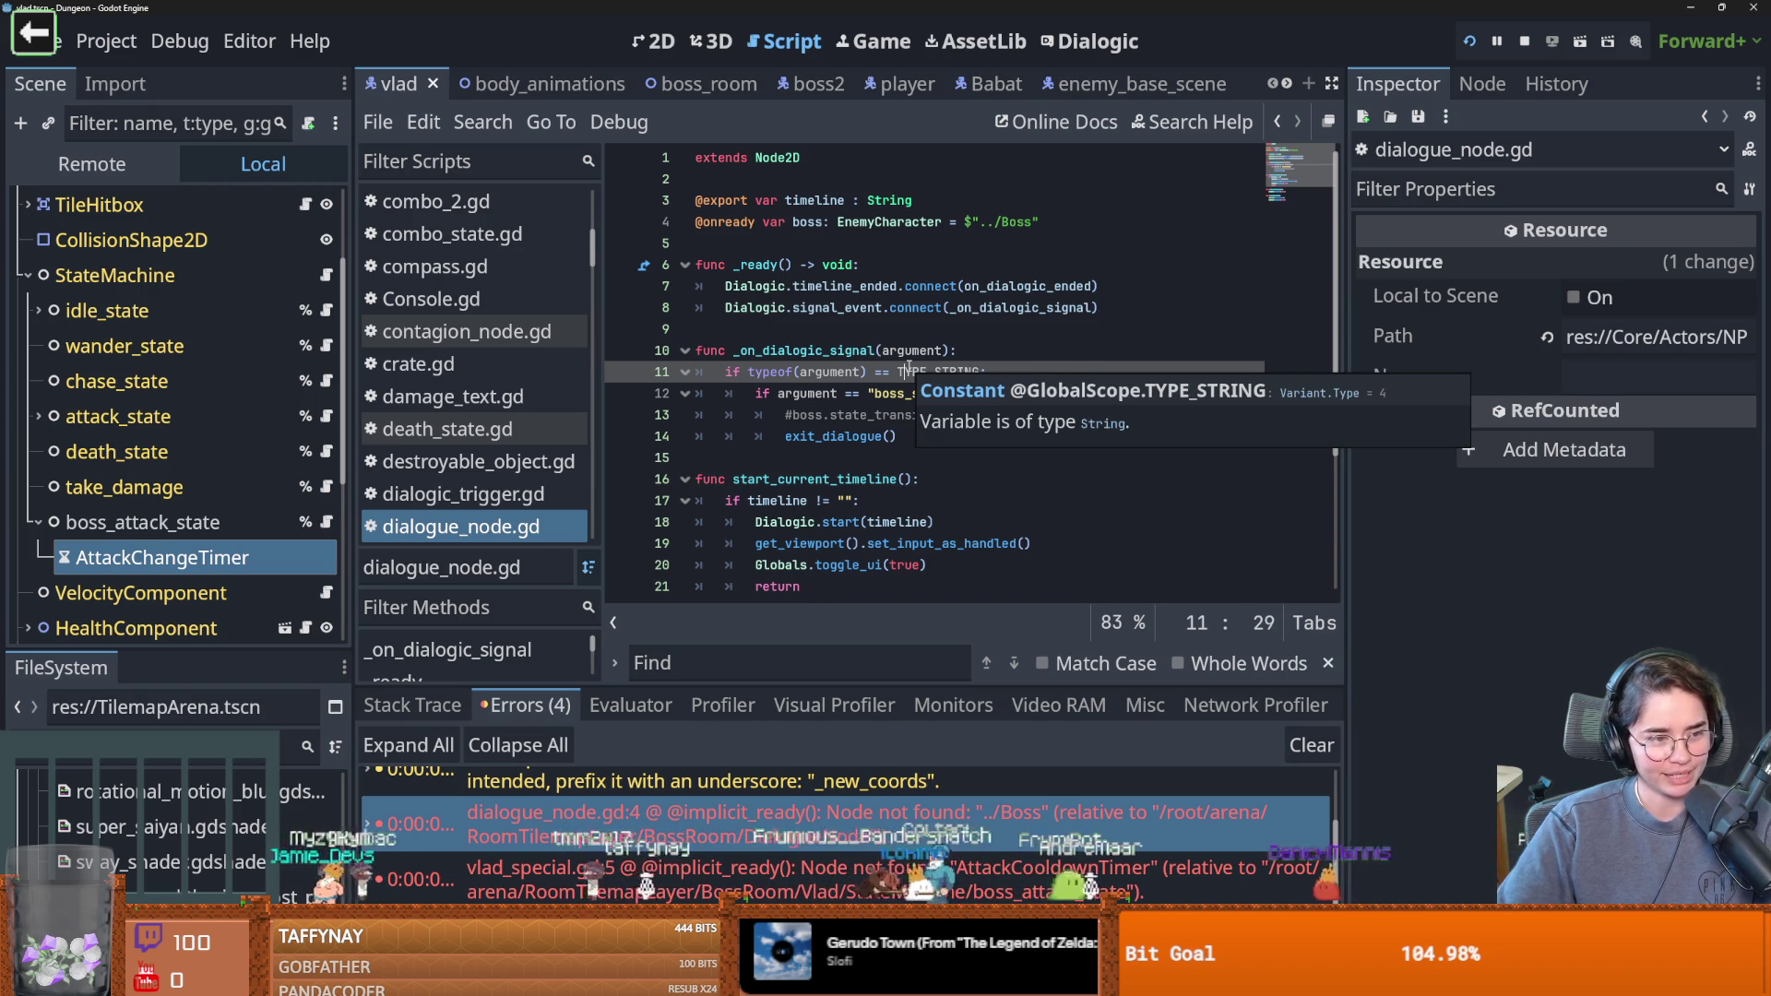
click(898, 339)
key(ctrl+s)
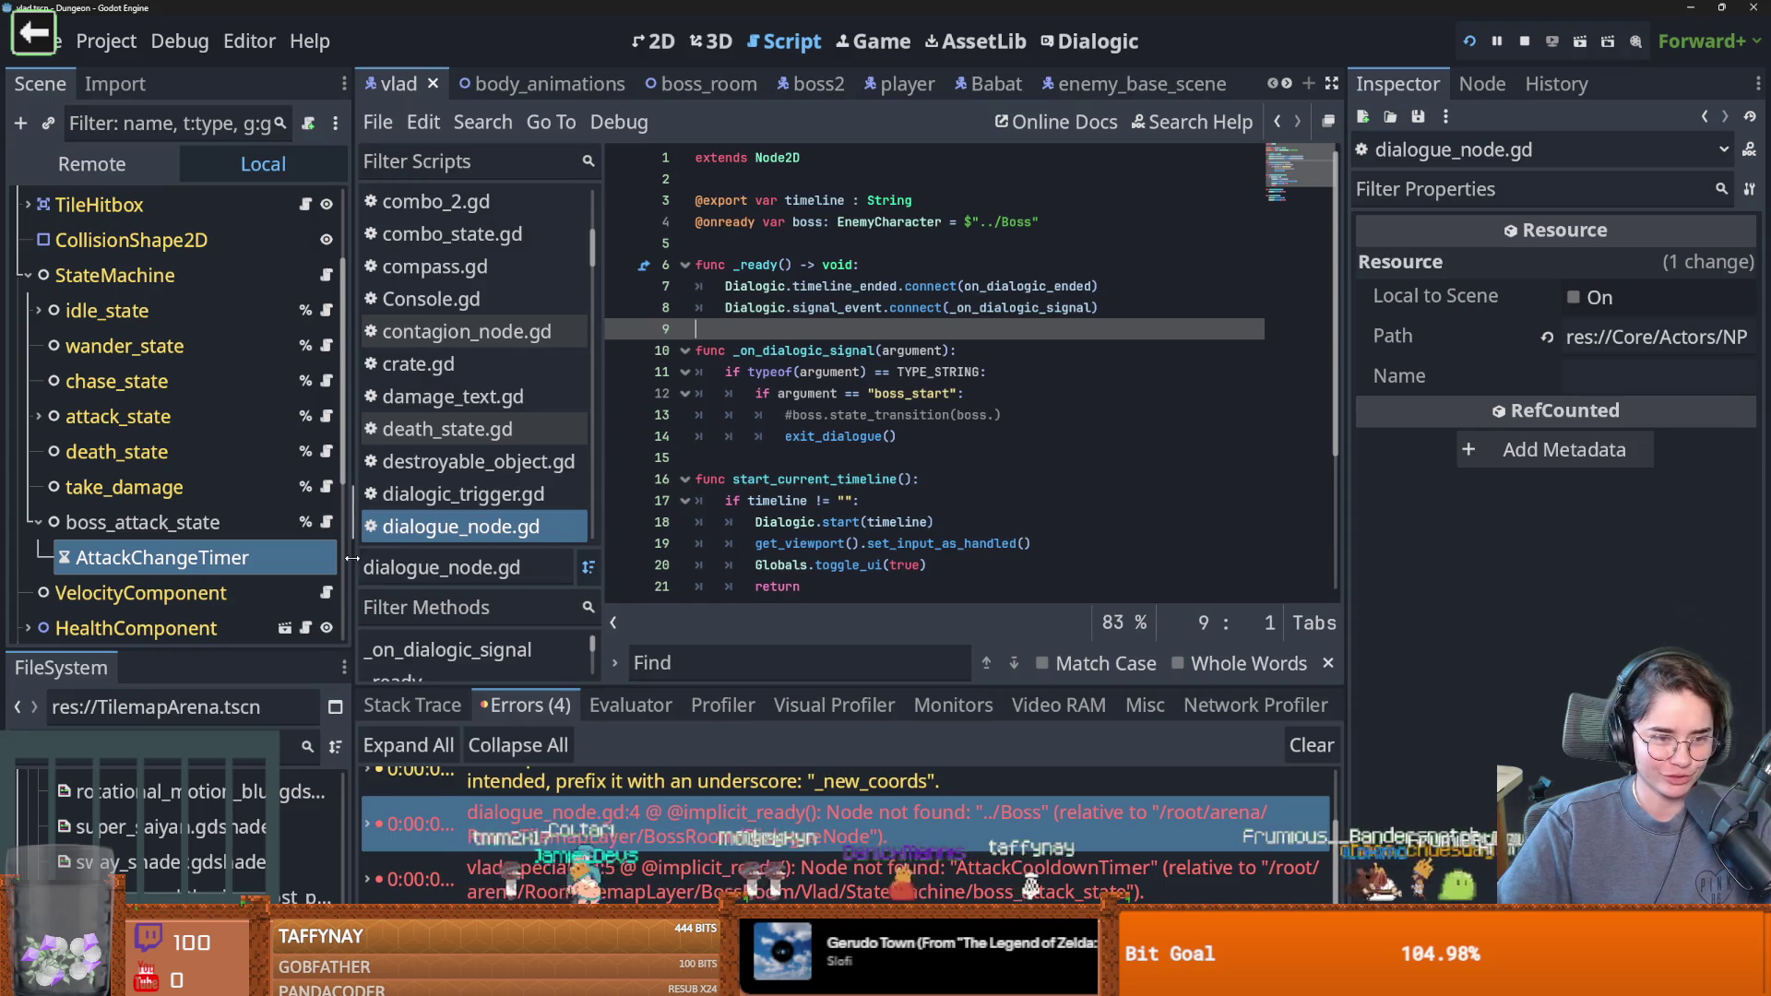
Widen the Scene dock and save the script again.
drag(352, 558, 415, 551)
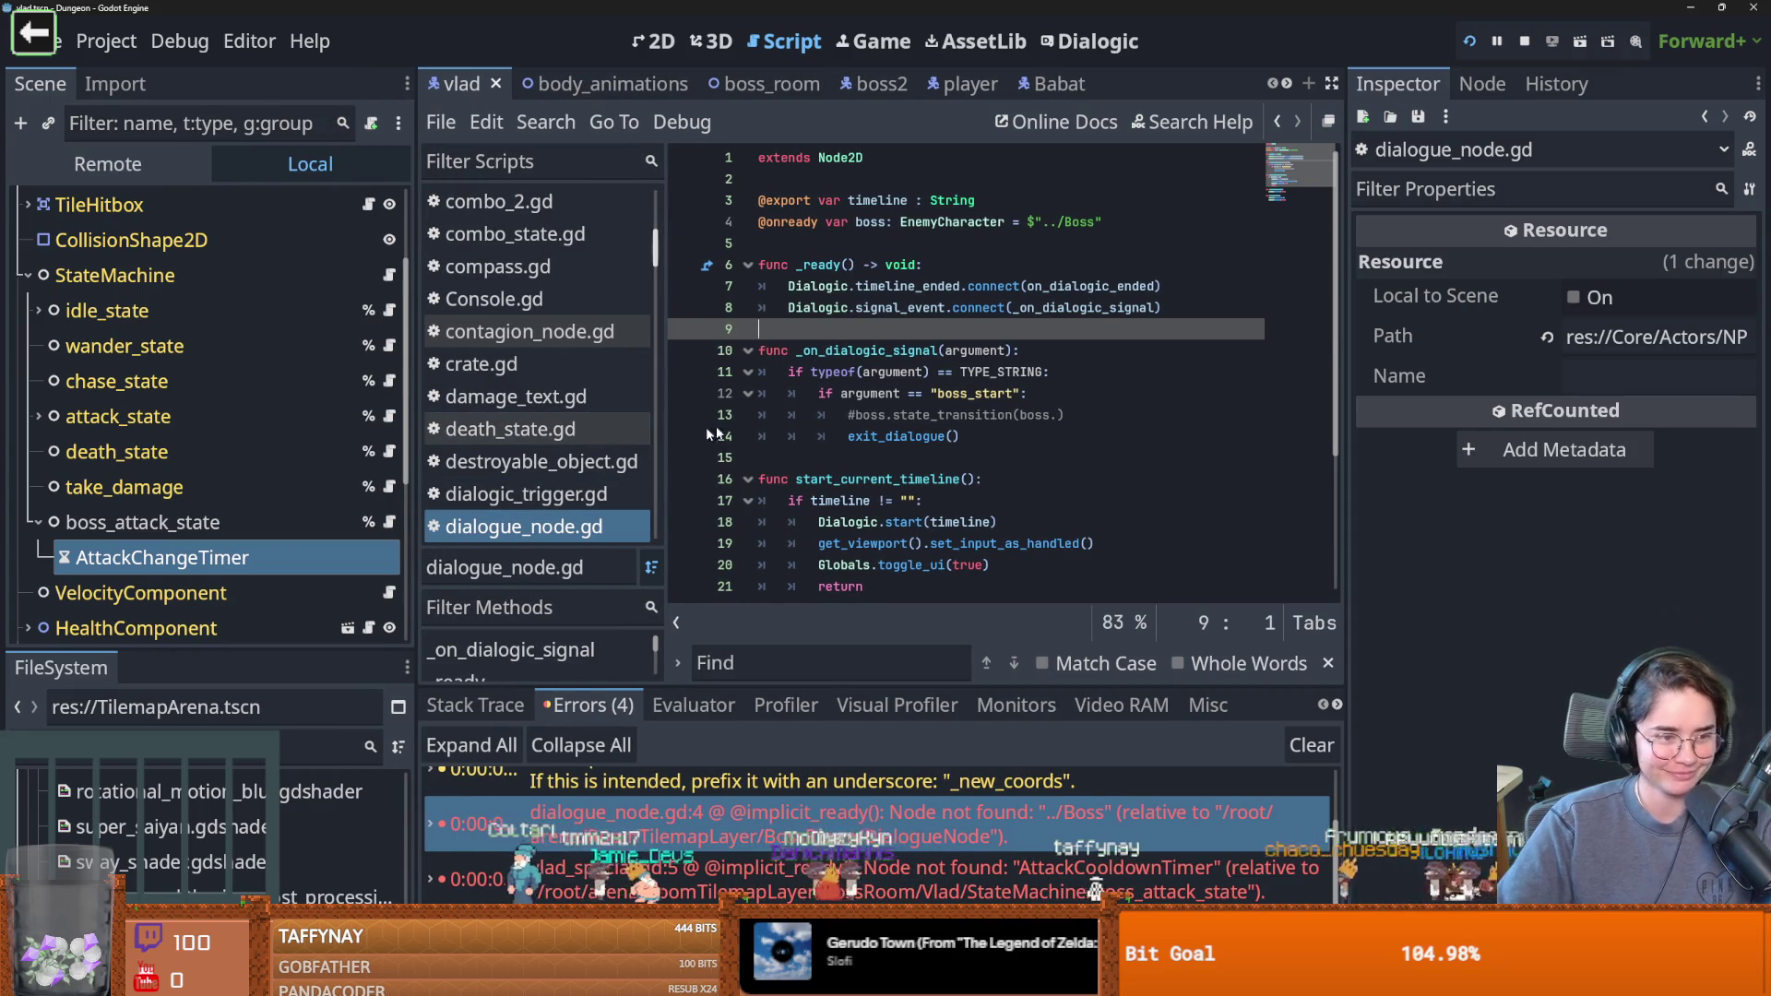
click(930, 350)
key(ctrl+s)
click(823, 332)
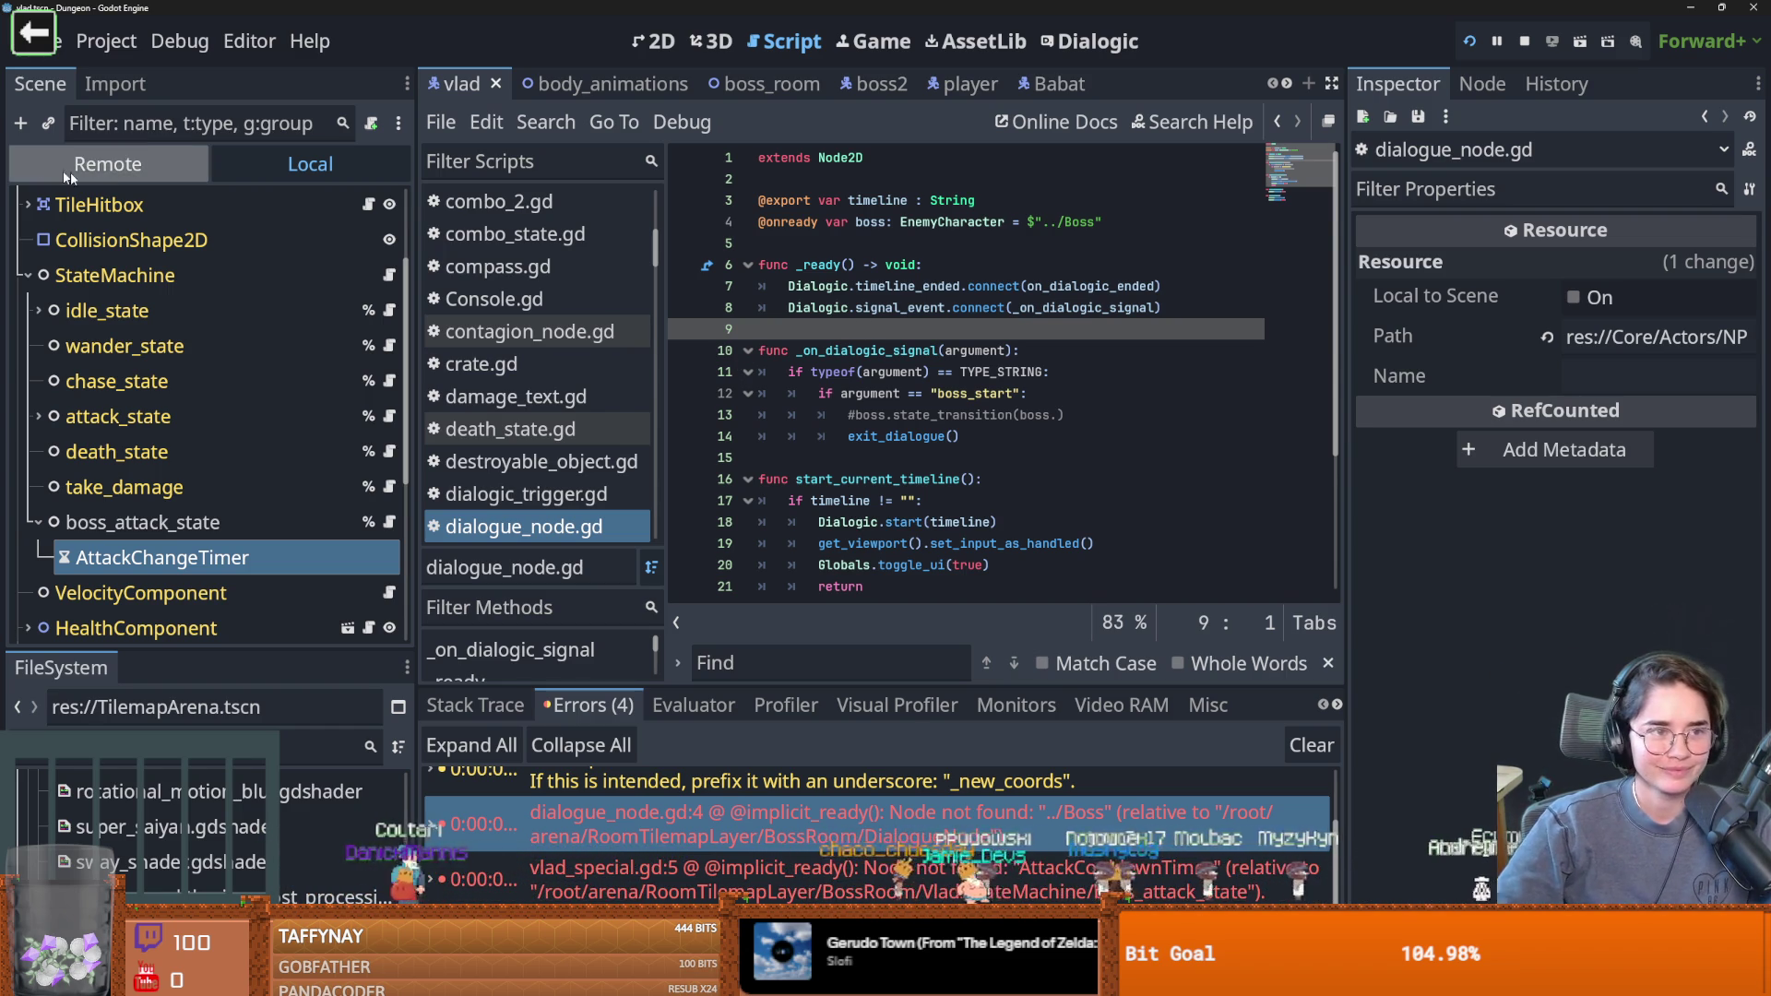
click(947, 244)
key(ctrl+s)
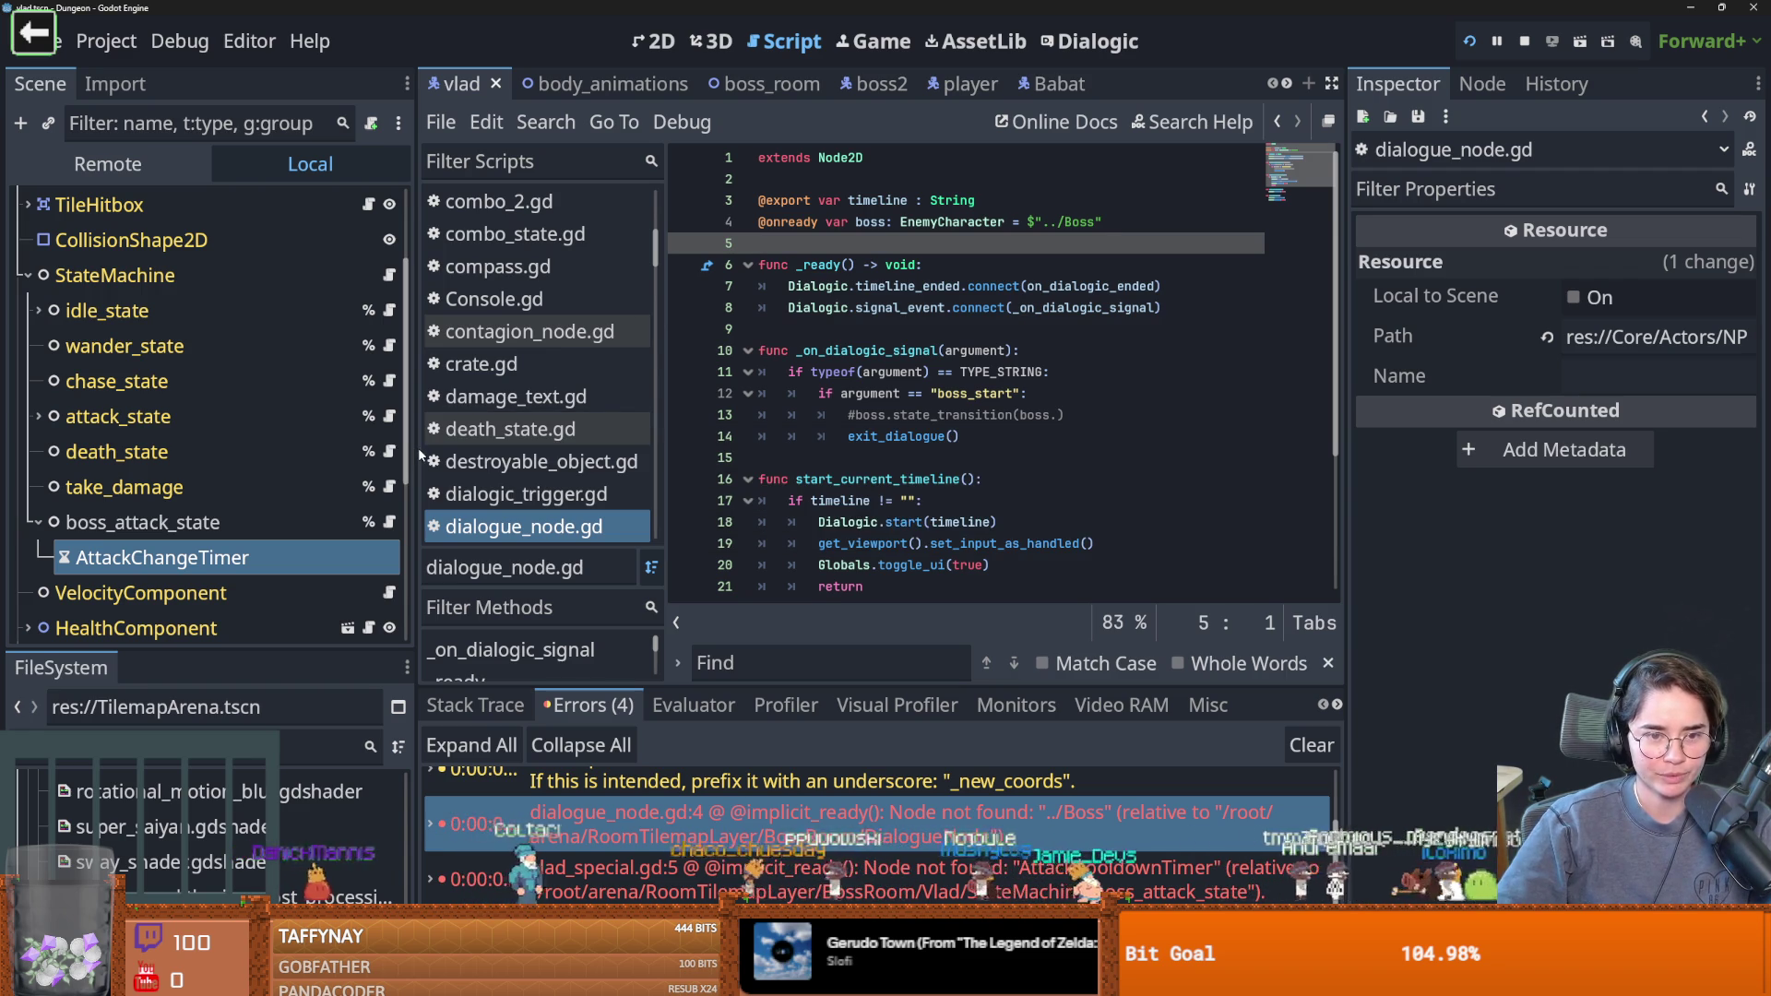
Go to the ../Boss error line and resize the docks to show boss_attack_state and the file list.
drag(414, 451, 449, 451)
scroll(314, 511, up, 4)
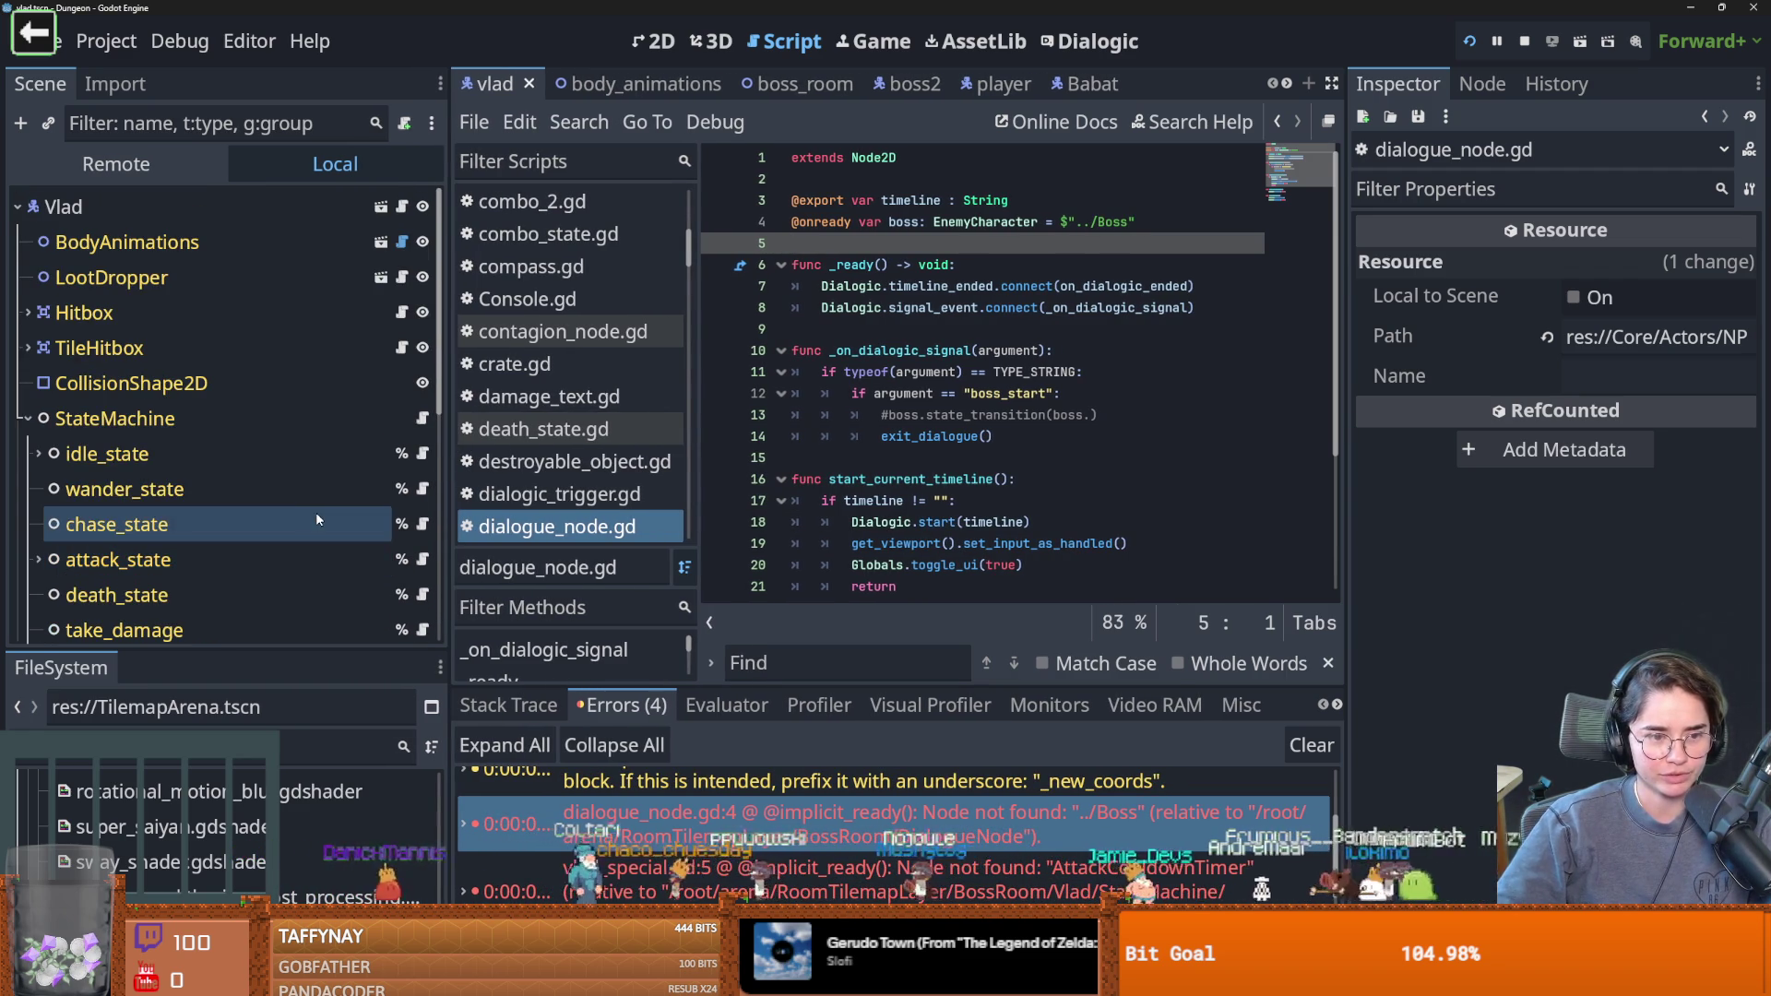
click(867, 824)
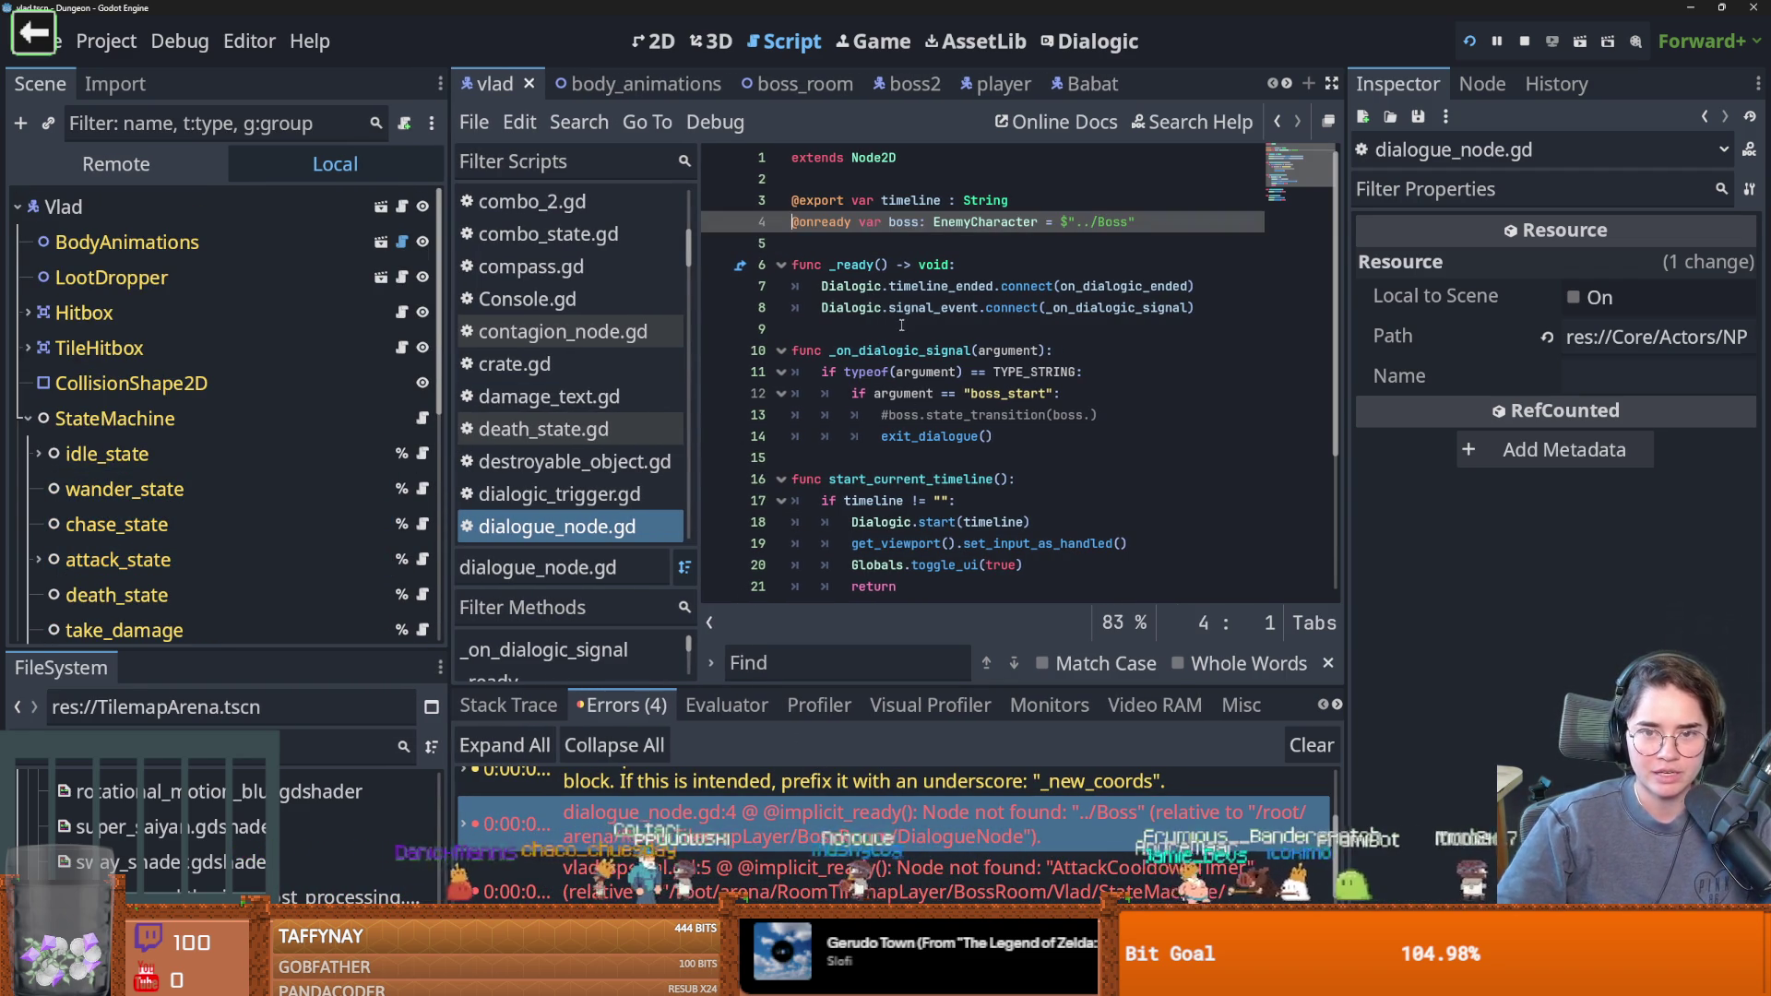
right_click(605, 523)
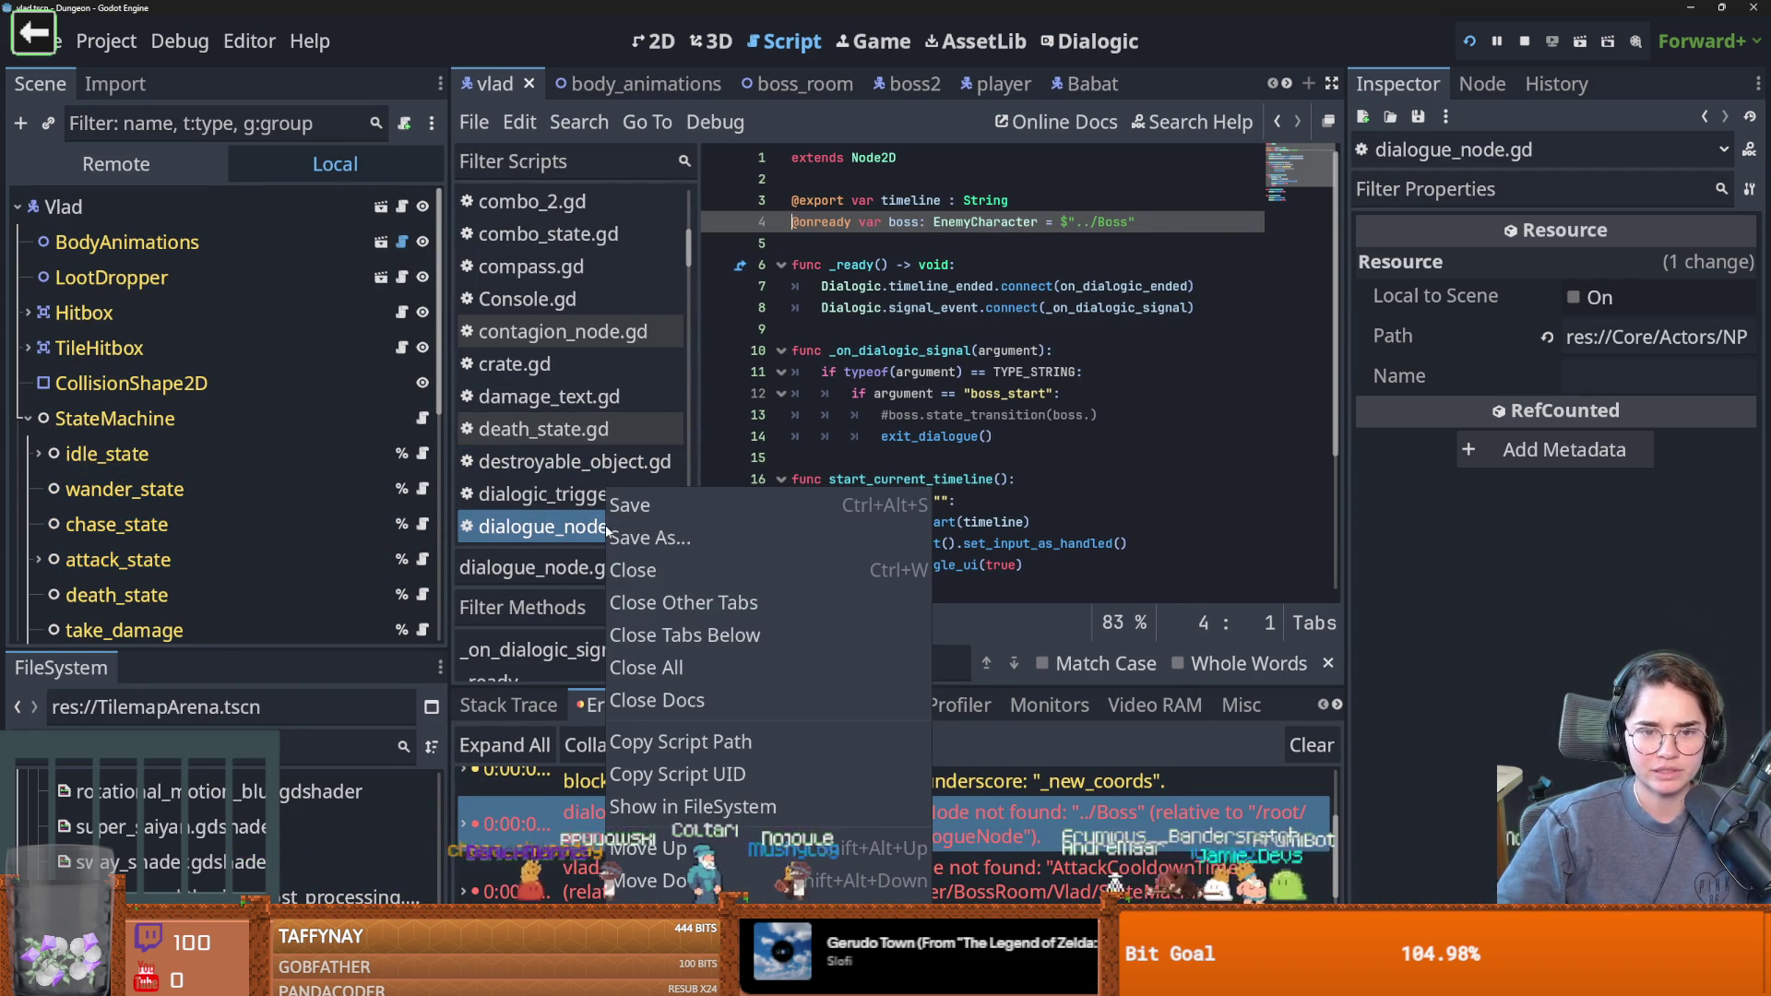
click(301, 646)
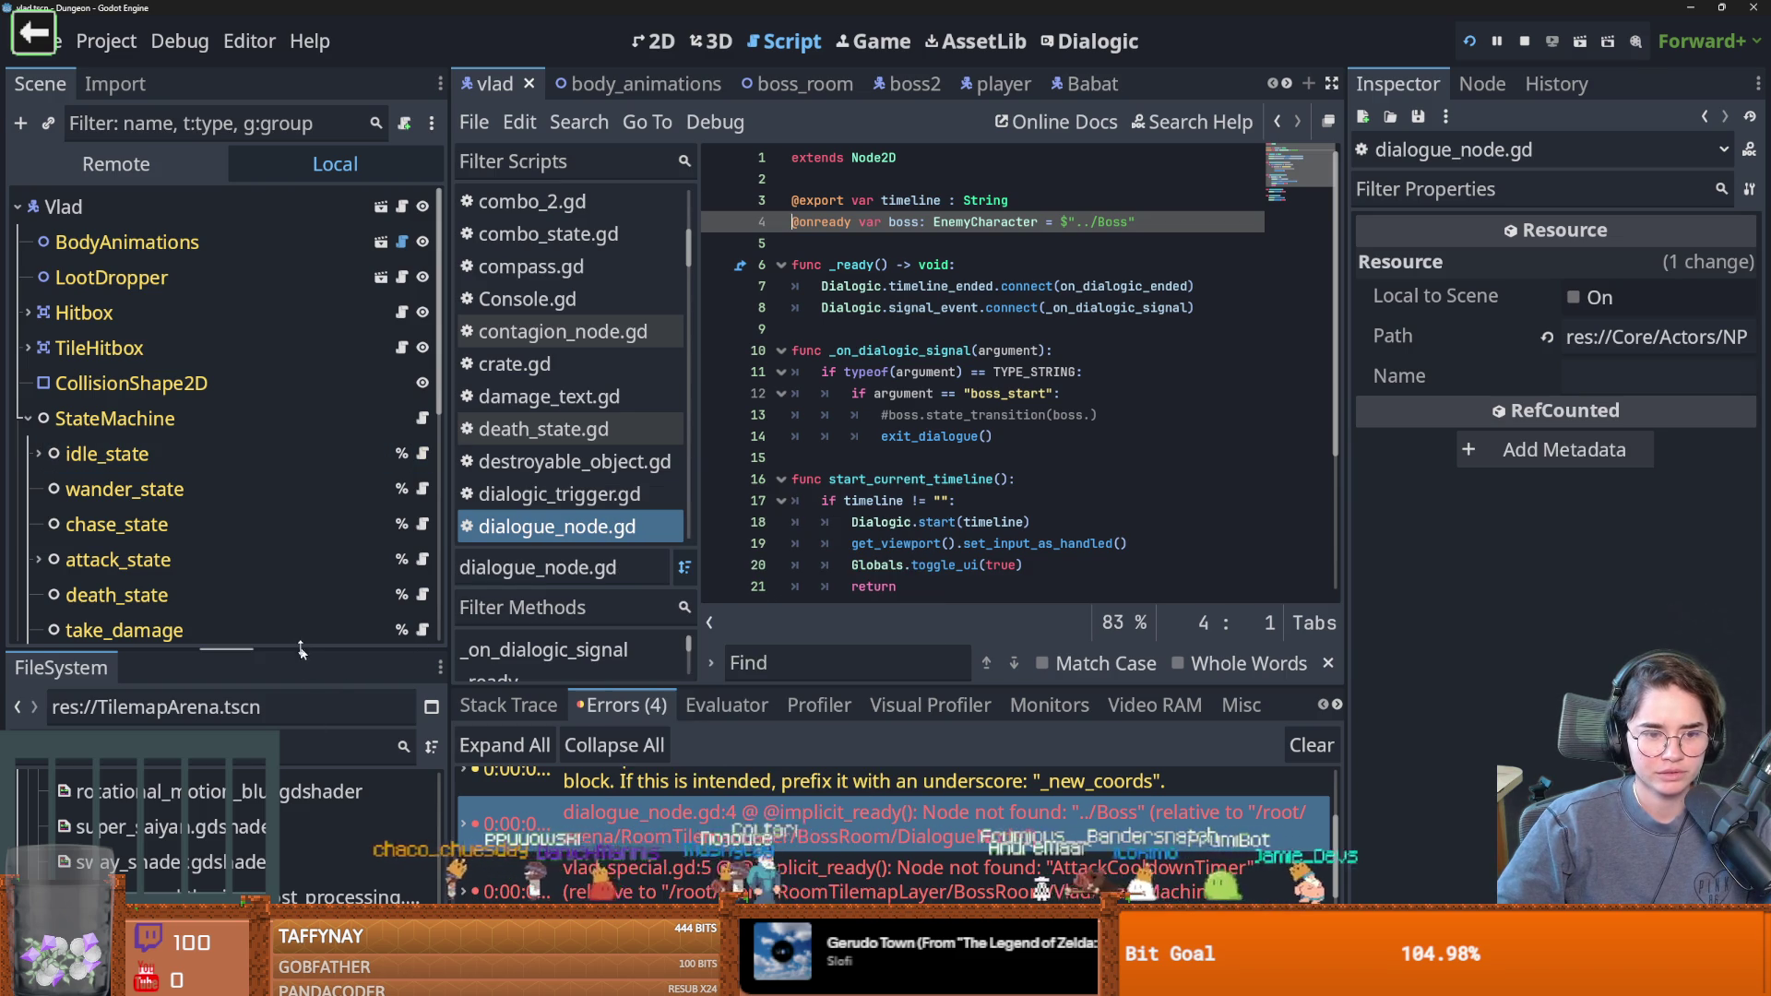
drag(303, 651, 311, 725)
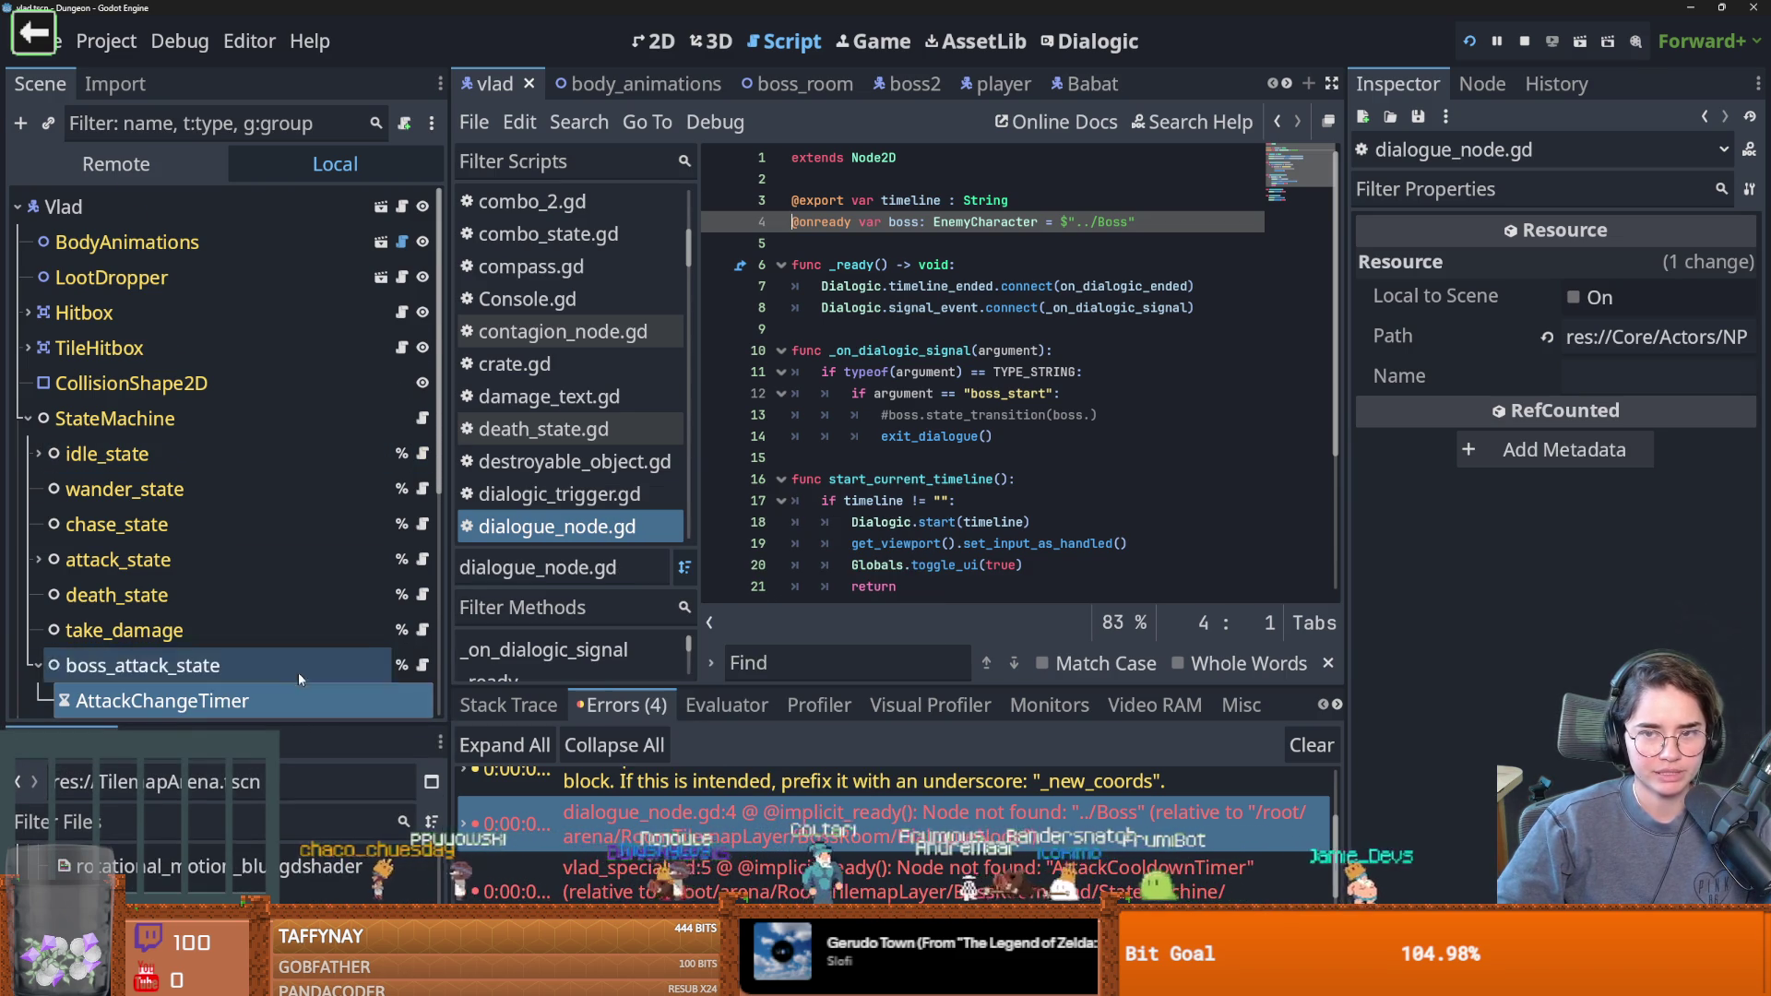
scroll(298, 662, down, 5)
mouse_move(724, 838)
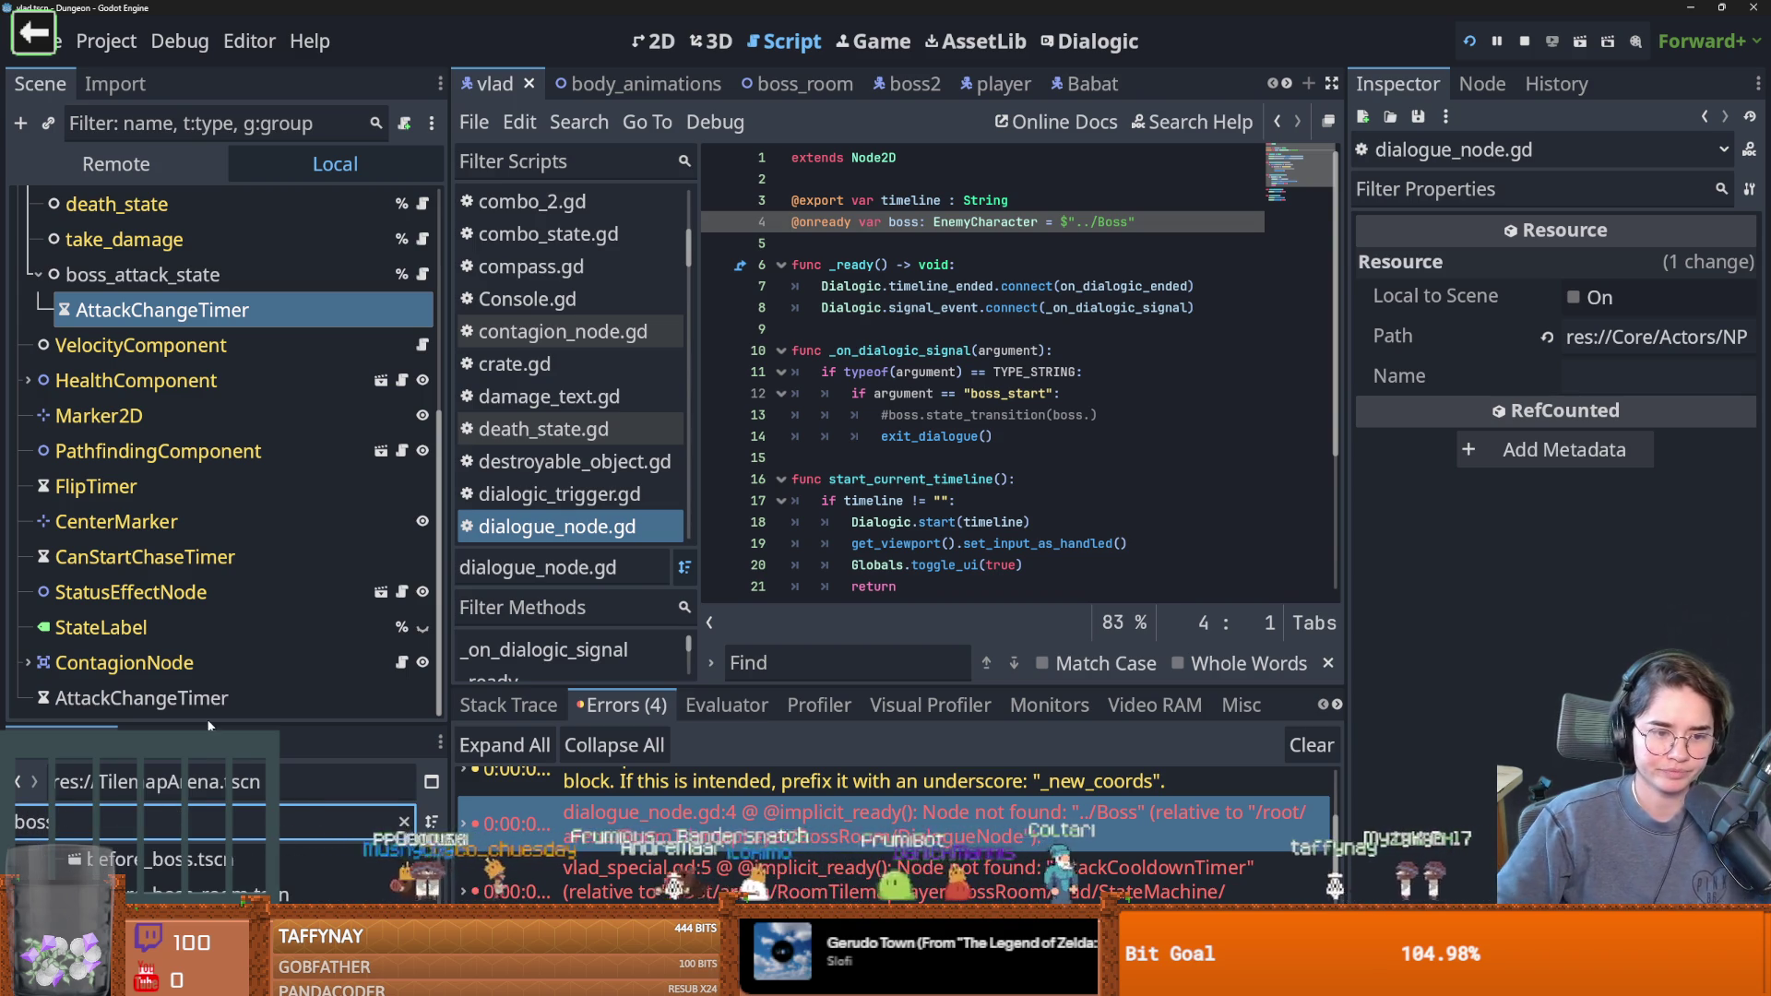
drag(205, 723, 184, 452)
In boss_room.tscn, replace $"../Boss" on line 4 of DialogueNode's script with the Vlad node, and save.
double_click(166, 894)
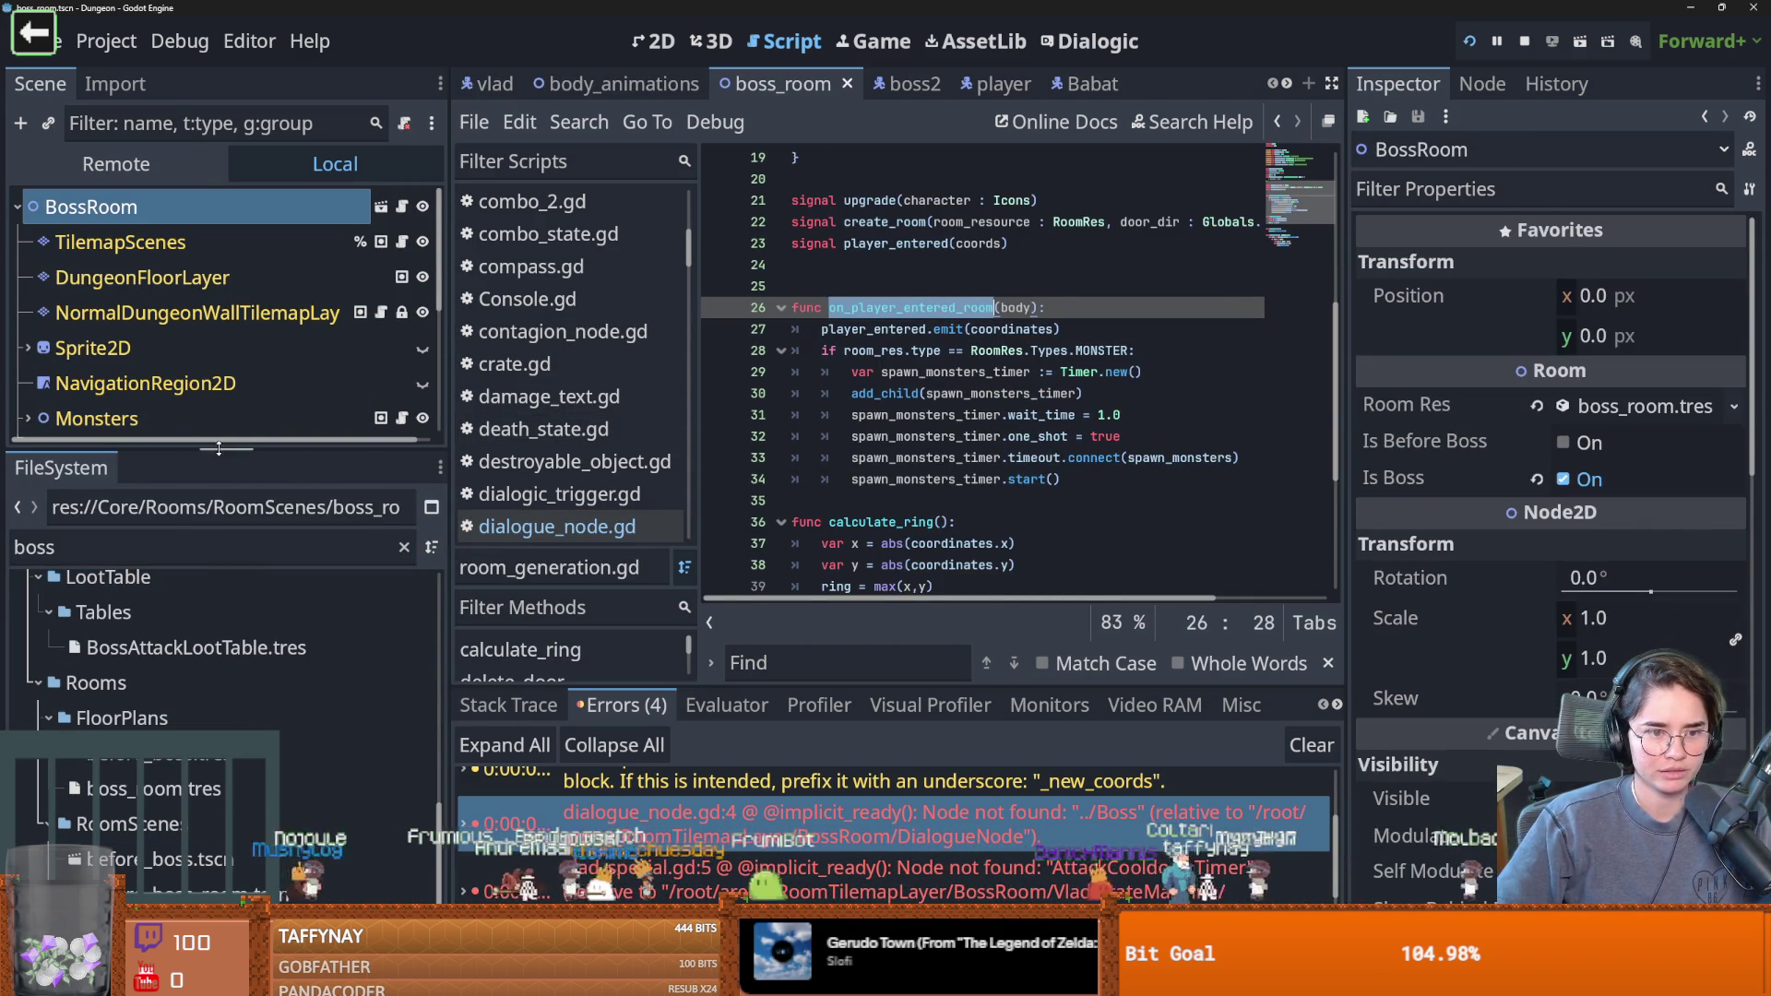
drag(171, 452, 172, 816)
click(154, 667)
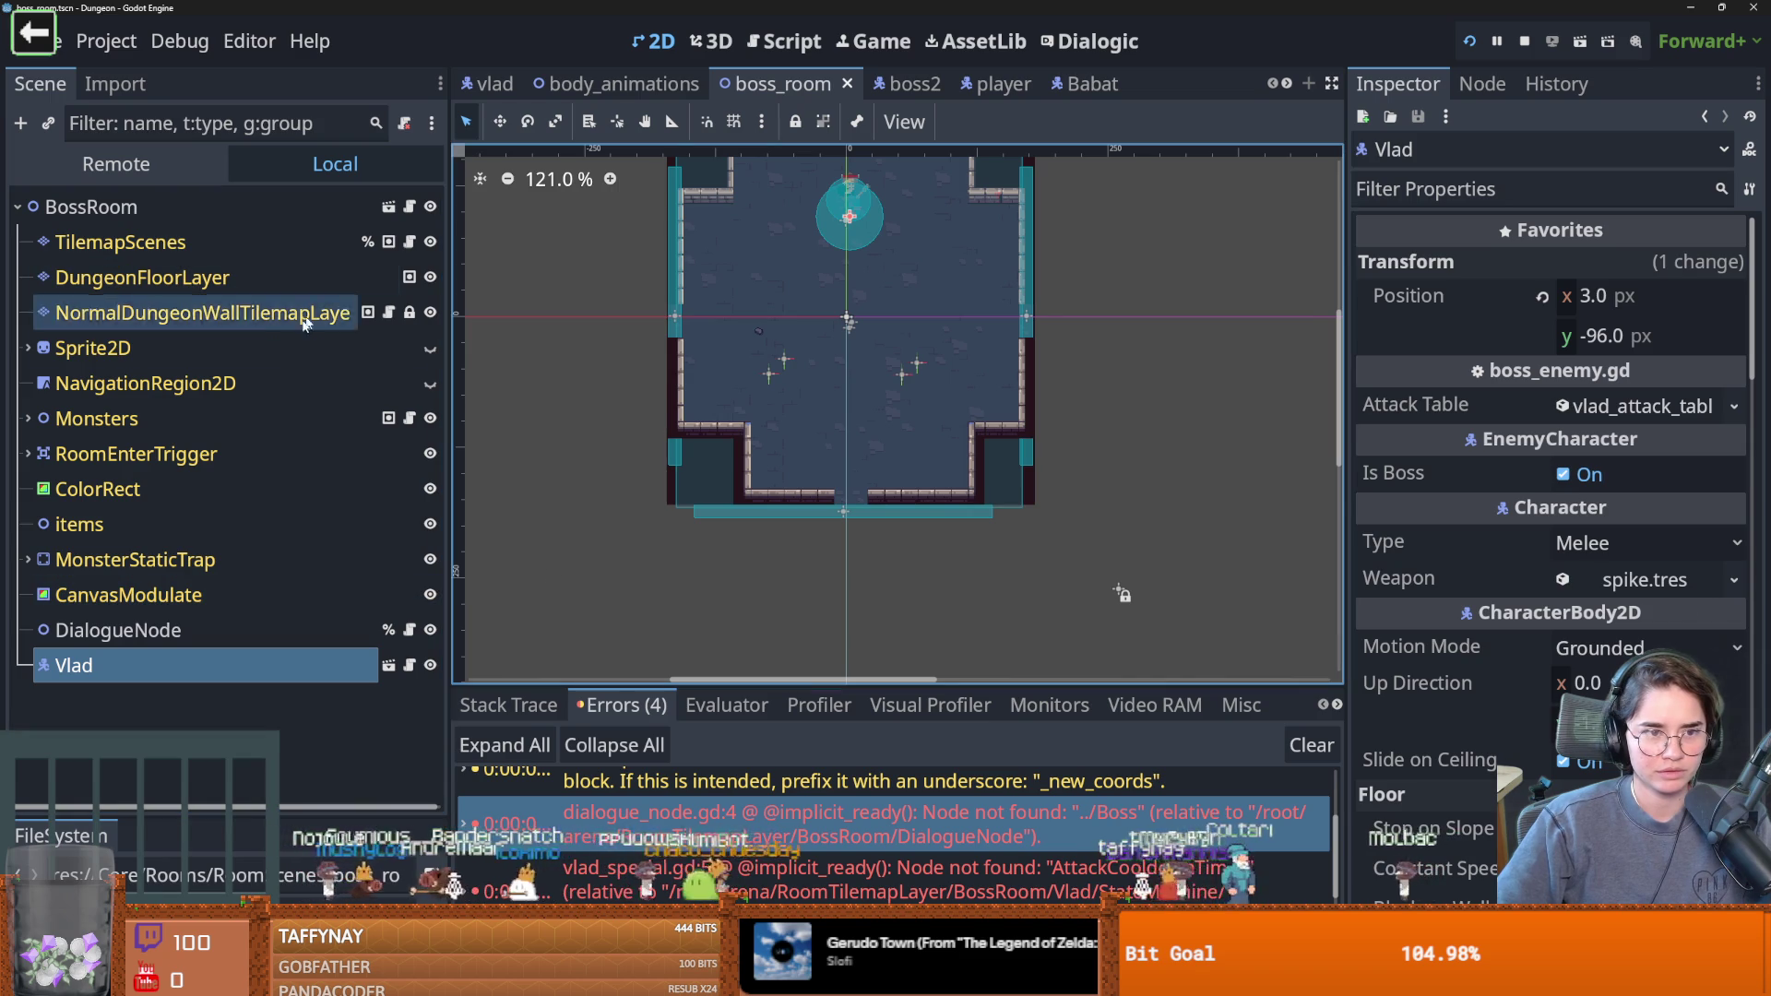
click(414, 630)
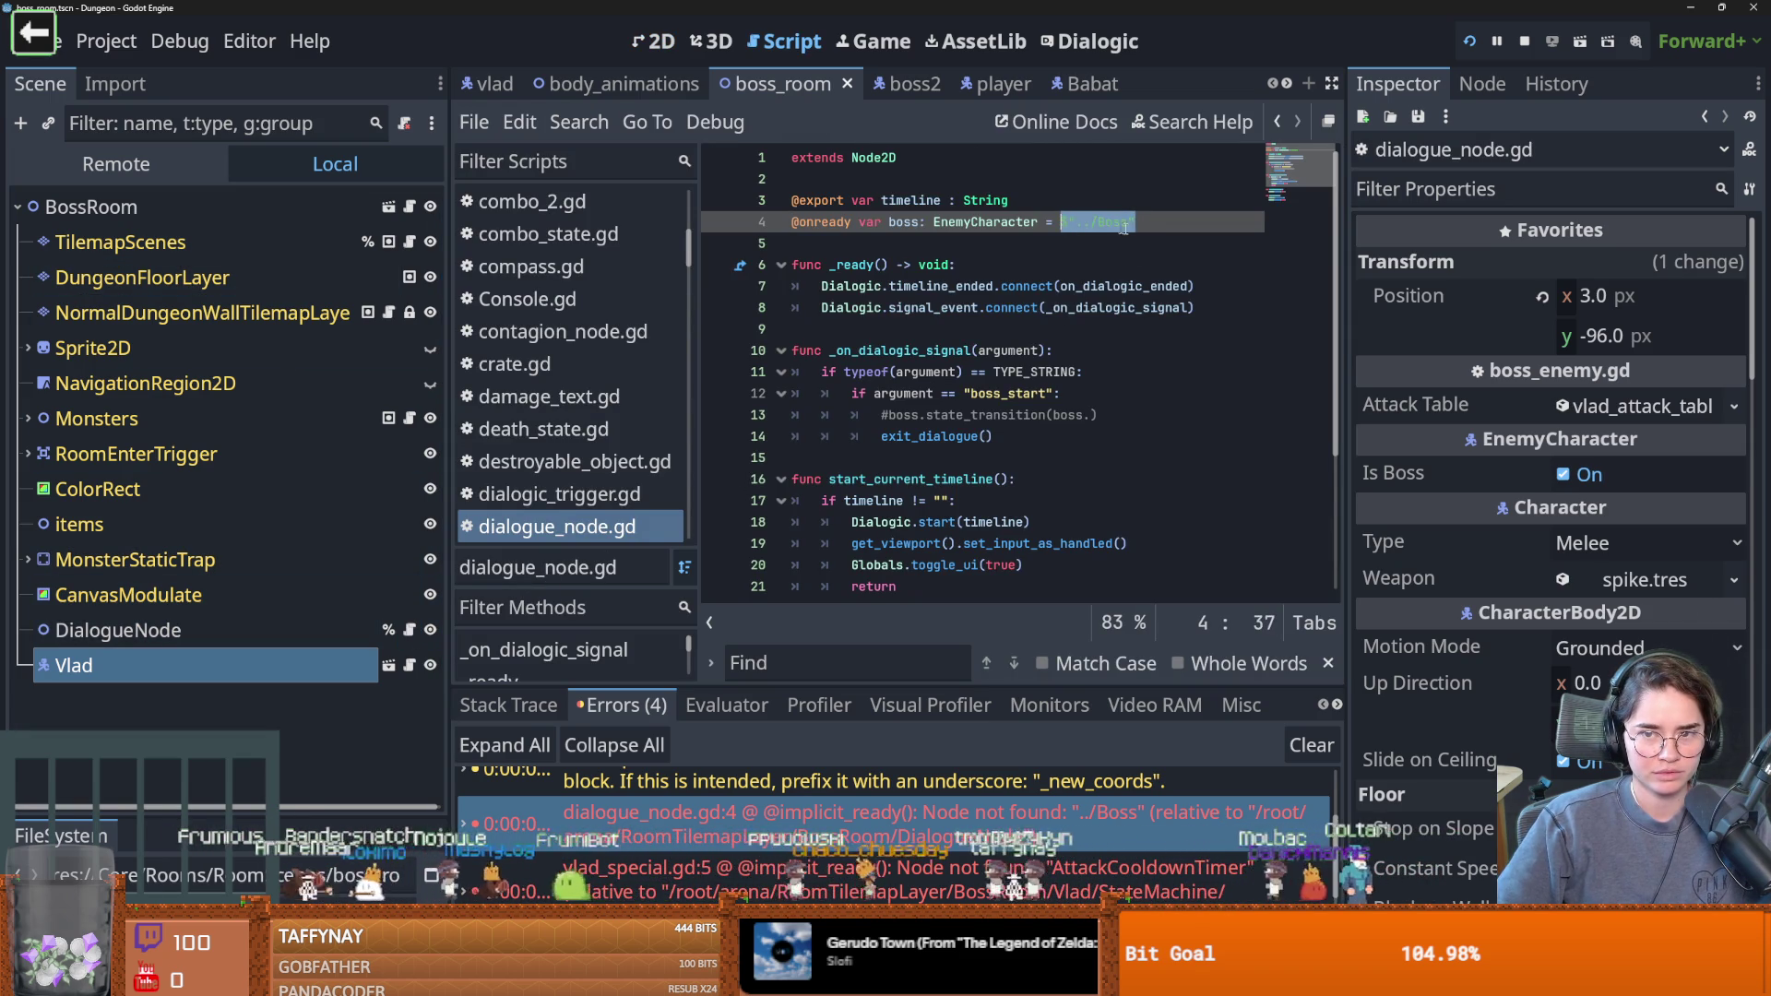
drag(74, 665, 1081, 219)
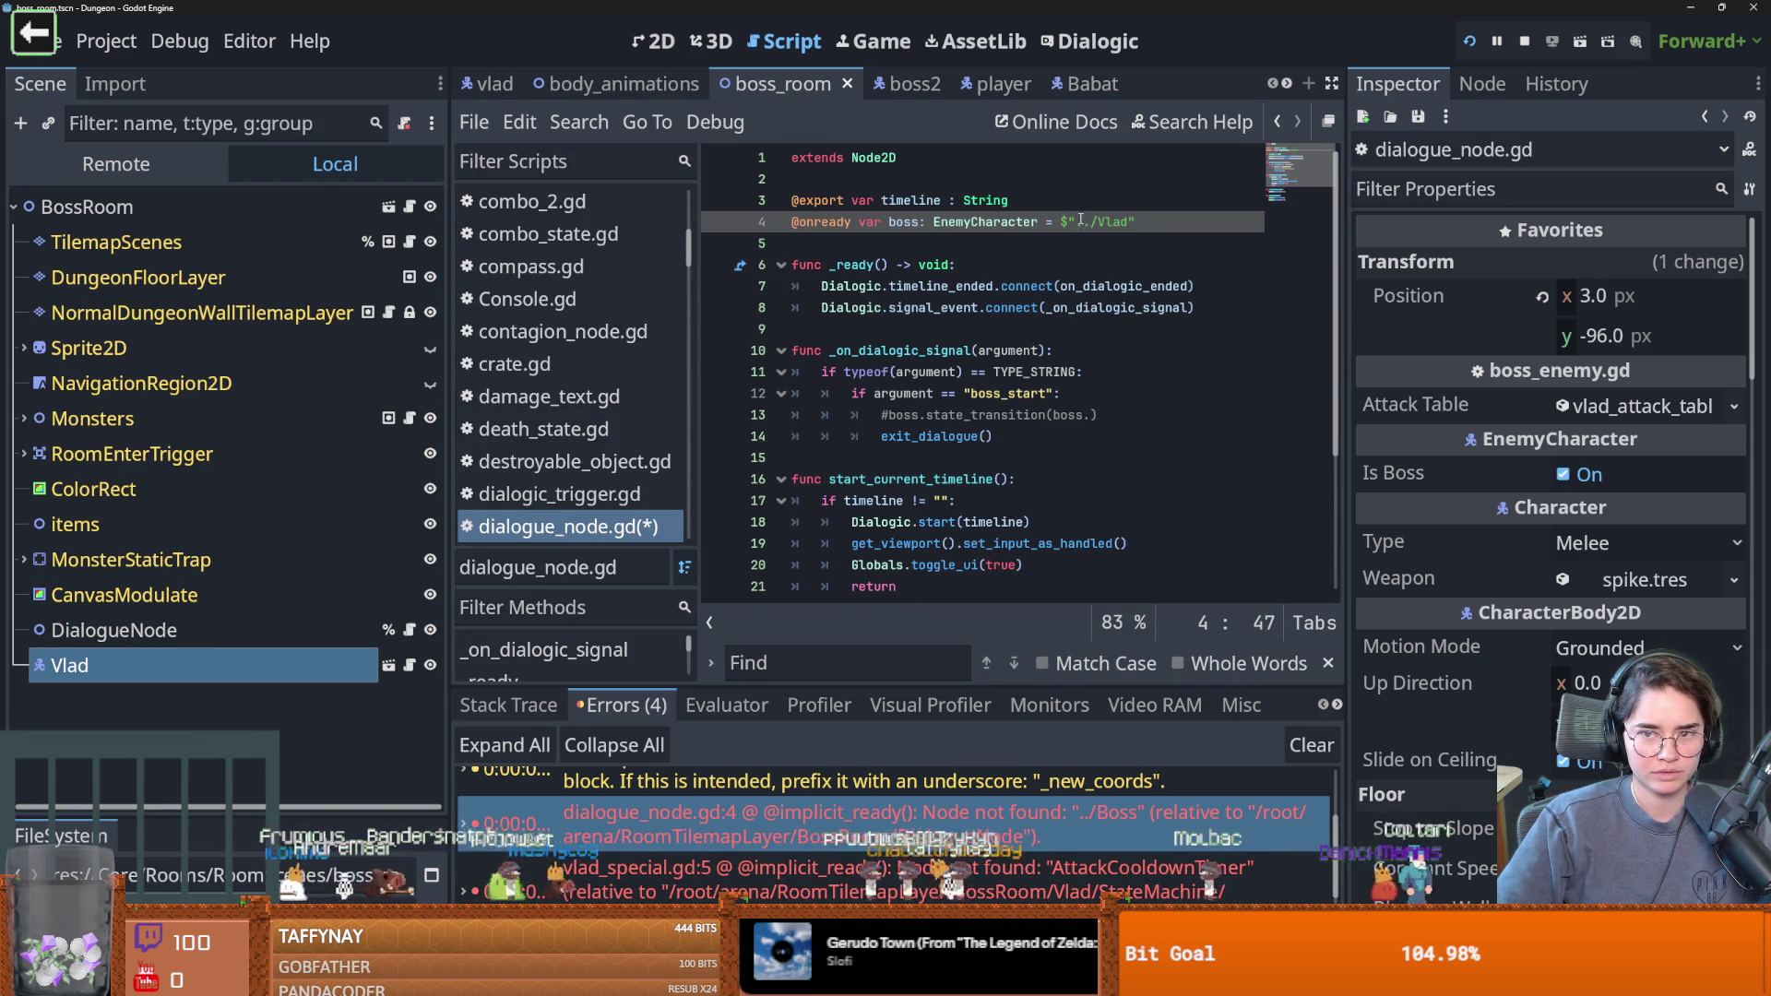
key(ctrl+s)
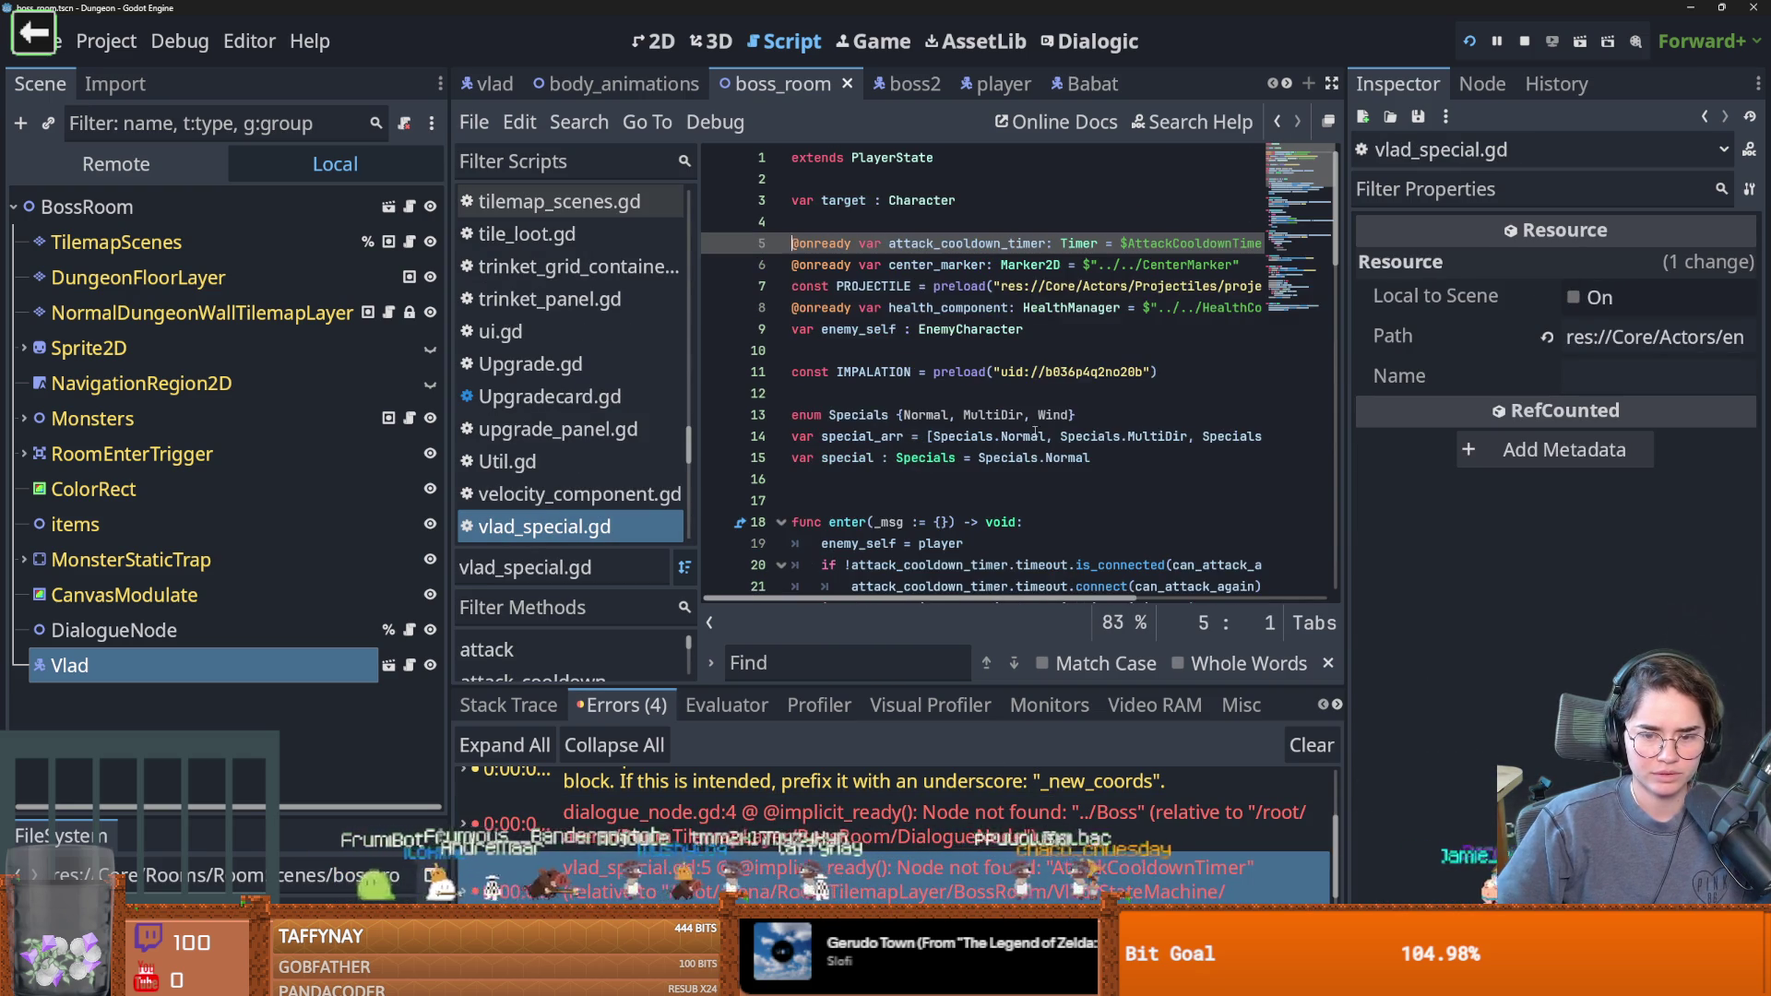
Switch to the vlad scene, open boss_attack_state's vlad_special.gd script, and save.
mouse_move(766, 892)
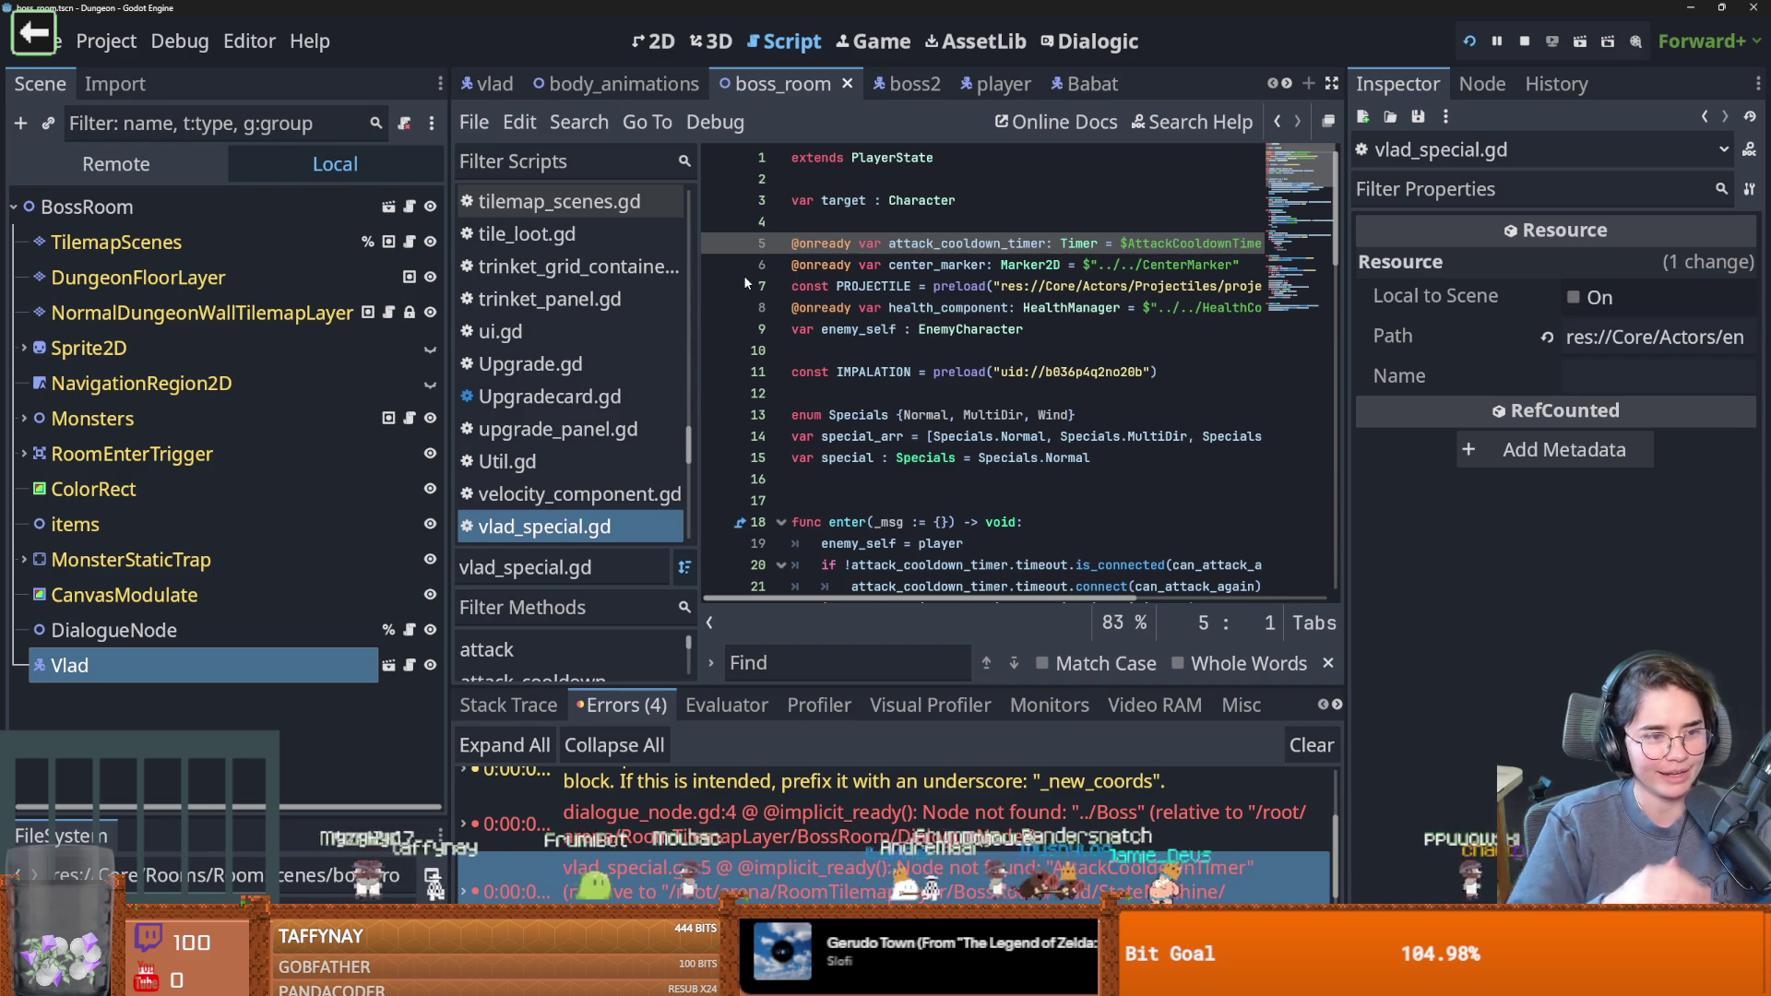
click(496, 84)
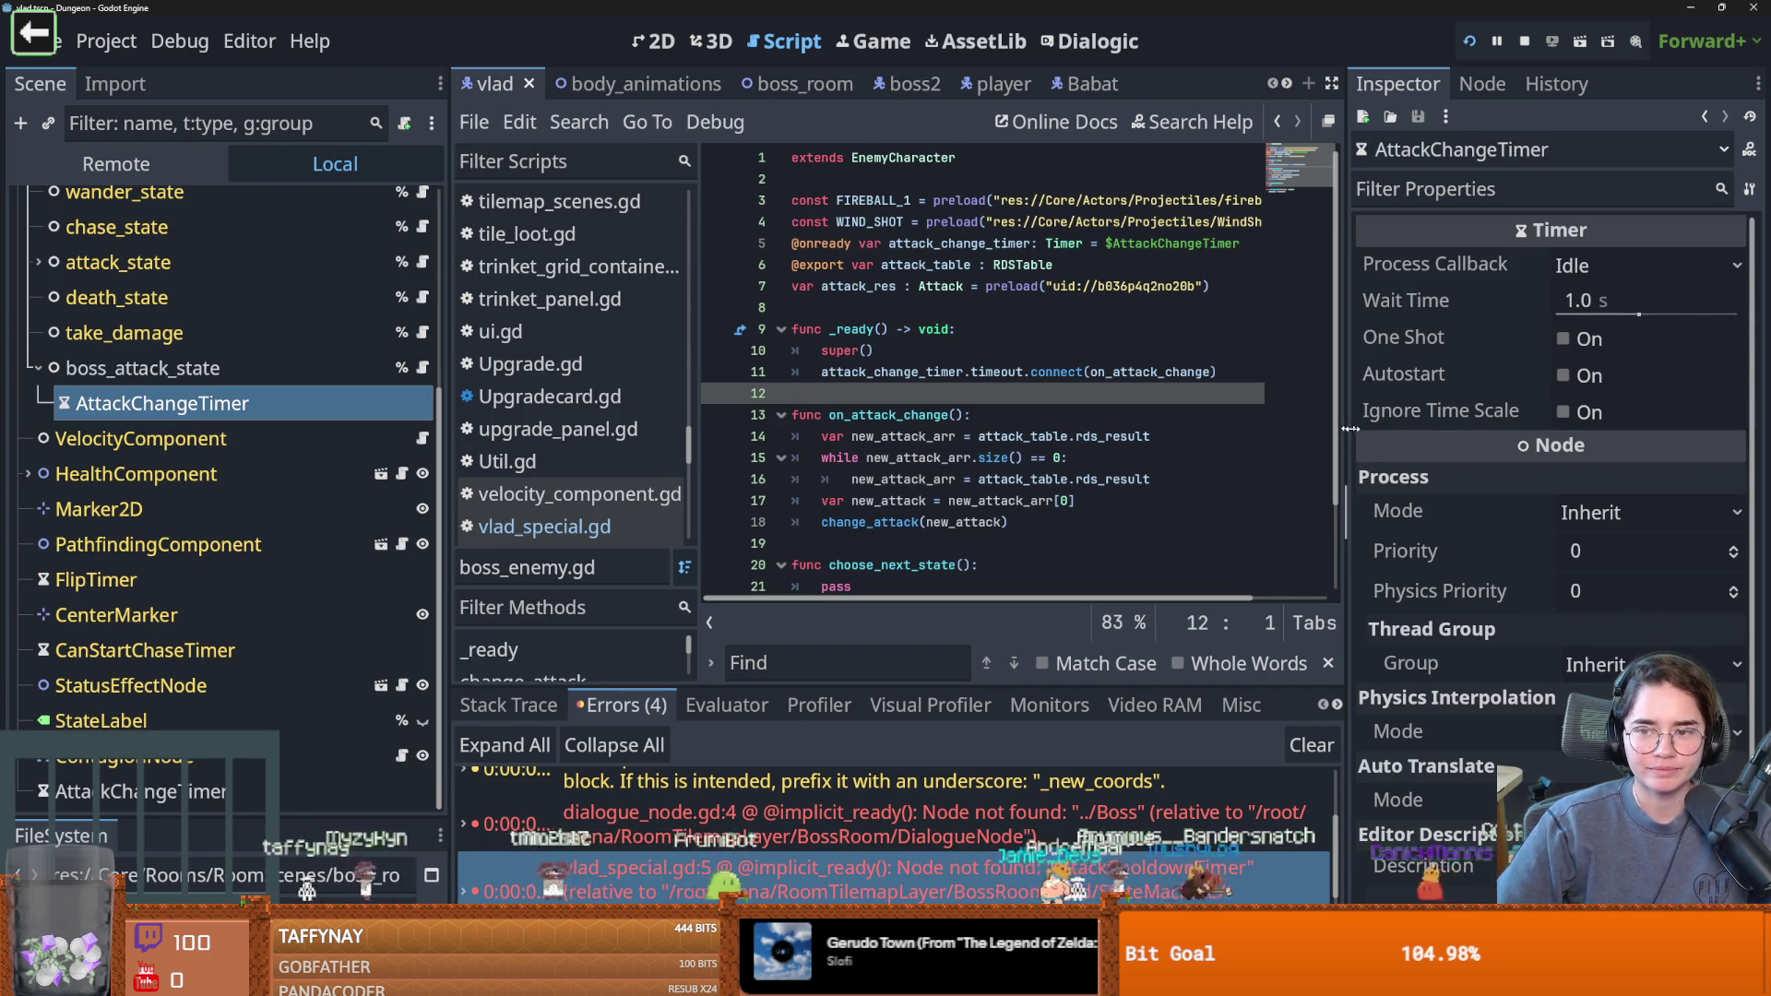
drag(1346, 427, 1476, 427)
scroll(323, 421, up, 3)
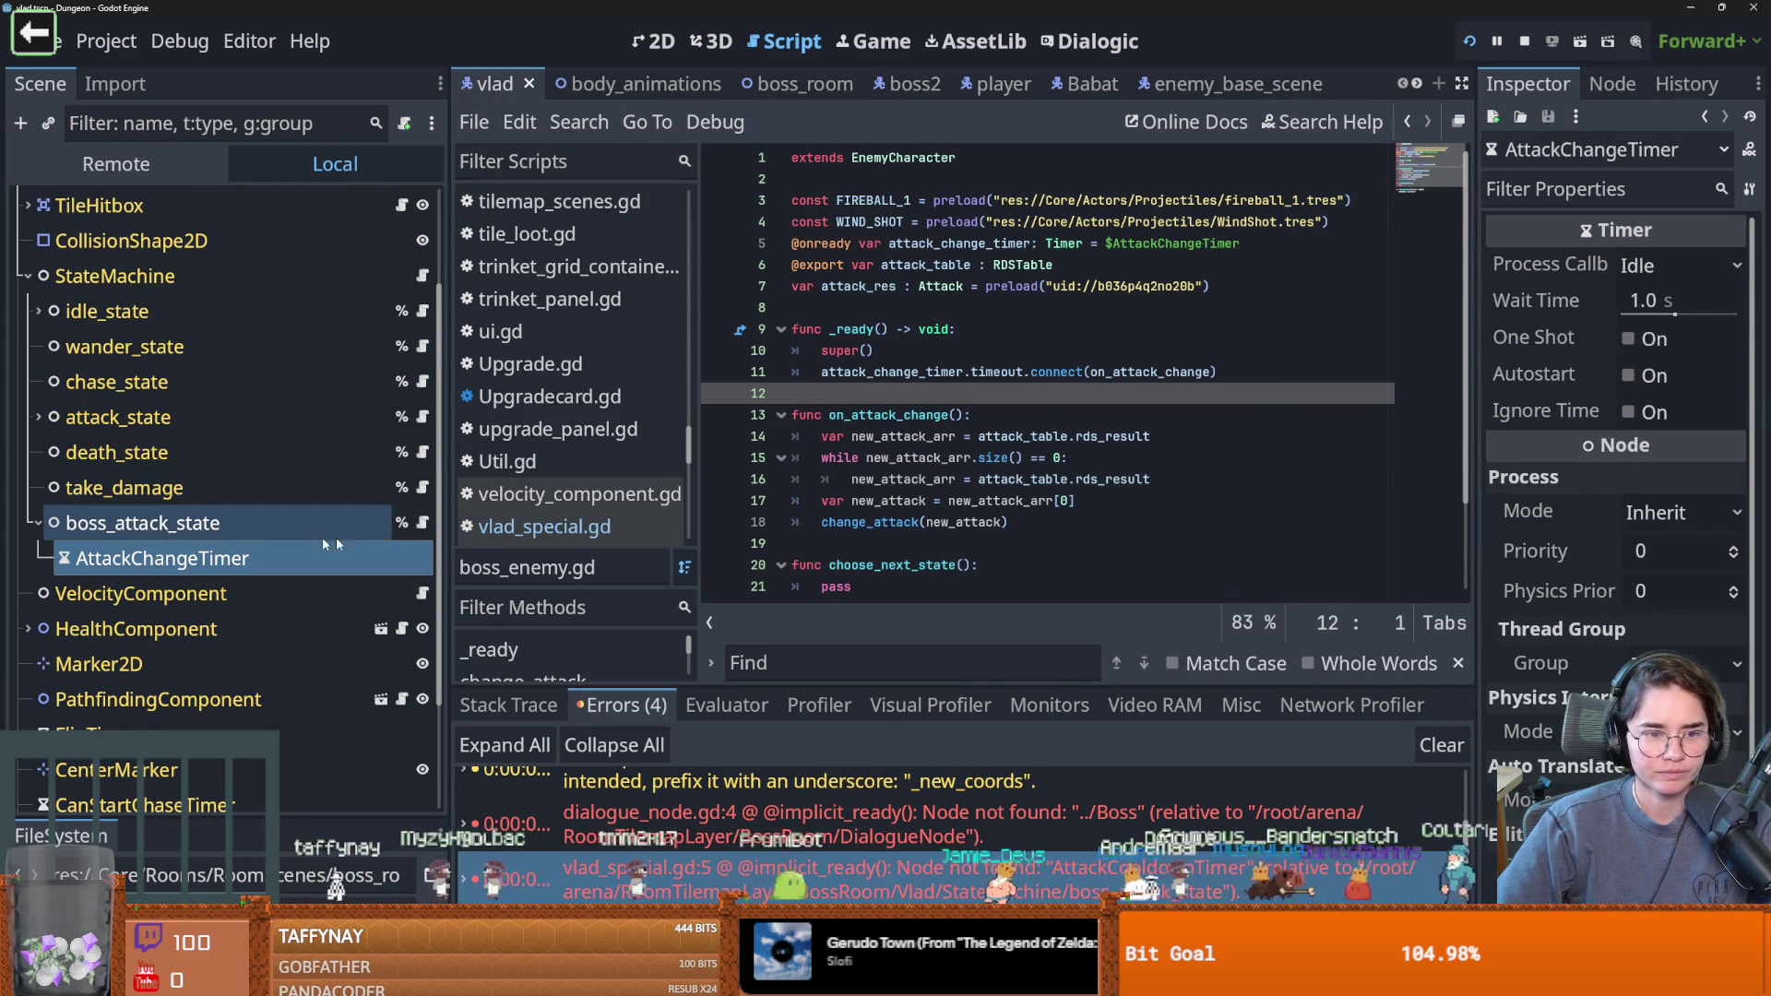
click(423, 524)
click(369, 523)
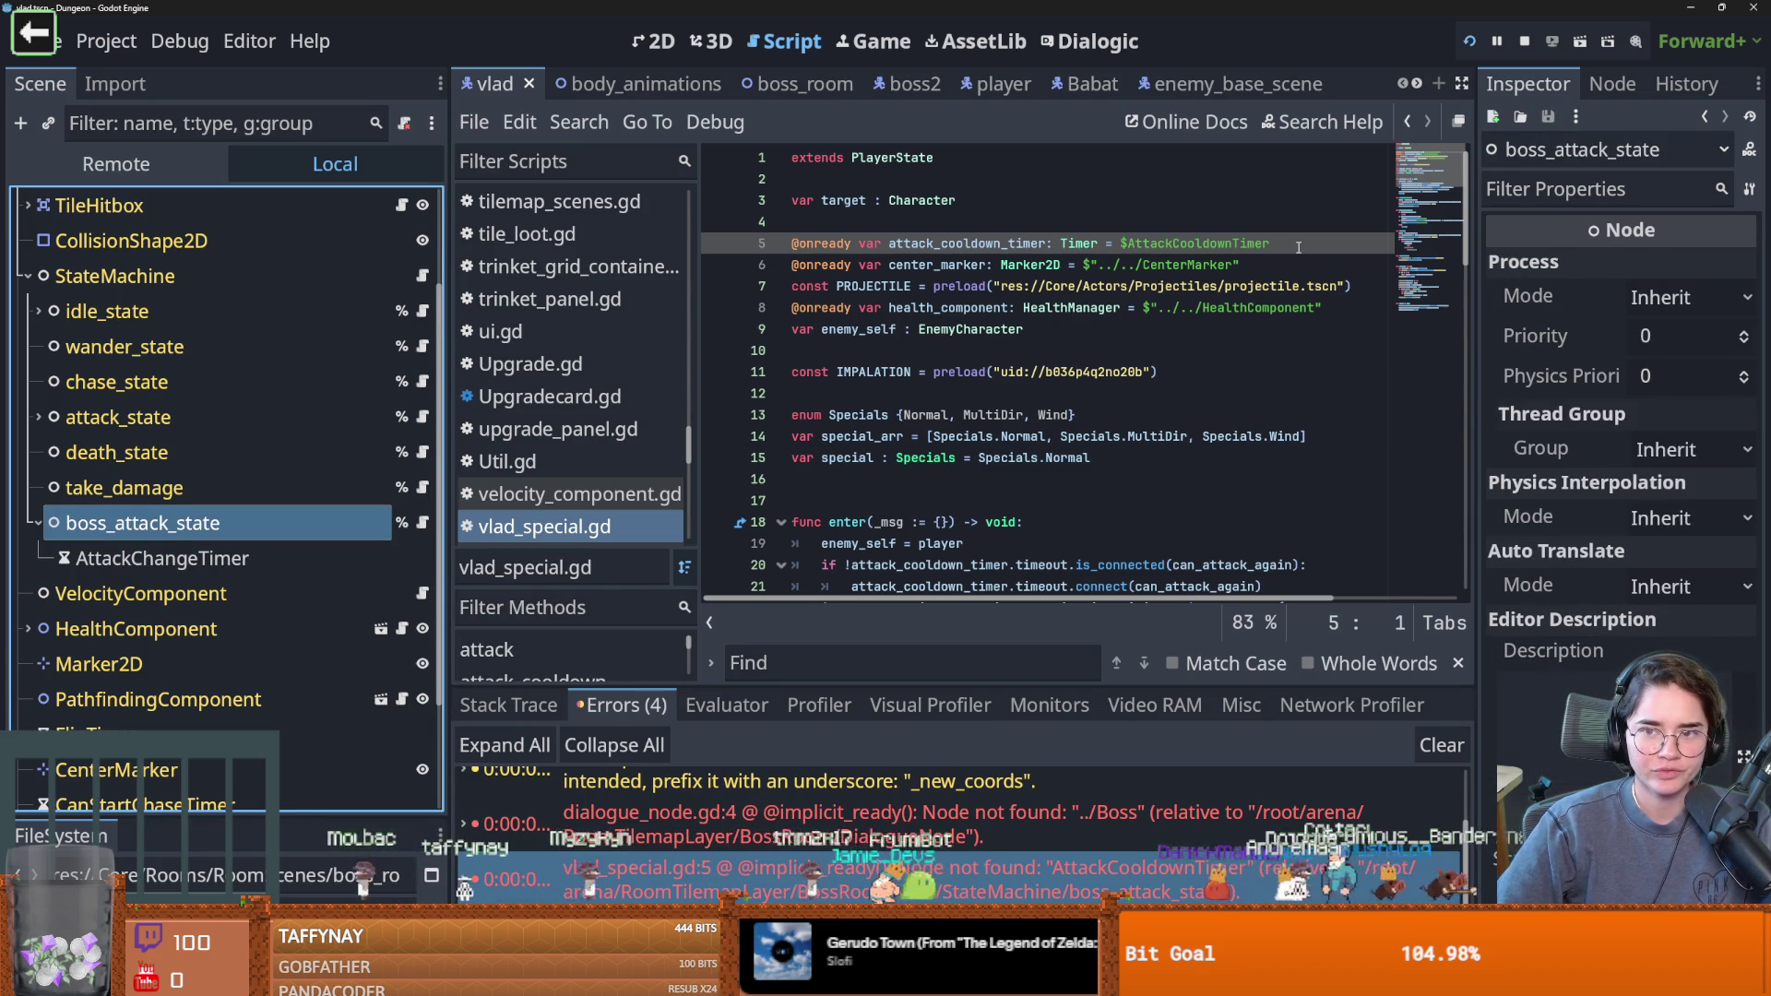
key(ctrl+s)
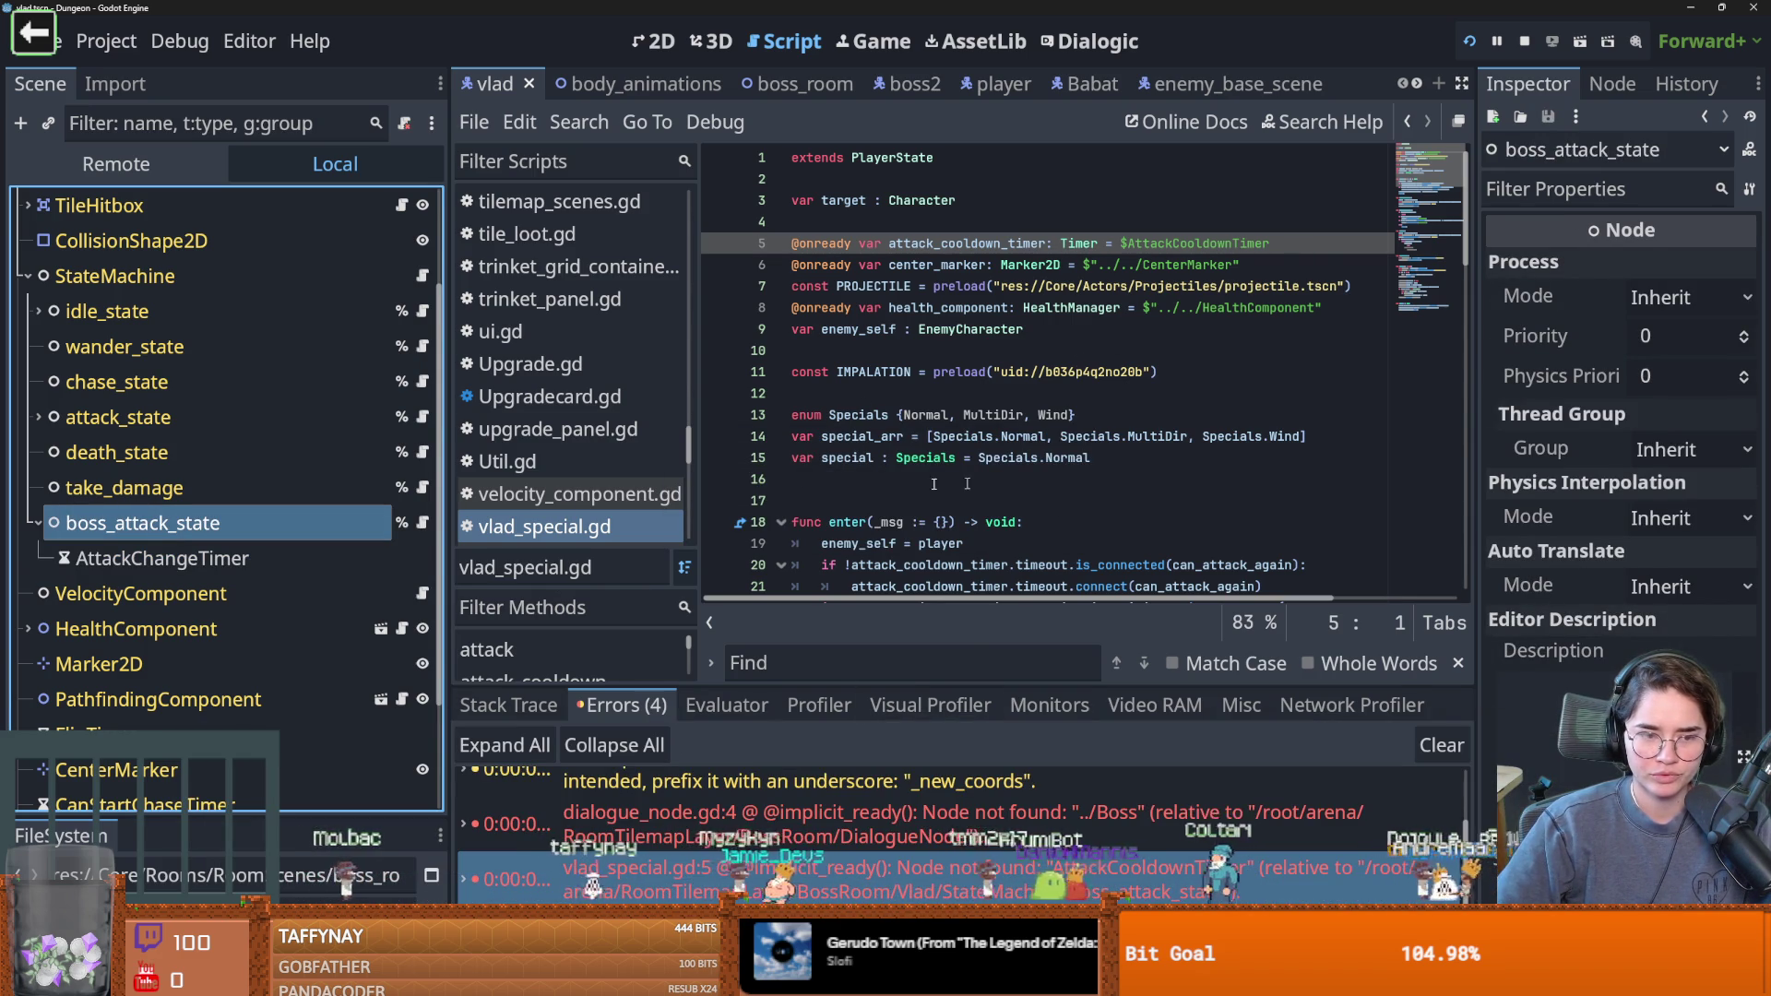
Select AttackCooldownTimer on line 5 and begin renaming the AttackChangeTimer node.
click(251, 567)
click(251, 568)
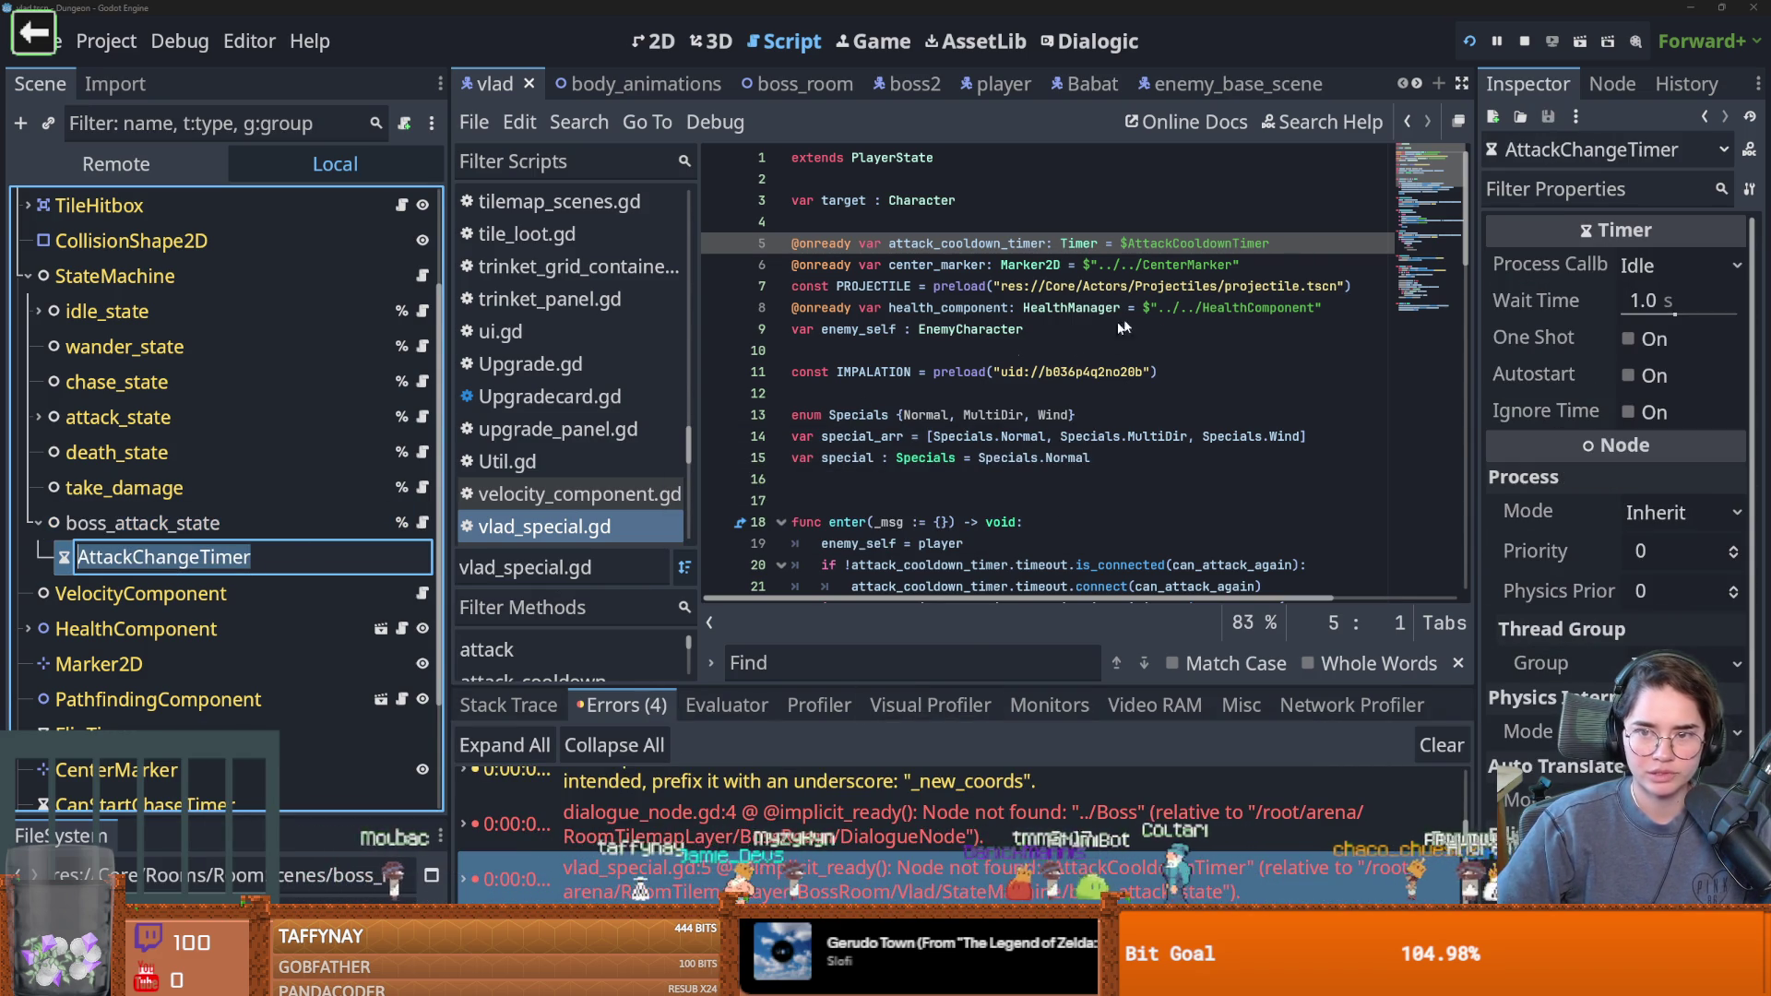
double_click(1218, 245)
key(ctrl+c)
double_click(223, 559)
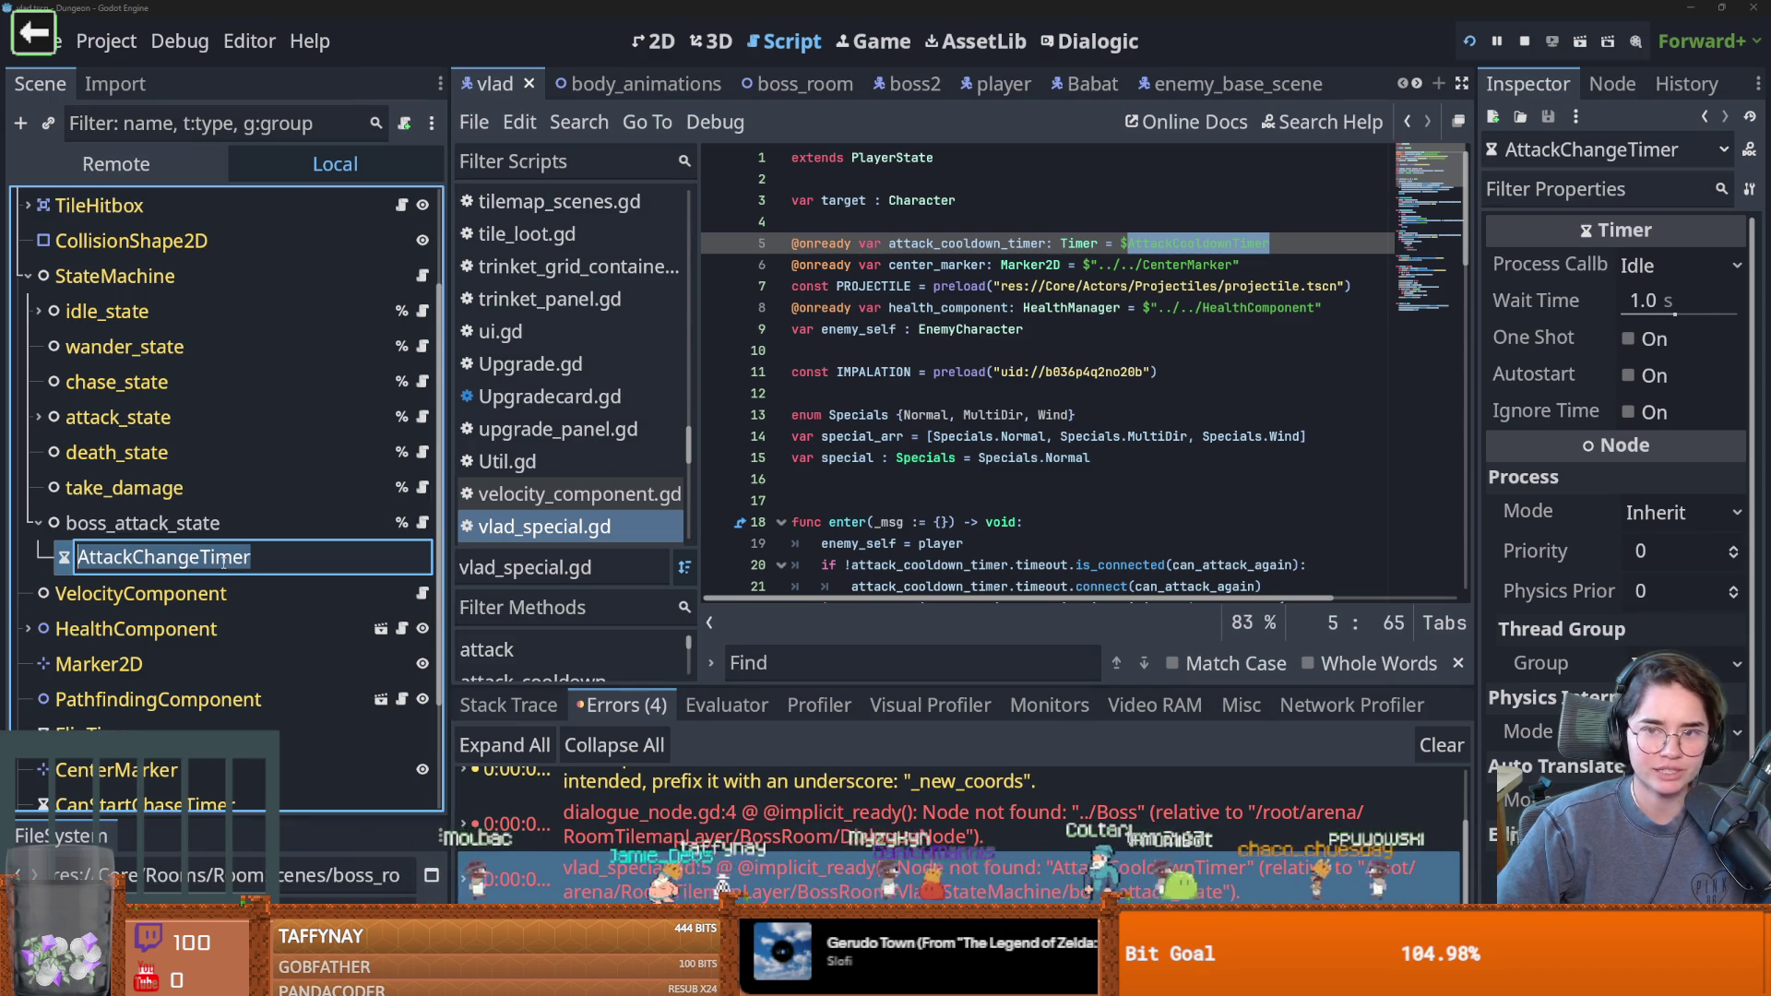
Paste AttackCooldownTimer as the timer's name and save the scene.
key(ctrl+v)
key(Return)
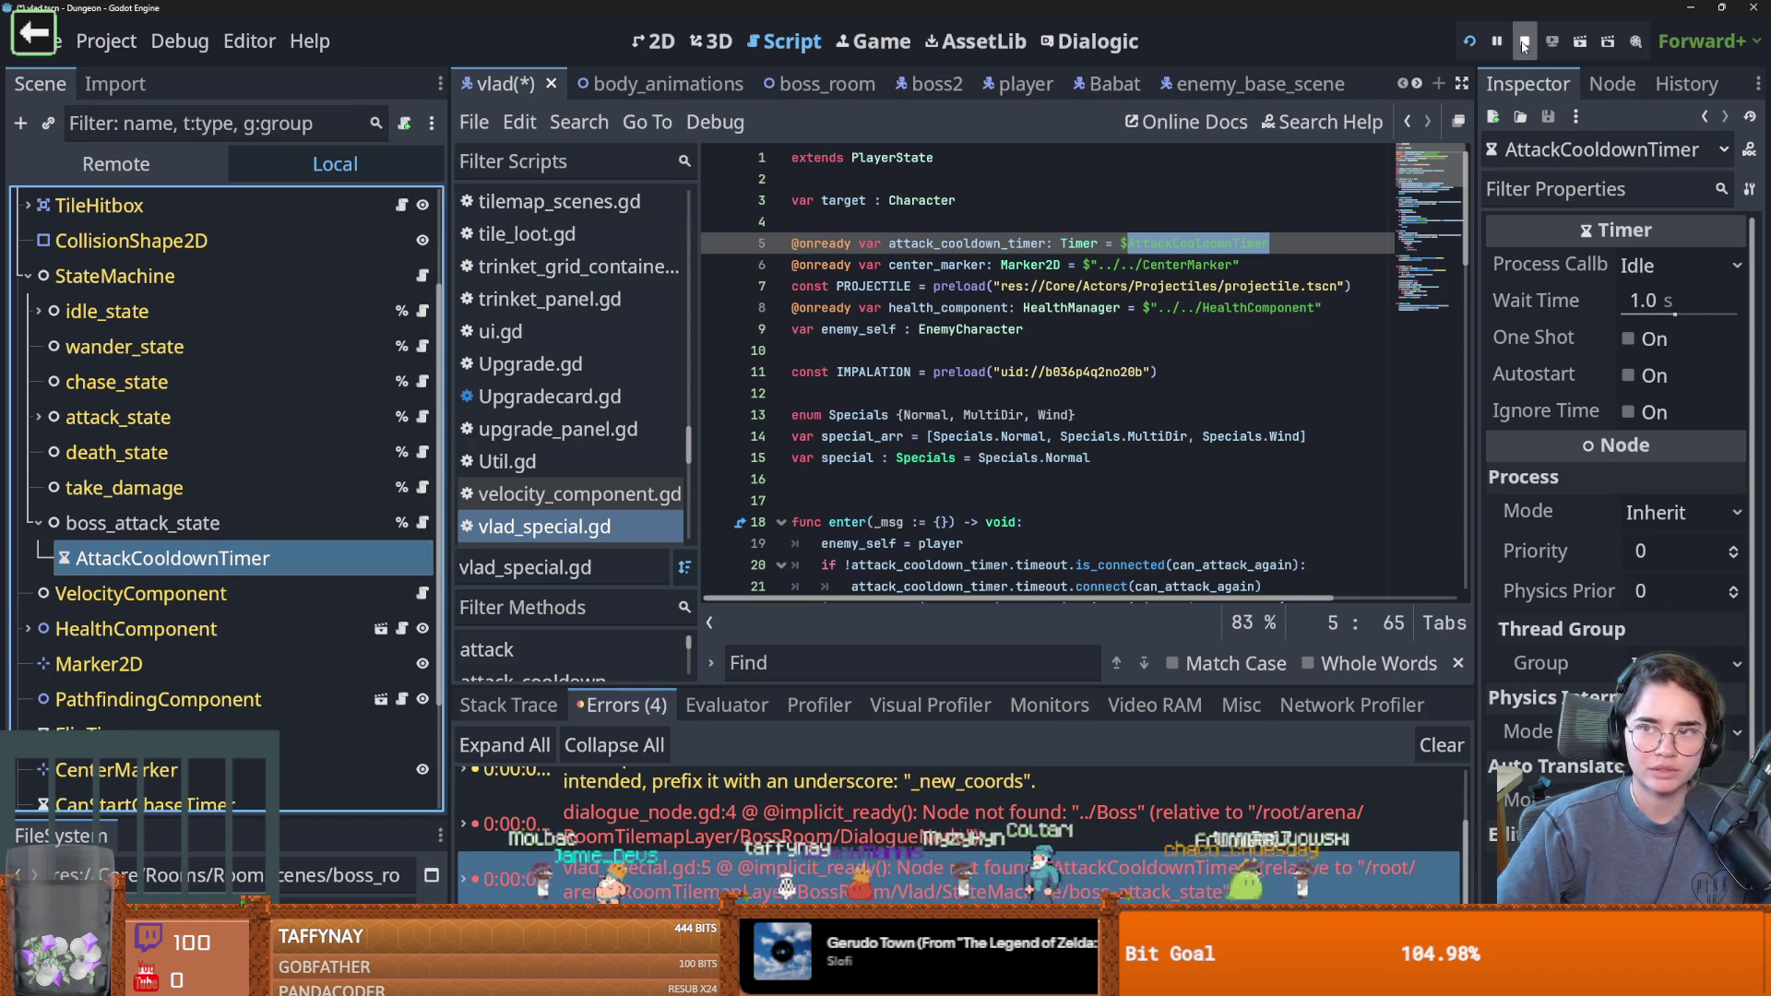
key(ctrl+s)
Run the game, start as the Warrior, and teleport with tp_to_before_boss.
key(F5)
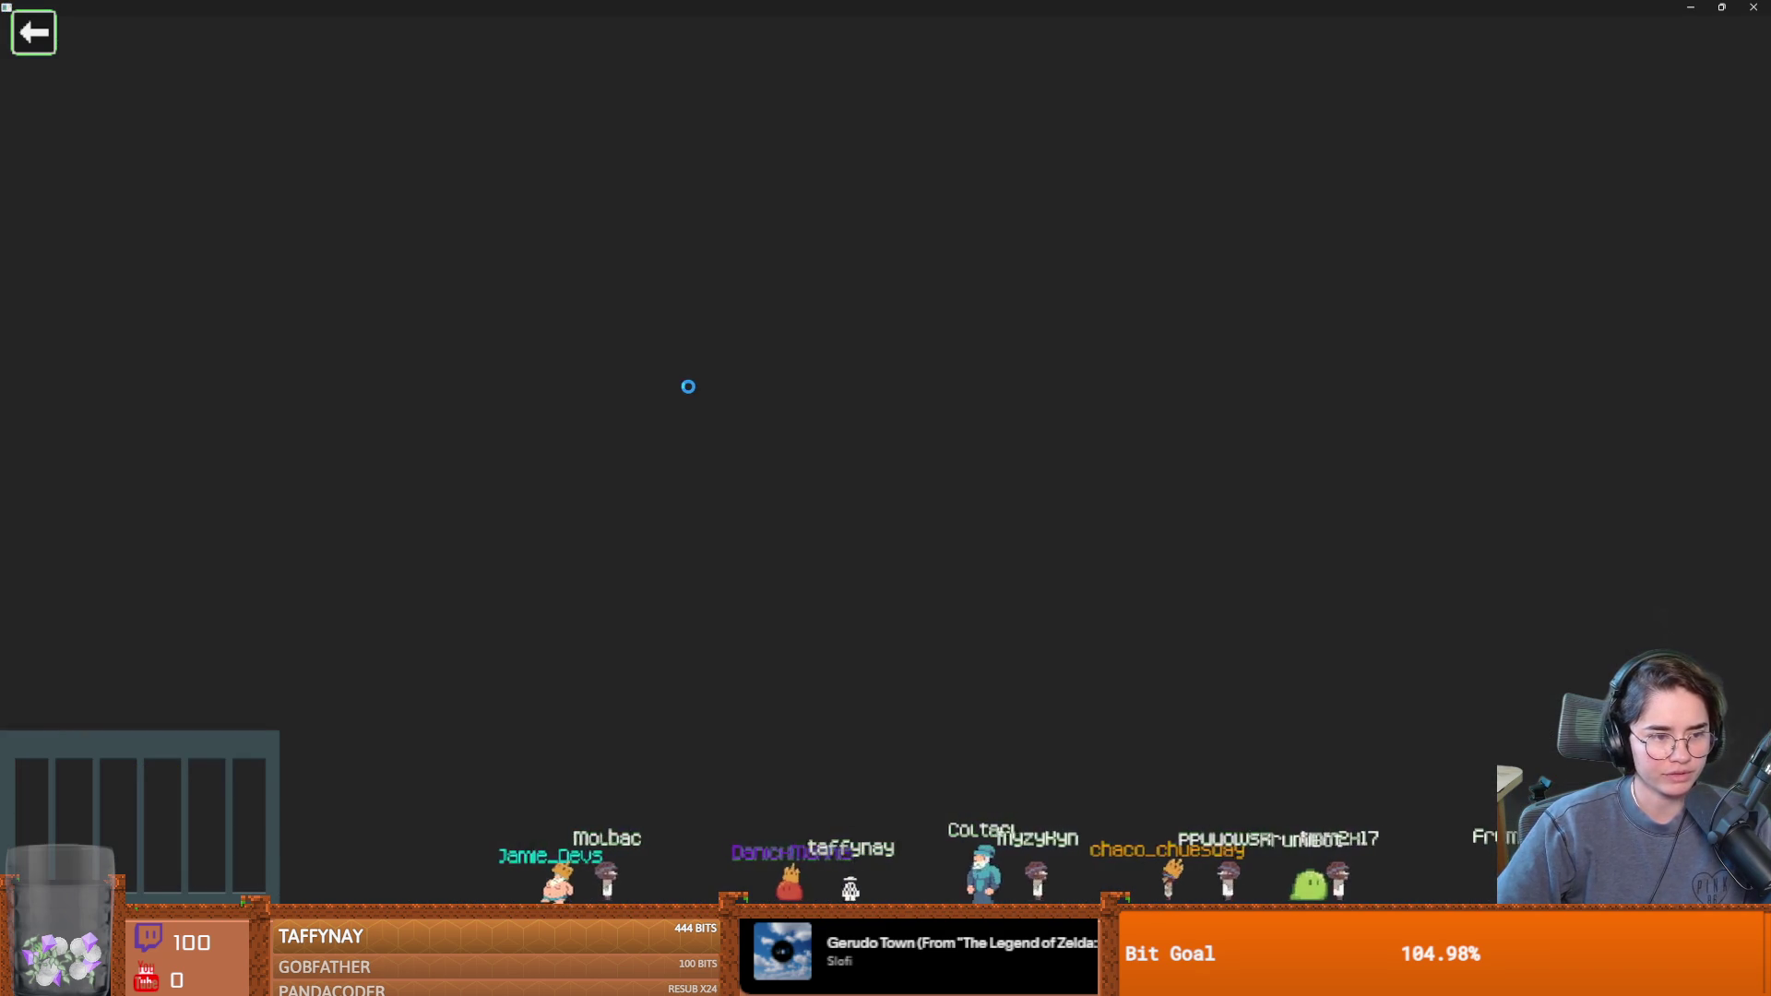
key(Return)
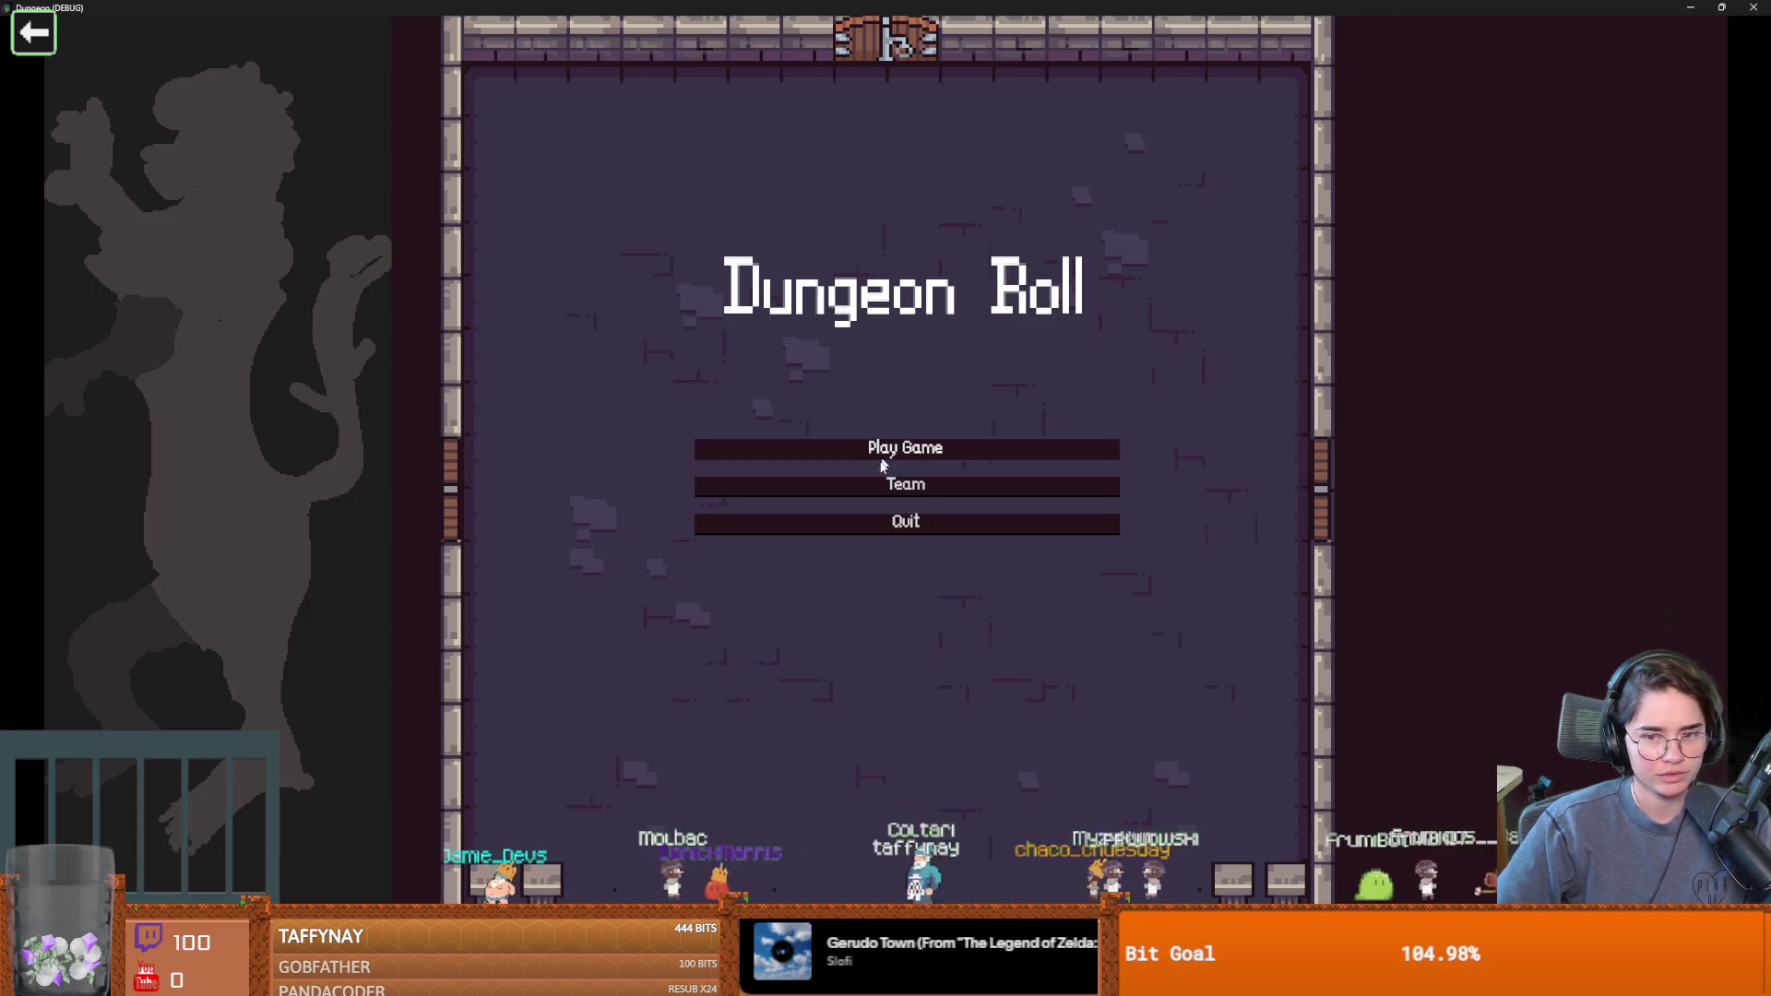
key(Return)
drag(938, 7, 743, 315)
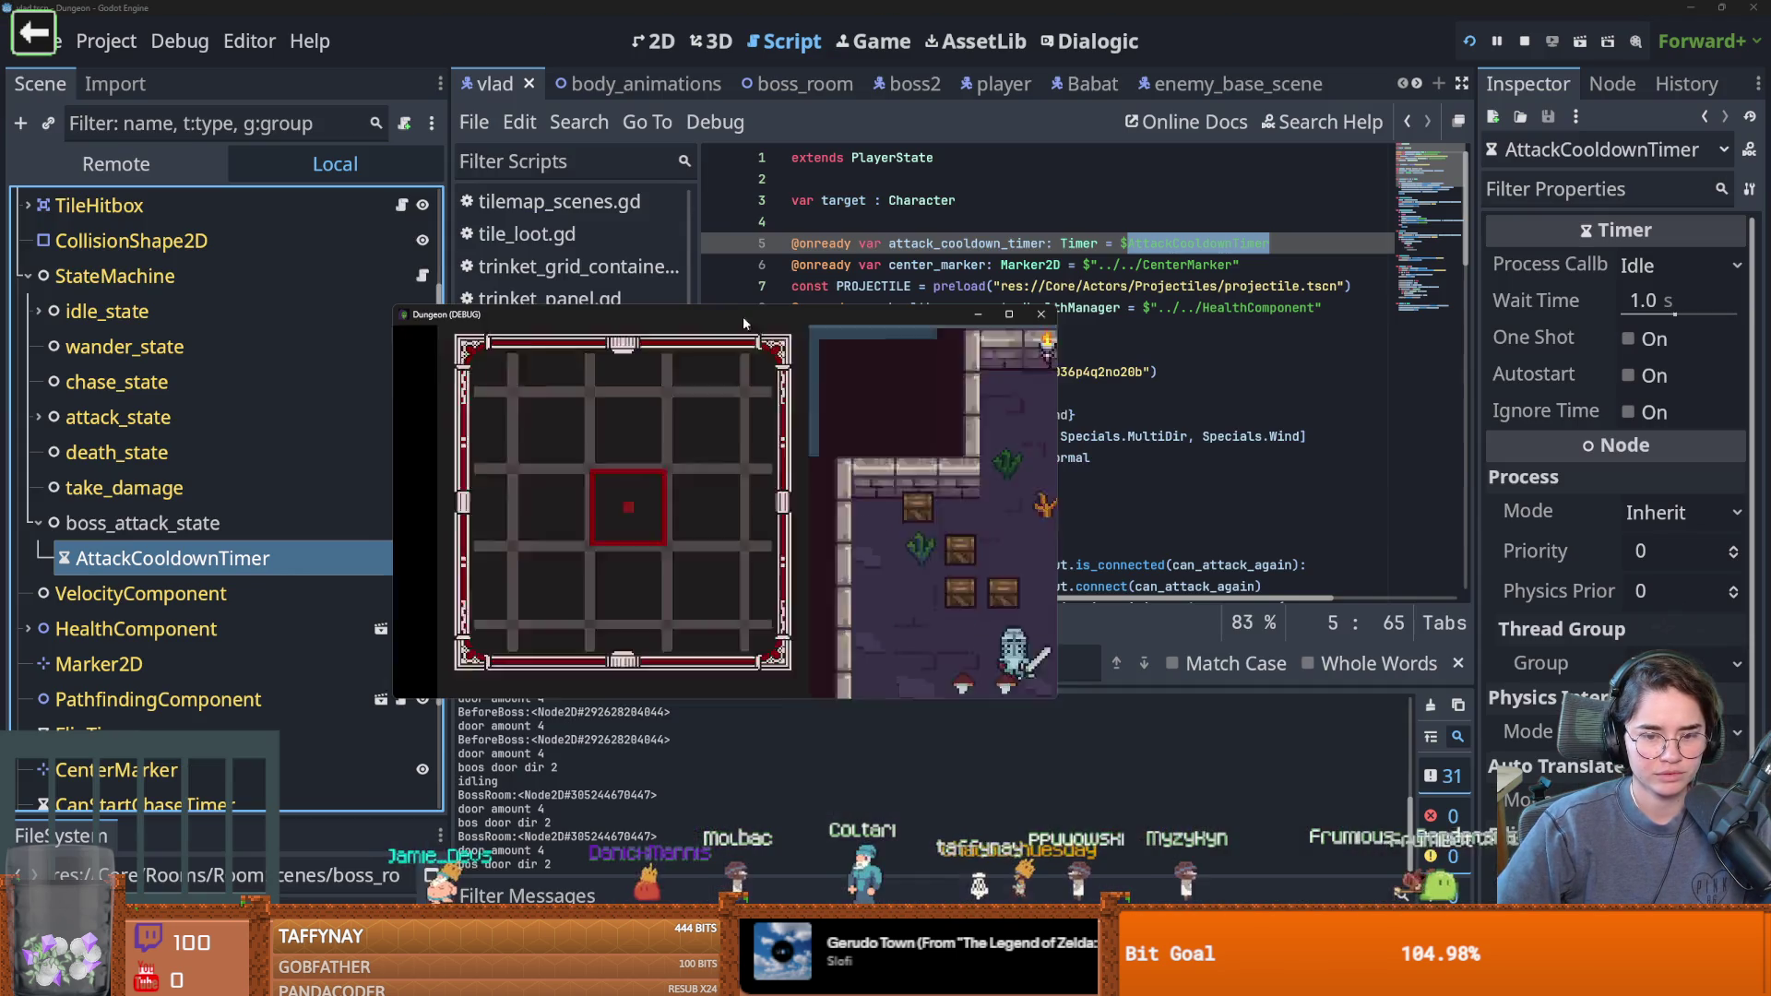
key(quoteleft)
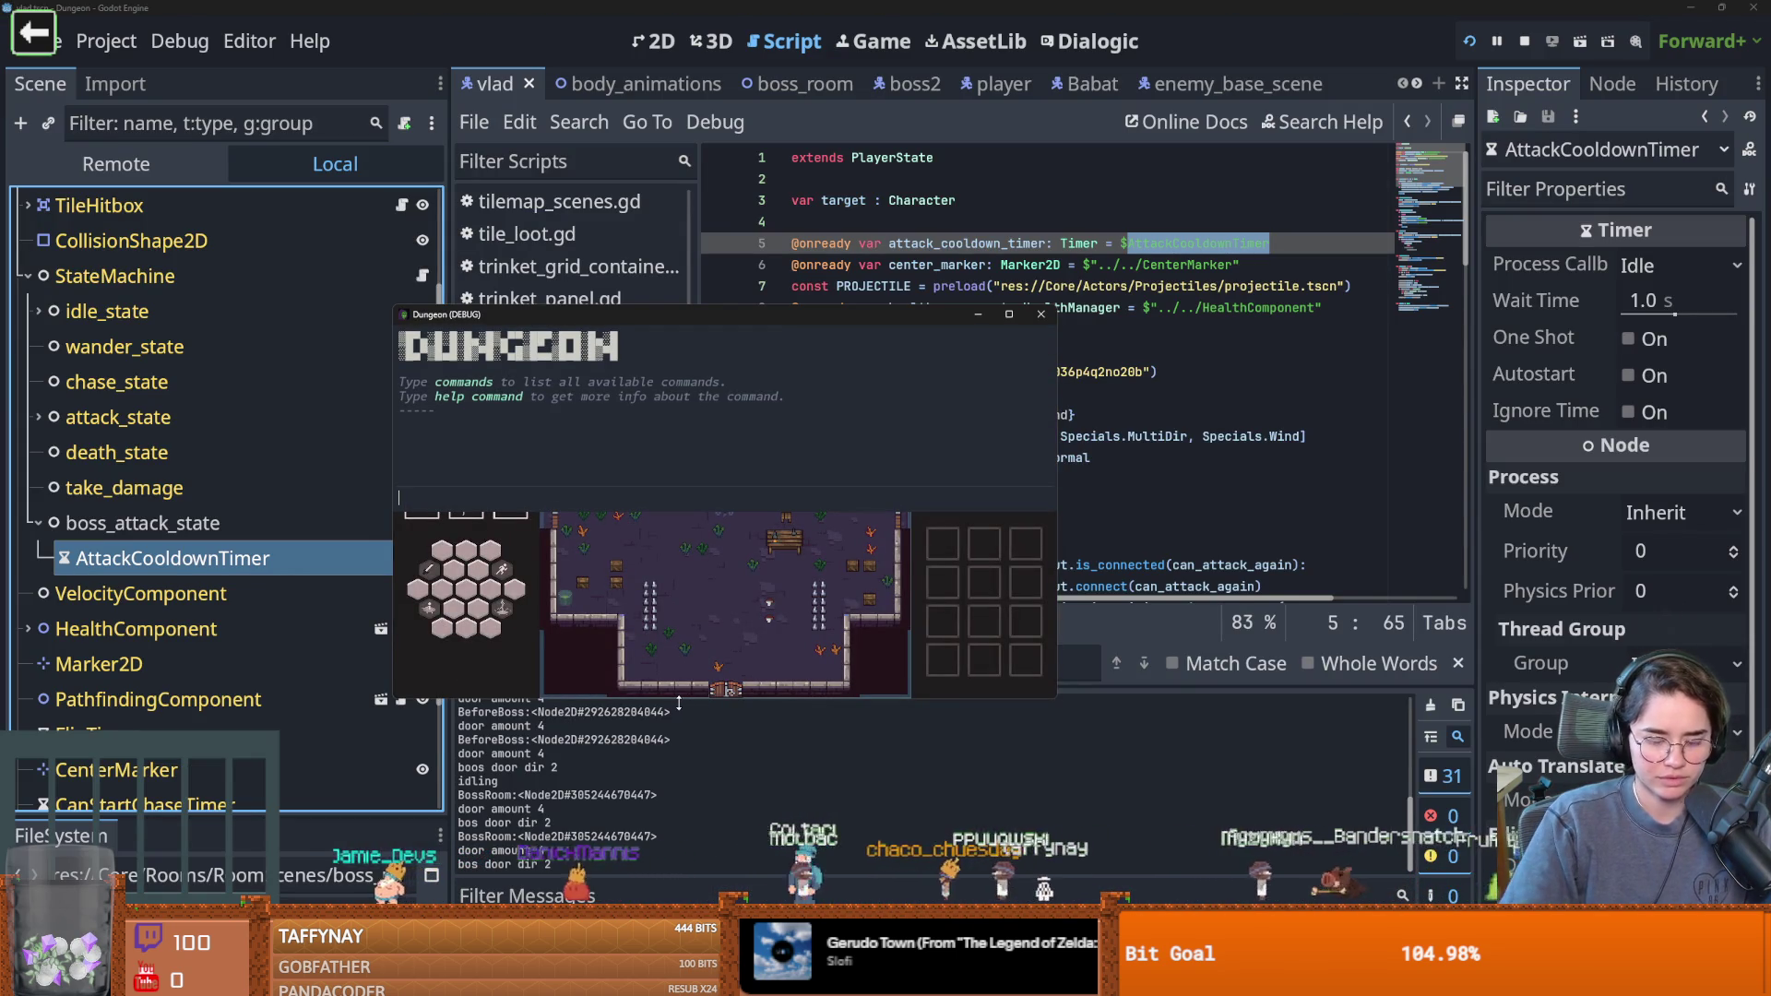
text(tp_to_before_boss)
key(Return)
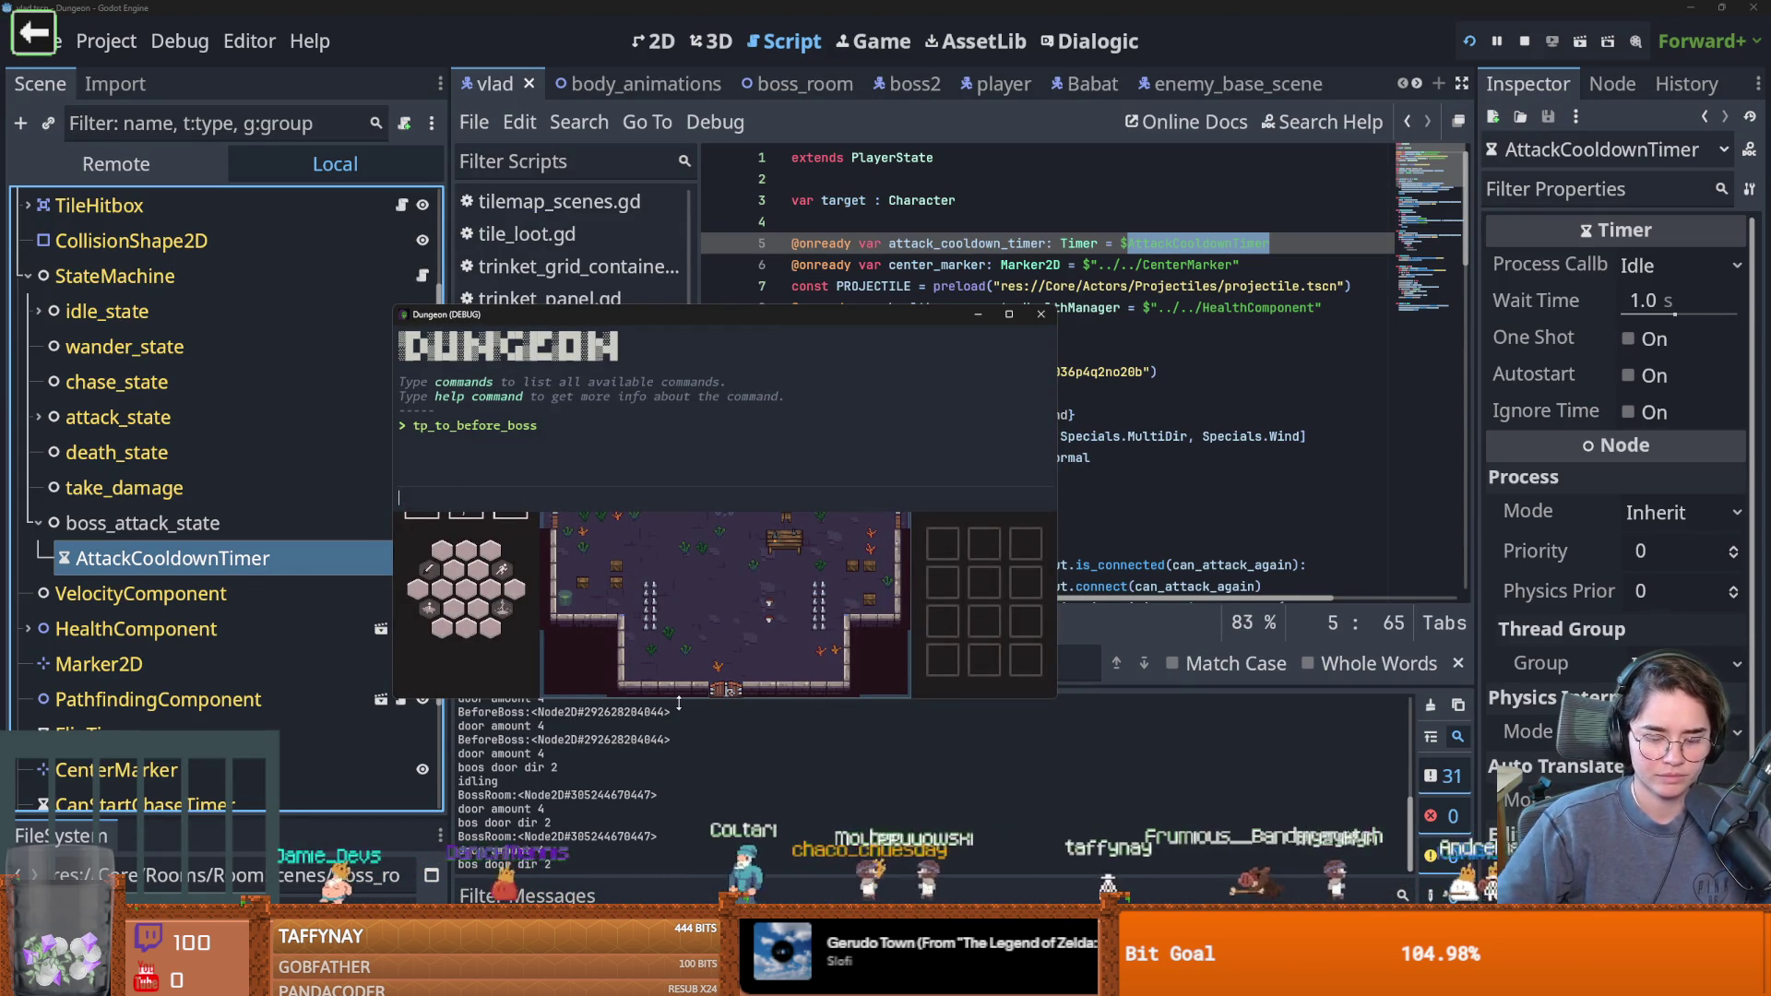
key(quoteleft)
Walk into Vlad's room, advance his dialogue, stop the game, and view the error list.
key(w)
key(space)
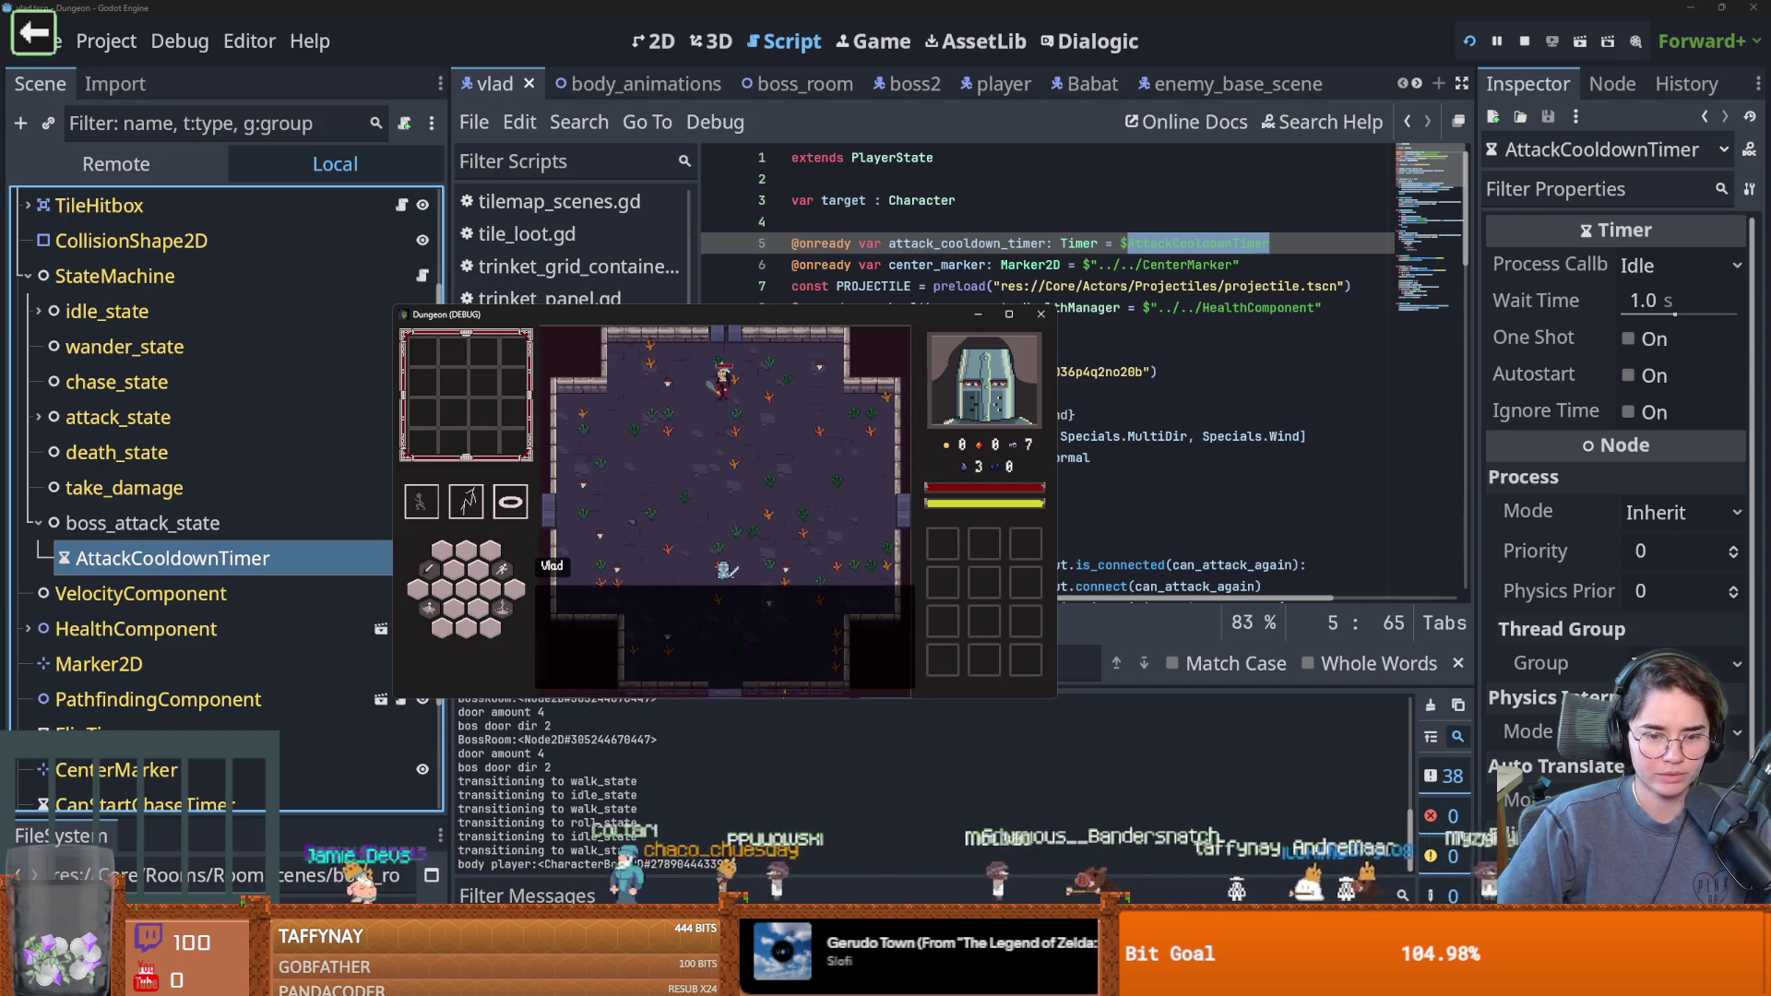
click(762, 617)
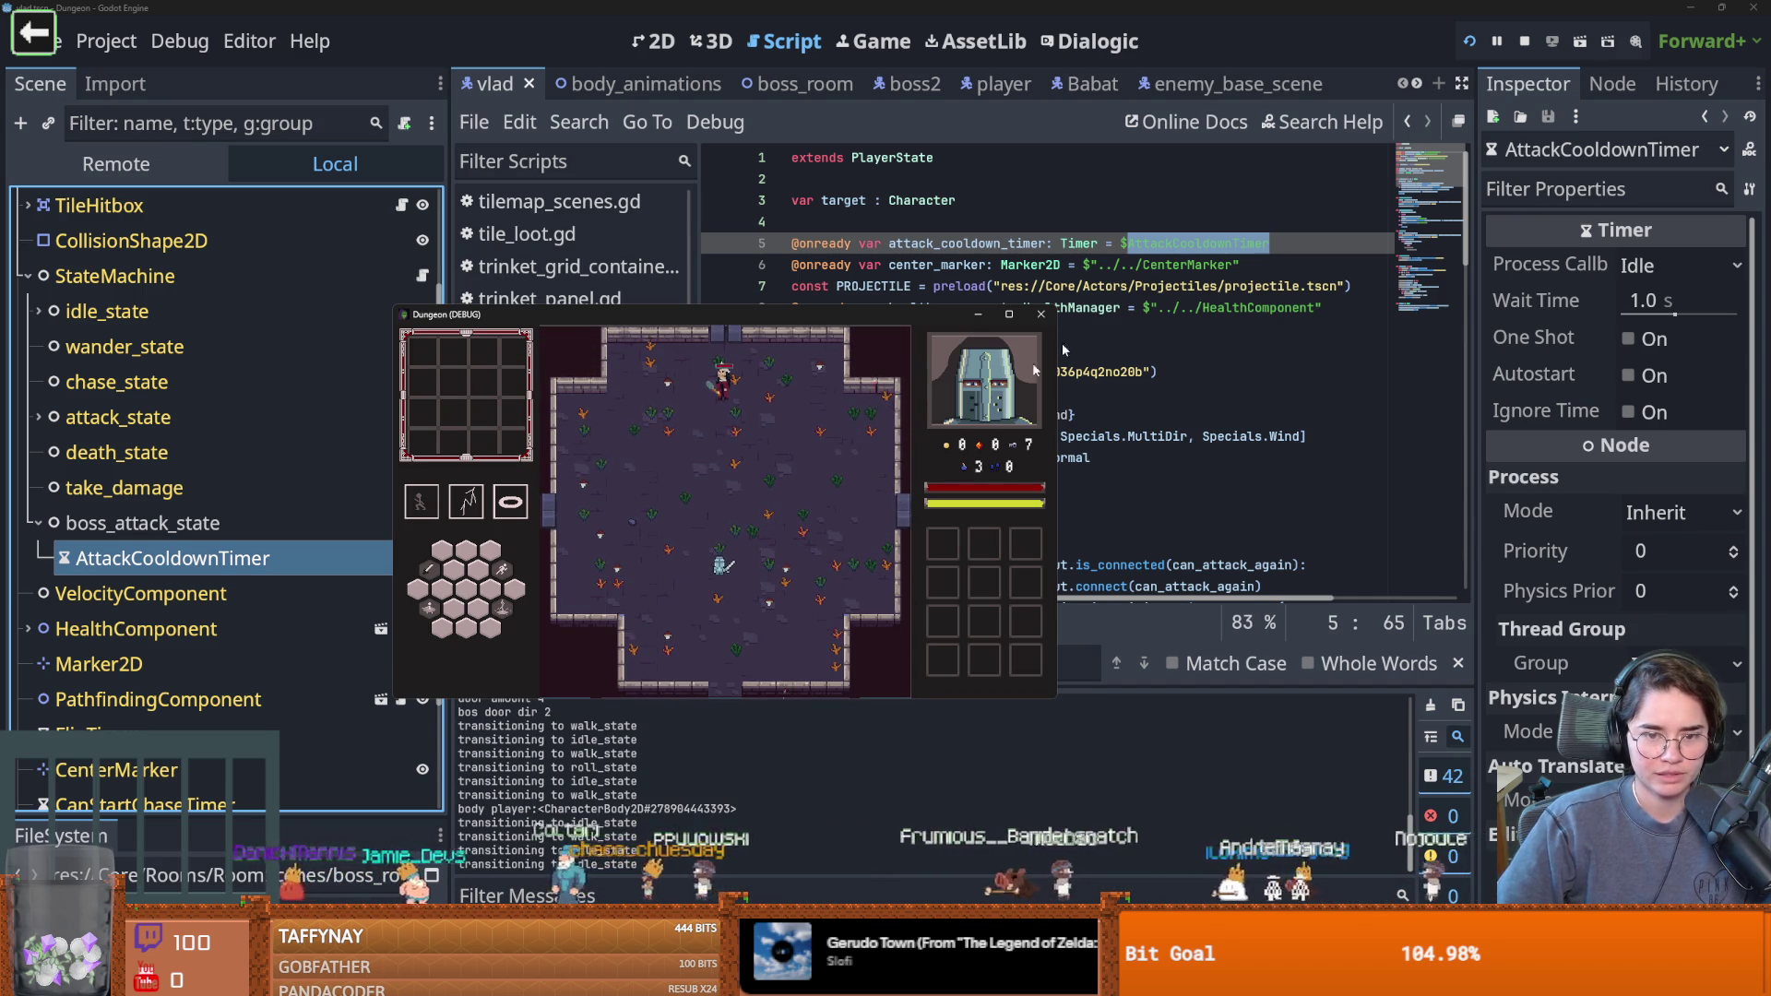
key(F8)
click(794, 893)
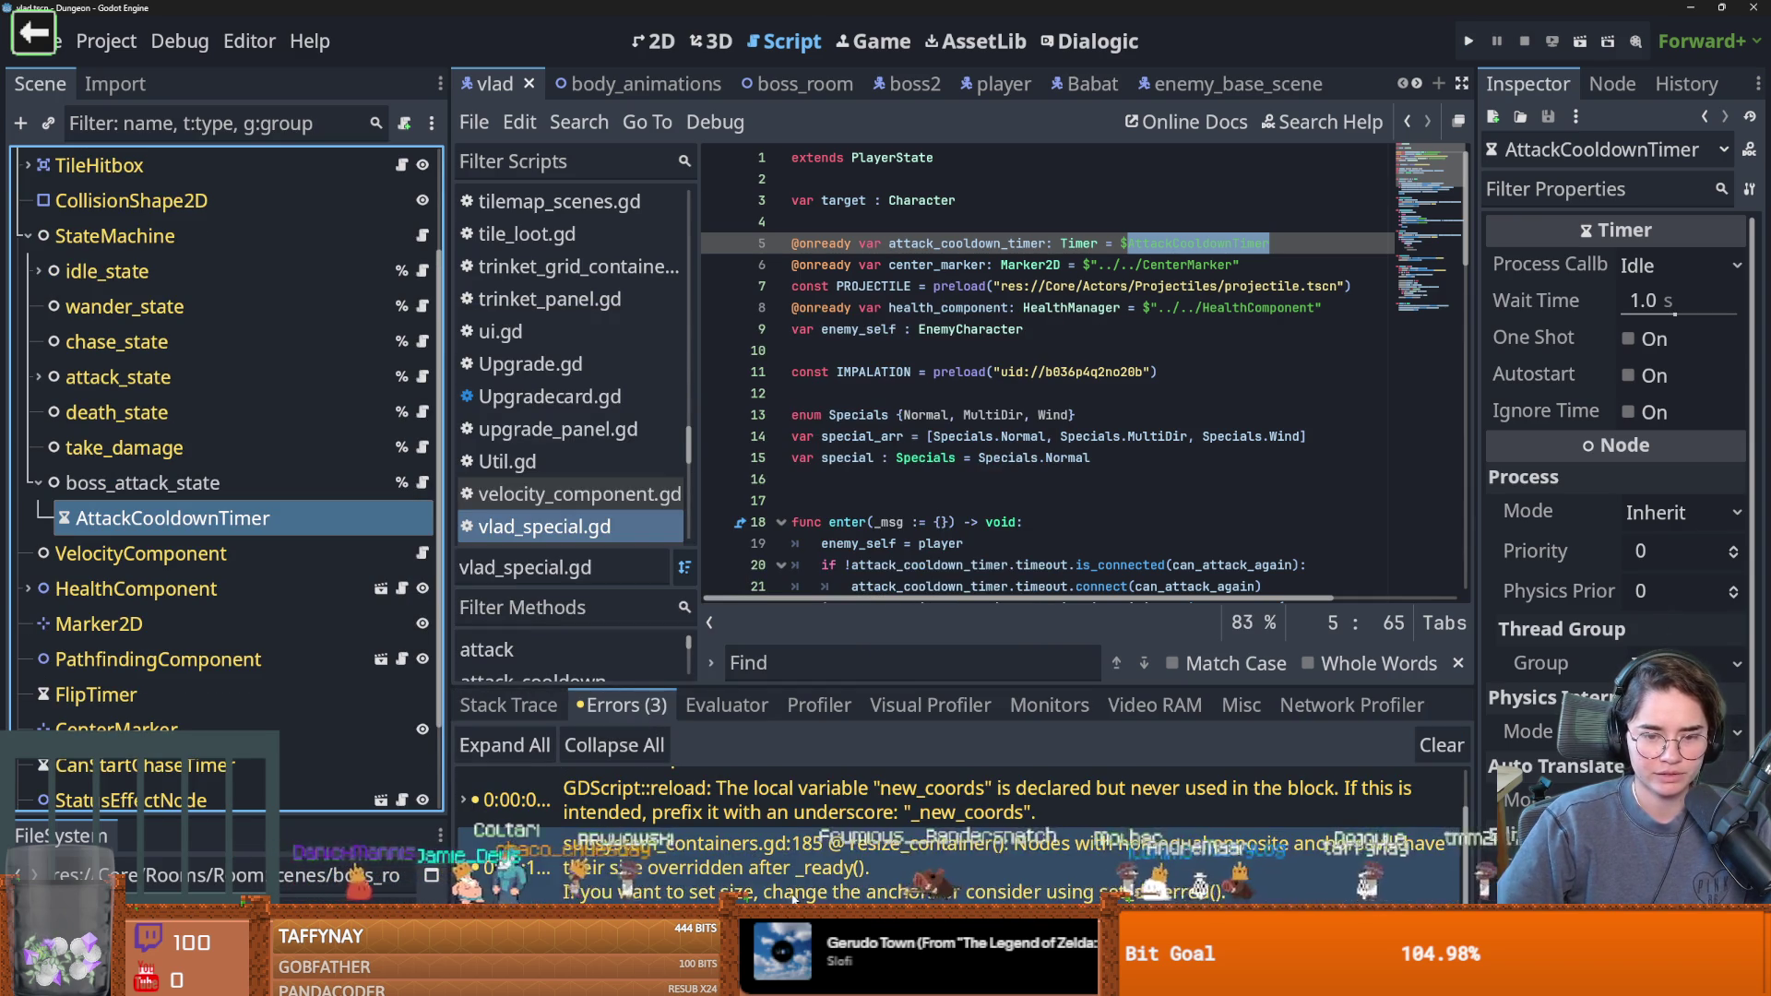
Inspect the new_coords and converted_coords warnings in minimap.gd.
scroll(803, 858, up, 1)
click(798, 862)
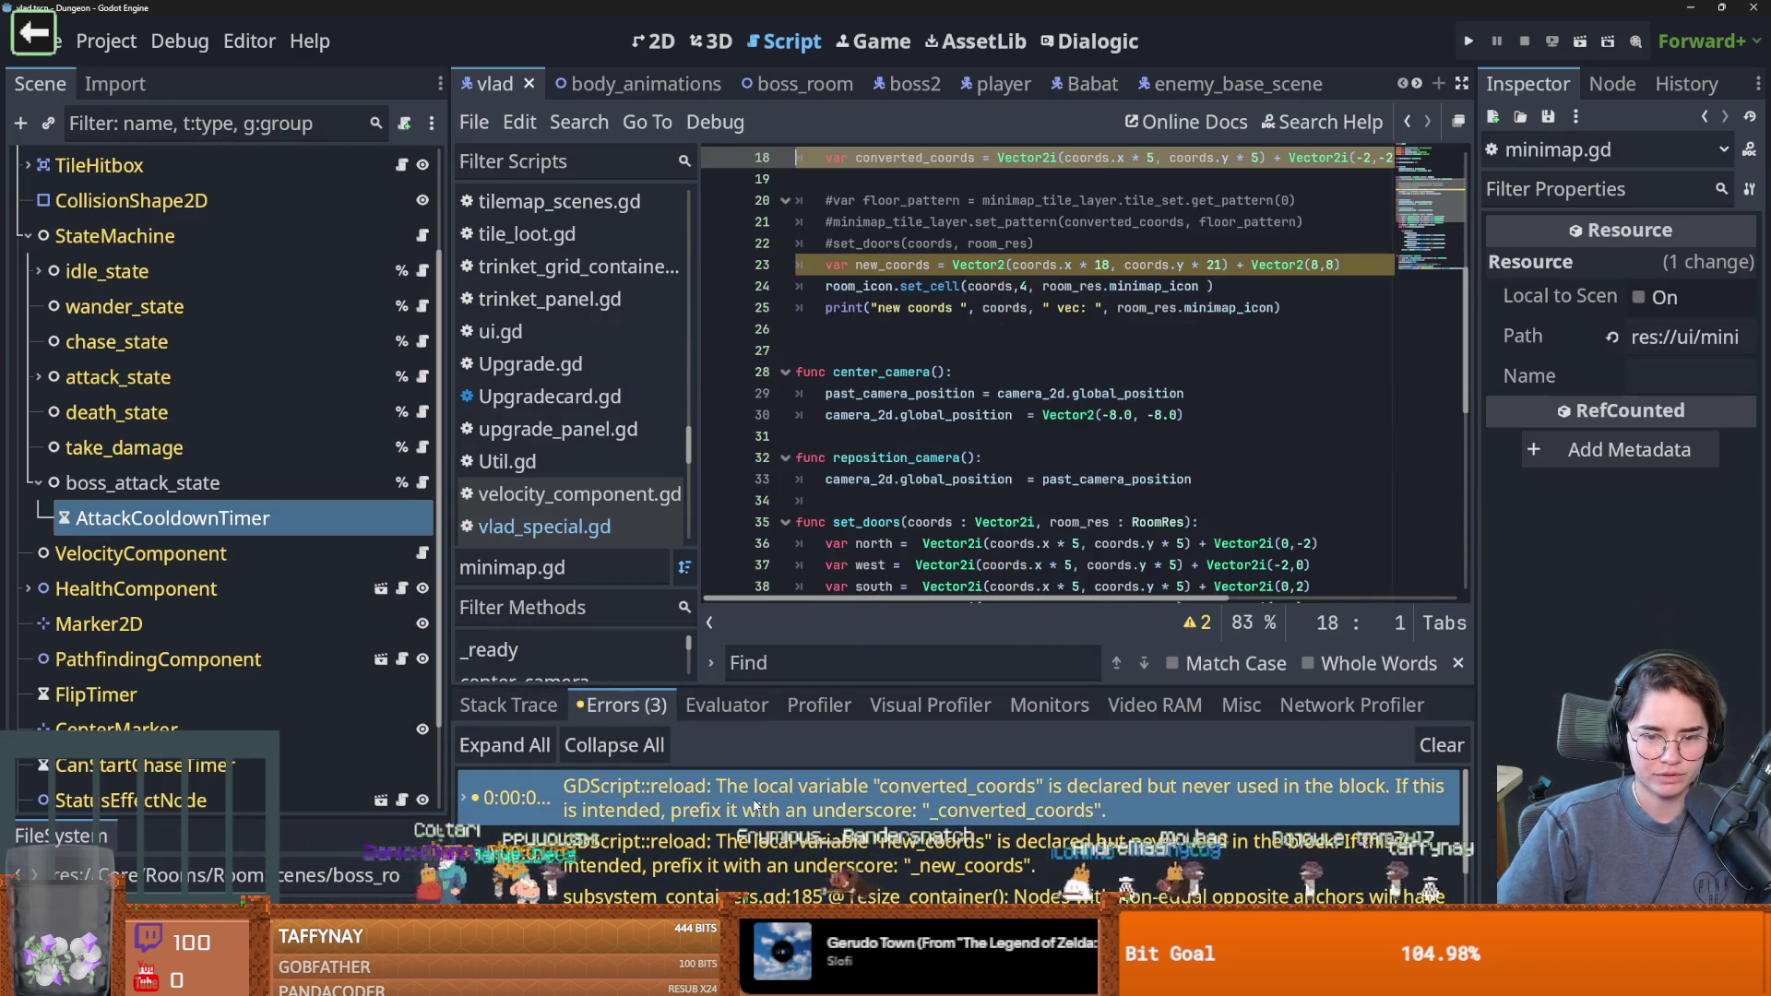
click(798, 798)
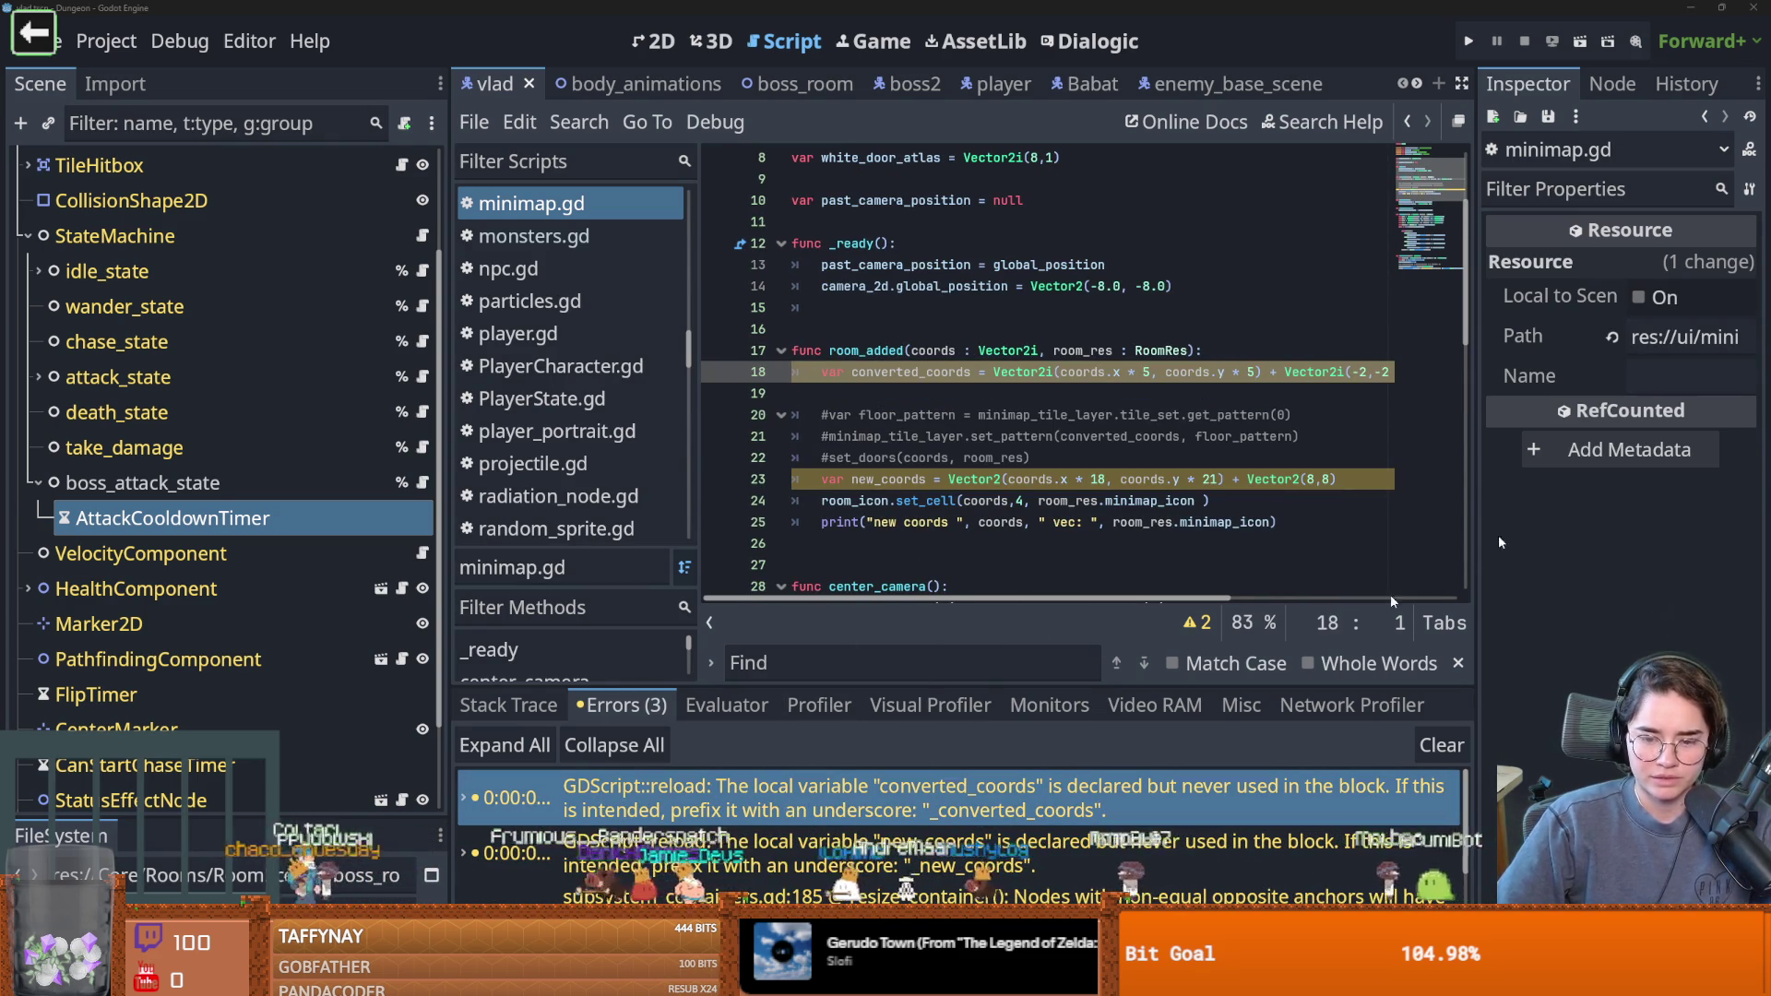
In GitHub Desktop, commit the five changed files as "no more errors" and return to Godot.
key(alt+Tab)
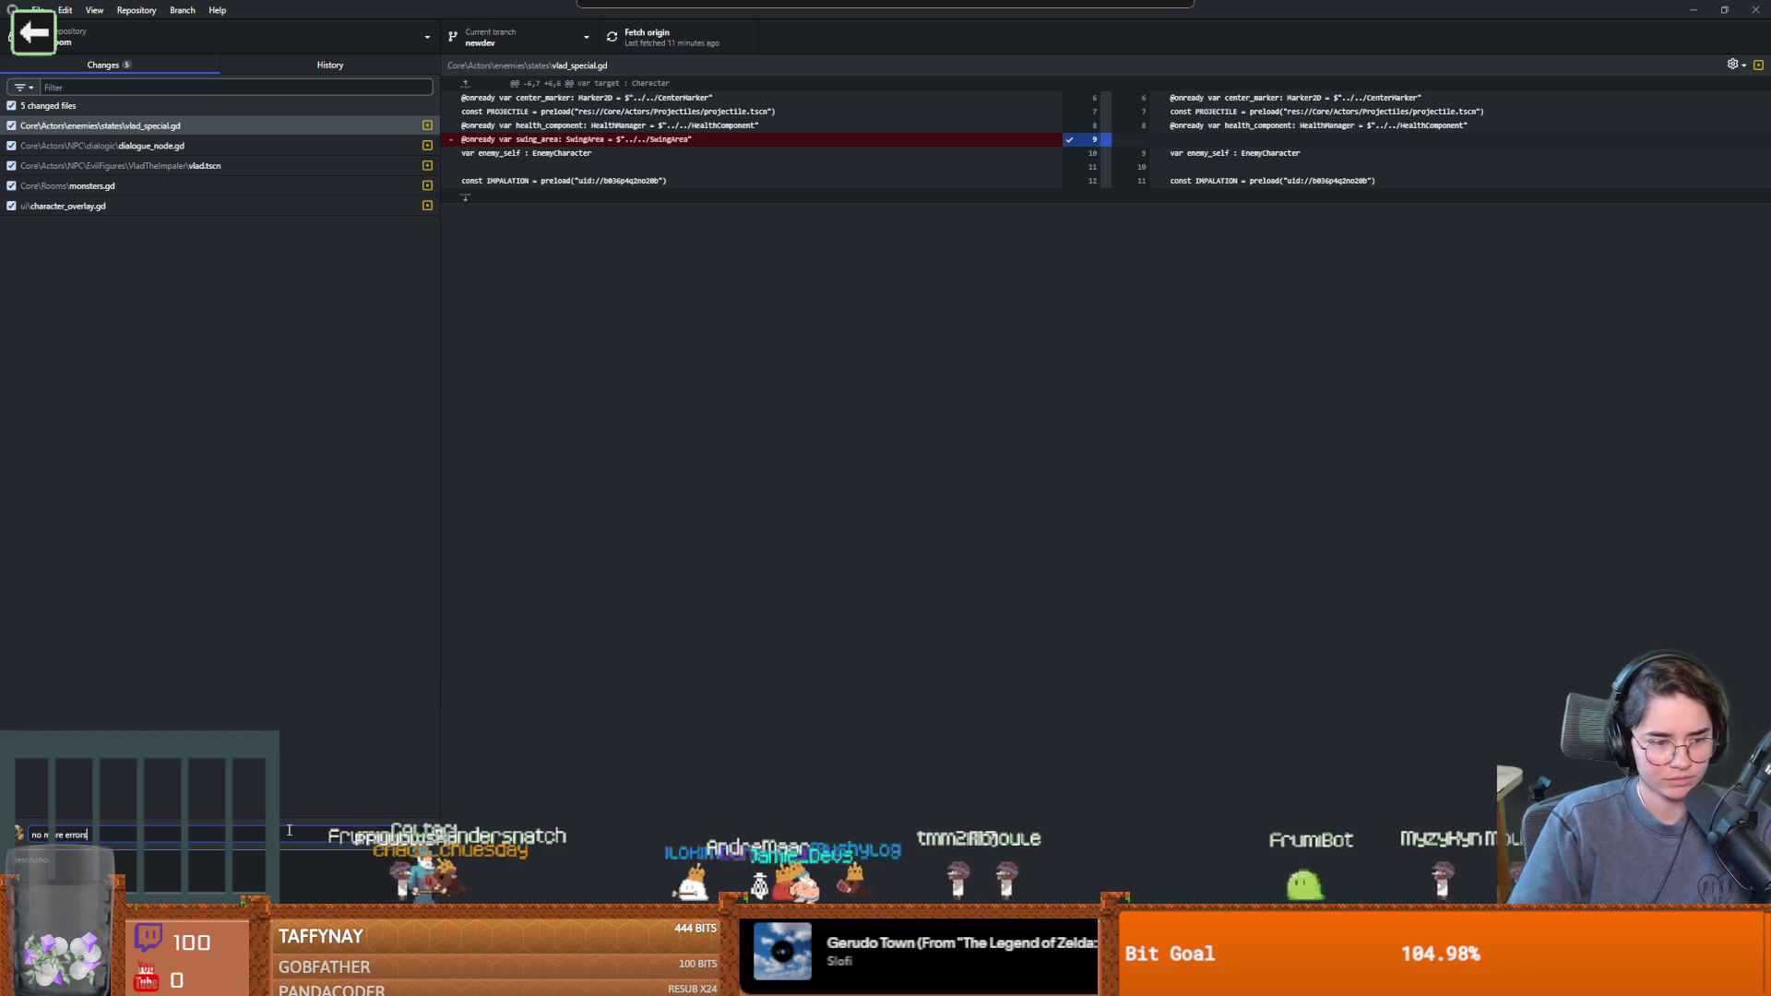
click(222, 934)
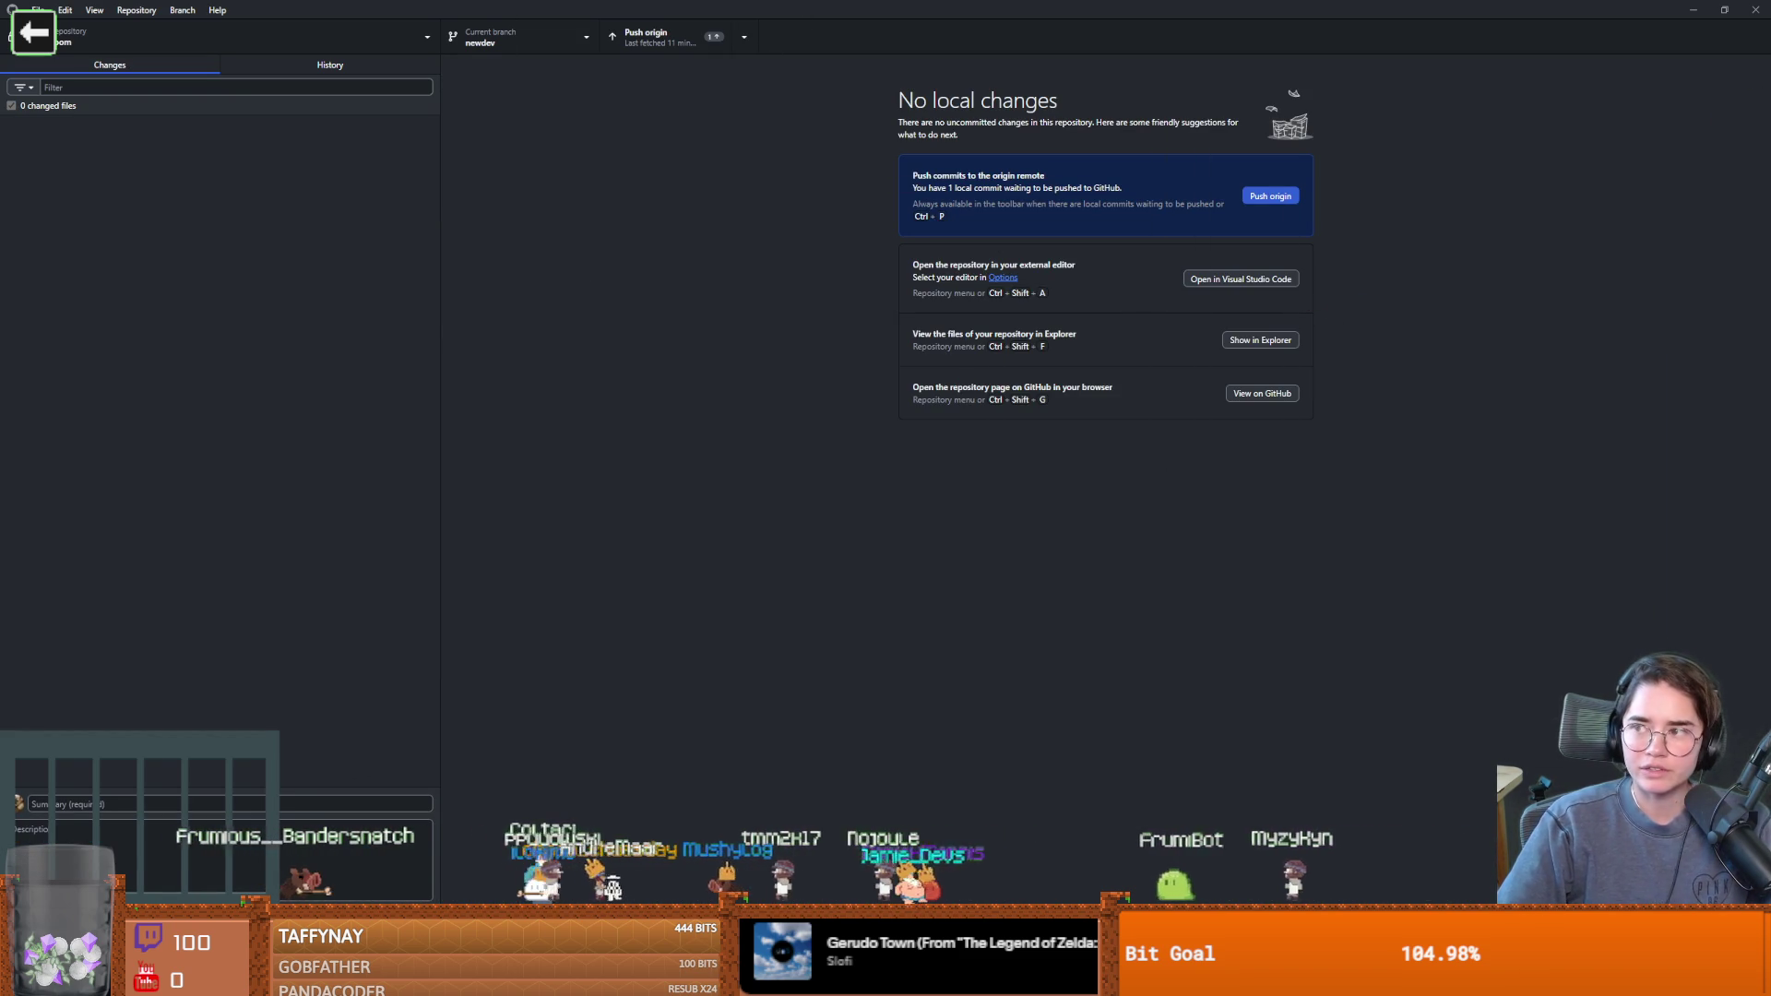
key(alt+Tab)
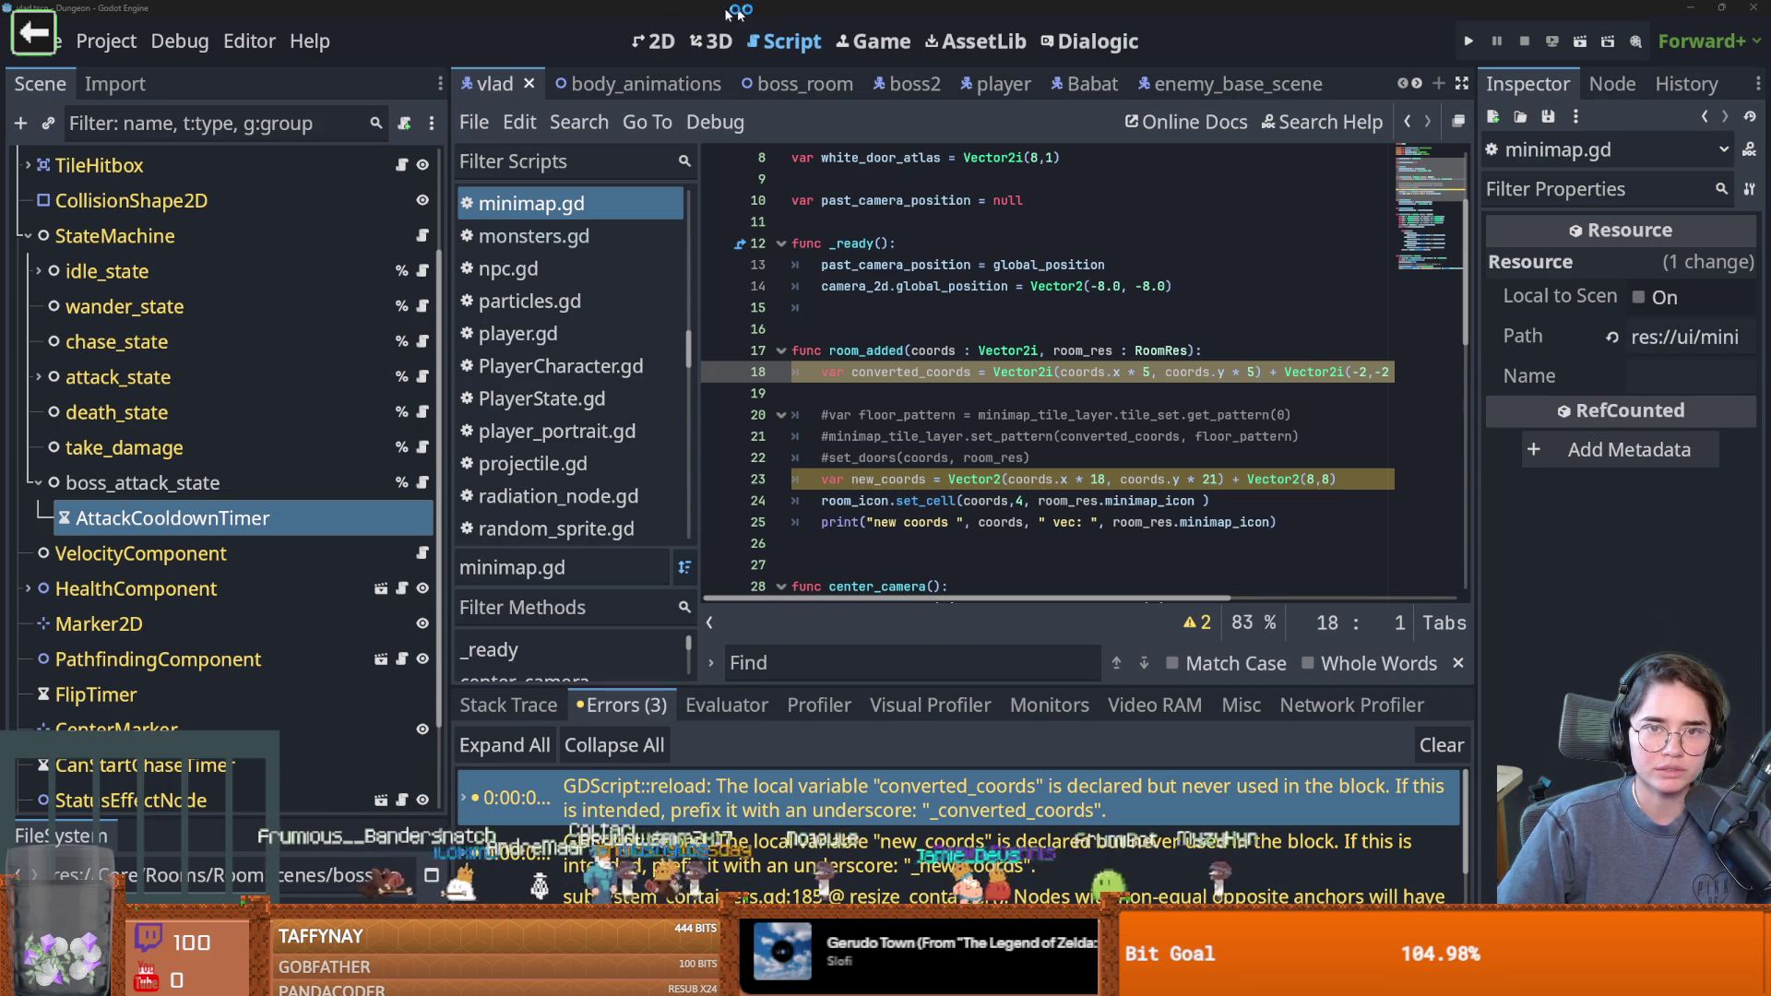
click(902, 329)
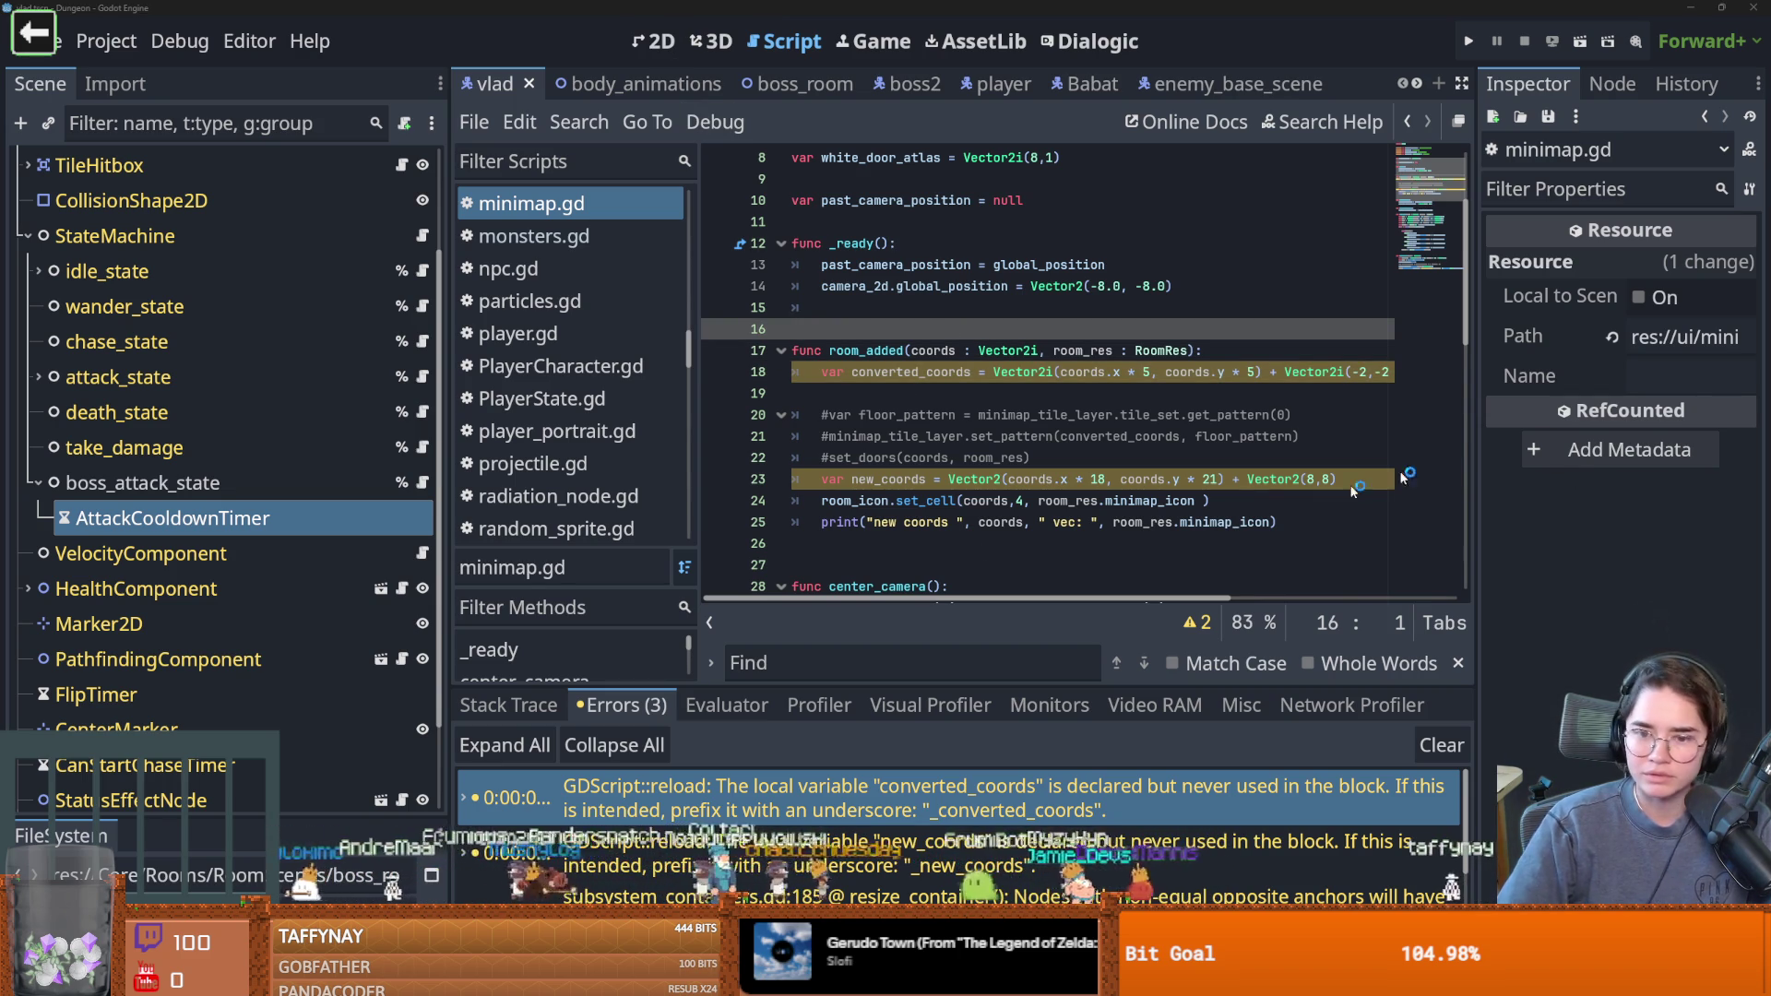
click(1003, 480)
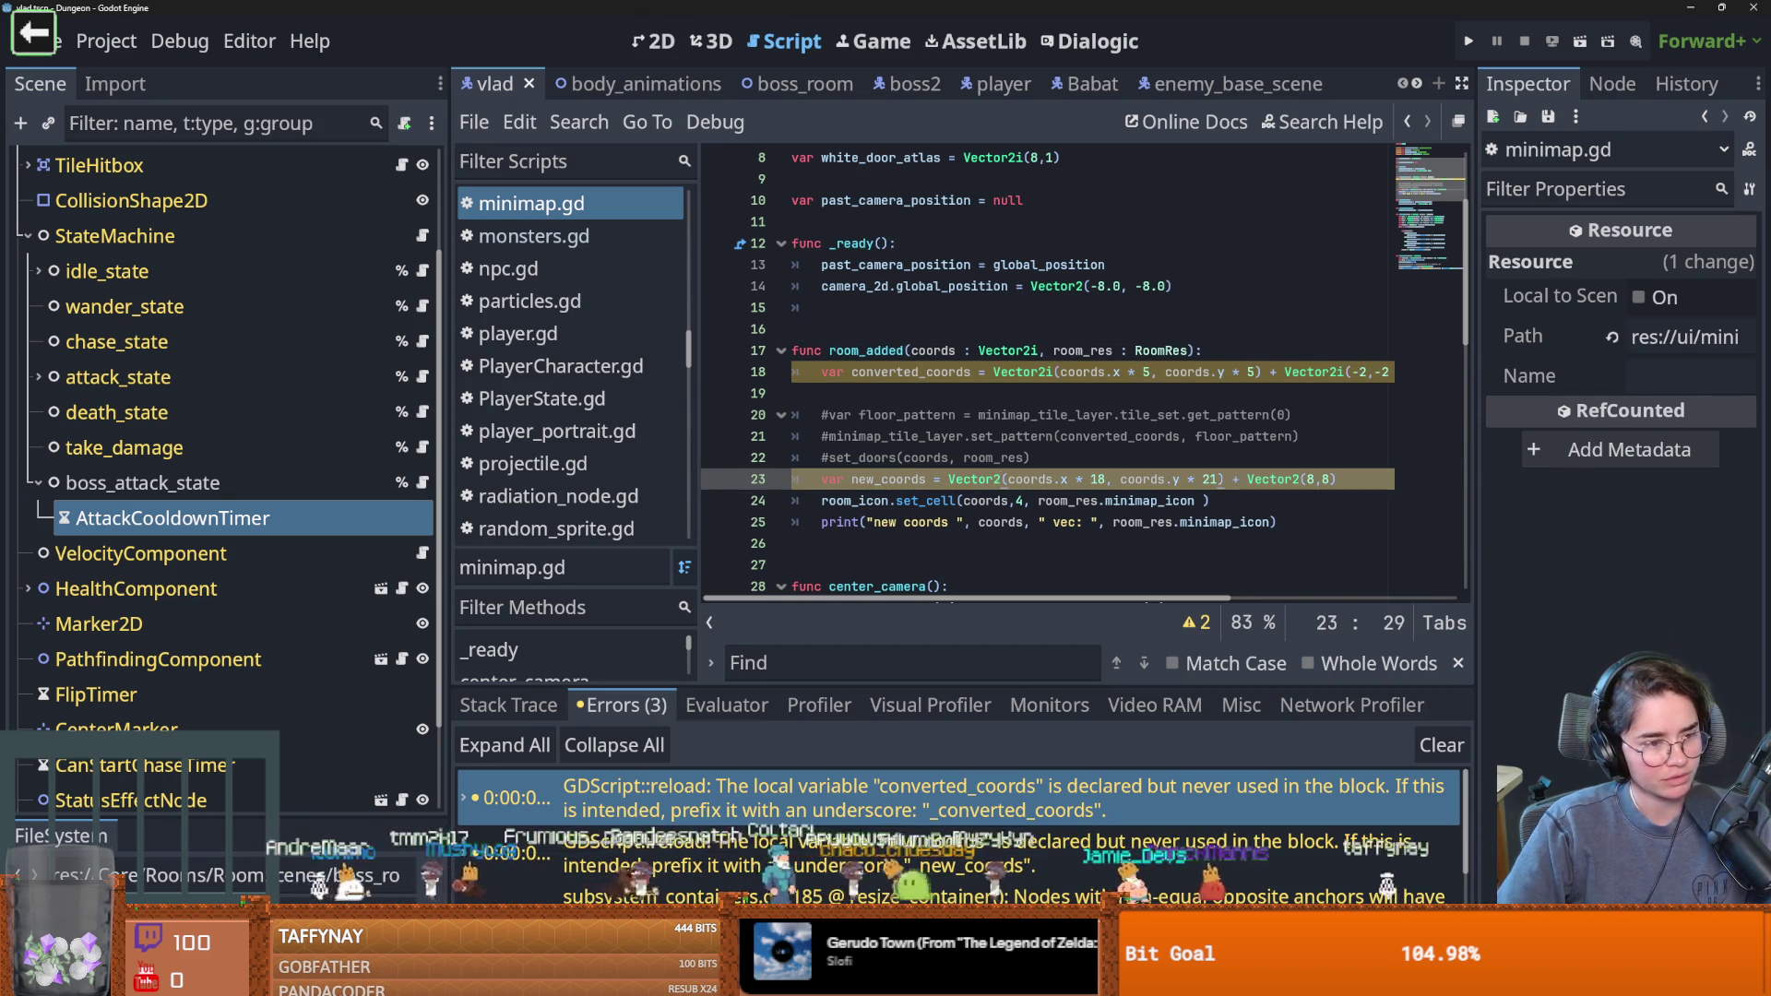
click(1078, 397)
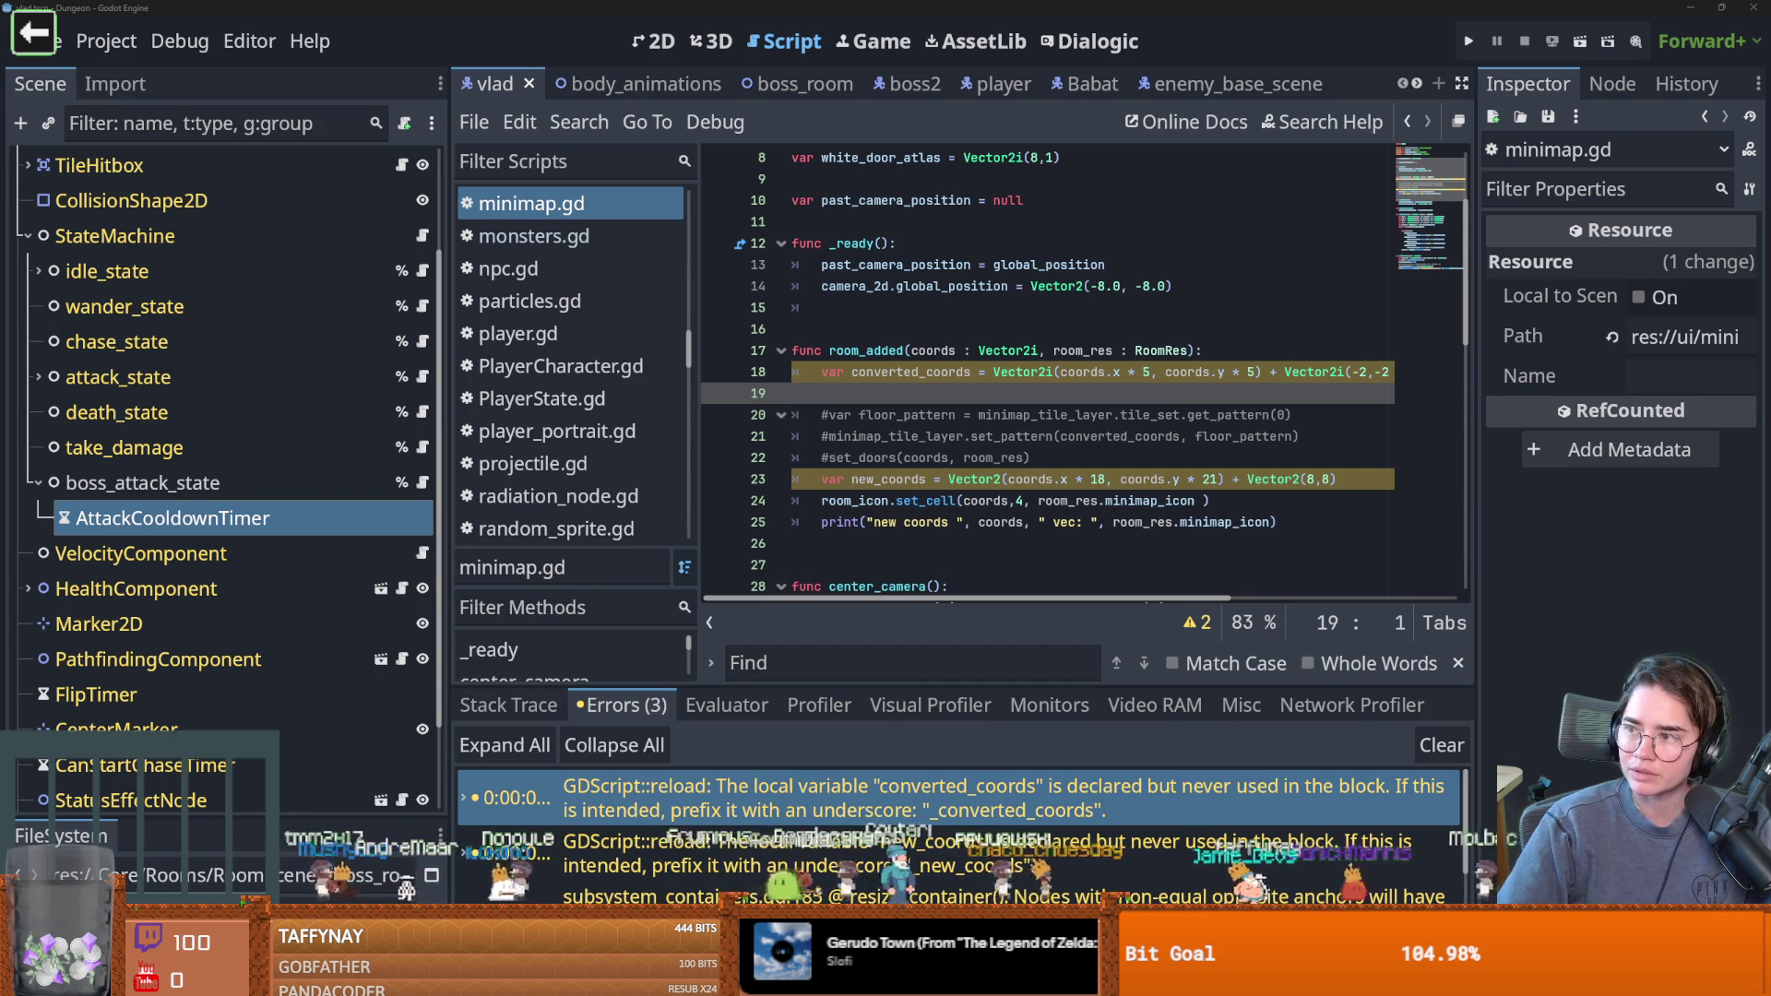
key(Down)
key(Down)
key(Down)
key(End)
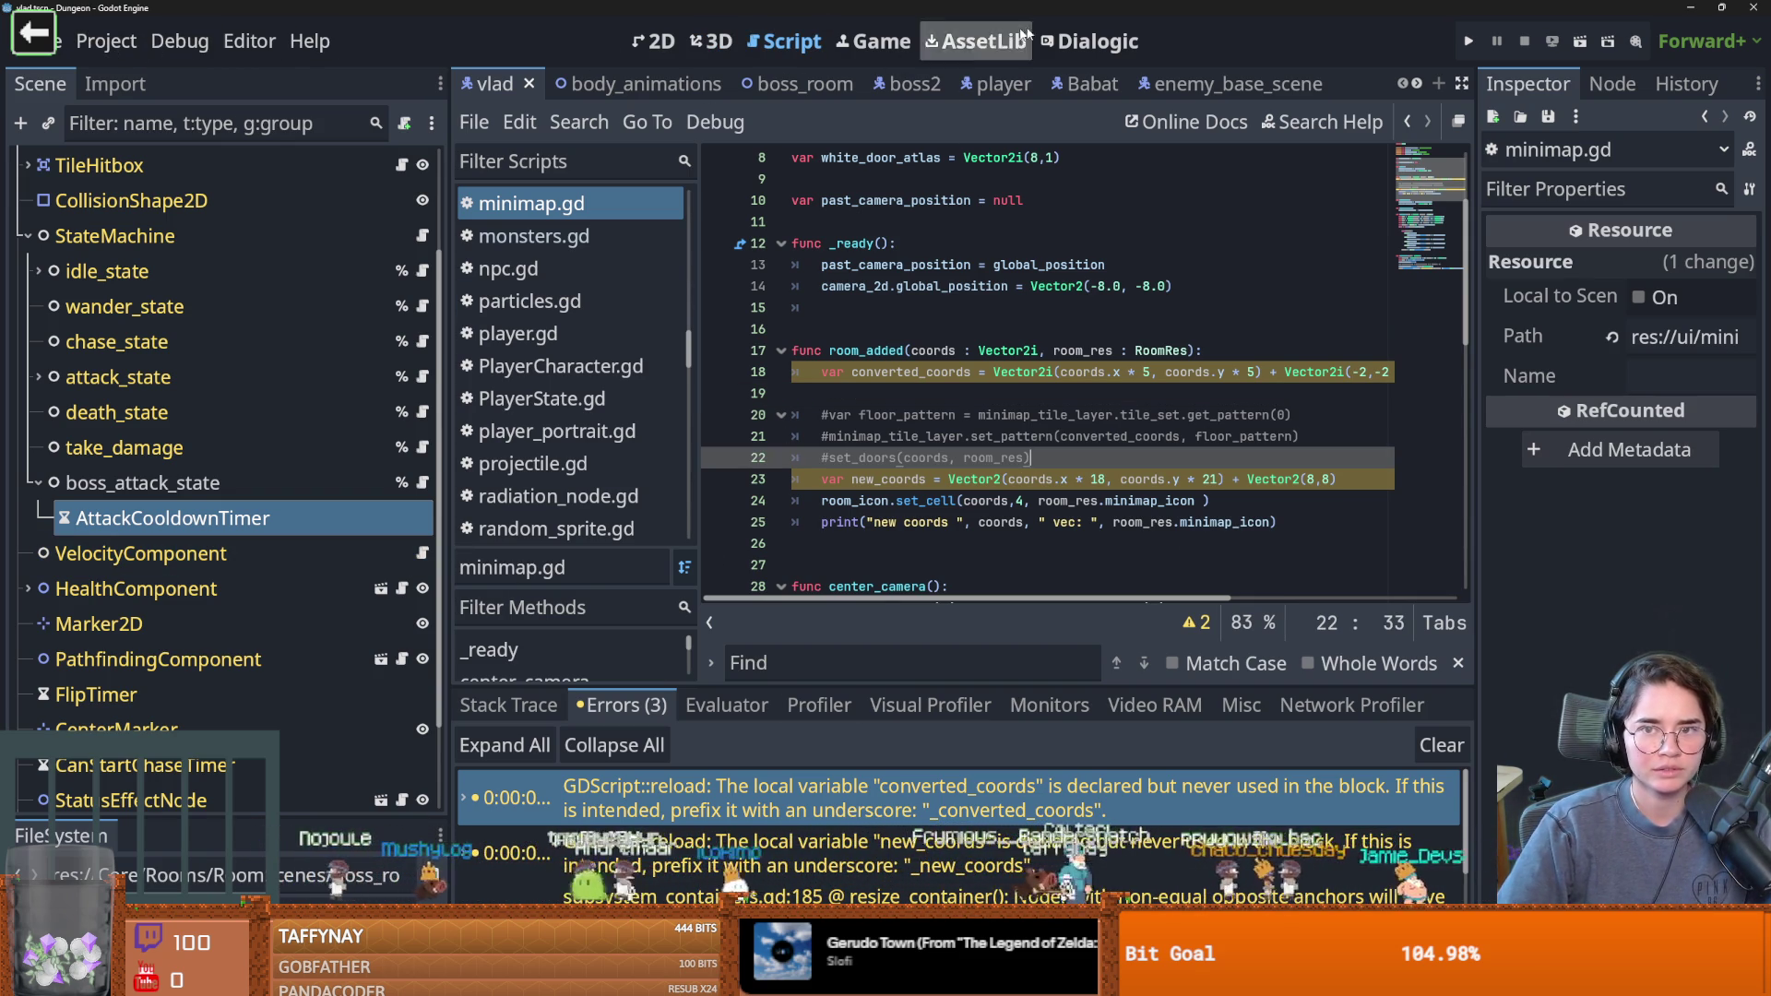
click(984, 42)
click(802, 44)
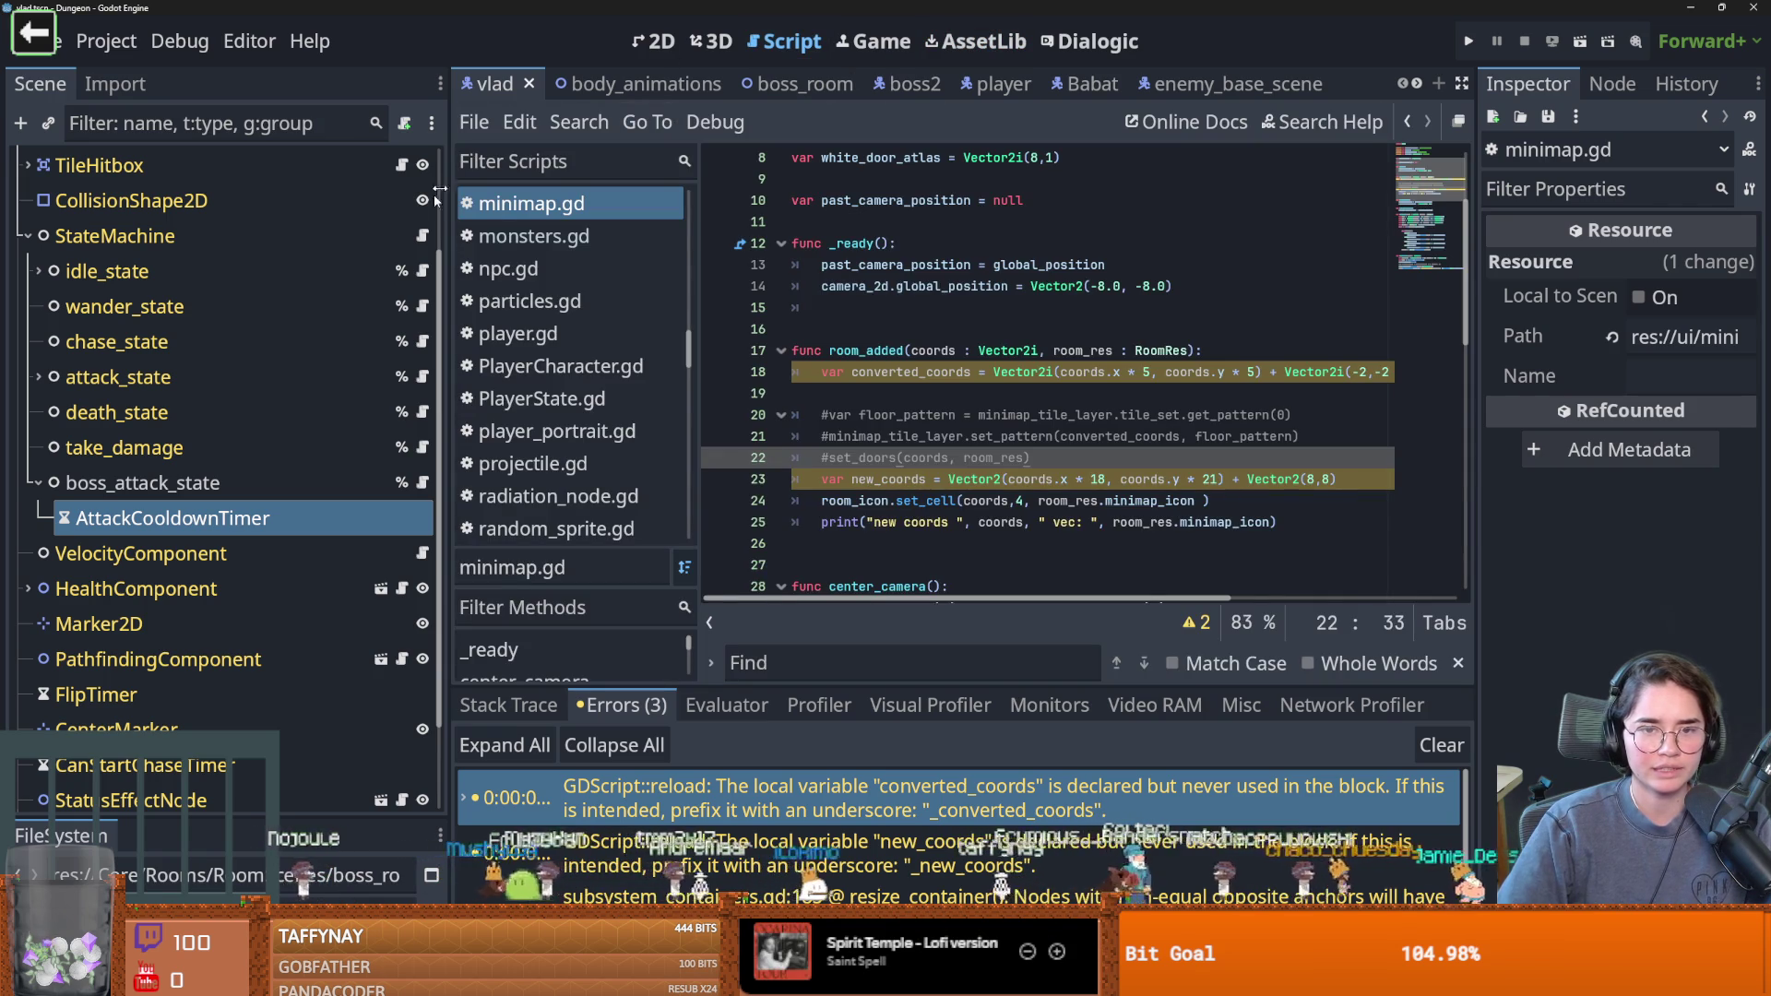
click(103, 40)
click(120, 75)
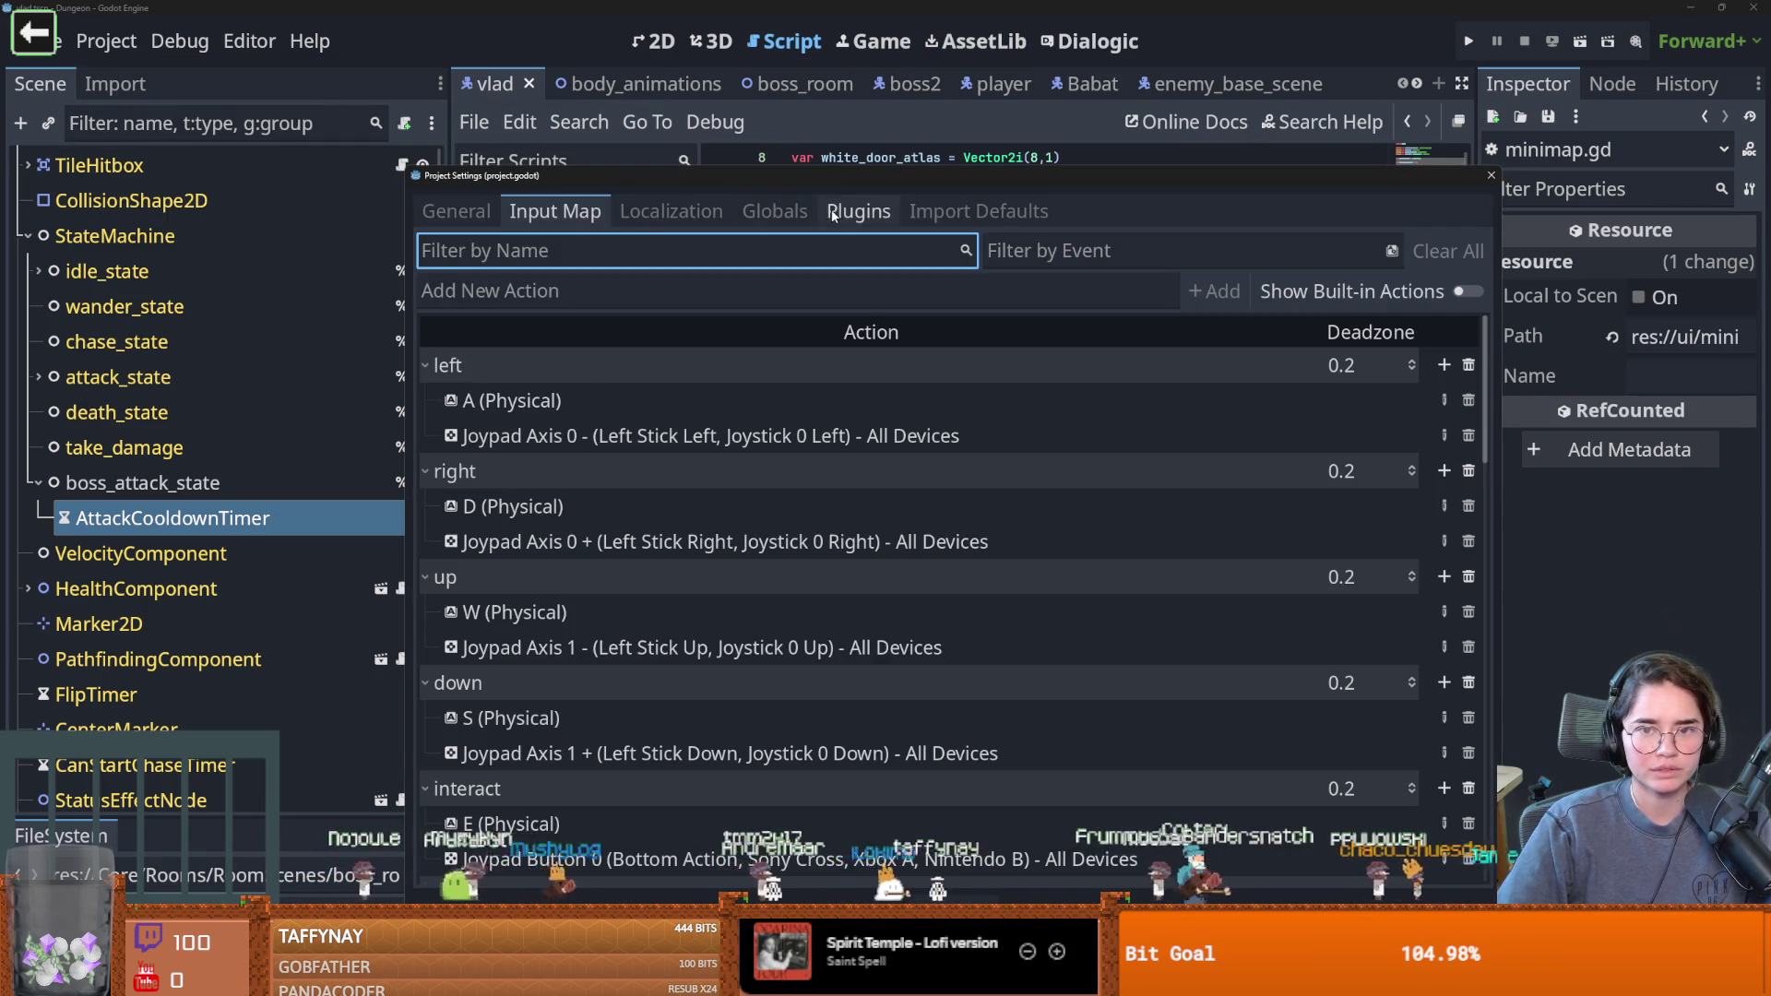
click(830, 215)
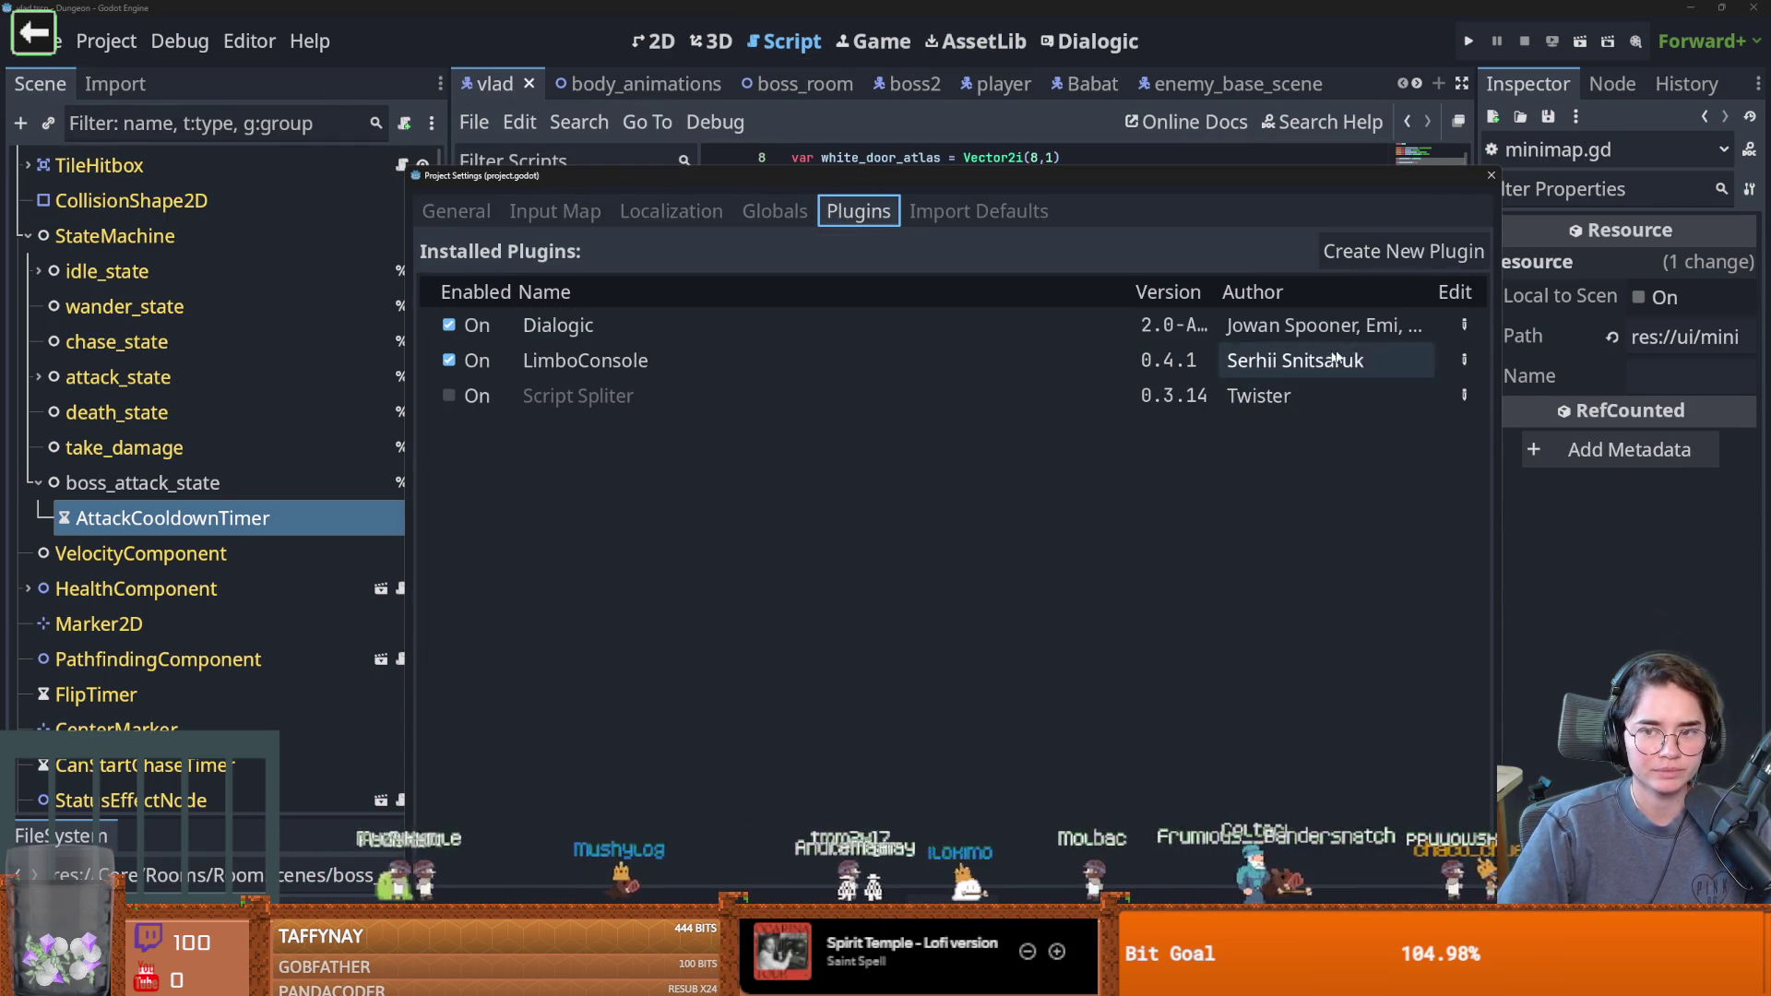
click(1491, 176)
click(1055, 351)
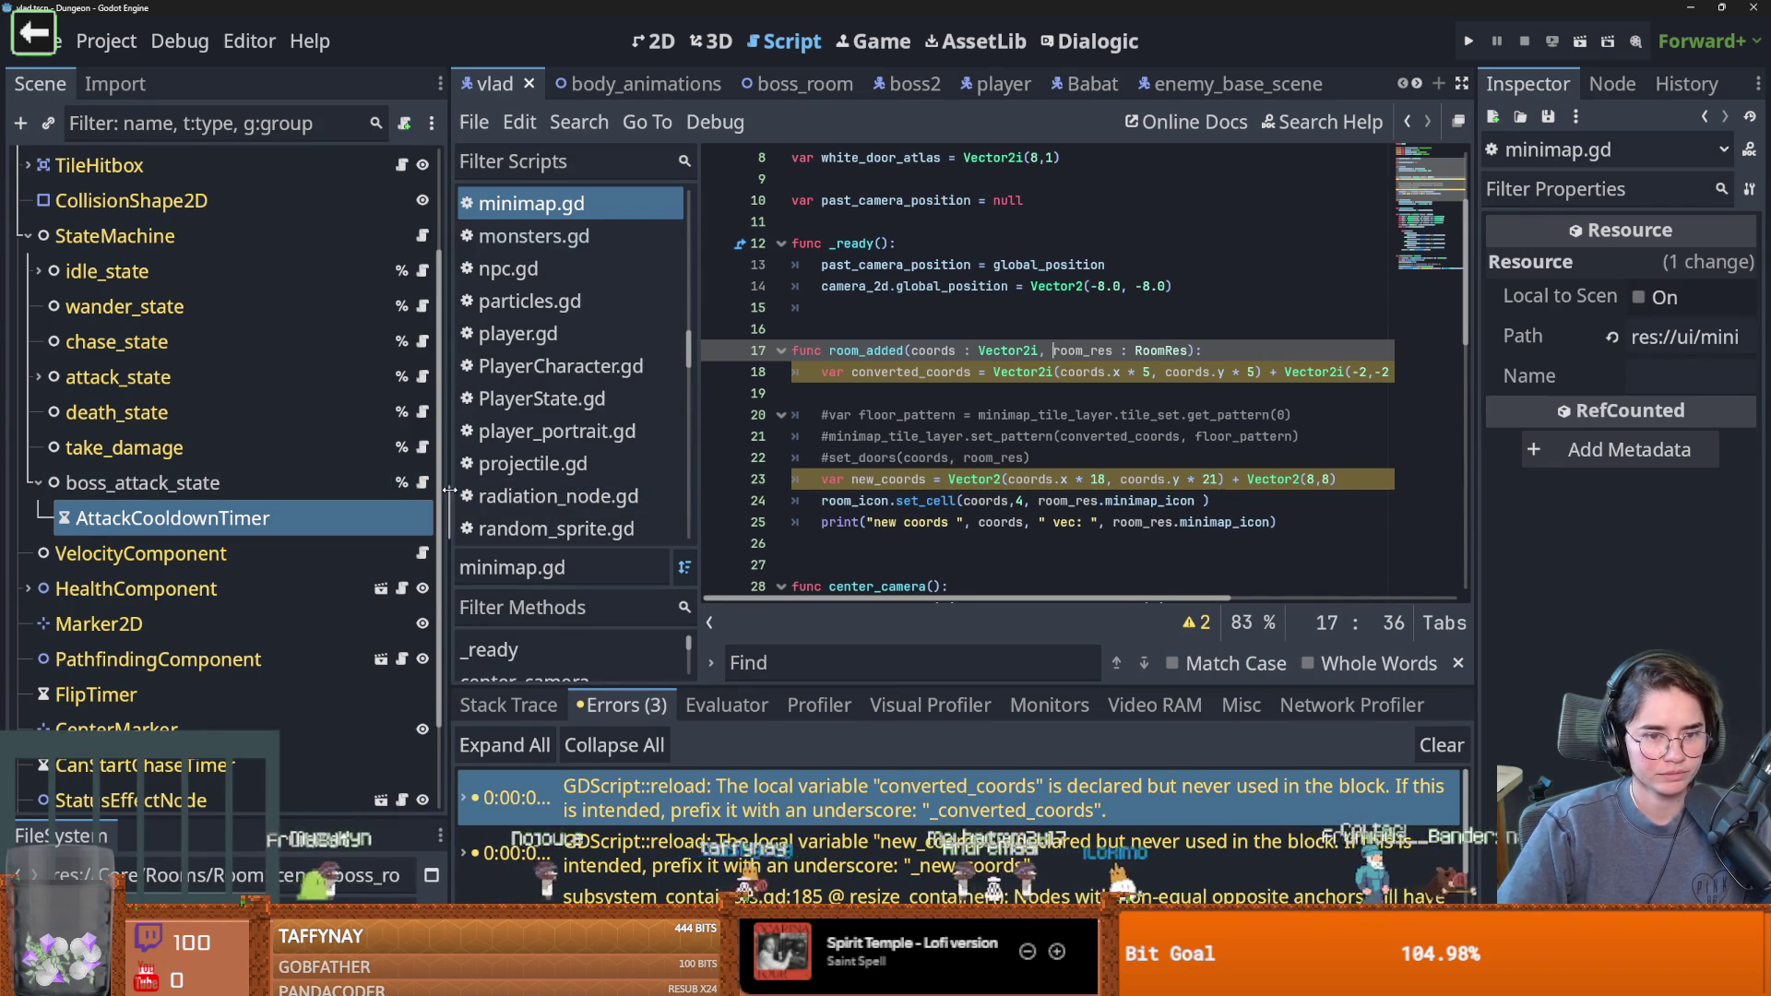
Enlarge the script editor, review minimap.gd's room_added function, and save.
drag(447, 489, 267, 484)
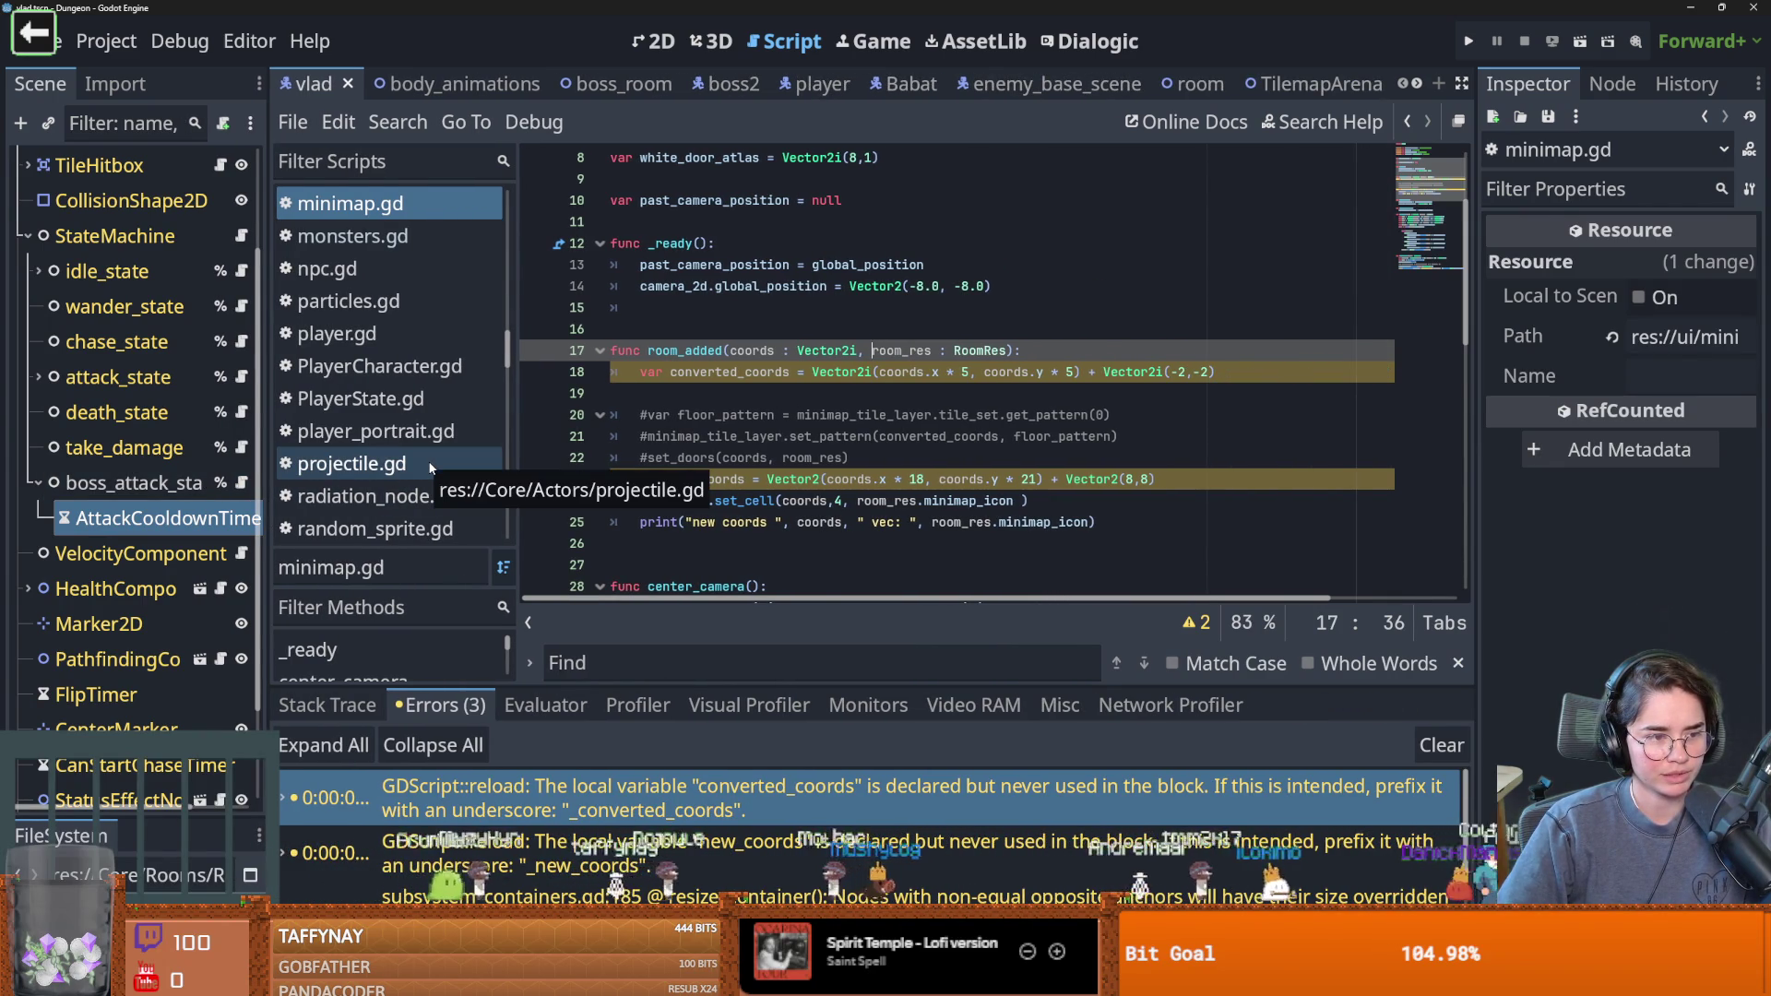
click(946, 415)
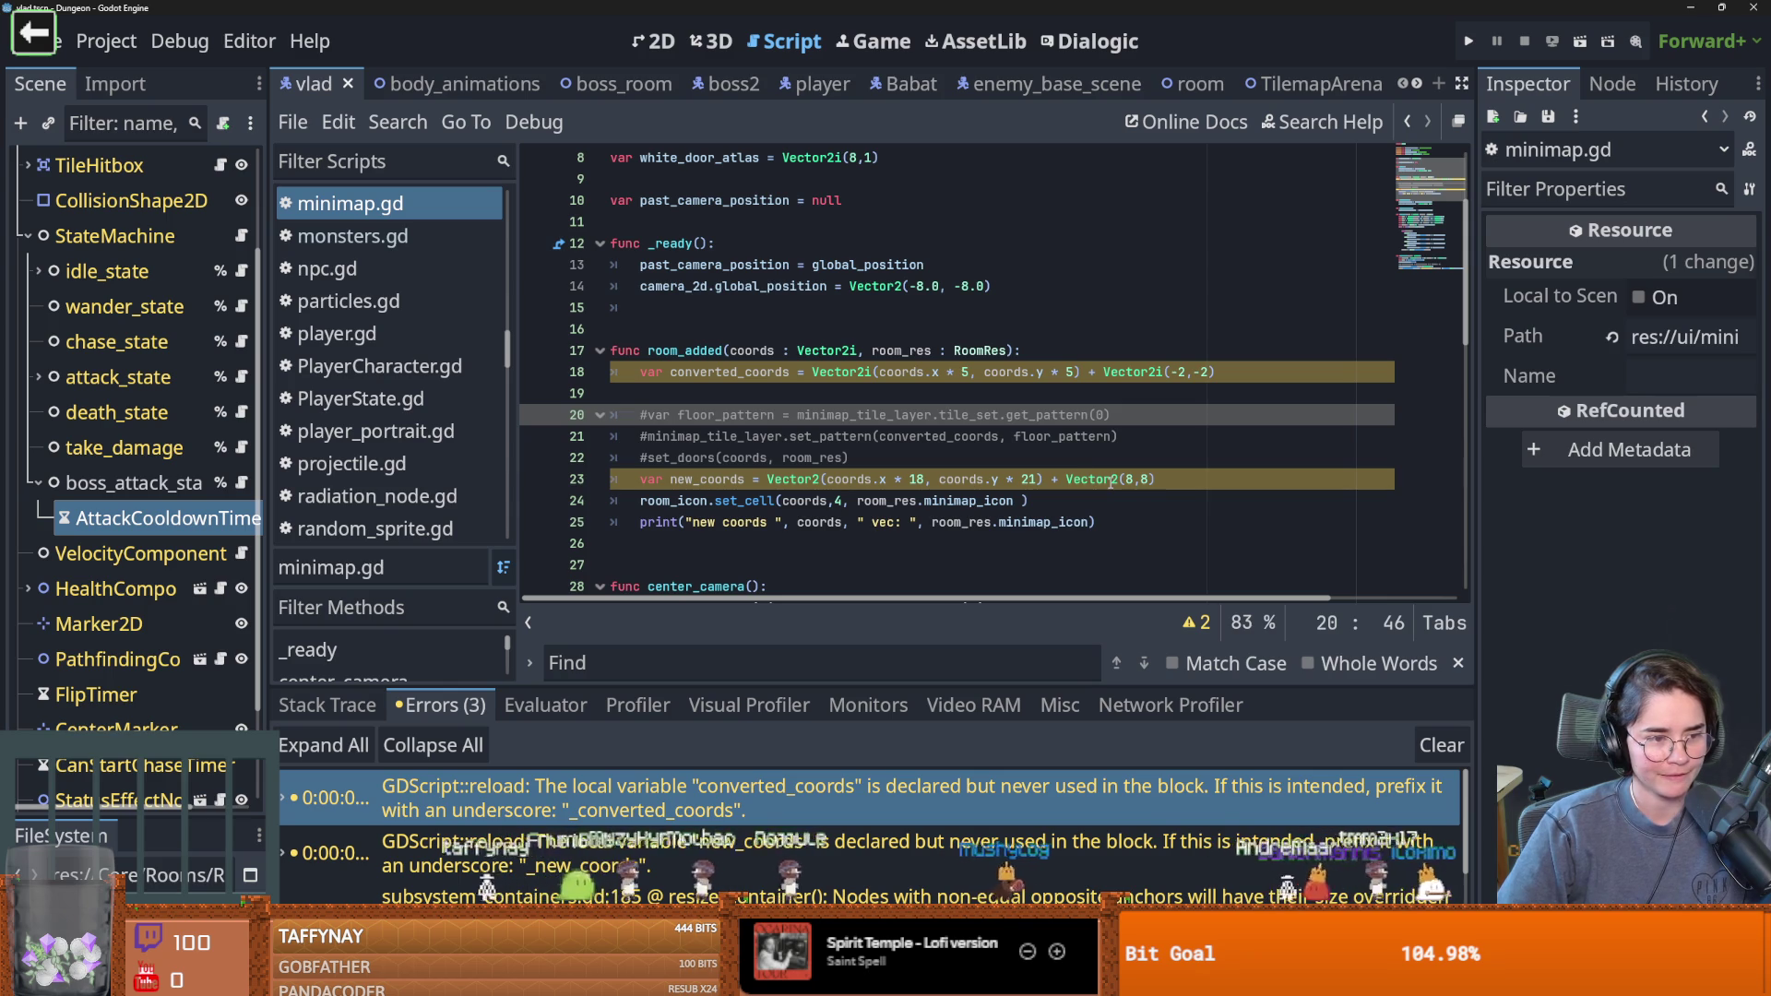
mouse_move(1110, 481)
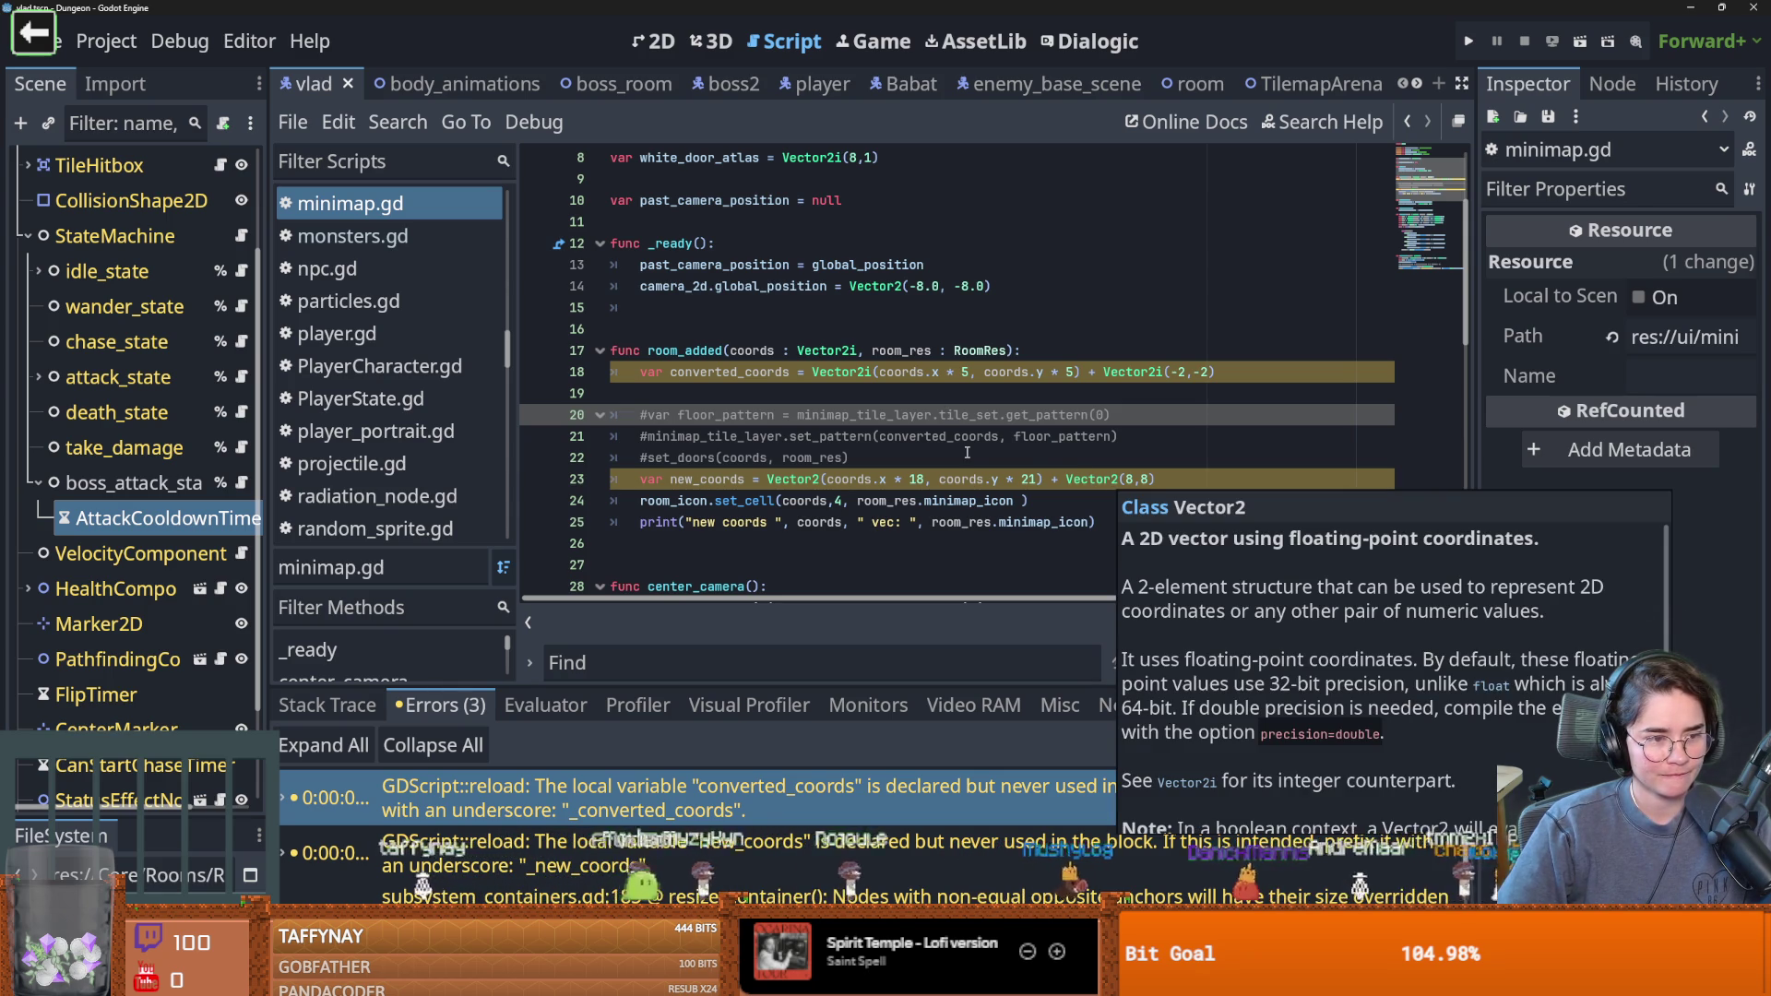
click(967, 452)
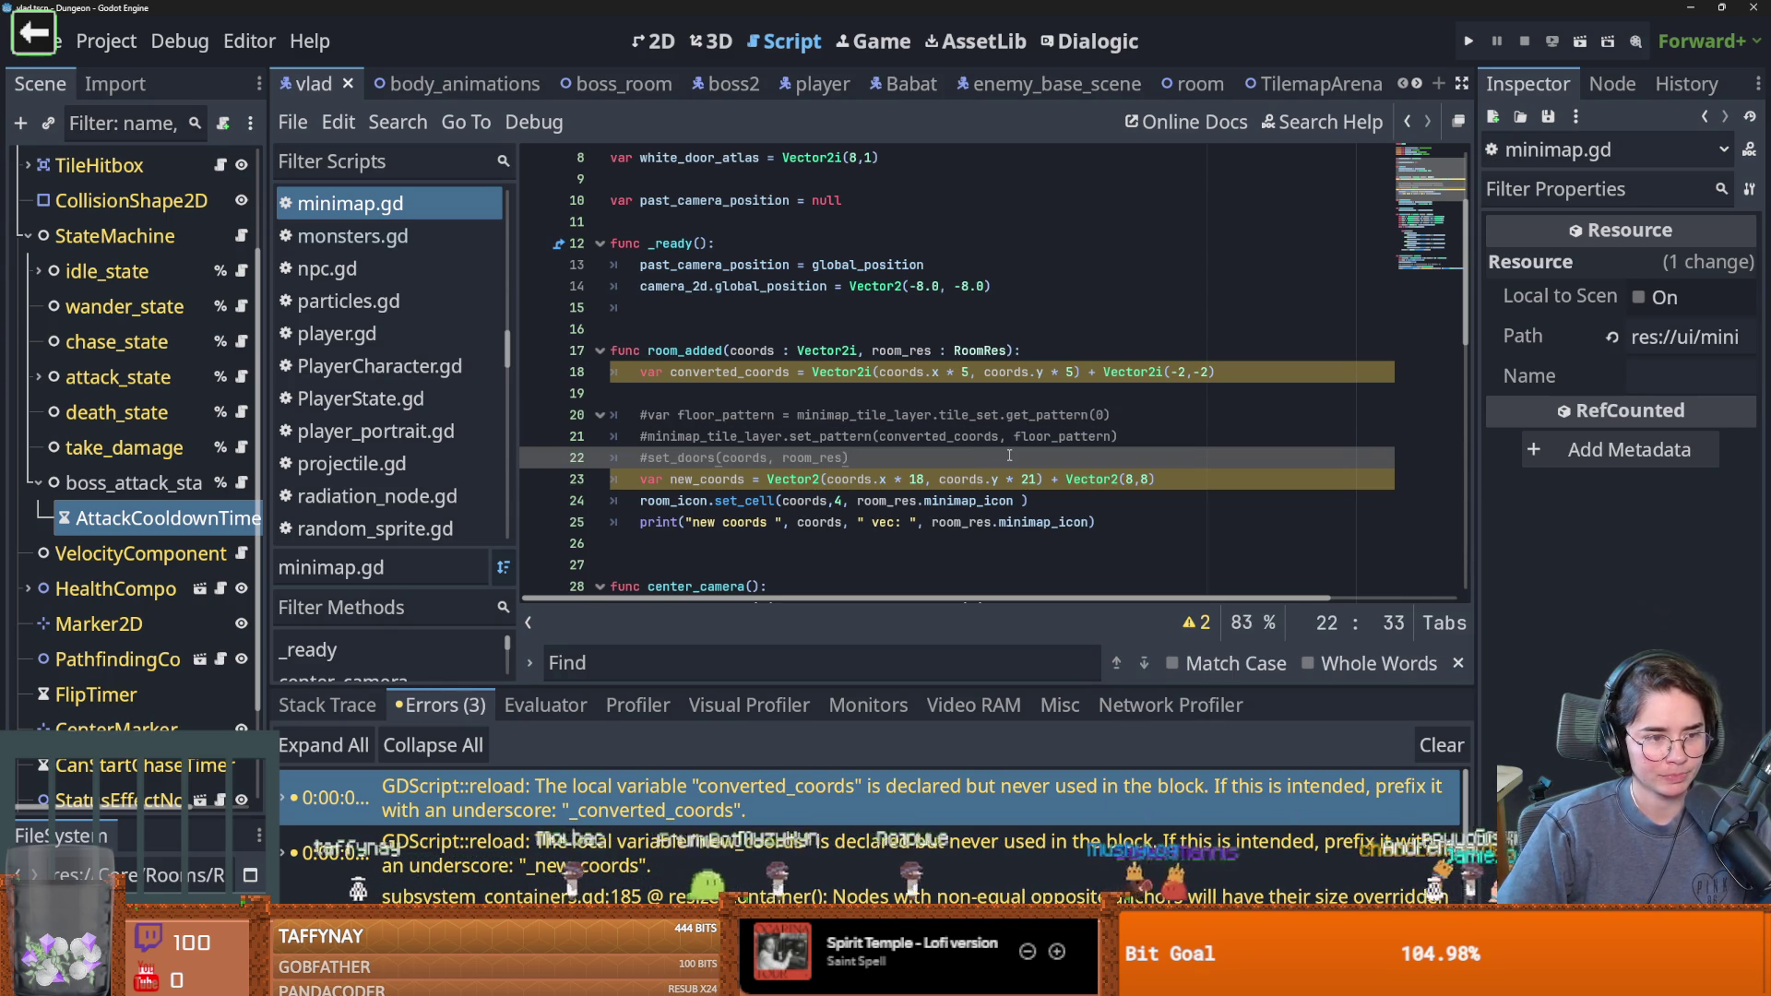
click(809, 396)
key(ctrl+s)
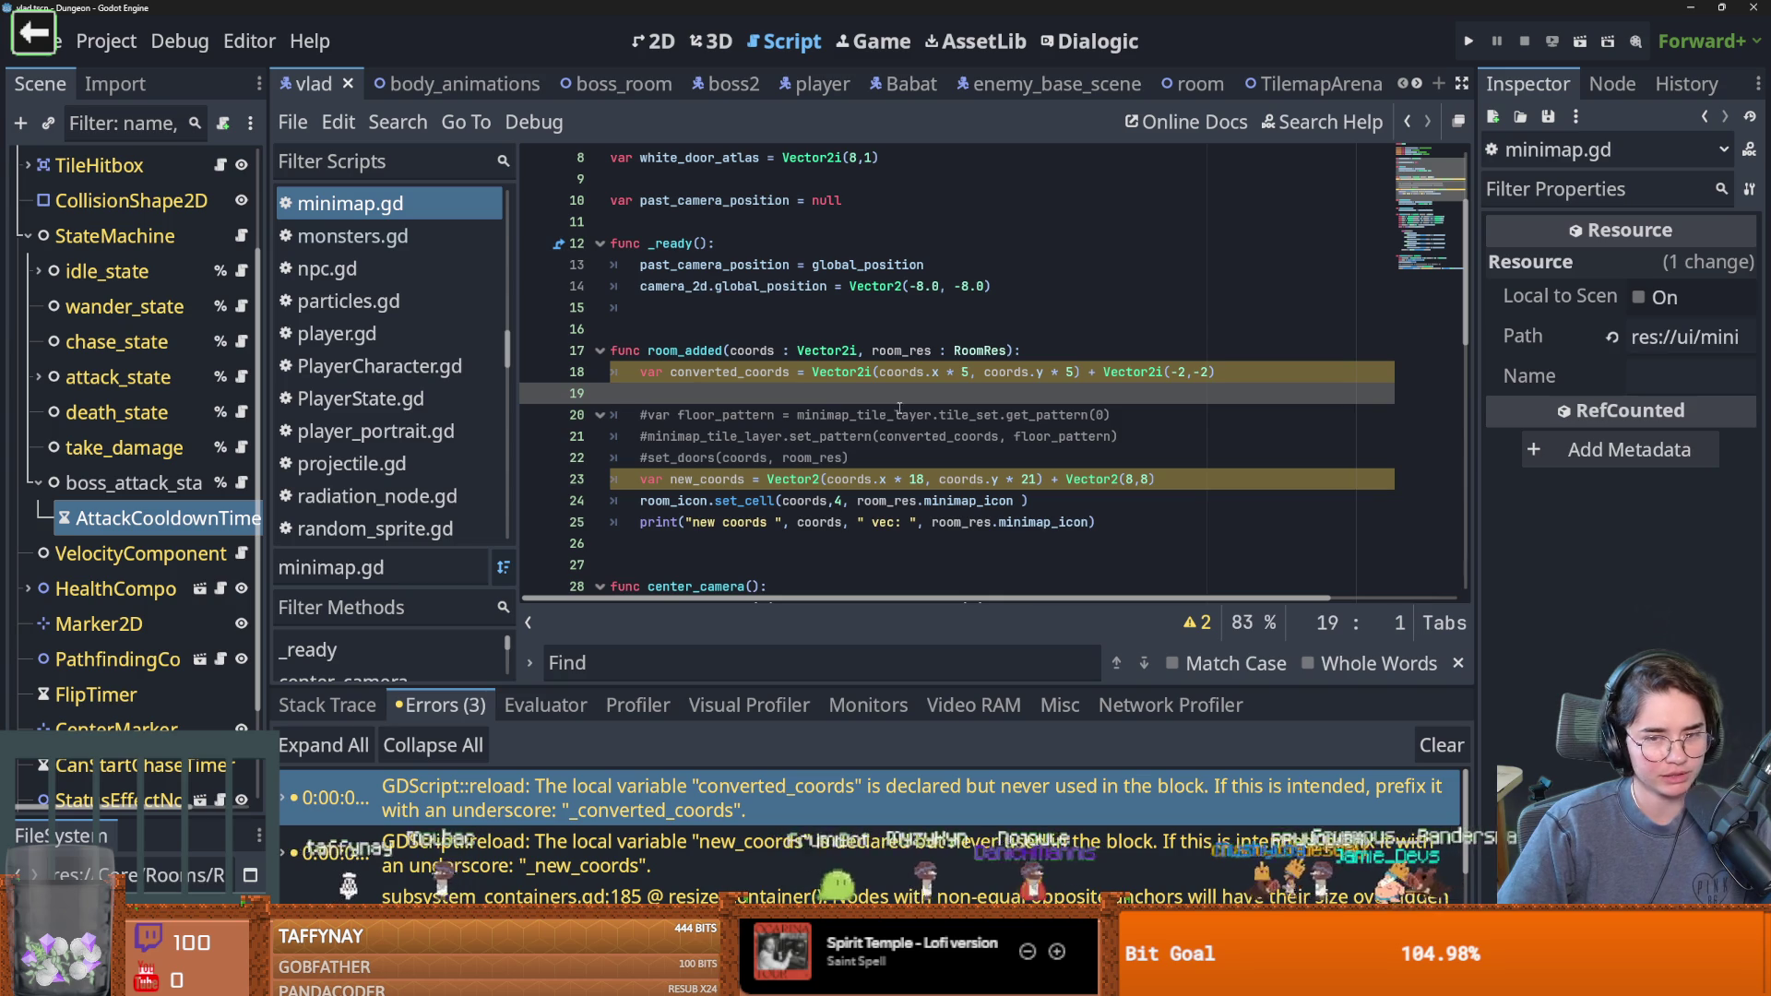
Comment out the converted_coords declaration on line 18 of minimap.gd.
double_click(728, 372)
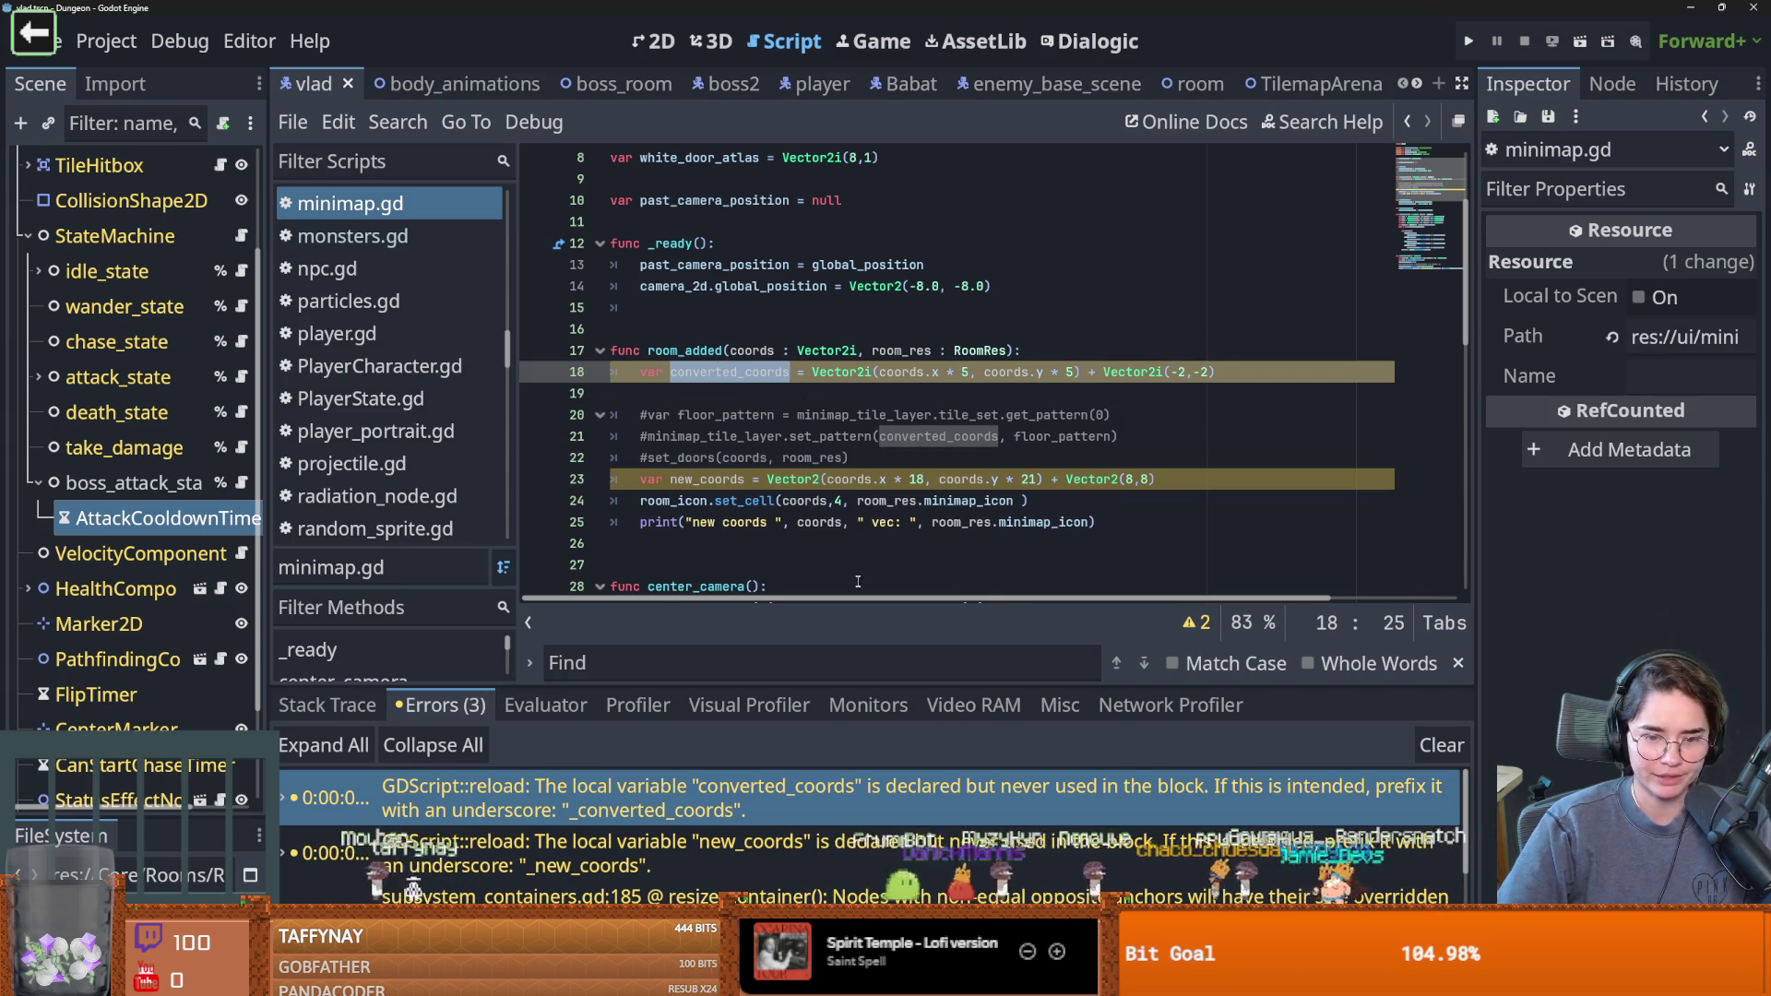
click(950, 786)
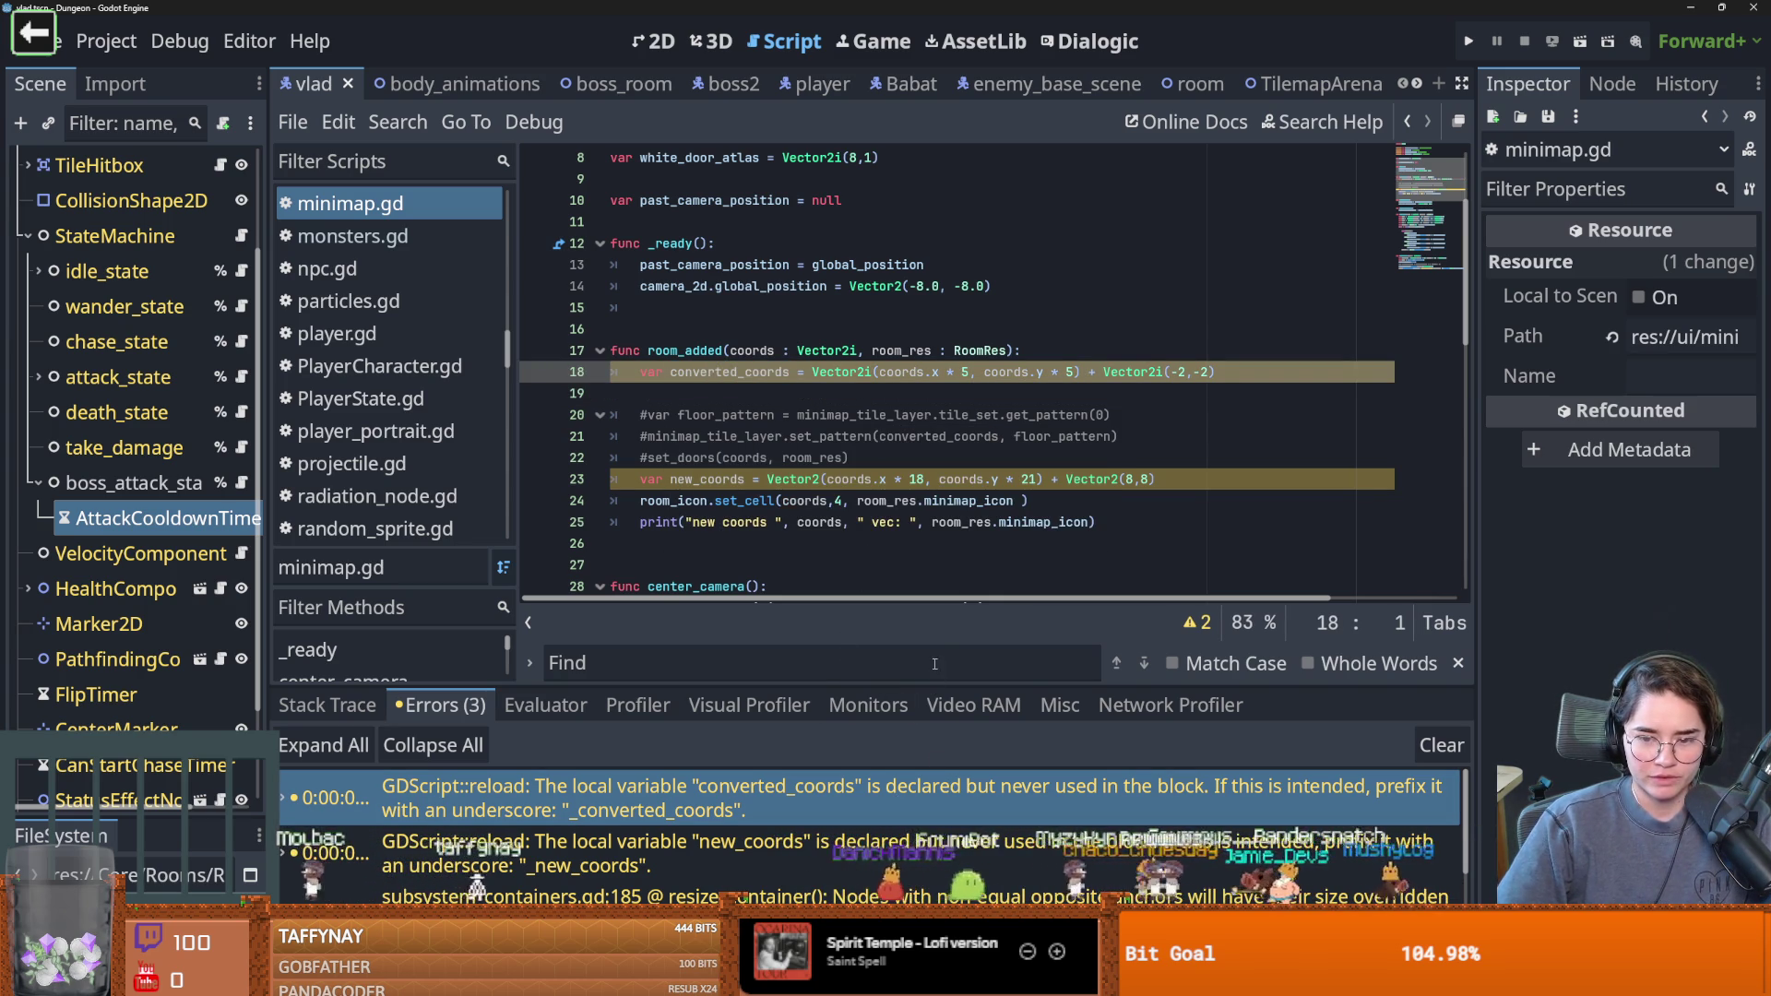
scroll(794, 544, up, 3)
double_click(728, 523)
scroll(858, 589, down, 3)
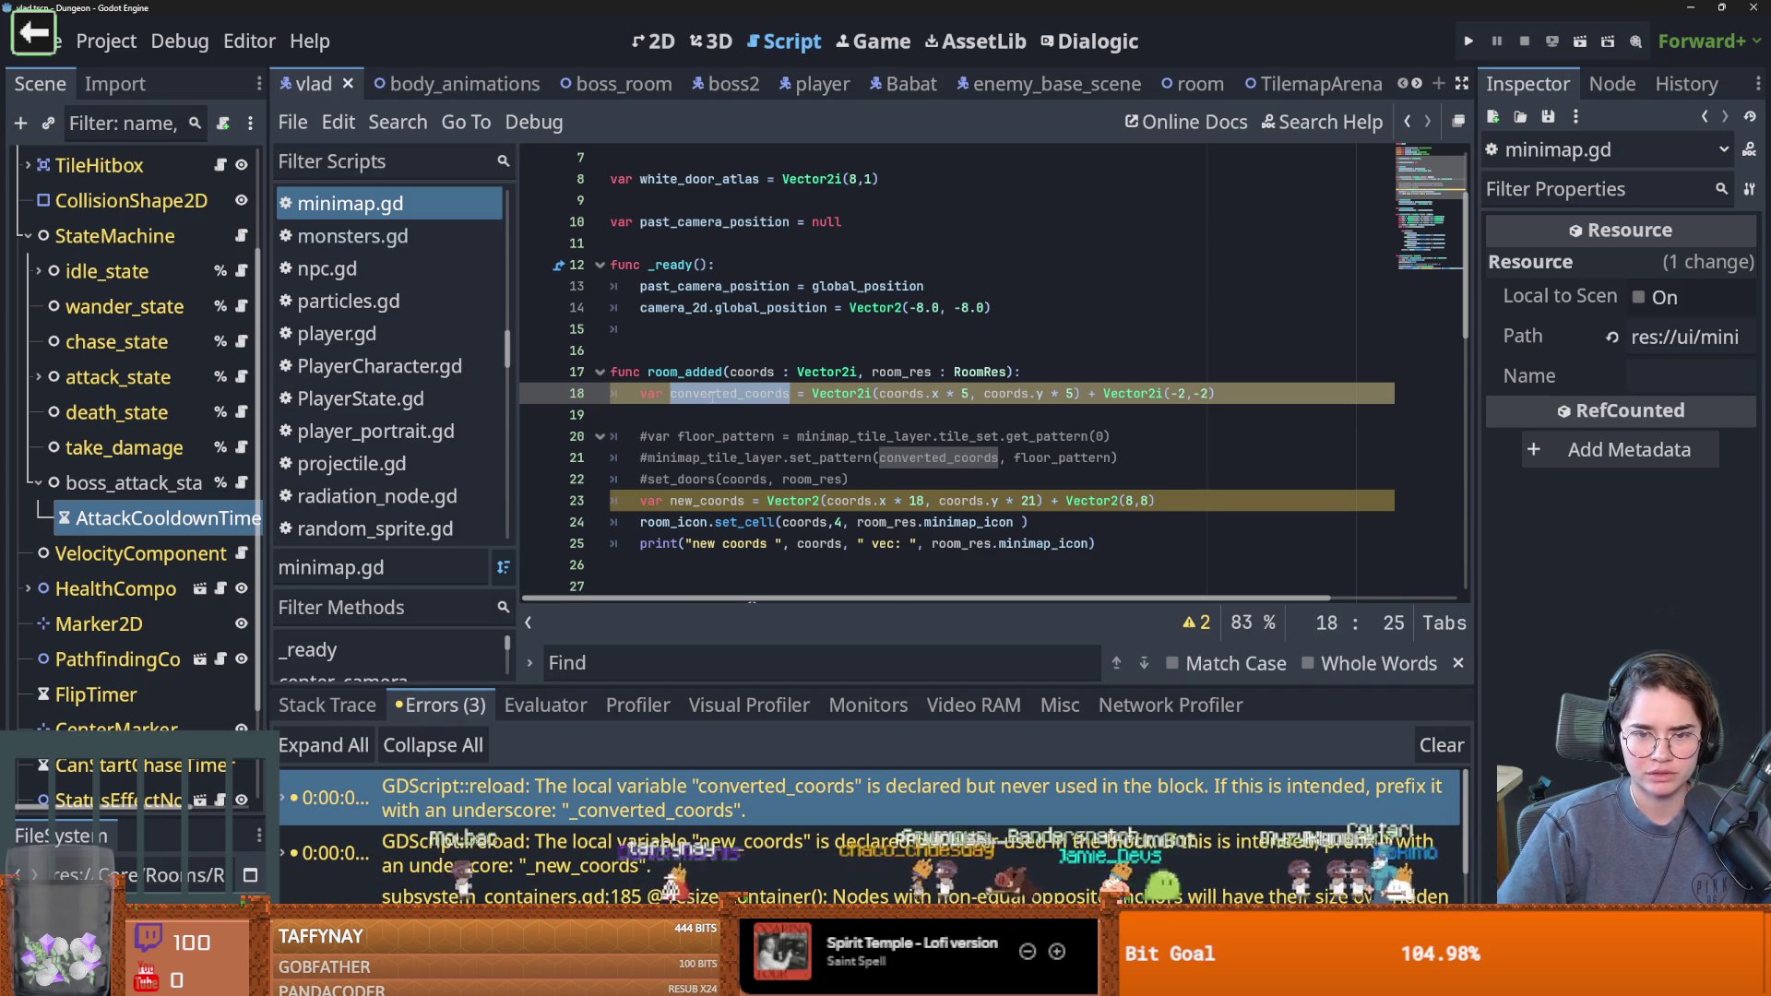
key(ctrl+k)
click(777, 394)
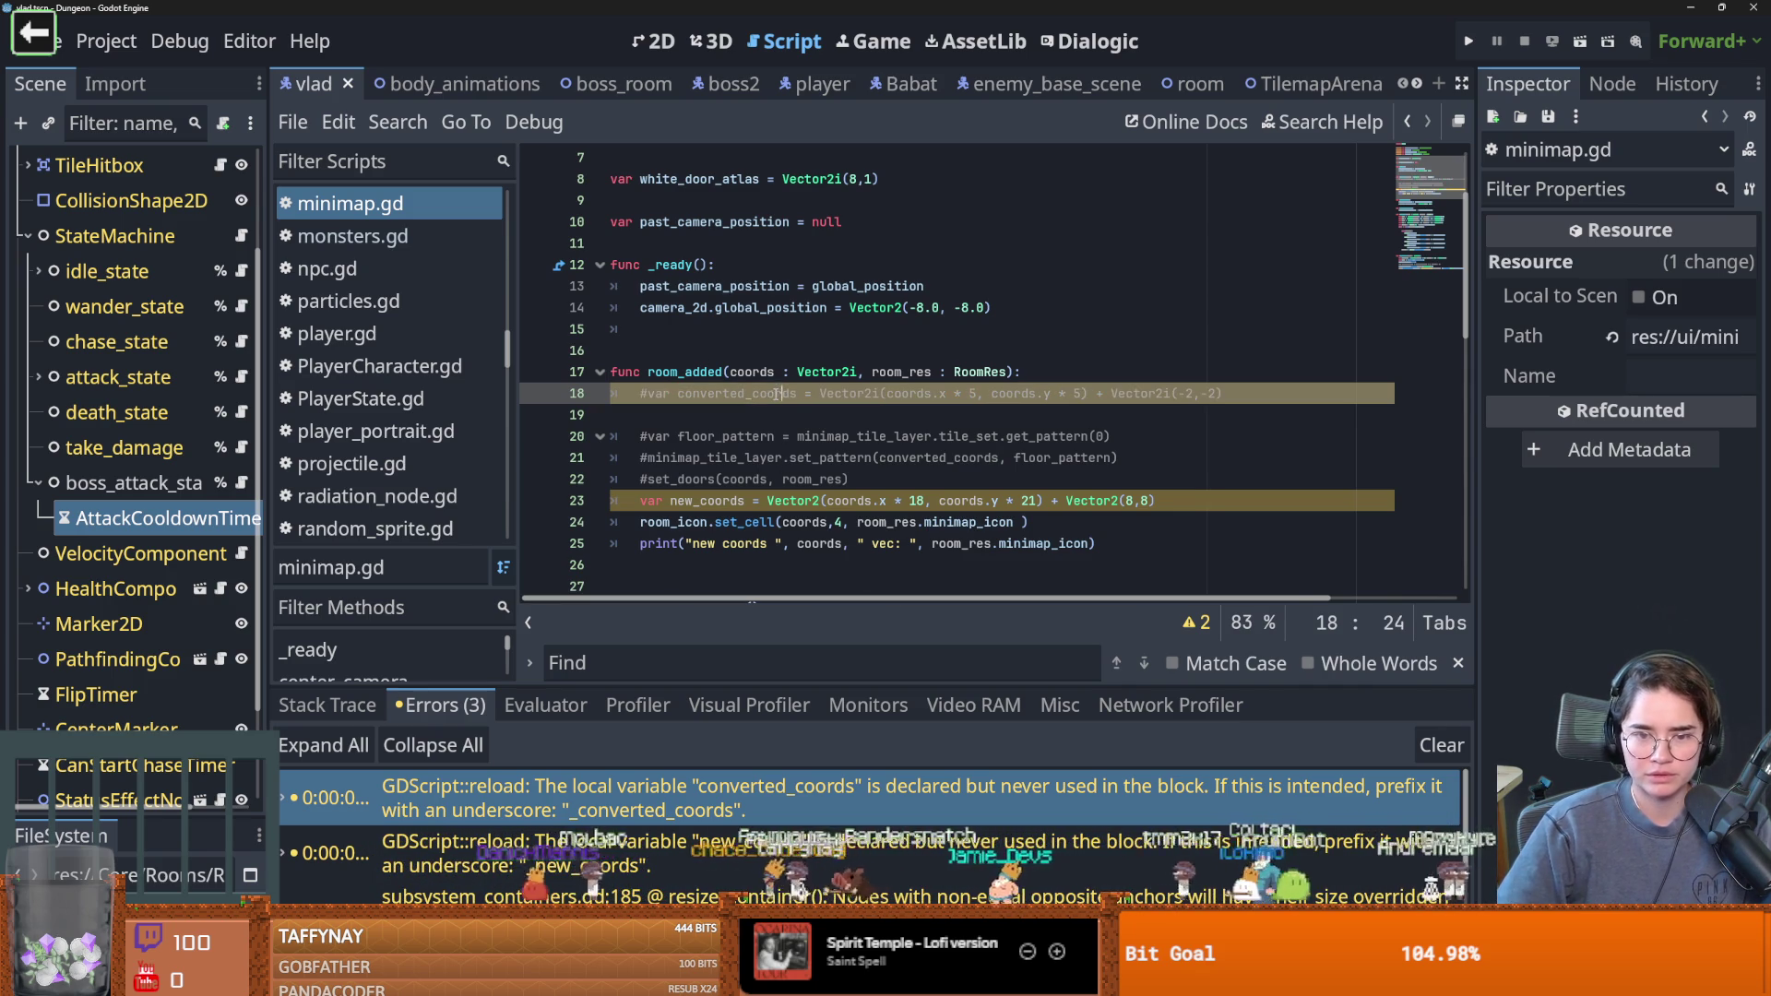
Comment out new_coords on line 23, save, and open subsystem_containers.gd at line 185.
click(728, 501)
key(ctrl+k)
key(ctrl+s)
scroll(701, 462, down, 2)
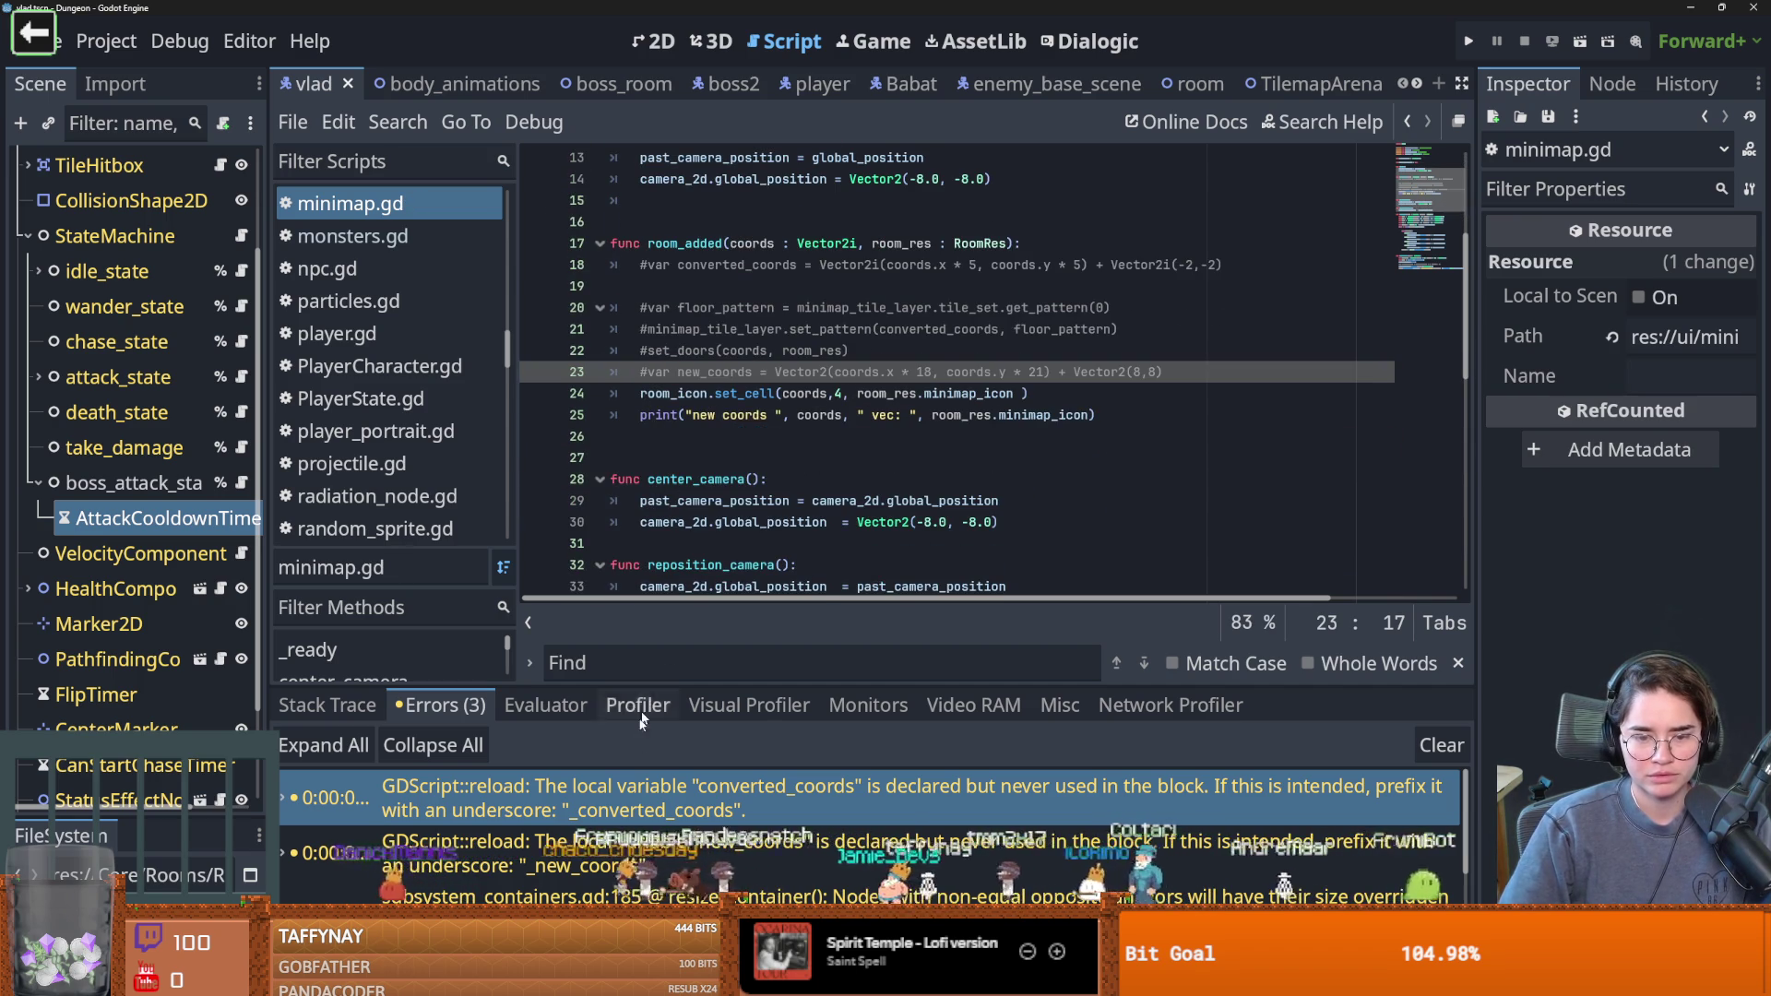
click(688, 852)
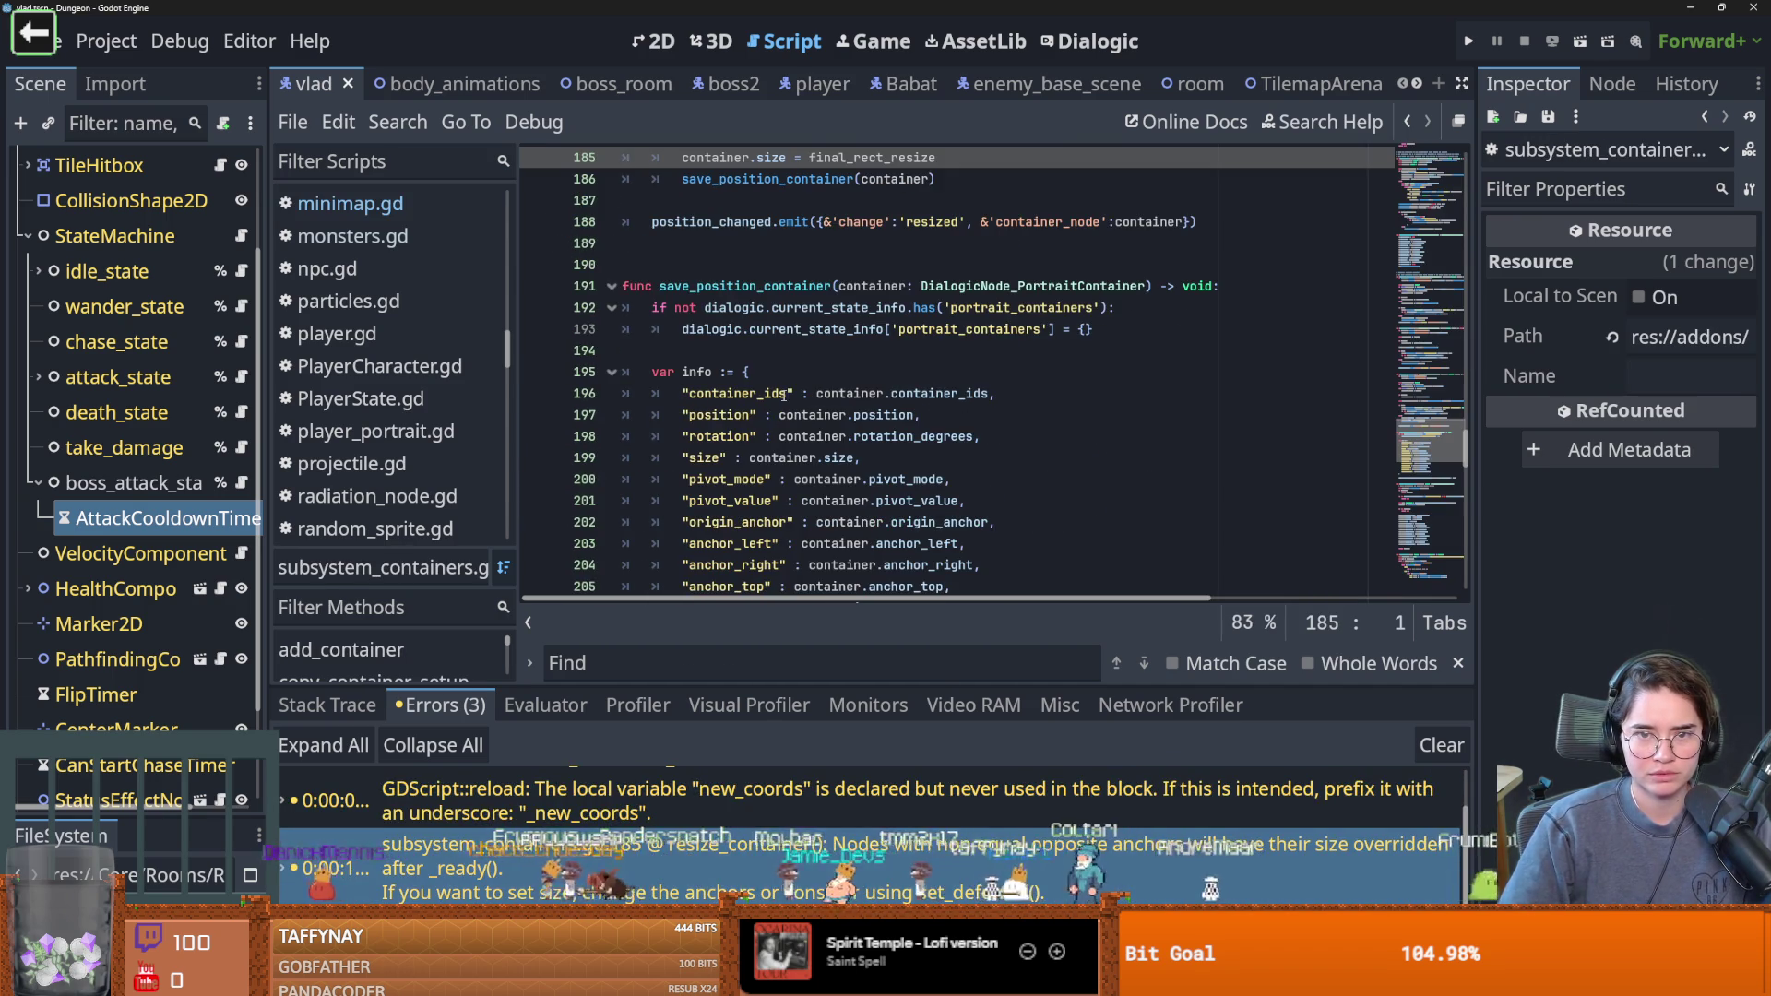
Review the resize_container code in subsystem_containers.gd and save the file.
scroll(783, 401, up, 2)
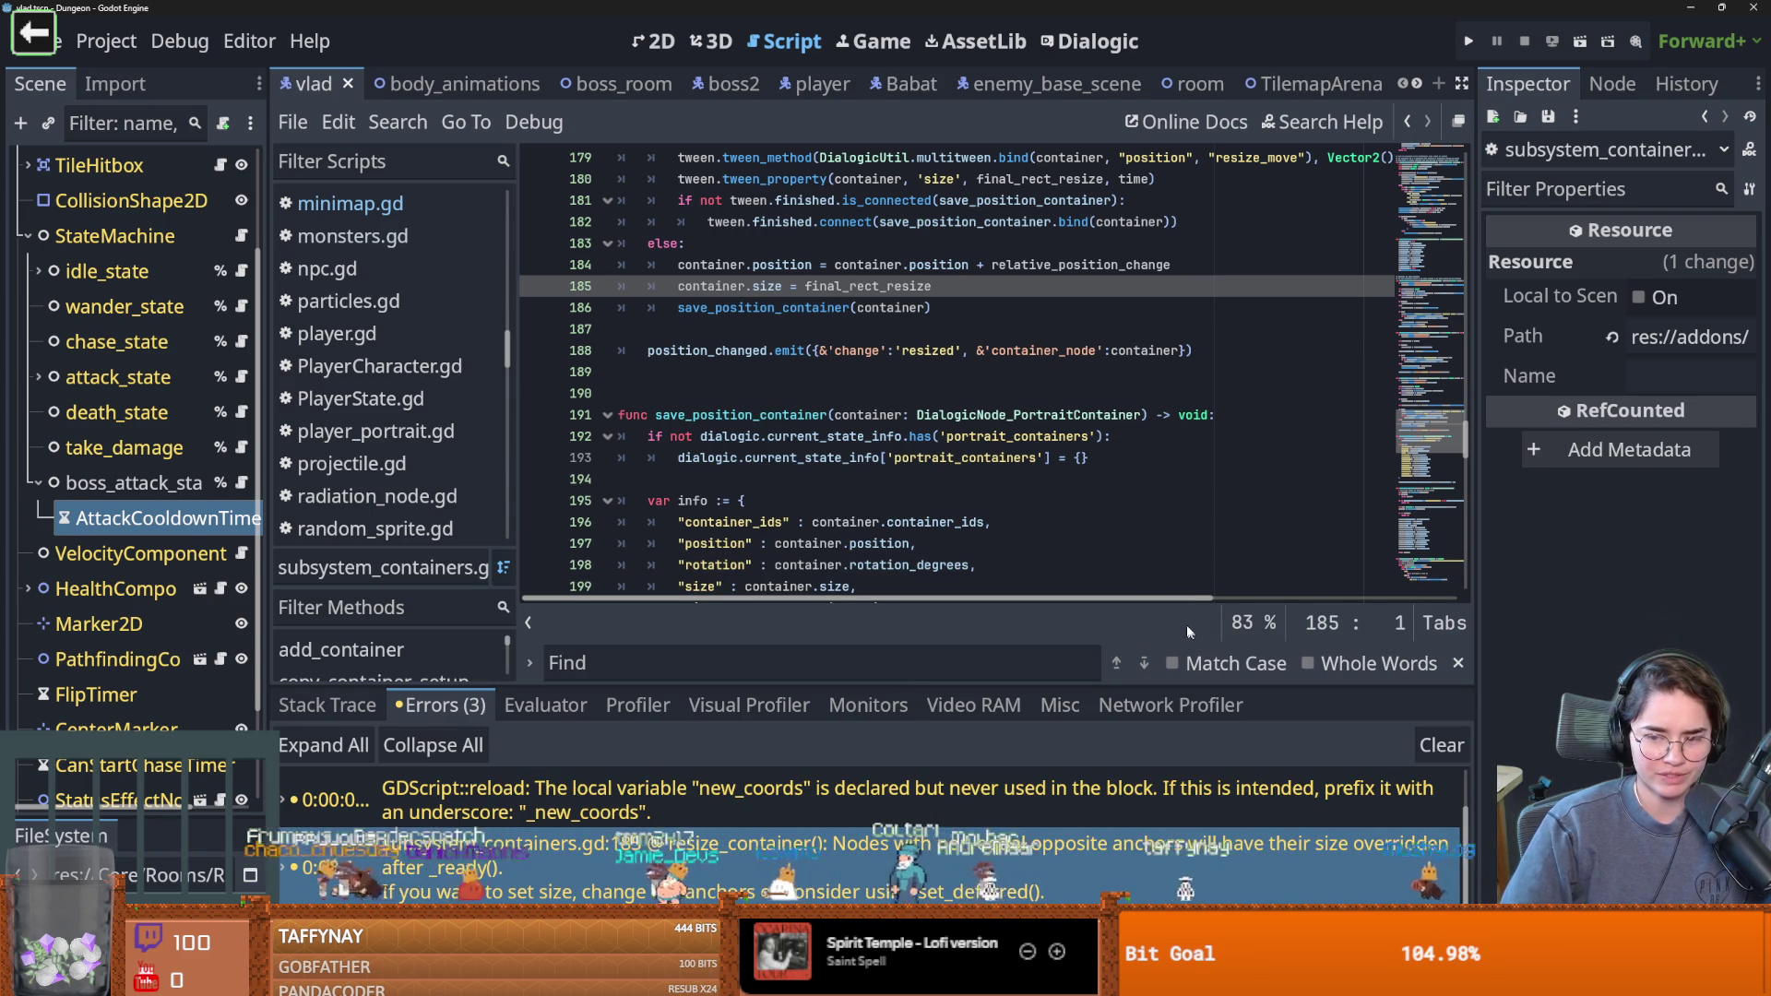
scroll(799, 501, up, 4)
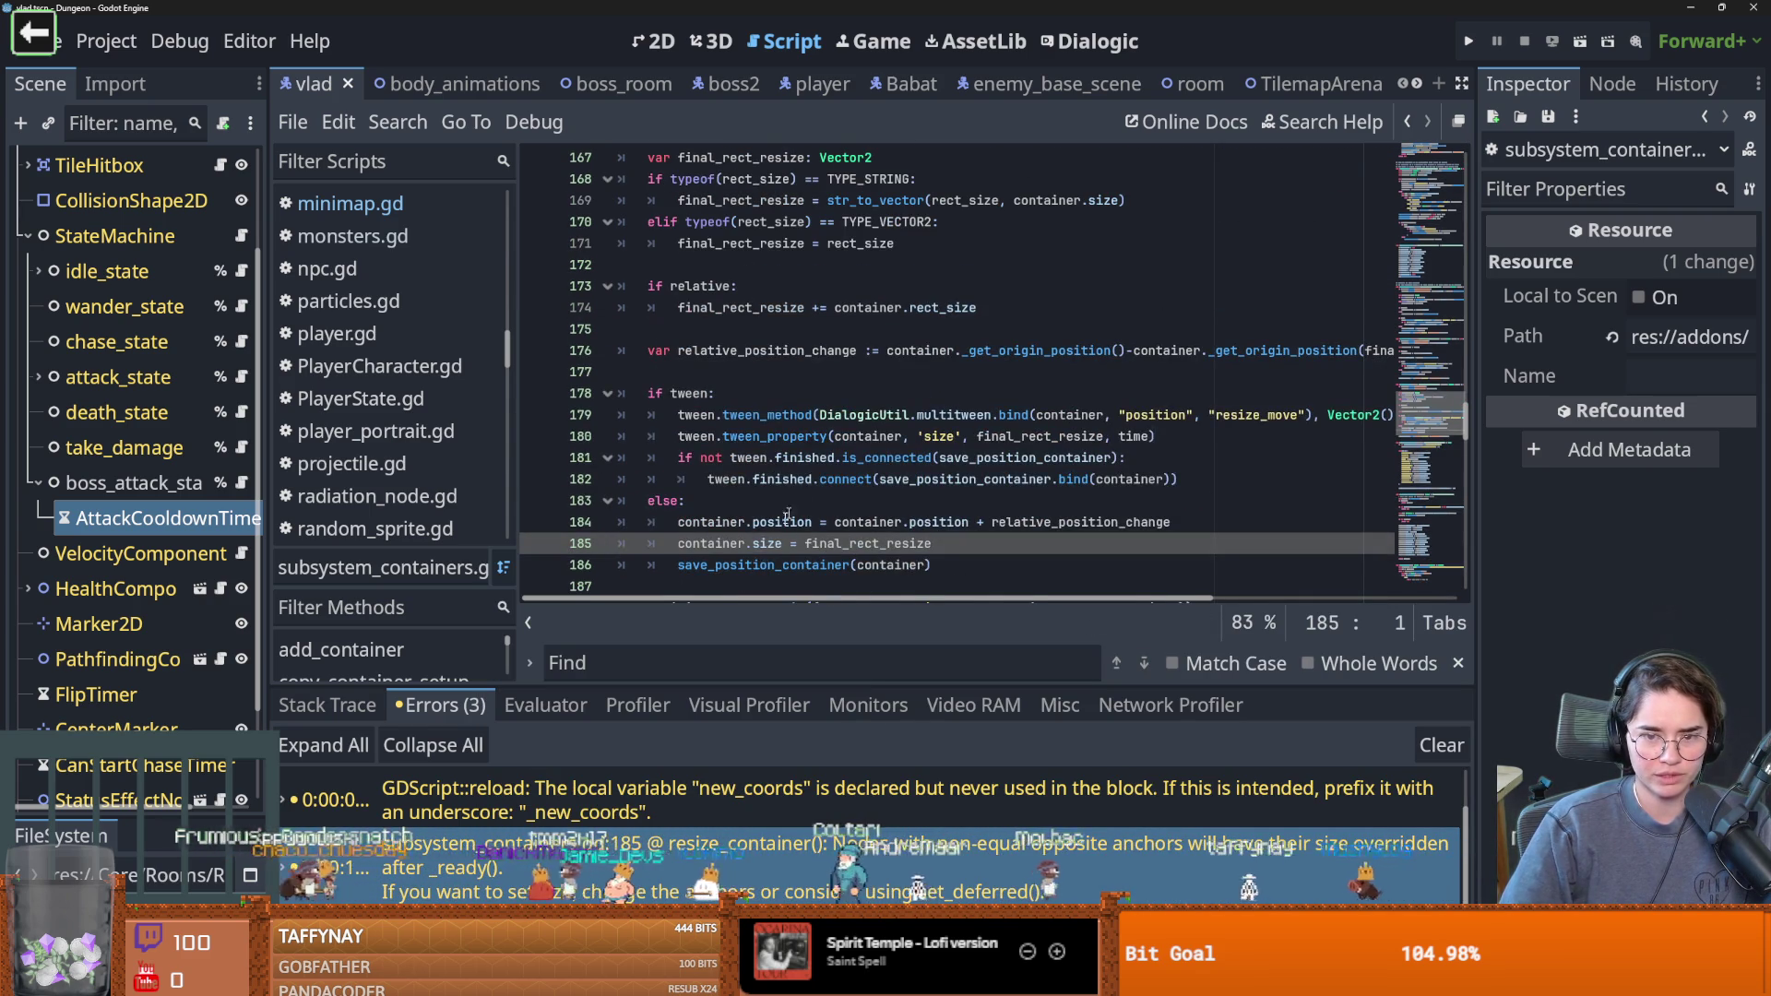
double_click(710, 544)
scroll(880, 551, up, 4)
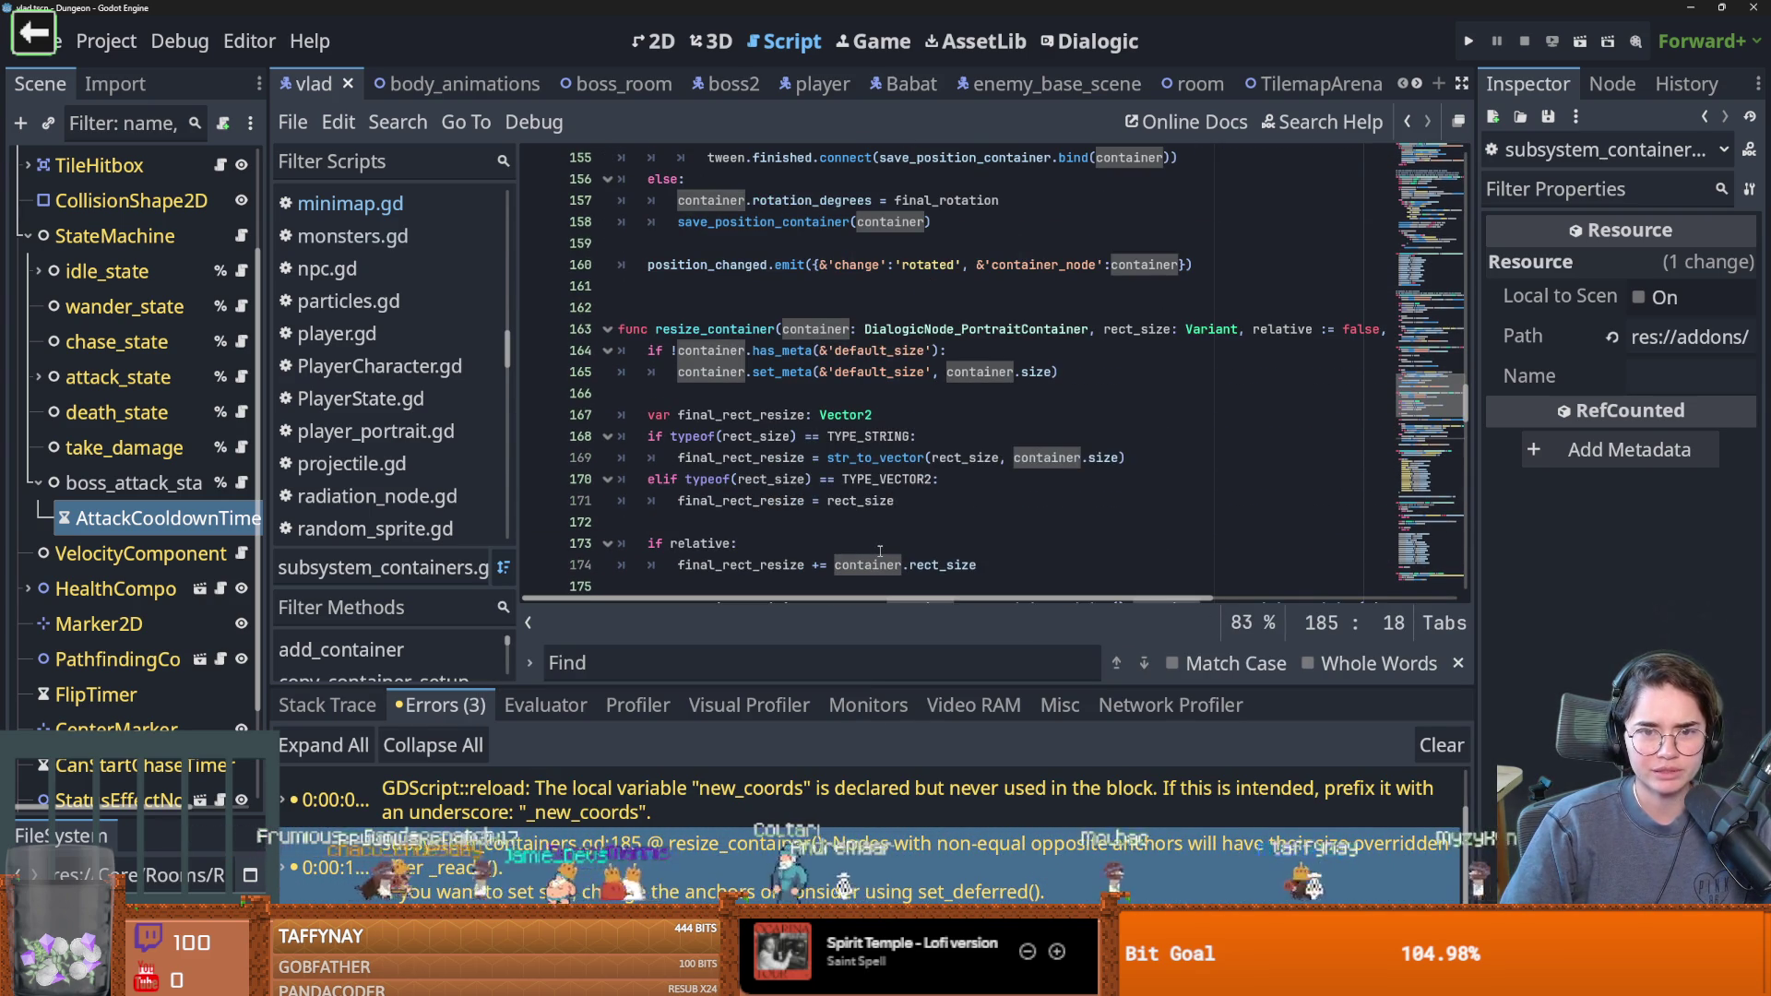
scroll(880, 550, down, 5)
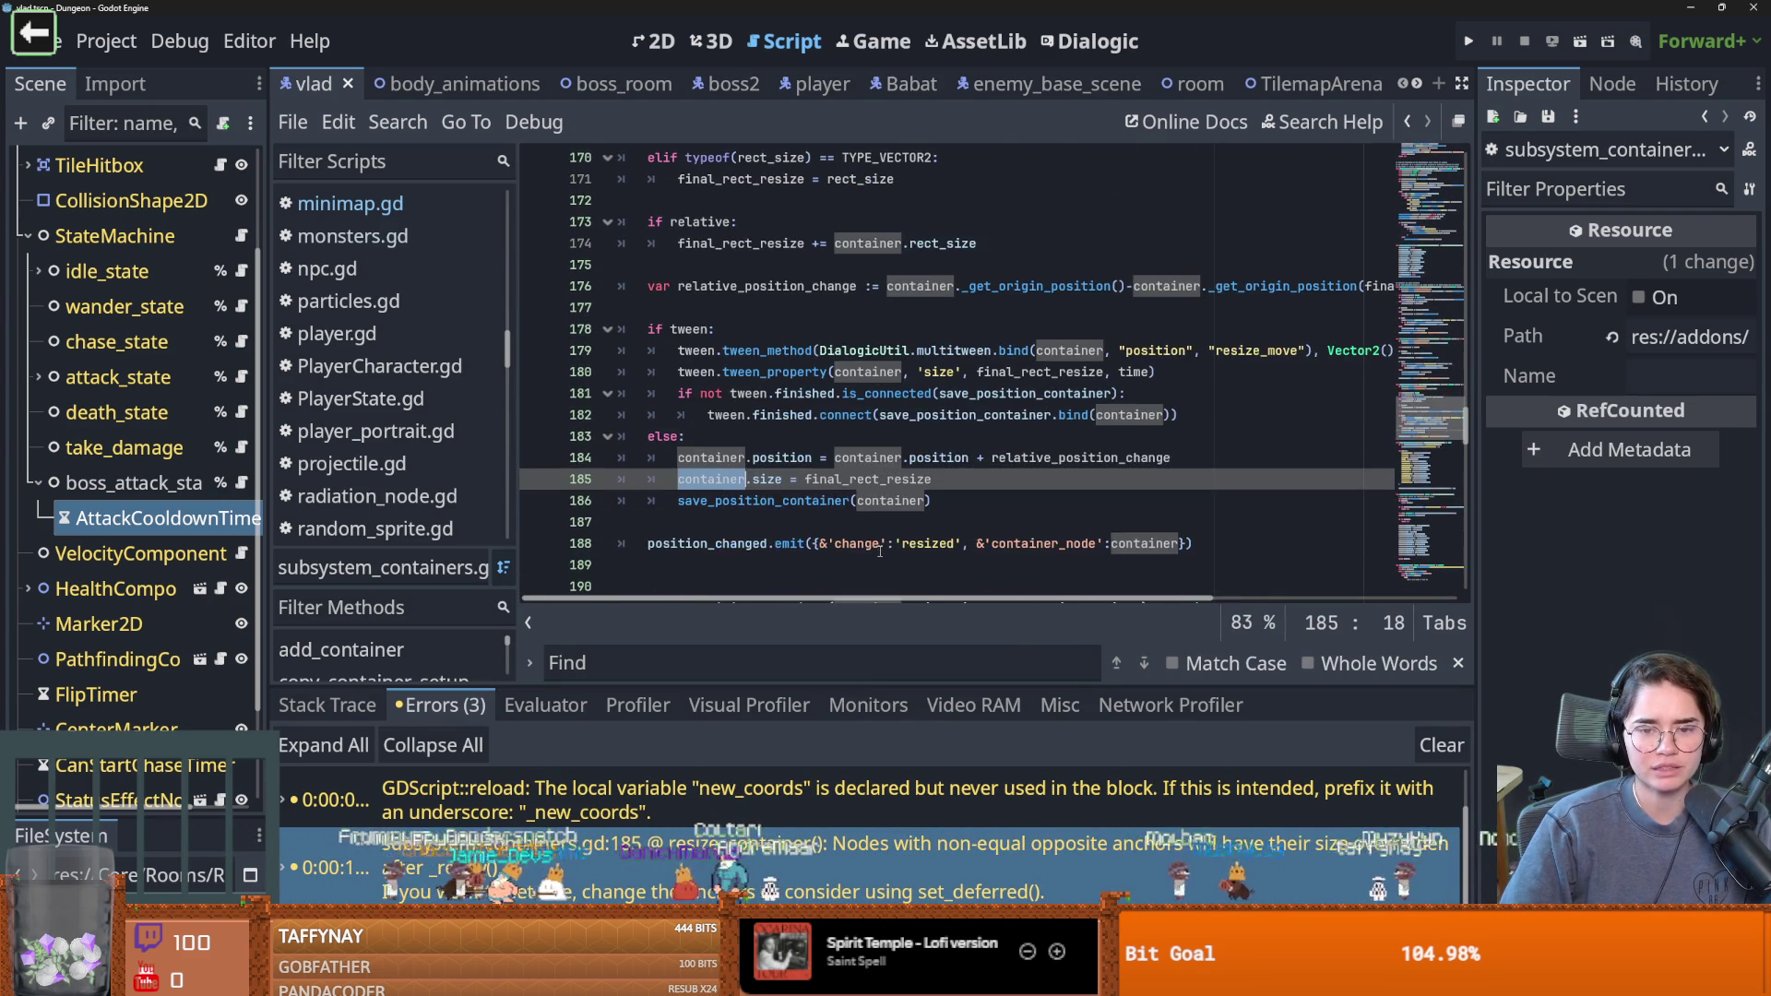
key(ctrl+s)
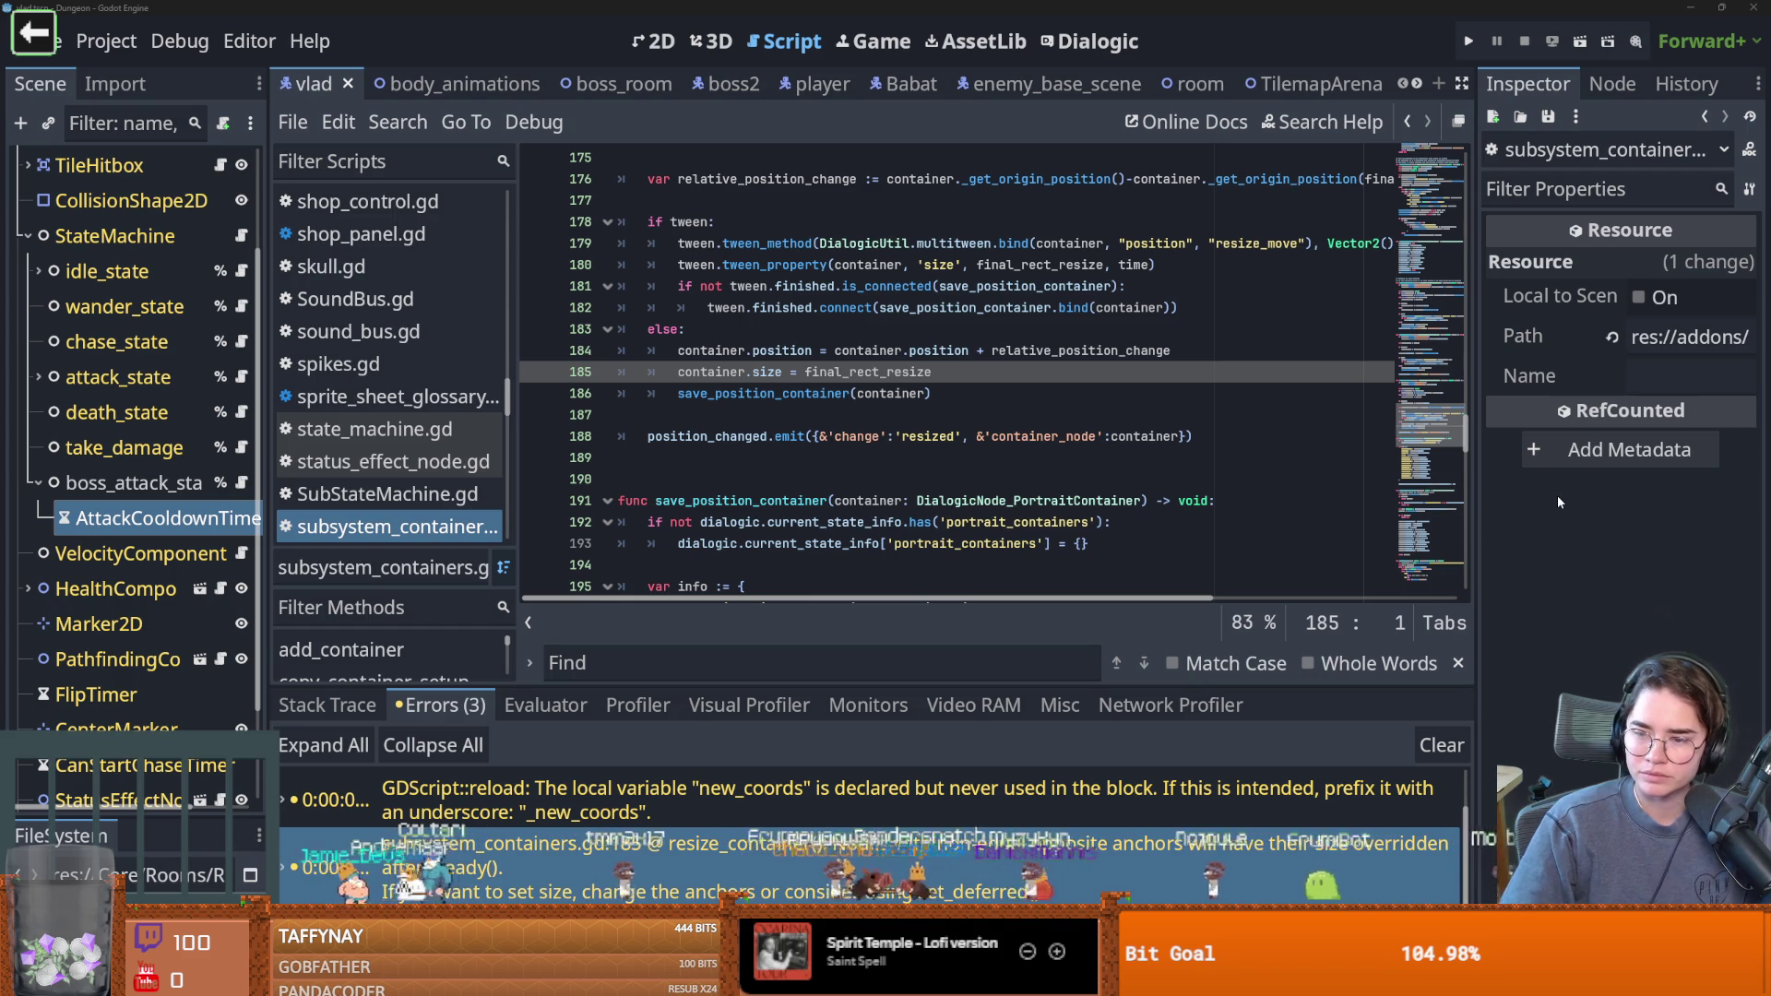
click(733, 417)
key(ctrl+s)
Widen the Scene dock, zoom the vlad scene's 2D canvas, then bring up Aseprite's bat sprite.
scroll(870, 484, up, 10)
scroll(731, 365, up, 2)
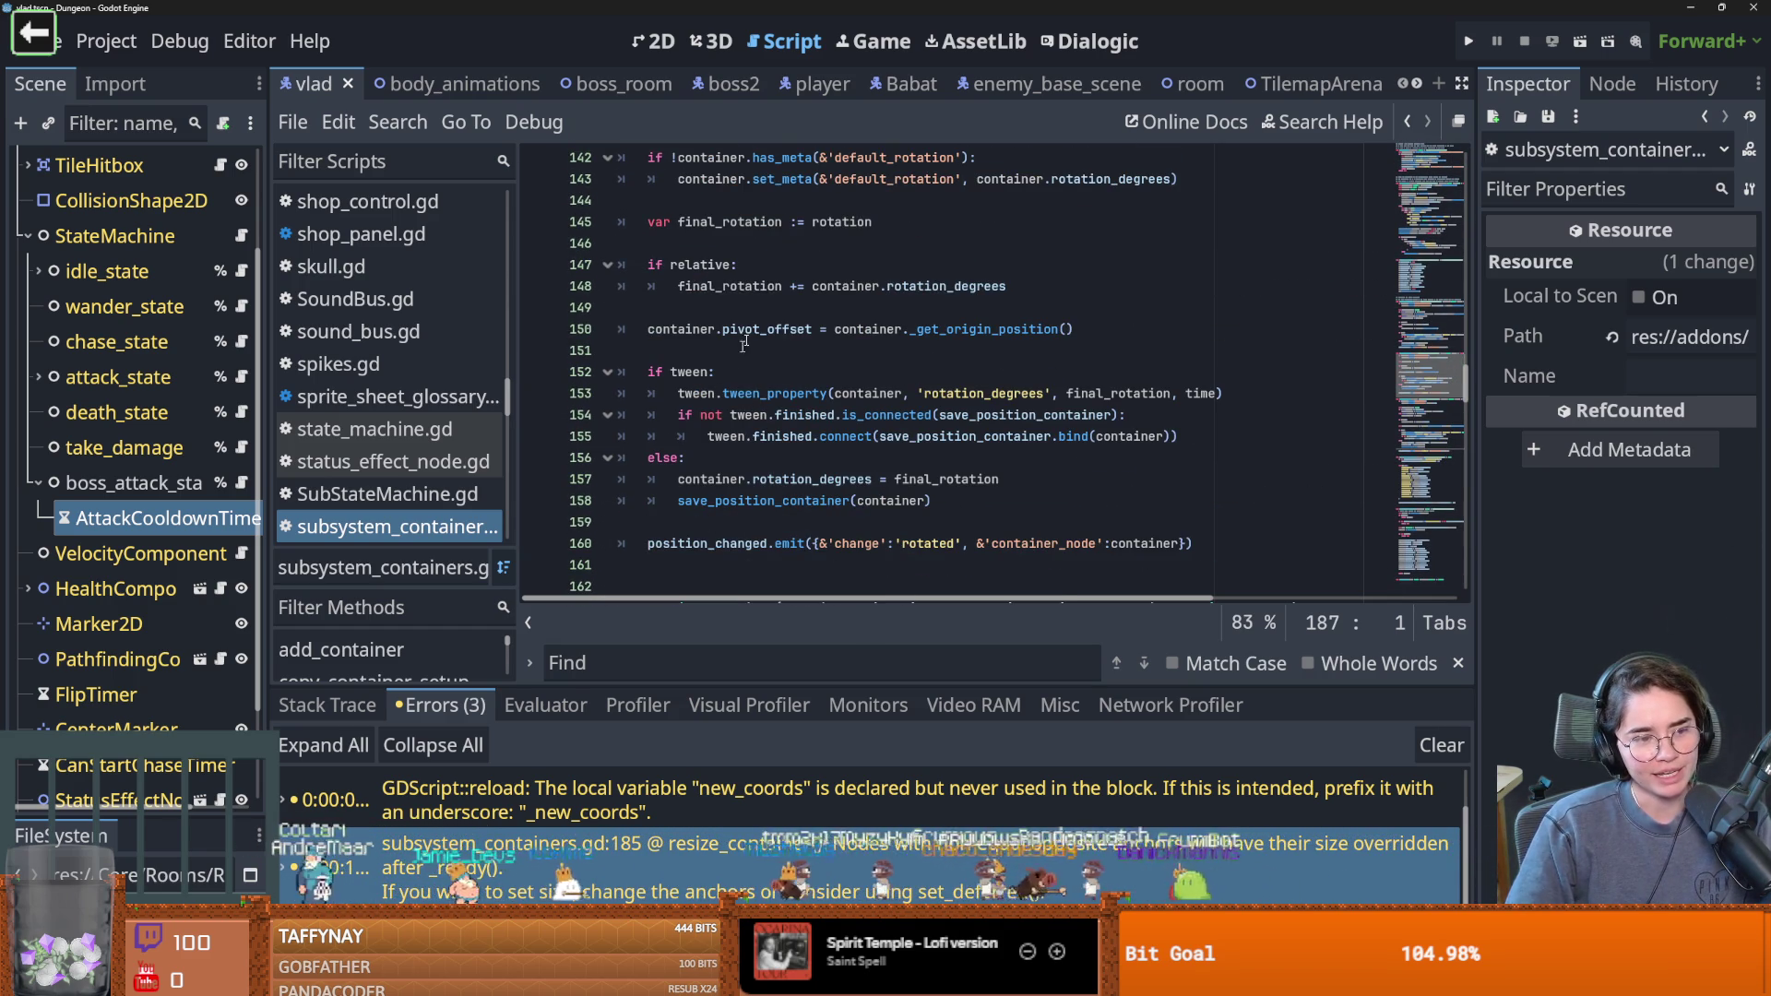
drag(264, 524, 499, 524)
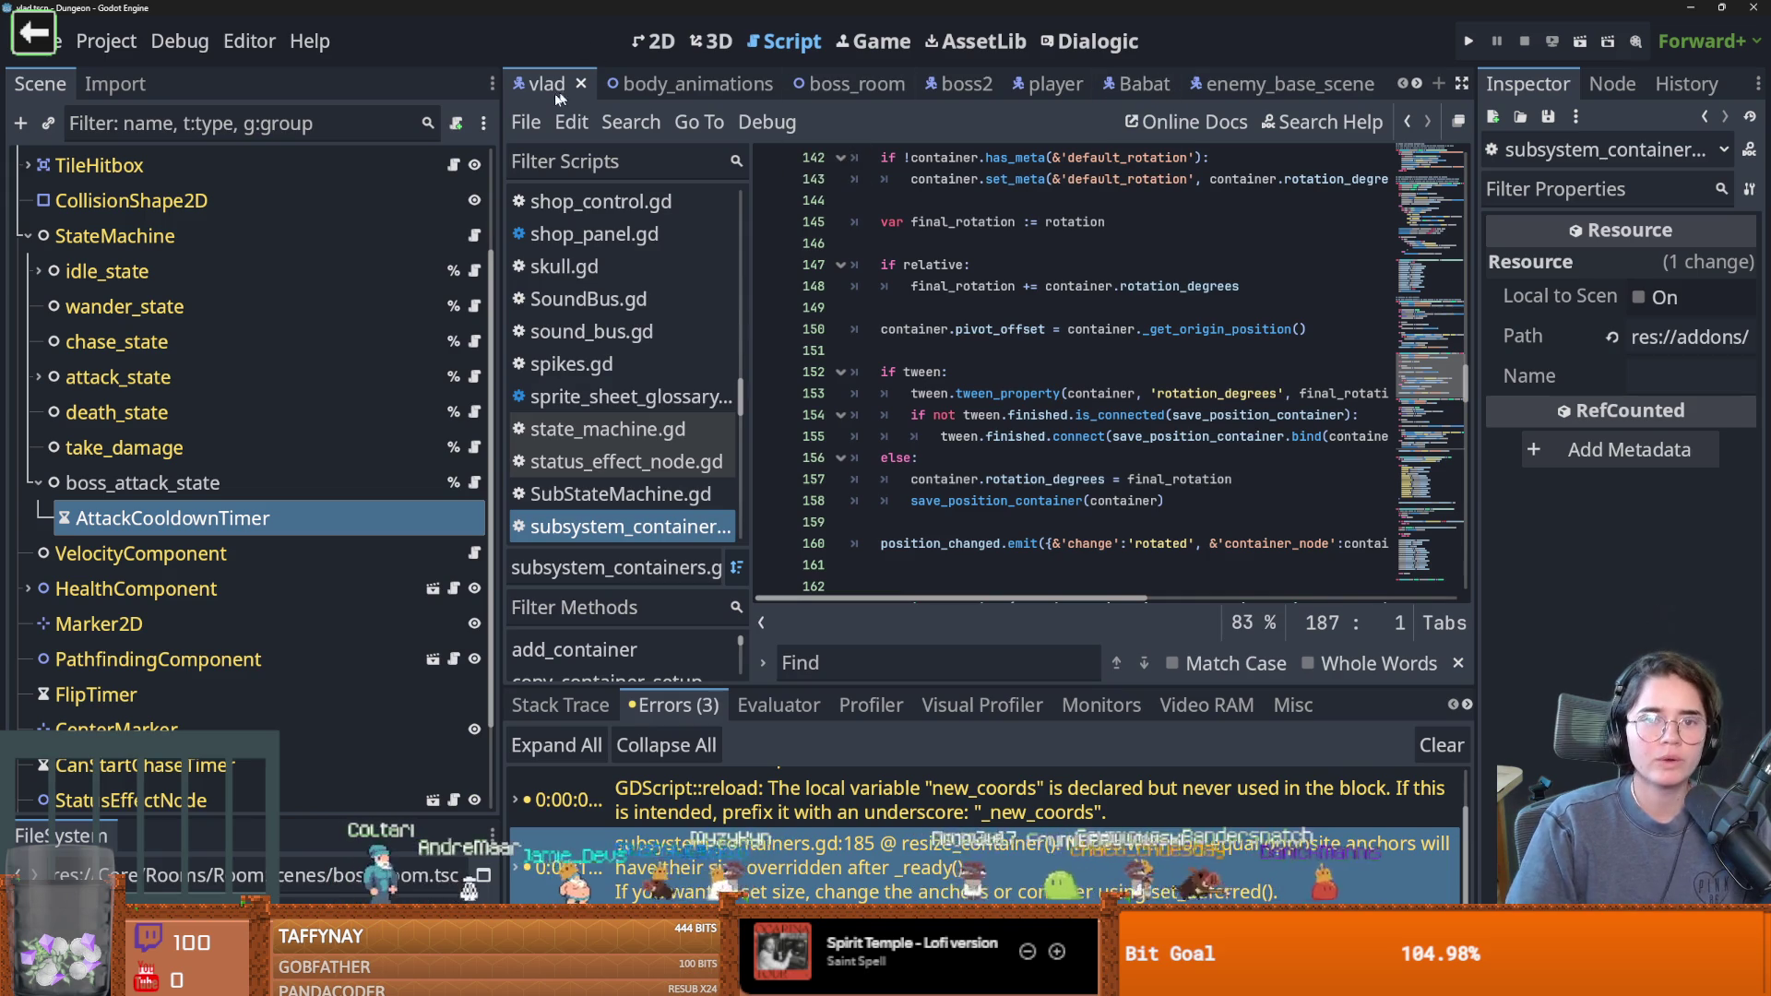
click(657, 40)
scroll(683, 409, down, 5)
scroll(682, 410, up, 1)
scroll(683, 403, up, 8)
scroll(574, 403, down, 1)
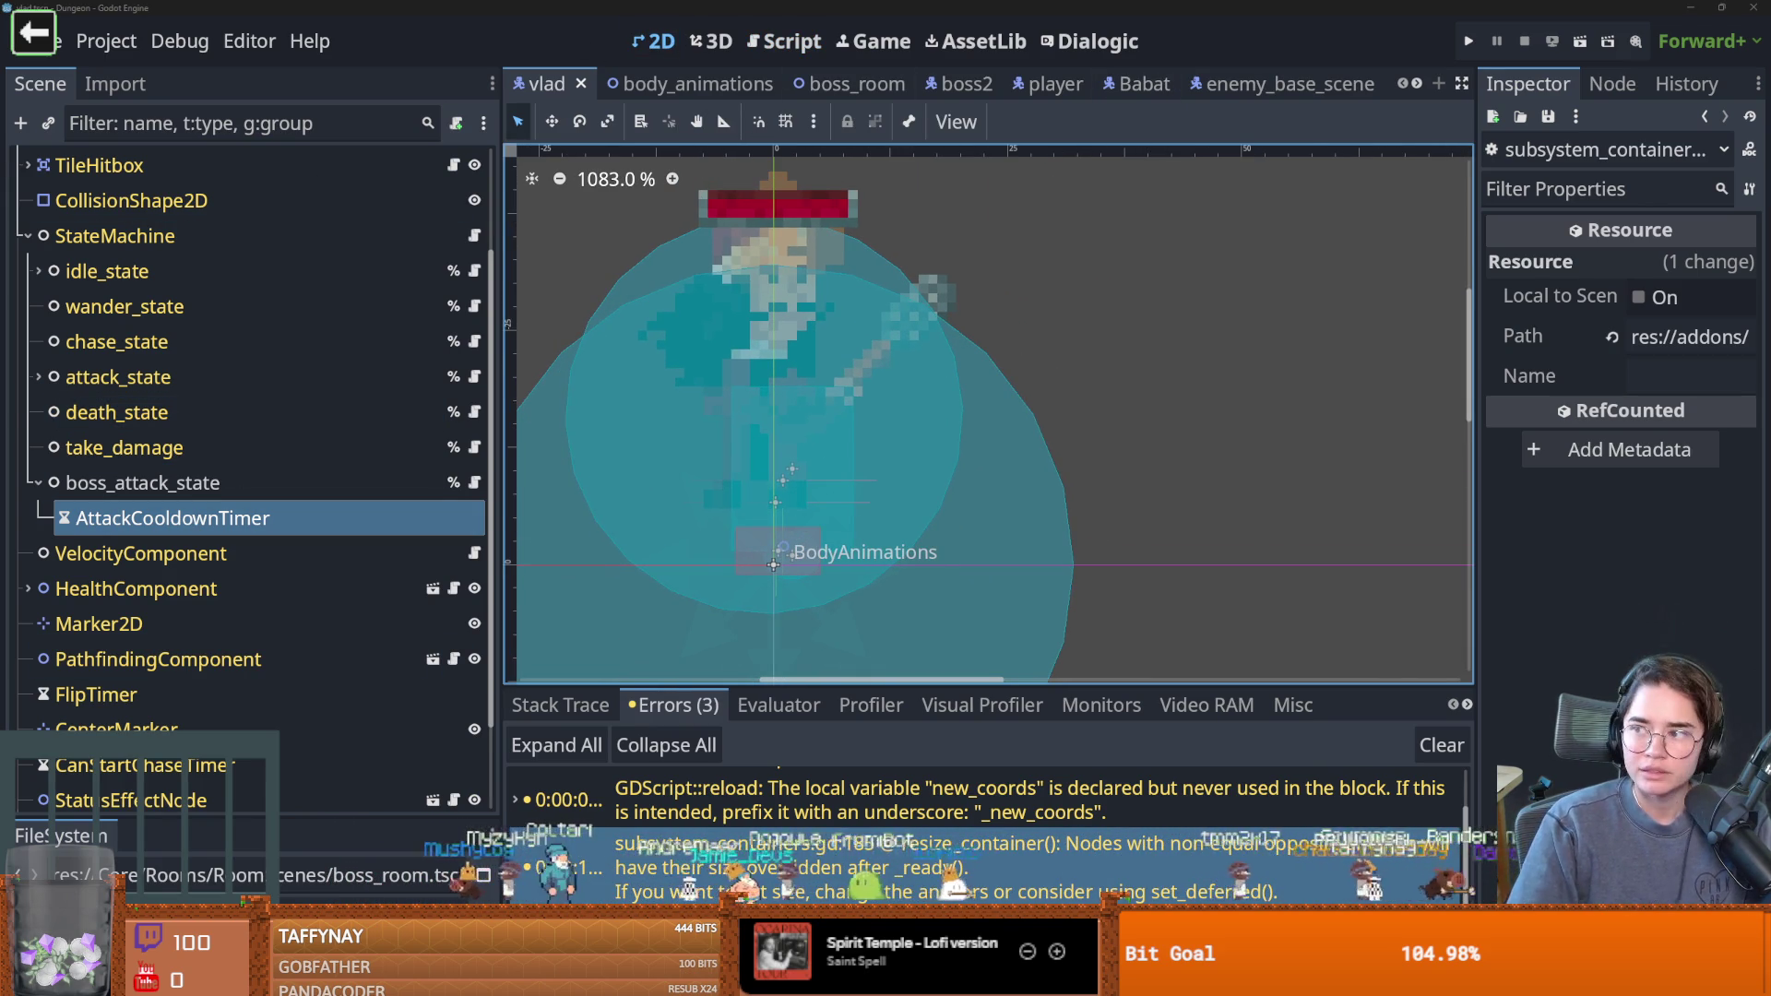
key(alt+Tab)
click(247, 42)
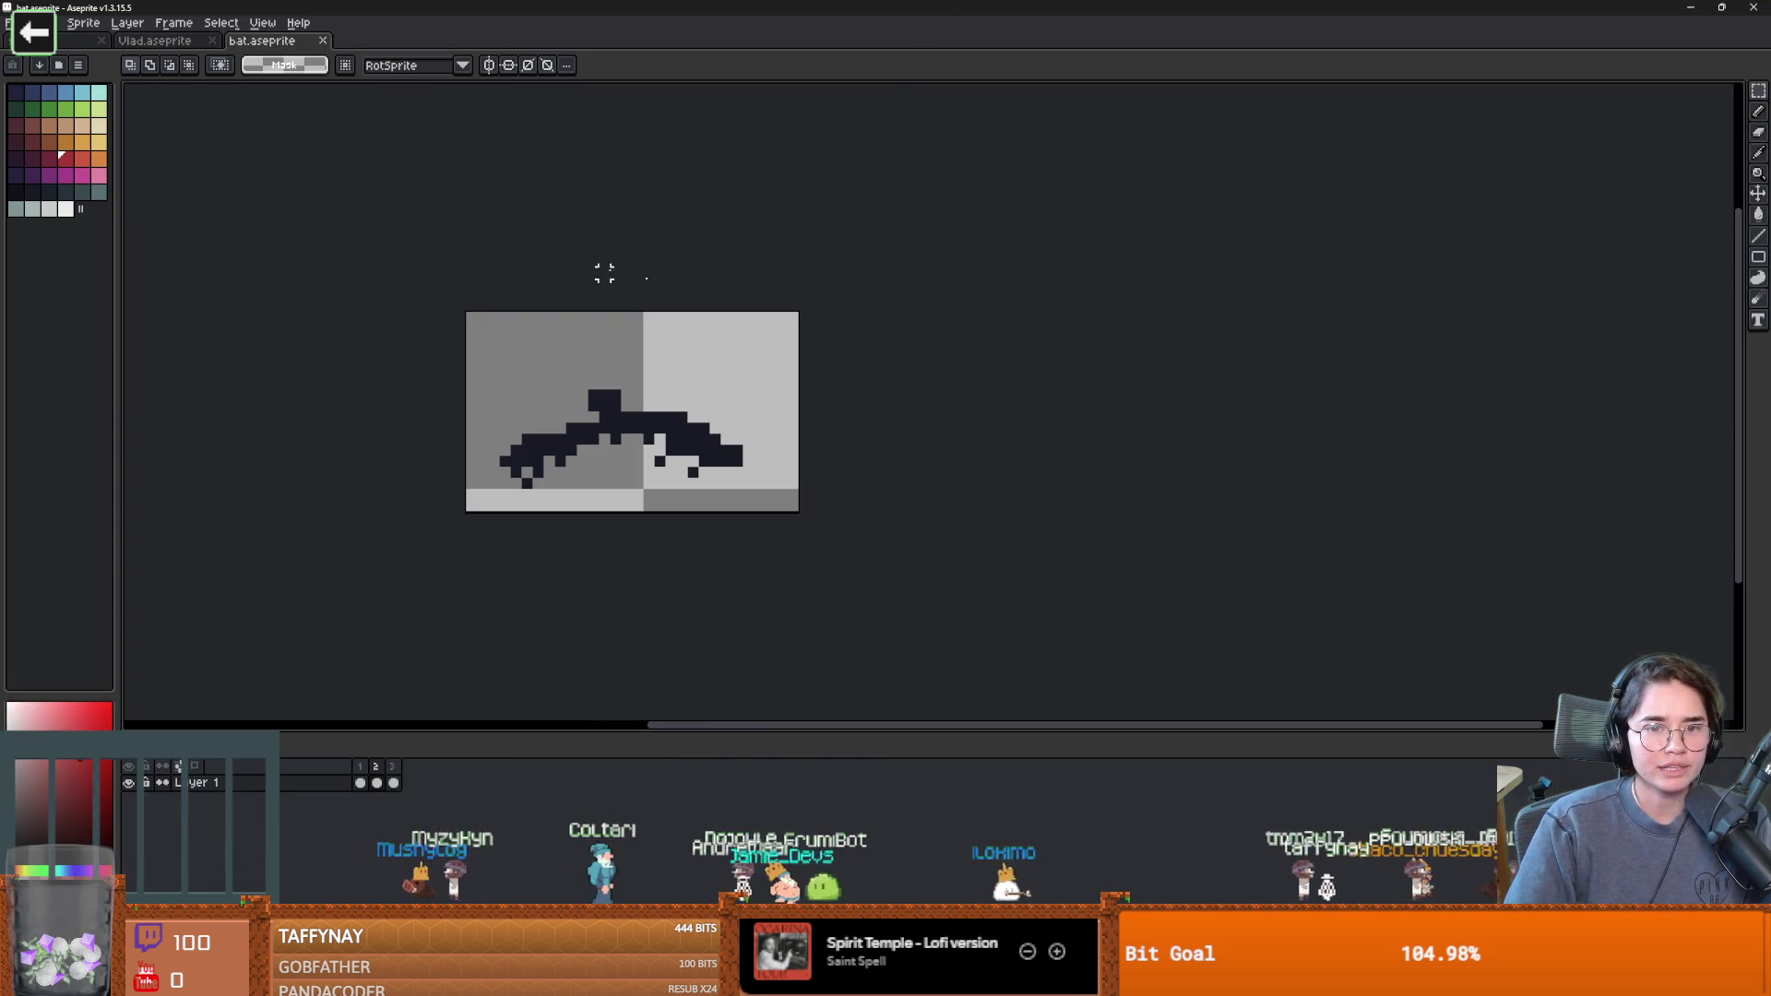
Switch to Vlad.aseprite, show its hidden layers and zoom out to the first run frame.
click(155, 43)
scroll(543, 503, up, 2)
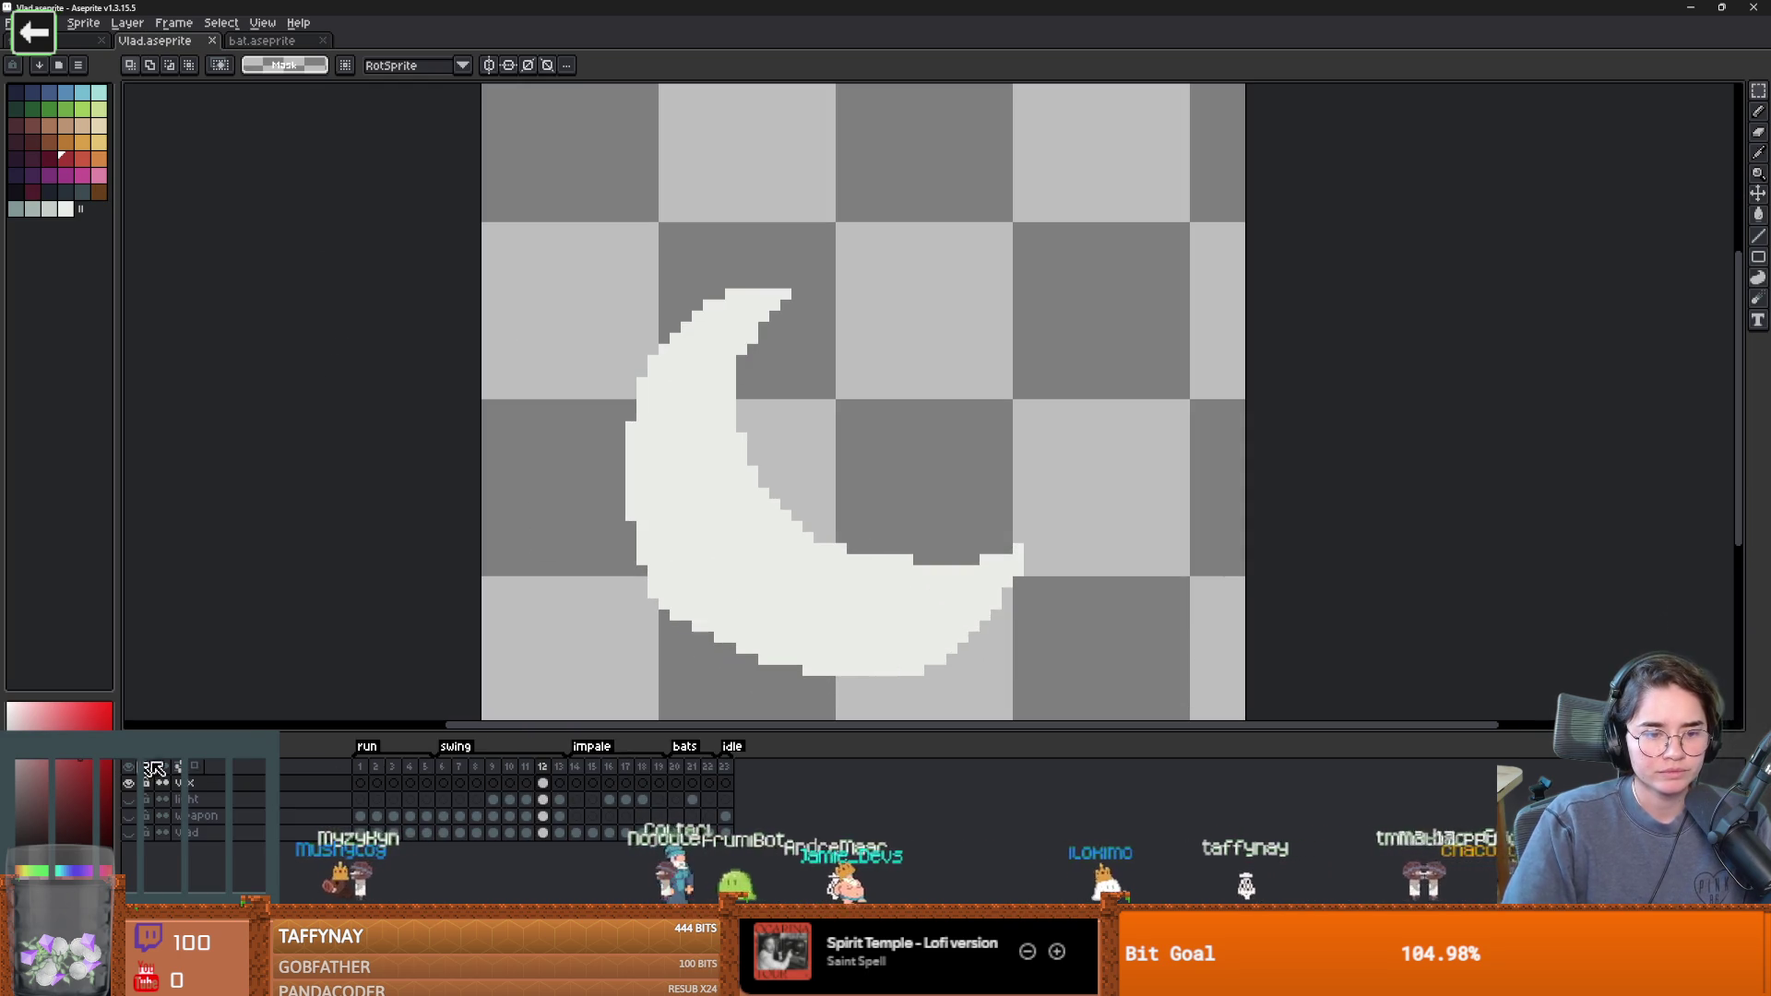
click(132, 819)
click(132, 833)
key(minus)
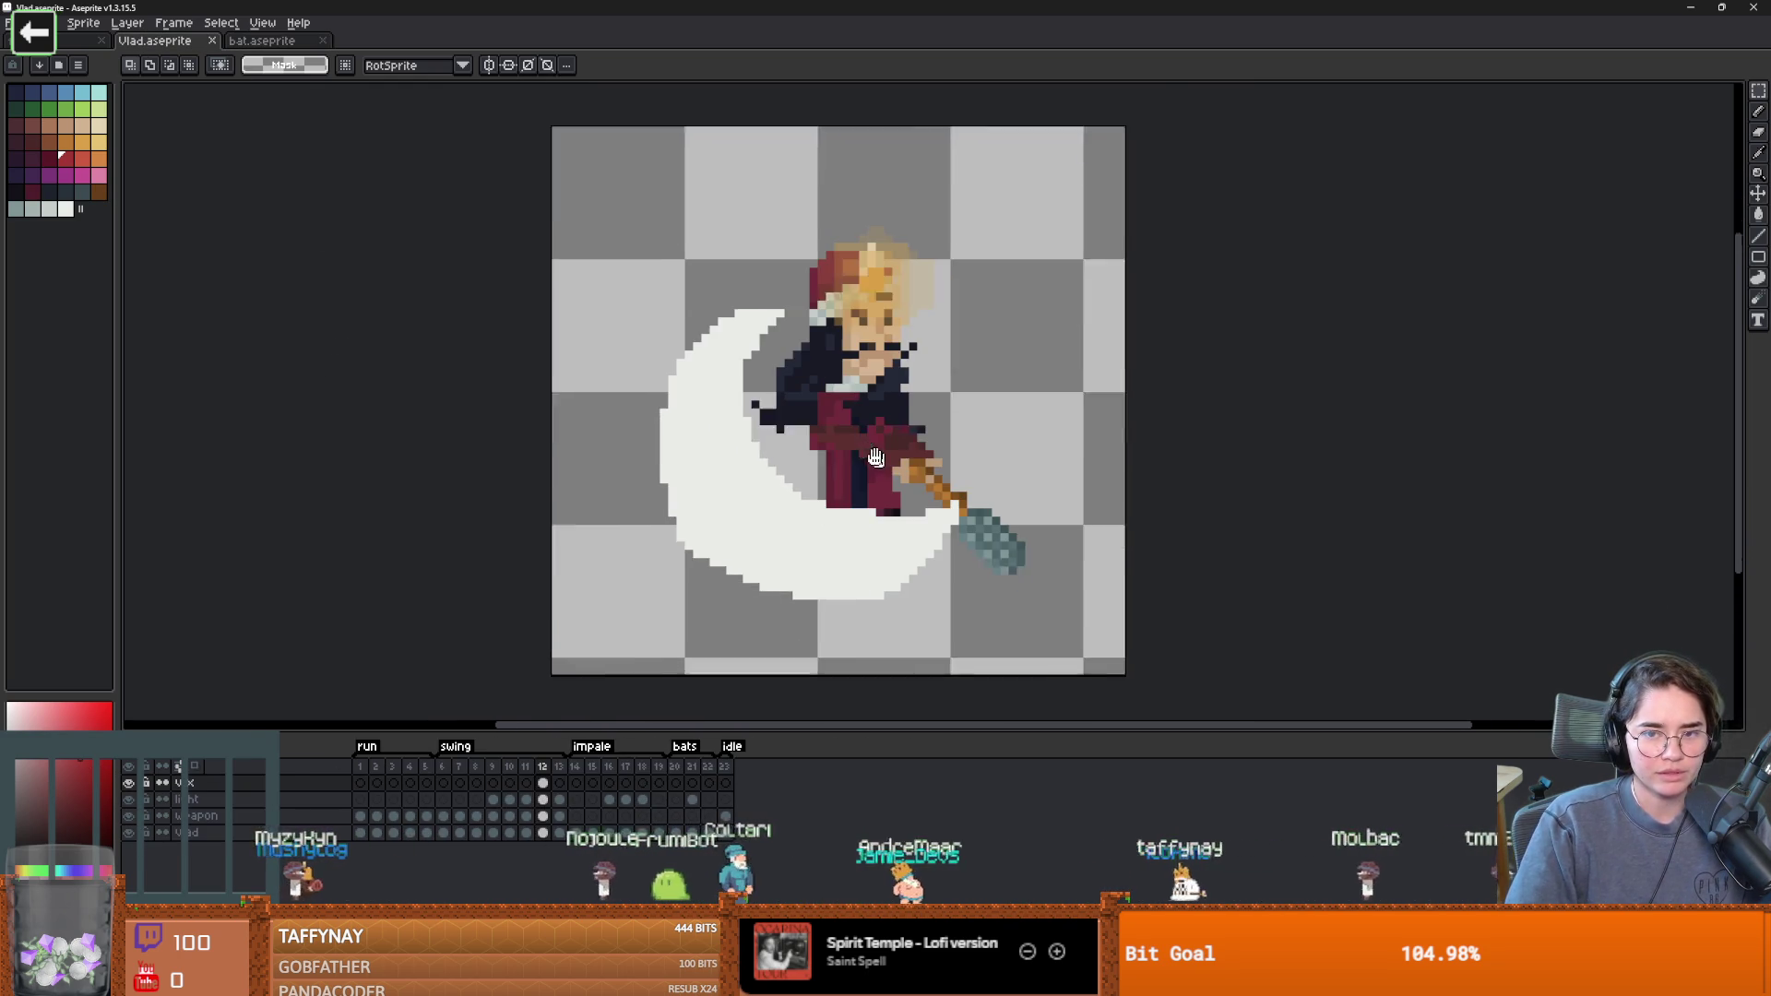
click(360, 766)
Play through the run, swing and impale animations, then un-maximize Aseprite over Godot.
key(Return)
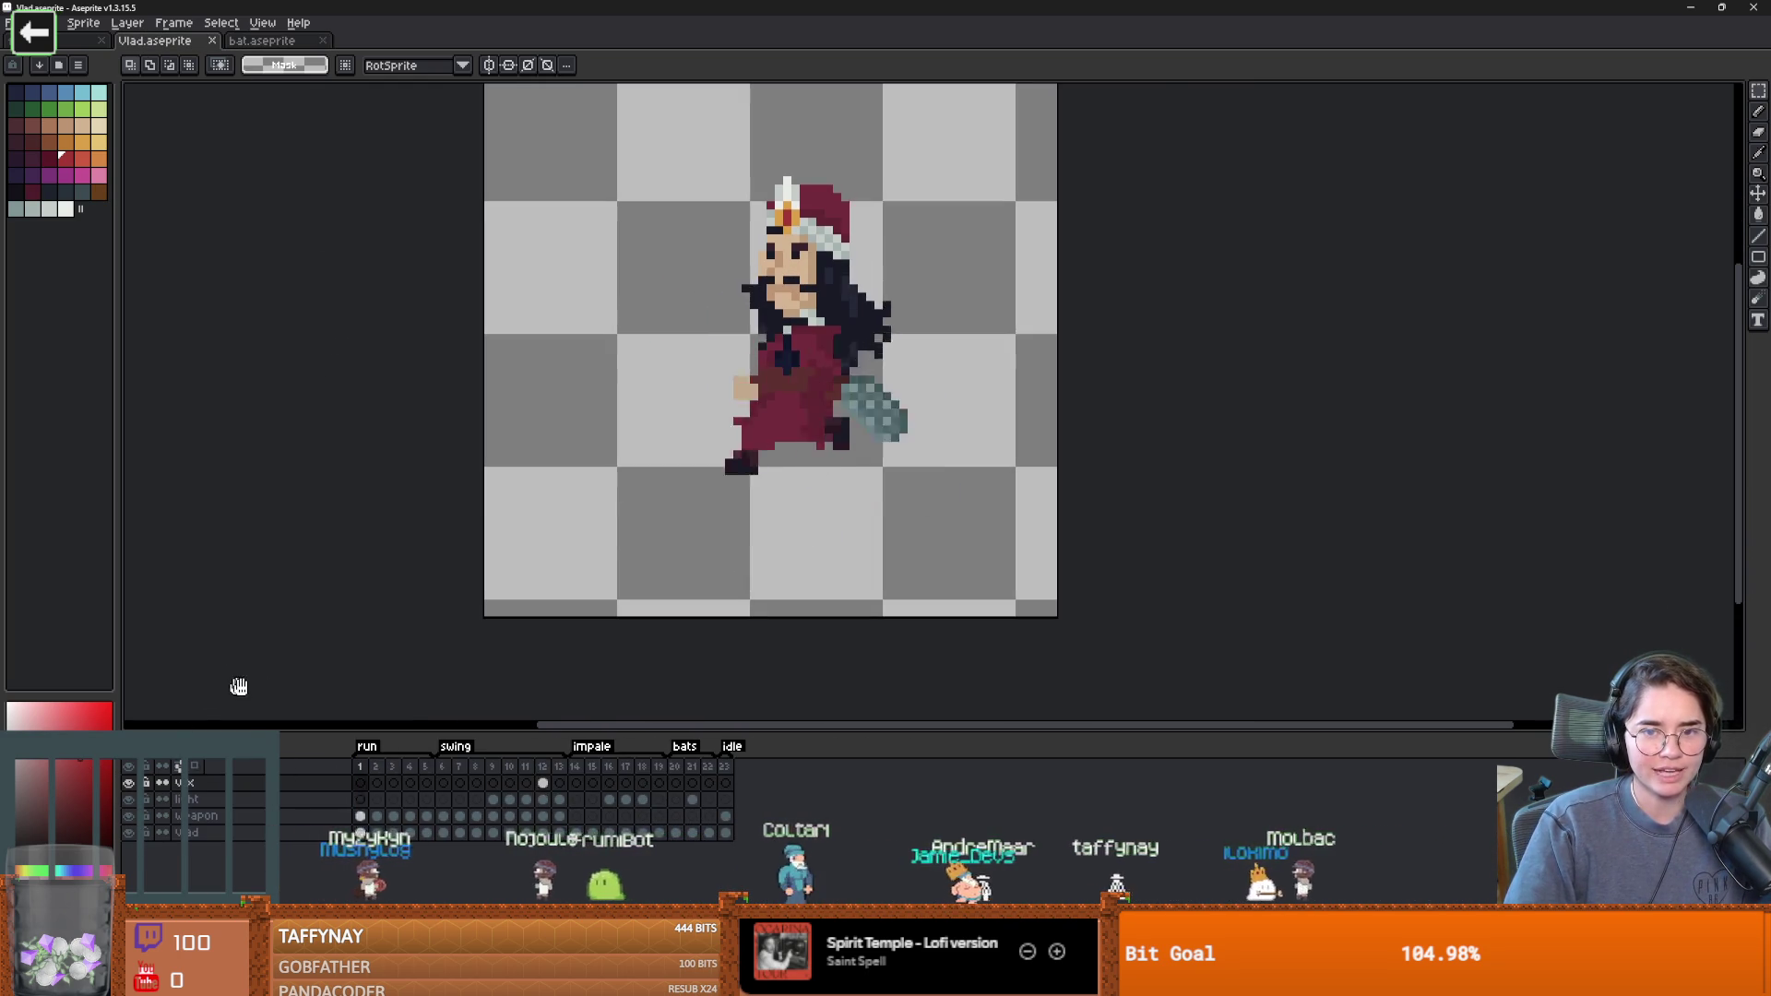
scroll(611, 516, down, 1)
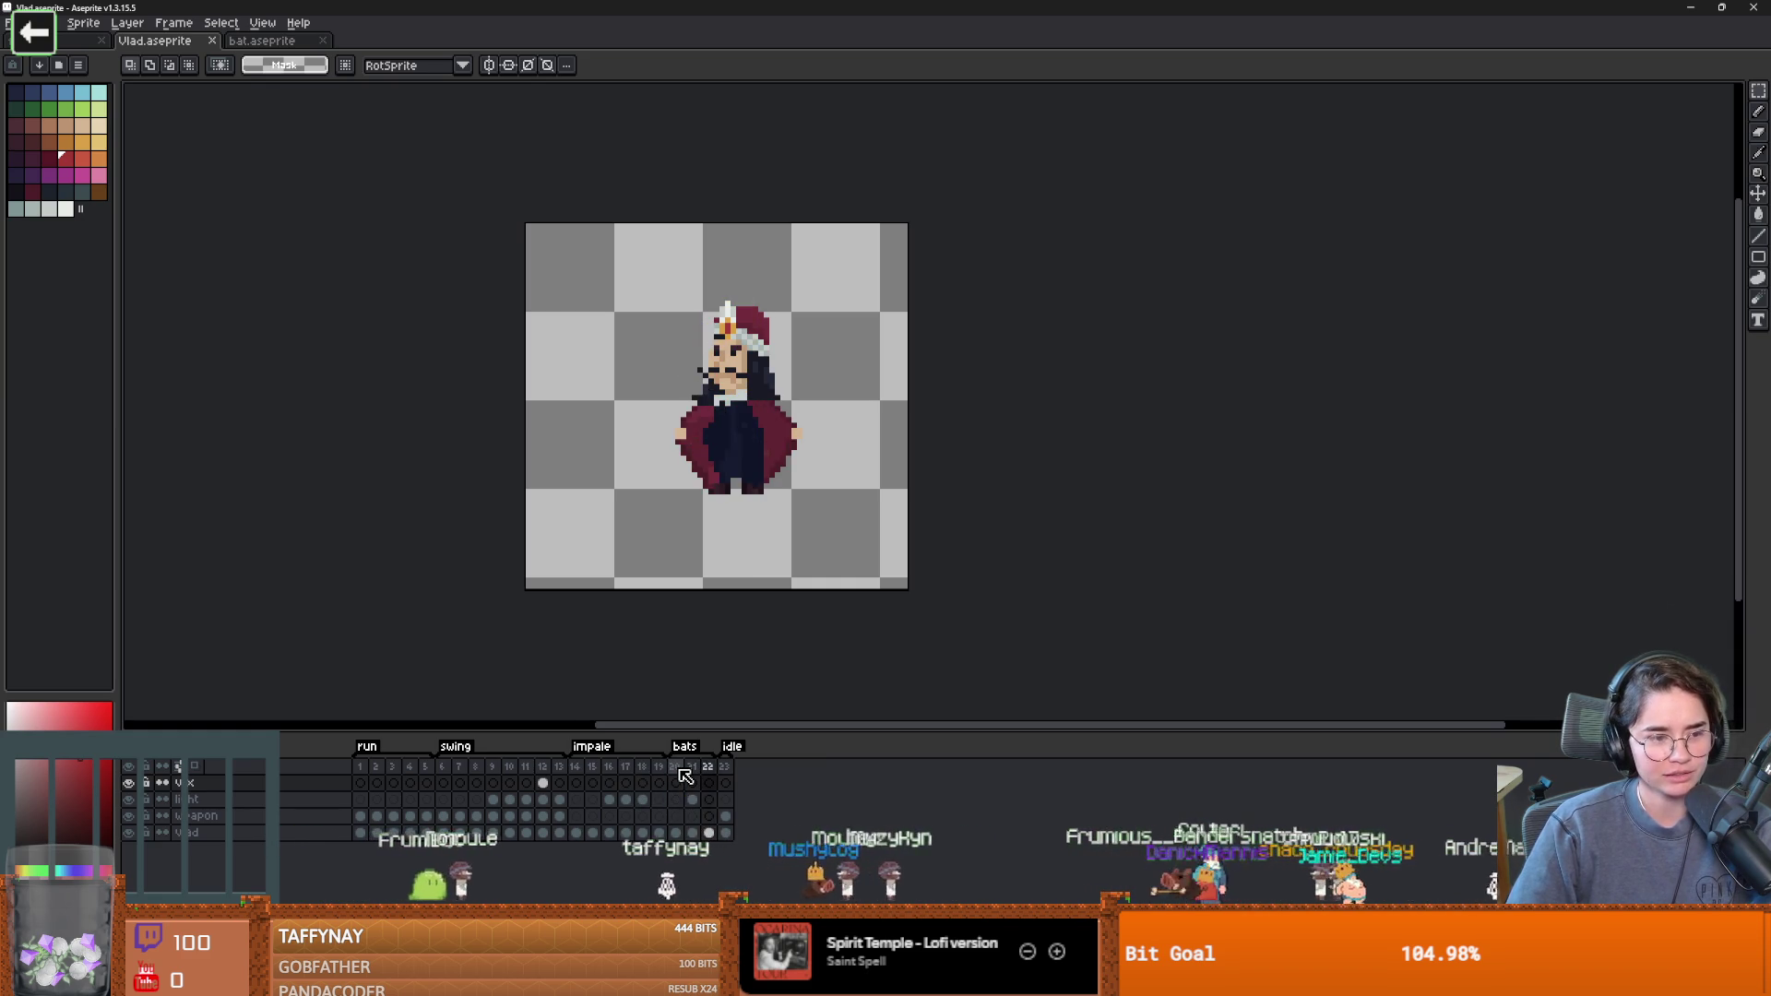
scroll(743, 526, up, 2)
scroll(745, 547, down, 1)
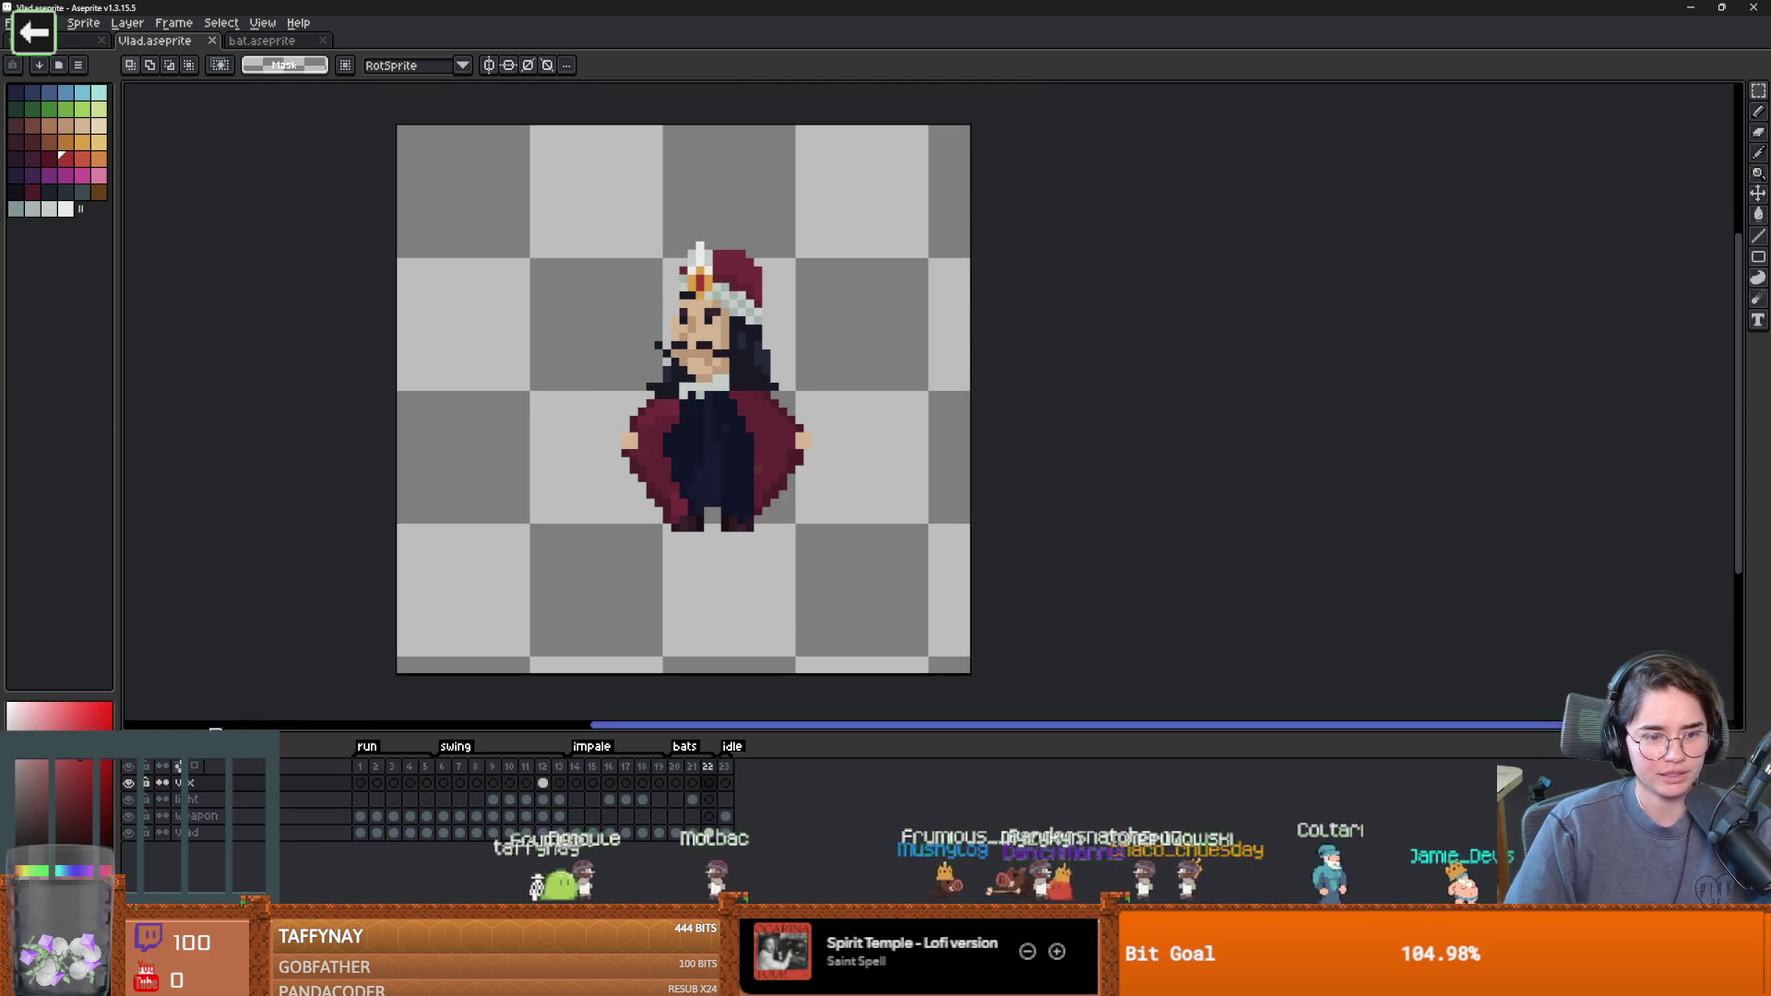
click(579, 766)
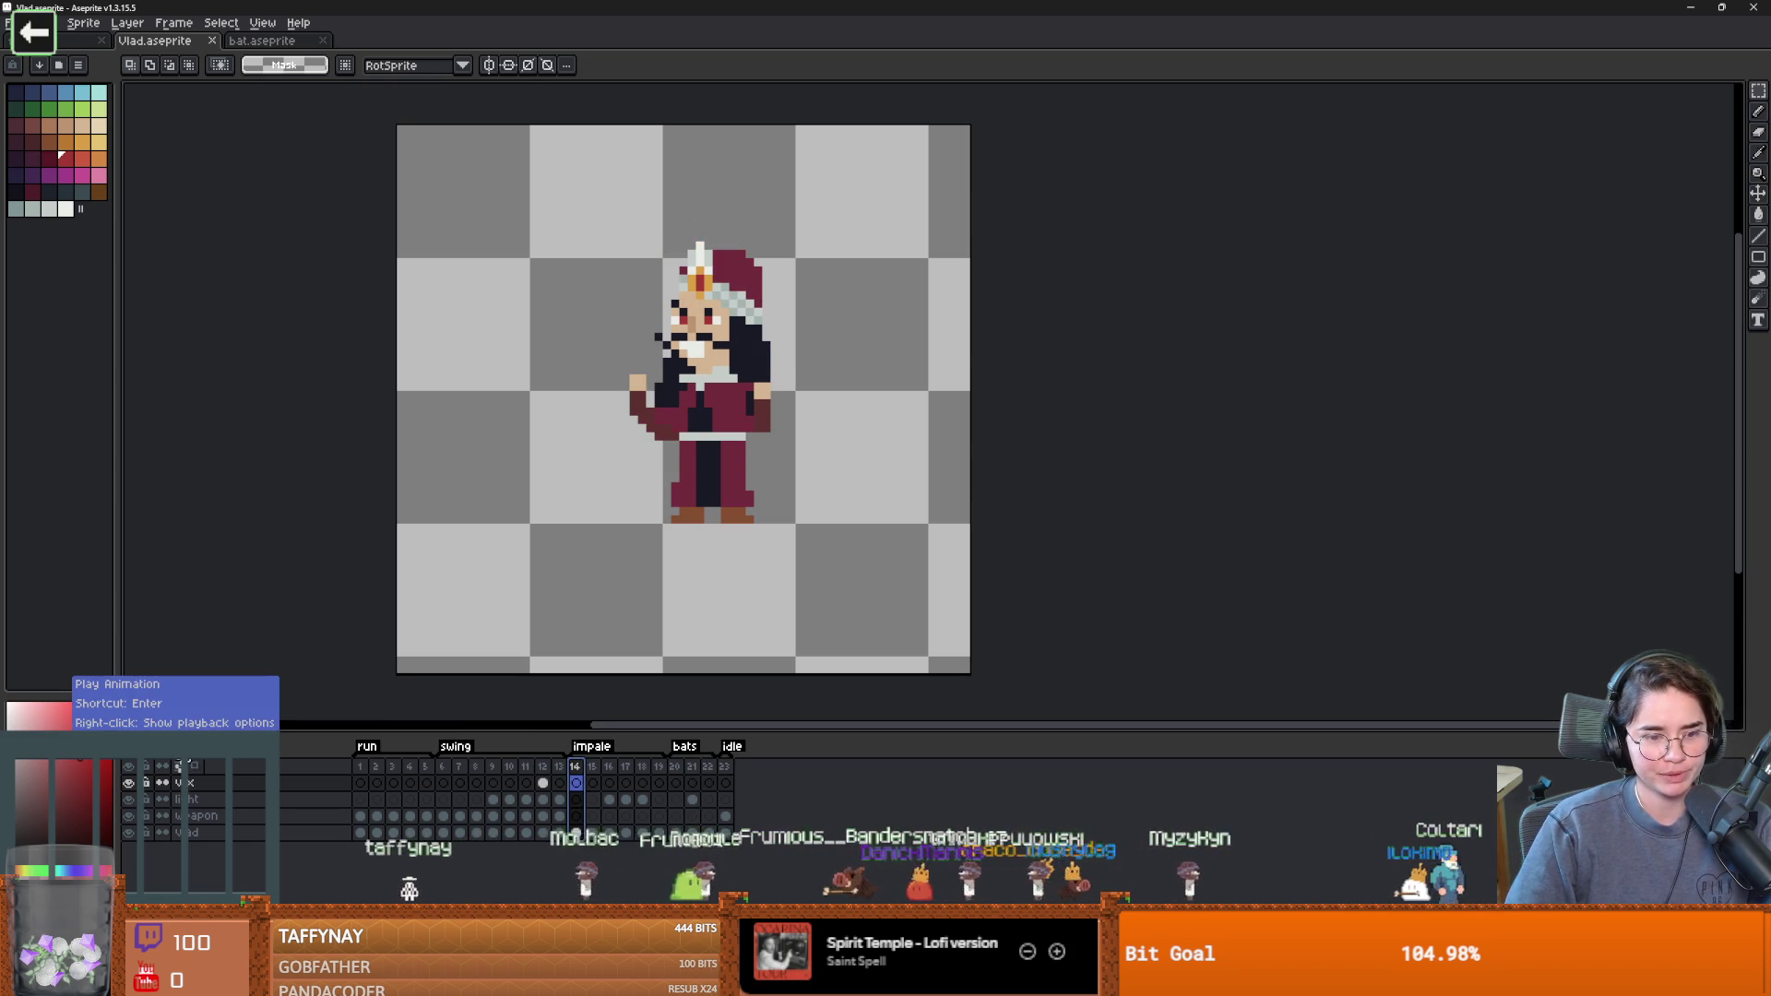
click(176, 747)
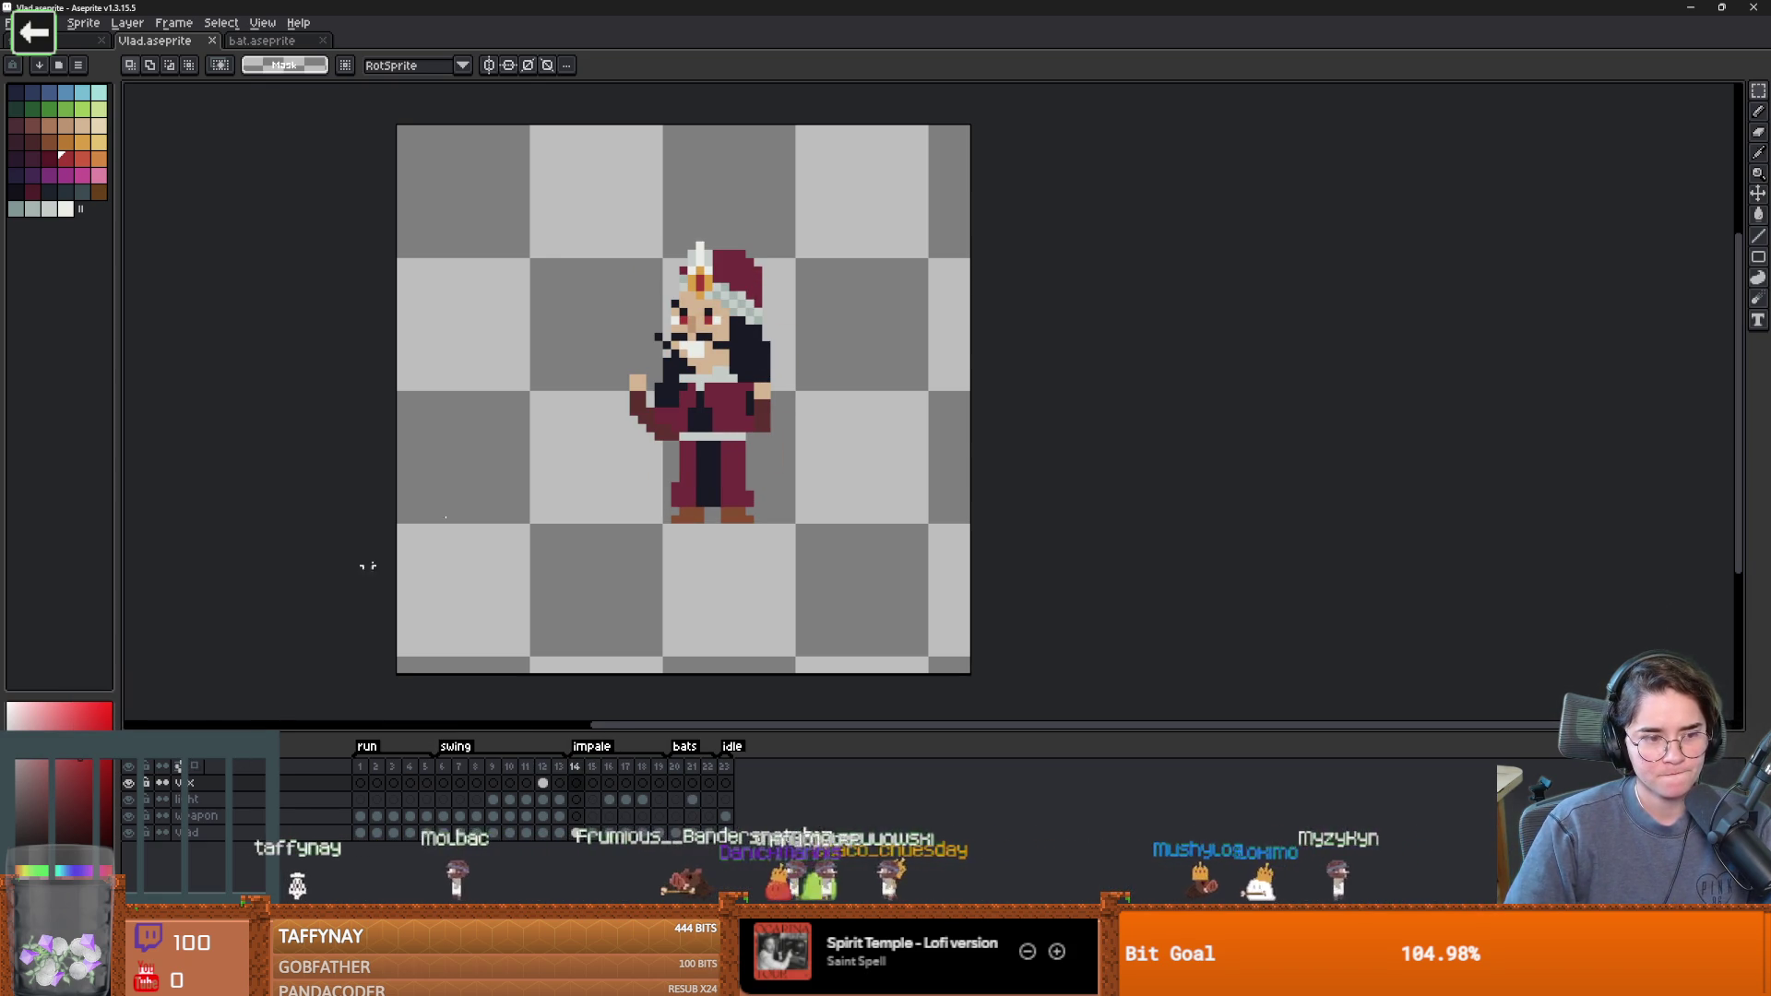
mouse_move(909, 7)
mouse_down()
mouse_move(923, 207)
mouse_move(882, 369)
mouse_up()
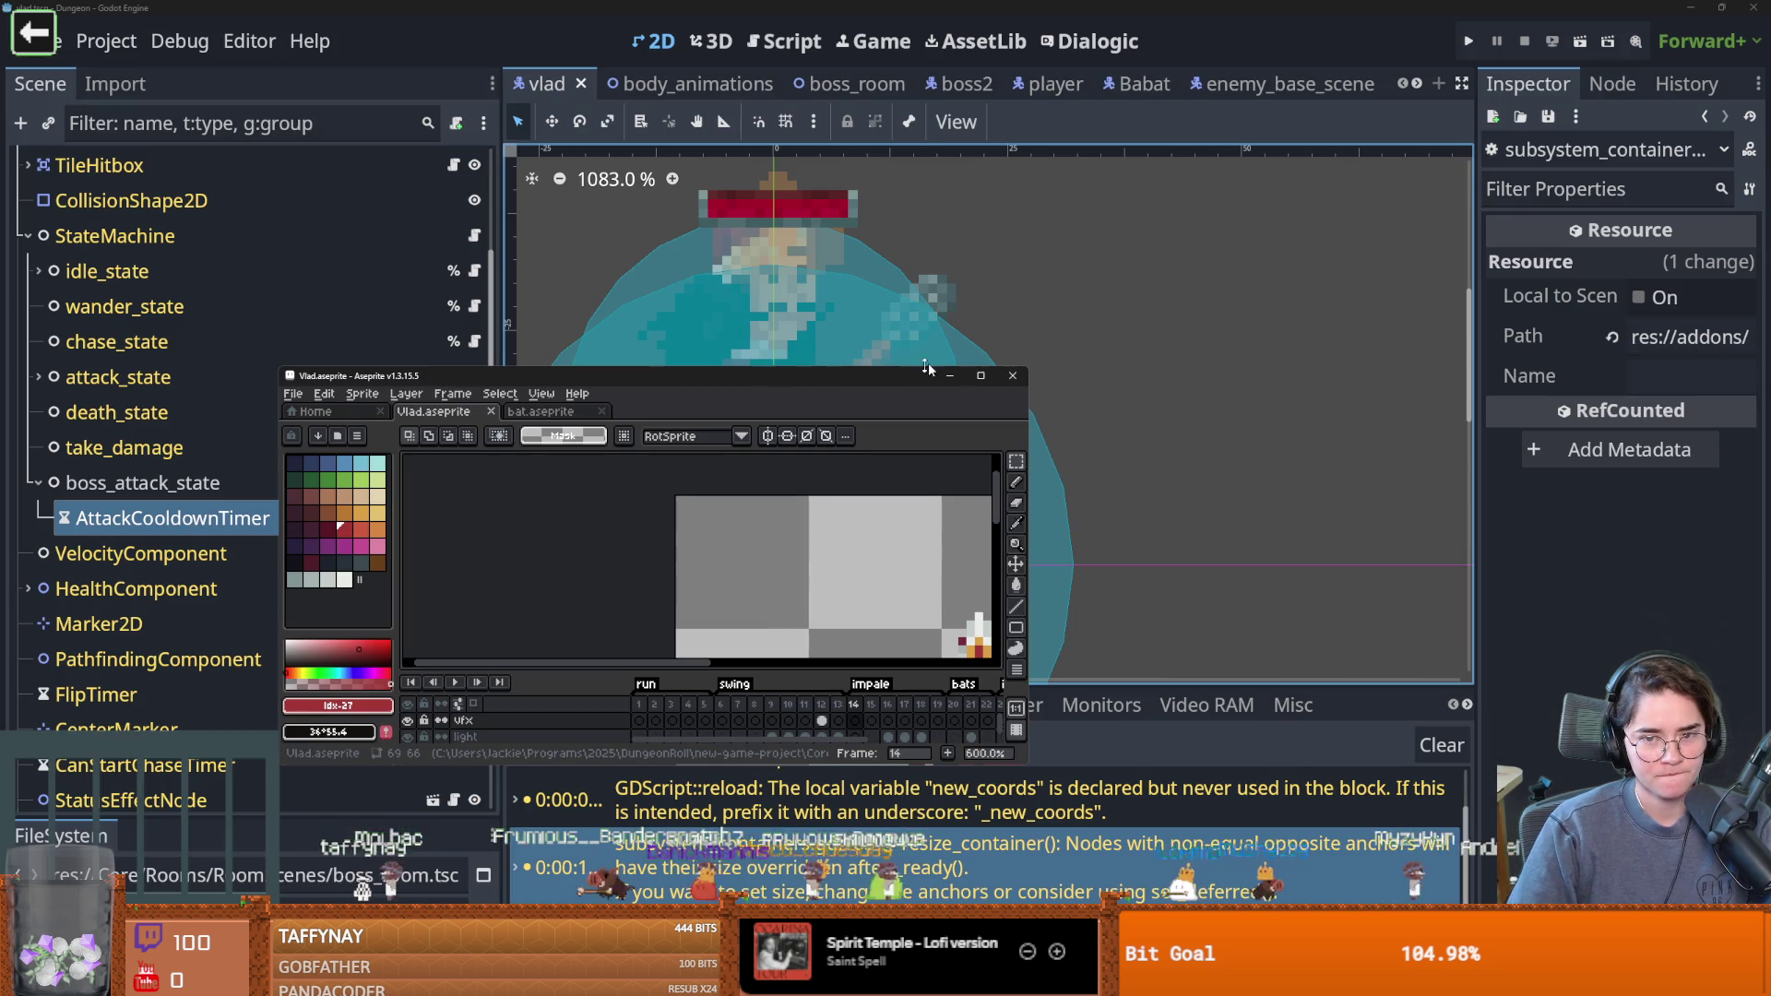
Bring Godot back to front, enlarge the FileSystem dock and clear the old file filter.
click(1100, 361)
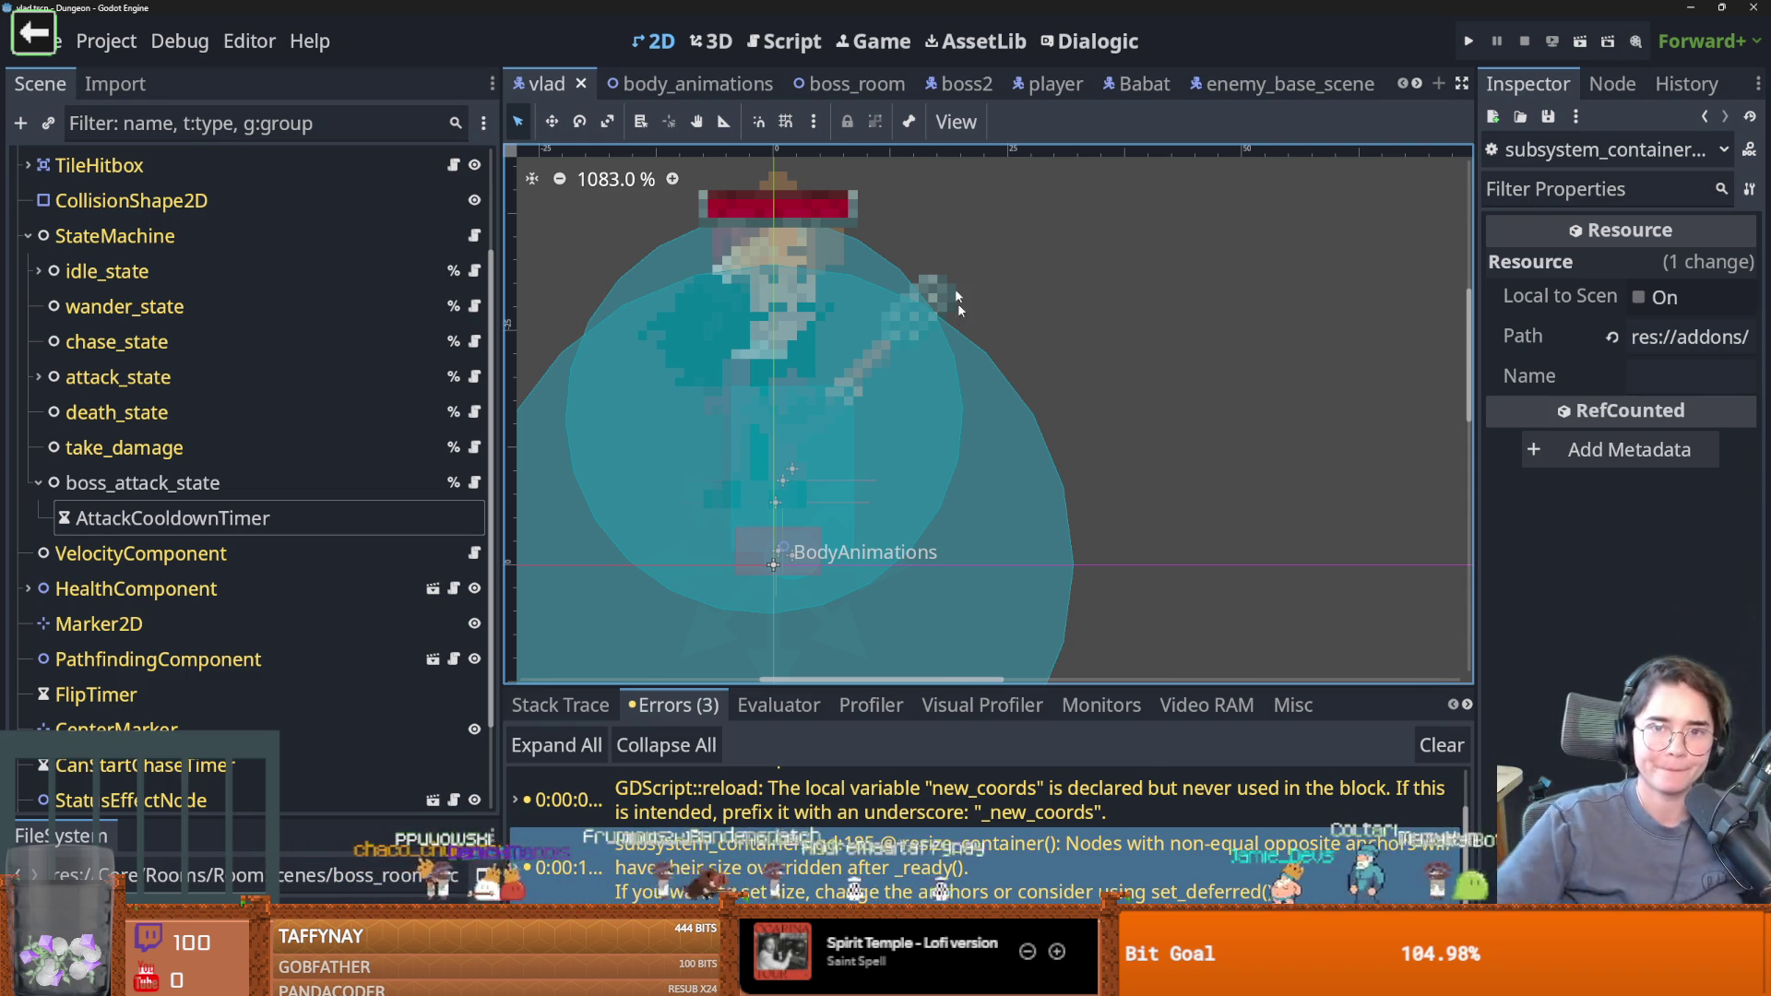
drag(155, 817, 148, 450)
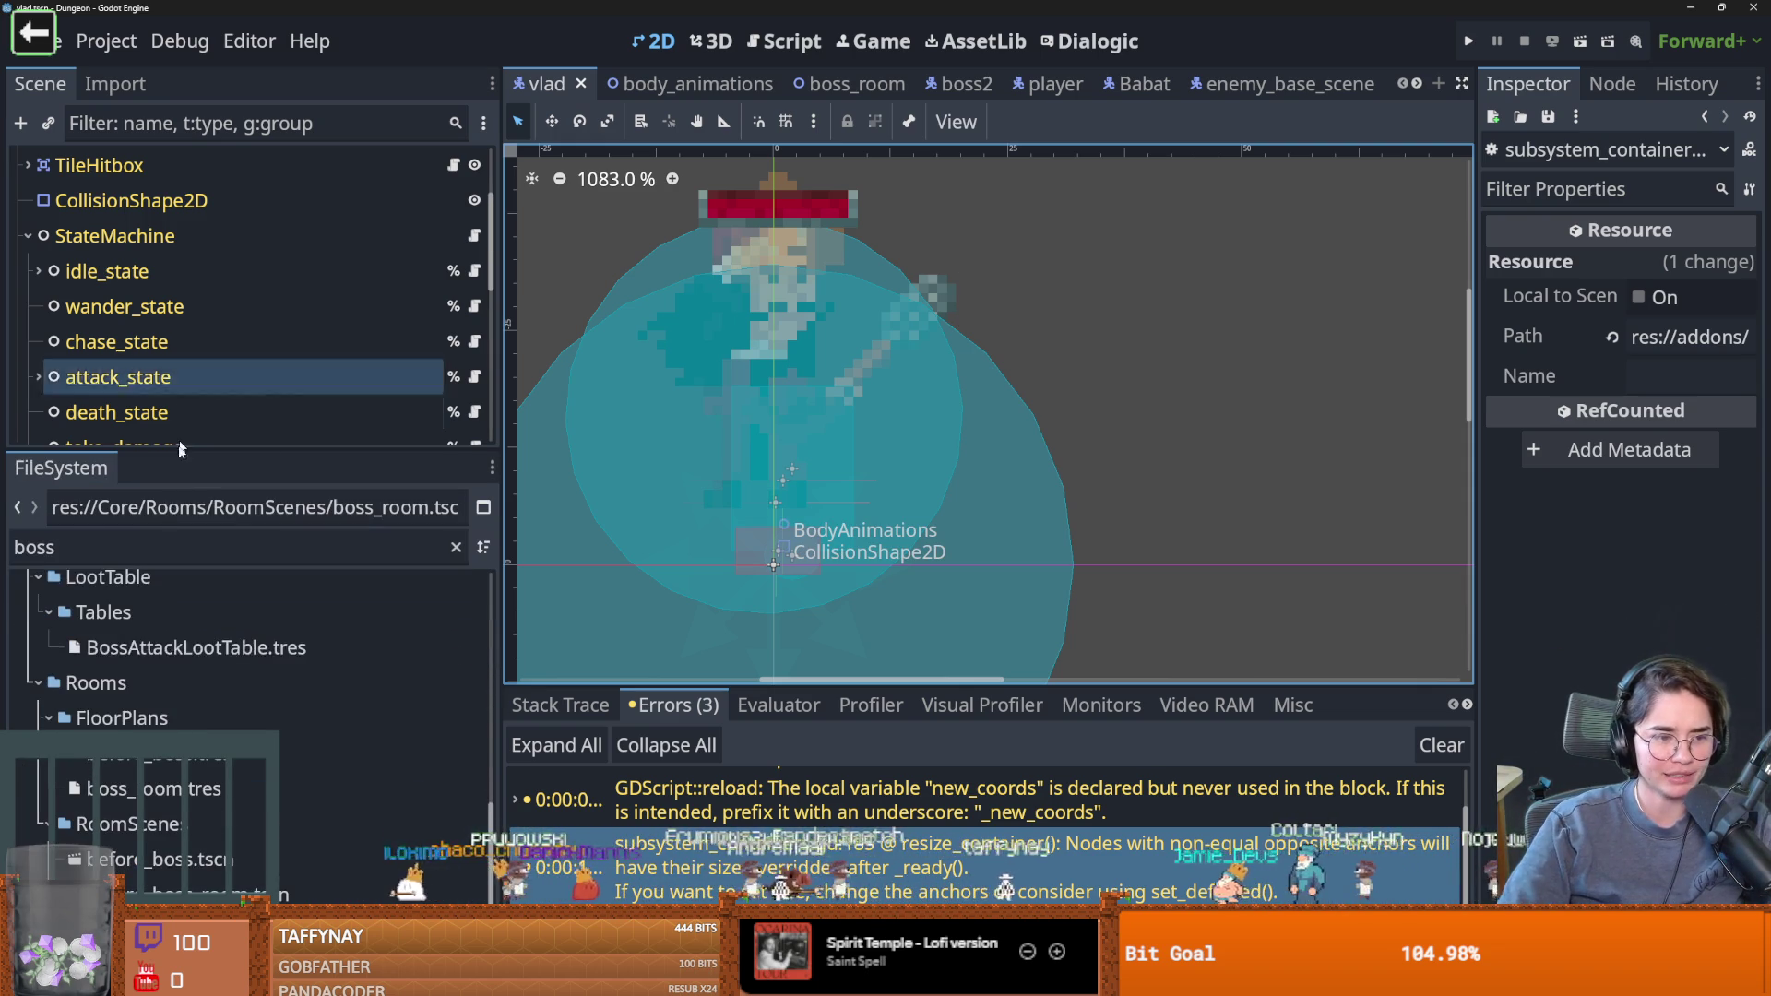
key(BackSpace)
key(BackSpace)
key(BackSpace)
text(impal)
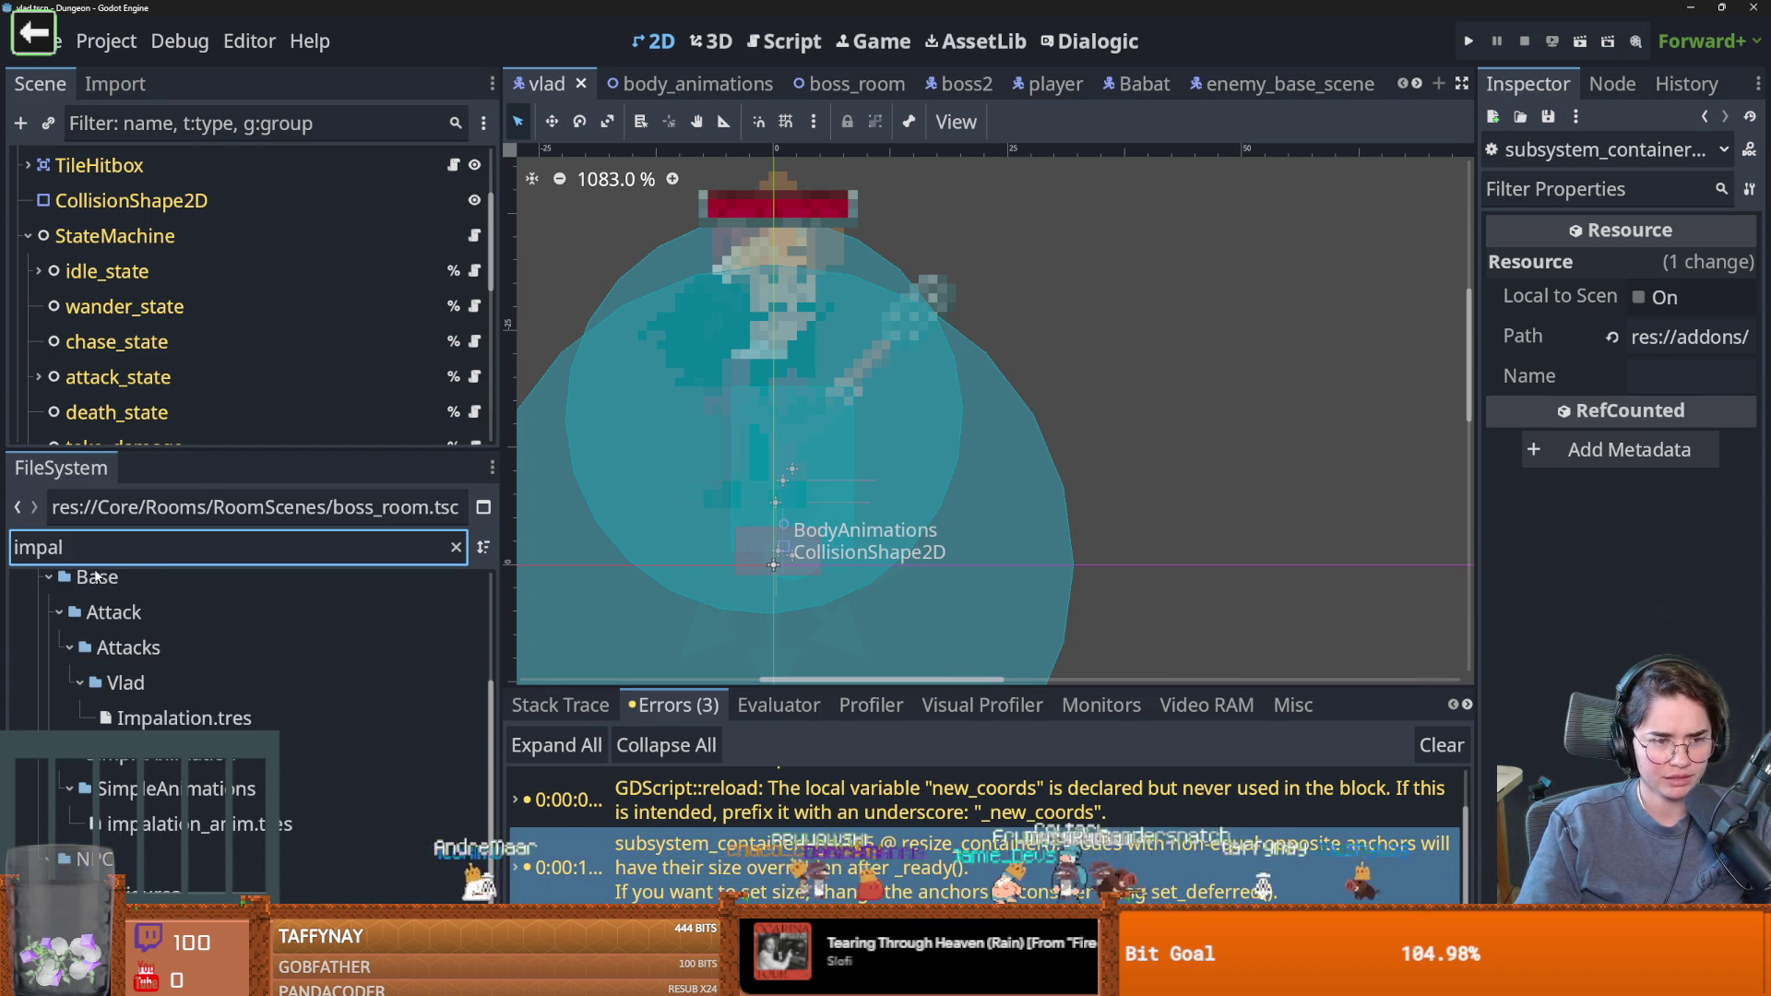
key(BackSpace)
key(BackSpace)
key(BackSpace)
key(BackSpace)
key(BackSpace)
Filter the project files by 'vlad' and select EvilFigures/Vlad.png.
scroll(201, 828, down, 3)
scroll(201, 829, up, 5)
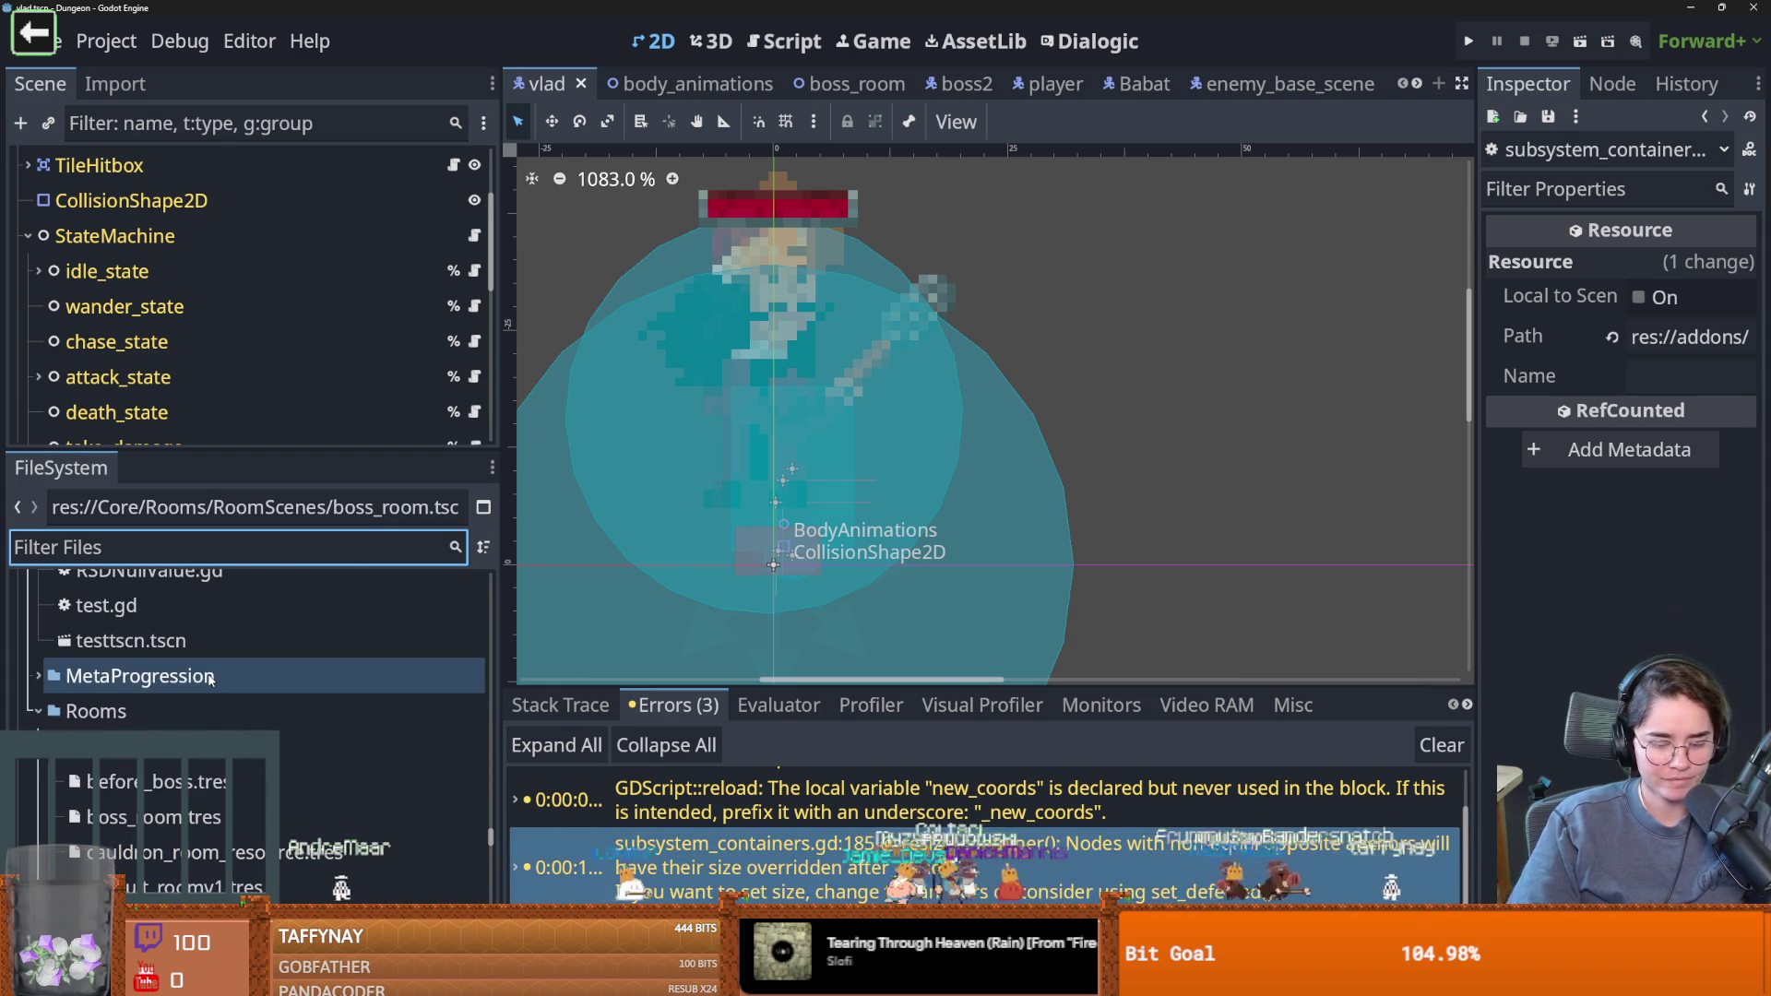
text(vlad)
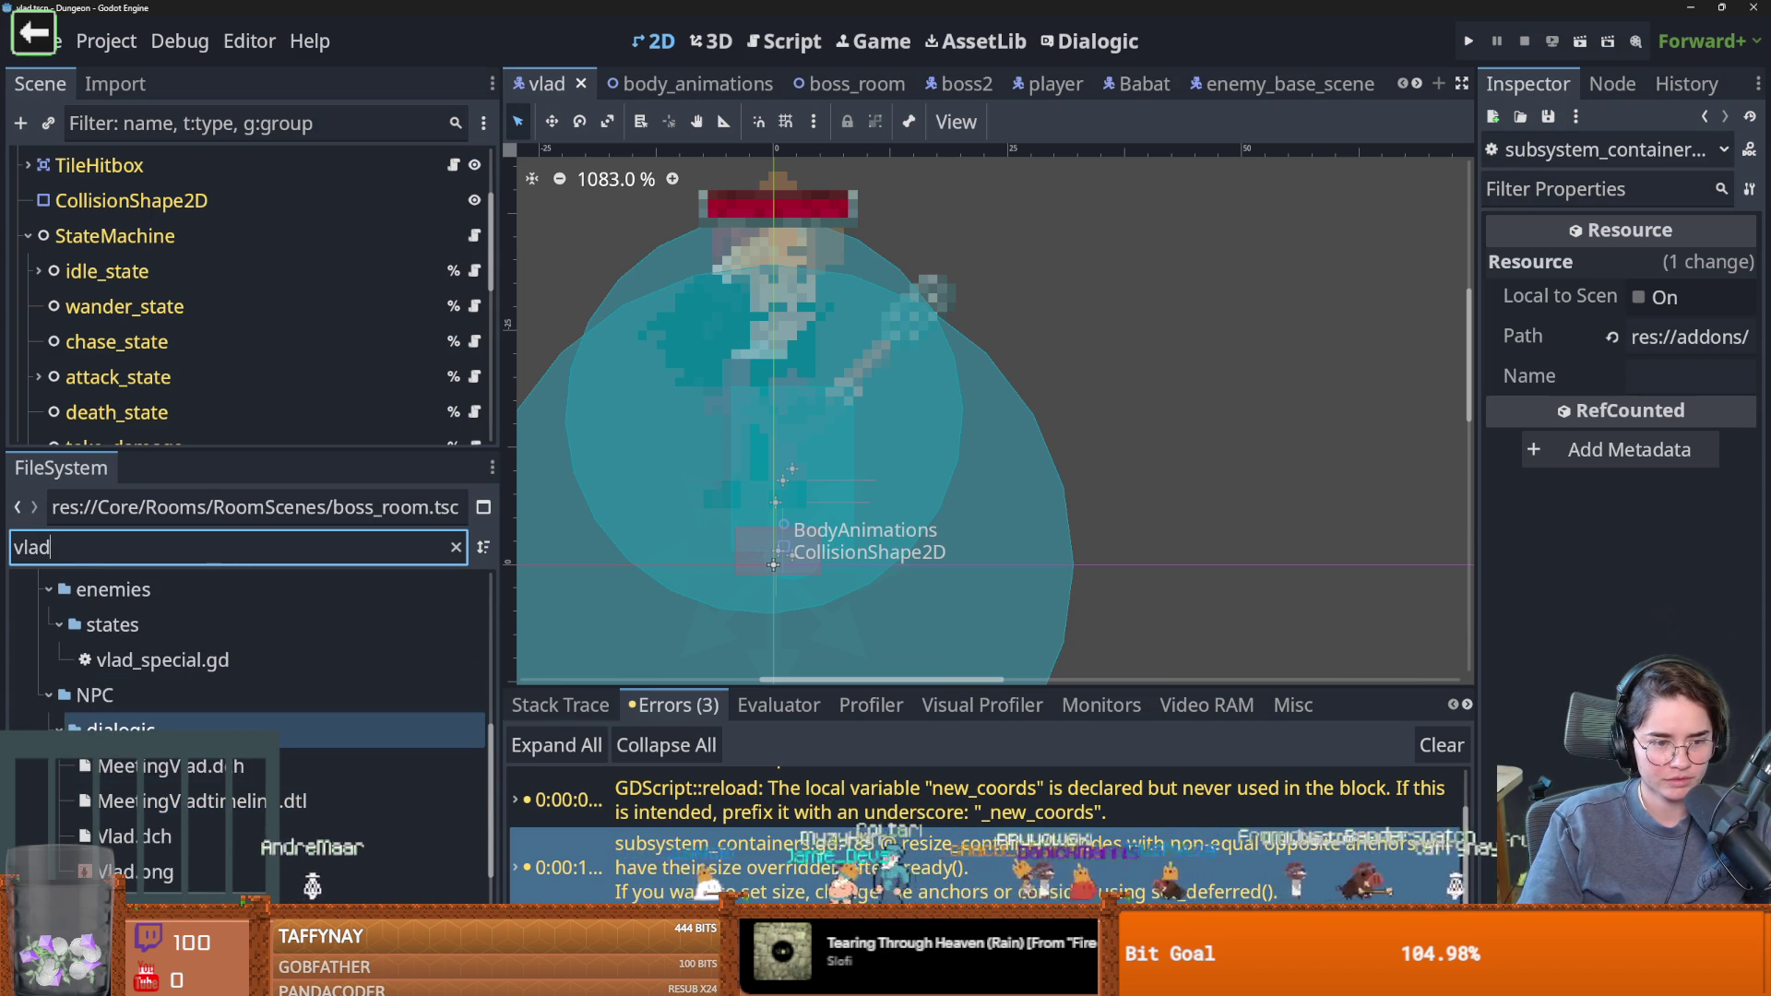
scroll(214, 780, down, 5)
click(213, 784)
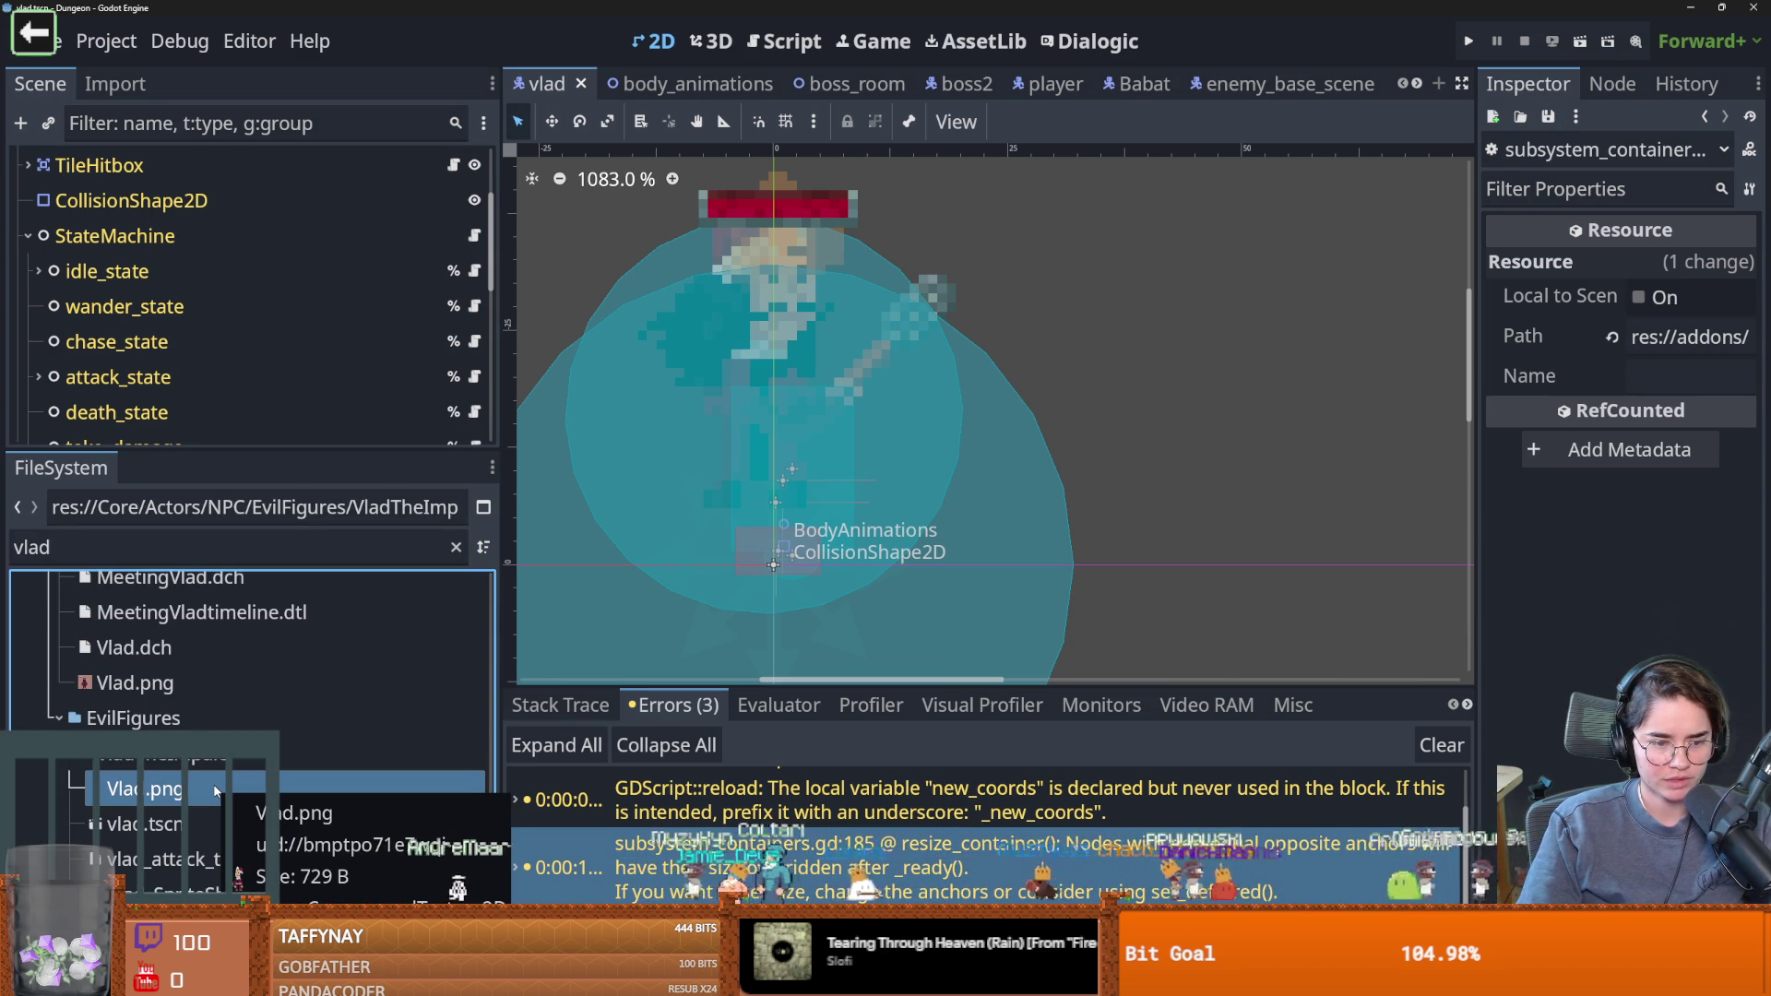
scroll(196, 856, up, 5)
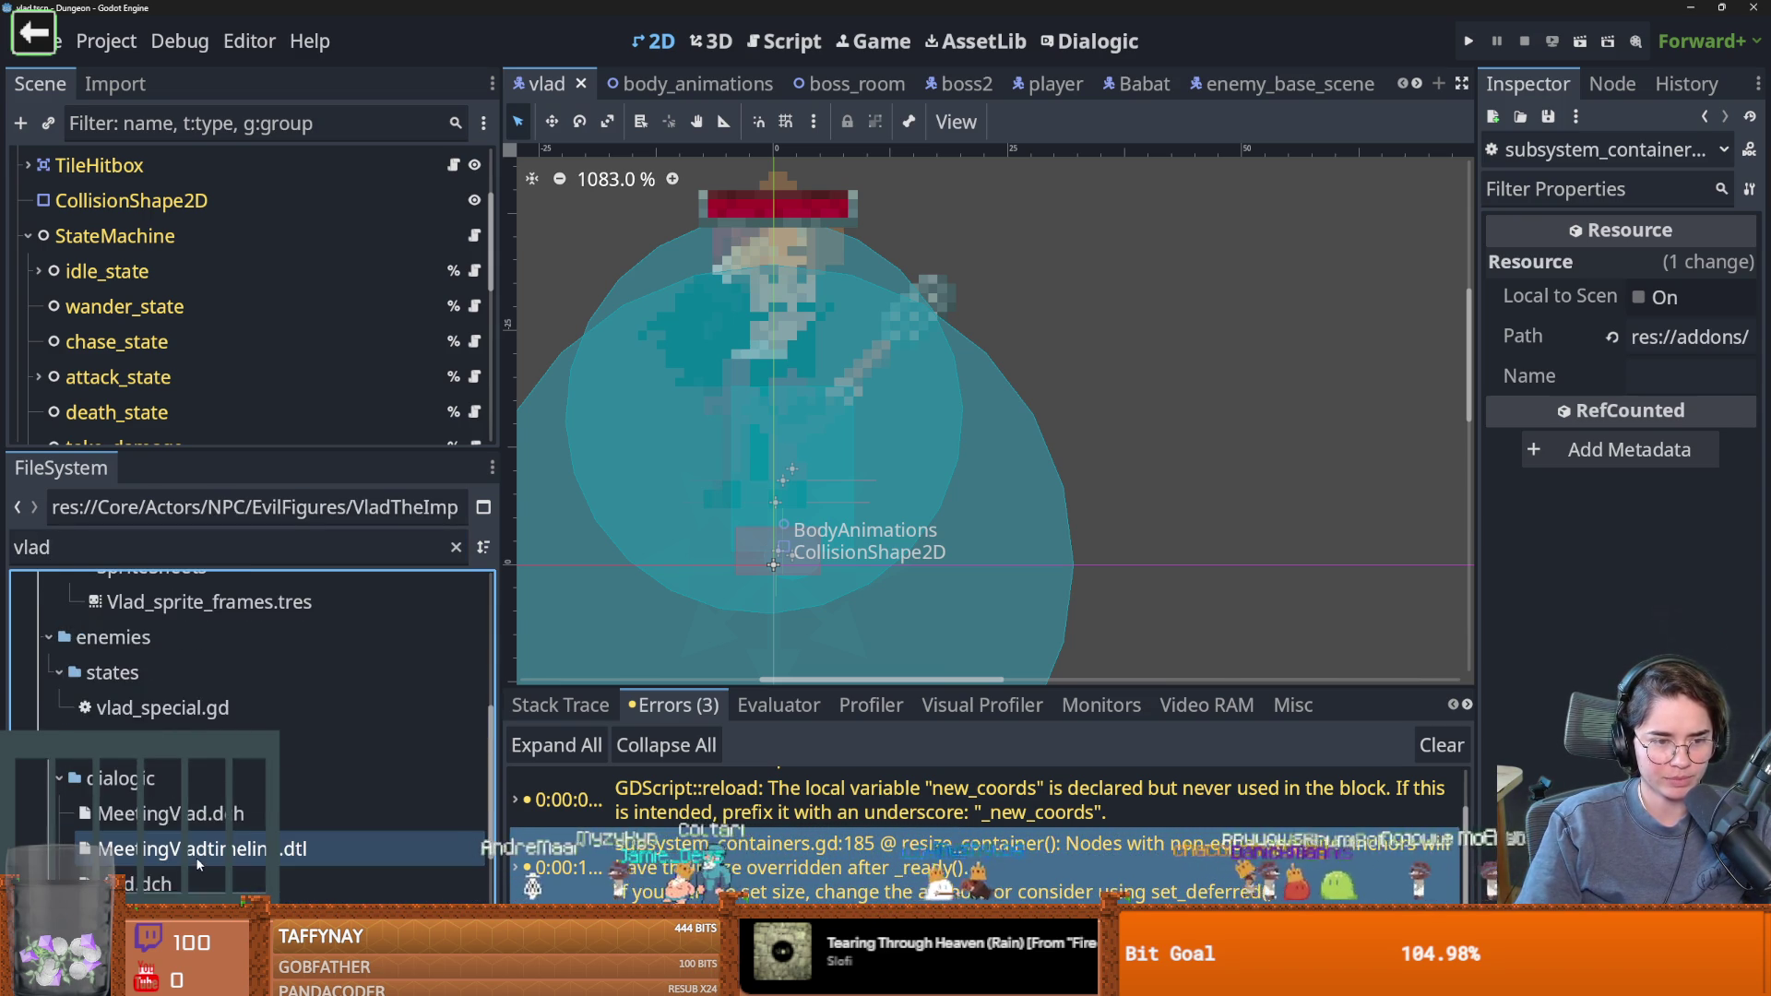
scroll(196, 865, down, 4)
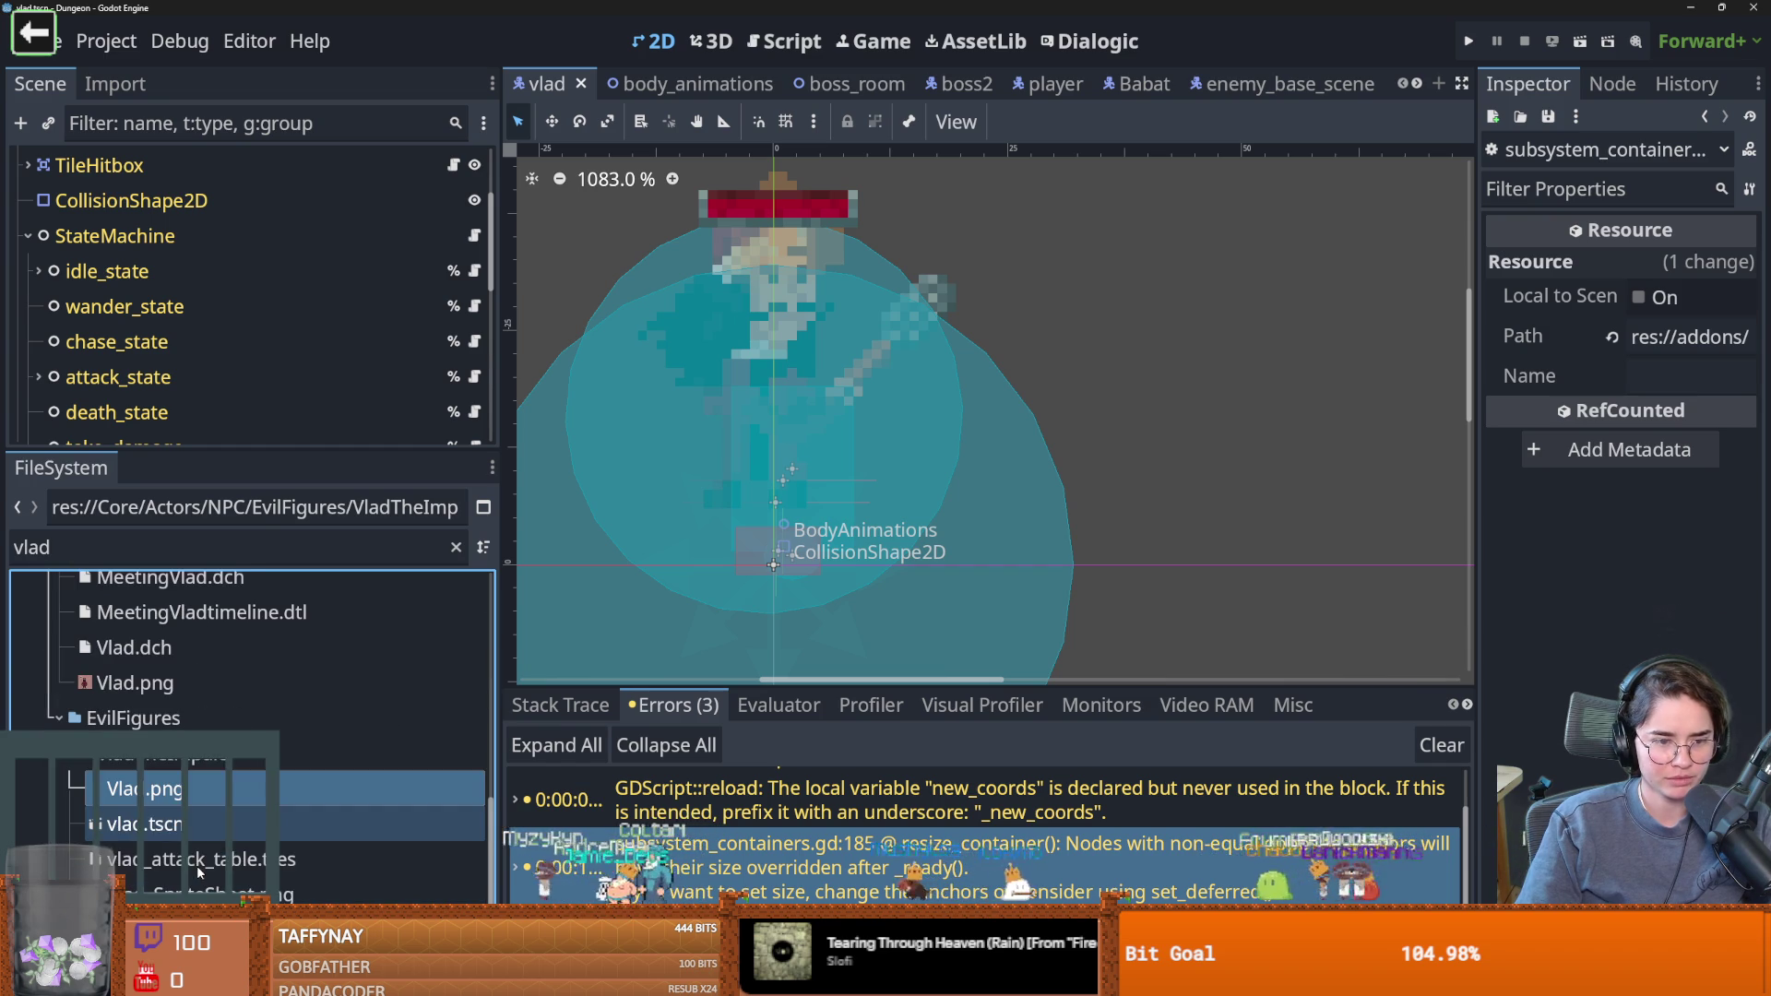
click(1416, 84)
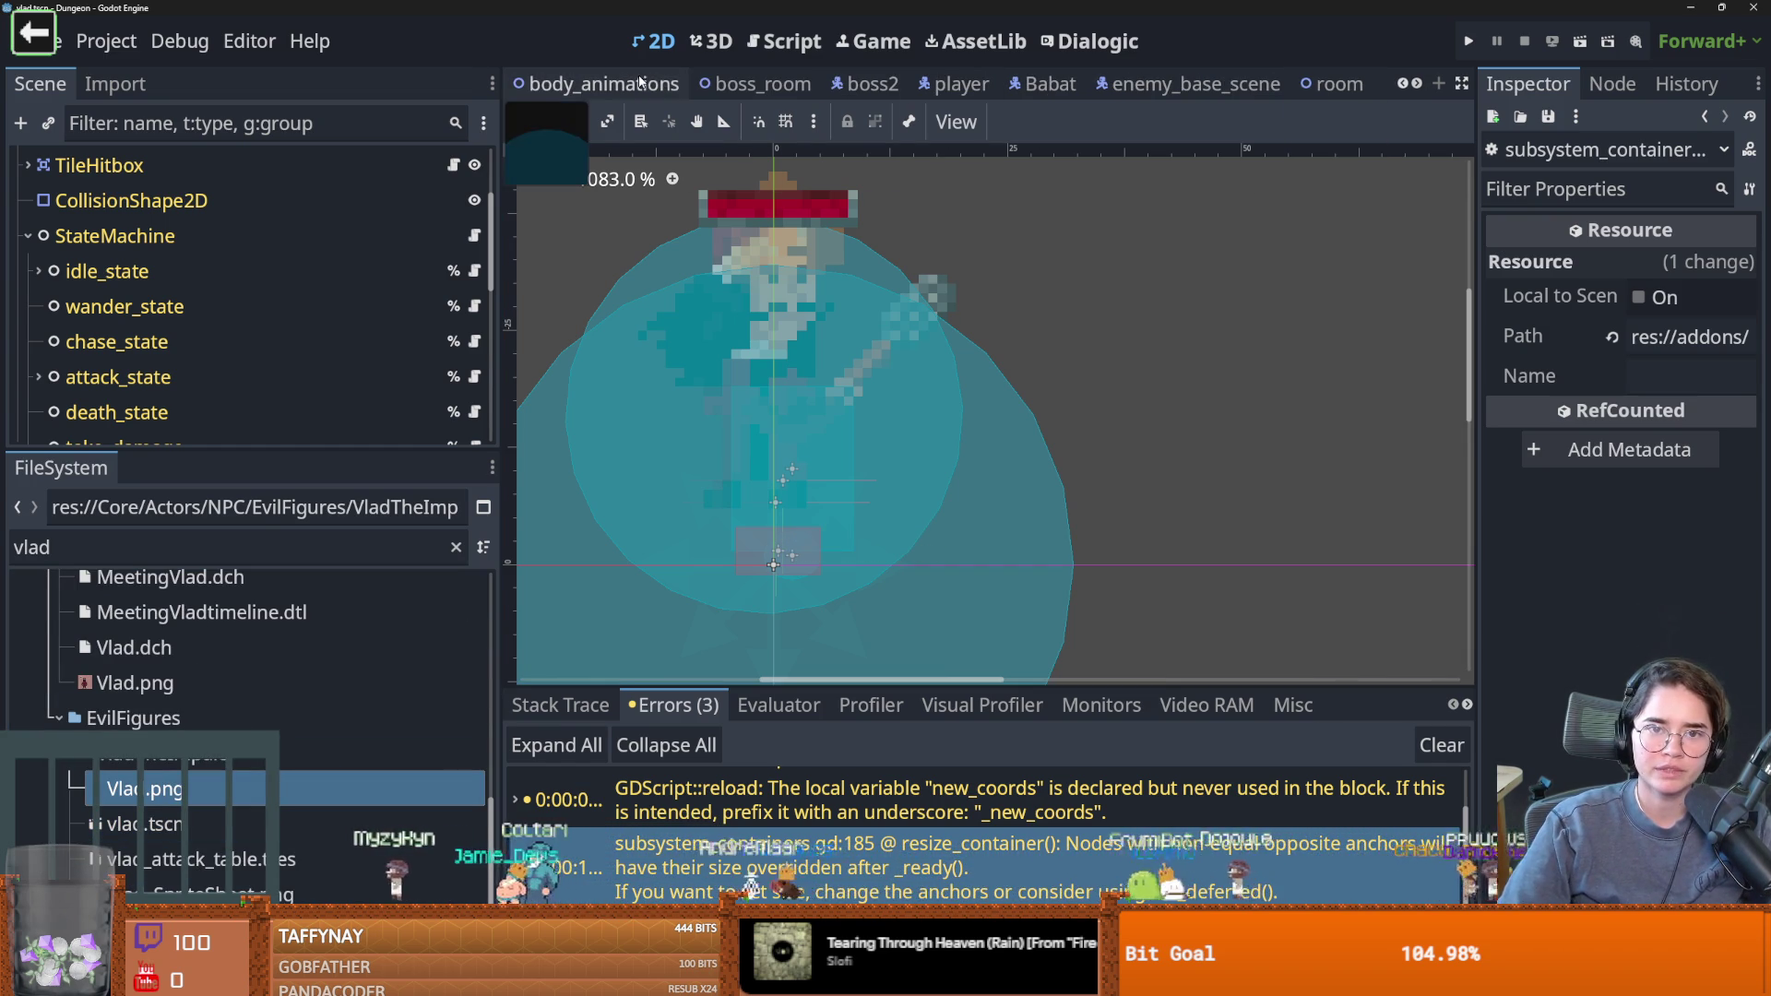
Close all open scenes, then create an Area2D root scene and discard it unsaved.
right_click(639, 81)
click(729, 435)
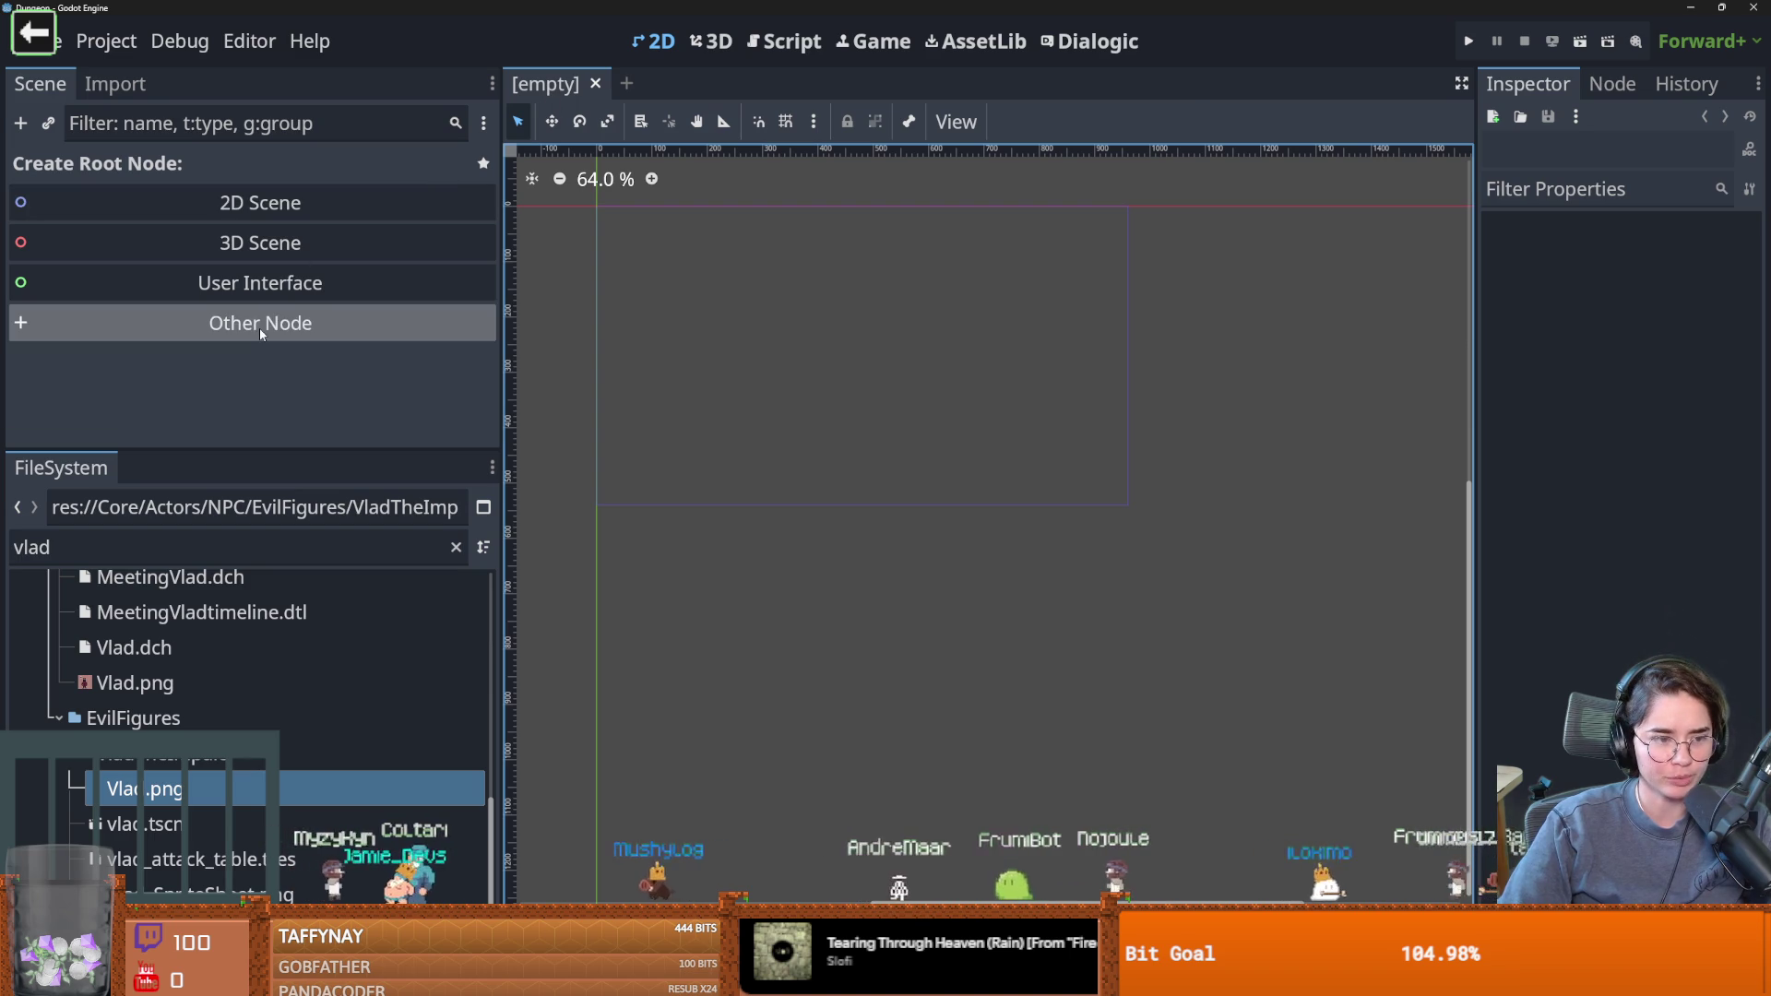
click(258, 324)
text(area2d)
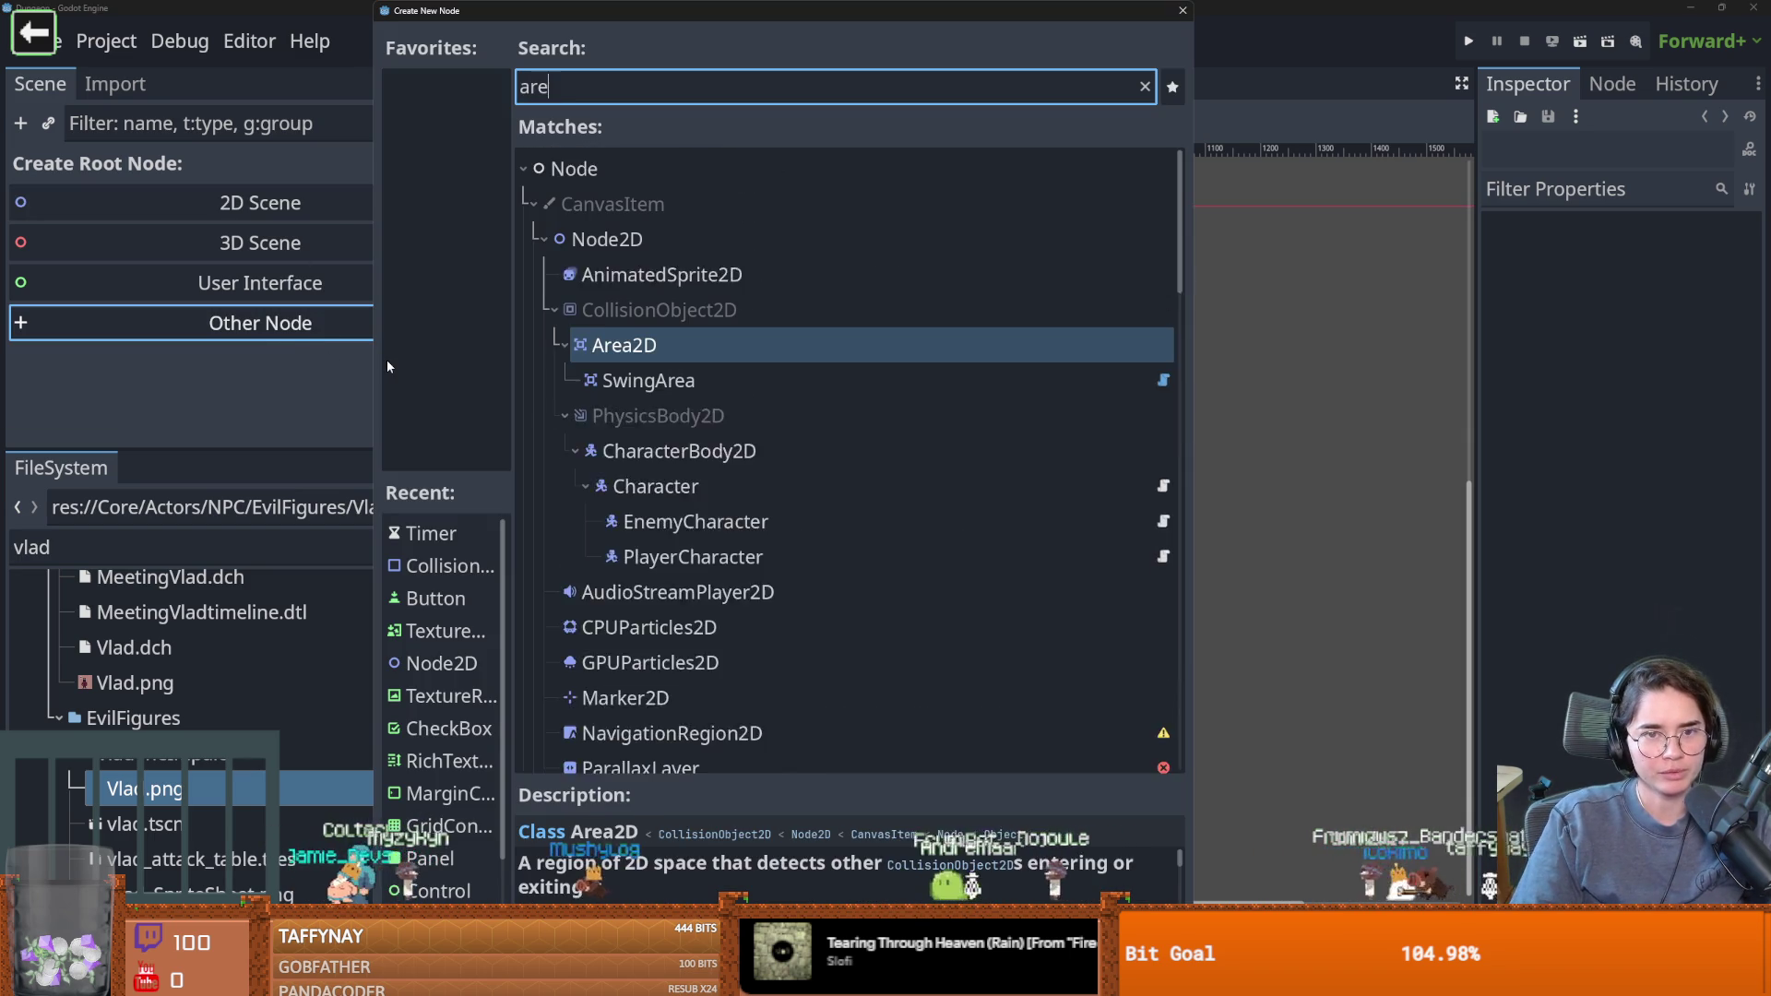
key(Return)
scroll(842, 363, up, 6)
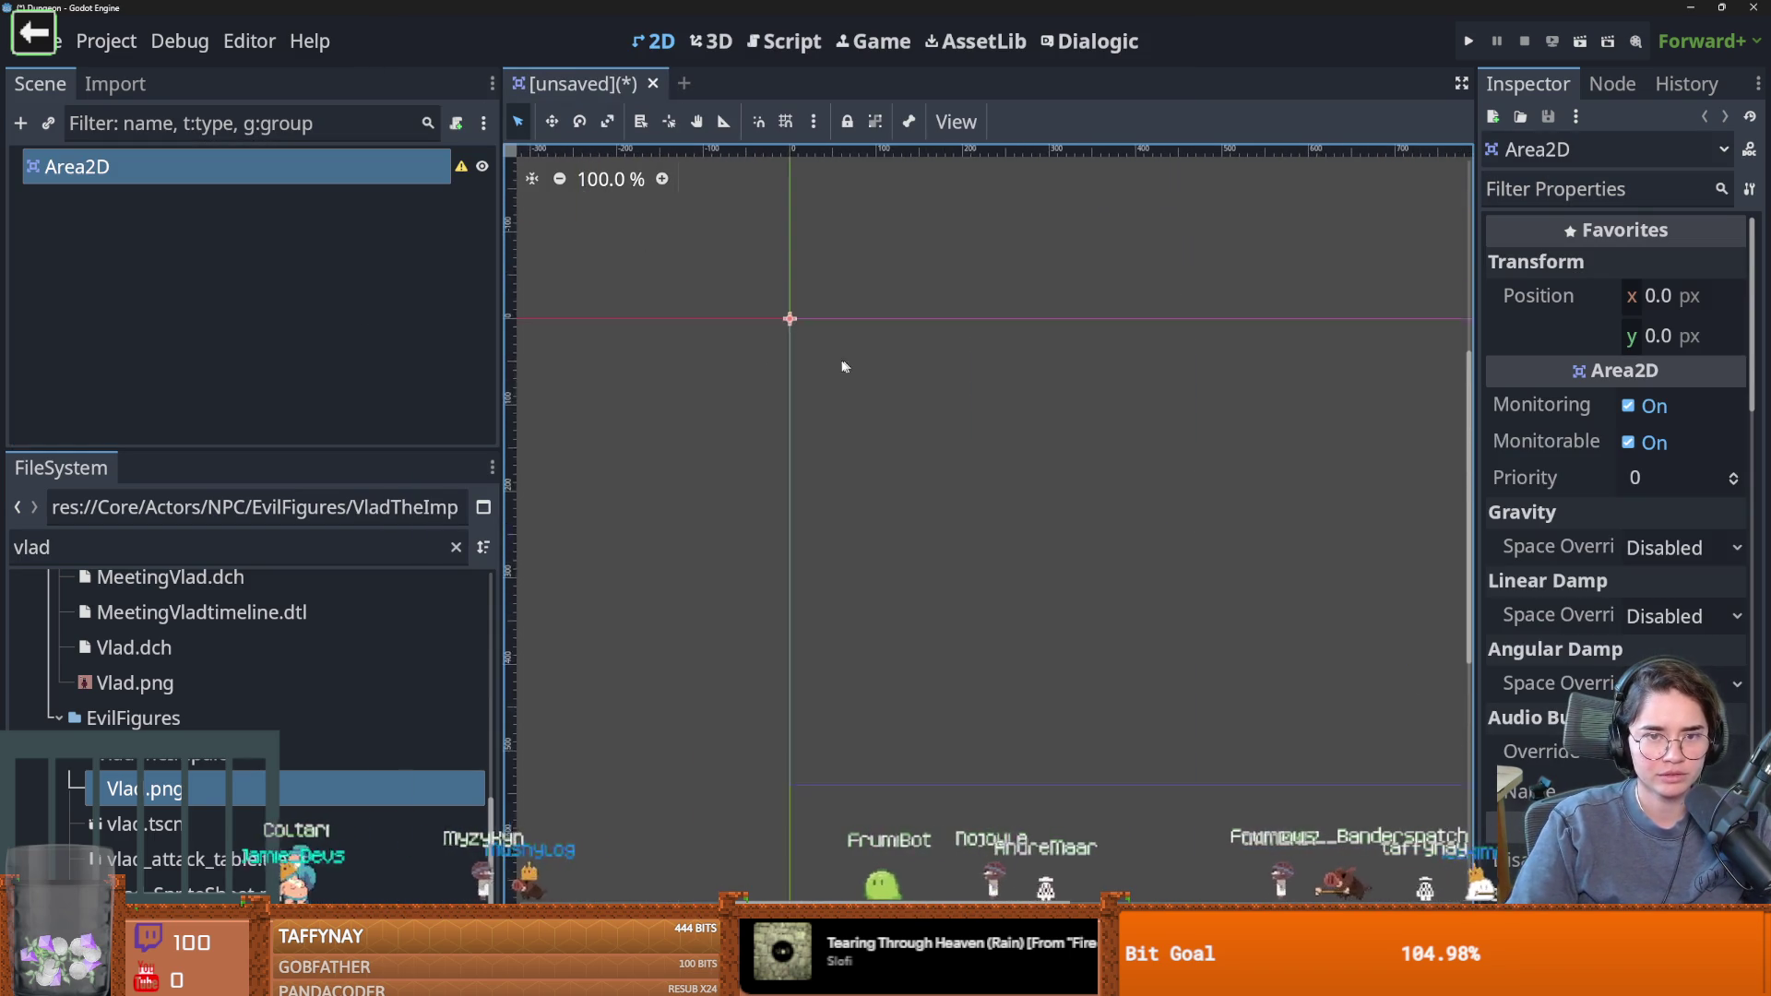
right_click(200, 171)
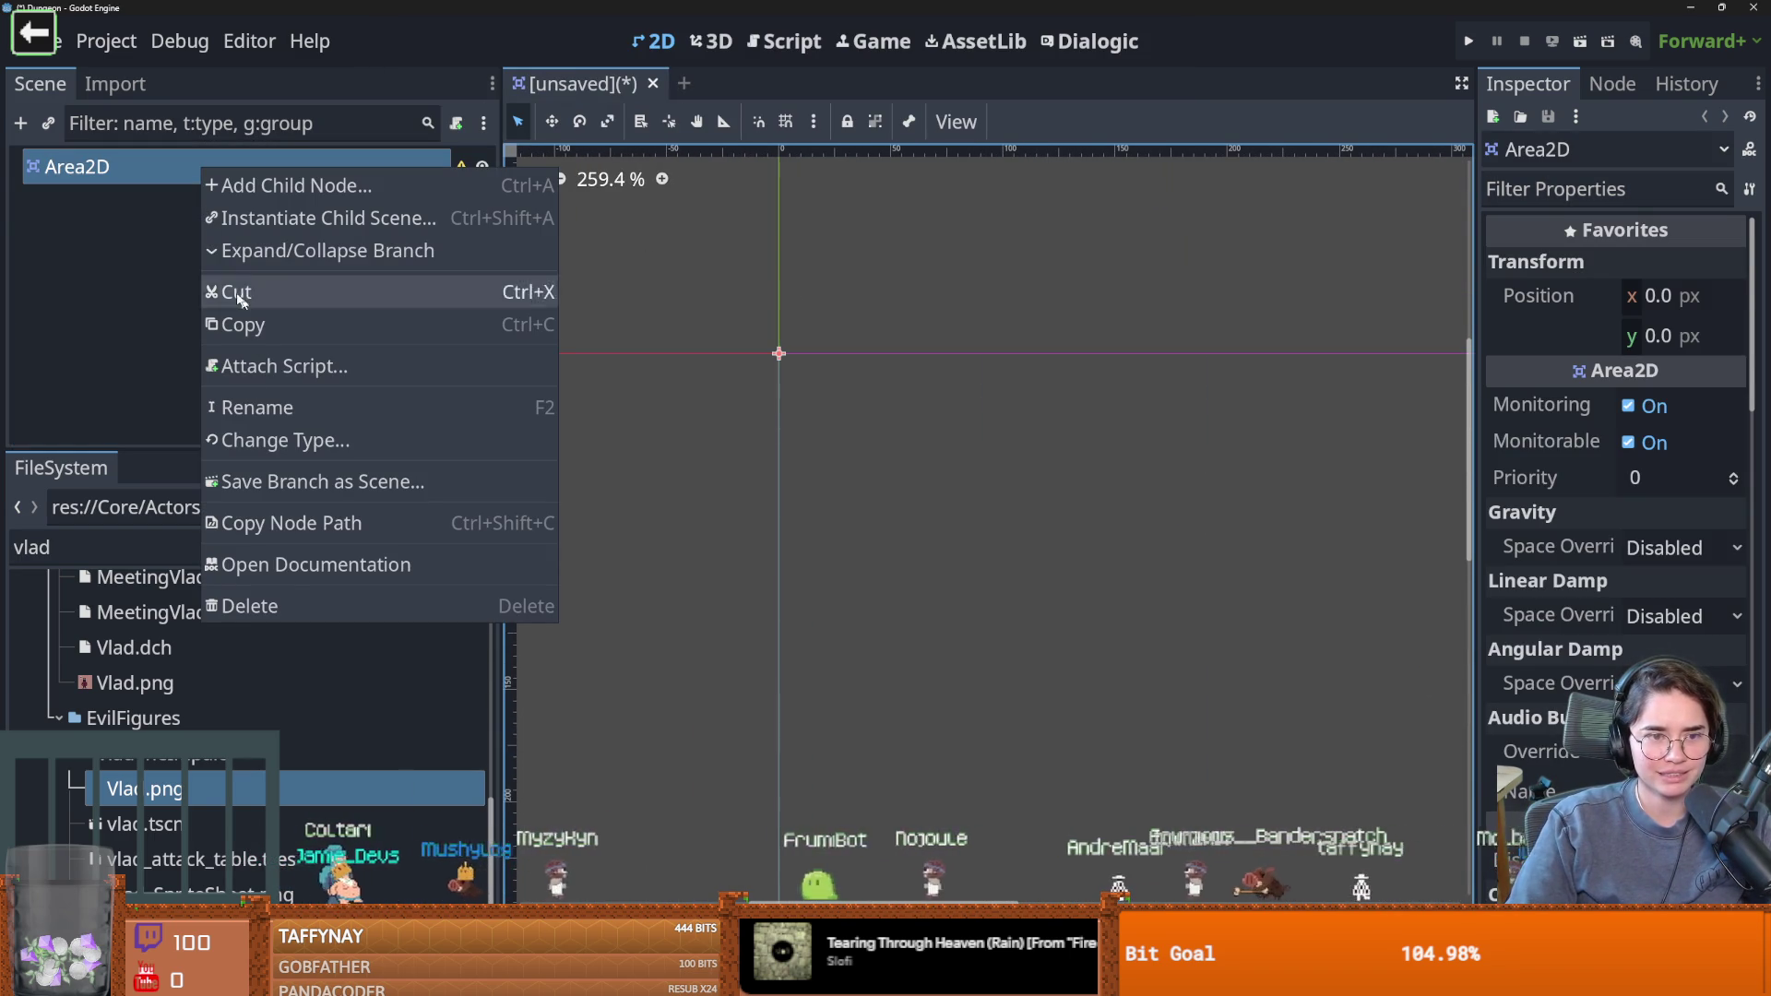
click(440, 123)
right_click(211, 177)
click(653, 84)
click(996, 565)
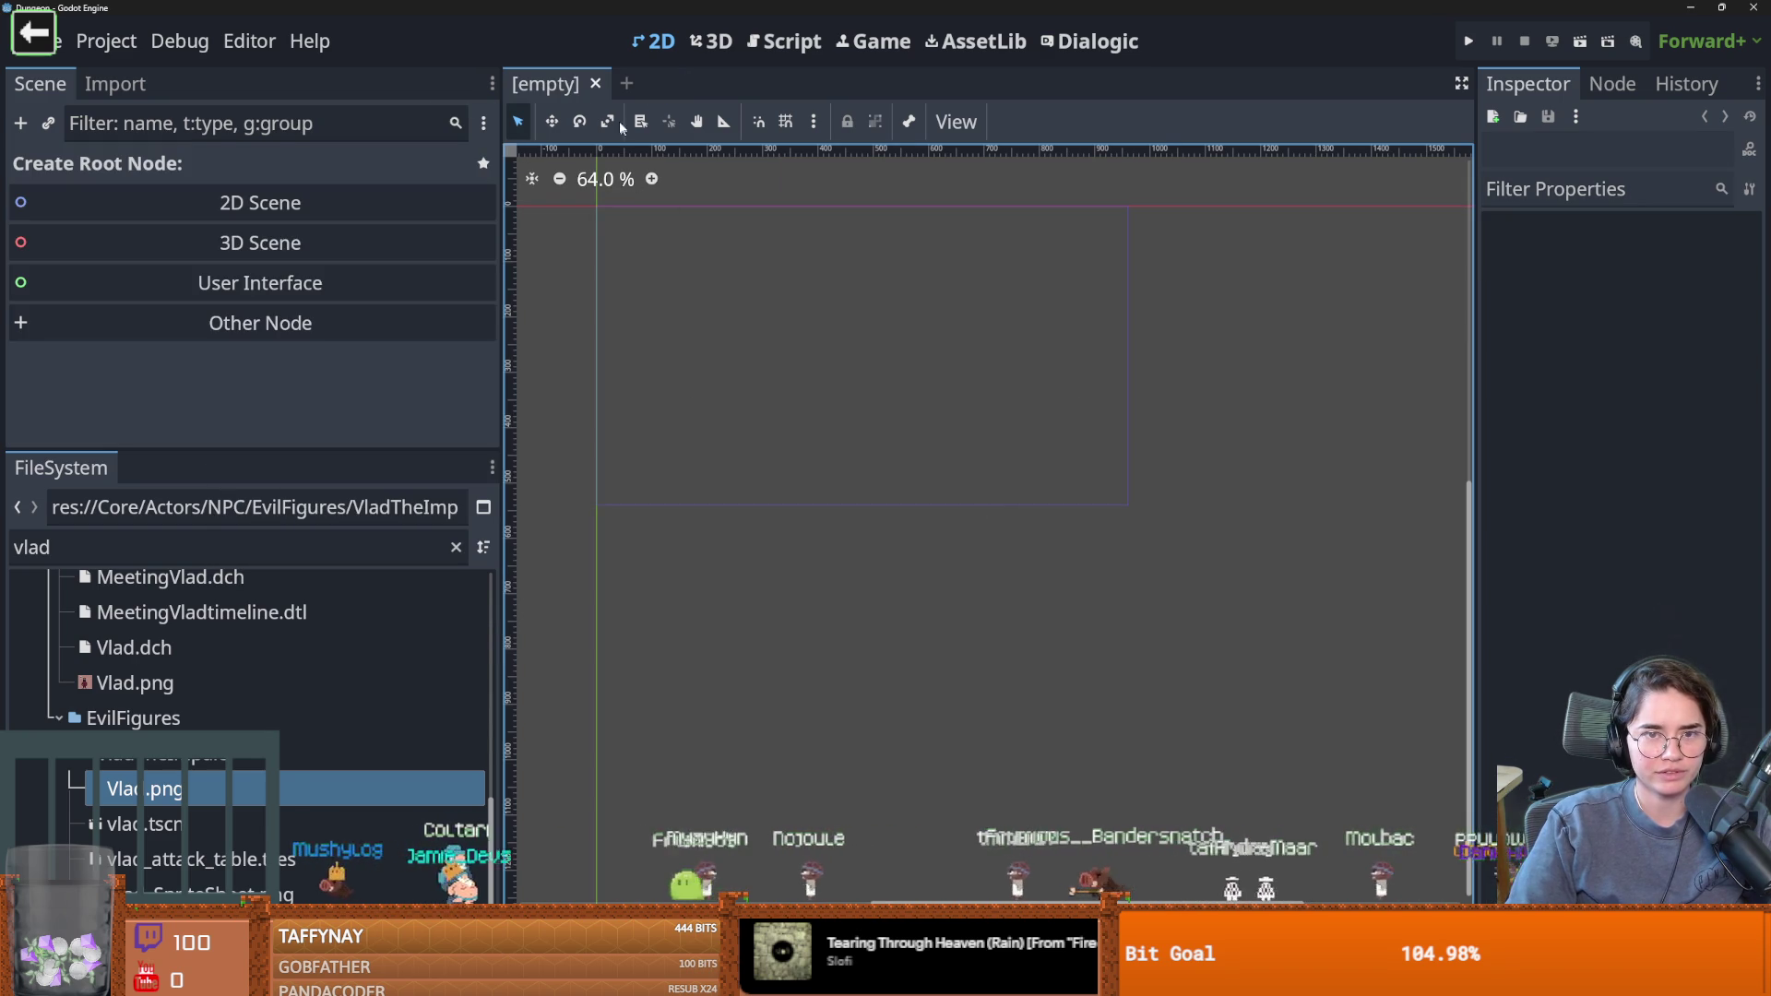
Create an InteractableTile root node with Can Hit Player and Can Hit Enemies enabled.
click(181, 325)
text(inter)
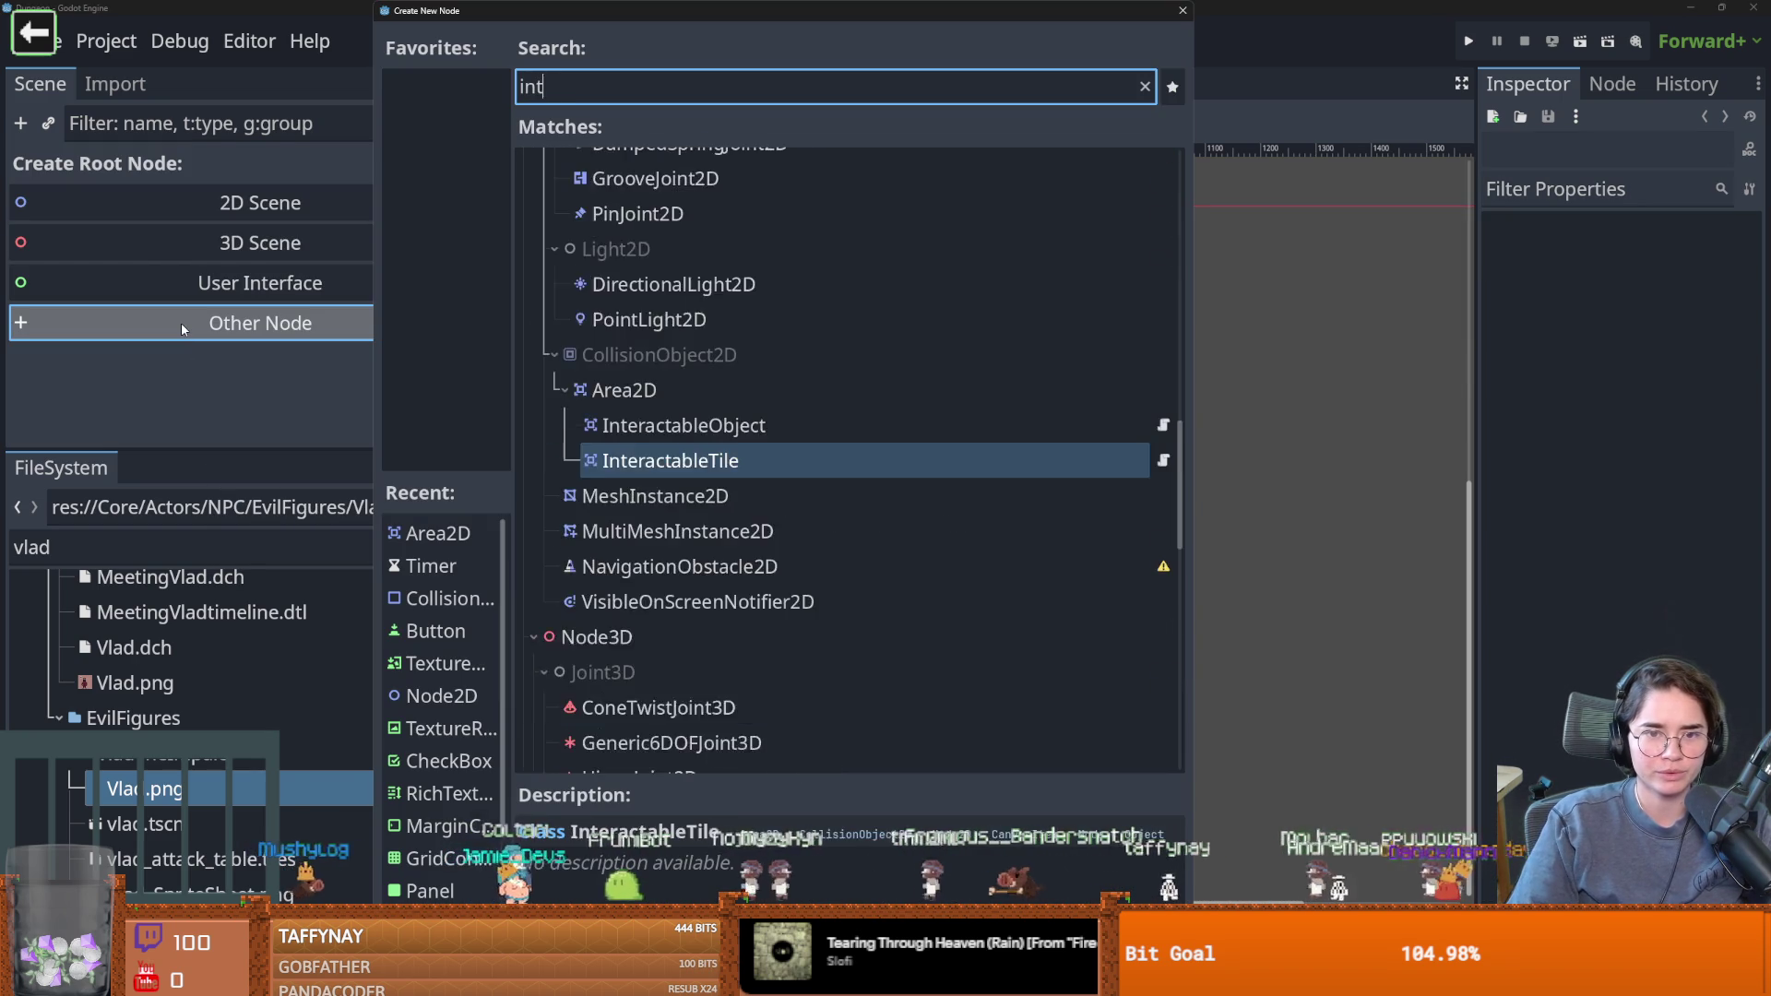
key(Return)
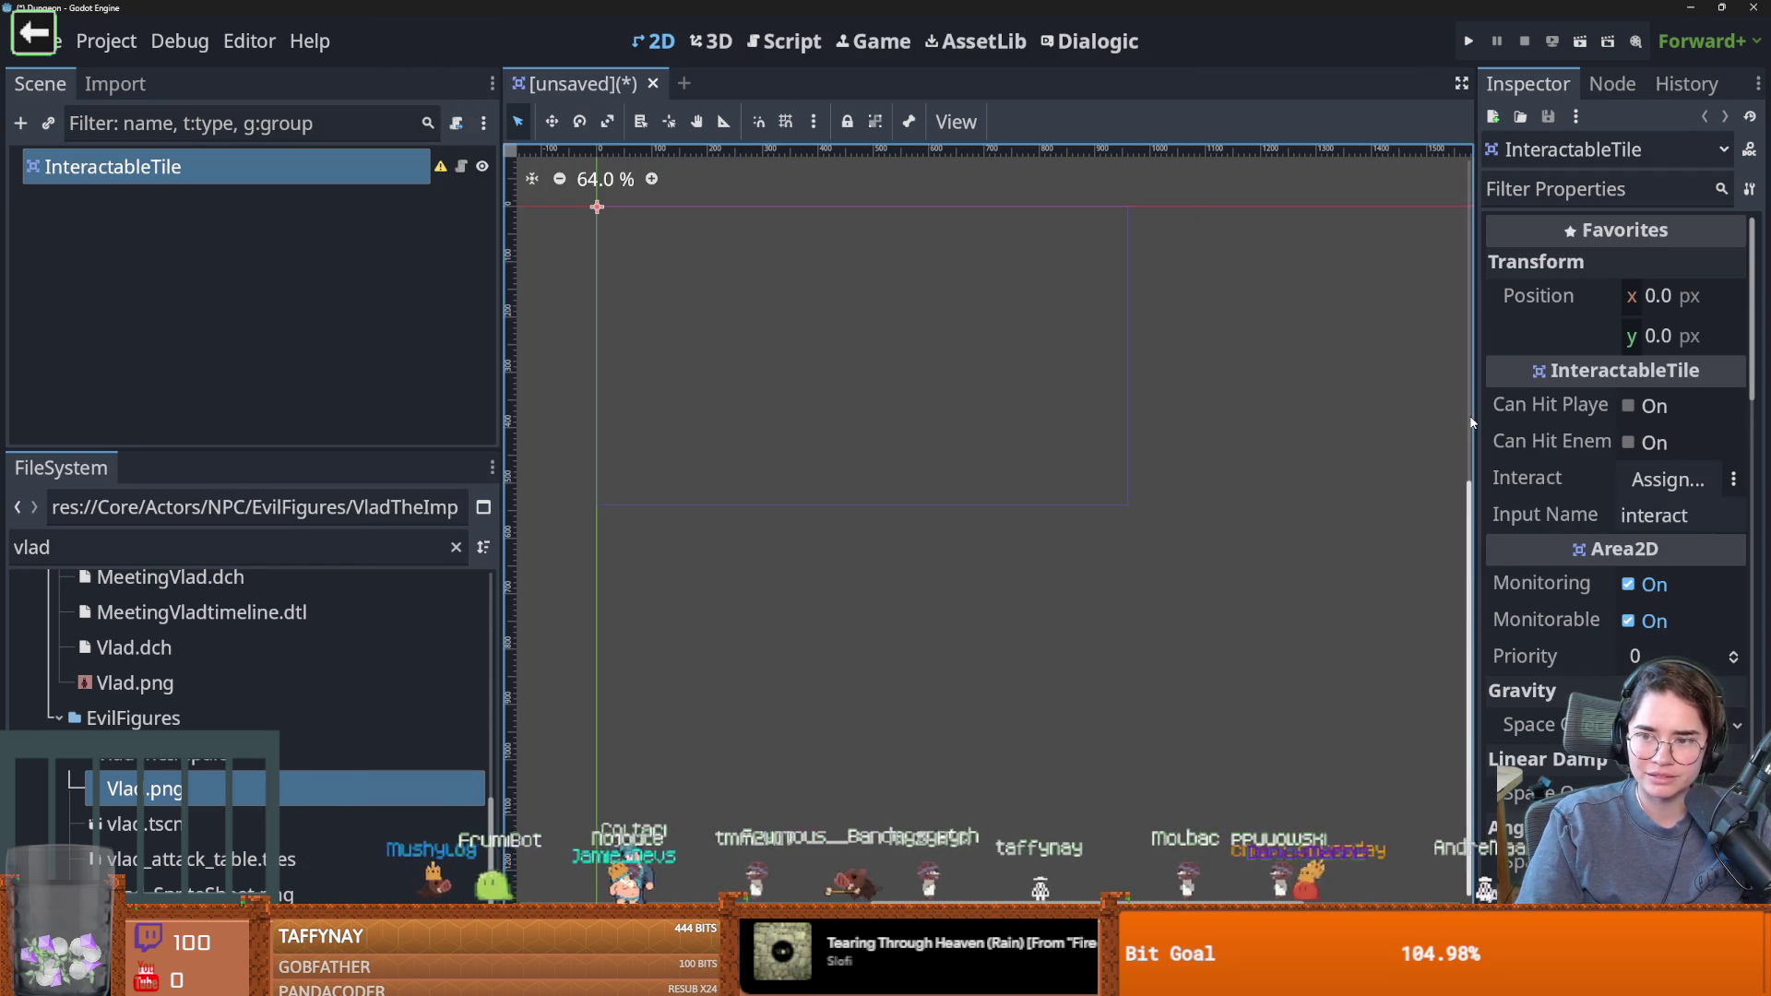
drag(1480, 417, 1081, 413)
click(1431, 405)
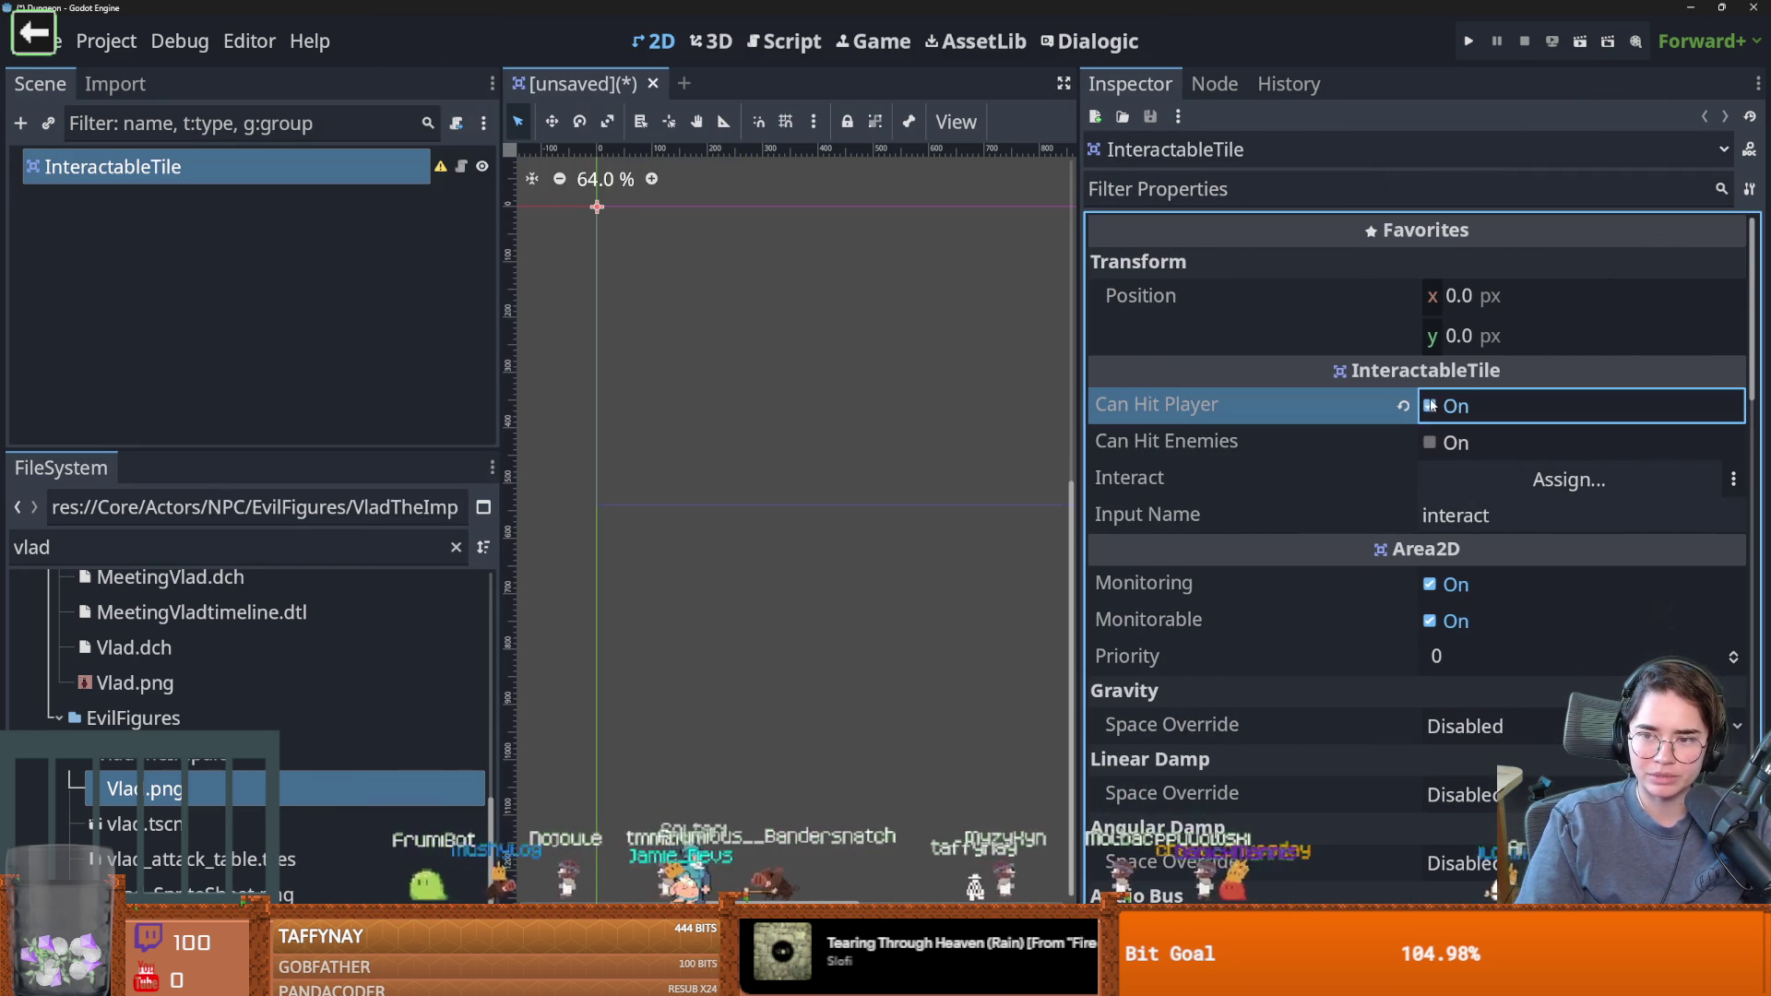
click(1428, 445)
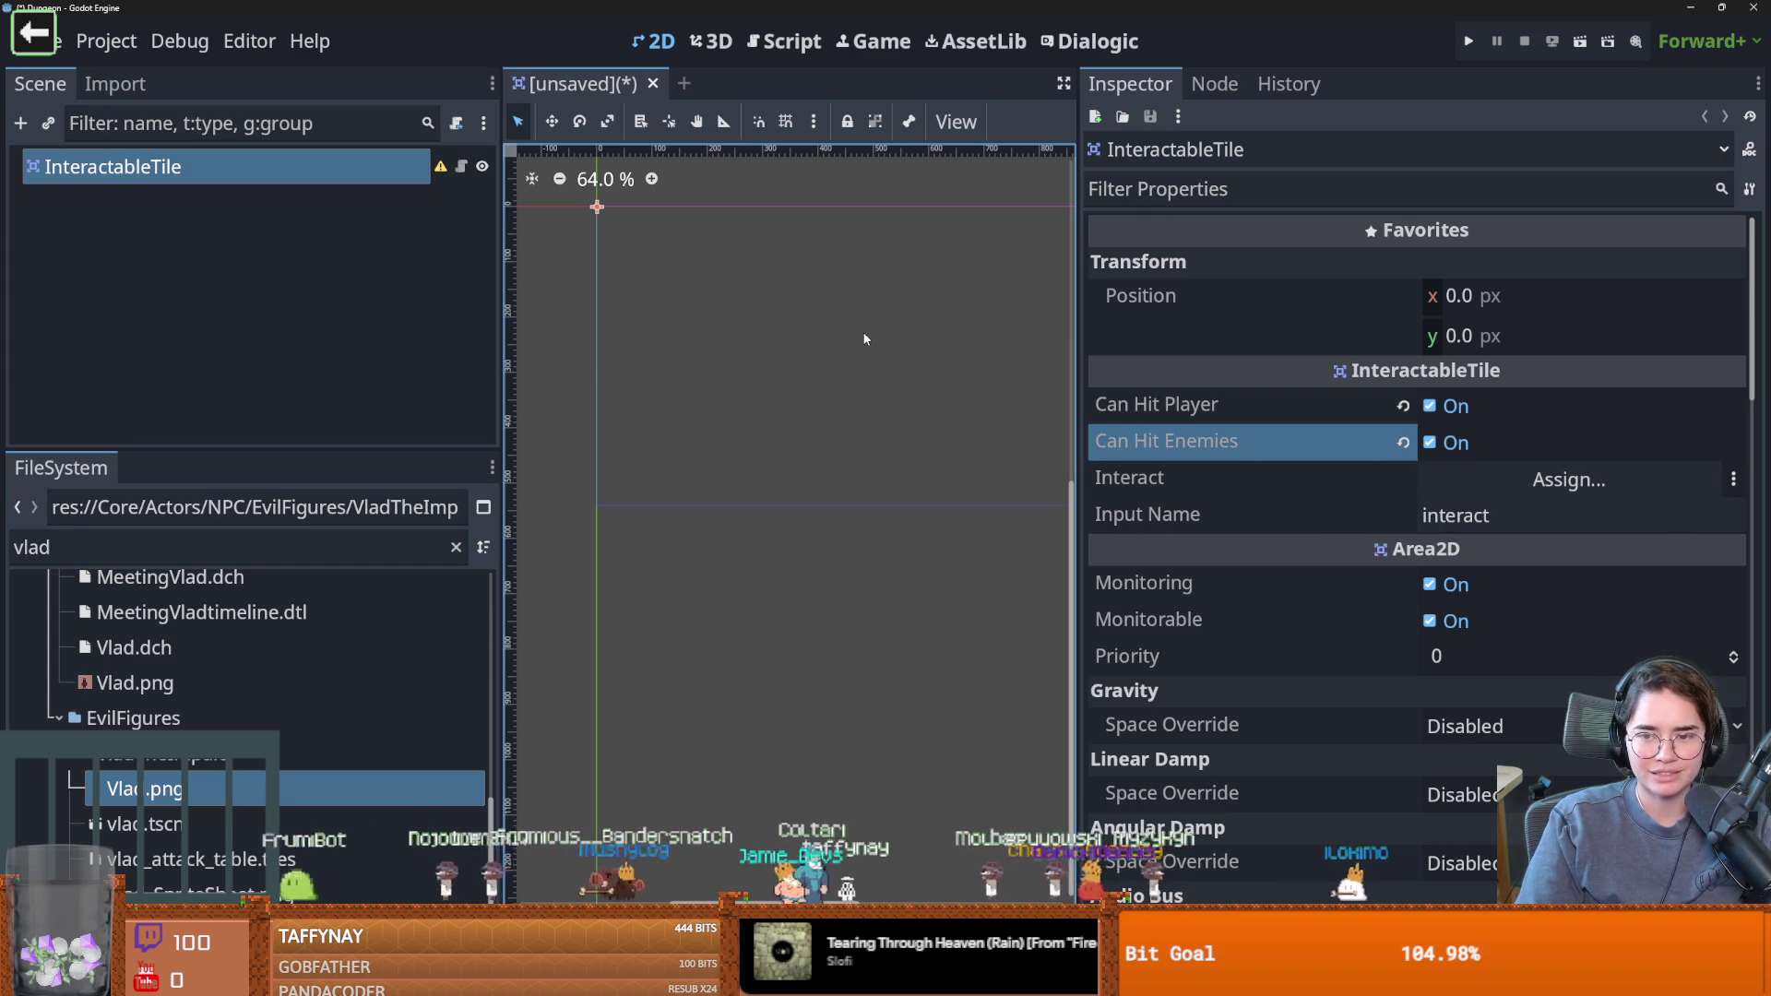
Open the InteractableTile script and close the scene without saving.
click(458, 167)
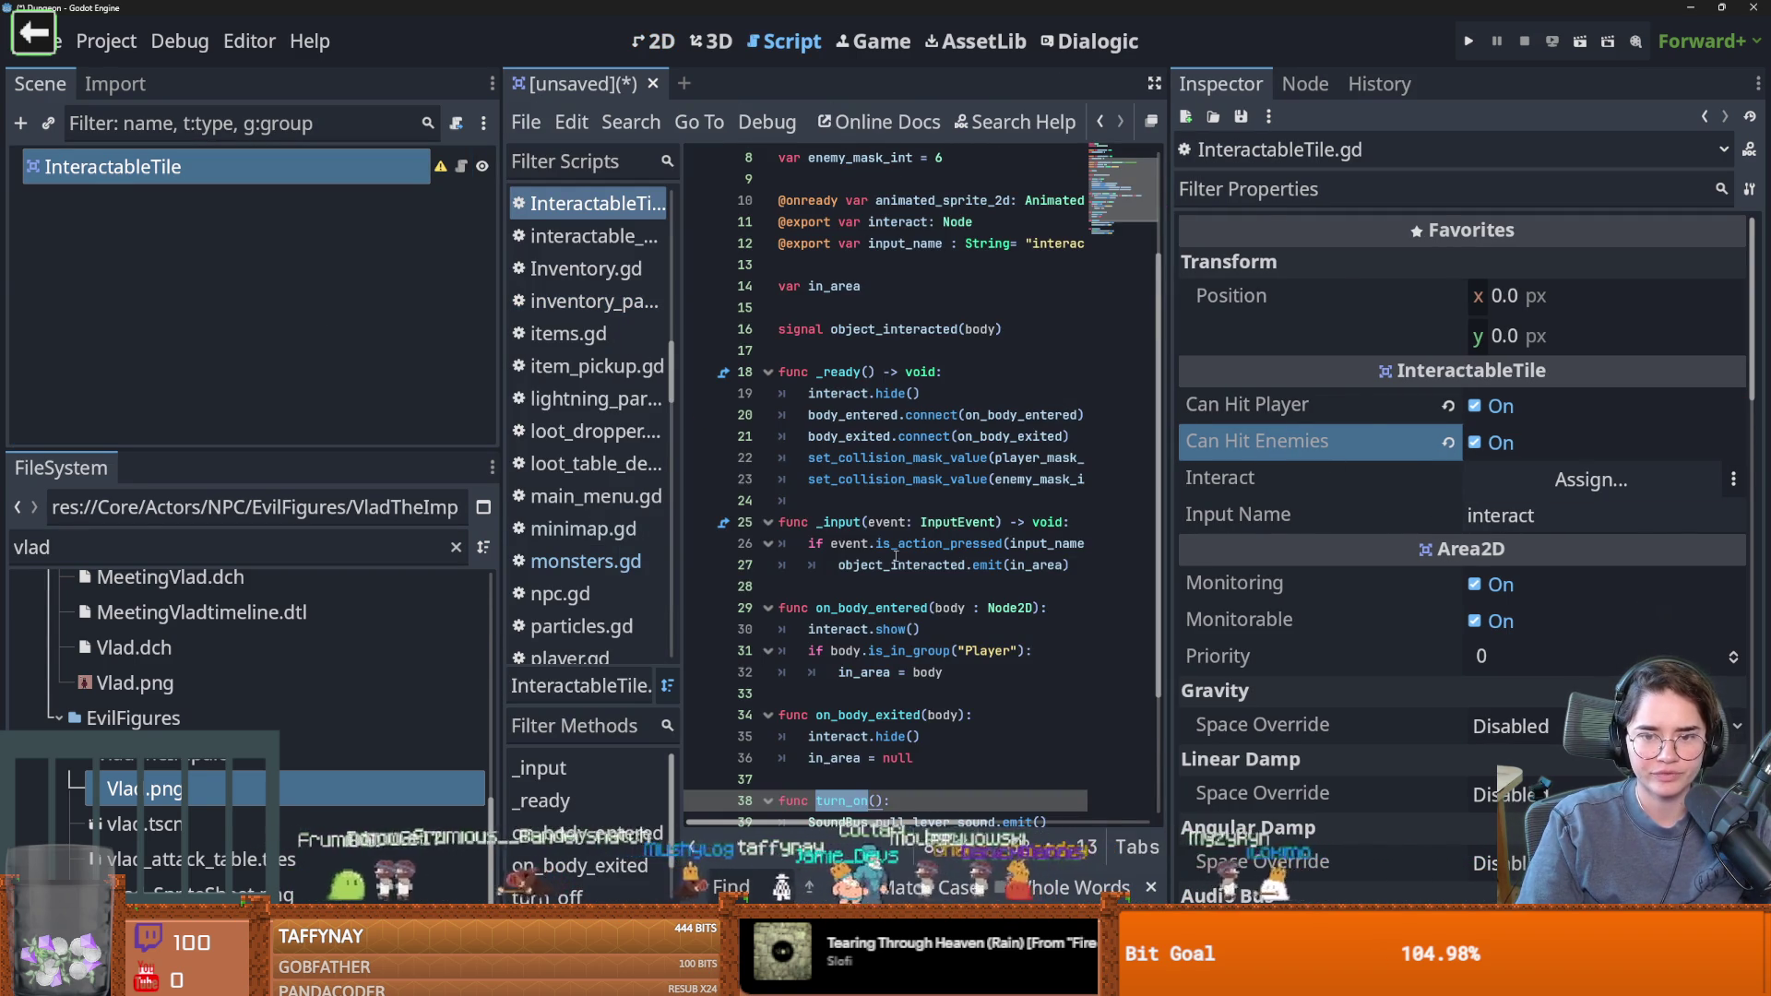
scroll(894, 554, down, 1)
mouse_move(1167, 547)
mouse_down()
mouse_move(1421, 548)
mouse_move(1280, 548)
mouse_up()
key(ctrl+shift+w)
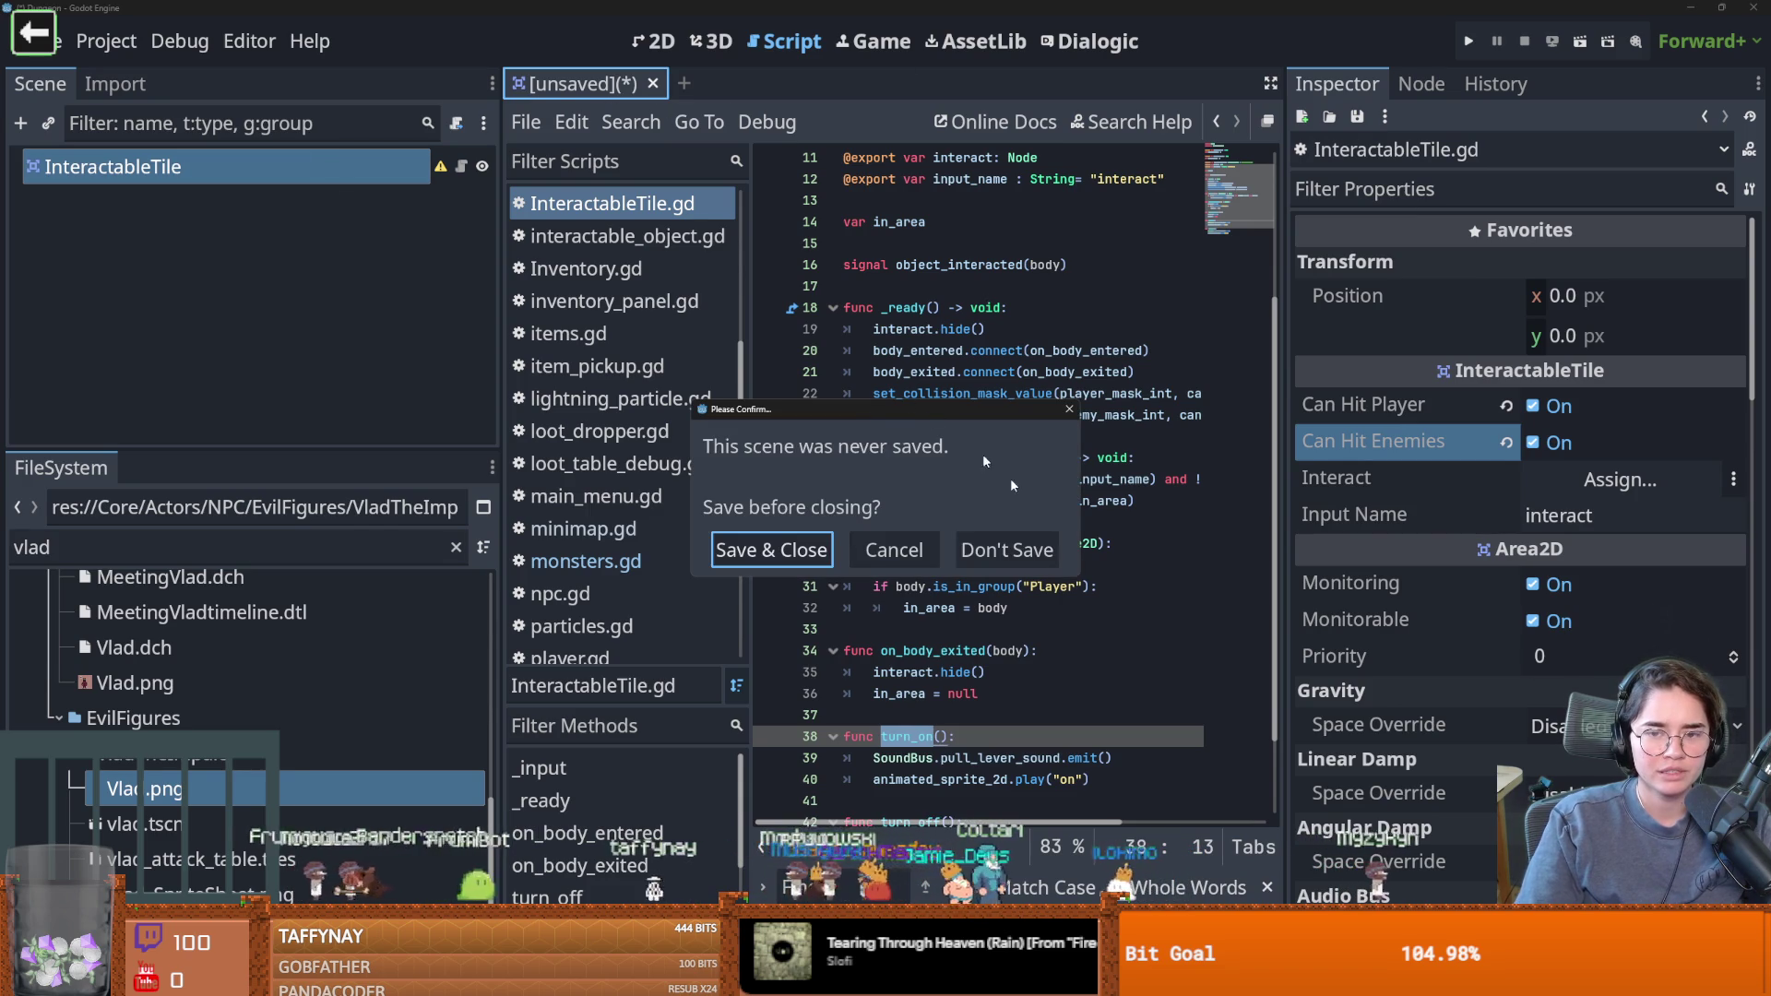
click(1007, 550)
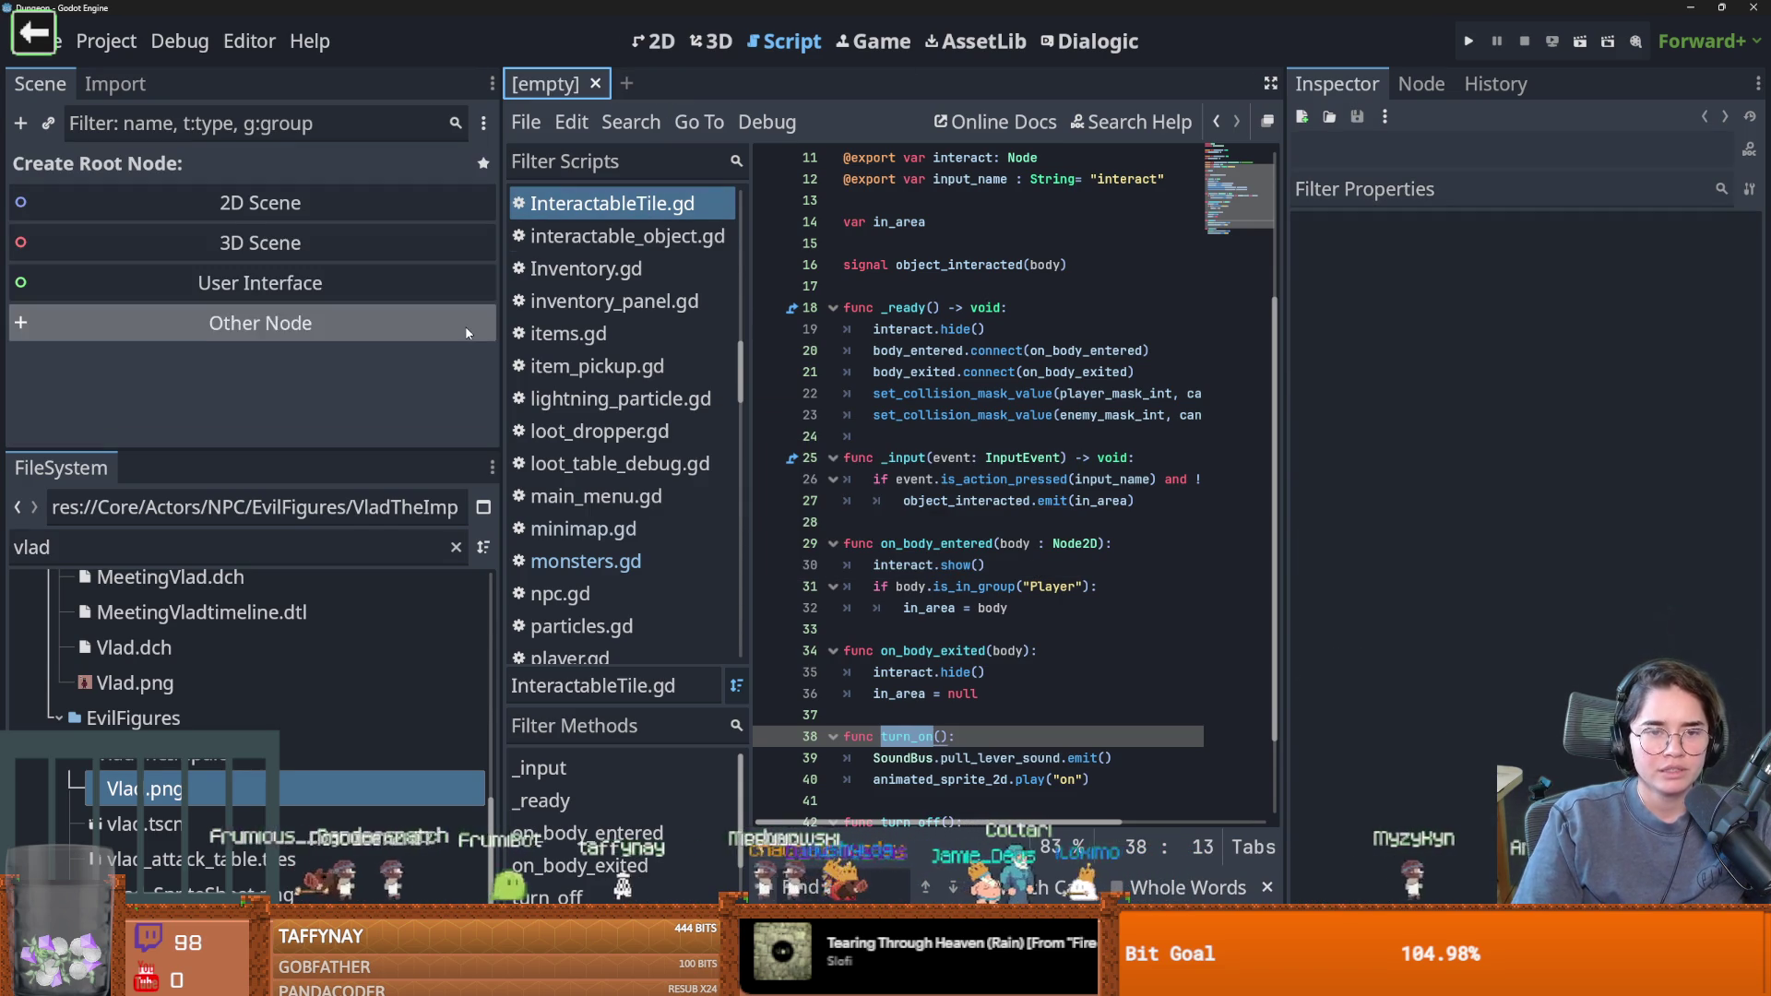
Filter the files for 'spikes', open spikes.tscn and view its spikes.gd script.
double_click(296, 548)
text(spikes)
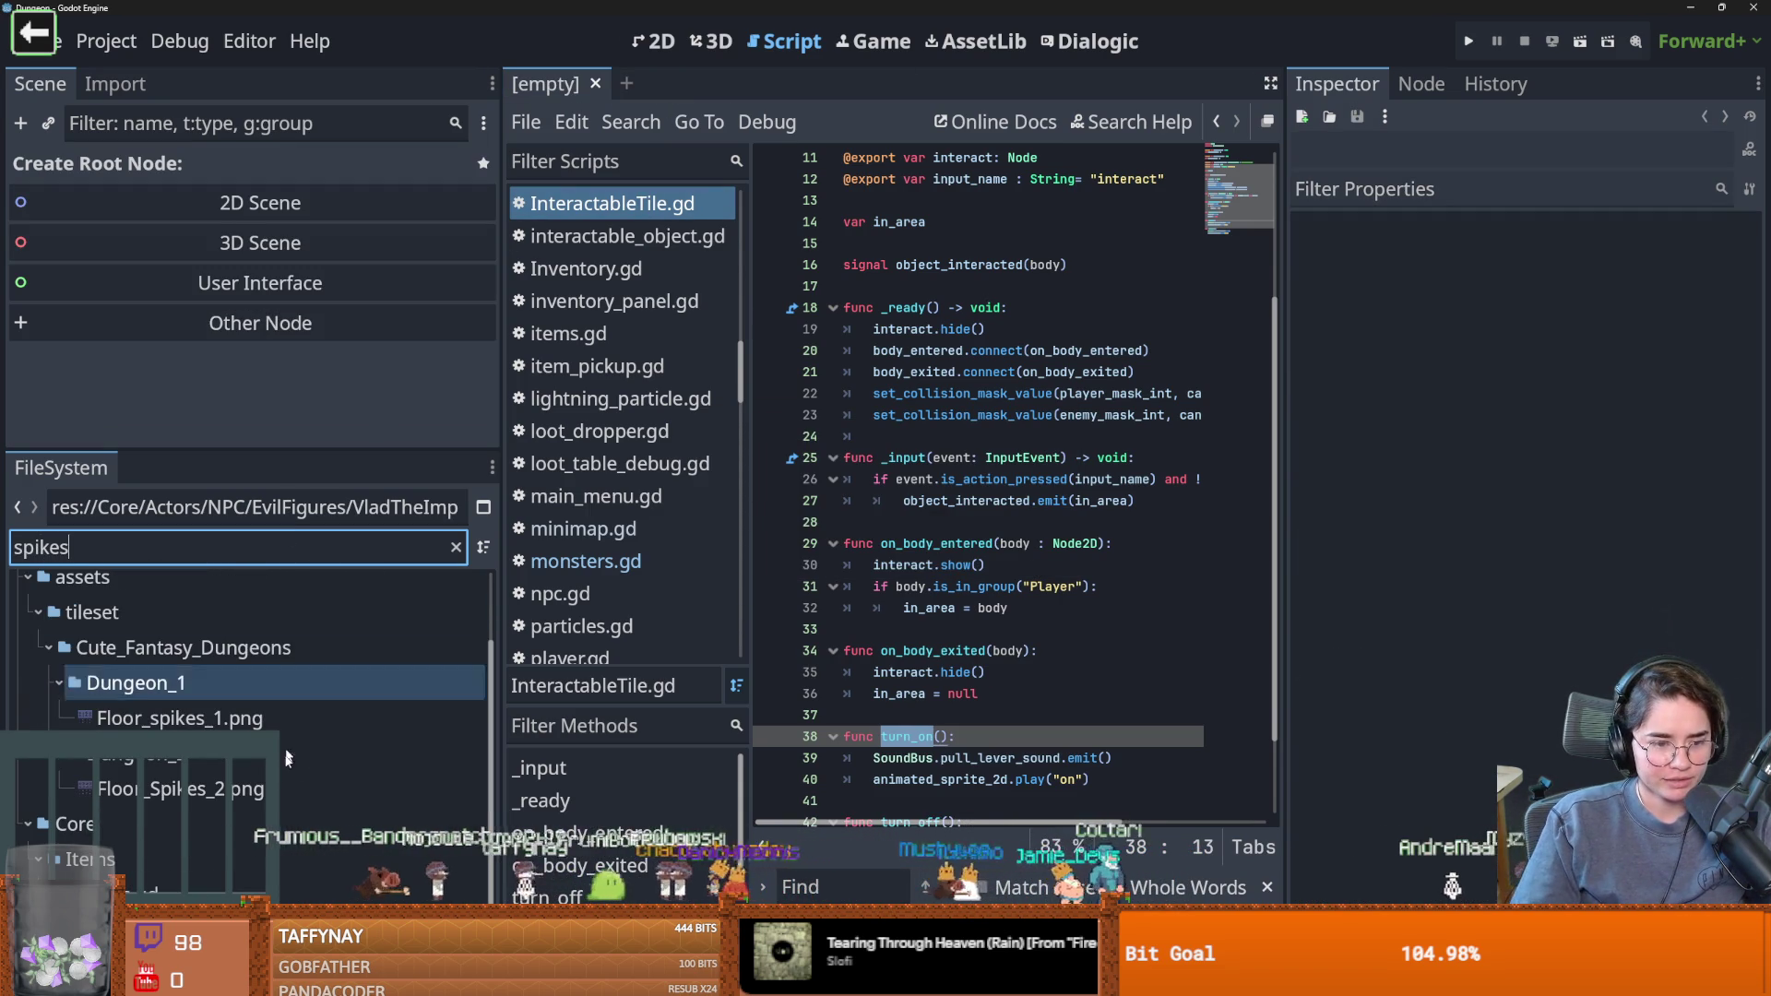
double_click(130, 893)
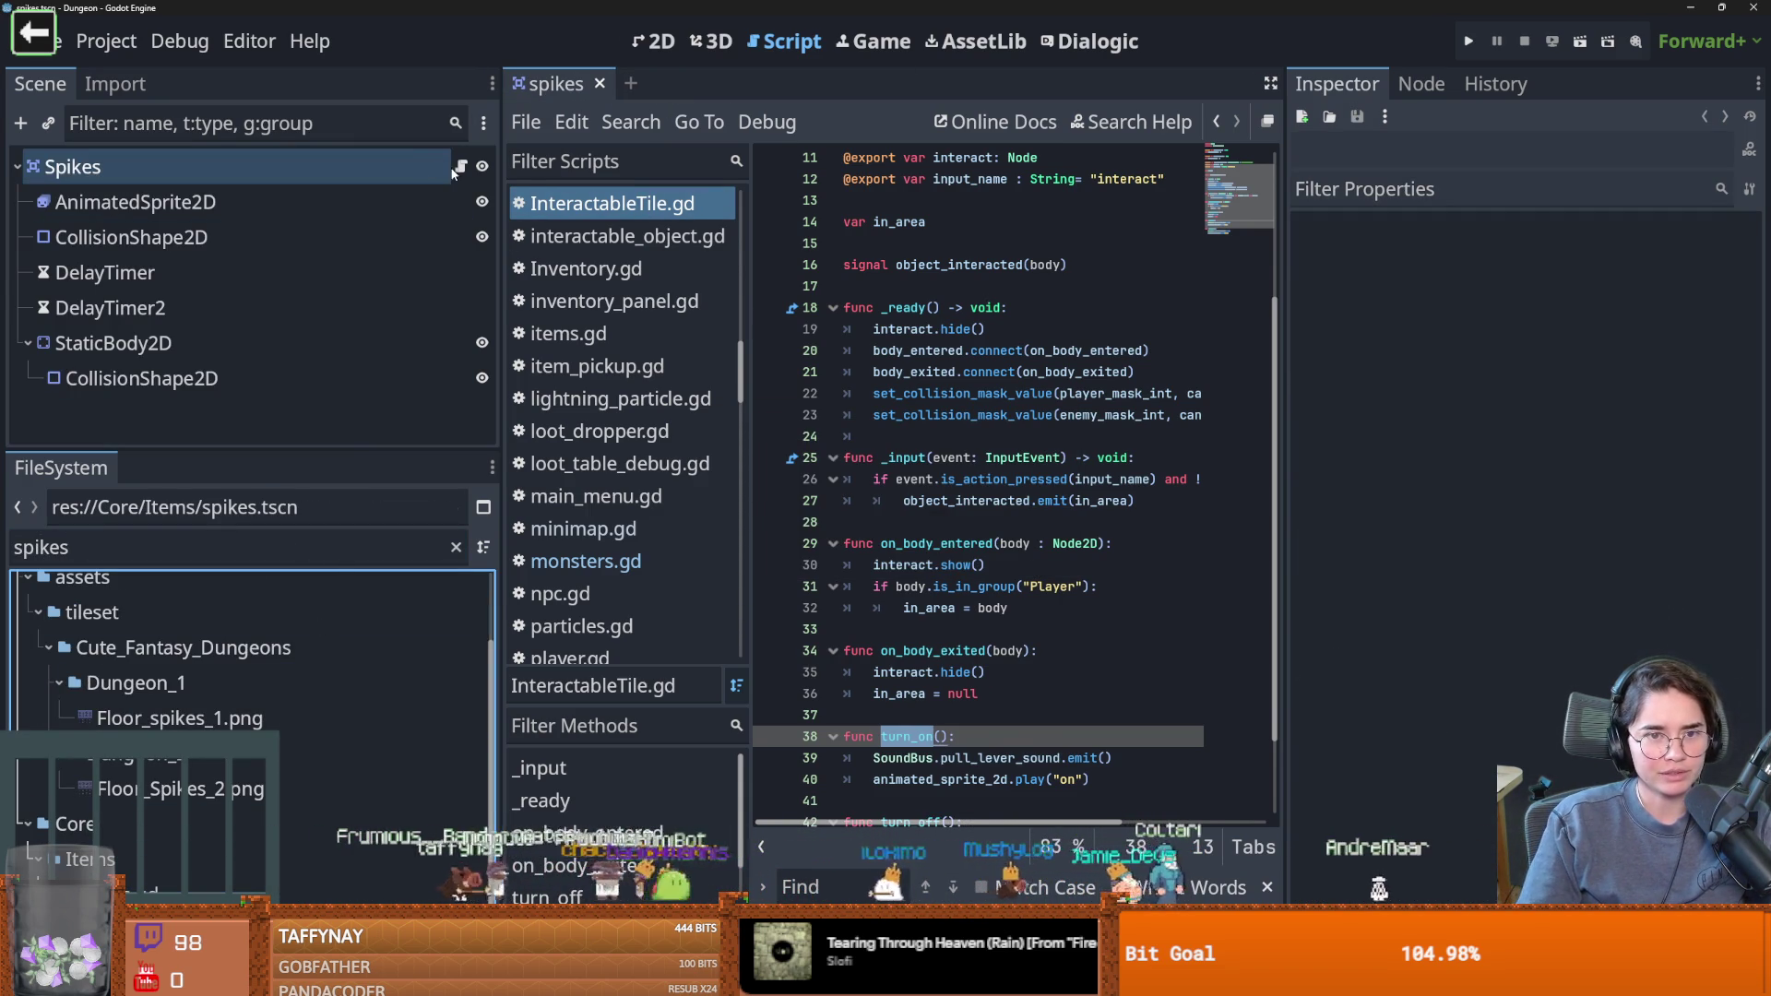
click(461, 167)
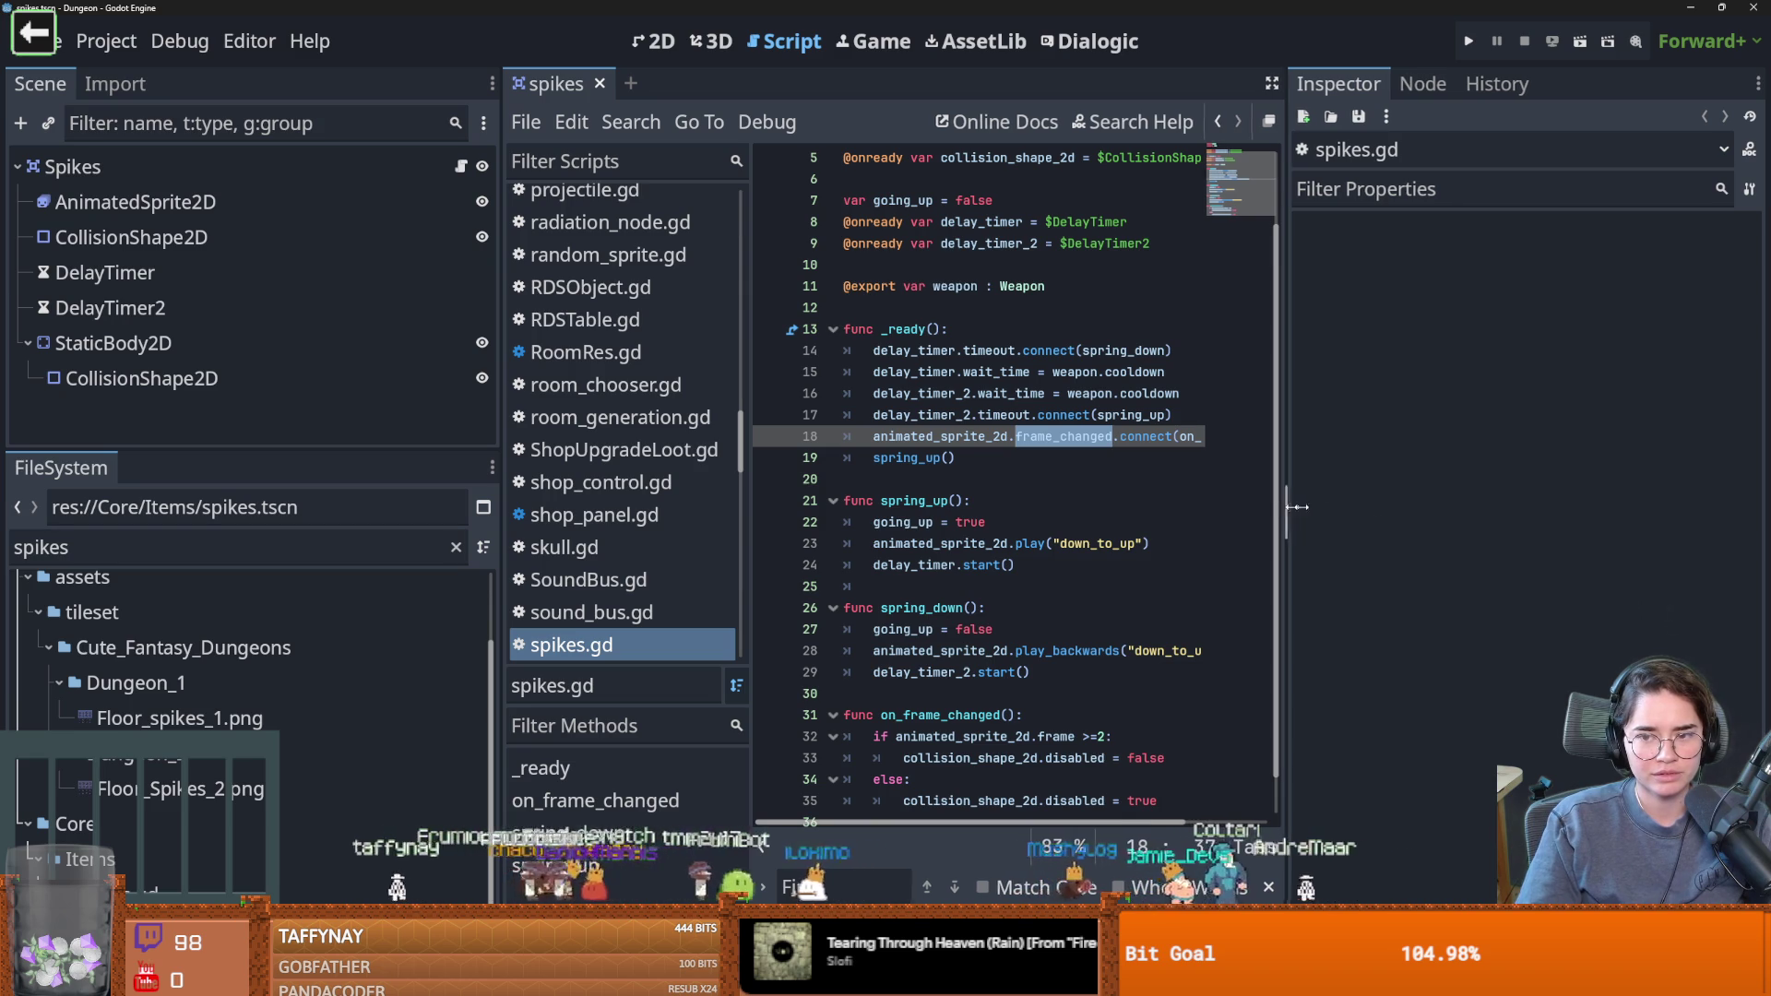
drag(1285, 507, 1577, 507)
scroll(1022, 417, up, 2)
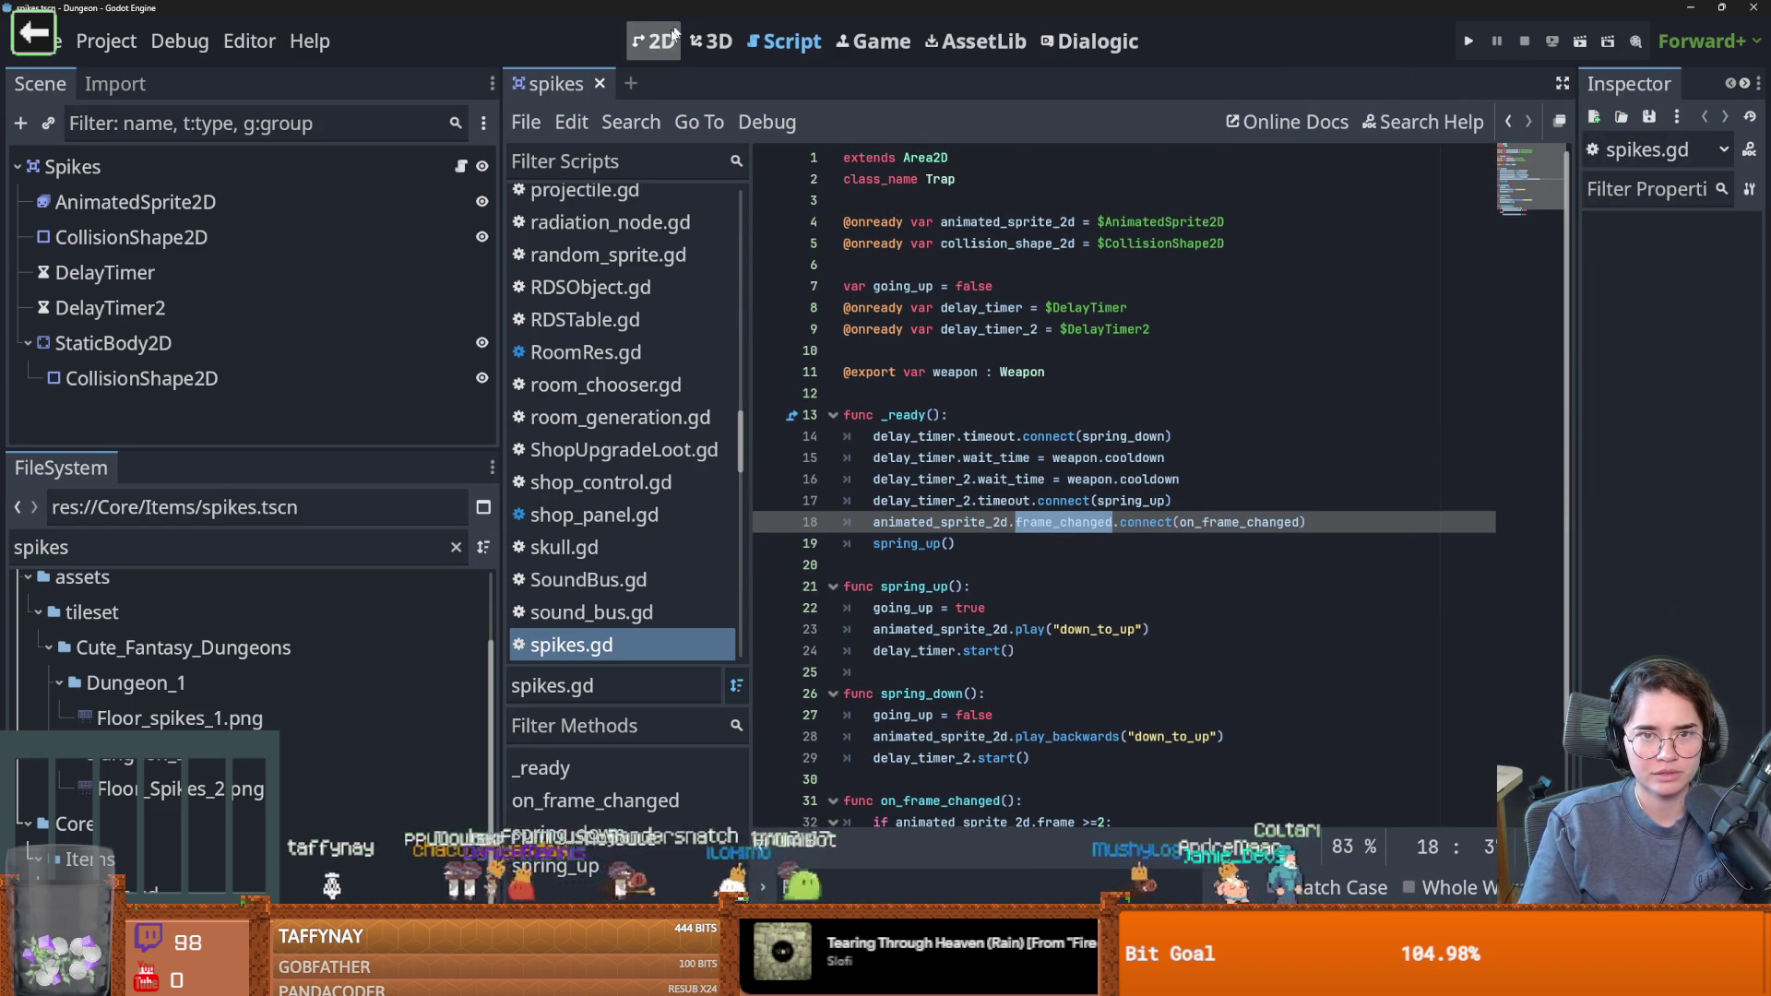
Inspect the spike sprite's frames and the Spikes root's properties in the 2D view.
click(672, 39)
scroll(738, 407, up, 5)
scroll(738, 407, up, 4)
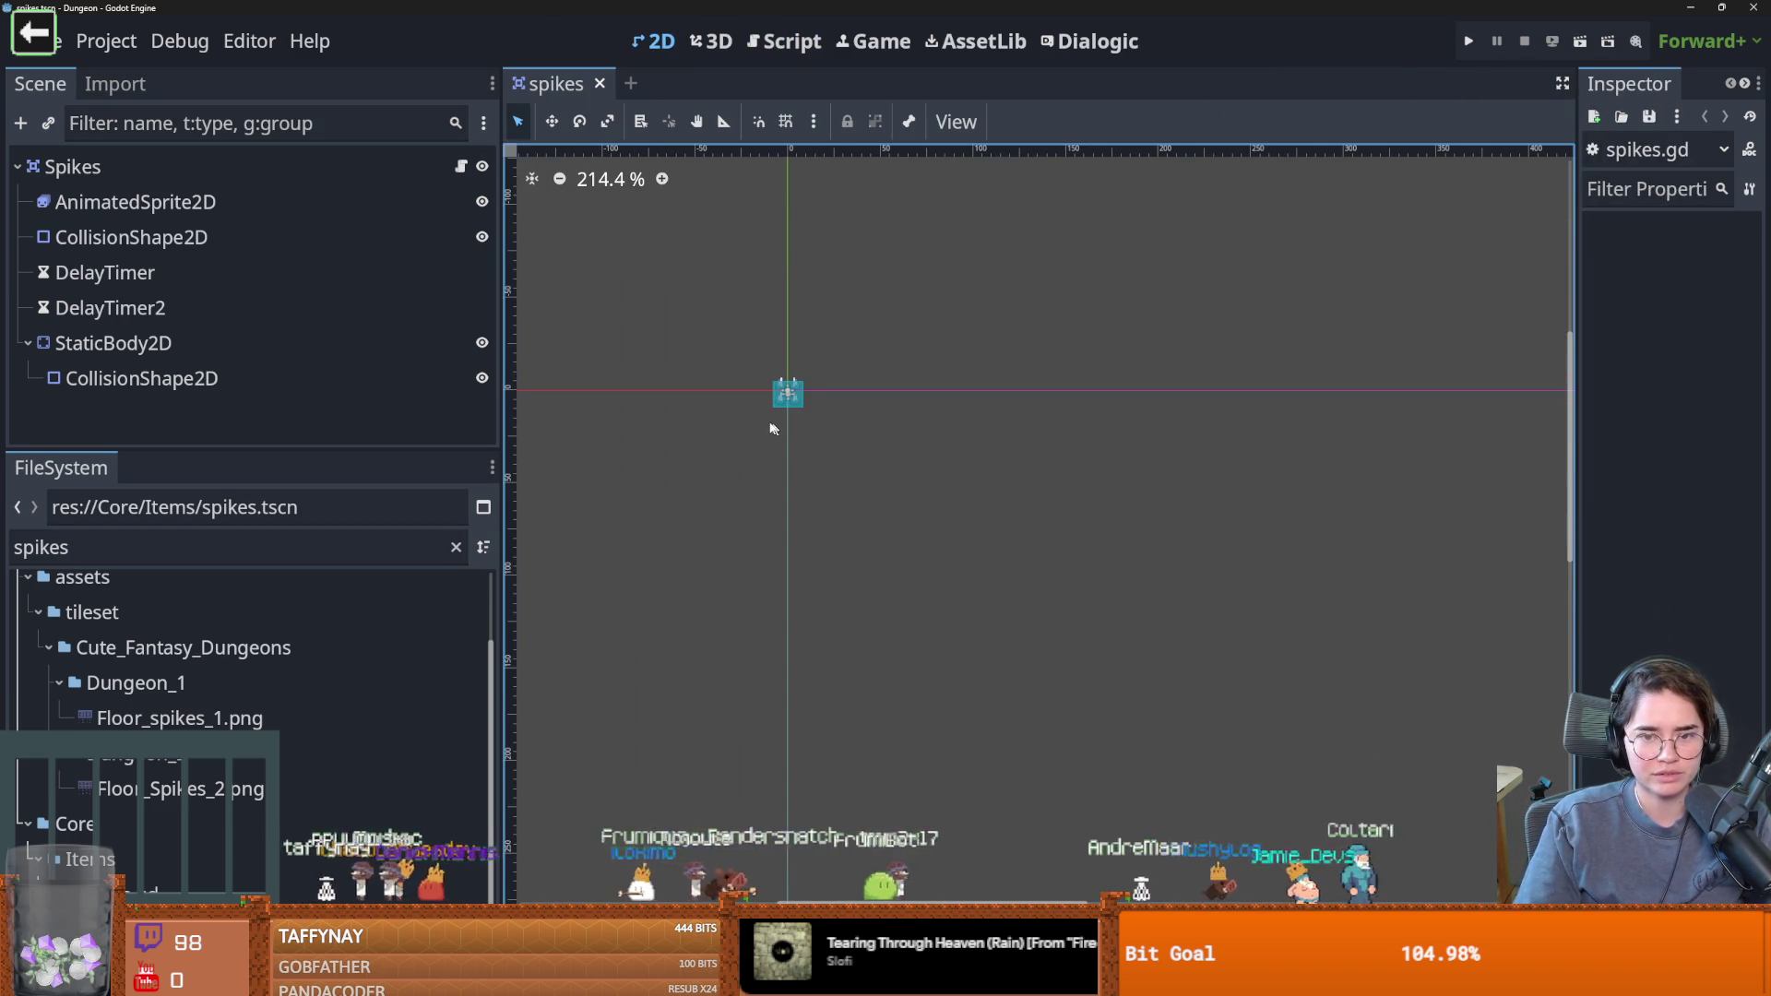
click(229, 199)
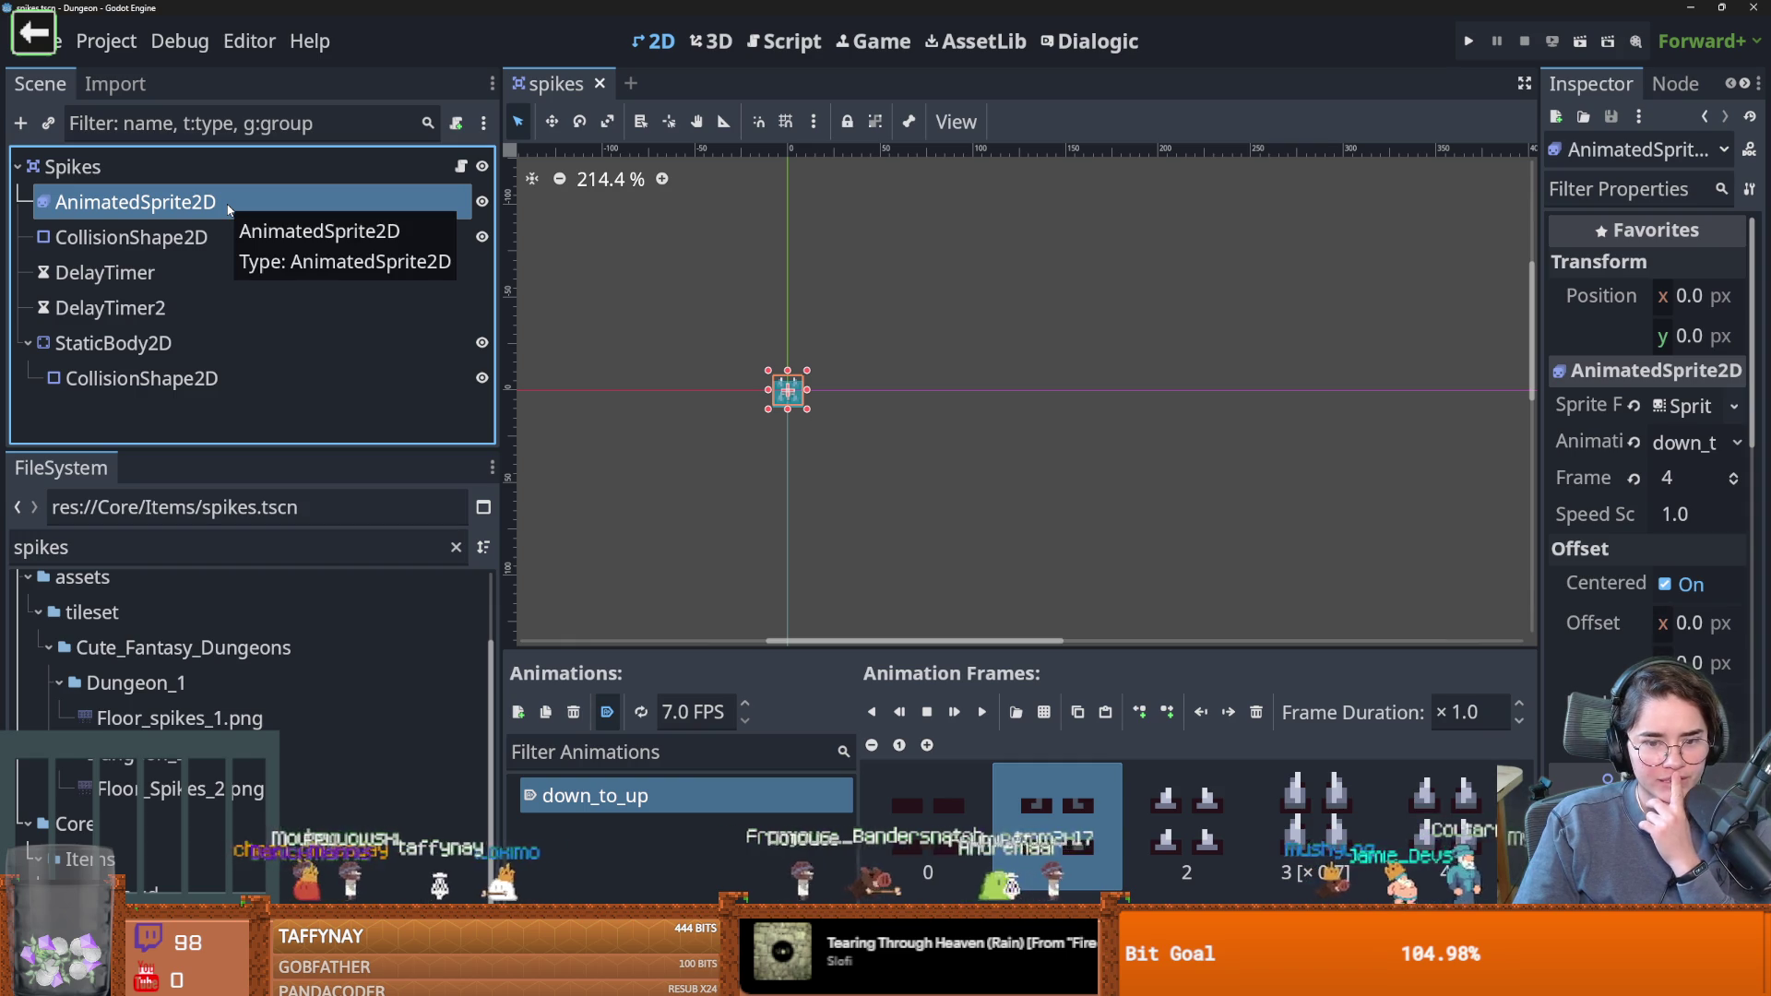
click(240, 168)
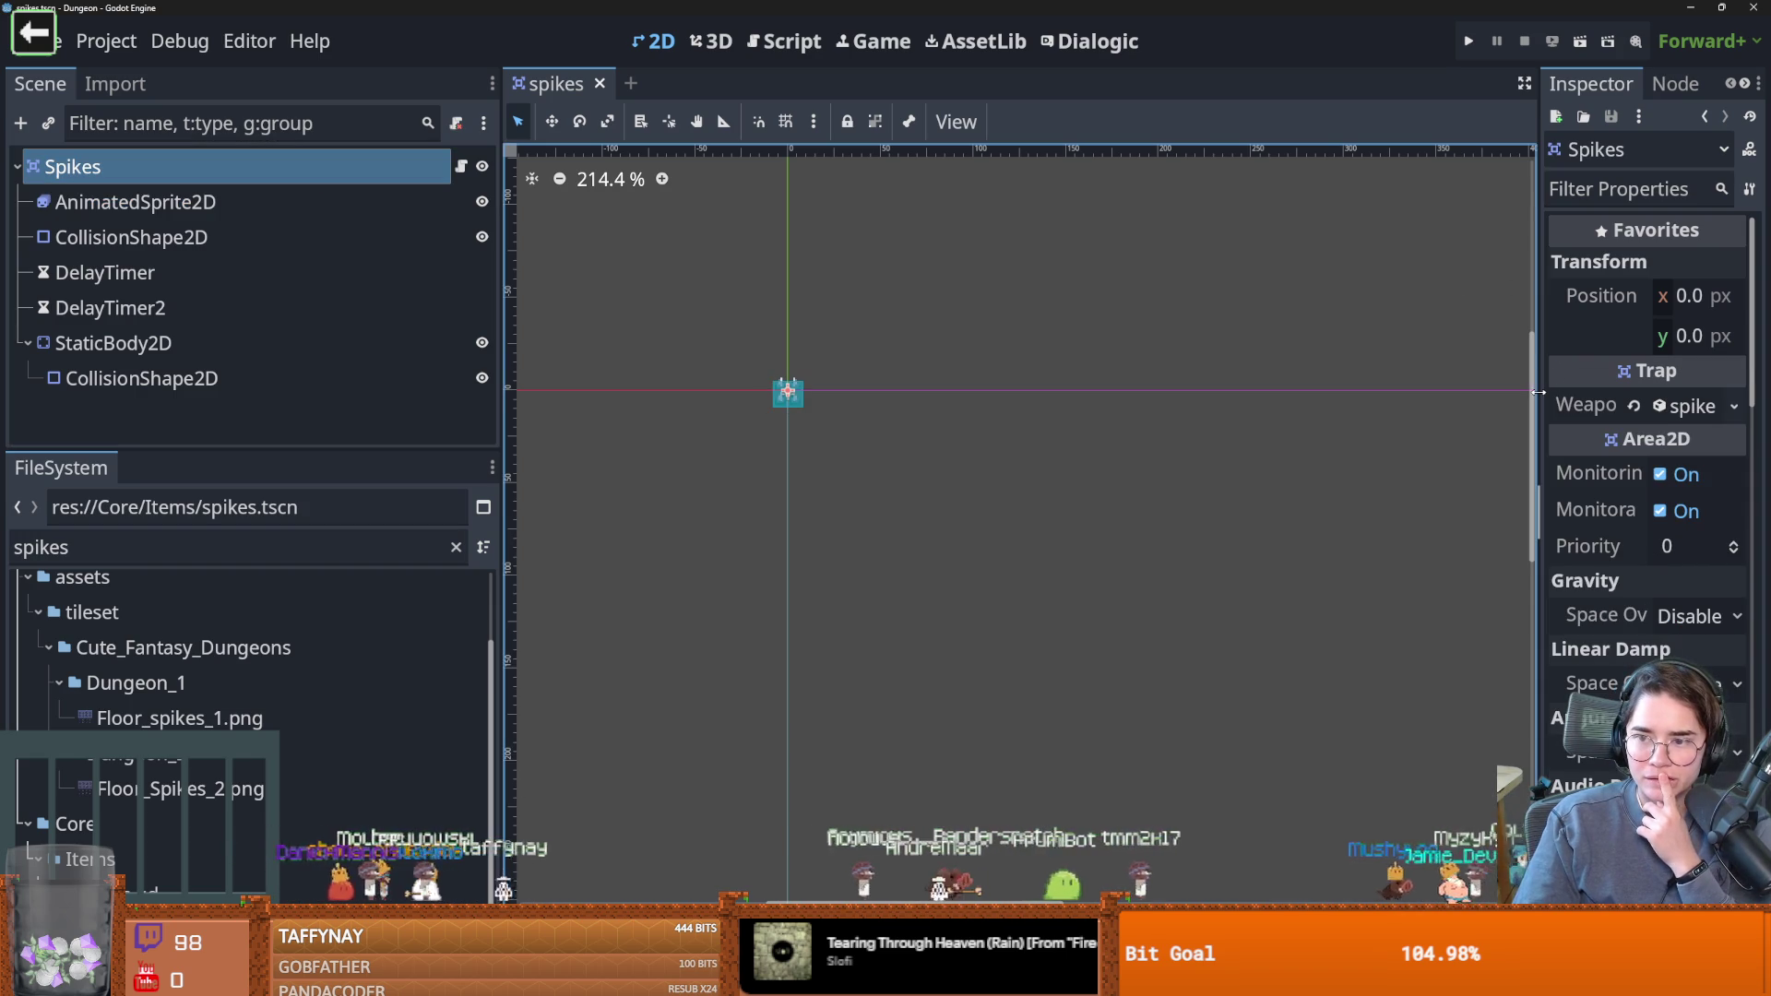
drag(1538, 393, 1291, 378)
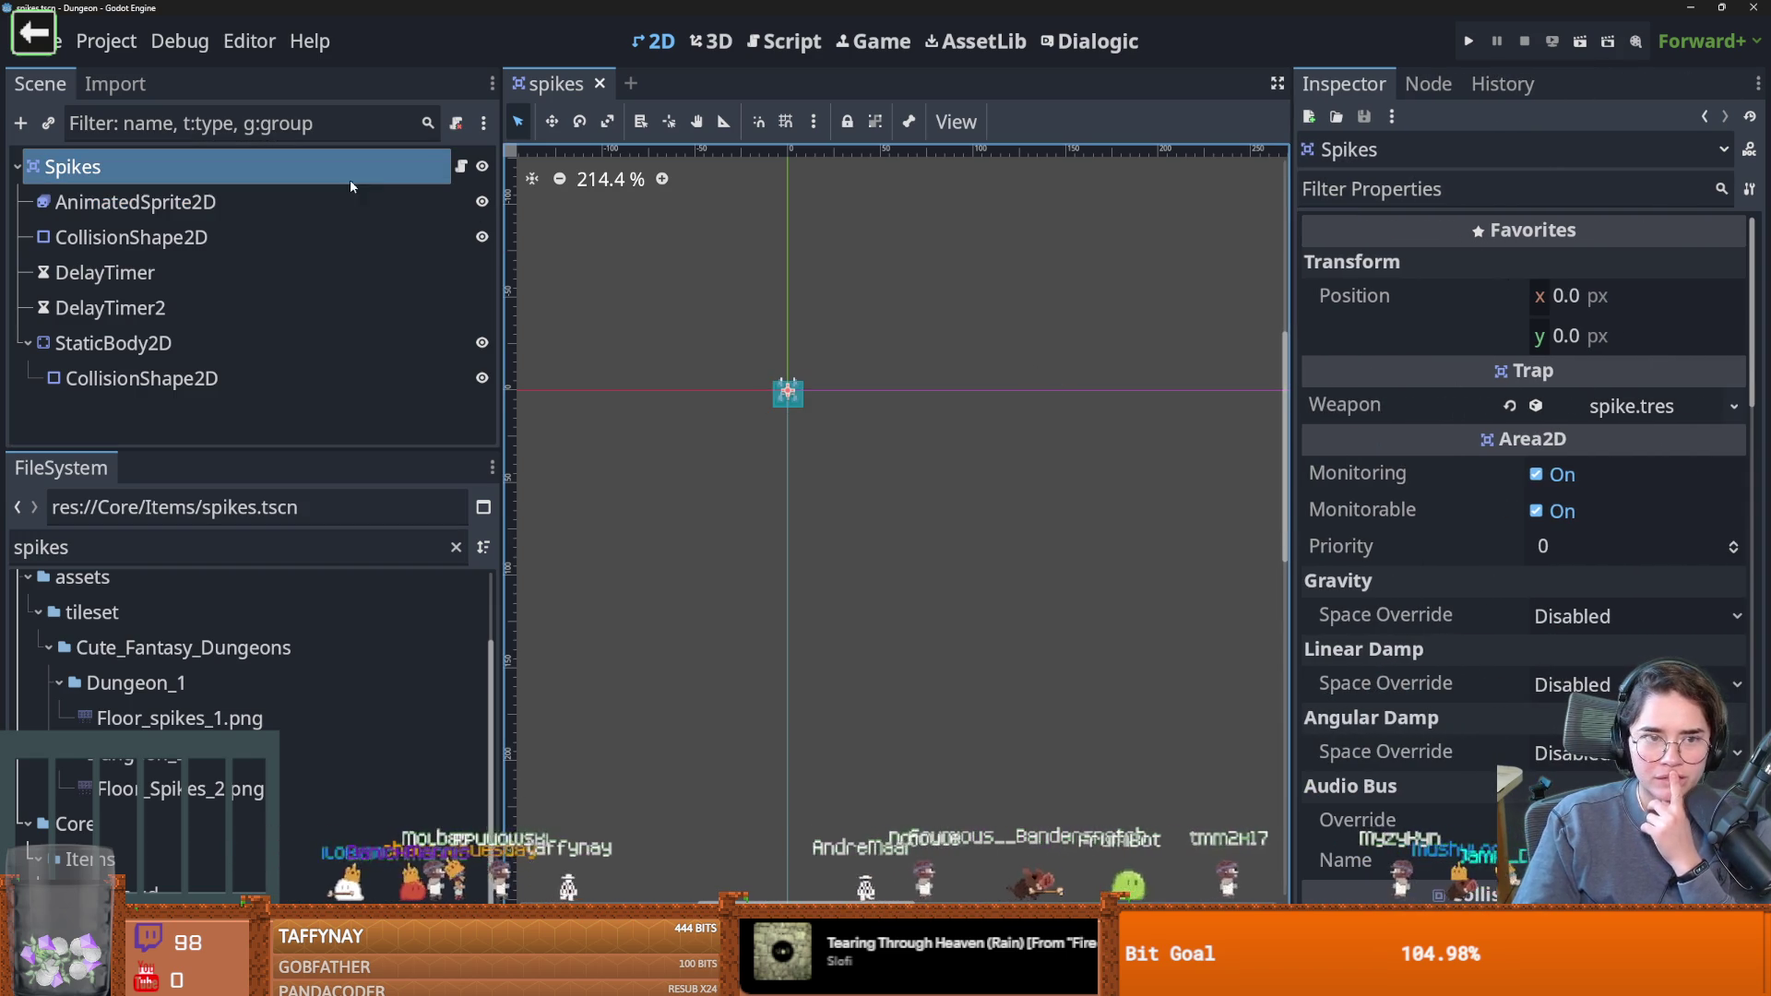
Check the Spikes script, both DelayTimers and StaticBody2D, then create a New Inherited Scene from spikes.tscn.
click(461, 166)
scroll(976, 466, down, 2)
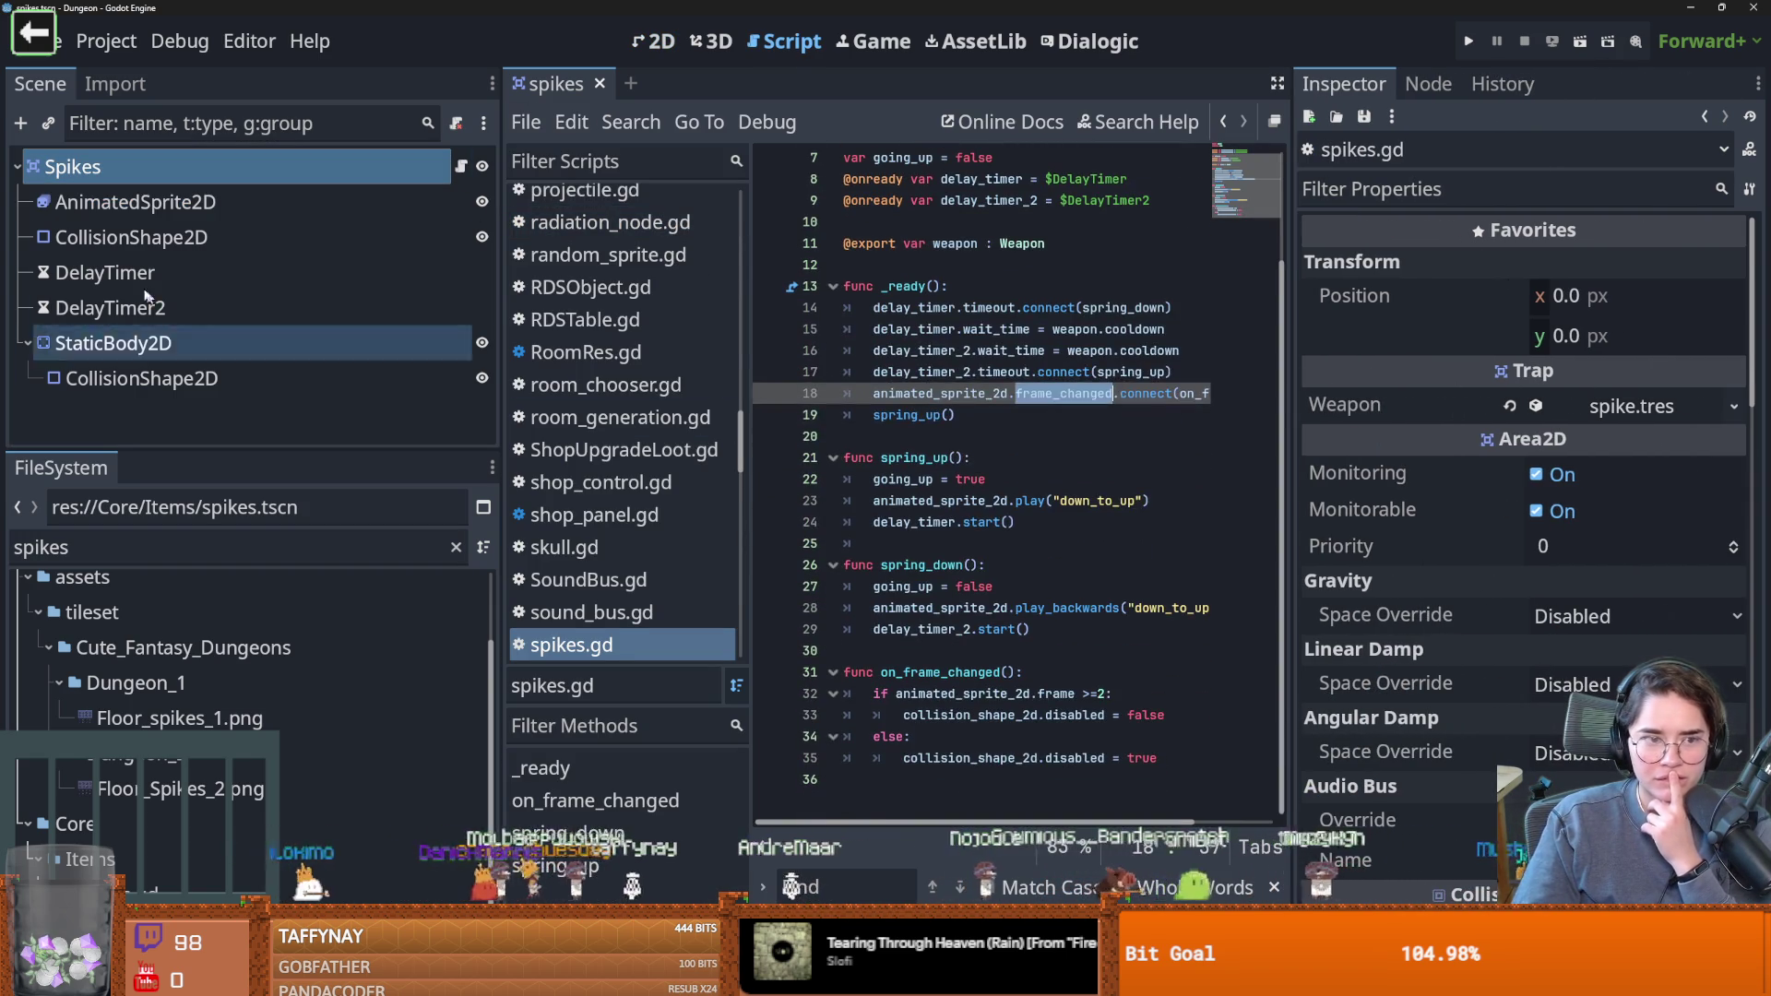
click(104, 272)
click(141, 306)
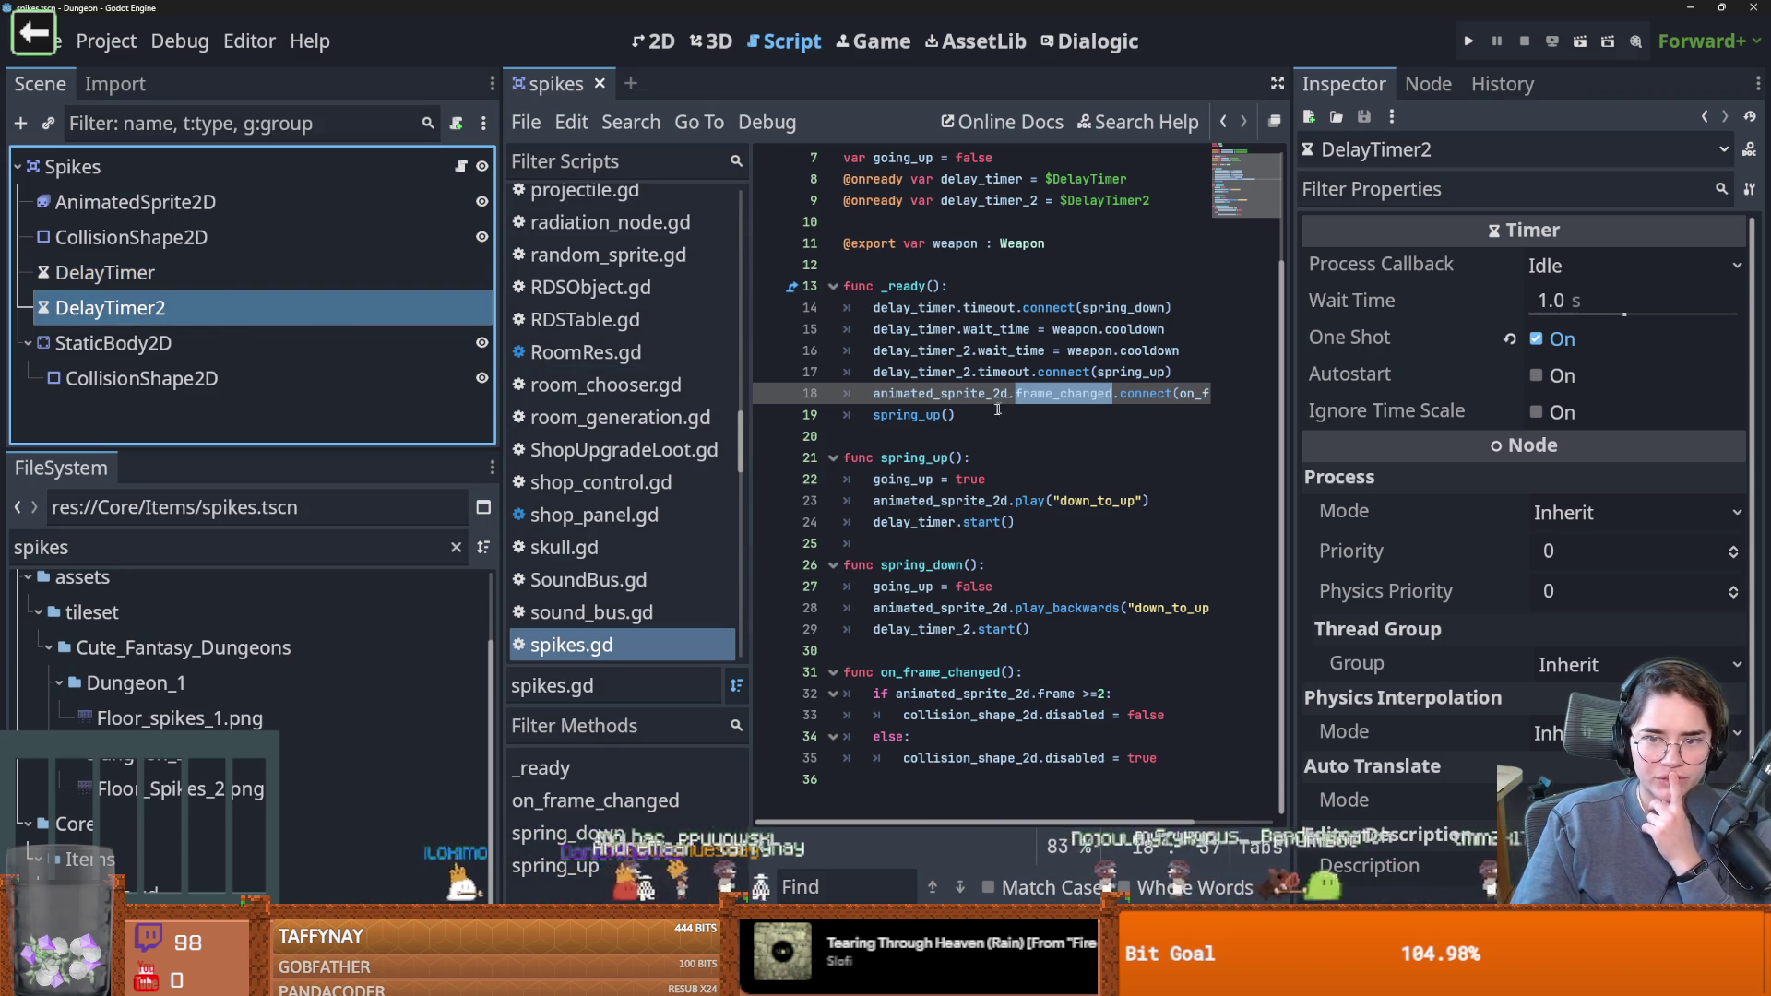
click(269, 339)
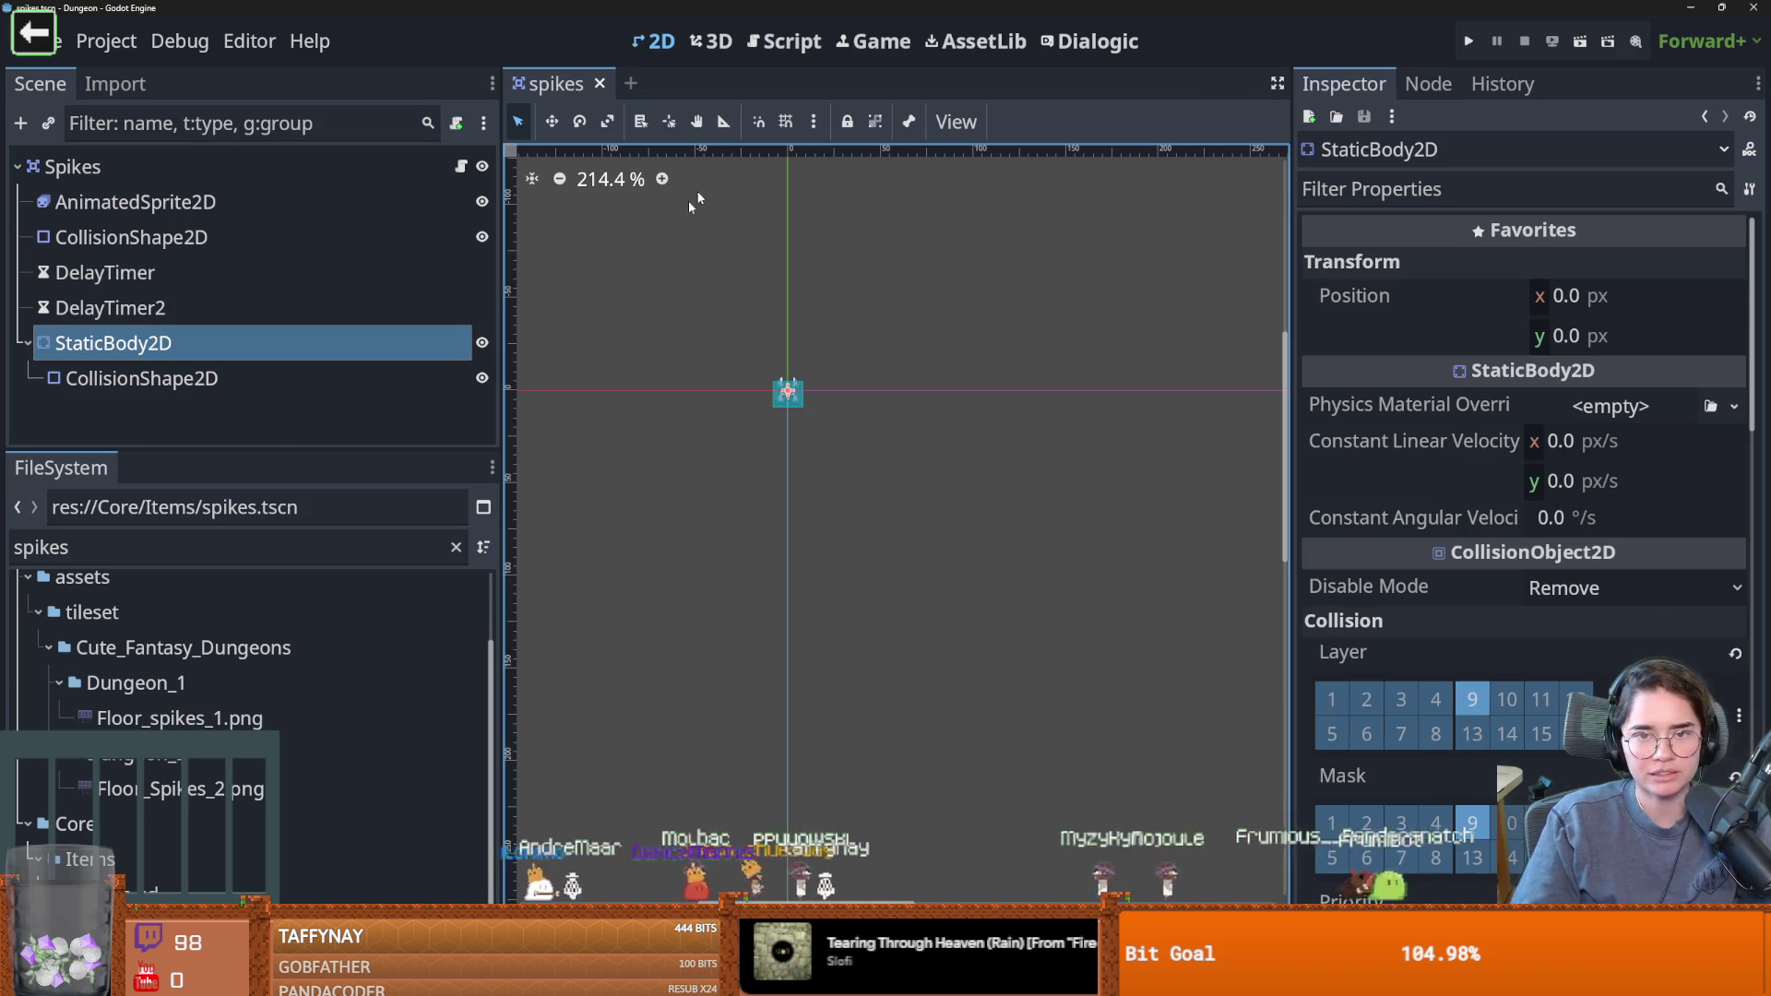
right_click(148, 891)
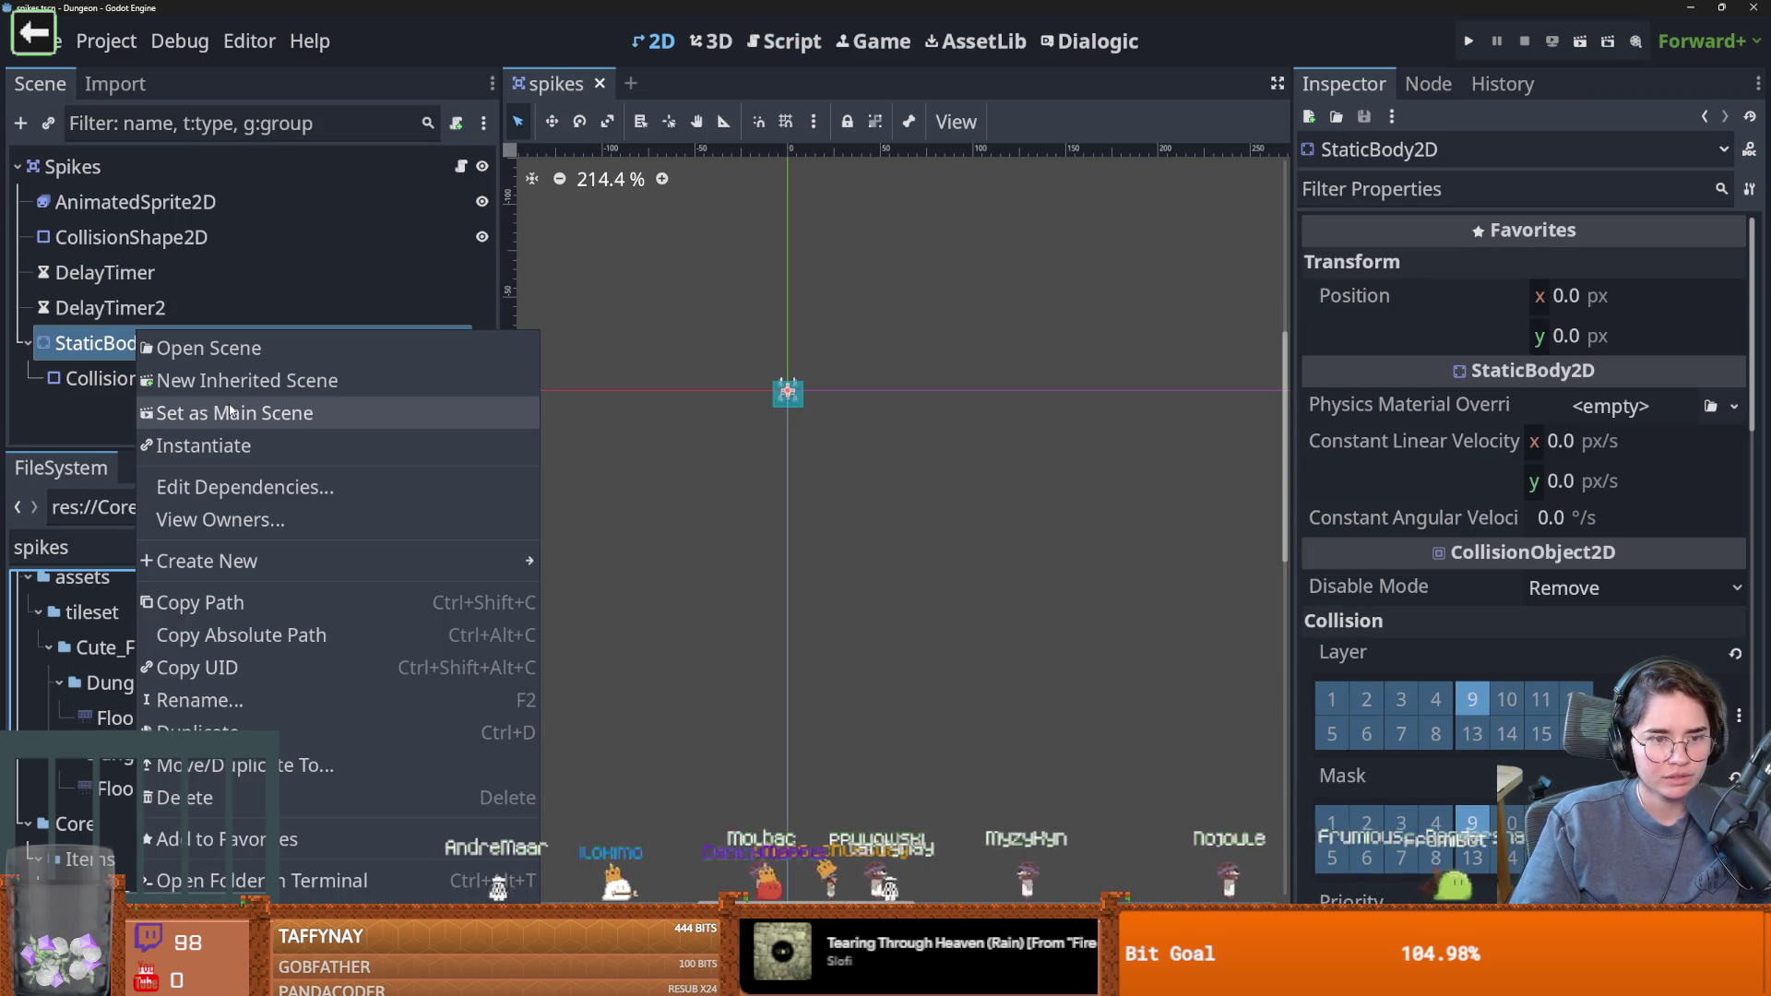
click(208, 377)
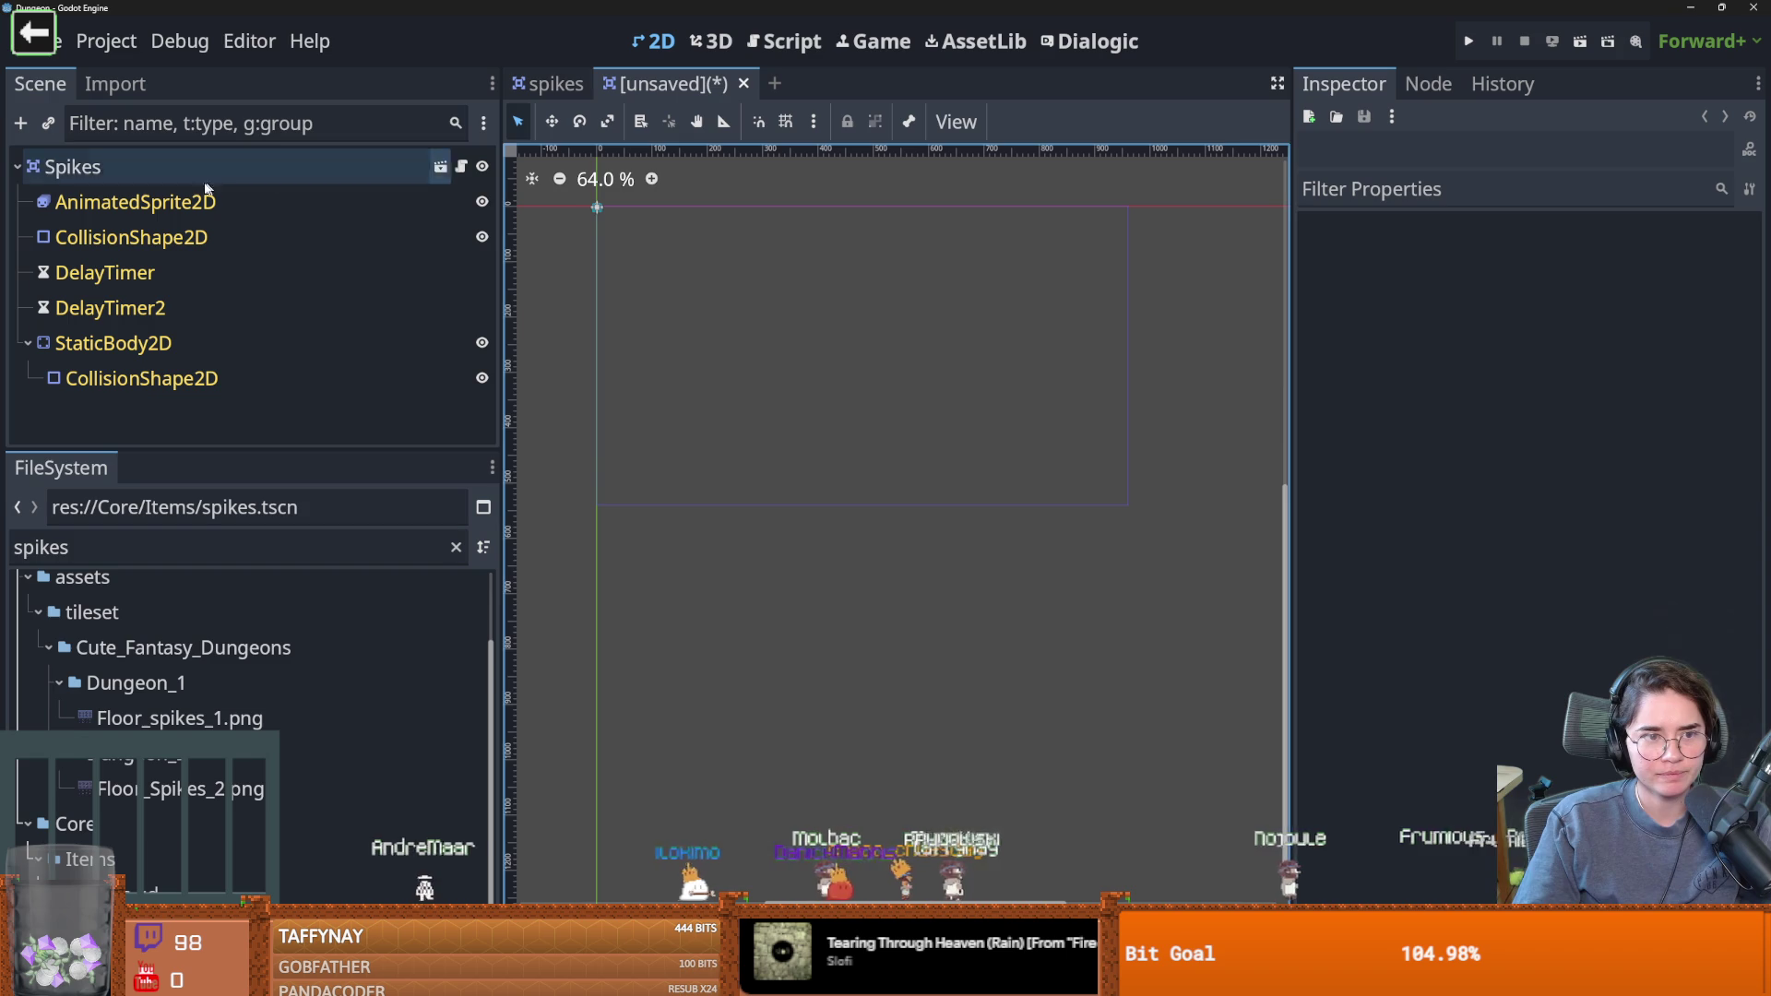
Rename the inherited scene's root node to Stake.
double_click(188, 170)
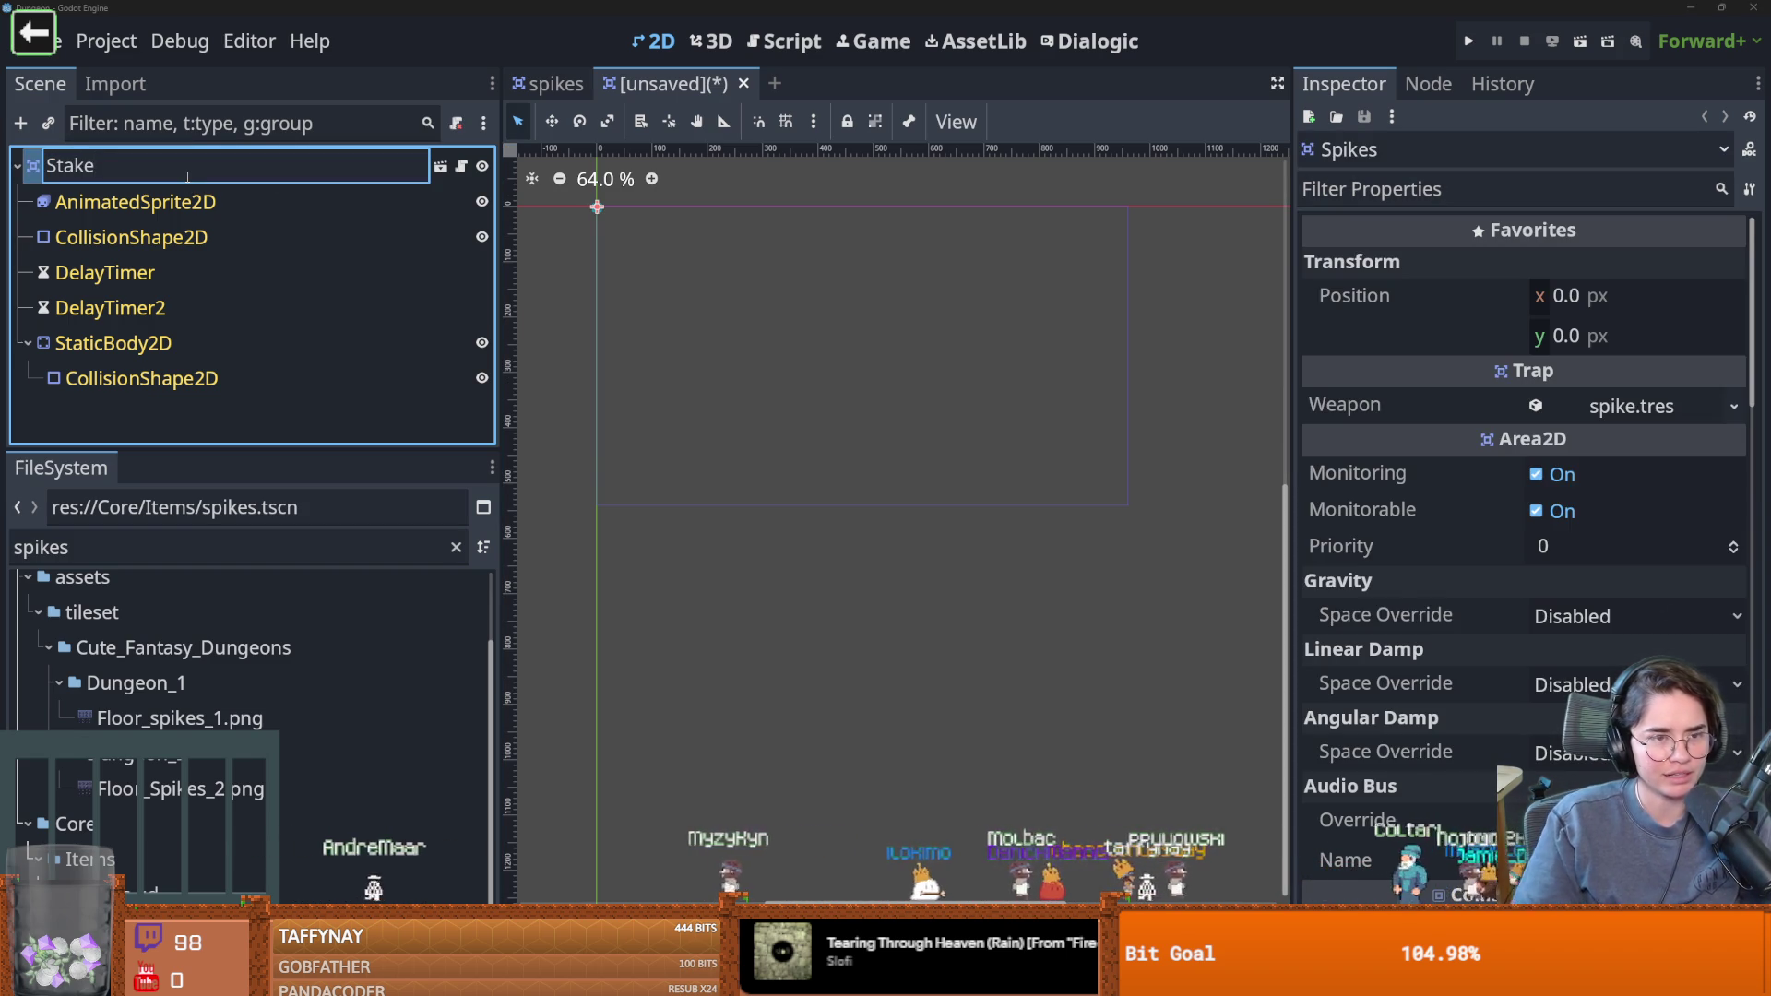
key(Return)
scroll(738, 382, up, 7)
scroll(738, 385, up, 3)
Make the AnimatedSprite2D's sprite frames unique and delete all the spike frames.
click(136, 202)
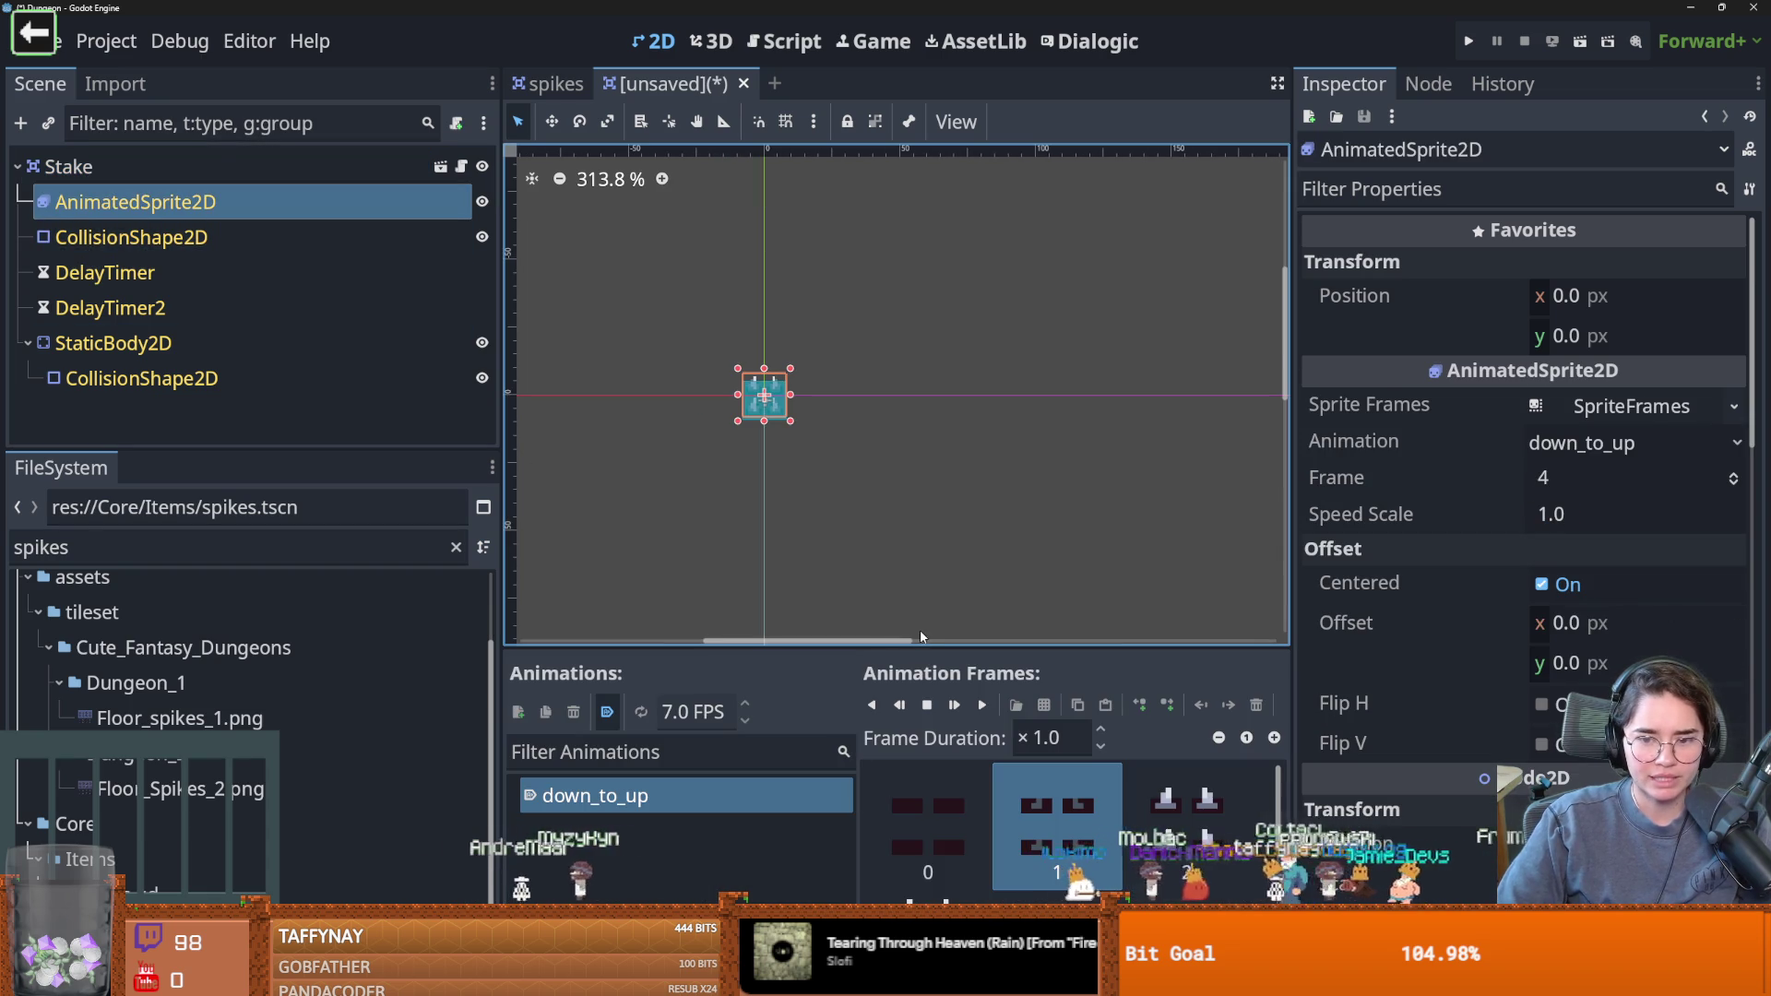
mouse_move(921, 646)
mouse_down()
mouse_move(901, 565)
mouse_move(908, 413)
mouse_up()
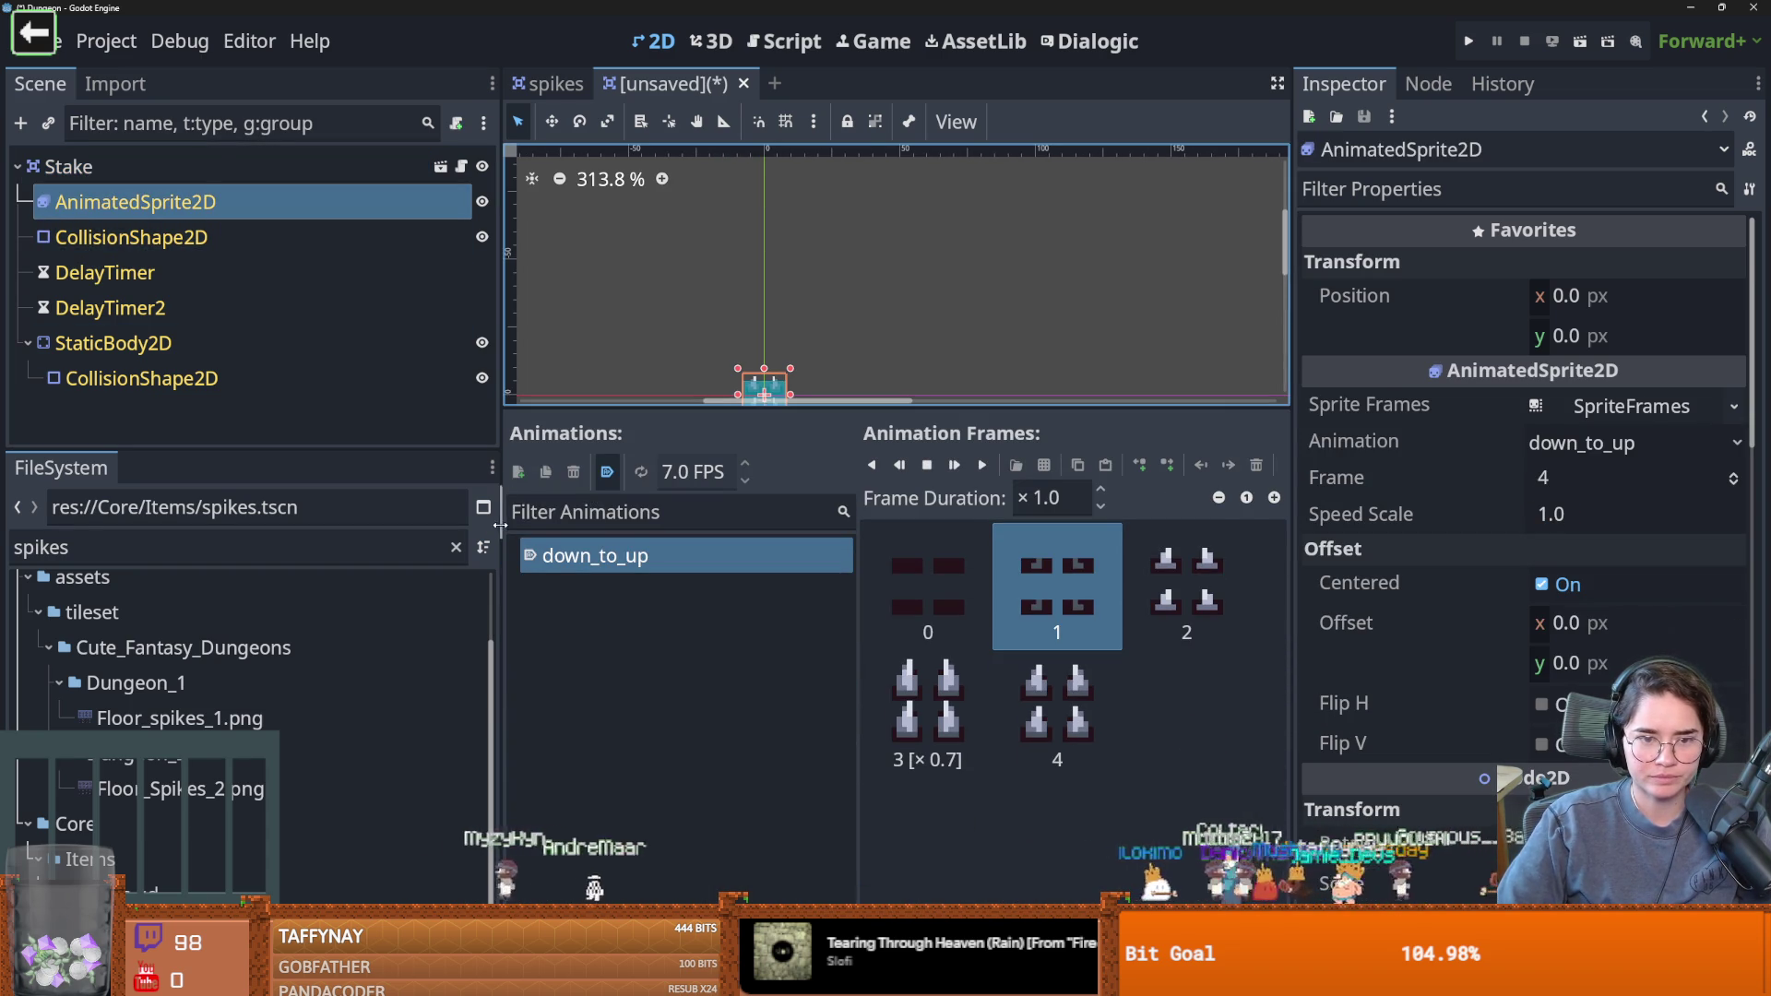
drag(500, 525, 216, 525)
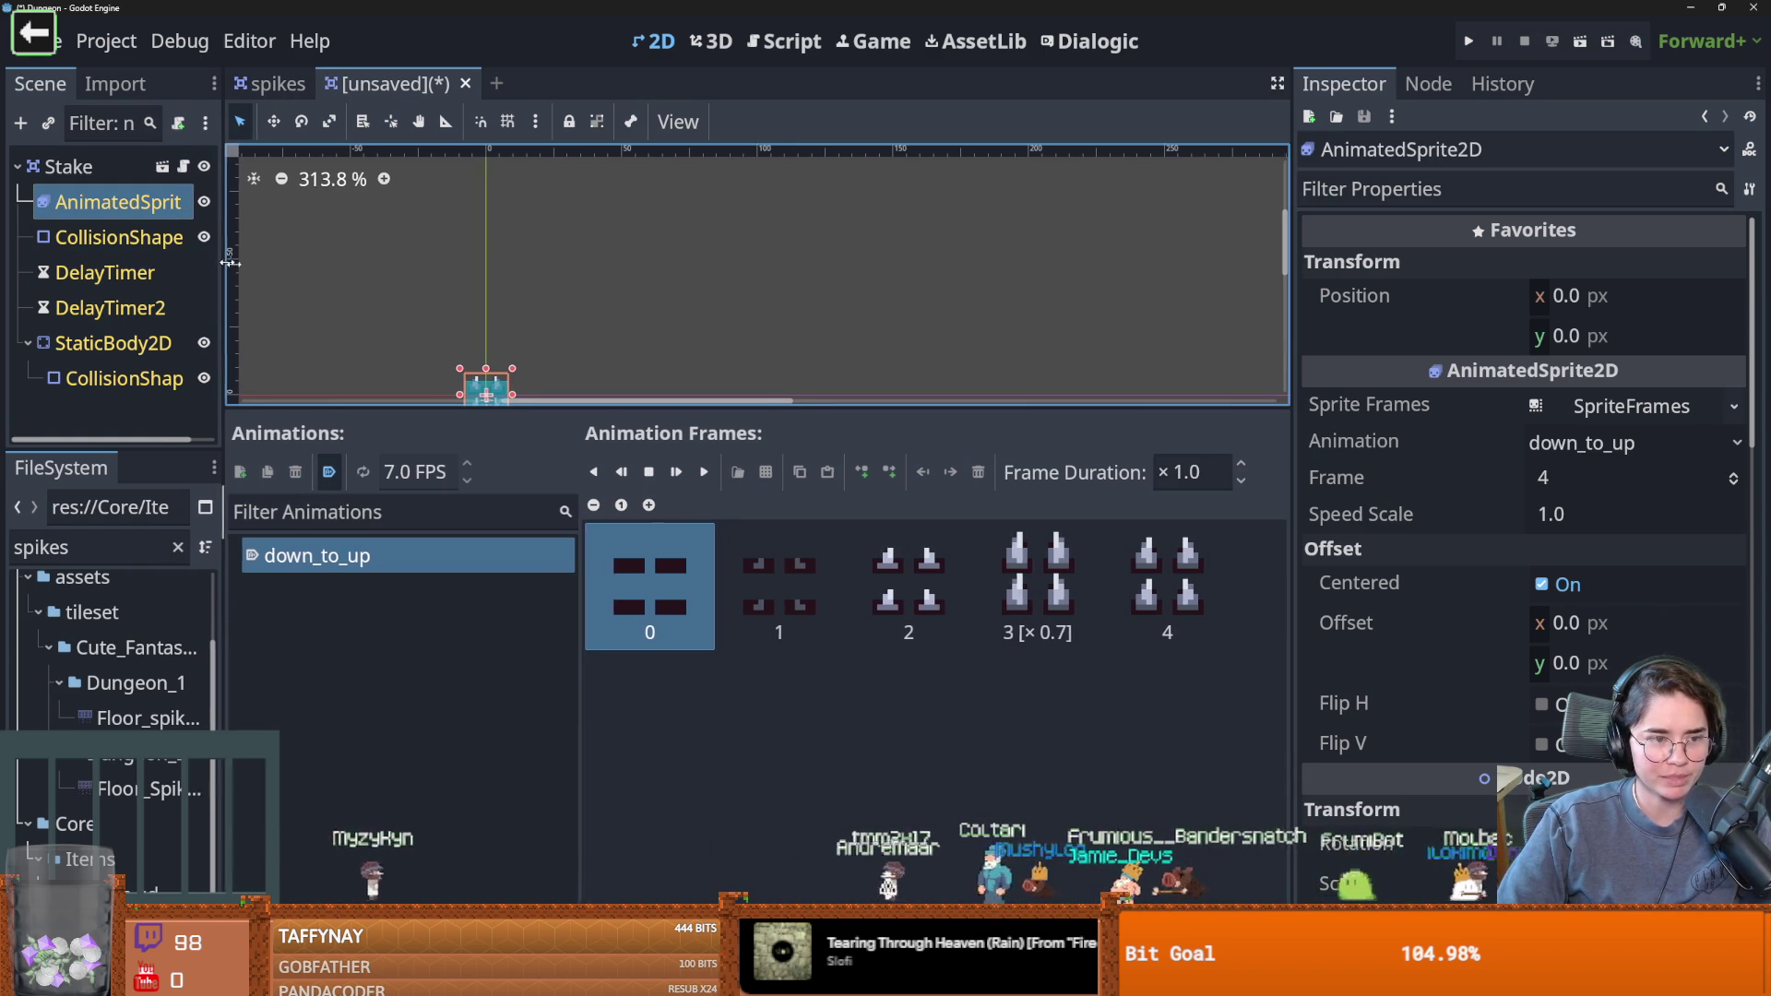
drag(221, 267, 297, 267)
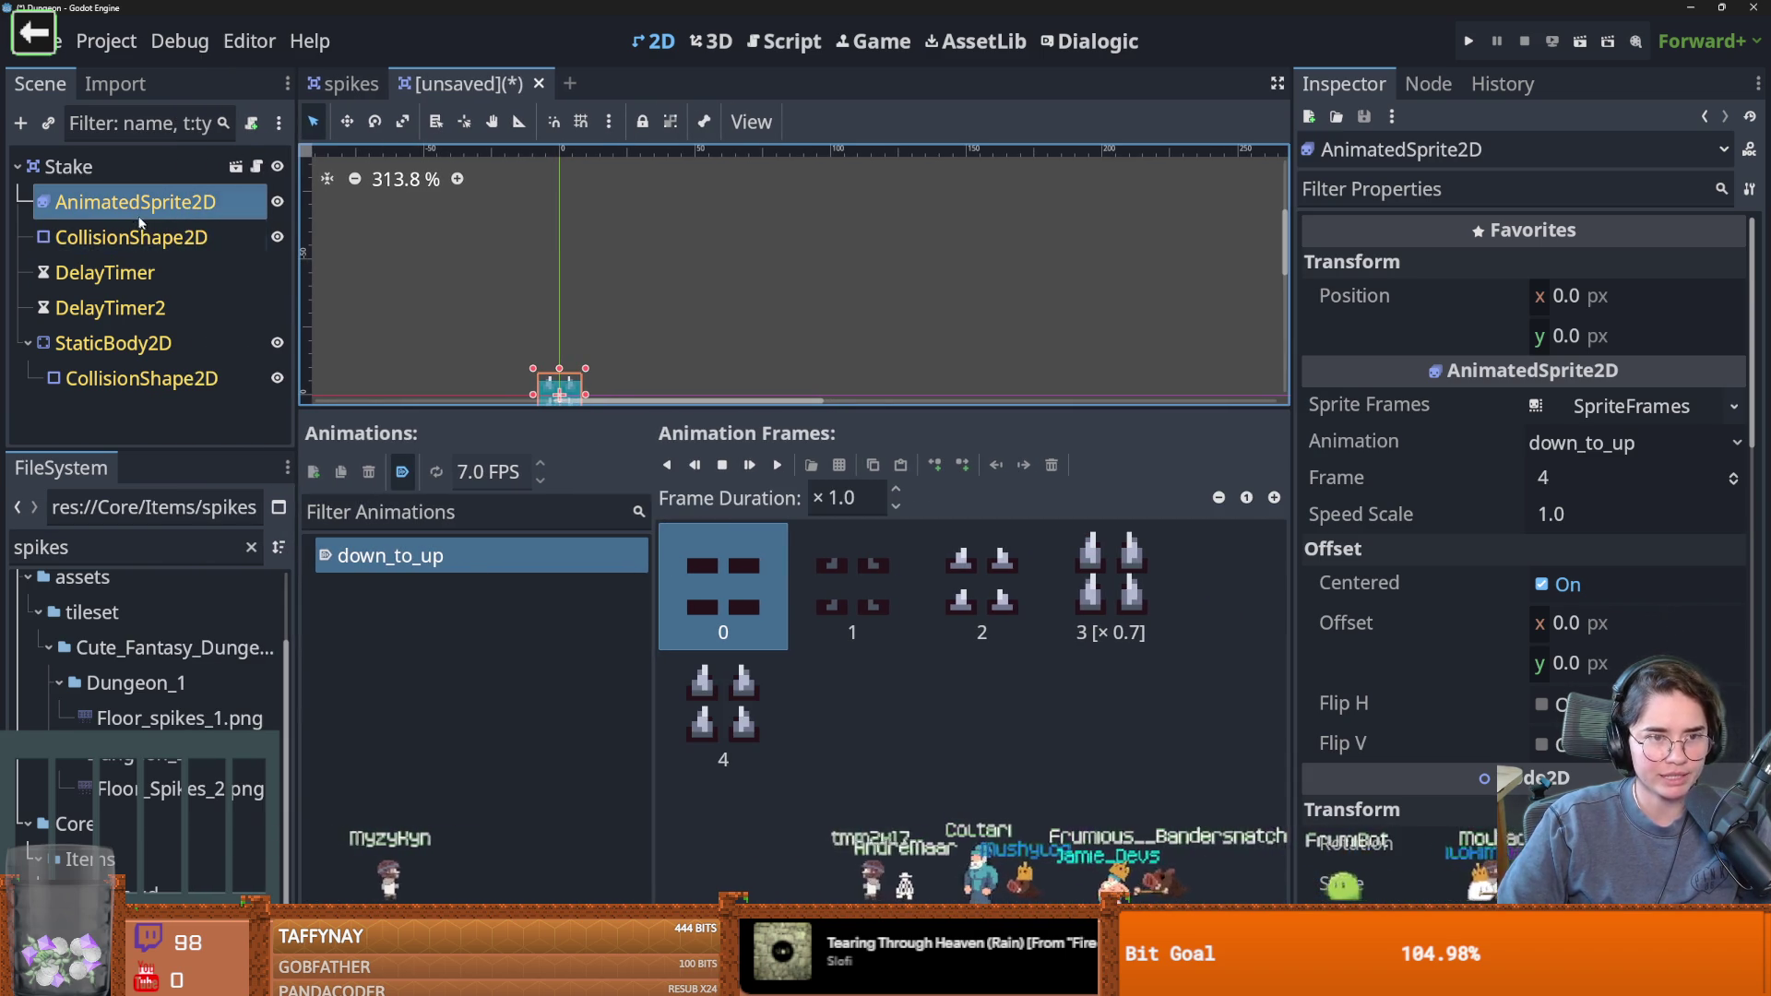
click(1725, 409)
click(1662, 646)
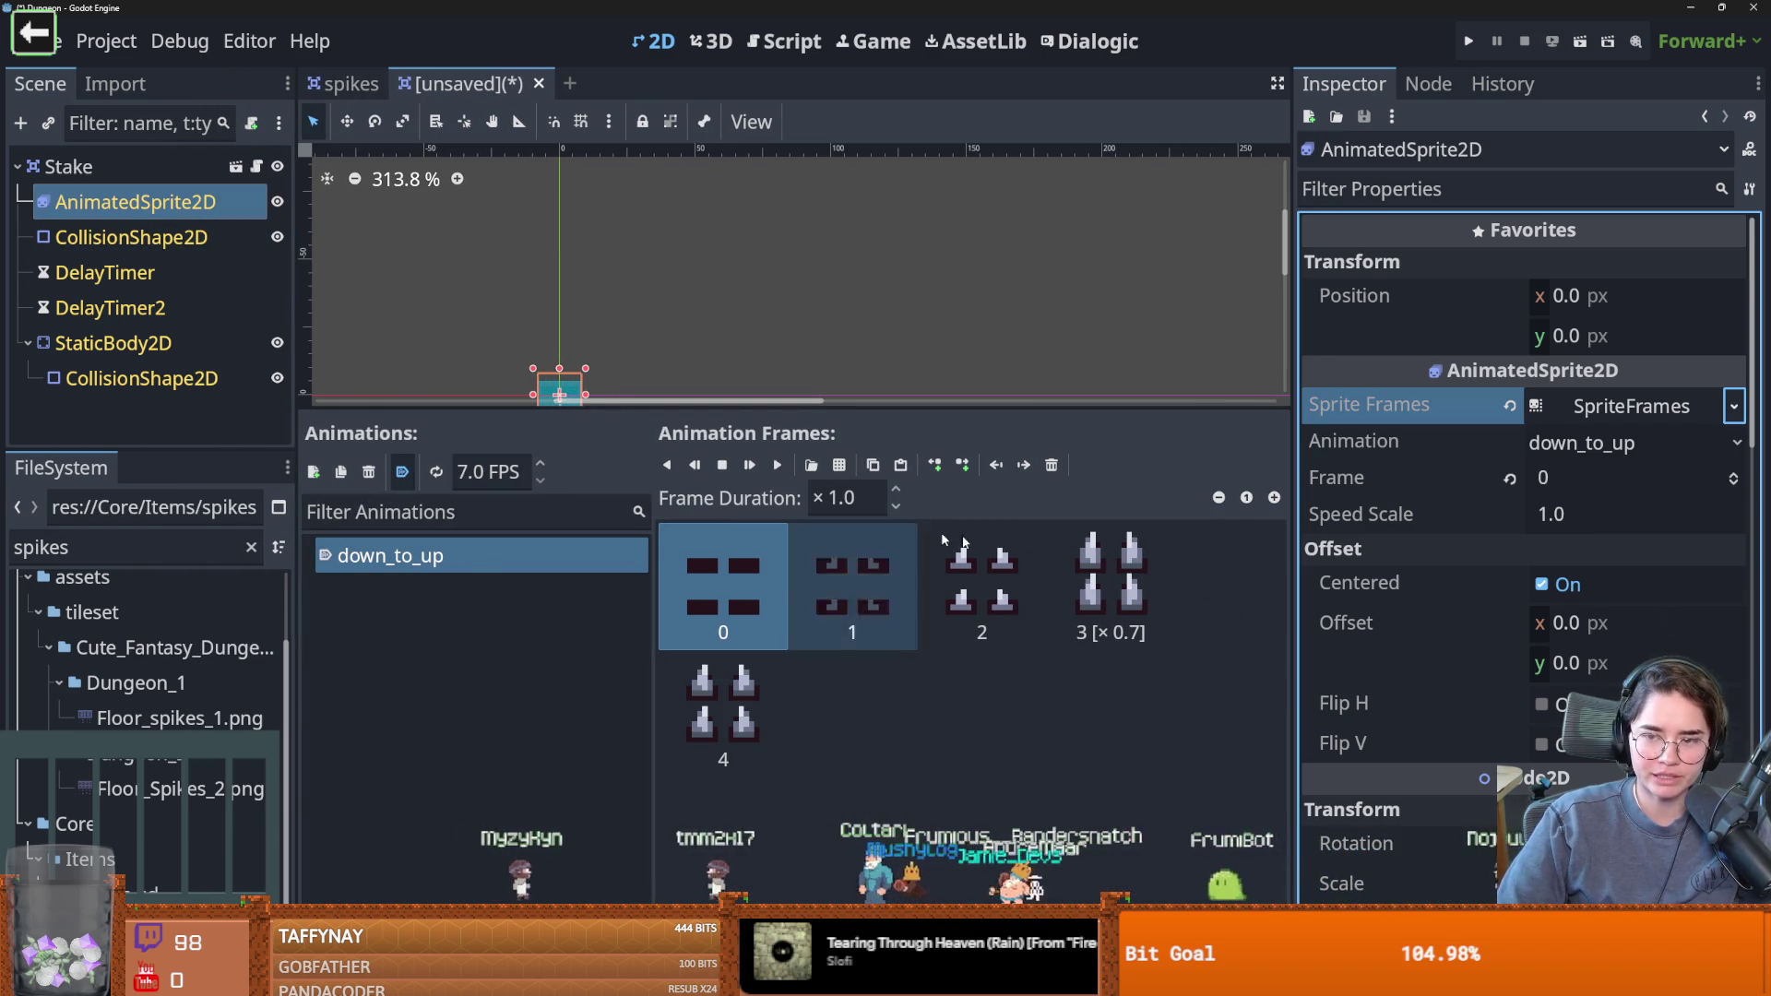
click(1051, 464)
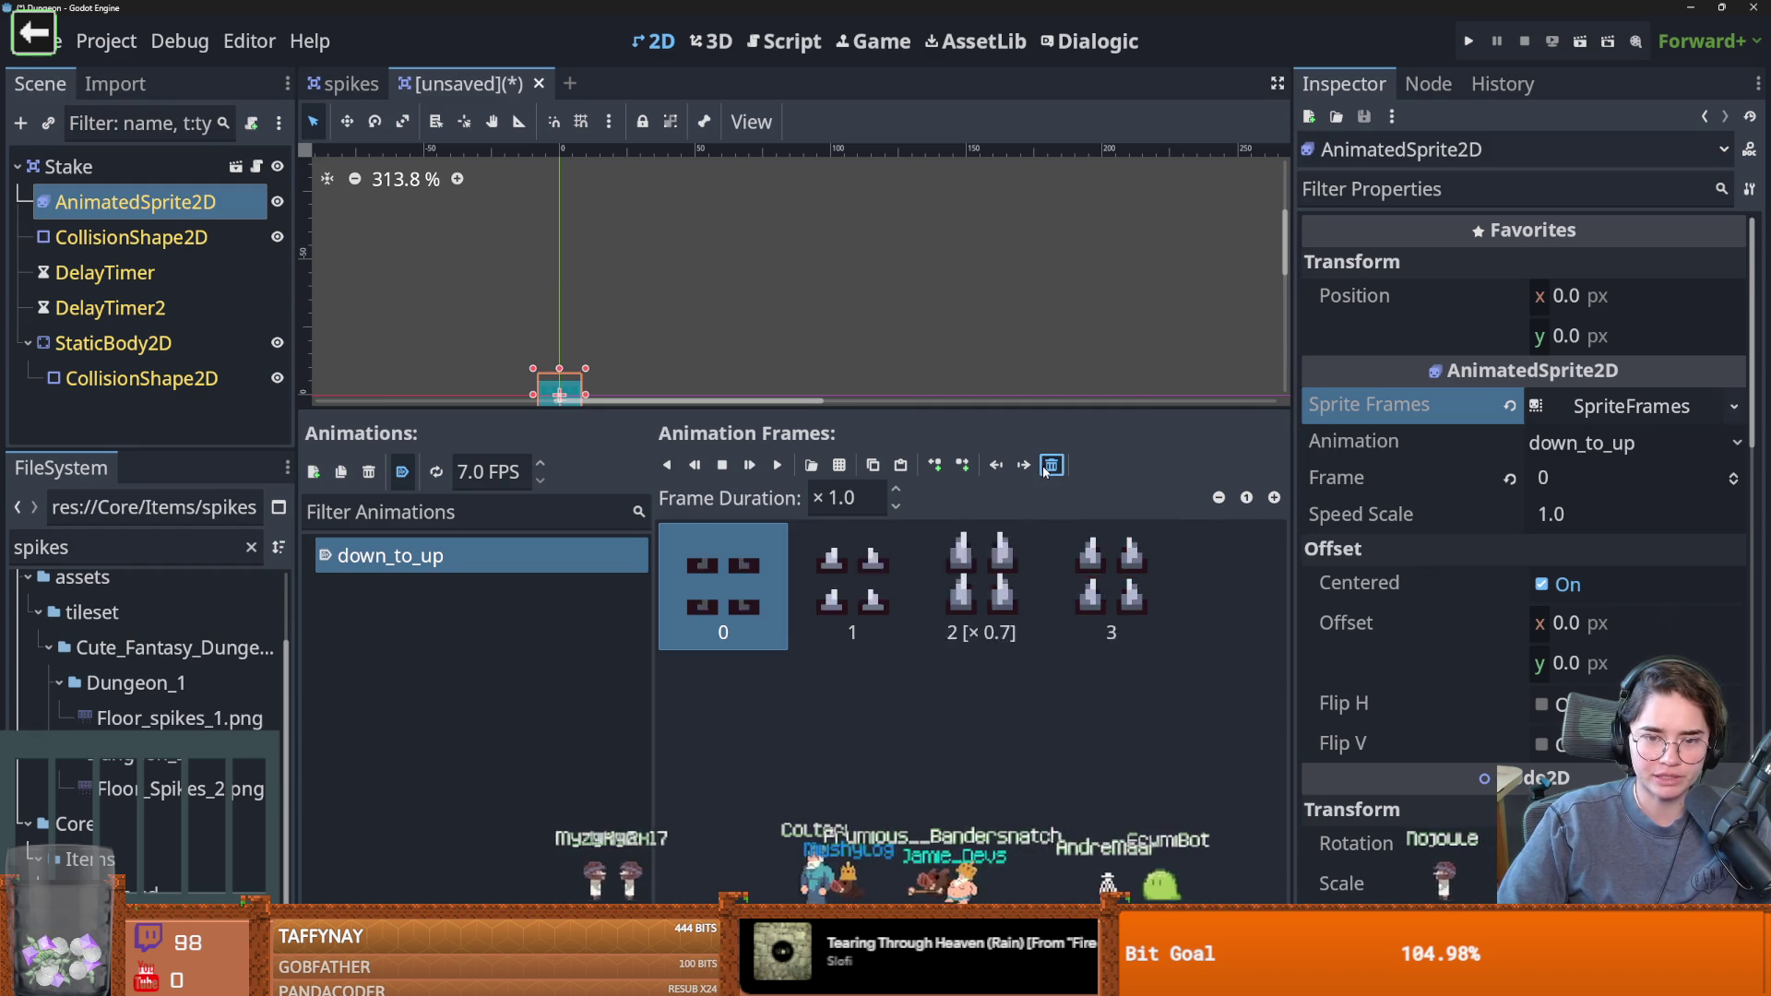
click(1051, 465)
click(1052, 465)
click(1052, 465)
click(1049, 467)
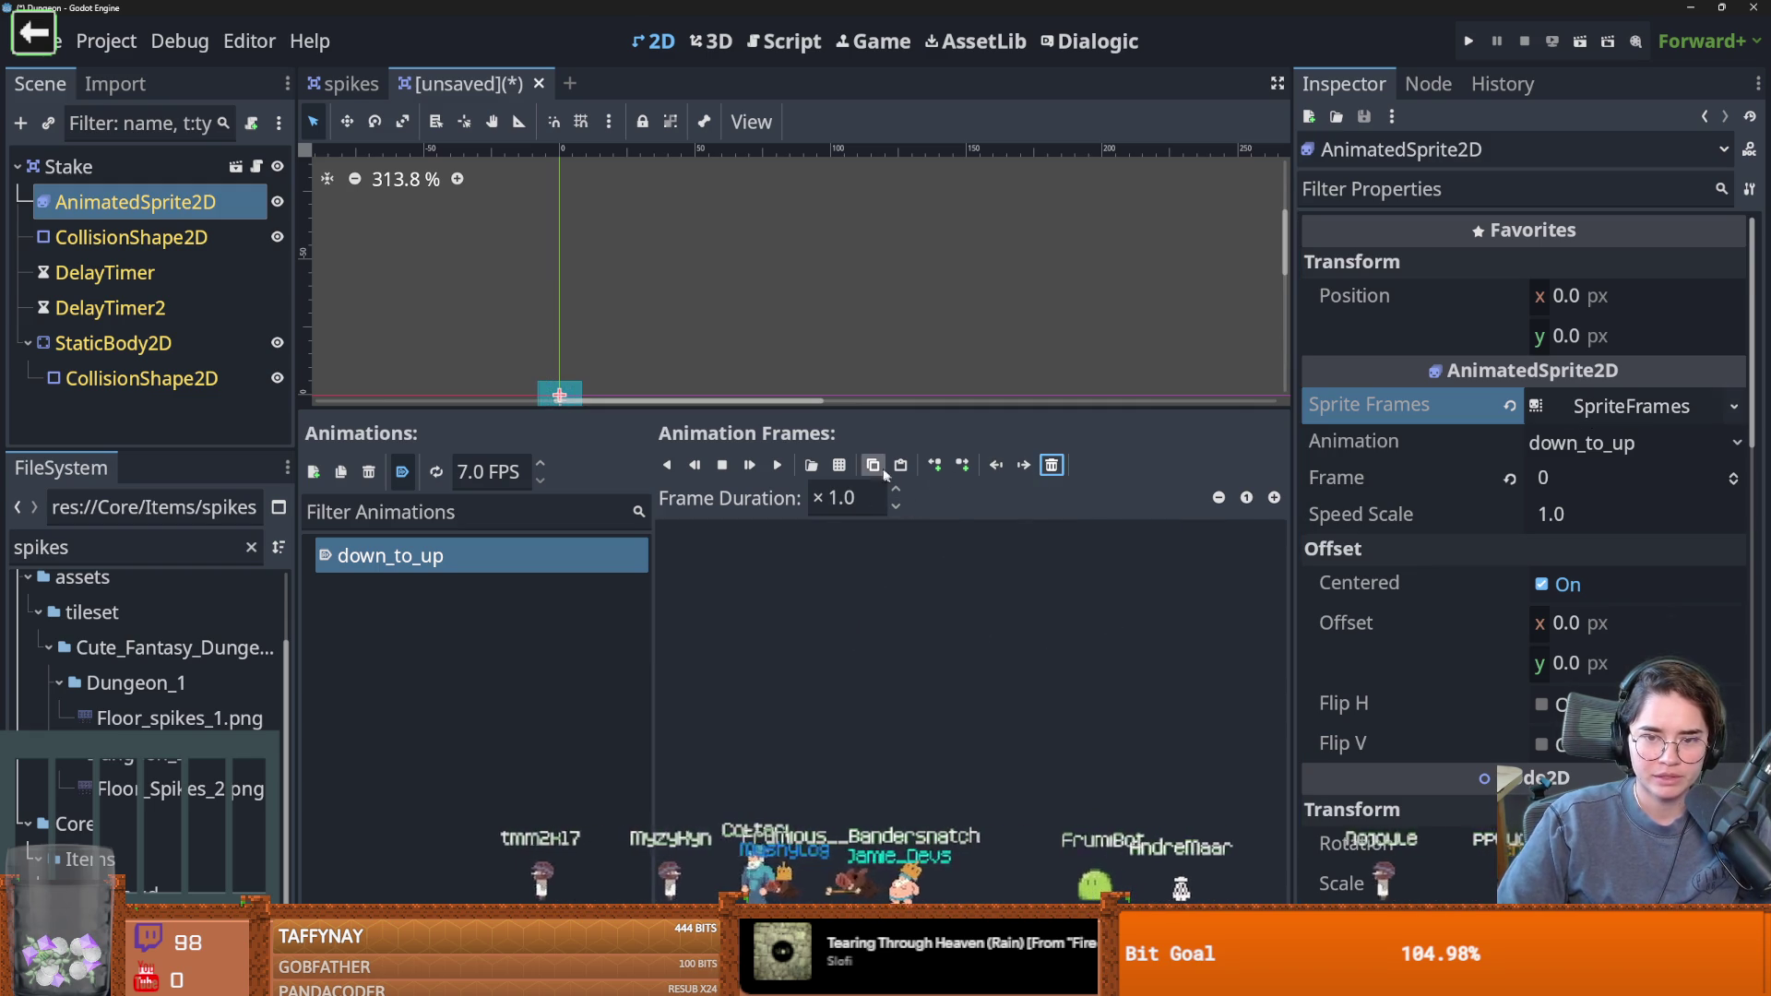
Cancel adding frames from an image file and search the FileSystem for 'impal'.
click(838, 465)
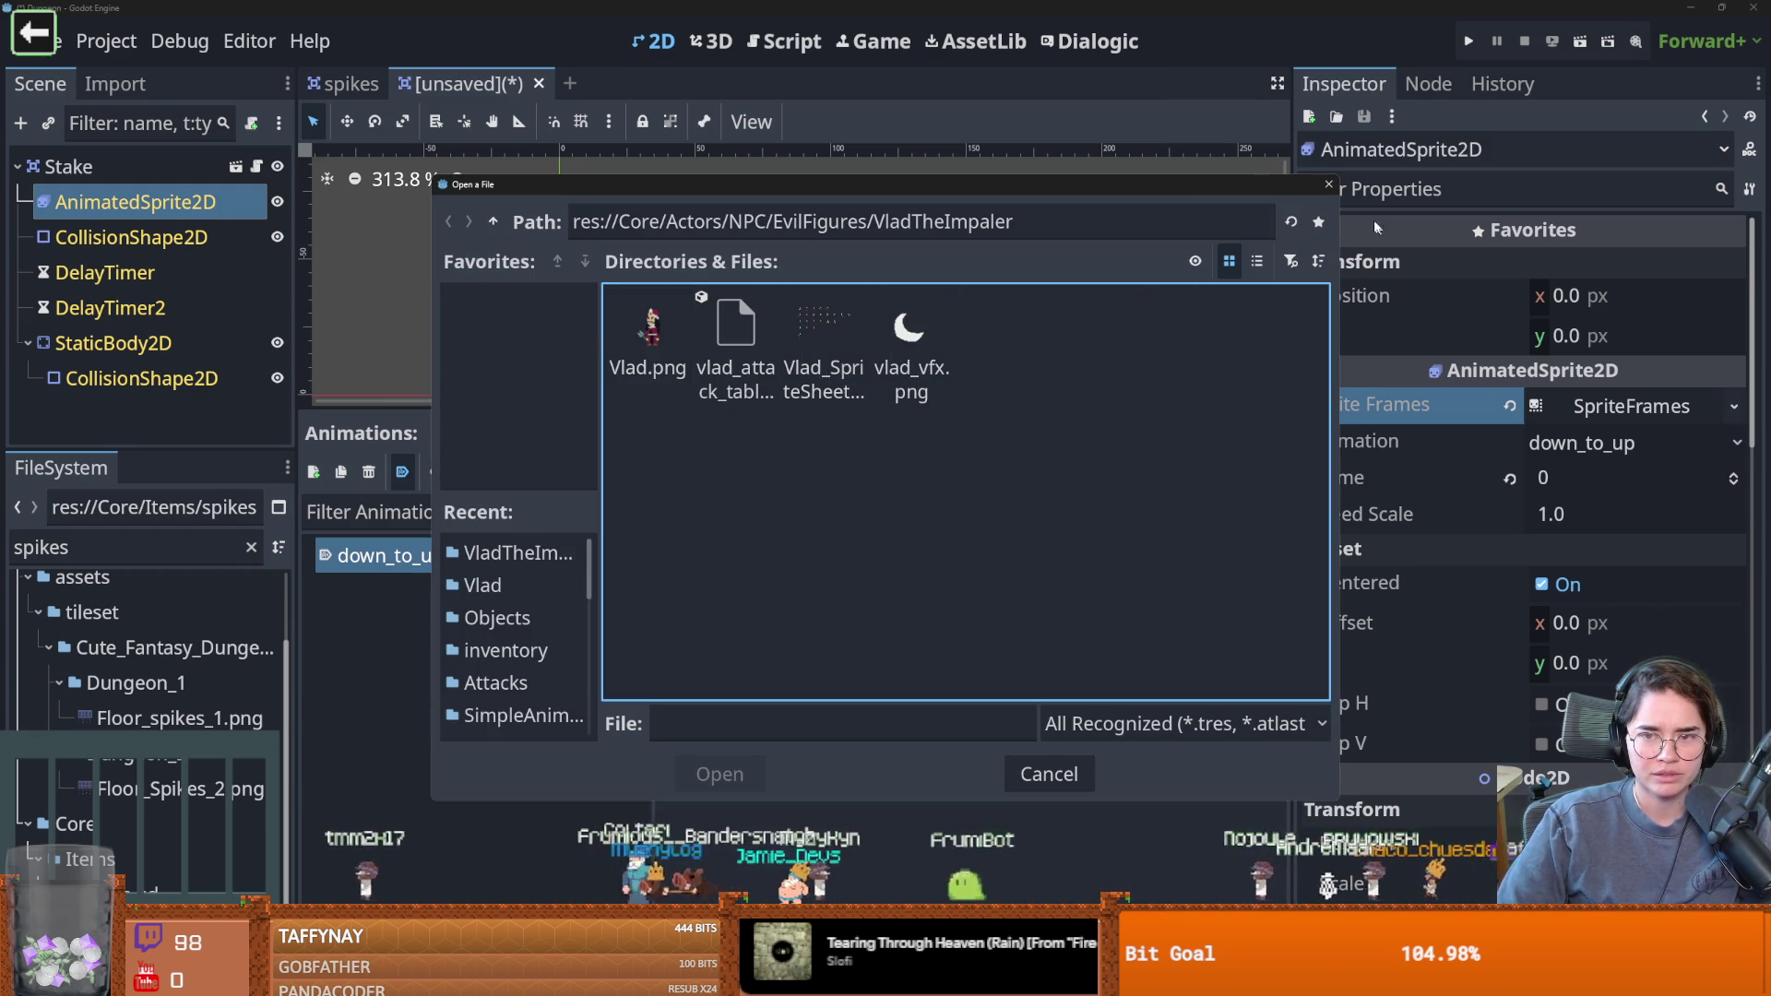
click(1324, 187)
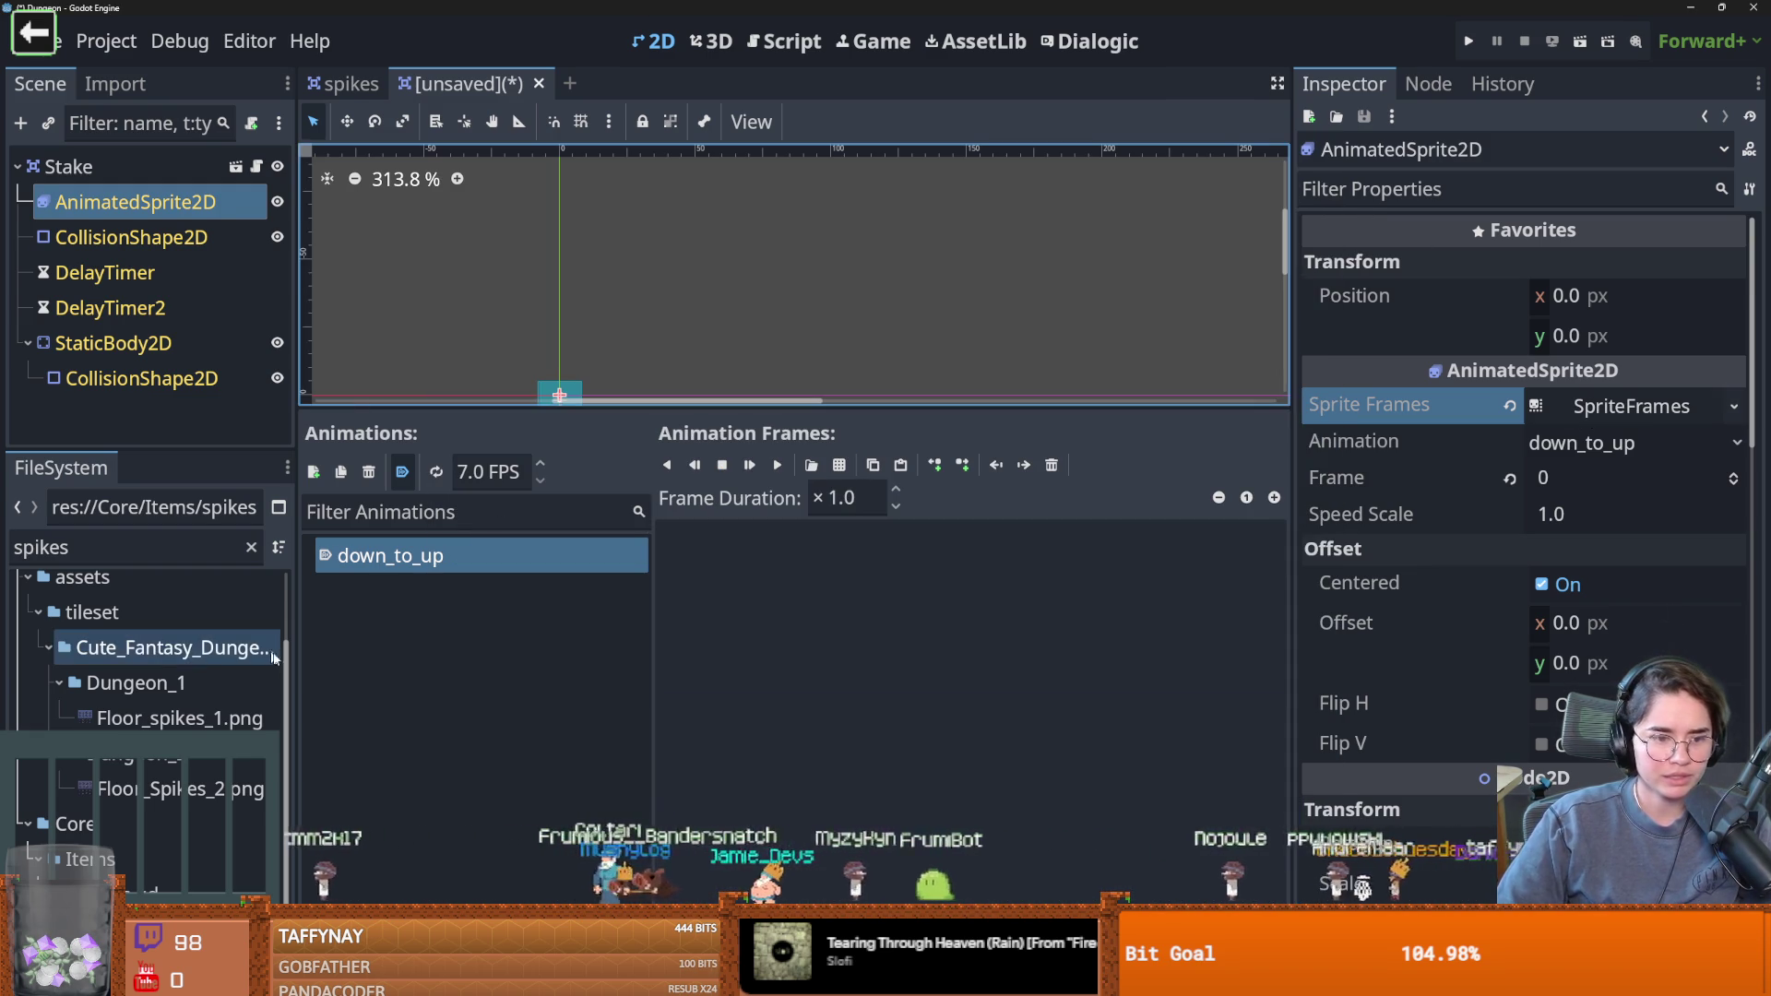
double_click(158, 548)
text(om)
key(BackSpace)
key(BackSpace)
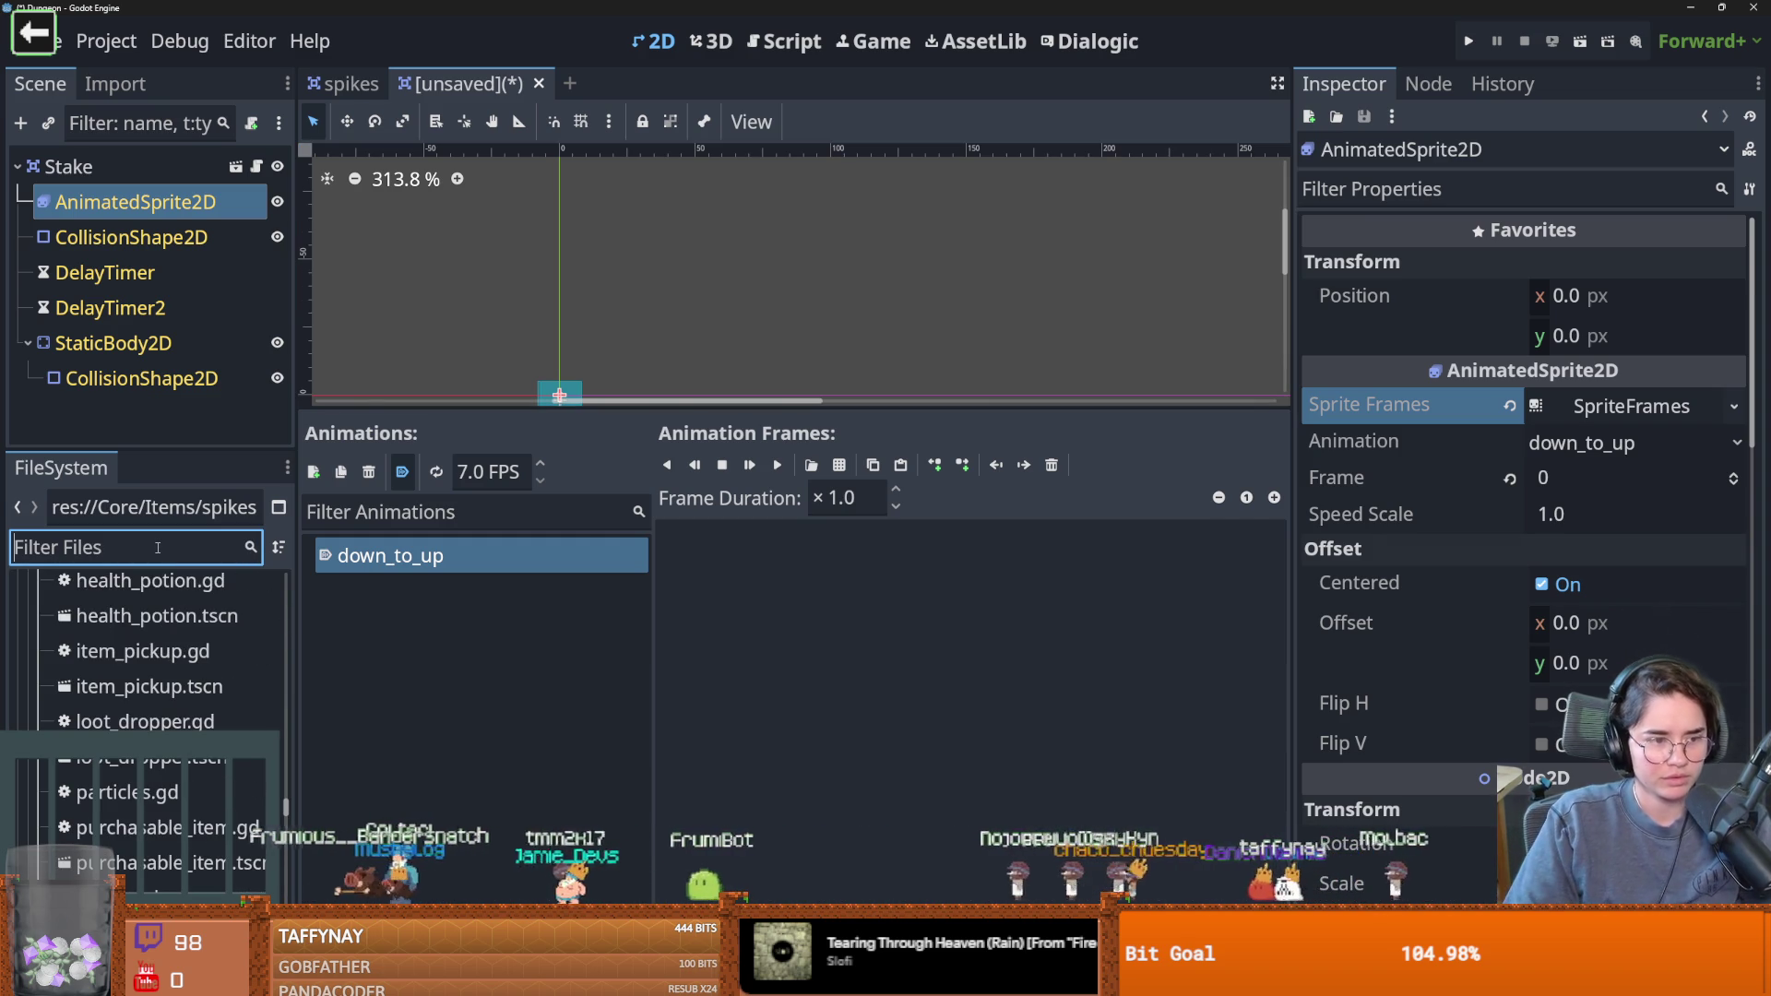
text(impal)
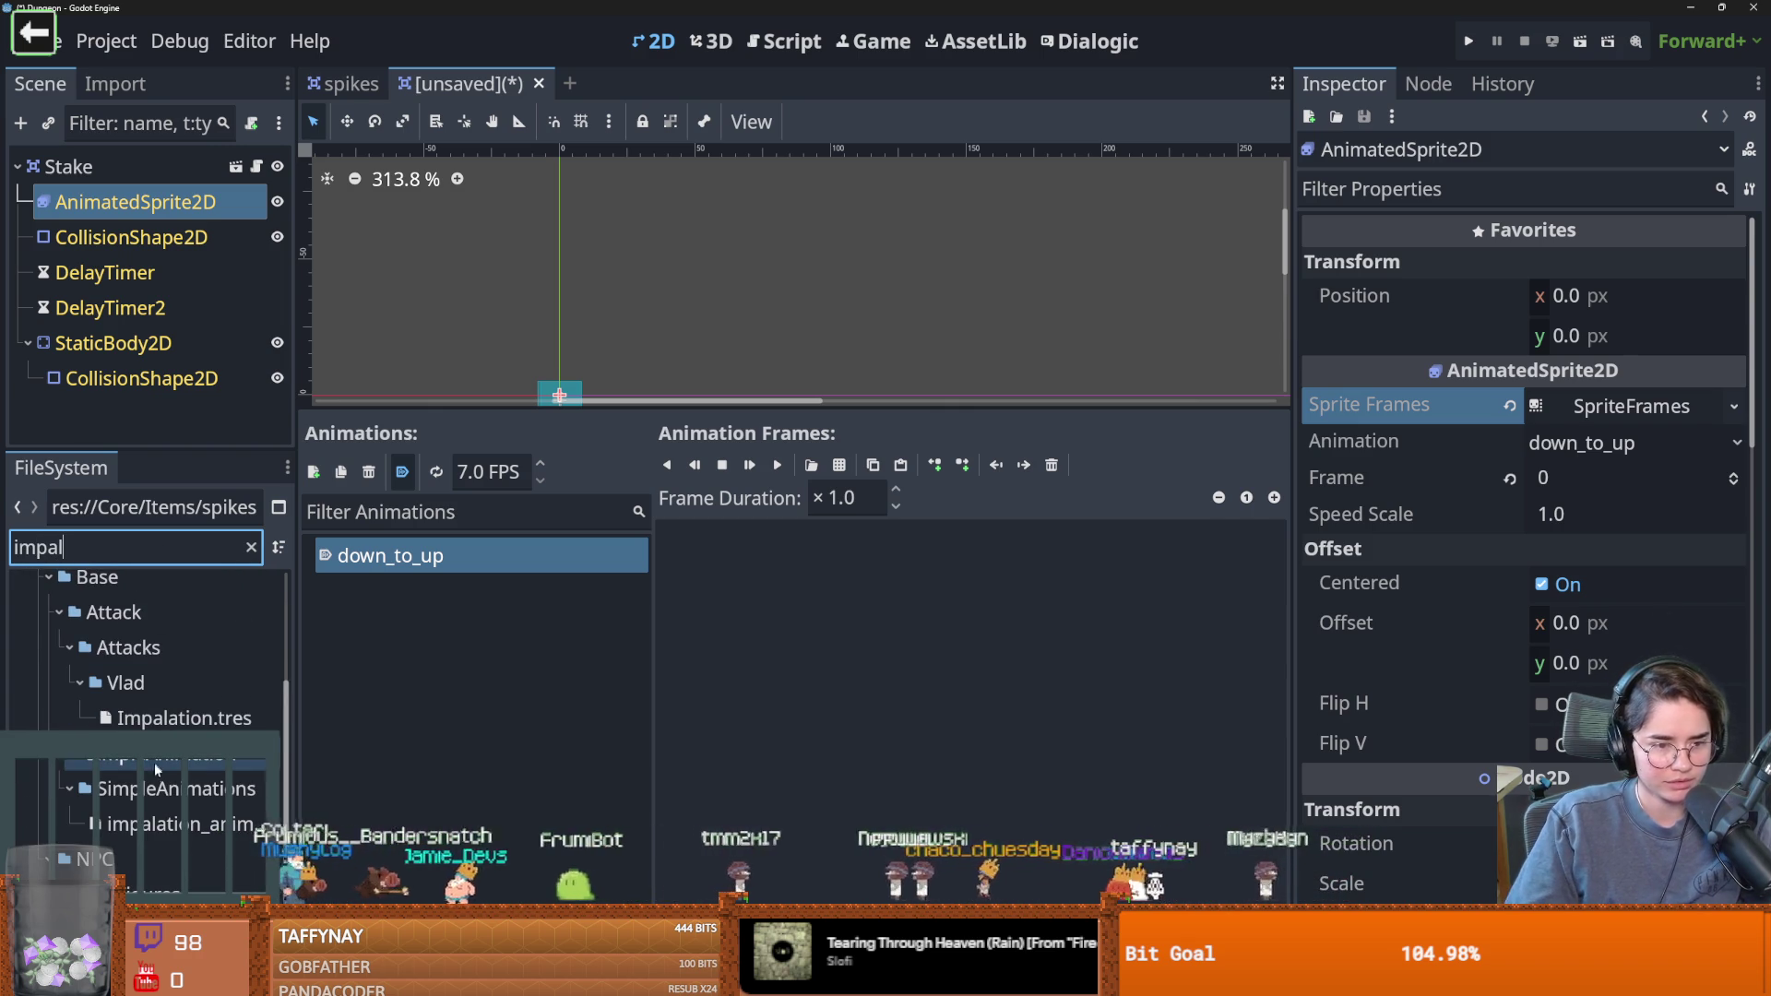
Filter for 'vlad', locate VladTheImpaler, then preview Vlad_SpriteSheet.png and Vlad.png in the widened file list.
key(BackSpace)
key(BackSpace)
key(BackSpace)
key(BackSpace)
key(BackSpace)
text(vlad)
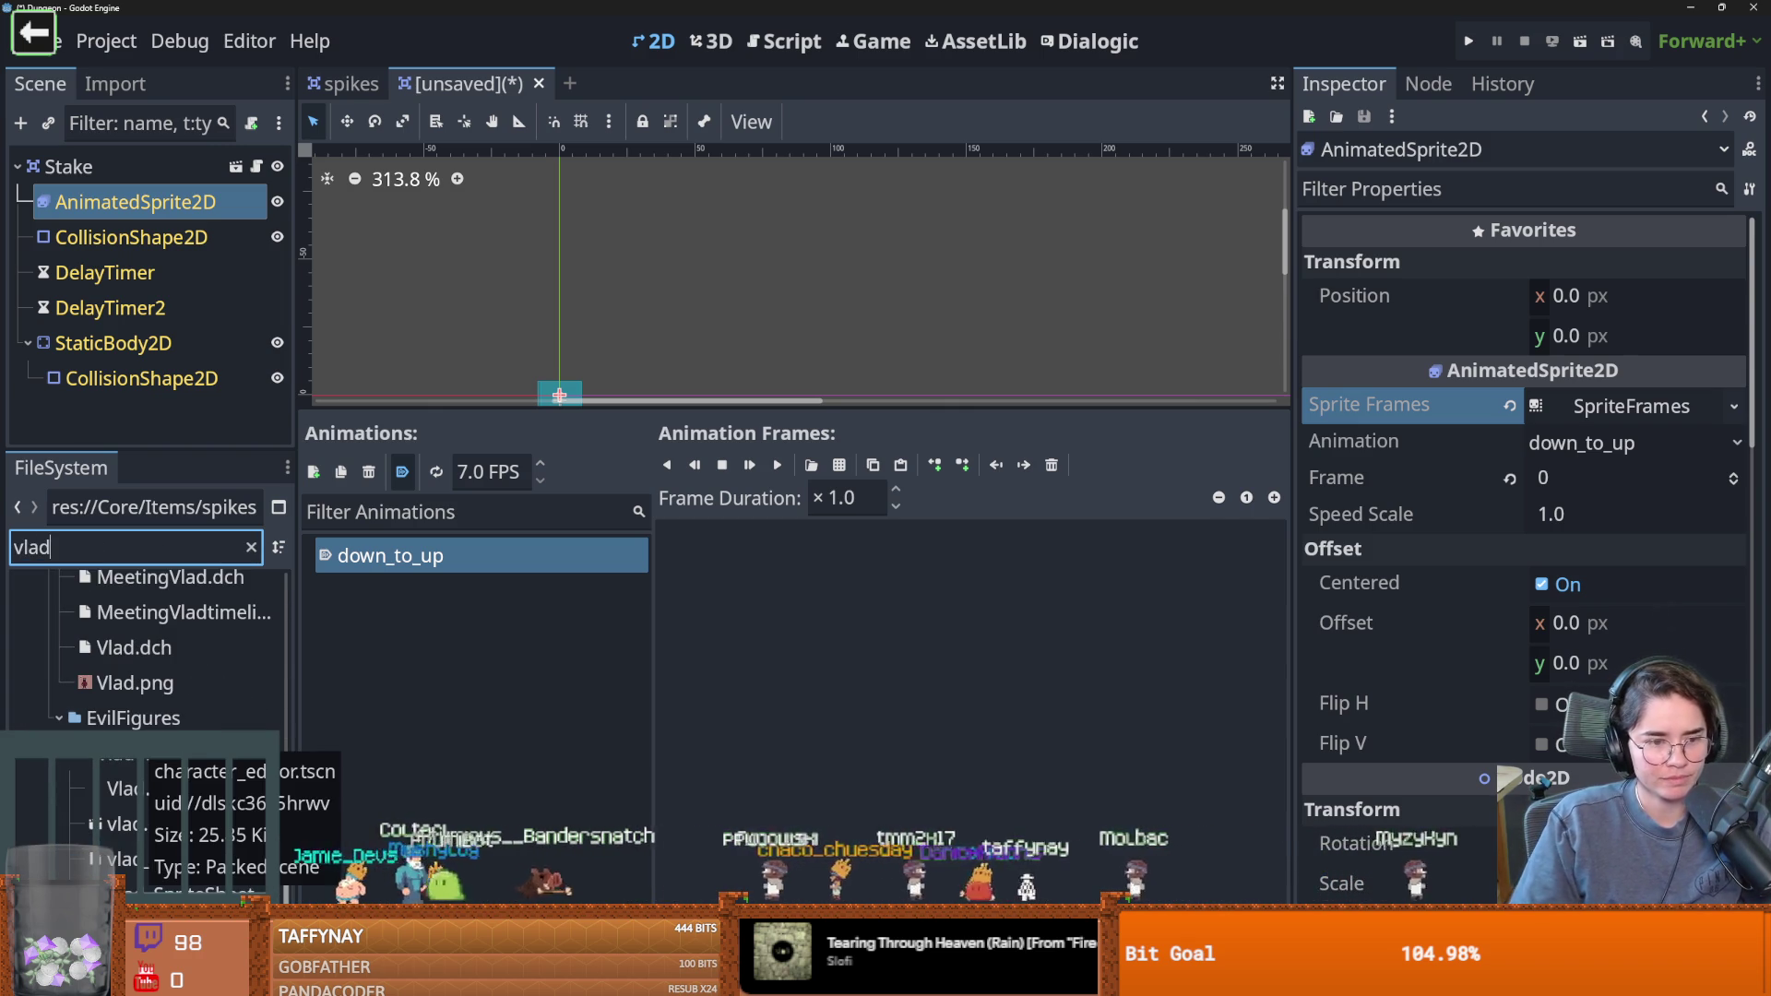
scroll(201, 853, up, 2)
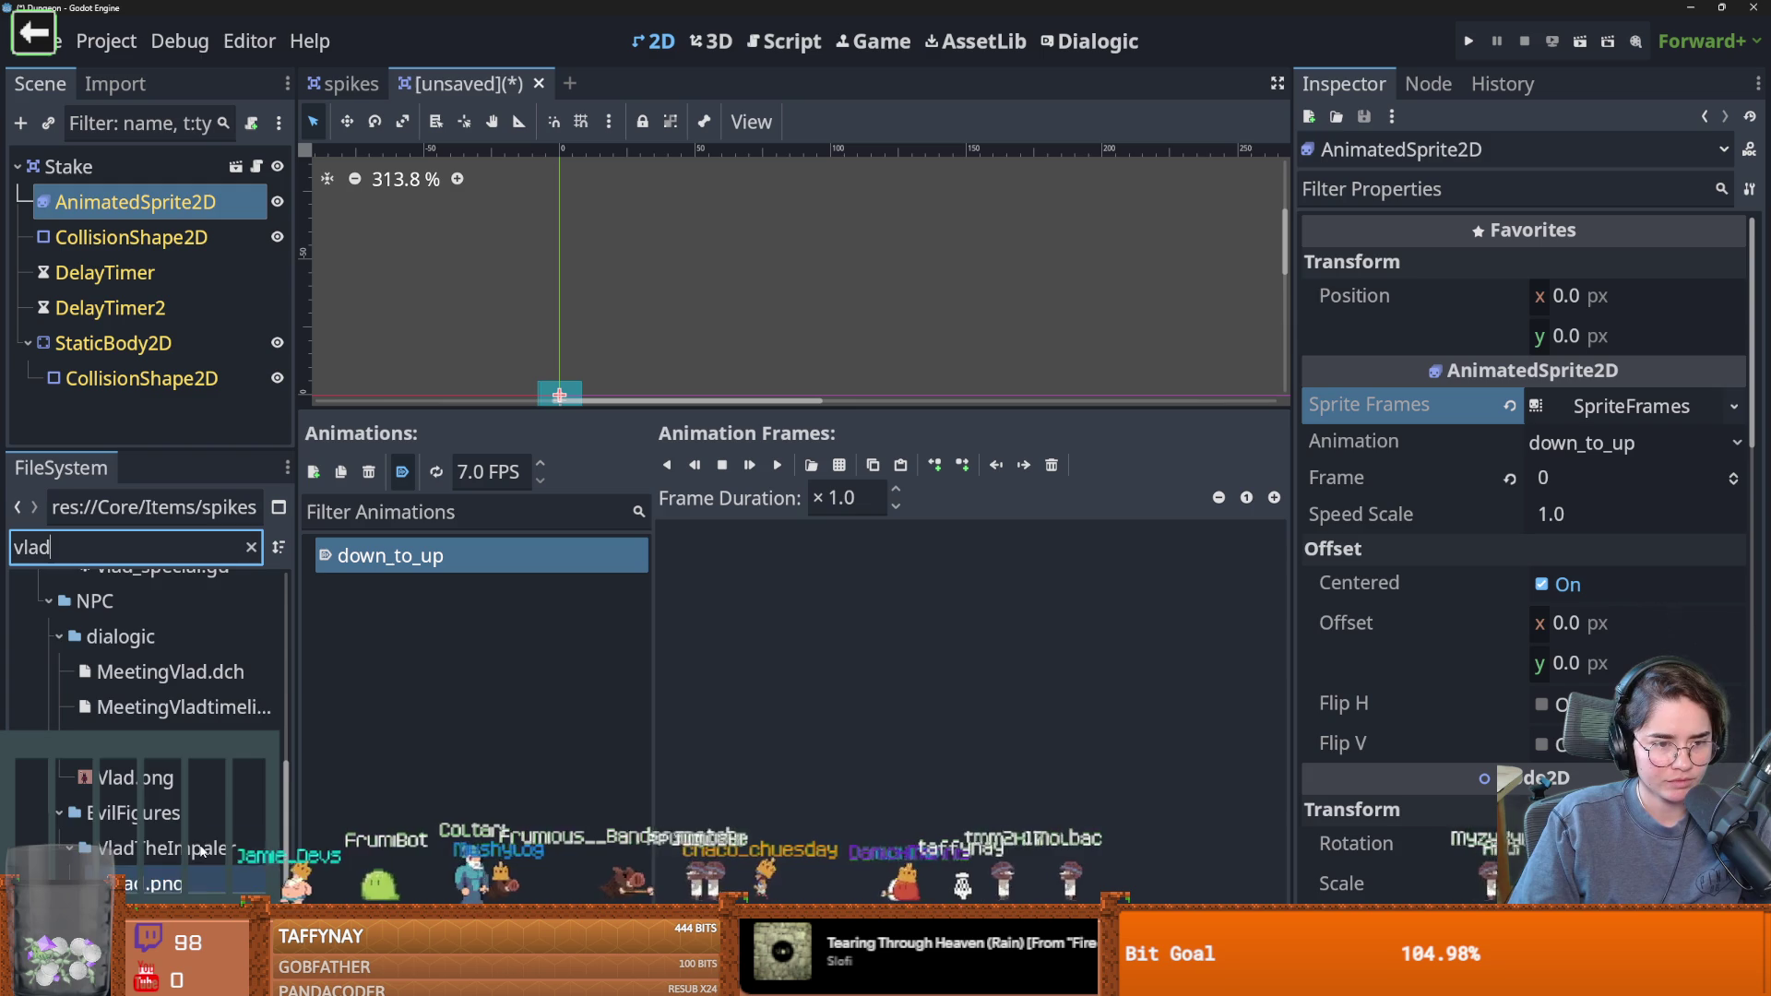
scroll(201, 854, down, 1)
click(170, 803)
click(250, 548)
scroll(246, 667, down, 5)
mouse_move(204, 799)
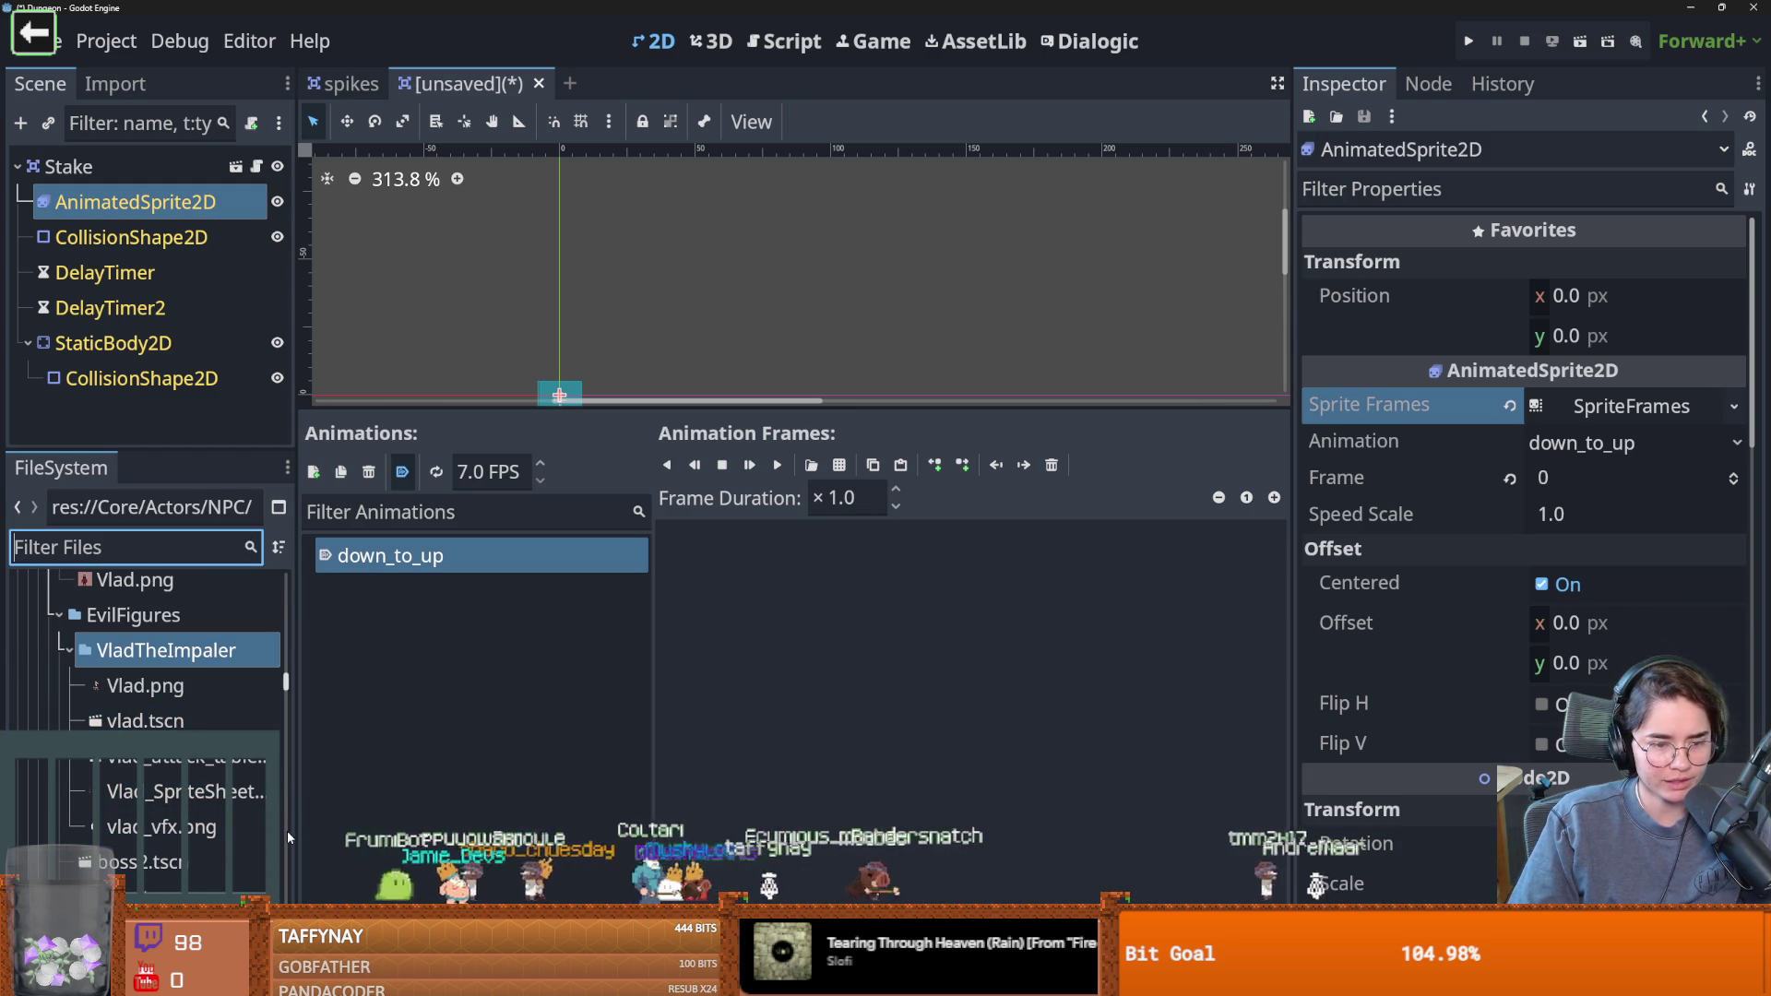
drag(293, 830, 477, 830)
click(233, 799)
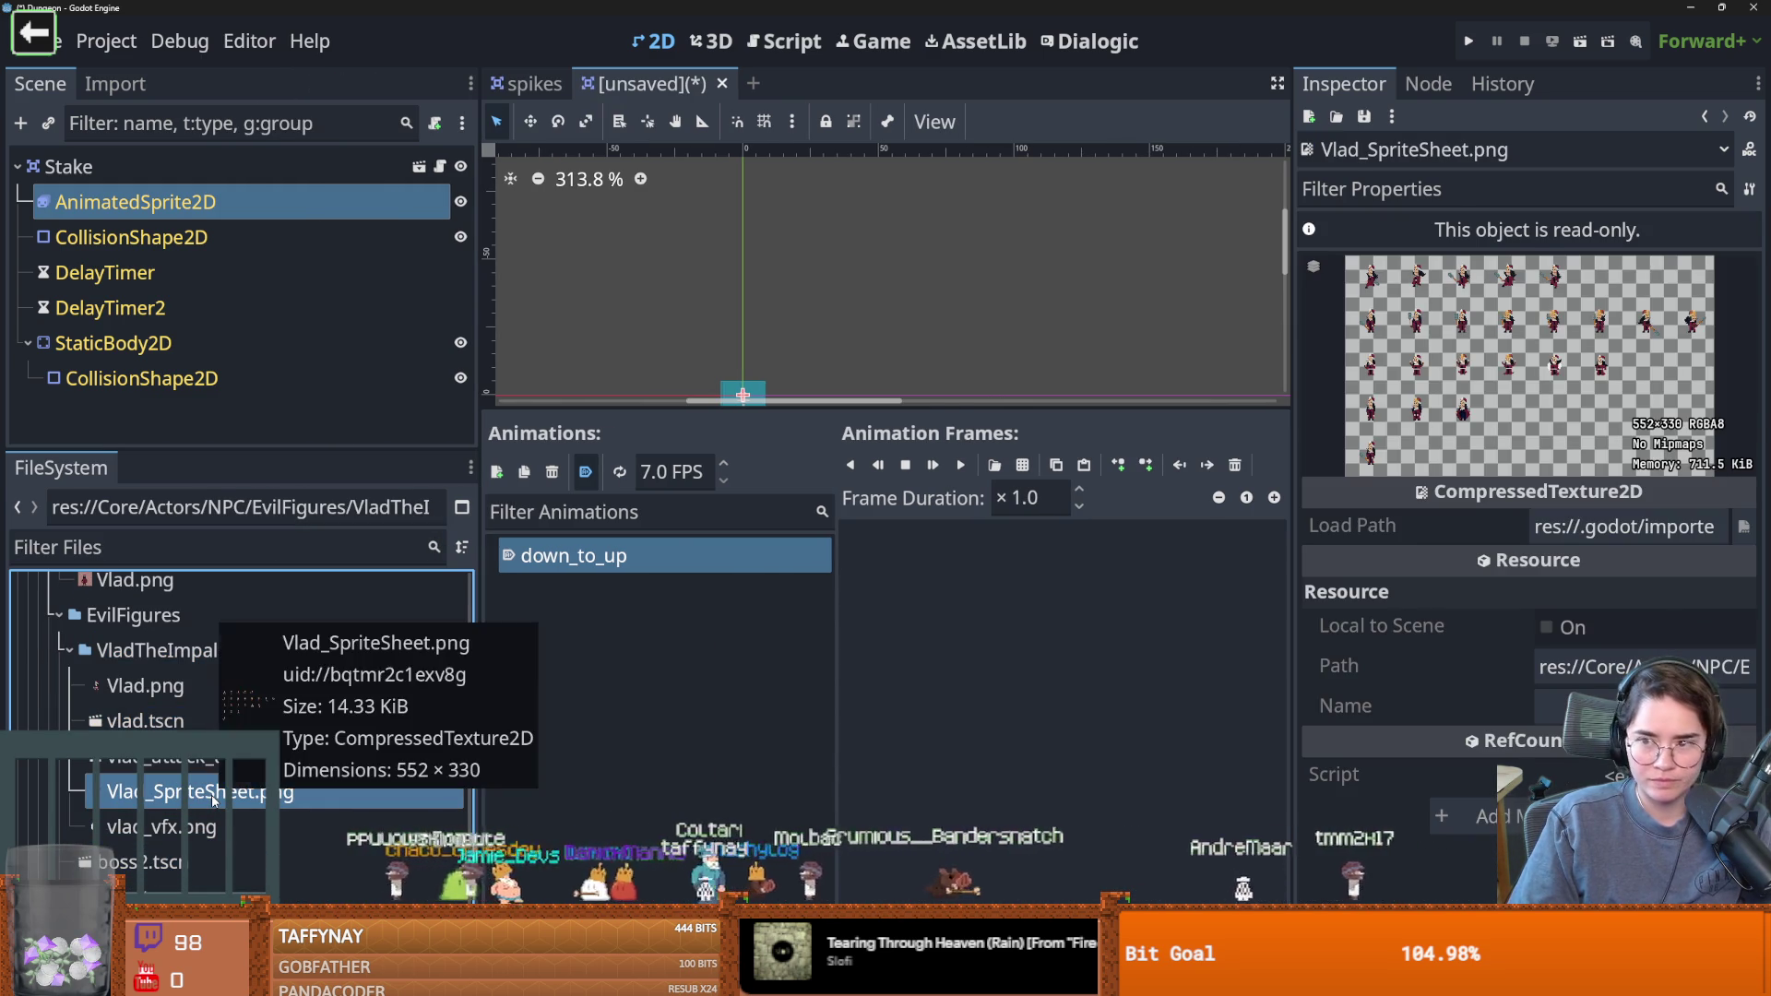
click(187, 690)
mouse_move(187, 695)
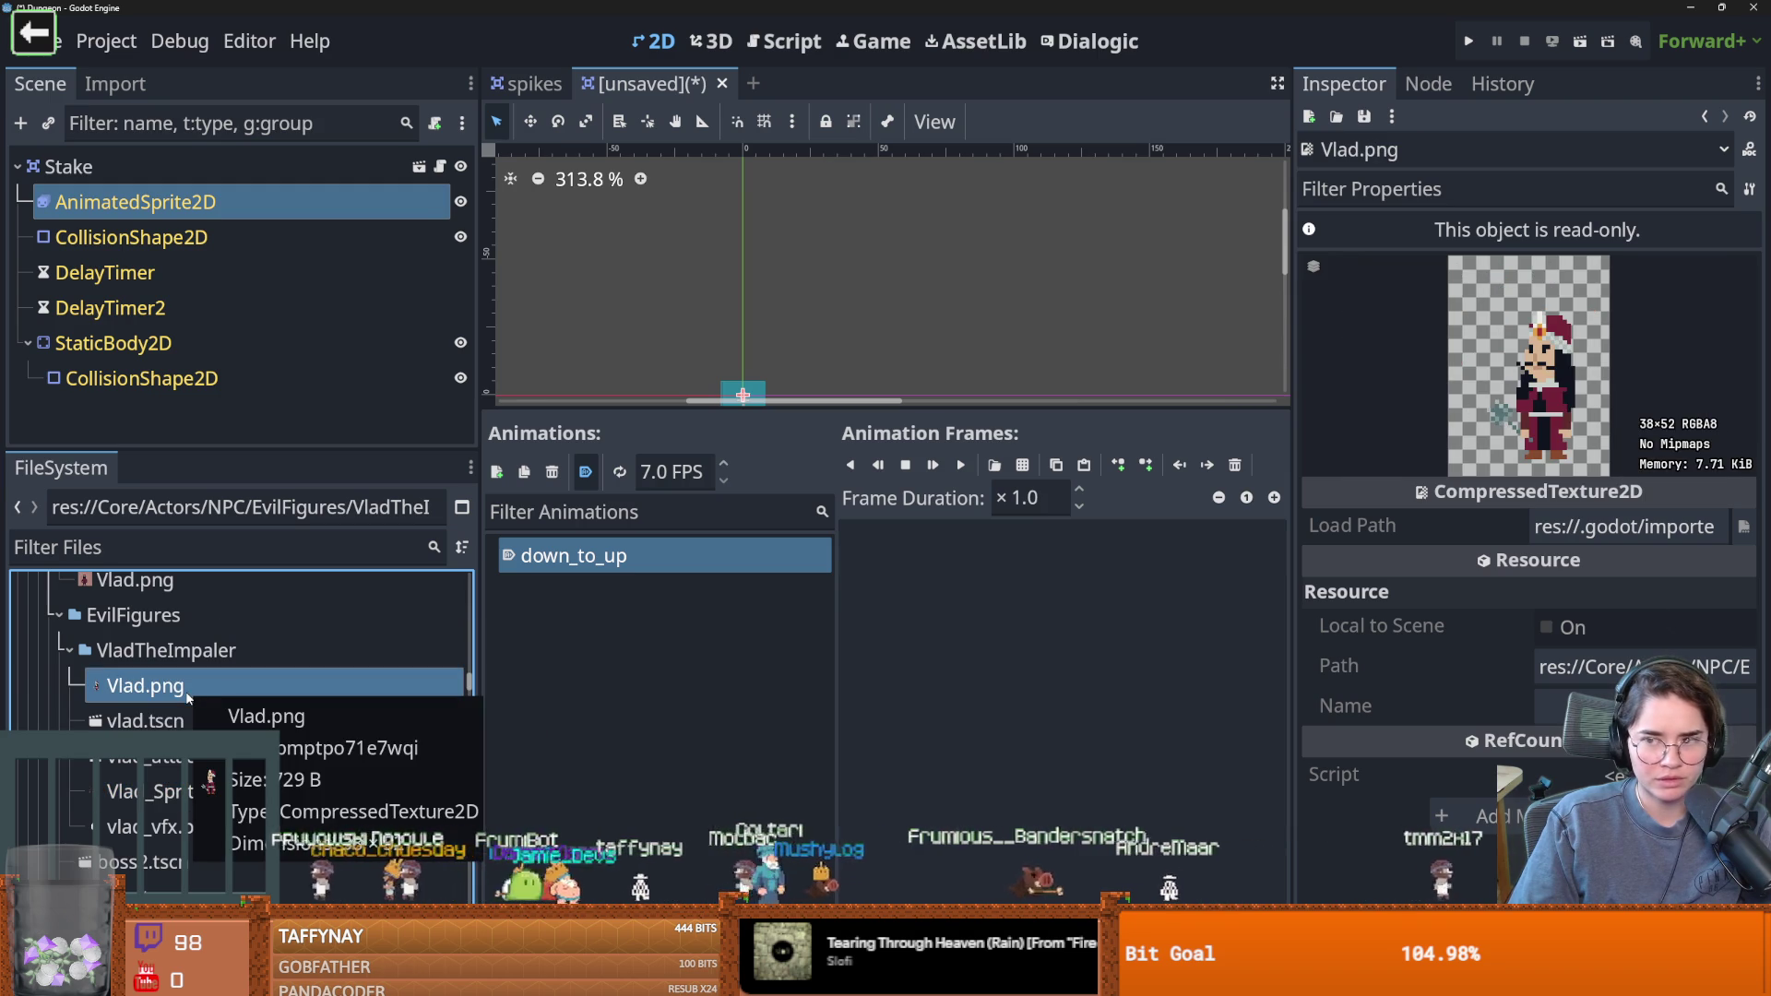
Collapse the dialogic folder and select the Vlad attack table file in EvilFigures/VladTheImpaler.
scroll(187, 701, up, 3)
scroll(98, 646, up, 10)
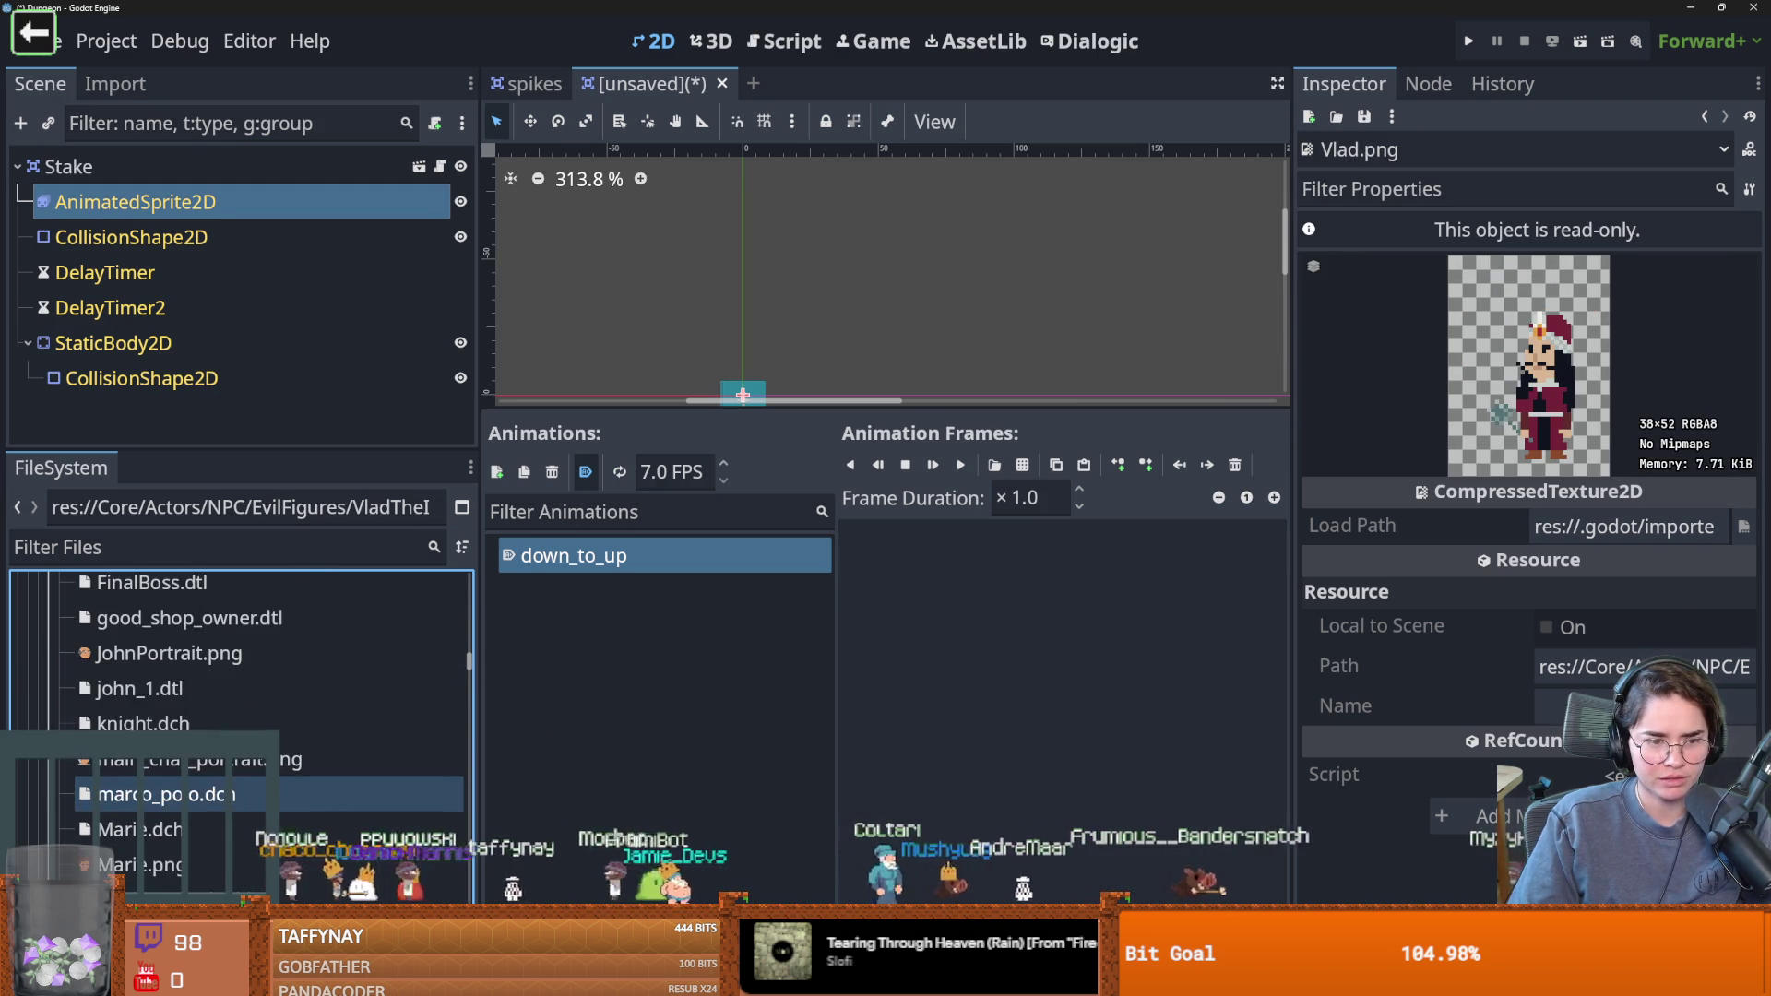
click(98, 639)
click(59, 606)
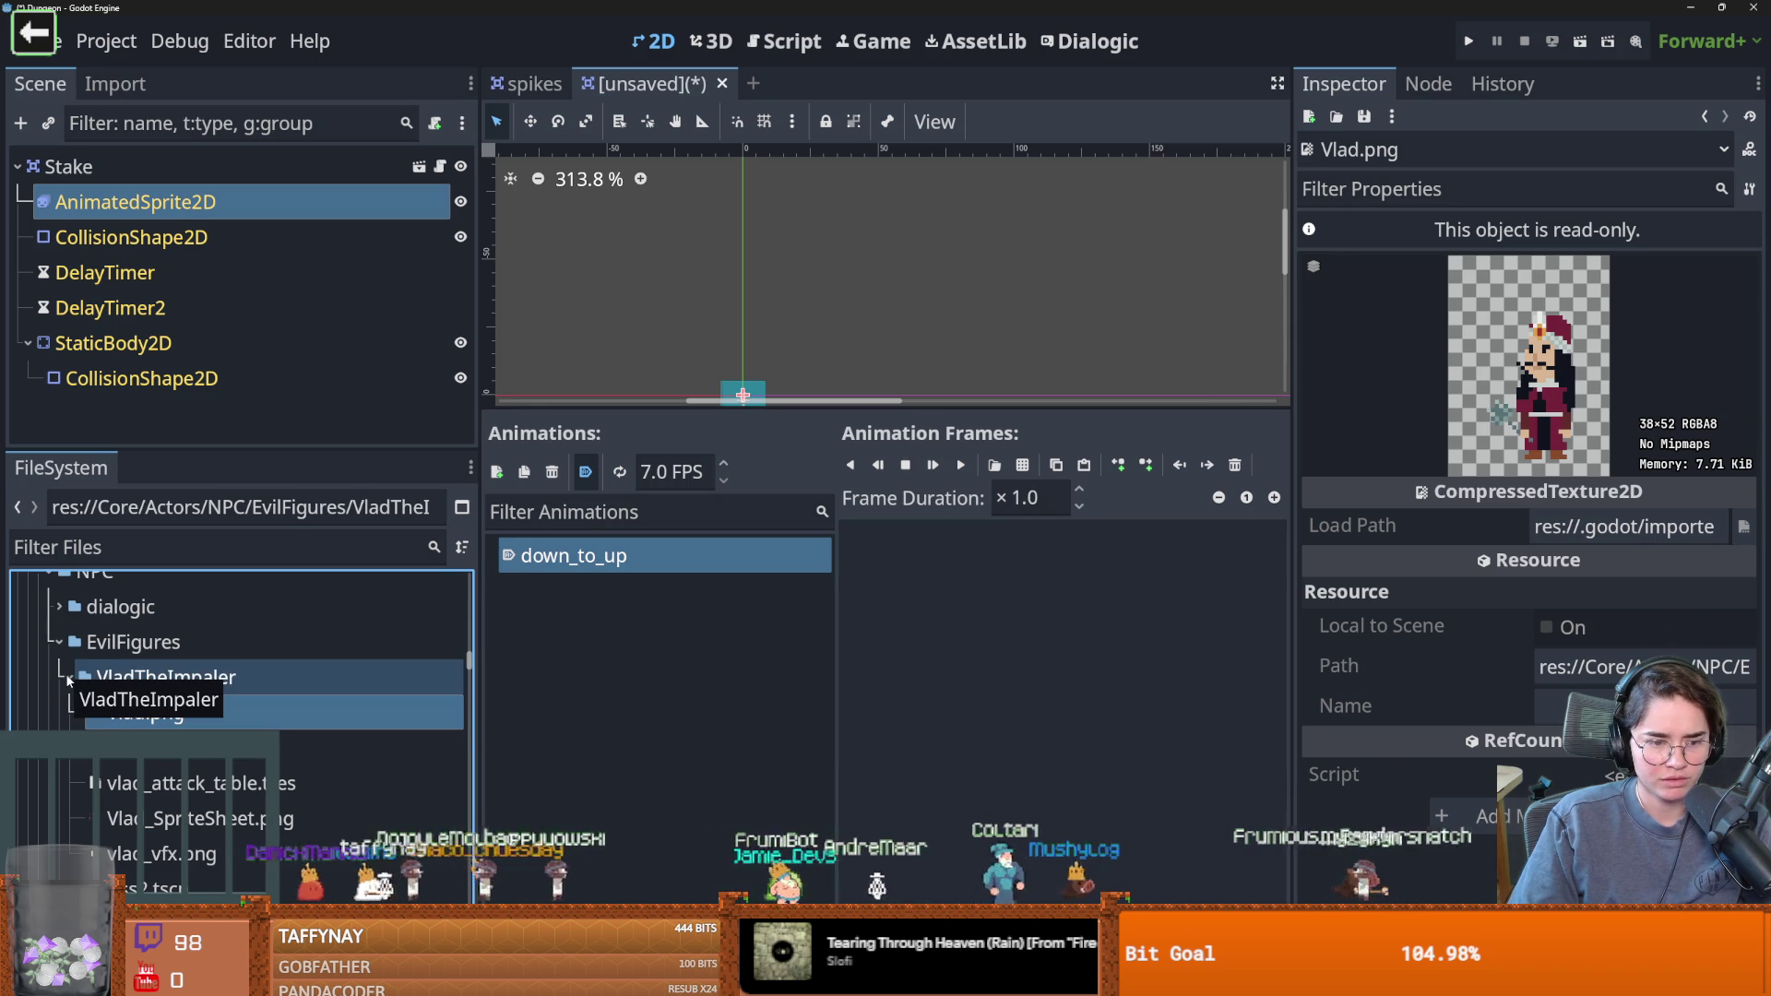
scroll(69, 681, down, 1)
click(171, 736)
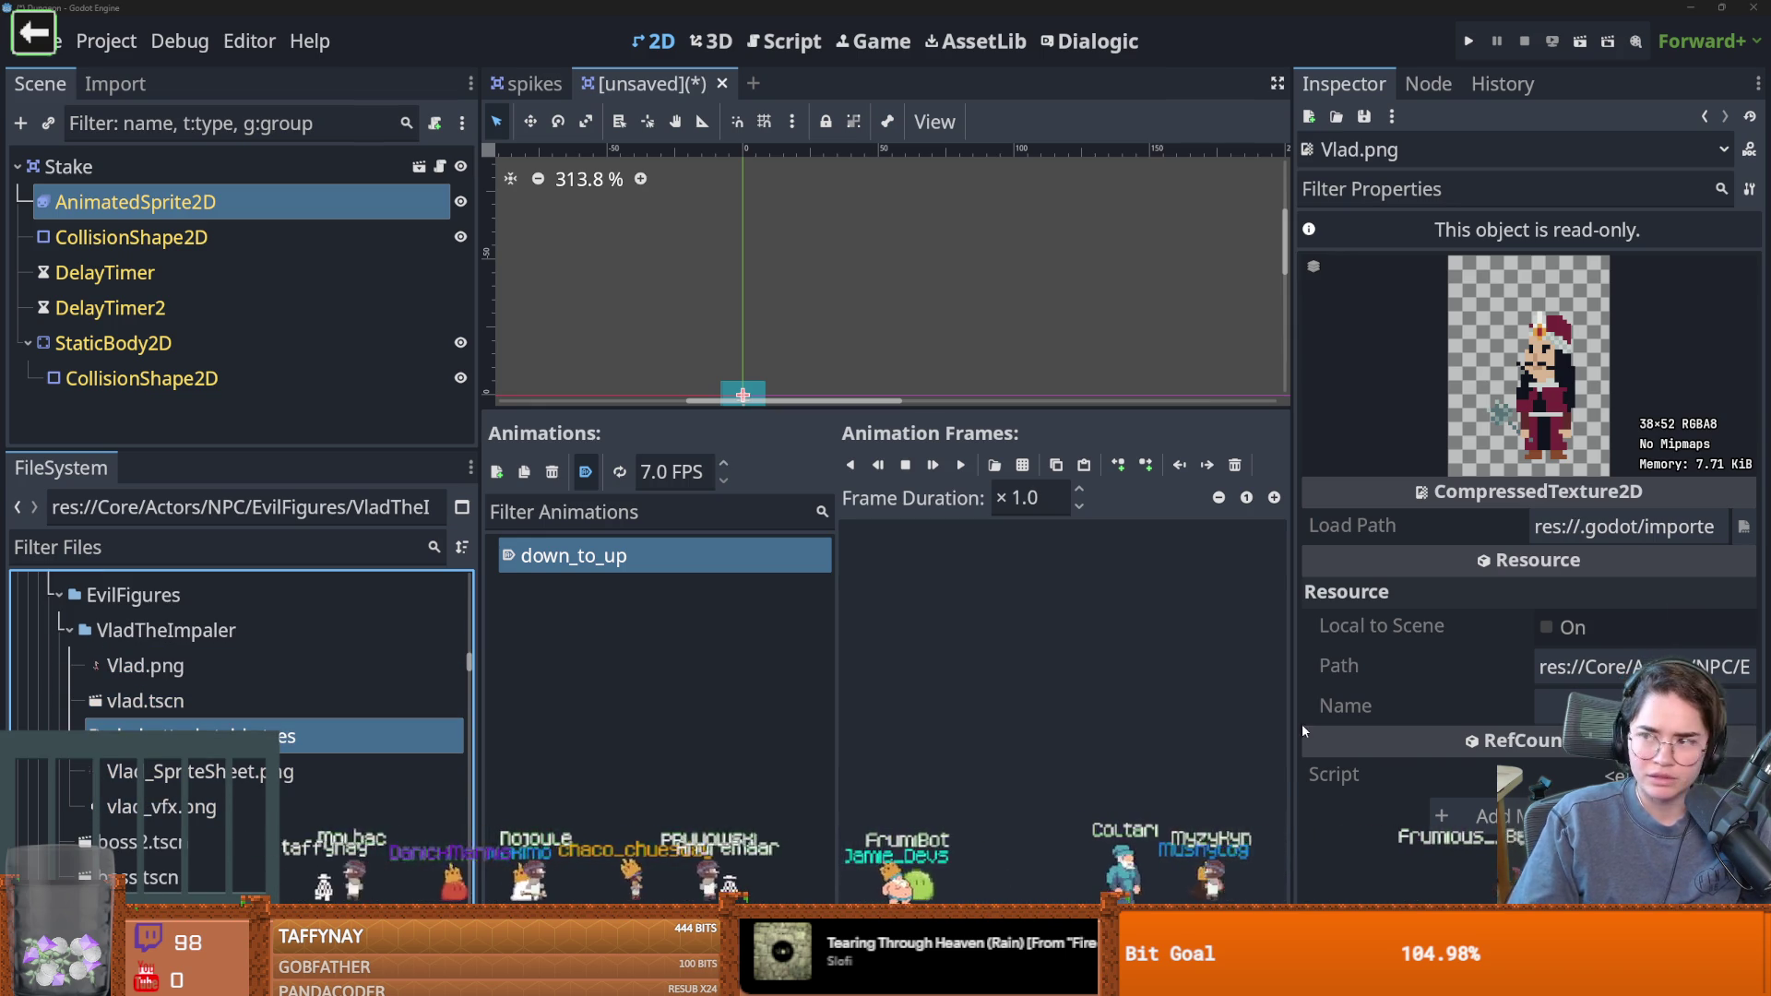
In GitHub Desktop's history, step through the impaling commit's diffs, ending on spear.tscn.
key(alt+Tab)
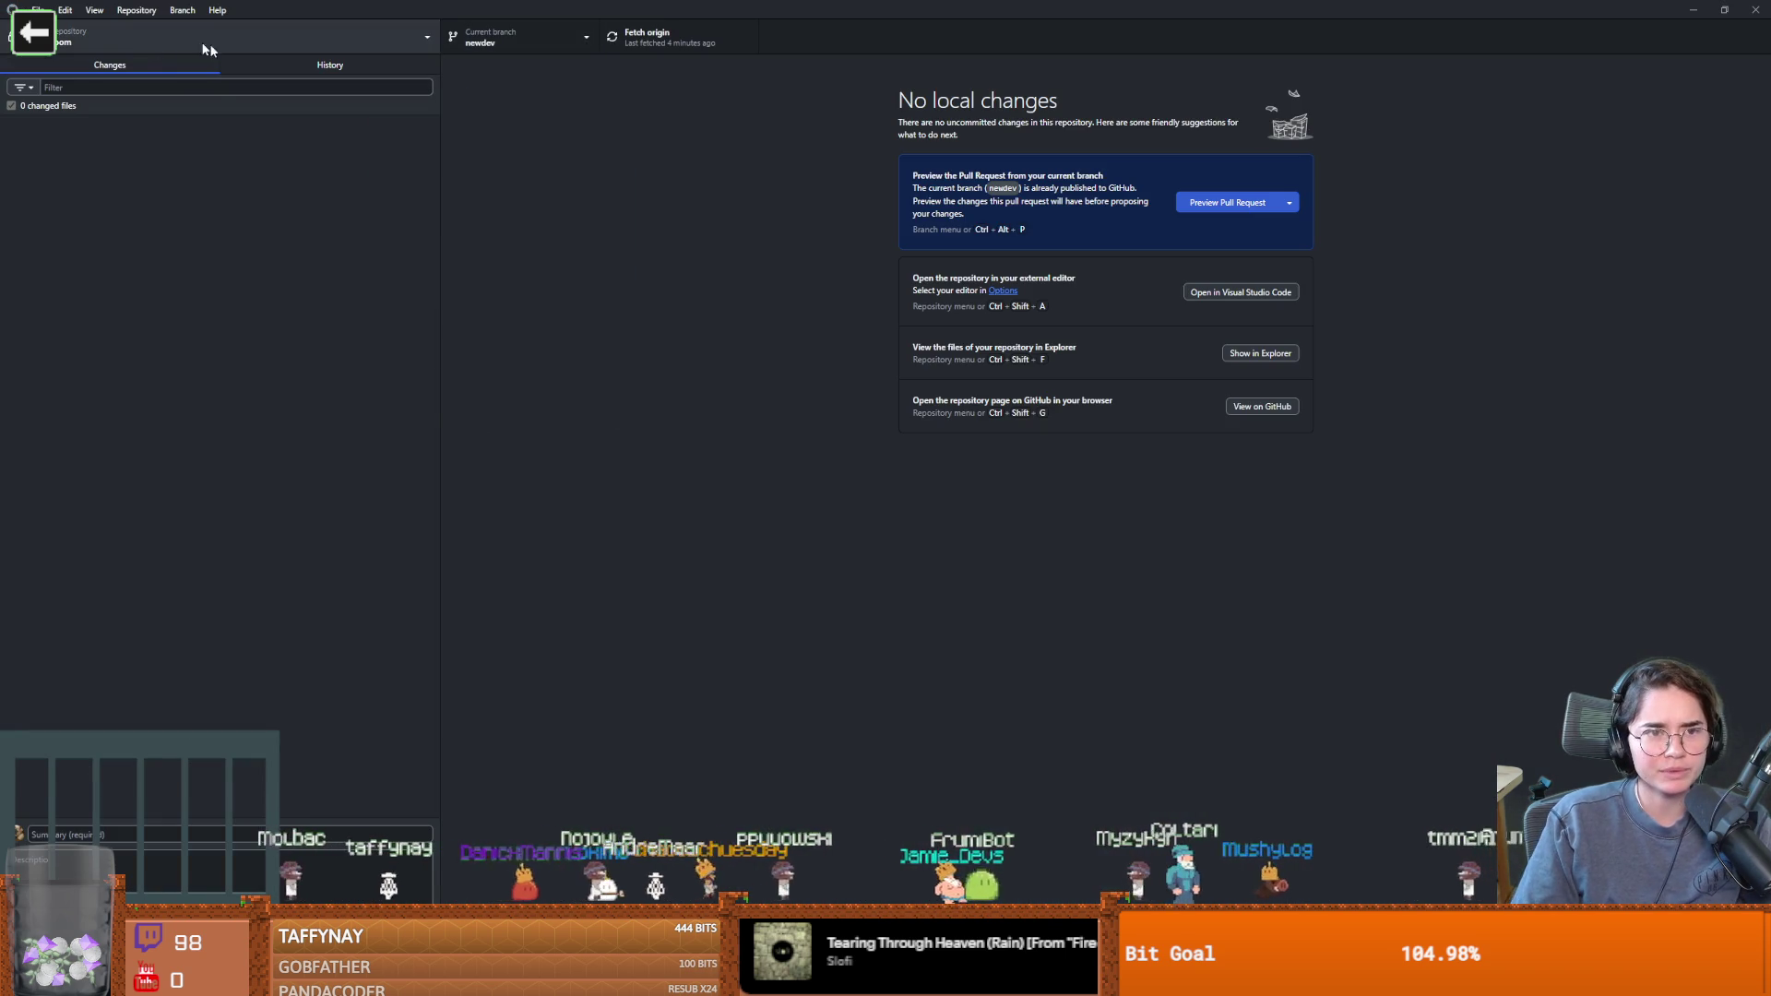
key(ctrl+2)
click(262, 351)
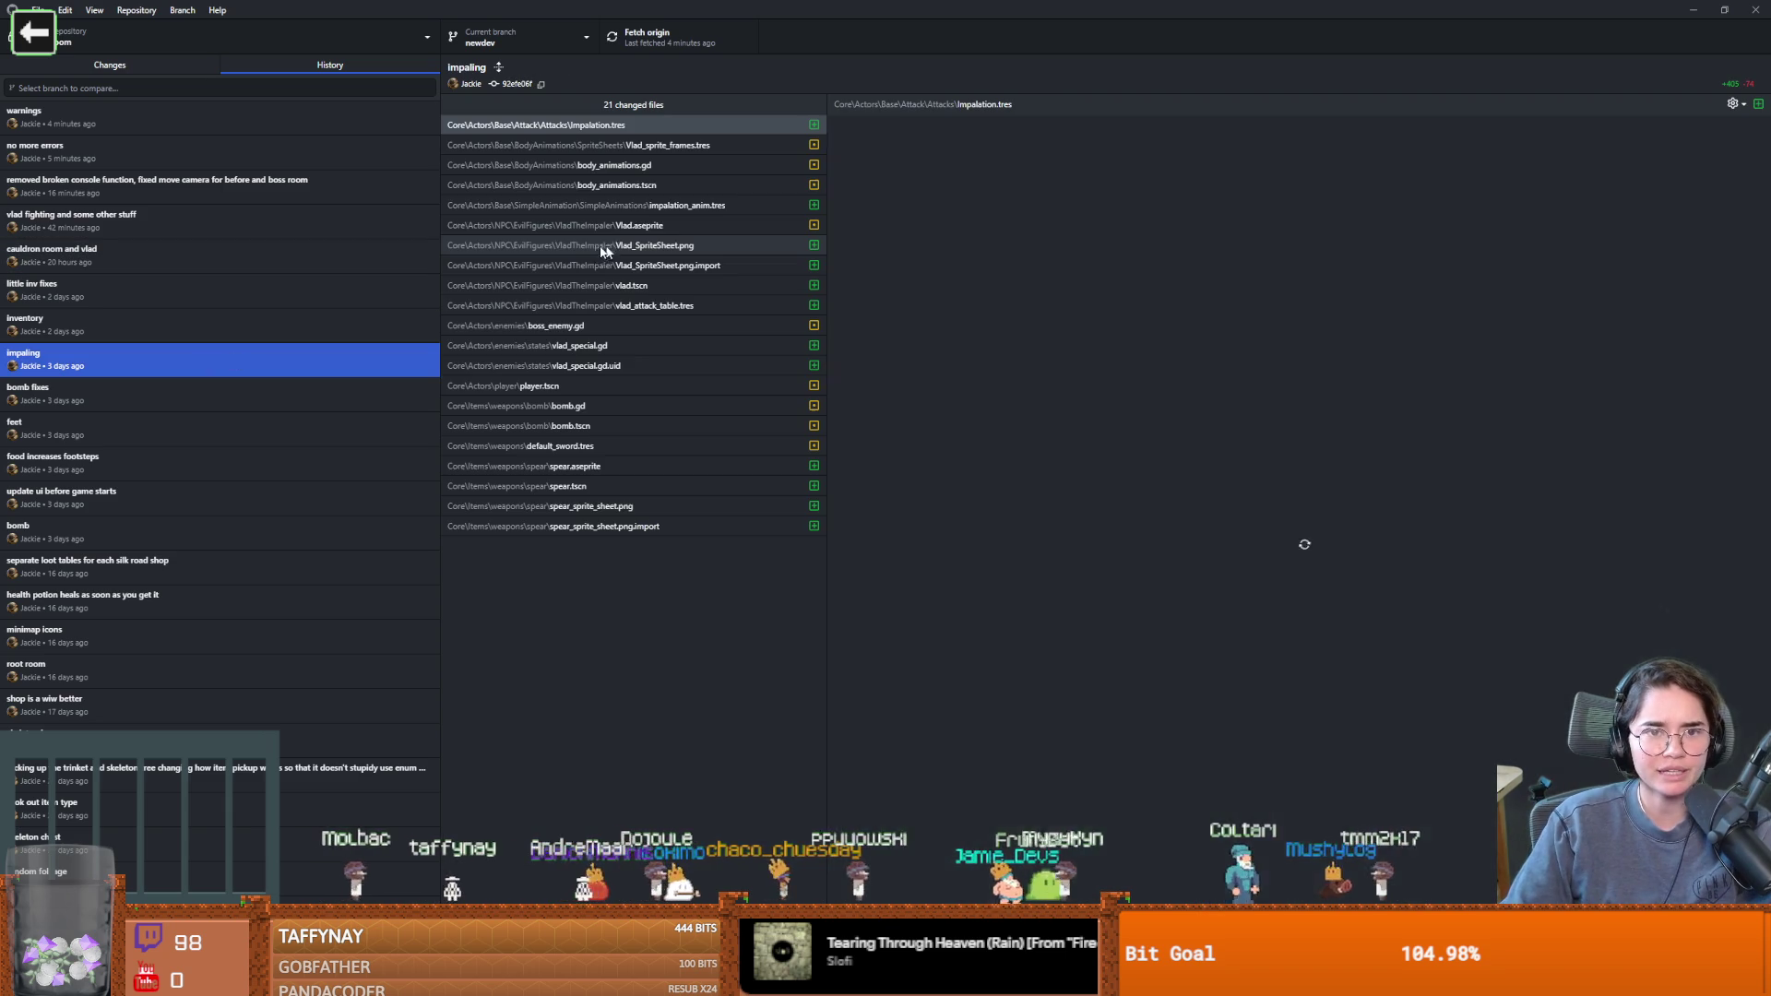
click(652, 166)
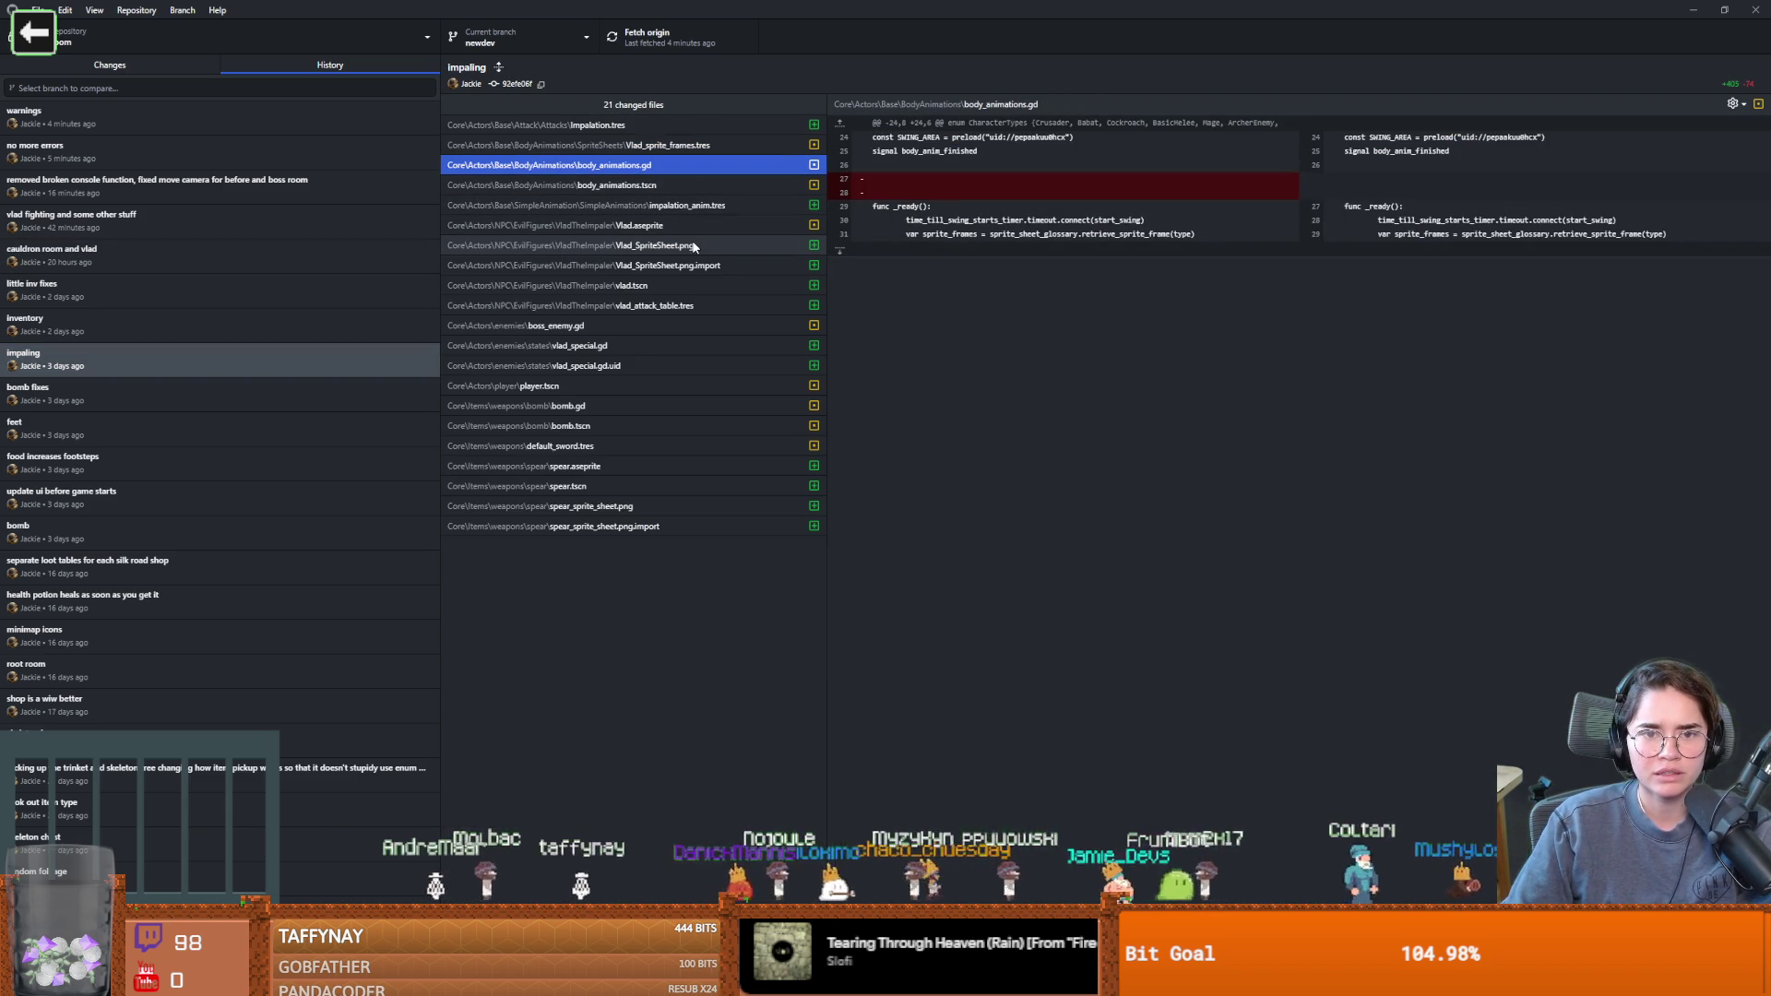
click(694, 242)
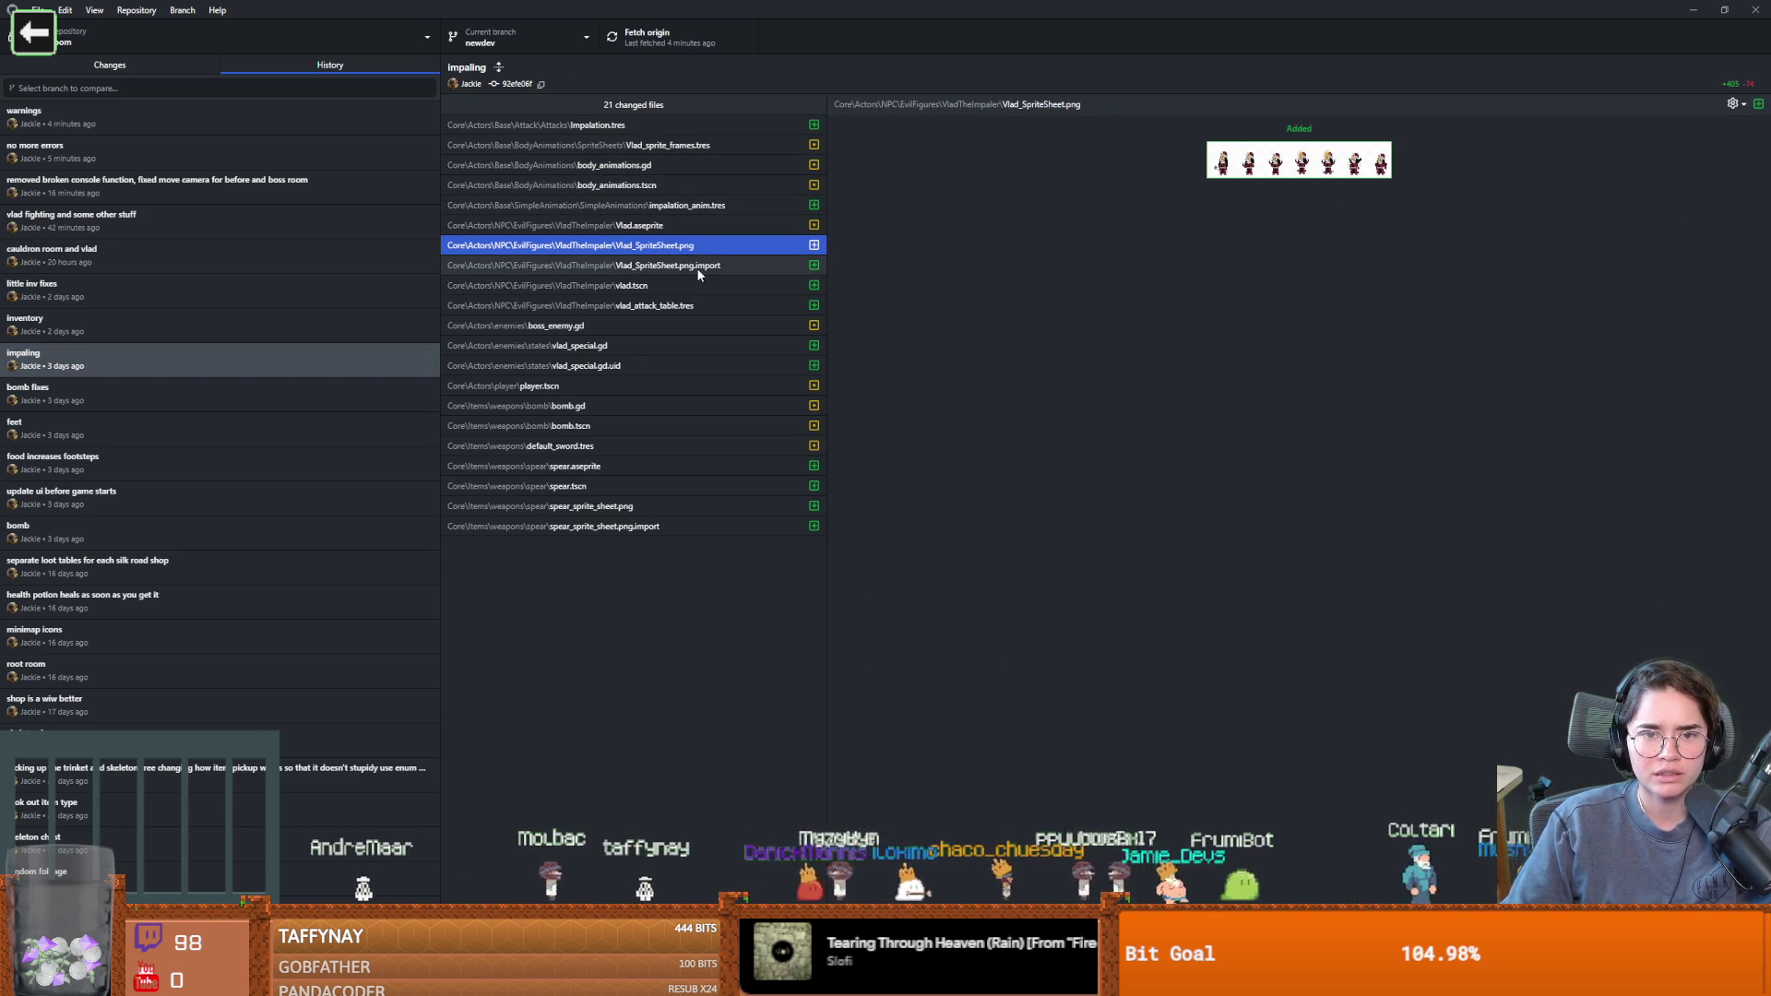
click(700, 267)
click(656, 306)
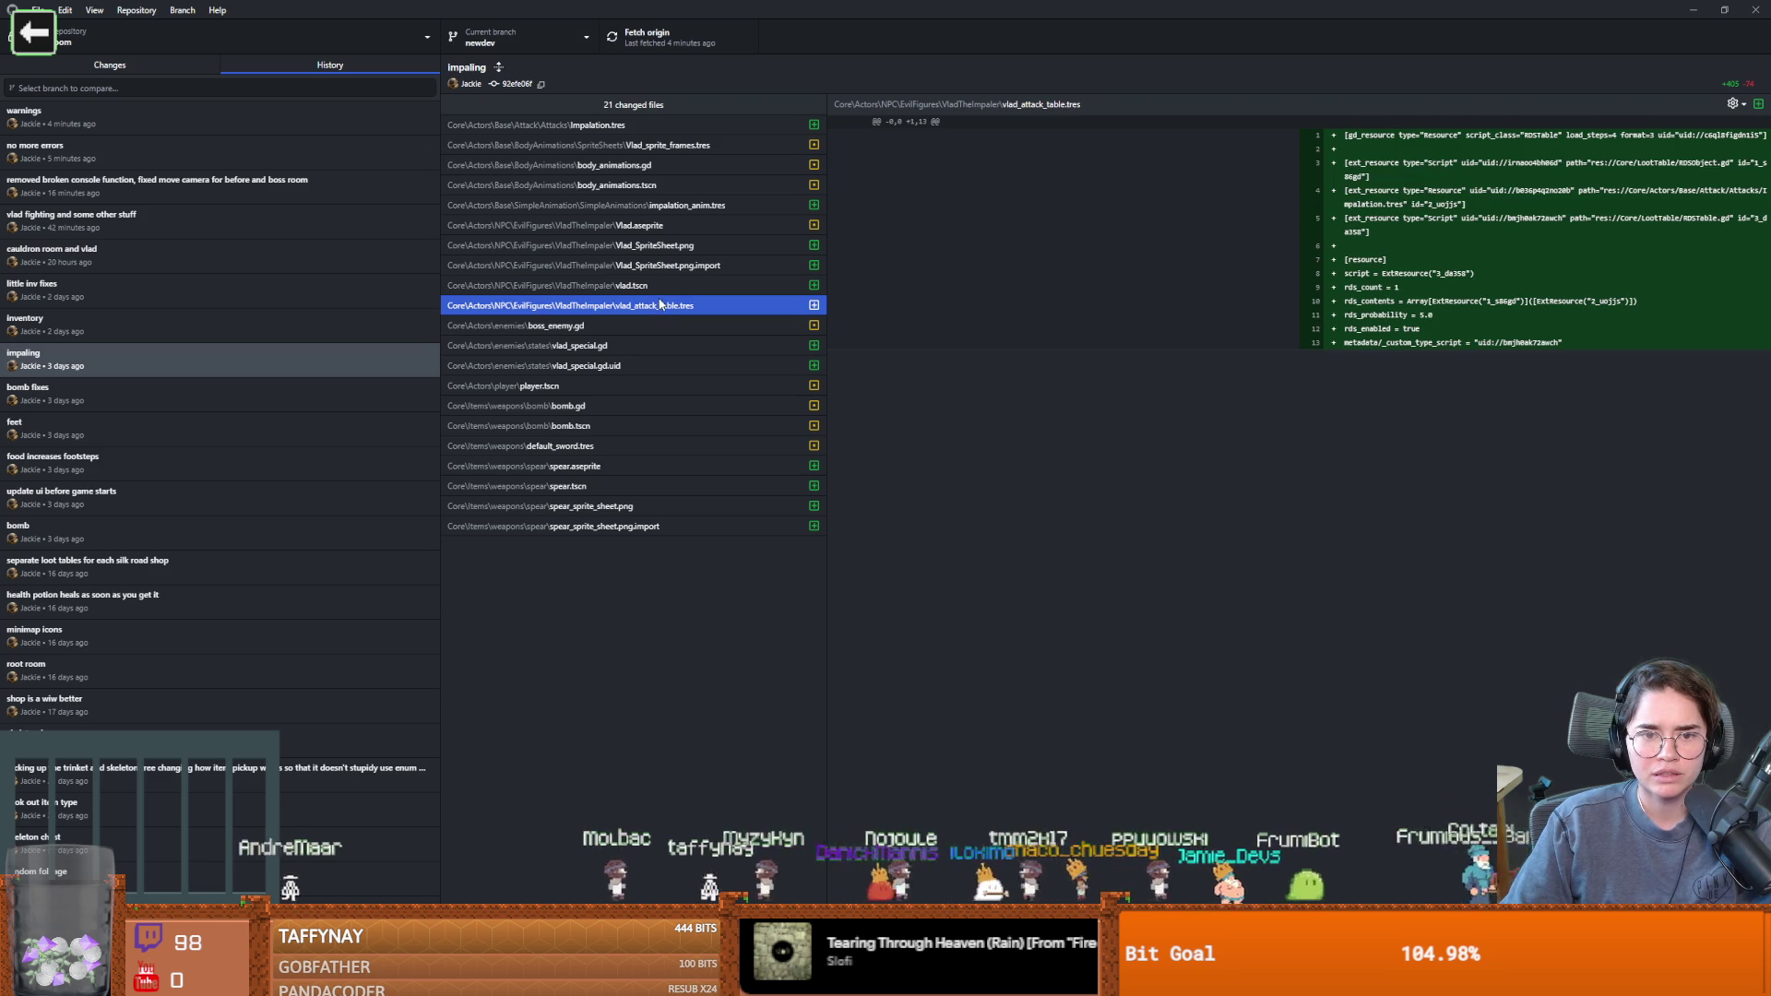
click(613, 466)
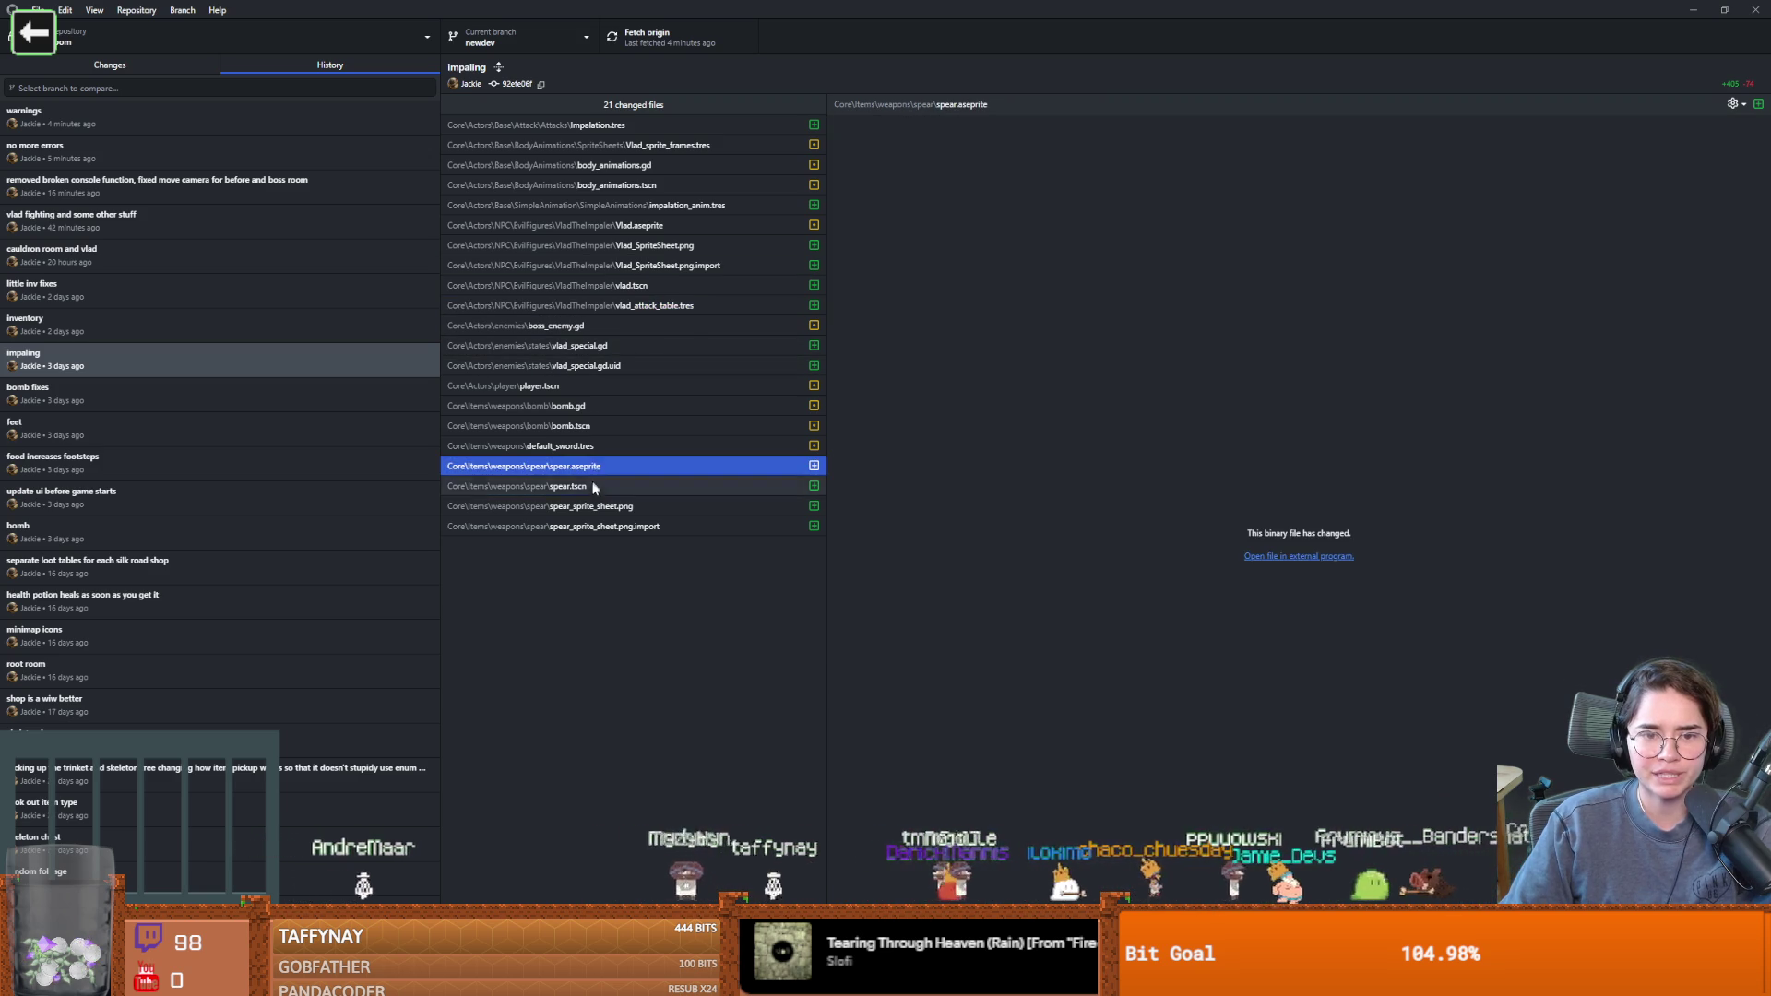
click(738, 486)
Back in Godot, filter the project files by 'spear'.
key(alt+Tab)
click(94, 553)
text(spear)
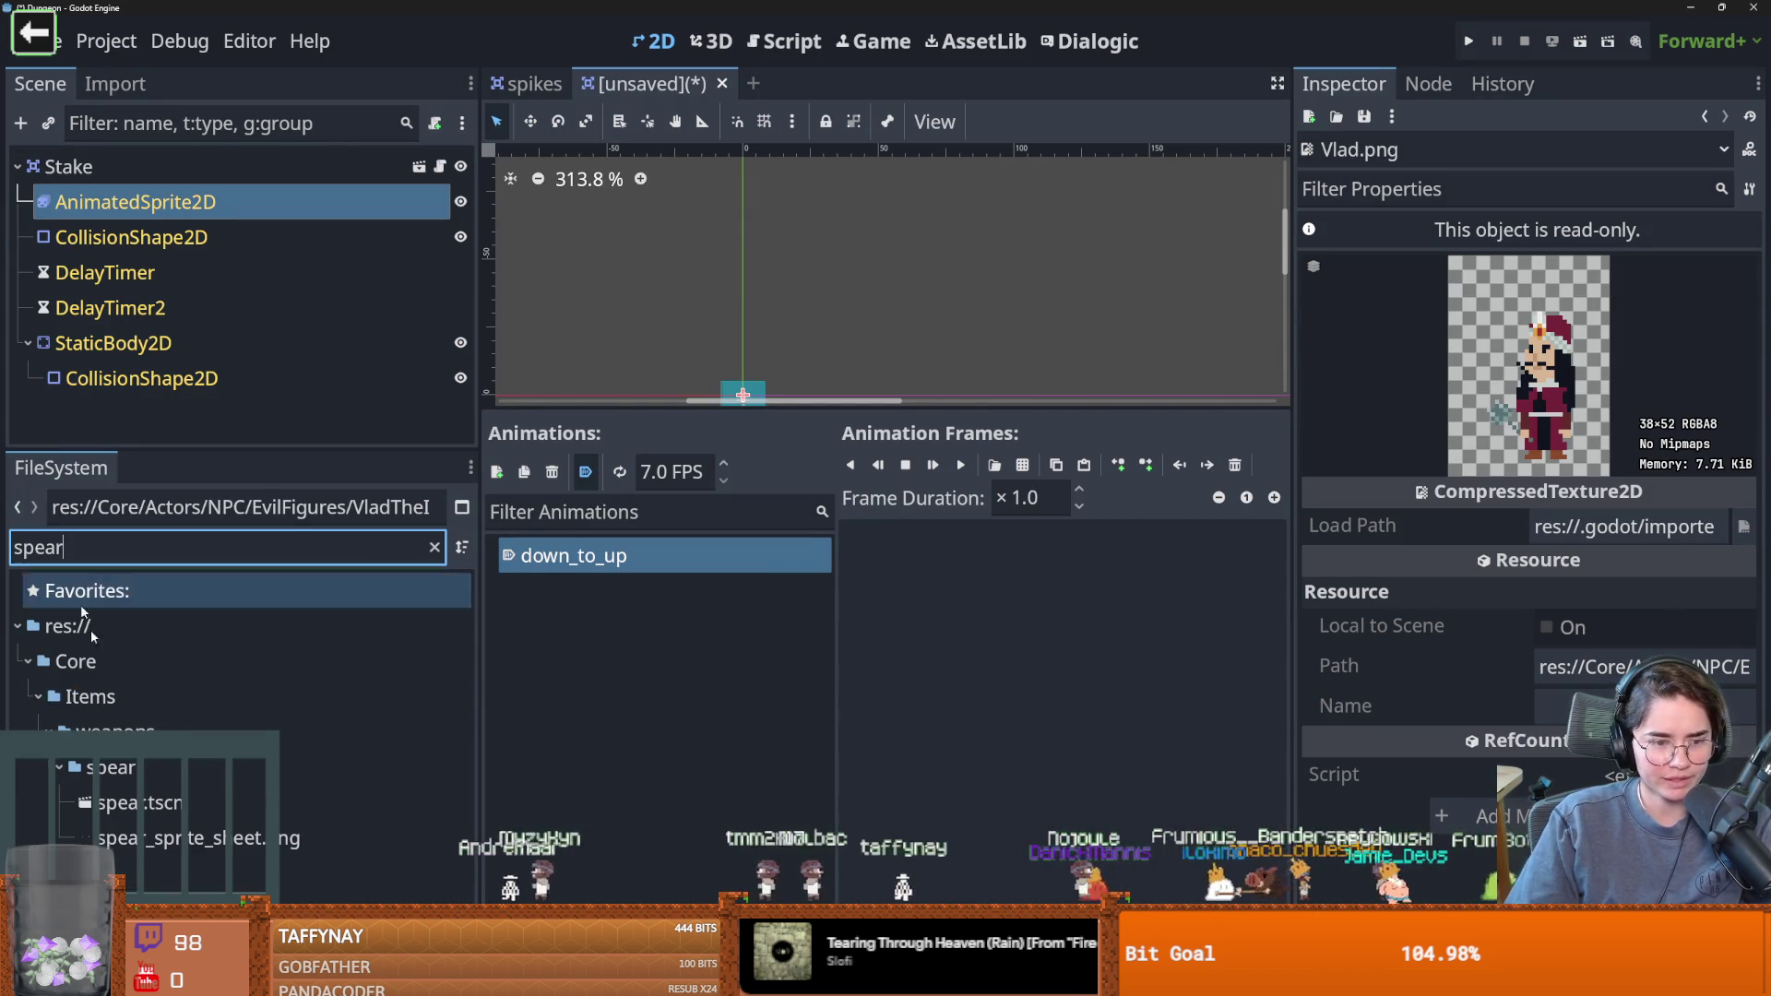
Open spear.tscn, check its AnimatedSprite2D sprite frames, then return to the unsaved Stake scene.
click(207, 836)
double_click(198, 804)
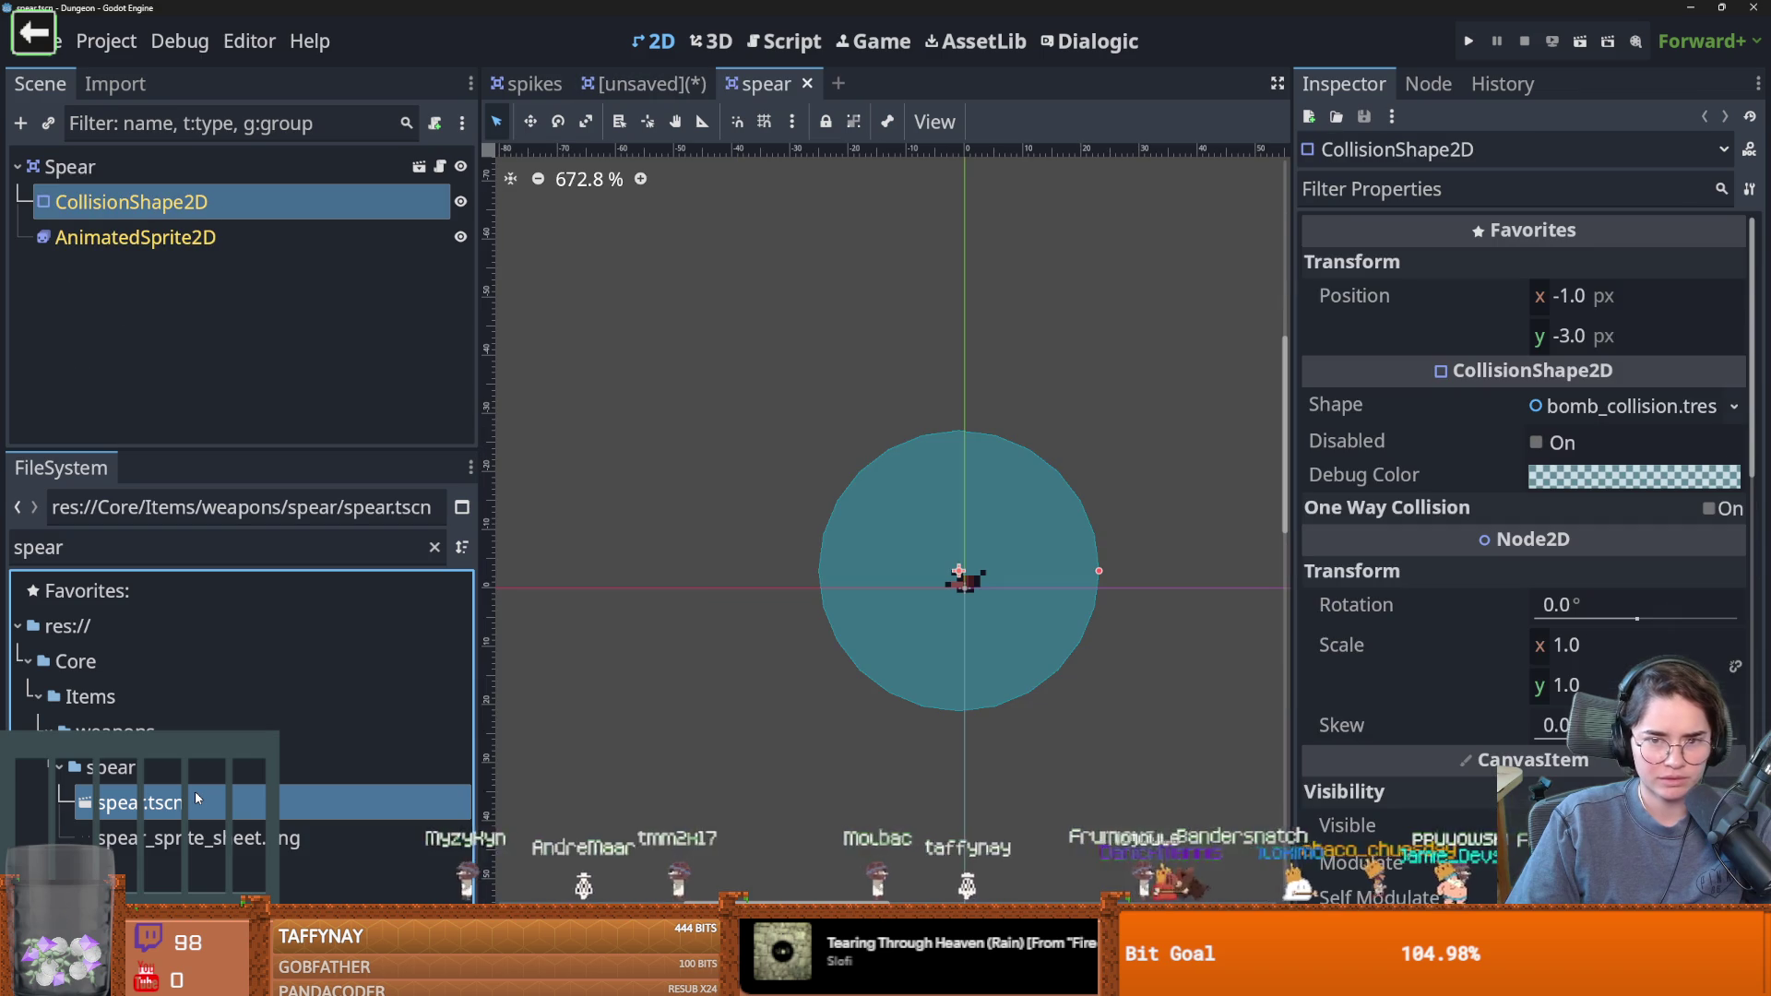
click(251, 235)
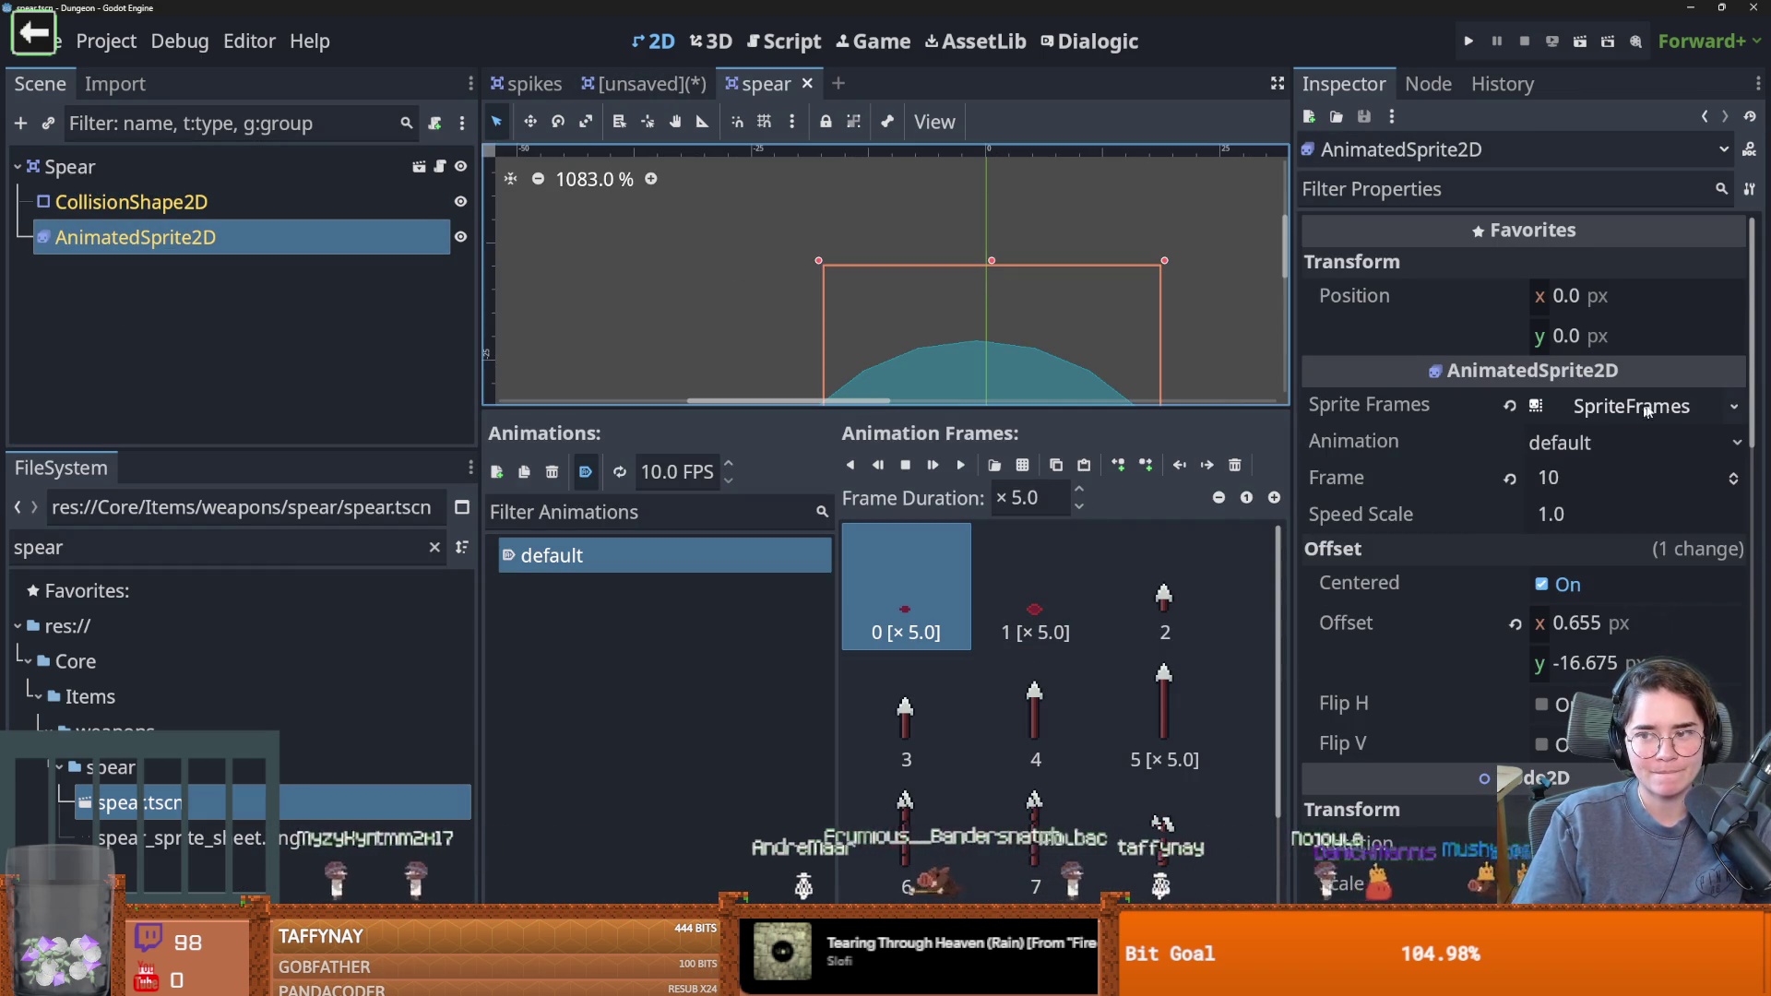
click(1725, 407)
click(978, 618)
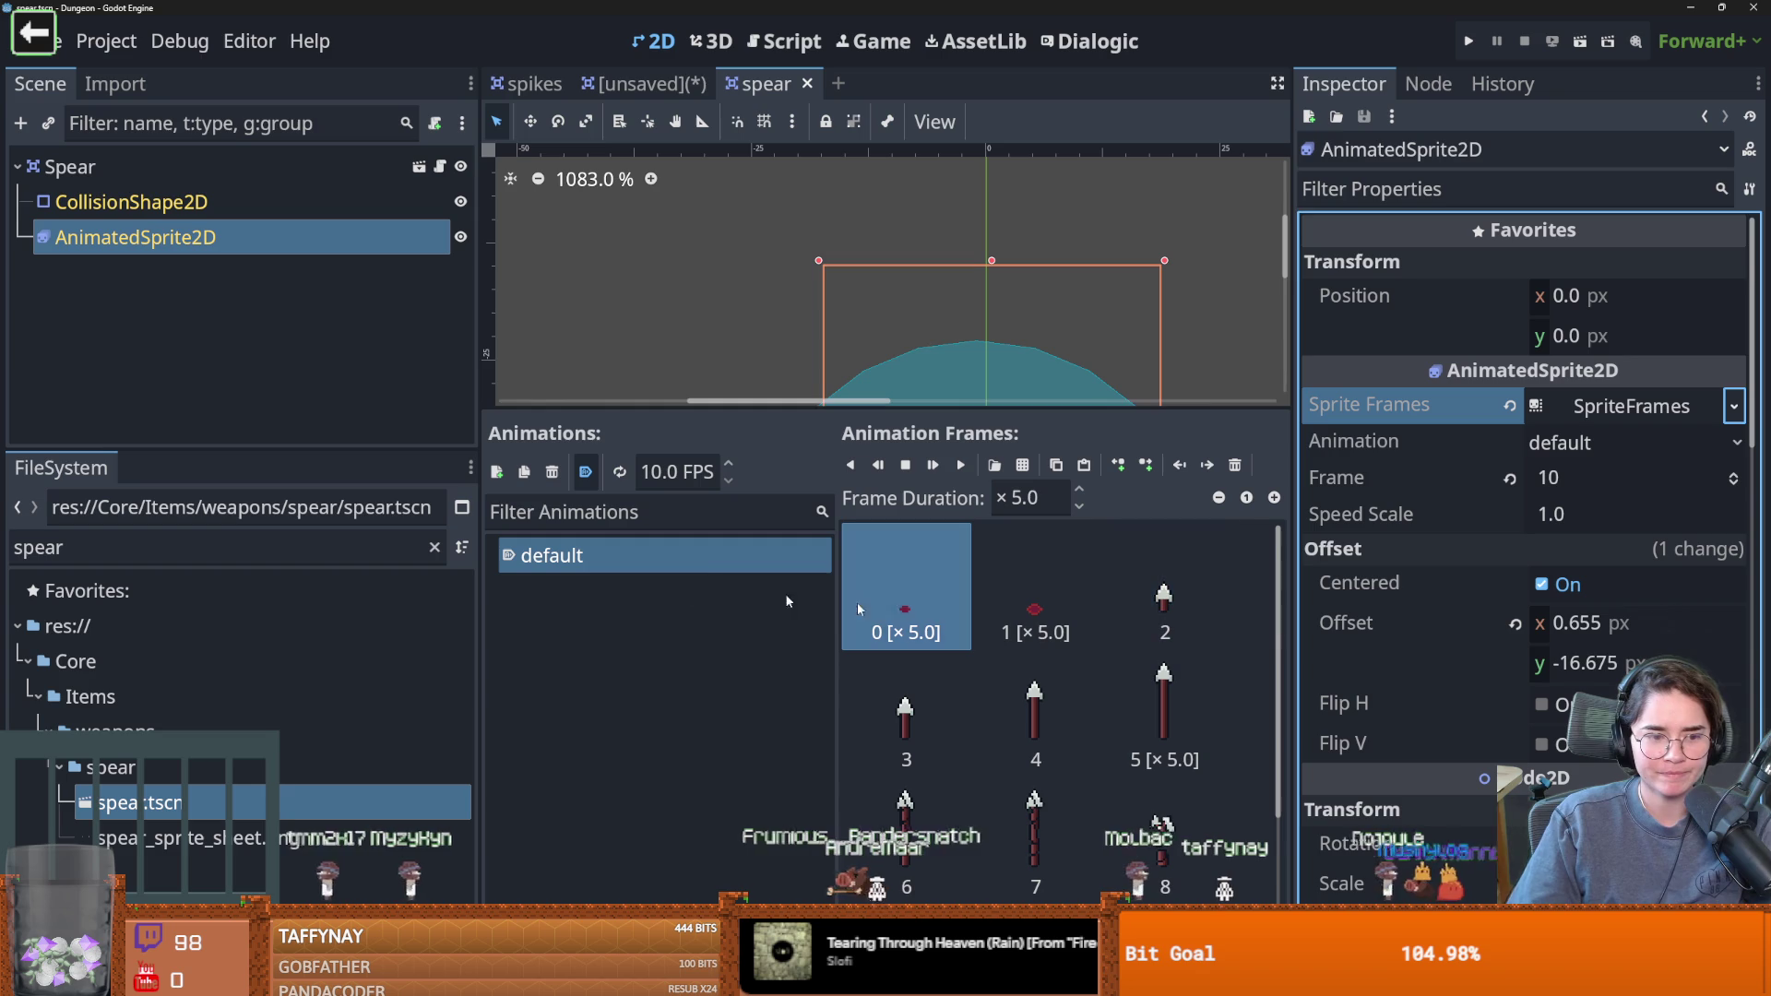
click(646, 83)
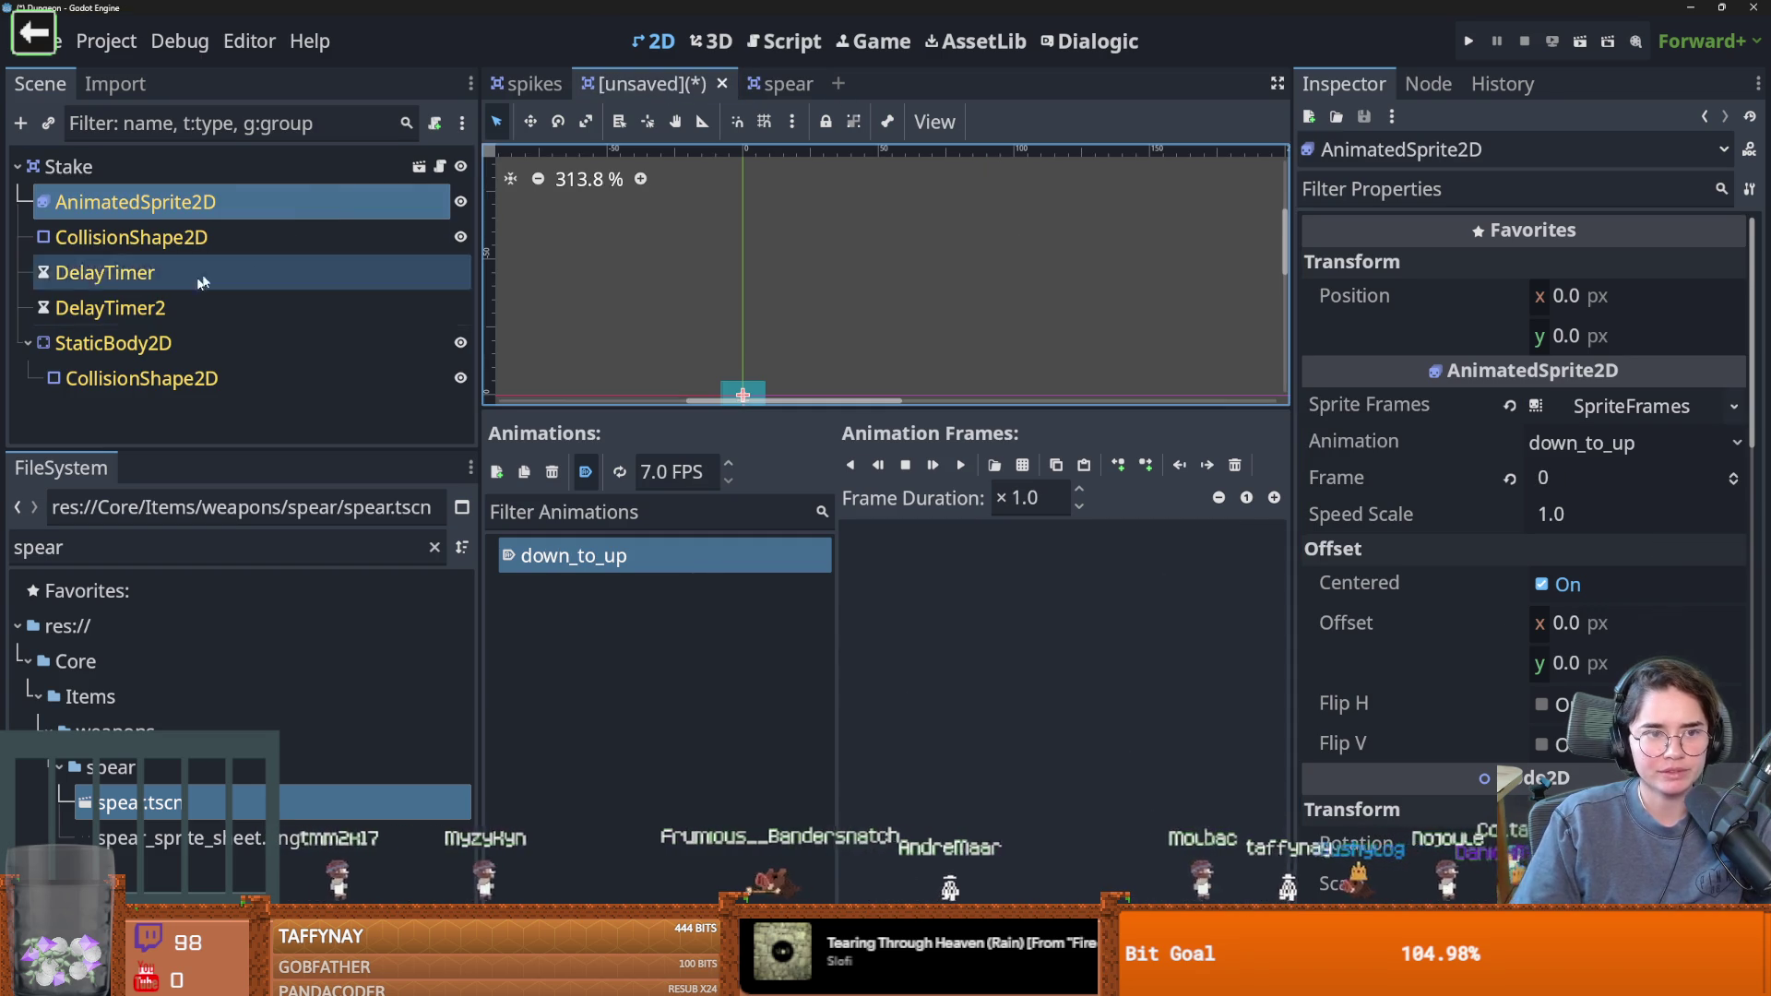
Make the Stake sprite's SpriteFrames unique and cancel renaming its default animation.
click(1731, 408)
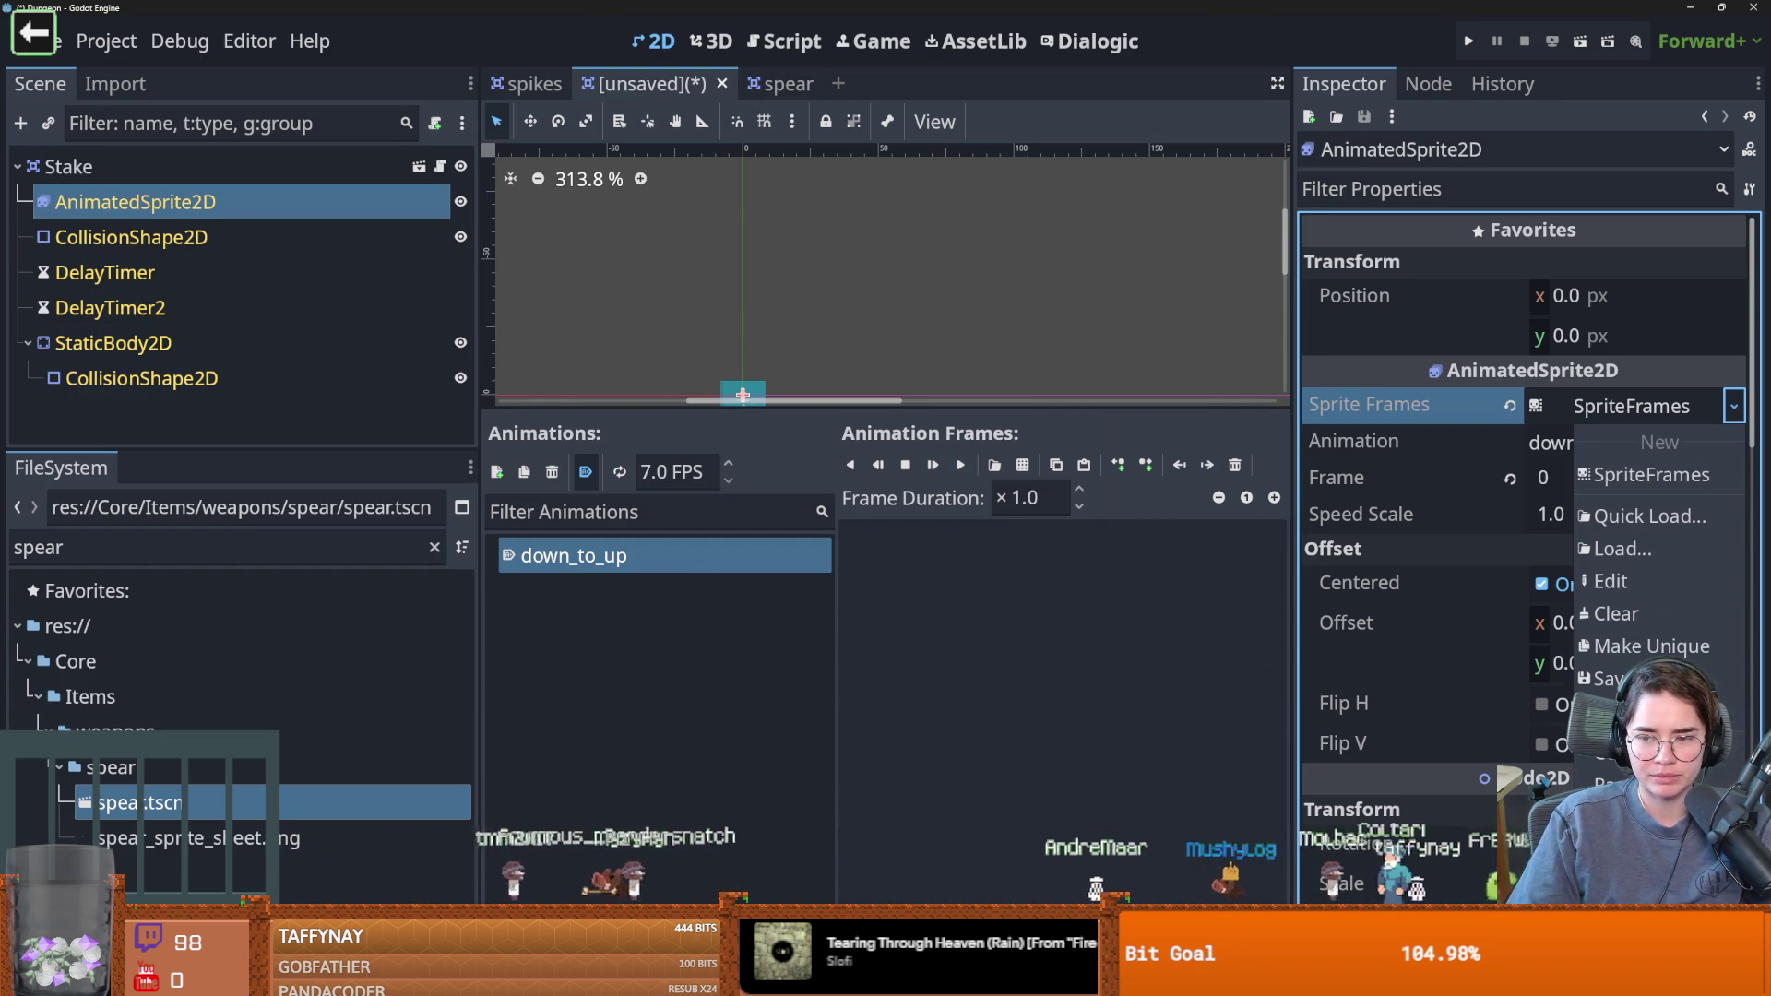
click(1651, 645)
click(799, 641)
double_click(625, 557)
text(dow)
key(Escape)
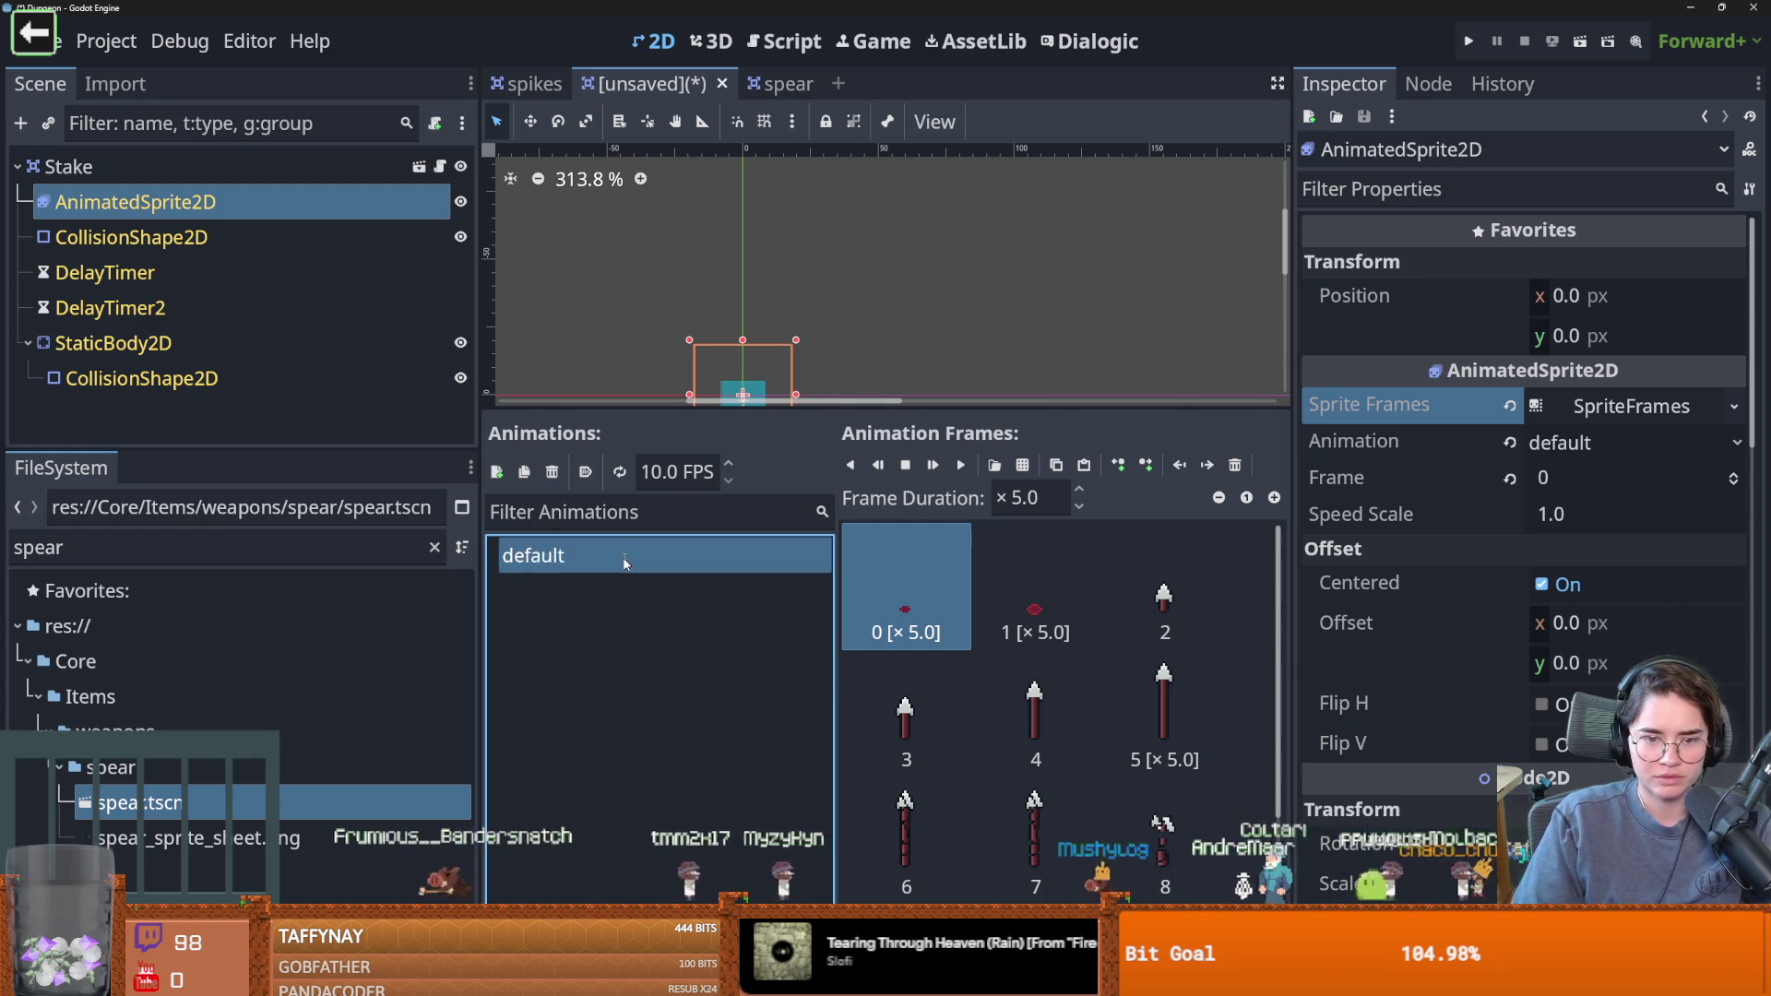
Preview the Stake animation, shift its Offset y negative, and cancel Save Scene As.
drag(819, 409, 821, 647)
scroll(865, 457, up, 3)
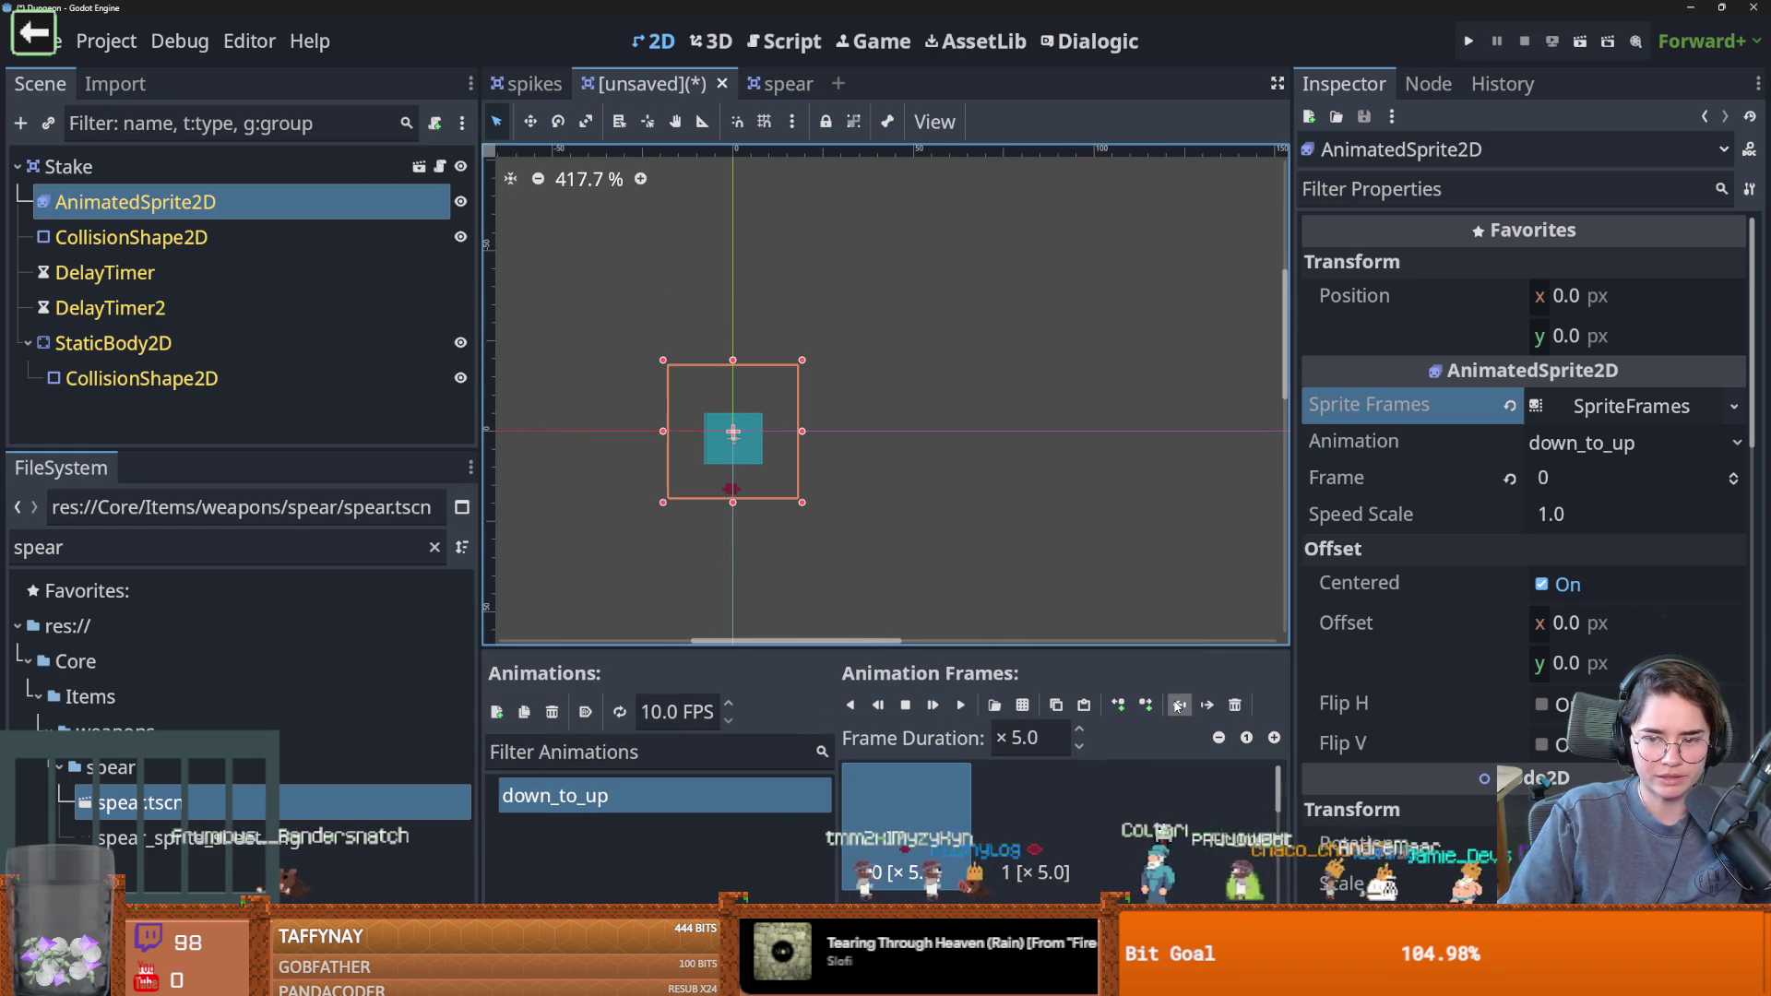
click(959, 709)
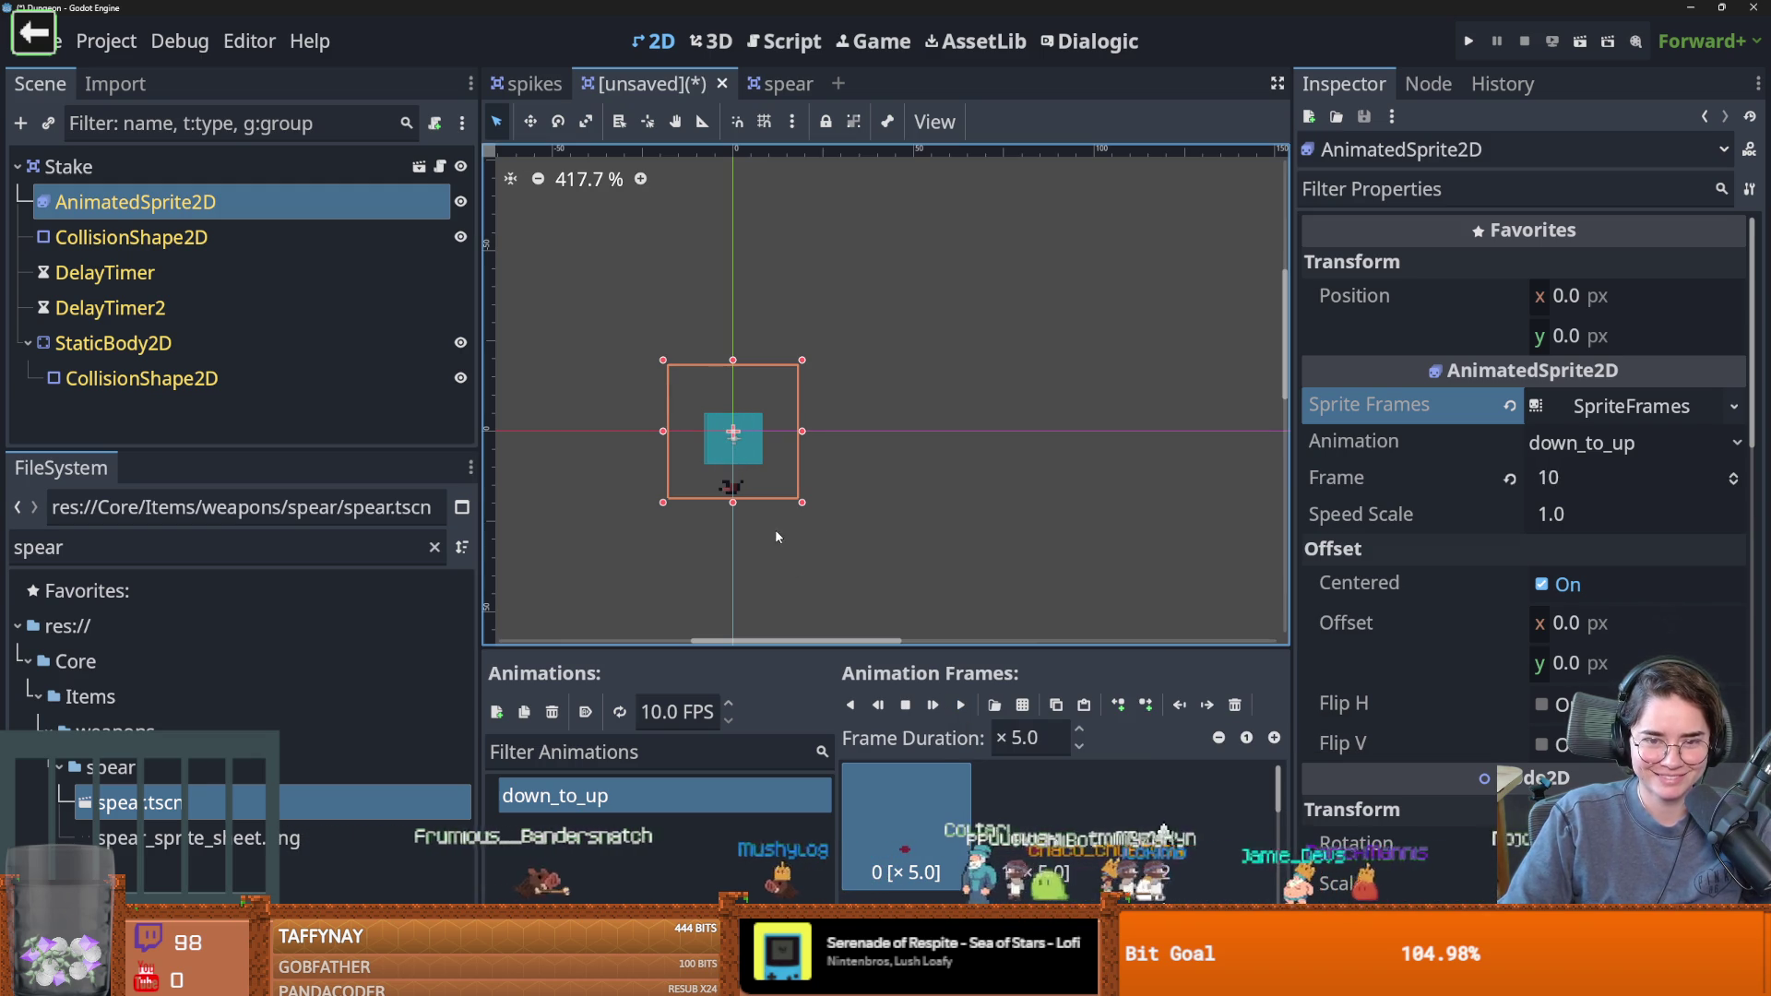
drag(1555, 661, 1546, 661)
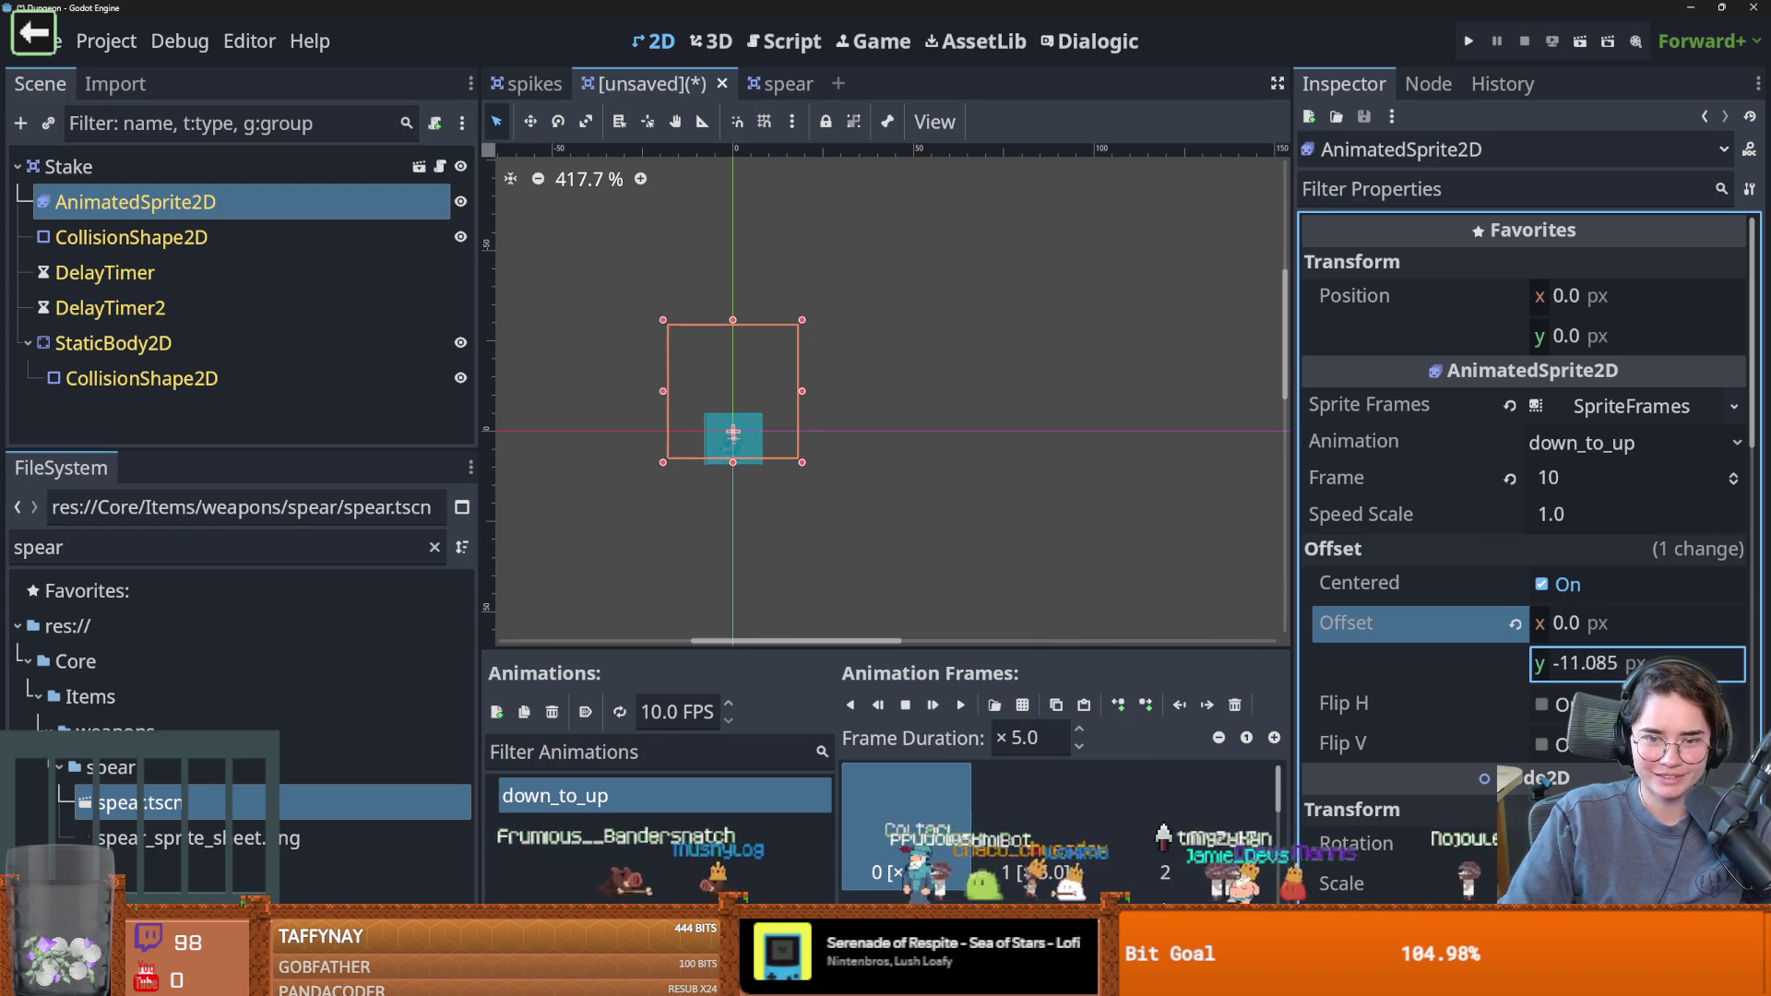
key(ctrl+s)
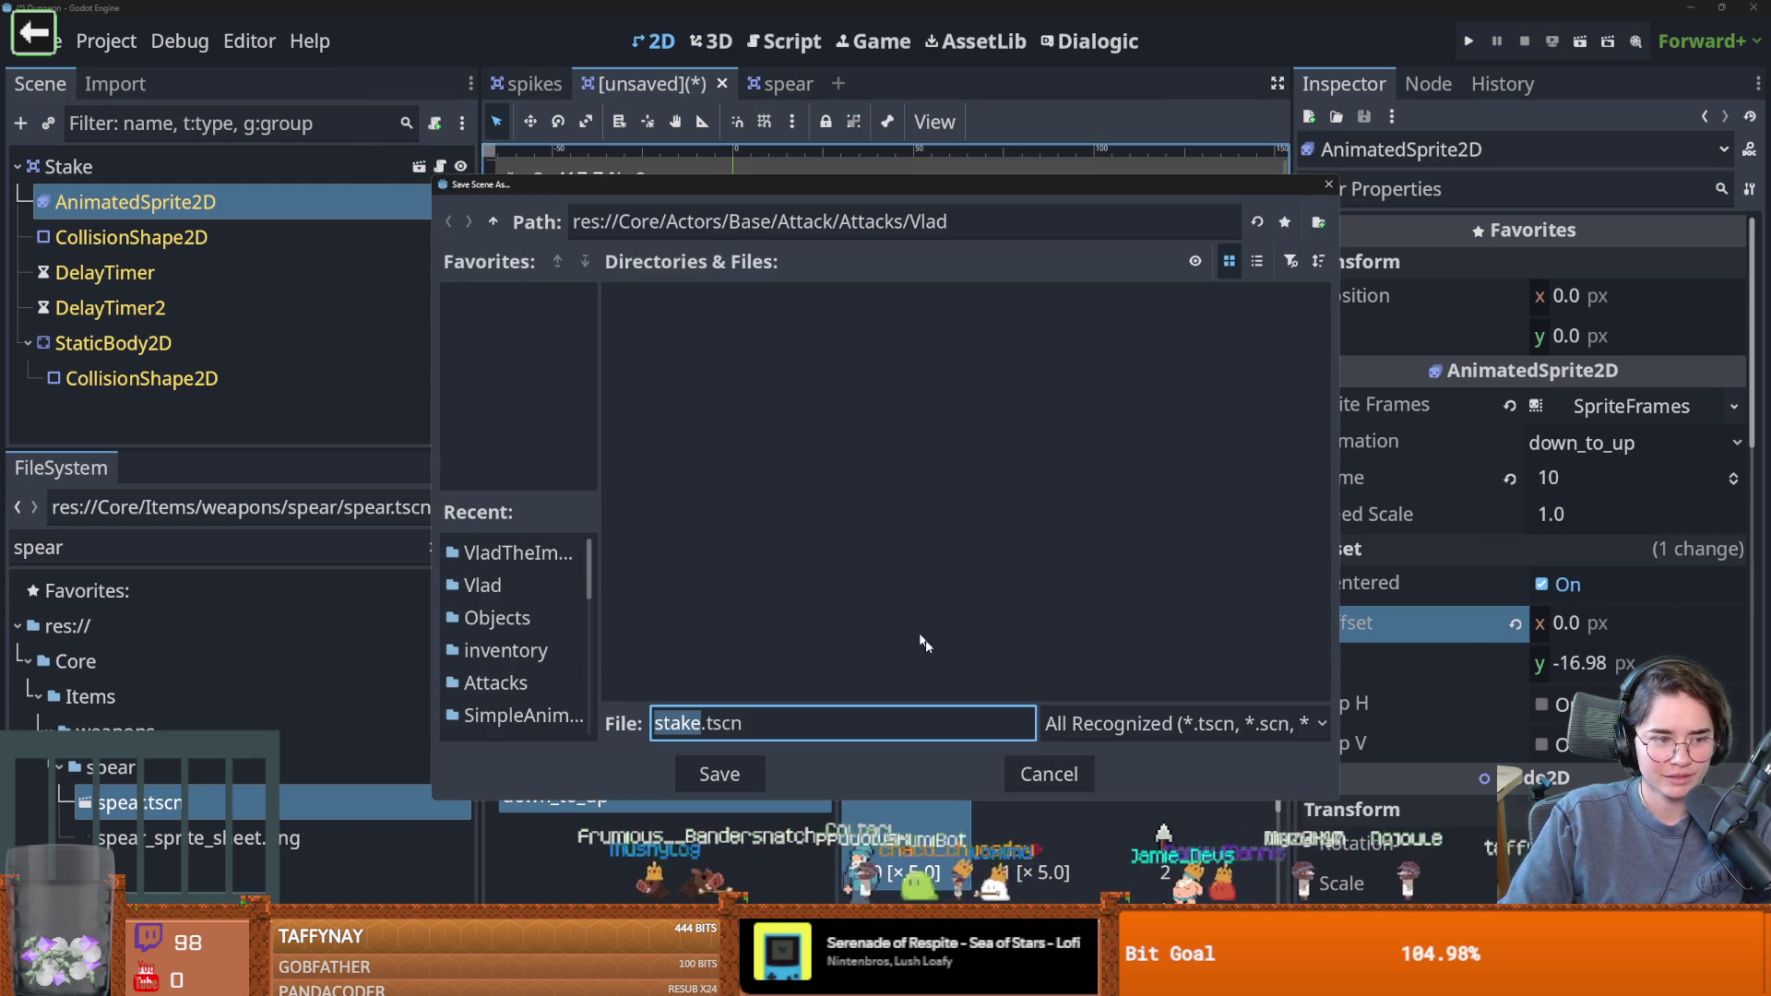
click(1049, 774)
scroll(722, 452, up, 3)
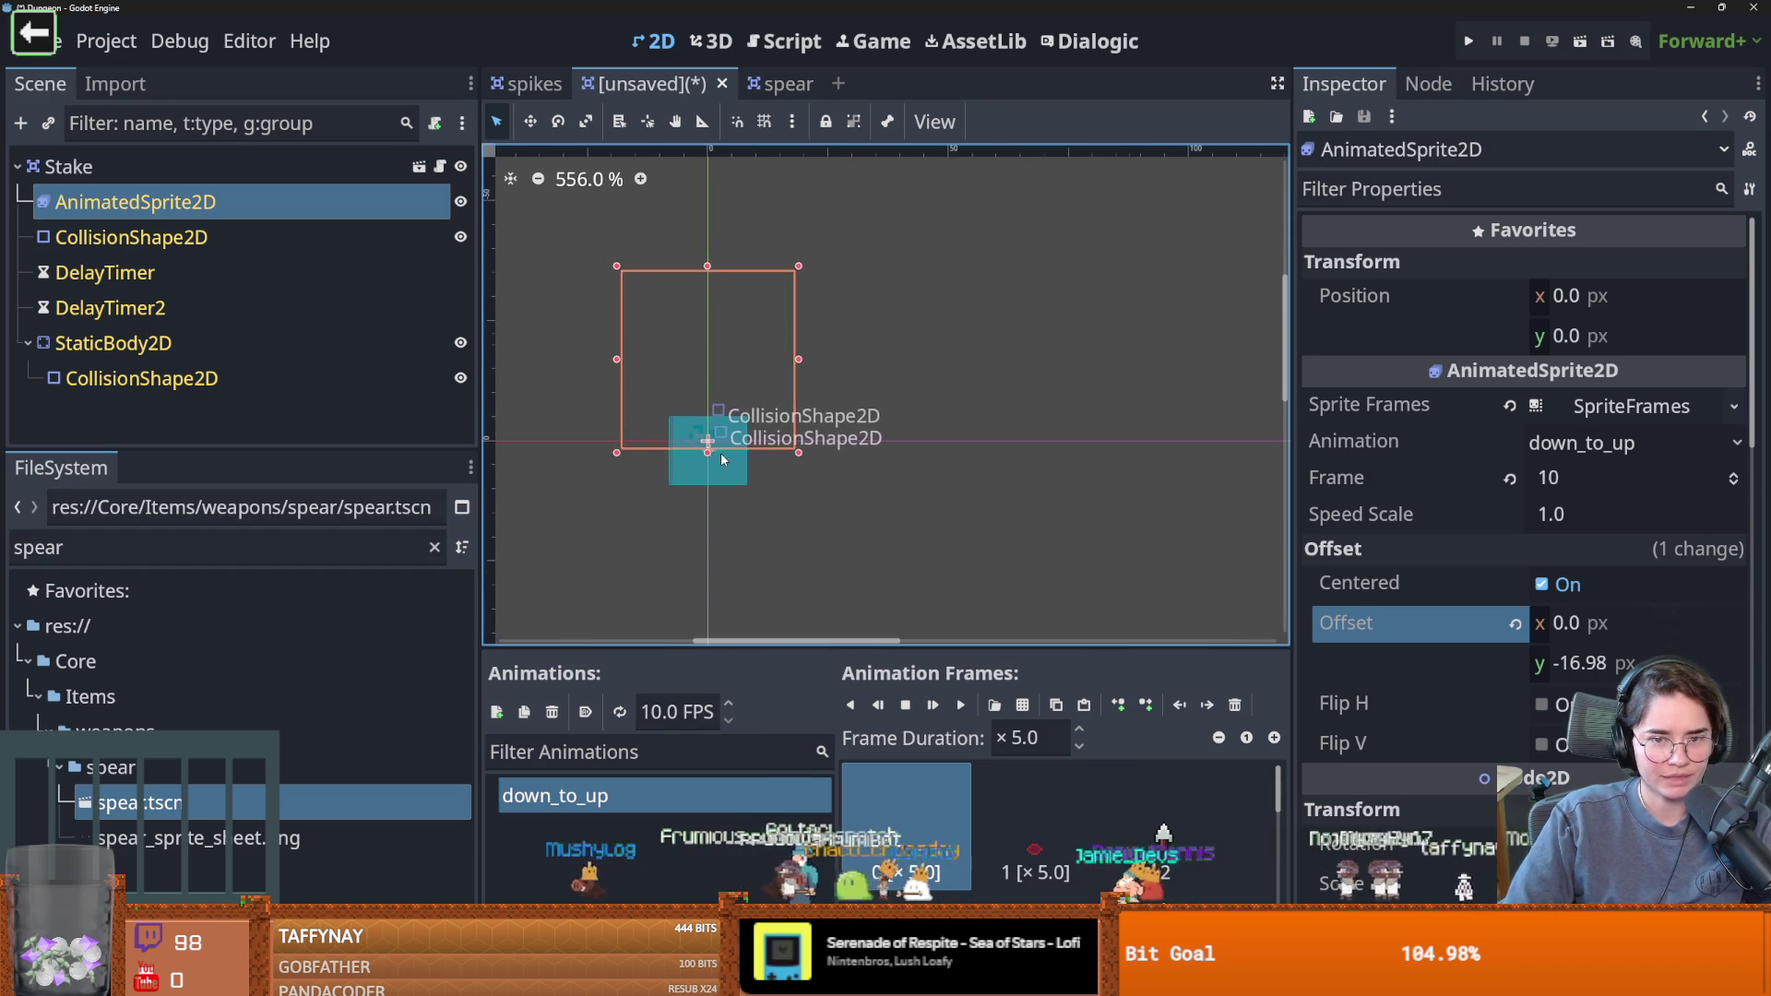
Try an operation on the inherited StaticBody2D and CollisionShape2D nodes, then dismiss the warning.
click(743, 461)
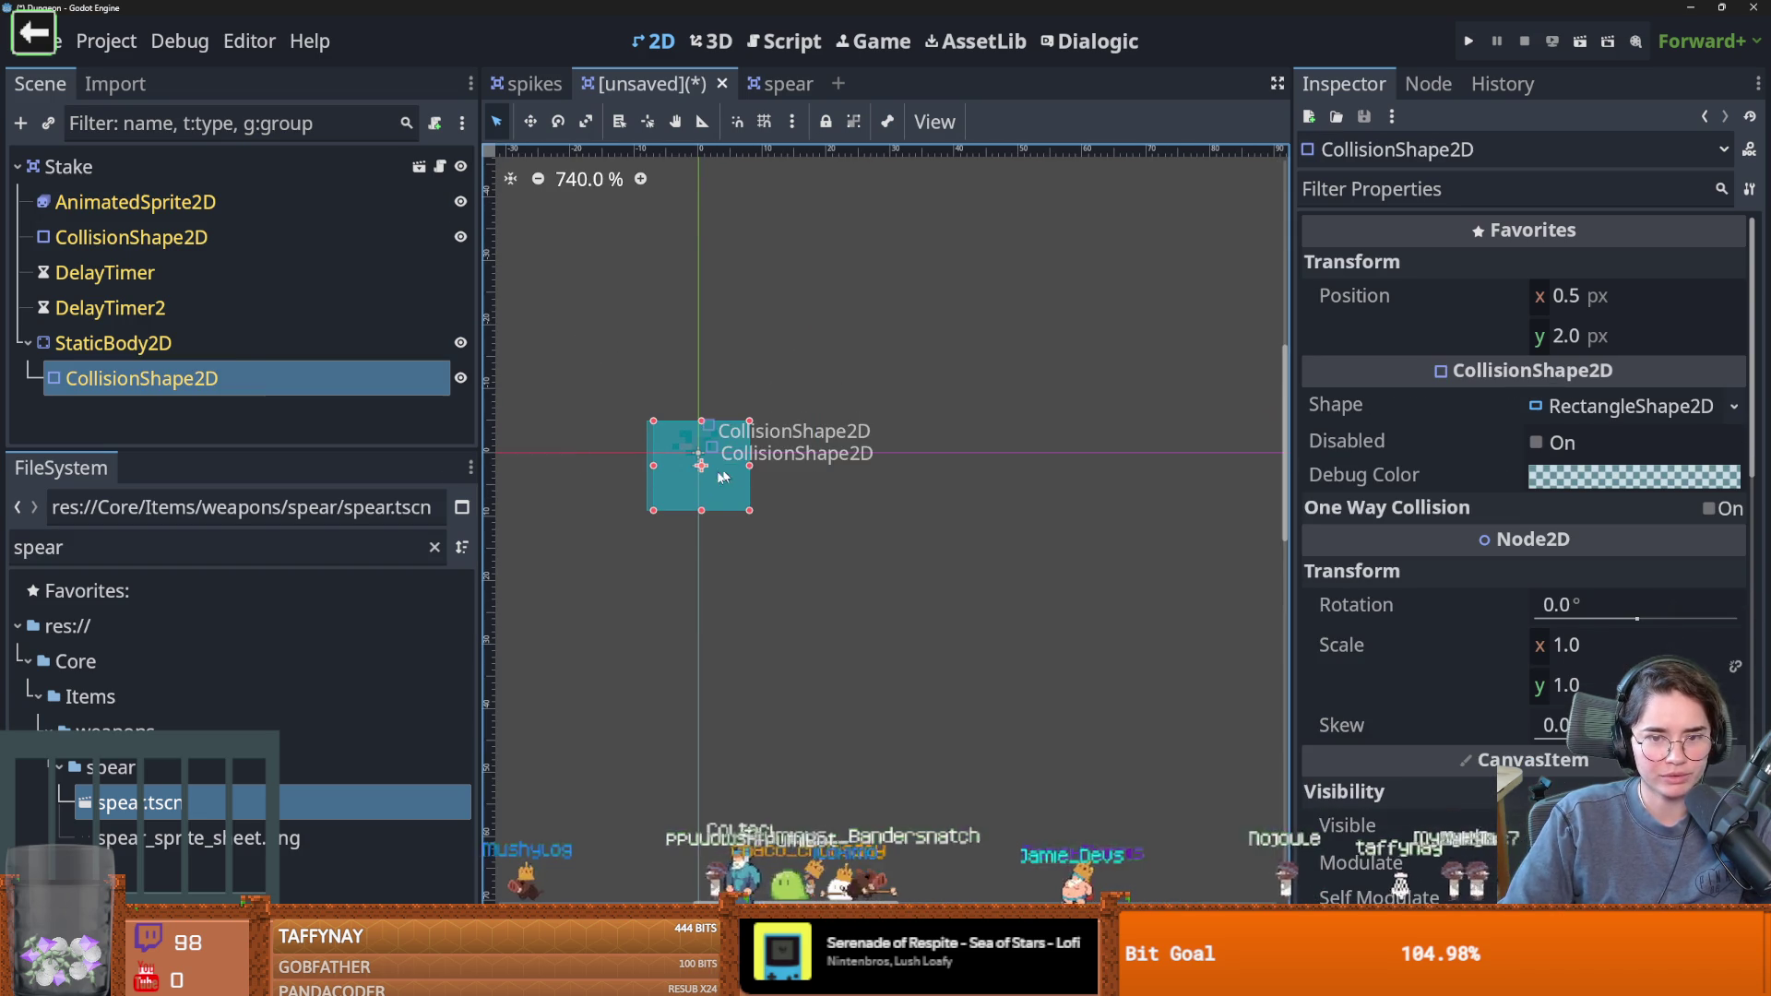
click(113, 343)
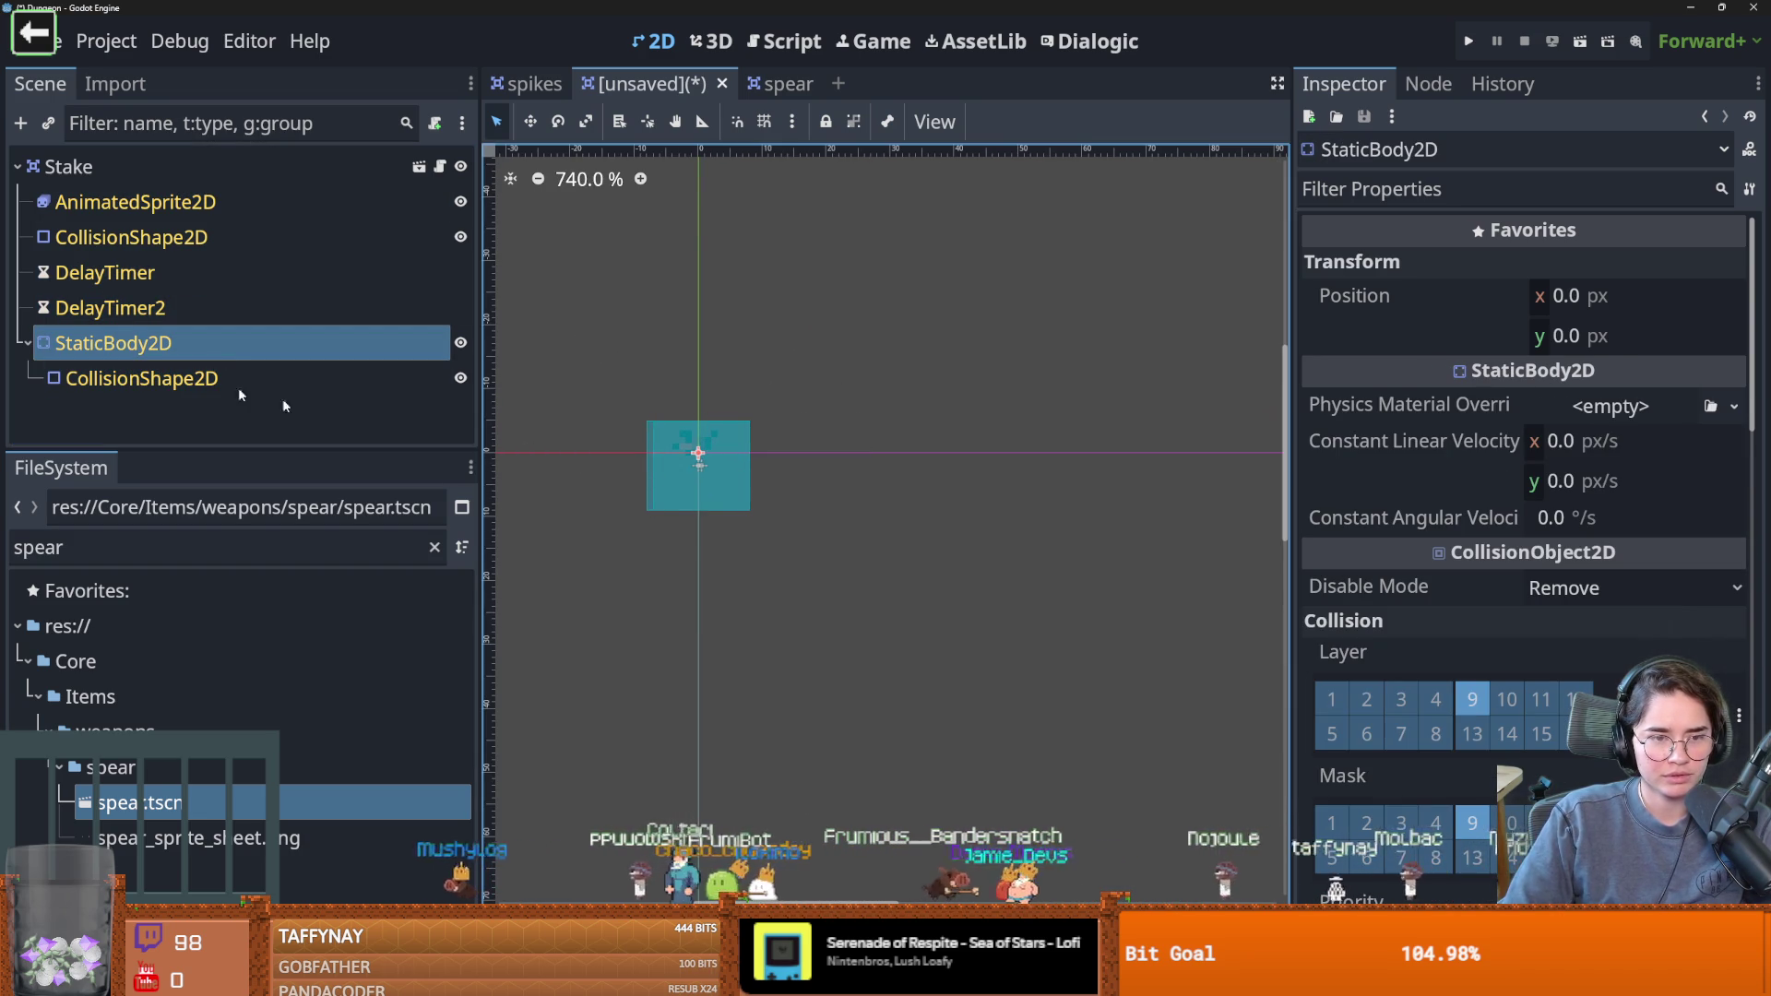
shift+click(199, 386)
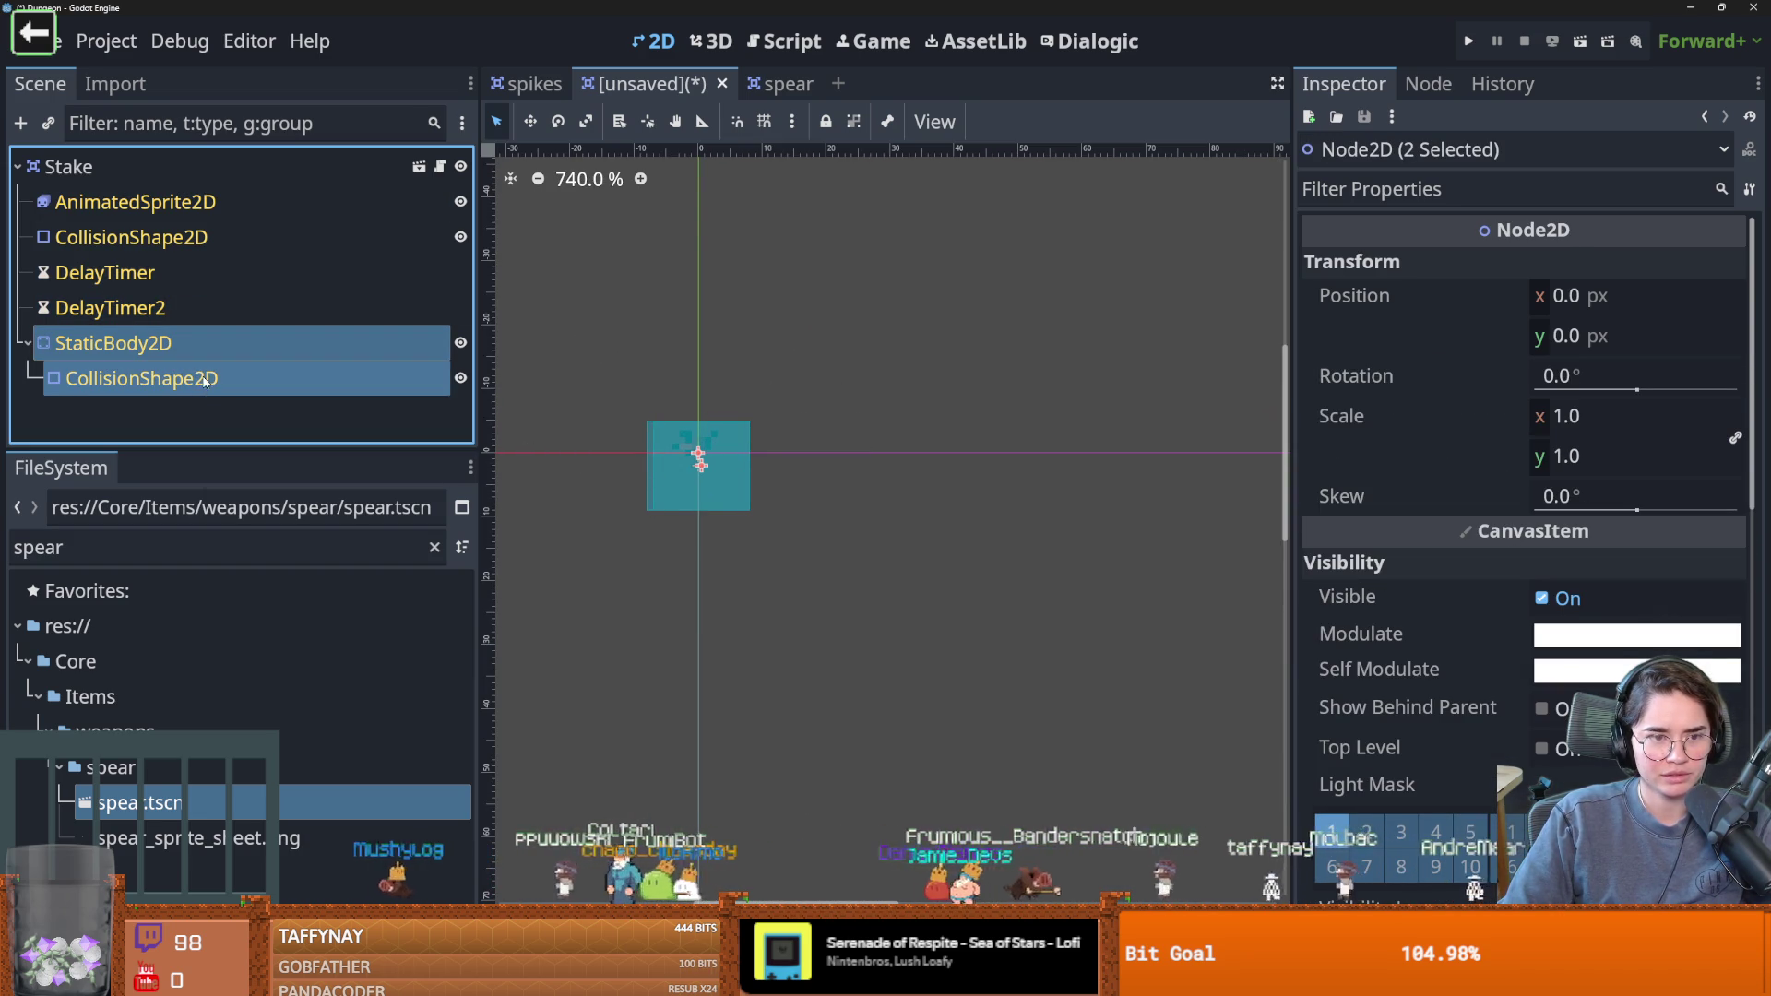
right_click(204, 381)
click(442, 754)
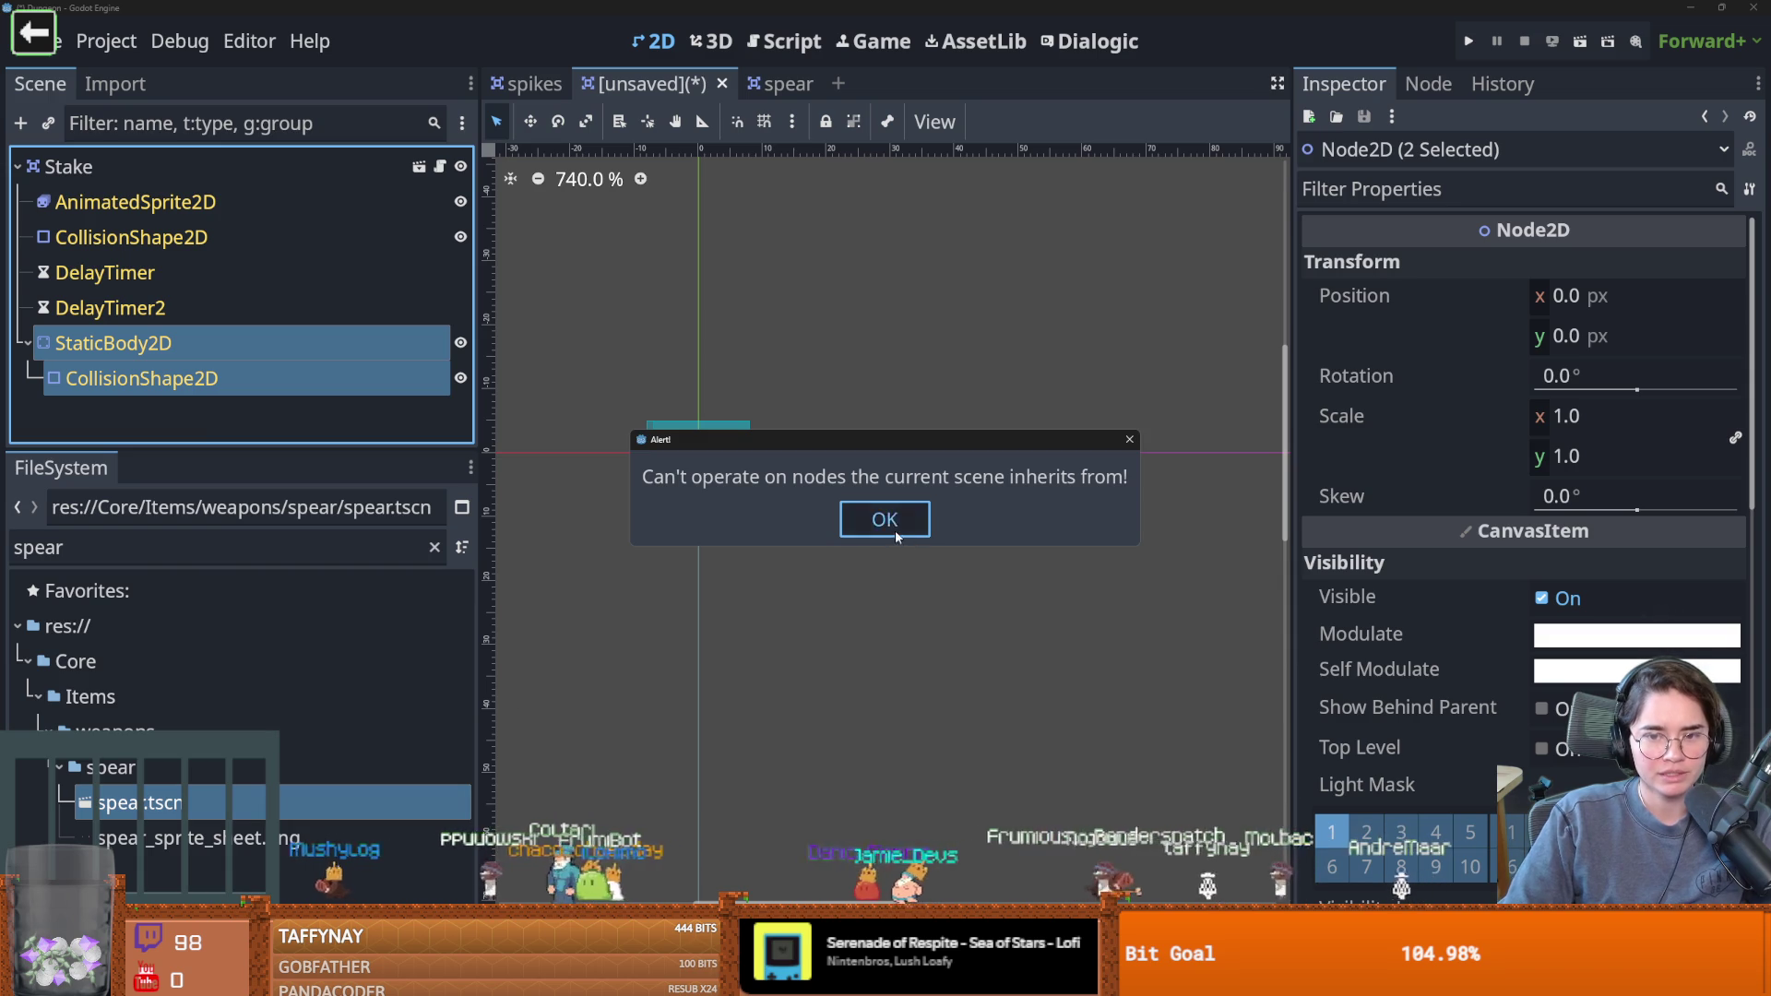
click(884, 520)
Close the unsaved Stake scene with Don't Save and select spear.tscn in FileSystem.
click(722, 85)
click(1009, 551)
click(239, 819)
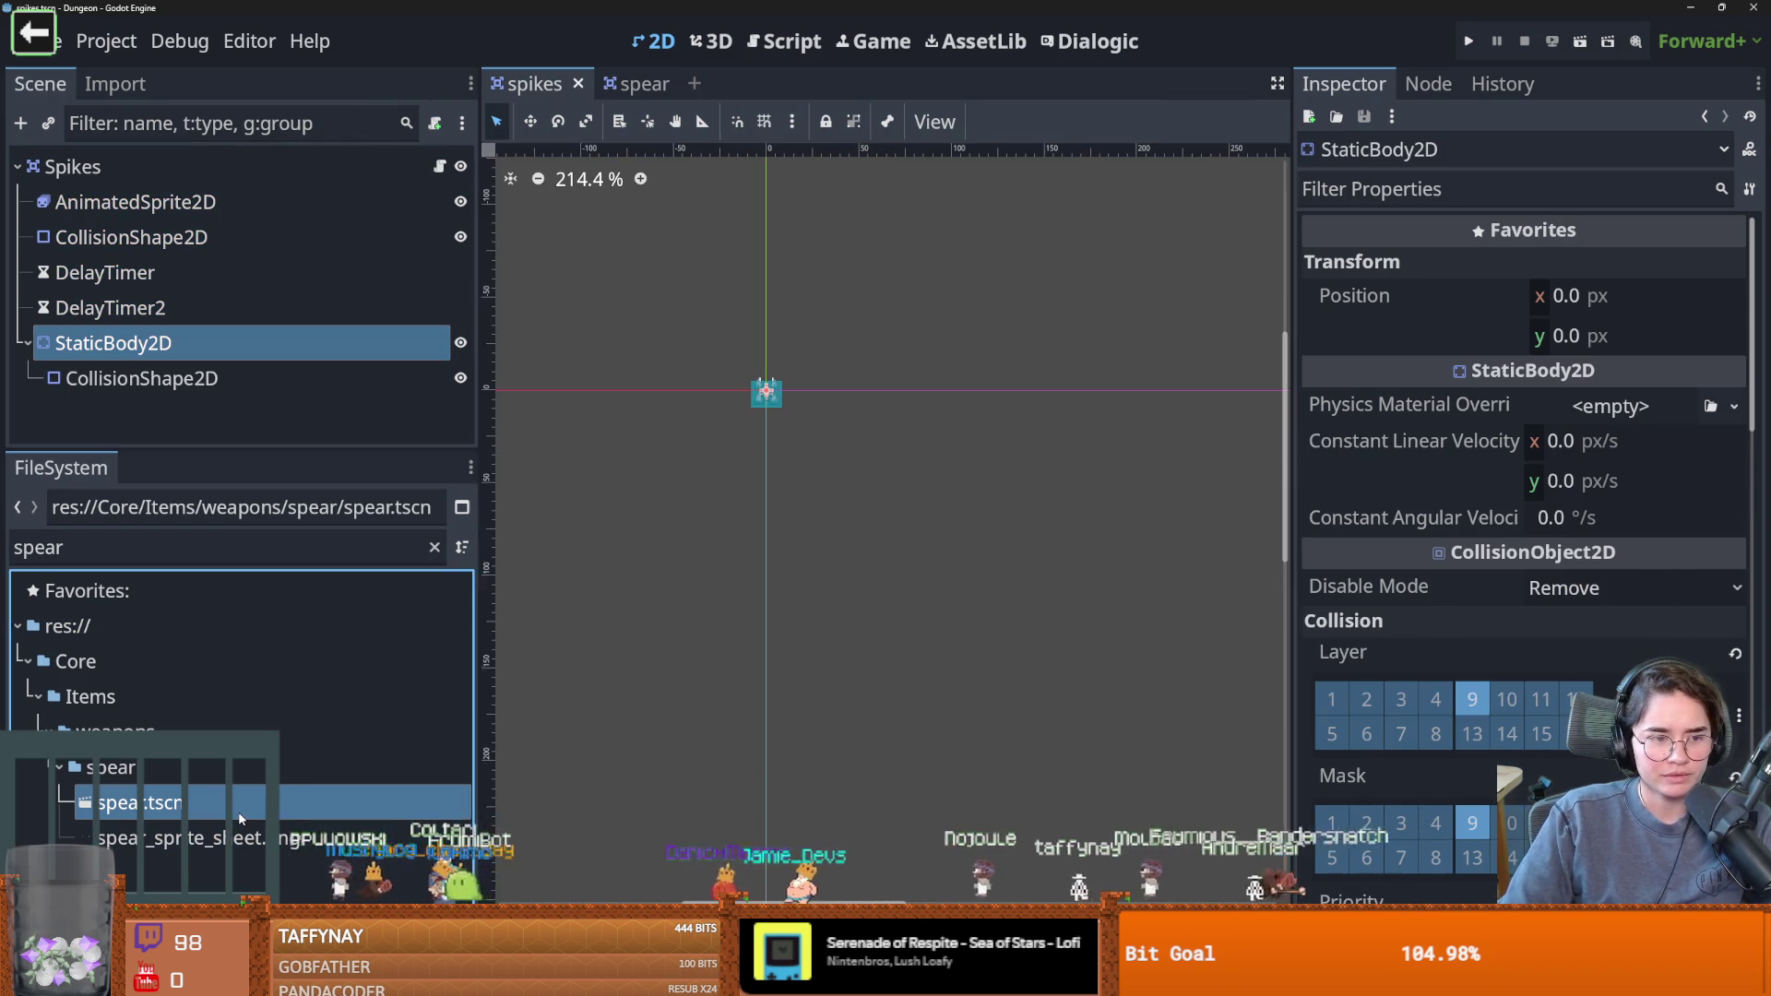
Reopen the spear scene and preview its animation, including a later frame.
double_click(240, 819)
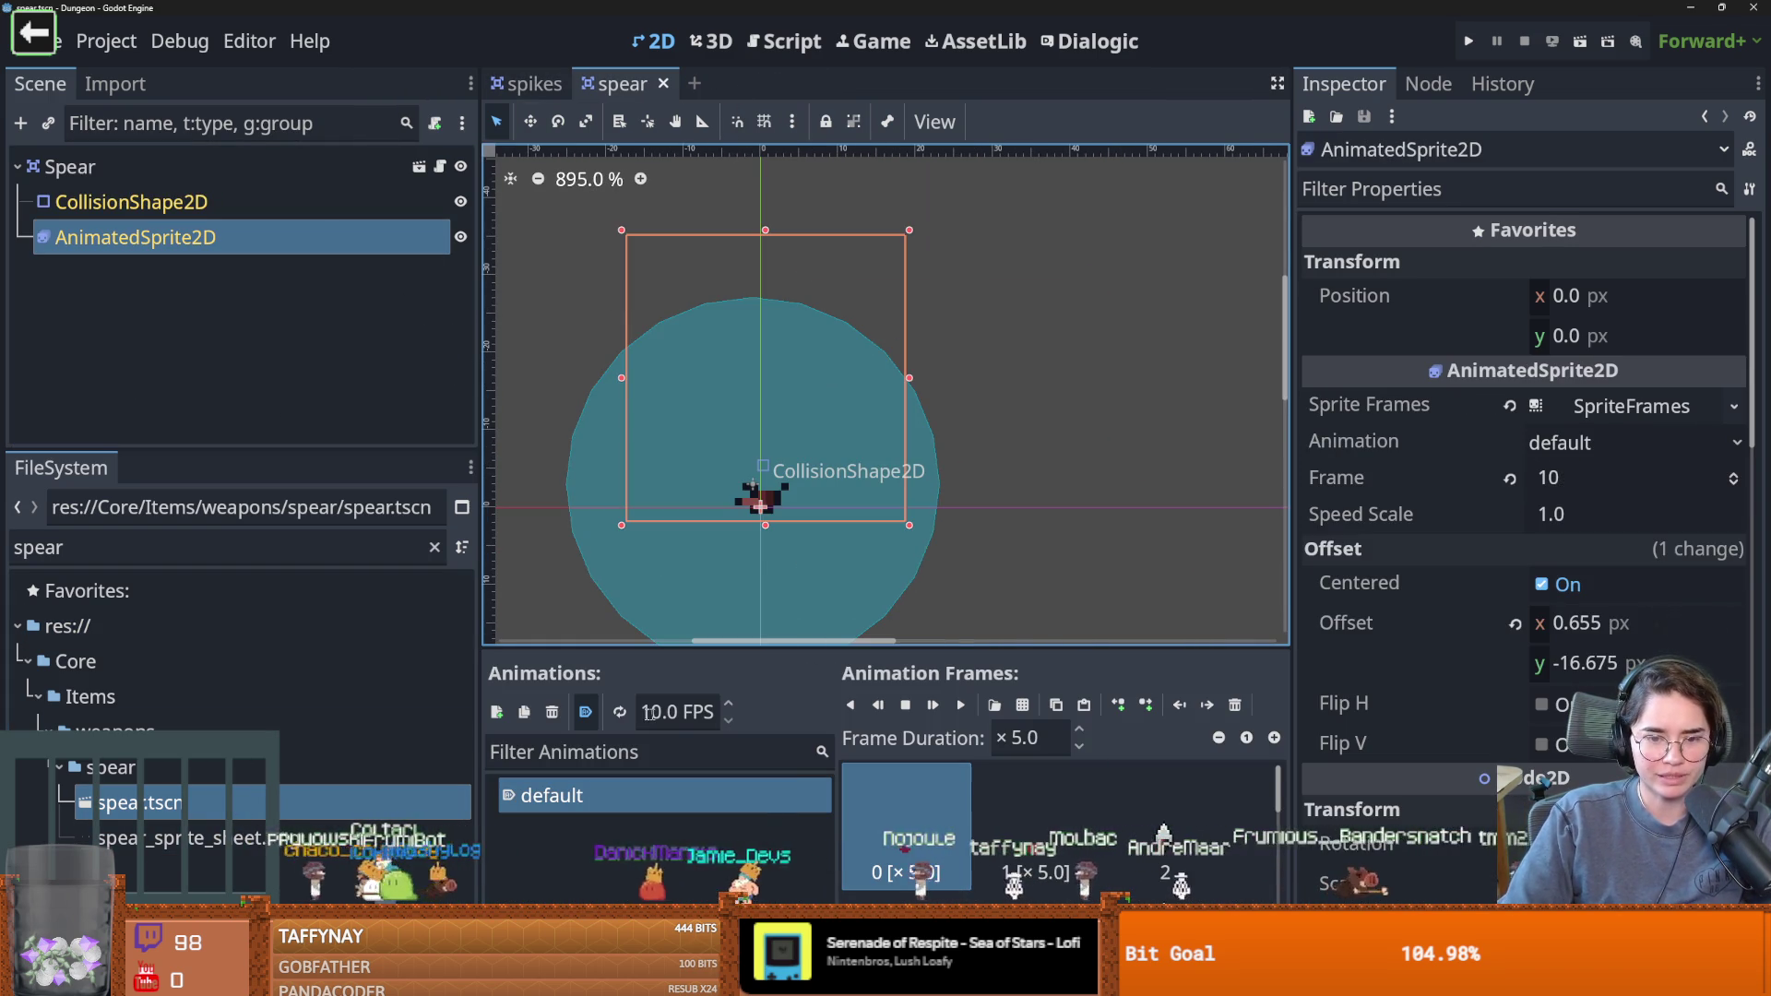
click(959, 707)
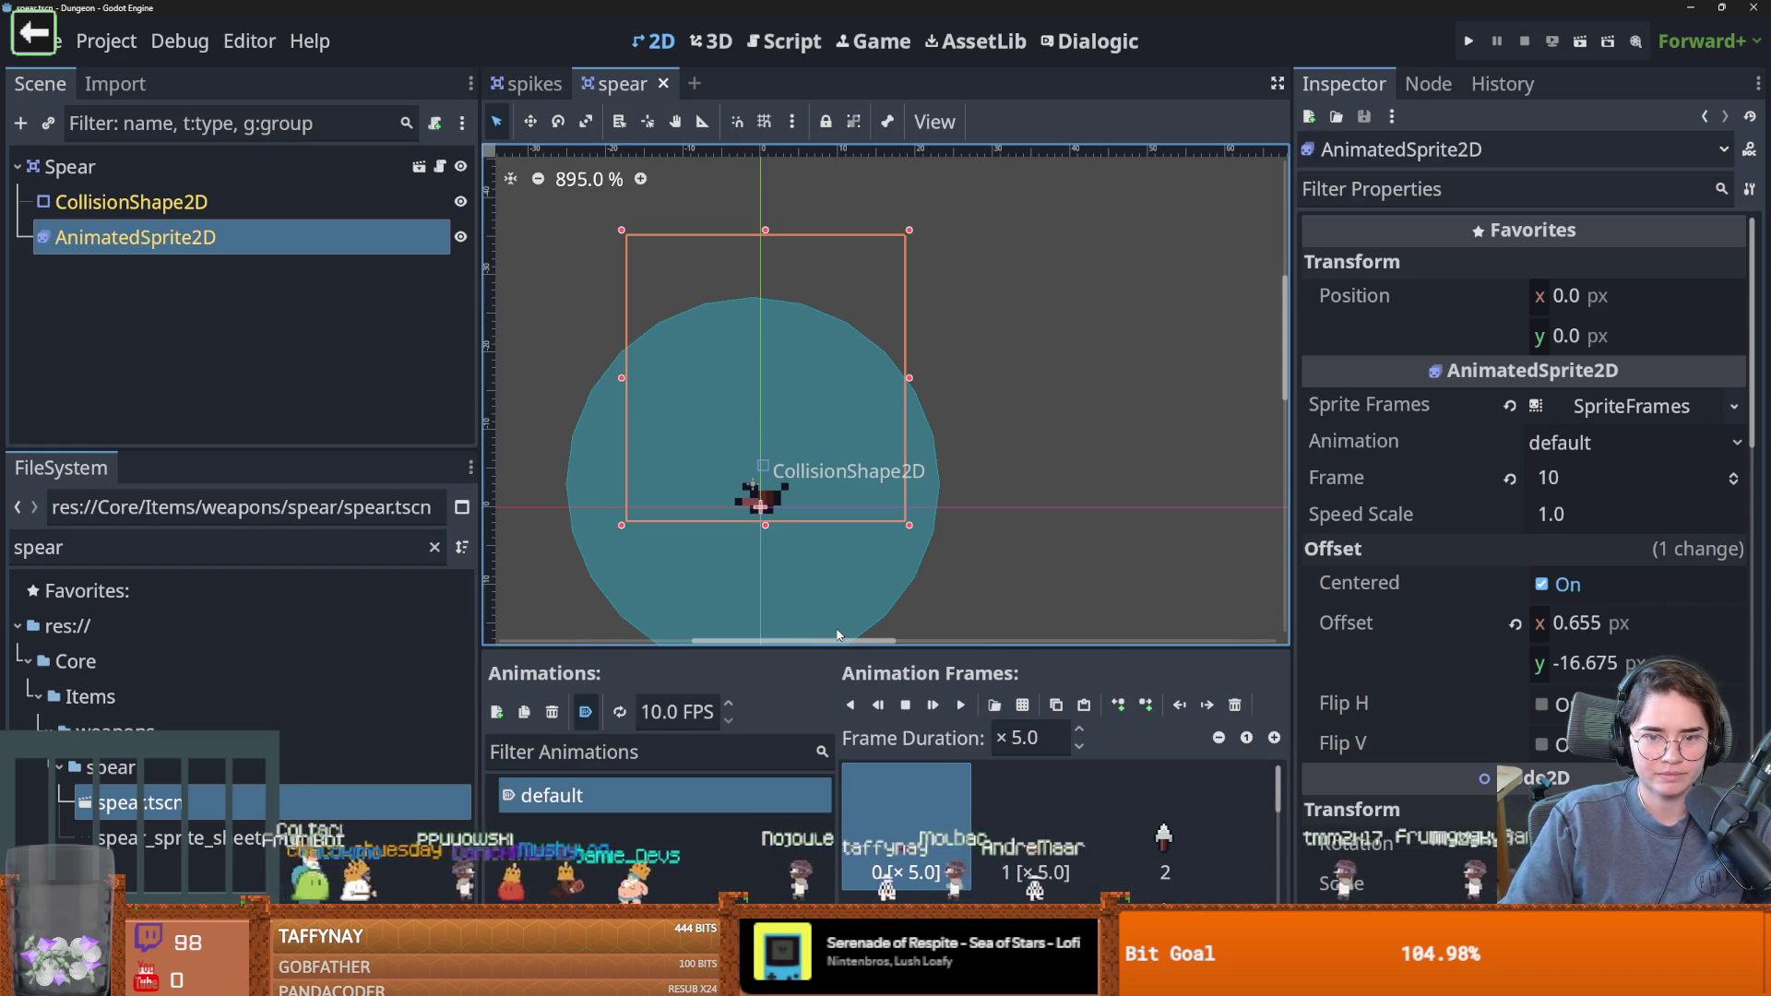
scroll(1008, 872, down, 3)
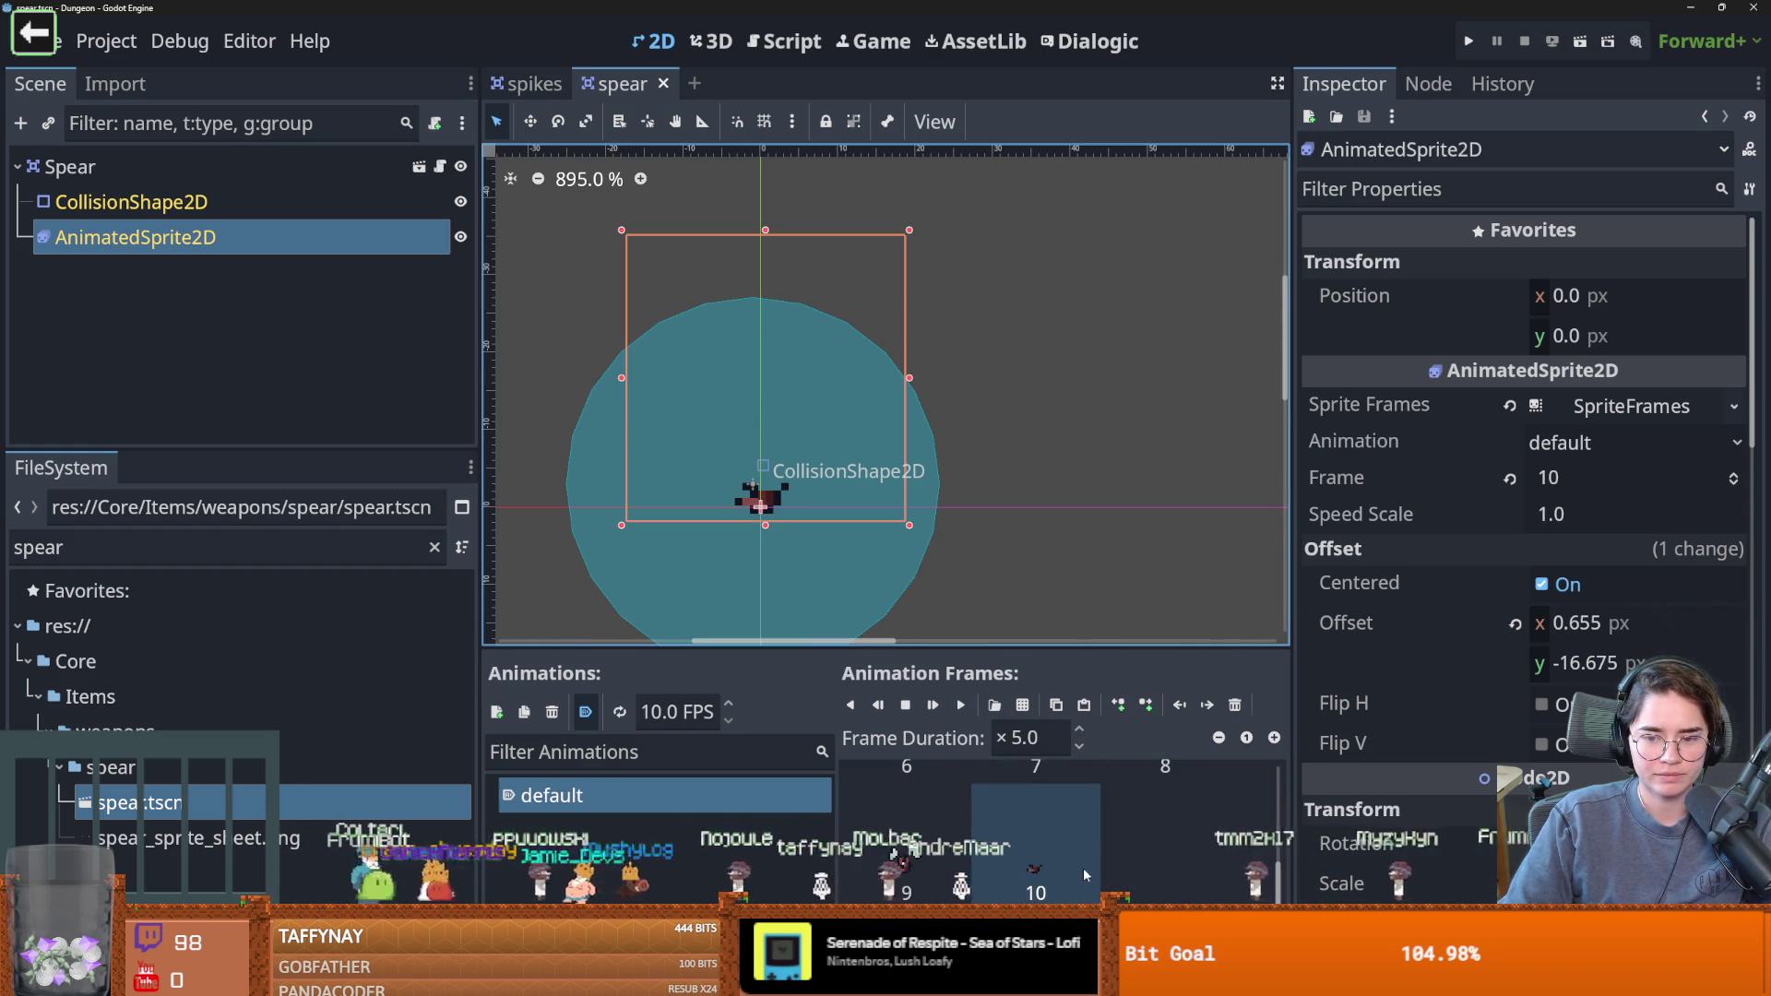
click(998, 770)
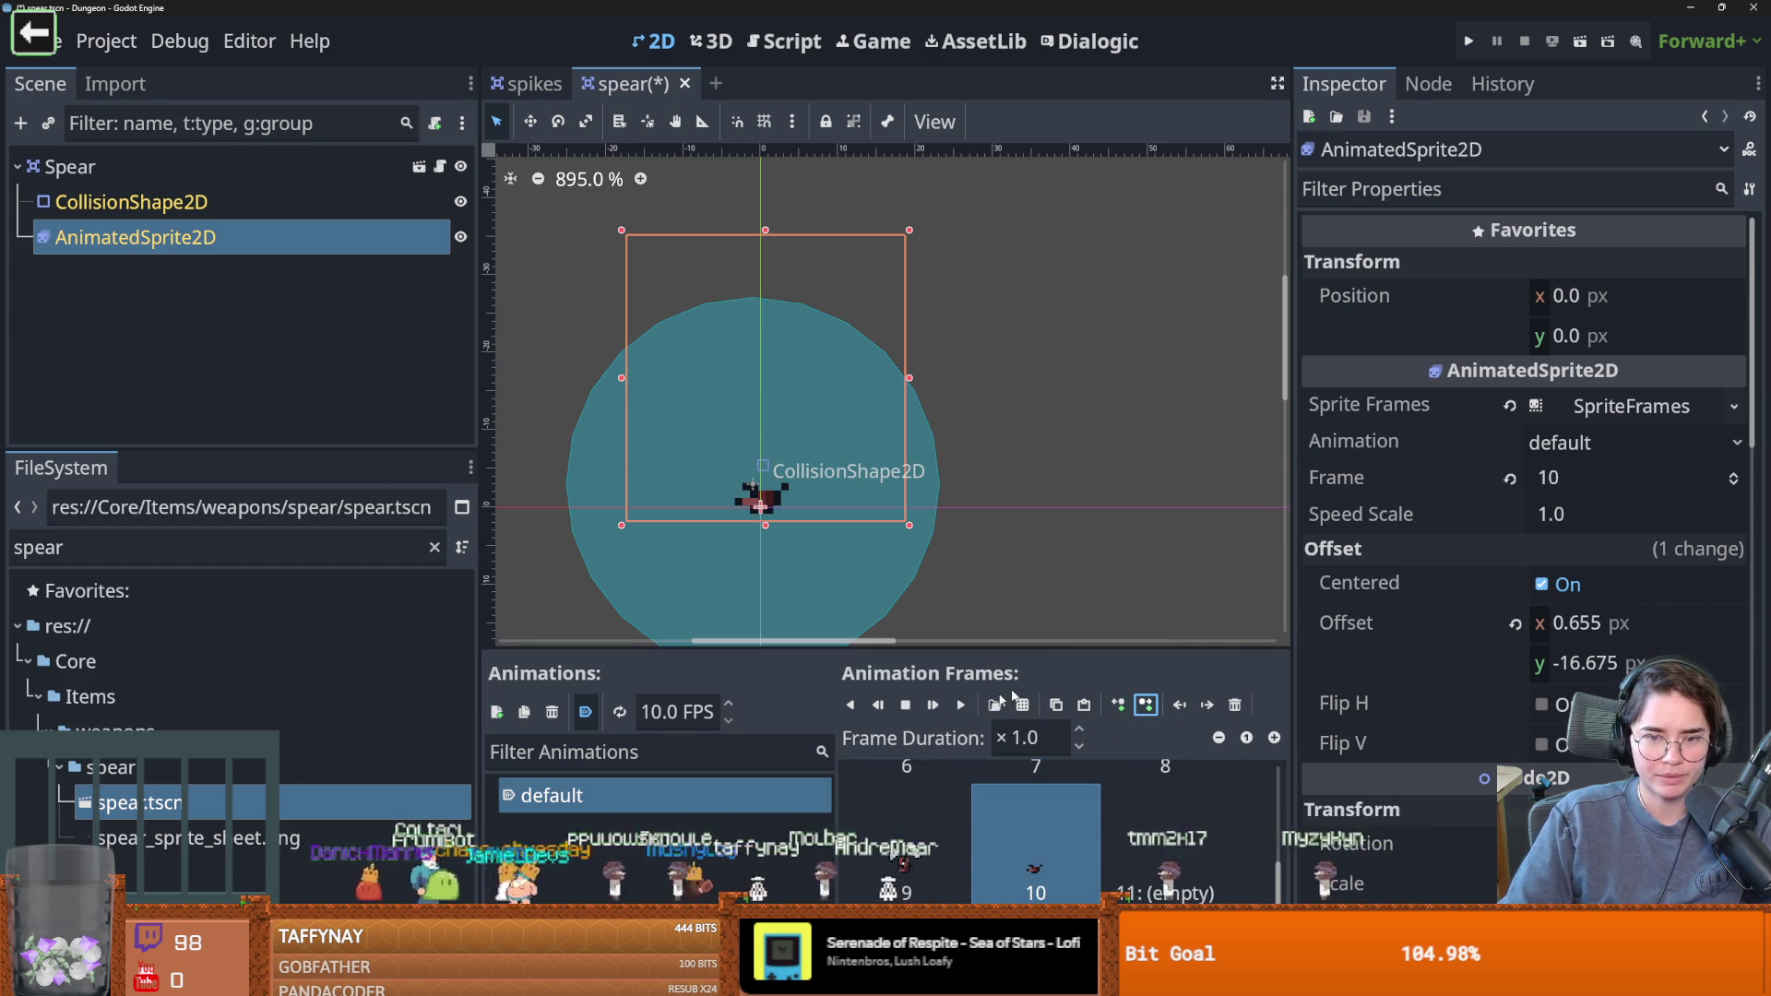
click(960, 707)
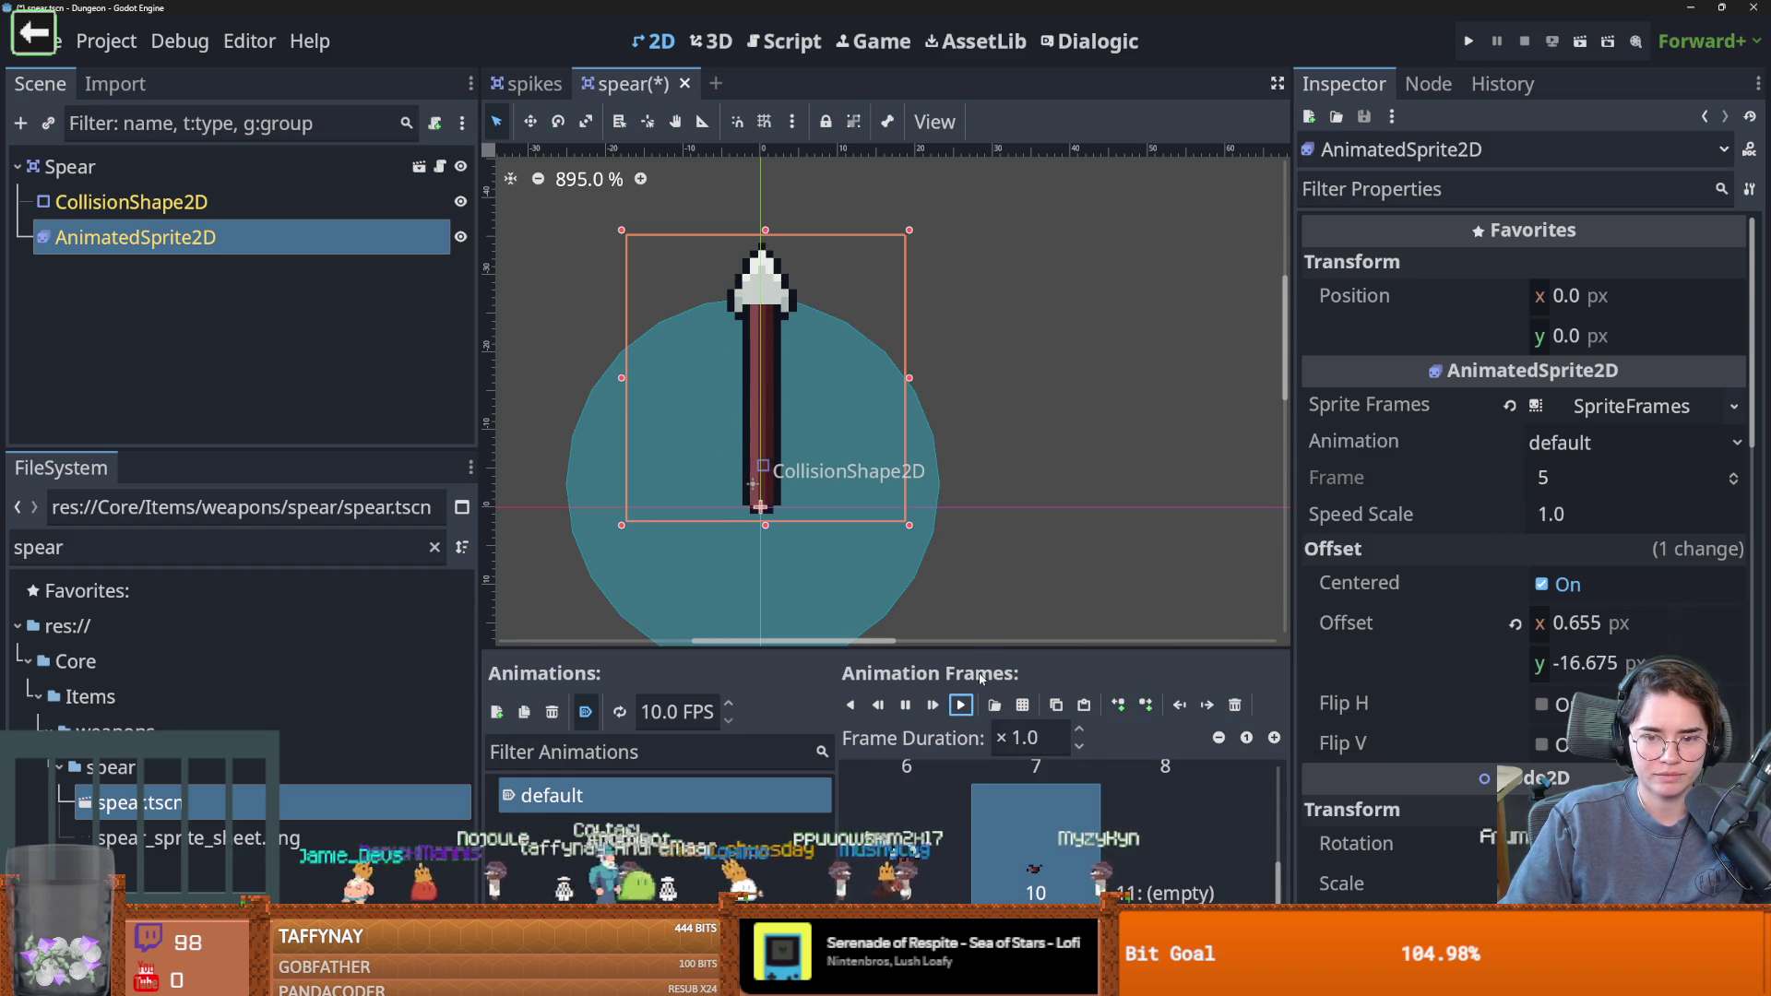
Set spear frames 2, 3 and 4 to ×0.5 duration, then enlarge the canvas again.
drag(983, 651, 1000, 268)
click(1035, 616)
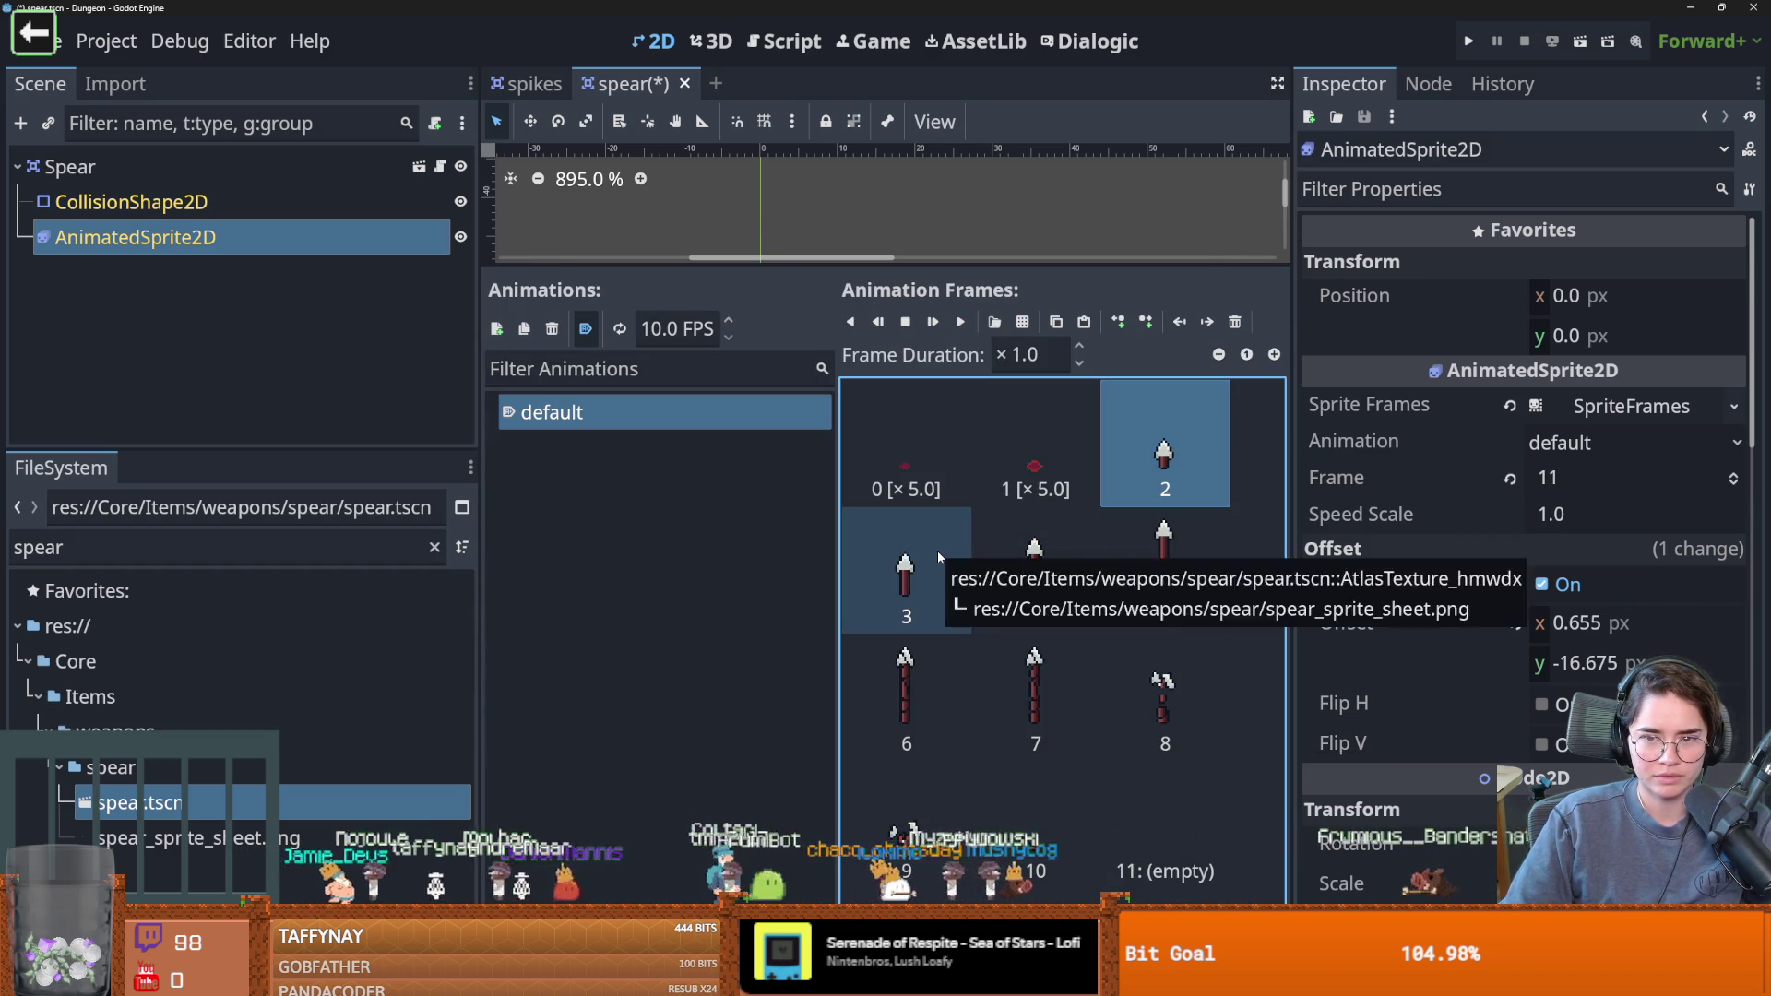
click(1049, 354)
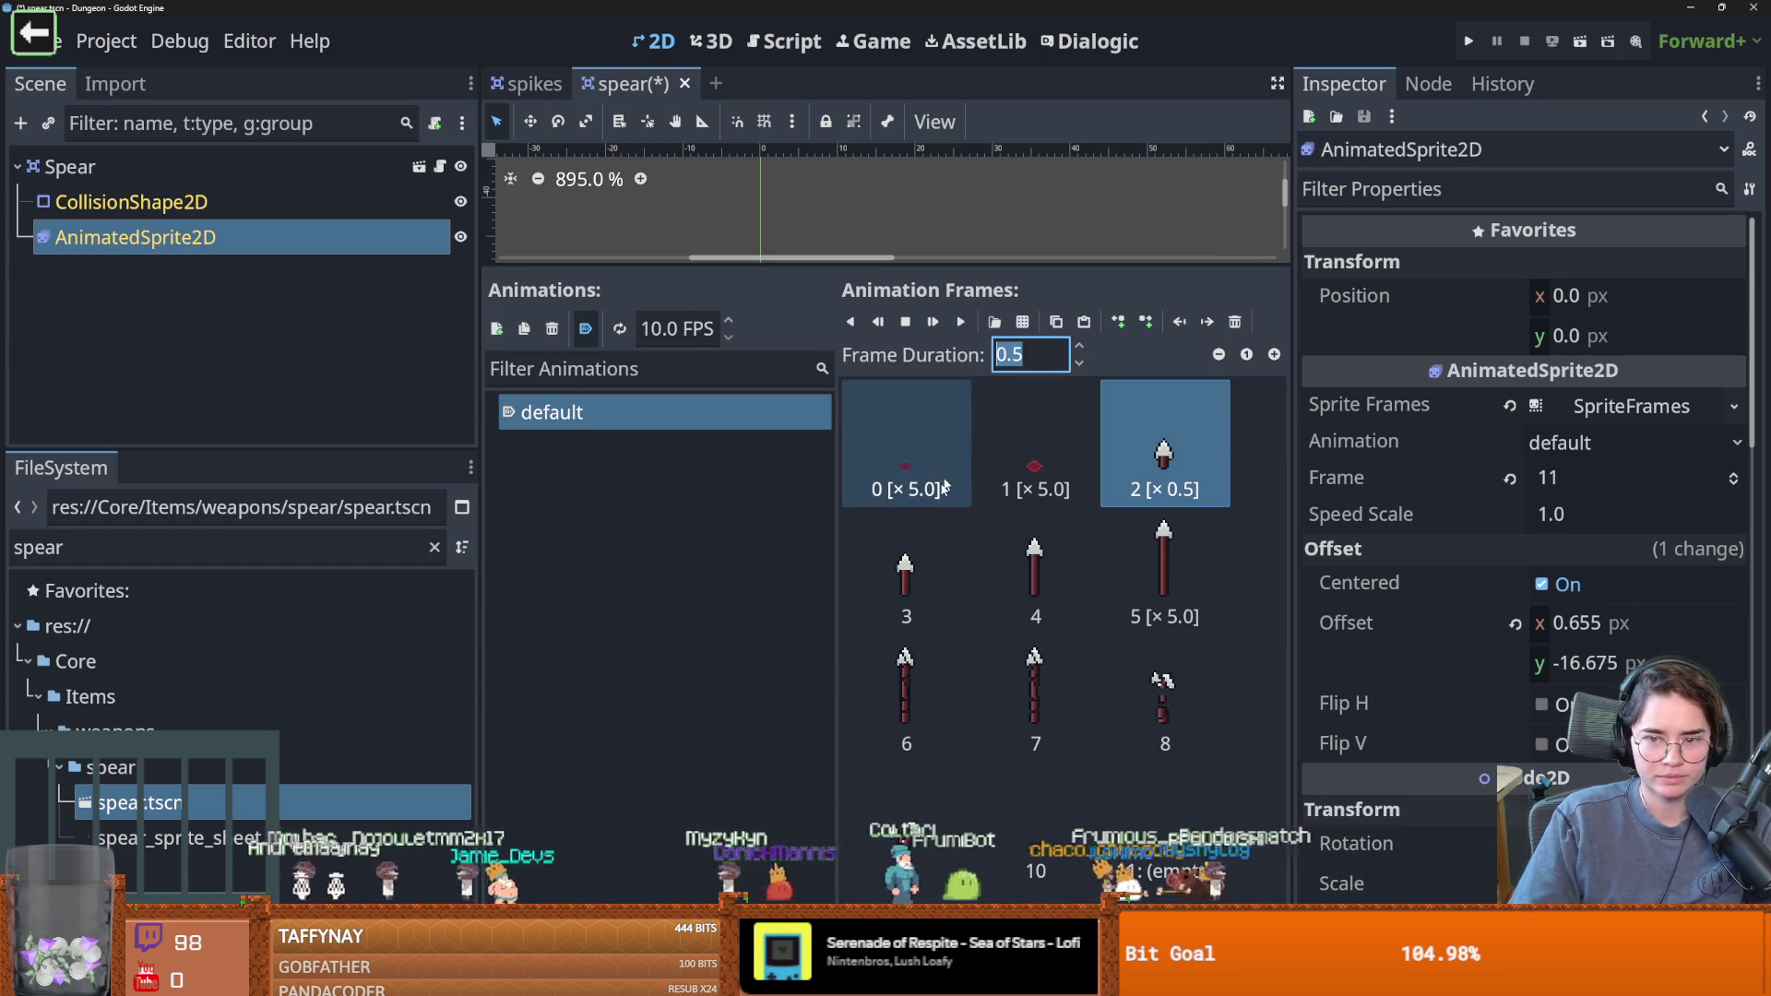
click(887, 544)
shift+click(1057, 542)
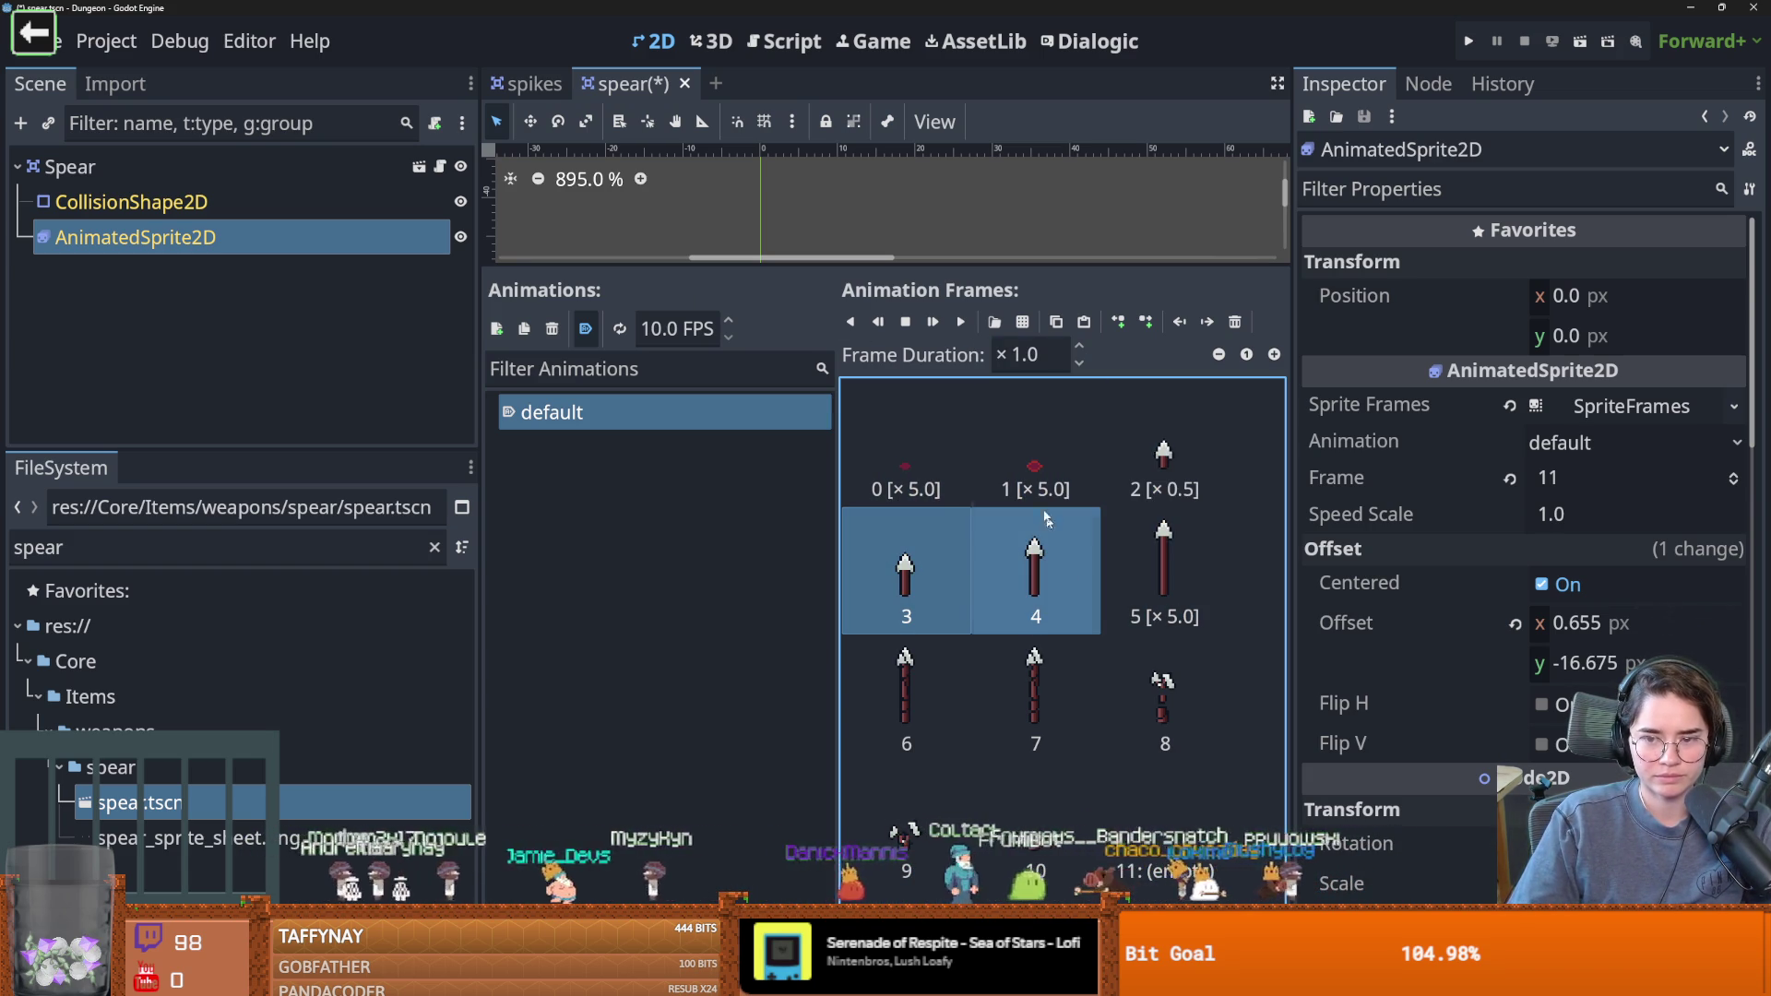
text(0.5)
key(Return)
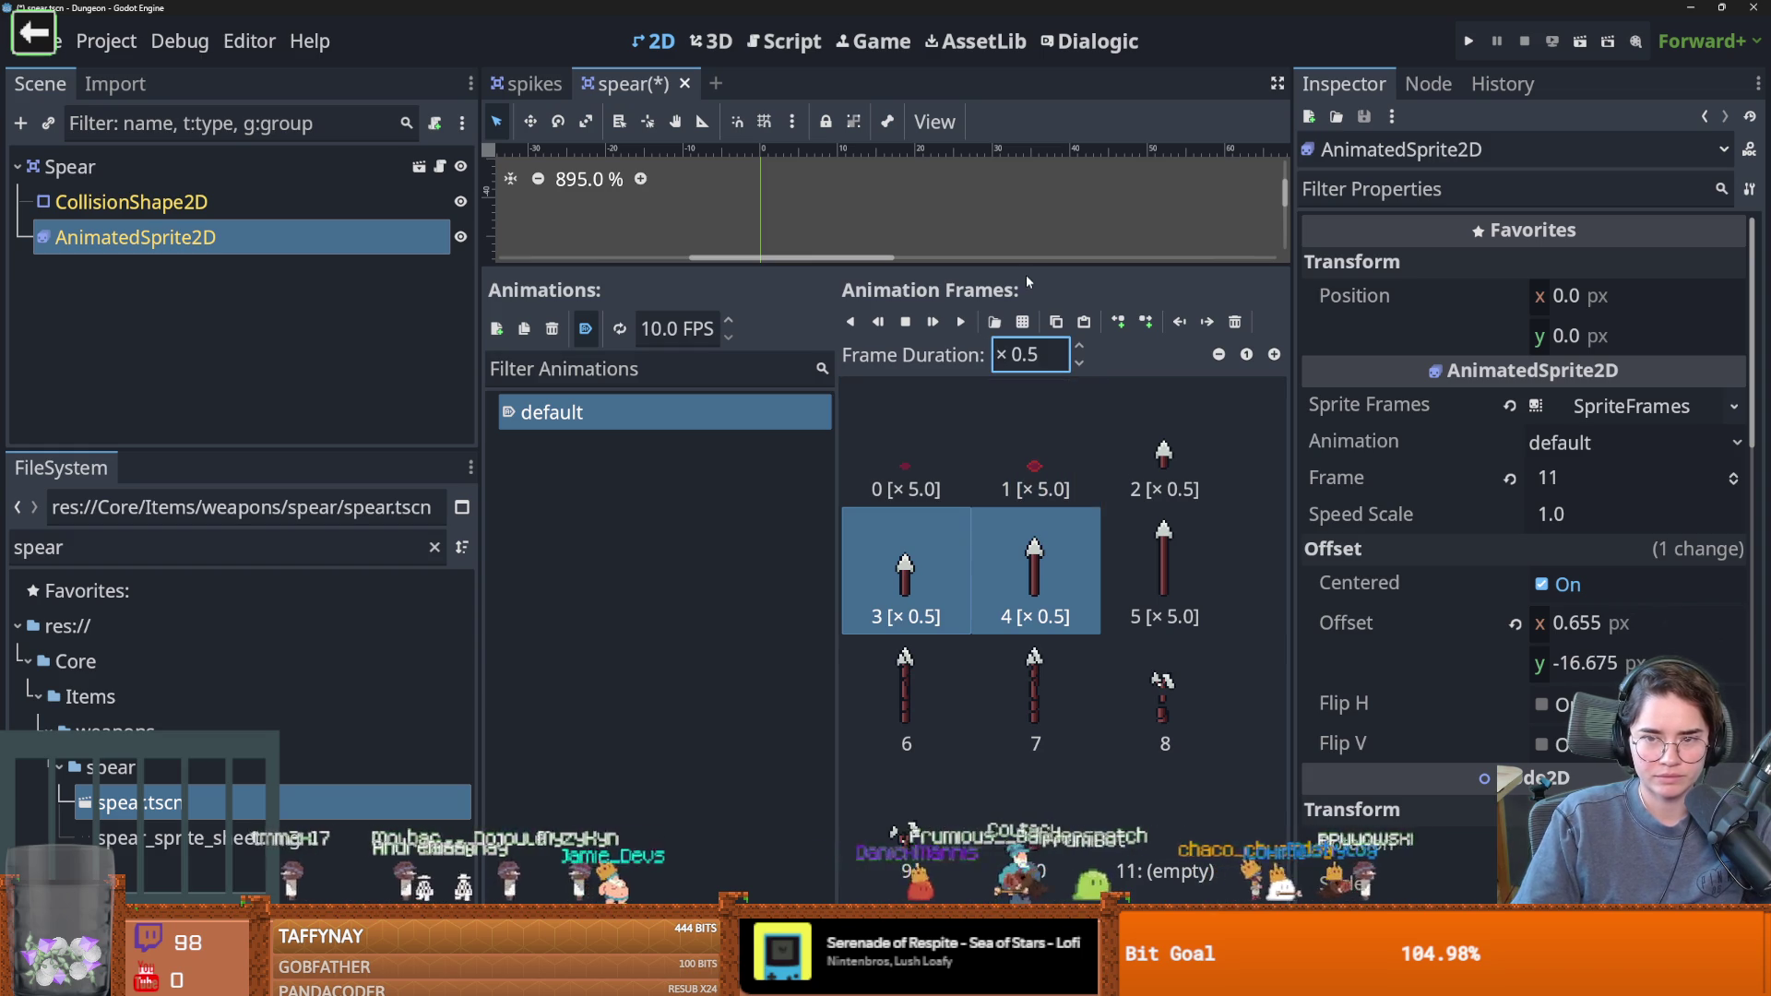
drag(1028, 265, 907, 559)
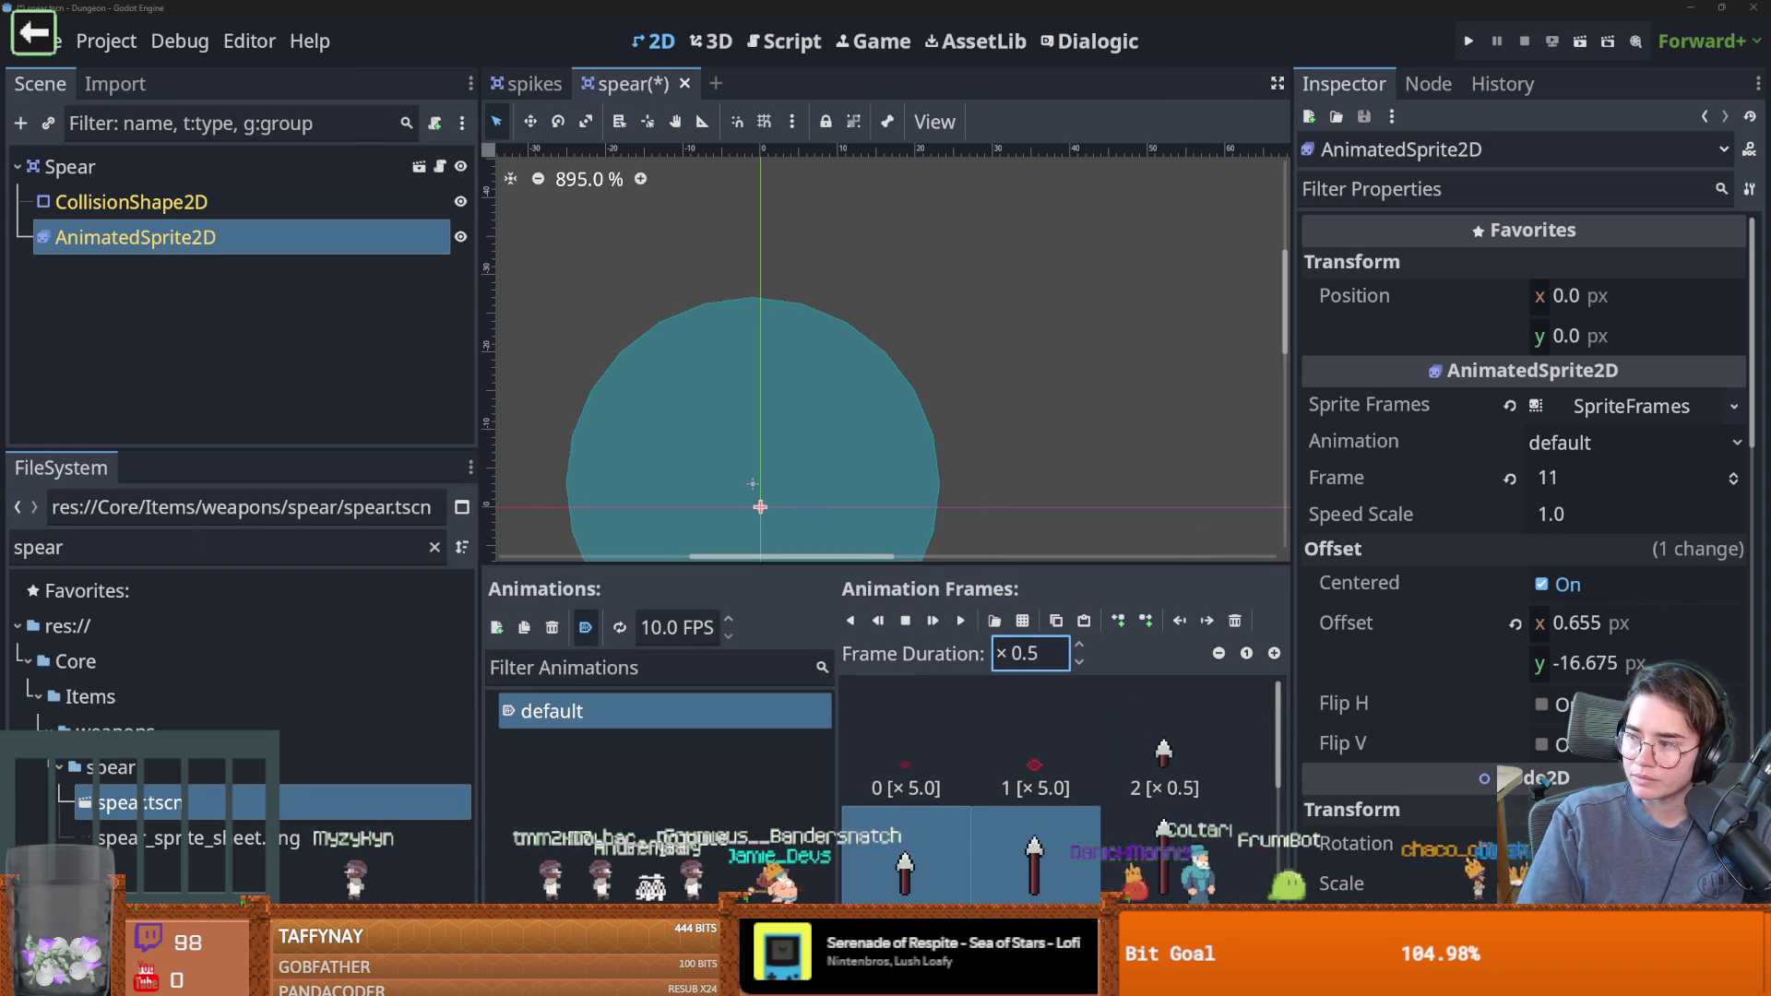
In Firefox, scroll to the Rock & Road launch trailer and play it full screen.
key(alt+Tab)
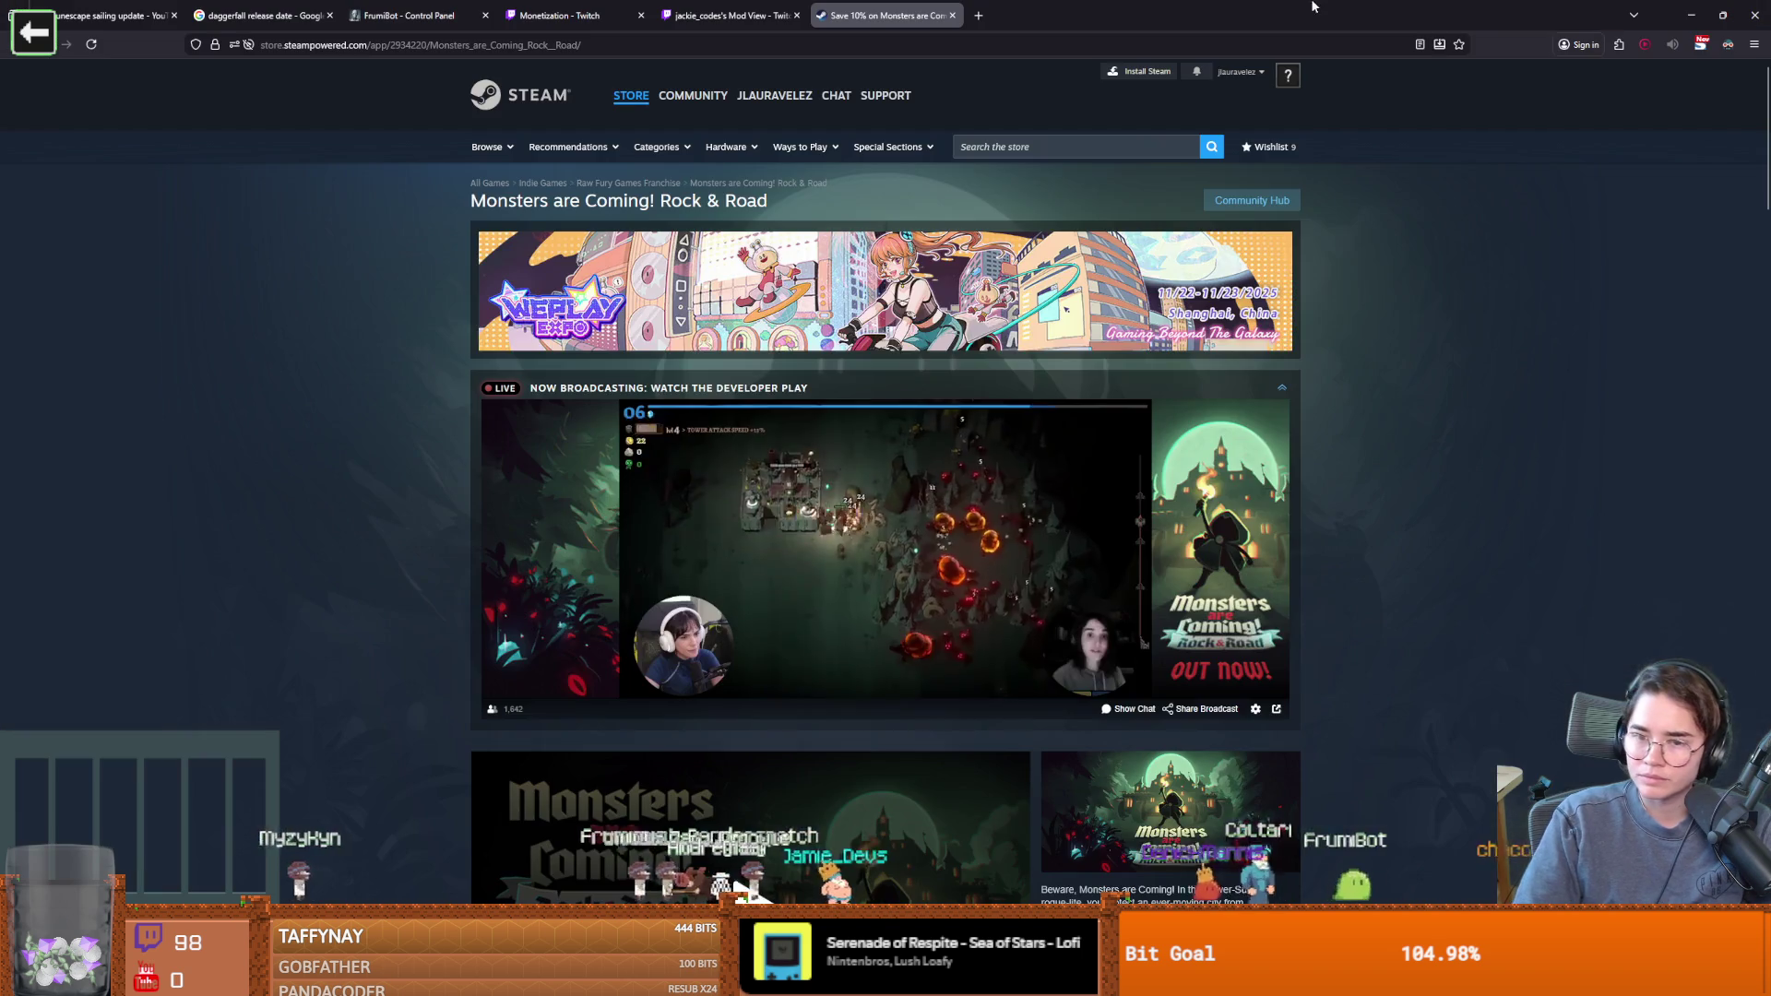
scroll(778, 369, down, 3)
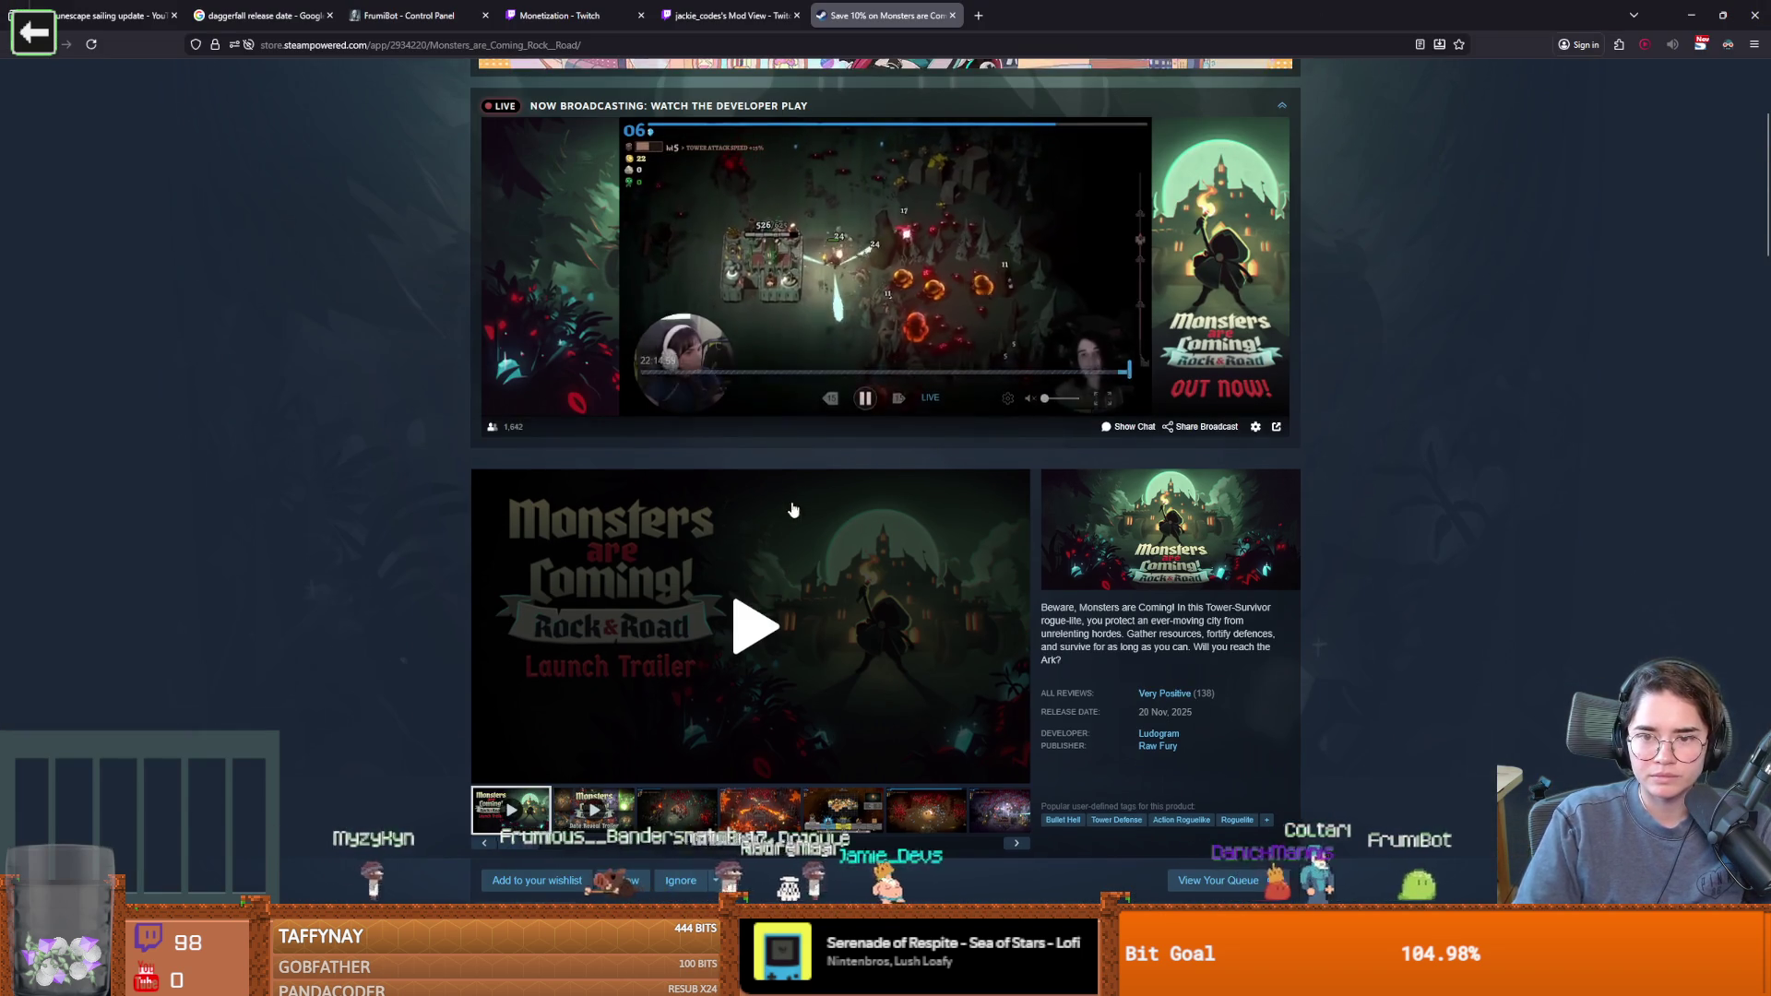
scroll(729, 498, down, 2)
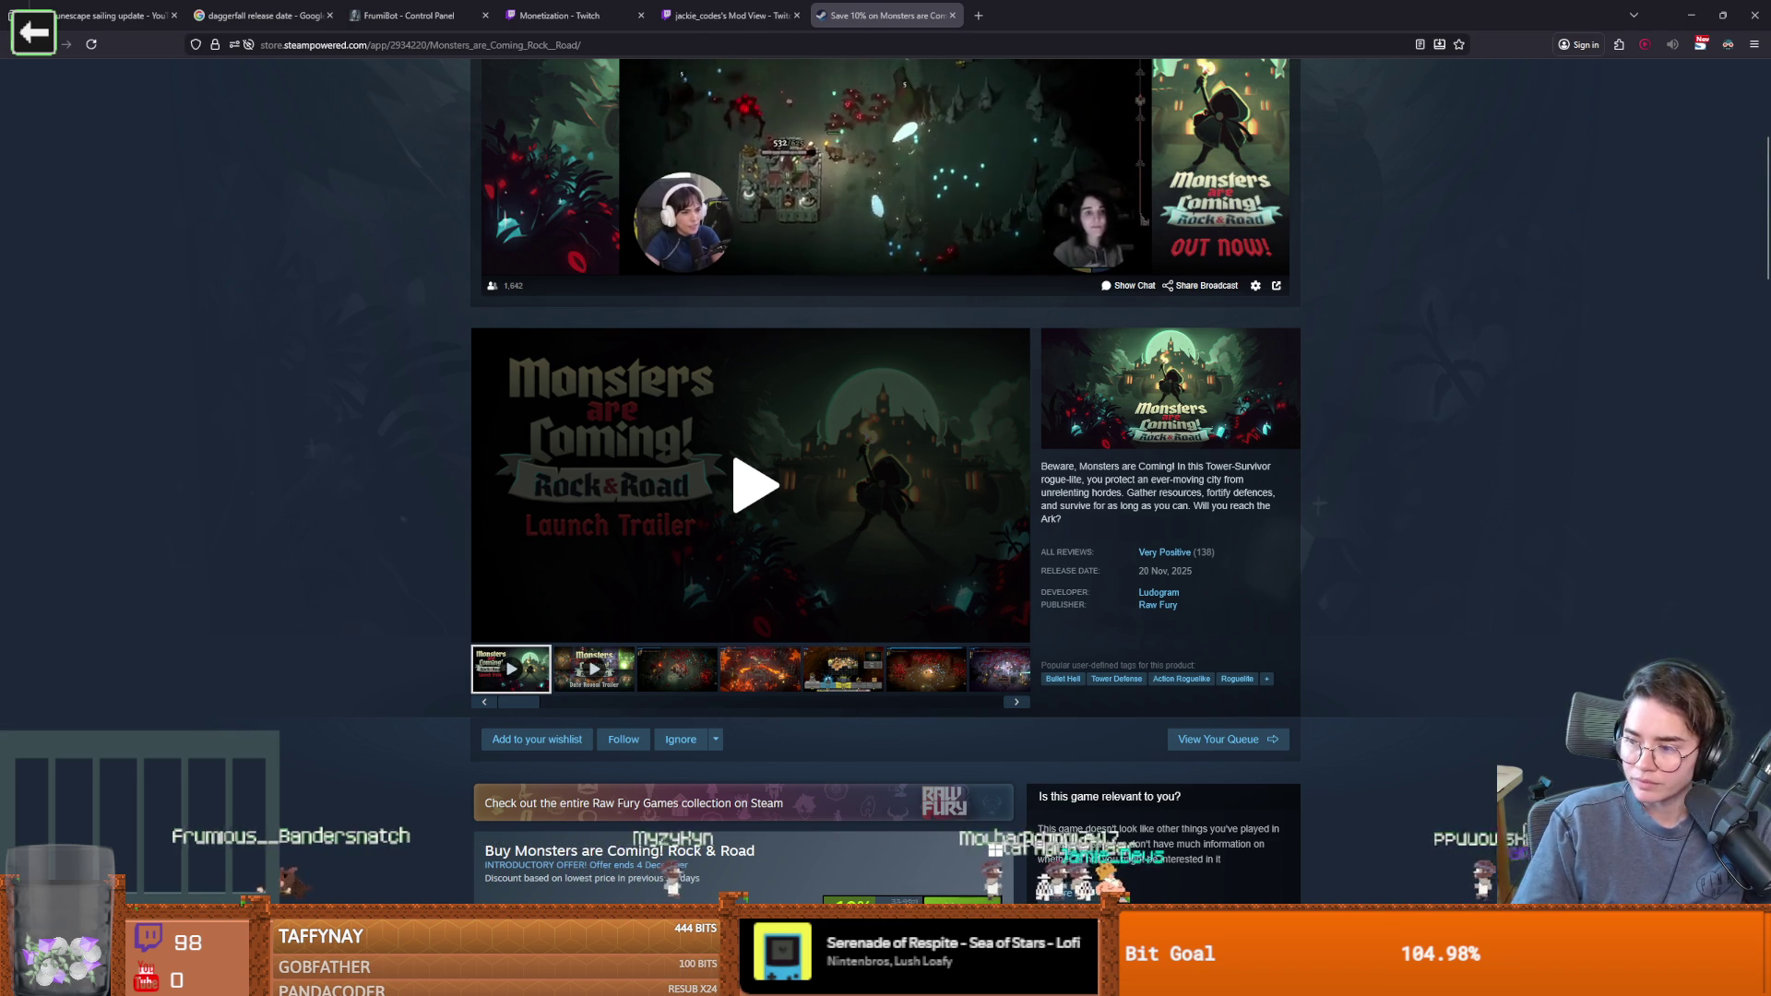
click(731, 555)
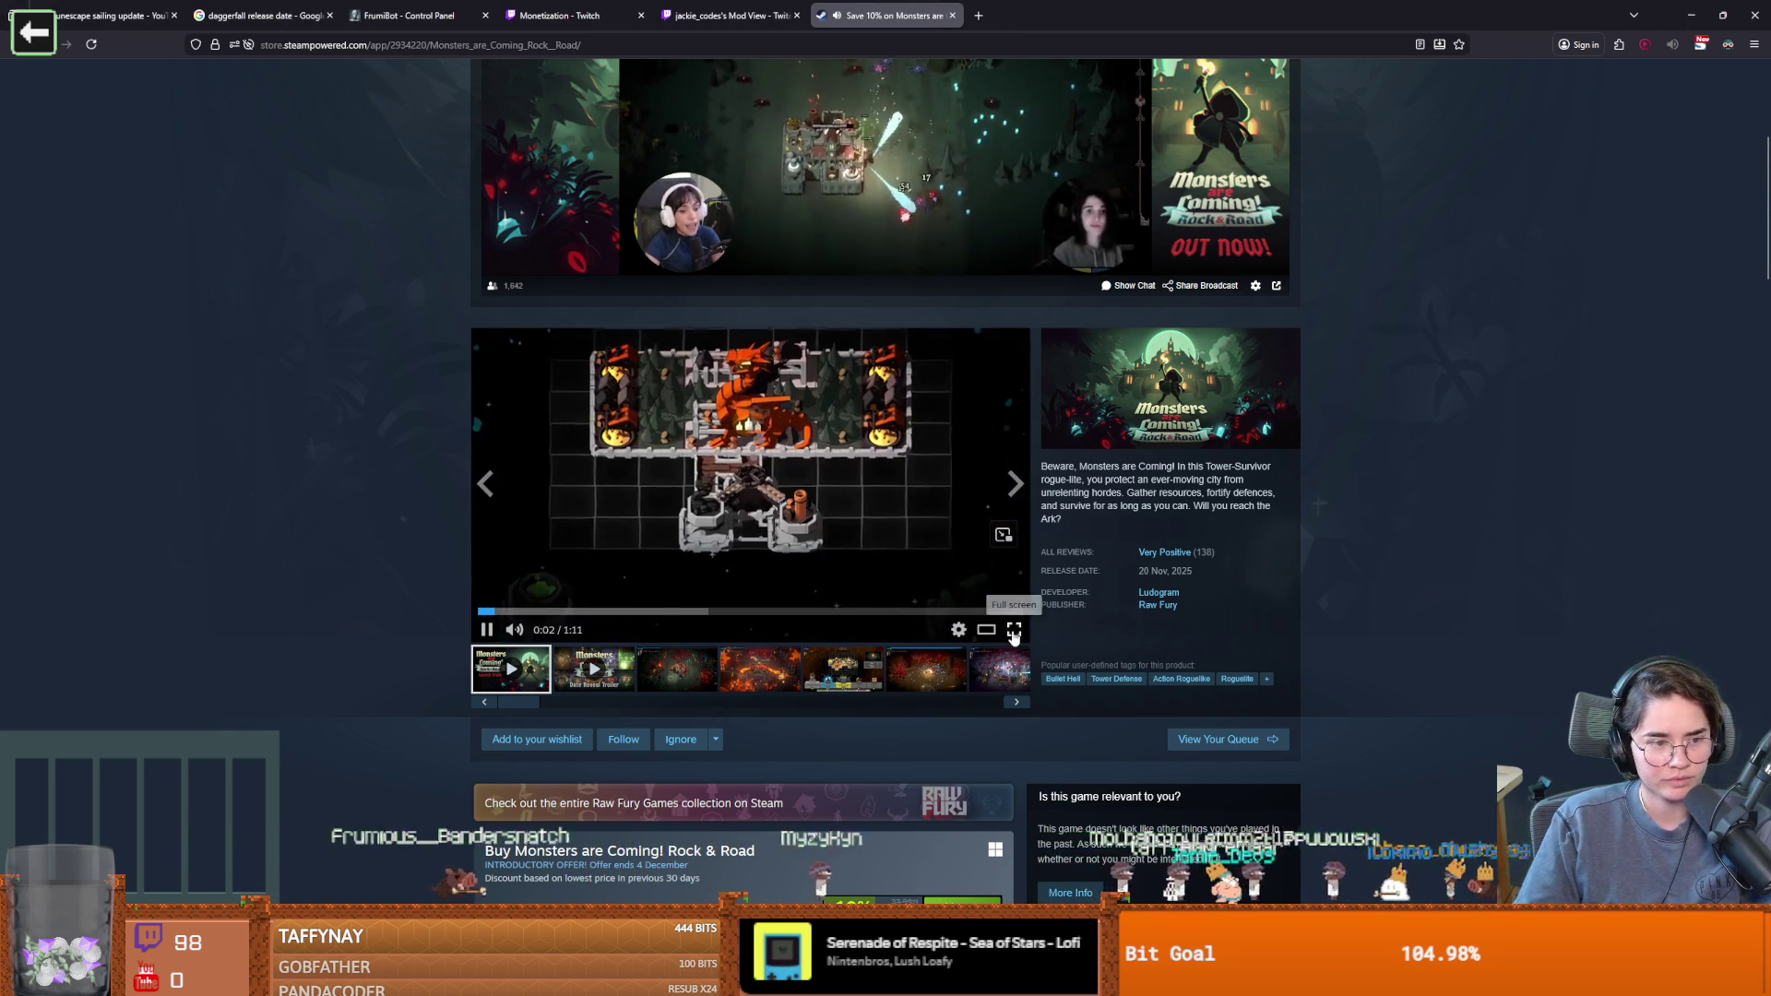
click(1014, 632)
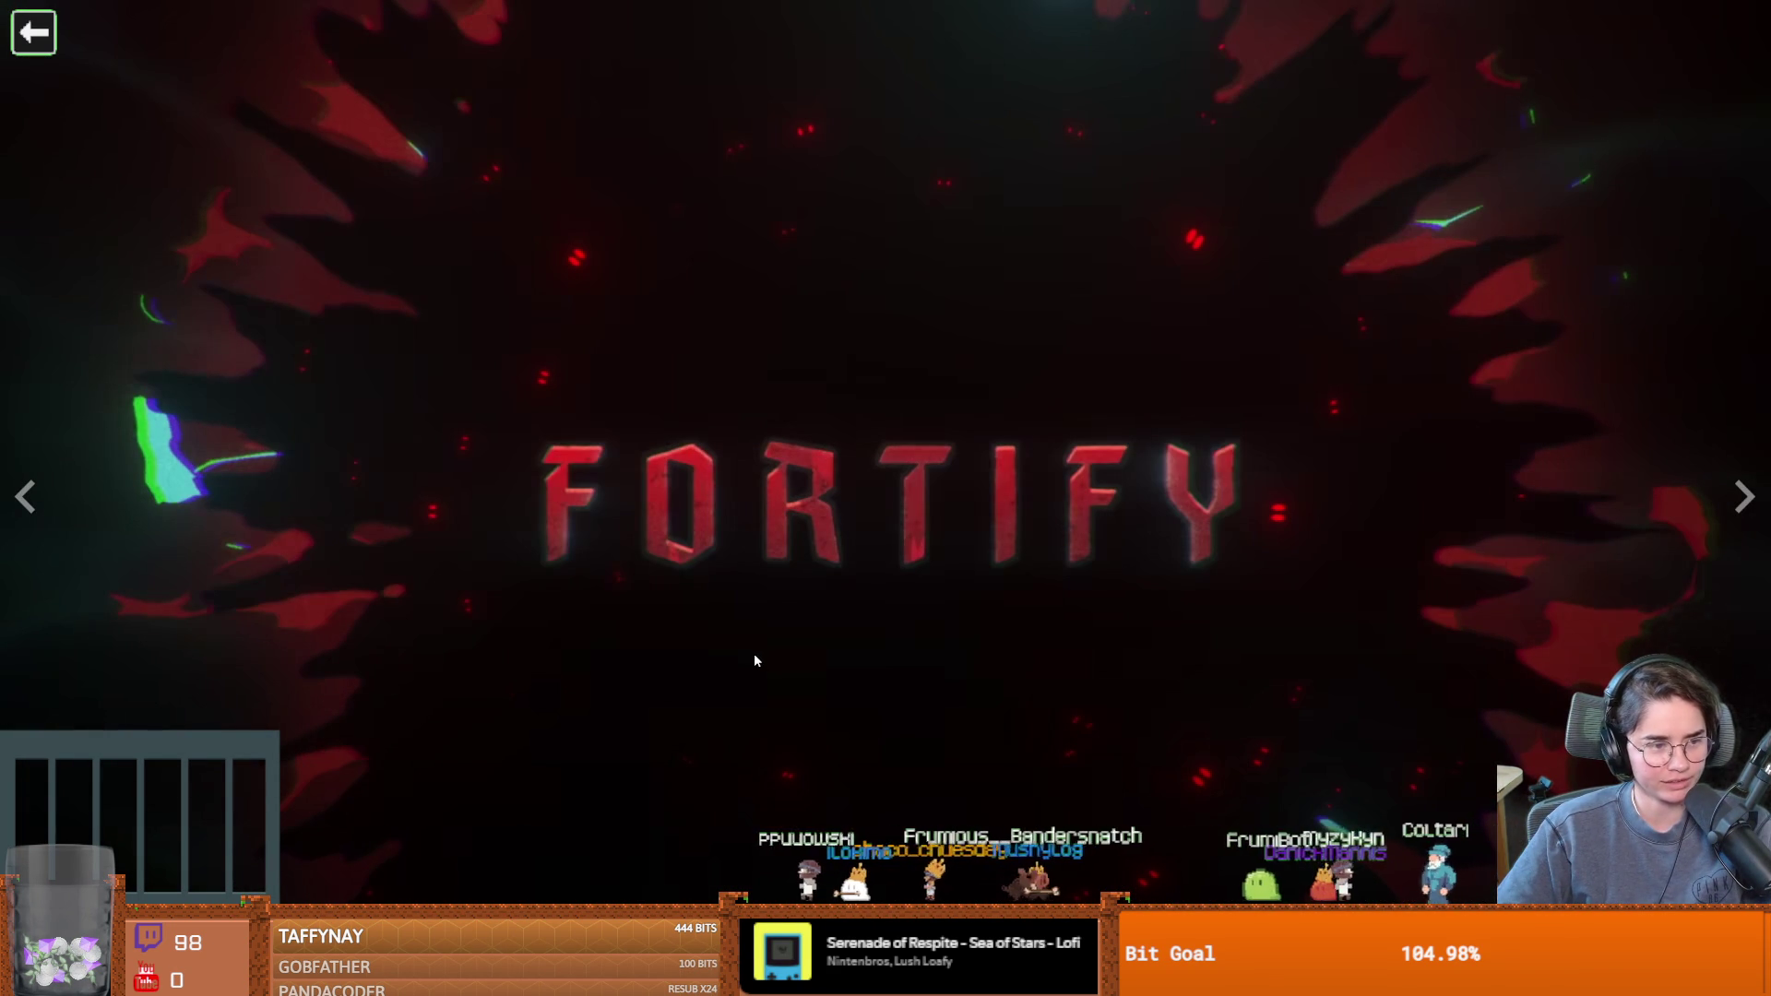
Resume the trailer, pause and resume it once, watch to Available Now!, then exit full screen.
click(752, 659)
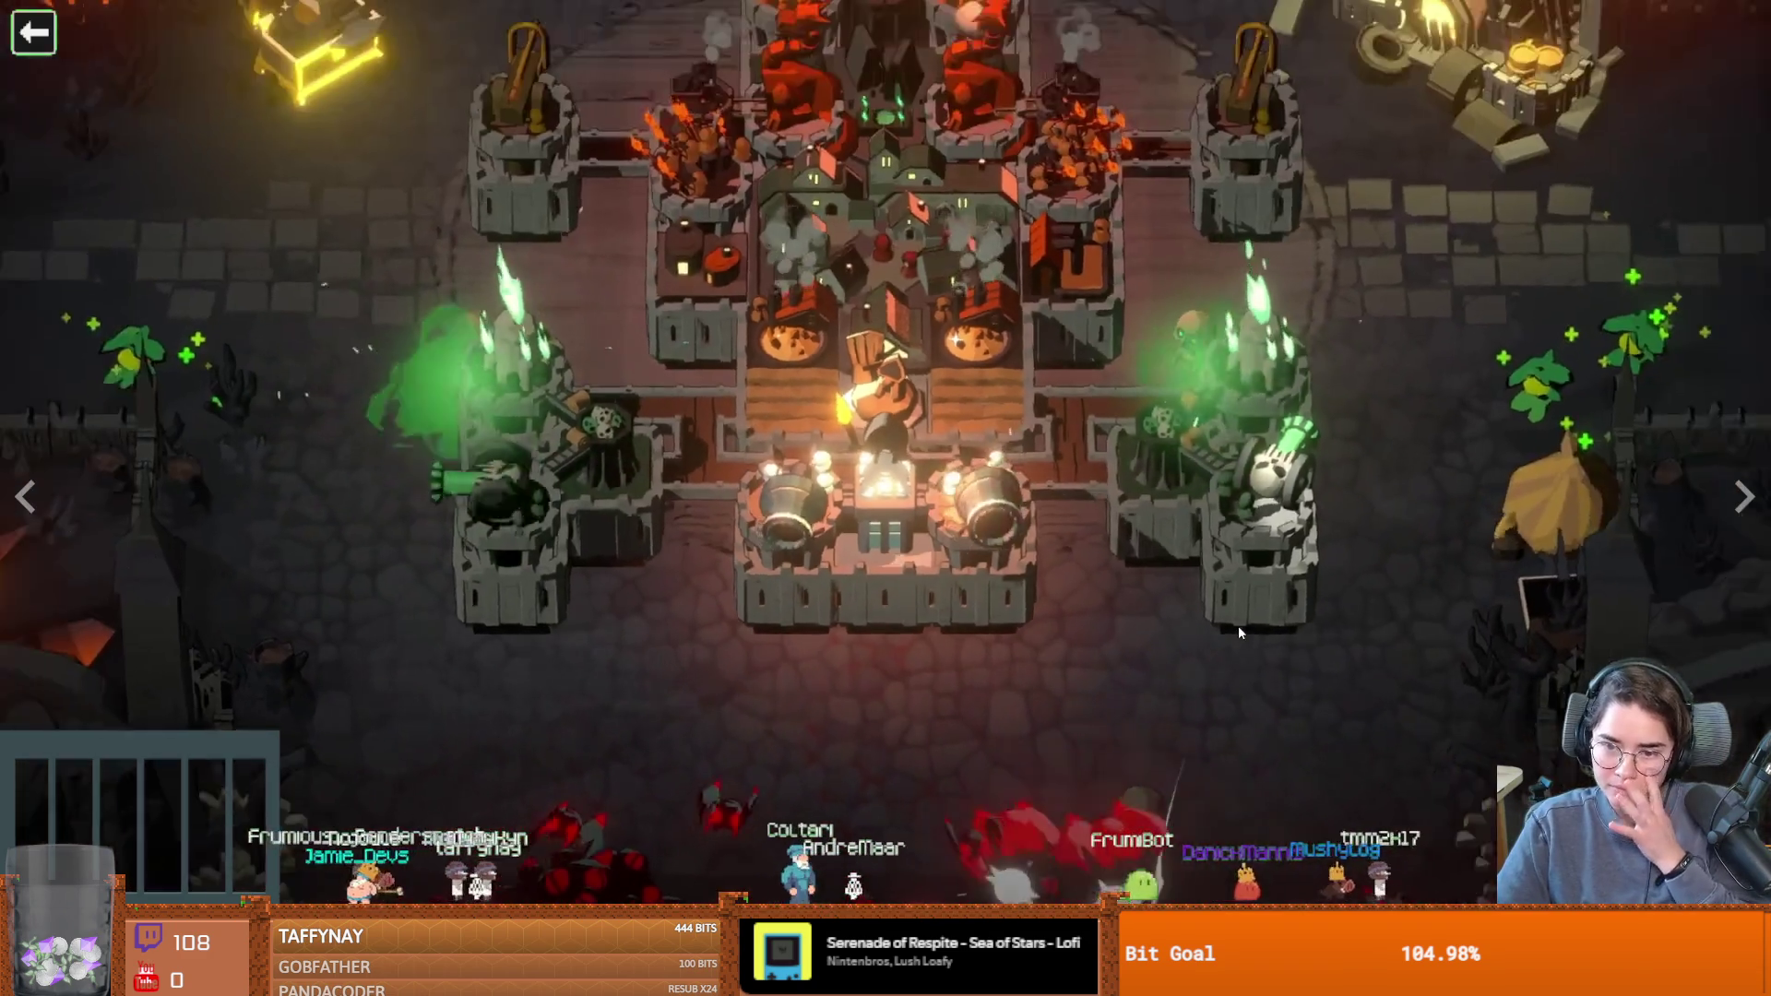
right_click(1238, 626)
click(1115, 606)
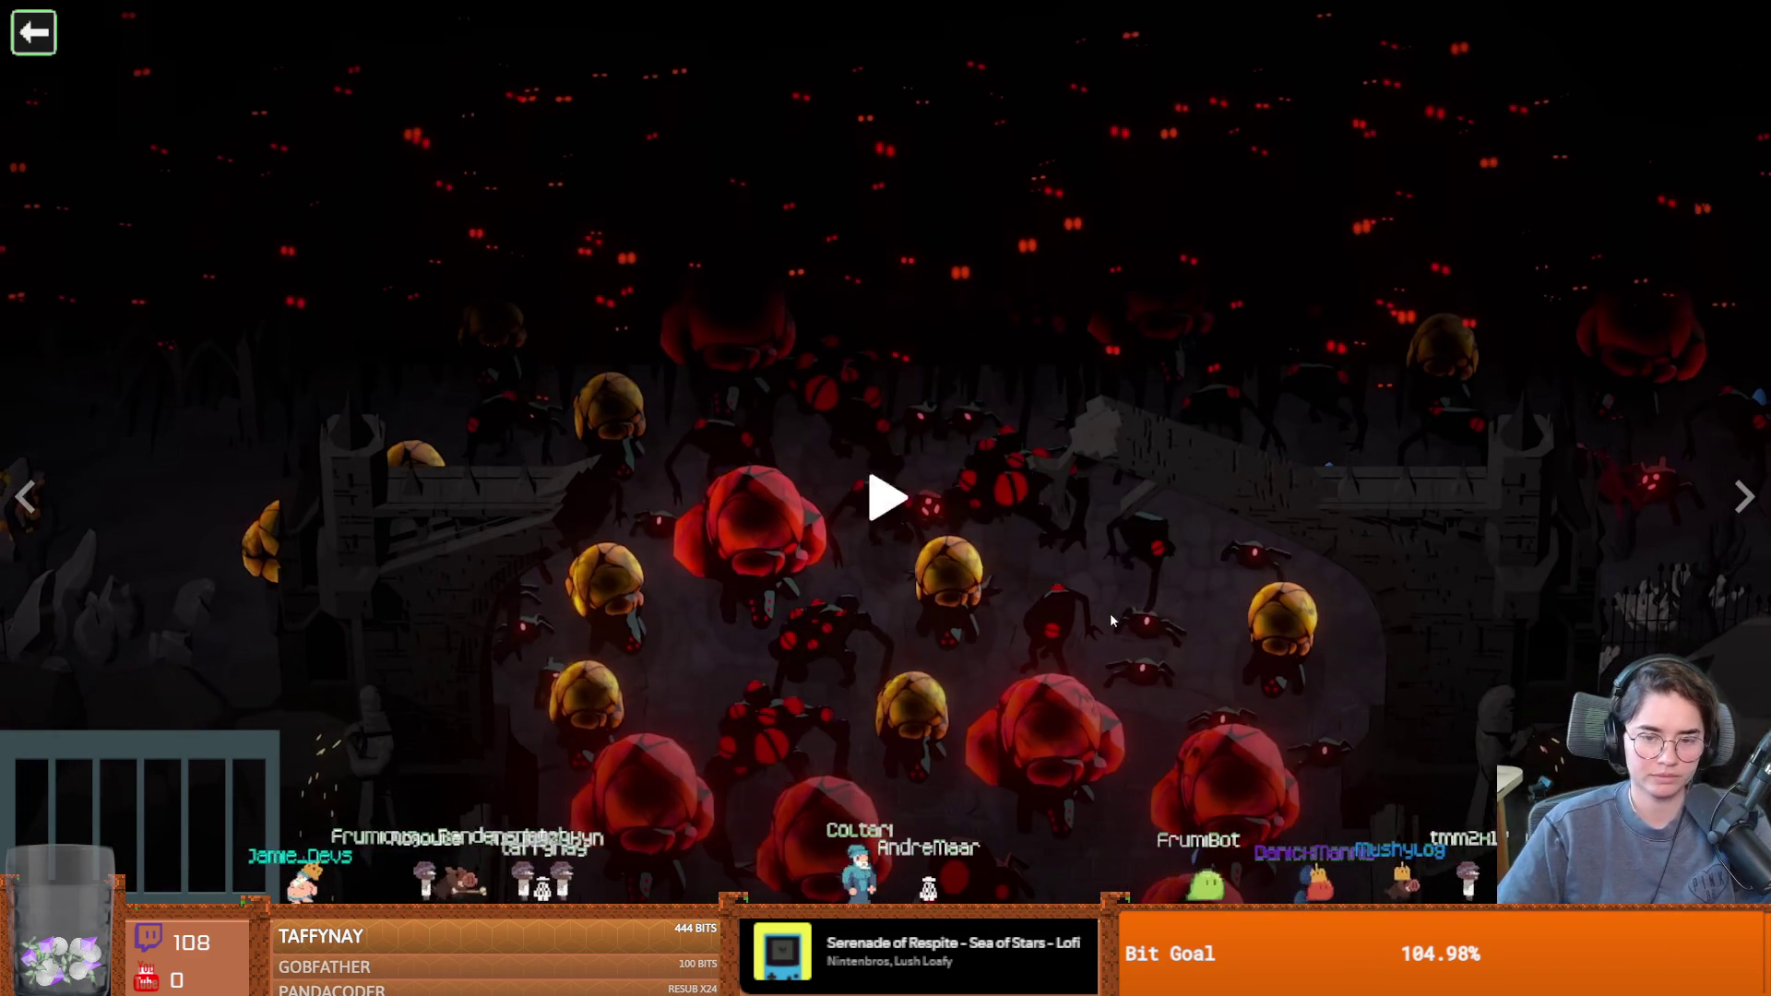
click(1112, 616)
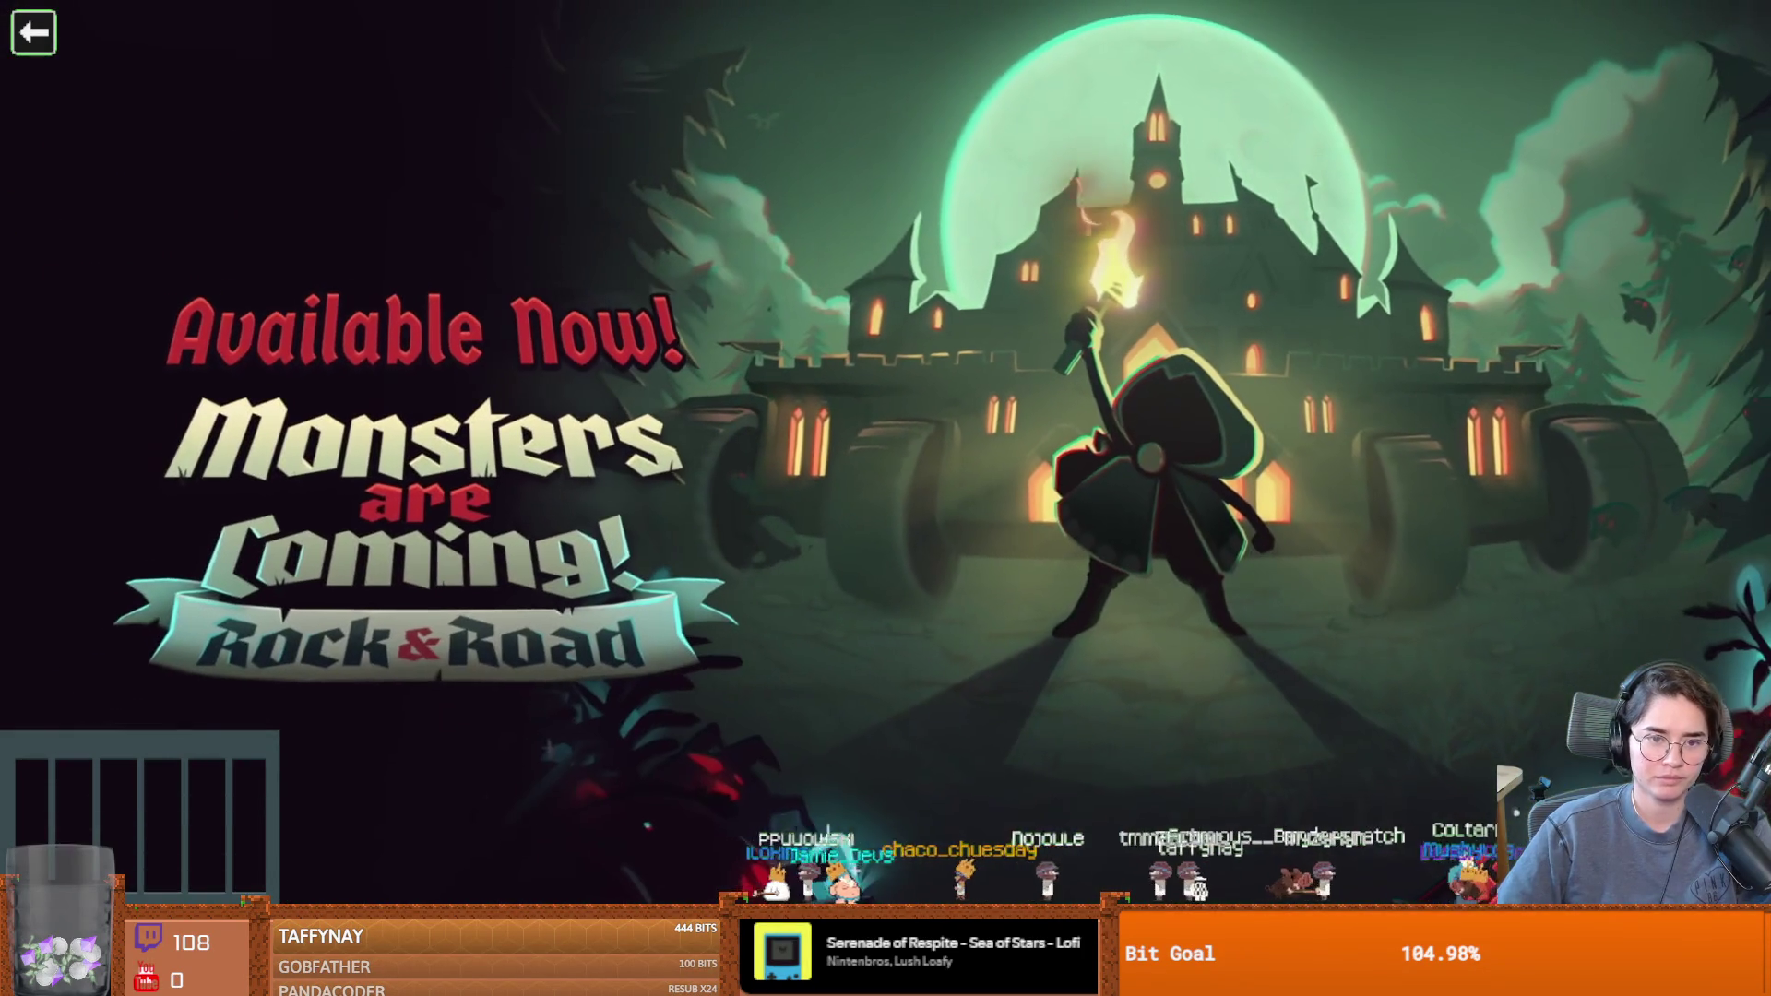
mouse_move(1008, 638)
key(Escape)
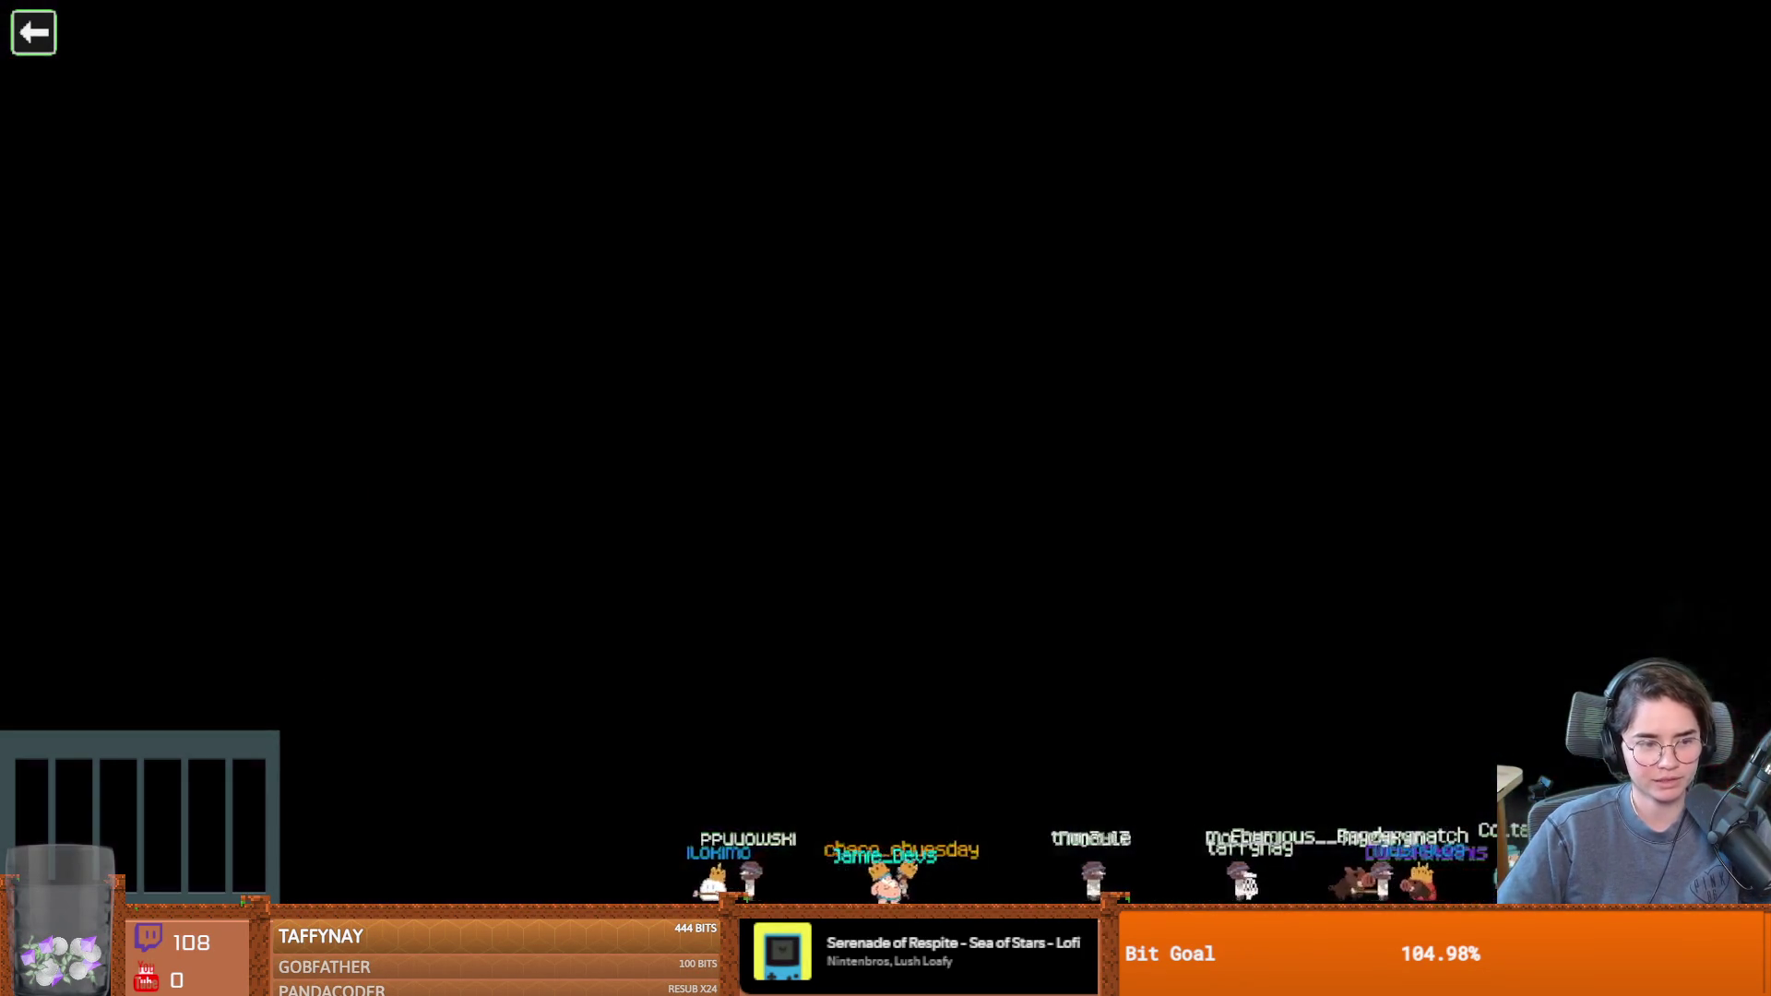
Scroll down to the purchase section and look over the game's -10% offer and bundles.
scroll(1037, 649, down, 4)
scroll(1020, 651, up, 4)
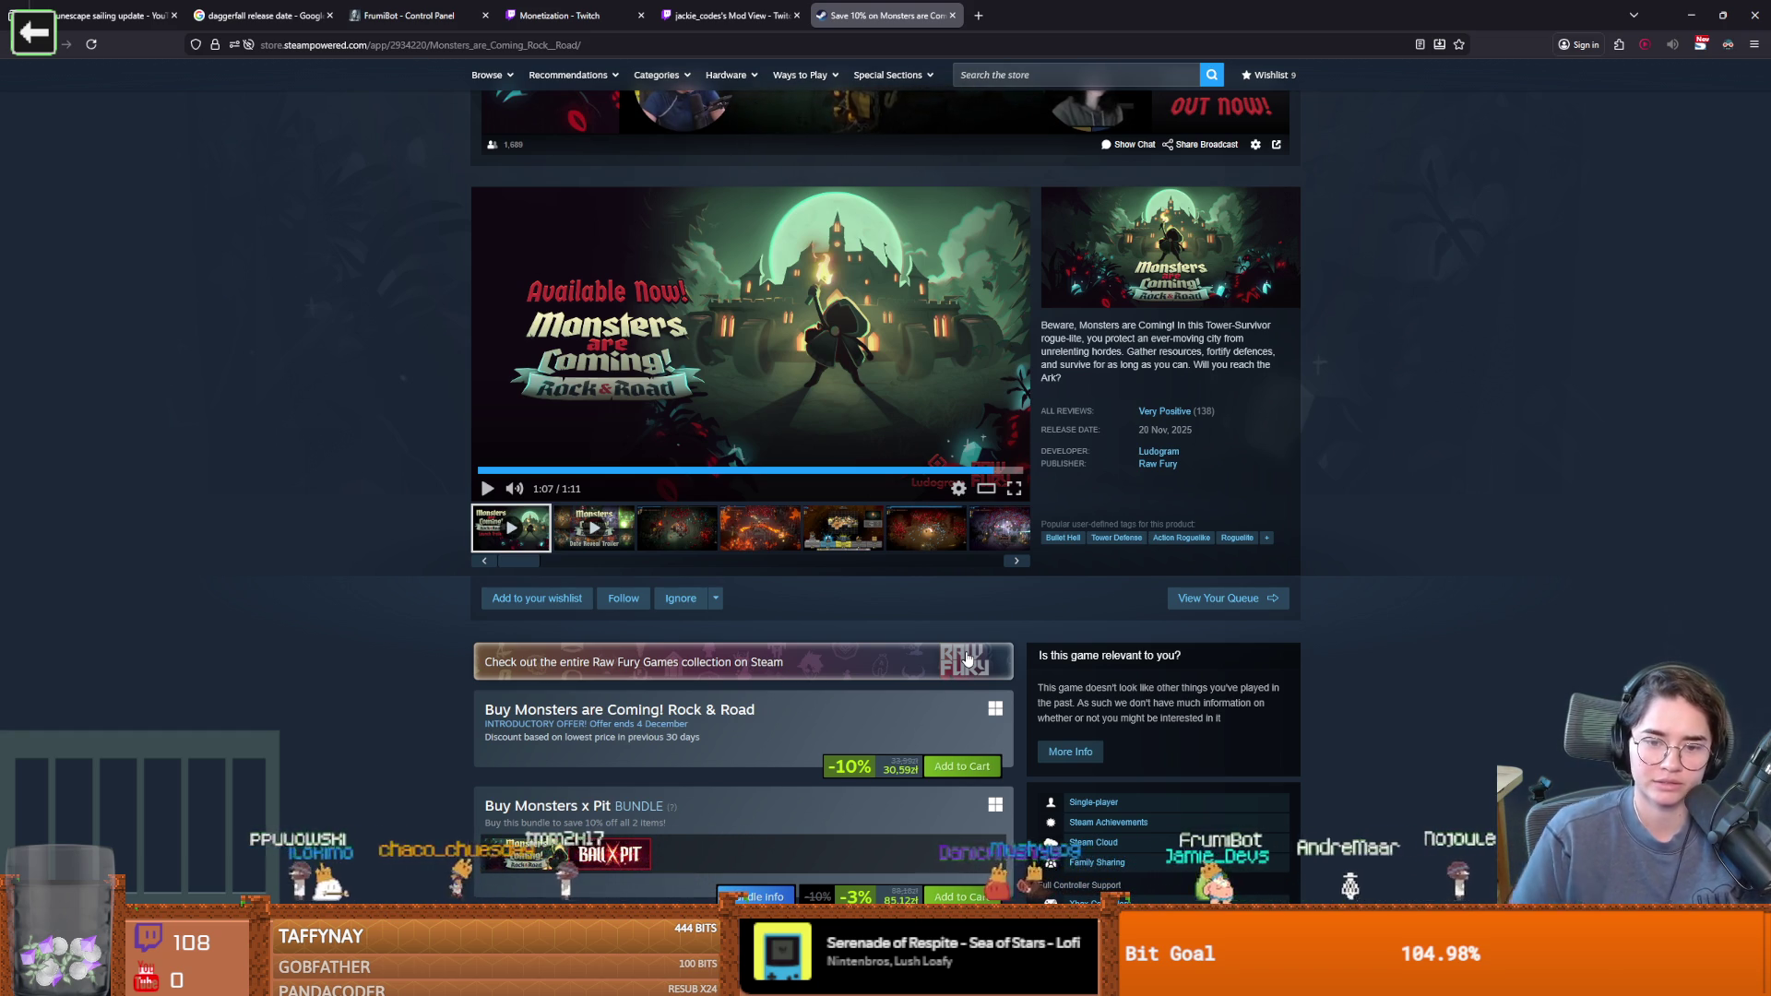
scroll(919, 757, down, 4)
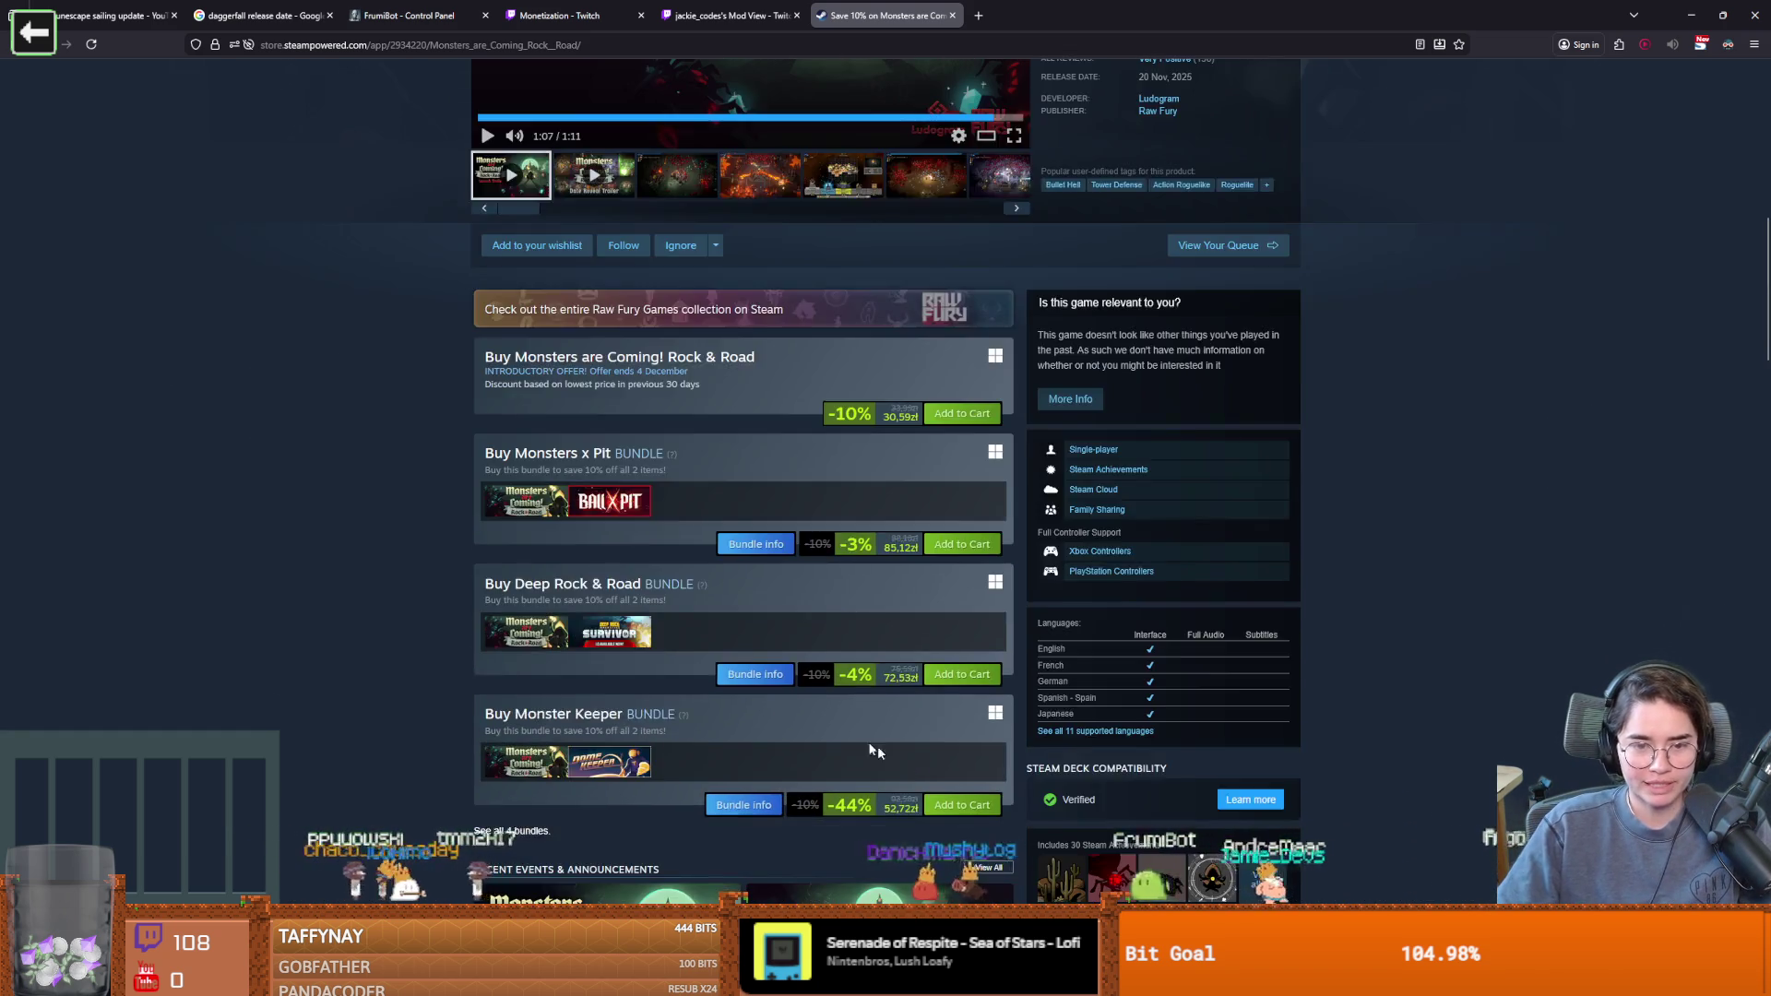
mouse_move(607, 519)
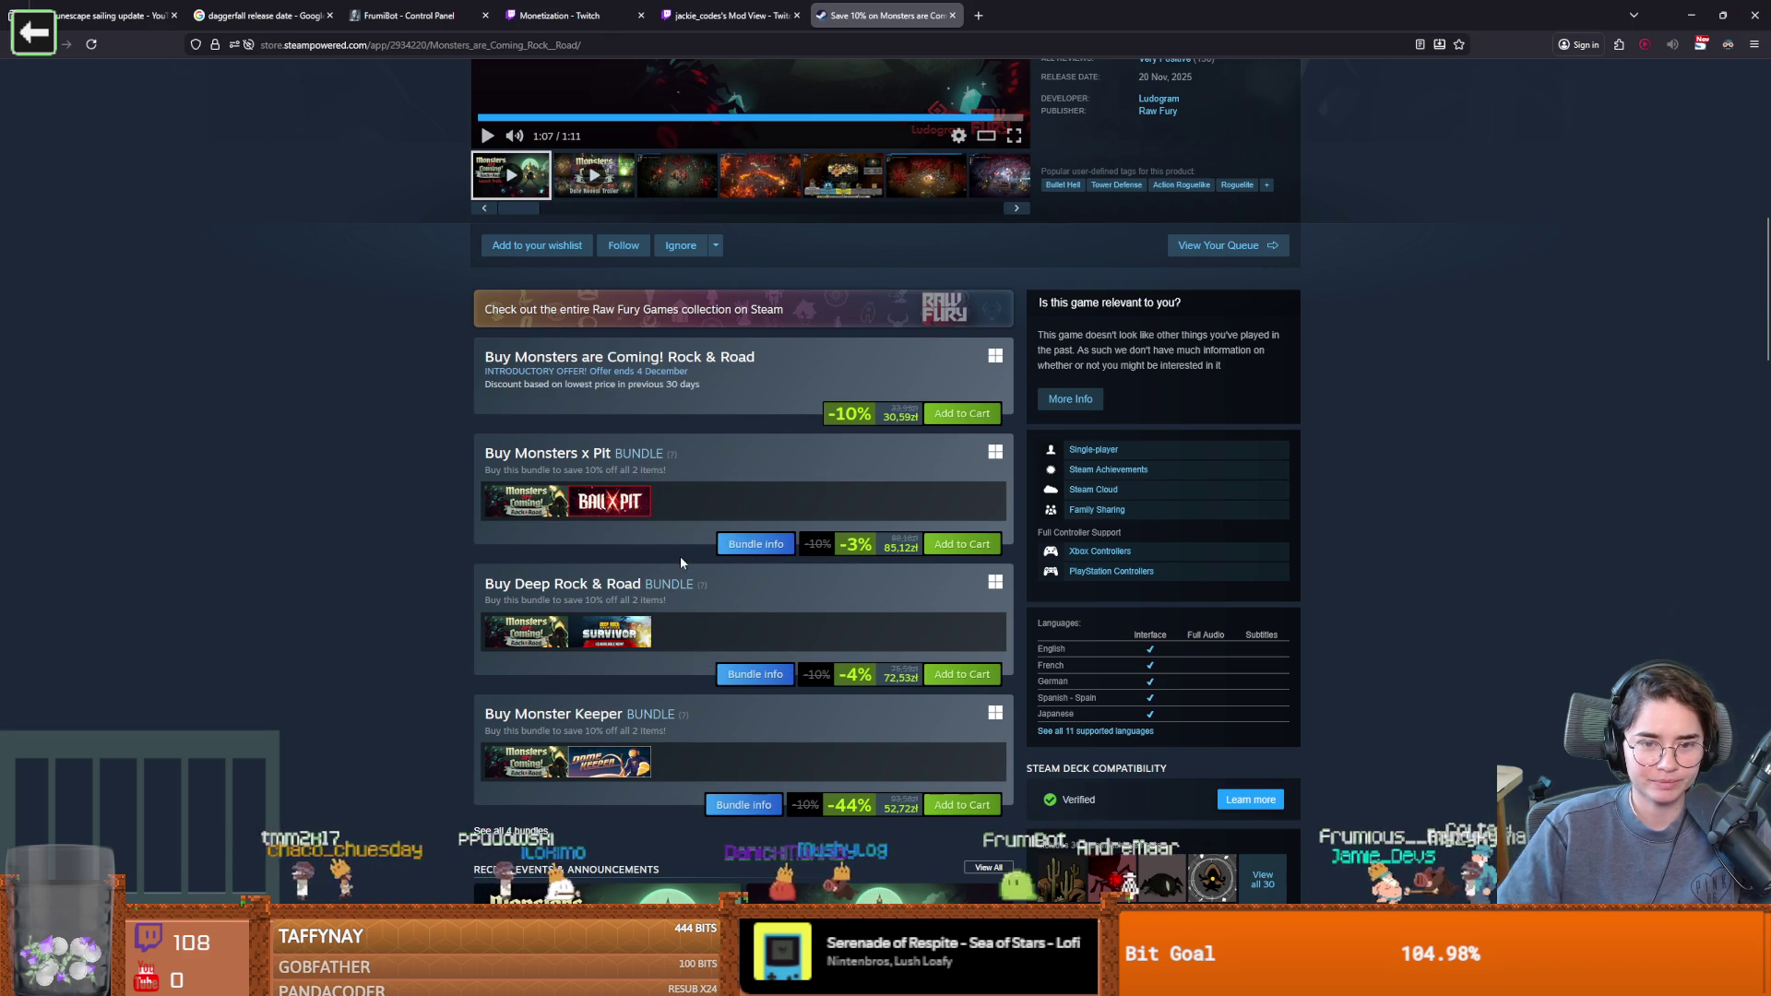
scroll(648, 508, down, 2)
mouse_move(475, 378)
mouse_down()
mouse_move(727, 437)
mouse_move(803, 630)
mouse_up()
click(775, 616)
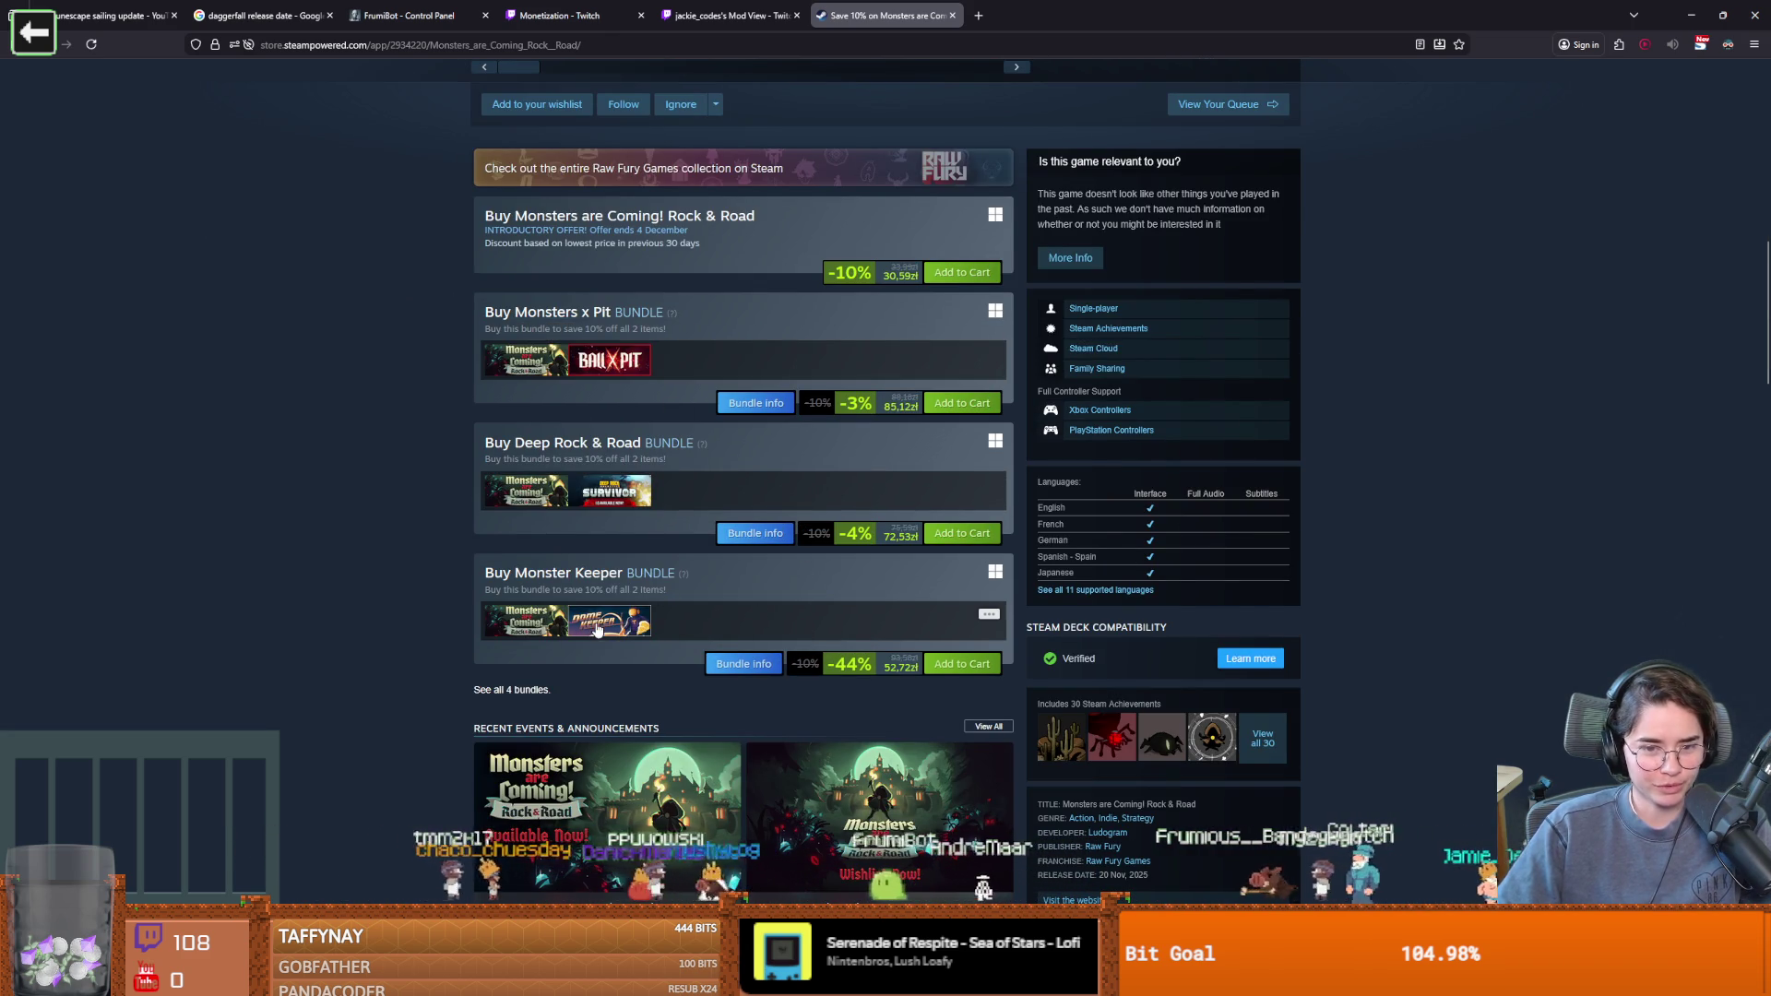
mouse_move(601, 637)
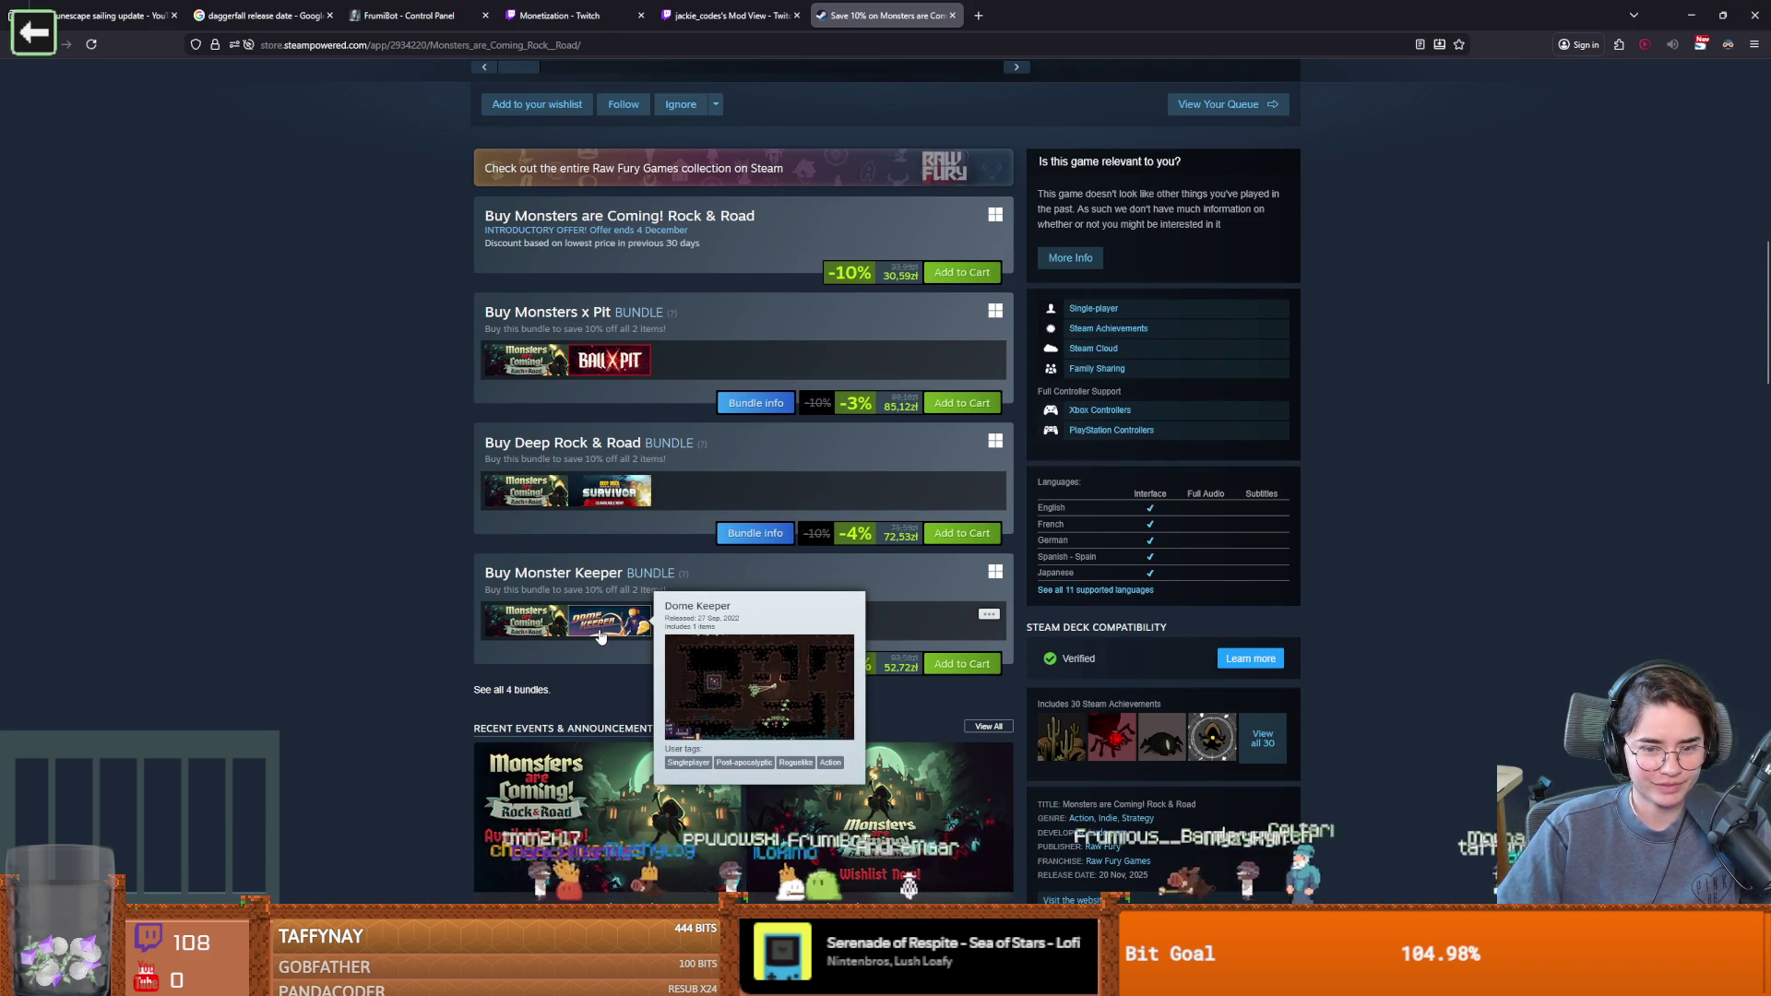
Keep browsing the bundle offers, including Monster Keeper at -44%, then switch back to Godot.
scroll(609, 646, up, 1)
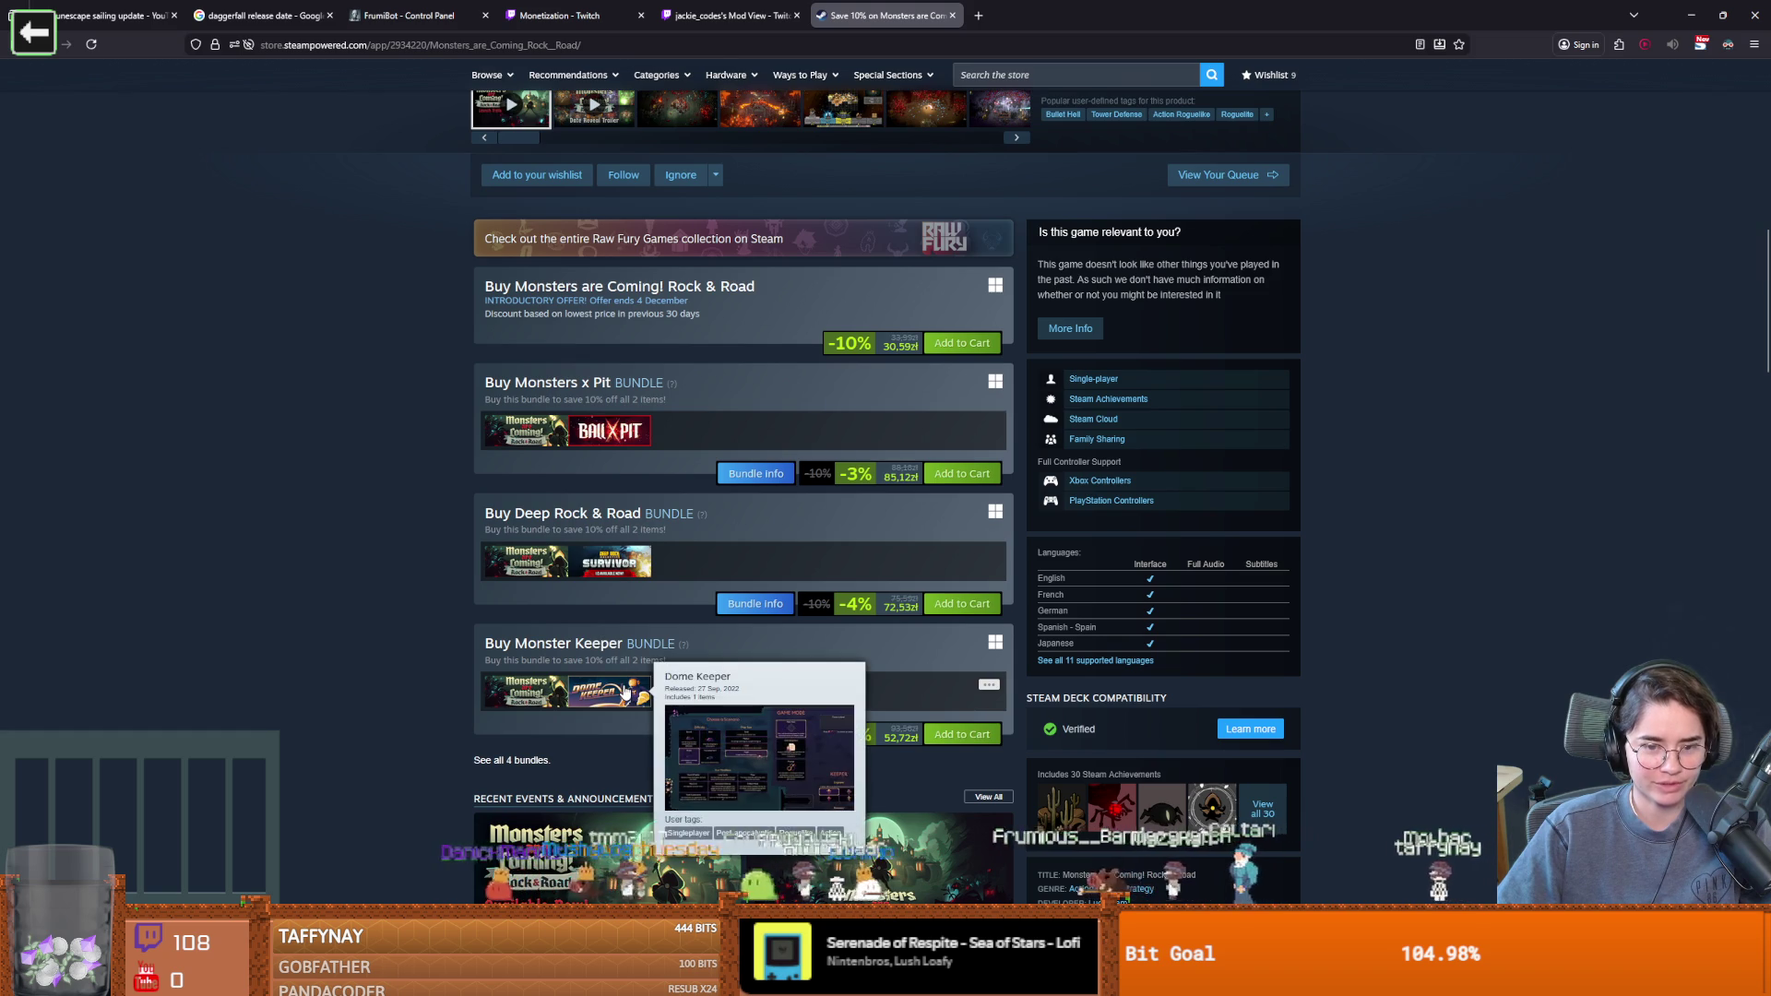
mouse_move(478, 375)
mouse_down()
mouse_move(671, 568)
mouse_move(689, 679)
mouse_move(646, 590)
mouse_move(609, 614)
mouse_move(461, 415)
mouse_up()
click(386, 452)
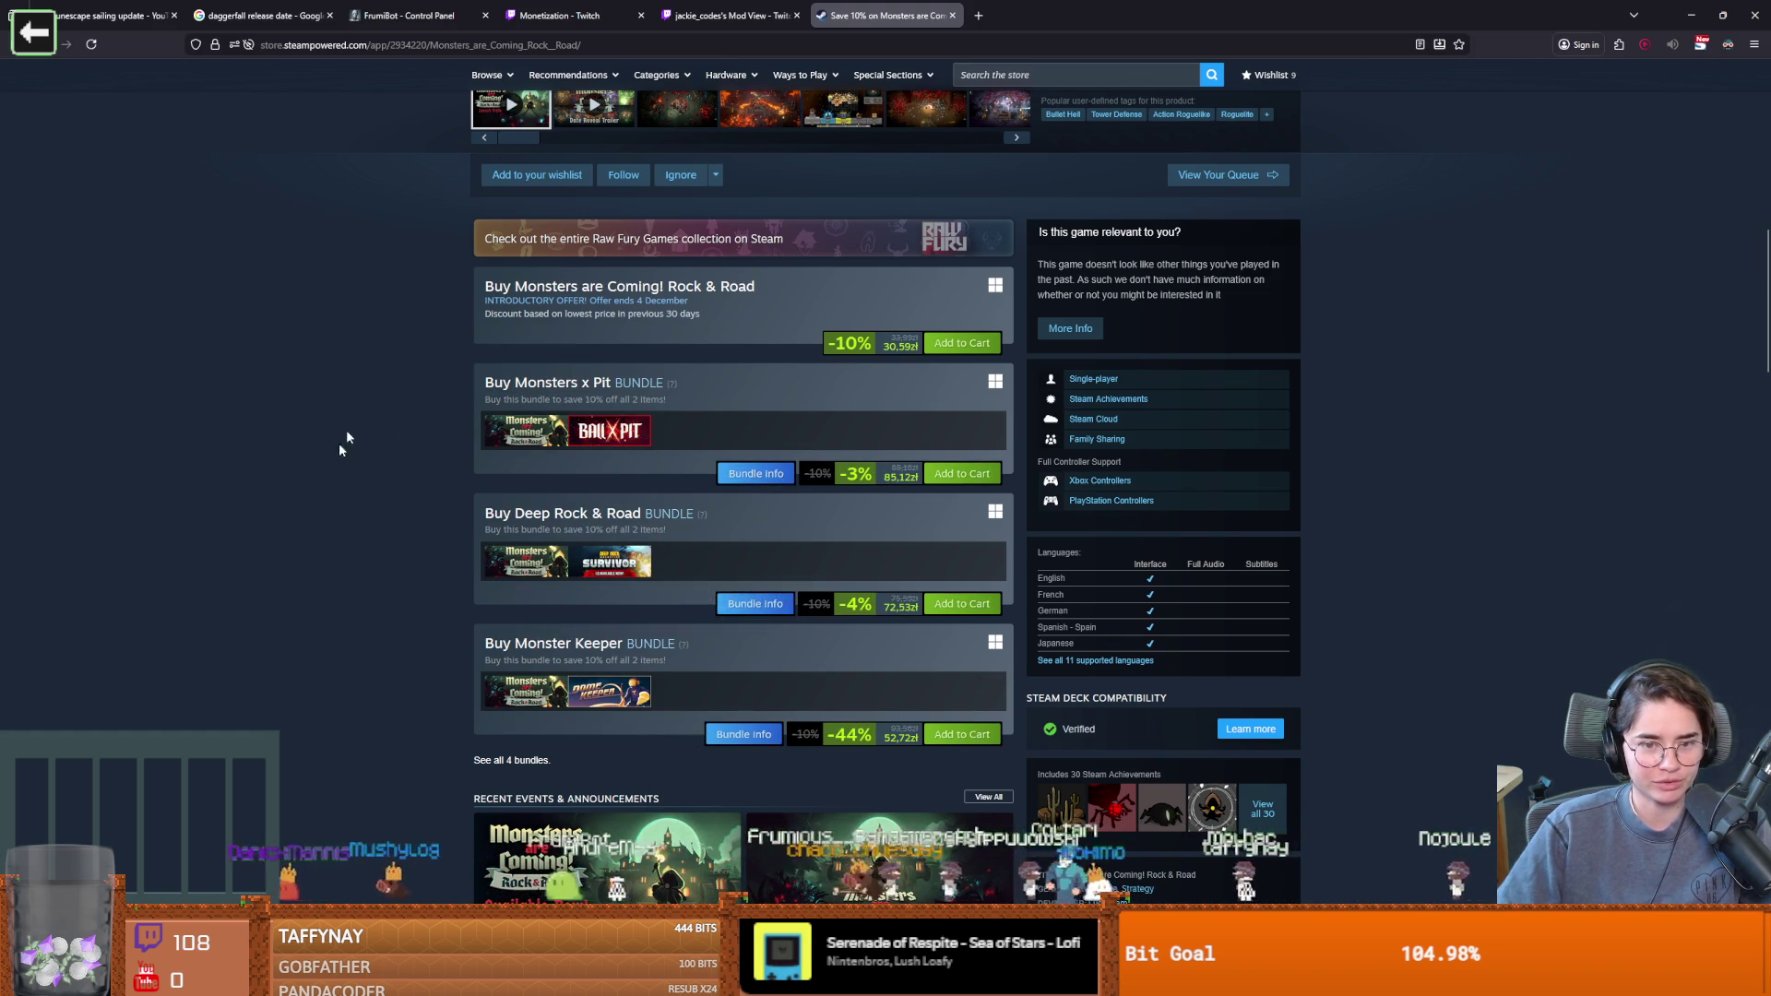
scroll(382, 384, up, 3)
scroll(595, 605, down, 3)
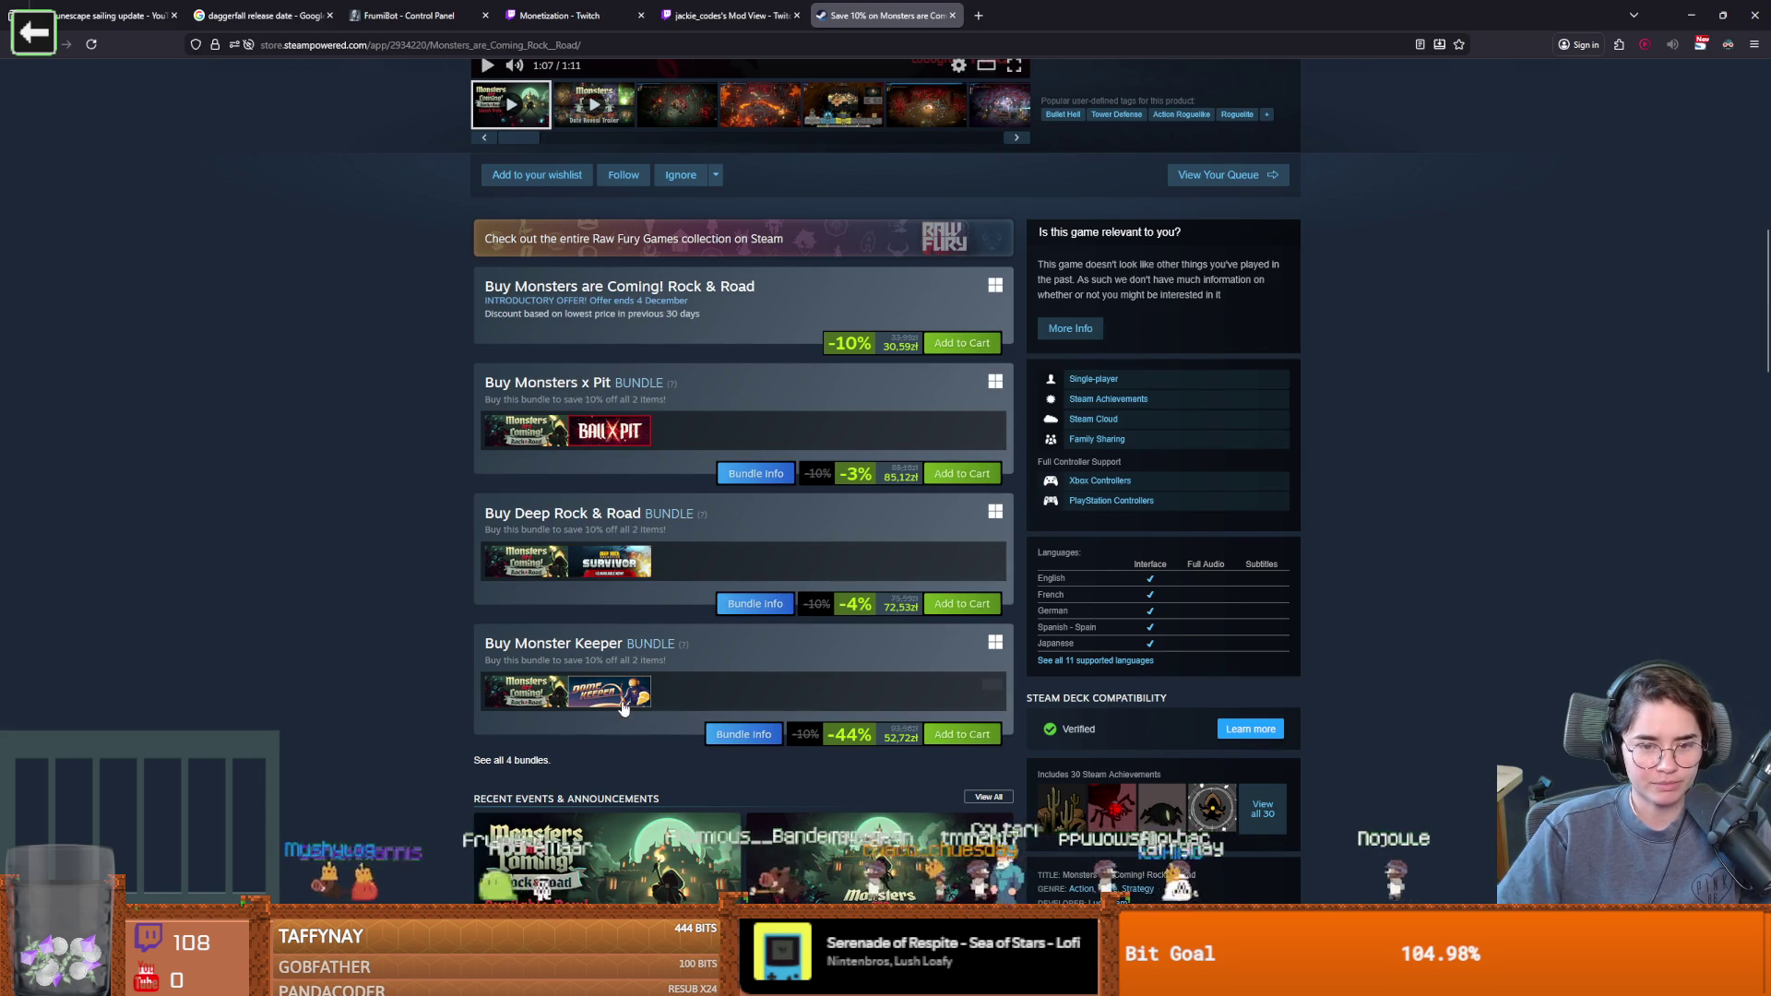
scroll(711, 589, up, 1)
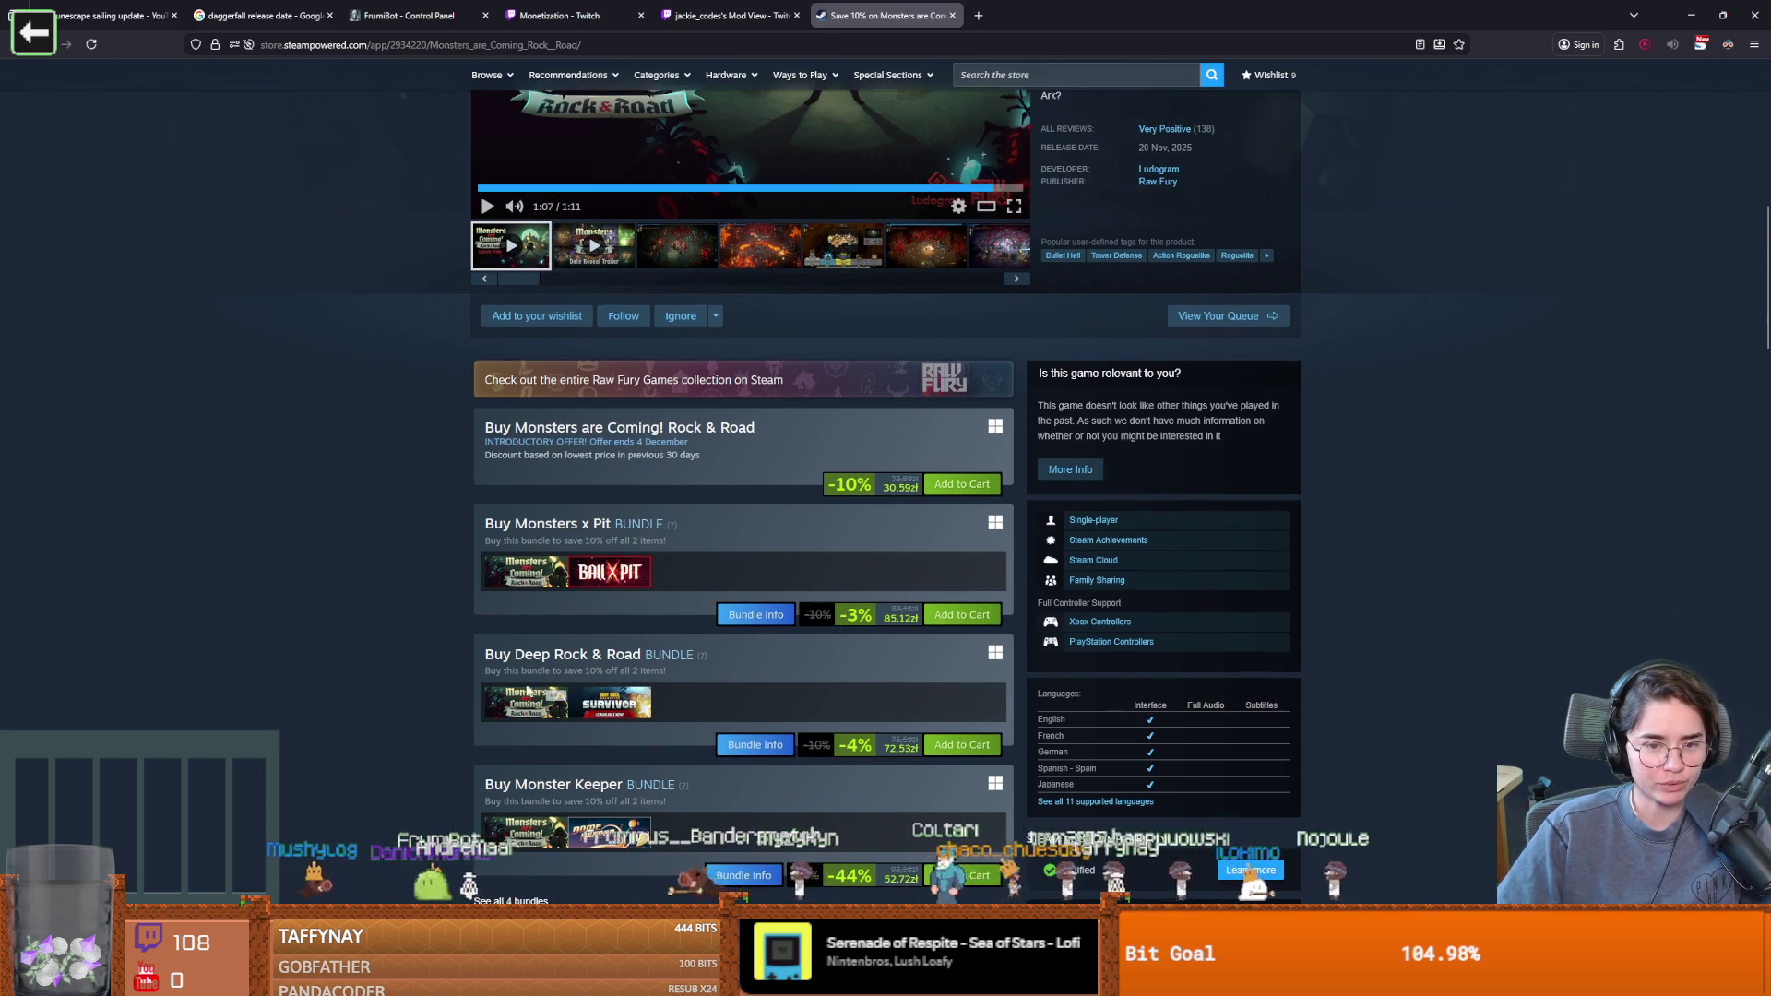
scroll(567, 798, down, 1)
mouse_move(626, 699)
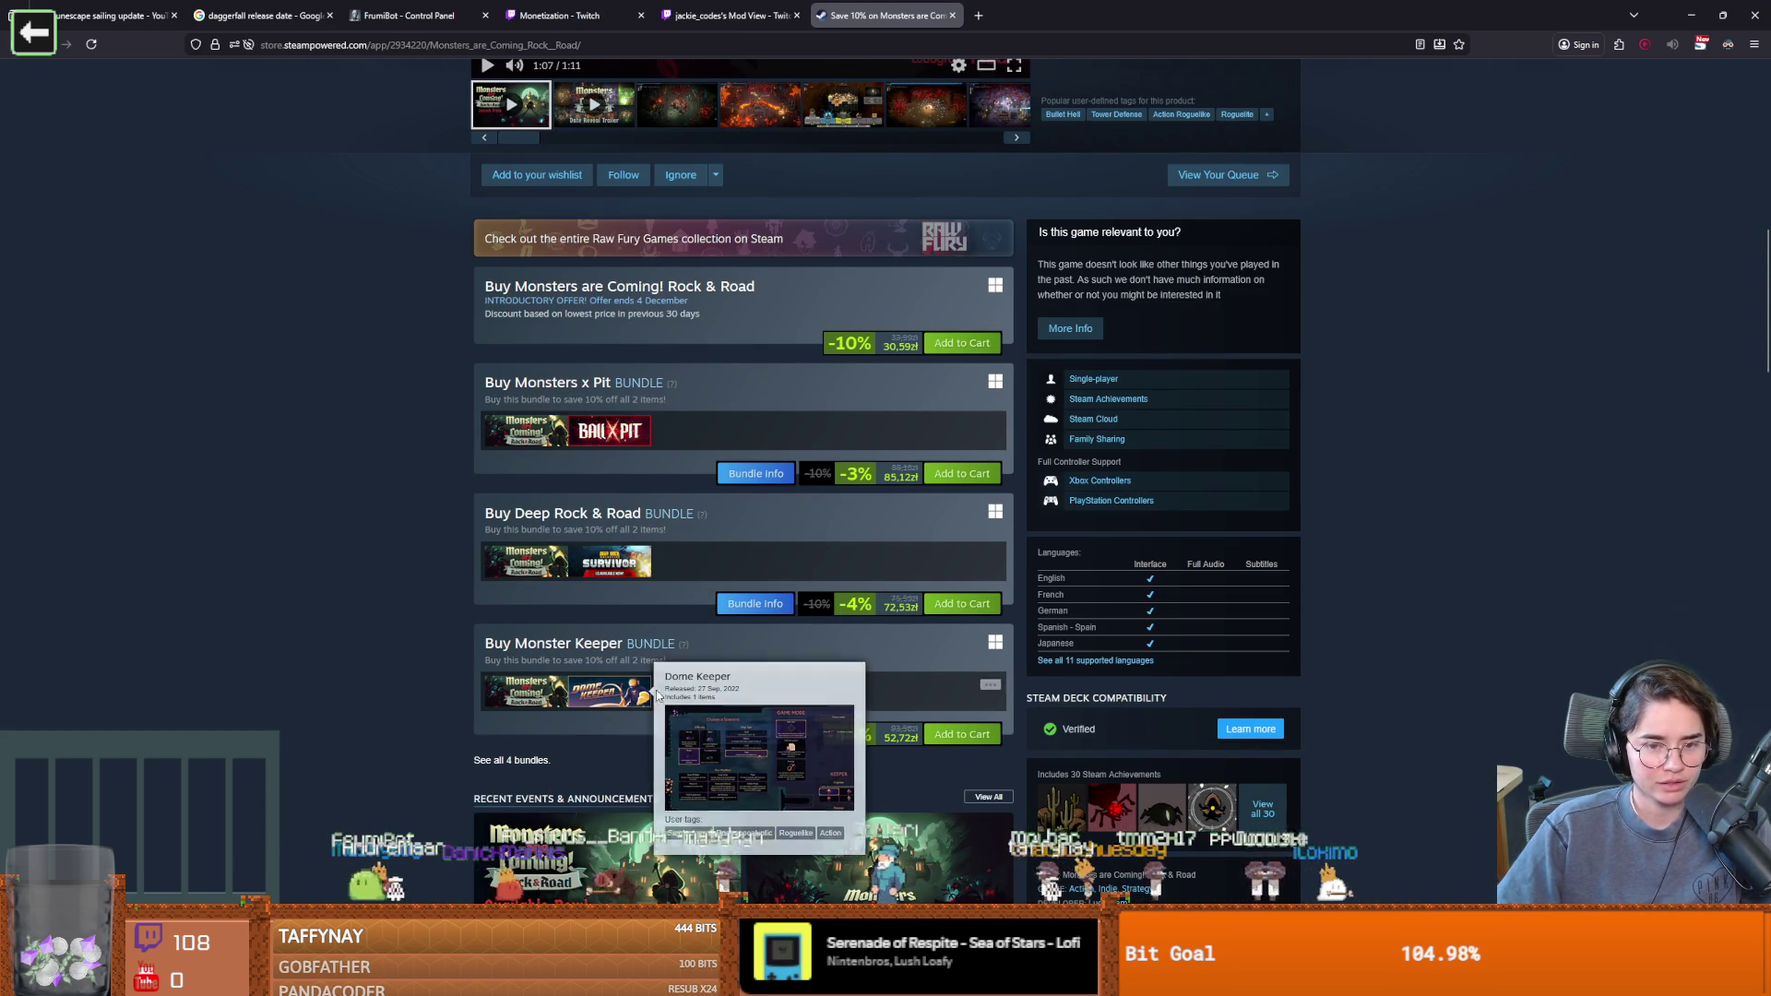
scroll(546, 703, up, 3)
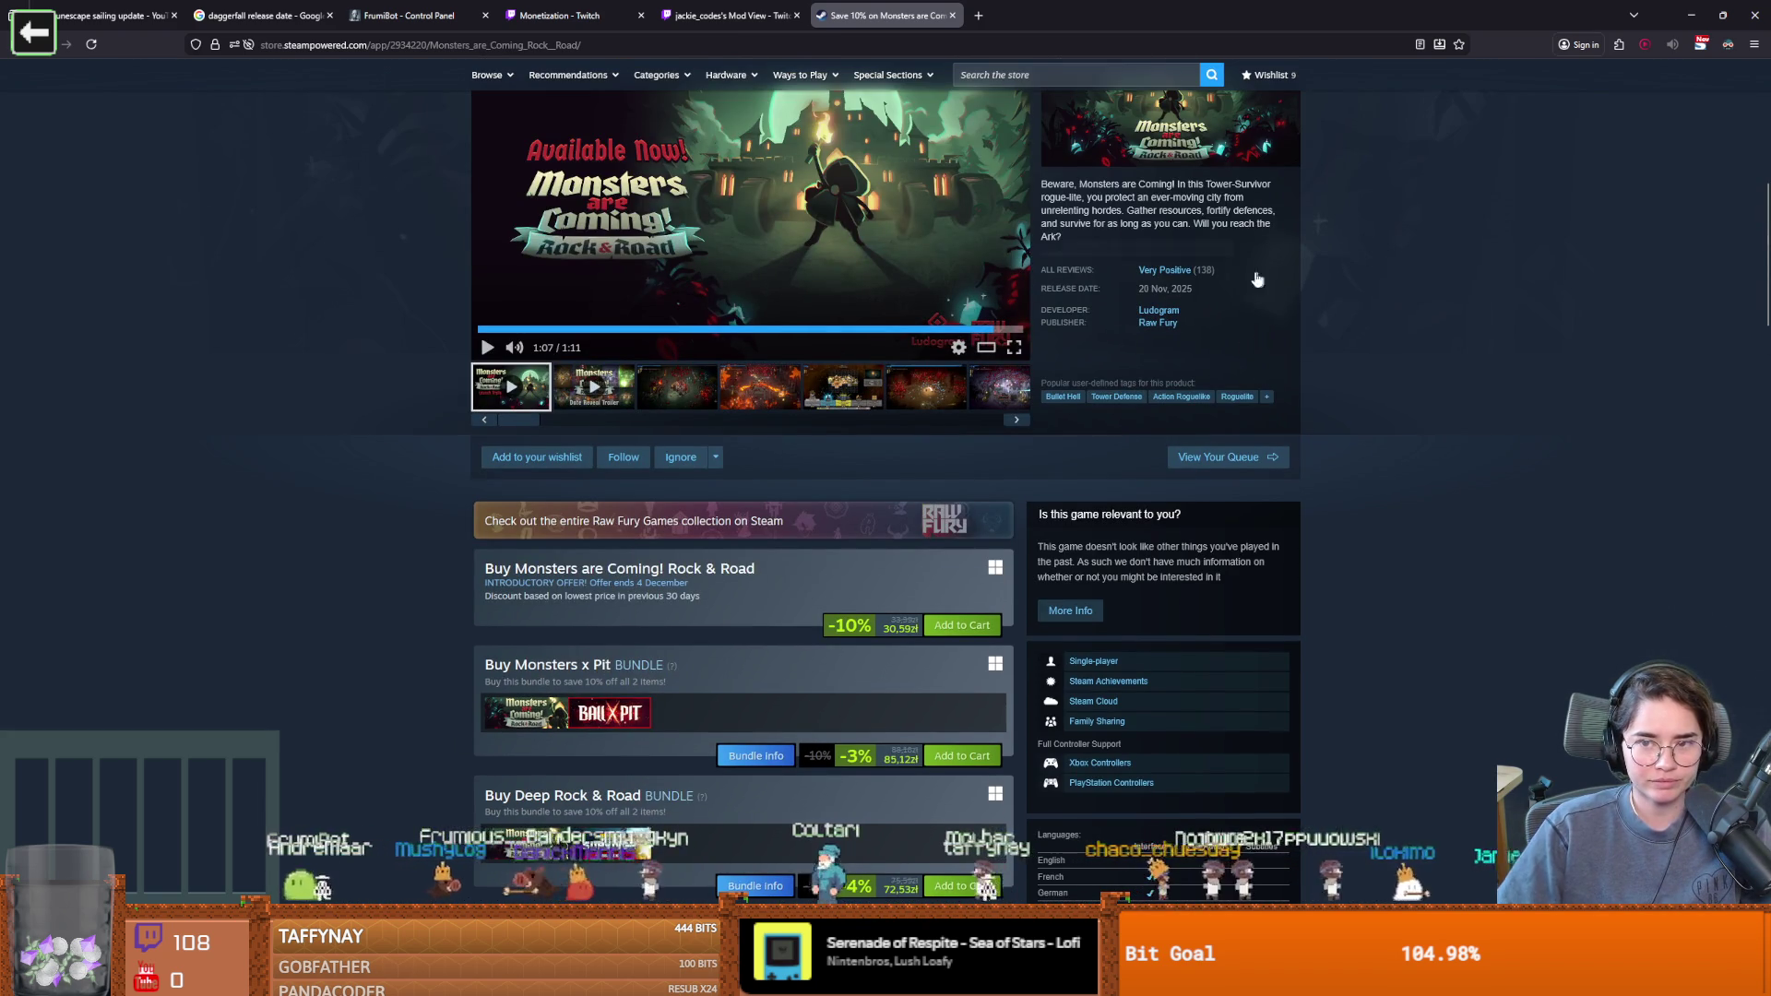
scroll(602, 637, down, 5)
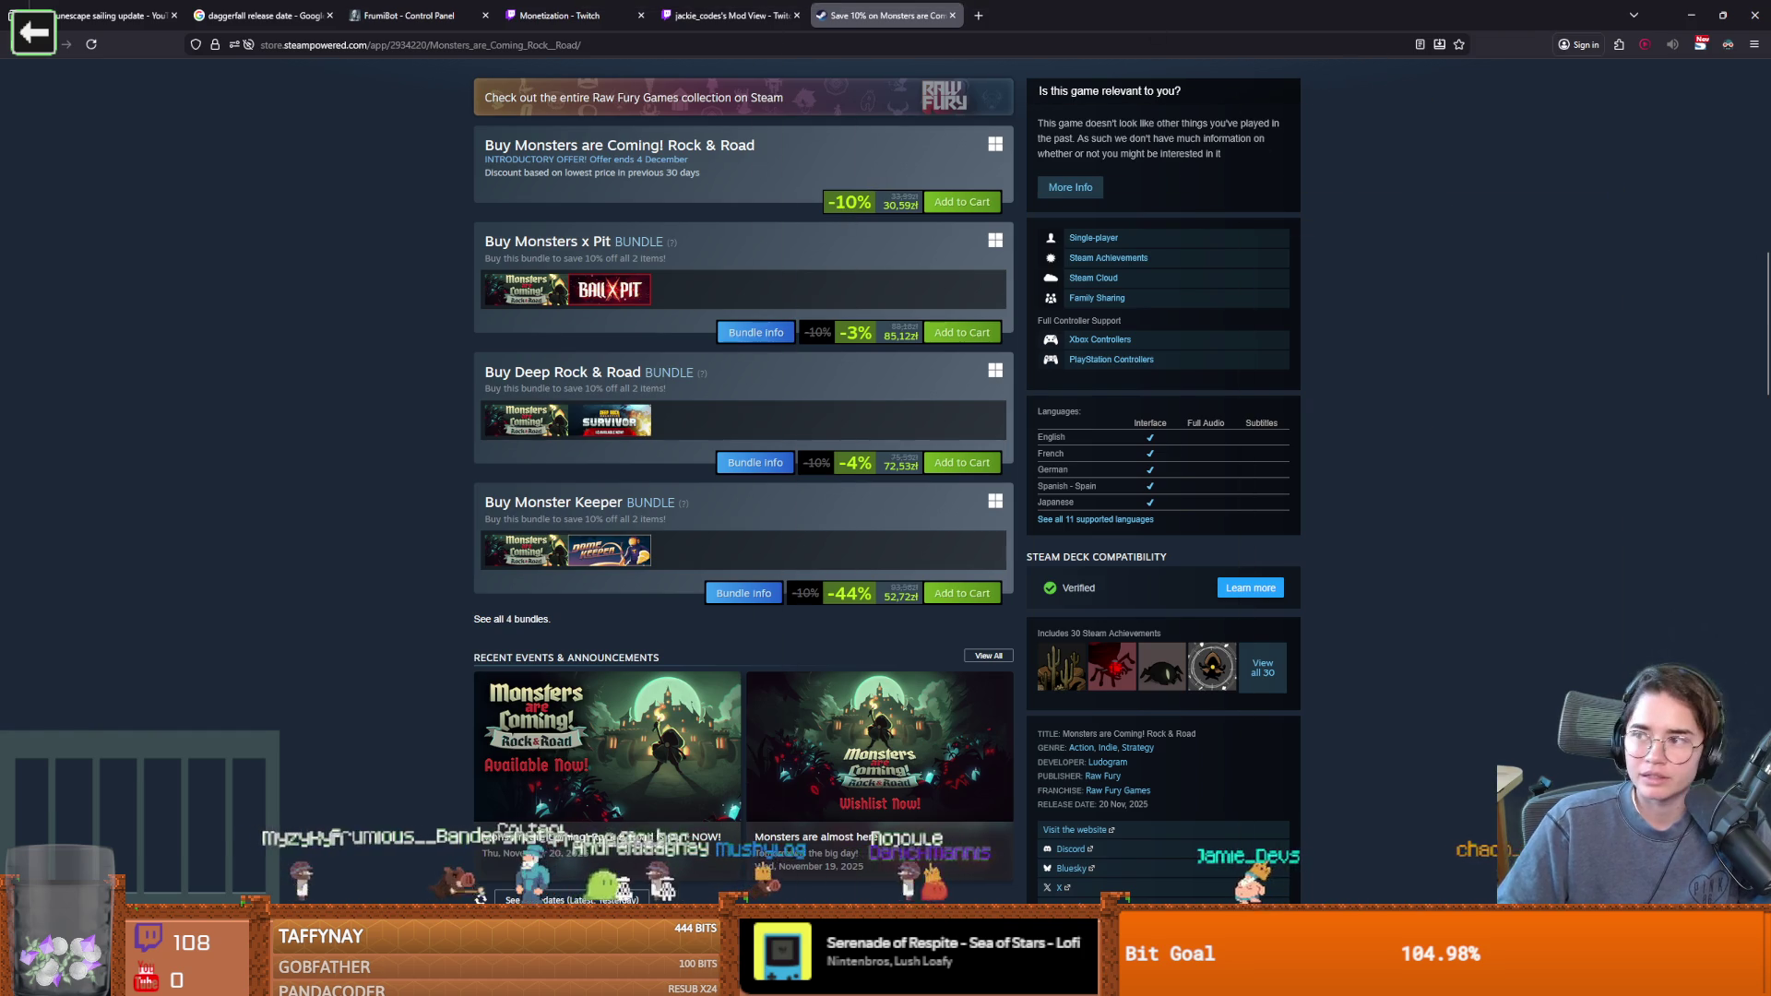
key(alt+Tab)
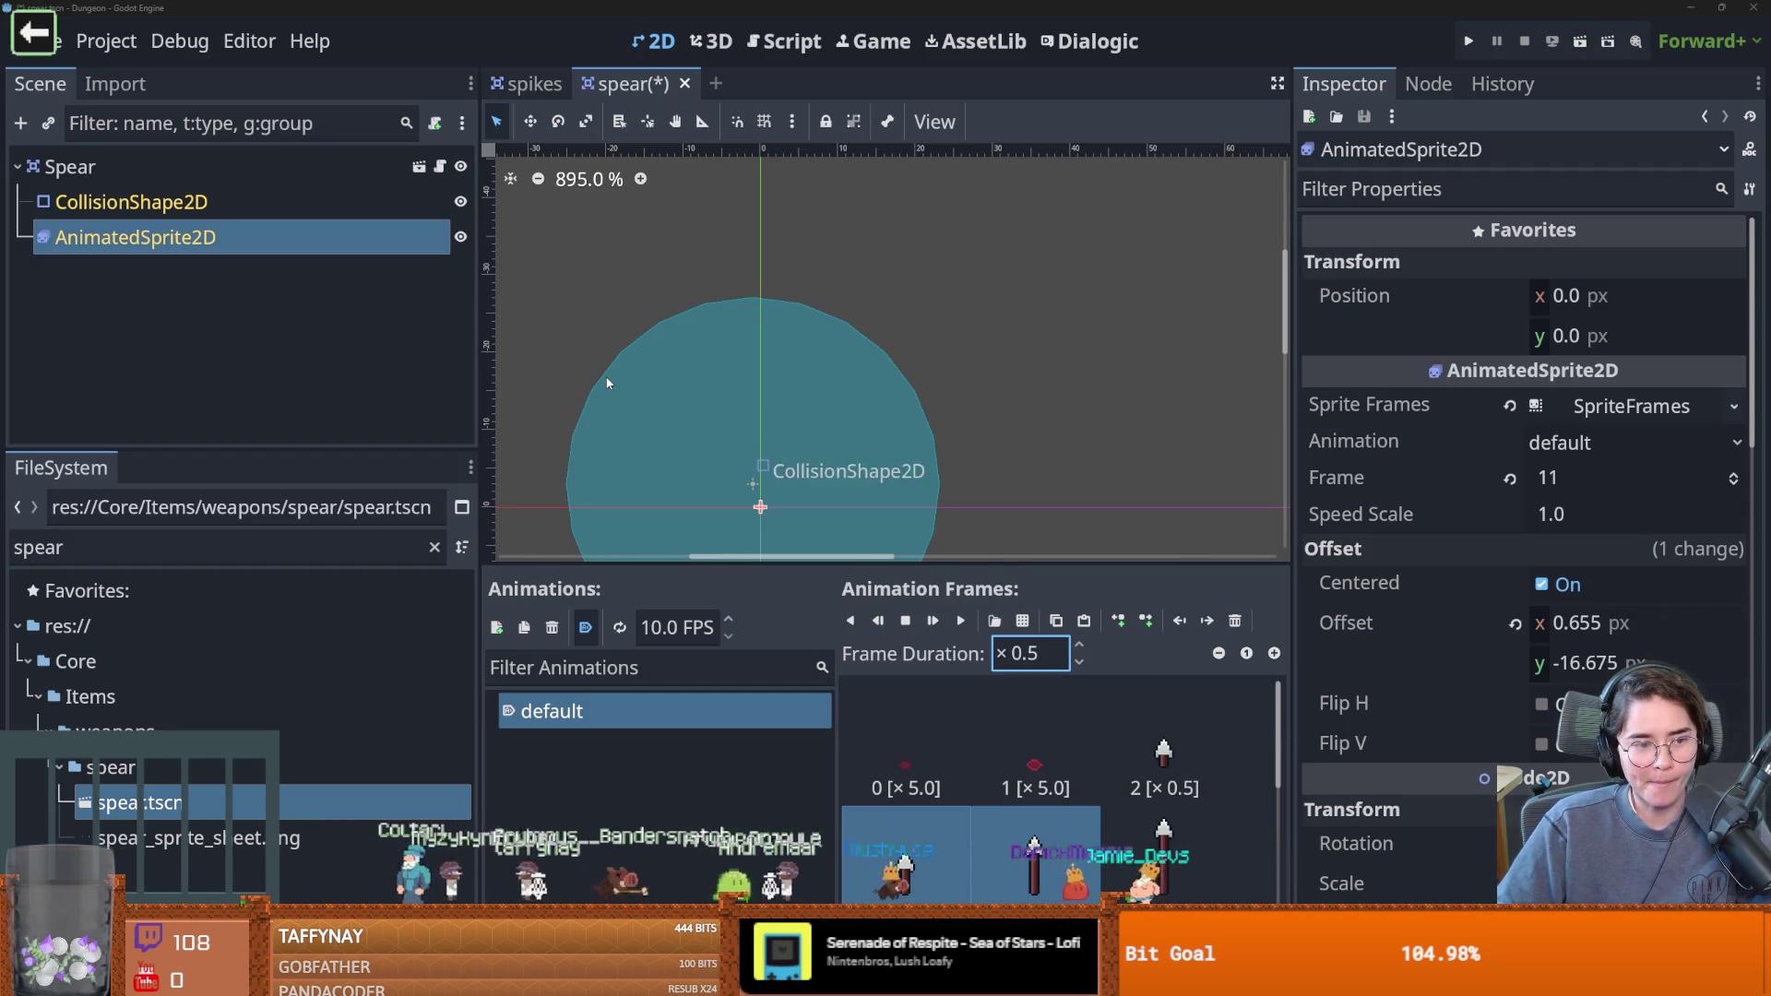
scroll(627, 351, up, 2)
scroll(695, 225, down, 1)
scroll(665, 277, down, 1)
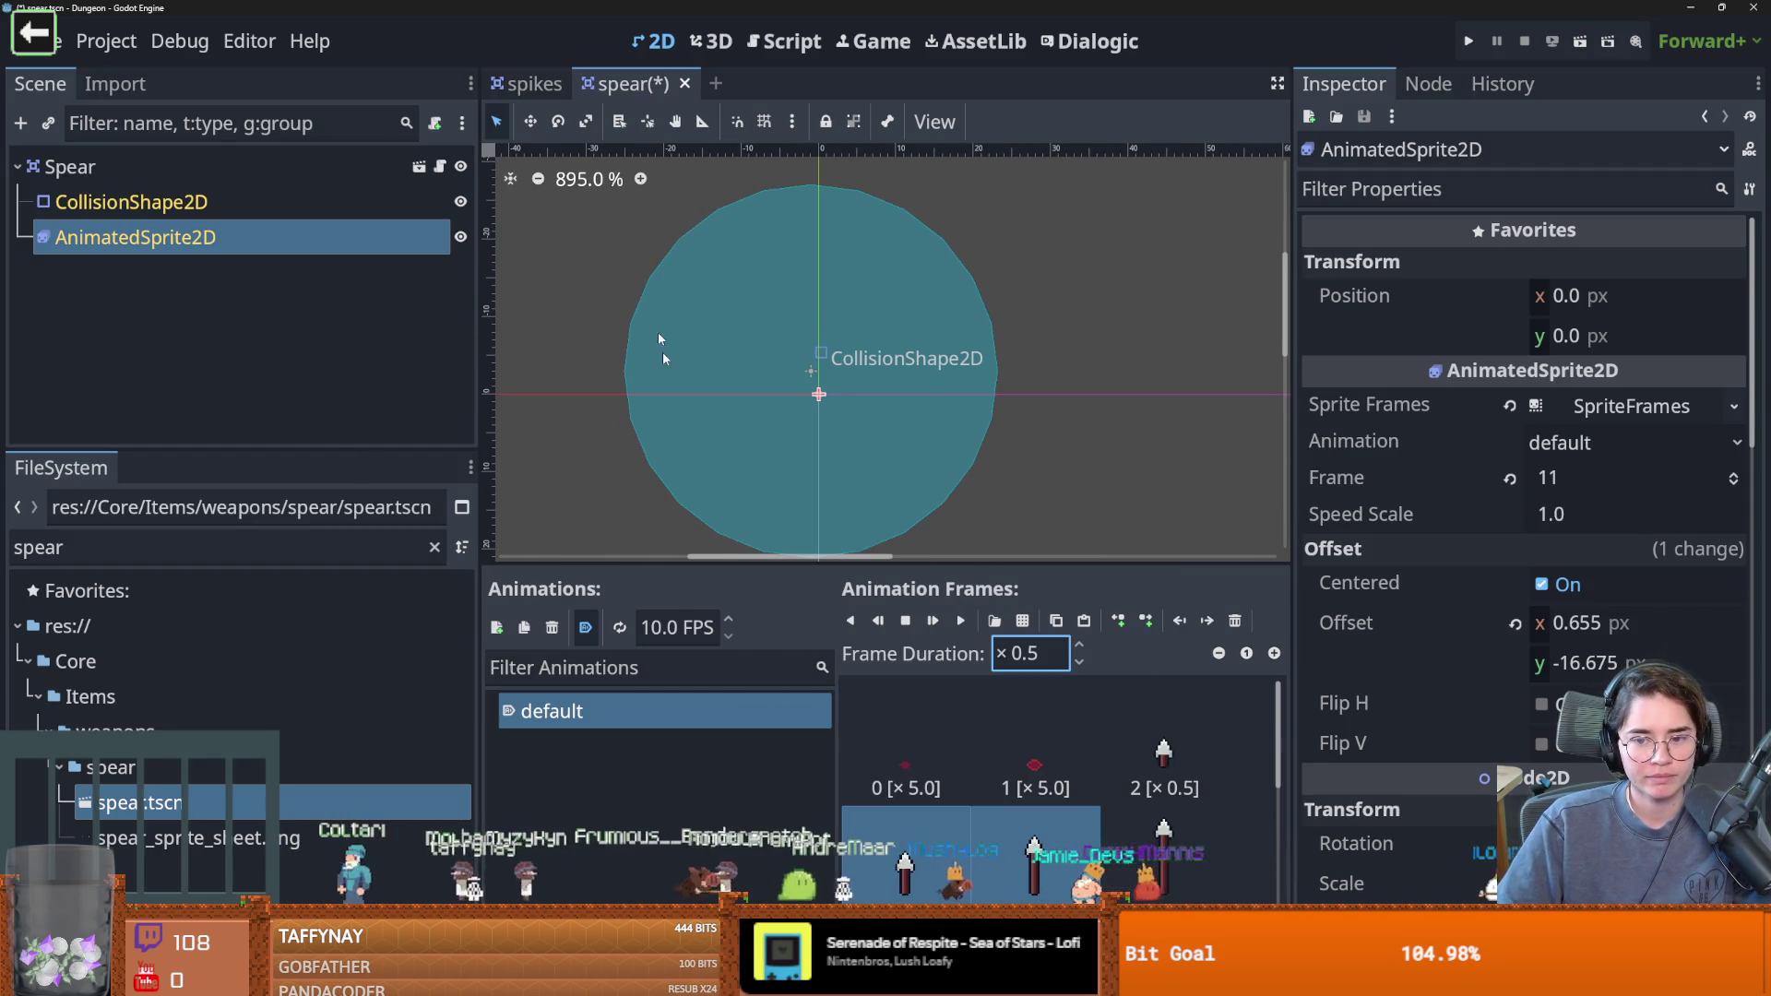
click(962, 620)
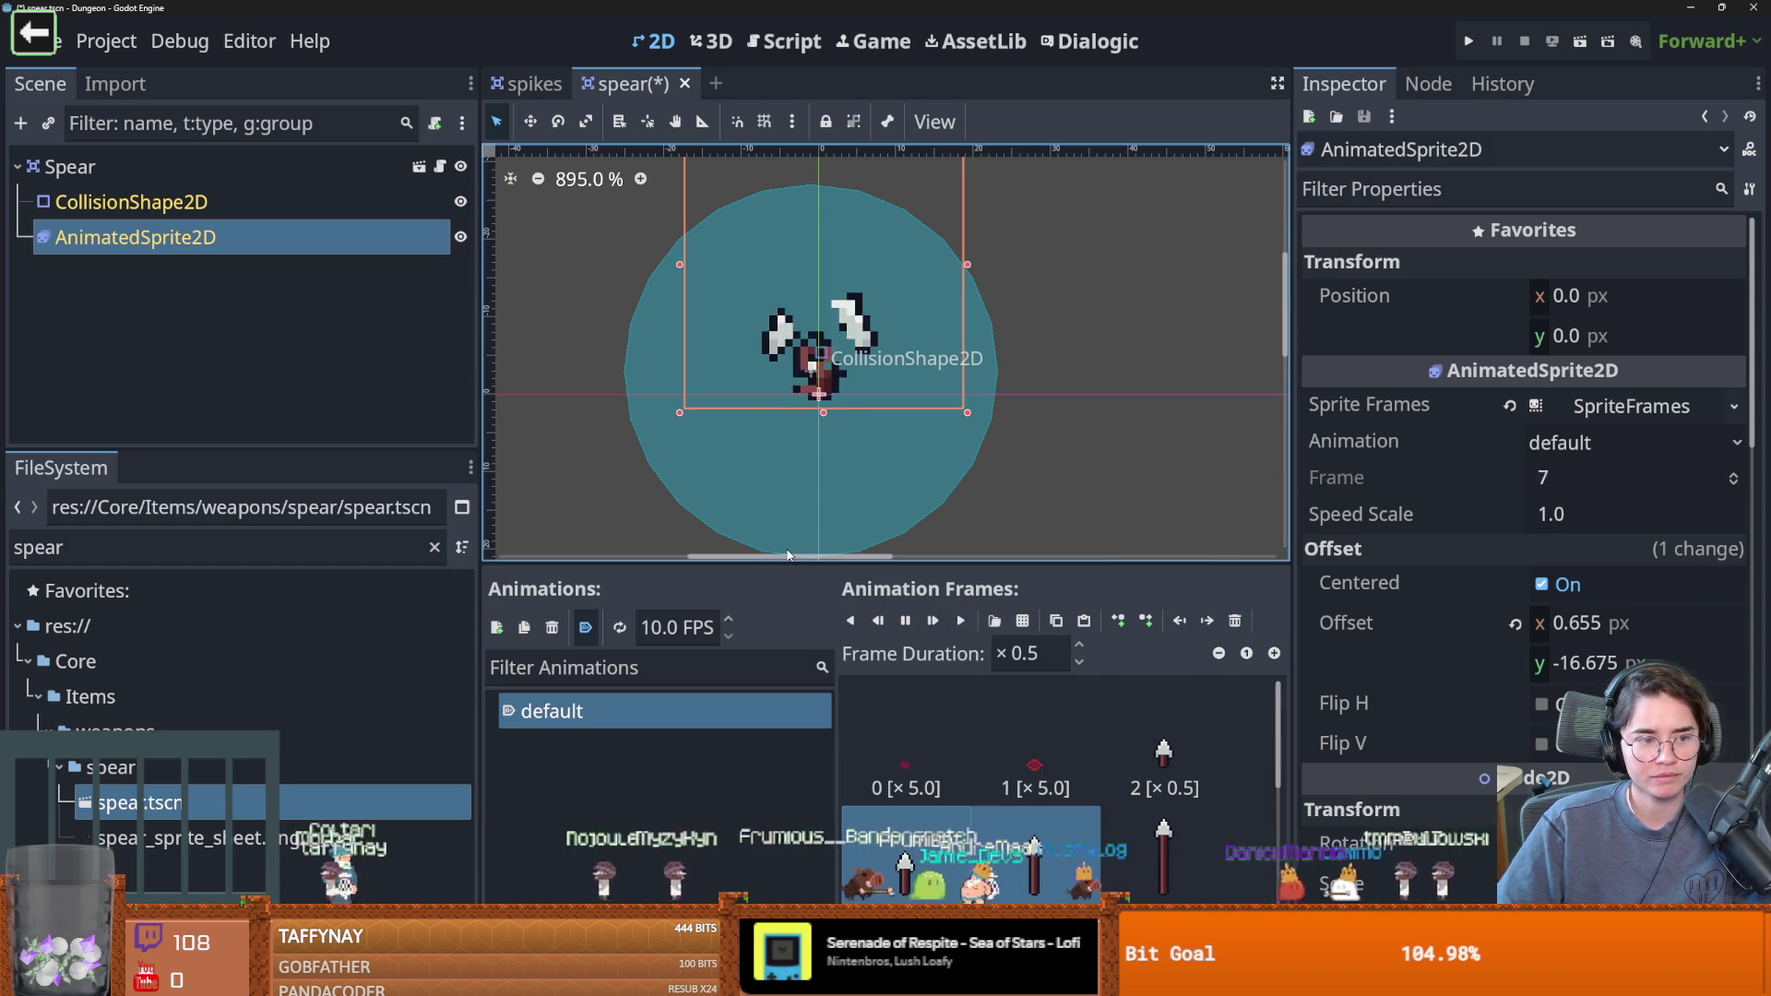
key(ctrl+s)
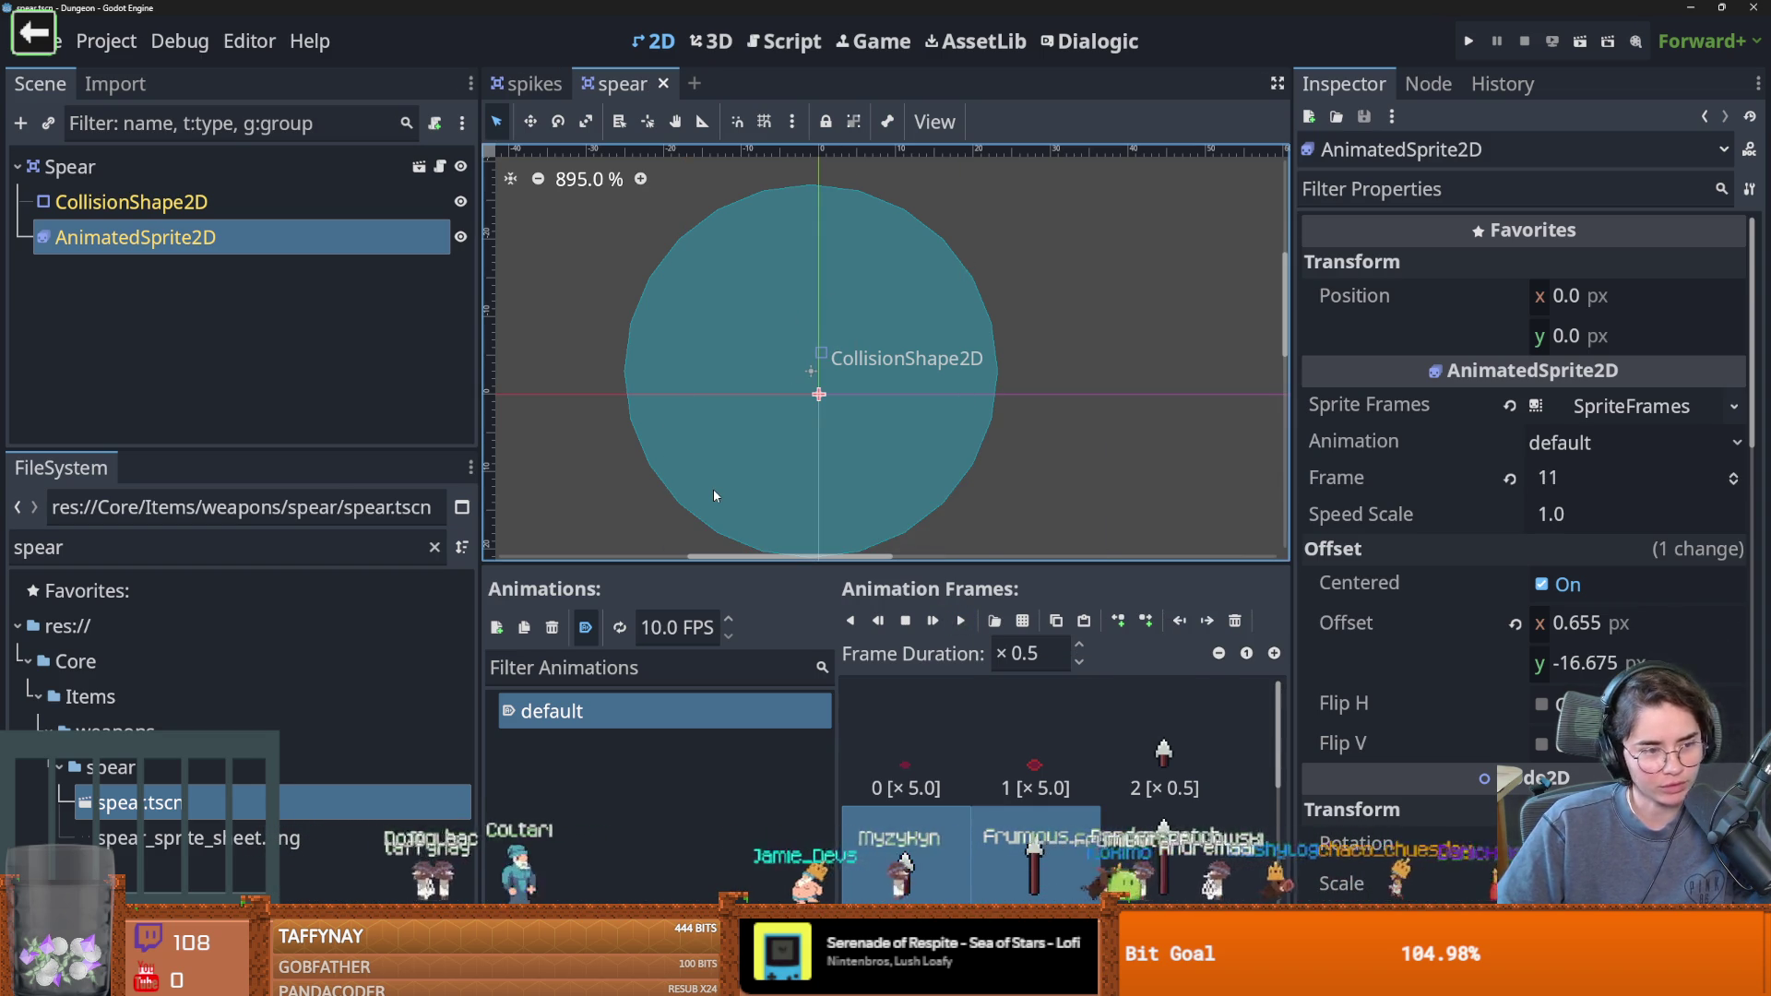
drag(722, 372, 738, 345)
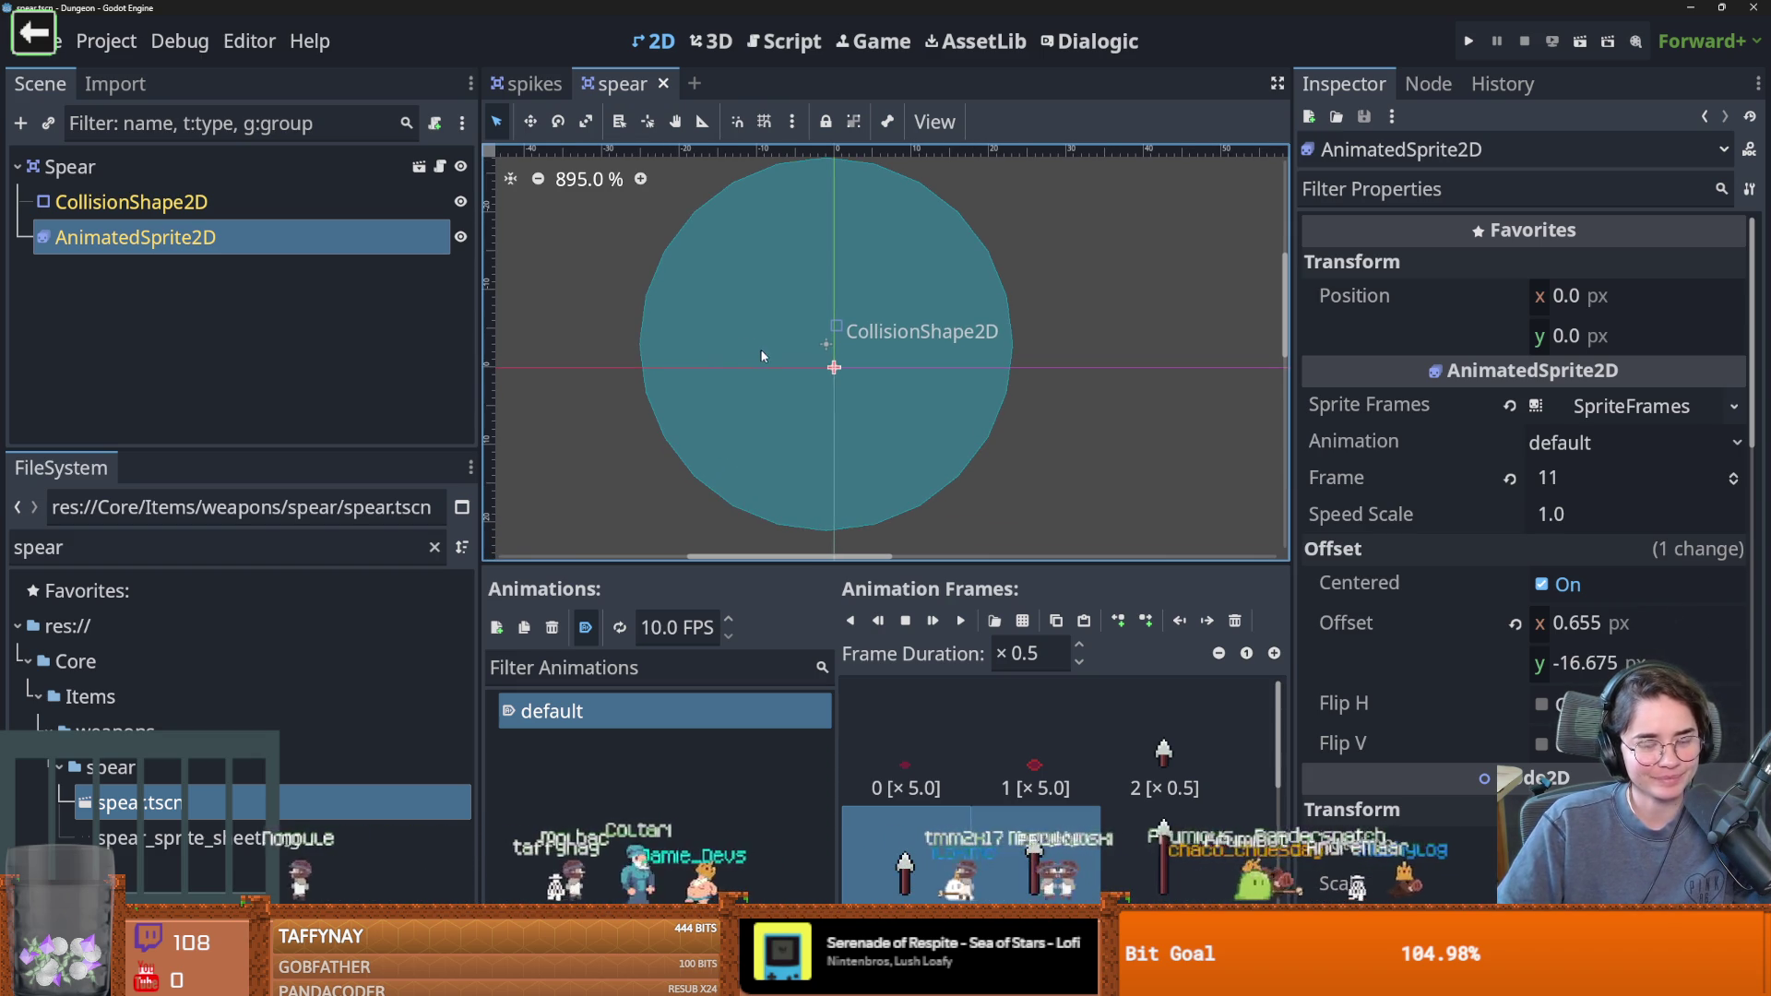
scroll(758, 356, down, 2)
key(ctrl+s)
Give the spear's CollisionShape2D a new RectangleShape2D and view animation frame 2.
click(268, 209)
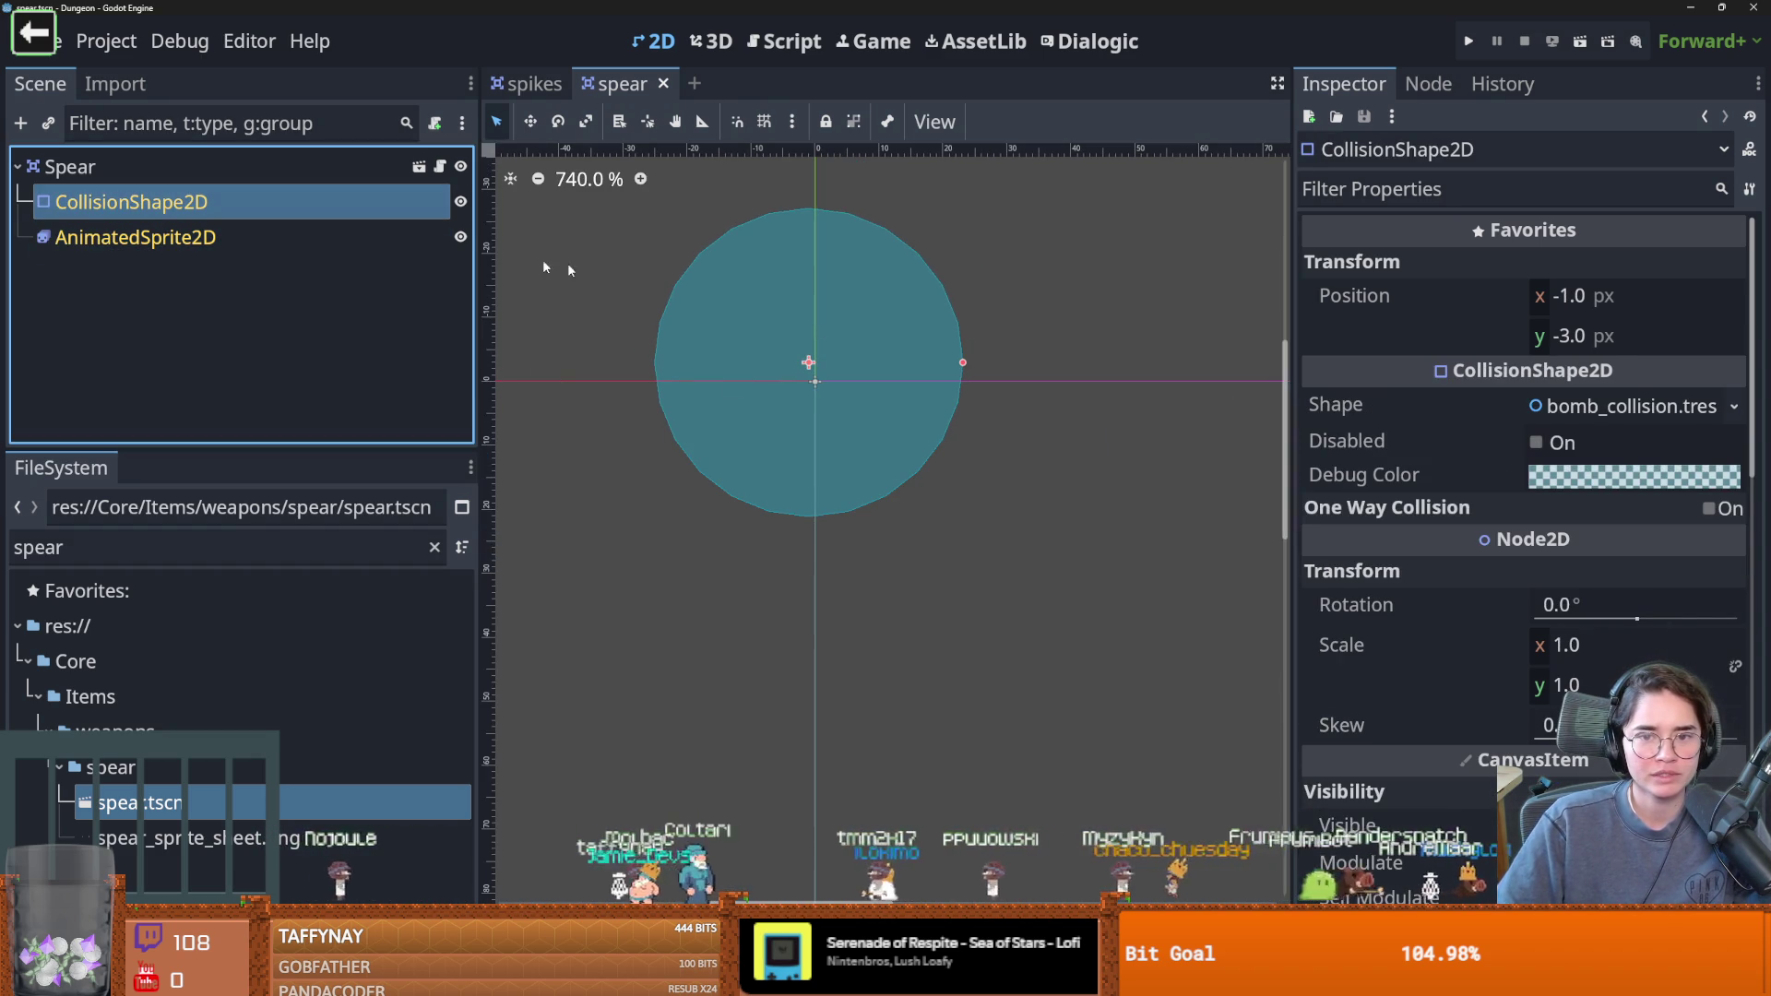
click(1732, 407)
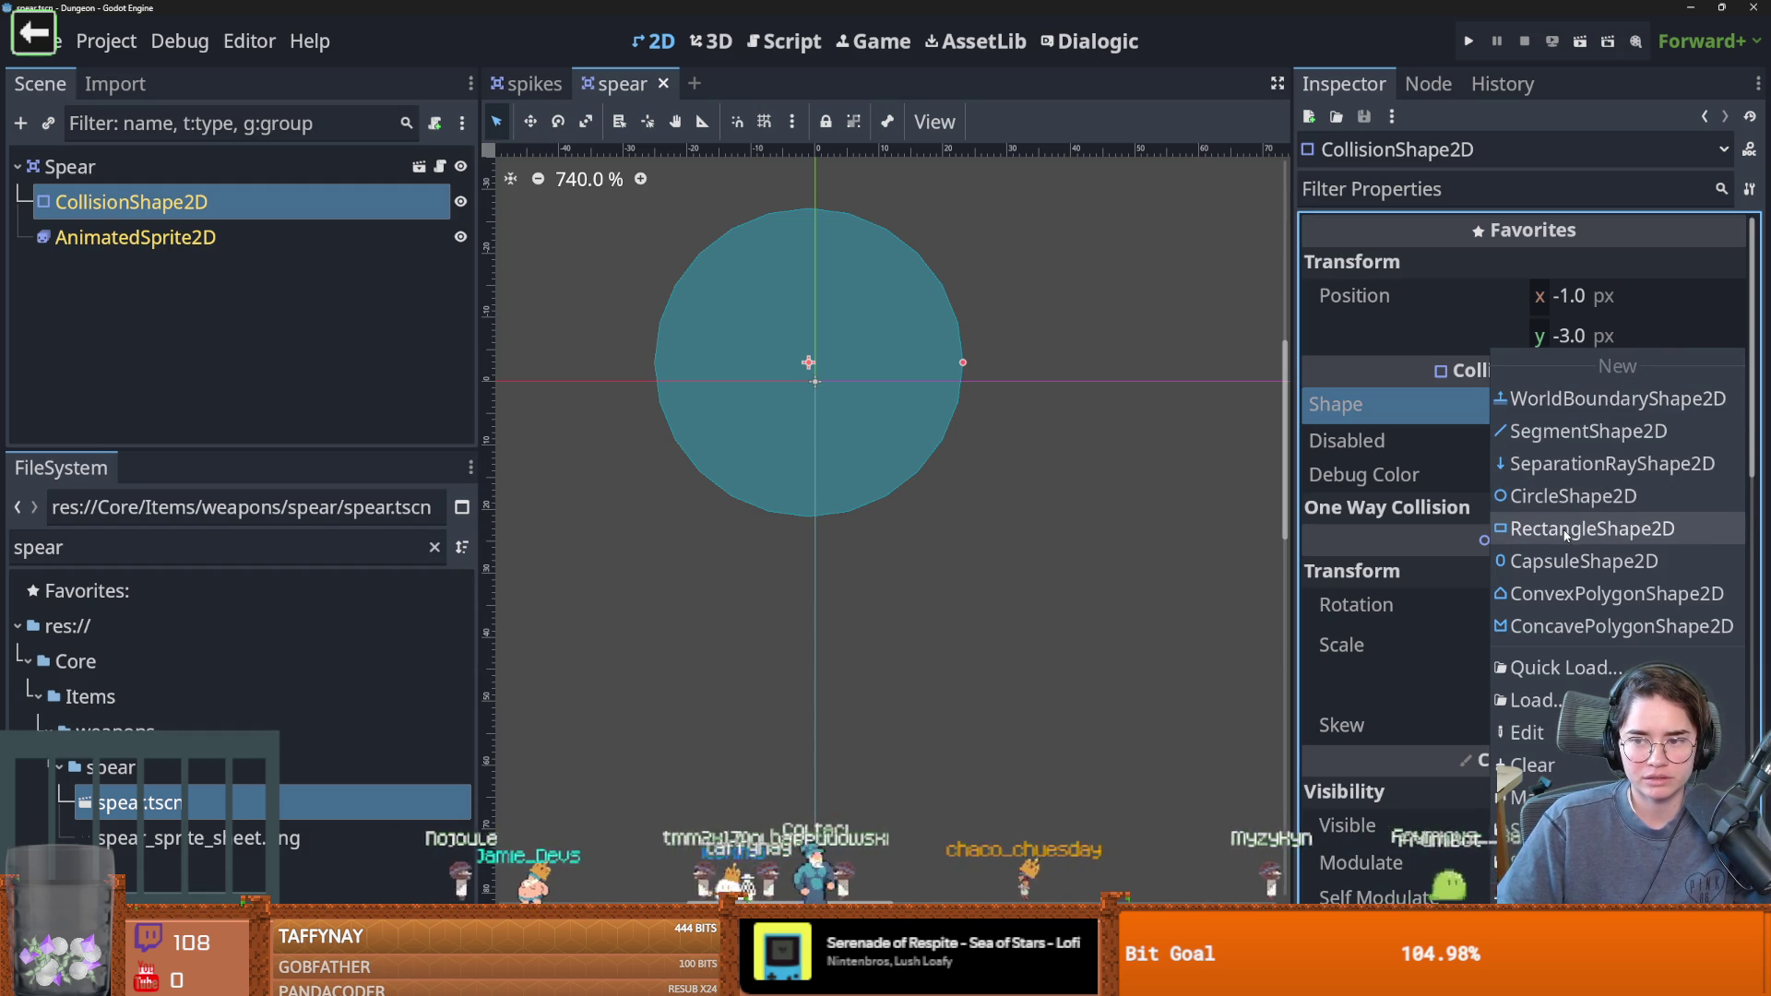
click(1596, 528)
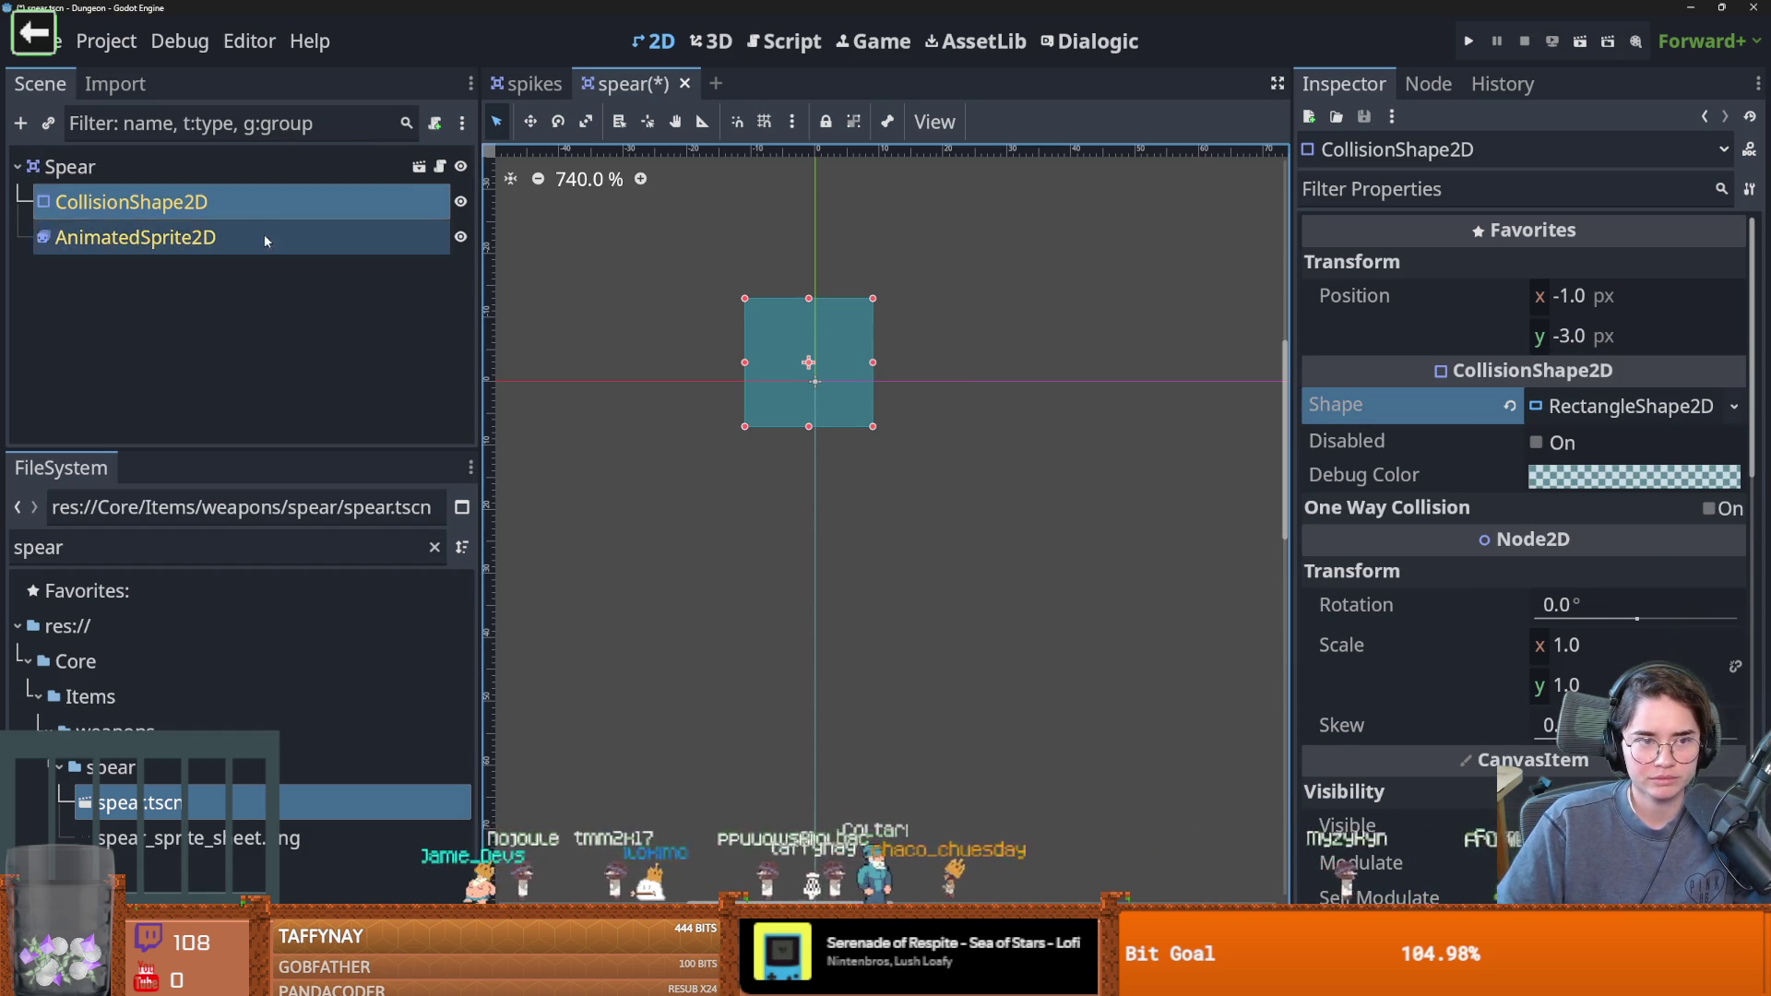
click(263, 234)
click(1142, 714)
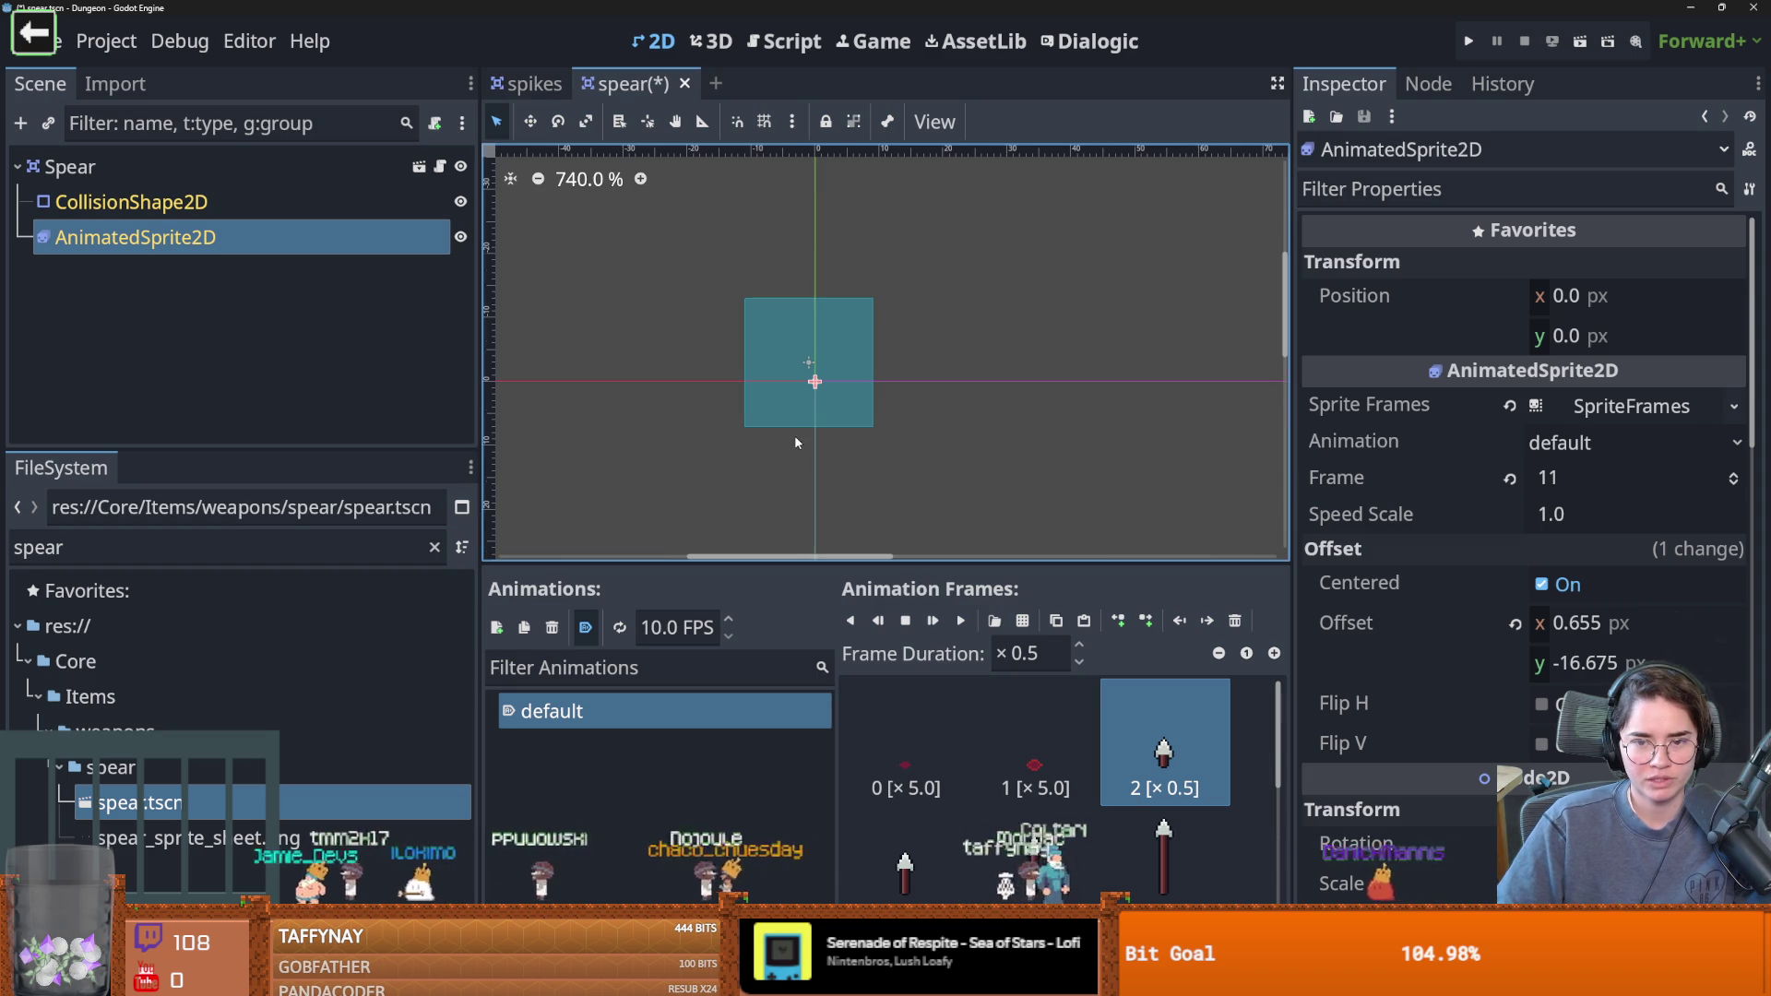
Move the collision rectangle to position (2, 3) and open Spear's Bomb script.
scroll(795, 435, up, 2)
click(245, 200)
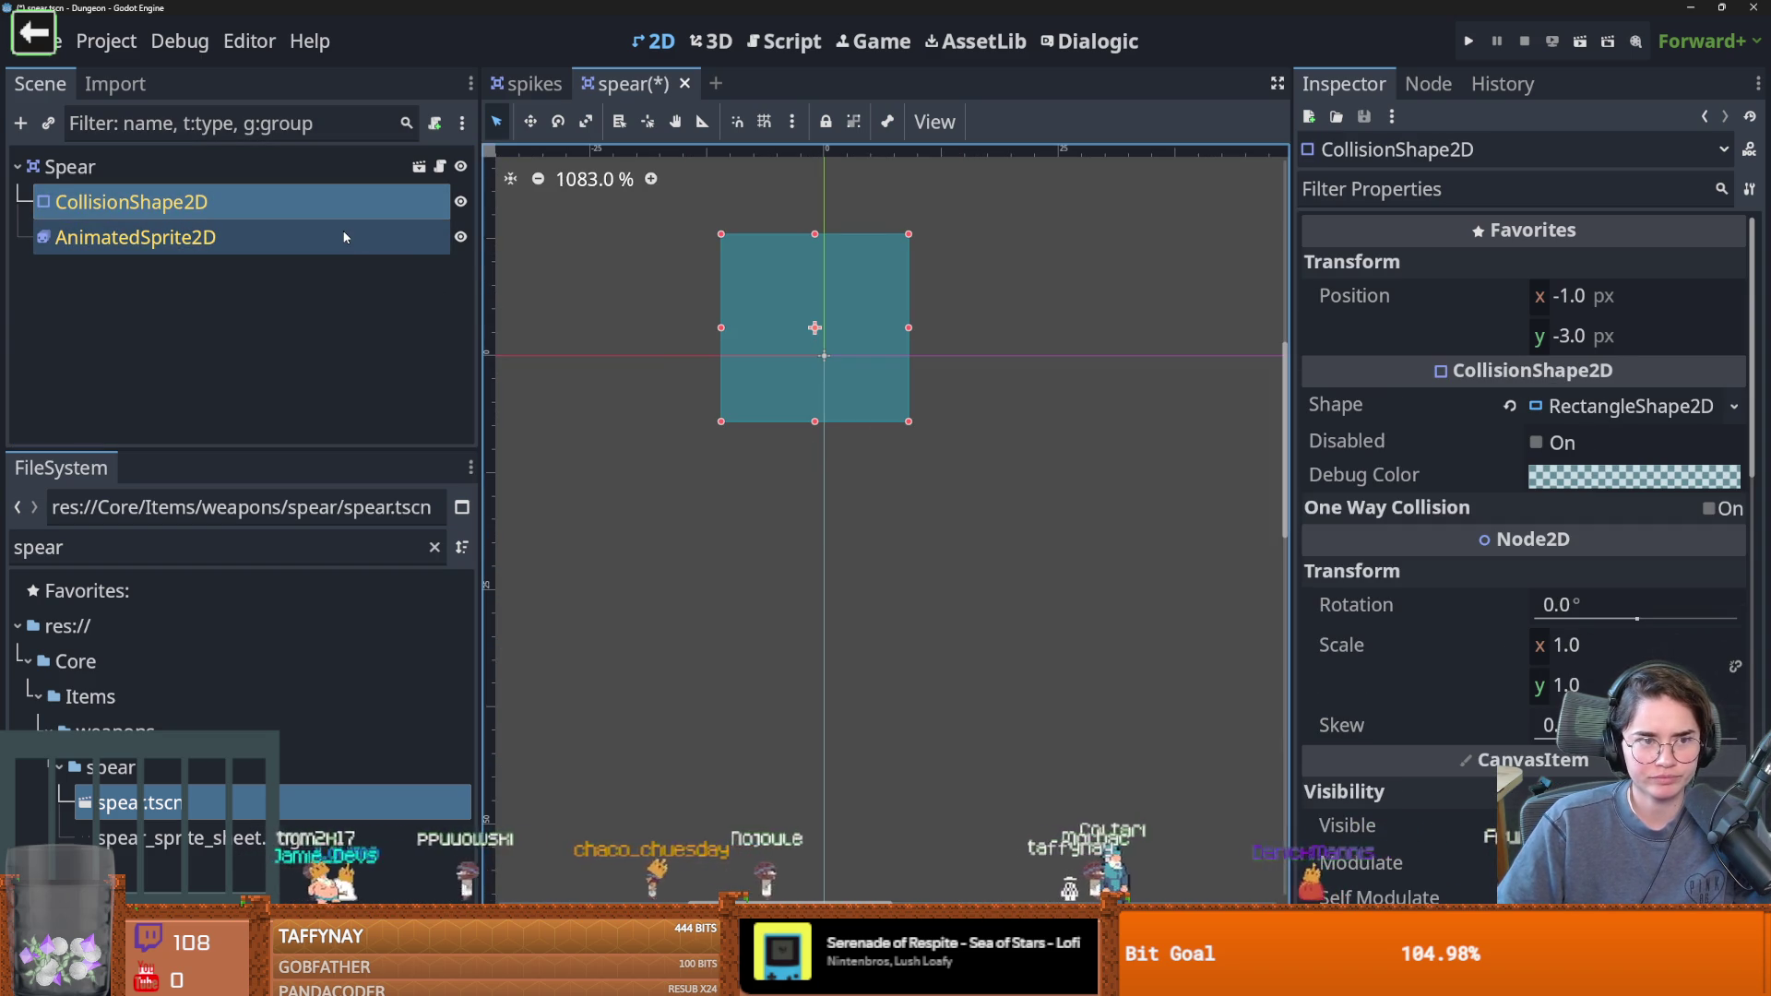
mouse_move(858, 339)
mouse_down()
mouse_move(898, 410)
mouse_move(888, 400)
mouse_up()
click(267, 172)
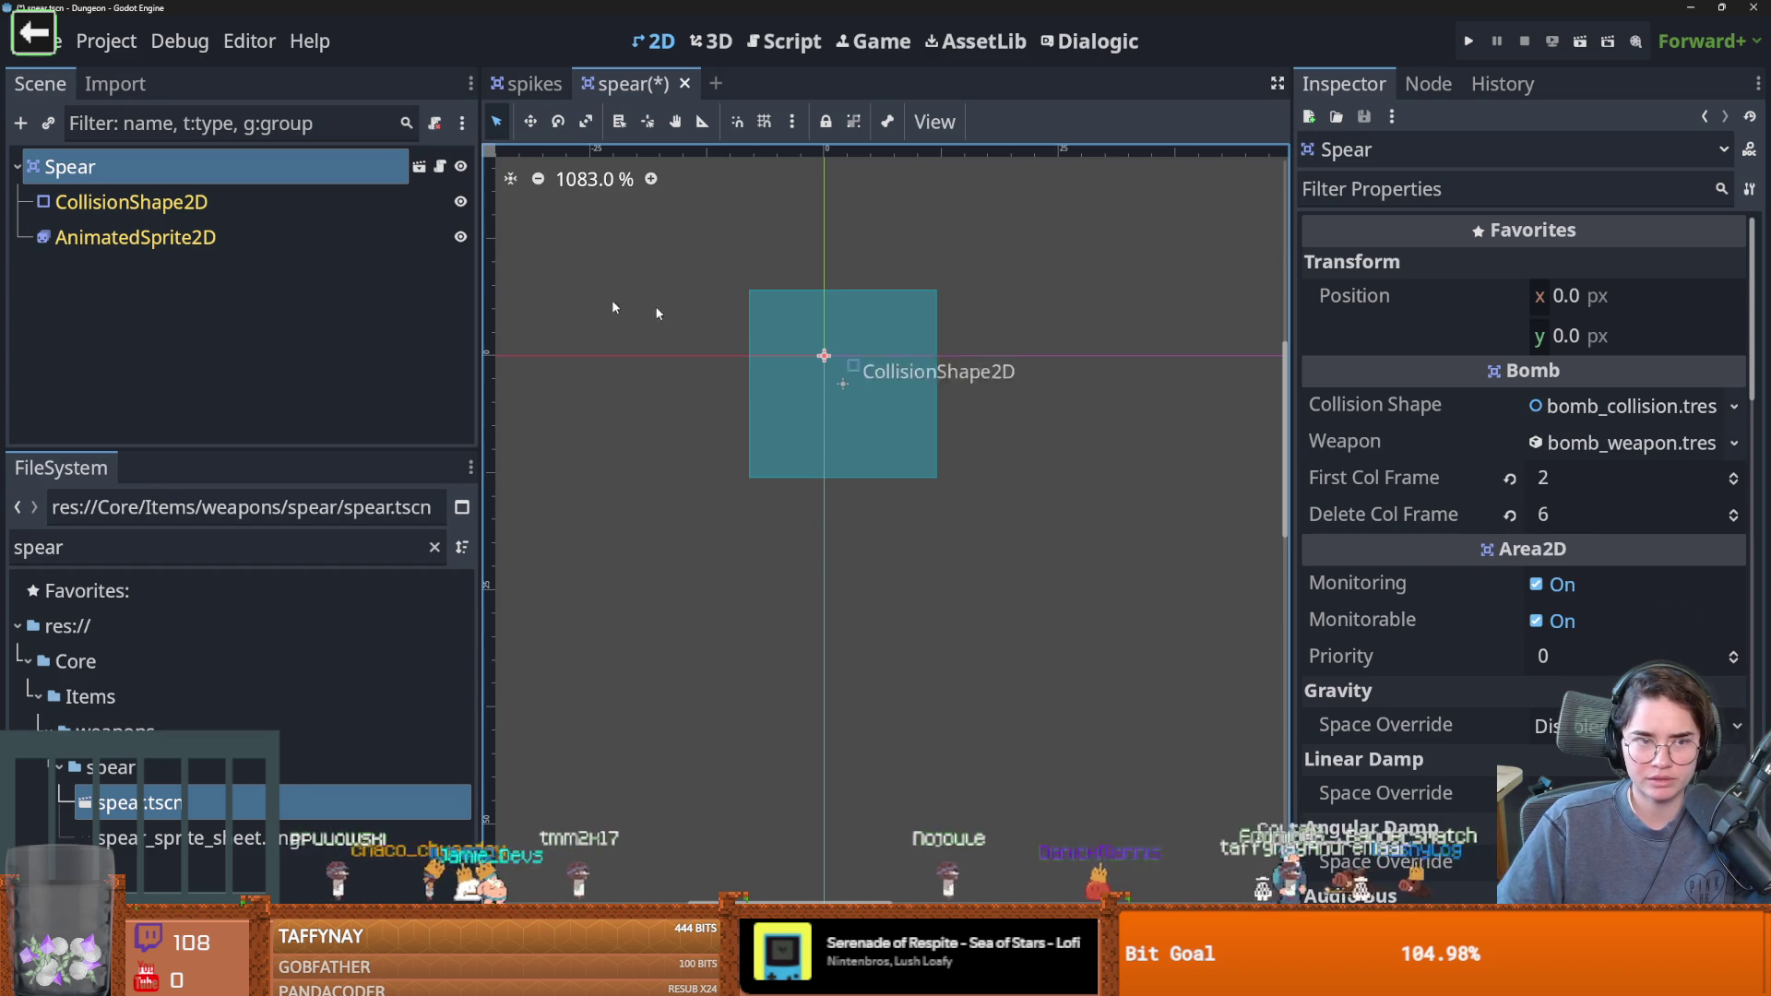
click(332, 216)
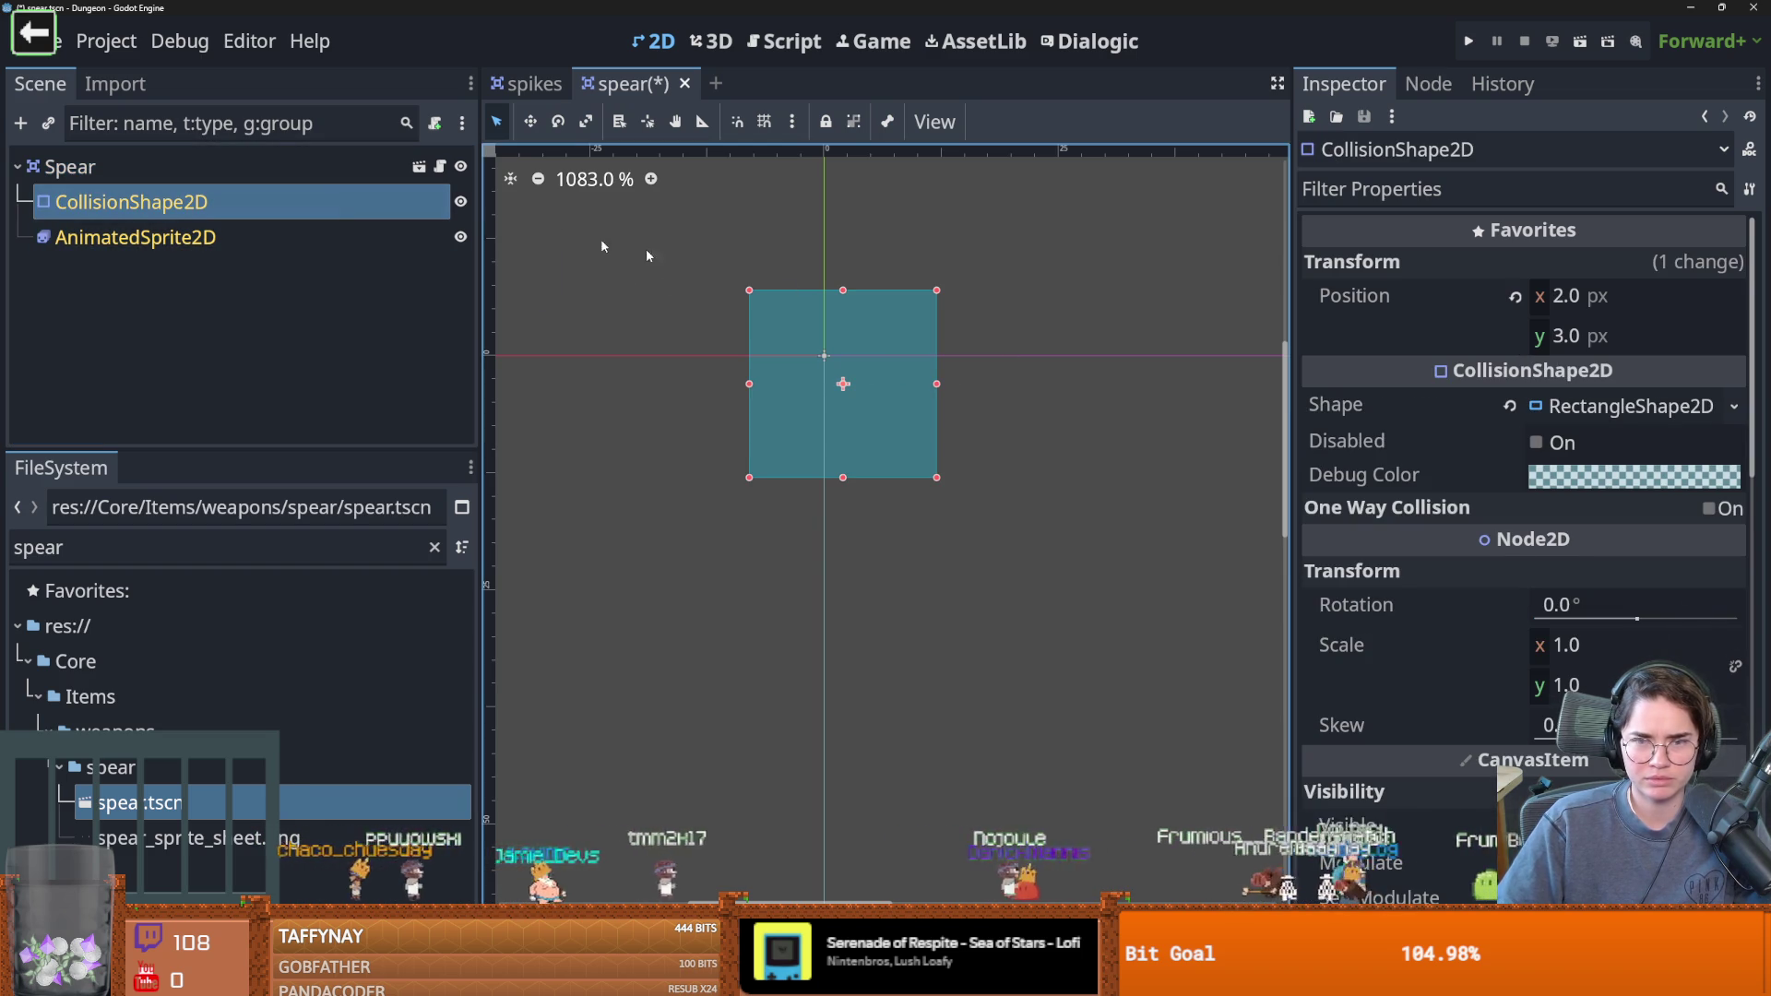
click(299, 167)
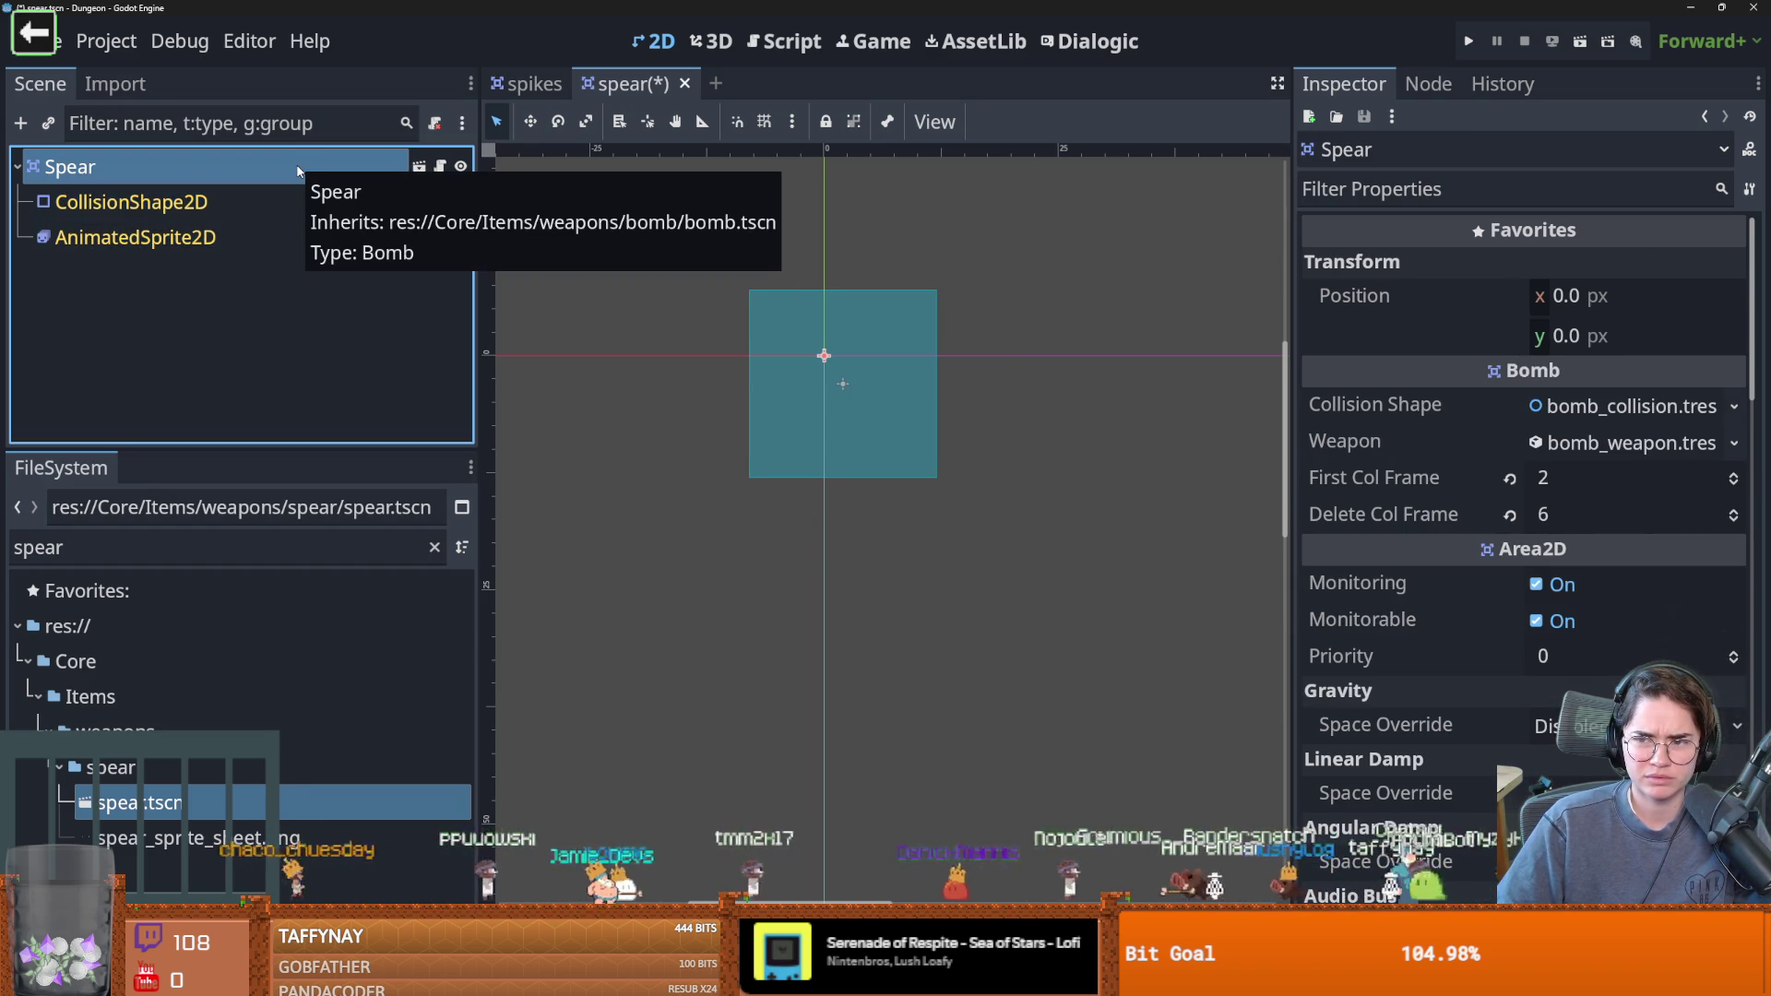
click(440, 166)
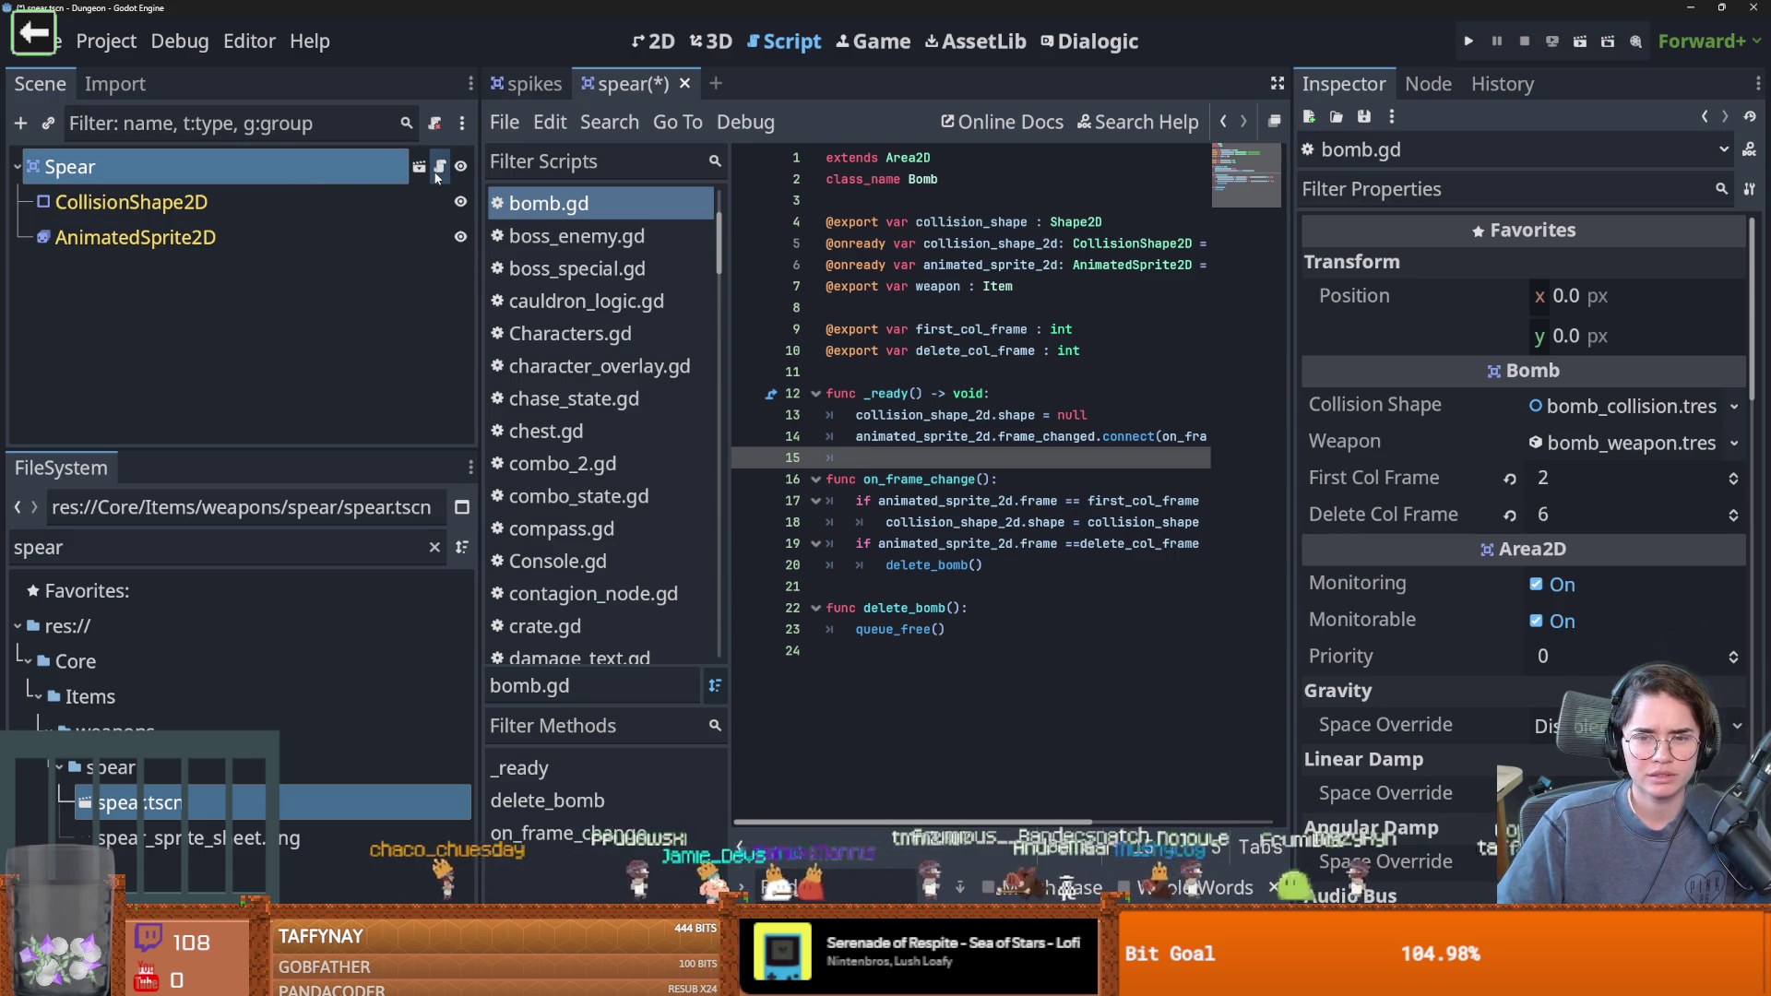
Open the bomb scene in a new tab and read through bomb.gd for comparison.
scroll(1522, 507, down, 15)
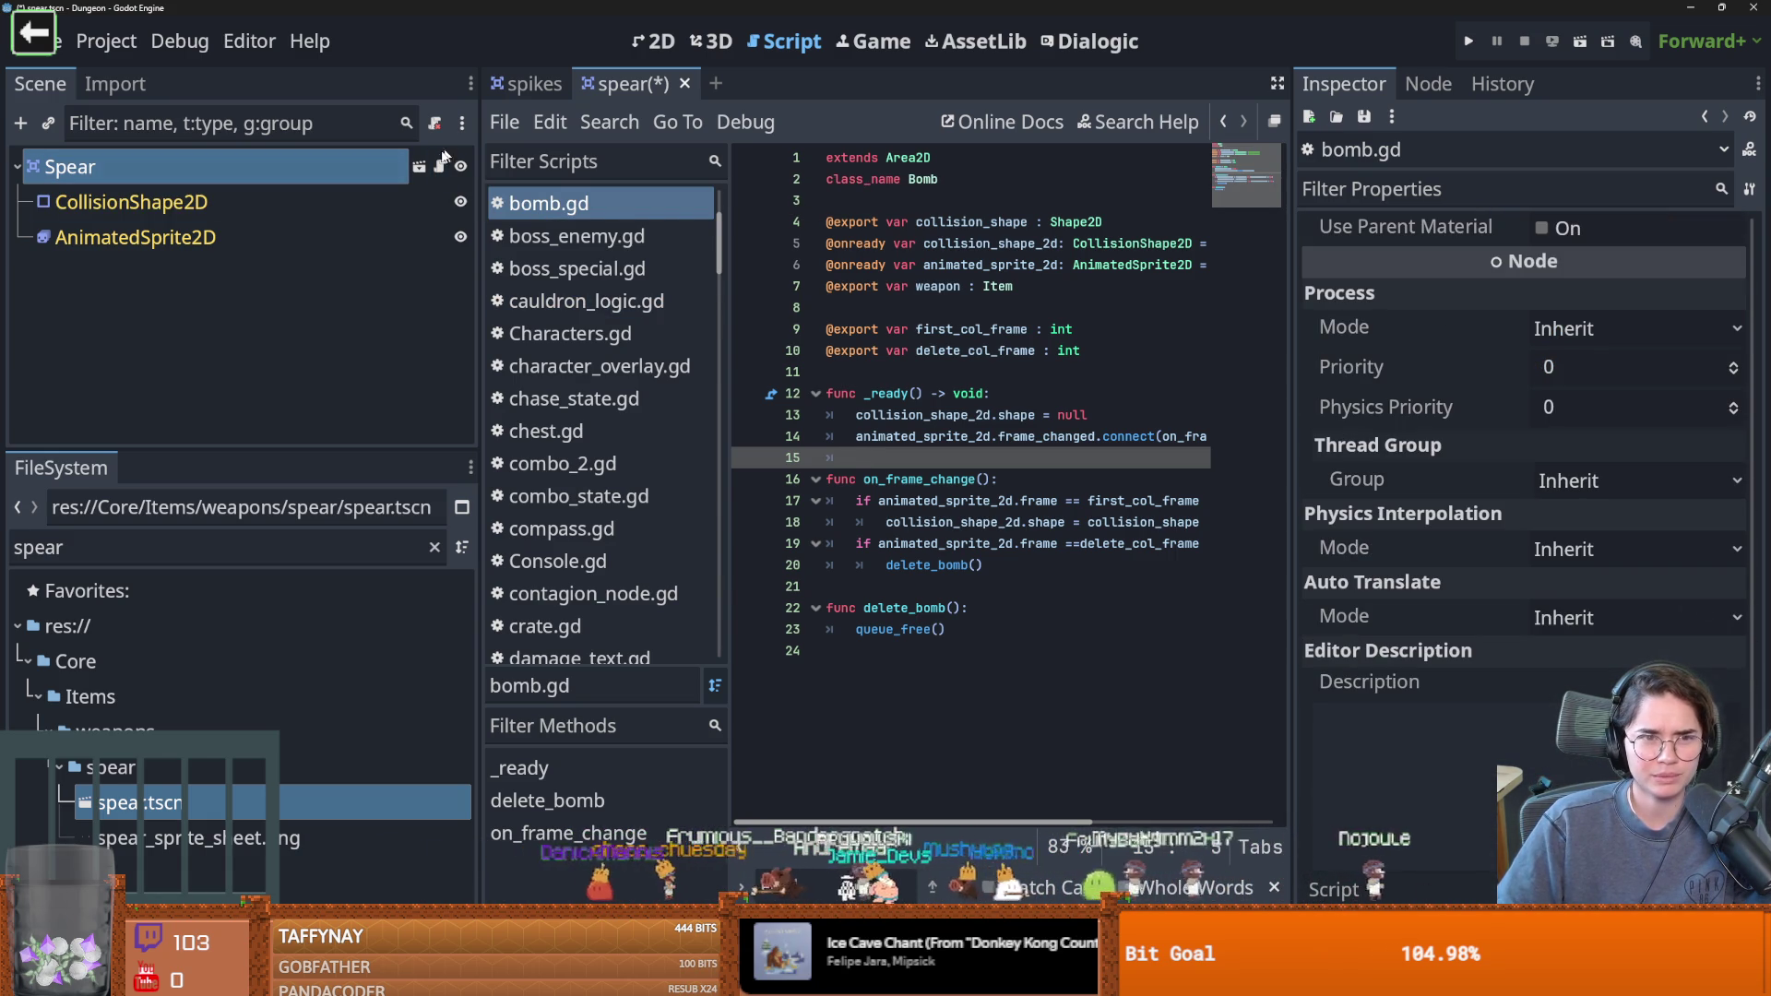
click(418, 166)
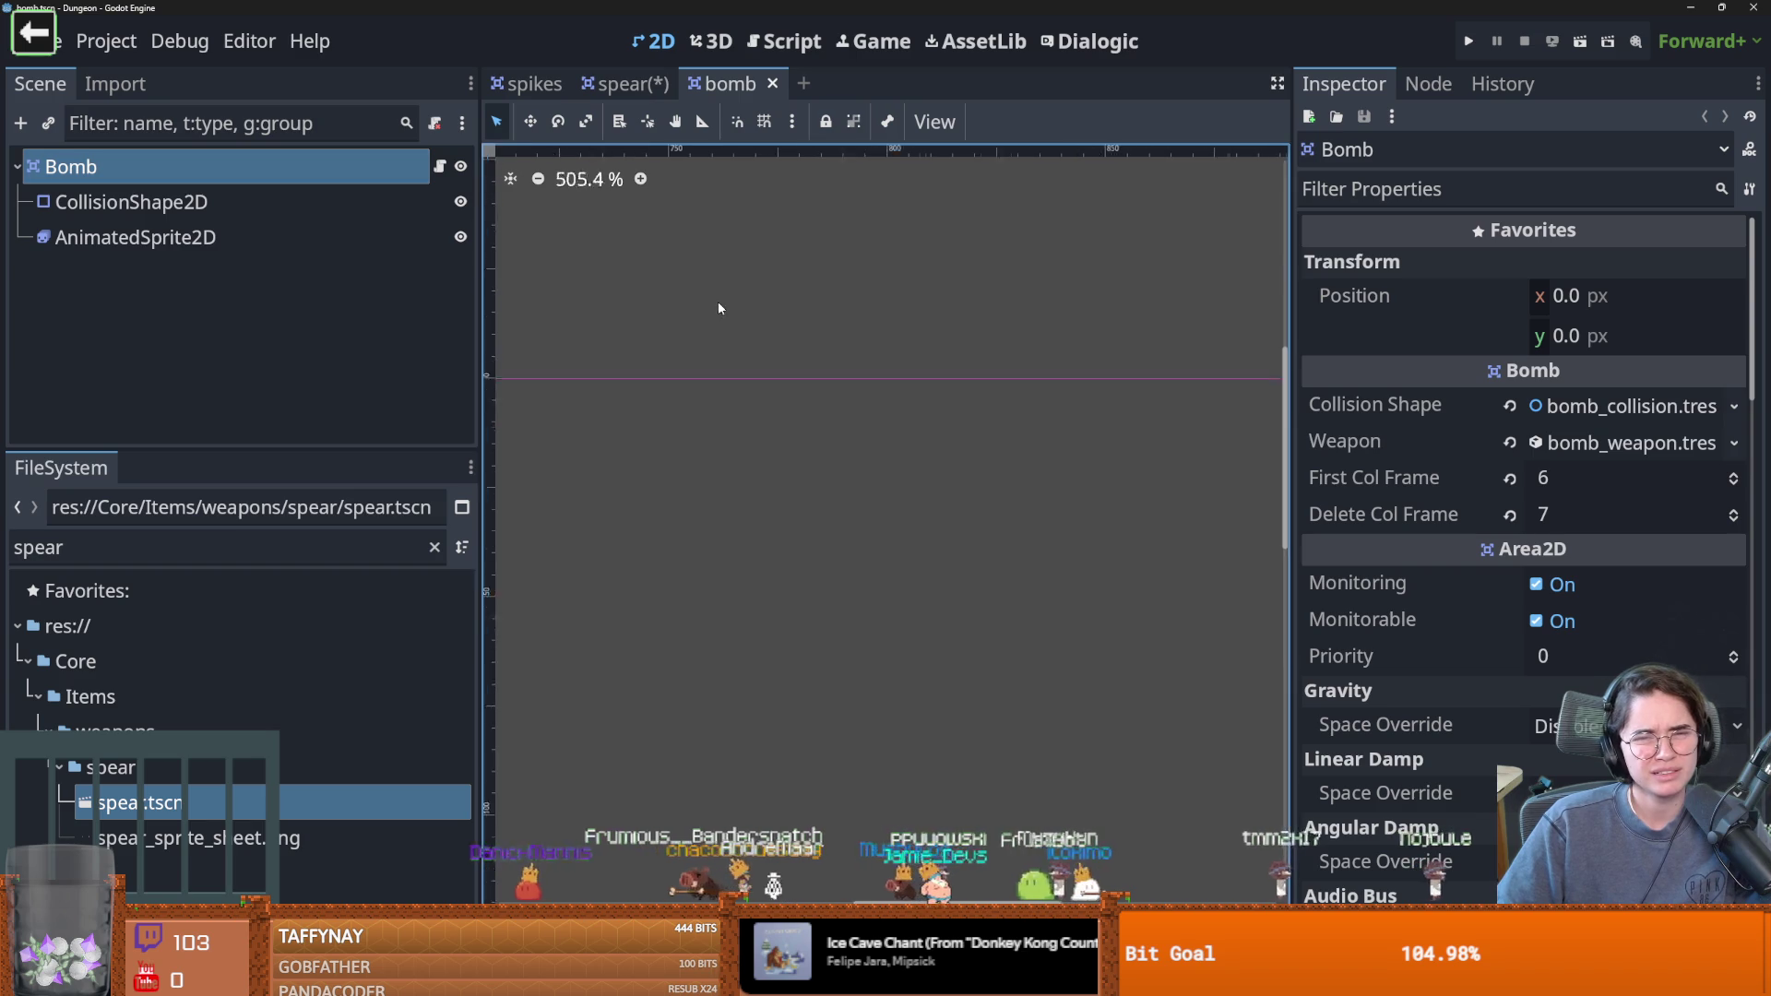
scroll(696, 384, down, 10)
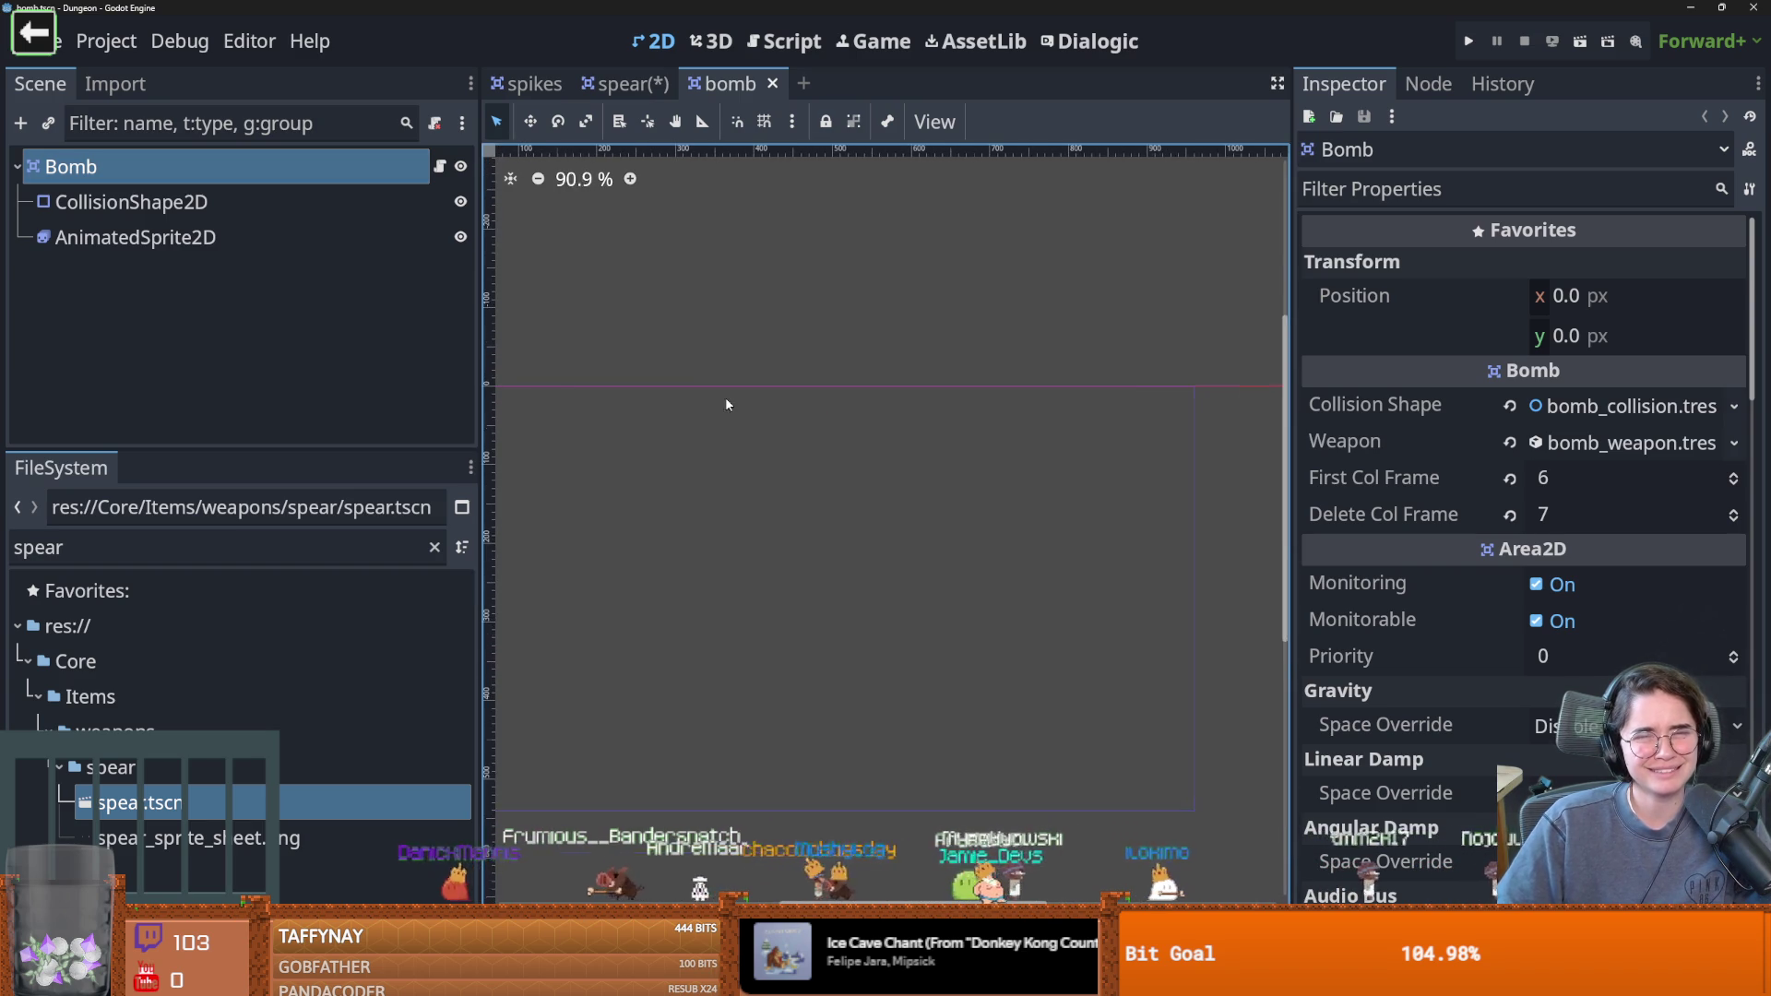
scroll(595, 383, down, 1)
scroll(1040, 347, up, 9)
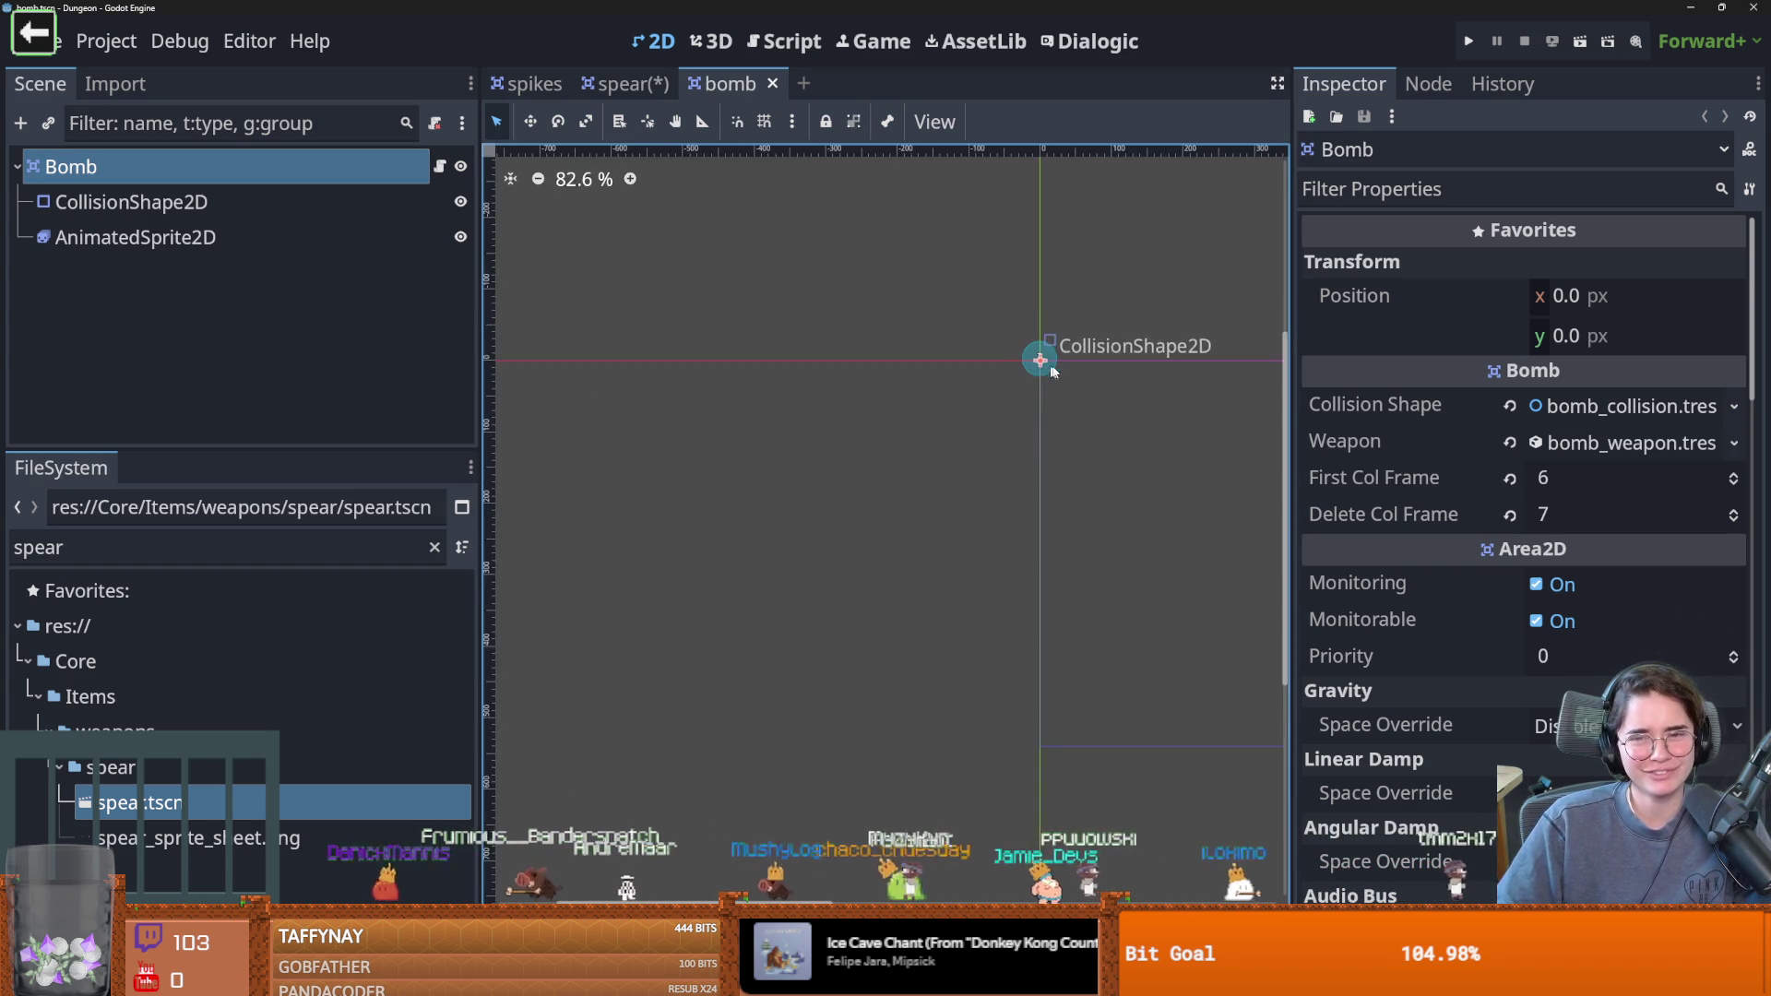
click(440, 166)
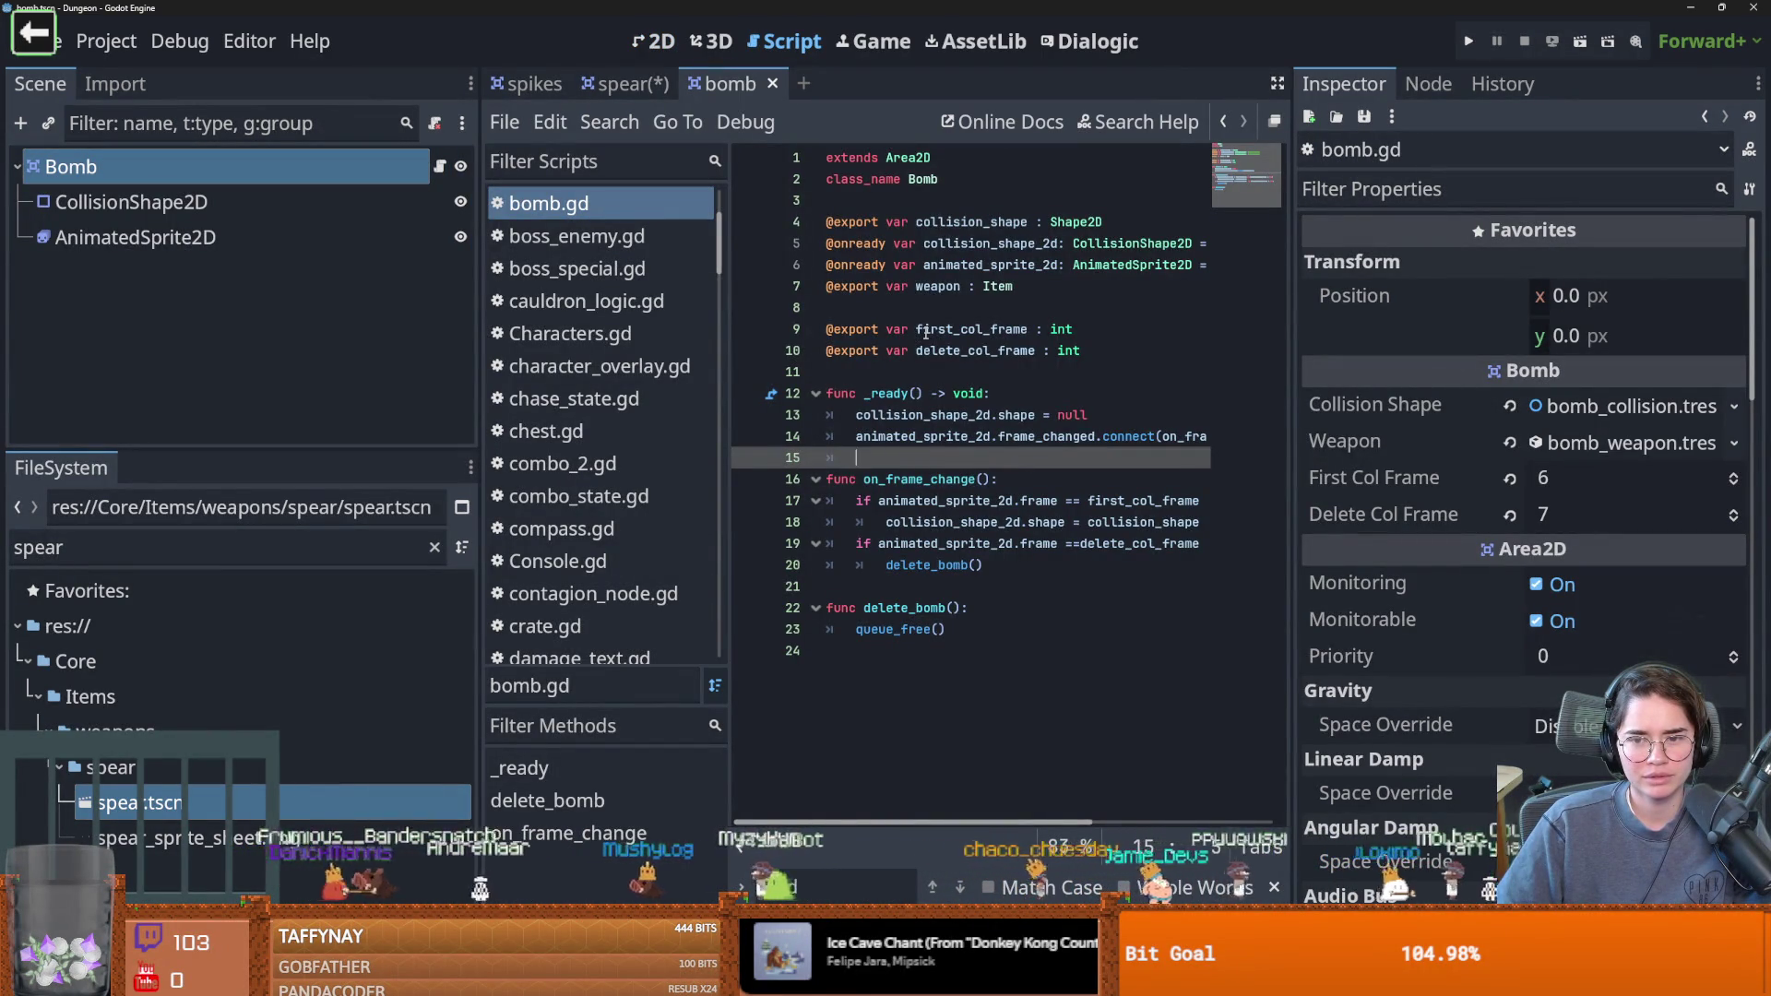
scroll(927, 334, right, 3)
scroll(929, 336, left, 2)
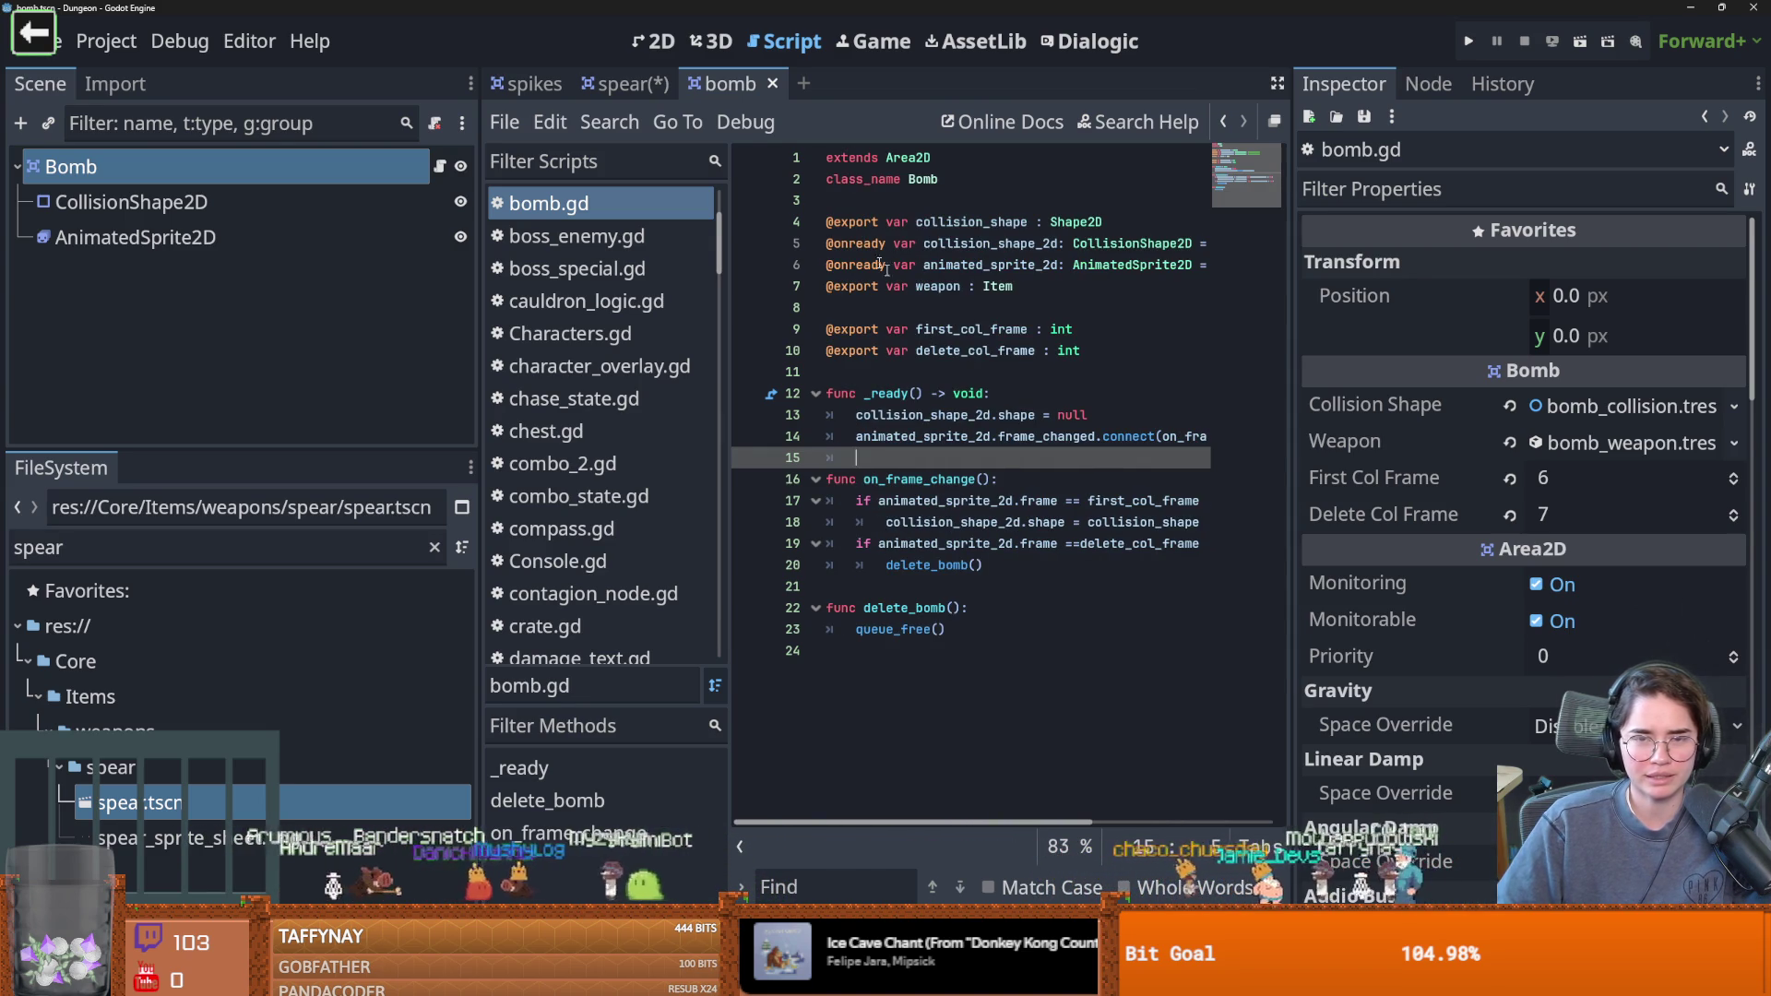
Save the spear scene, return to its 2D view, and inspect its Bomb collision shape.
click(646, 85)
key(ctrl+s)
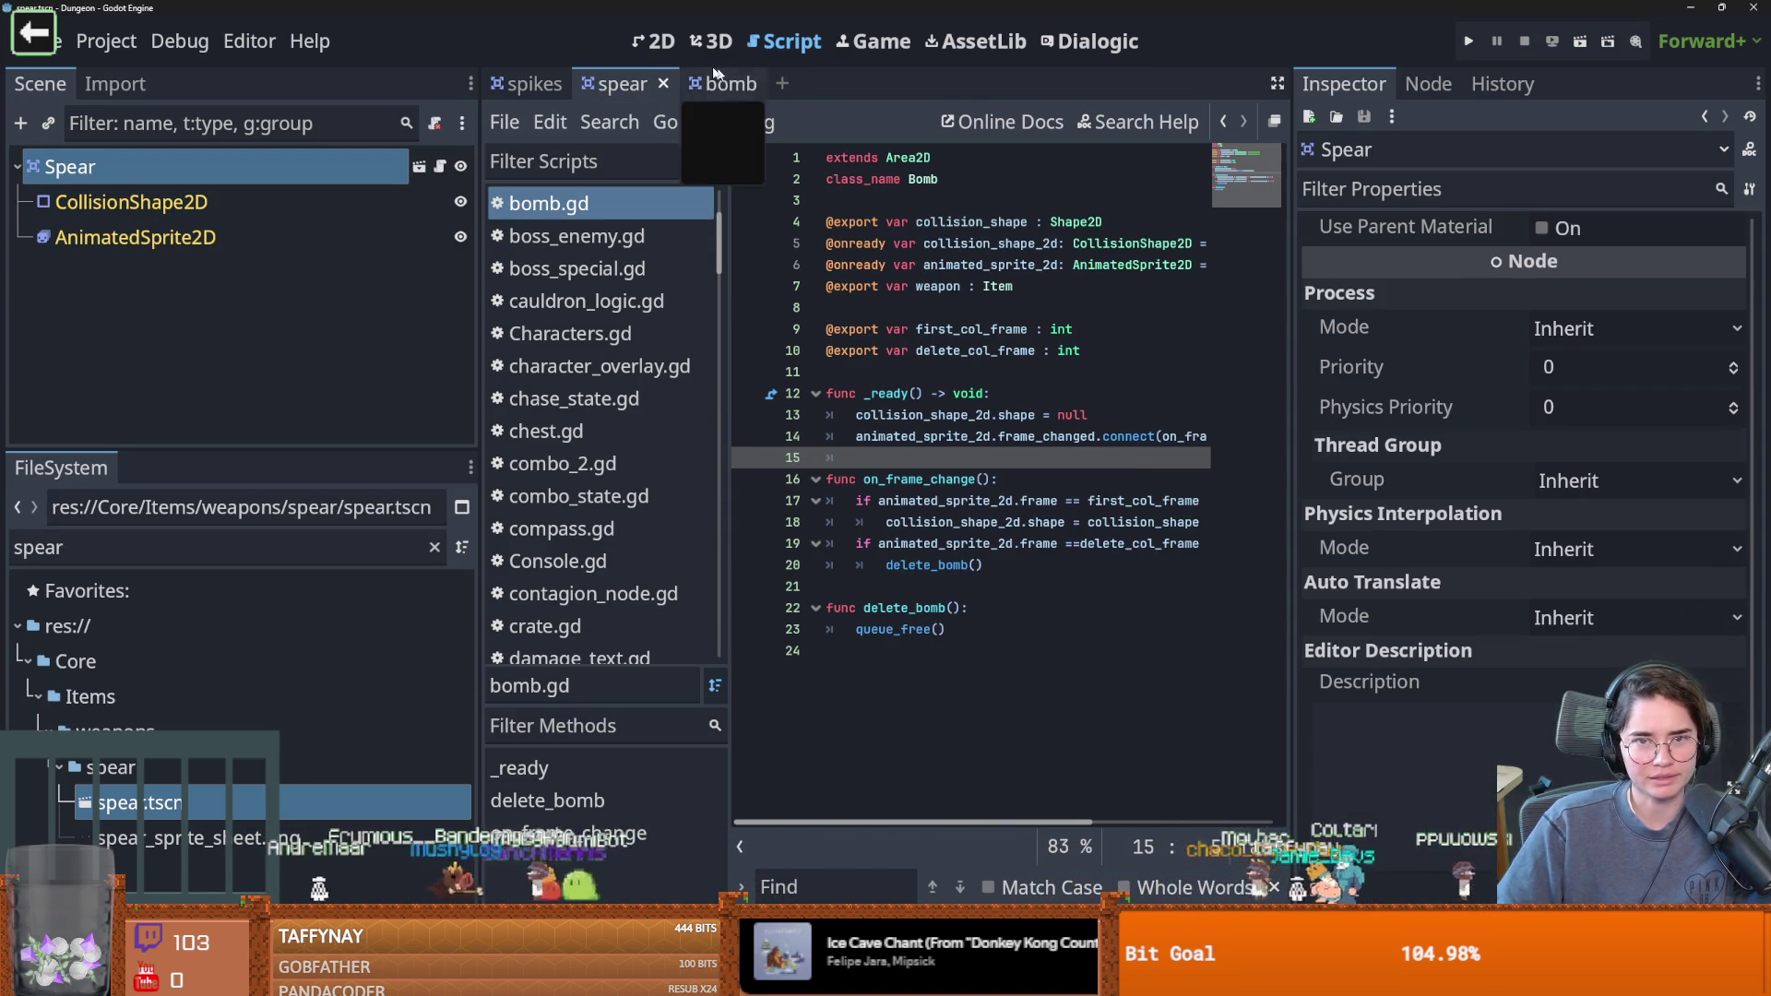
scroll(1486, 423, up, 1)
scroll(1486, 423, down, 8)
scroll(1526, 429, up, 2)
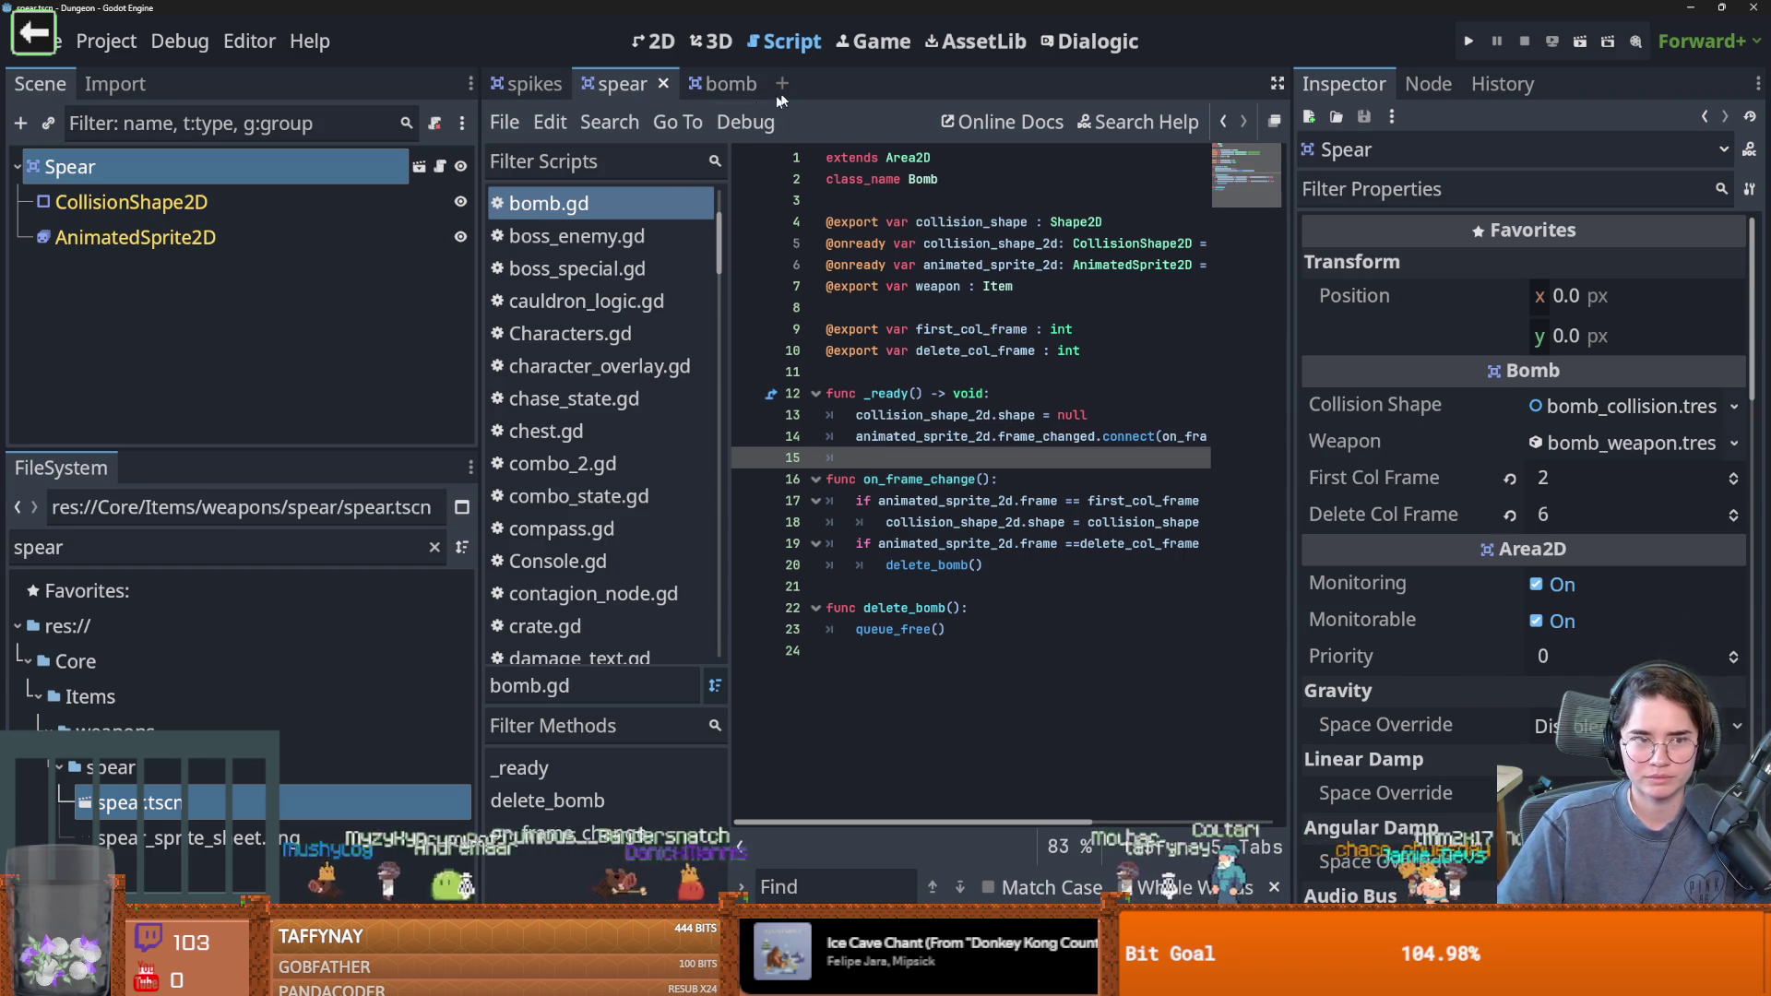
click(655, 40)
scroll(784, 297, up, 1)
click(1632, 406)
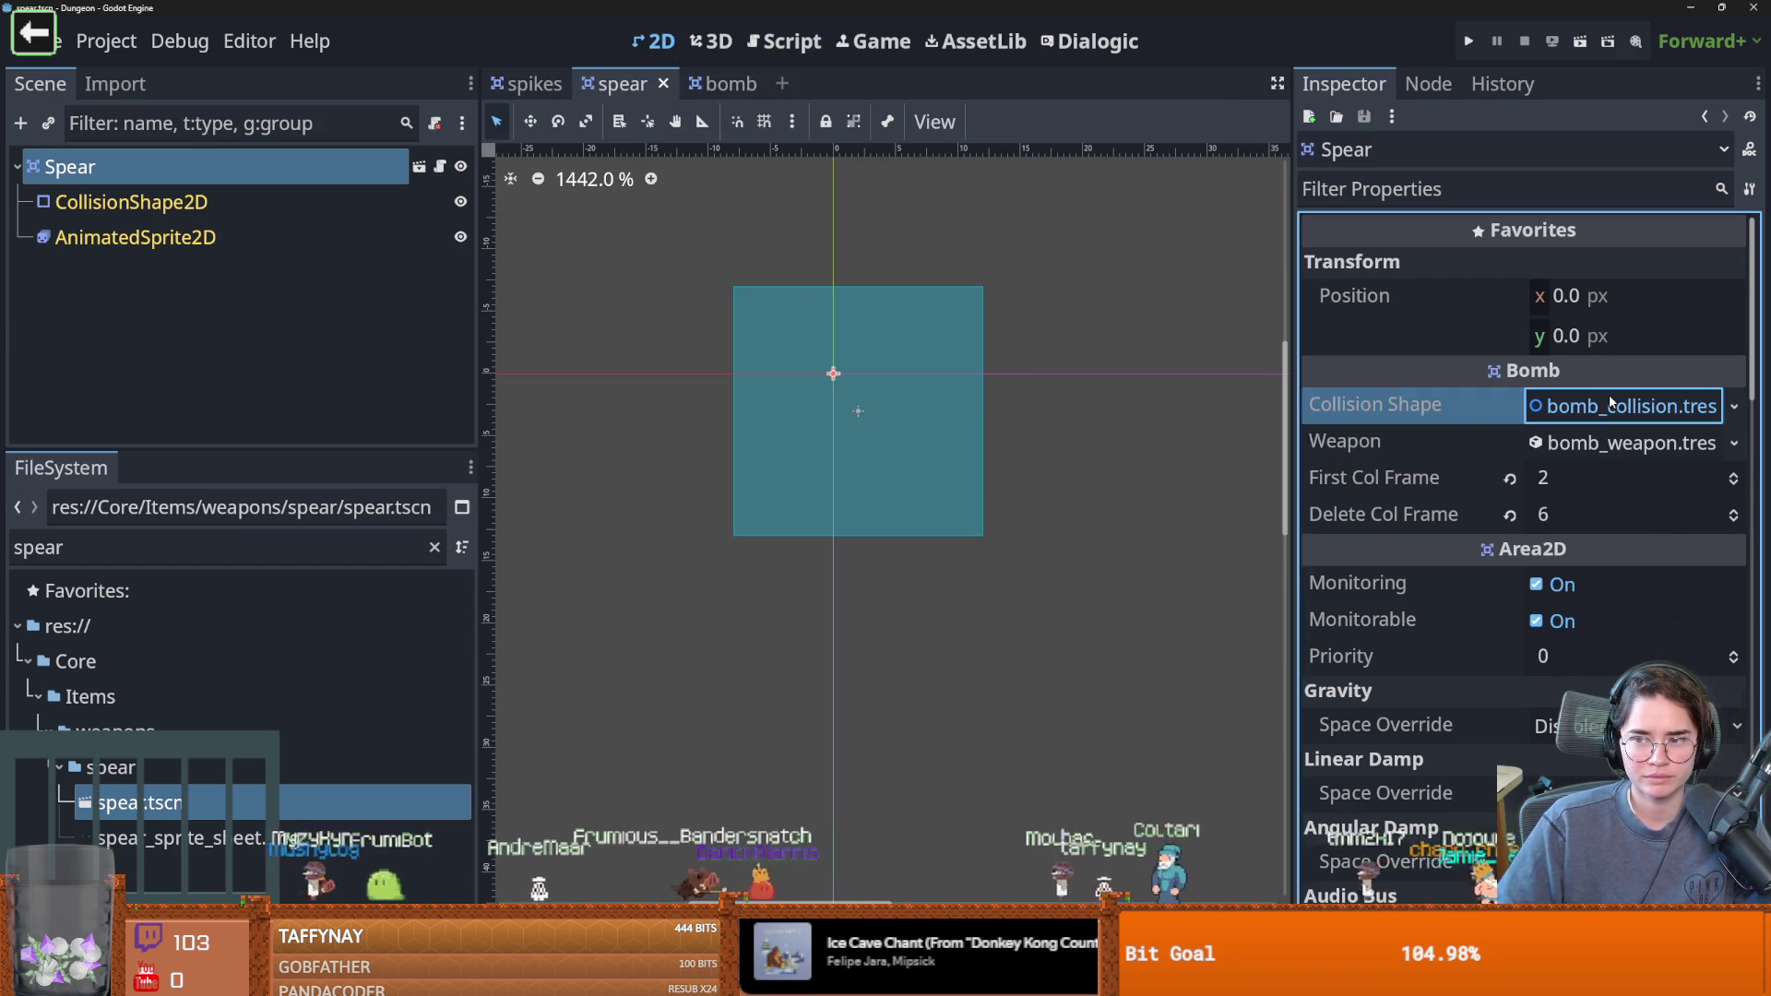
Check where collision_shape is used in the Bomb script, then go back to the 2D view.
click(1632, 406)
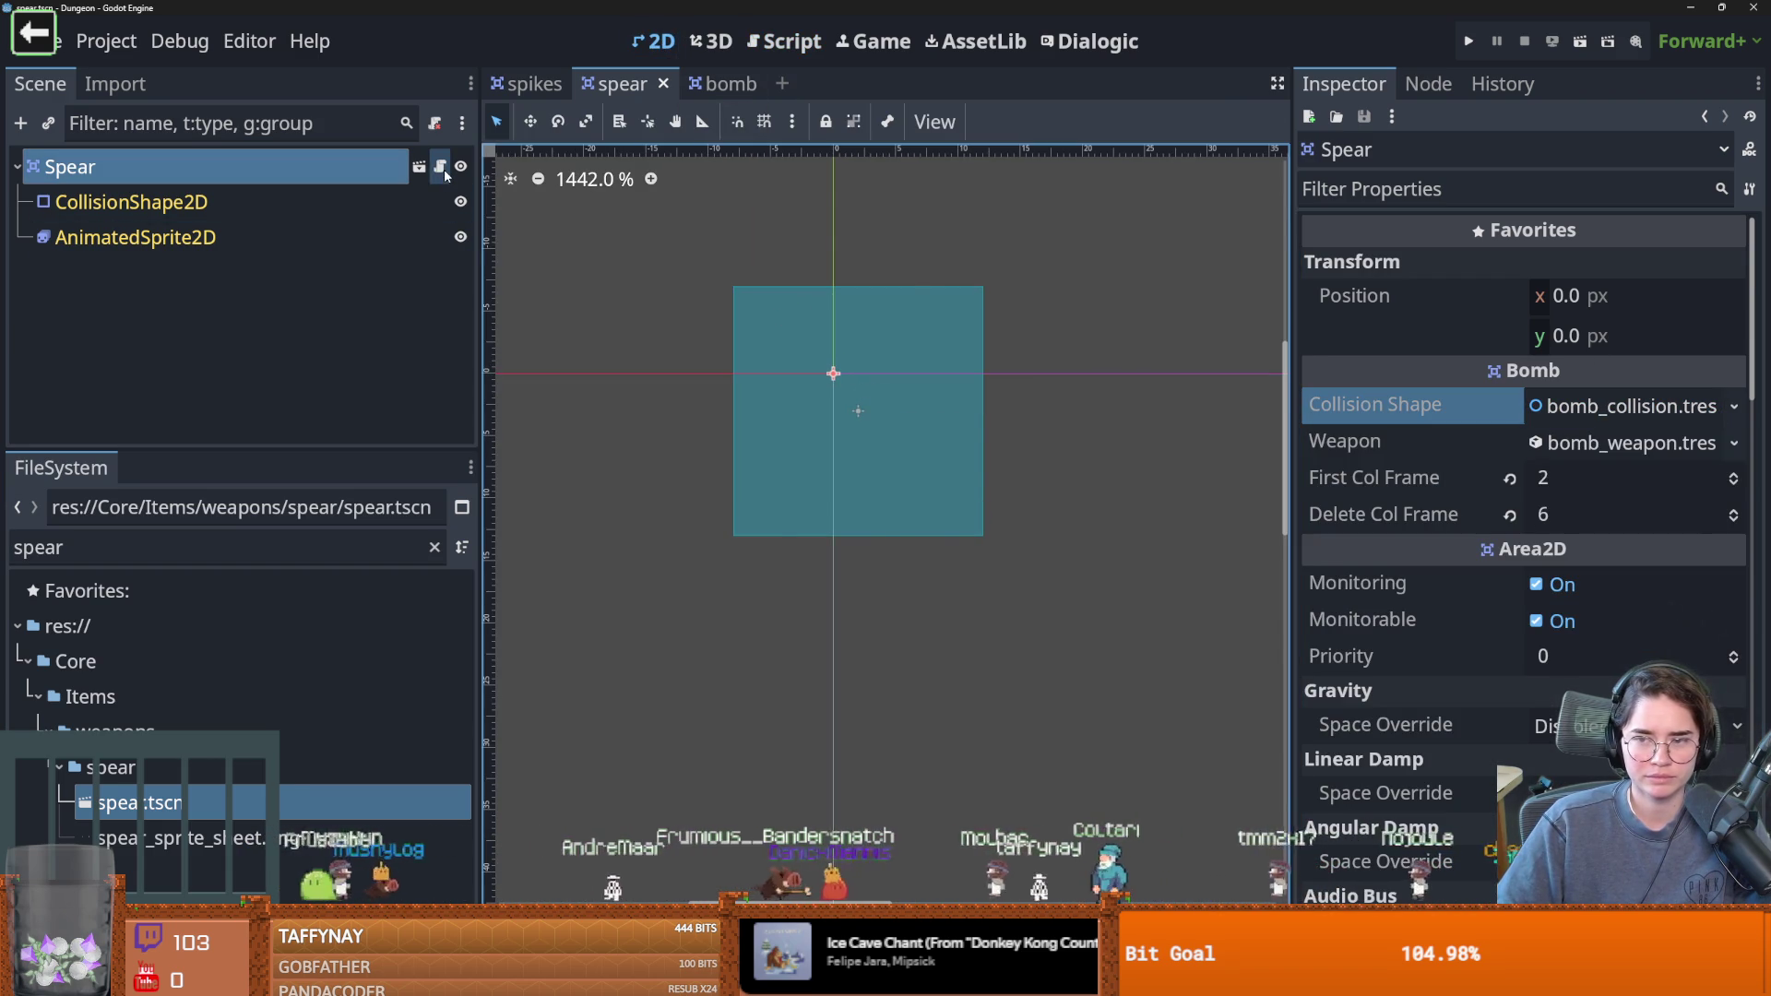
click(440, 166)
ctrl+click(1143, 522)
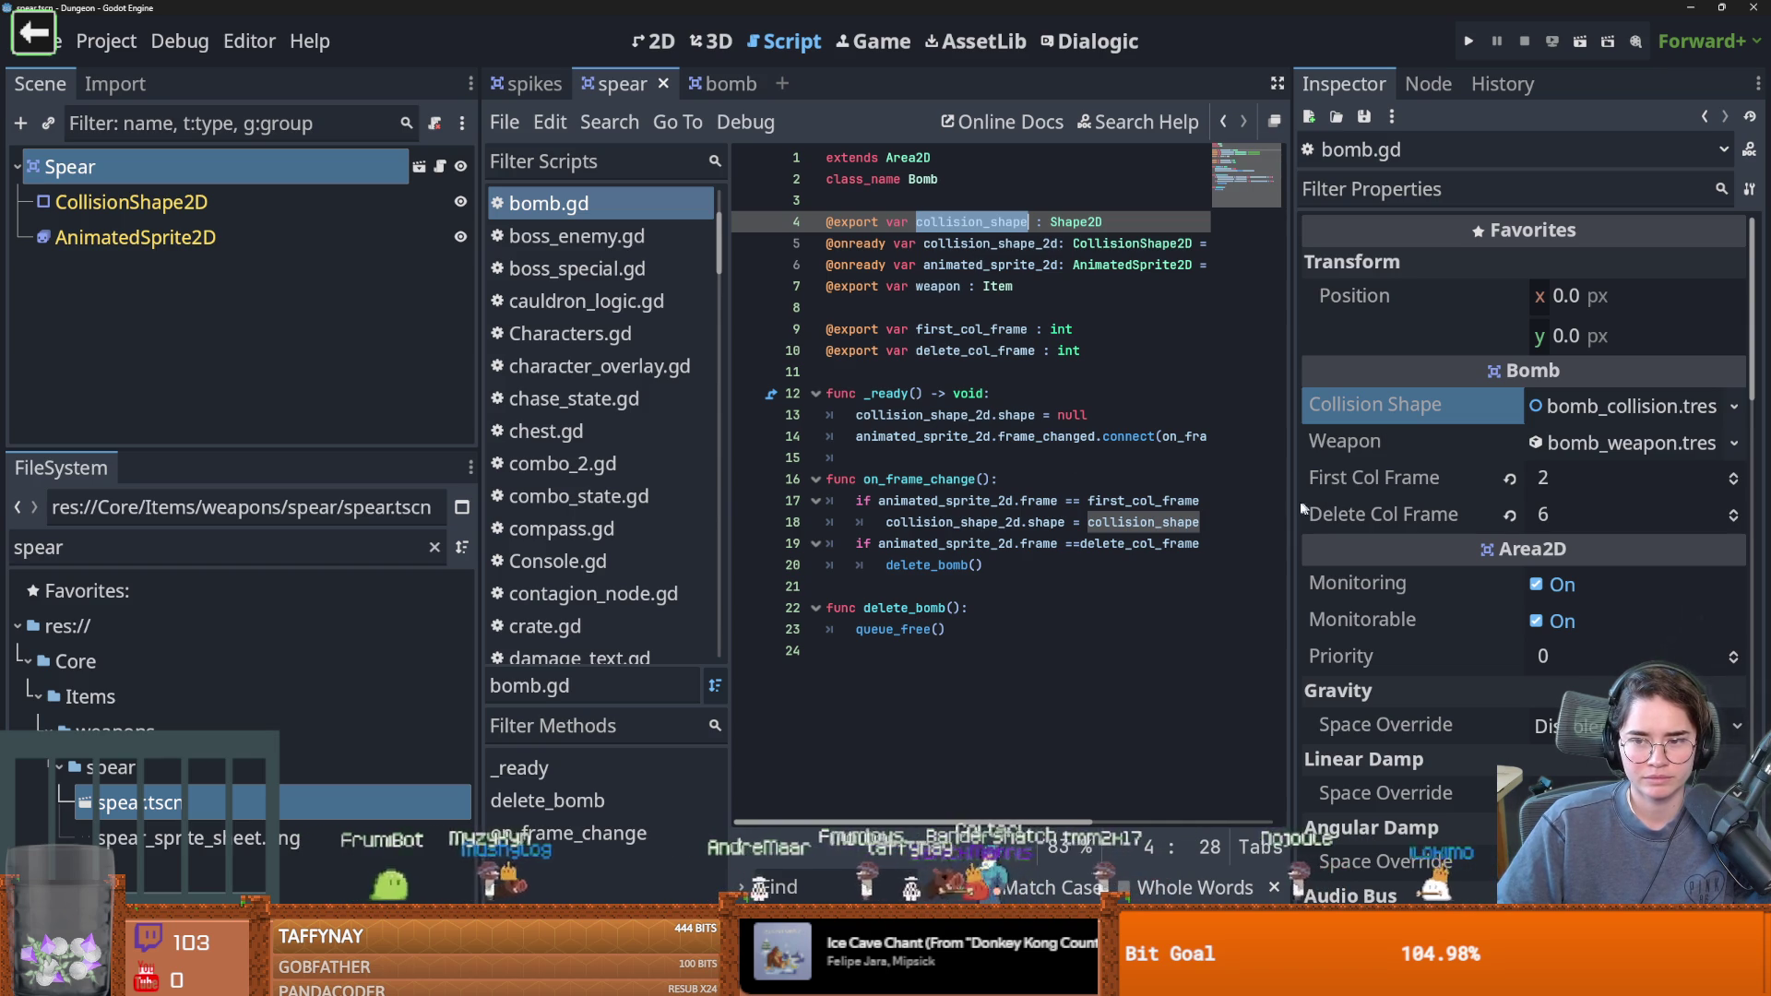
drag(1294, 499, 1524, 496)
key(ctrl+F1)
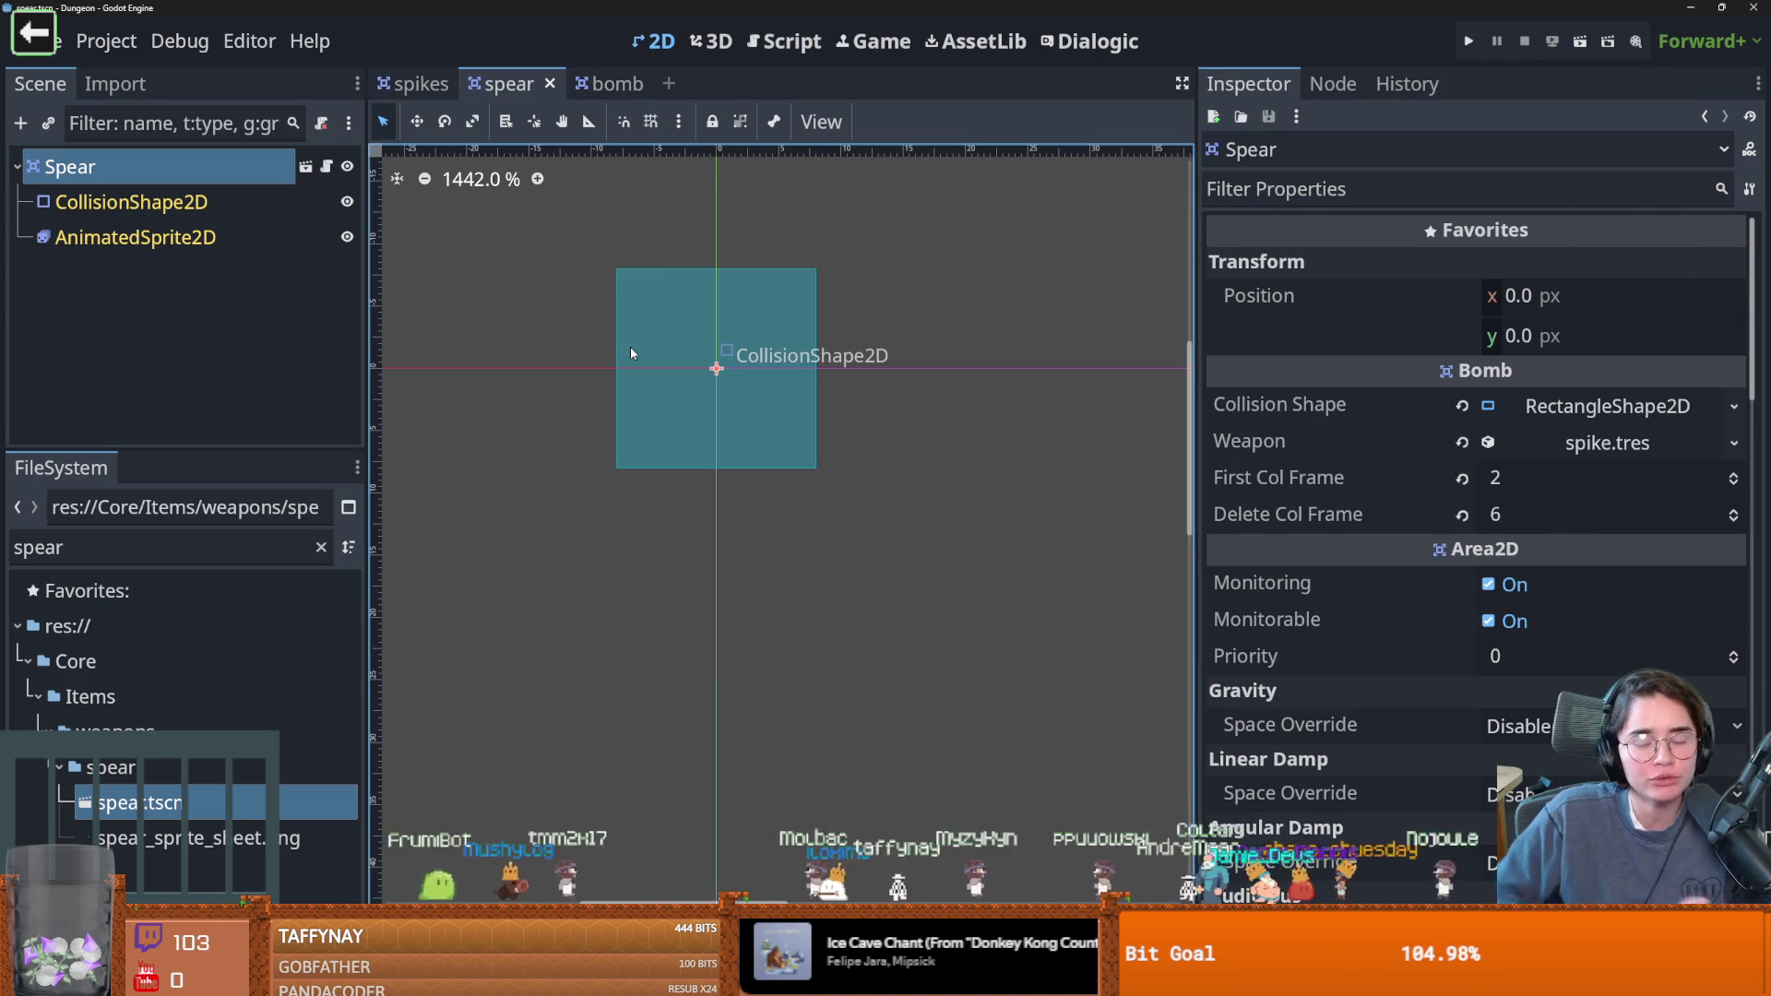
Save the spear scene with its RectangleShape2D collision shape and spike.tres weapon.
key(ctrl+s)
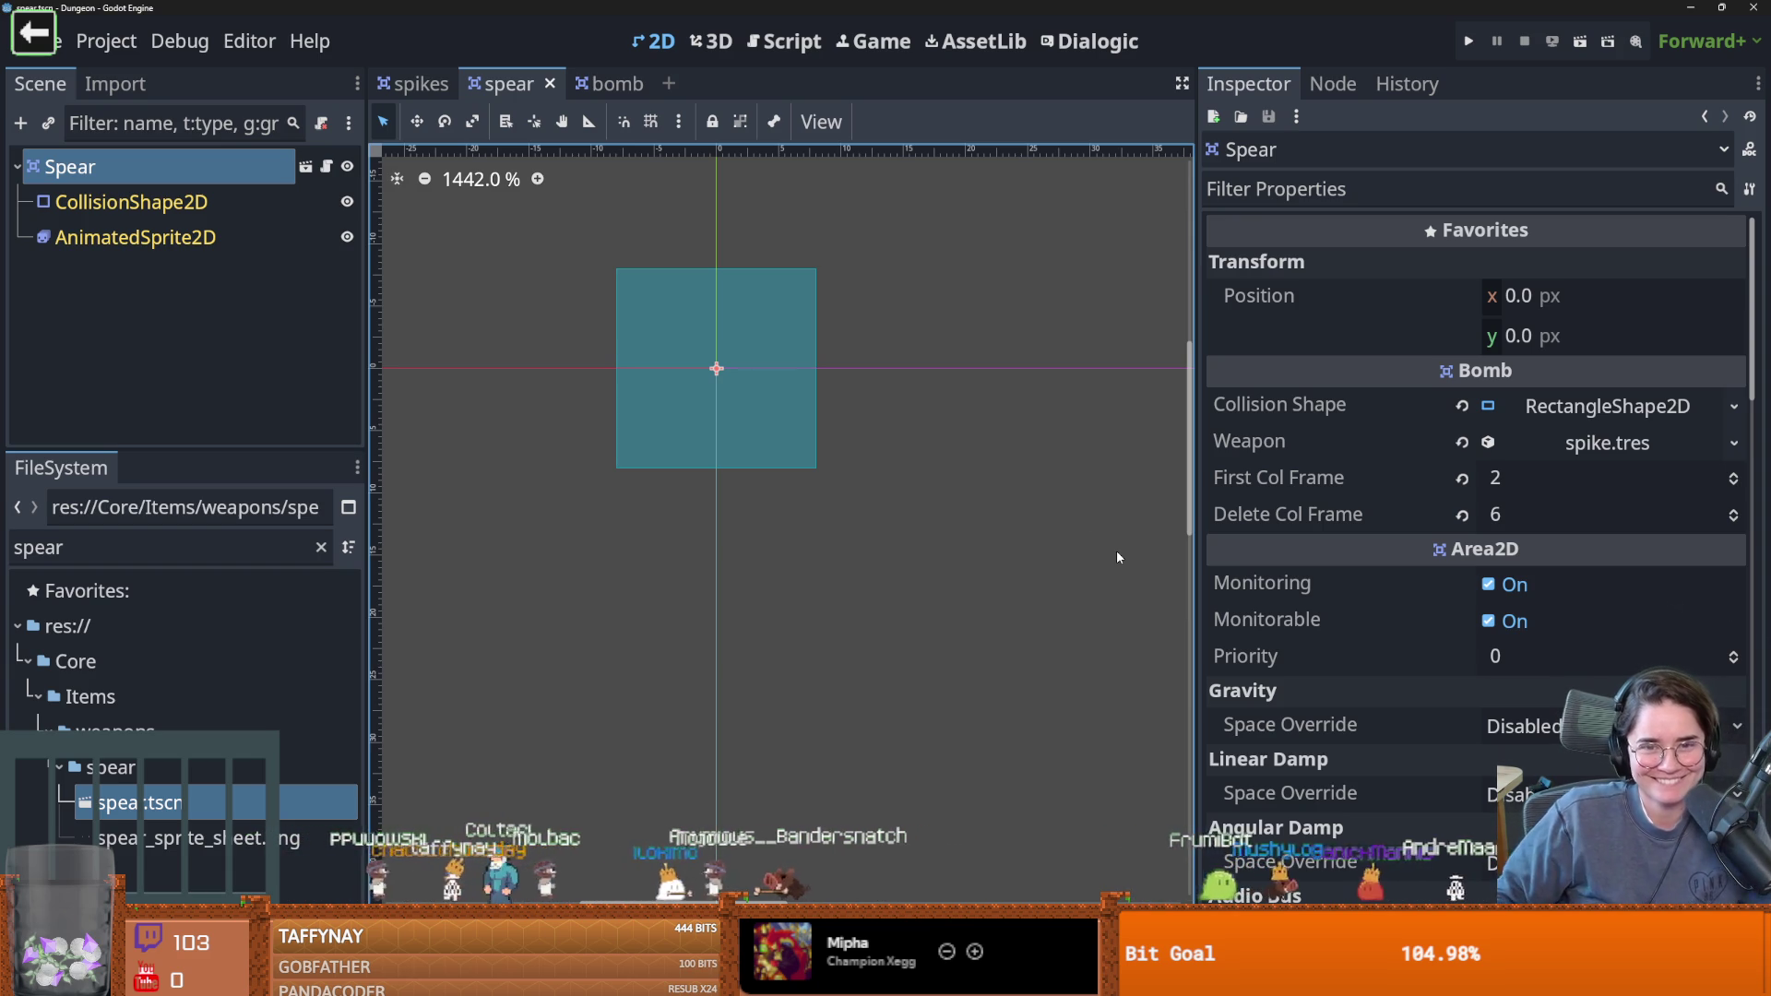
key(ctrl+s)
scroll(580, 659, up, 2)
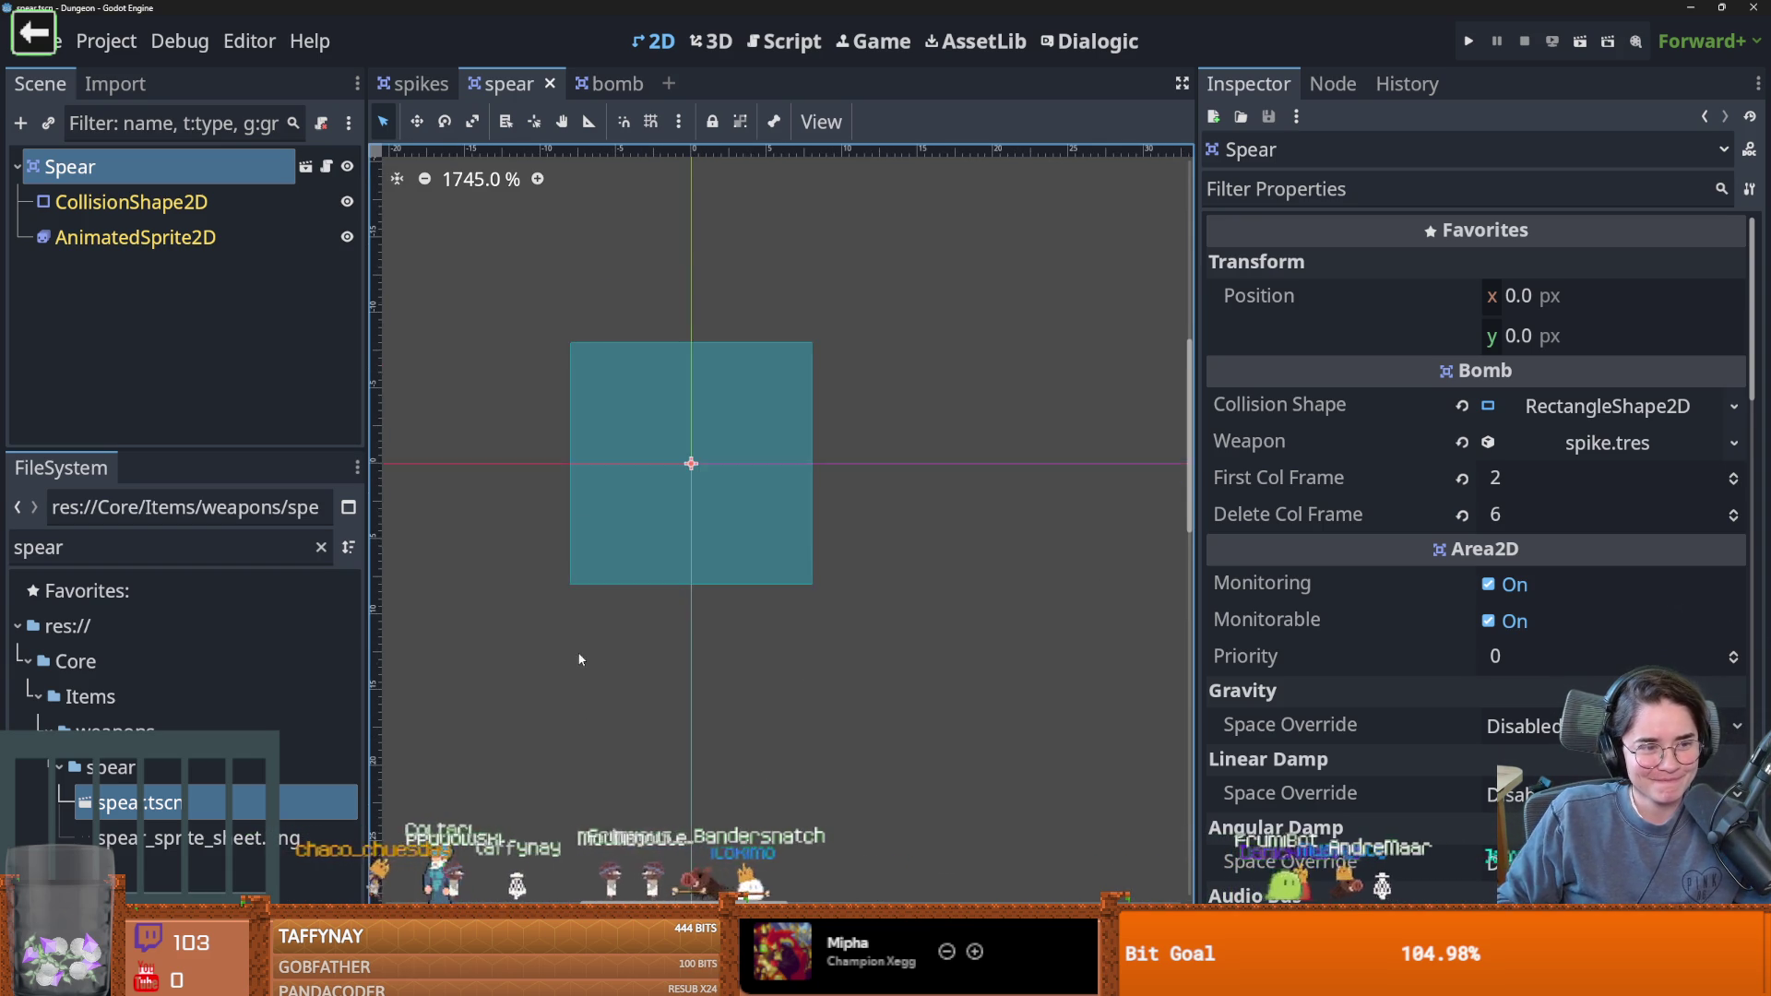
scroll(579, 659, up, 1)
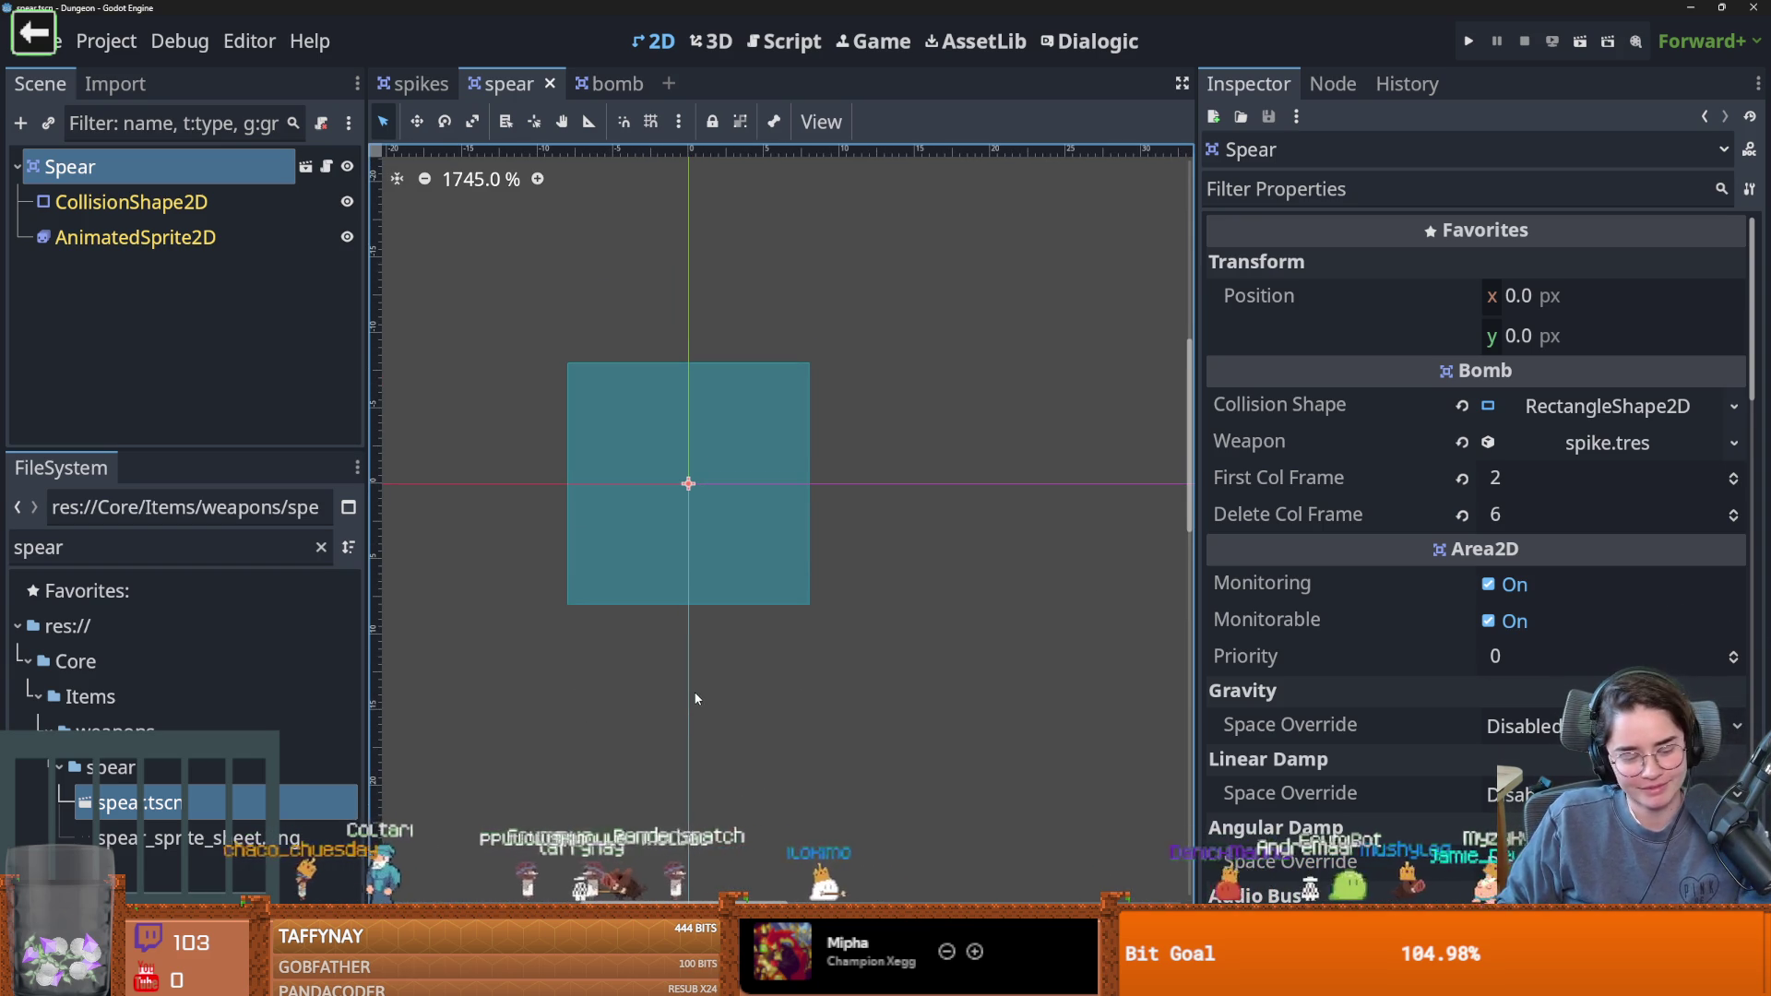
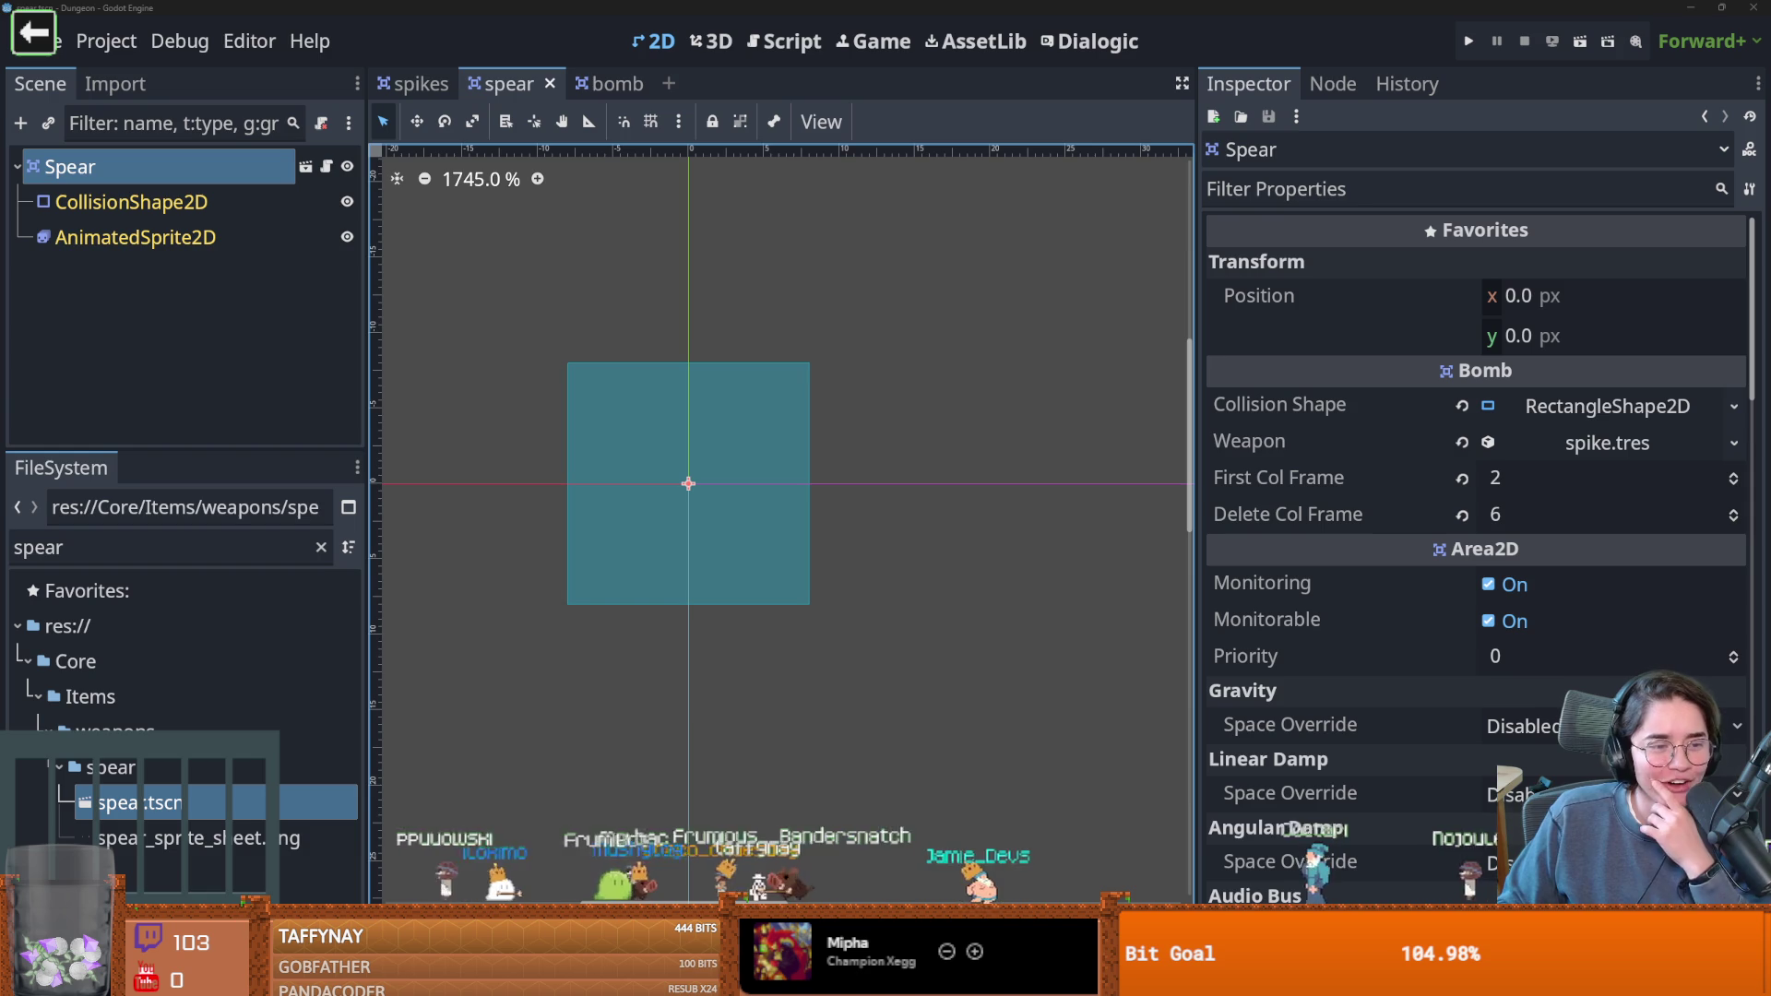
Save spear.tscn repeatedly while enlarging the scene tree and moving the collision rectangle left in view.
scroll(937, 487, left, 3)
key(ctrl+s)
scroll(978, 441, up, 2)
scroll(1012, 480, up, 1)
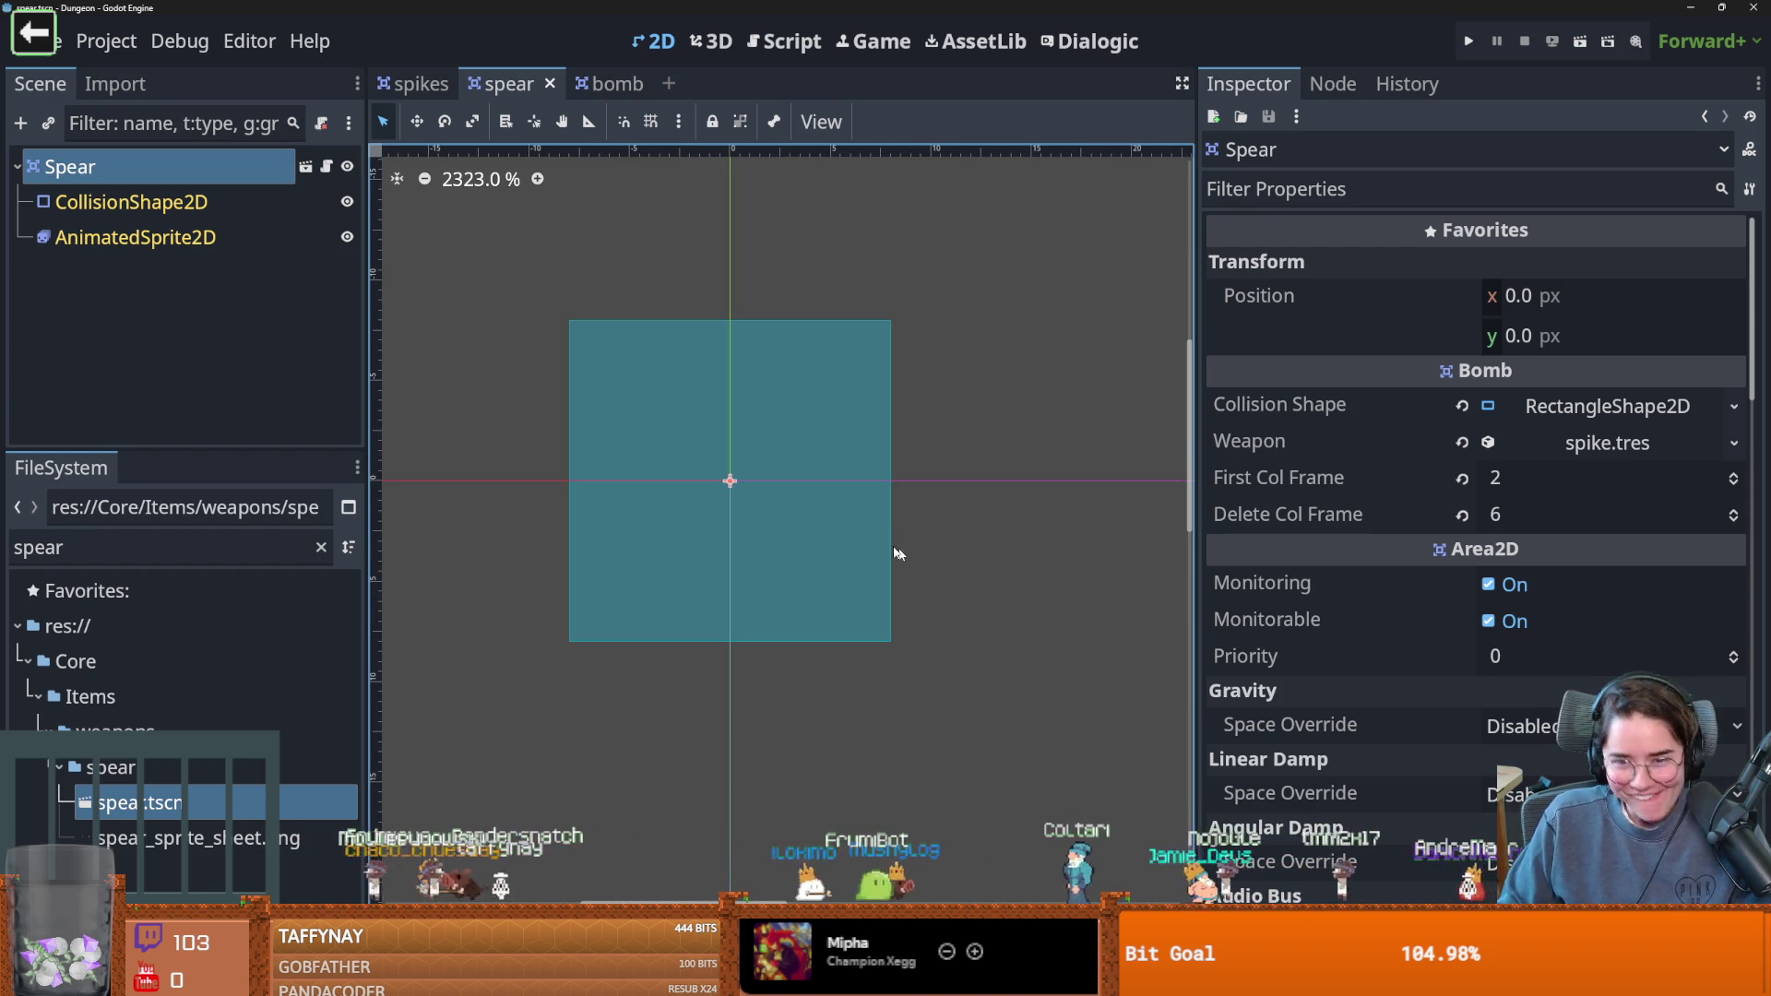
scroll(934, 556, up, 2)
scroll(934, 556, left, 1)
key(ctrl+s)
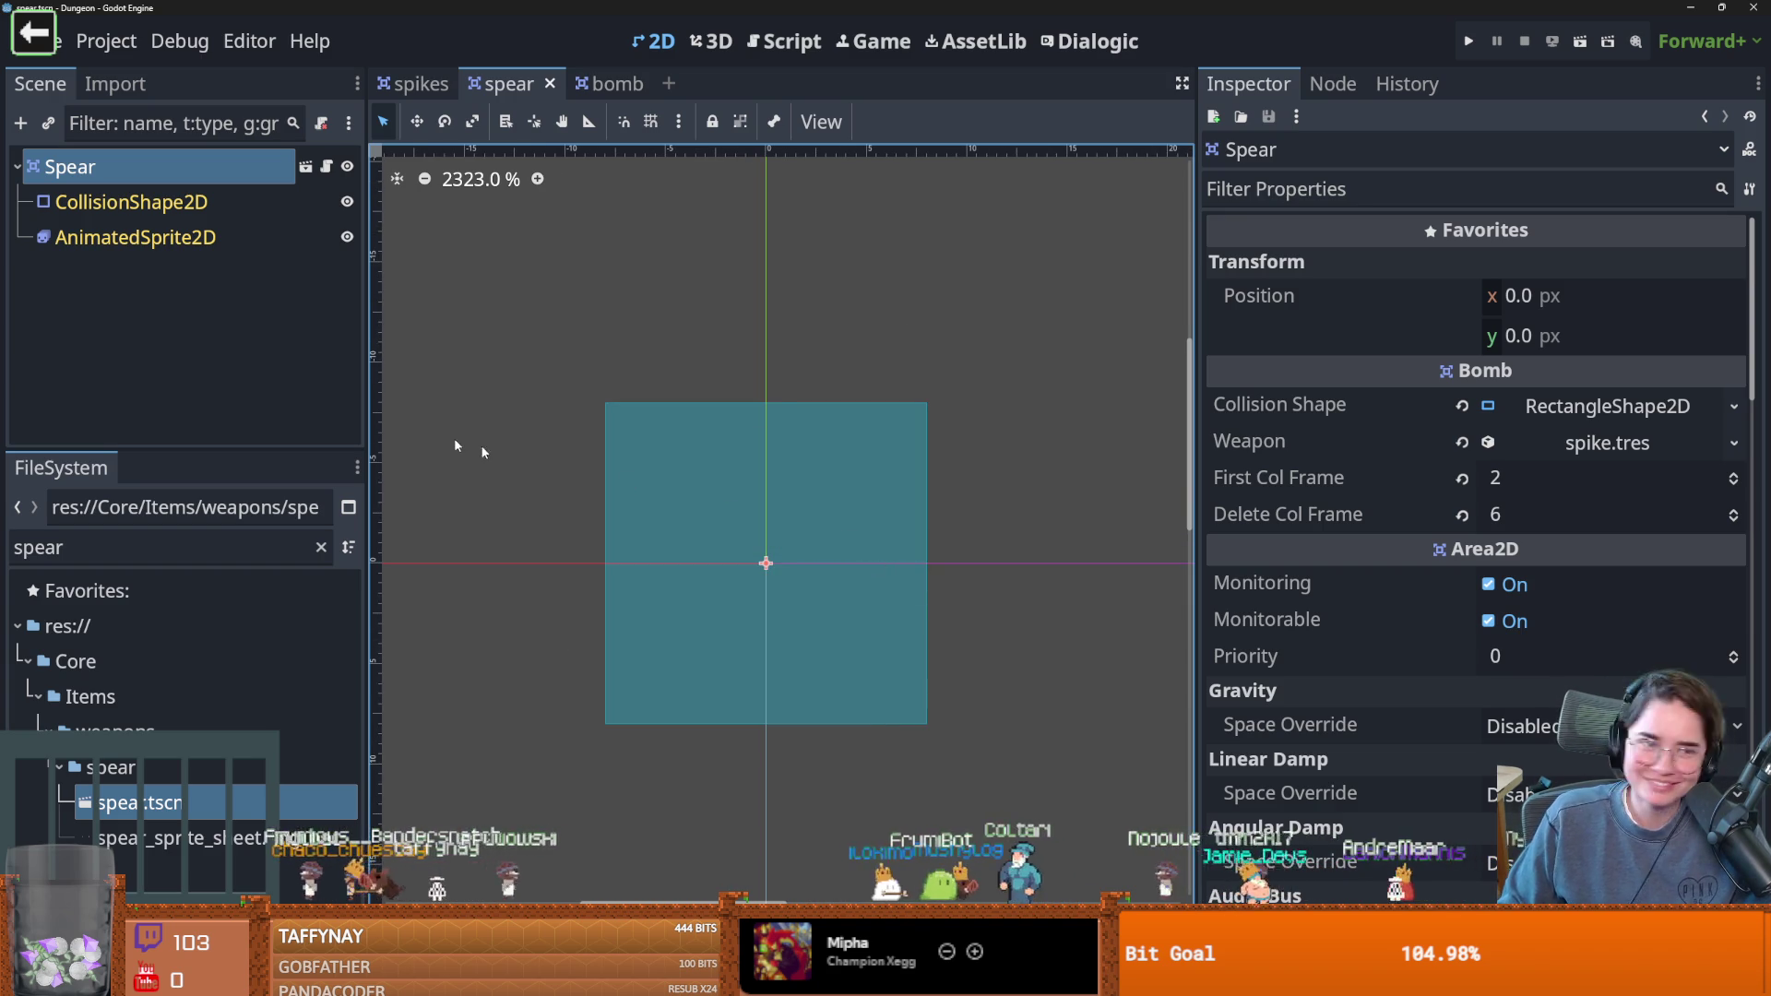
drag(249, 448, 251, 521)
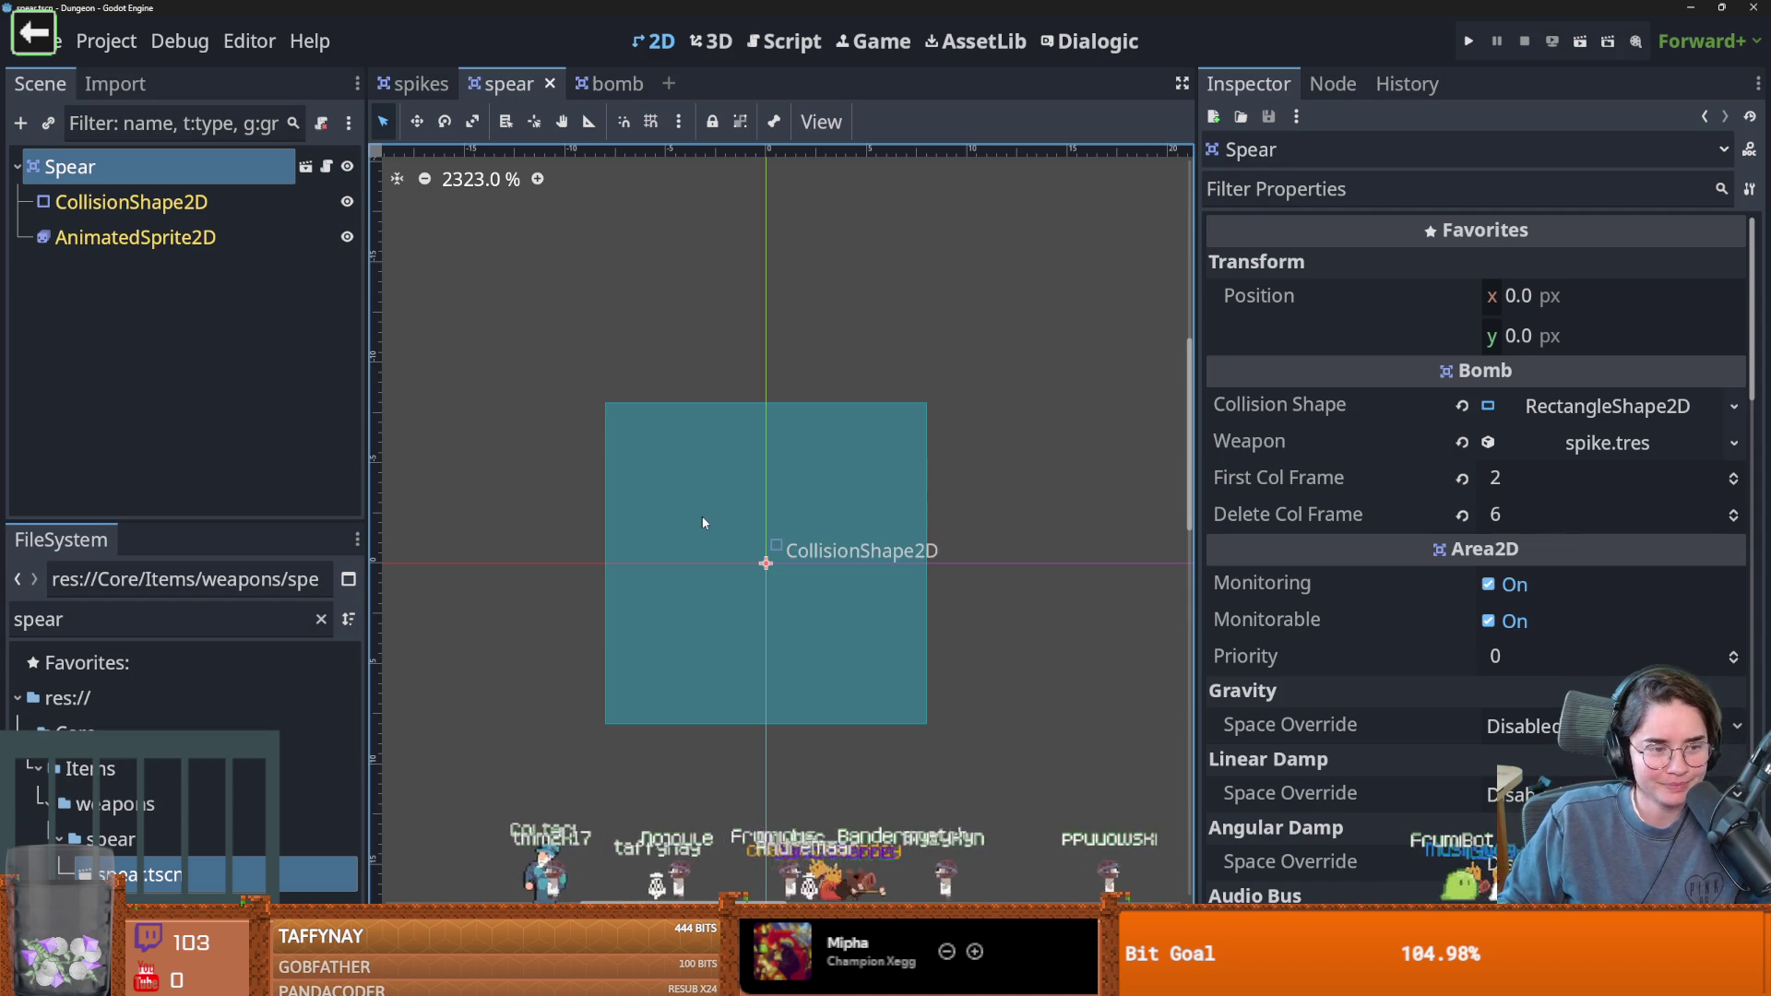
scroll(687, 518, right, 1)
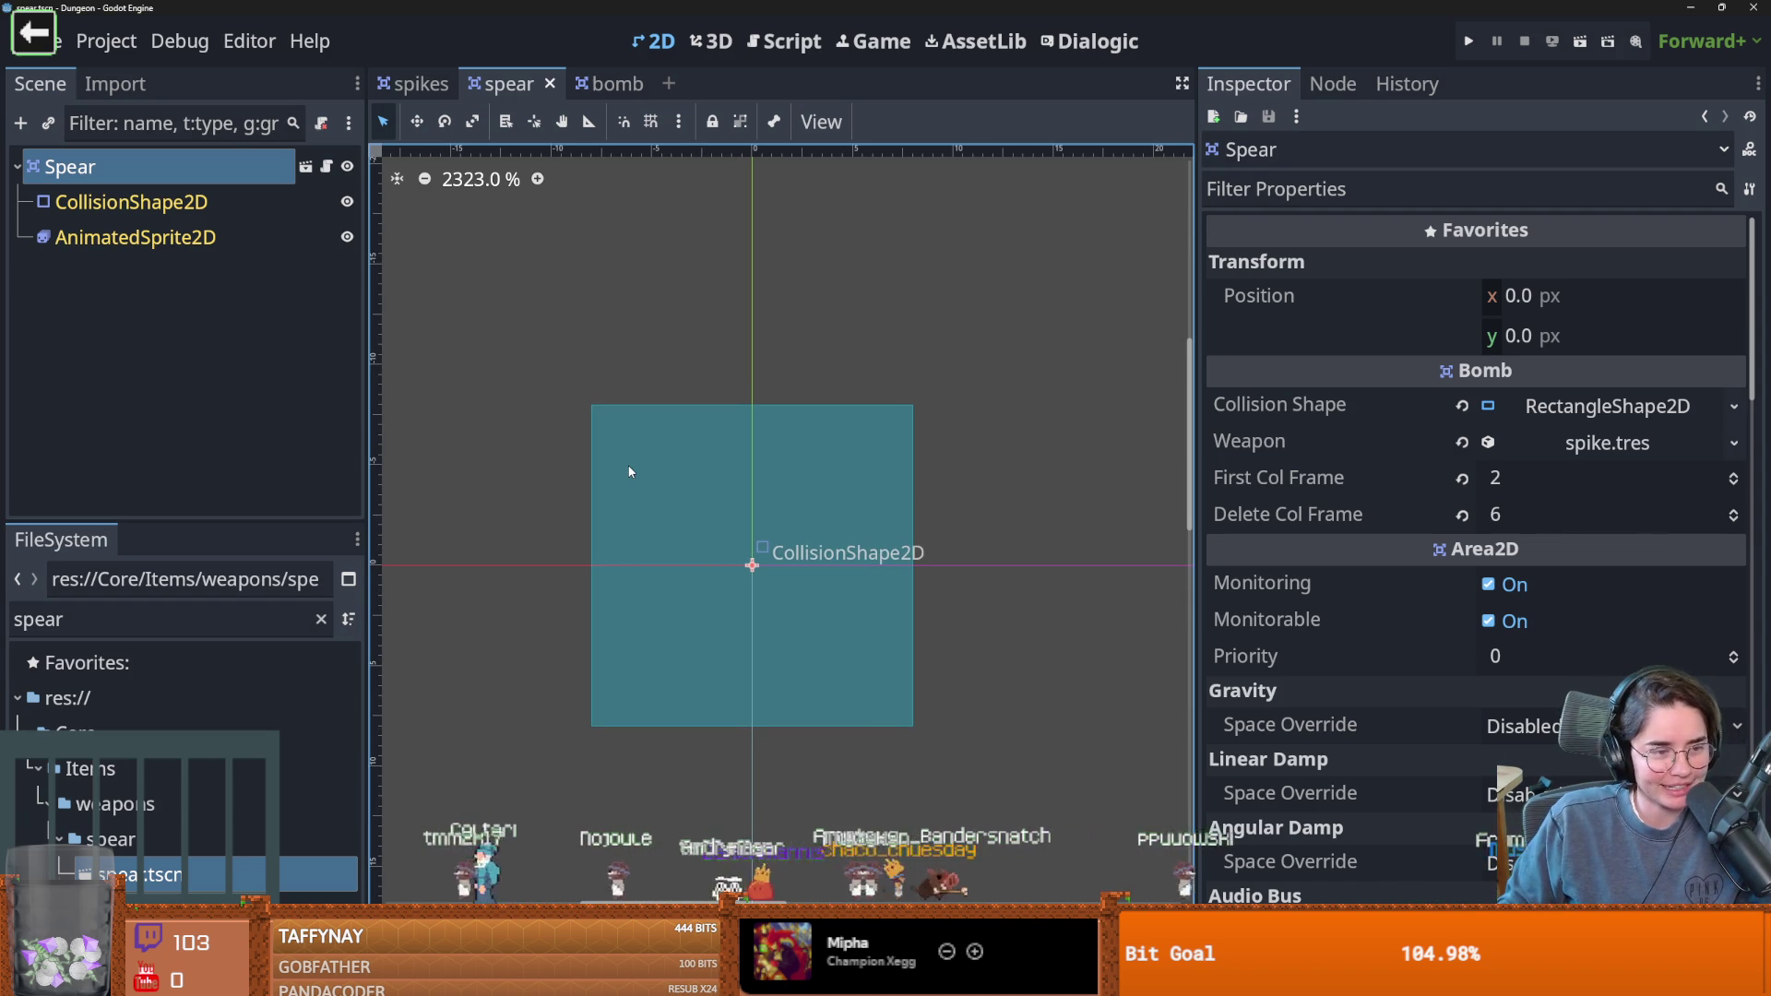
scroll(571, 484, left, 1)
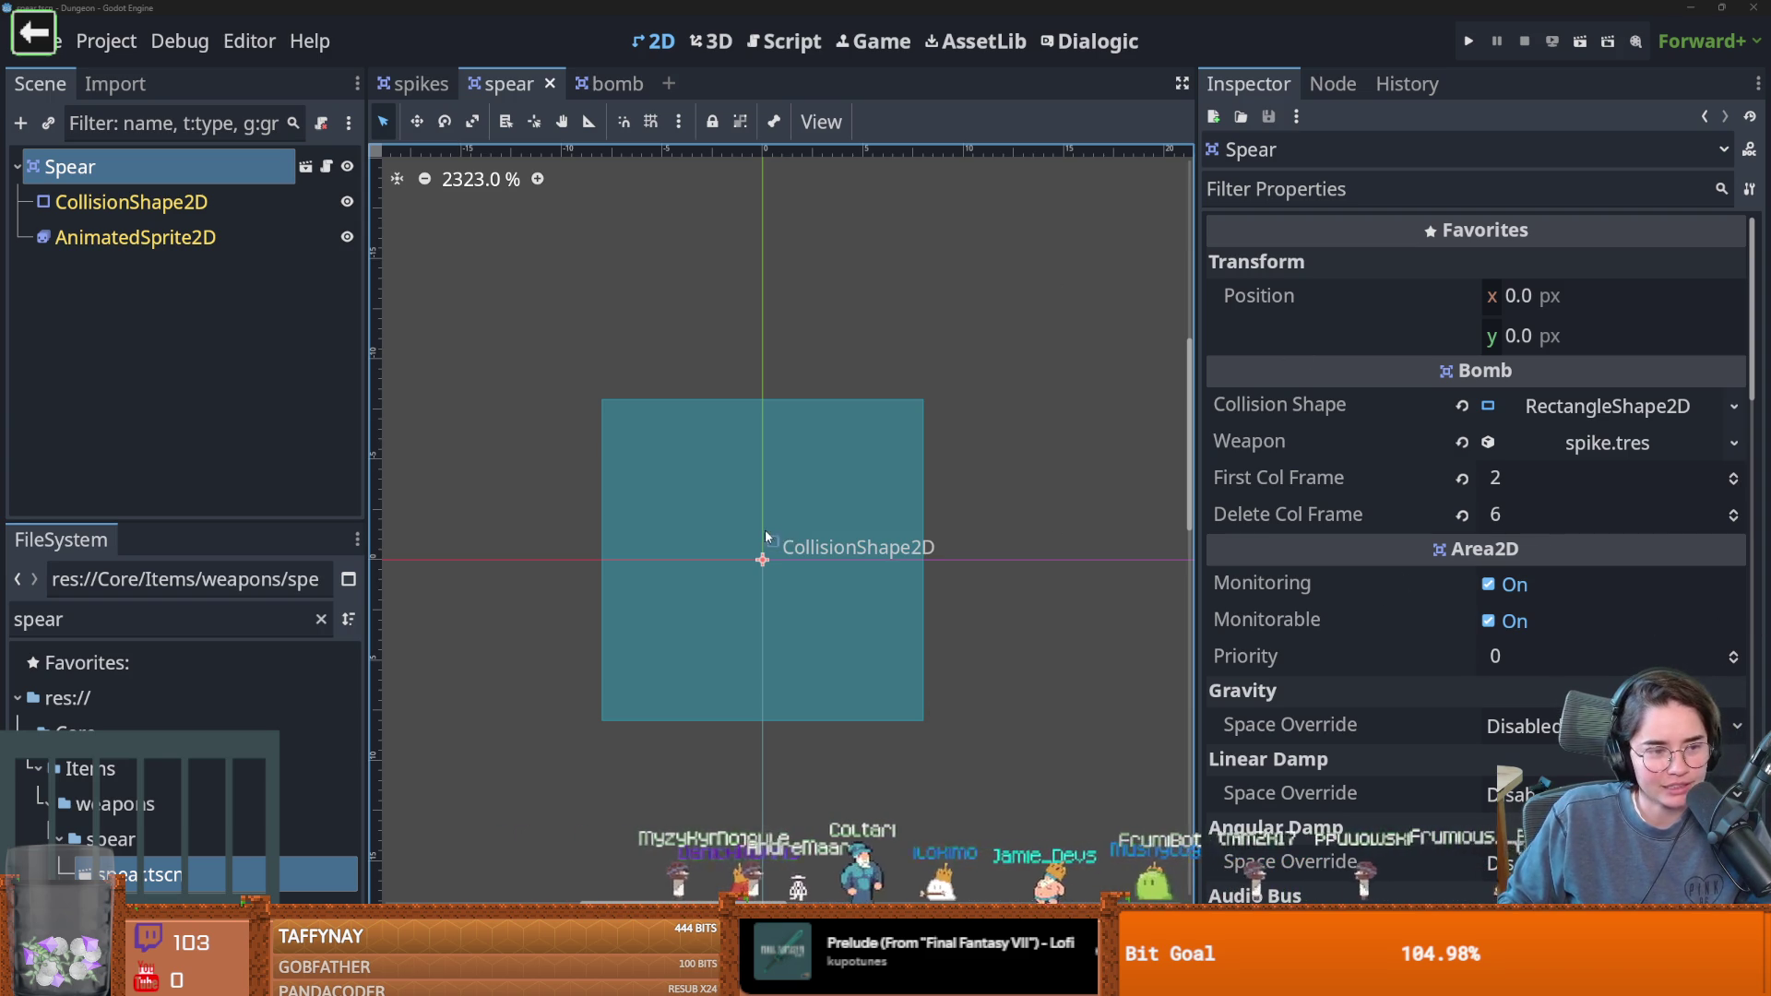
drag(731, 537, 622, 522)
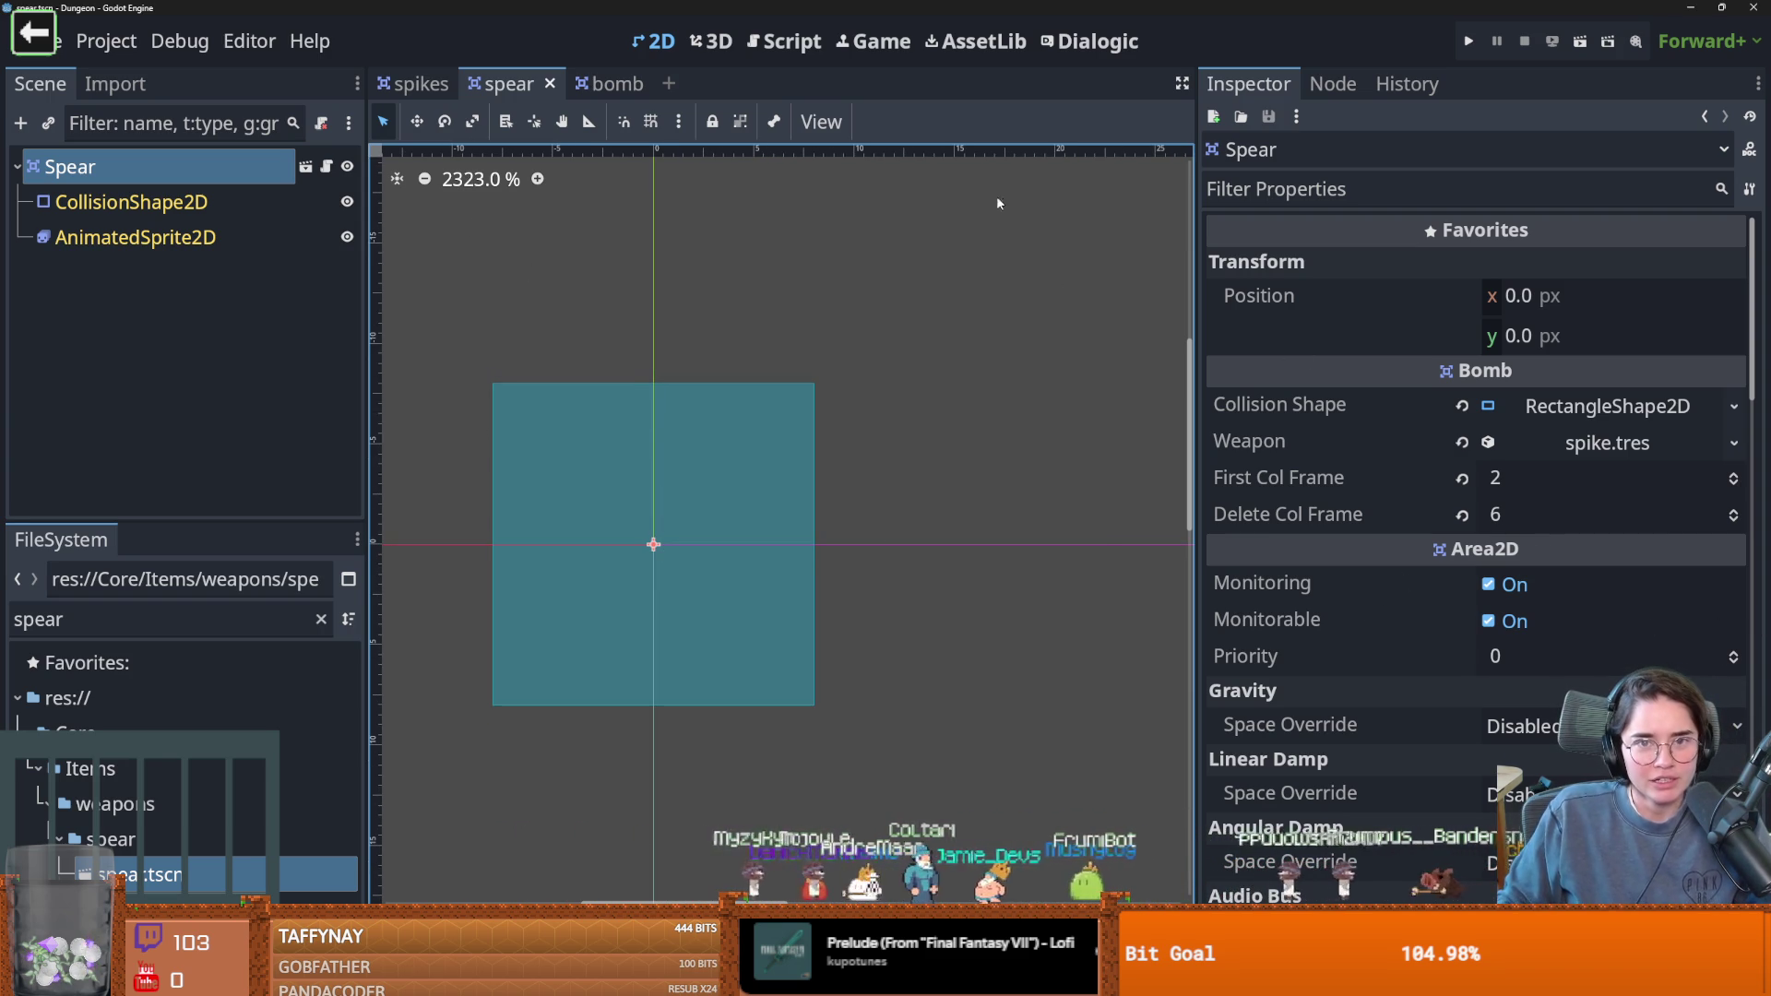
key(ctrl+s)
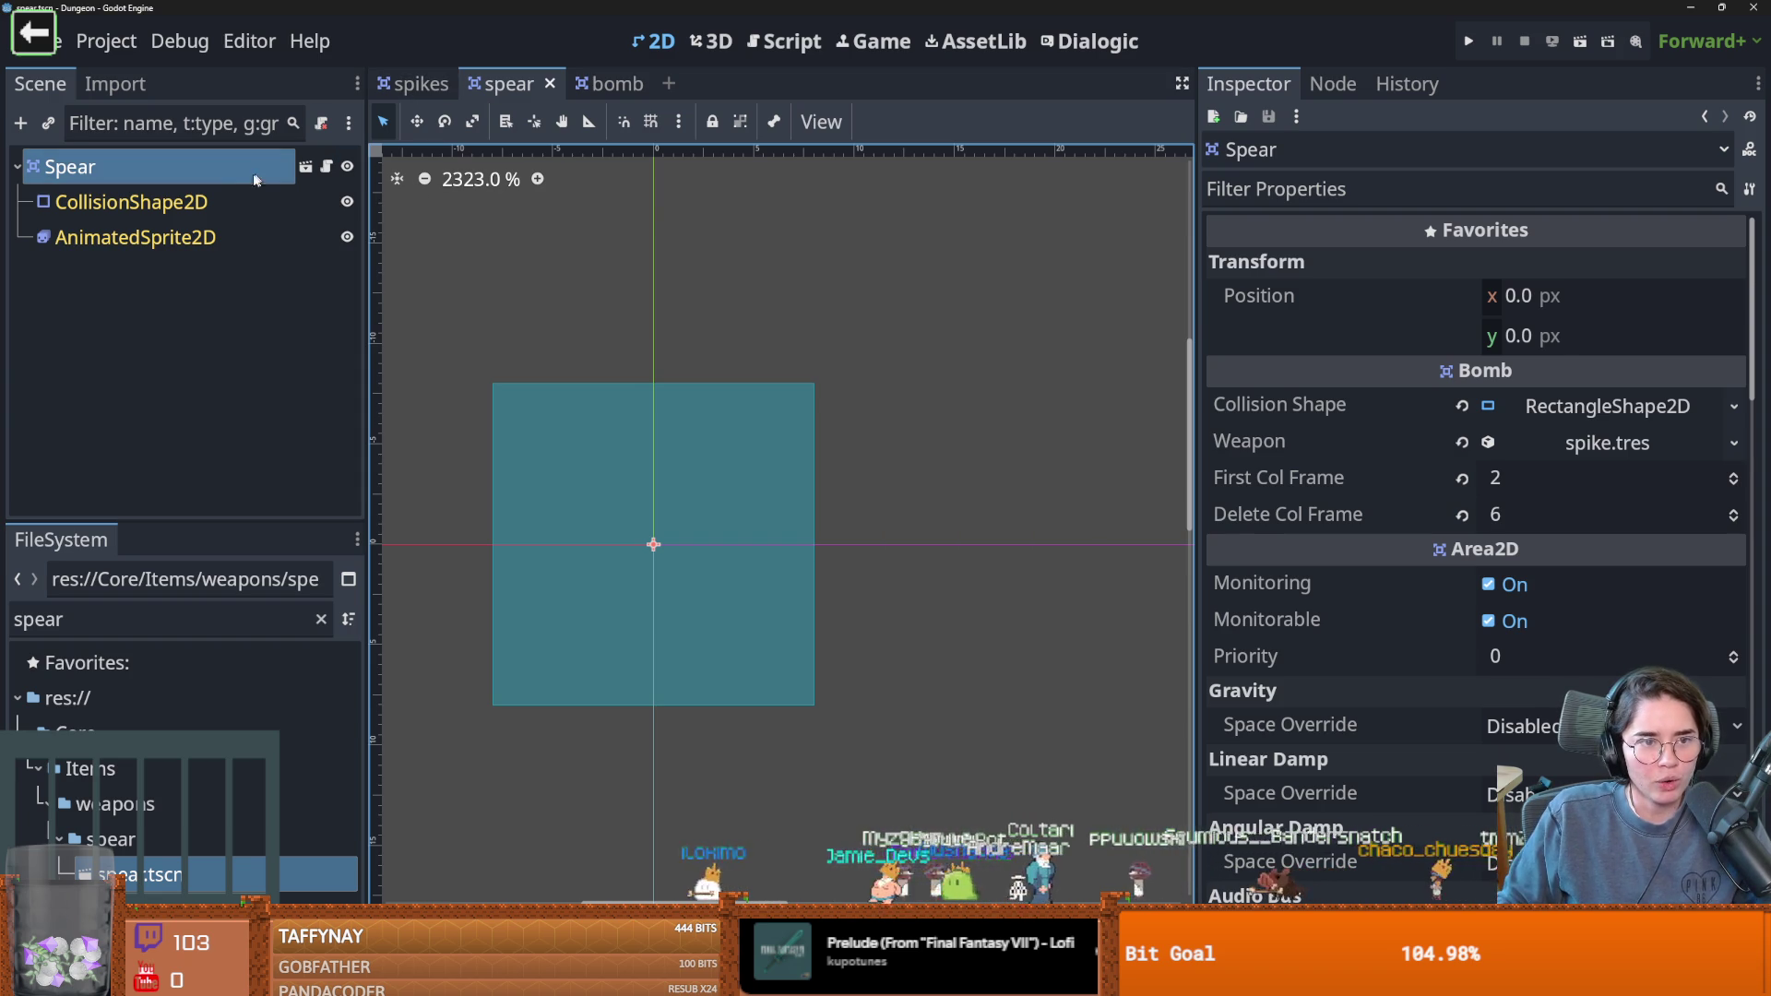
Select CollisionShape2D, collapse its RectangleShape2D properties, save, and bring up bomb.gd.
click(138, 202)
click(1652, 406)
key(ctrl+s)
key(ctrl+F3)
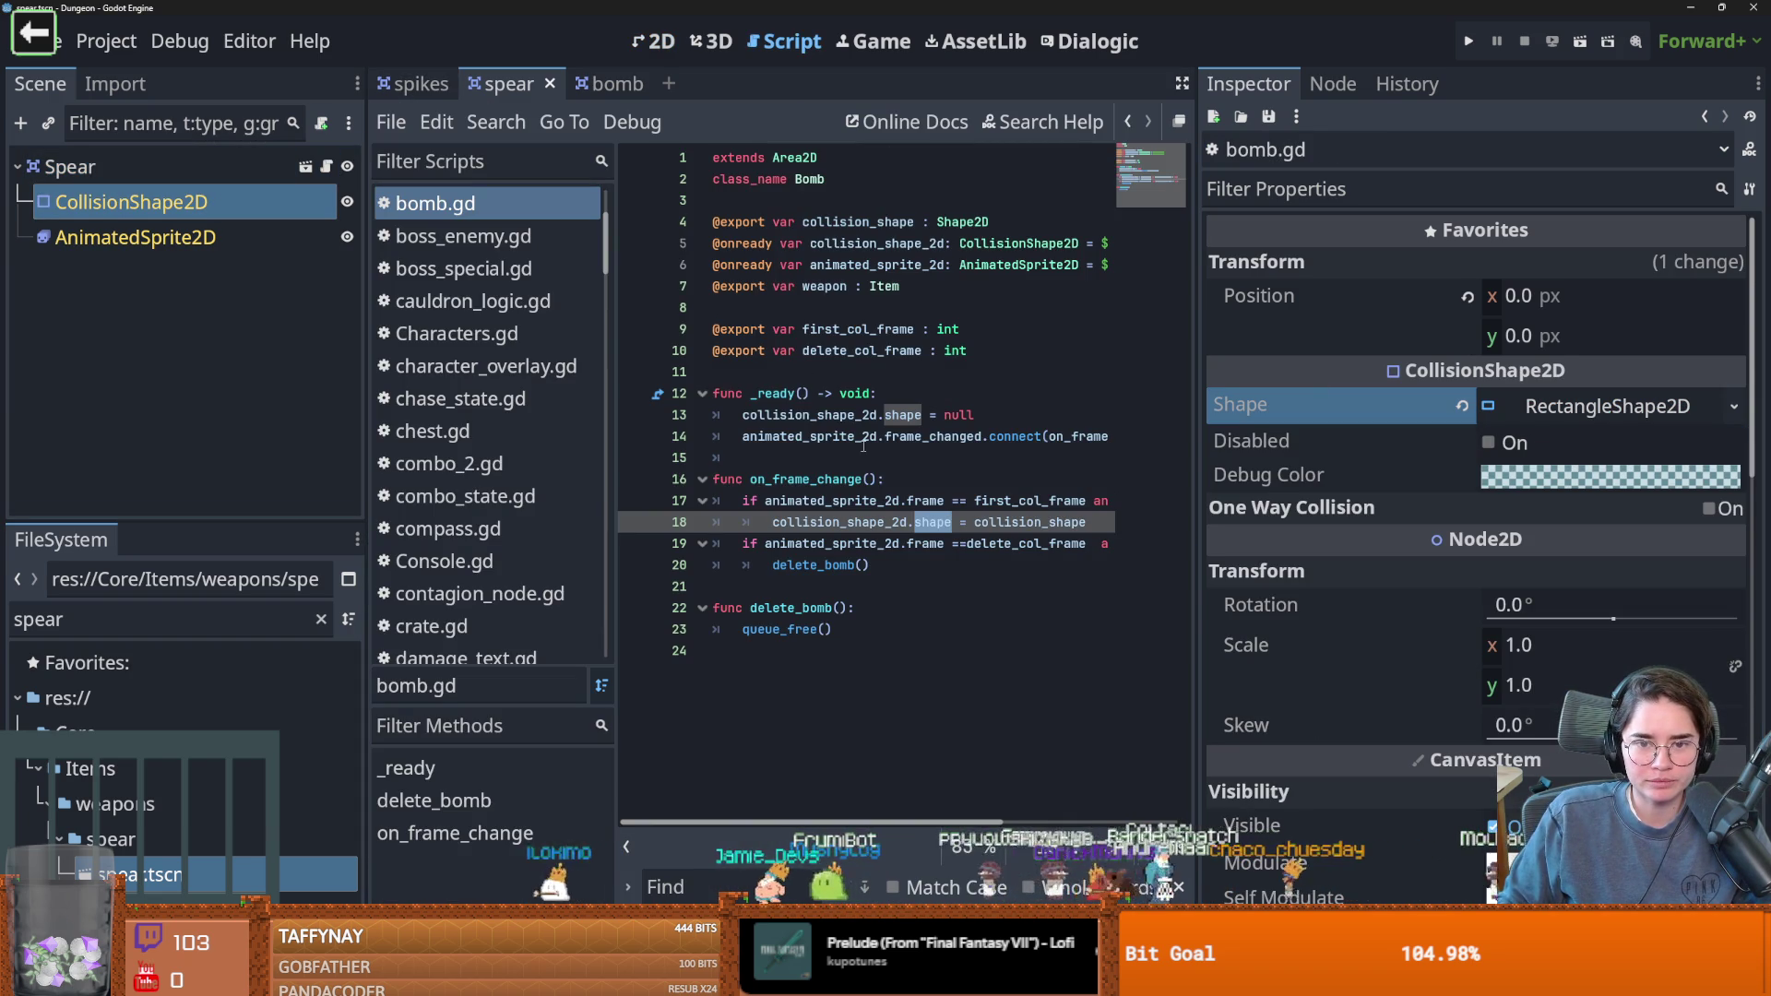
Highlight collision_shape_2d uses, filter files for 'room', and check the delete_bomb call on line 20.
double_click(809, 415)
key(ctrl+s)
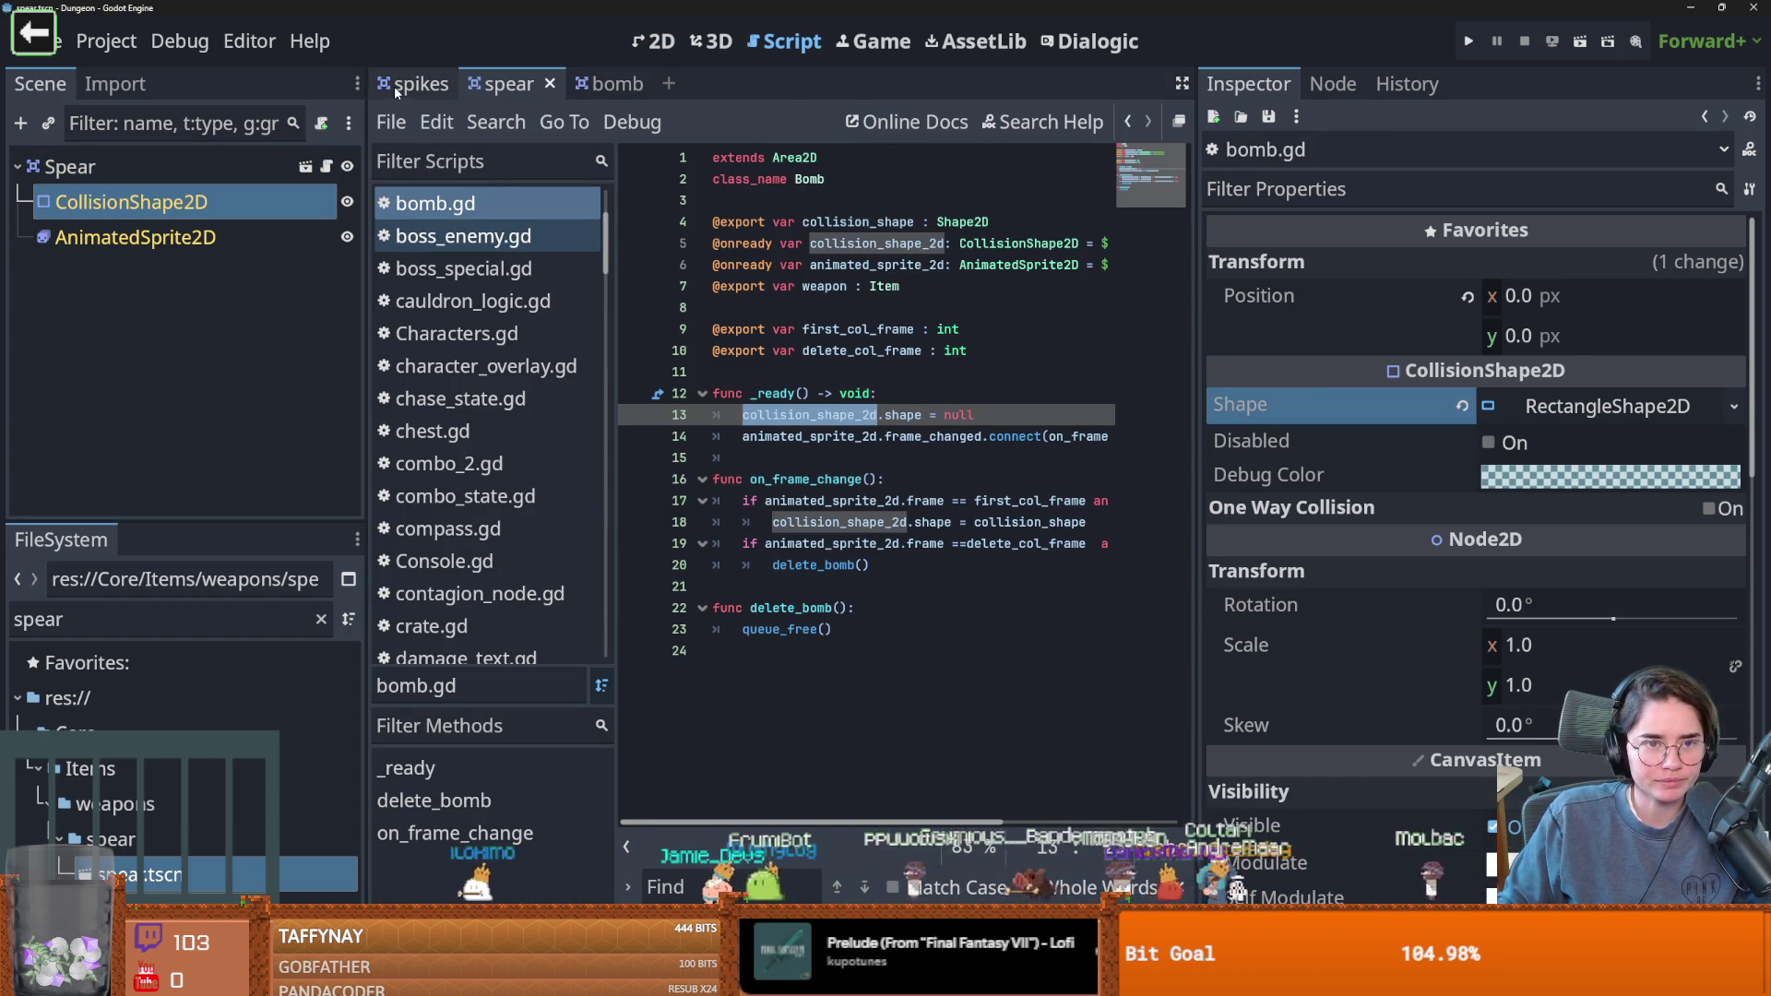
double_click(140, 609)
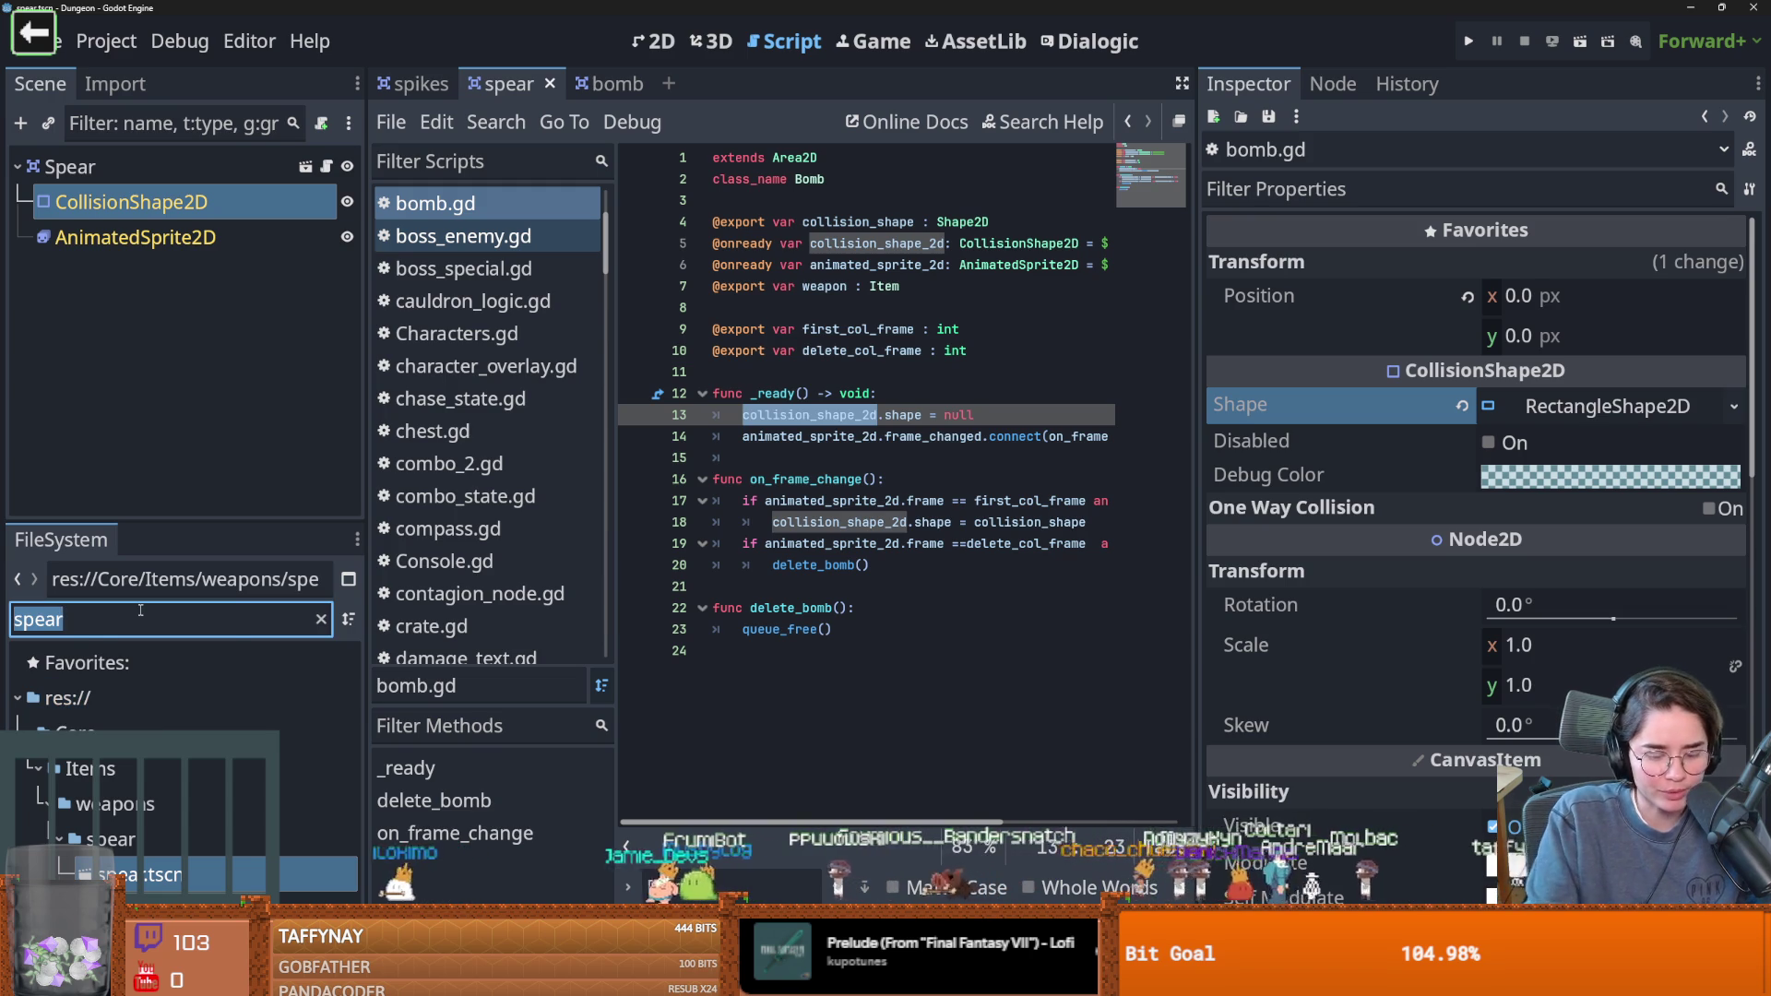
text(room)
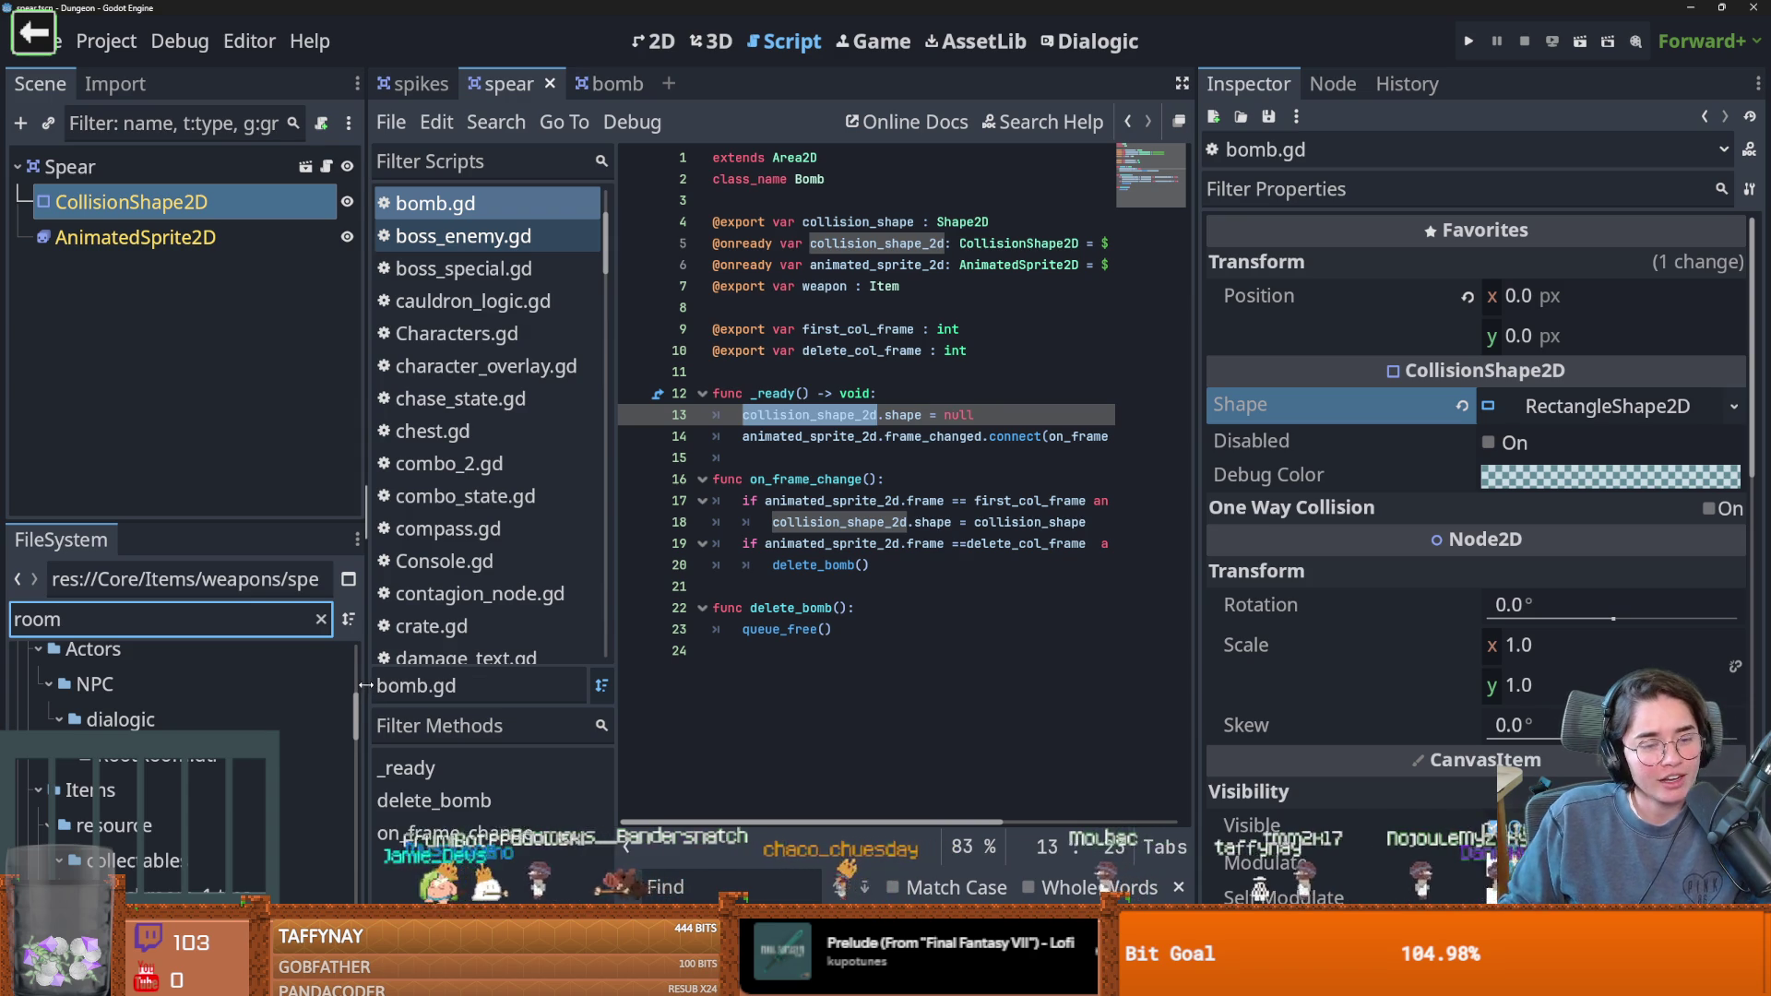
drag(366, 684, 589, 685)
mouse_move(316, 526)
mouse_down()
mouse_move(361, 715)
mouse_move(397, 554)
mouse_move(408, 673)
mouse_up()
mouse_move(590, 612)
mouse_down()
mouse_move(445, 613)
mouse_move(504, 617)
mouse_up()
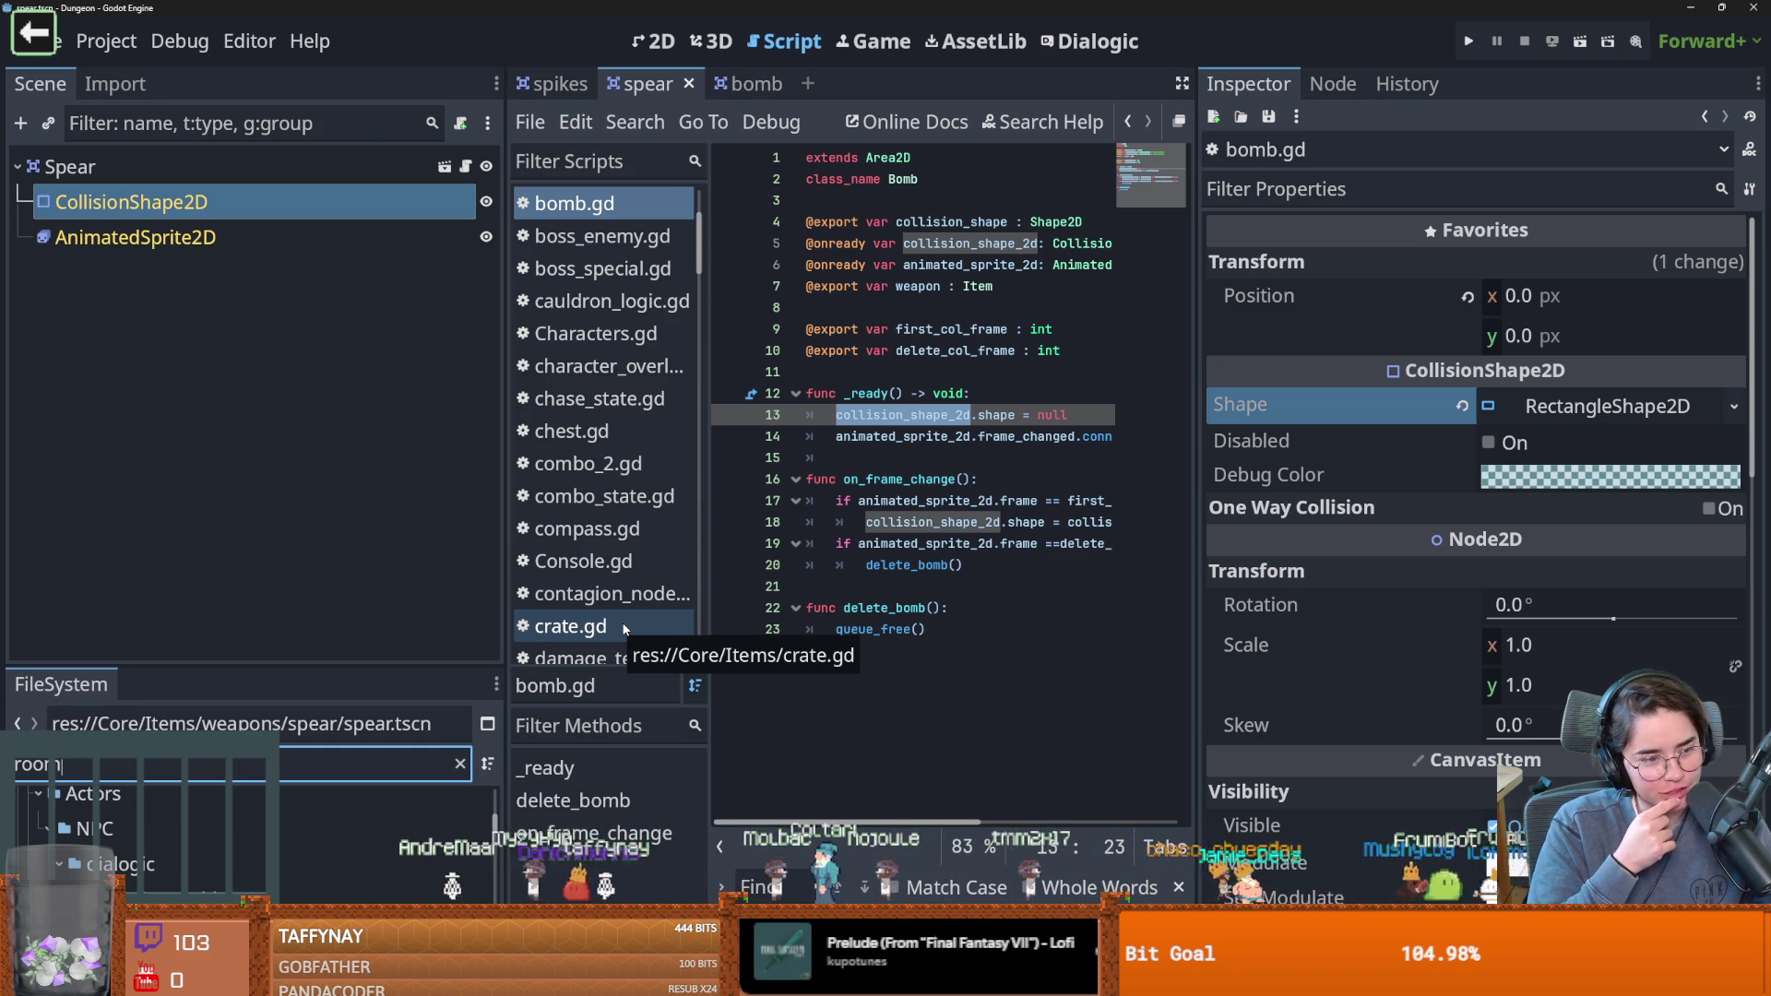
click(943, 568)
key(ctrl+s)
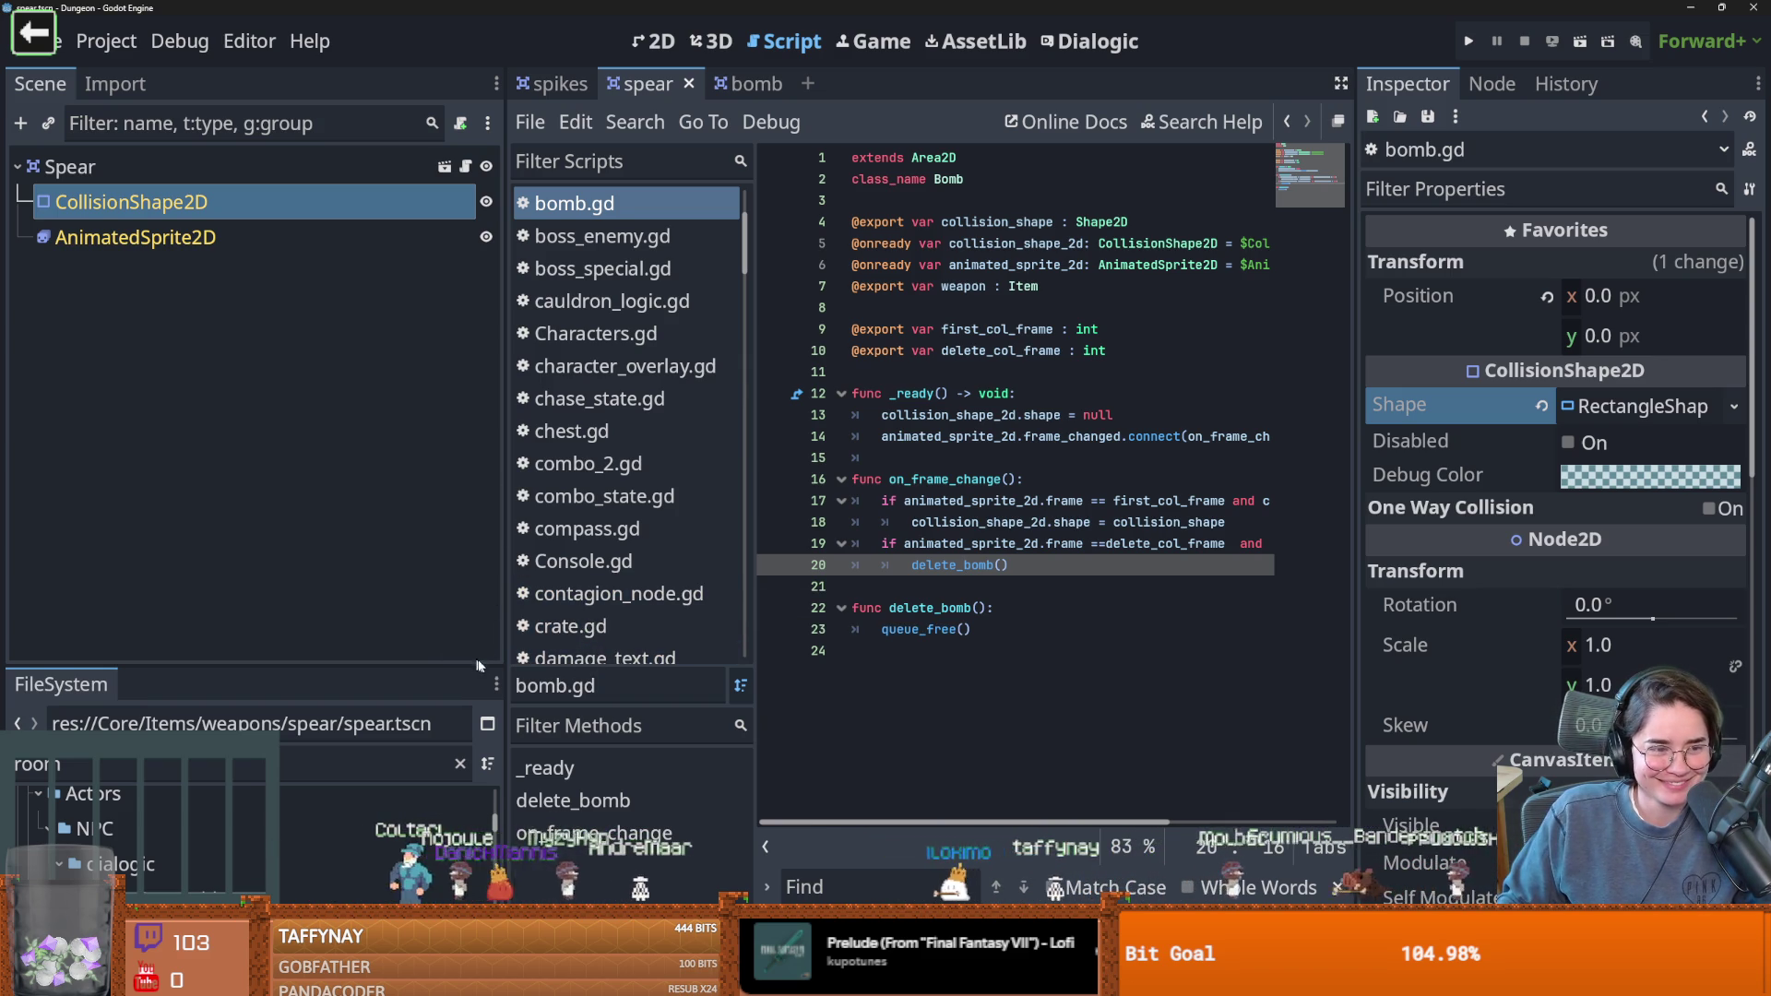
Enlarge the file browser, re-filter for 'room', and open room.tscn.
drag(506, 646, 307, 646)
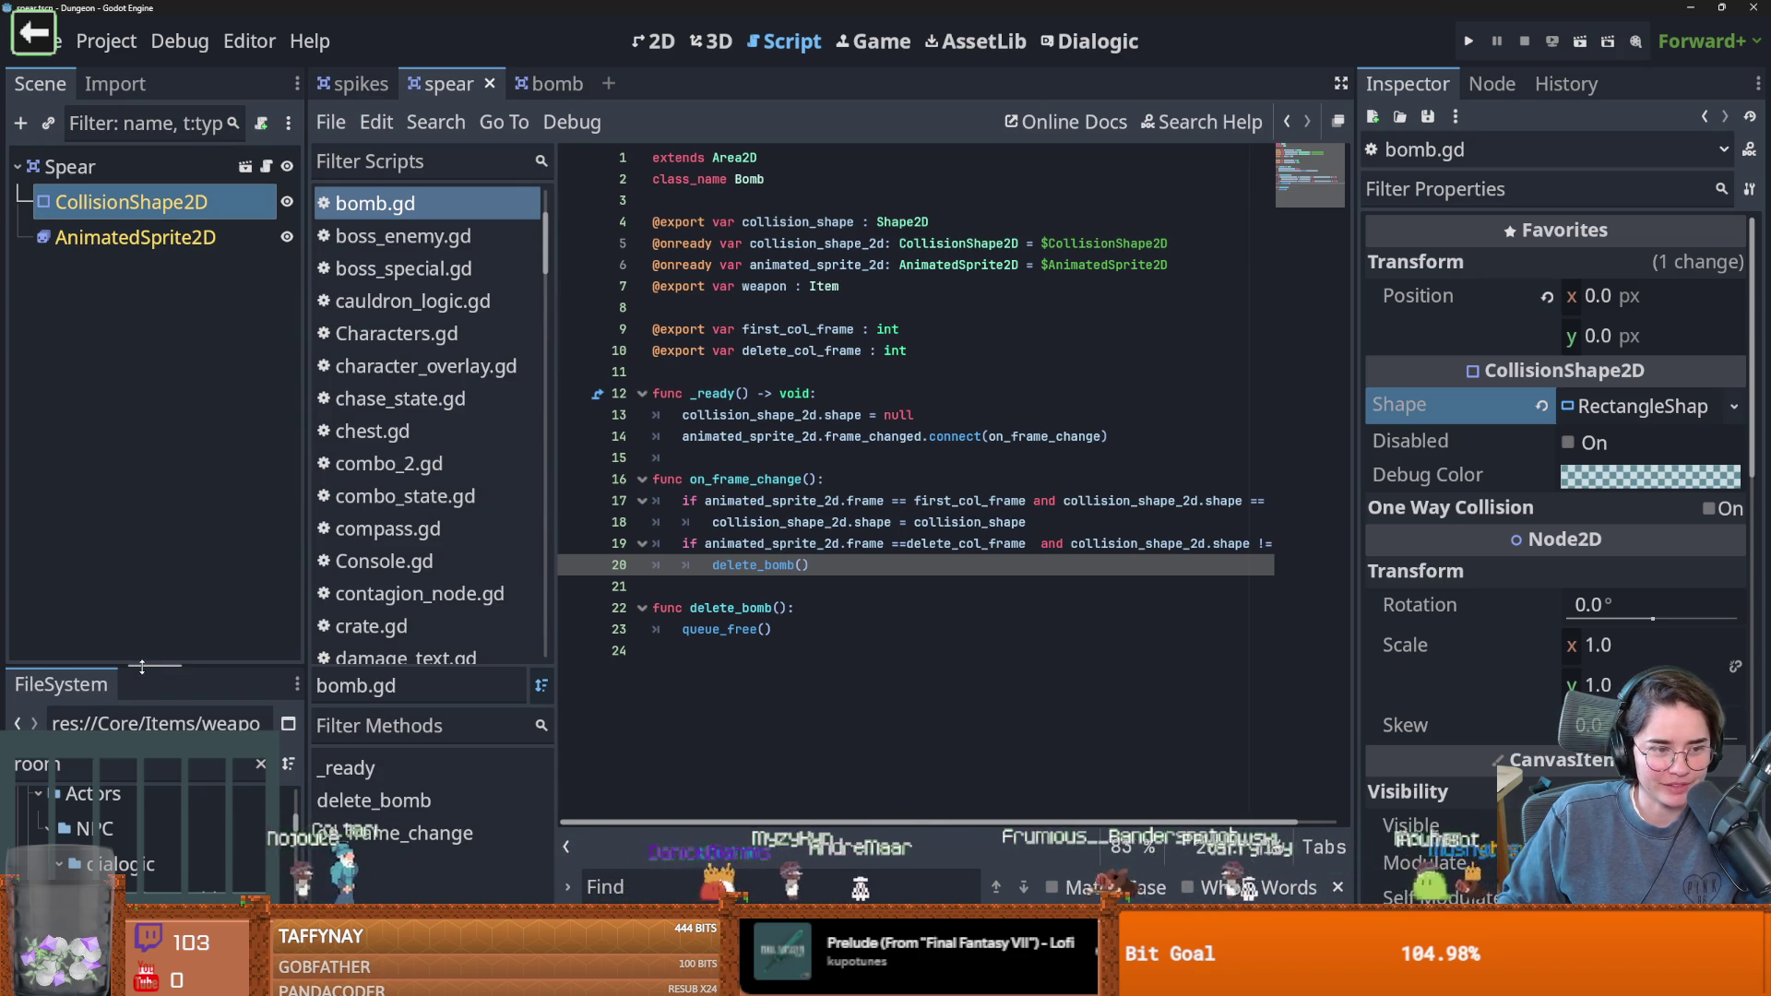
drag(141, 669, 141, 452)
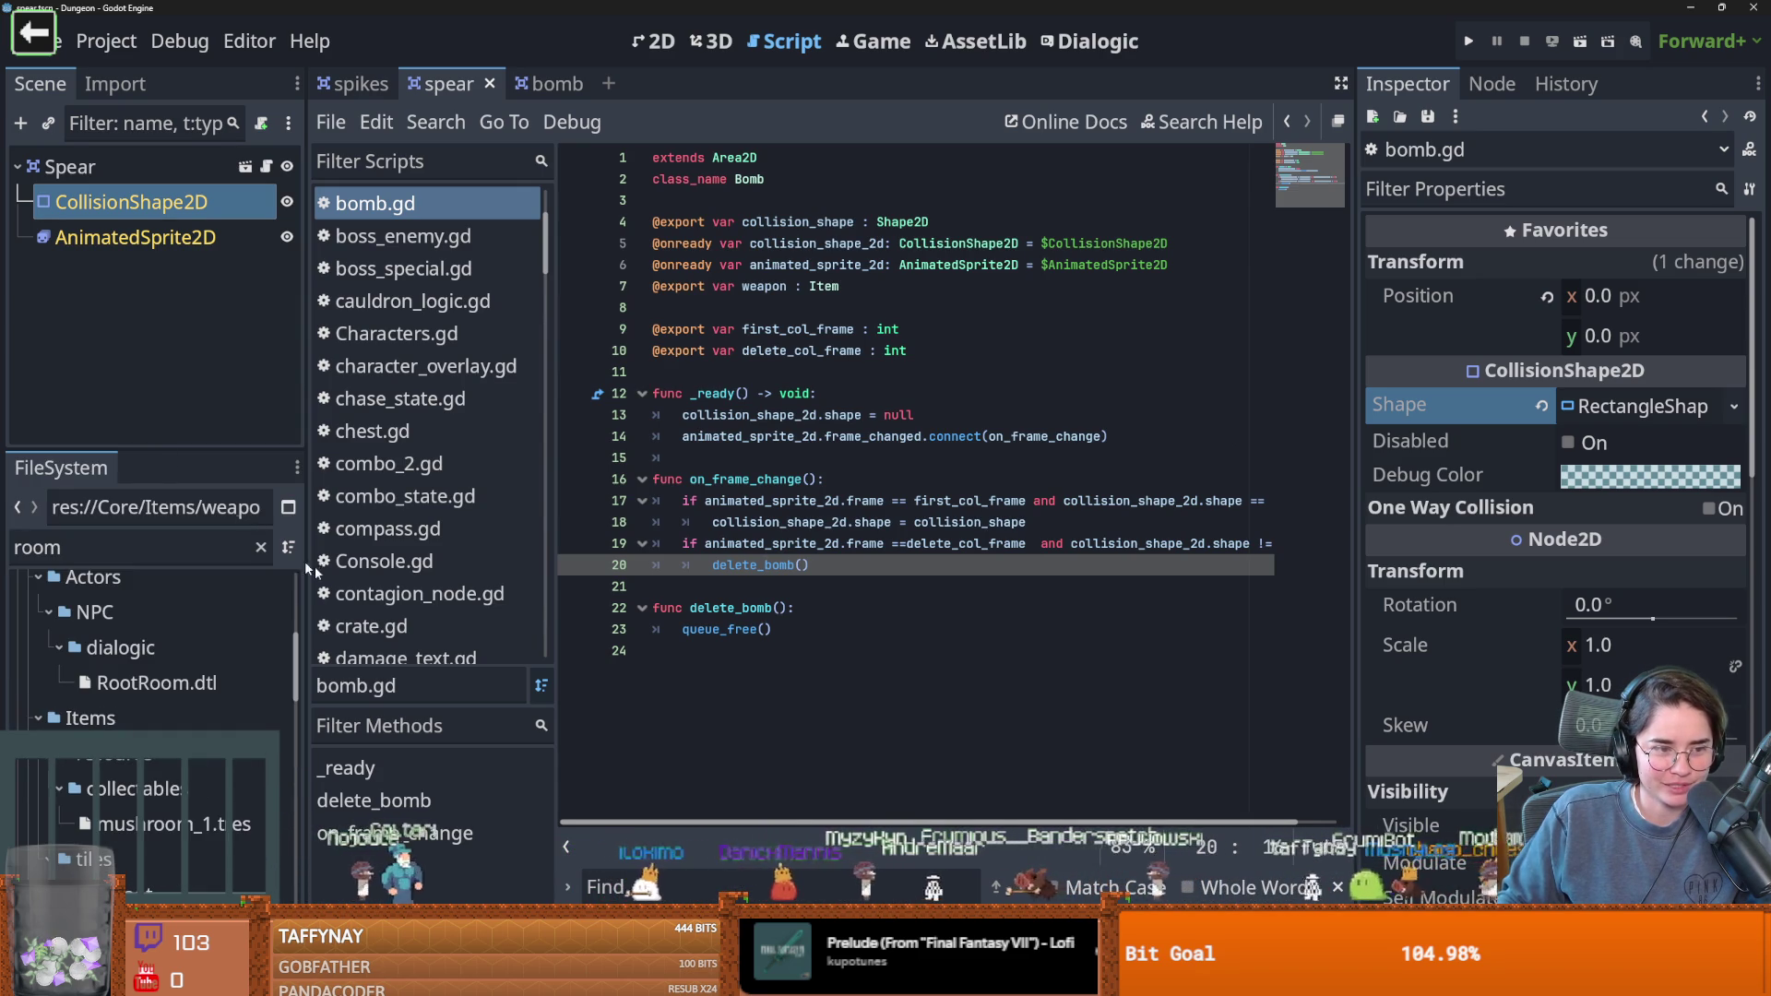
scroll(219, 667, down, 5)
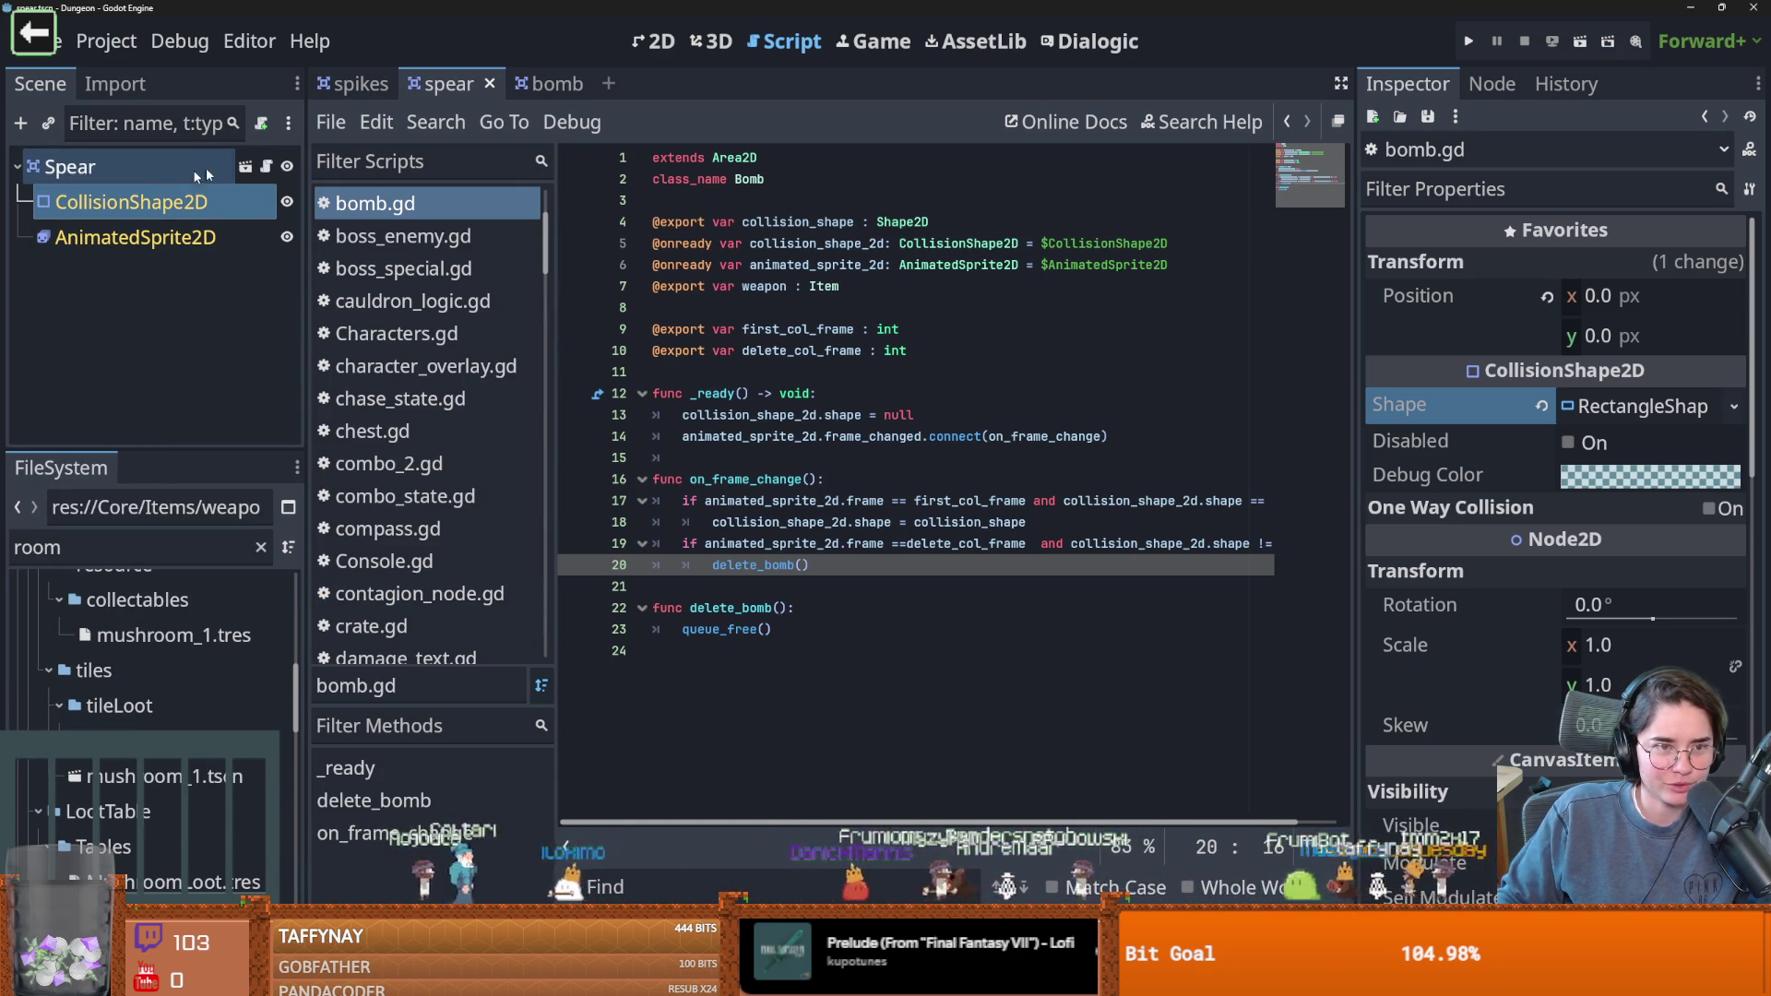
double_click(72, 547)
text(room)
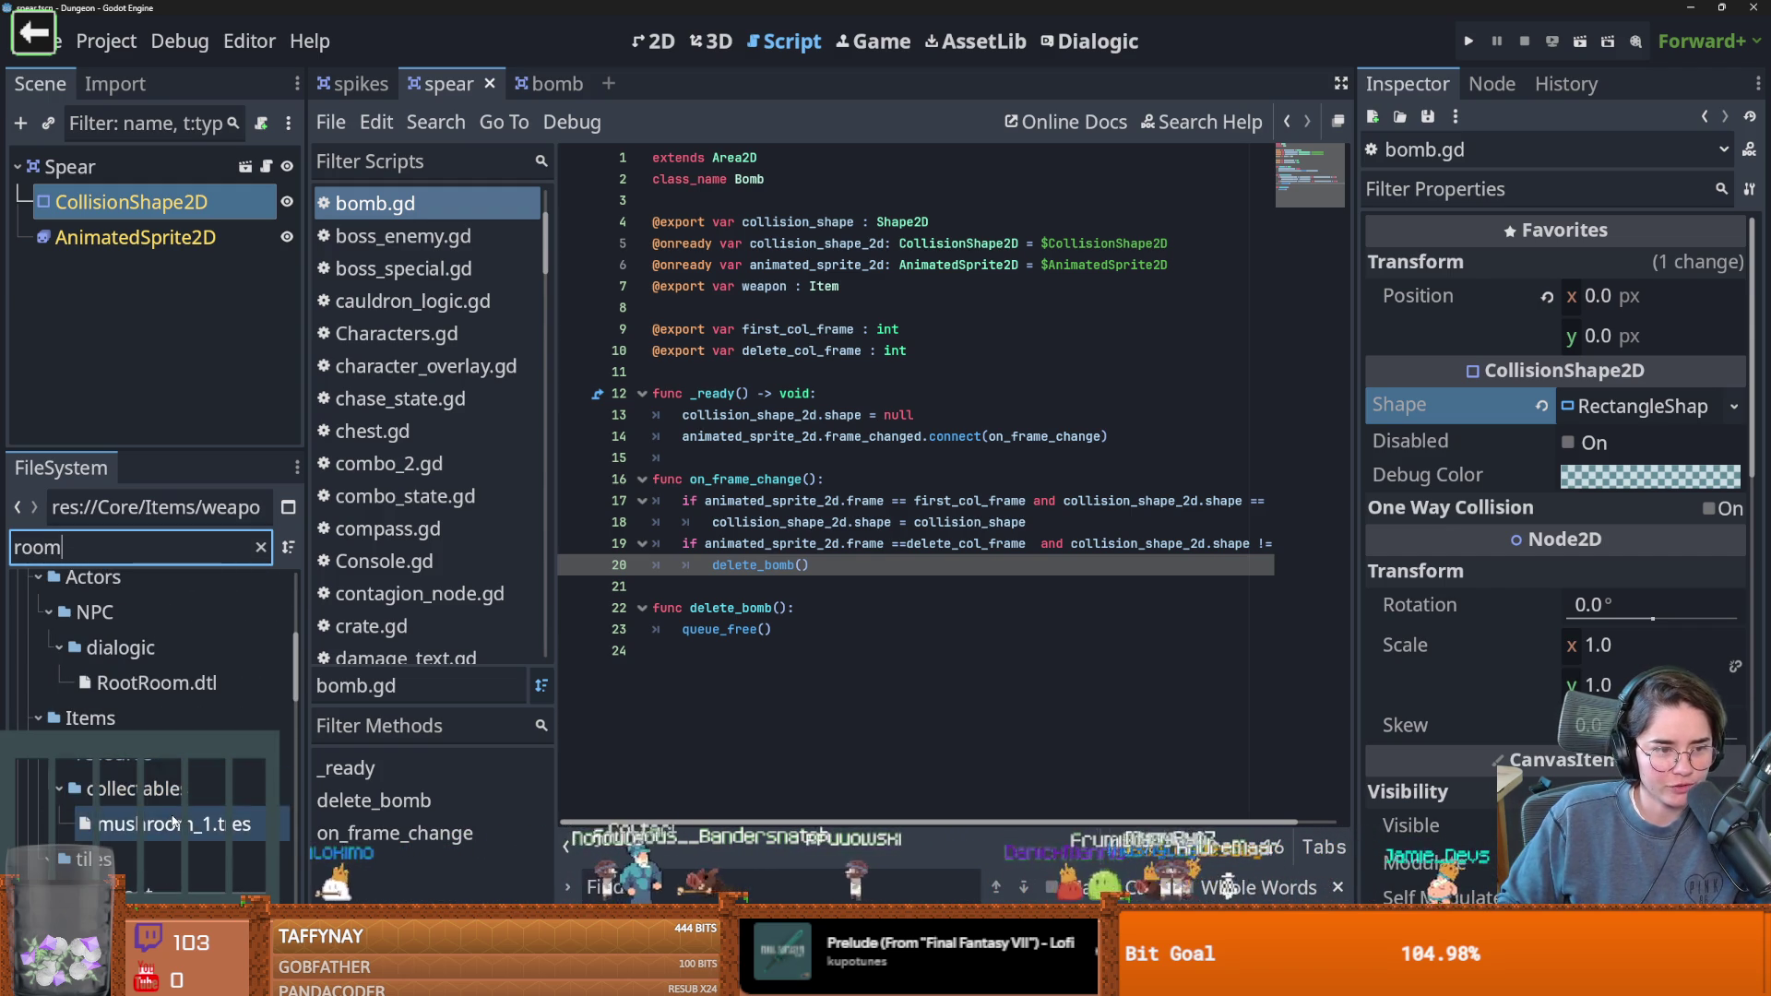
scroll(145, 832, down, 3)
scroll(146, 833, down, 5)
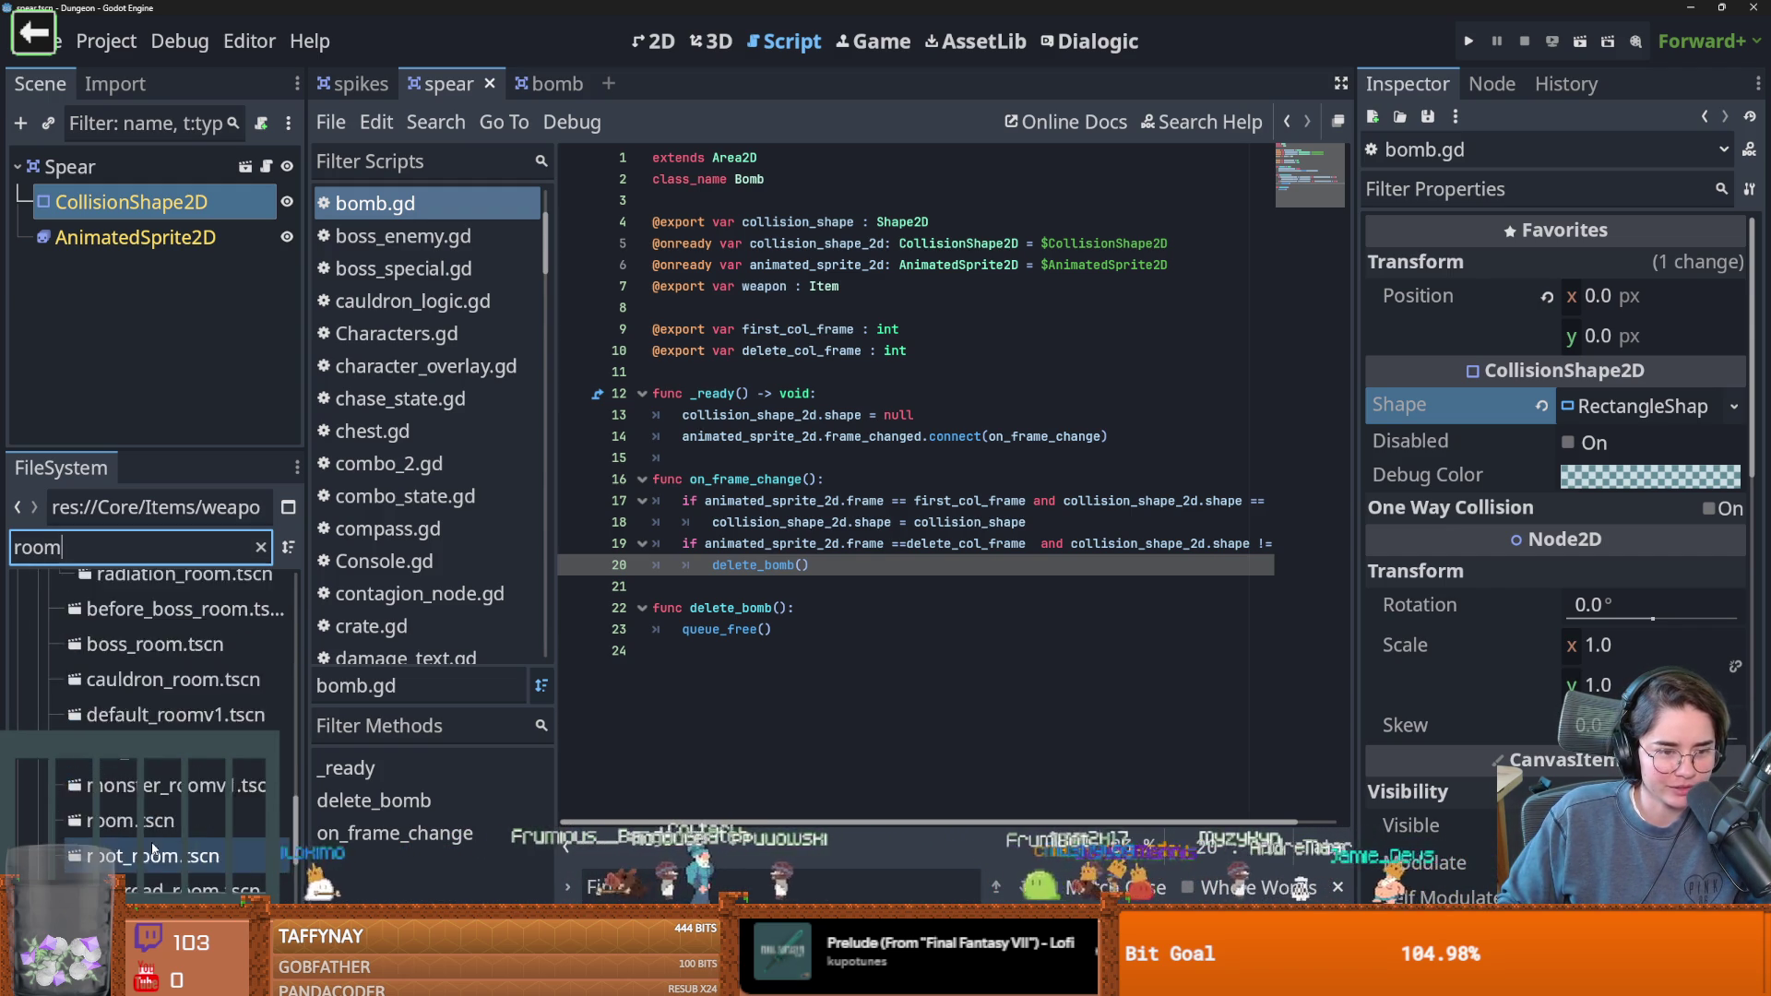
scroll(157, 842, down, 5)
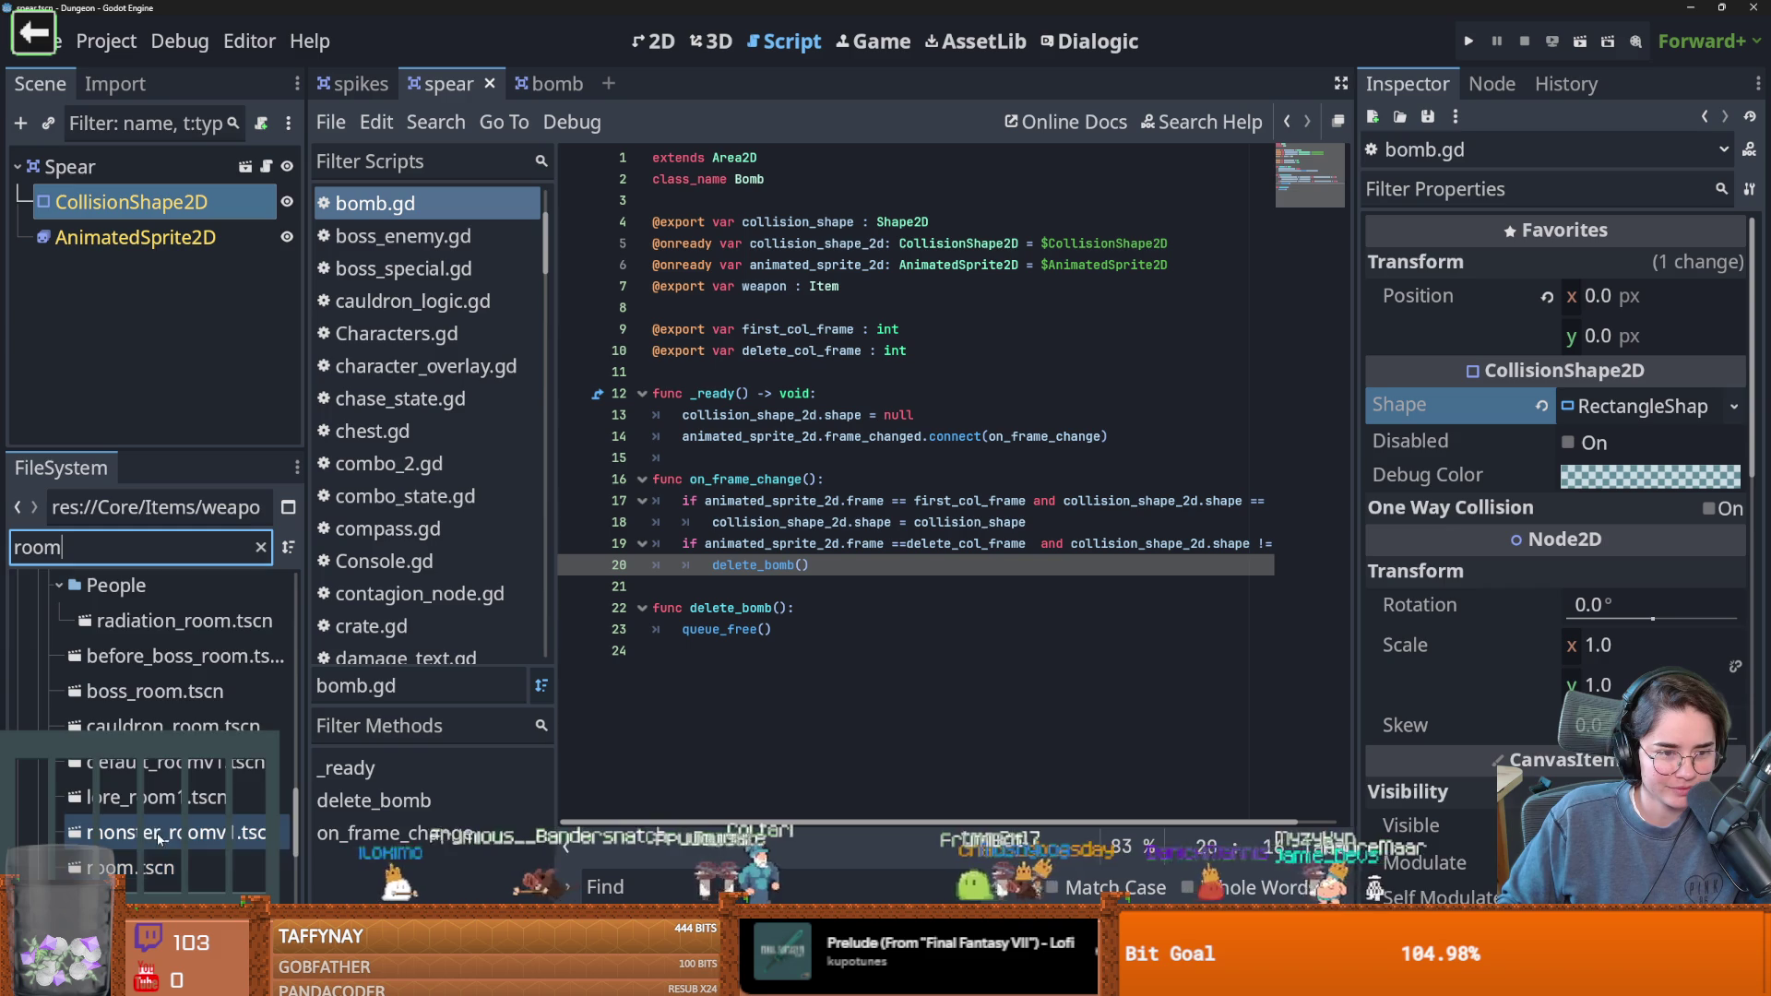
double_click(143, 791)
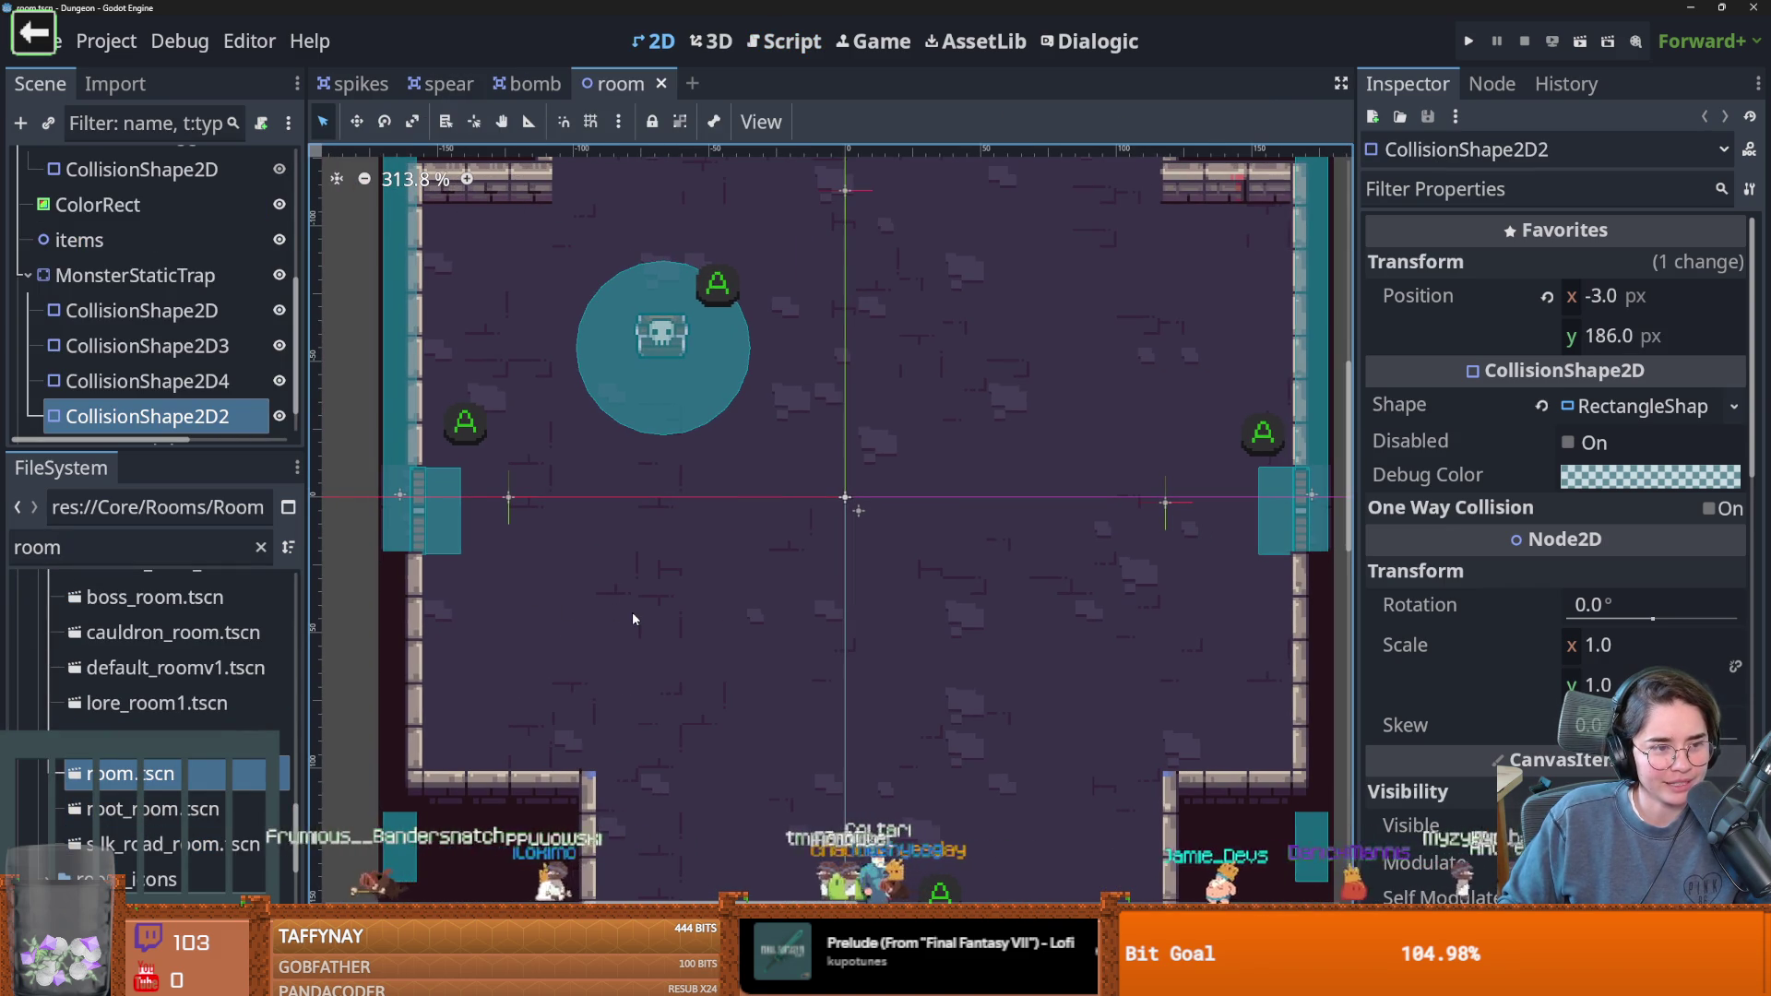
Save, collapse MonsterStaticTrap, select the TilemapScenes layer and show the Ineractable tile source.
scroll(740, 625, down, 1)
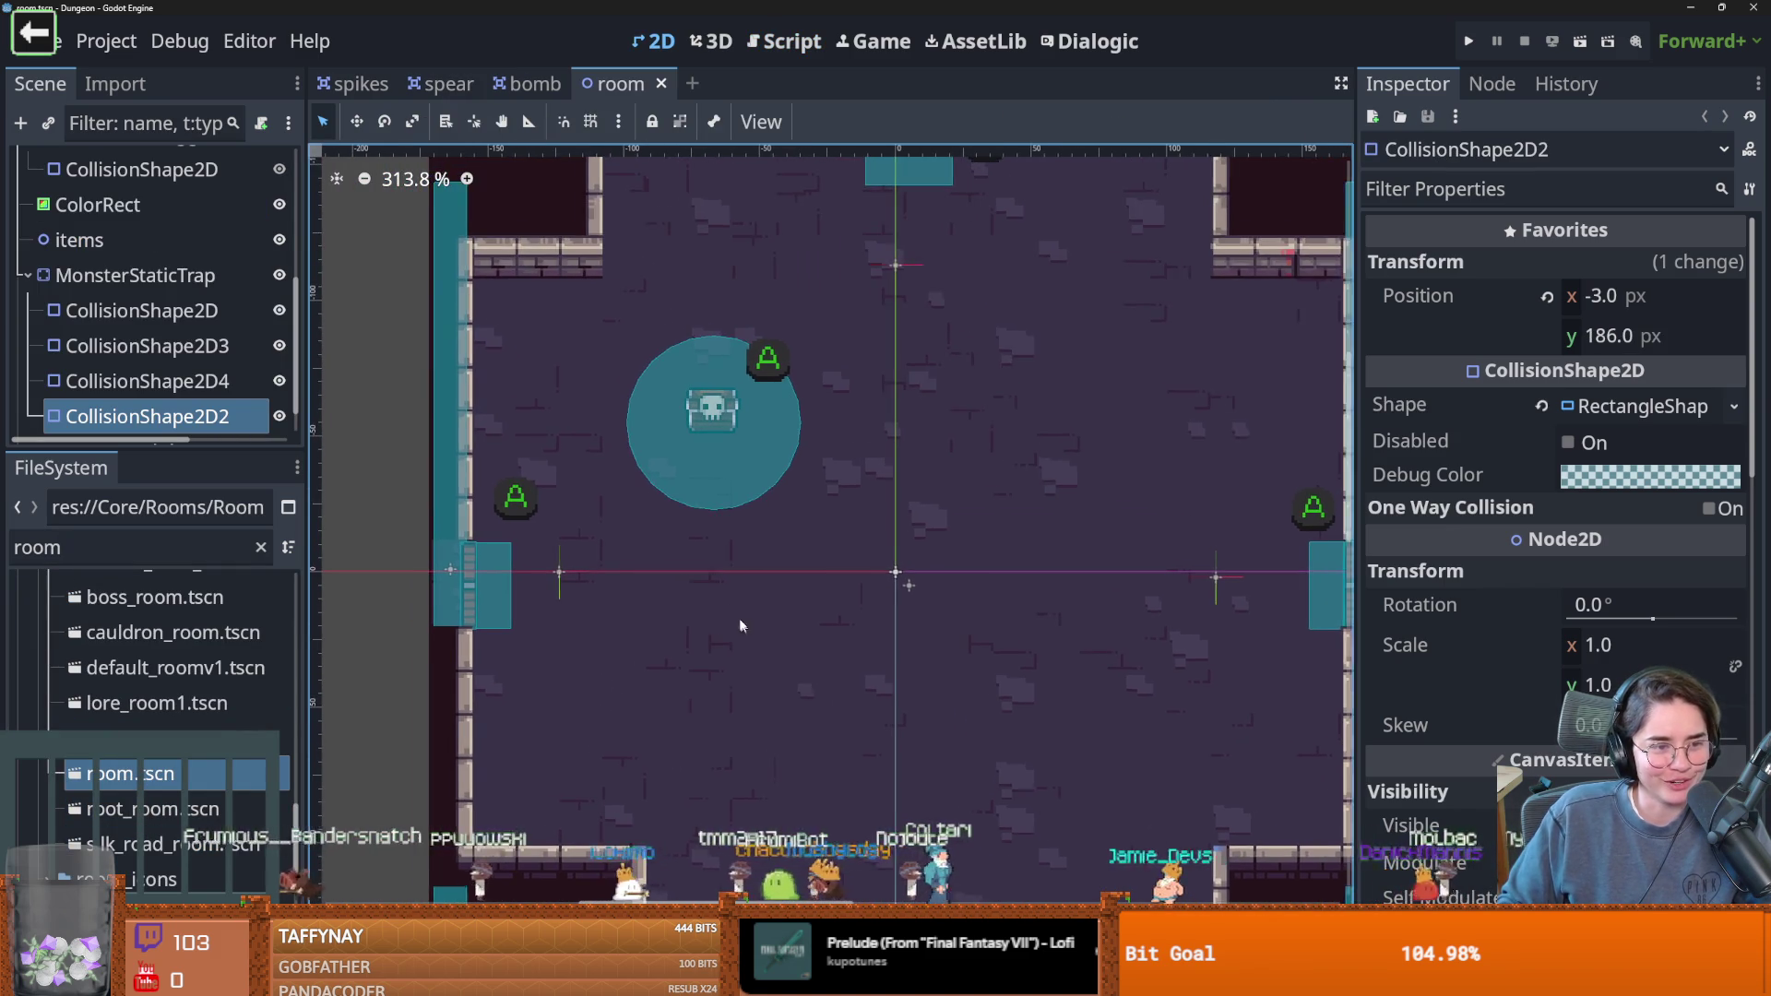
key(ctrl+s)
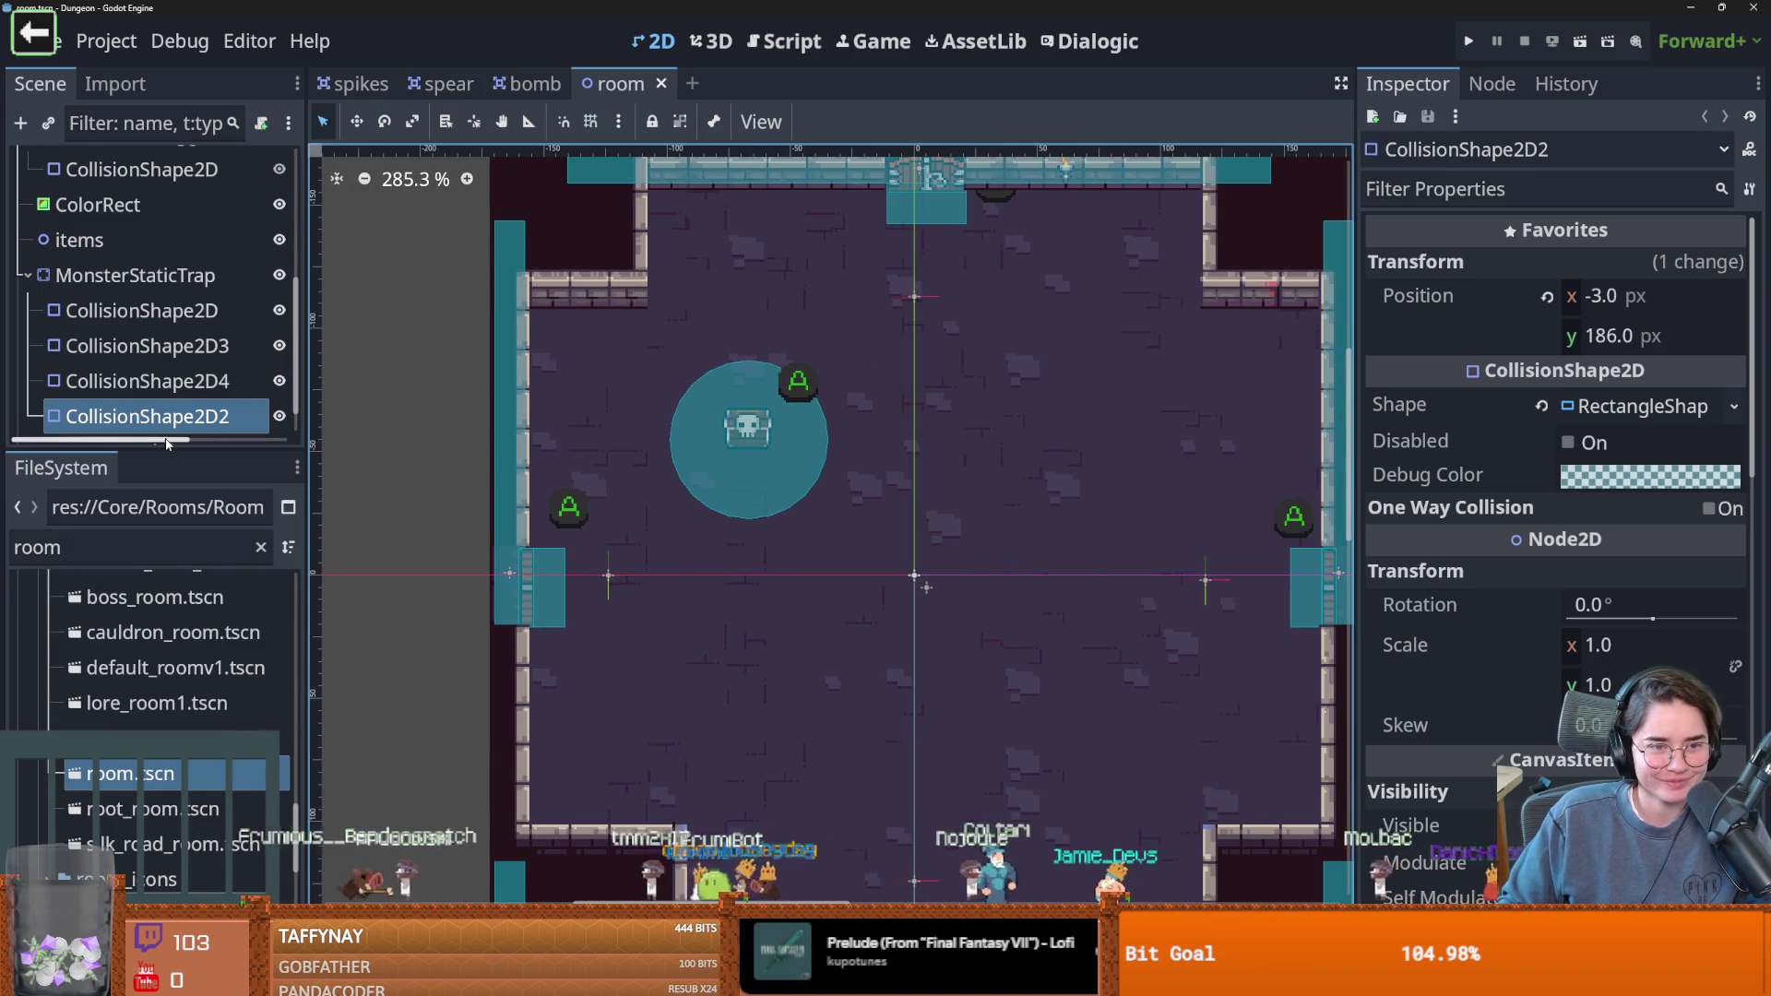
drag(163, 445, 162, 820)
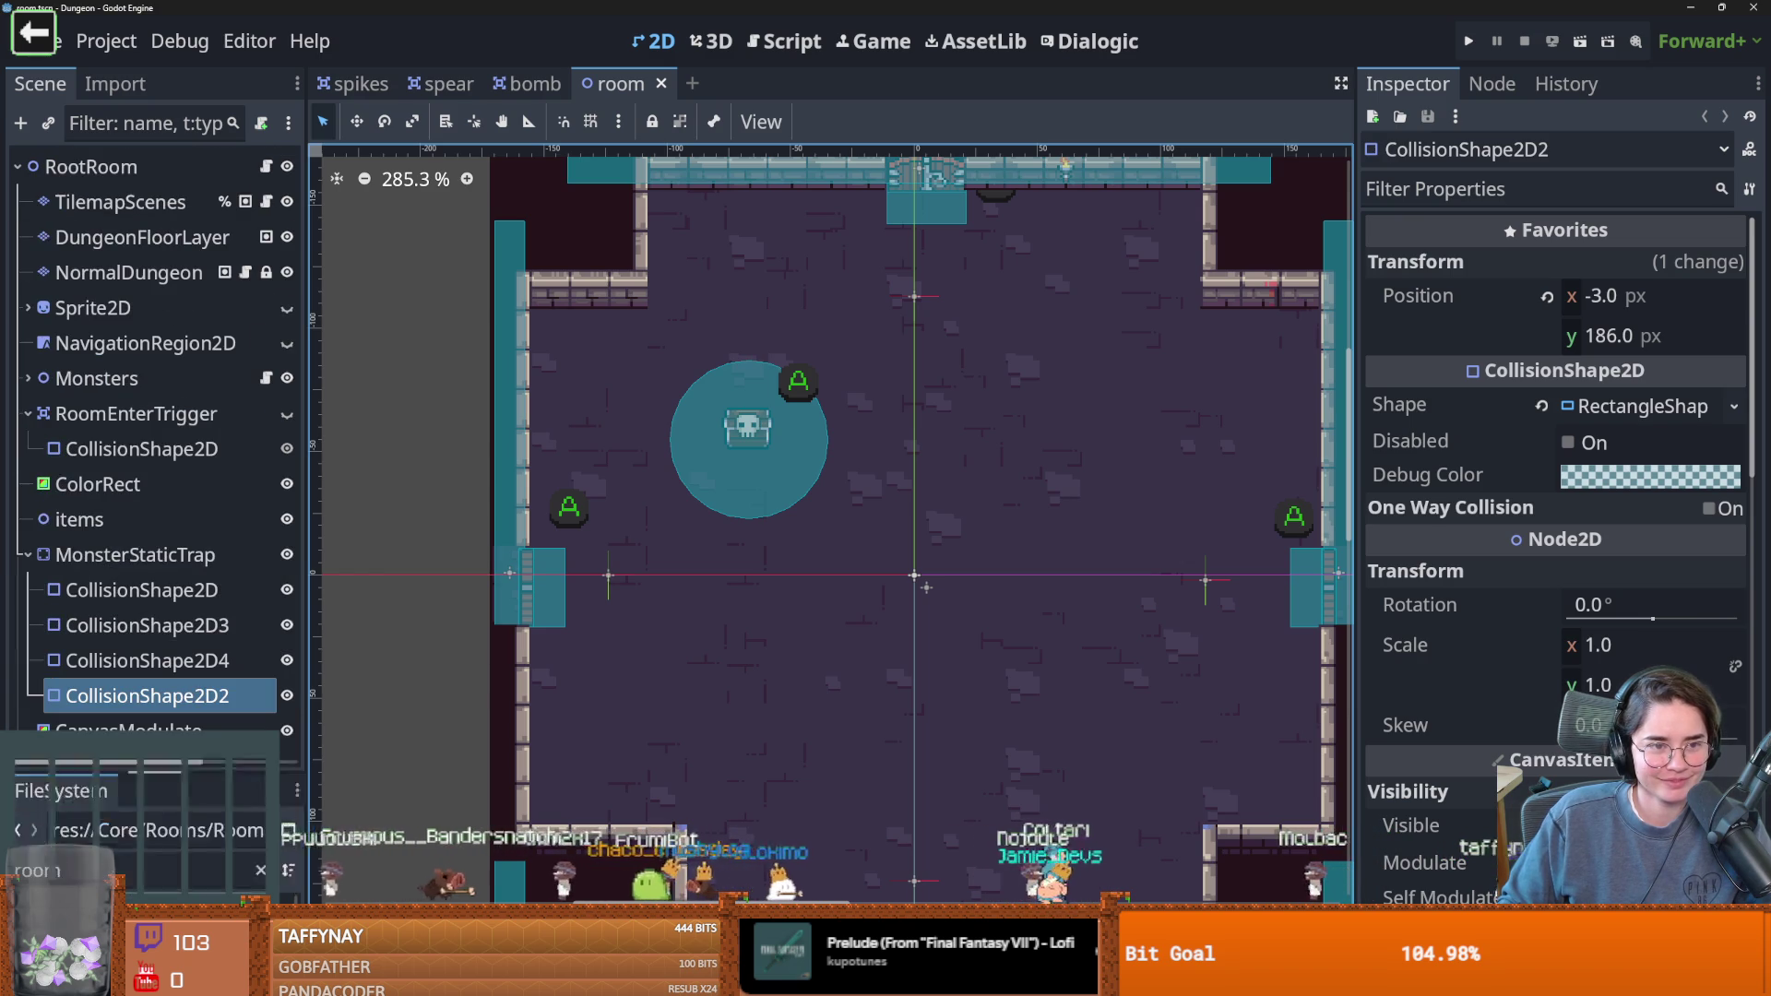
click(28, 555)
click(138, 237)
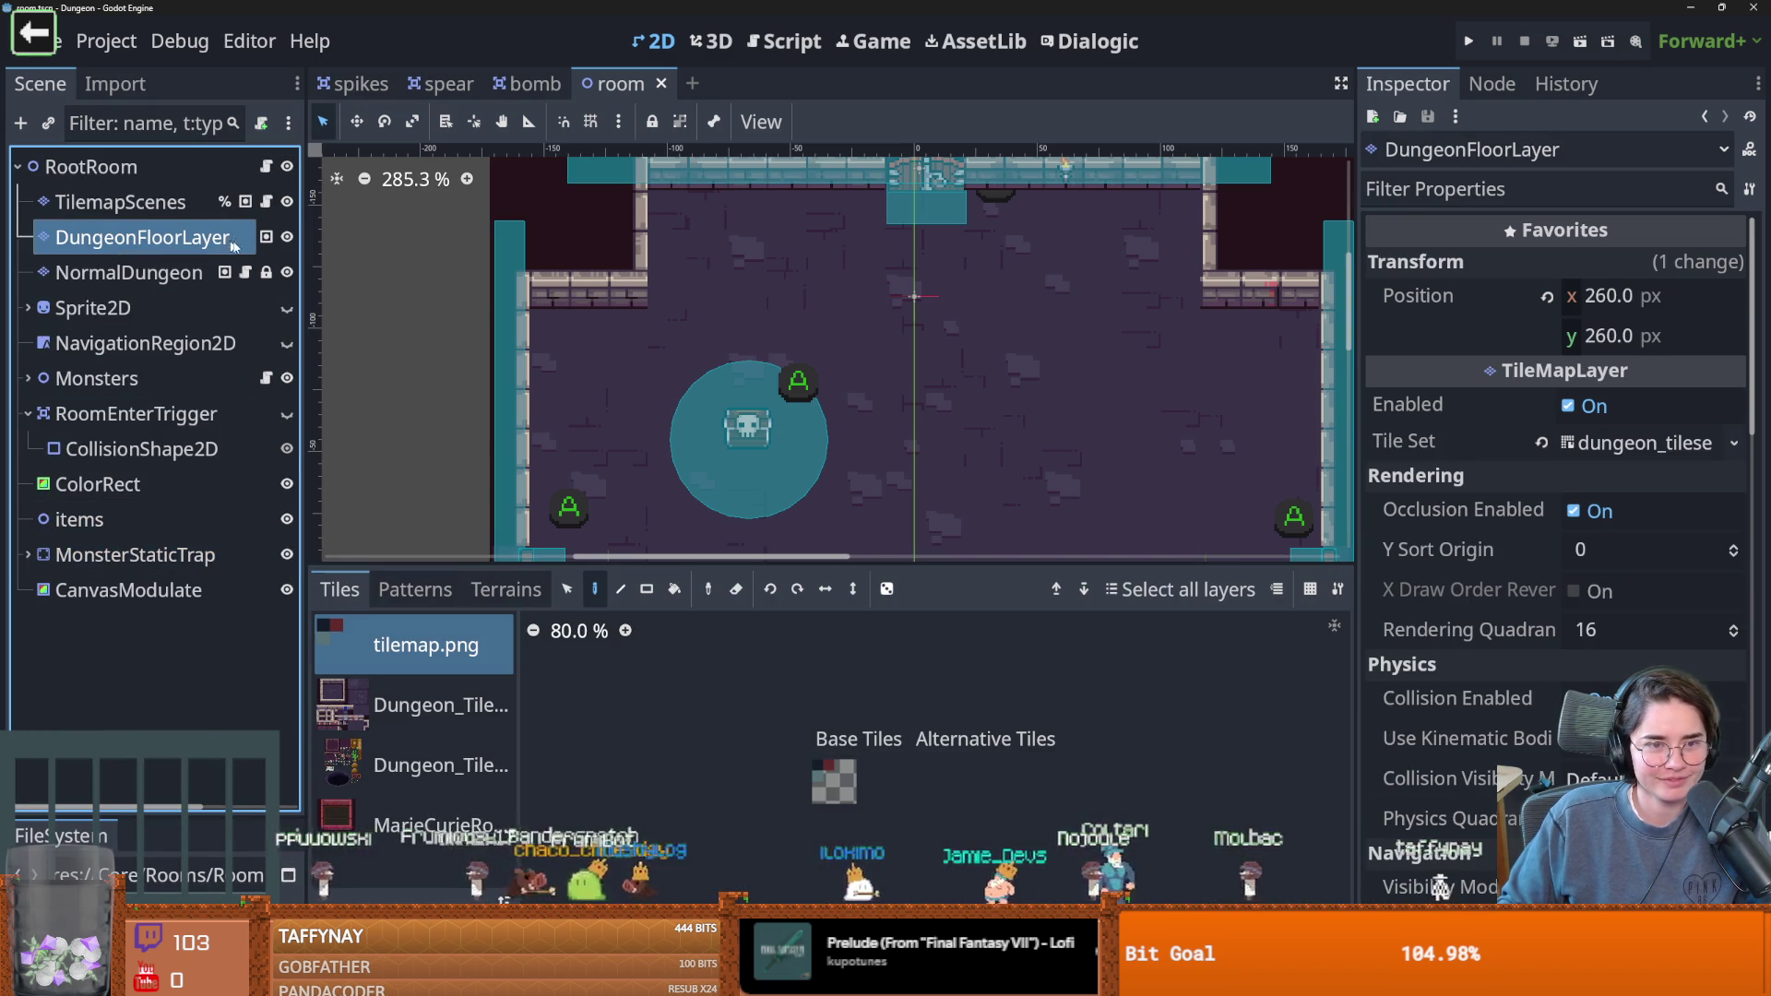
click(120, 202)
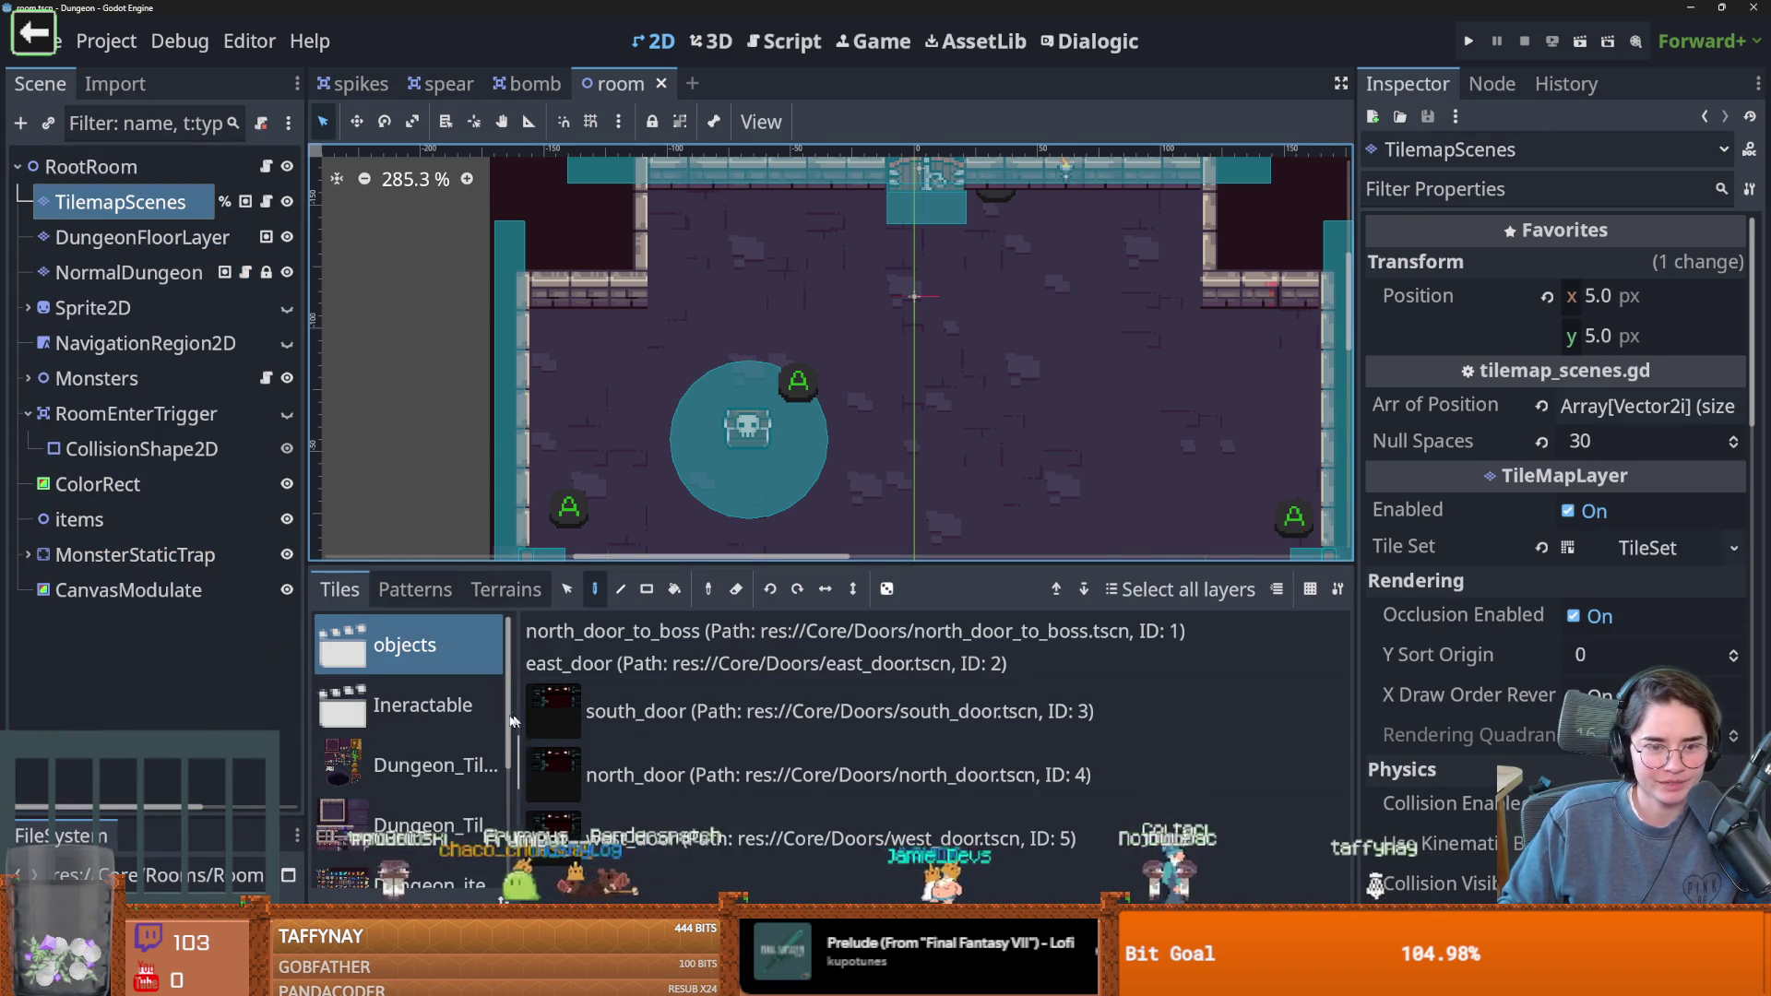
click(437, 666)
click(441, 707)
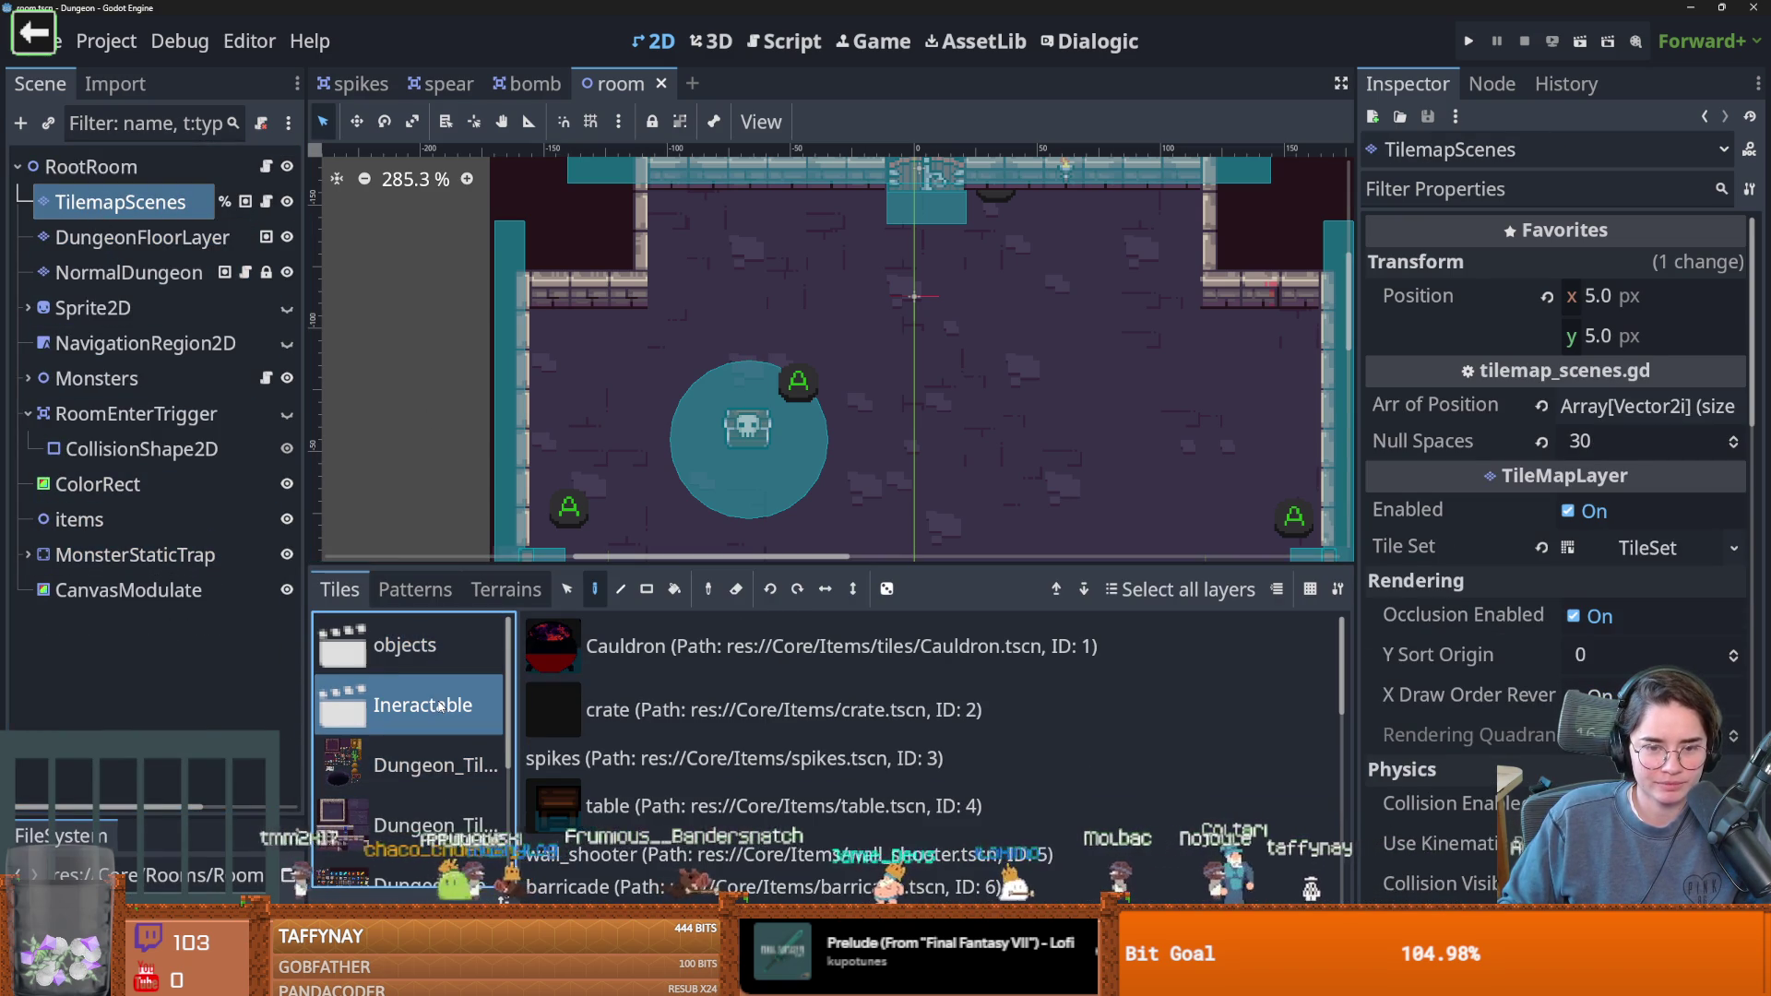
Compare the door tiles, then open the Ineractable source in the TileSet editor to add a scene.
scroll(705, 771, down, 5)
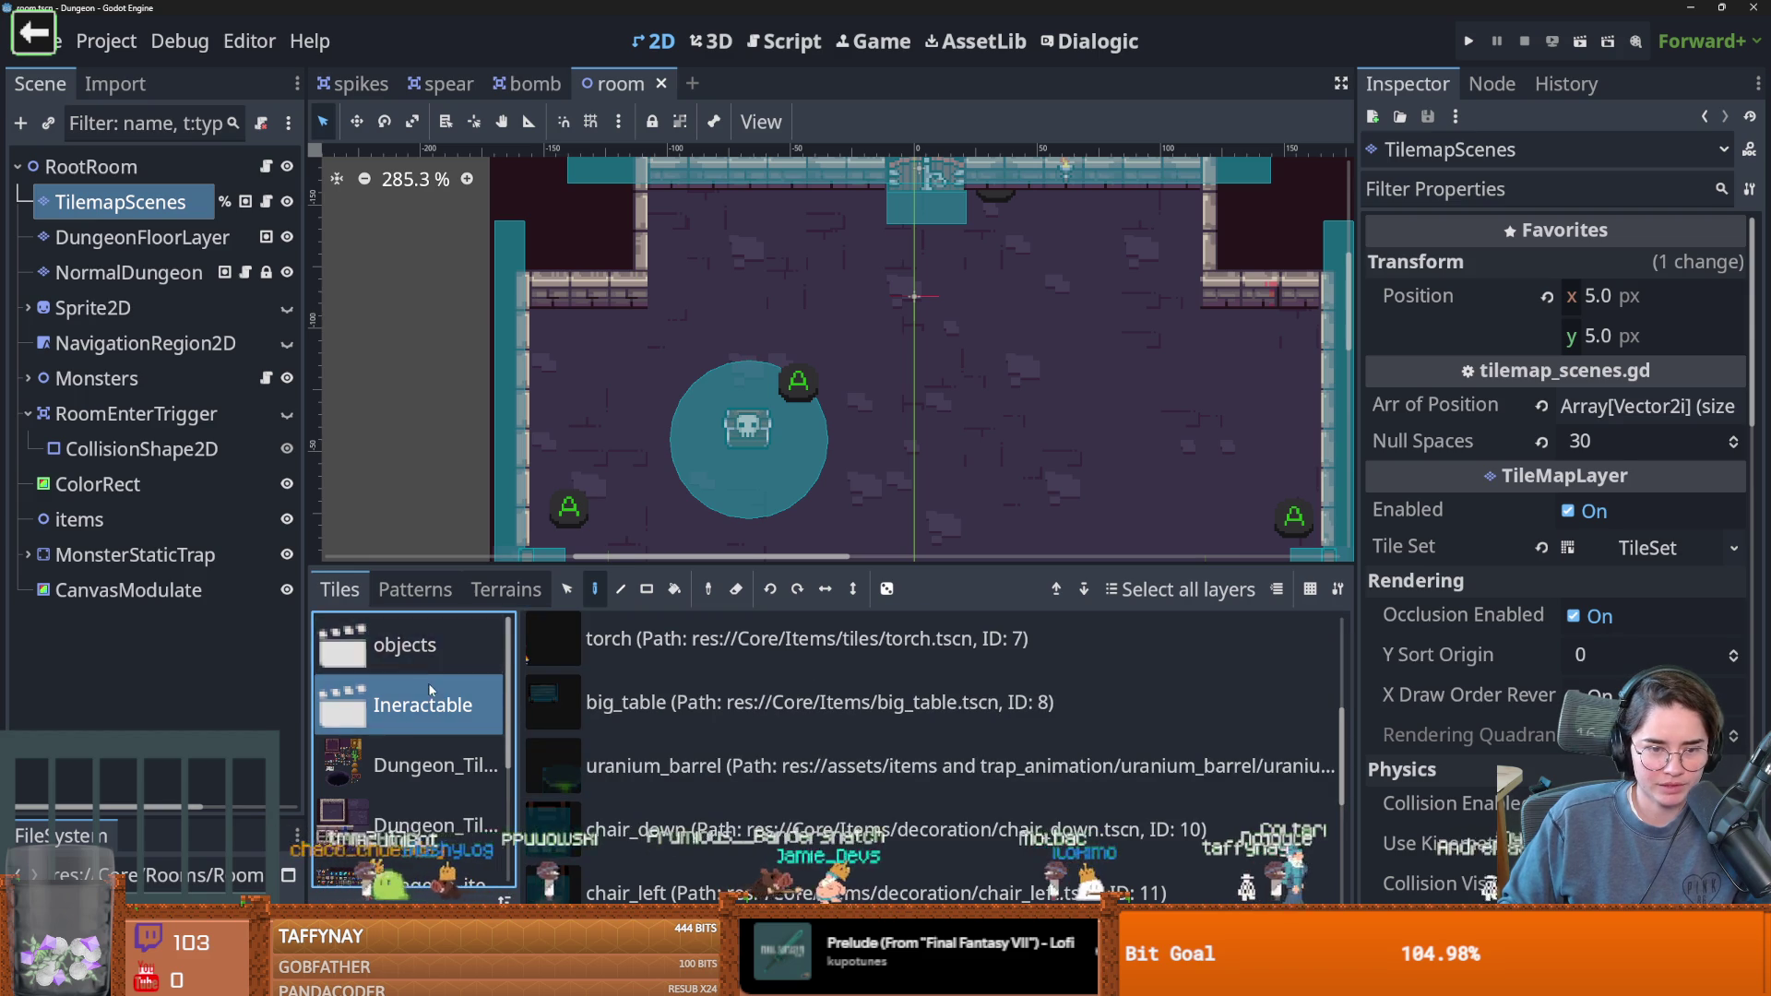
scroll(432, 690, down, 3)
scroll(429, 685, up, 3)
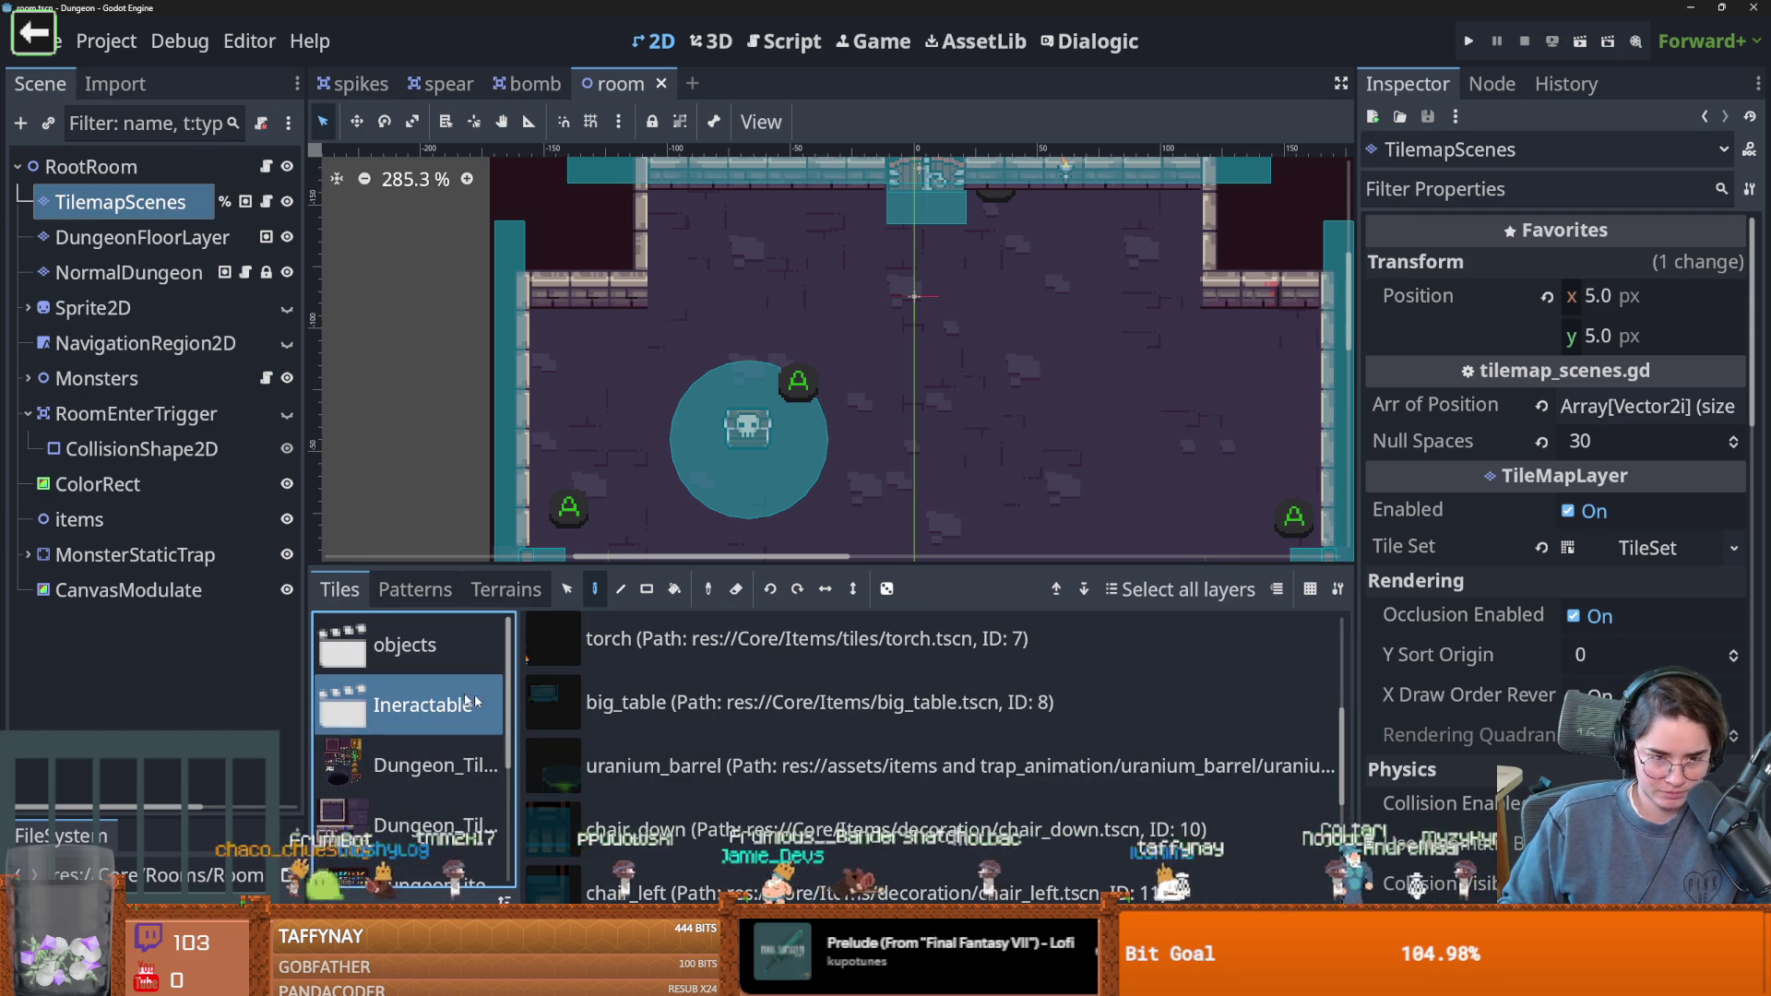
scroll(673, 749, down, 2)
scroll(675, 755, down, 2)
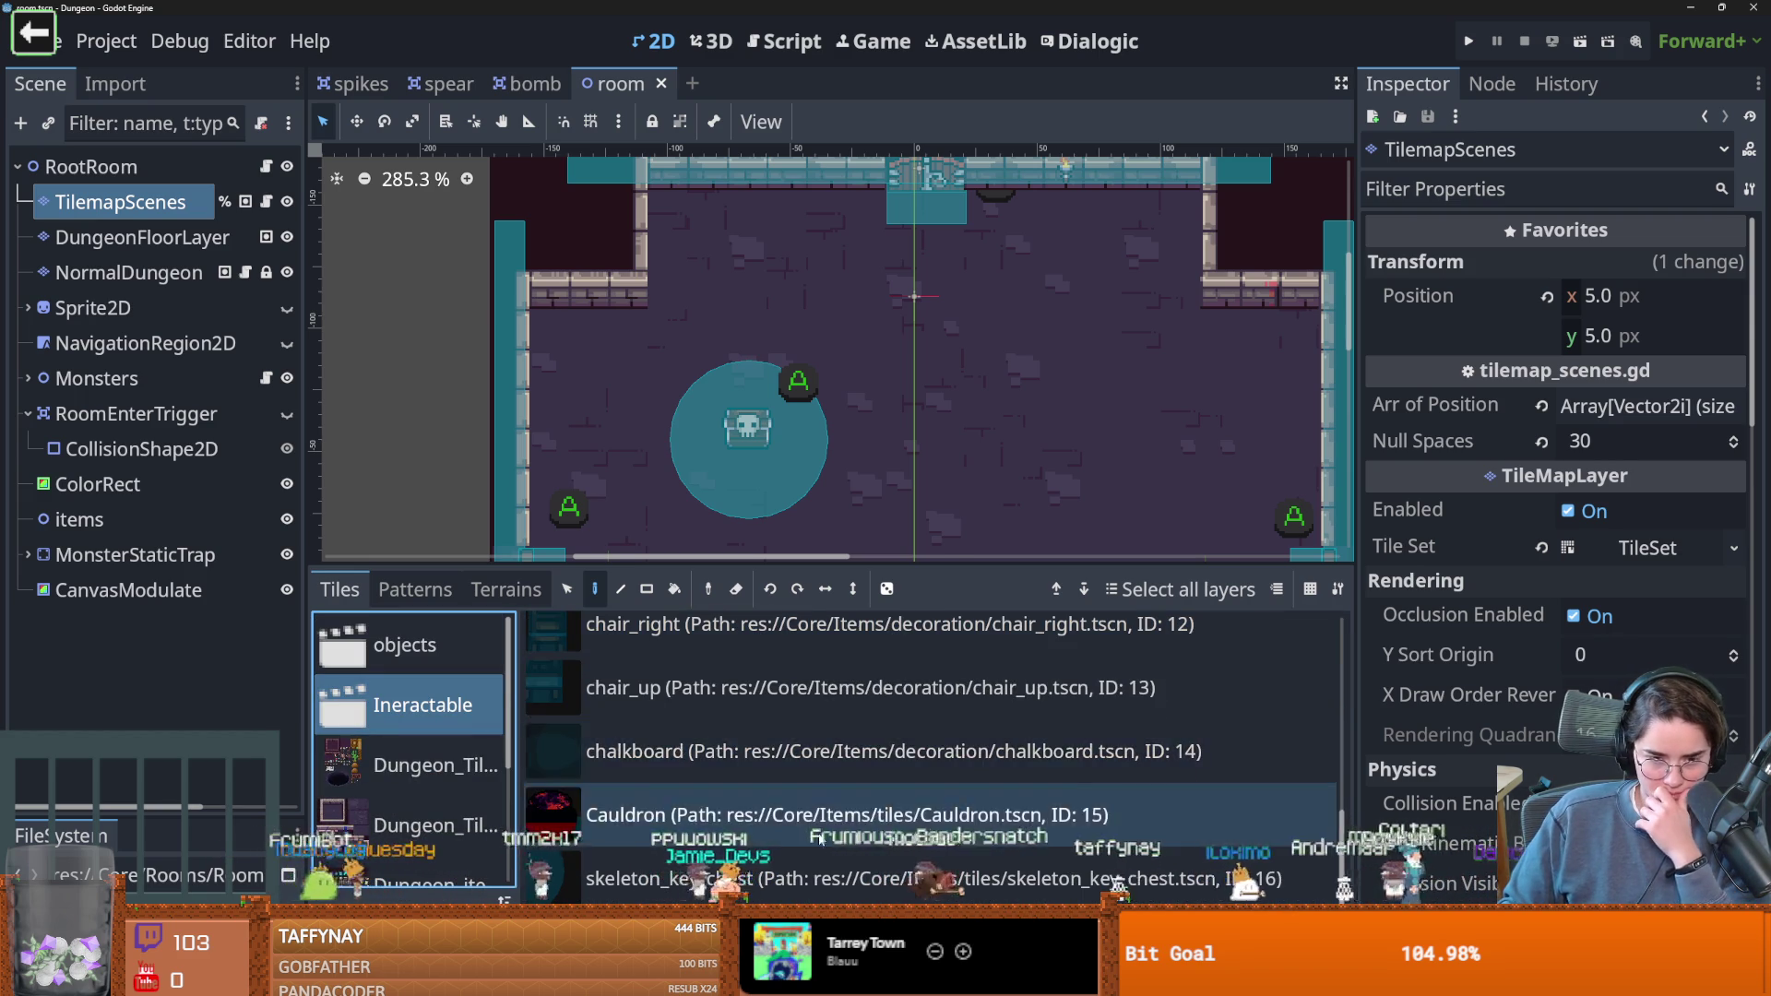
scroll(820, 832, up, 3)
click(416, 648)
click(470, 706)
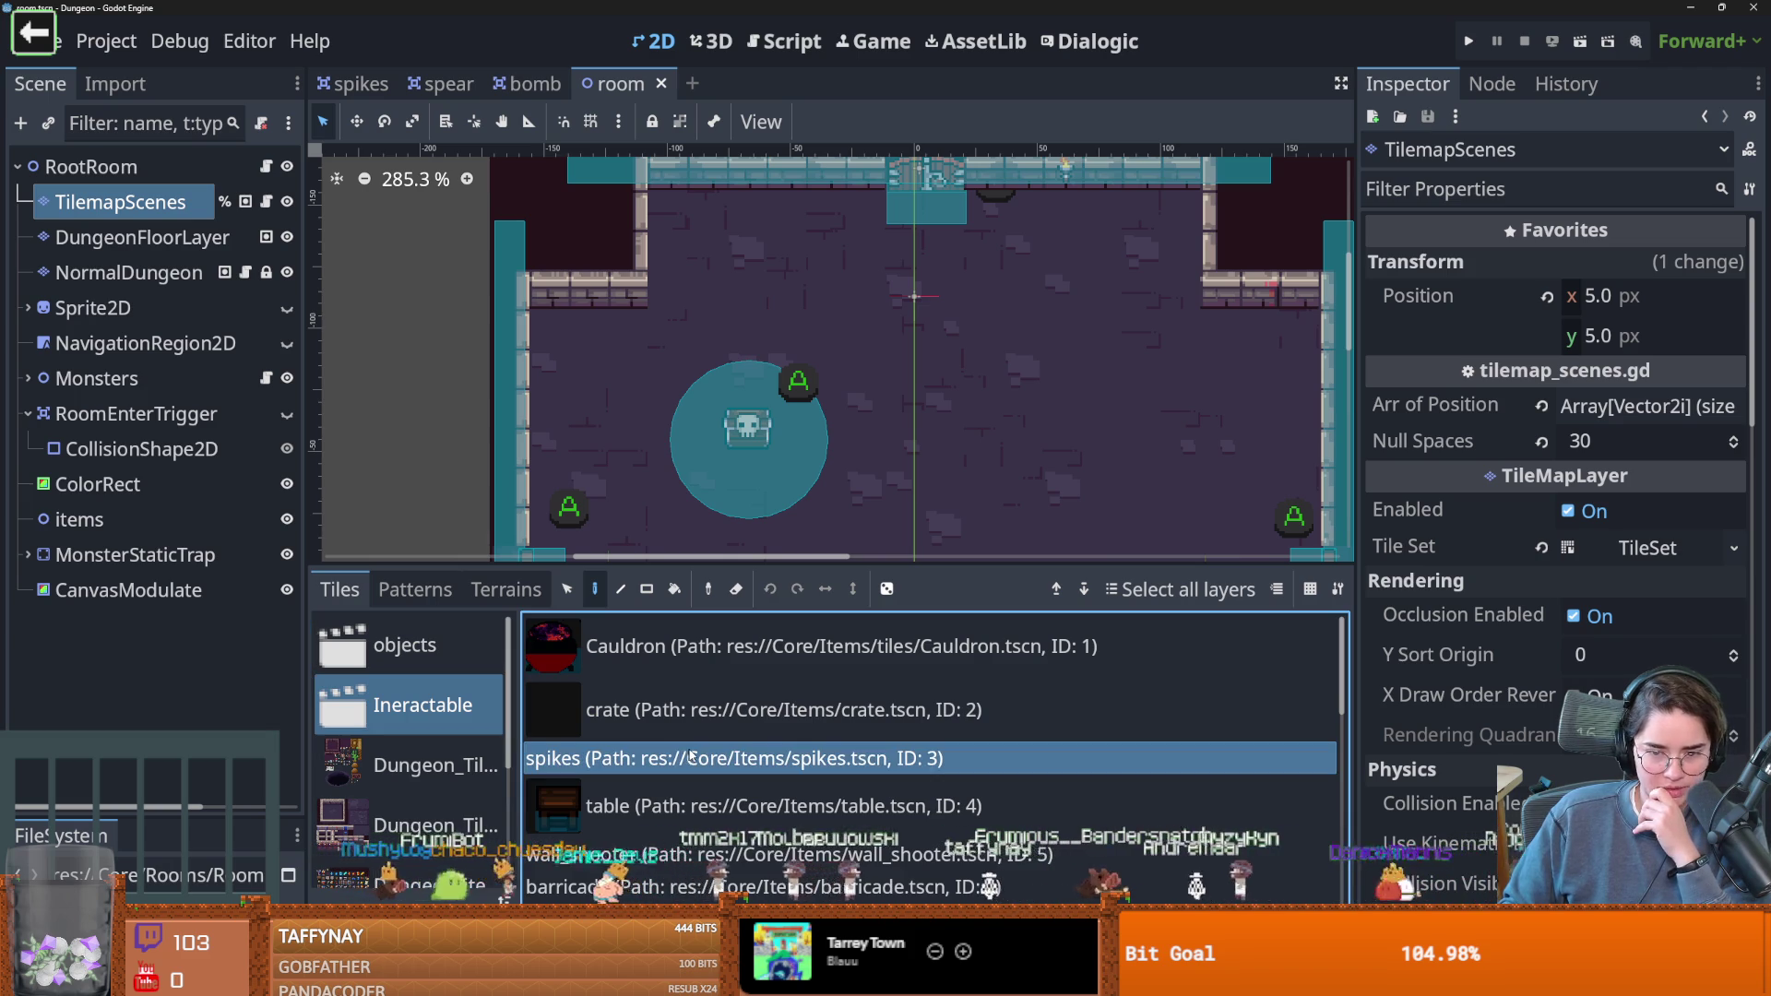
scroll(686, 755, down, 3)
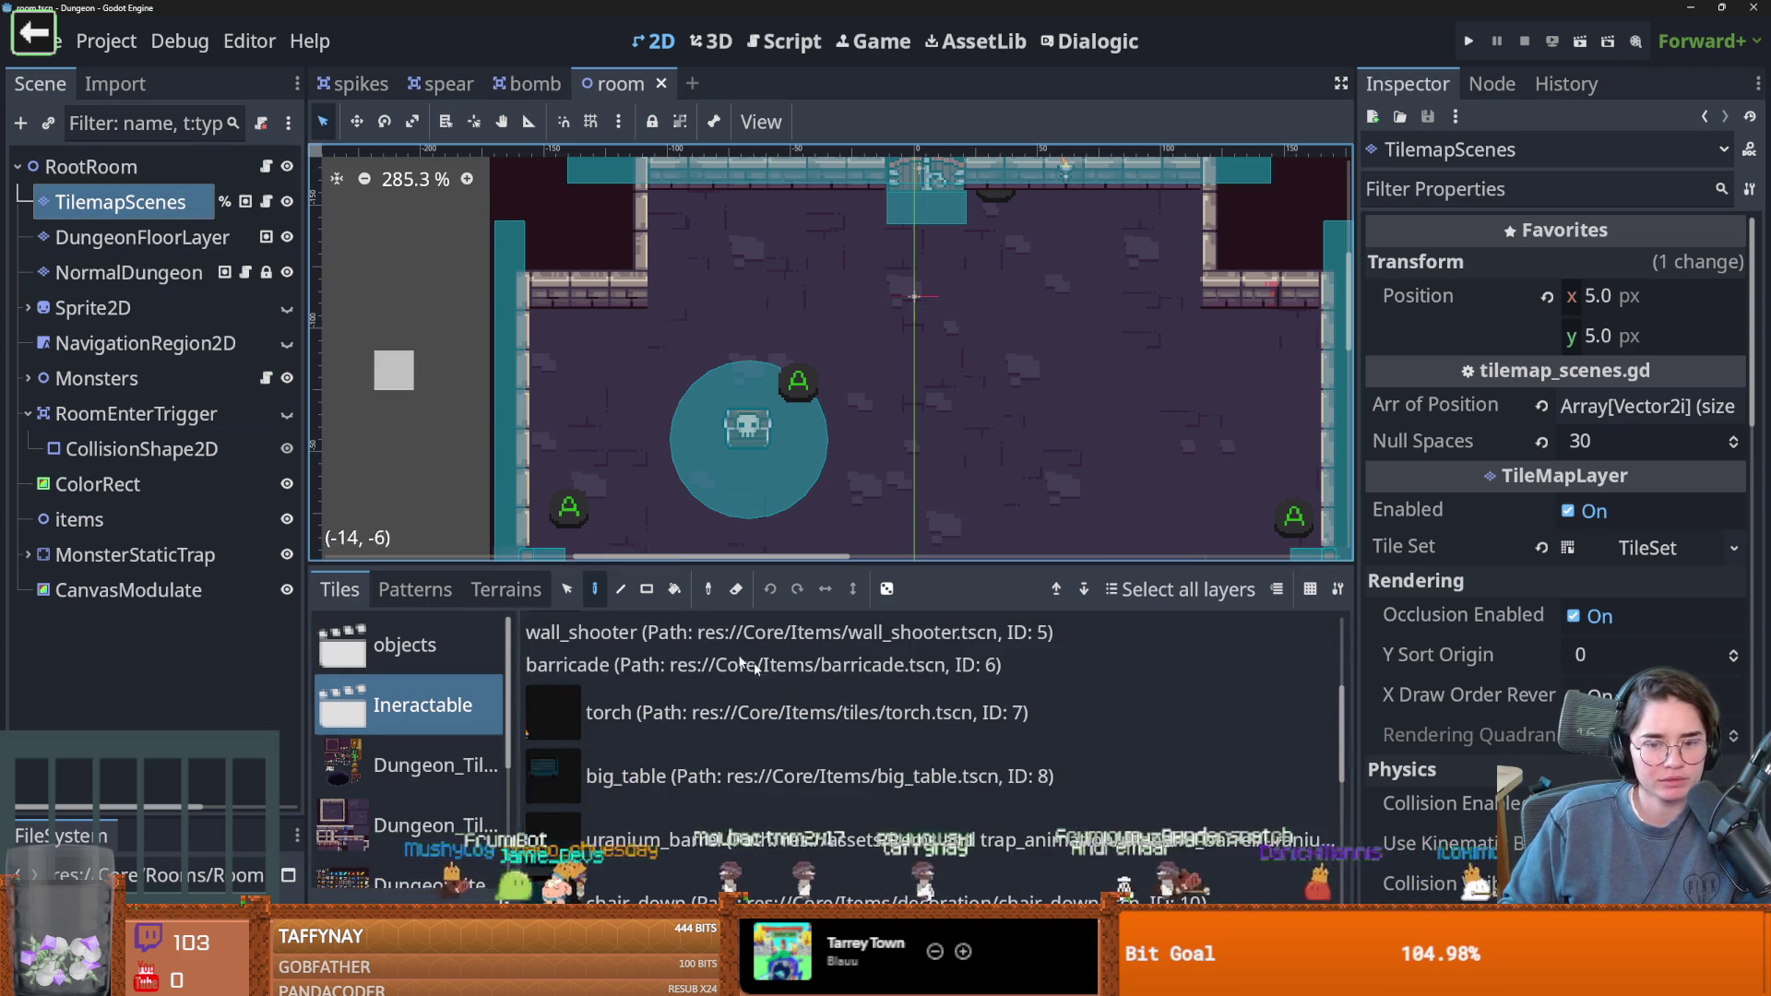
double_click(458, 707)
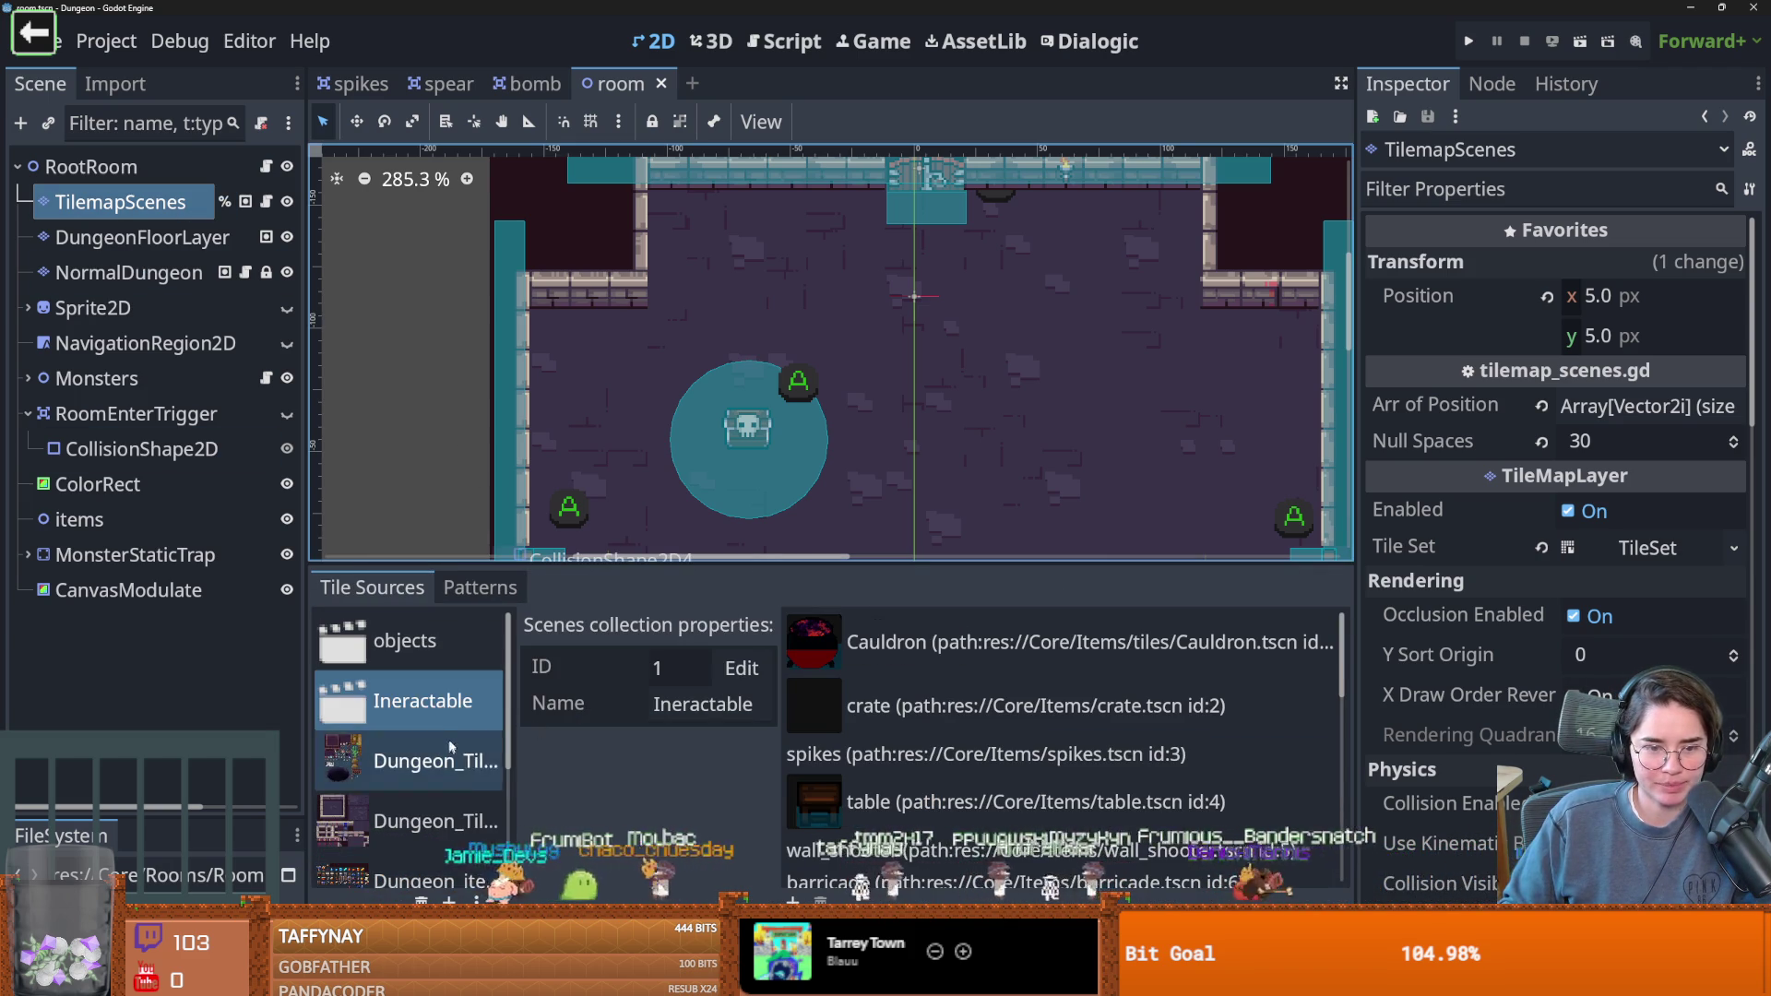
scroll(912, 853, down, 3)
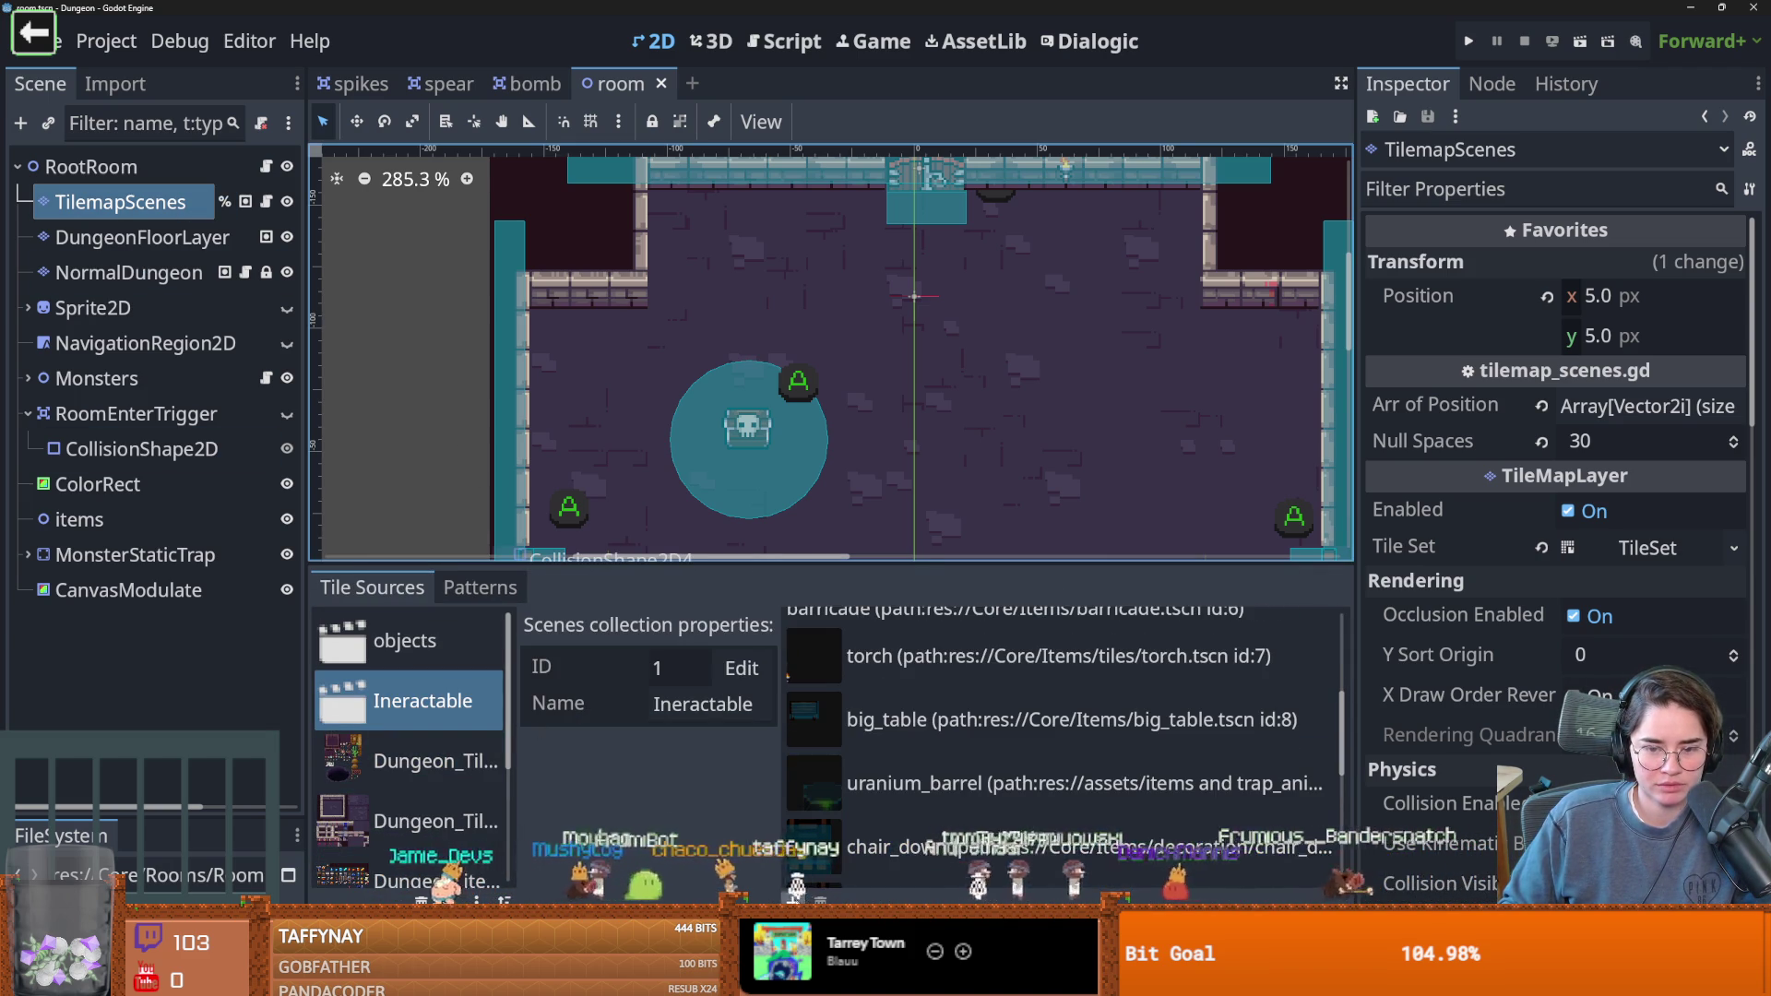
click(793, 897)
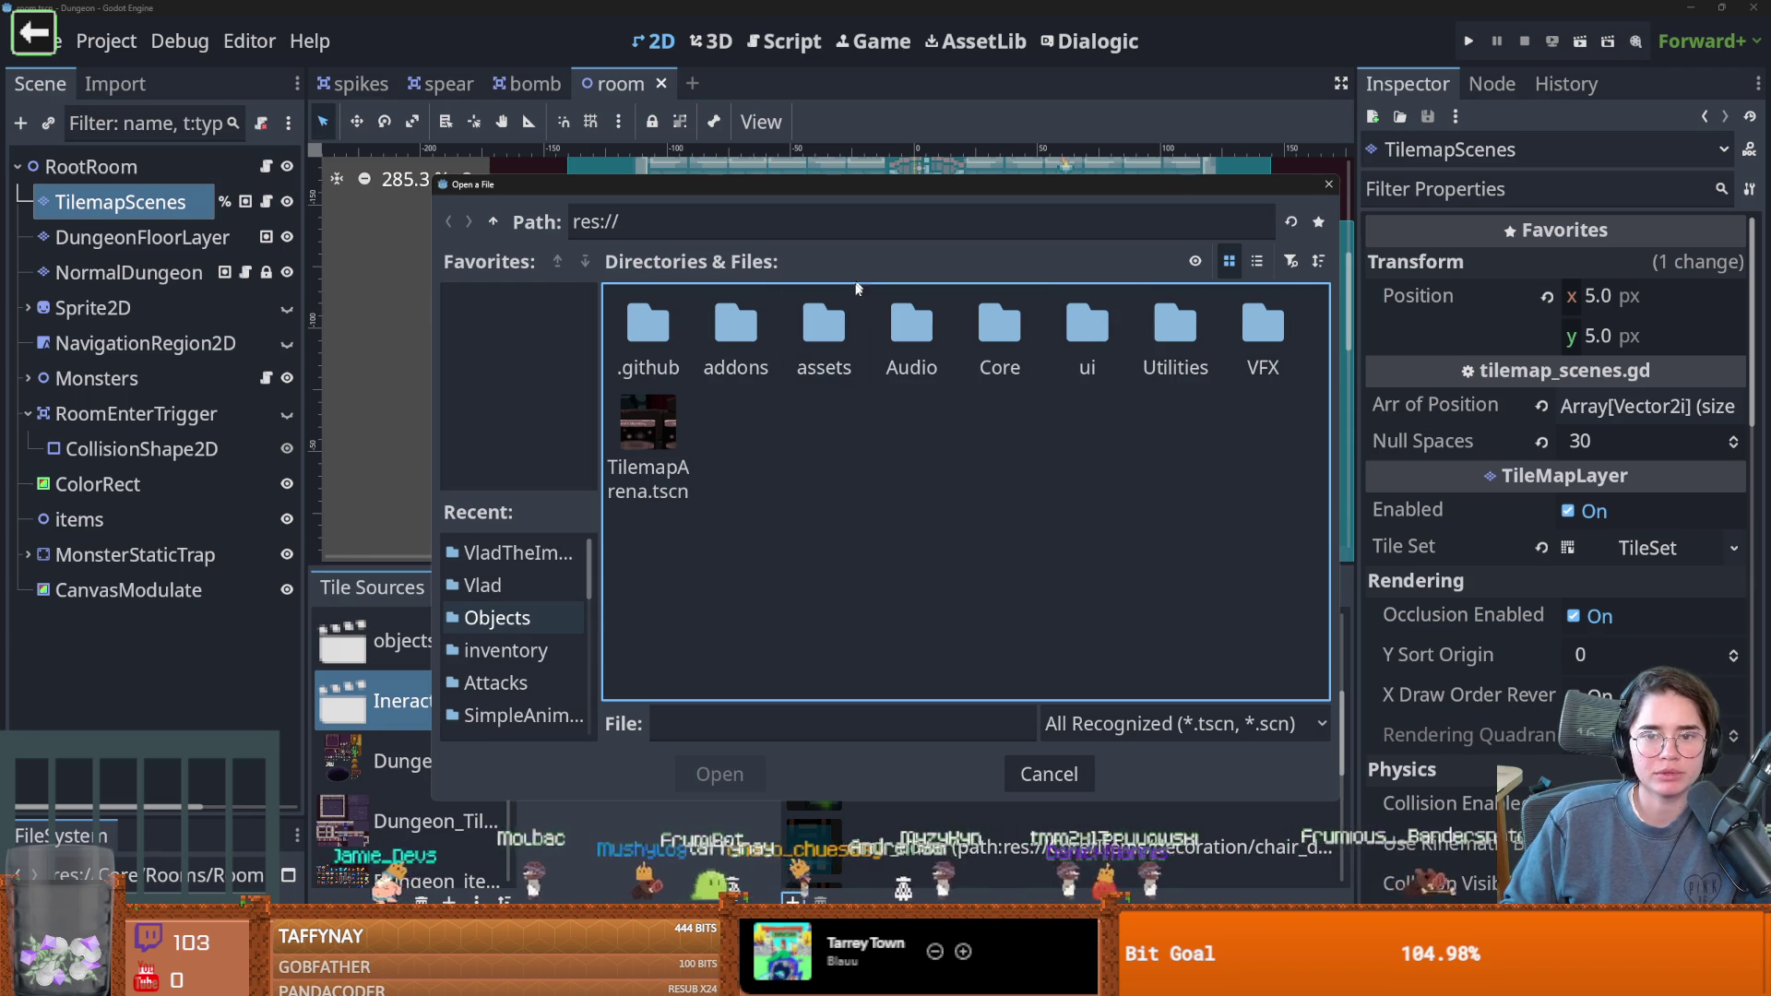
Browse Core/Items, checking tiles and Objects, then pick weapons/spear/spear.tscn.
double_click(999, 327)
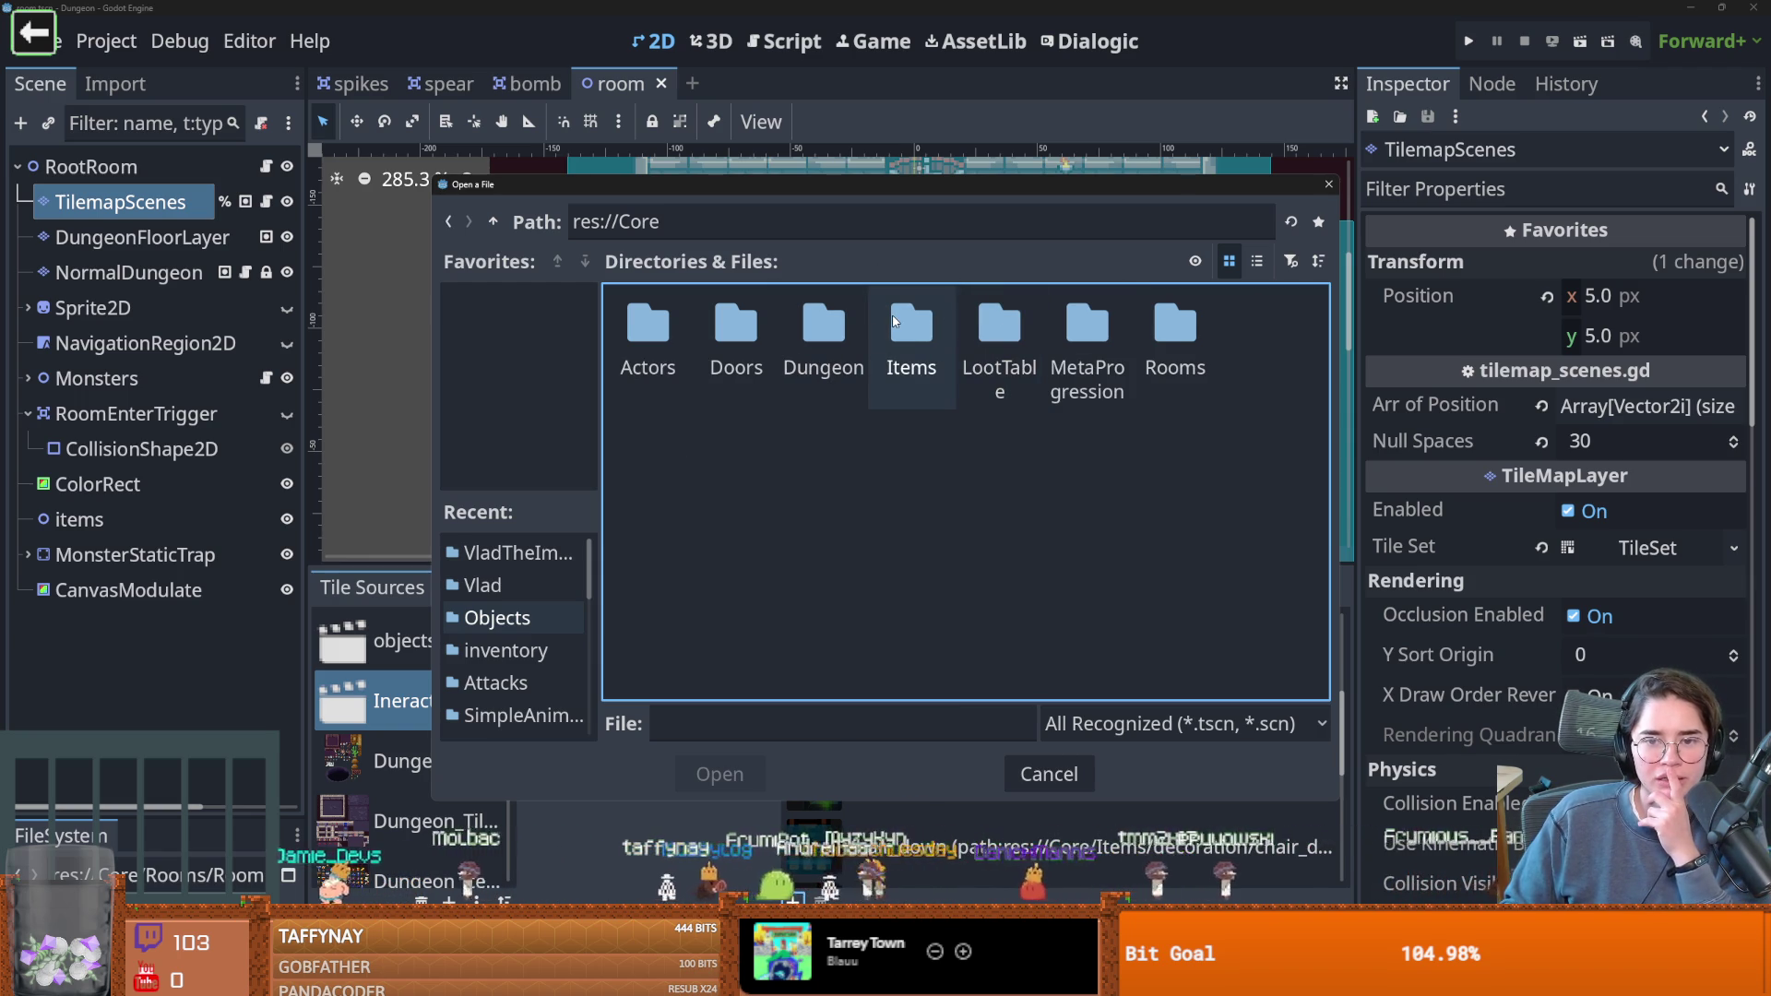
double_click(934, 331)
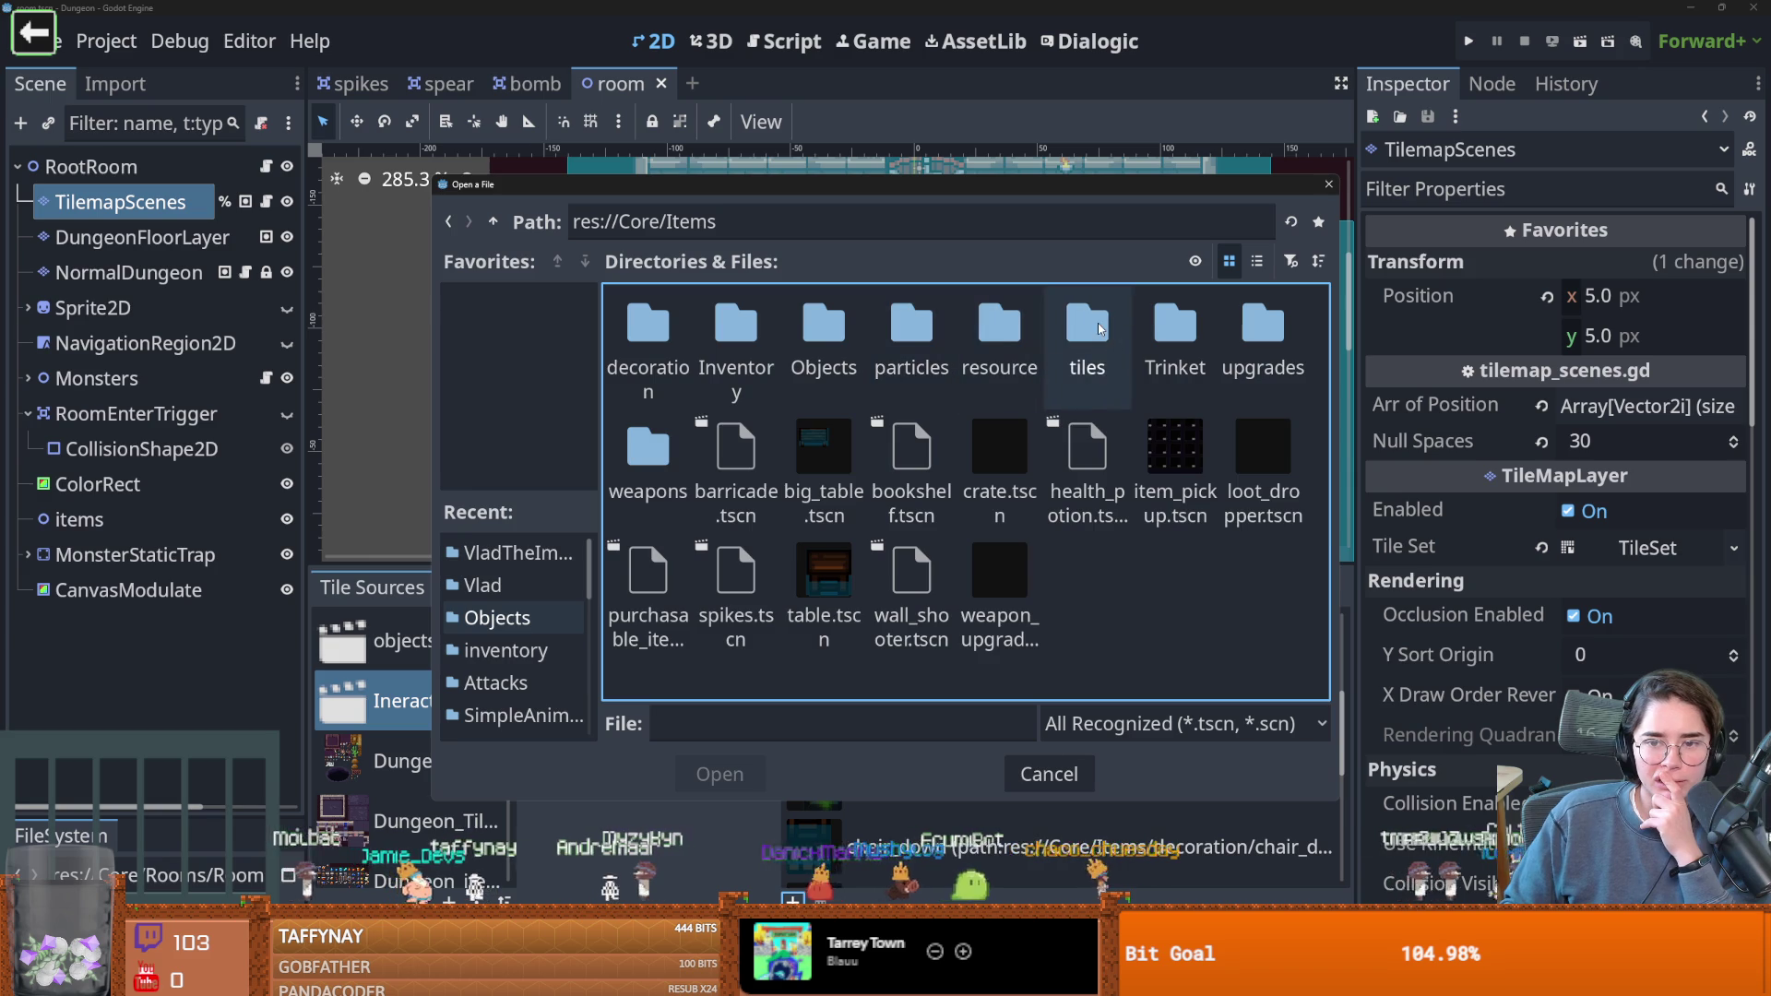
double_click(1052, 328)
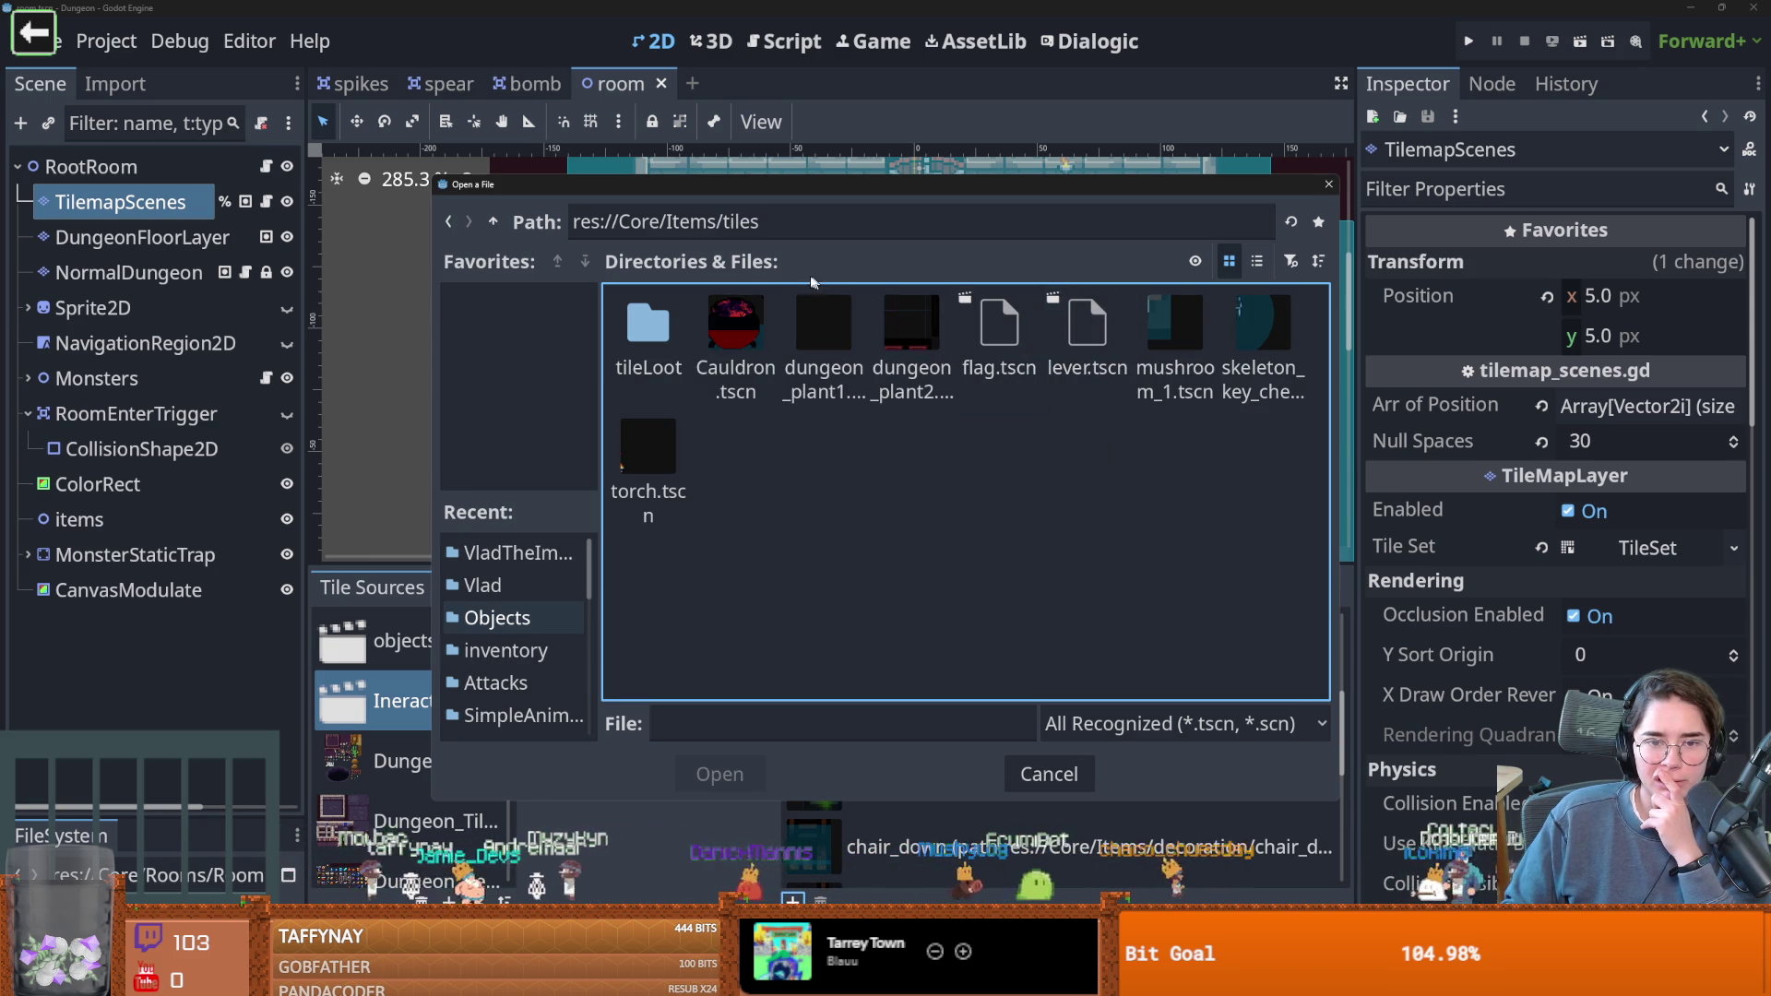
click(489, 222)
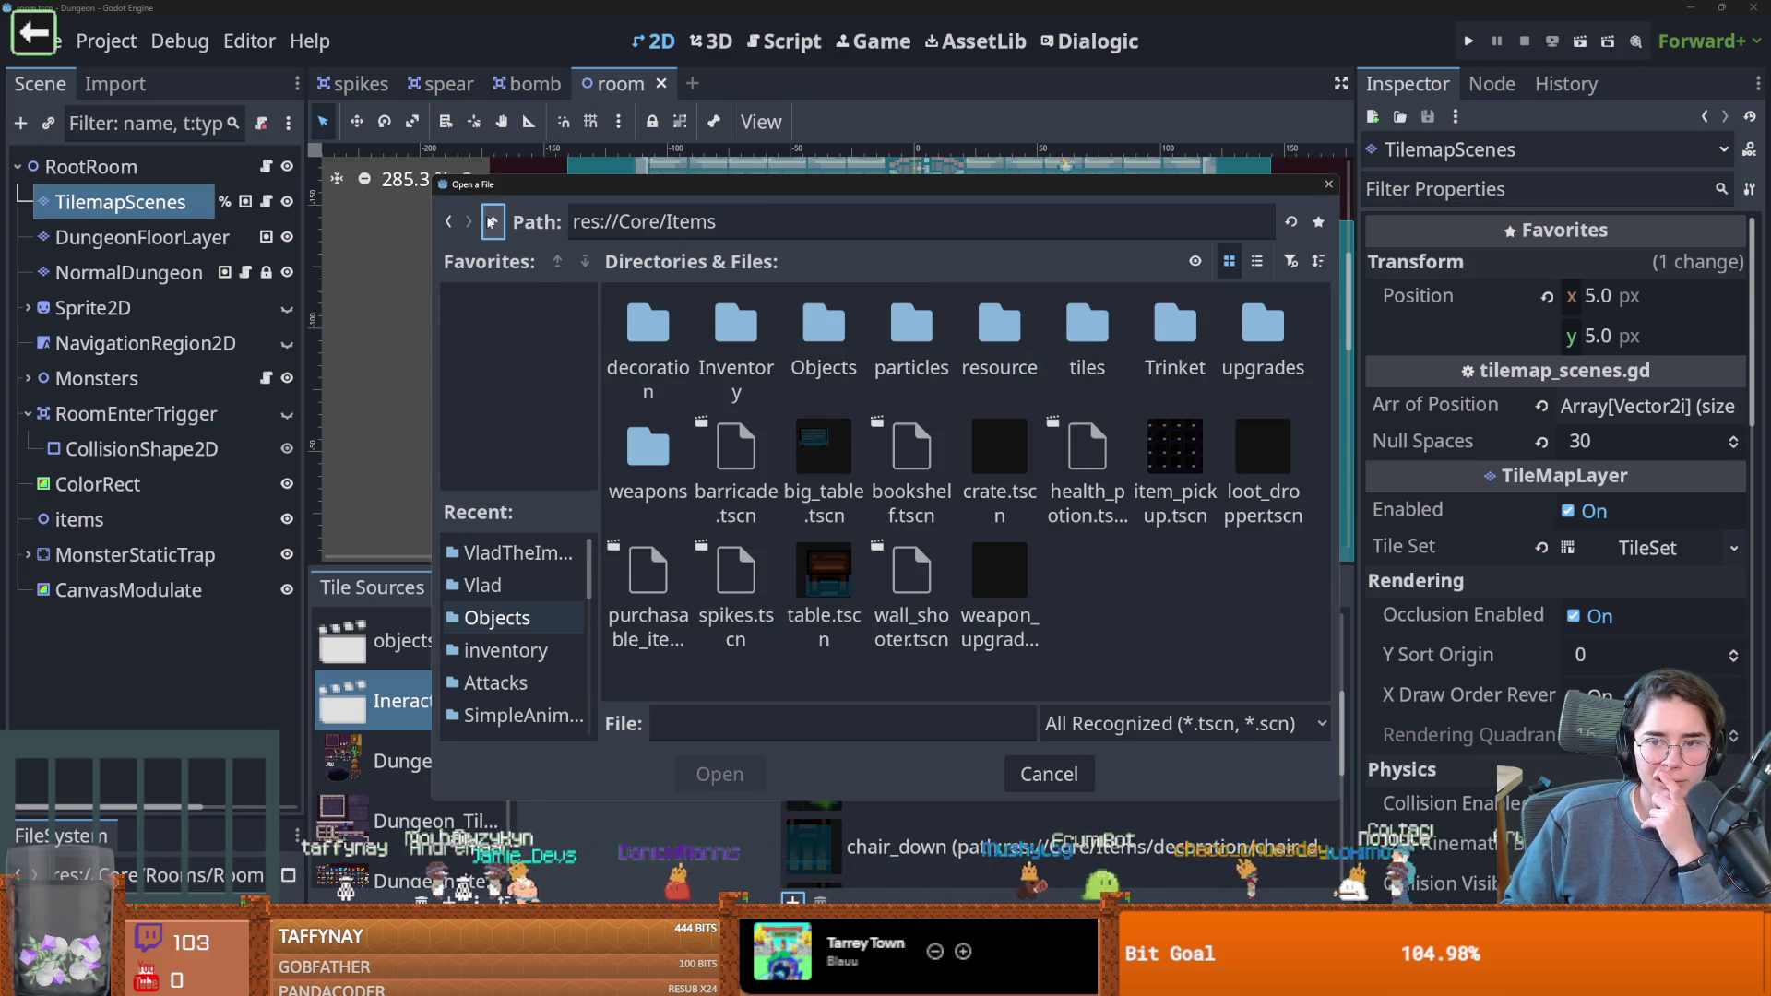
double_click(826, 314)
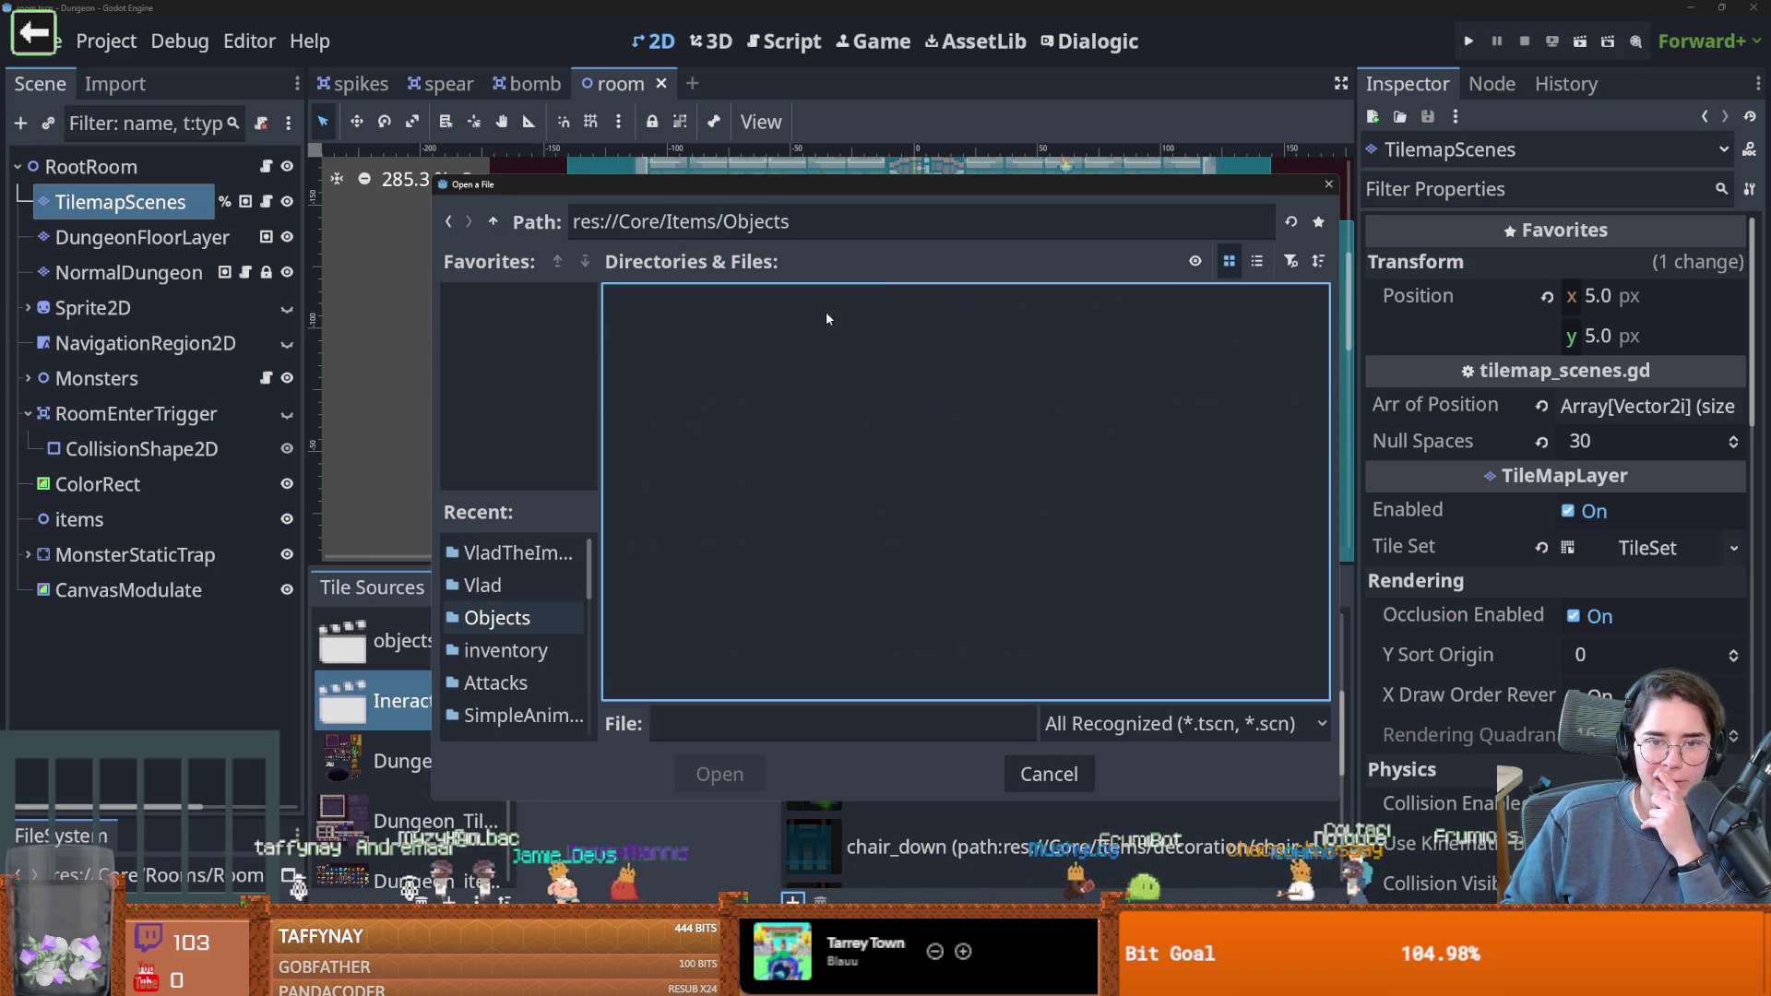
click(447, 217)
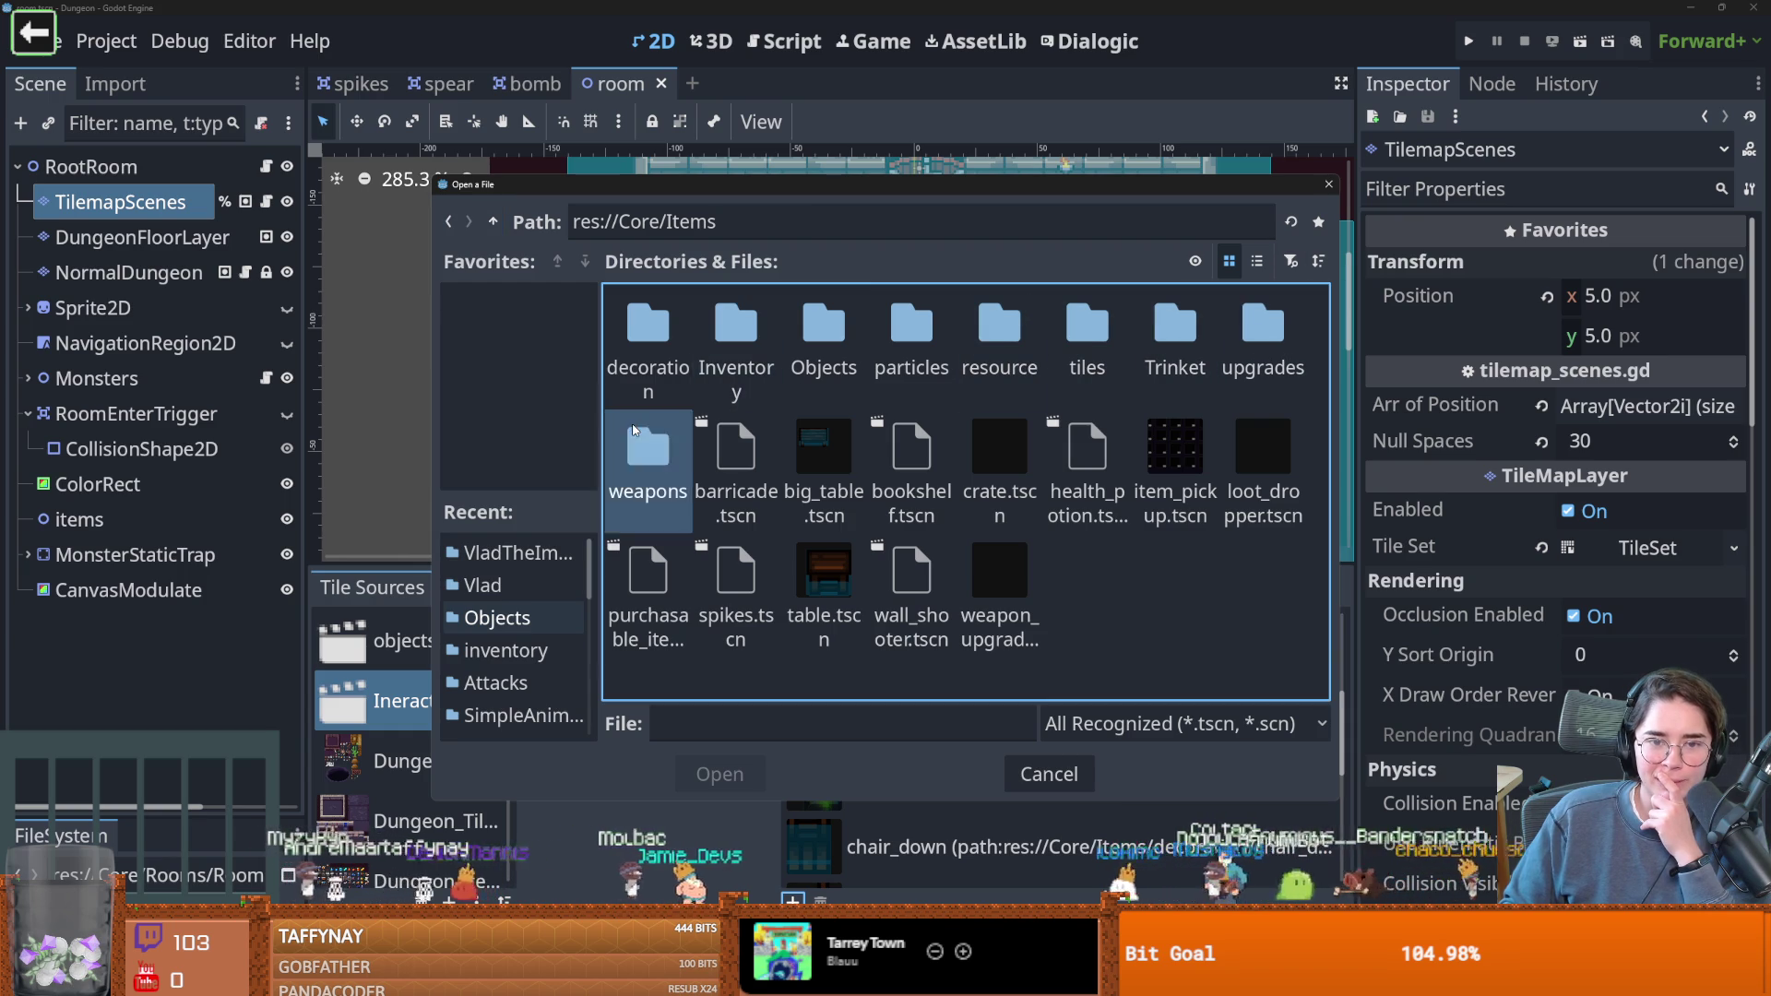
double_click(648, 447)
double_click(908, 323)
double_click(671, 339)
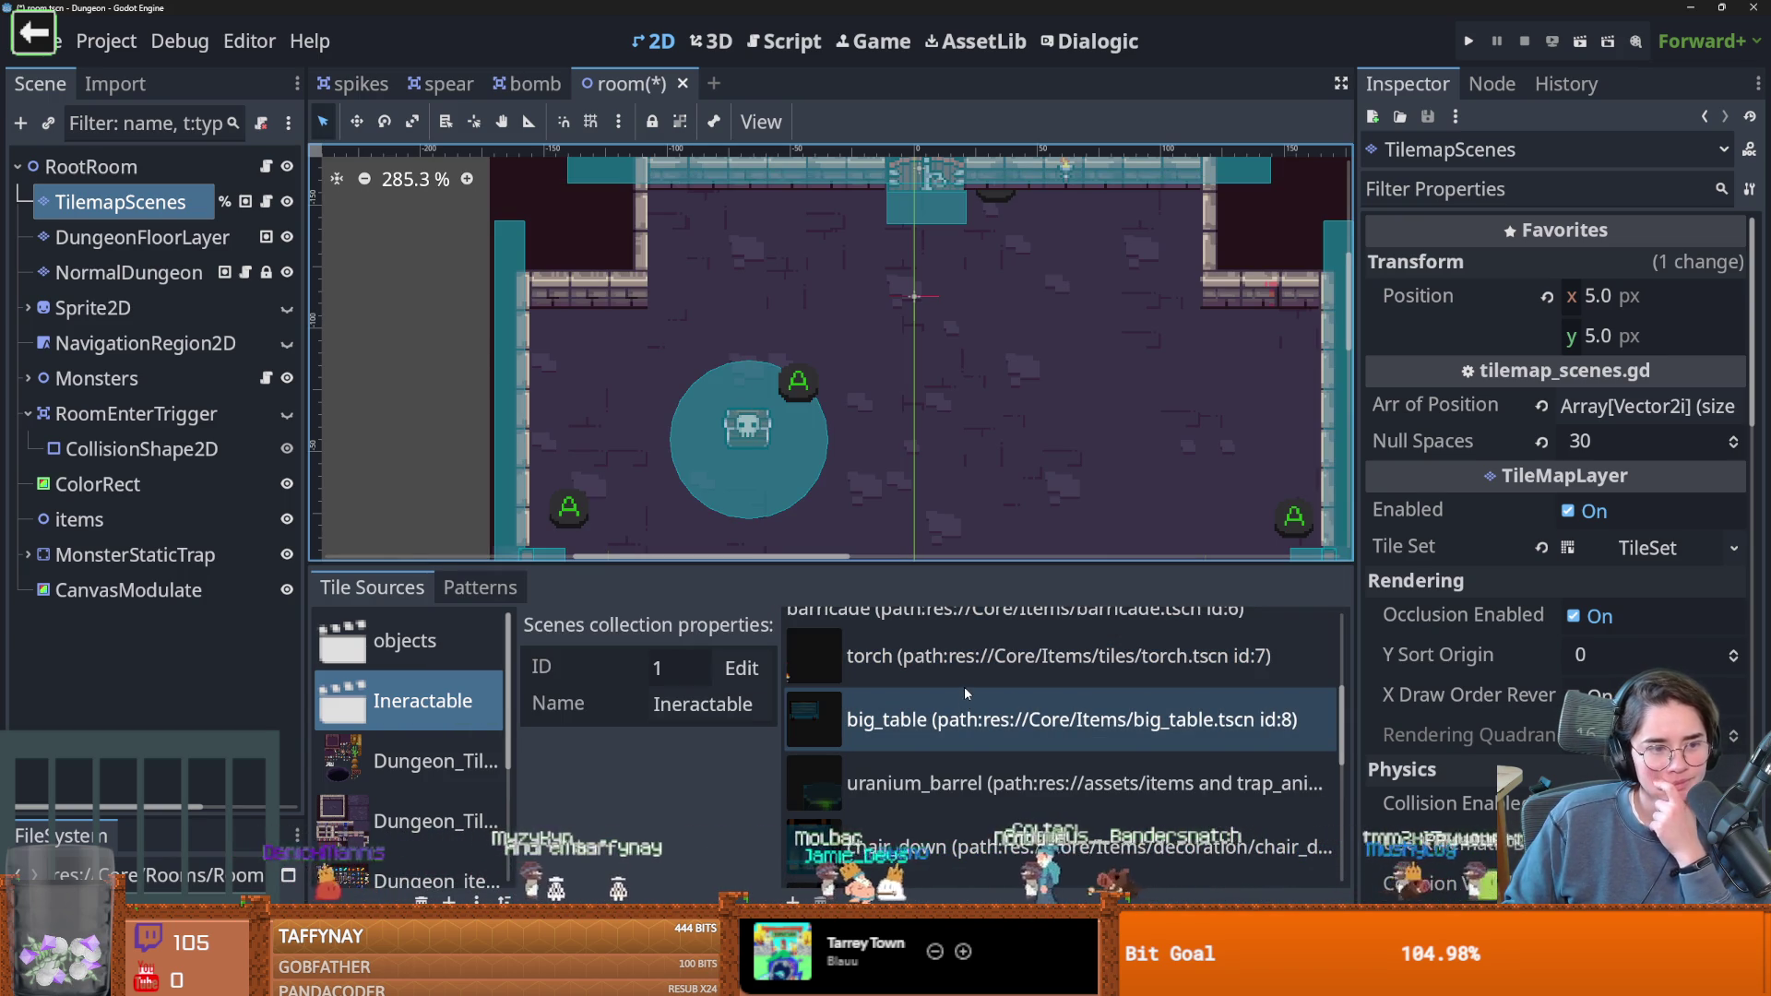
Select the new spear tile (ID 17) on TilemapScenes and paint it right of the room centre.
drag(966, 561, 959, 651)
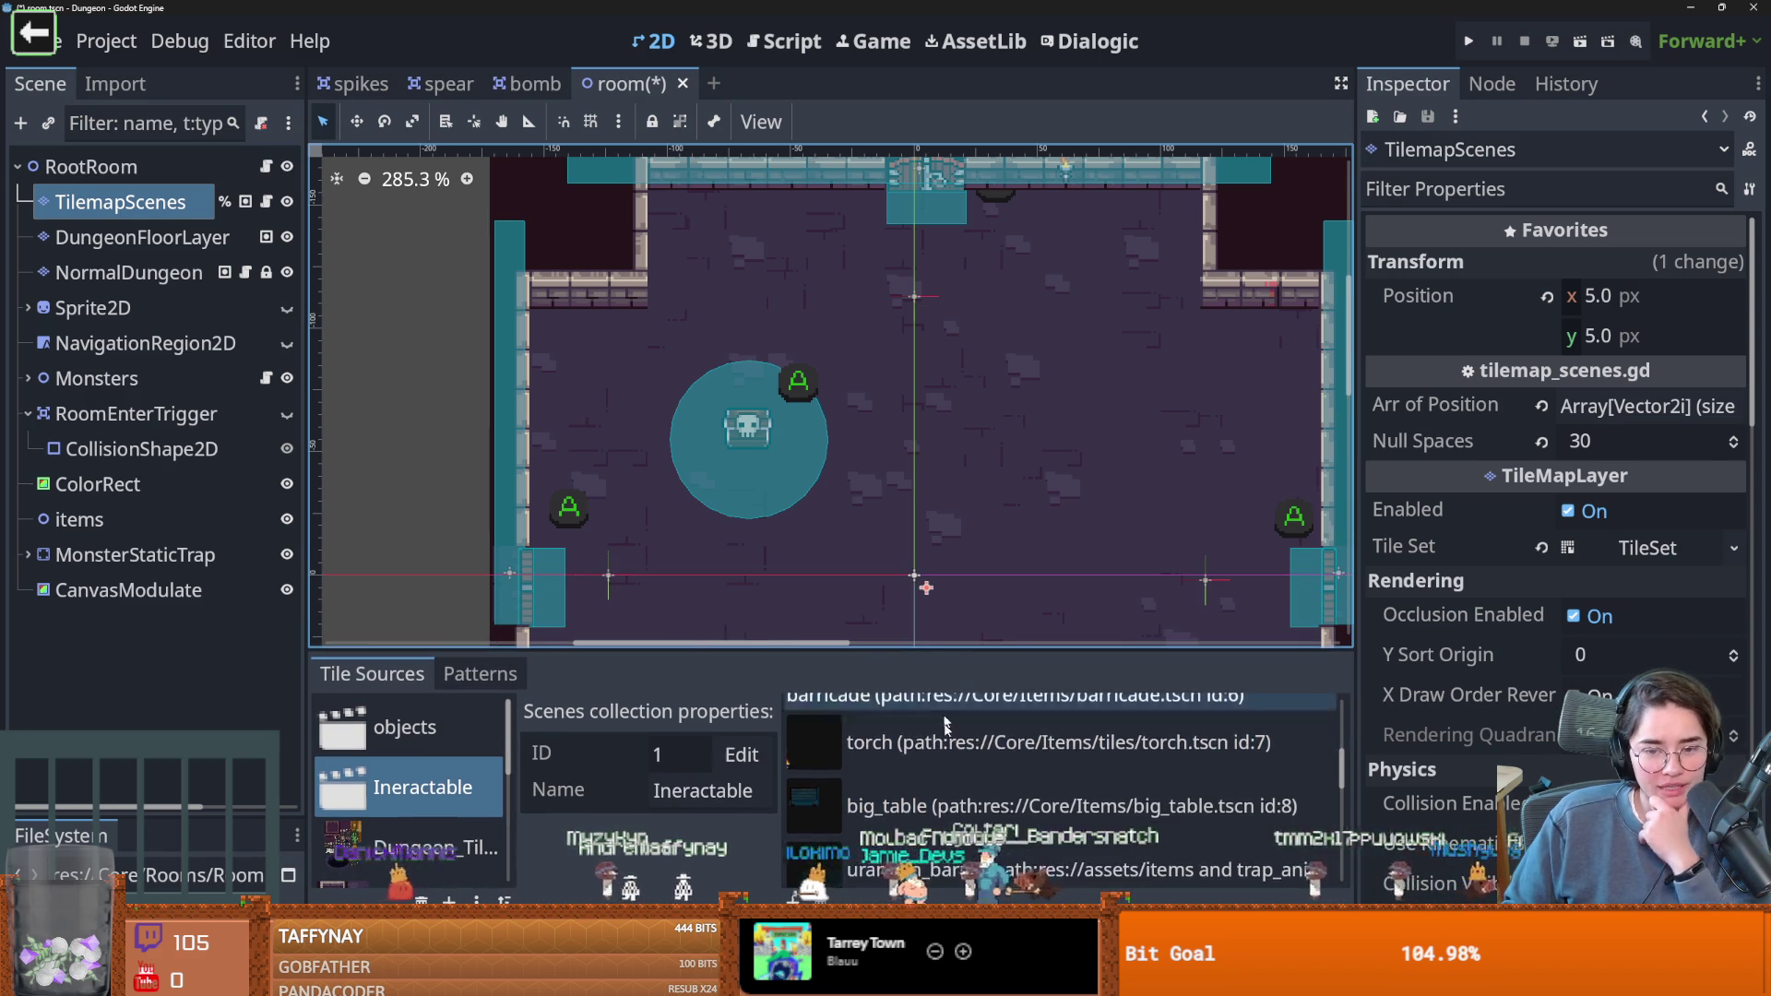
scroll(1061, 784, down, 5)
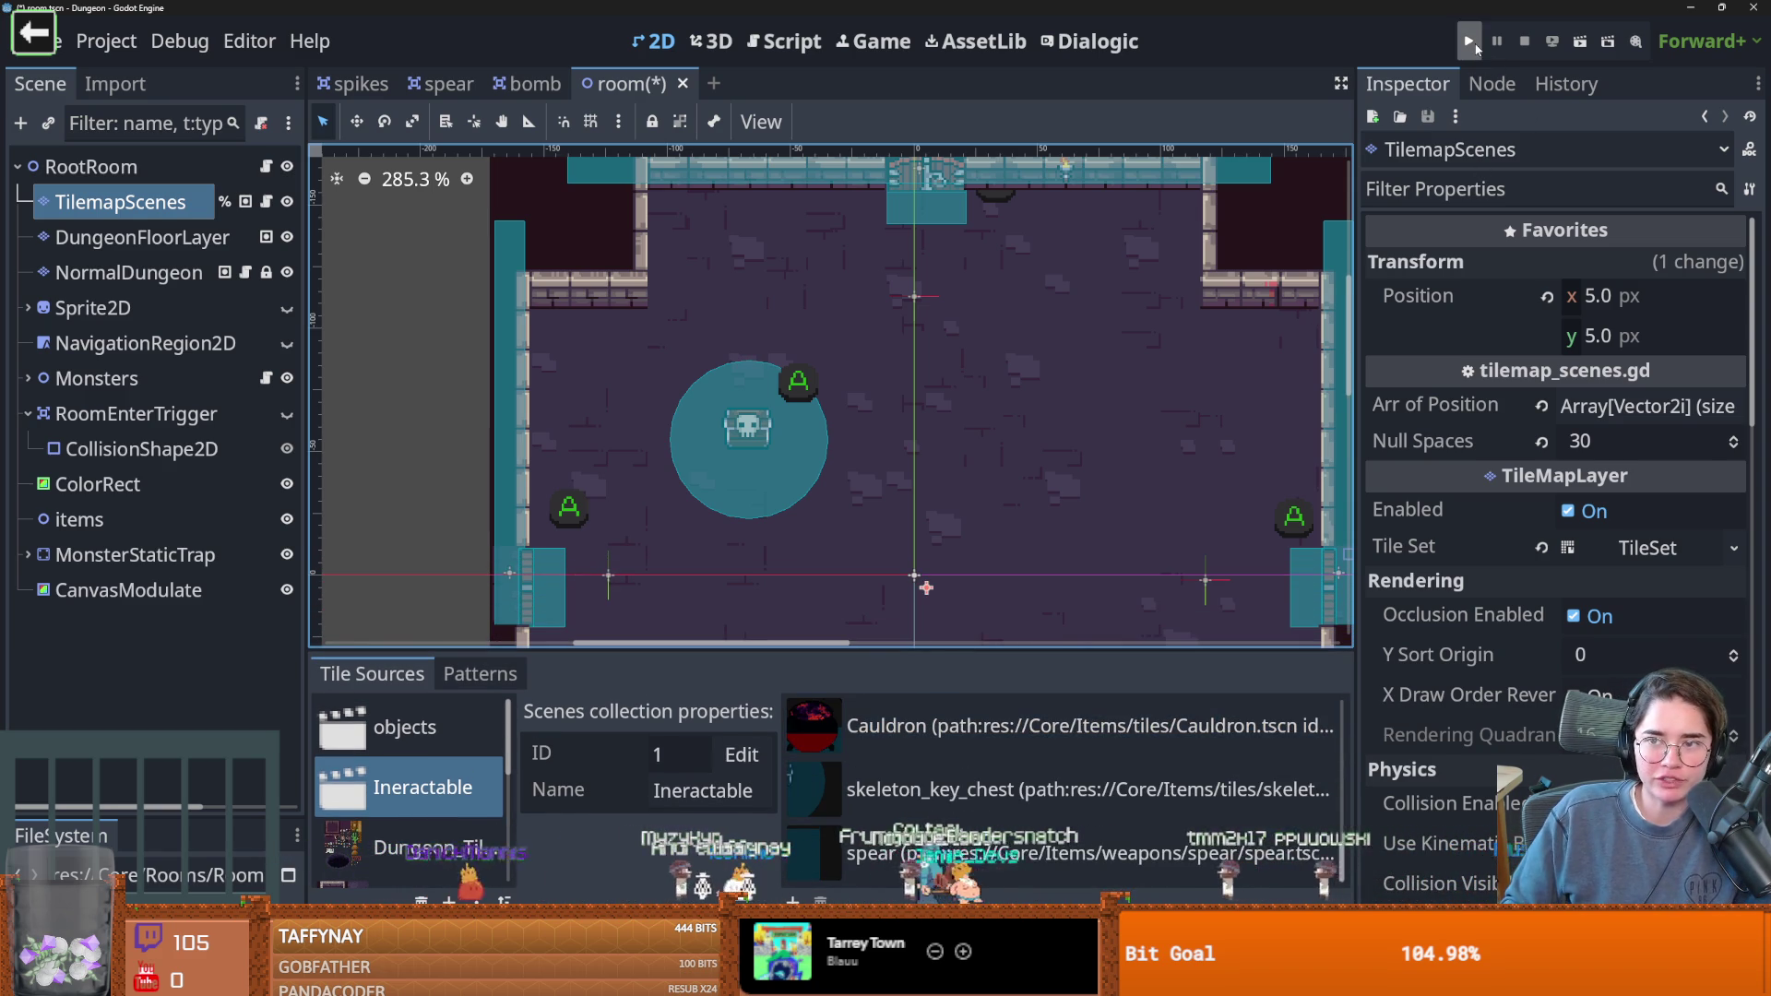
click(1015, 854)
click(961, 504)
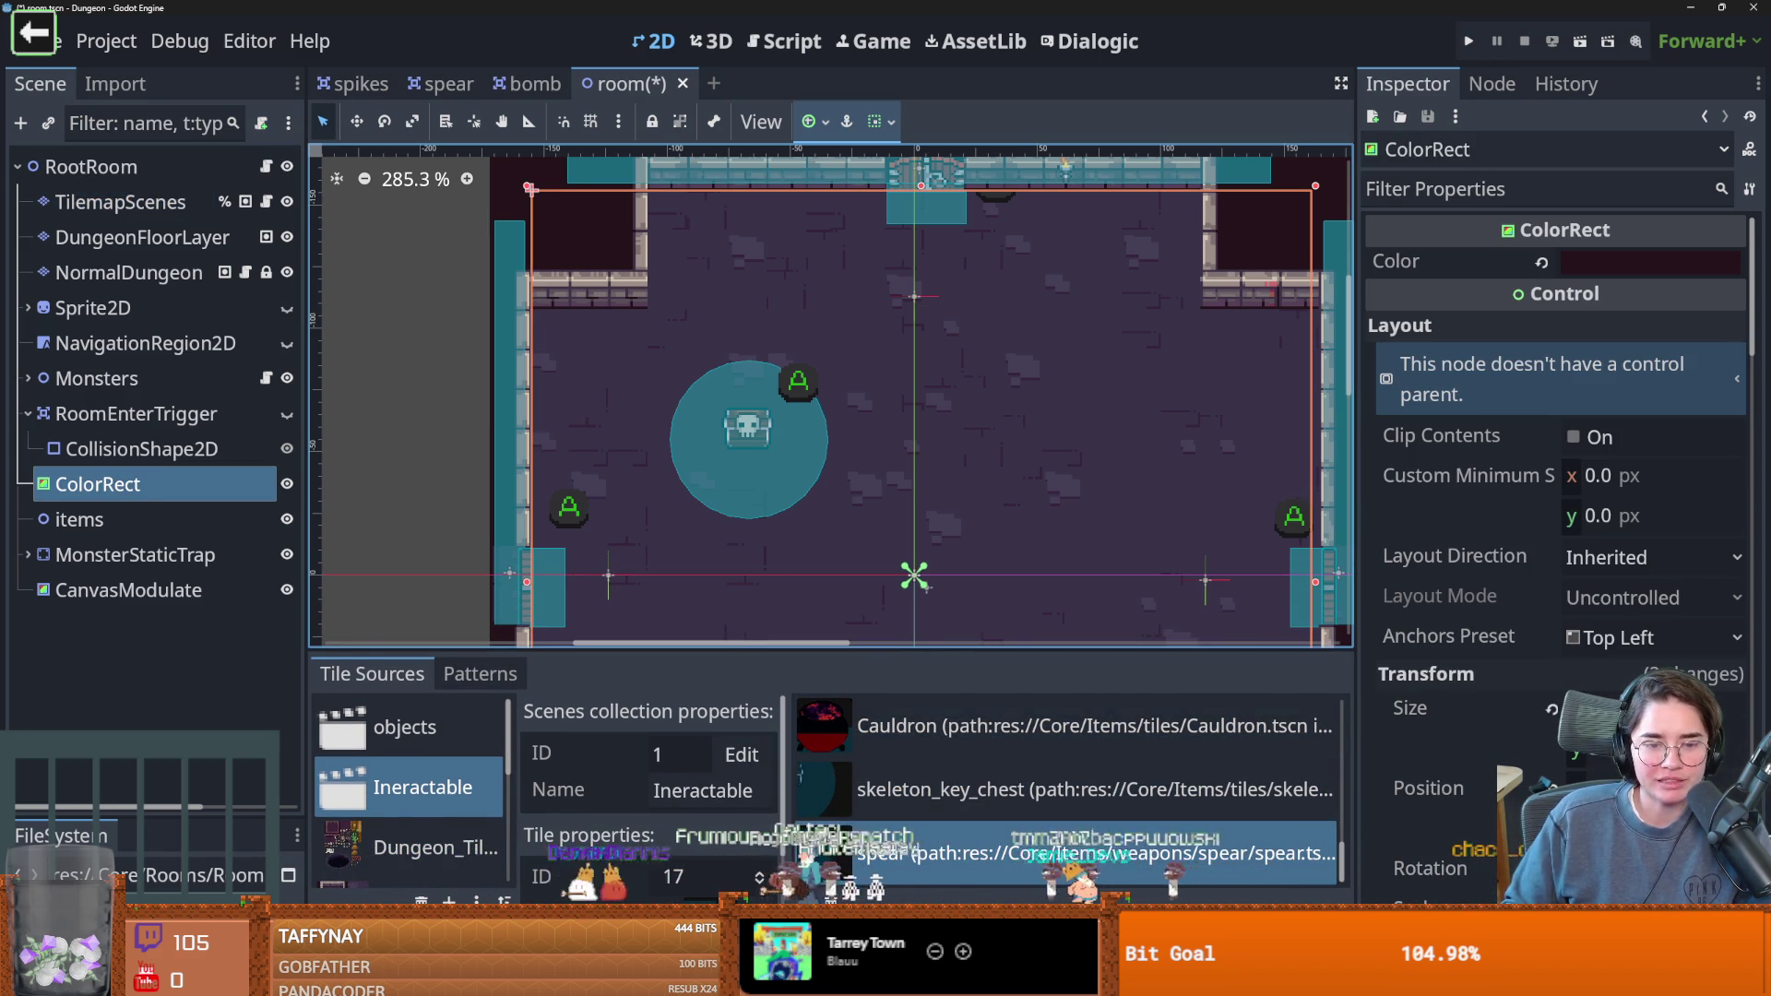
click(120, 202)
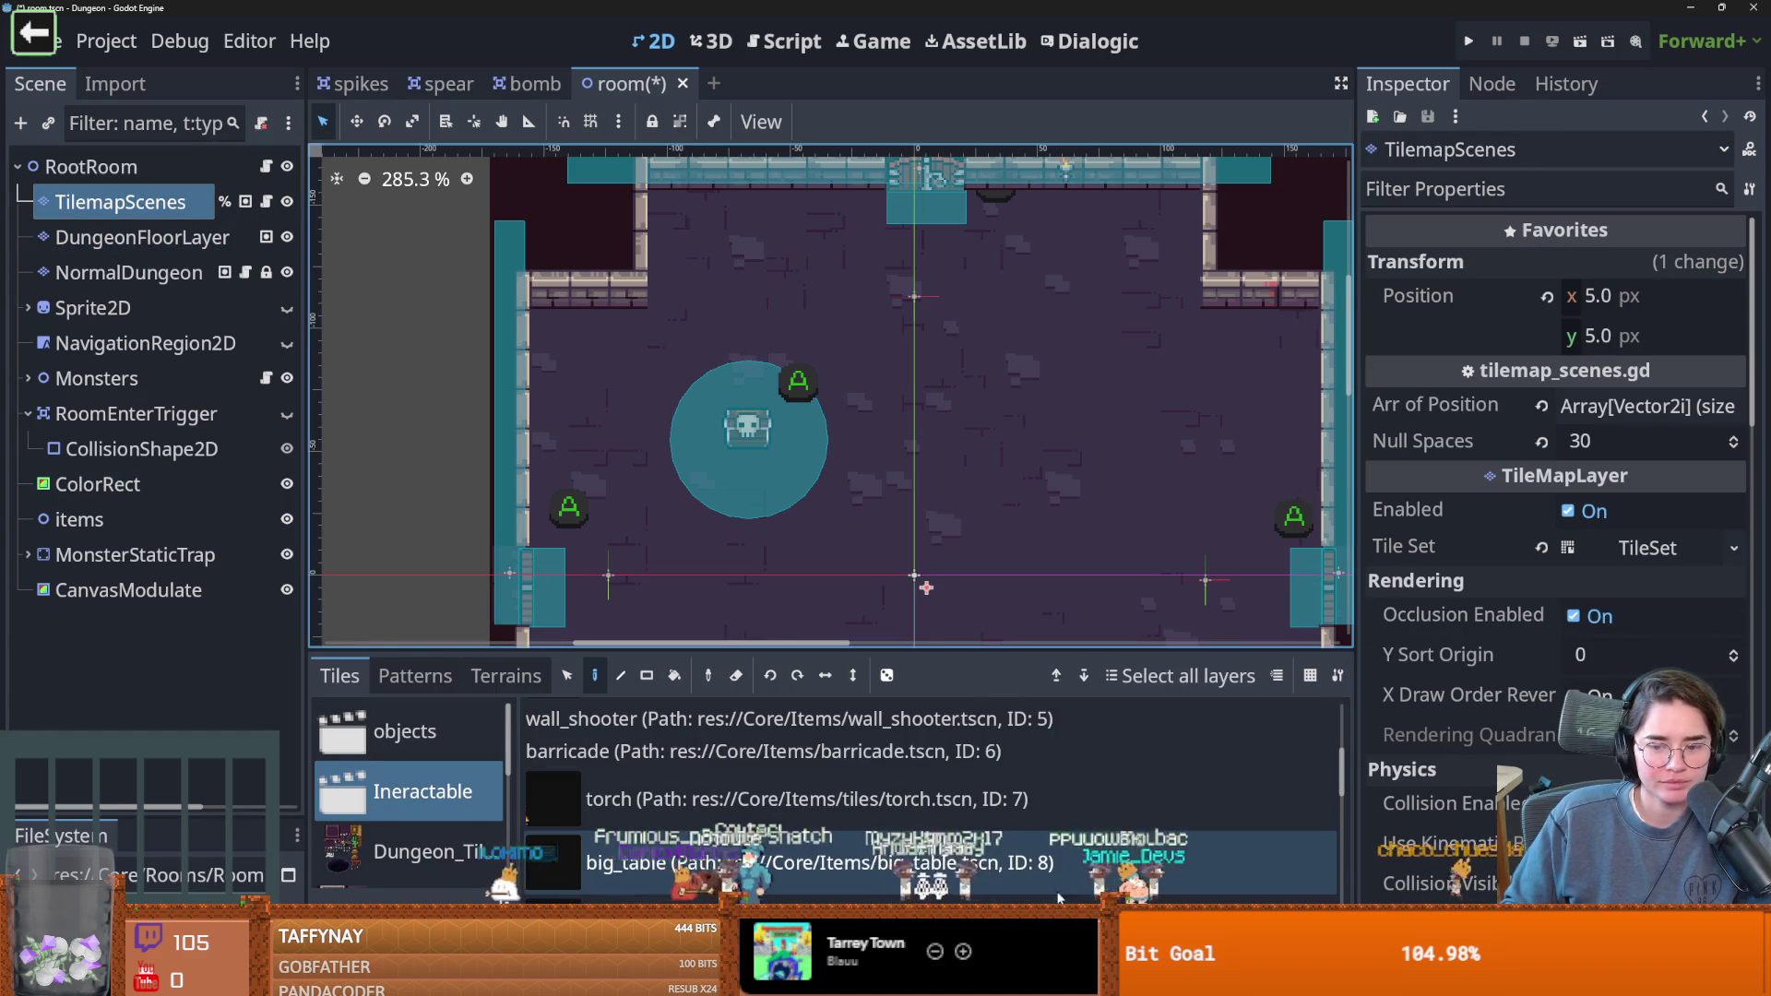
key(ctrl+j)
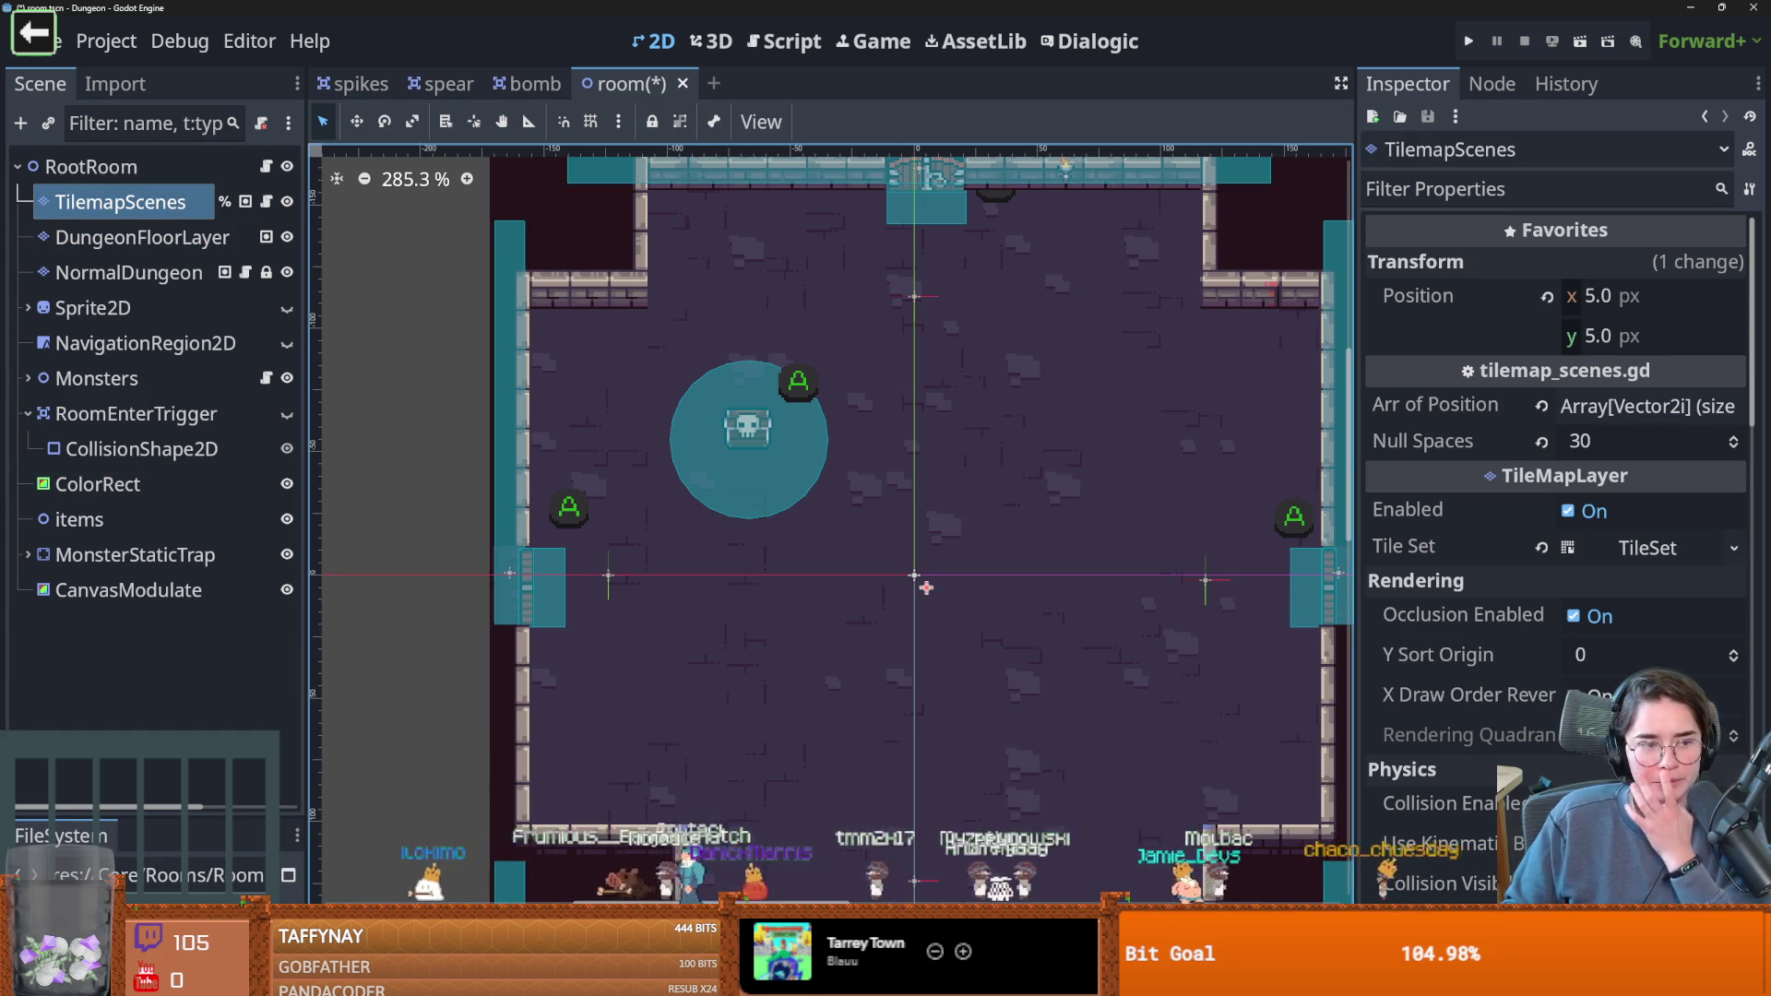
key(ctrl+j)
scroll(900, 854, down, 10)
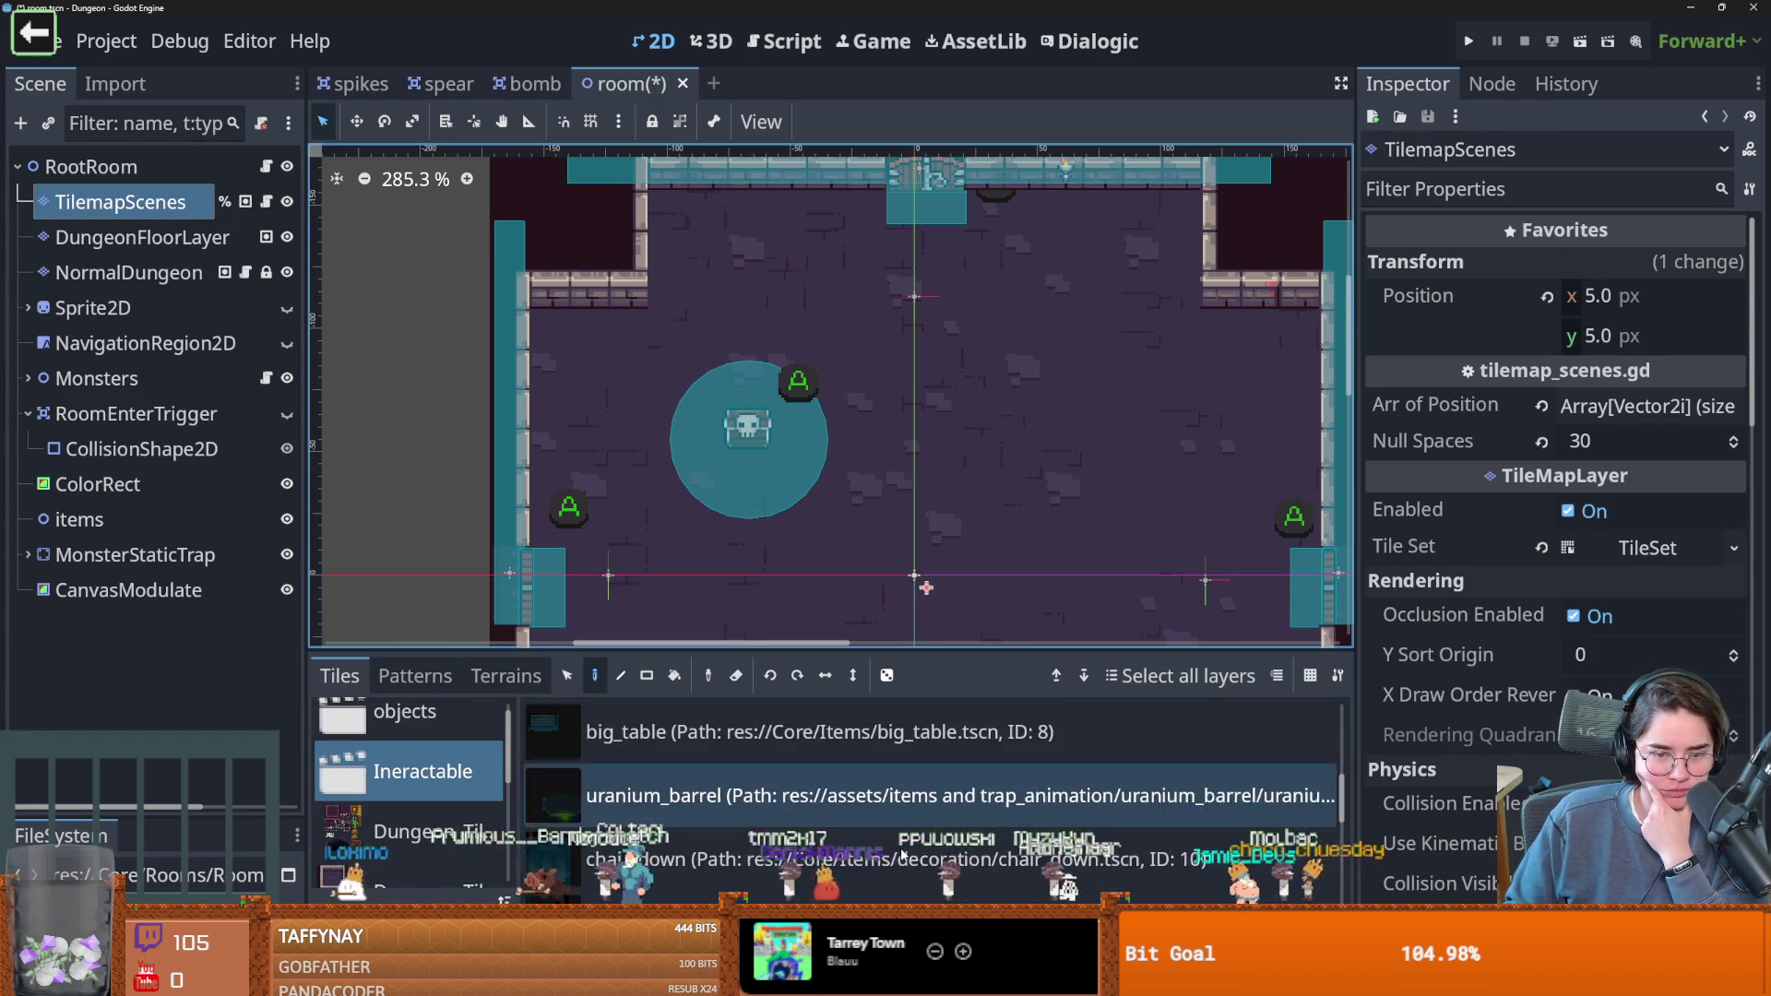
scroll(904, 853, down, 1)
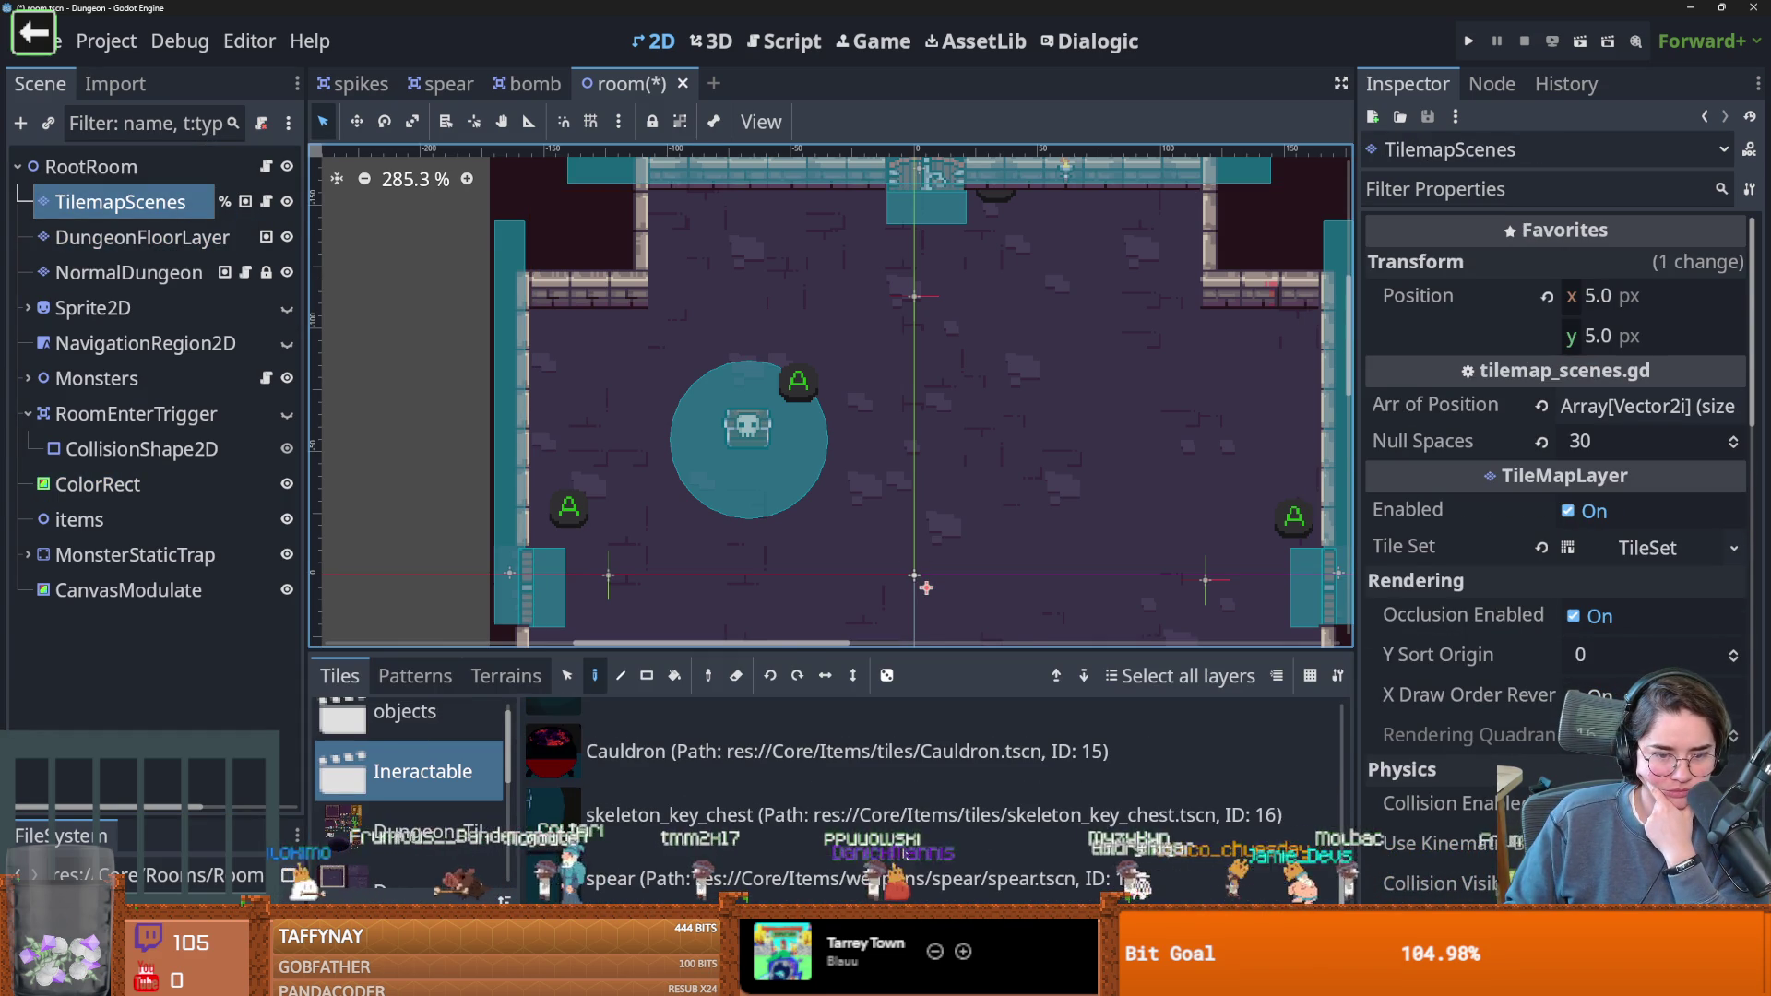
click(905, 872)
click(1025, 489)
Save room.tscn, start a new game as the Warrior, and maximize the game window.
key(ctrl+s)
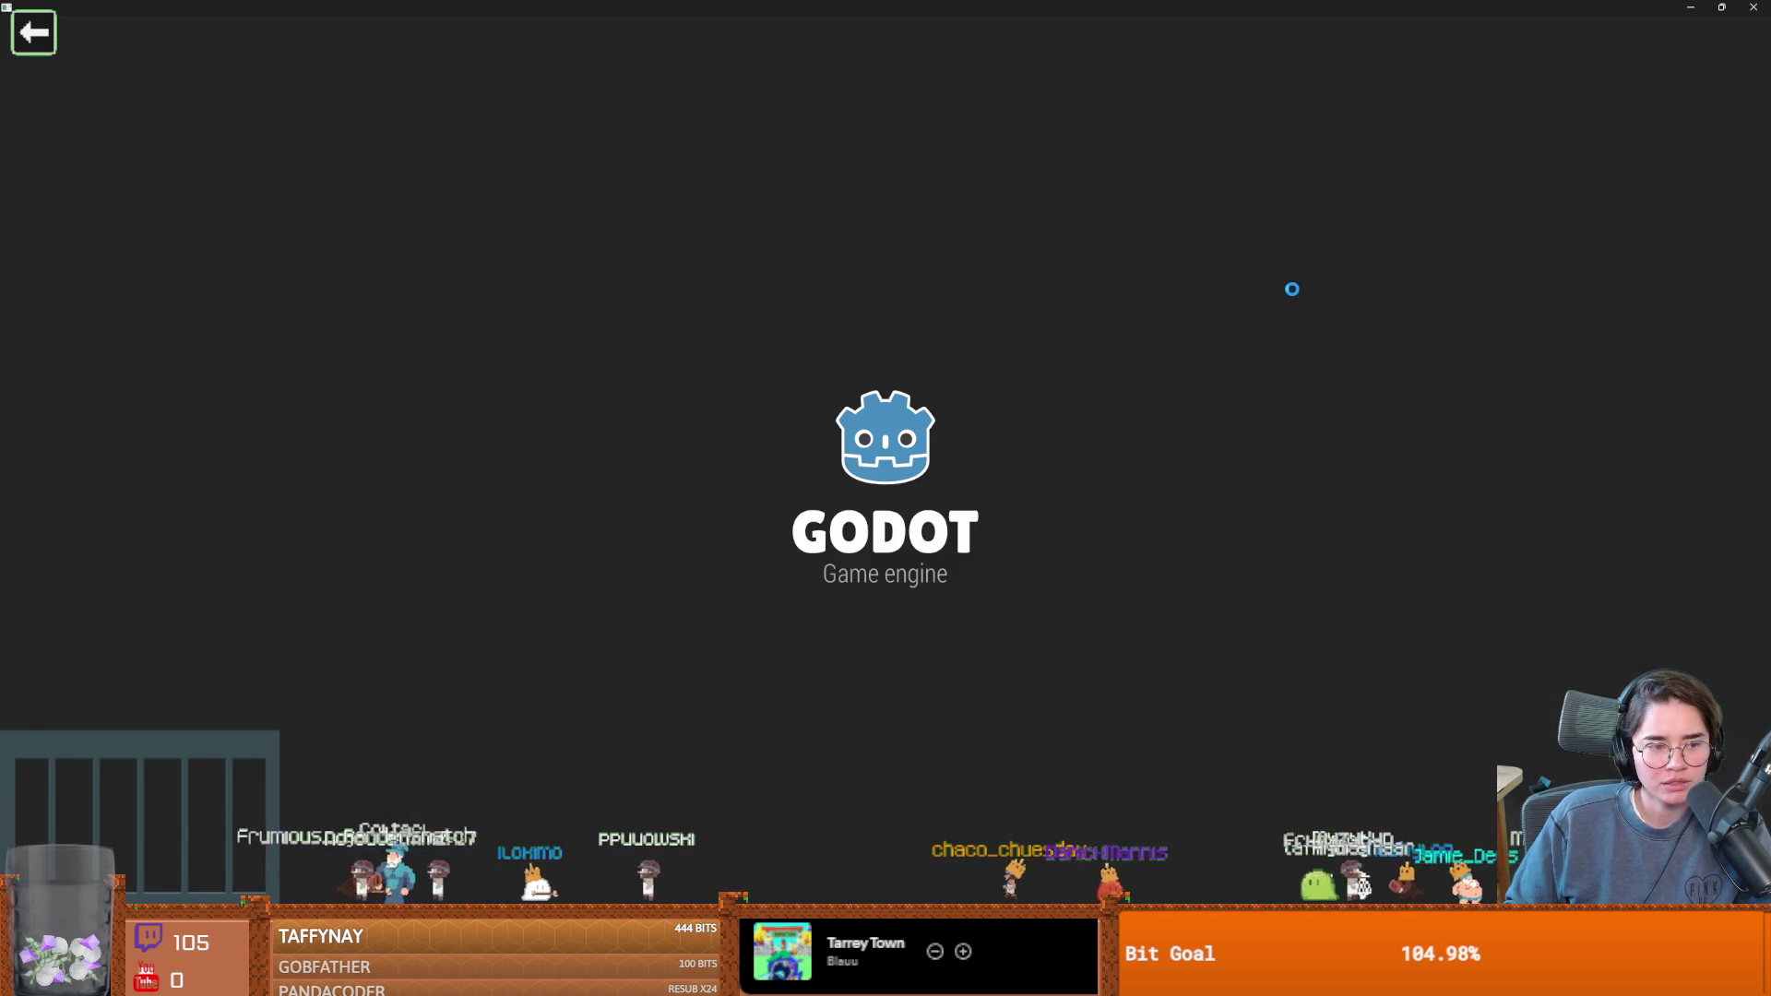
key(Return)
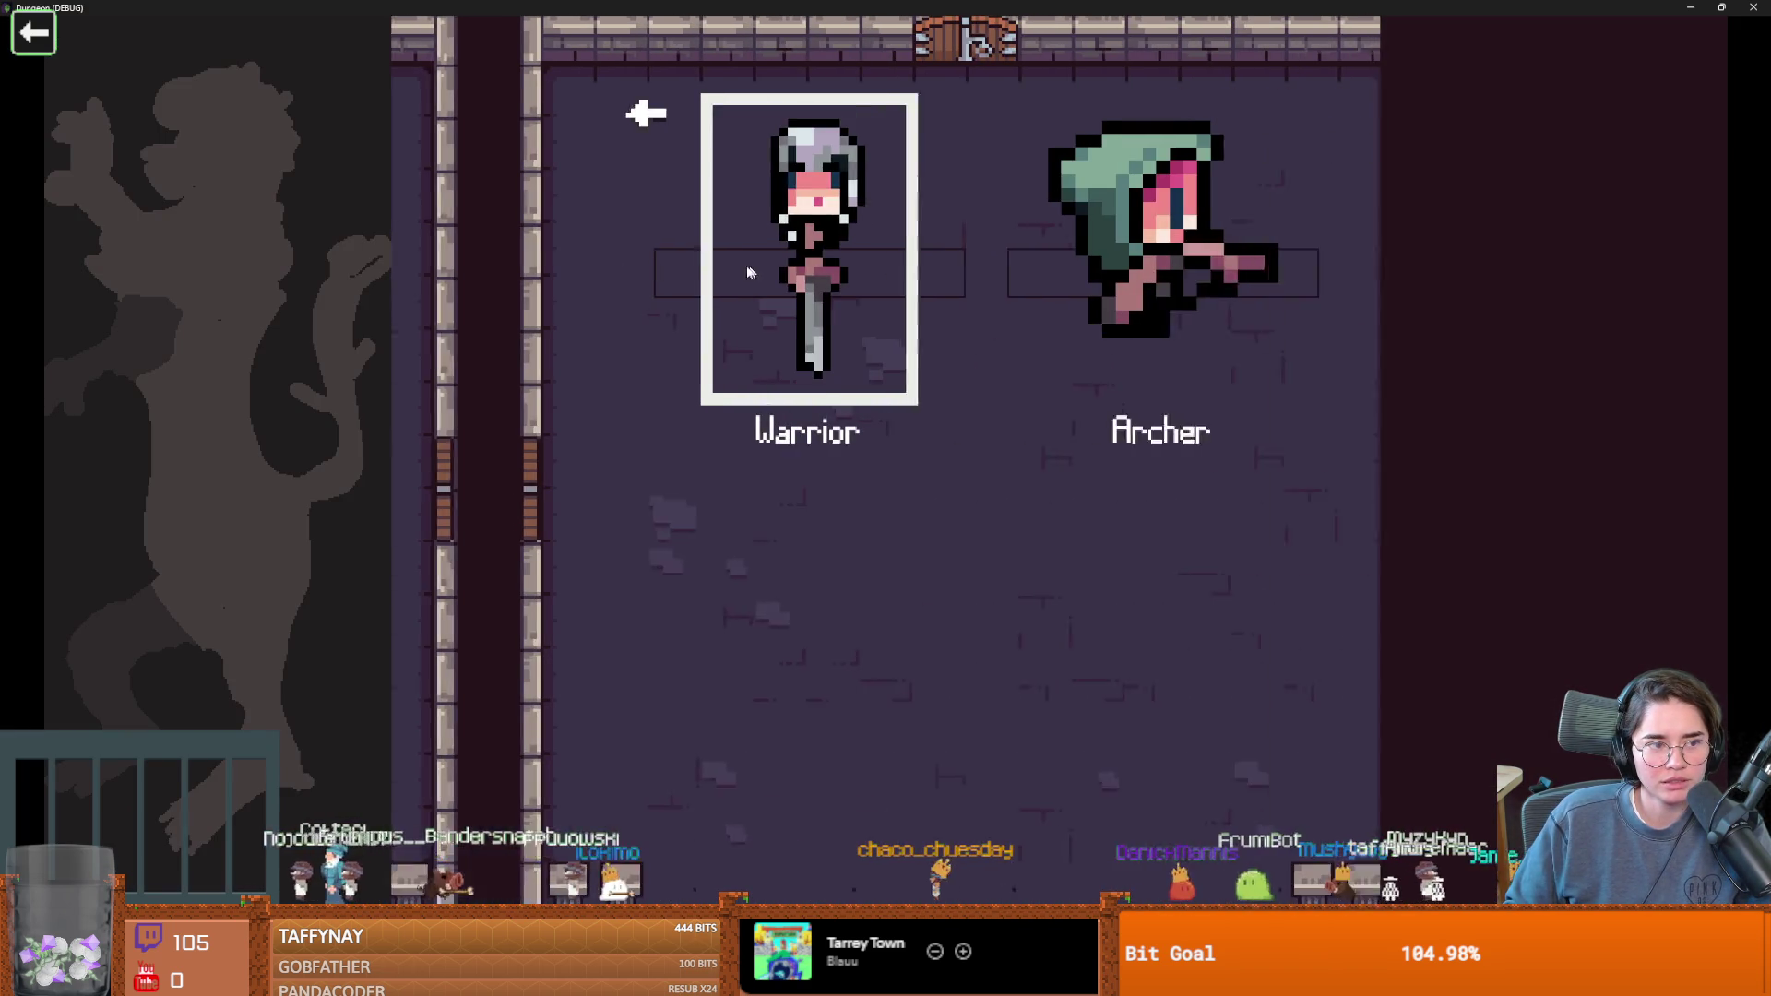
click(722, 268)
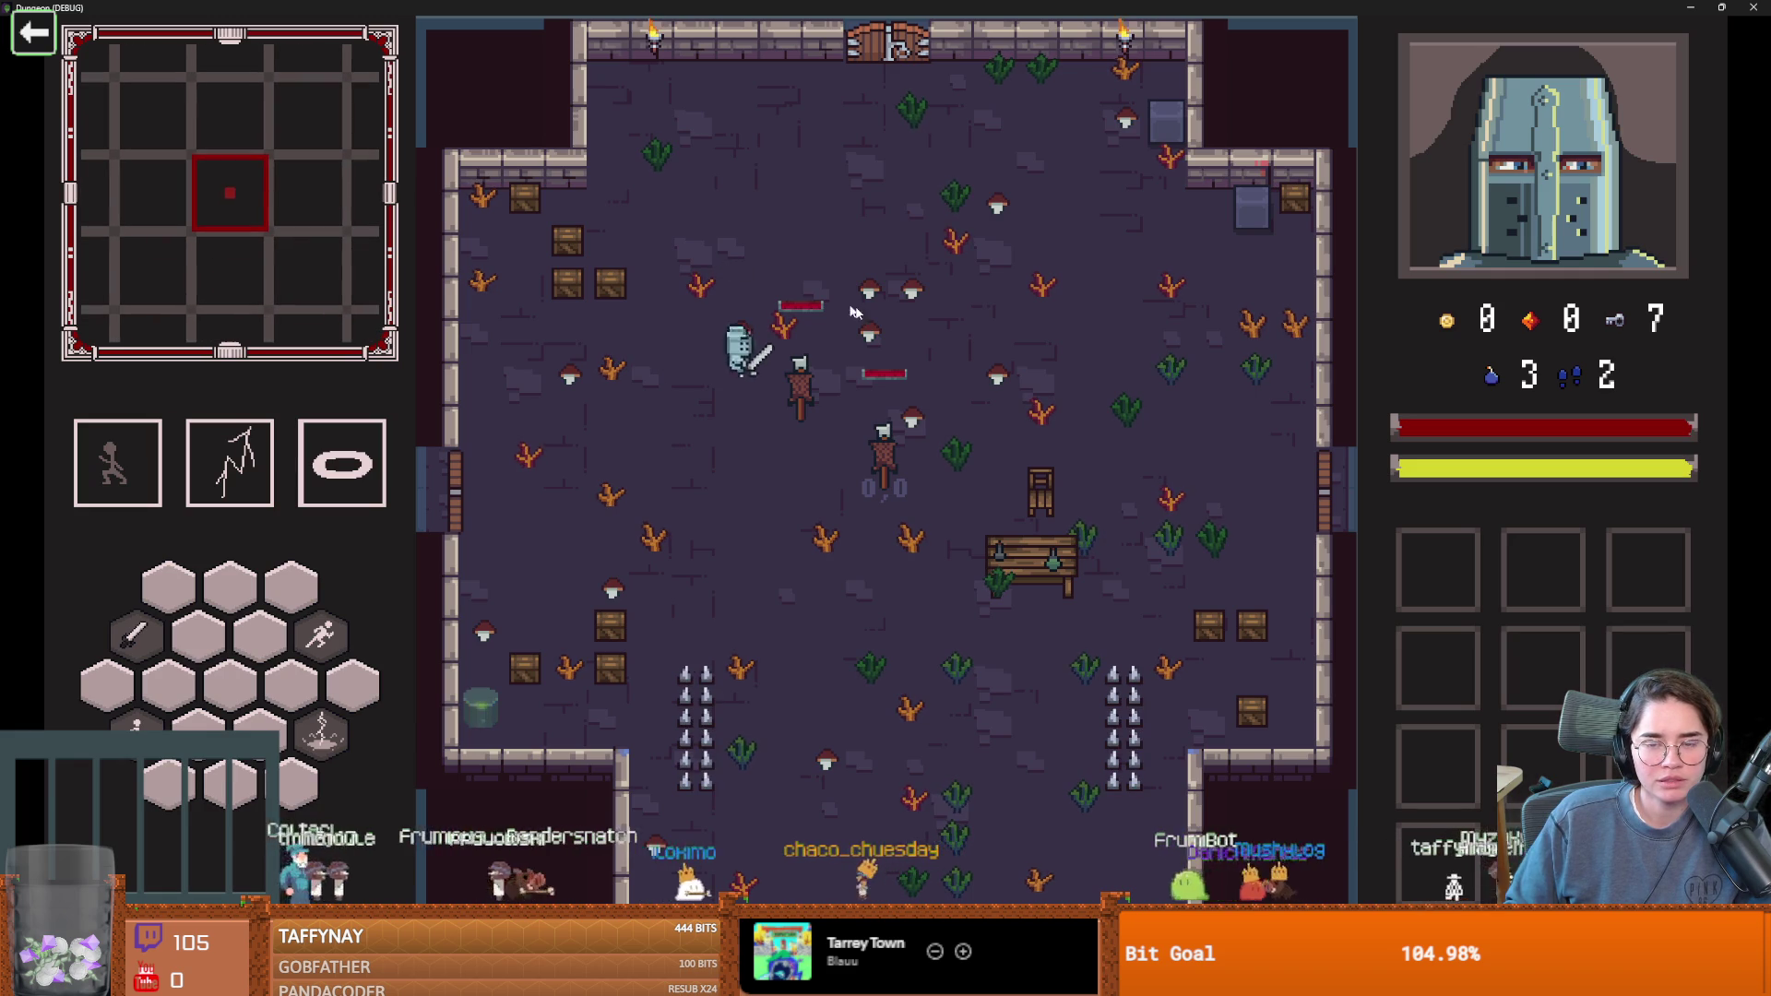
drag(841, 7, 765, 324)
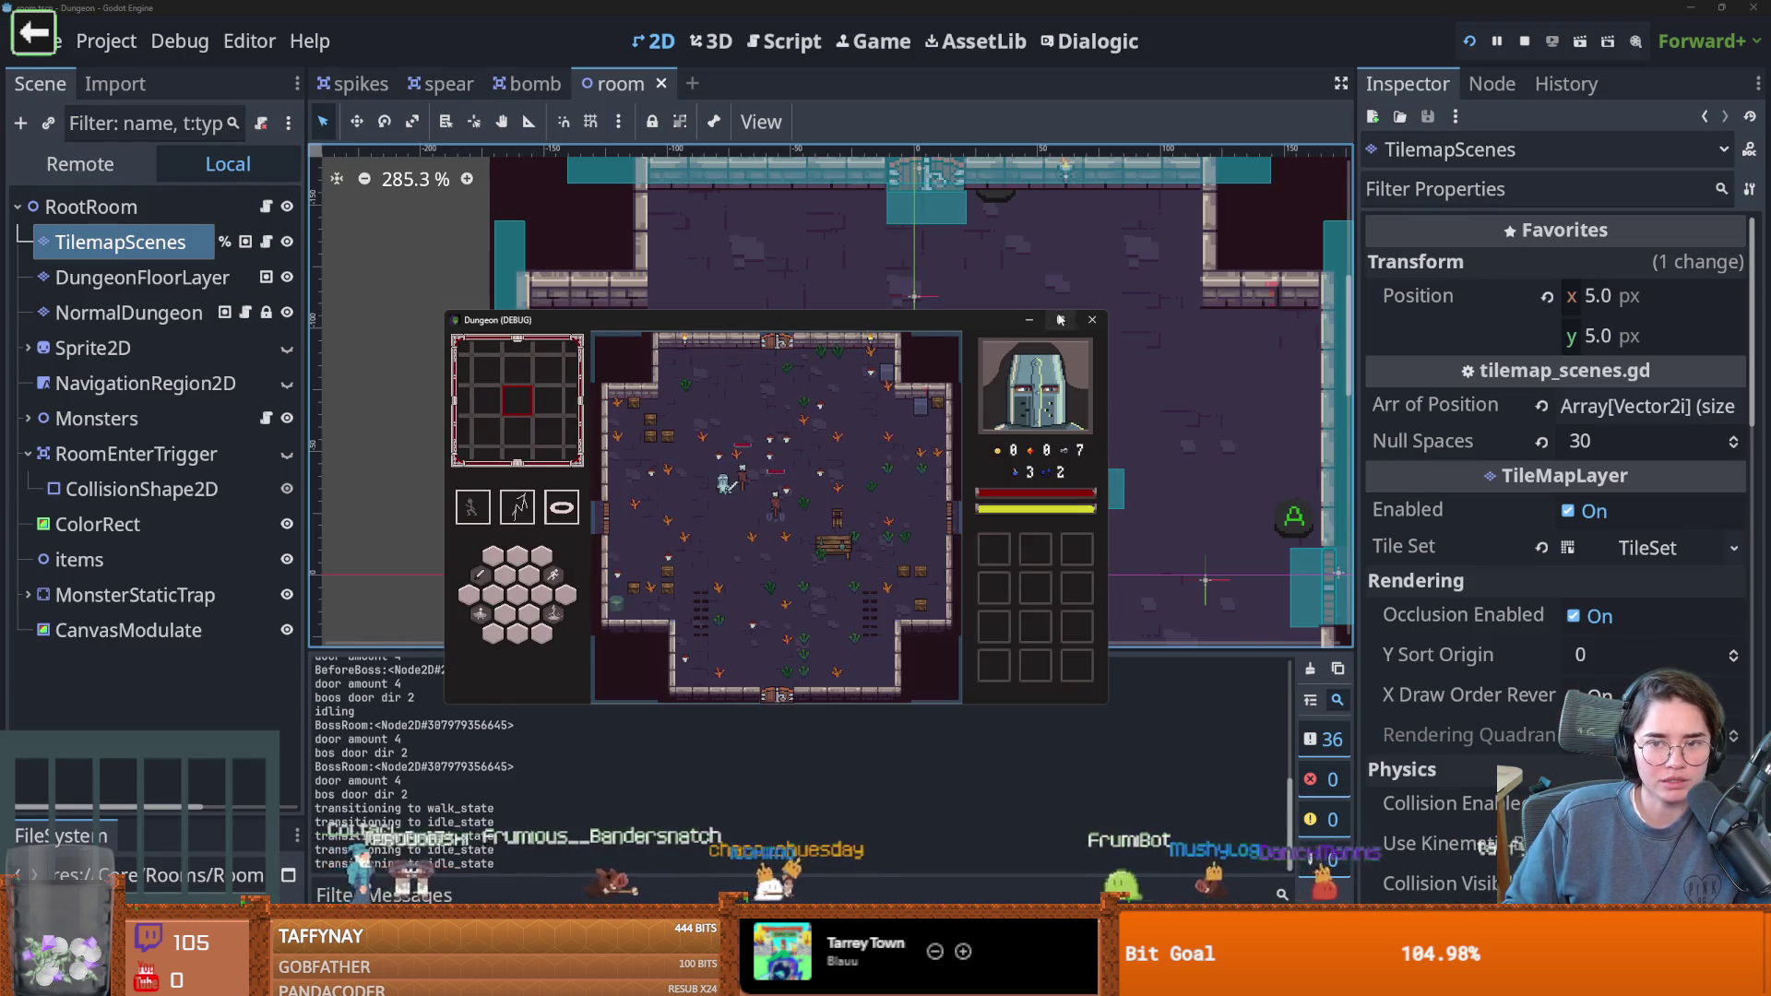
click(1058, 320)
Play the room: walk around bombing crates, dash to the coin, and sword the training dummies.
key(s)
key(a)
key(w)
key(w)
key(e)
key(d)
key(e)
key(a)
key(w)
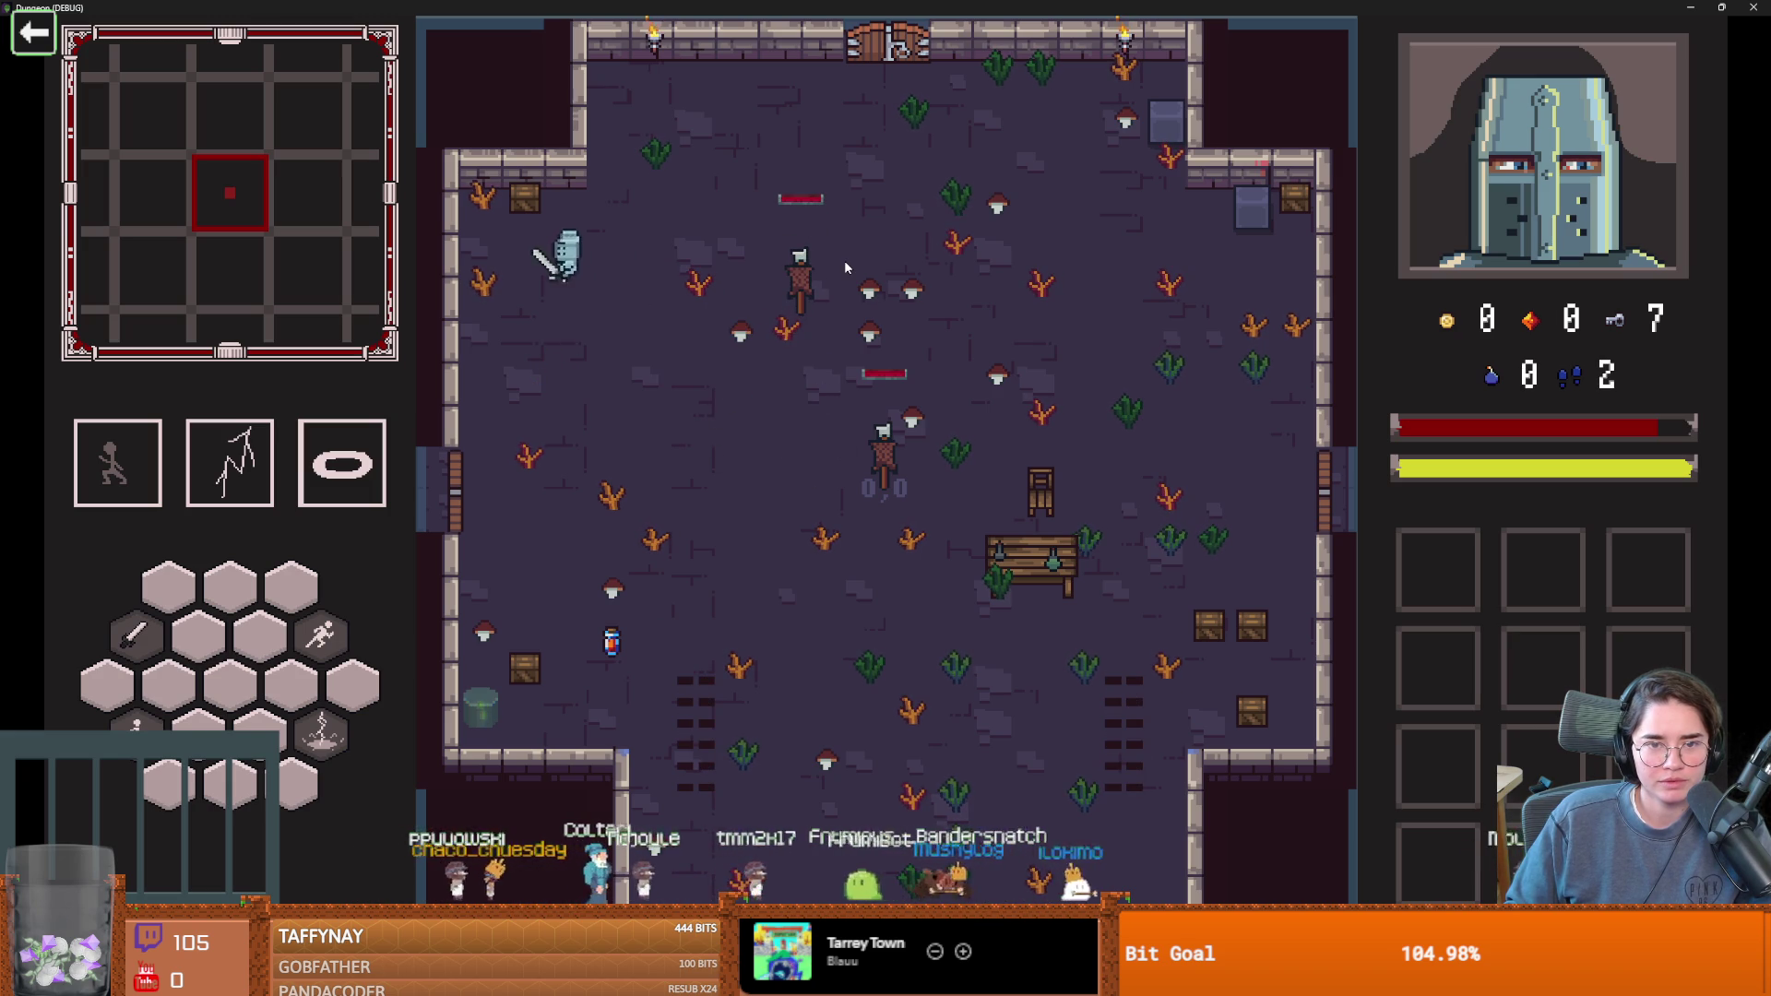
key(d)
key(s)
key(space)
key(s)
key(a)
key(w)
key(d)
key(w)
key(a)
key(d)
click(891, 248)
key(w)
key(a)
key(s)
click(835, 323)
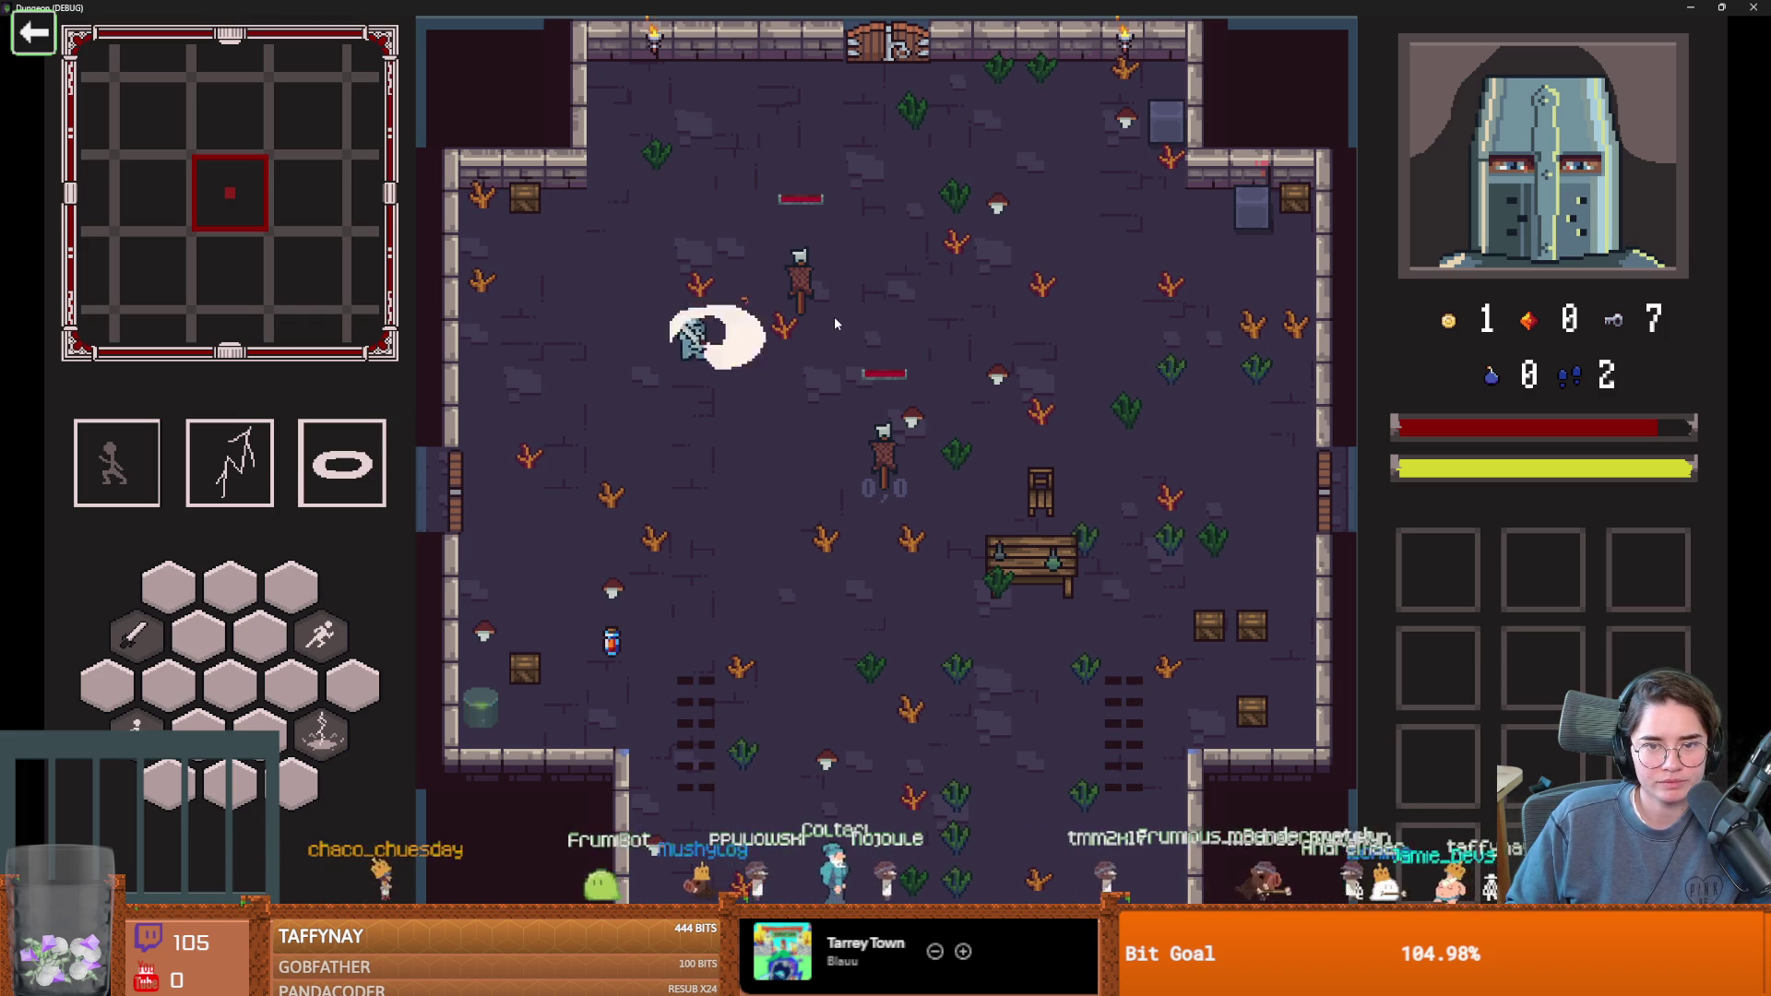
Leave fullscreen, stop the running game, and zoom out the room view.
key(a)
key(super+Down)
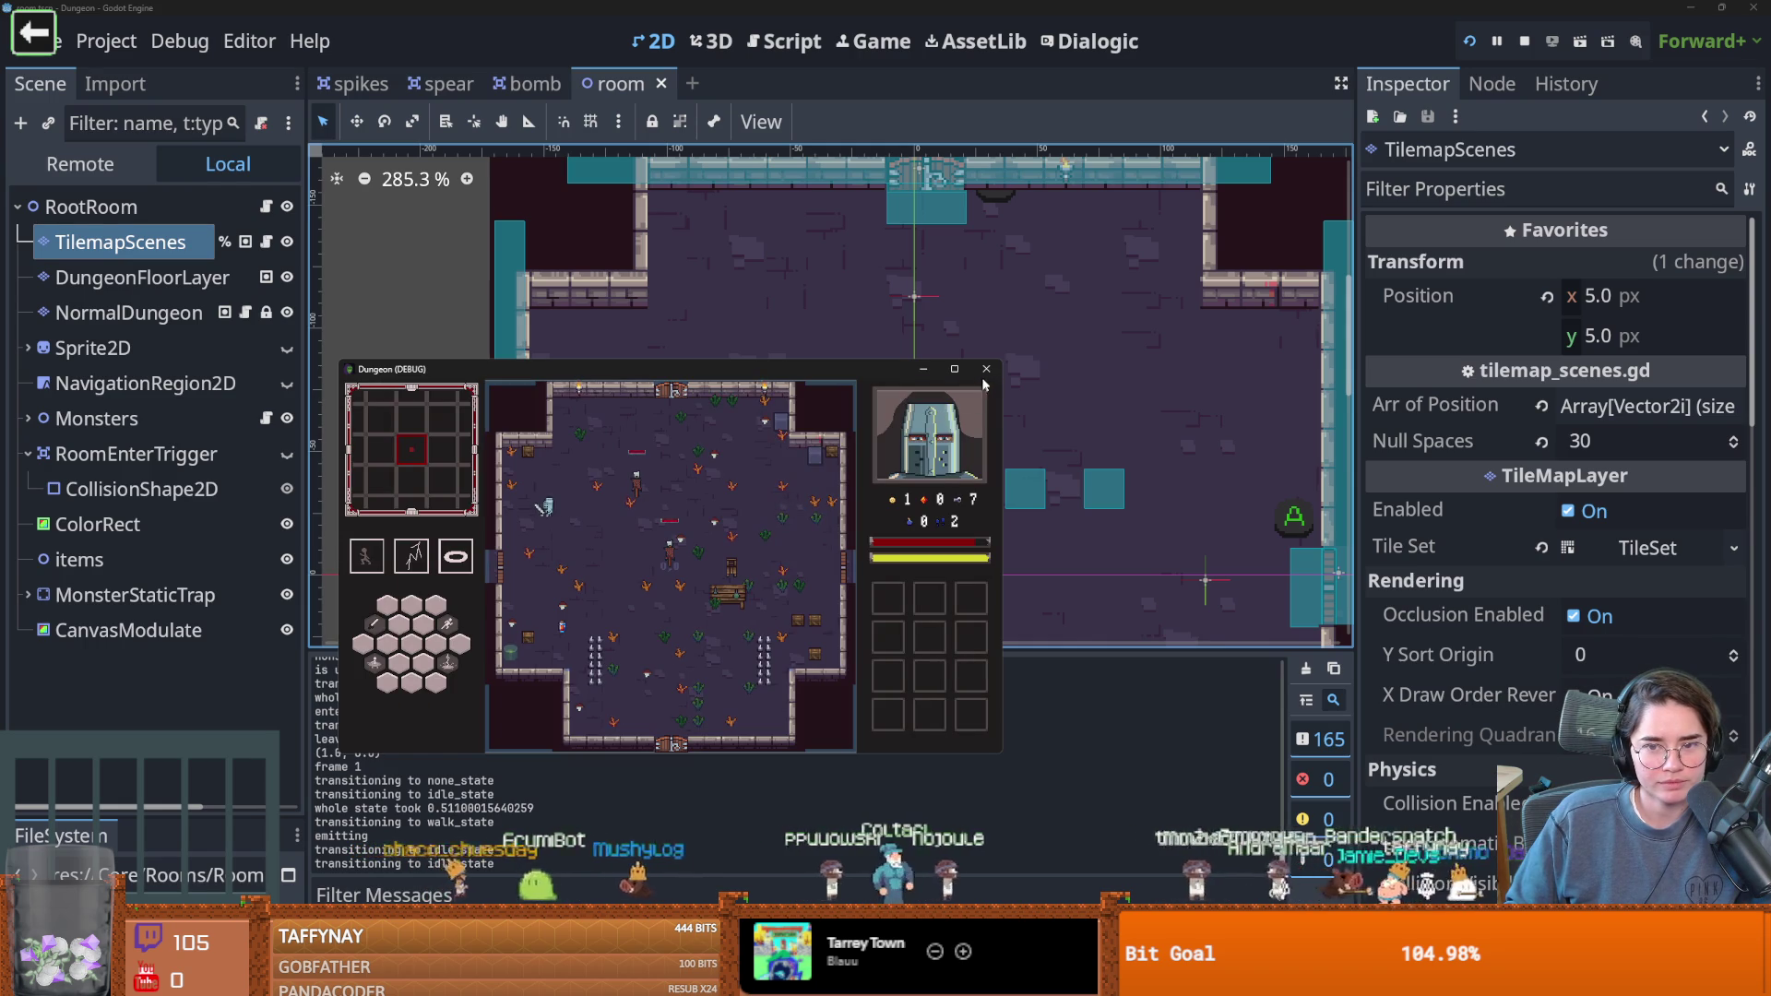
click(985, 369)
scroll(827, 419, down, 2)
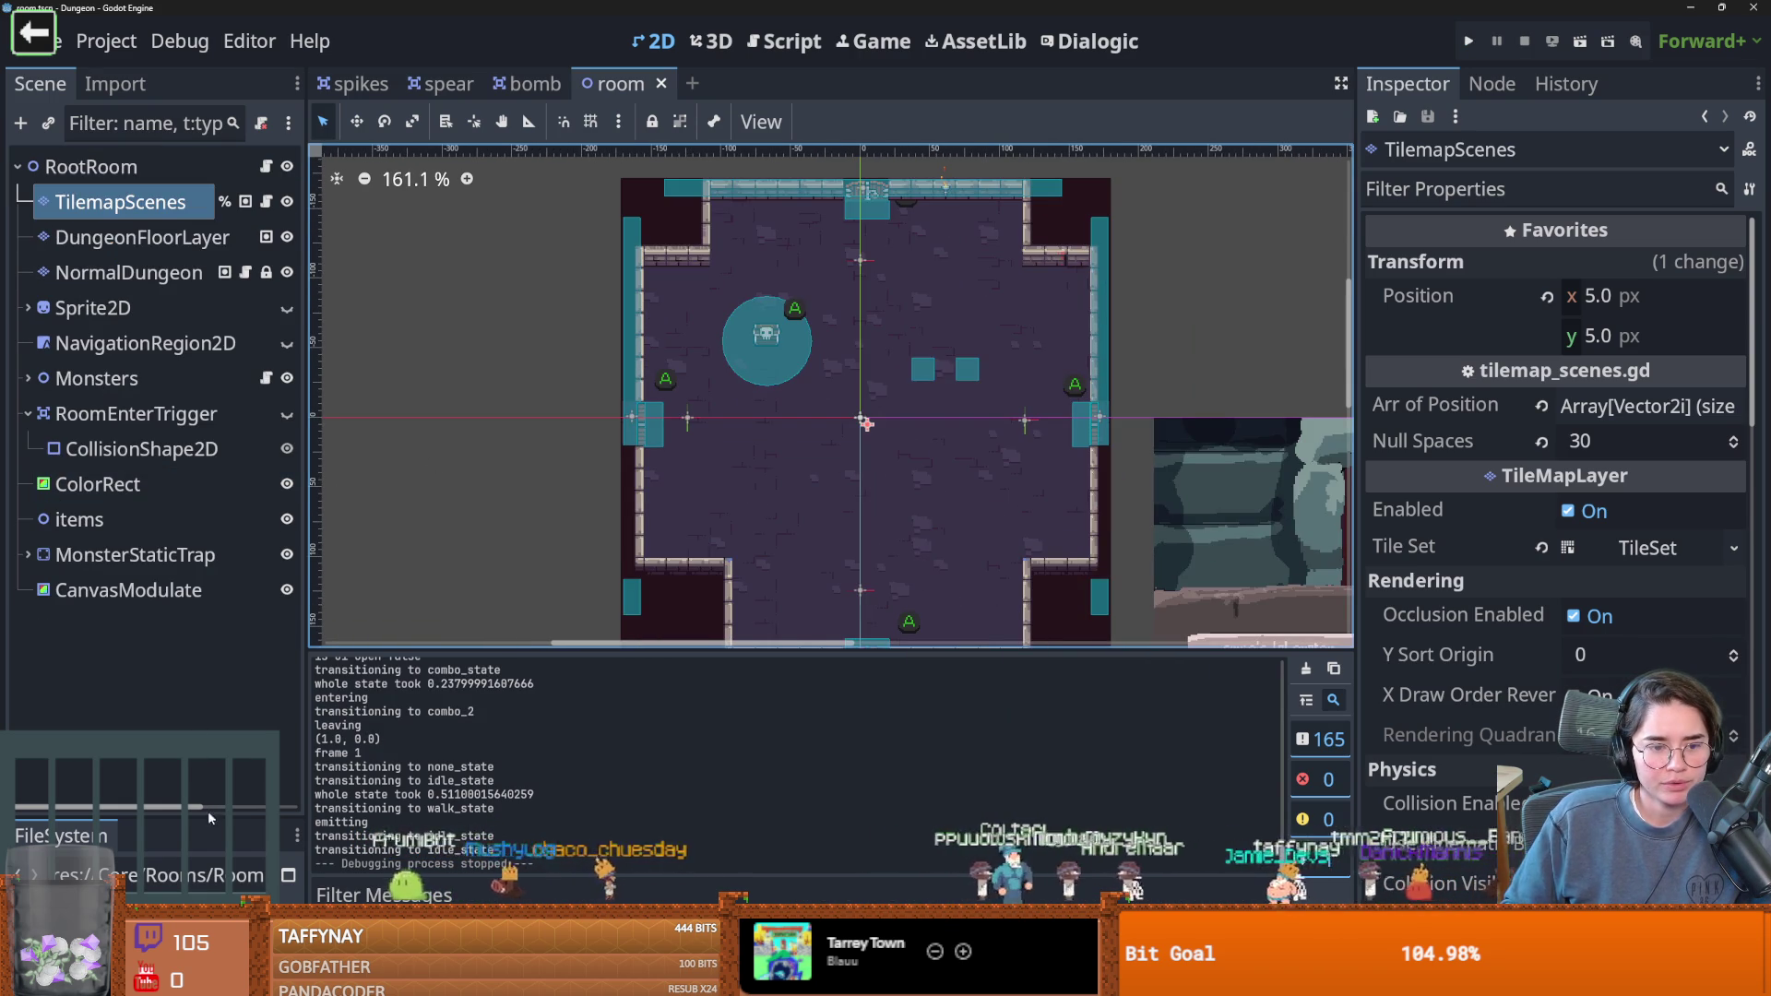
Open root_room.tscn, place a spear tile on its TilemapScenes layer, and save.
drag(207, 817, 207, 444)
double_click(148, 809)
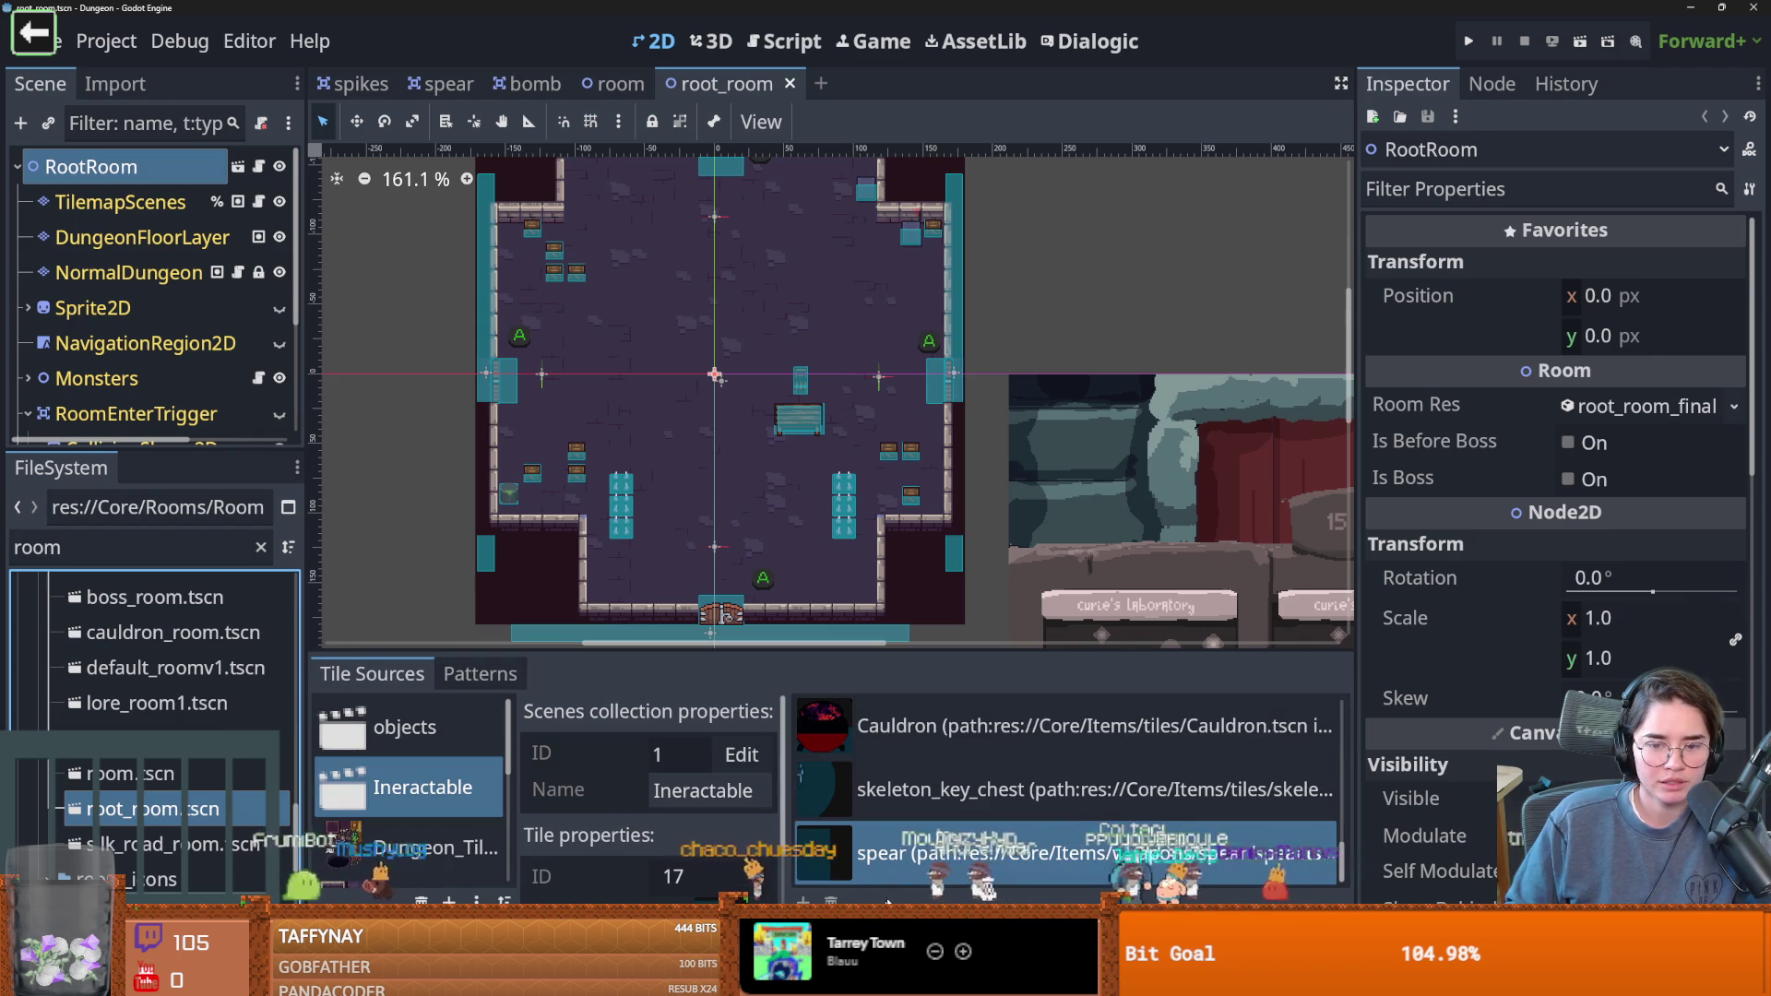
click(170, 204)
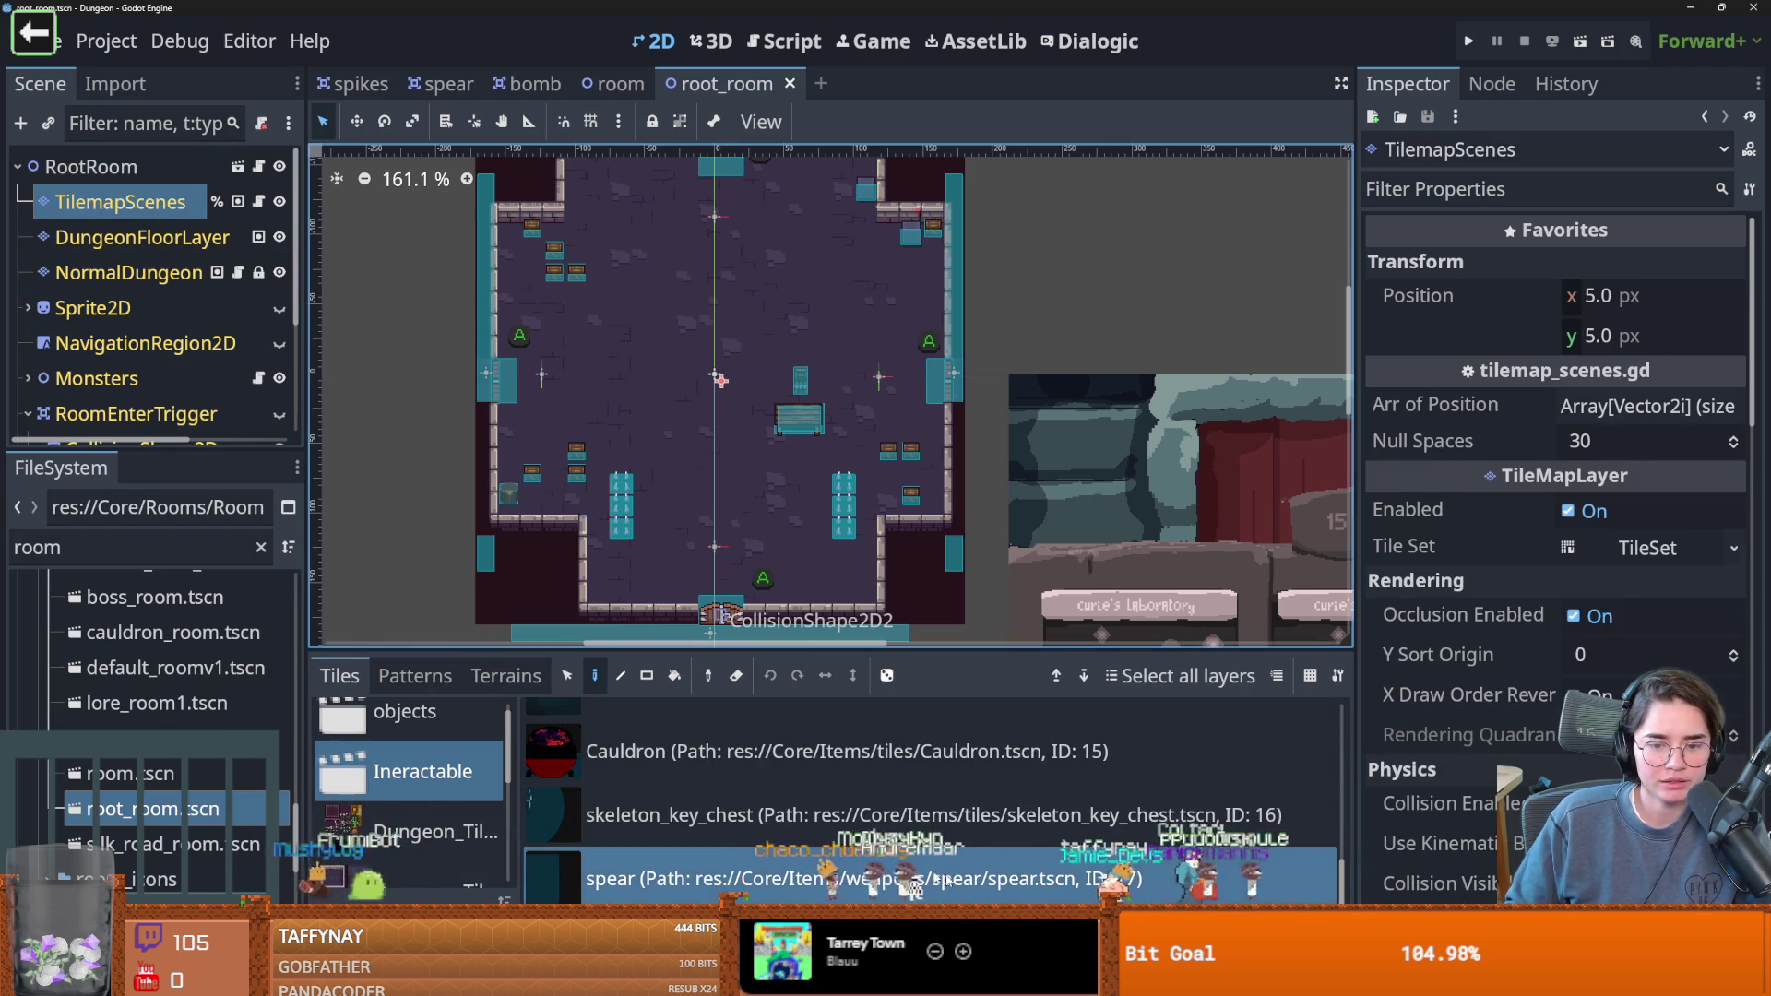
click(821, 304)
key(ctrl+s)
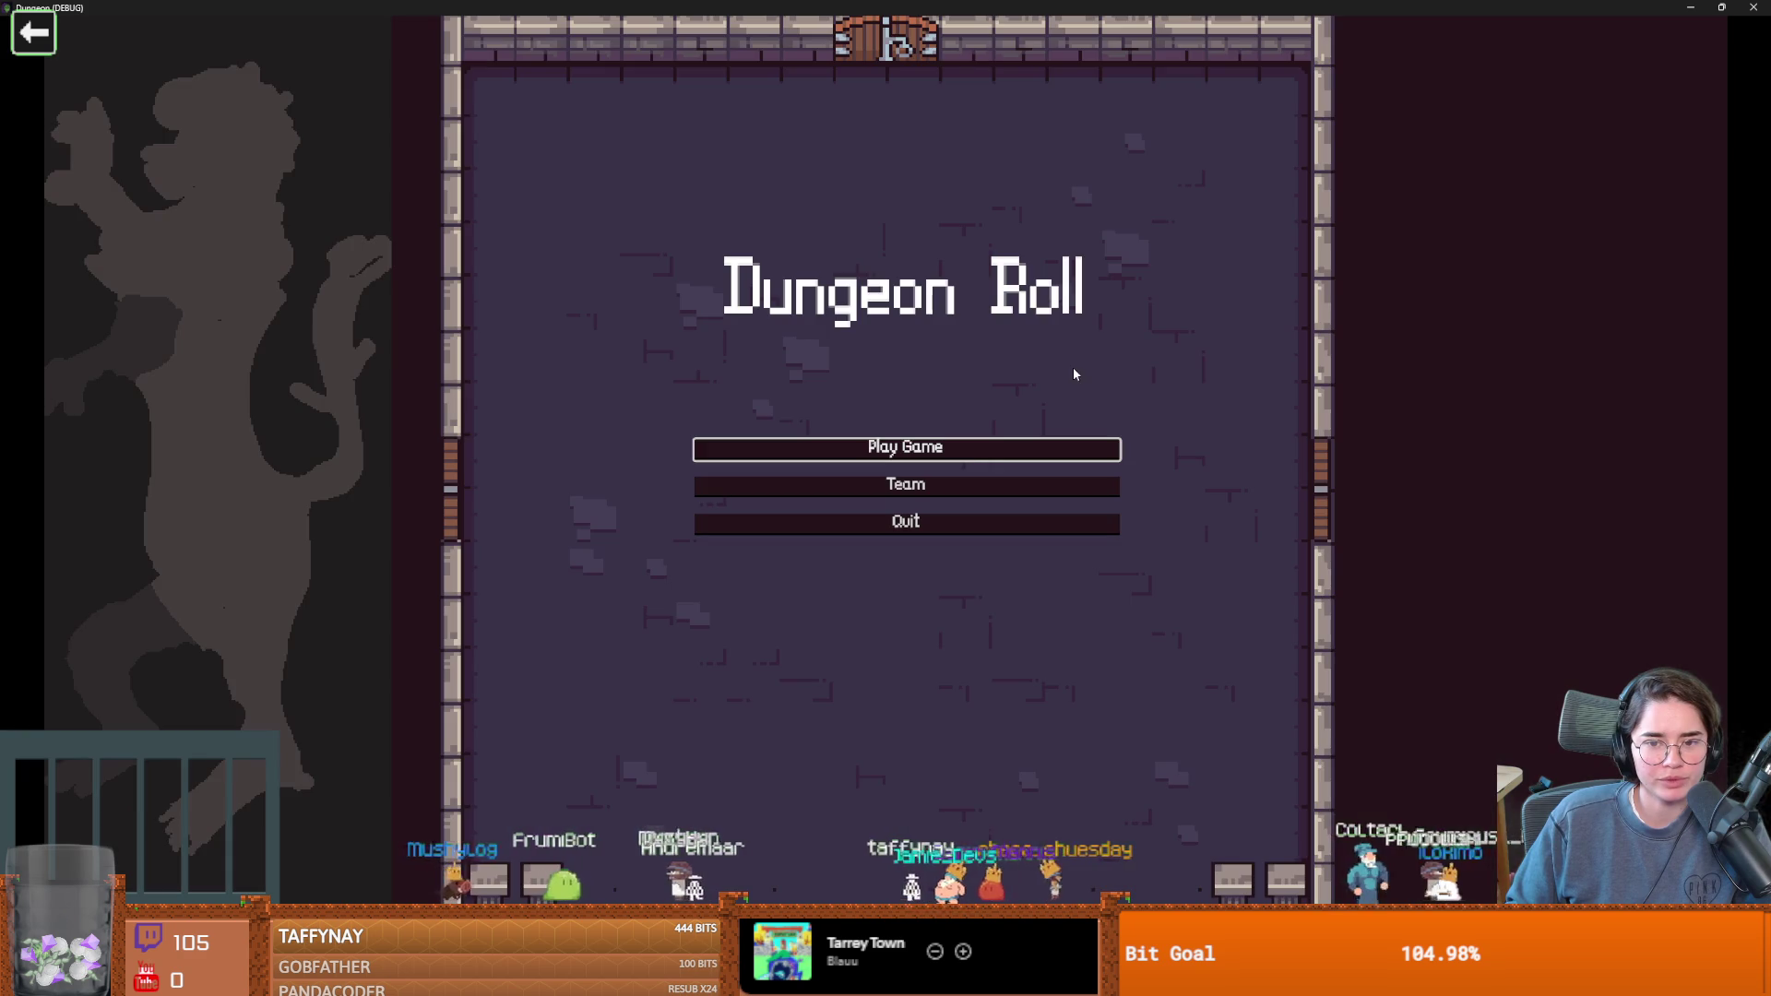
Start a new Warrior run, walk the knight around, then close the game.
click(971, 452)
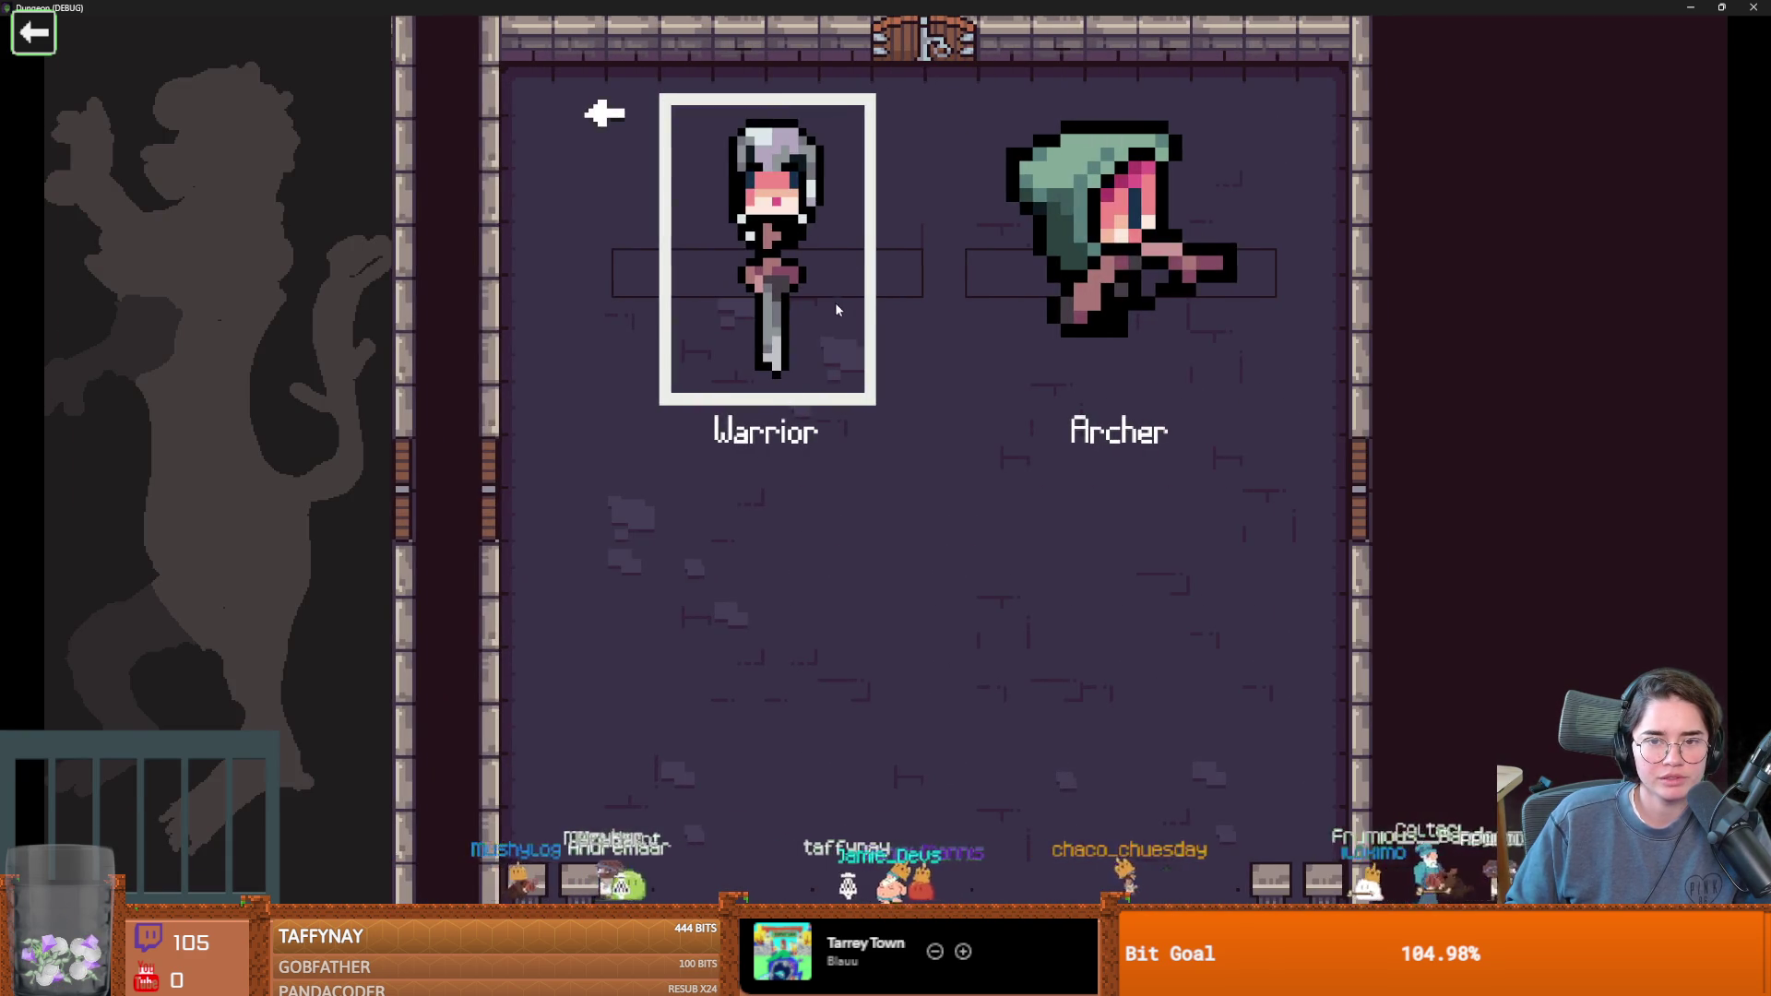
click(836, 306)
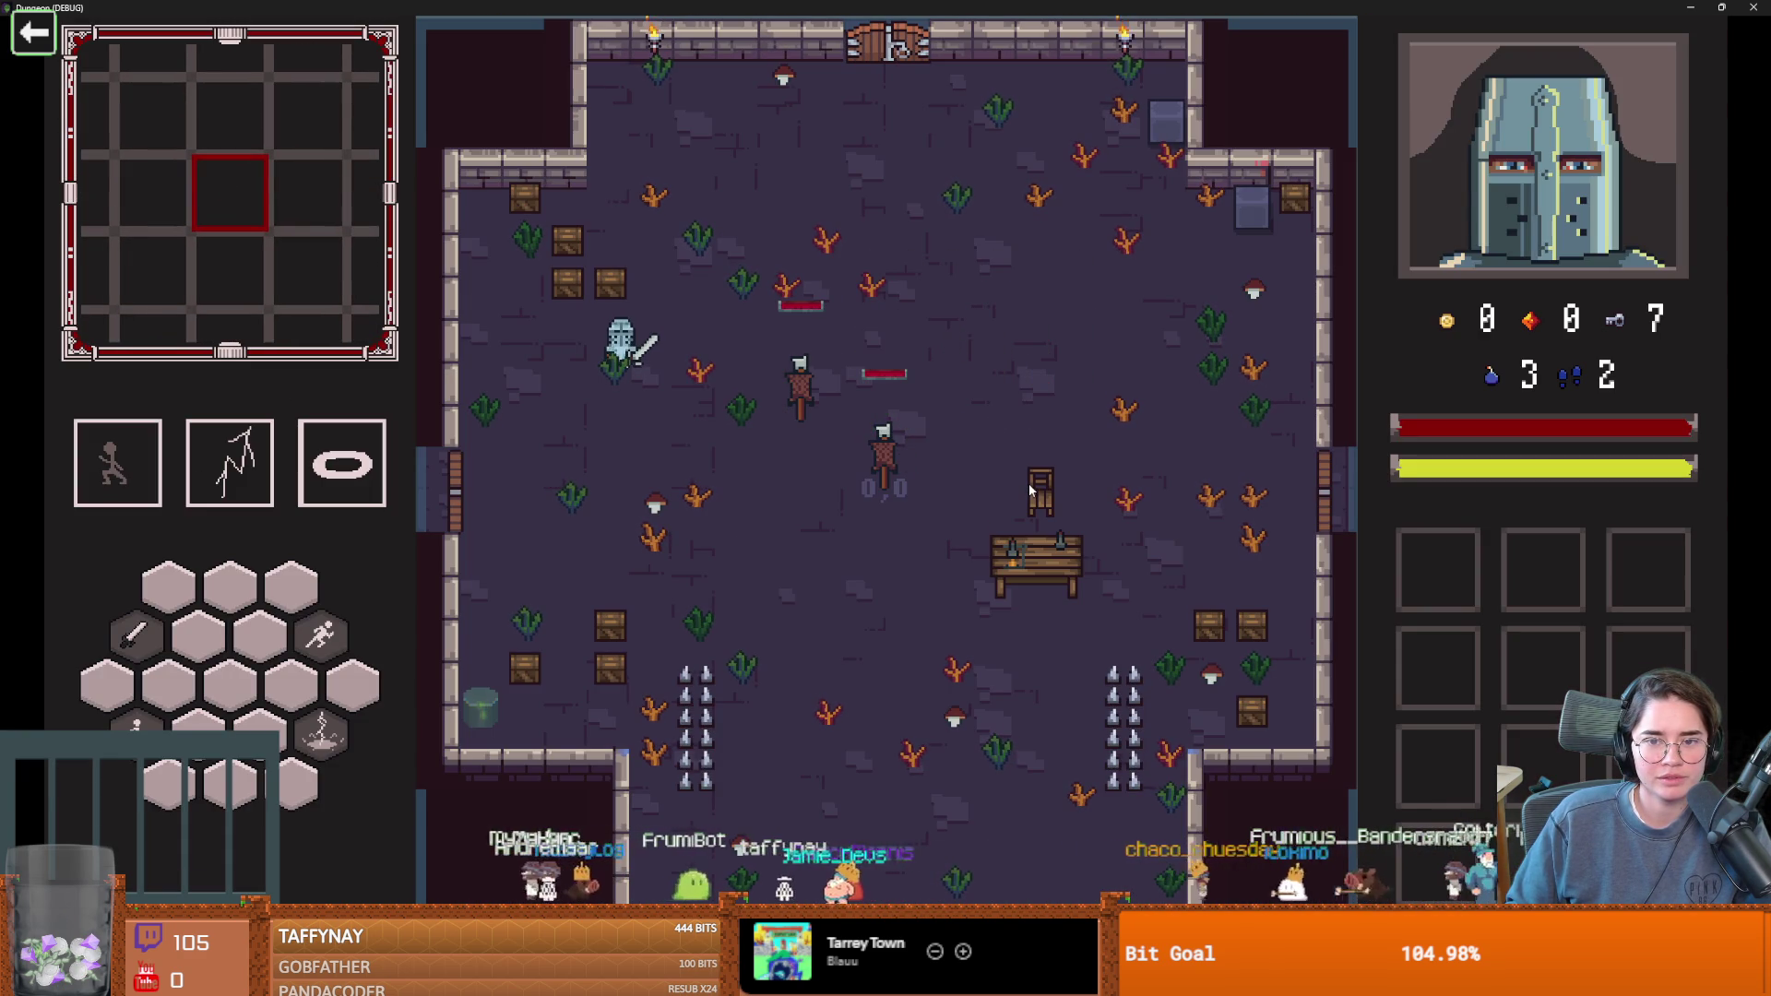
key(d)
key(w)
key(a)
double_click(1131, 6)
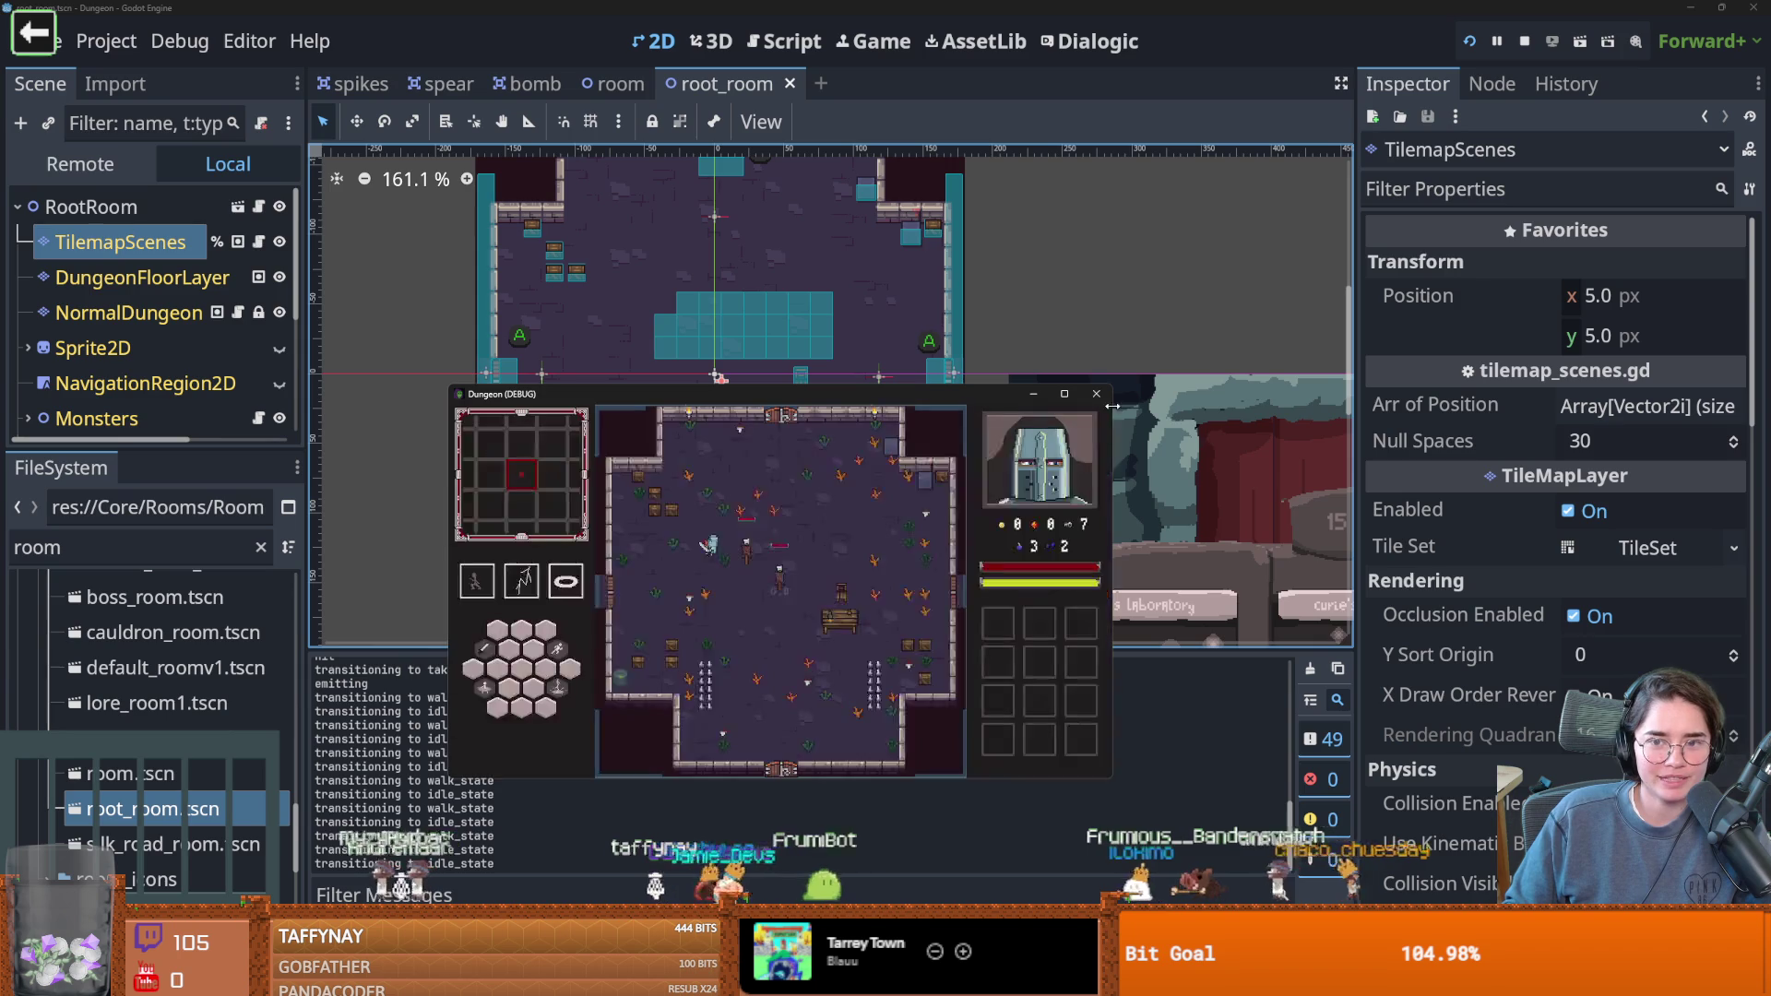
click(1094, 395)
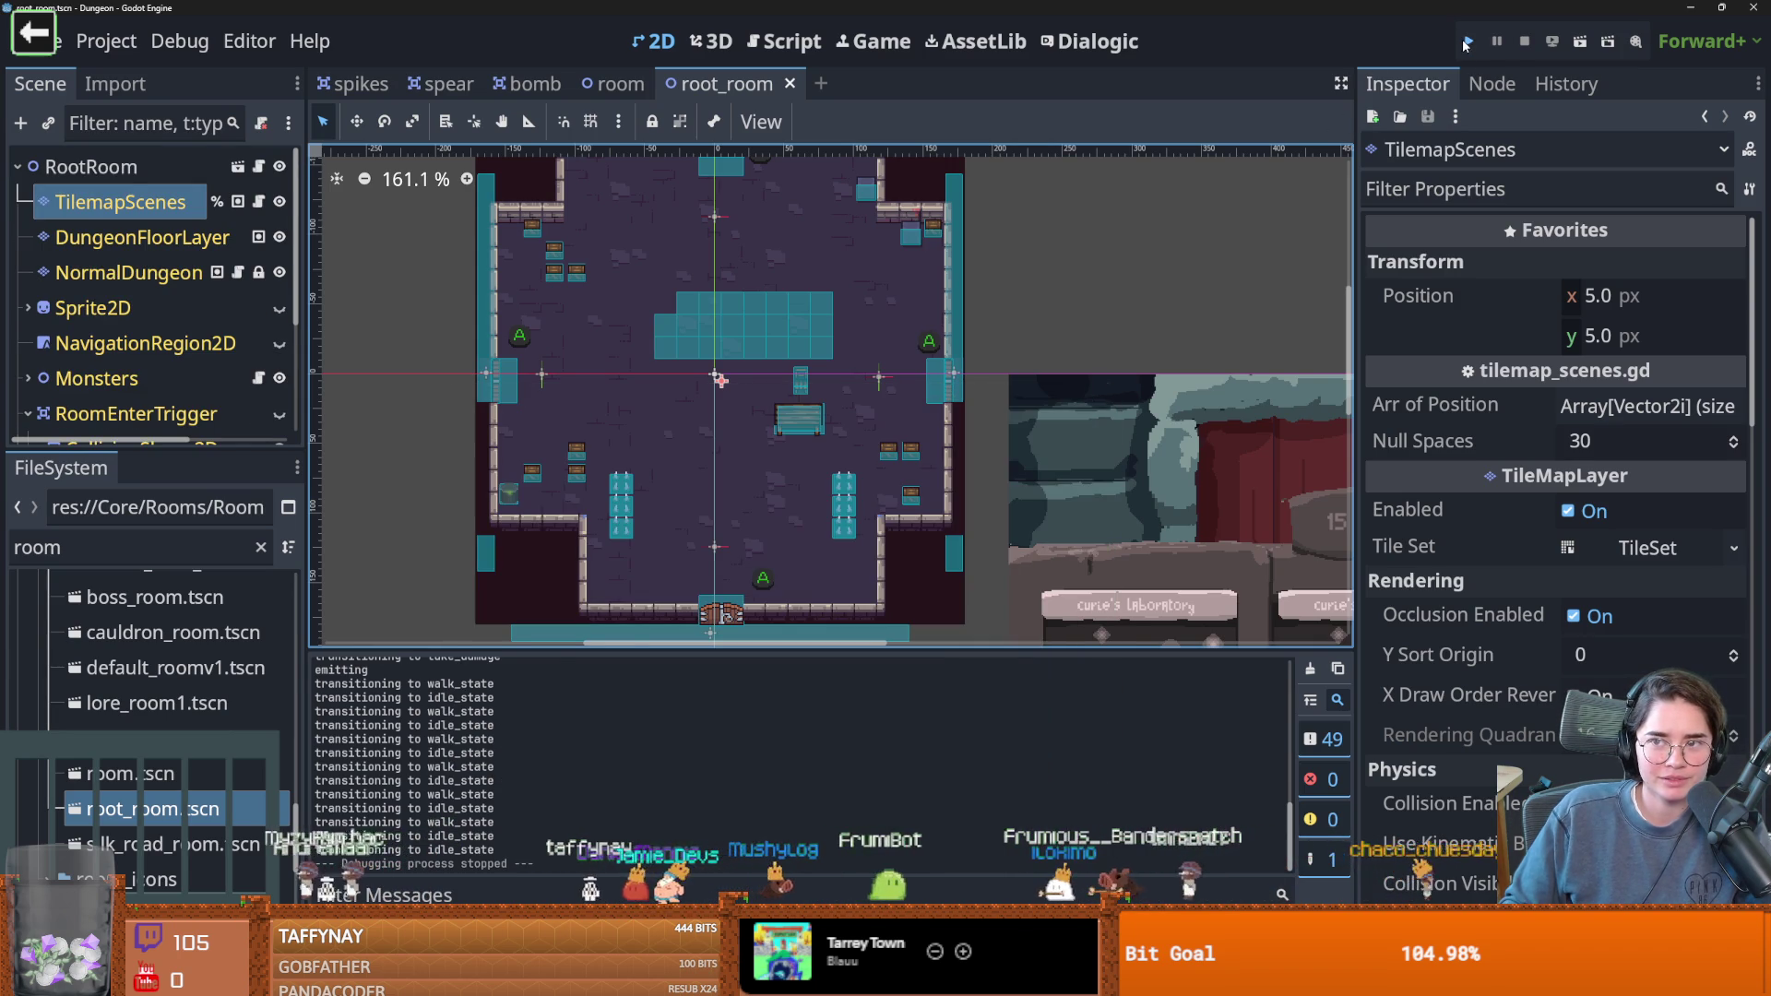
Relaunch with F5, start another Warrior game, then close it to stop debugging.
key(F5)
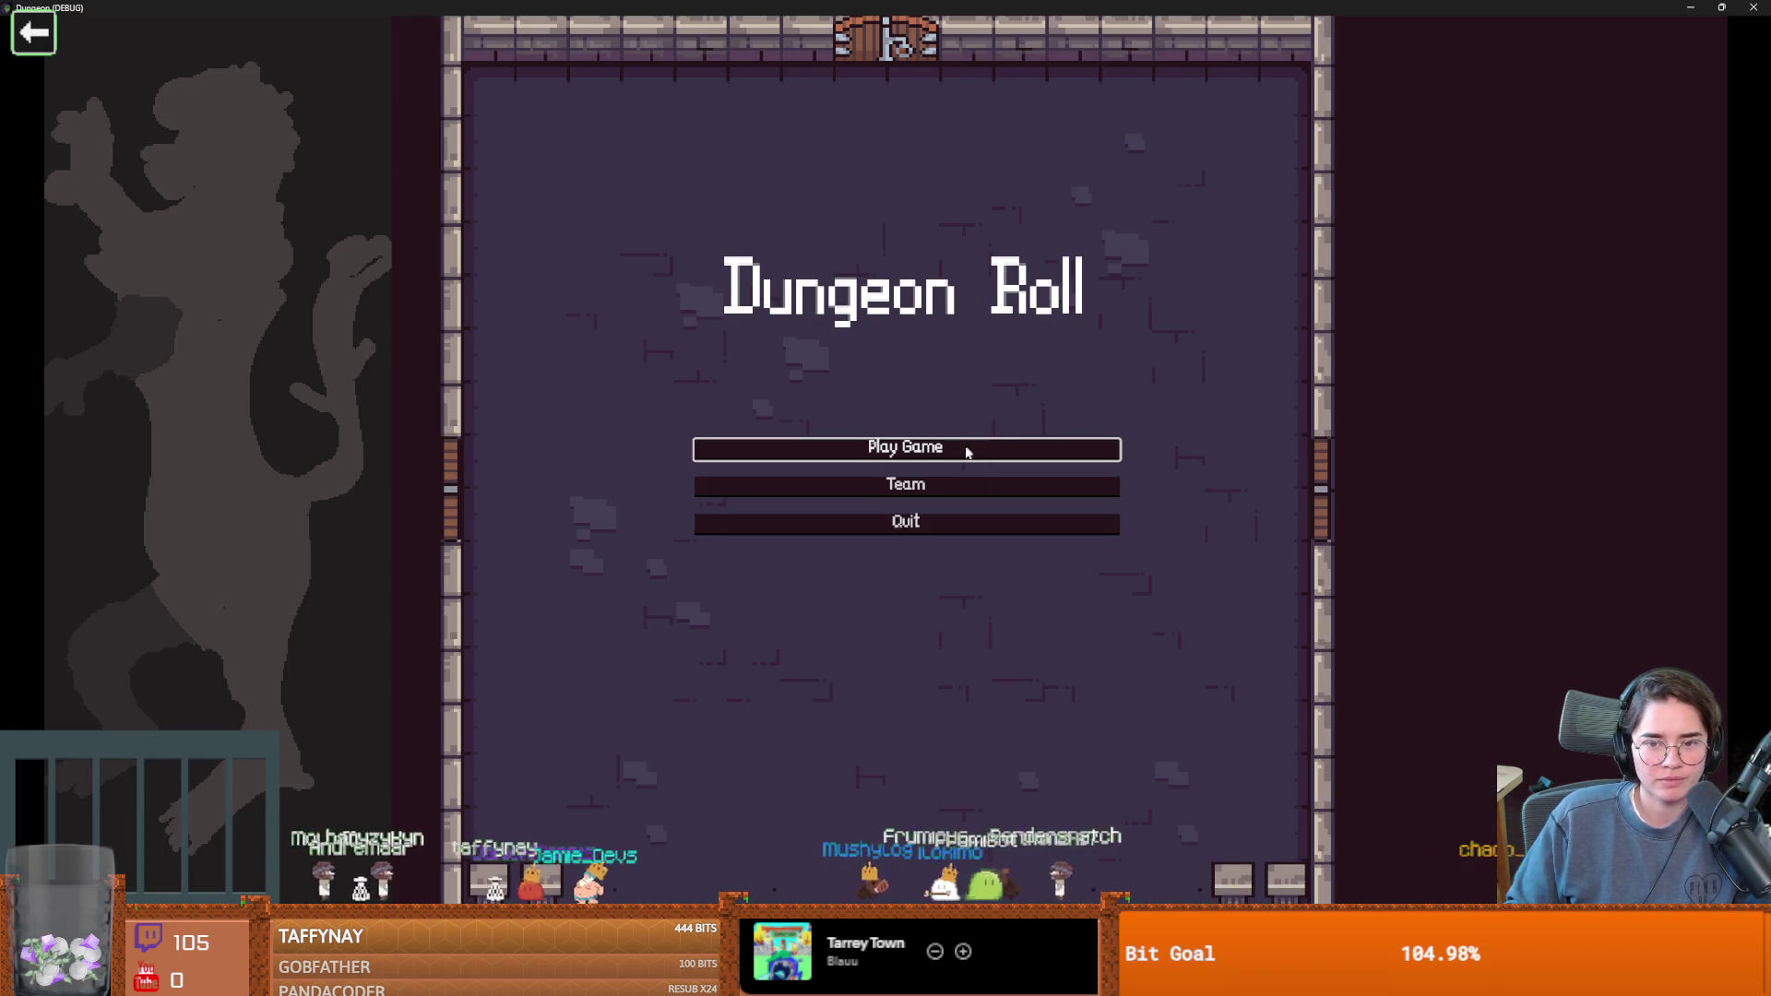
click(967, 452)
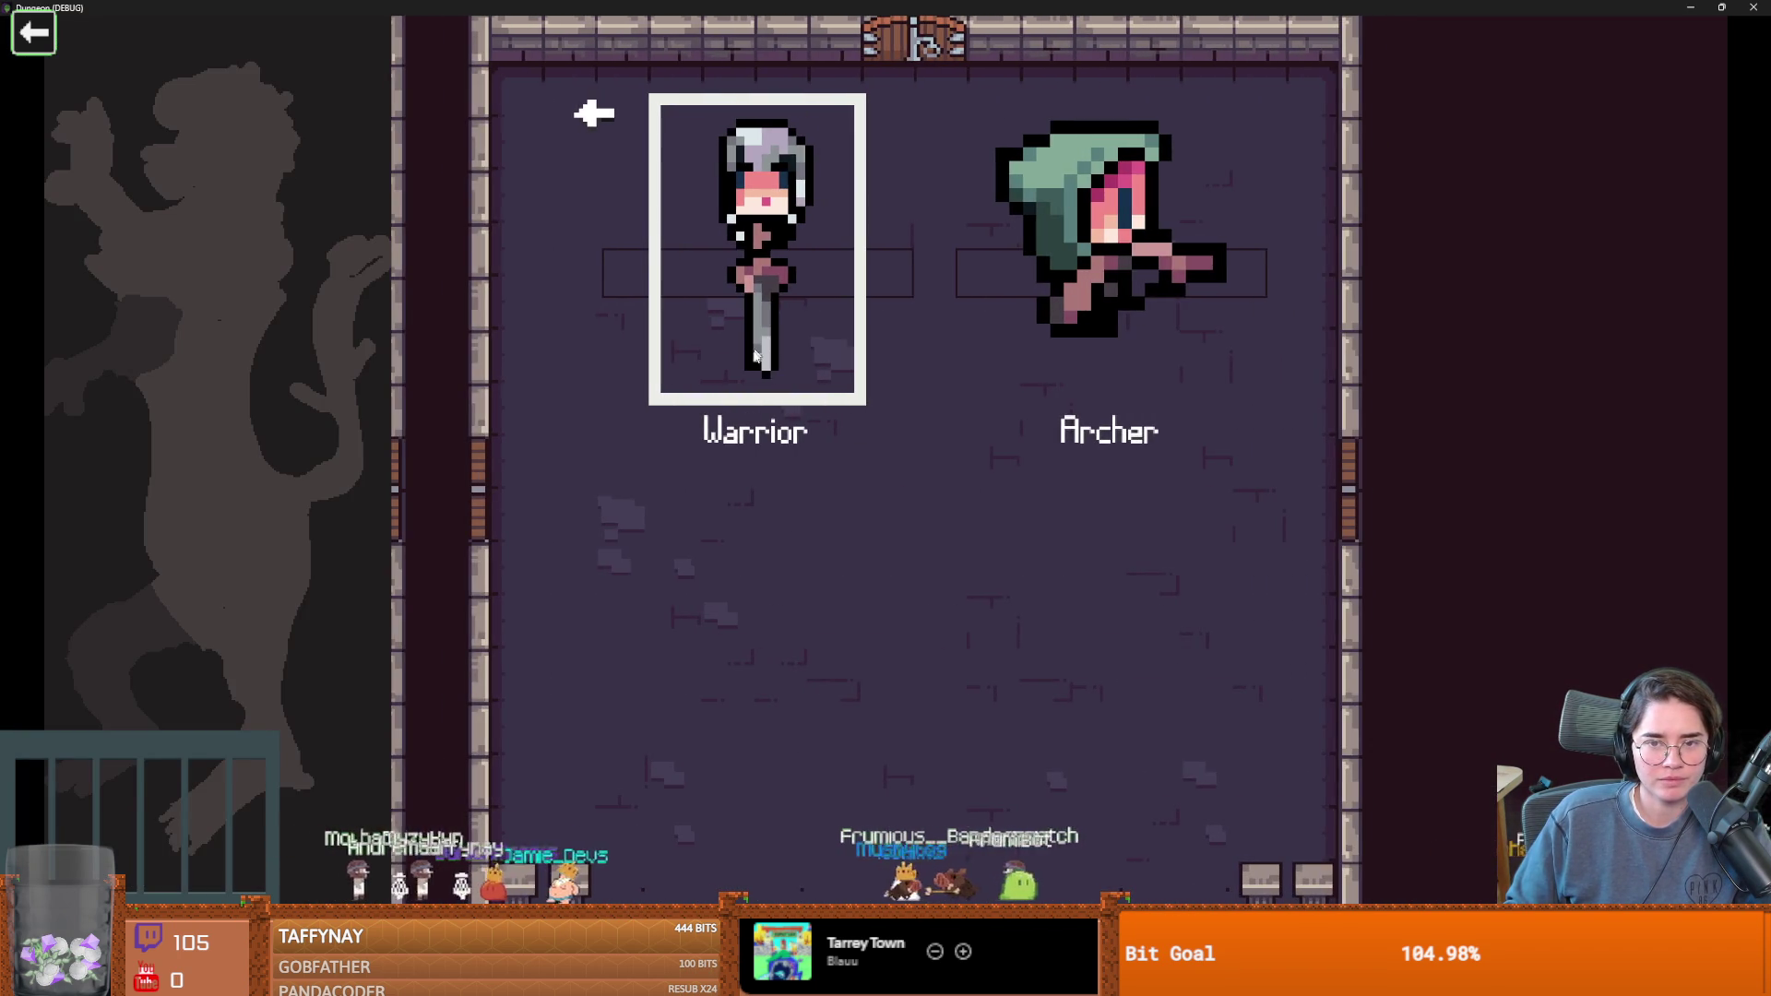
key(Return)
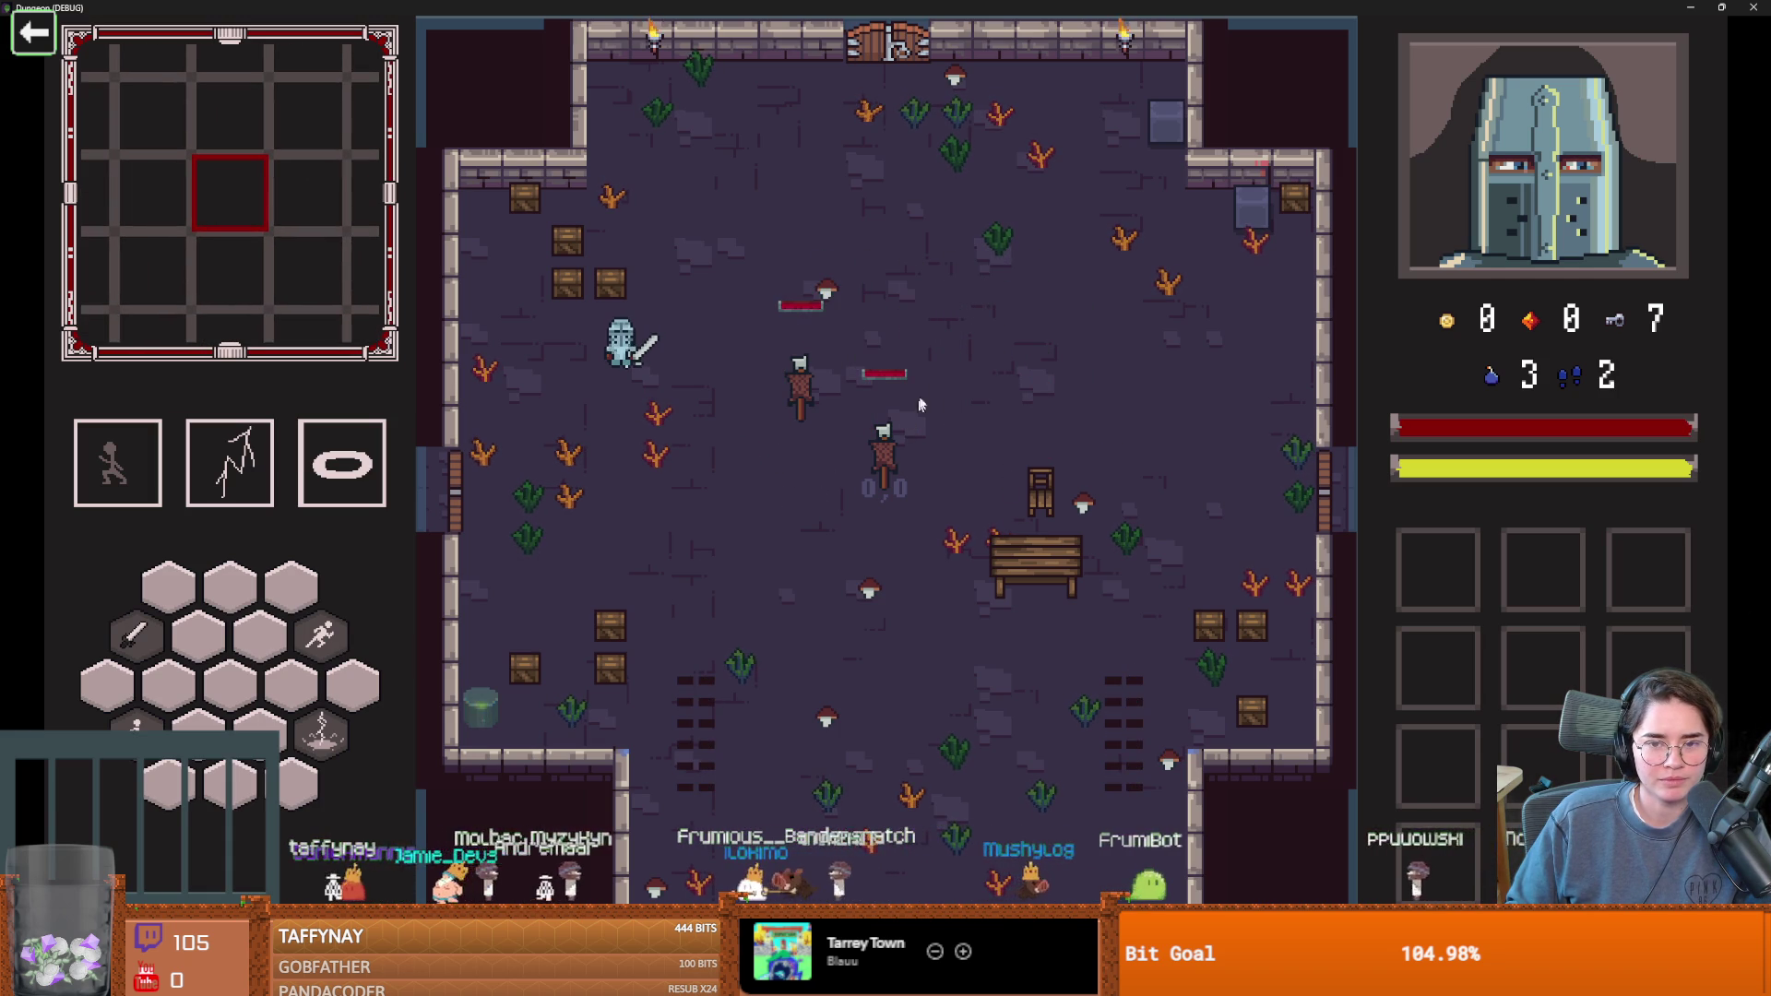
double_click(970, 7)
click(1121, 399)
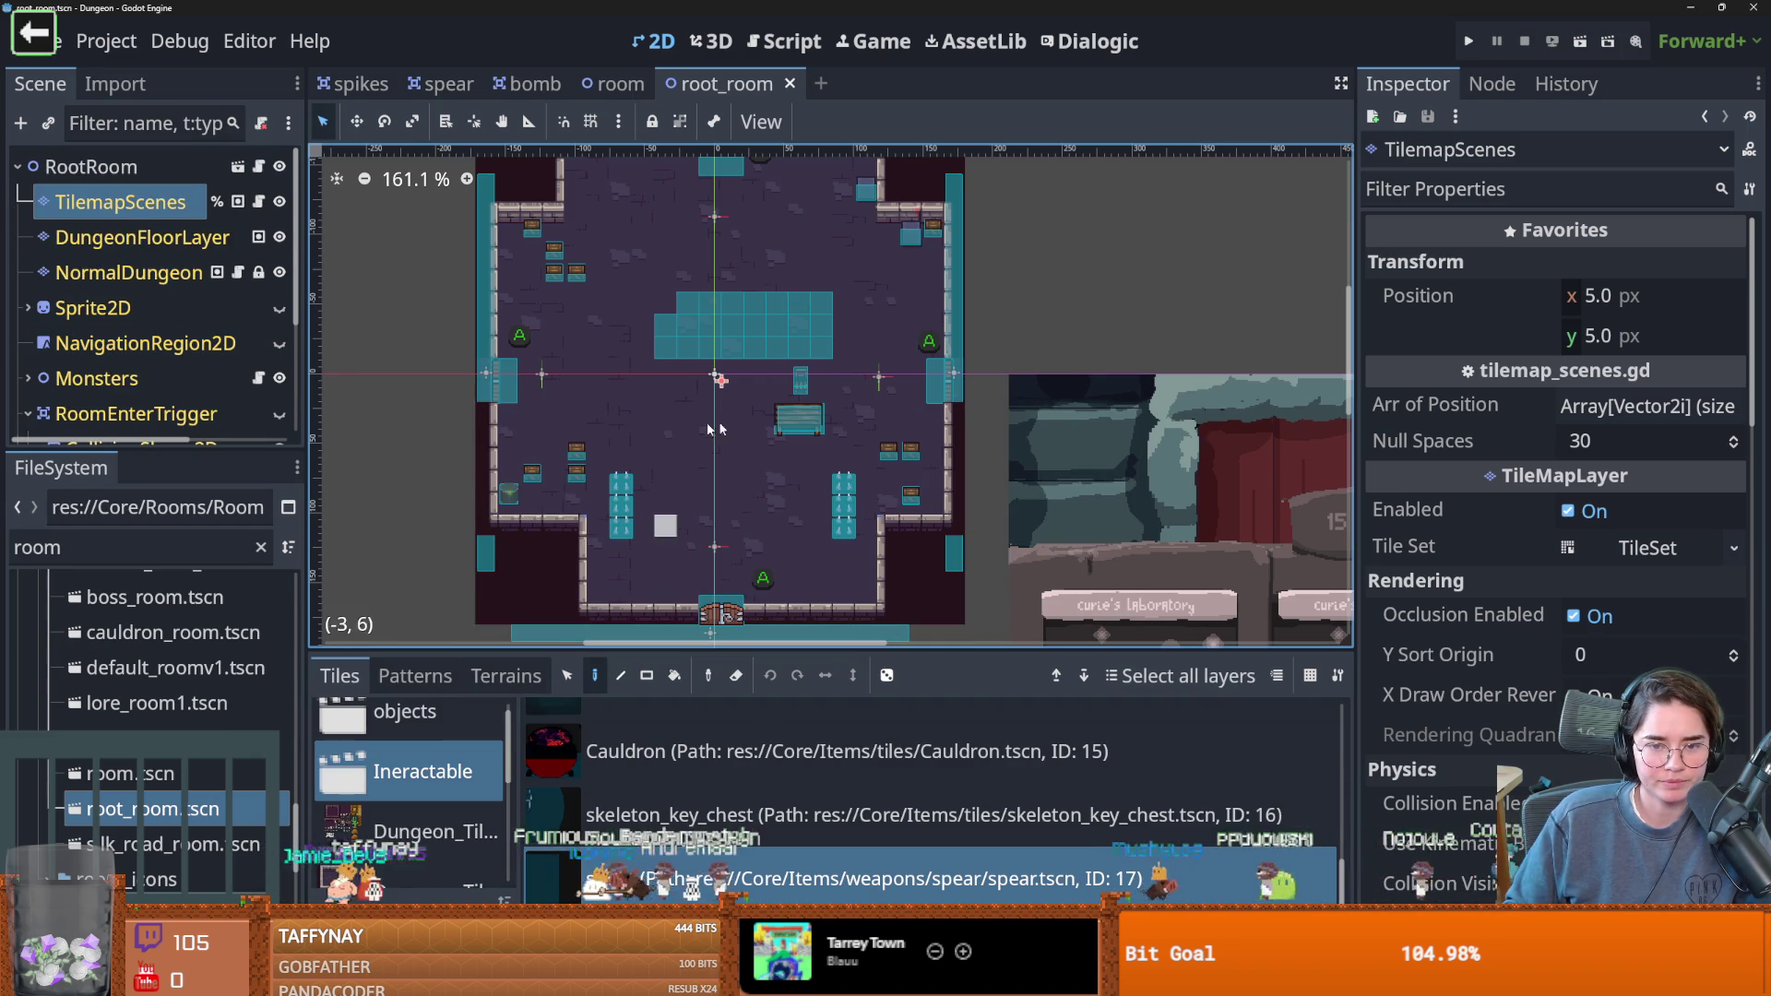
Save the scene, filter files for 'boss', and open boss_room.tscn.
key(ctrl+s)
click(150, 550)
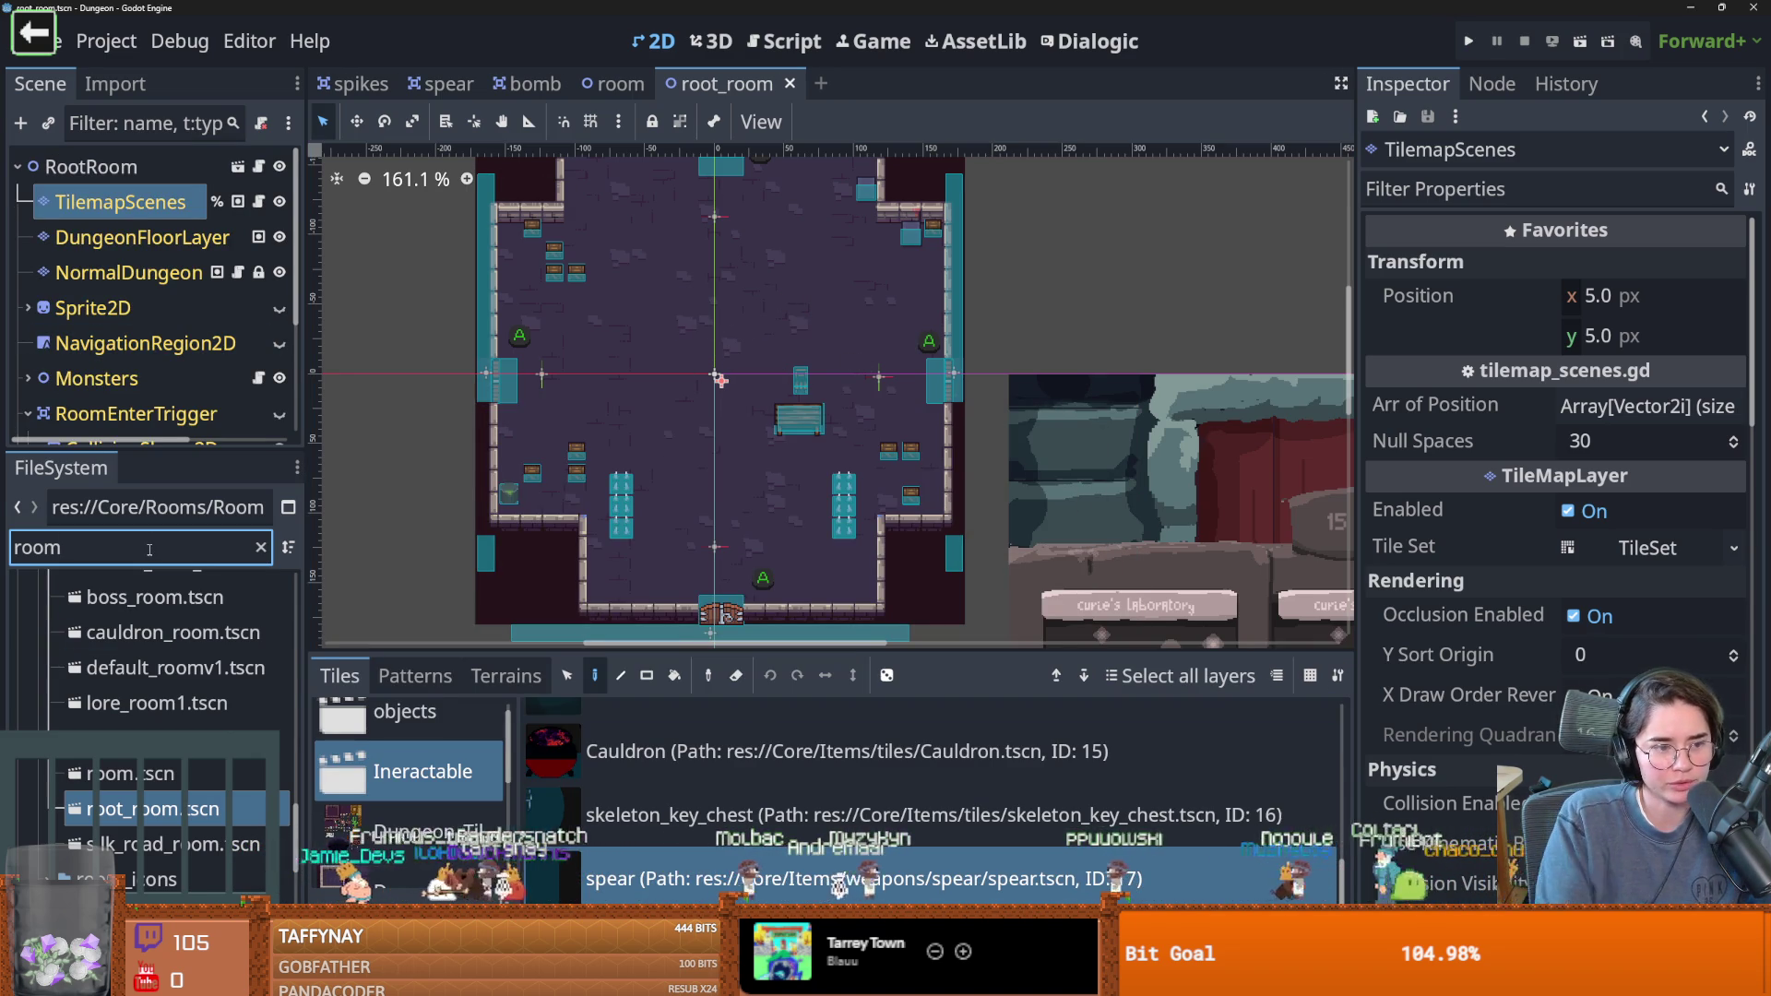
key(BackSpace)
key(BackSpace)
key(BackSpace)
text(boss)
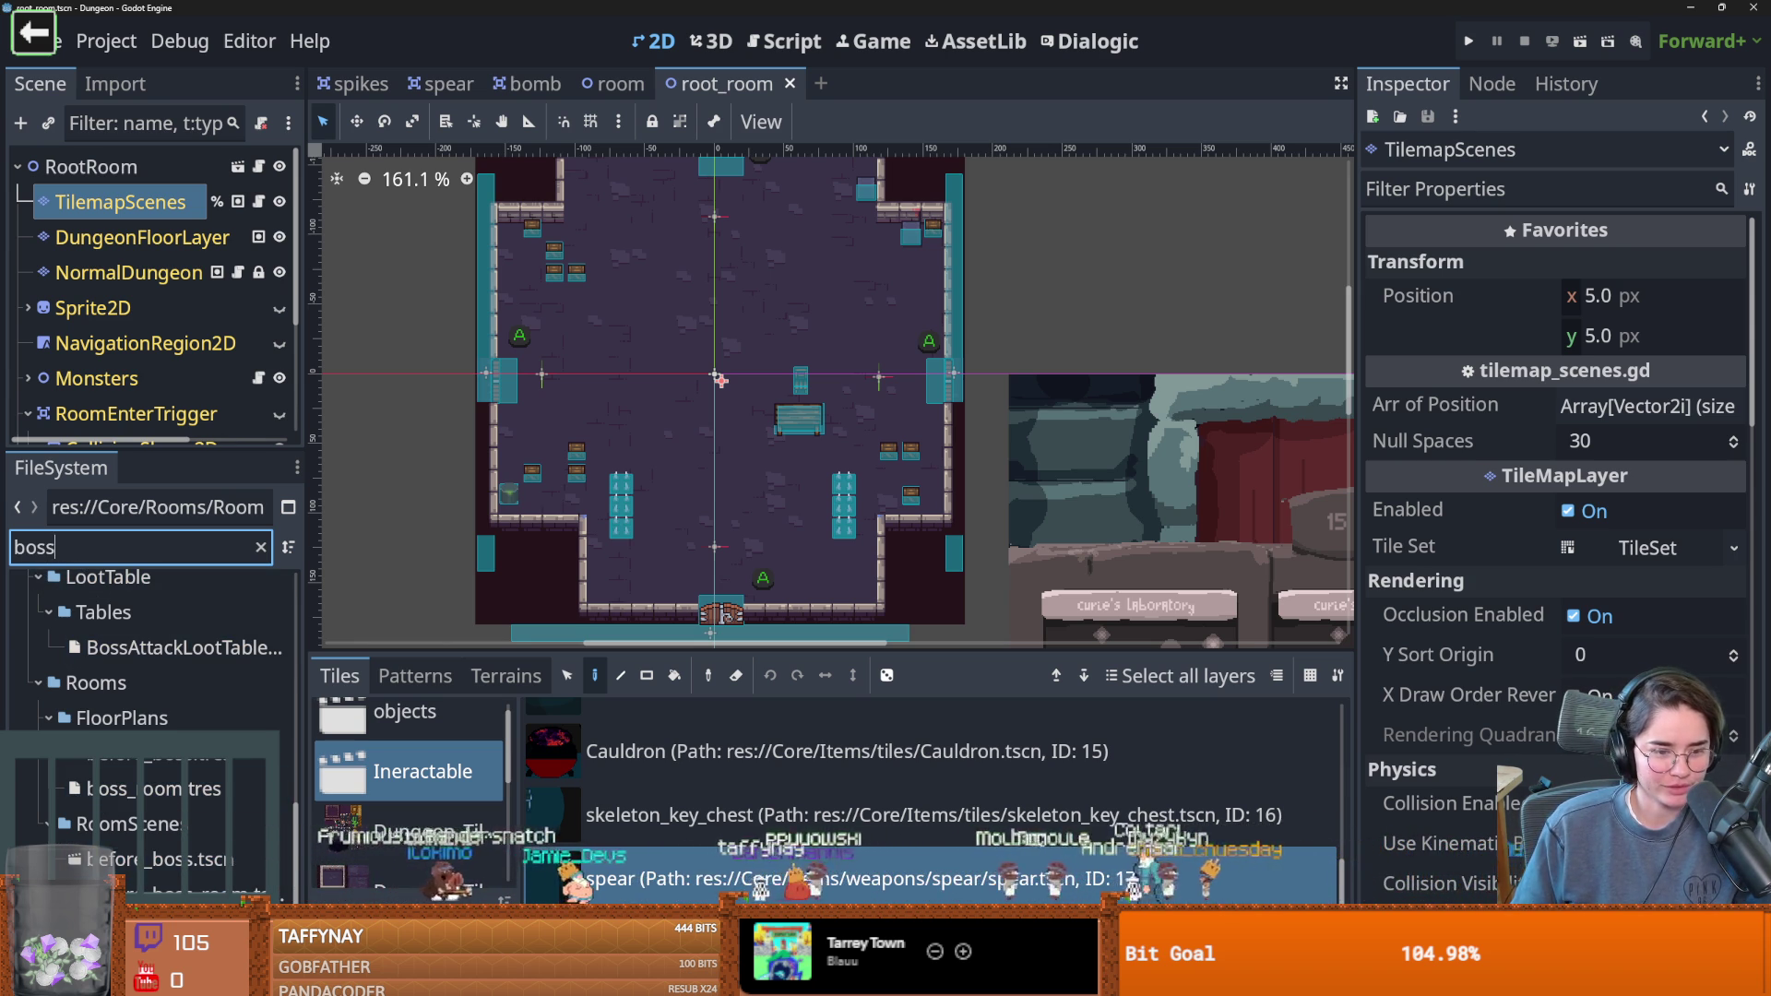
double_click(157, 893)
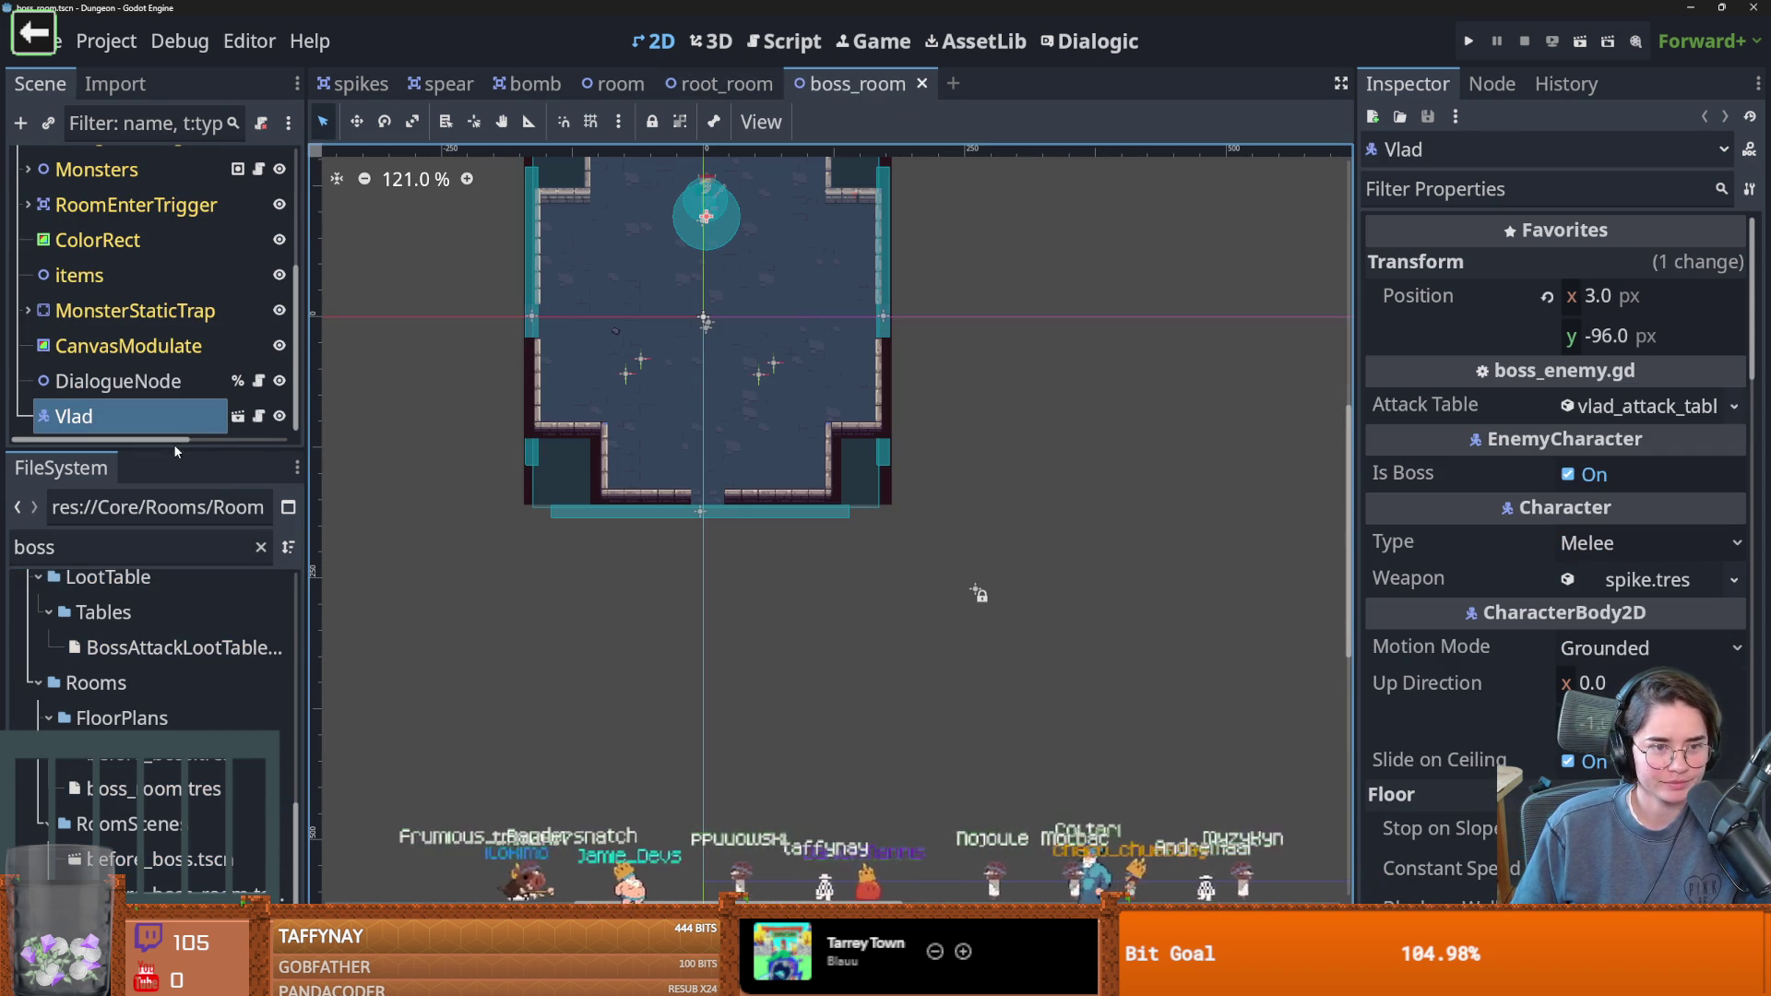
Enlarge the scene tree, peek into Monsters, and open Vlad's scene in its own tab.
drag(173, 452, 173, 767)
scroll(642, 578, down, 2)
scroll(616, 693, up, 3)
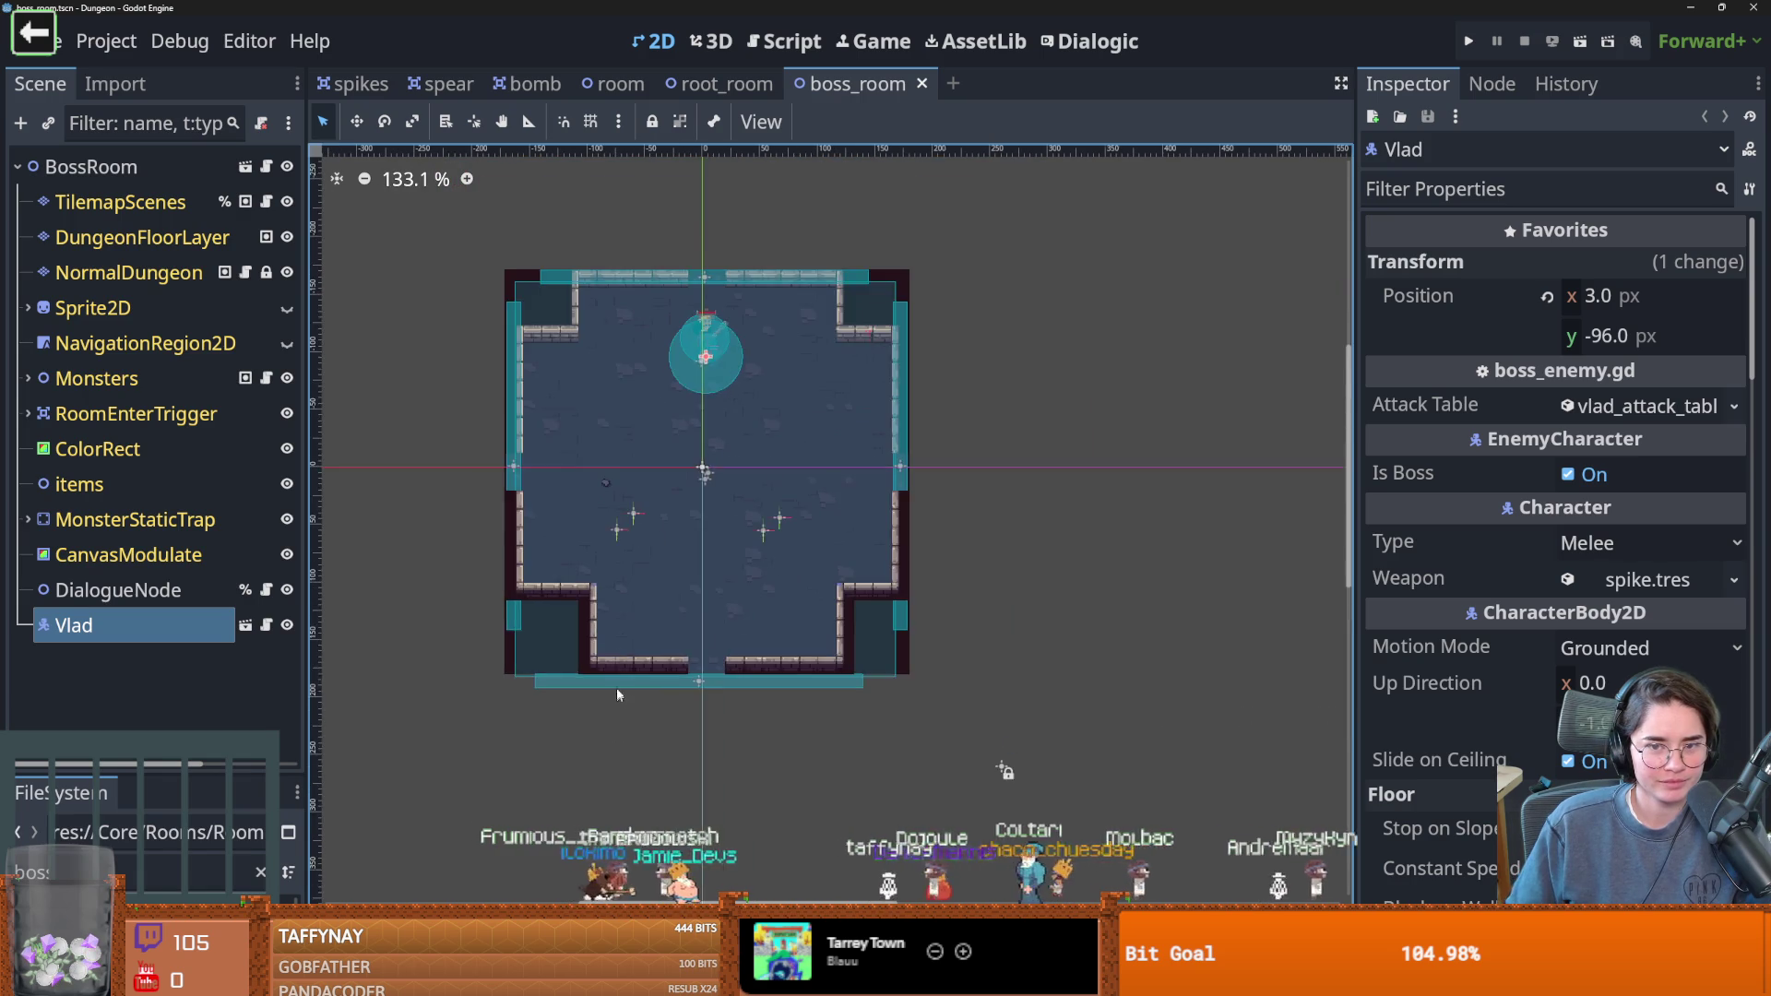
scroll(621, 679, up, 1)
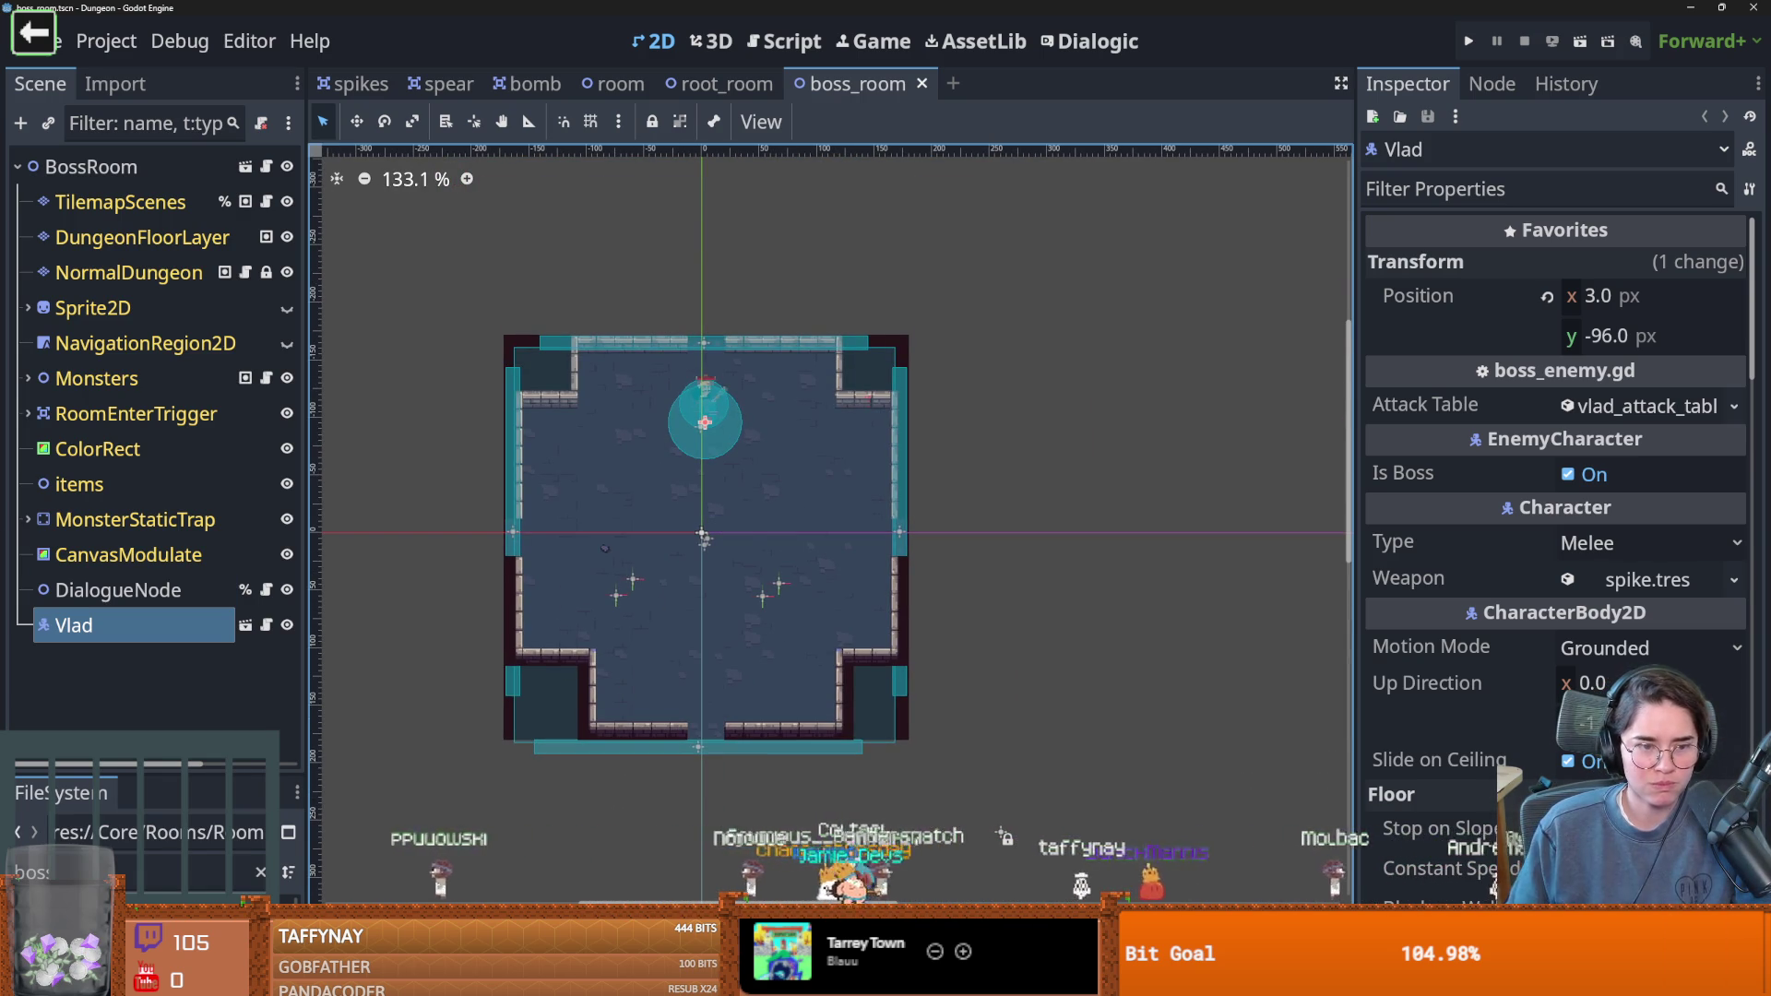
scroll(738, 563, up, 4)
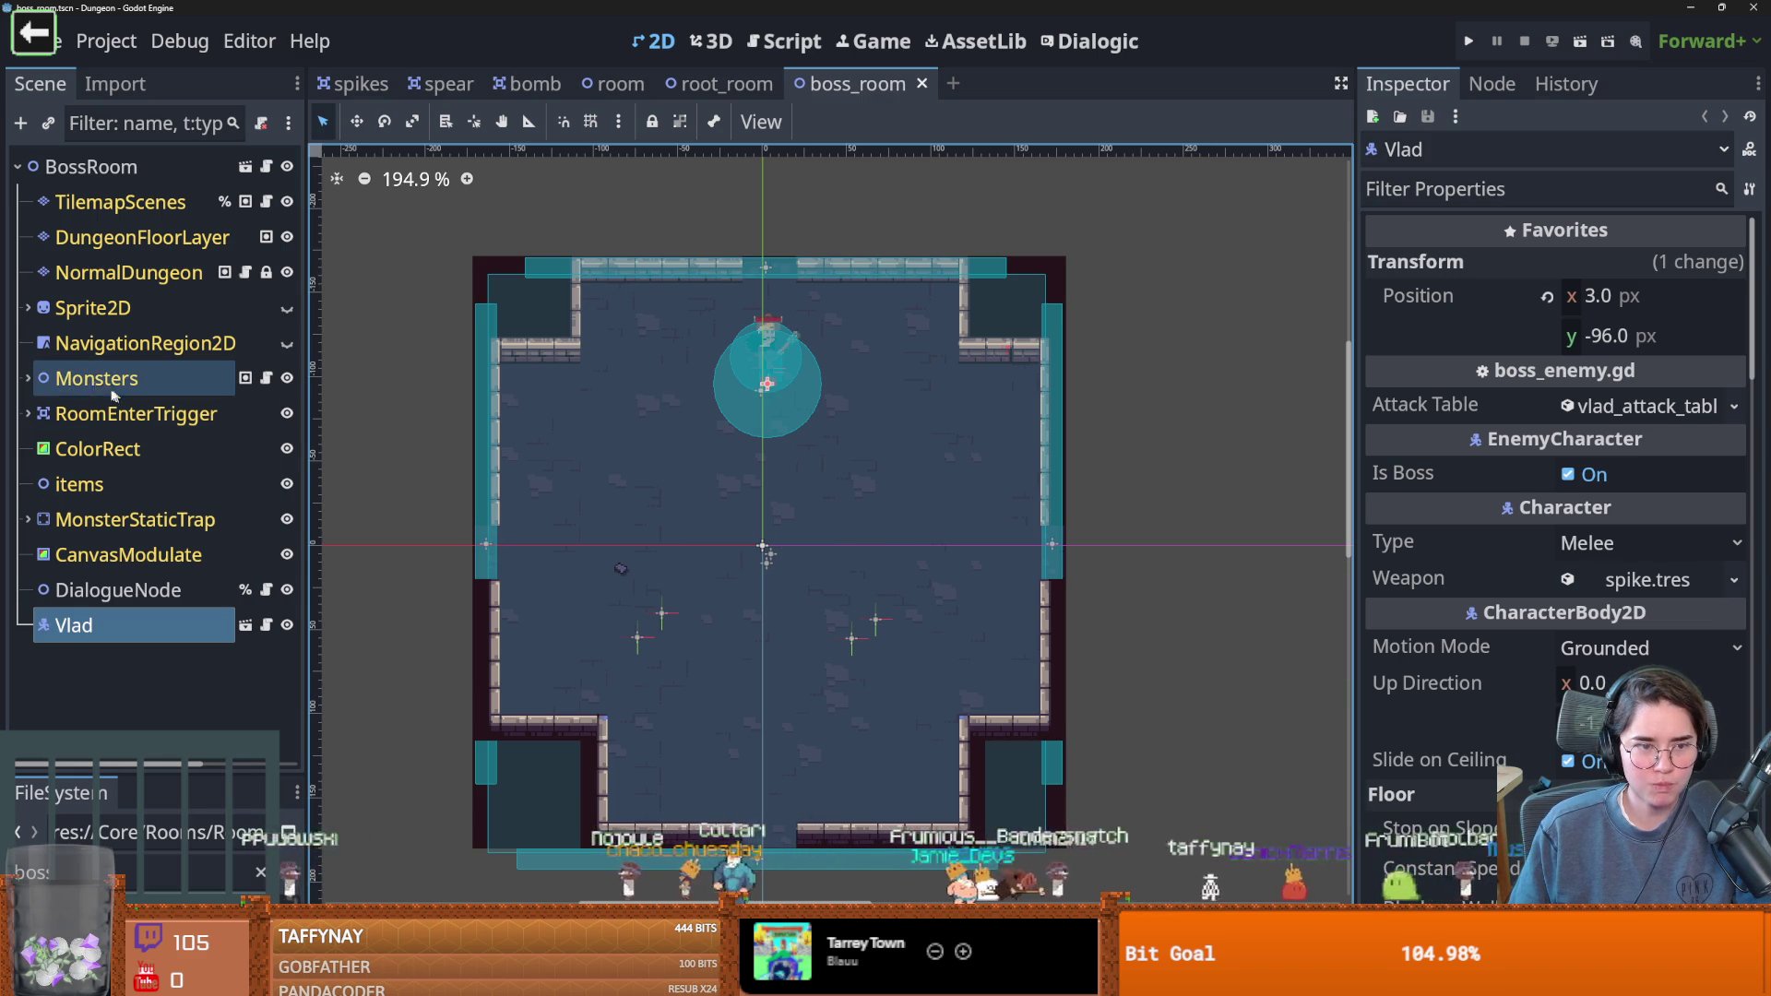
click(28, 378)
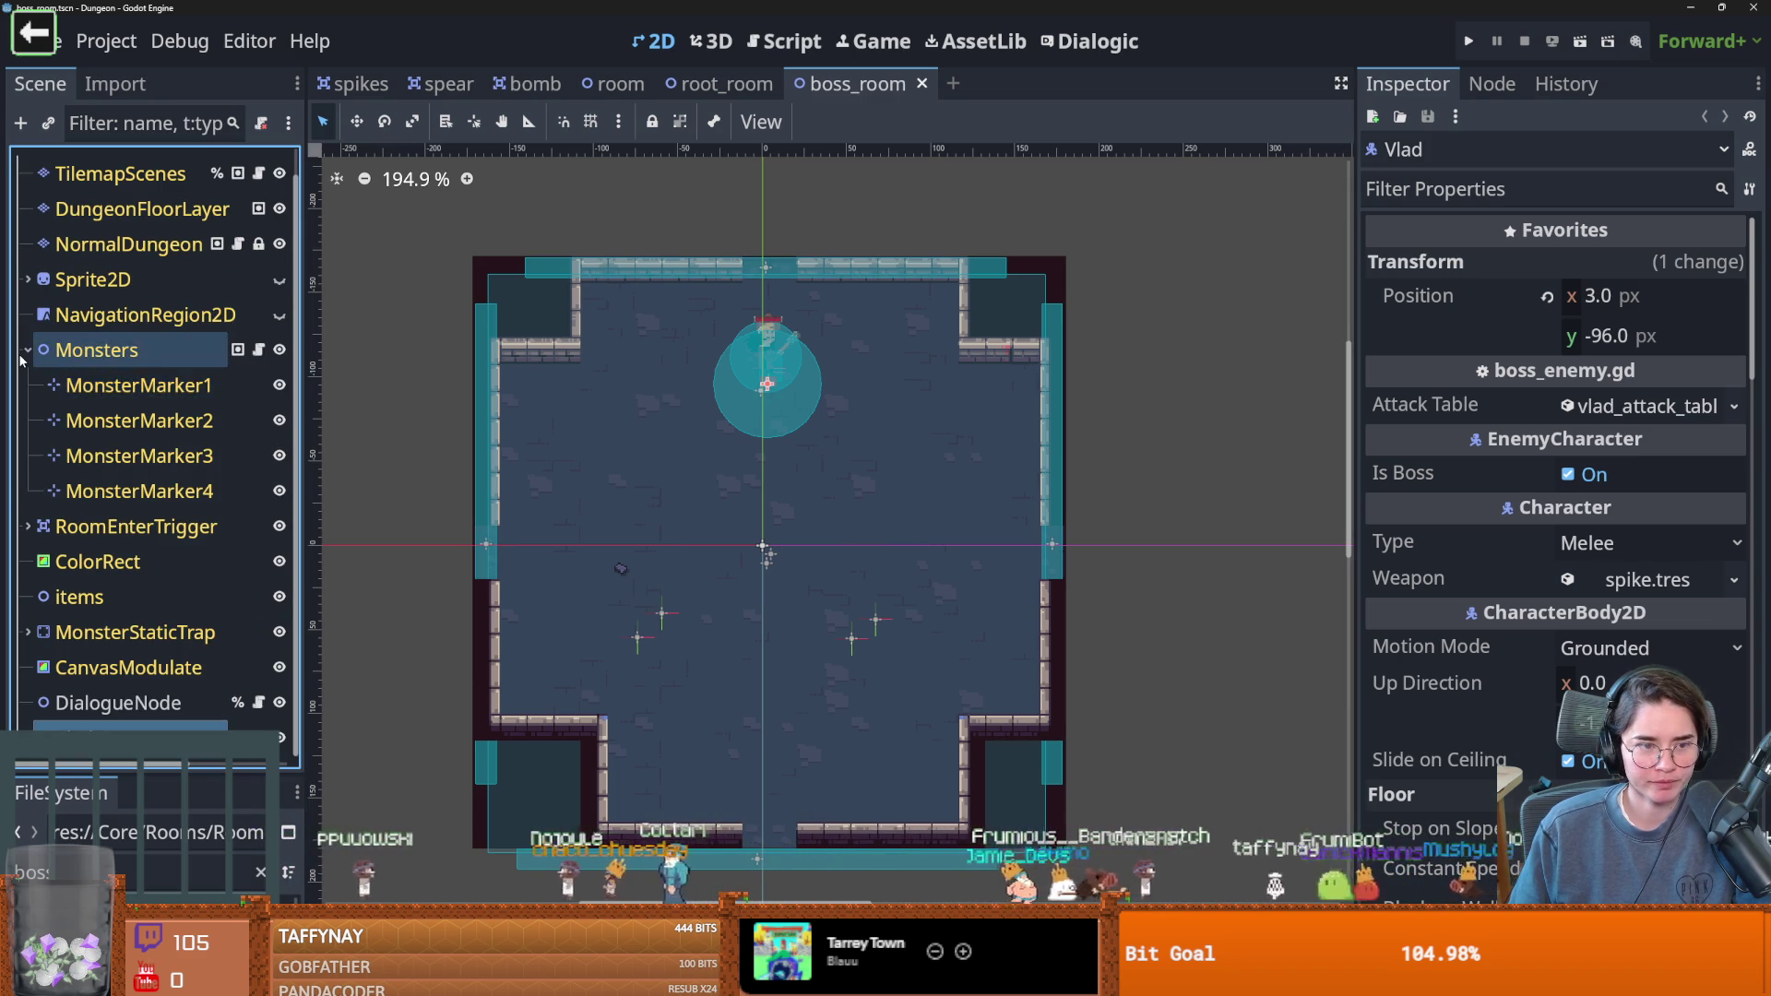
click(27, 351)
click(245, 620)
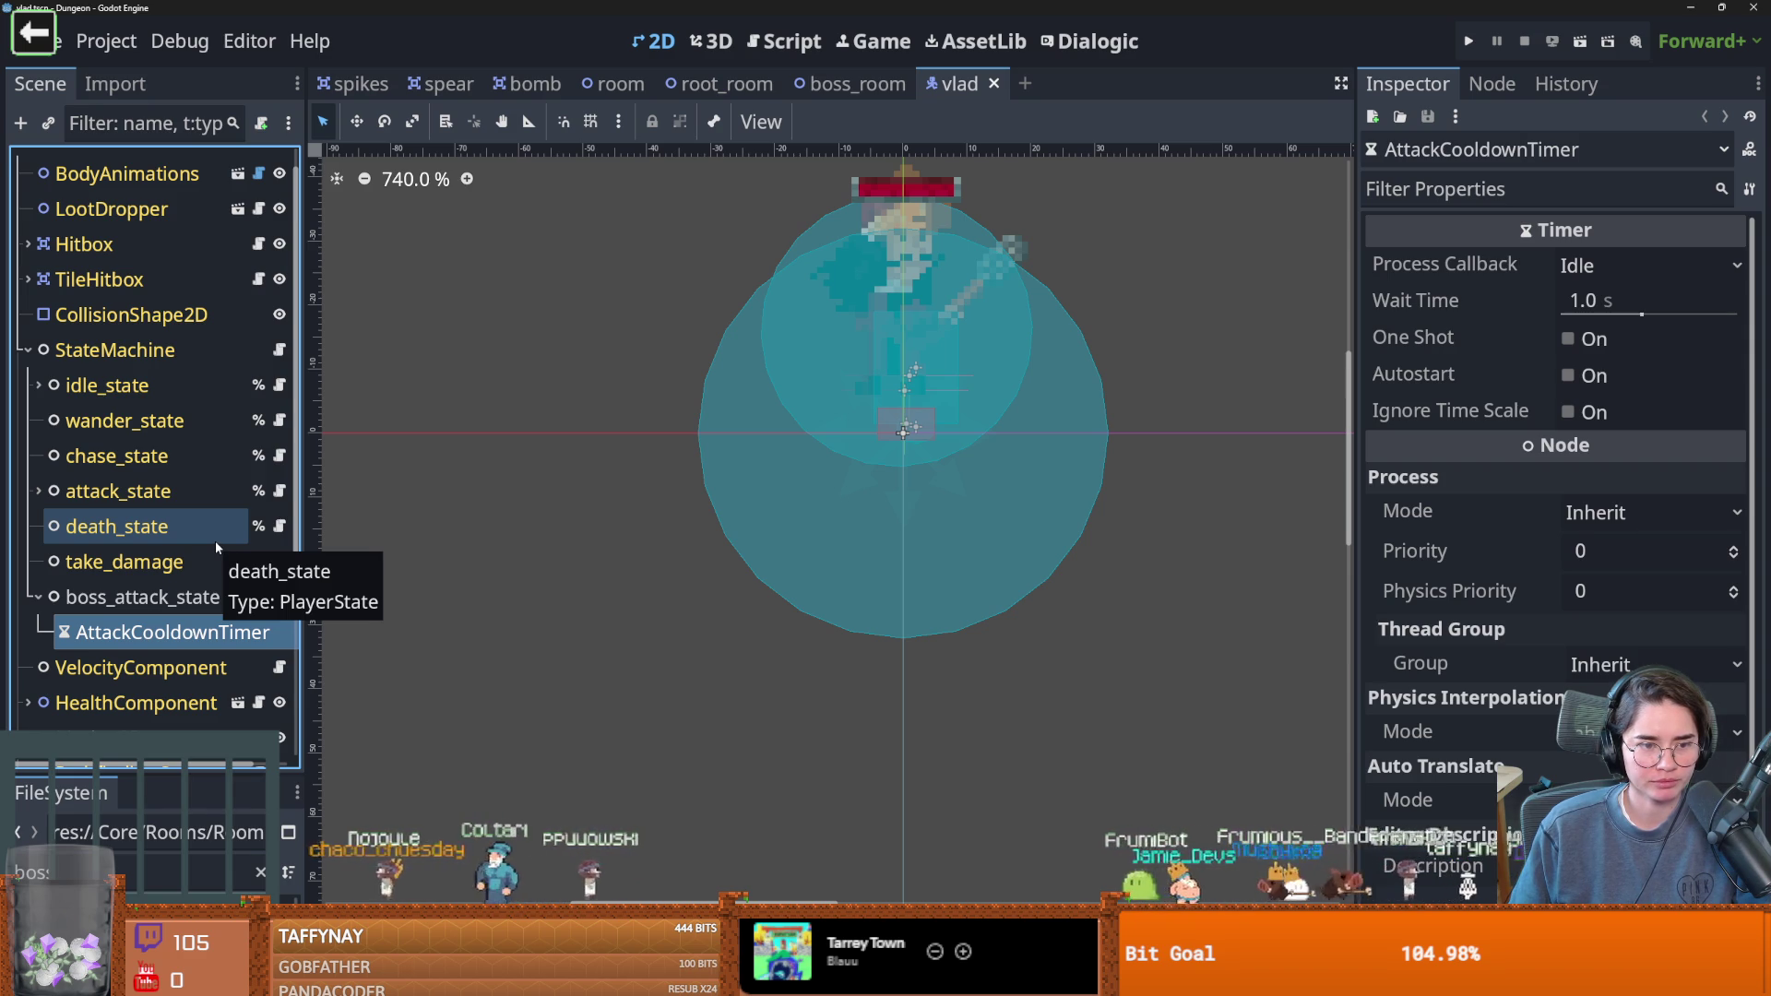
Open vlad_special.gd from boss_attack_state and select the IMPALATION case's pass on line 50.
scroll(214, 545, up, 1)
click(280, 625)
scroll(795, 522, down, 3)
double_click(777, 503)
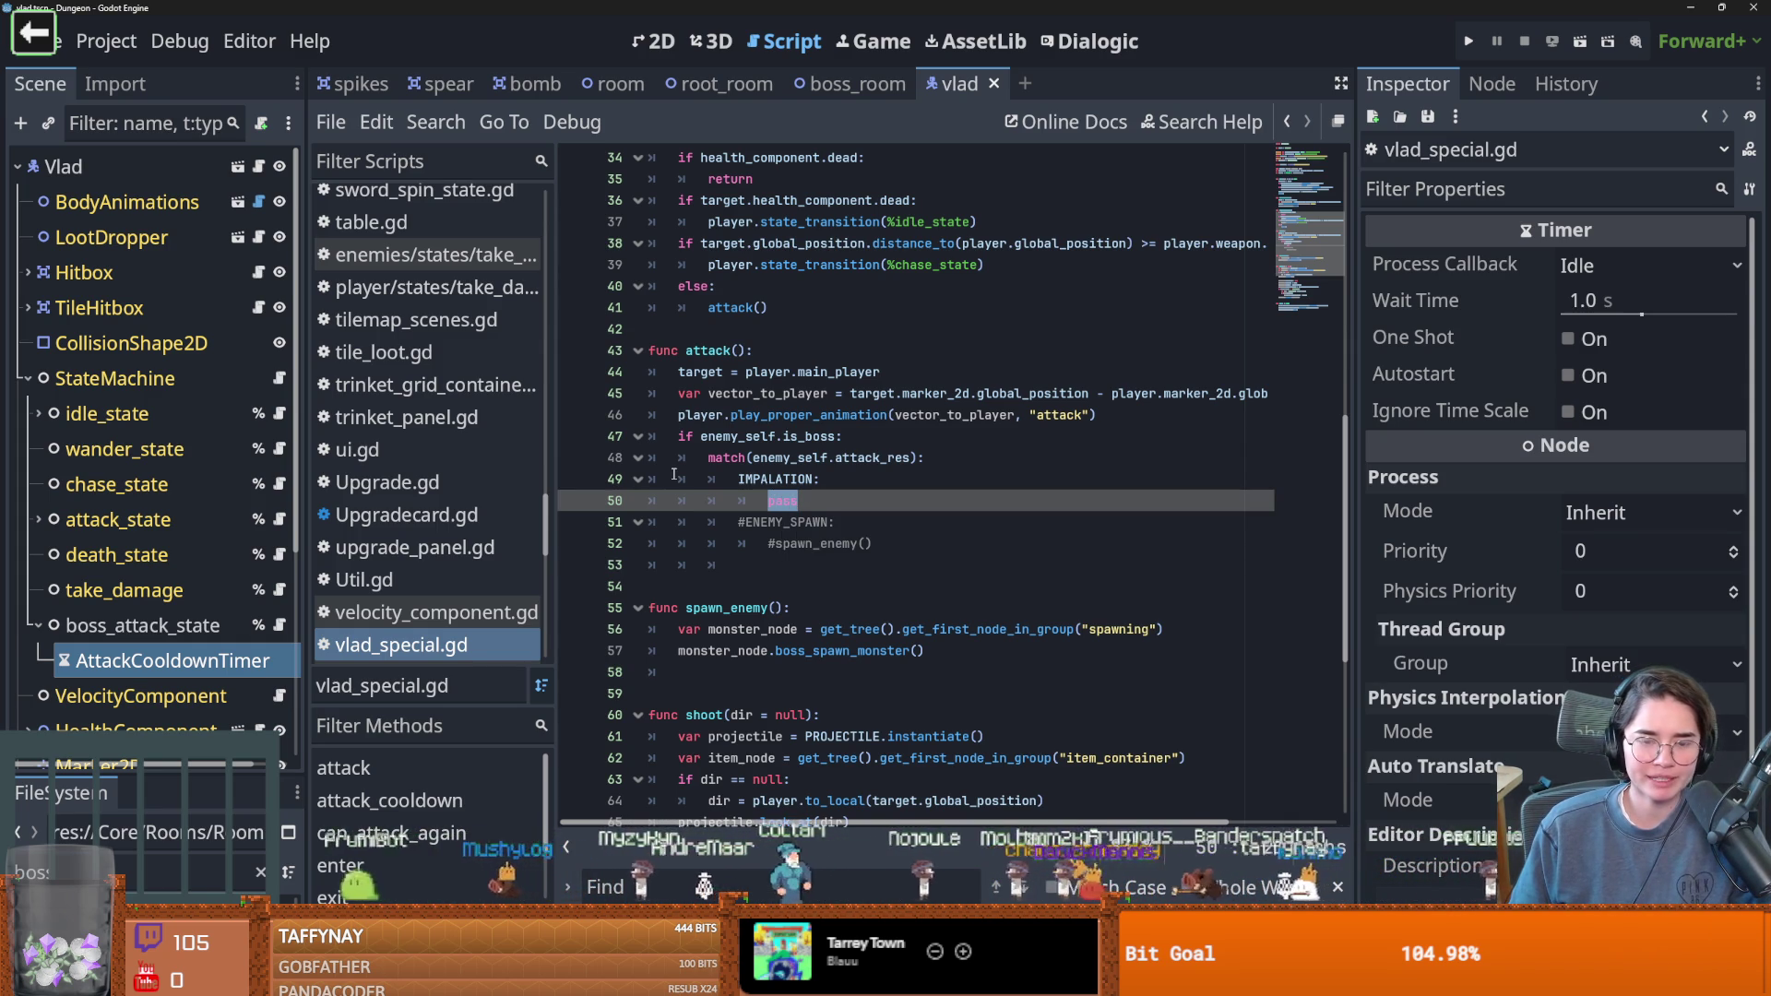
Make the IMPALATION case call player.impalate.emit(), save, and jump to impalate's definition in boss_enemy.gd.
scroll(822, 524, up, 2)
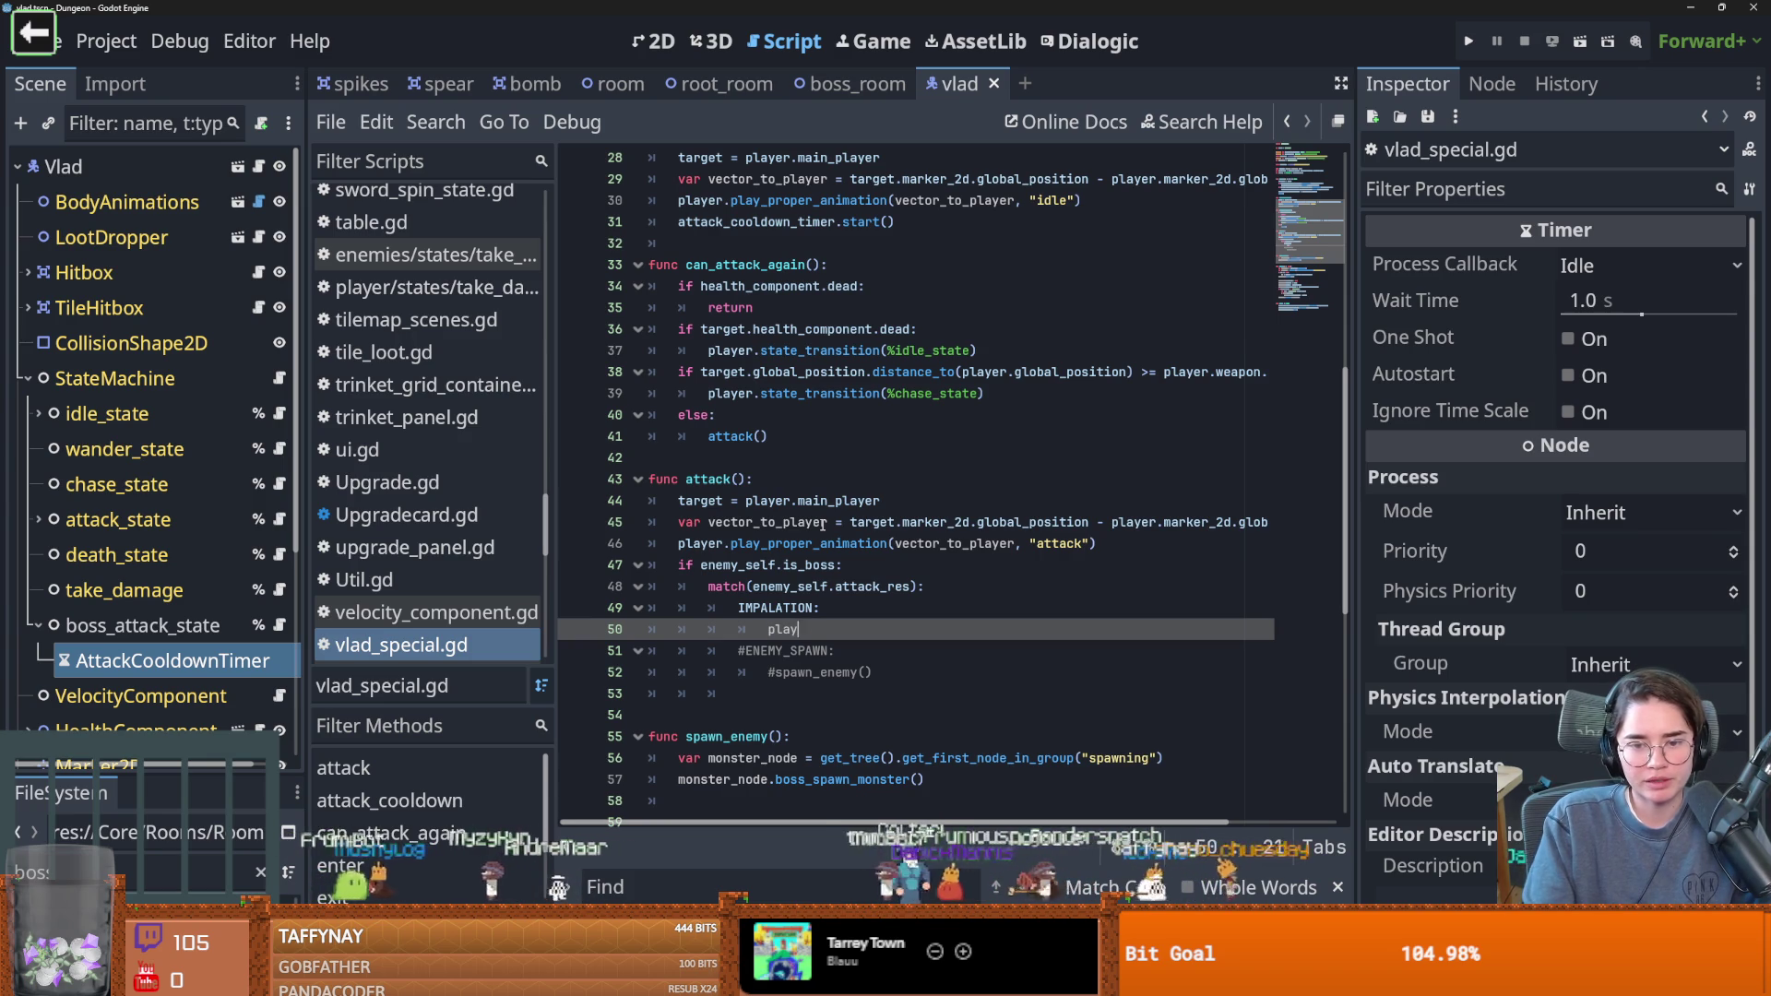
text(er.i)
text(mpalate.emit()
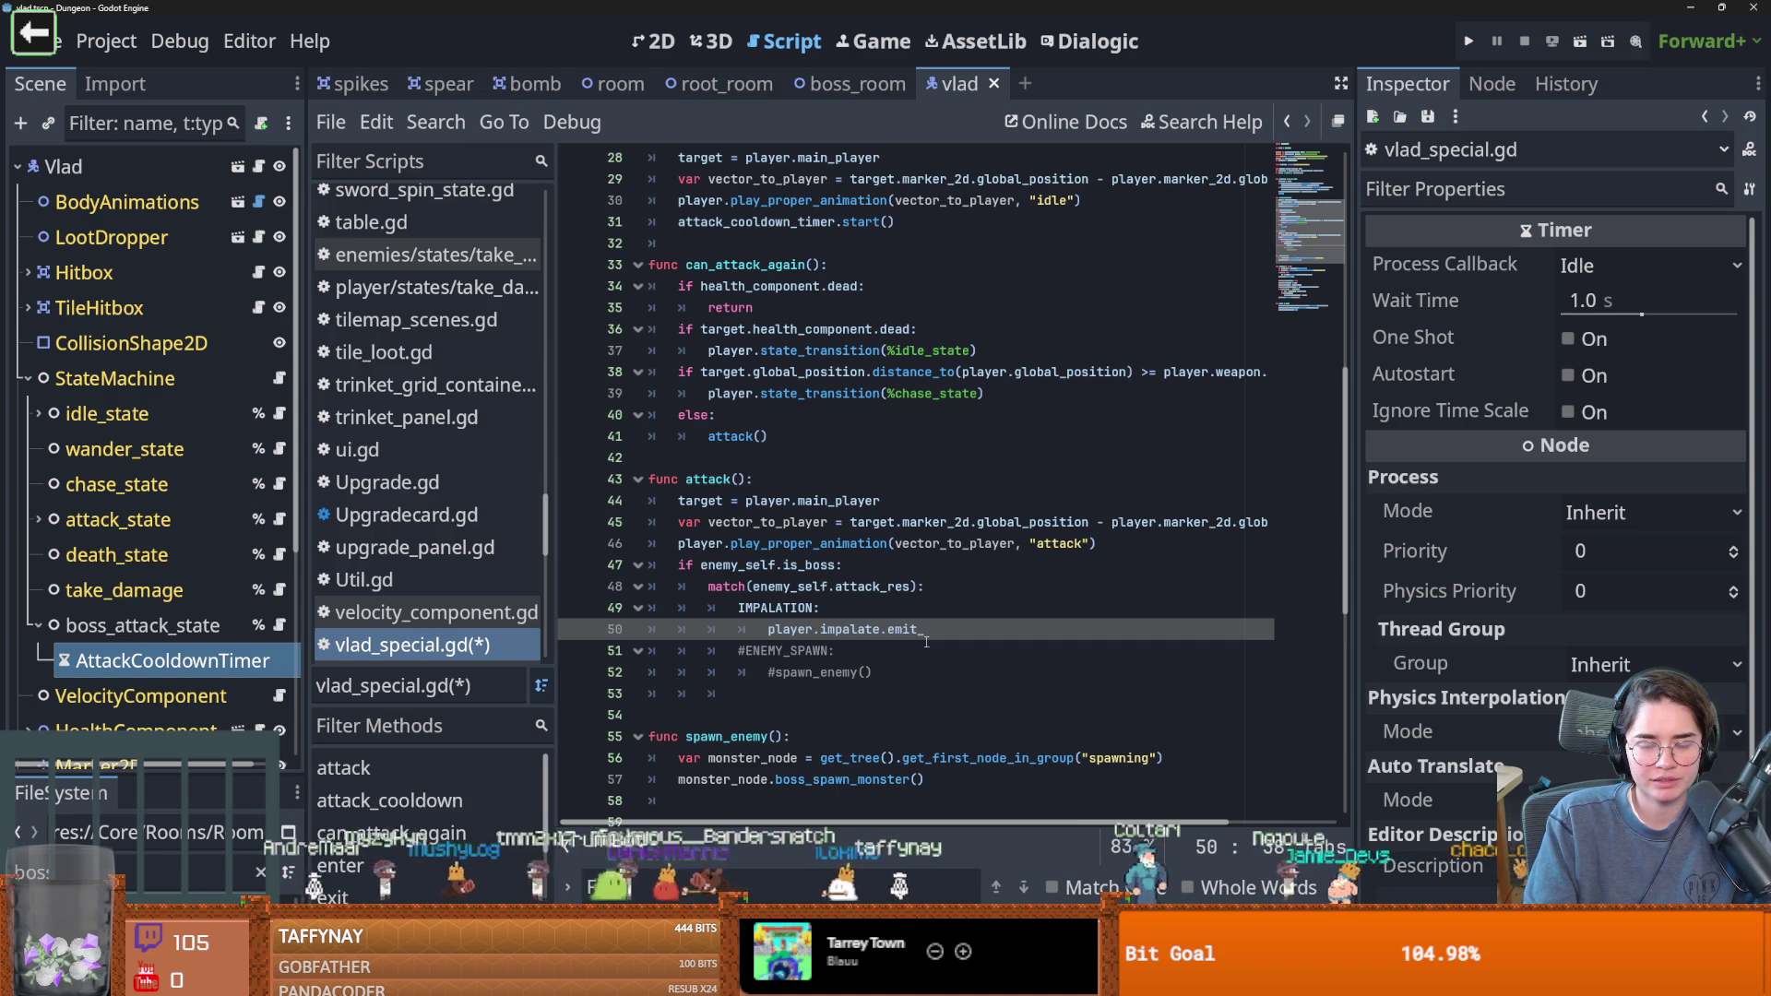
key(ctrl+s)
ctrl+click(861, 631)
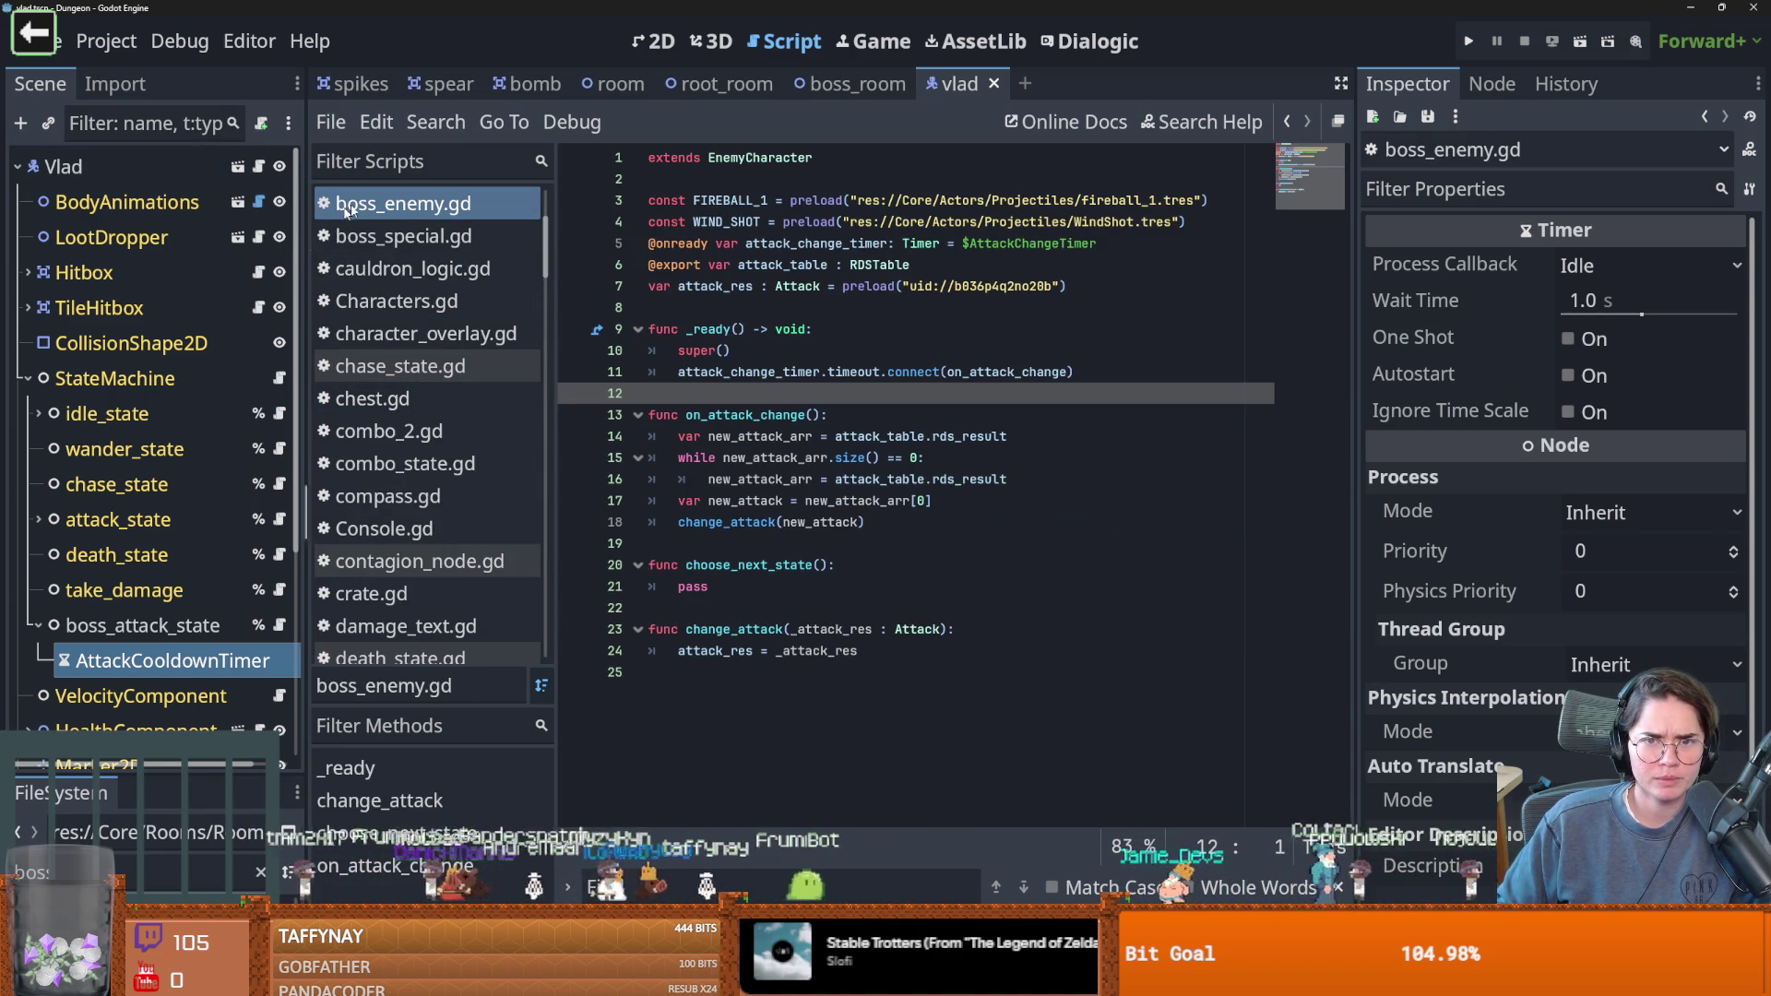
Switch to the boss_room scene and open Vlad's boss_enemy.gd script.
click(874, 87)
click(273, 625)
click(268, 626)
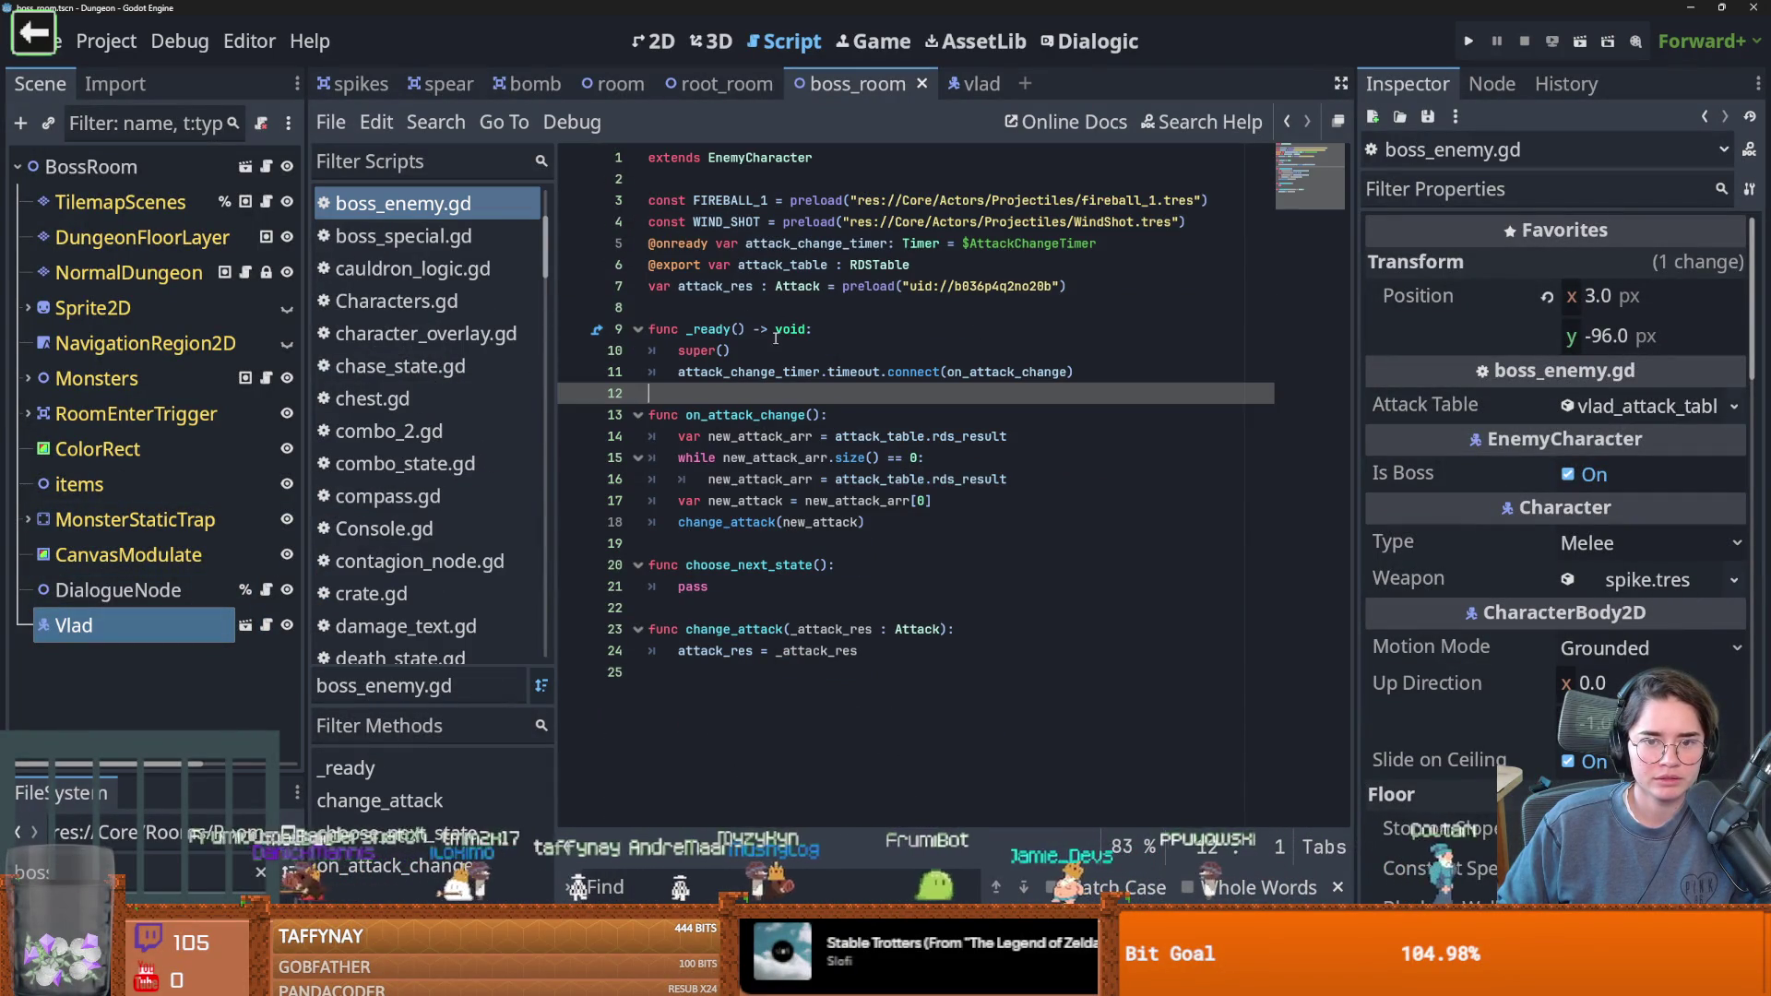
click(749, 313)
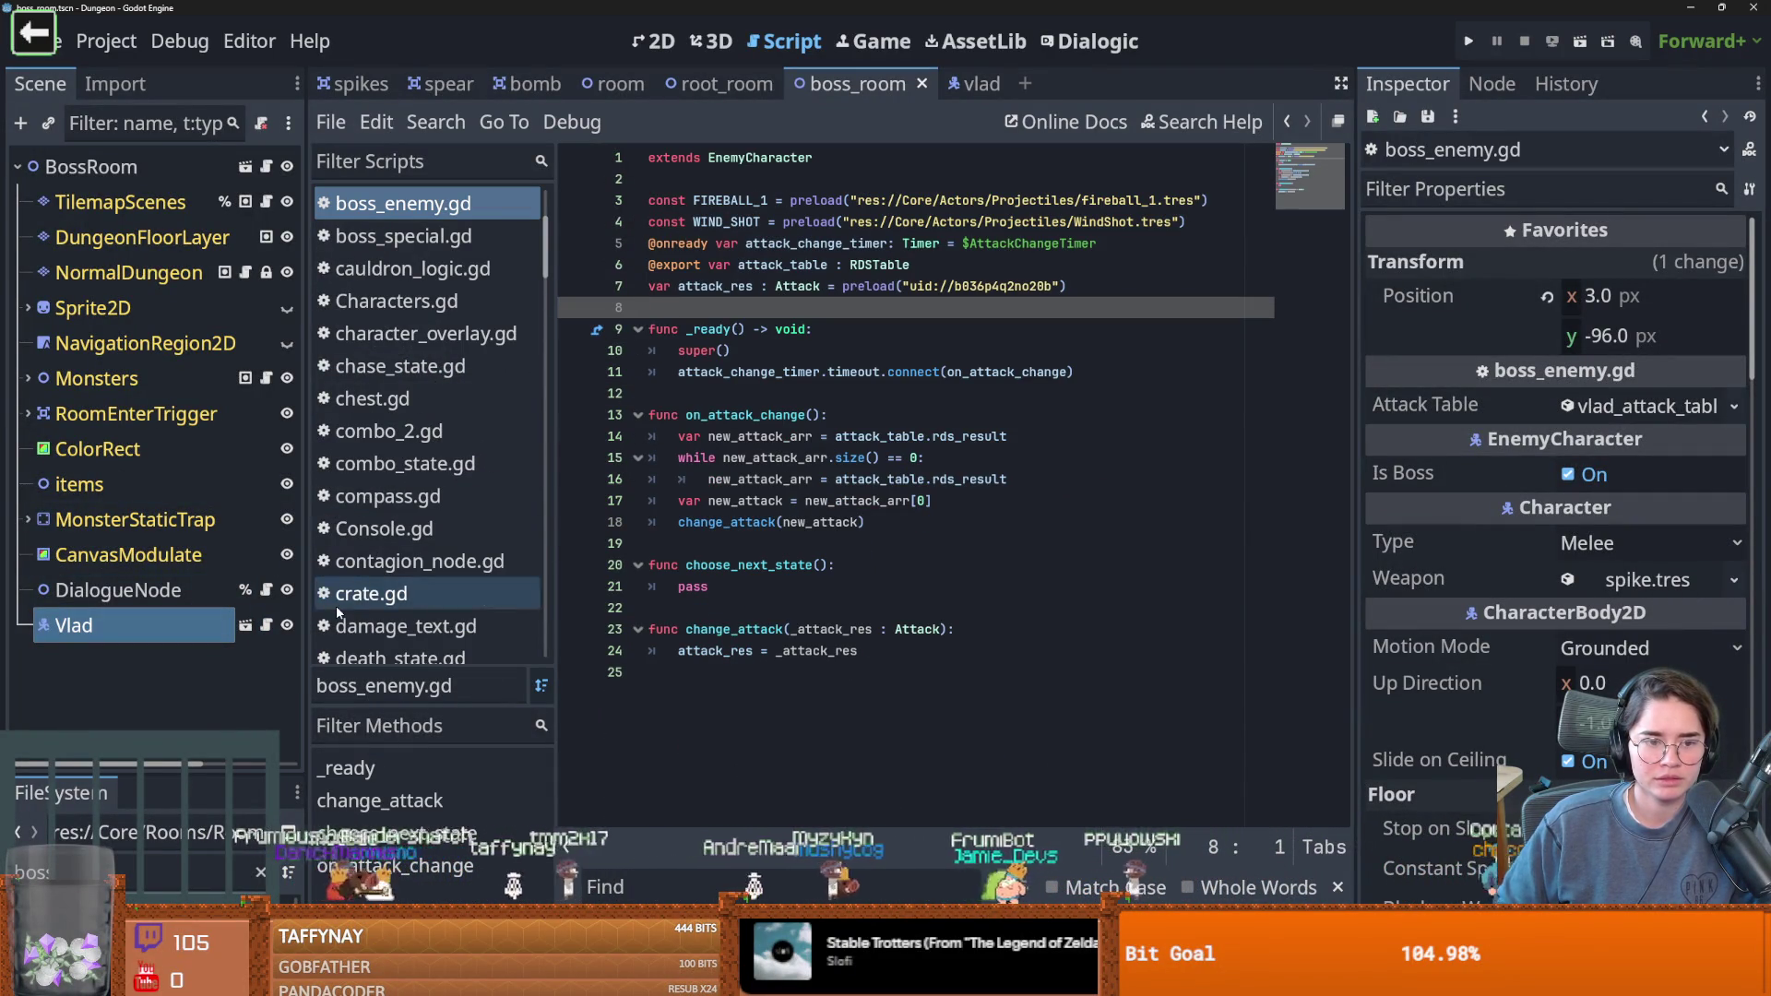
Enlarge the FileSystem dock and filter it to show only vlad files.
drag(195, 773, 195, 448)
click(132, 544)
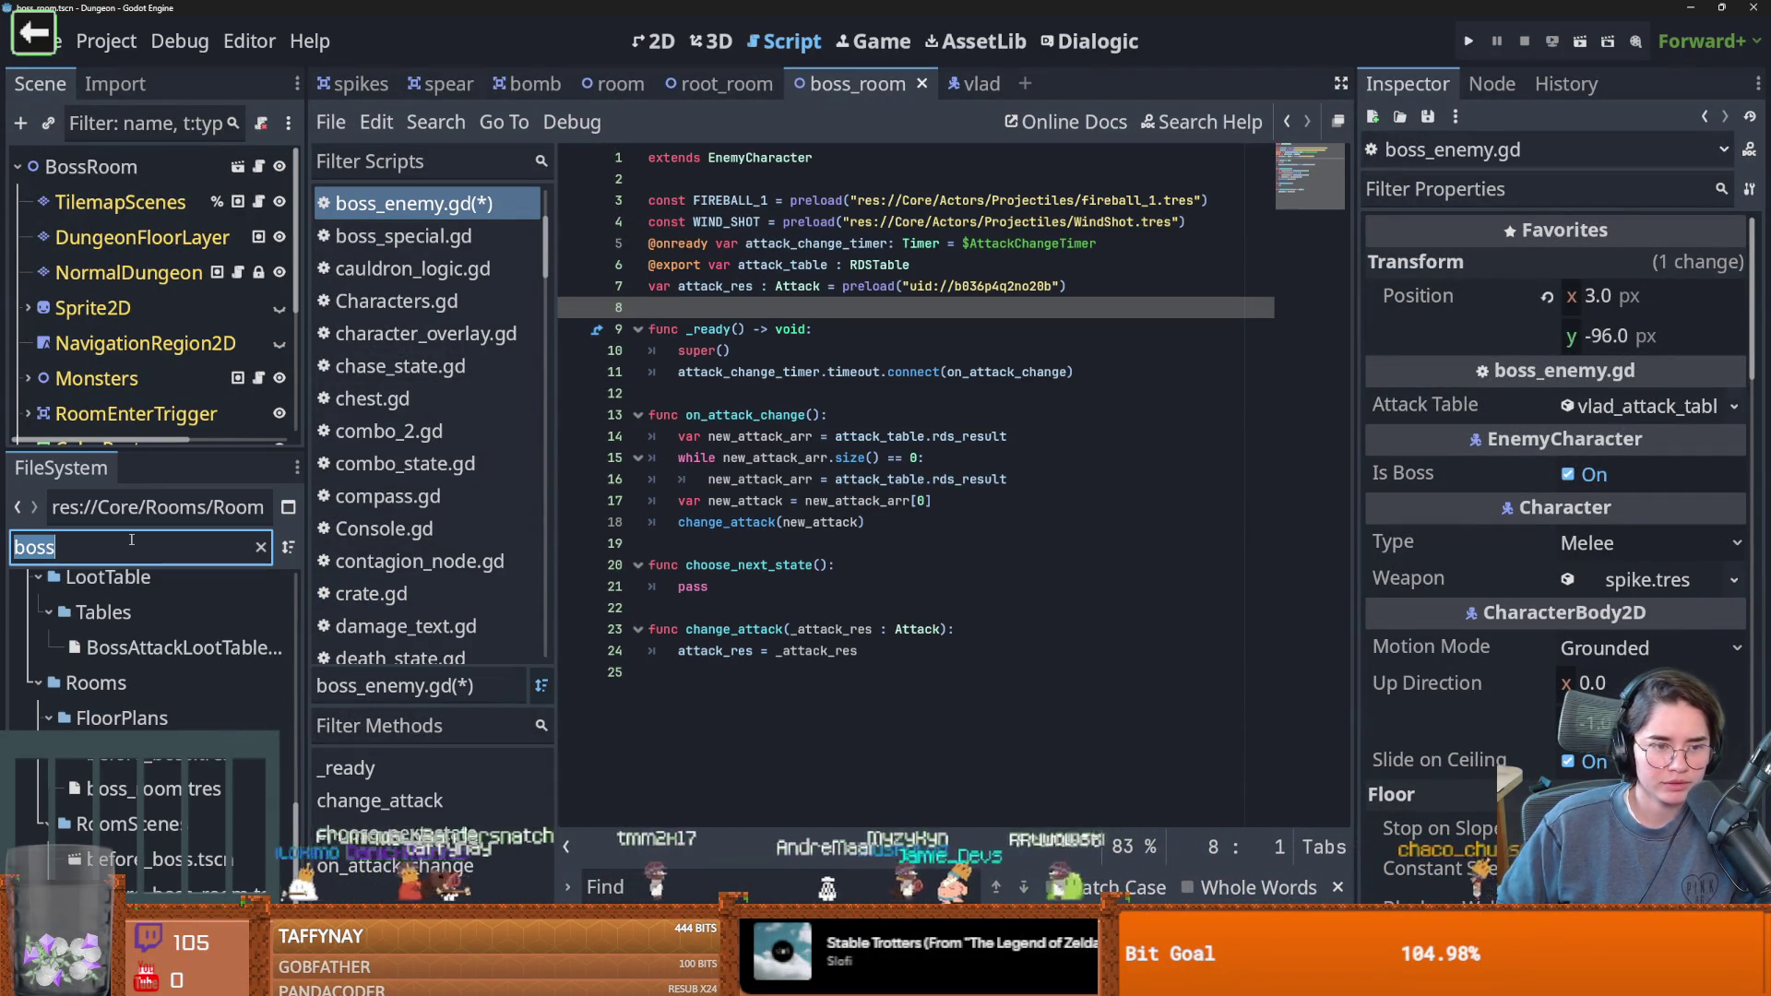
key(BackSpace)
key(BackSpace)
key(BackSpace)
text(lad)
key(BackSpace)
key(BackSpace)
key(BackSpace)
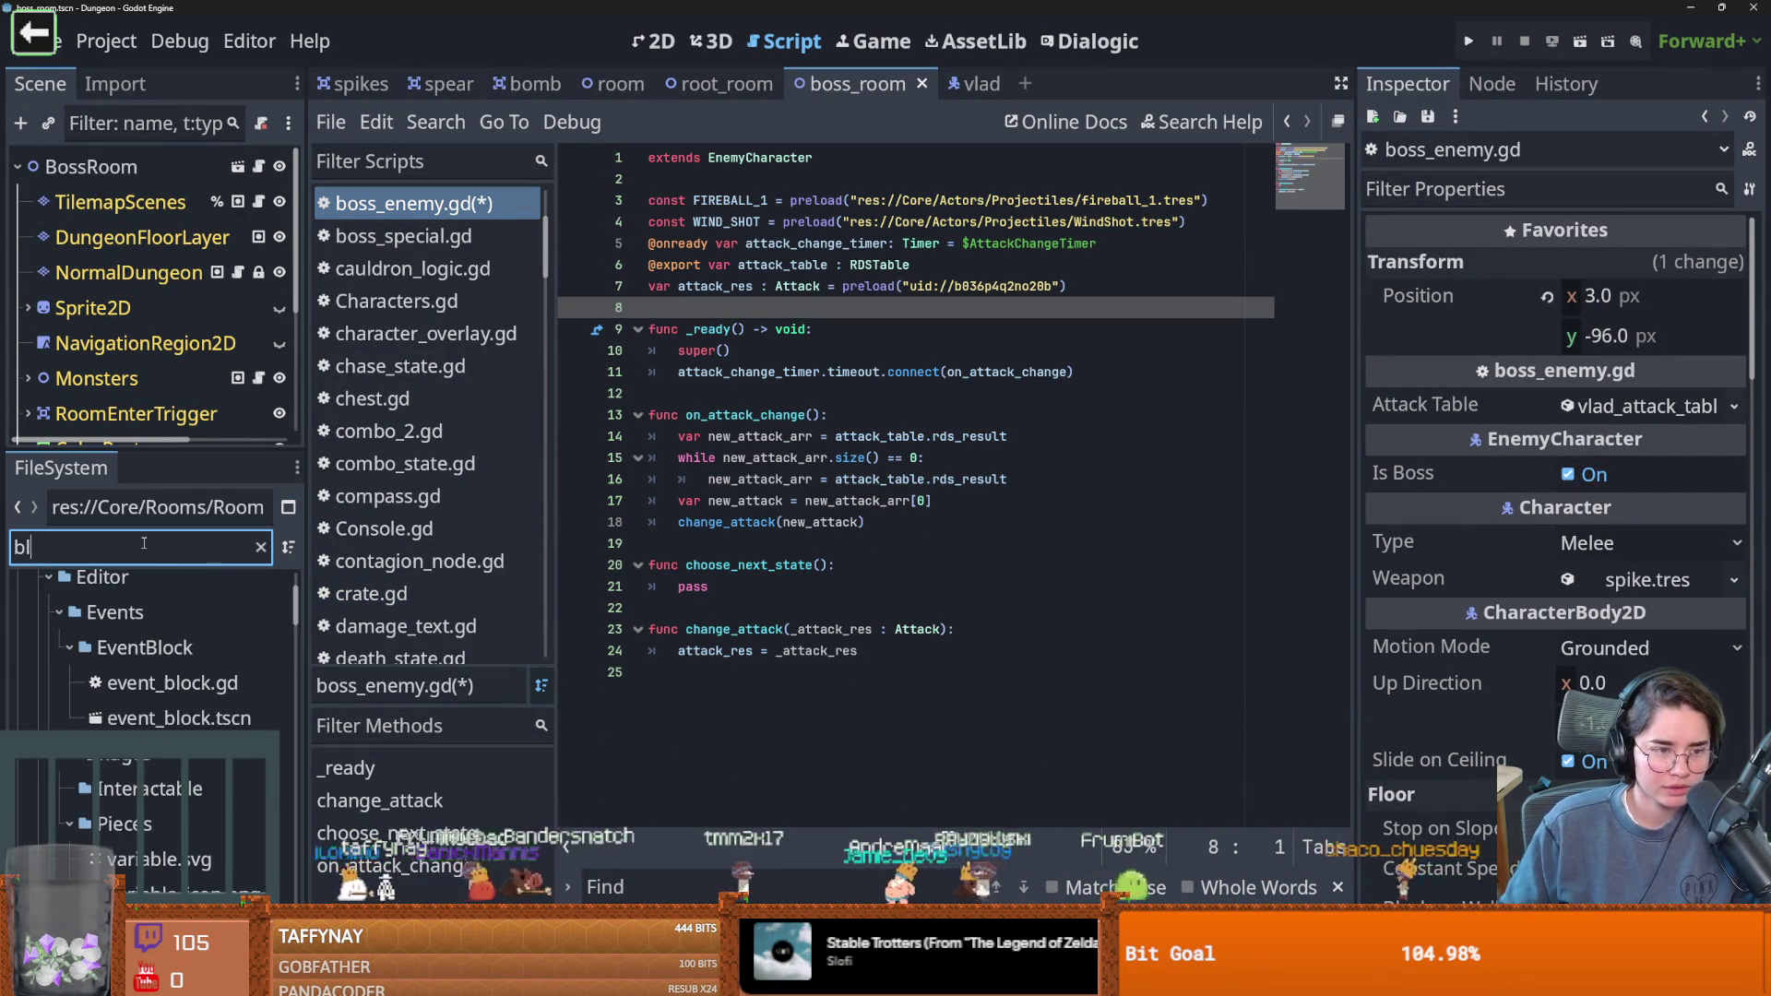
text(vlad)
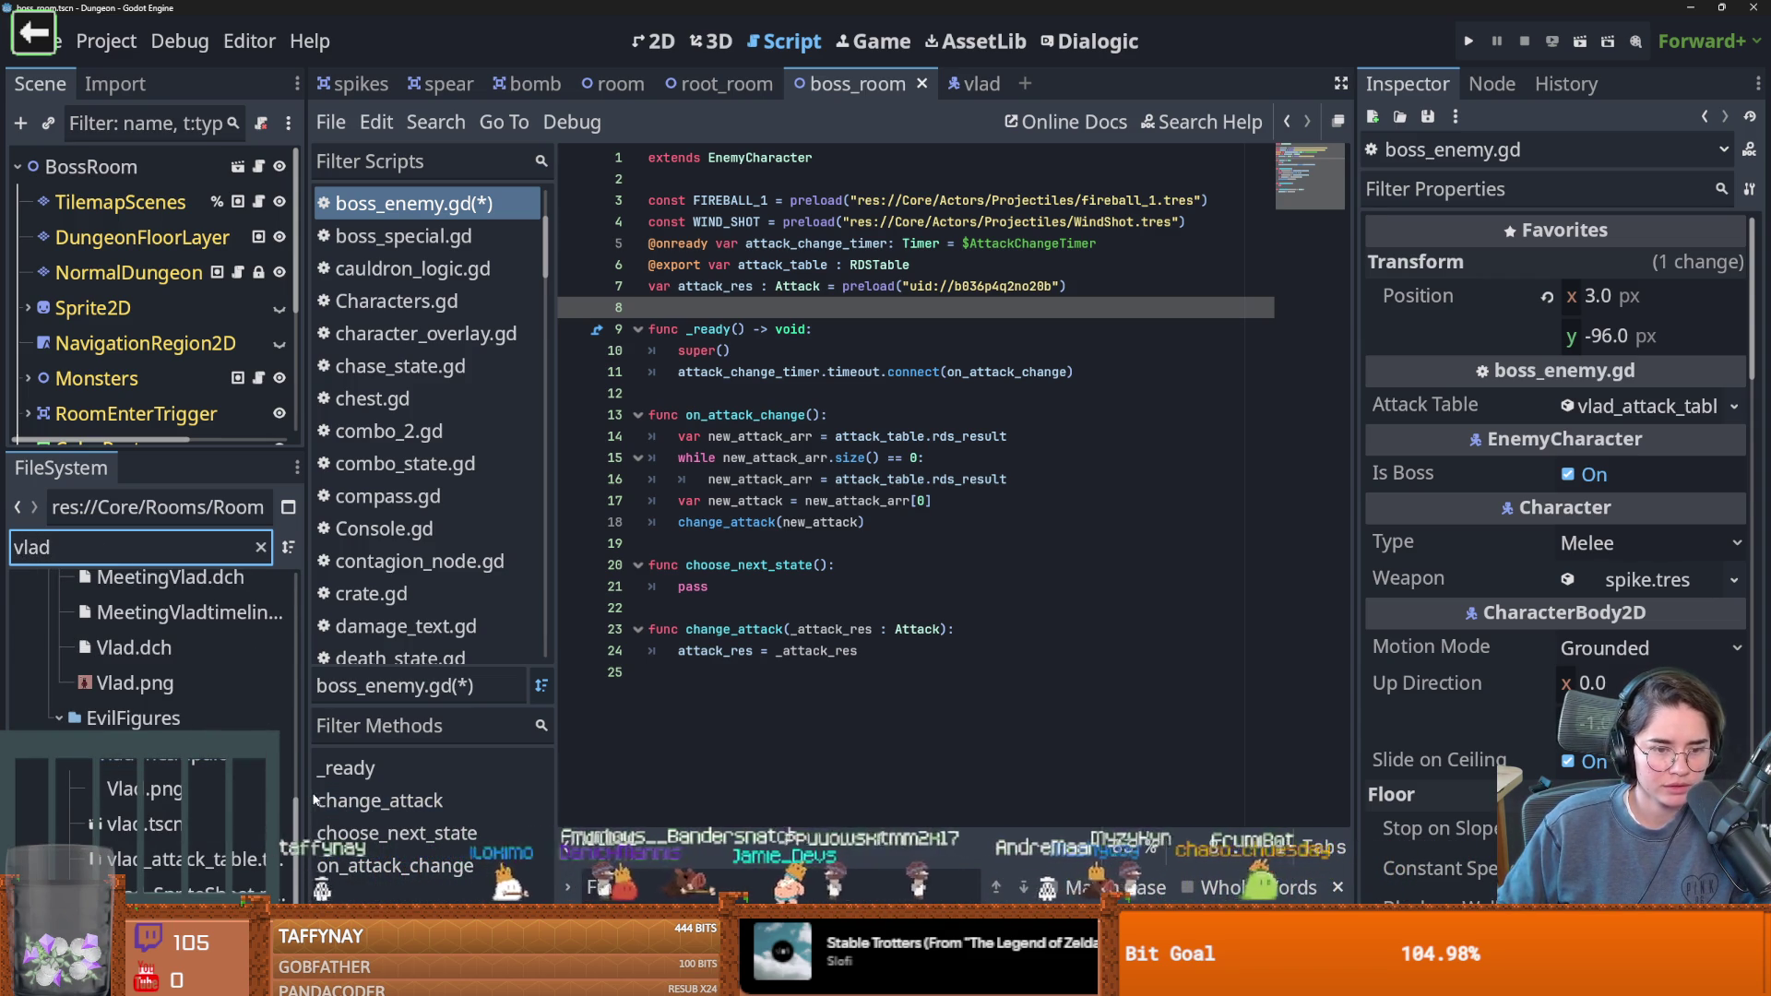
Widen the scene and file docks and enlarge the scene tree to show more nodes.
drag(306, 794, 441, 793)
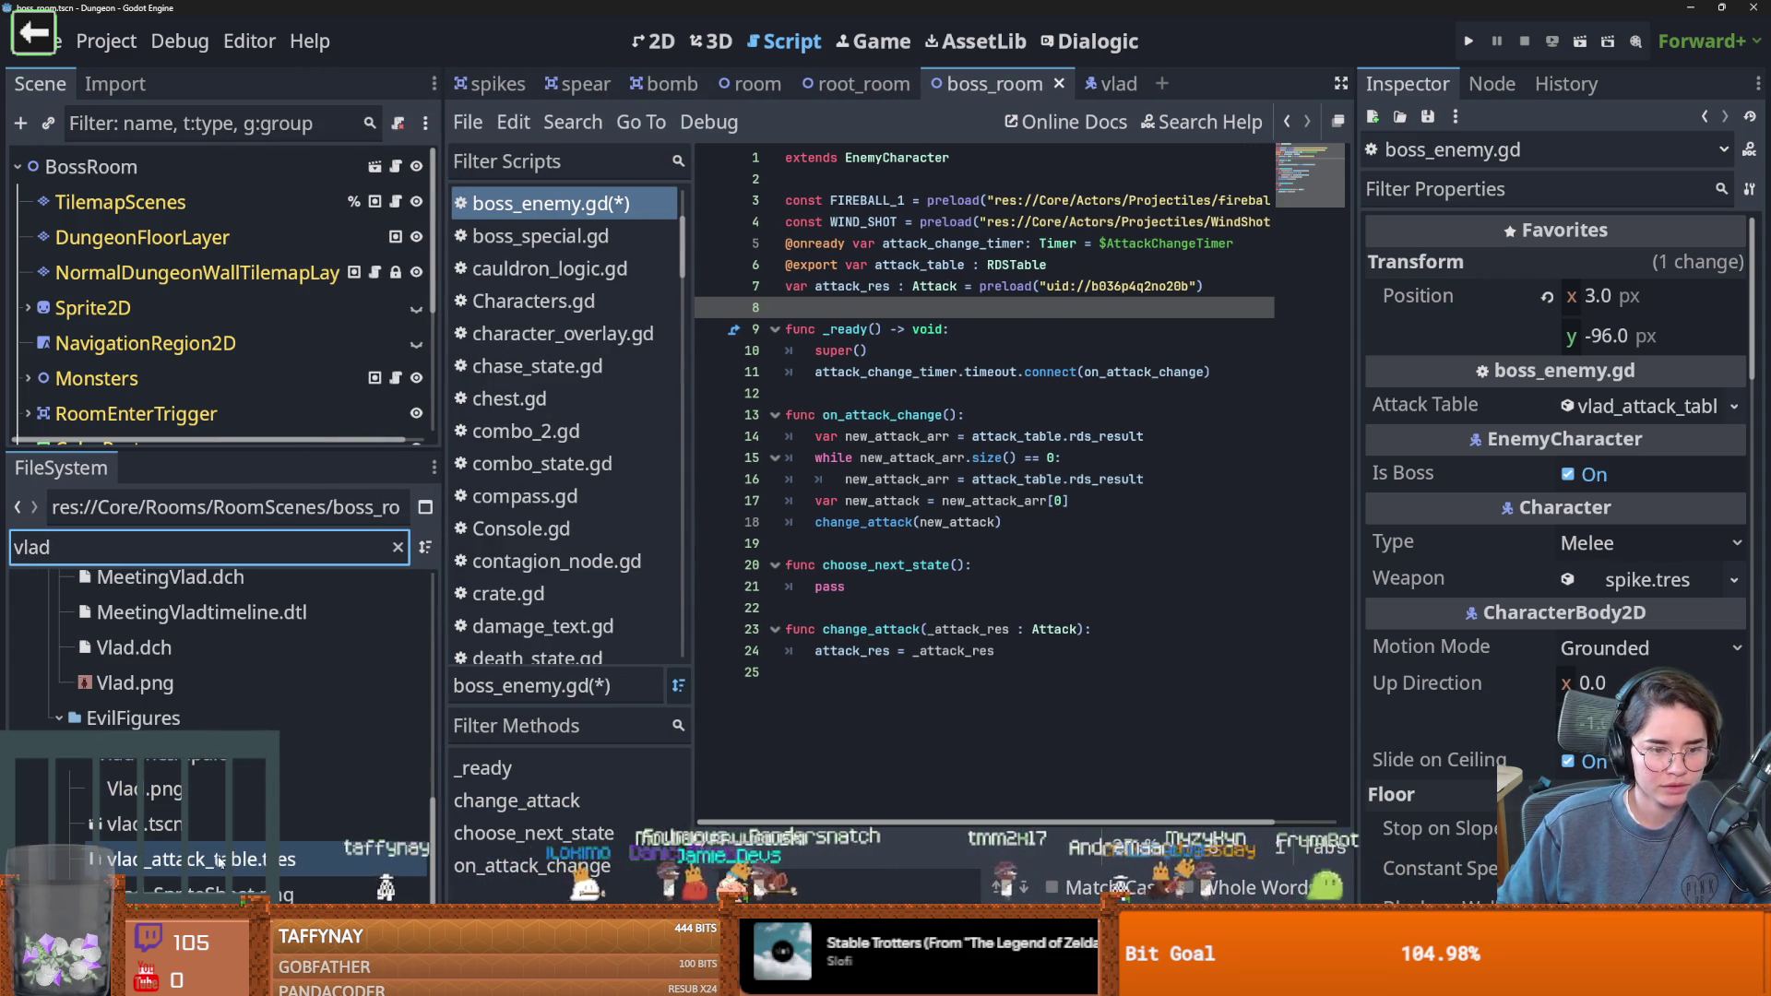
scroll(222, 853, up, 10)
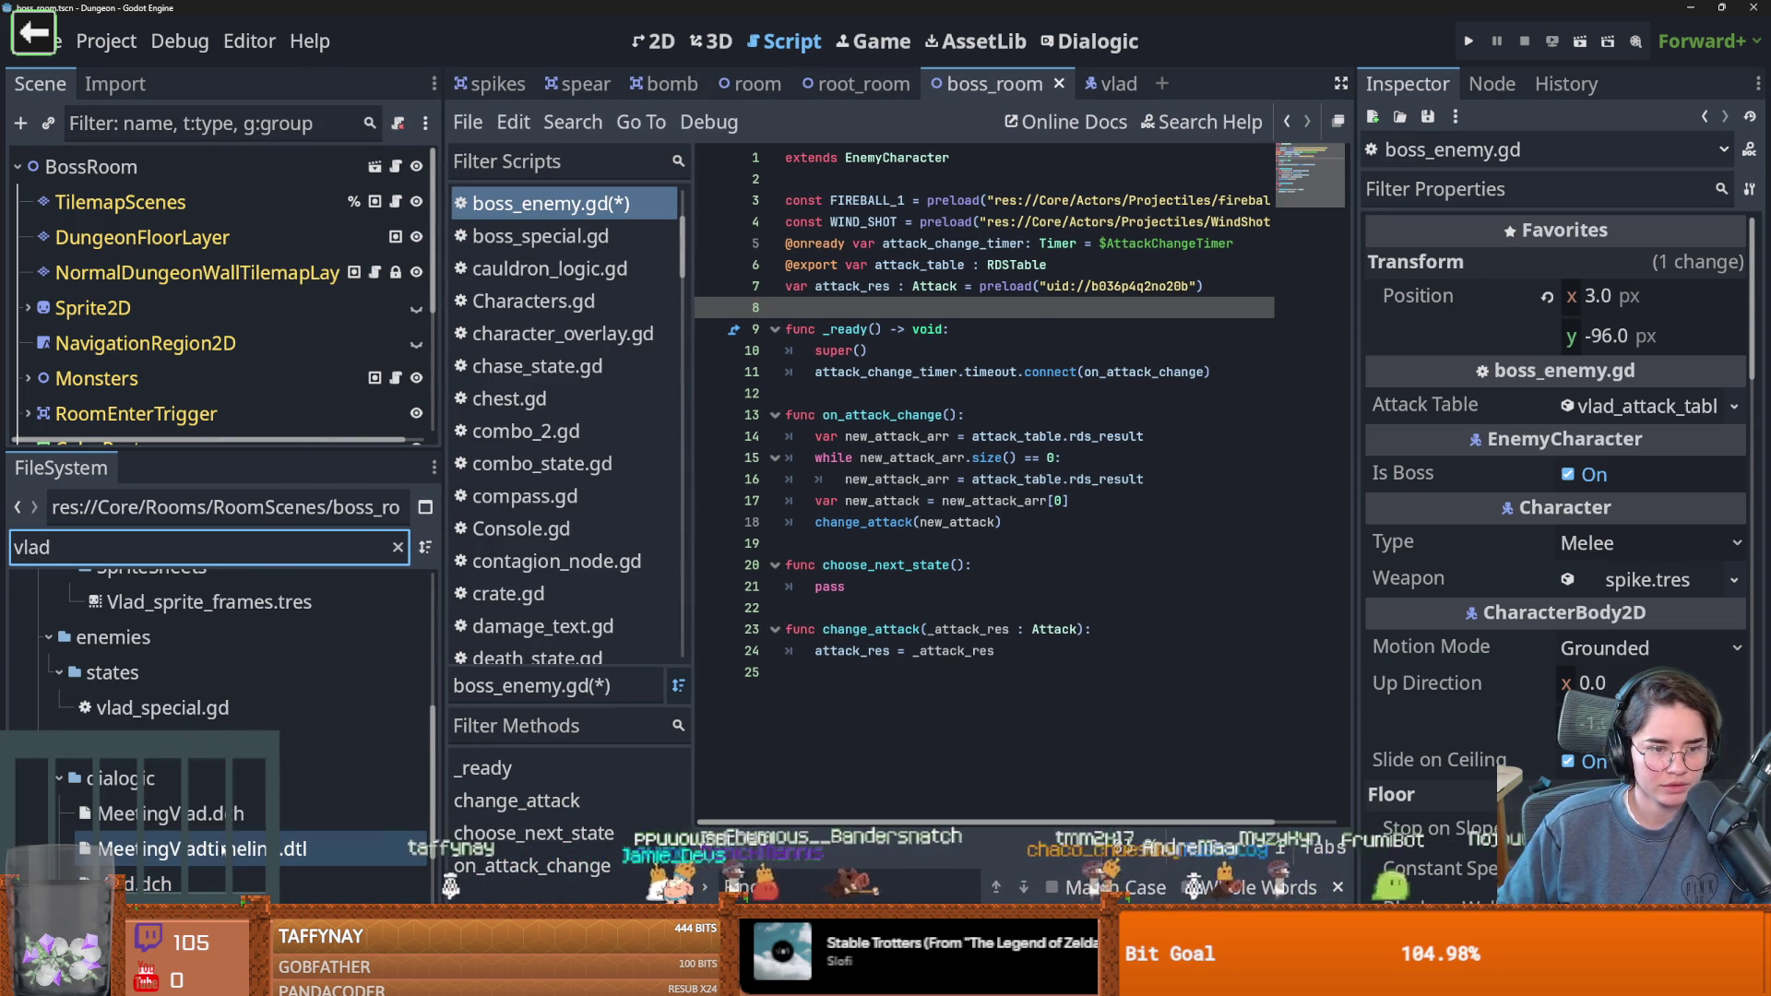
scroll(146, 719, up, 3)
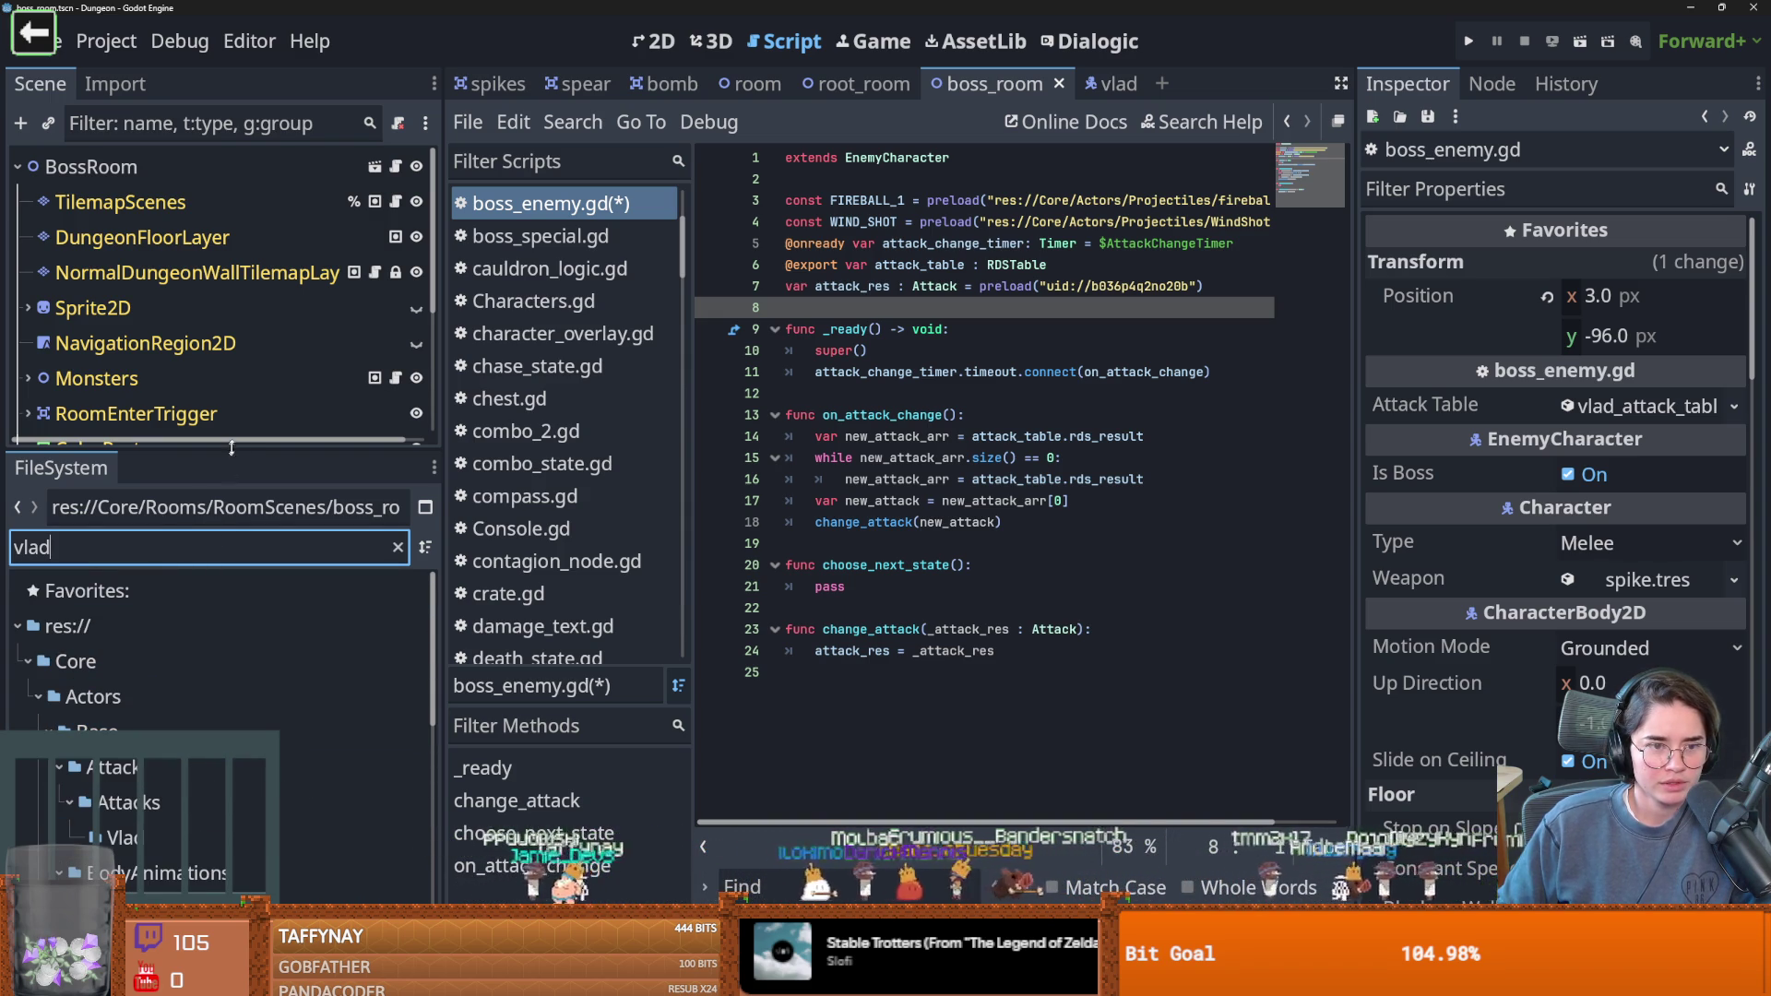
mouse_move(230, 445)
mouse_down()
mouse_move(263, 727)
mouse_move(274, 664)
mouse_up()
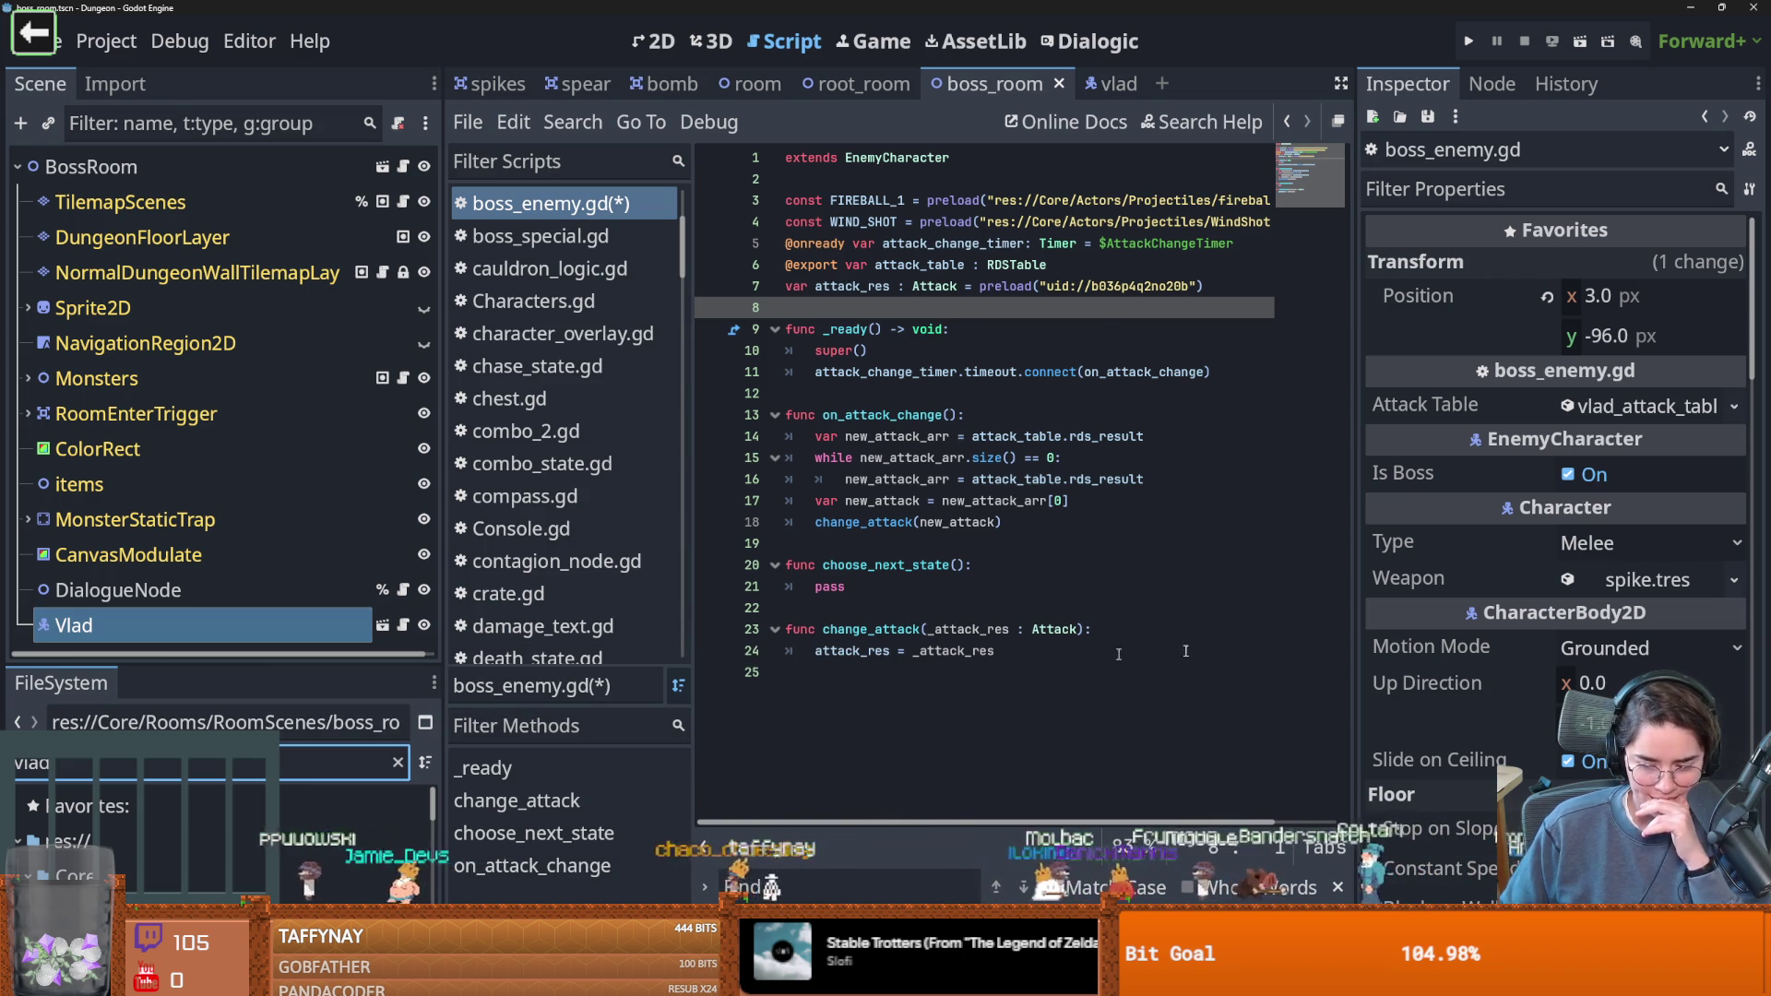
mouse_move(1393, 626)
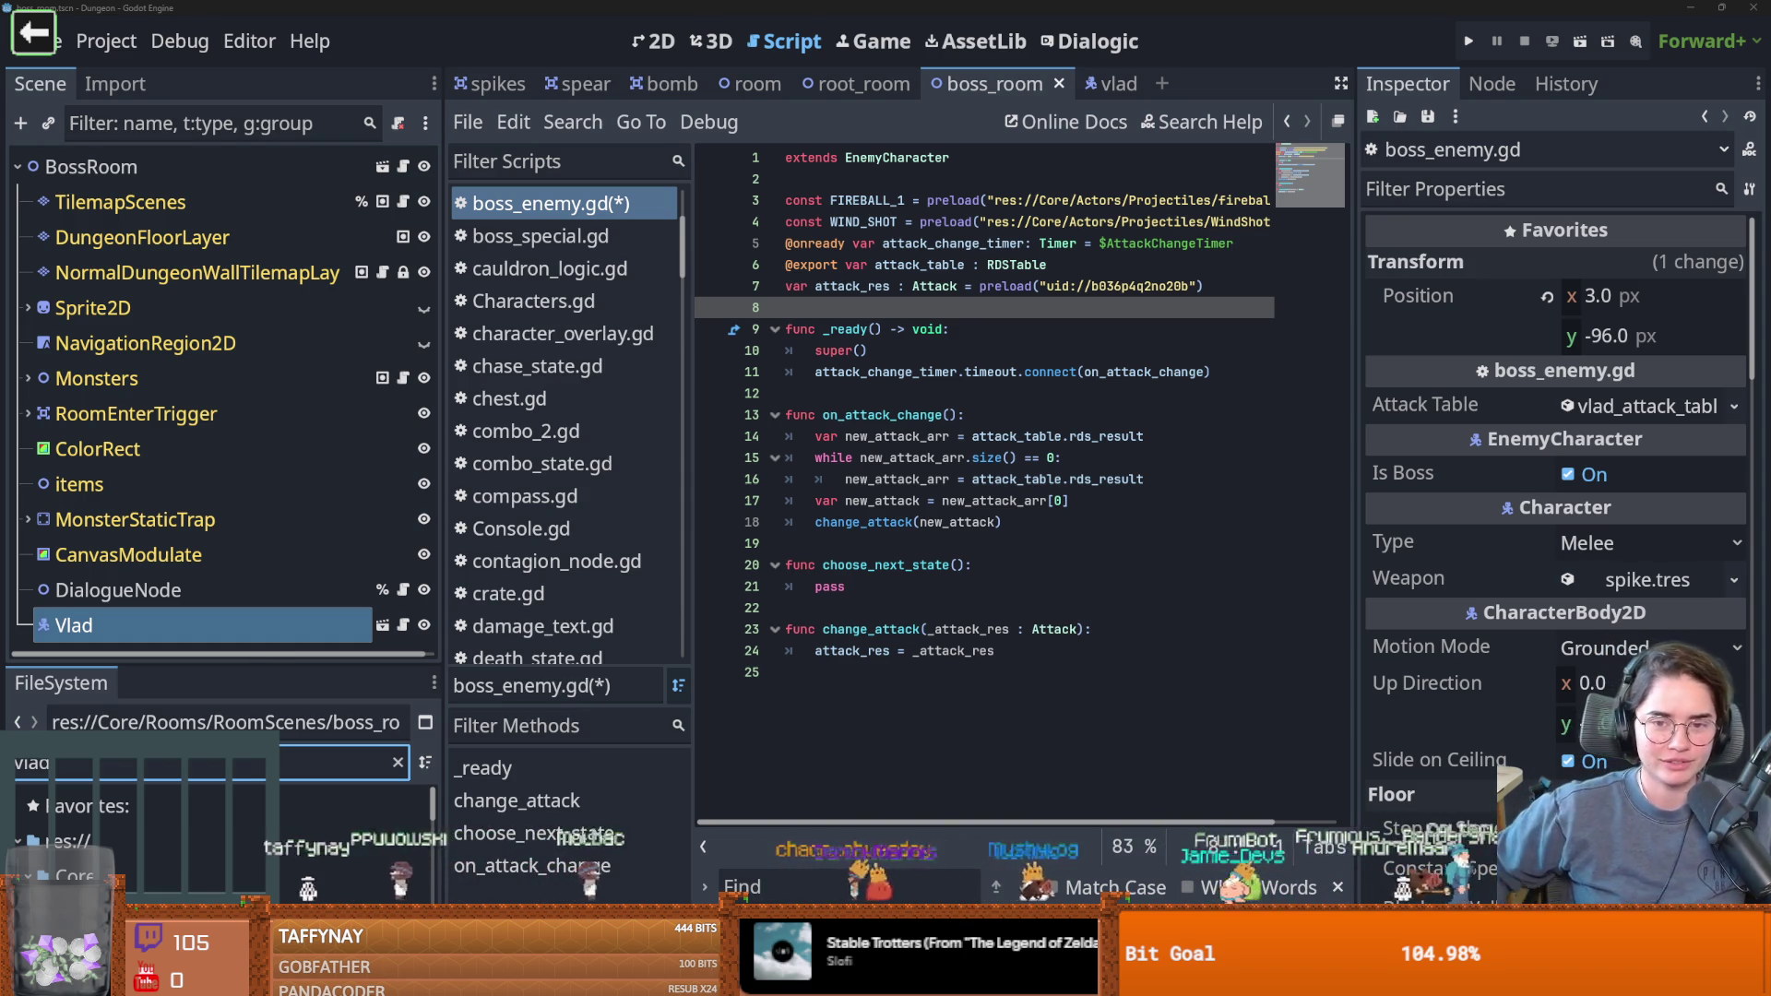
Save the edited boss_enemy.gd script.
click(995, 390)
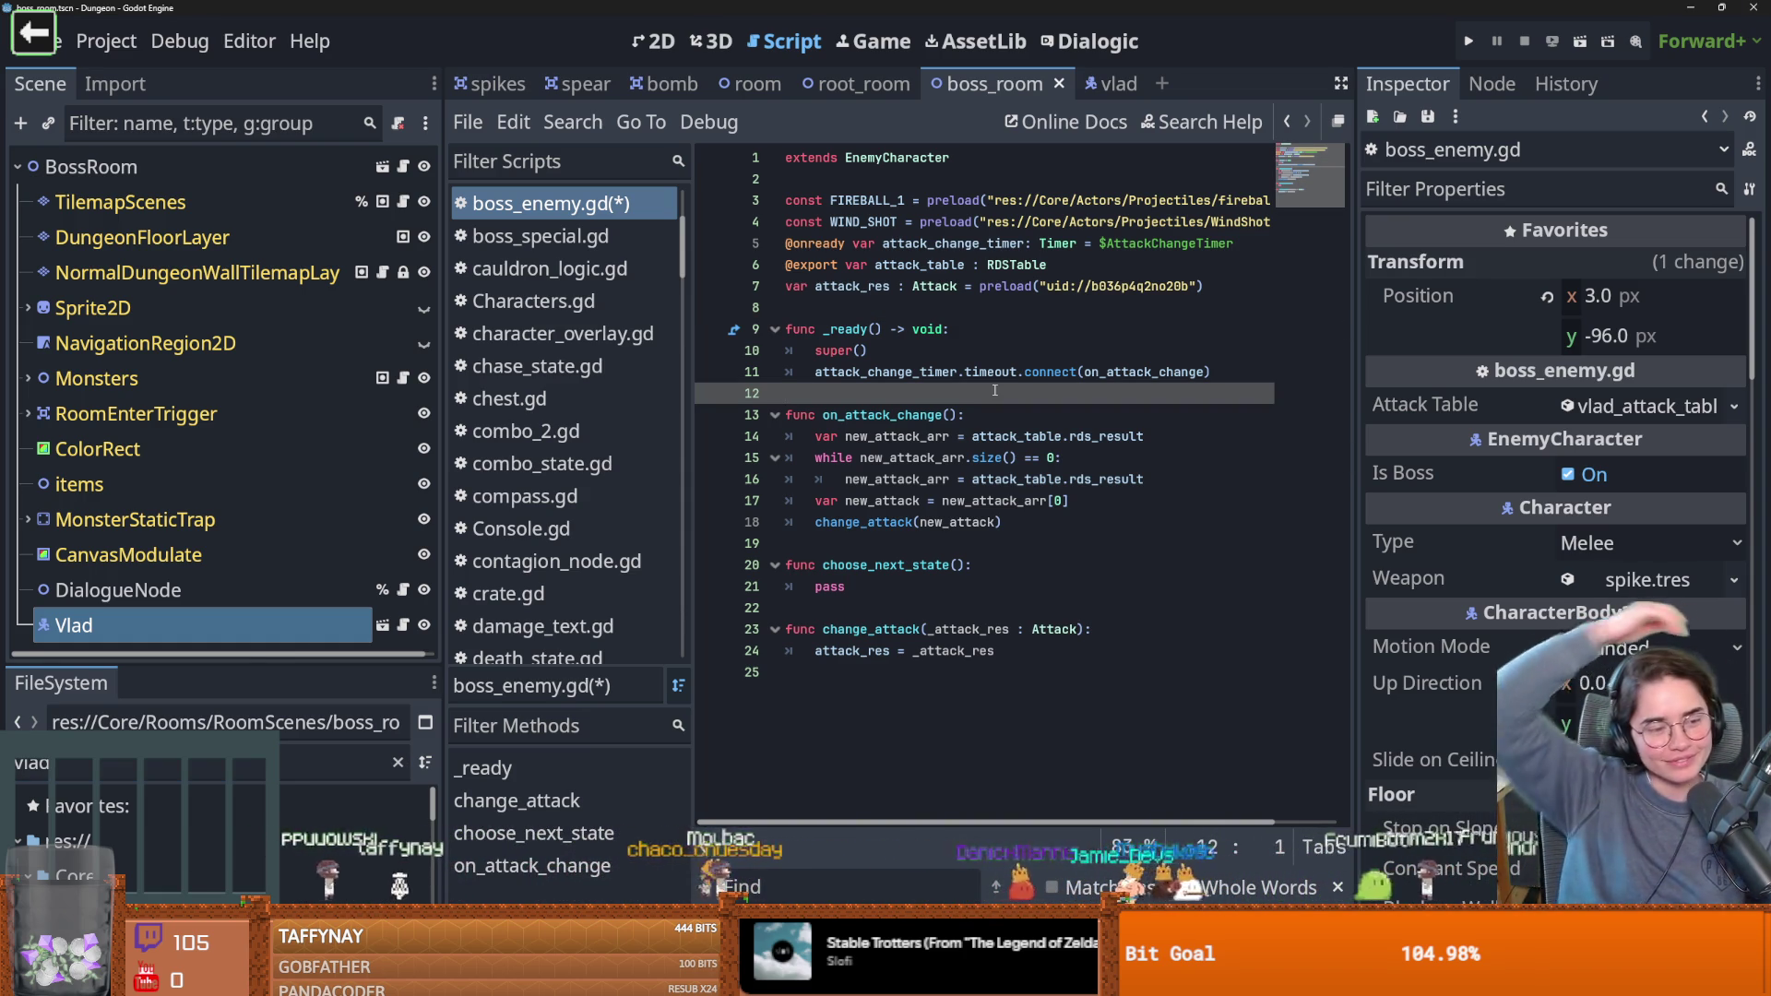
click(948, 478)
key(ctrl+s)
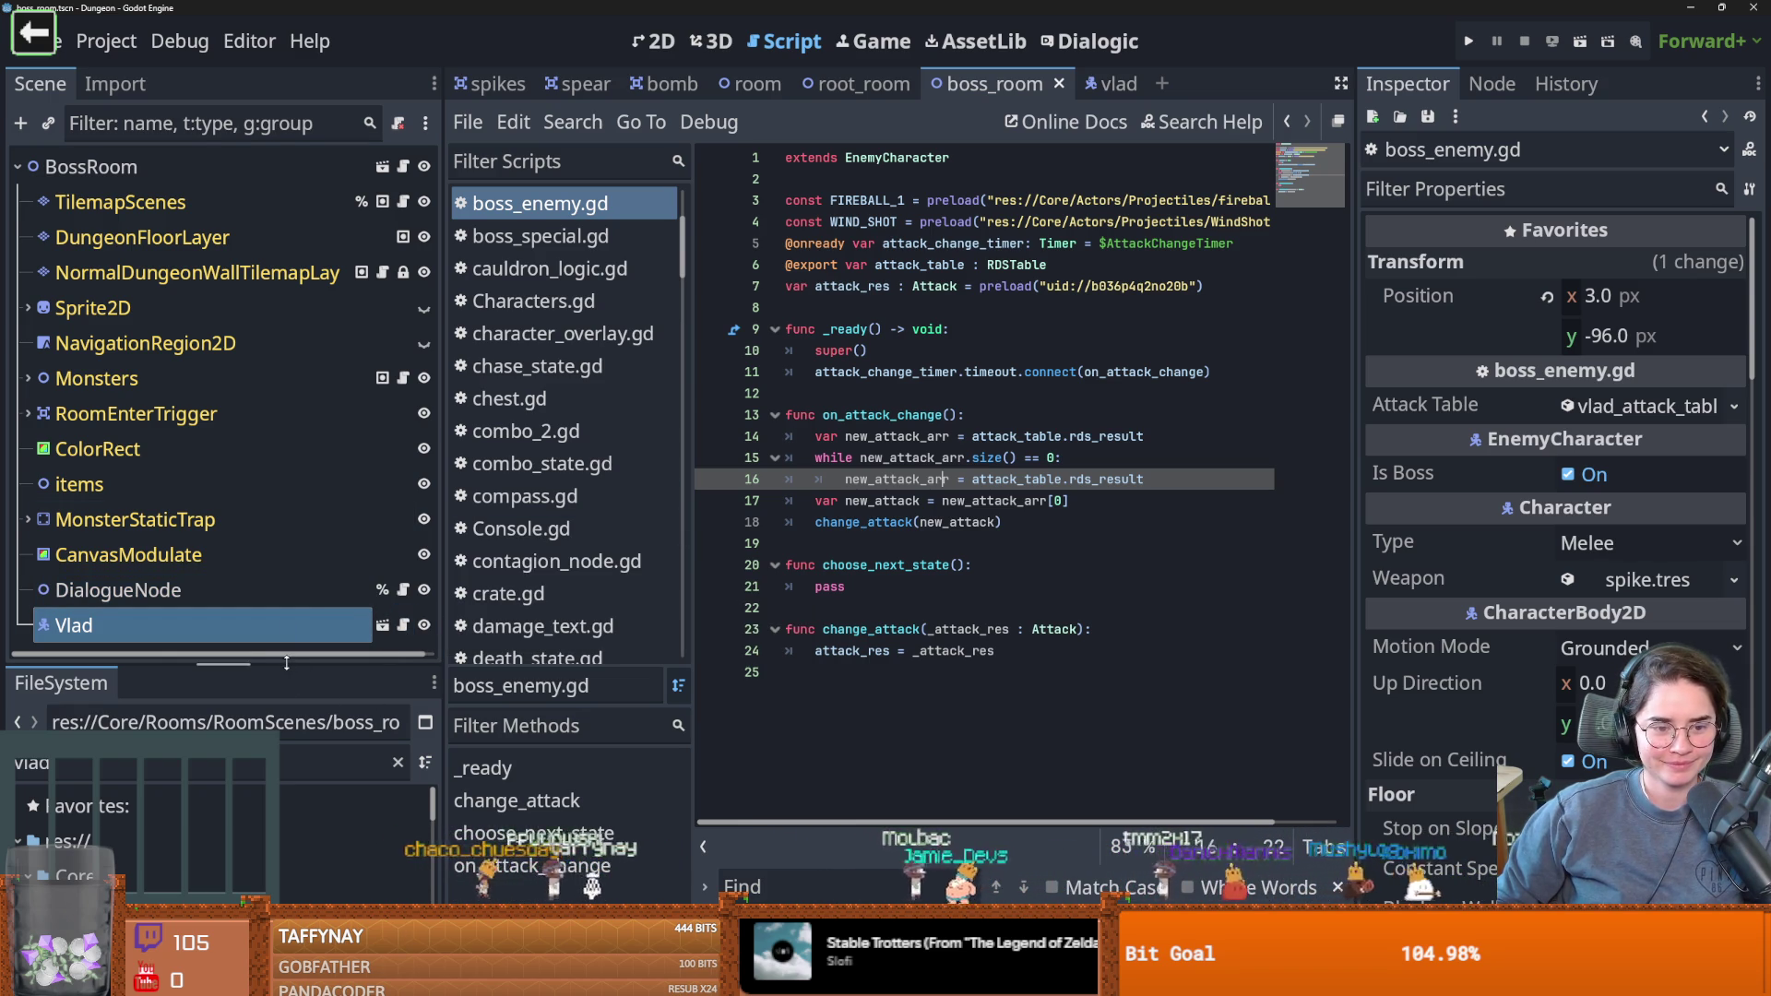
Duplicate boss_enemy.gd as vlad_script.gd and filter the file list to show it.
drag(286, 660, 281, 446)
double_click(156, 553)
text(boss_)
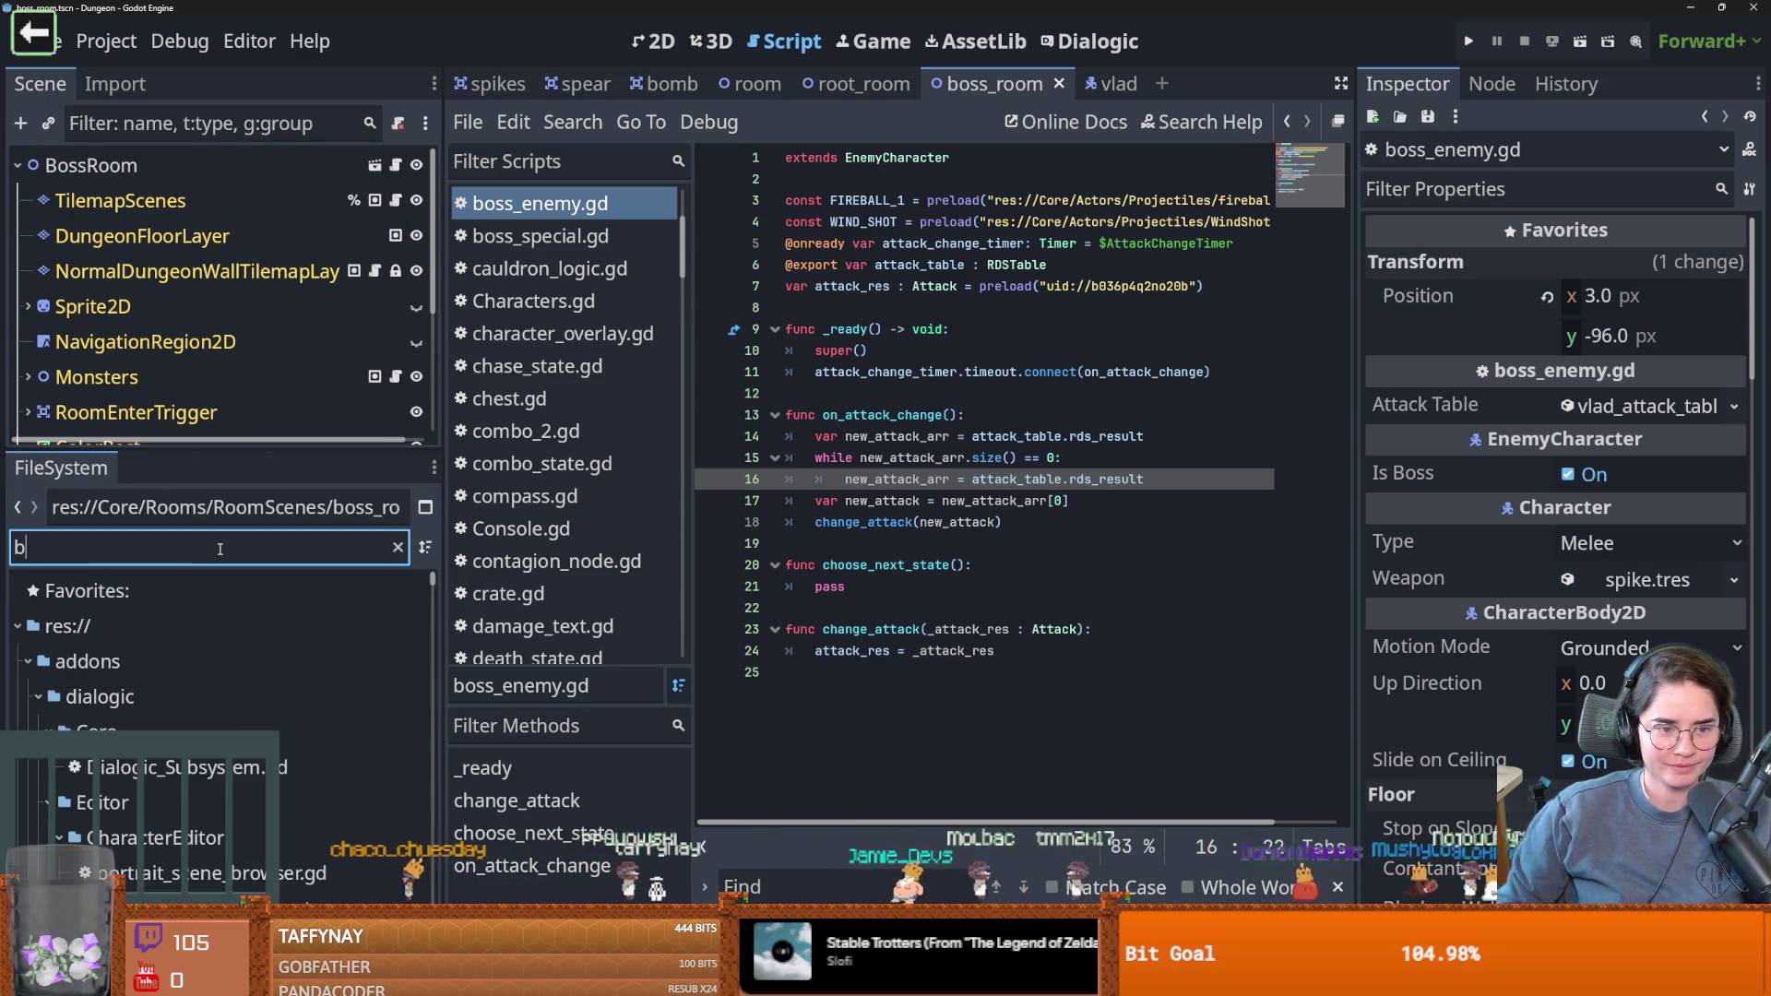
text(enem)
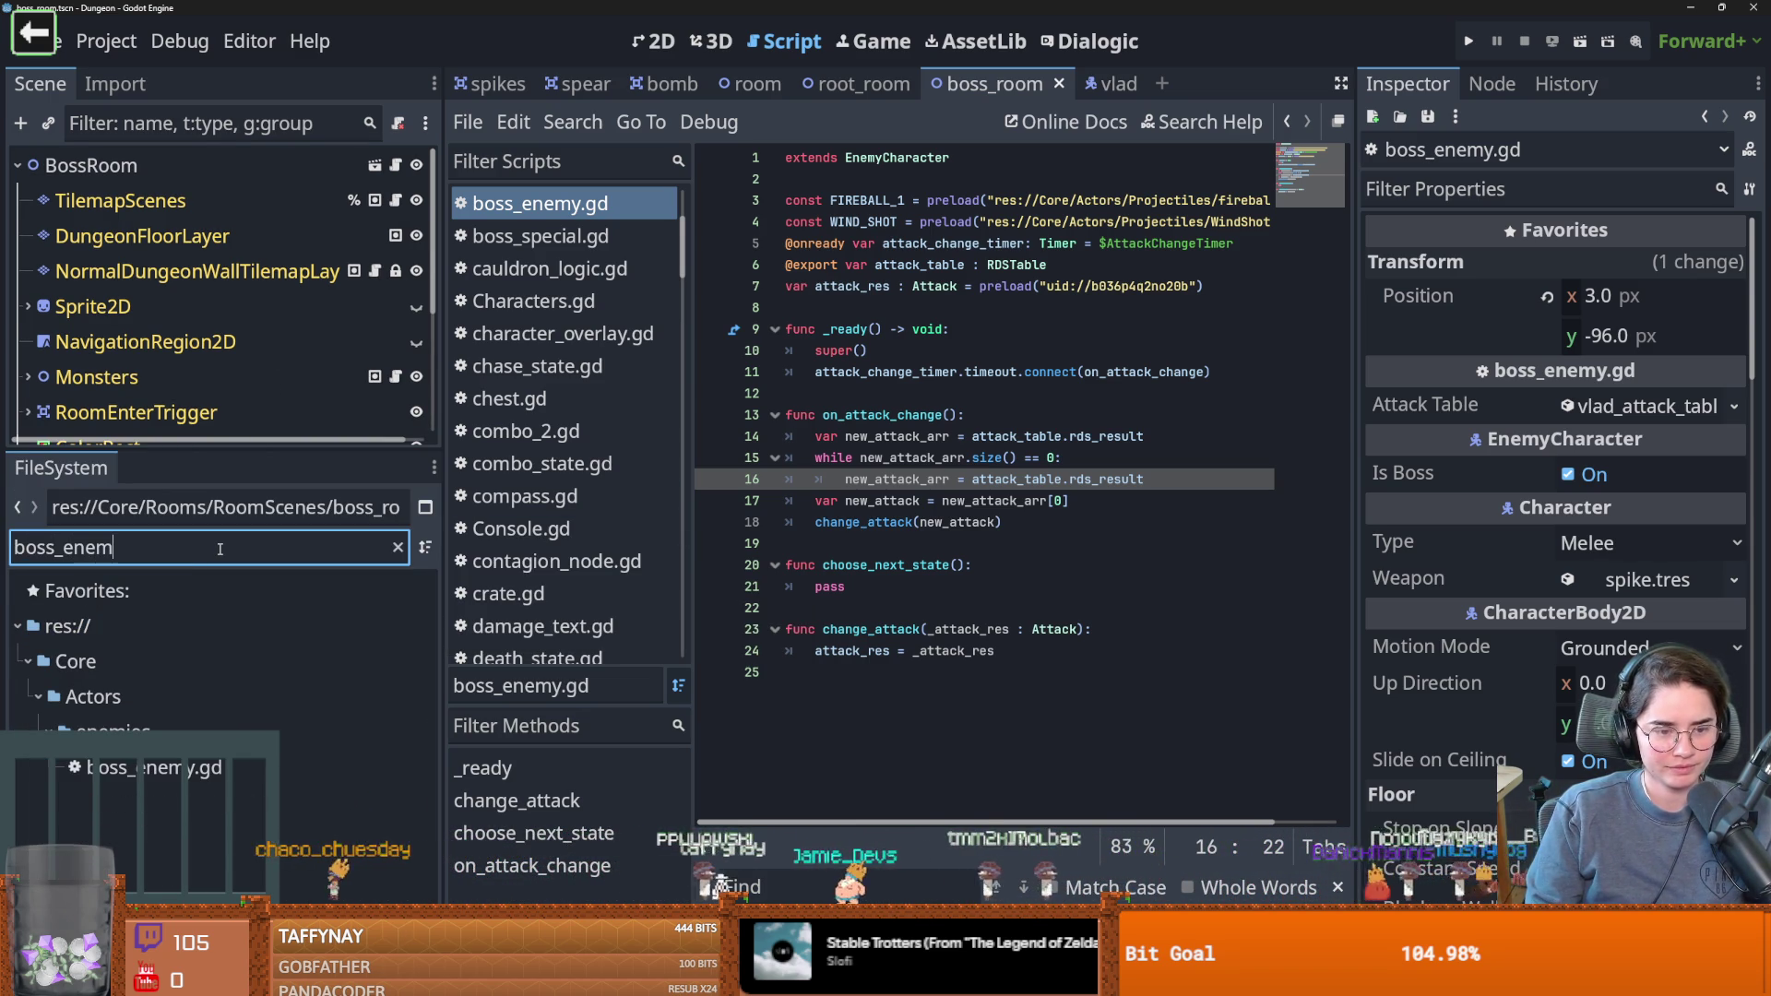
right_click(207, 768)
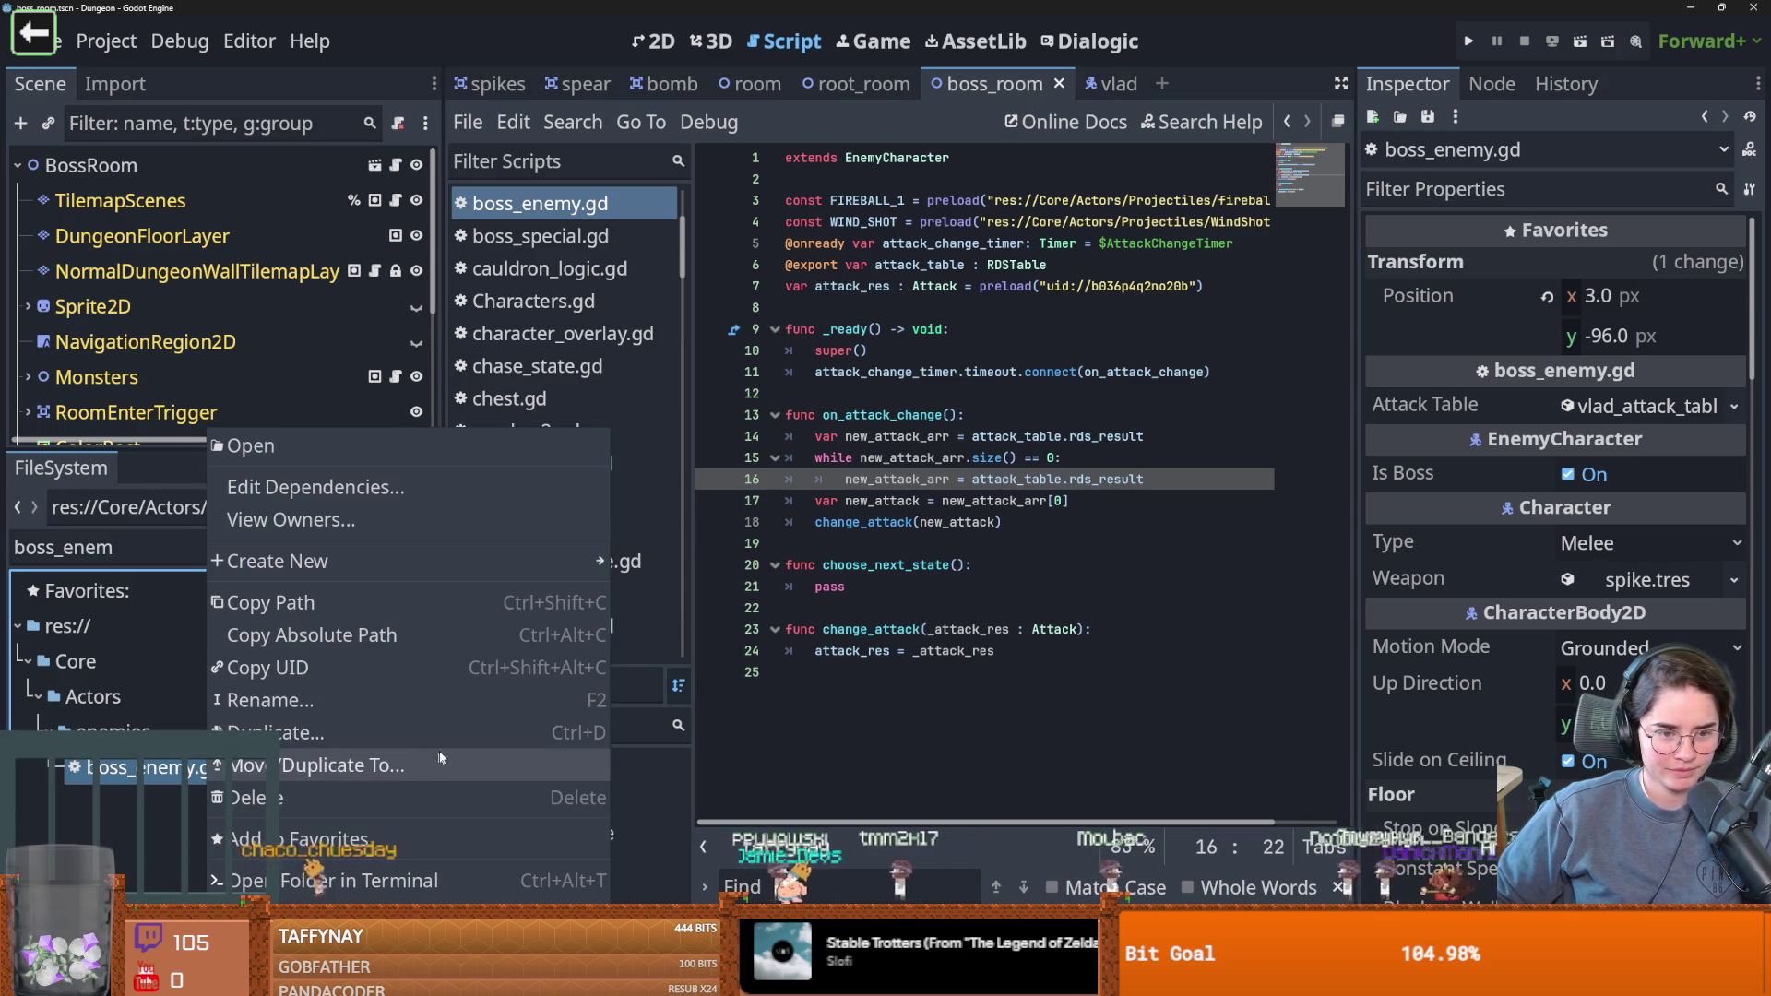
click(369, 732)
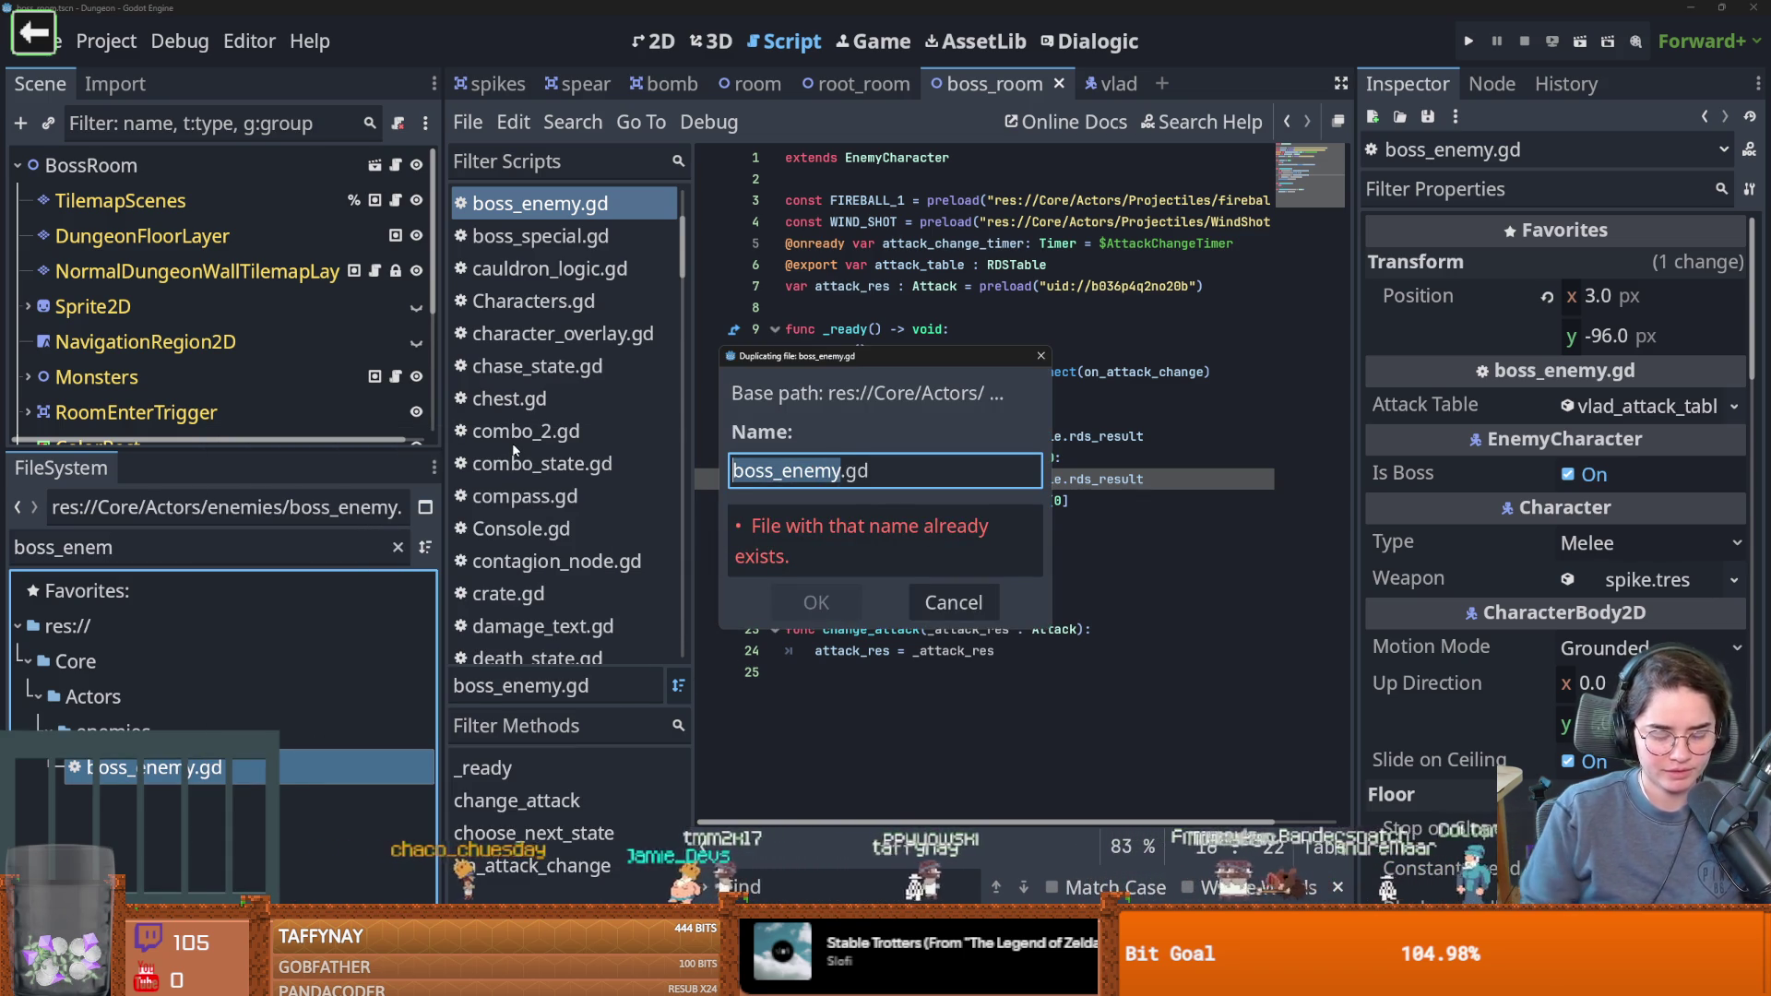
text(vlad_scri)
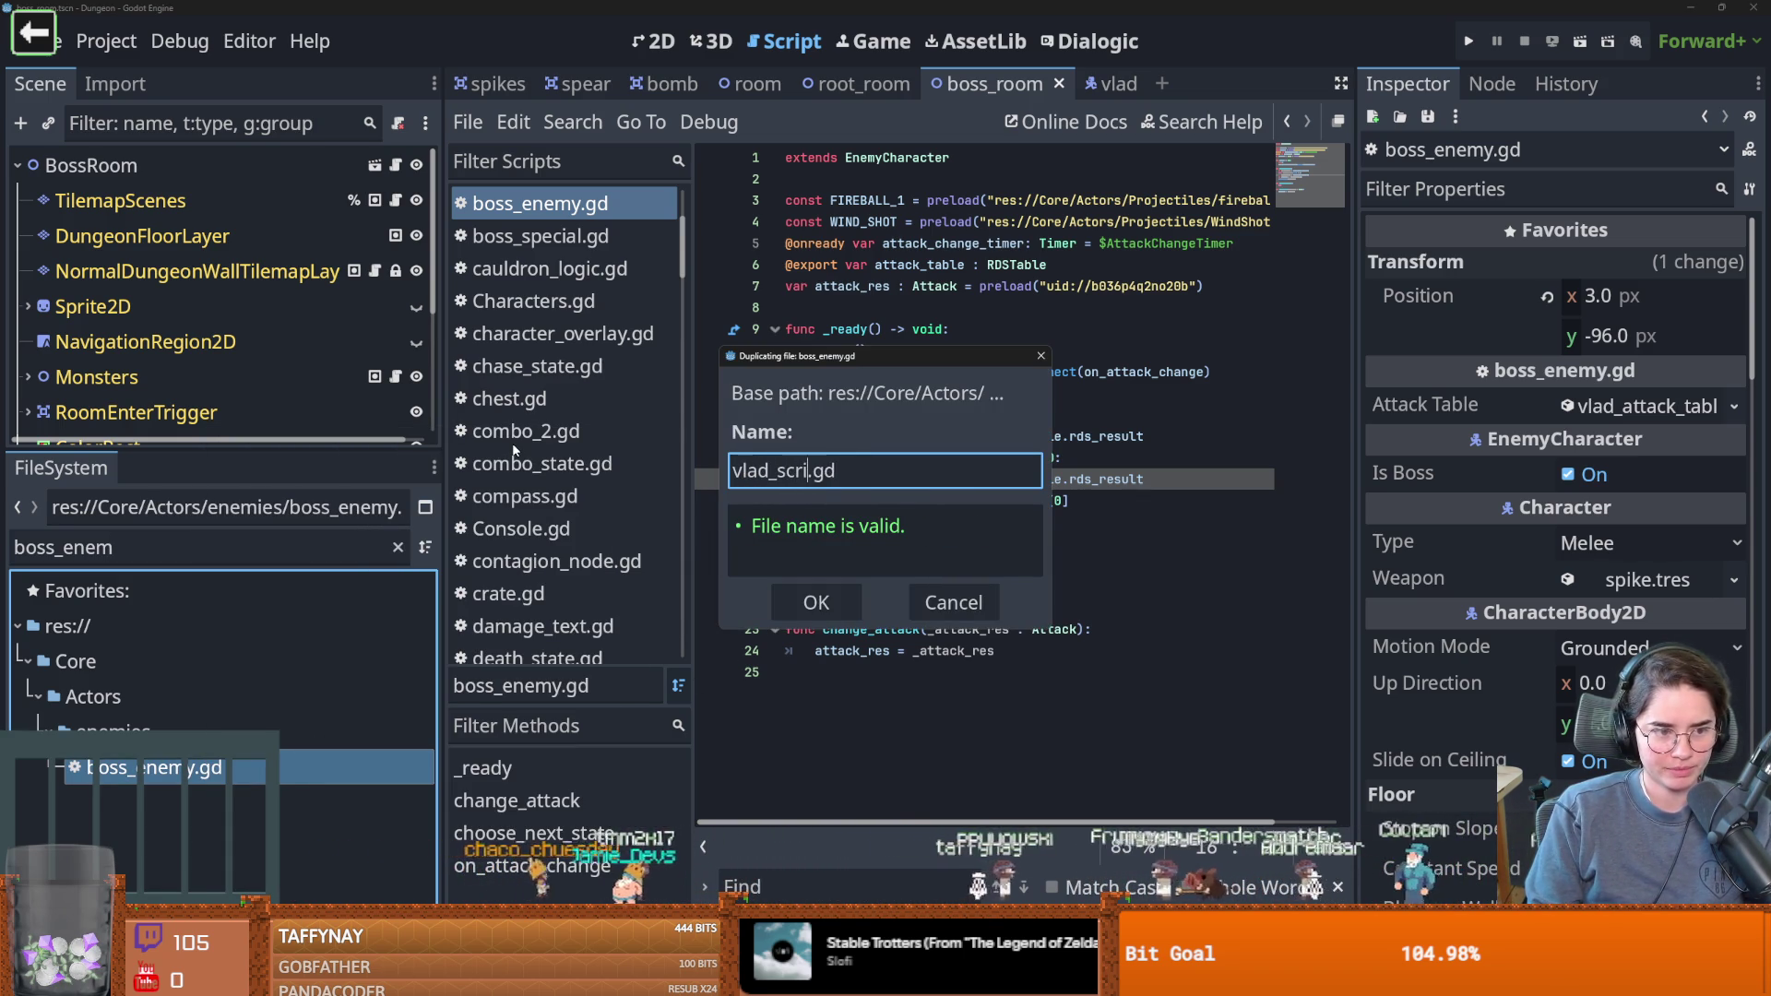
text(pt)
key(Return)
double_click(62, 547)
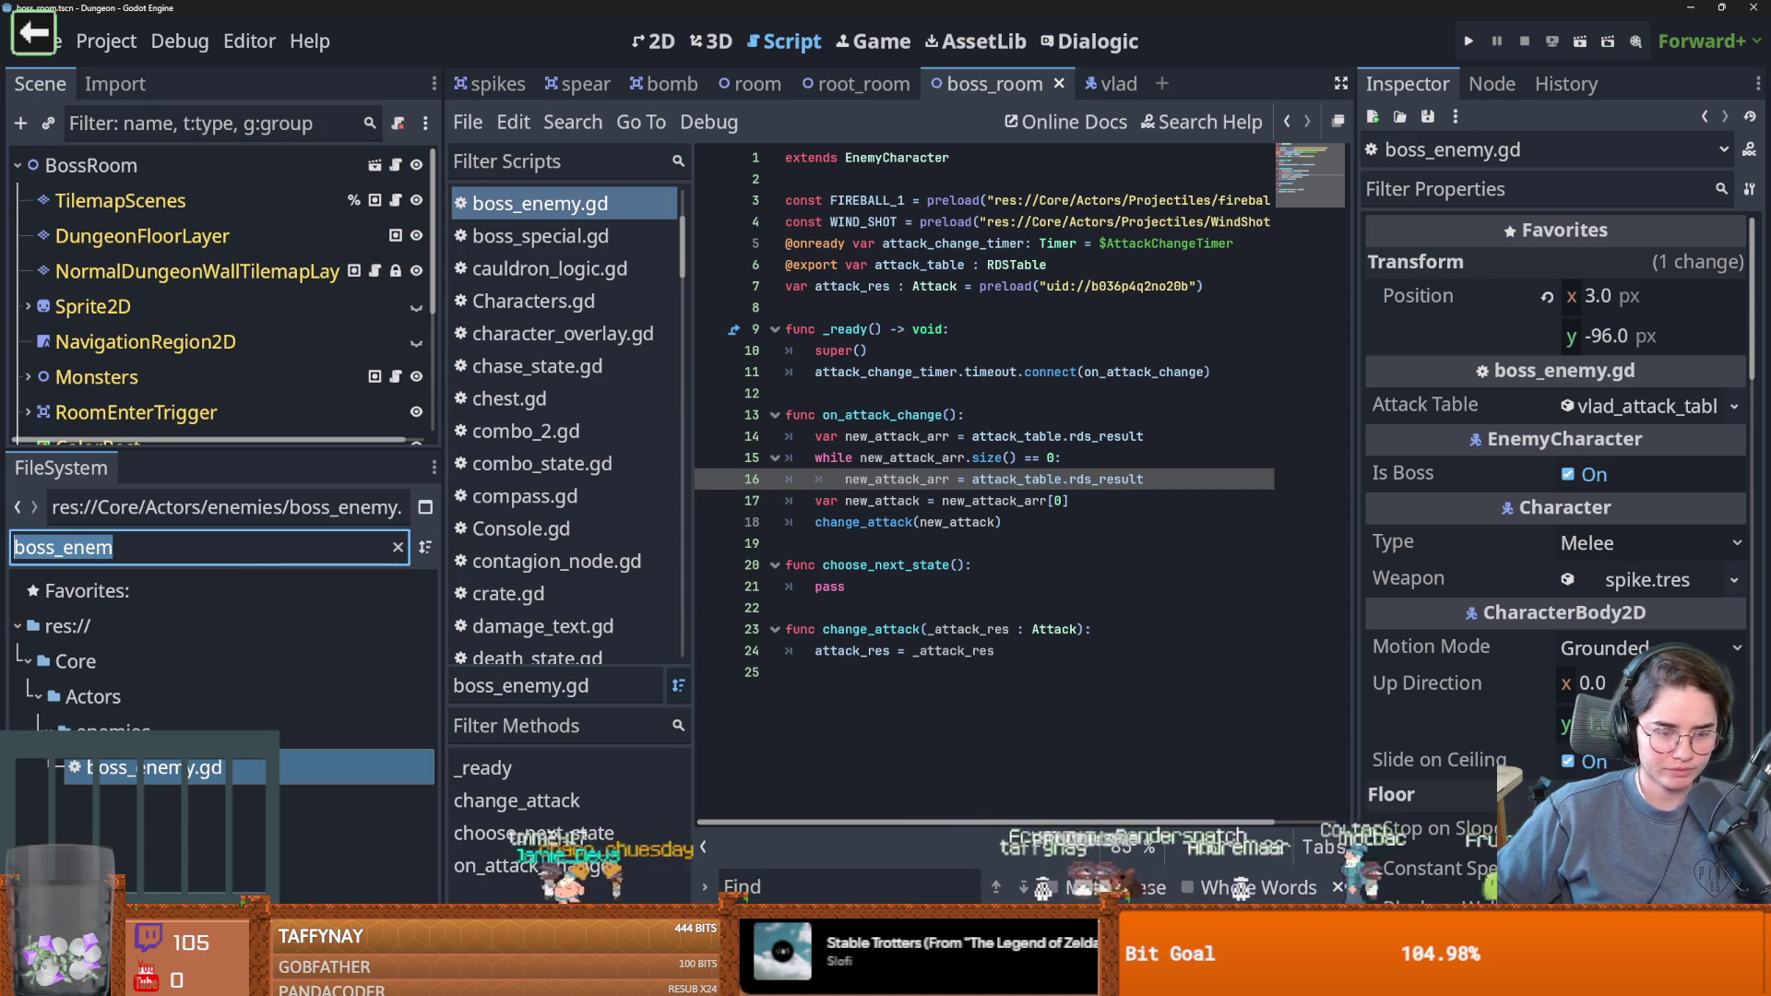
text(vlad_sci)
key(BackSpace)
Move vlad_script.gd into Core/Actors/NPC/EvilFigures/VladTheImpaler and open the vlad scene.
right_click(153, 771)
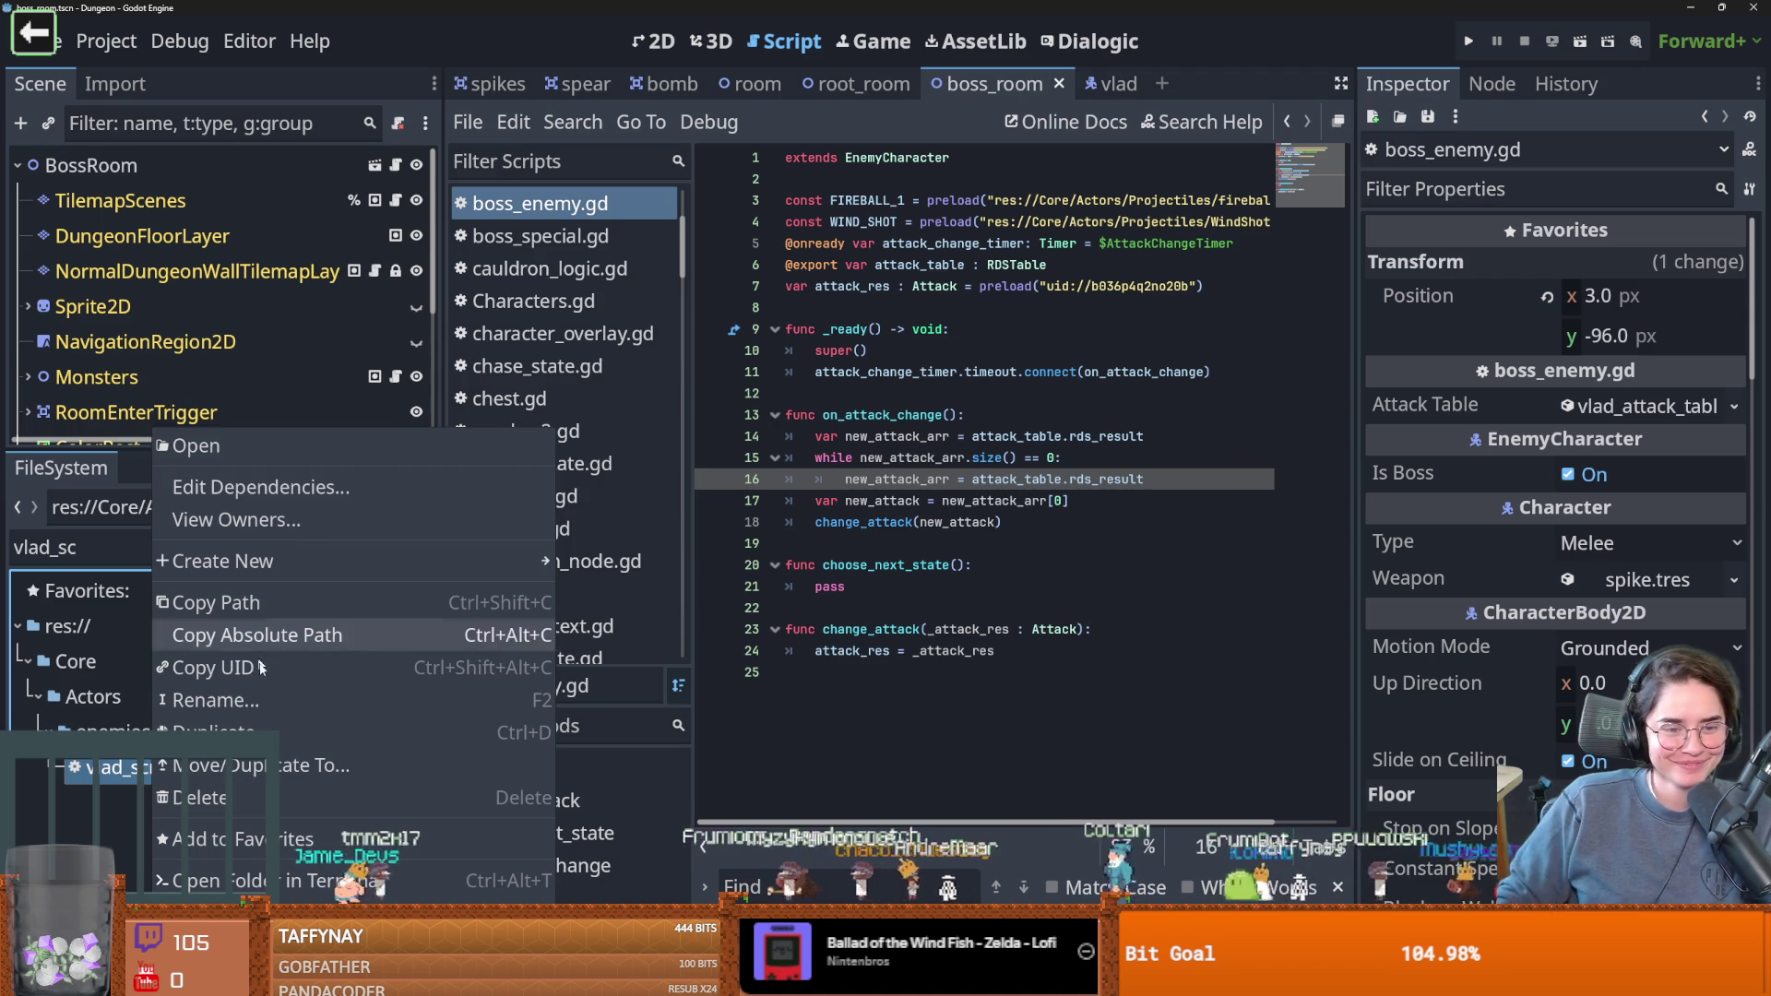
click(258, 765)
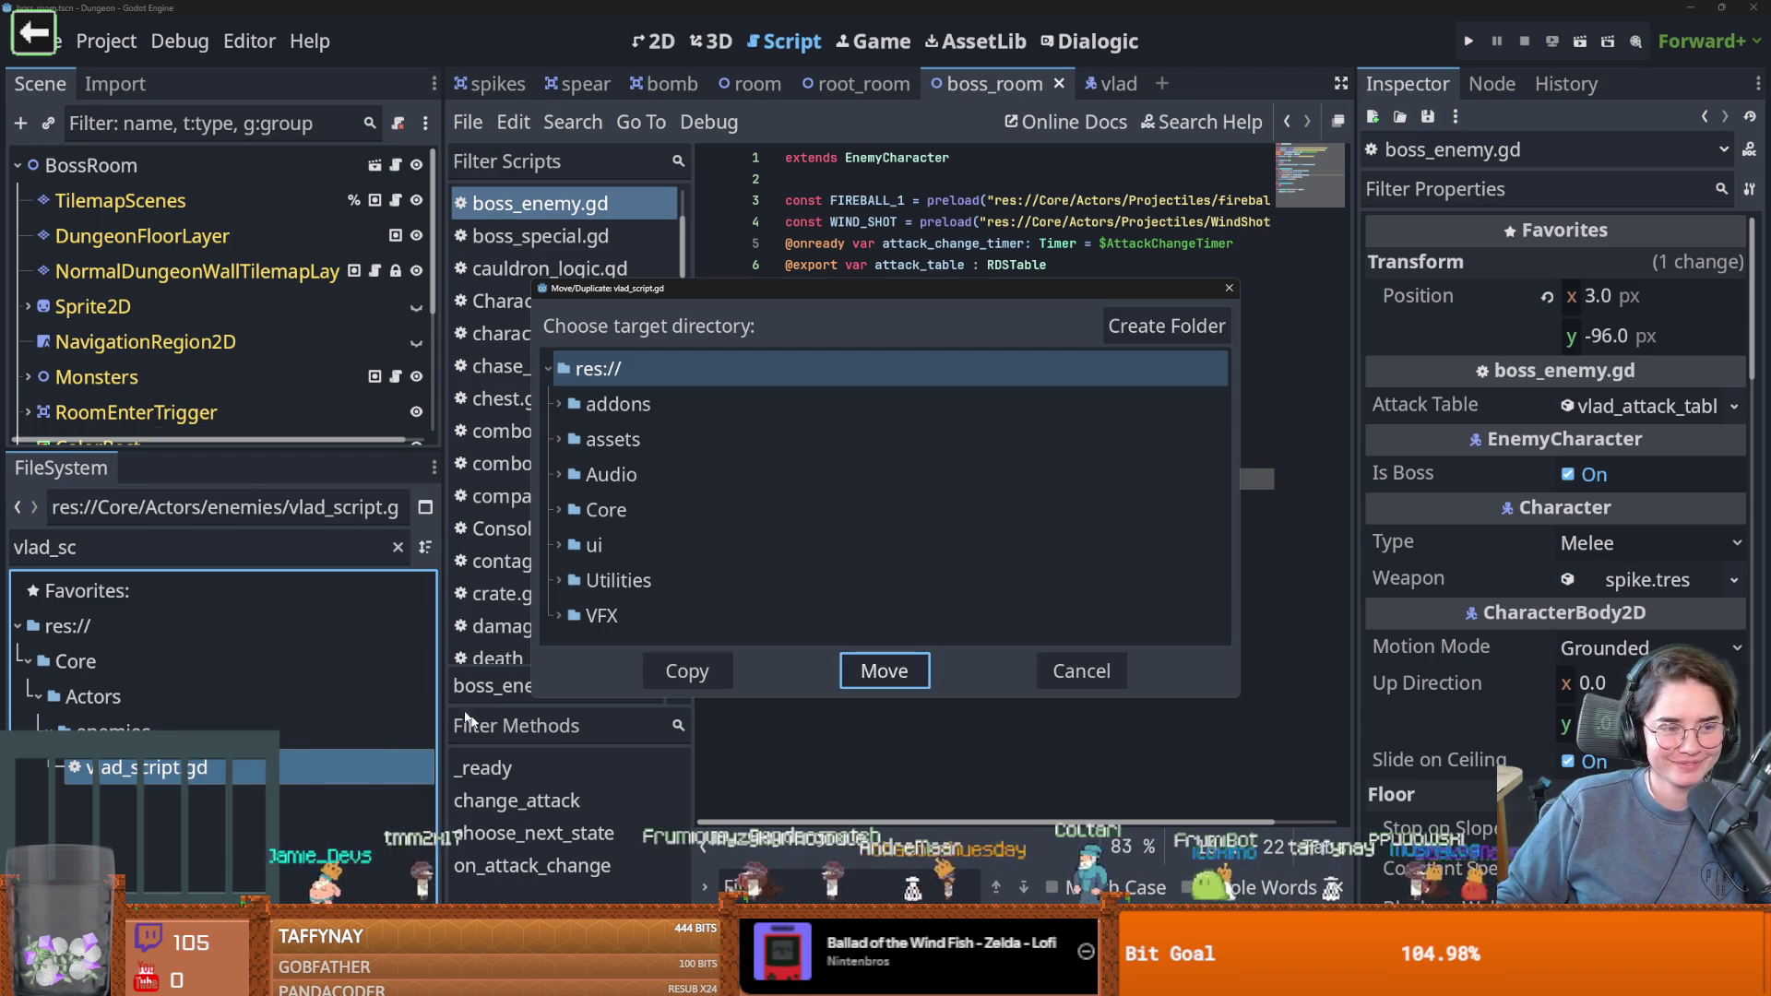
double_click(635, 520)
double_click(636, 542)
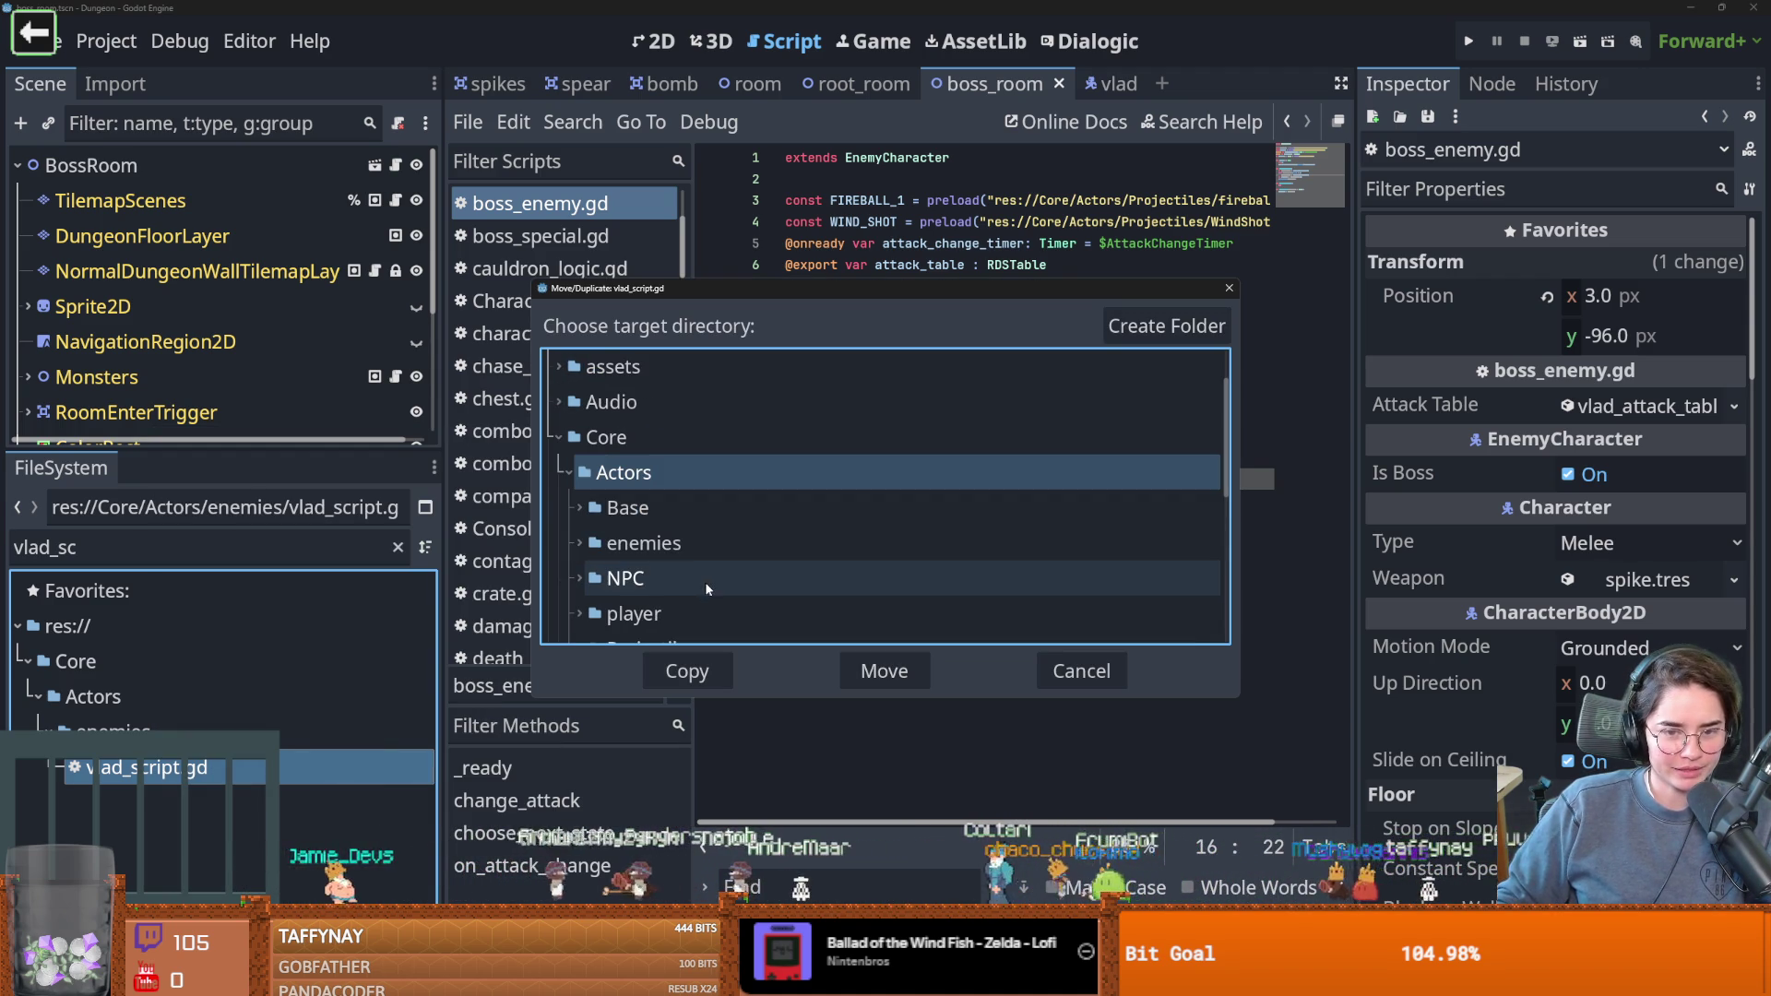
double_click(656, 572)
scroll(677, 617, down, 1)
double_click(677, 584)
click(701, 540)
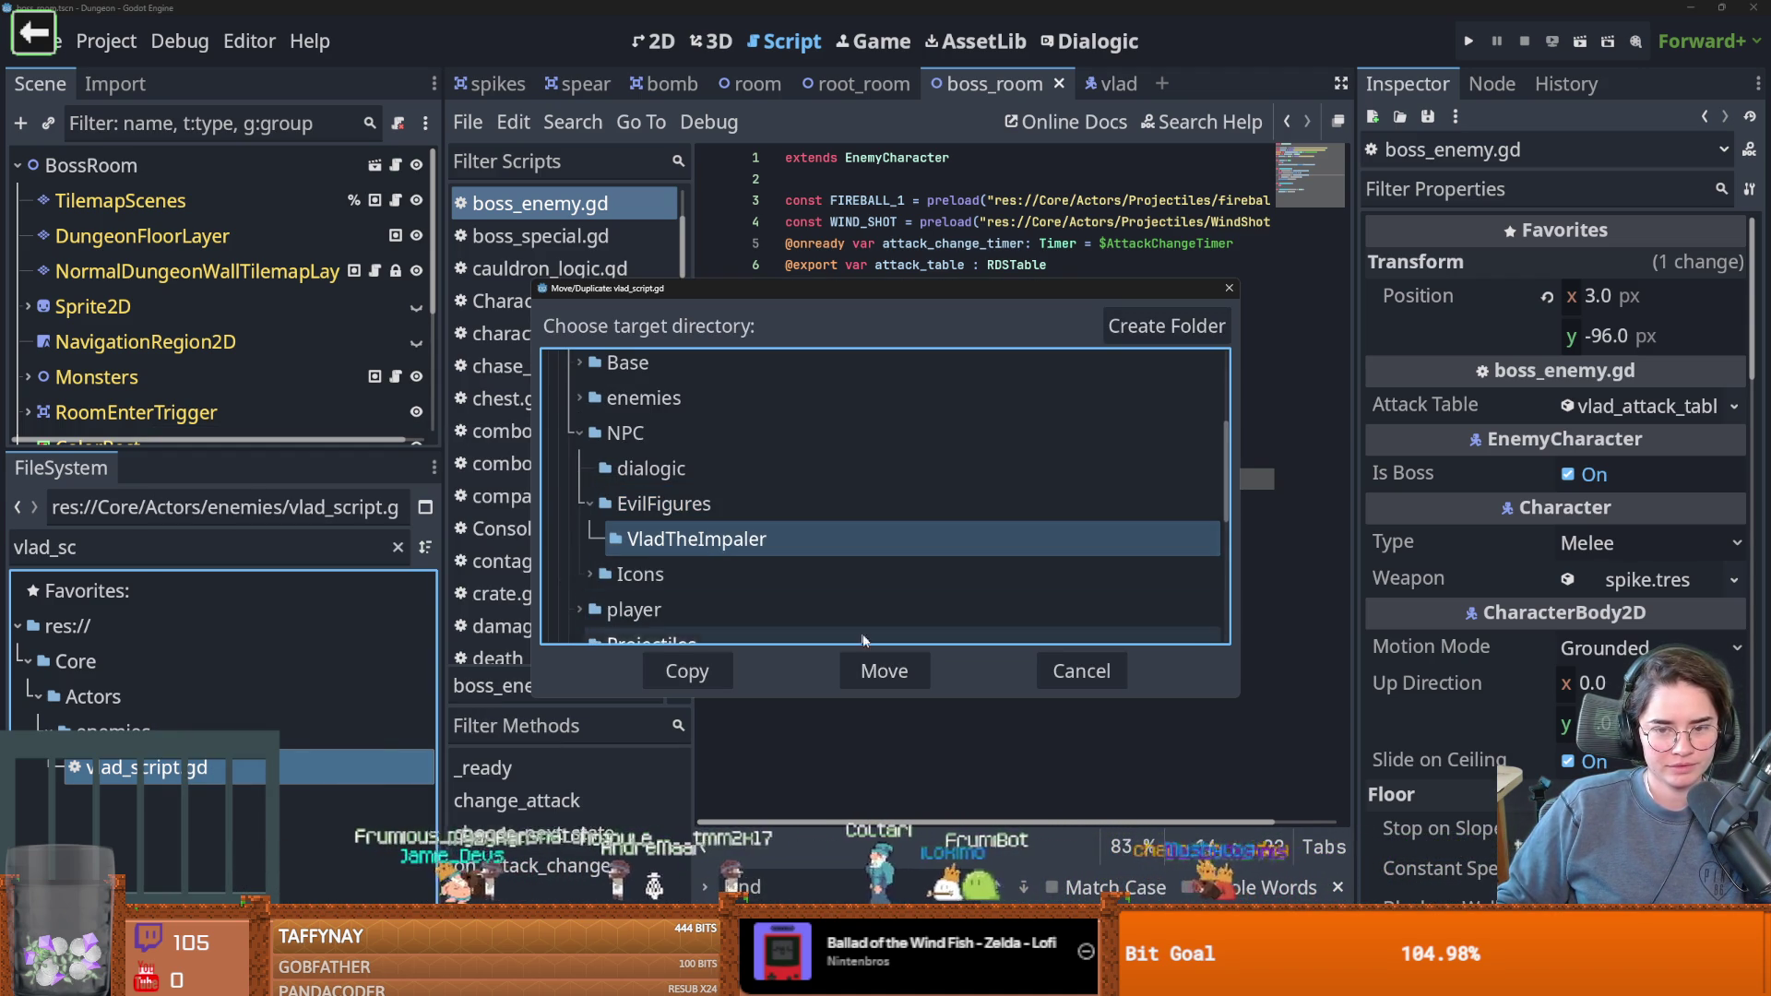
click(884, 671)
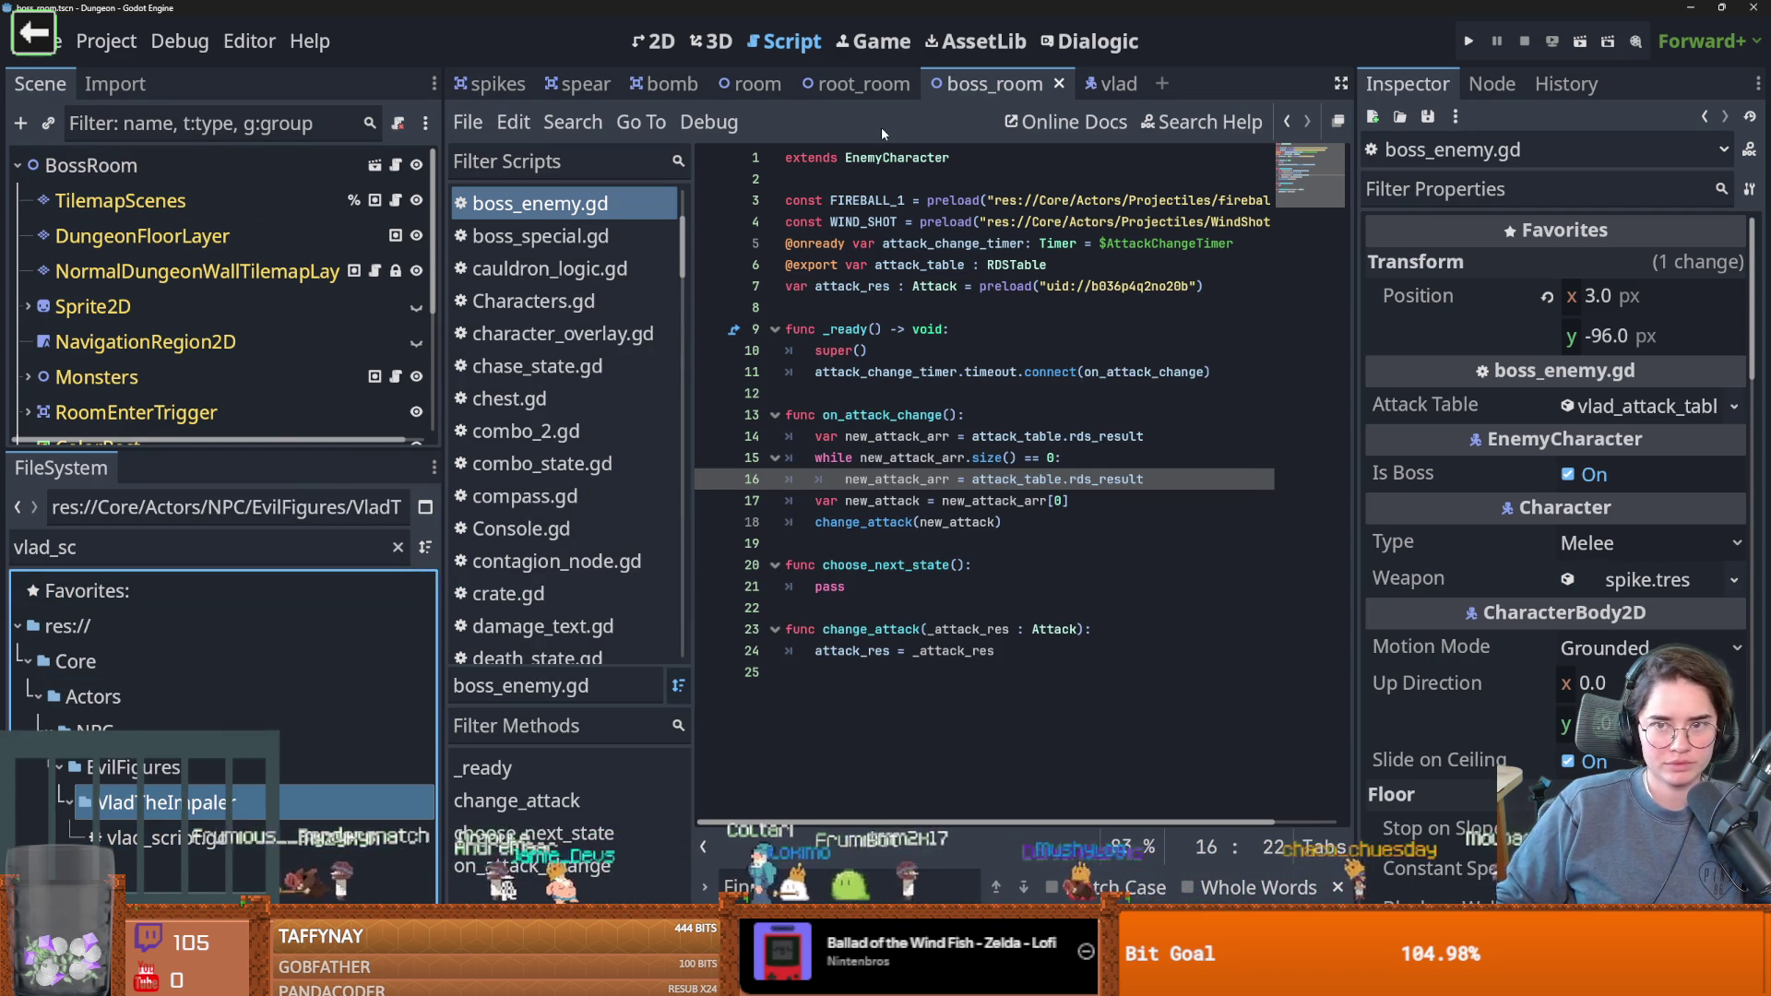
click(1099, 80)
scroll(276, 344, up, 5)
Attach vlad_script.gd to the Vlad root node.
click(236, 198)
click(235, 166)
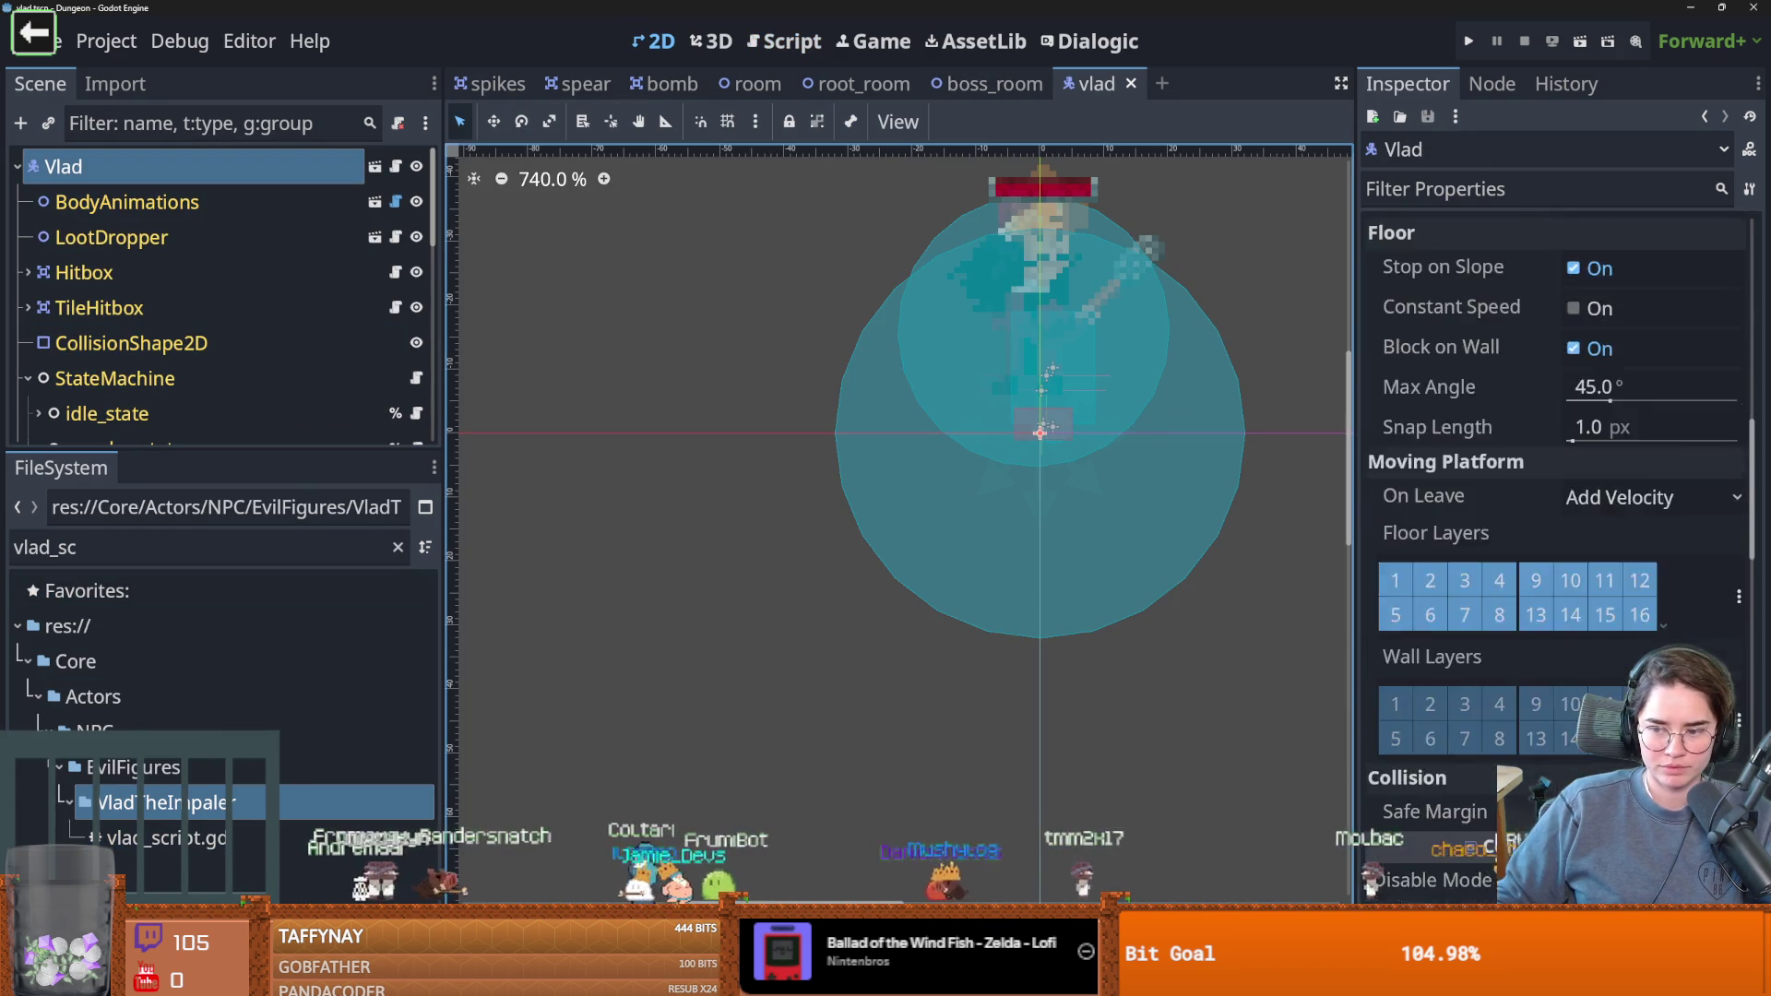
drag(166, 838, 865, 559)
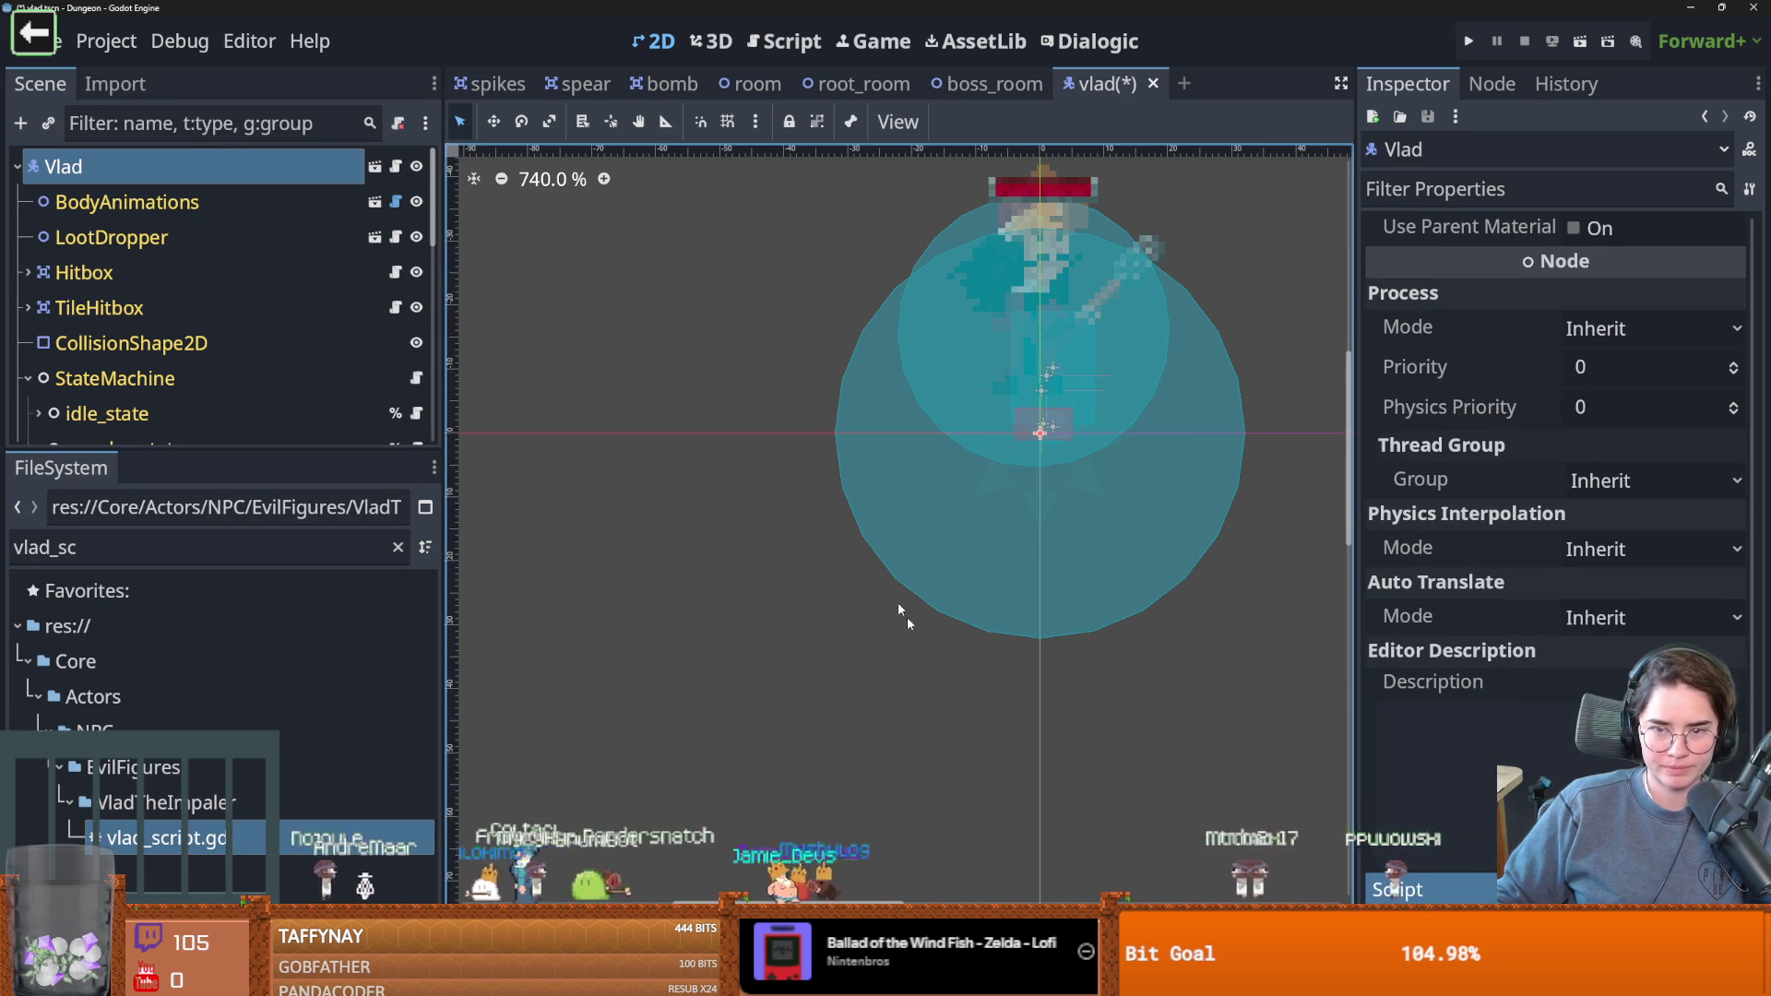
Delete the FIREBALL_1 and WIND_SHOT preload lines from vlad_script.gd.
click(394, 166)
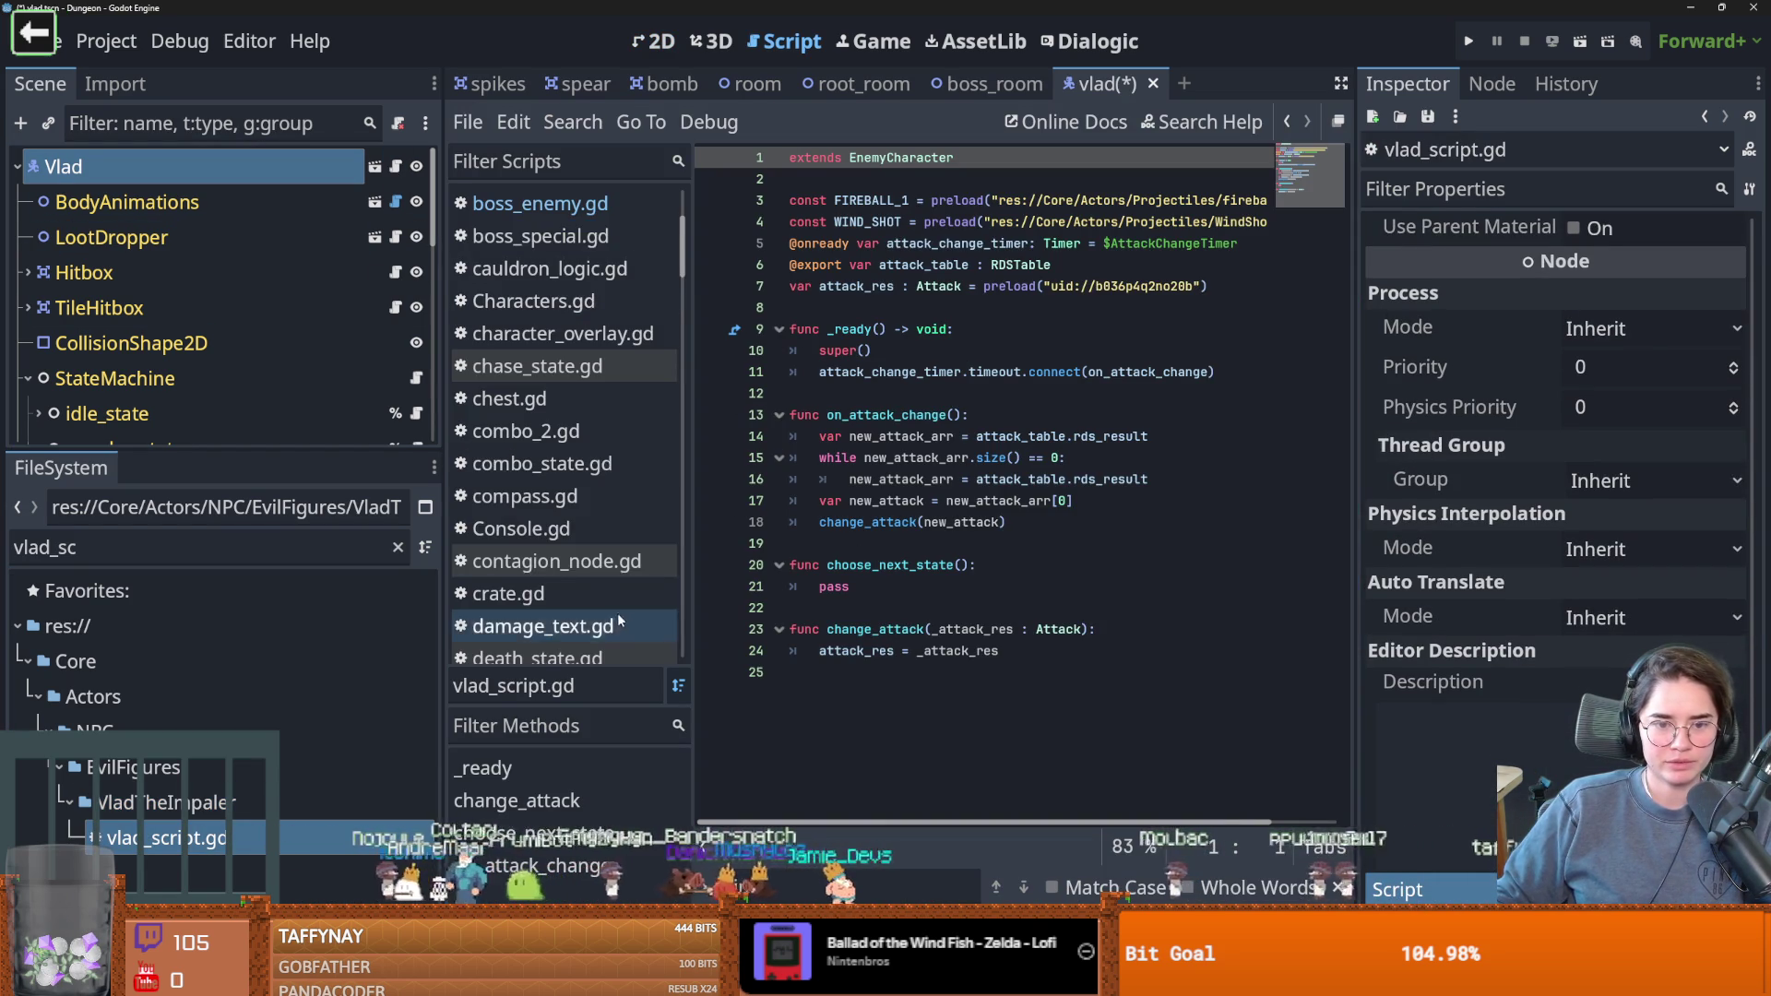
scroll(618, 611, down, 5)
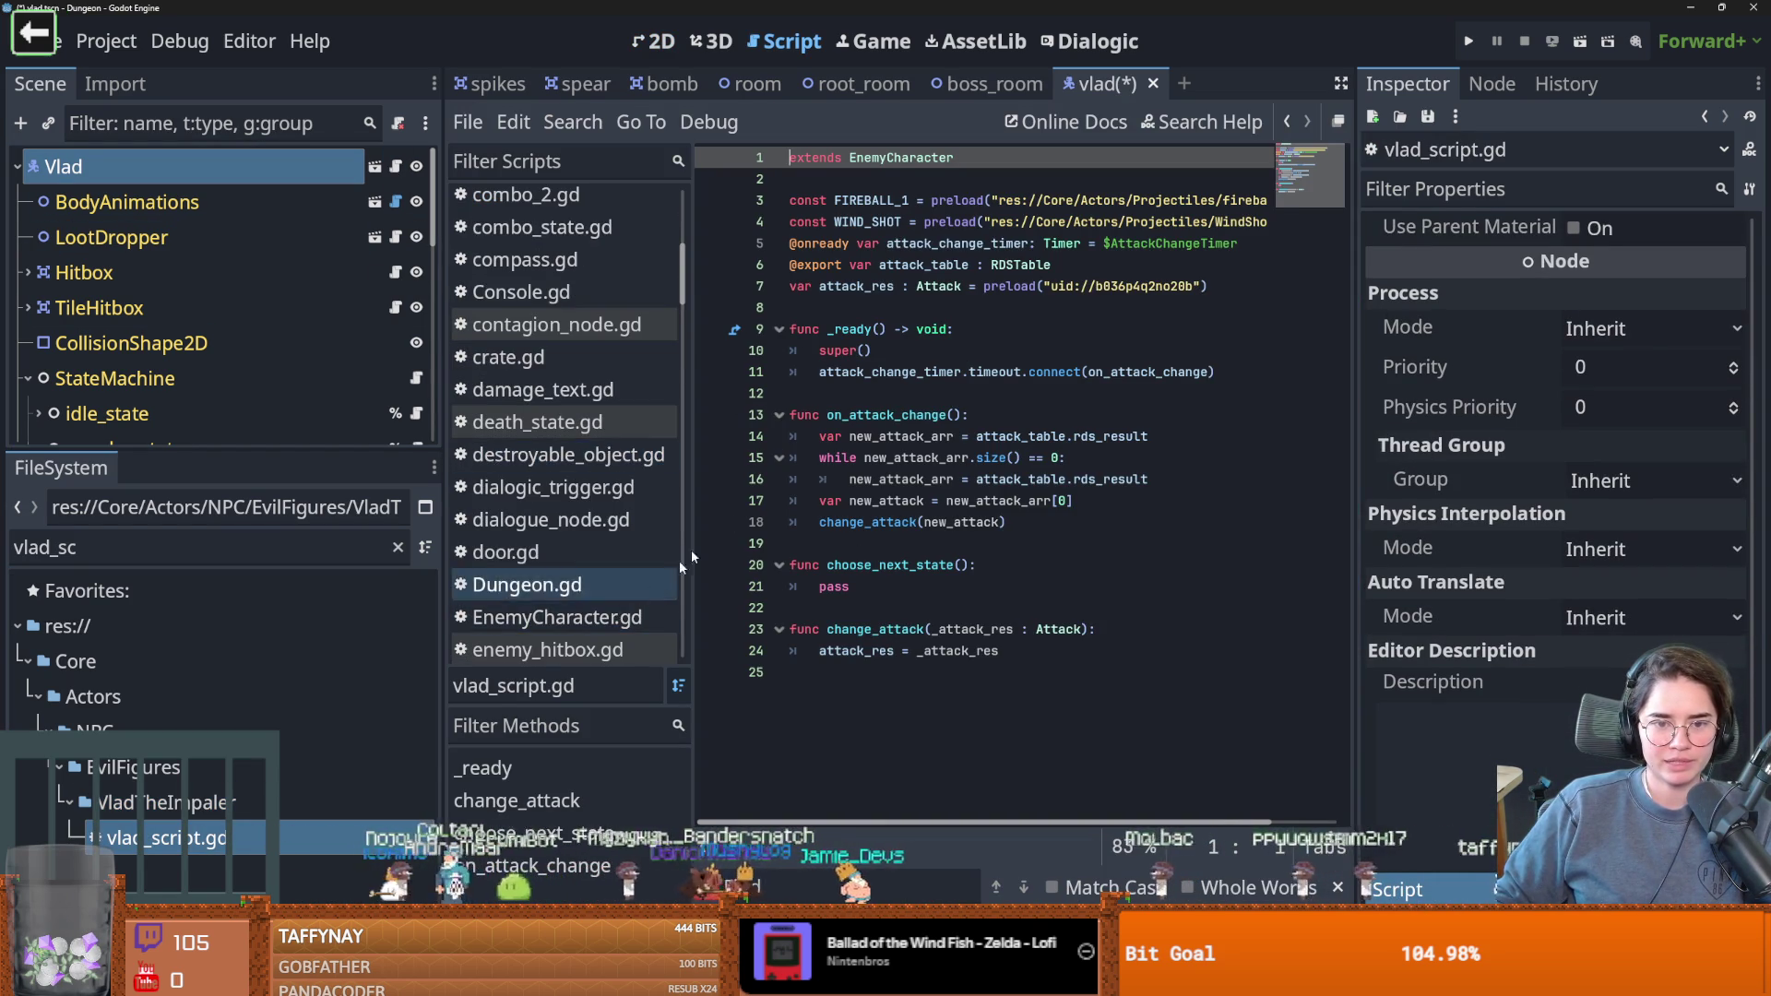
click(280, 849)
click(865, 313)
key(Return)
key(Return)
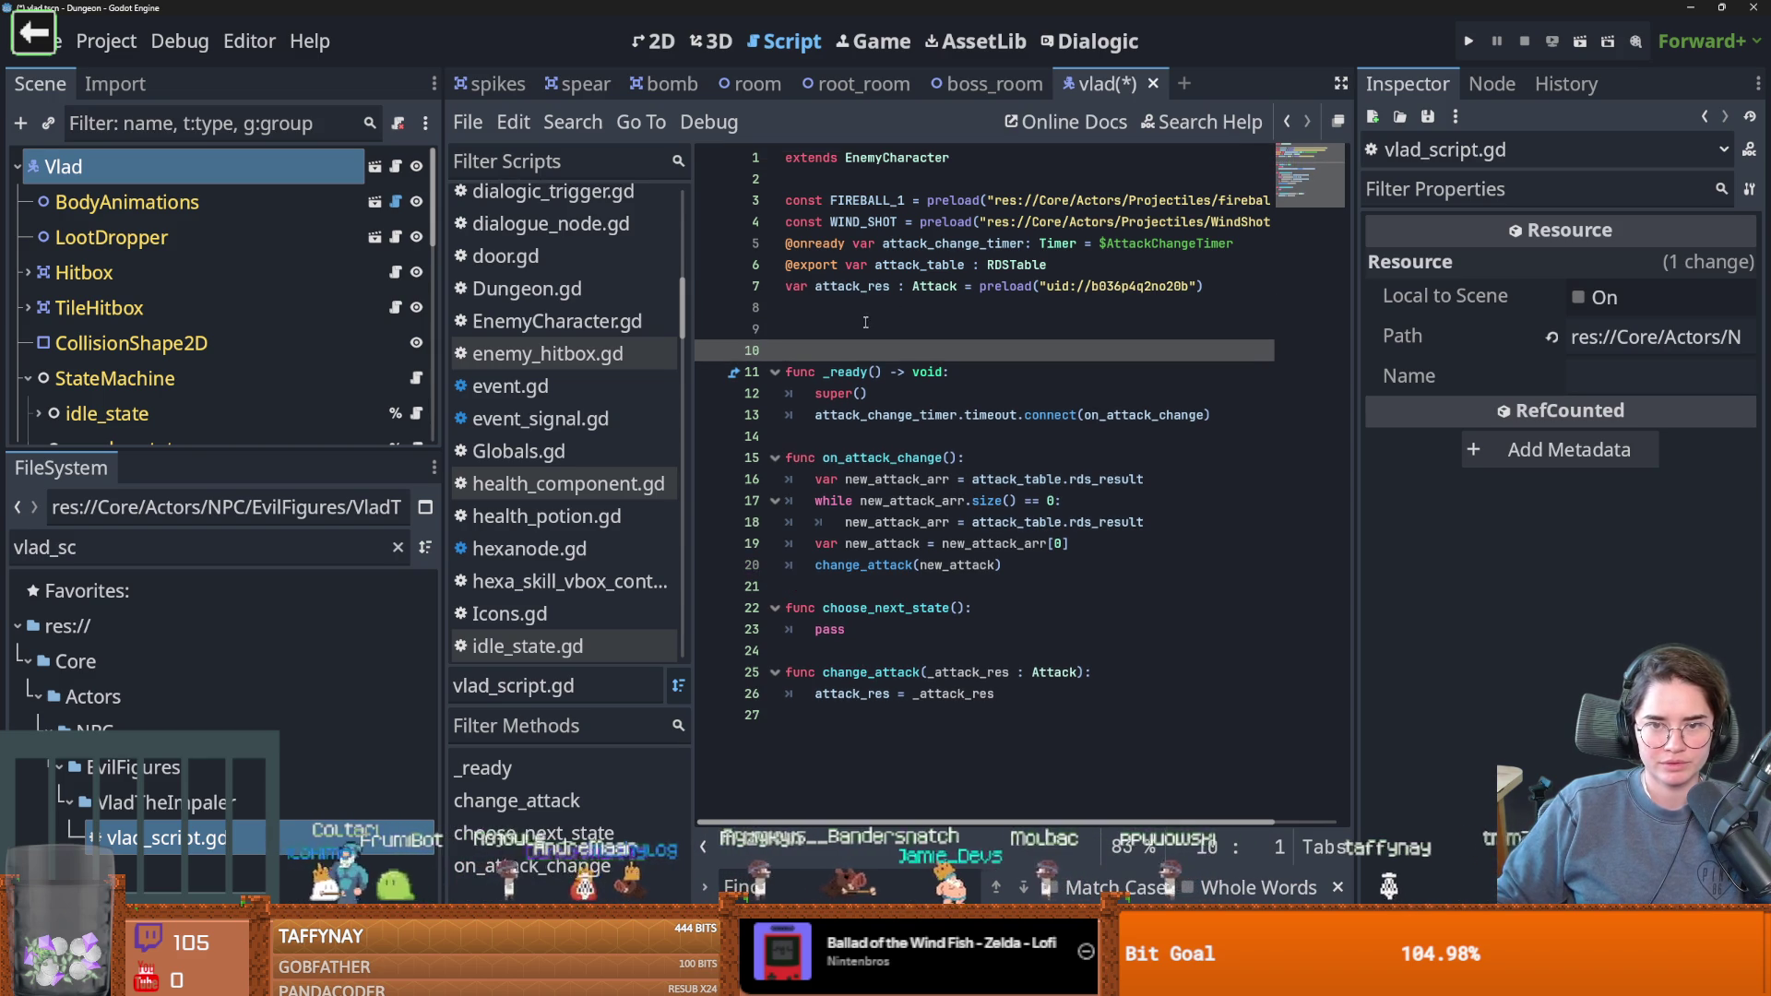
mouse_move(785, 200)
mouse_down()
mouse_move(821, 222)
mouse_move(1393, 226)
mouse_up()
key(BackSpace)
key(BackSpace)
Declare 'signal impalate' in vlad_script.gd, then return to the boss_room scene.
click(862, 293)
text(signal impalate)
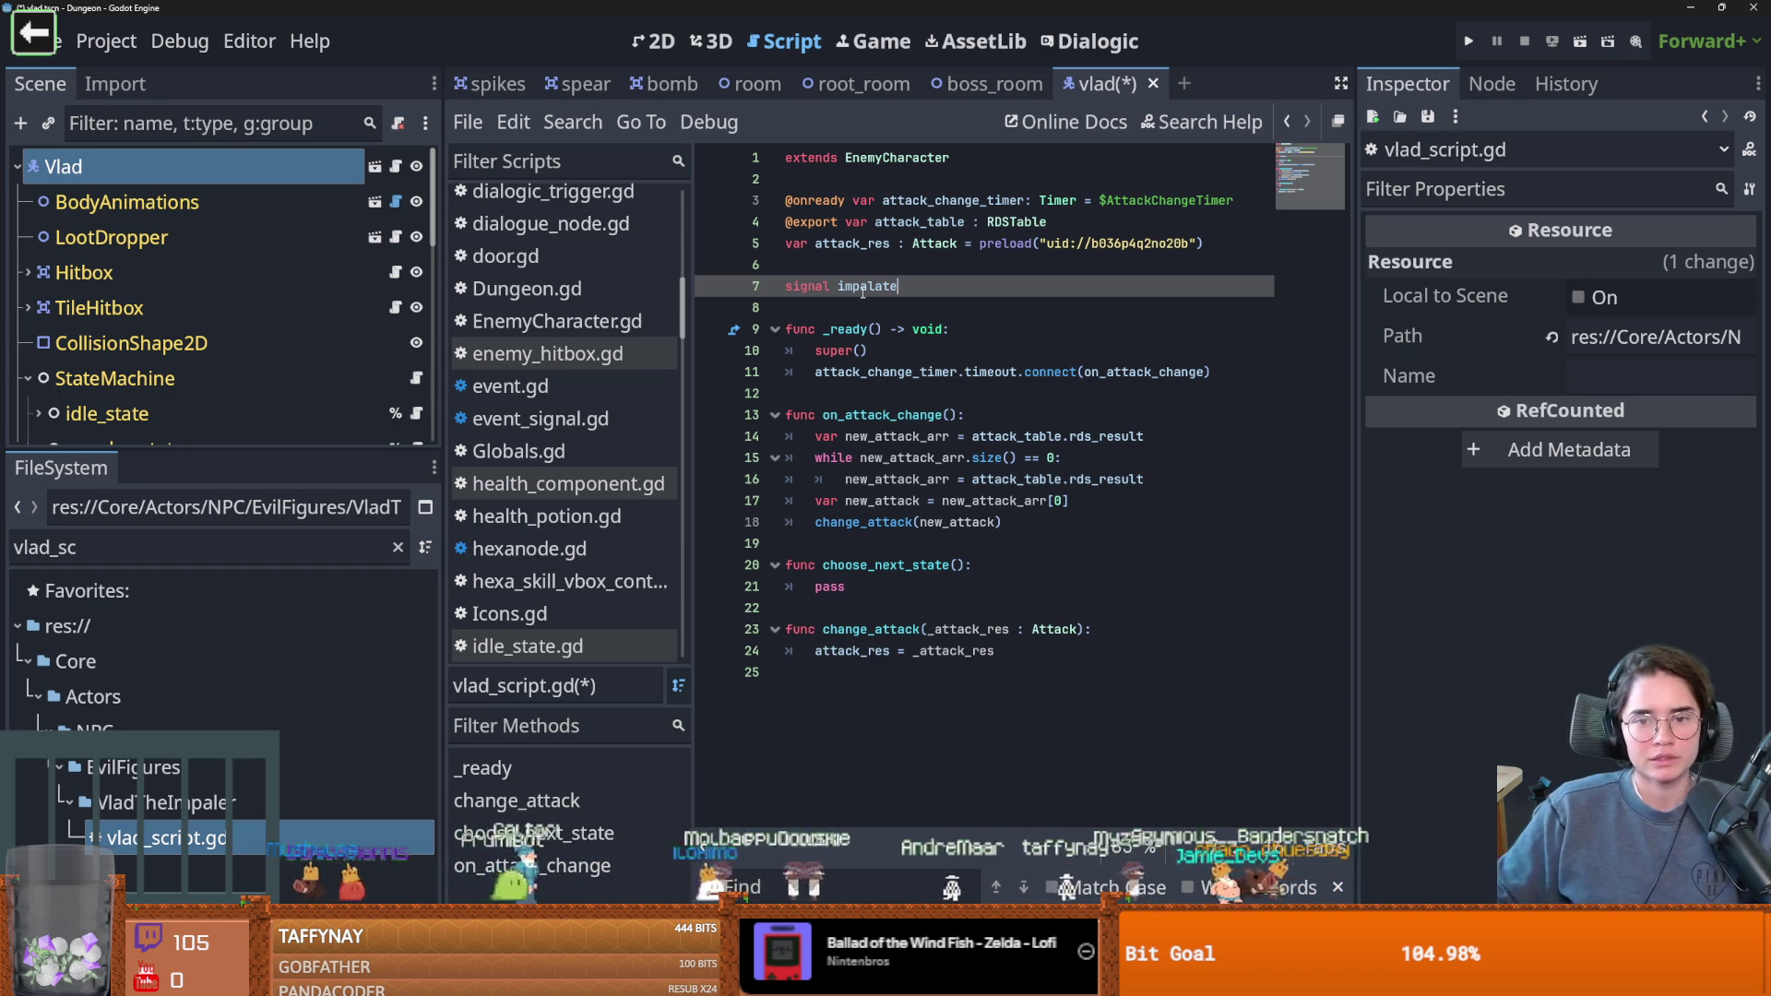
double_click(863, 286)
click(987, 84)
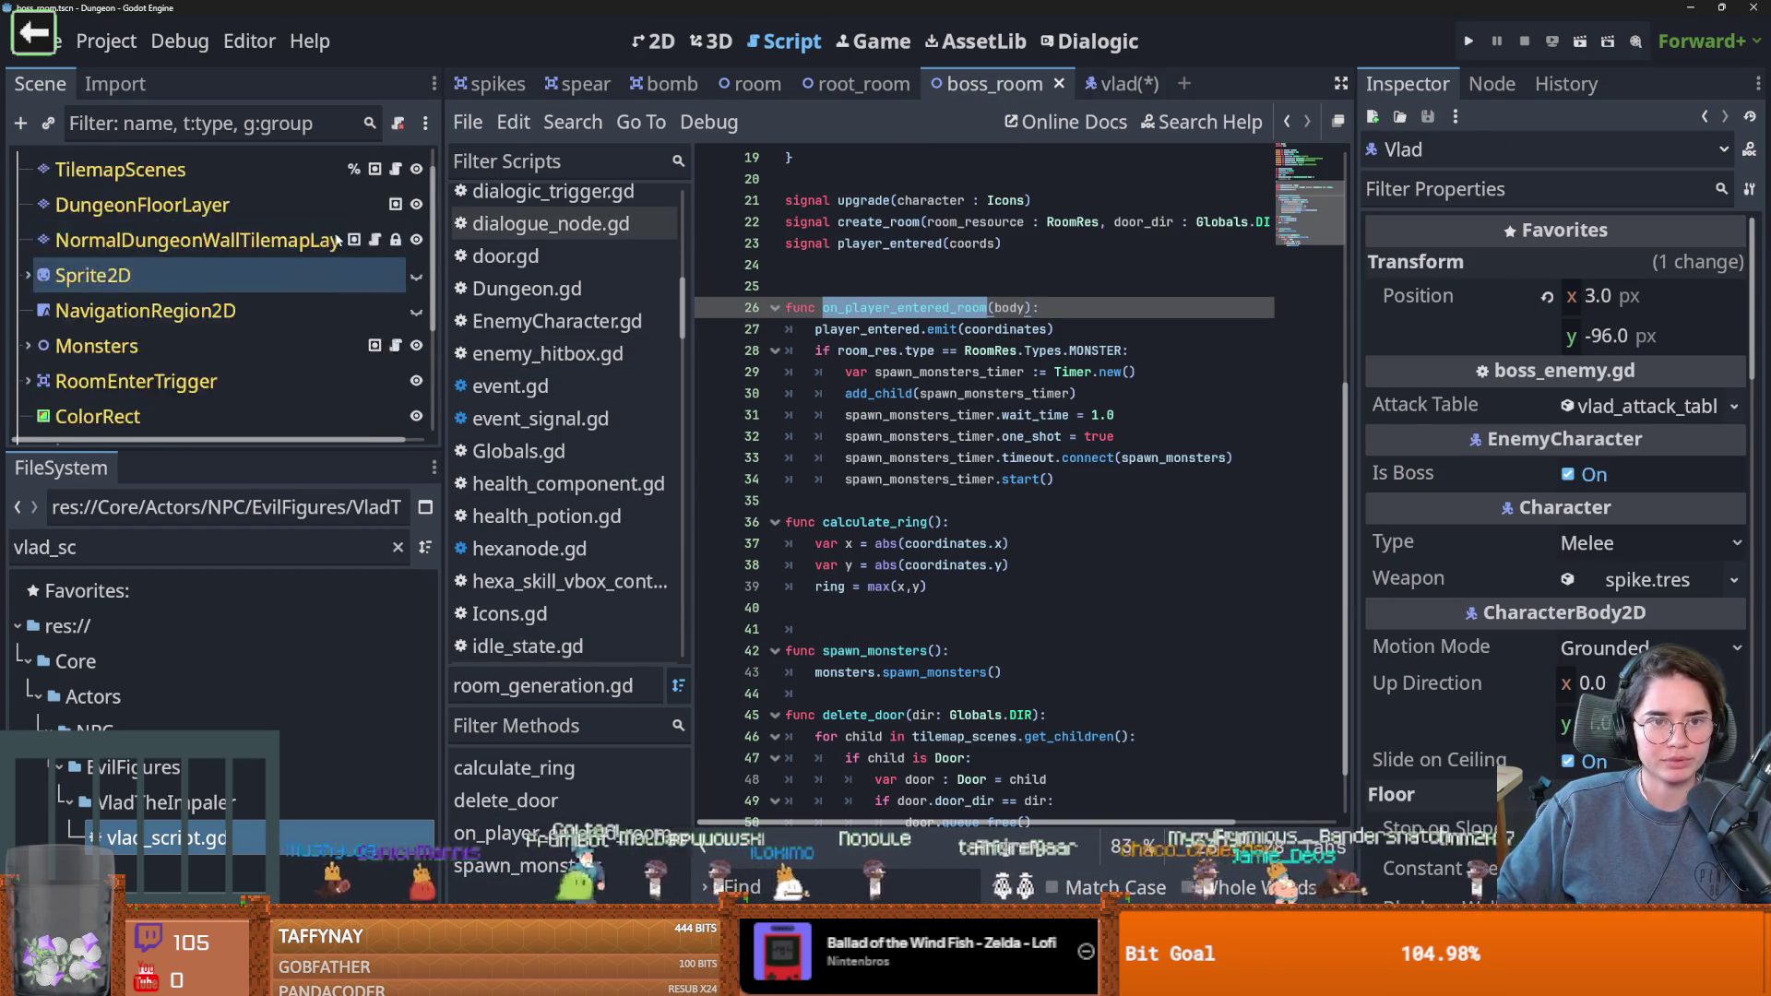
Widen and lengthen the scene tree panel so all boss_room nodes show.
scroll(334, 239, up, 2)
click(395, 154)
scroll(339, 288, down, 4)
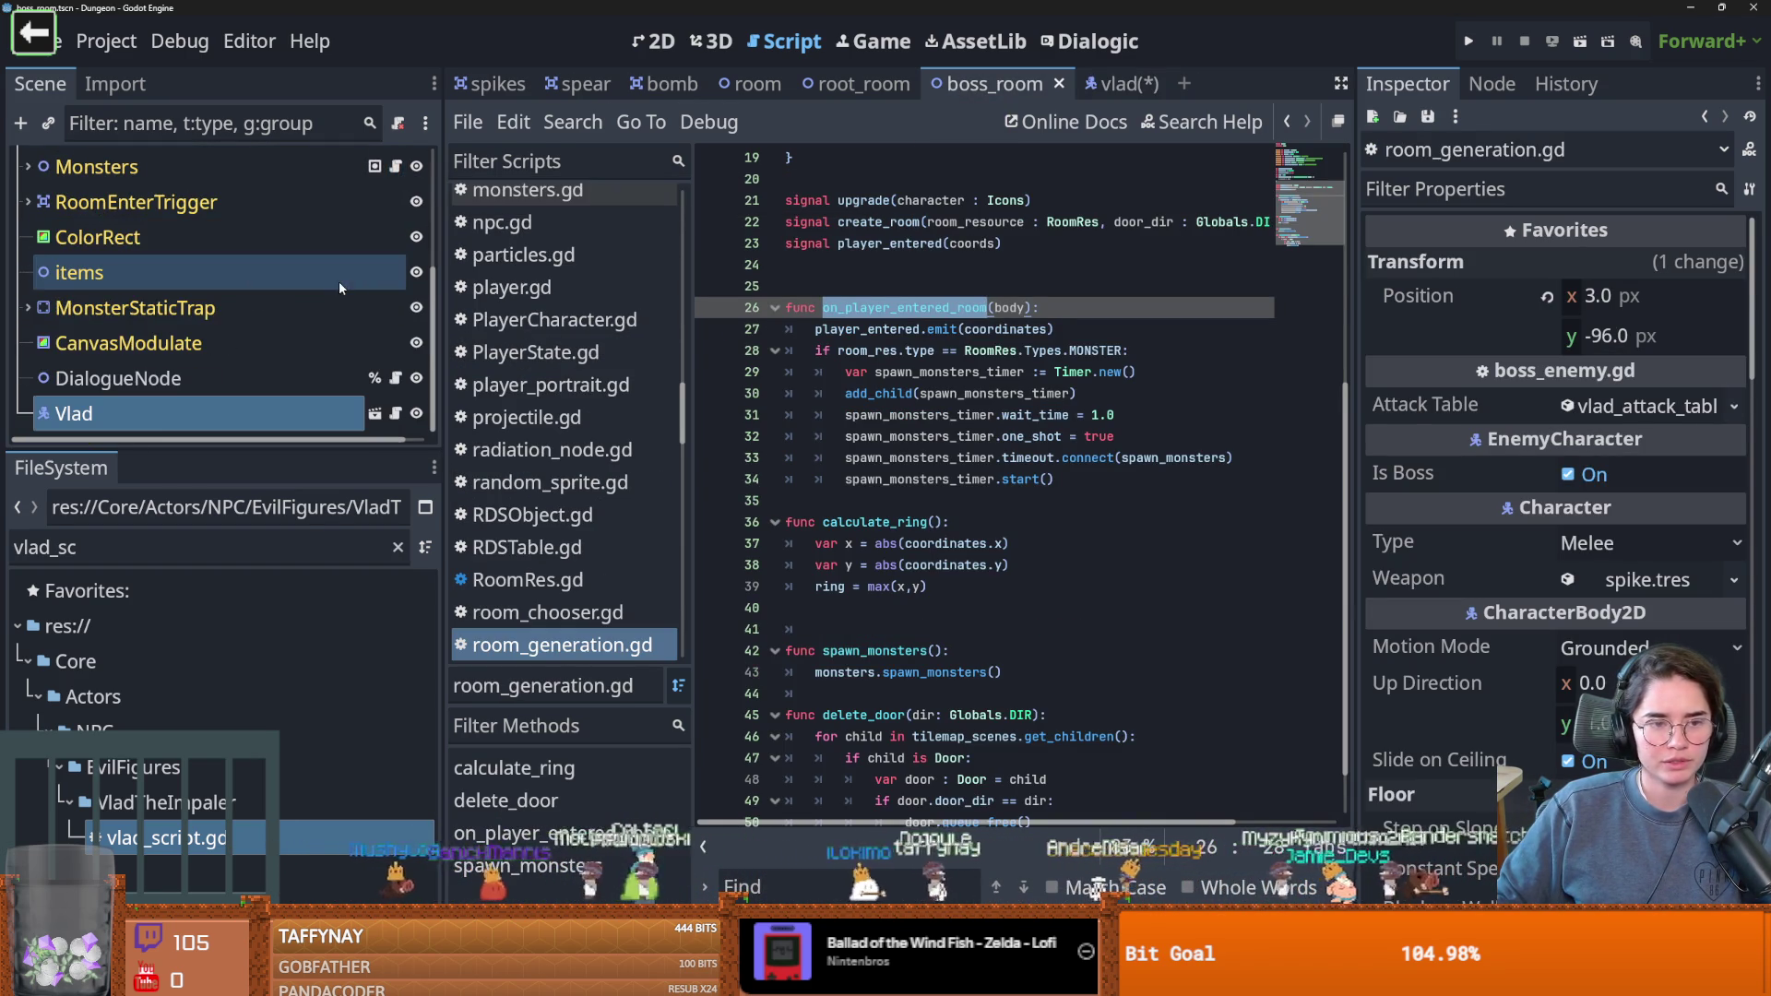
scroll(369, 350, up, 2)
scroll(368, 345, up, 4)
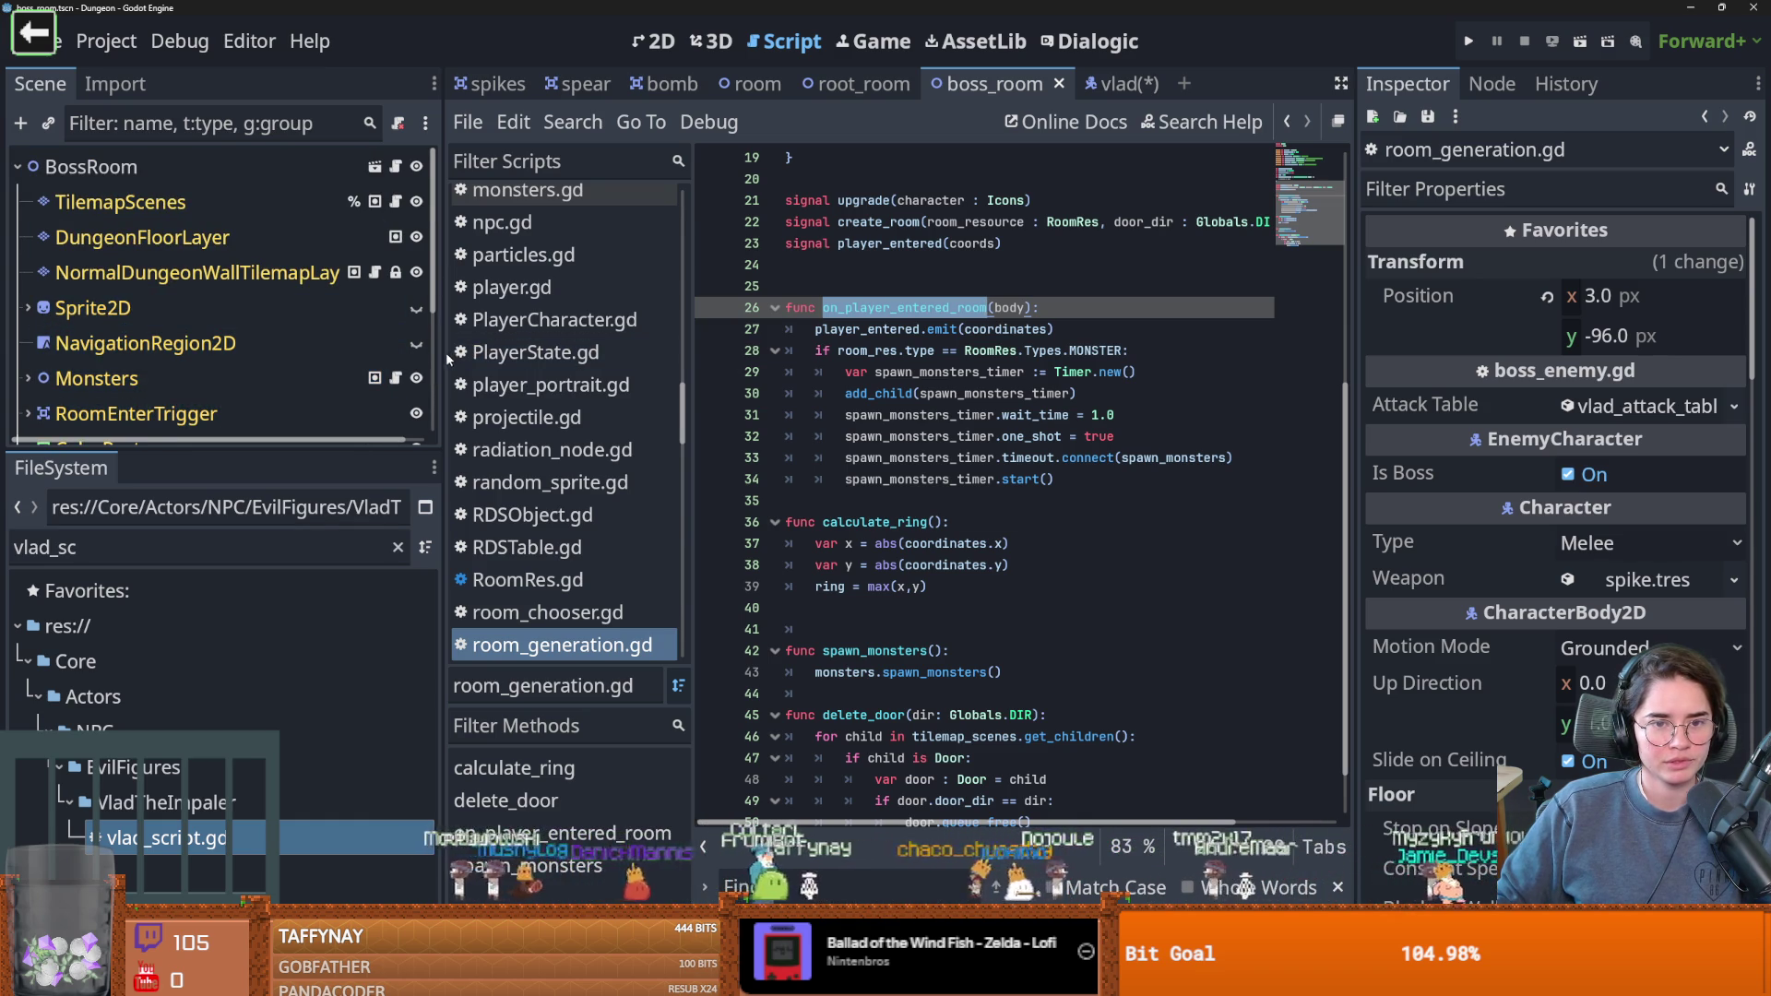
drag(447, 352, 784, 369)
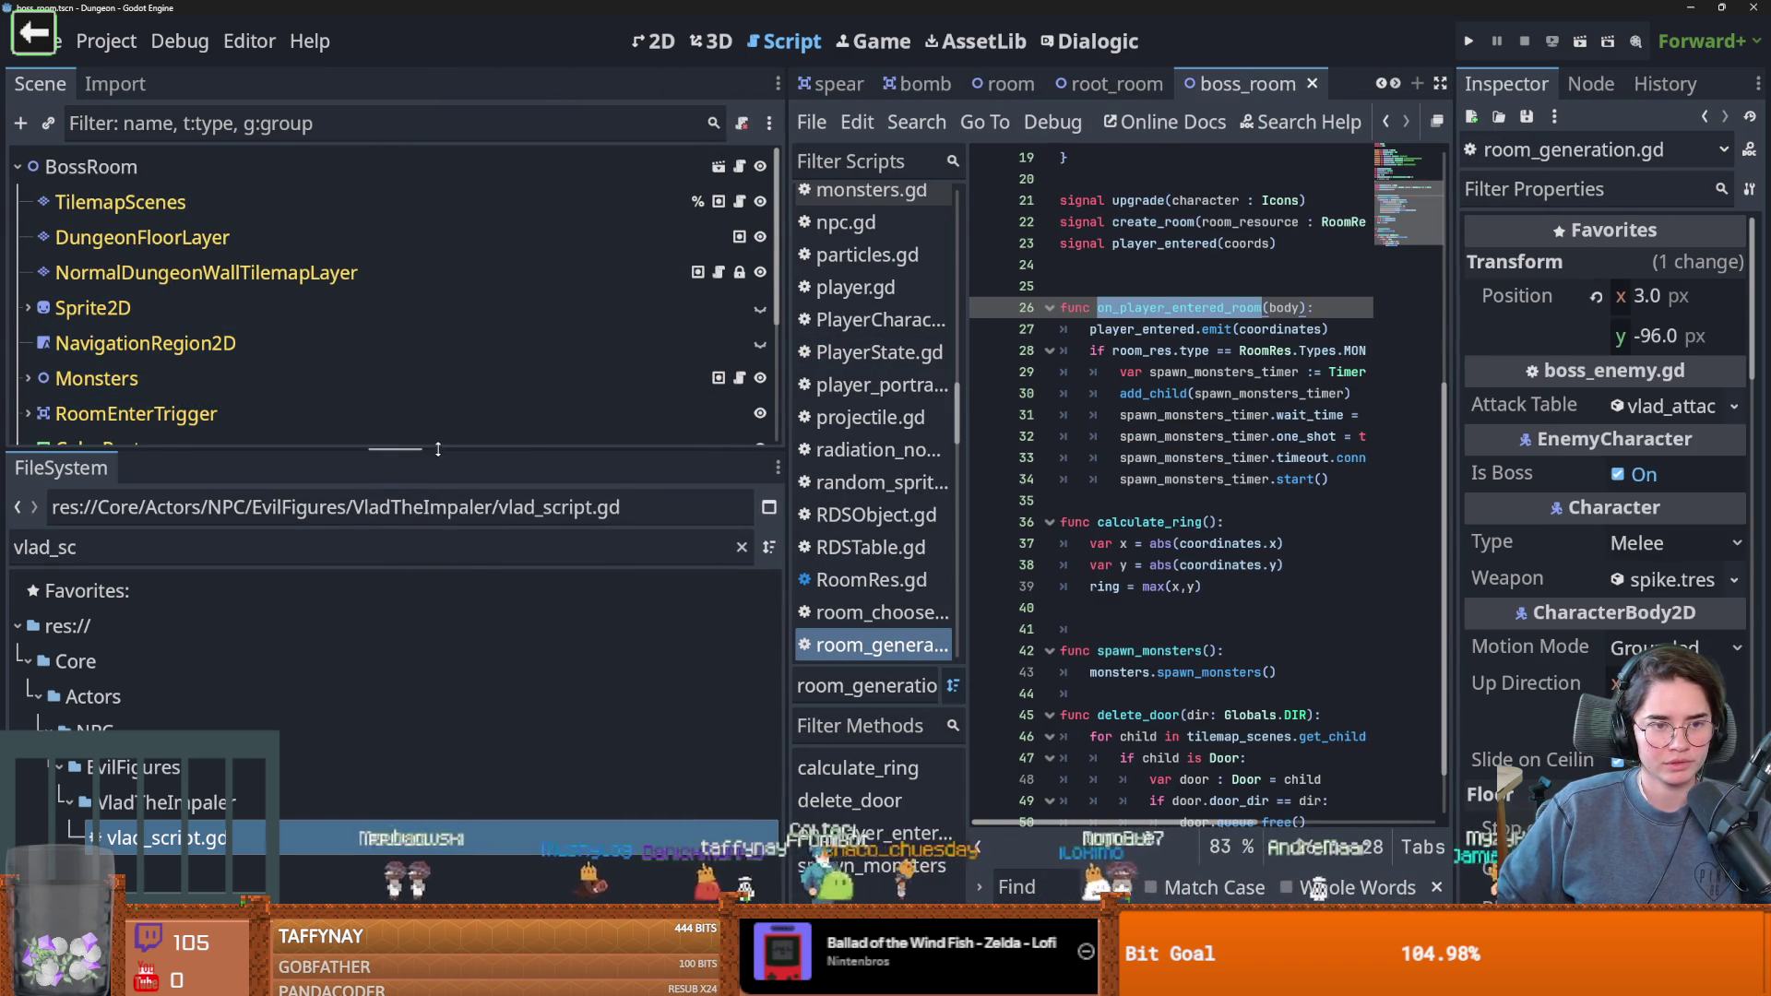
drag(436, 454, 443, 819)
Add a Node2D child under the BossRoom root node.
right_click(140, 175)
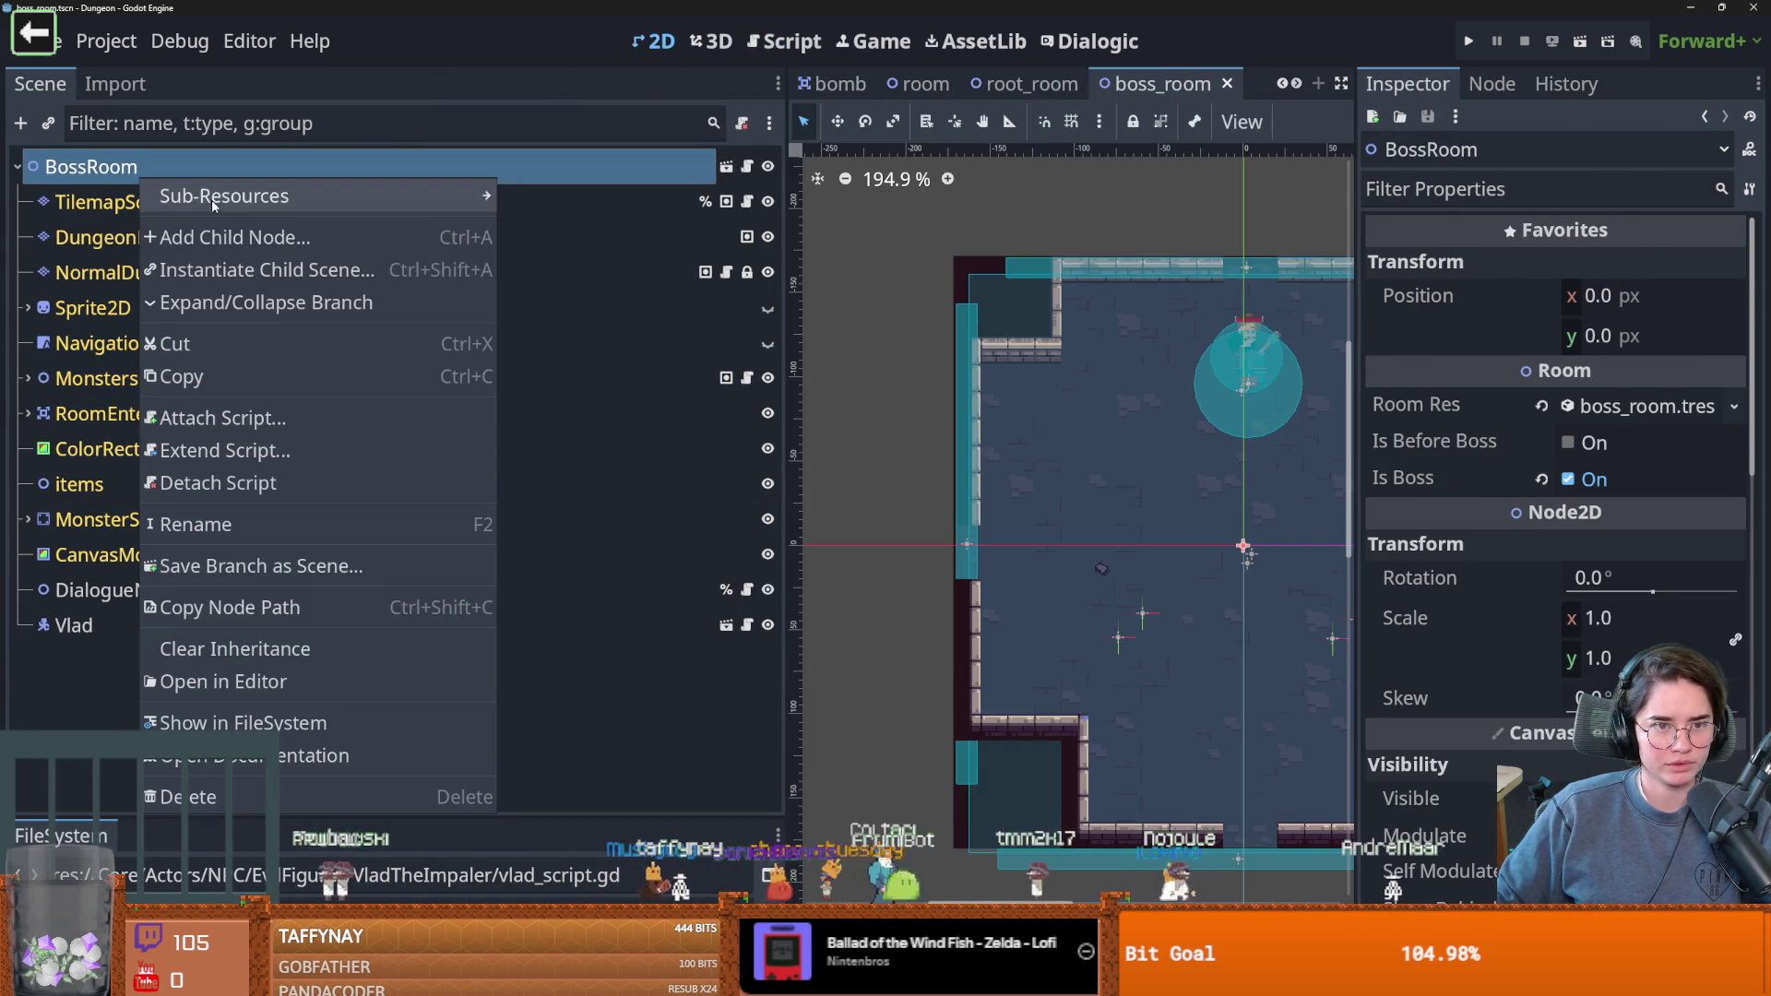
click(211, 237)
text(node)
key(Down)
key(Down)
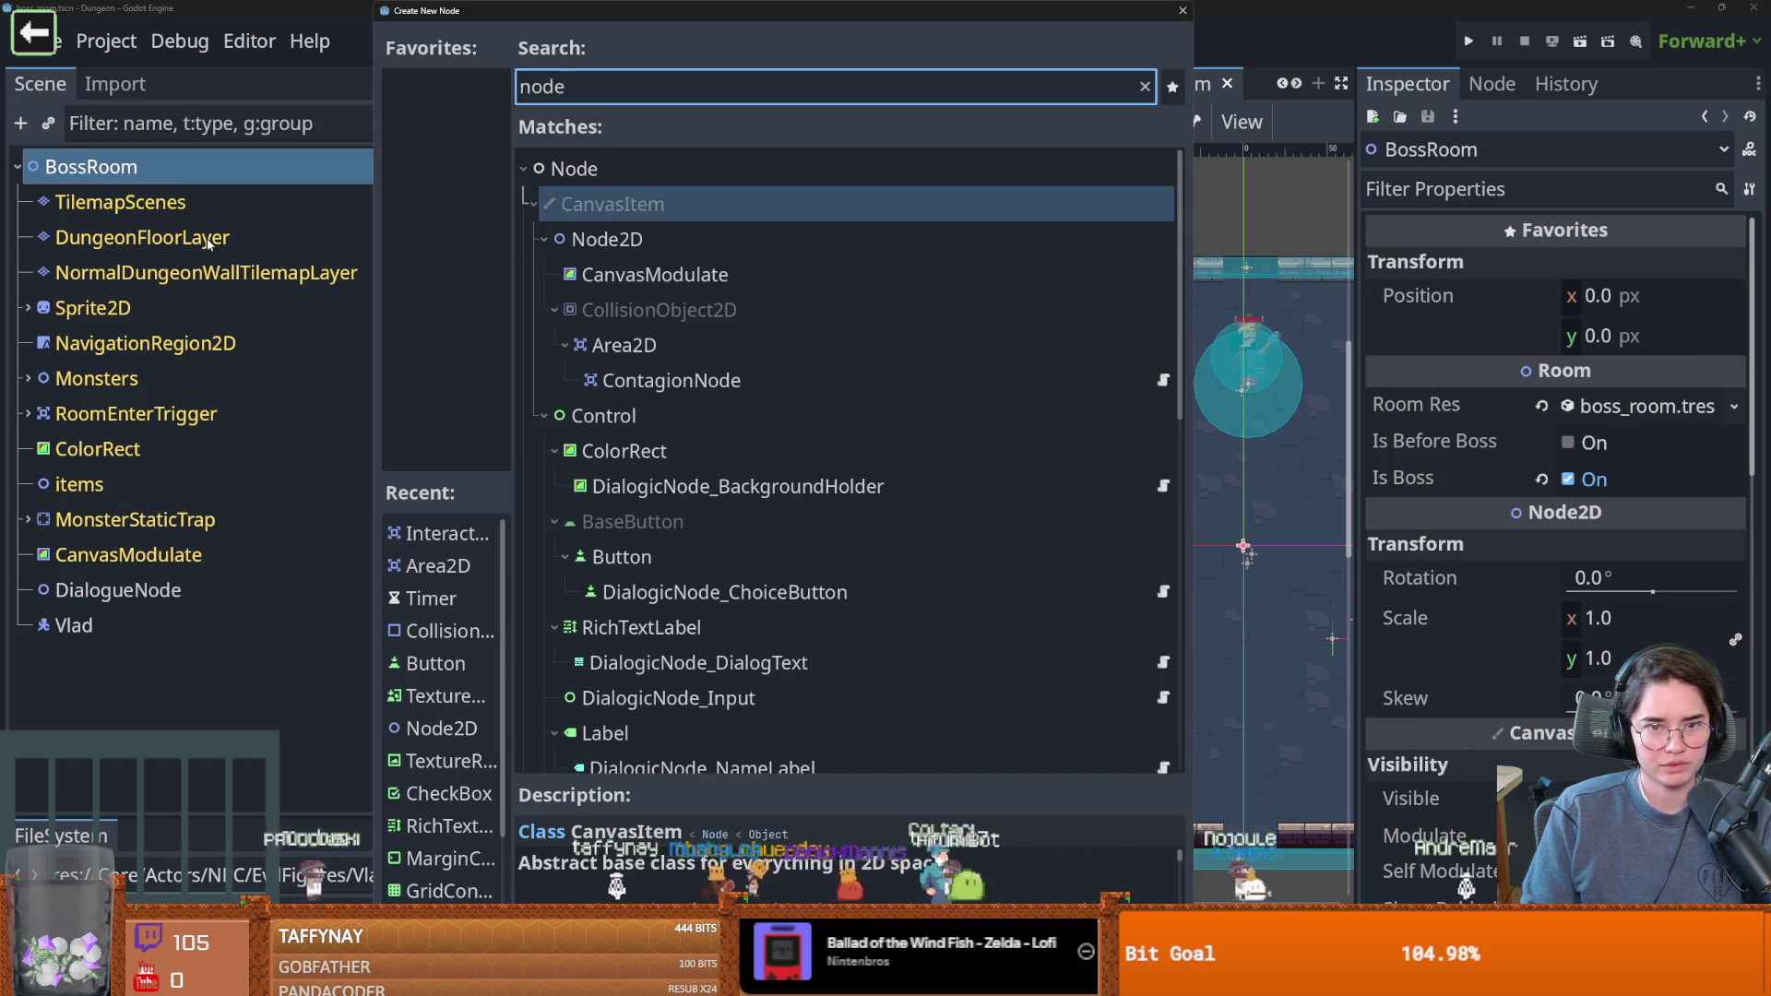
key(Return)
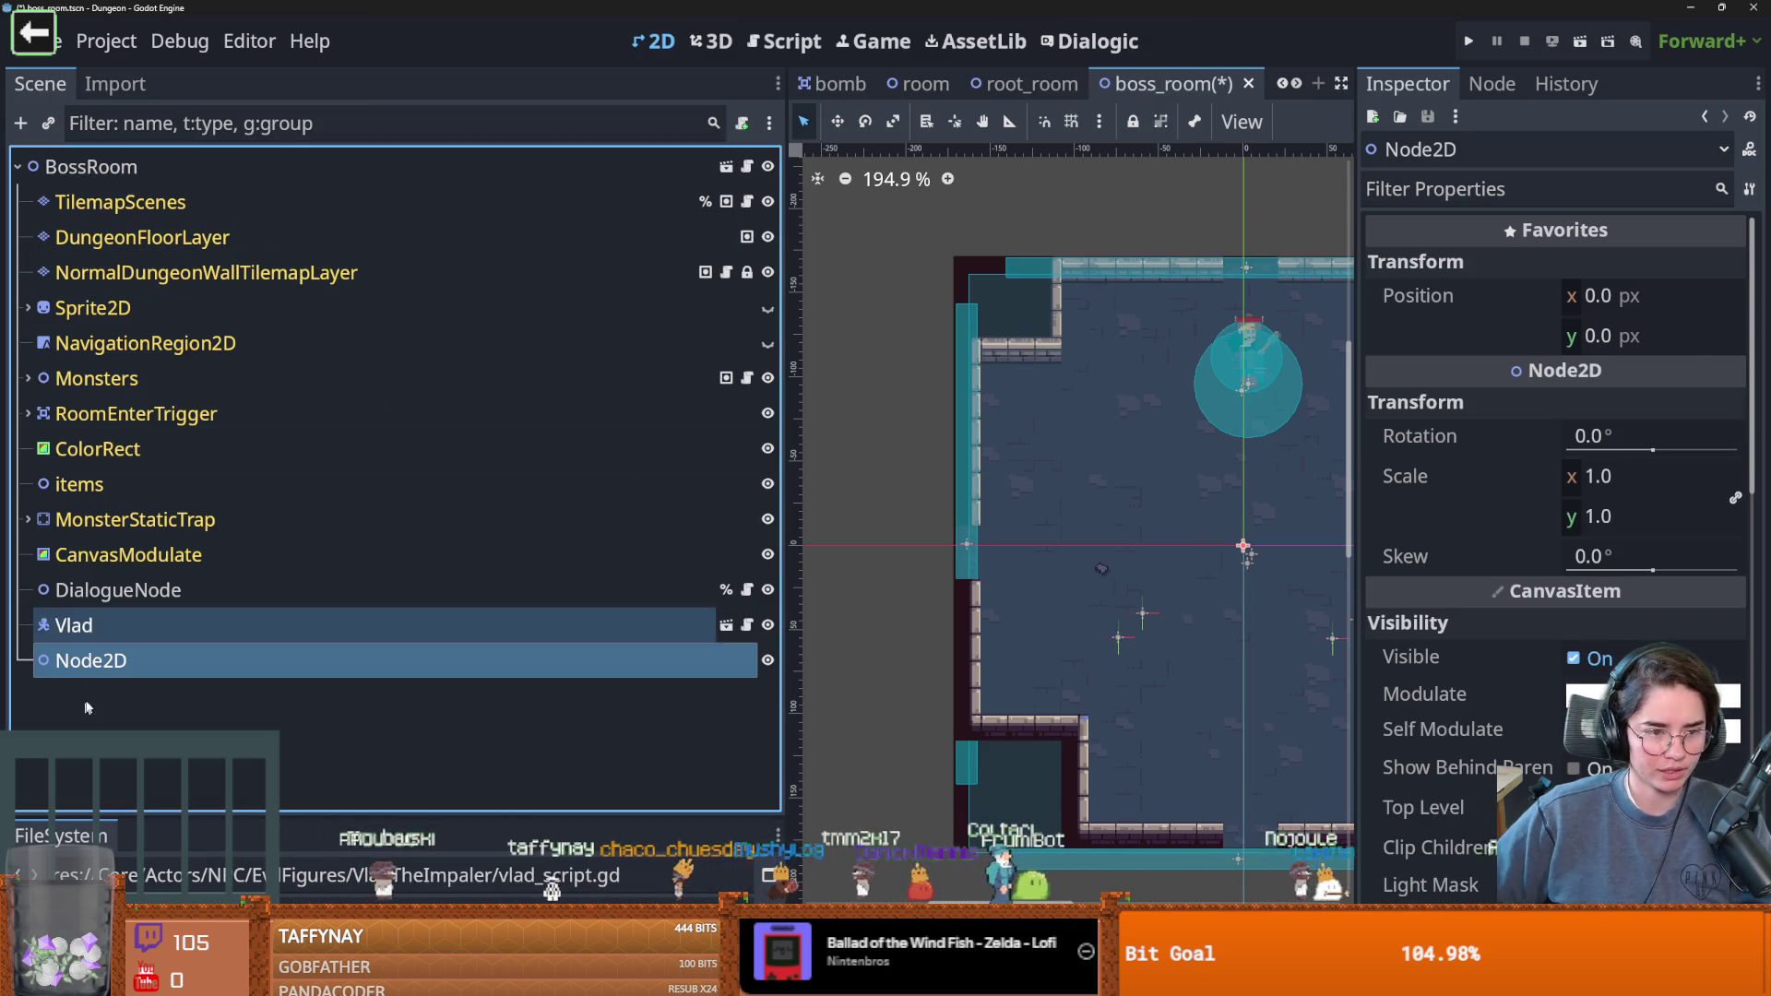
Rename the new node BossRoomLogic and save the boss room scene.
key(F2)
text(Boss)
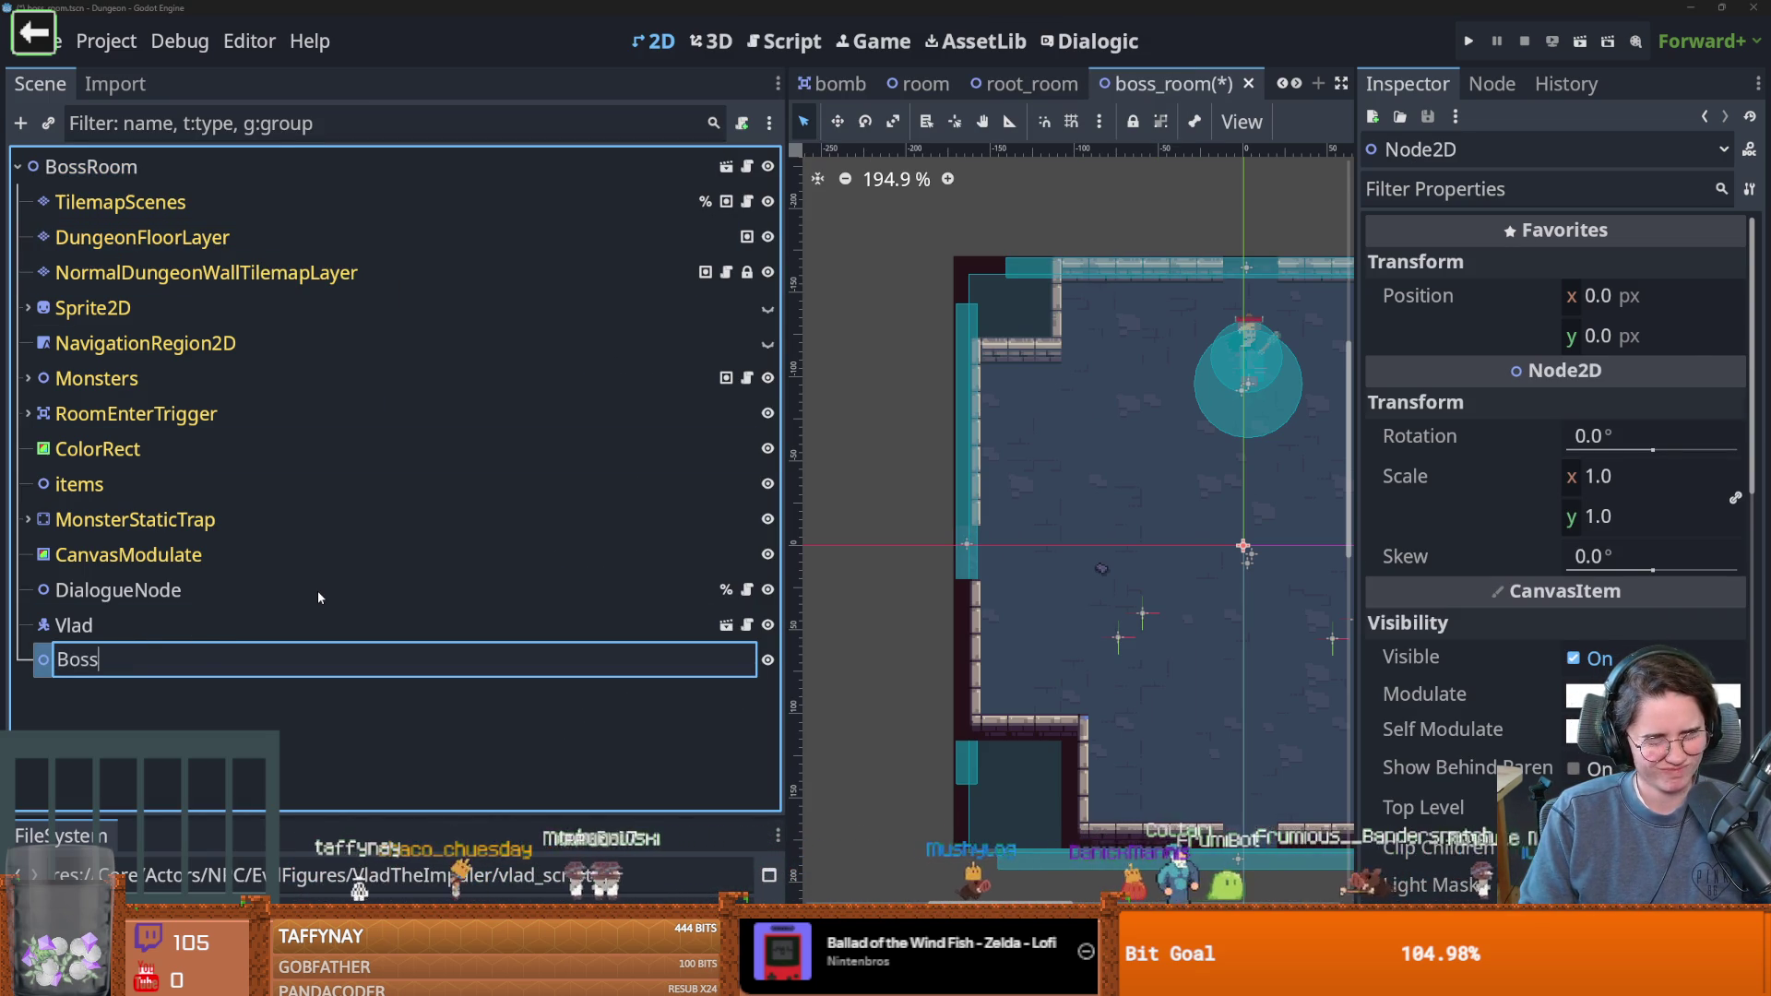
text(Logic)
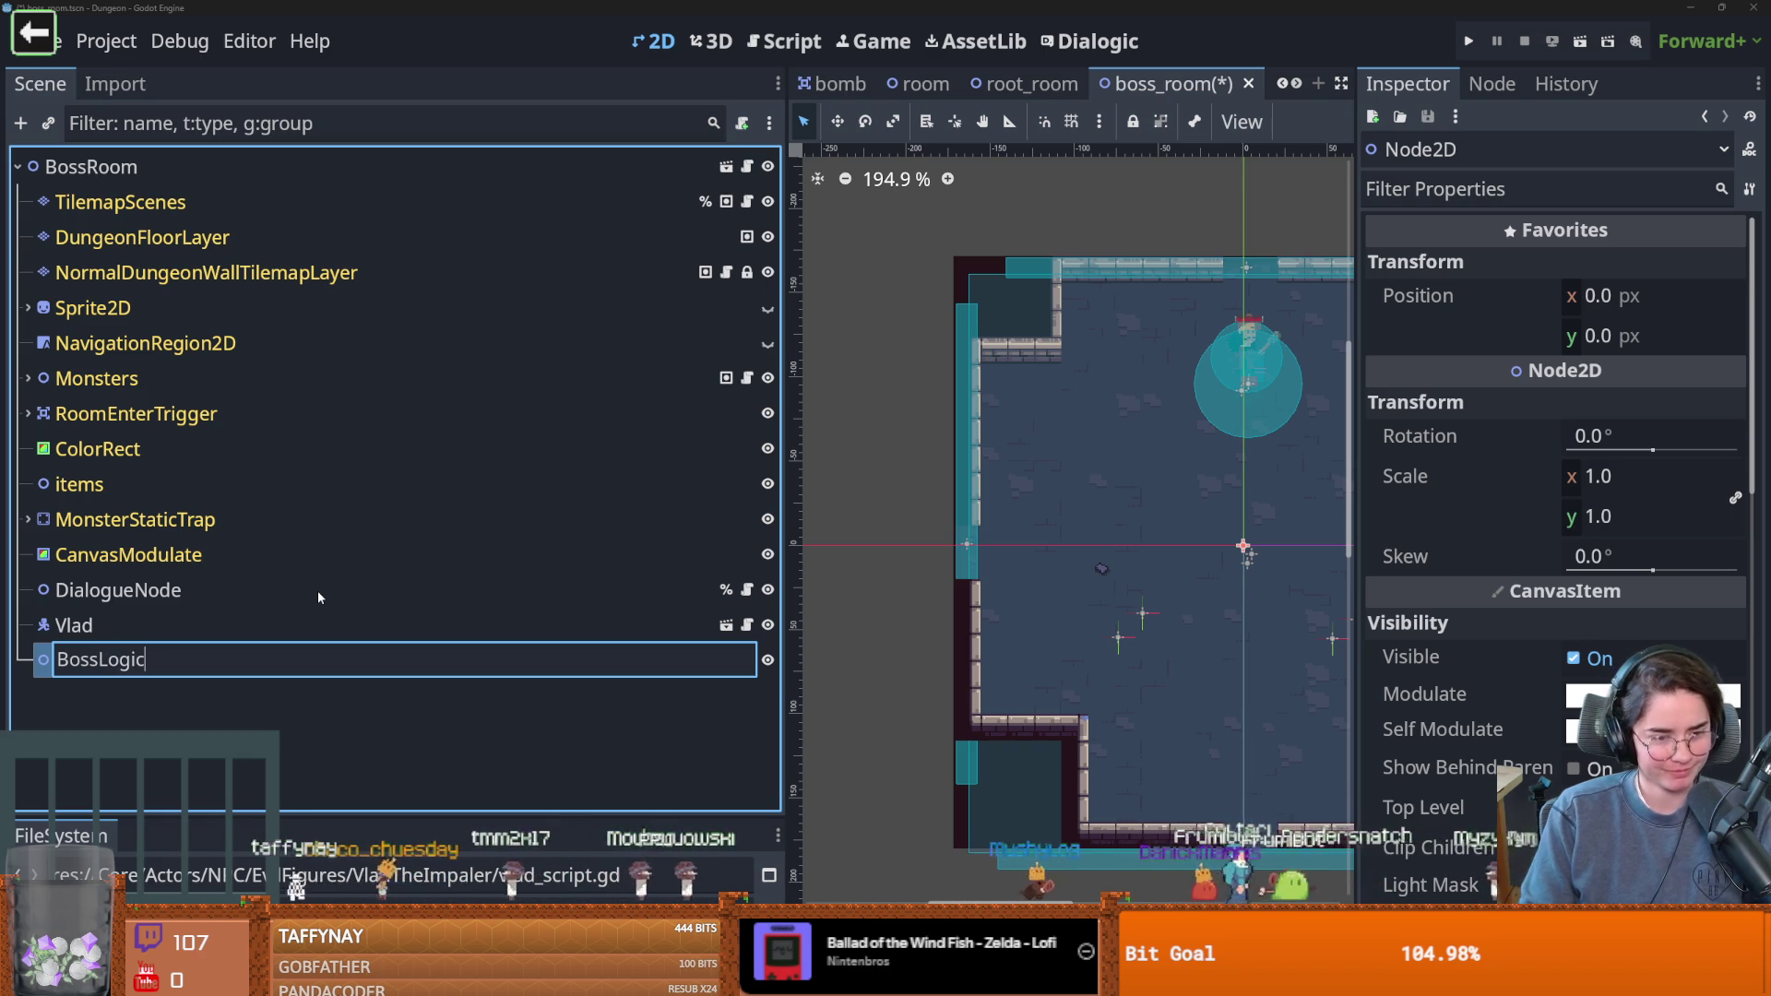
key(BackSpace)
key(BackSpace)
key(BackSpace)
text(Room)
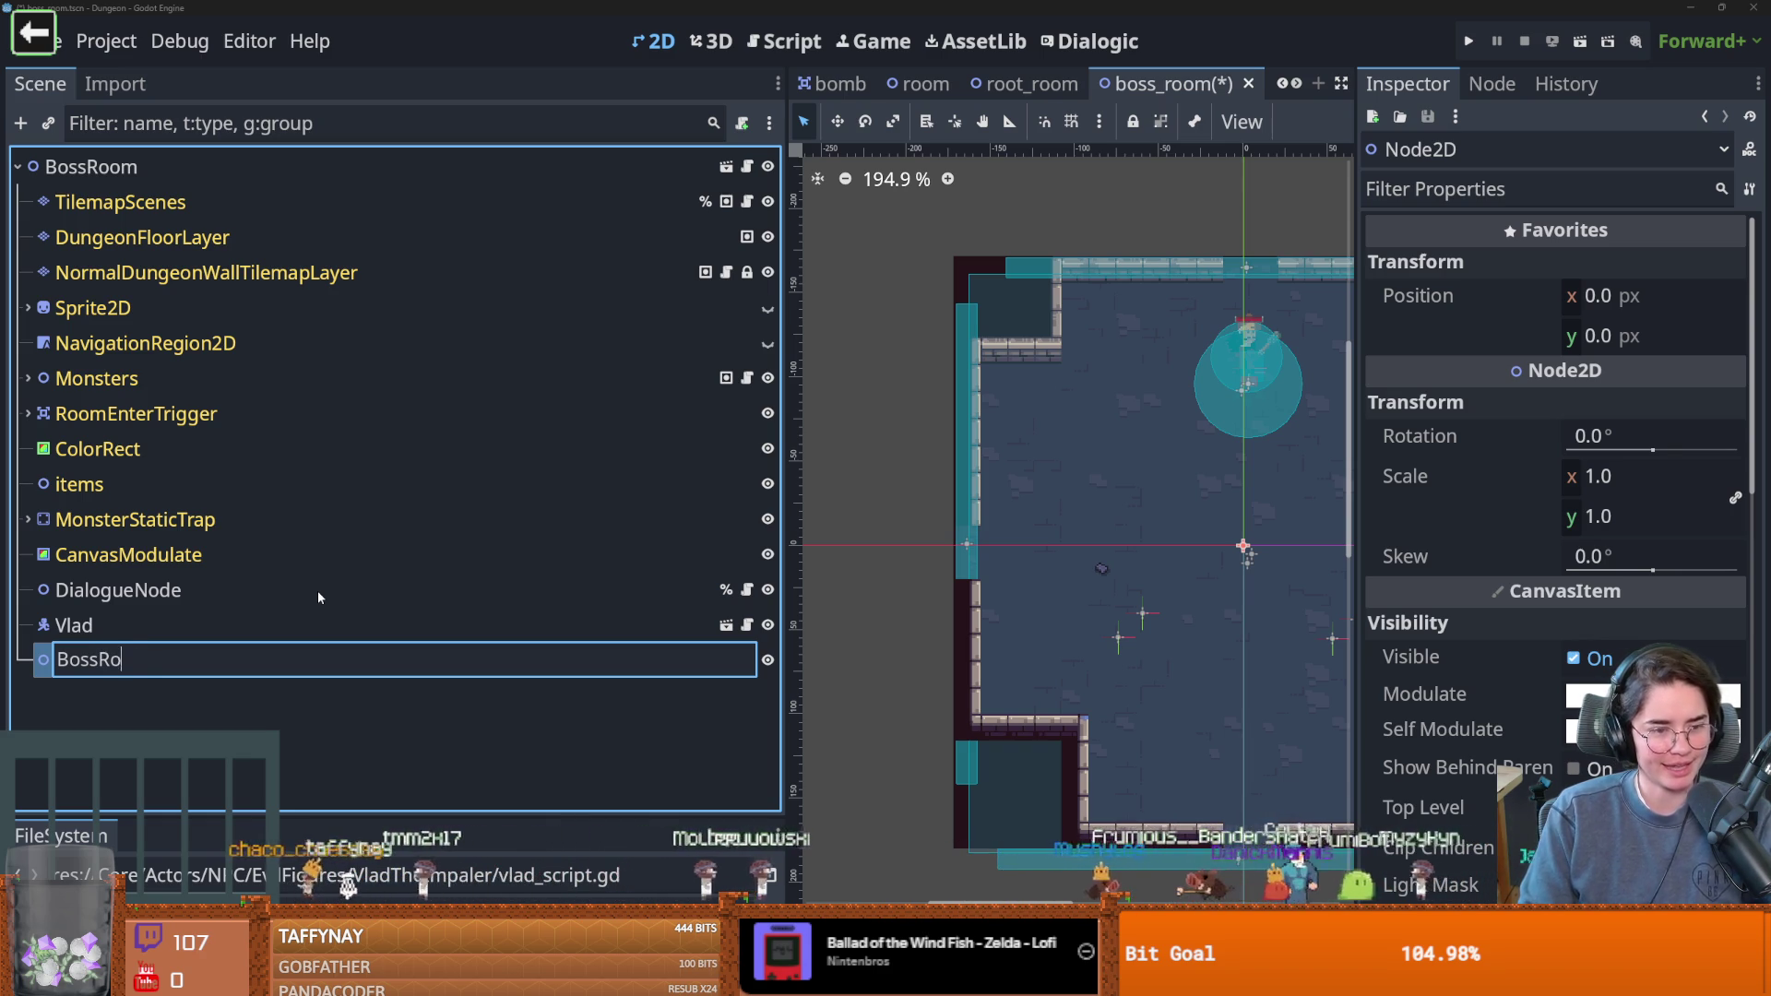
text(Logic)
key(Return)
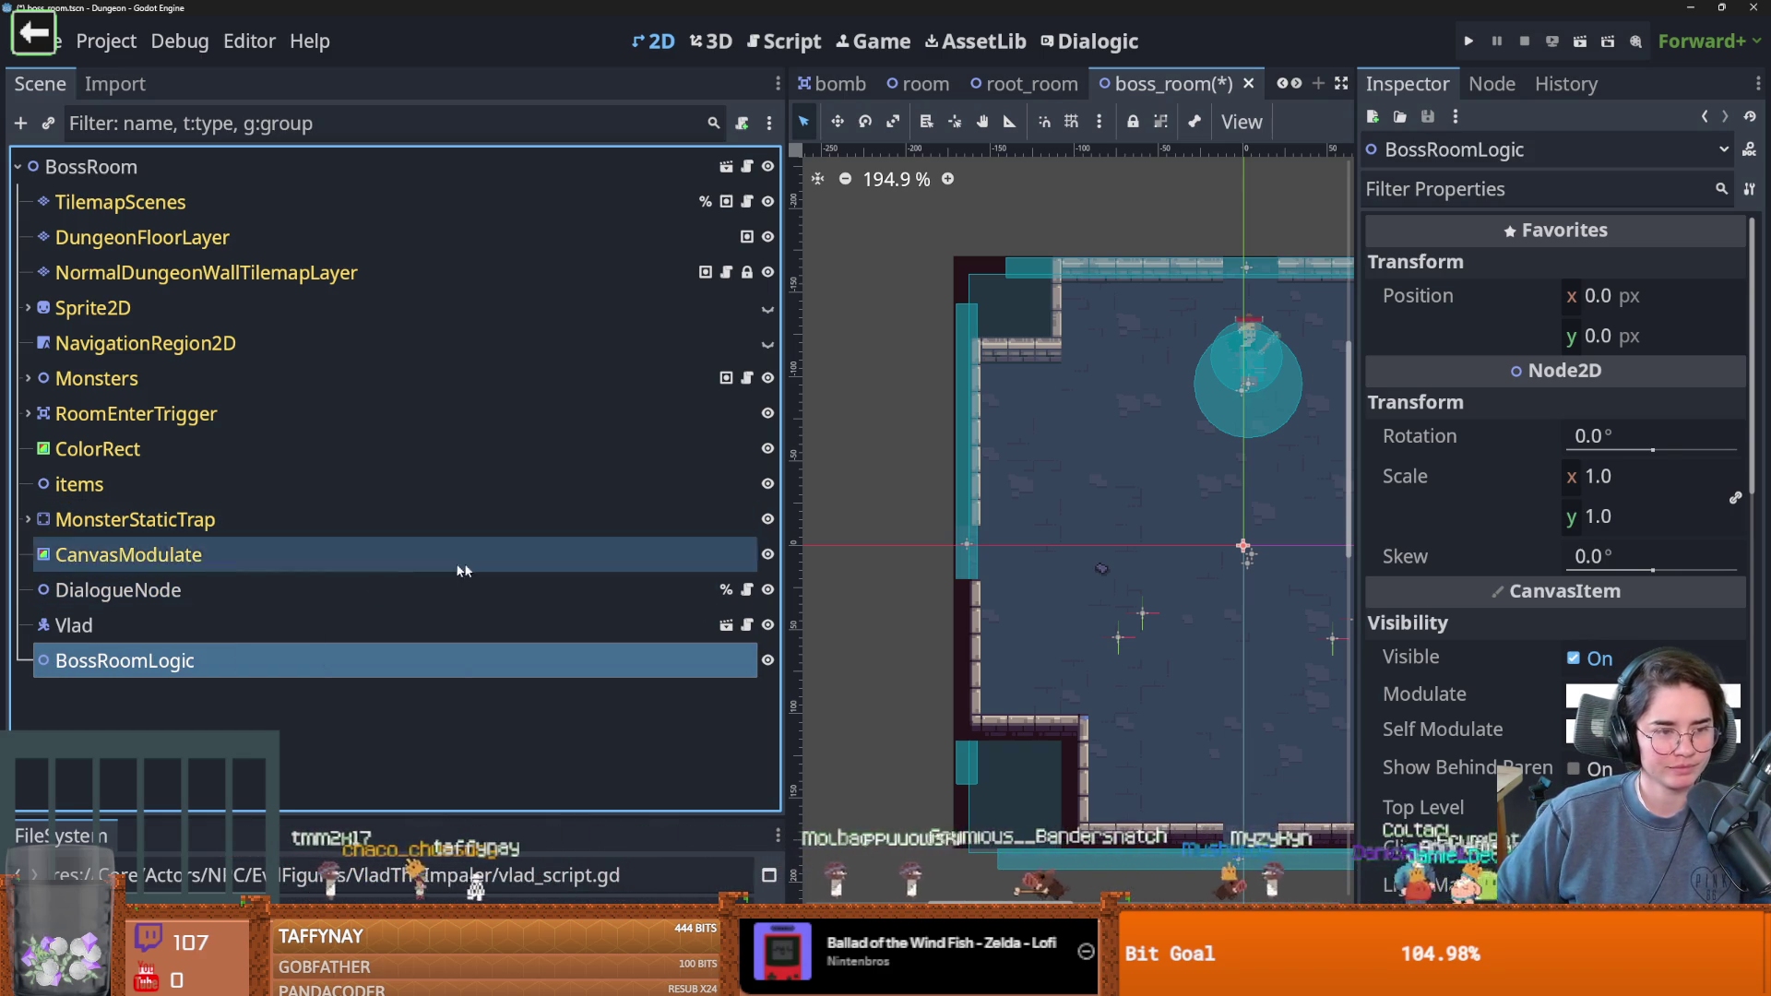
click(229, 671)
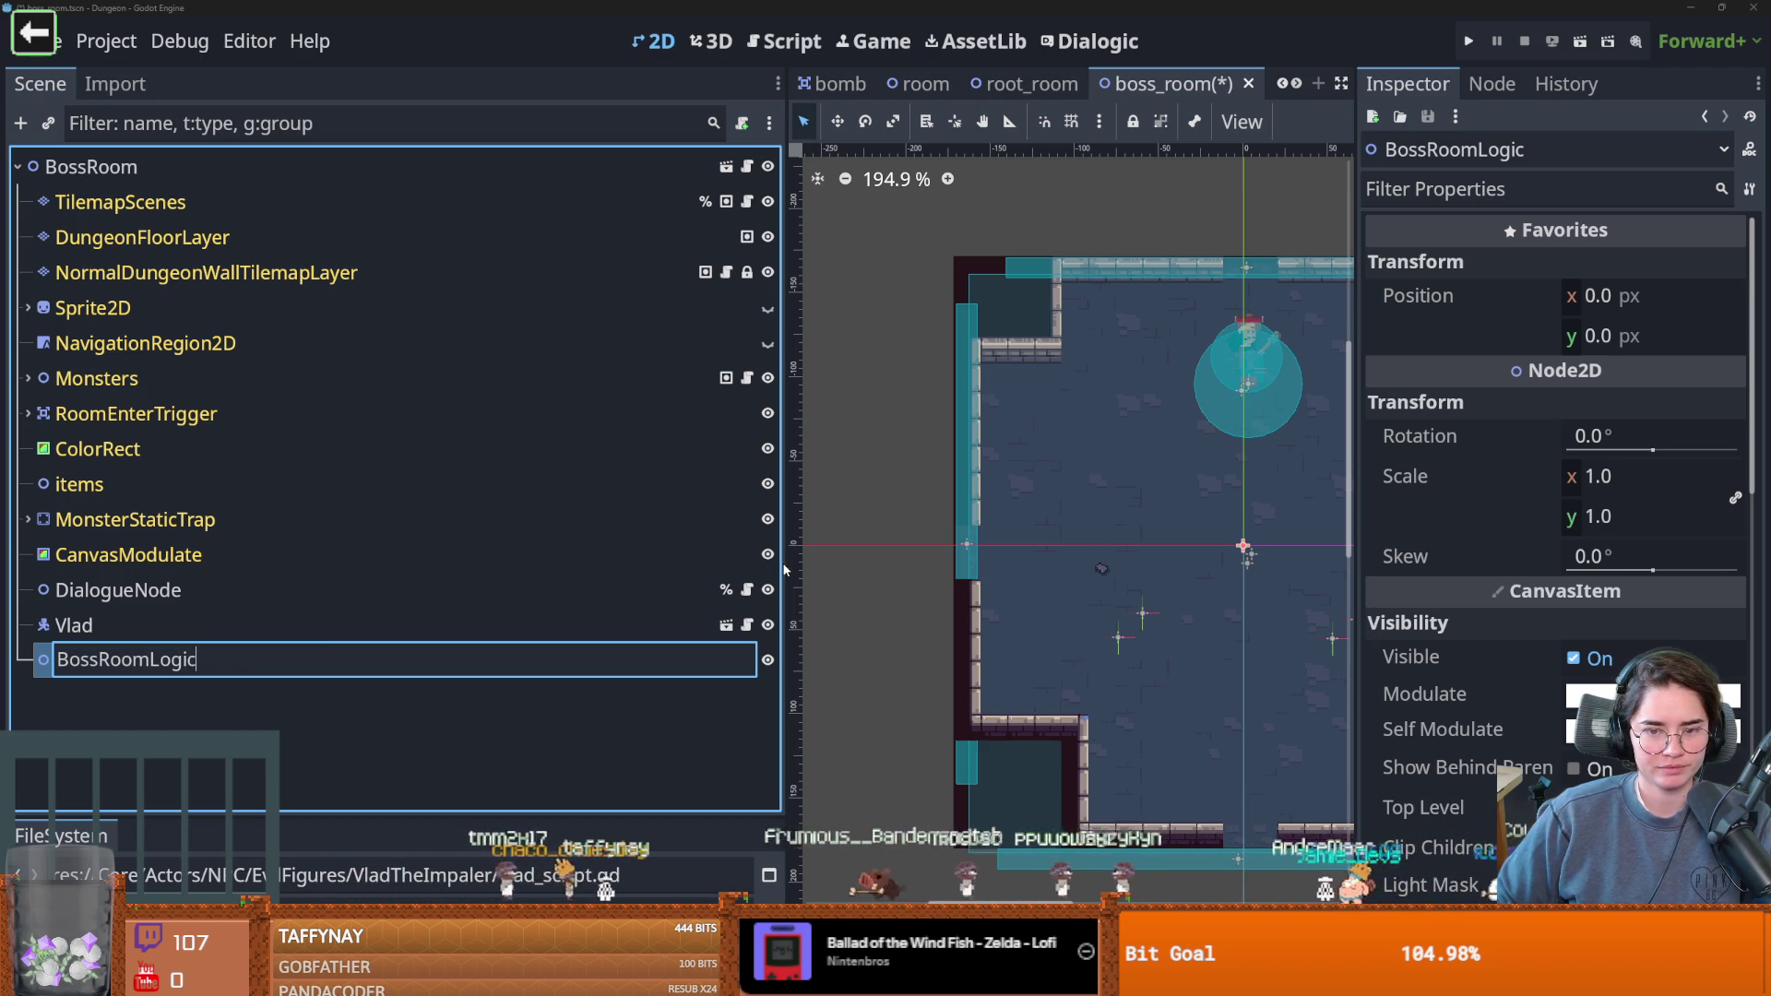
key(Return)
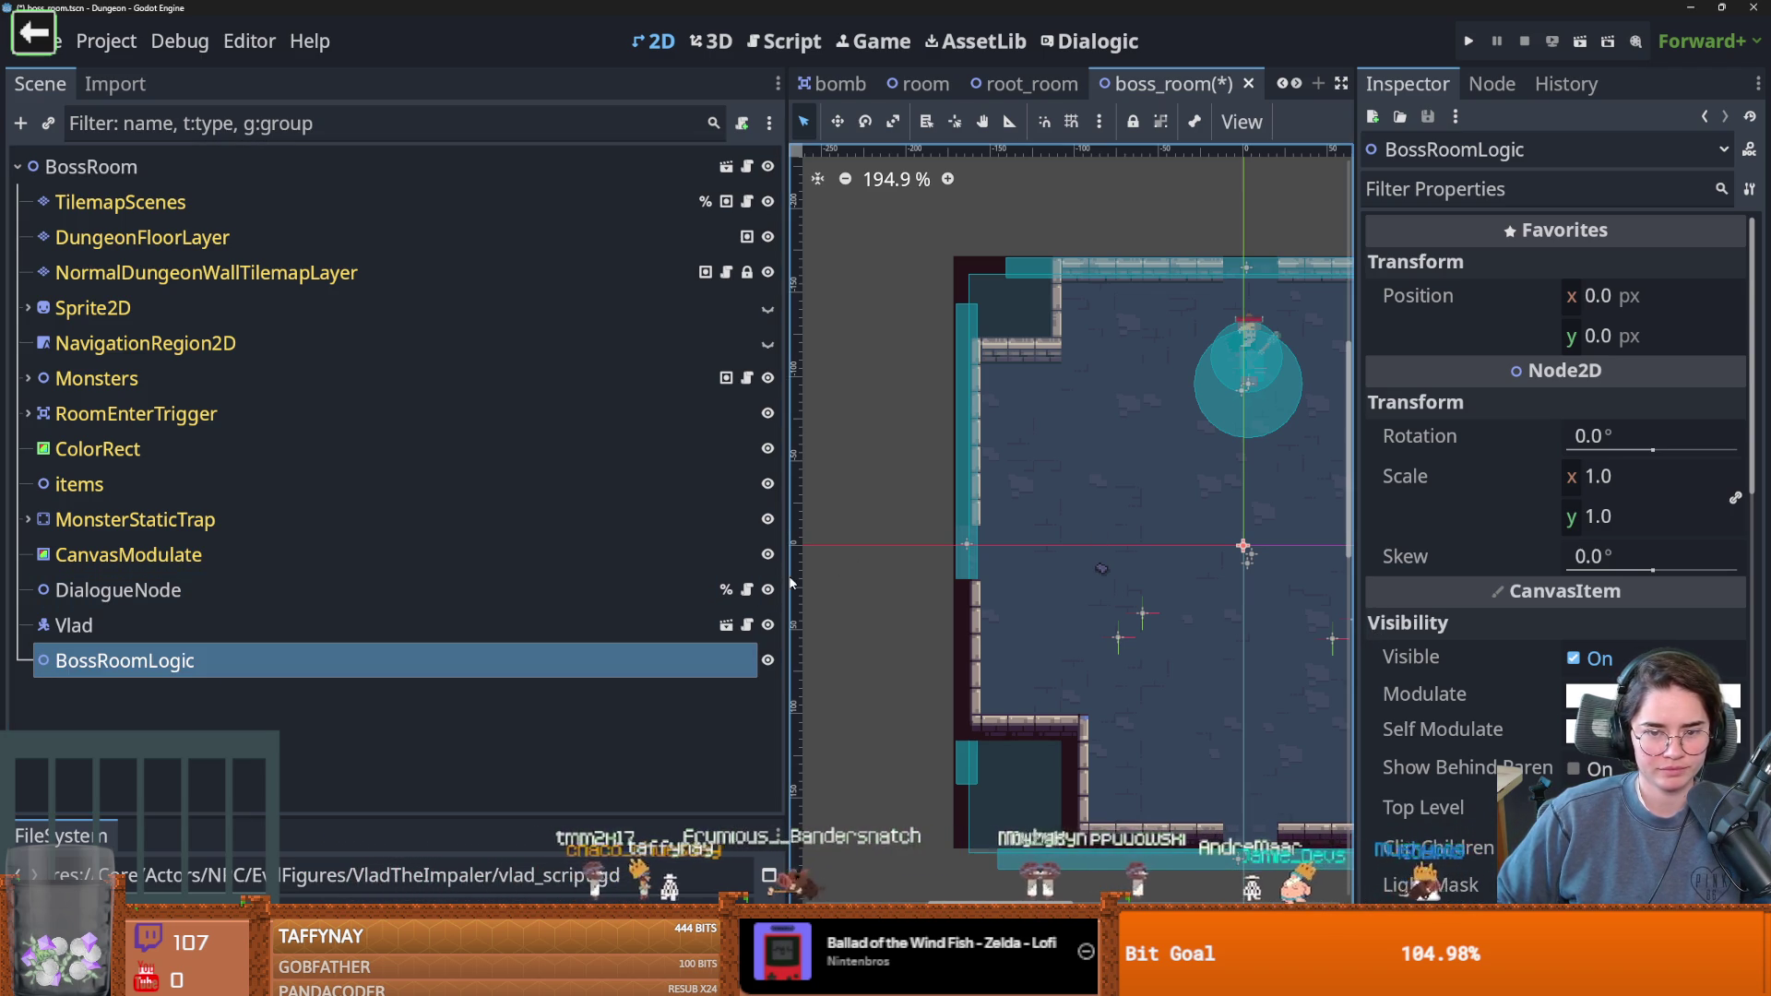
drag(784, 585, 409, 563)
key(ctrl+s)
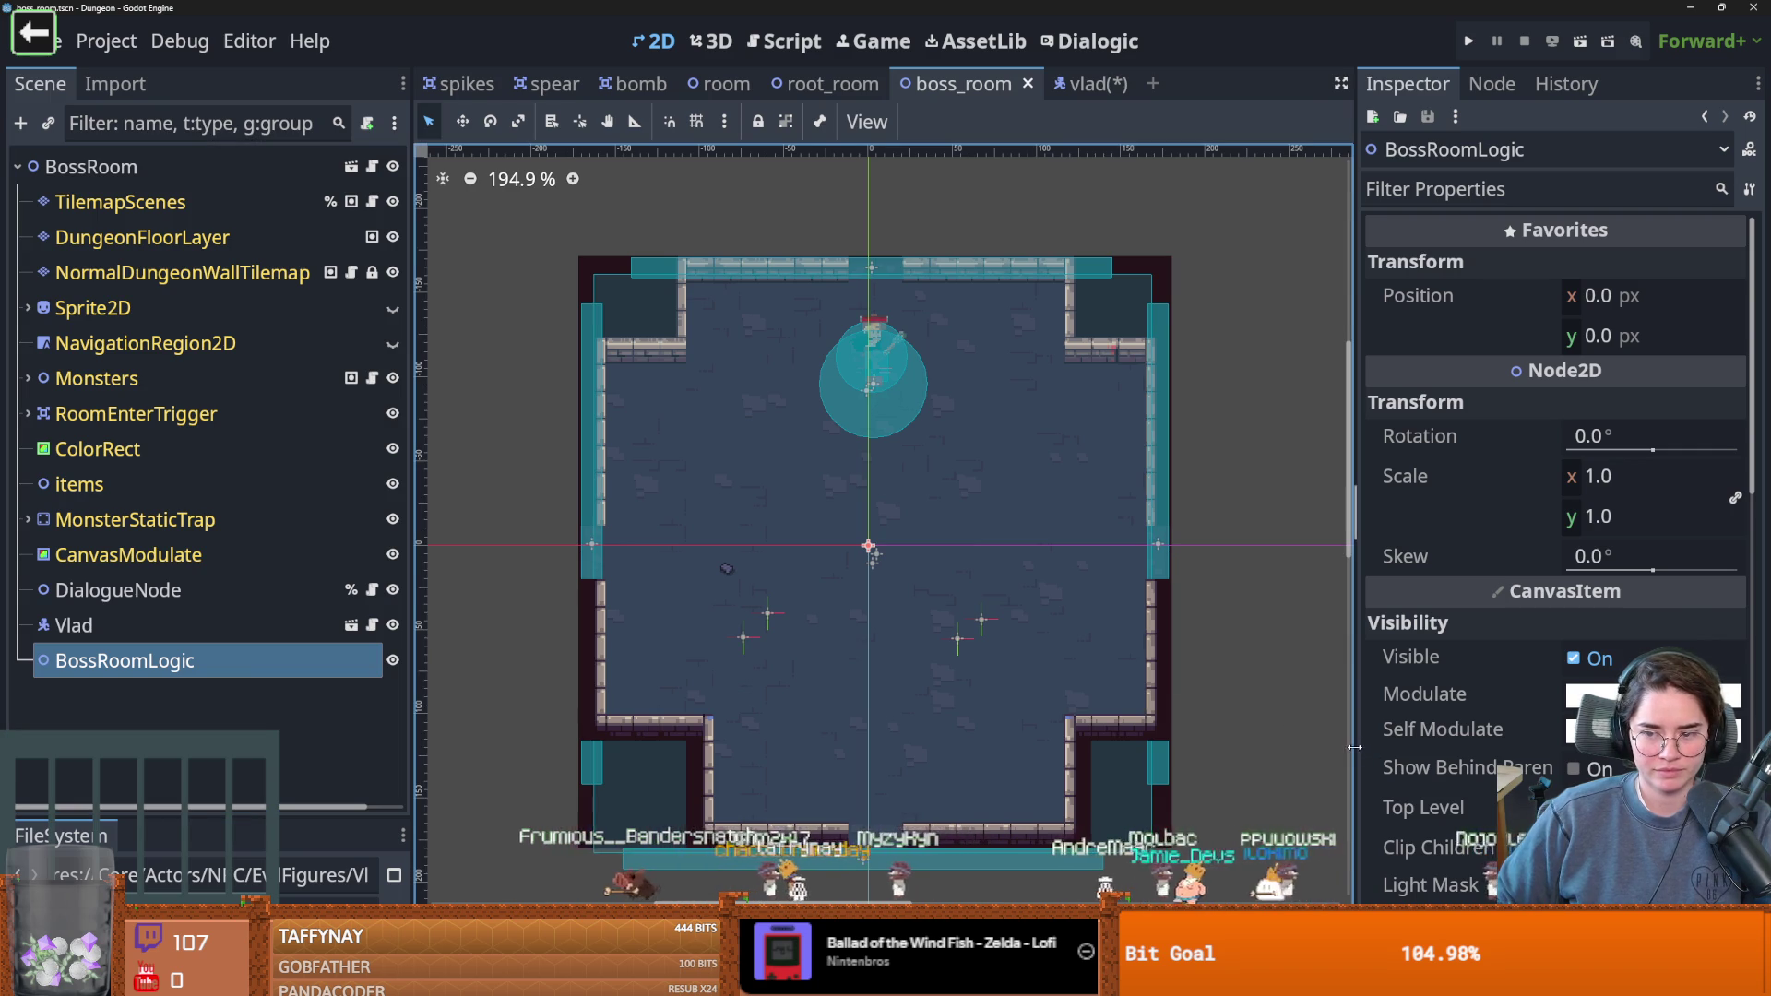
Attach a new script to BossRoomLogic, saving it in Core/Actors/NPC/EvilFigures/VladTheImpaler.
drag(1354, 738, 1257, 738)
scroll(1504, 461, down, 10)
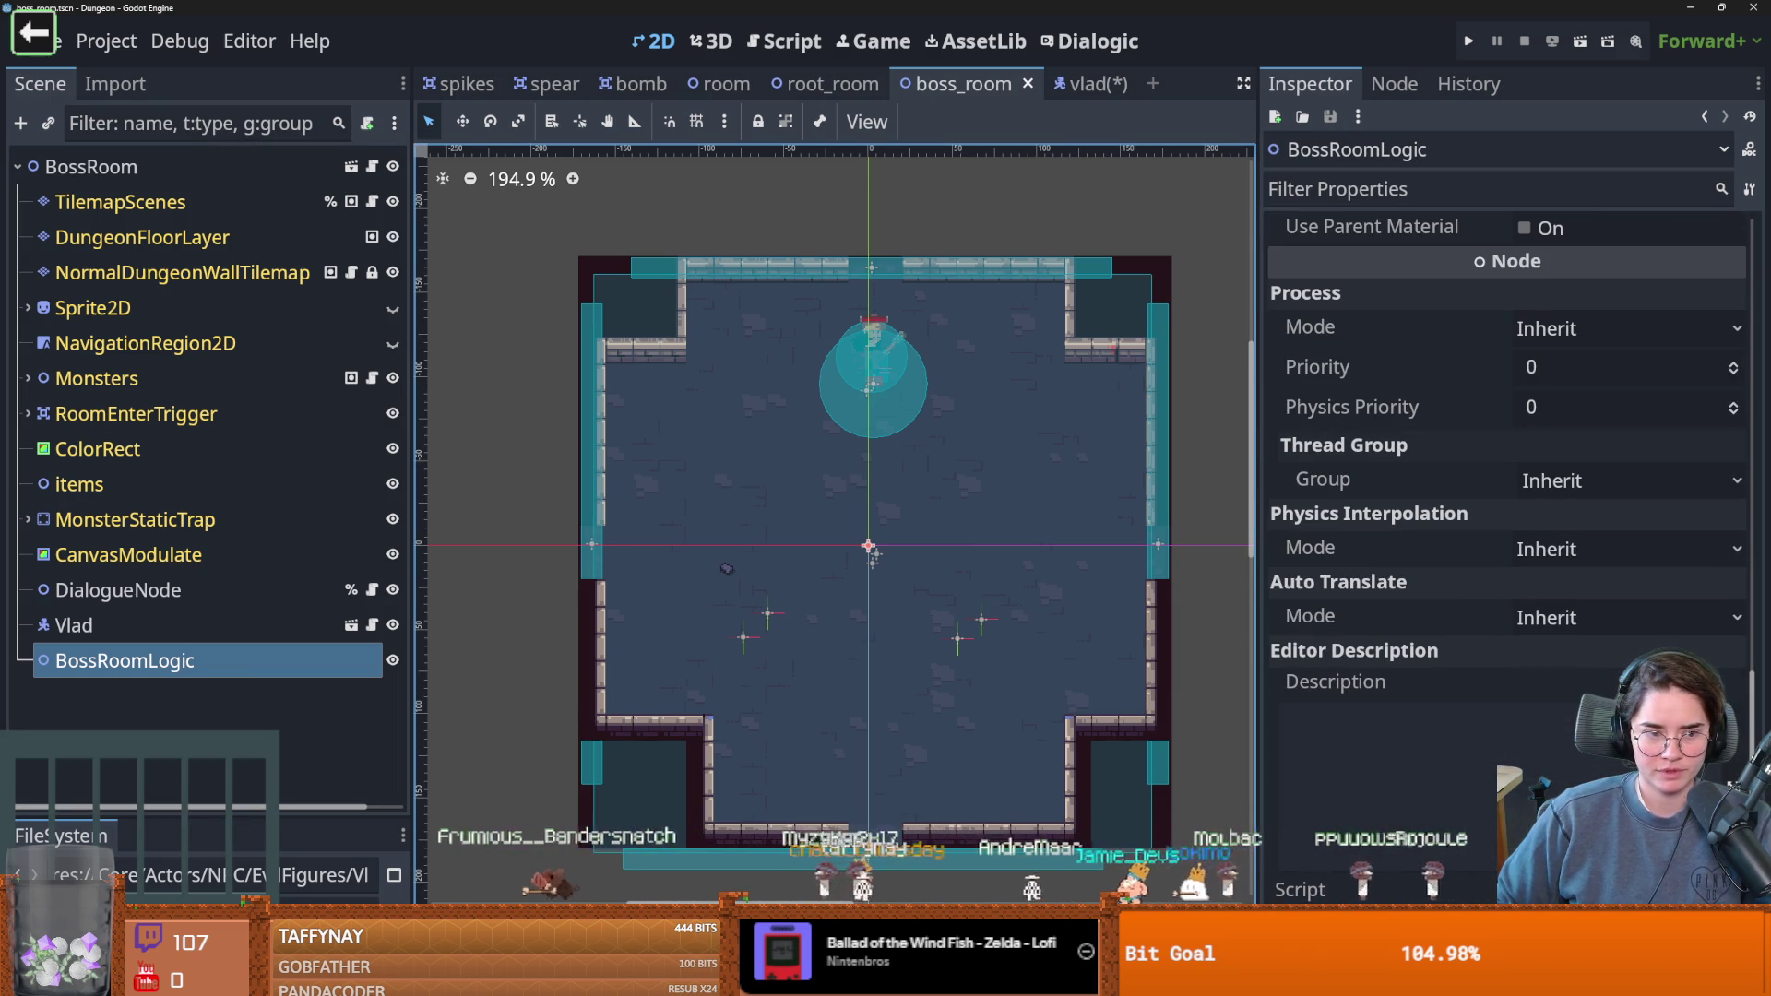
key(ctrl+alt+o)
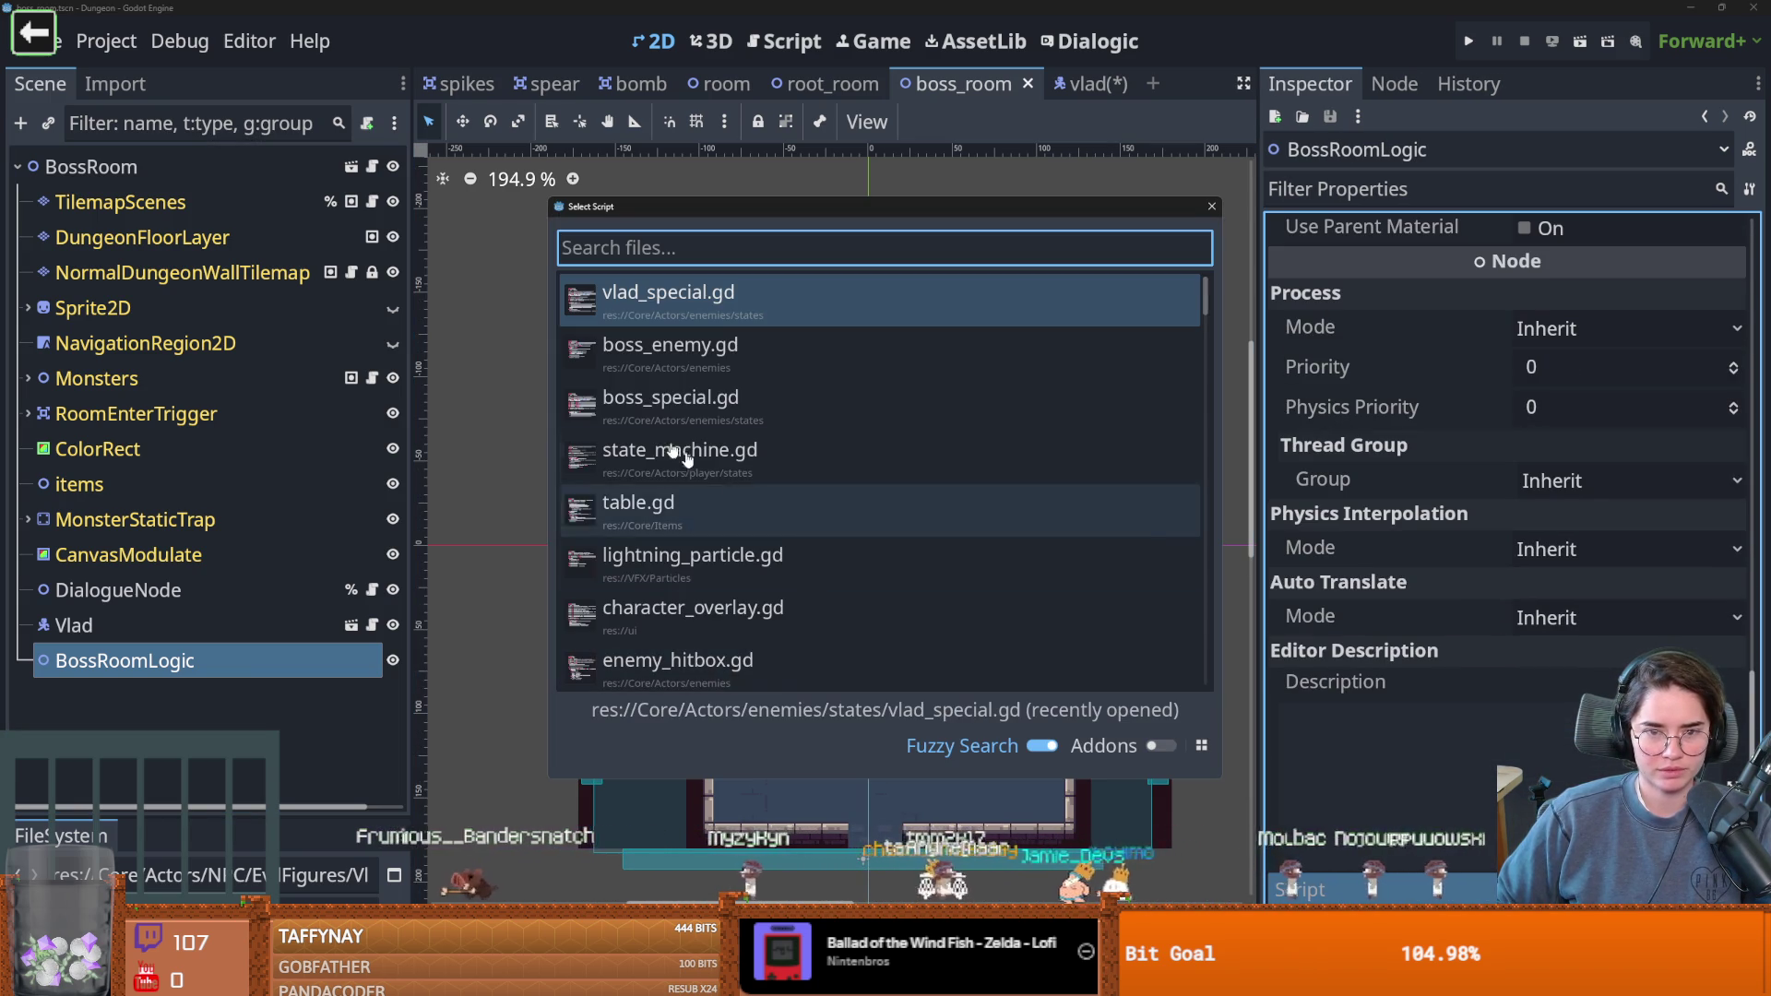
key(Escape)
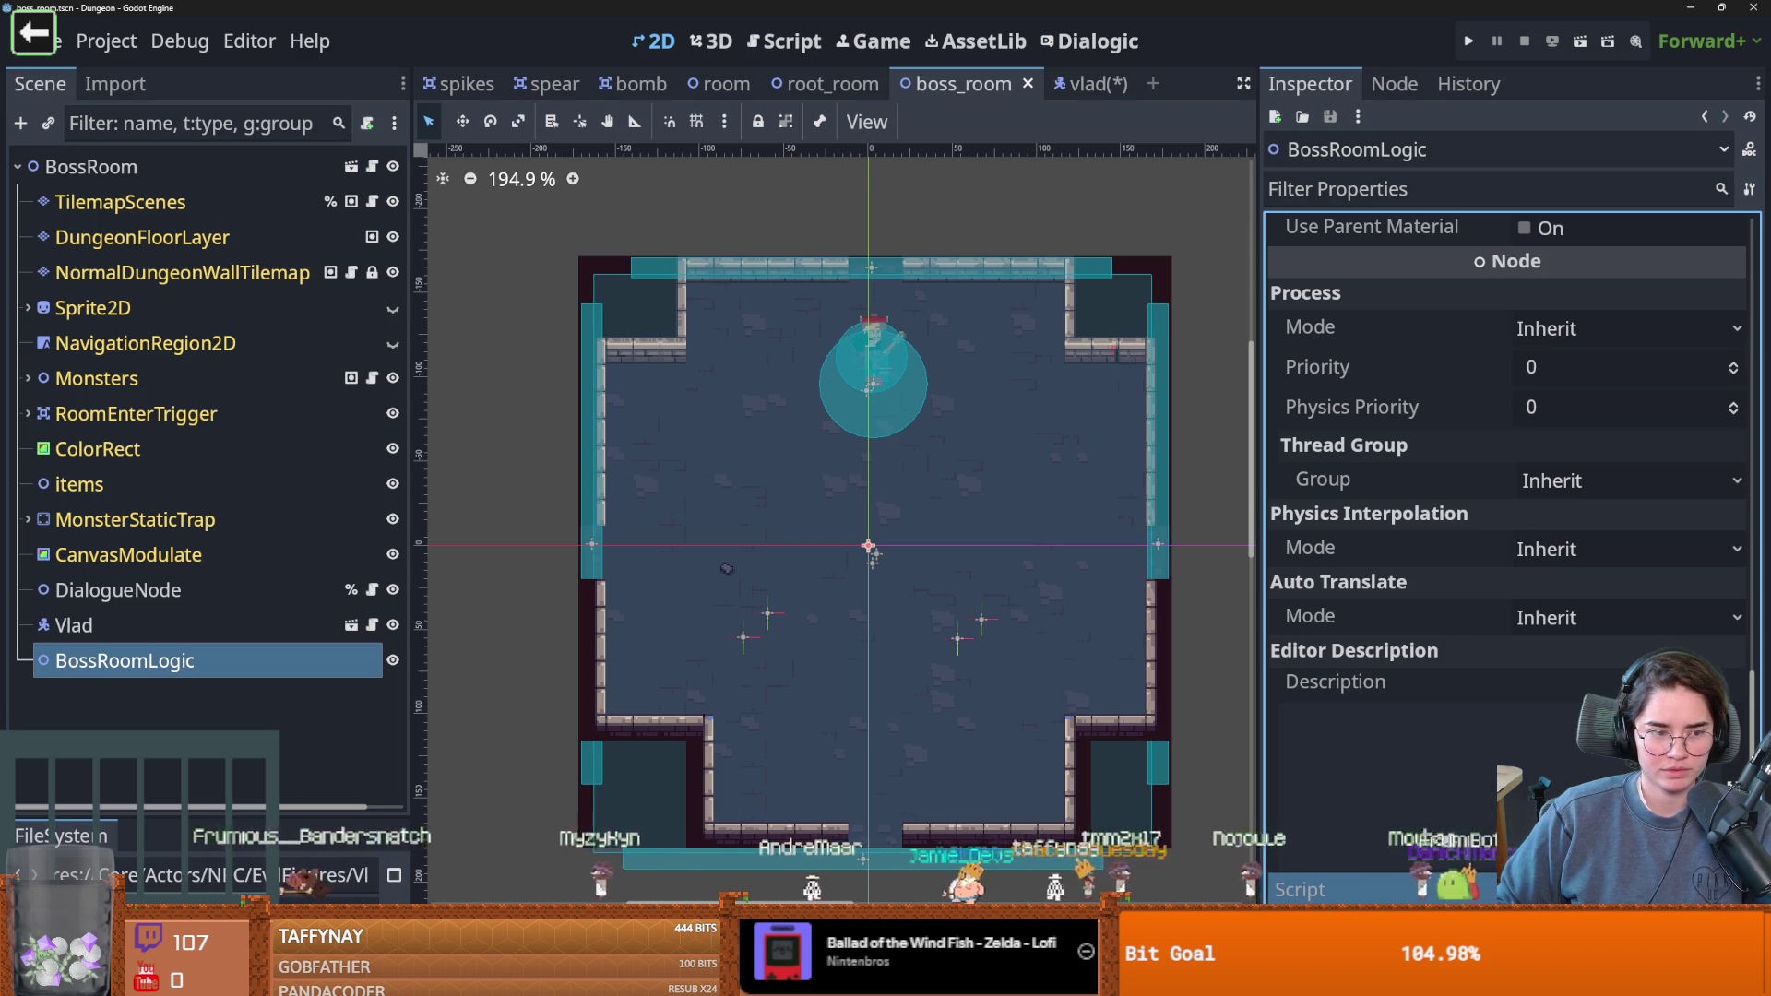
click(367, 123)
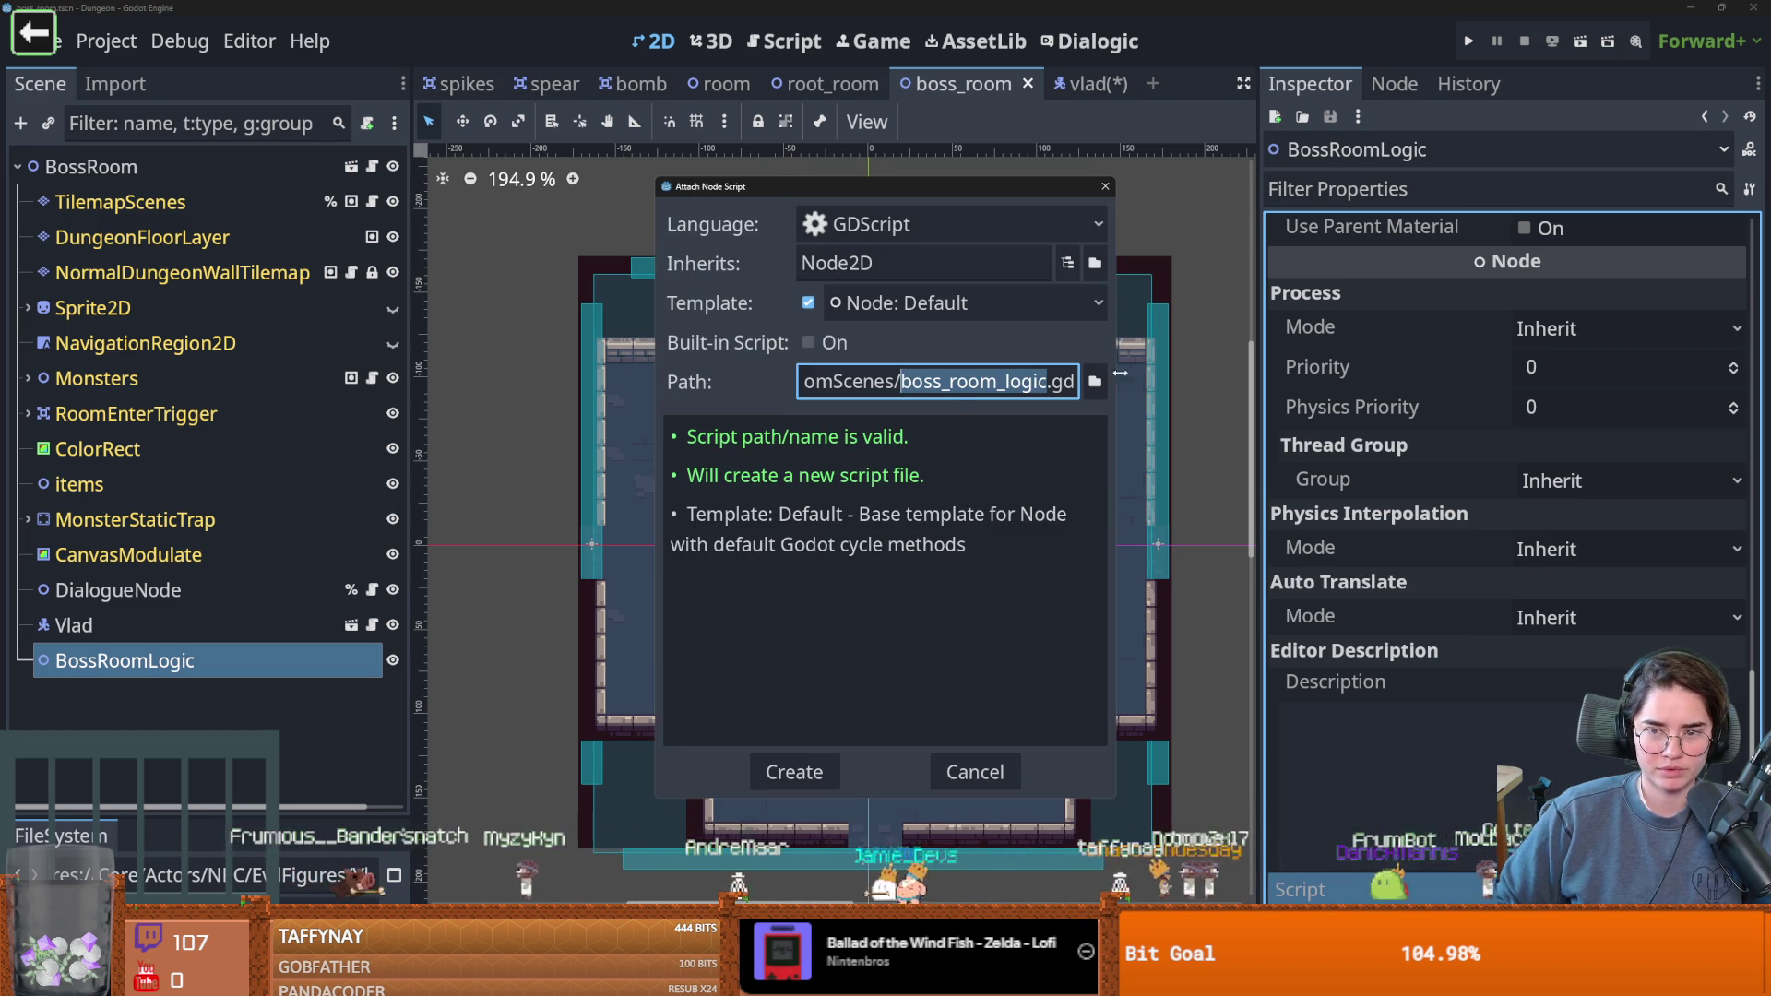
click(1088, 379)
click(494, 221)
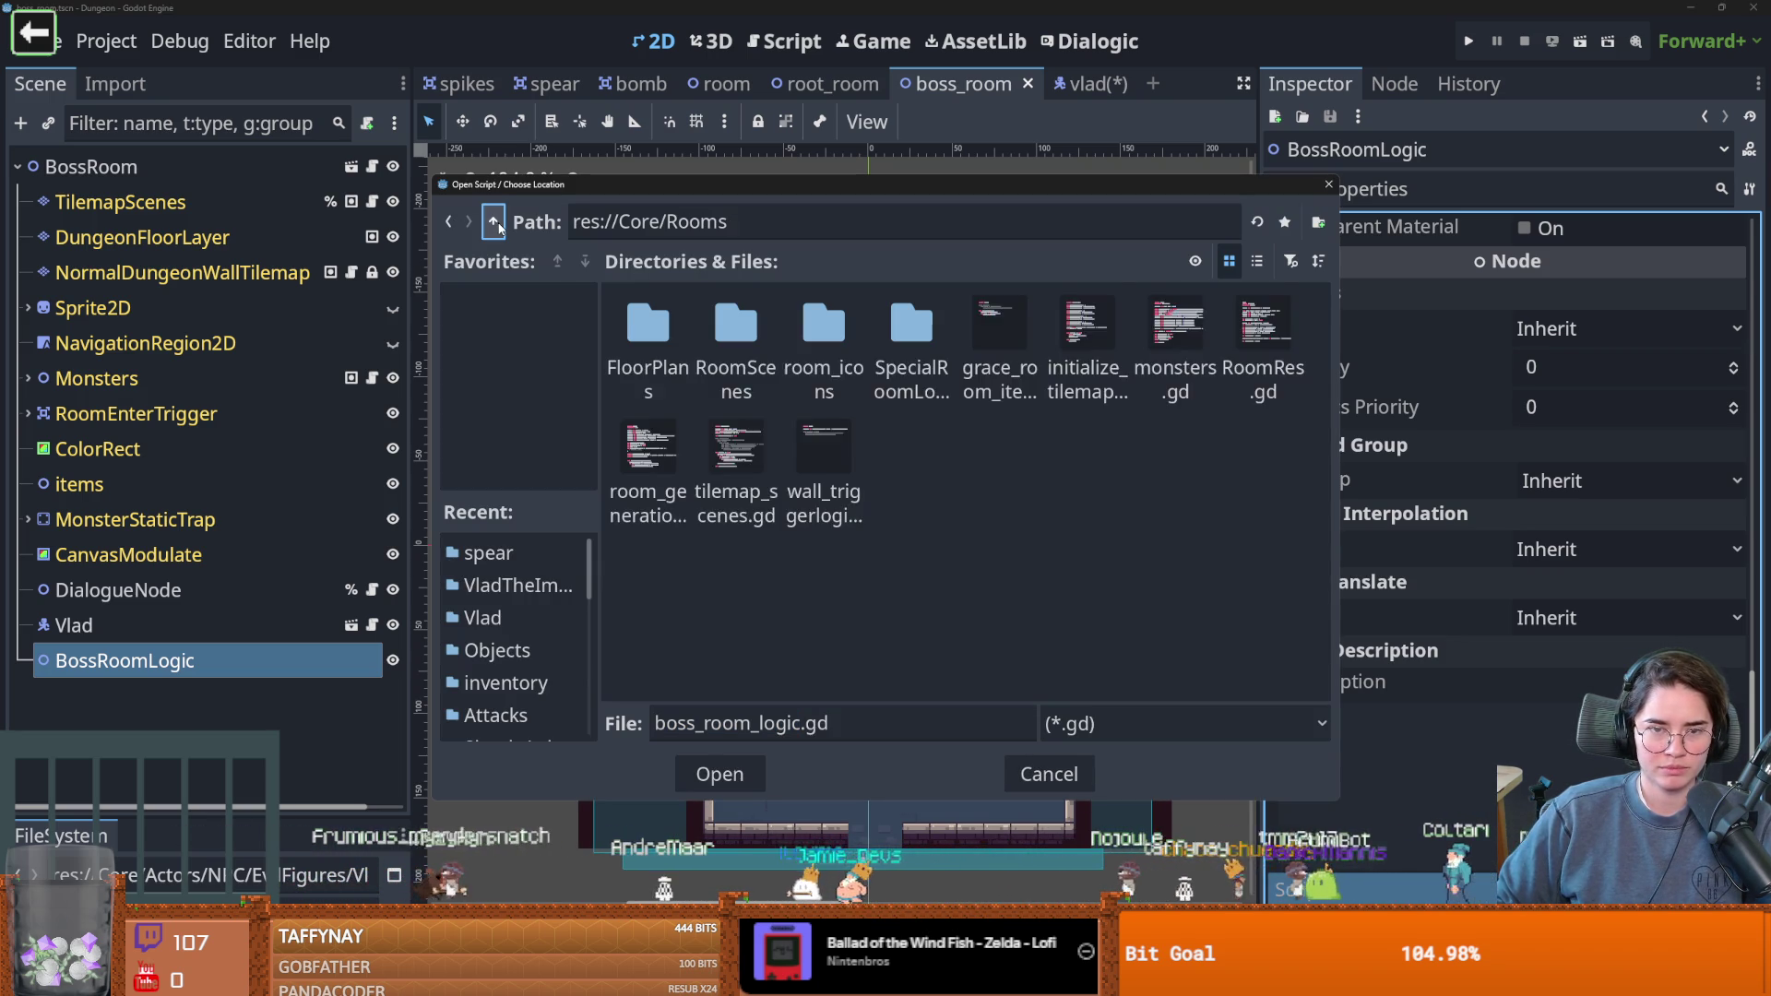
click(494, 221)
click(494, 221)
double_click(1002, 323)
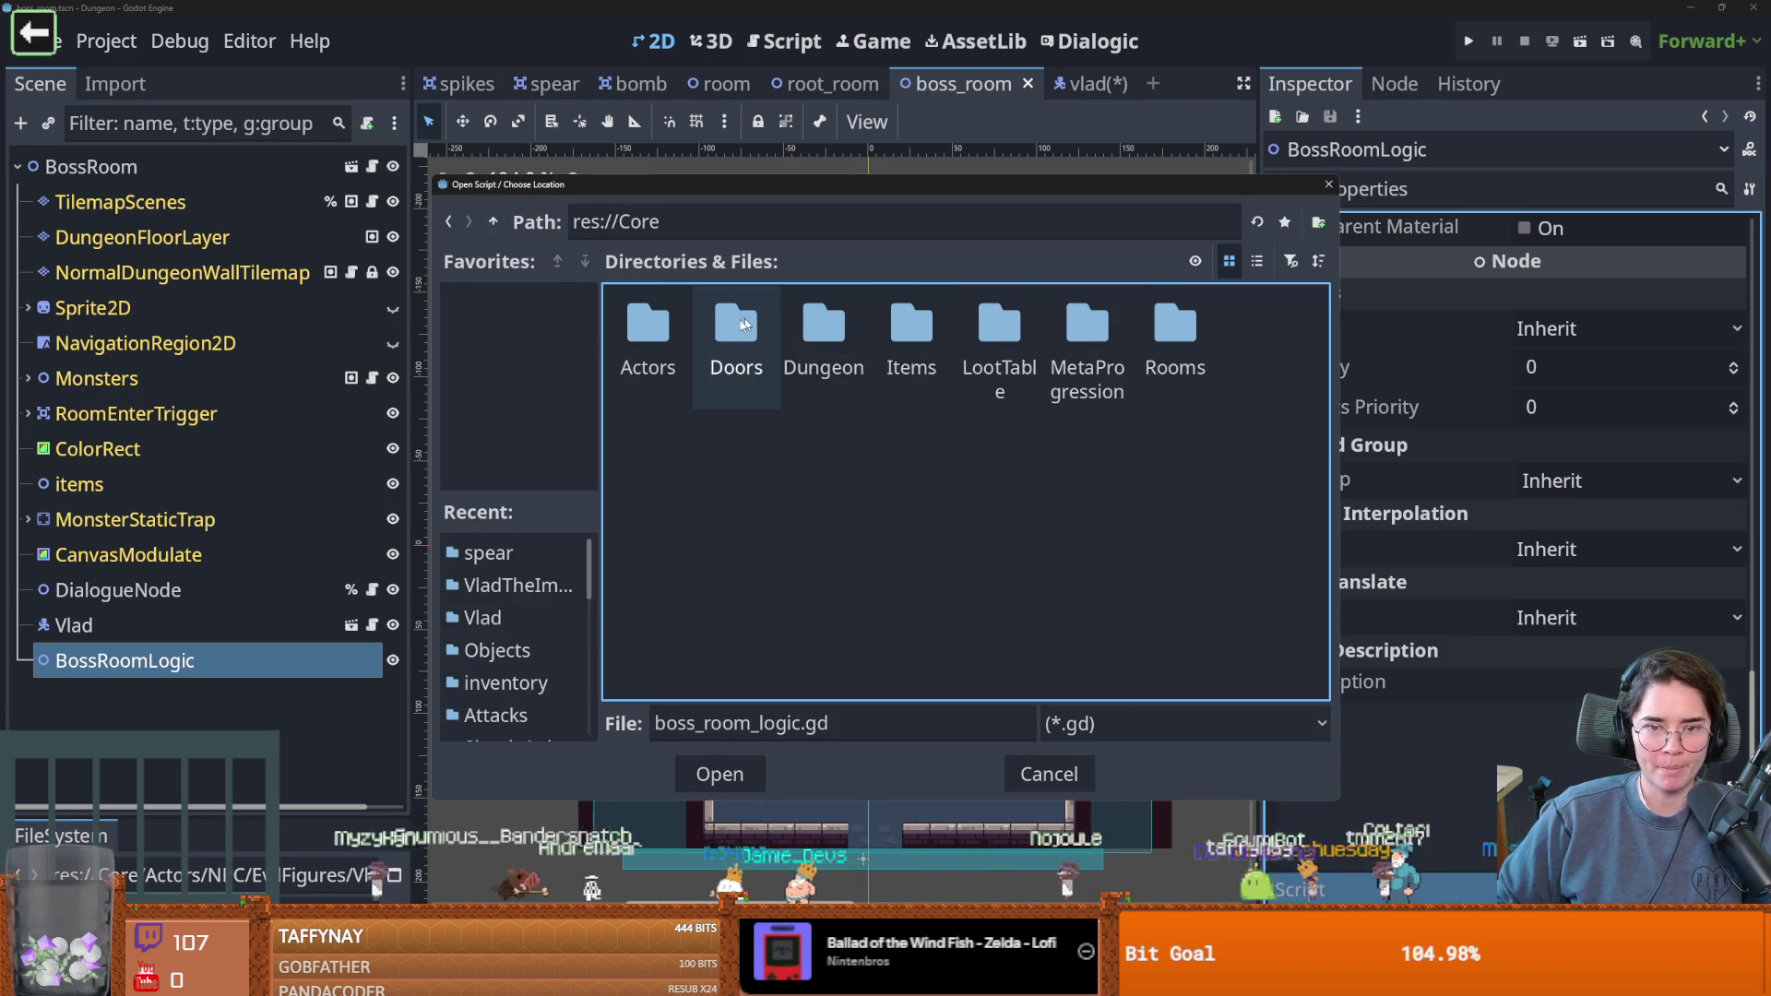
double_click(647, 324)
double_click(824, 325)
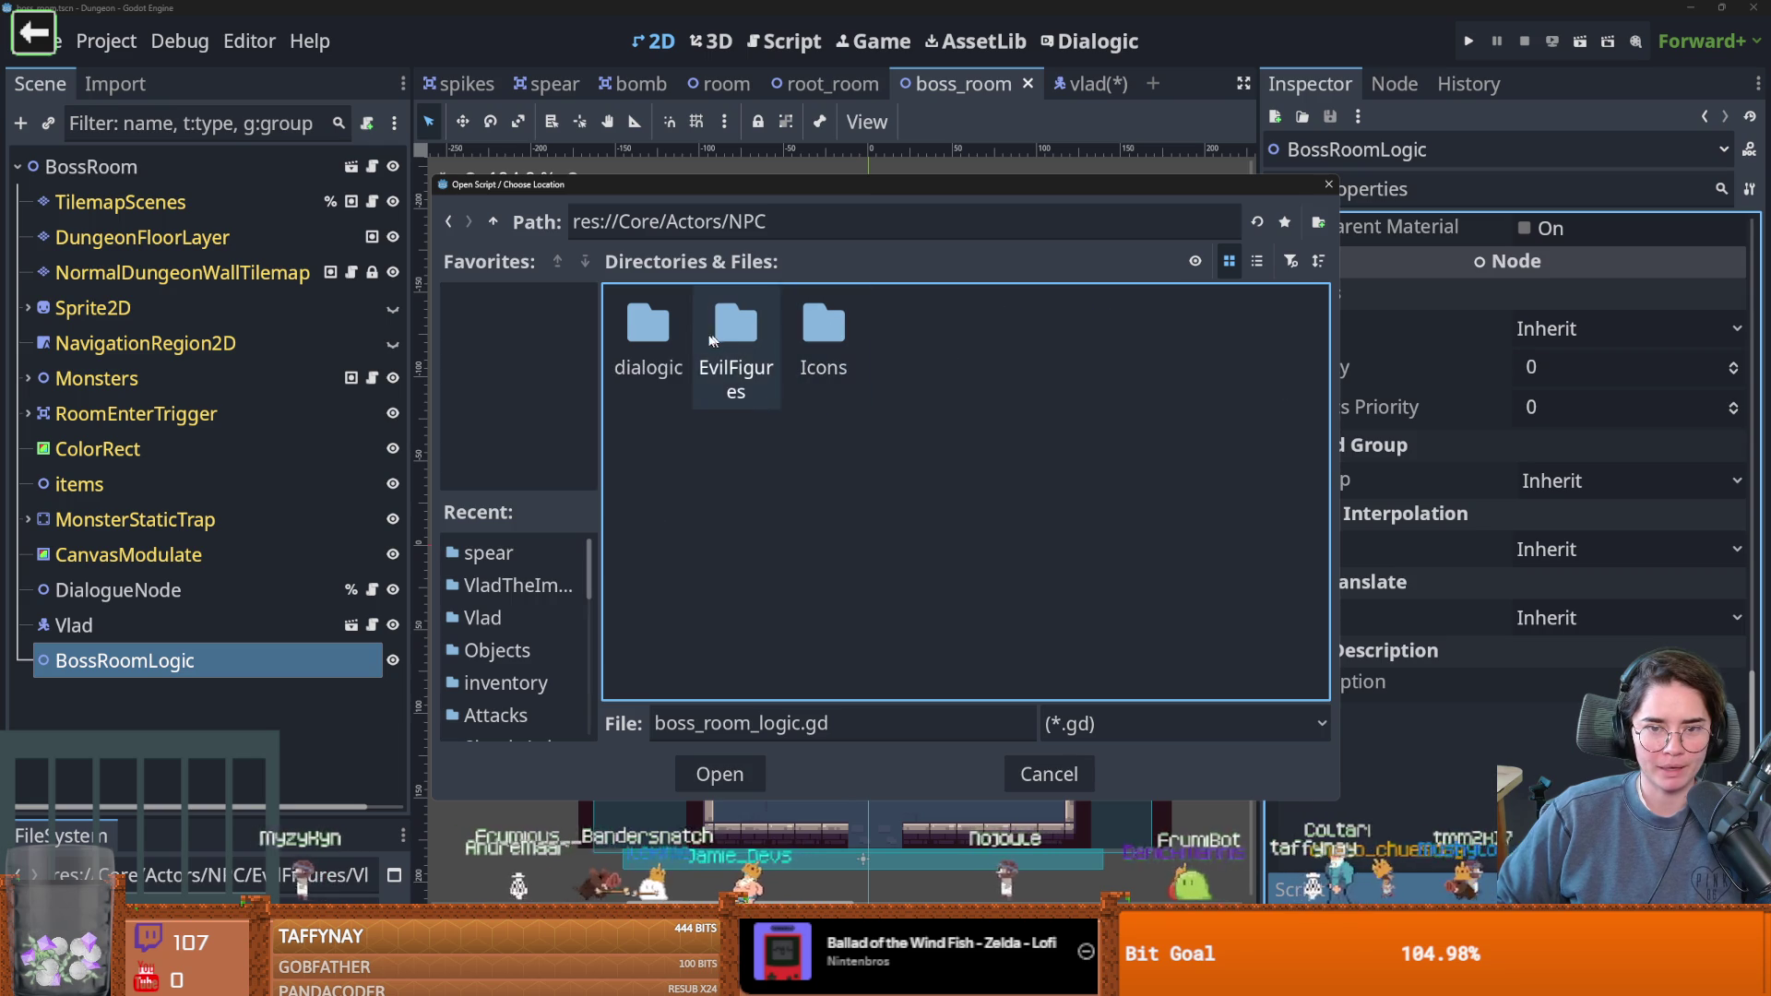
double_click(740, 335)
double_click(647, 332)
Name the new script vlad_room_logic.gd and create it.
click(788, 724)
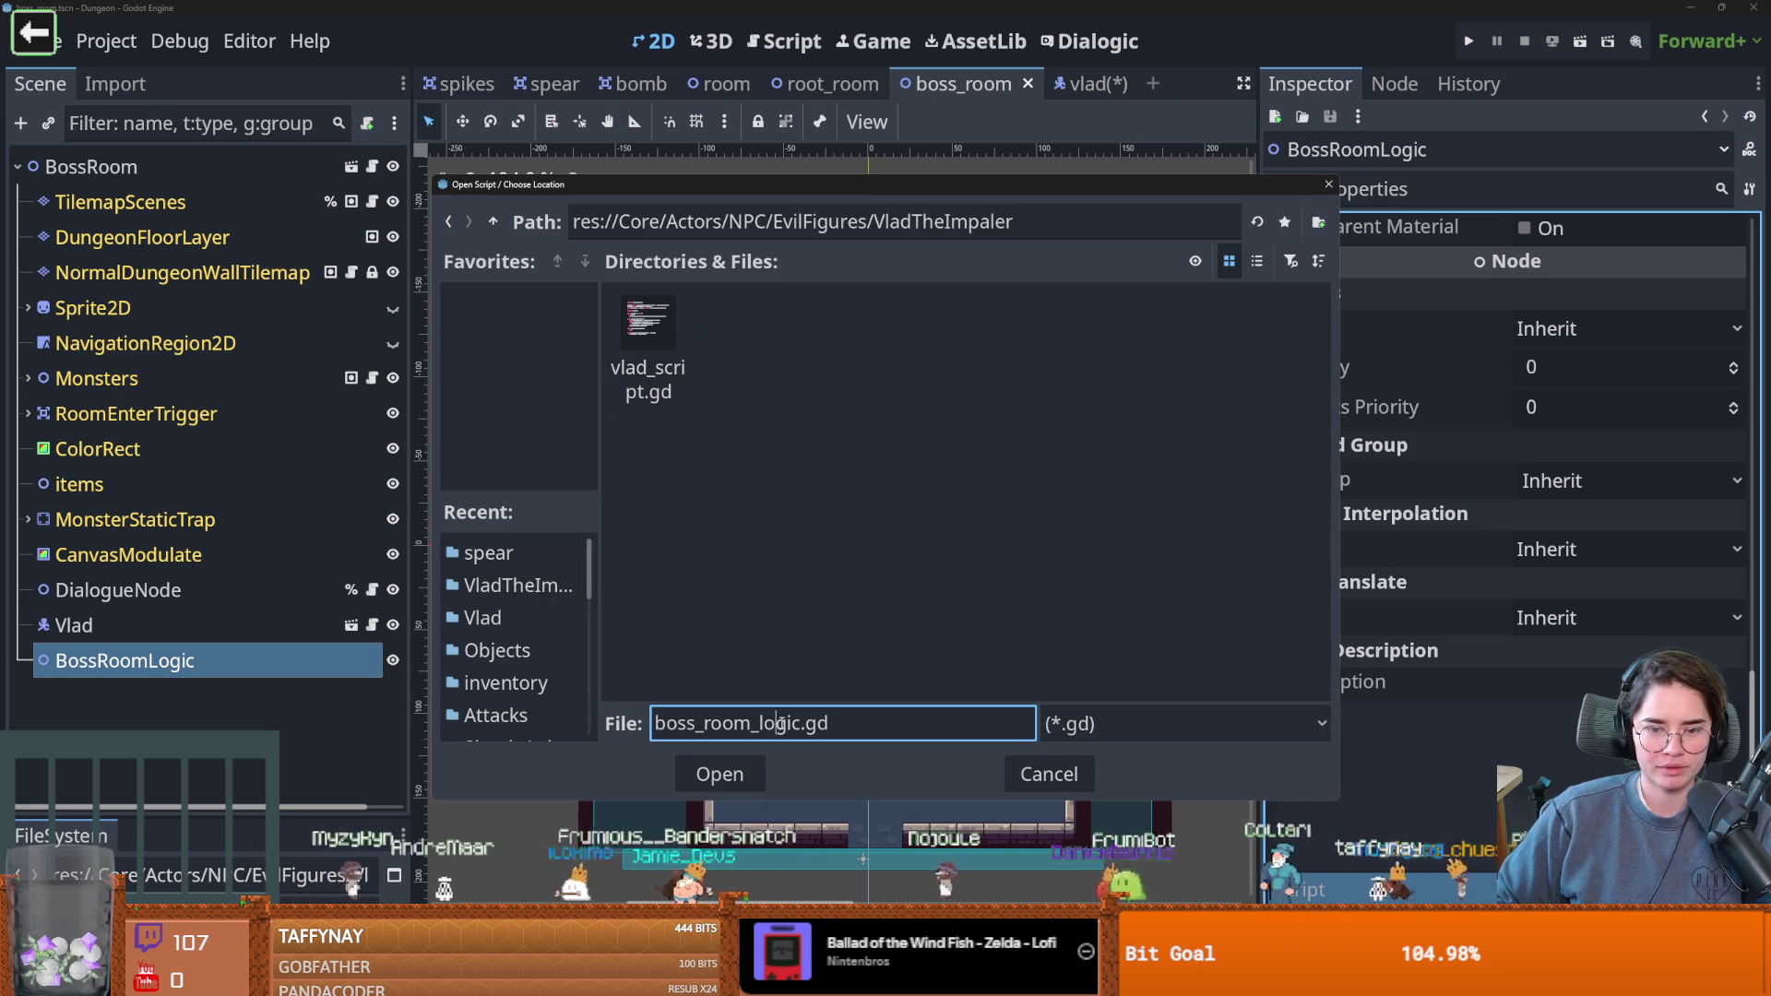
drag(698, 724, 653, 724)
text(vlad)
key(Return)
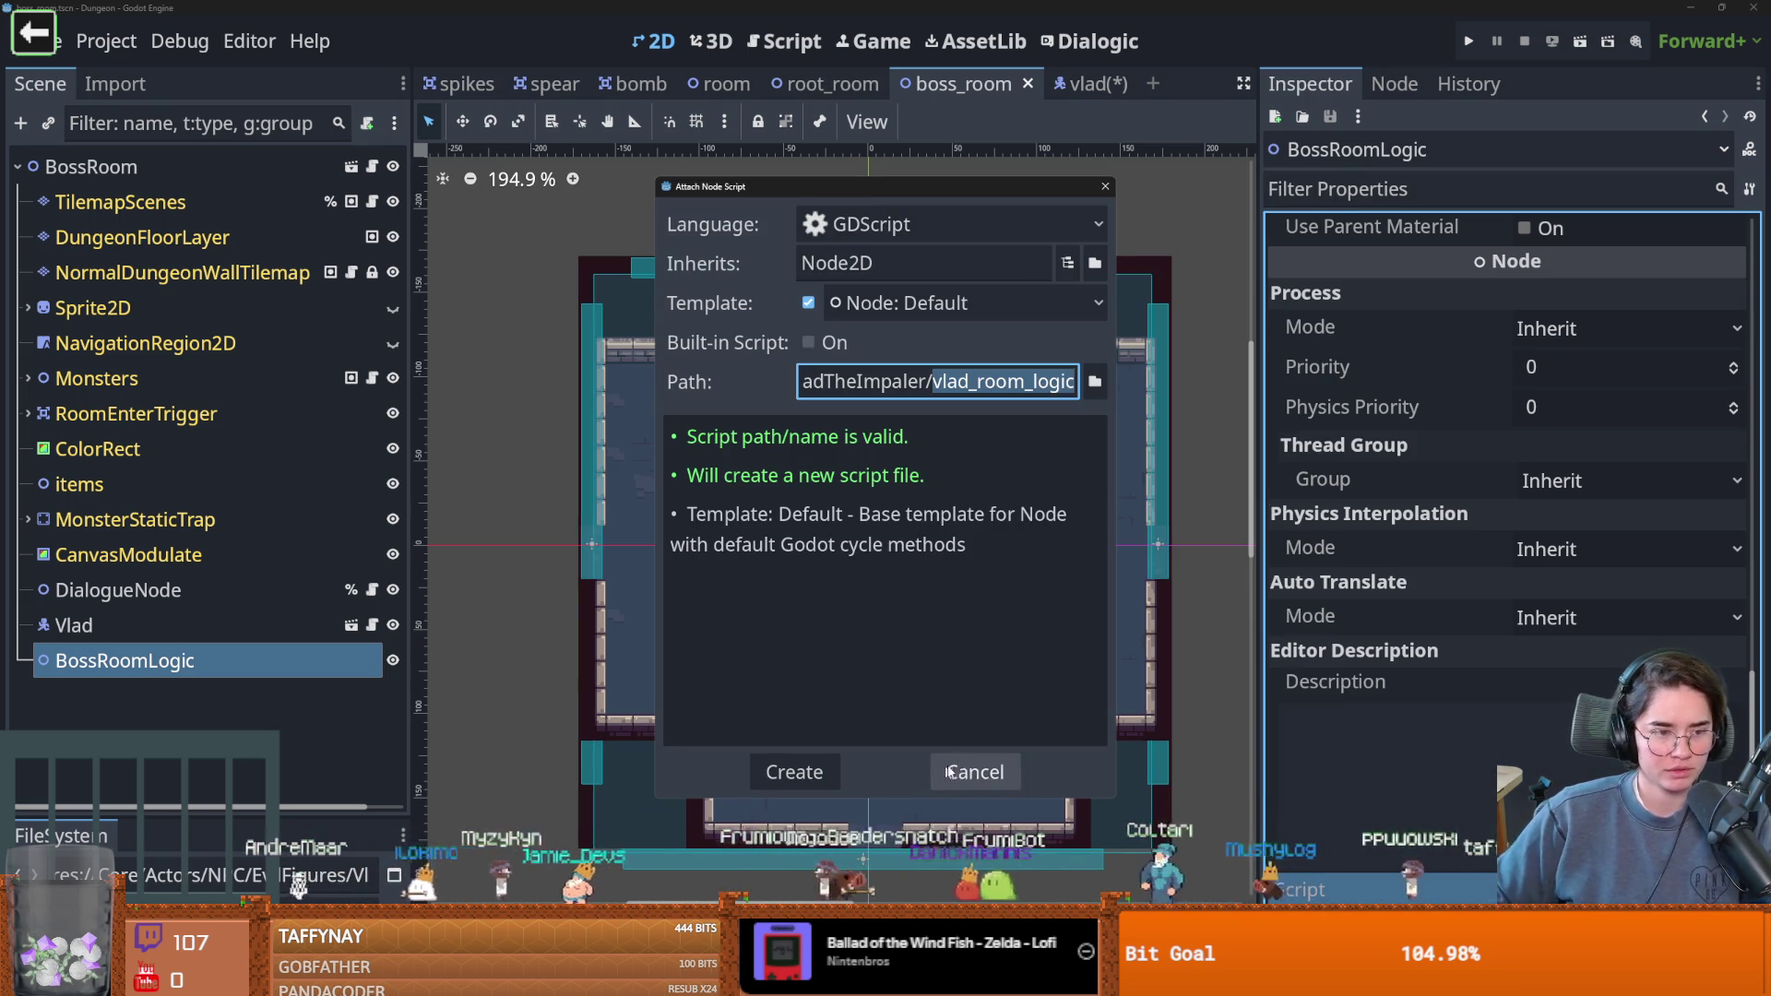
key(Return)
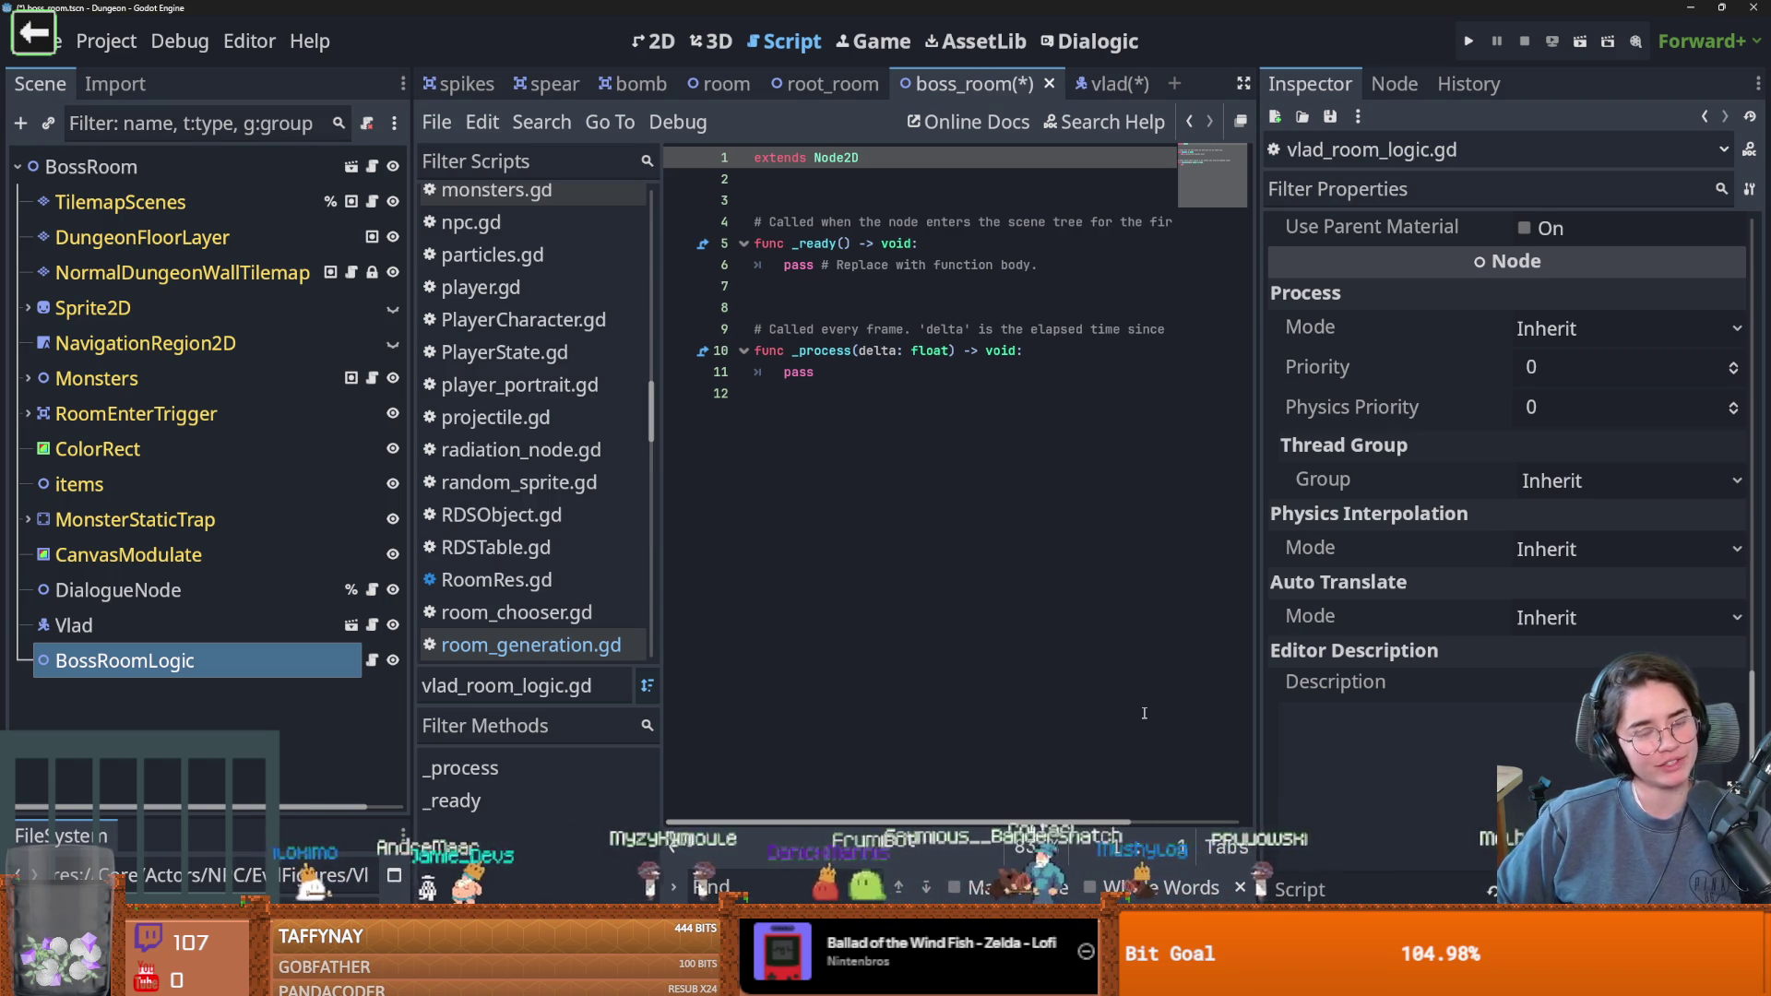
Delete the template _ready and _process stubs and save.
drag(951, 493, 749, 200)
key(BackSpace)
key(ctrl+s)
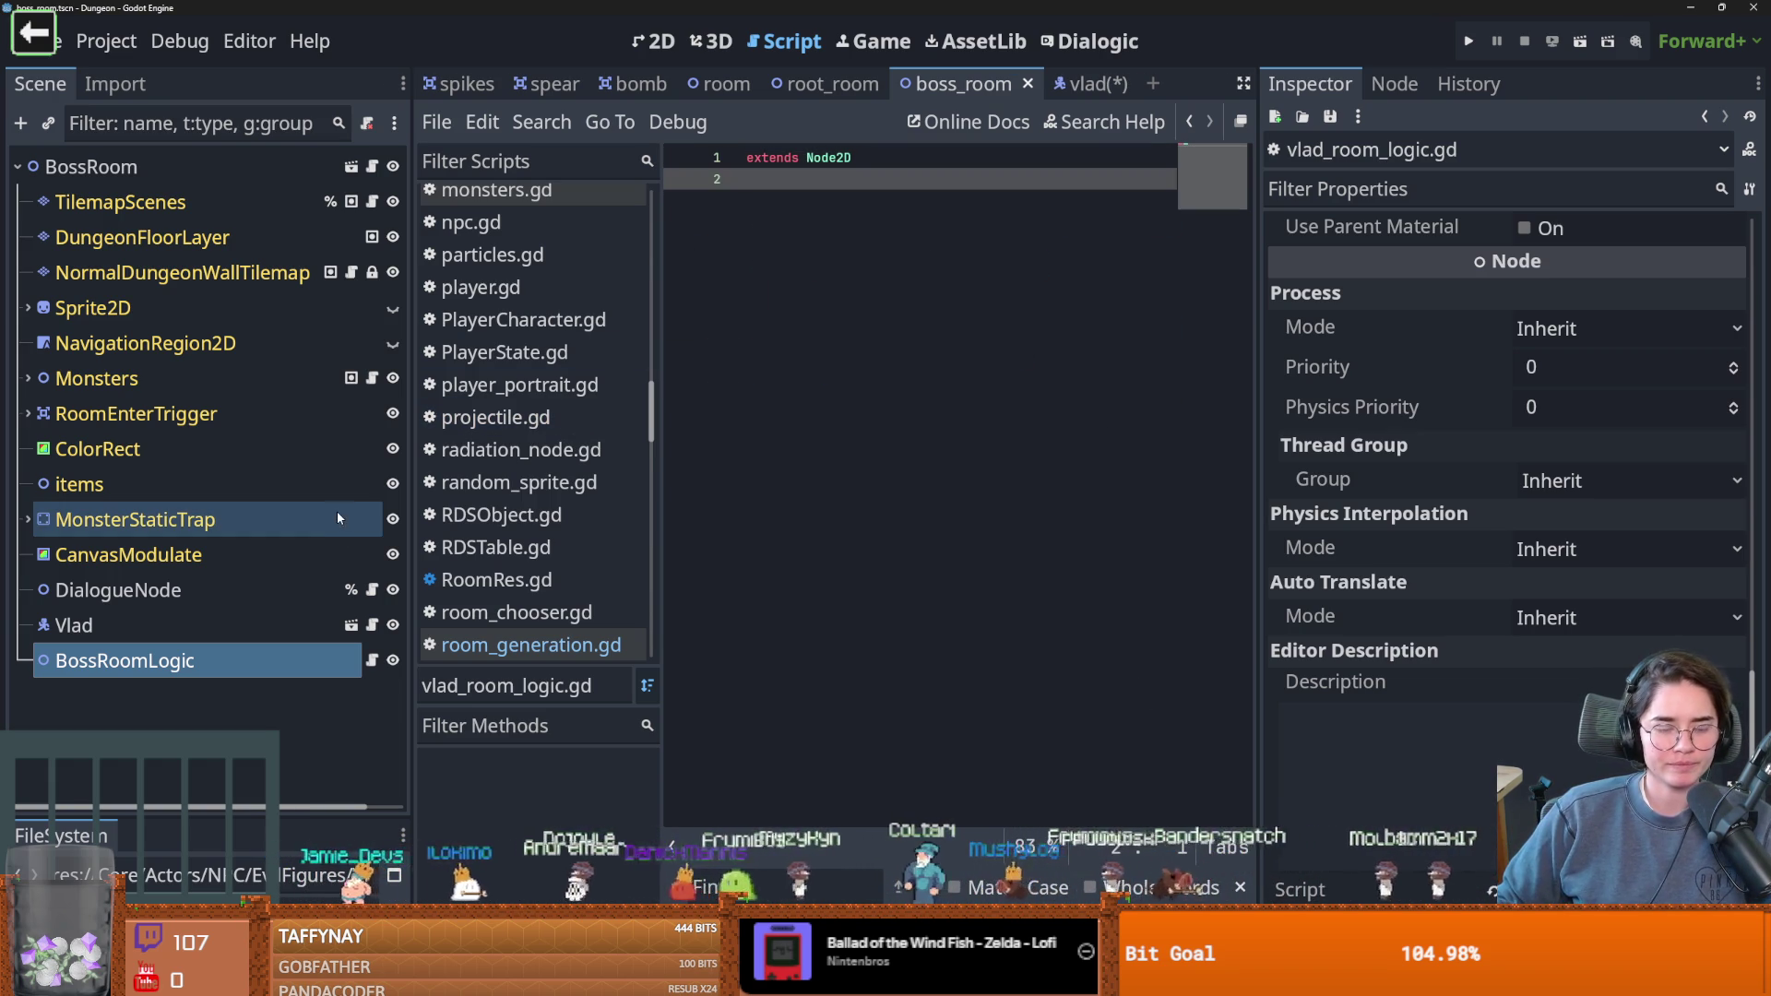
mouse_move(120, 622)
mouse_down()
mouse_move(863, 374)
mouse_move(793, 185)
mouse_up()
key(Return)
key(End)
key(Return)
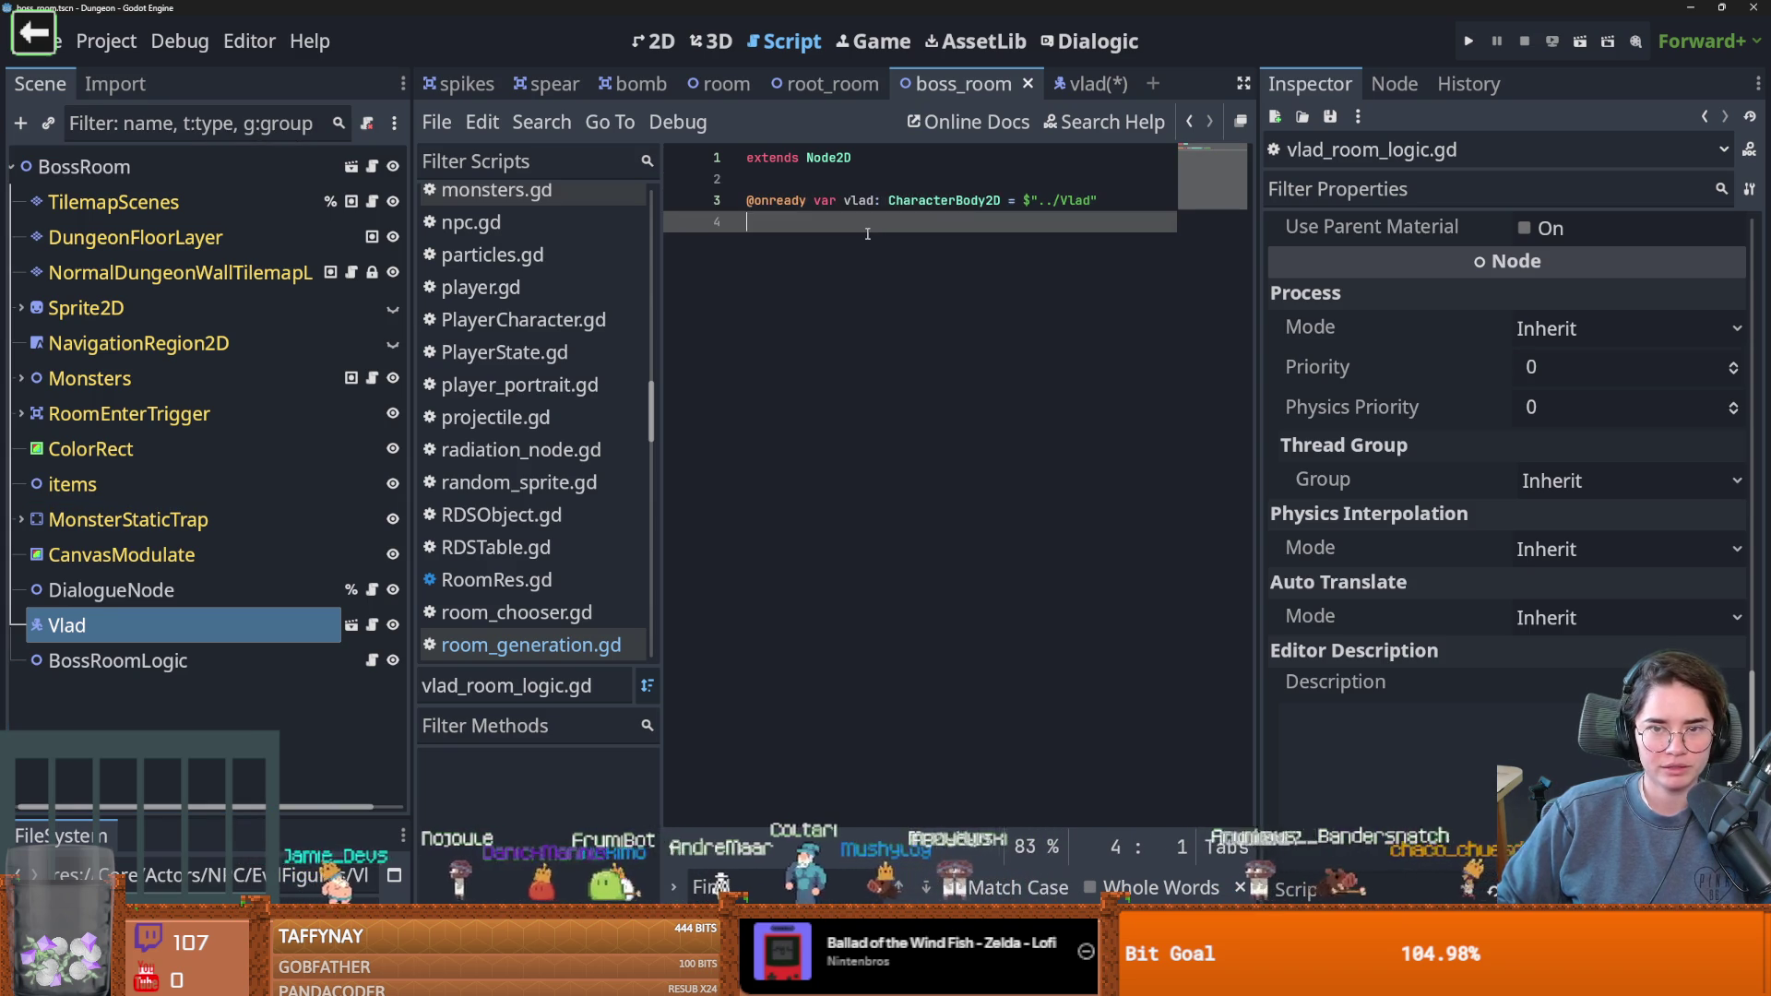
key(Return)
text(func )
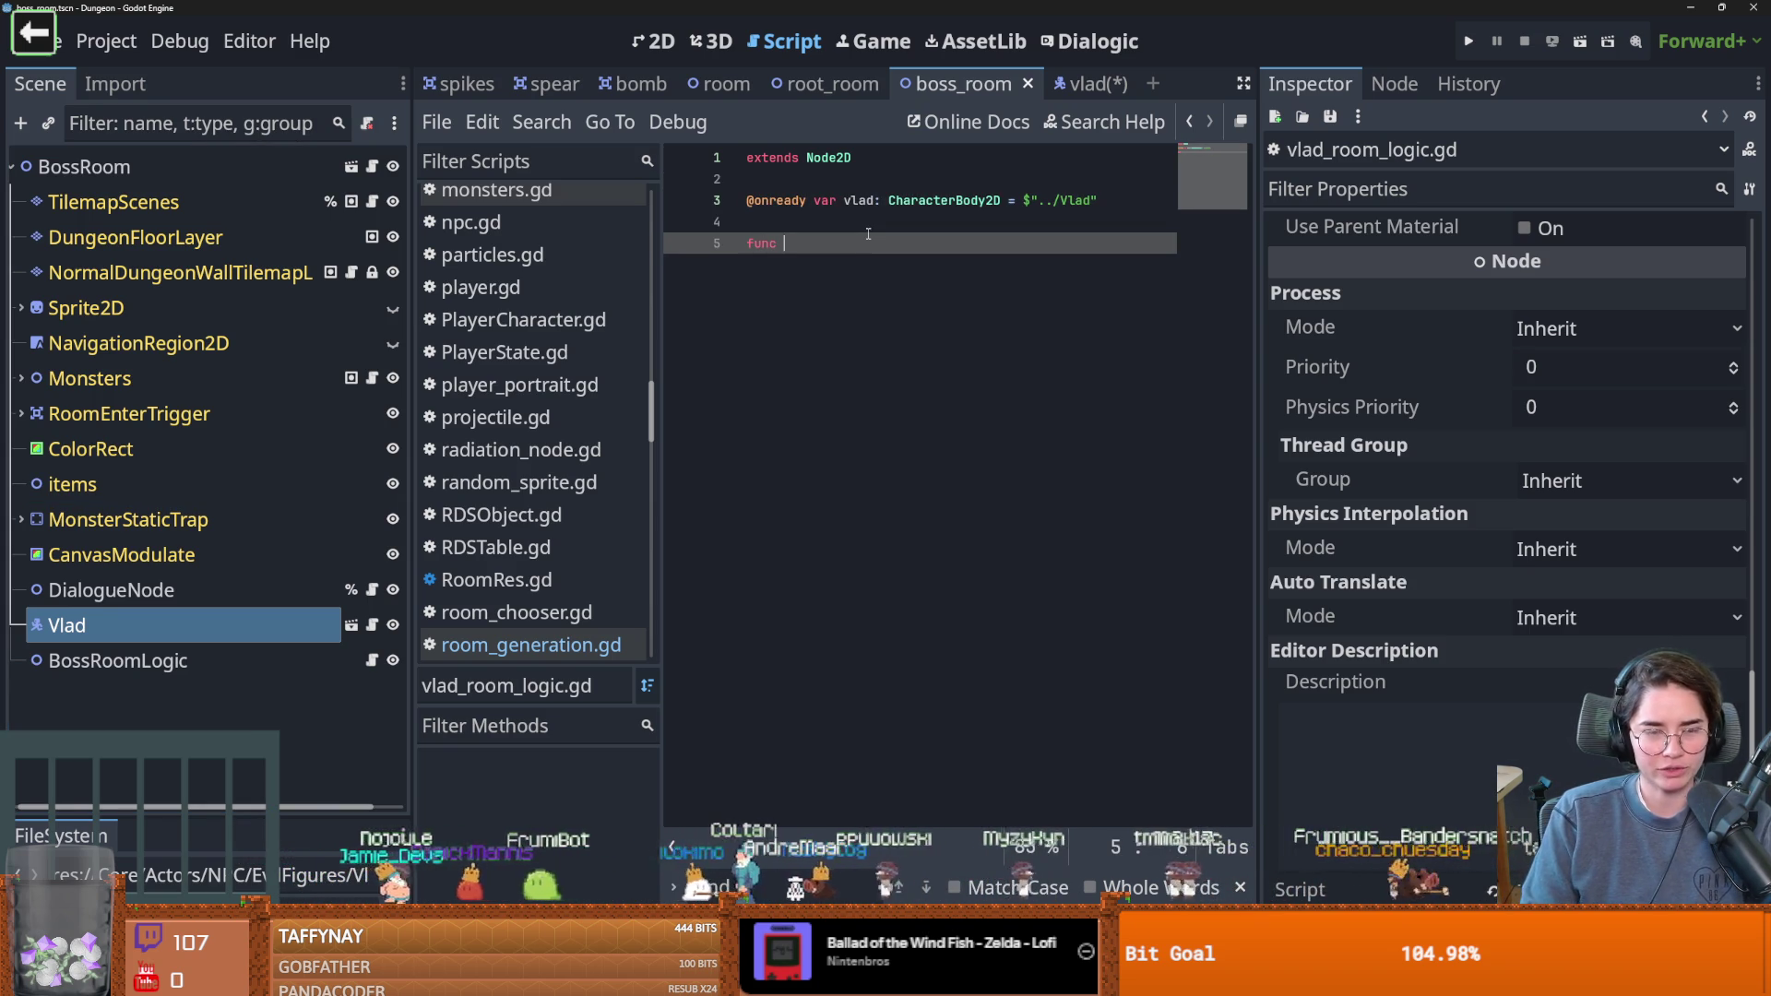
text(_rea)
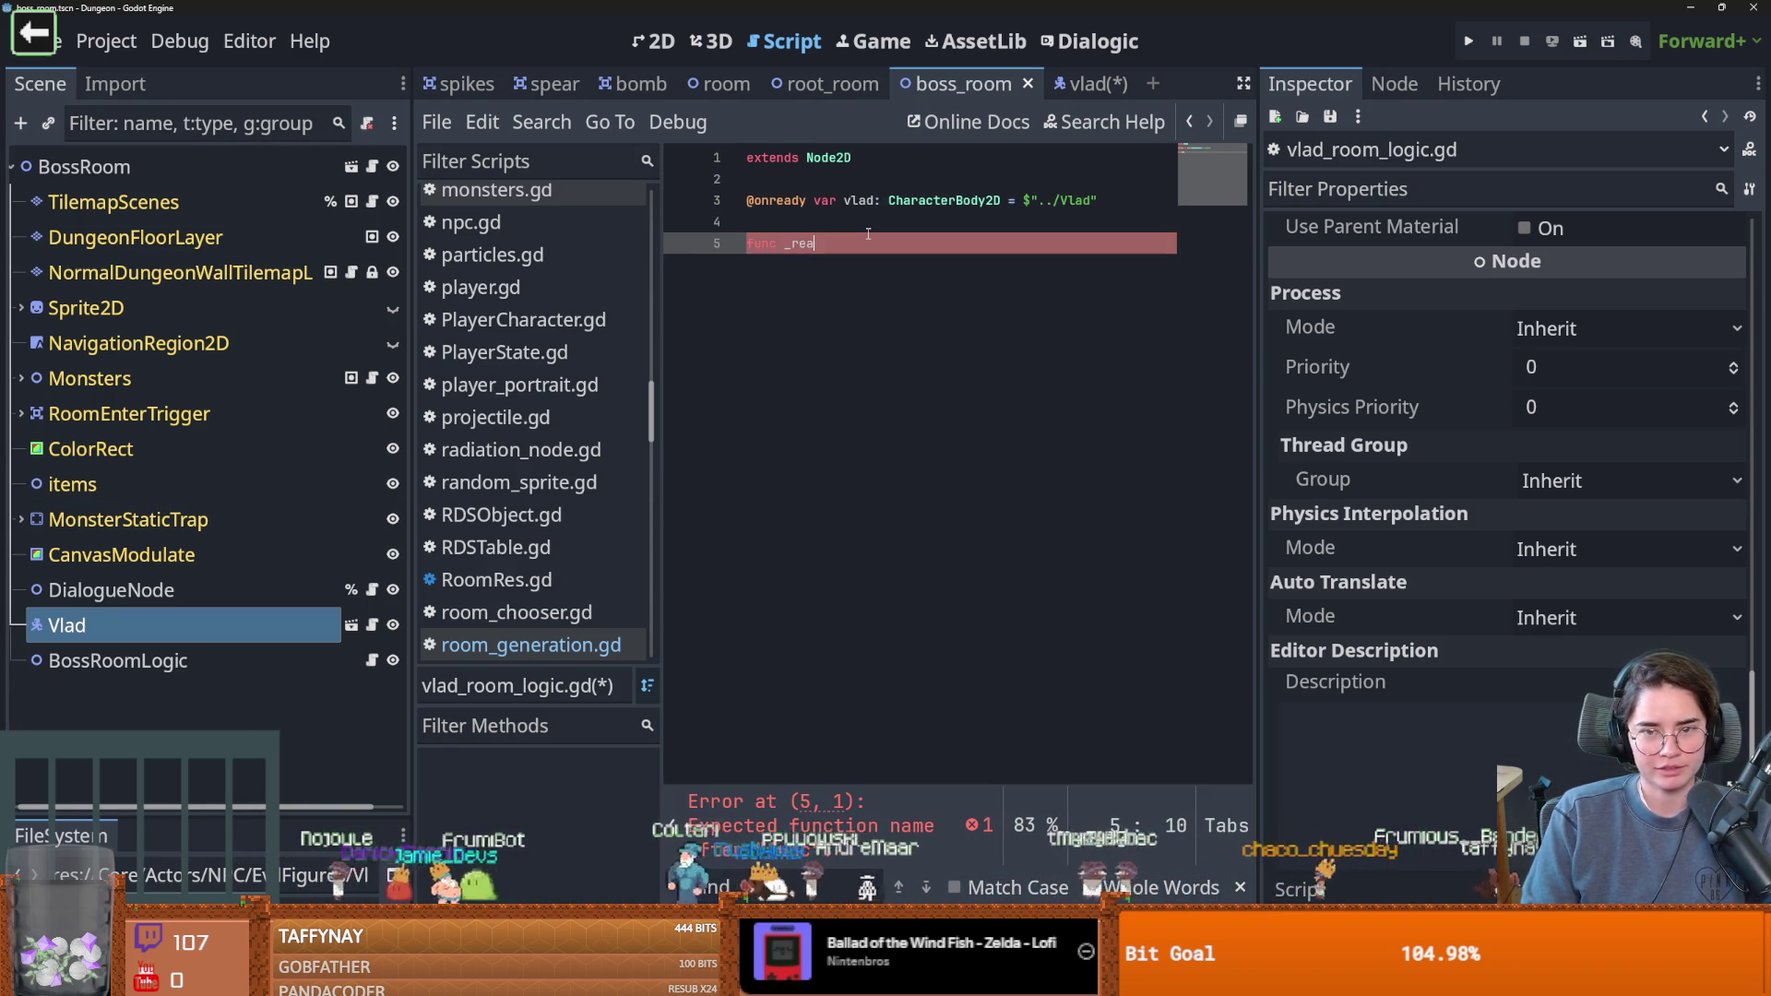
key(Return)
key(ctrl+s)
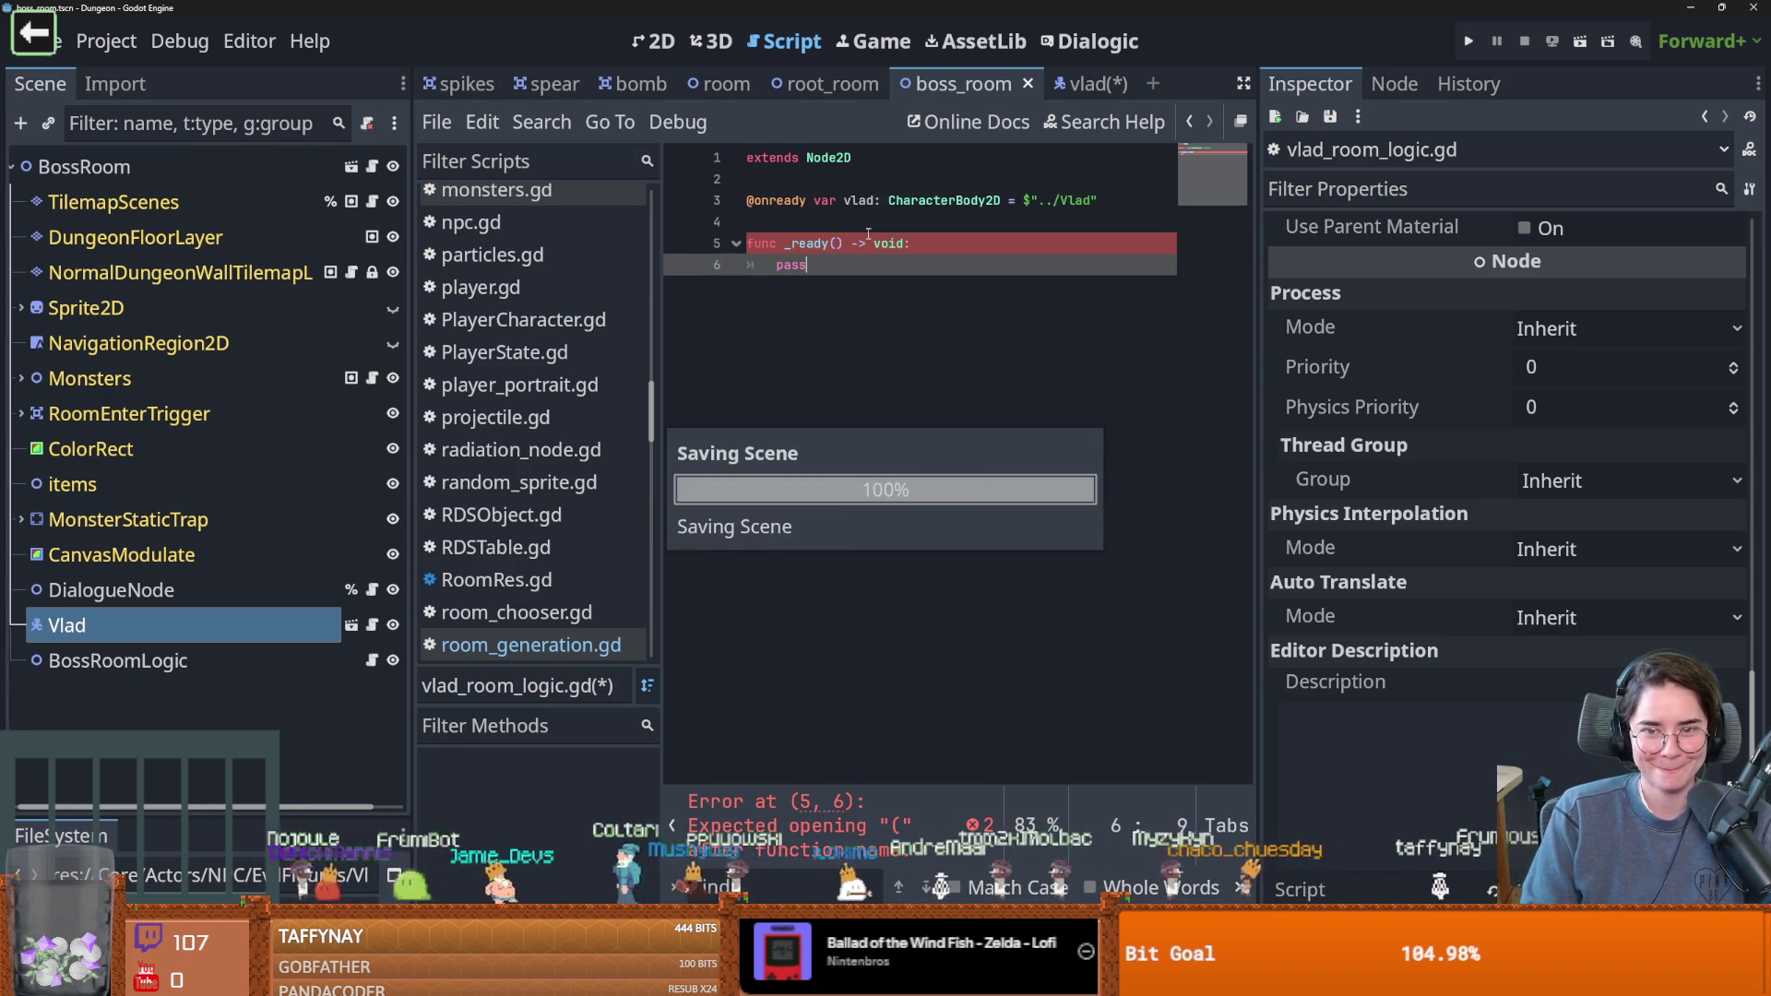
Connect vlad.impalate to a new on_vlad_impalating() function with a pass body, and save.
text(vlad.impalate)
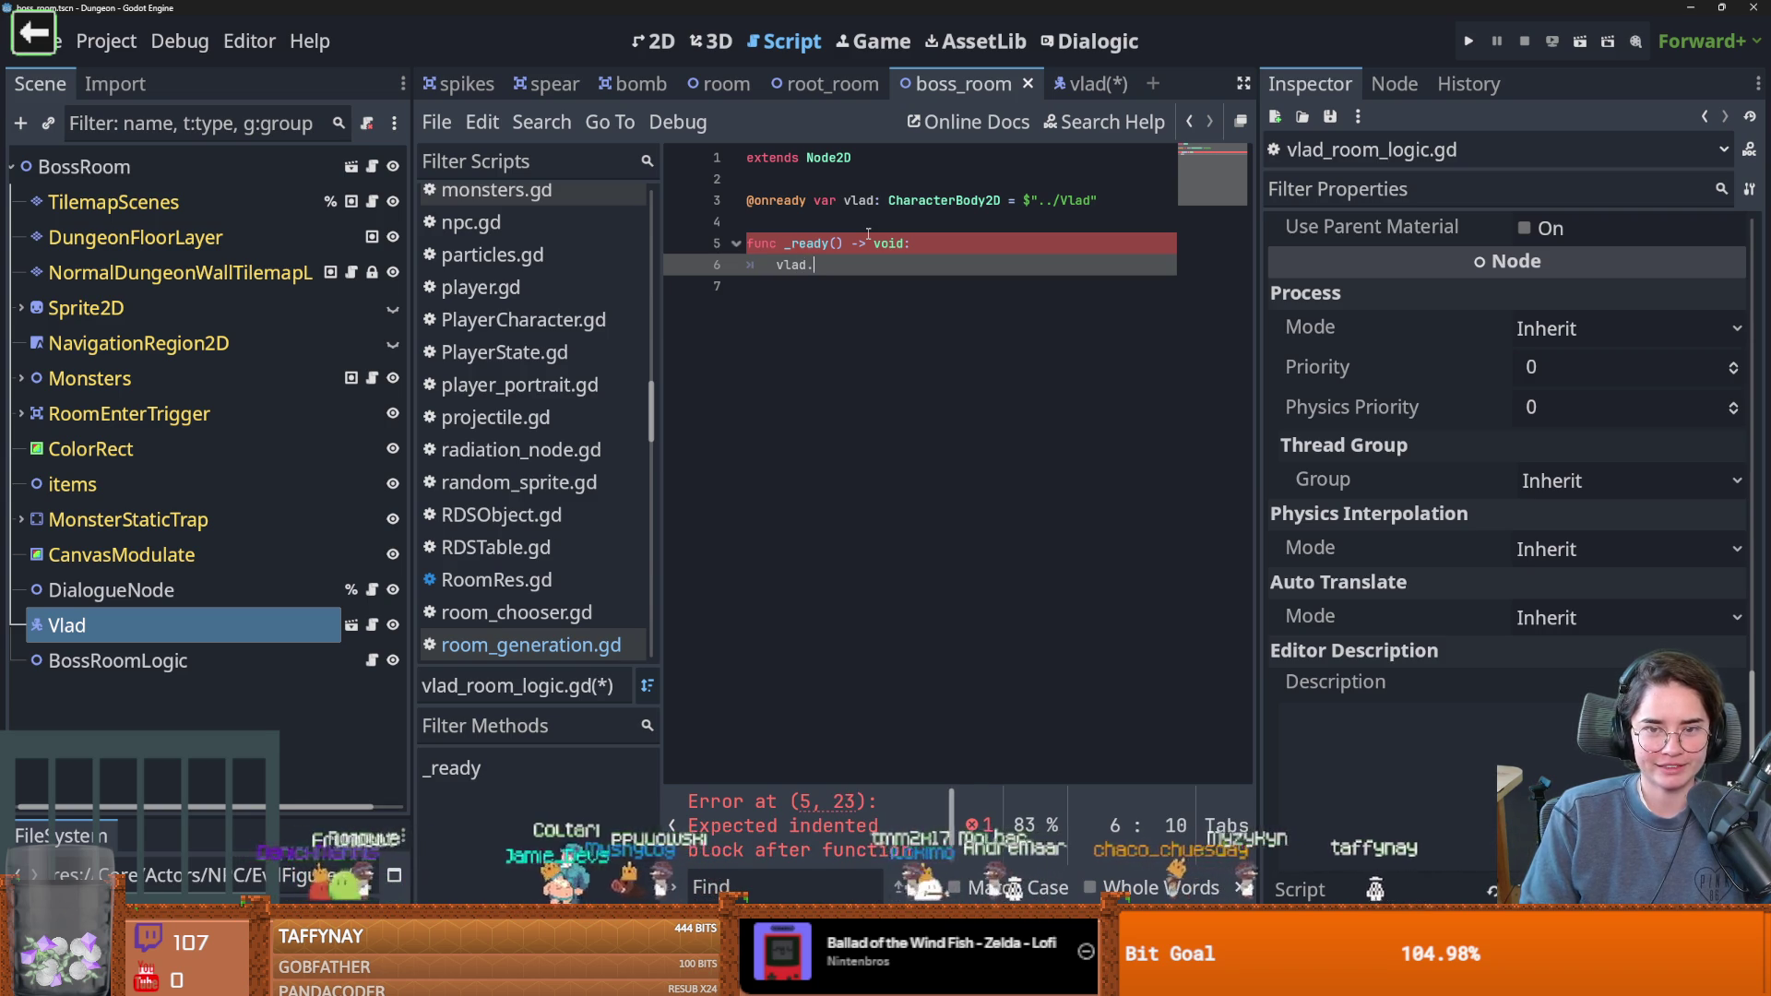
text(.connec)
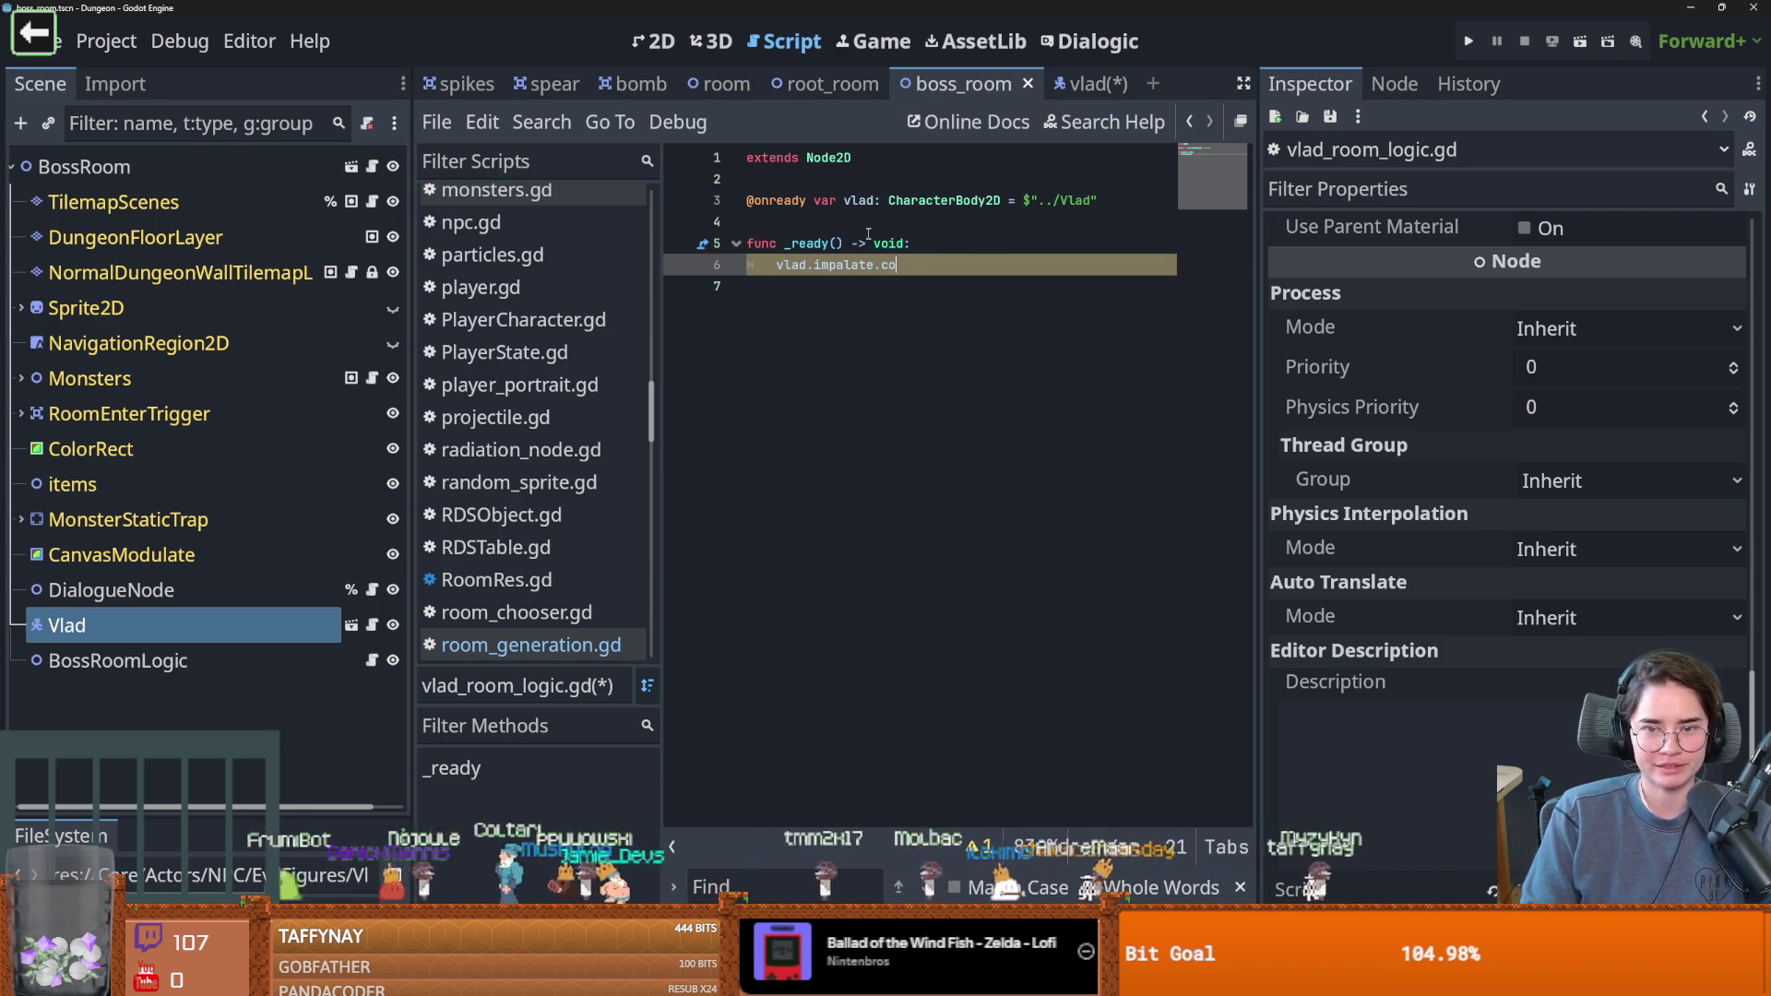
text(t(on_)
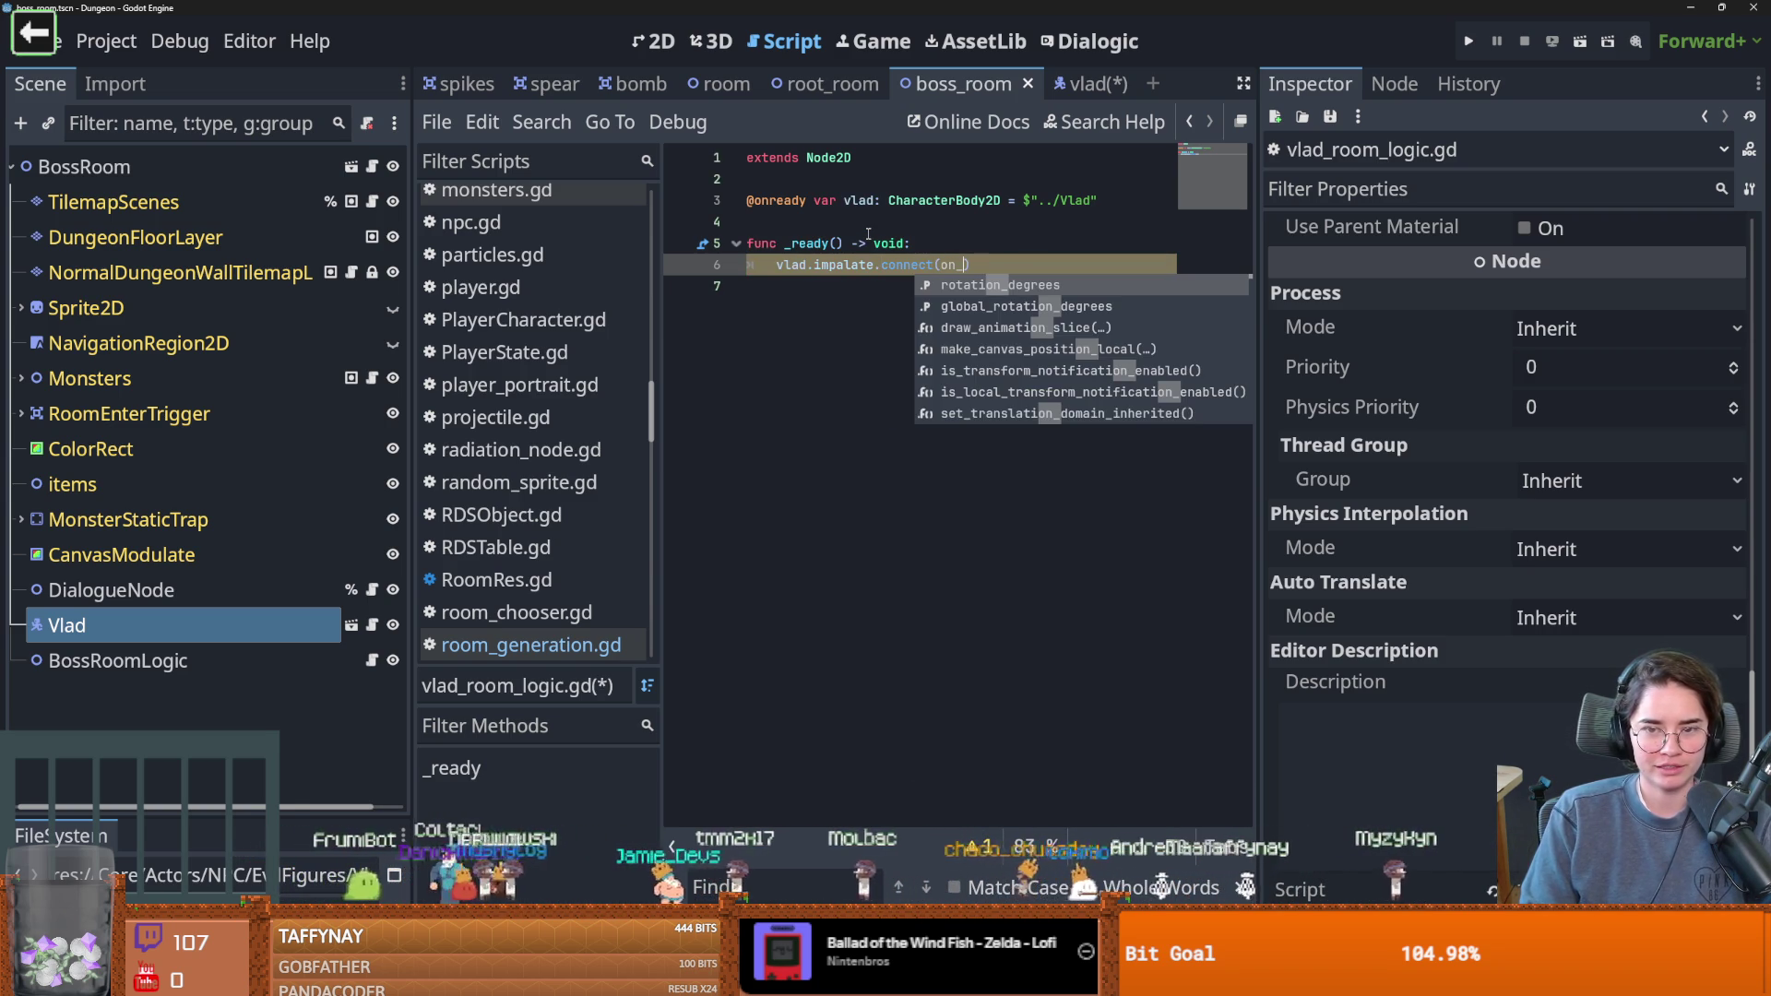
text(vlad_impalating)
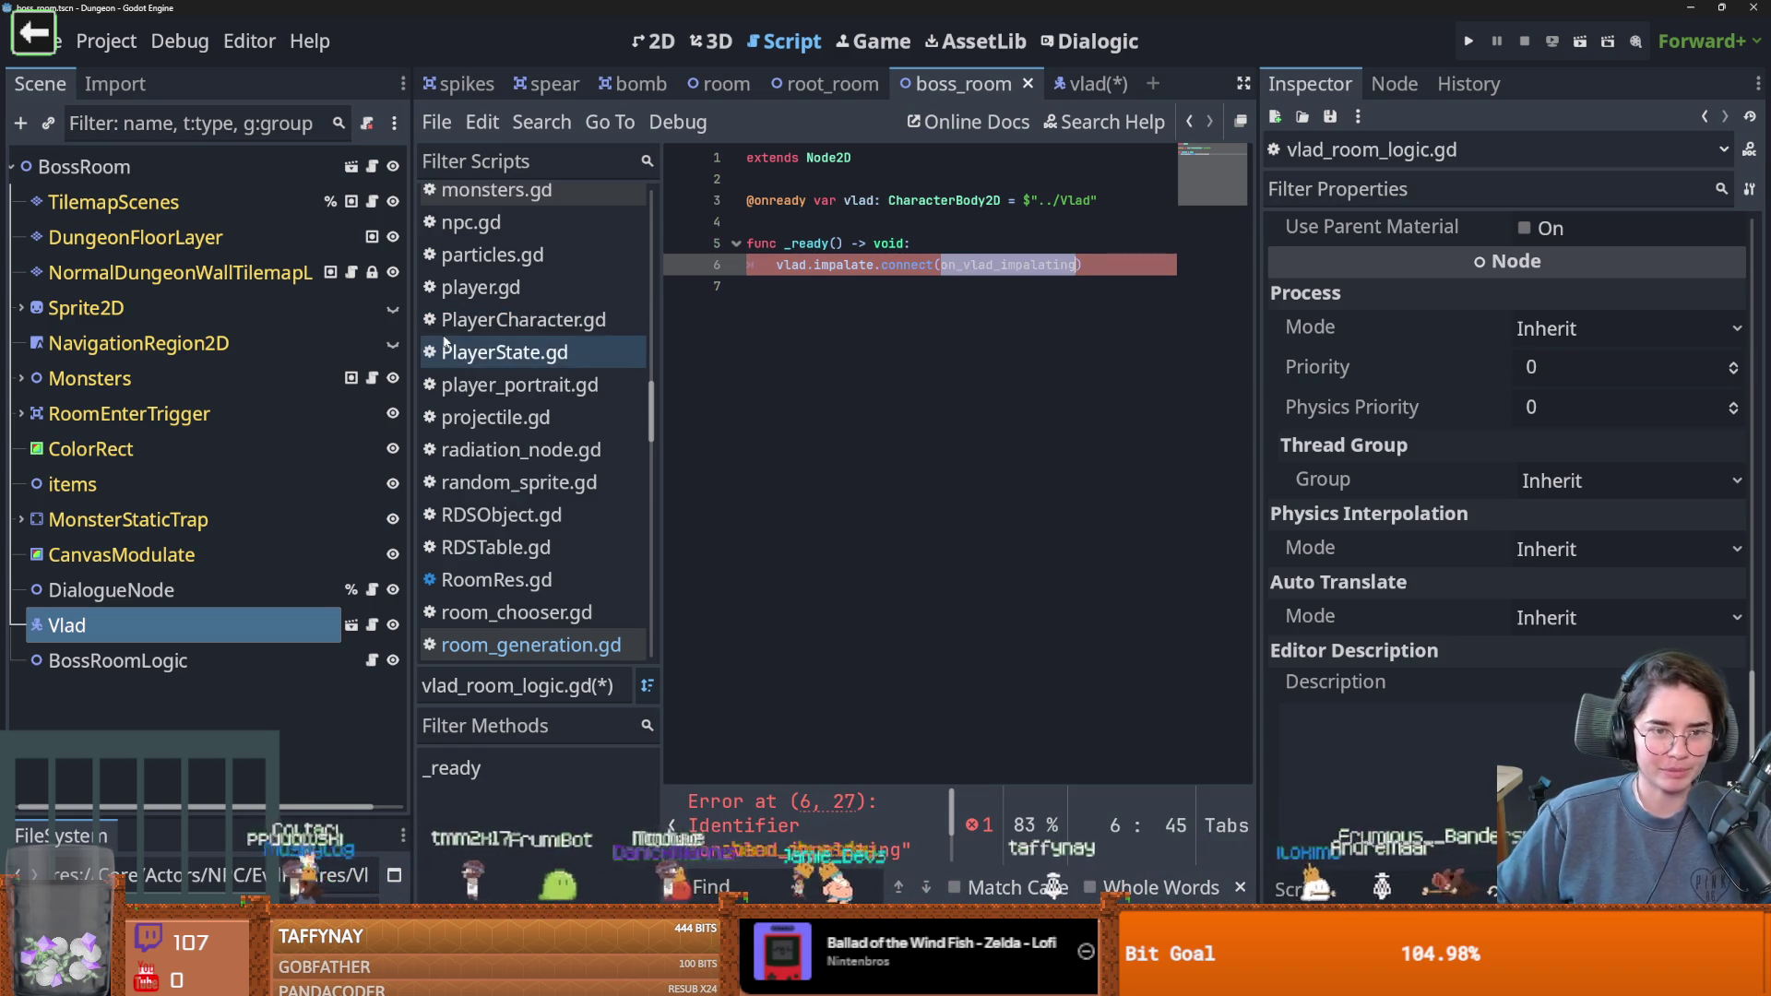
drag(412, 343, 297, 343)
click(695, 318)
key(Return)
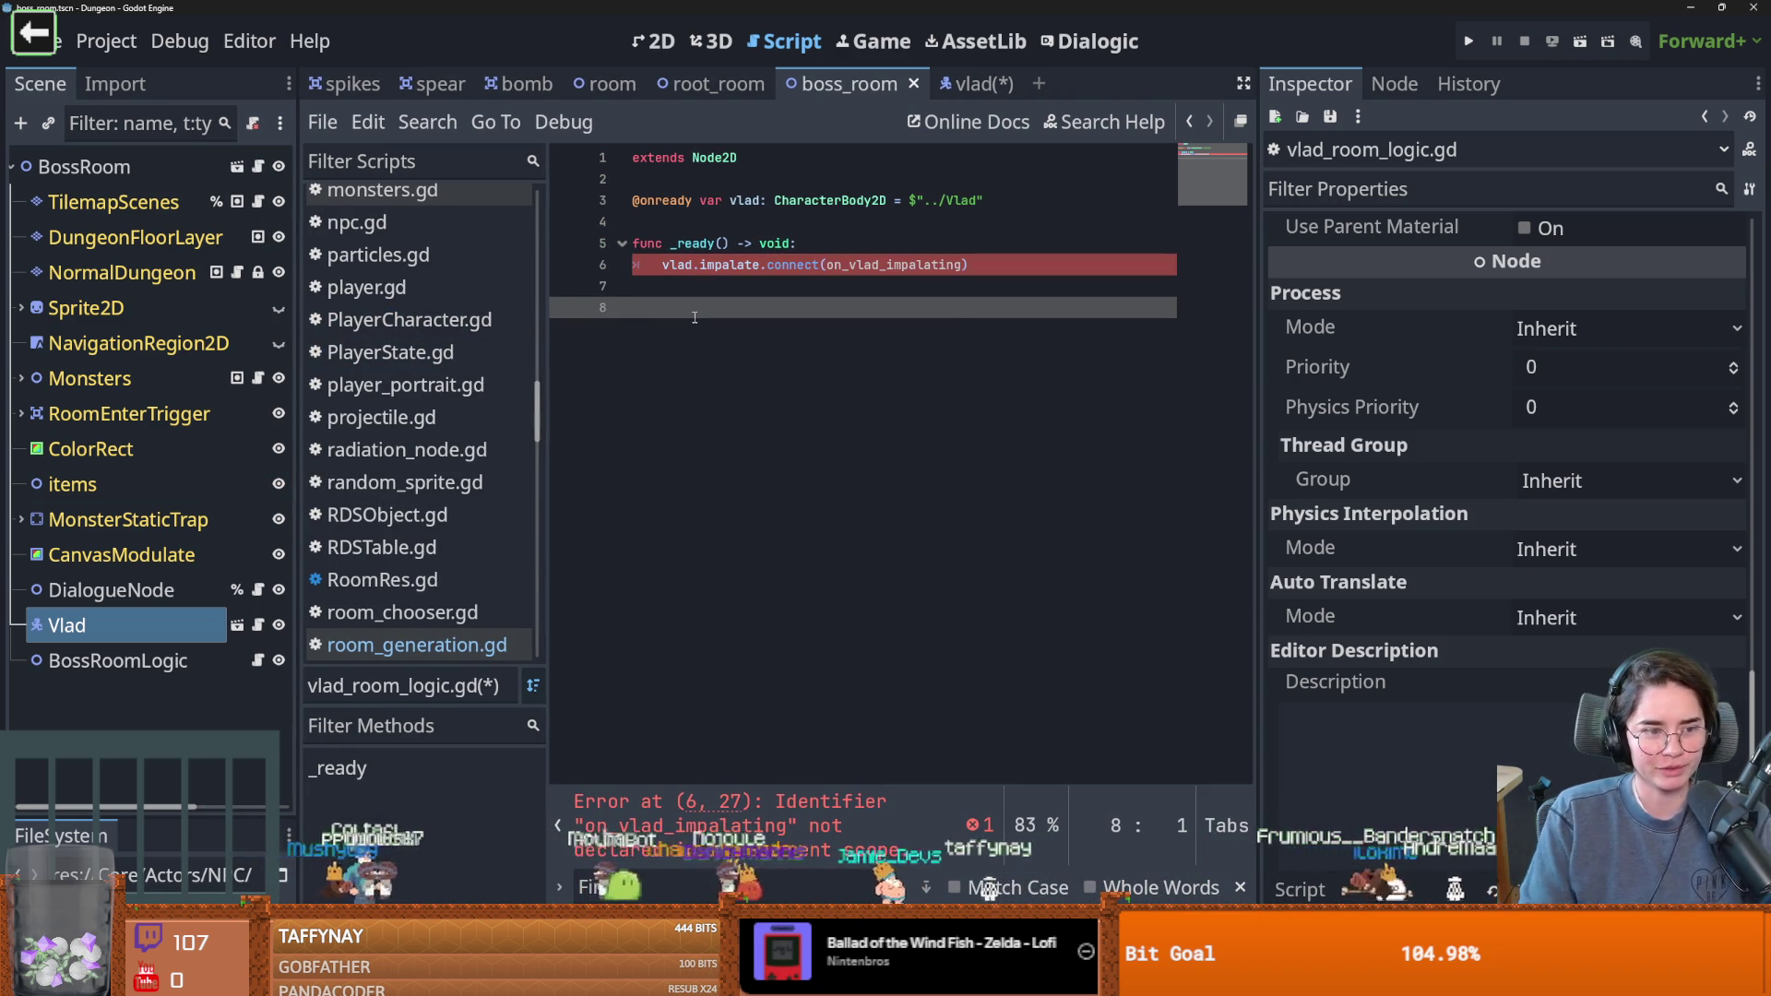
text(on_vlad_impalating():)
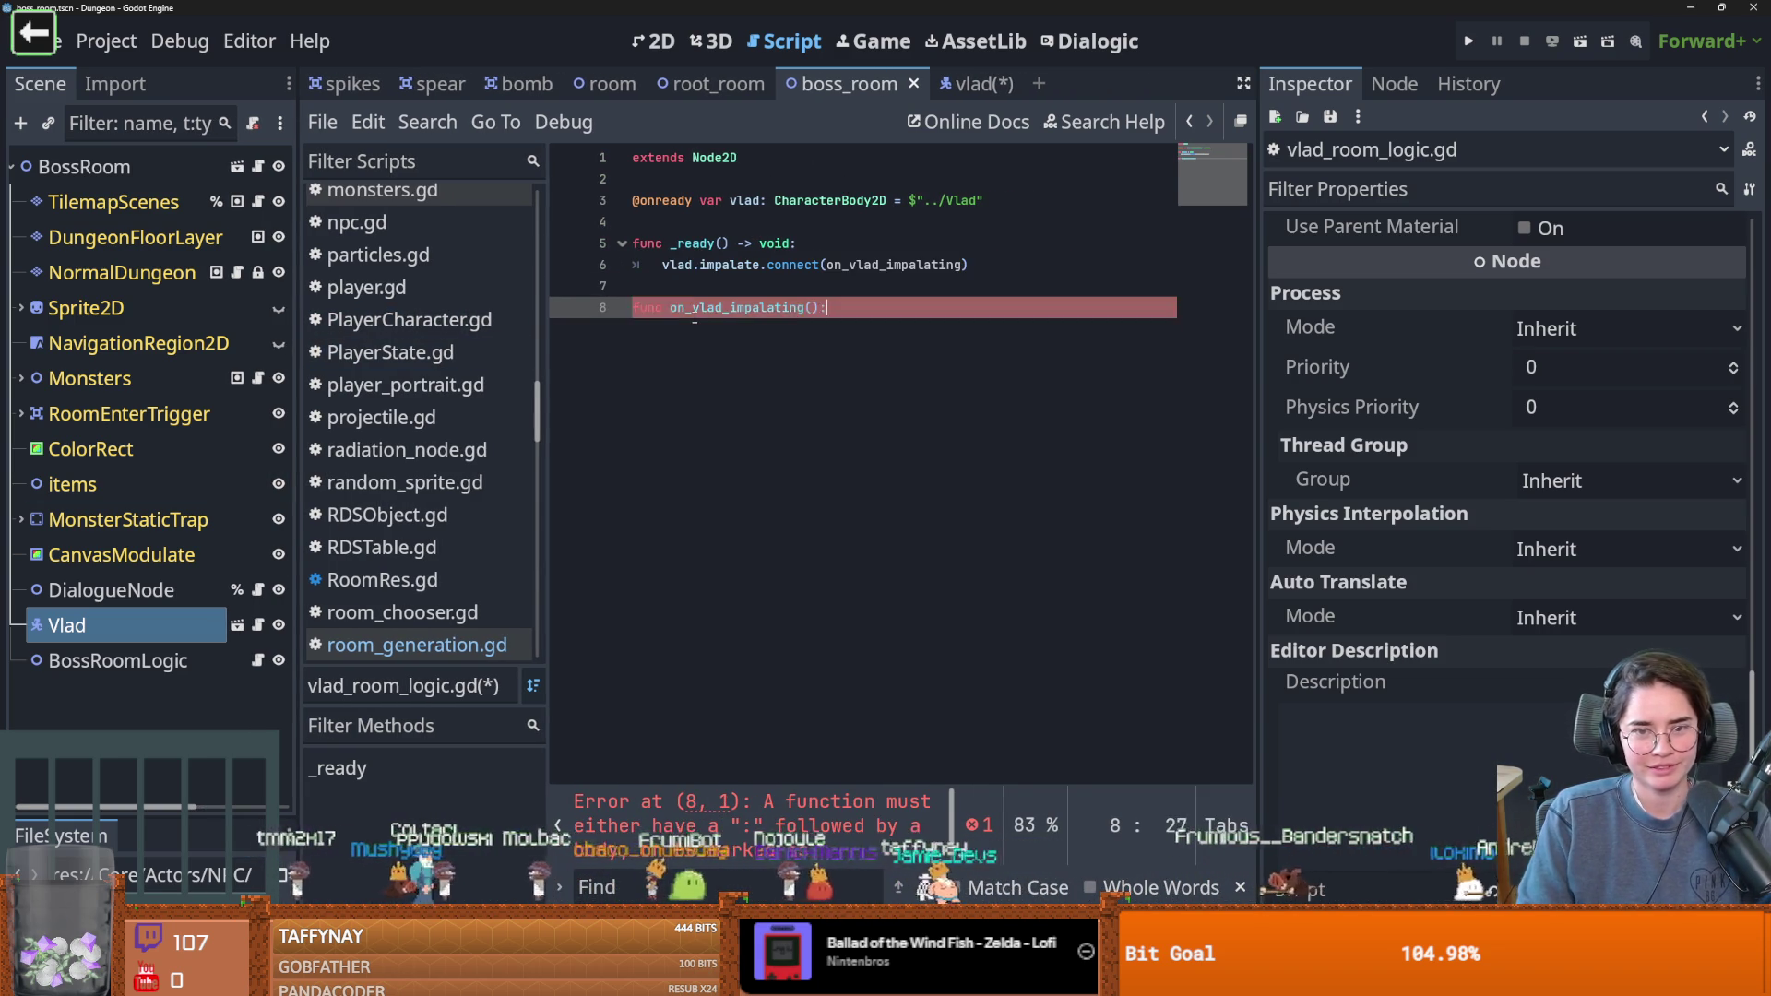
key(Return)
text(pas)
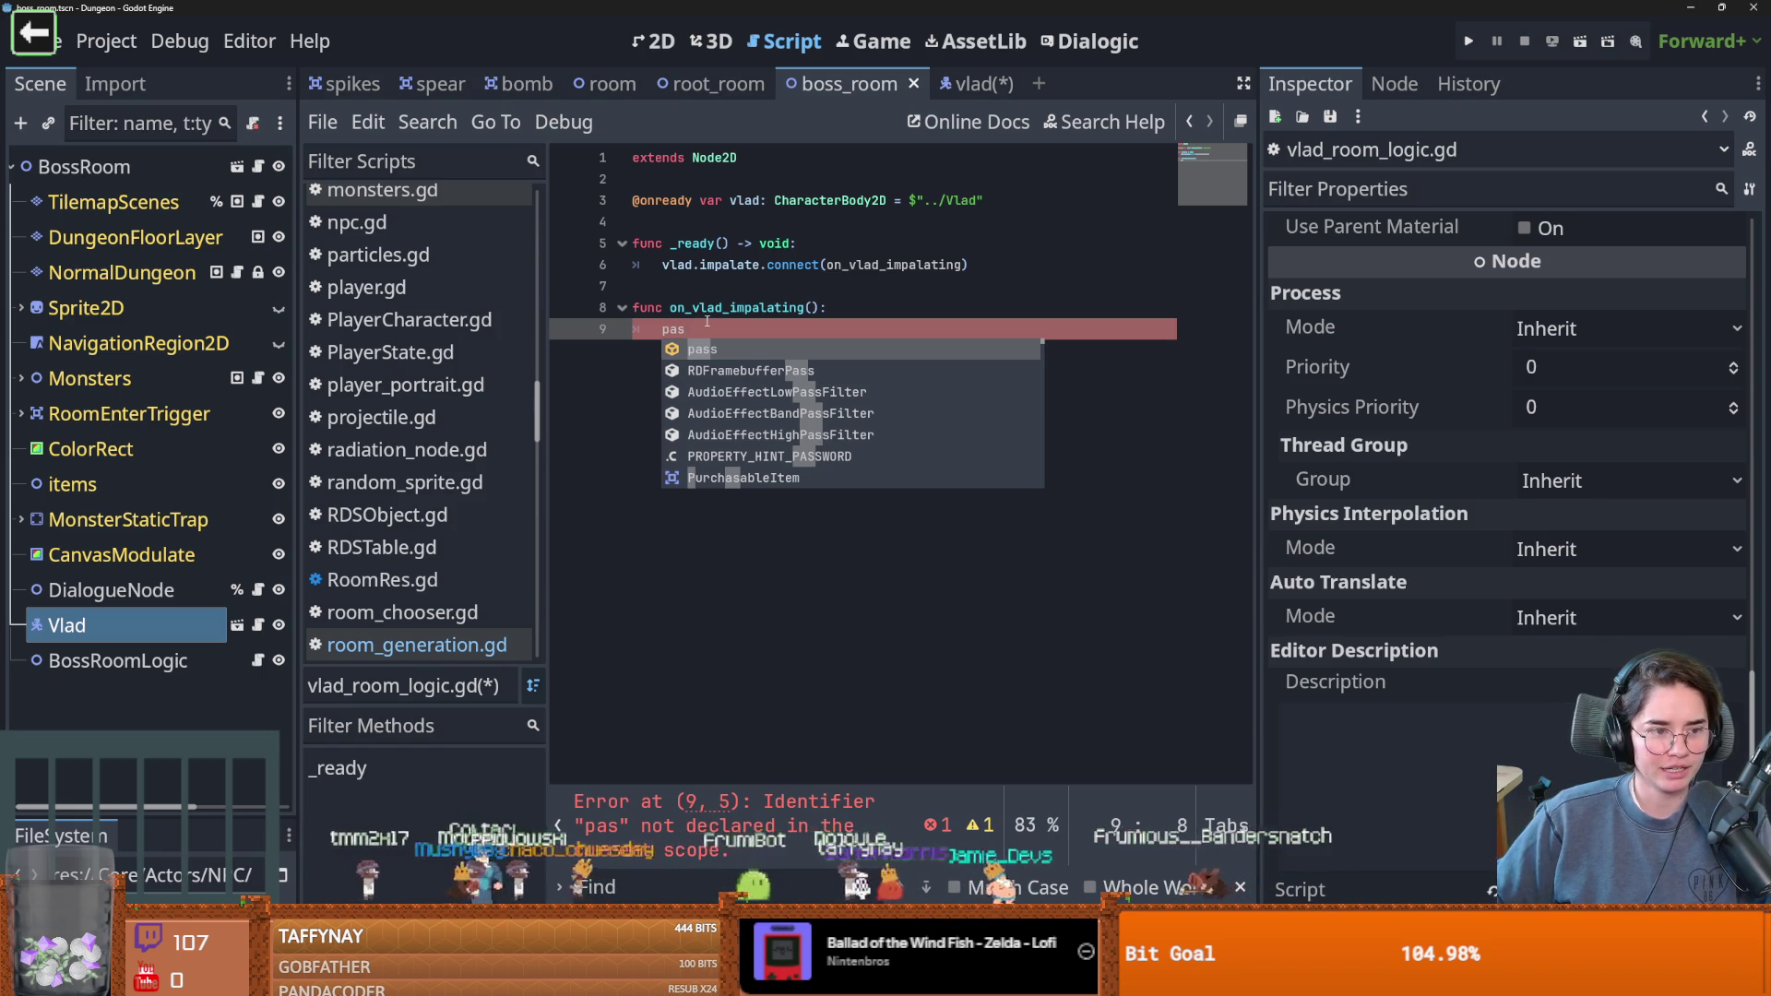
key(Return)
key(ctrl+s)
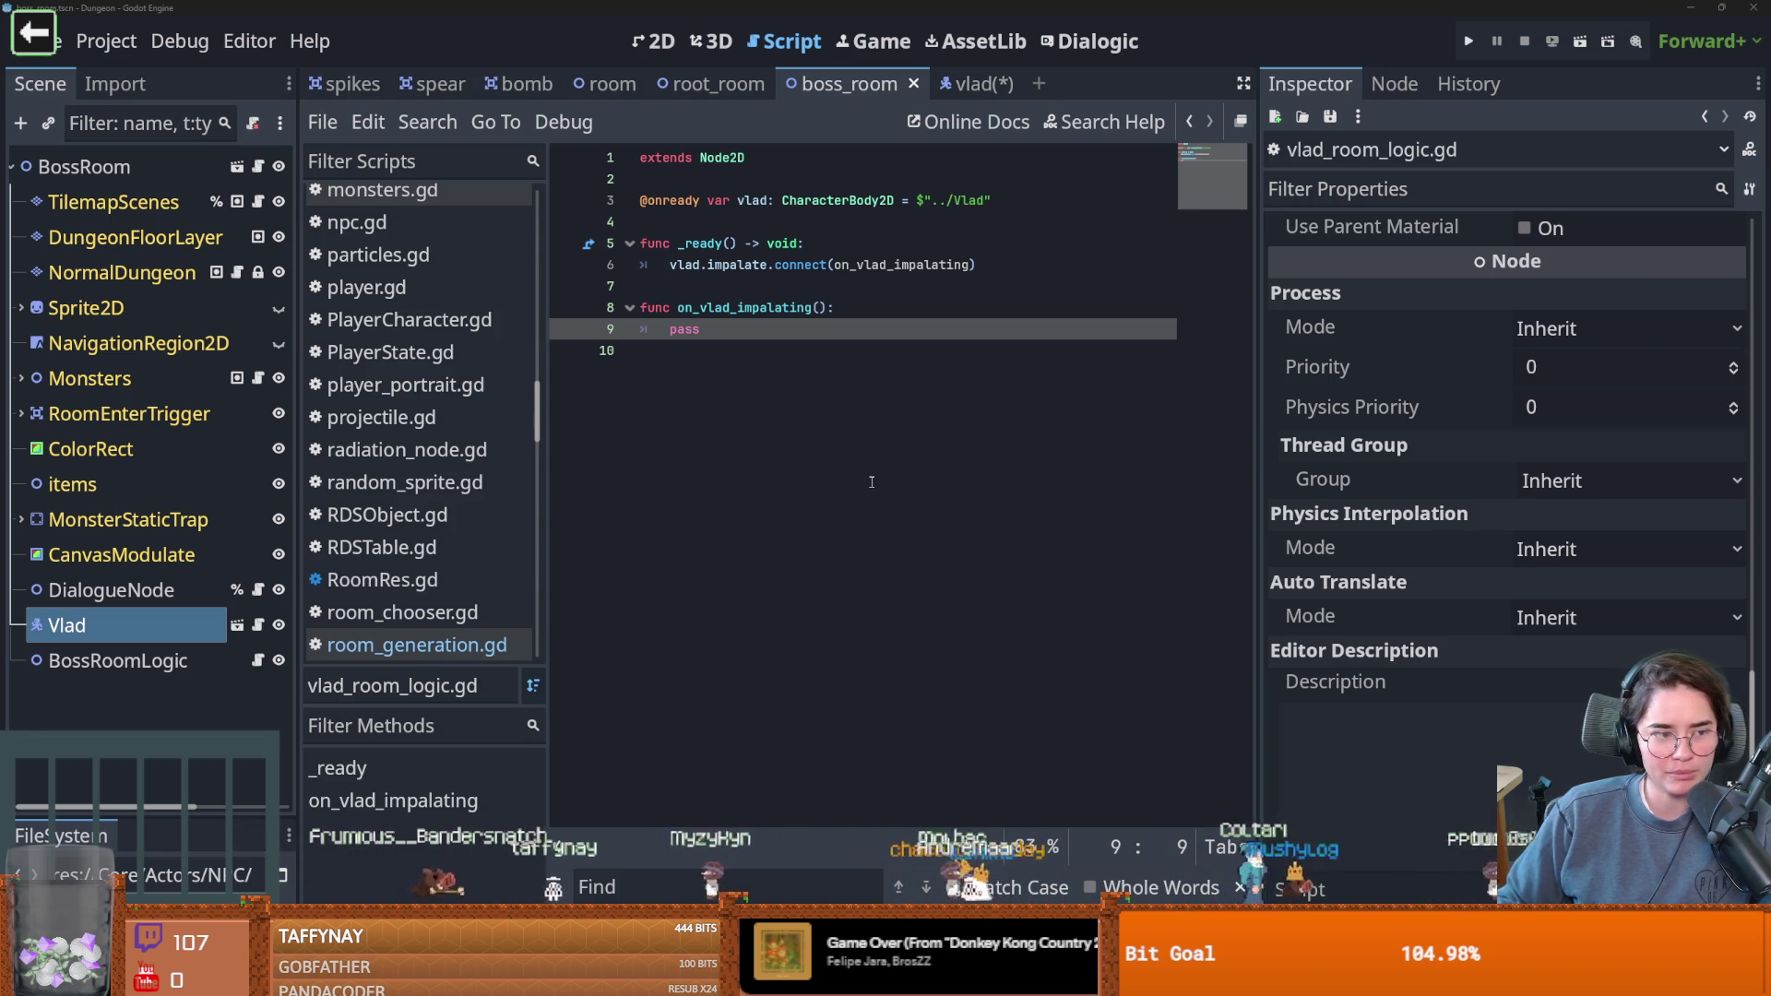
double_click(685, 329)
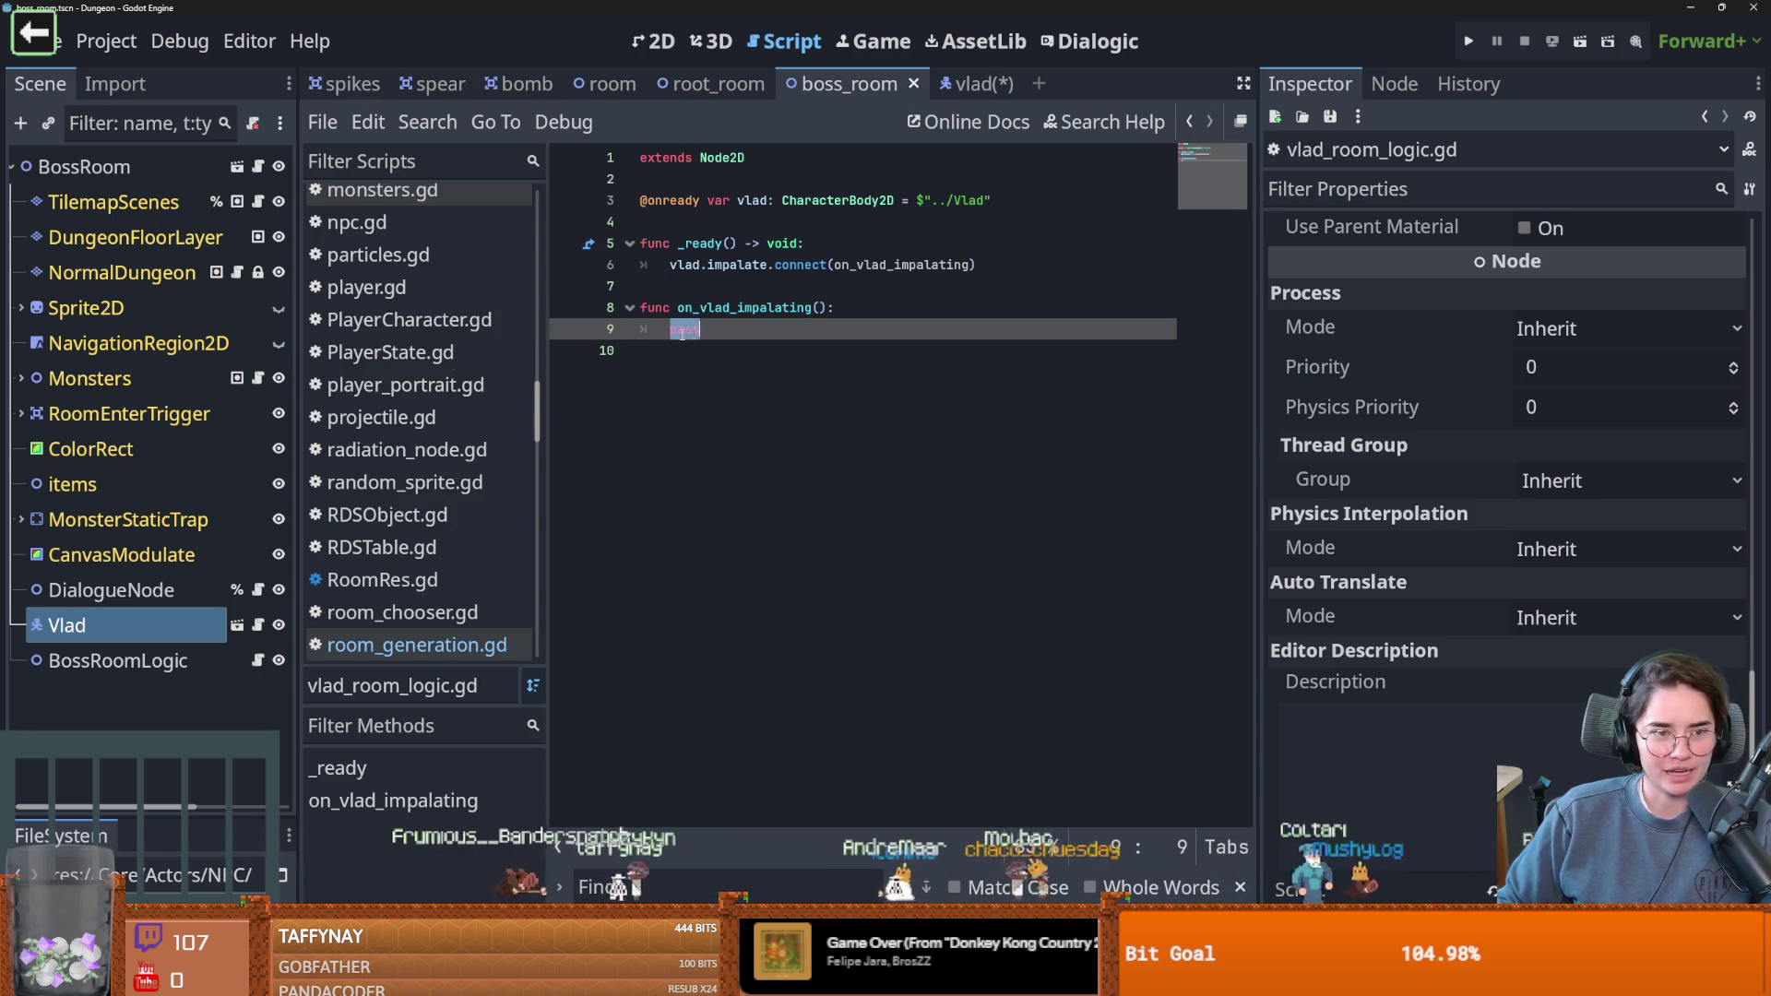
click(258, 202)
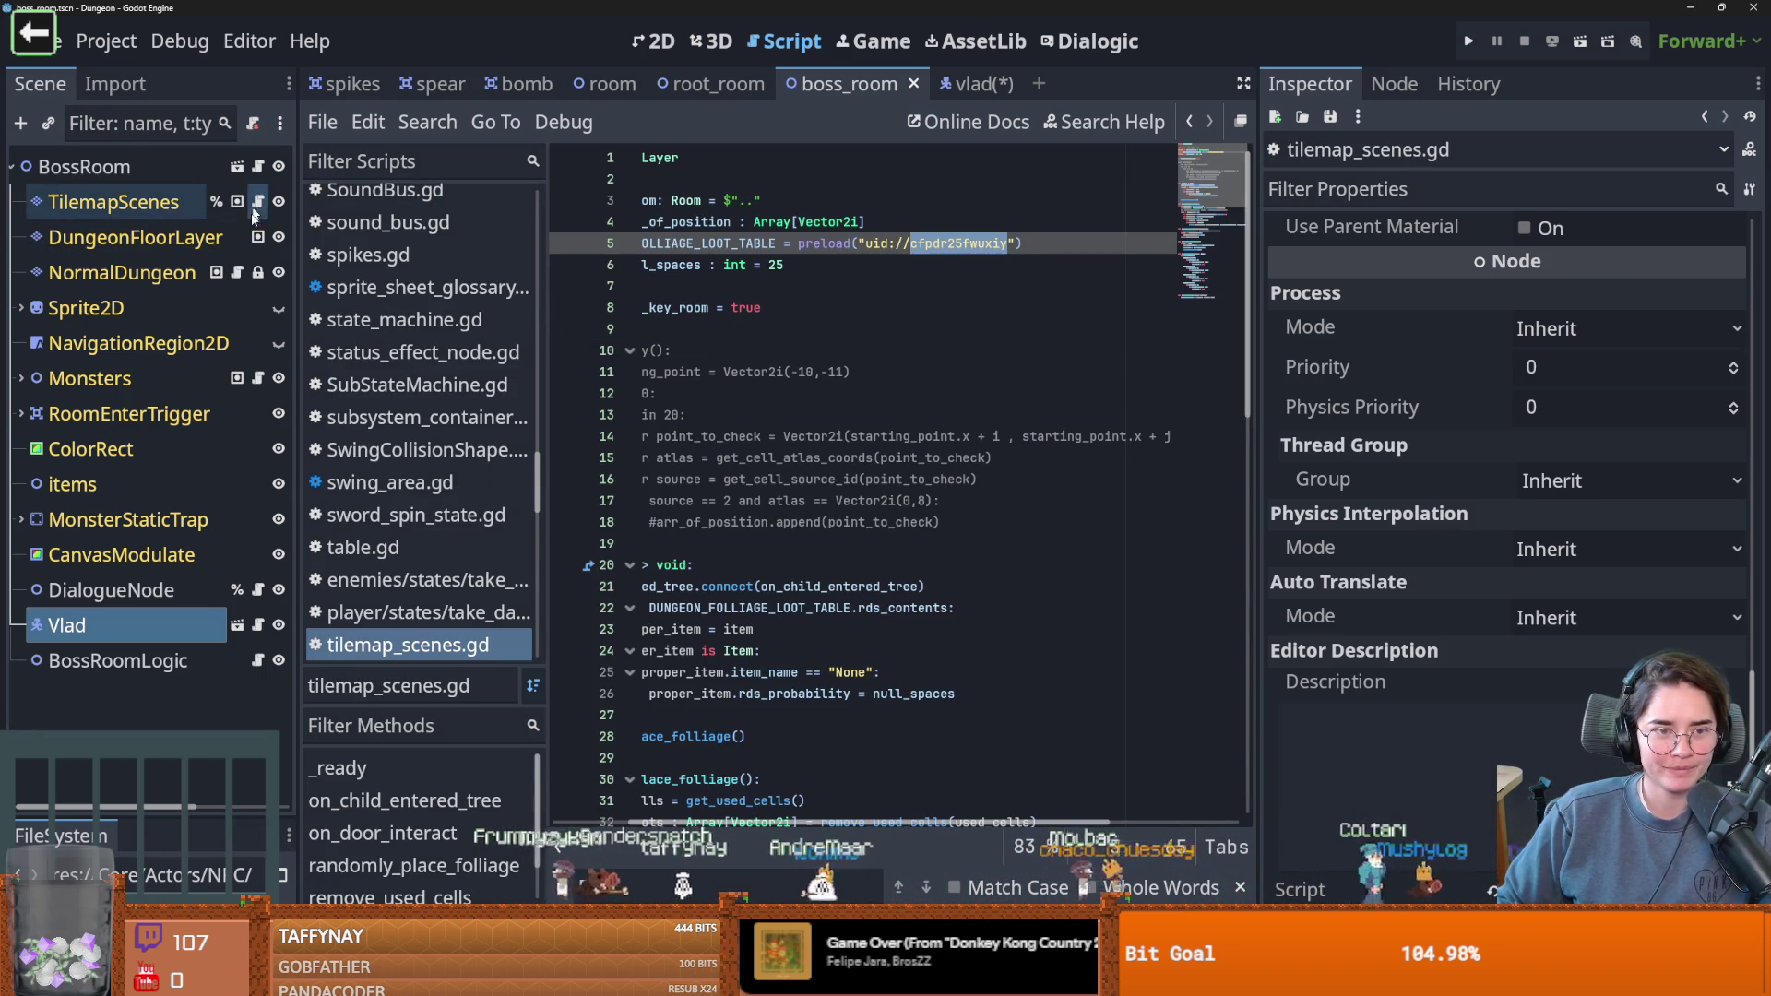
Open tilemap_scenes.gd from the TilemapScenes node and go to the arr_of_position export.
key(ctrl+F1)
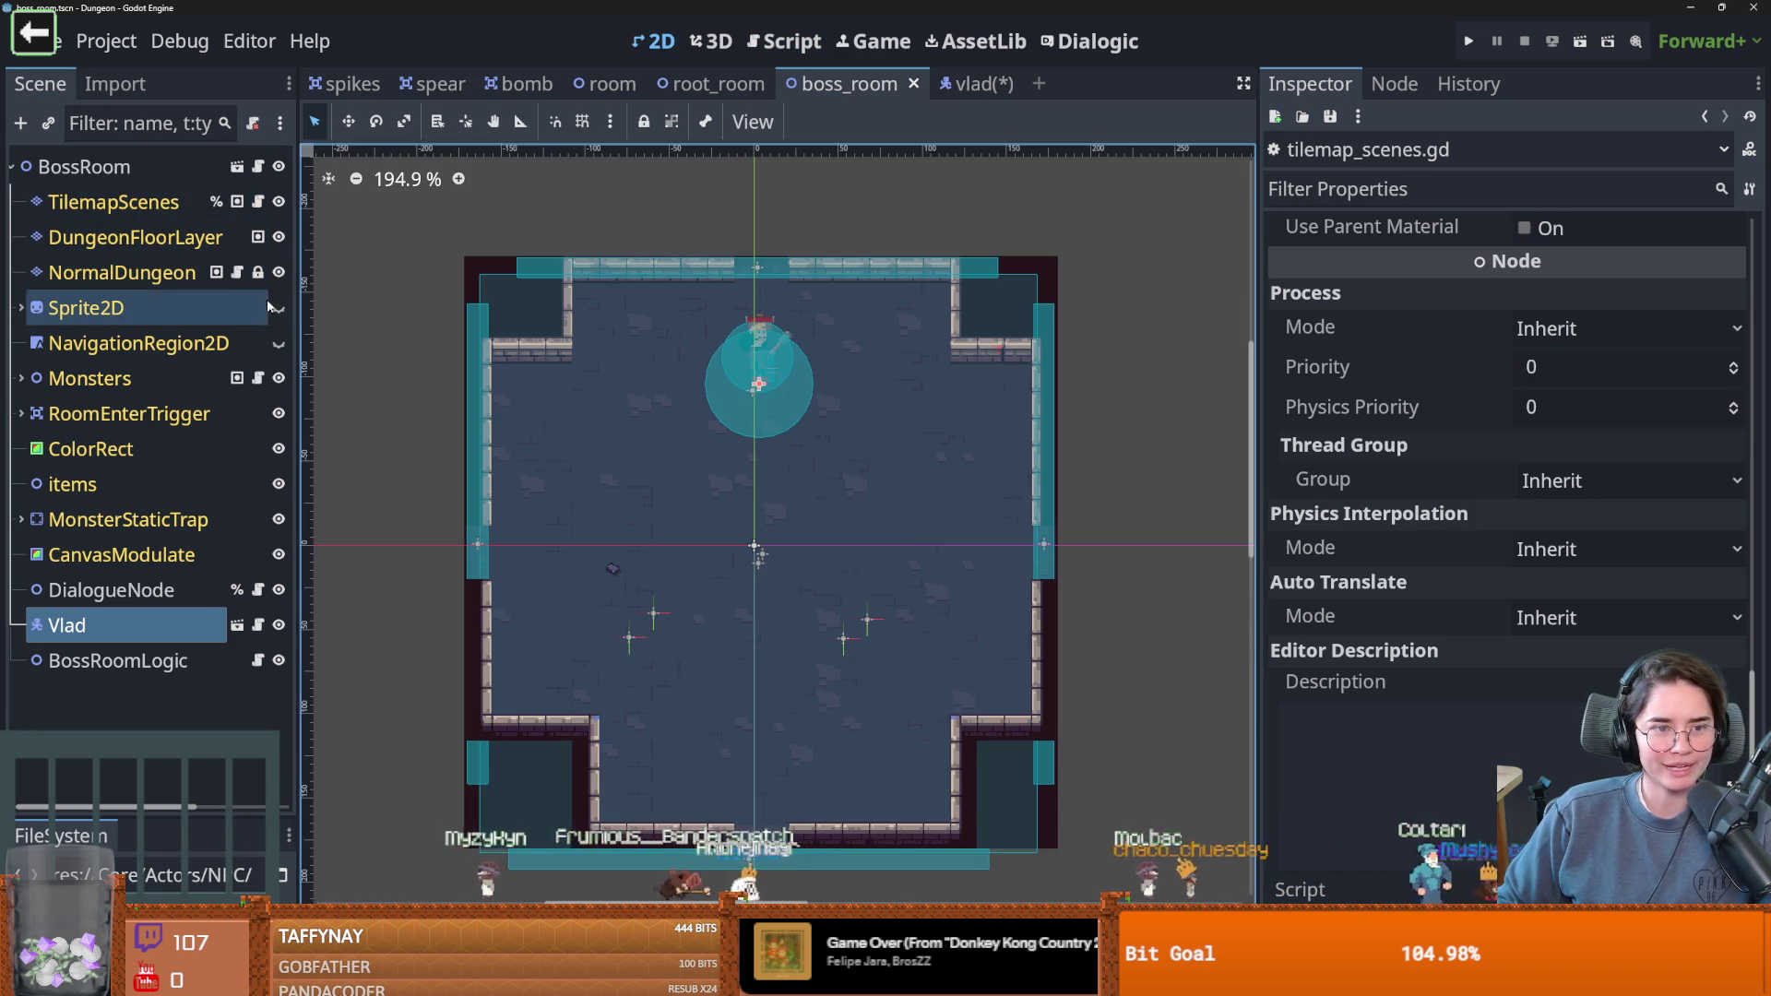
click(238, 272)
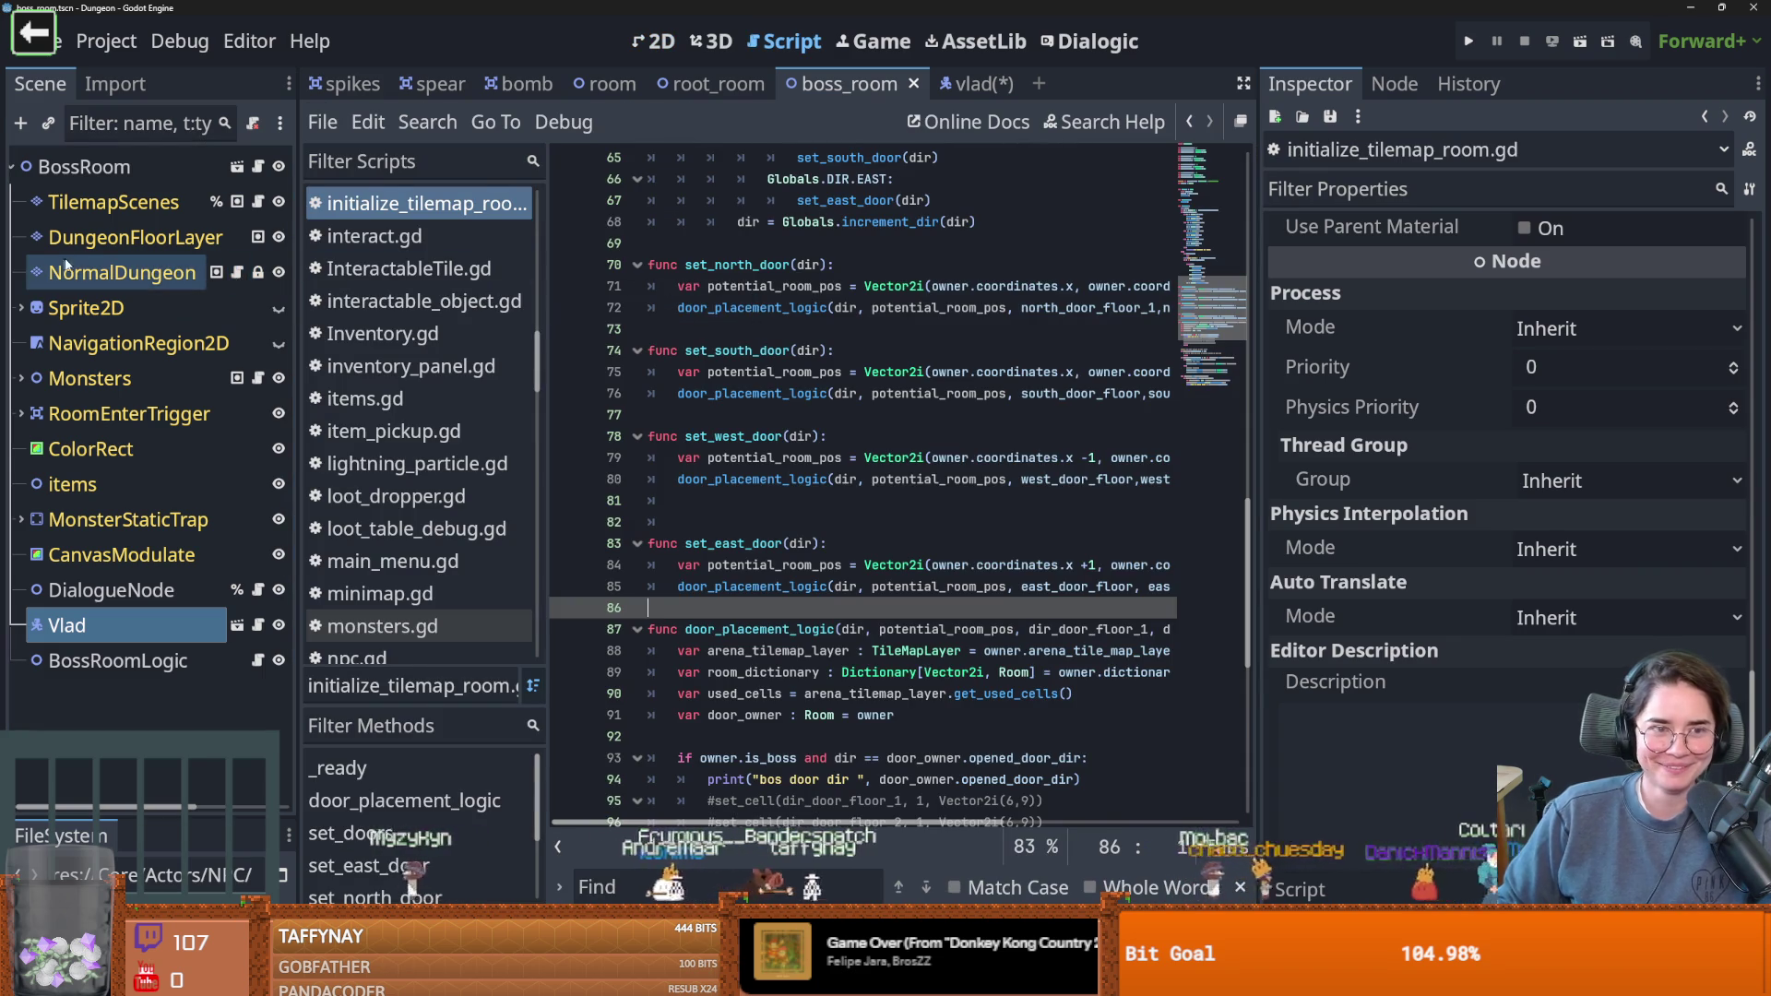
click(64, 268)
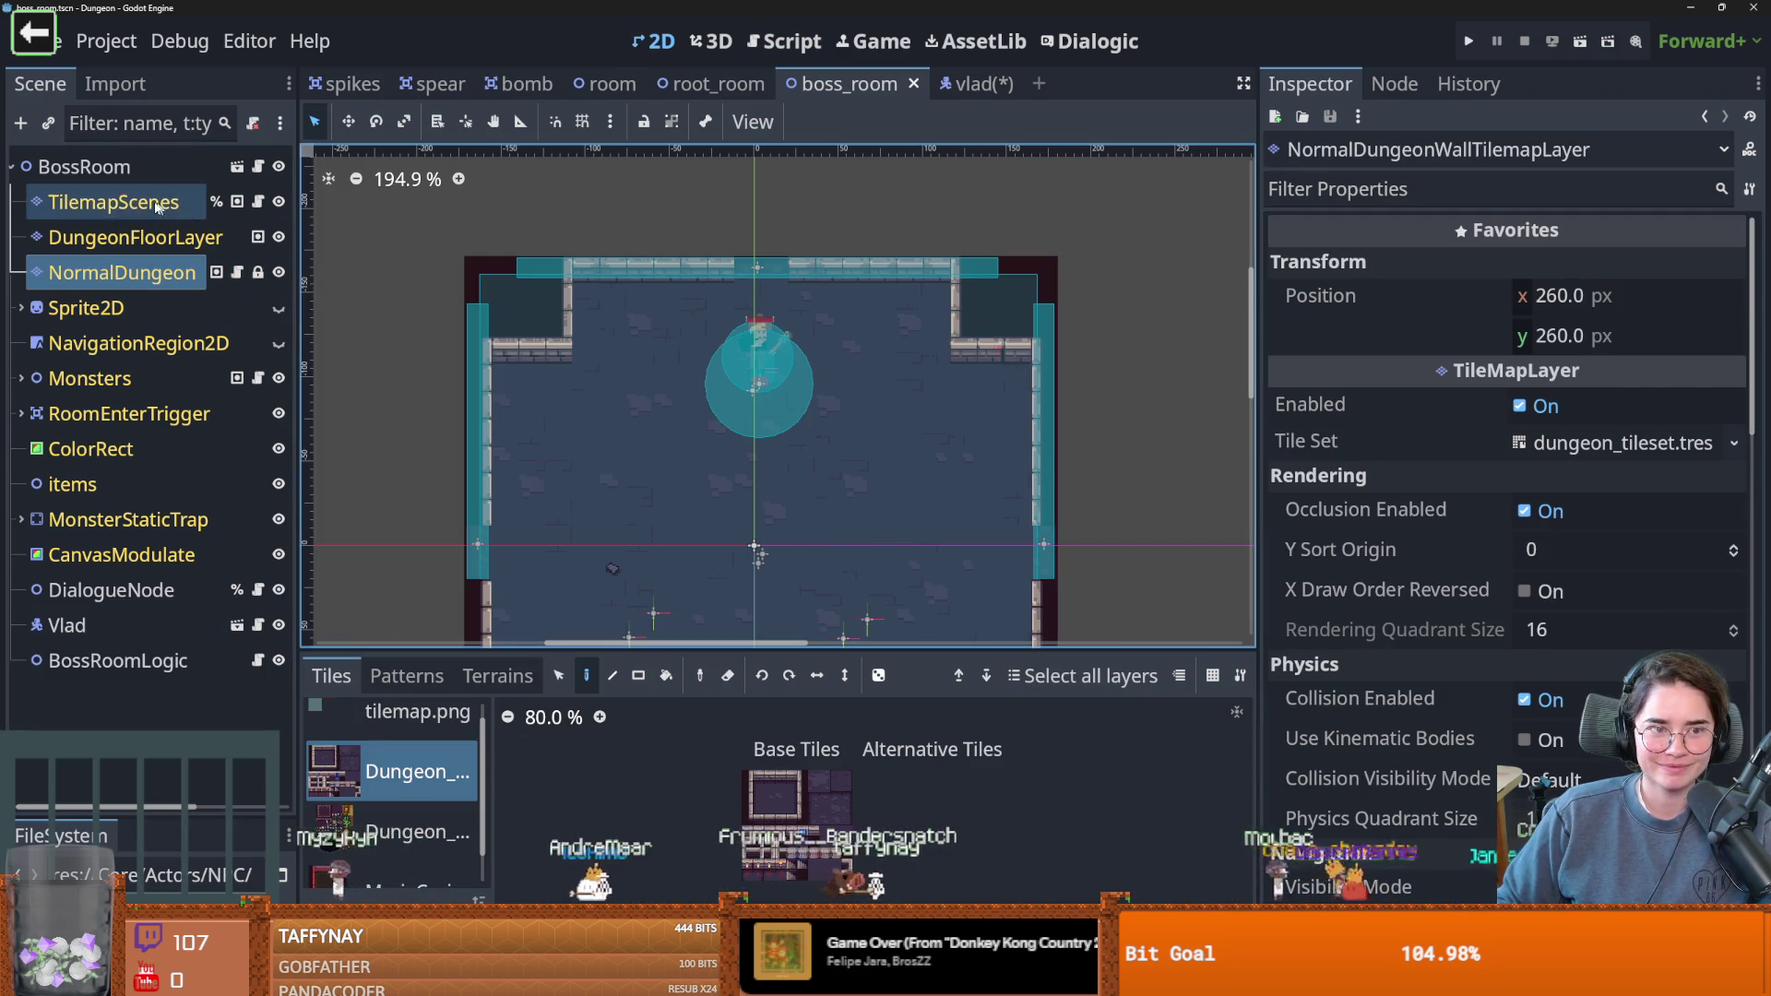
click(169, 205)
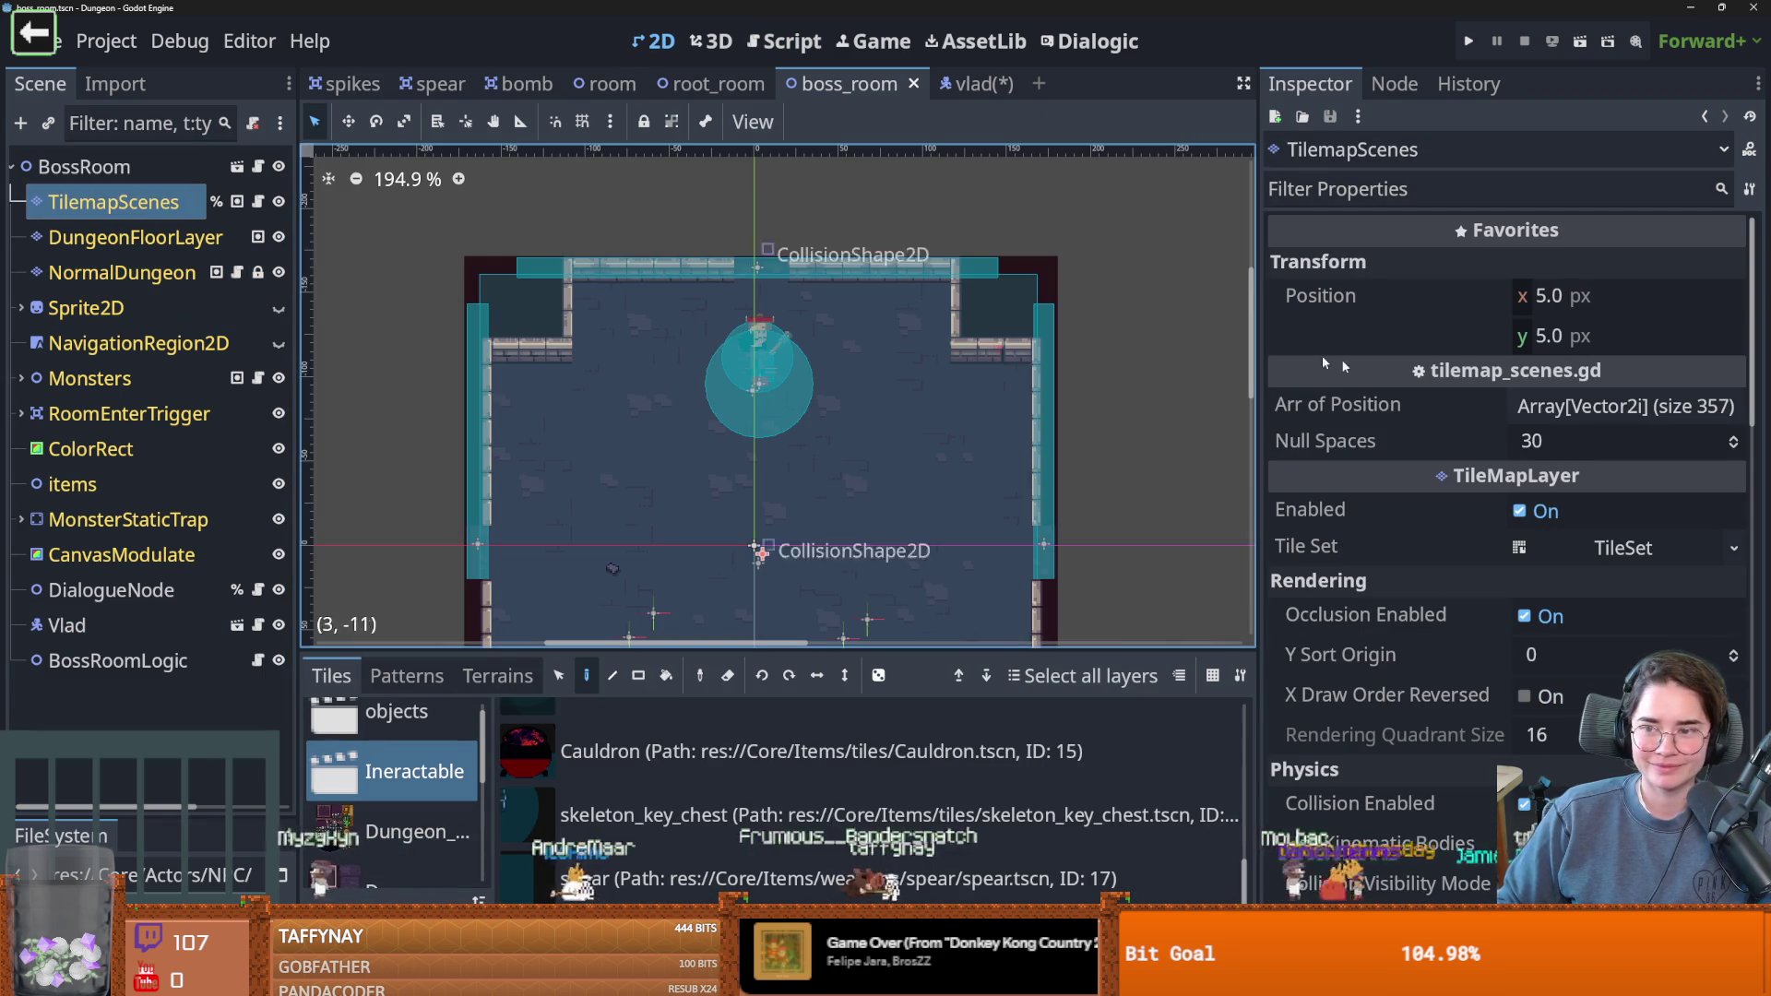
click(257, 202)
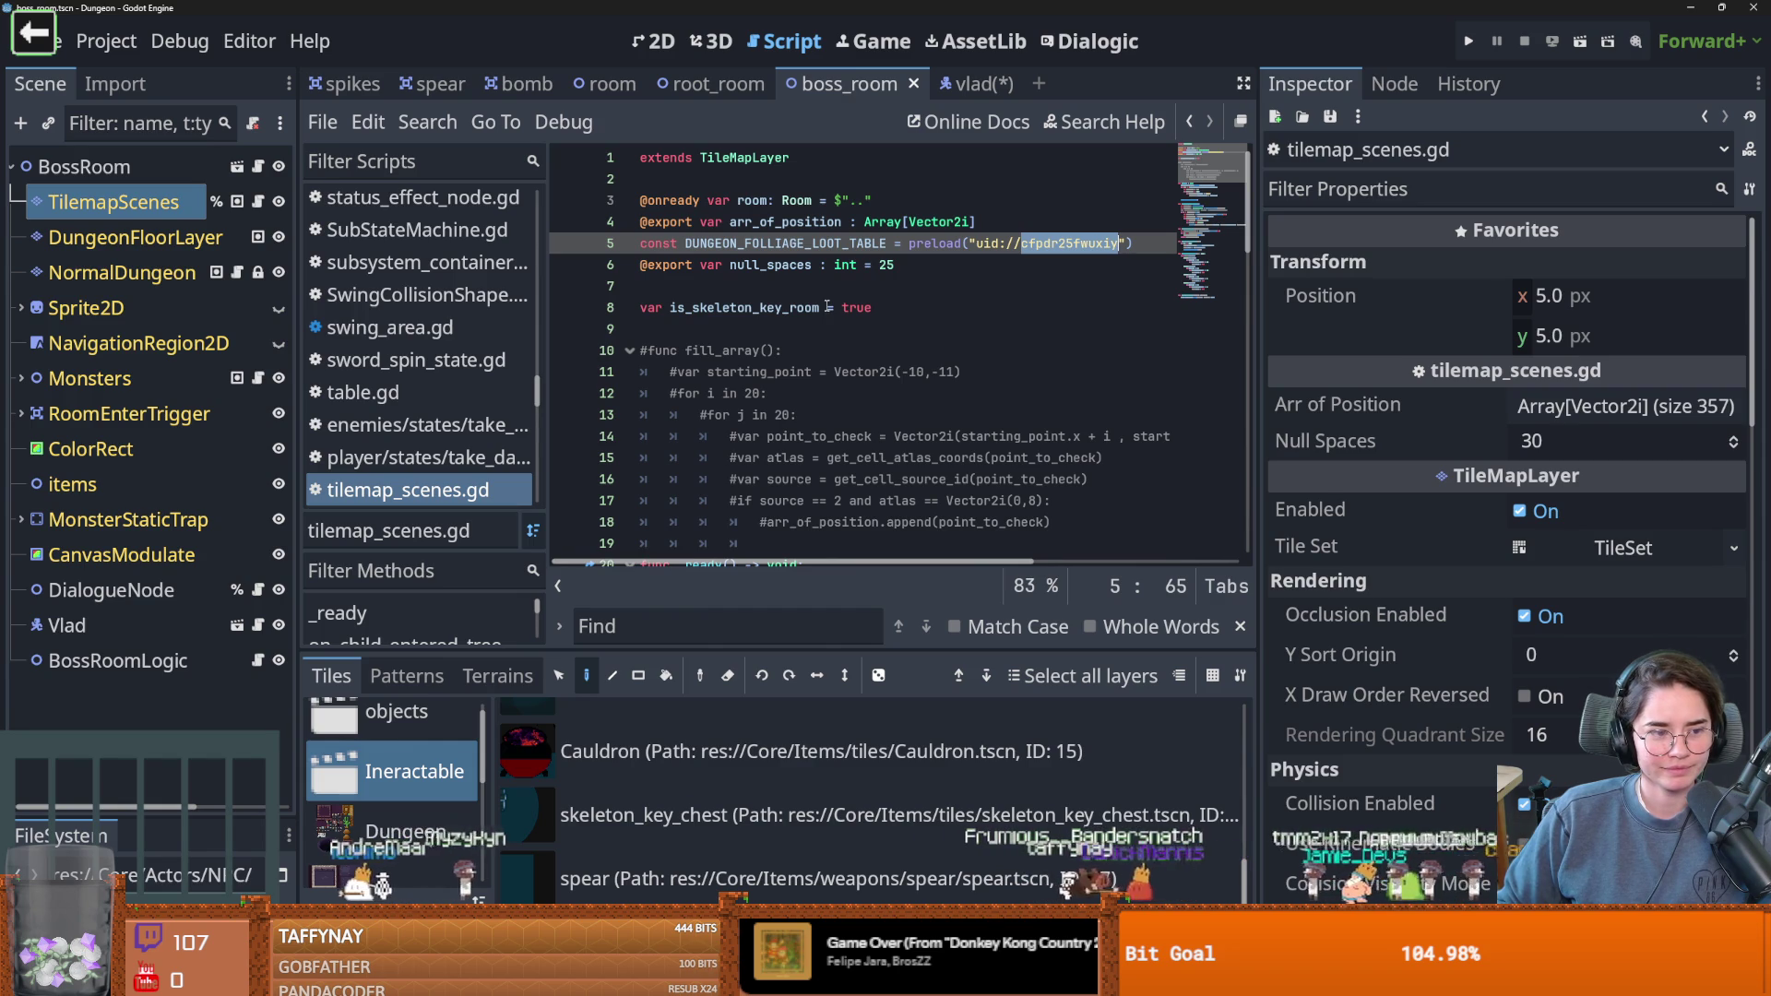
drag(296, 450, 226, 449)
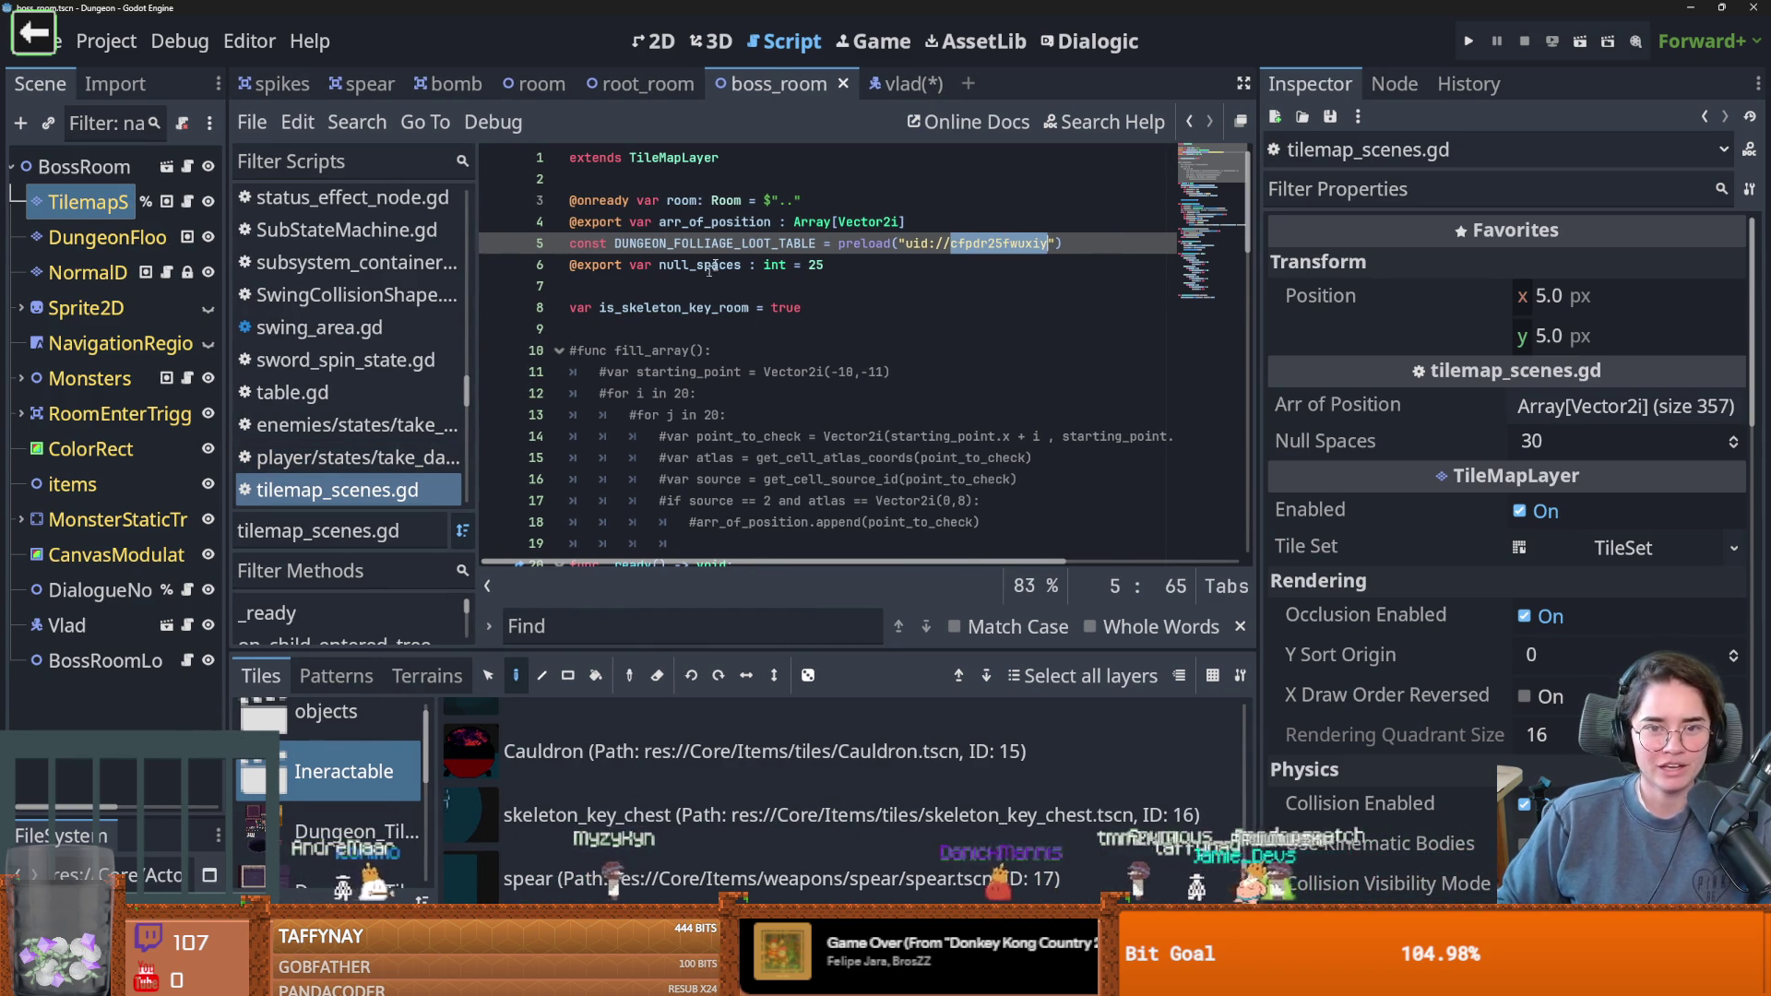
click(729, 222)
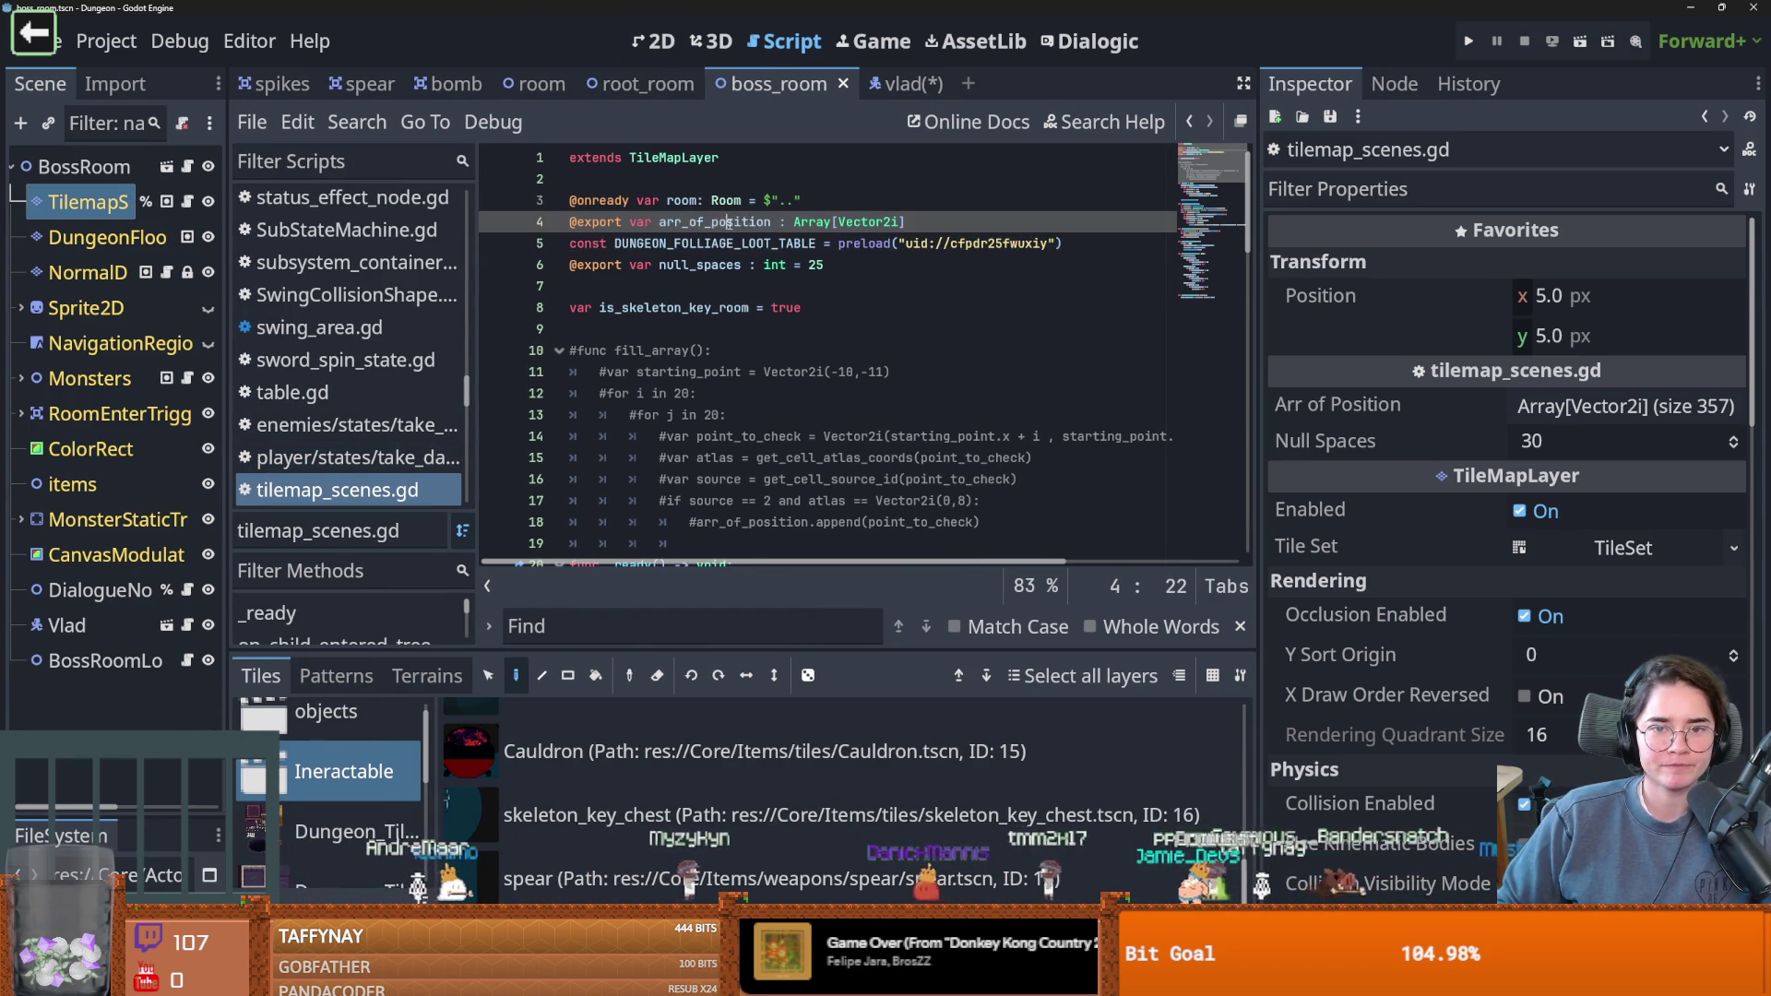
Return to boss_room, widen the Scene dock, and reopen TilemapScenes' script.
click(661, 40)
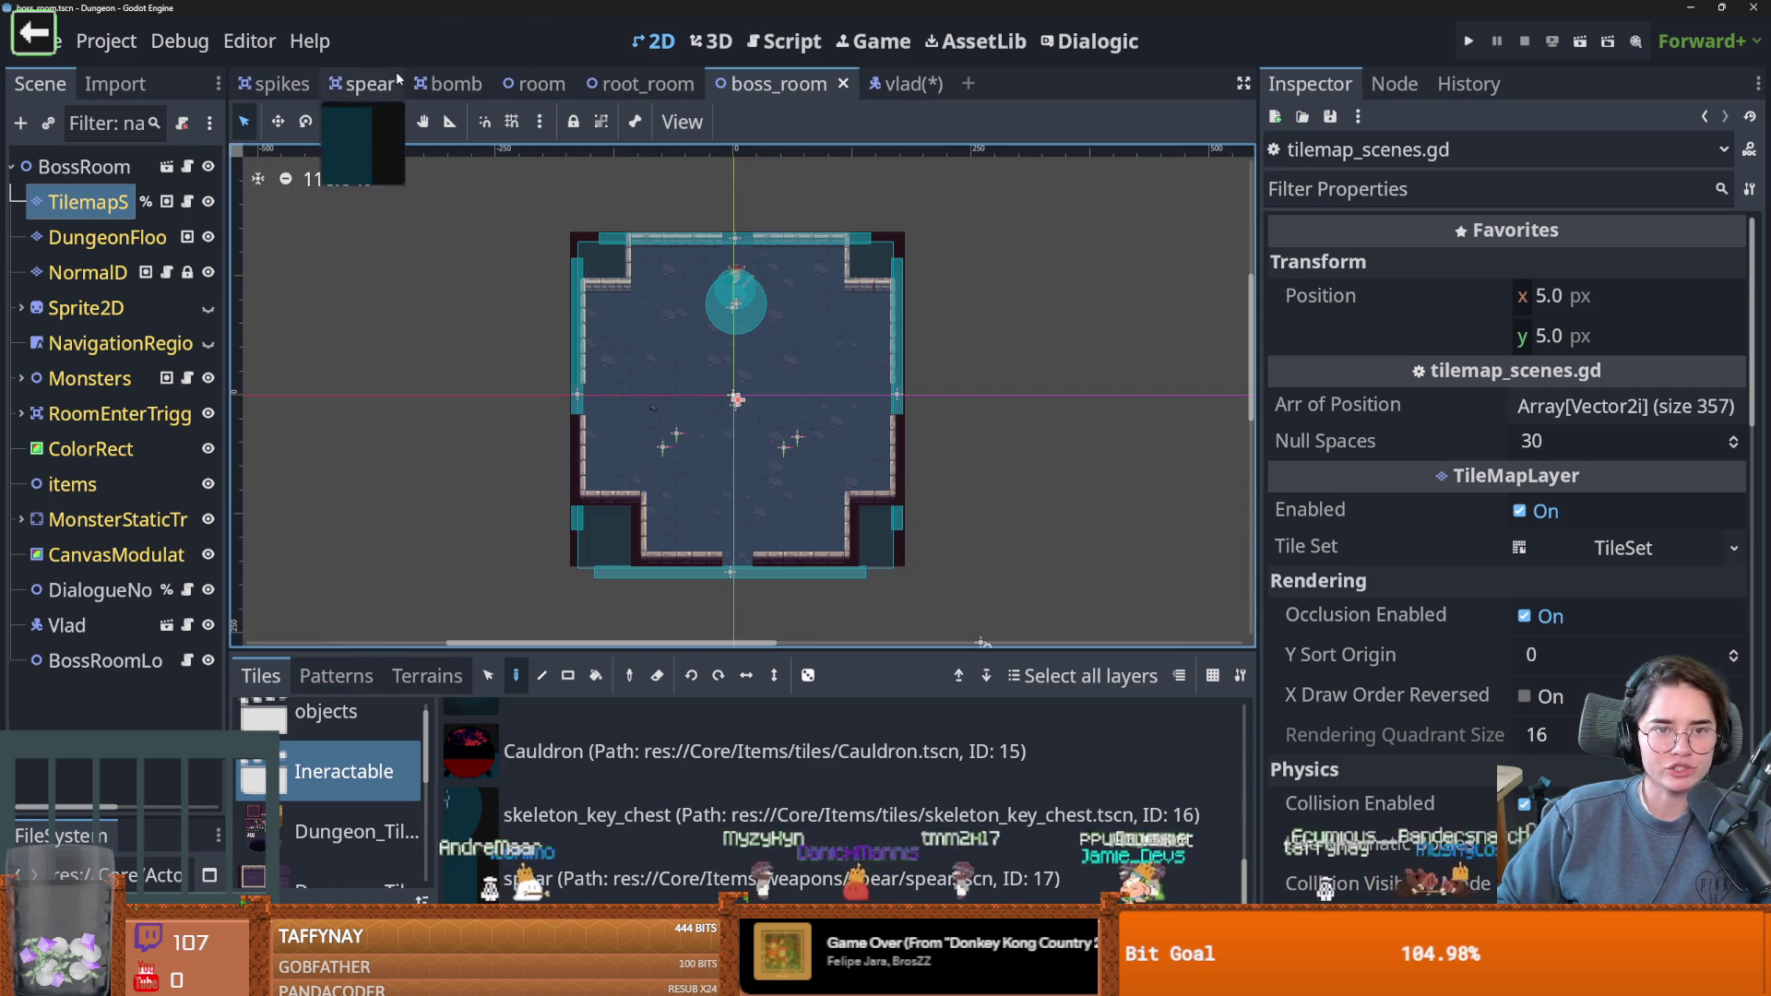
click(540, 83)
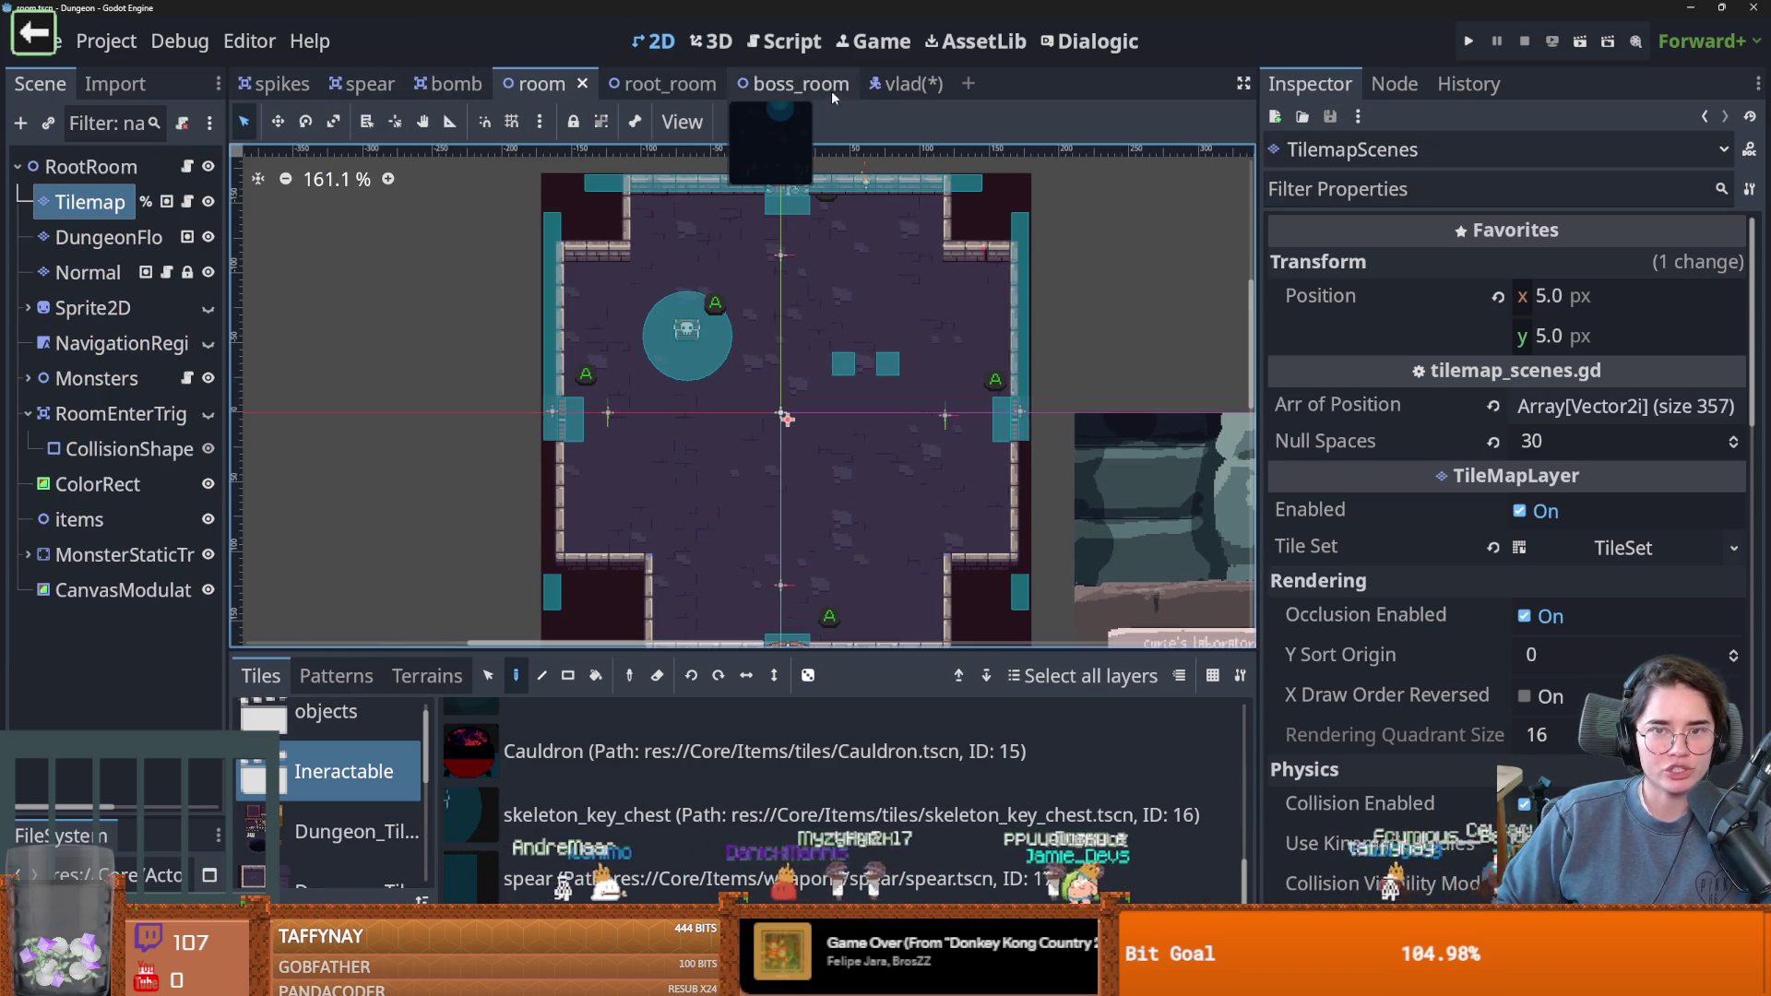
click(841, 94)
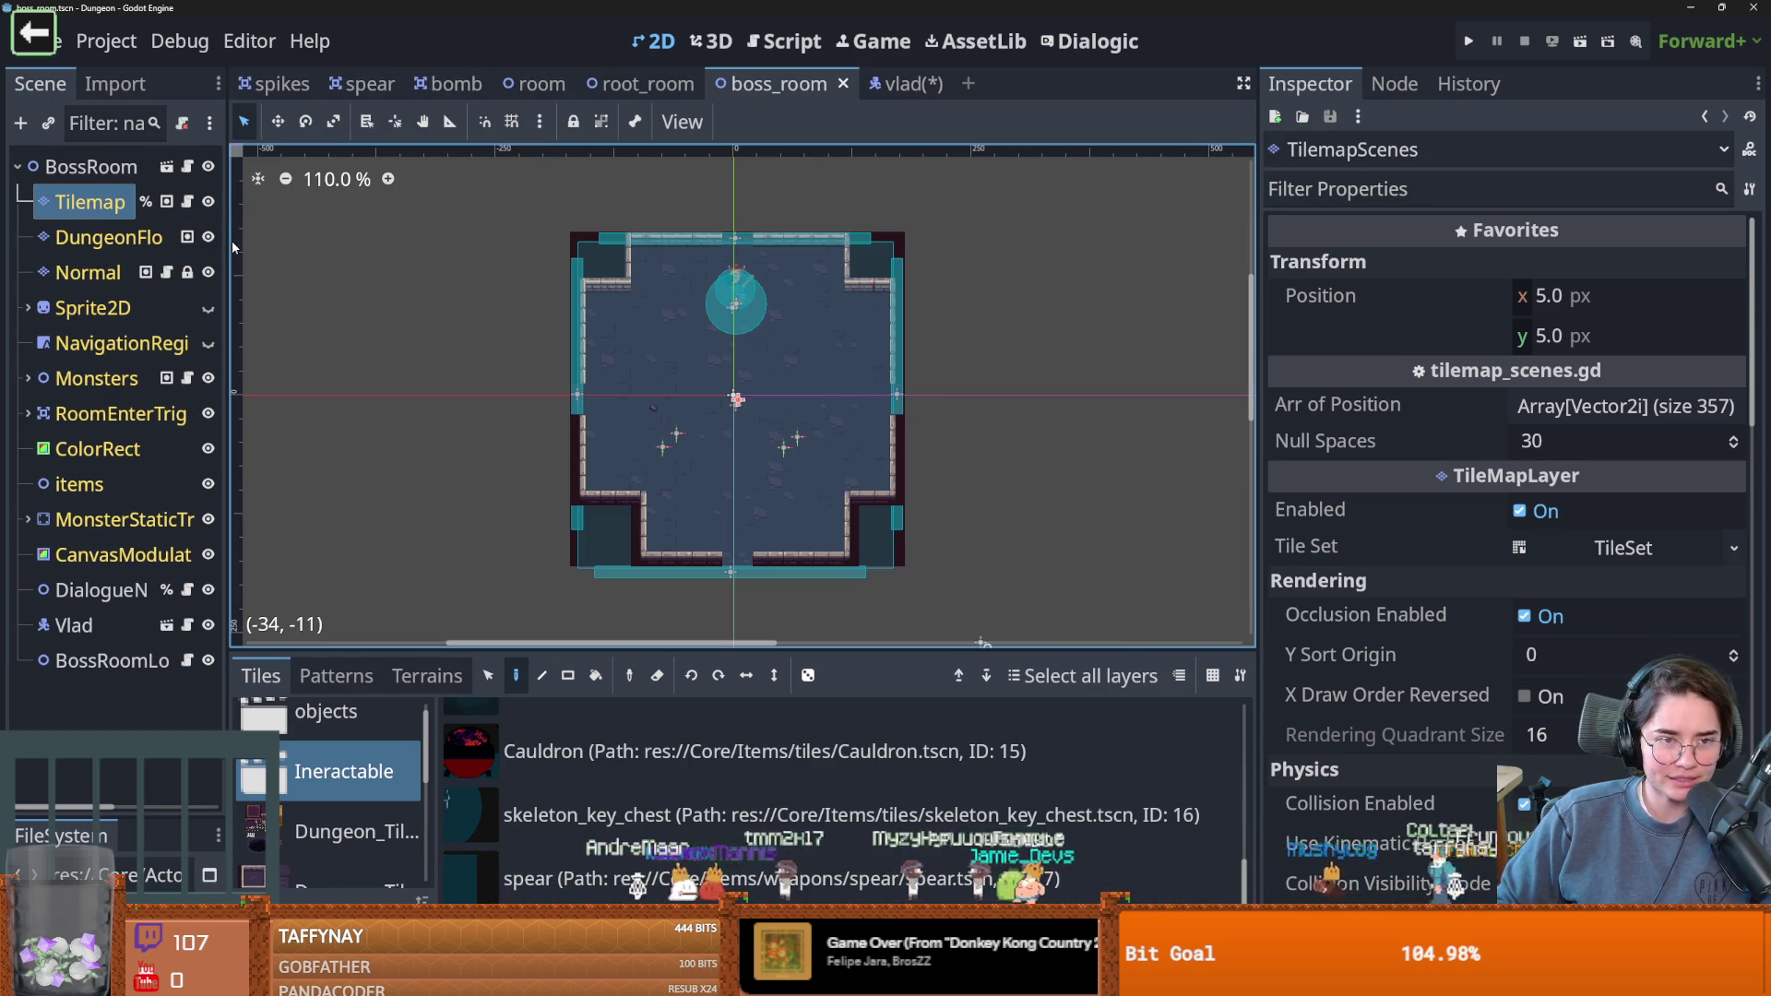
drag(234, 247, 329, 245)
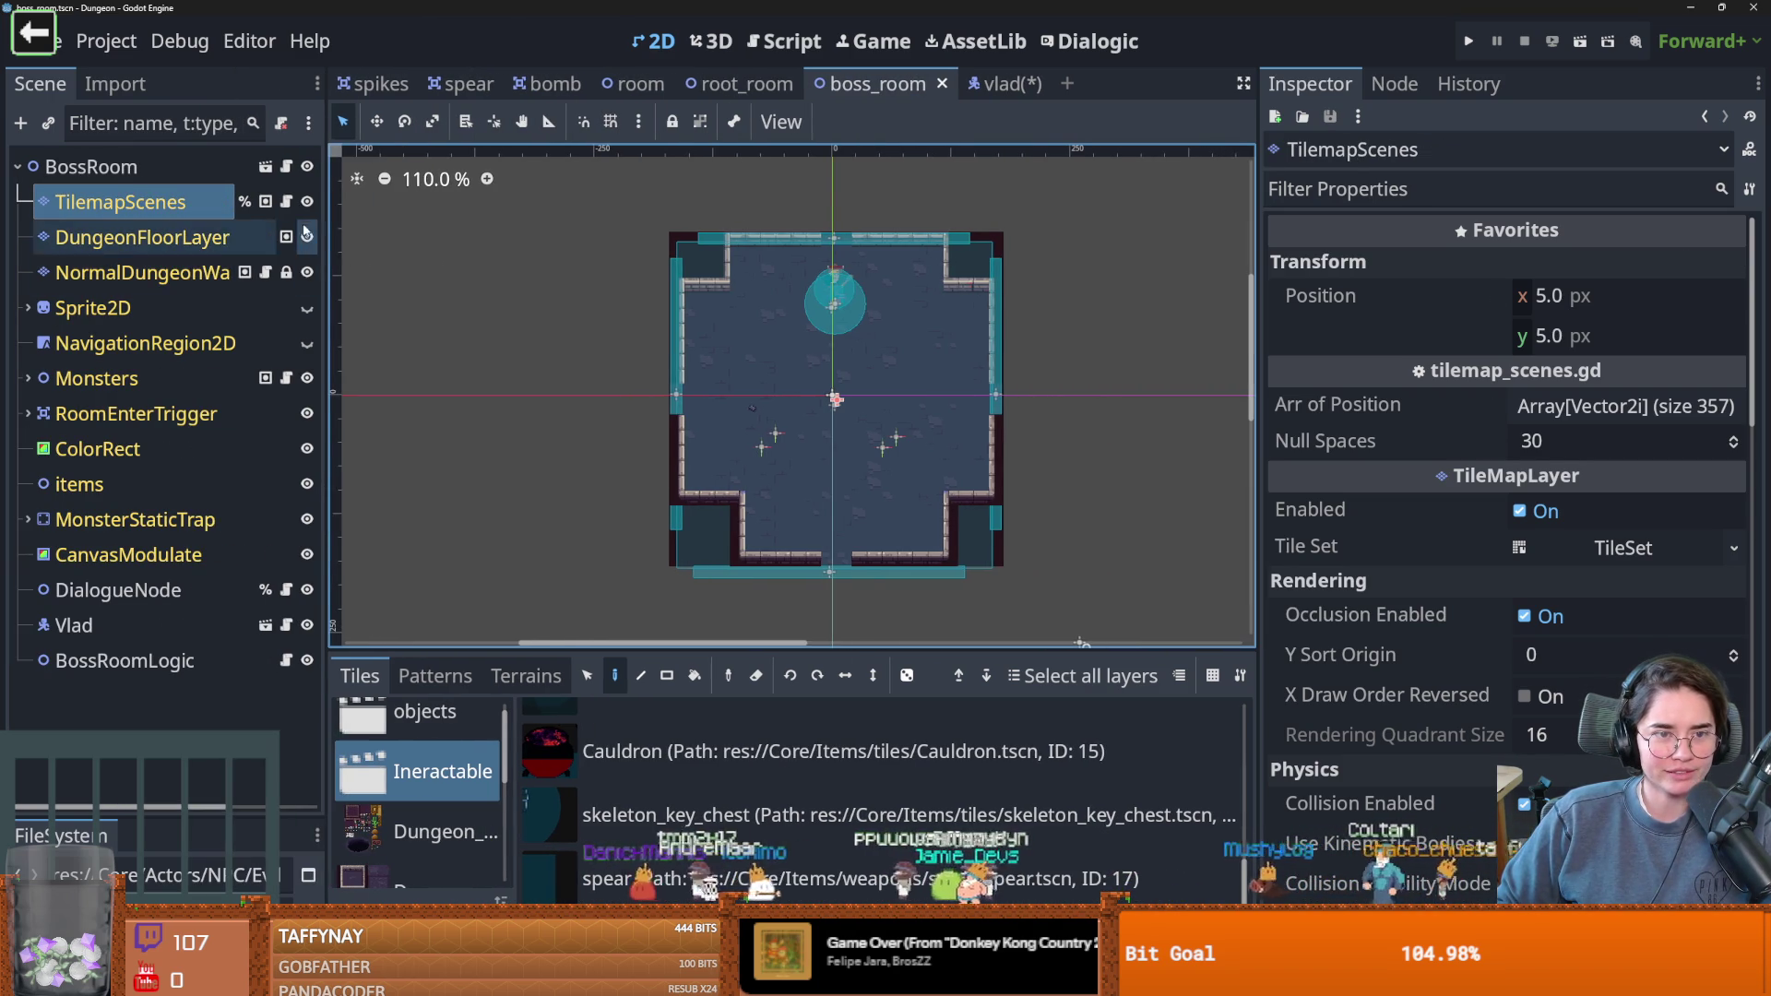
click(286, 201)
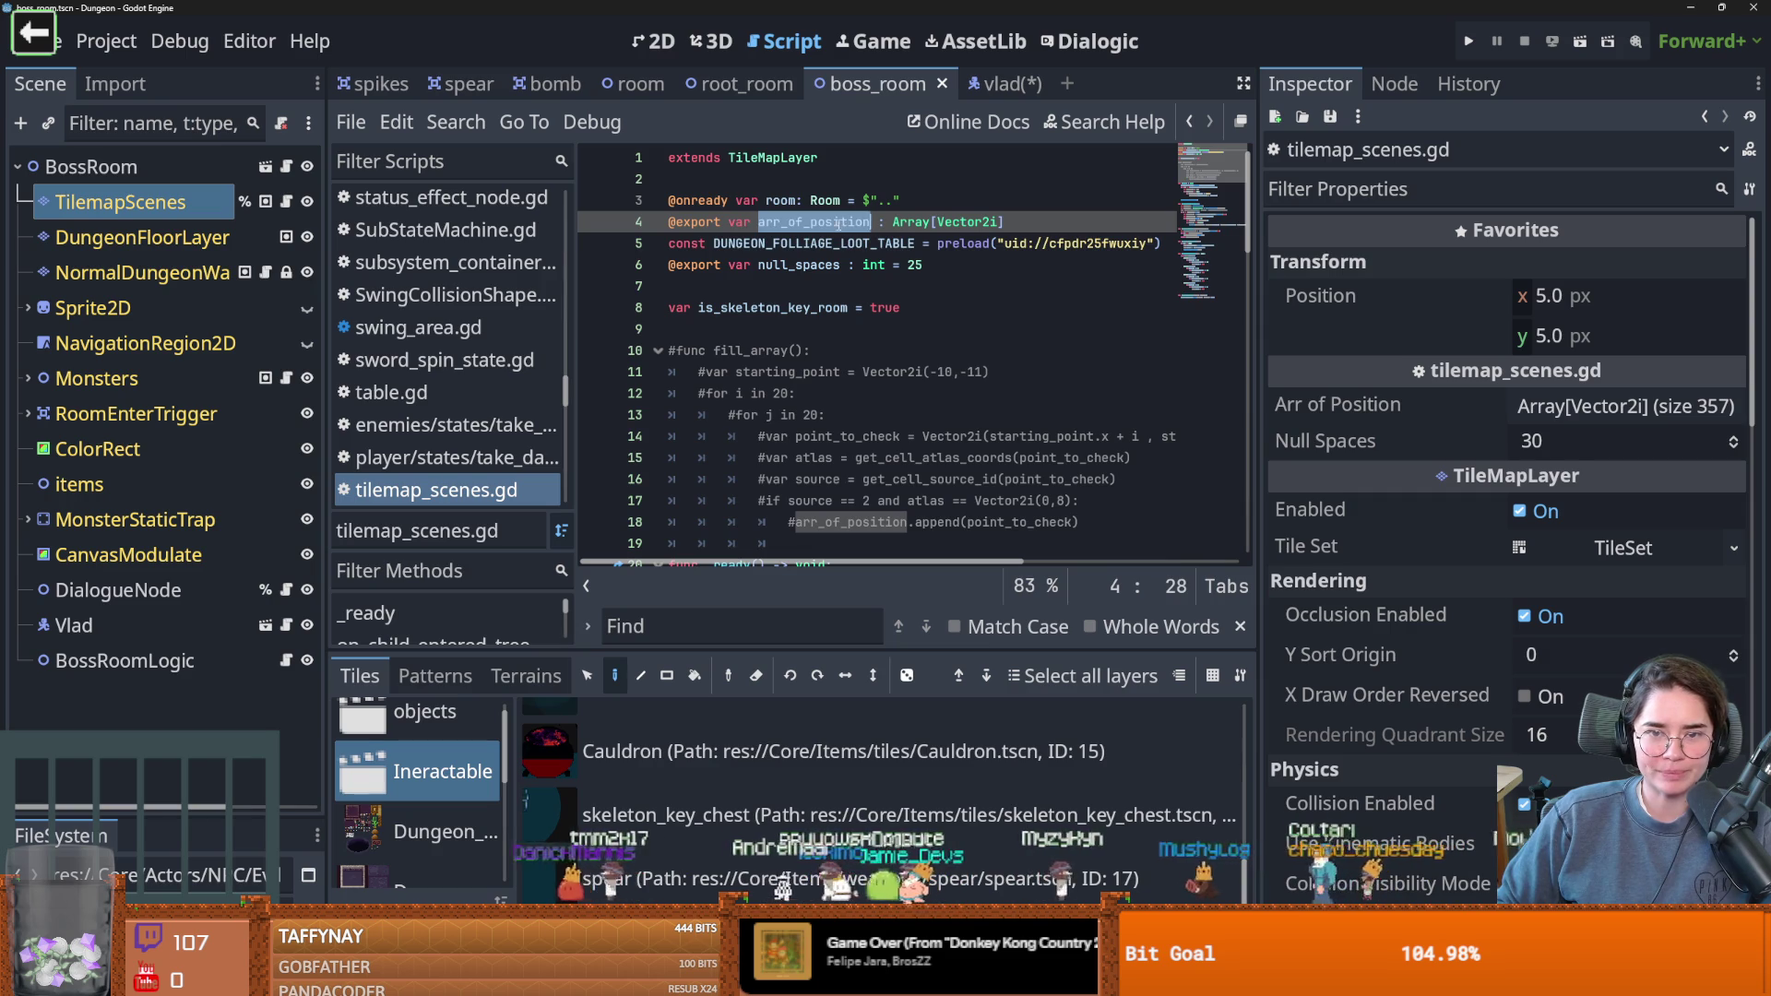
click(1572, 404)
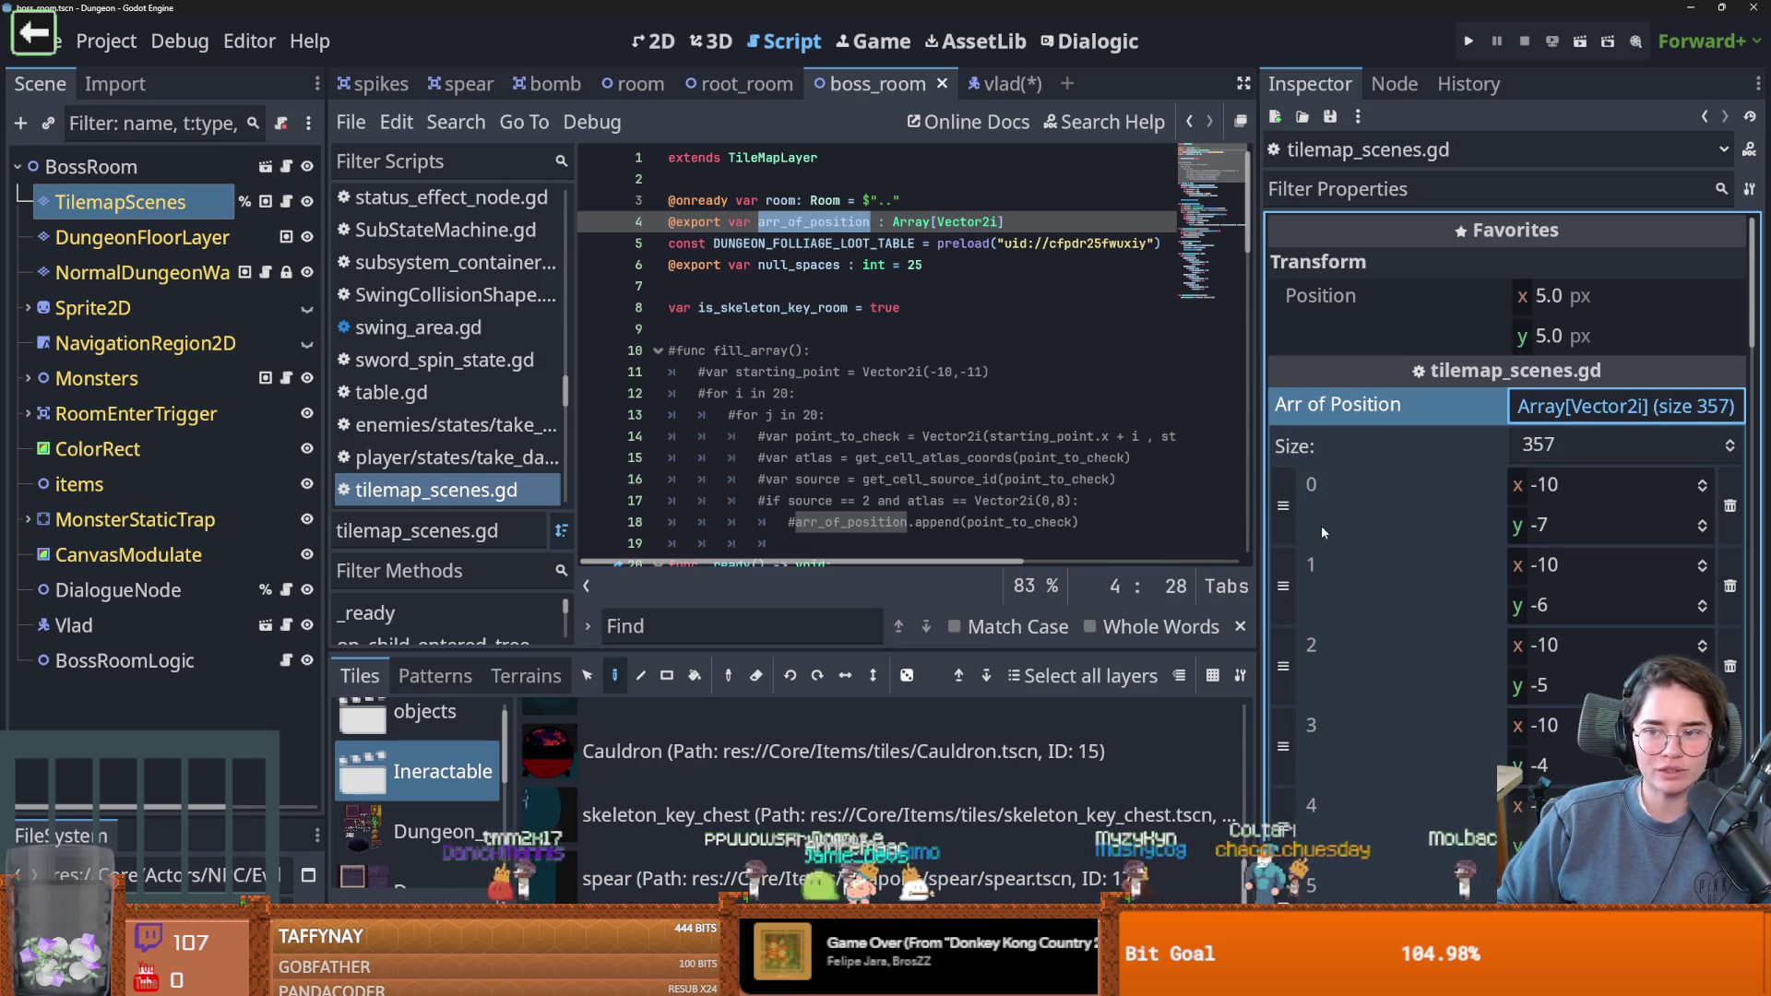
drag(1256, 522, 1012, 415)
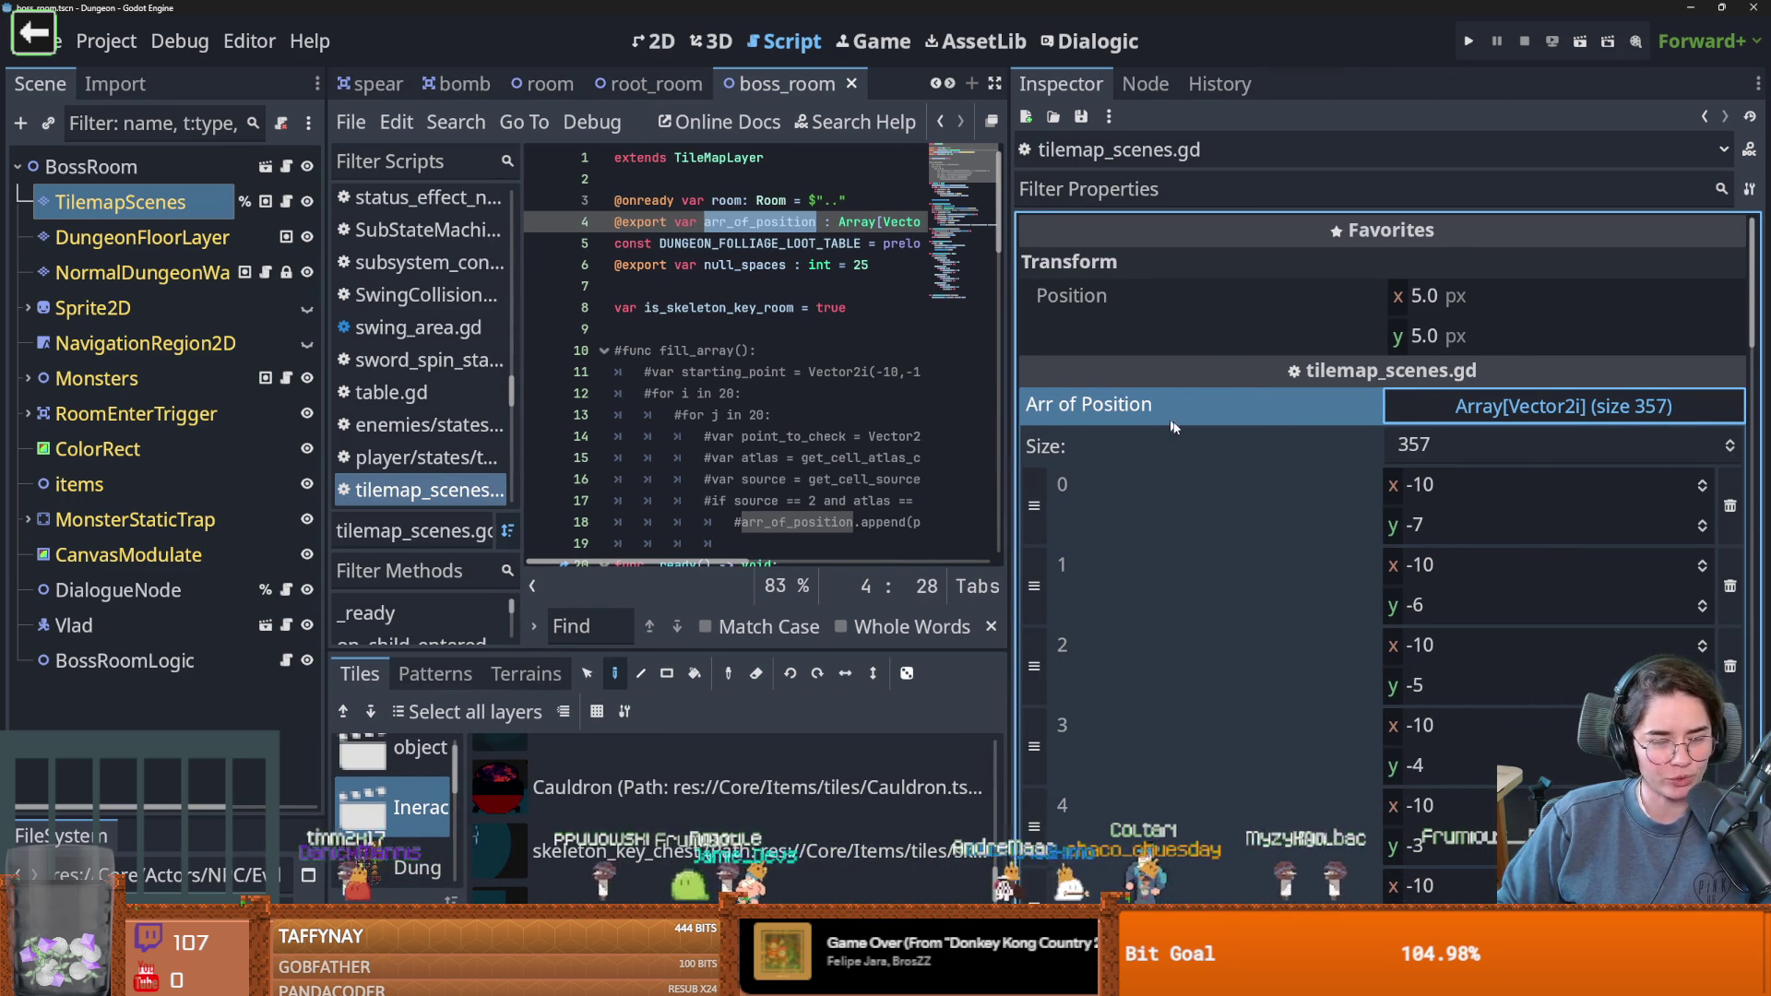
click(1541, 404)
click(1541, 404)
click(1542, 404)
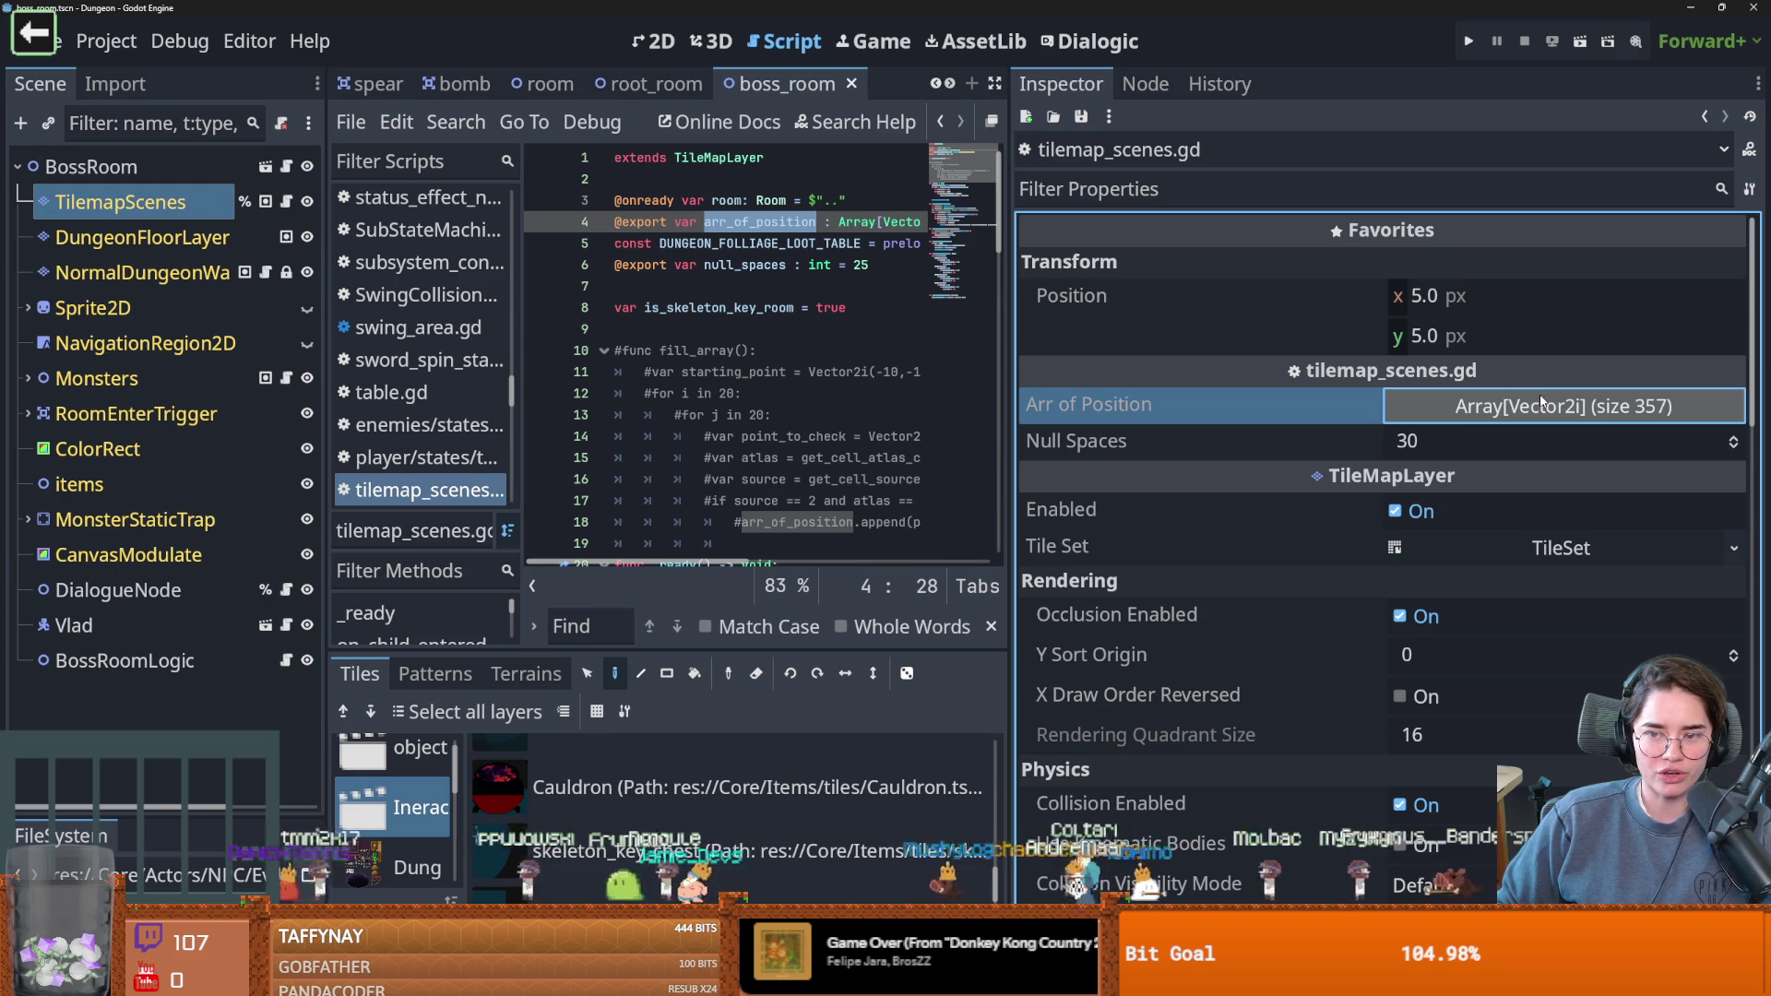
click(1092, 389)
drag(1011, 389, 1313, 397)
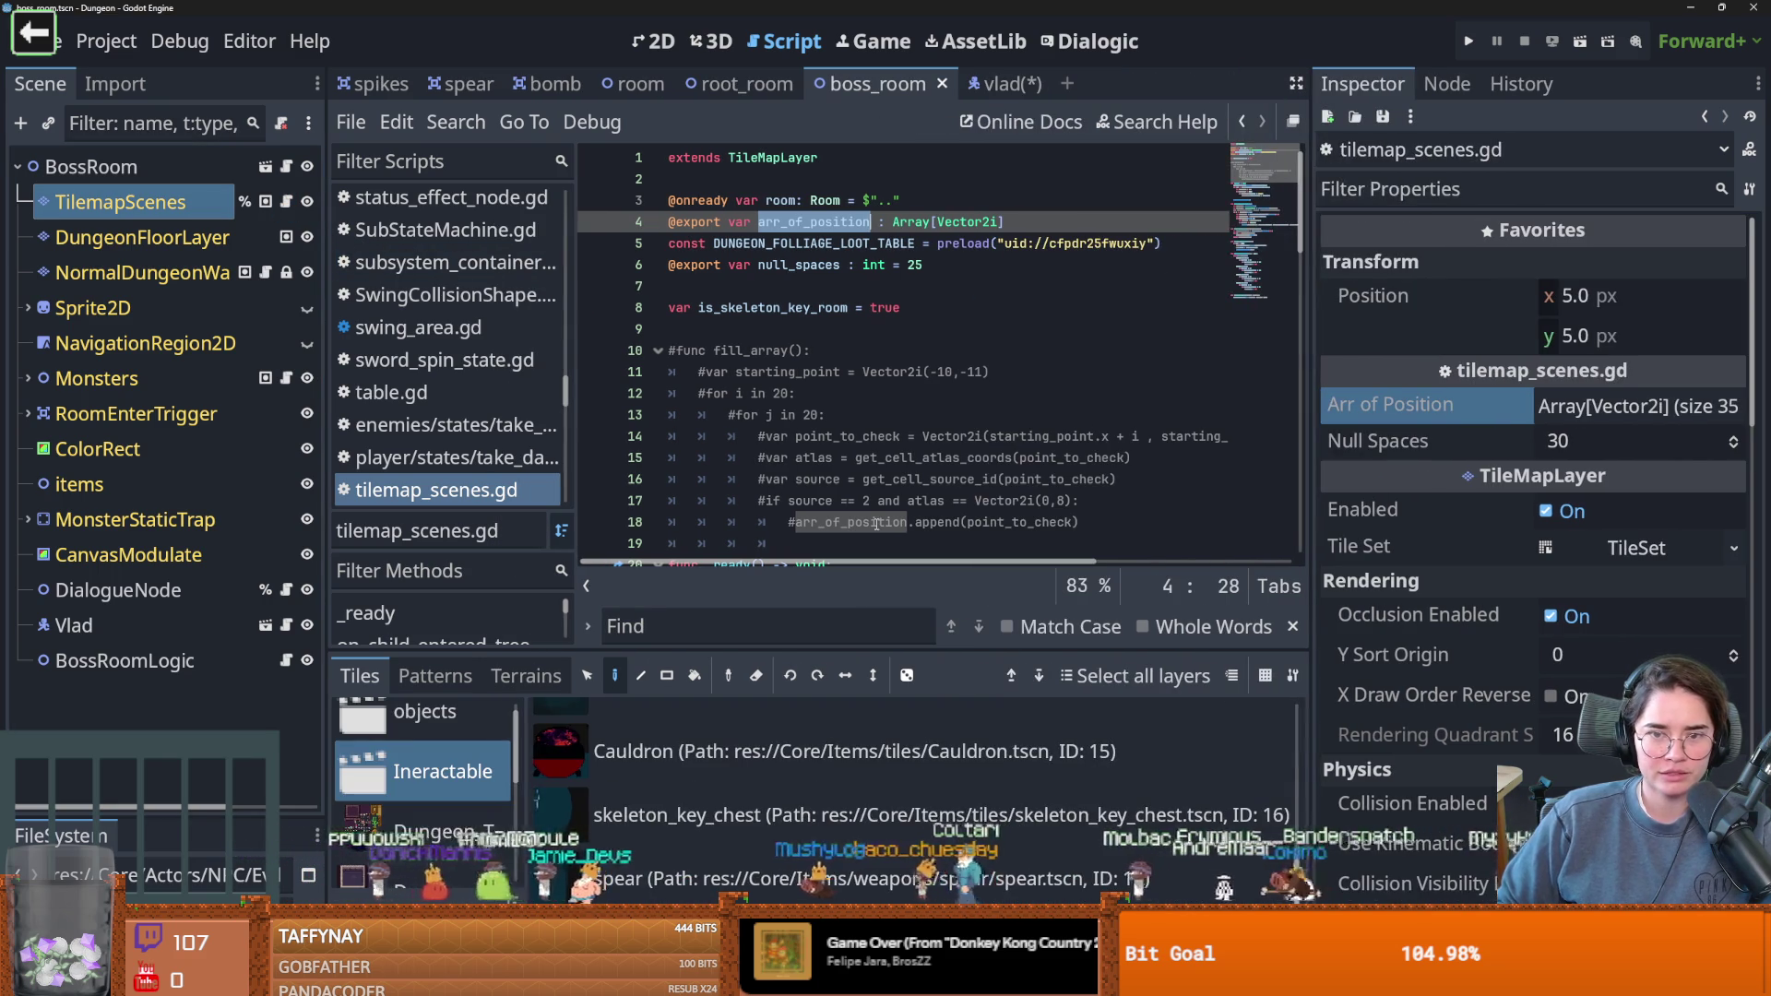
drag(849, 653, 849, 735)
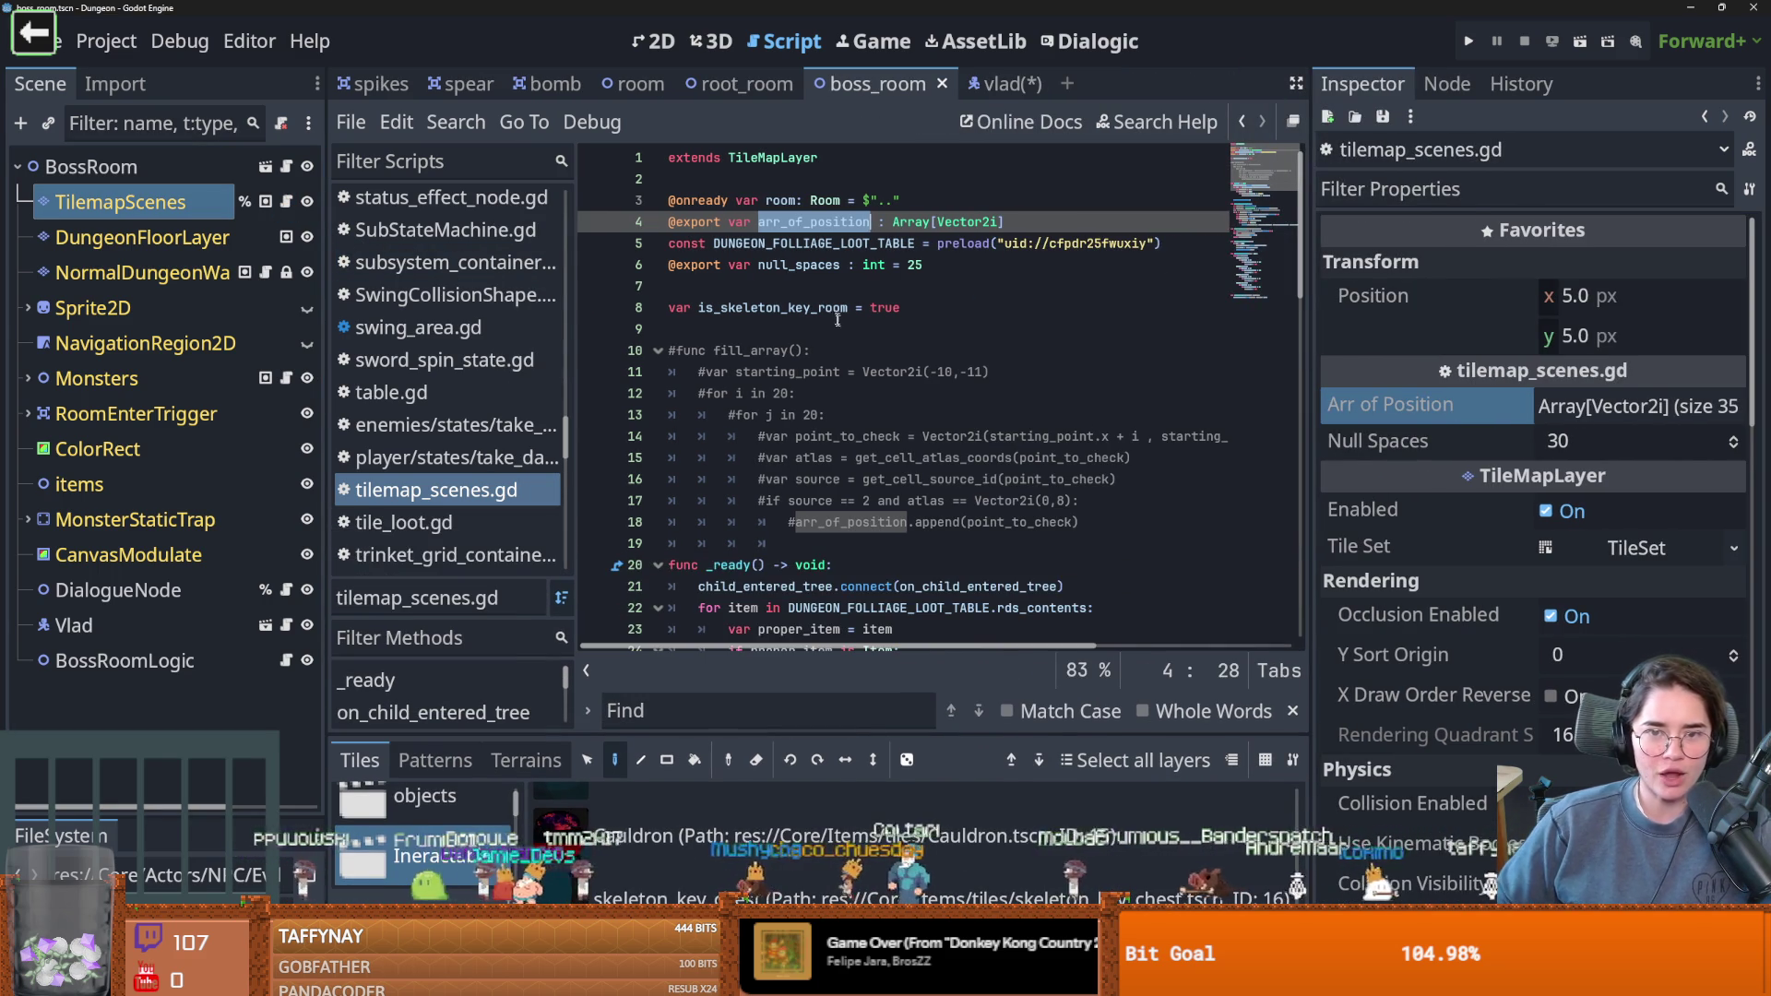
double_click(854, 242)
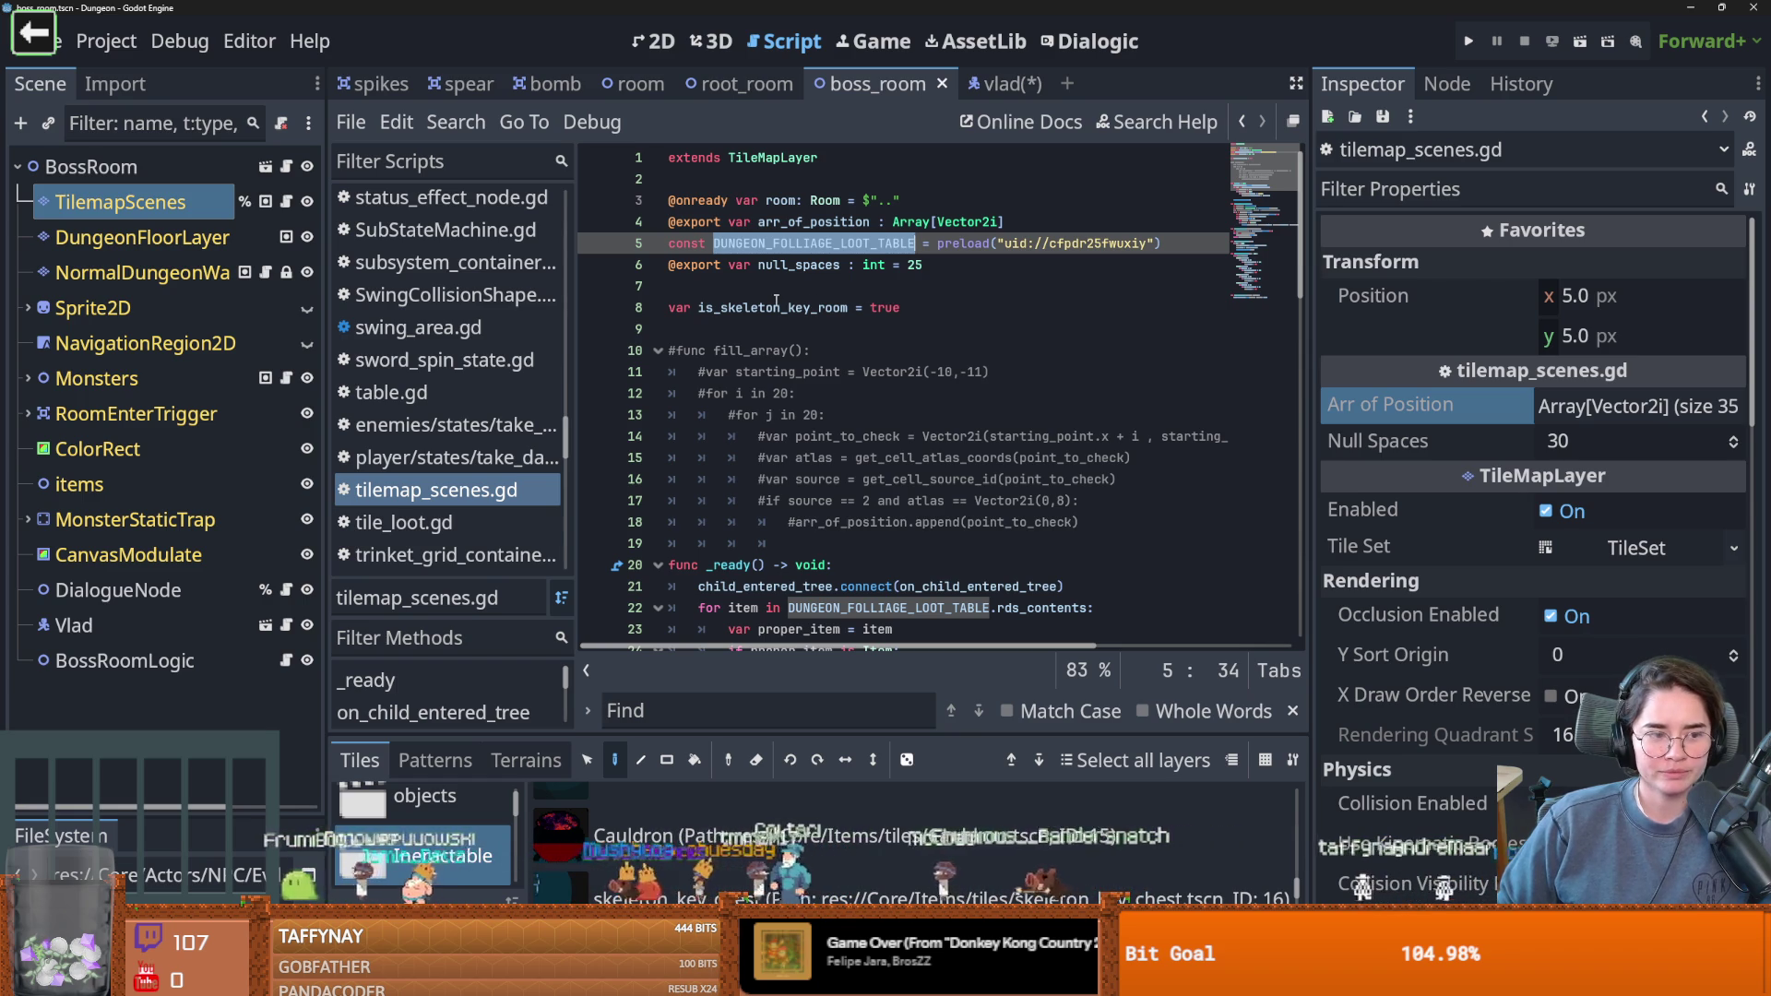
scroll(871, 402, down, 7)
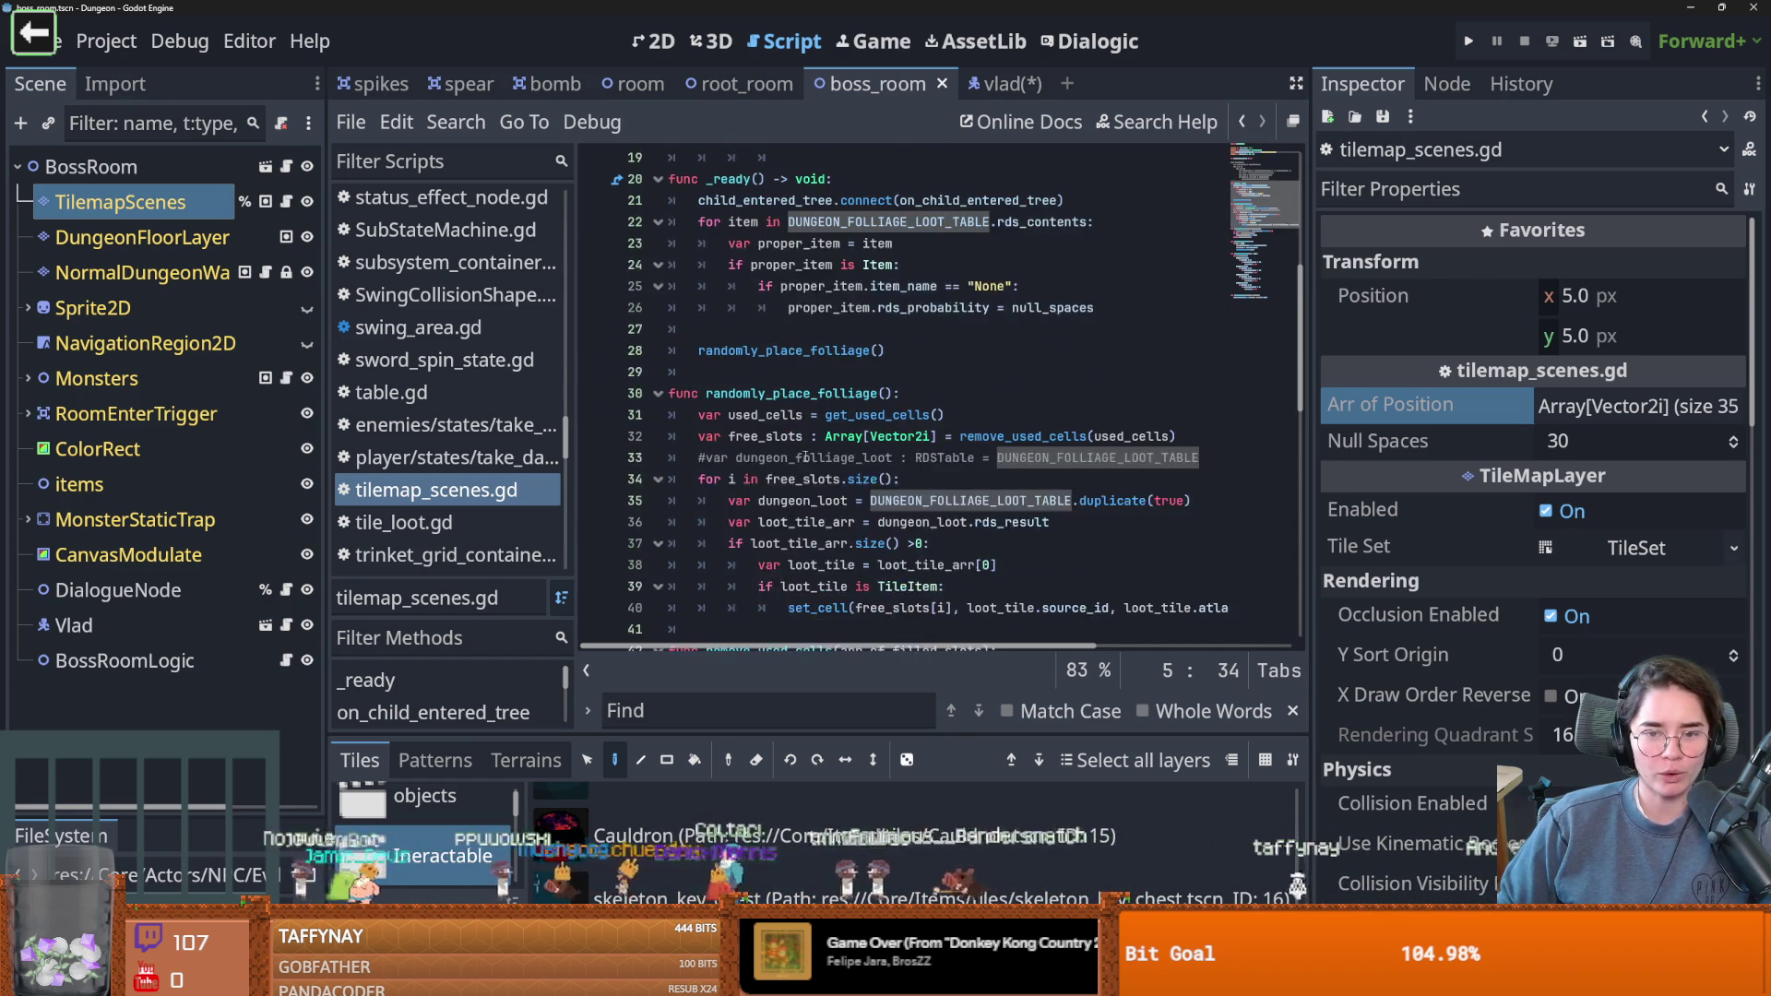
click(799, 331)
double_click(799, 332)
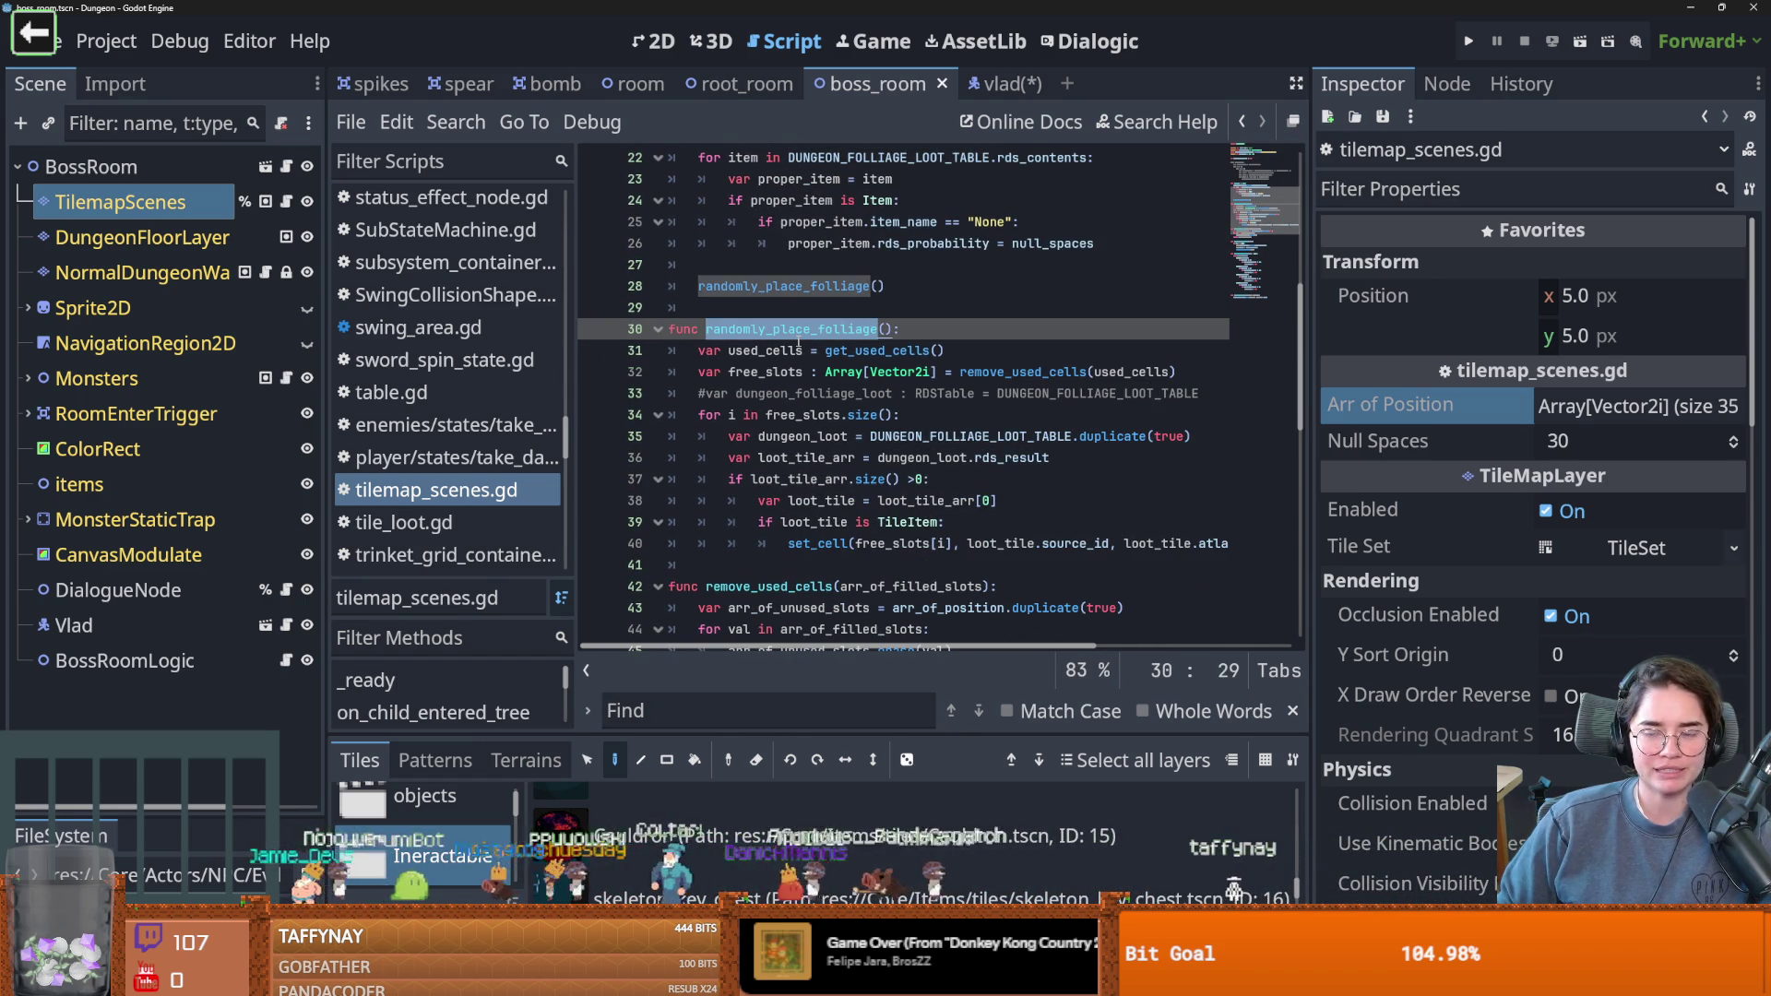
double_click(766, 351)
double_click(764, 372)
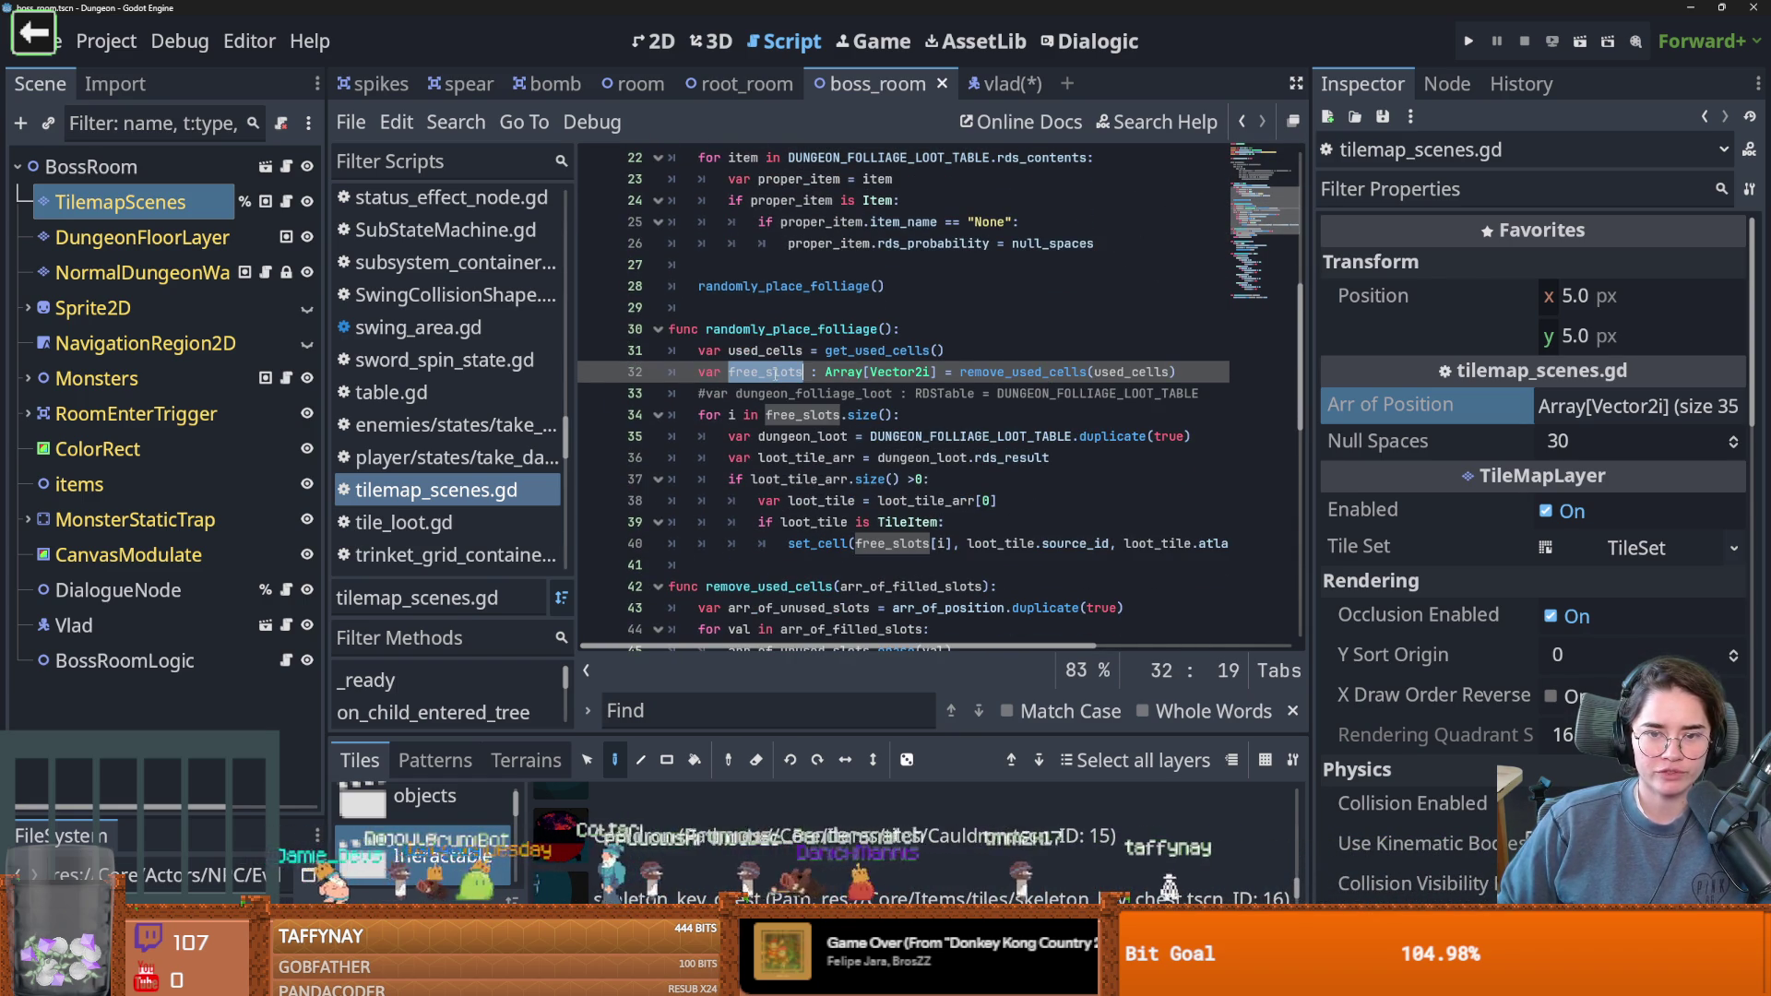
scroll(764, 372, down, 3)
double_click(801, 350)
scroll(848, 390, up, 4)
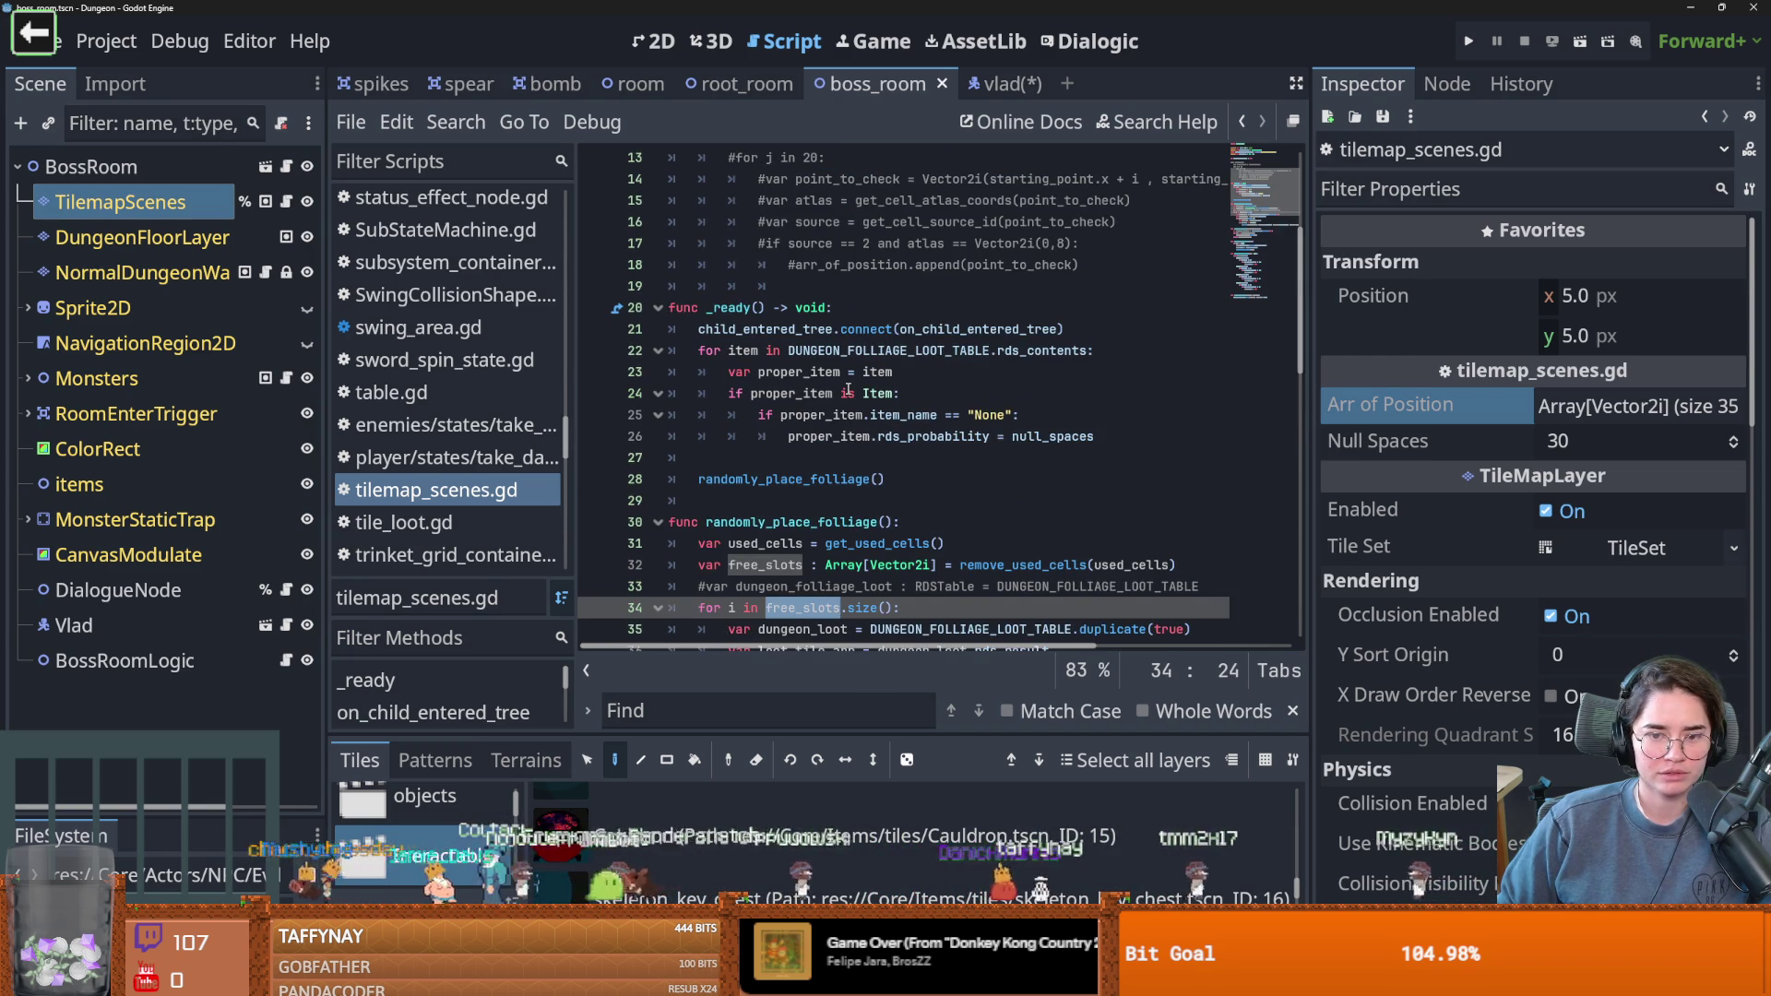
scroll(848, 390, down, 3)
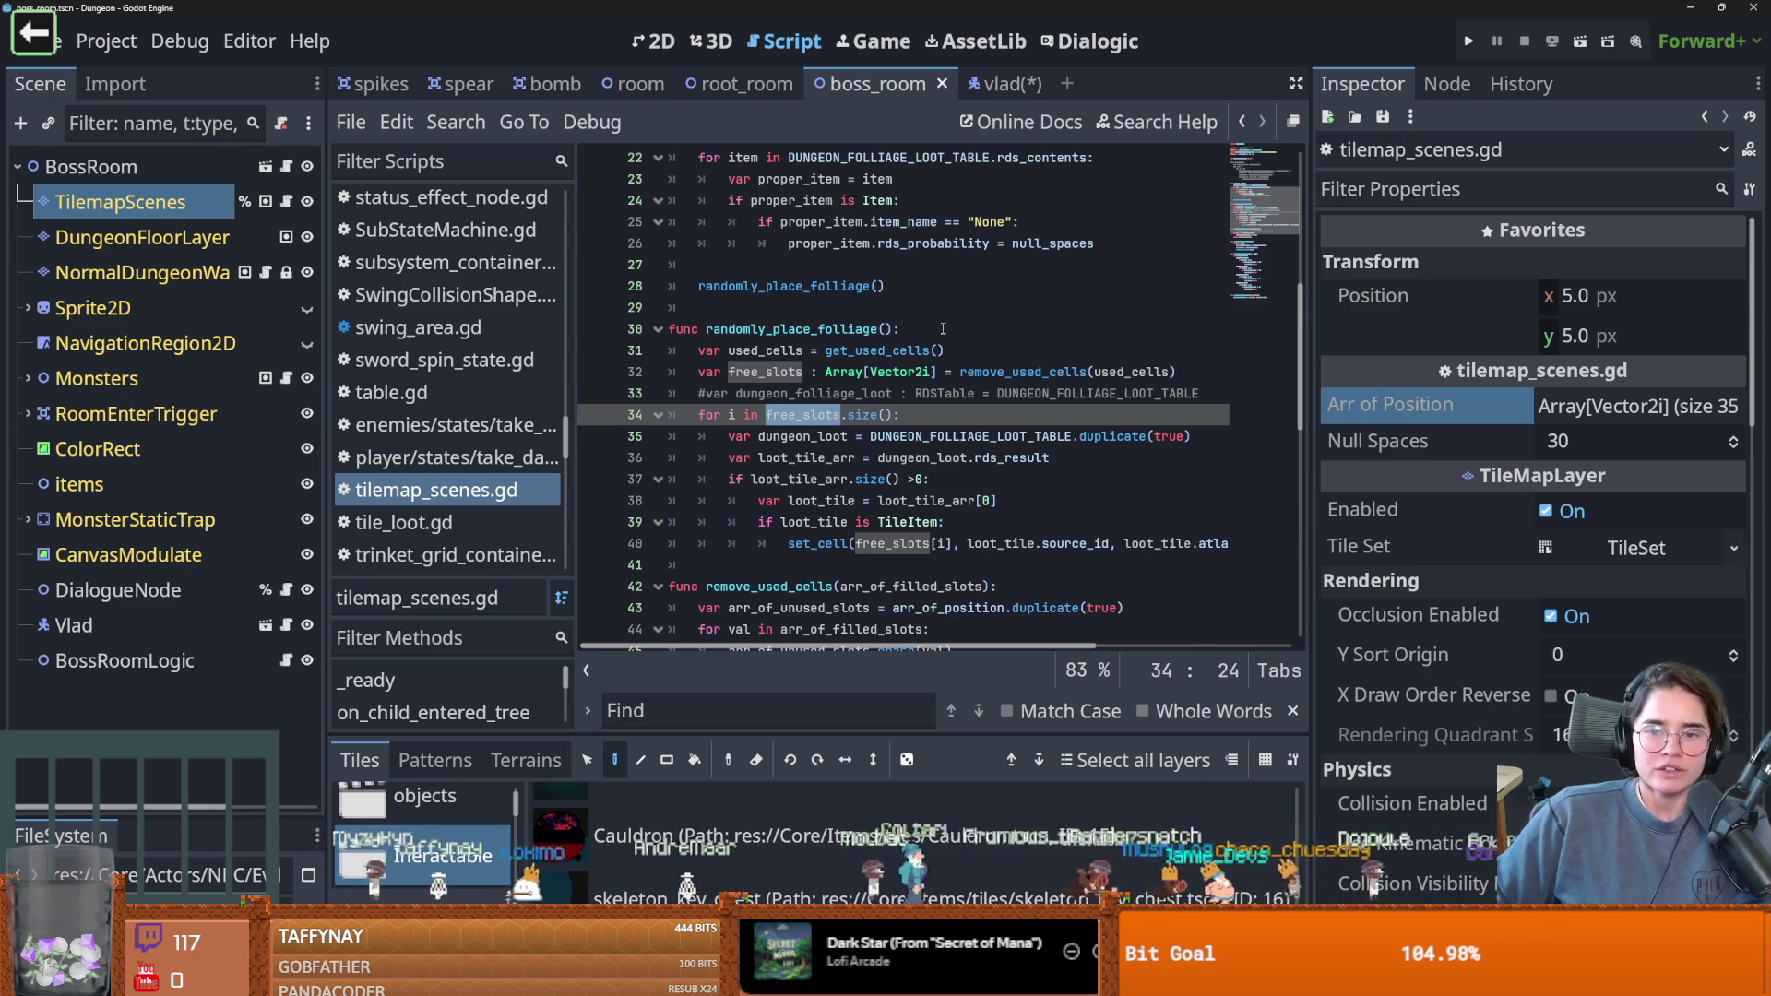
double_click(992, 374)
scroll(887, 497, down, 2)
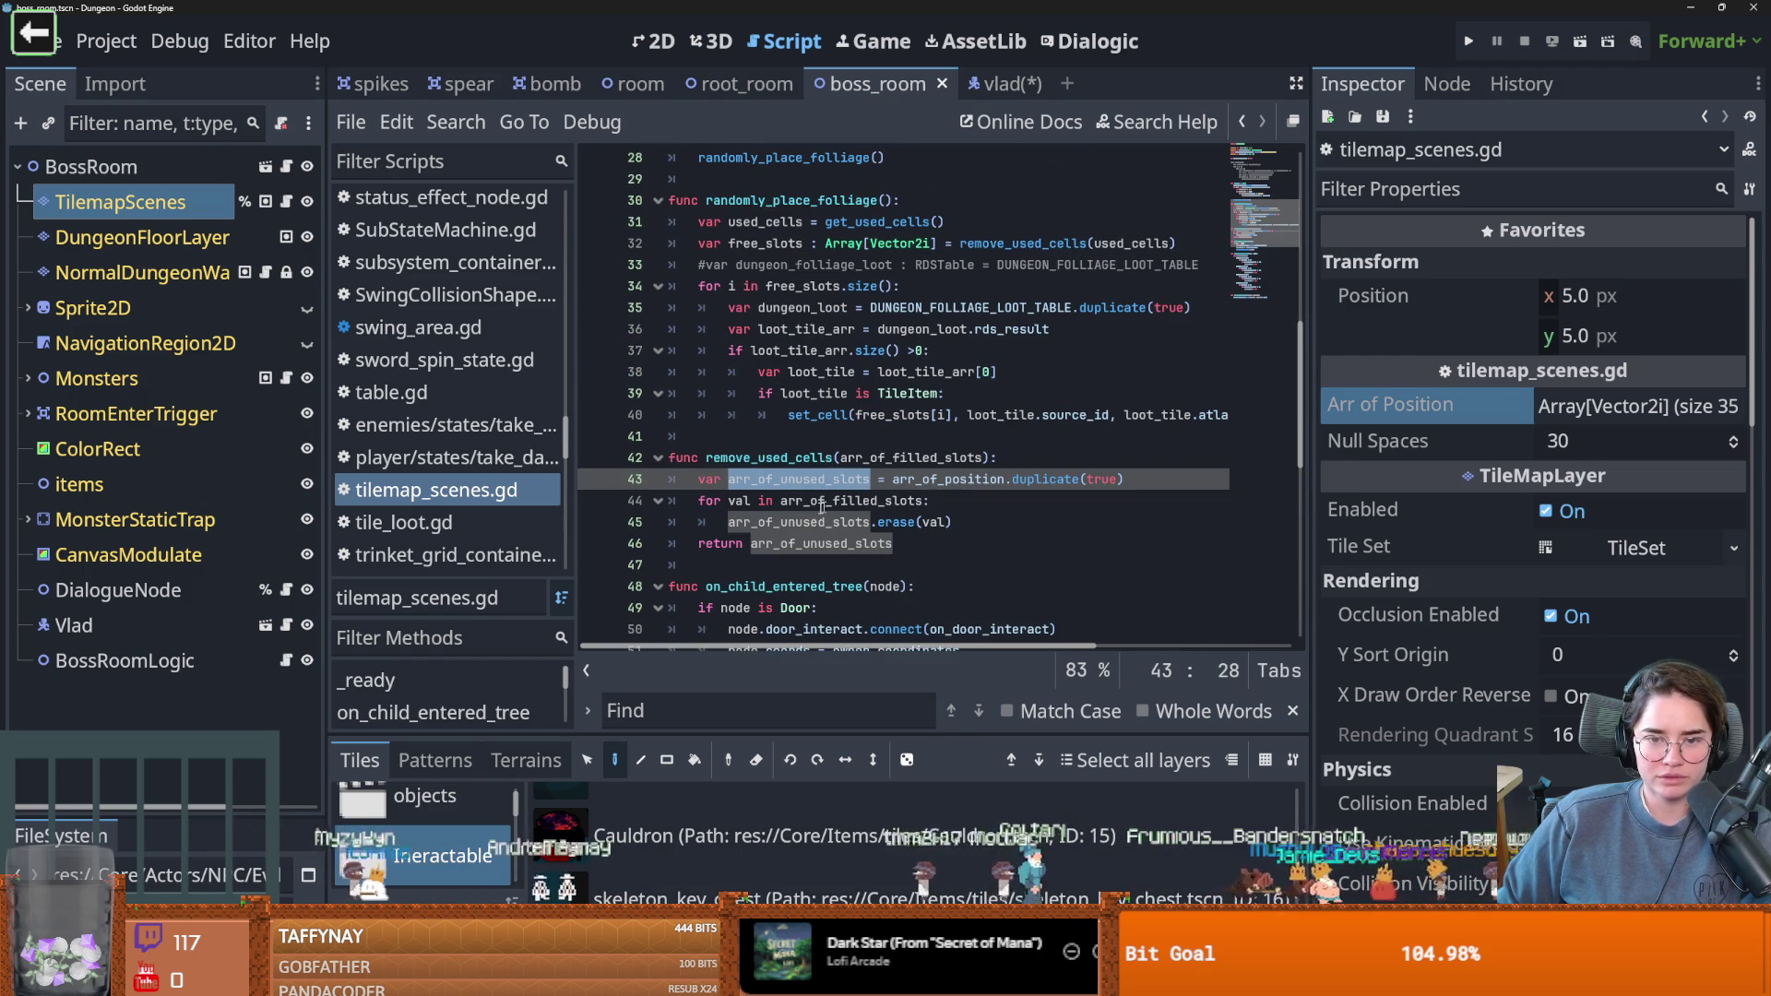
double_click(775, 522)
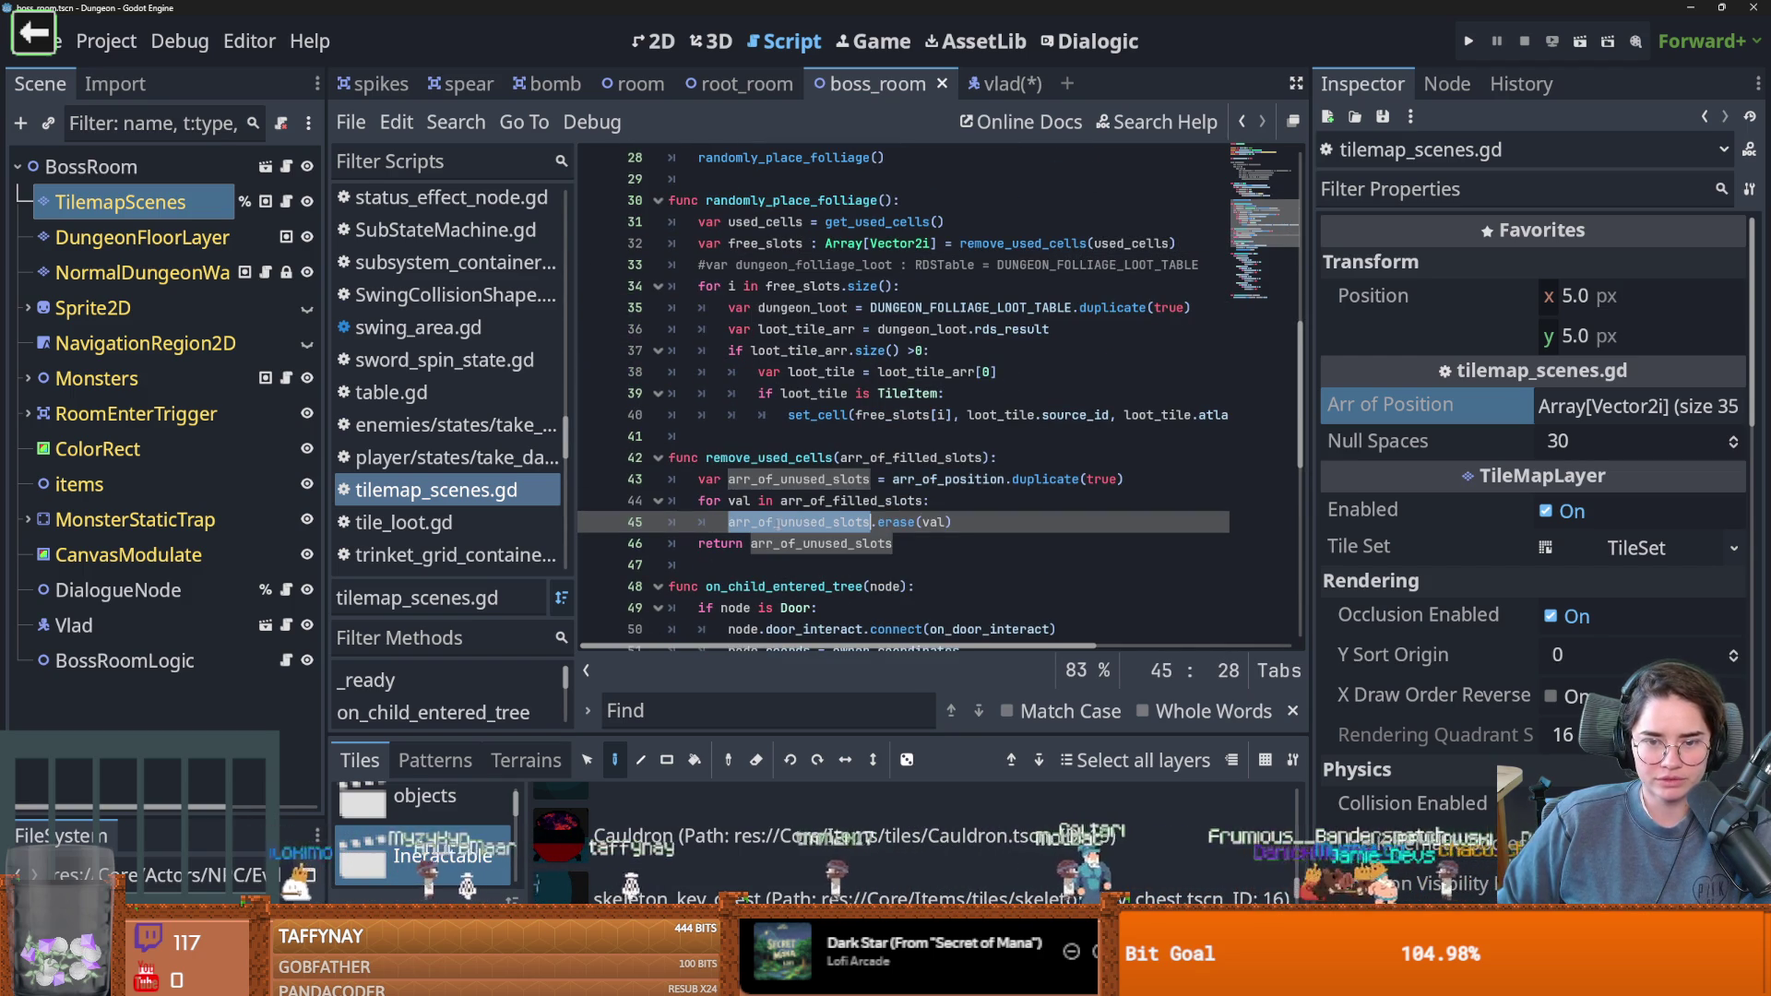
click(944, 524)
click(827, 503)
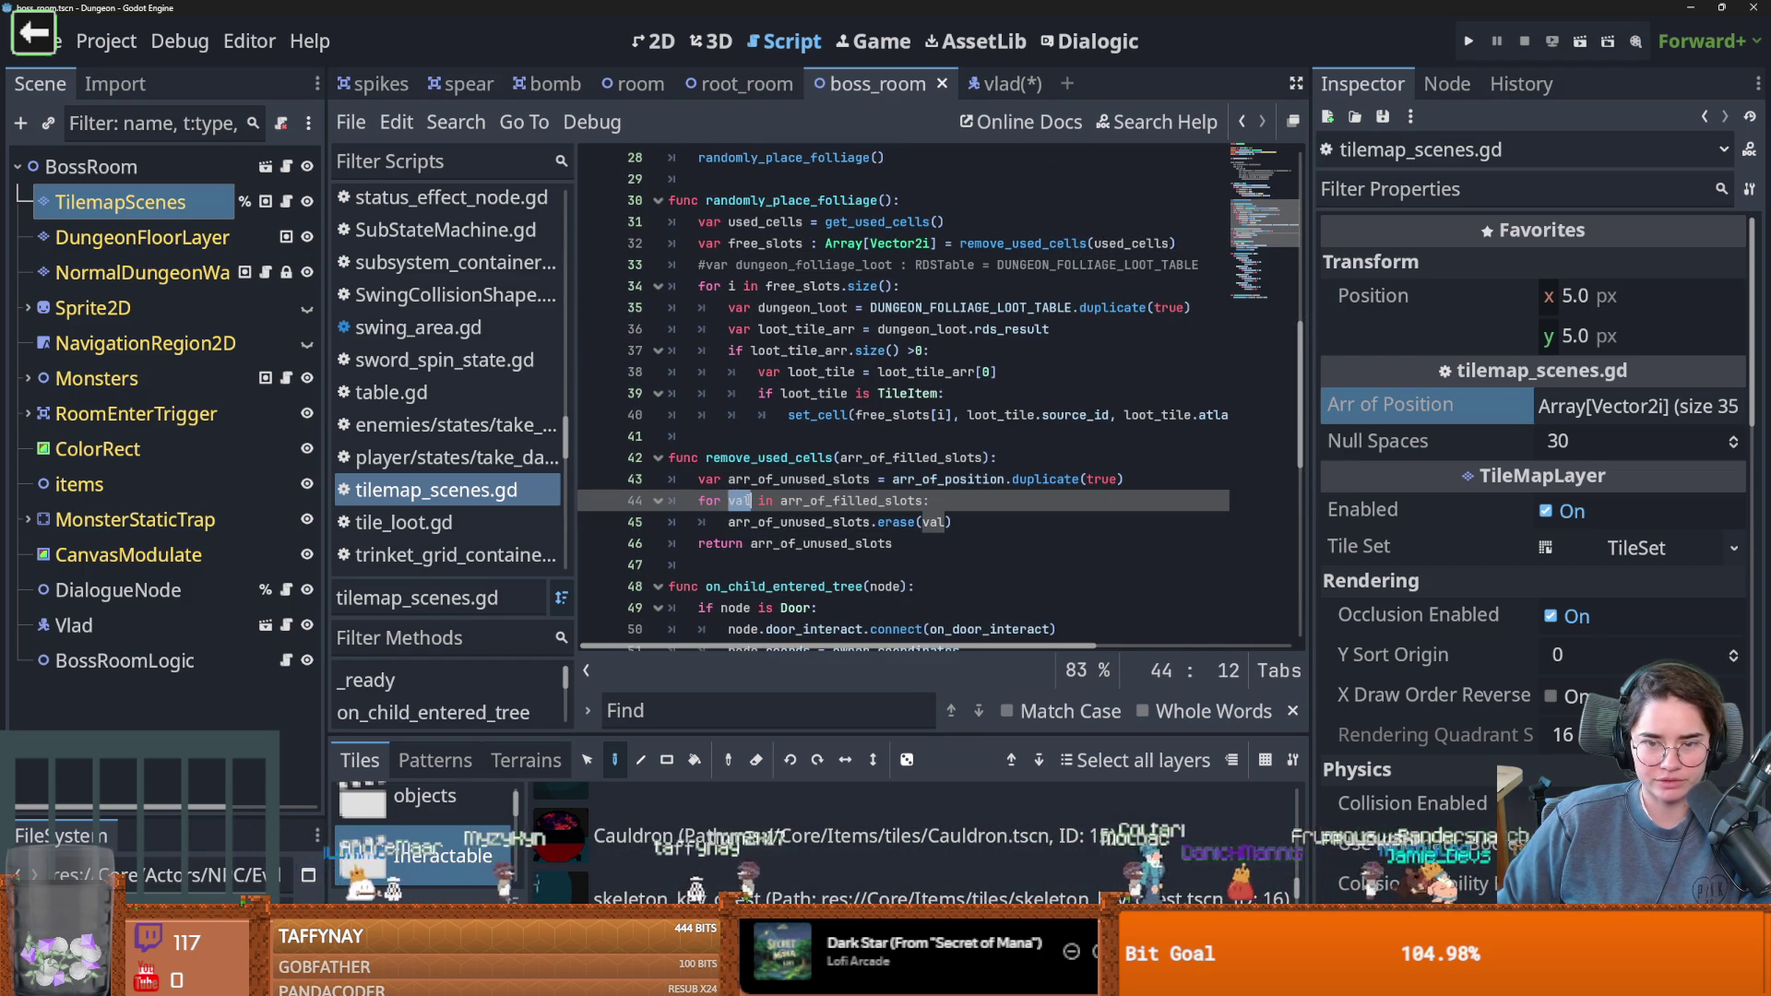
double_click(872, 502)
double_click(783, 481)
scroll(911, 508, up, 6)
mouse_move(911, 508)
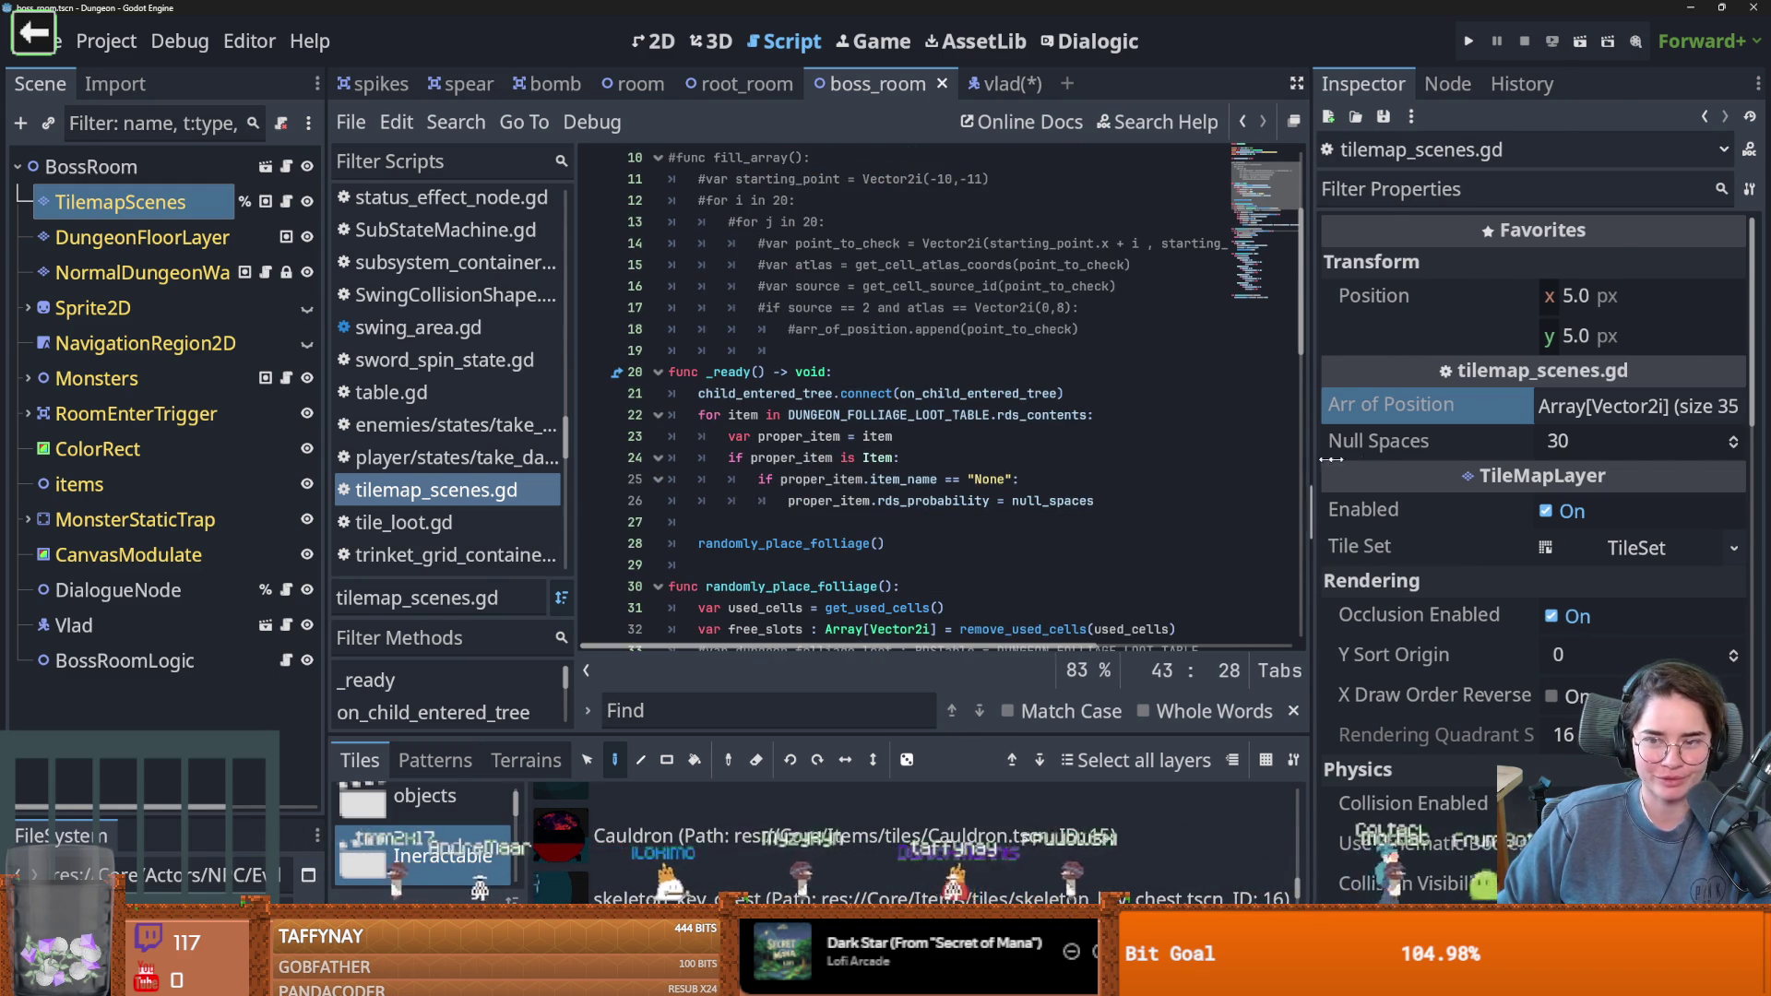
drag(1315, 459, 1467, 459)
mouse_move(910, 483)
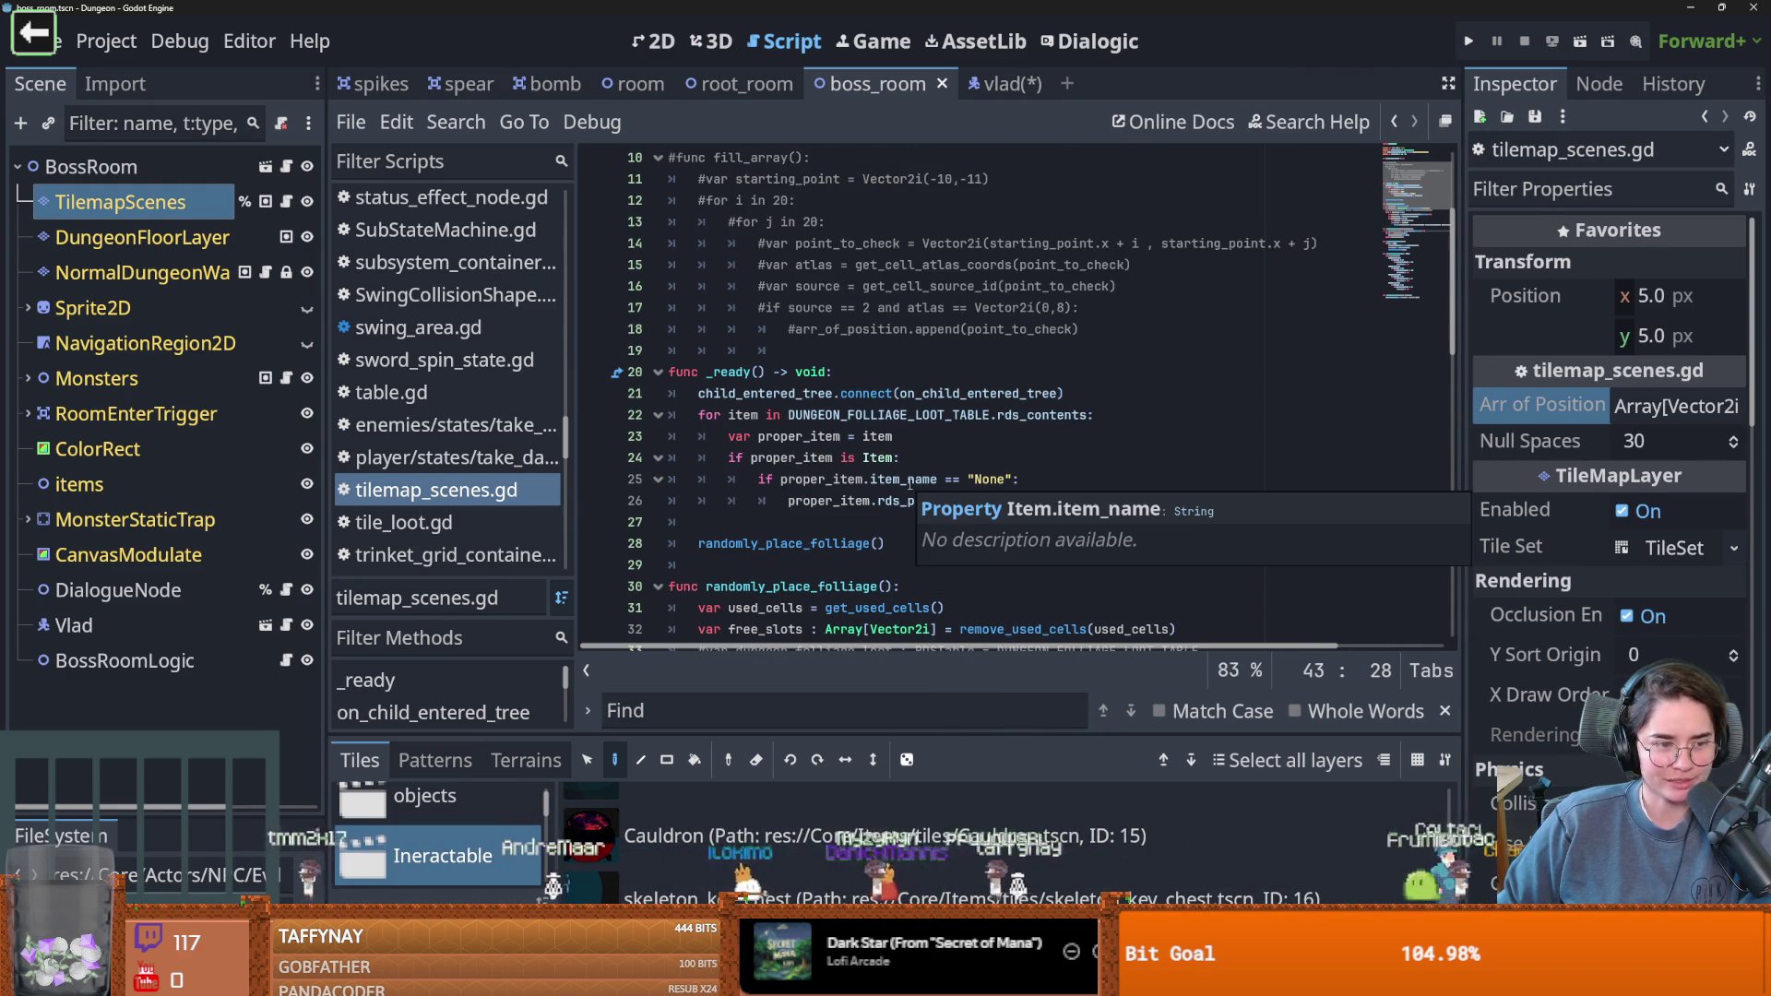
scroll(863, 477, up, 3)
scroll(822, 491, down, 2)
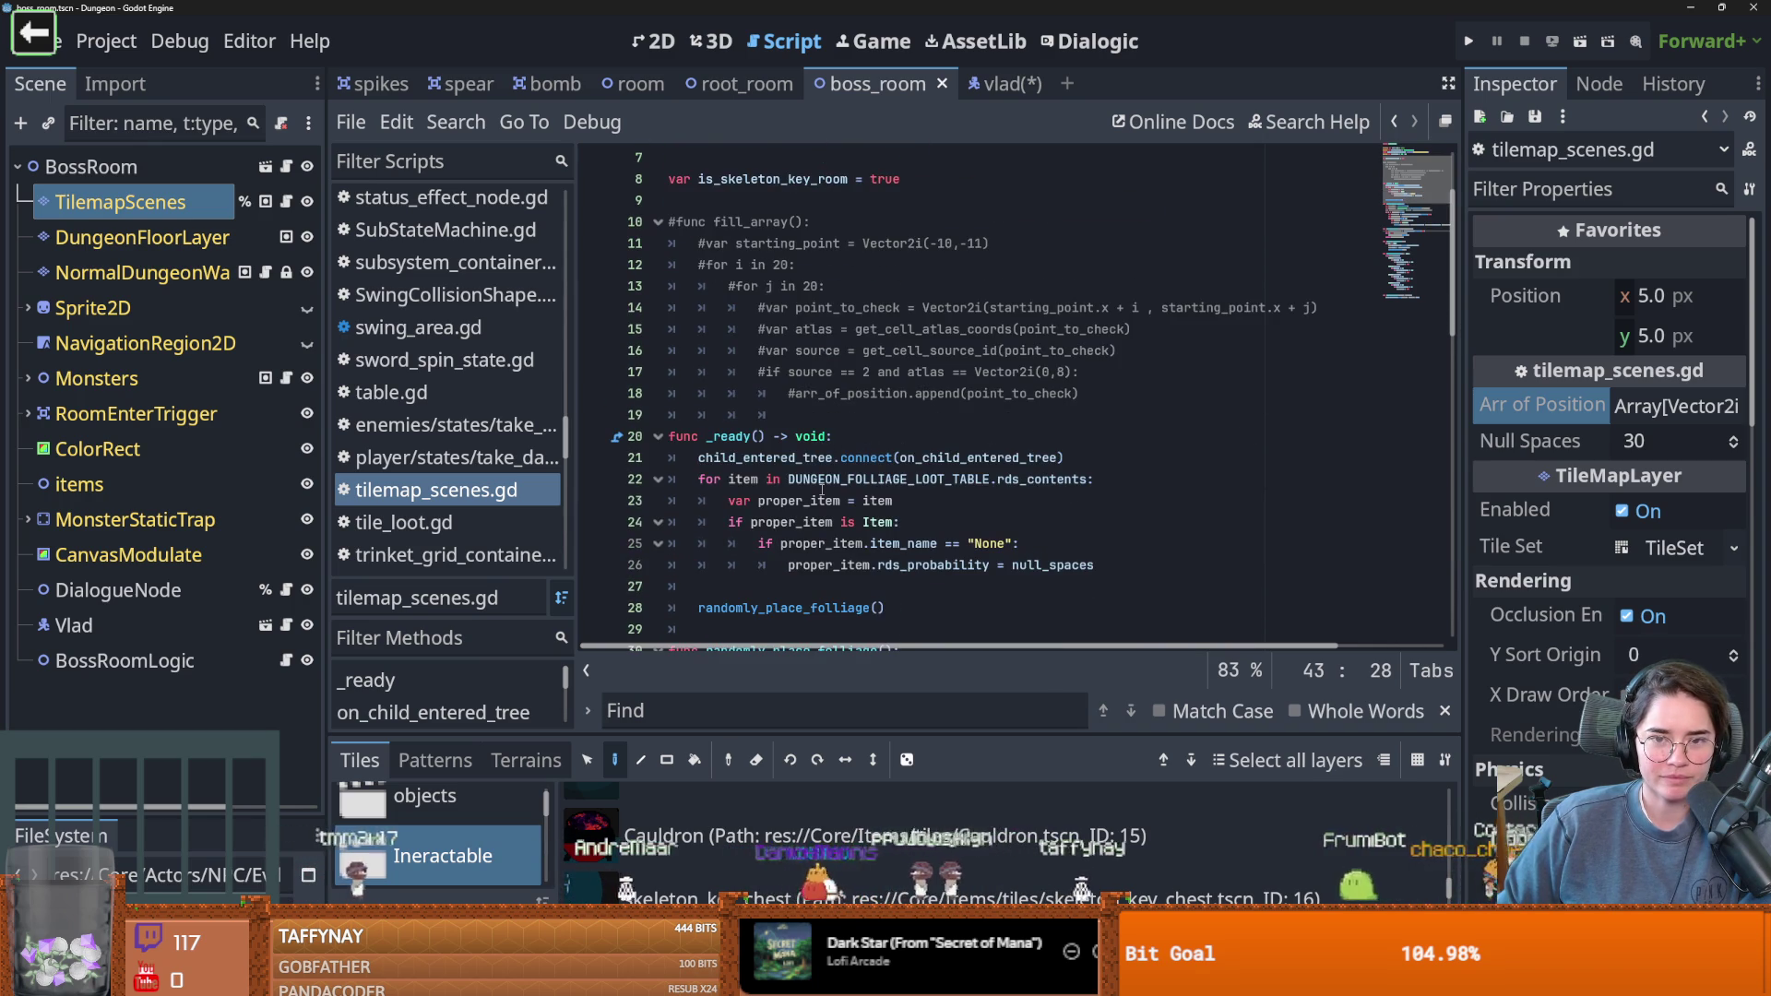
scroll(822, 491, up, 2)
double_click(799, 264)
scroll(934, 499, down, 6)
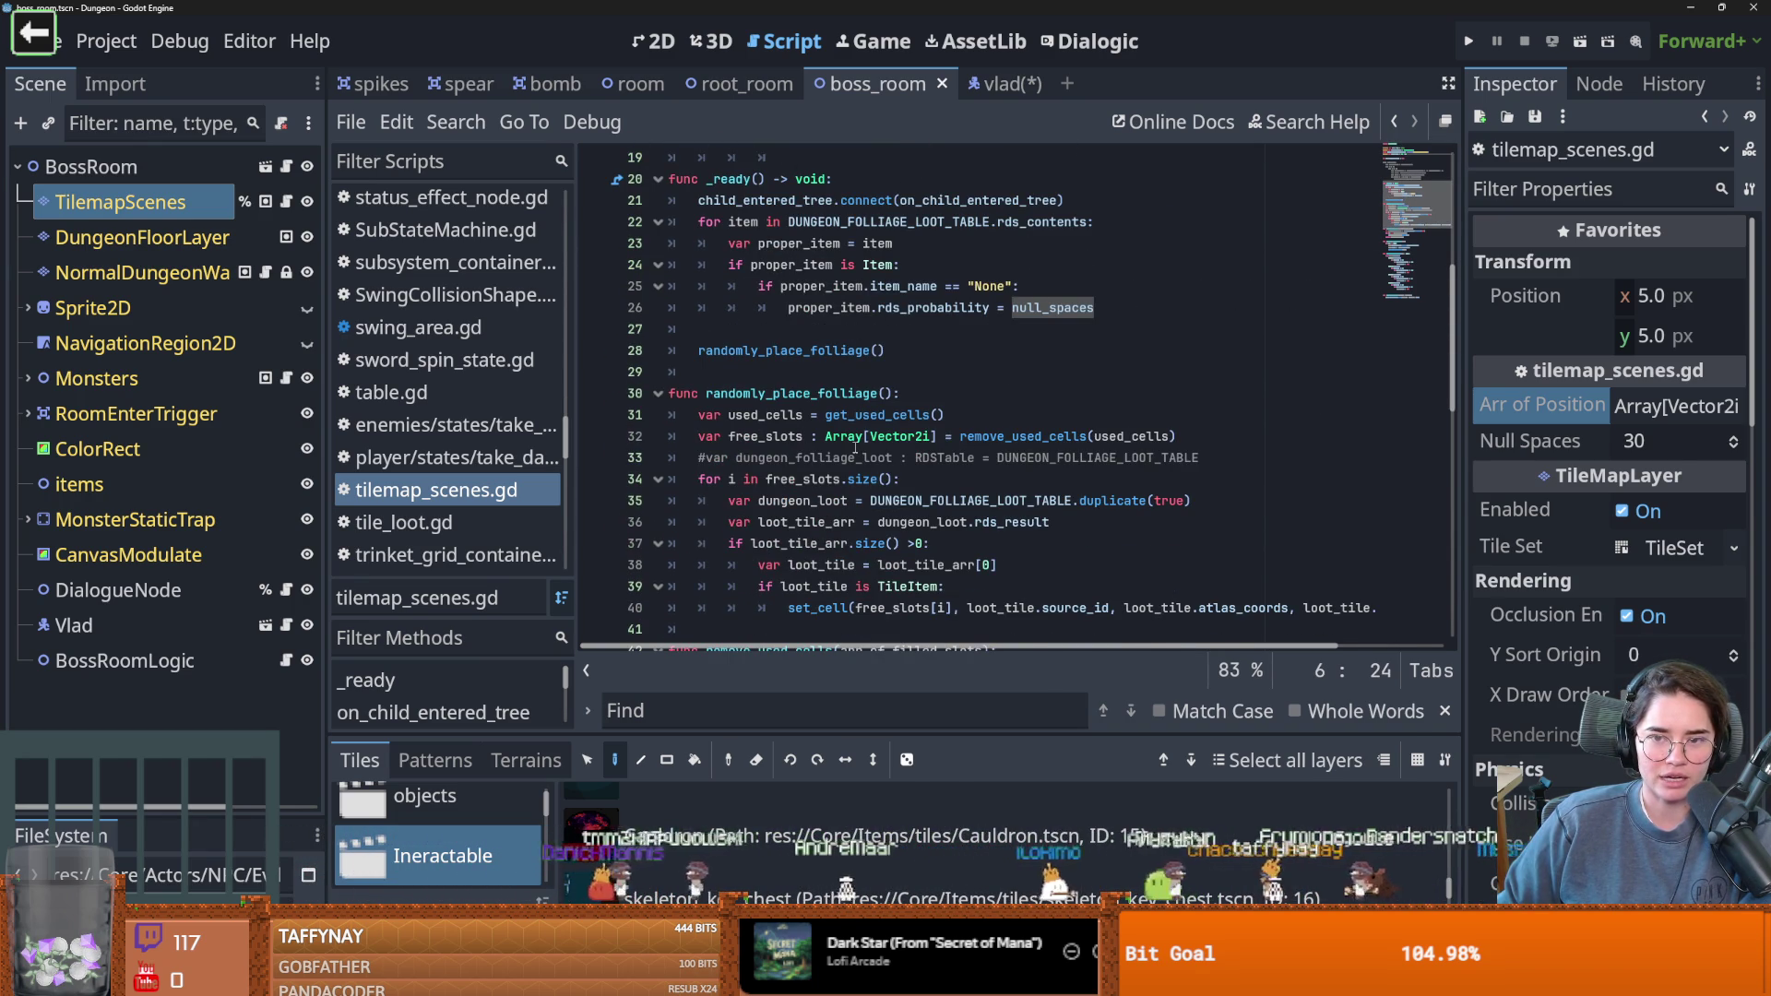
mouse_move(855, 449)
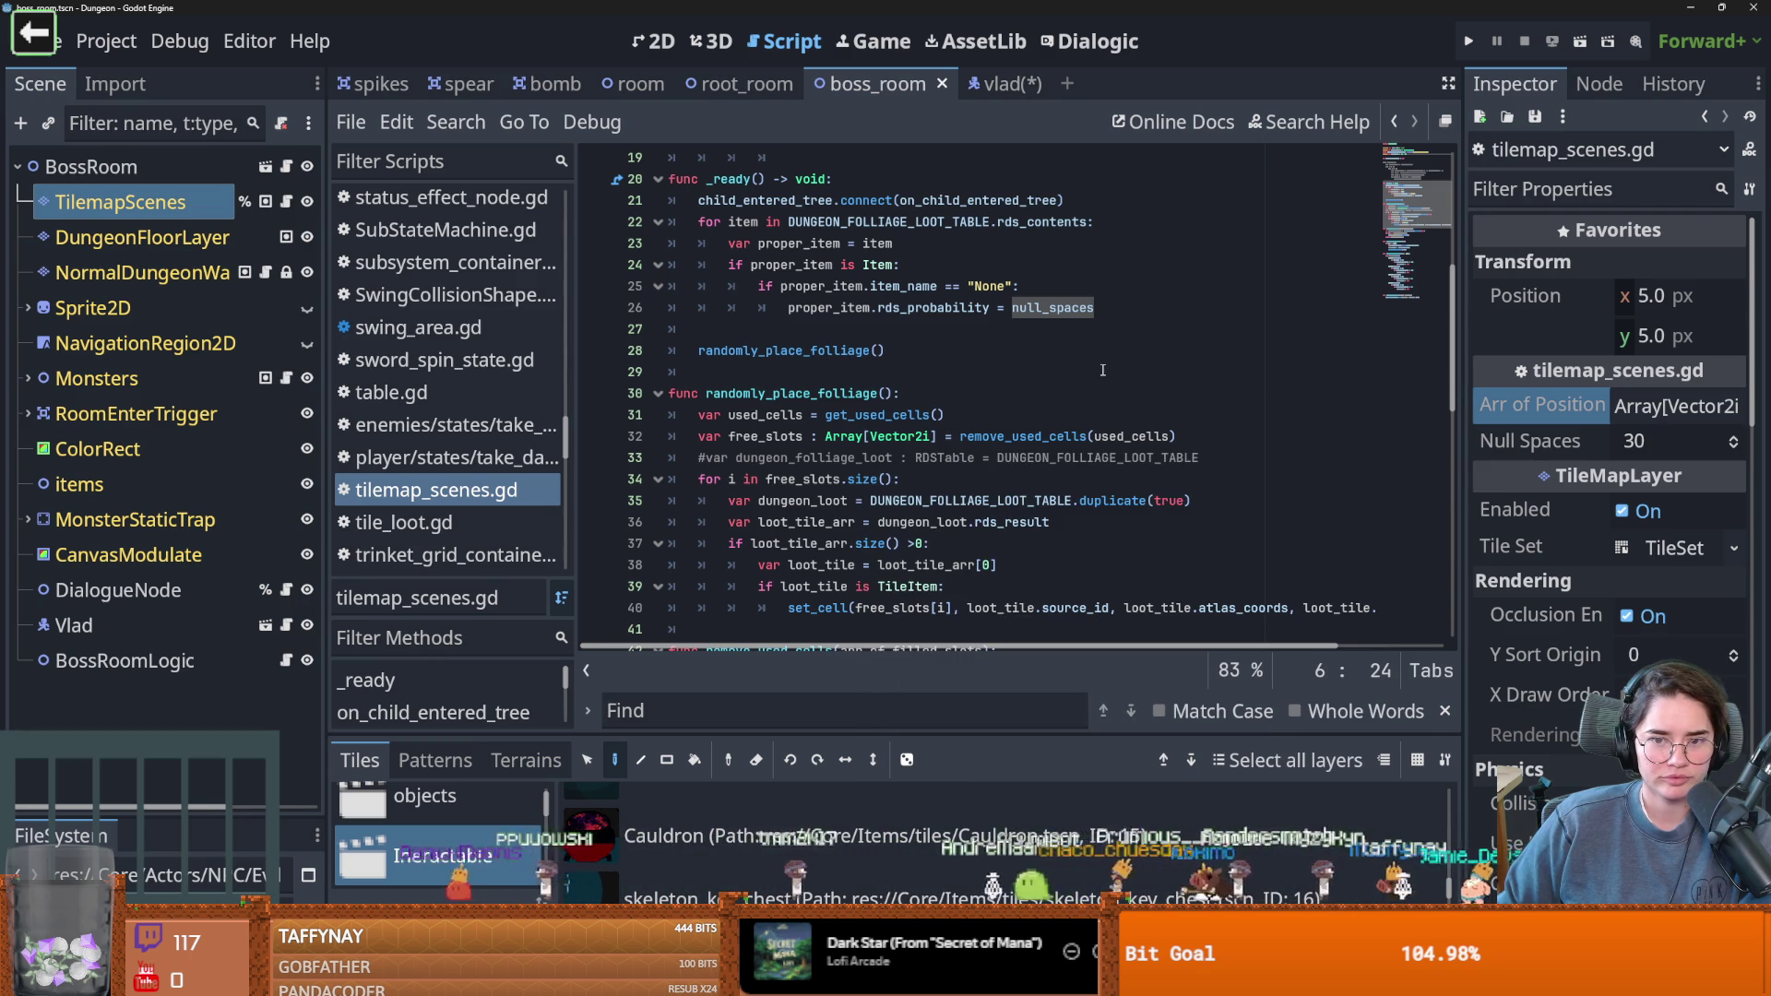
scroll(846, 415, down, 1)
scroll(846, 413, down, 1)
mouse_move(846, 414)
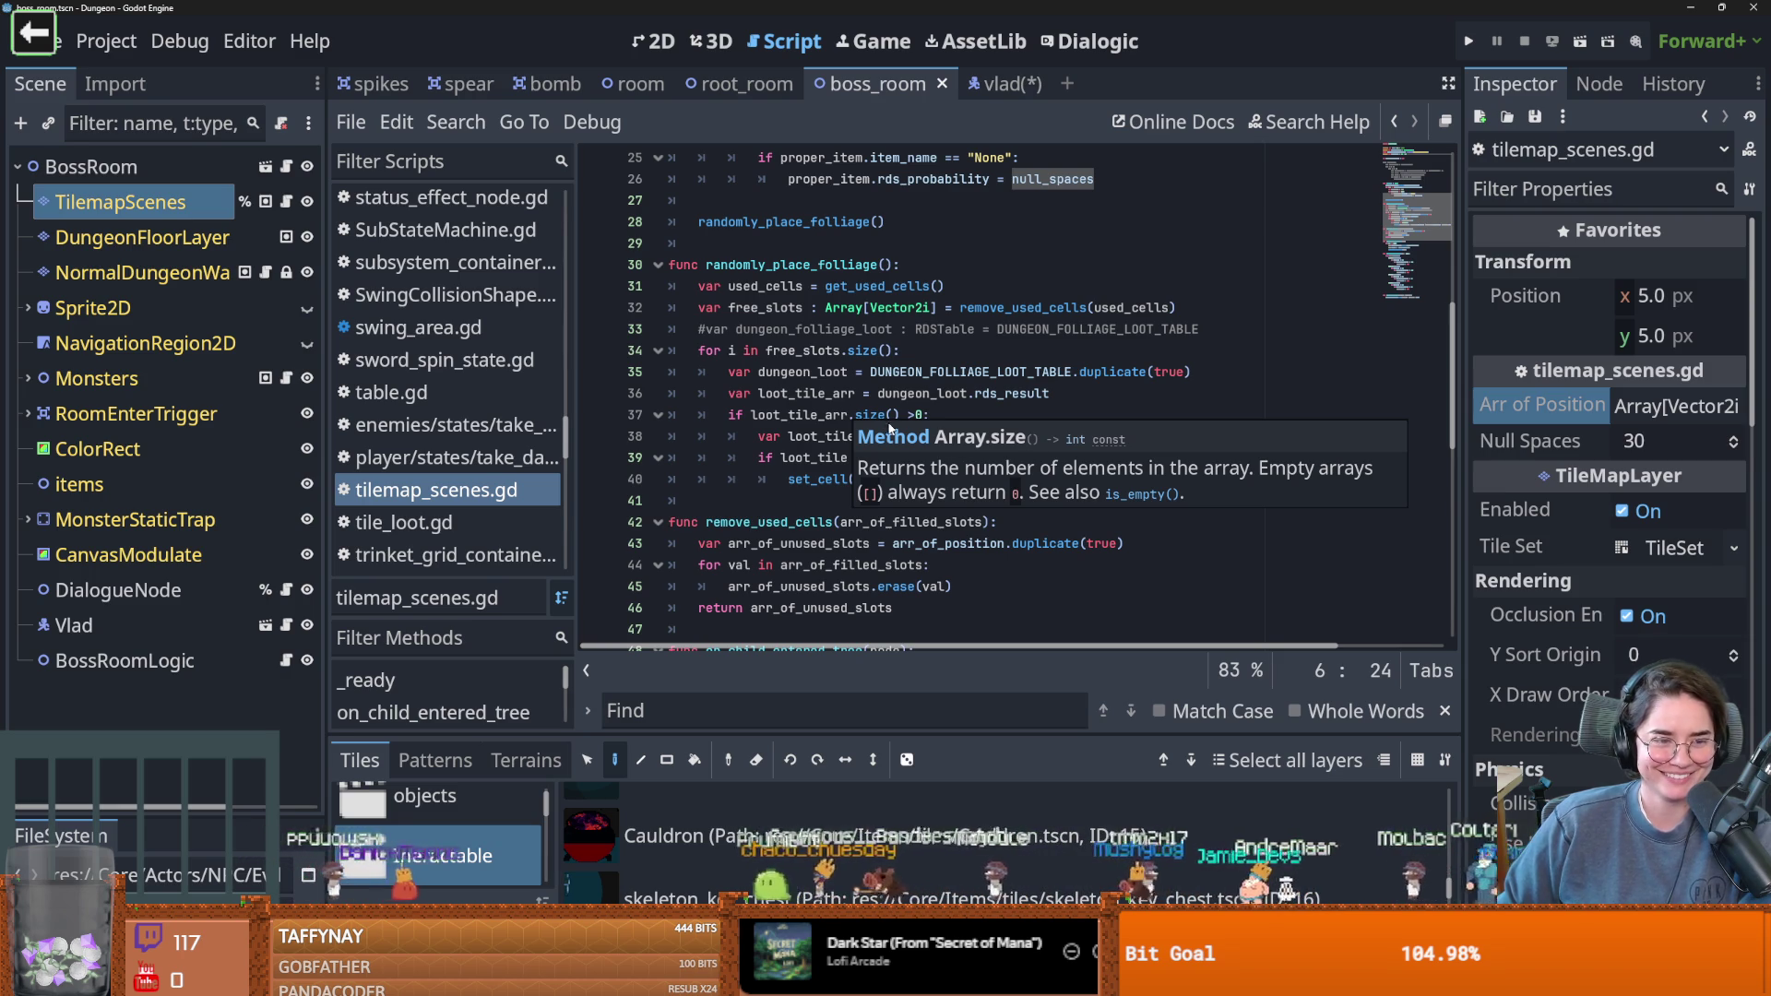
click(779, 481)
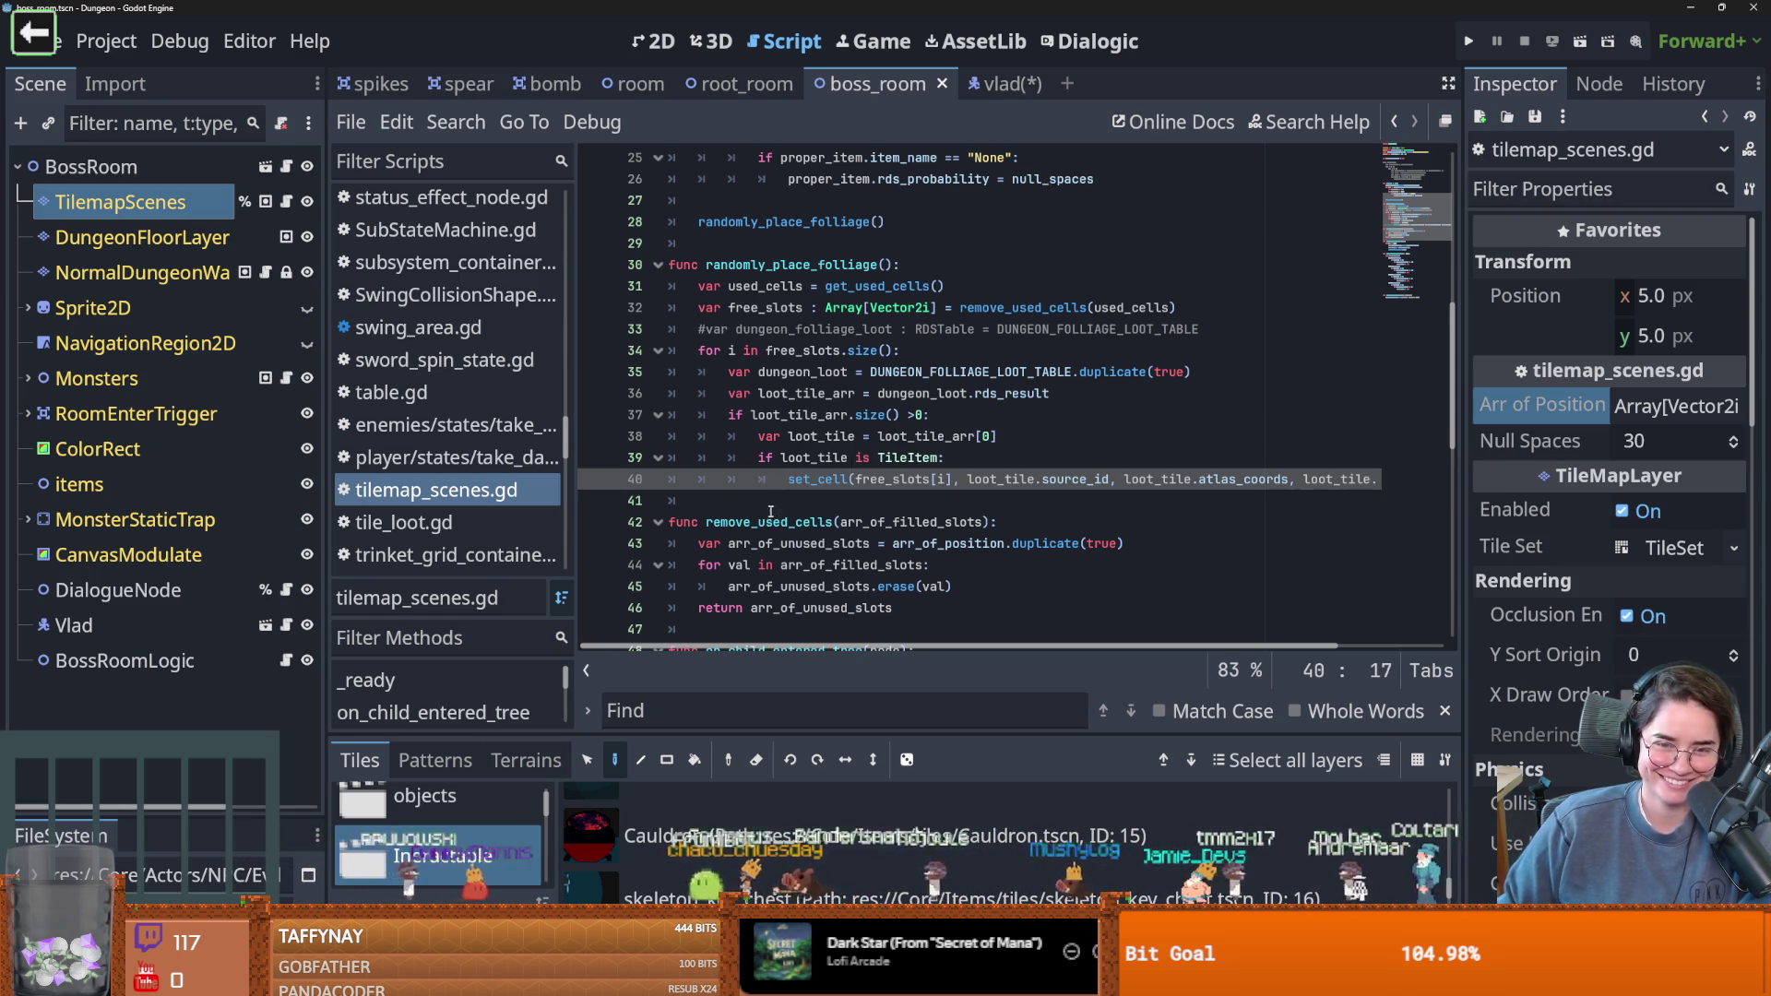
click(773, 503)
scroll(830, 512, down, 5)
scroll(836, 515, up, 5)
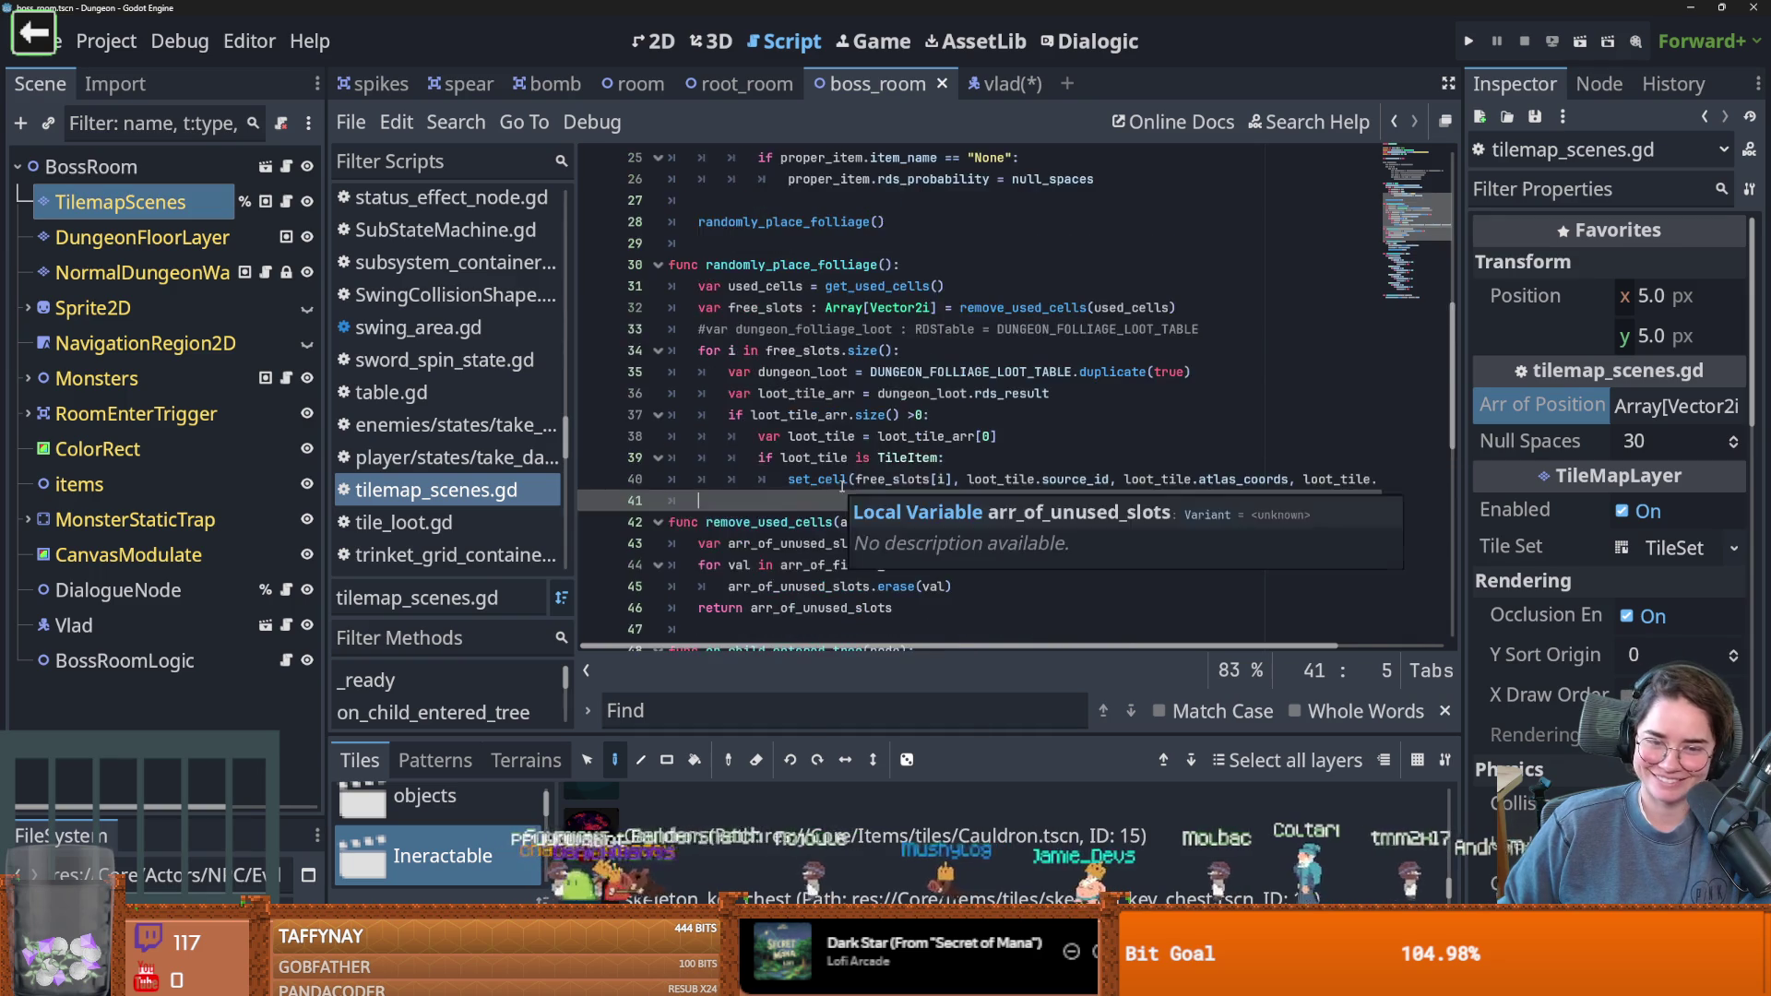
scroll(841, 487, down, 3)
scroll(841, 482, down, 1)
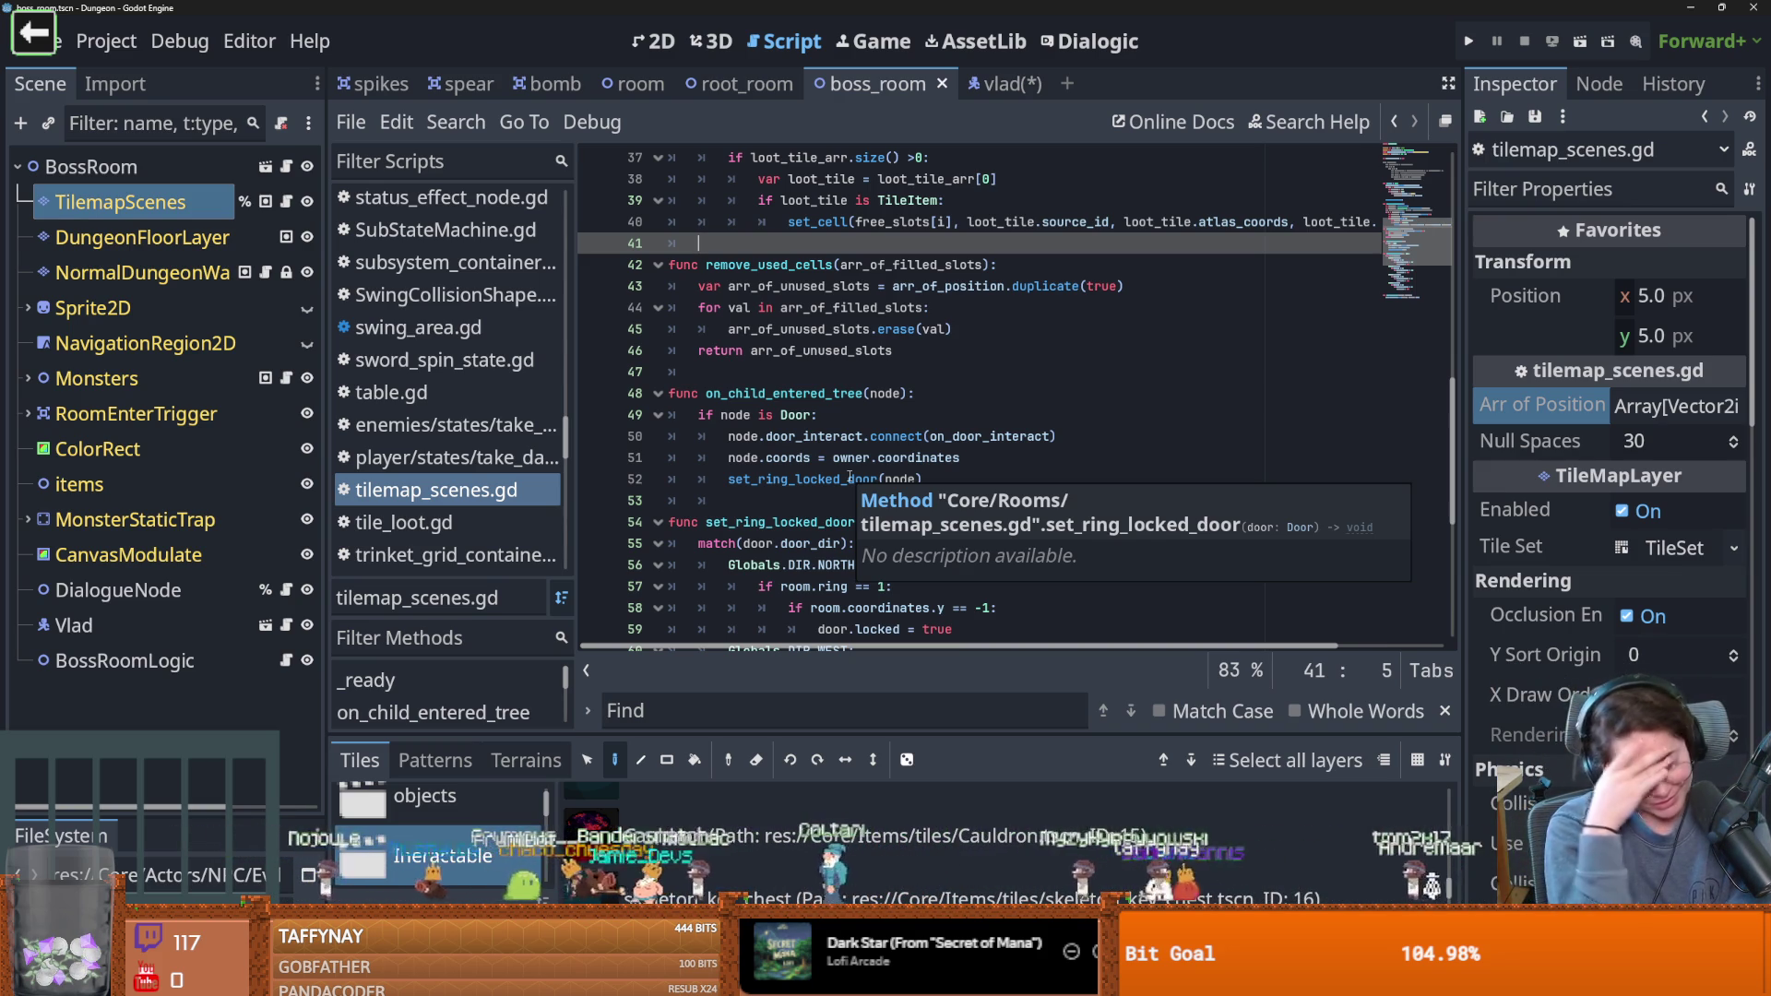
scroll(920, 471, up, 1)
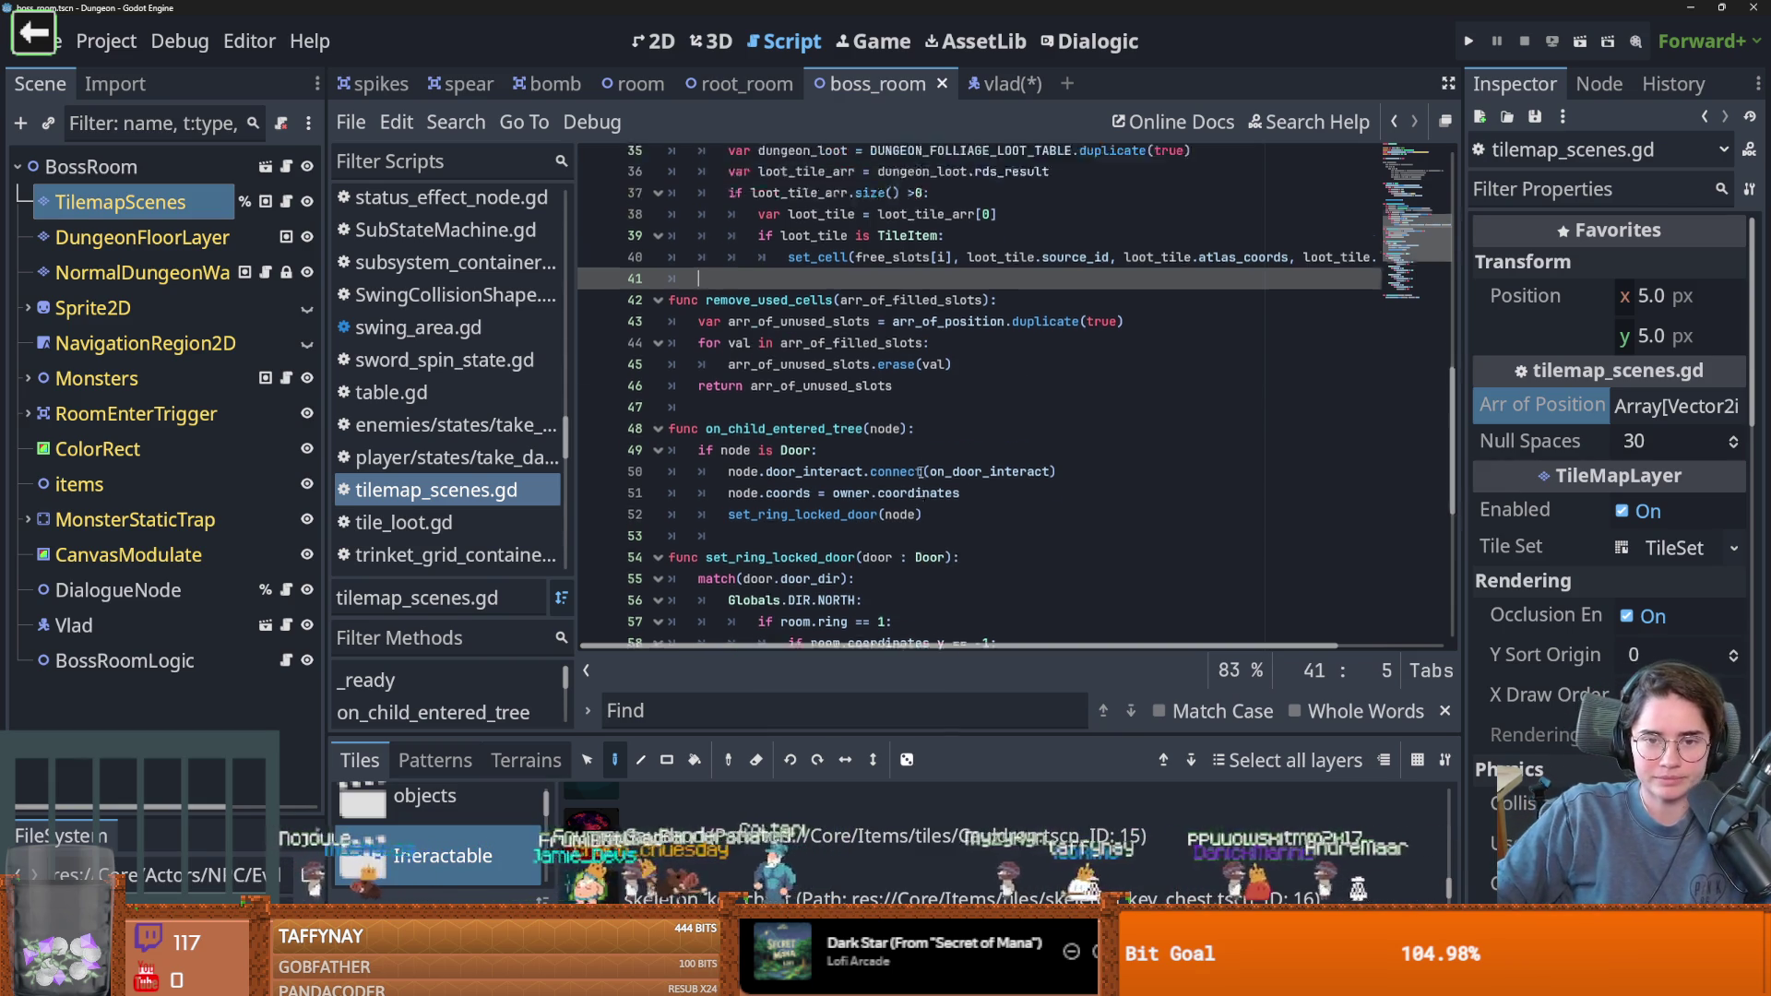
scroll(920, 471, up, 12)
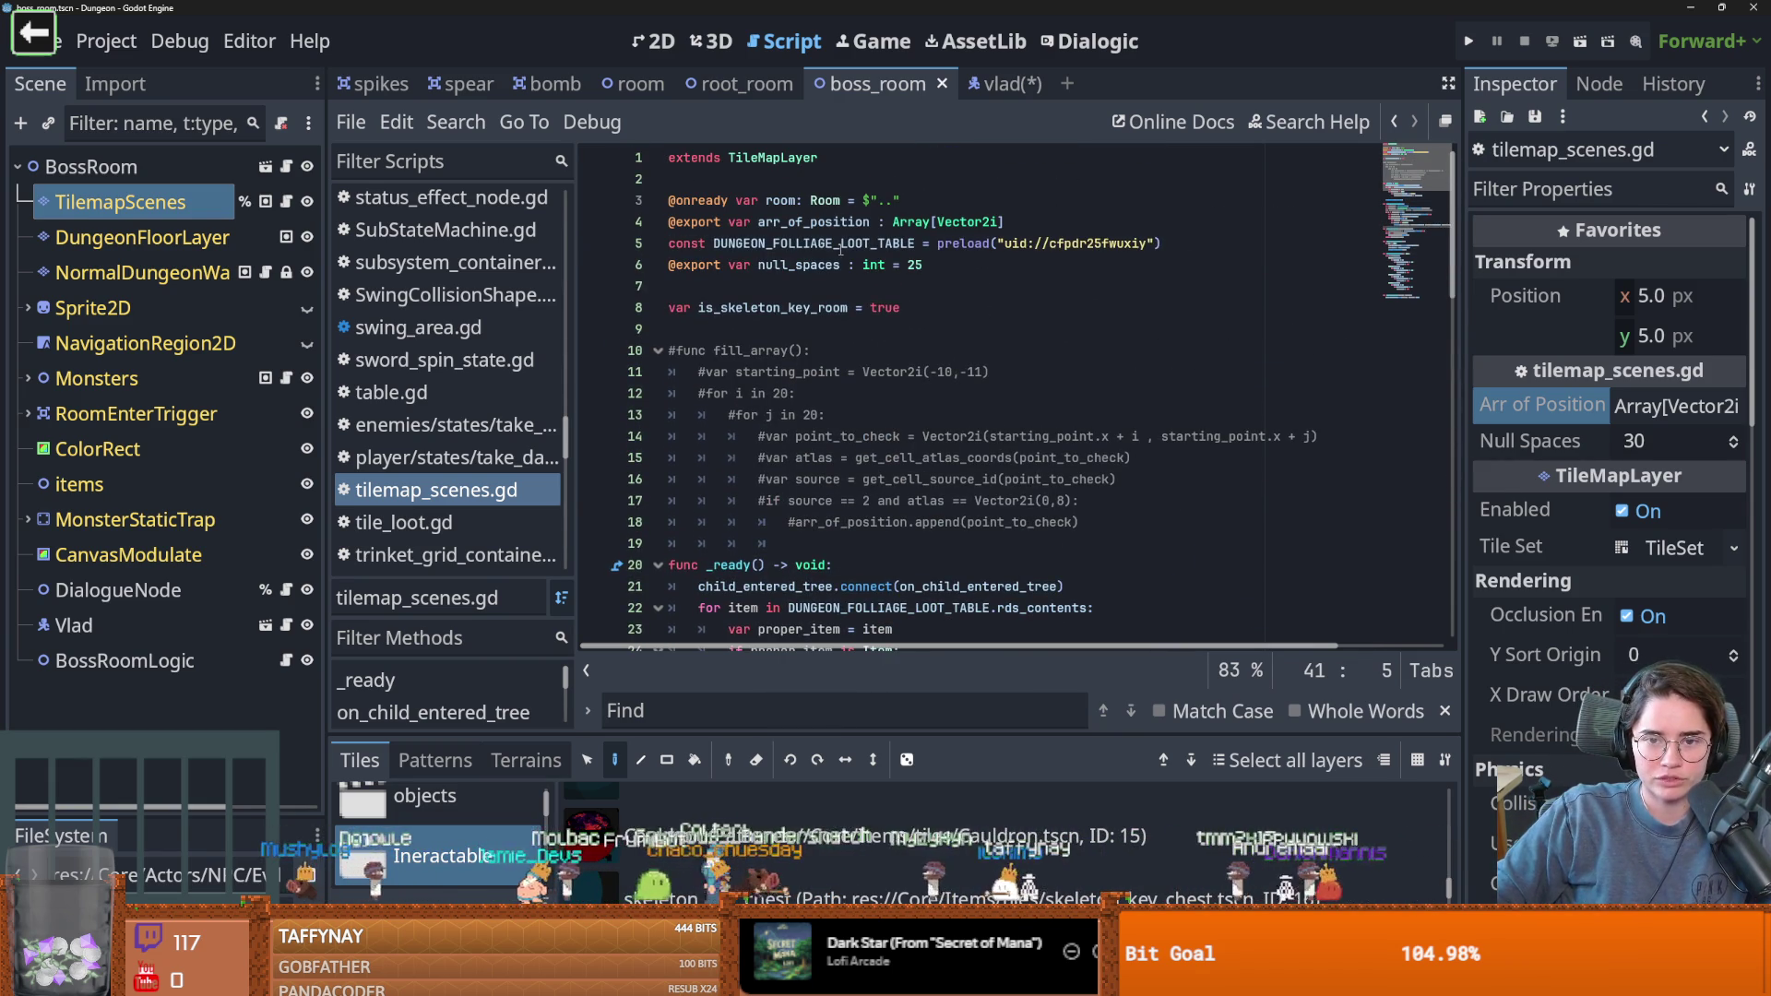
click(869, 221)
scroll(909, 471, down, 9)
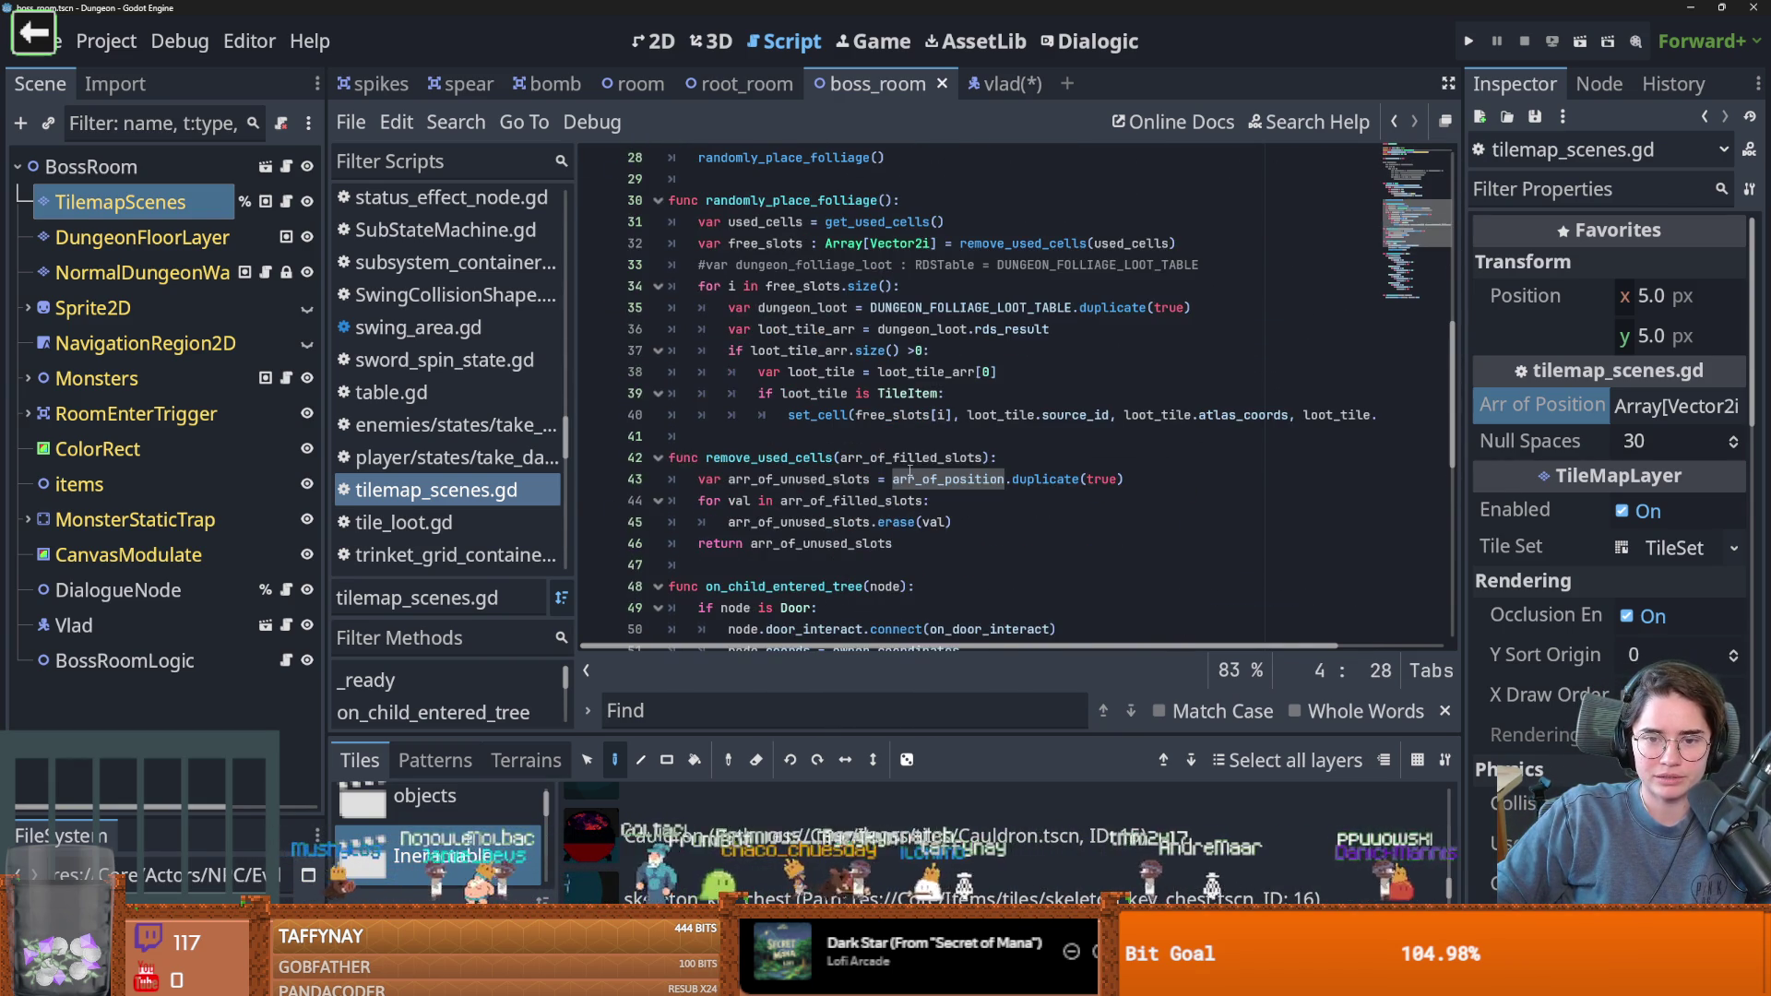
scroll(941, 484, down, 1)
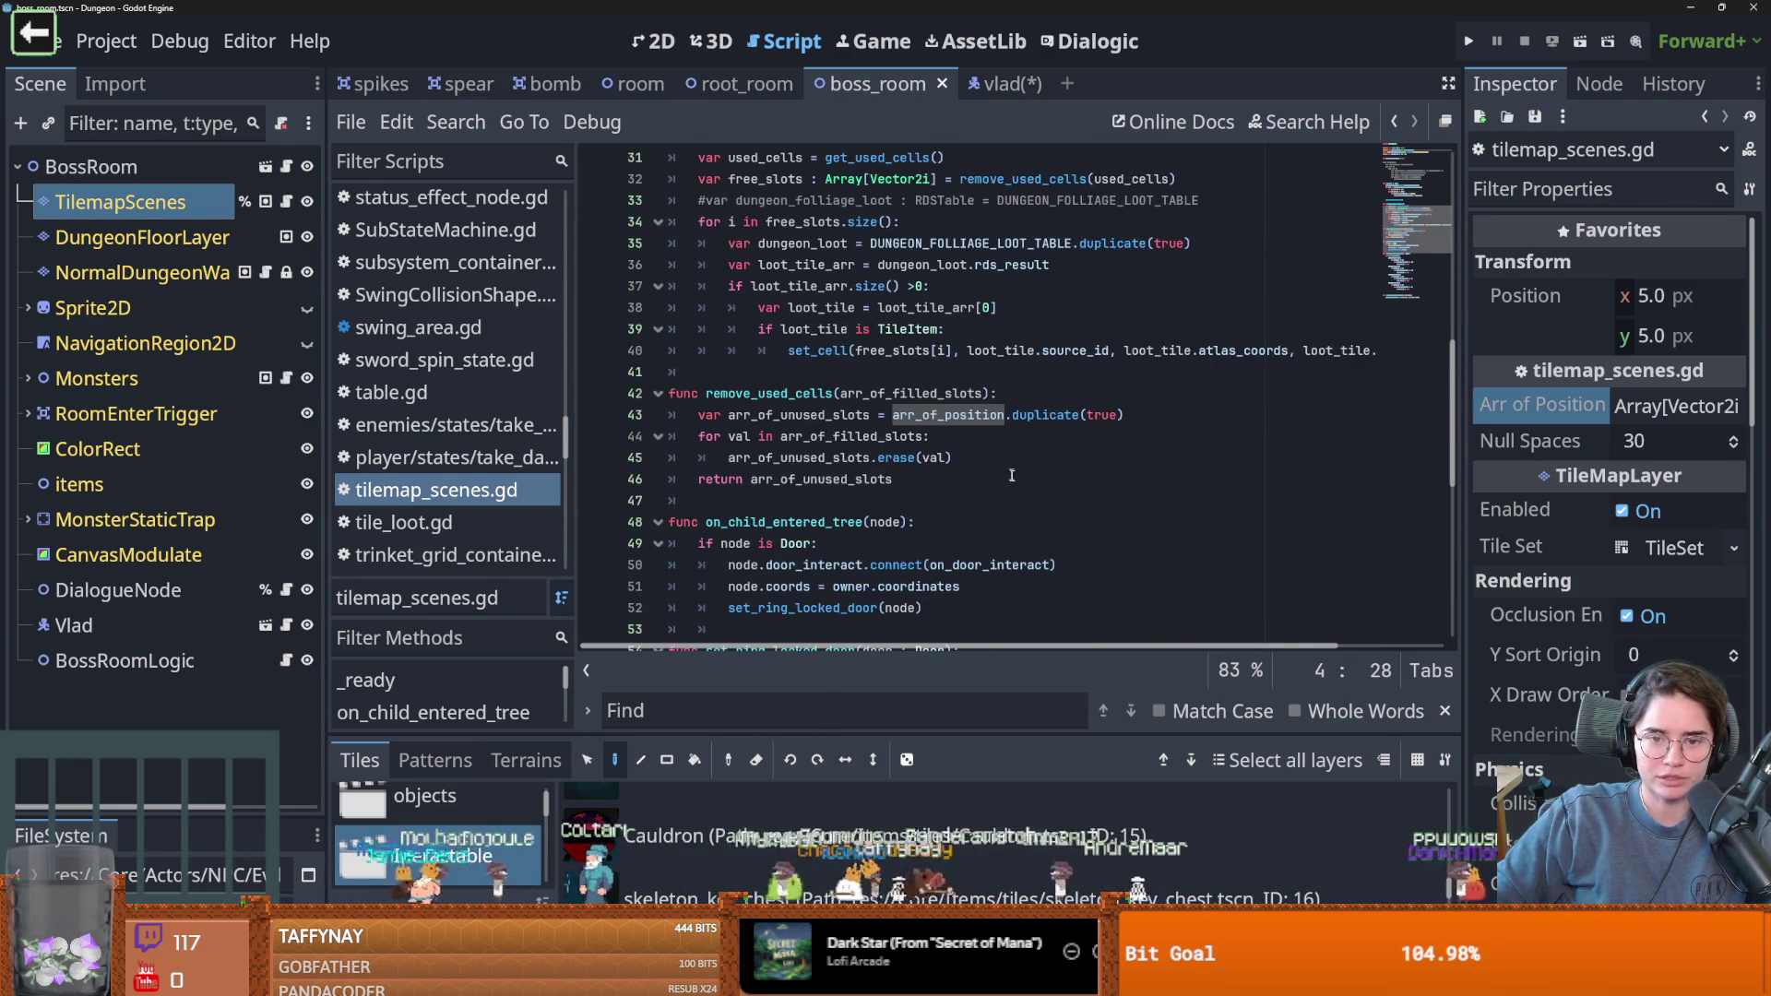
scroll(1004, 471, down, 6)
scroll(916, 439, up, 9)
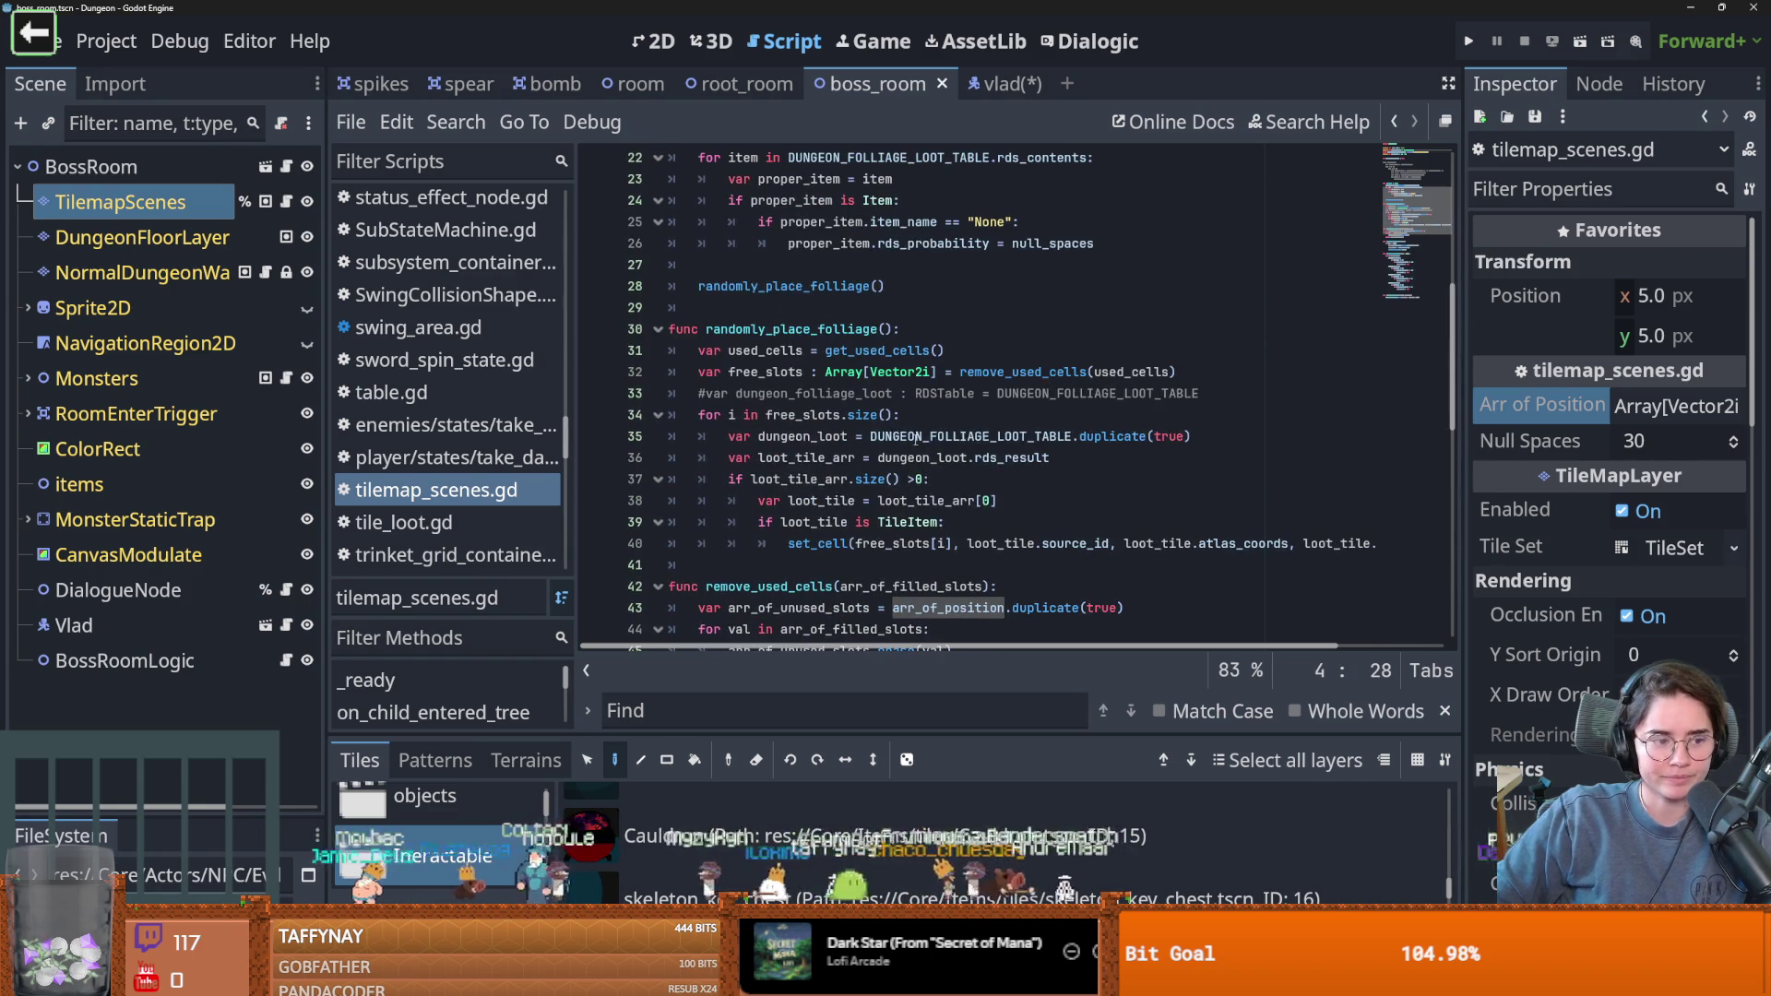
scroll(923, 436, up, 7)
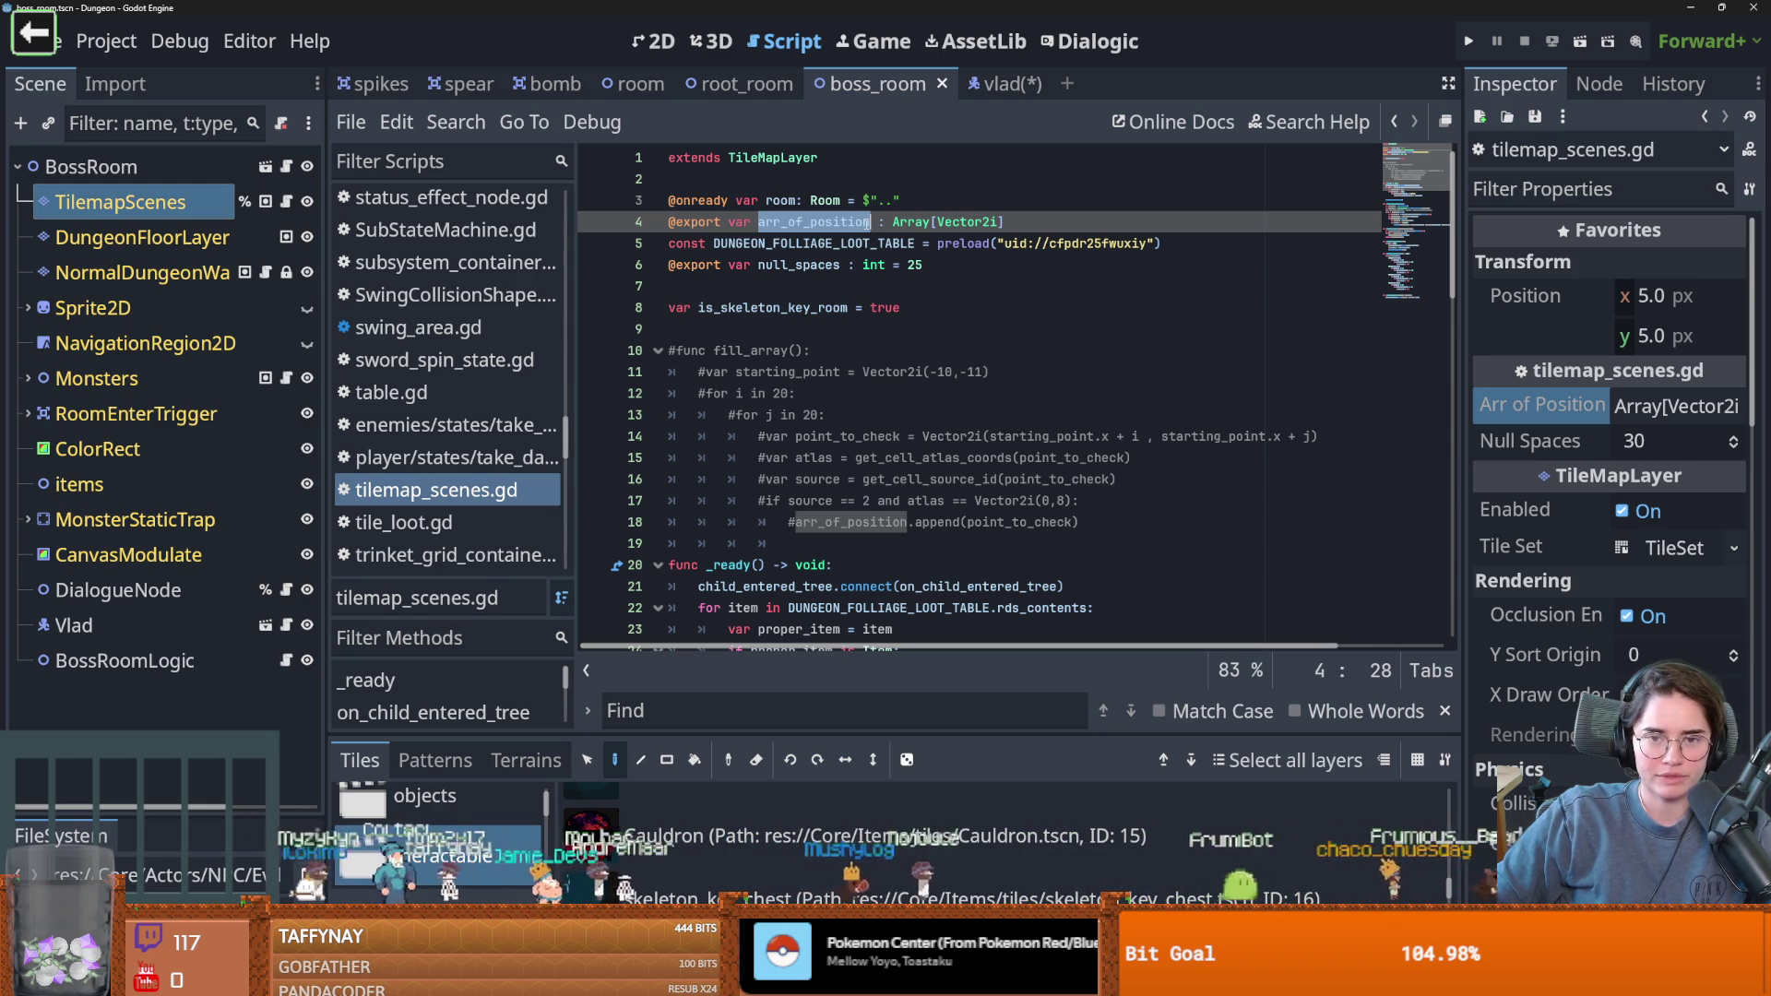
key(ctrl+s)
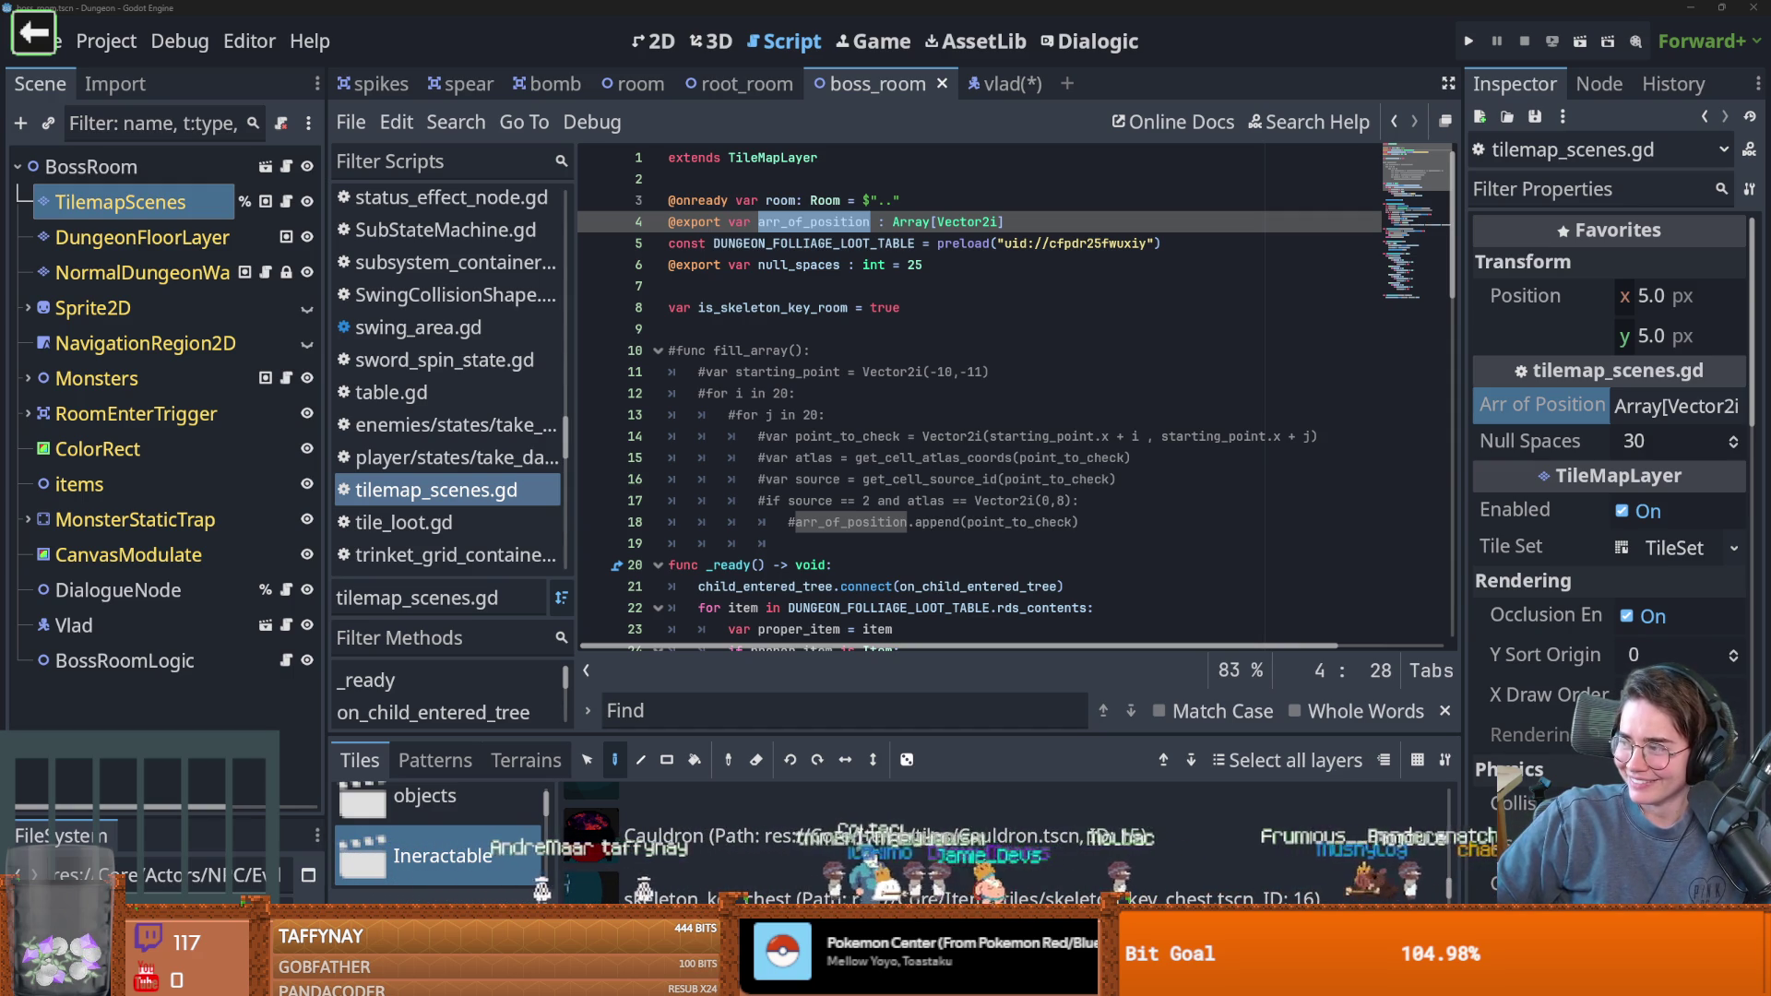
click(1068, 522)
key(ctrl+s)
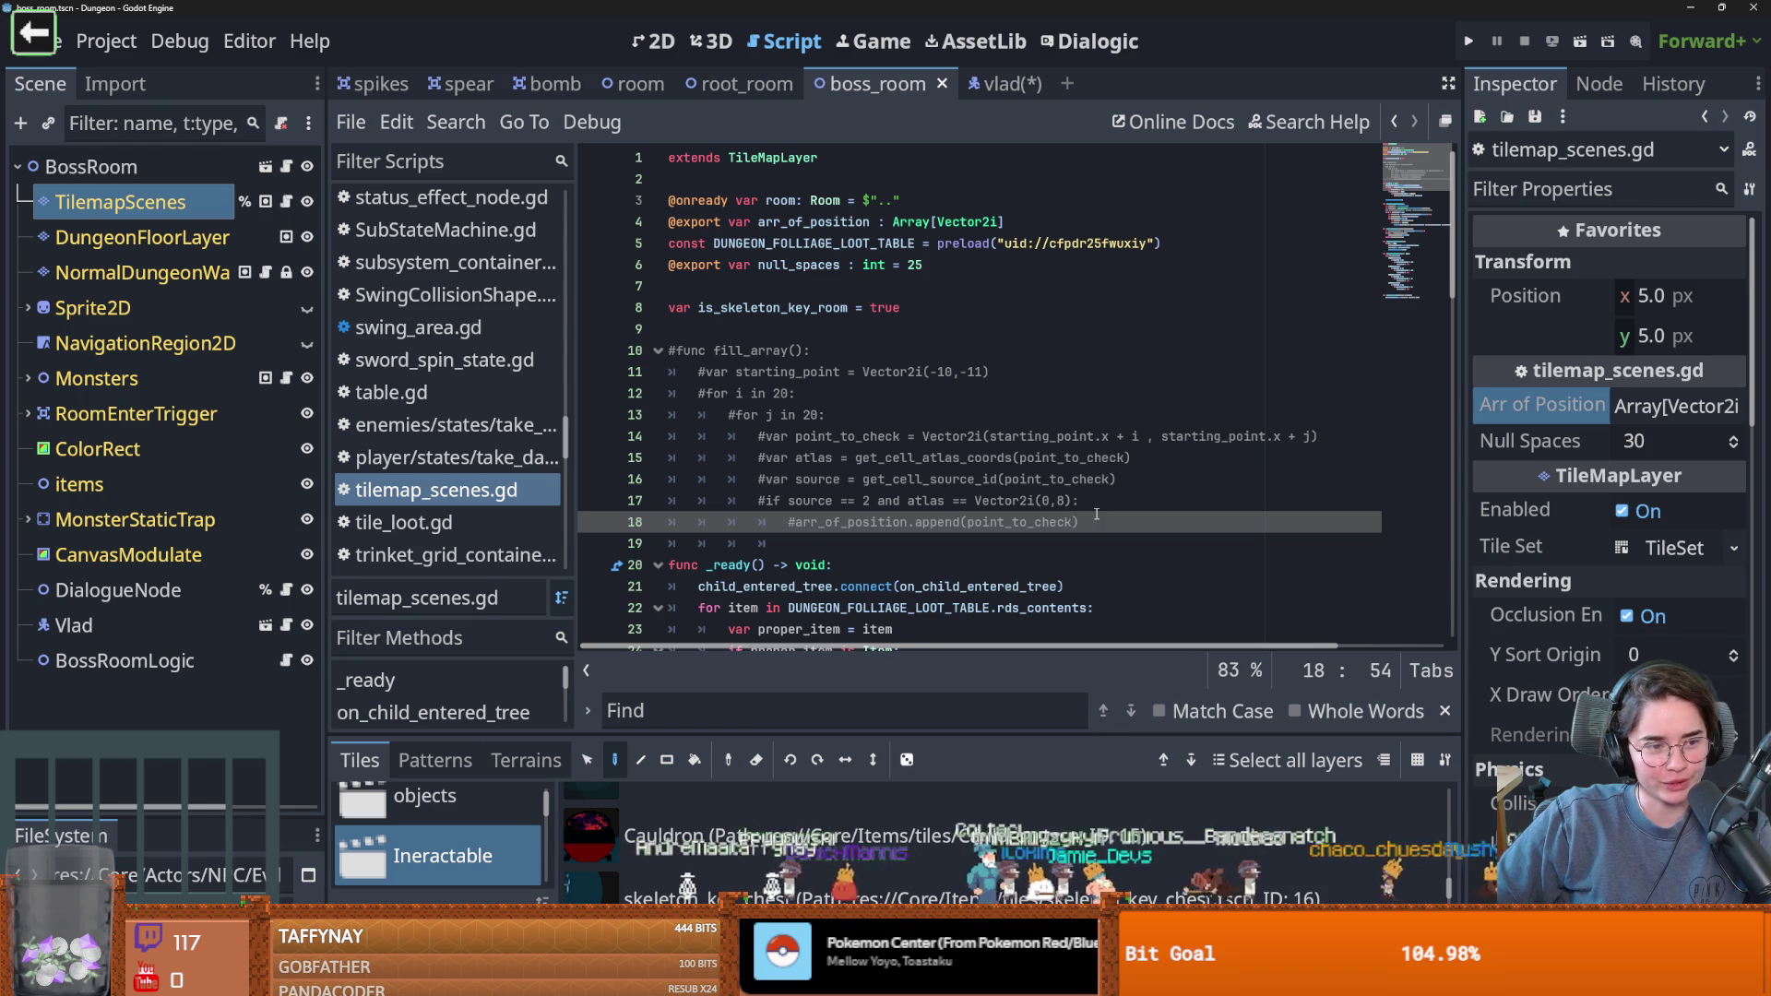
click(887, 400)
key(ctrl+s)
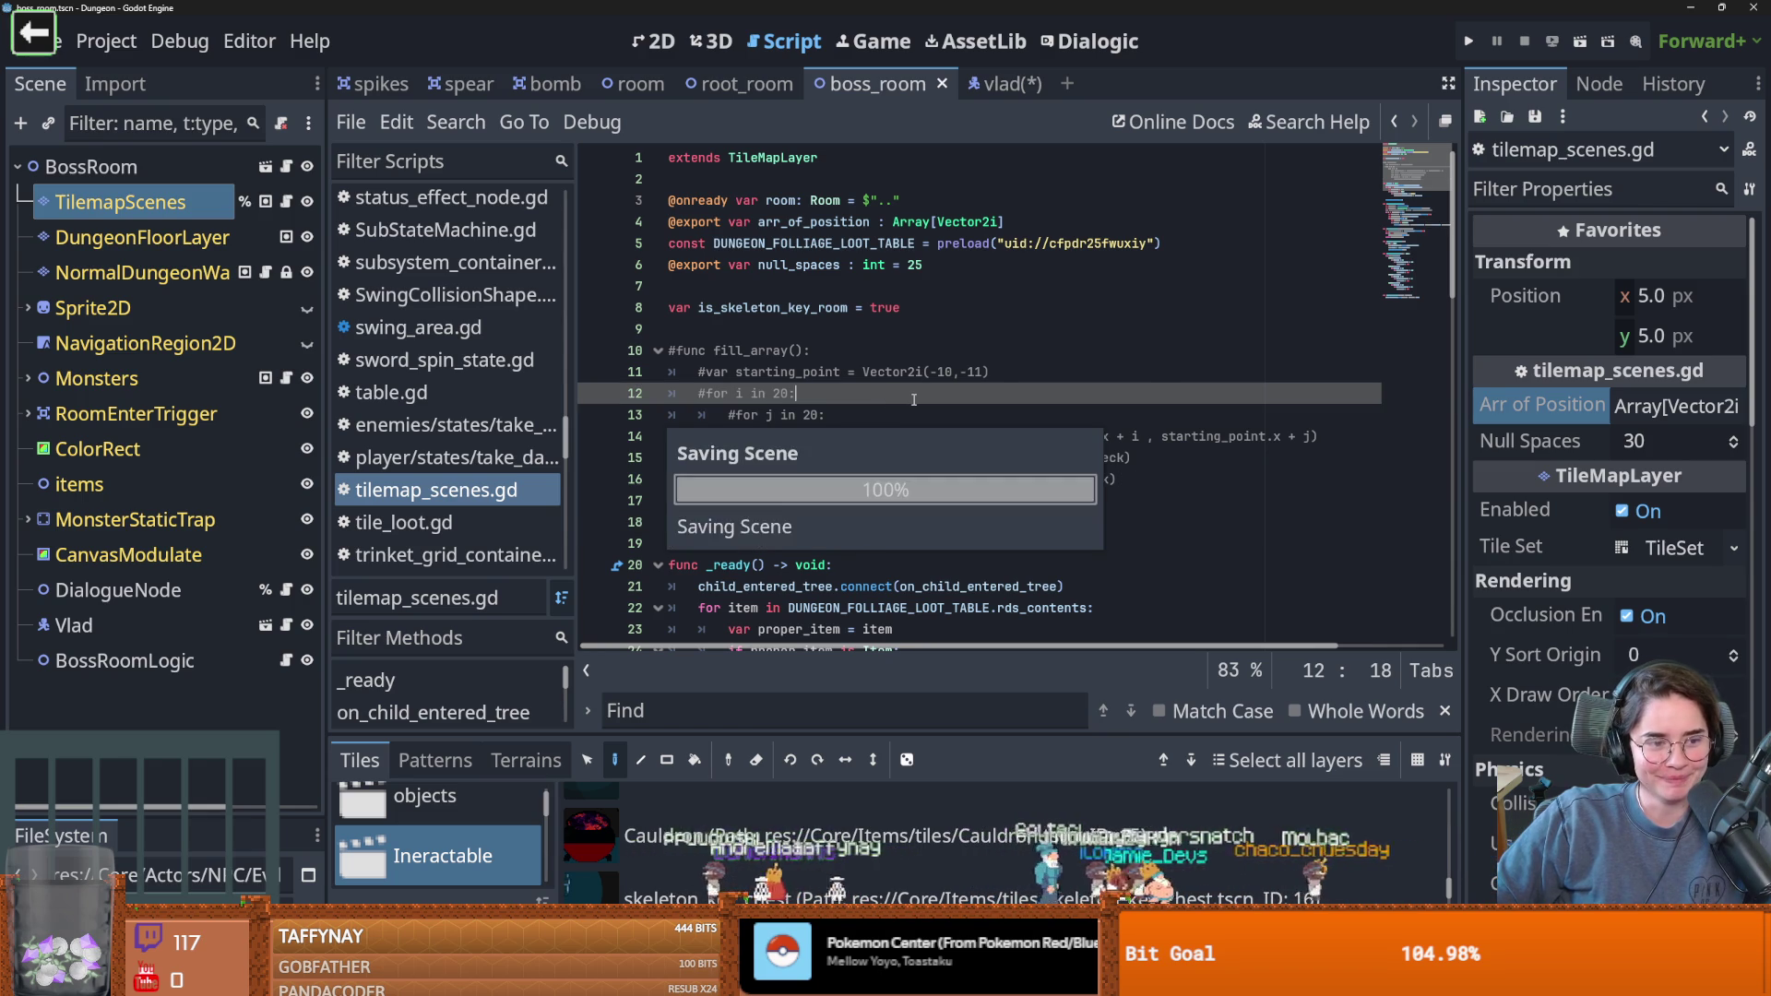
click(813, 436)
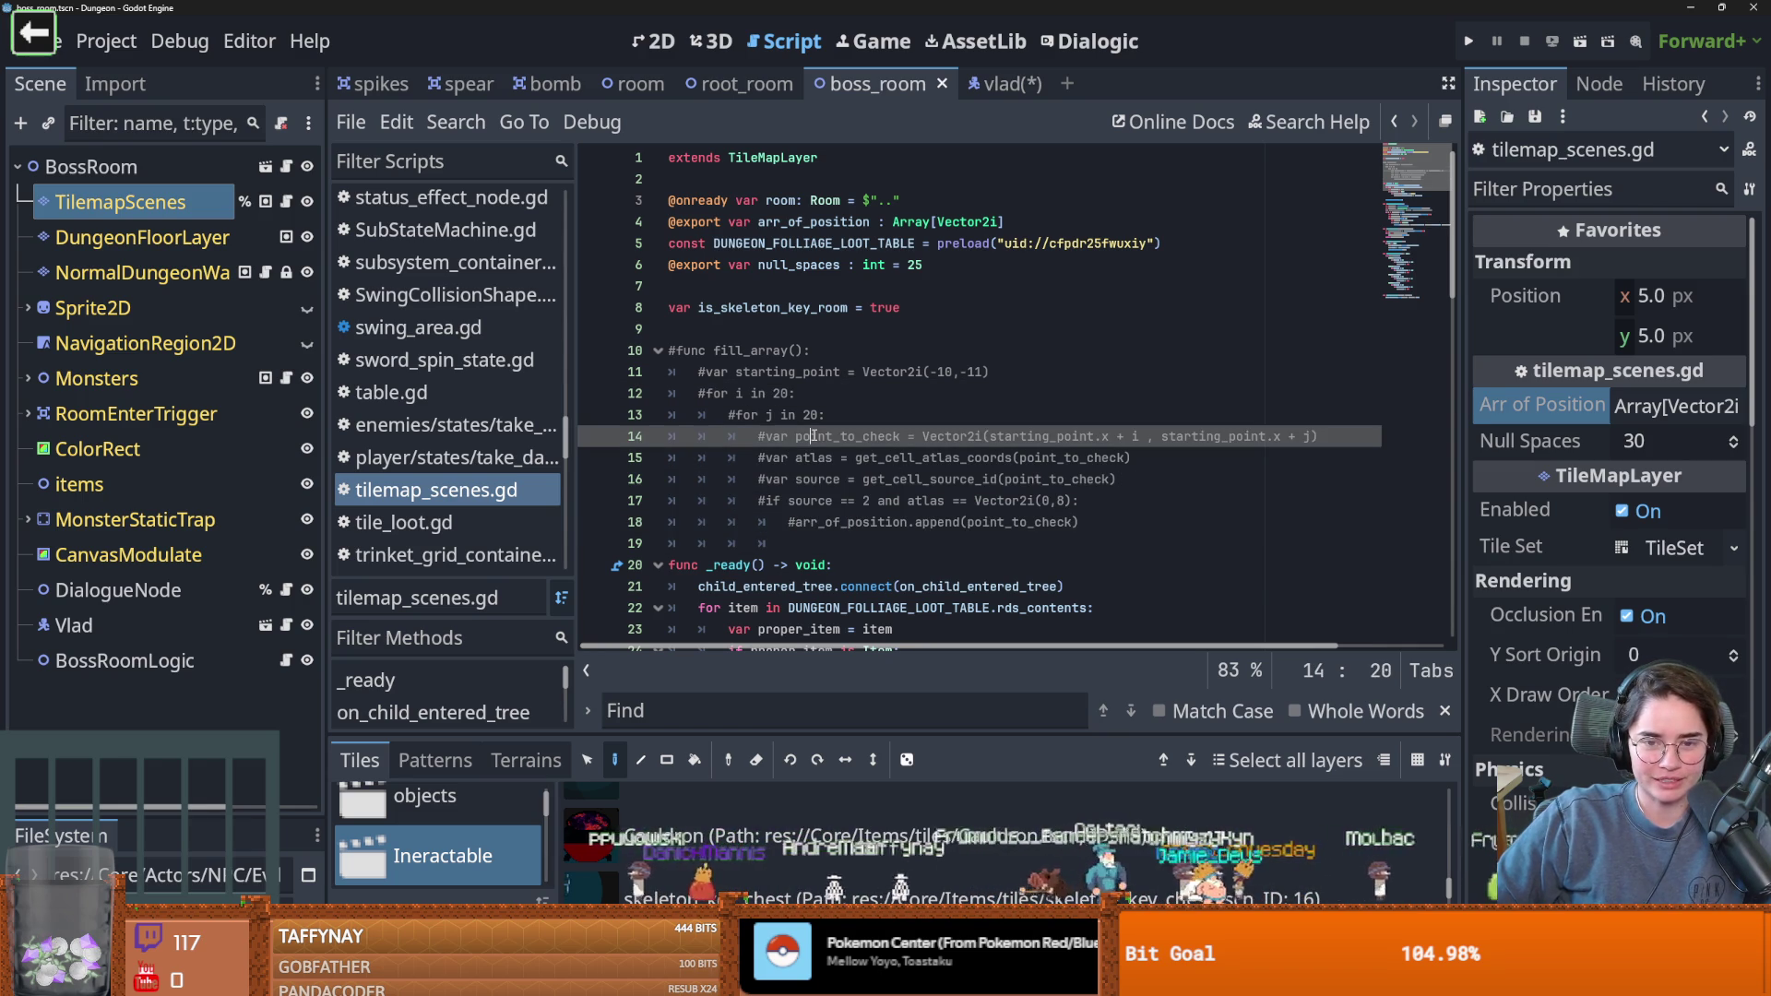
click(654, 40)
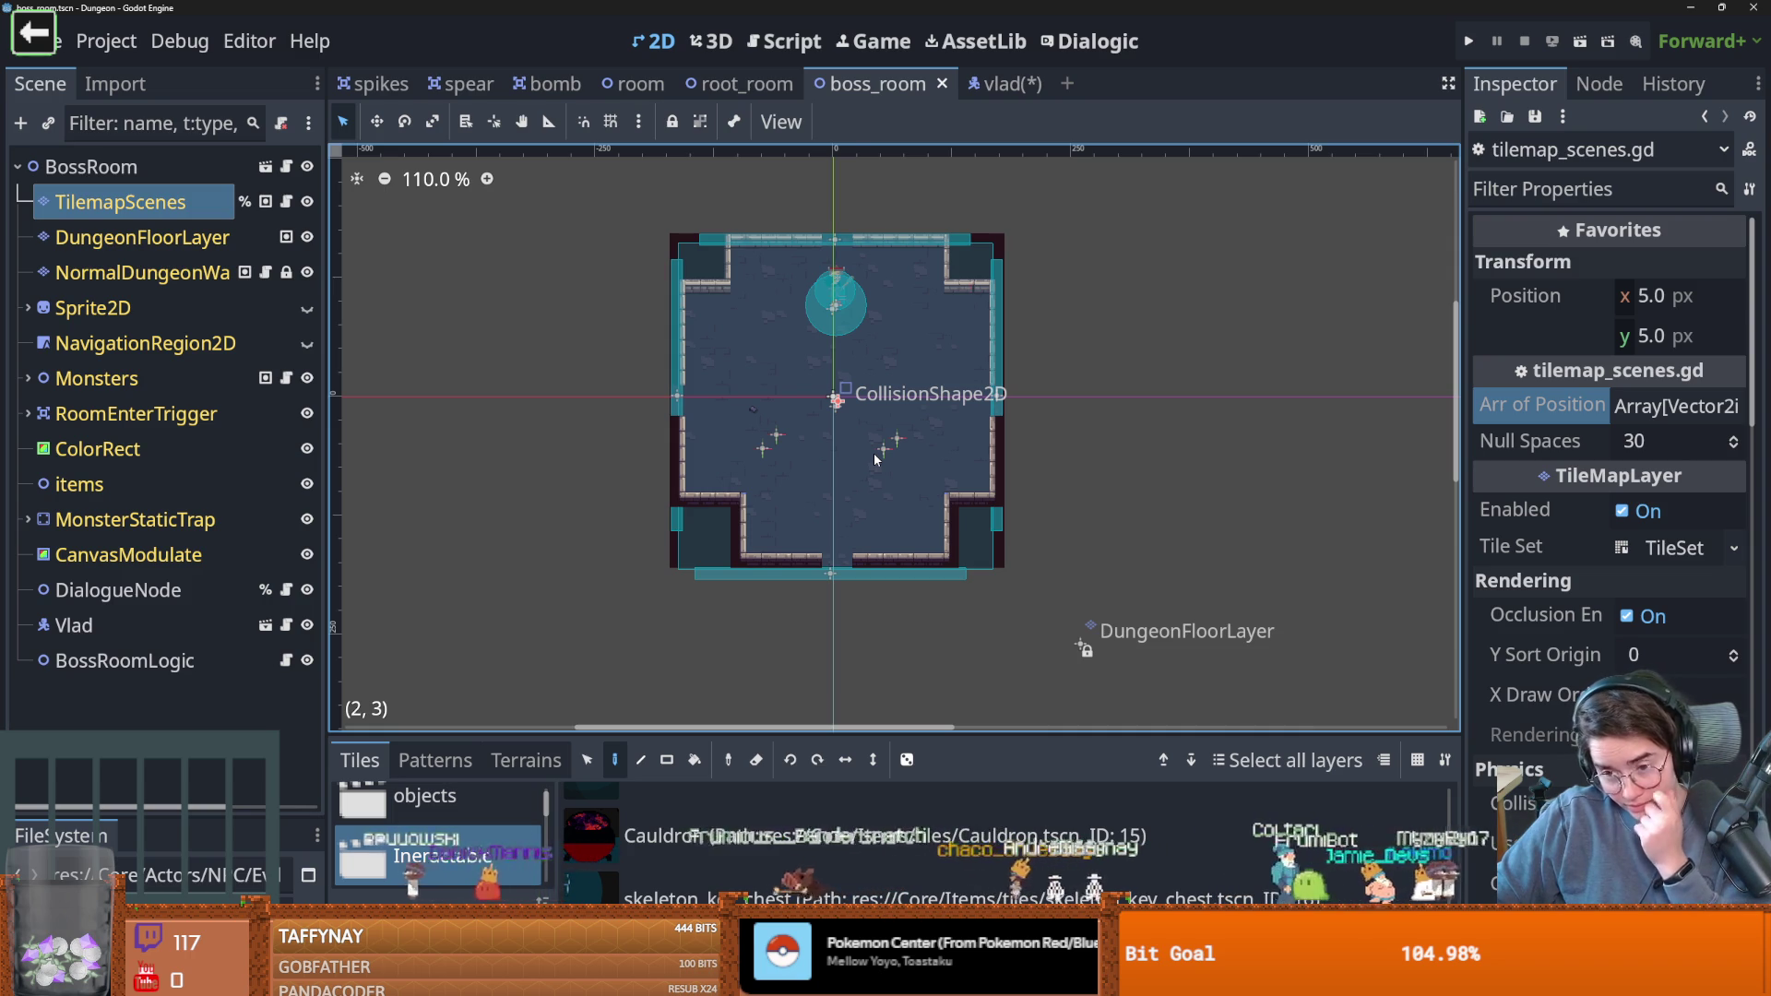
Open BossRoomLogic's vlad_room_logic.gd and place the caret after the extends line.
scroll(839, 359, up, 5)
scroll(820, 386, up, 1)
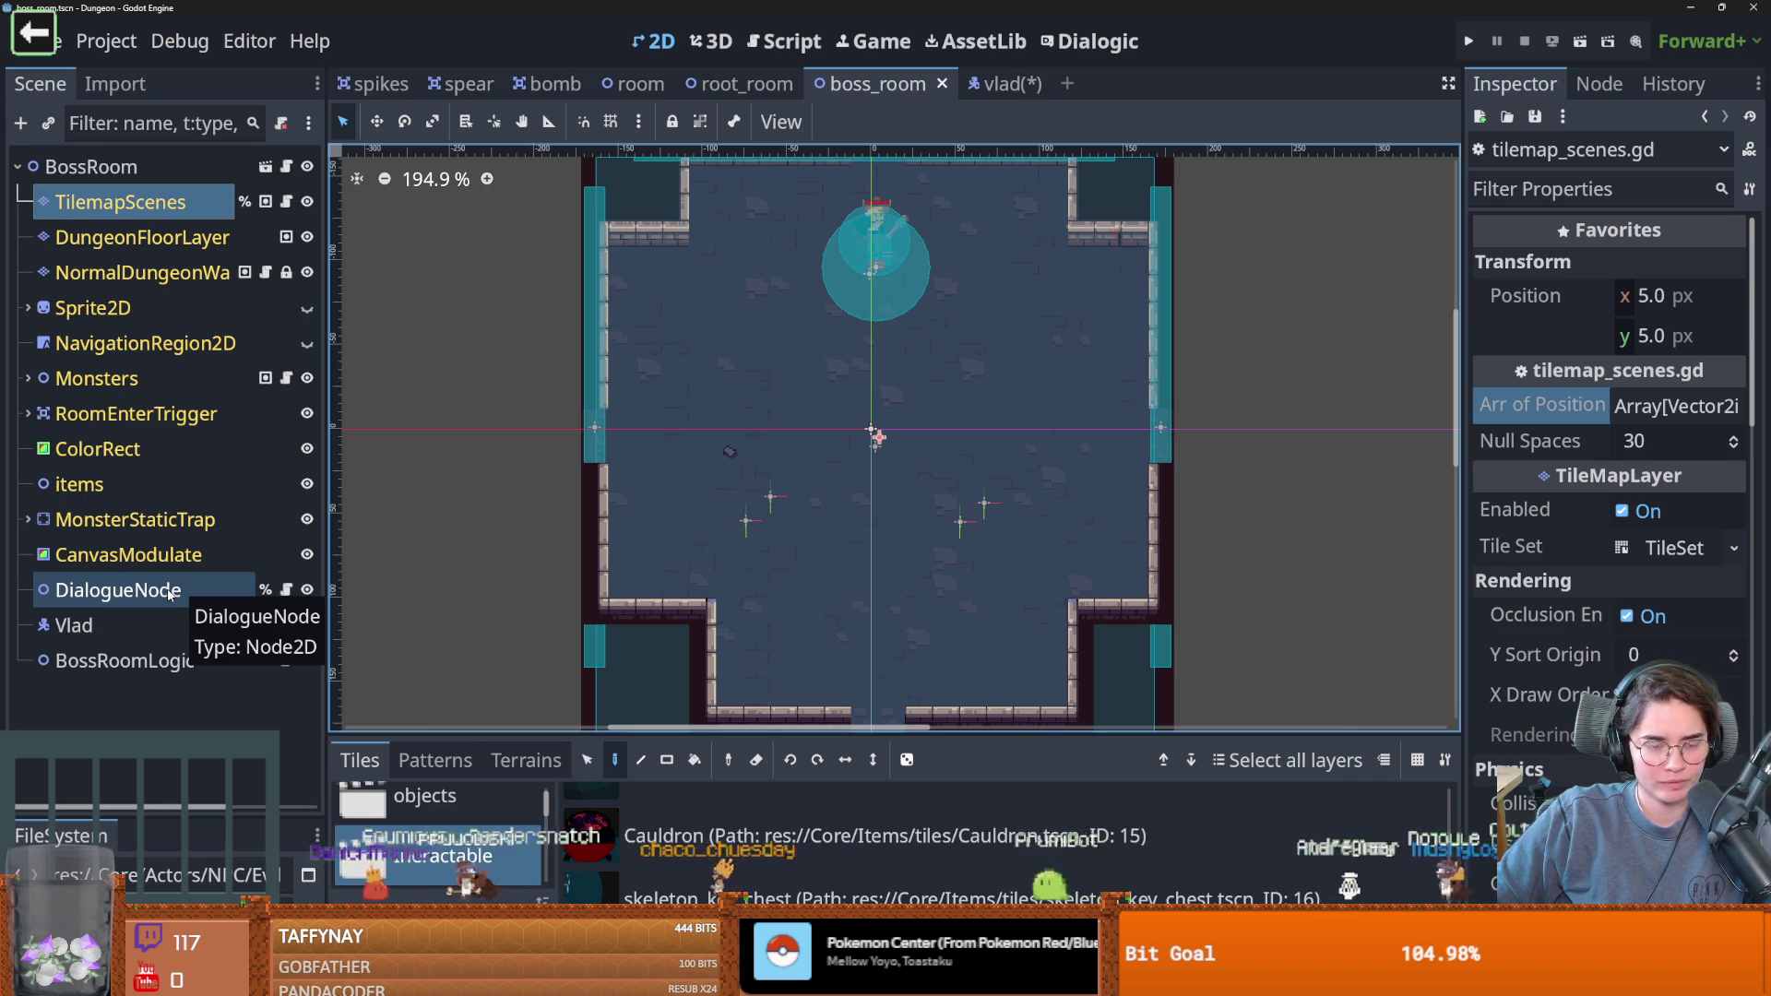
click(286, 590)
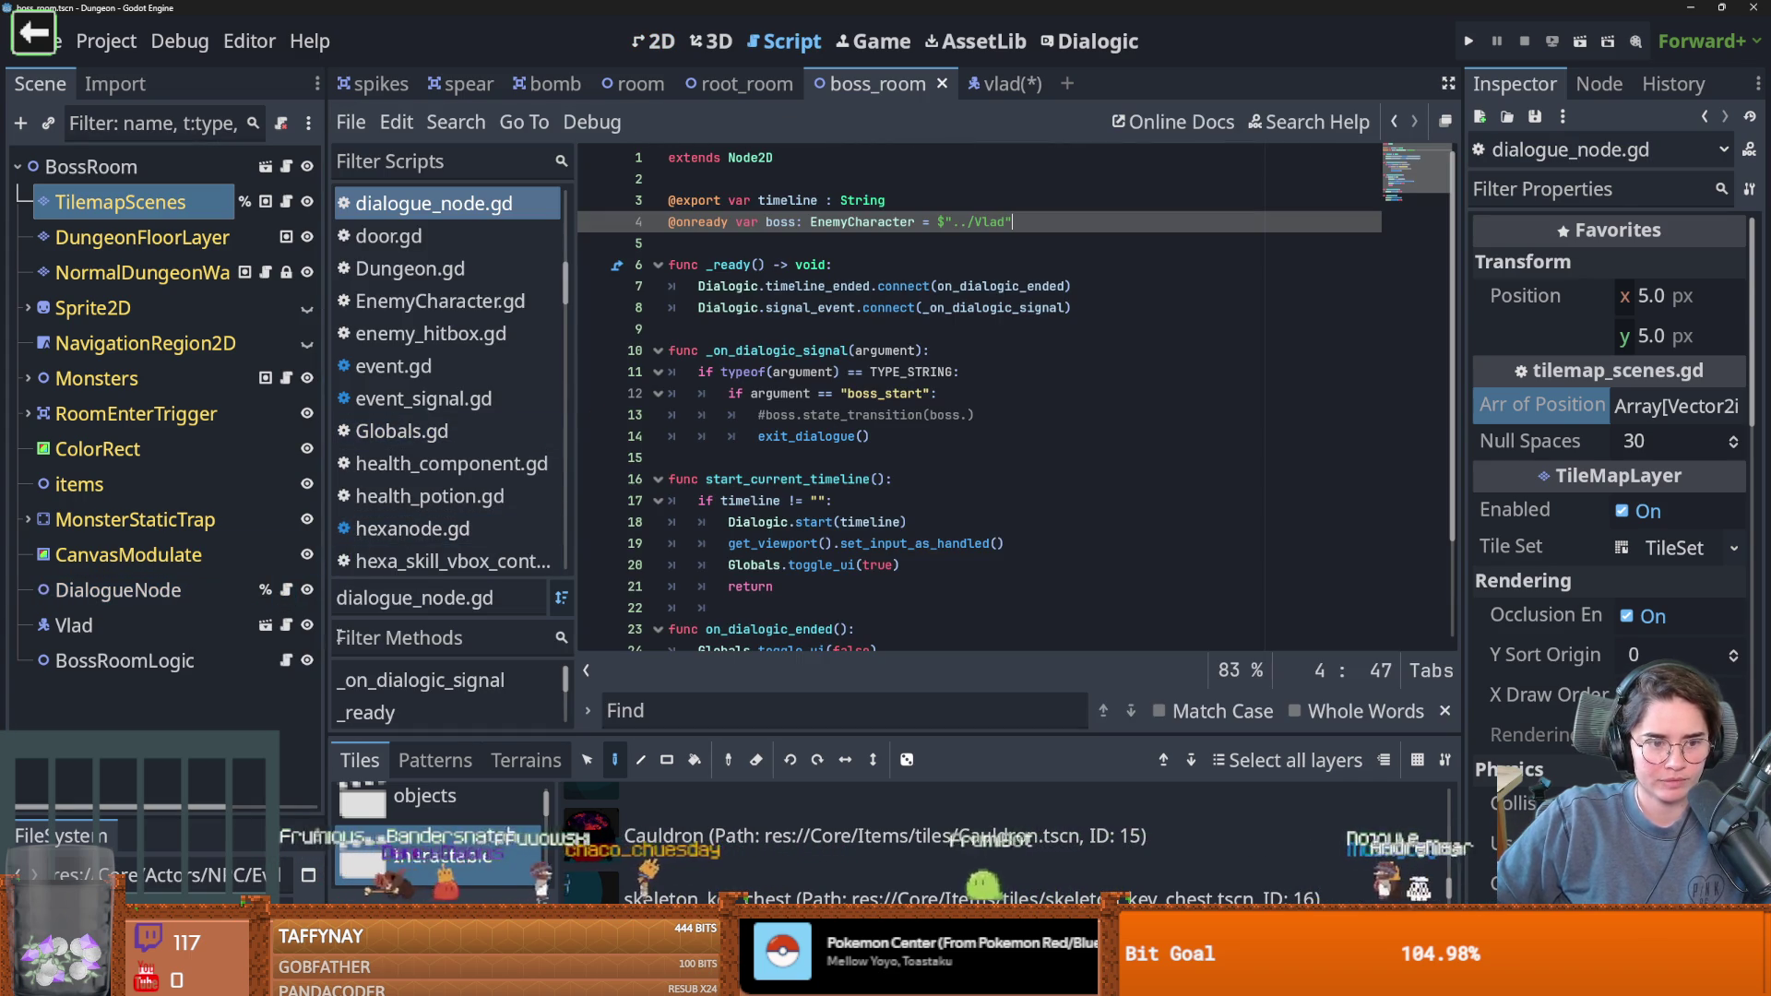
click(286, 660)
click(742, 395)
click(695, 181)
key(Return)
key(Return)
key(Up)
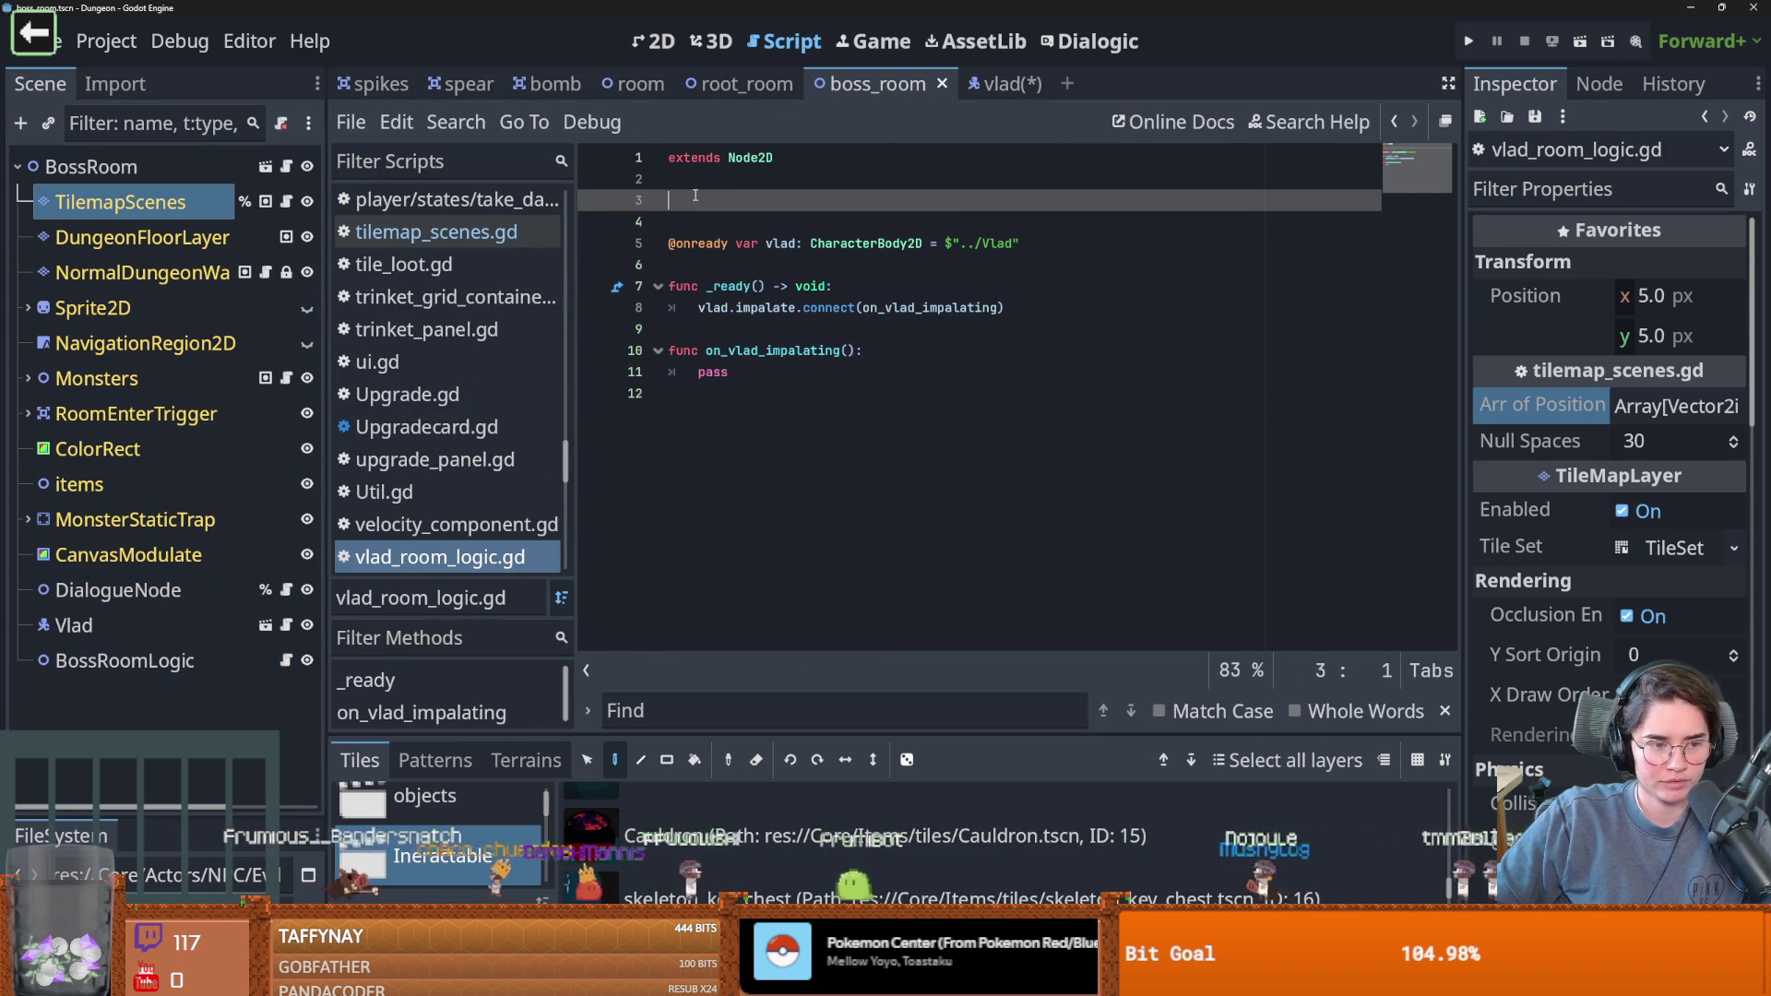
text(@exp)
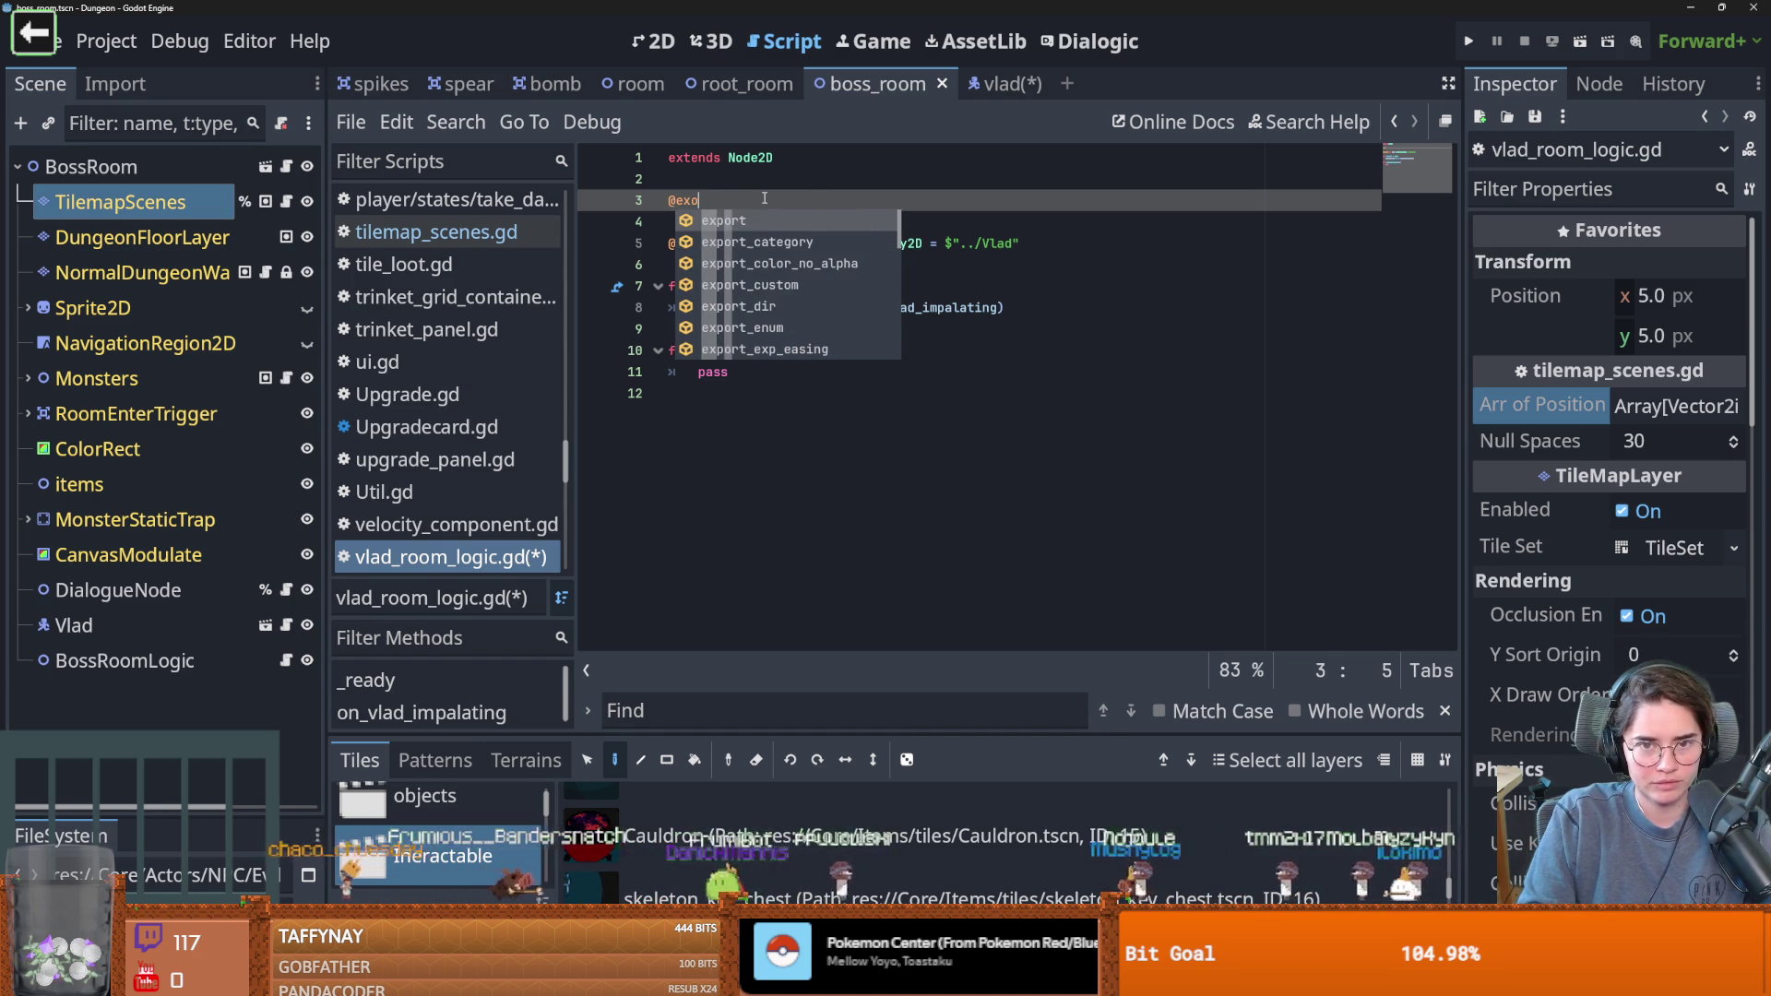
key(Return)
text(var arr_of)
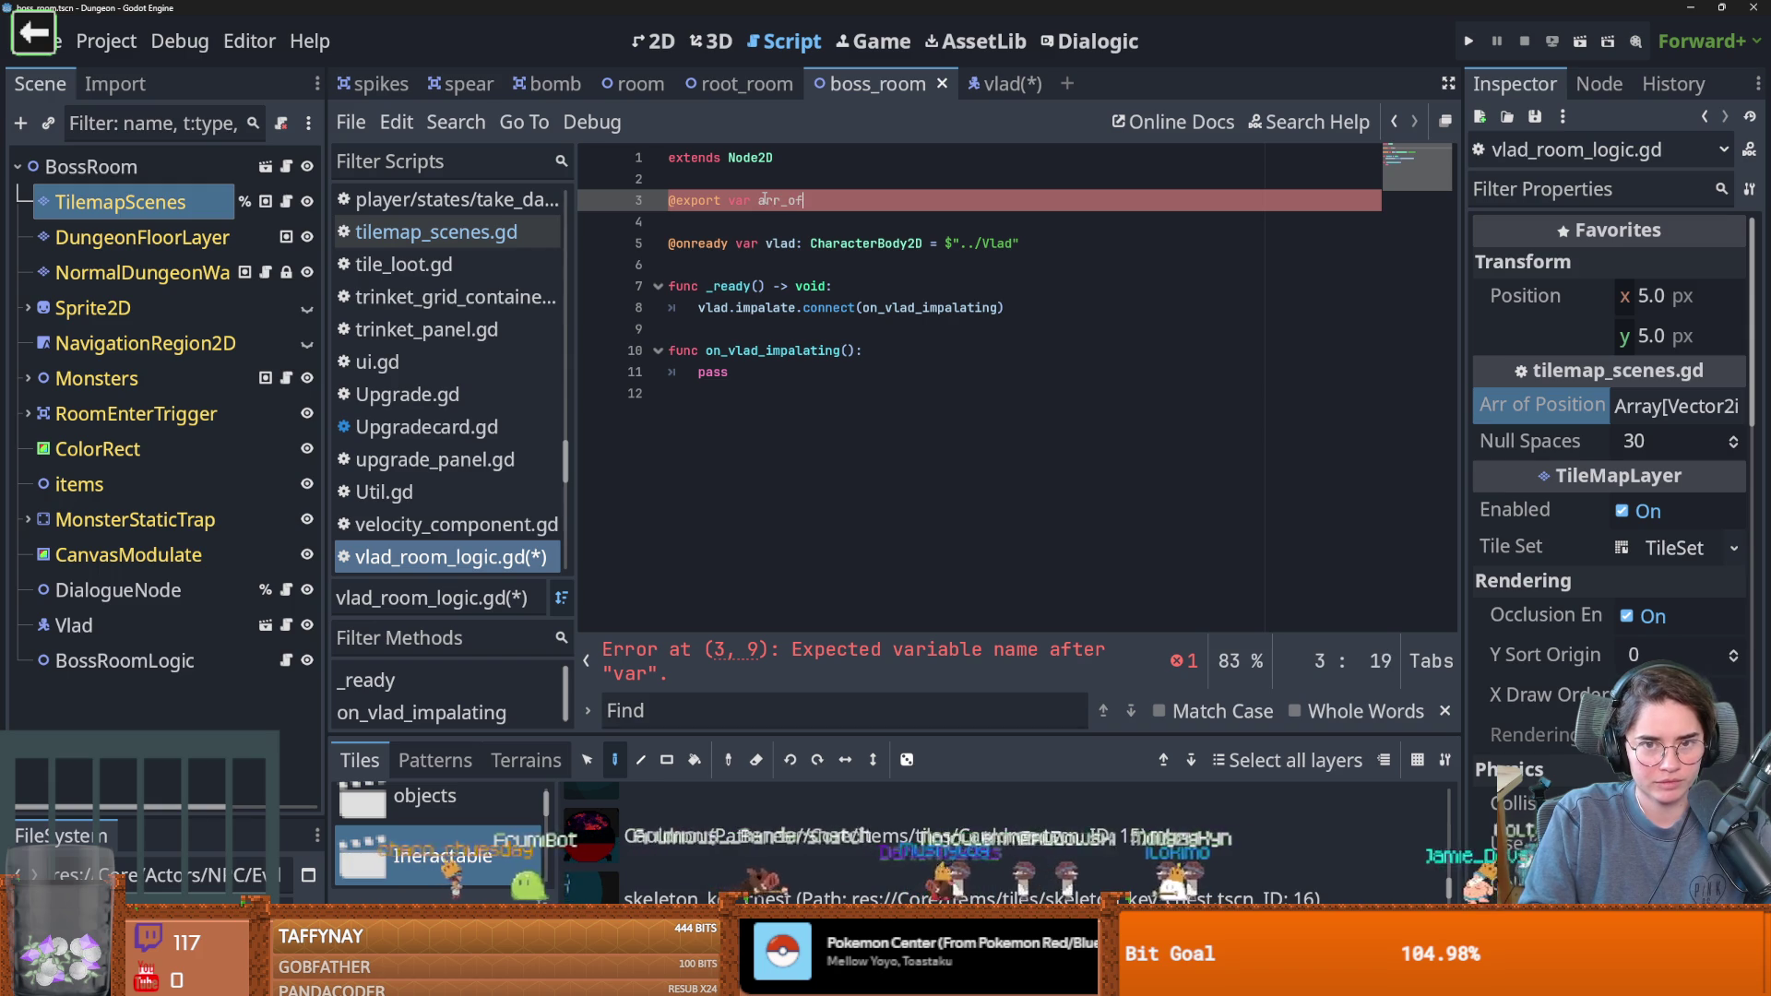
text(impalation_positions :arra)
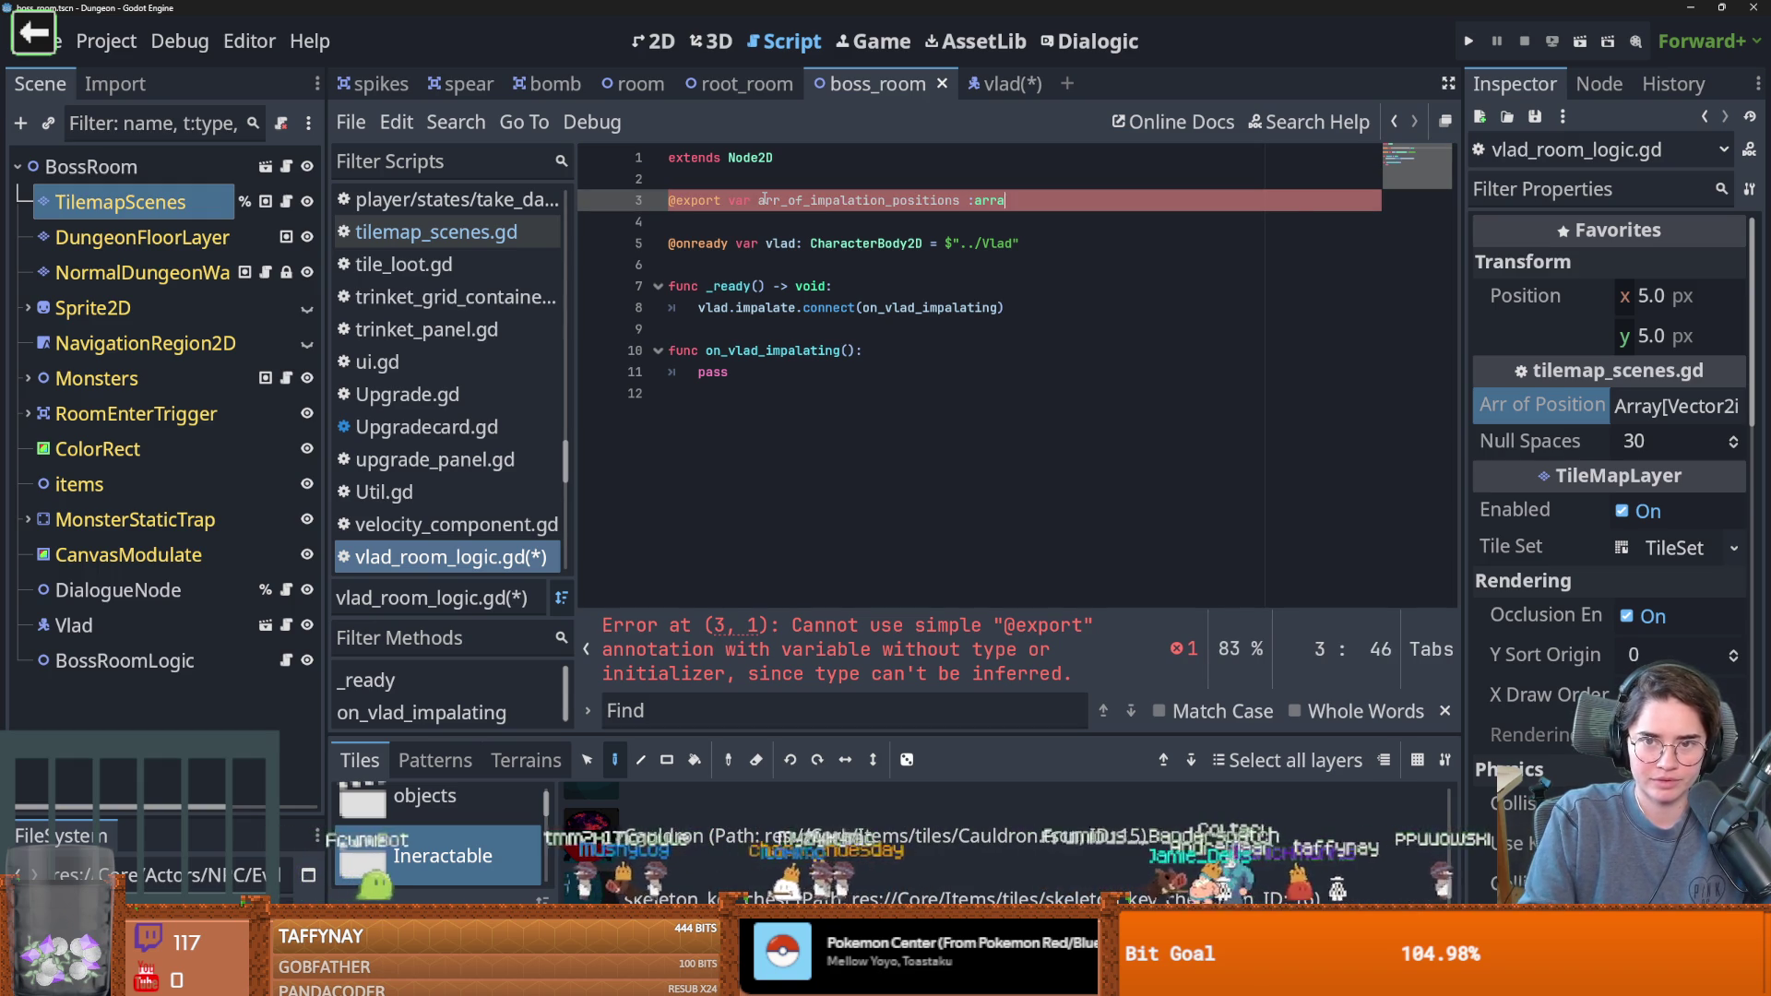
text(y)
key(BackSpace)
key(BackSpace)
key(BackSpace)
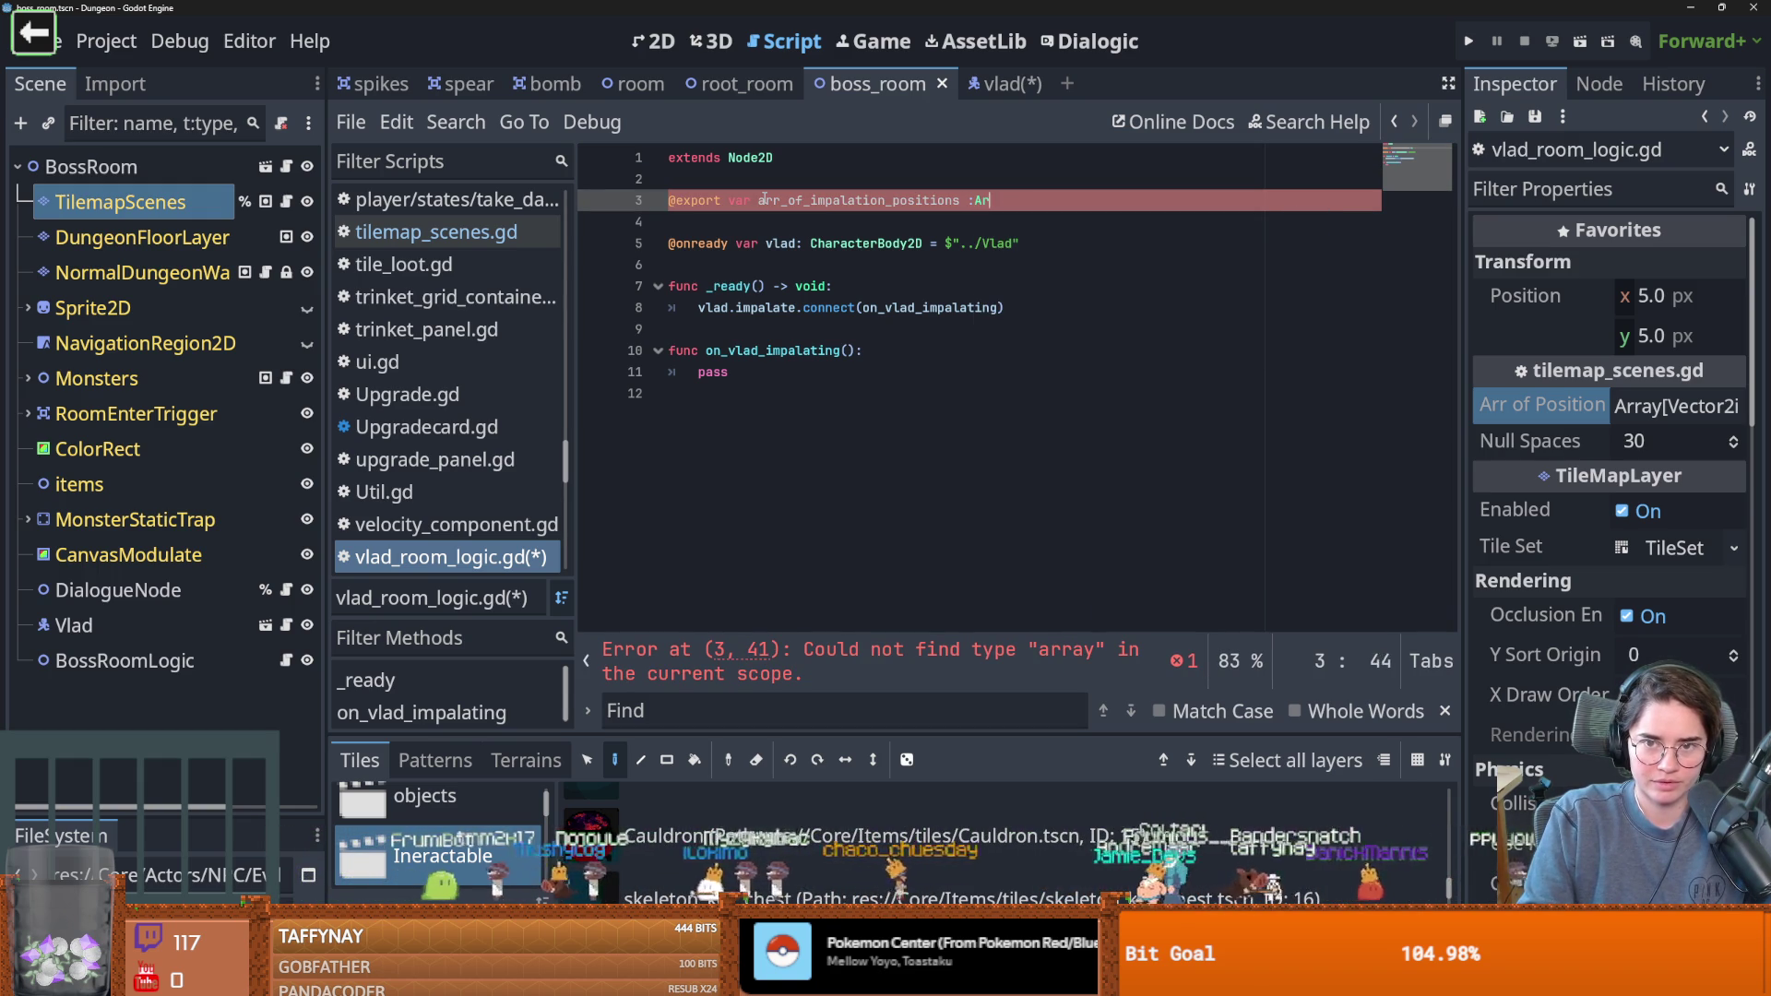
text(V)
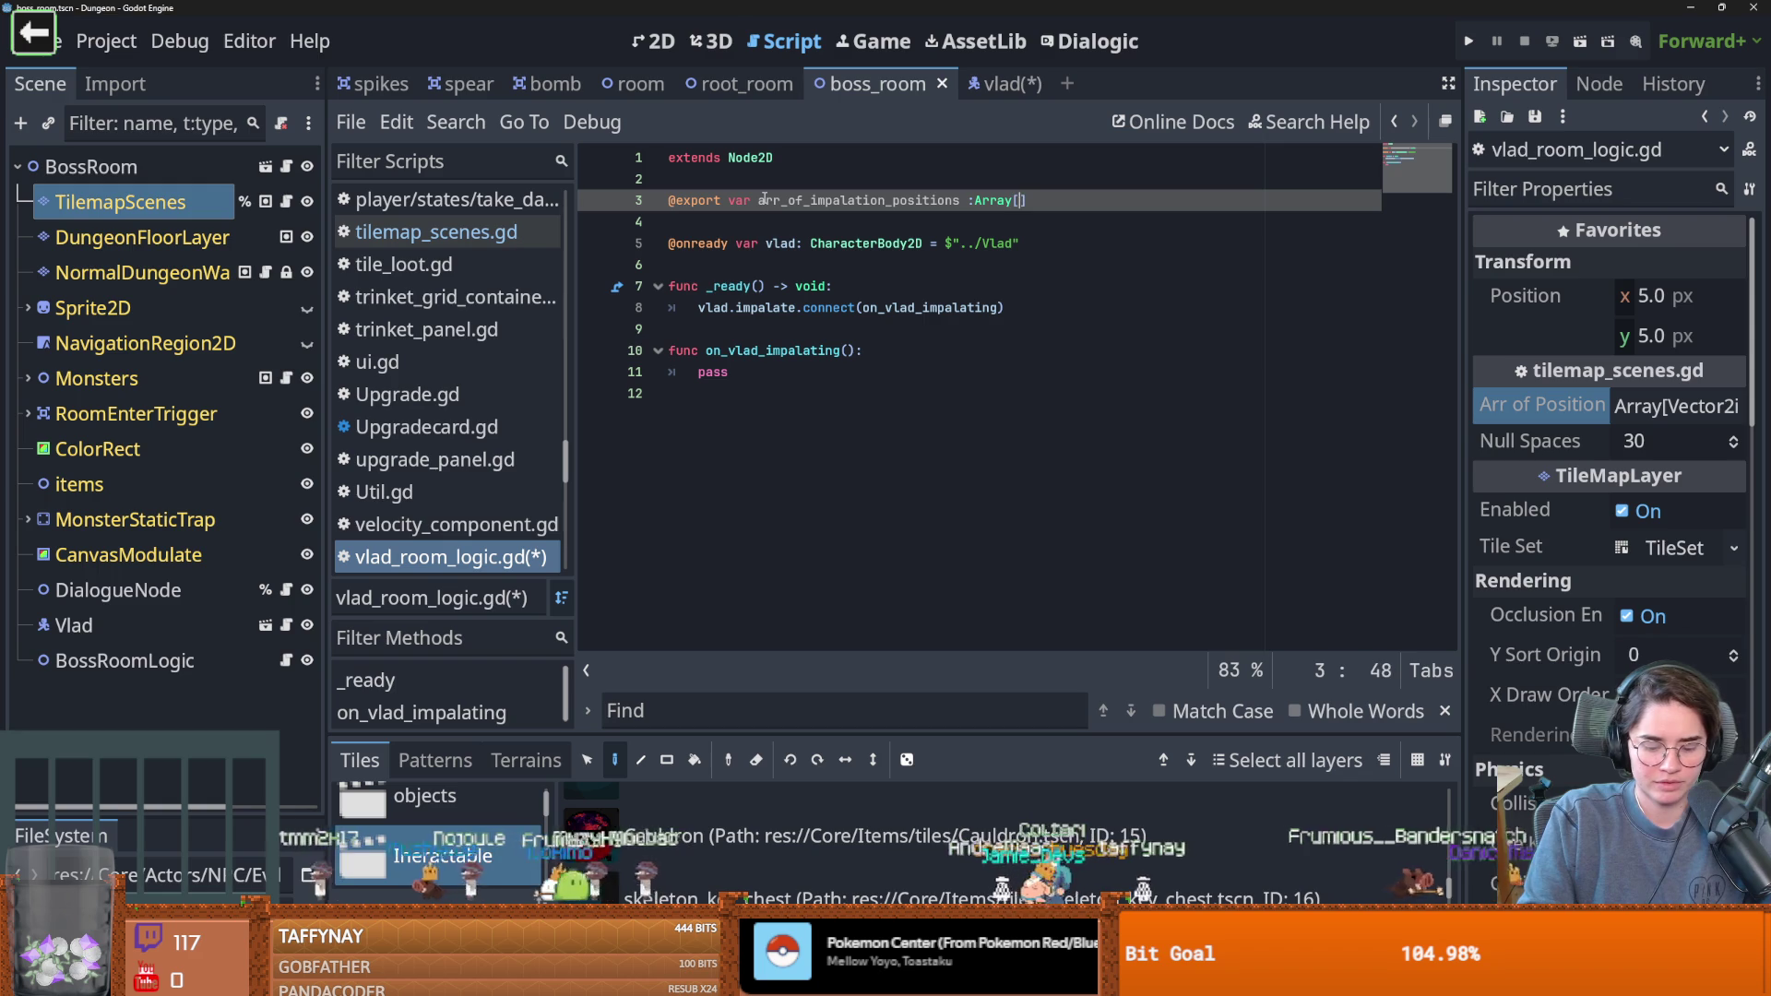
key(BackSpace)
text(Vector)
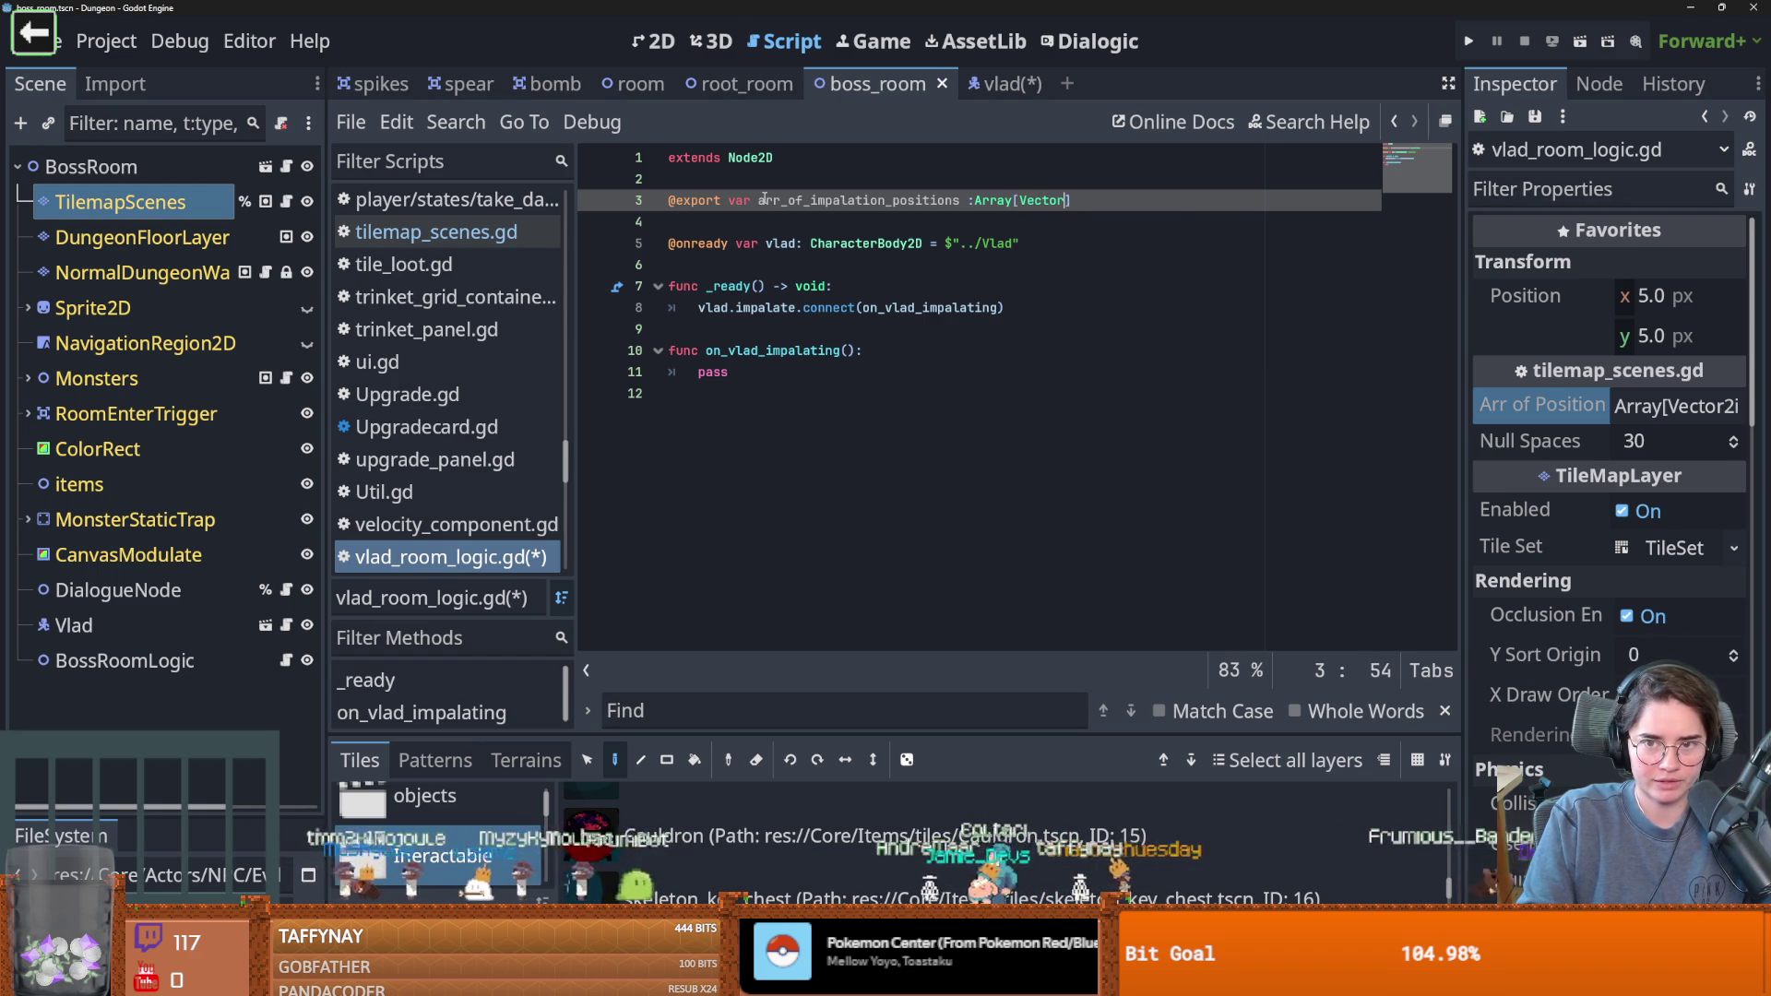
text(2)
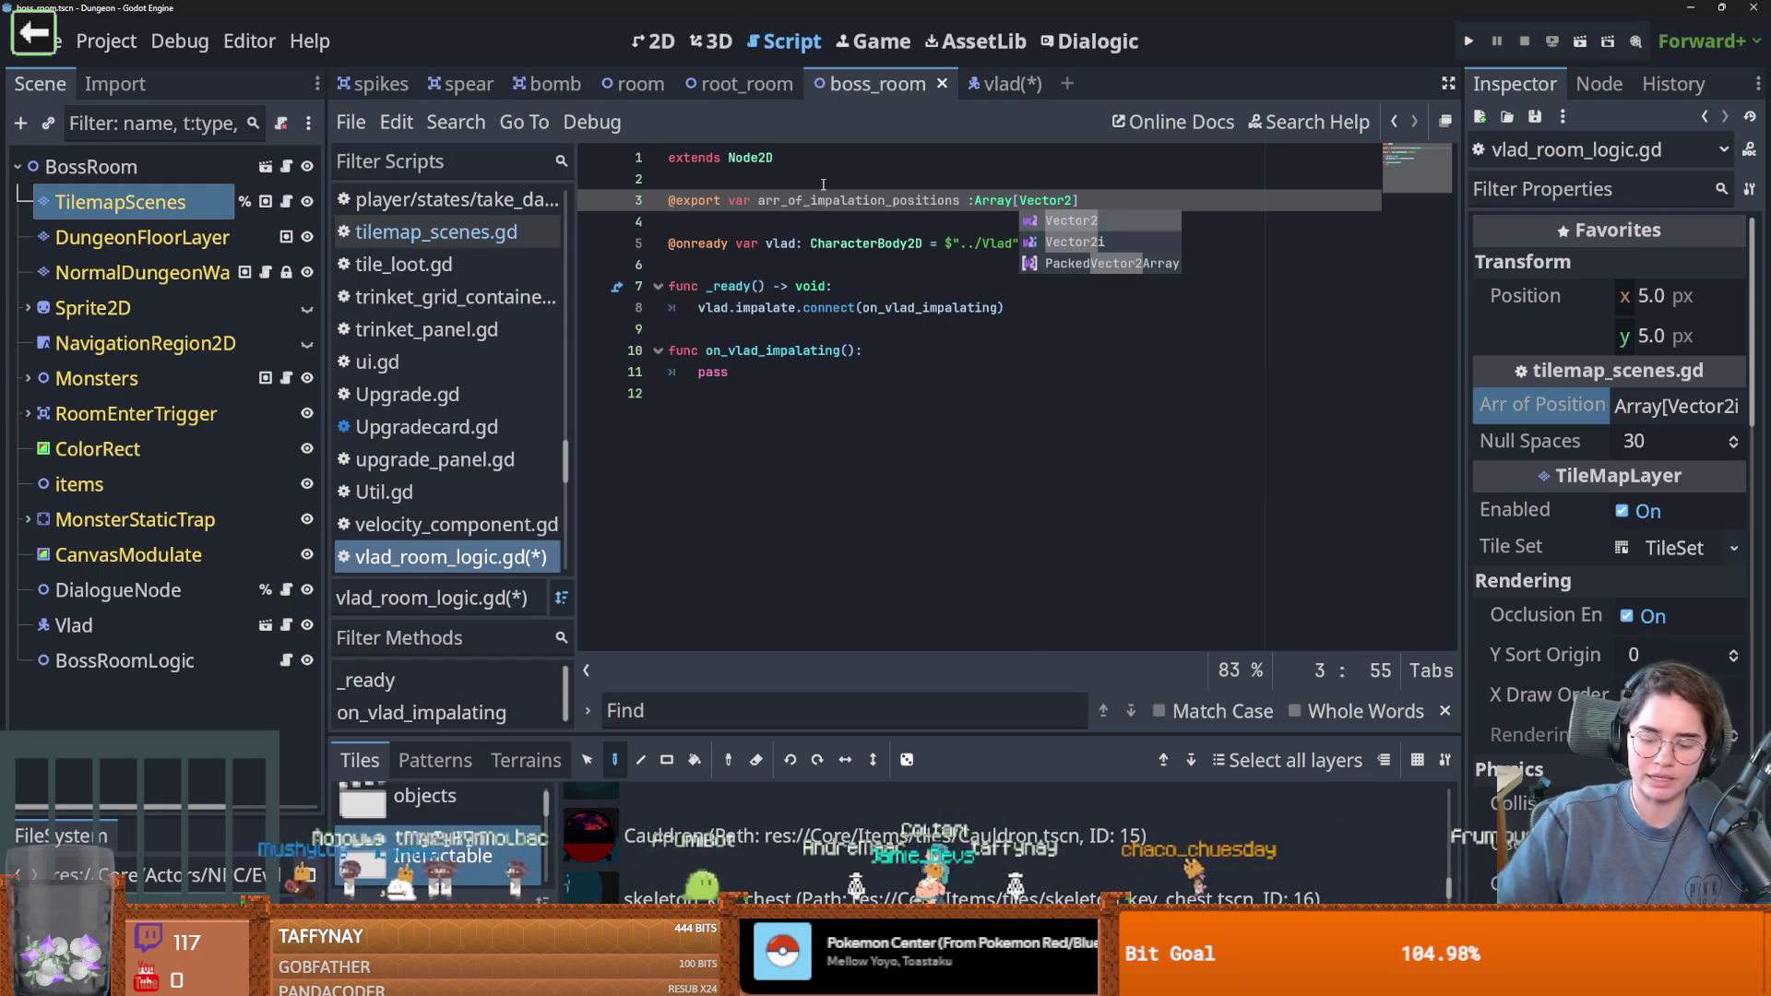
text(o)
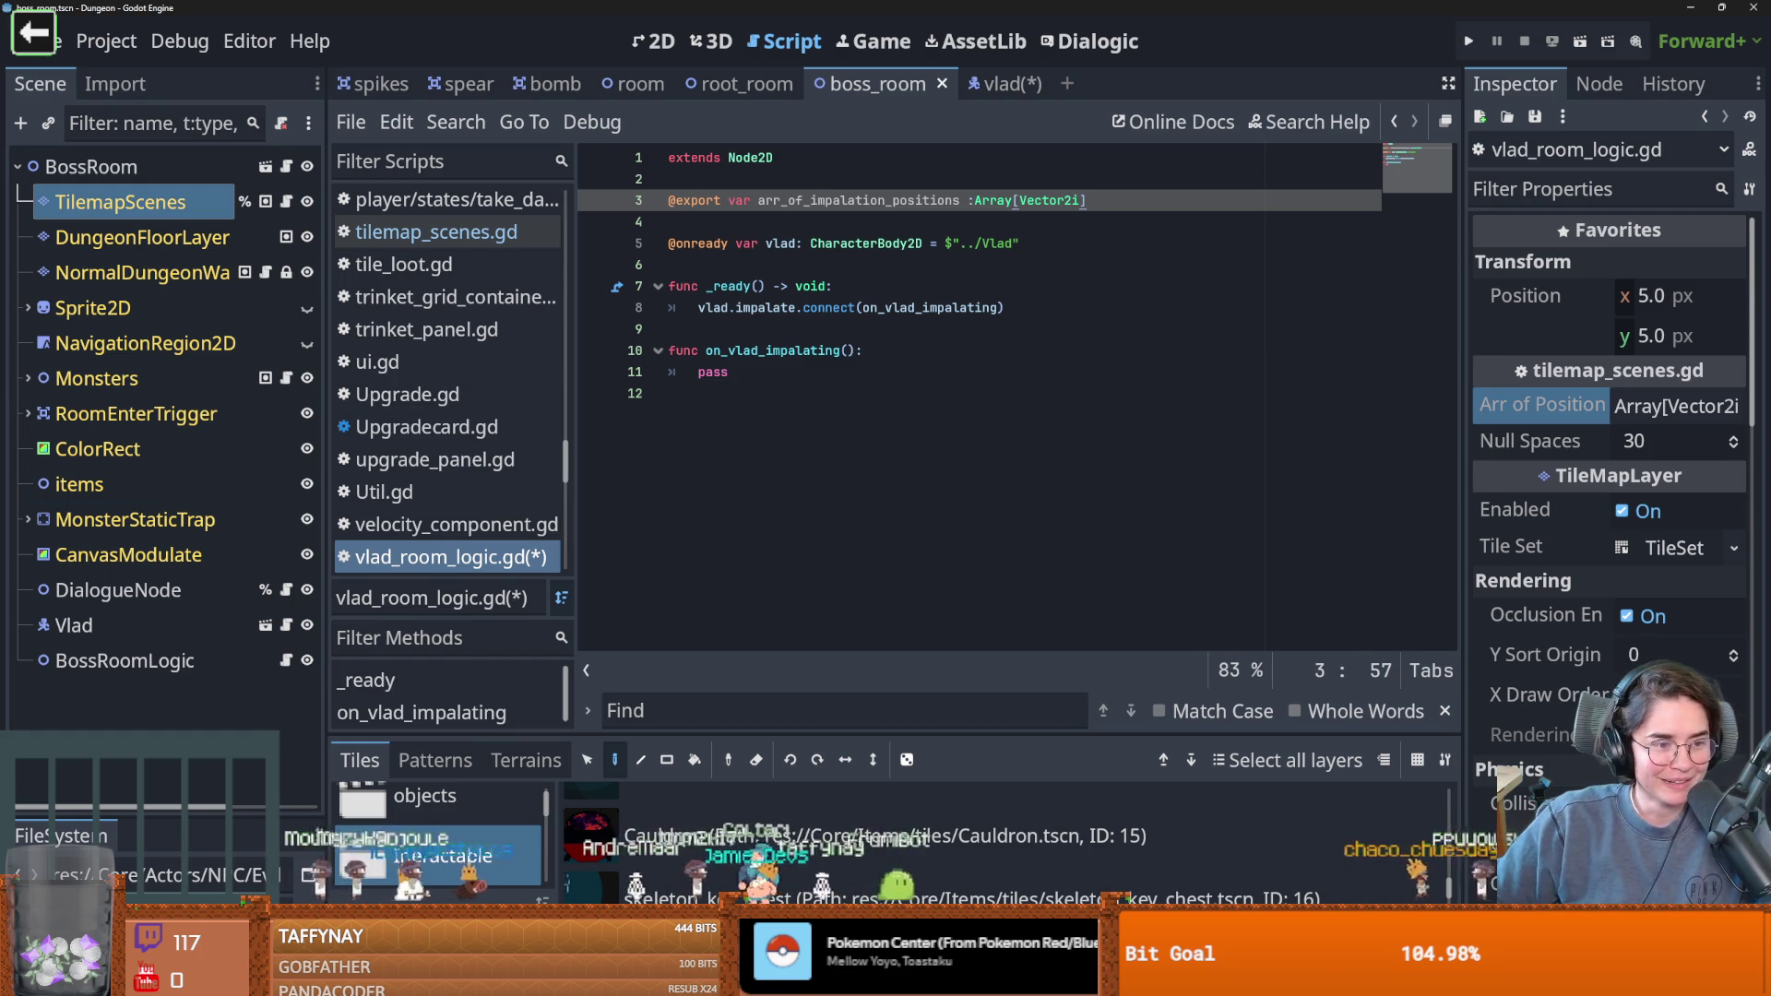
click(878, 451)
key(ctrl+s)
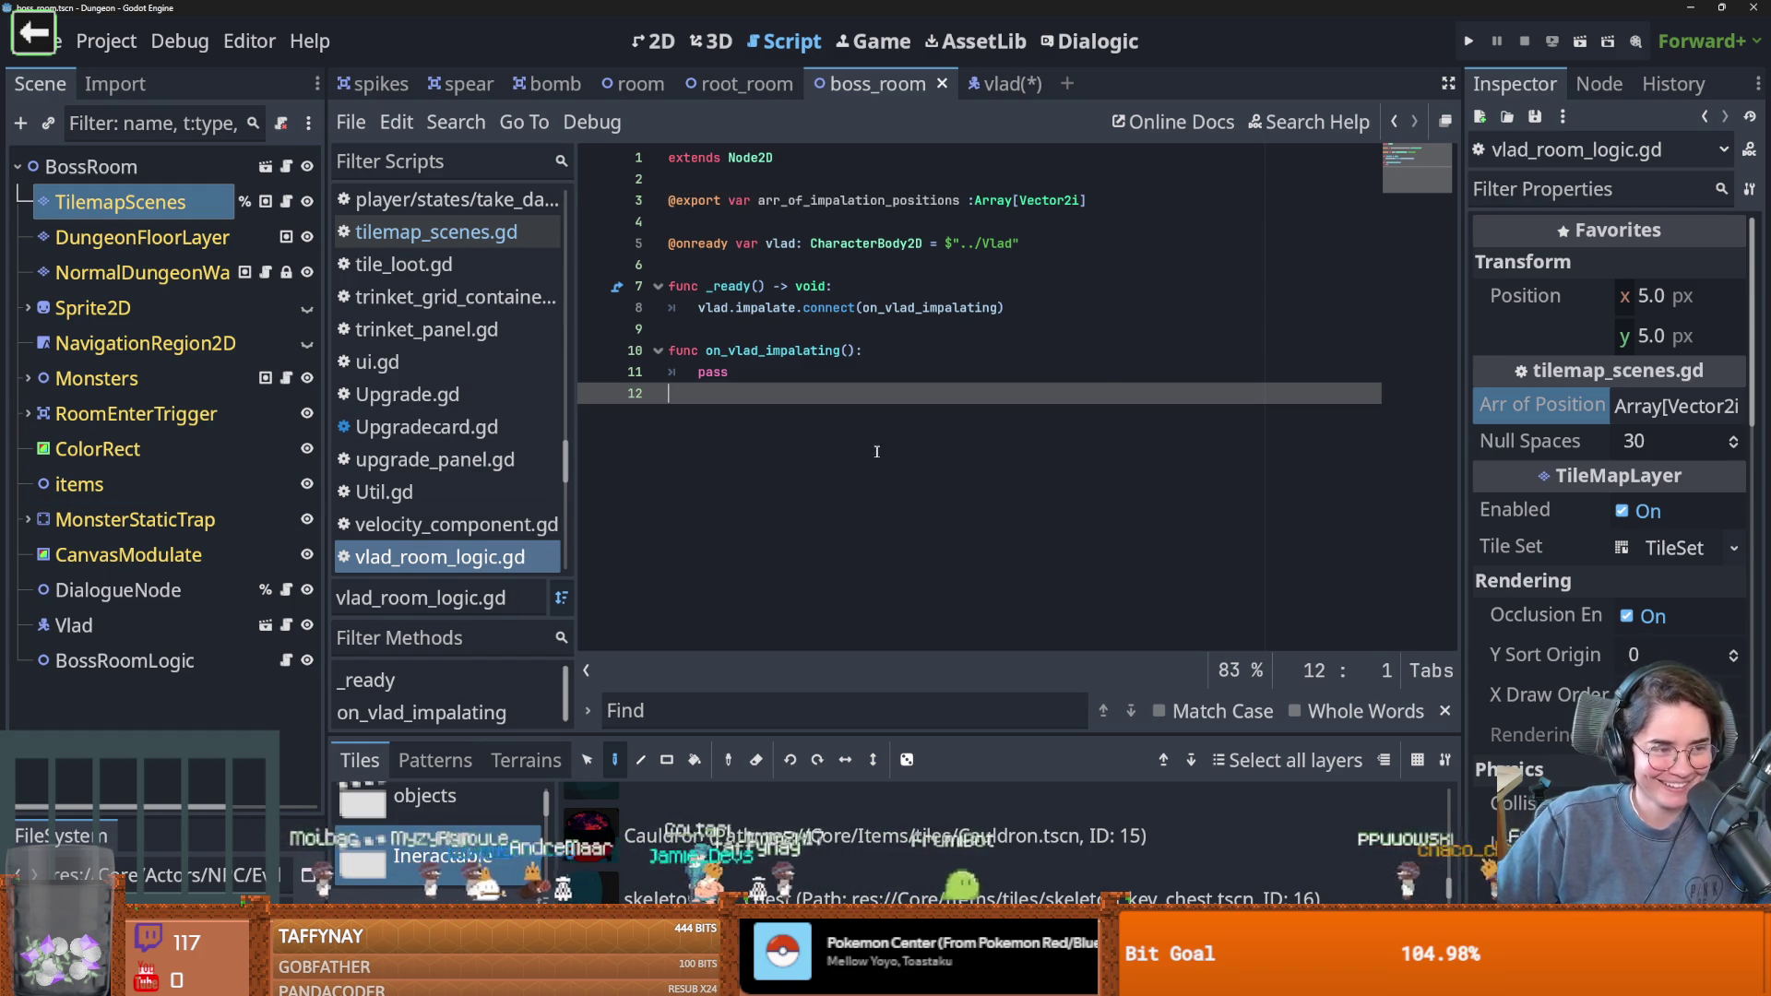
click(665, 157)
key(Return)
key(Up)
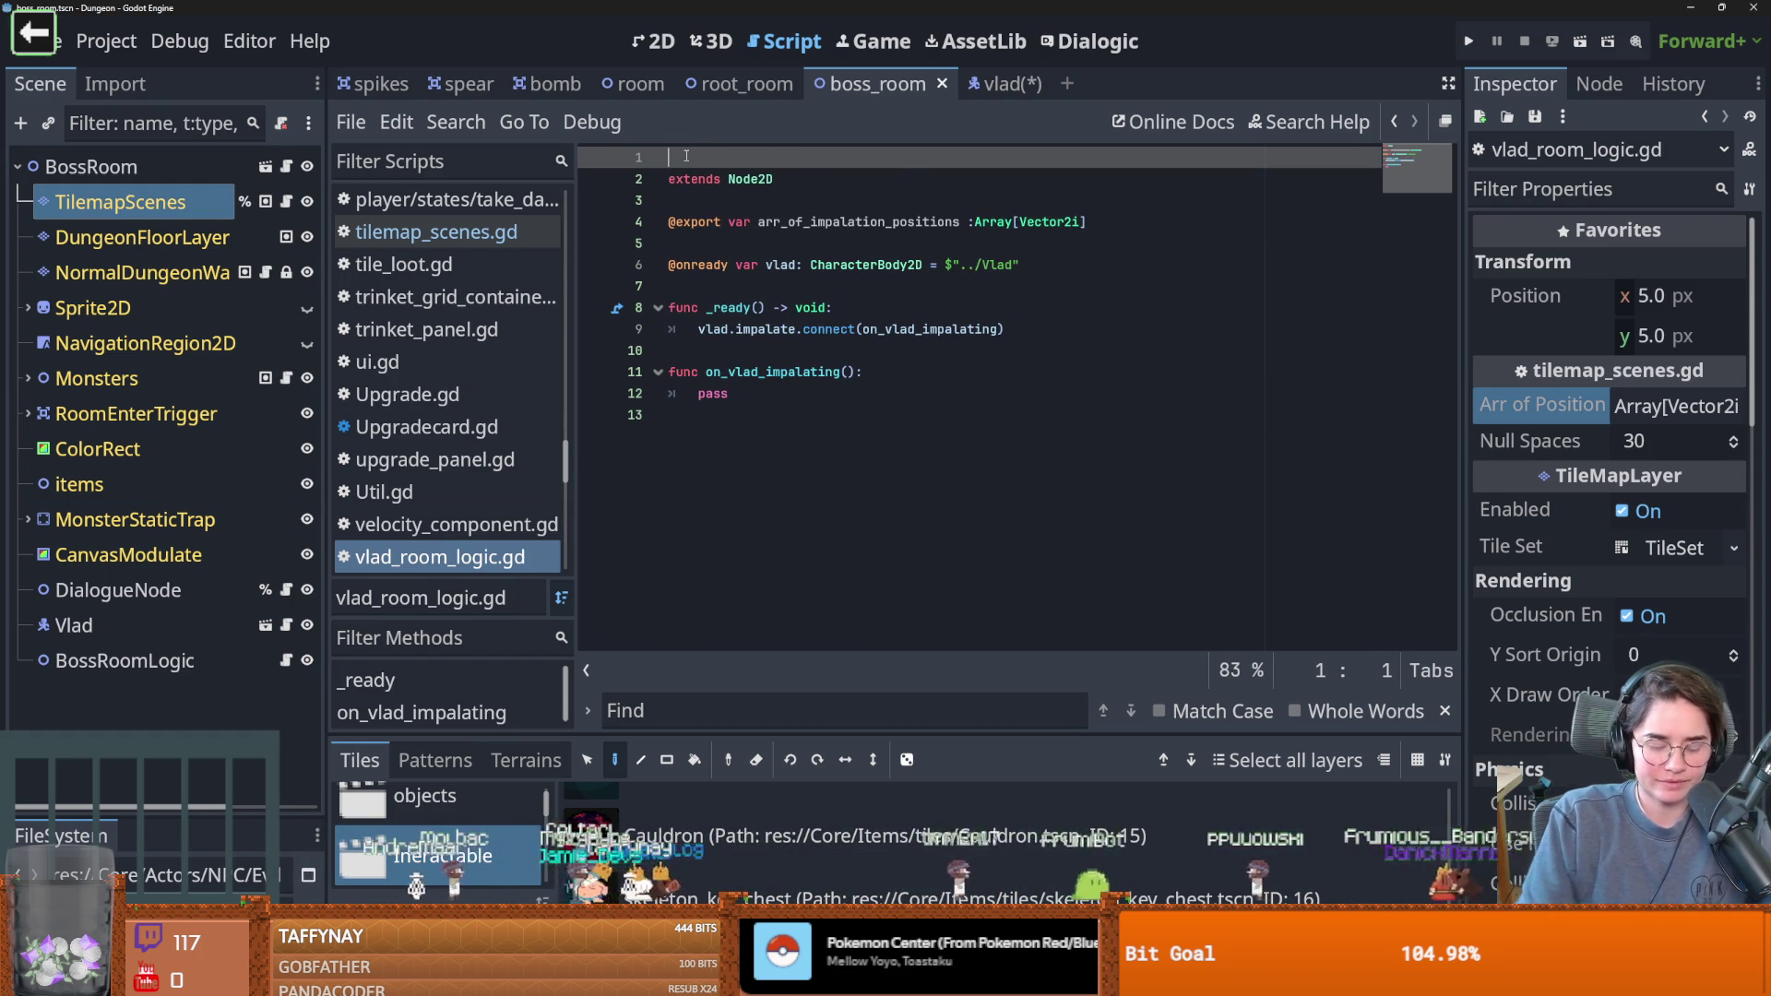
key(BackSpace)
key(BackSpace)
text(tool)
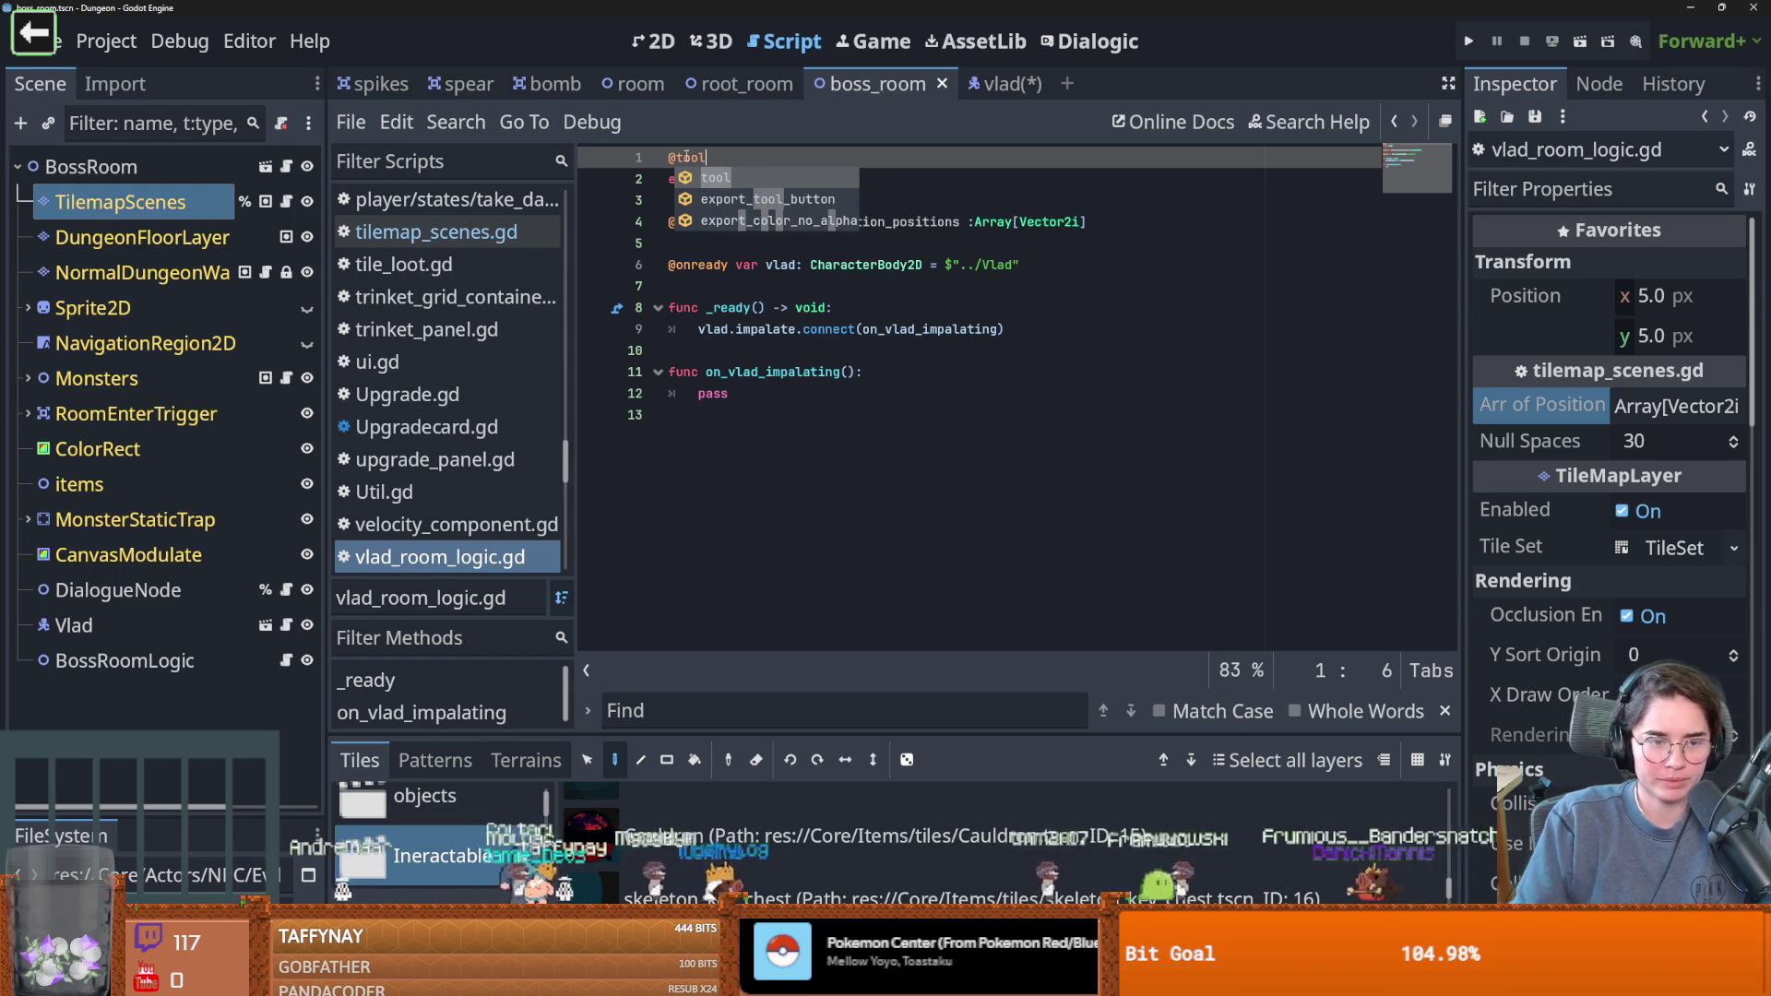
click(729, 351)
click(752, 240)
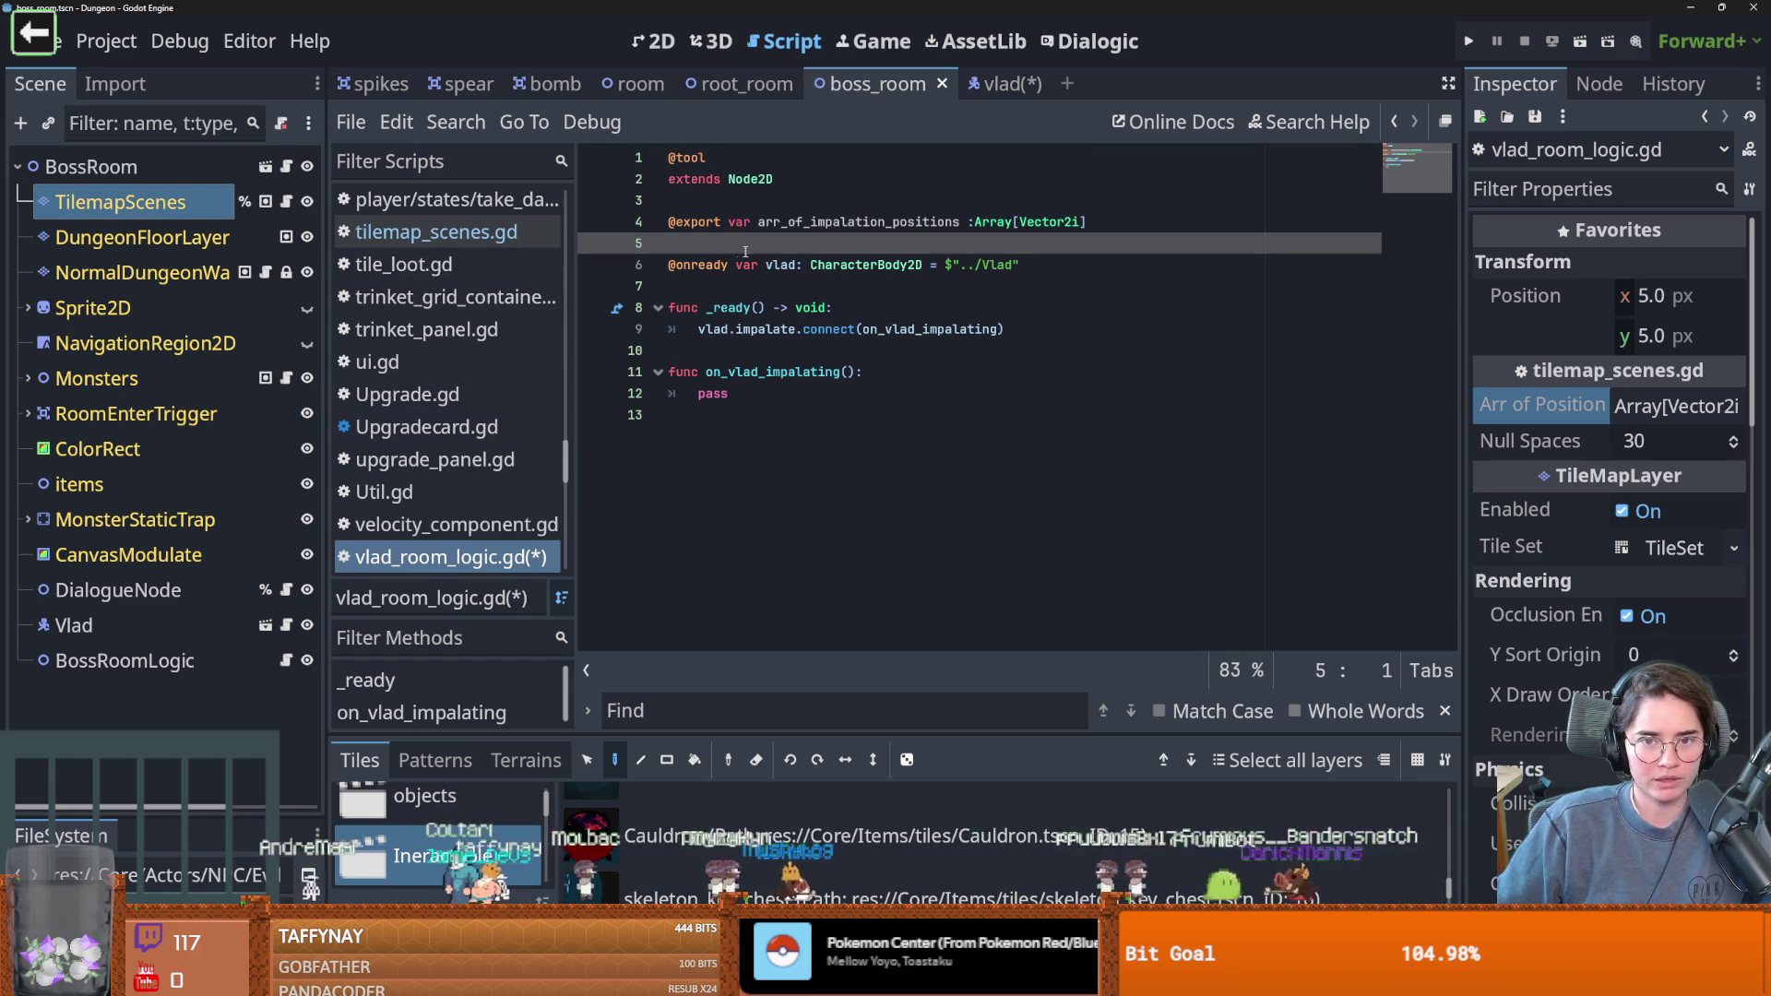
key(Return)
key(Up)
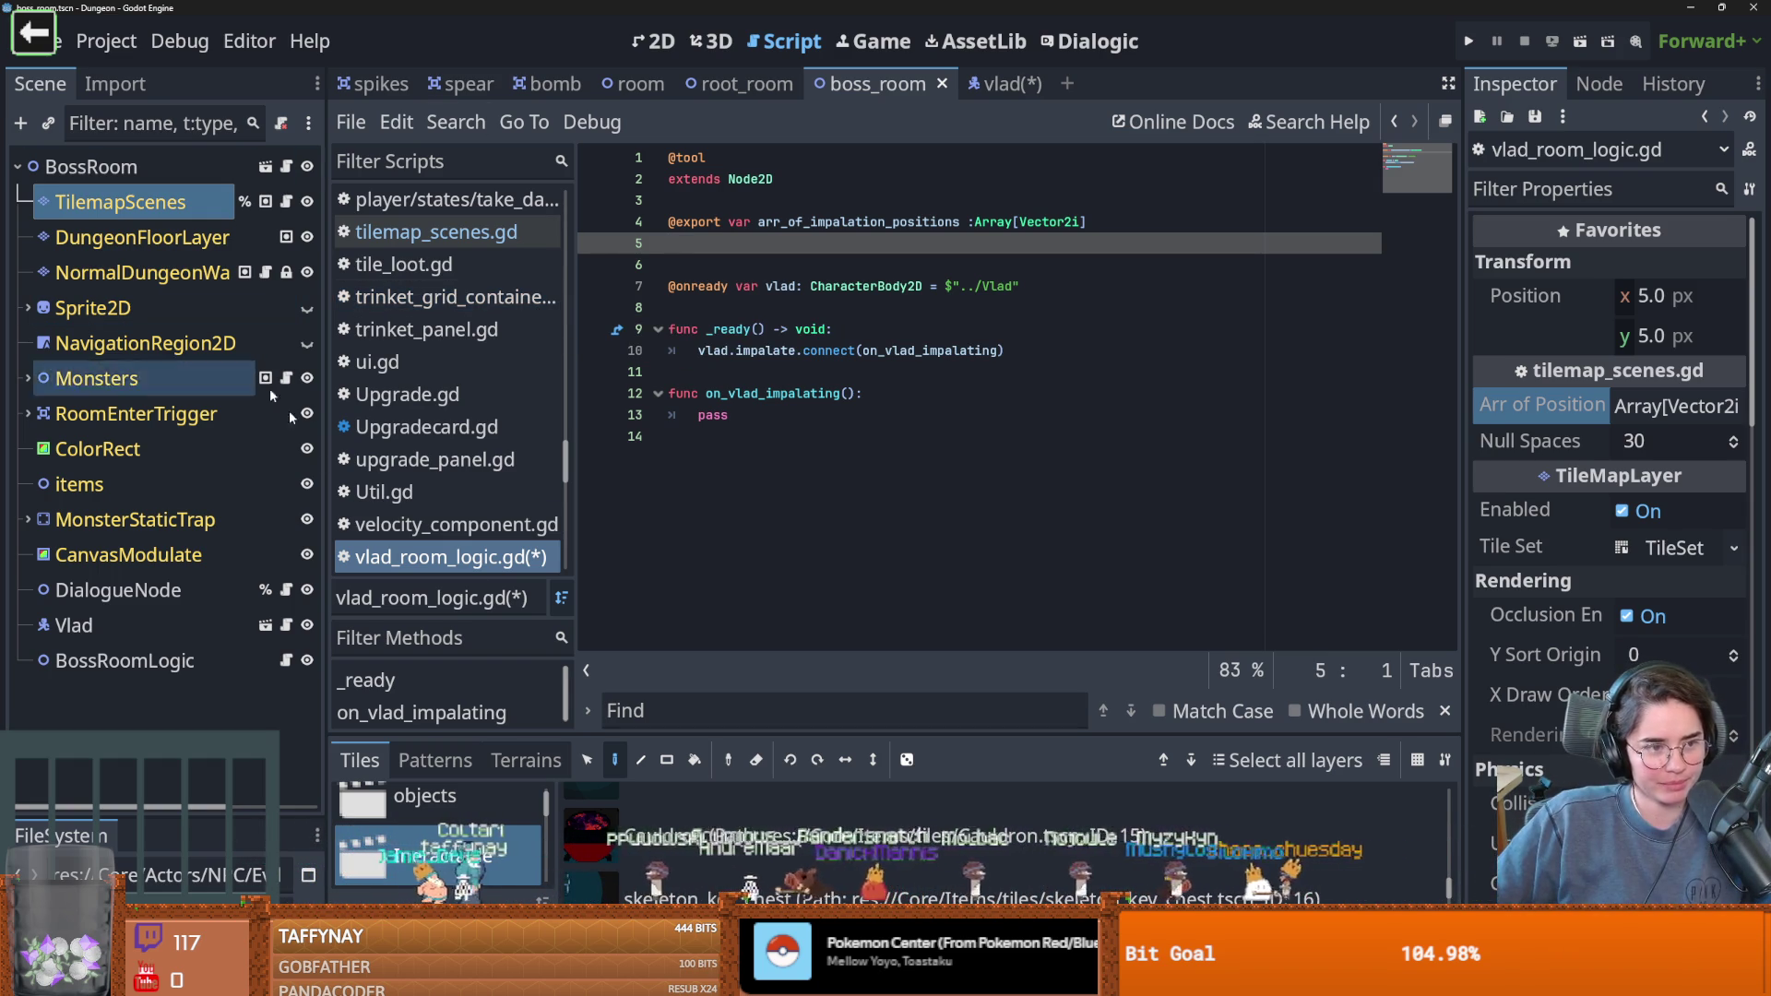
In the maximised Aseprite window, paint a 1 px dark navy pixel beside Vlad's hair.
key(alt+Tab)
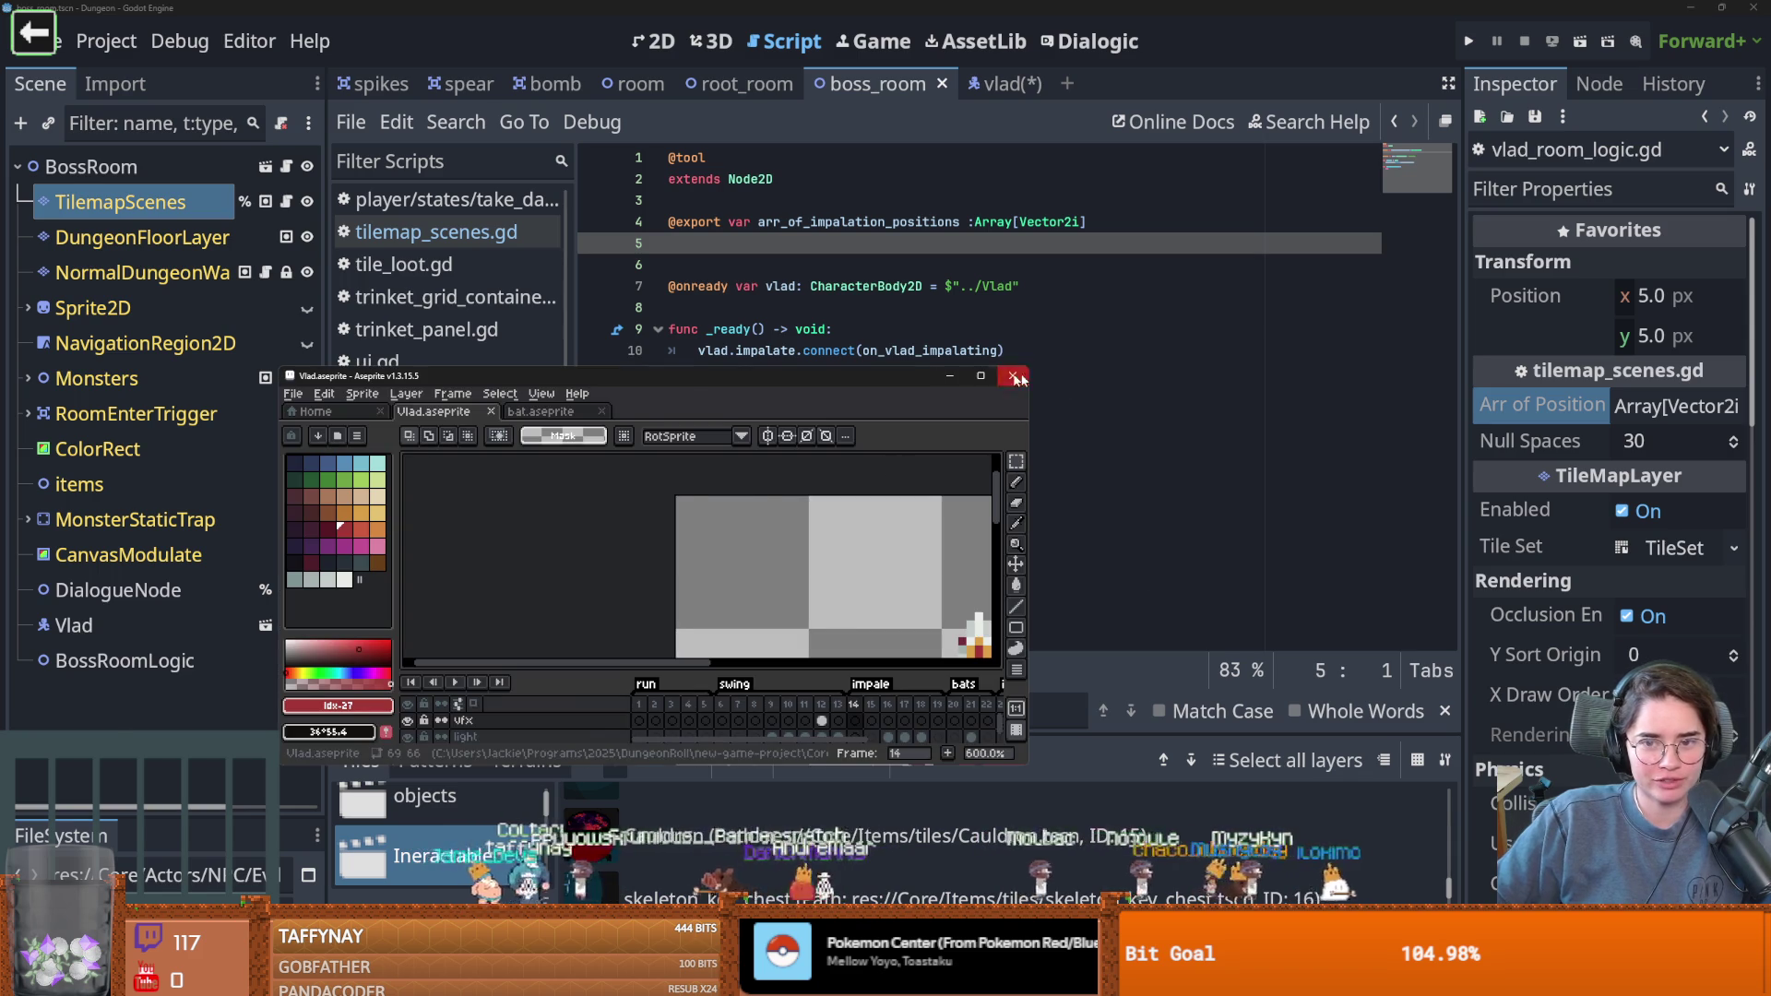
double_click(1040, 374)
scroll(710, 327, down, 3)
scroll(728, 351, up, 3)
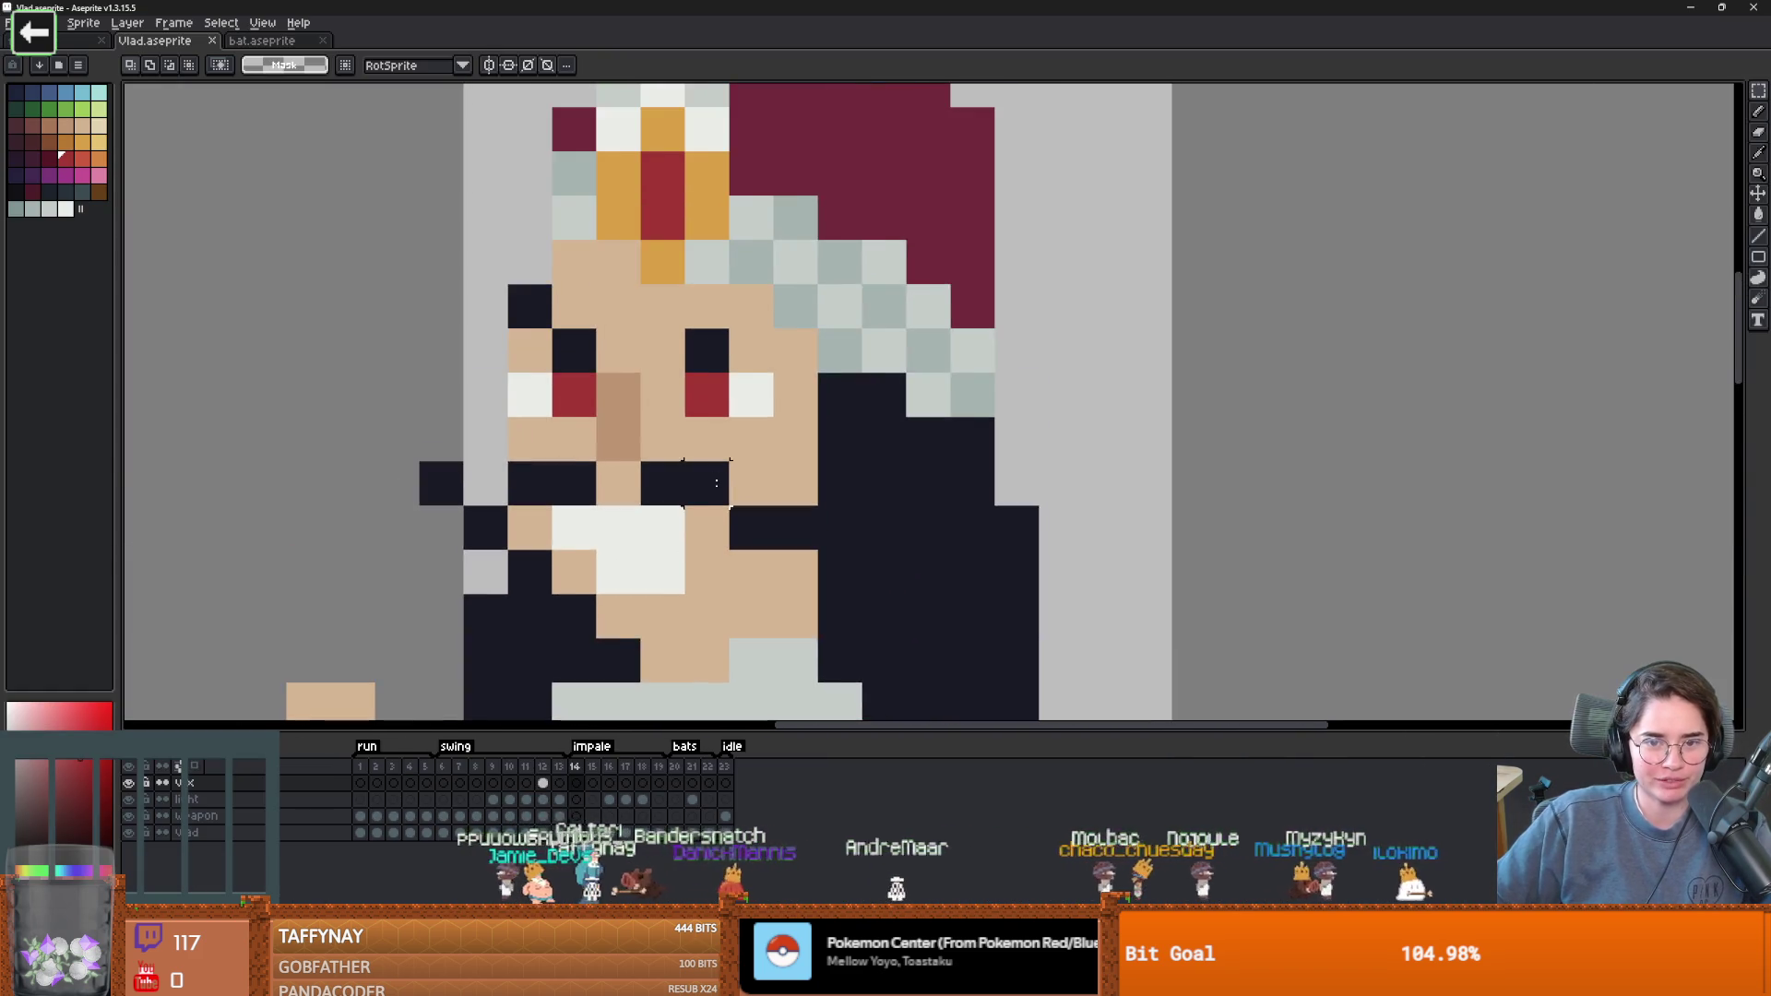
scroll(742, 369, down, 1)
key(b)
alt+click(620, 377)
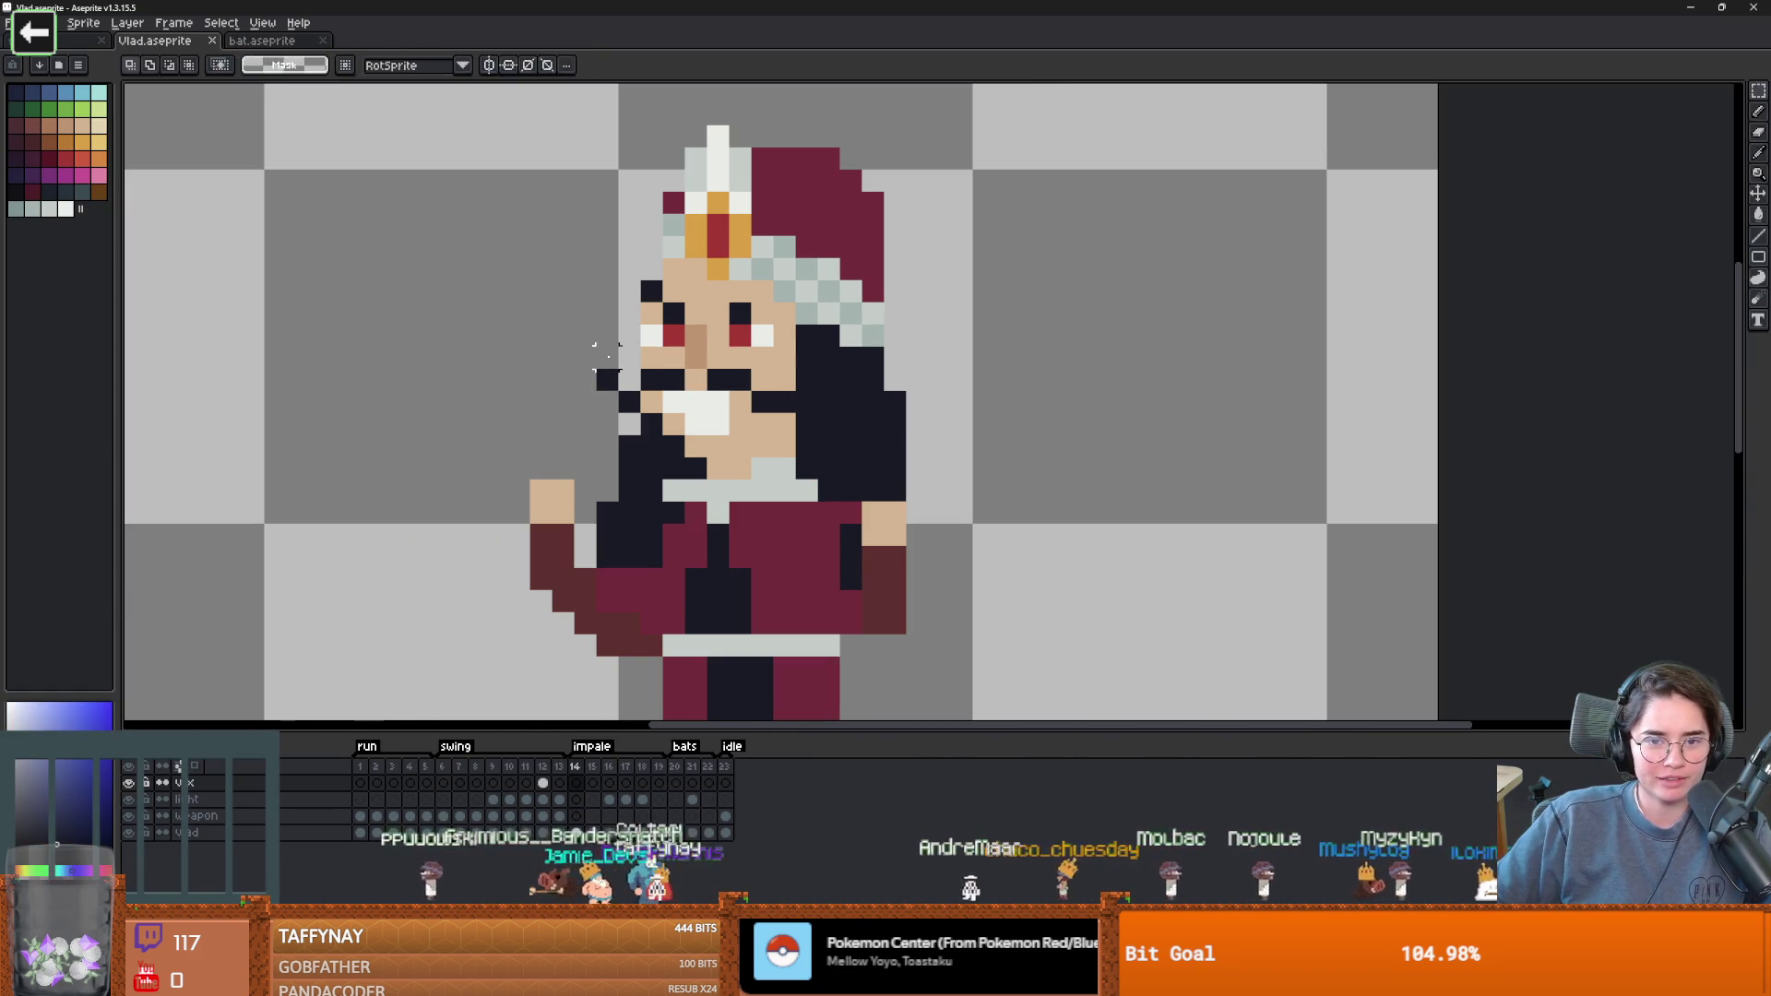
key(minus)
click(608, 335)
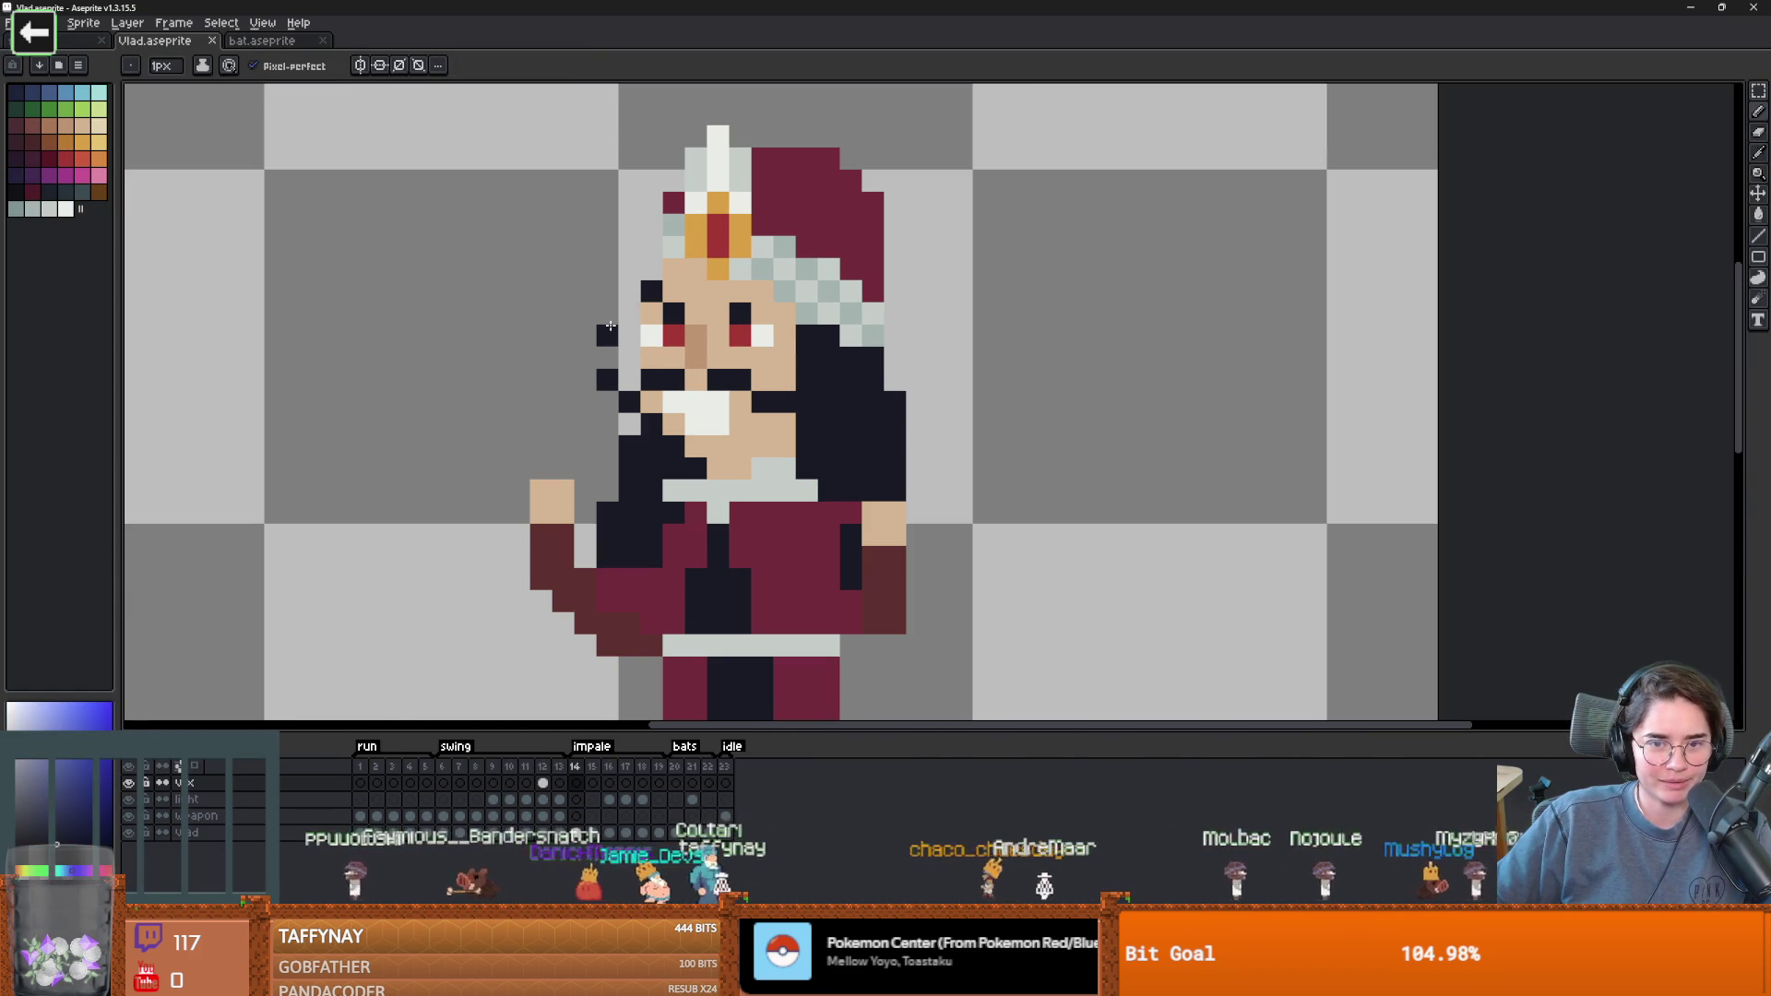
Rectangle-select the sprite's right side, then go back to Godot and save.
scroll(611, 337, up, 2)
scroll(526, 309, down, 1)
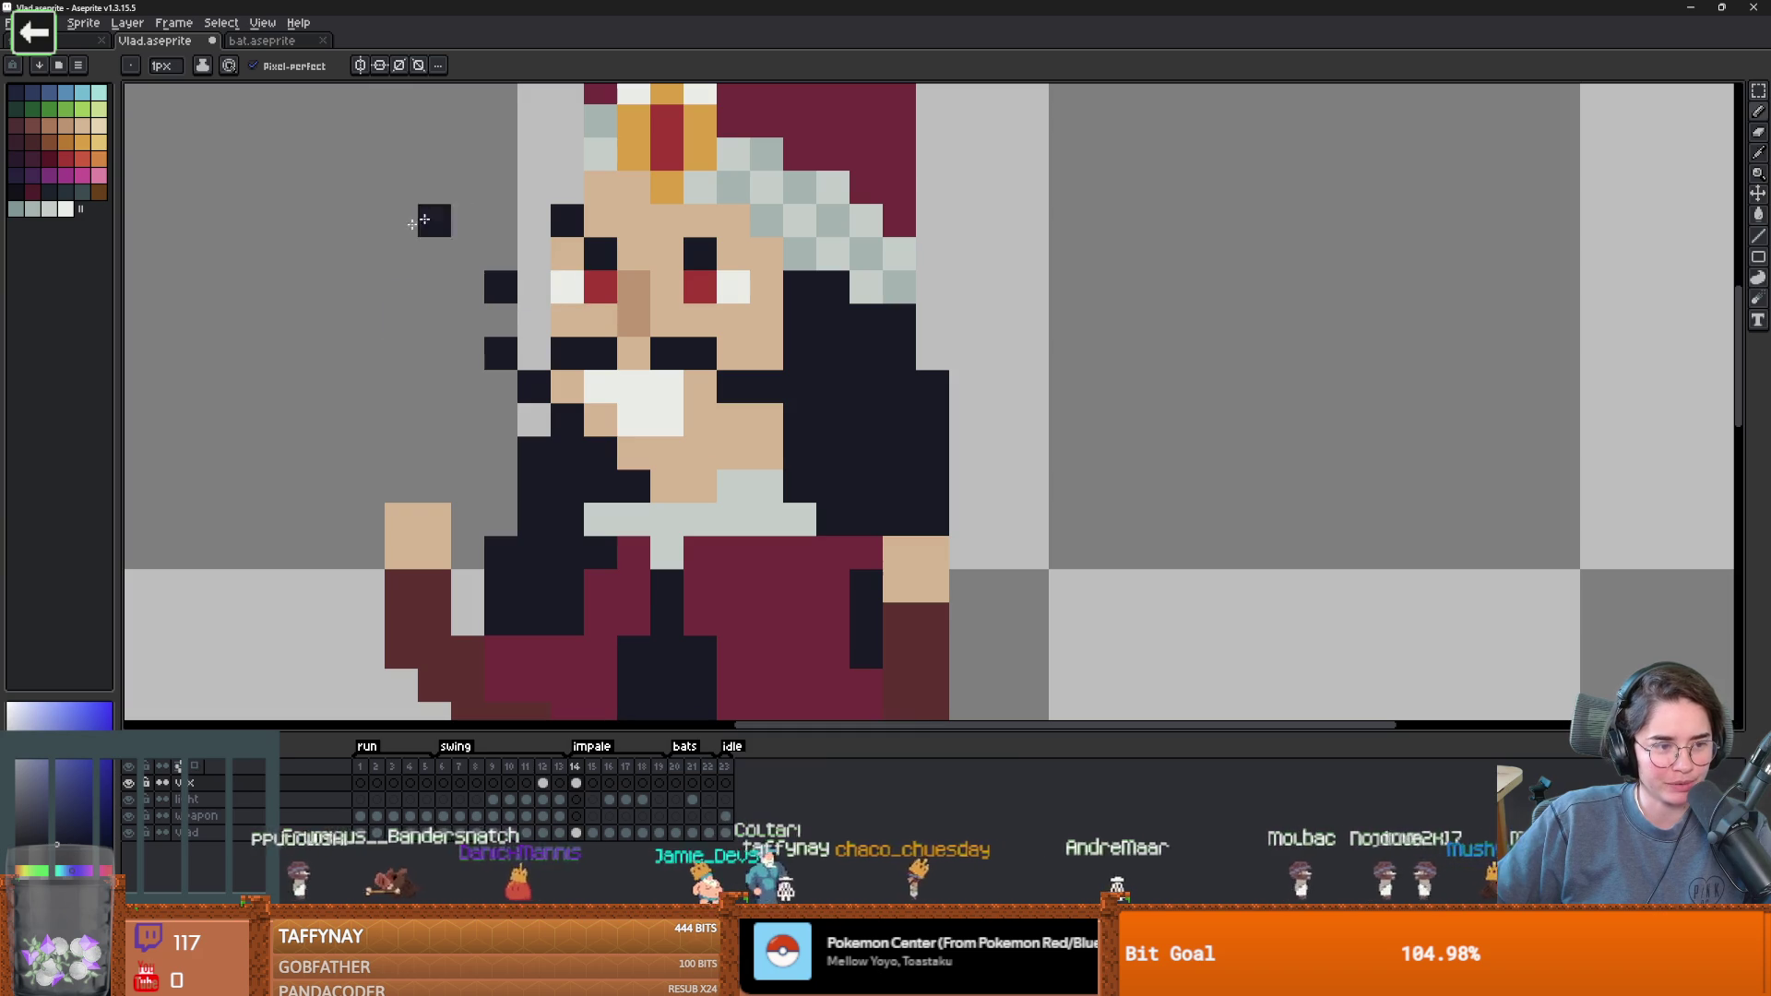
key(m)
drag(747, 323, 1064, 344)
key(alt+Tab)
key(ctrl+s)
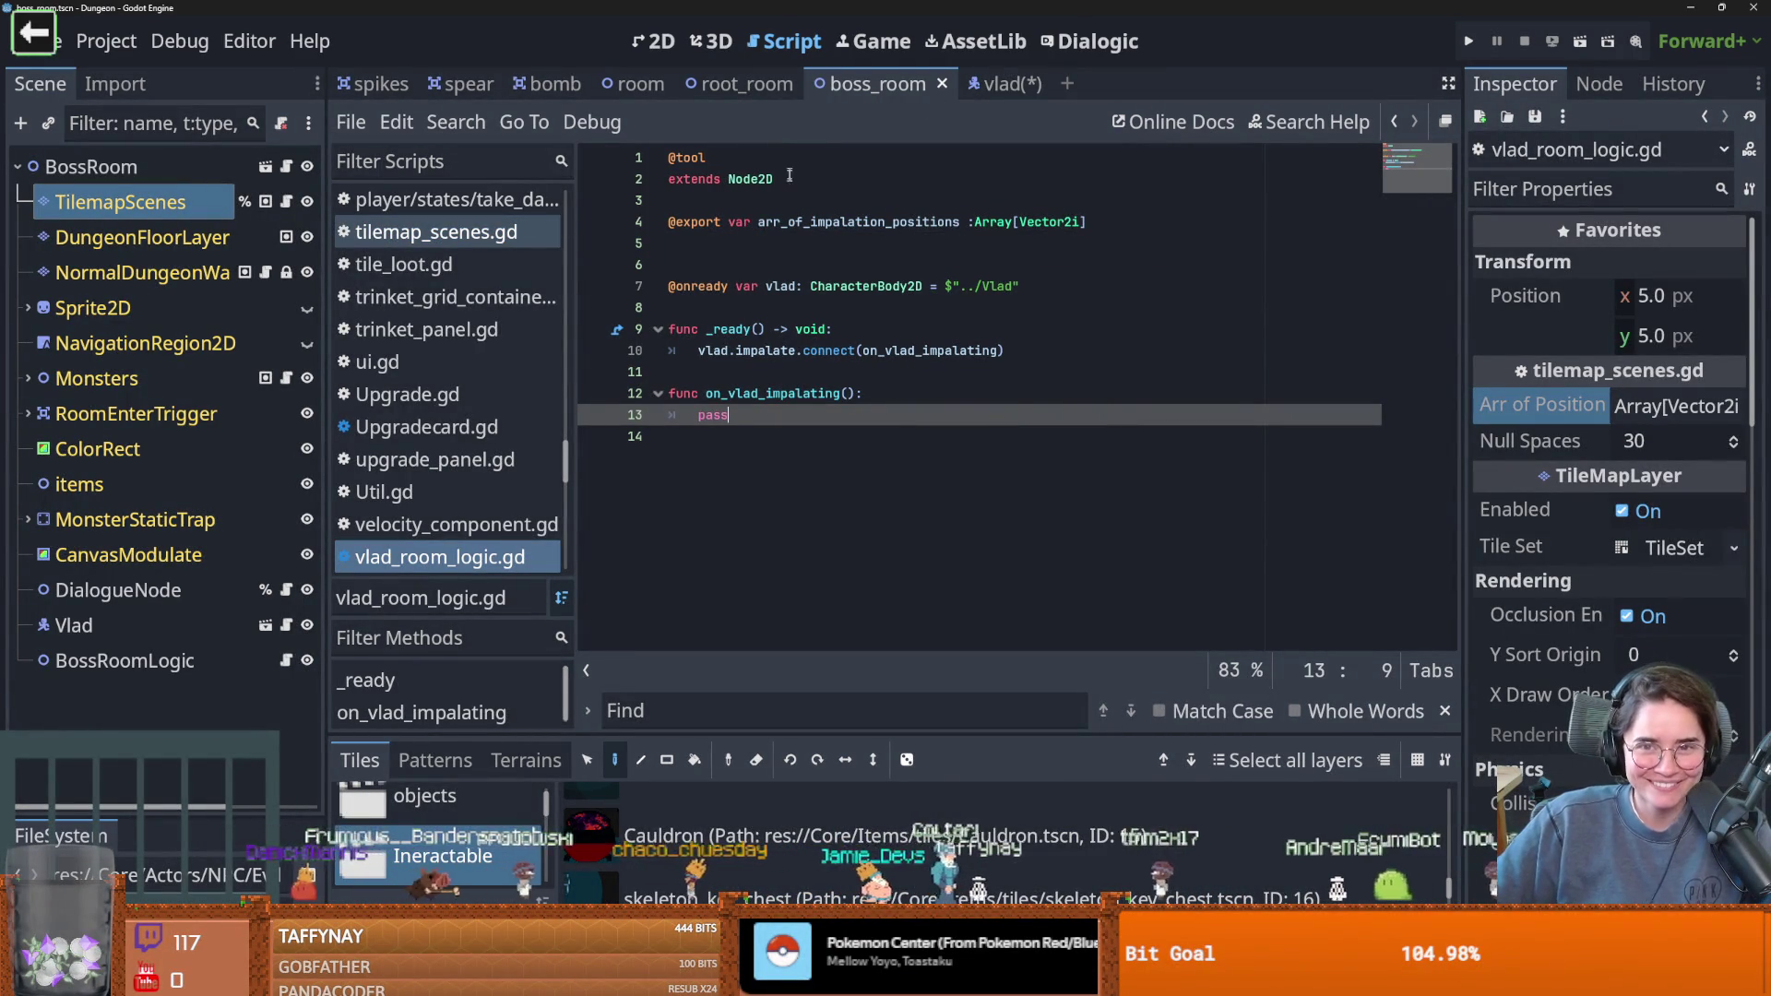
click(837, 376)
double_click(712, 415)
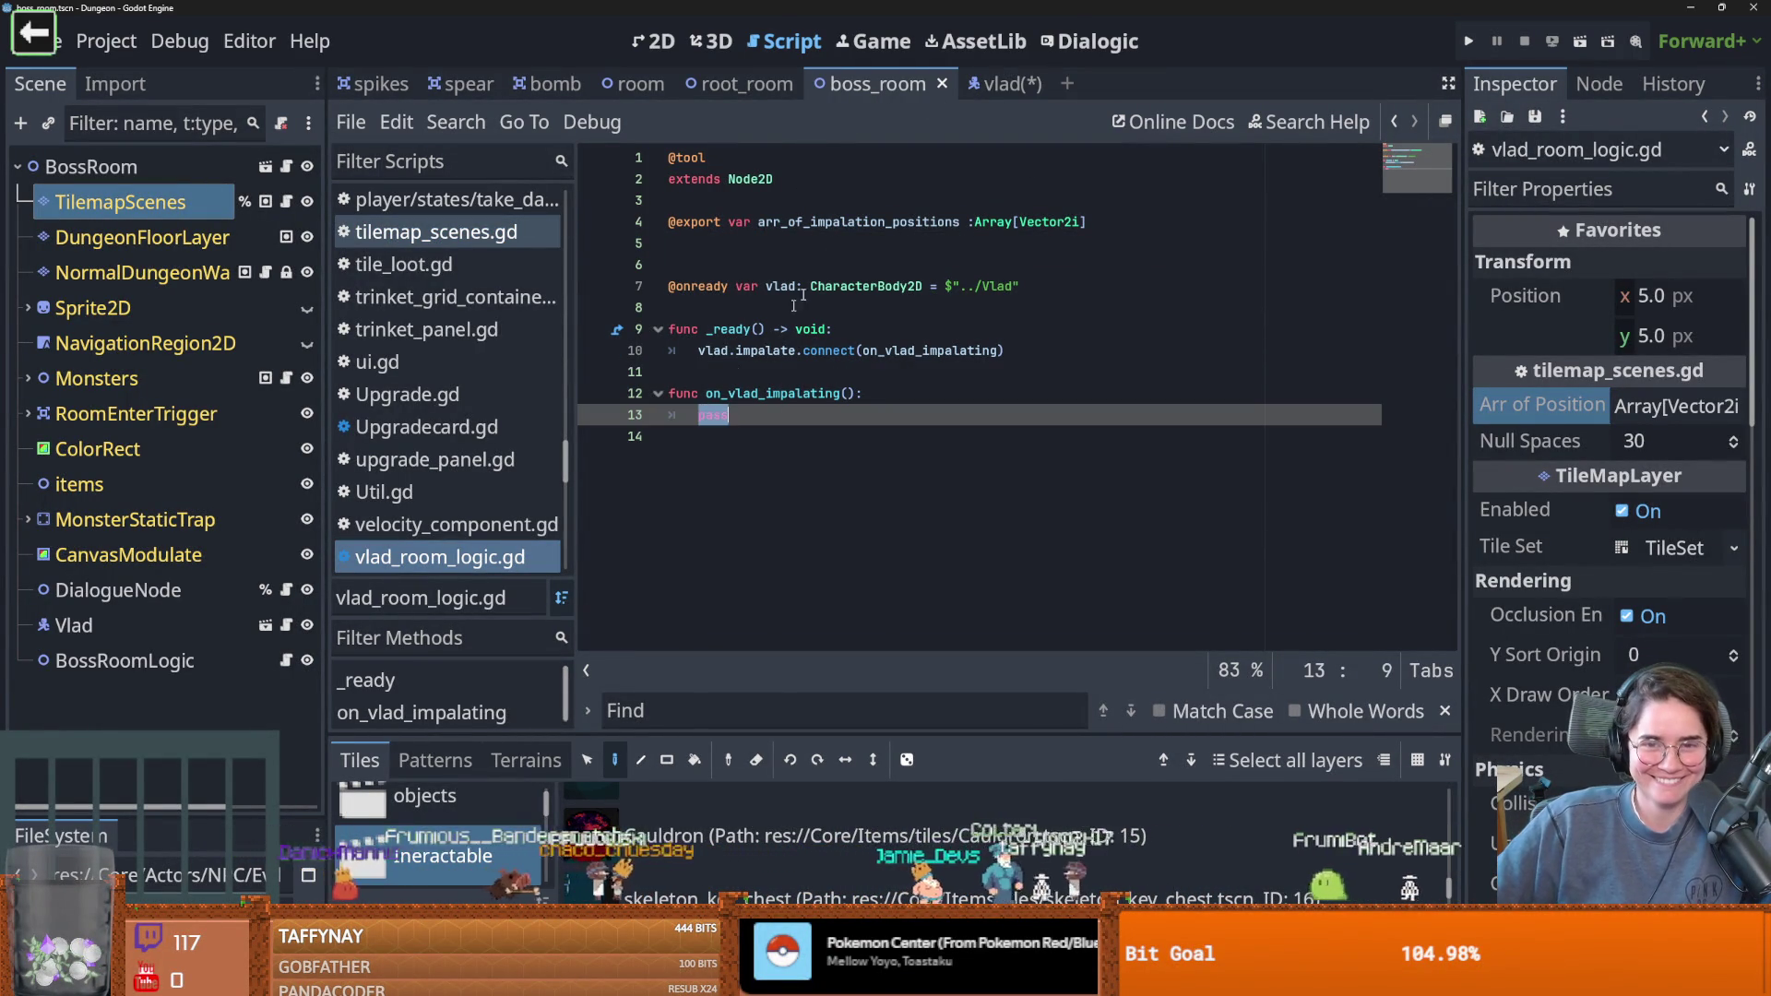
click(820, 262)
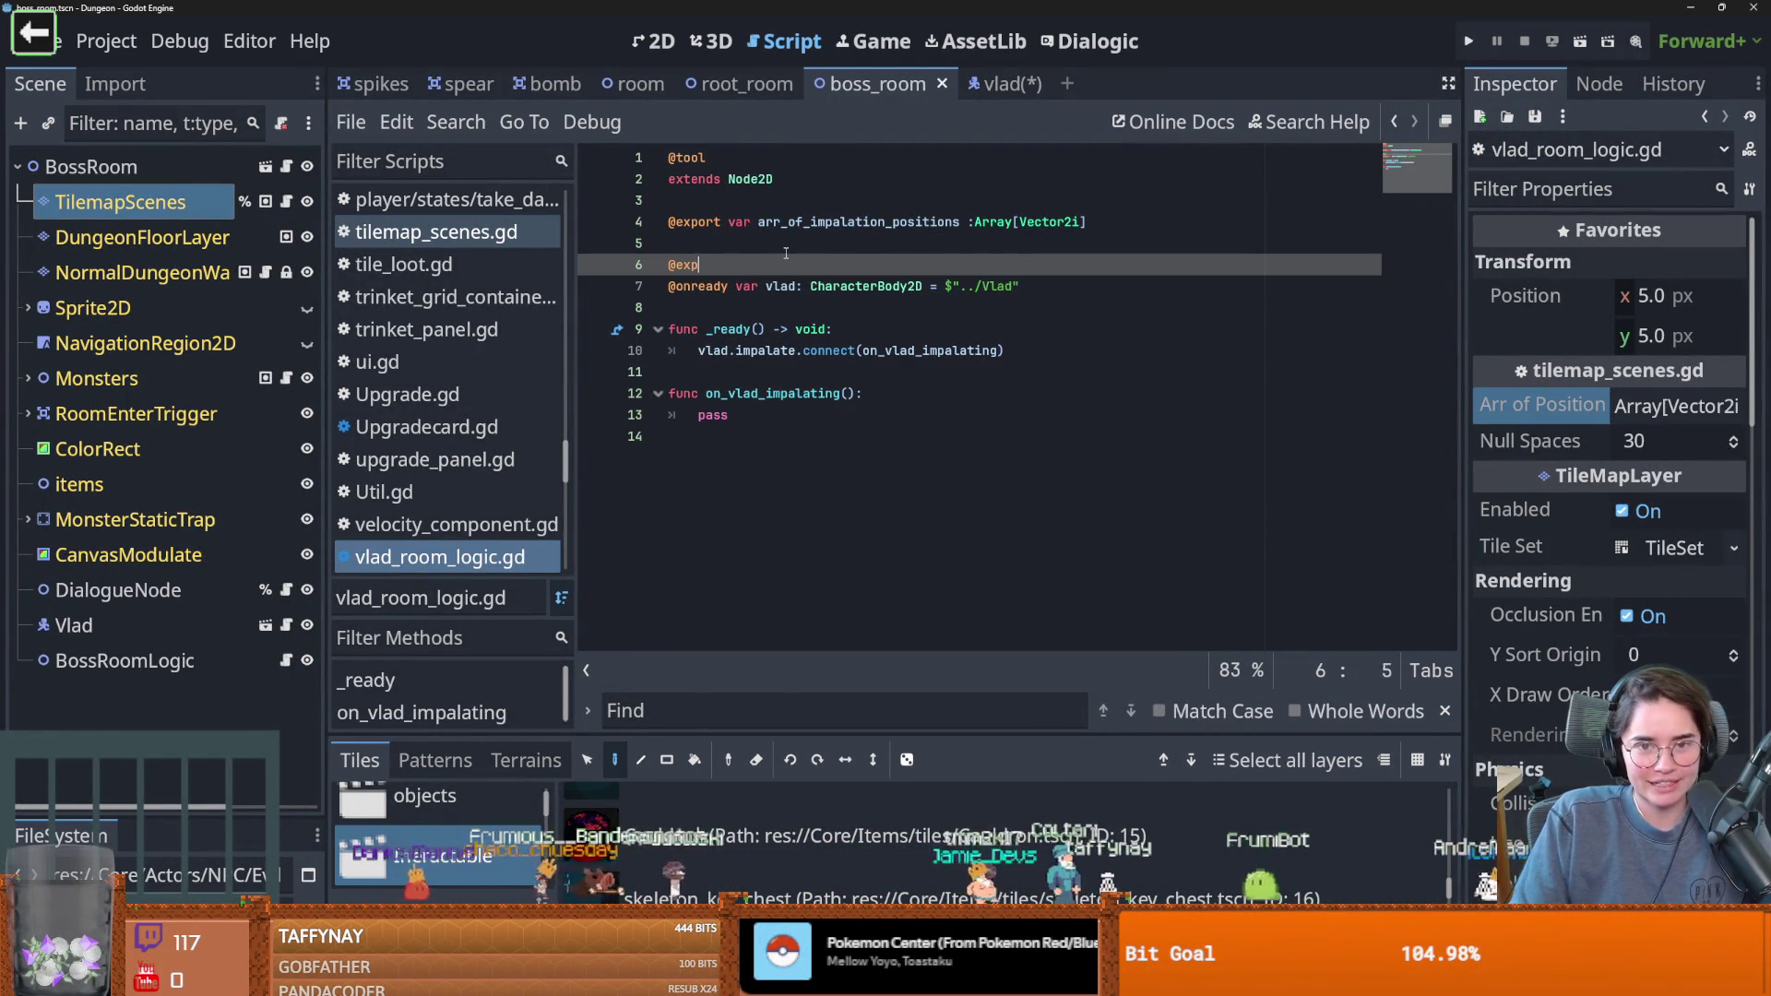
text(@export_too)
key(Return)
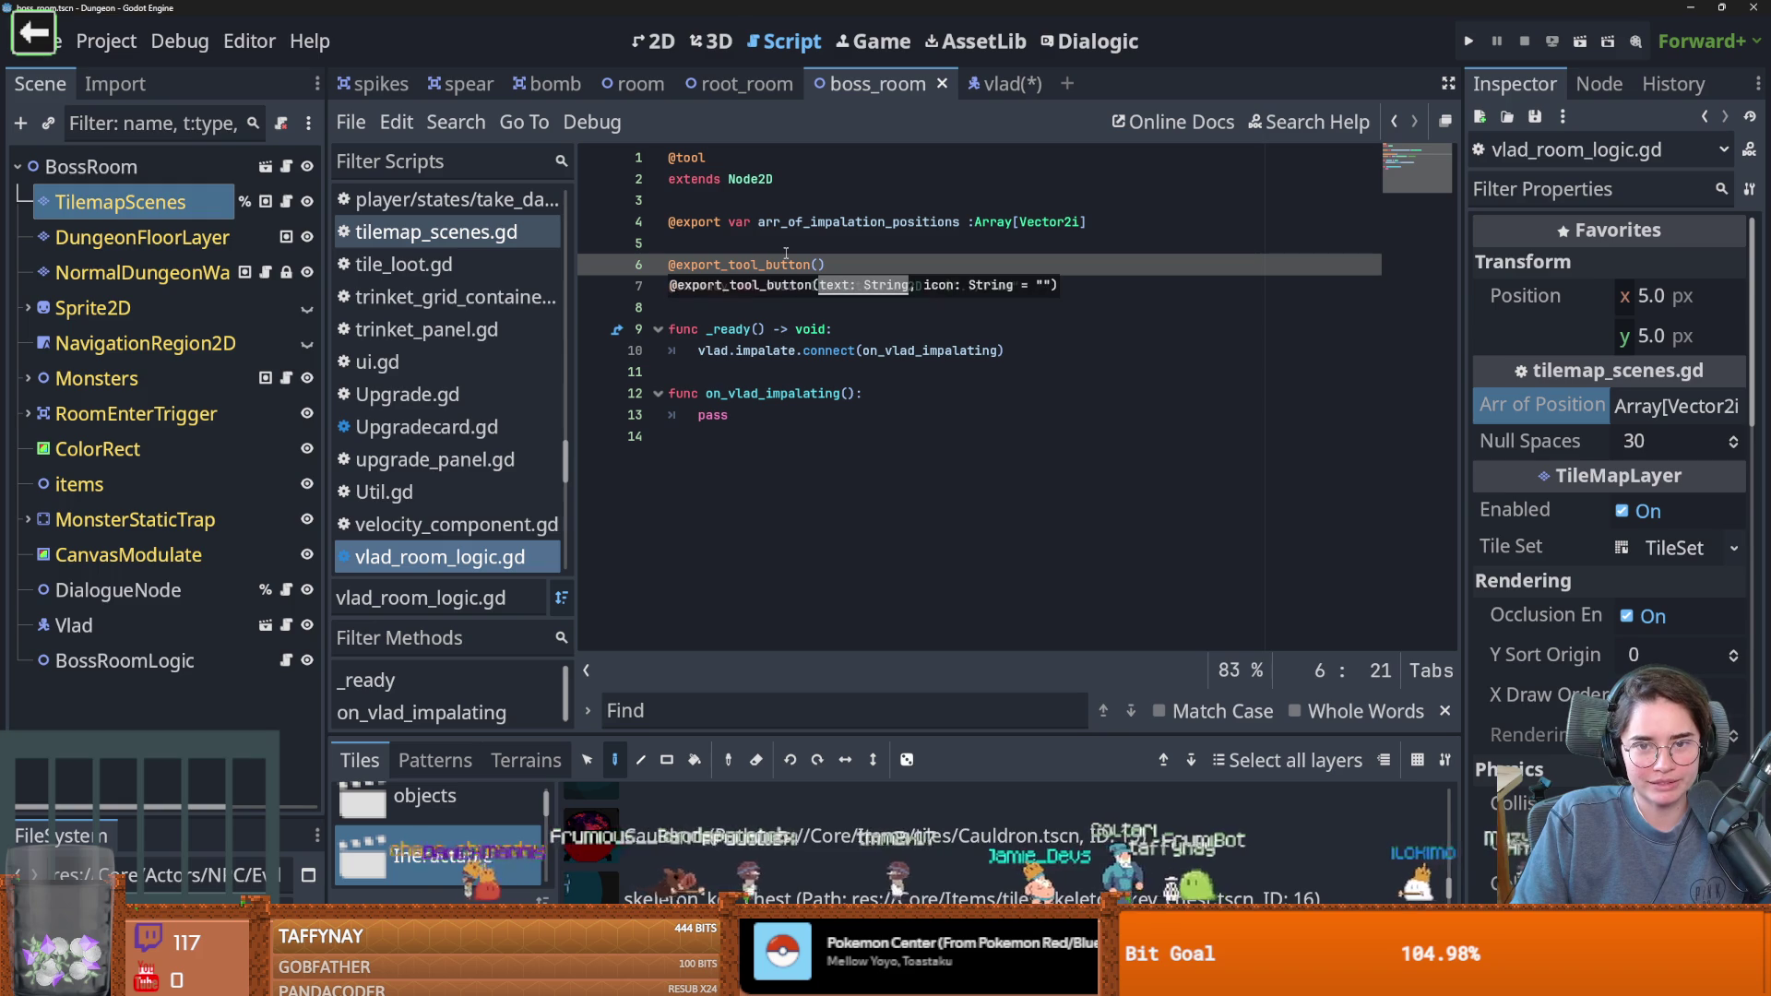
text(")
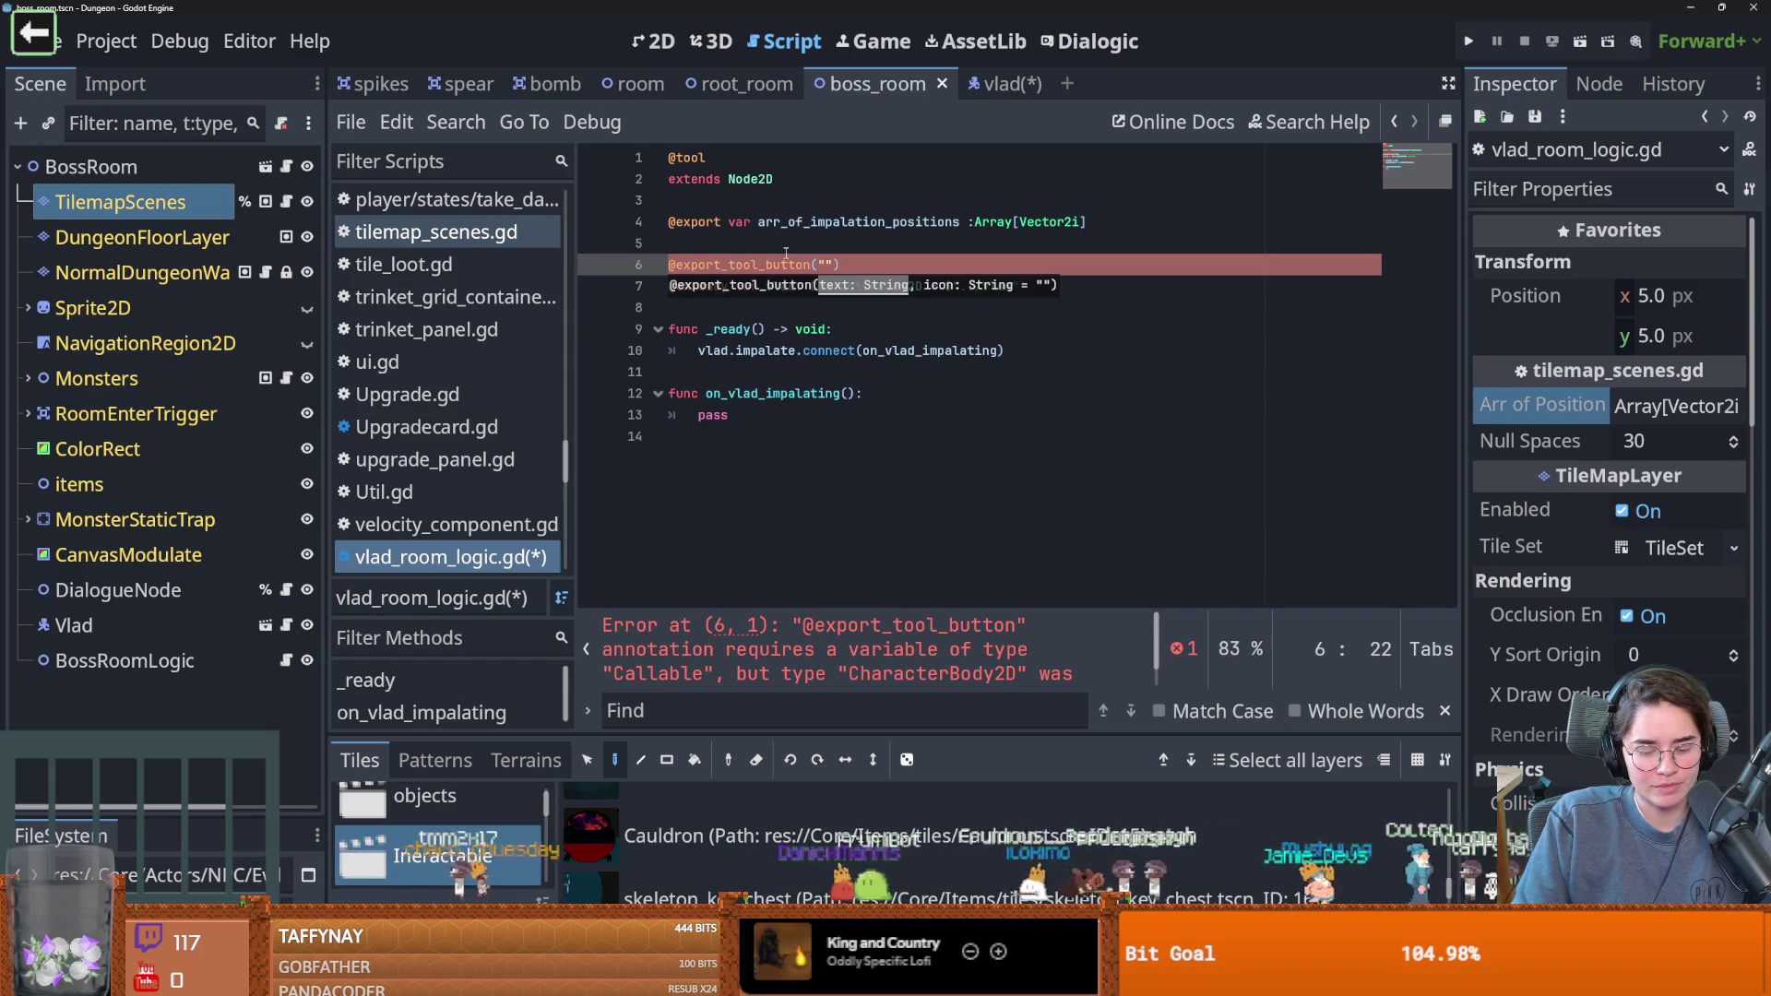
text(fill_)
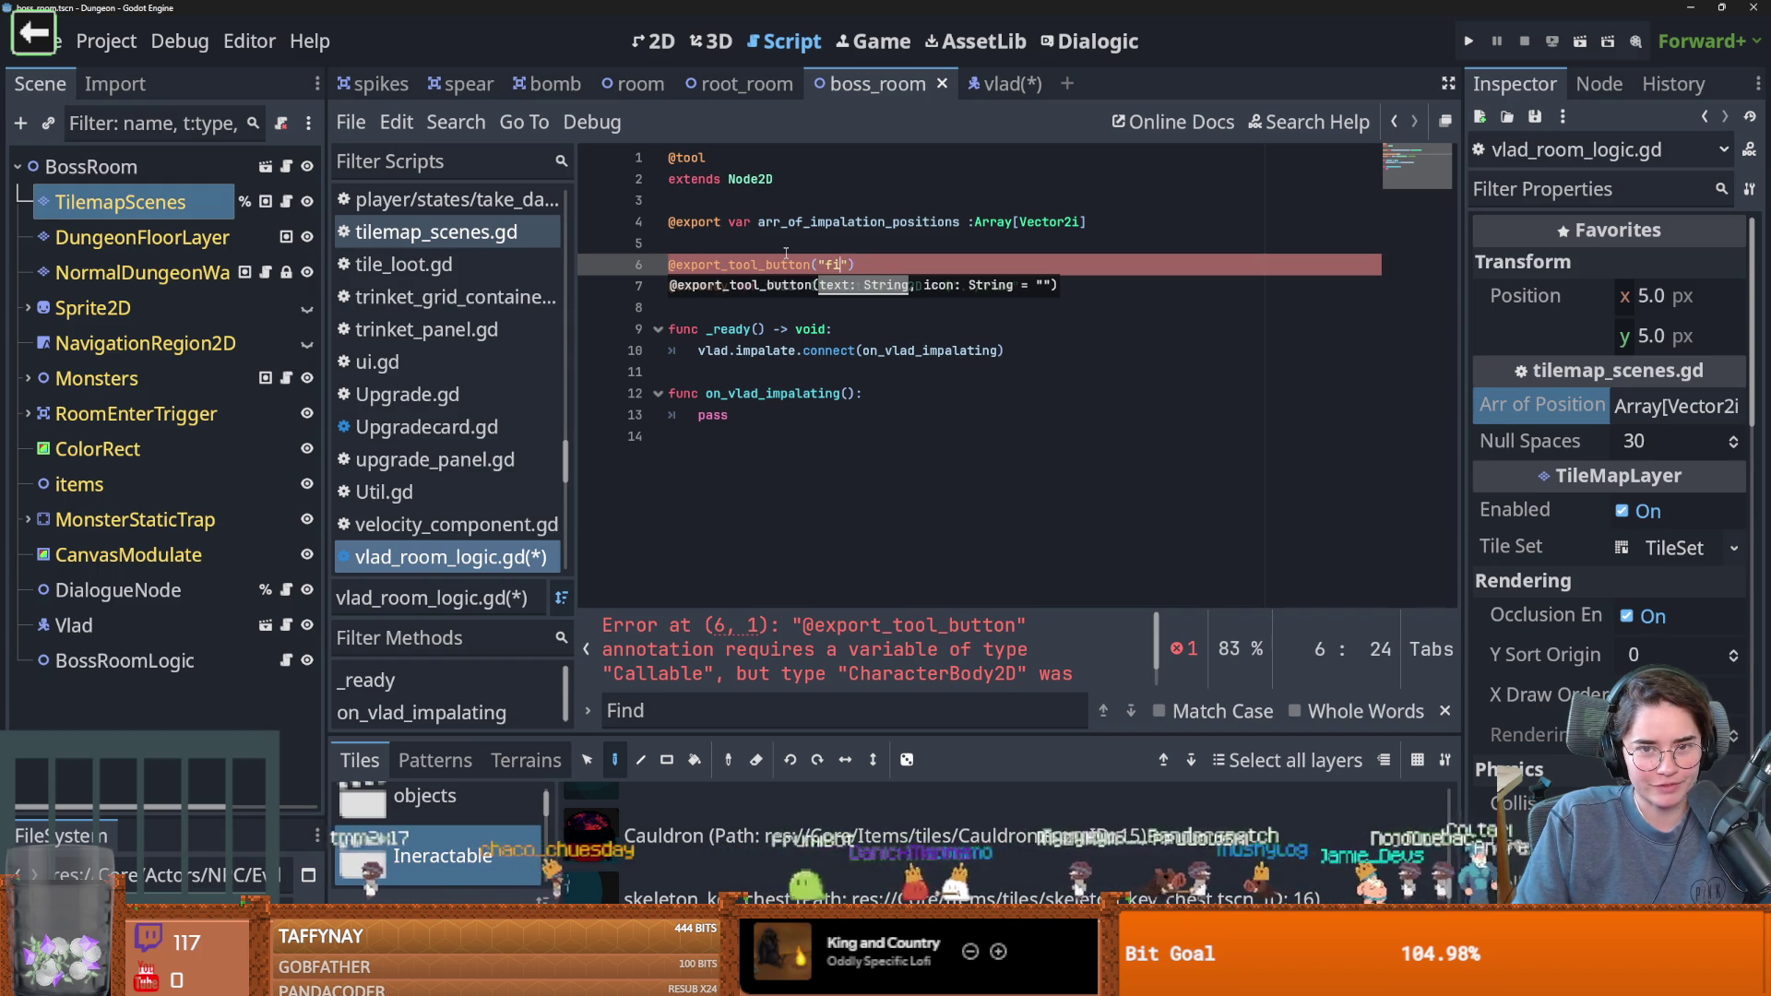
key(BackSpace)
text(Array)
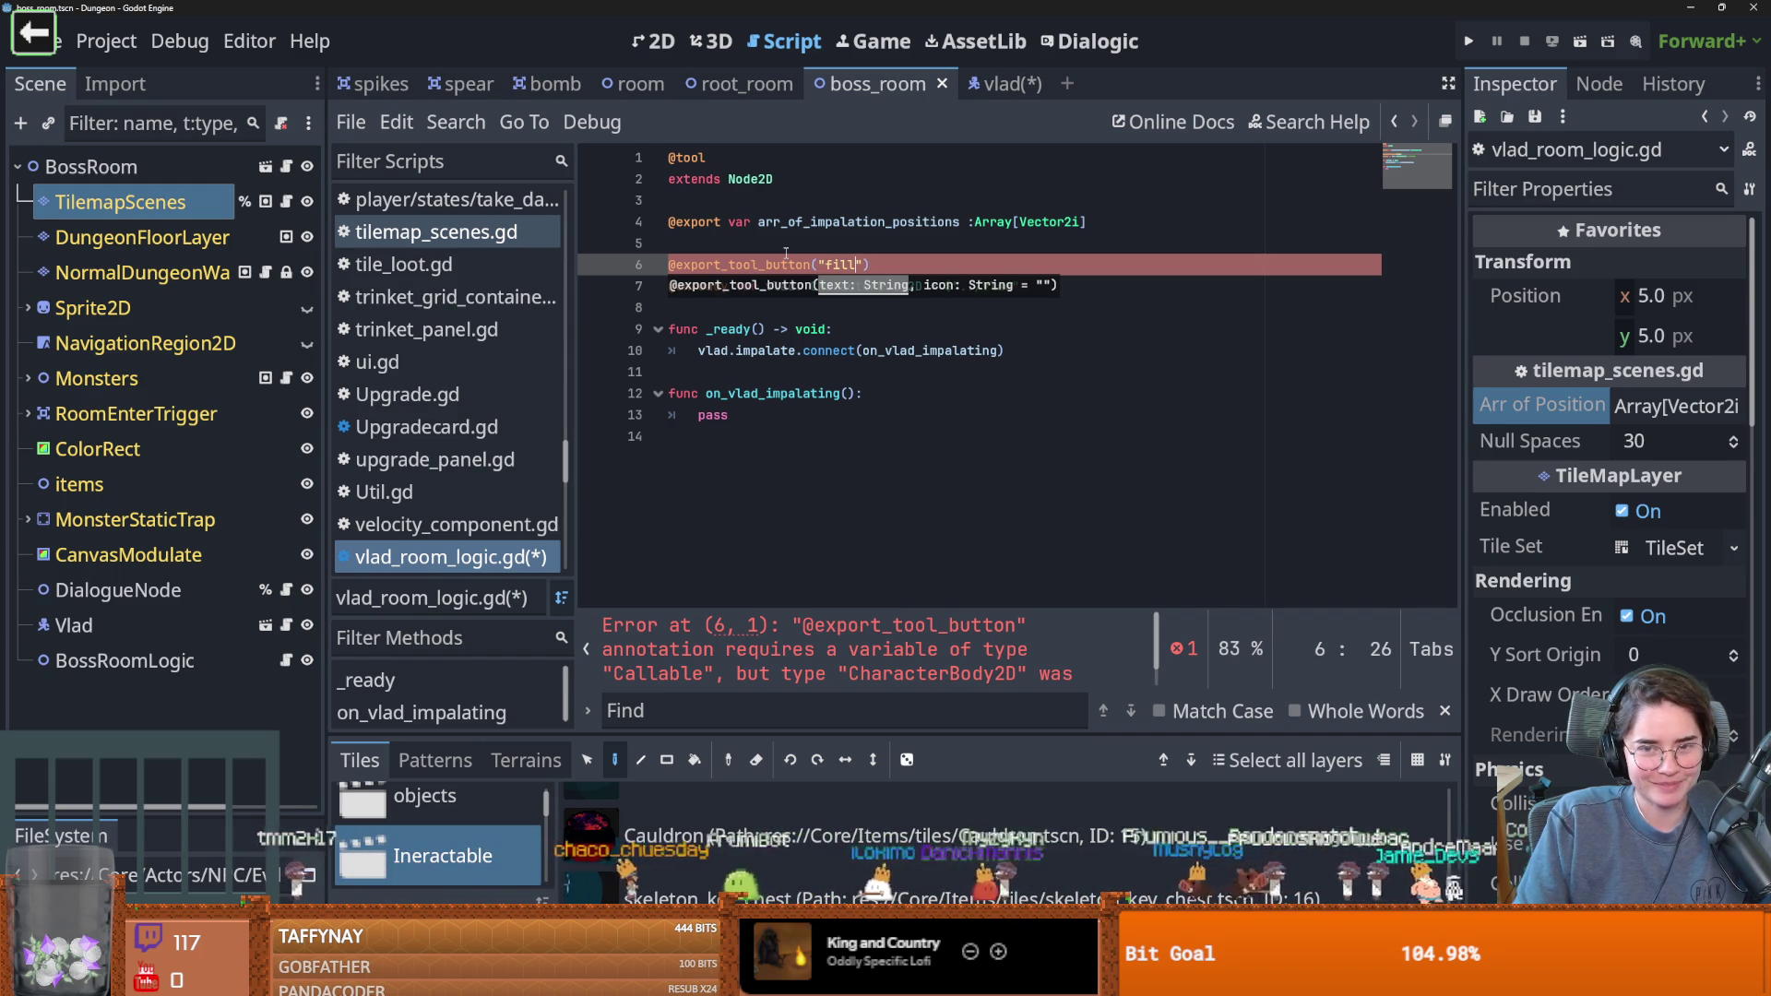
key(ctrl+s)
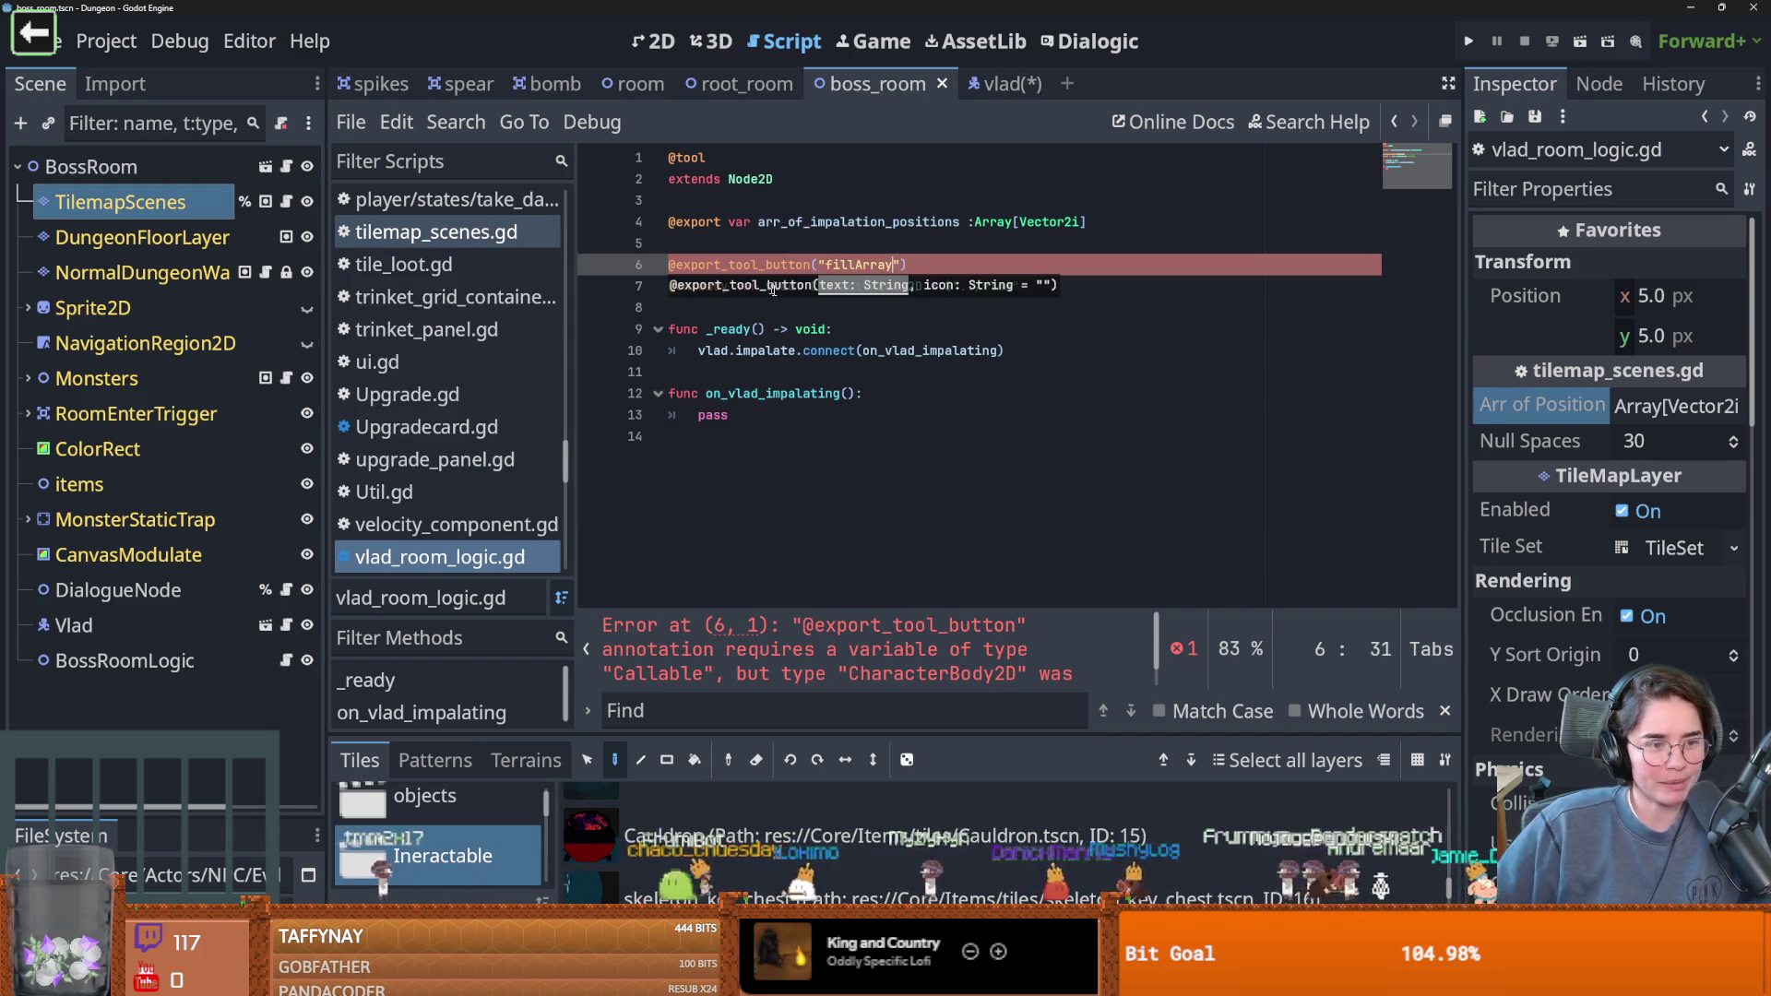
click(879, 487)
key(ctrl+s)
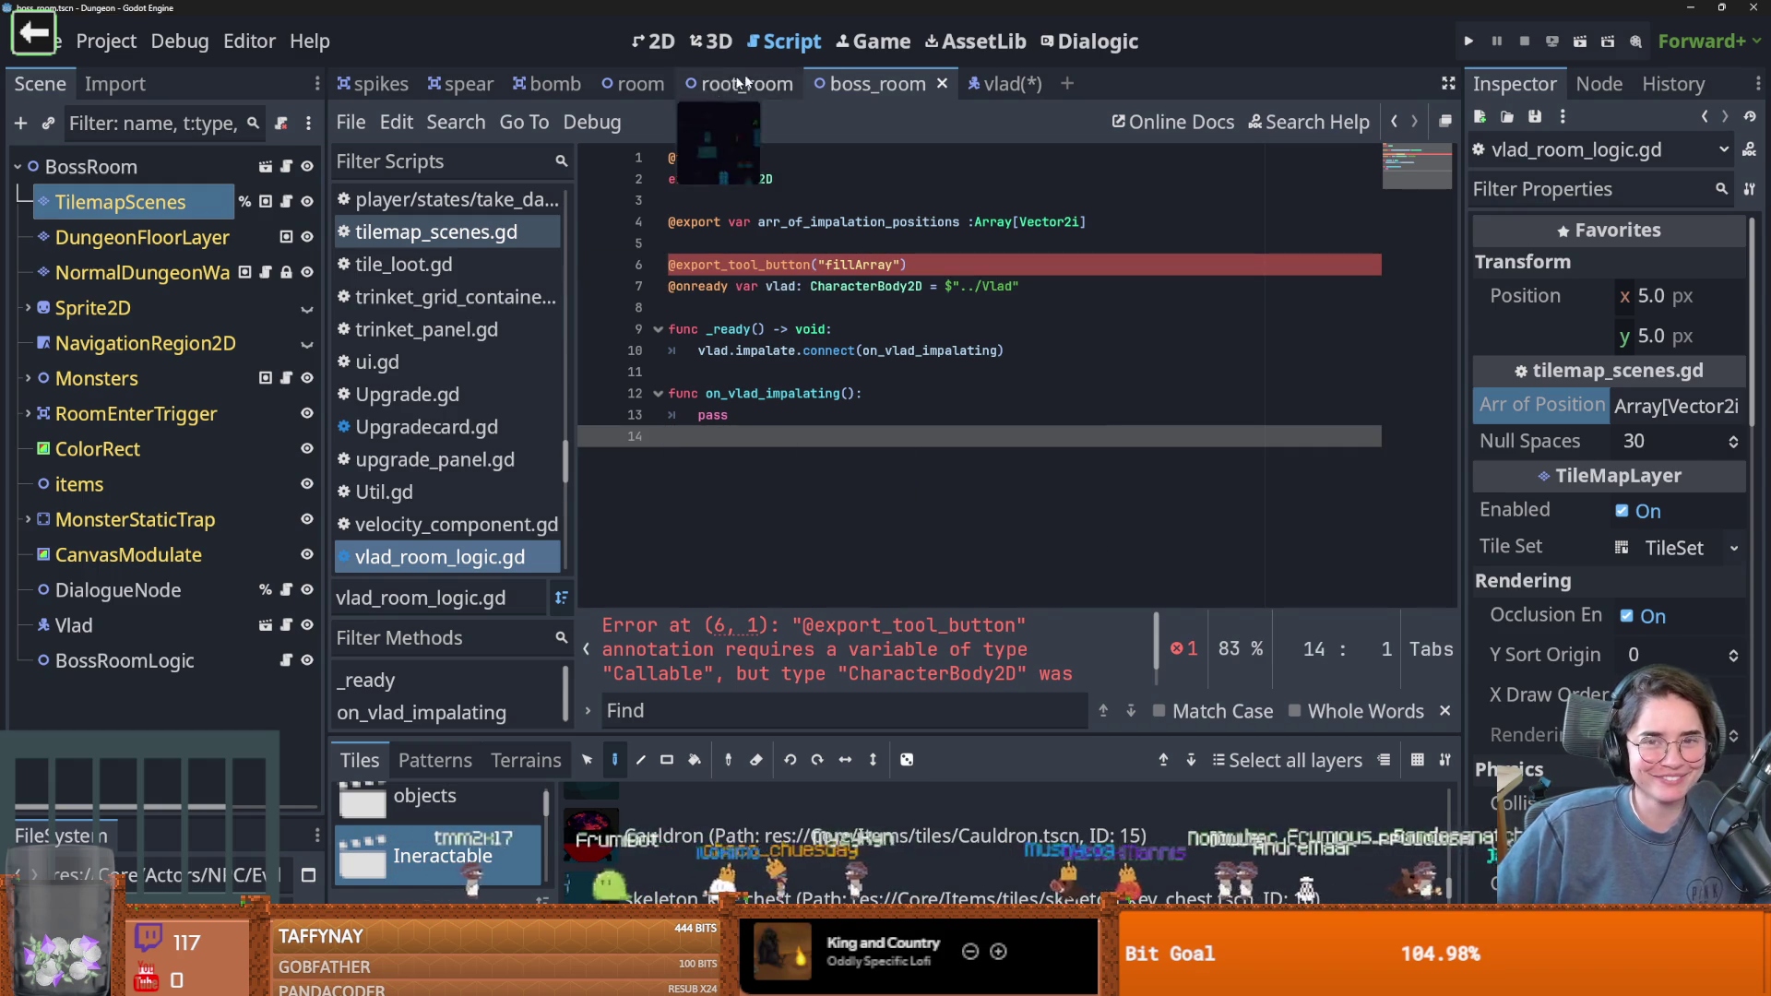
key(alt+Tab)
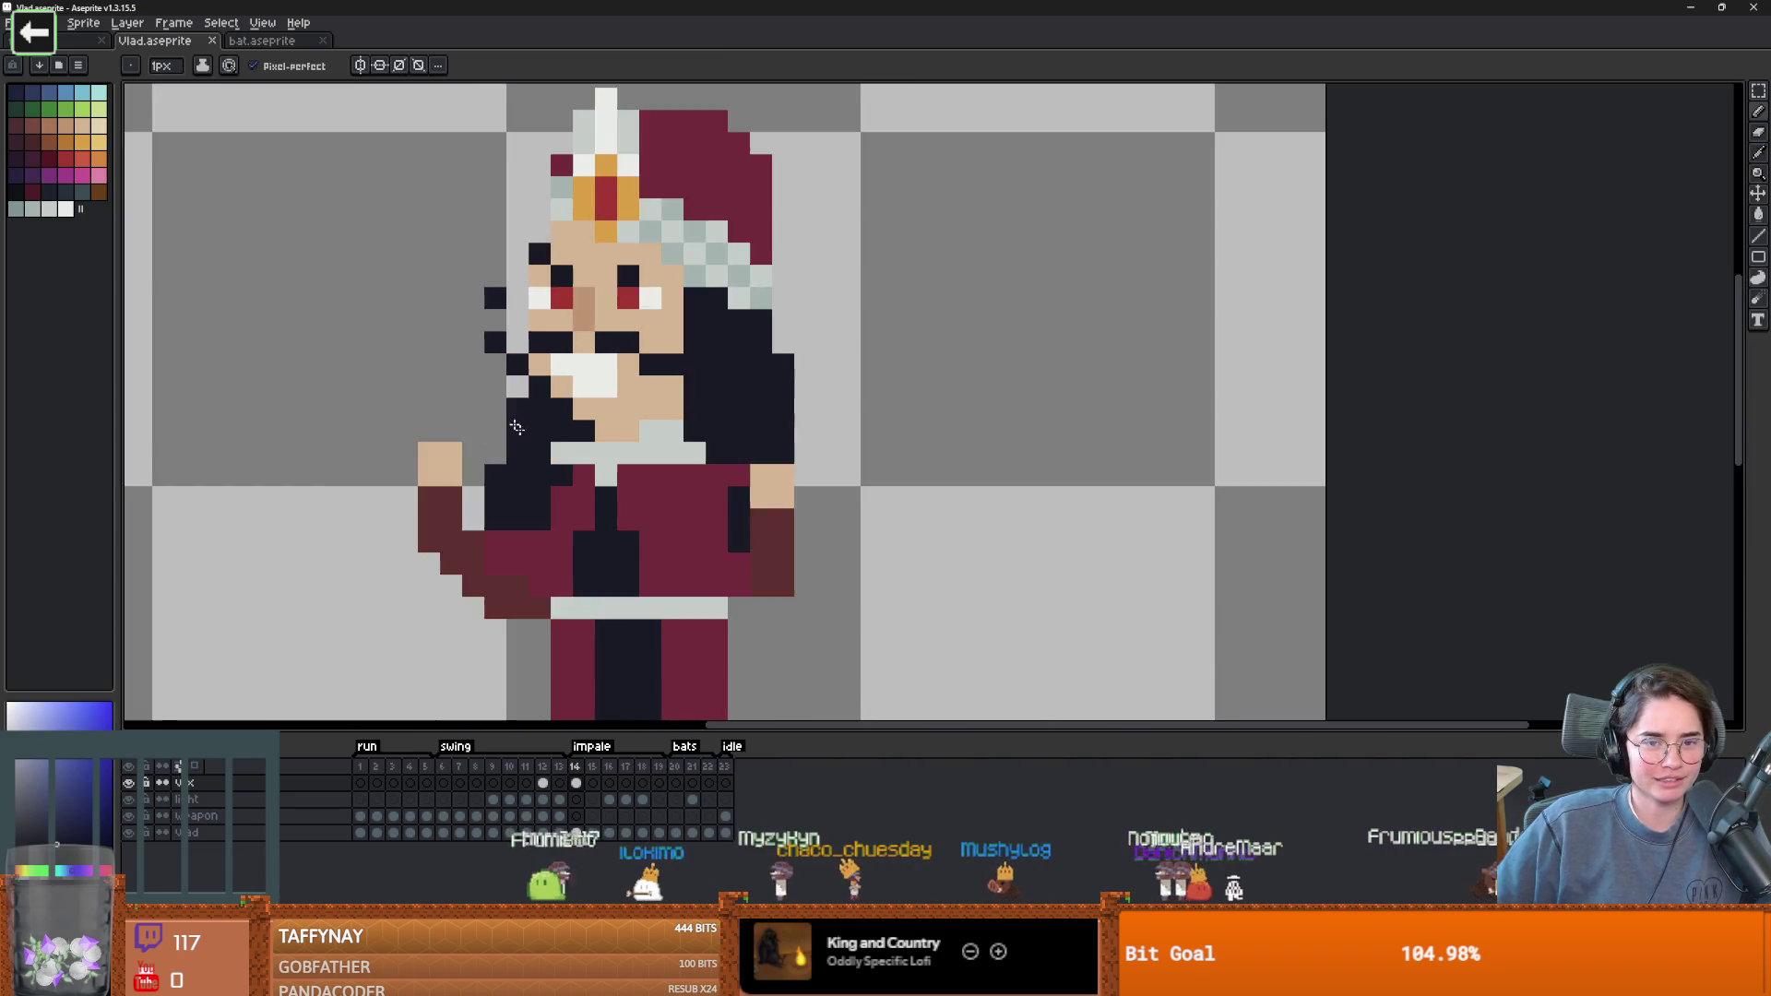
scroll(501, 403, up, 3)
scroll(1028, 595, up, 1)
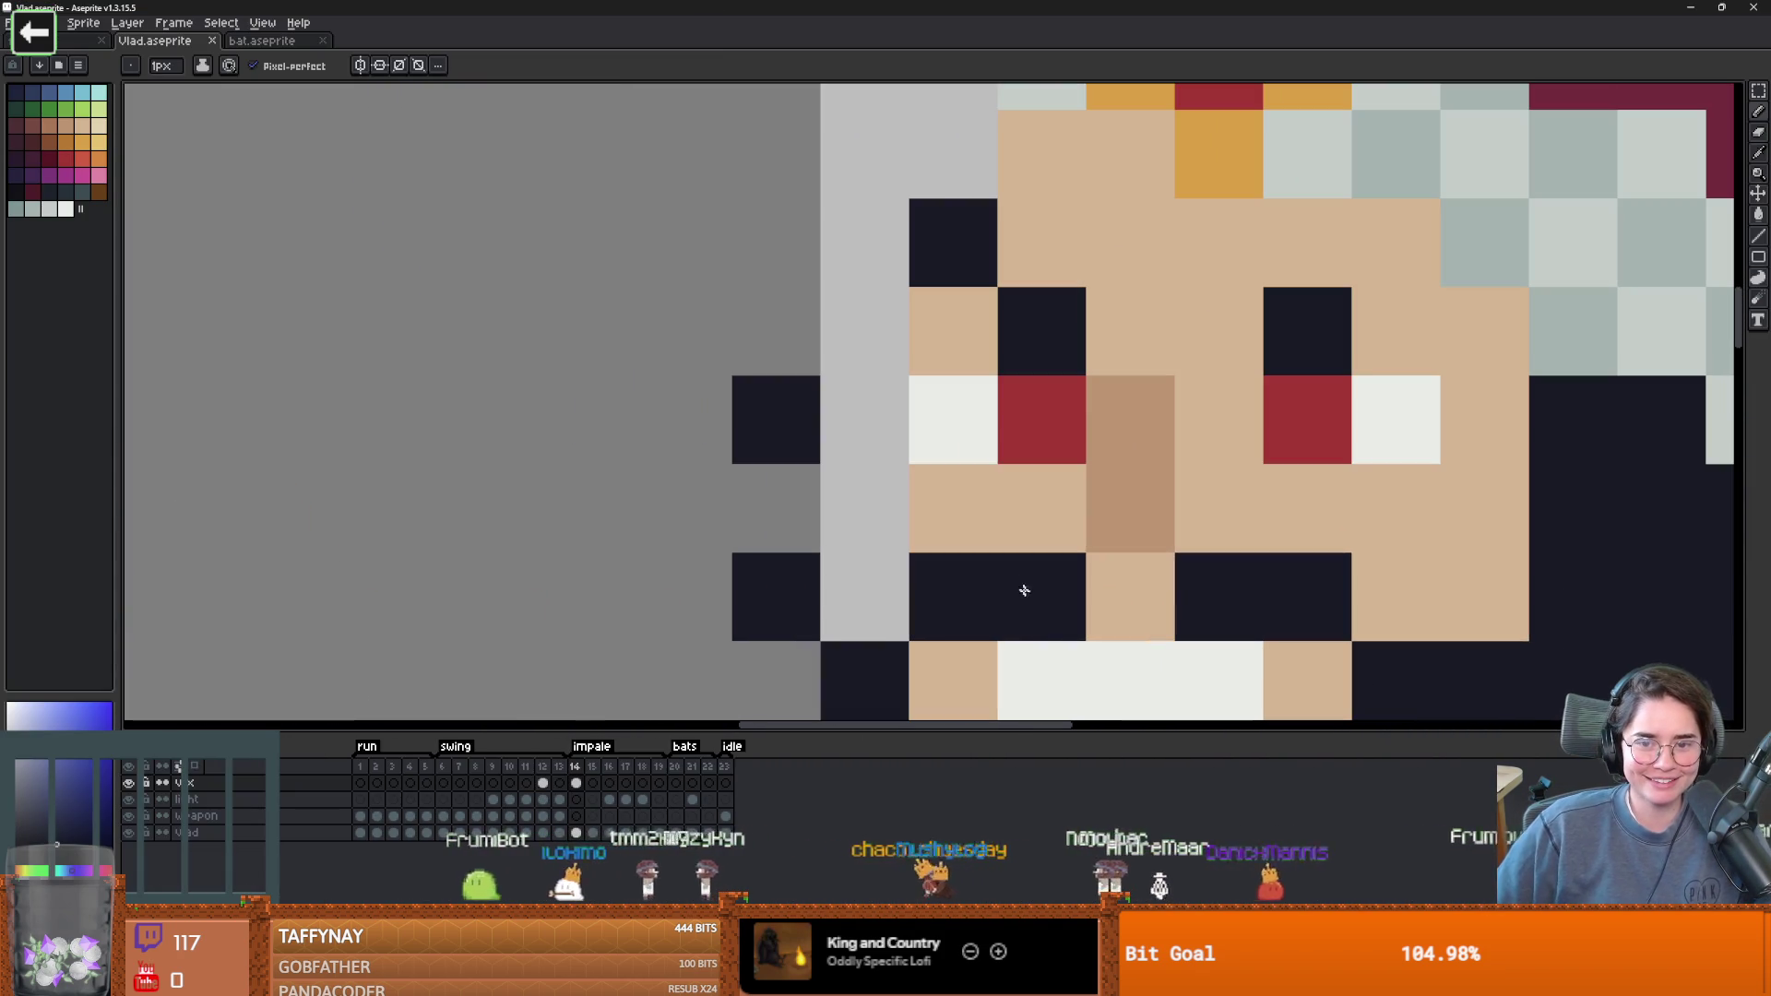
key(alt+Tab)
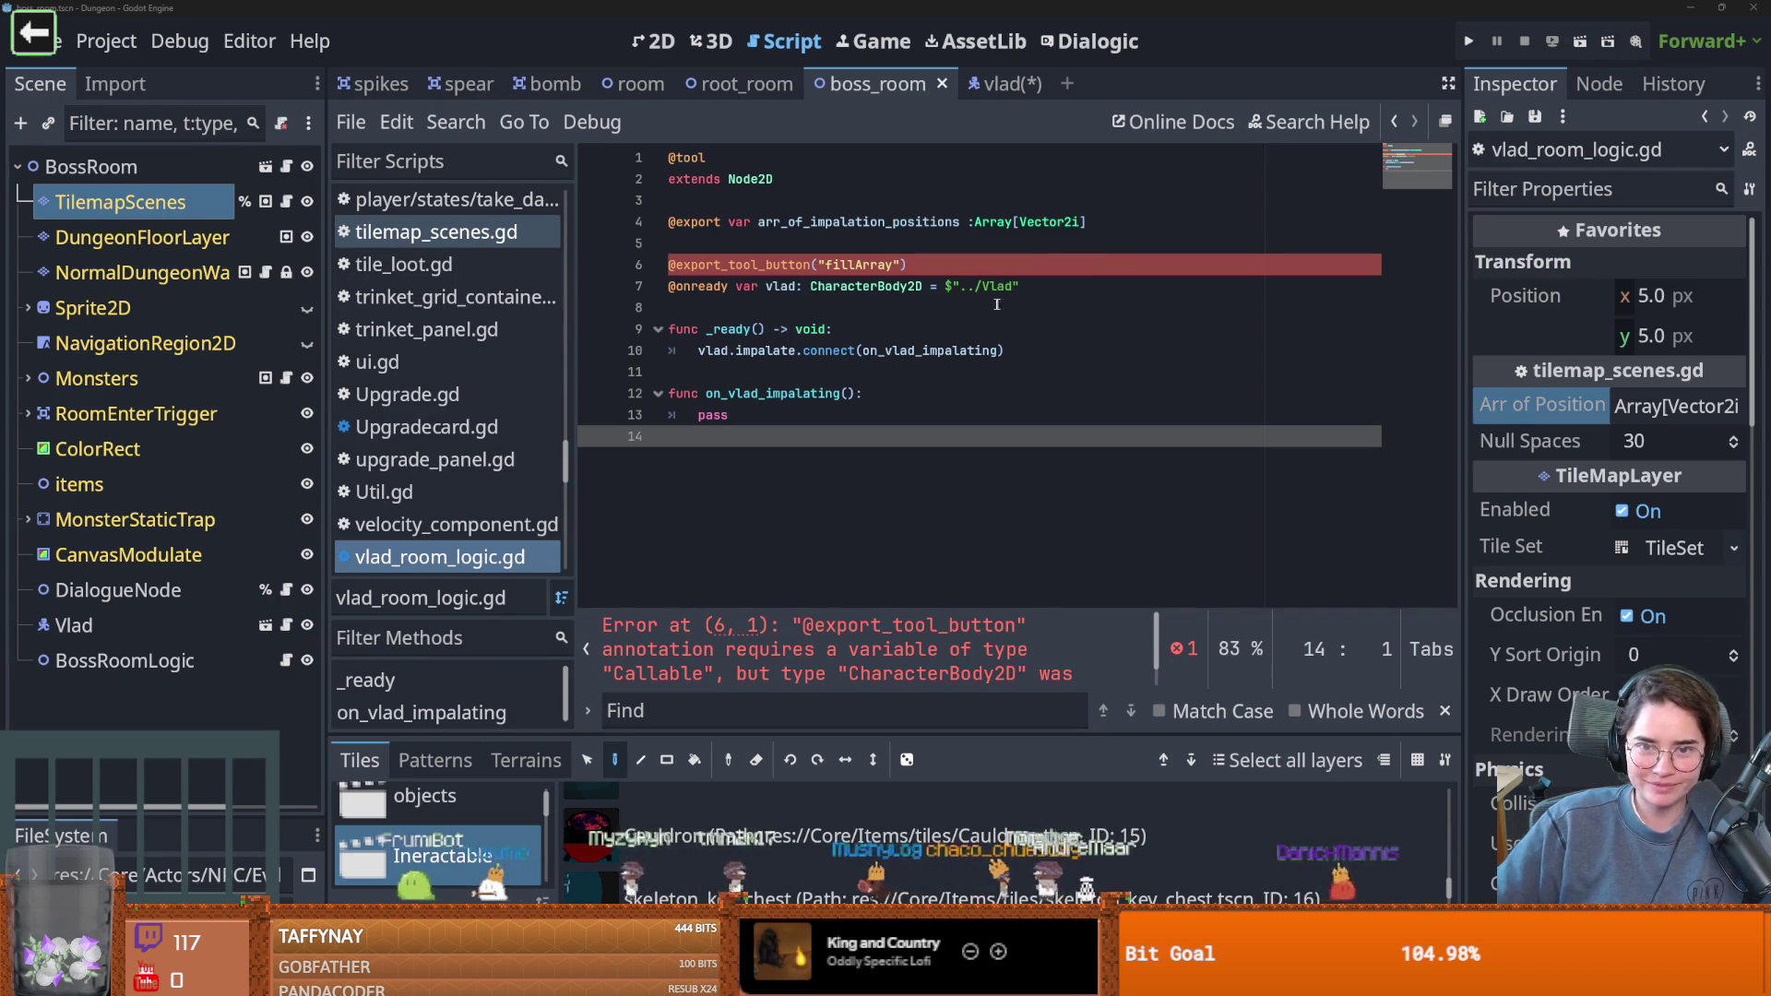
click(985, 305)
key(ctrl+s)
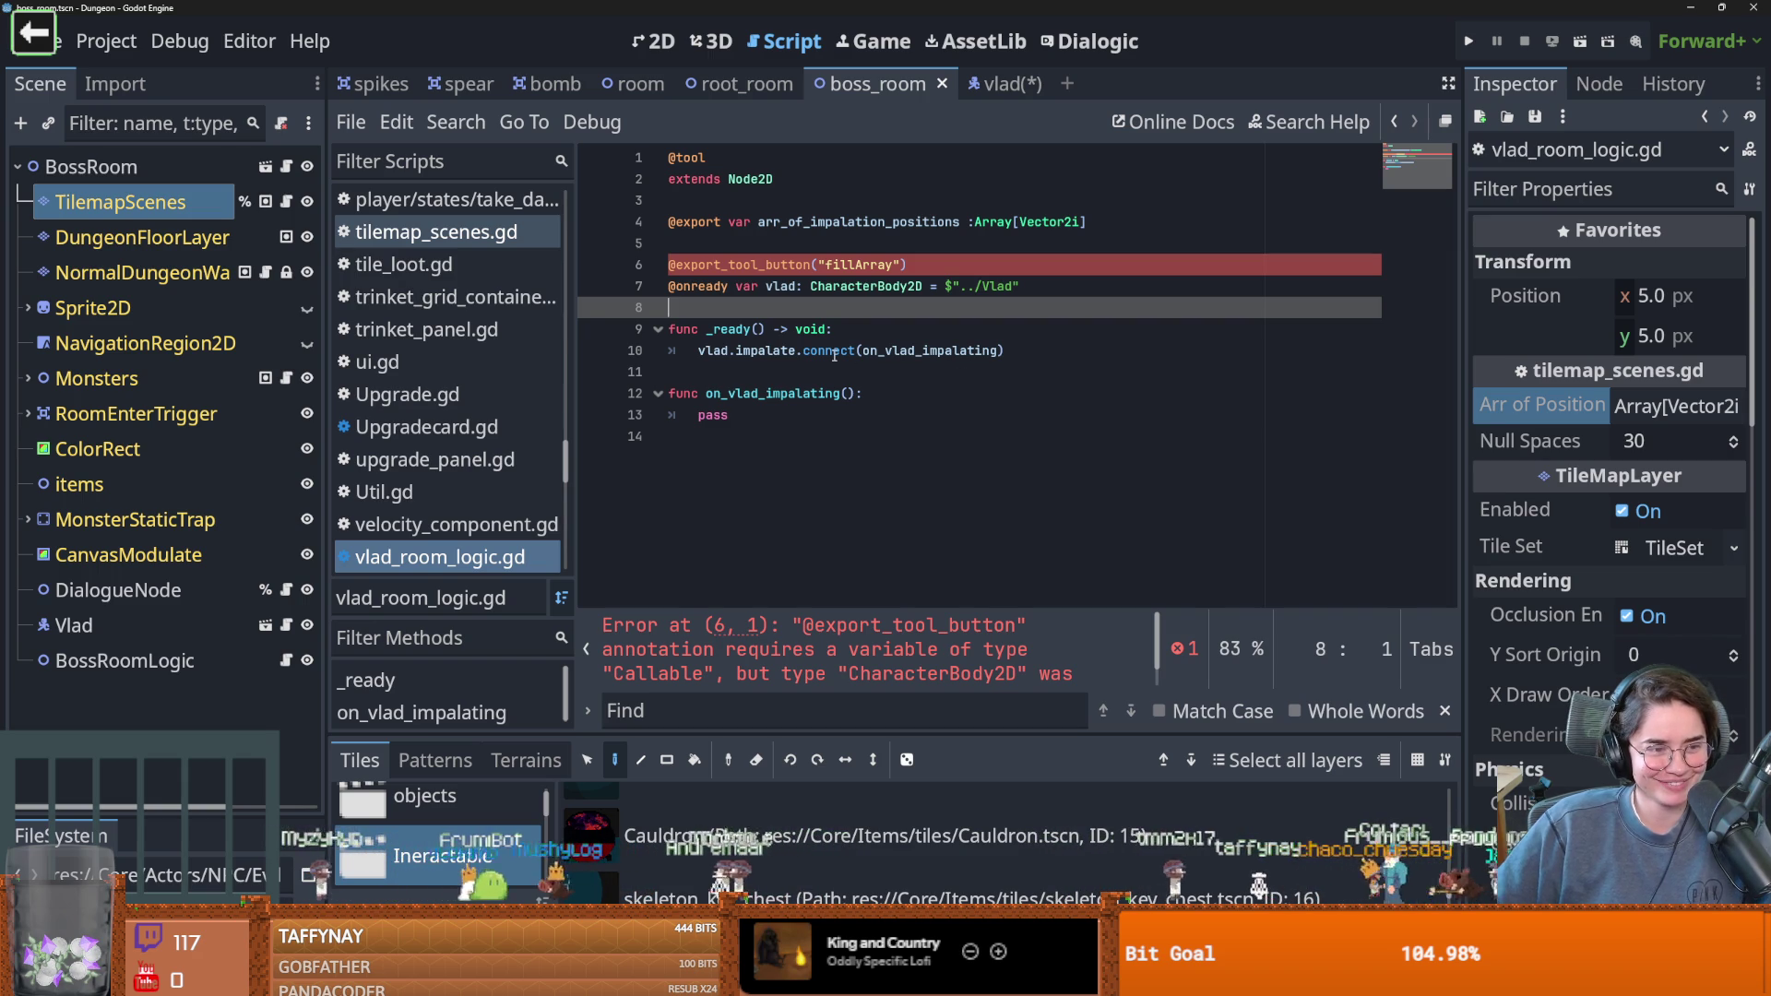
click(926, 271)
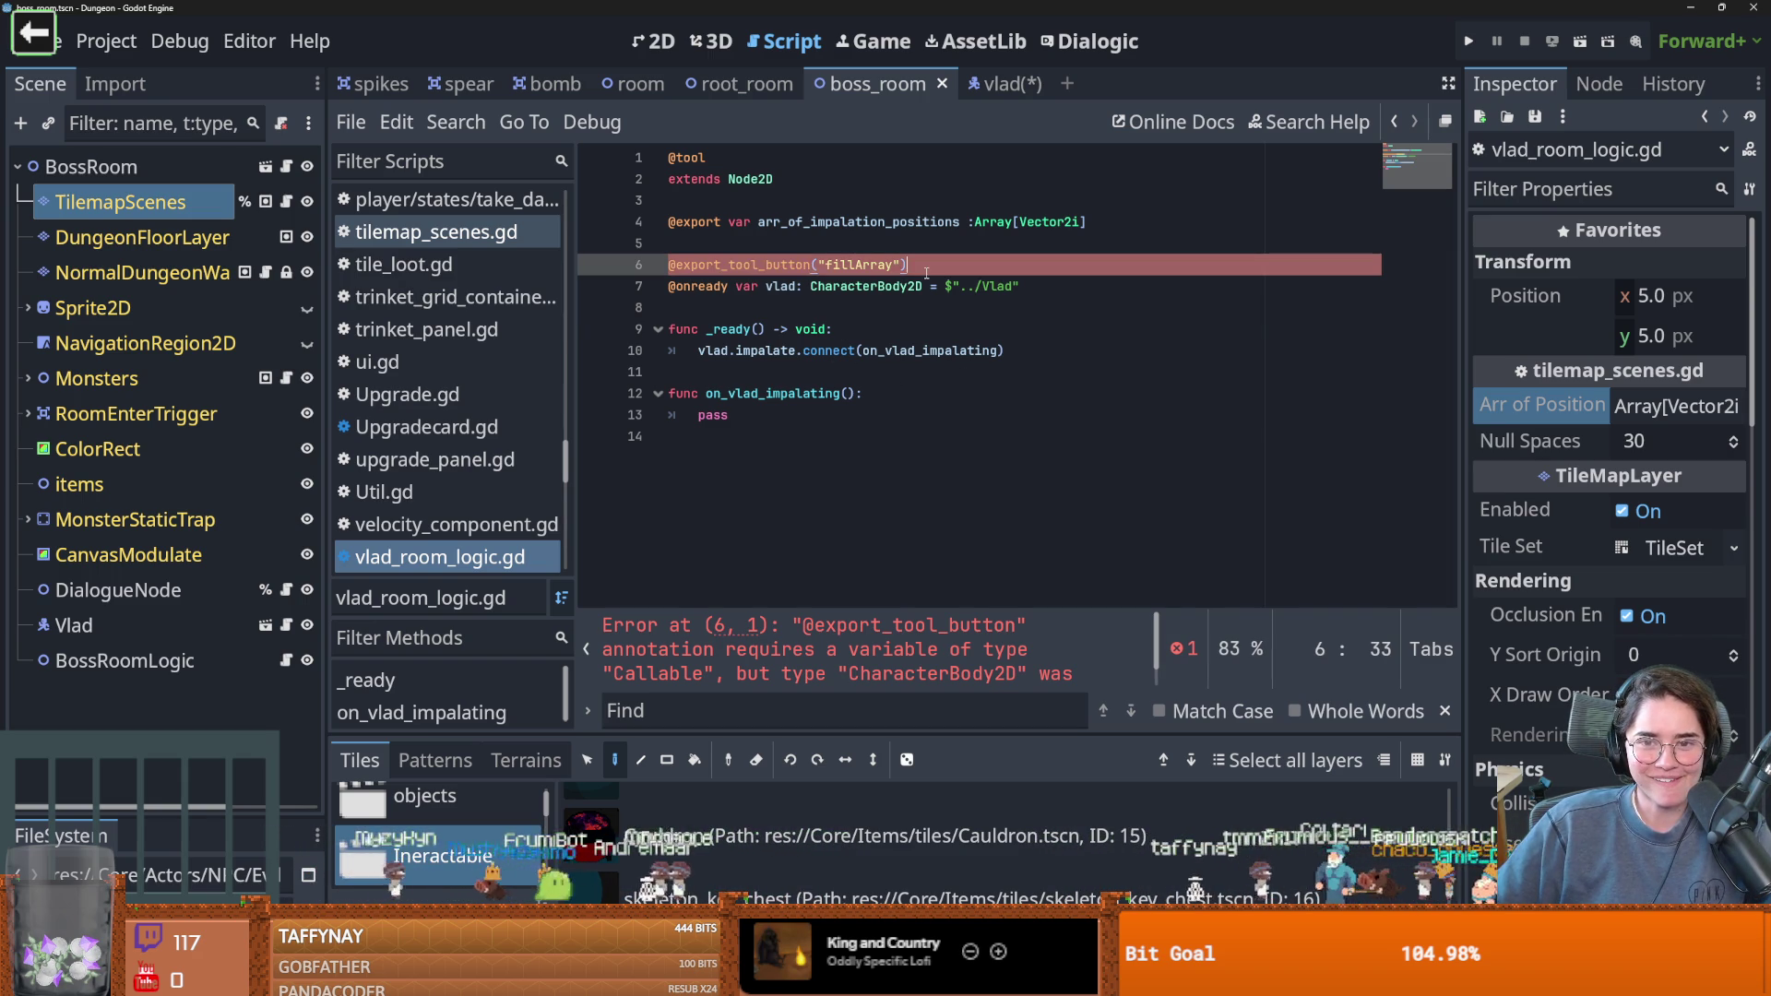
key(BackSpace)
ctrl+click(713, 264)
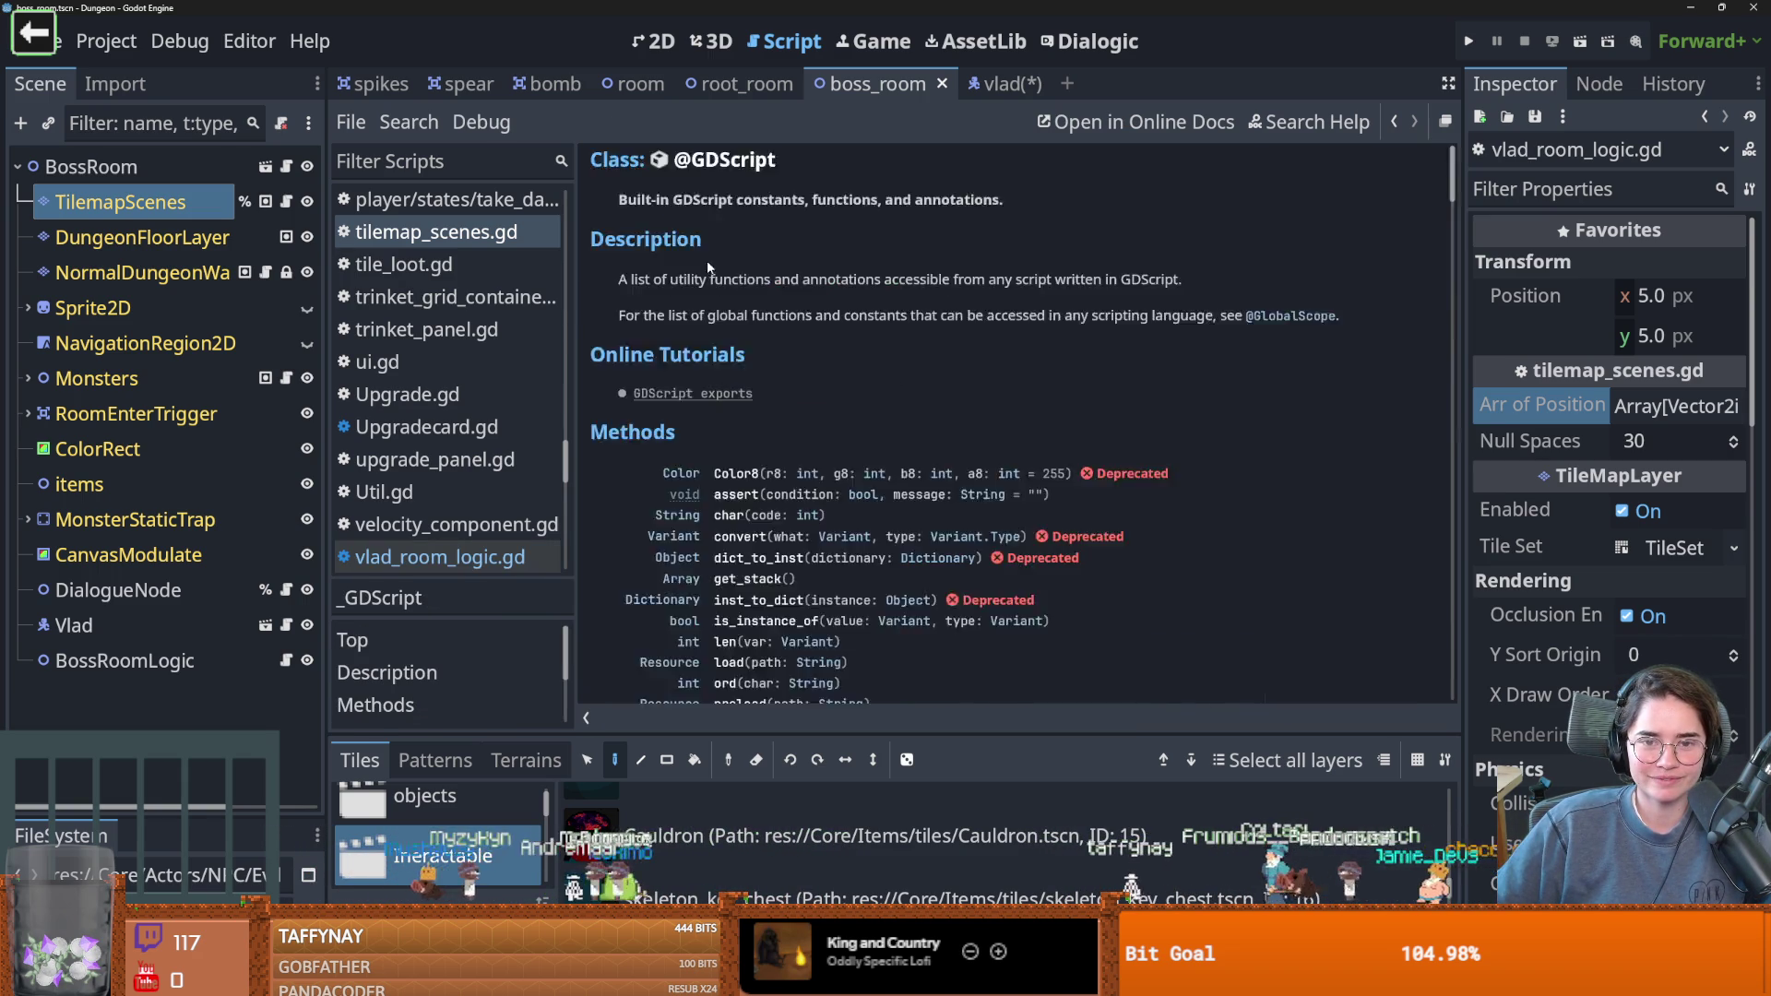
Copy 'var hello_action = hello' from the documentation example and go back to vlad_room_logic.gd.
drag(1060, 417, 881, 417)
key(ctrl+c)
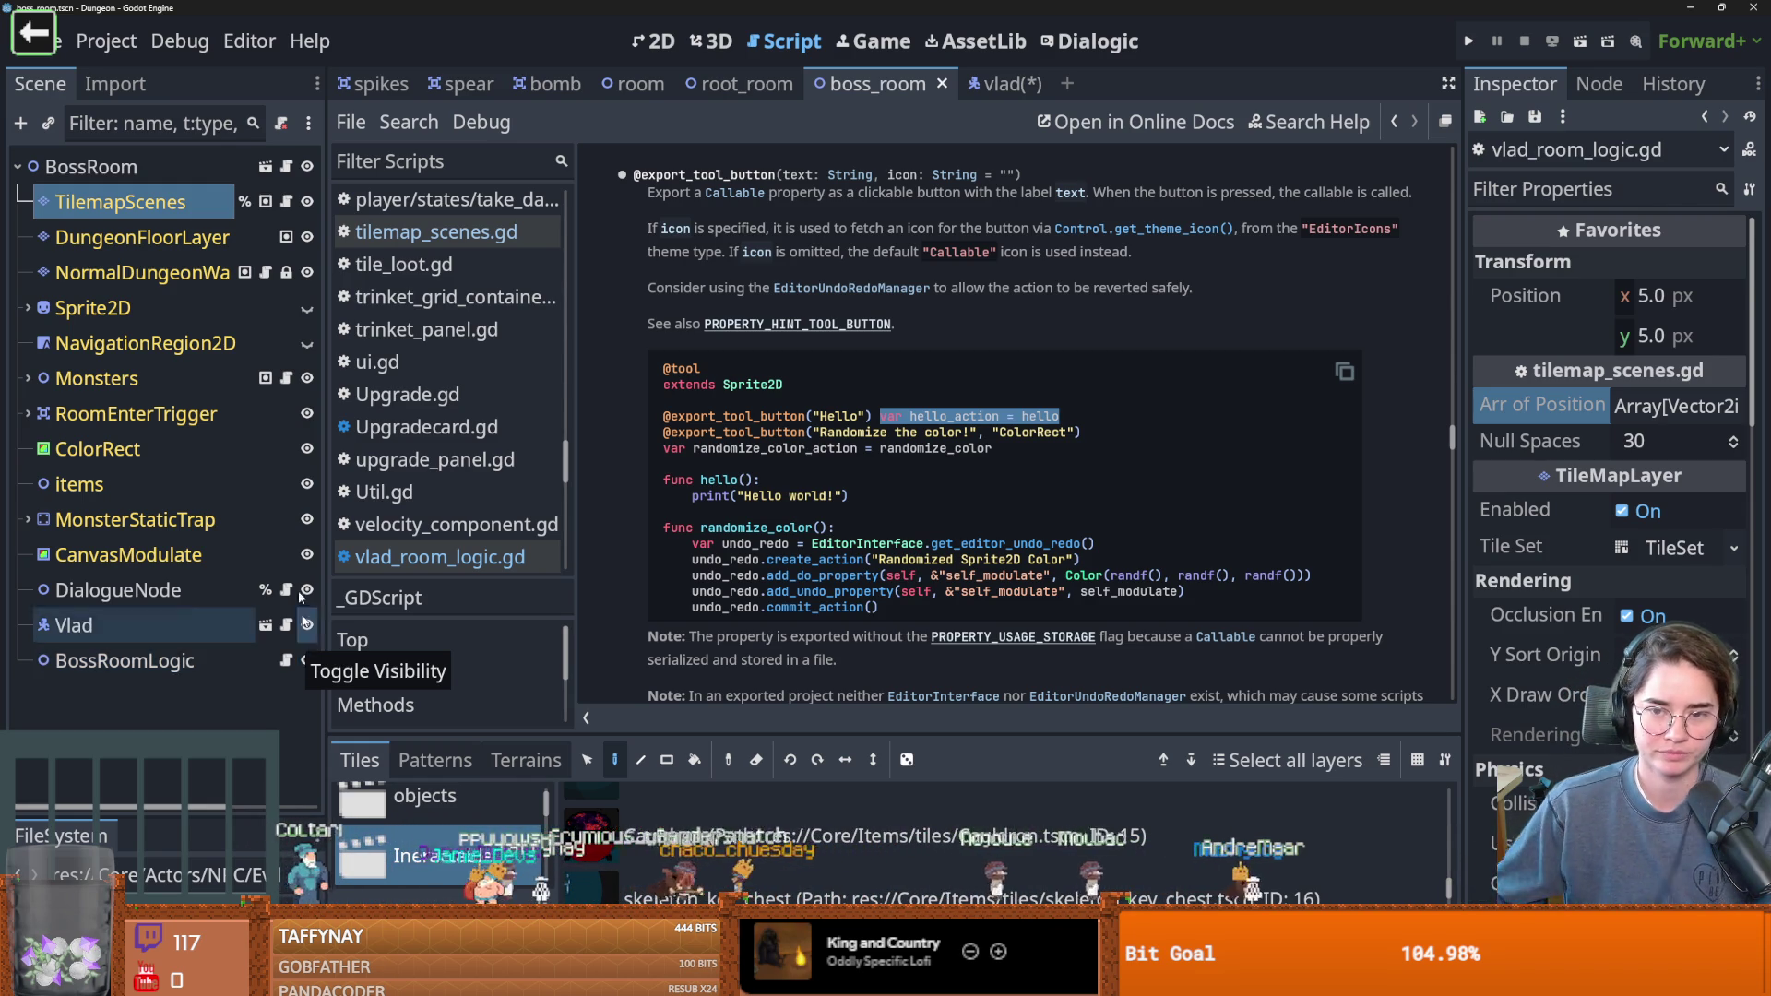
click(288, 662)
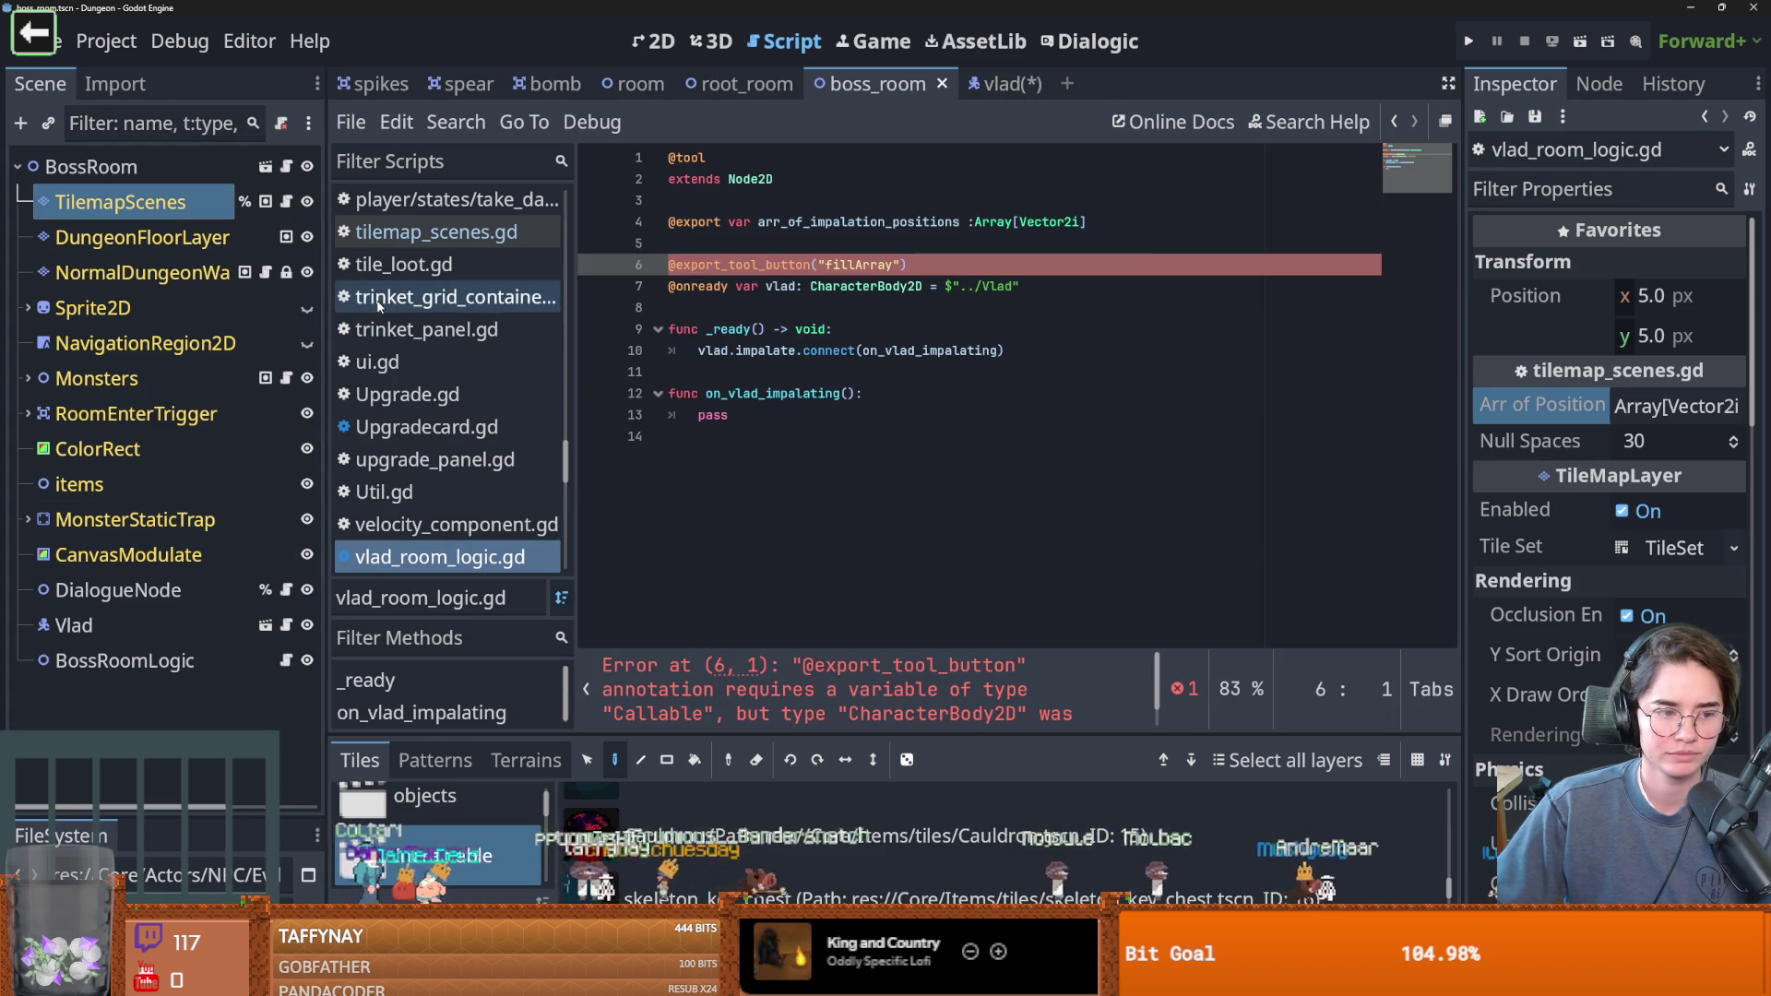
Paste the hello_action declaration after the fillArray annotation on line 6 and save.
click(935, 265)
key(ctrl+v)
click(914, 266)
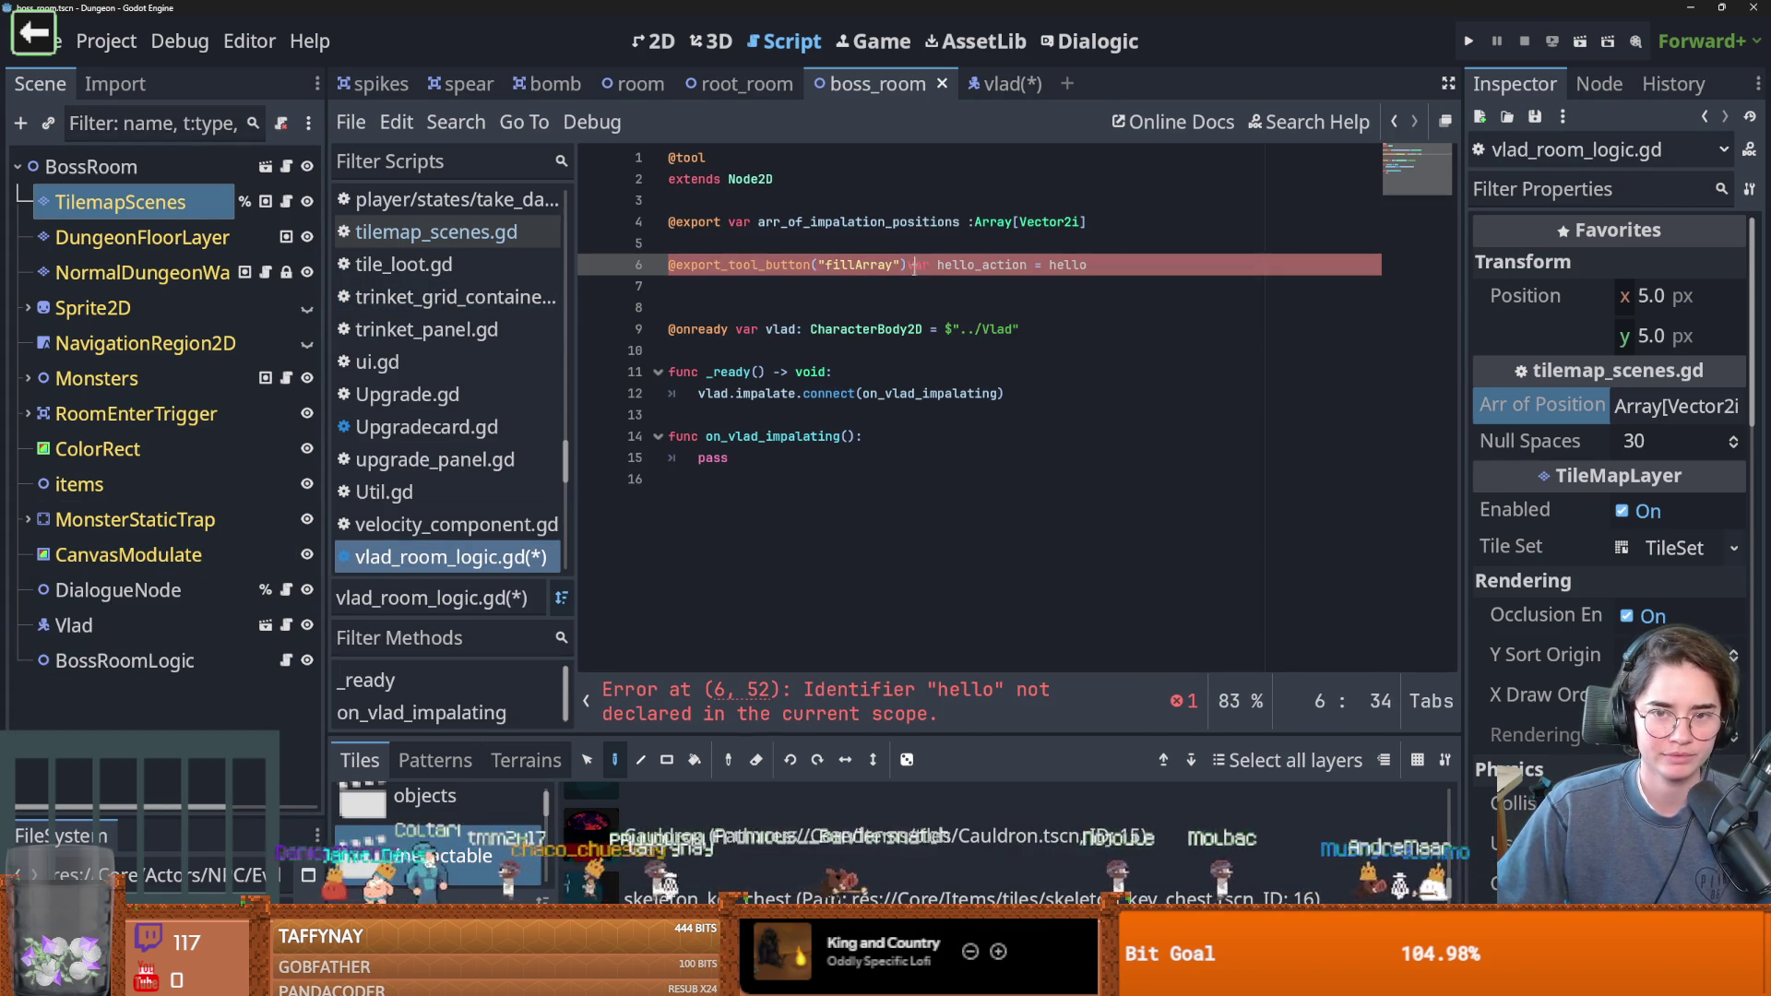
click(877, 286)
key(BackSpace)
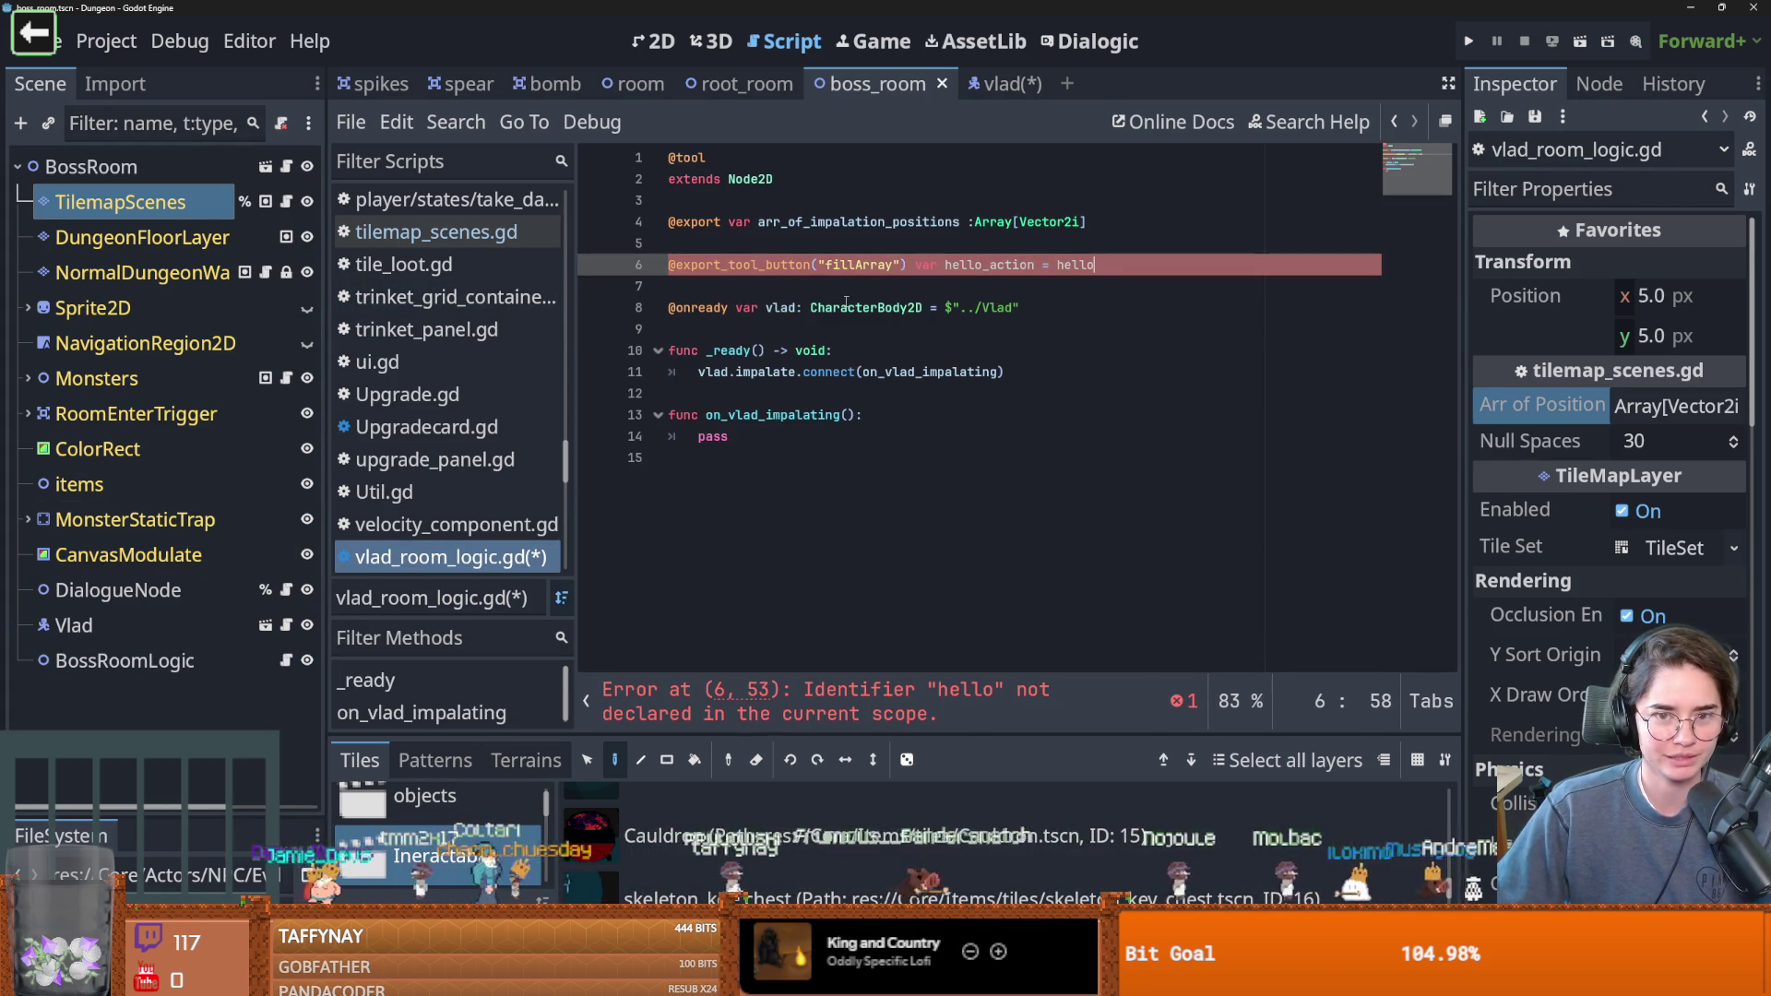
click(765, 285)
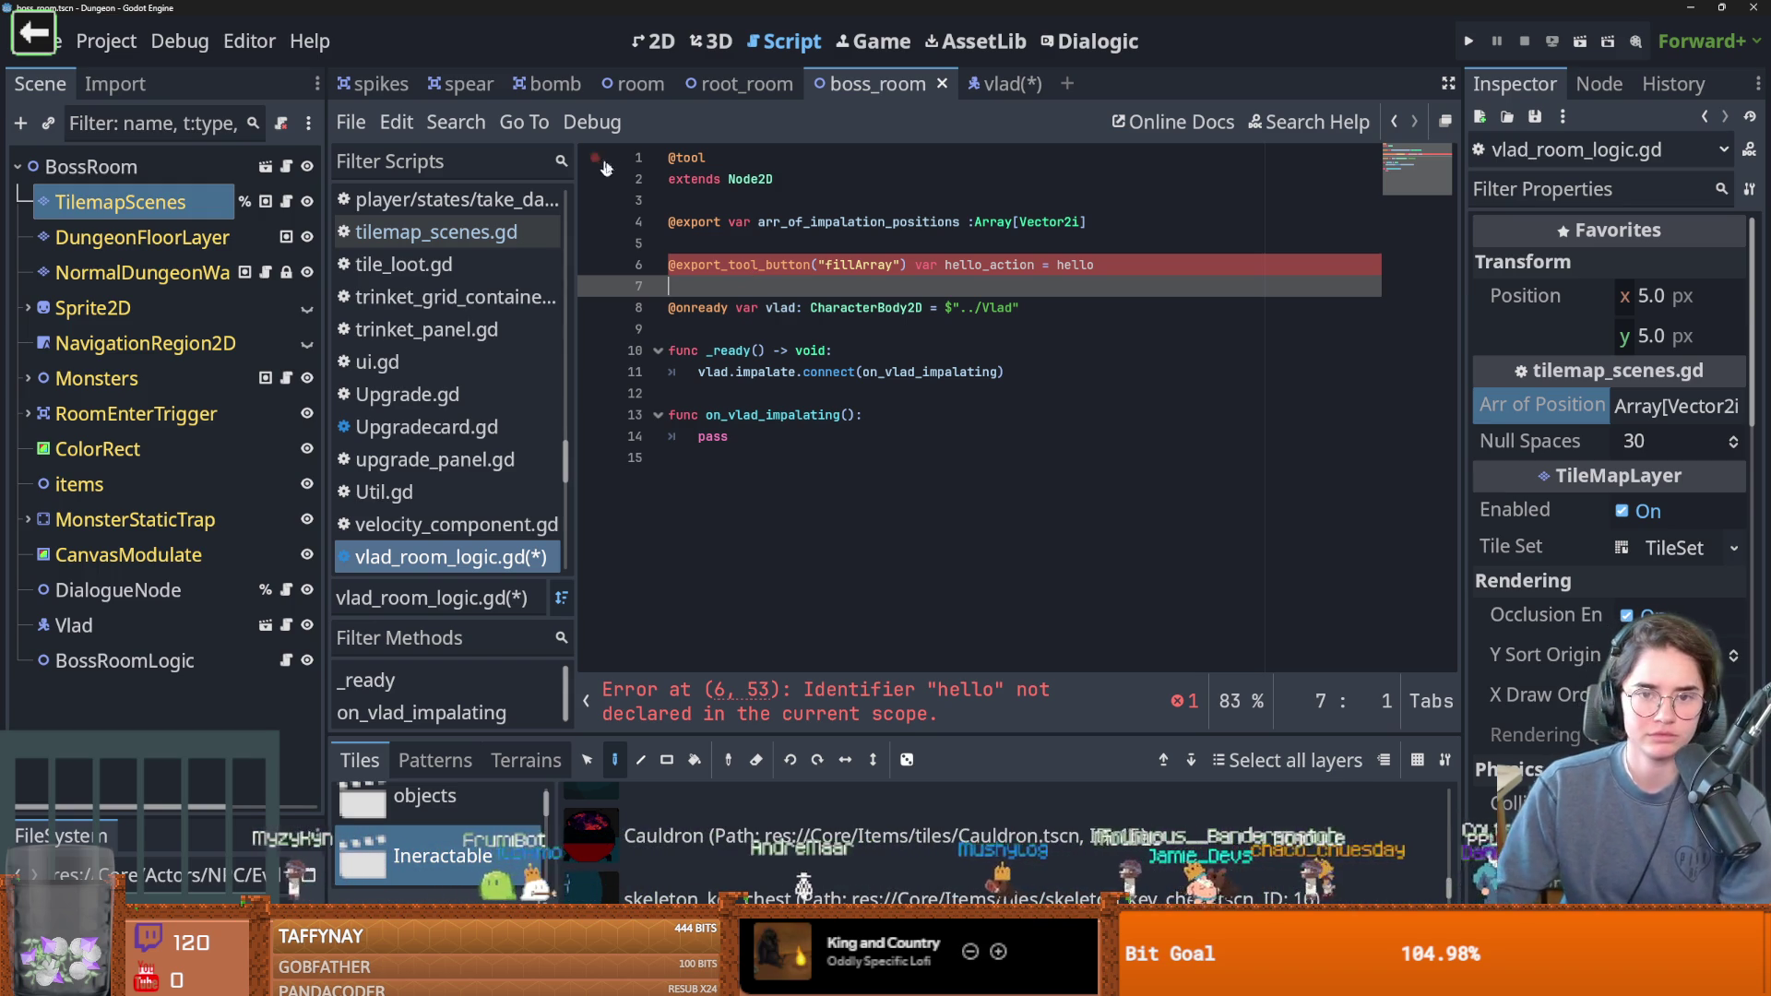
double_click(861, 265)
key(ctrl+s)
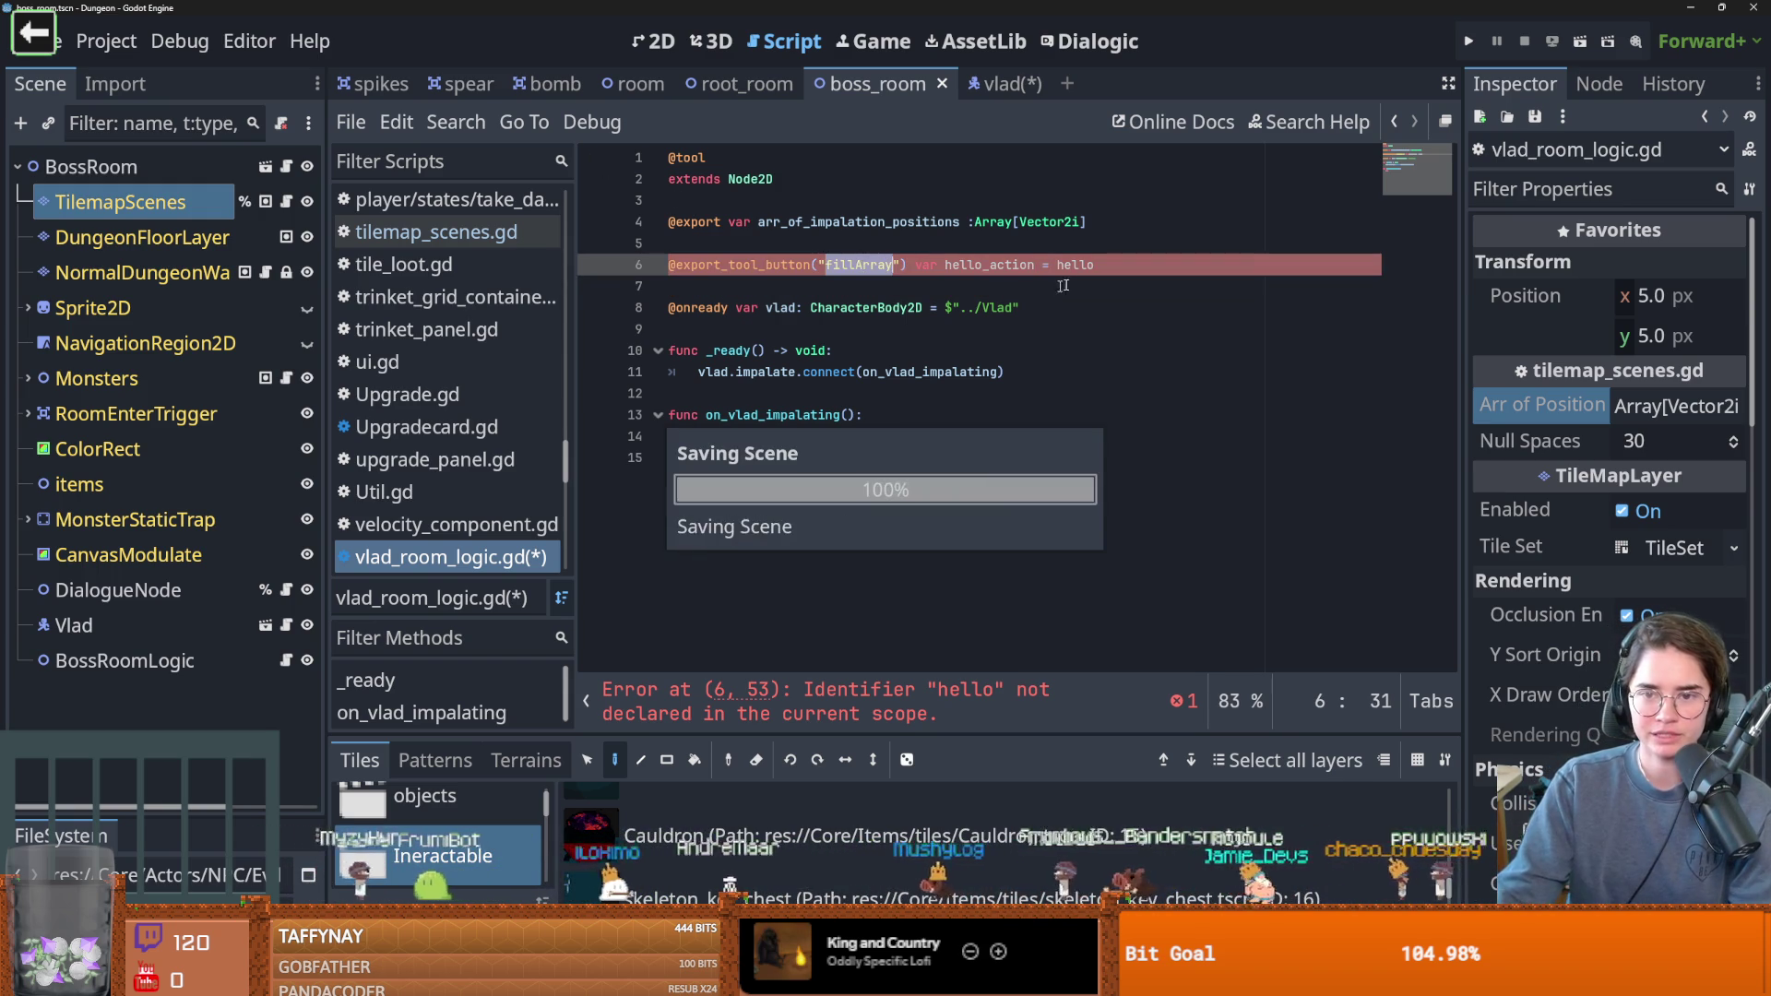
Change it to 'var impalate_action = on_vlad_impalating', save, and show boss_room in 2D.
double_click(1075, 266)
key(Down)
key(Down)
key(Down)
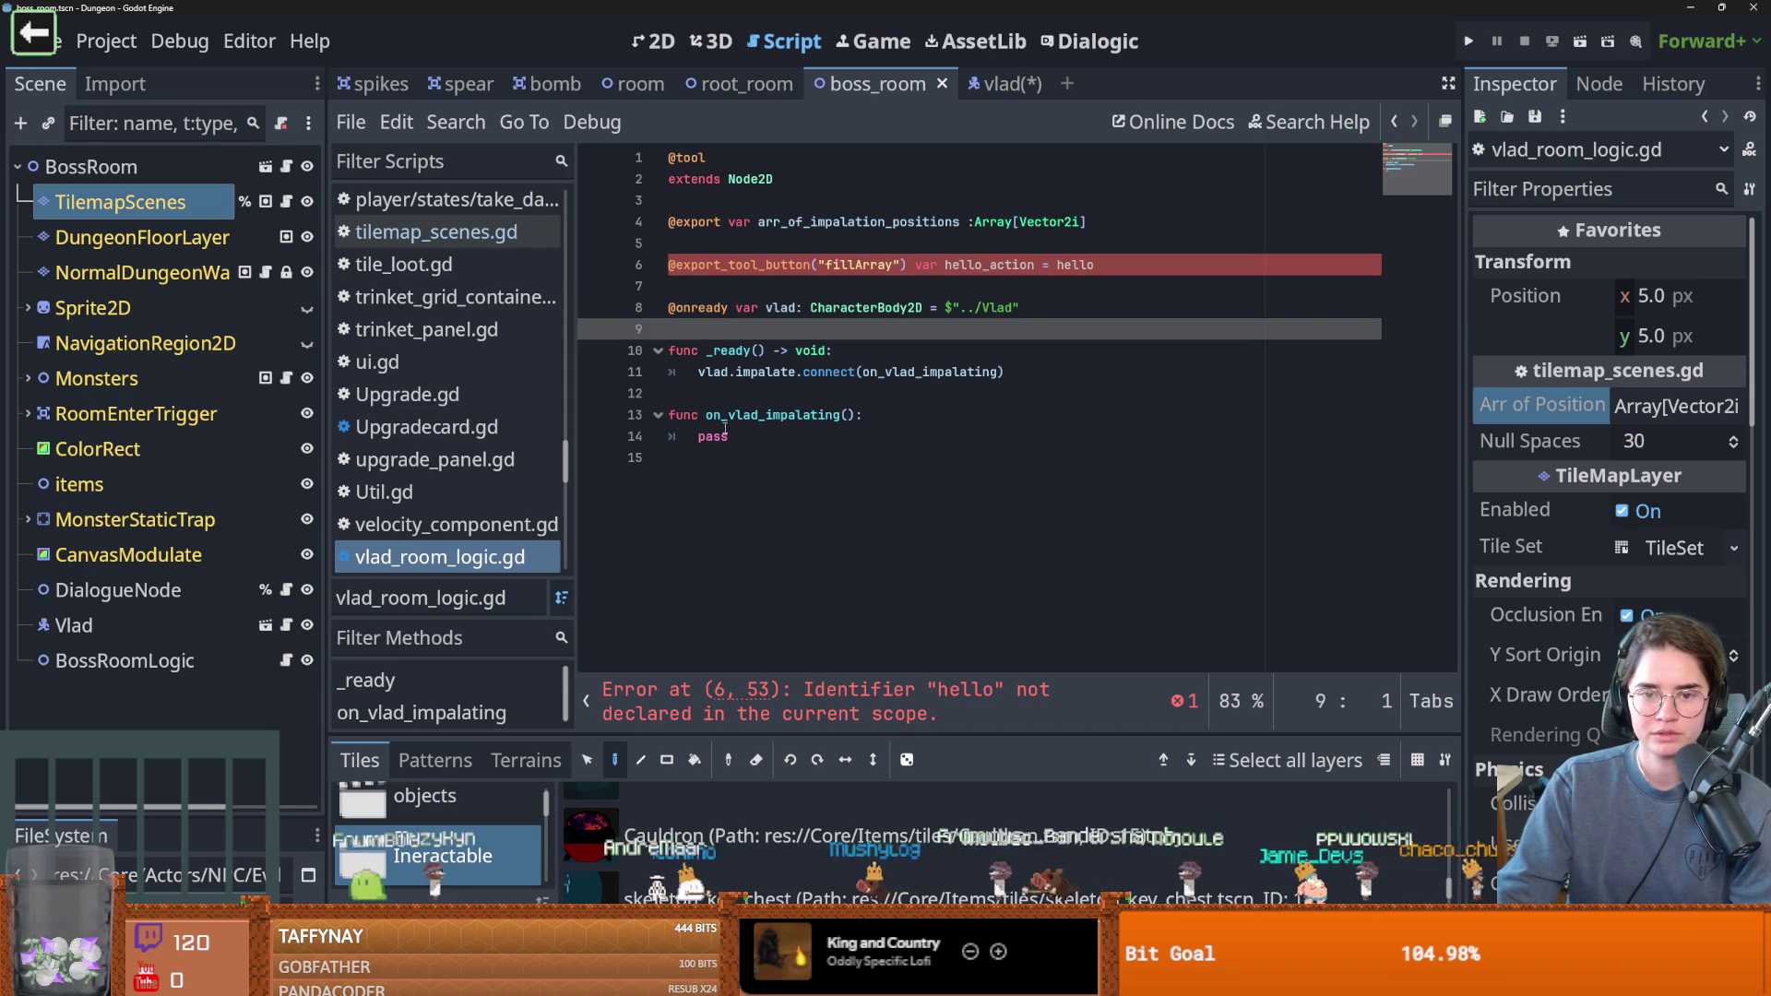
double_click(796, 415)
key(ctrl+c)
double_click(1080, 266)
key(ctrl+v)
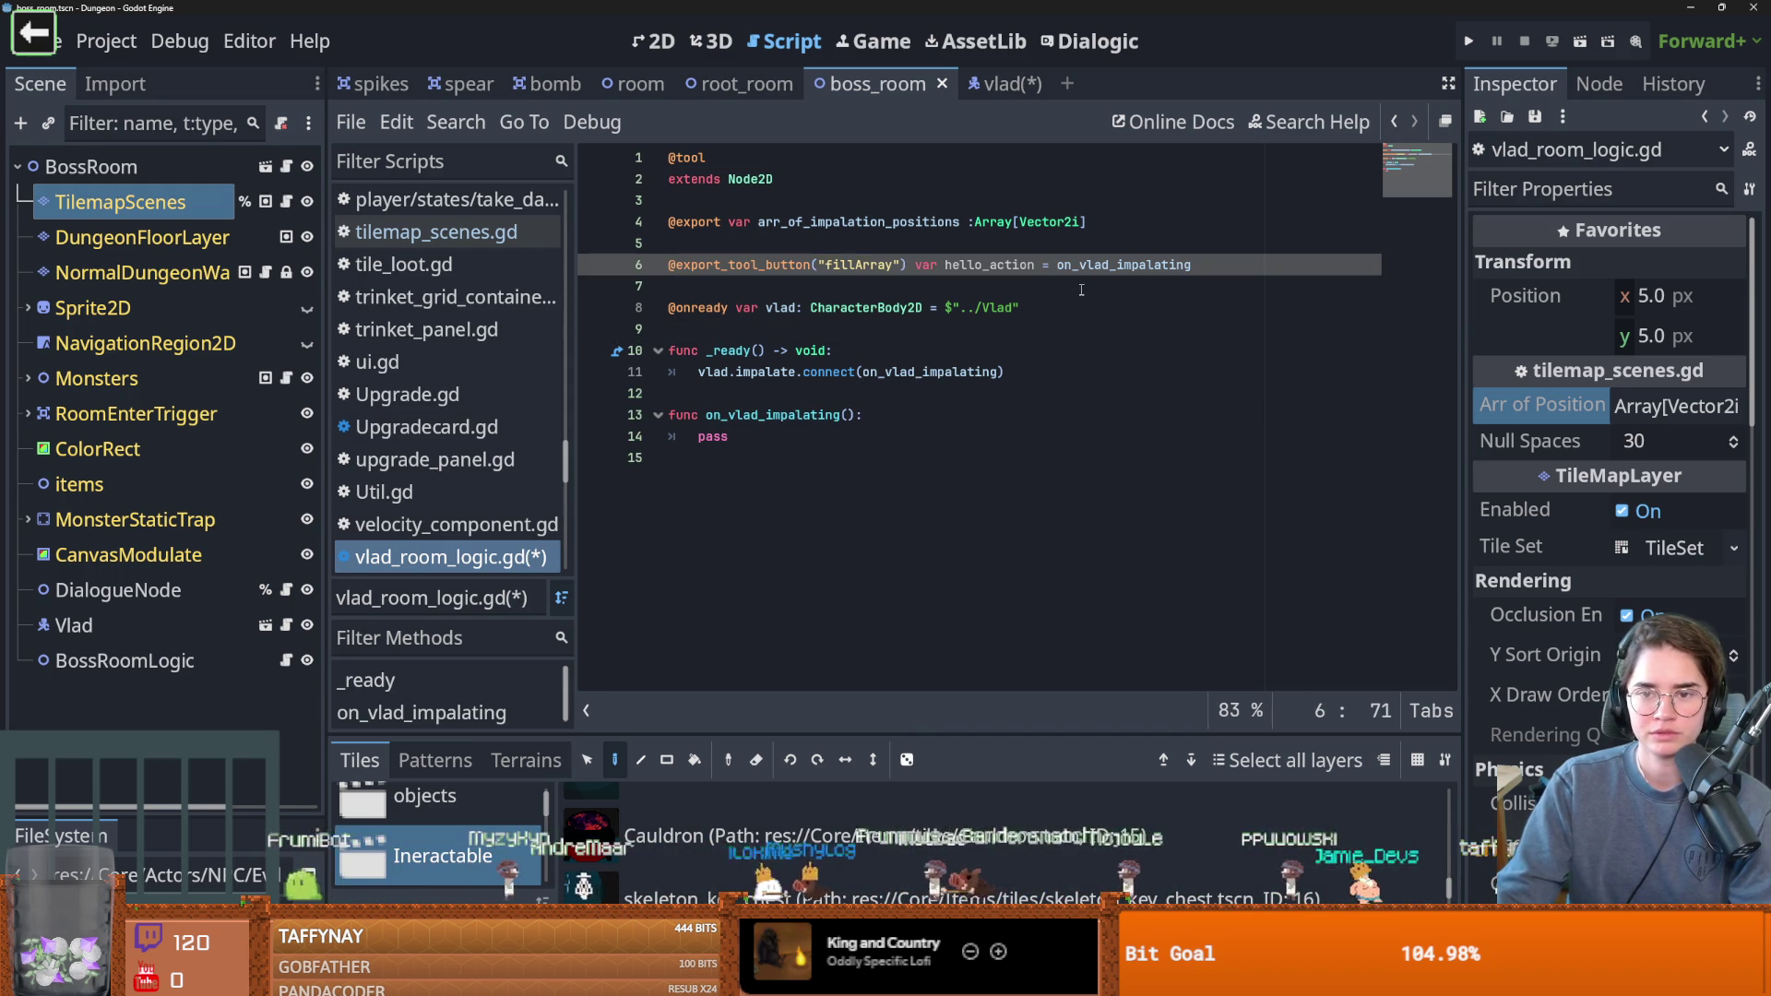
double_click(1015, 266)
key(Left)
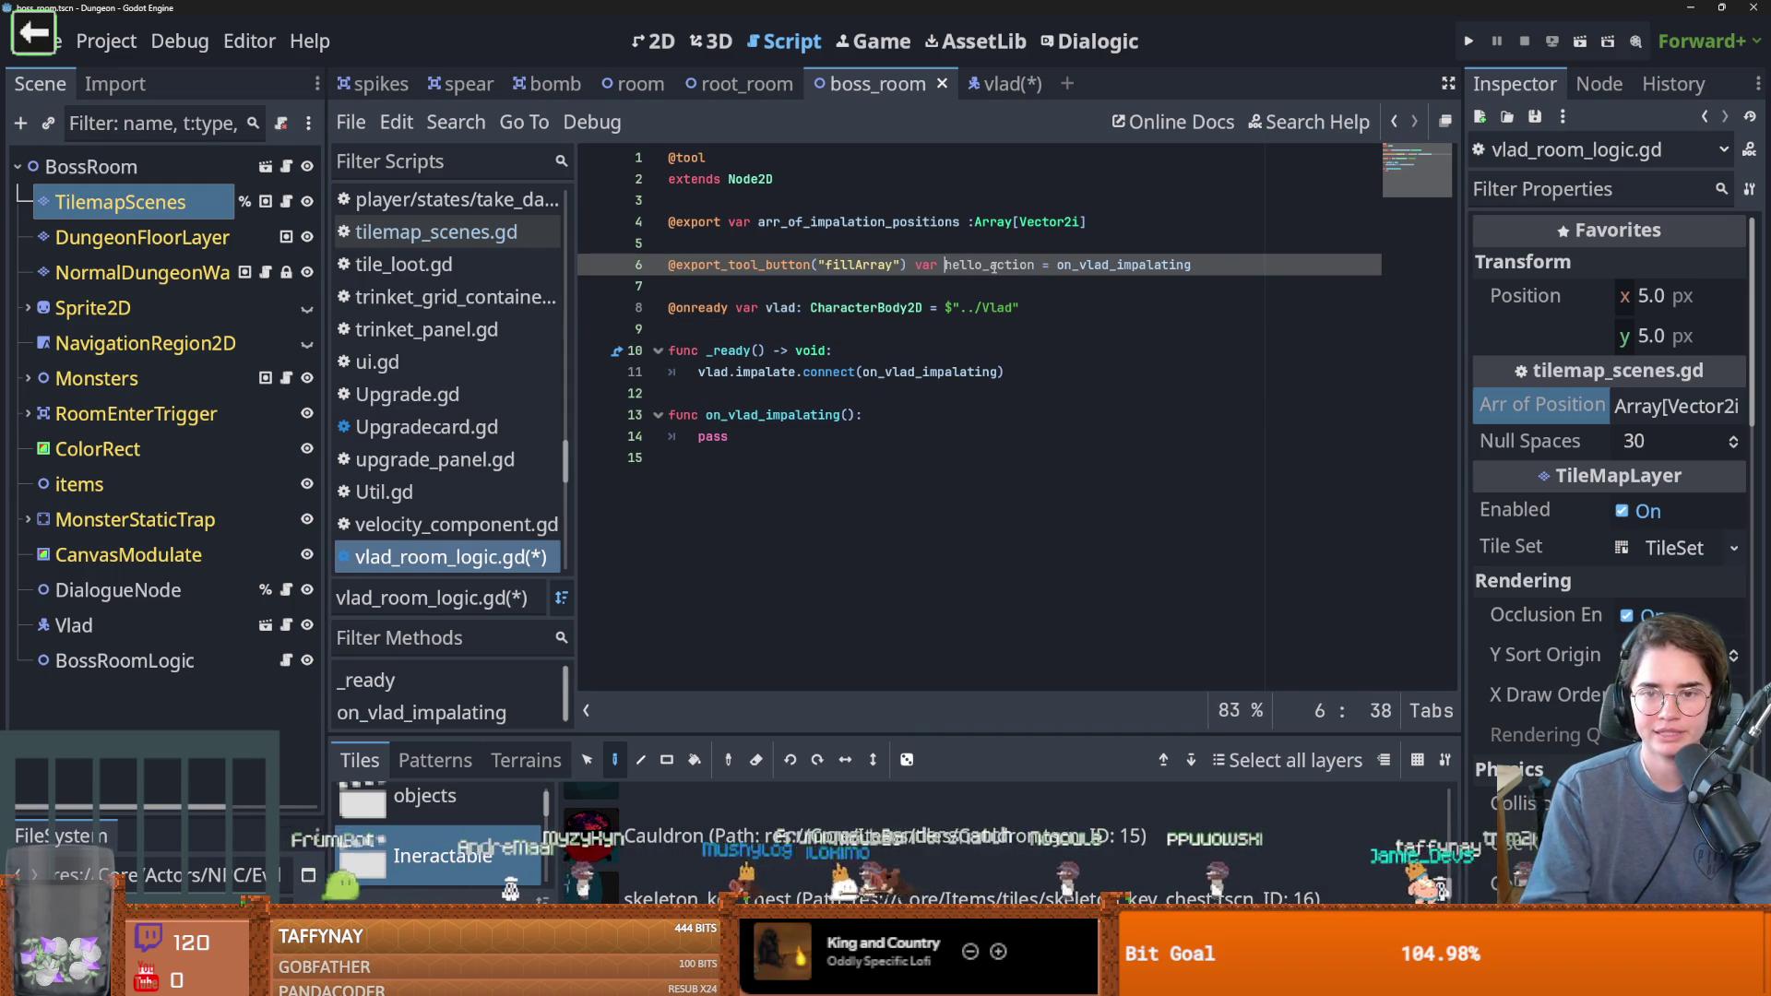
key(BackSpace)
key(BackSpace)
key(BackSpace)
text(impalate)
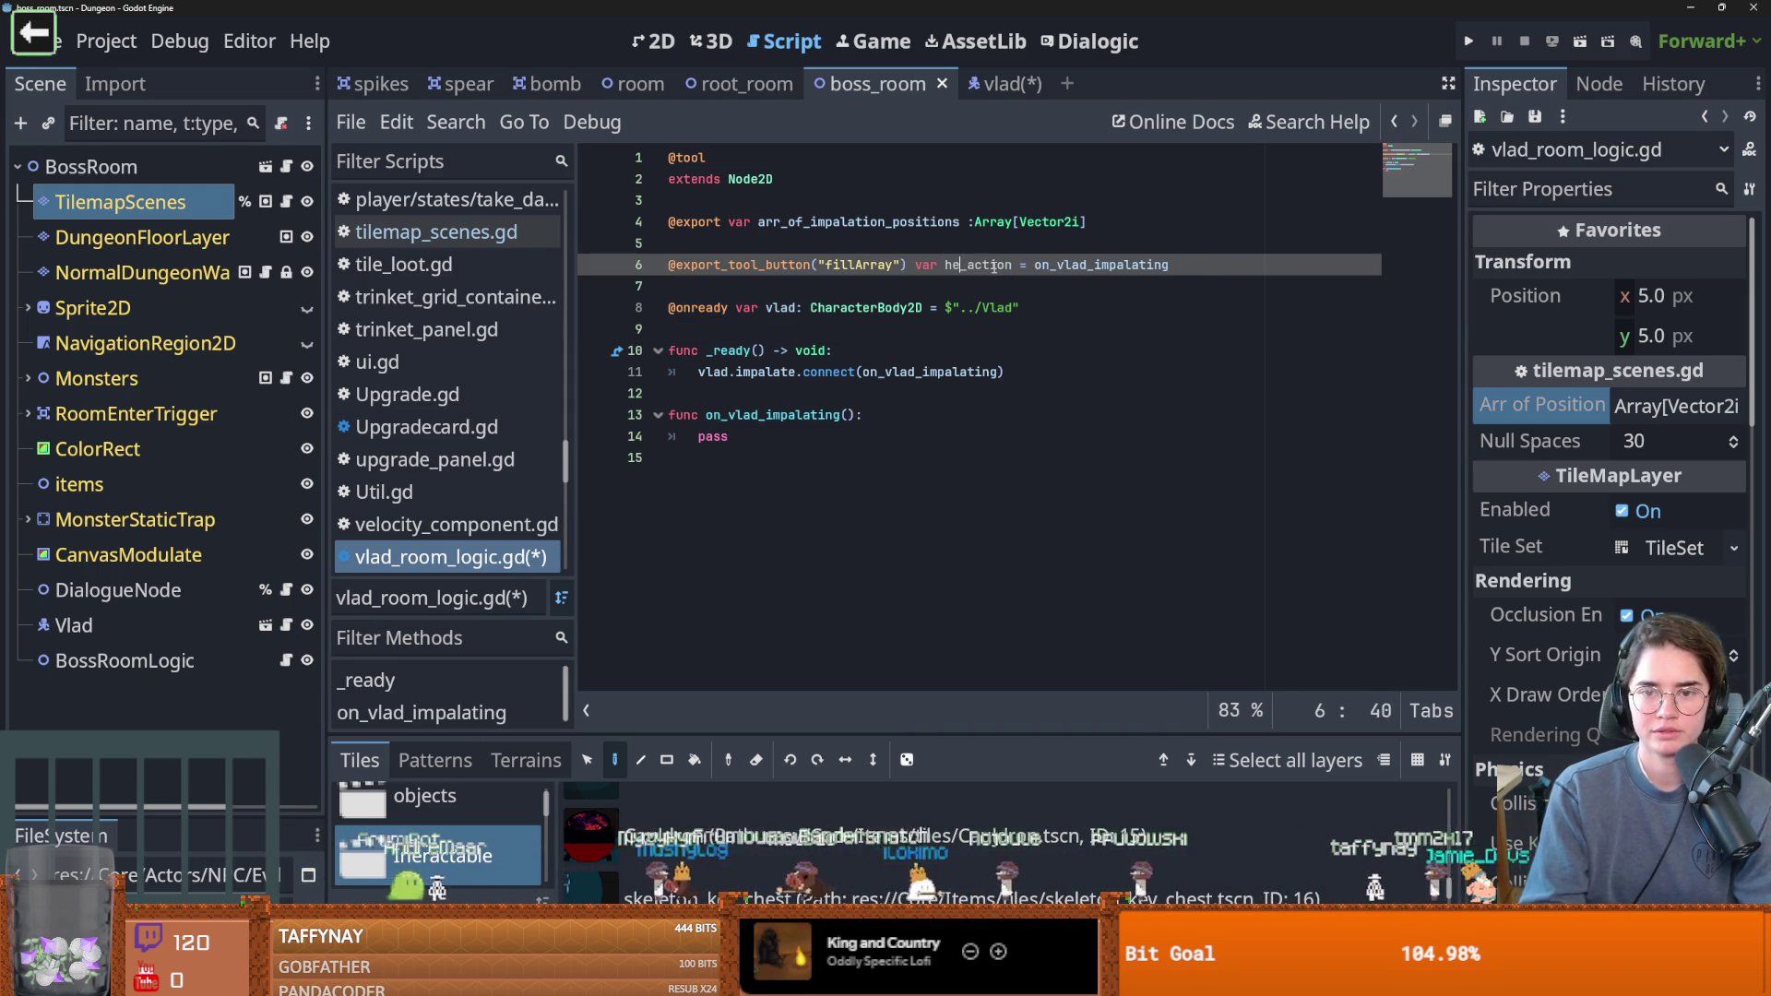
key(ctrl+s)
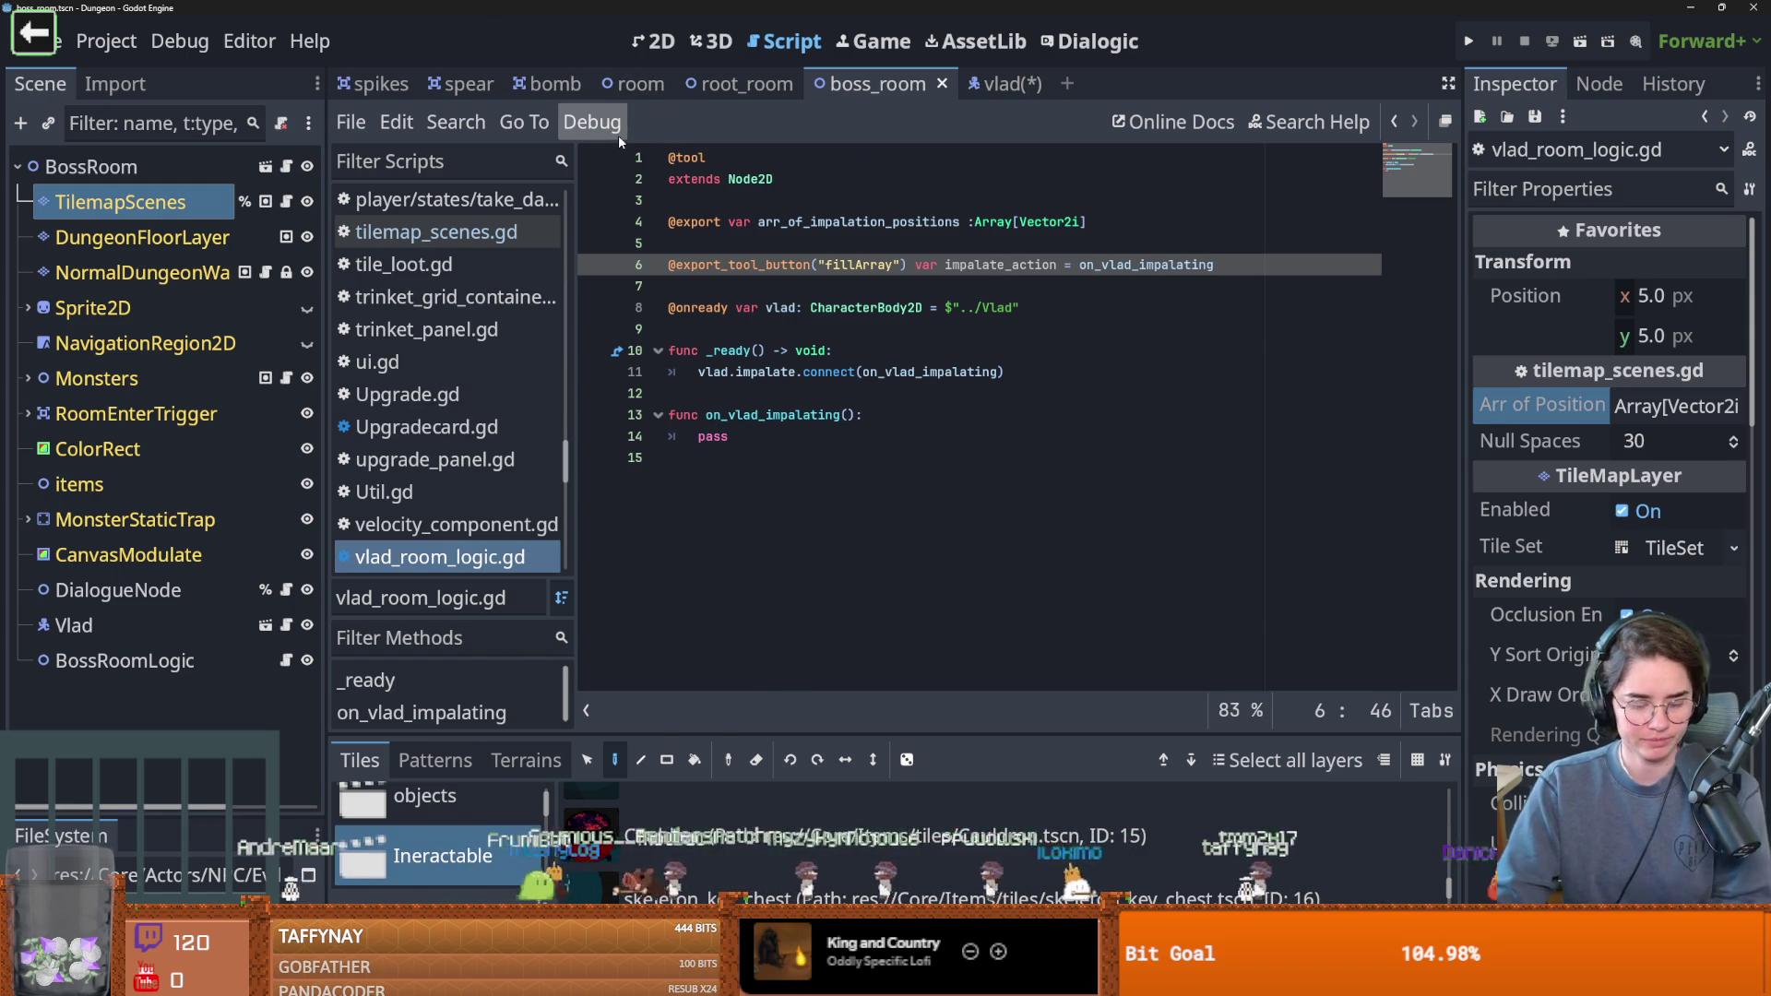
click(654, 40)
scroll(839, 379, up, 1)
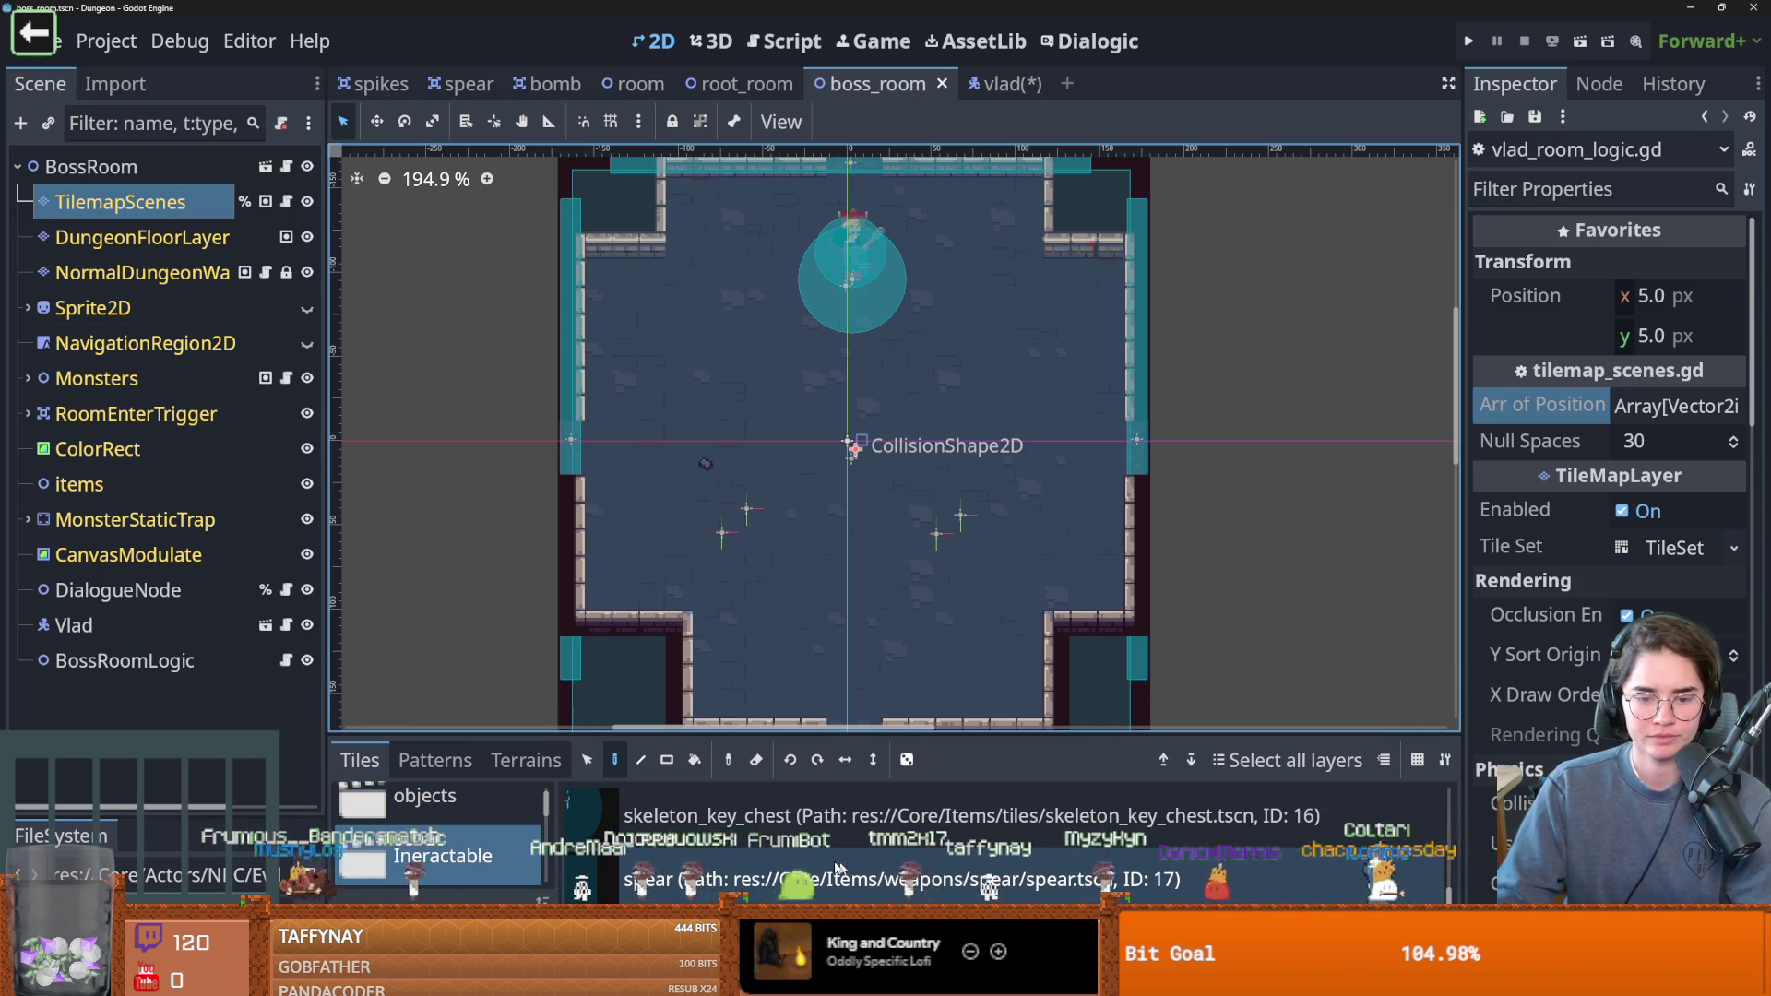
Paint six horizontal rows of cyan tiles across the boss room on TilemapScenes and save the scene.
drag(604, 323, 1118, 336)
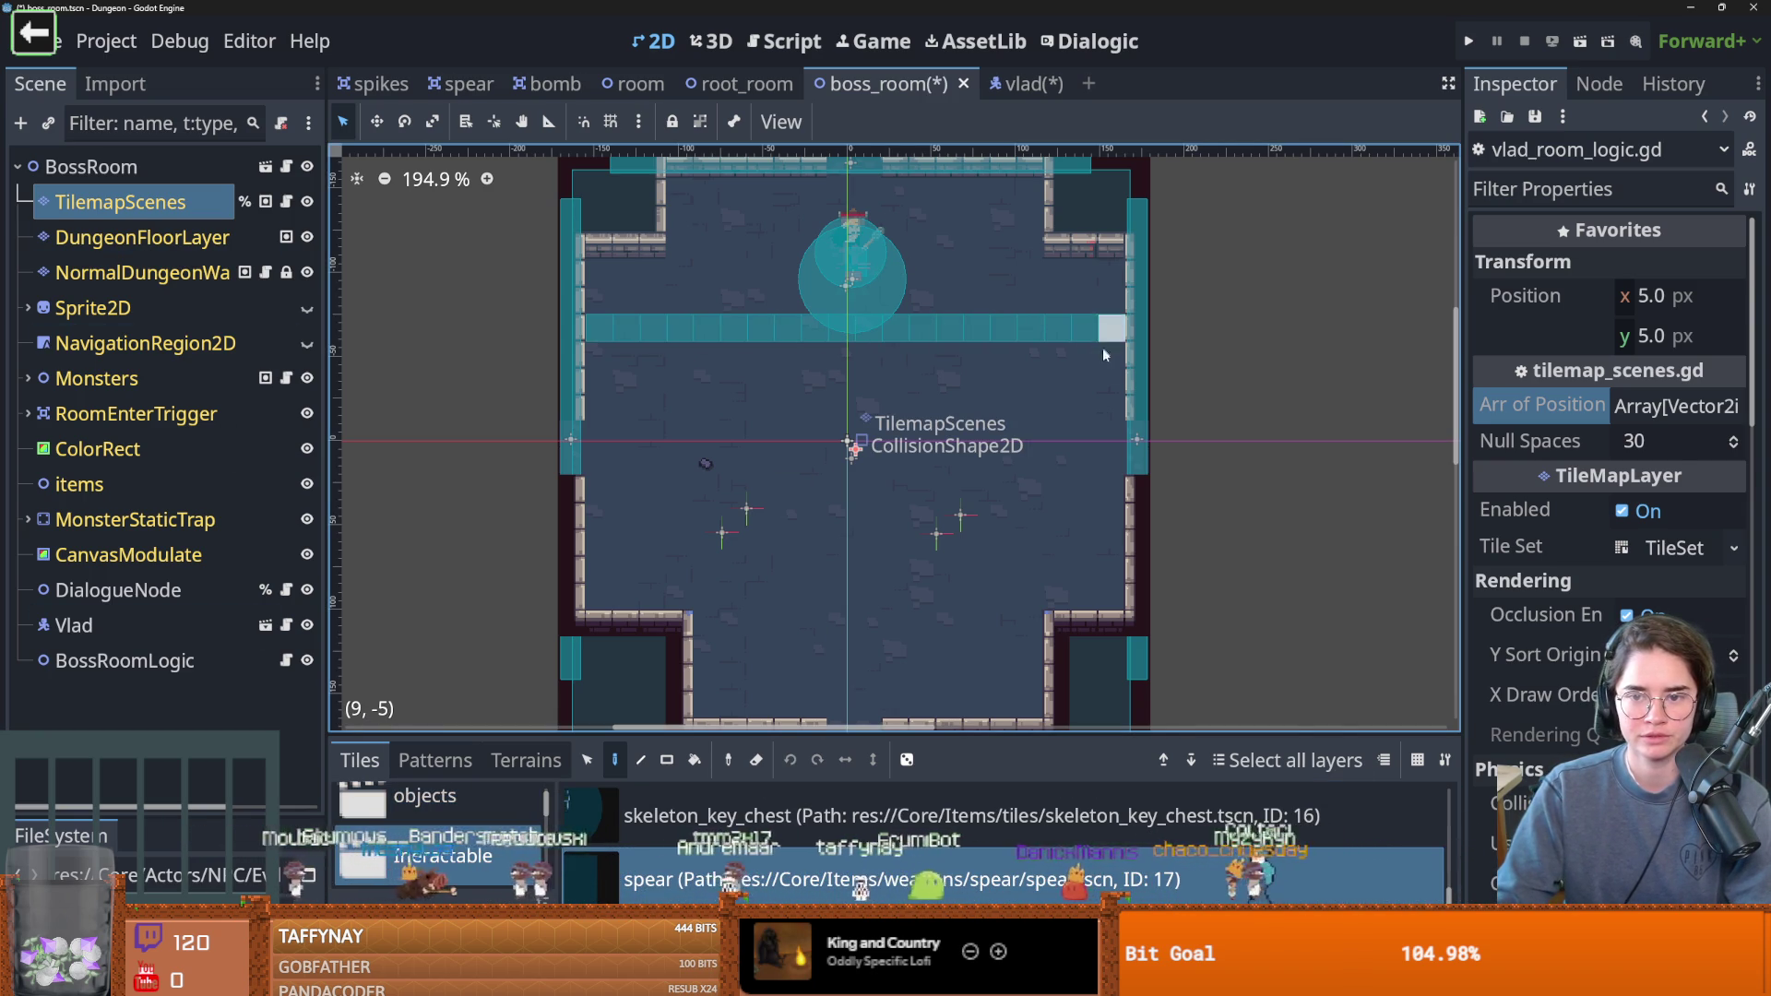
drag(1113, 419, 595, 420)
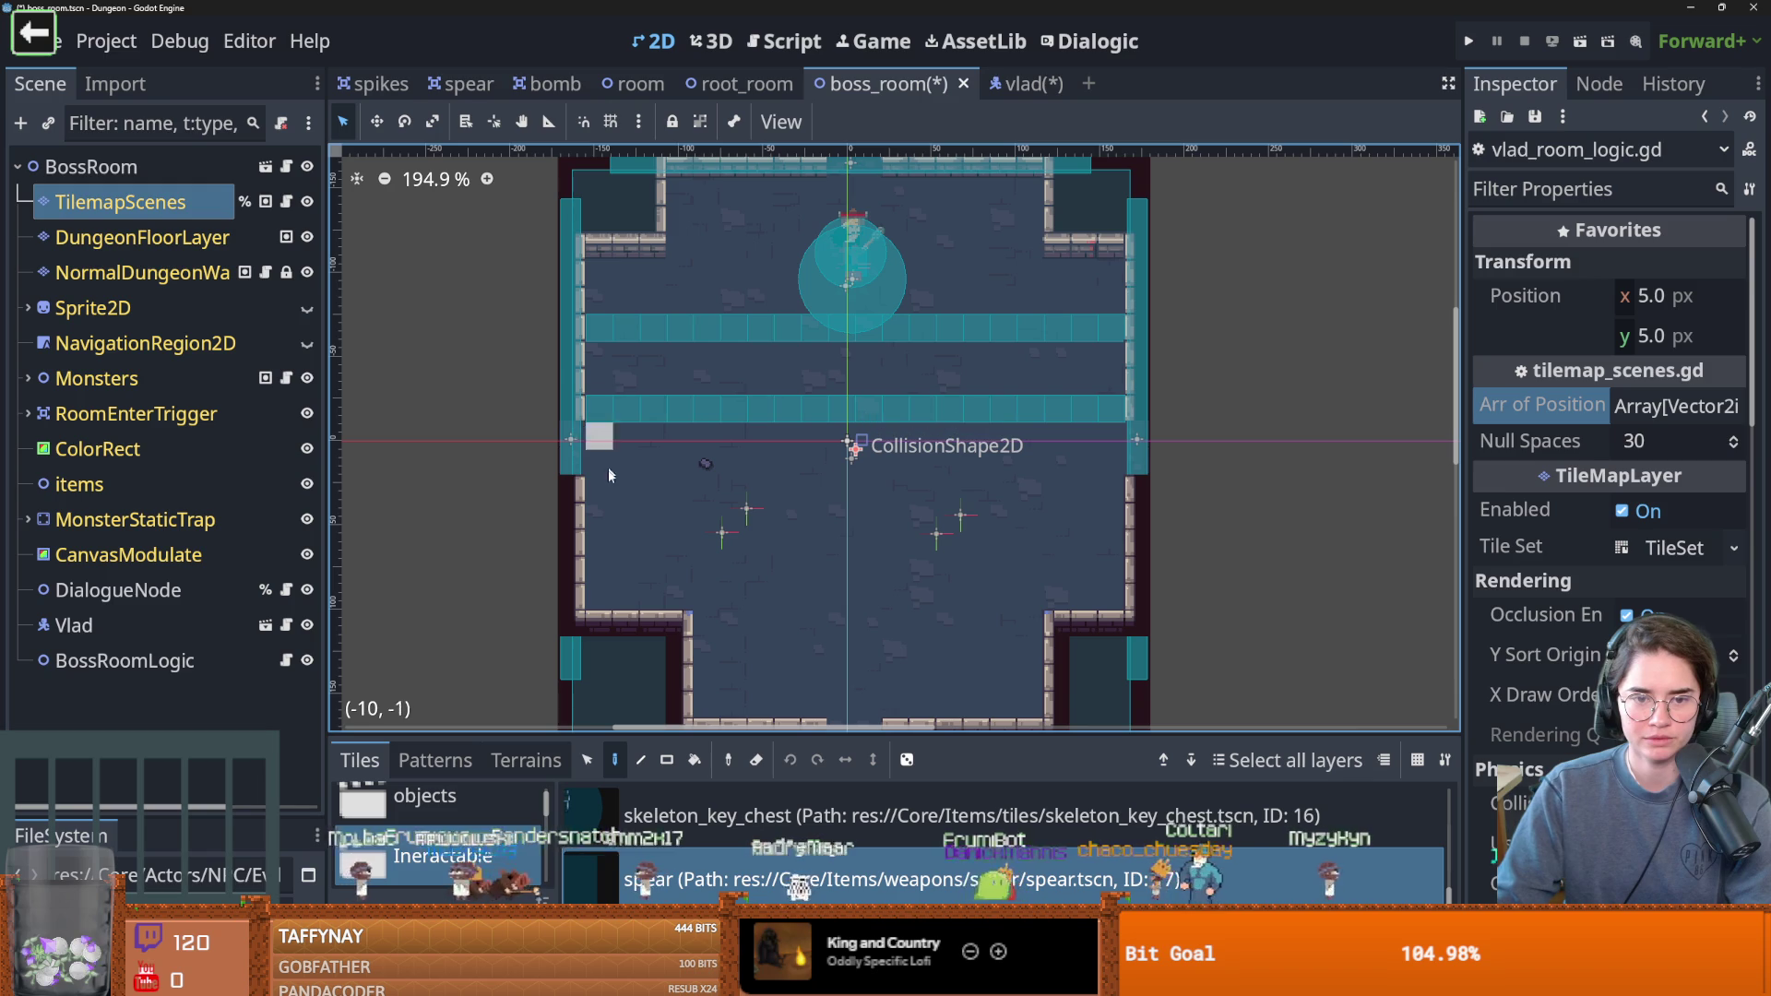
drag(595, 490, 1118, 497)
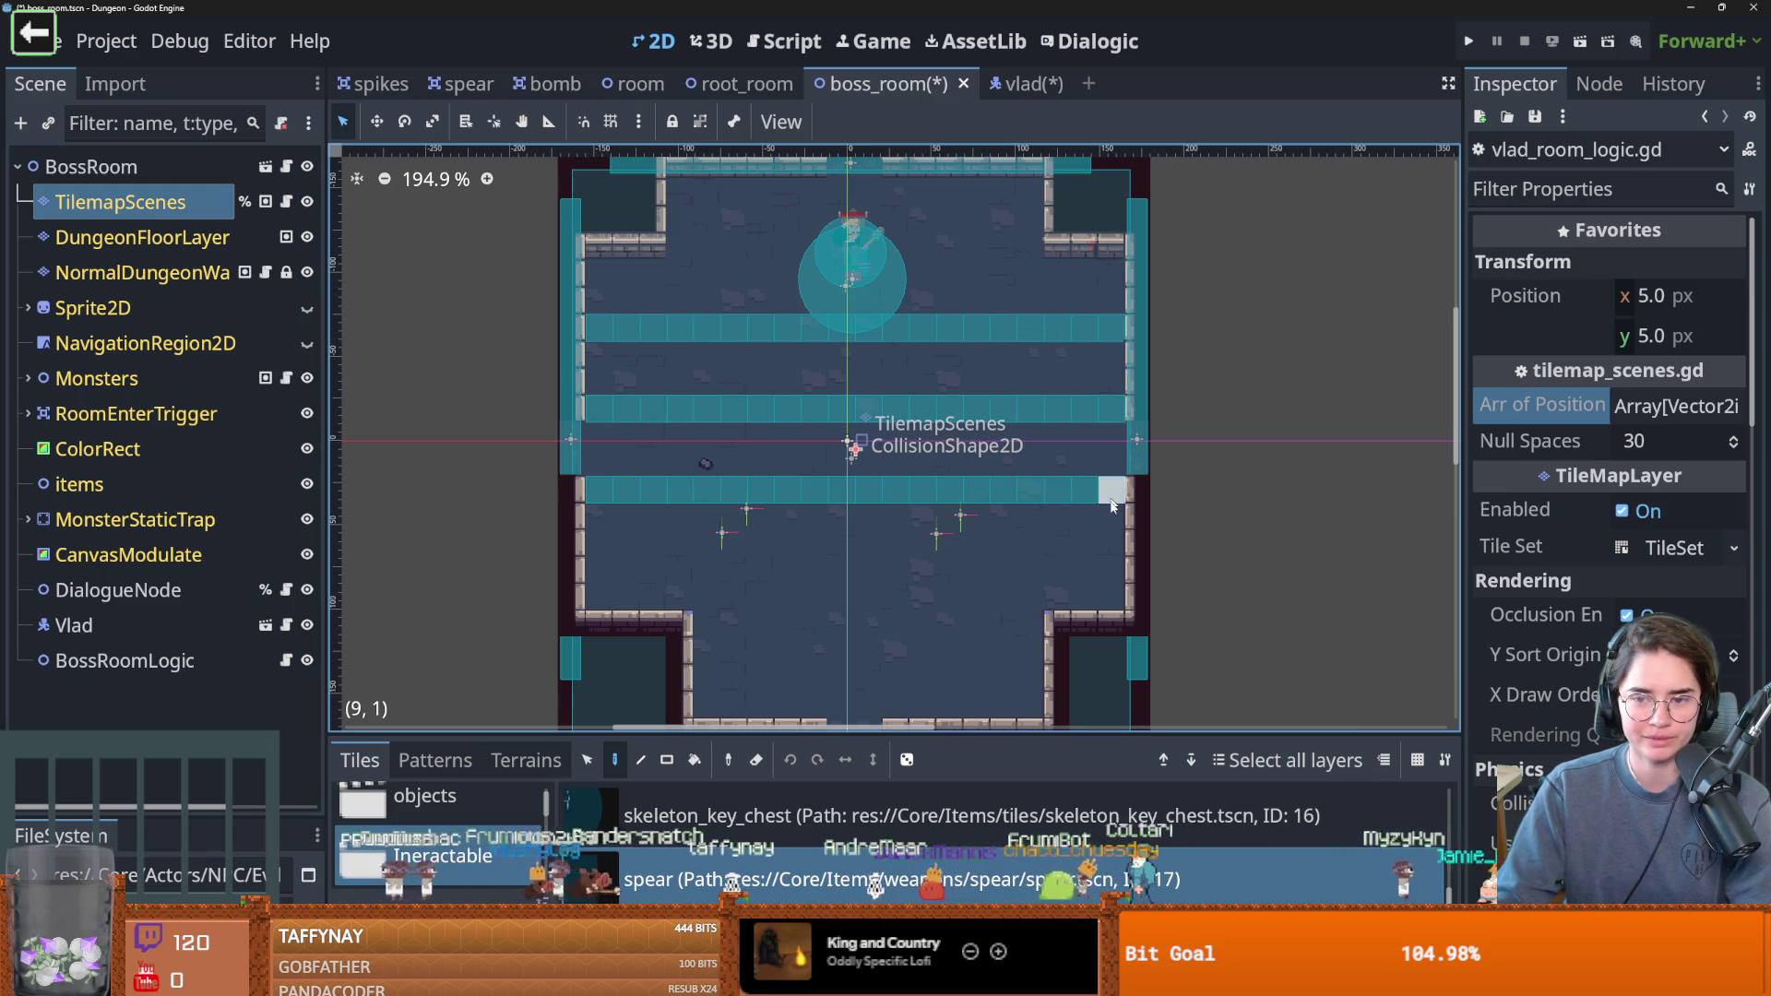
drag(1111, 567, 595, 570)
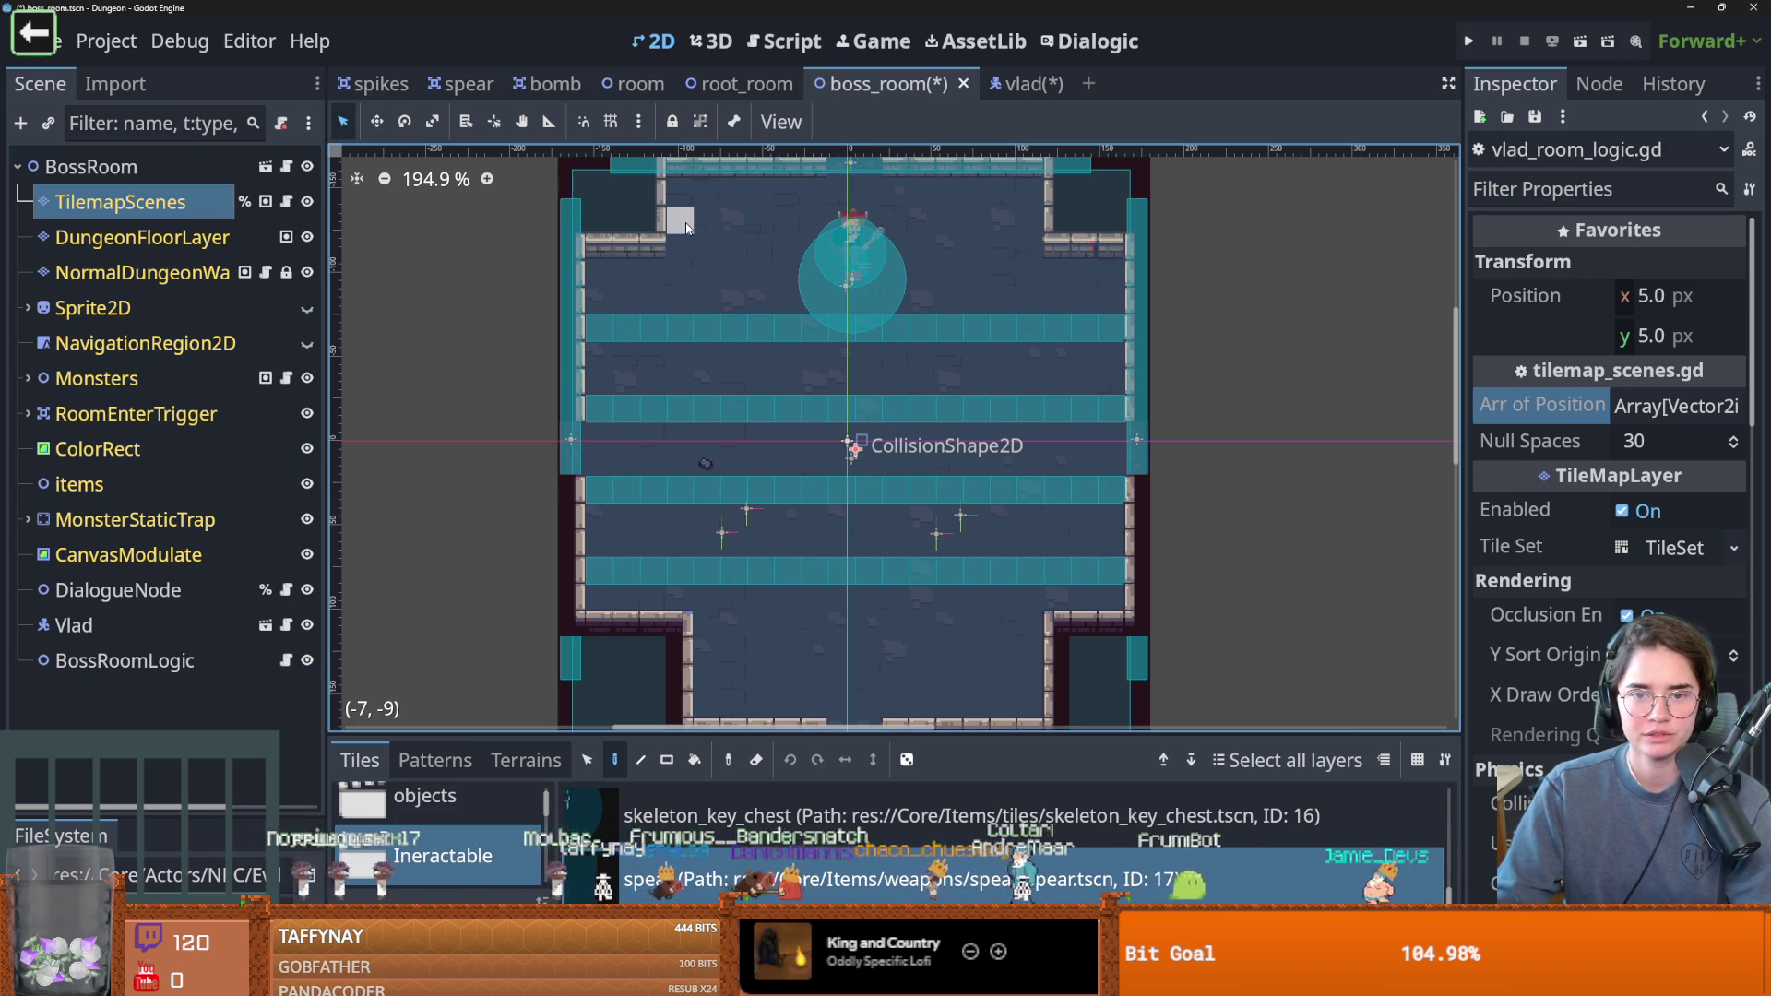
drag(690, 224, 1033, 220)
drag(707, 651, 1024, 655)
key(ctrl+s)
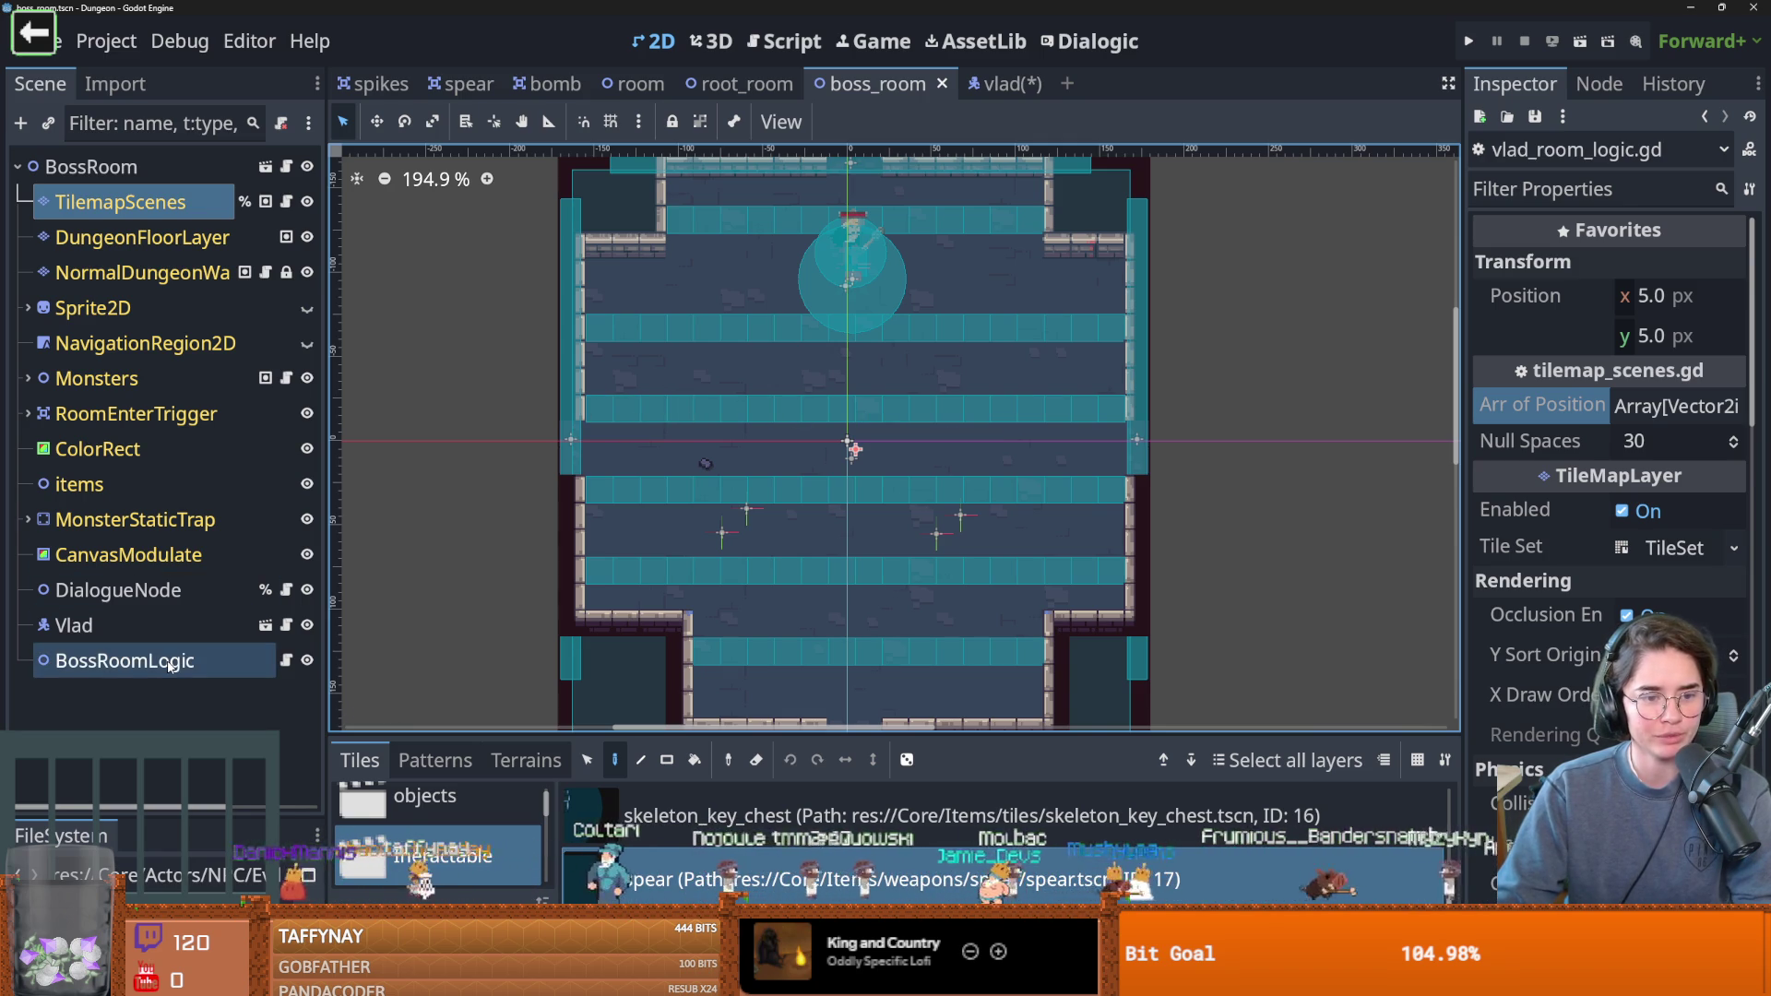
click(286, 660)
drag(108, 202, 805, 291)
double_click(858, 289)
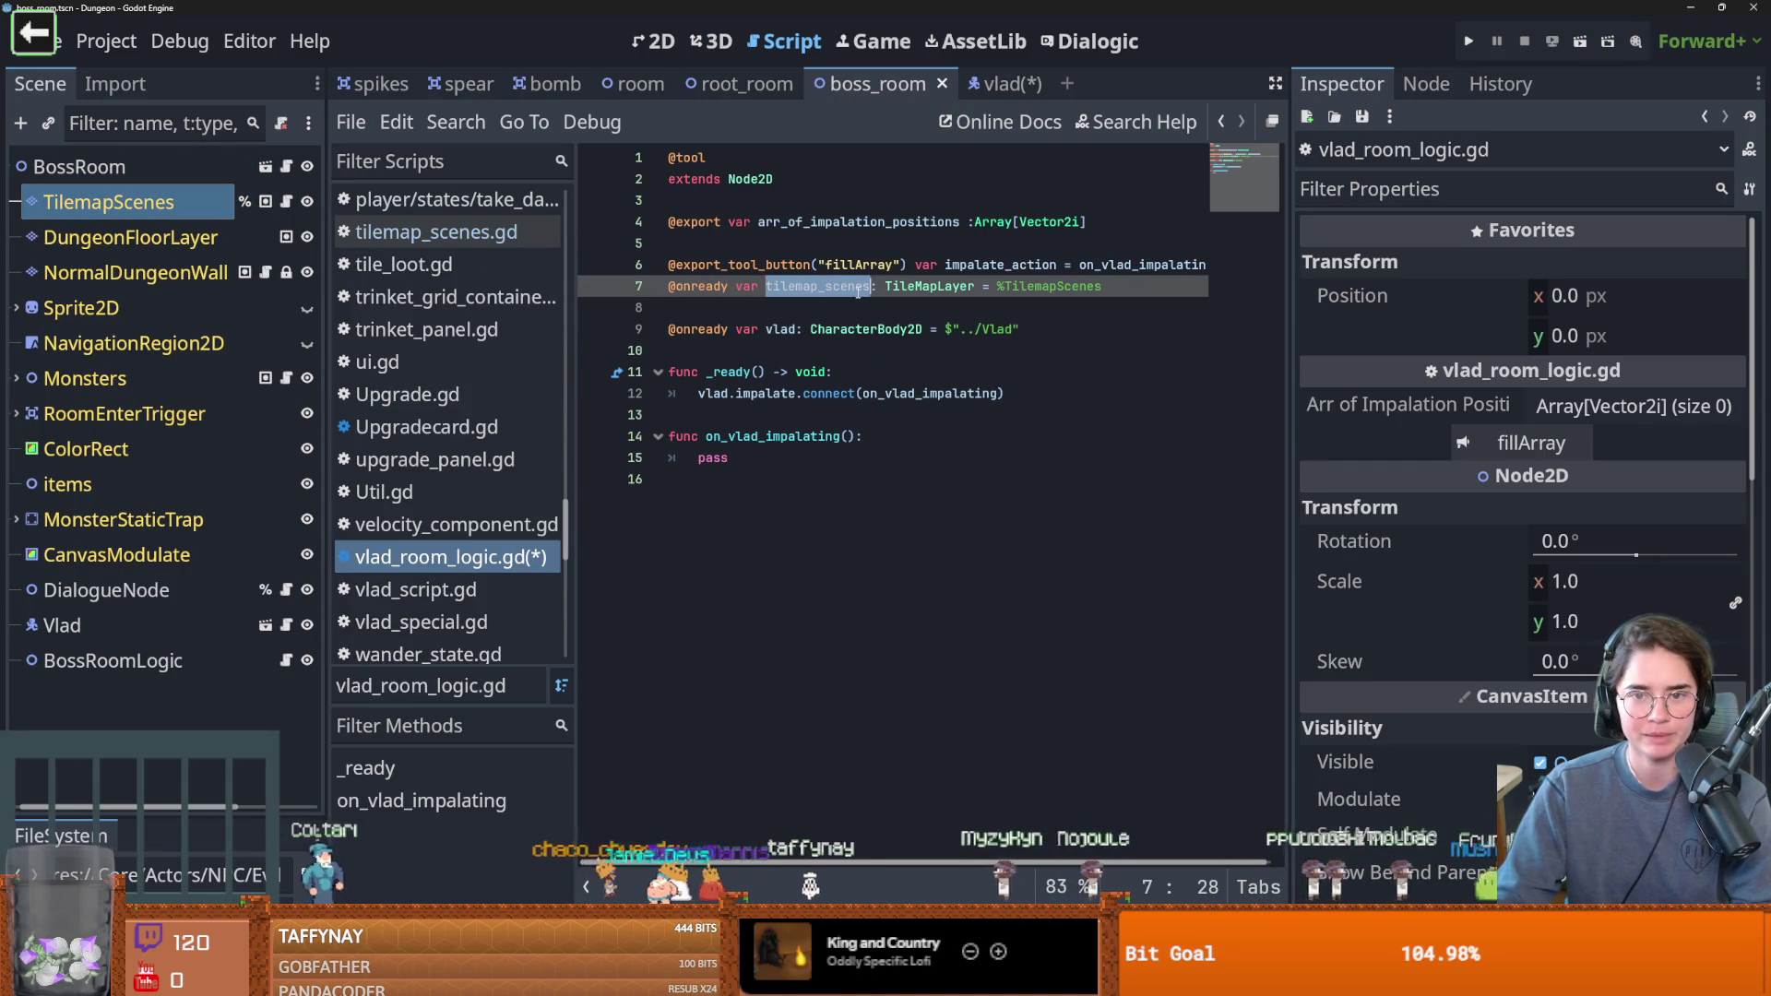
key(ctrl+c)
double_click(712, 458)
key(ctrl+v)
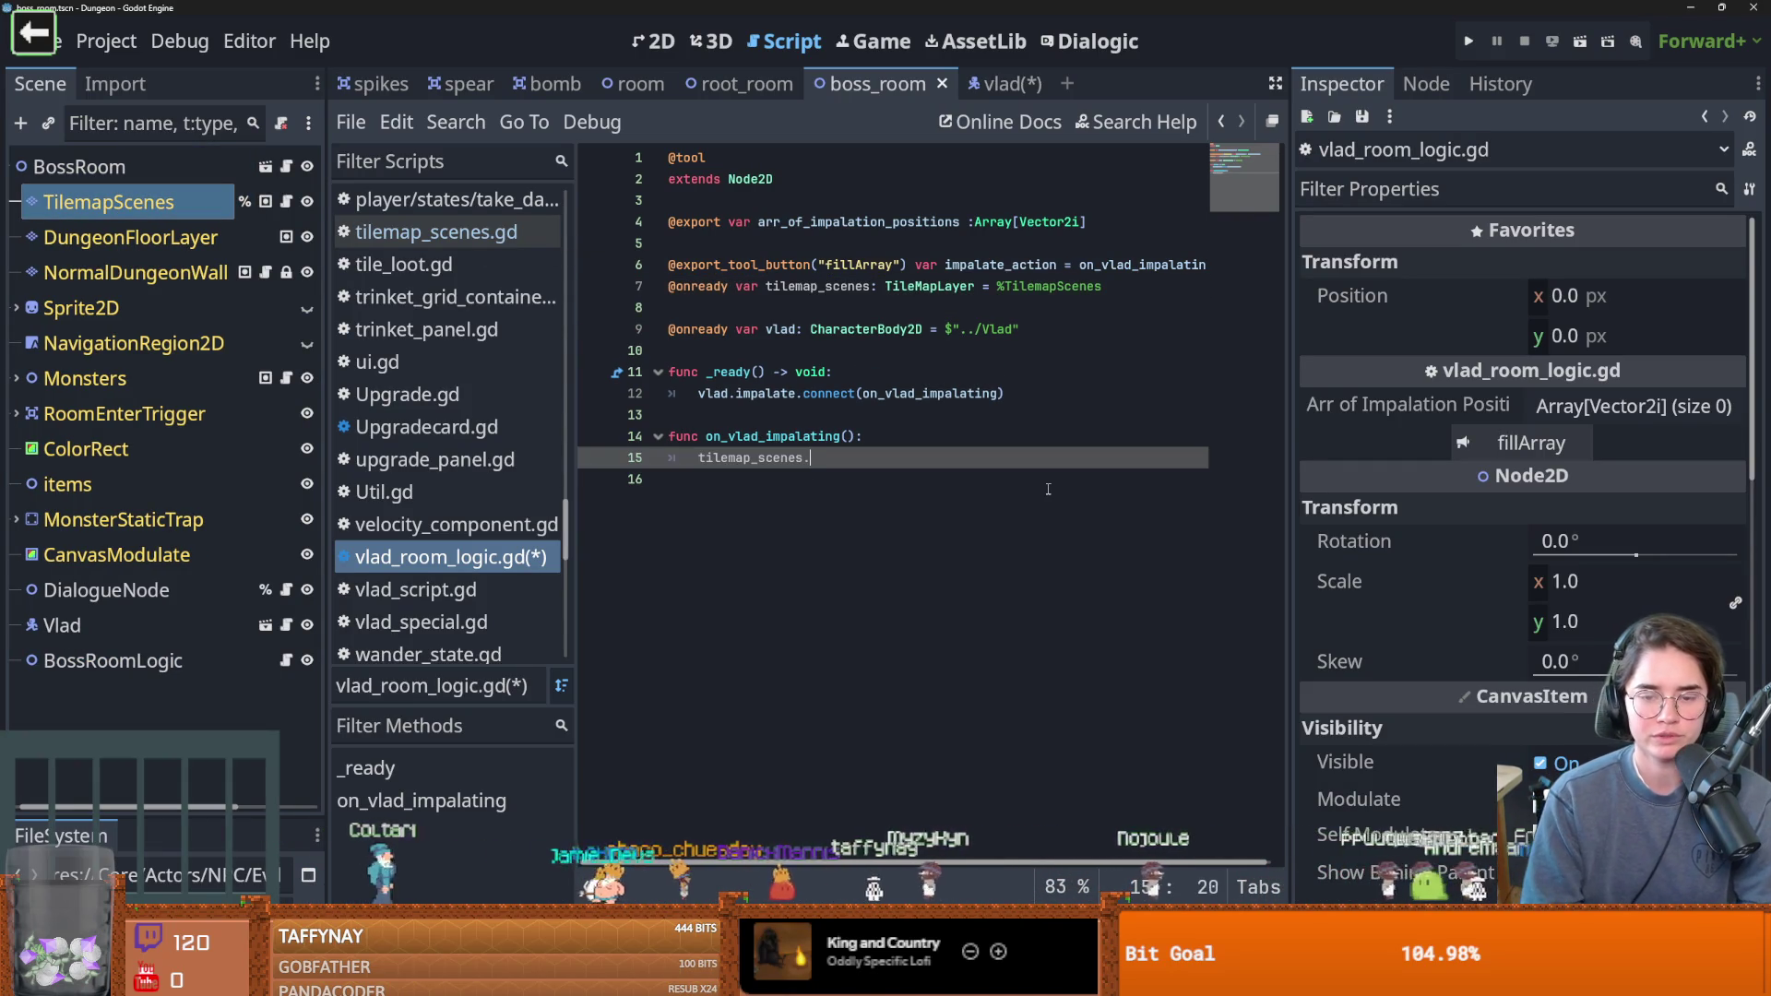
text(.get_us)
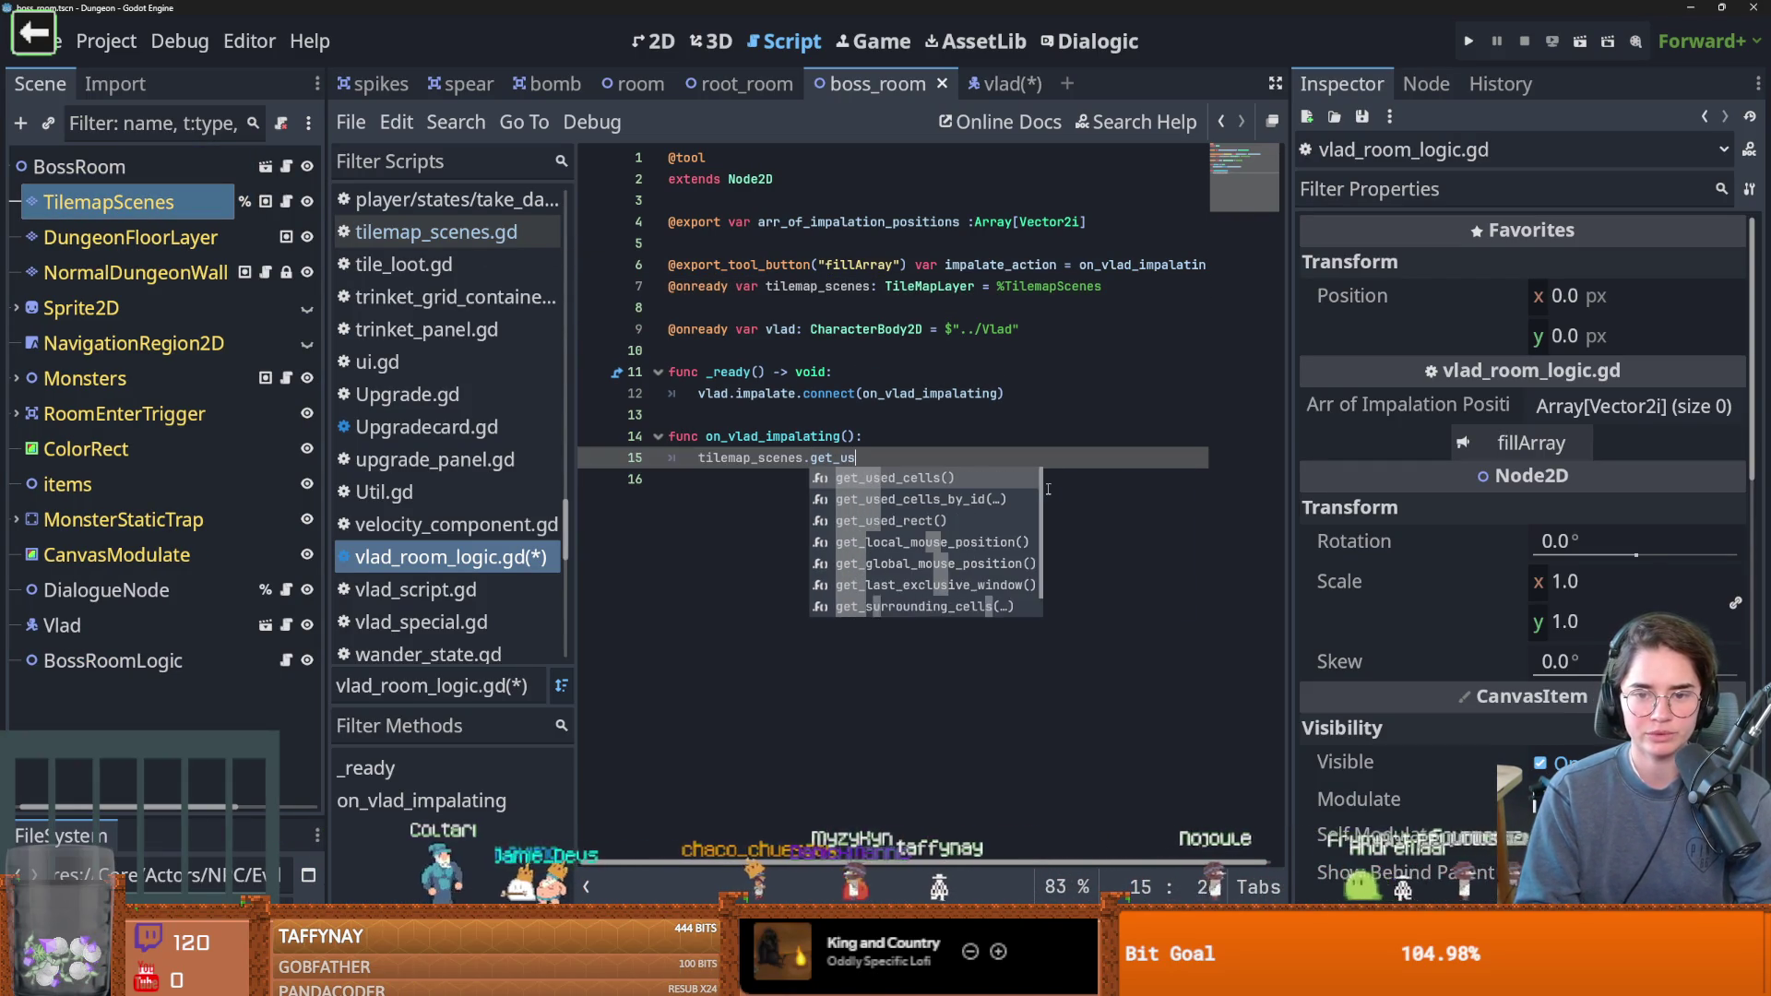
key(Return)
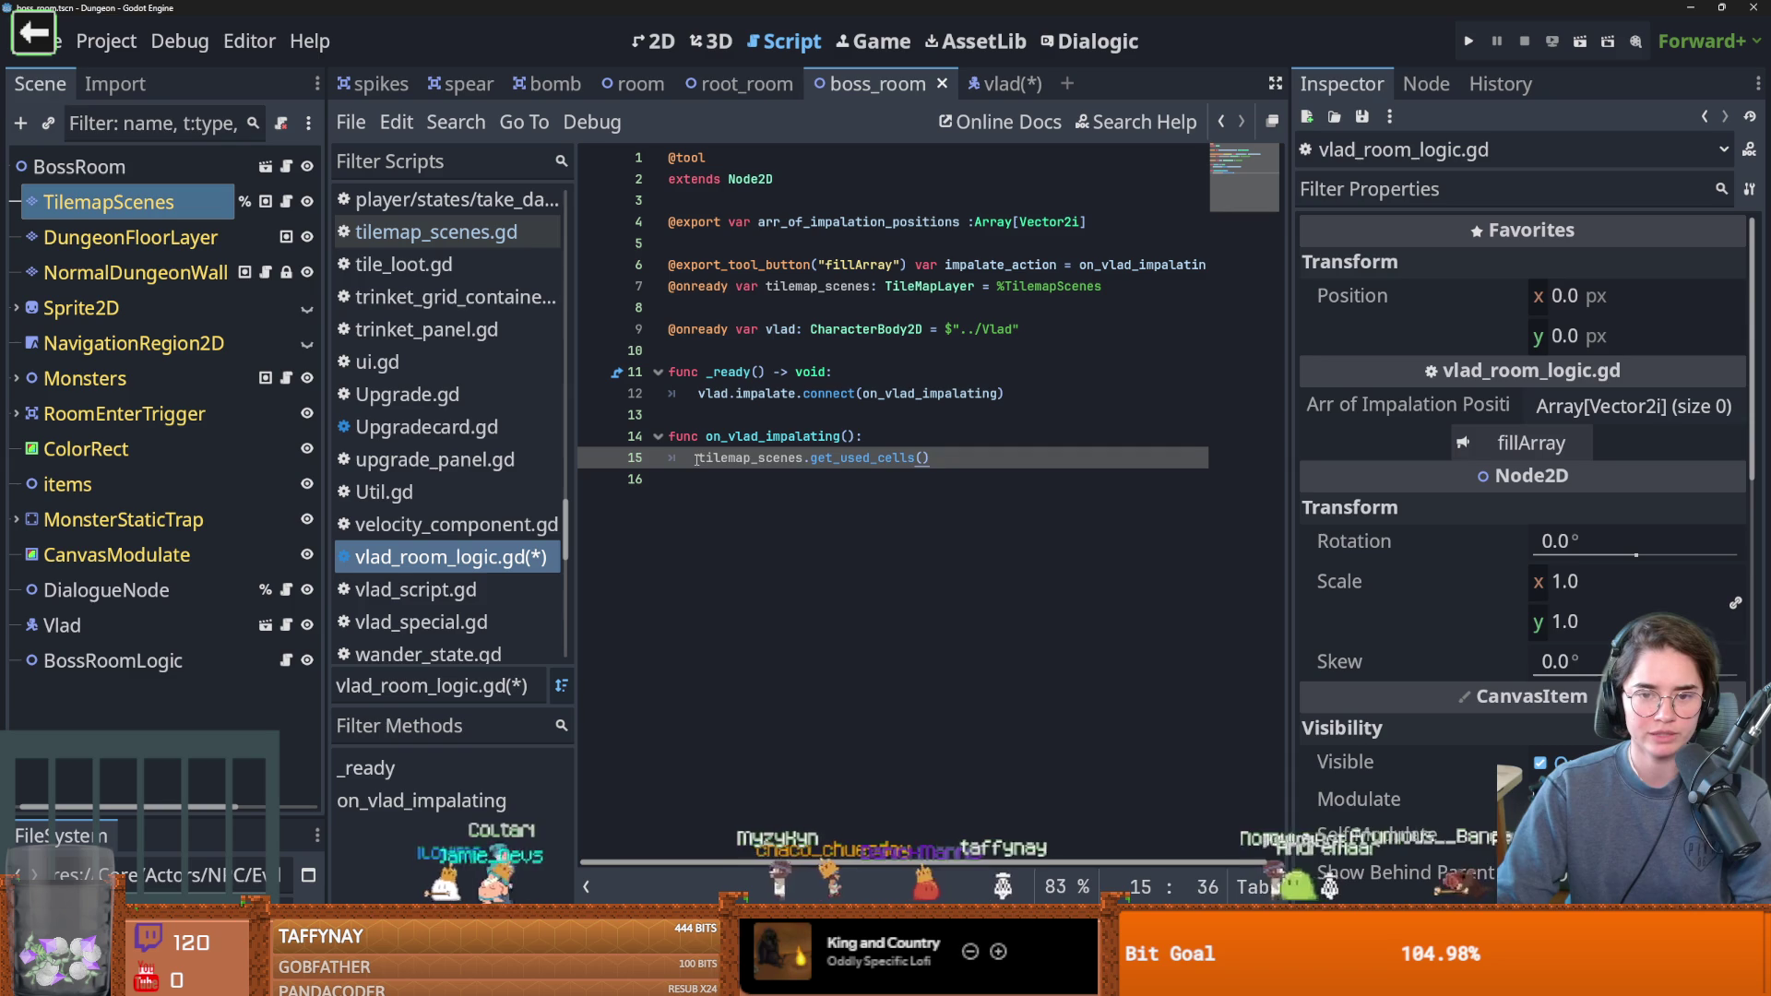
mouse_move(779, 459)
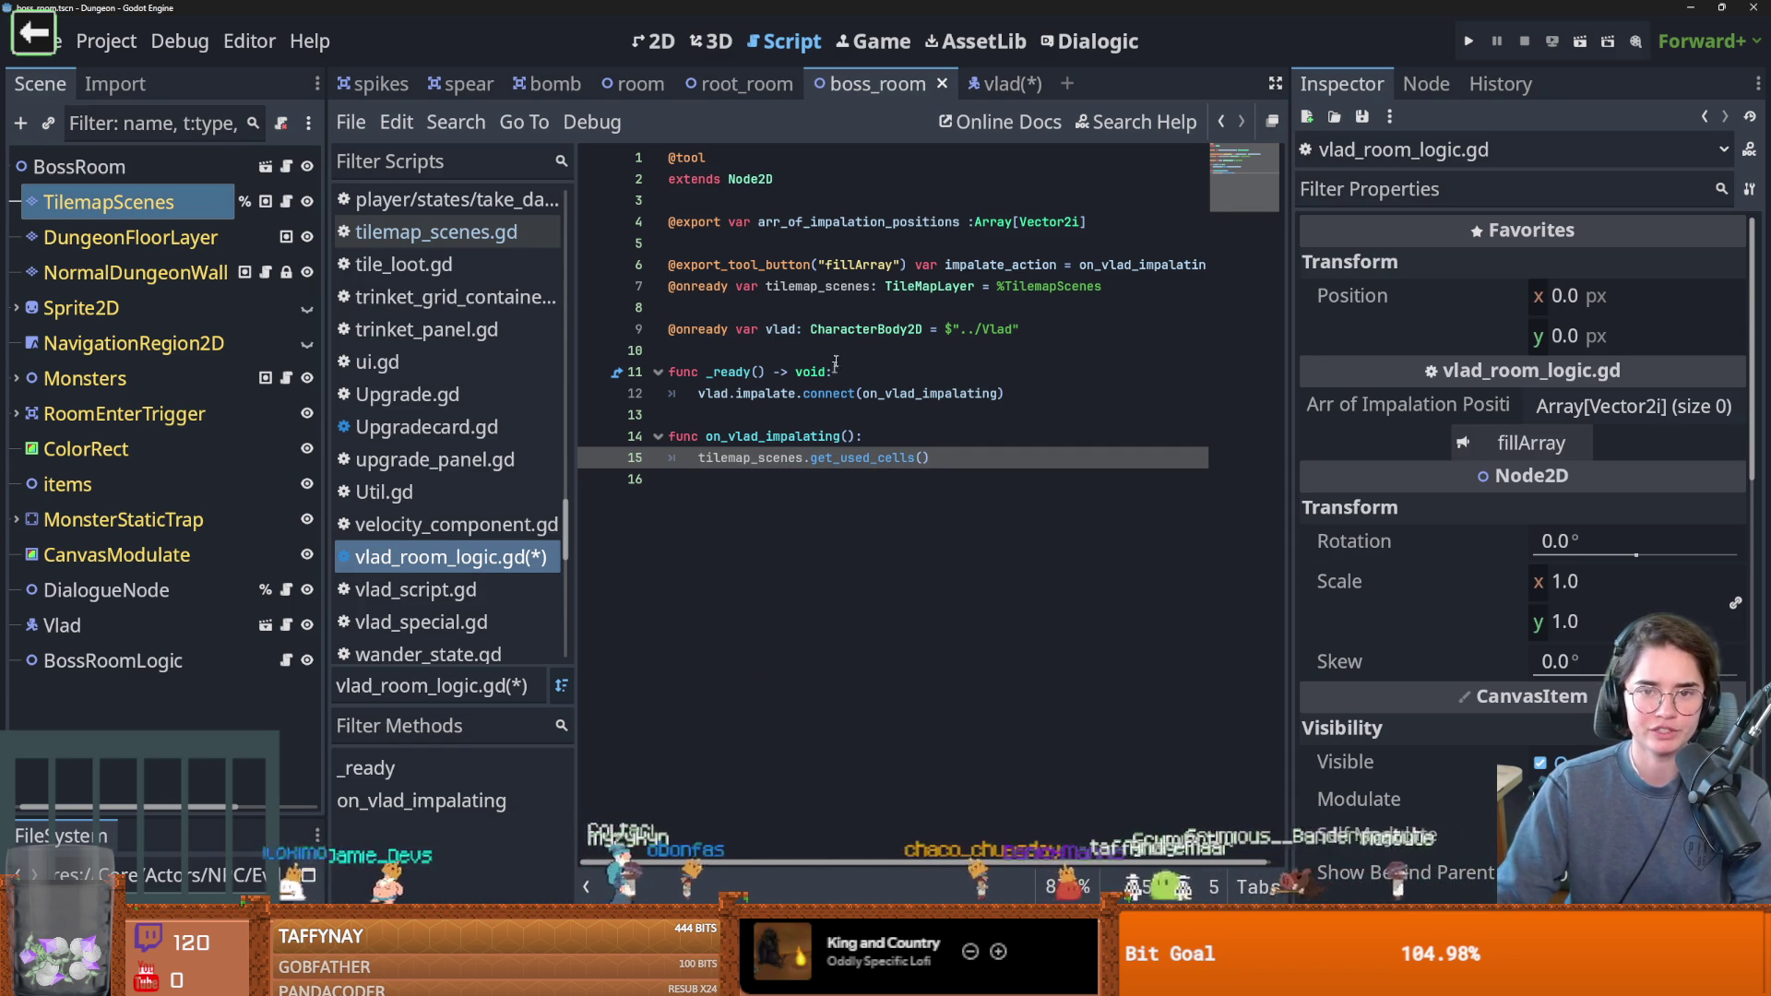
Assign the result to arr_of_impalation_positions, save, and return to the boss room 2D view.
double_click(846, 221)
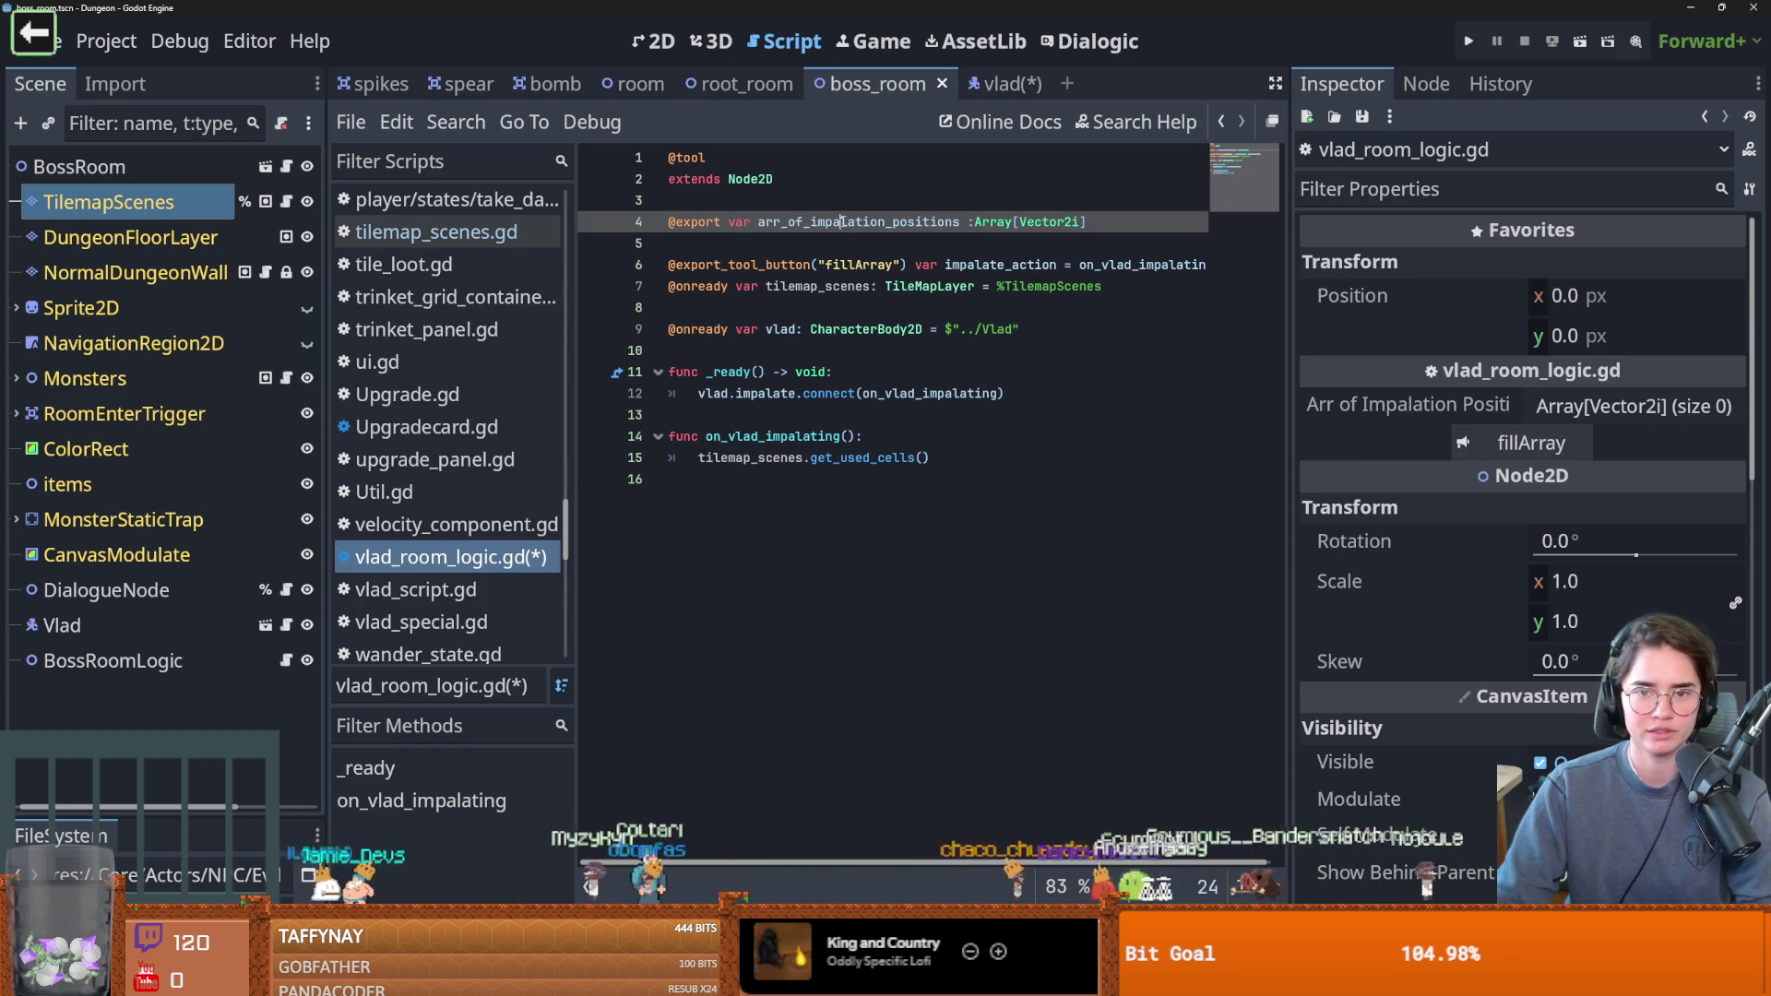
click(701, 457)
key(ctrl+v)
text(=)
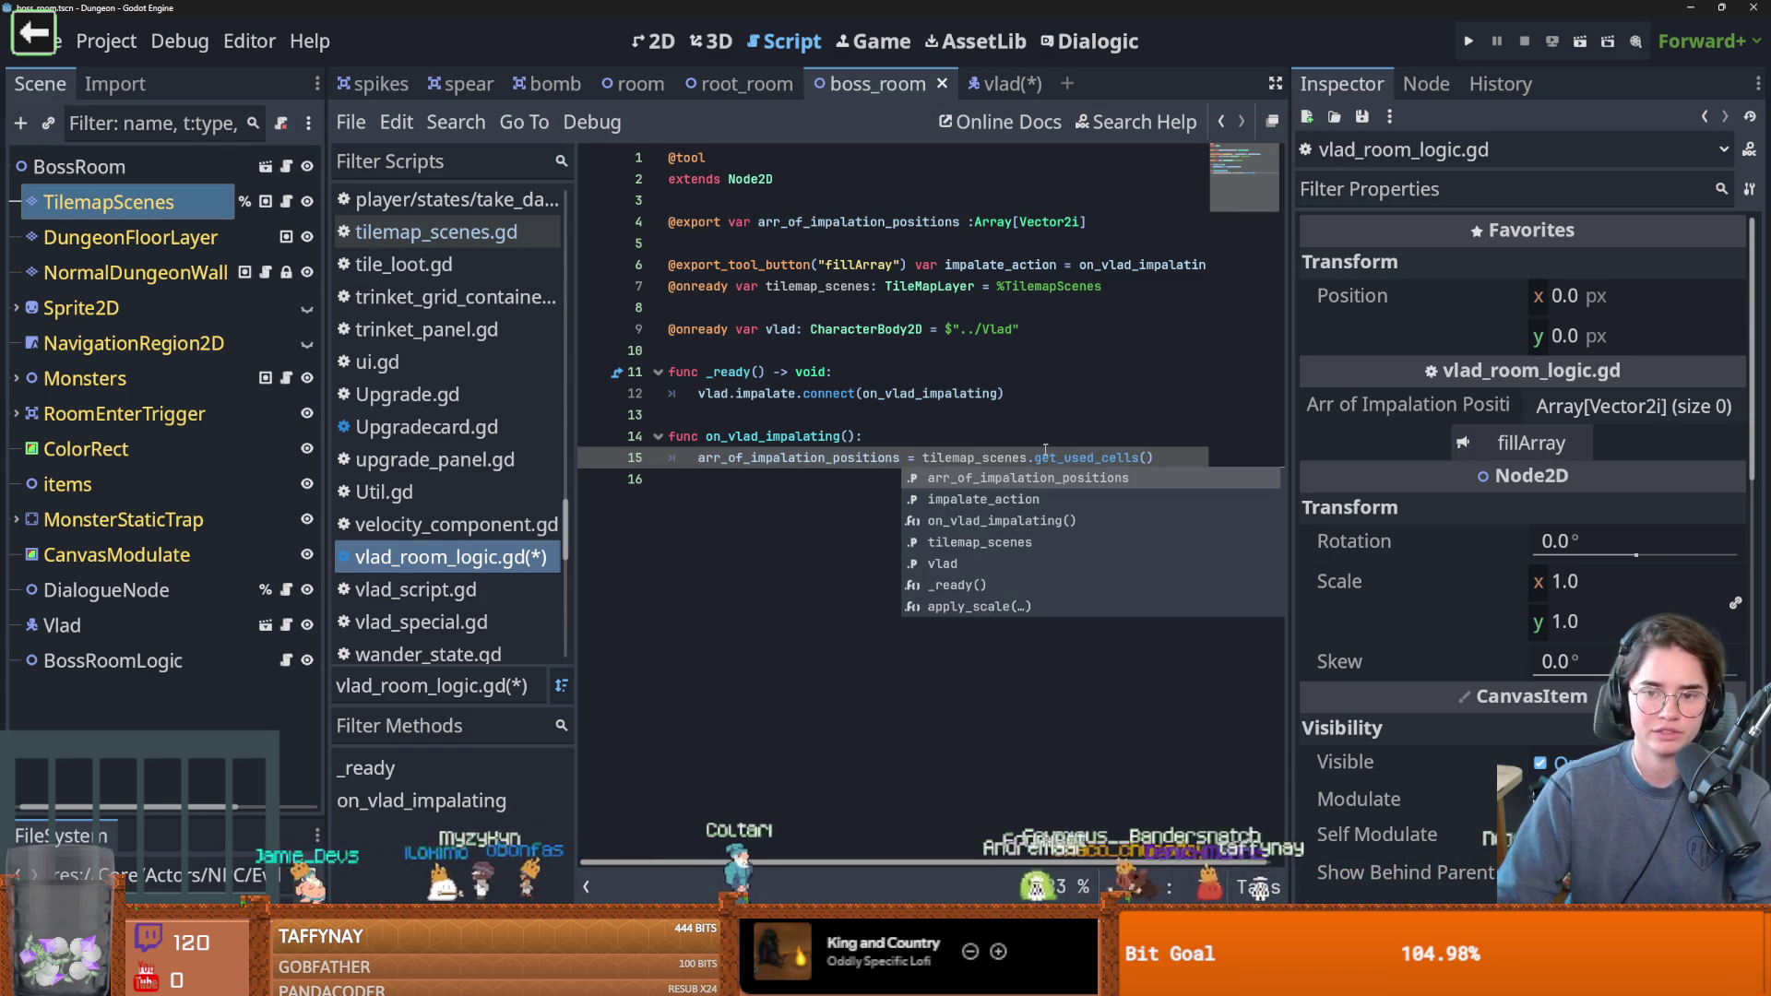
double_click(1046, 455)
key(ctrl+s)
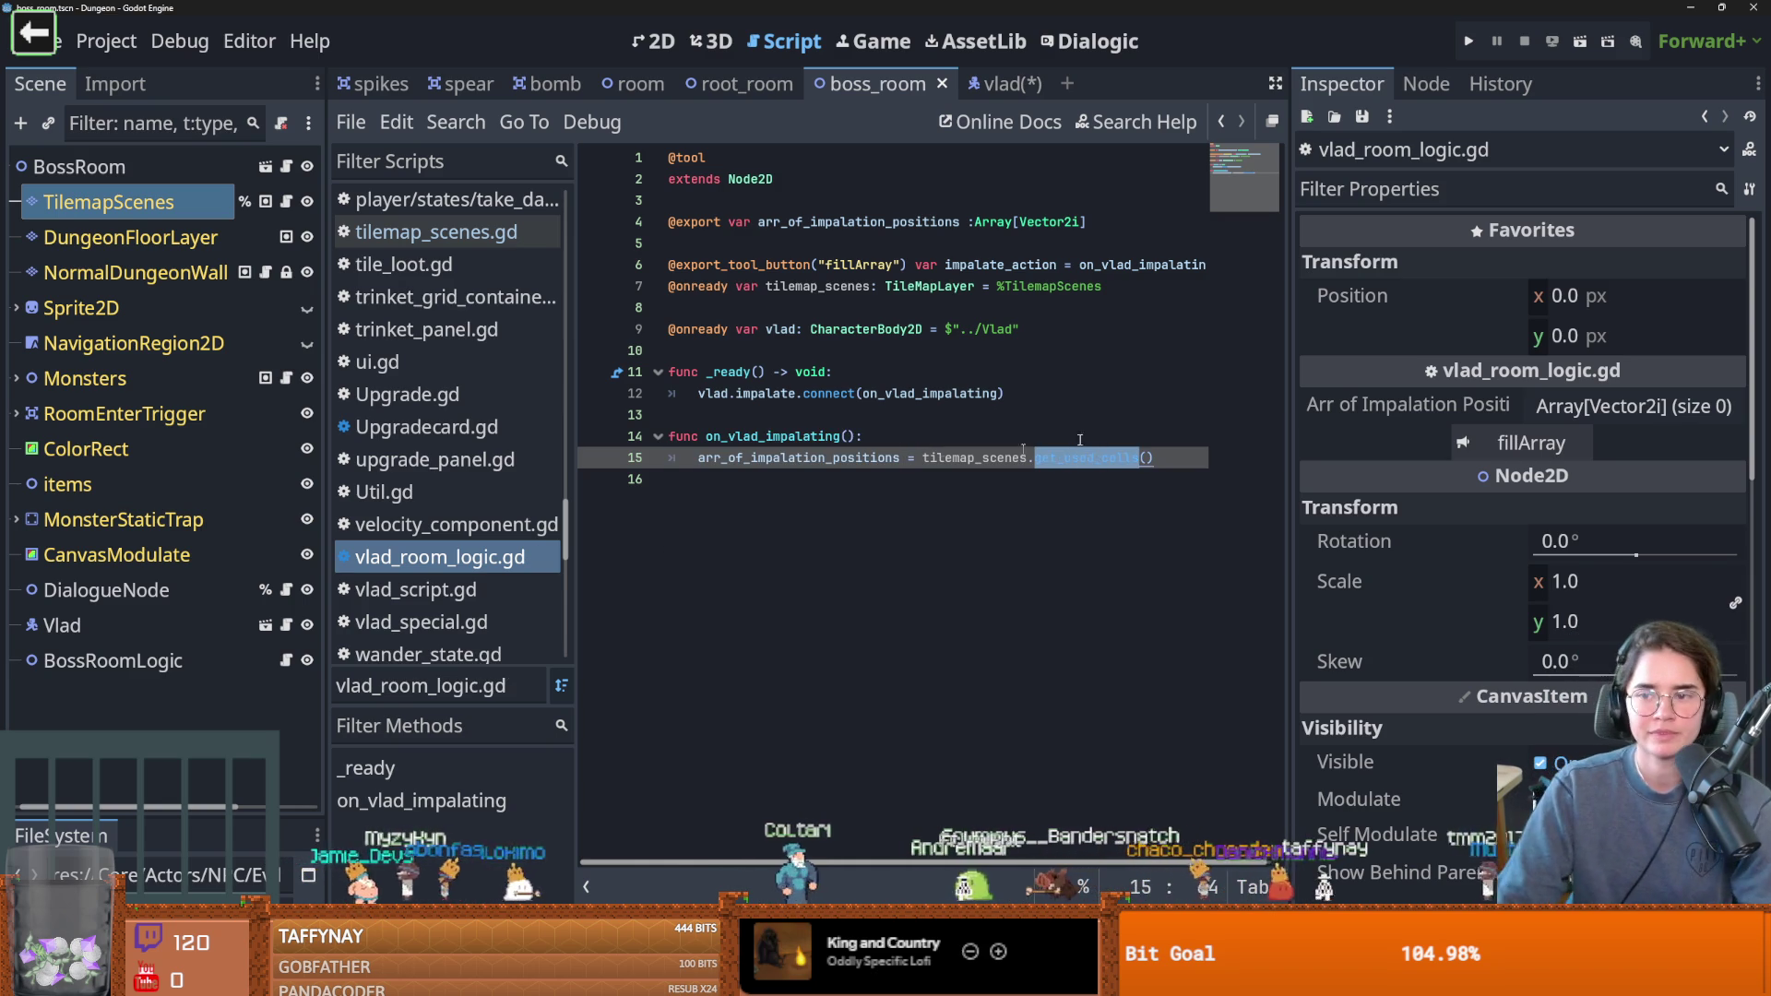
click(1590, 411)
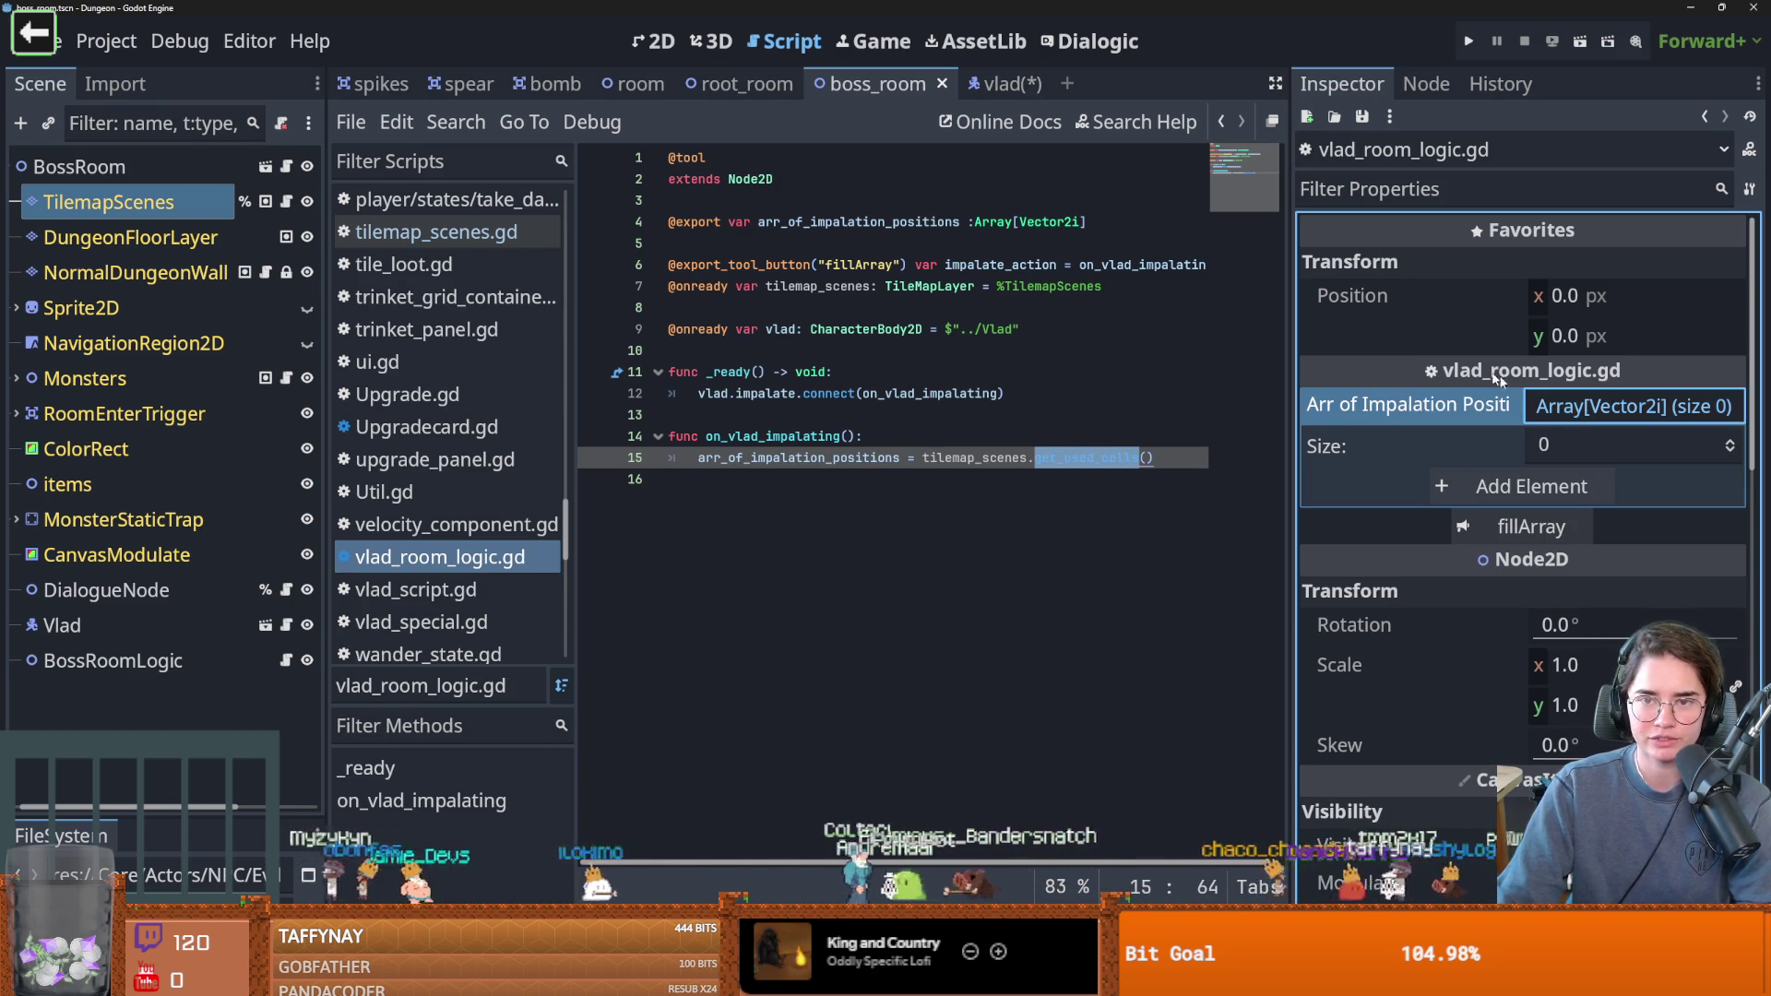
key(ctrl+F1)
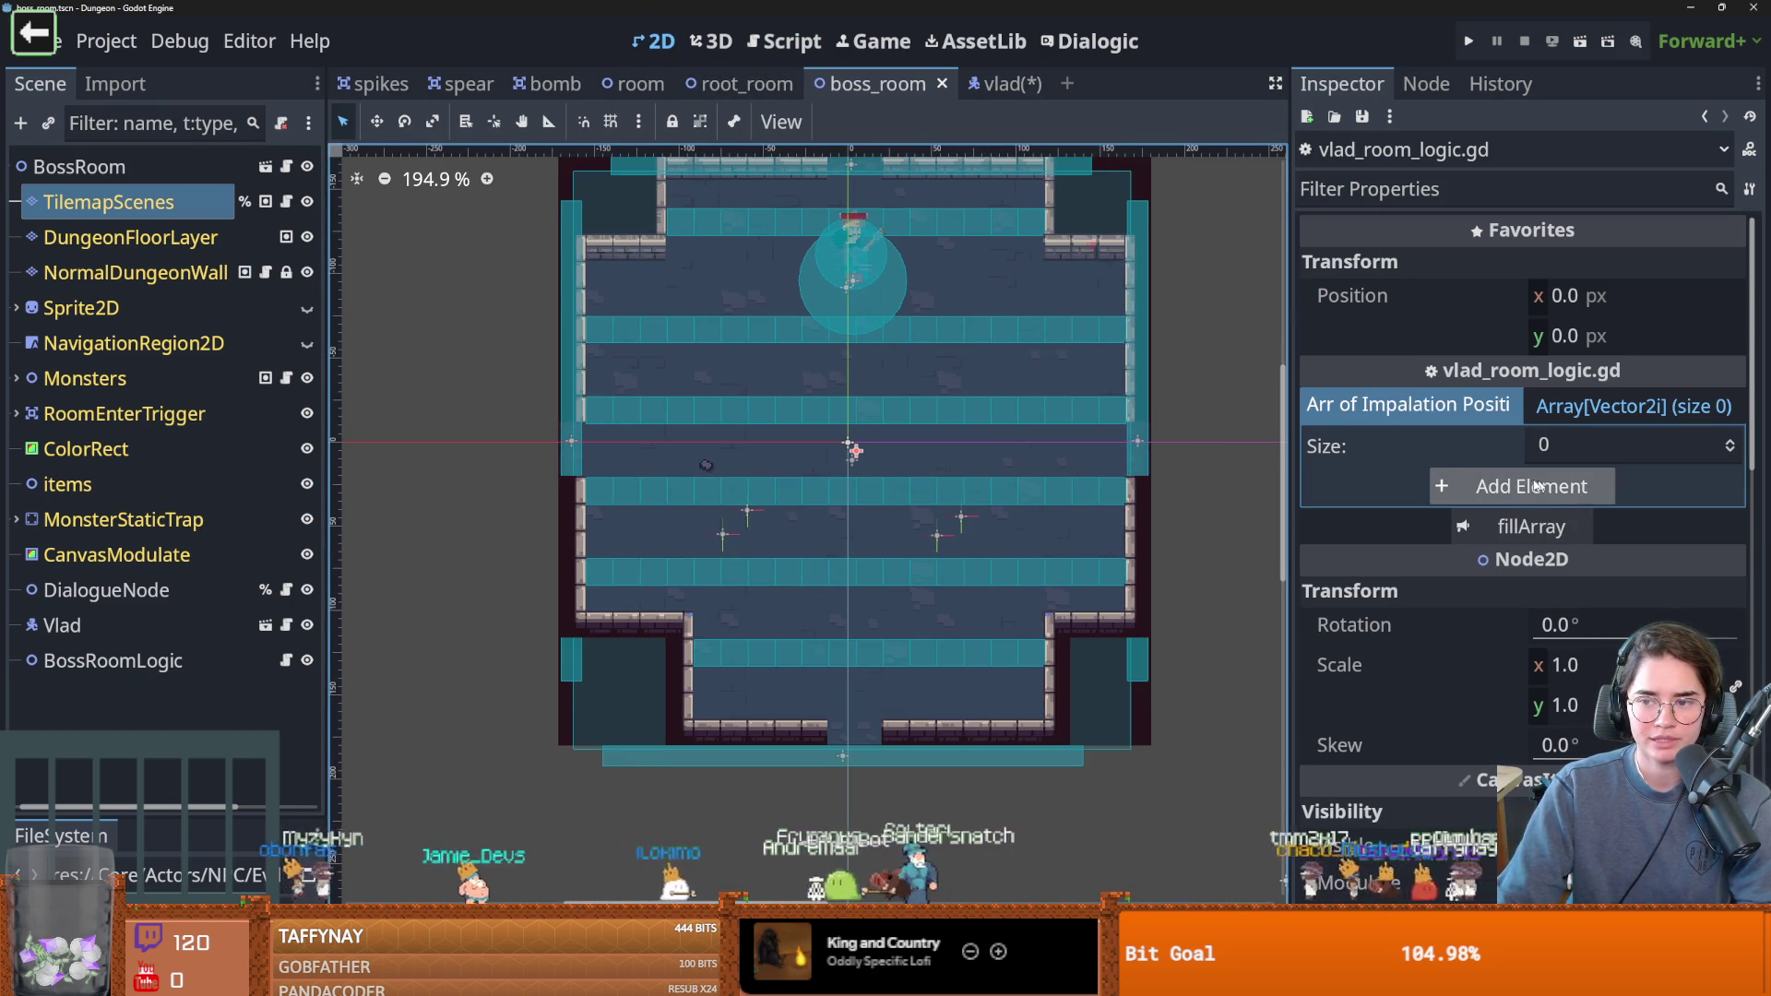
Run fillArray, add a blank first line to tilemap_scenes.gd, save, retry fillArray, then close boss_room.
click(1593, 411)
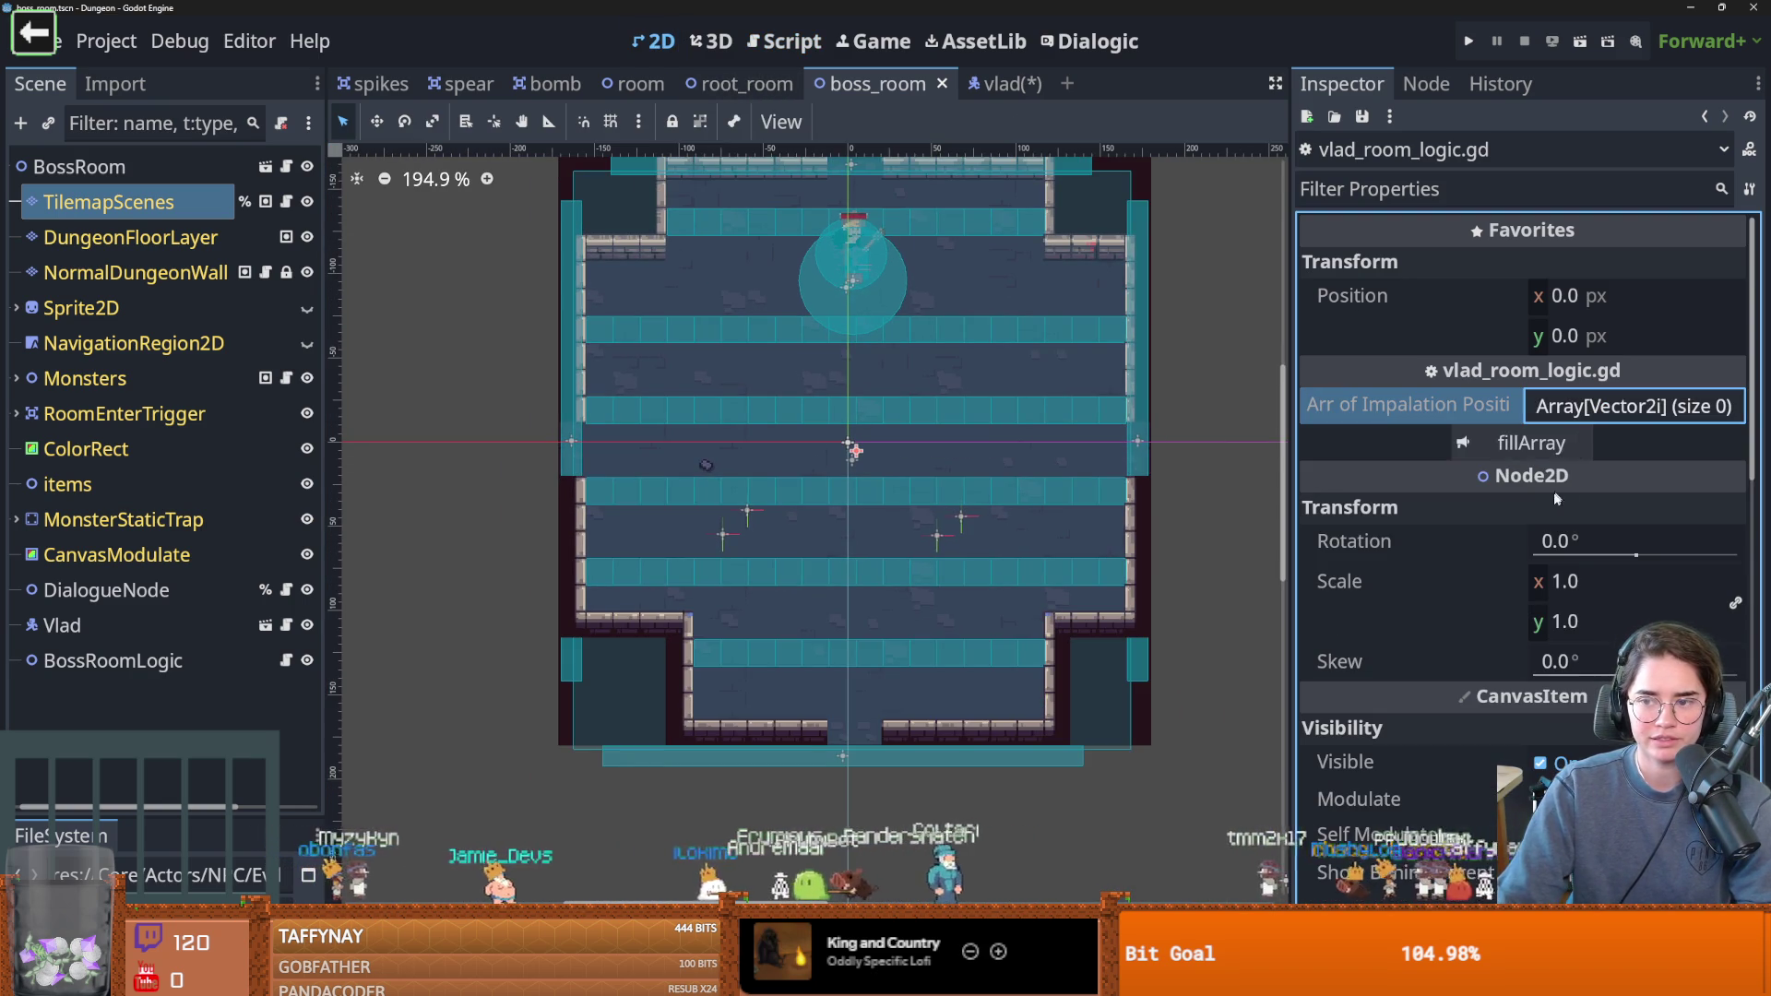
click(1524, 450)
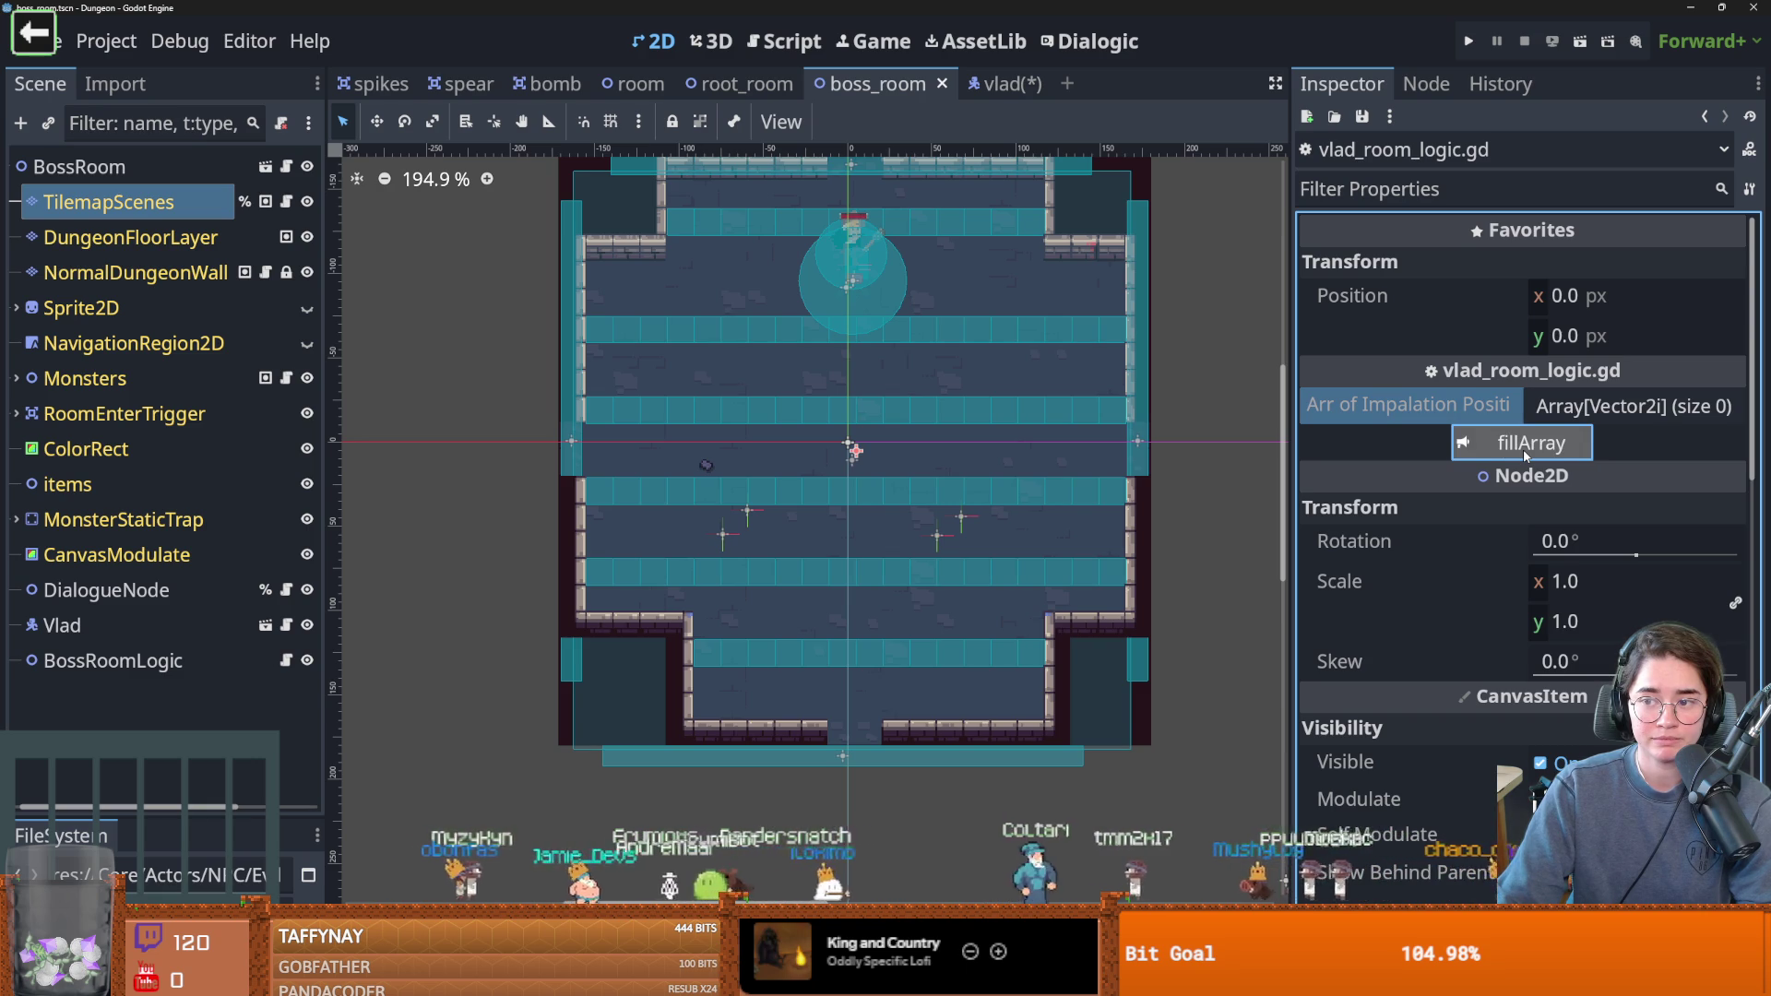
click(286, 201)
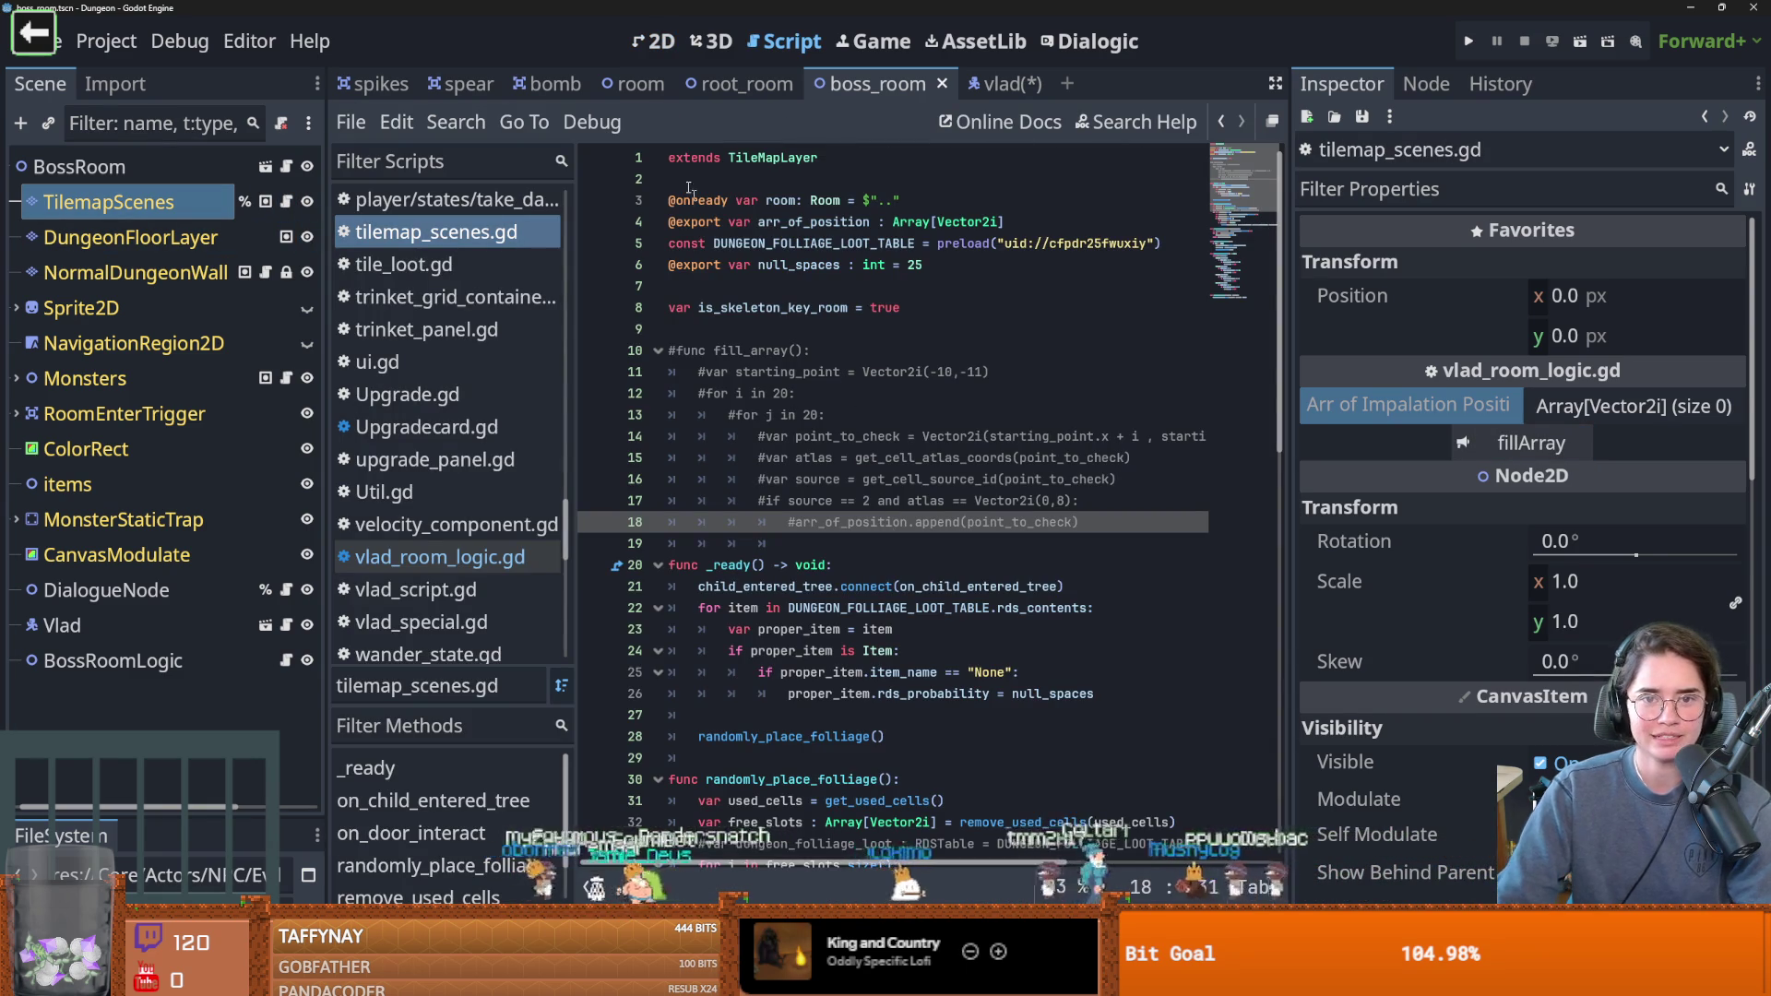
click(670, 158)
key(Return)
key(Up)
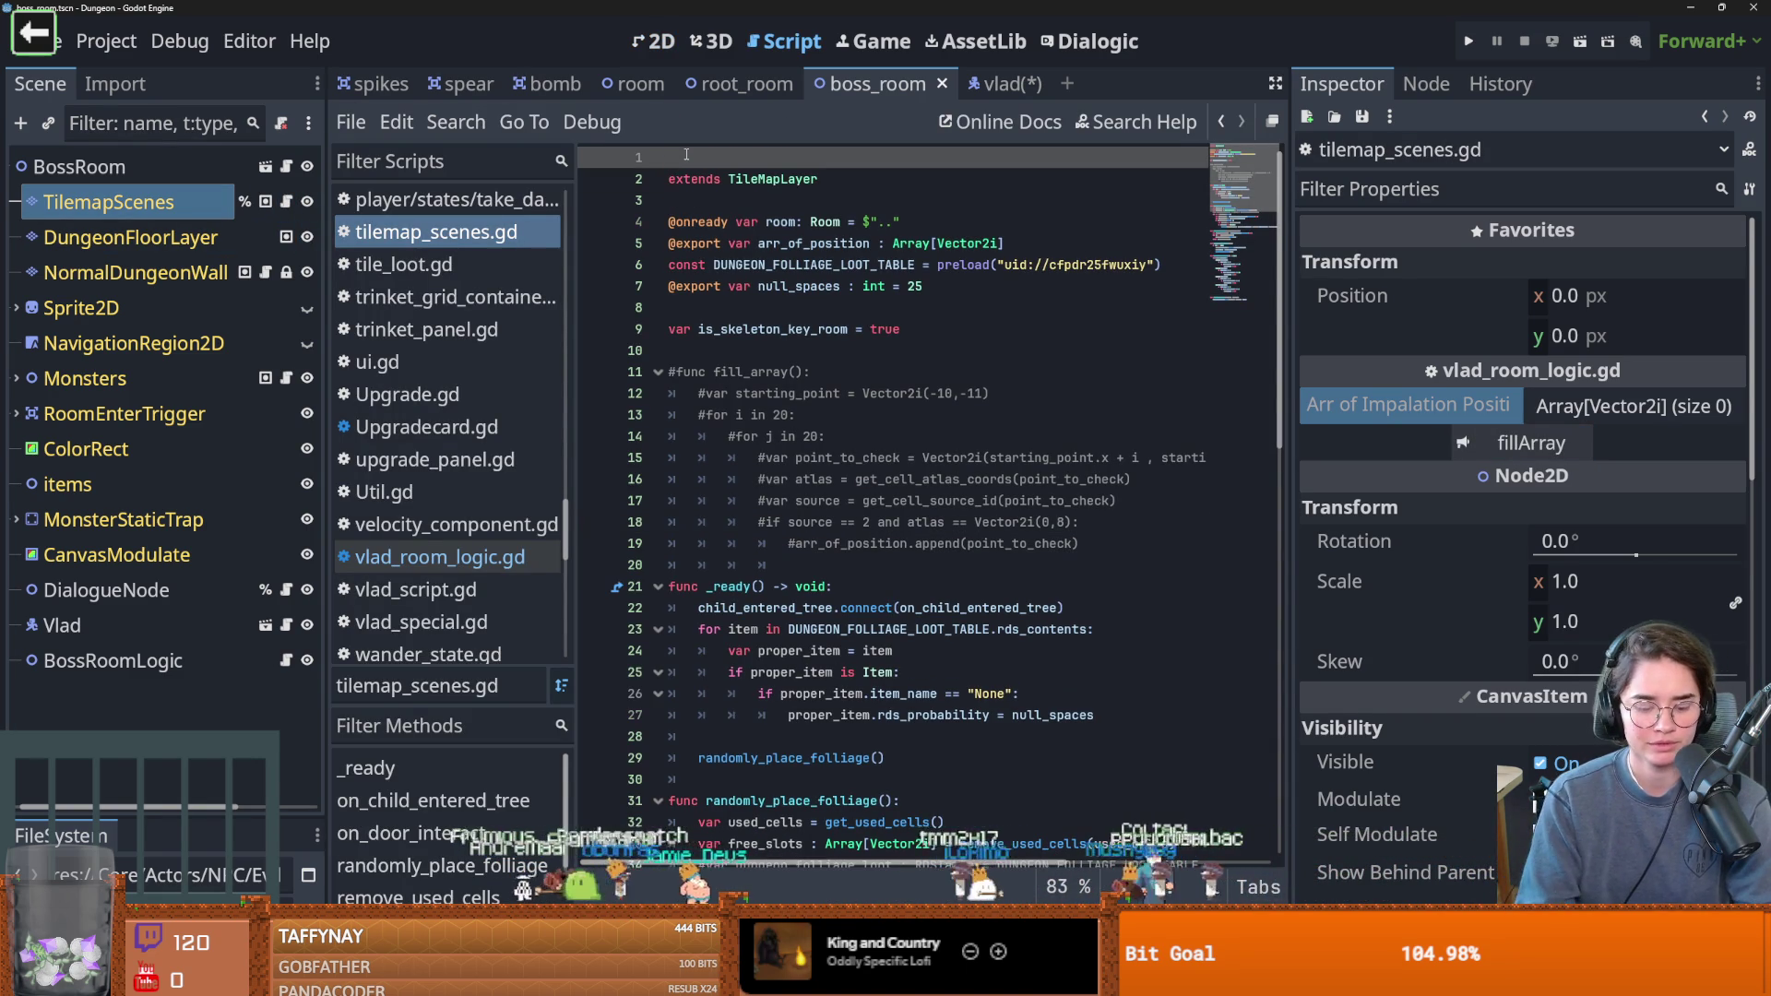
key(ctrl+s)
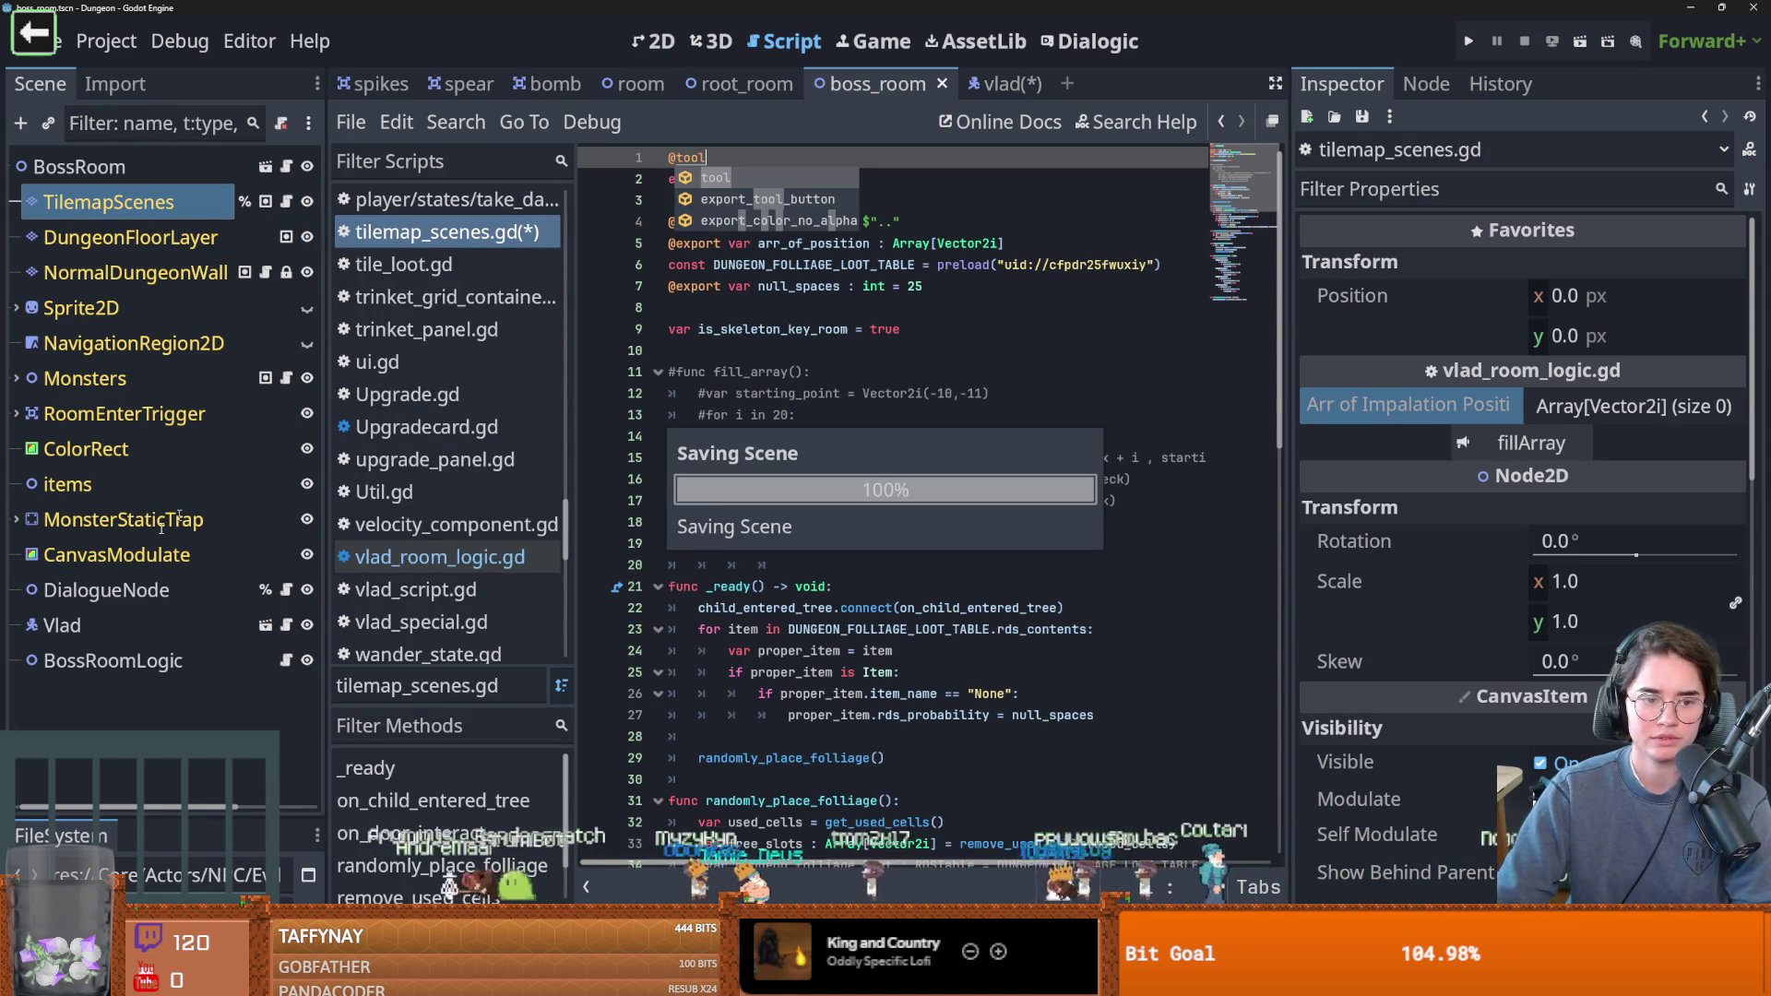
click(113, 661)
click(1485, 443)
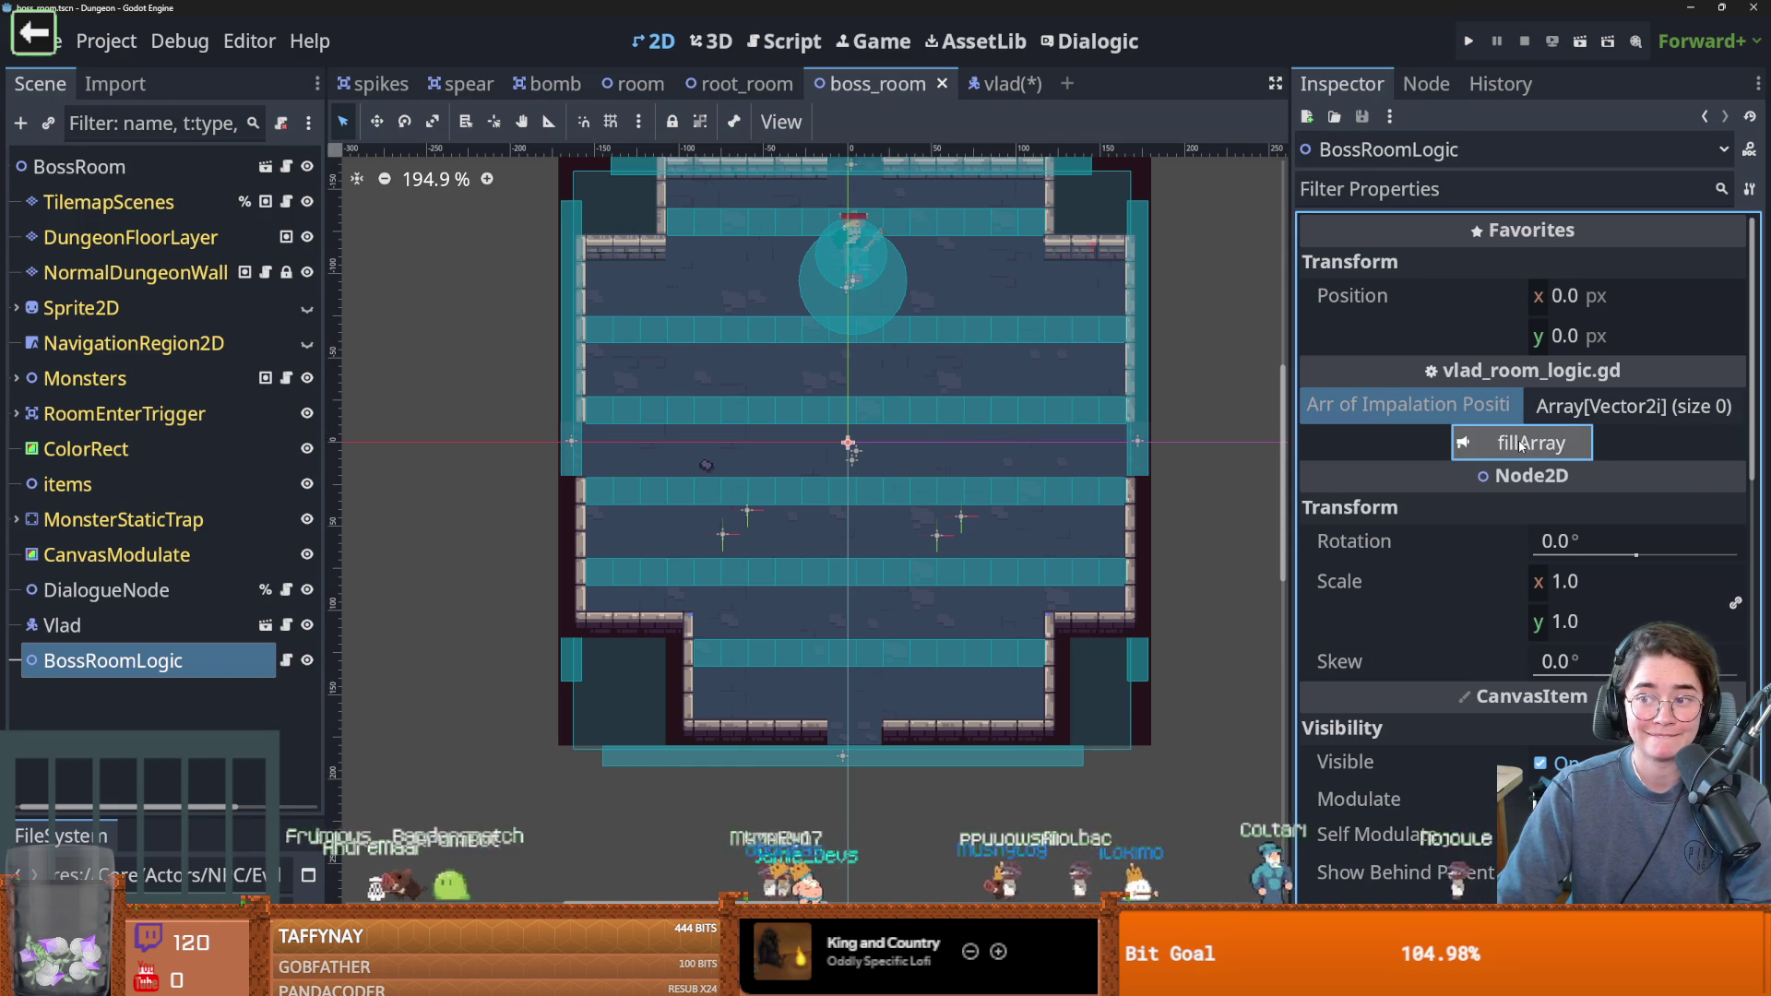
click(944, 84)
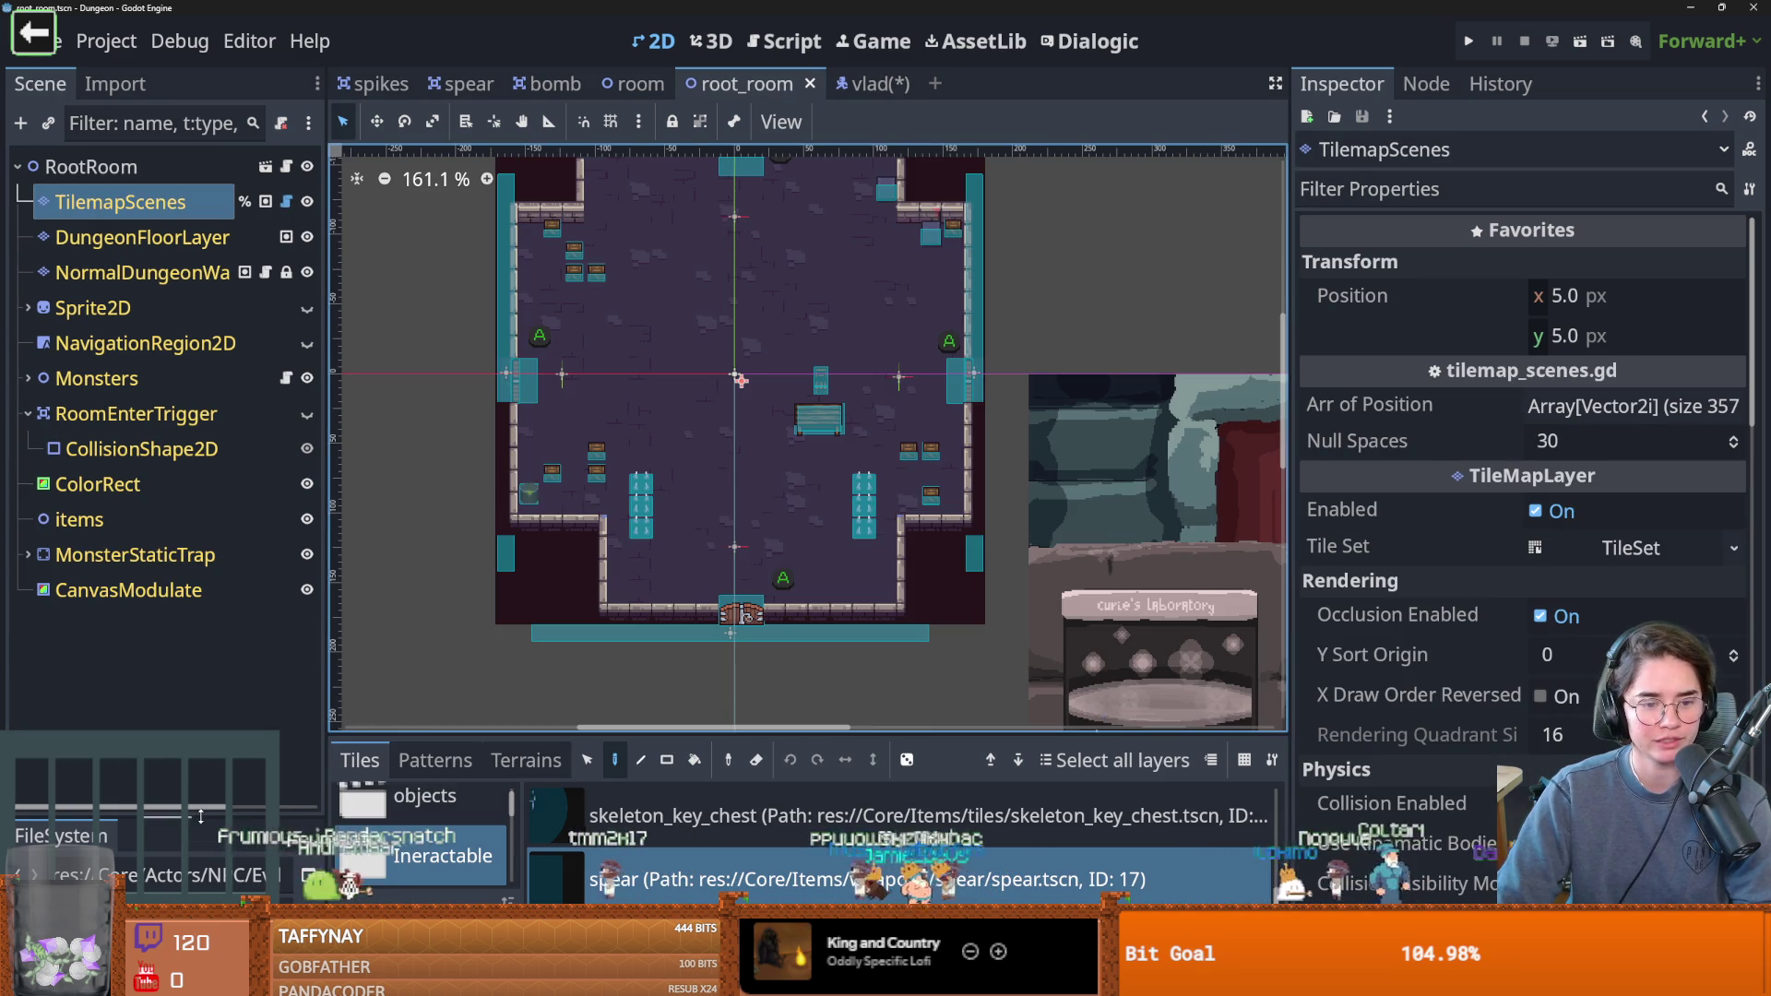
Reopen boss_room.tscn by filtering 'boss', run fillArray to get 108 cells, then open BossRoomLogic's script.
drag(201, 811, 185, 539)
double_click(148, 637)
text(boss)
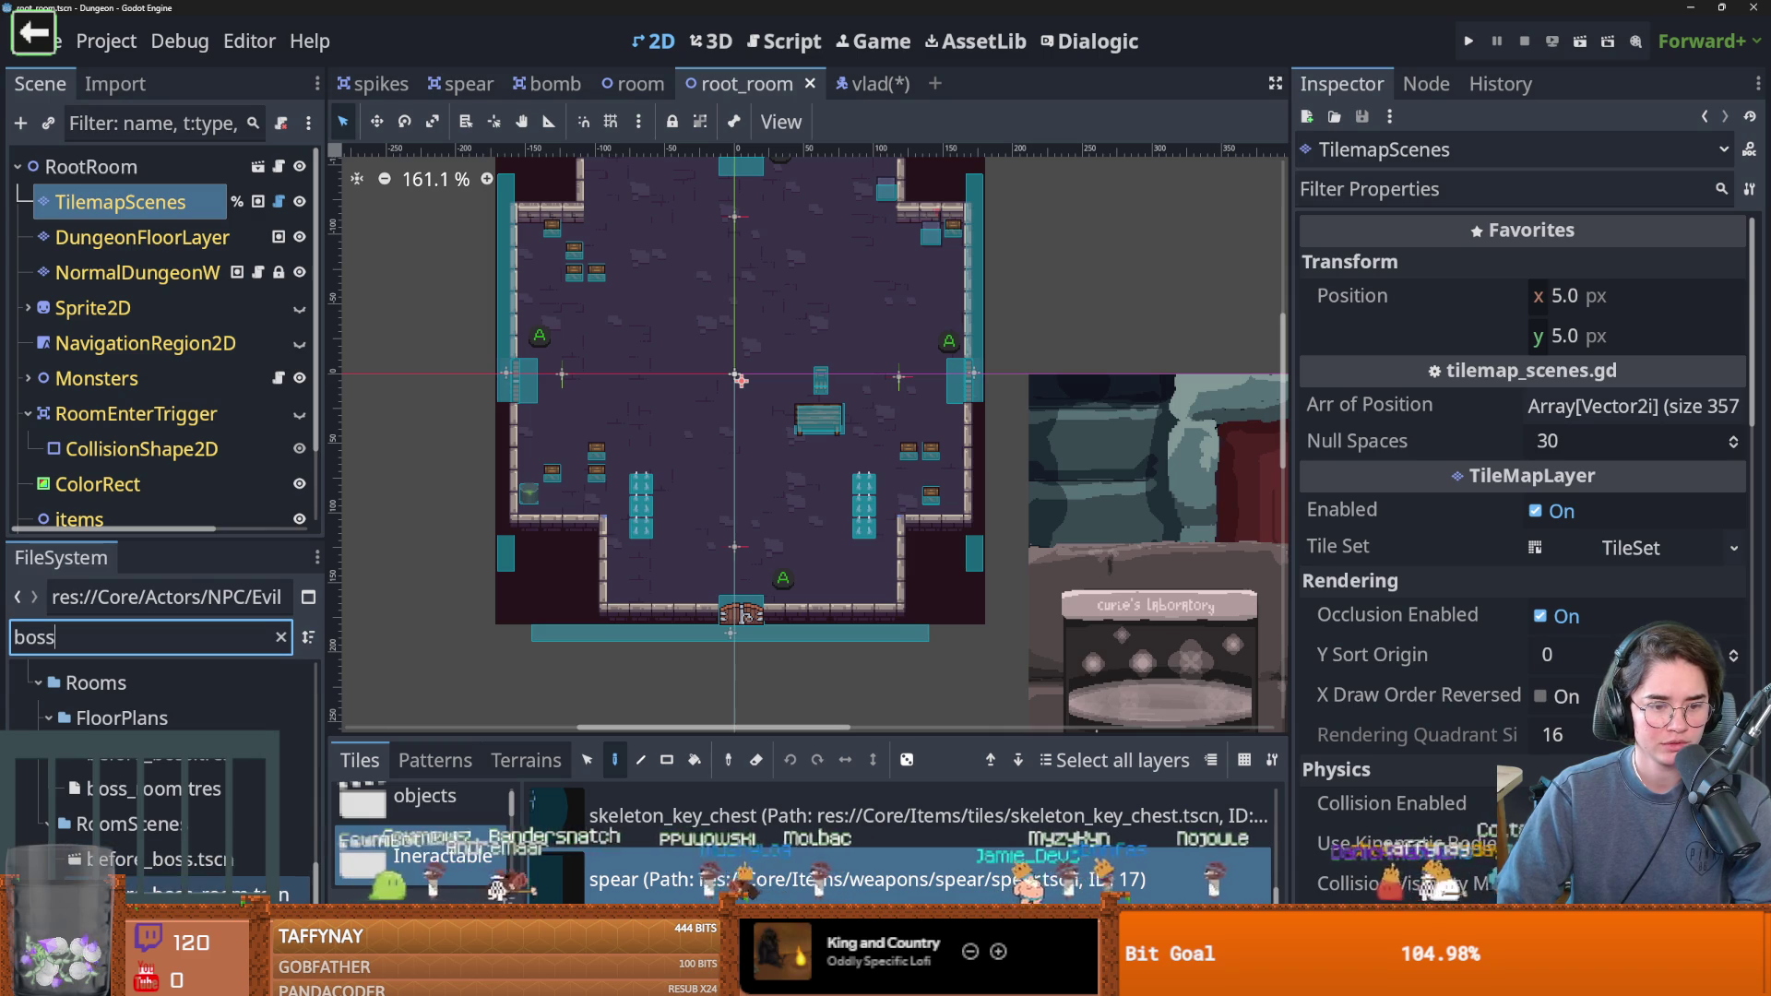
double_click(147, 893)
scroll(159, 369, down, 3)
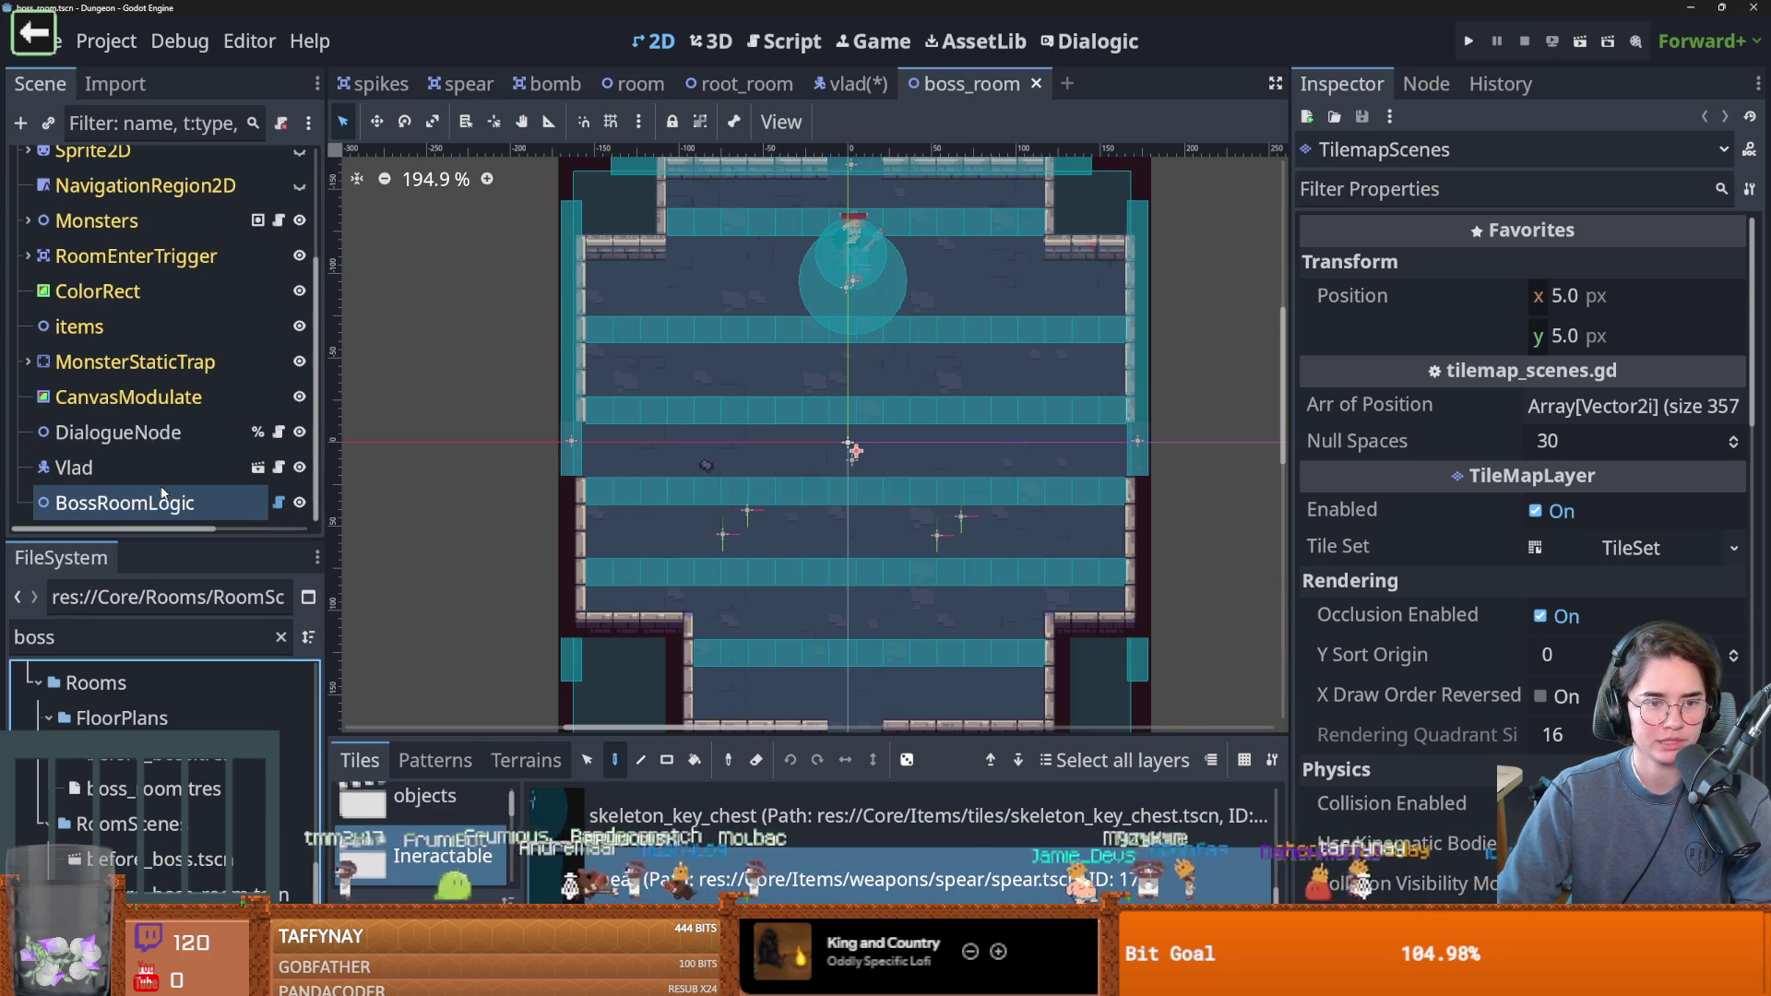
click(124, 502)
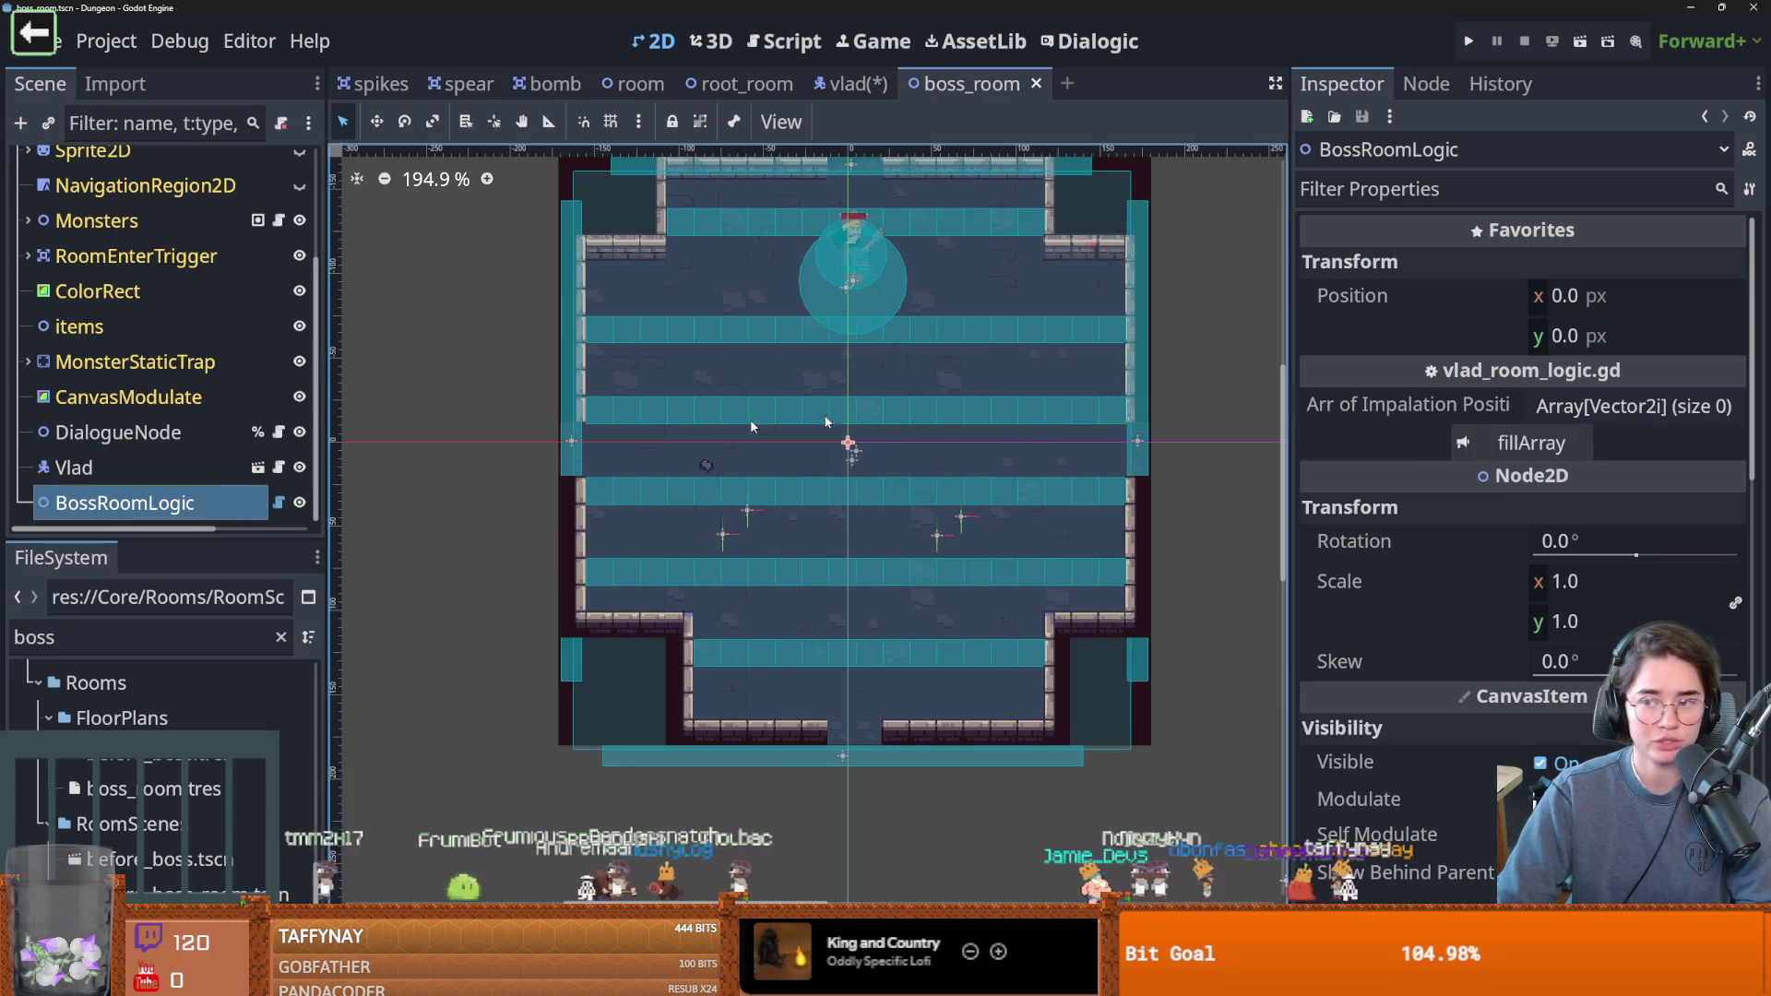
click(1527, 442)
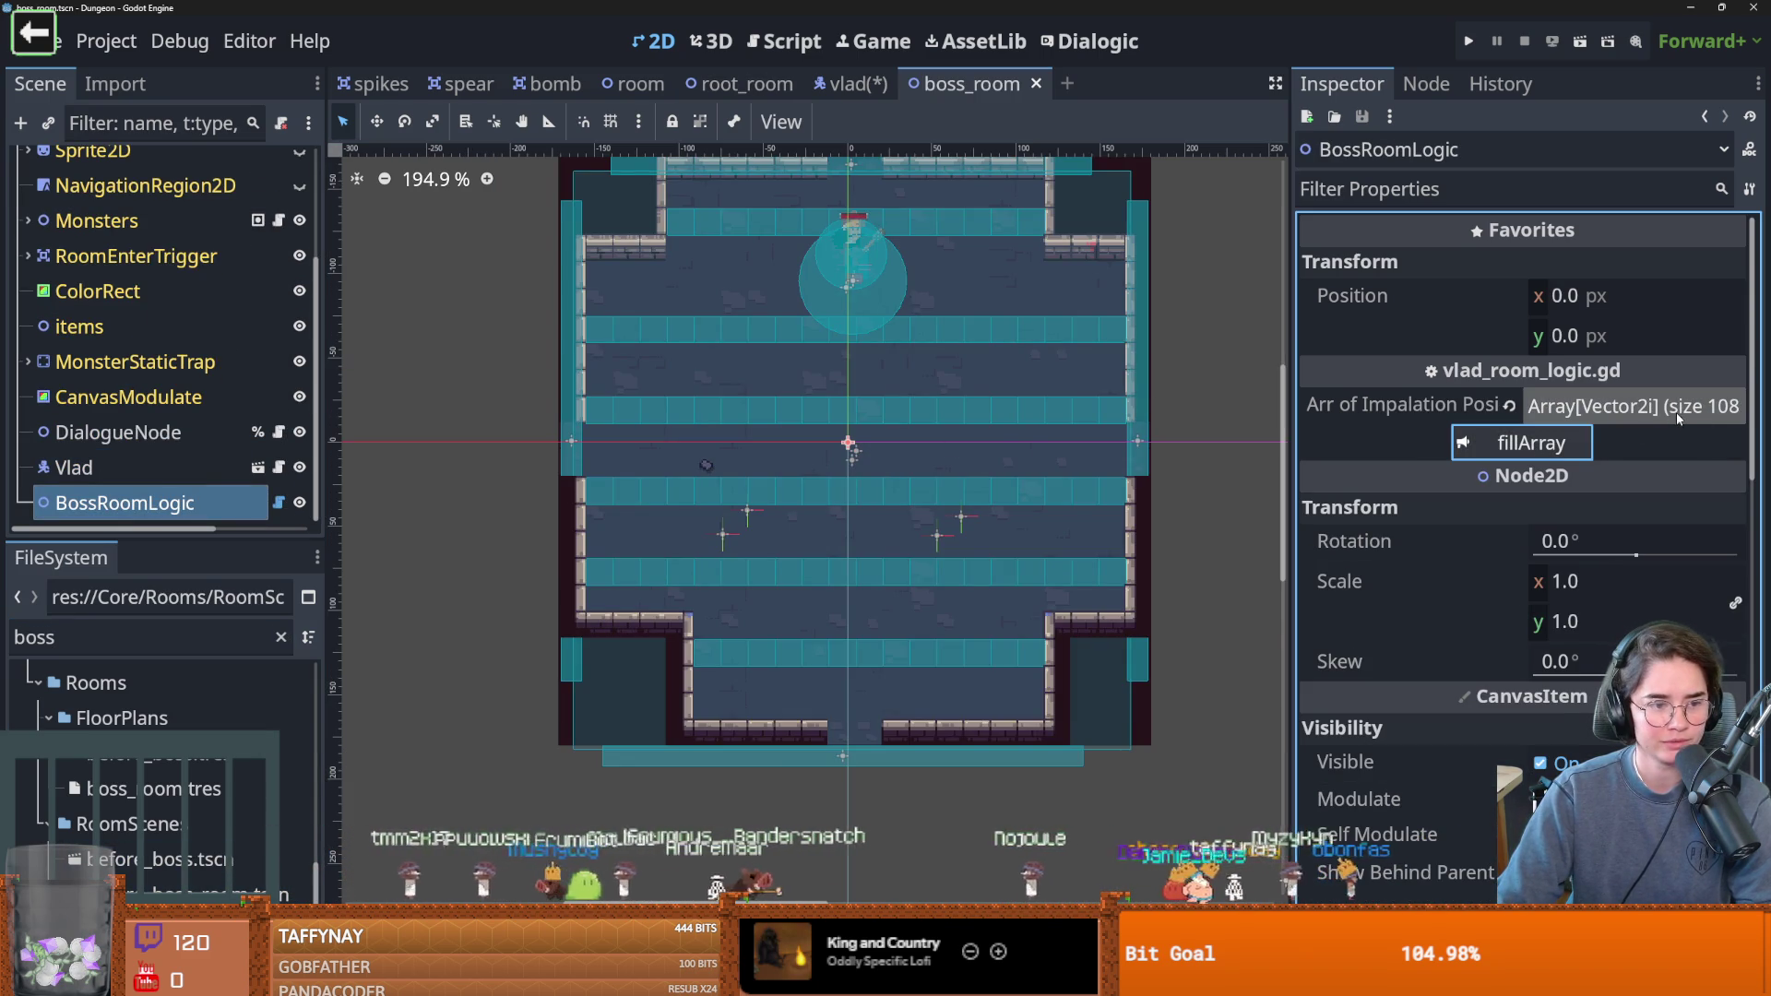
click(1614, 415)
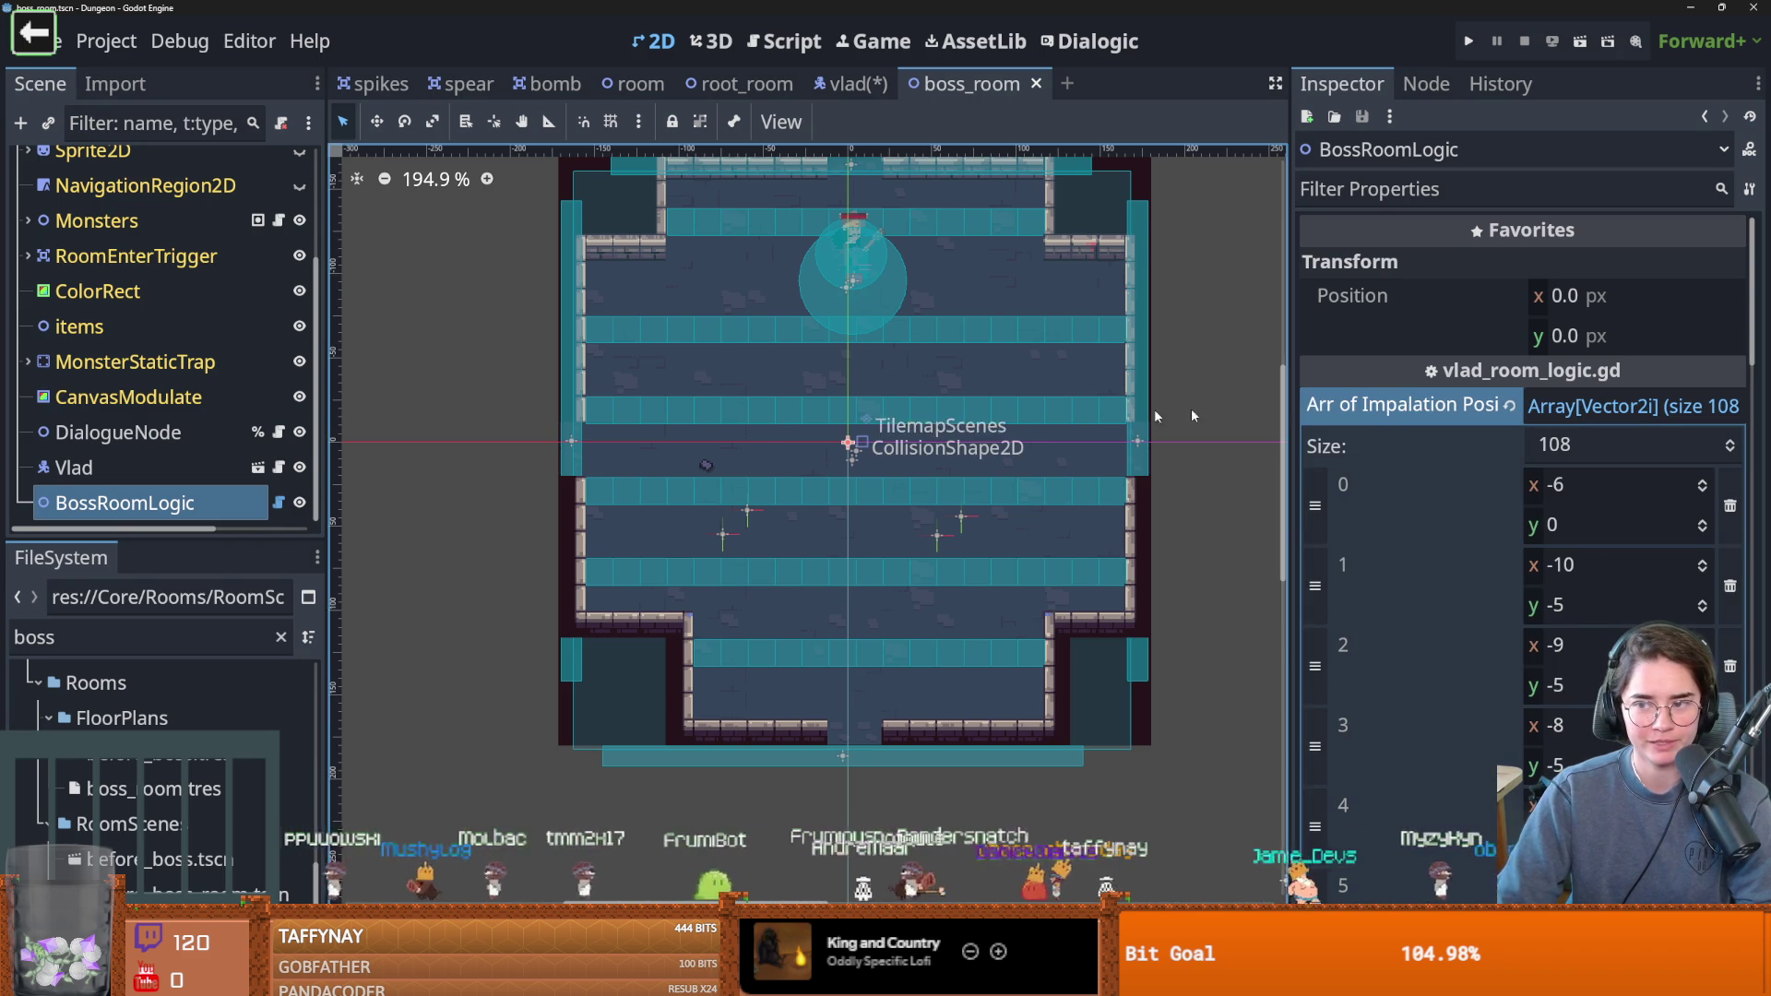
drag(166, 542, 185, 624)
click(278, 584)
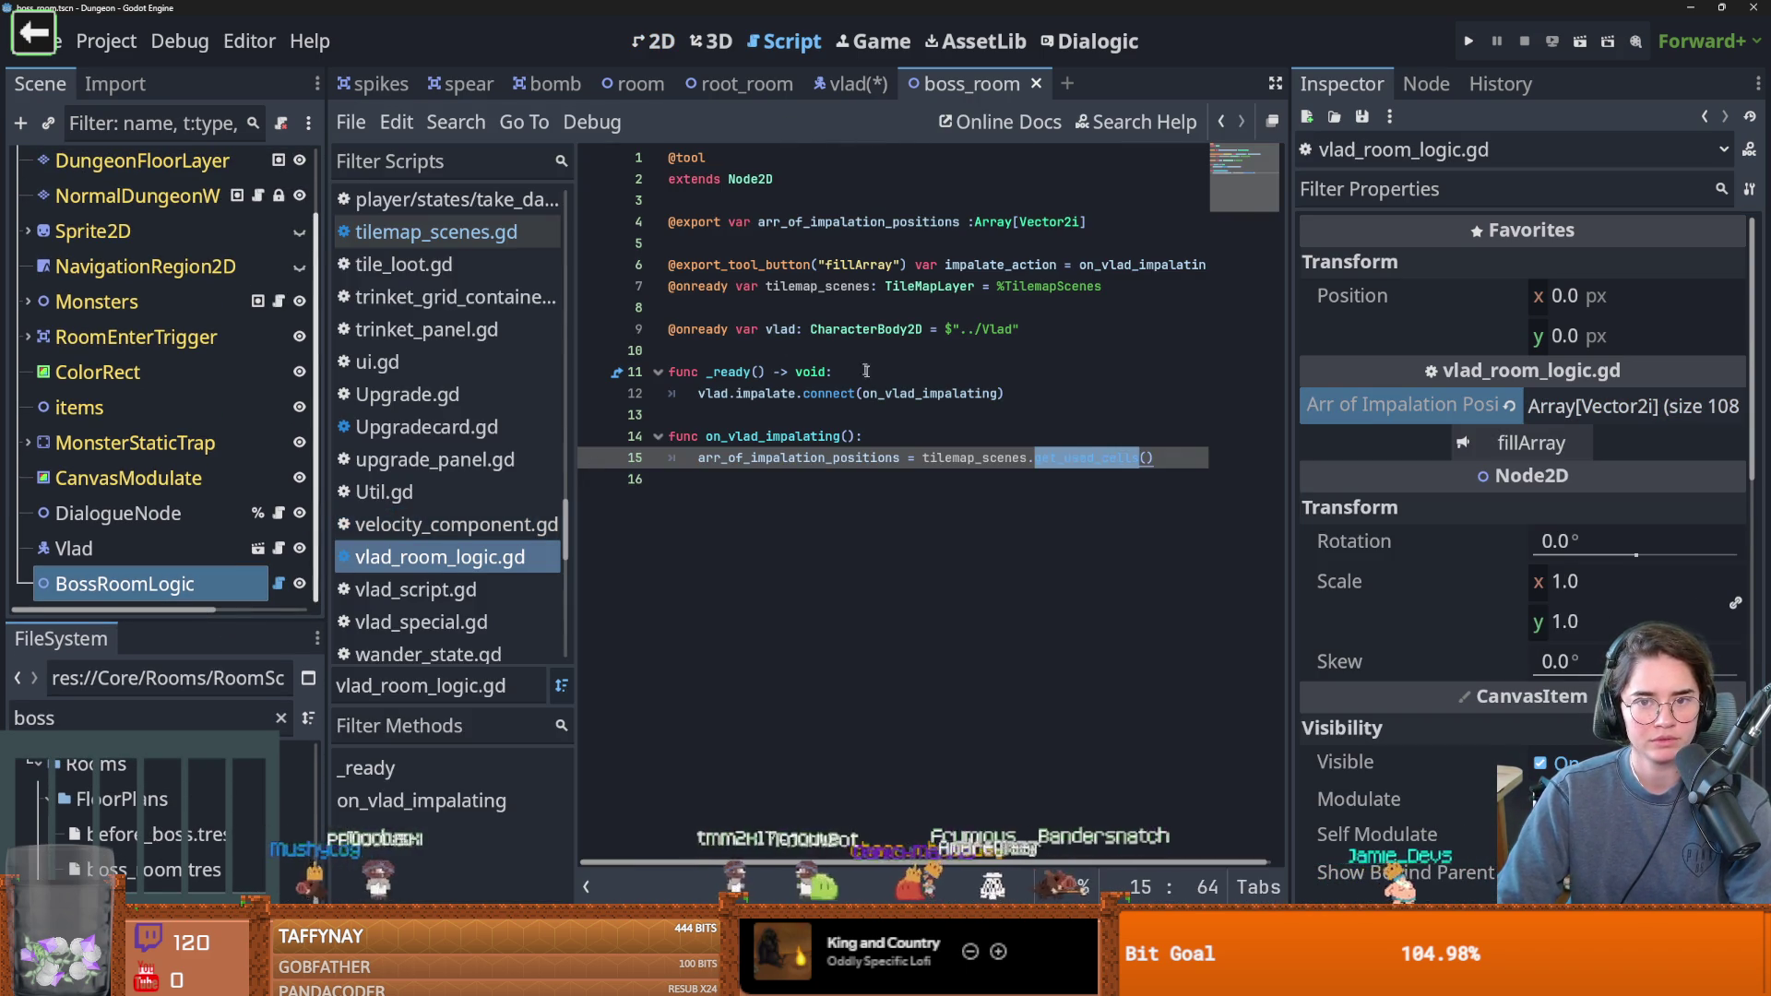
Rename the exported array on line 4 to arr_of_impalation_positions_1 and save.
double_click(861, 226)
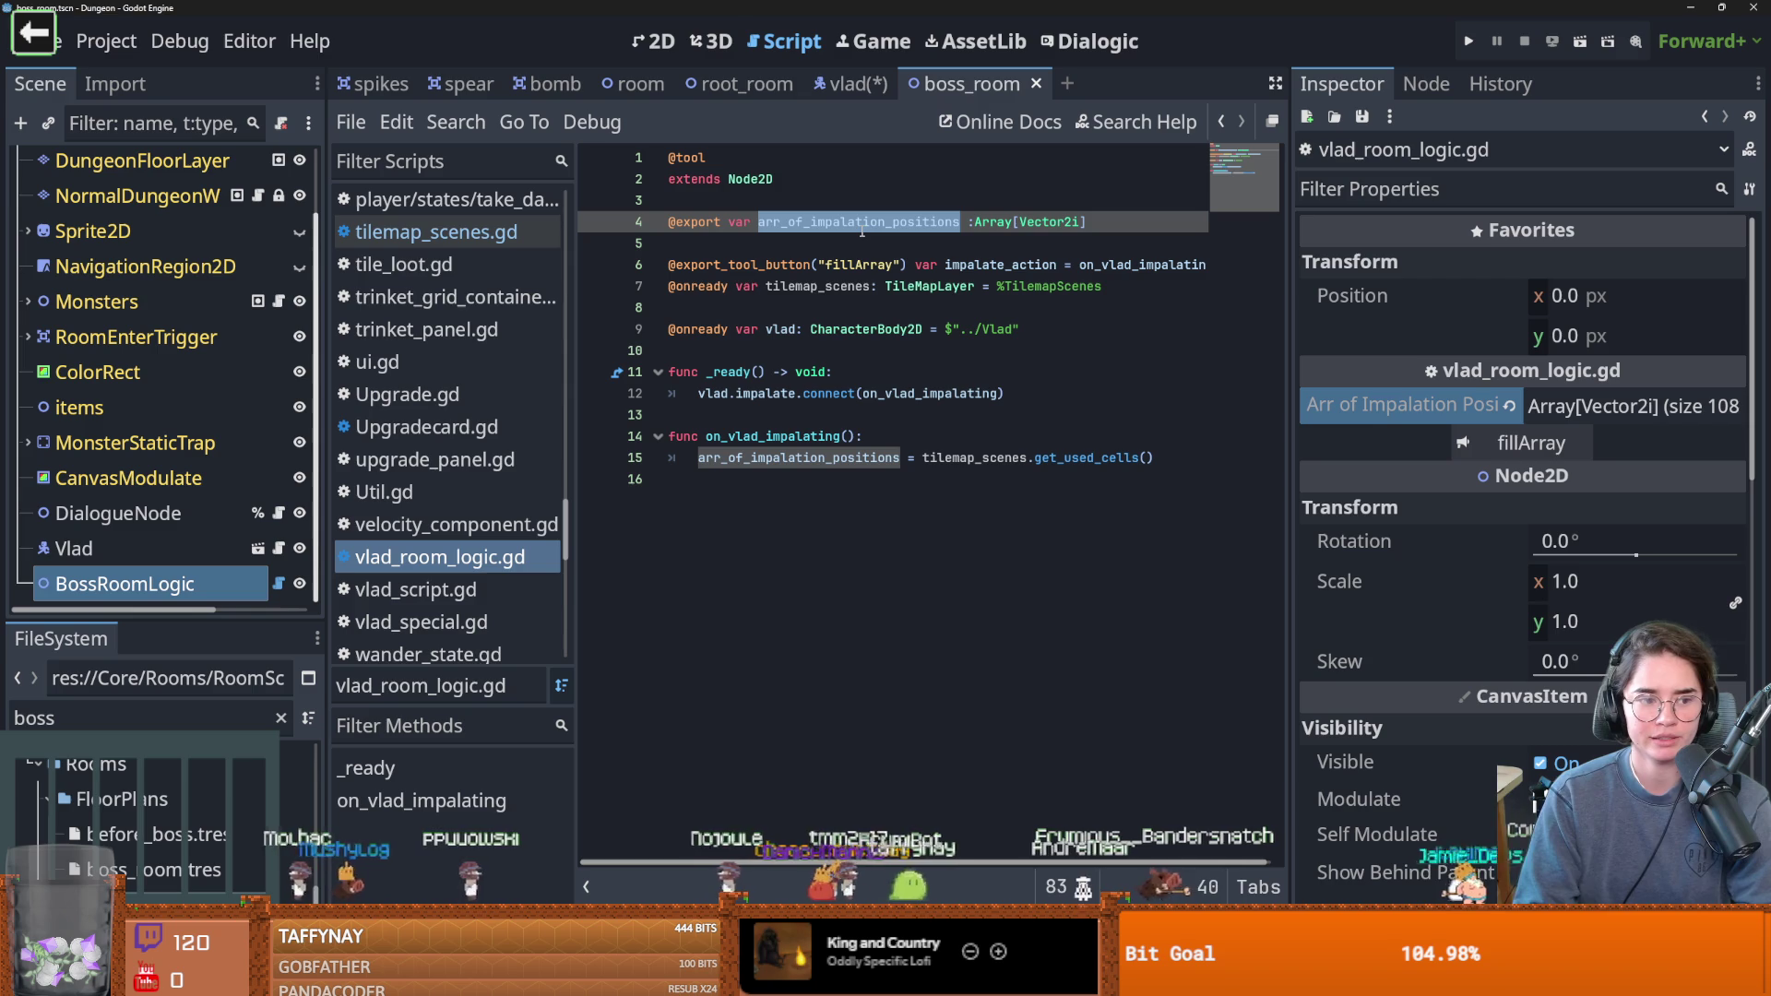
click(965, 225)
text(_1)
key(ctrl+s)
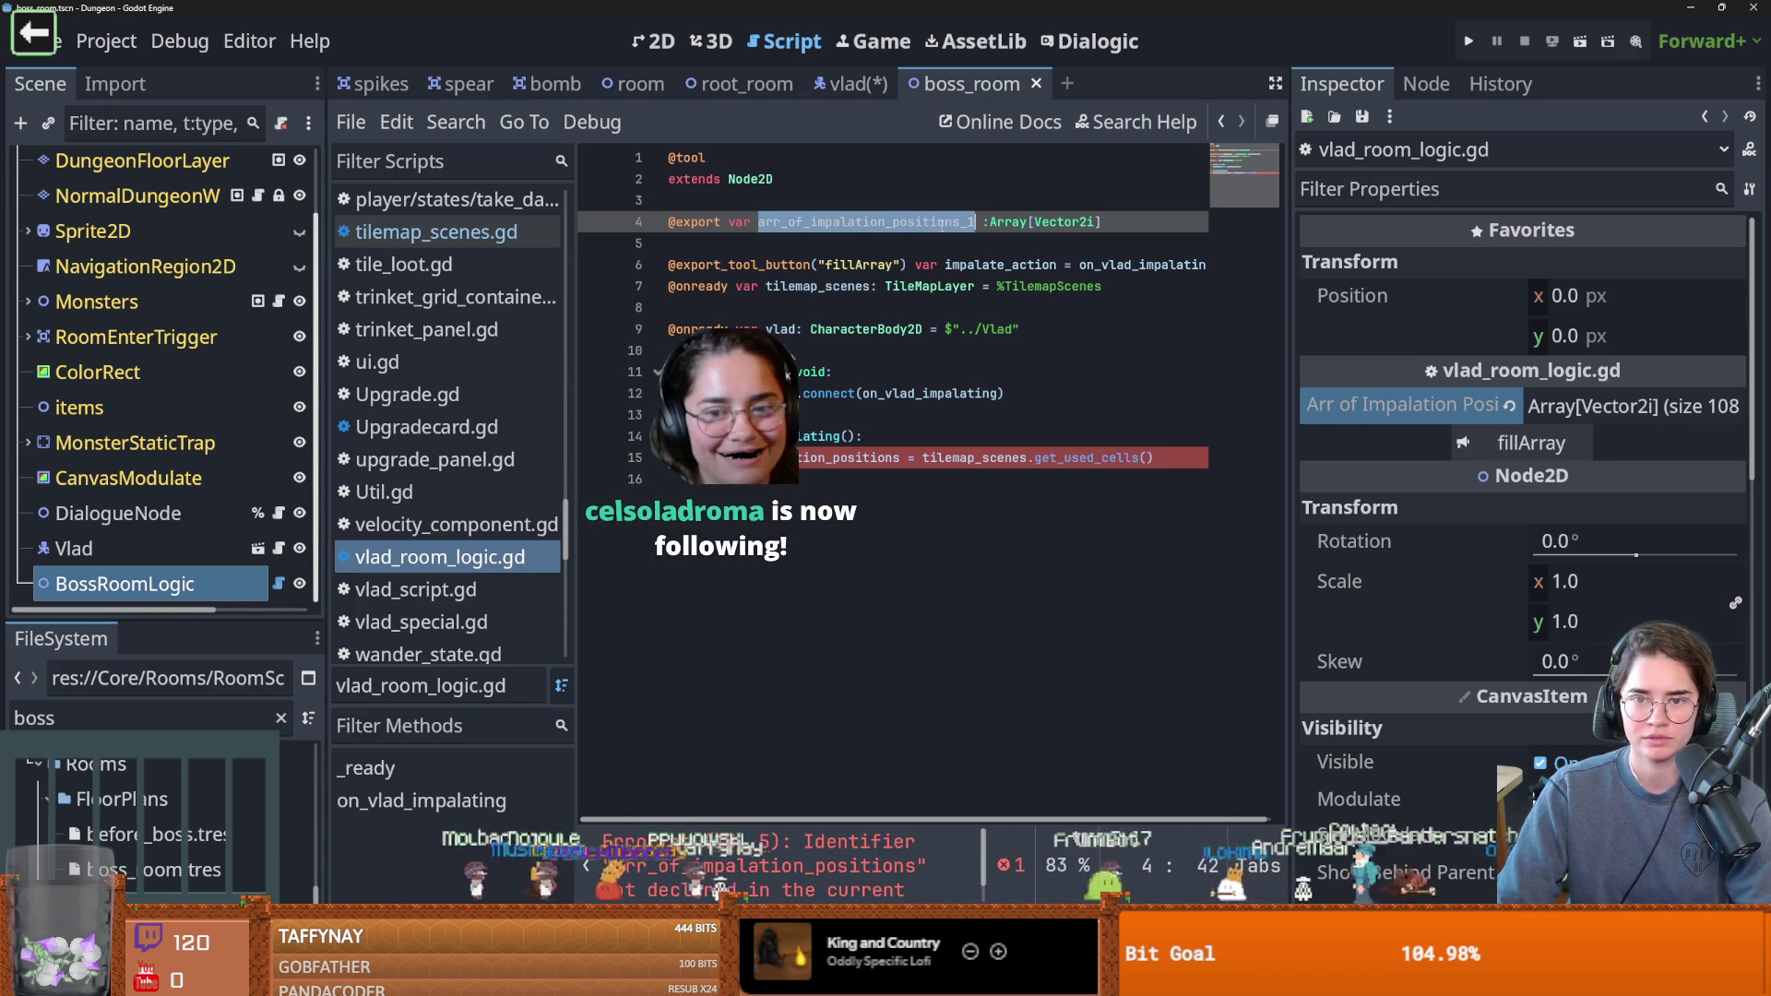
key(ctrl+s)
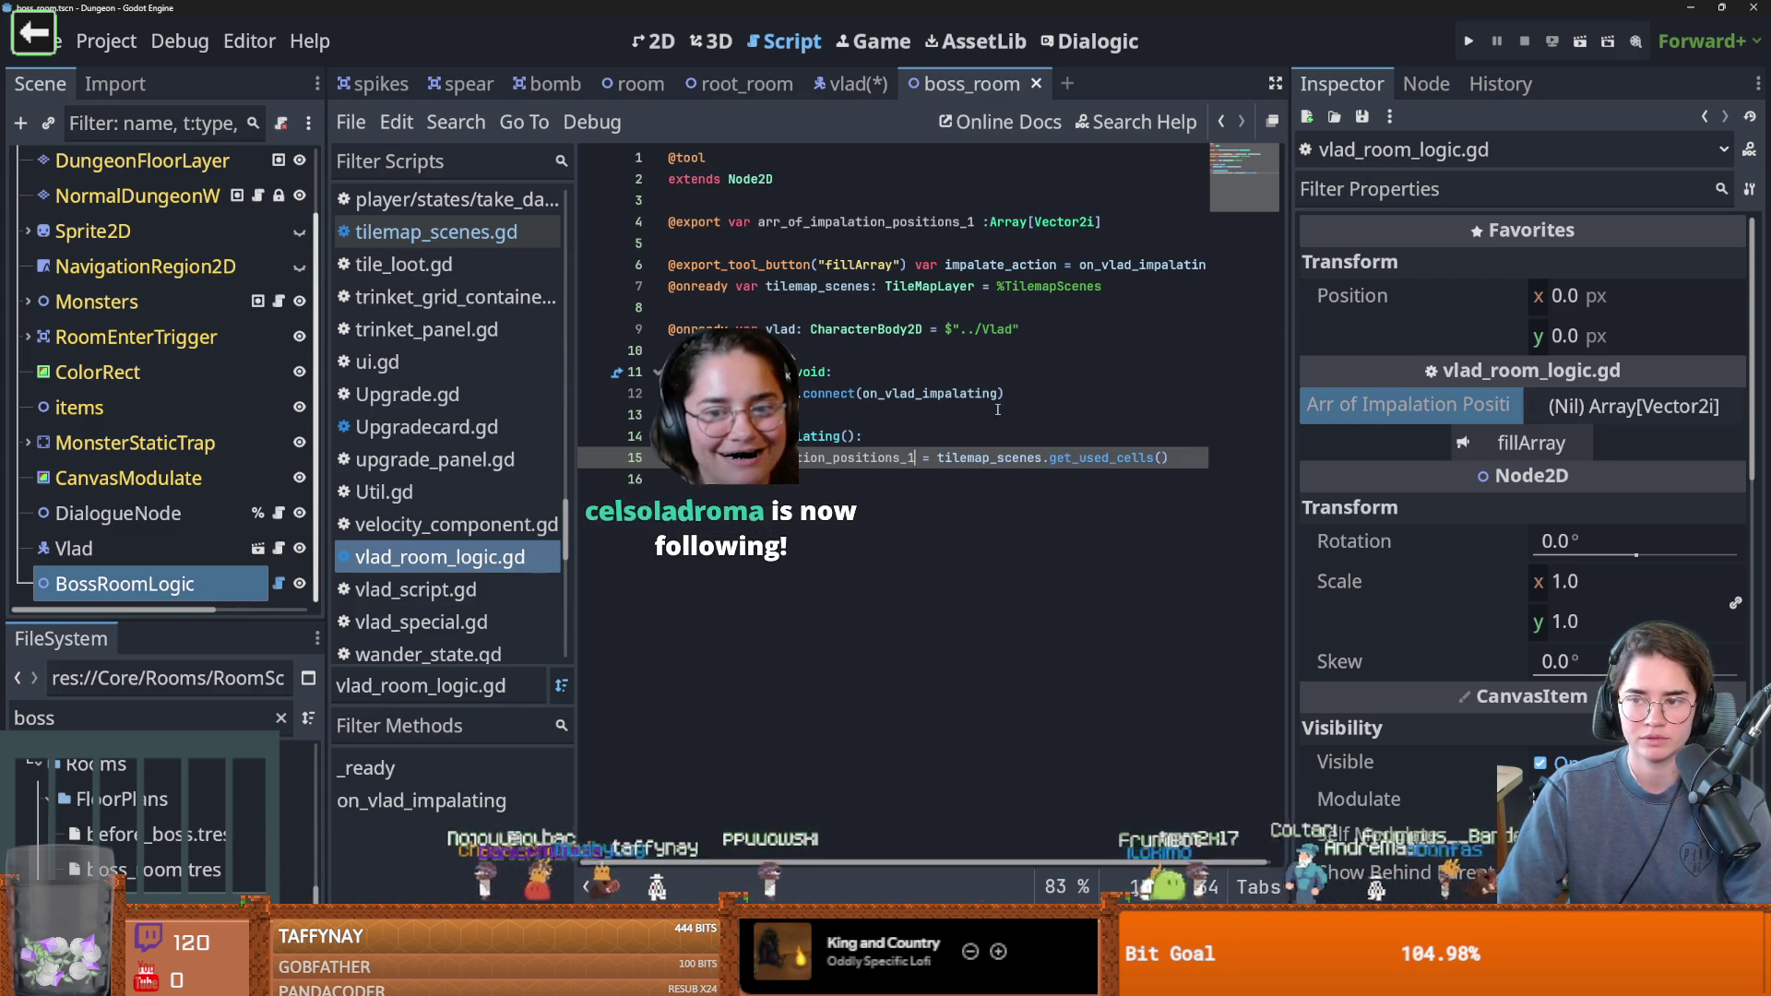
Run fillArray with the renamed array, save, then close and reopen boss_room.tscn.
click(1527, 443)
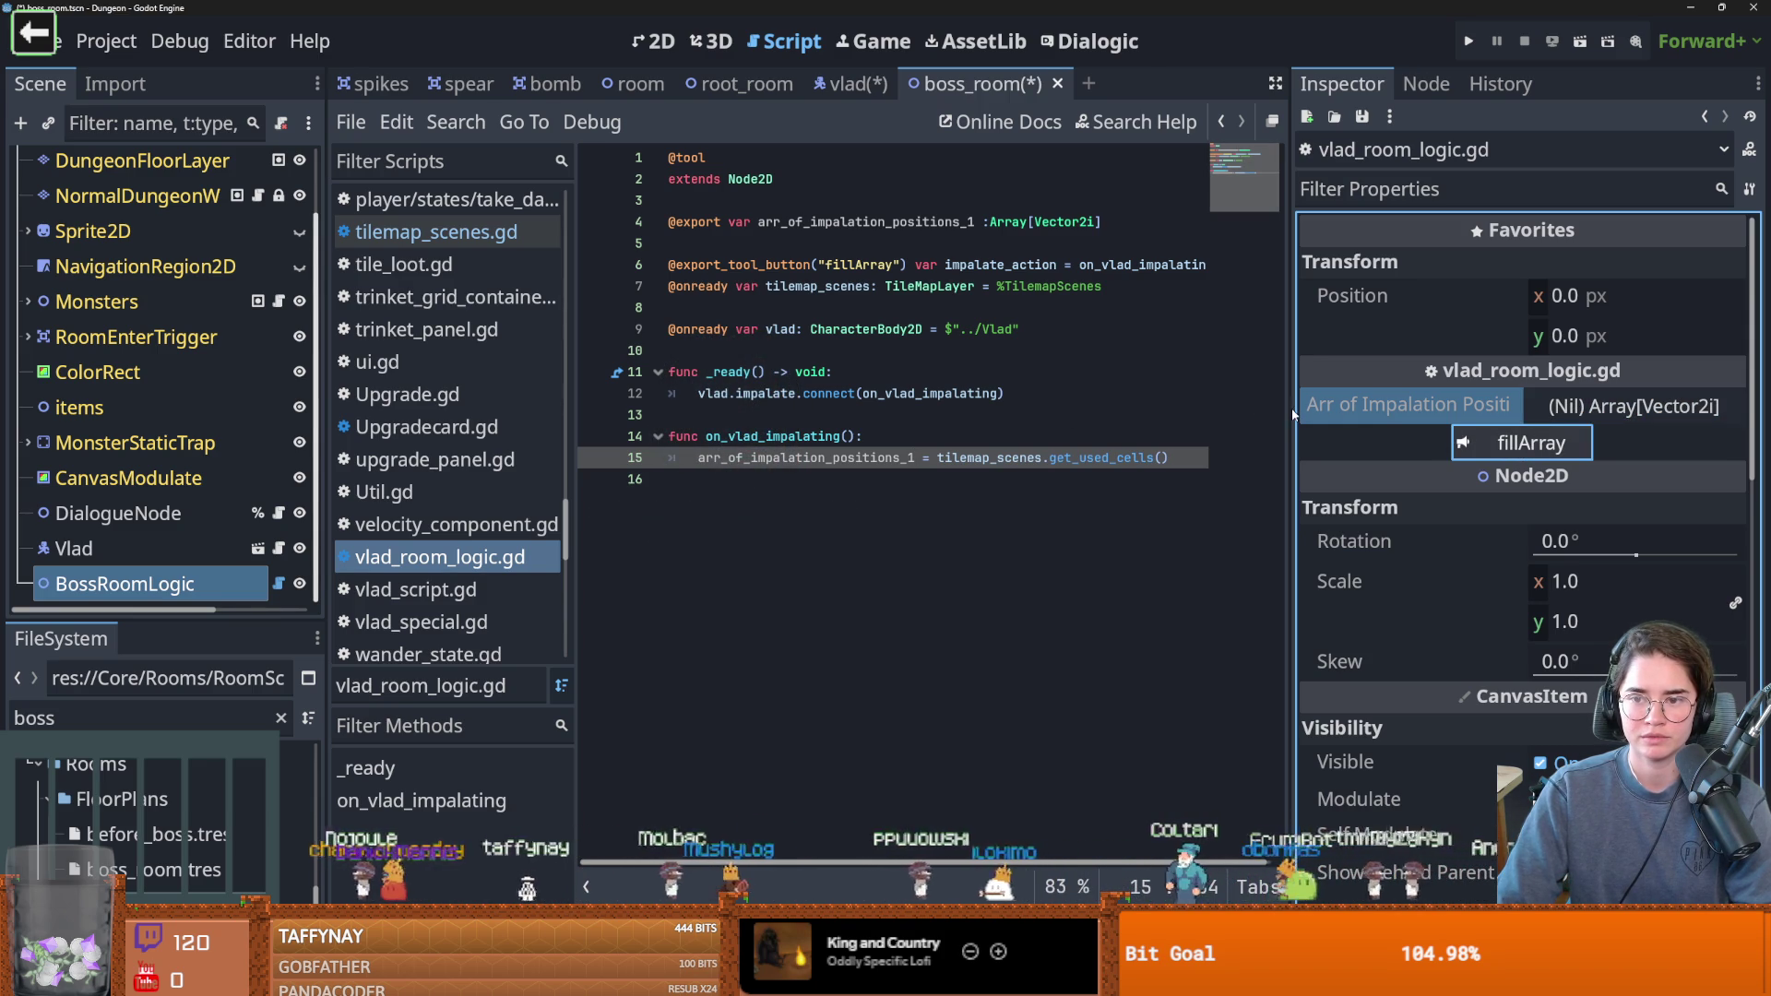
key(ctrl+s)
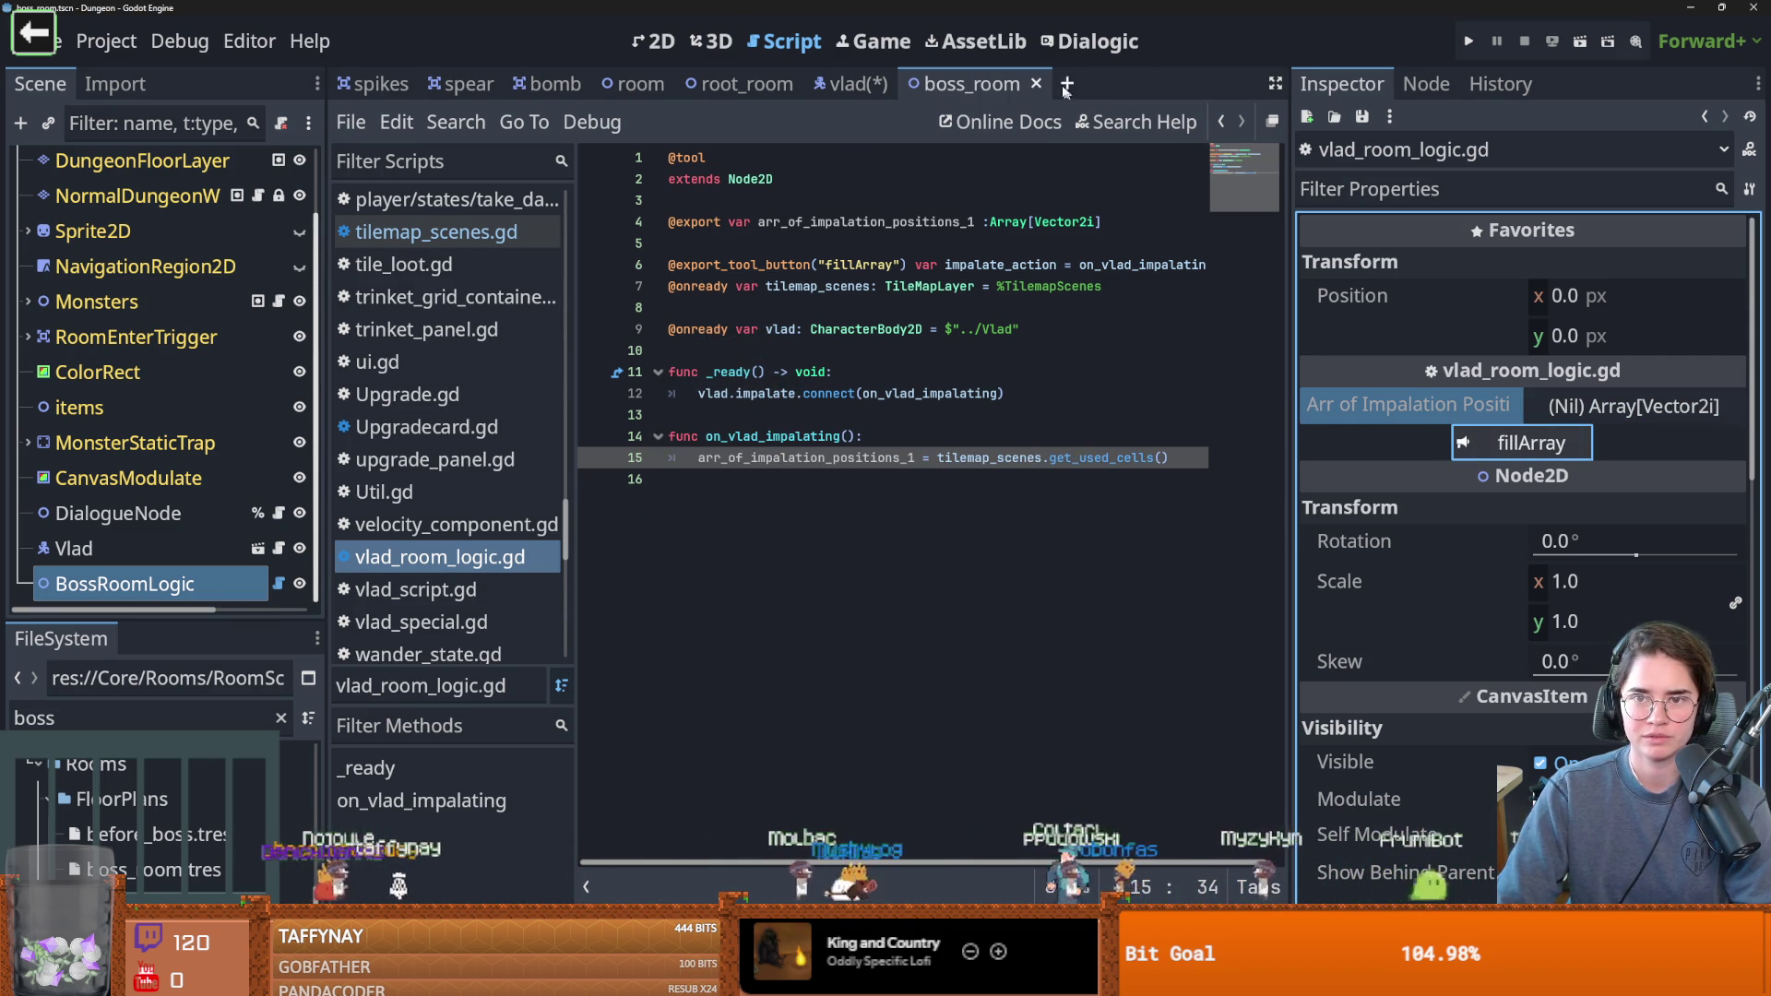
click(1036, 83)
scroll(138, 812, down, 2)
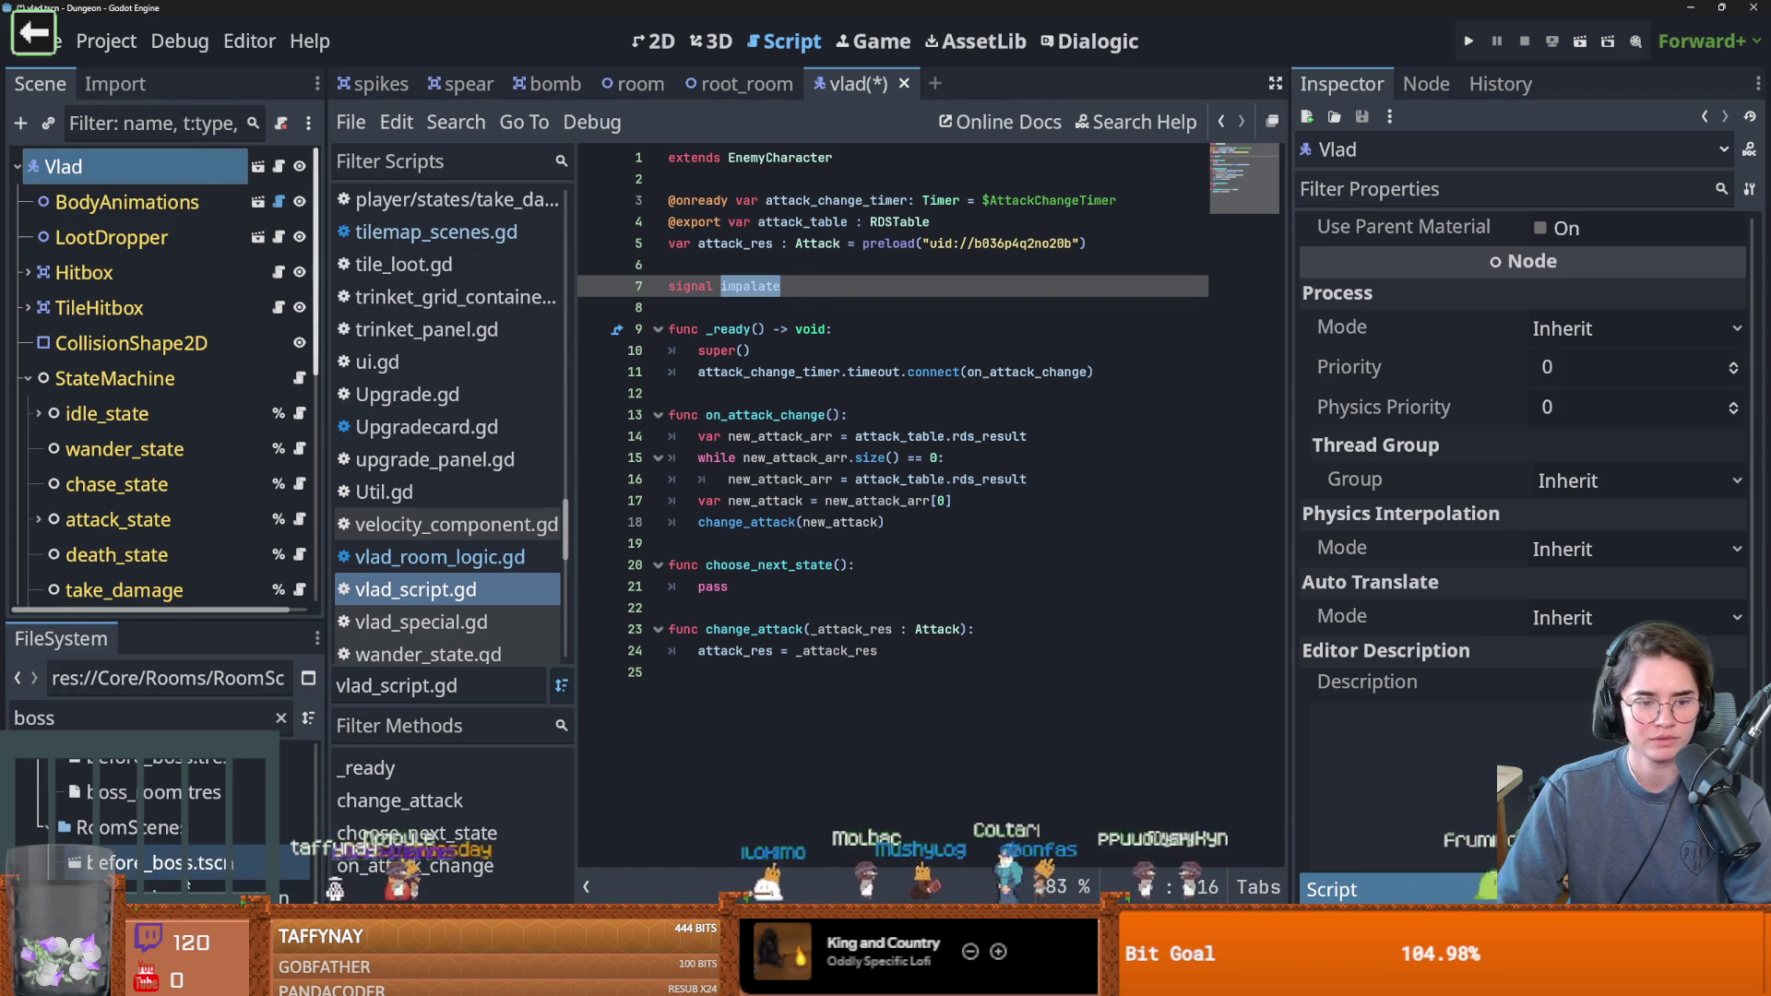
double_click(152, 885)
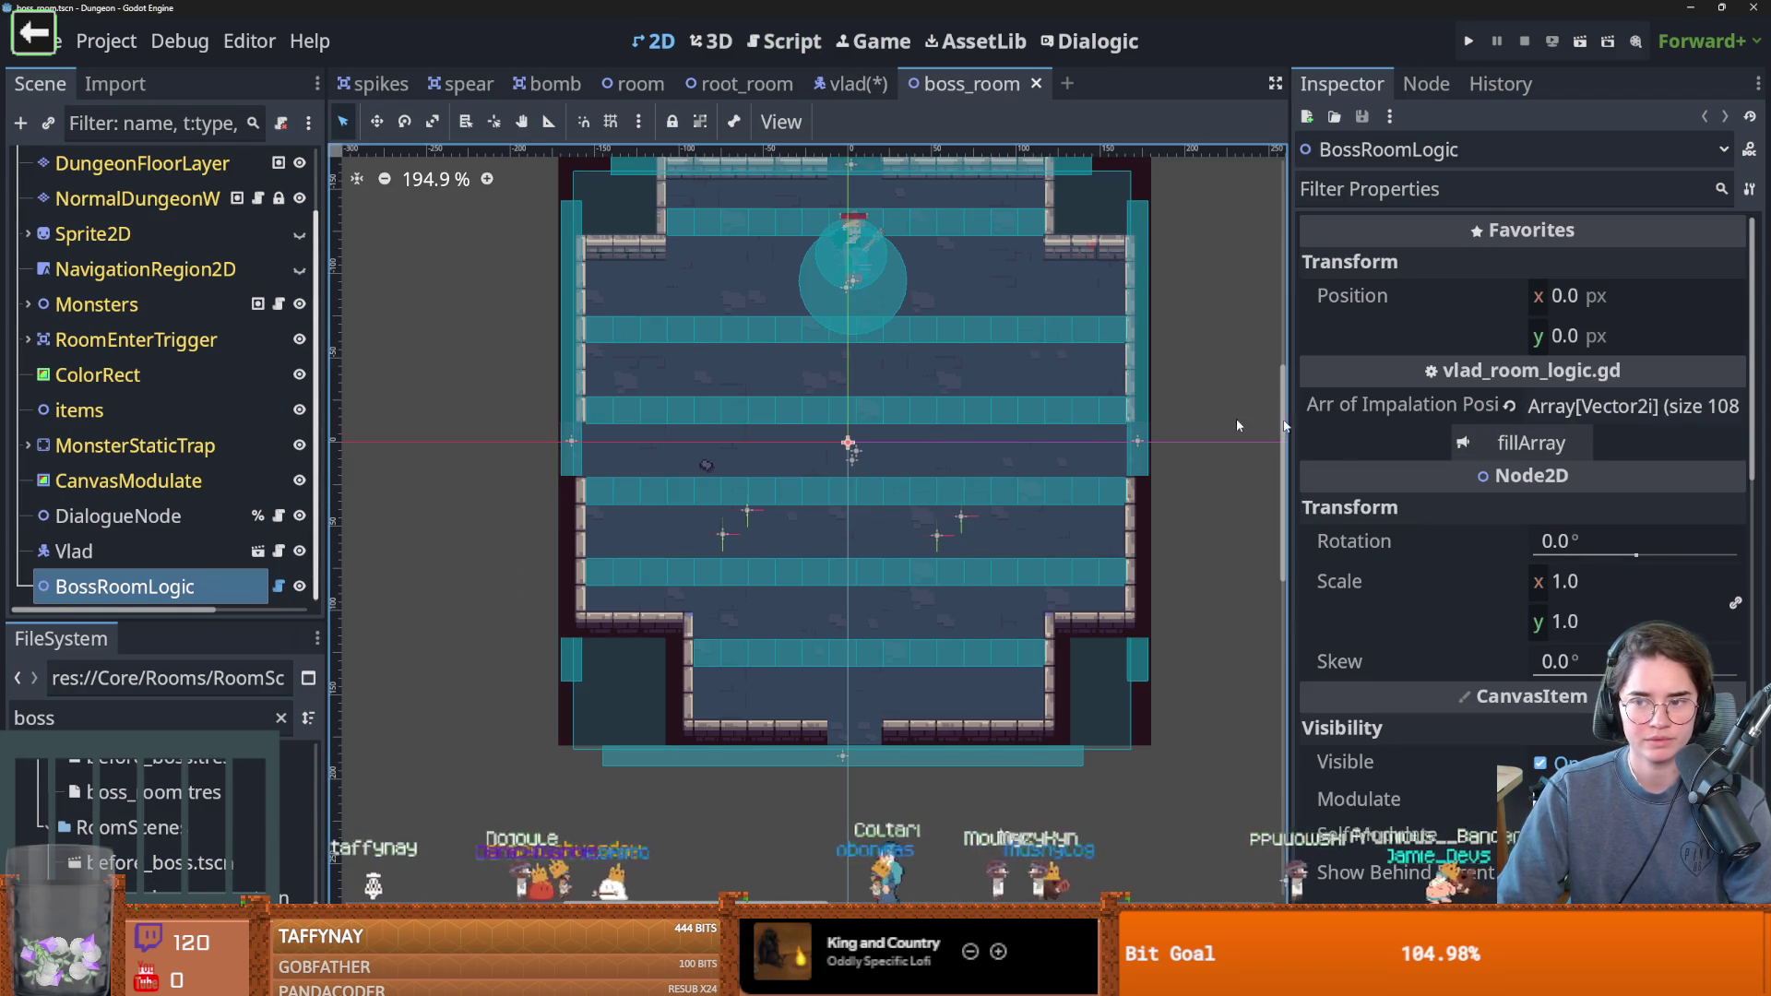
key(ctrl+s)
In BossRoomLogic's script, duplicate the line 4 export declaration directly below itself.
click(279, 586)
drag(1110, 221, 643, 225)
key(ctrl+c)
key(End)
key(Return)
key(ctrl+v)
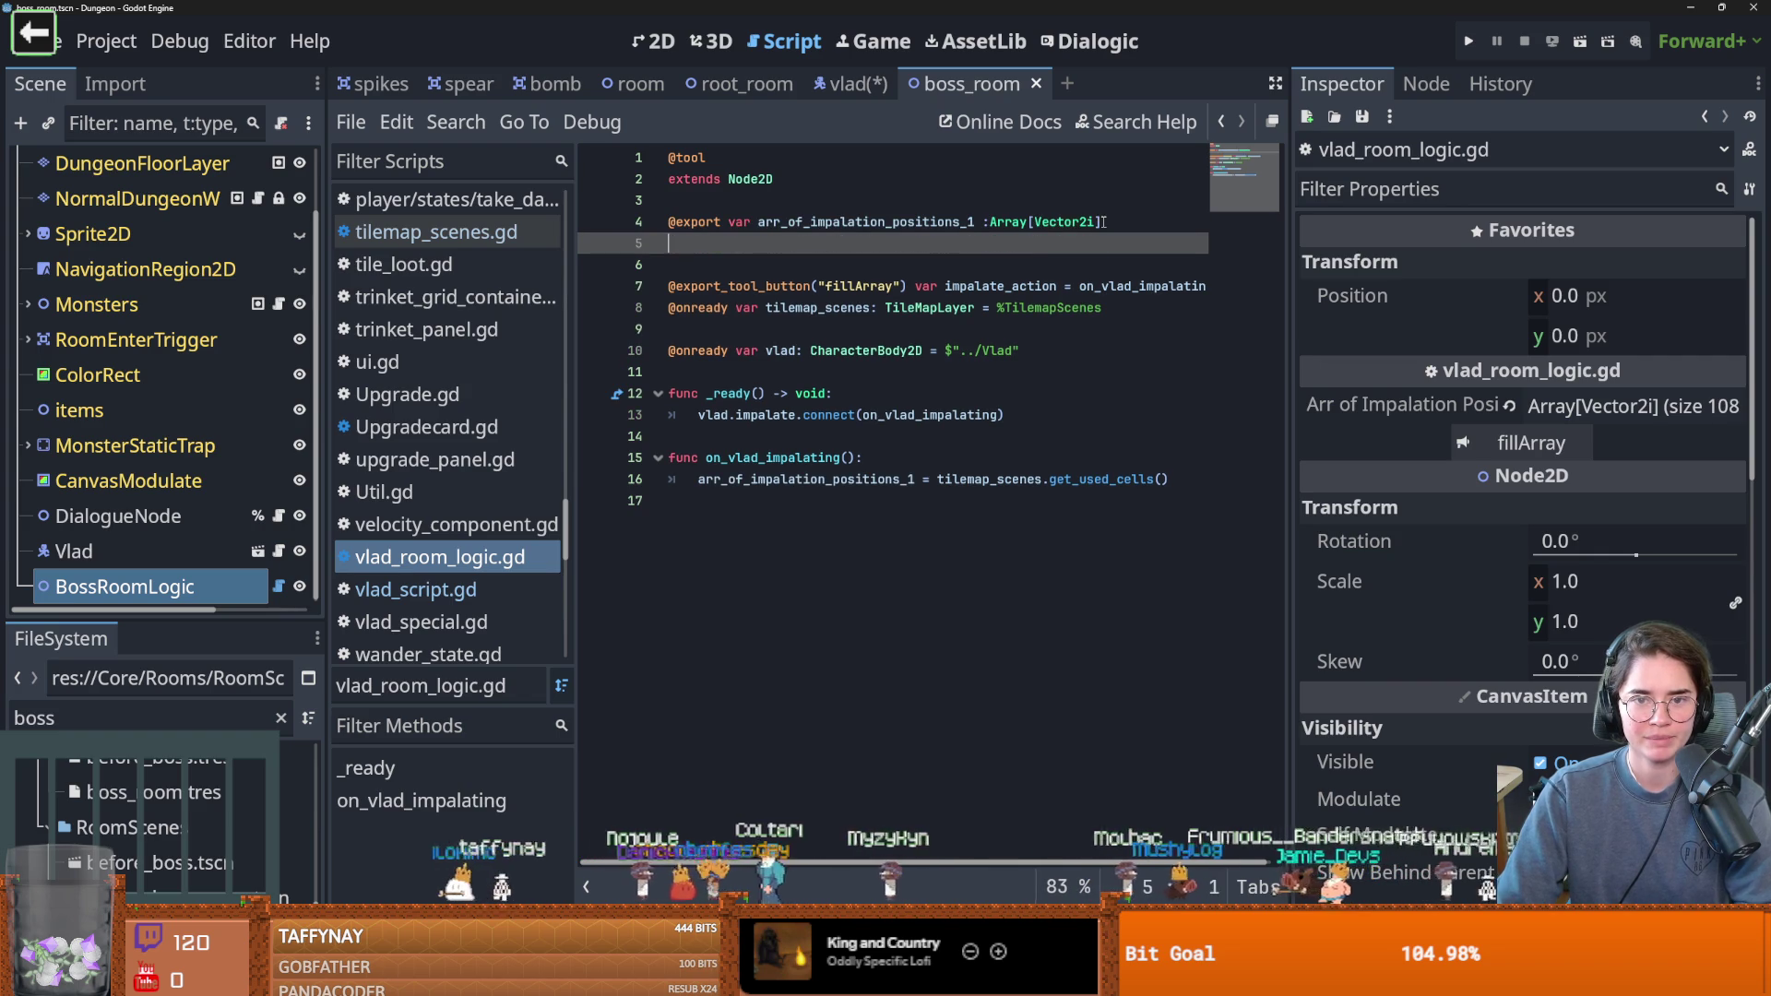
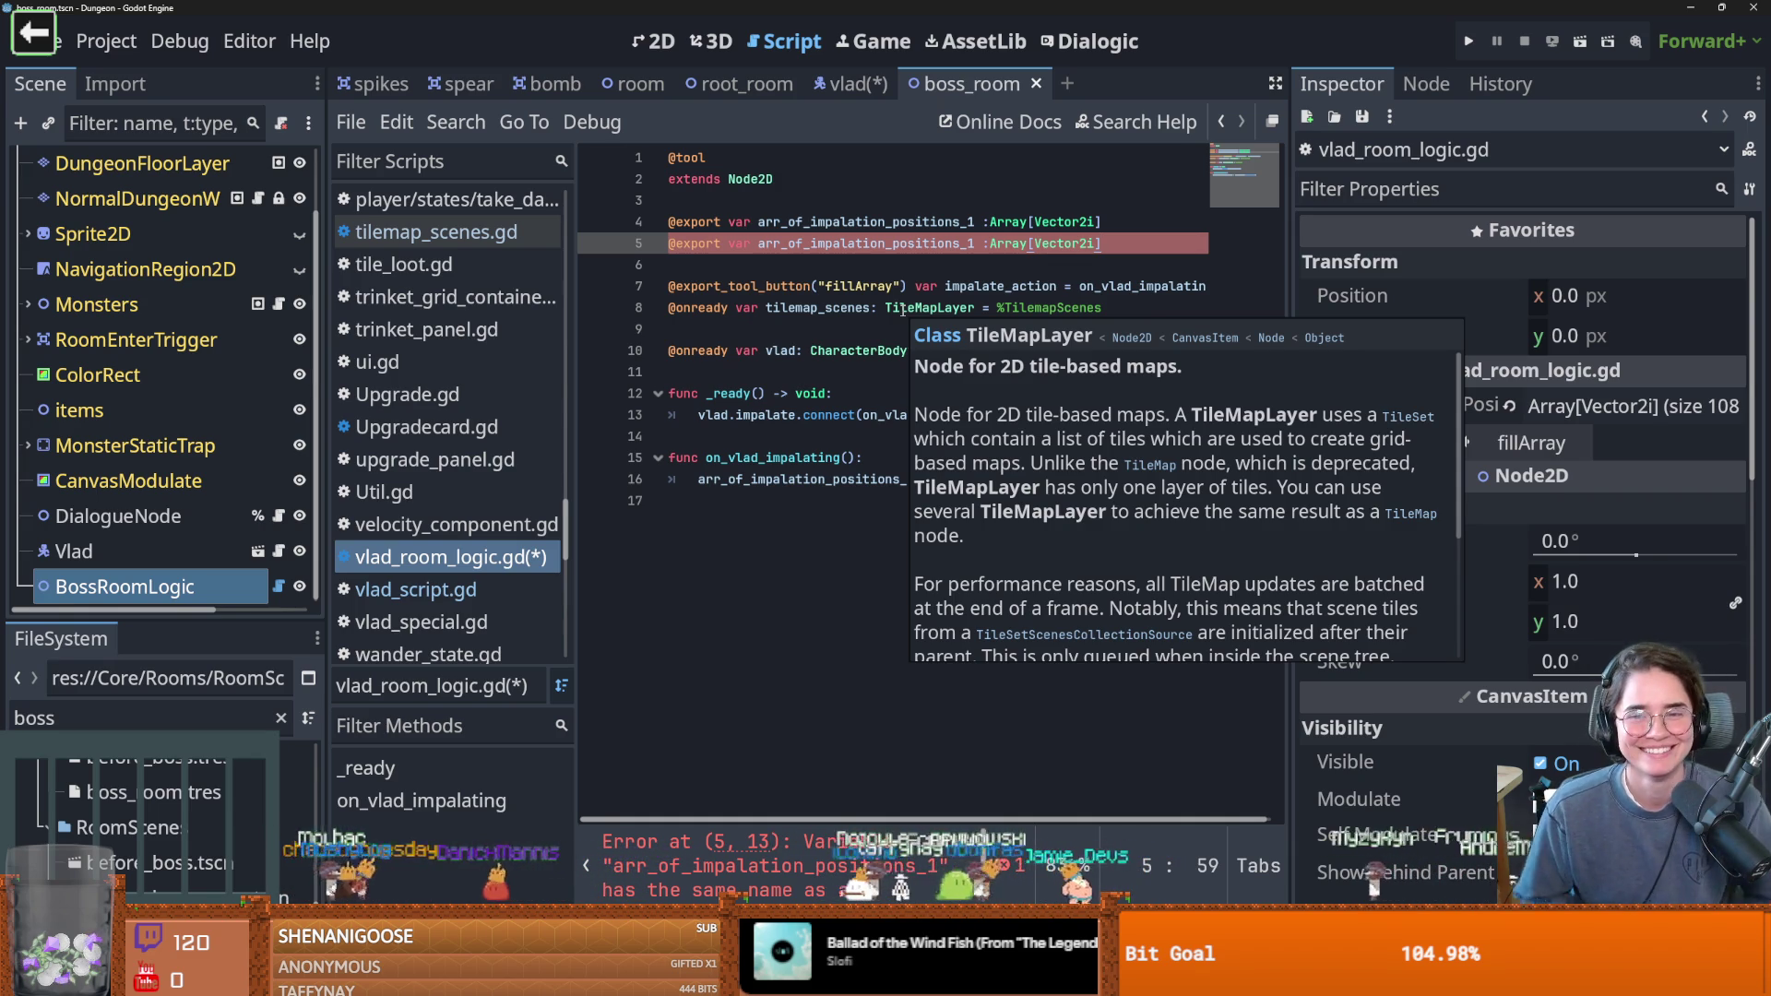
Rename the line 5 array to arr_of_impalation_positions_2 and save the script.
key(BackSpace)
text(2)
key(ctrl+s)
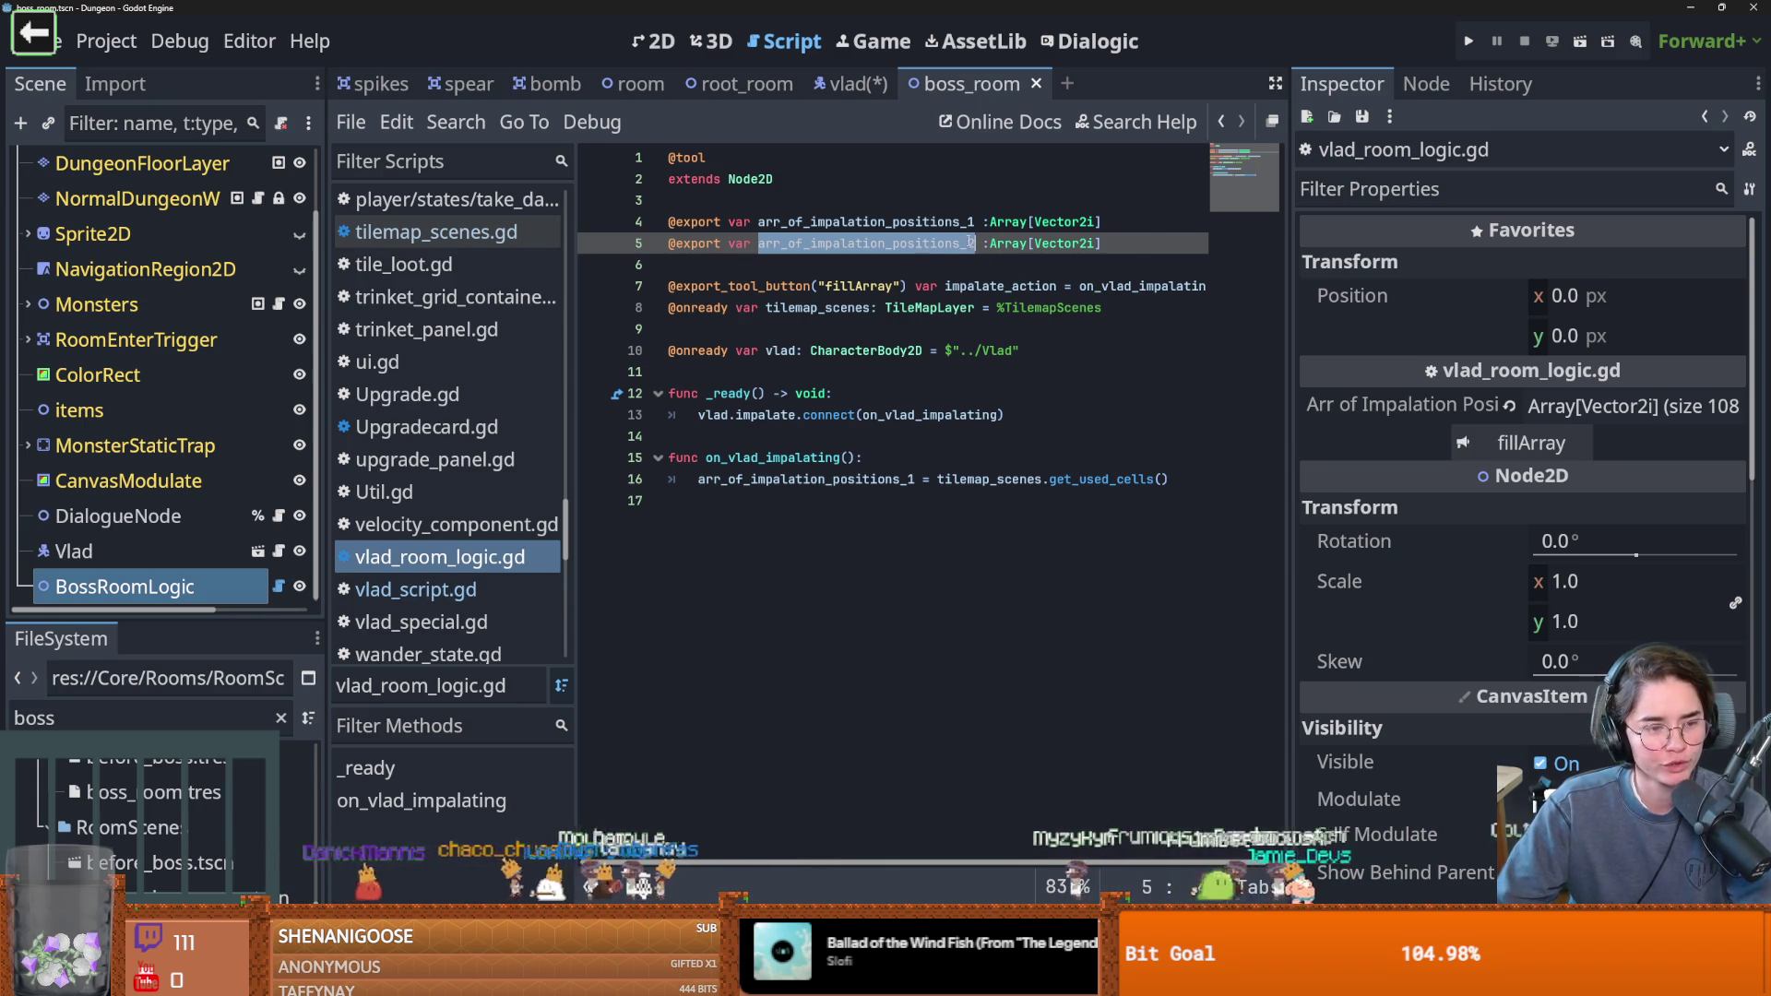
click(804, 267)
key(ctrl+s)
click(919, 204)
key(ctrl+s)
Check the Vector2i type documentation on line 5, then save again.
click(1074, 244)
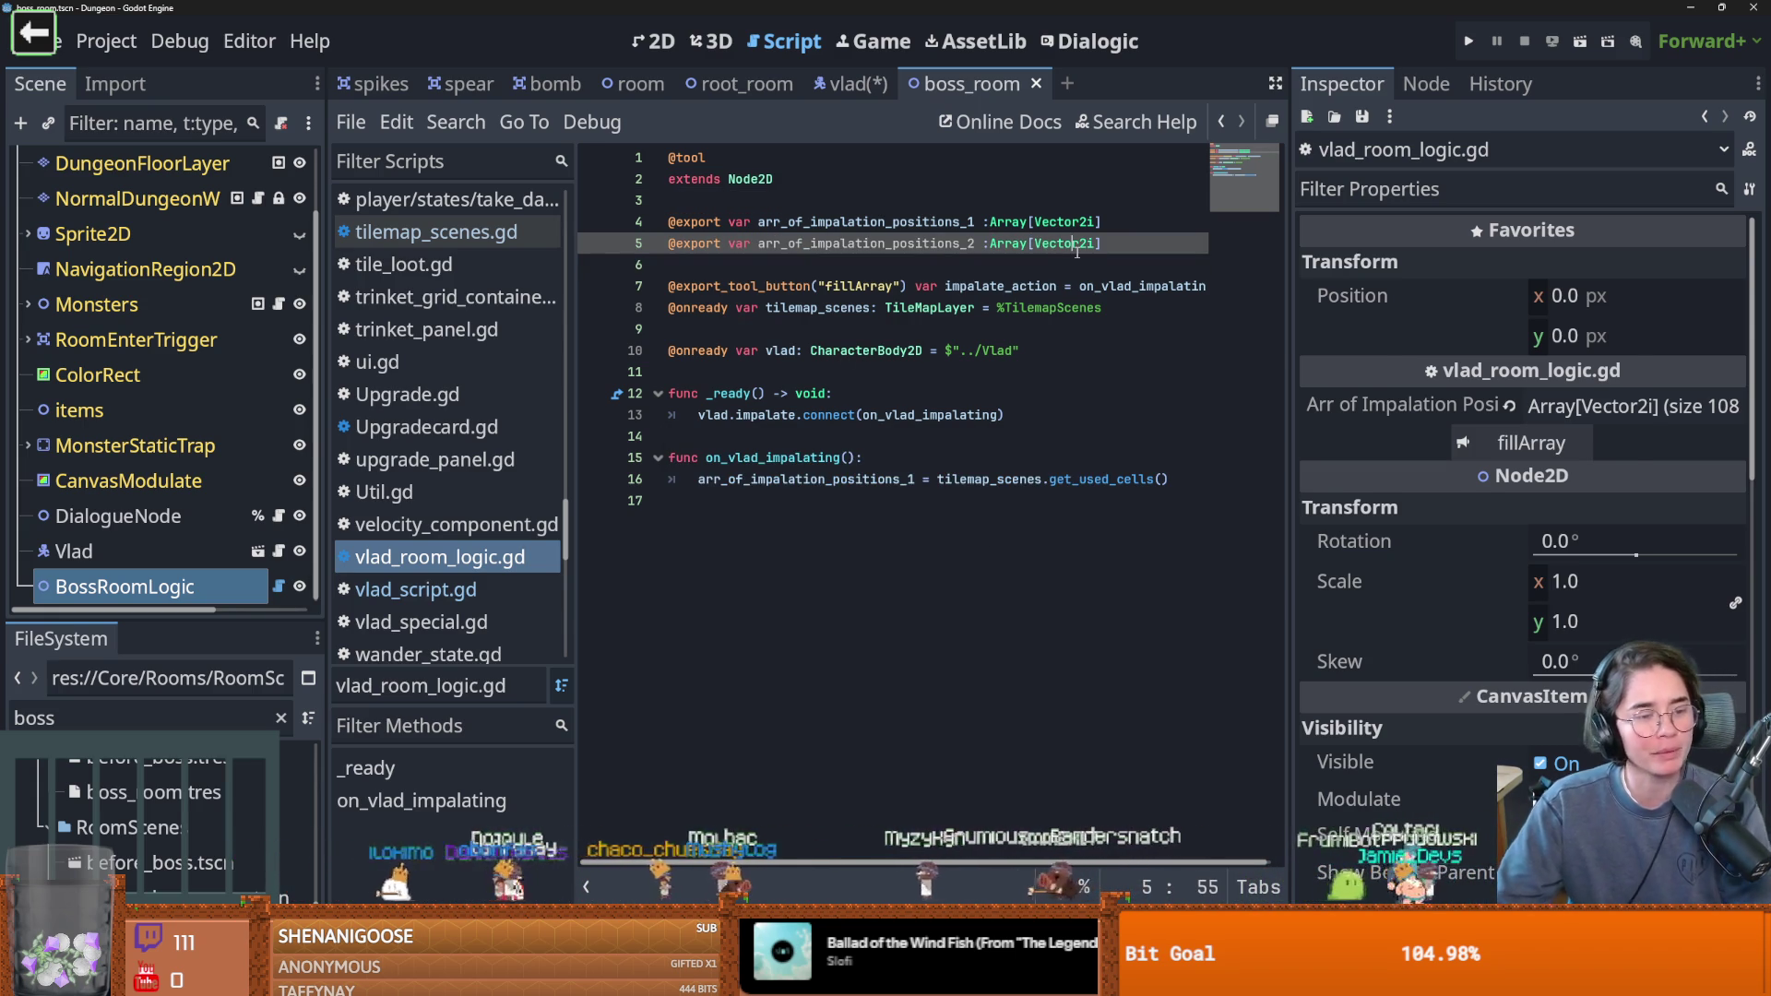
mouse_move(1076, 252)
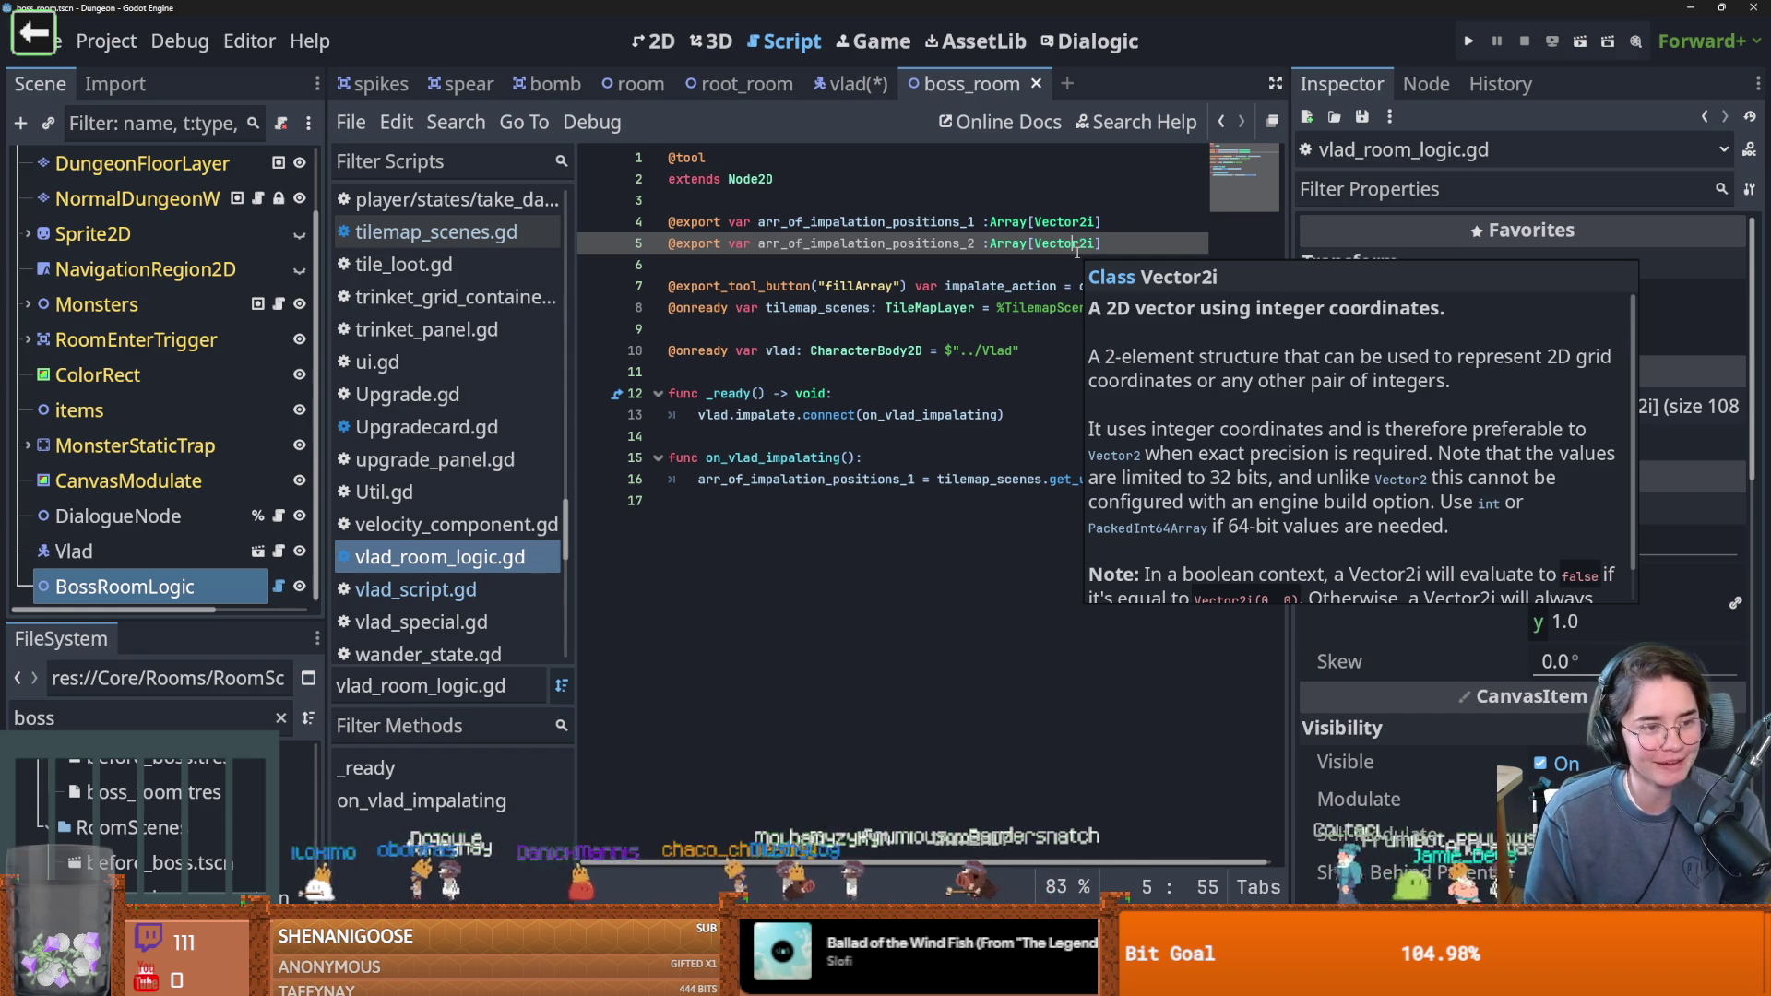
click(952, 244)
key(ctrl+s)
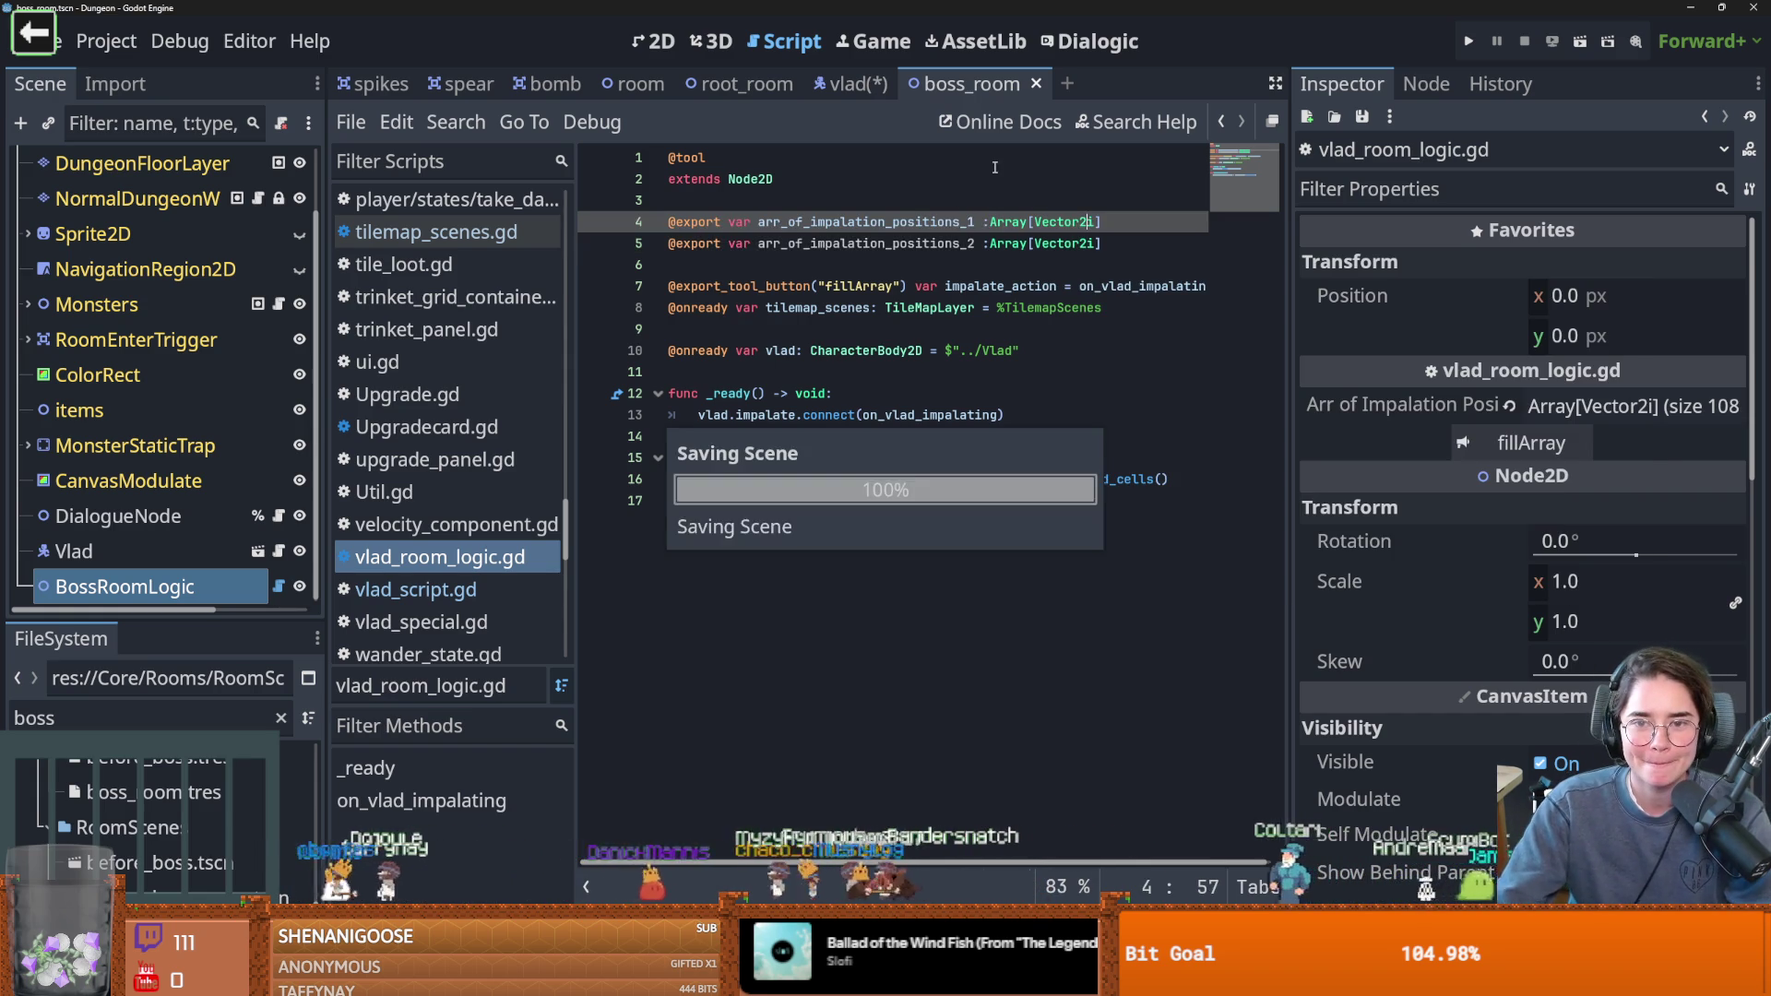
key(ctrl+s)
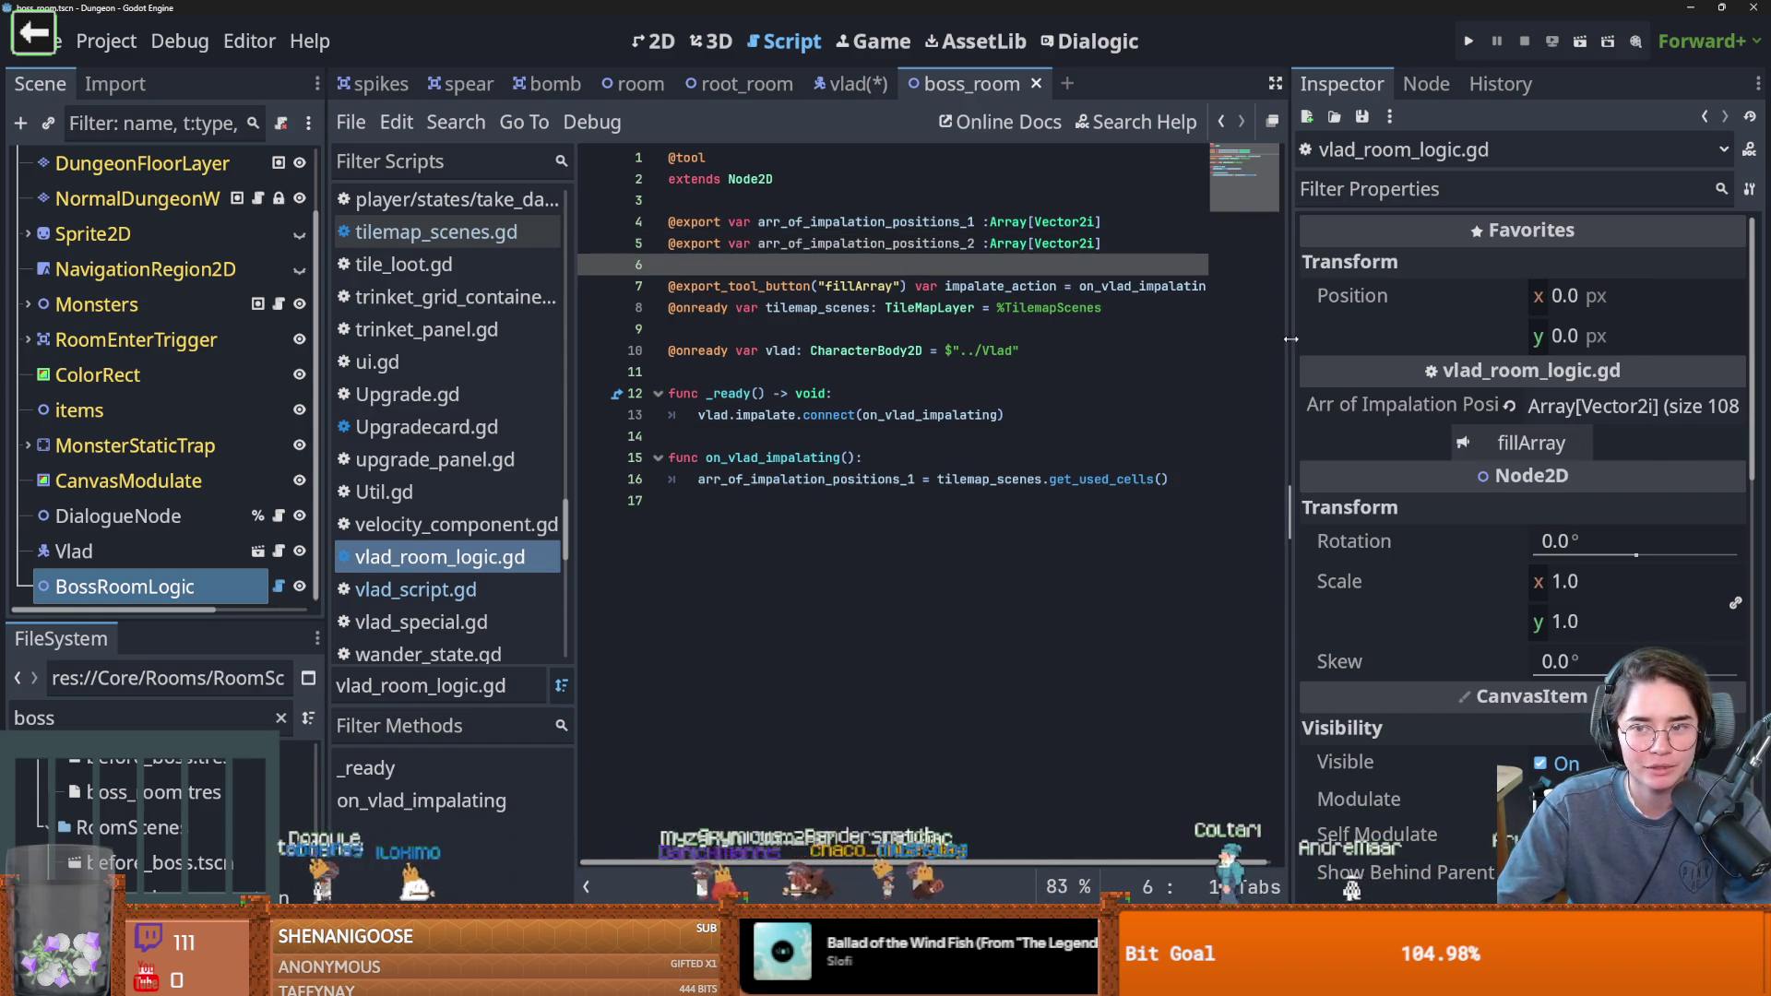
click(937, 286)
key(ctrl+s)
Replace positions_1 on line 16 with arr_of_impalation_positions_2 and save.
double_click(928, 250)
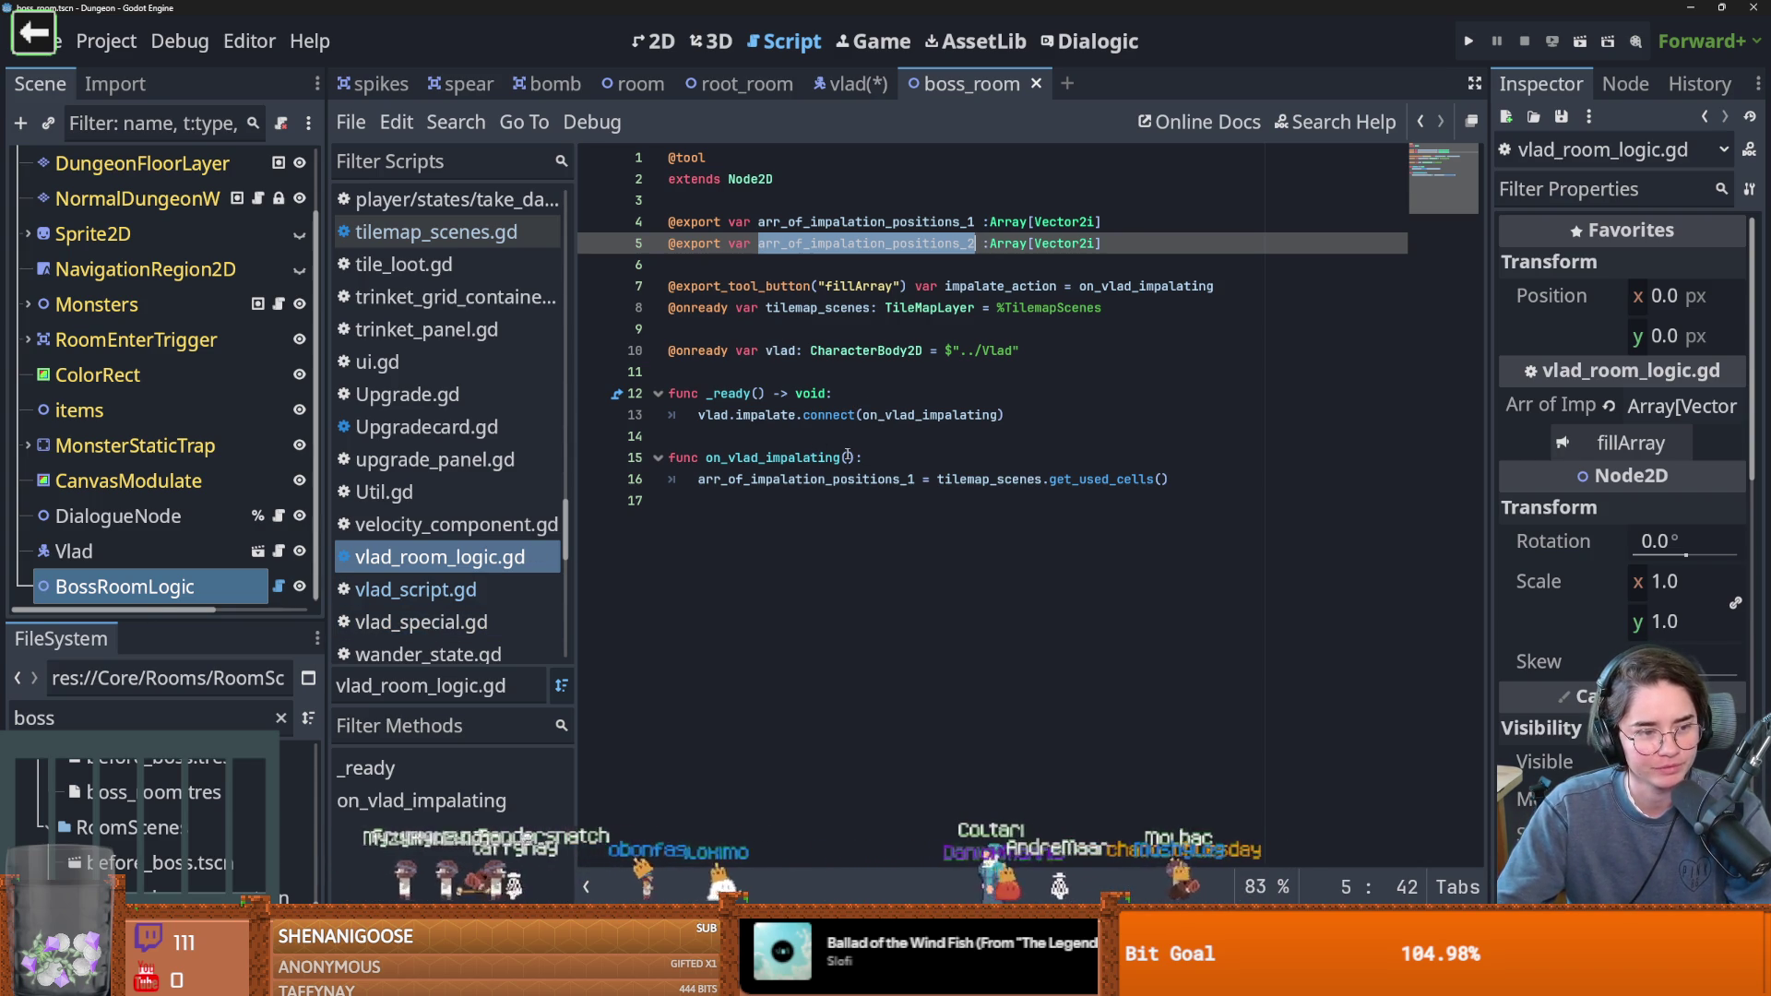
click(1019, 377)
key(ctrl+s)
click(947, 247)
double_click(946, 244)
key(ctrl+c)
double_click(909, 479)
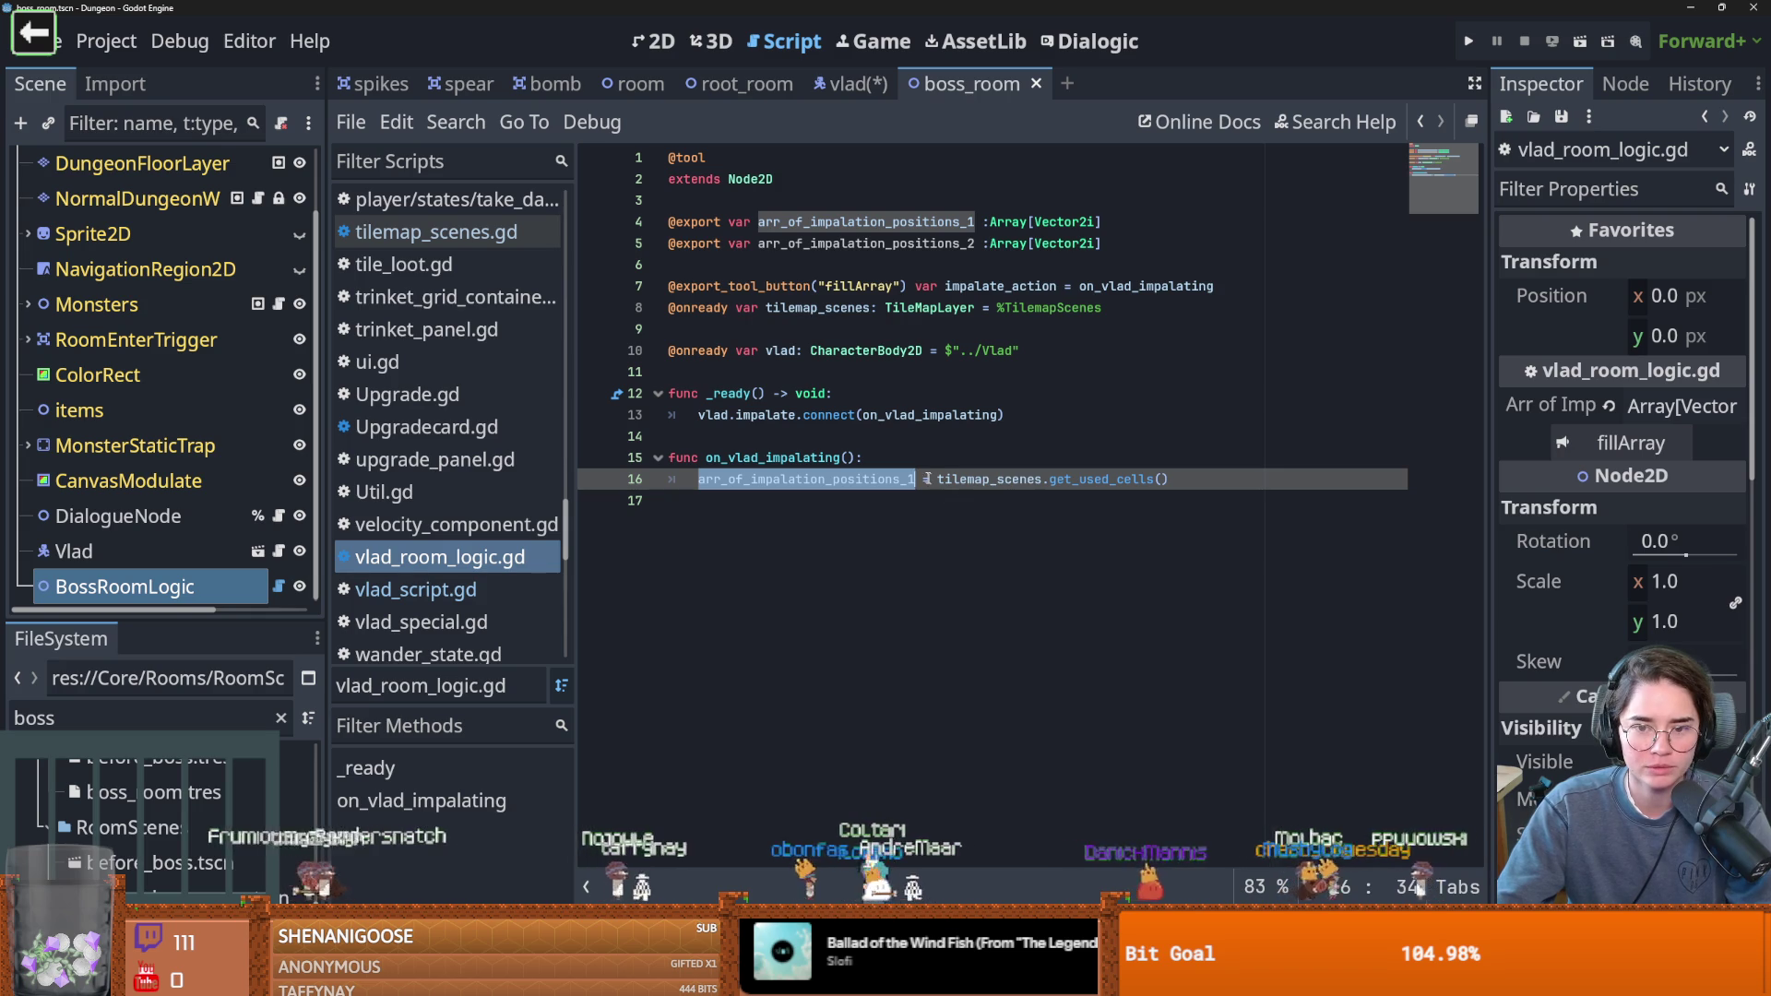
key(ctrl+v)
key(ctrl+s)
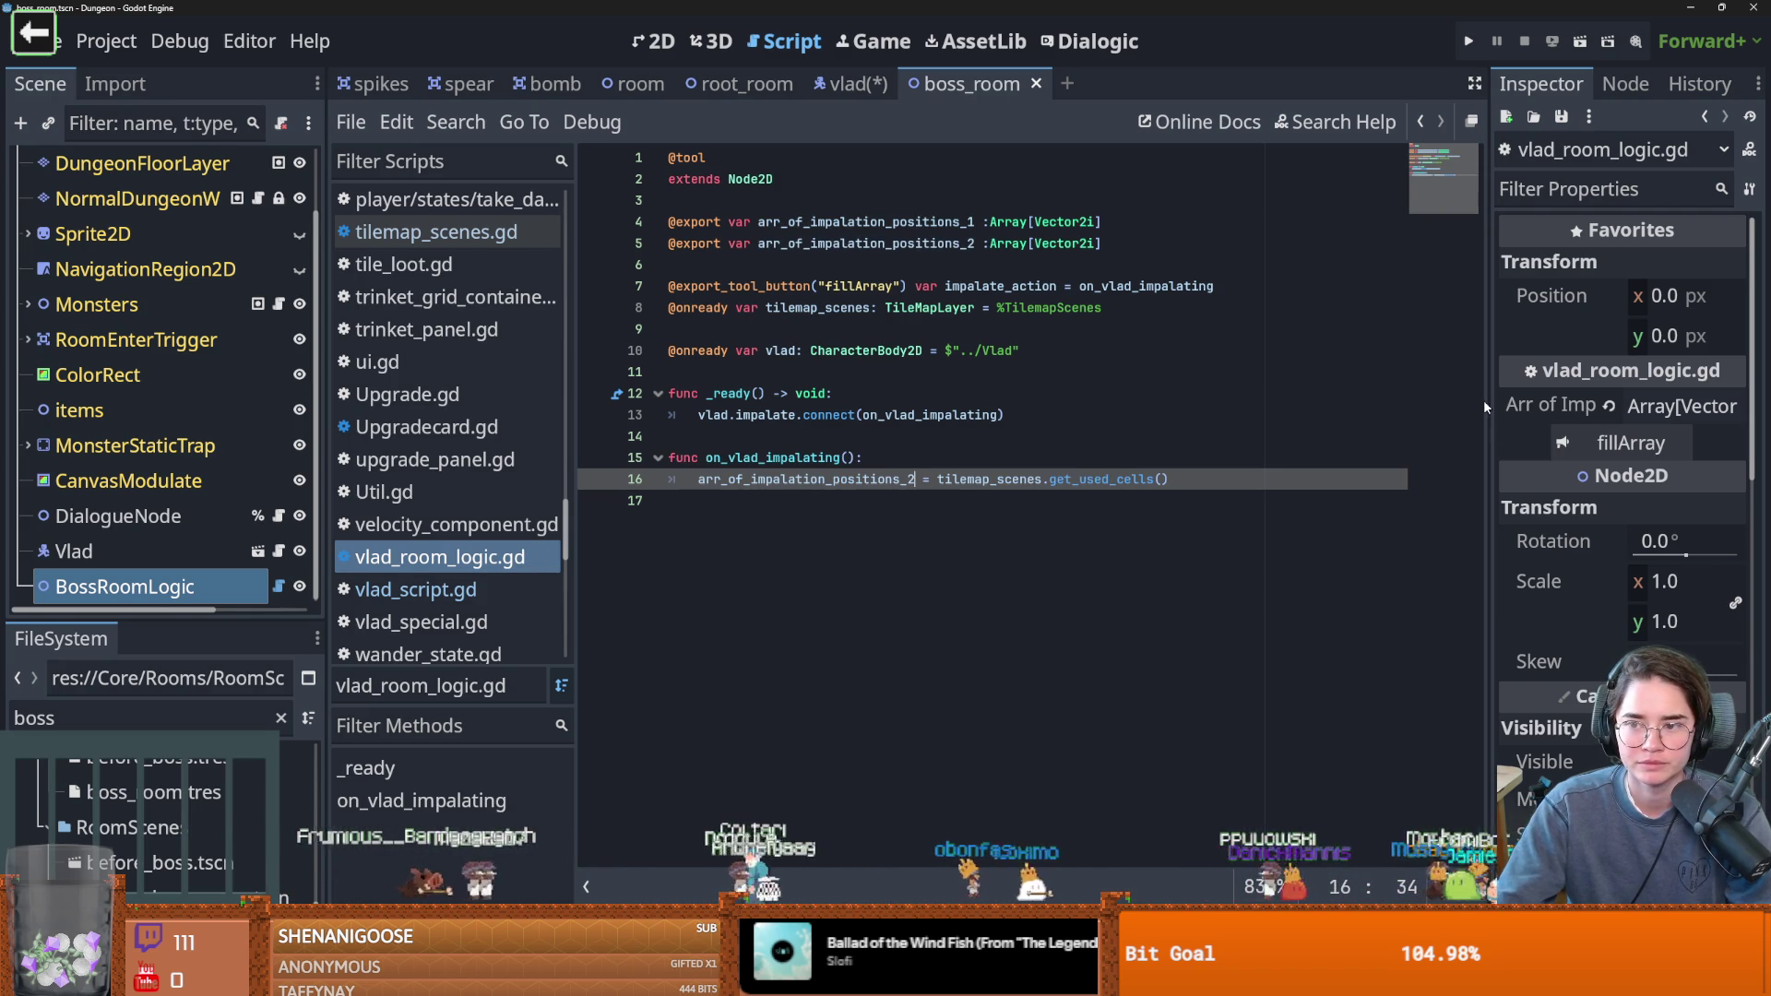
Widen the Inspector and bring up the boss room's 2D view.
drag(1489, 404, 1243, 389)
key(ctrl+s)
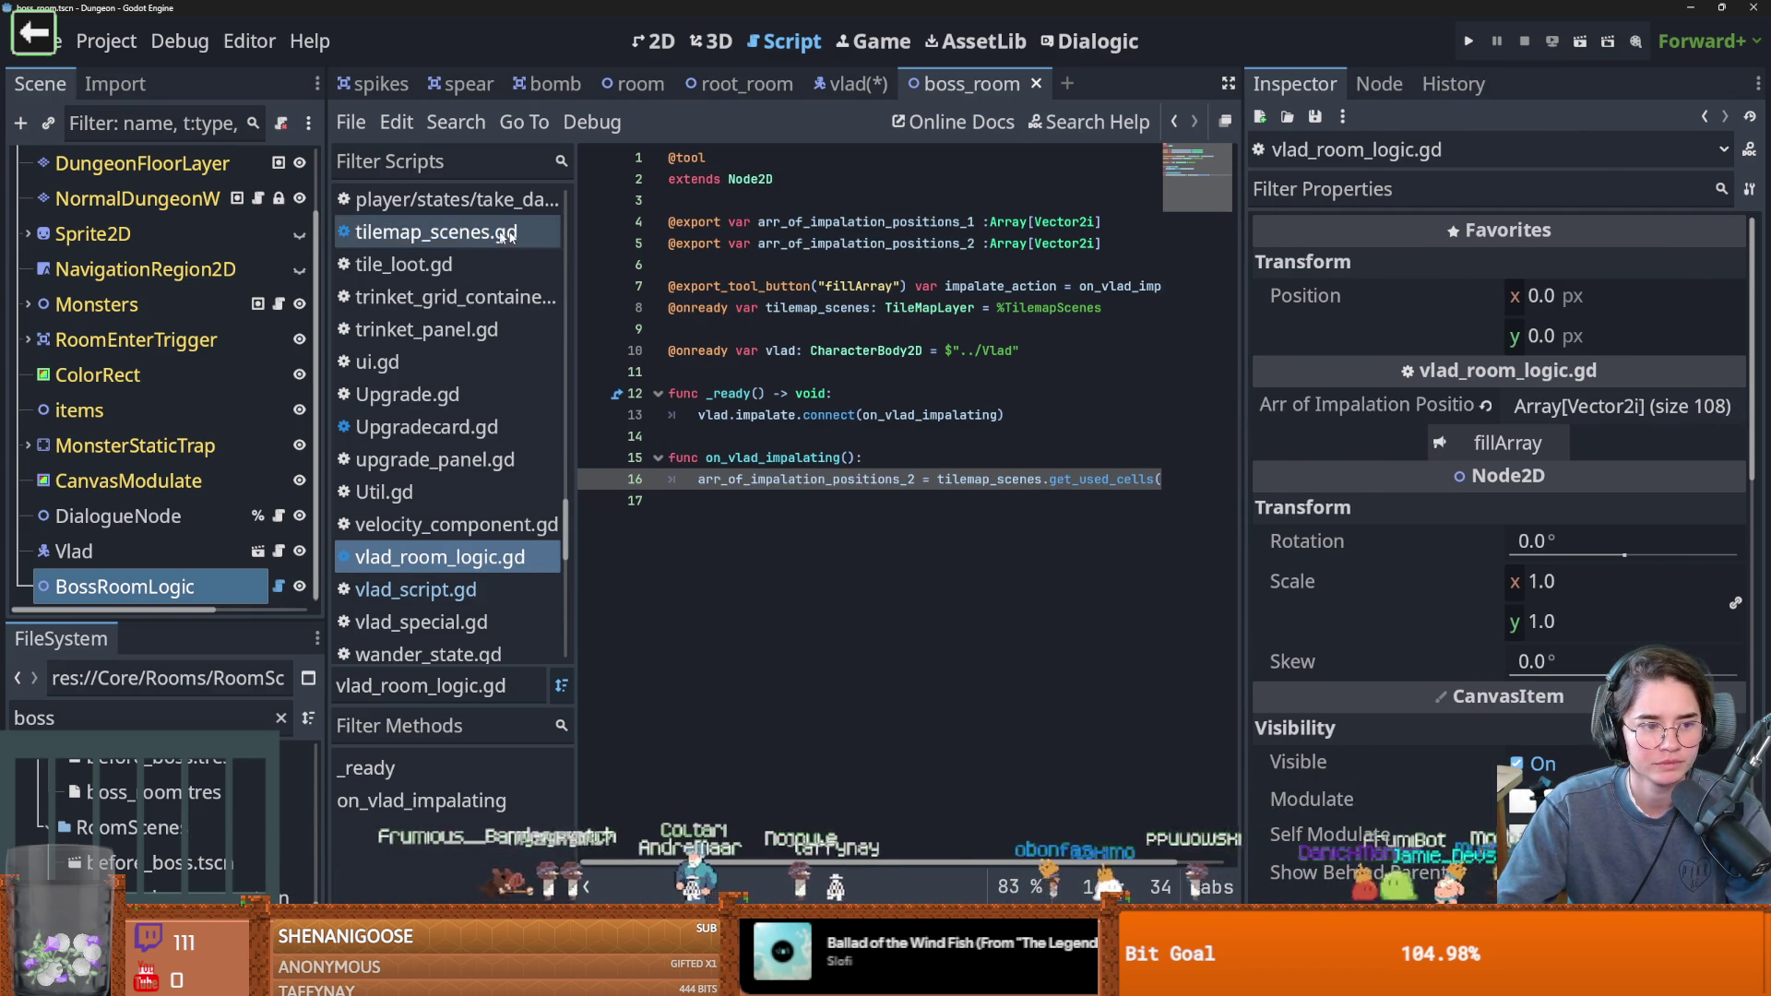
click(653, 41)
scroll(131, 313, up, 1)
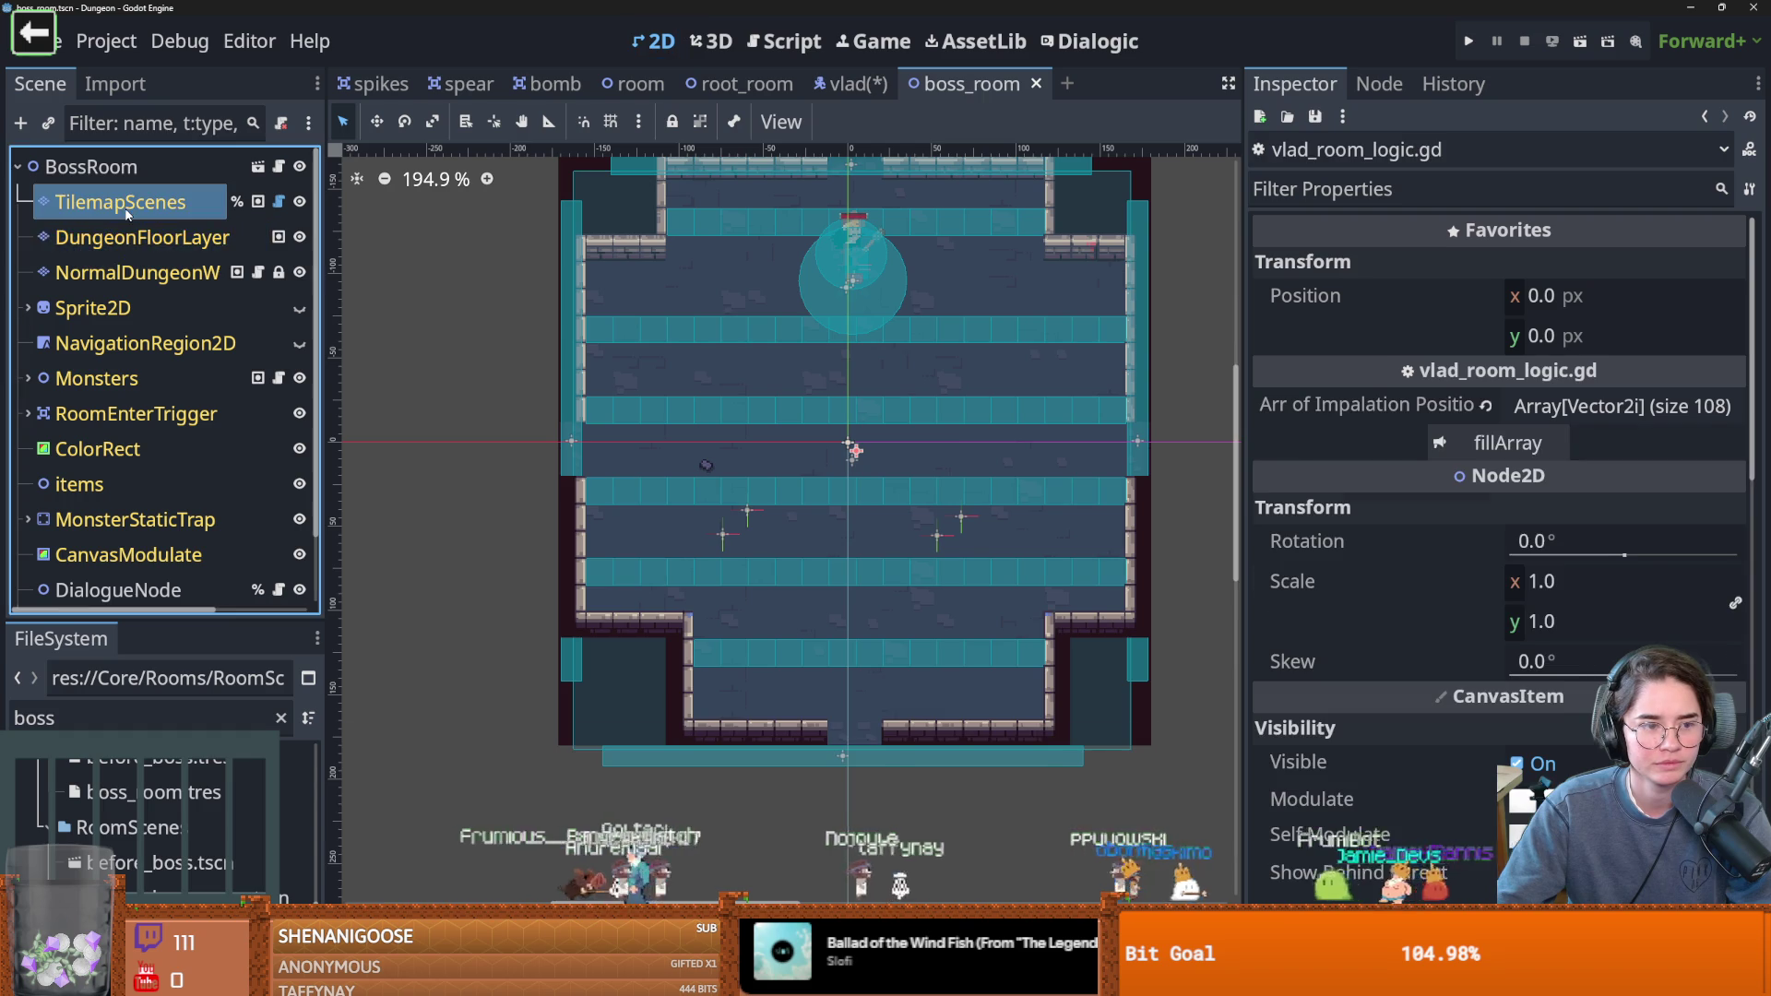
Reopen boss_room, select TilemapScenes and erase the horizontal teal tile rows.
click(120, 202)
click(1036, 83)
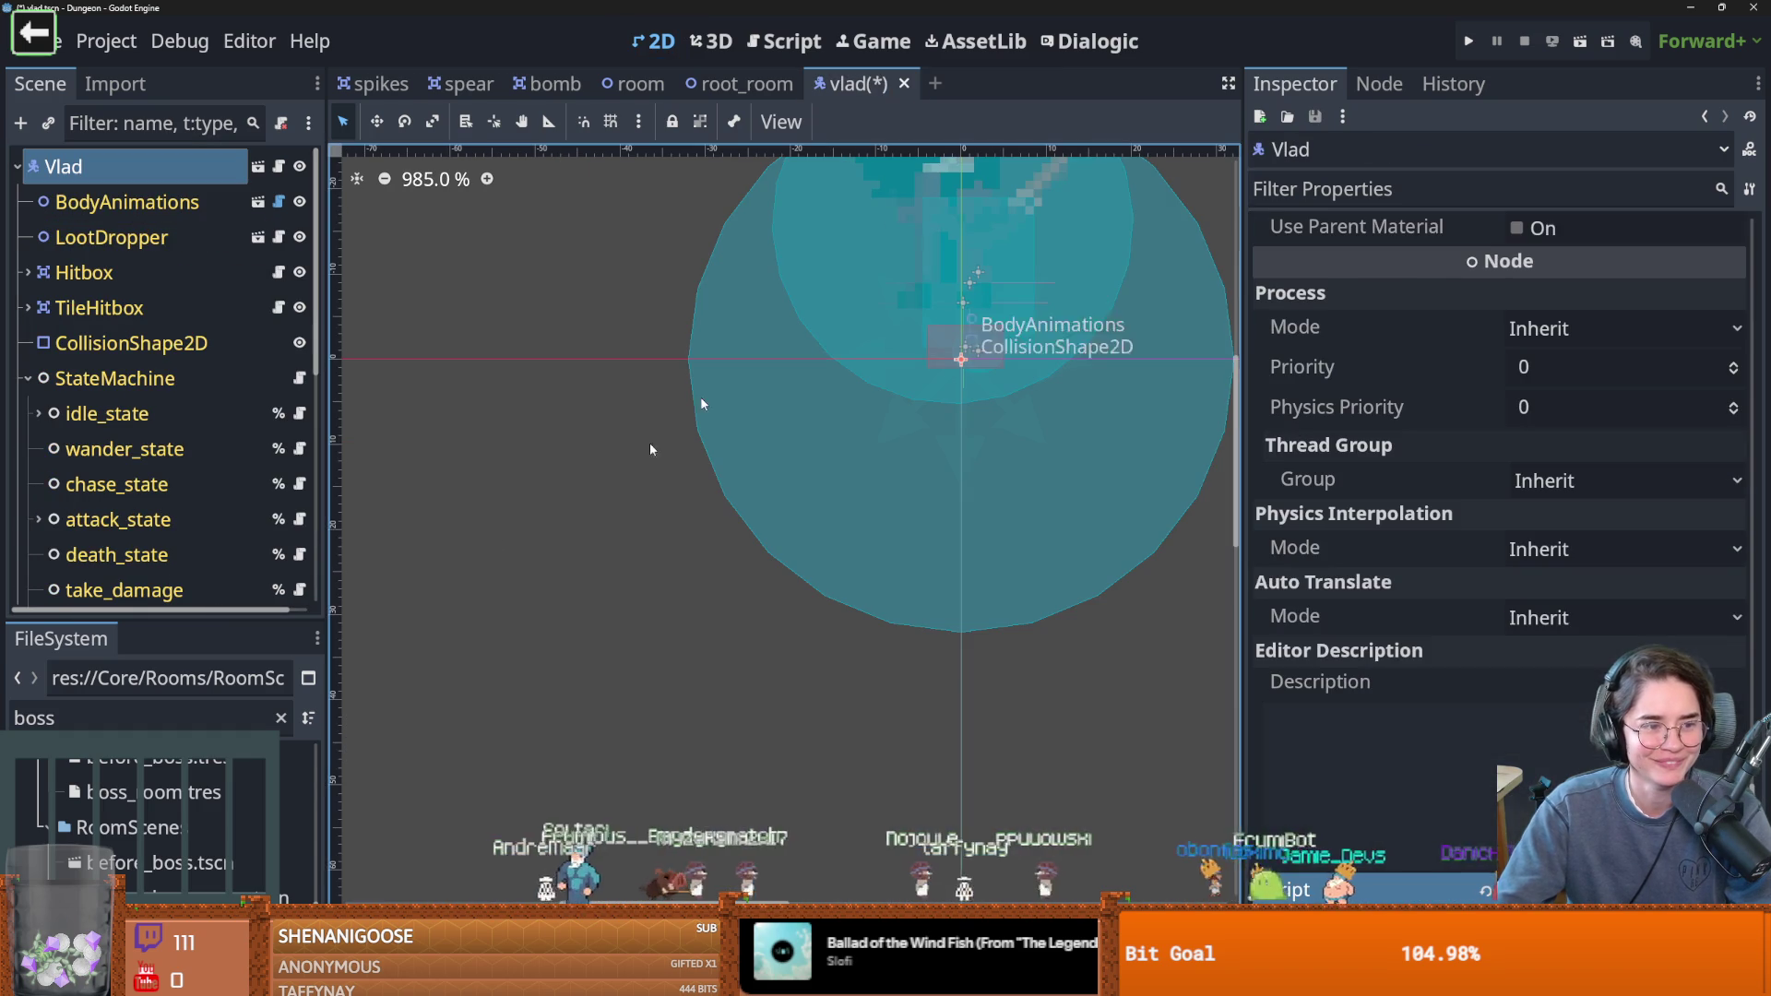
key(ctrl+shift+t)
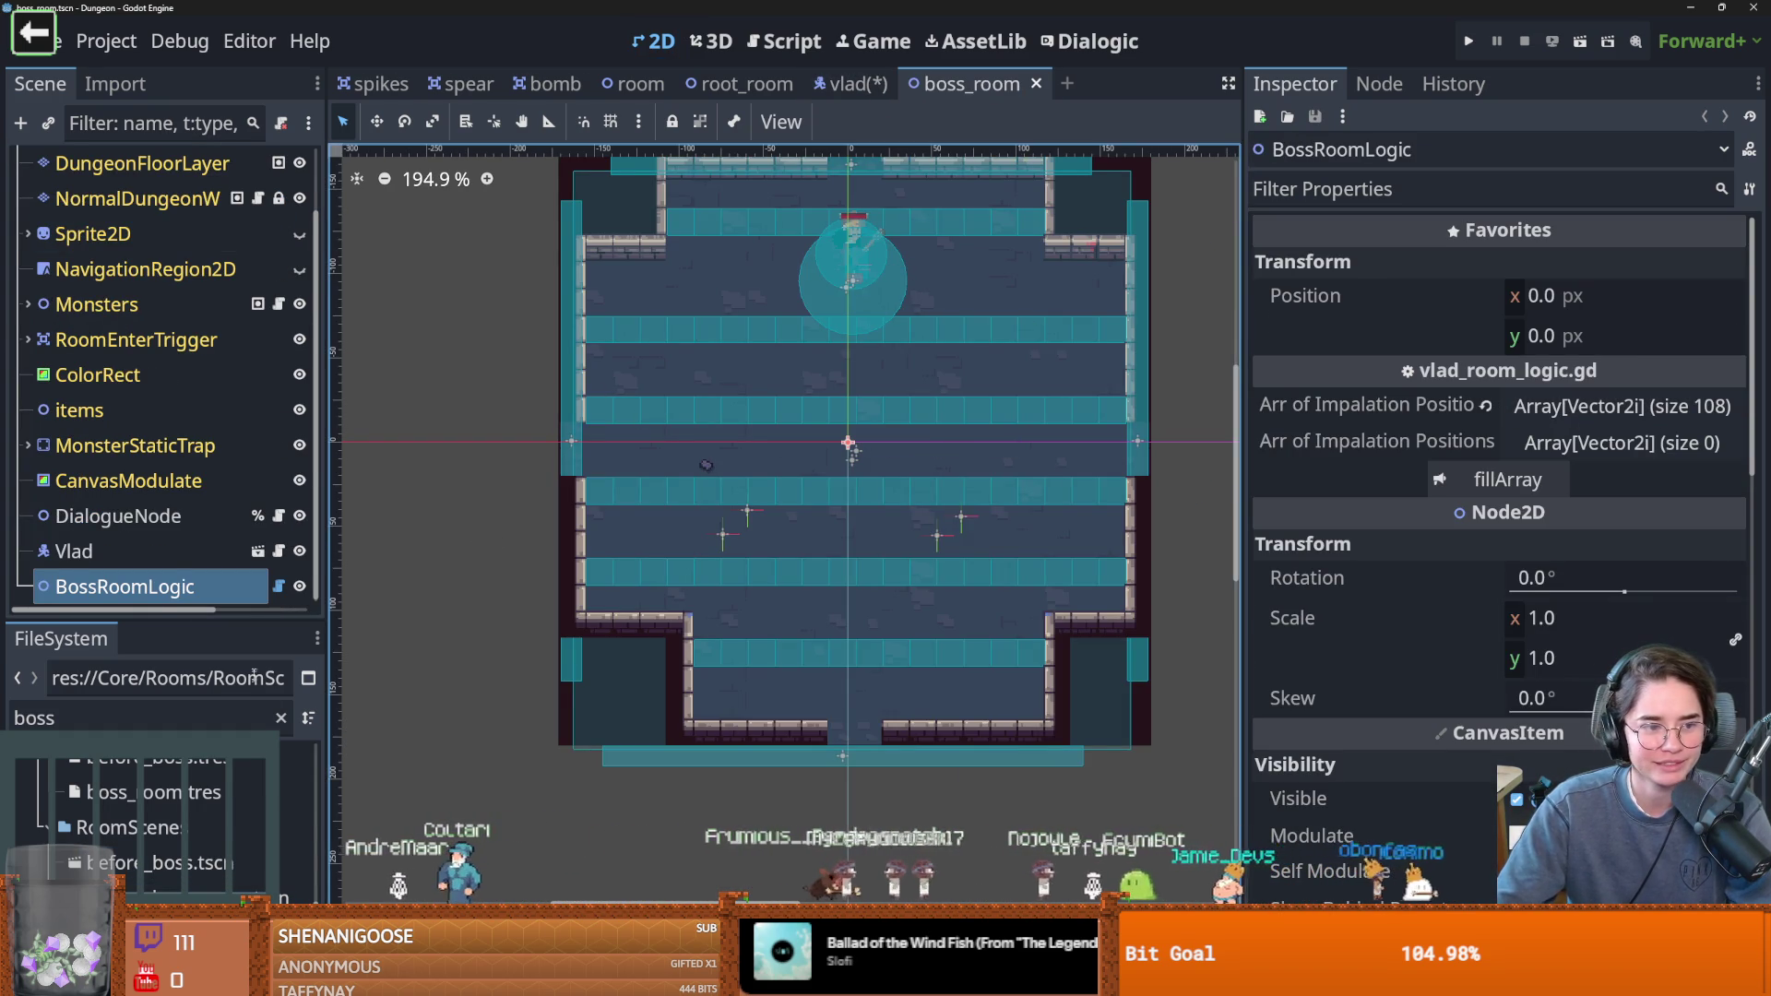
drag(159, 619, 162, 636)
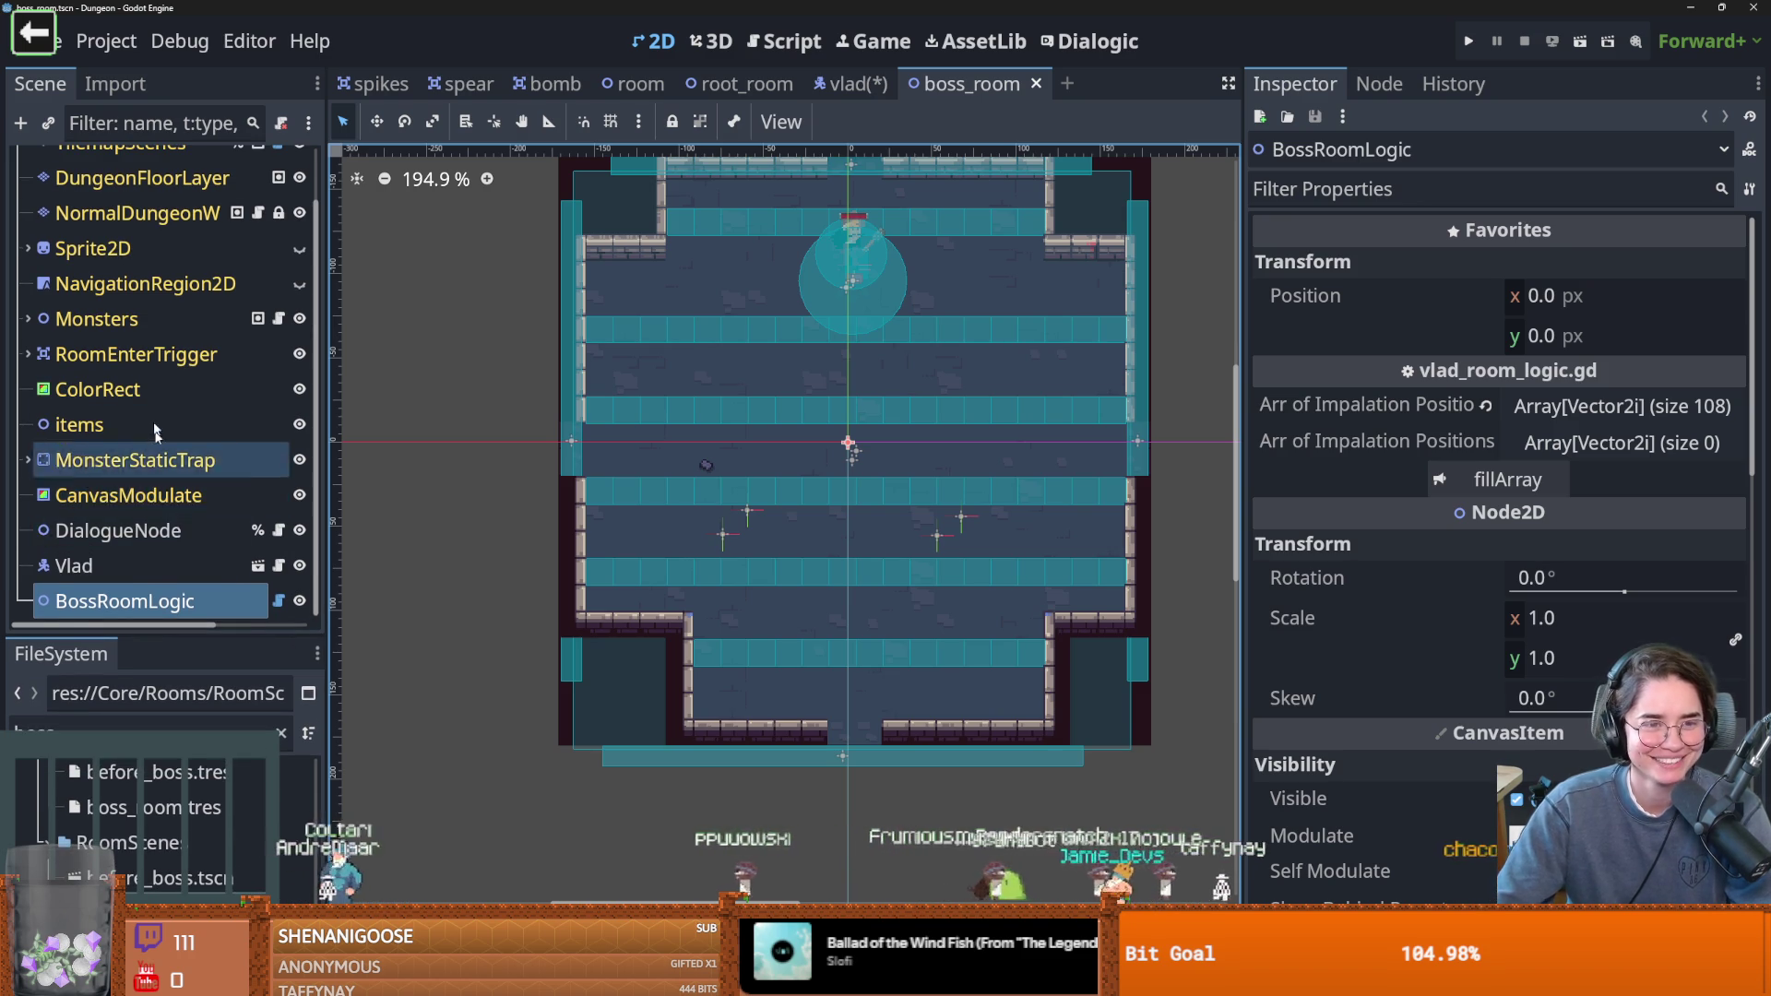
scroll(138, 369, up, 3)
click(191, 209)
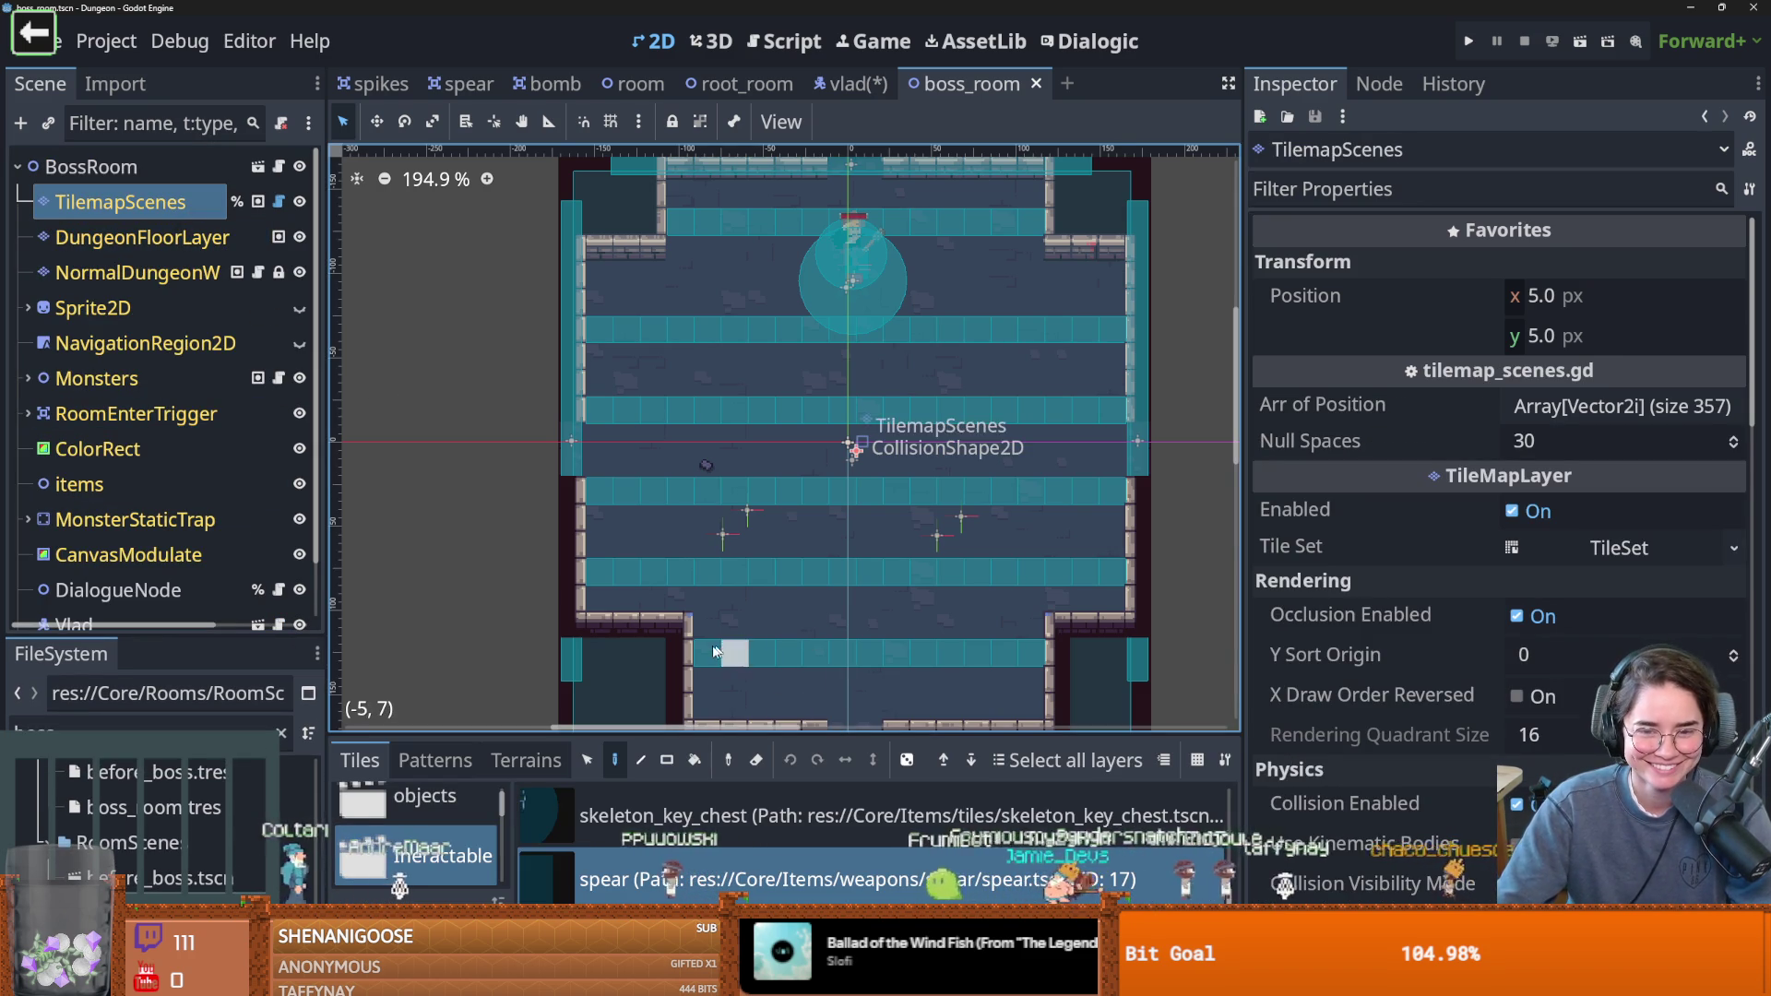
drag(1123, 583, 596, 554)
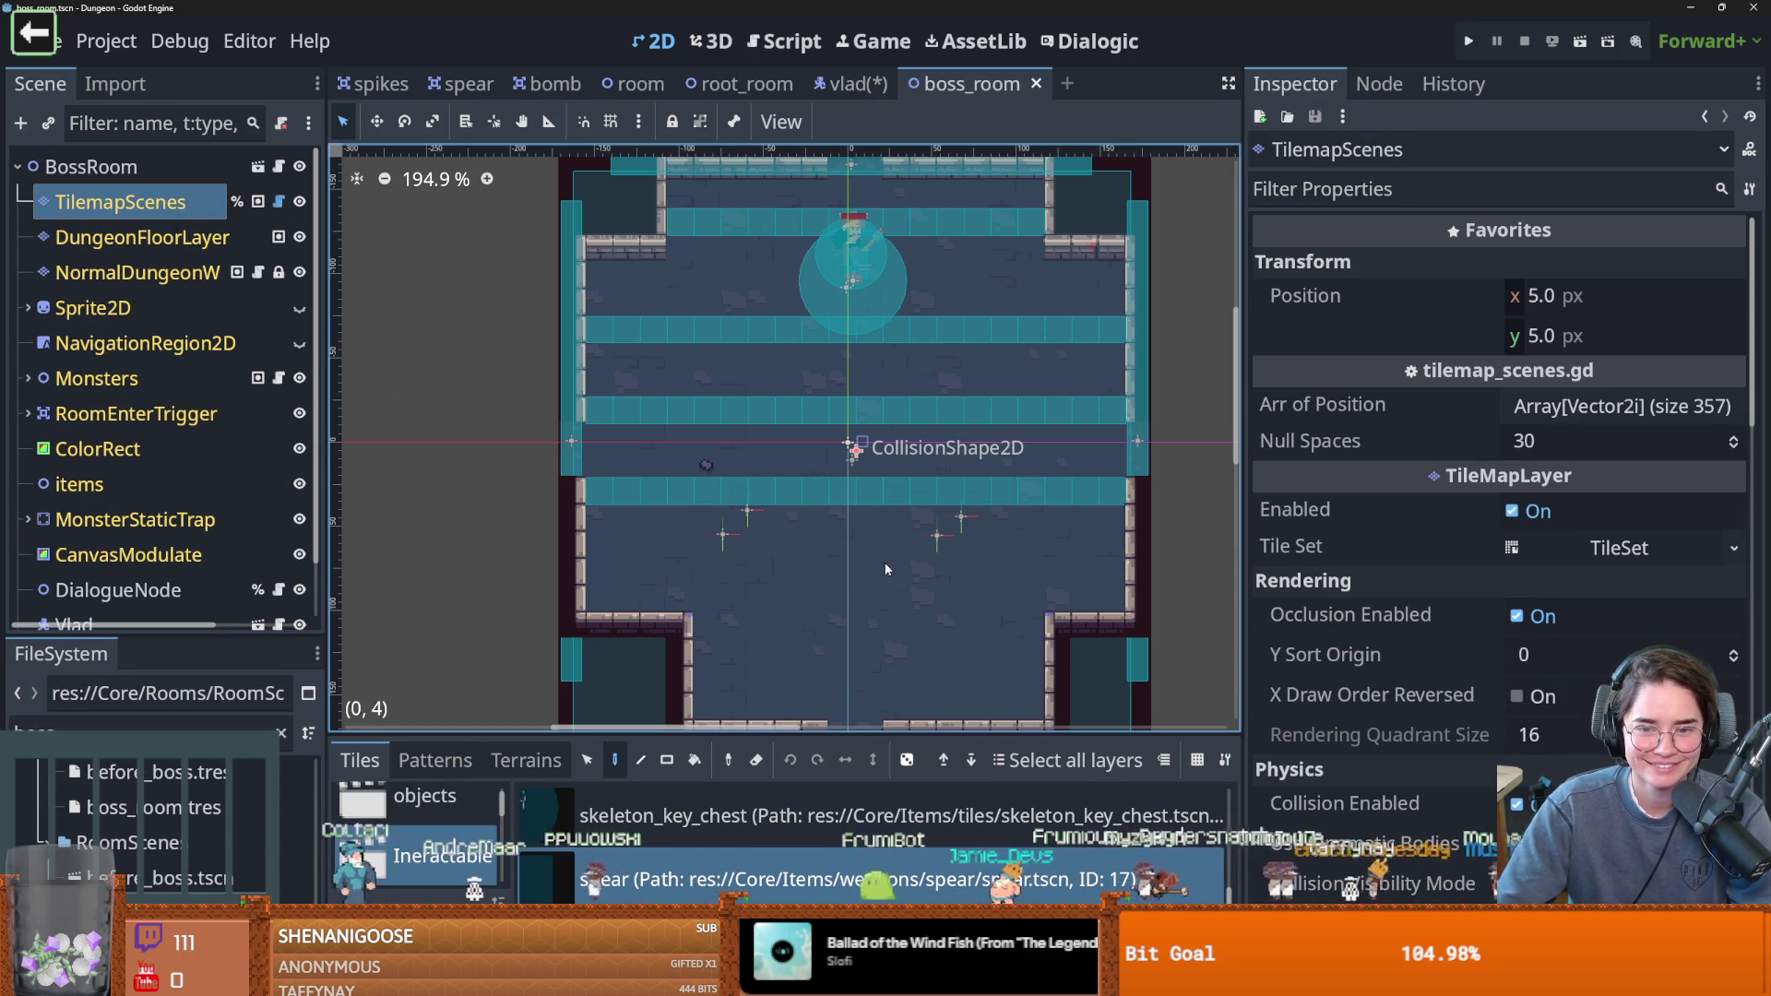
mouse_move(1116, 491)
mouse_down()
mouse_move(618, 495)
mouse_move(599, 413)
mouse_move(1125, 412)
mouse_up()
mouse_move(1126, 341)
mouse_down()
mouse_move(628, 329)
mouse_move(1042, 226)
mouse_move(697, 221)
mouse_move(743, 223)
mouse_up()
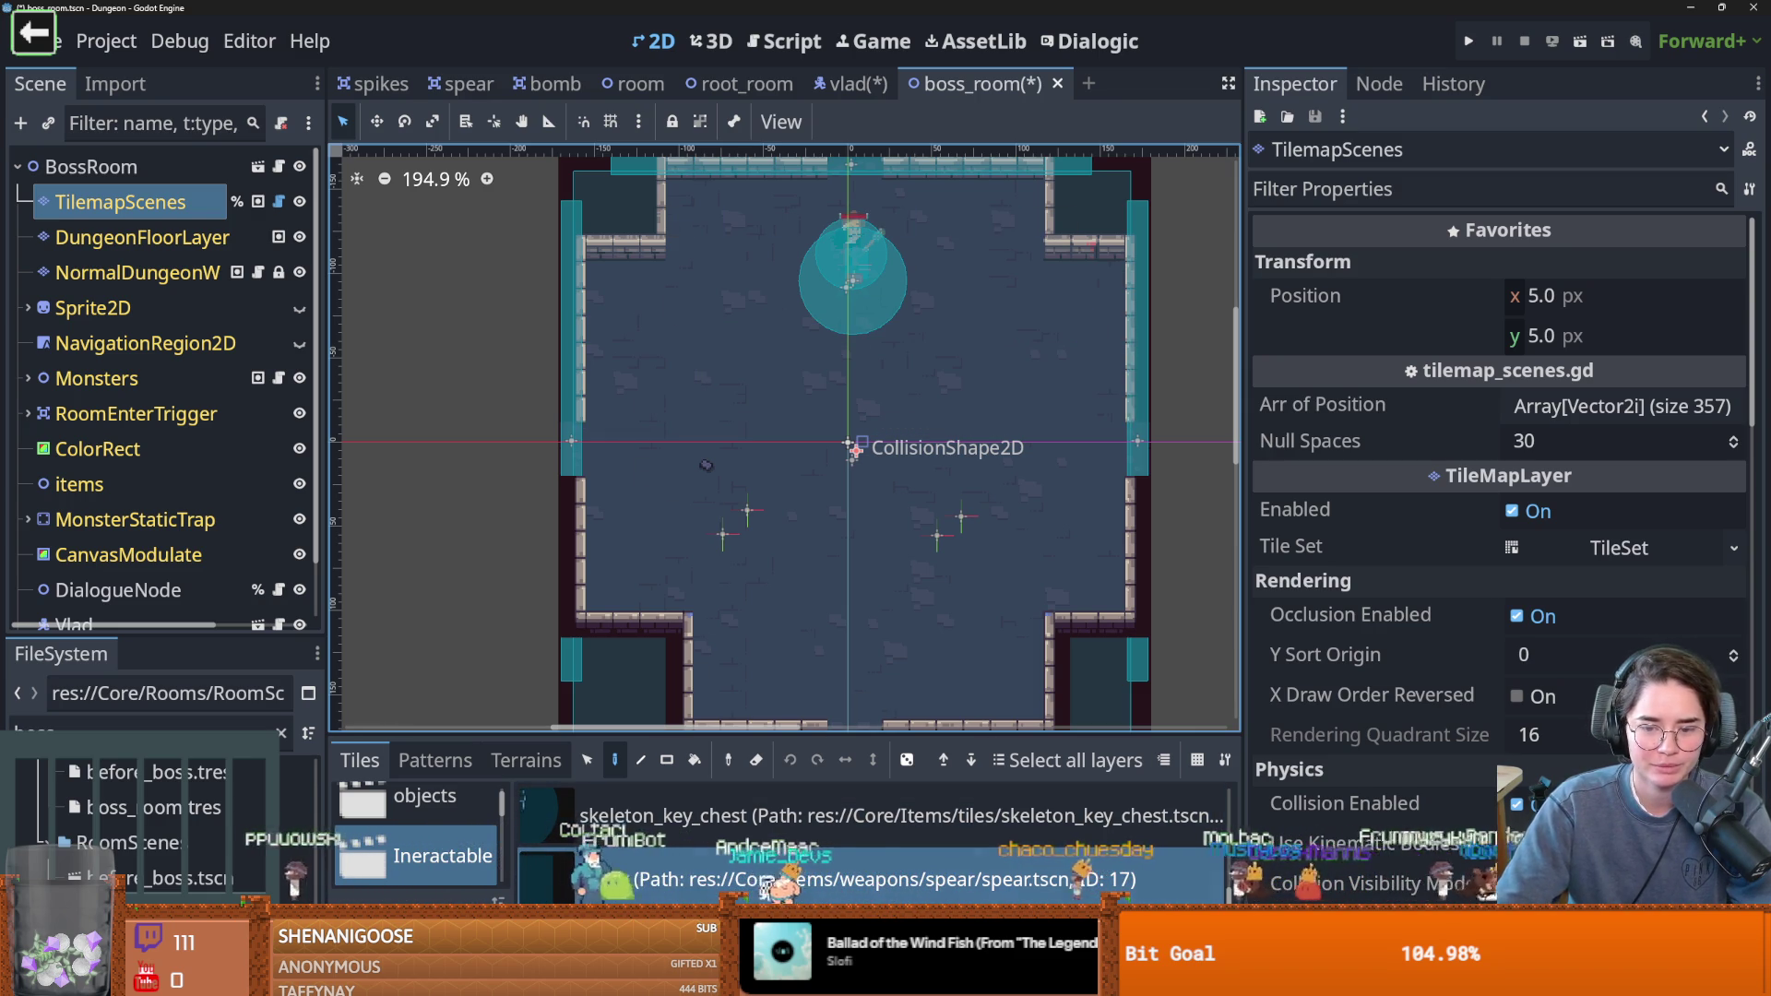
Paint a top tile row plus left, right and central vertical tile columns.
mouse_move(1010, 223)
mouse_down()
mouse_move(694, 237)
mouse_move(712, 297)
mouse_move(634, 309)
mouse_move(622, 567)
mouse_move(735, 574)
mouse_move(741, 681)
mouse_move(1004, 680)
mouse_move(1005, 572)
mouse_move(1086, 572)
mouse_move(1087, 305)
mouse_move(1061, 302)
mouse_move(1002, 236)
mouse_move(1003, 299)
mouse_up()
mouse_move(842, 329)
mouse_down()
mouse_move(780, 330)
mouse_move(956, 334)
mouse_move(960, 561)
mouse_move(789, 546)
mouse_up()
drag(789, 348, 782, 522)
drag(704, 357, 702, 518)
drag(1031, 356, 1031, 518)
drag(874, 383, 867, 473)
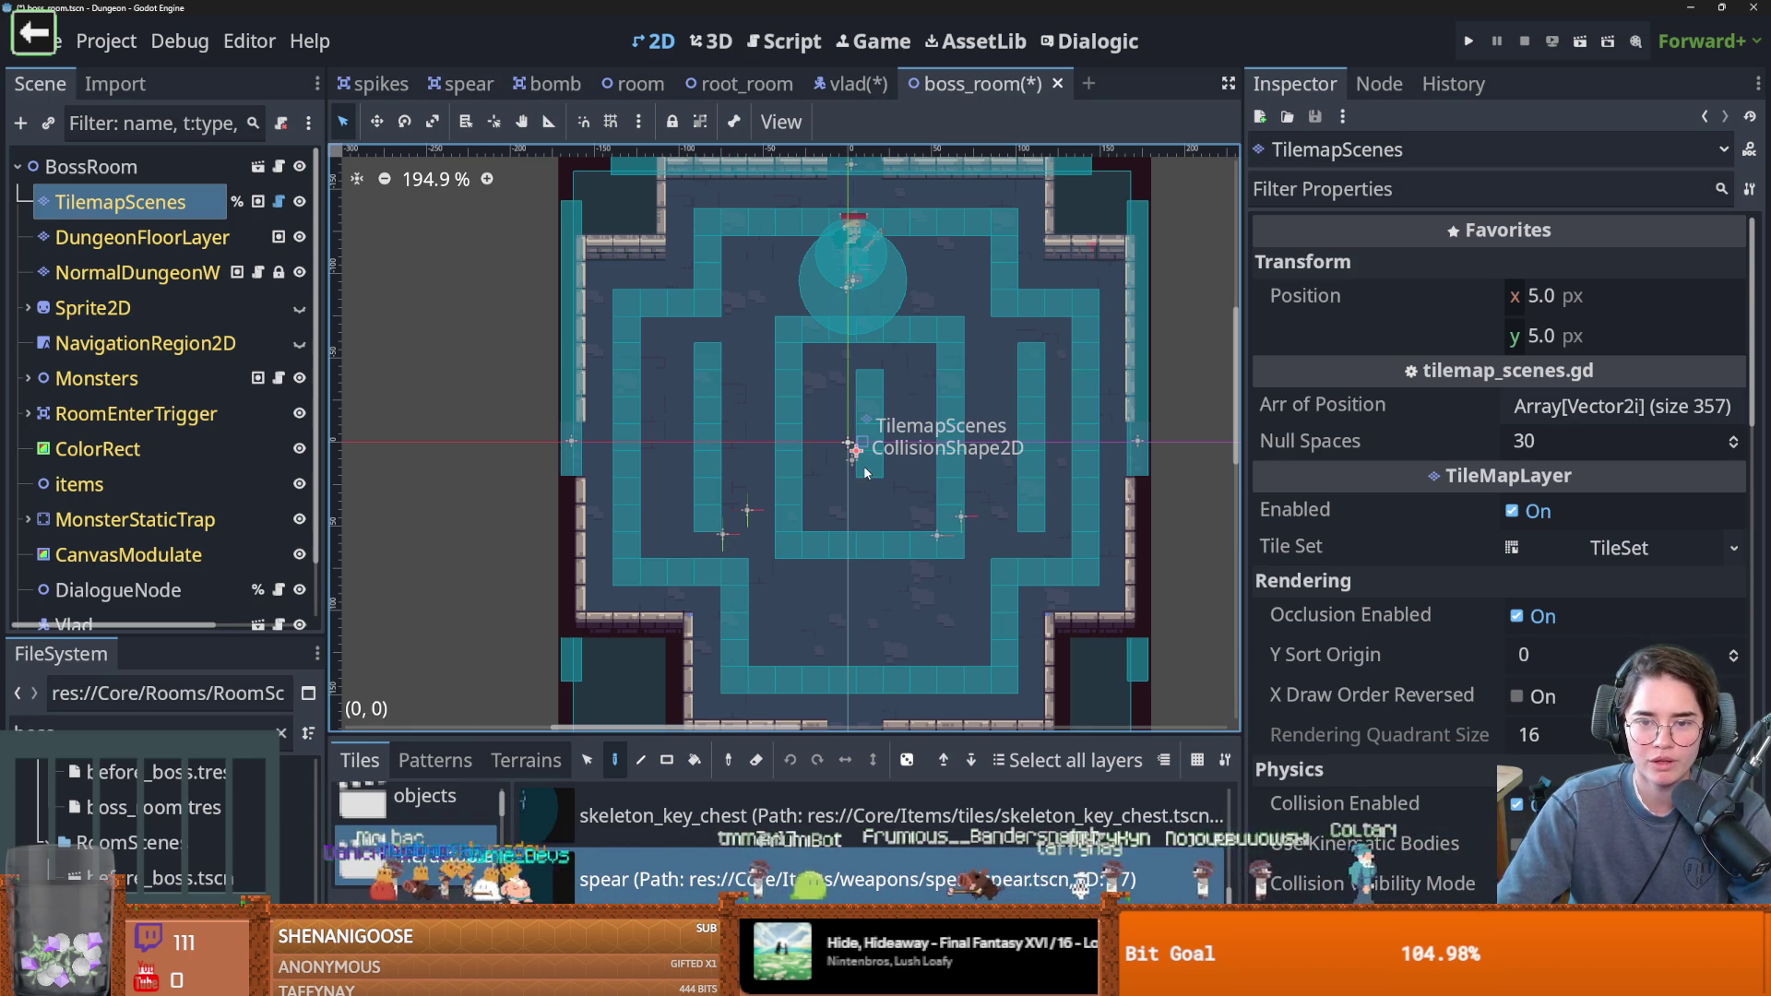
scroll(867, 498, down, 3)
scroll(955, 583, up, 2)
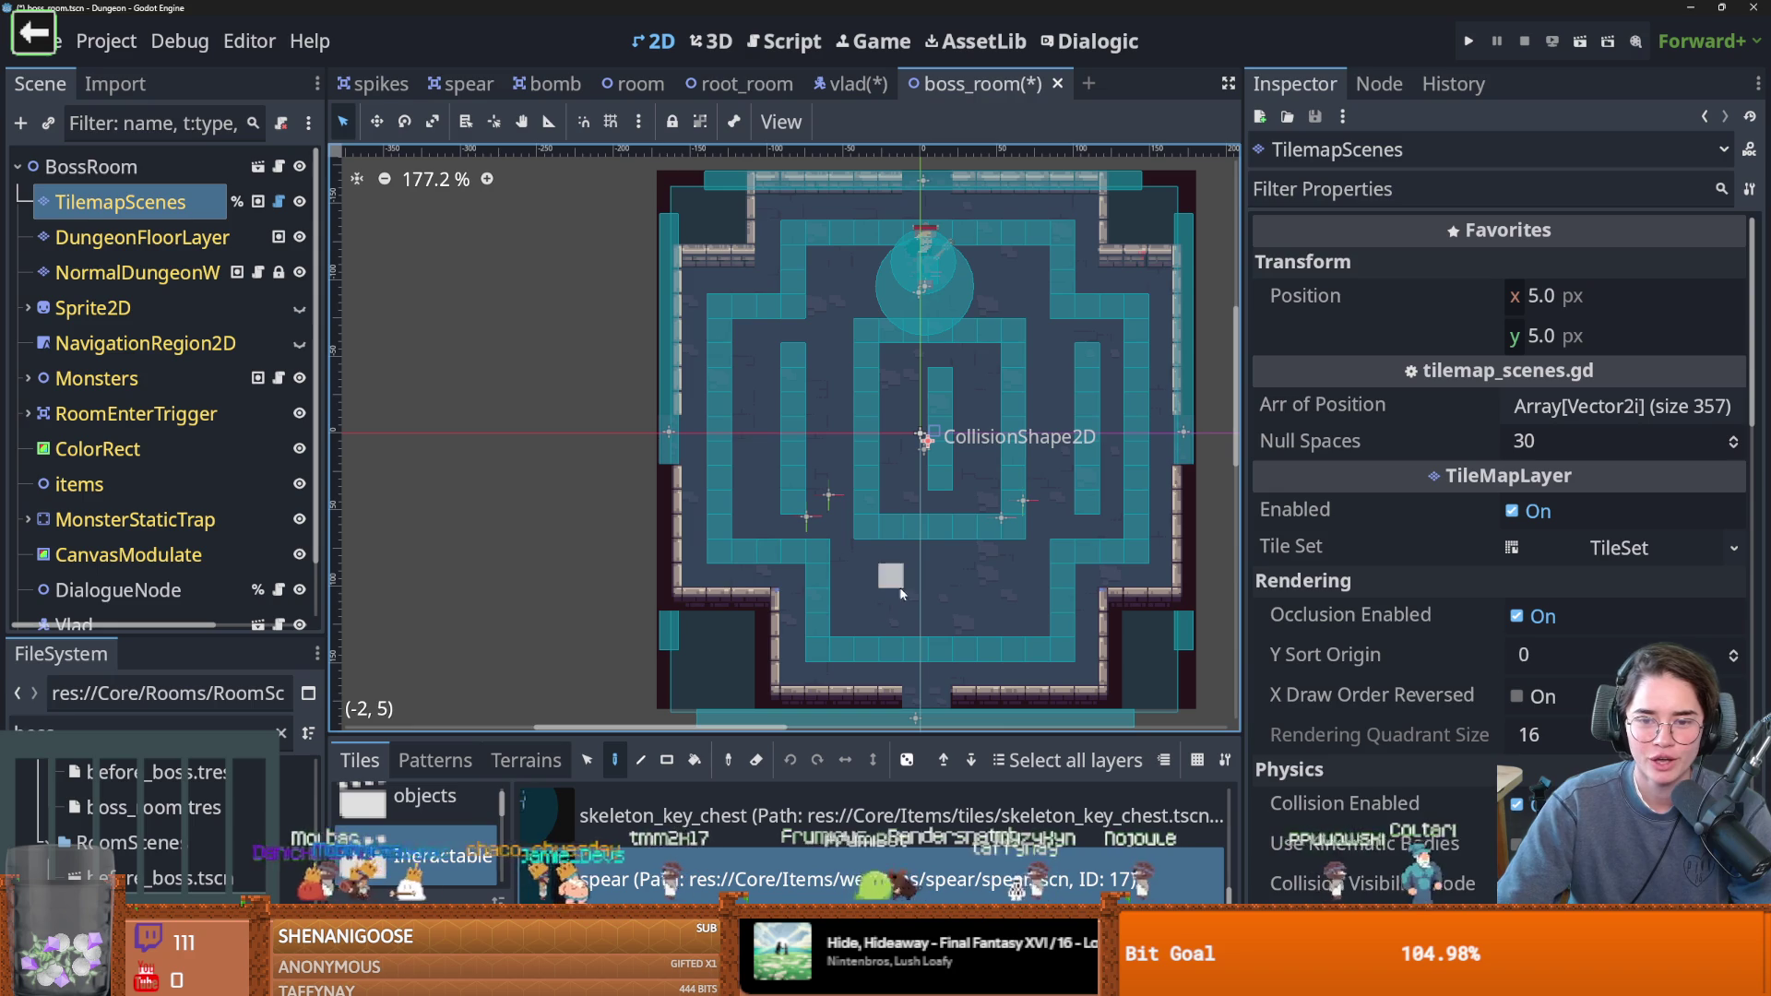
Add a horizontal strip from (-2,6) to (2,6), fill the maze row, and save.
drag(901, 595, 990, 602)
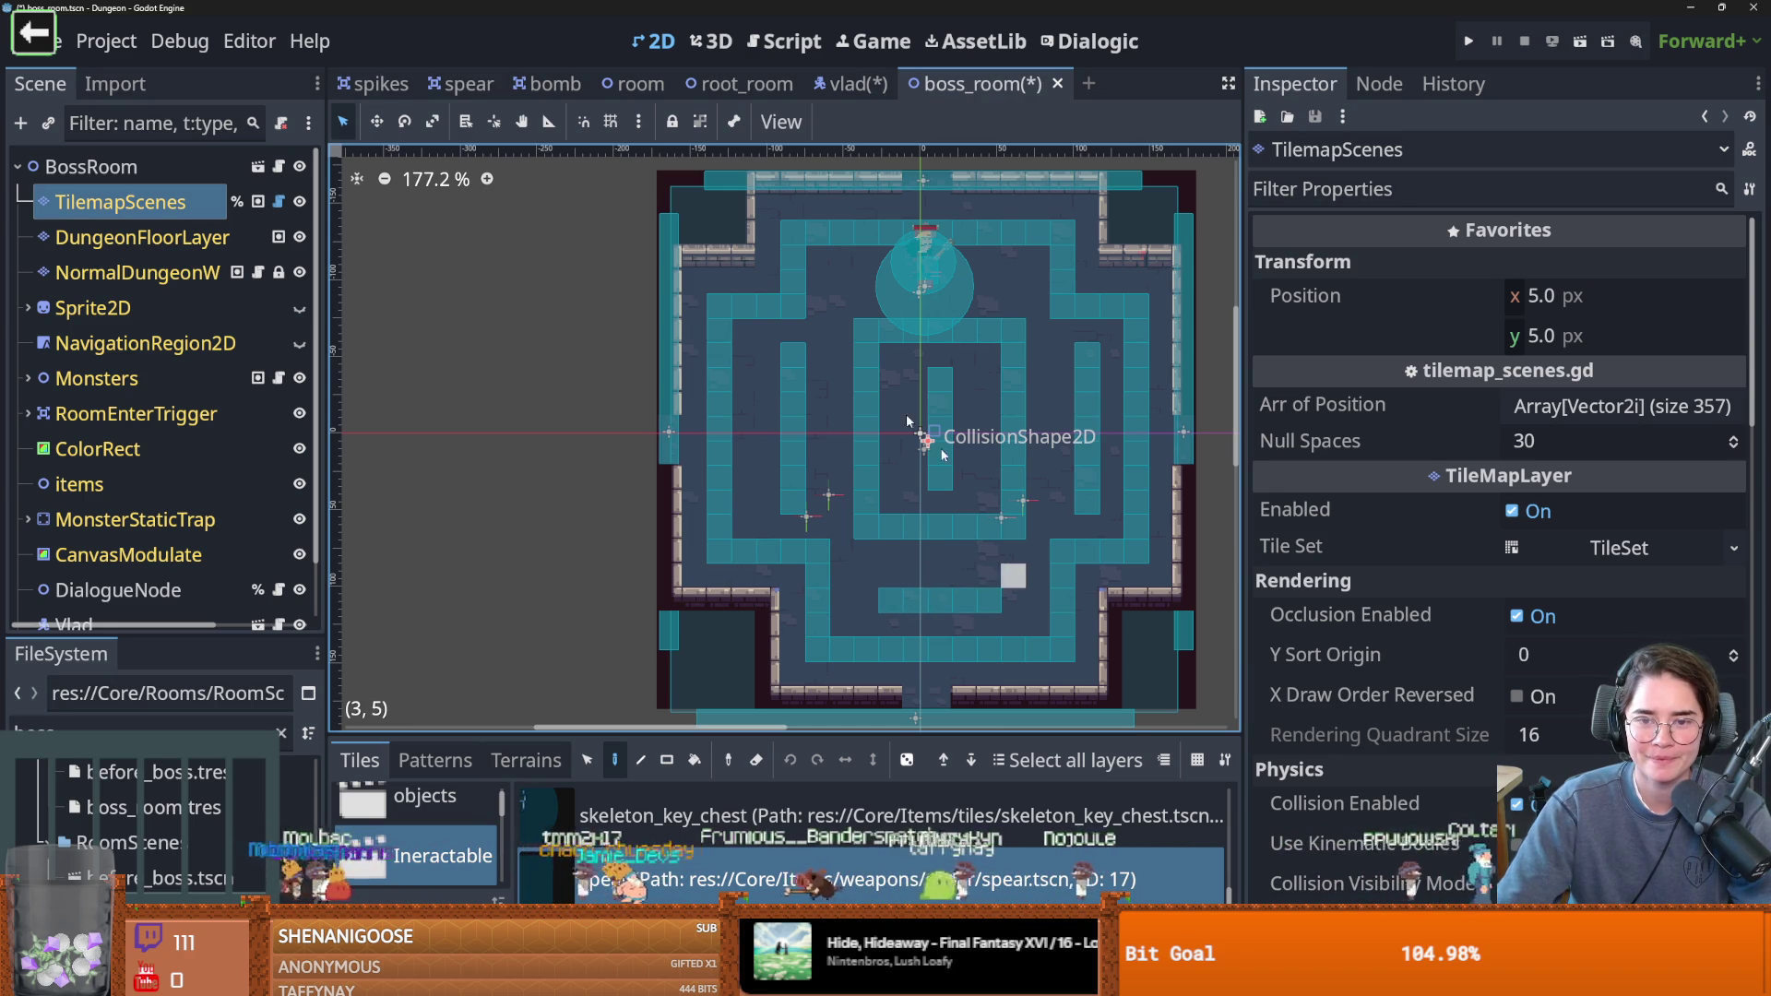
drag(1008, 291, 983, 286)
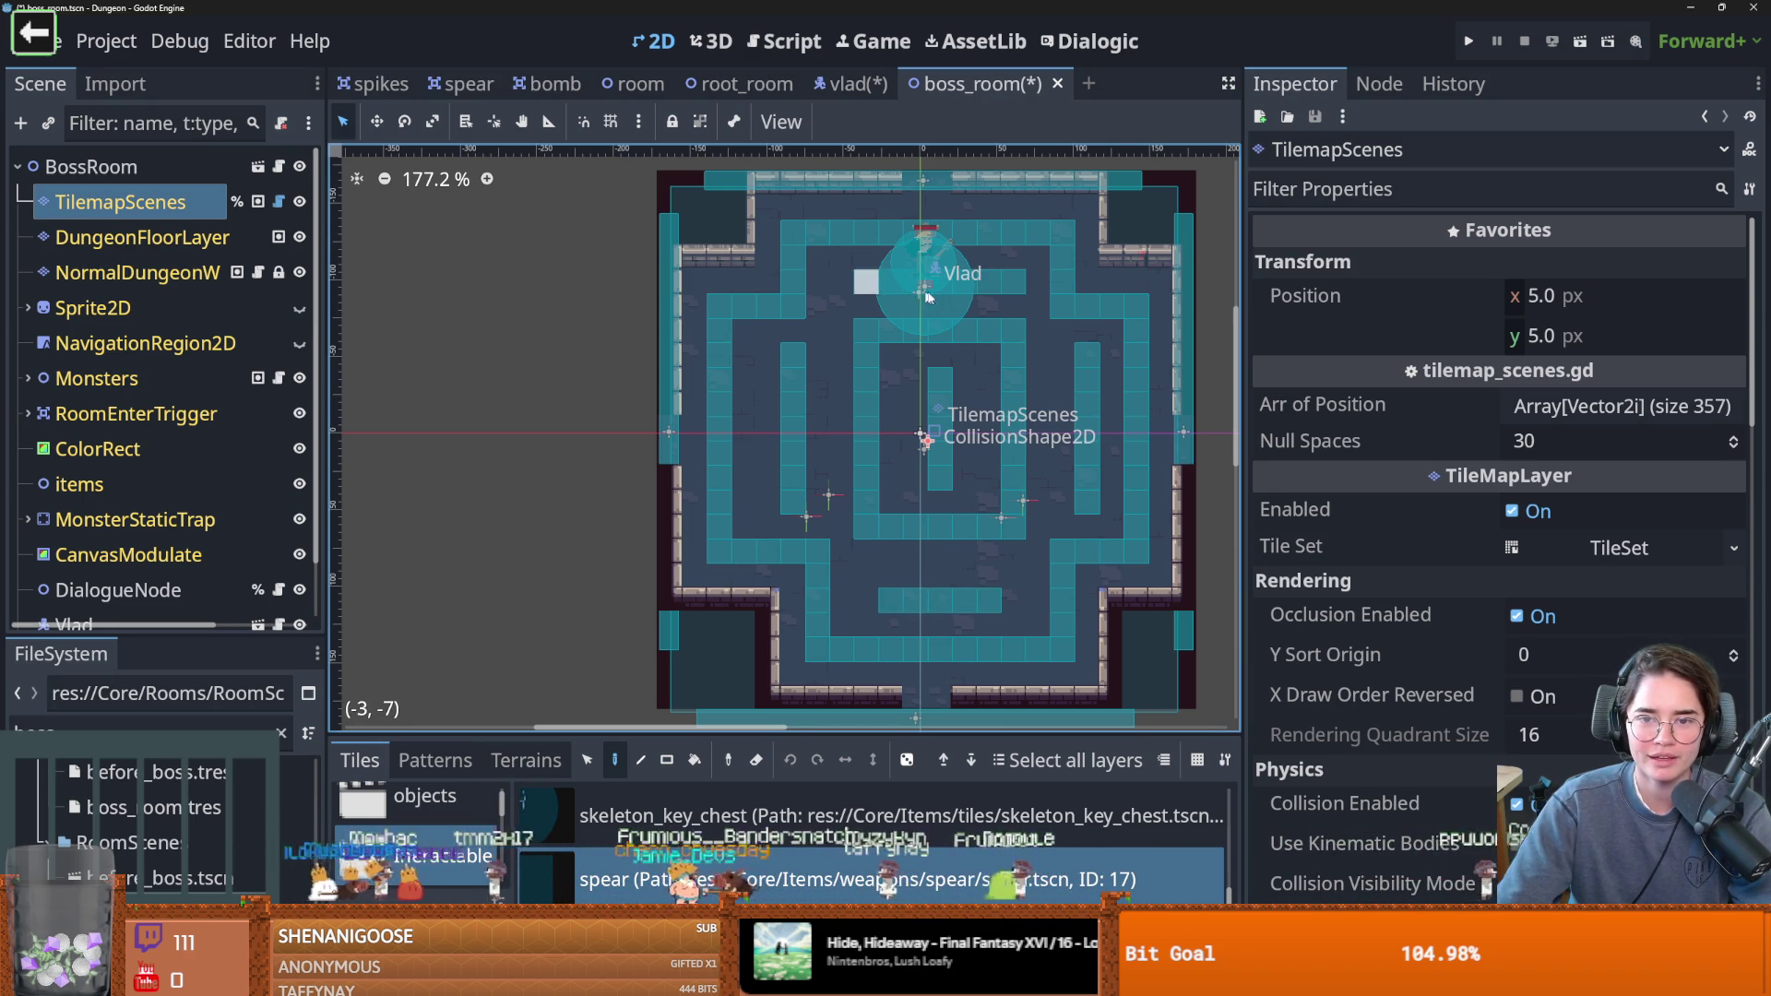
scroll(891, 290, down, 2)
scroll(891, 291, up, 3)
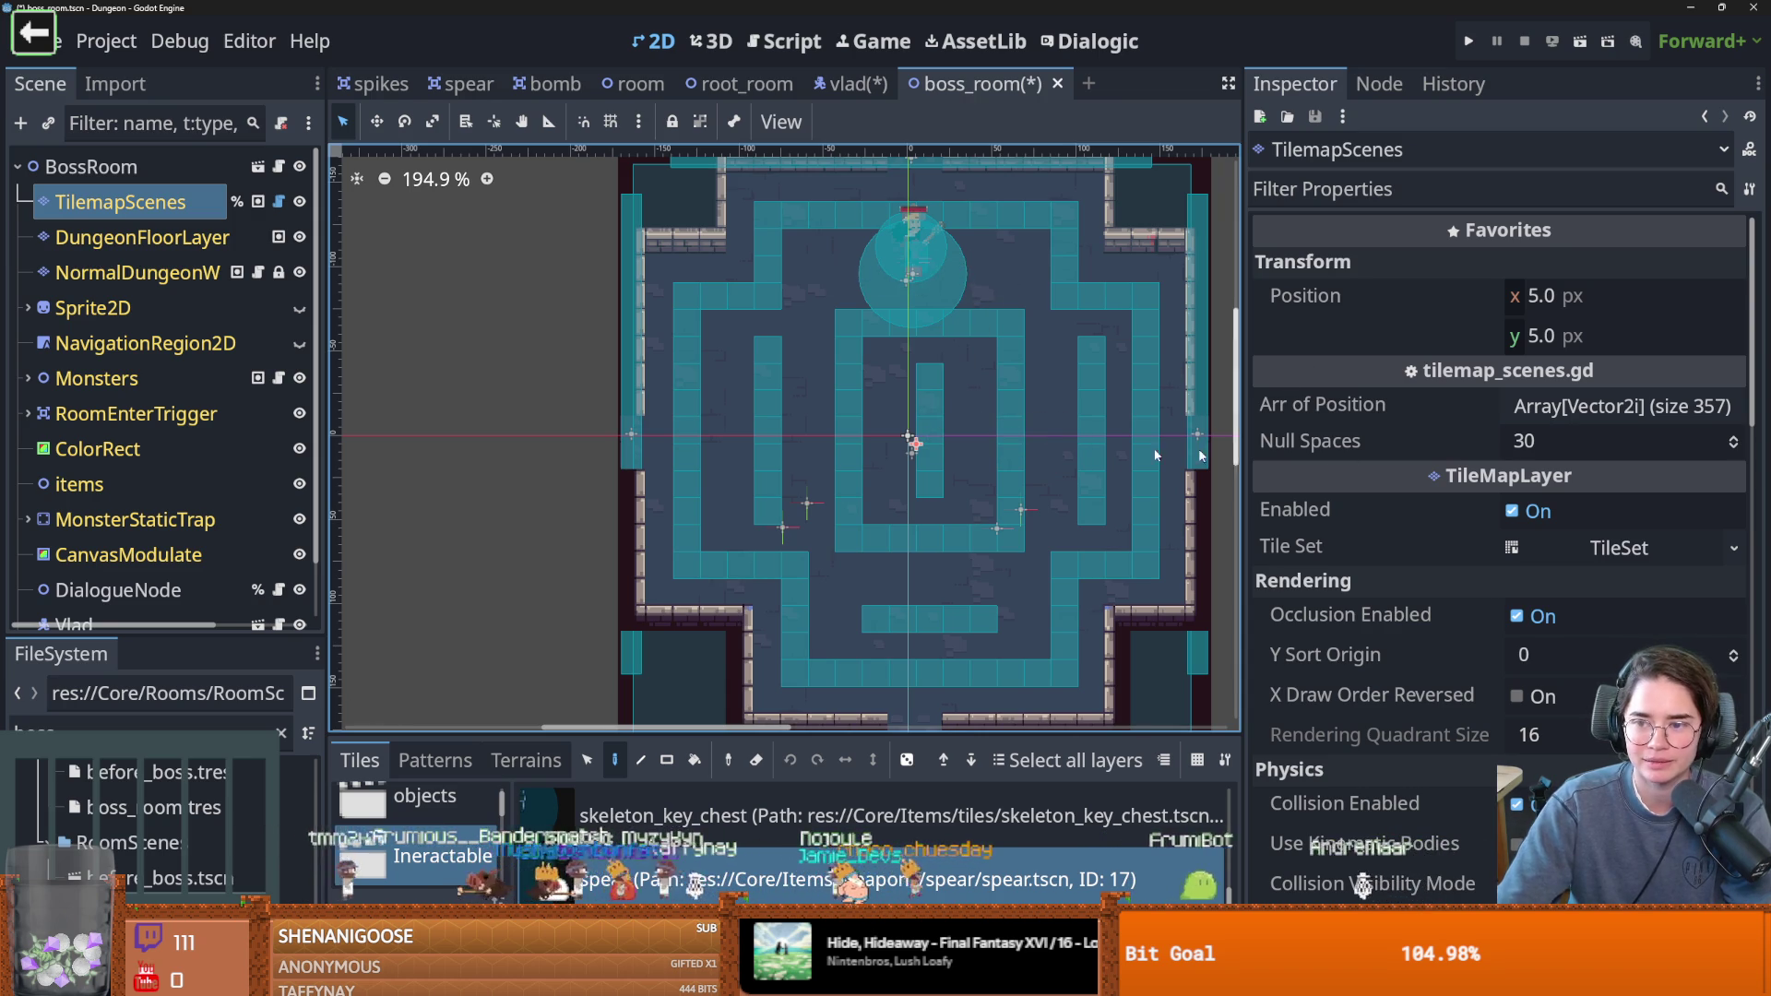
key(ctrl+s)
scroll(138, 554, down, 2)
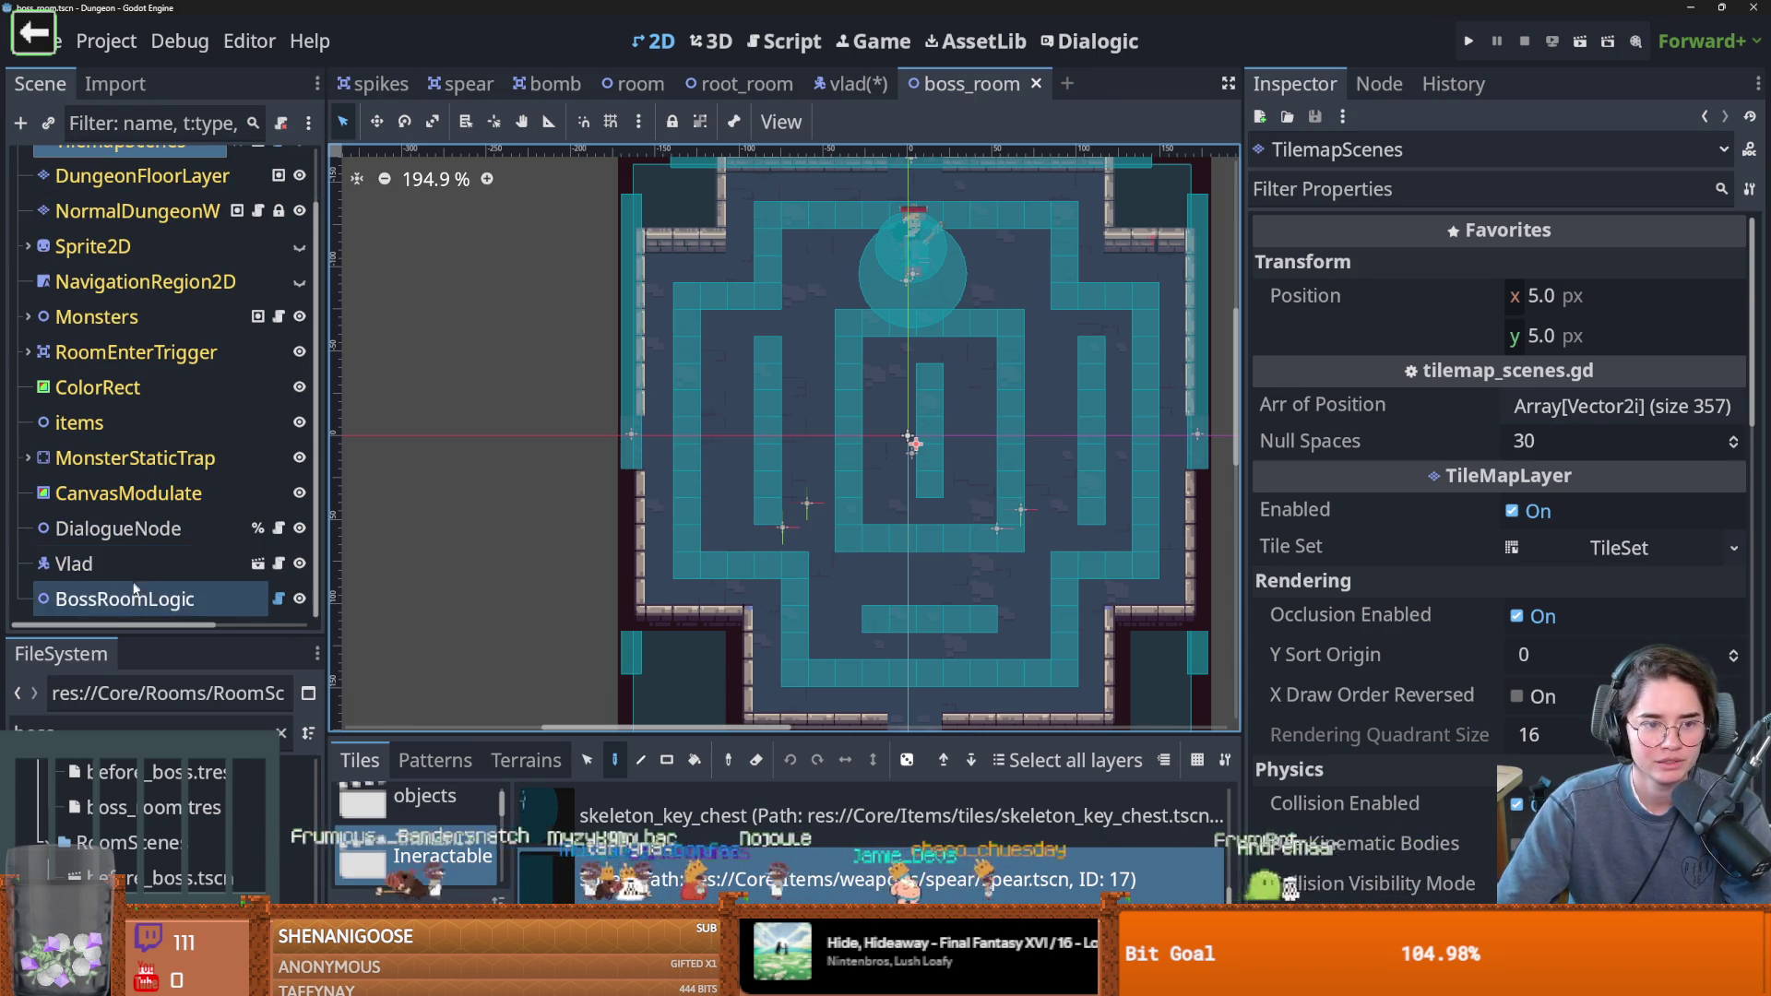
Fill the second impalation array from the tiles via BossRoomLogic's Inspector.
click(134, 590)
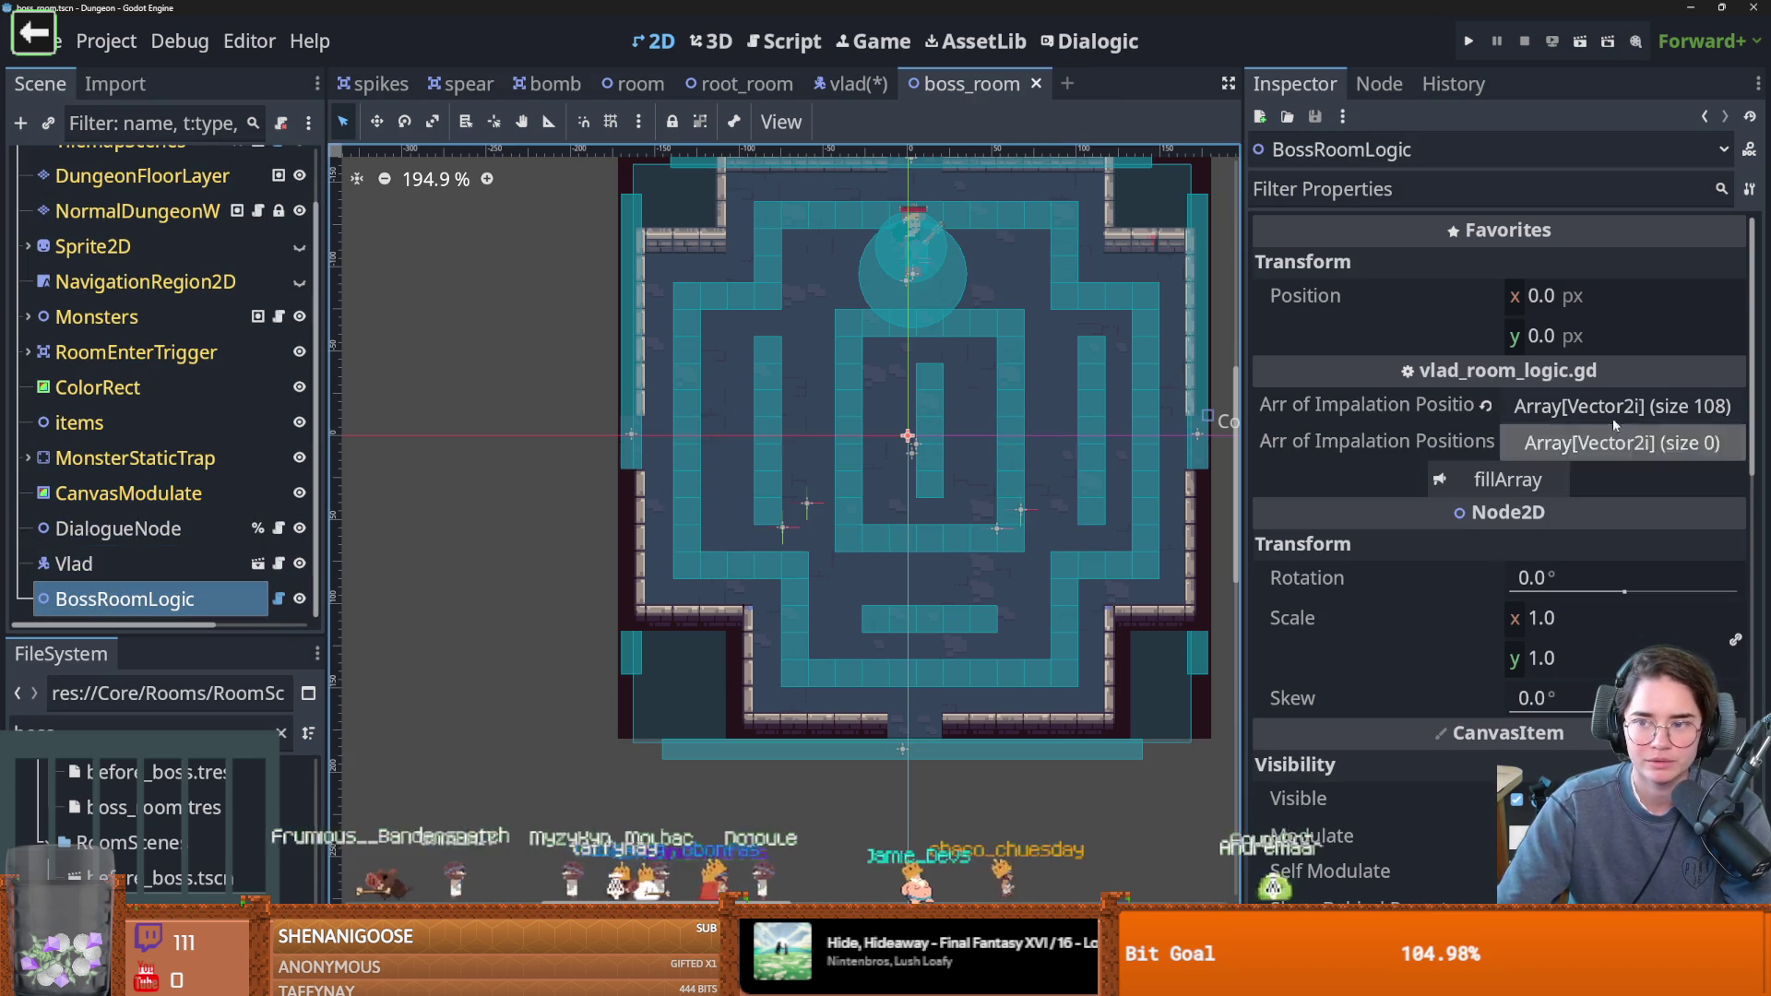
click(1481, 481)
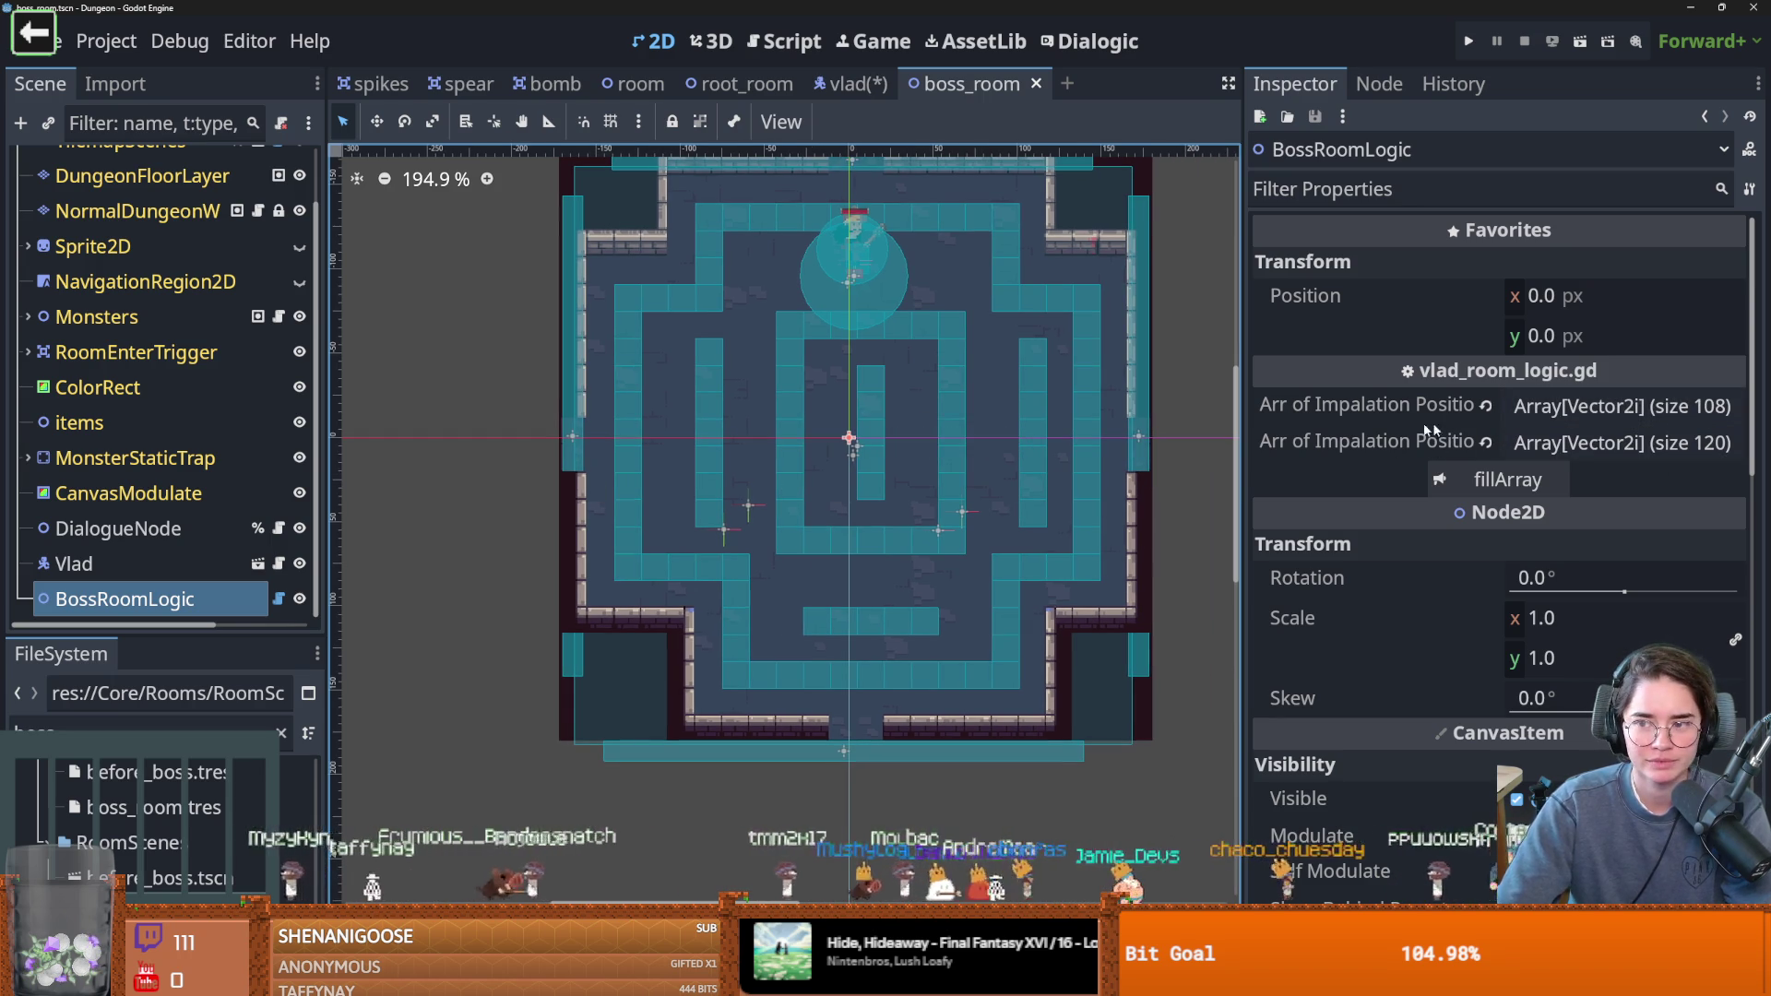
key(ctrl+F3)
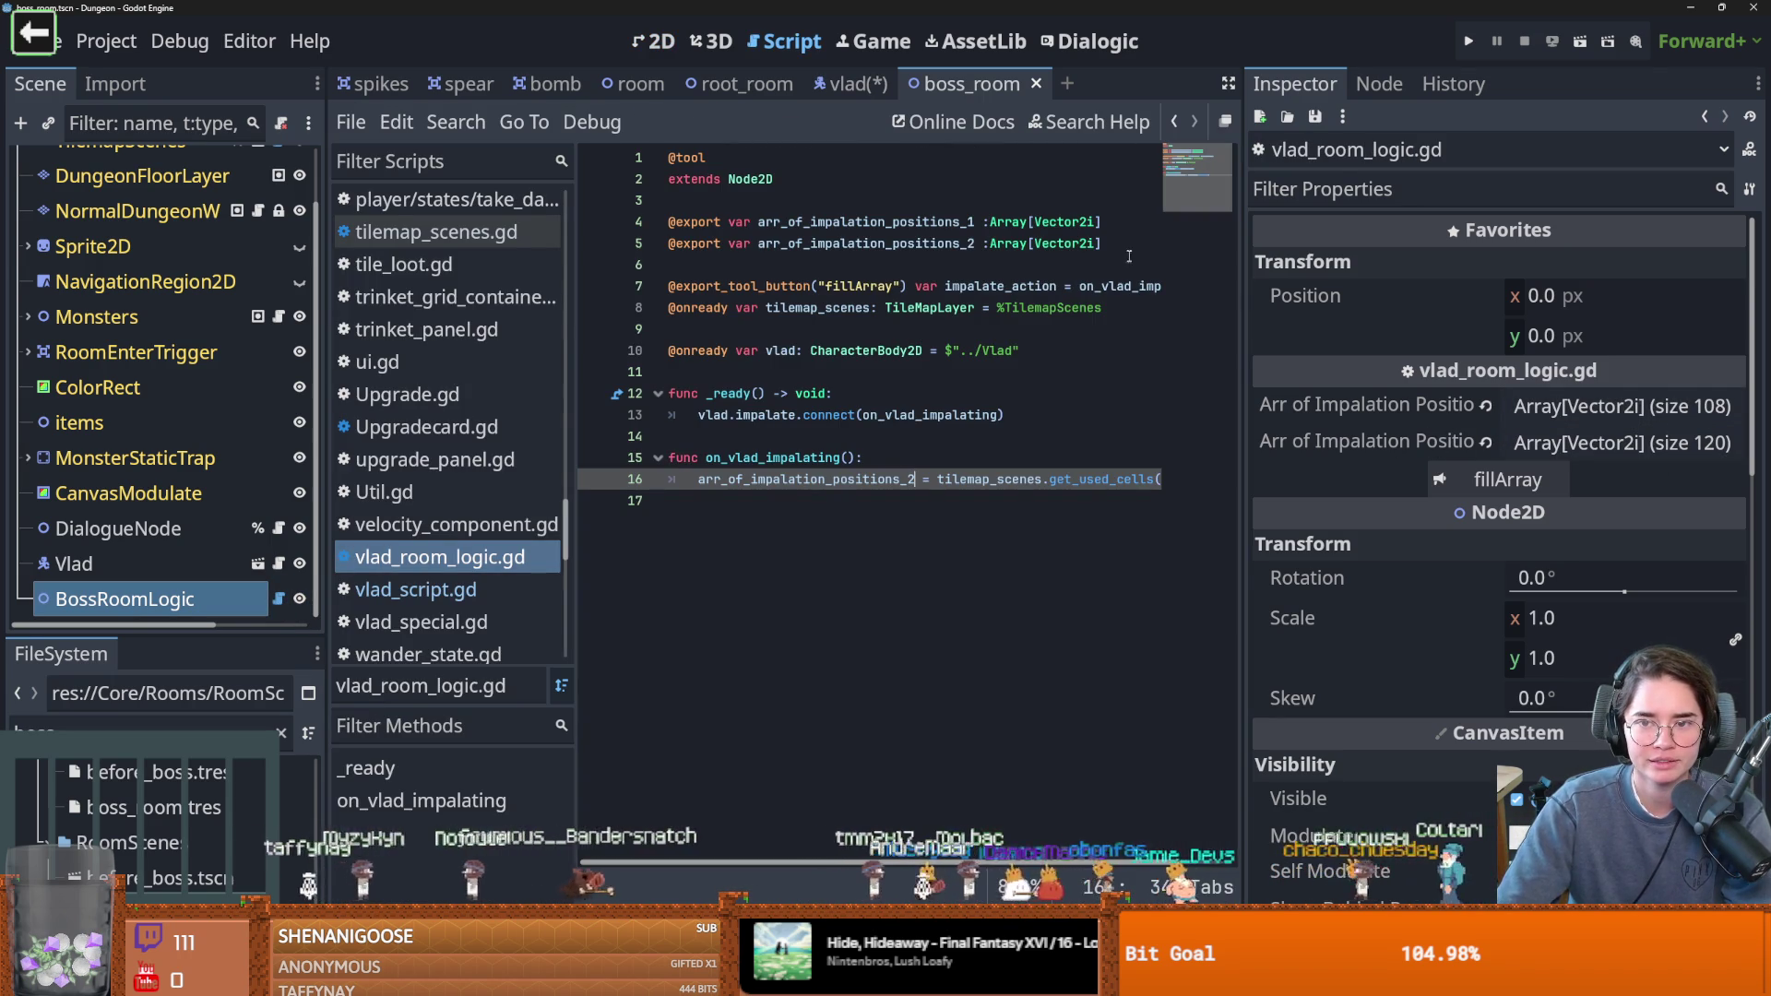
Duplicate the positions_2 declaration and rename the copy arr_of_impalation_positions_3.
click(1127, 249)
key(shift+Home)
key(ctrl+shift+d)
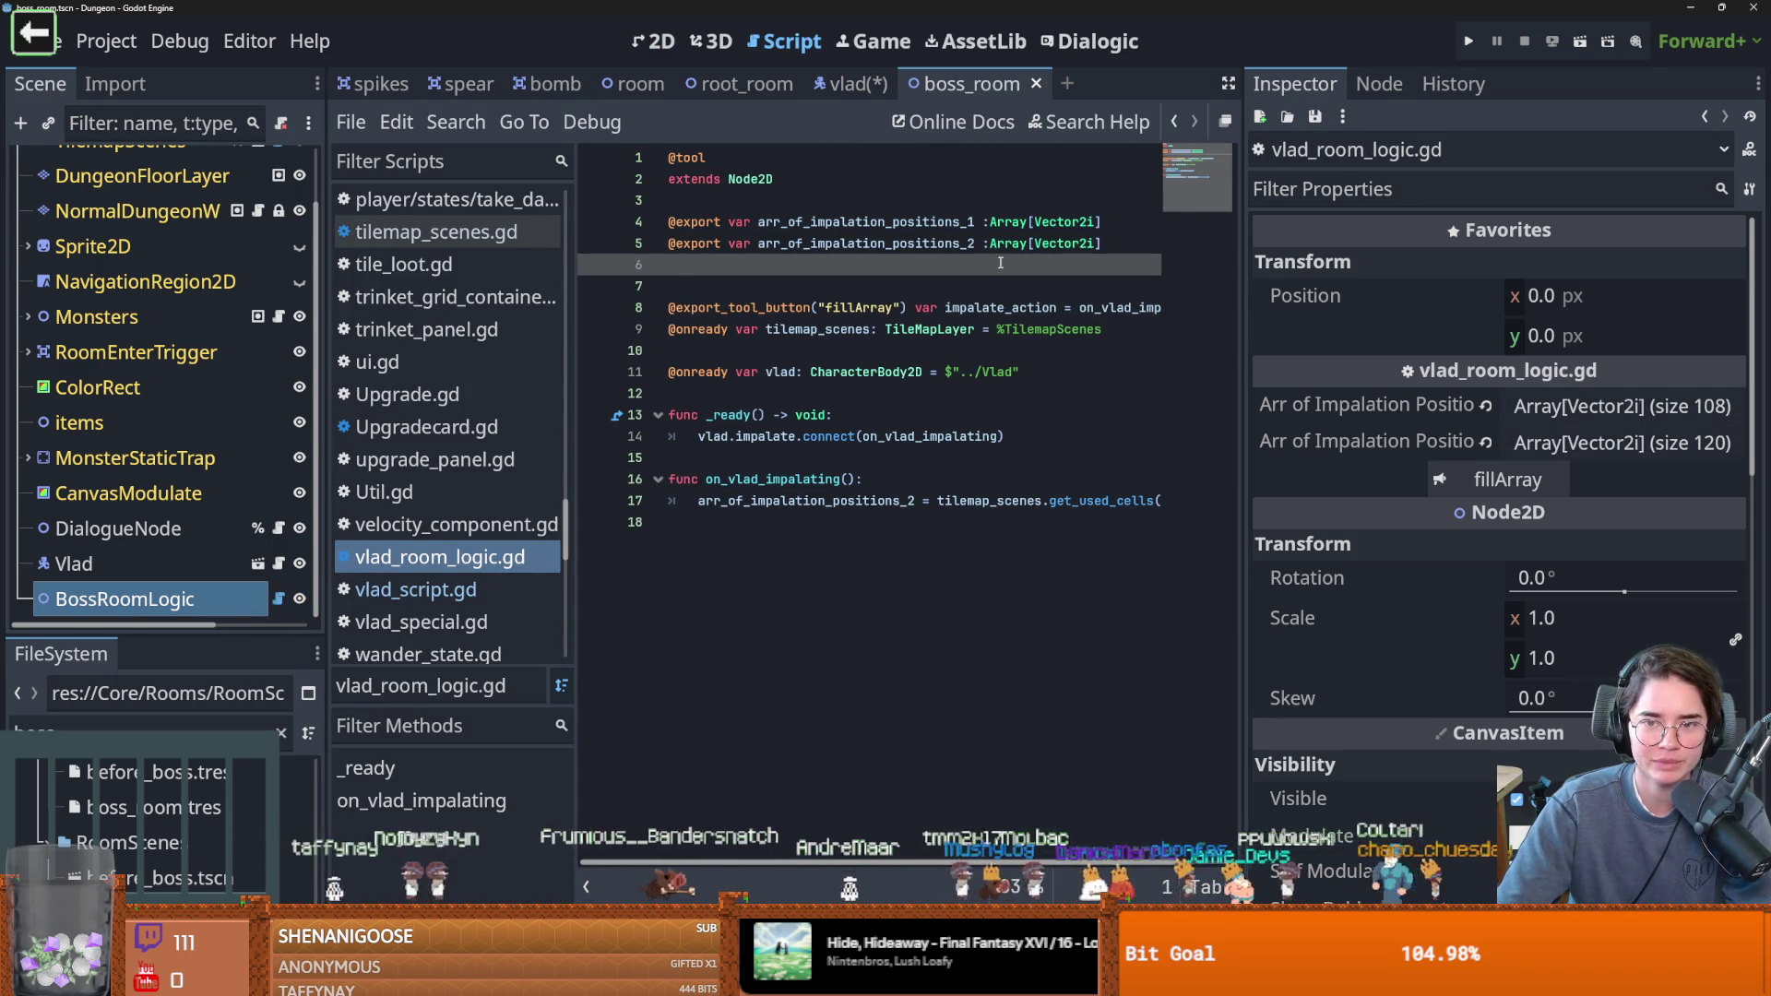
click(978, 267)
key(BackSpace)
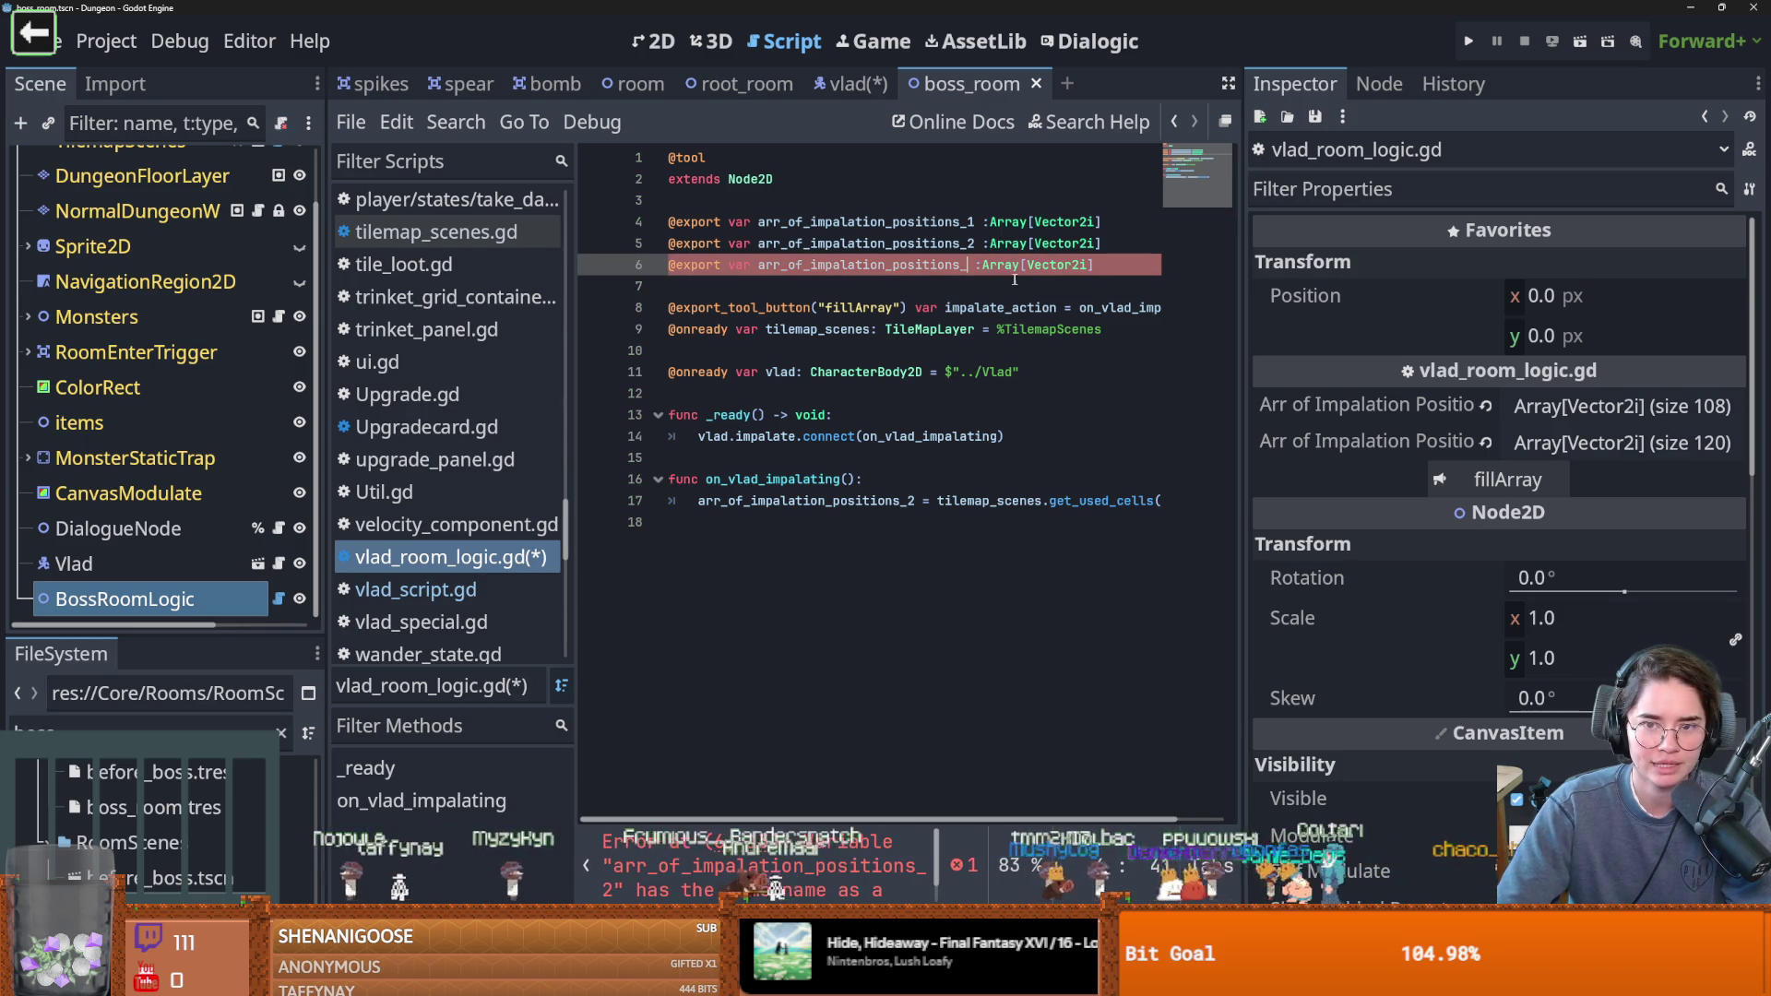
key(ctrl+s)
click(1035, 268)
key(ctrl+s)
Paste arr_of_impalation_positions_3 into line 17's assignment and save.
double_click(930, 269)
key(ctrl+c)
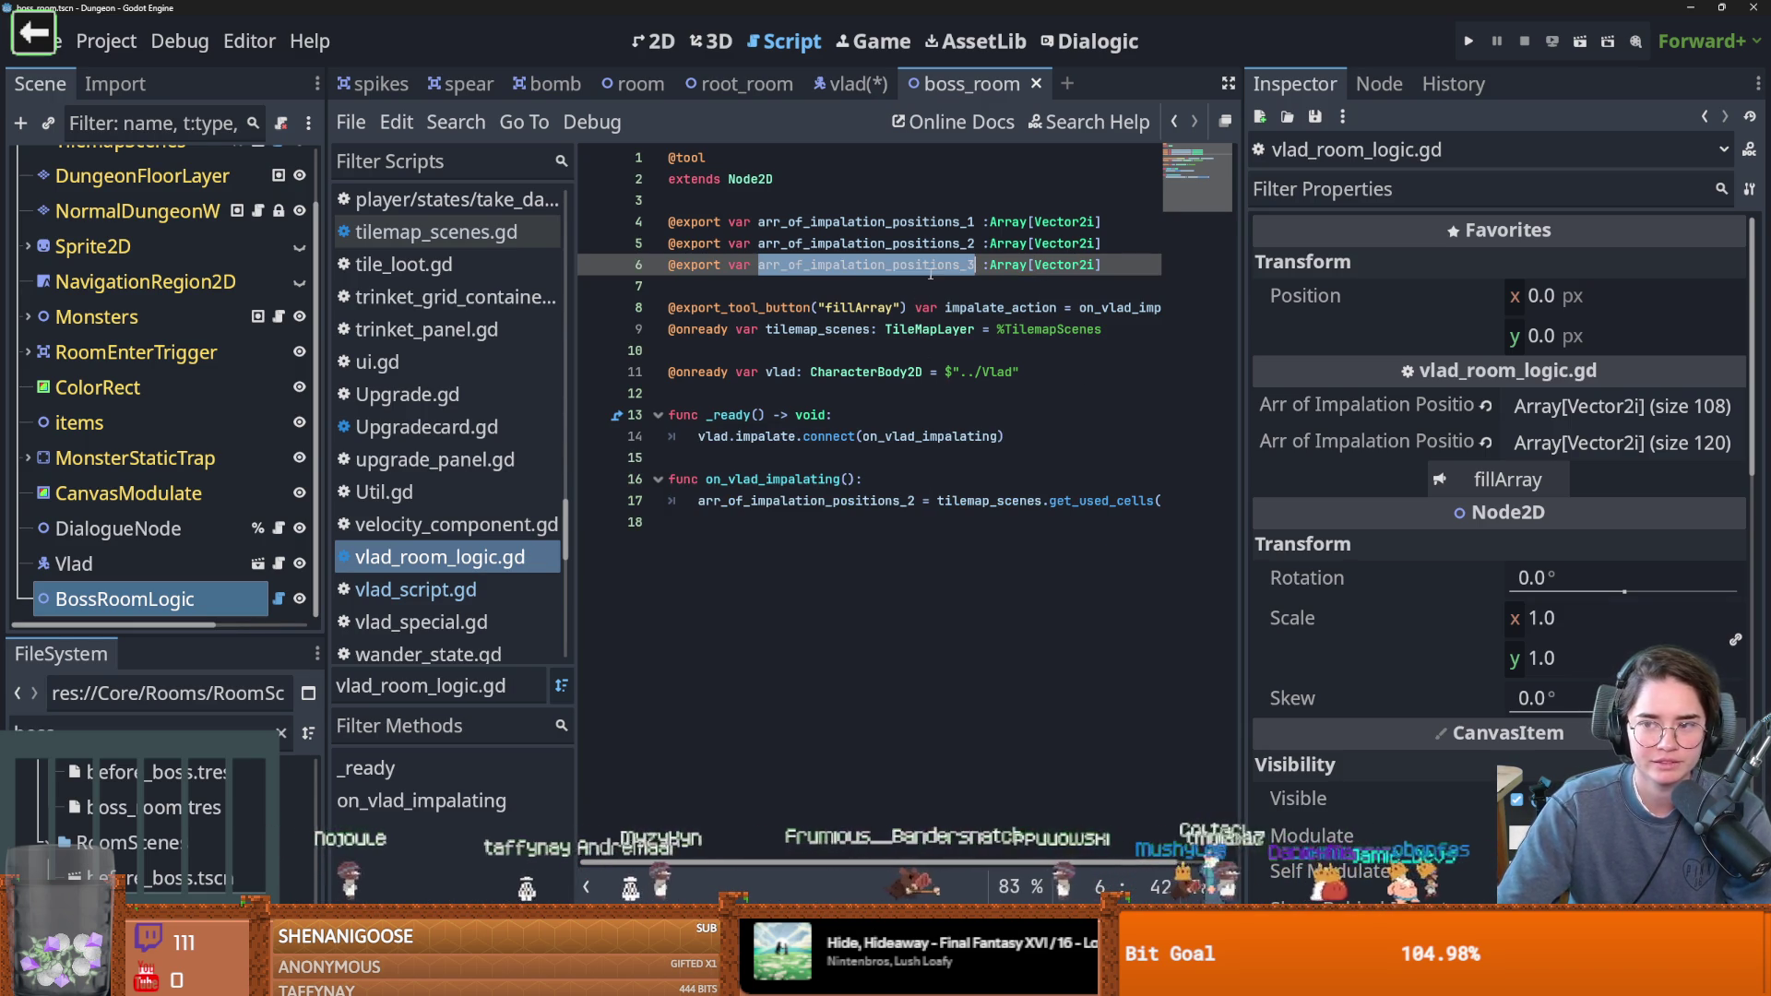
double_click(812, 501)
key(ctrl+v)
key(ctrl+s)
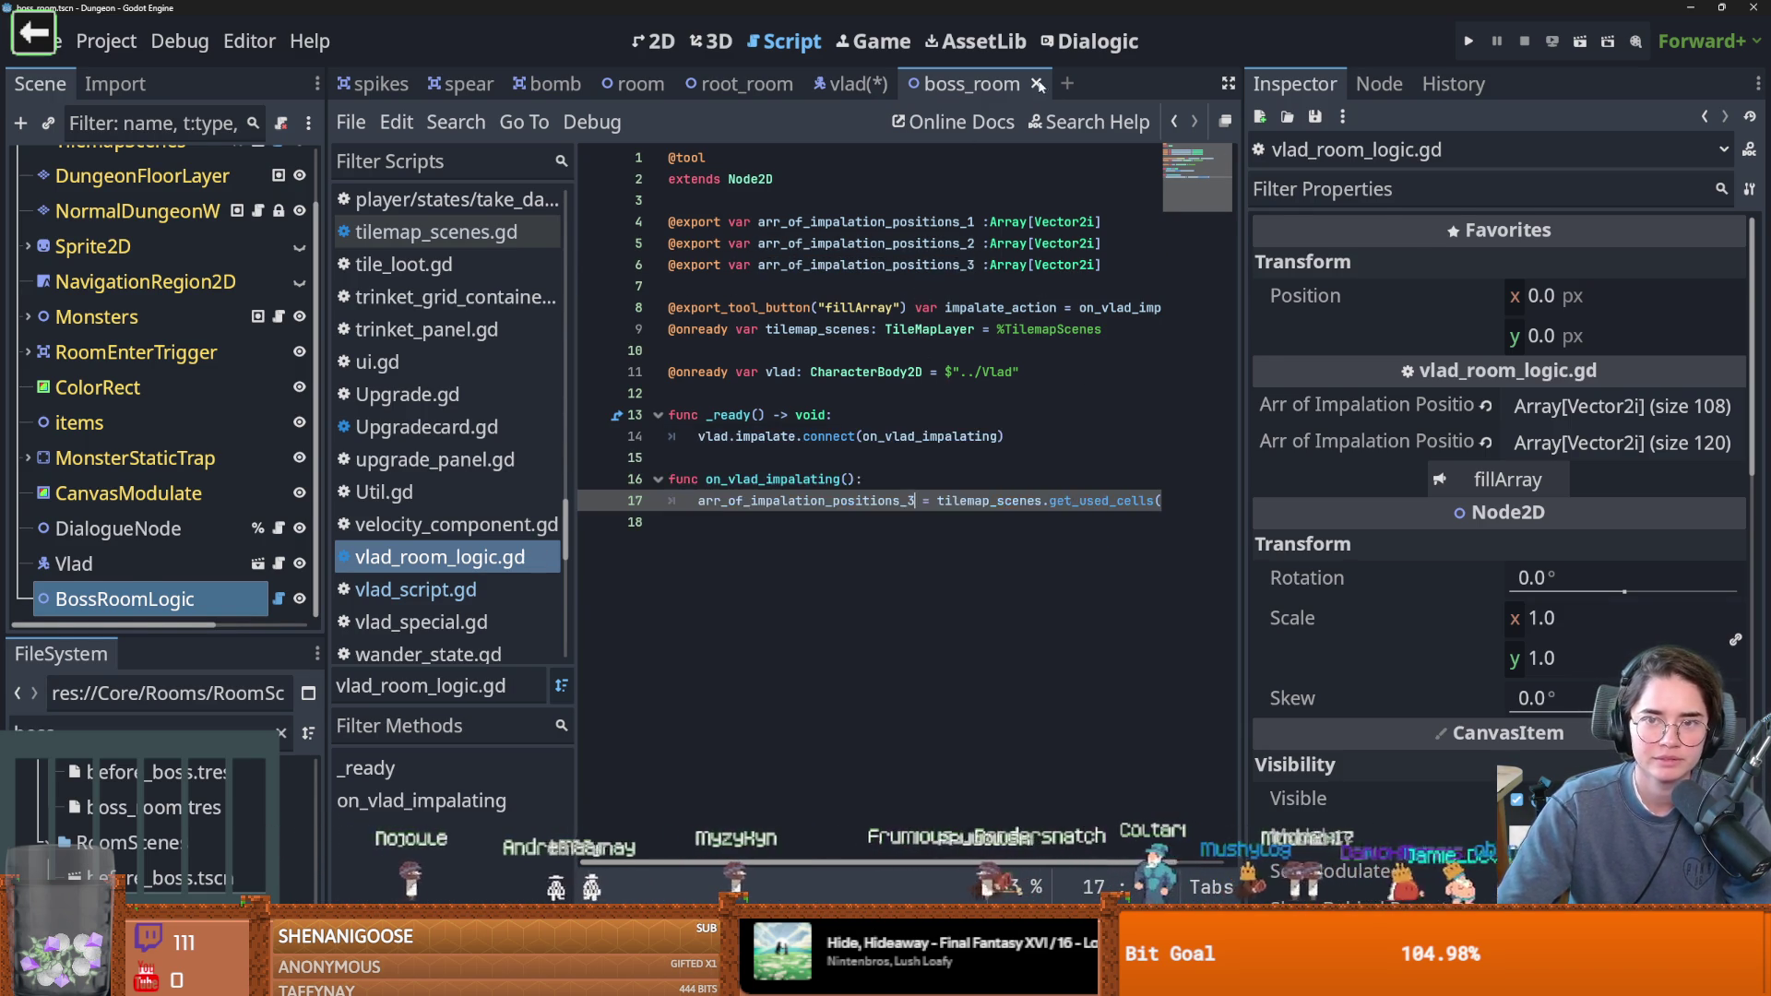
Reopen the boss_room scene and save it.
key(ctrl+shift+Tab)
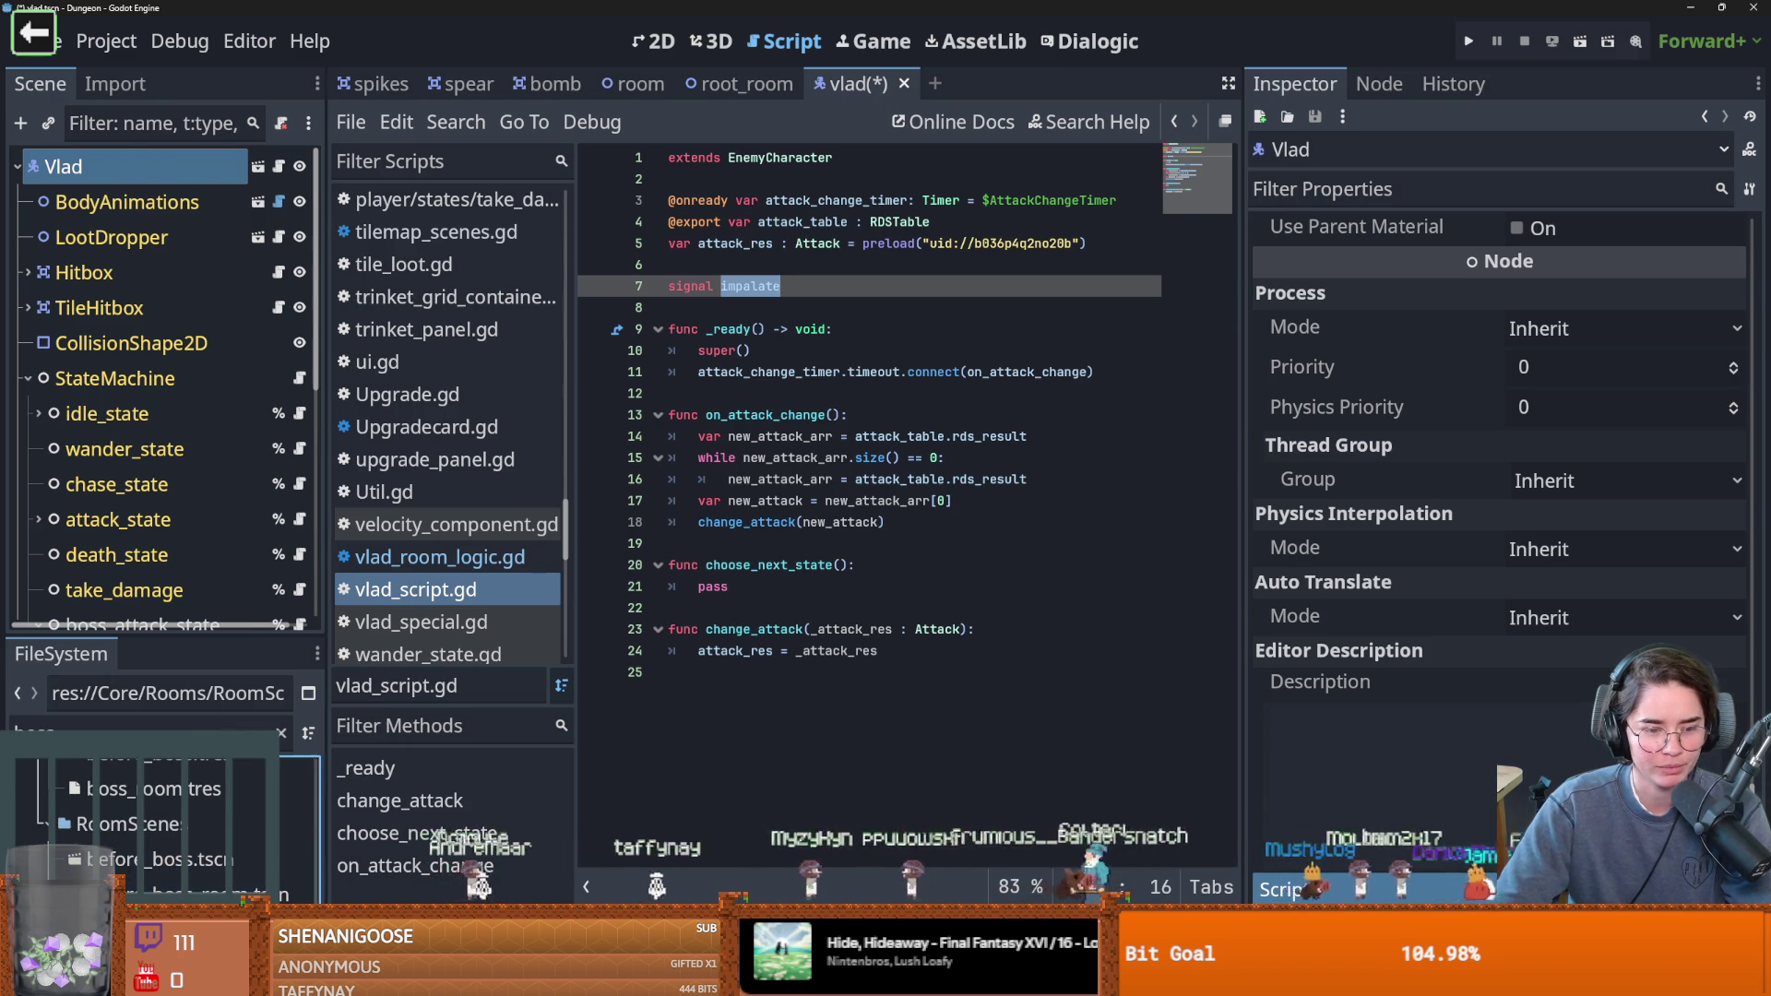
double_click(191, 887)
key(ctrl+s)
scroll(839, 511, up, 5)
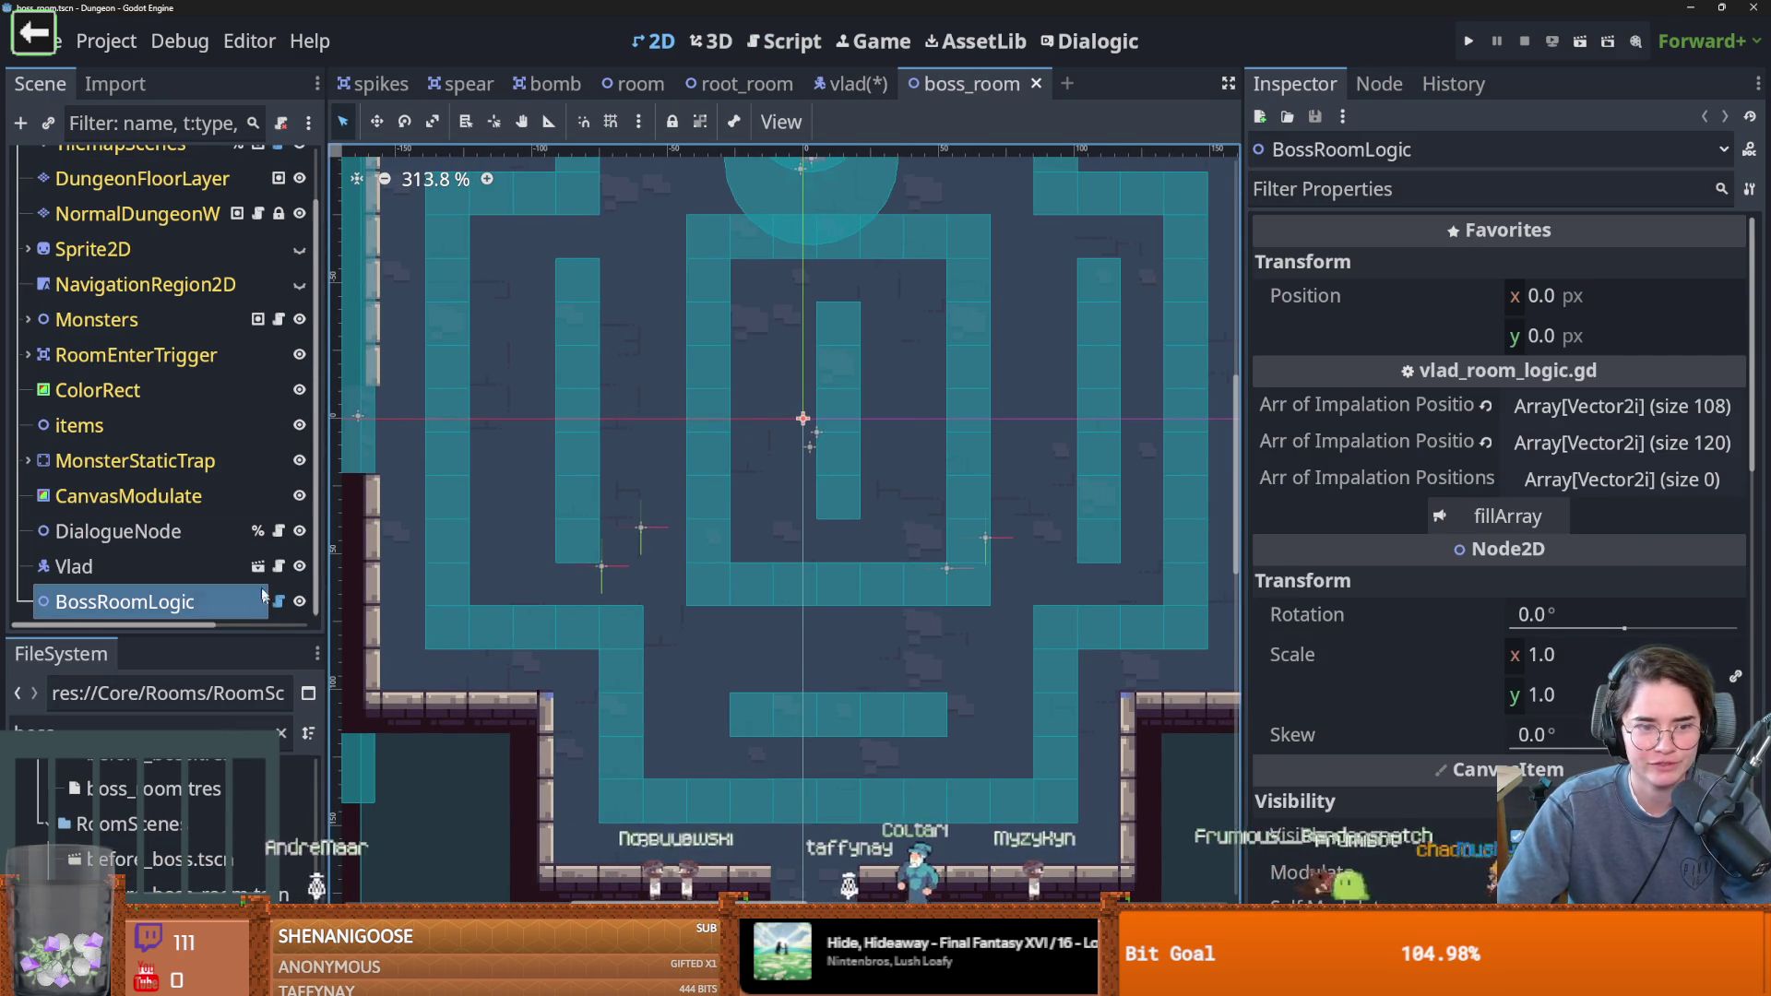
Select TilemapScenes and undo an accidental erase of the bottom inner bar.
scroll(145, 384, up, 3)
click(120, 201)
scroll(705, 580, down, 5)
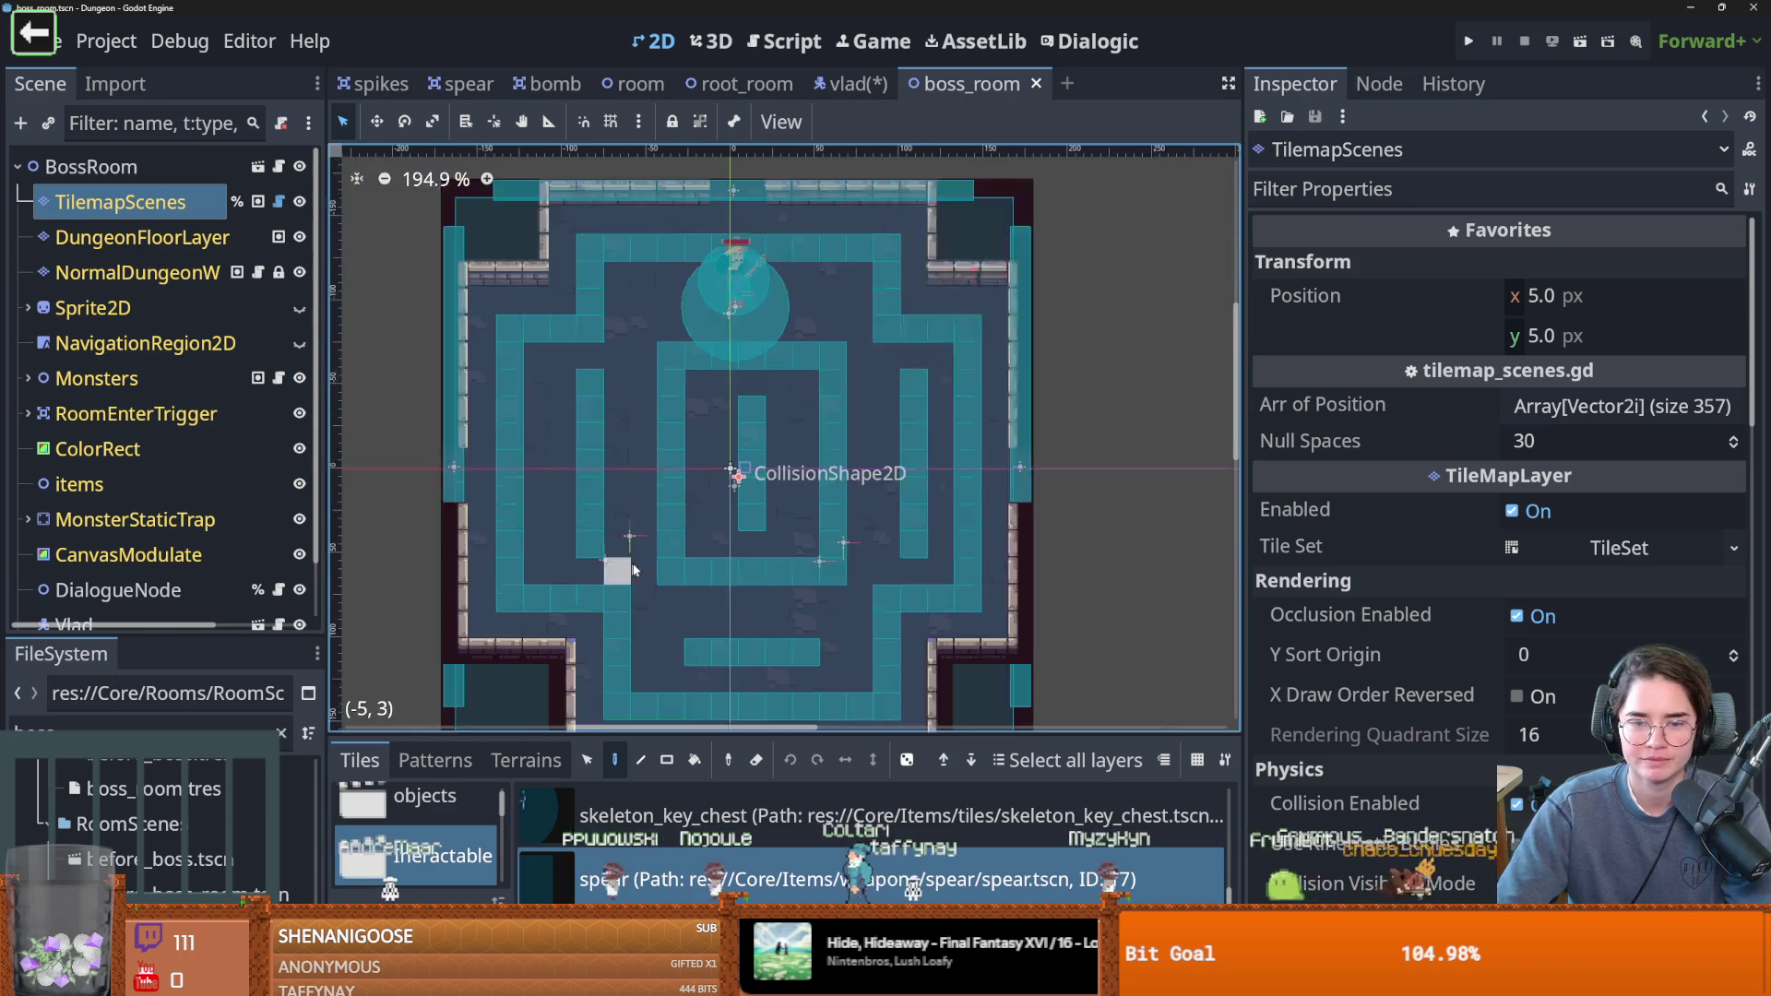
drag(636, 673, 782, 676)
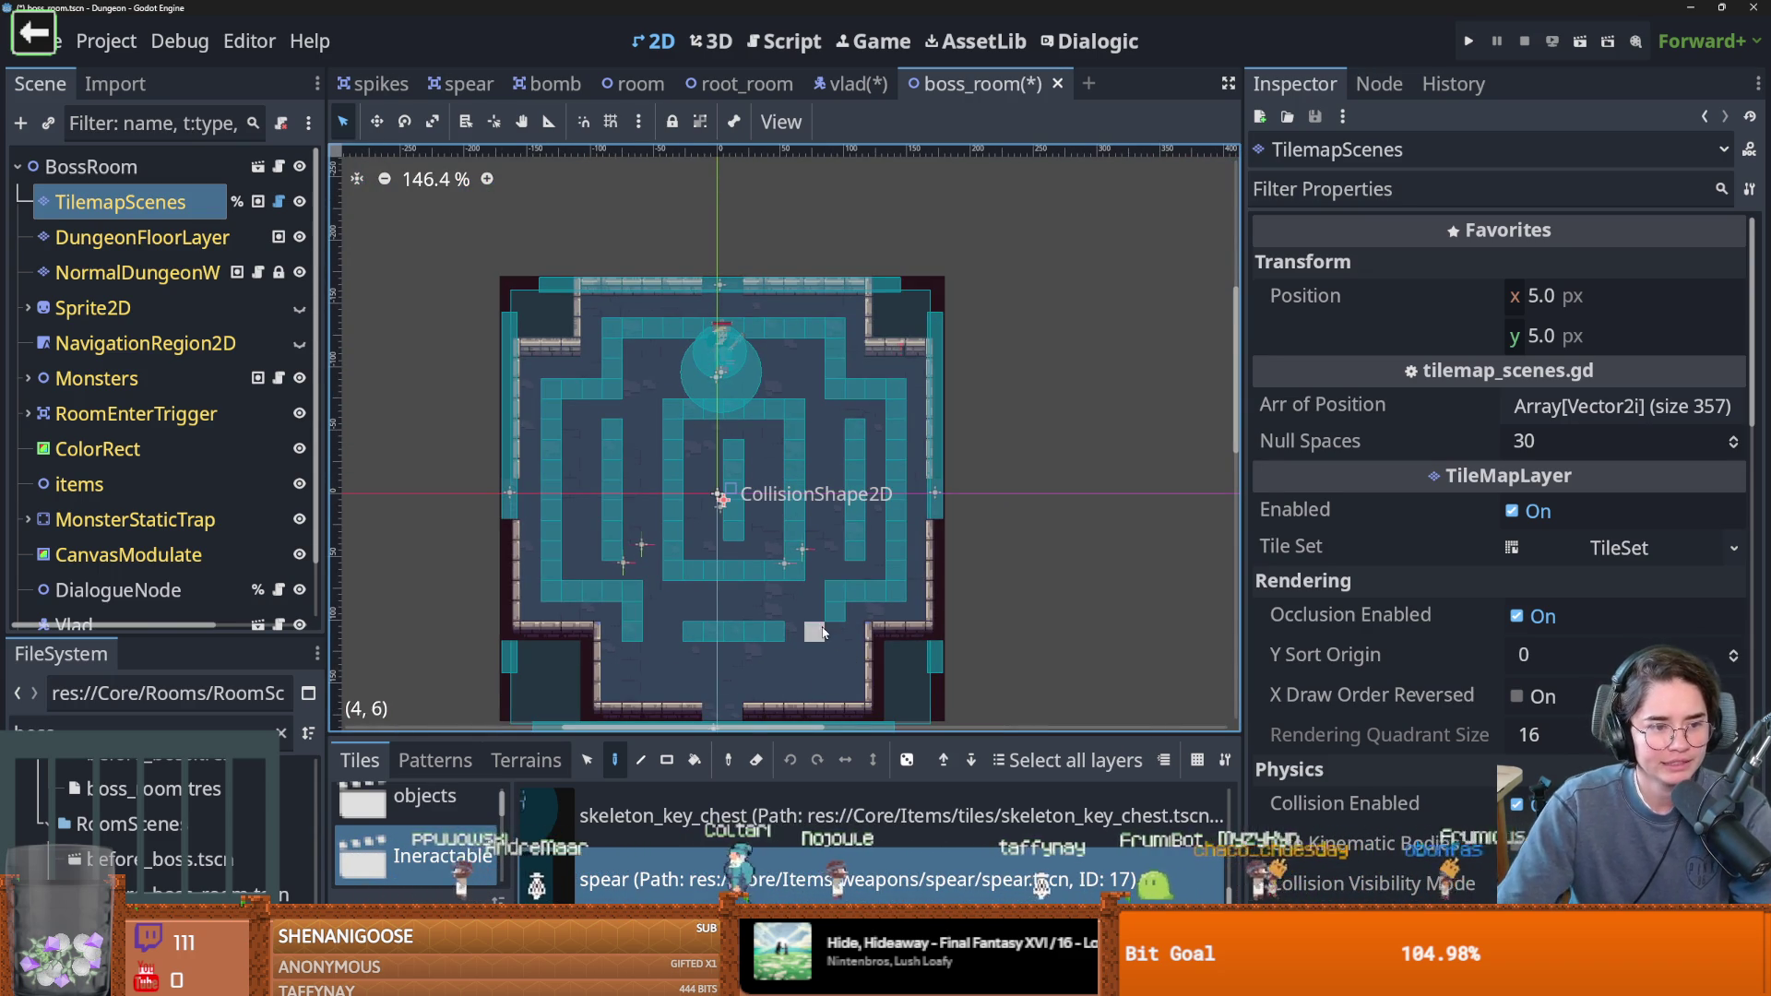
scroll(811, 657, up, 2)
key(ctrl+z)
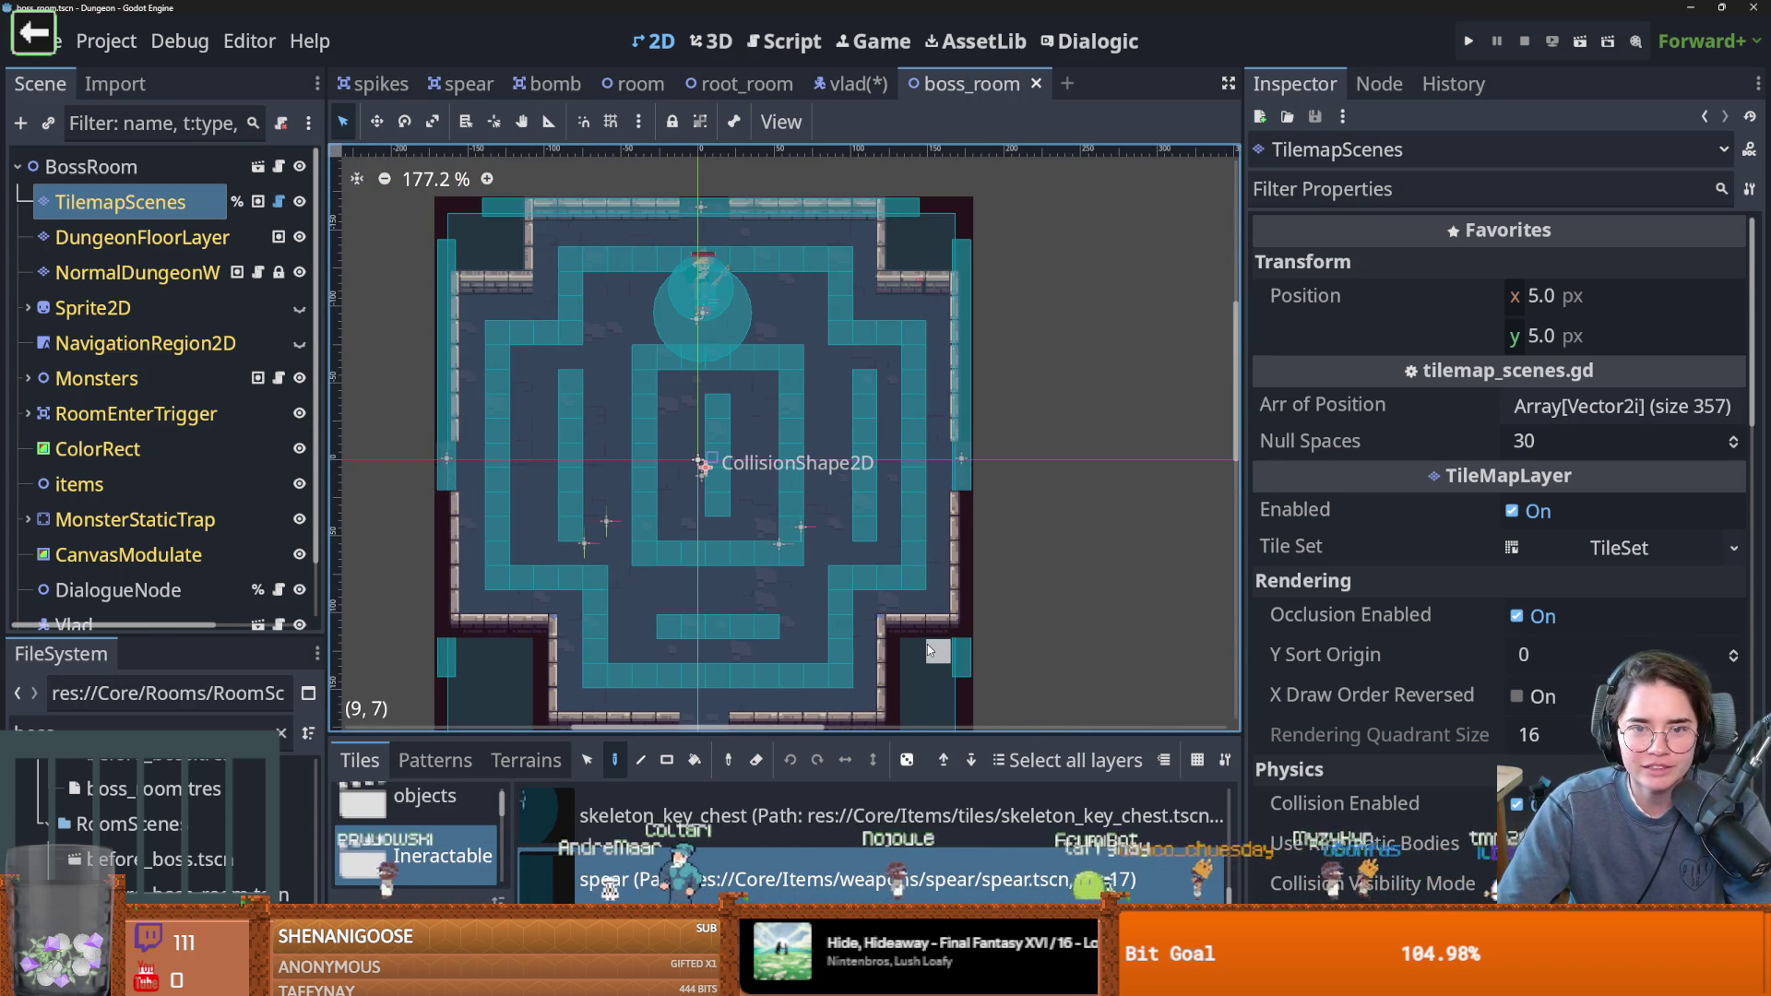
scroll(929, 650, down, 2)
scroll(929, 627, down, 3)
scroll(930, 556, up, 1)
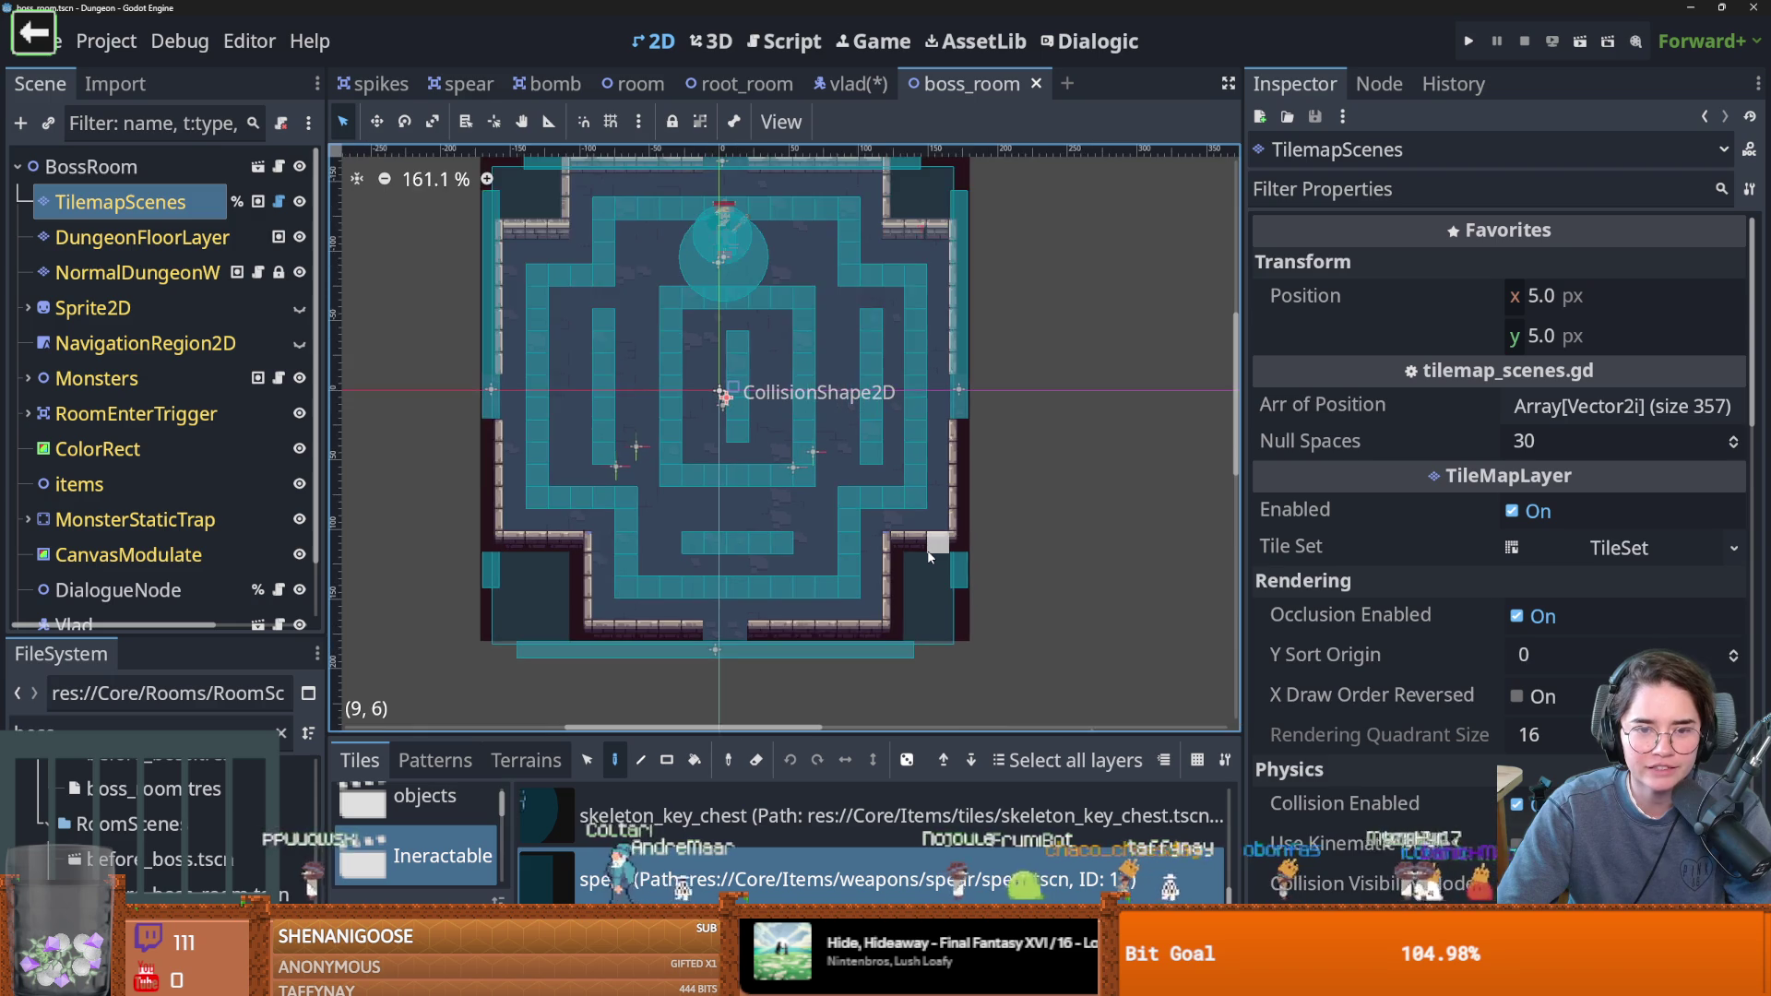
scroll(929, 556, up, 1)
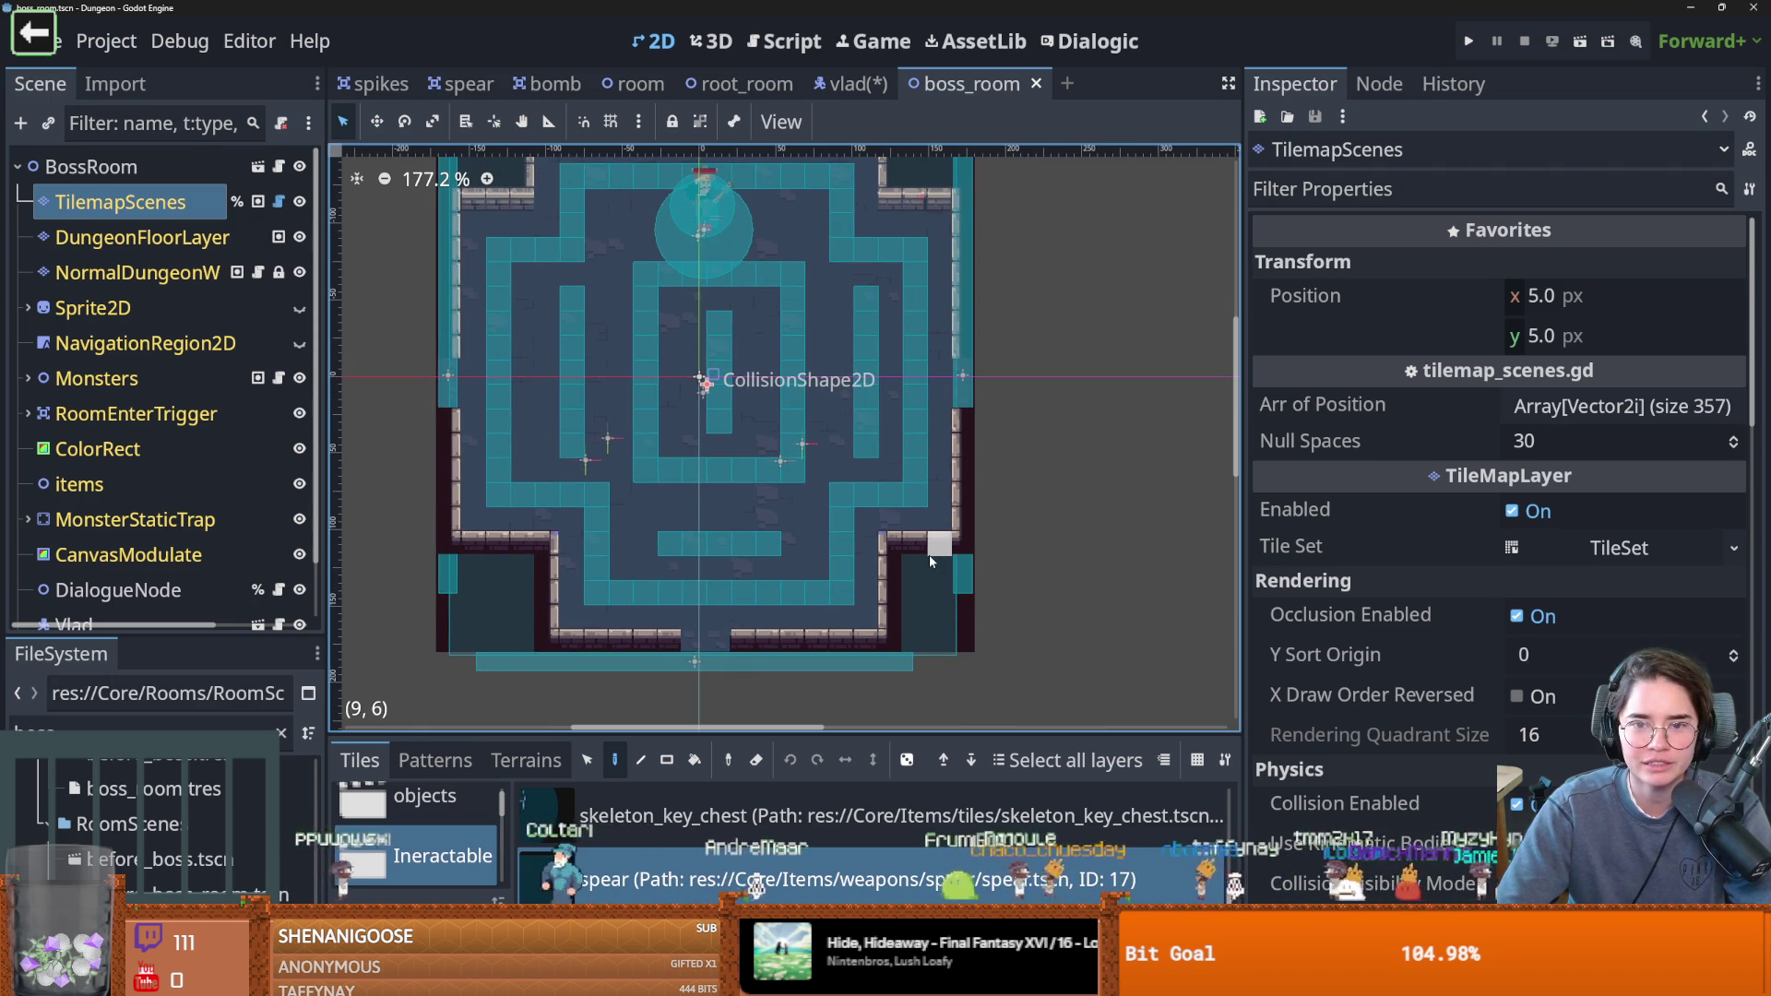
scroll(928, 556, down, 1)
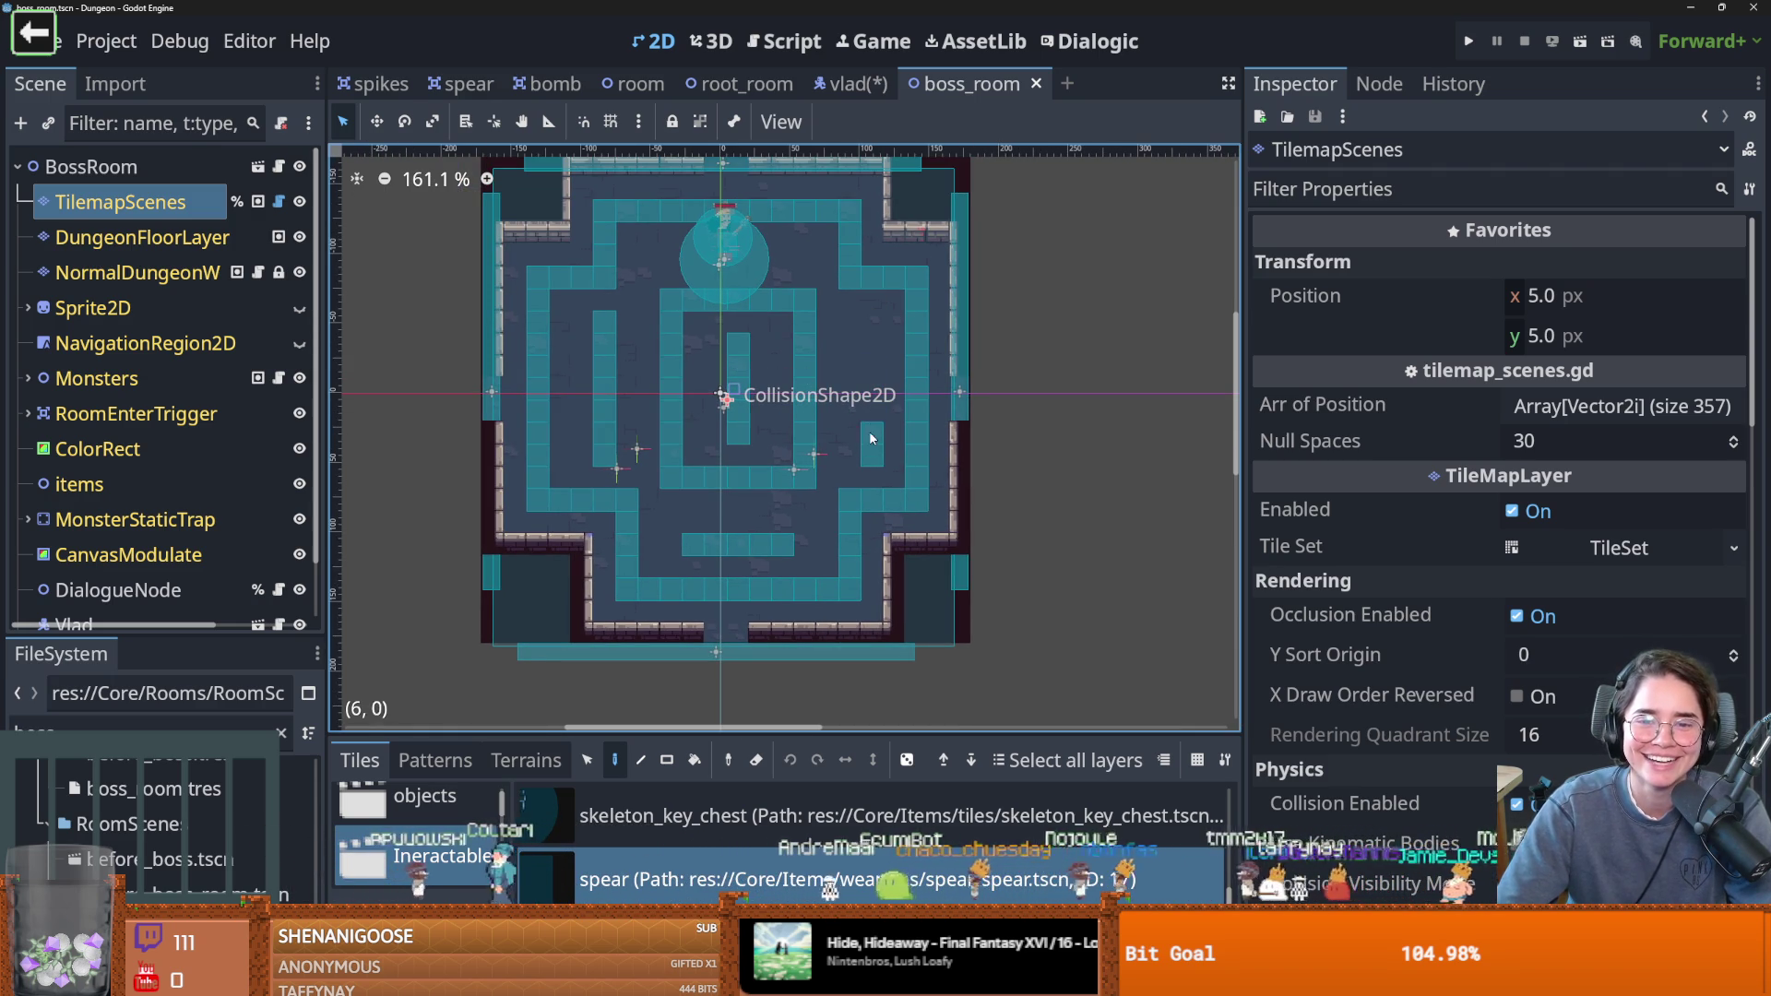
Erase the interior maze tiles (bottom row, upper bars, ring sides) and save.
drag(872, 455, 872, 321)
drag(799, 595, 863, 584)
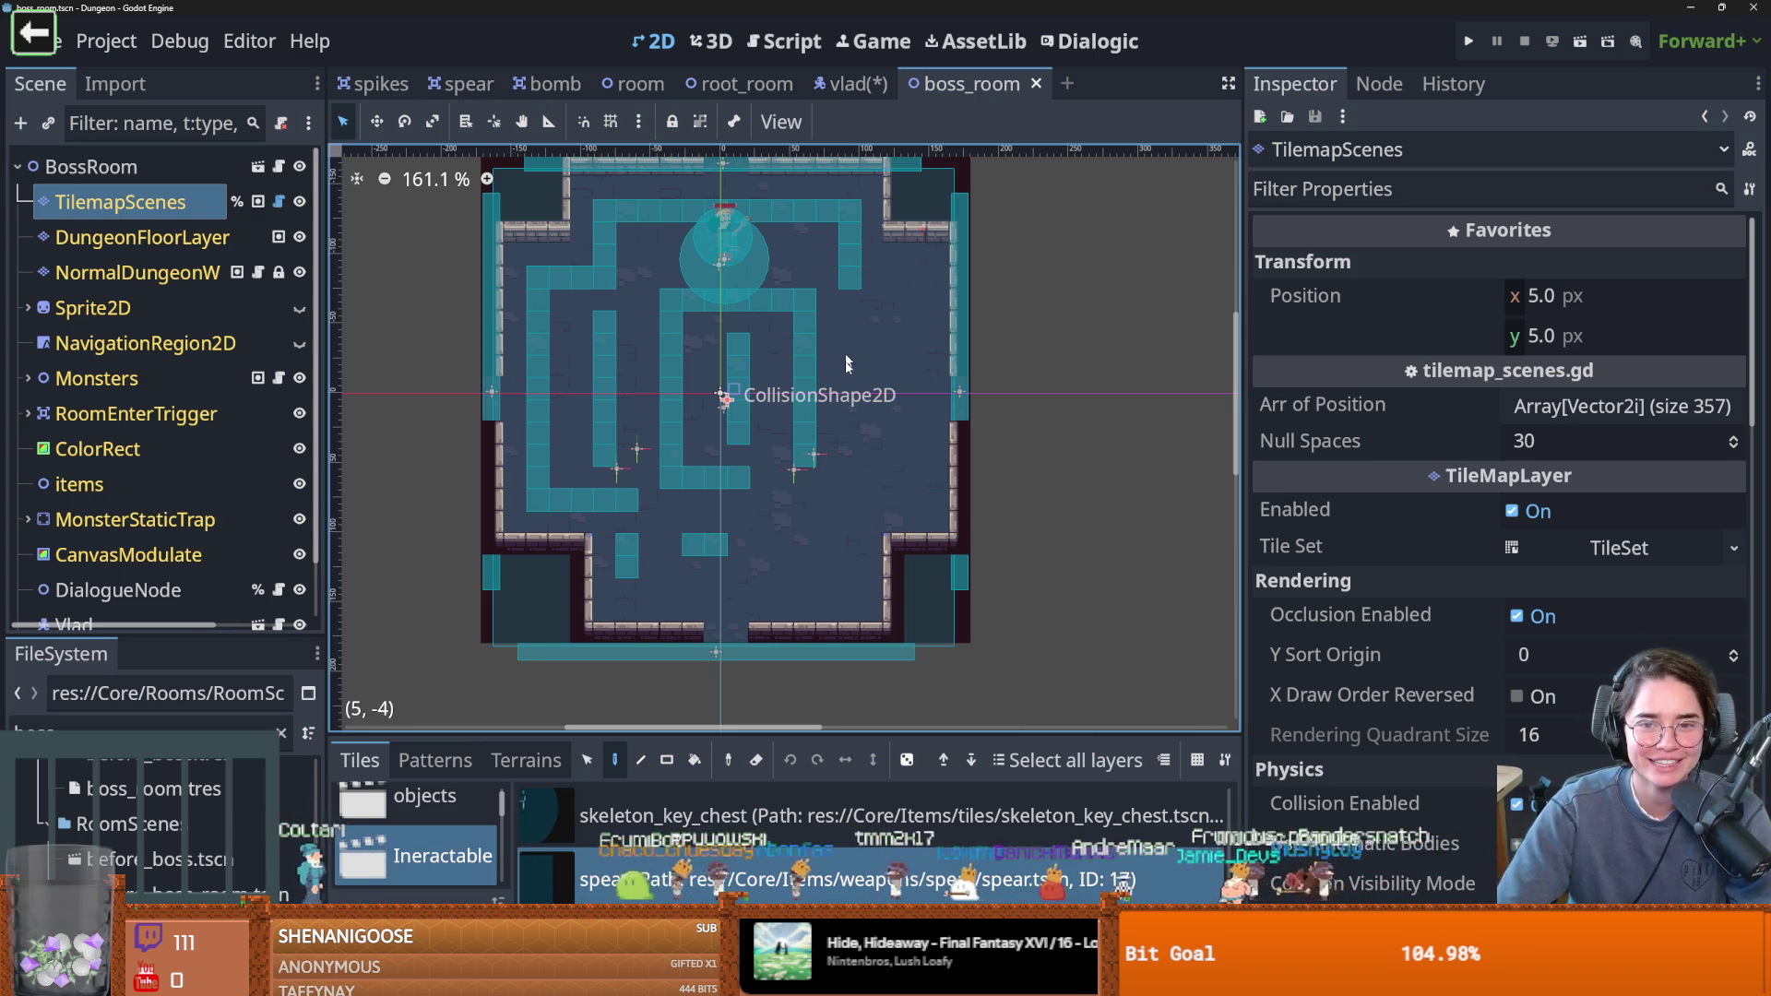
drag(851, 338, 616, 304)
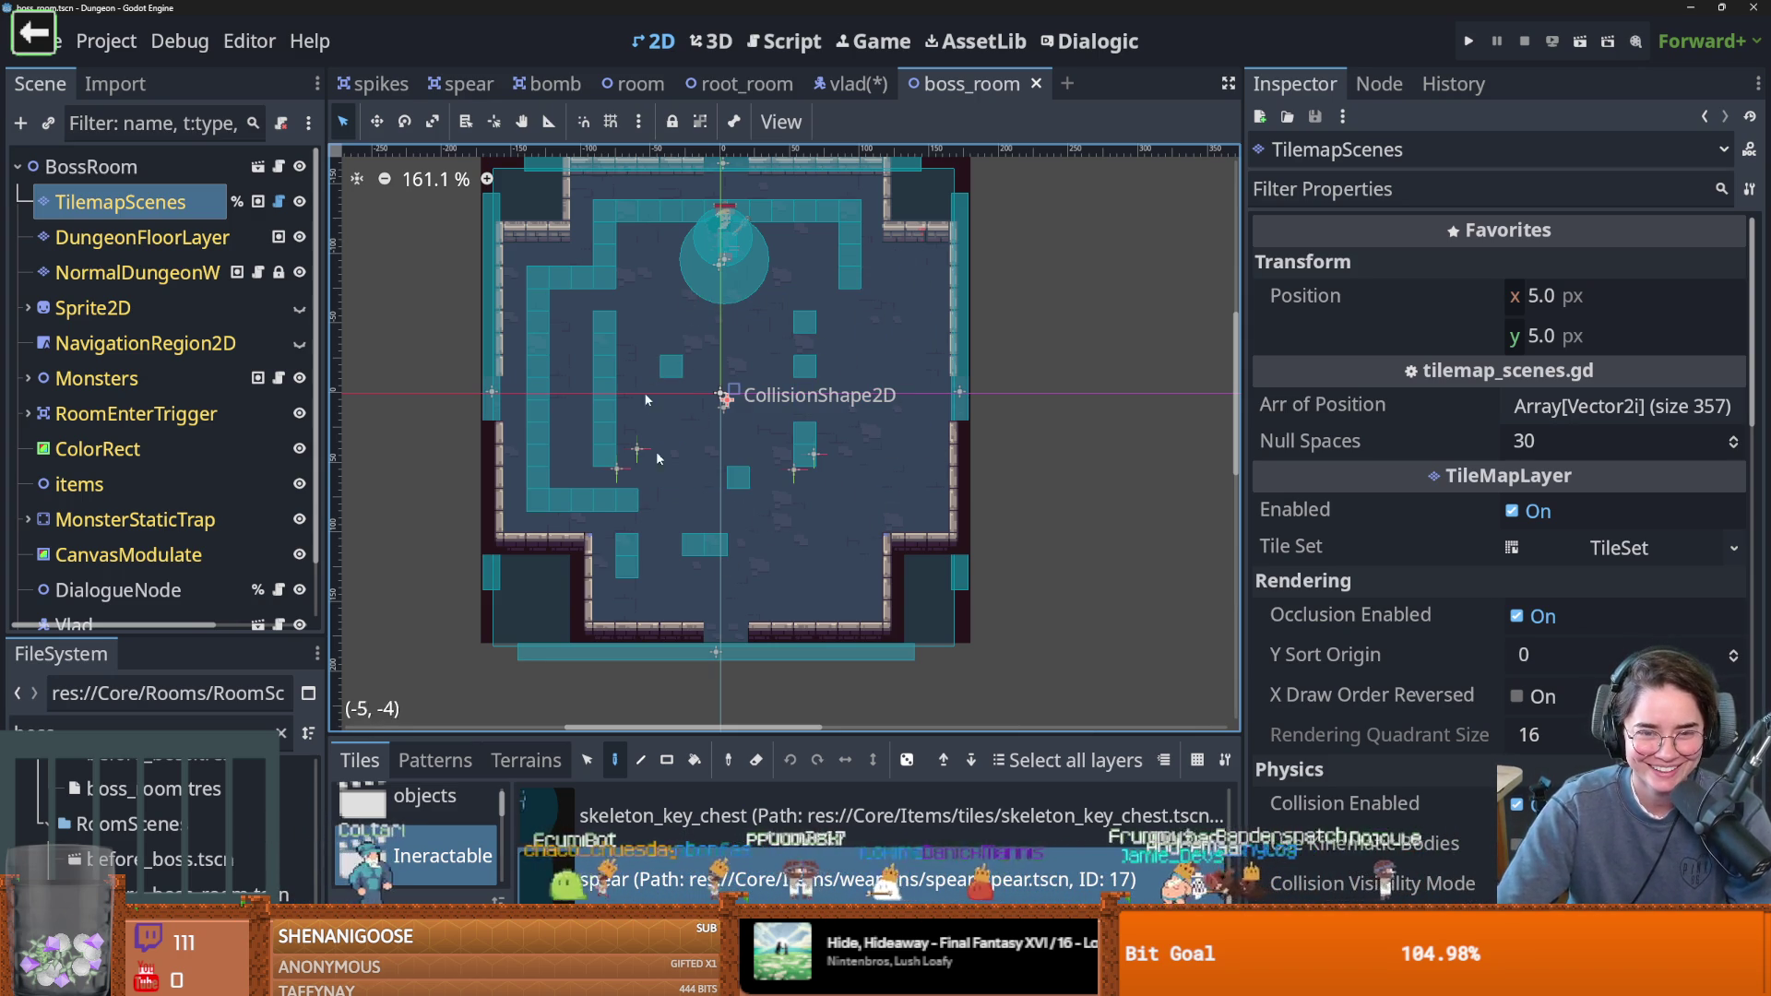
mouse_move(877, 259)
mouse_down()
mouse_move(850, 213)
mouse_move(614, 210)
mouse_move(600, 286)
mouse_up()
mouse_move(579, 528)
mouse_down()
mouse_move(636, 503)
mouse_move(632, 558)
mouse_move(612, 306)
mouse_move(560, 503)
mouse_move(539, 277)
mouse_up()
key(ctrl+s)
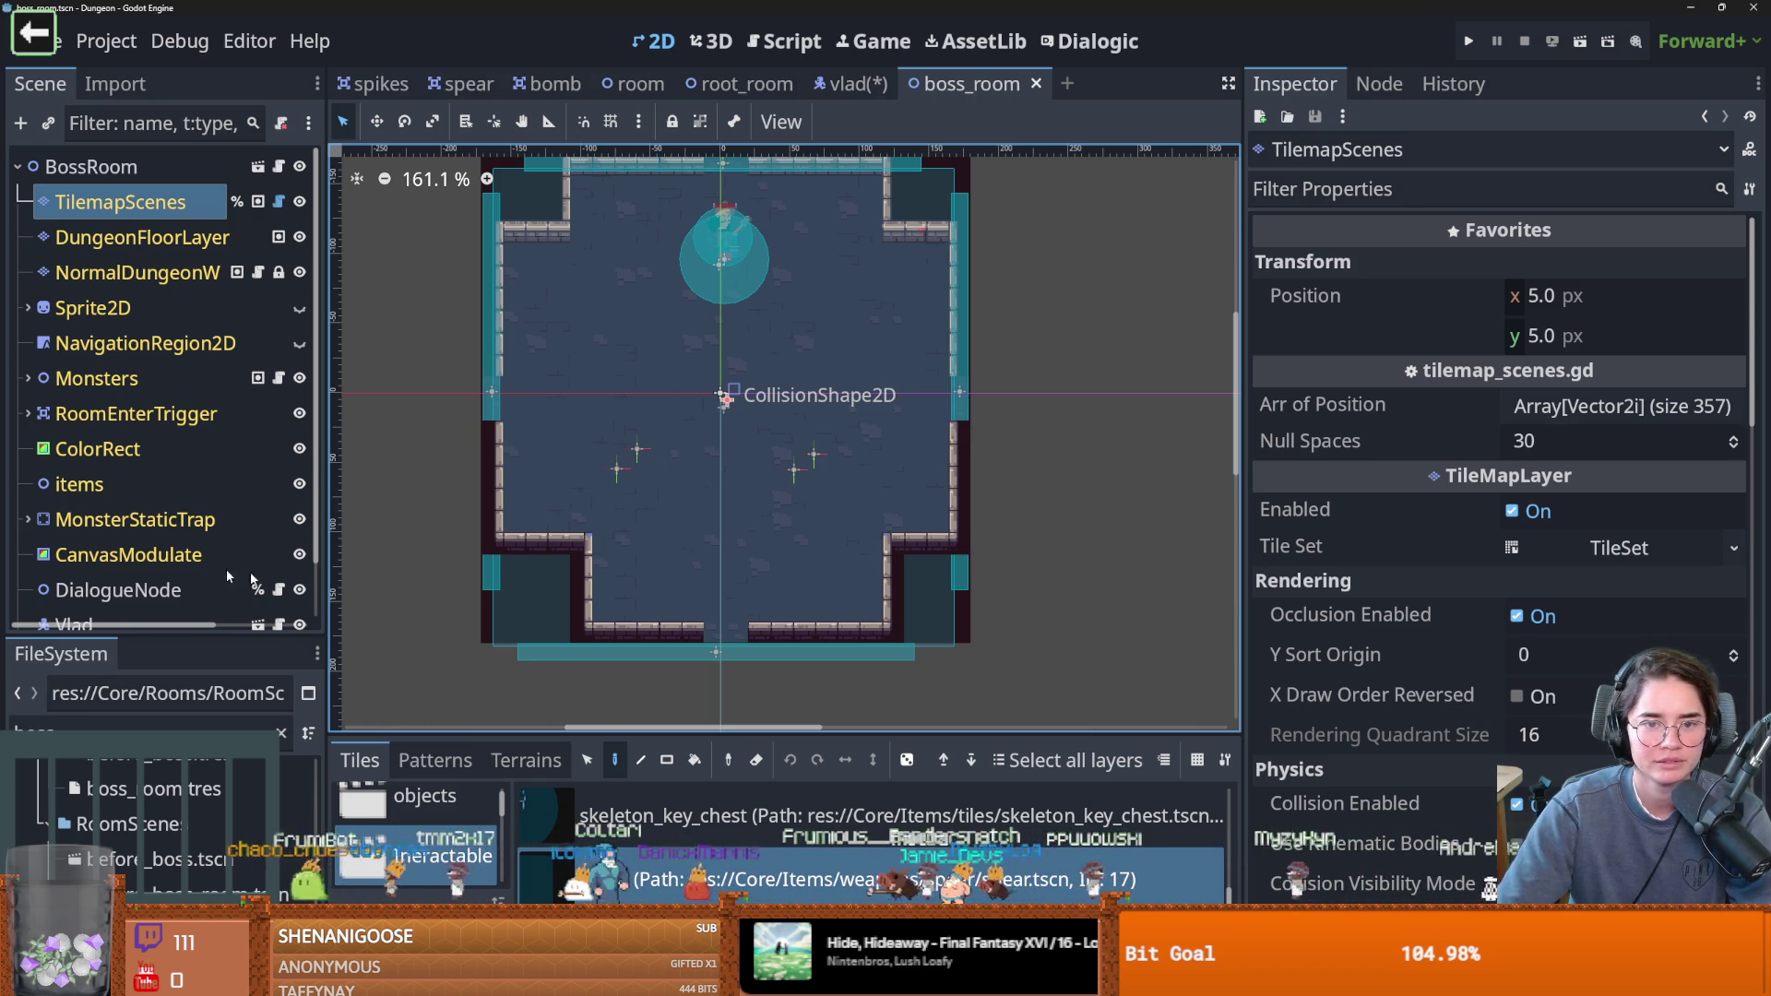
scroll(184, 554, down, 2)
click(125, 599)
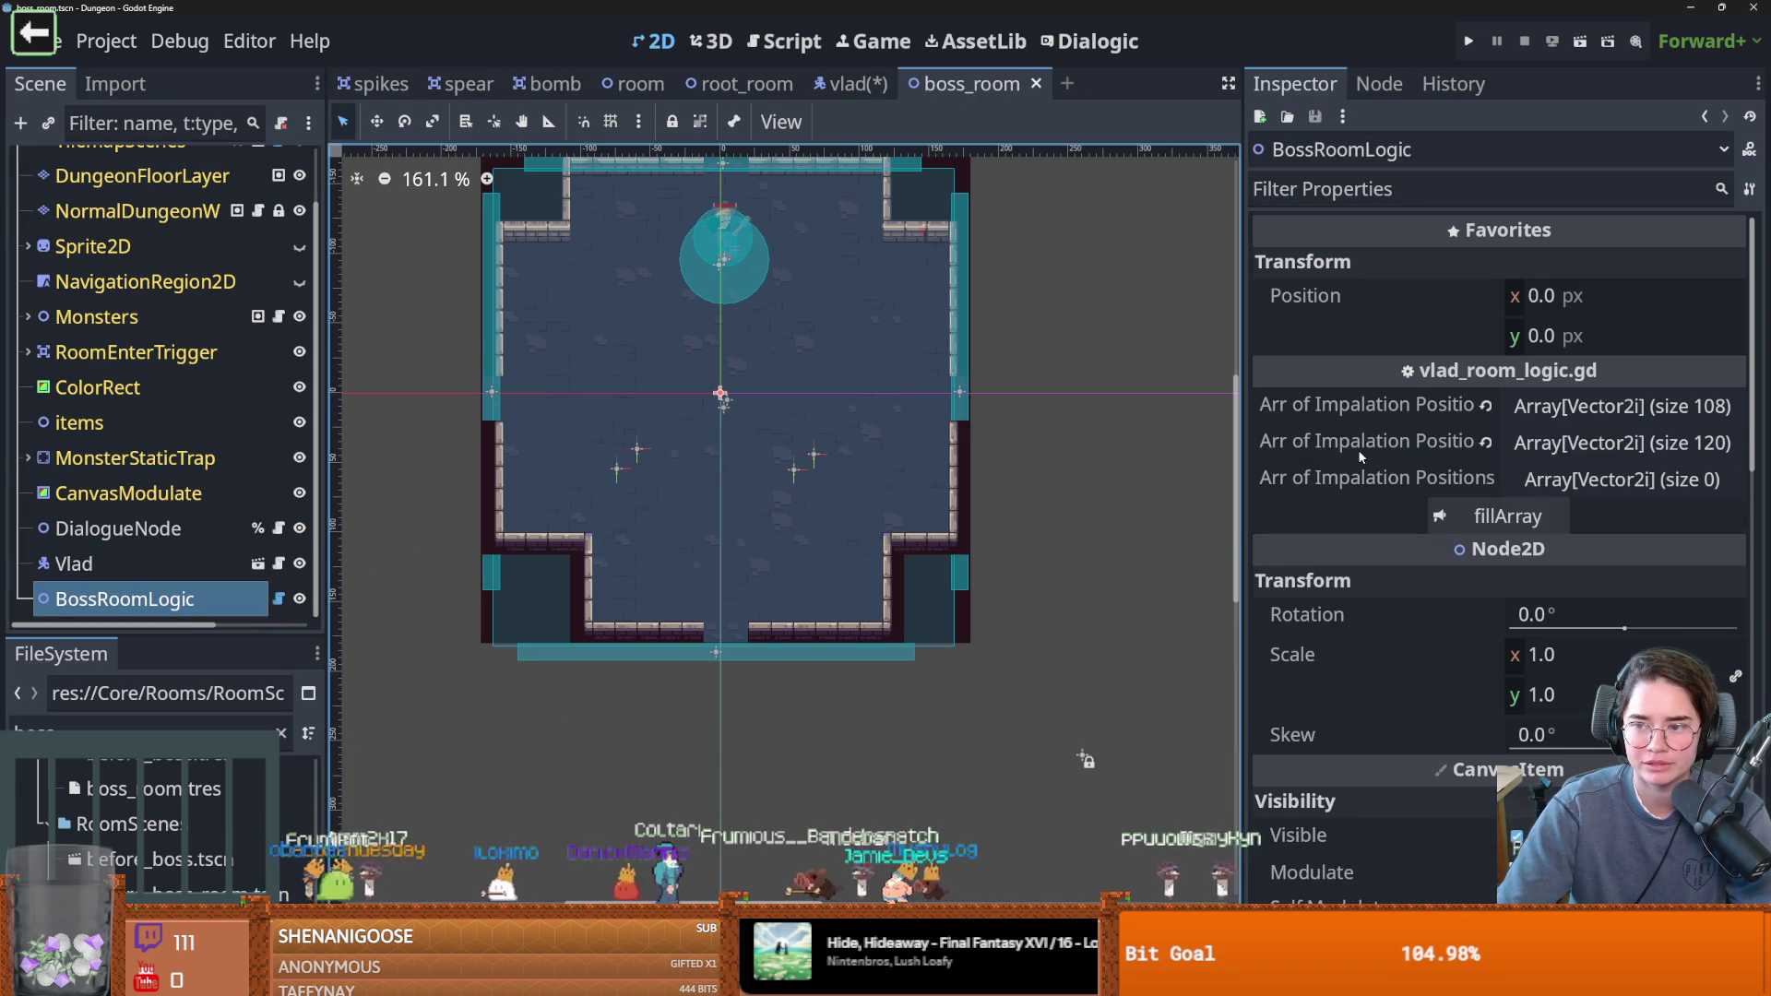
click(278, 598)
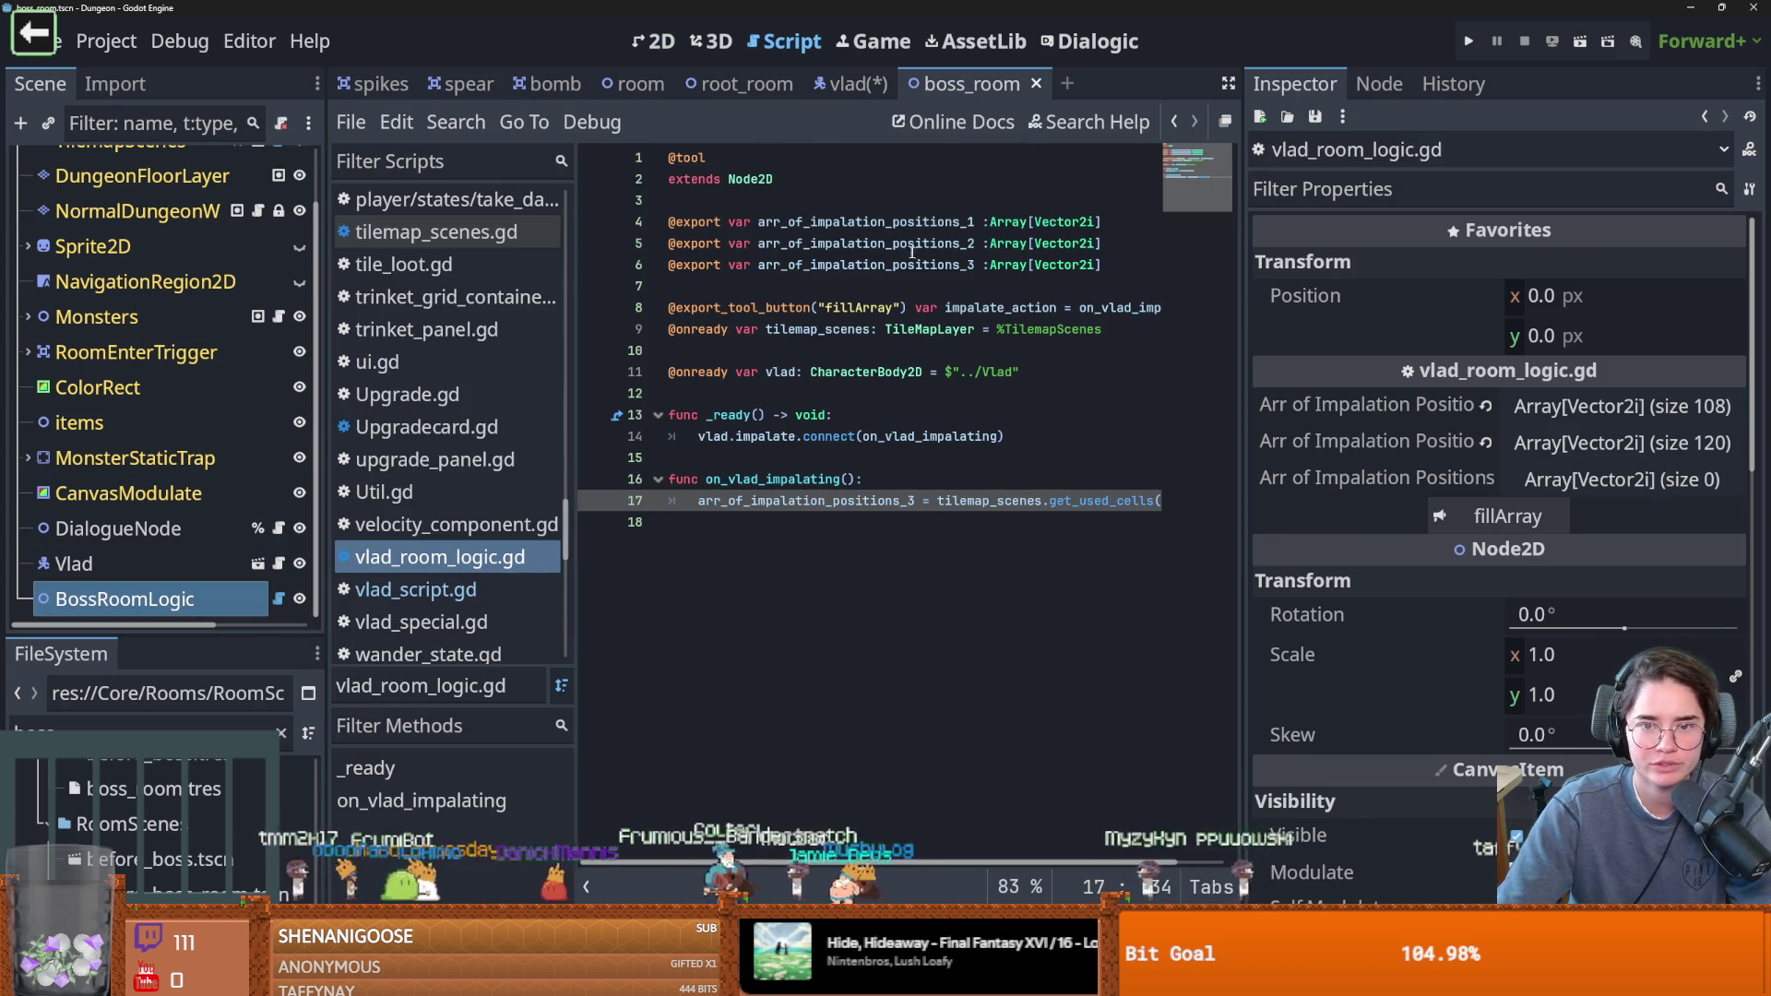
scroll(139, 198, up, 2)
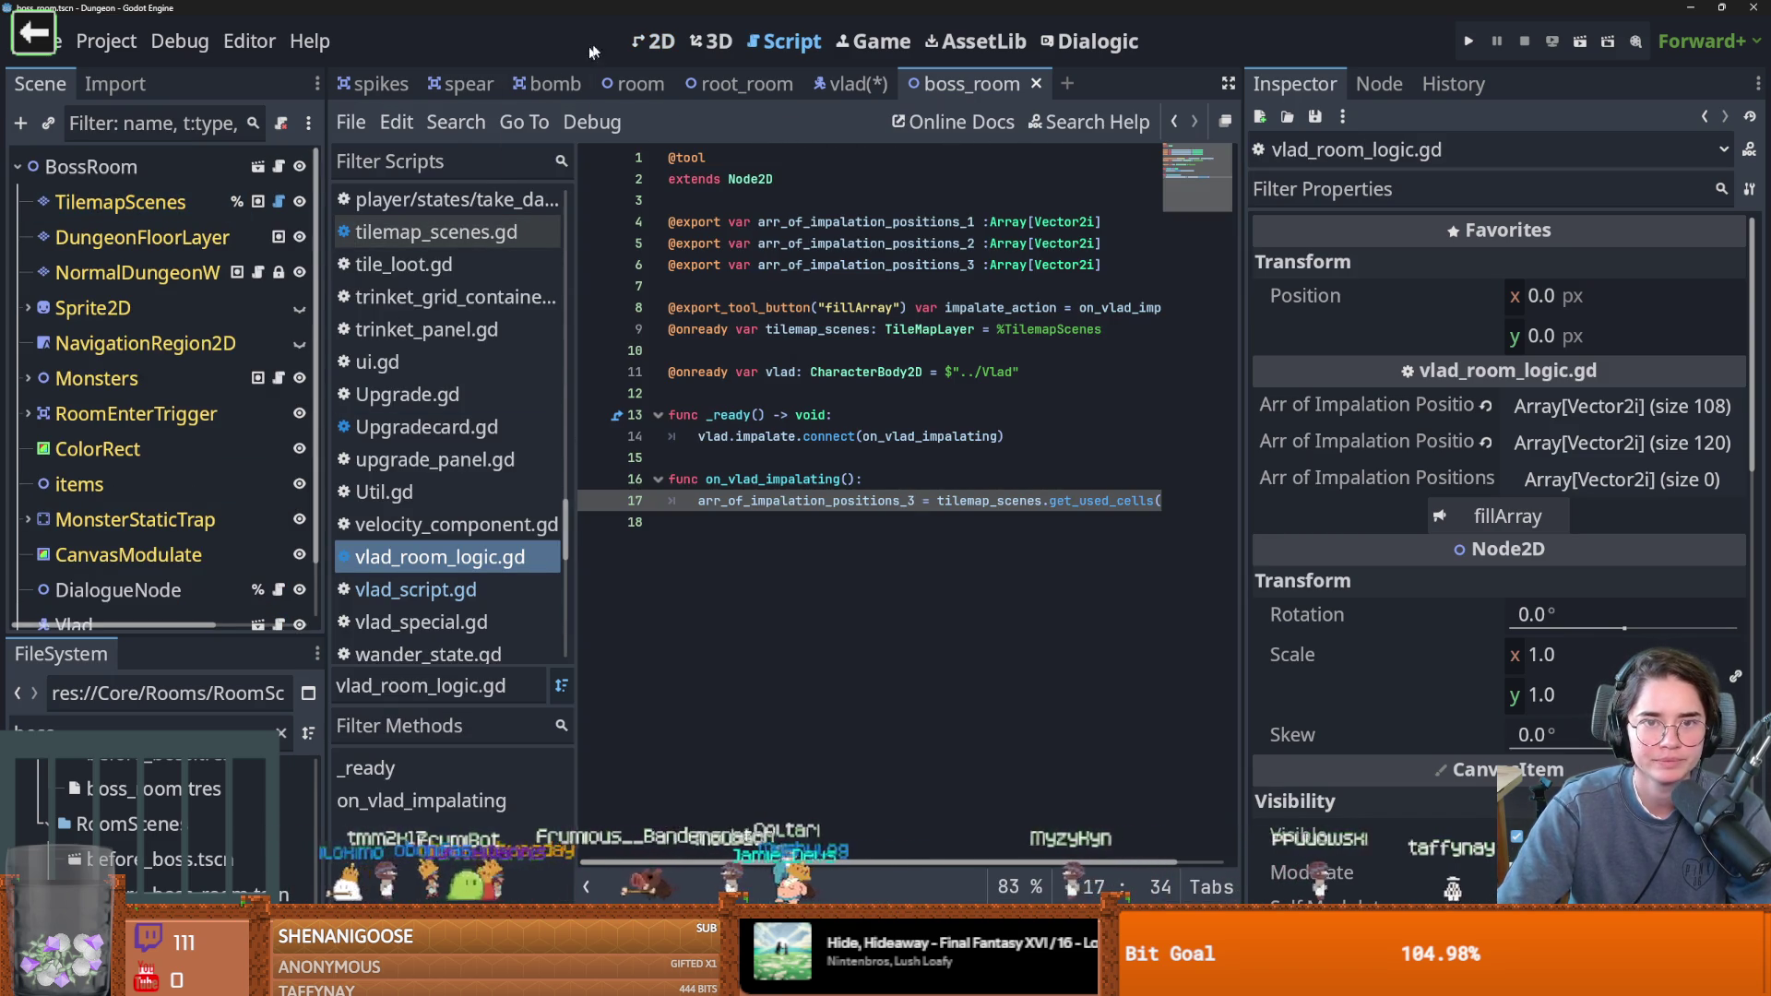
click(655, 40)
click(120, 202)
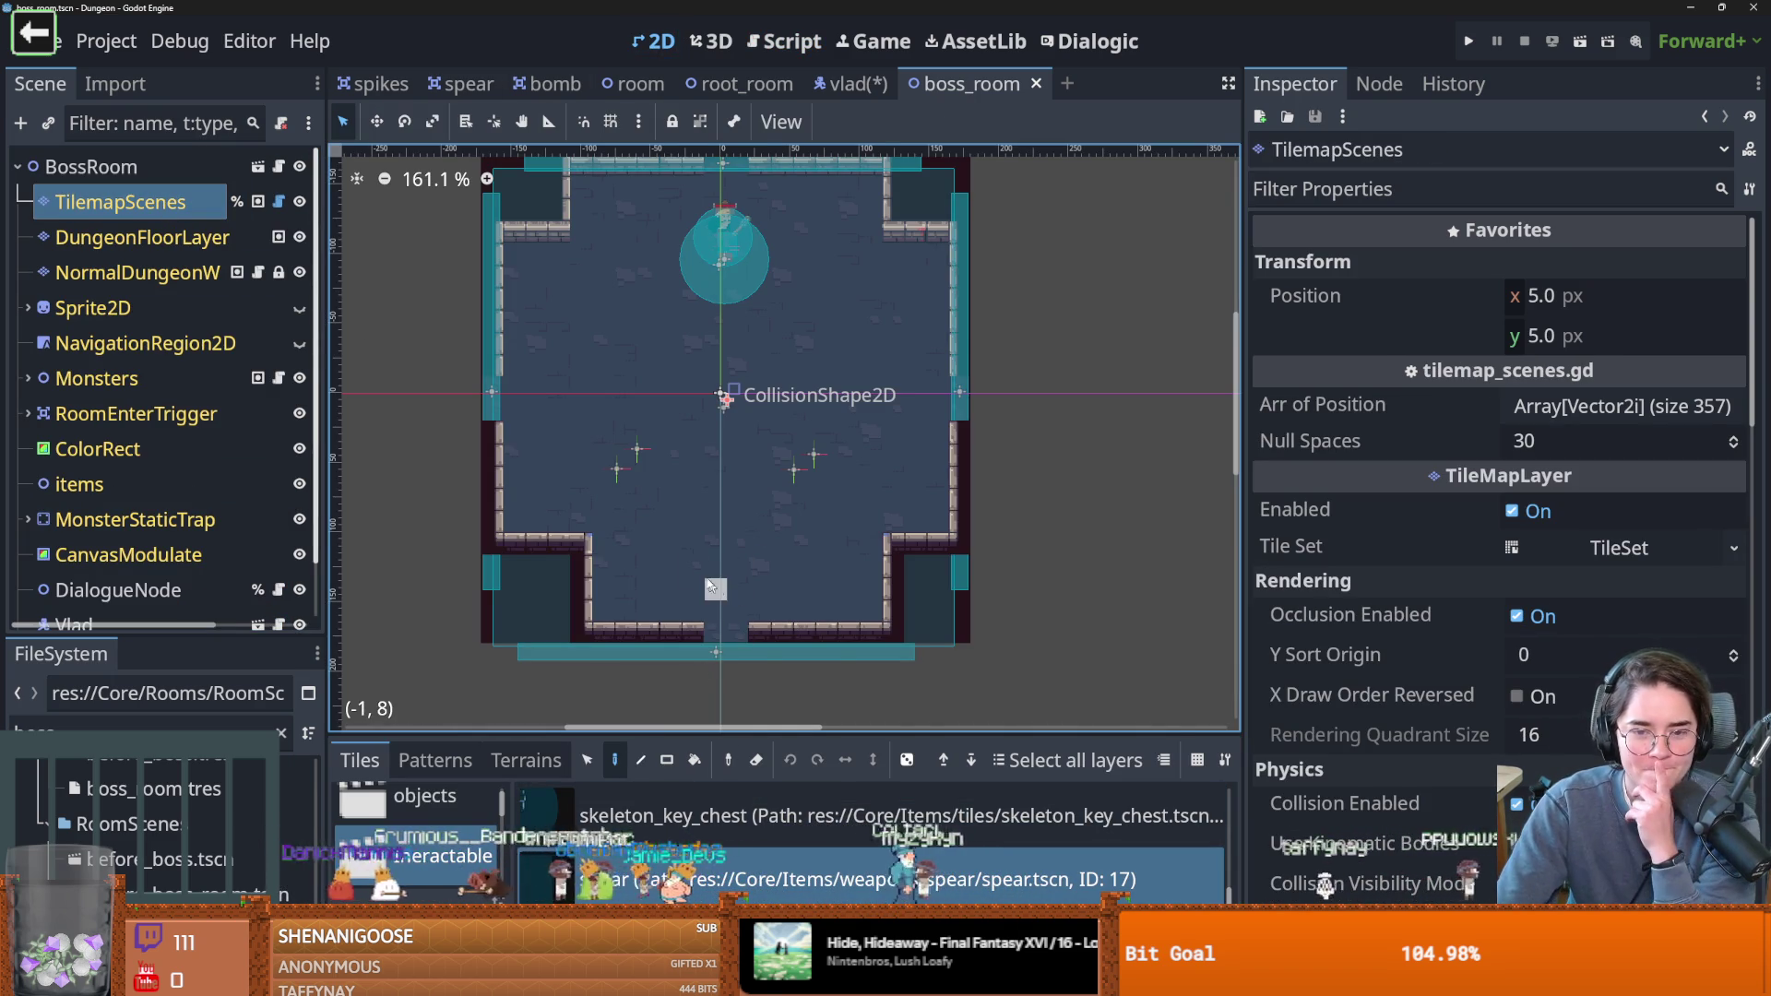
click(627, 591)
Extend the tile stair and draw parallel diagonal tile lines across the room.
click(649, 566)
click(683, 540)
click(694, 522)
click(648, 758)
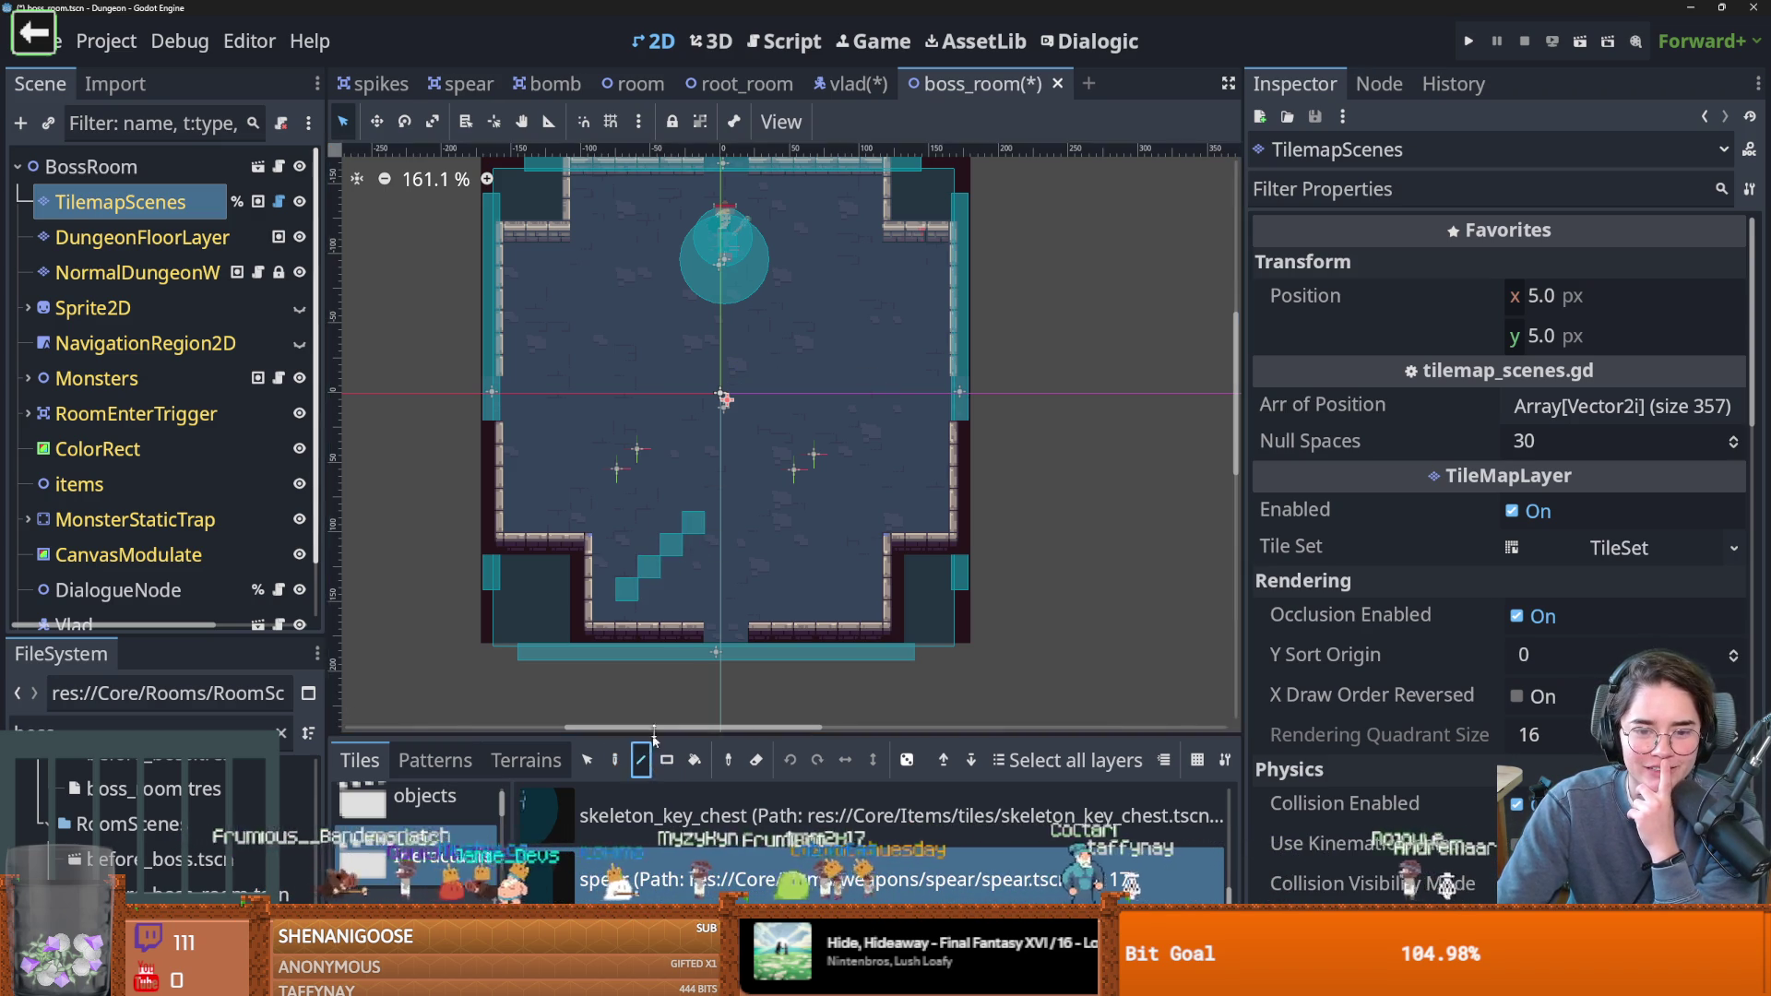
mouse_move(716, 499)
mouse_down()
mouse_move(886, 354)
mouse_move(916, 299)
mouse_up()
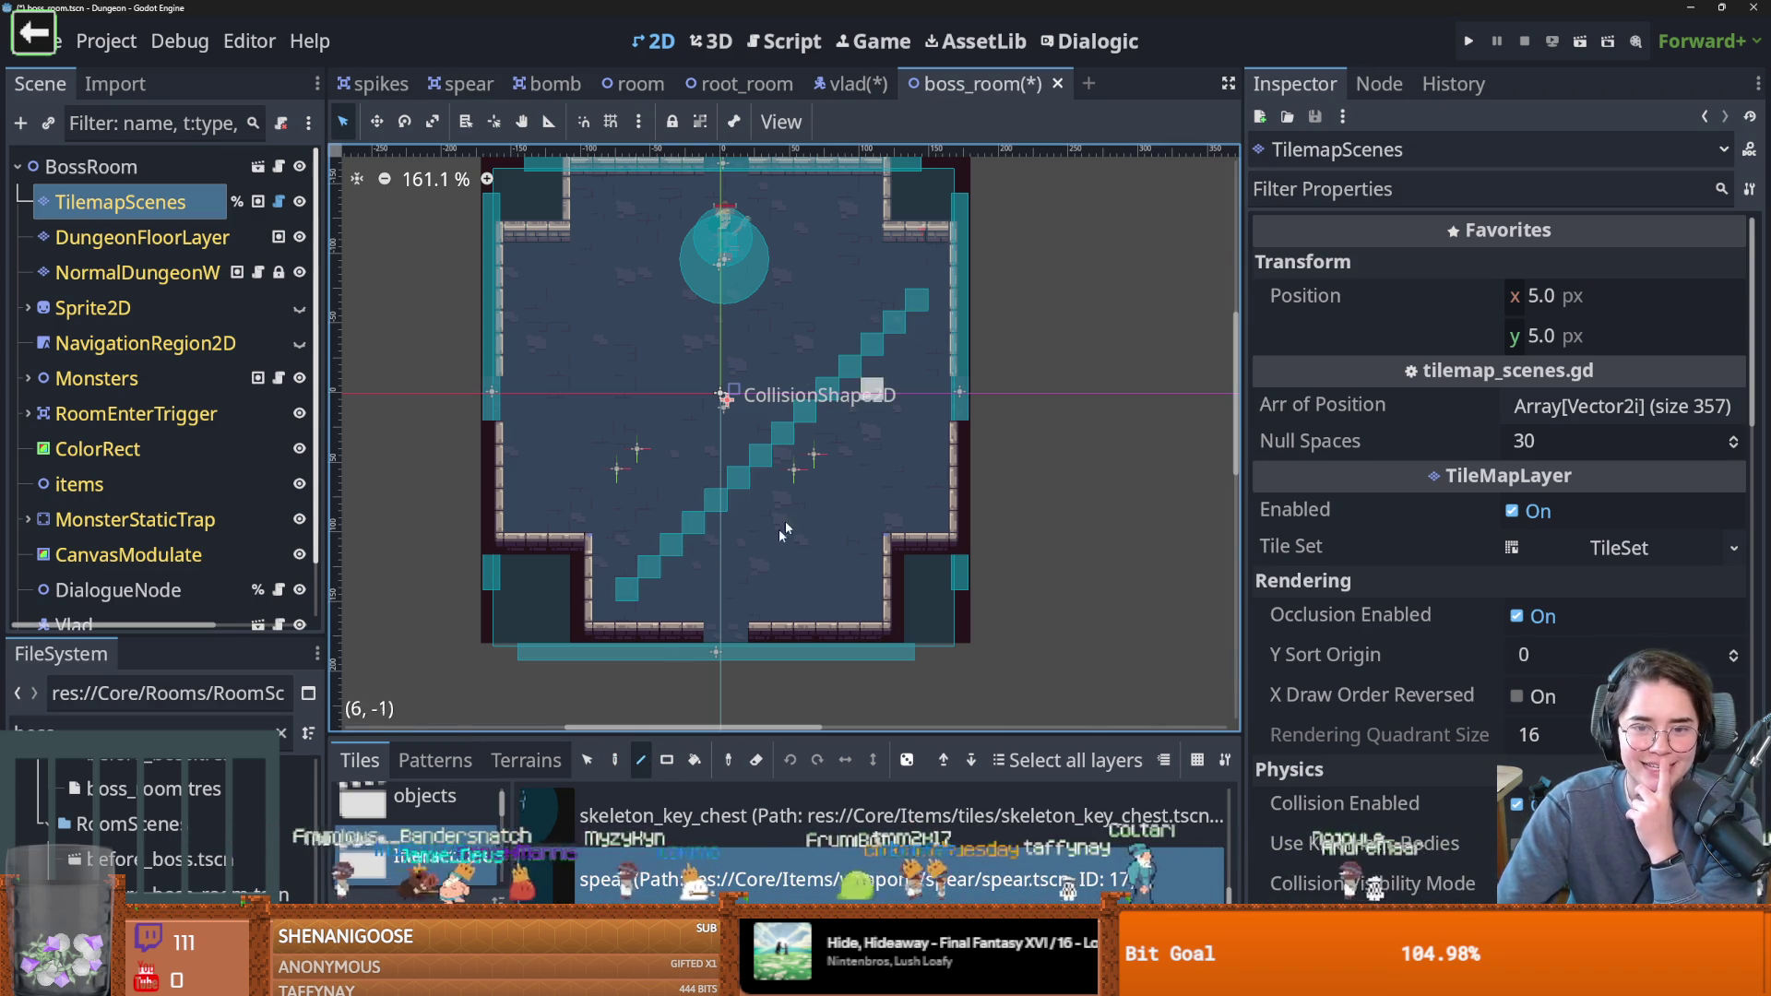
drag(738, 587, 916, 411)
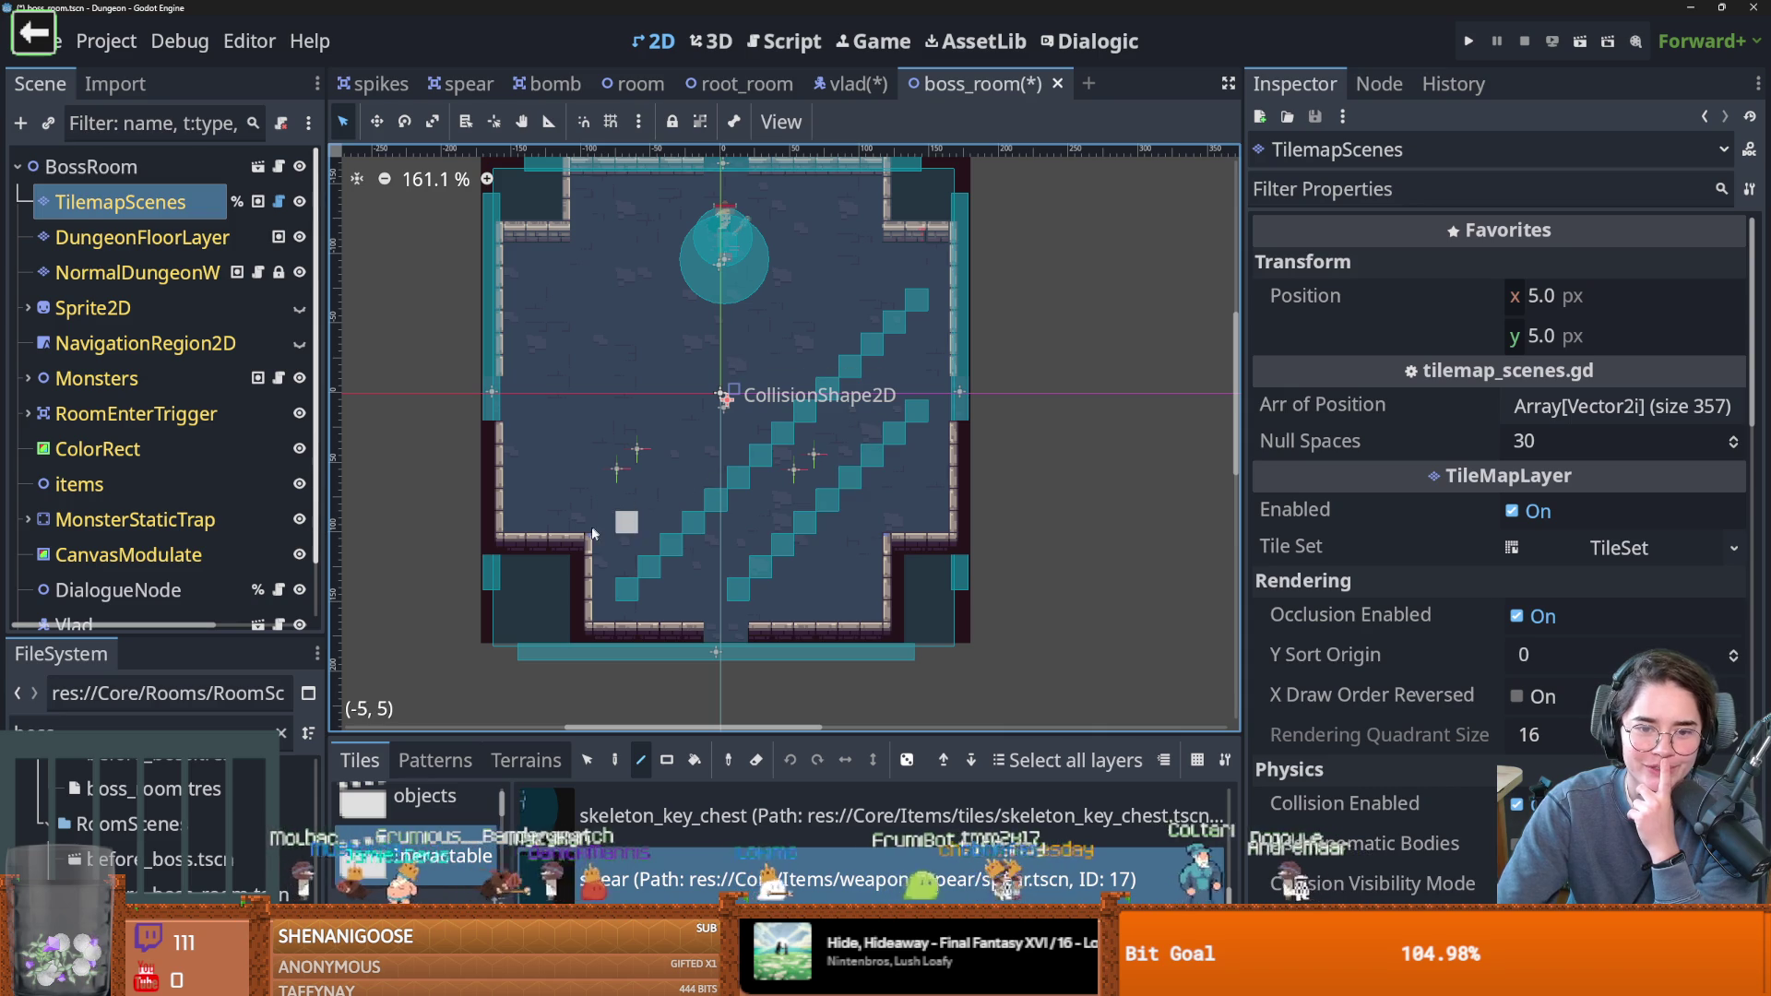
drag(602, 511, 848, 255)
mouse_move(546, 470)
mouse_down()
mouse_move(828, 183)
mouse_move(807, 191)
mouse_up()
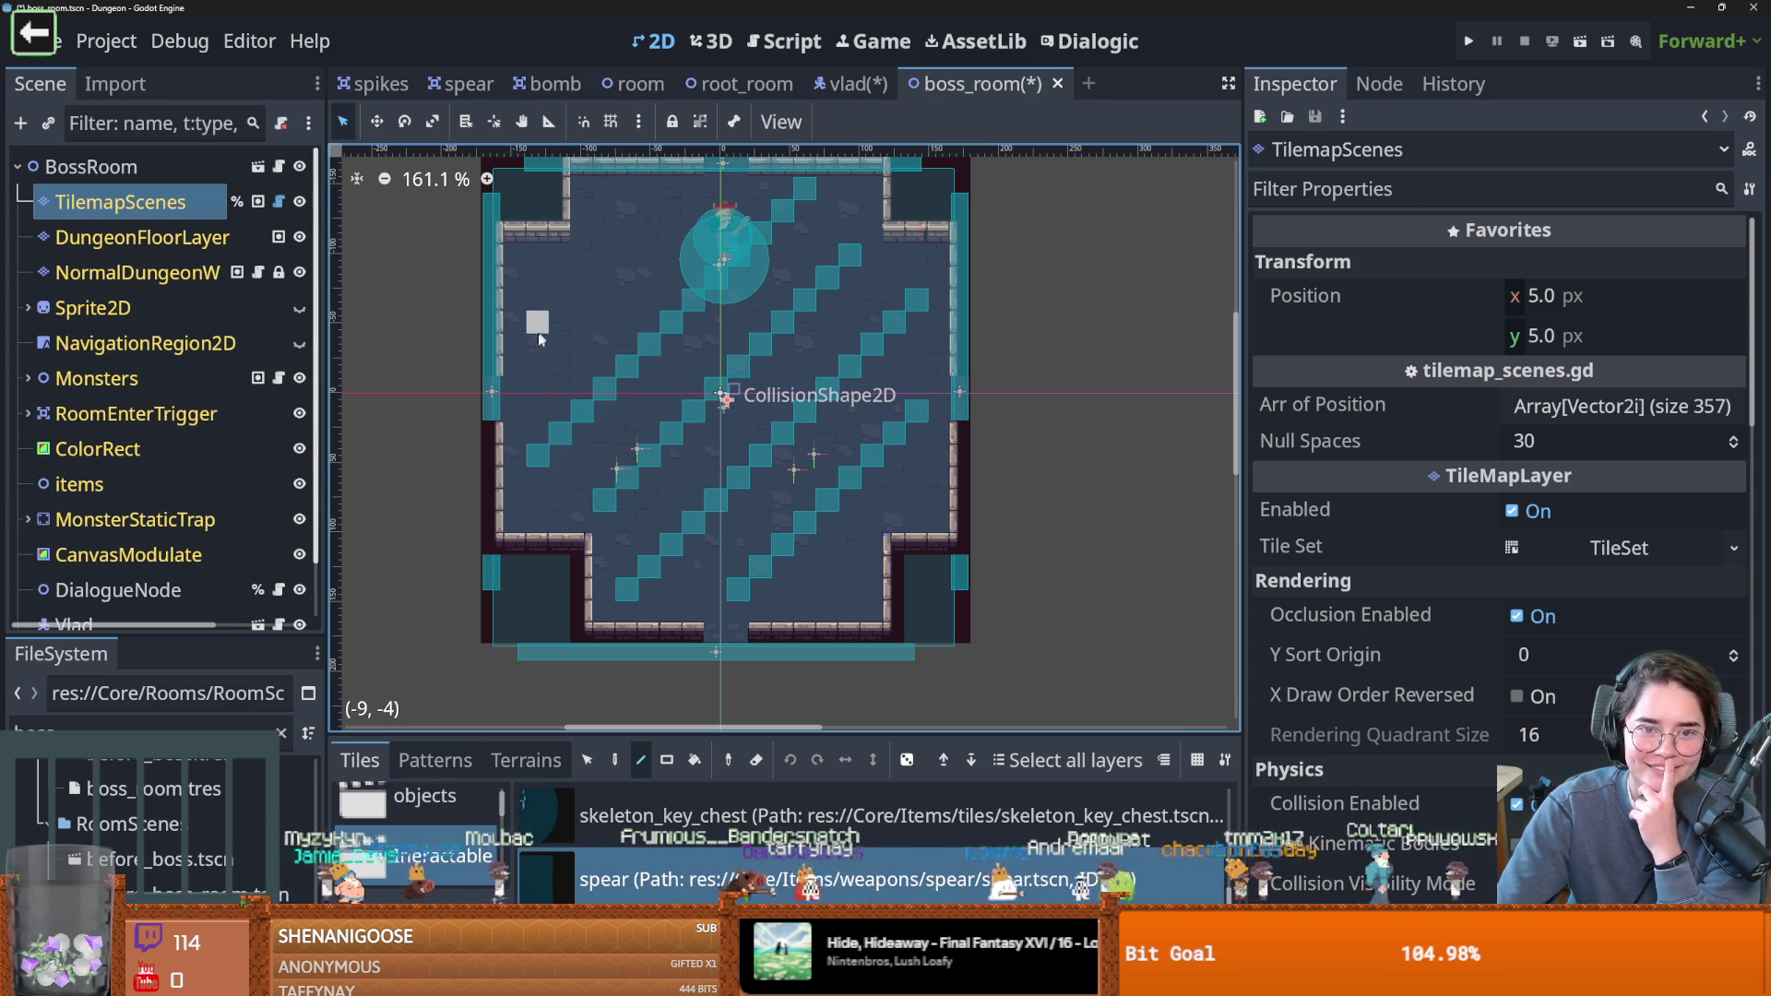
drag(537, 366, 694, 196)
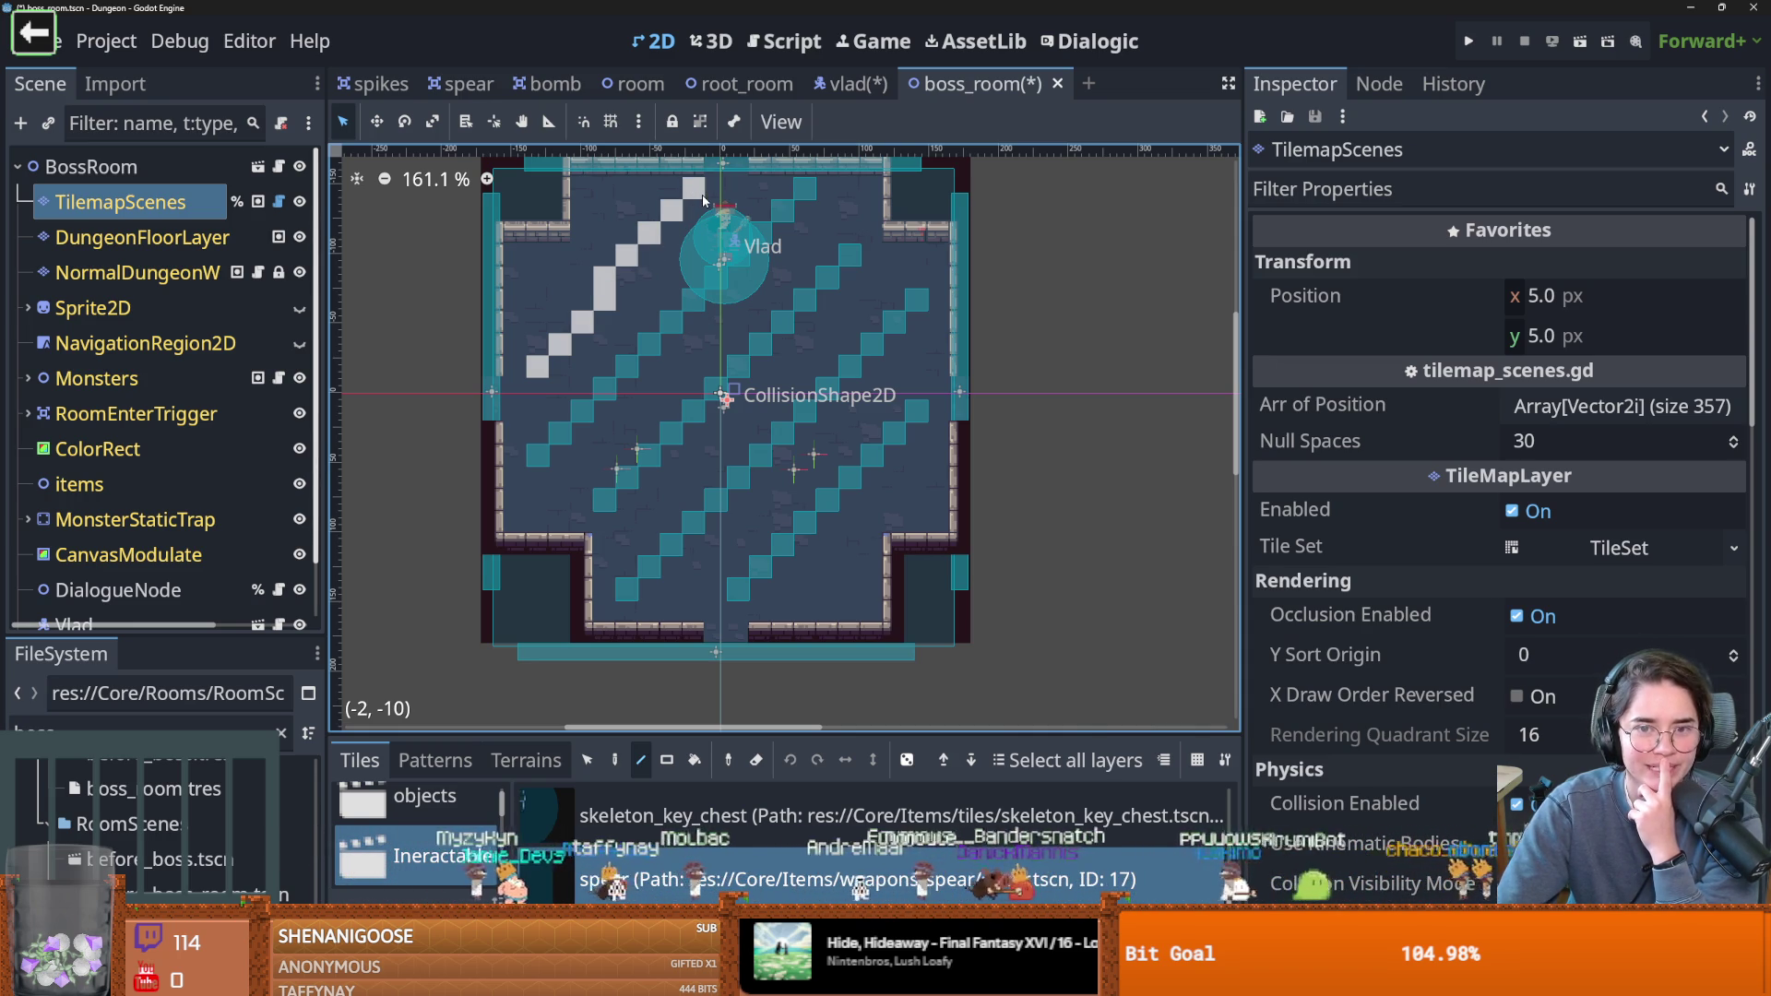
drag(707, 203, 717, 209)
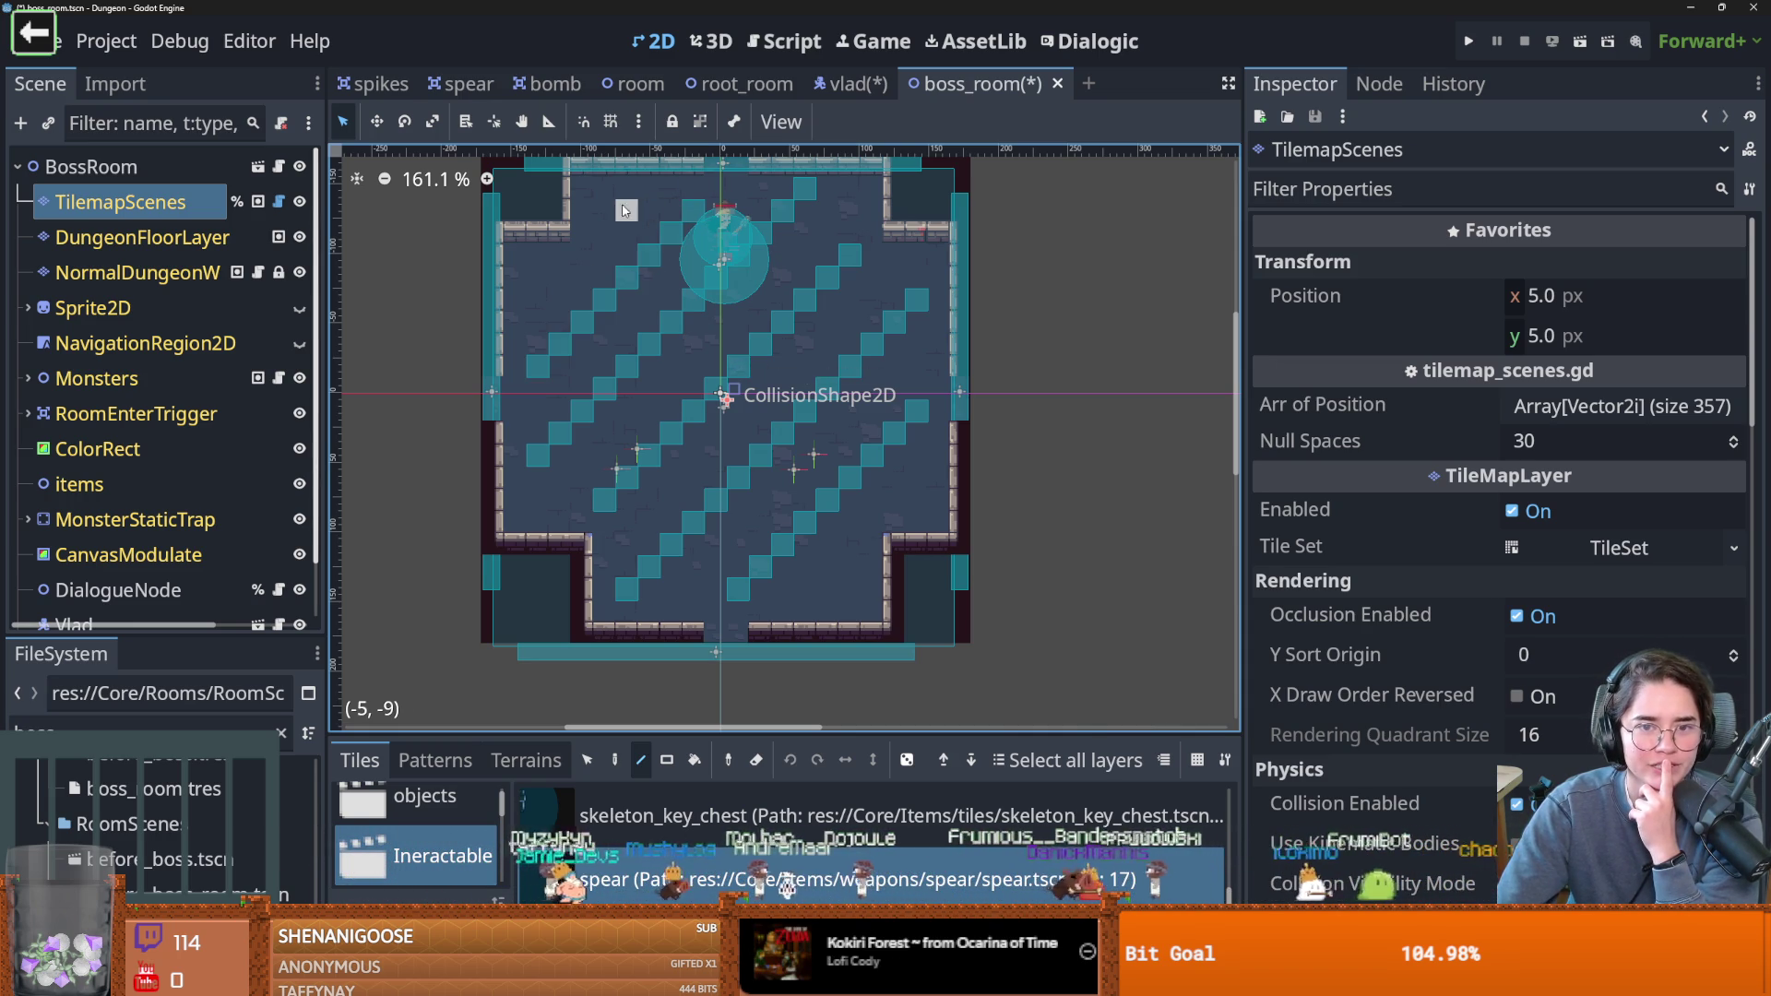
Add single tiles under the top-left wall and near the bottom-right corner.
click(538, 255)
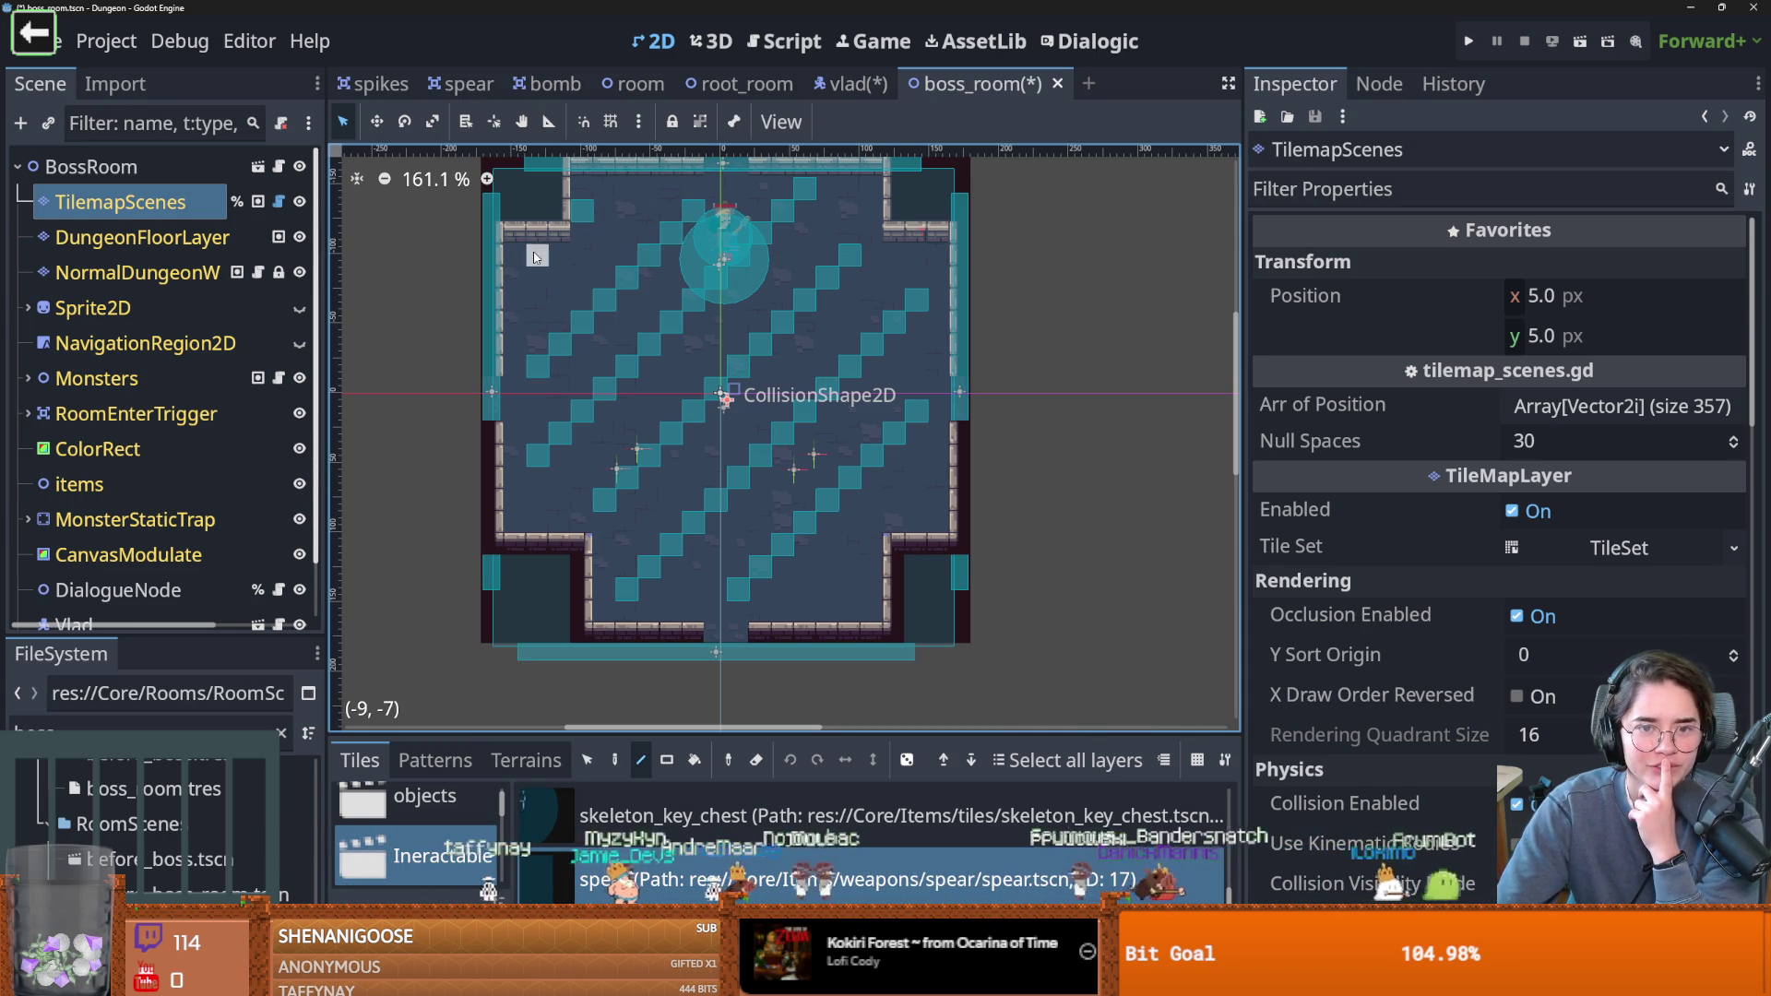
click(824, 608)
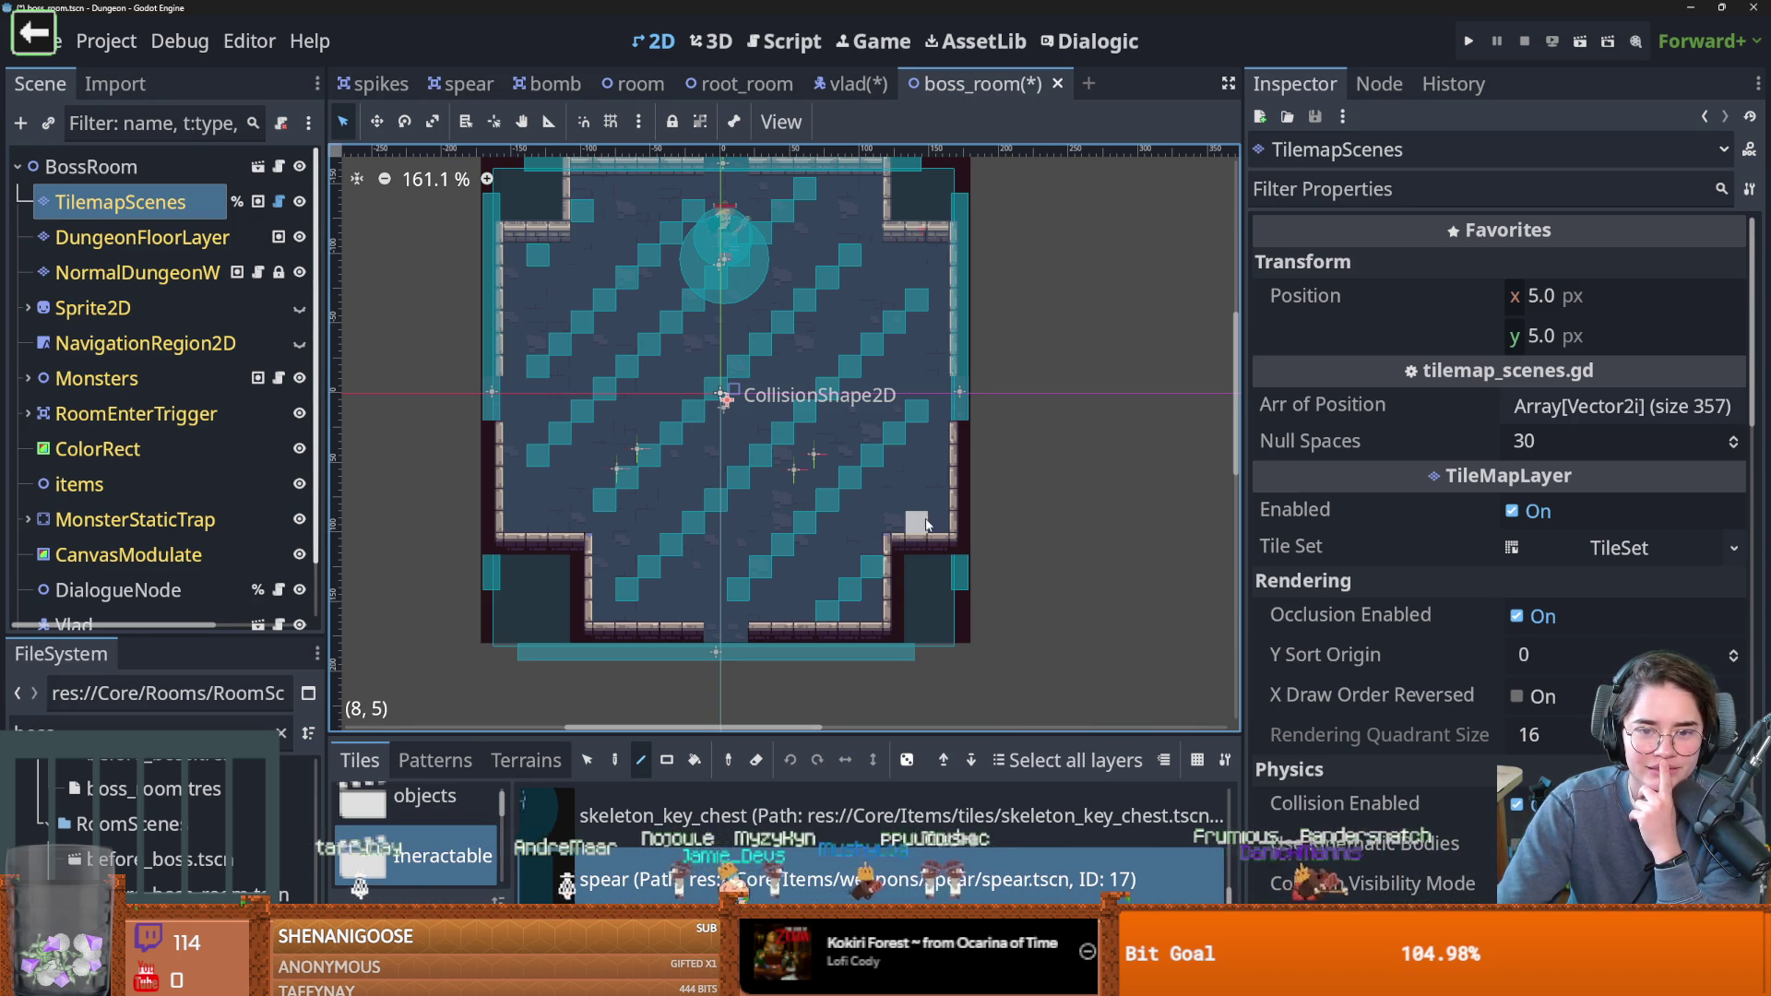
click(922, 518)
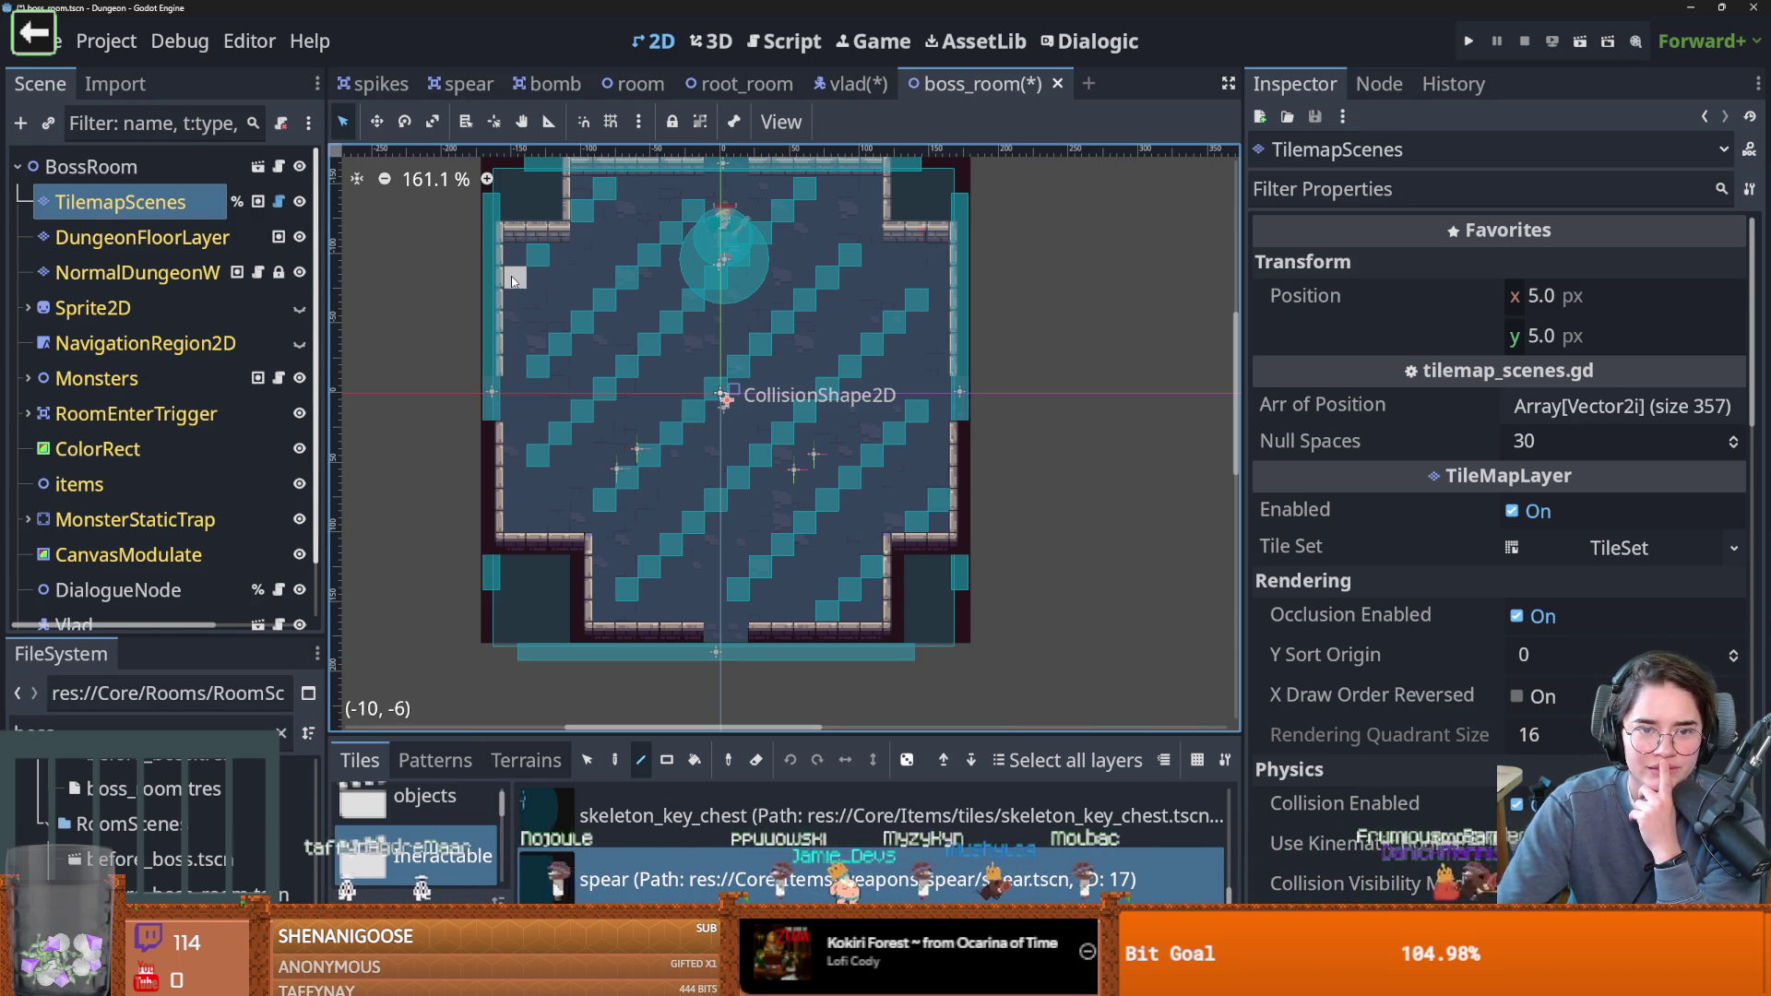
scroll(701, 489, down, 4)
scroll(690, 481, up, 3)
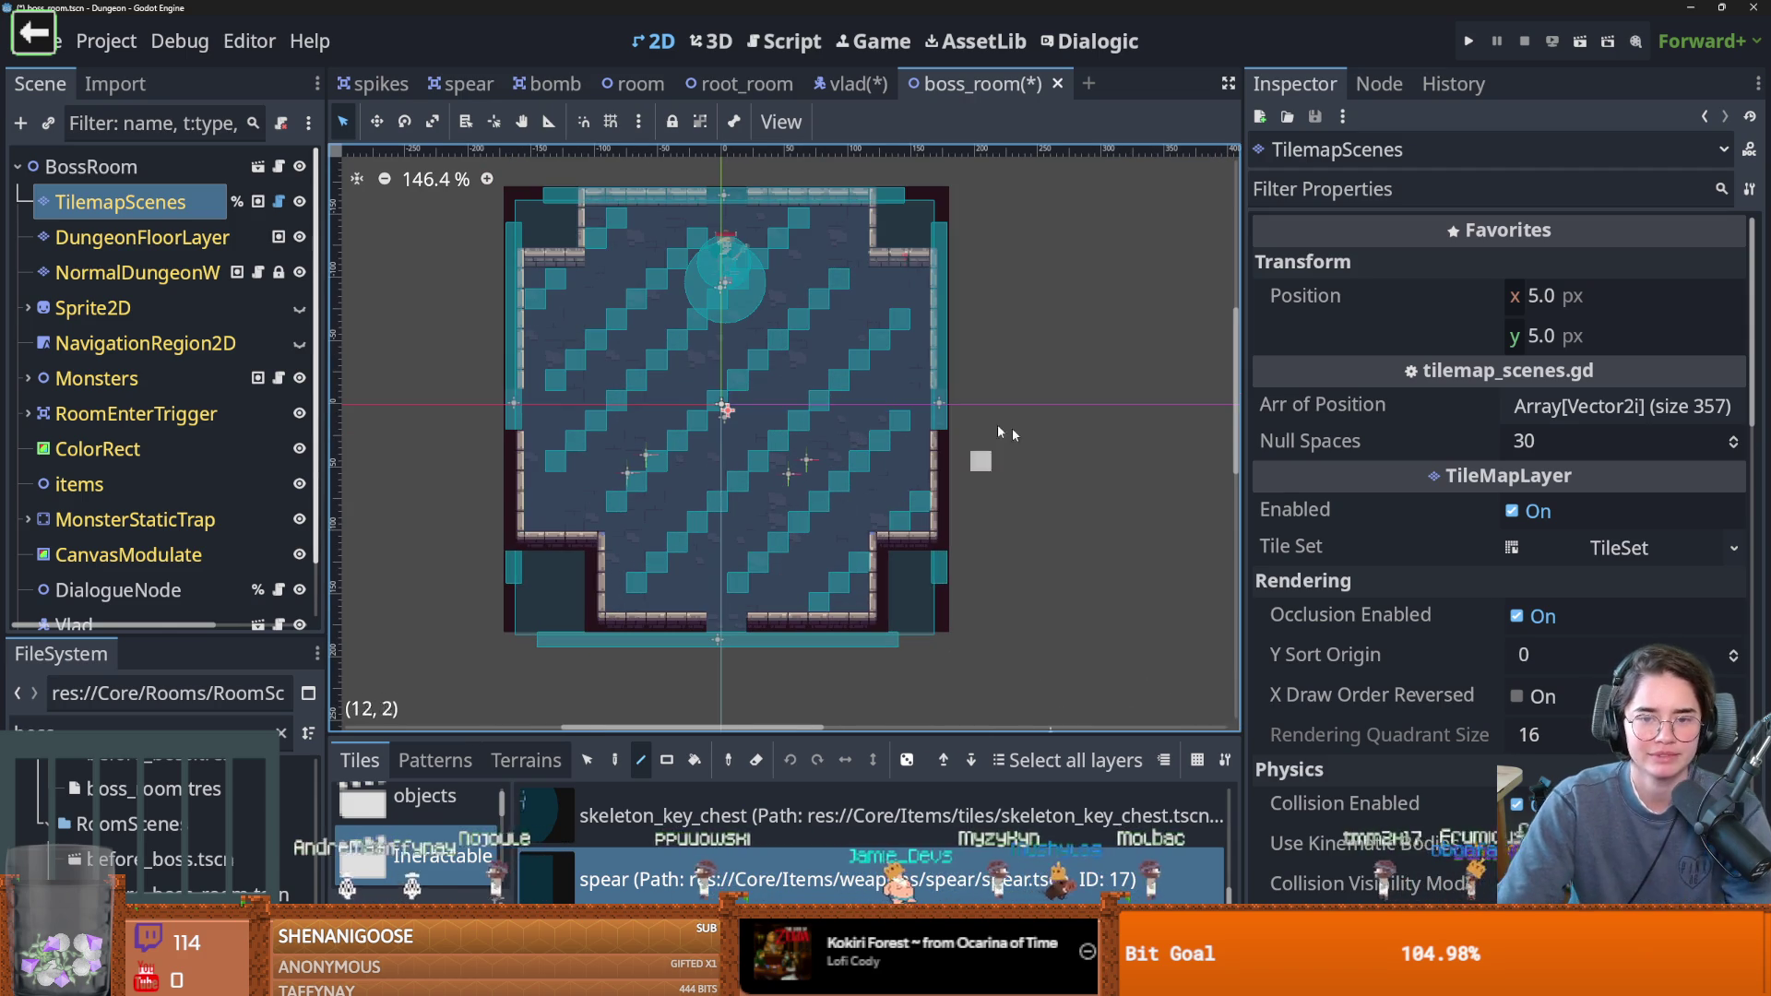
Draw tile lines along the right, top, left and bottom walls.
mouse_move(921, 521)
mouse_down()
mouse_move(921, 280)
mouse_move(860, 282)
mouse_up()
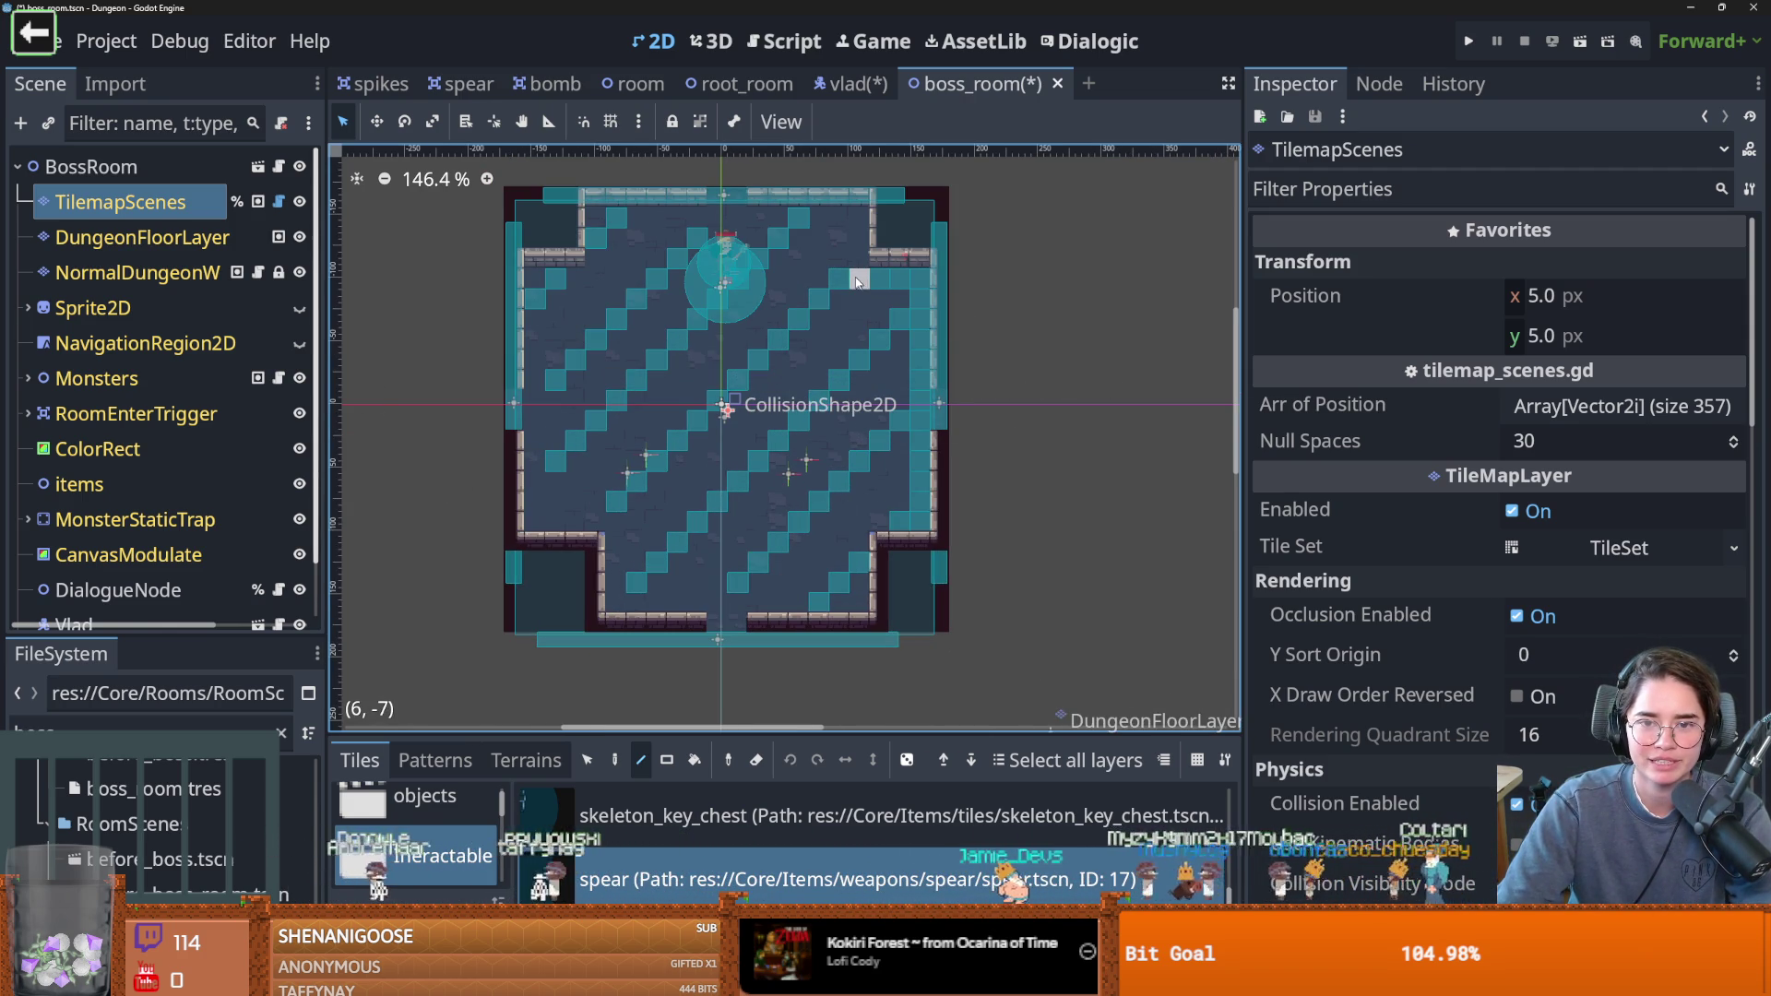
drag(847, 216, 595, 219)
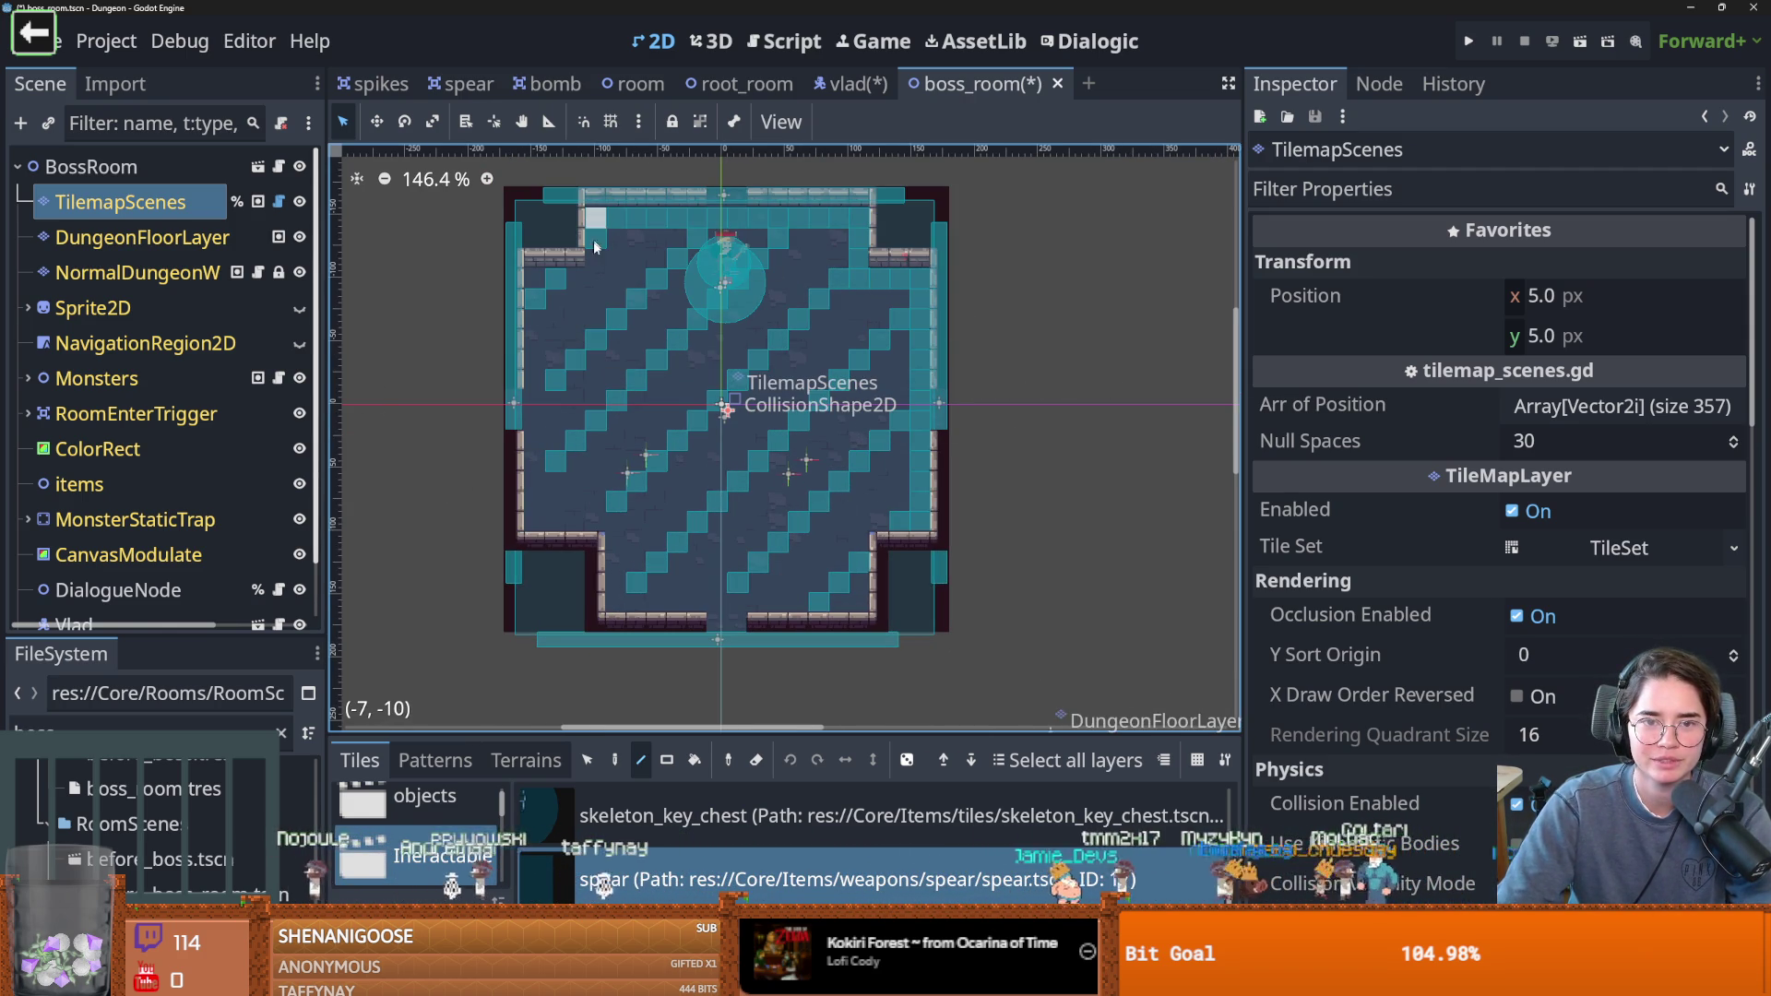
mouse_move(533, 277)
mouse_down()
mouse_move(530, 516)
mouse_move(613, 513)
mouse_move(611, 530)
mouse_up()
mouse_move(612, 535)
mouse_down()
mouse_move(616, 604)
mouse_move(861, 606)
mouse_up()
scroll(766, 553, up, 3)
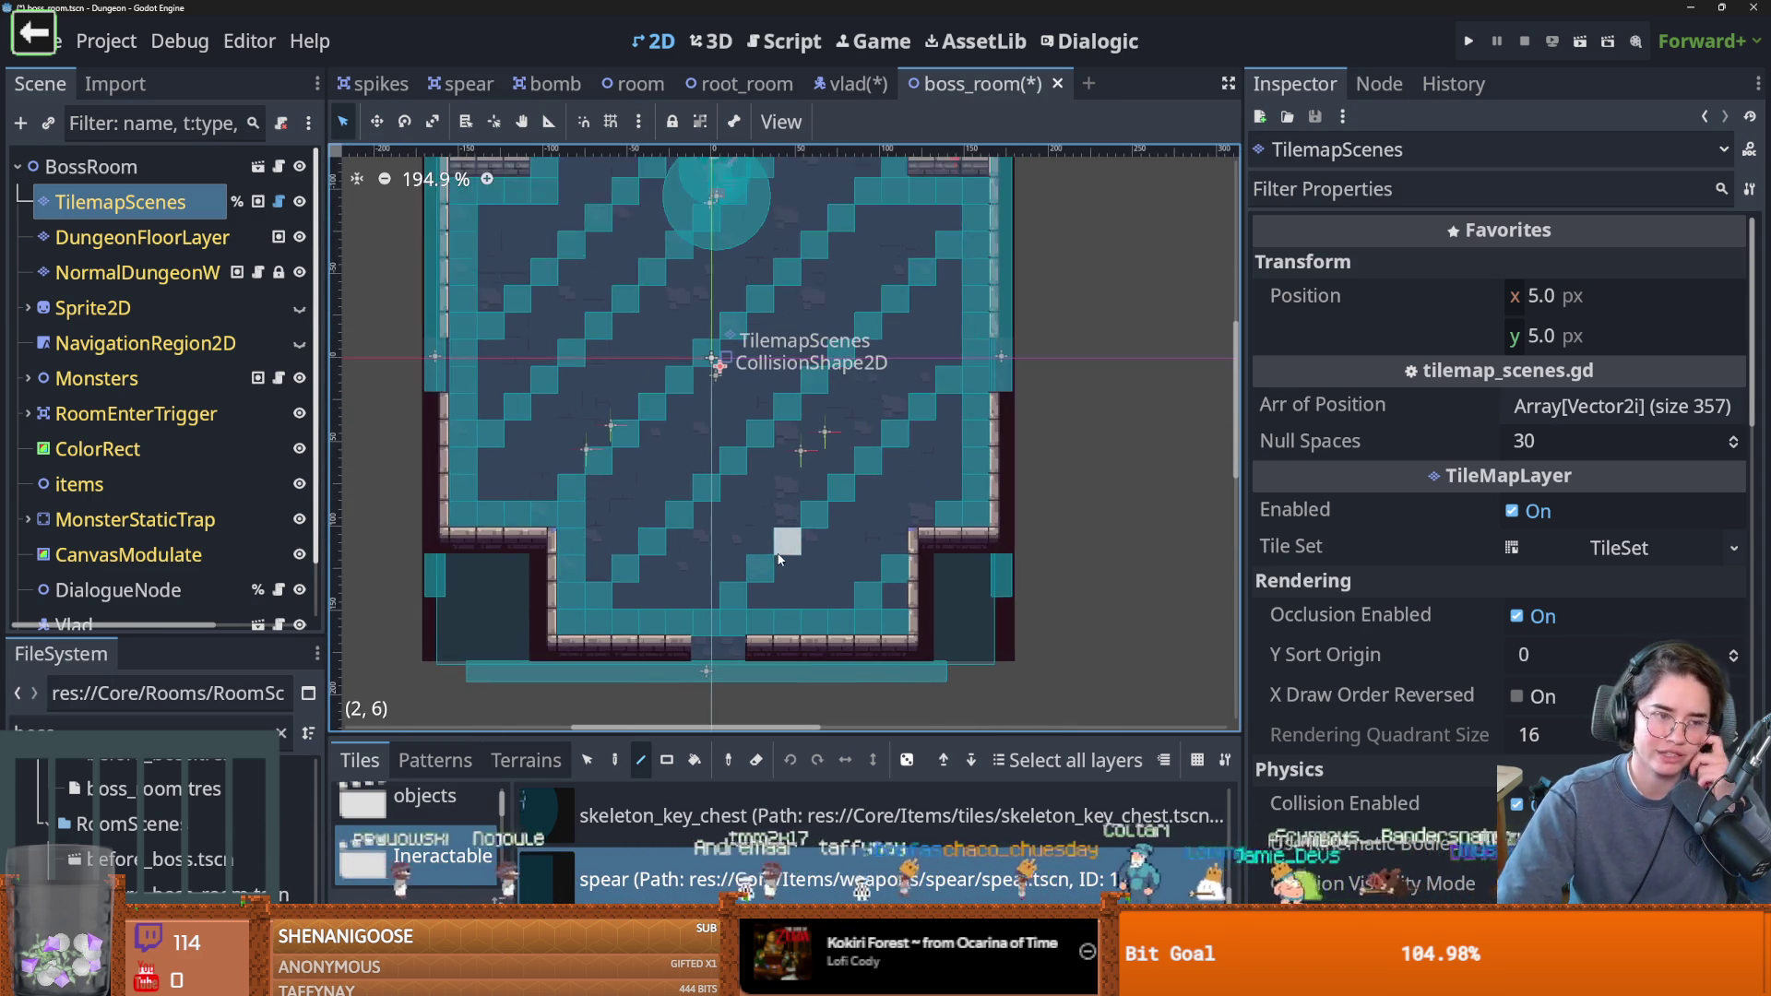
scroll(922, 512, down, 4)
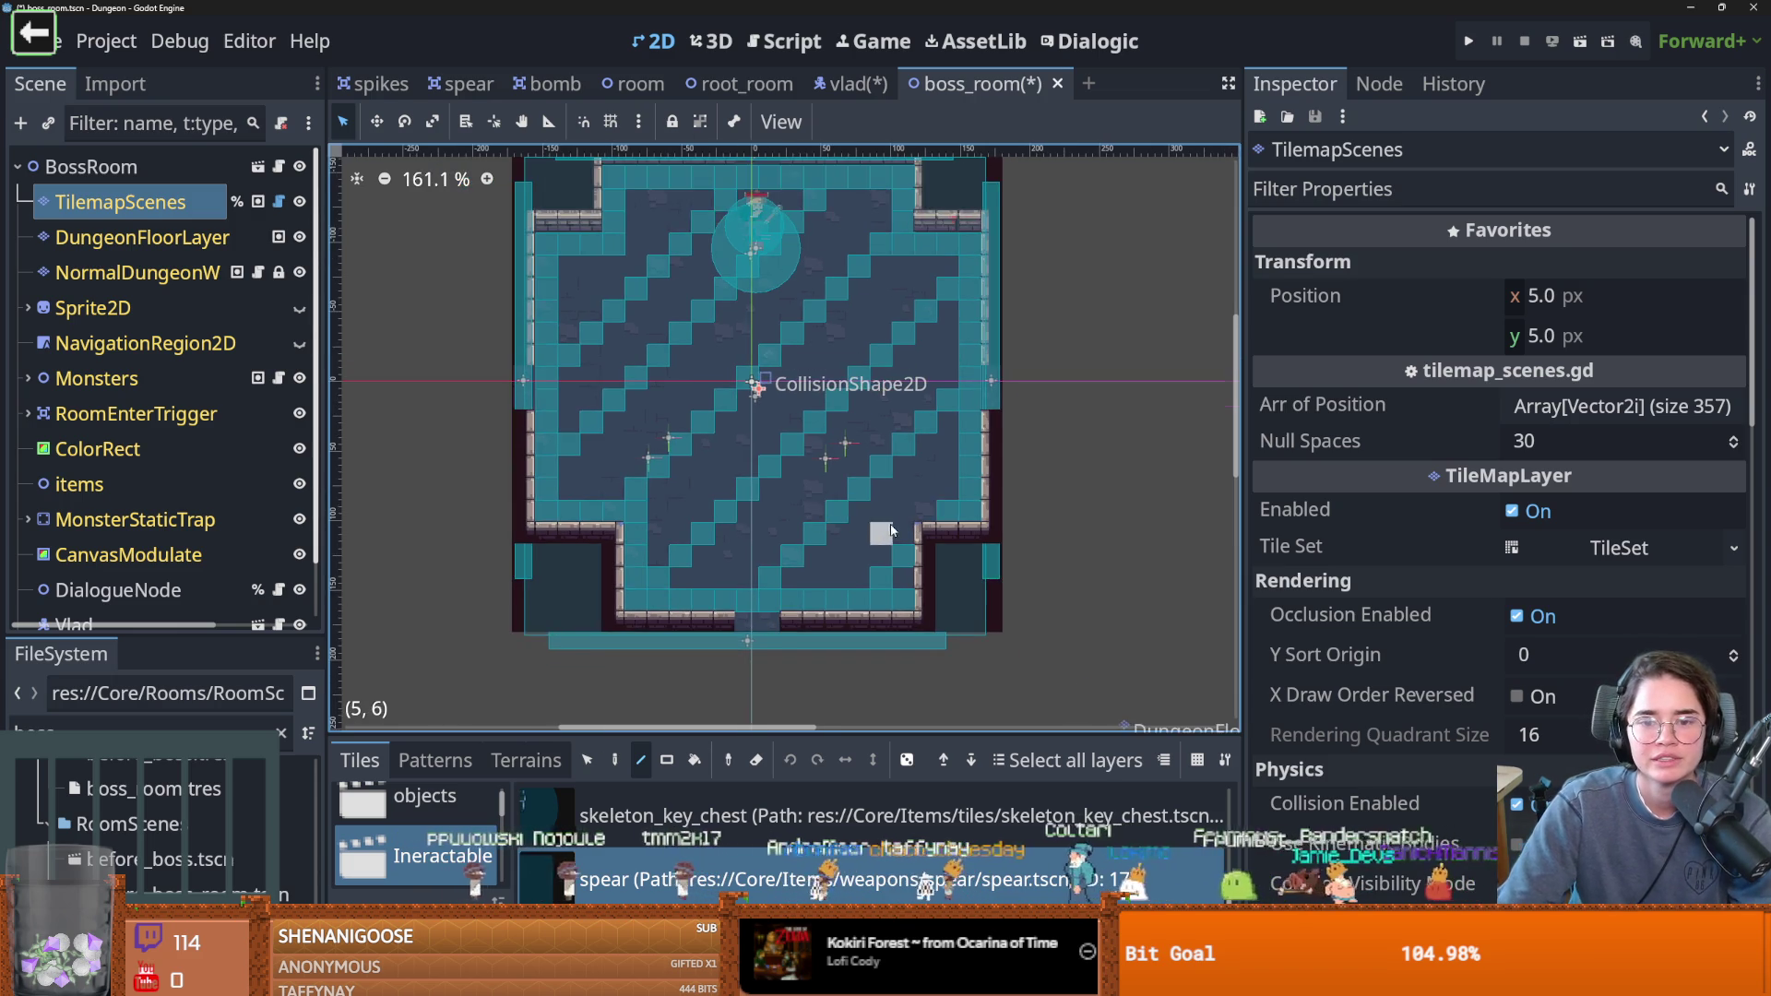
scroll(922, 519, down, 1)
scroll(900, 526, up, 2)
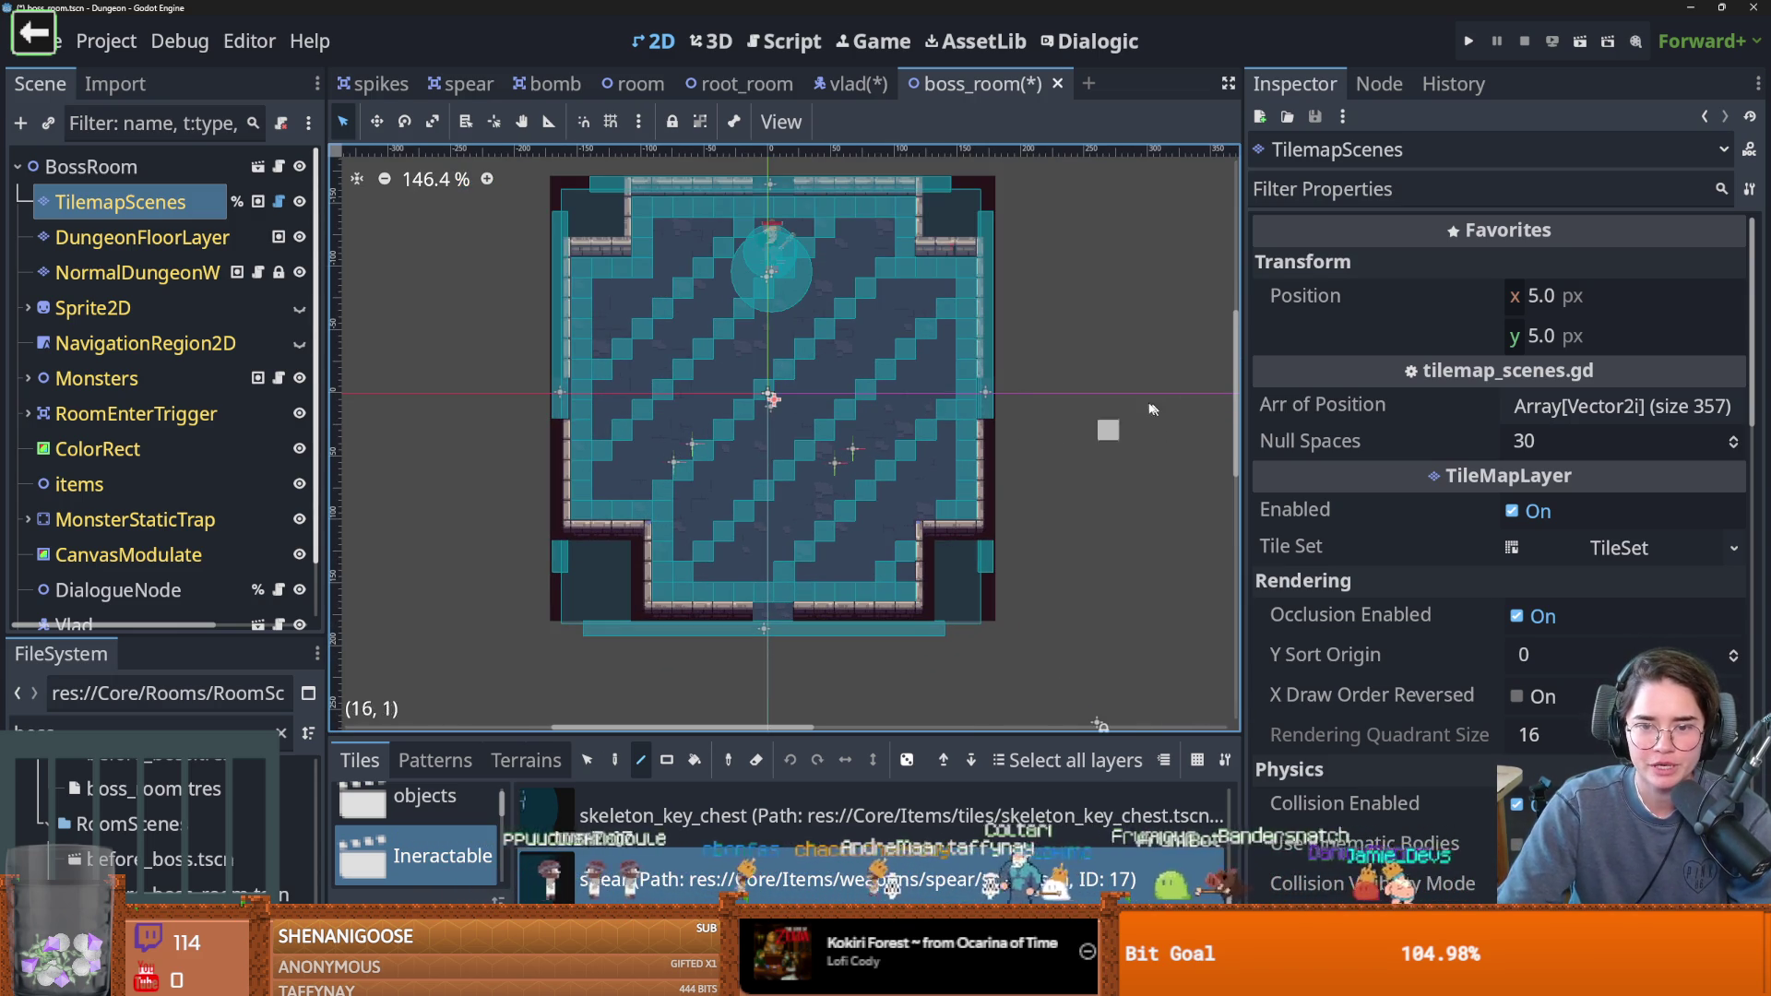
click(680, 588)
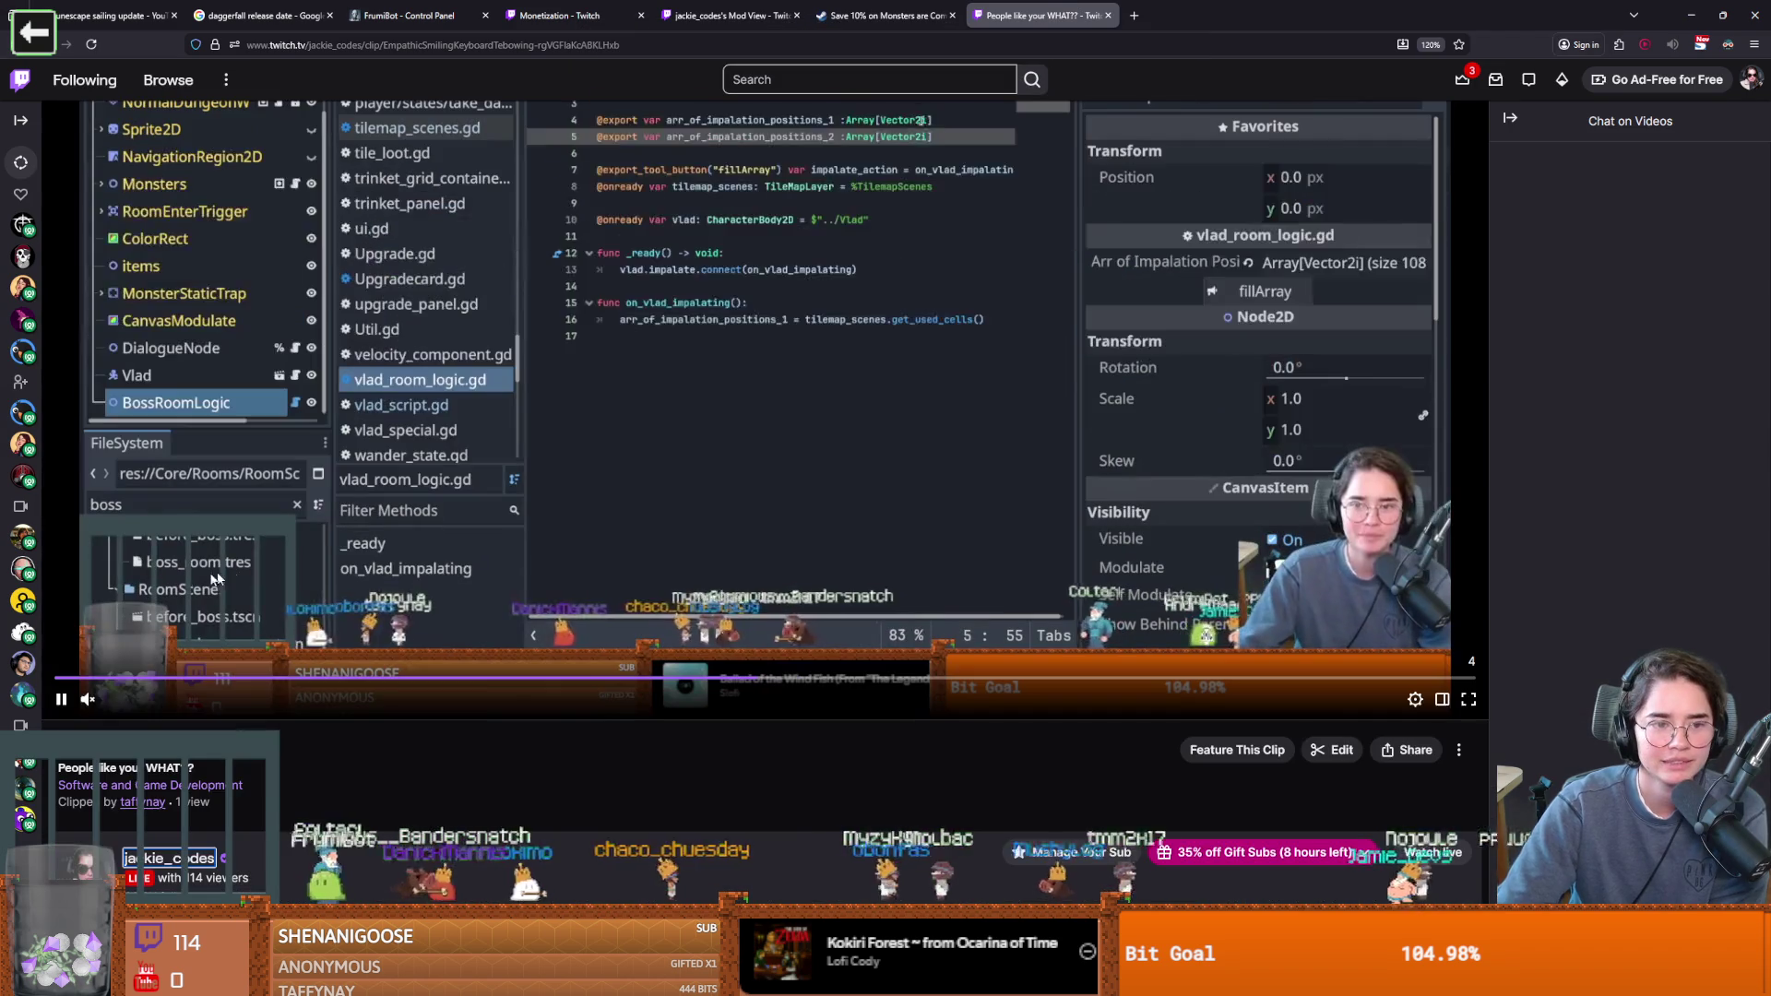
Raise the Twitch clip's volume to about half, then return to Godot.
drag(129, 706, 175, 703)
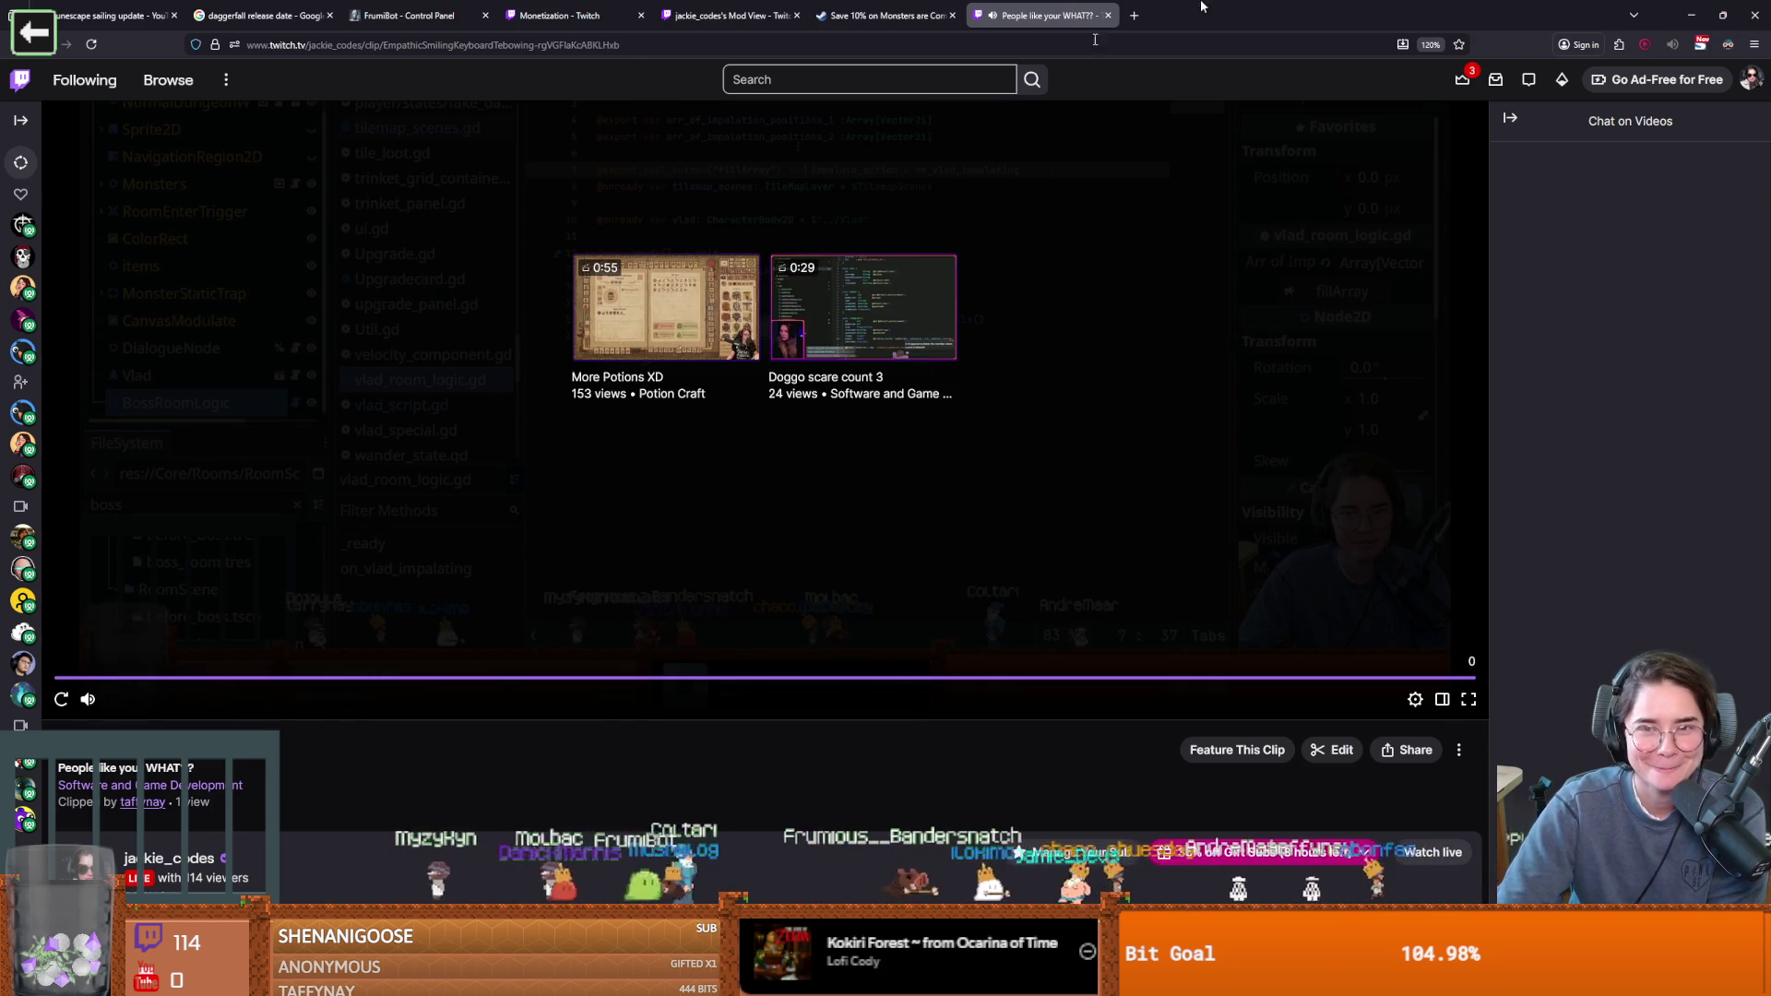
key(alt+Tab)
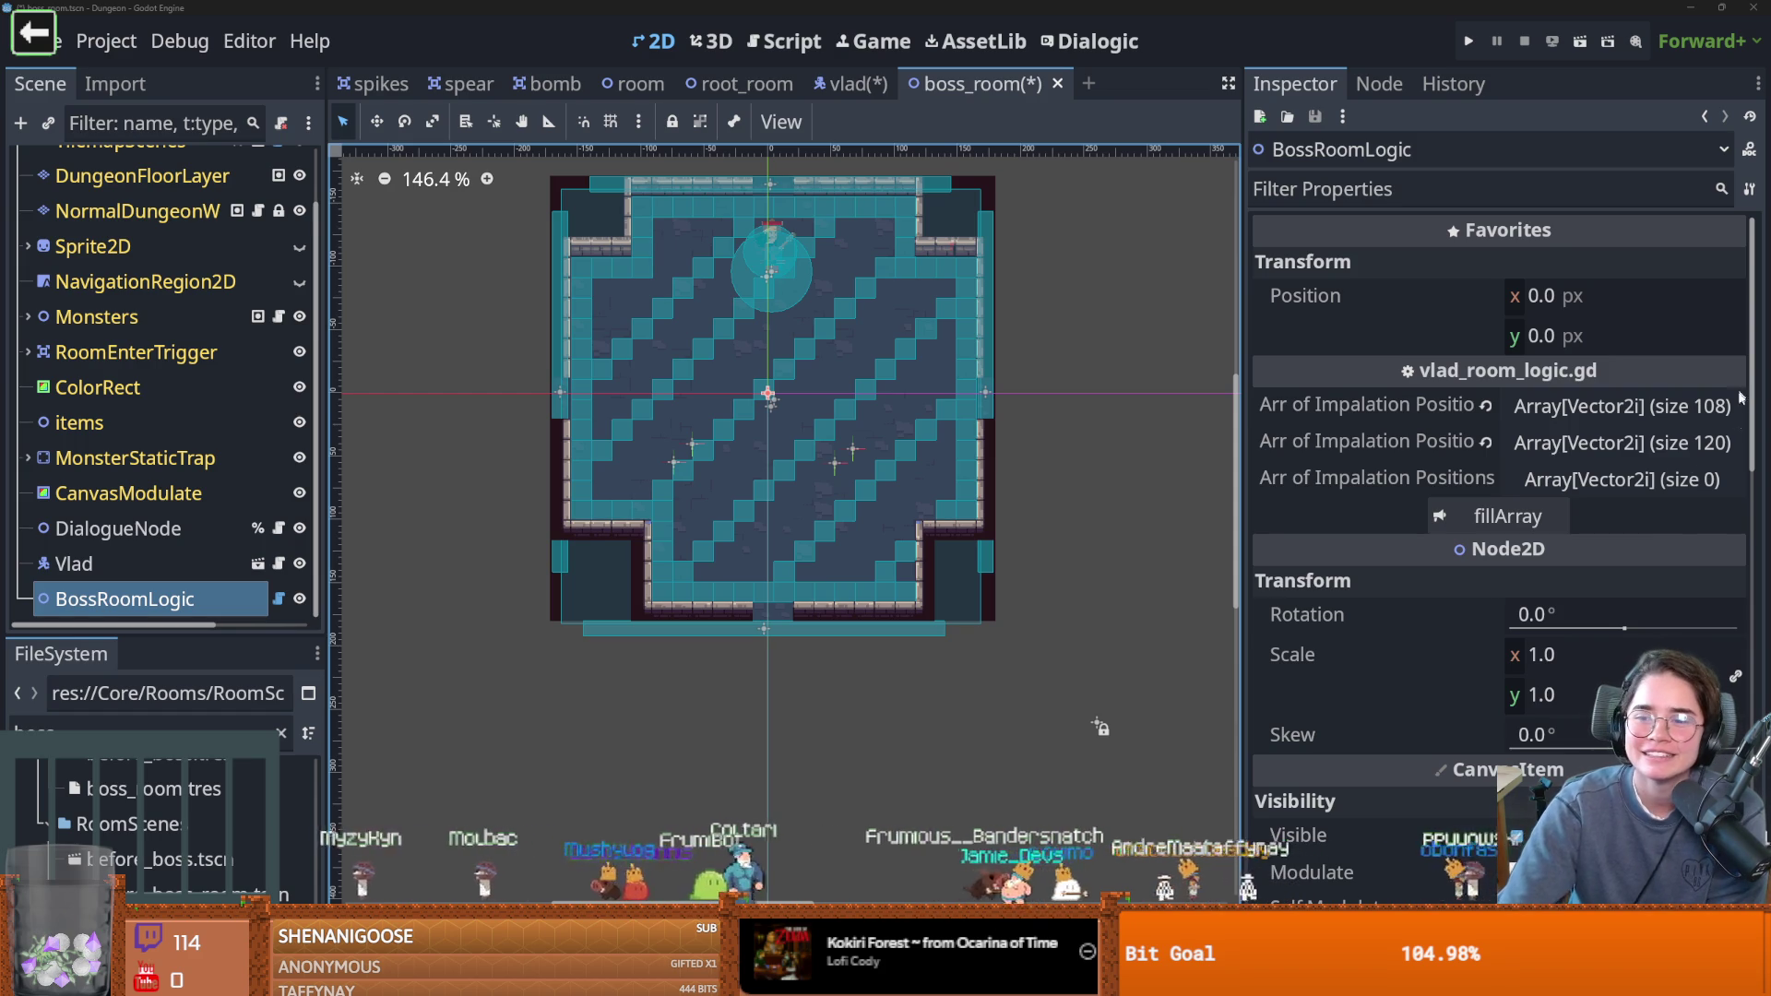
Fill the third impalation array with 128 positions using fillArray.
click(1527, 521)
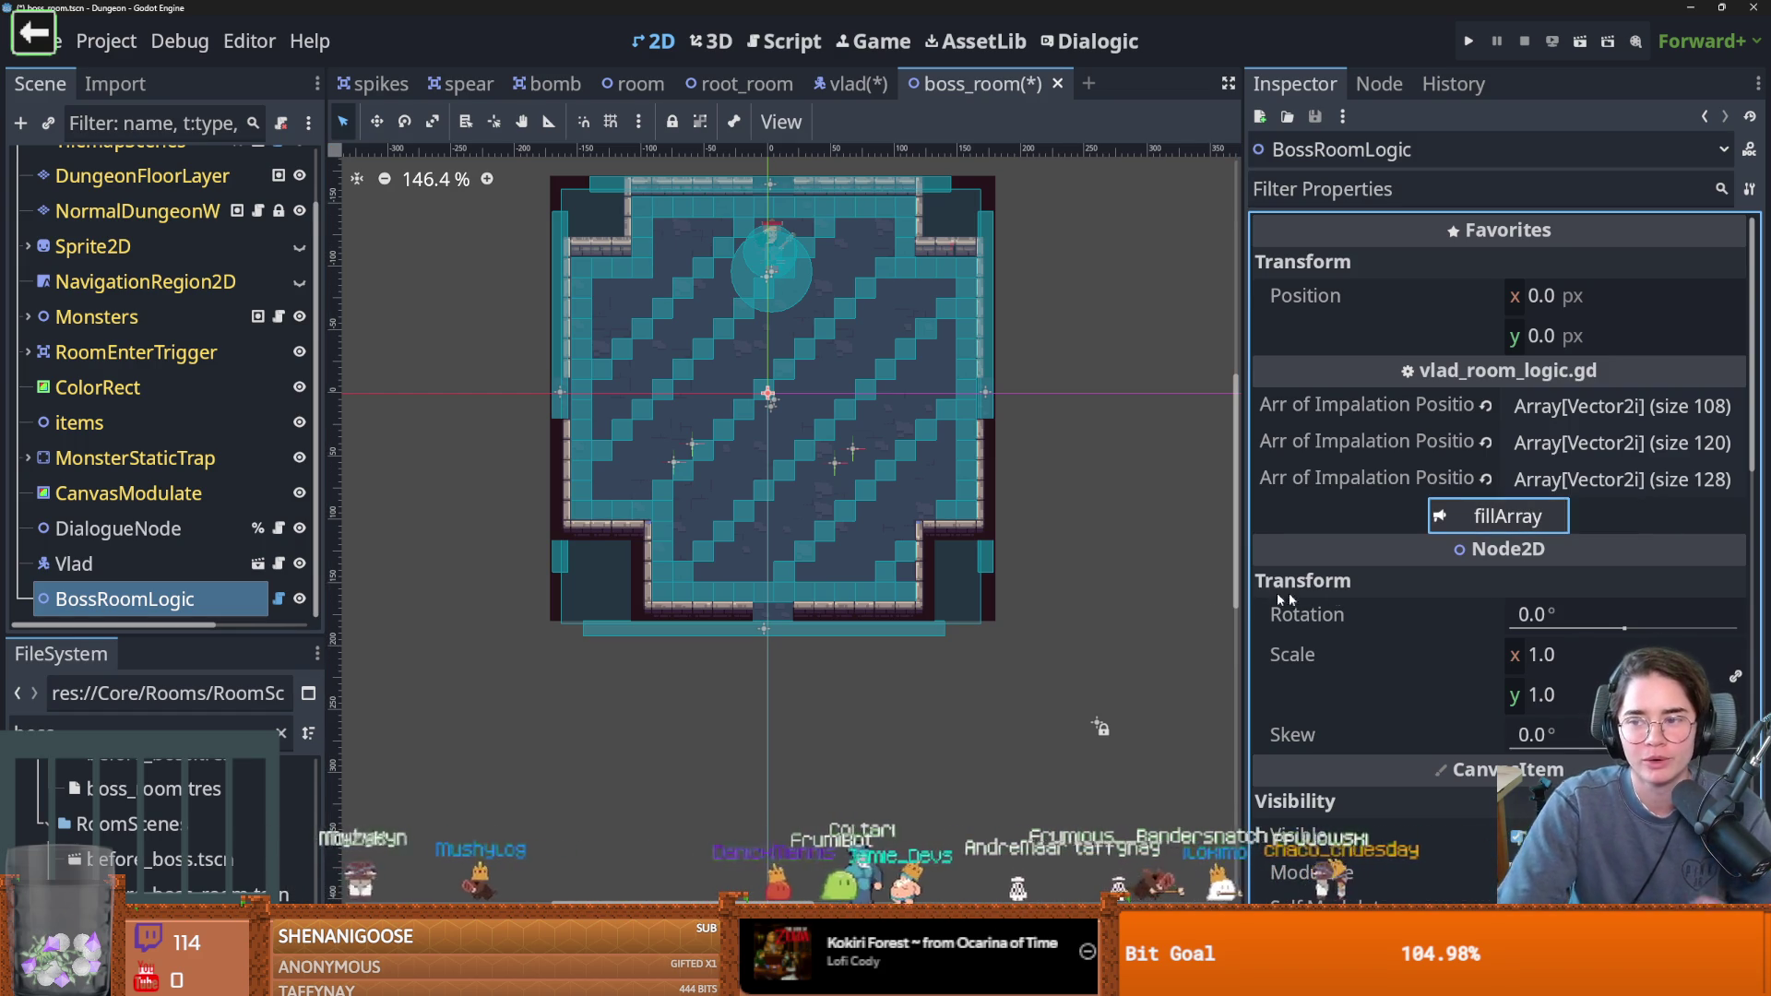
scroll(828, 580, up, 4)
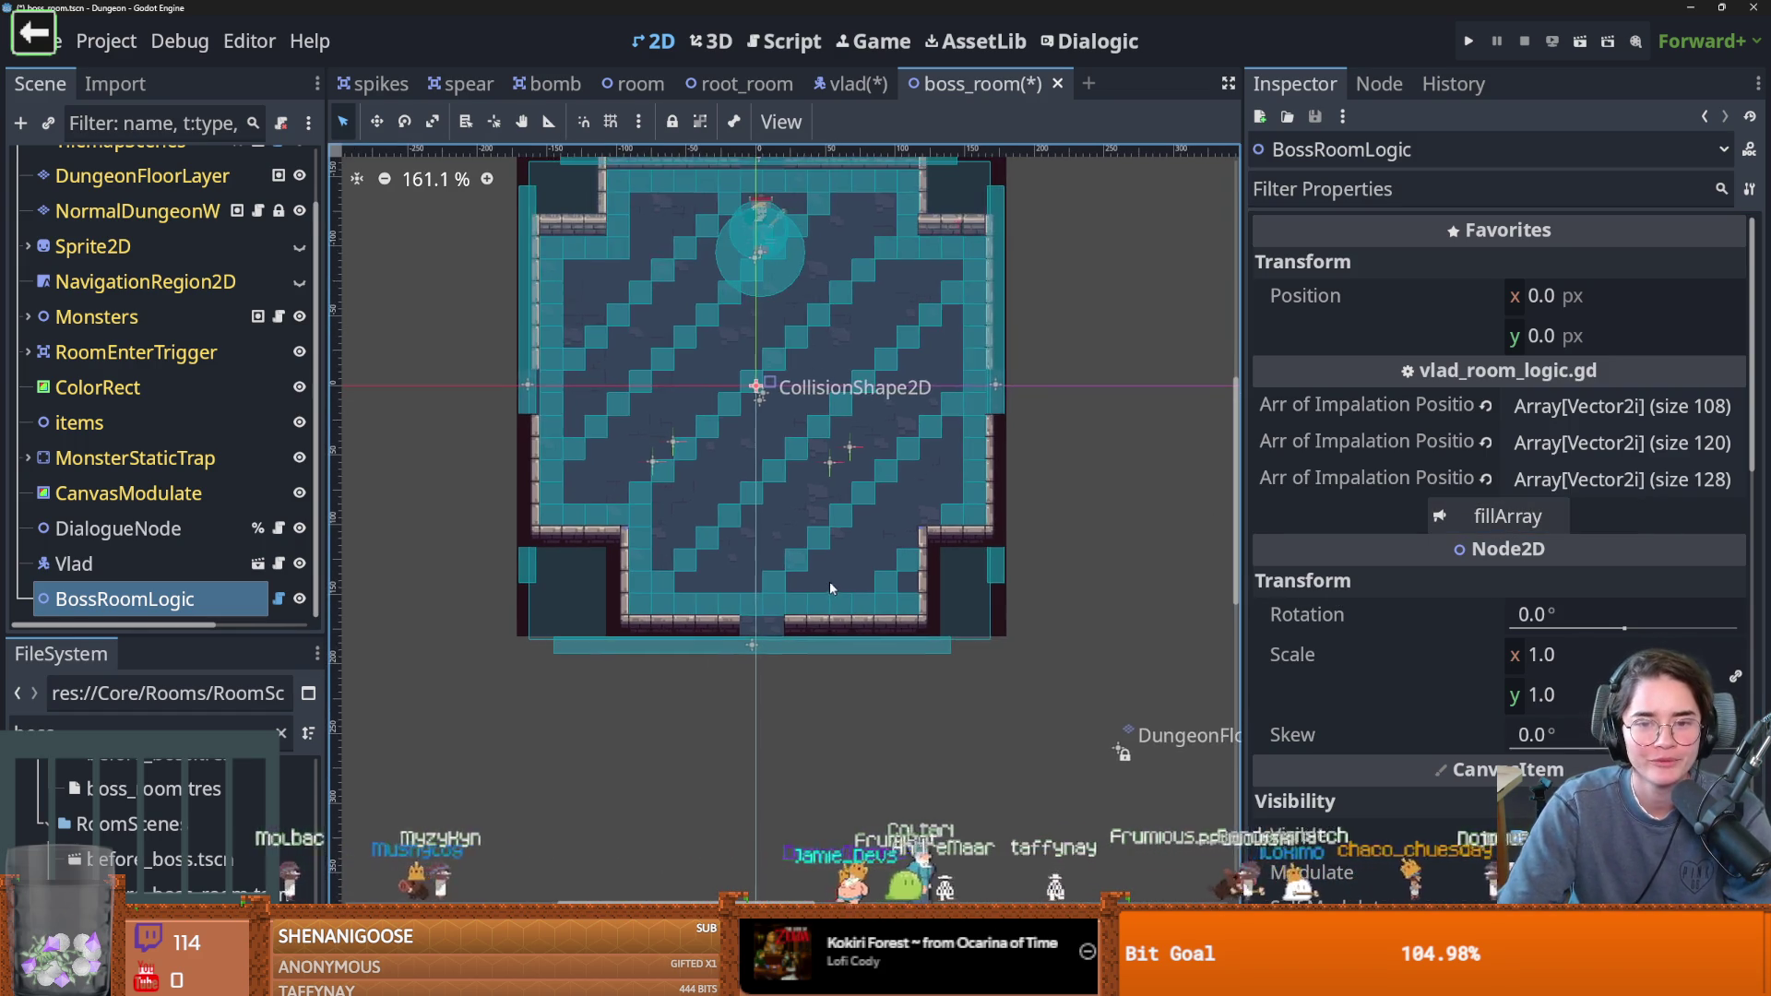
scroll(829, 579, down, 3)
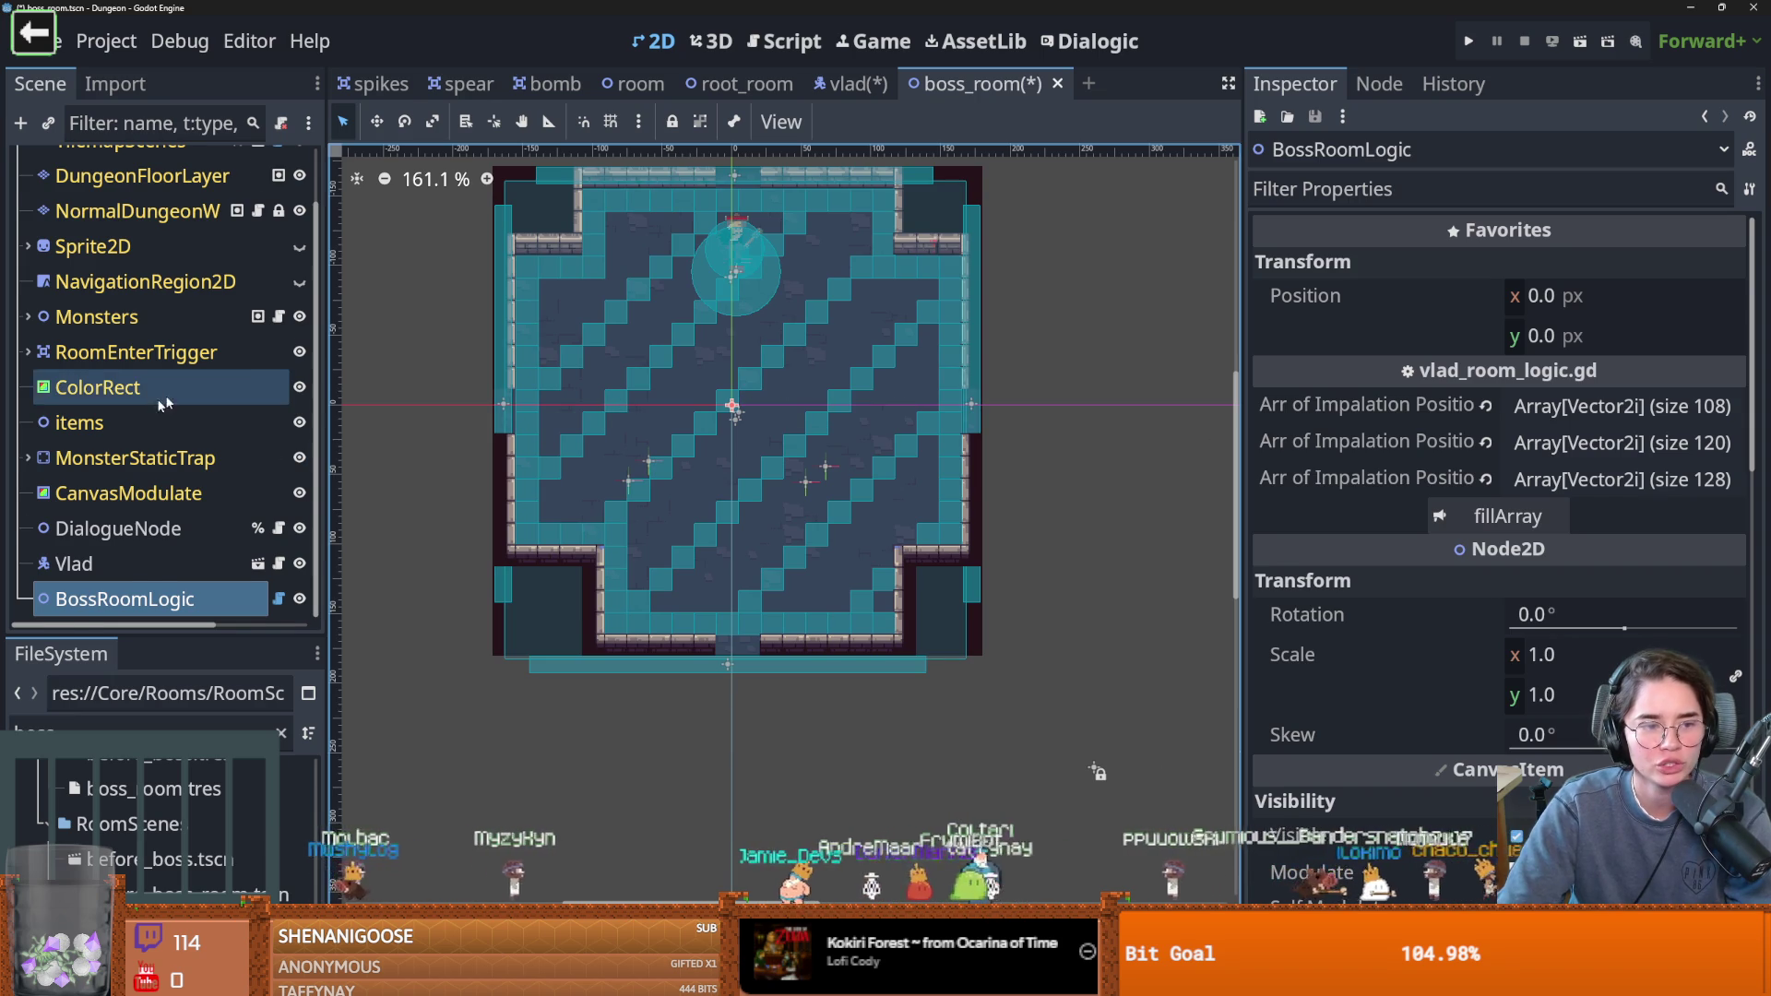
scroll(162, 392, up, 2)
Open tilemap_scenes.gd, remove its empty first line, and save.
click(164, 203)
scroll(162, 369, down, 2)
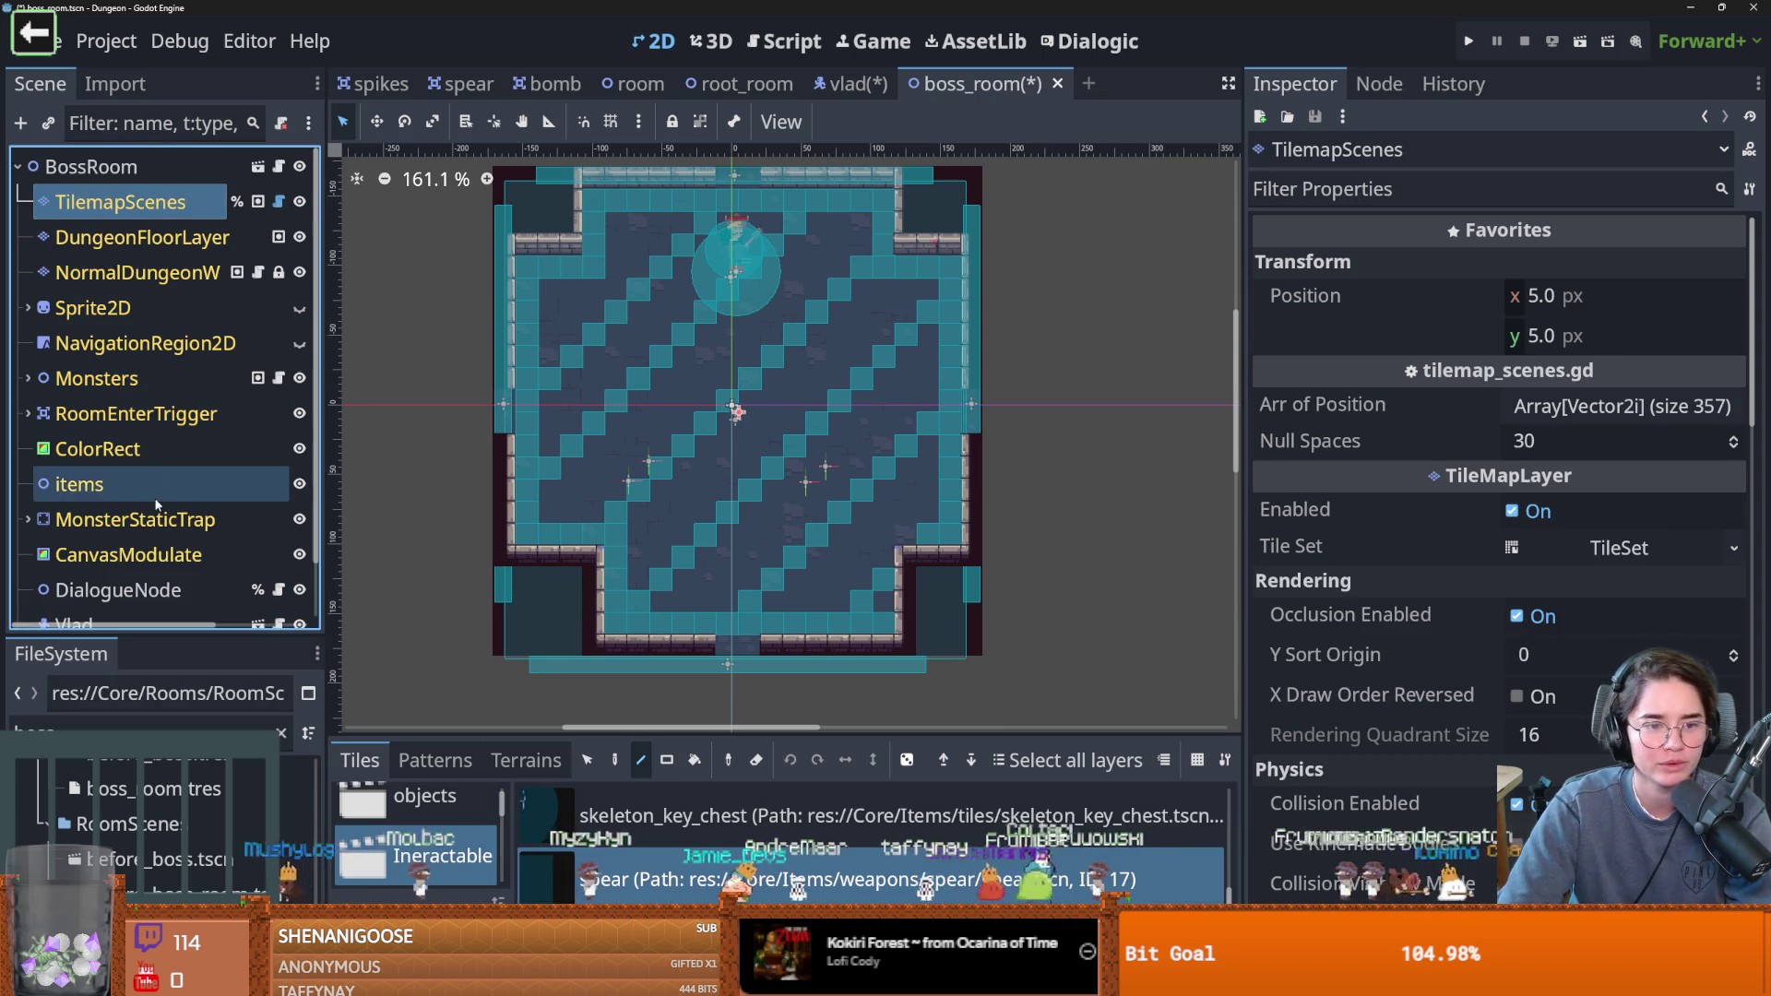
double_click(126, 598)
scroll(161, 369, up, 2)
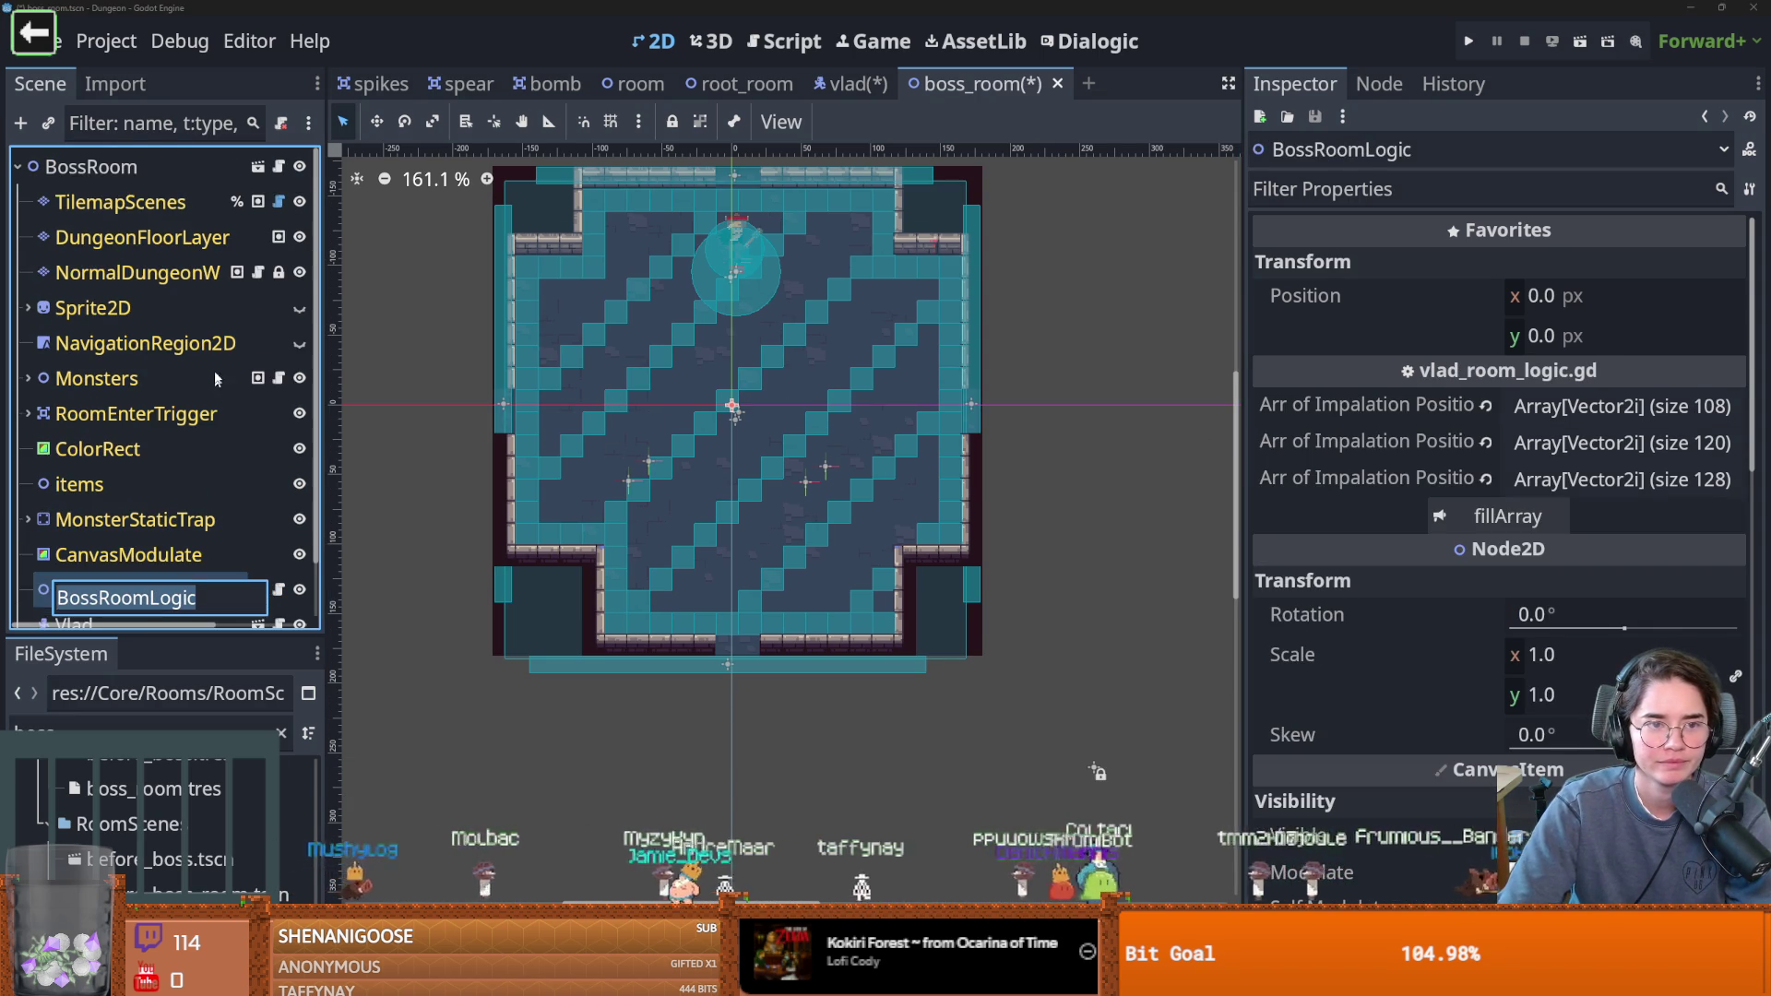
click(120, 202)
click(279, 201)
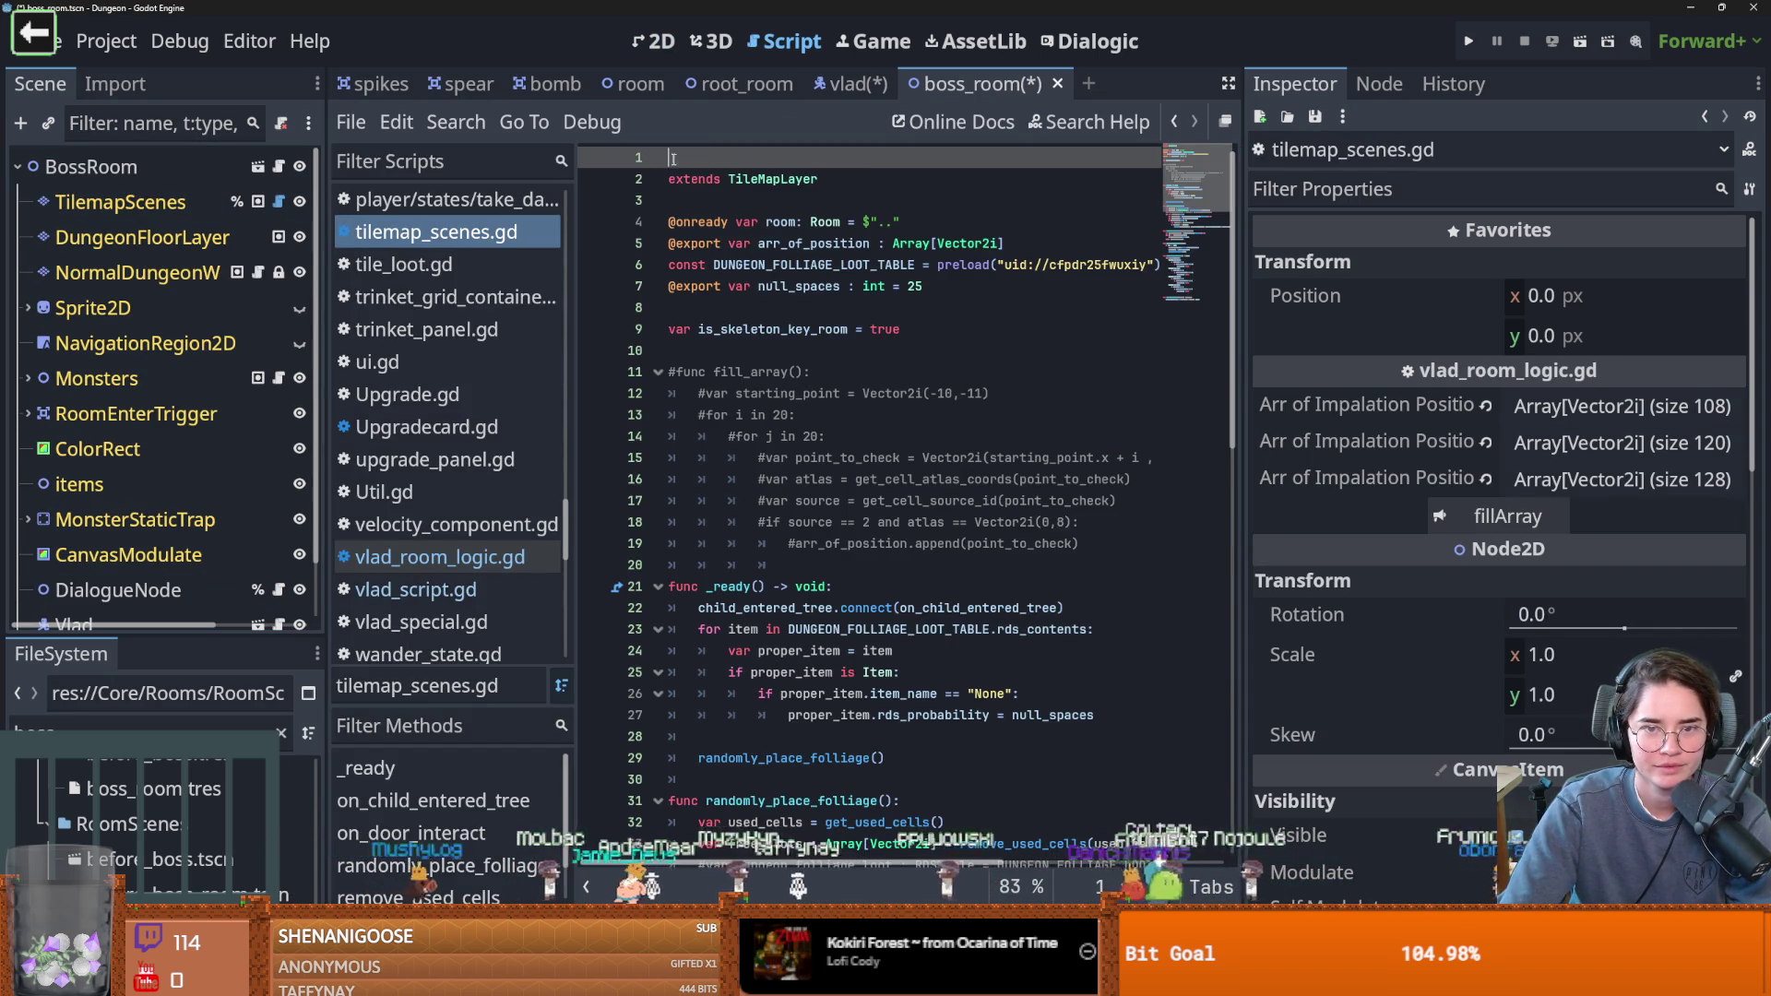
key(BackSpace)
key(ctrl+s)
scroll(235, 601, down, 2)
click(236, 602)
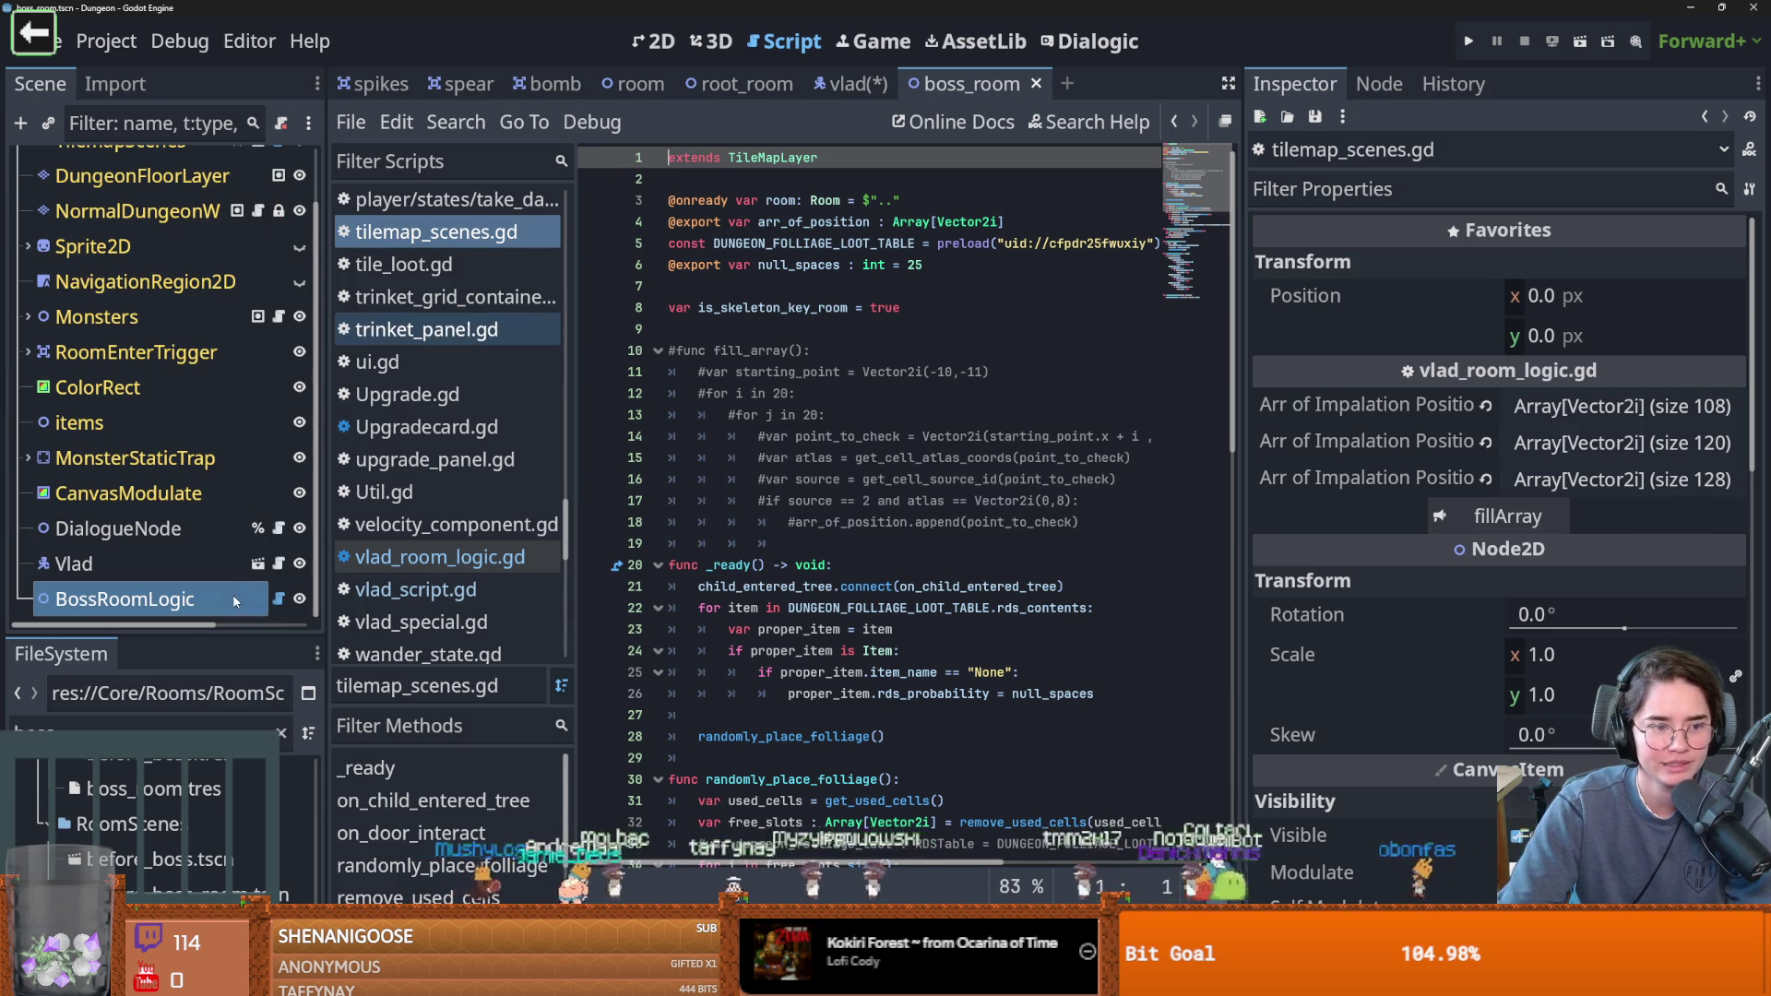
click(278, 599)
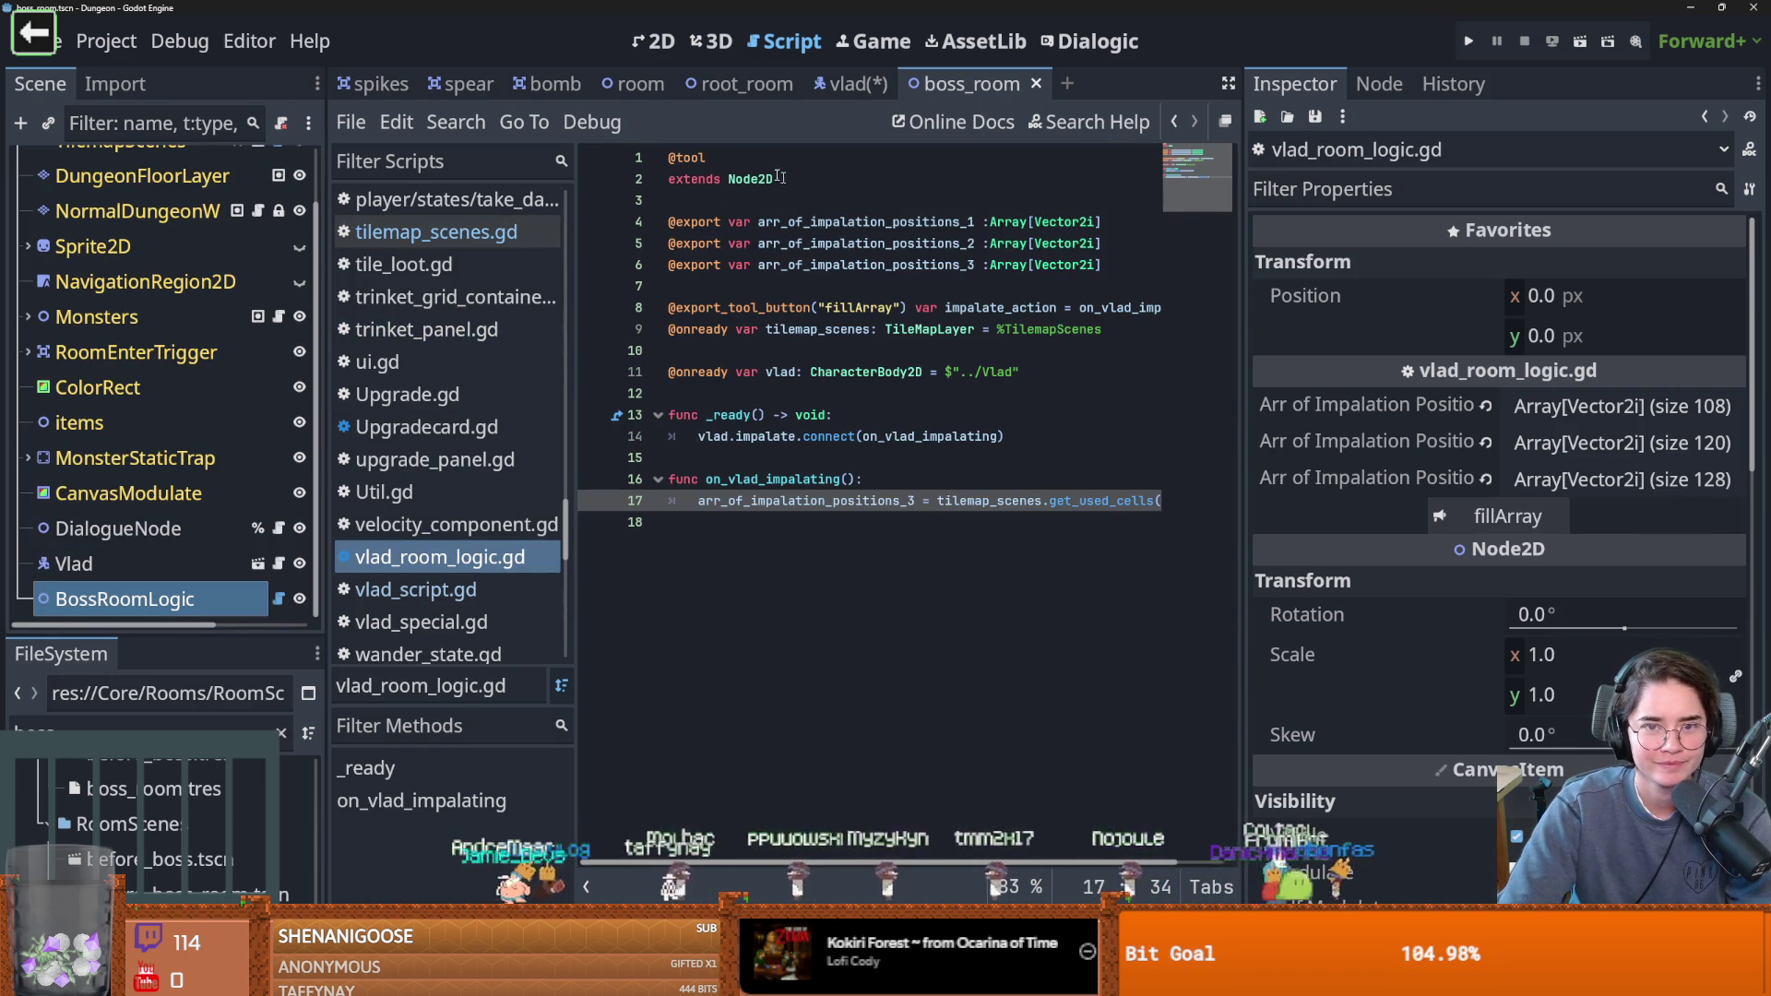
click(669, 157)
key(Delete)
key(ctrl+s)
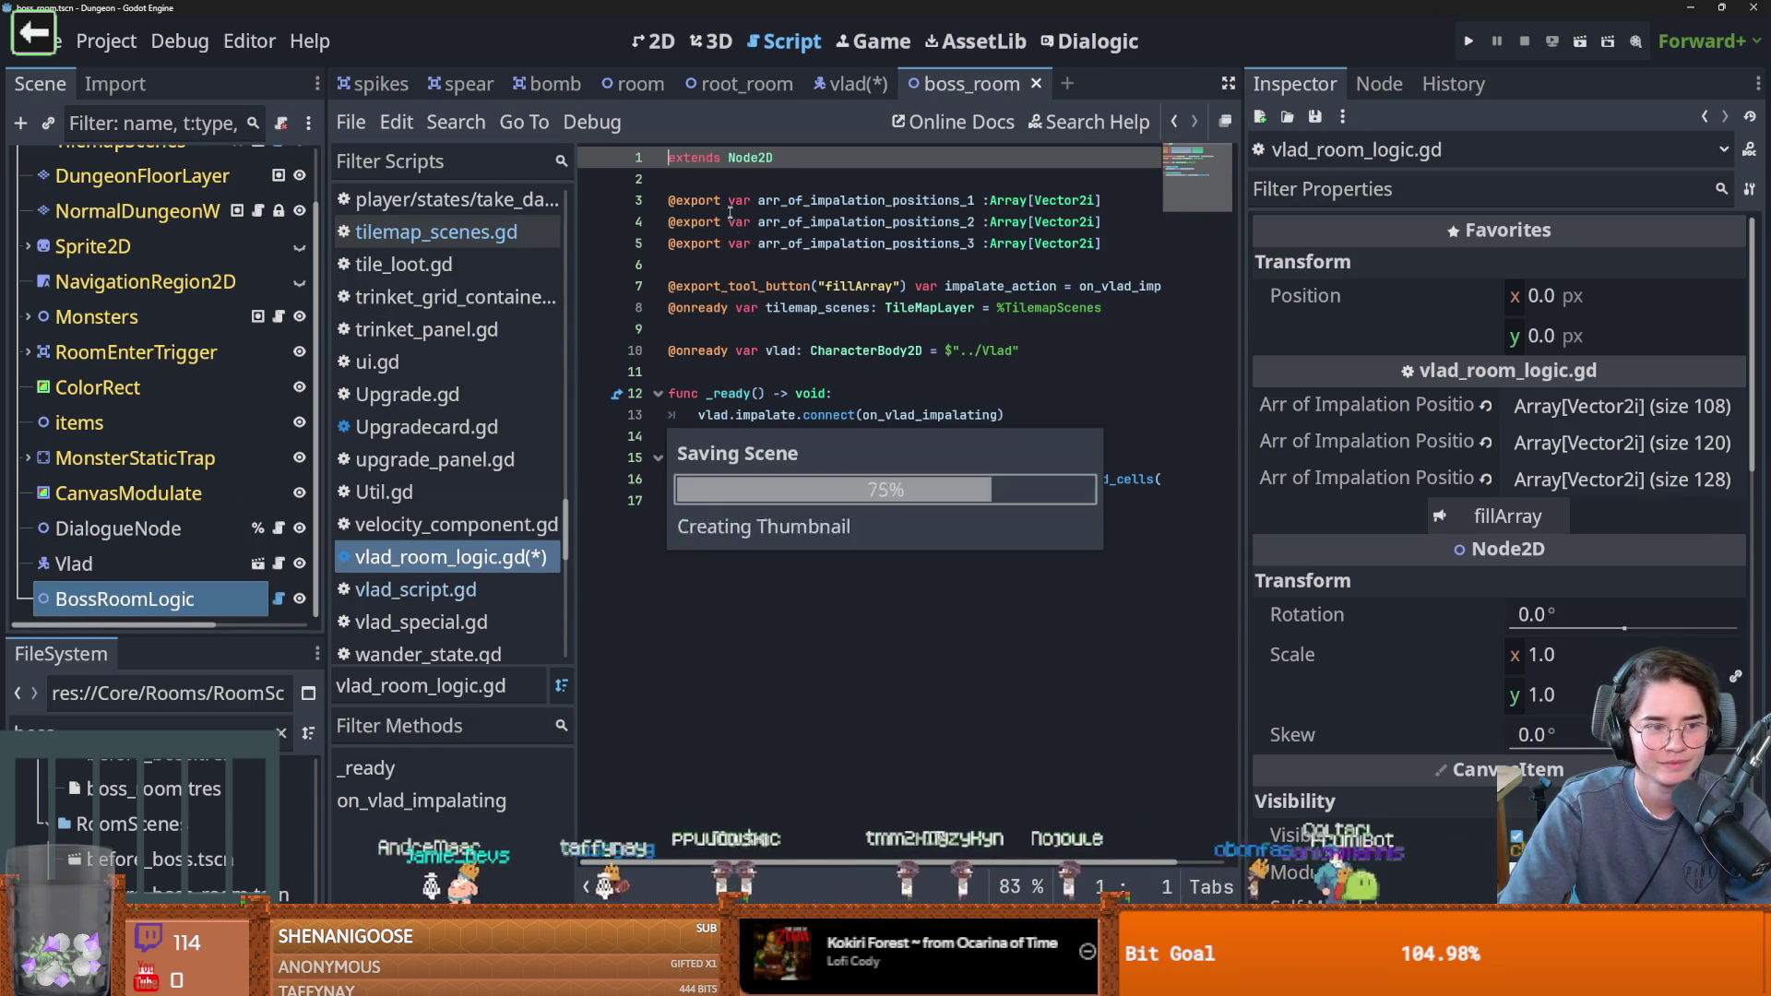
click(817, 274)
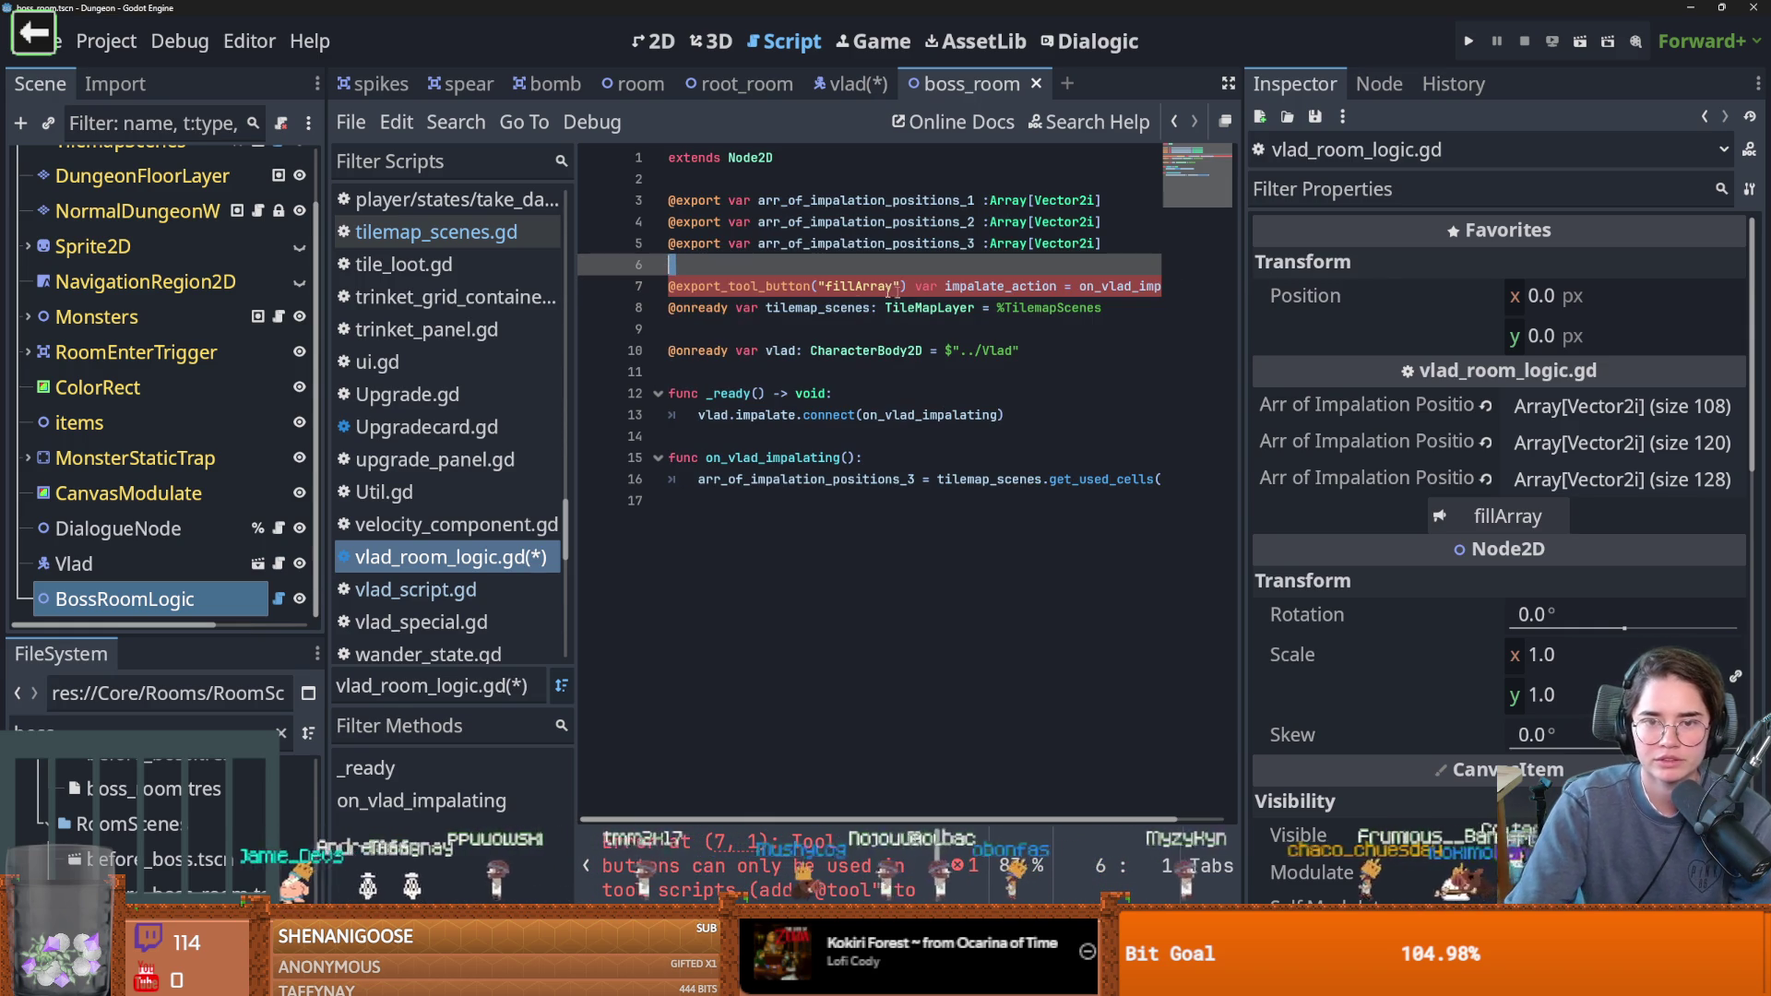
Comment out the fillArray tool button line and save the script.
click(671, 286)
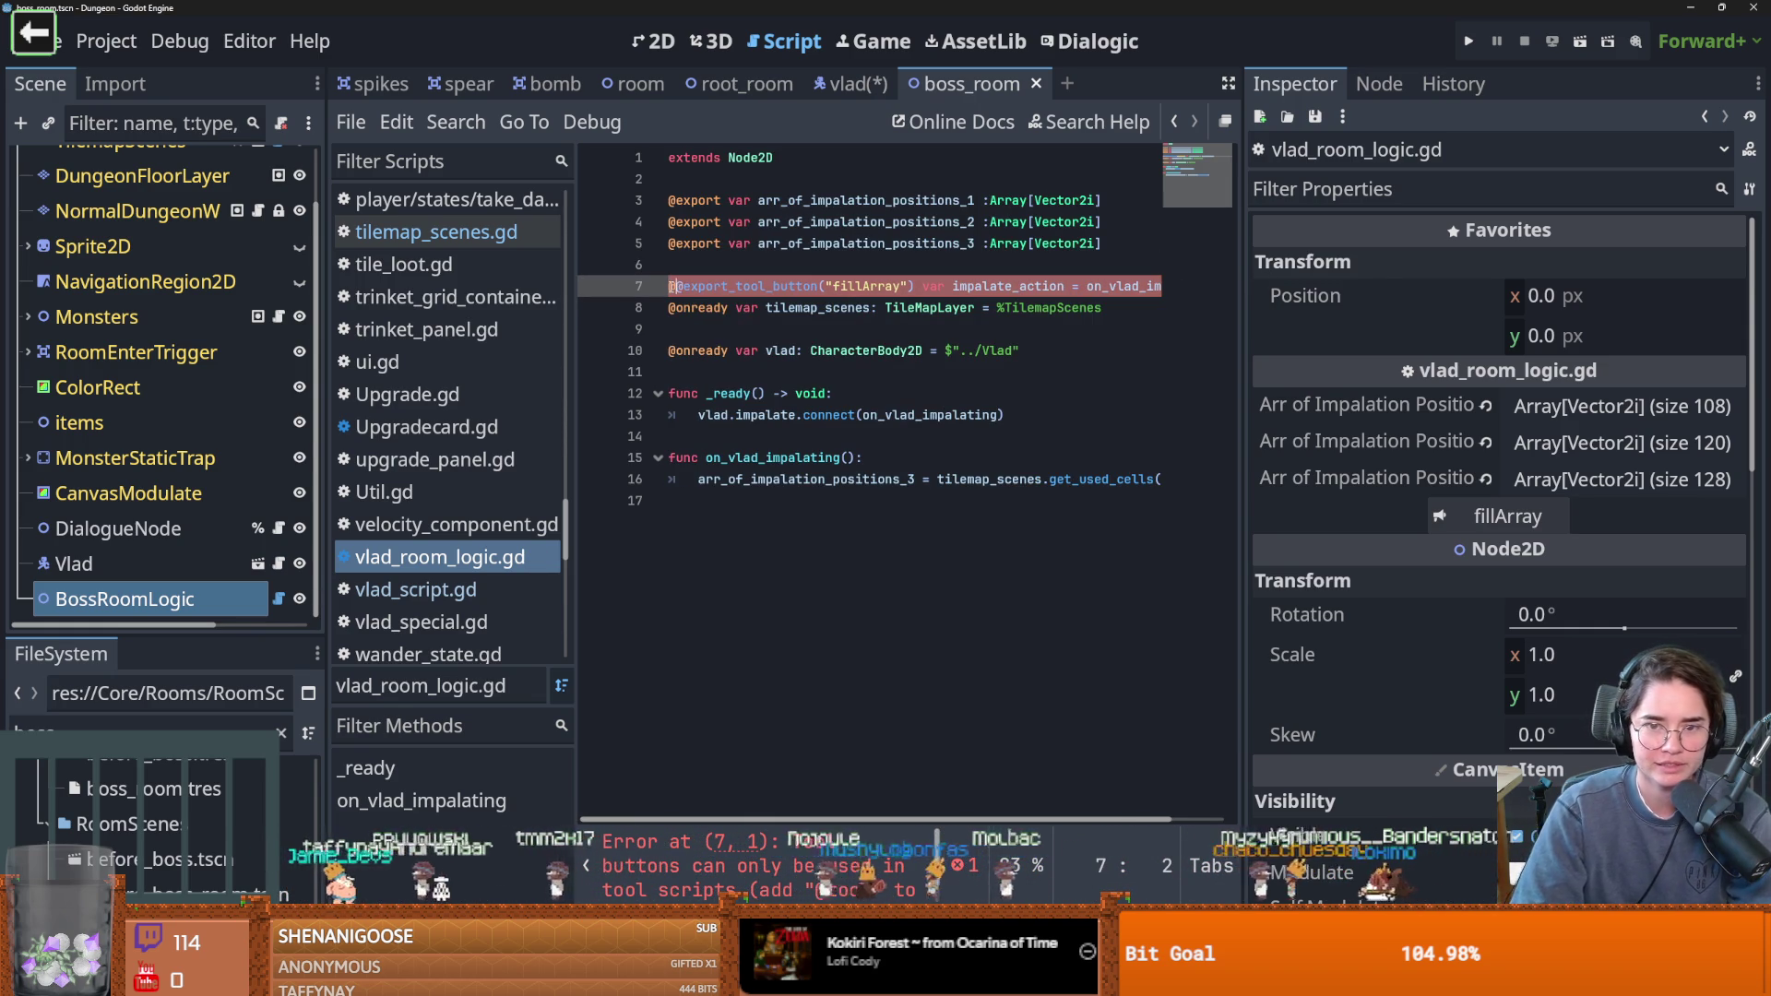
text(@)
key(BackSpace)
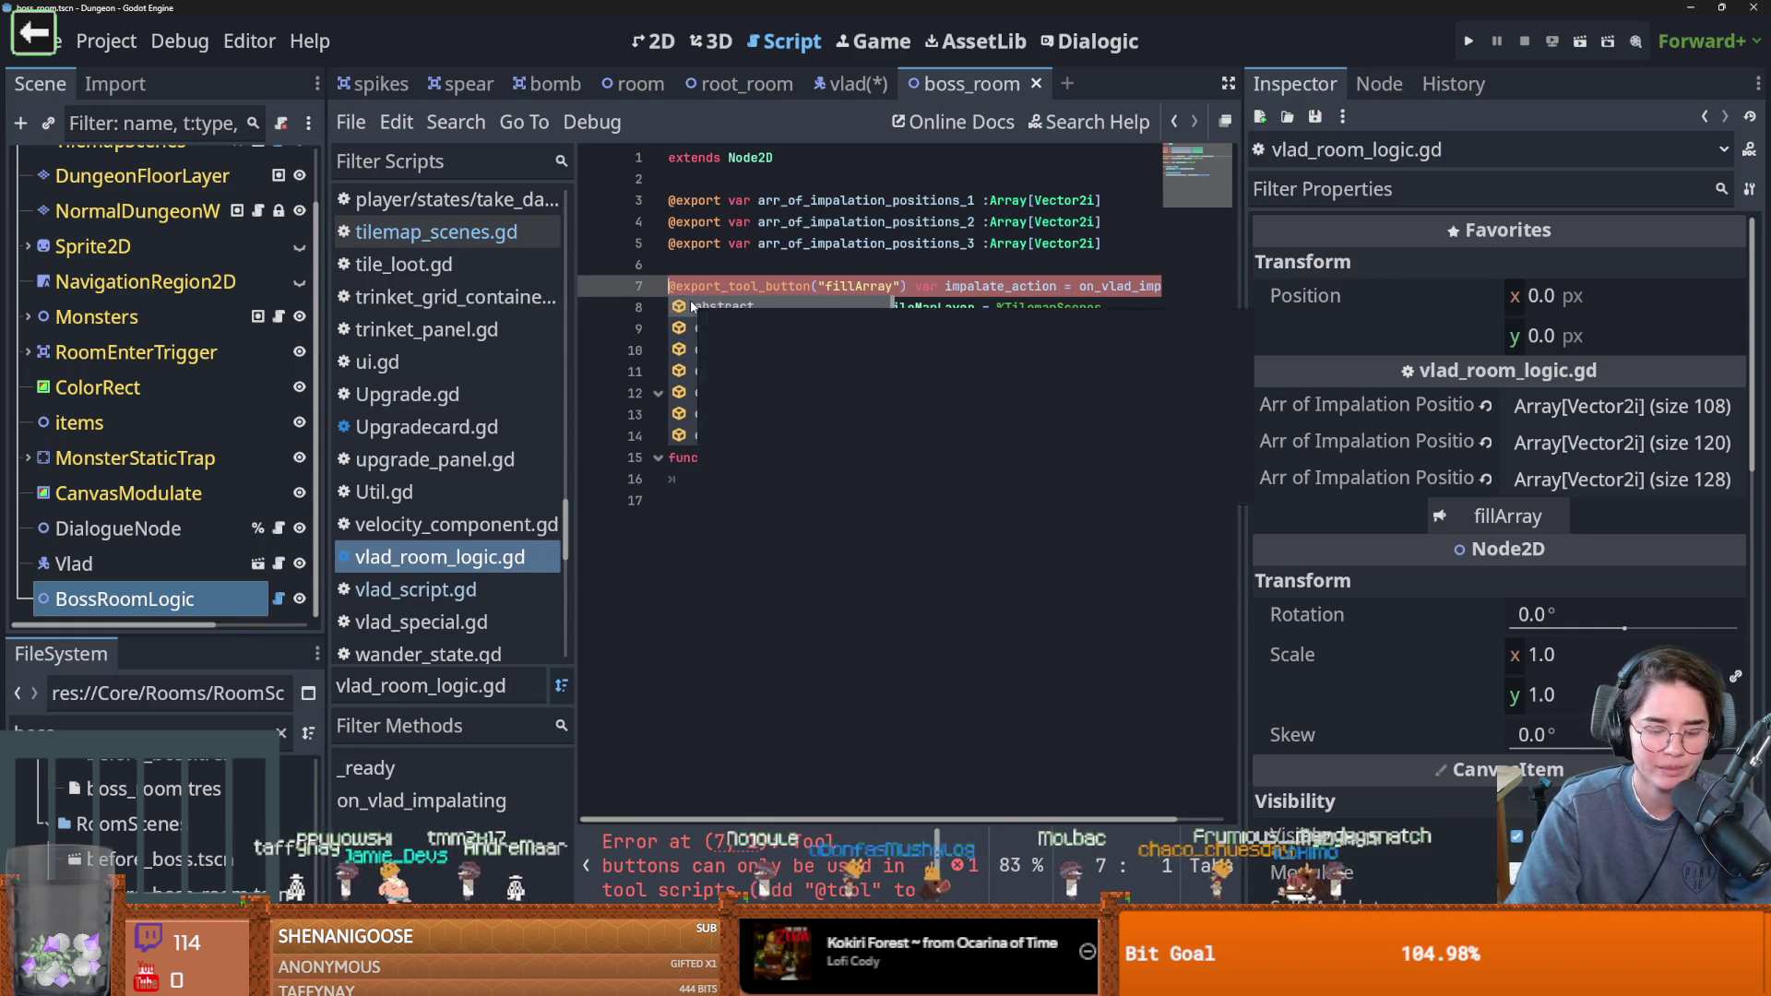
key(ctrl+k)
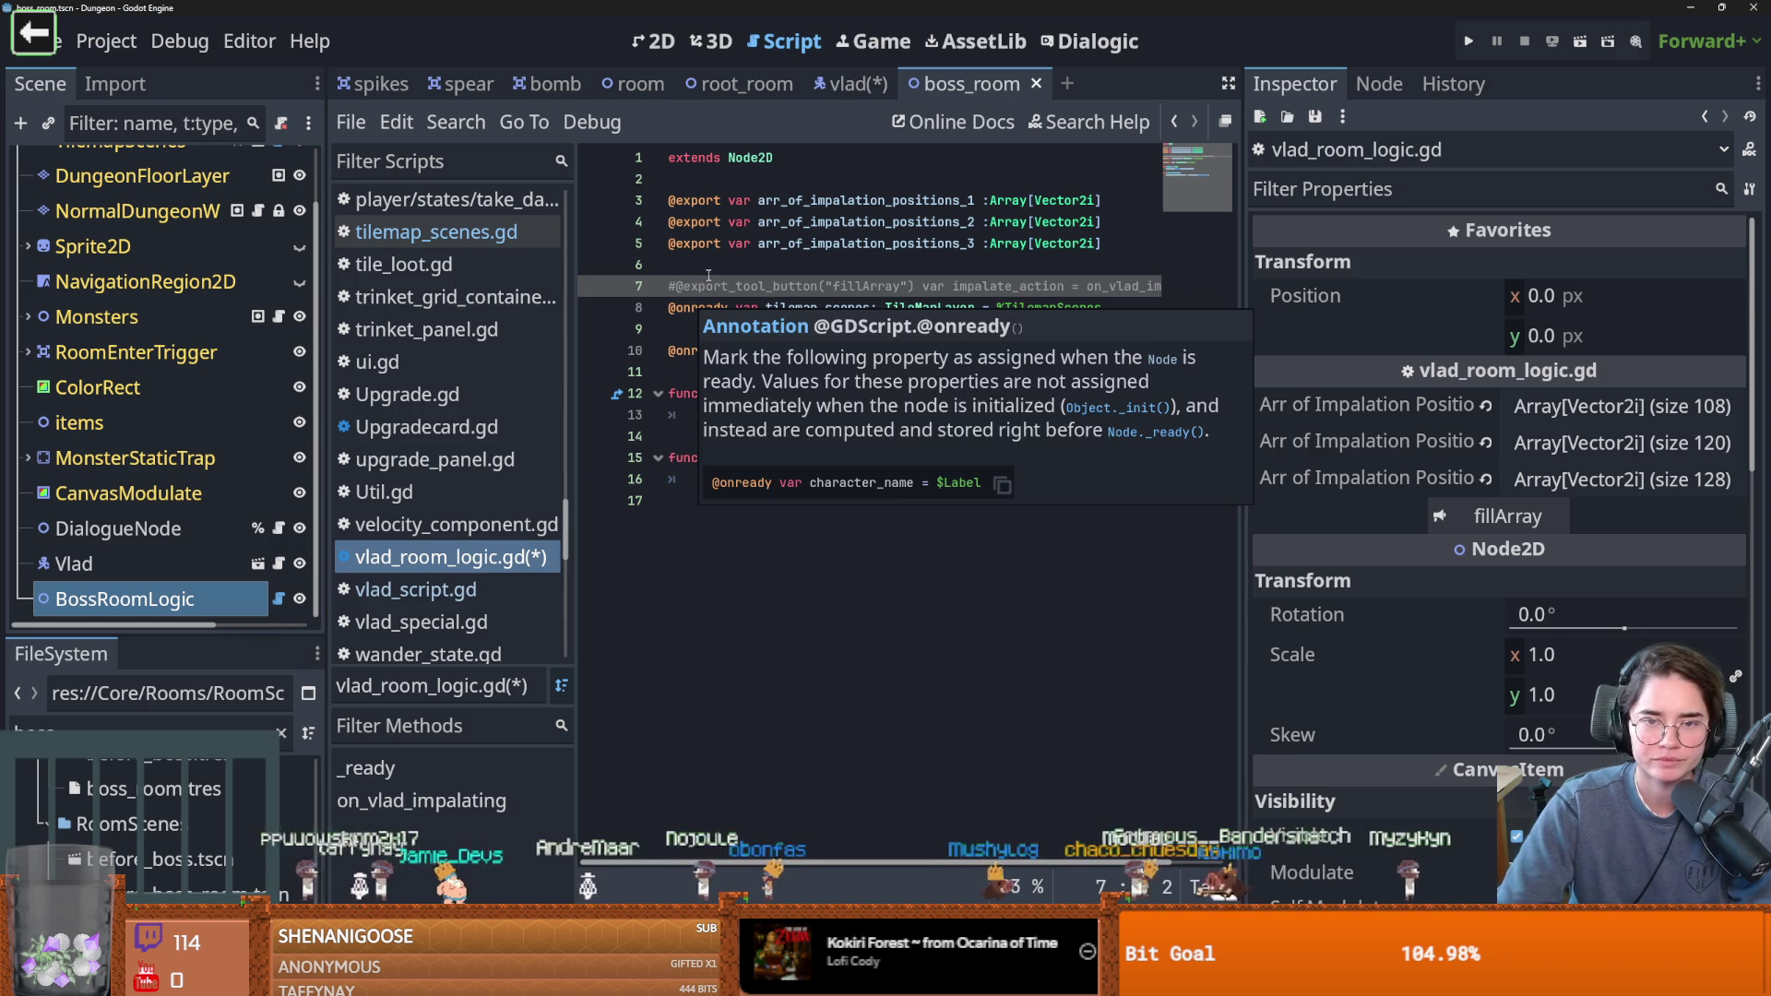
key(ctrl+s)
Remove the blank line before the vlad variable and open a new line 11 below the variables.
key(Down)
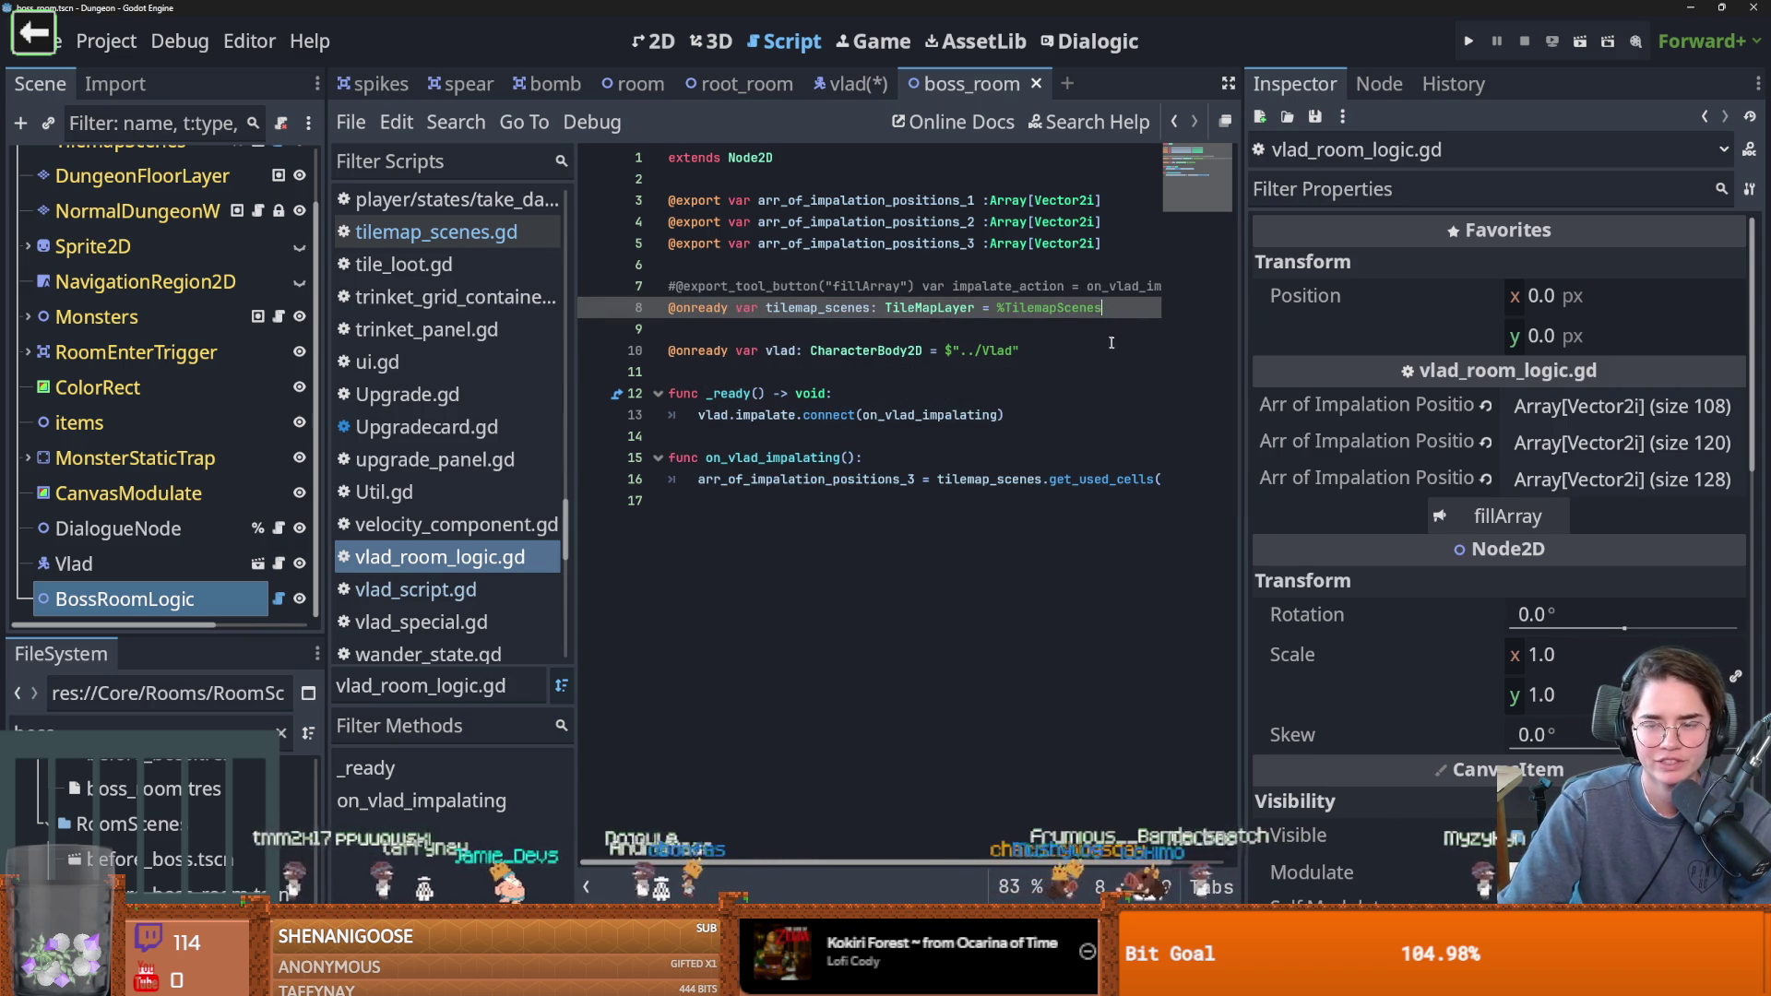
click(773, 329)
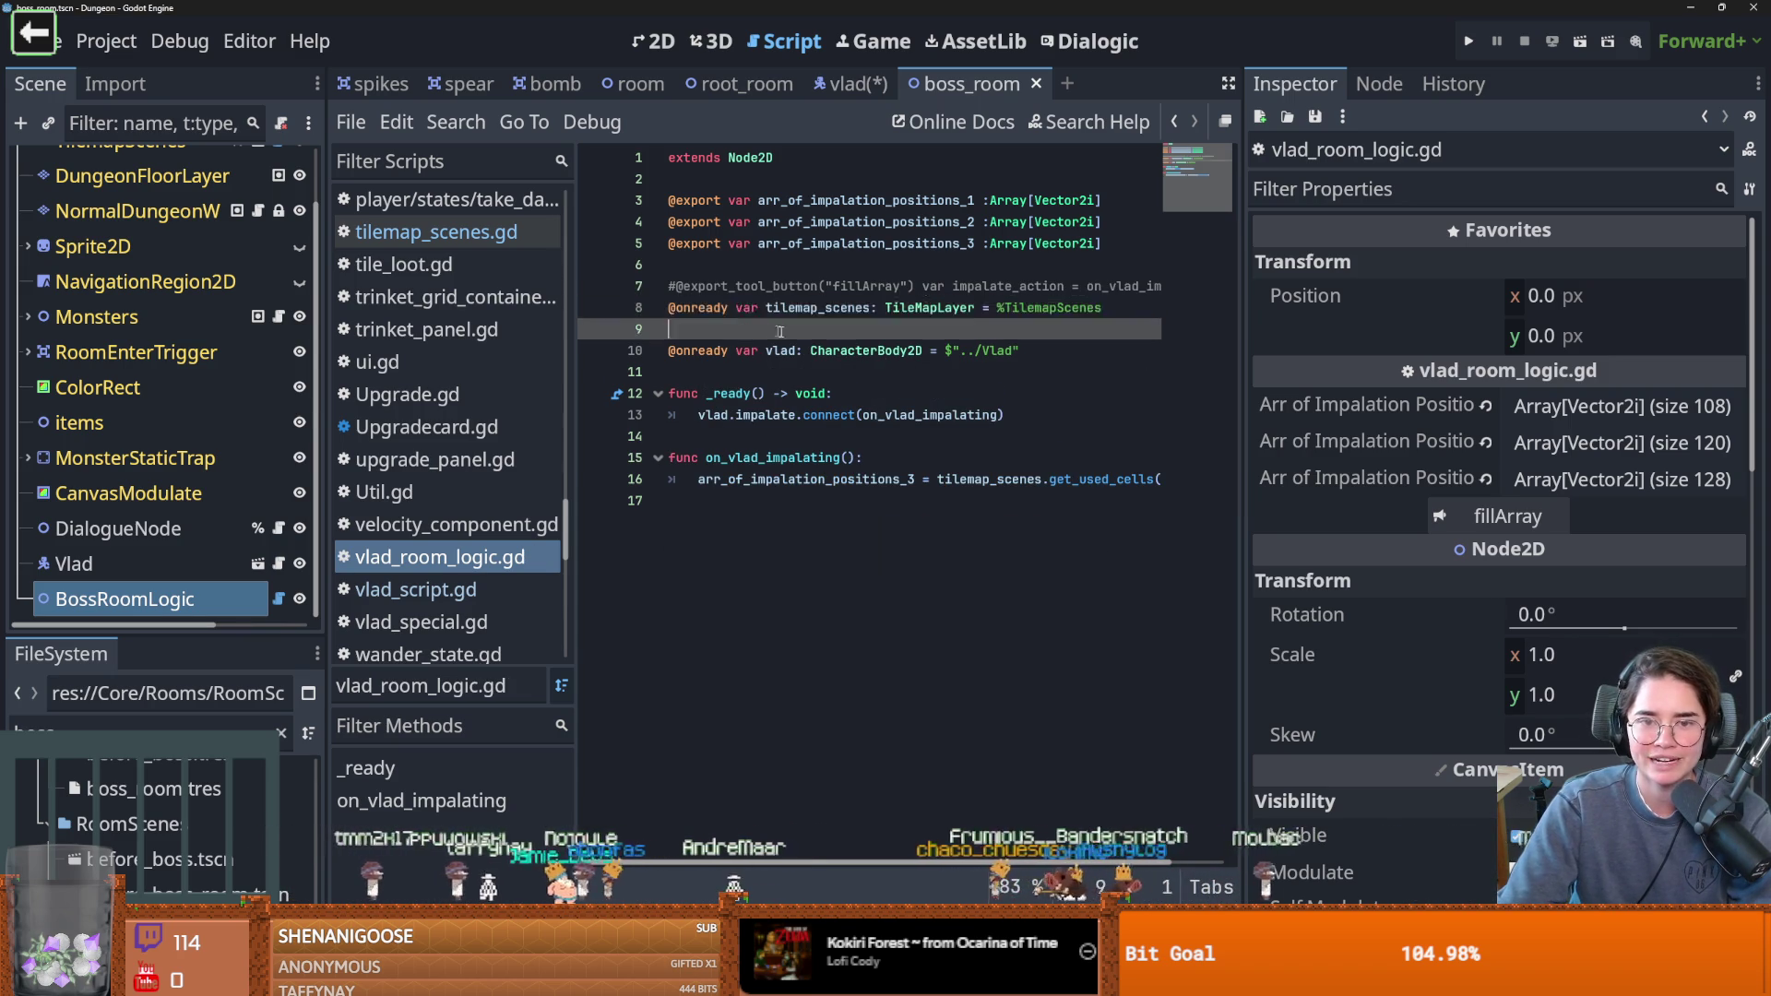
key(BackSpace)
key(Down)
key(Return)
key(Return)
text(var)
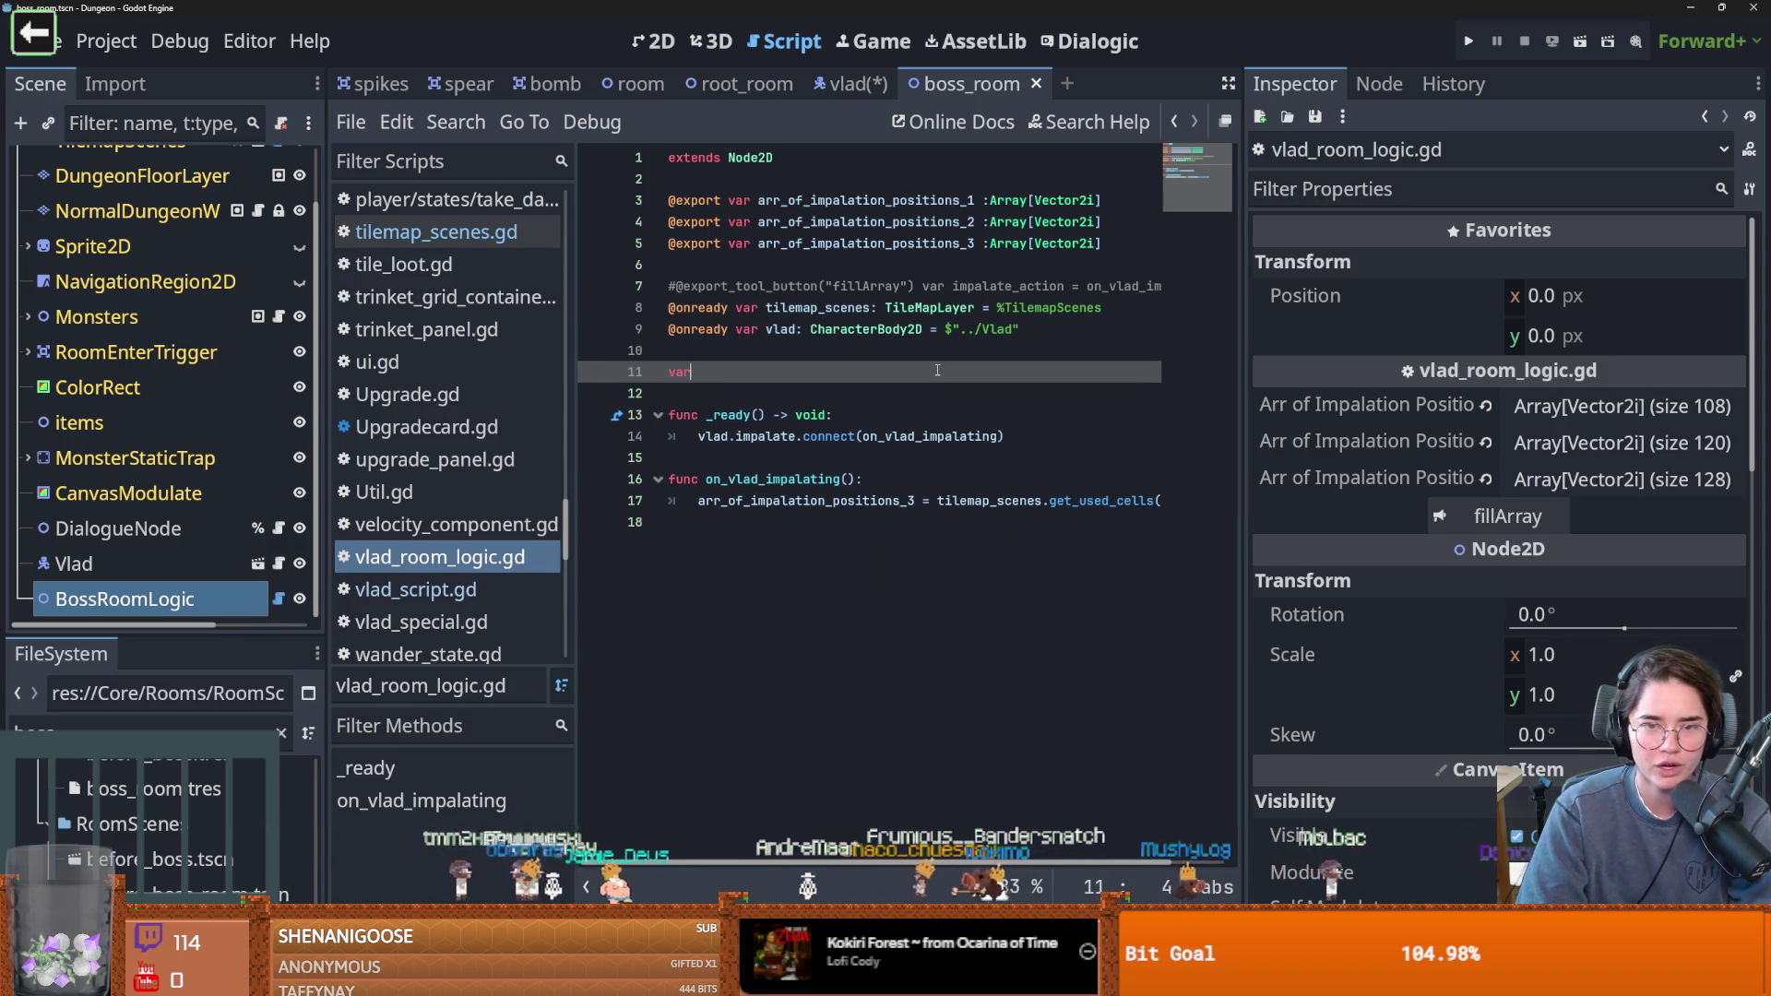
key(BackSpace)
key(BackSpace)
key(BackSpace)
text(@o)
key(Return)
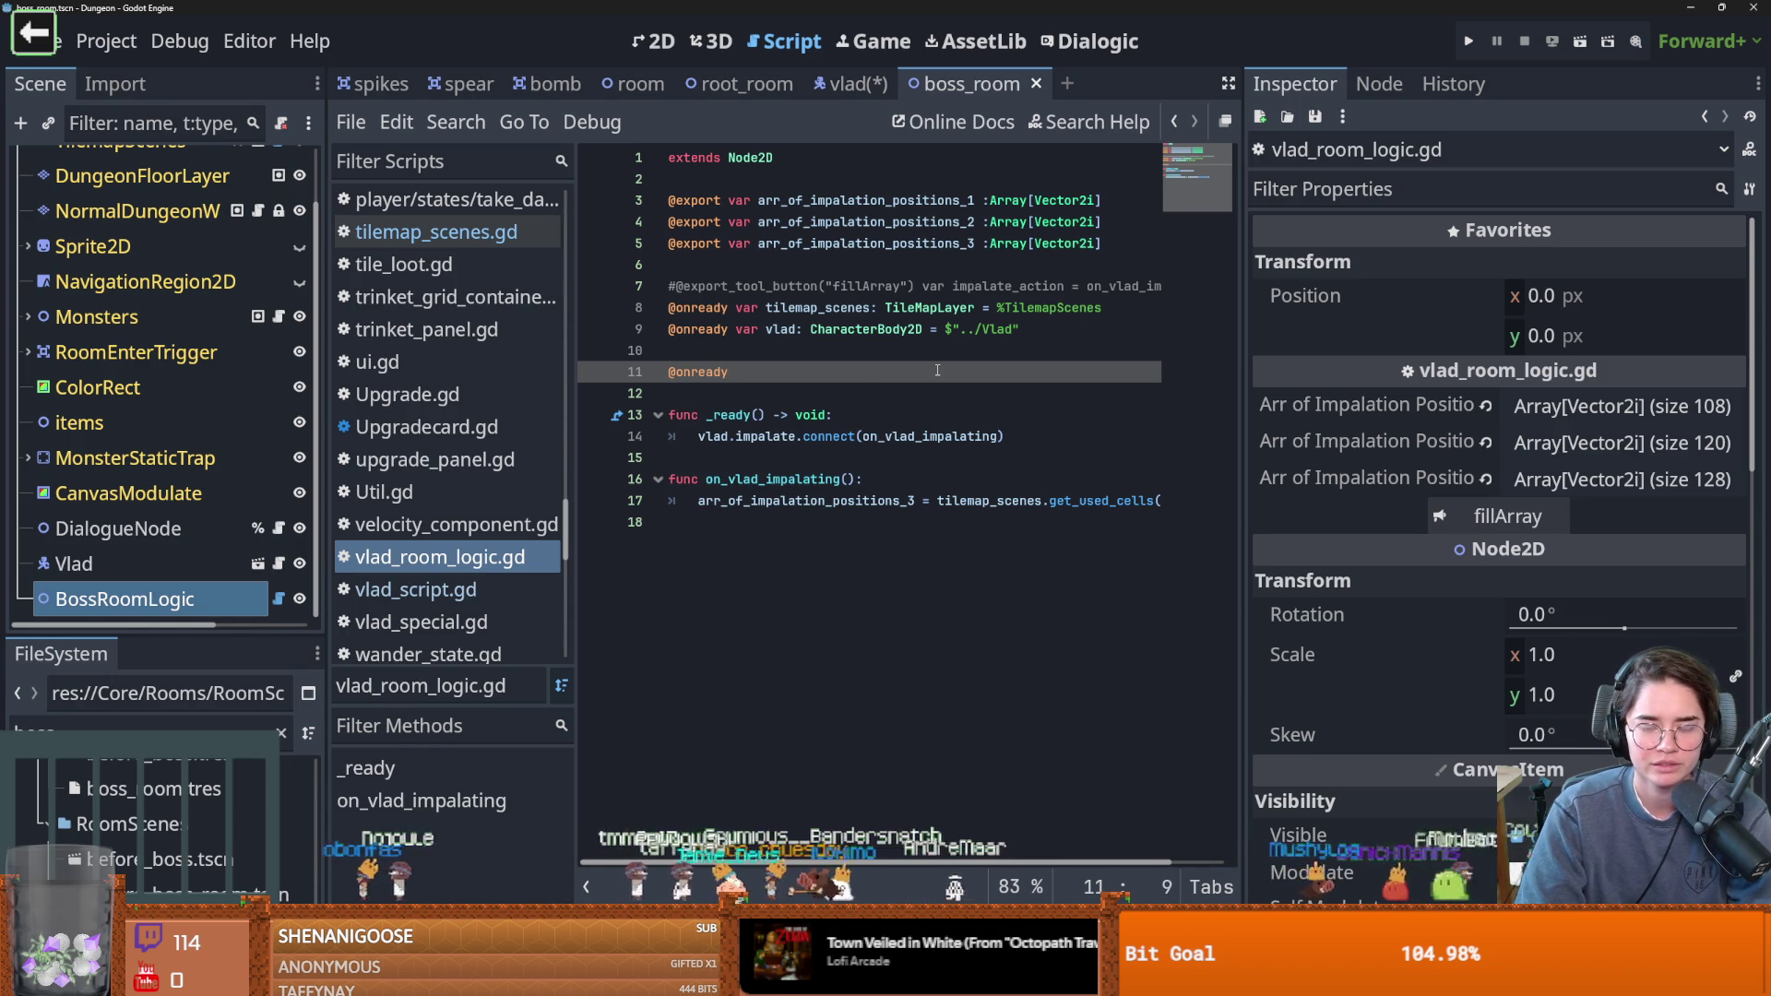
text(arr_of_)
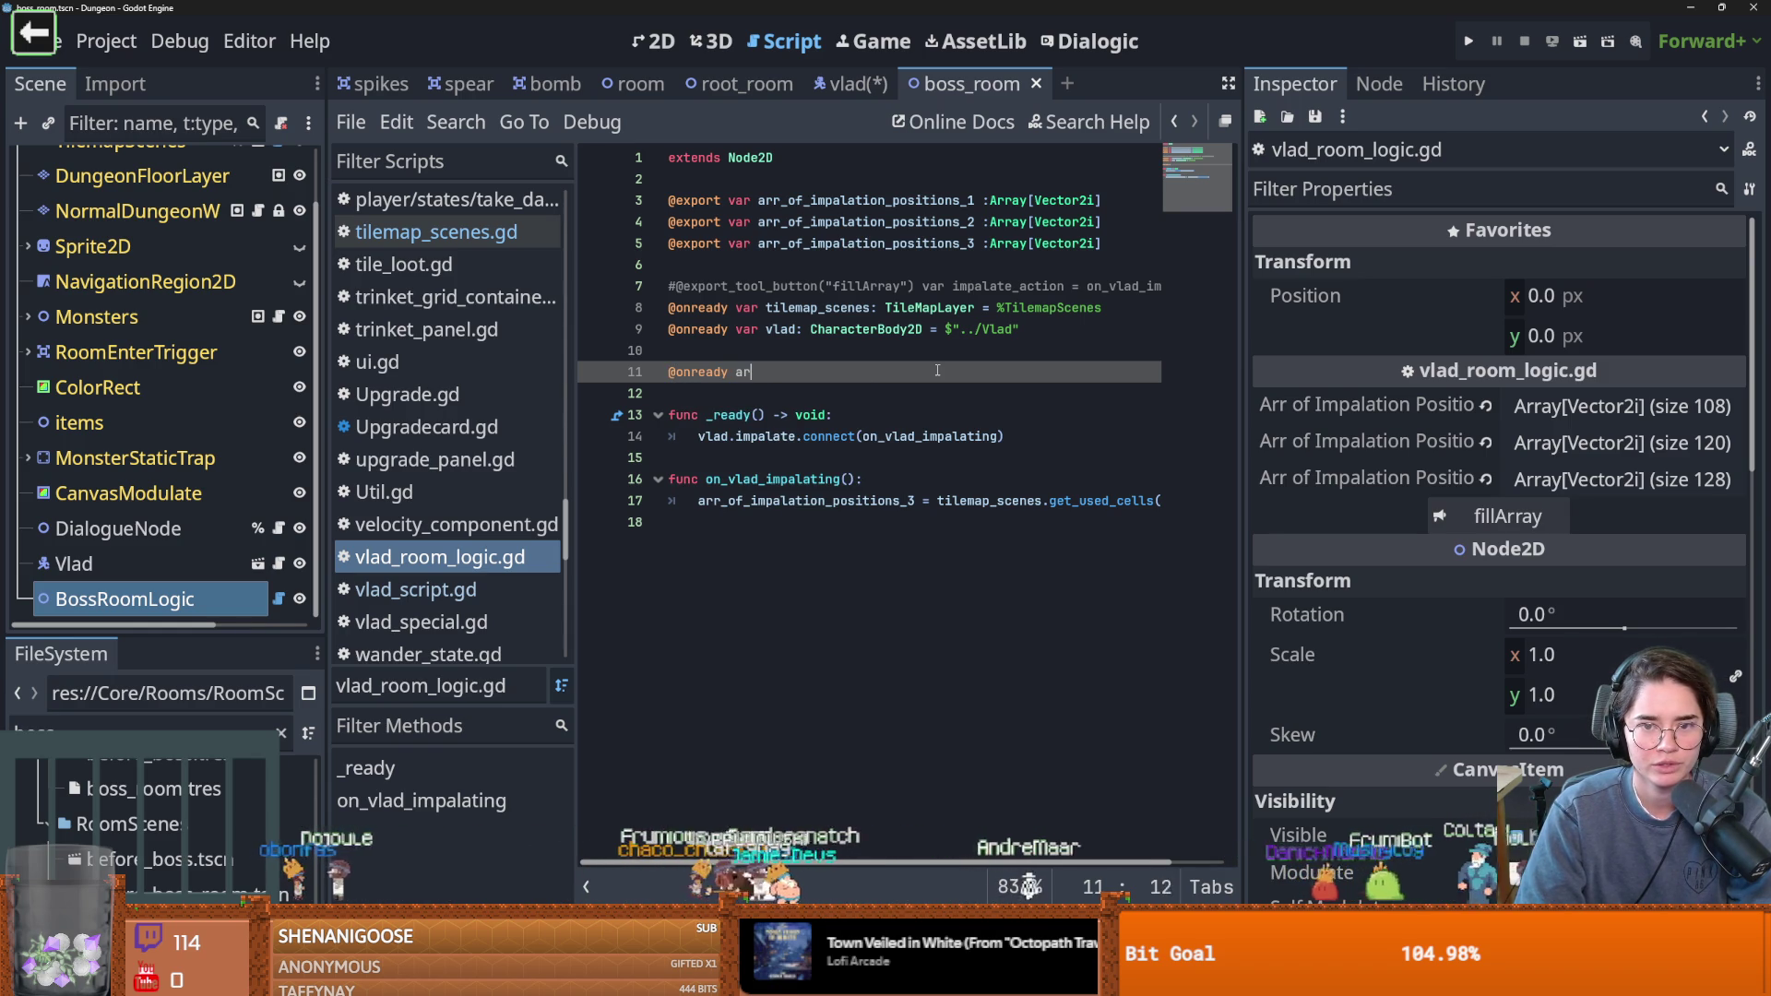
text(impal)
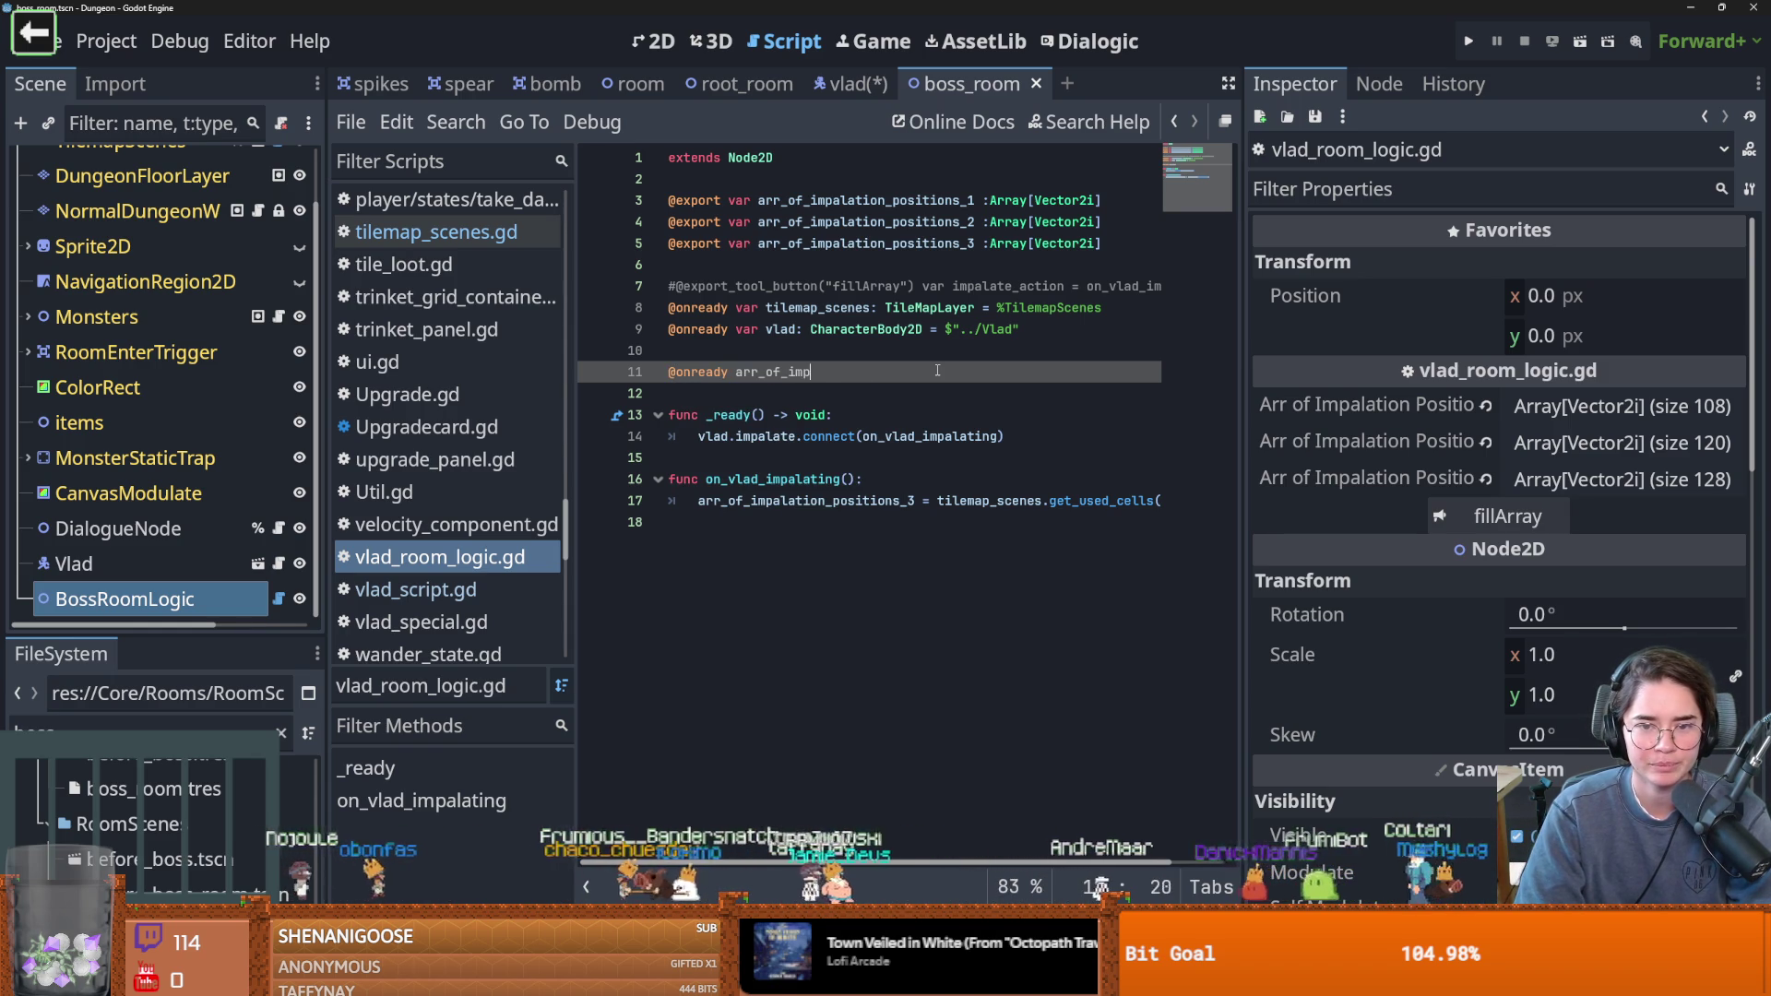
text(ation_pos)
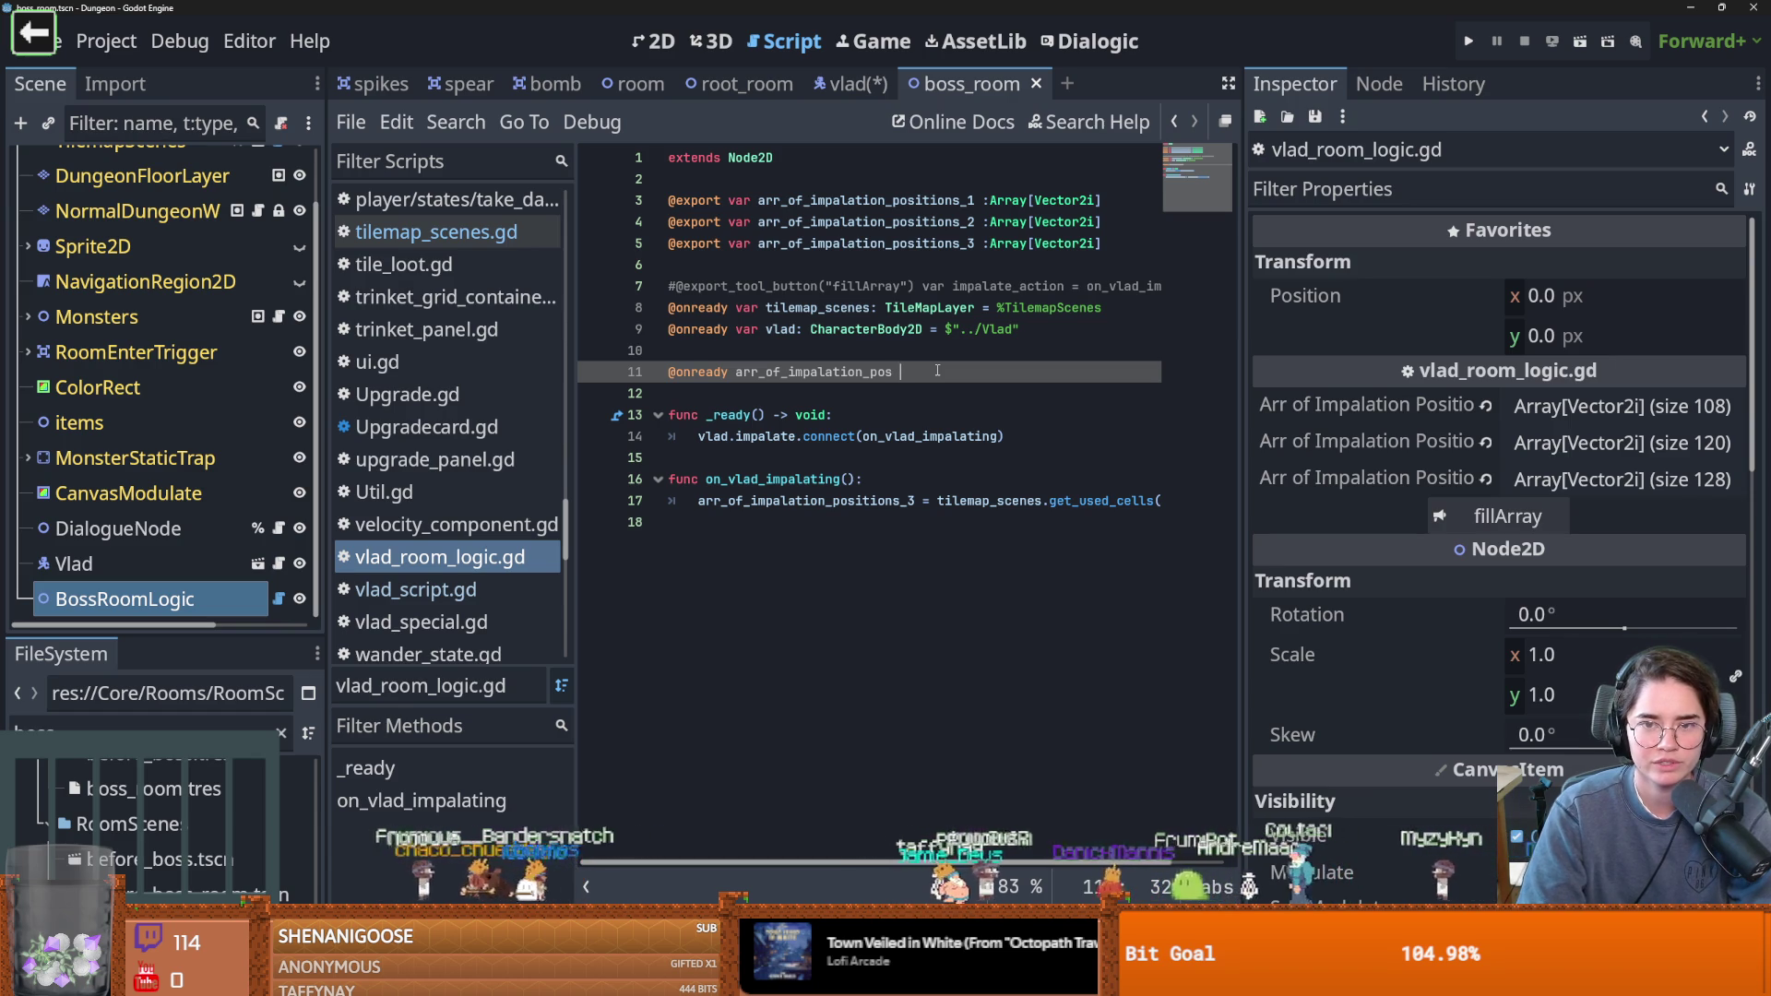
text(=)
text(:Array)
text([Array])
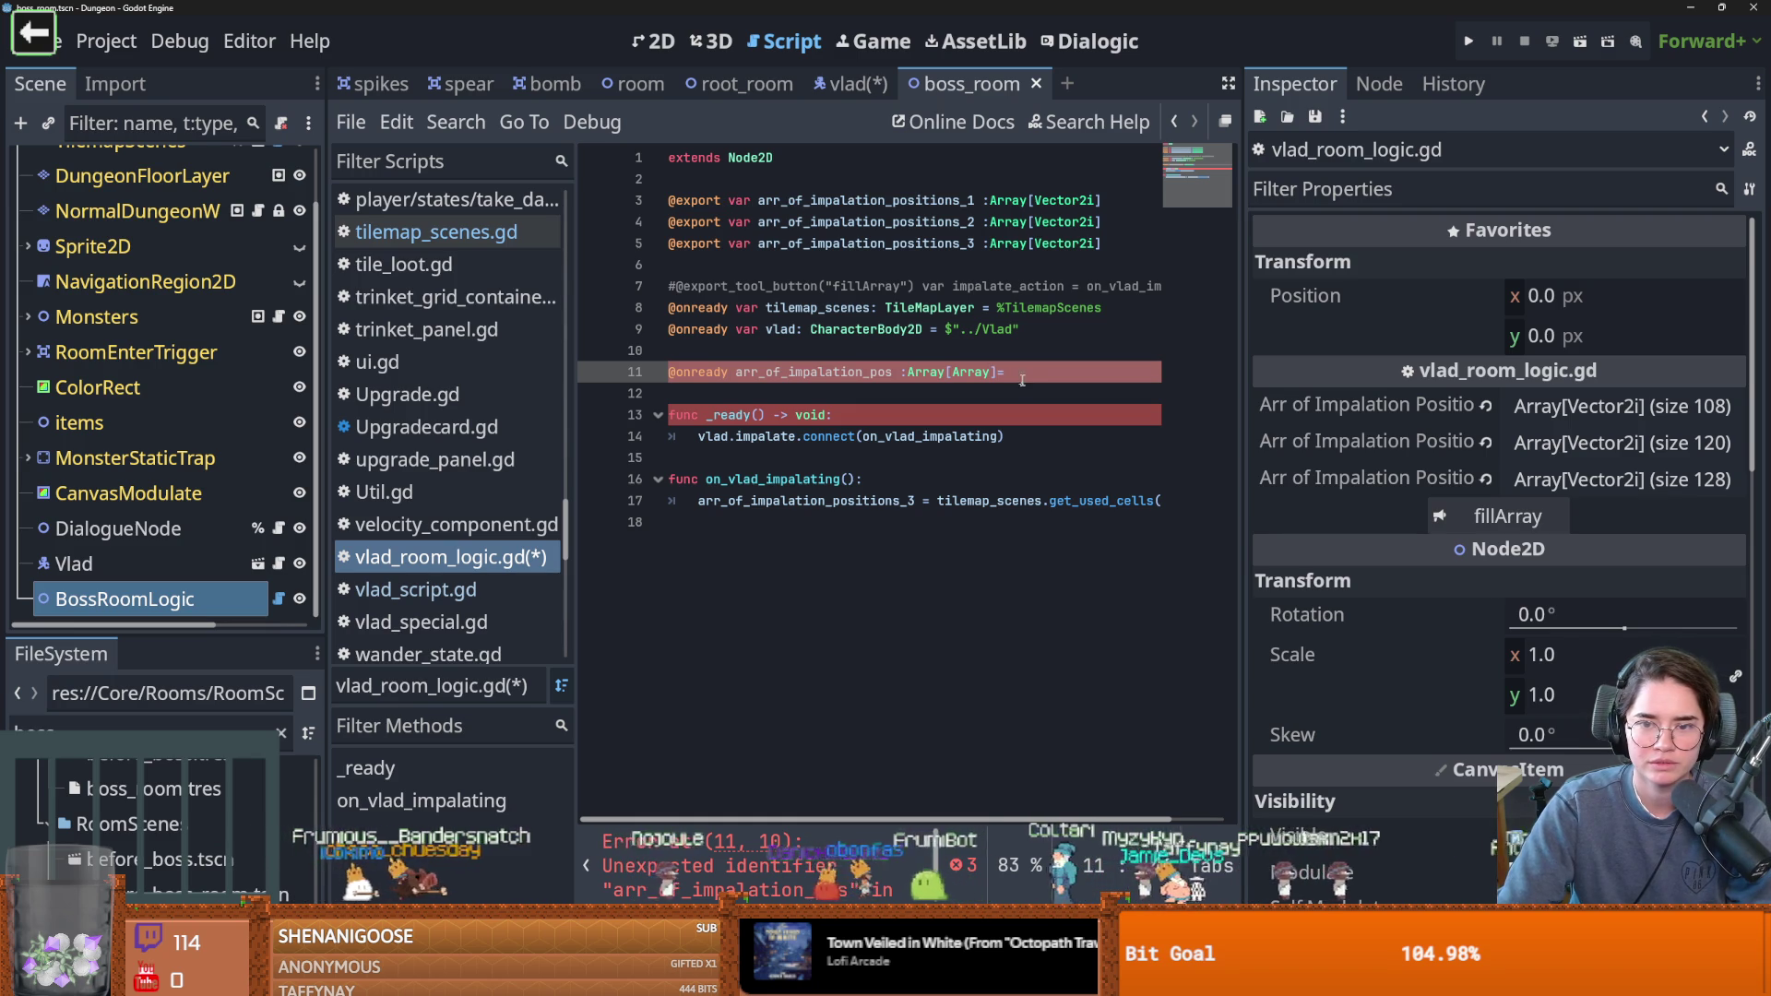
key(BackSpace)
drag(729, 372, 677, 372)
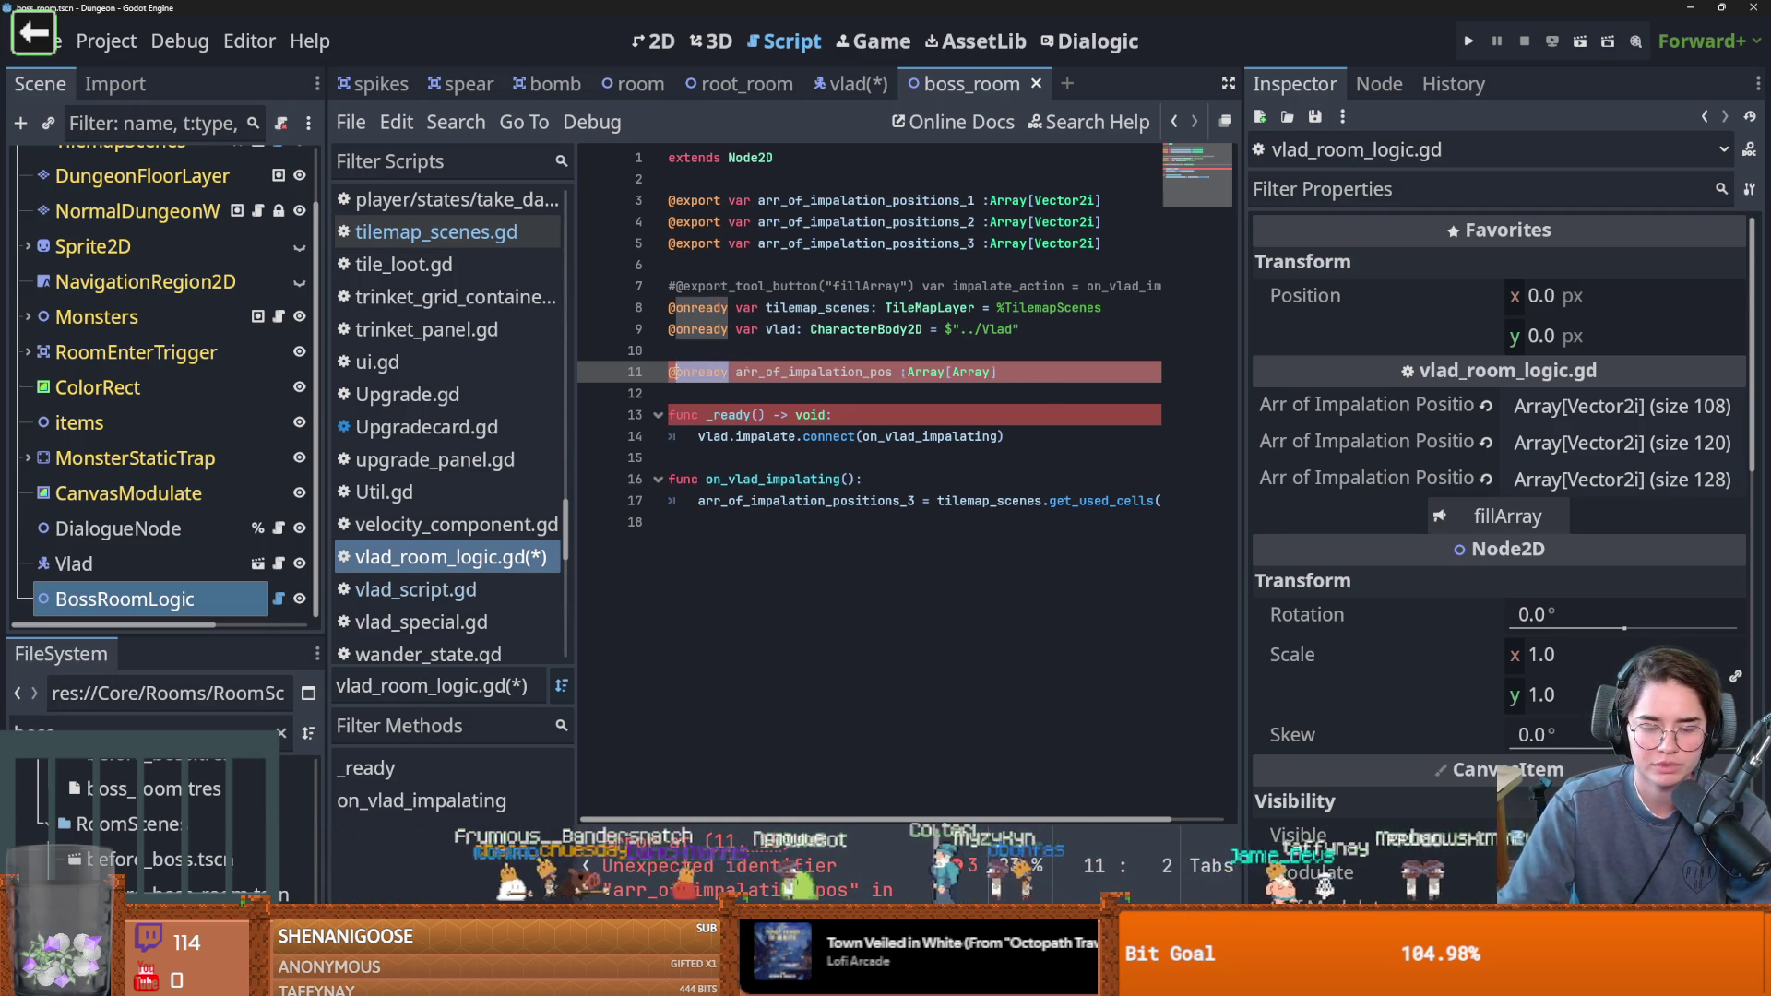
text(export)
key(ctrl+s)
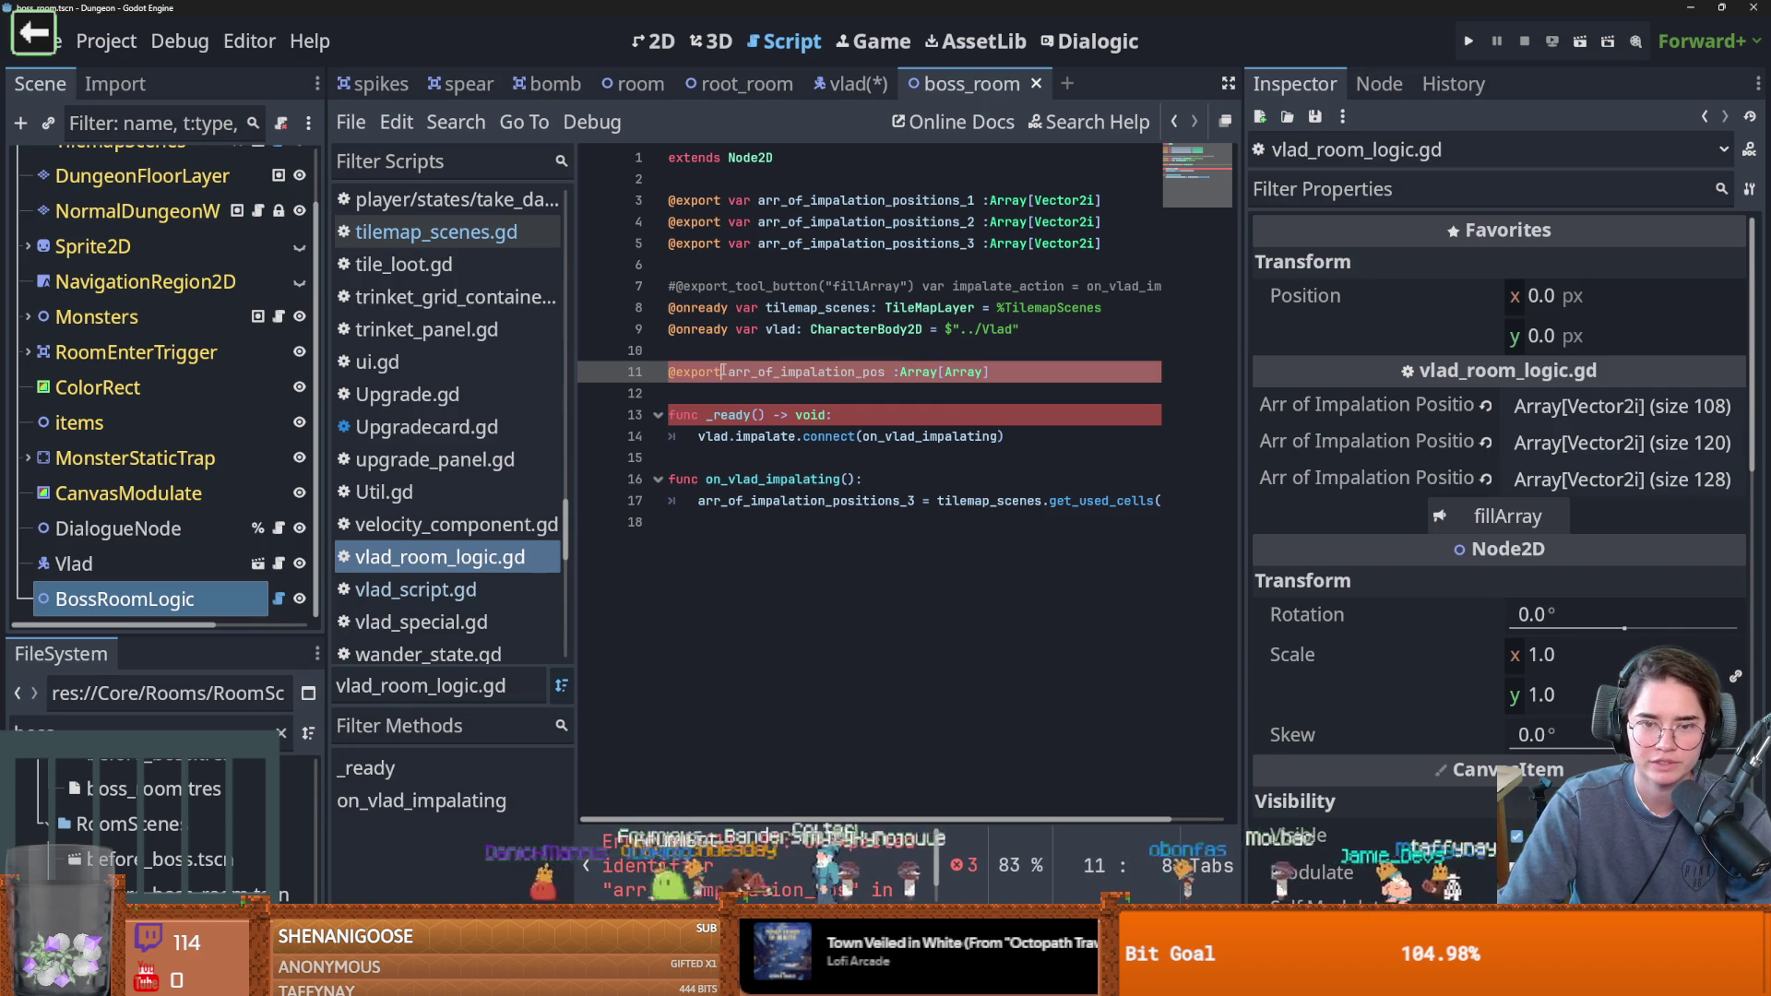
text(var)
key(ctrl+s)
click(166, 608)
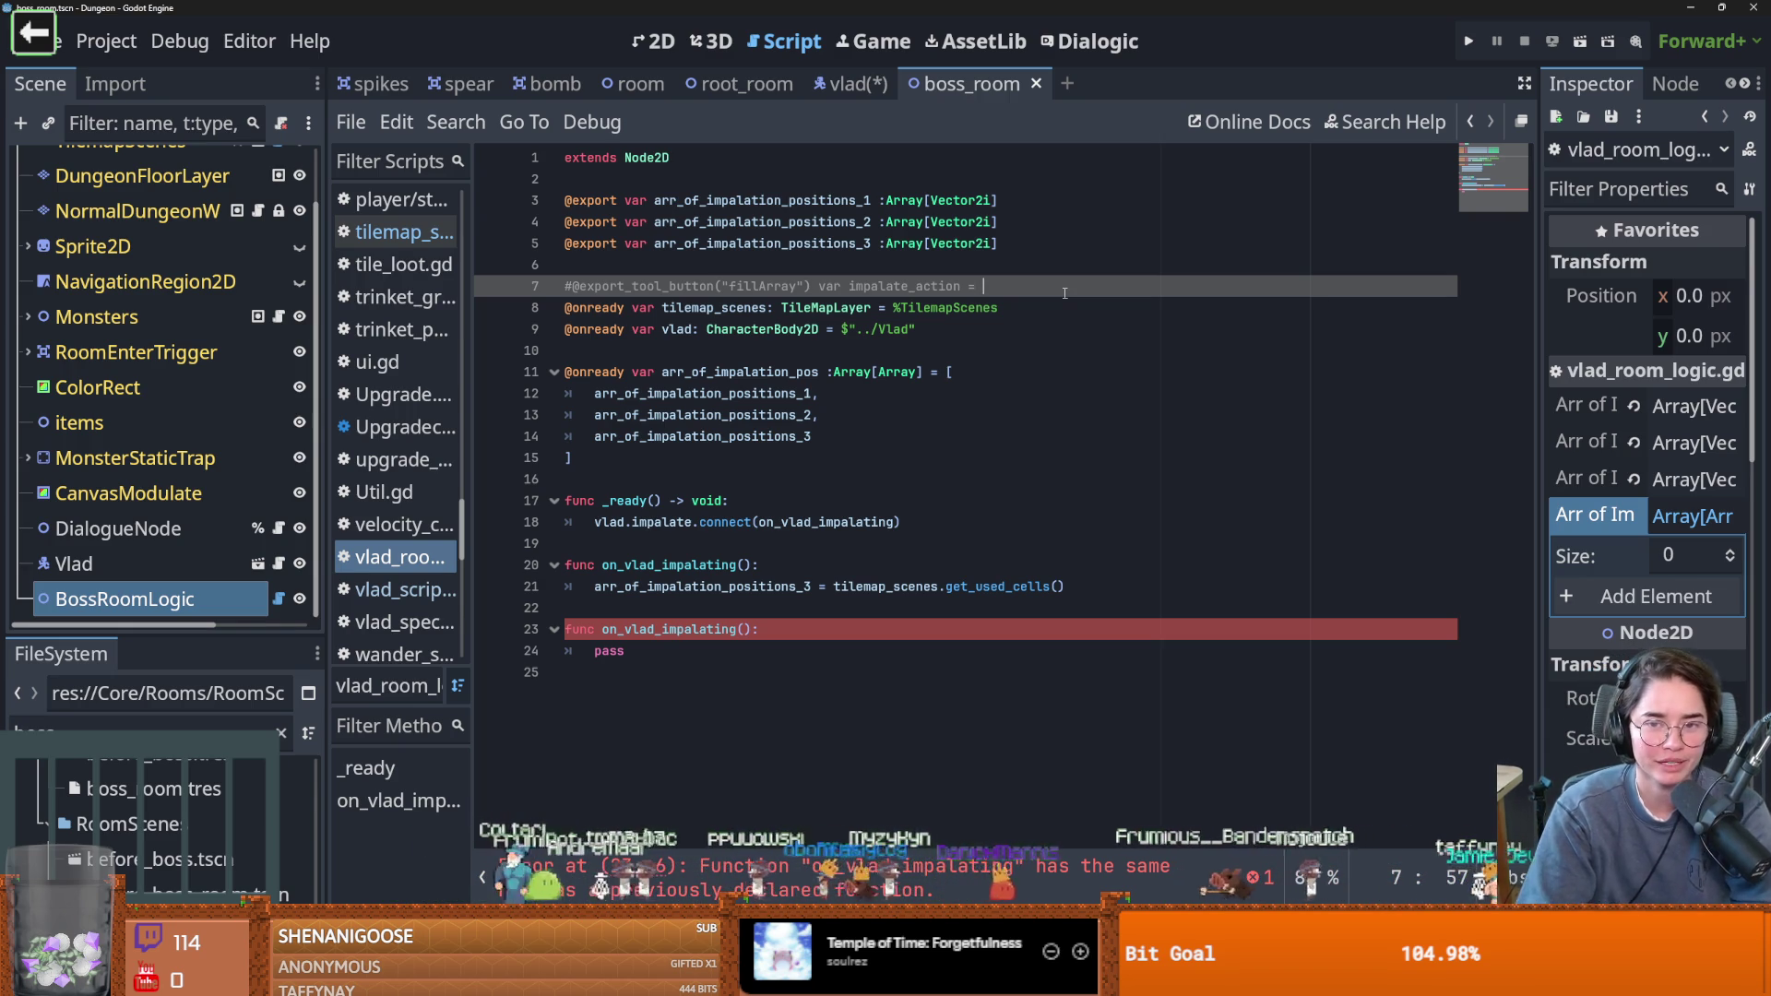
Type fill_arr_of_positions on line 7, paste it over line 20's function name, and save.
text(fill_arr_)
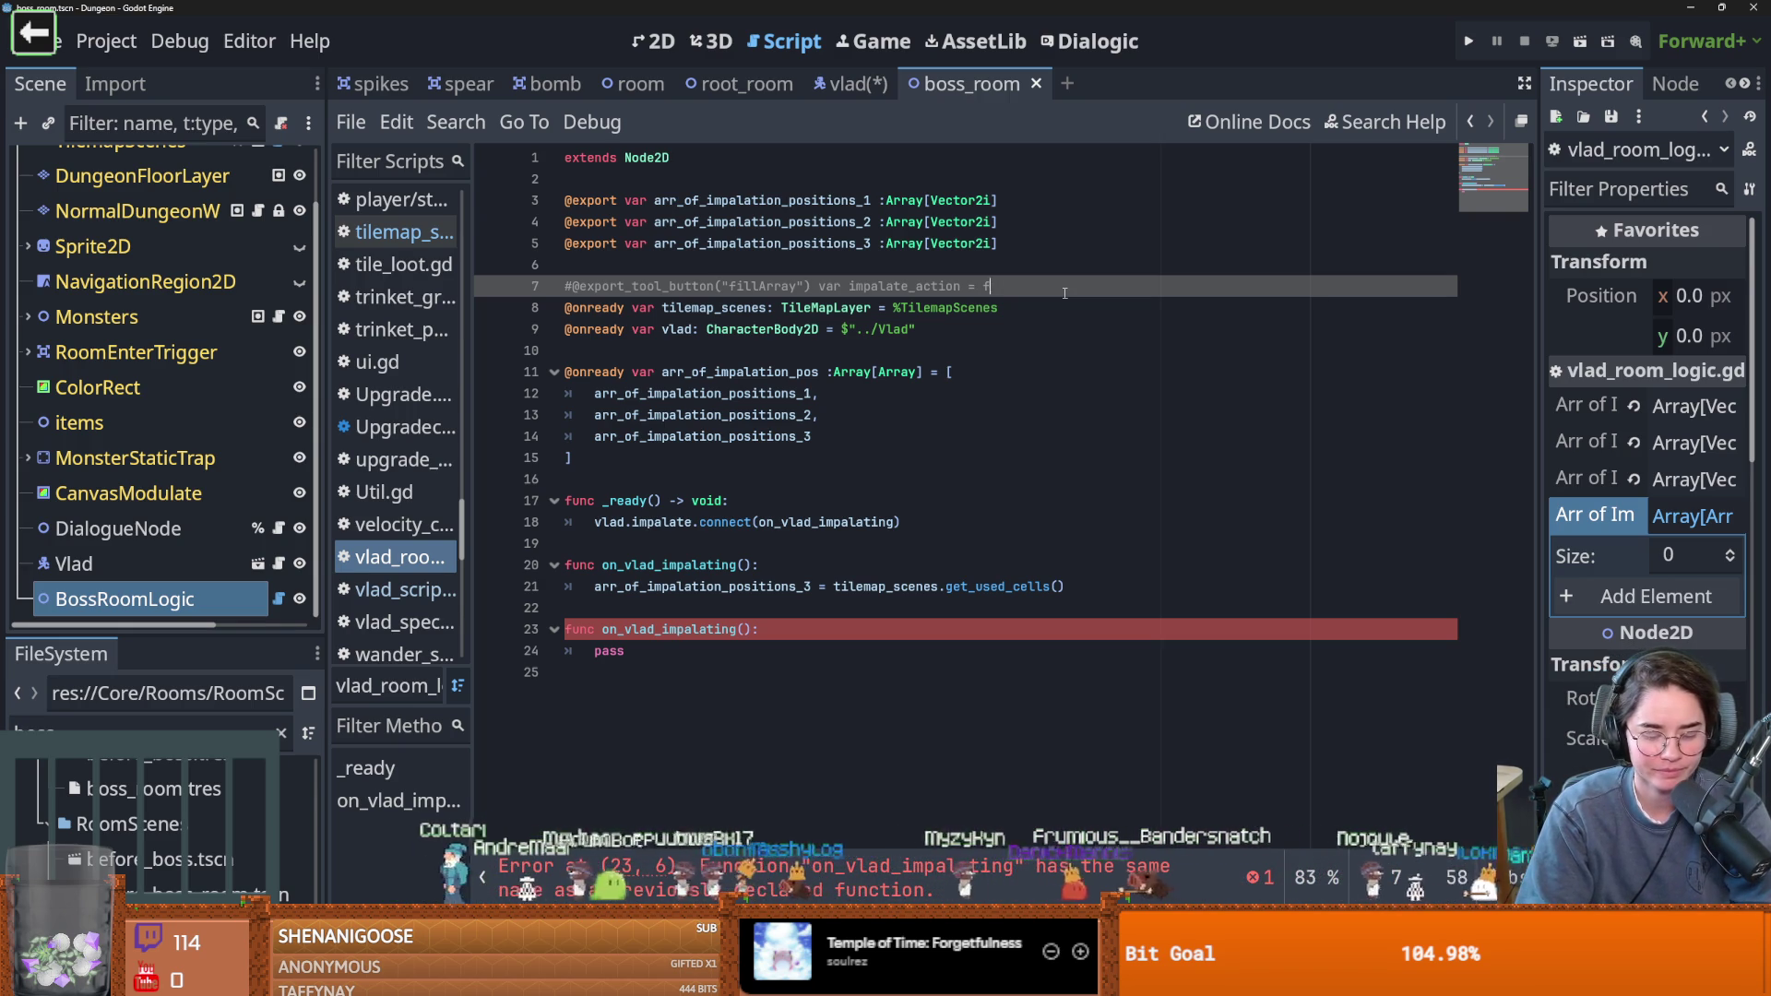
text(of_positions)
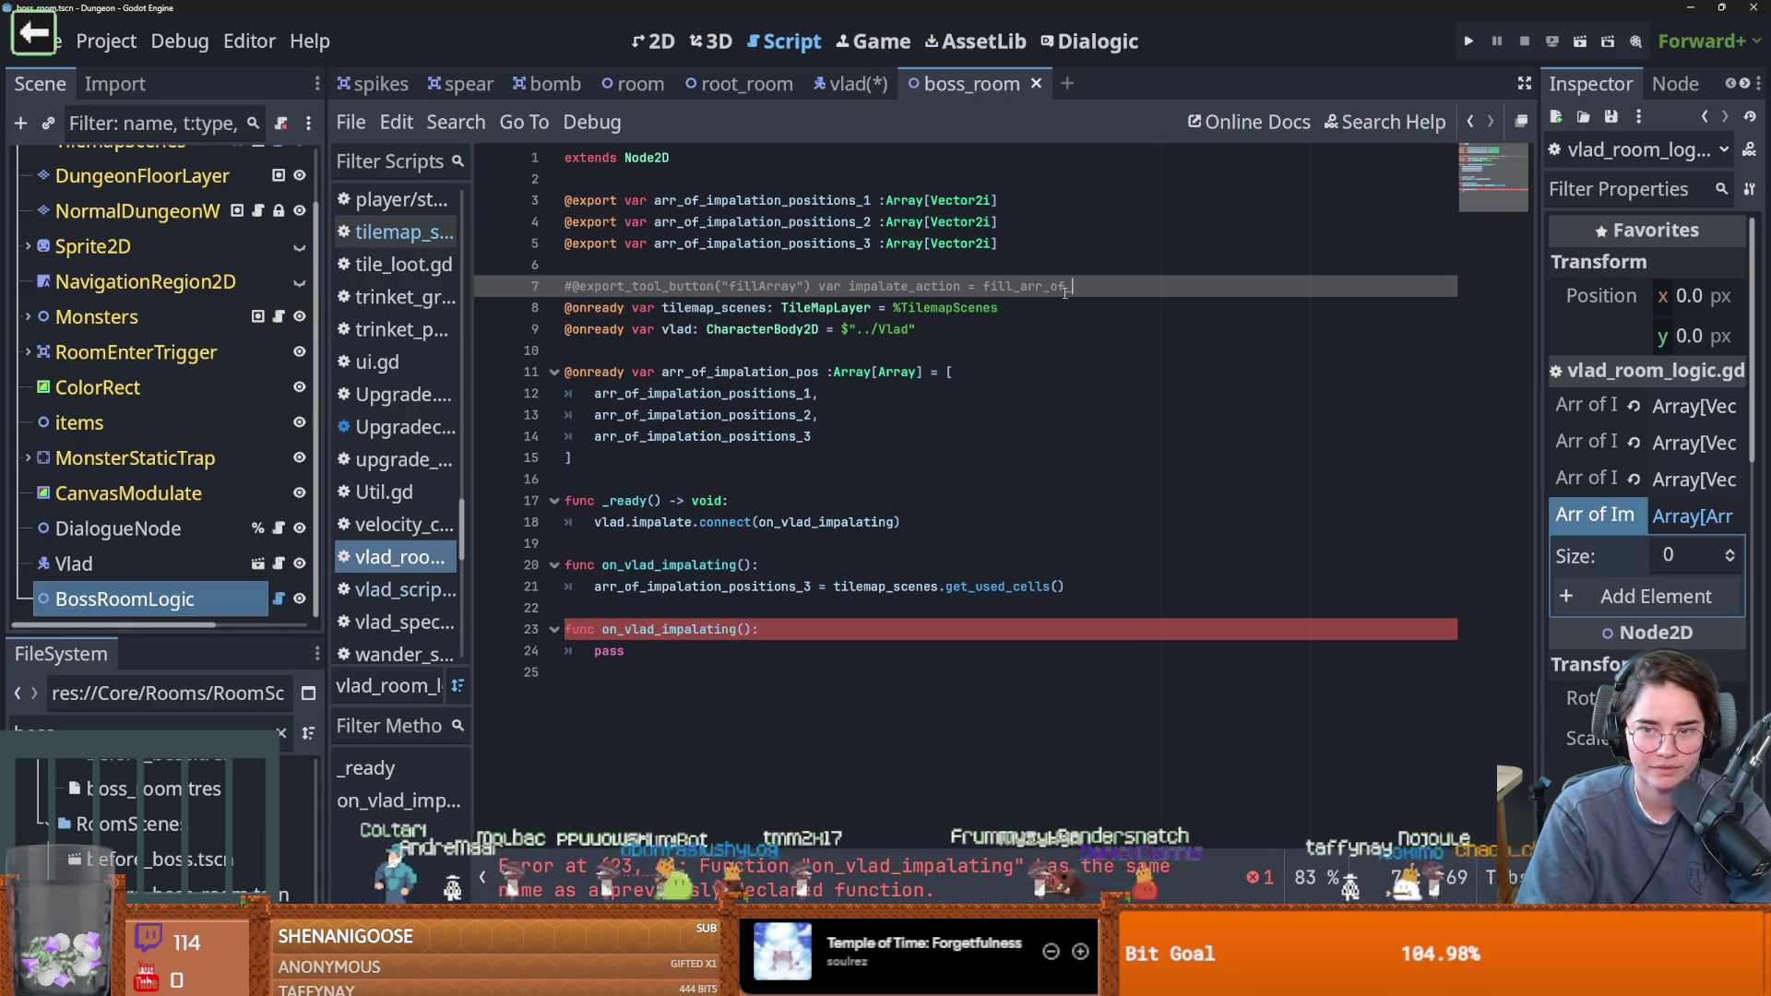
double_click(1064, 288)
key(ctrl+c)
double_click(803, 567)
key(ctrl+v)
key(ctrl+s)
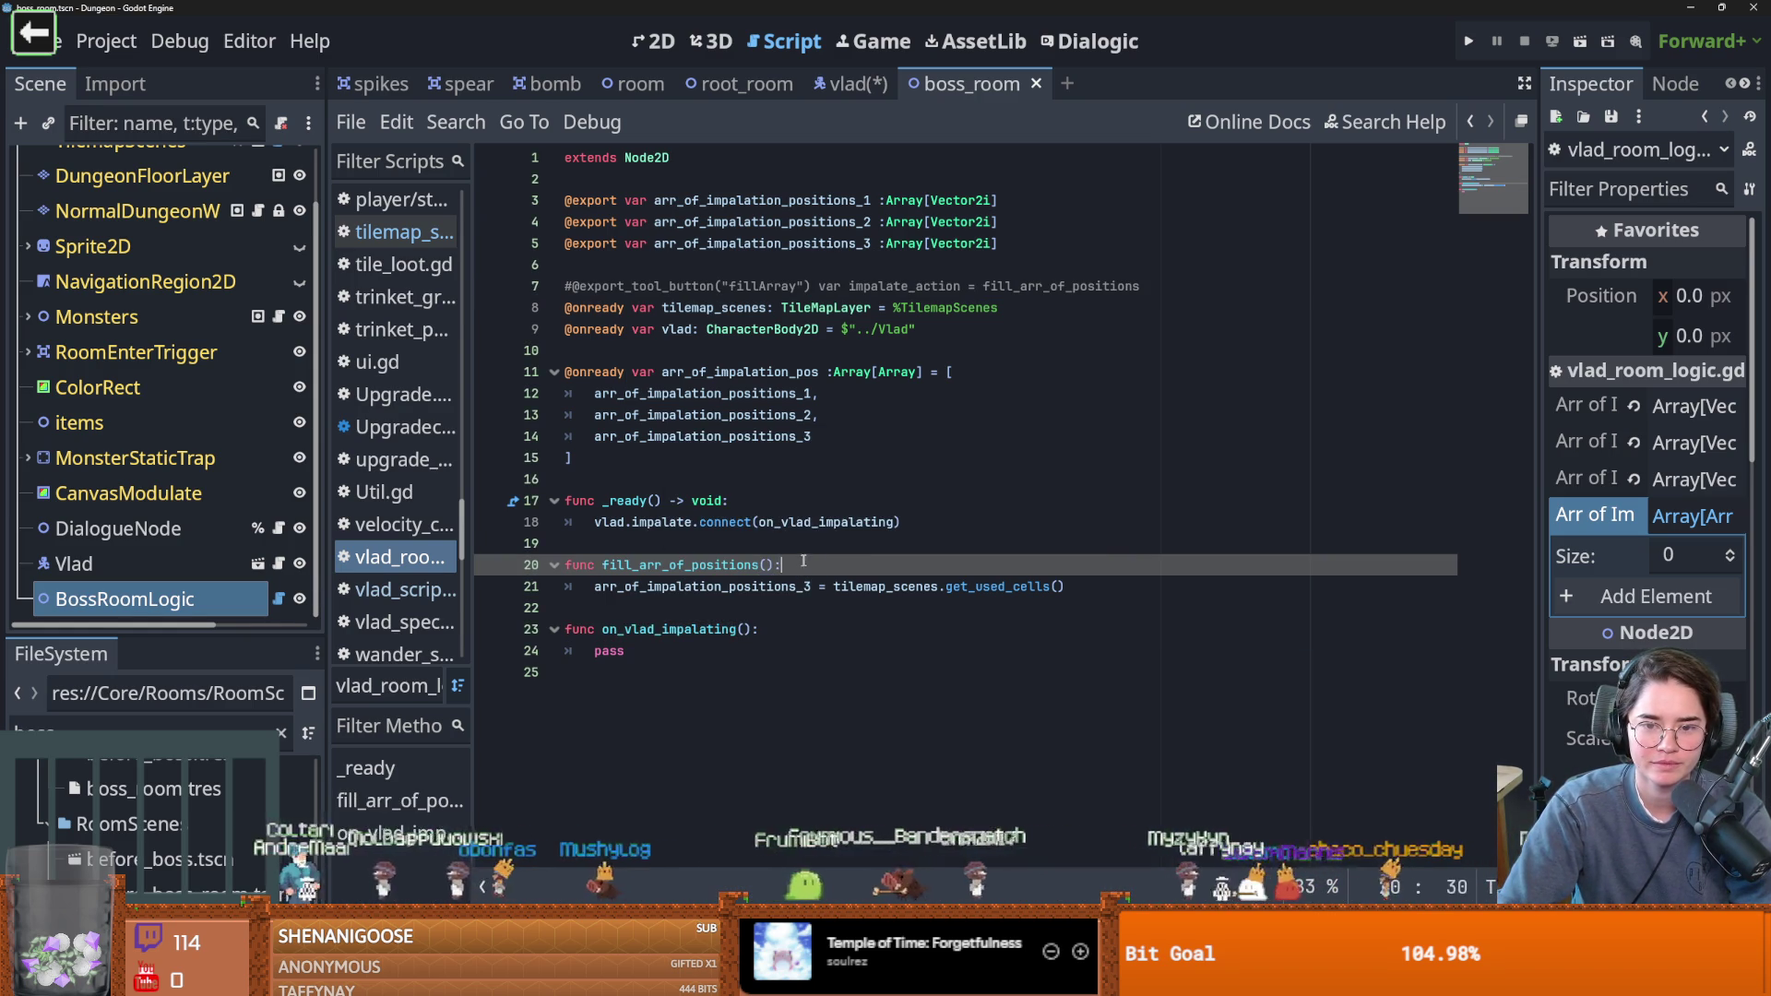
Replace 'pass' on line 24 with 'var arr_of_positions = arr_of_impalation_pos', checking the array's definition.
click(826, 522)
click(676, 629)
click(616, 650)
double_click(616, 651)
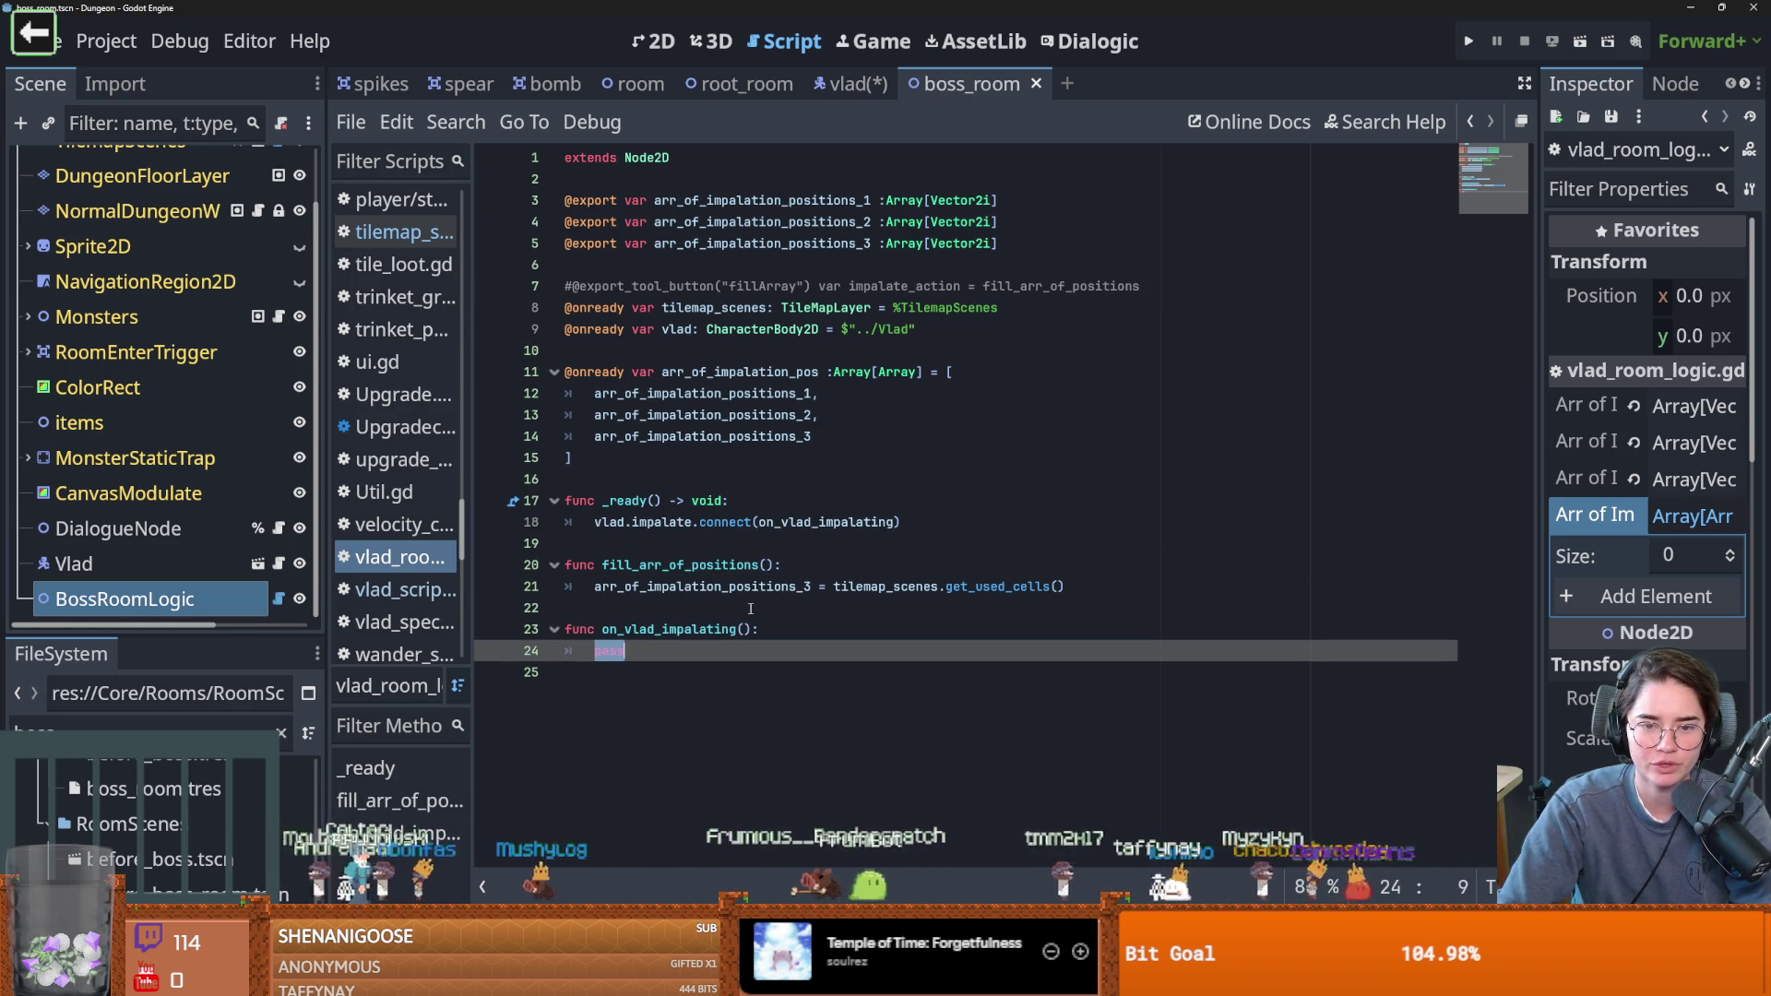
double_click(738, 372)
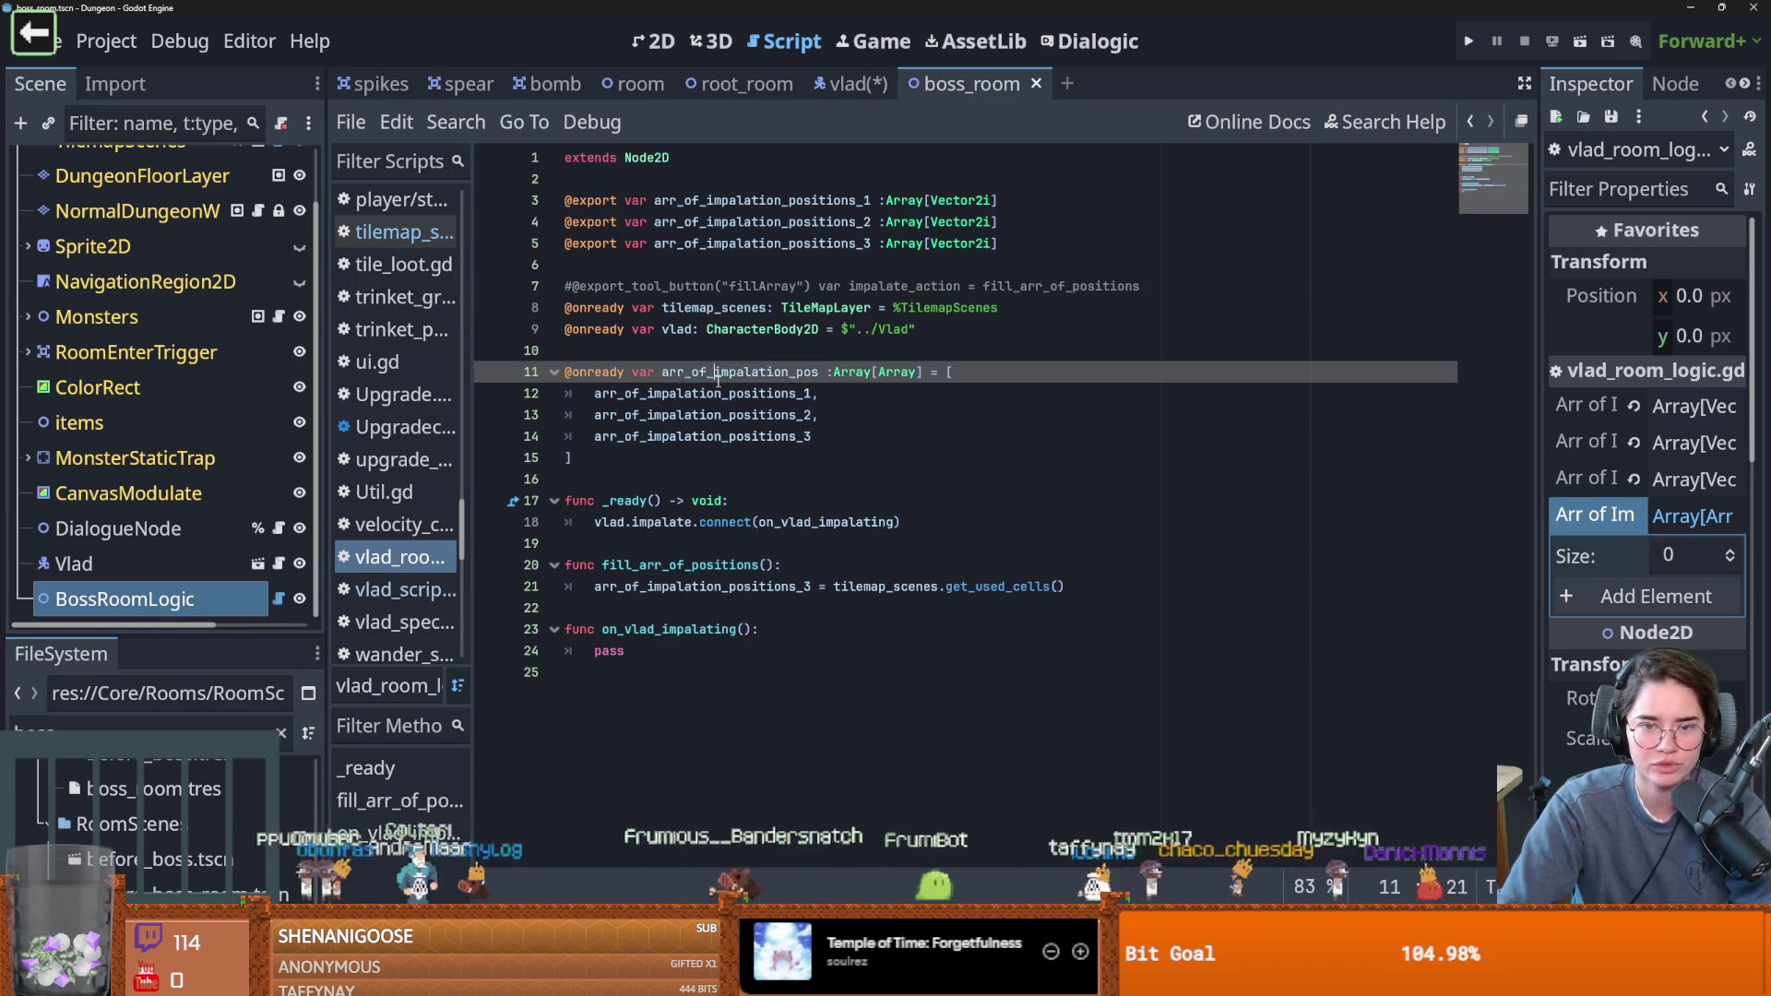
double_click(616, 650)
text(var )
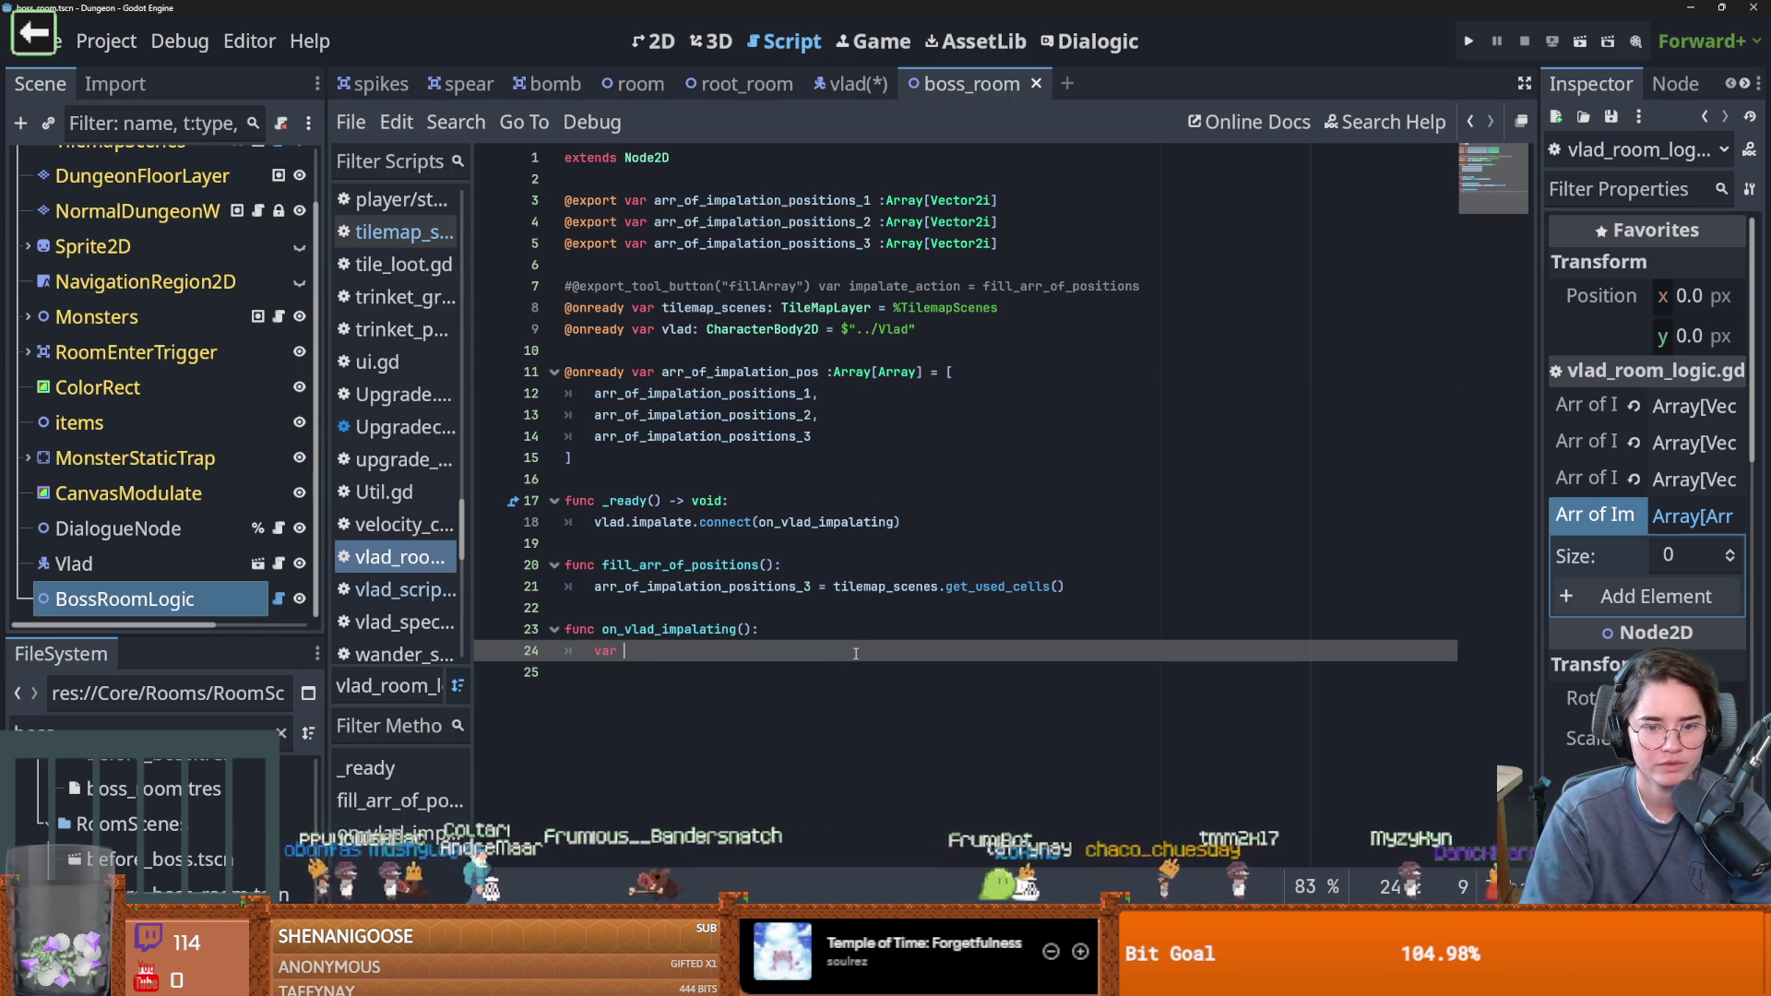
text(arr_os_p)
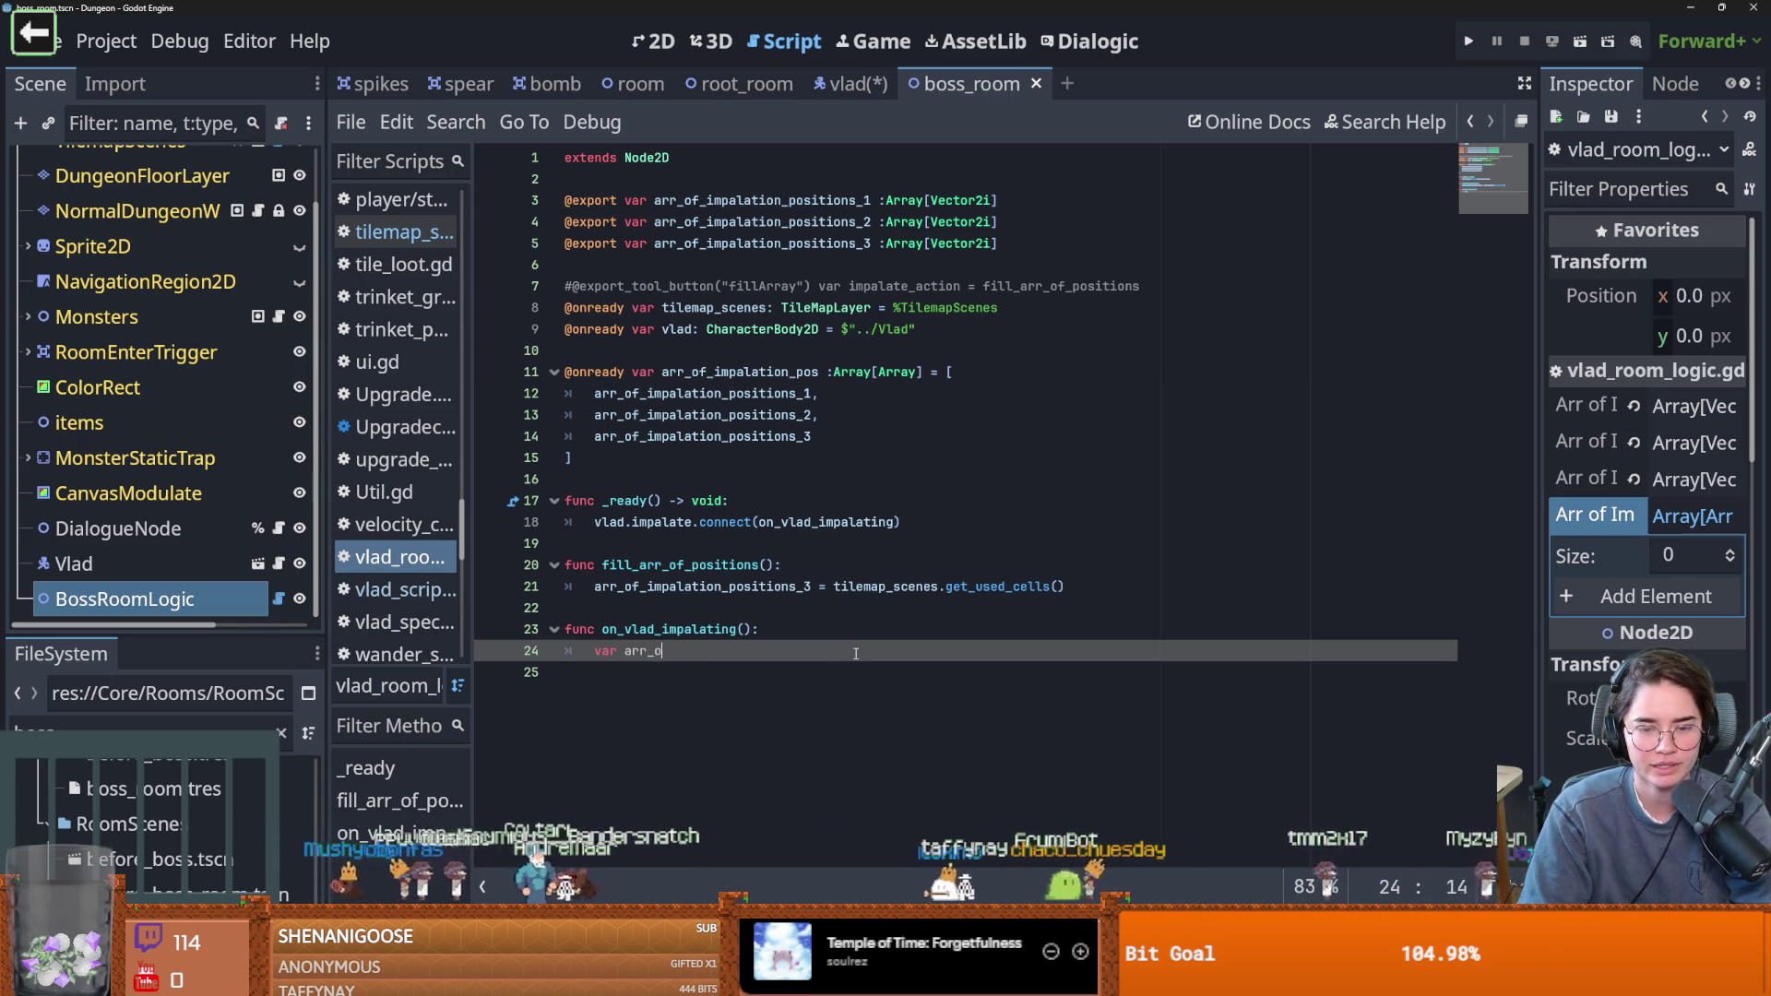
key(BackSpace)
key(BackSpace)
key(BackSpace)
text(f_positions)
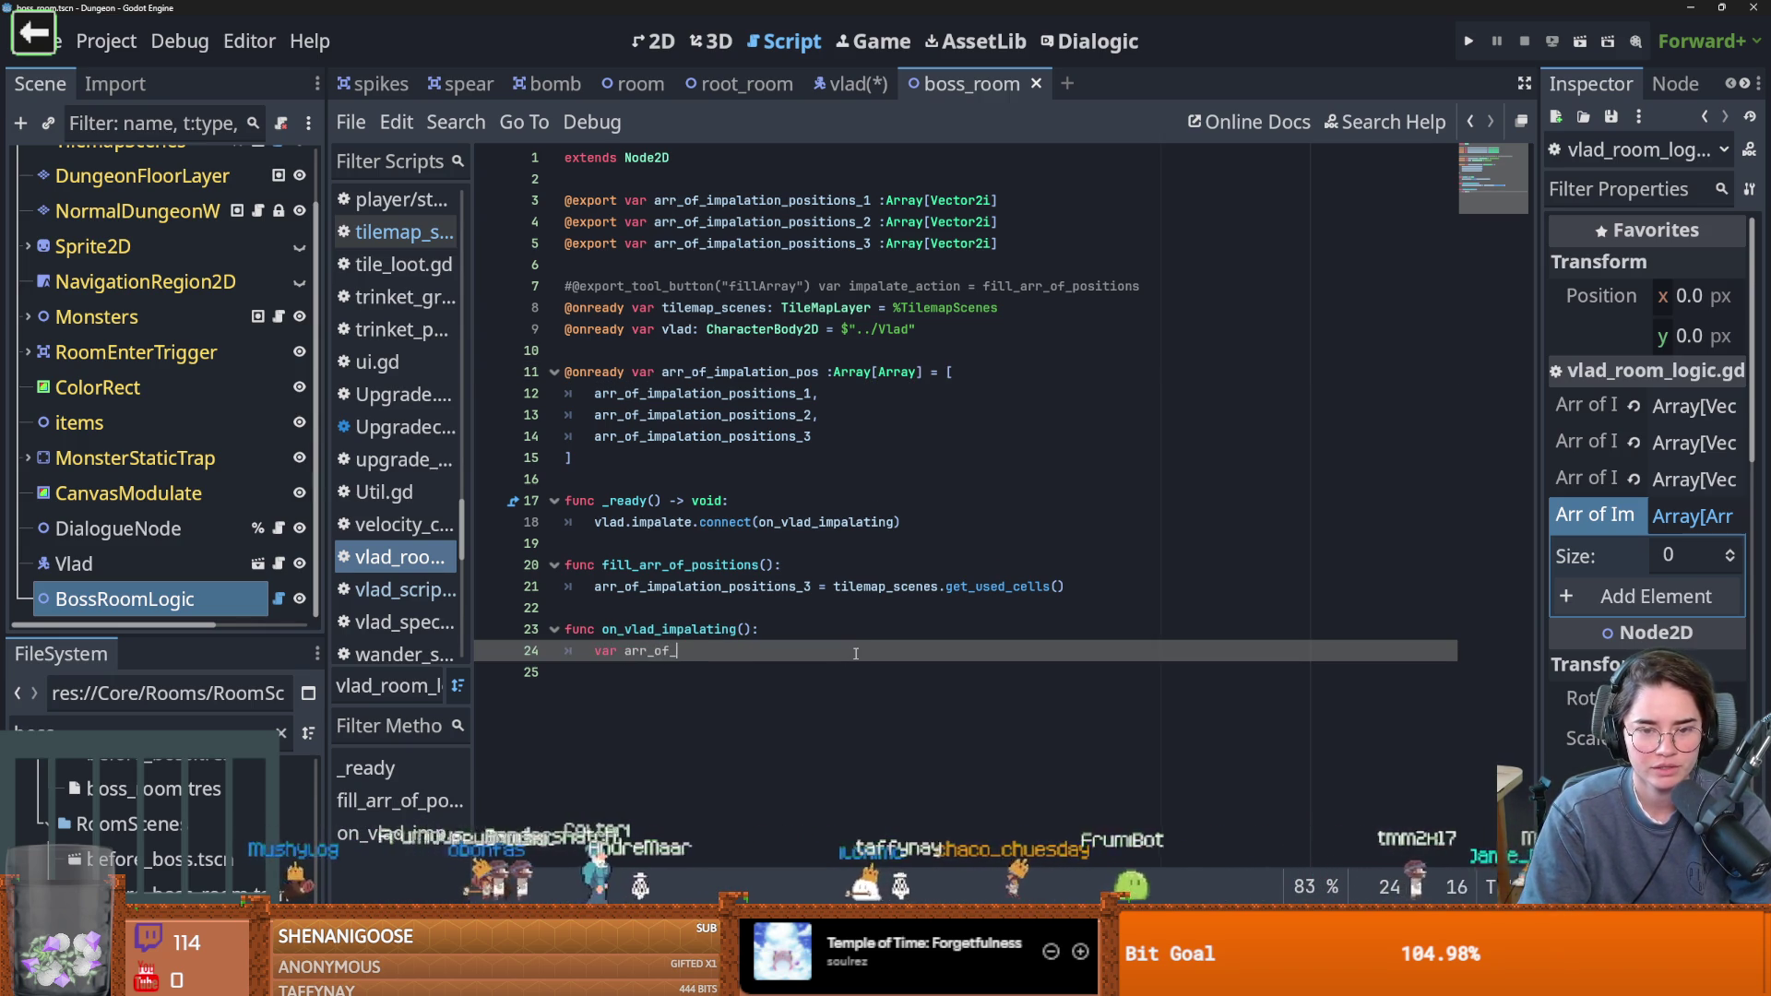
text( = arr_of_impalation_pos)
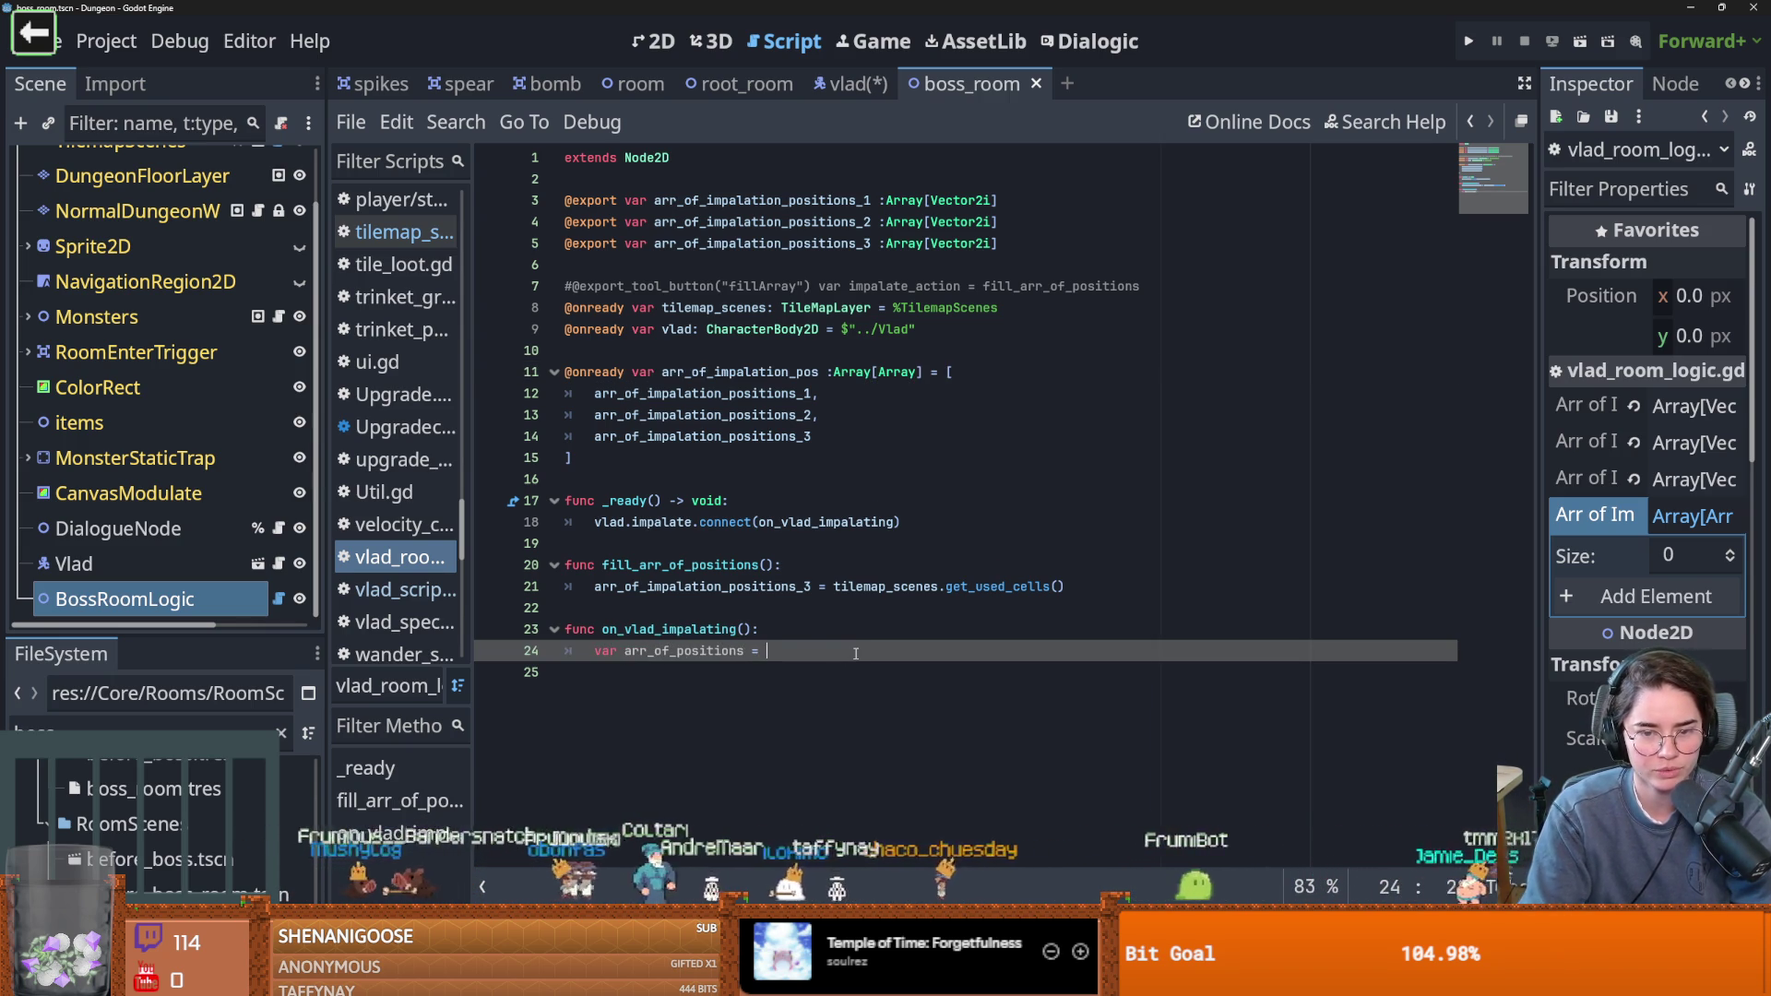
key(Escape)
ctrl+click(845, 650)
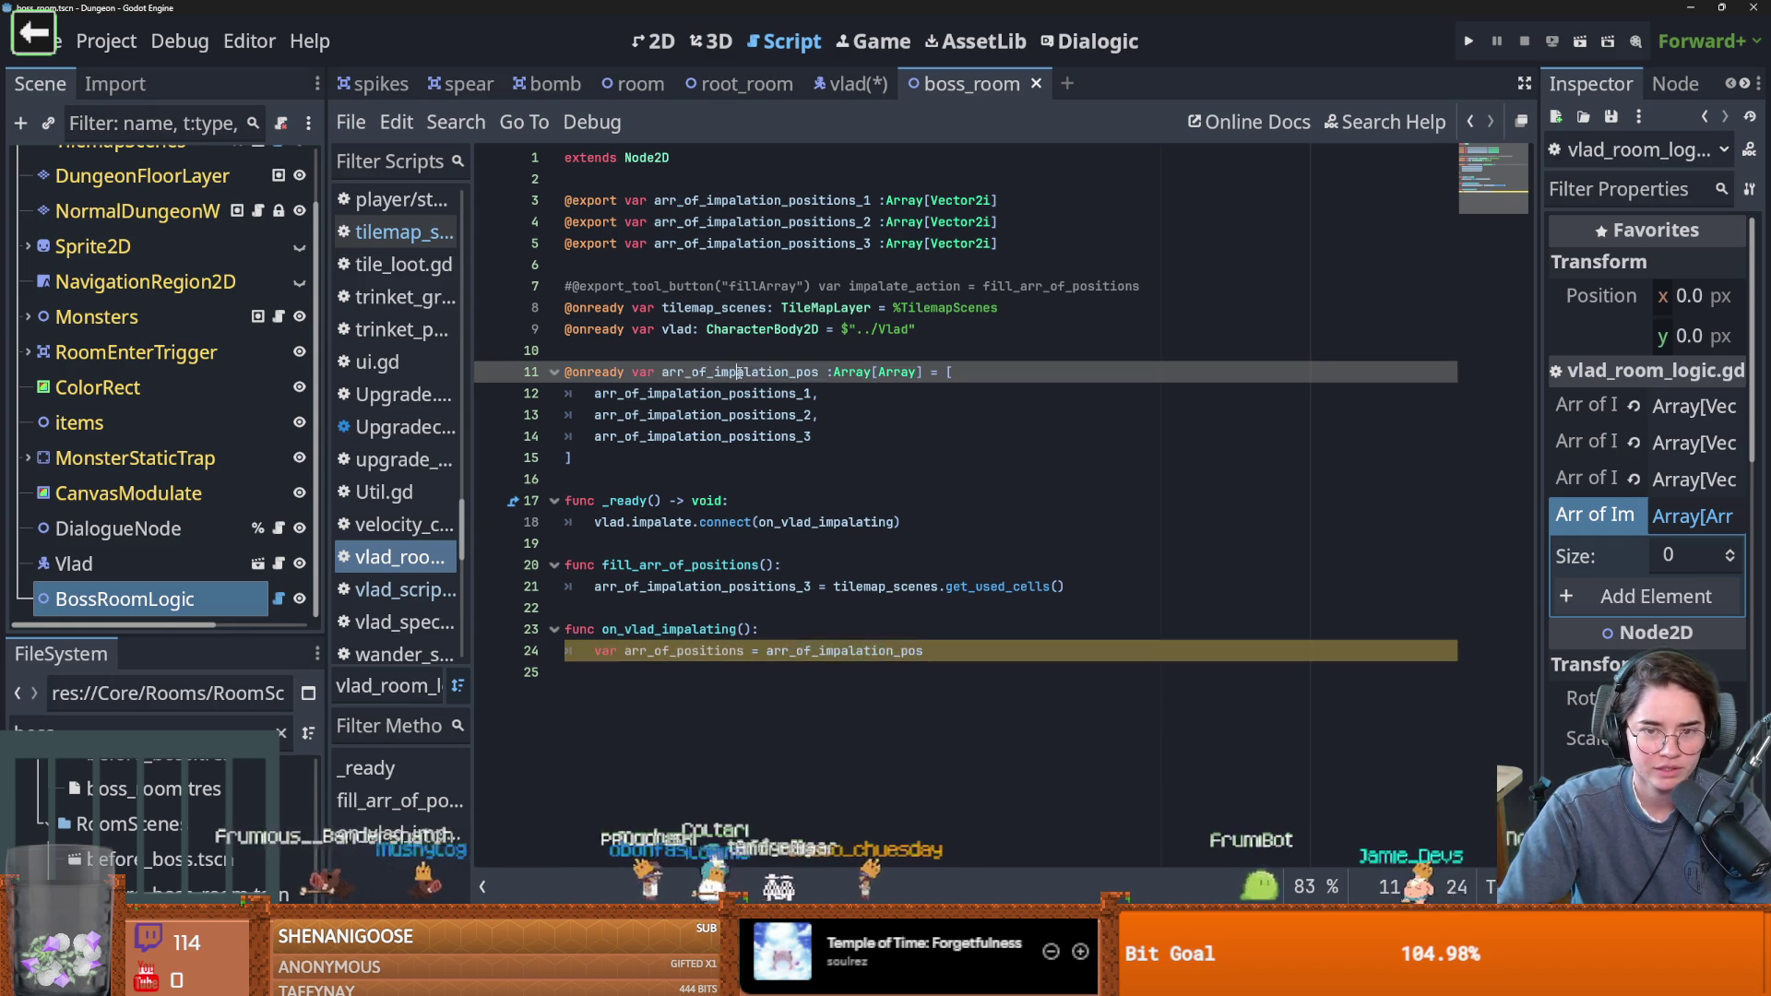
key(Down)
key(Down)
key(Down)
key(Up)
key(Up)
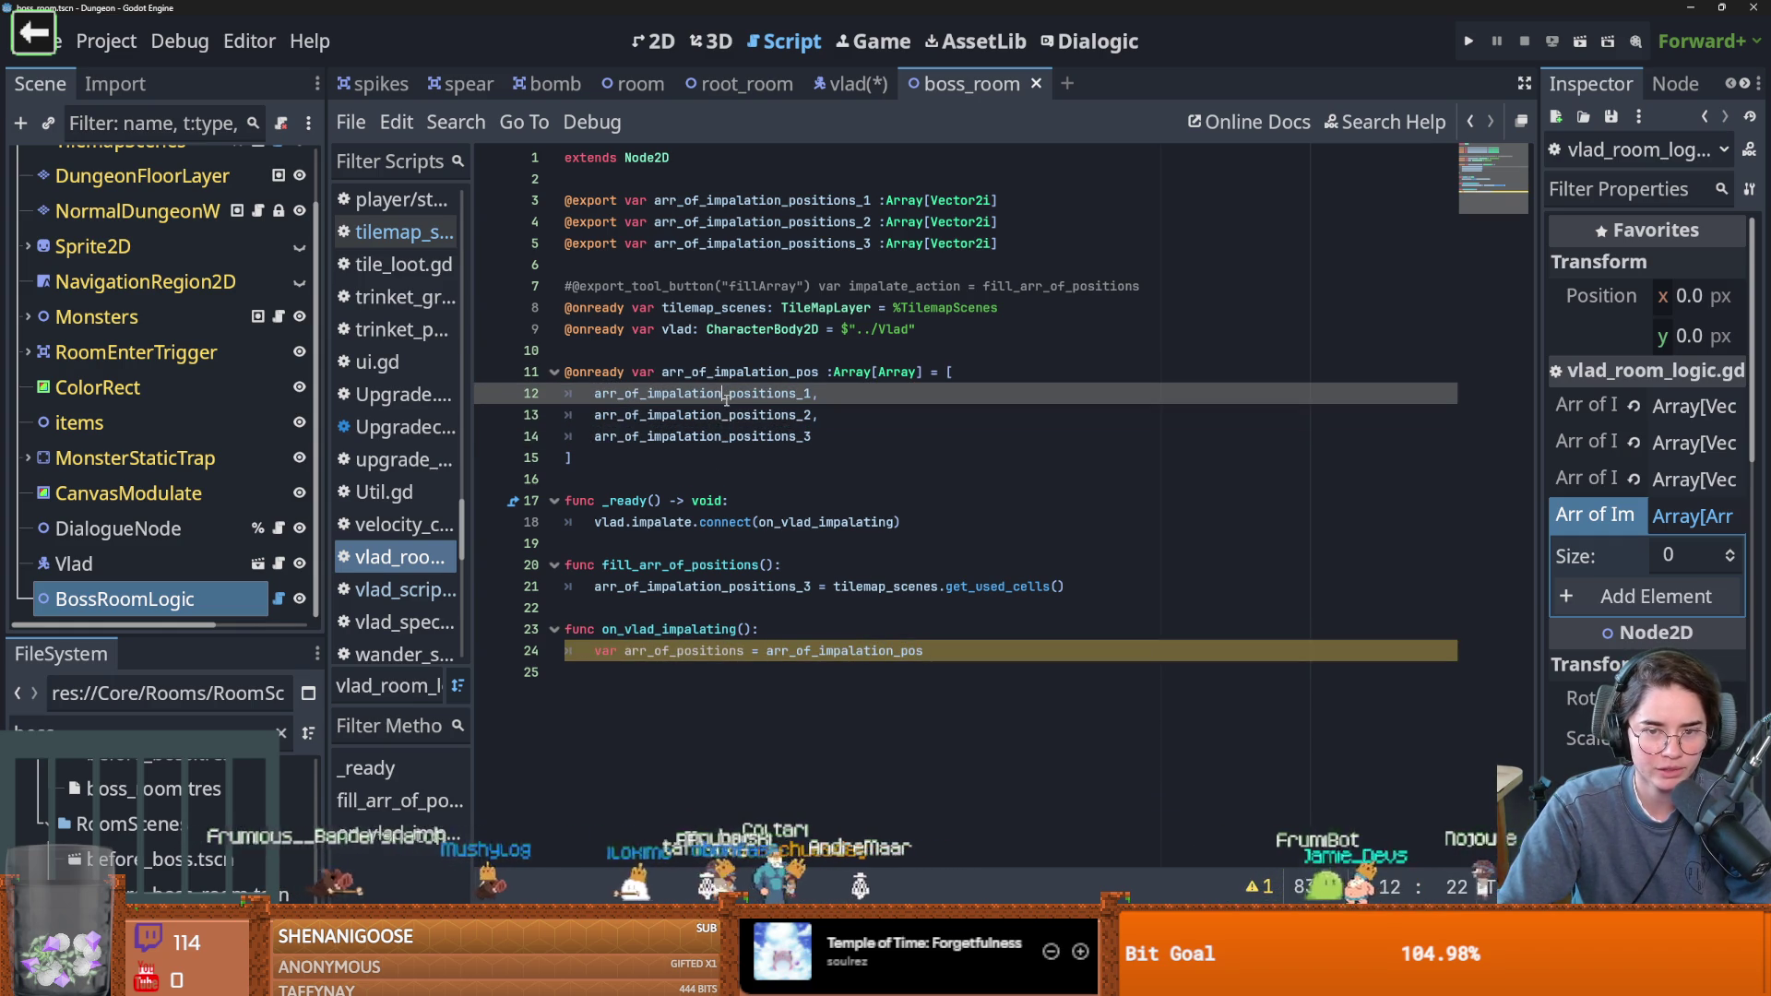
key(alt+Left)
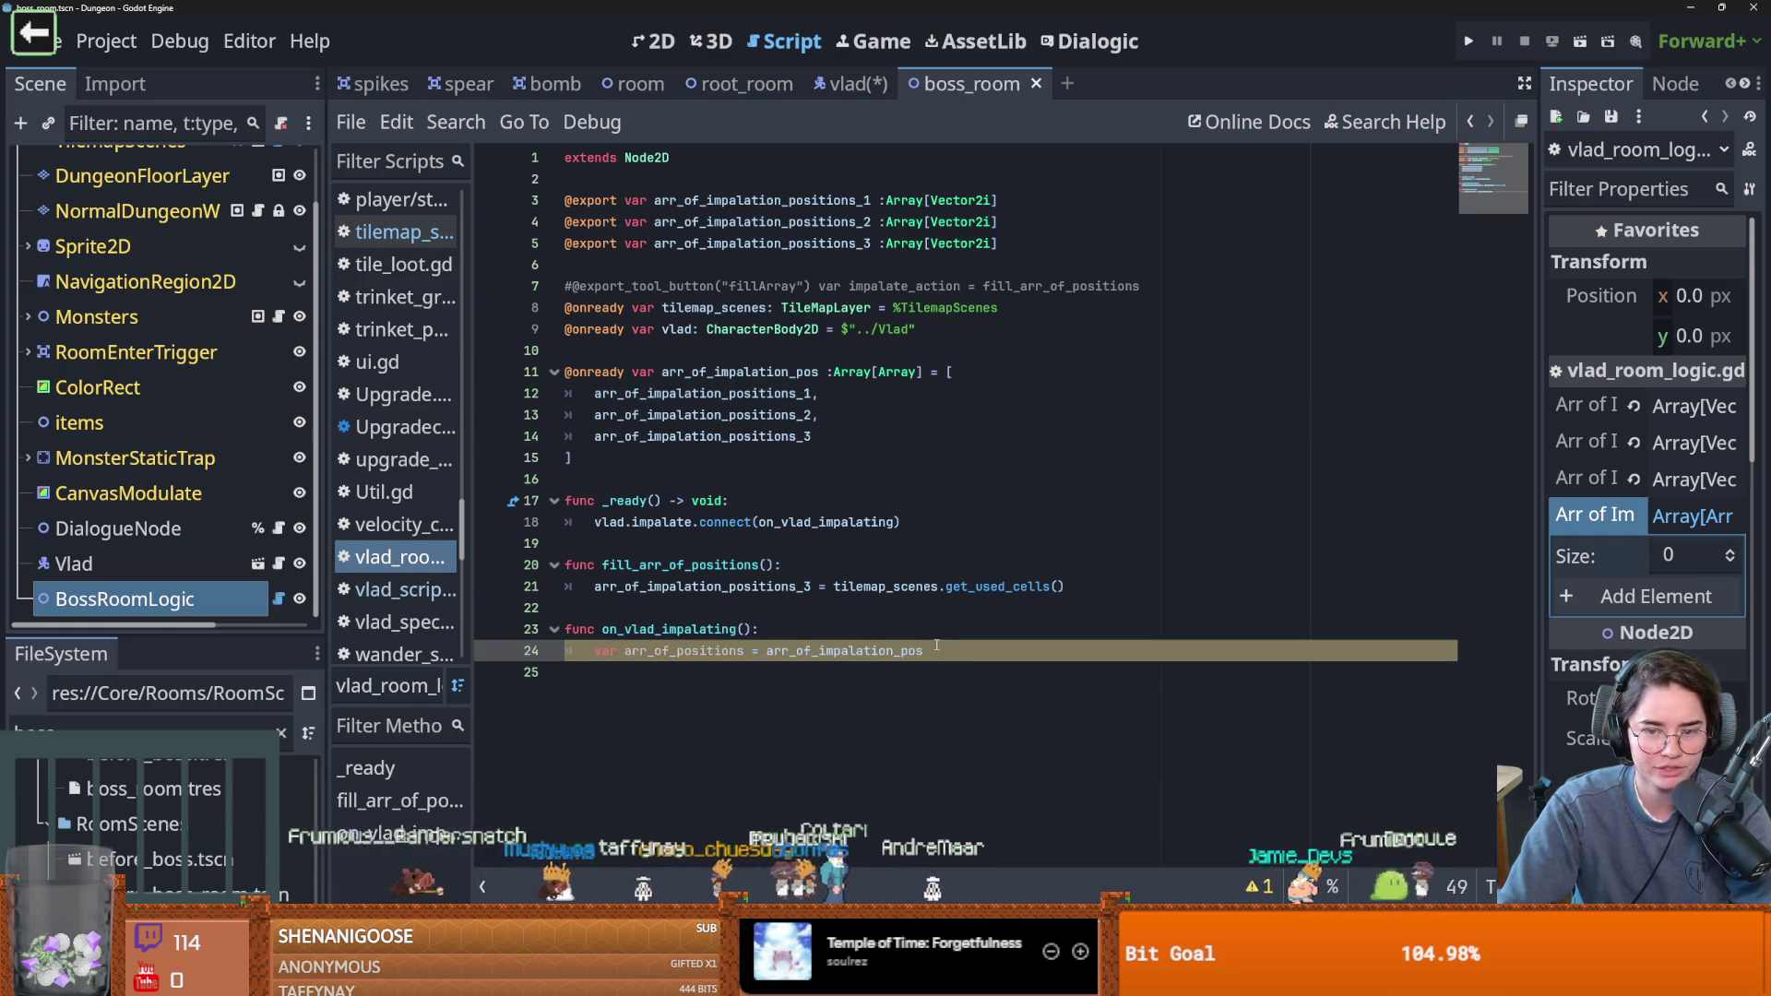
Complete the line with .pick_random() and save the script.
text(.pi)
key(Return)
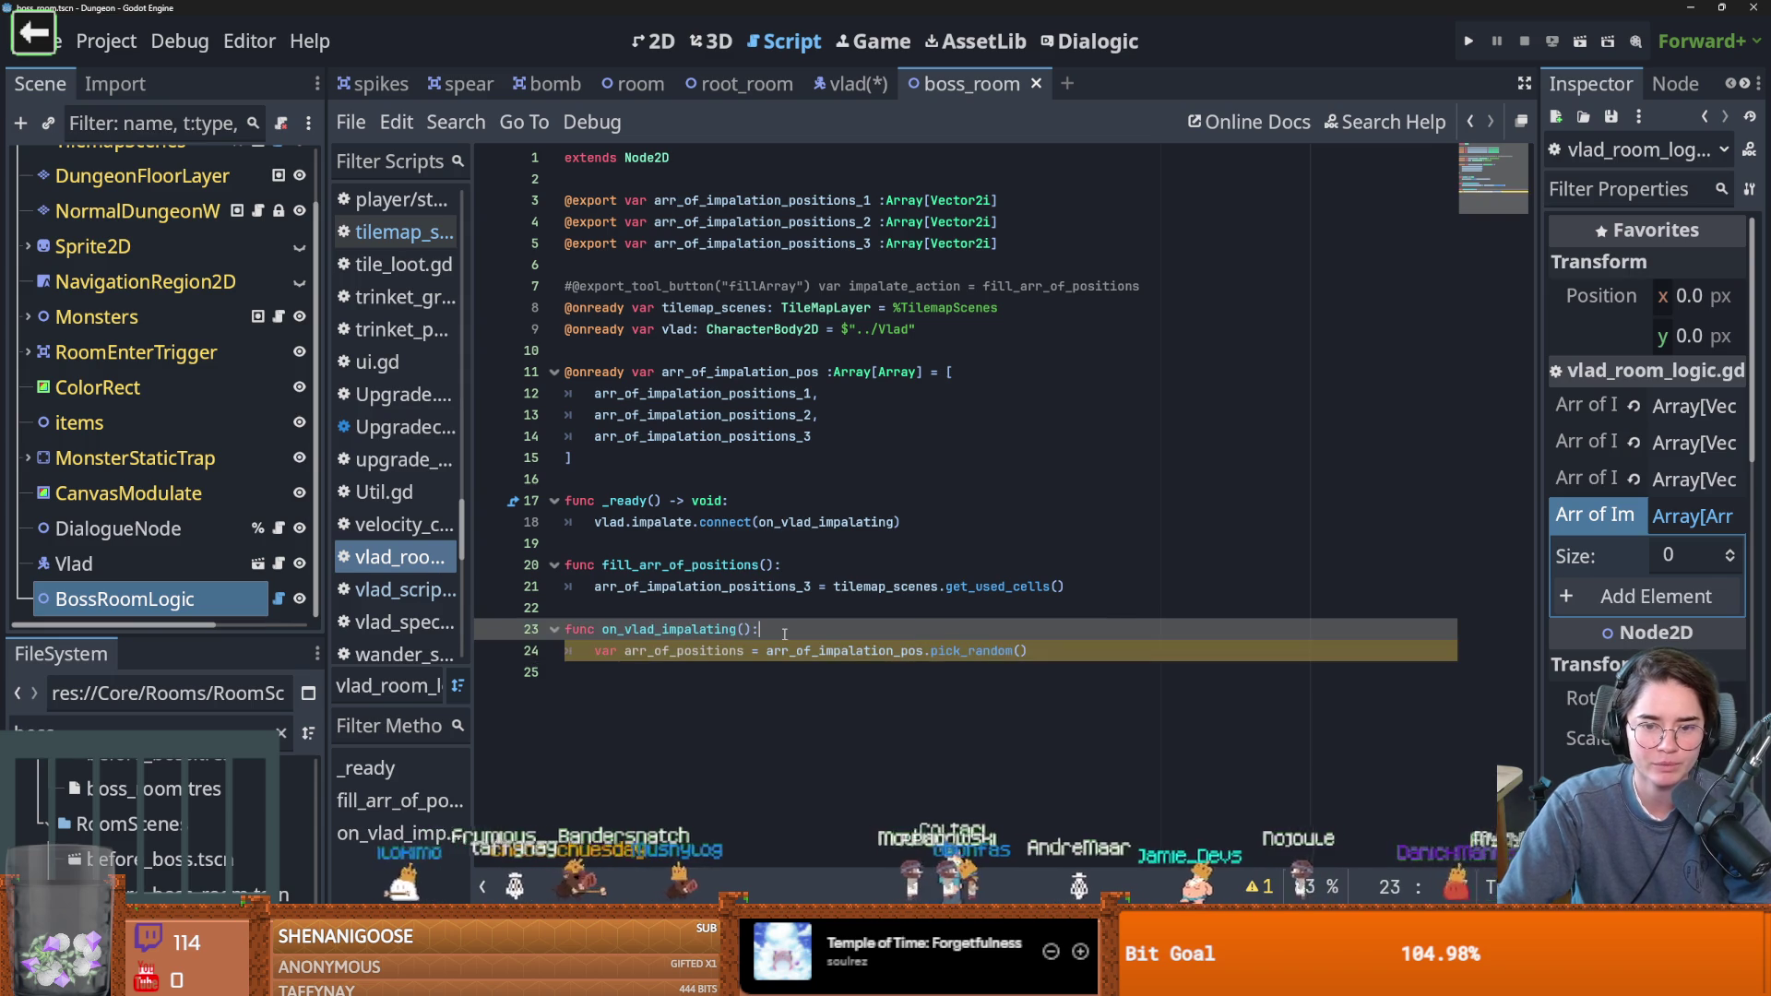
key(Return)
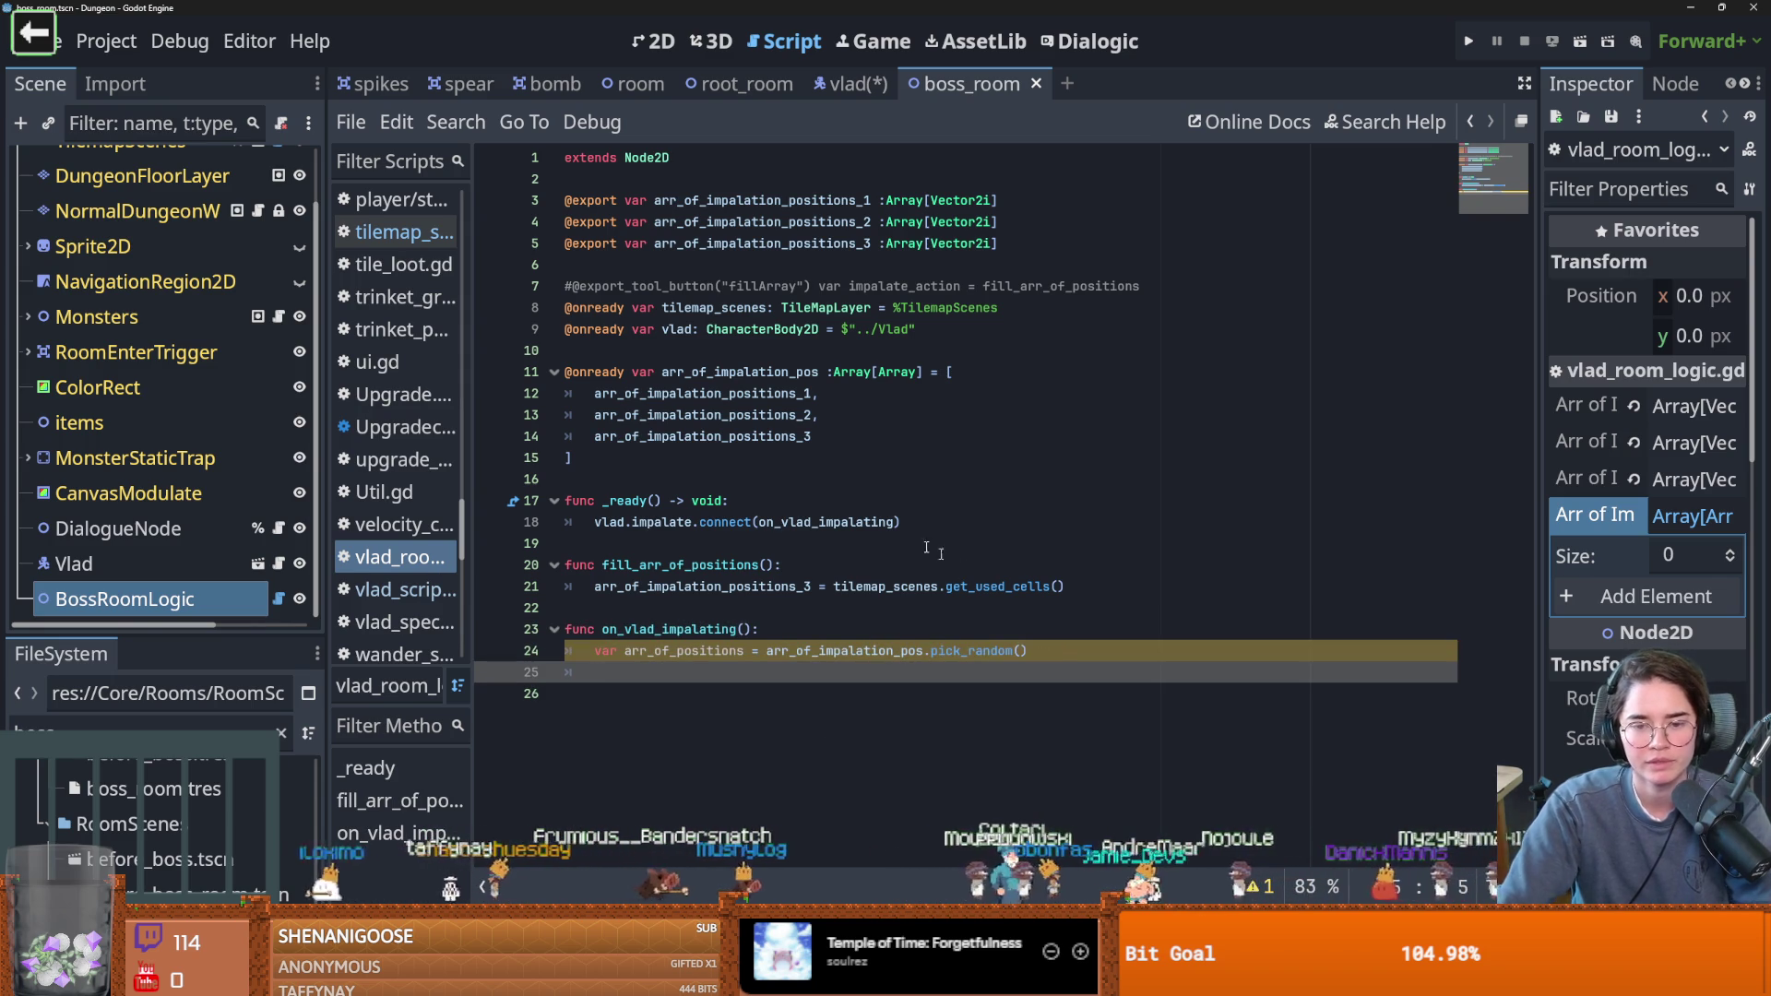
double_click(728, 652)
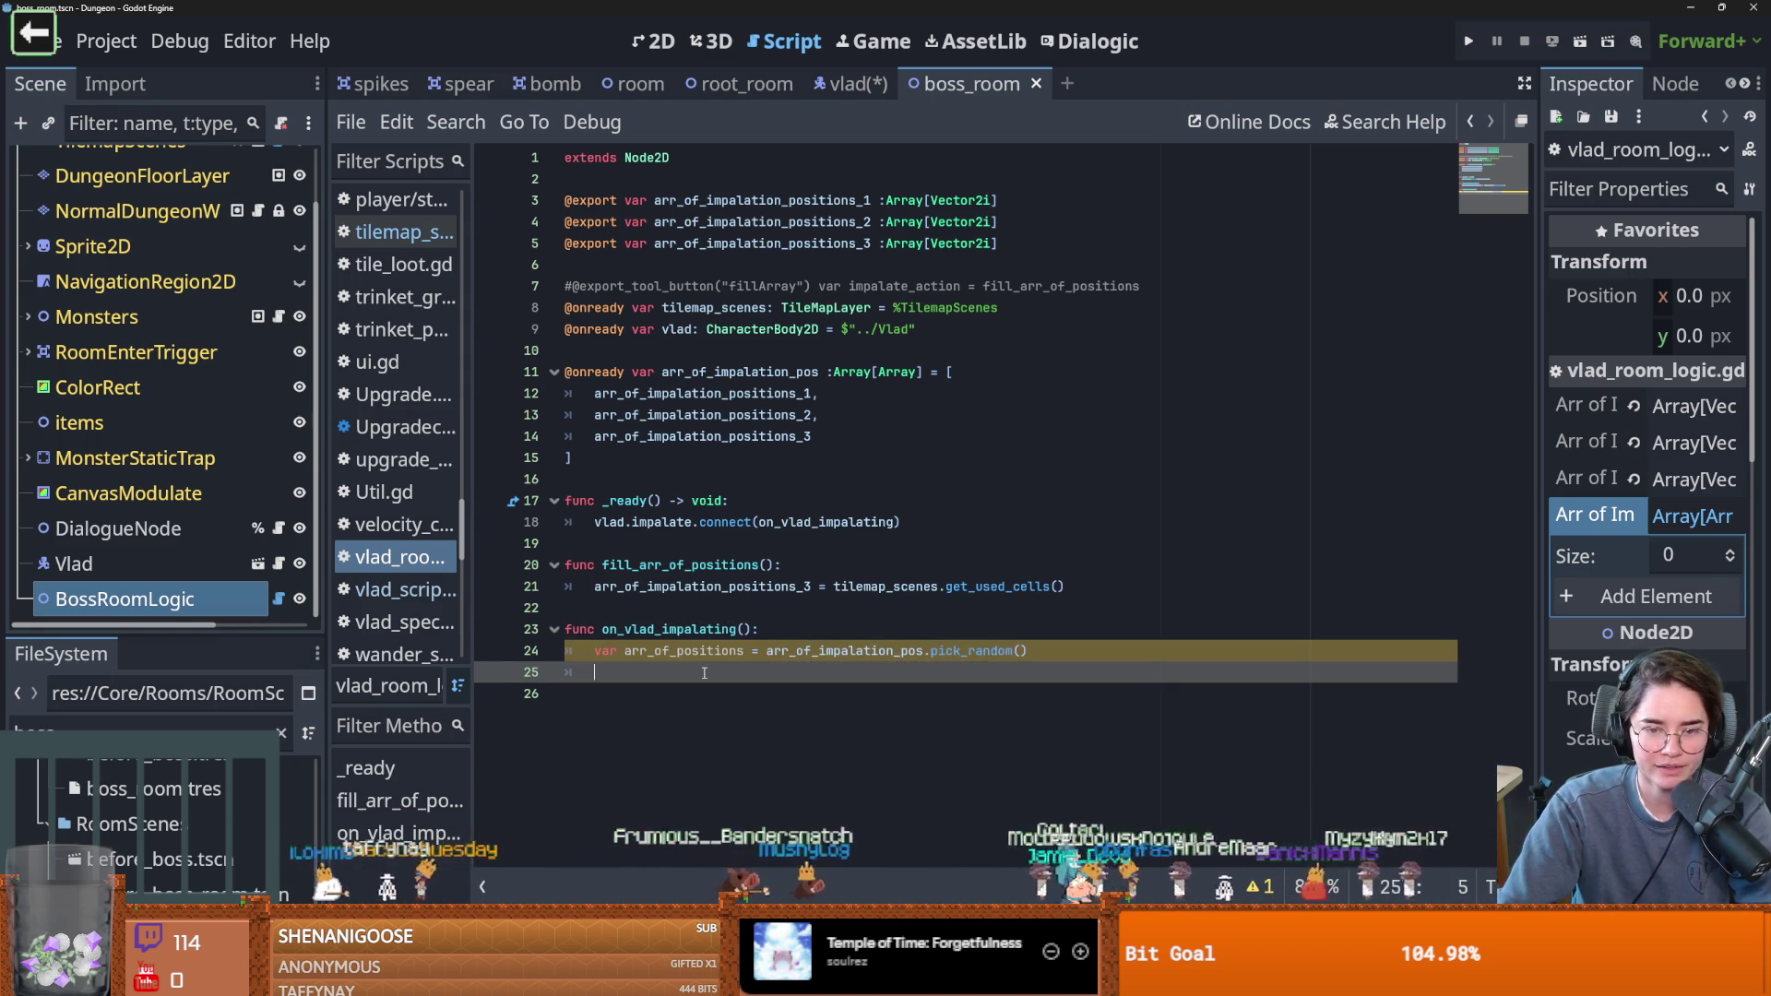
click(709, 692)
click(718, 672)
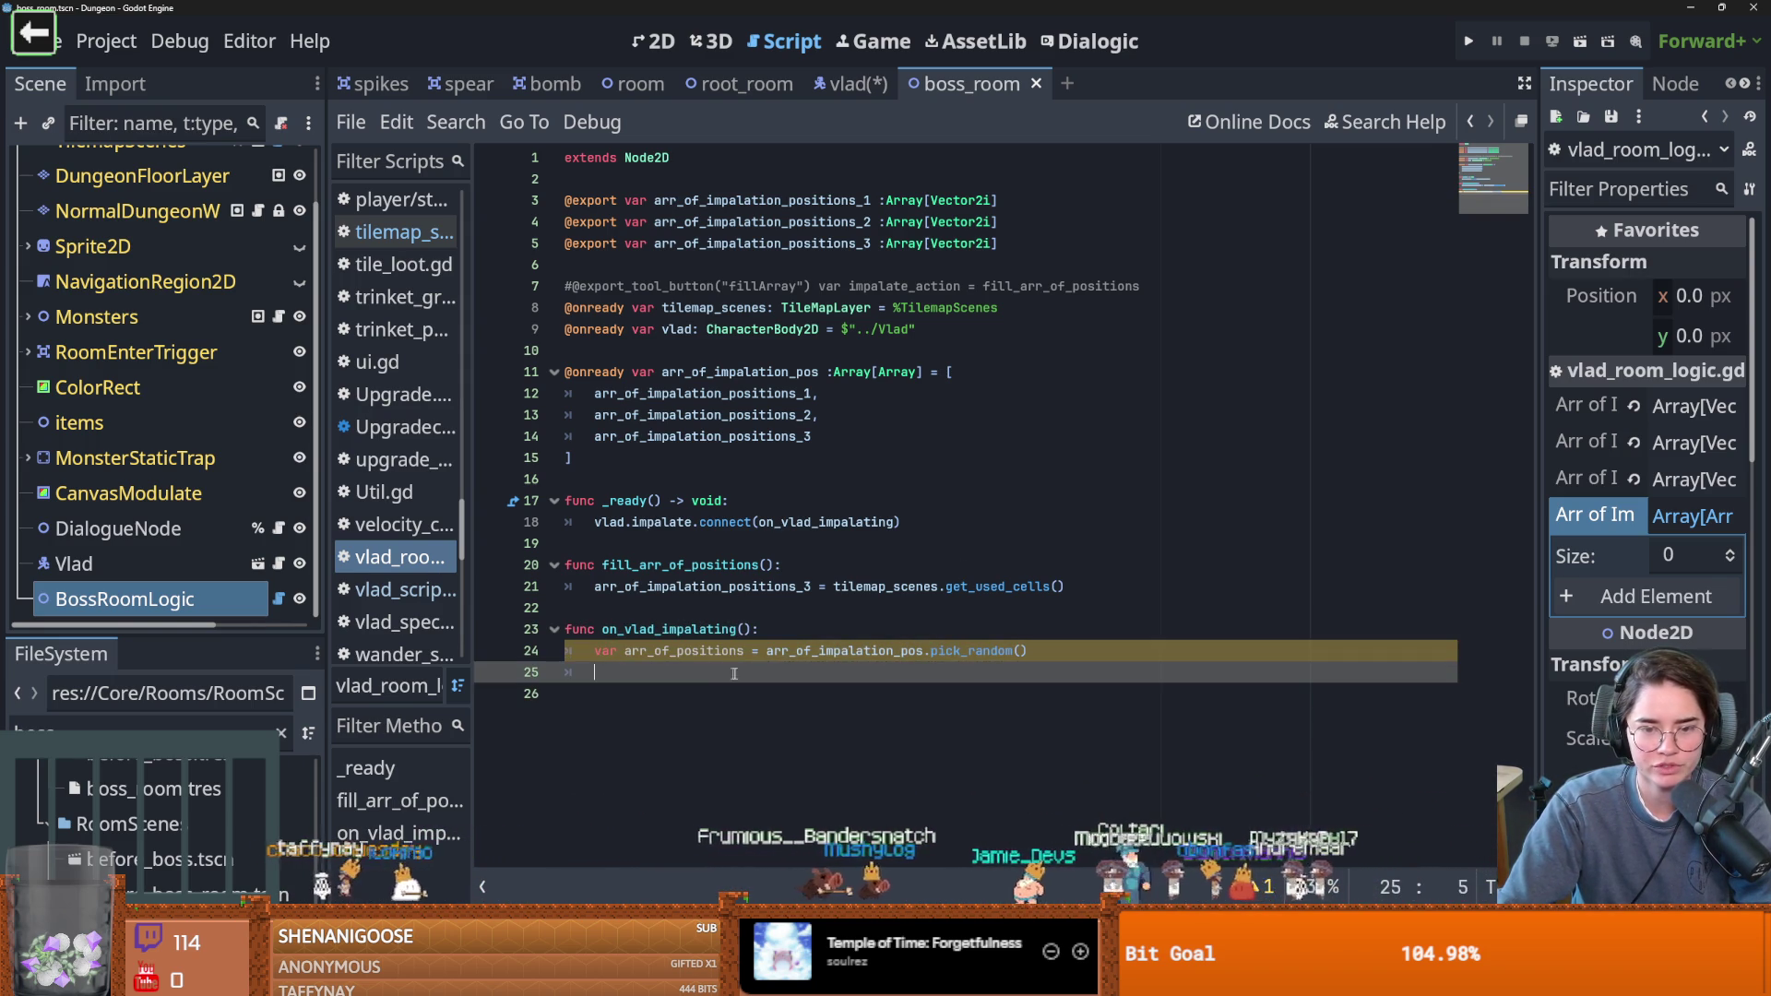
double_click(671, 630)
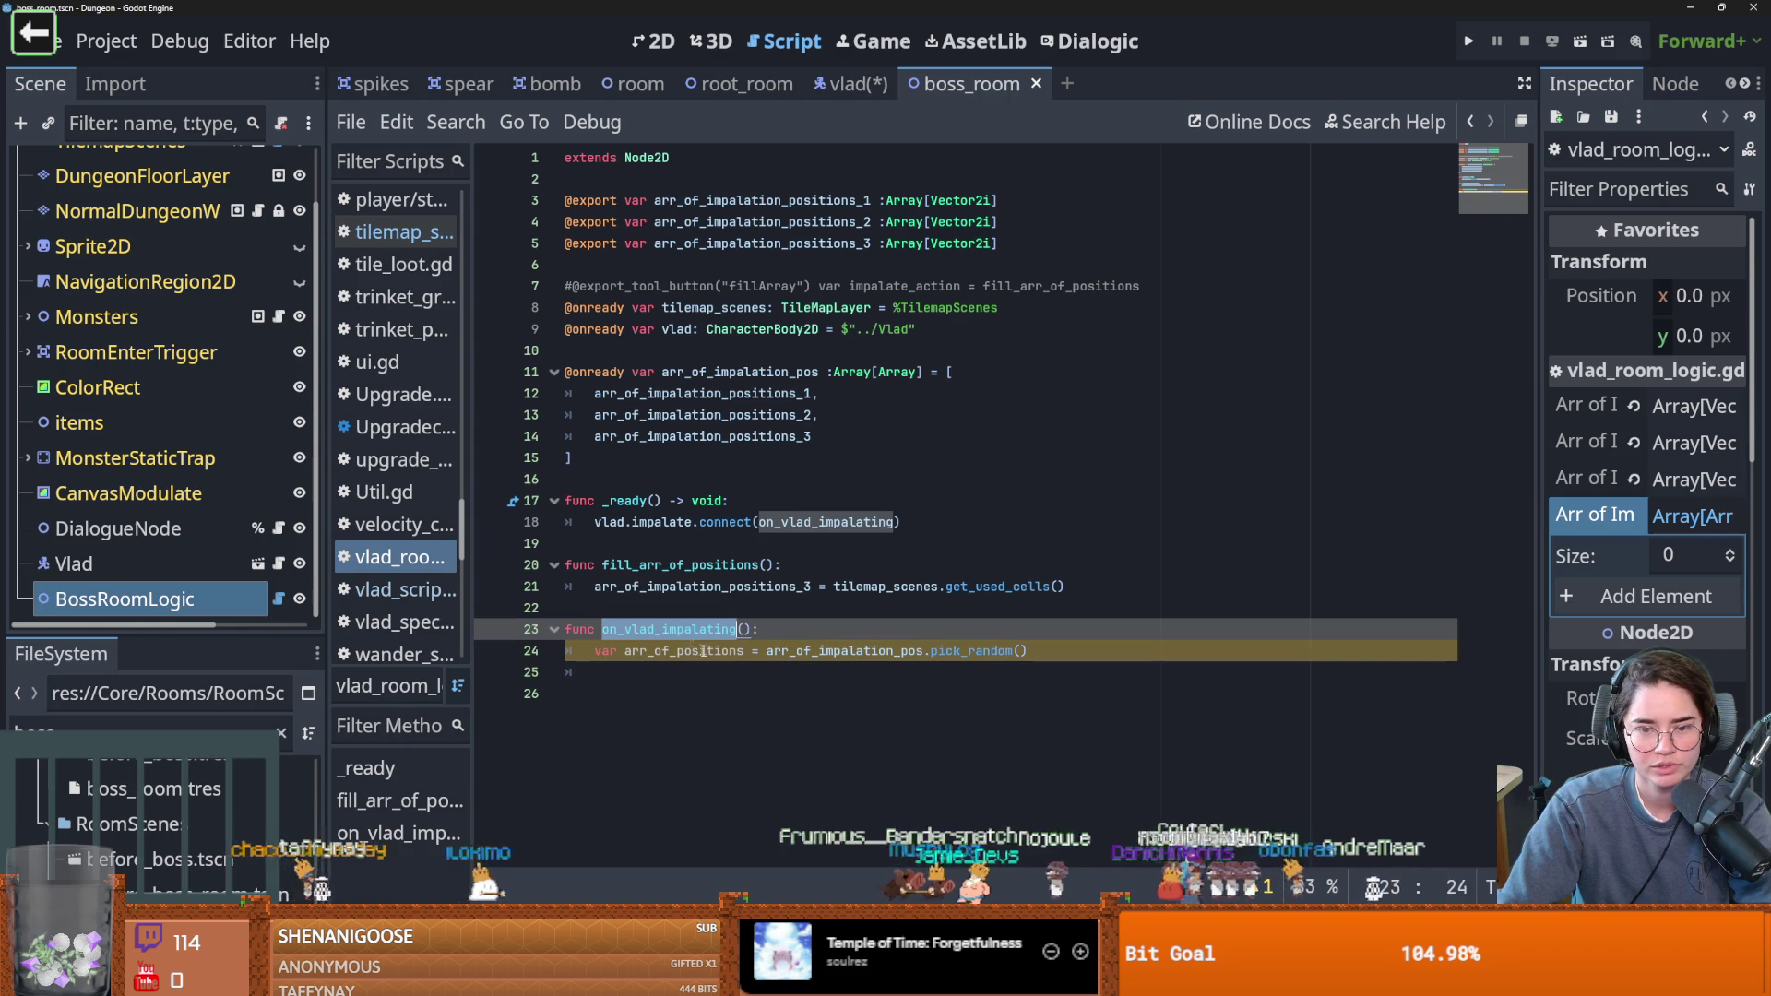
key(ctrl+s)
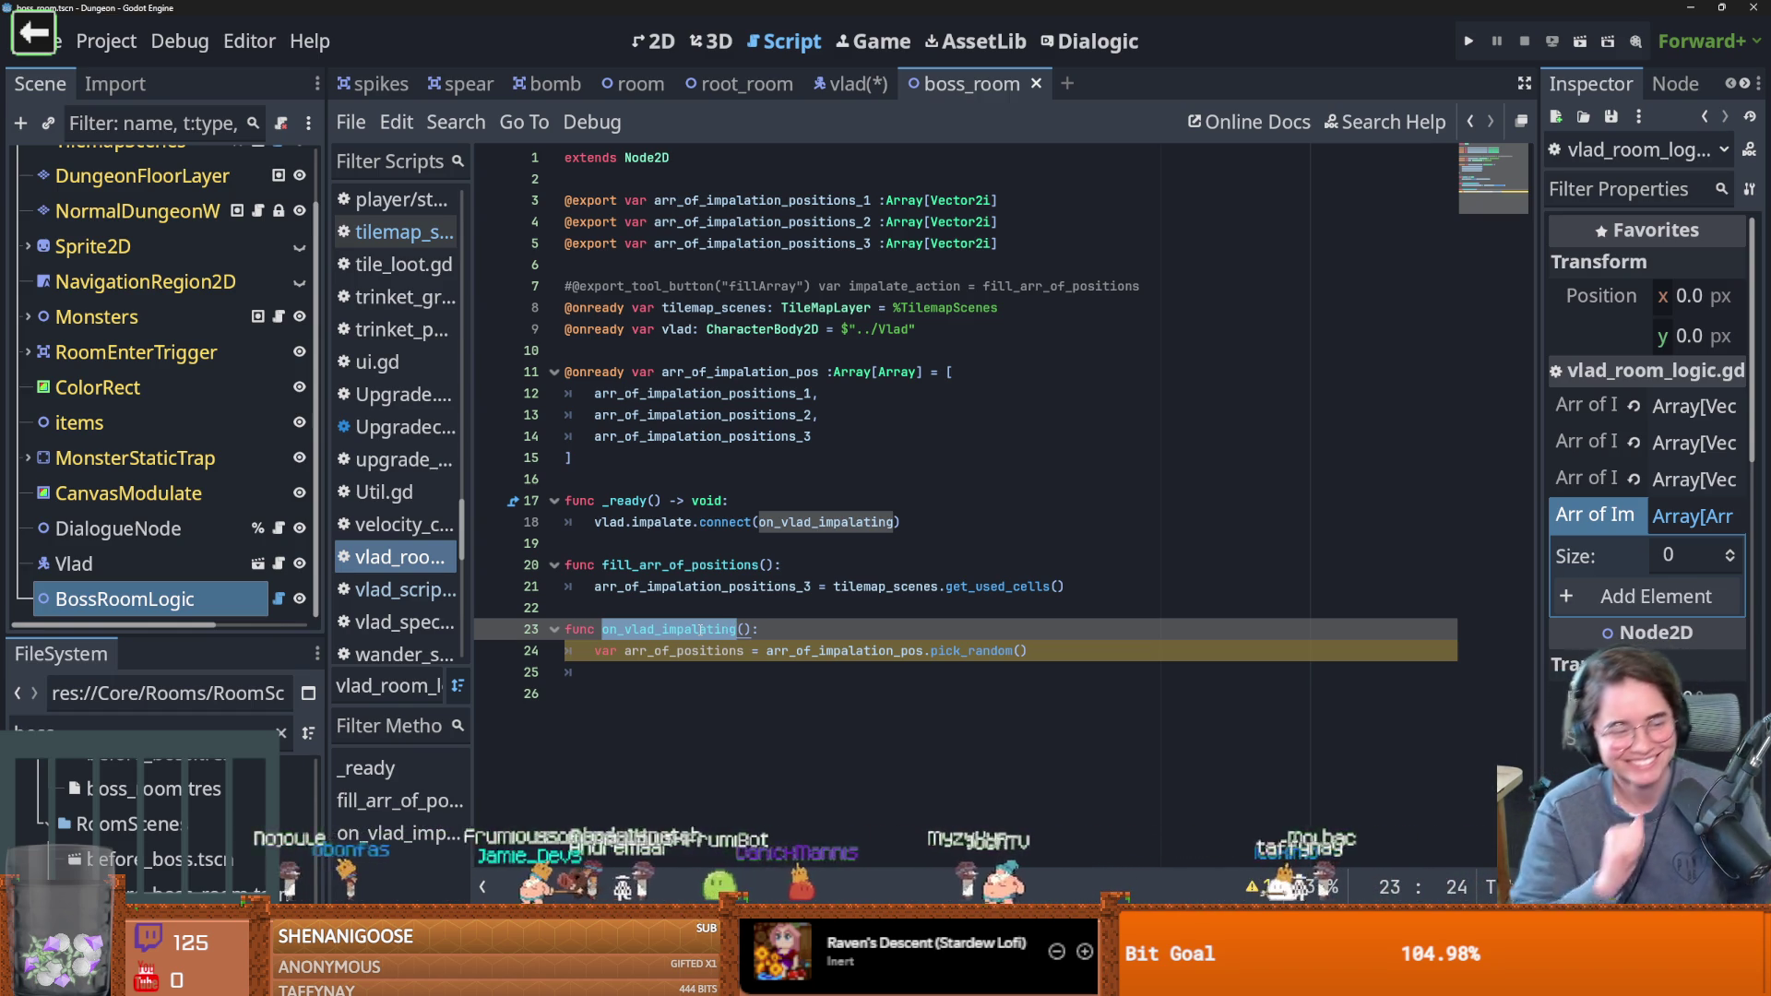
click(860, 623)
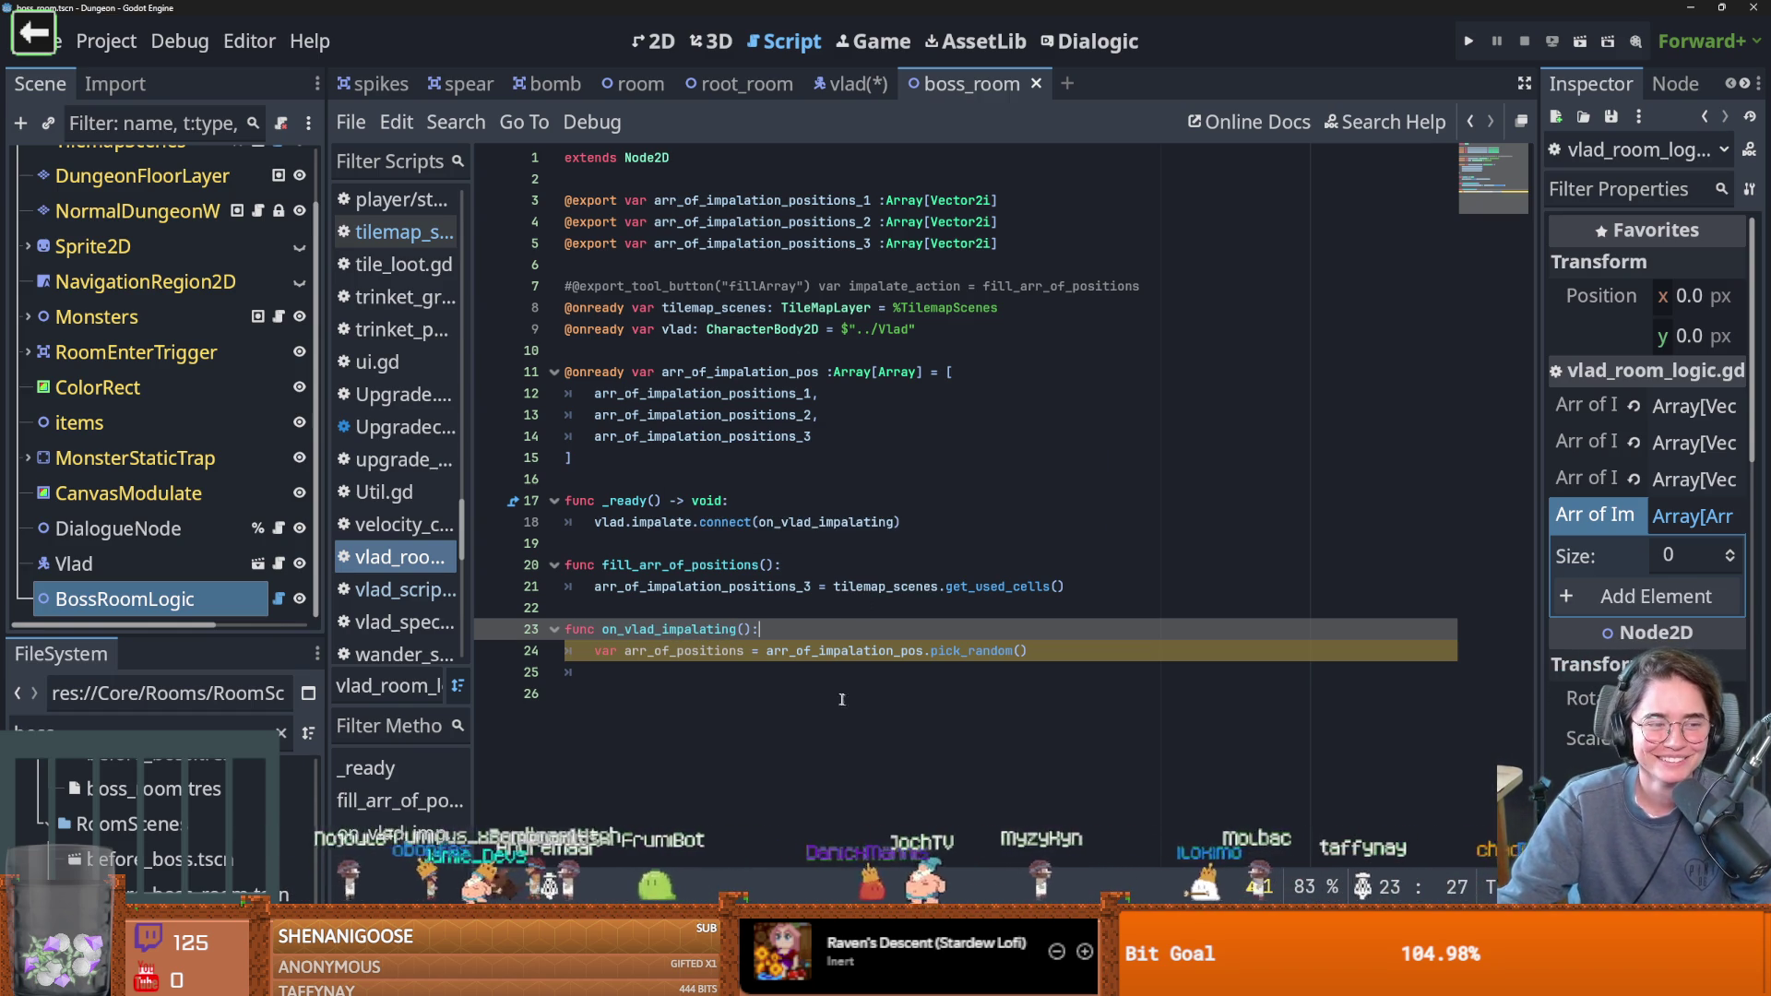